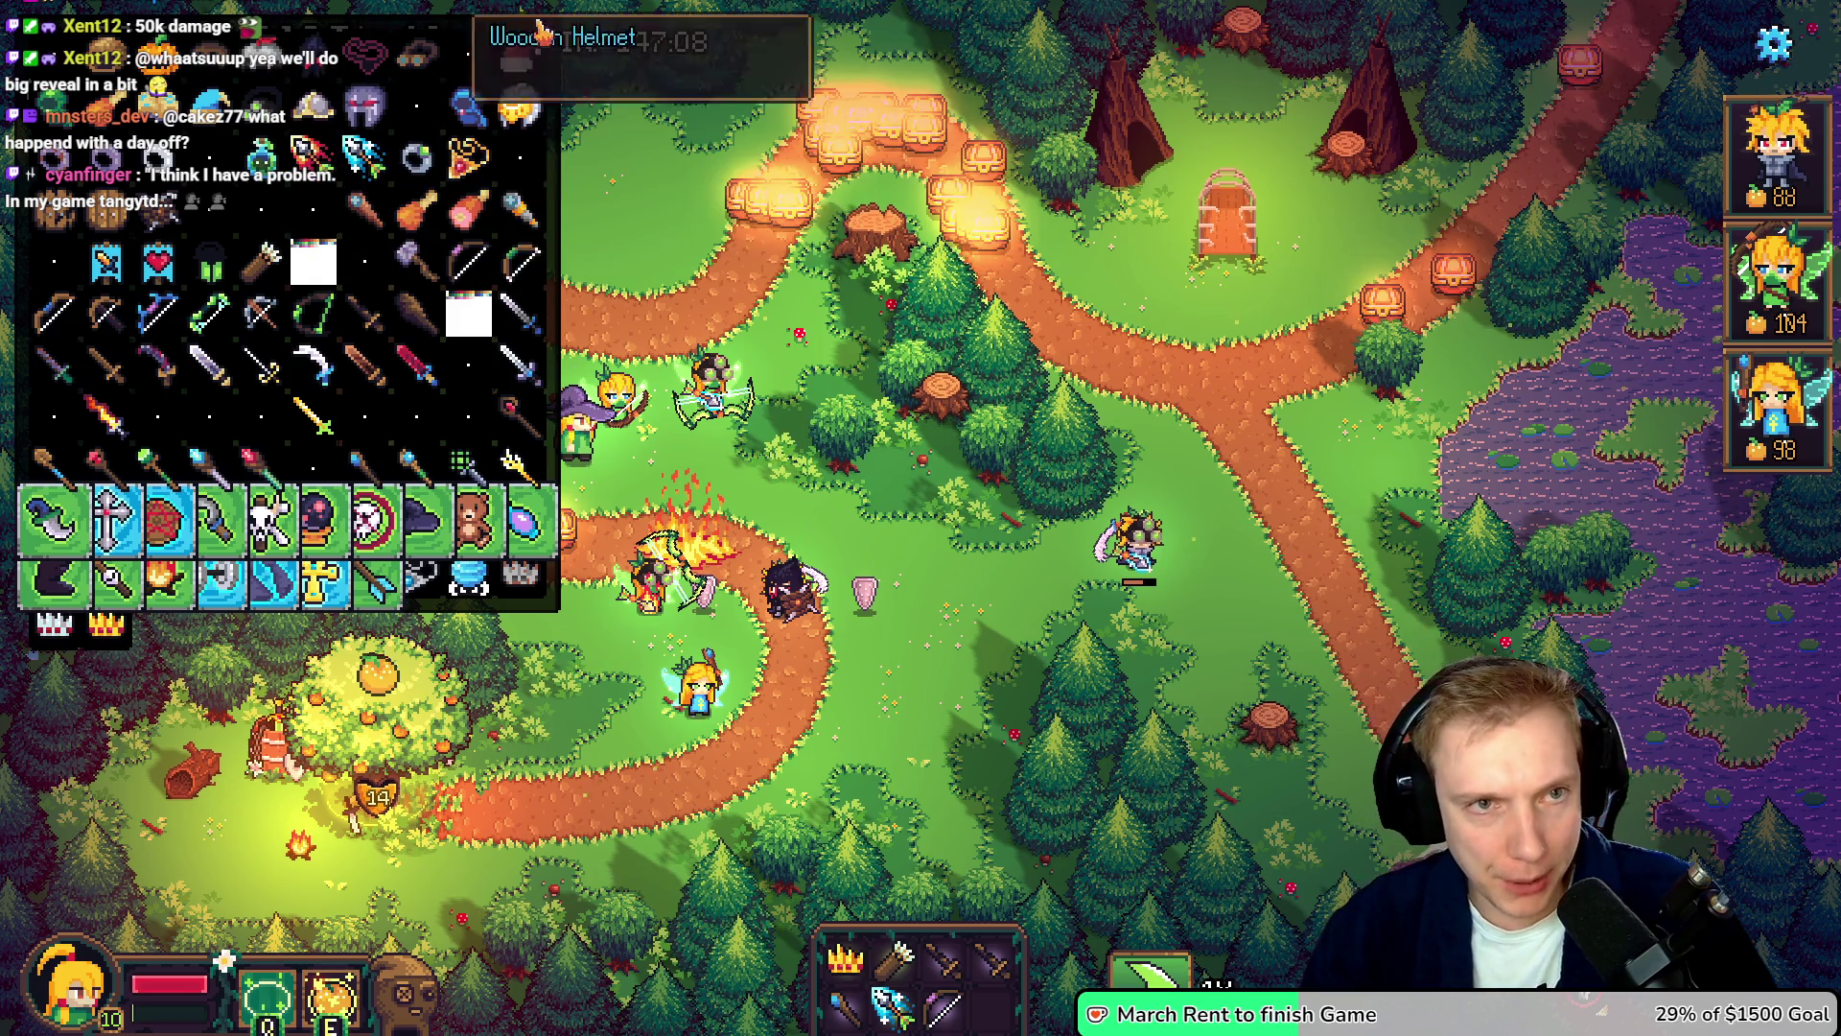
- Close the item collection panel and equip the Crown and Ice Arrow onto a tower
left_click(544, 26)
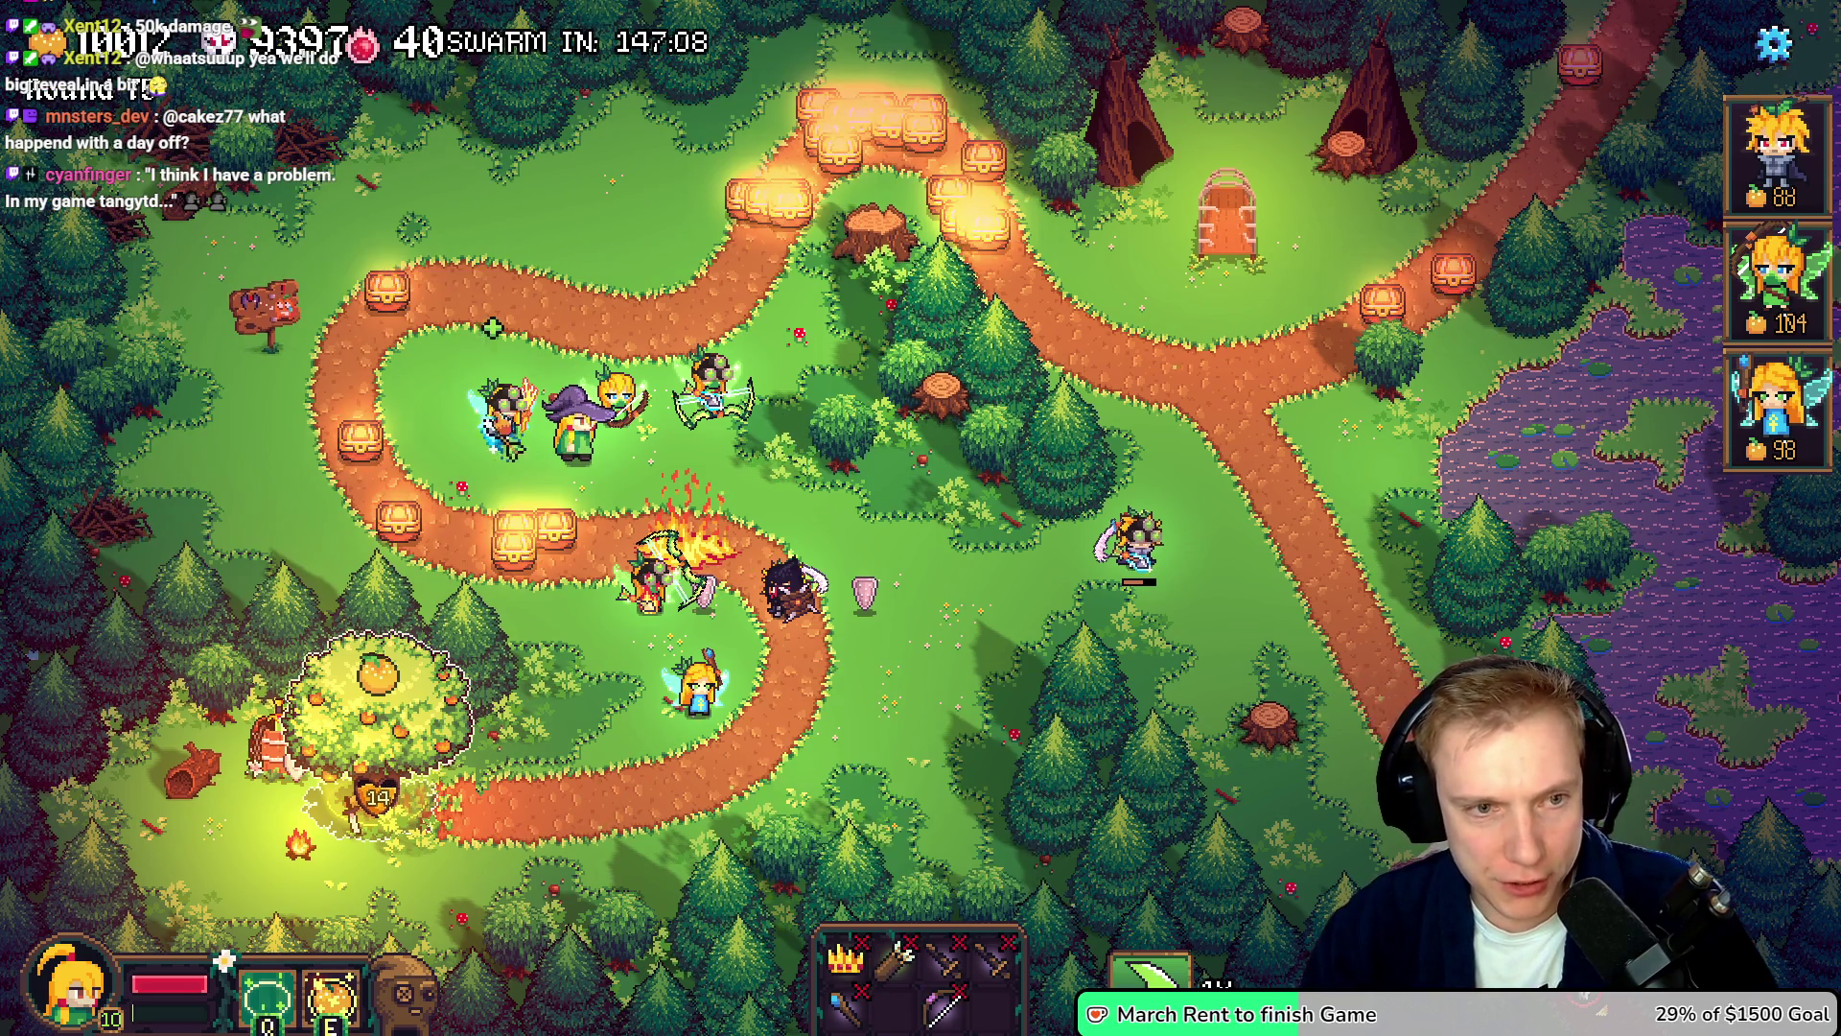
left_click_drag(843, 959, 379, 728)
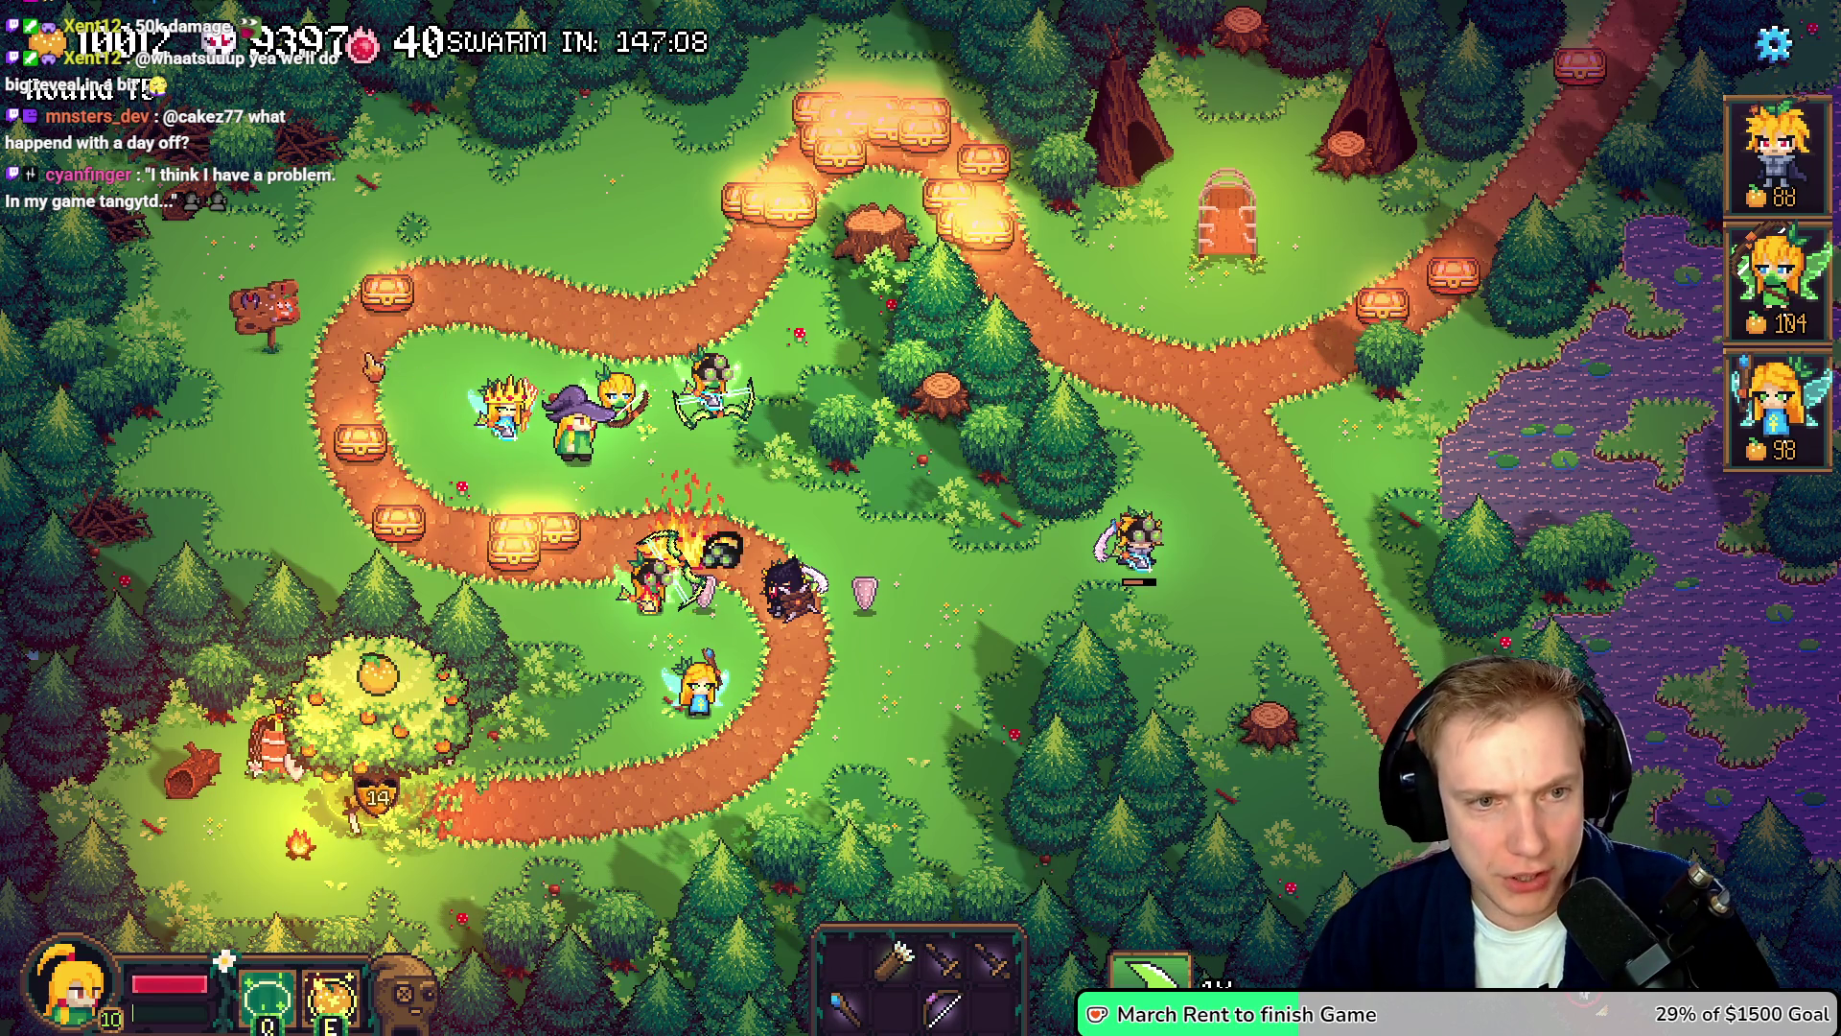
key("Escape")
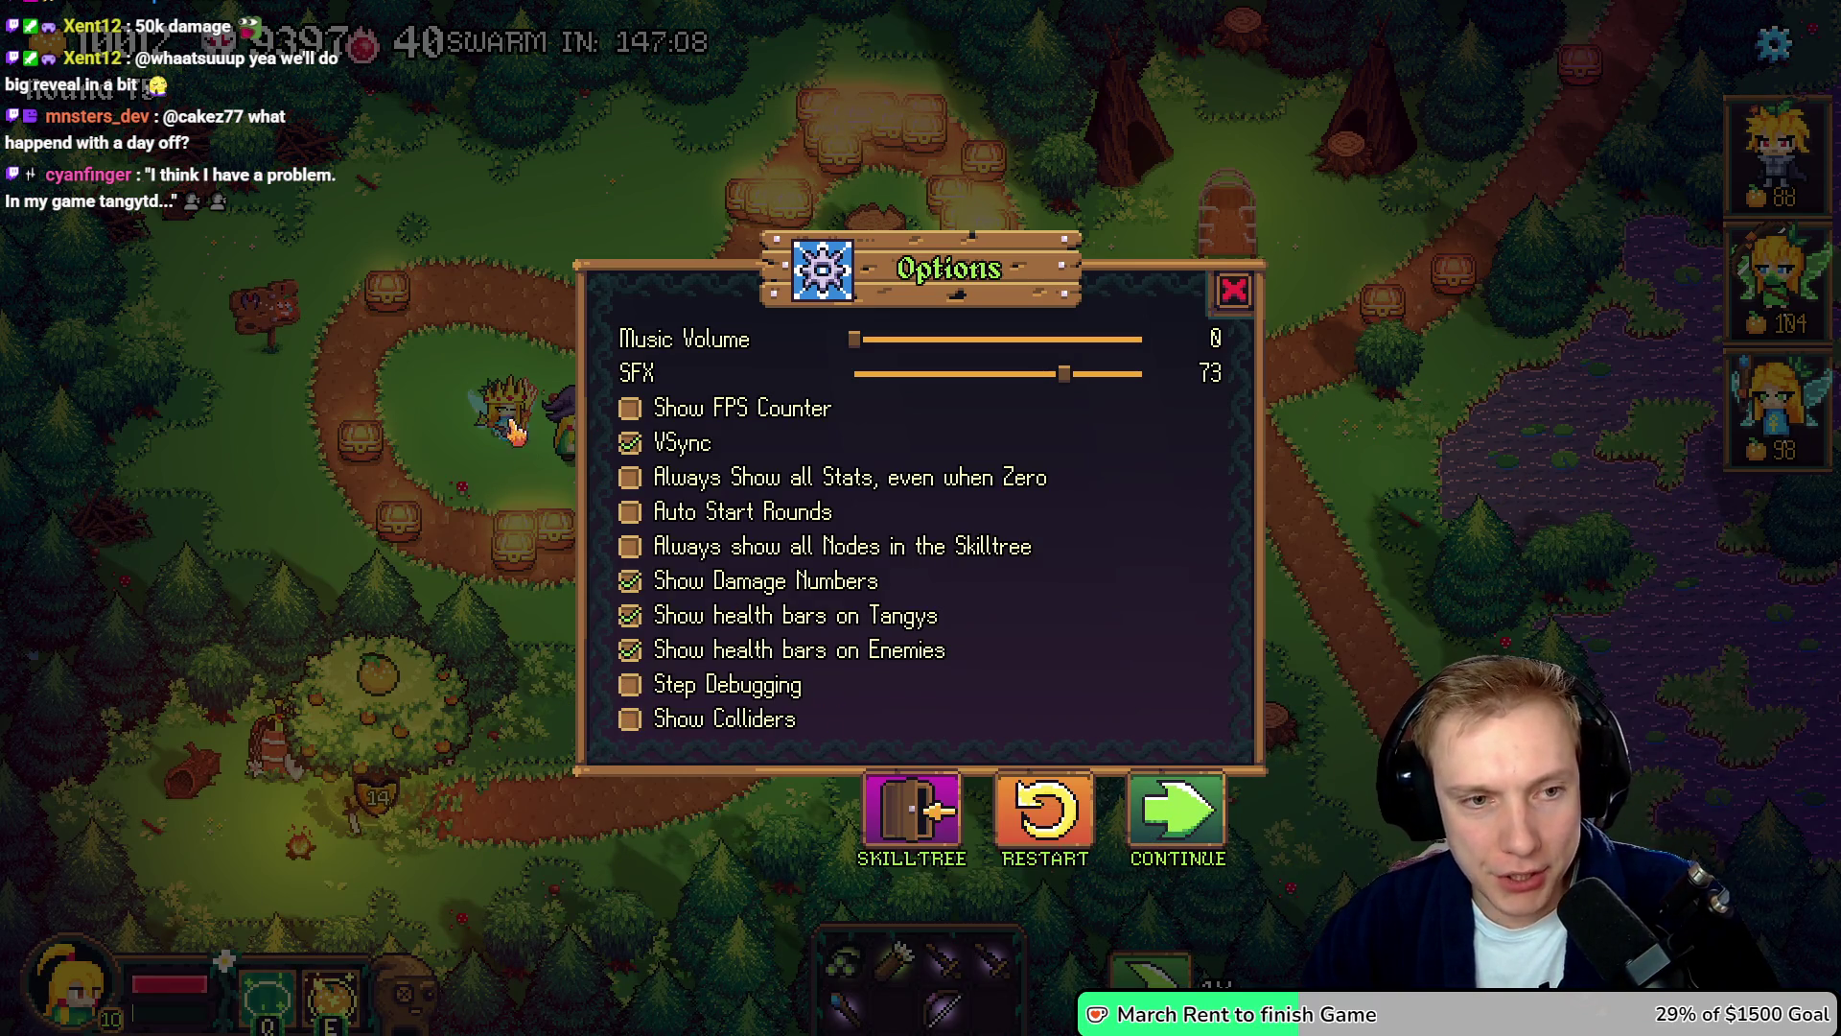
left_click(1177, 815)
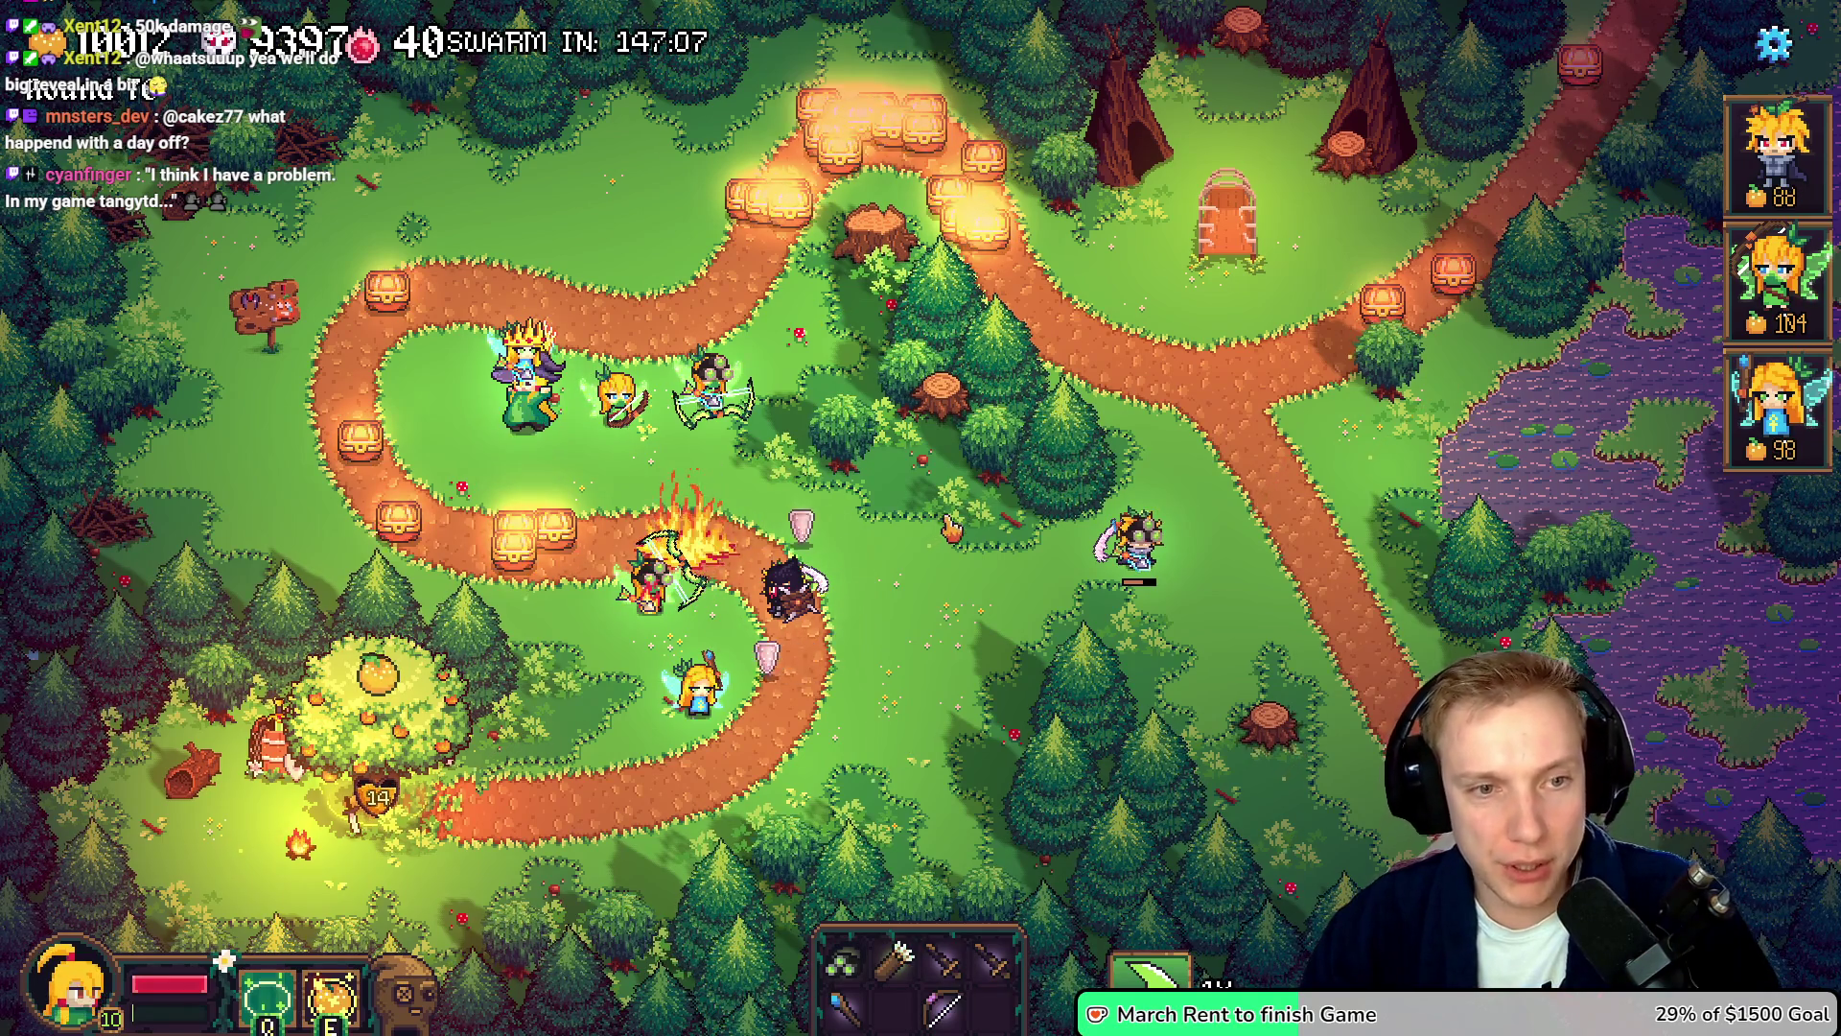
- Move the wizard hero right, down and left along the path, unleashing its fire wave
key("d")
key("e")
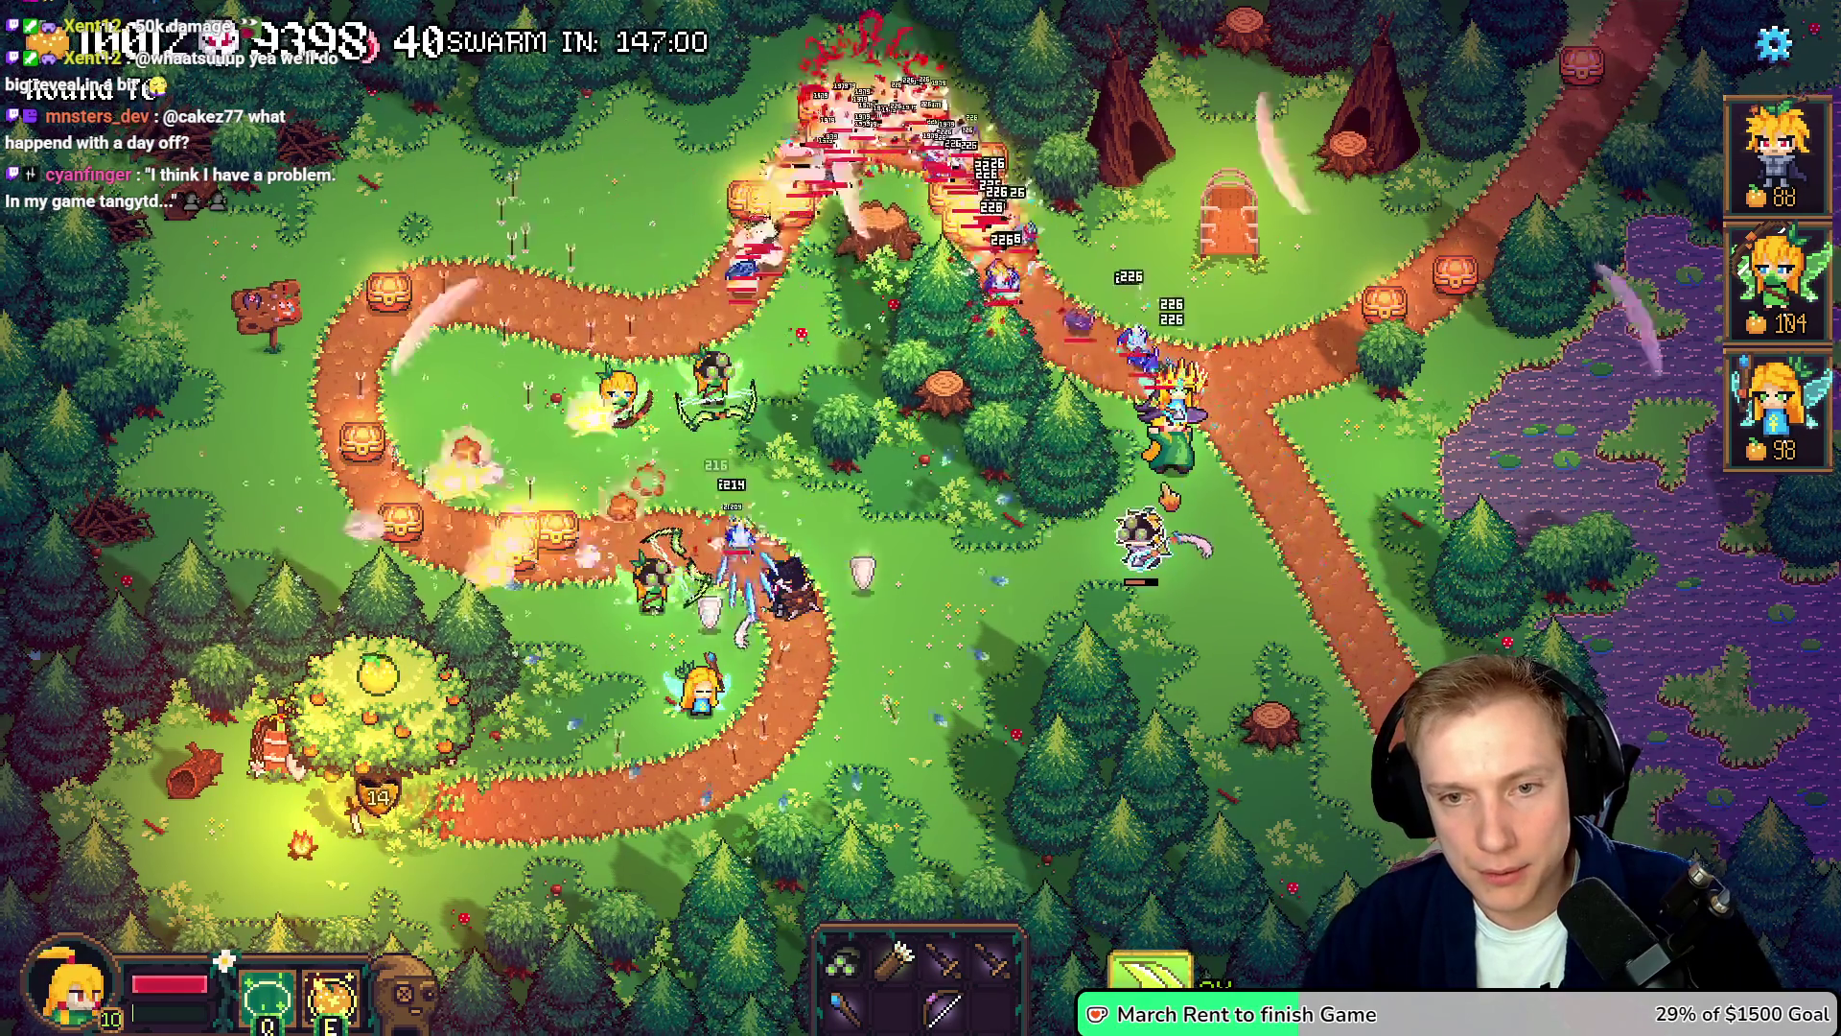
key("s")
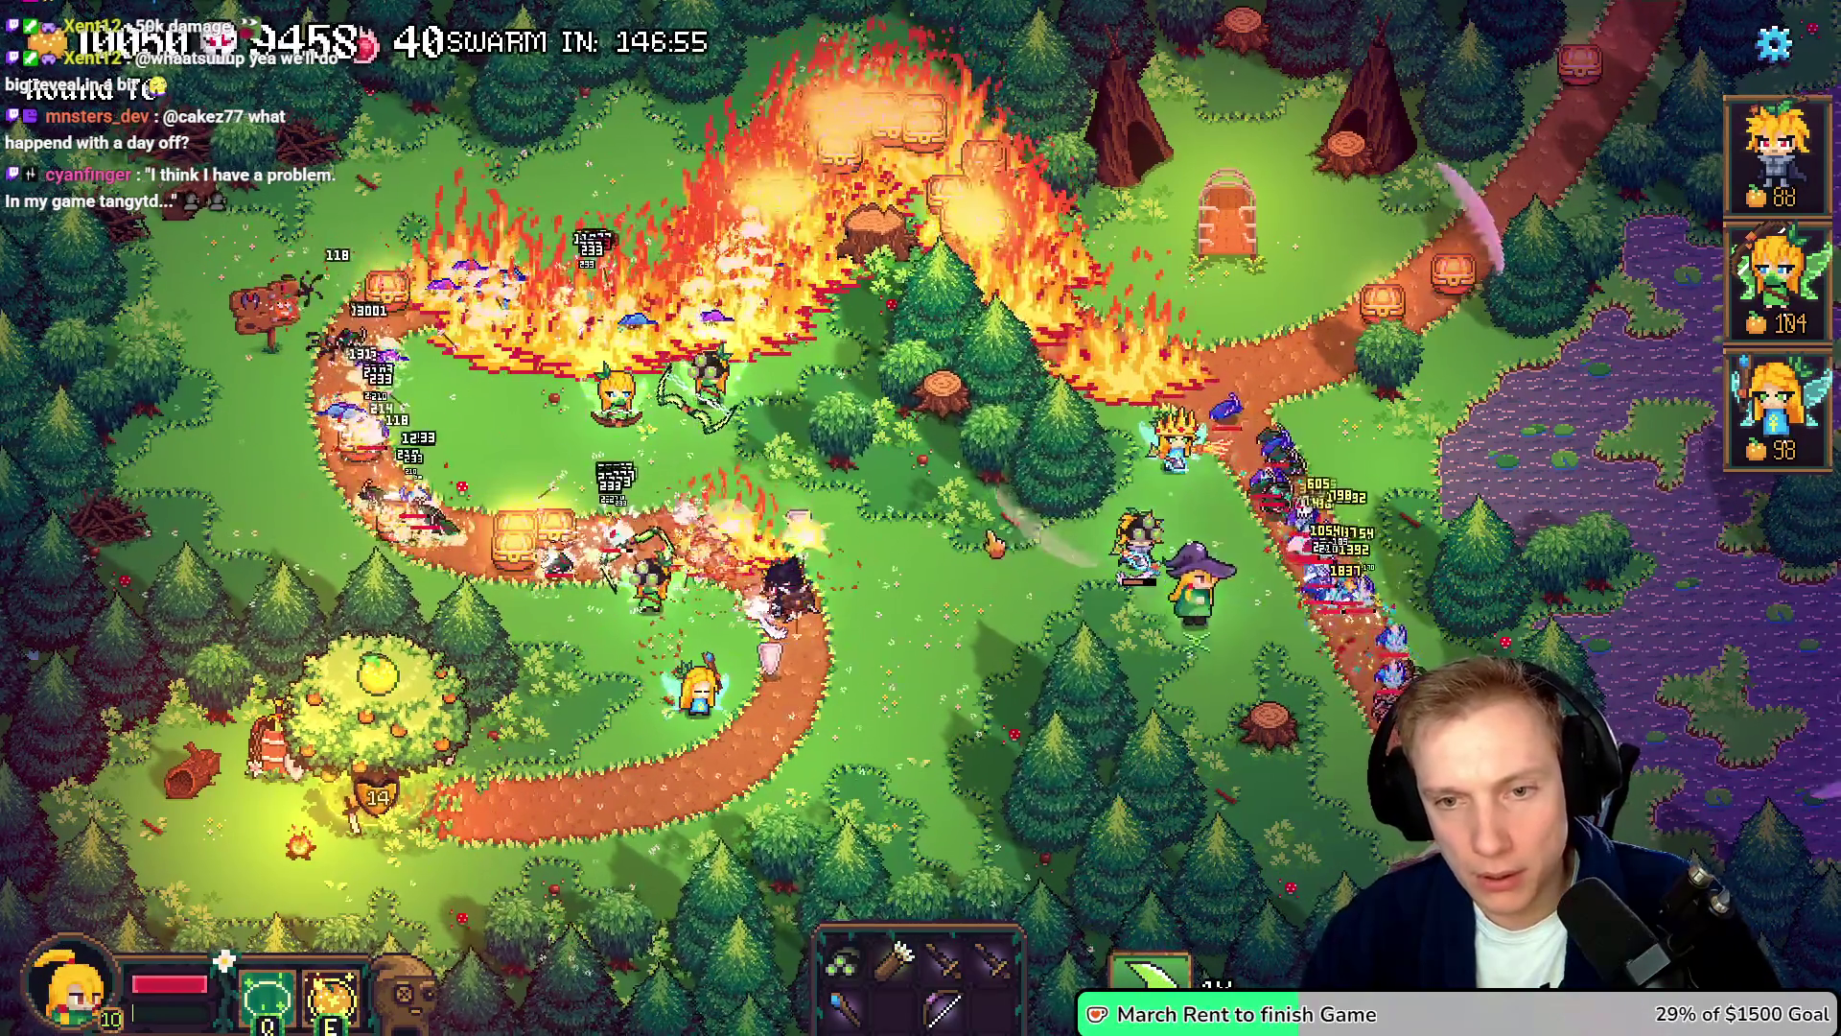
key("a")
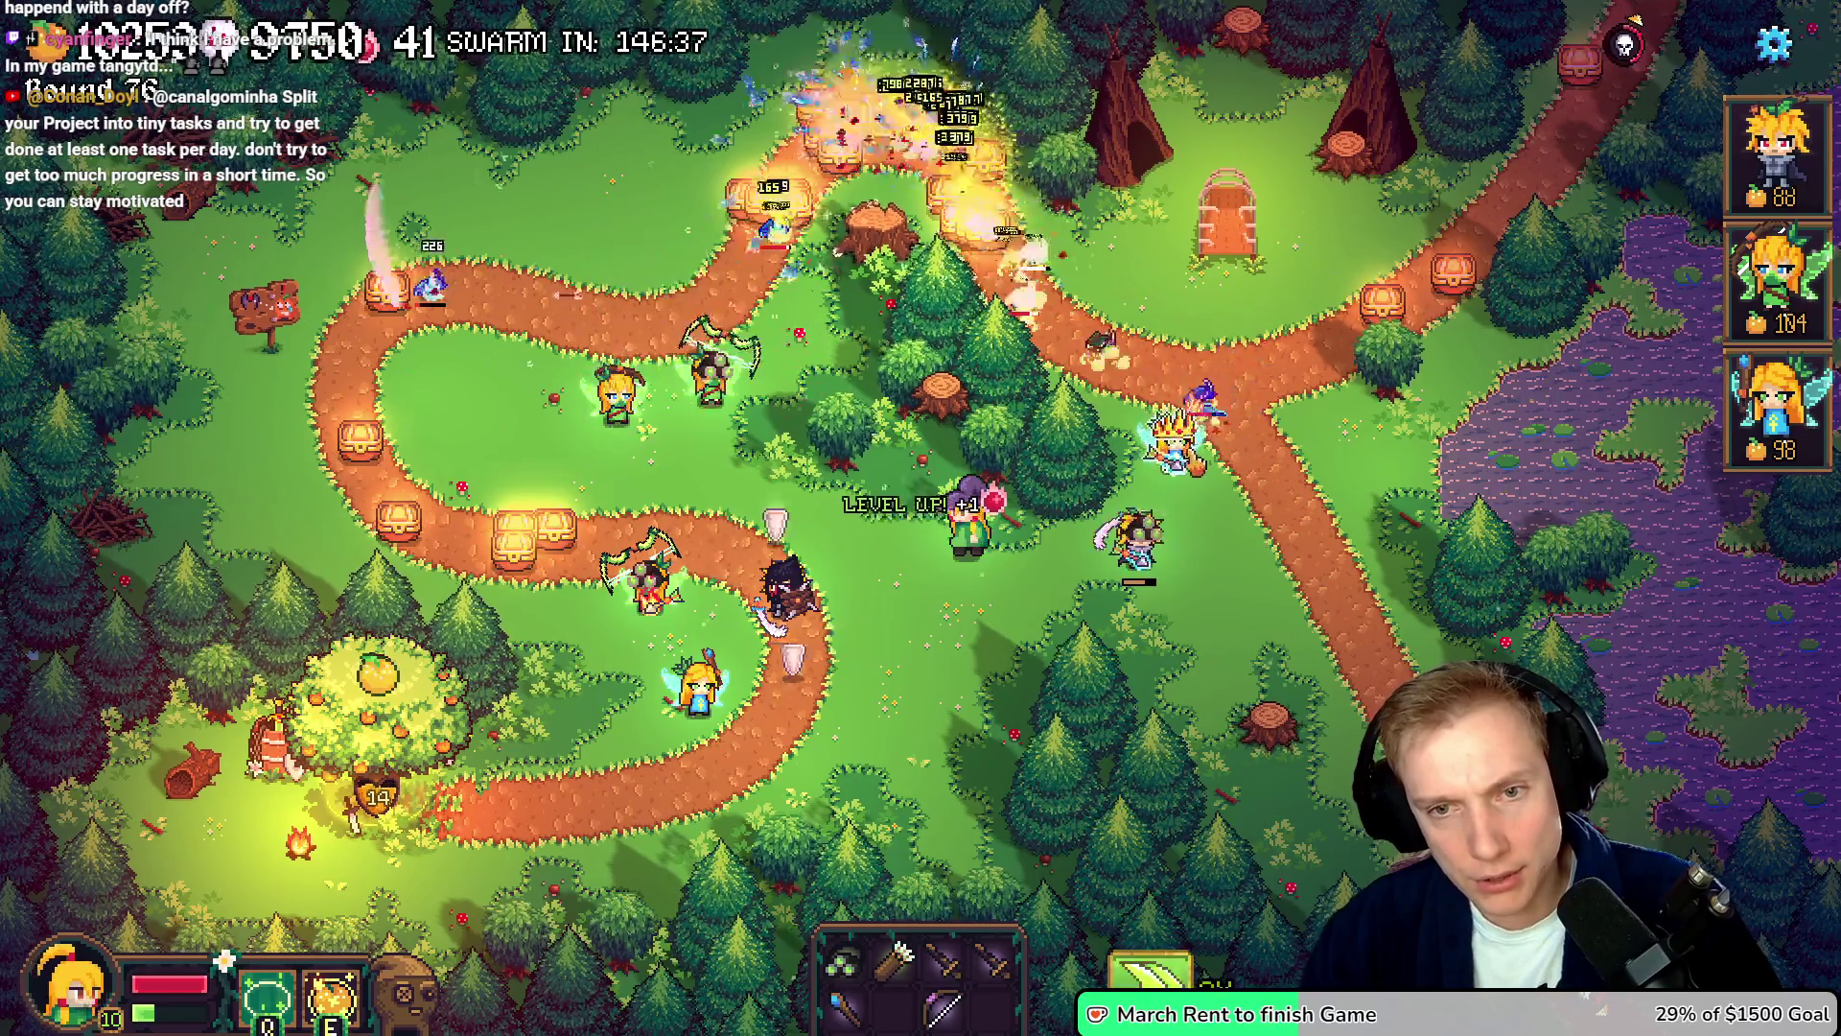
- Inspect two towers' stats and range, then pause the game to the Options menu
left_click(1778, 153)
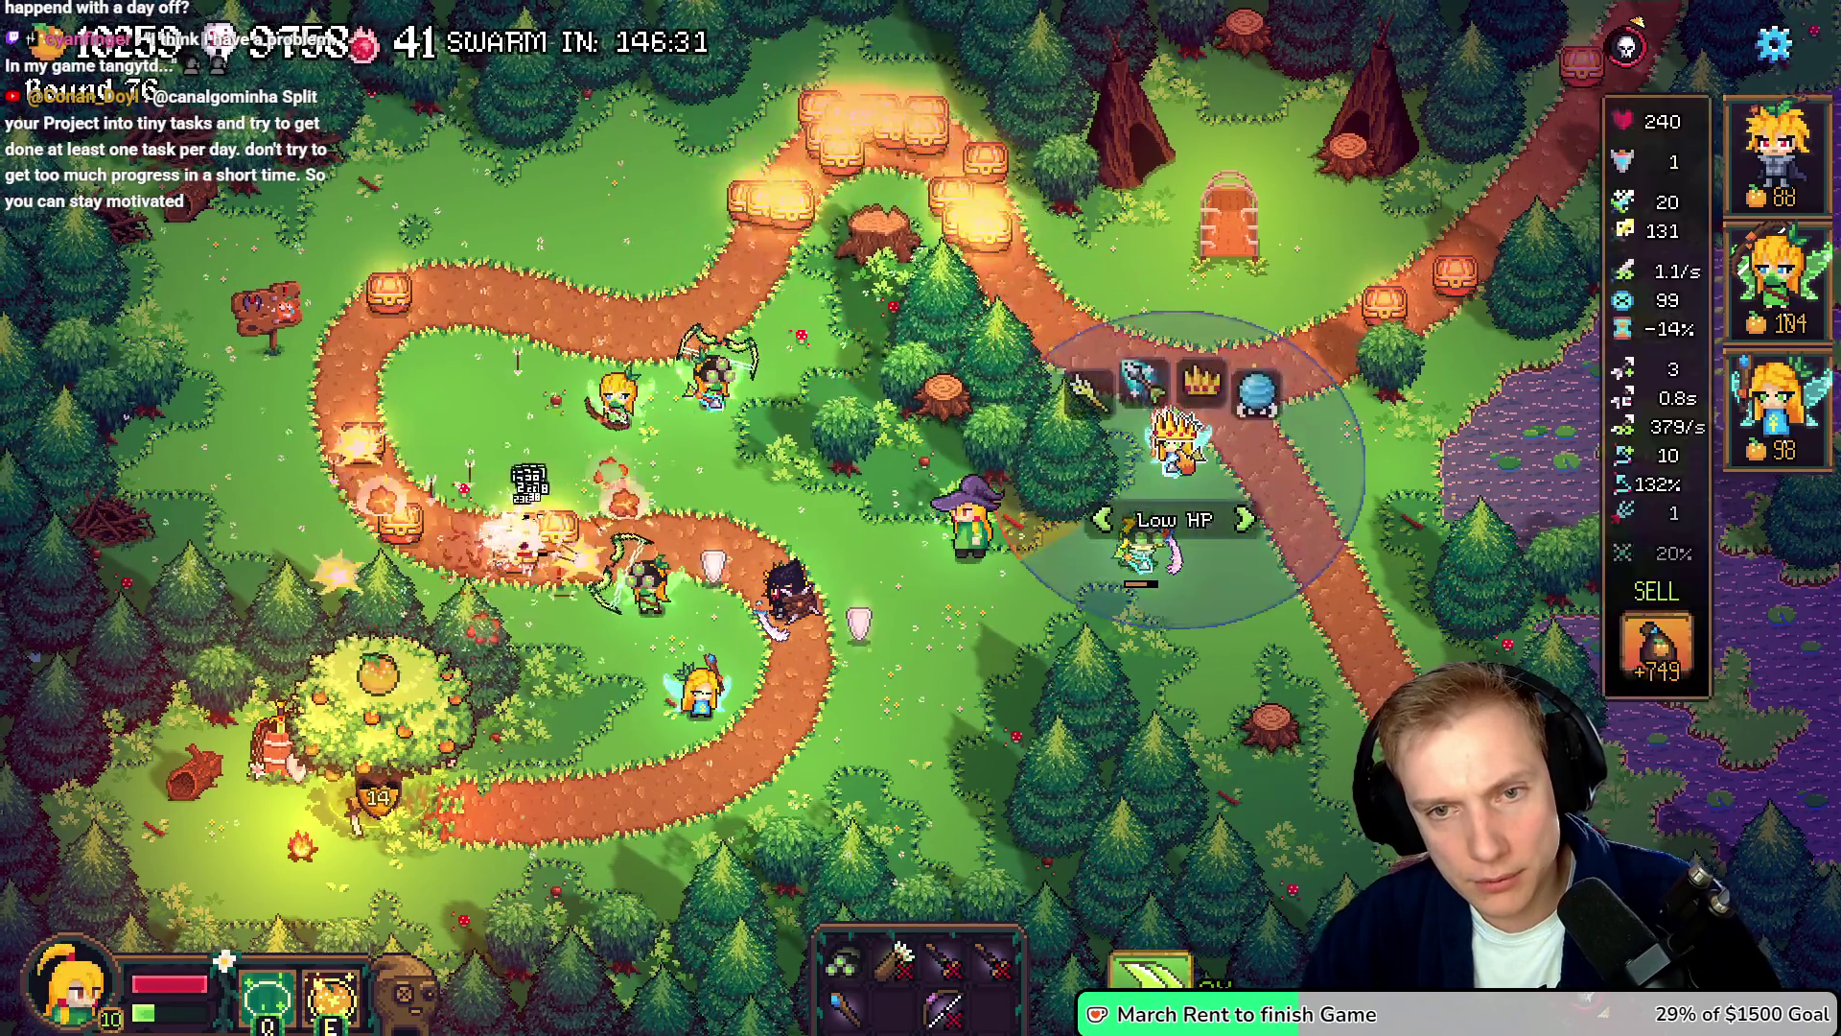
left_click(1553, 134)
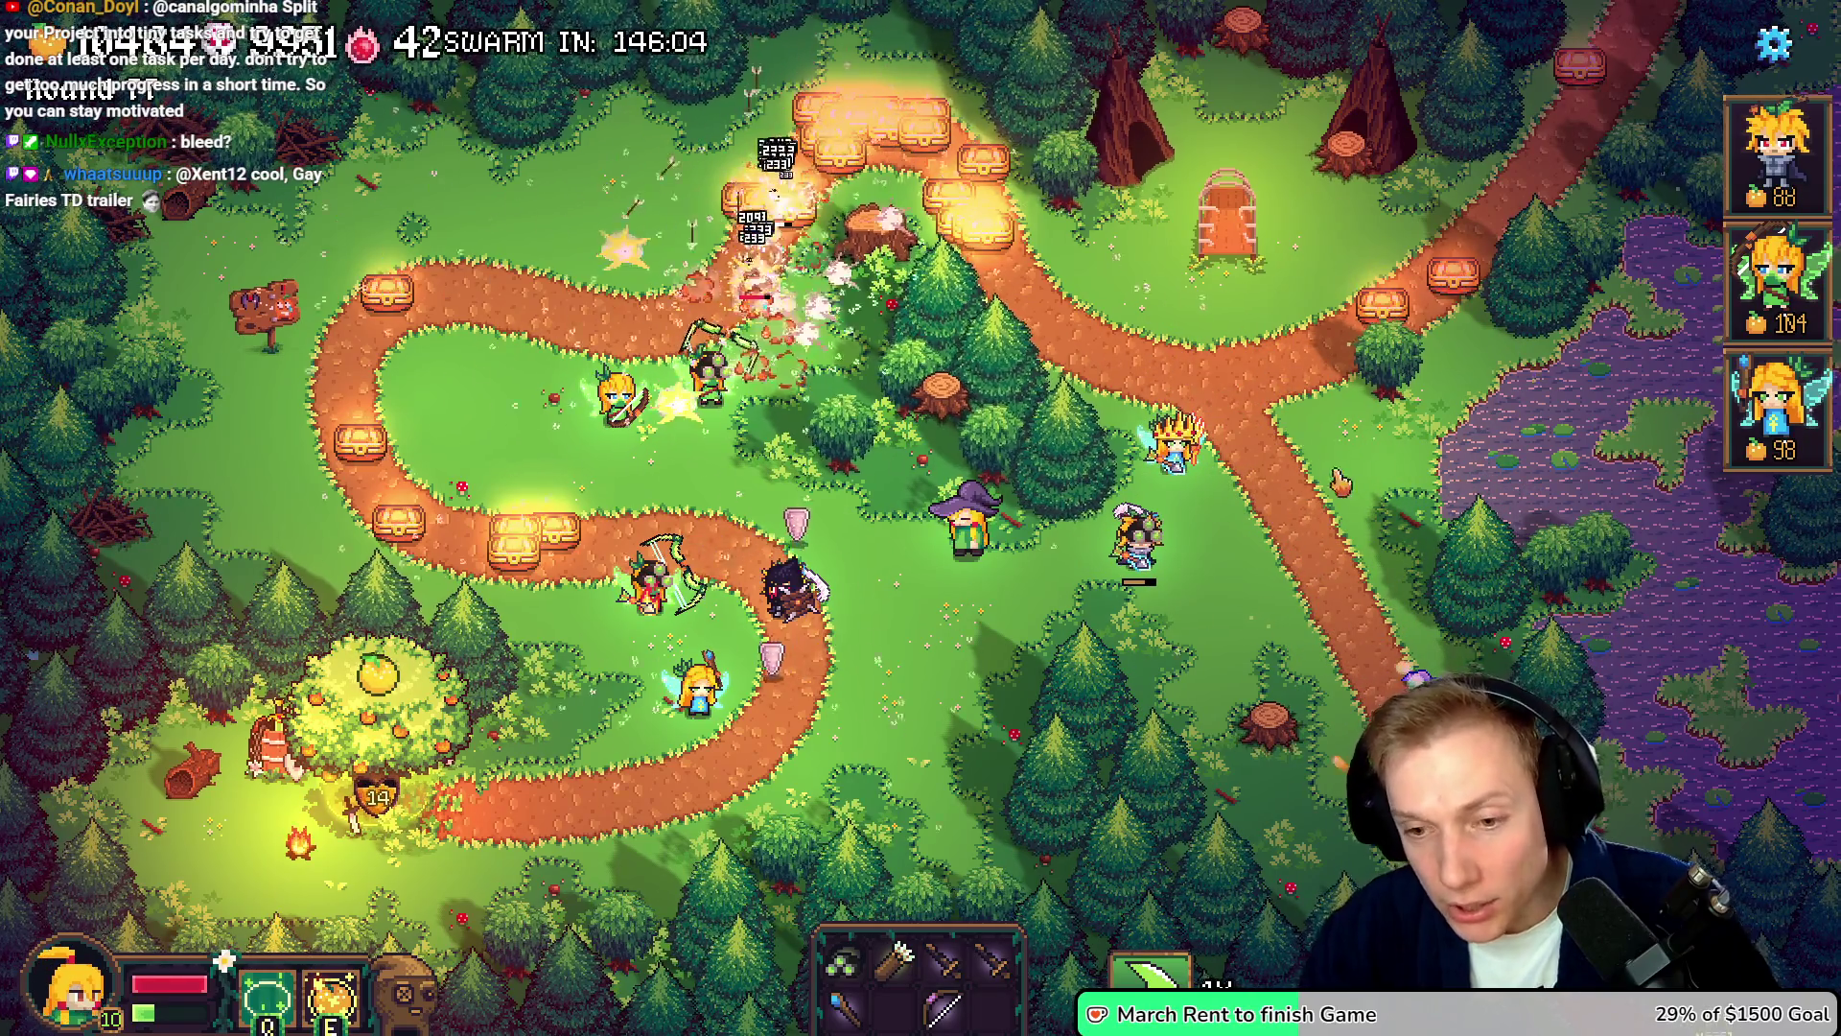
key("Escape")
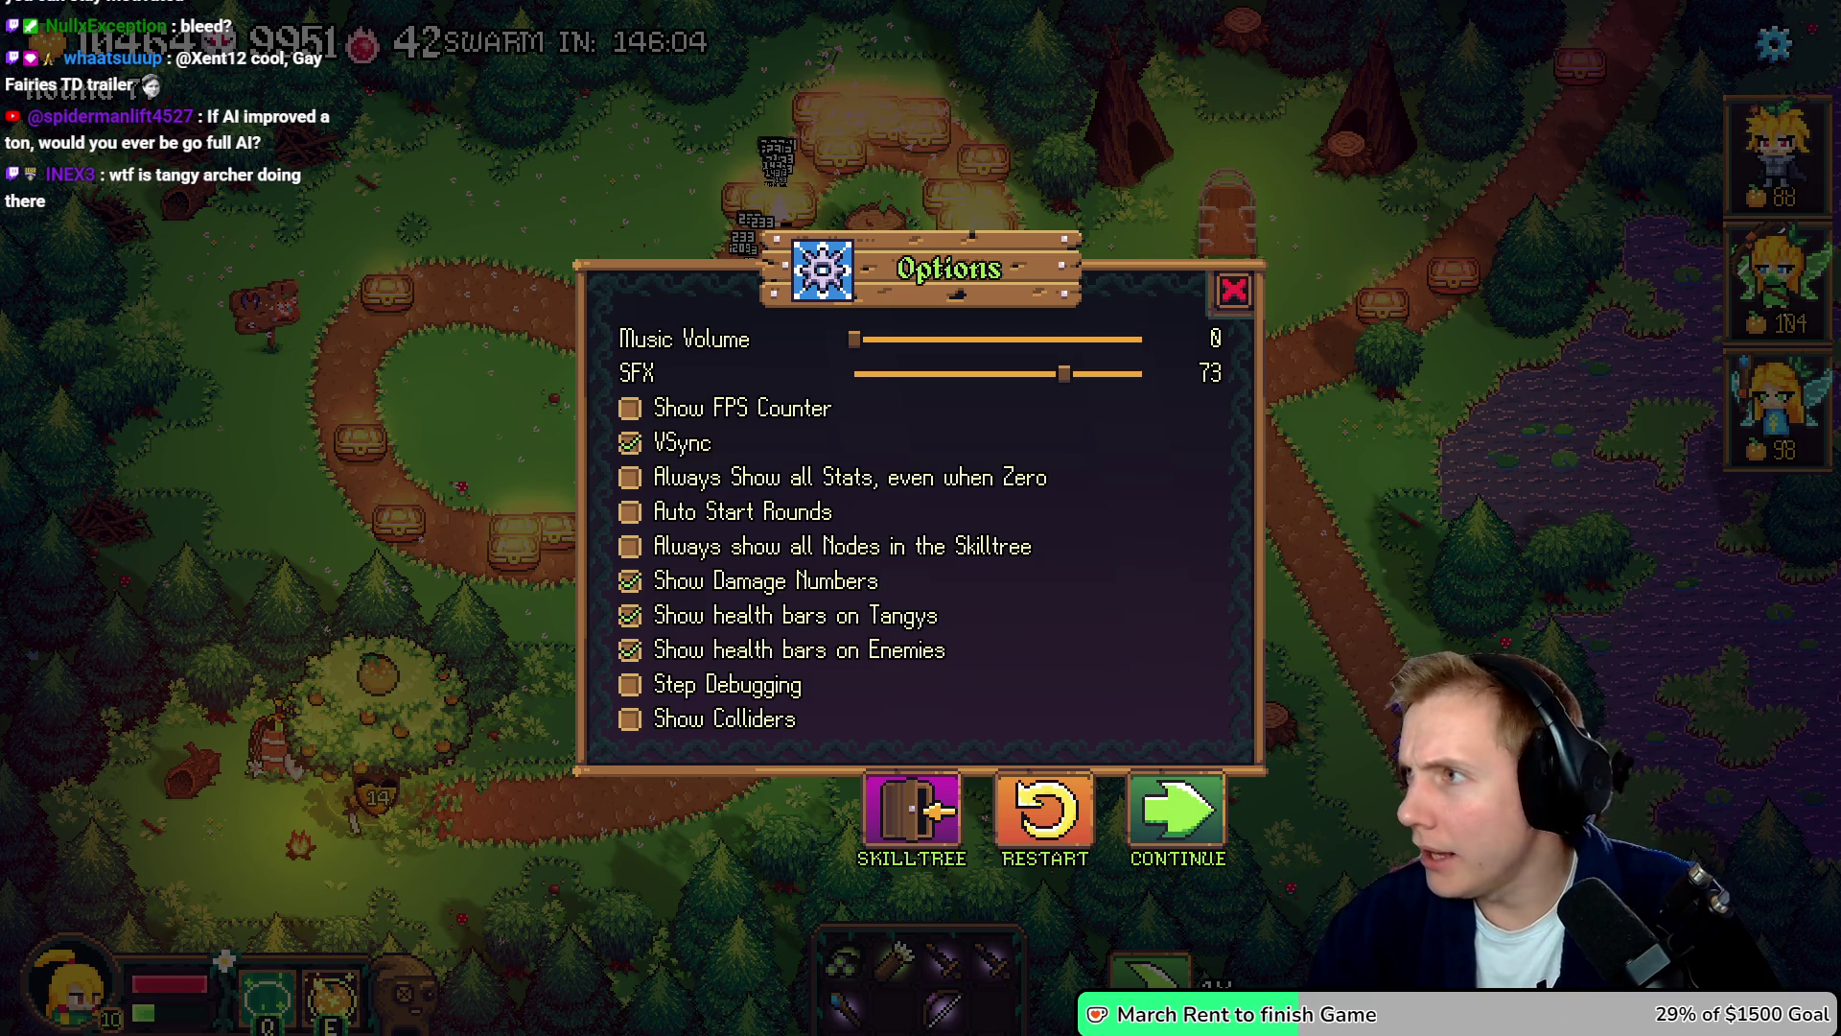
key("alt+Tab")
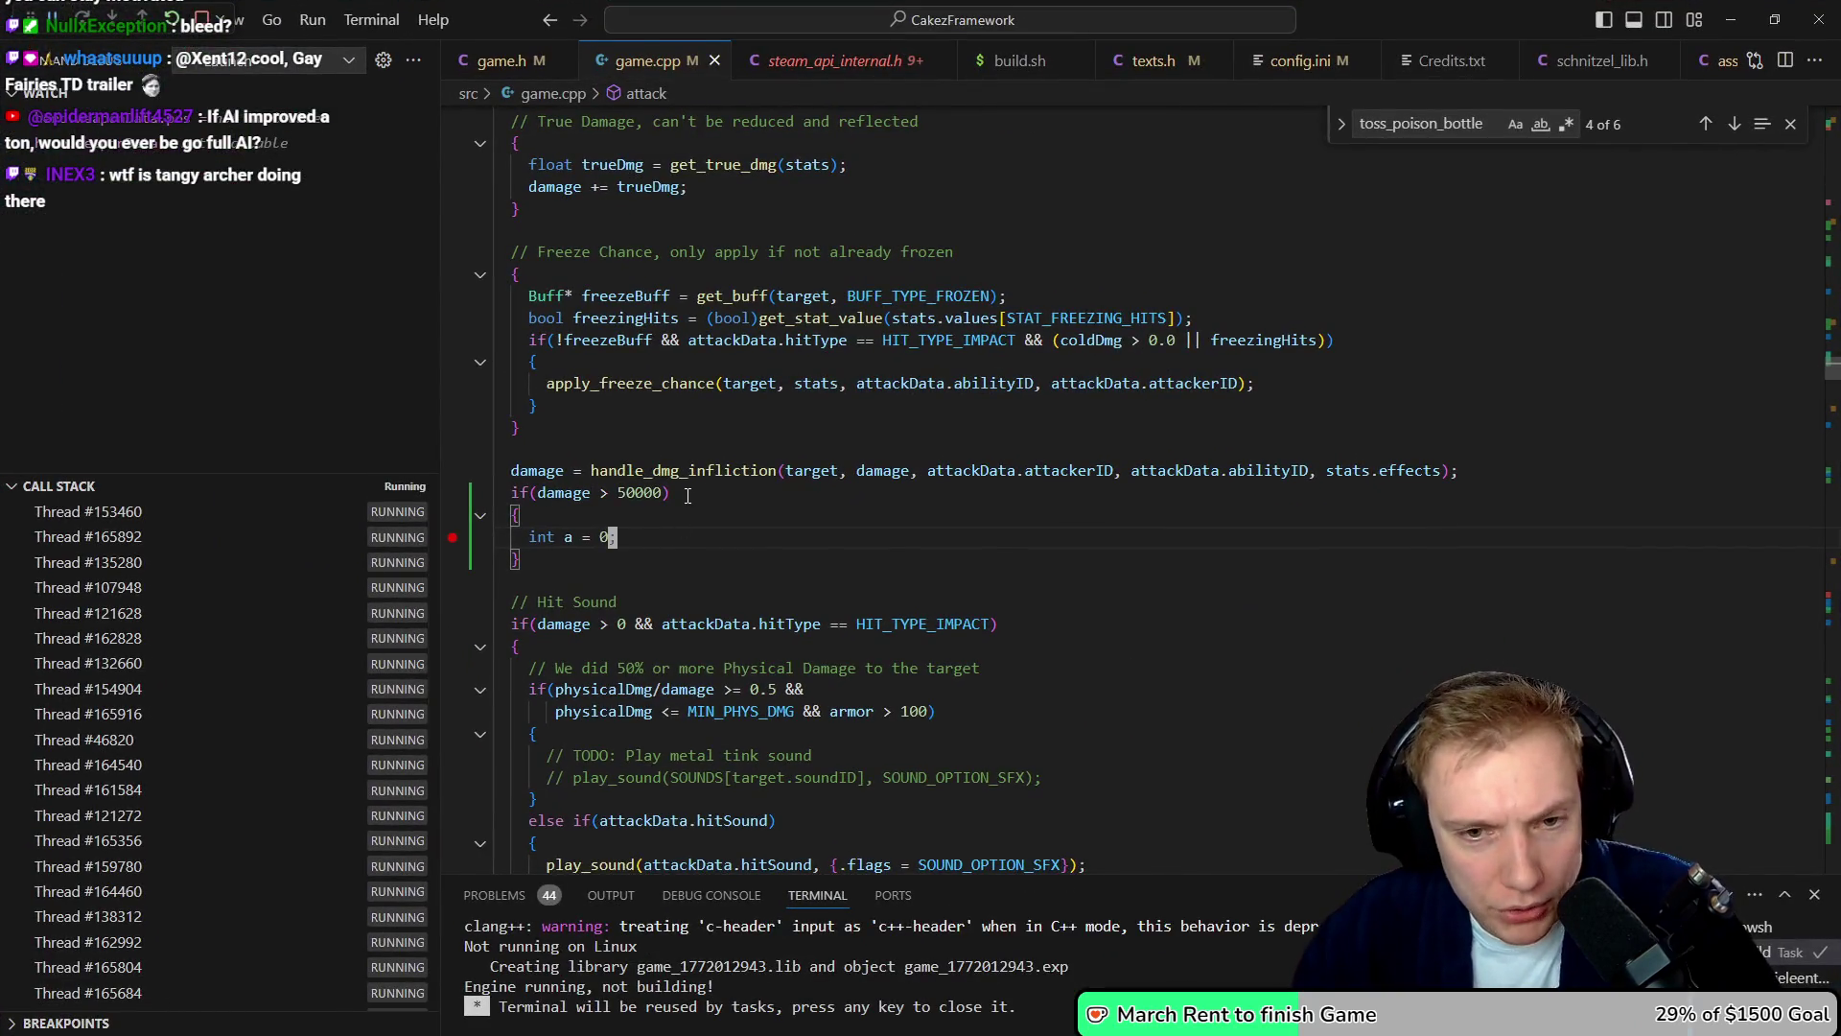
- Snap VS Code to the right half, hide the sidebar, read damage's value, then continue execution
key("super+Right")
key("ctrl+b")
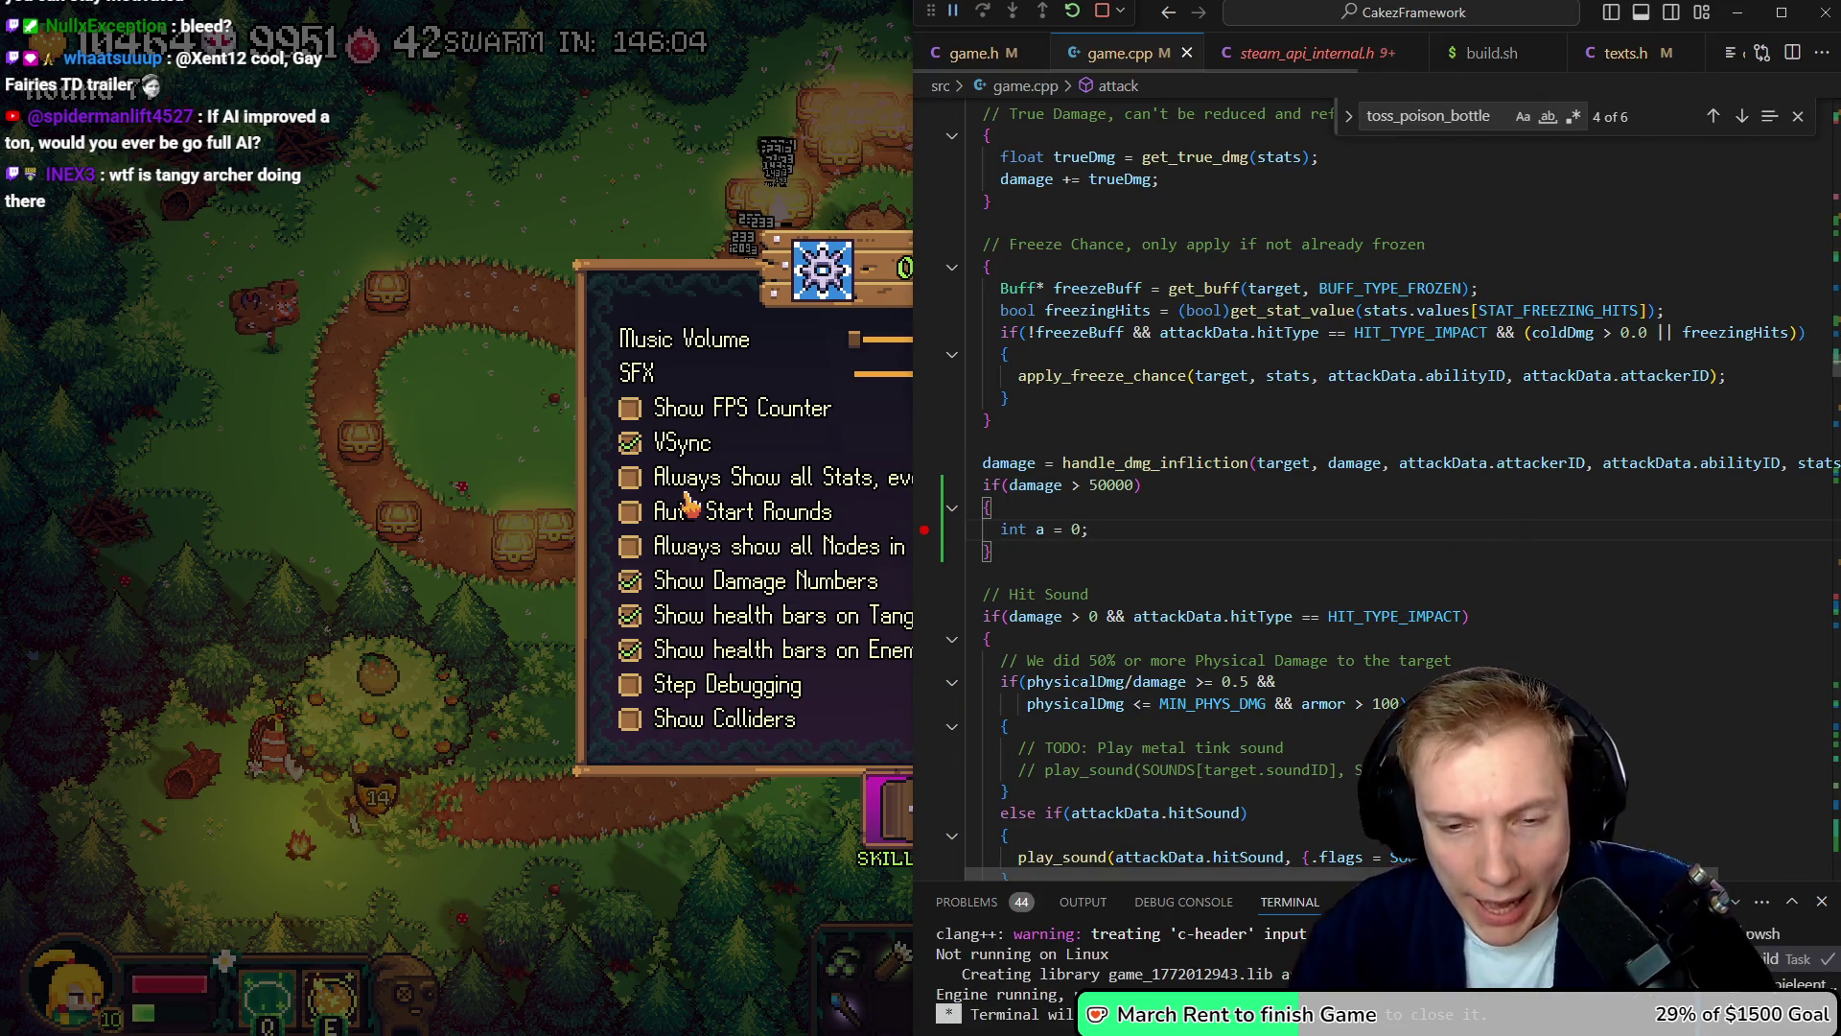
scroll(1184, 523, "down", 2)
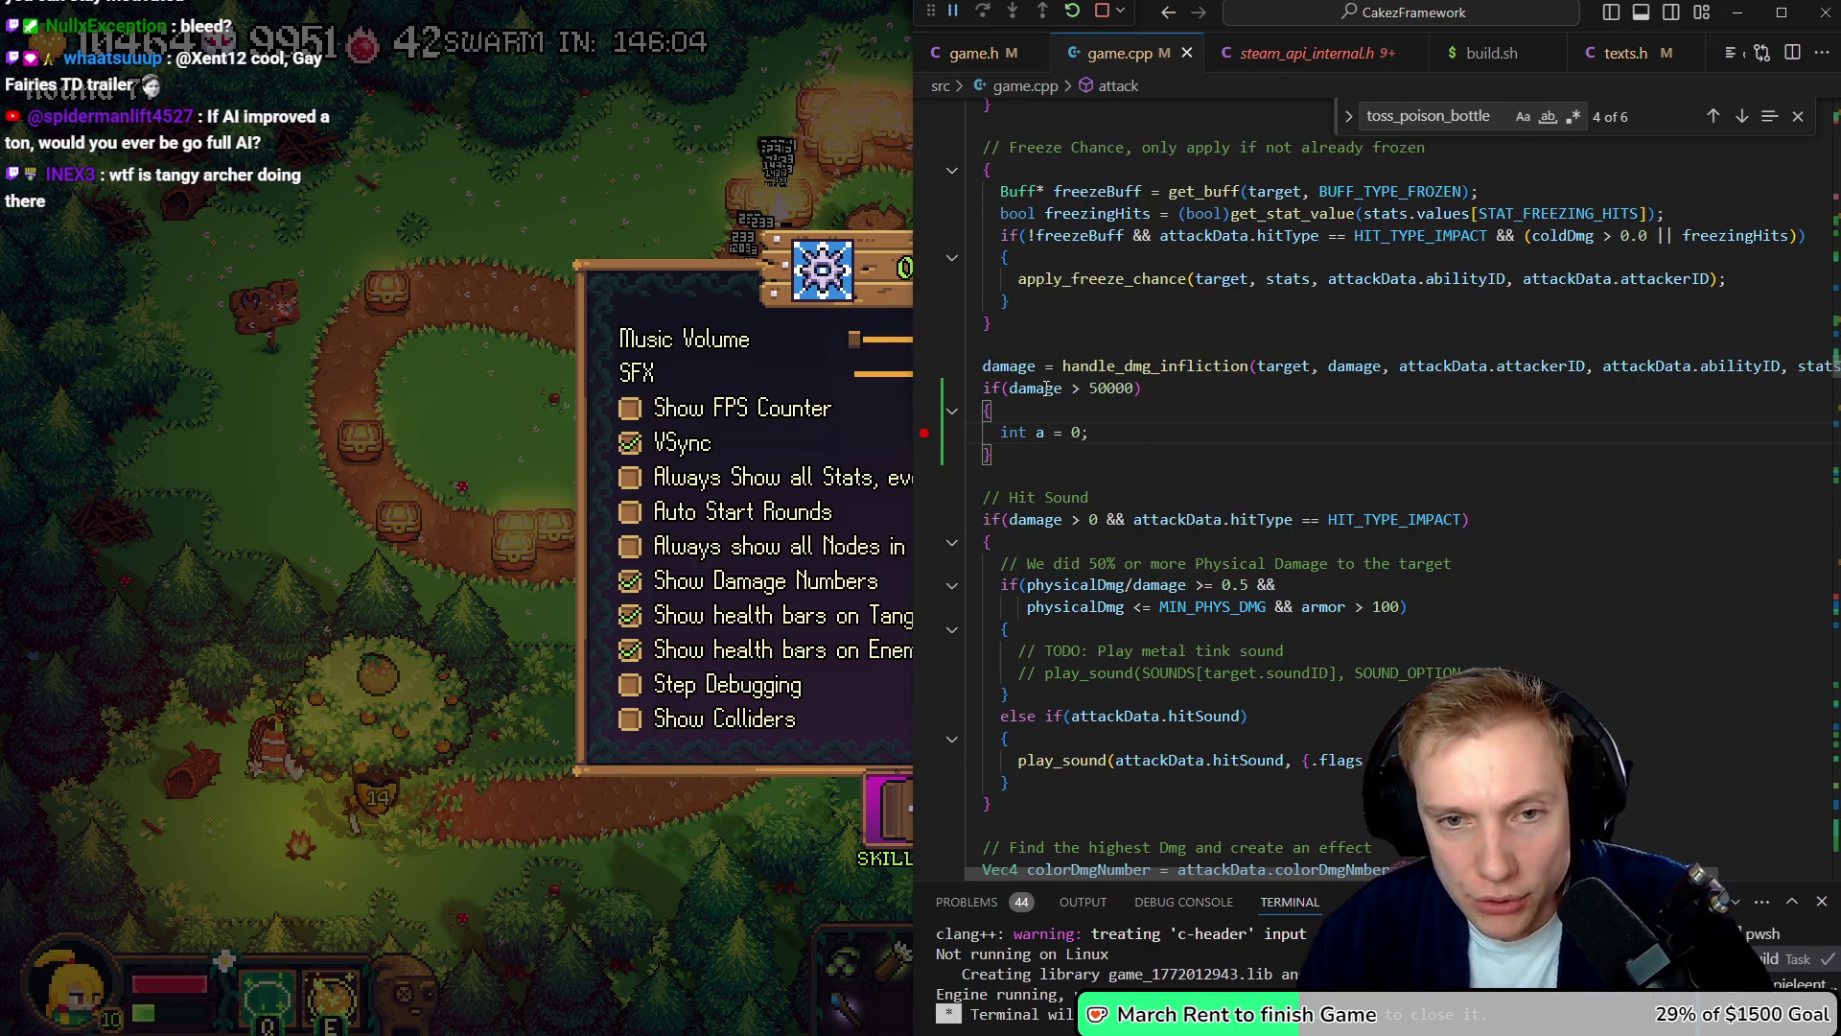
mouse_move(1046, 387)
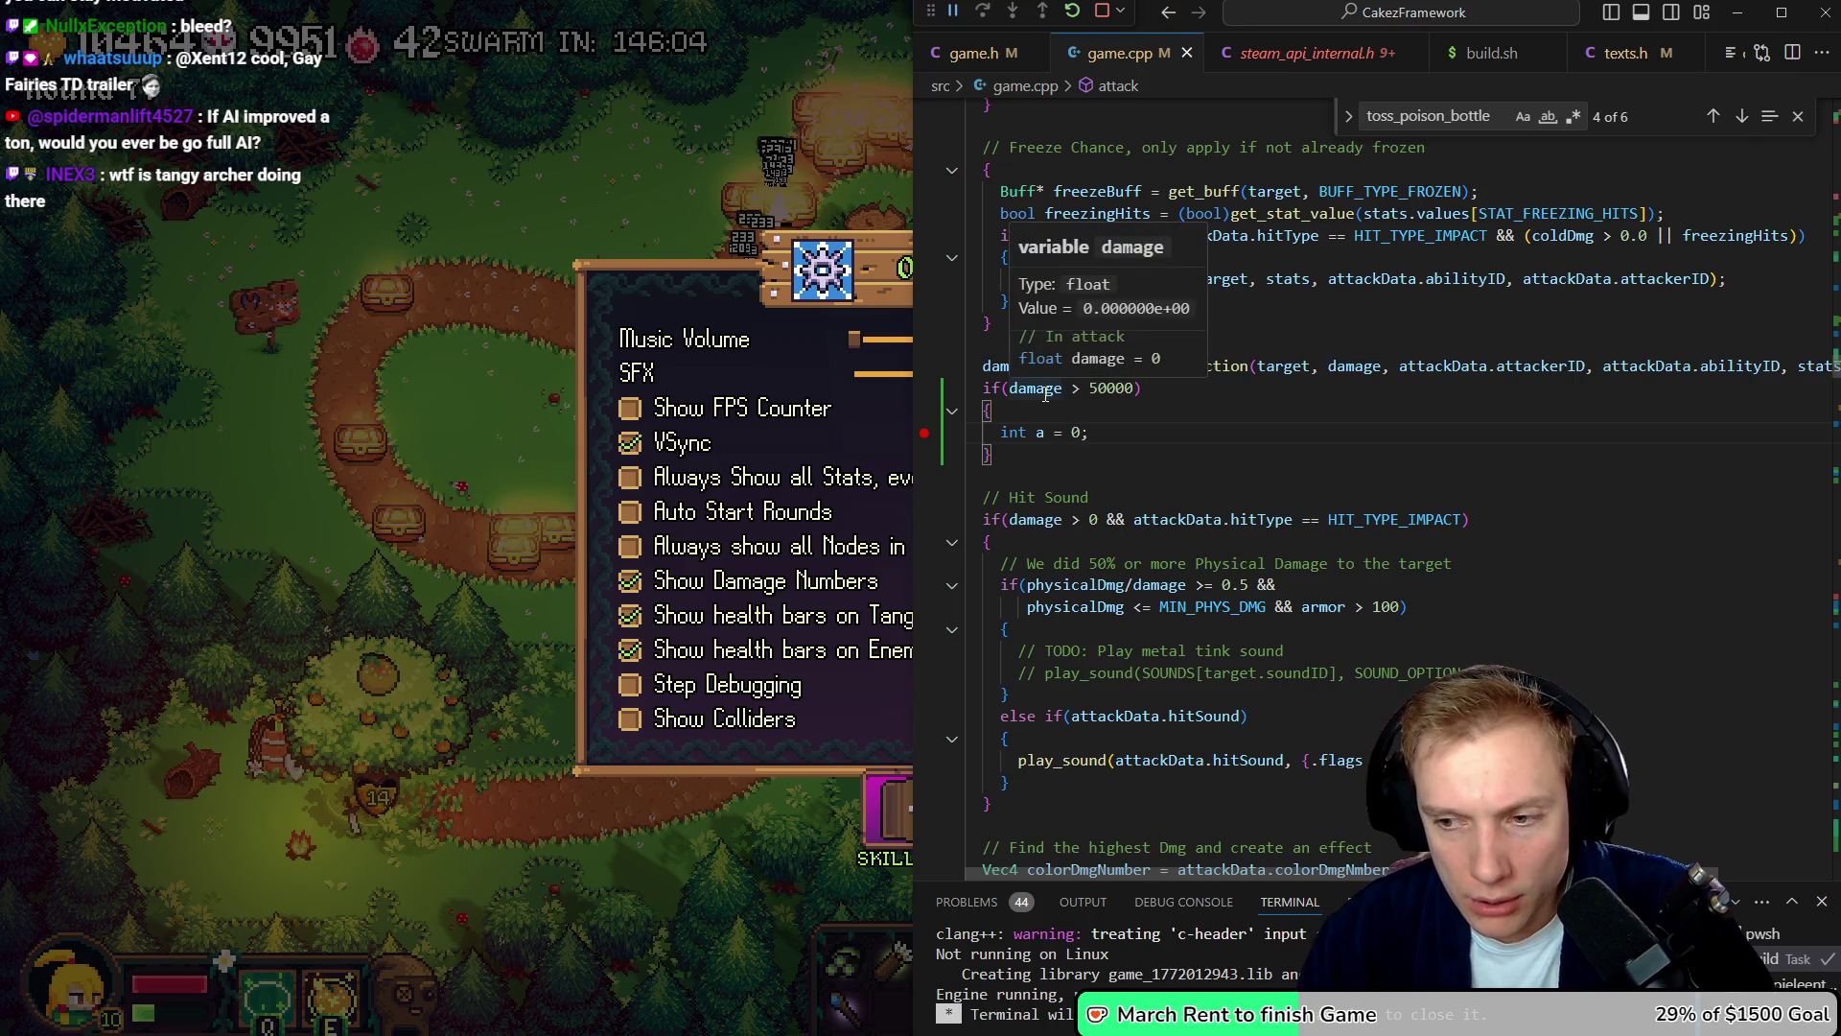
key("F5")
key("Escape")
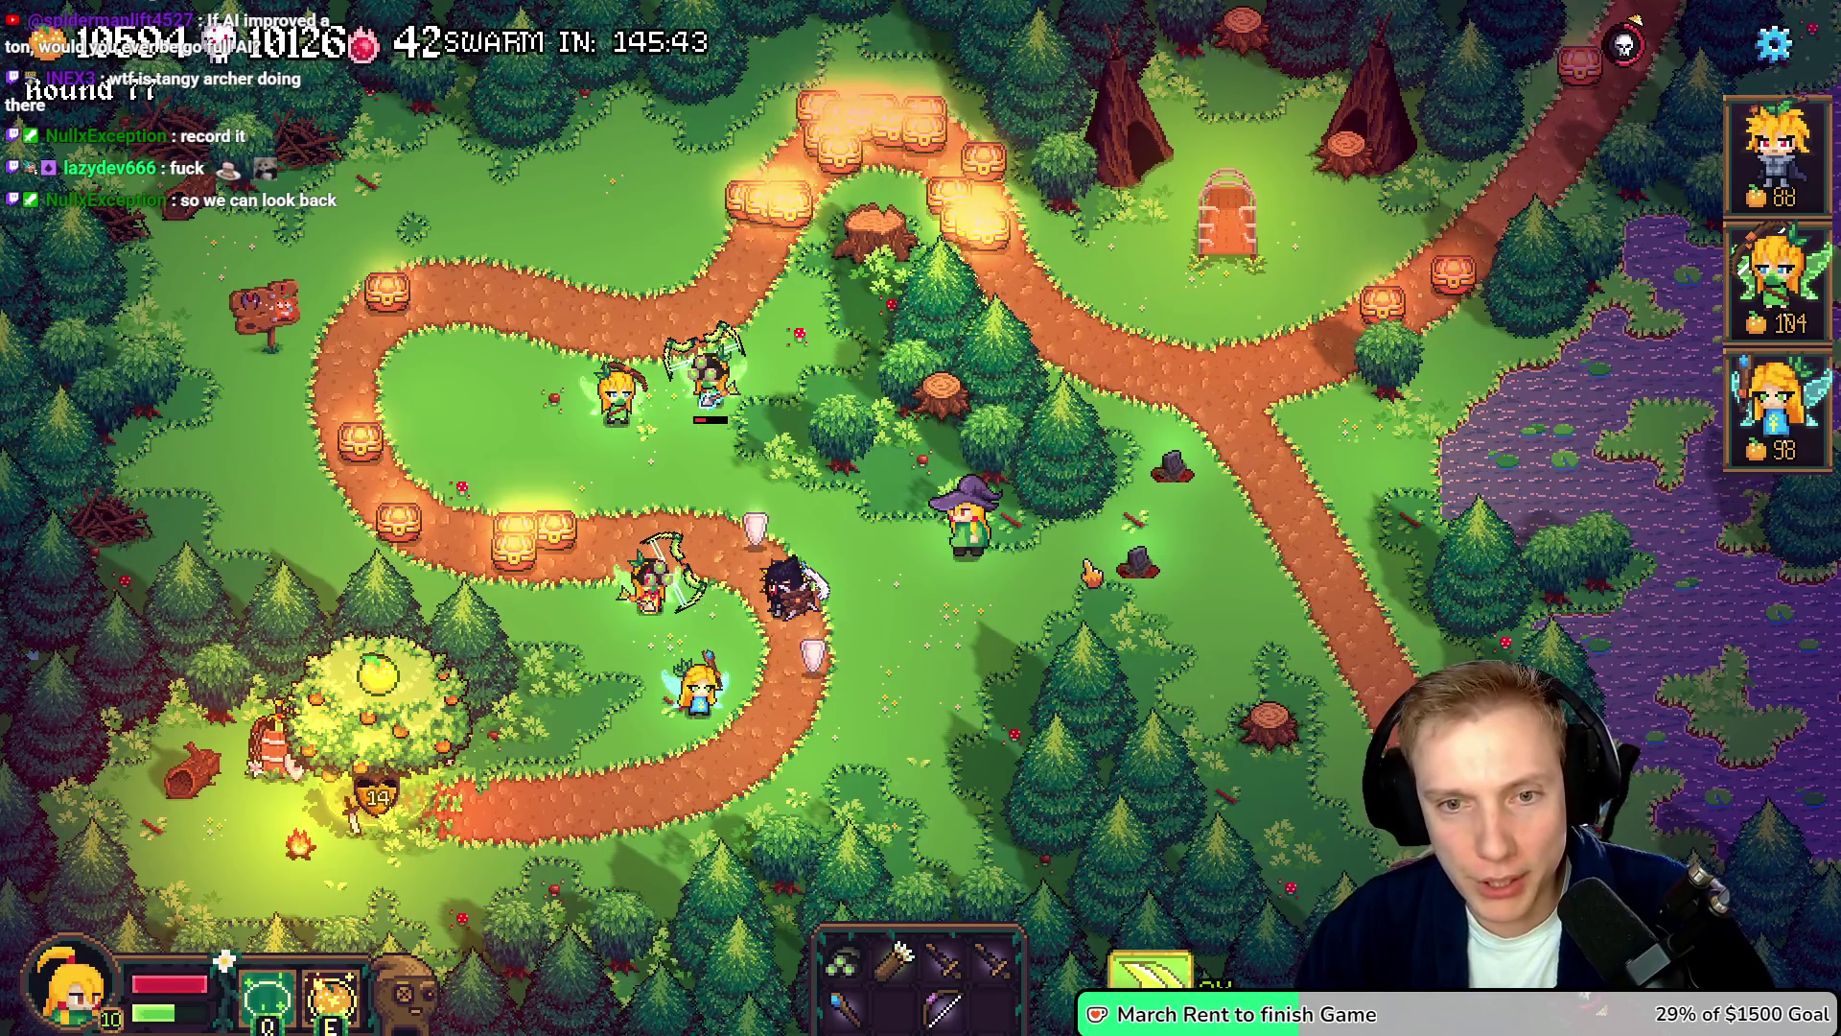
- Run toggle_slow_motion in the developer console, then set the game speed to 2X
key("grave")
type("toggle_slo")
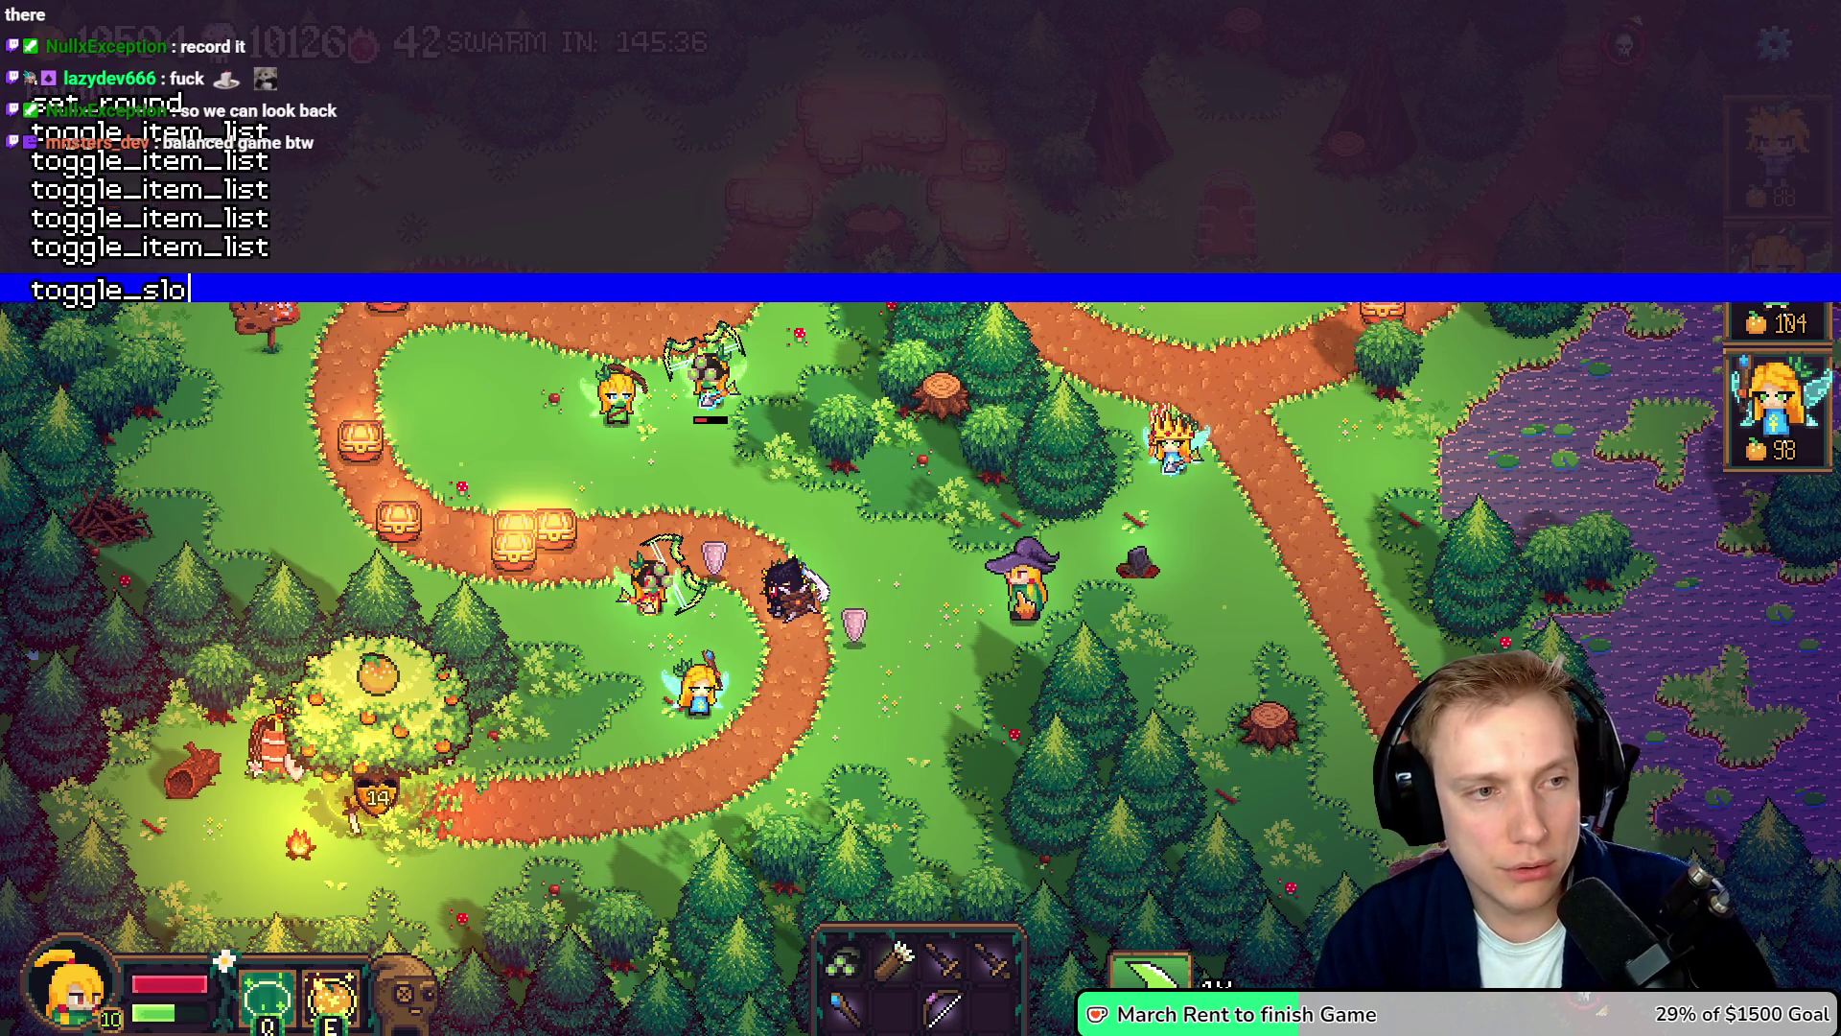
type("w_motion")
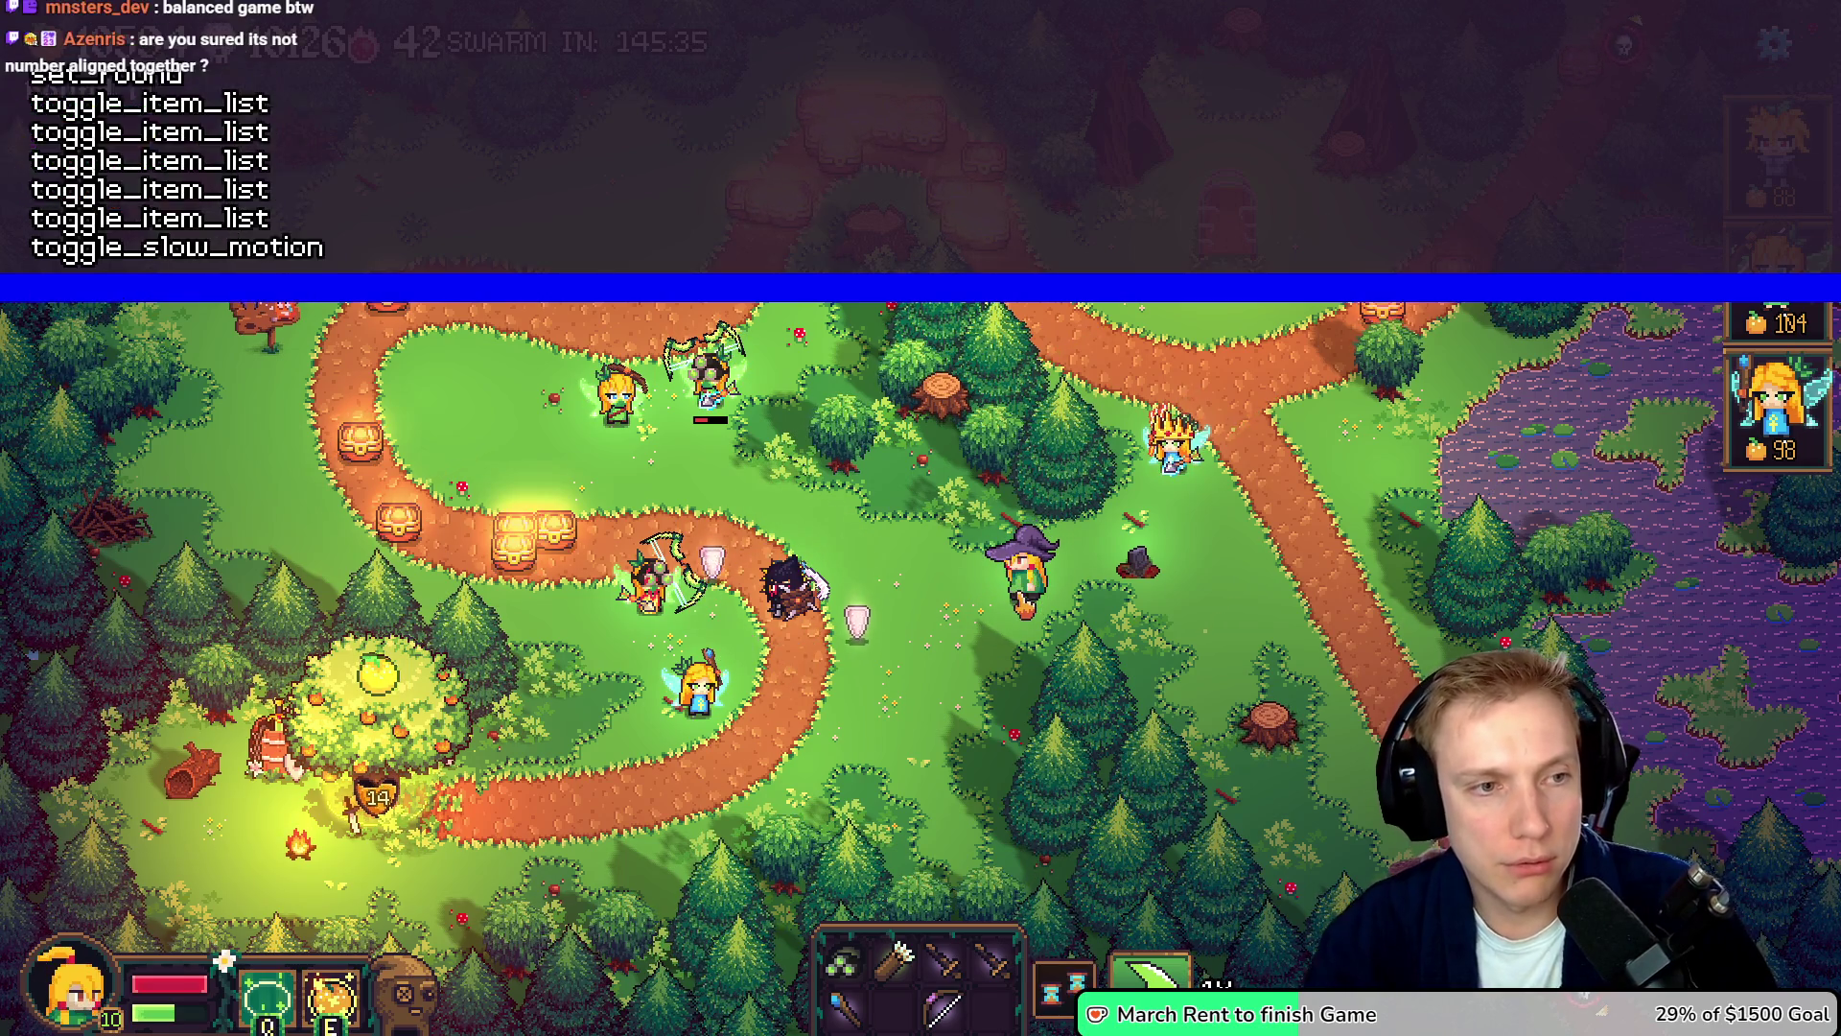
key("grave")
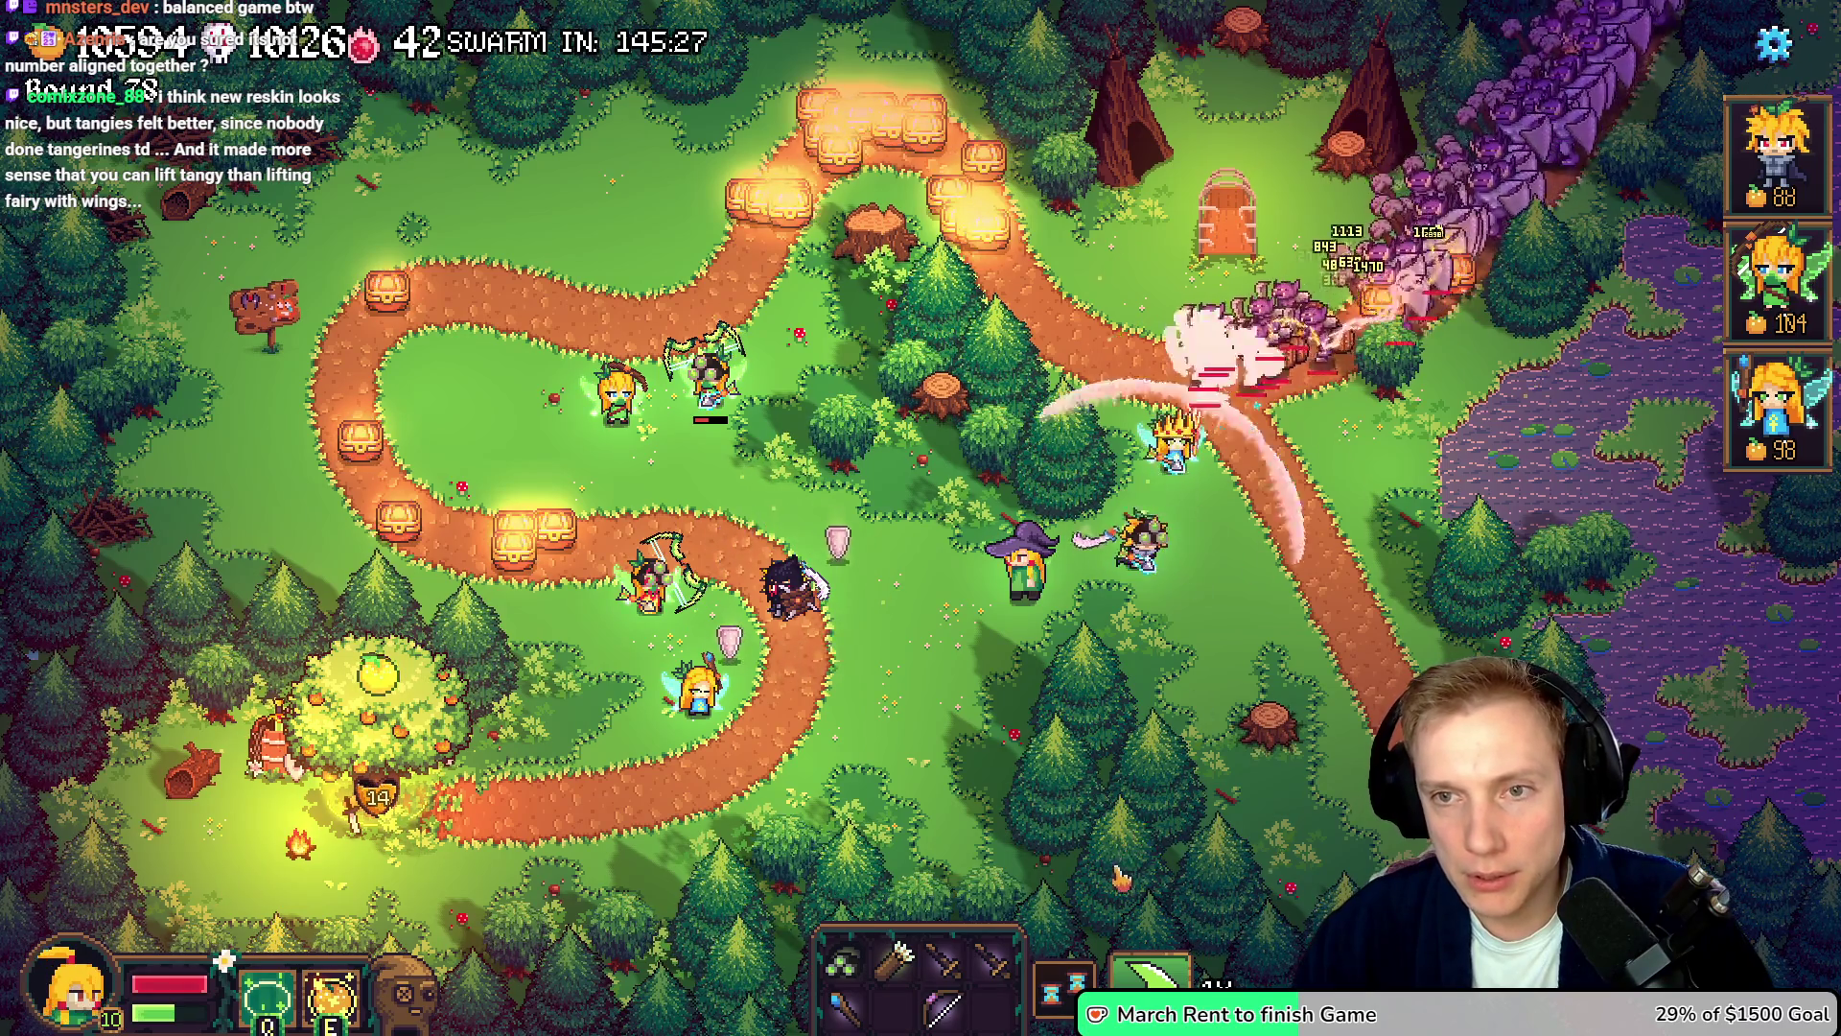
left_click(1058, 951)
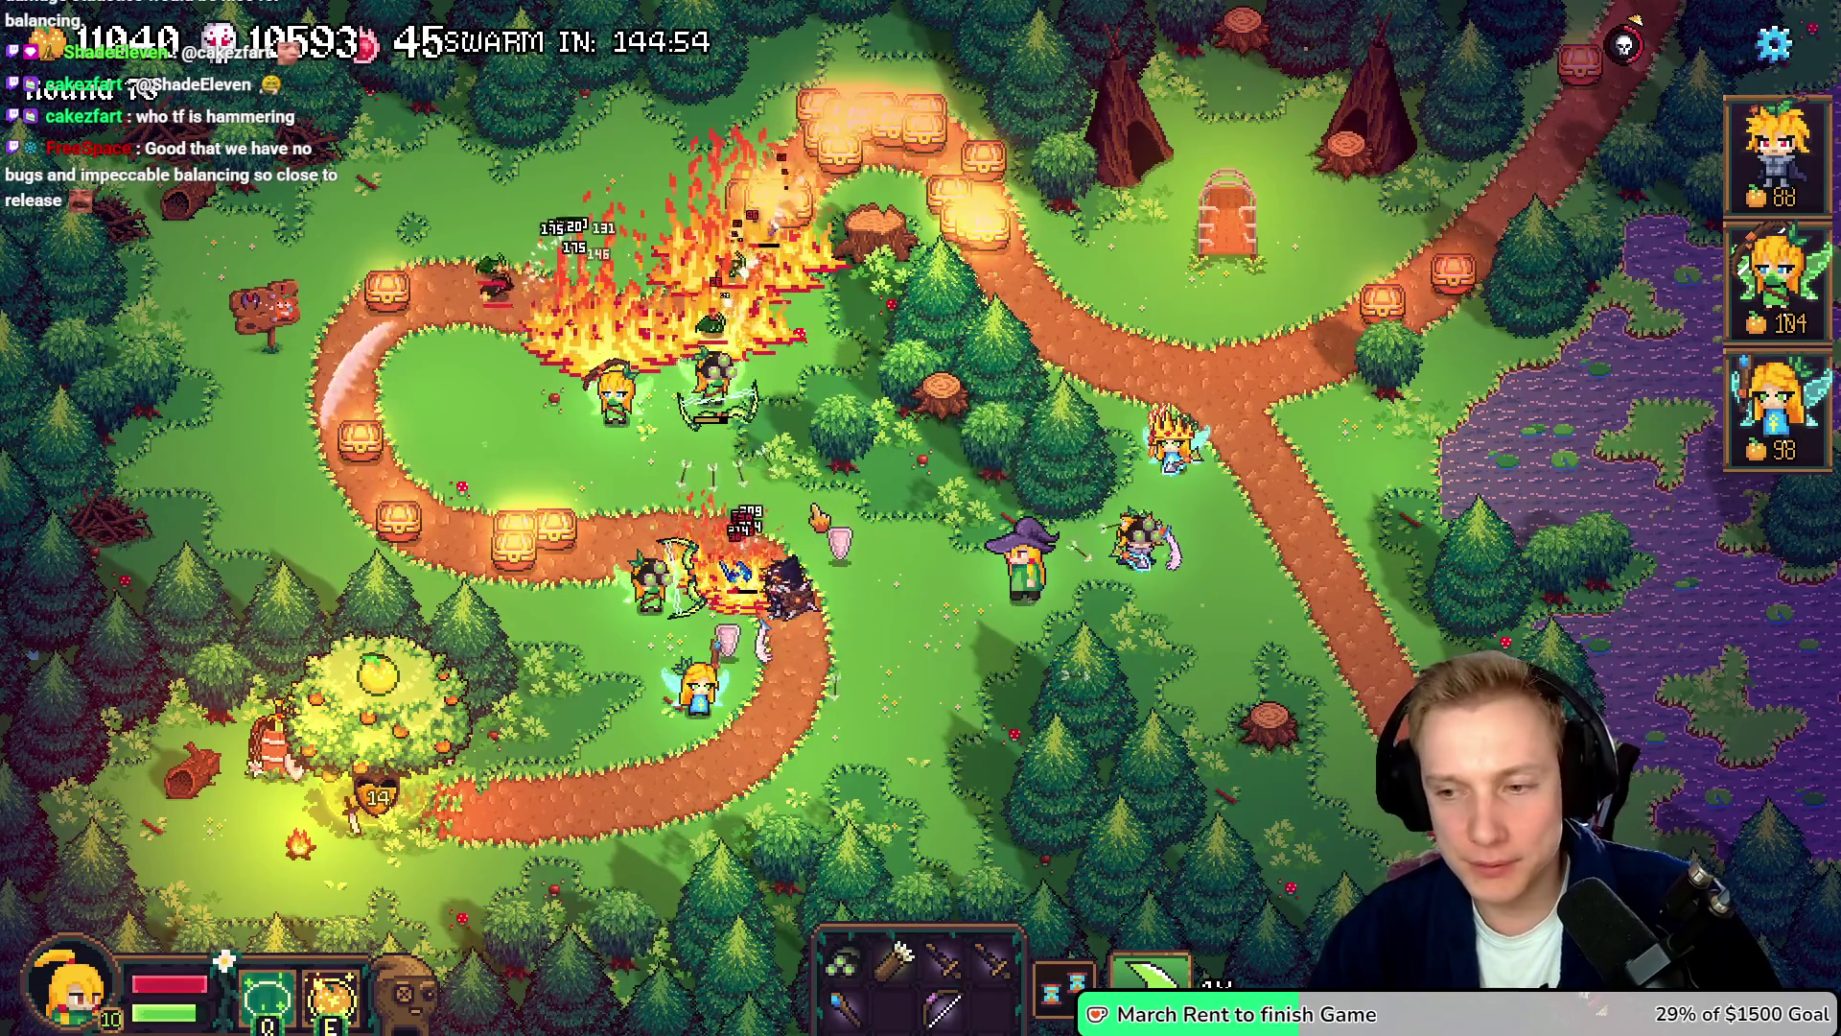
- Pause Tangy TD at round 45 with Options showing, then bring up File Explorer
key("Escape")
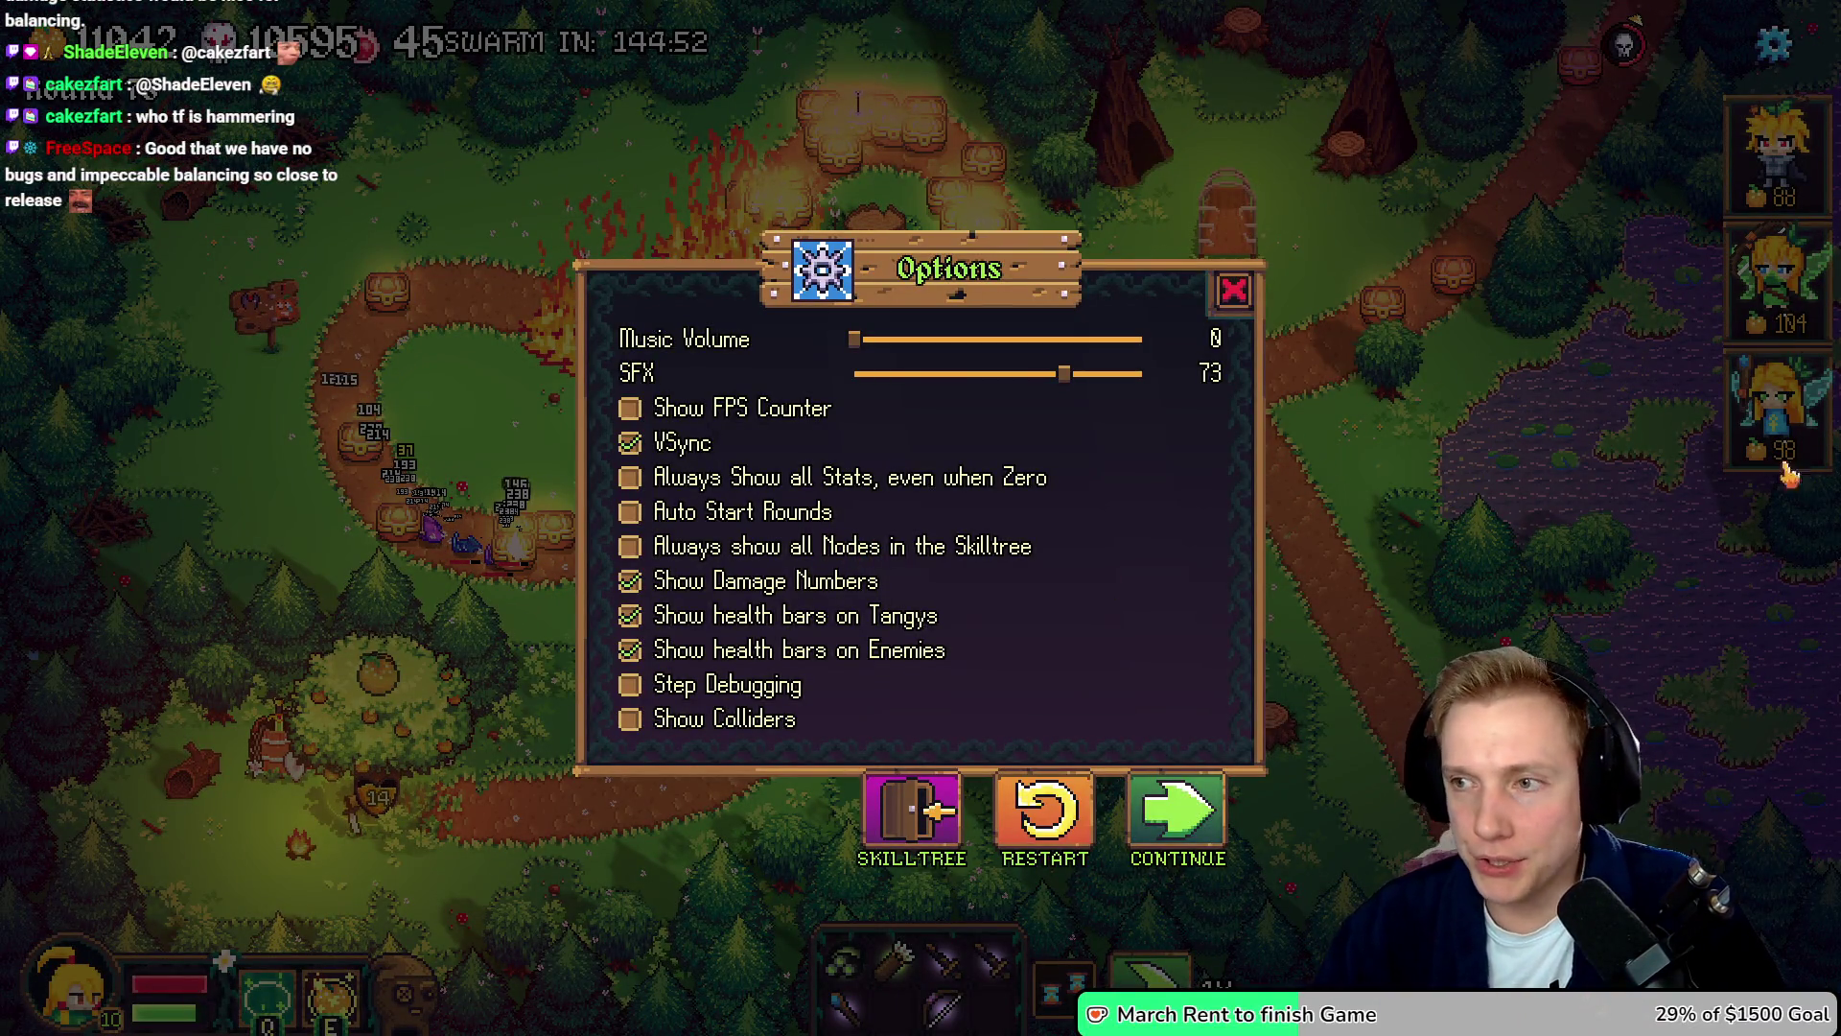
key("super+e")
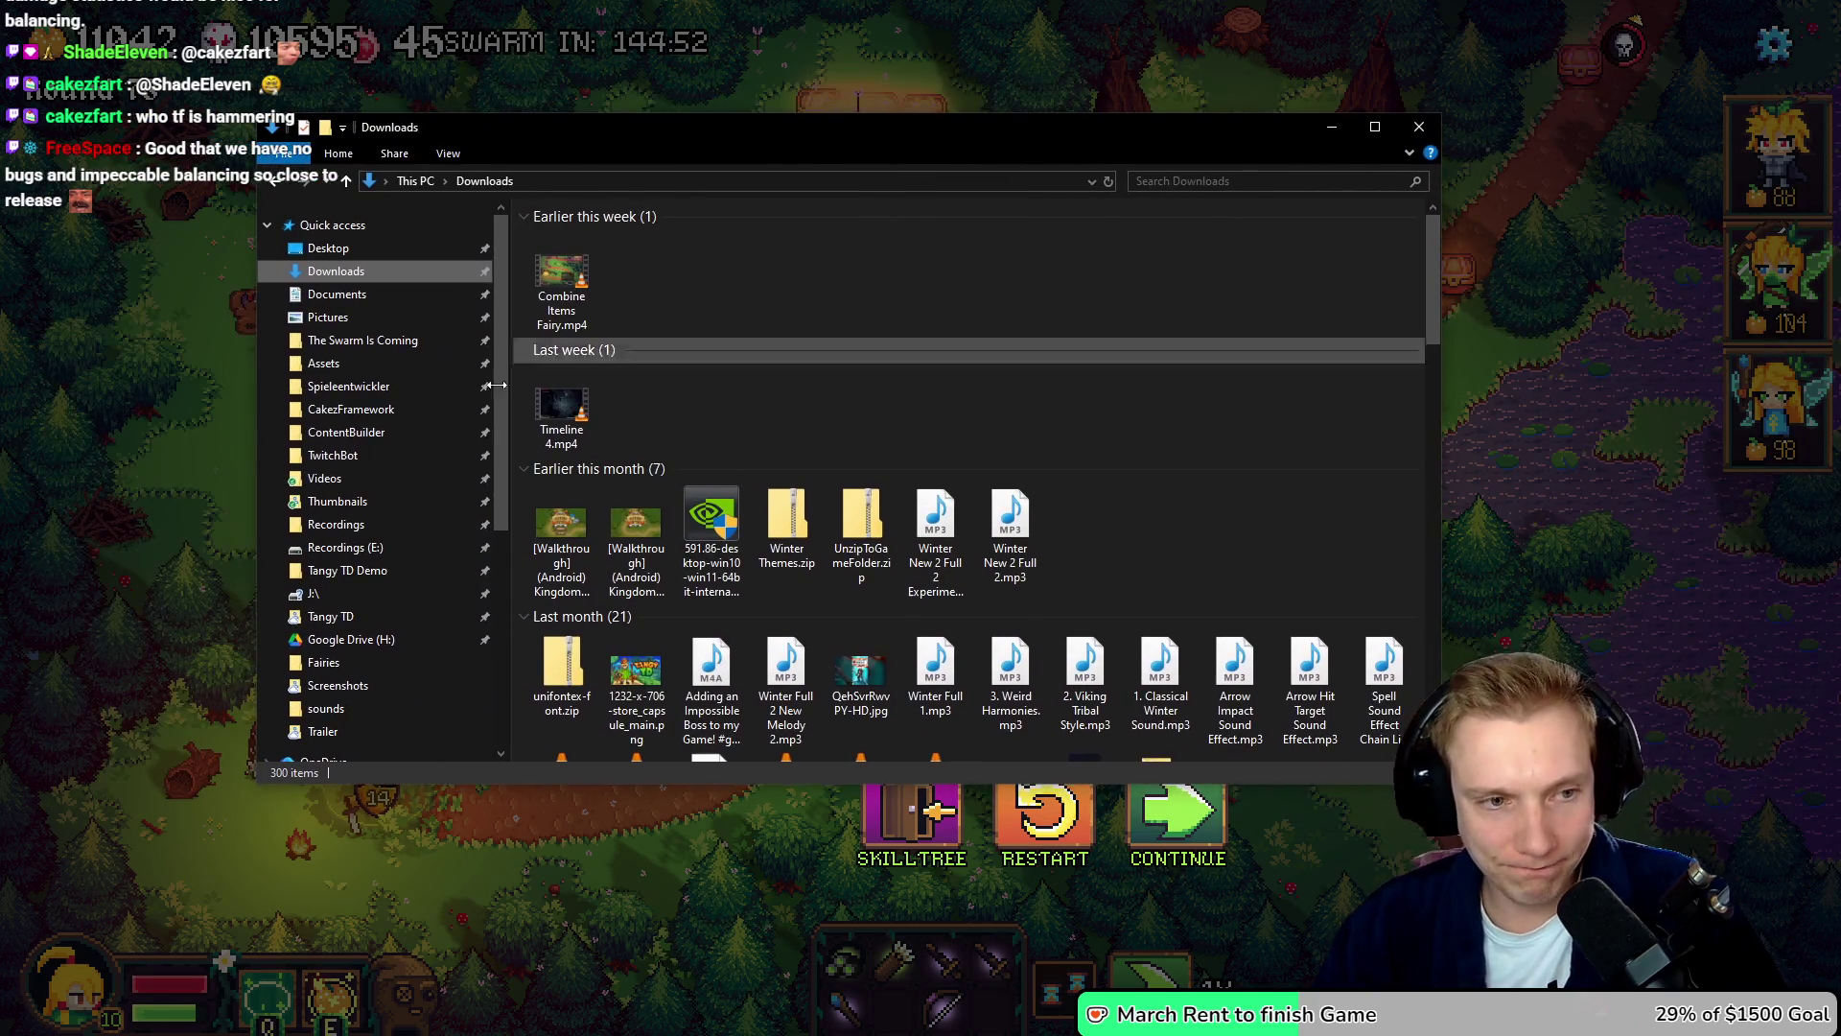
- Browse the Tangy TD drive's Trailer and Presskit > Trailer folders, returning to the Trailer folder
left_click(345, 616)
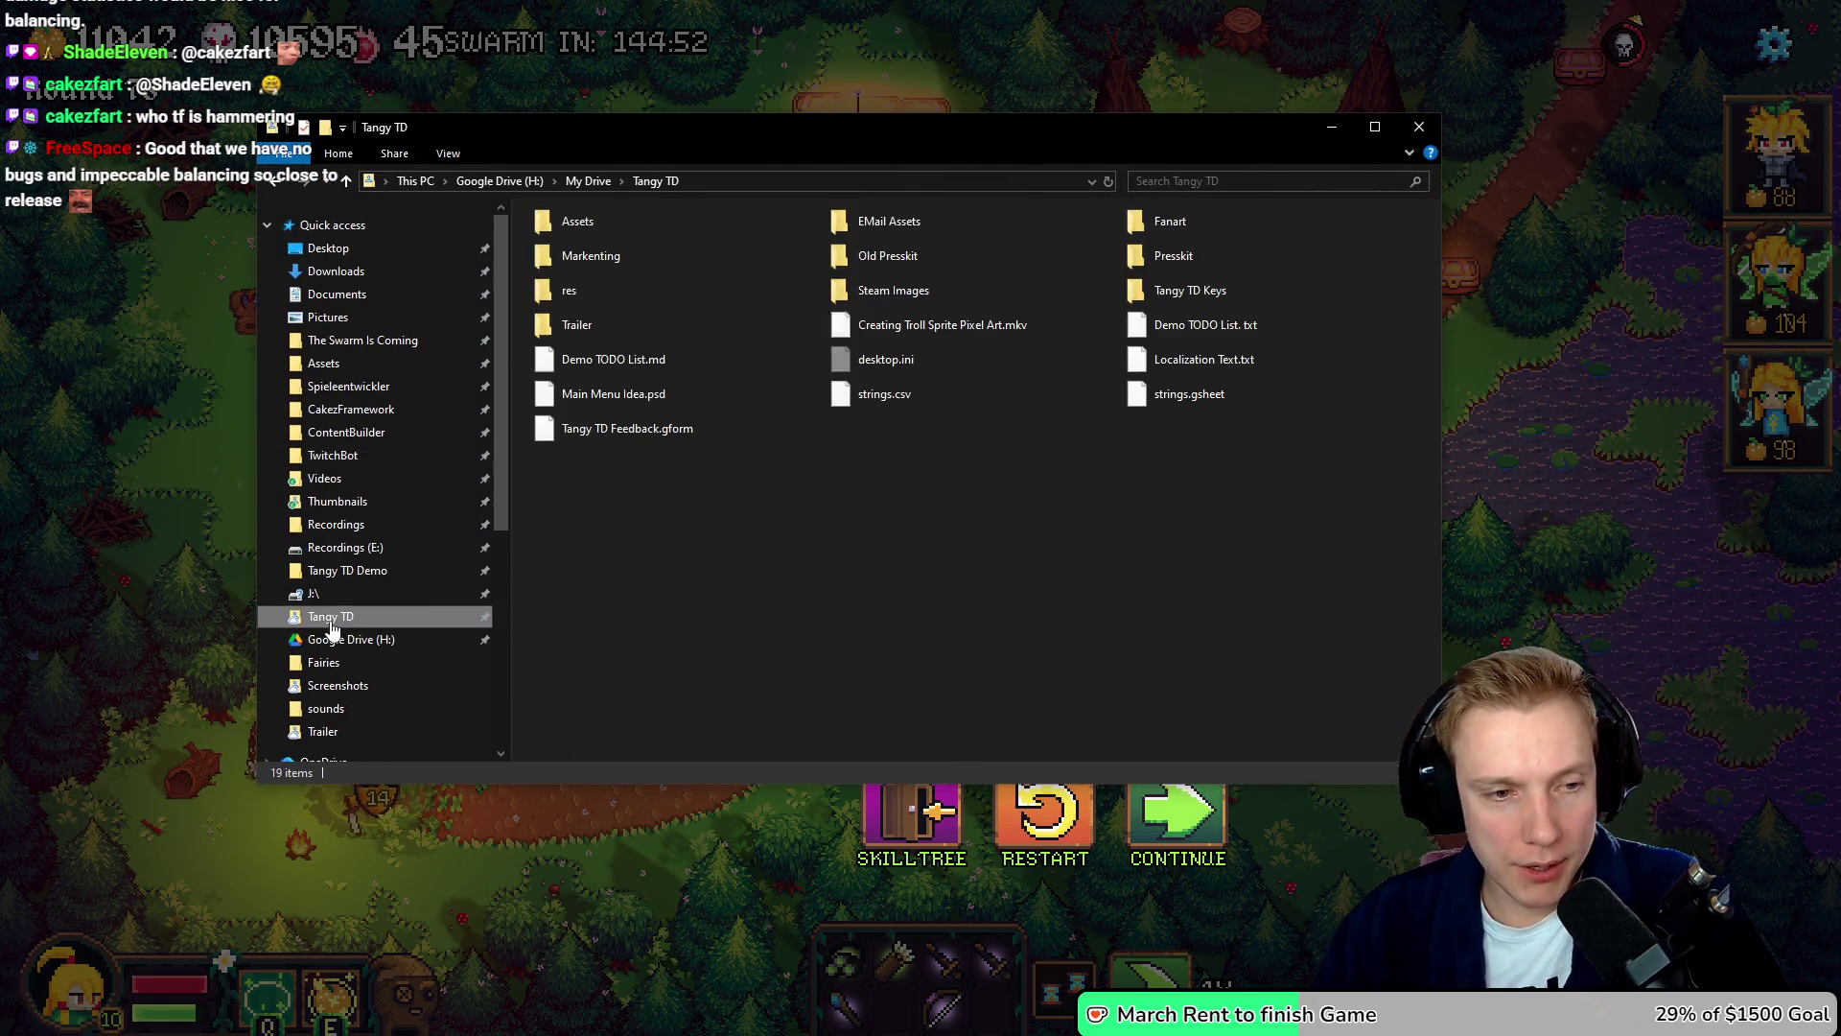
double_click(619, 324)
key("alt+Left")
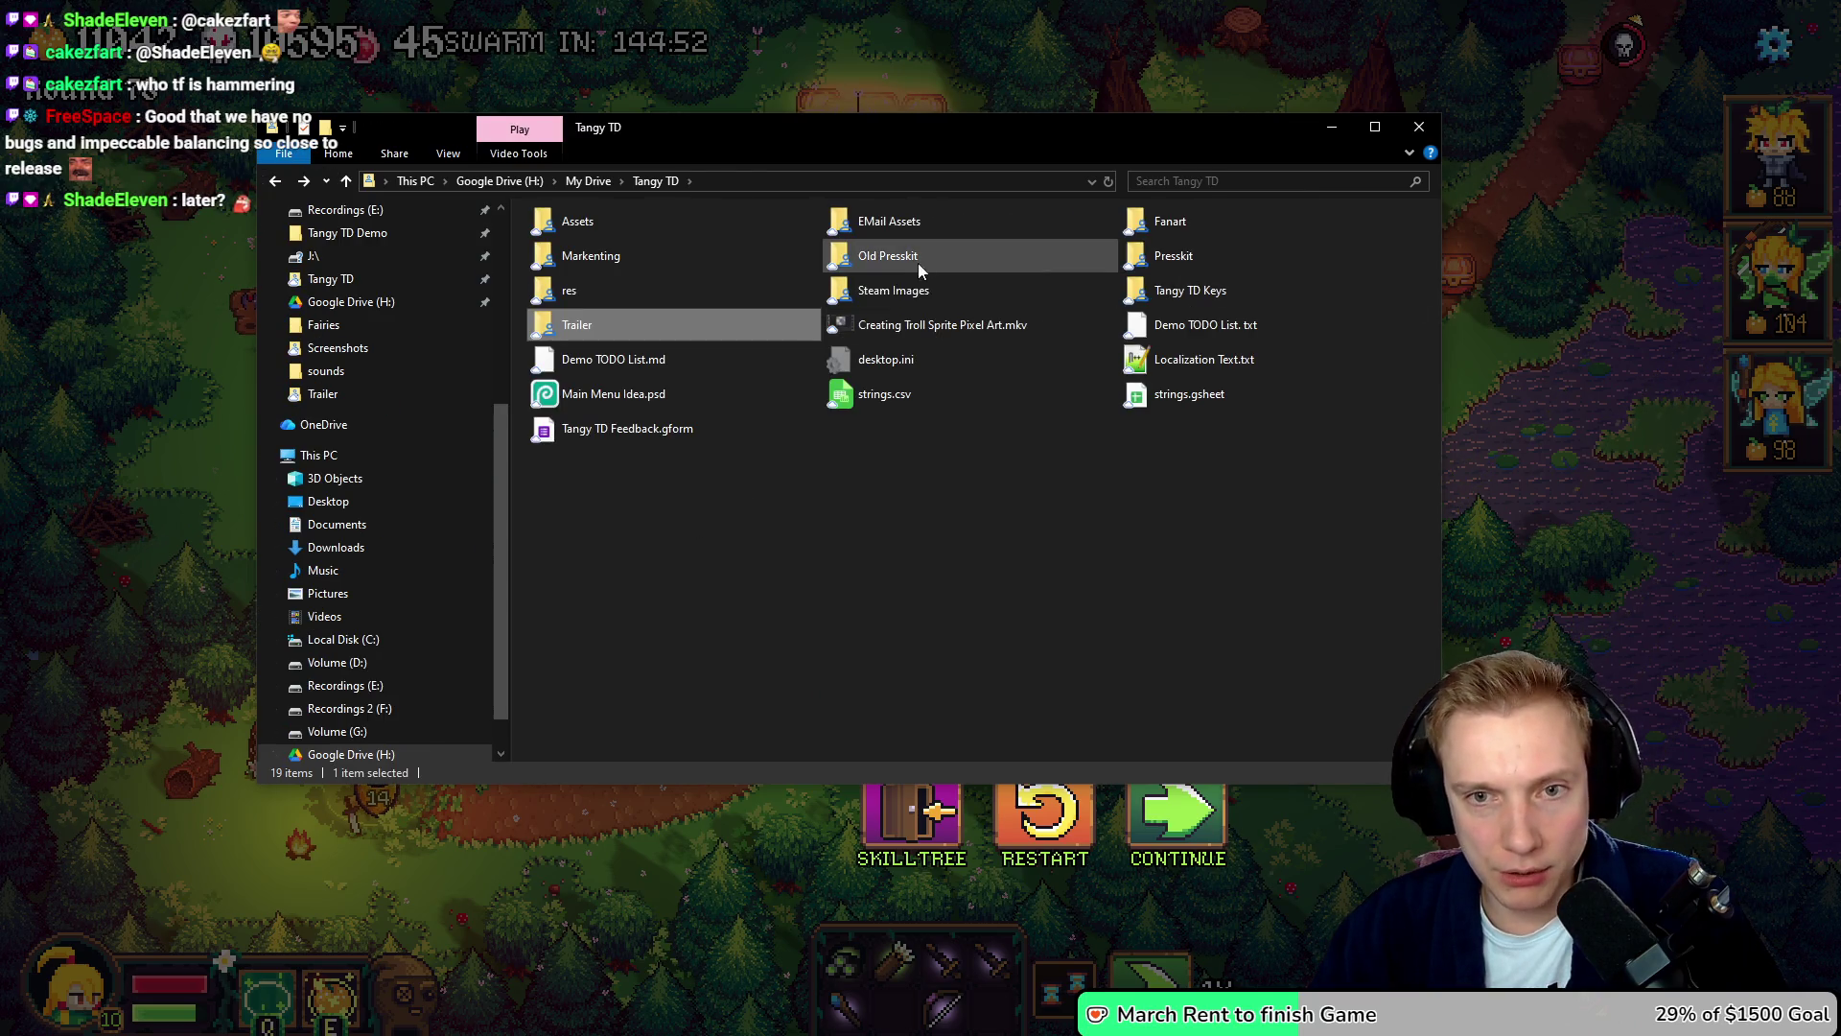
double_click(1155, 255)
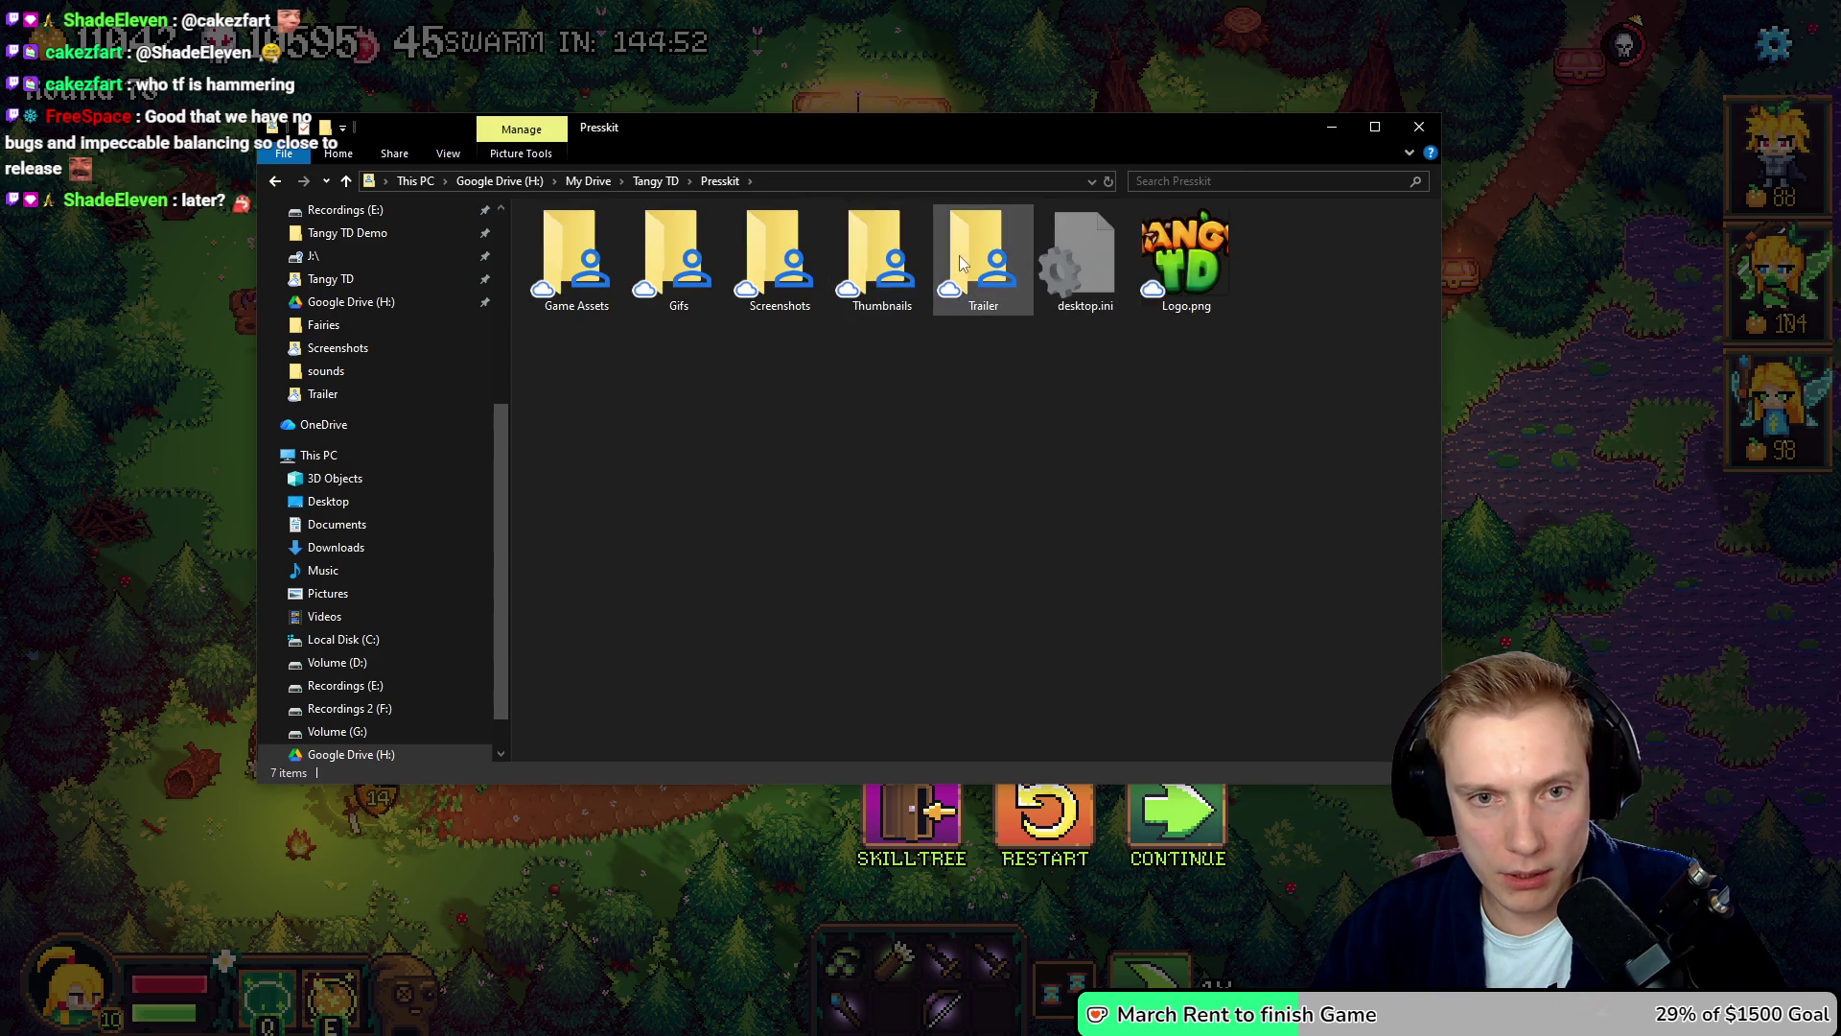
double_click(963, 253)
key("alt+Left")
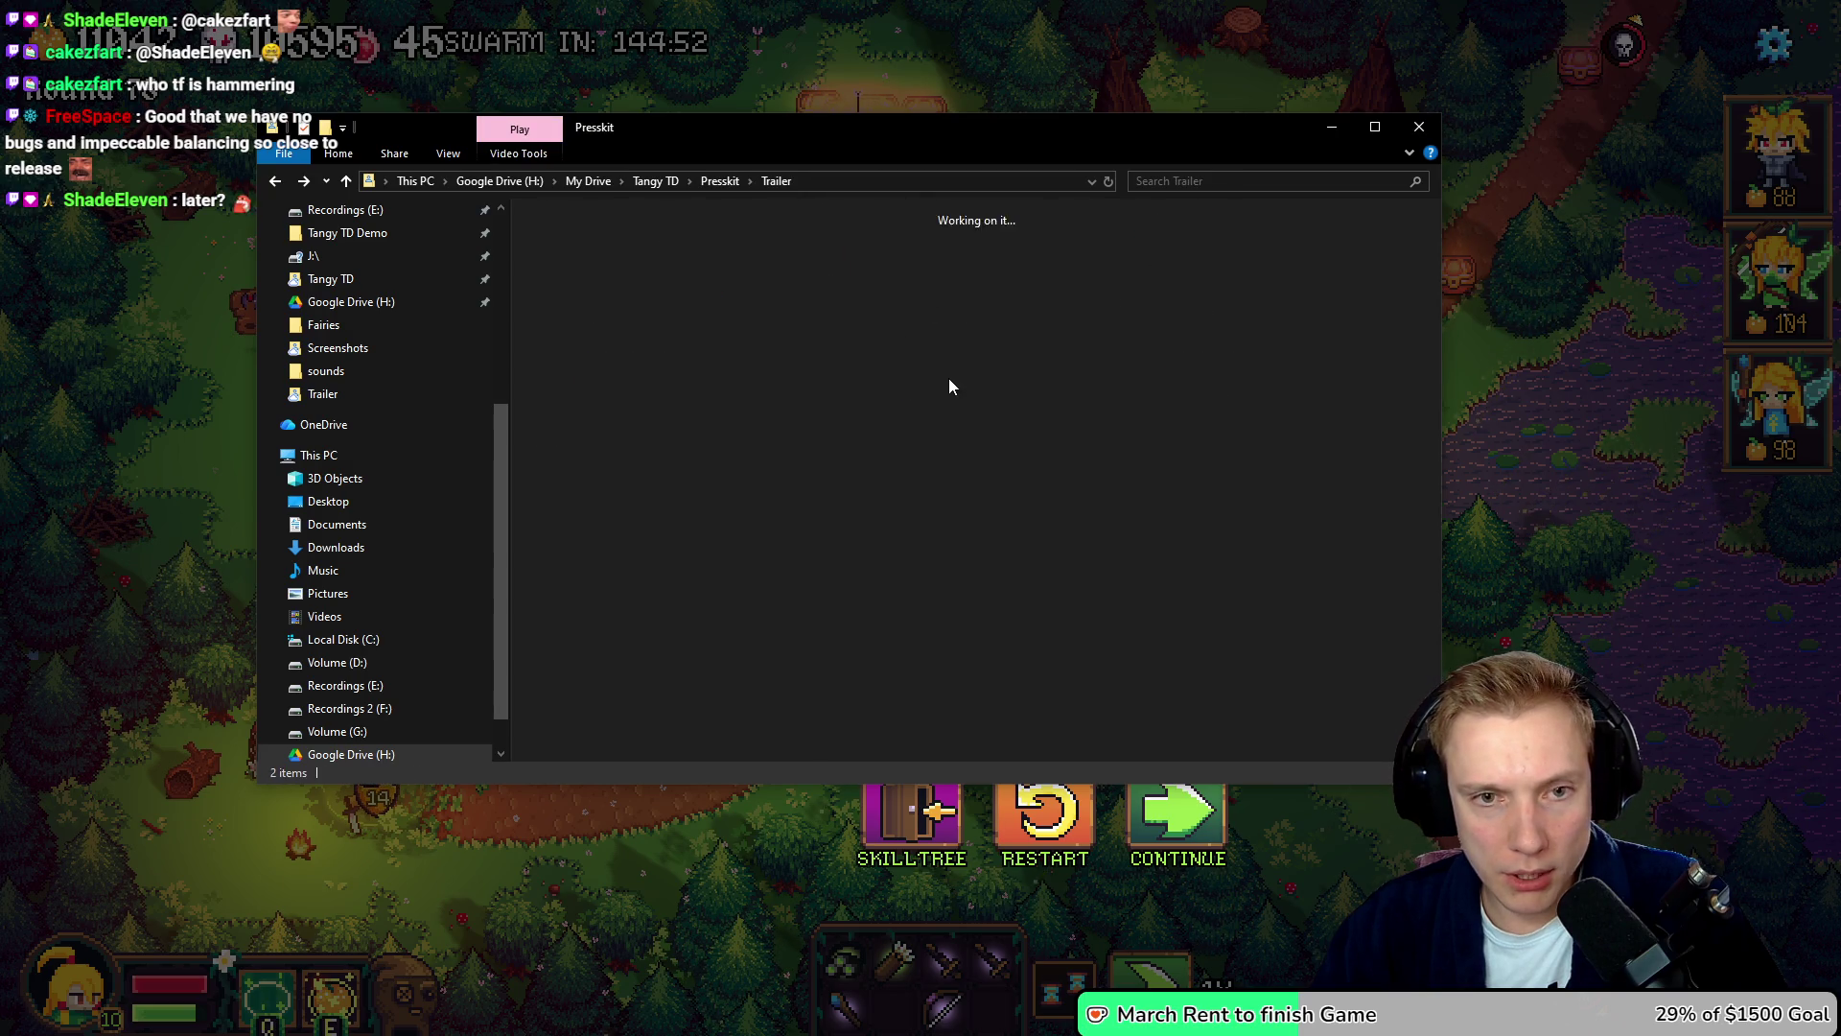
key("alt+Left")
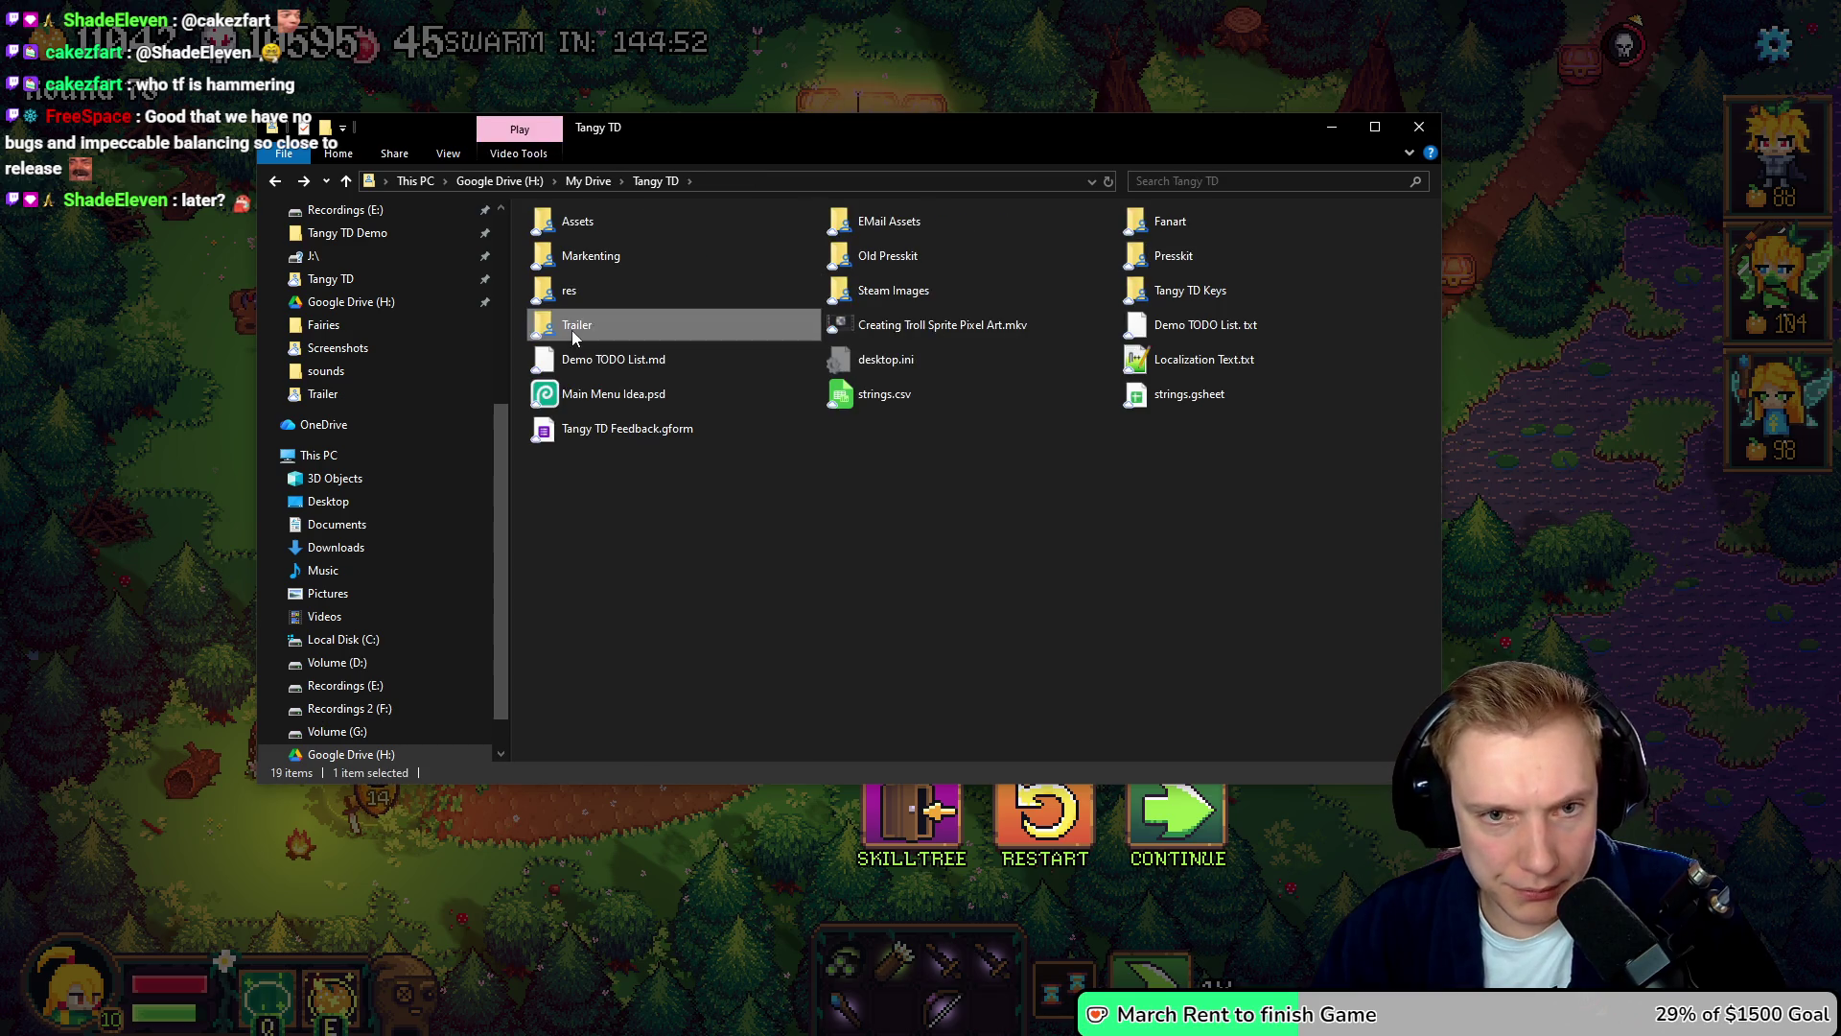
double_click(573, 324)
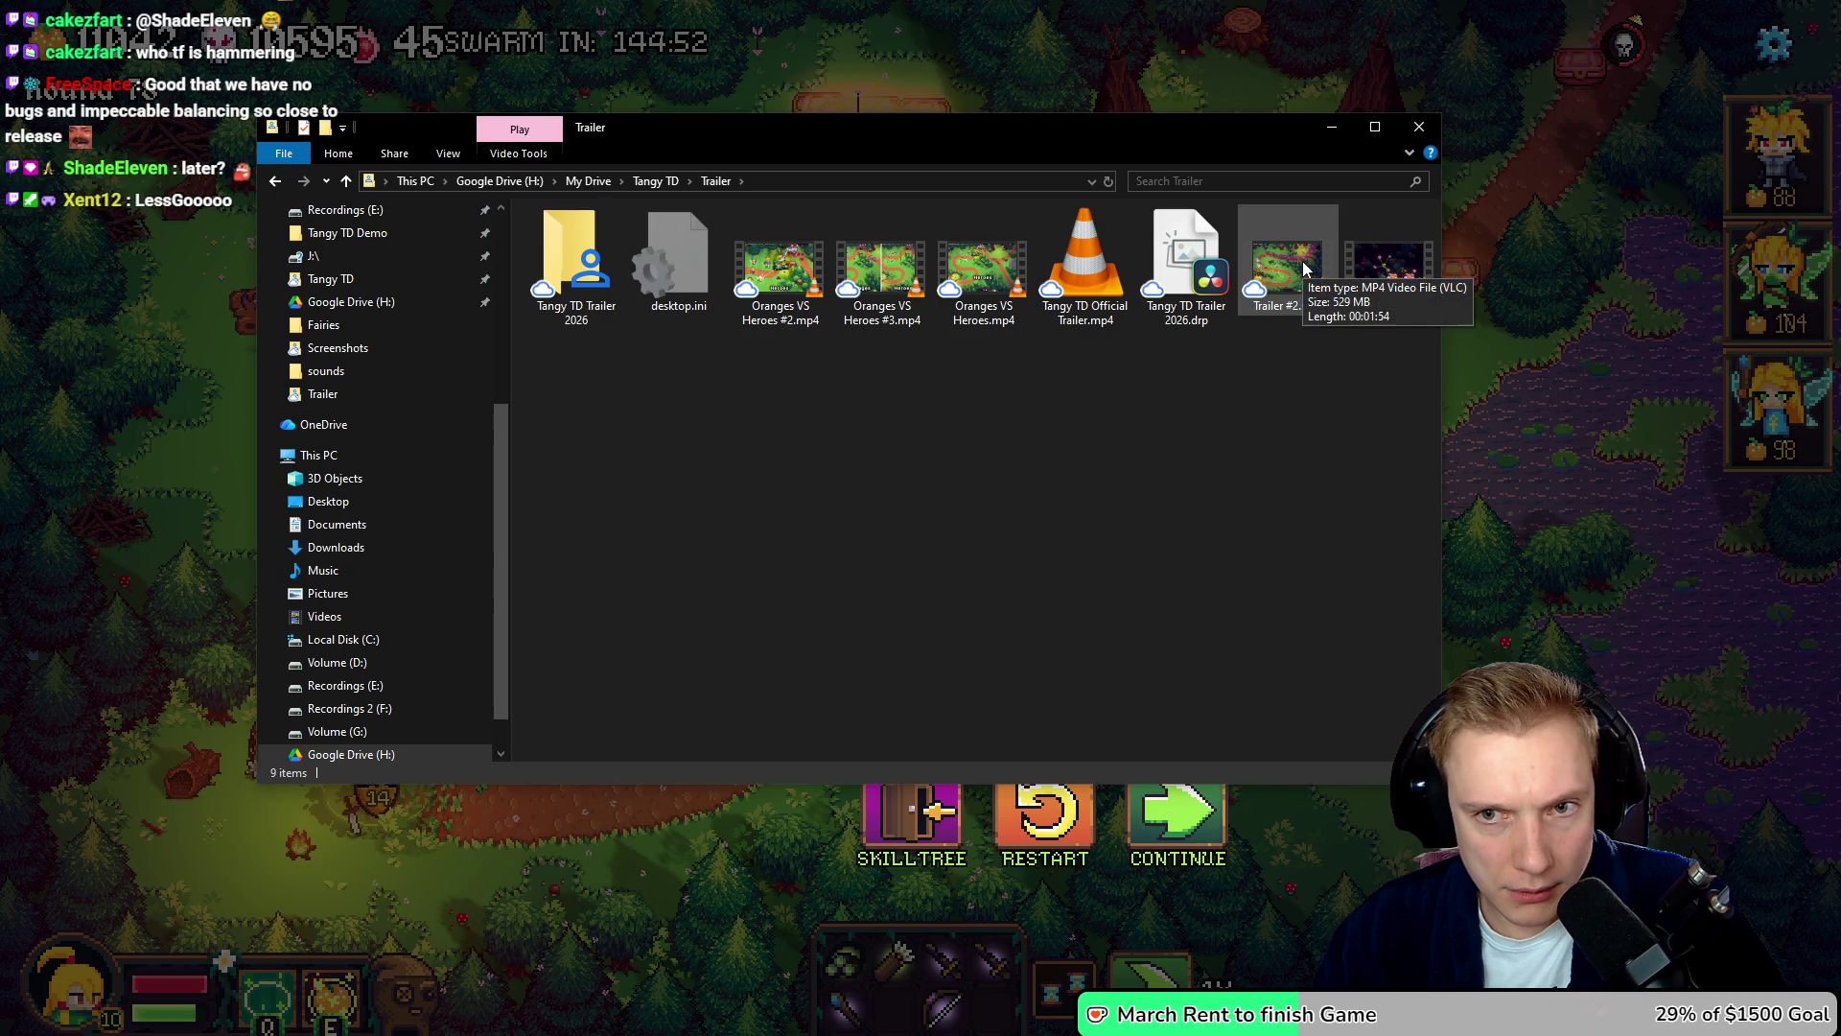
- Select Trailer #2.mp4 and paste it into the Presskit > Trailer folder
left_click(1304, 269)
left_click(1284, 374)
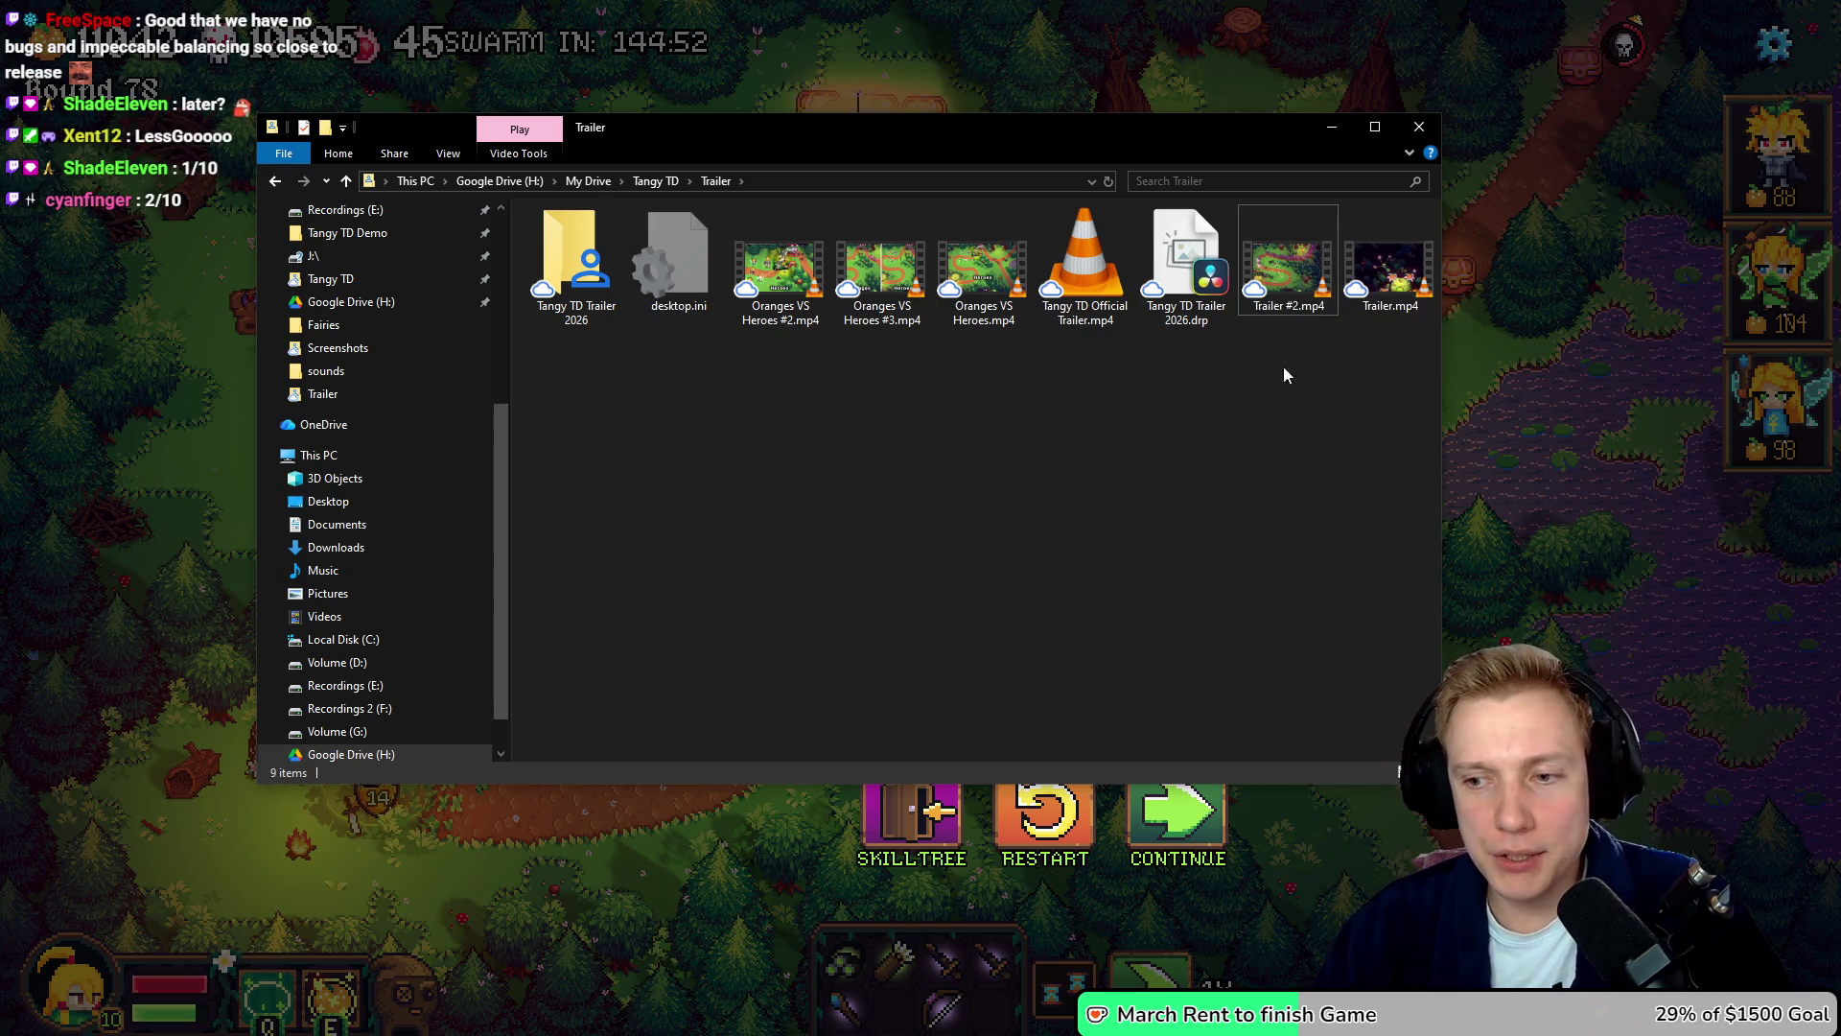
left_click(1292, 278)
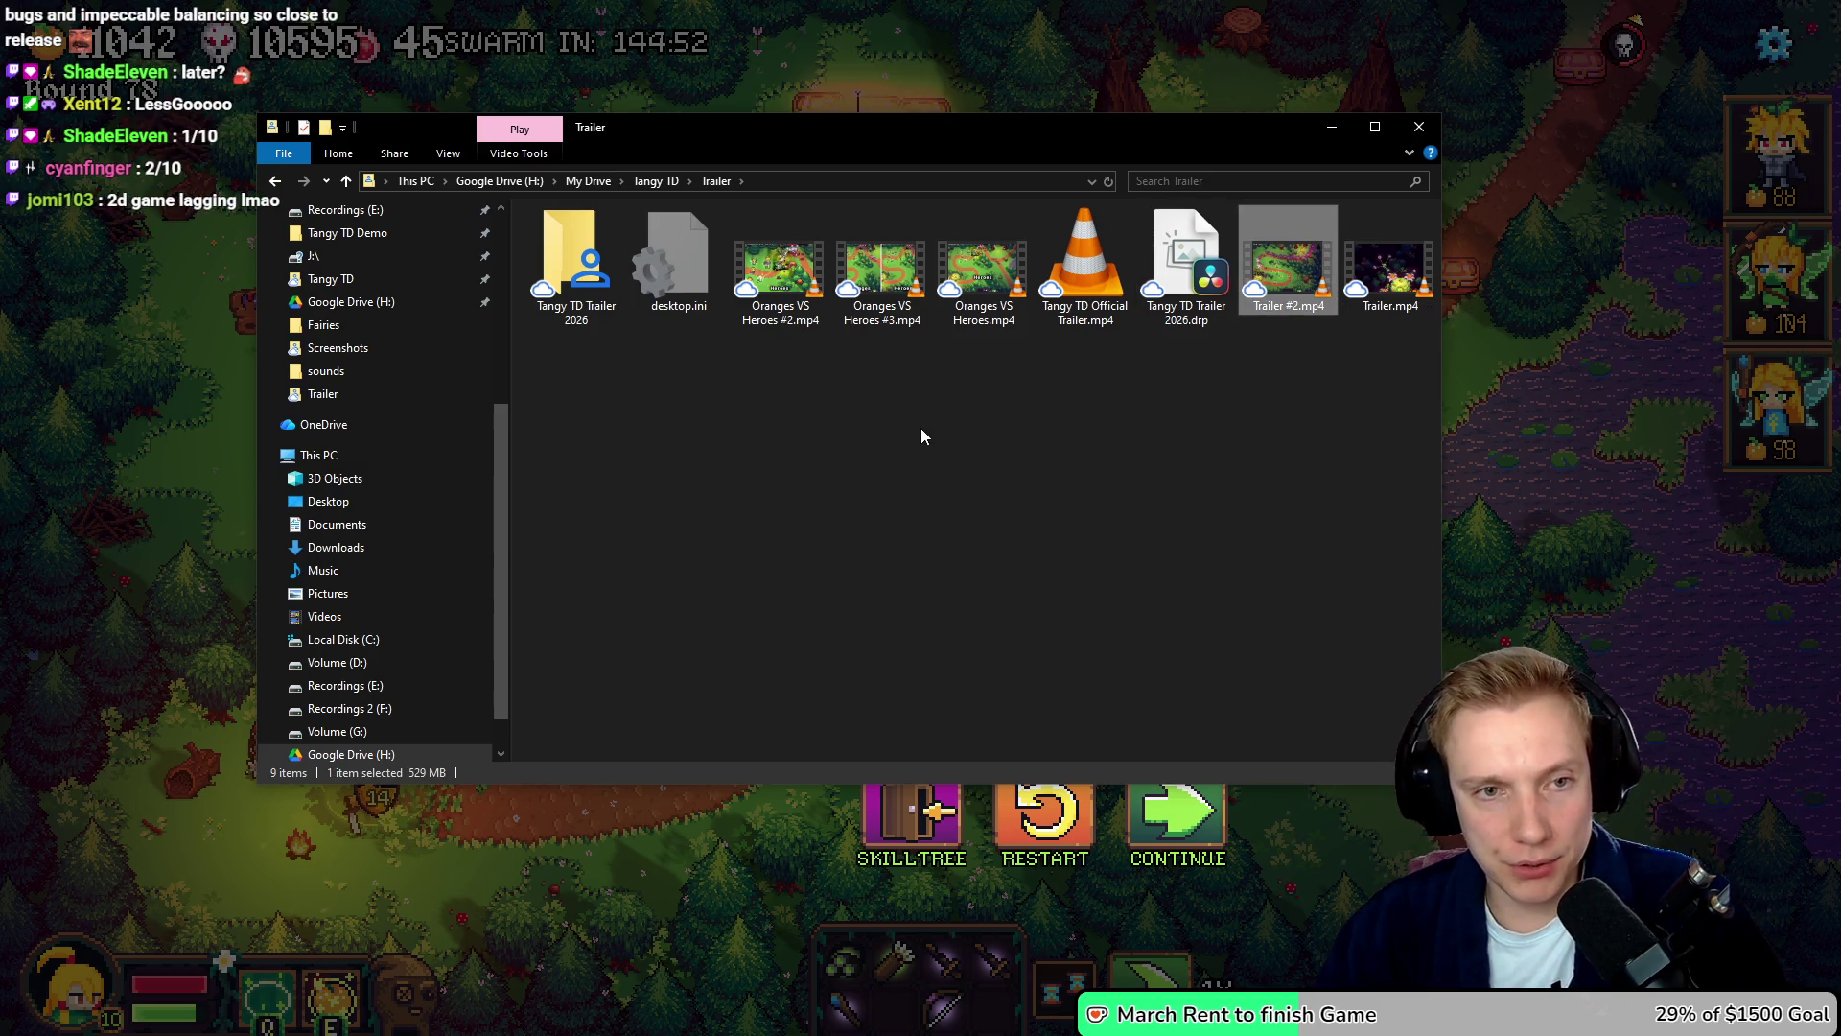
key("BackSpace")
left_click(1136, 257)
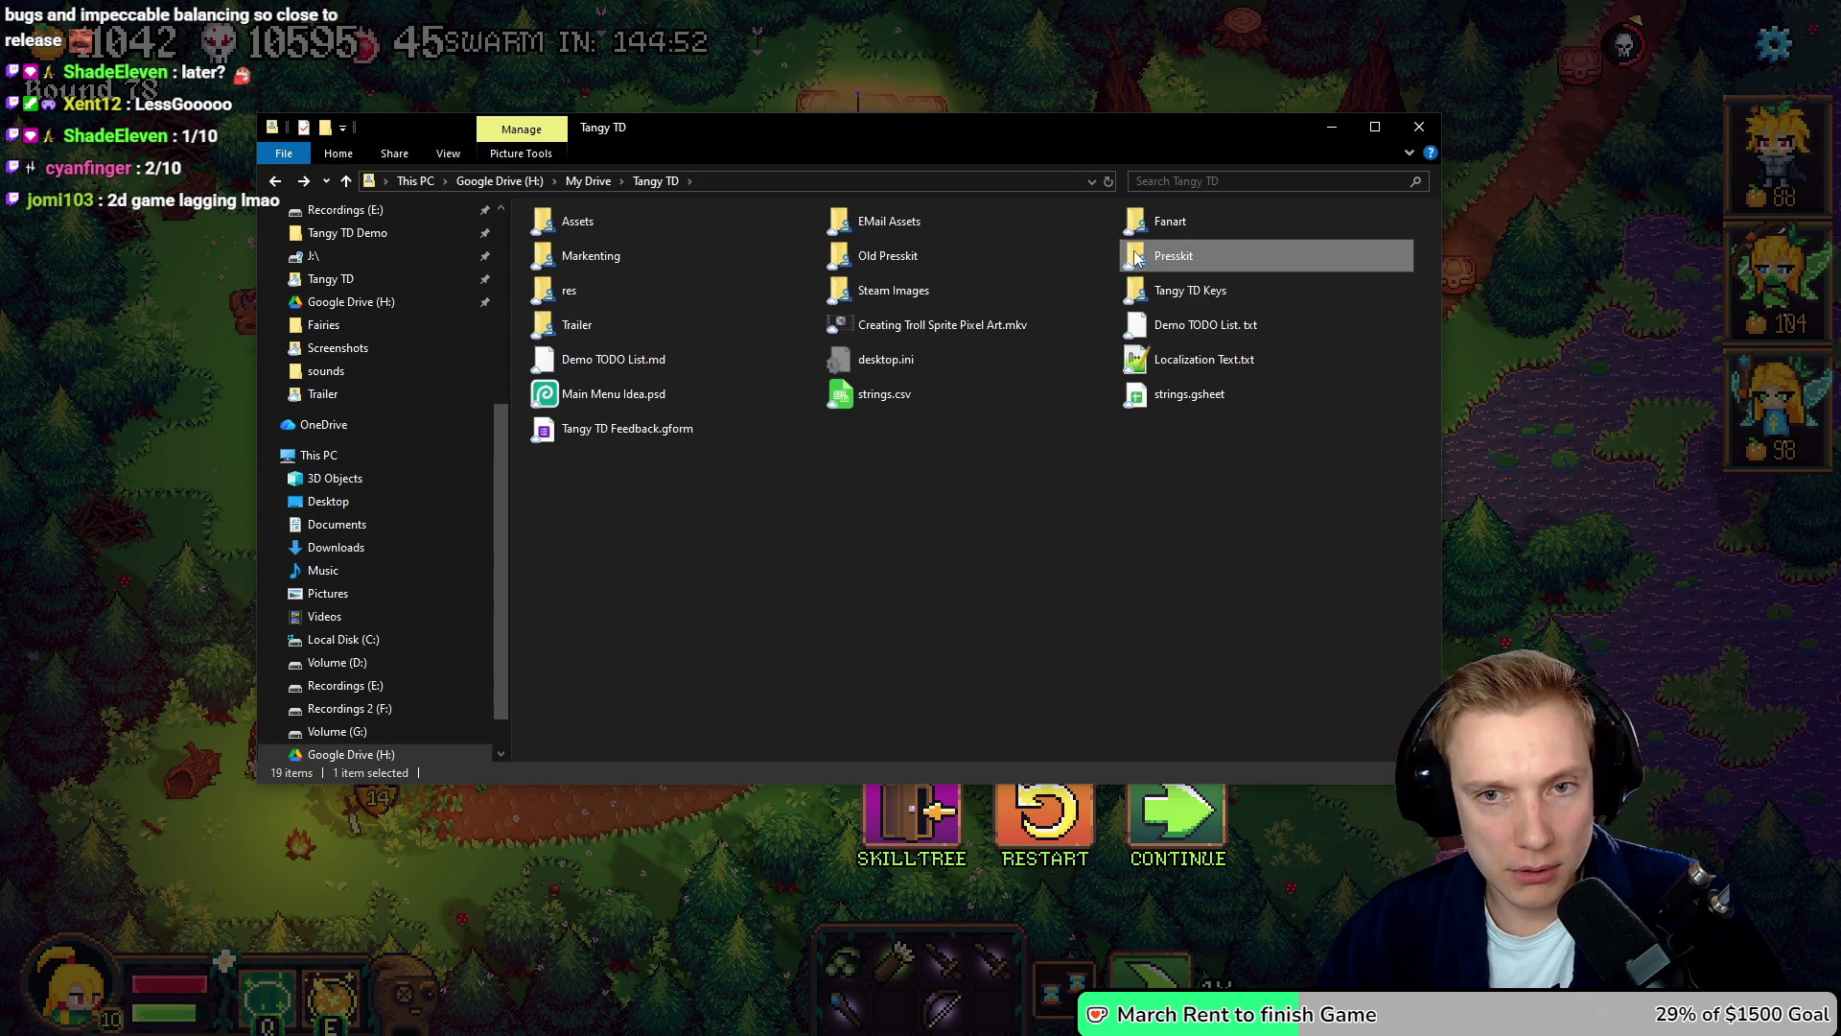
double_click(1137, 257)
double_click(981, 255)
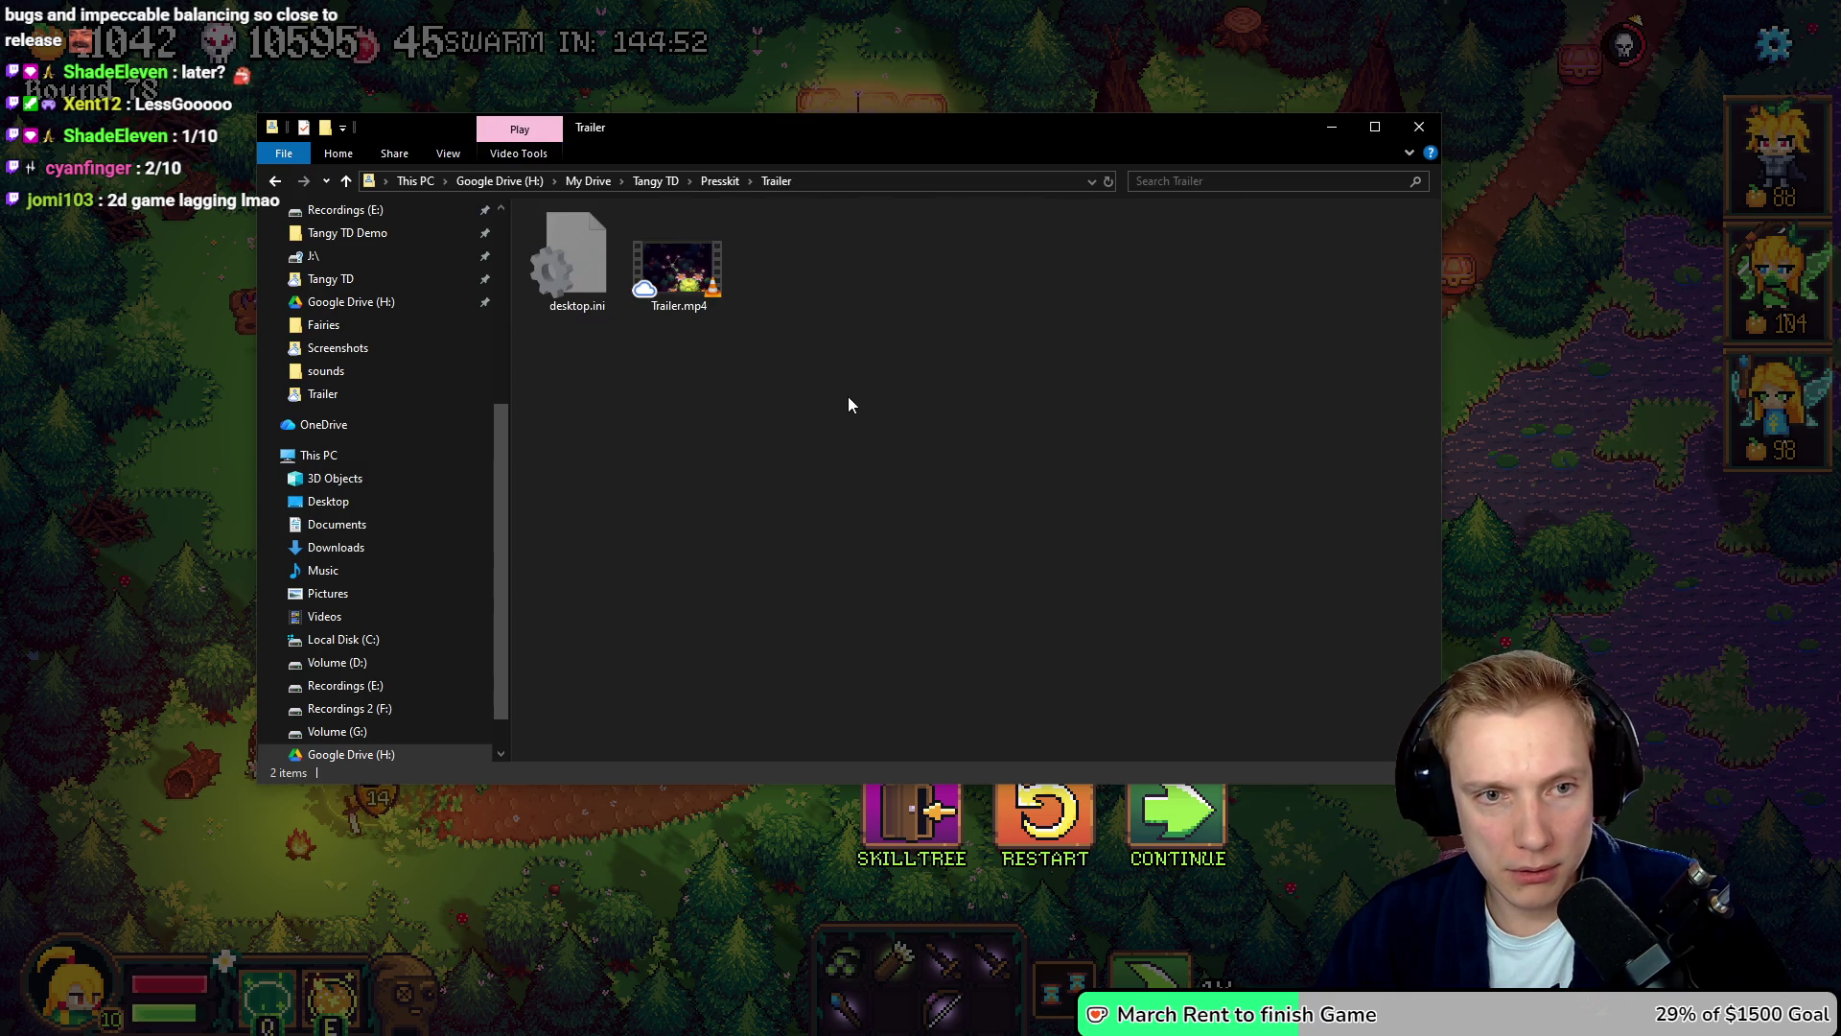
key("ctrl+v")
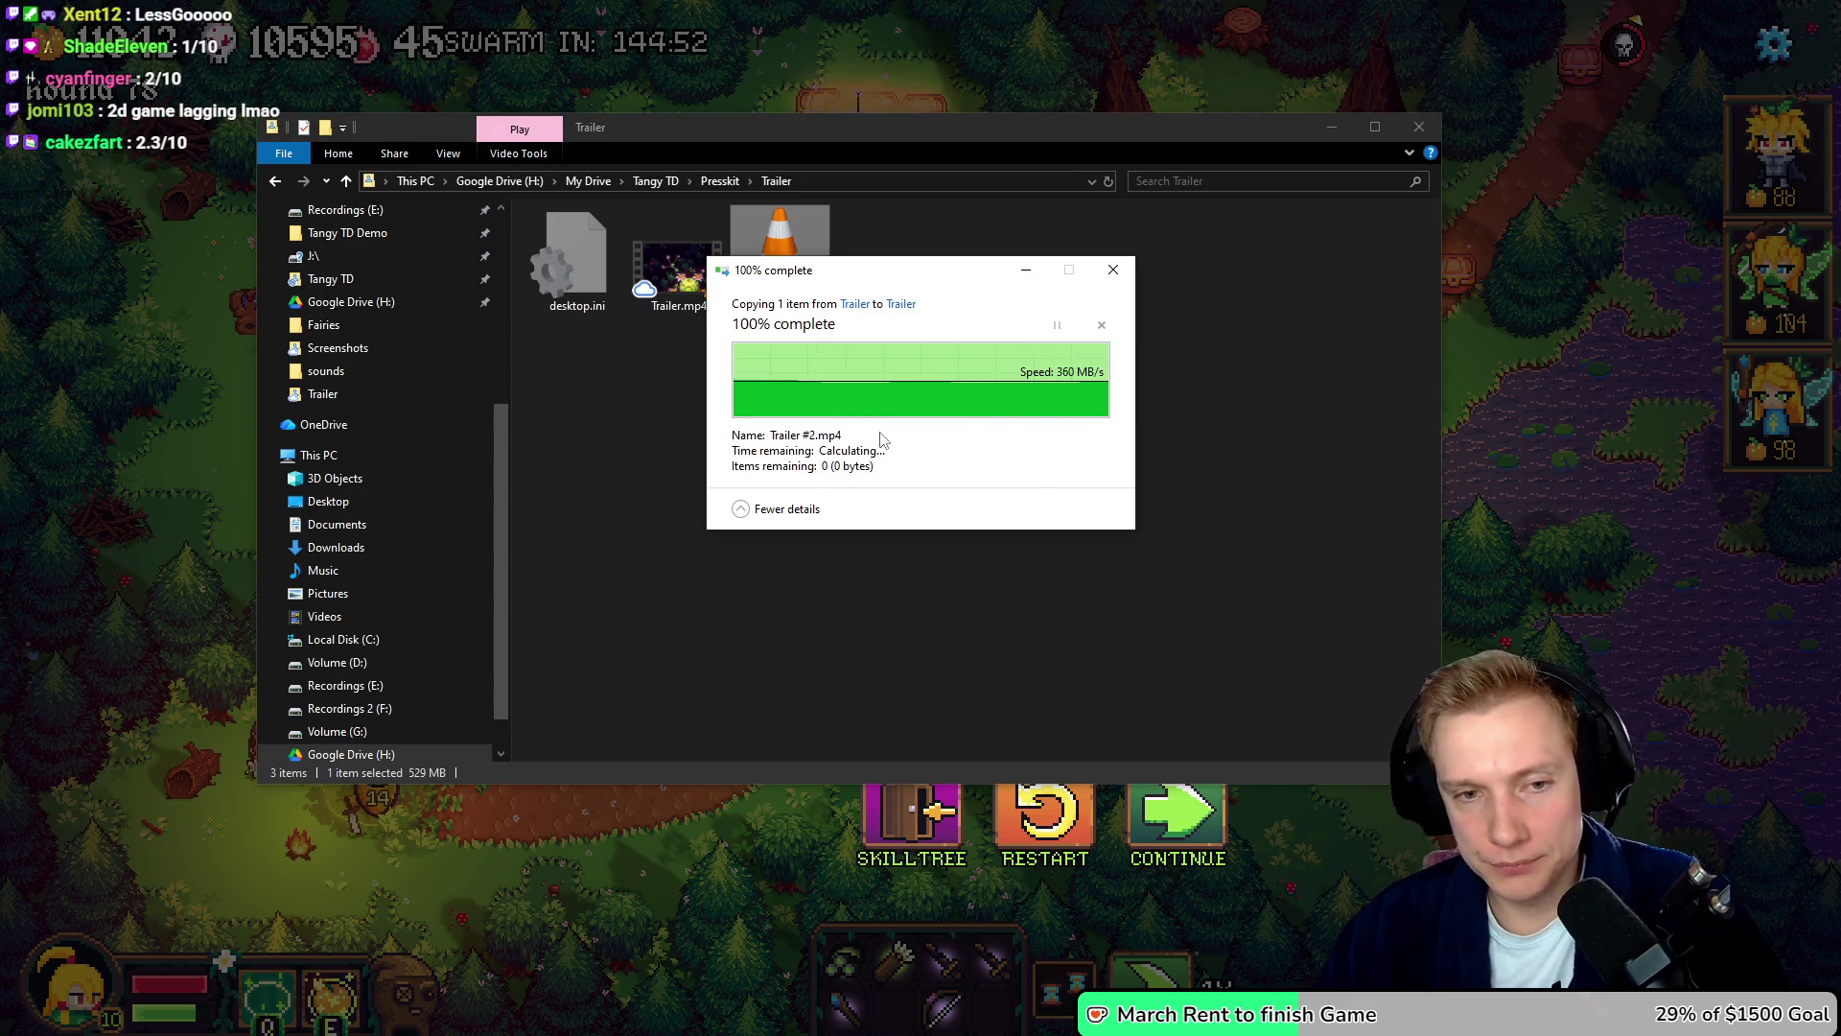
left_click(901, 446)
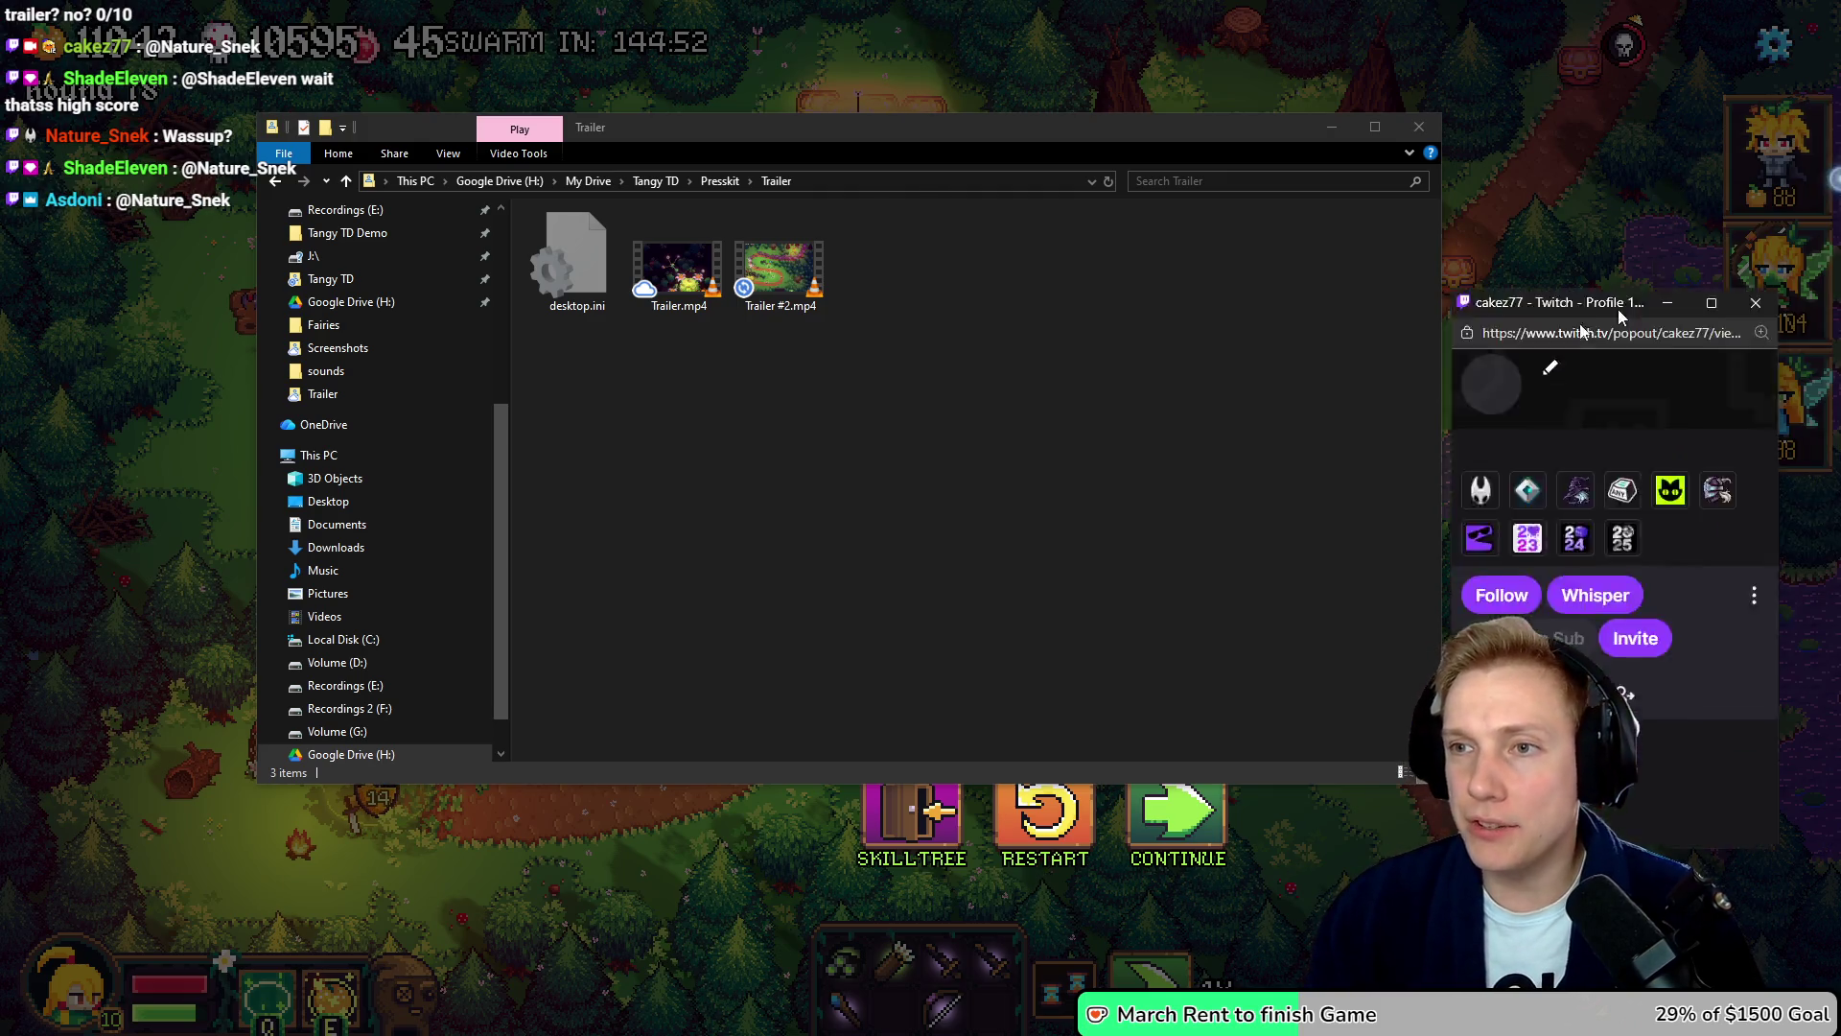
- Move and enlarge the chatter's profile card, then highlight its 13:47, 13:48 and 13:55 messages
left_click_drag(1622, 298, 606, 186)
mouse_move(762, 730)
left_mouse_down()
mouse_move(1228, 949)
mouse_move(1285, 941)
left_mouse_up()
left_click_drag(640, 840, 813, 830)
left_click_drag(705, 872, 1143, 874)
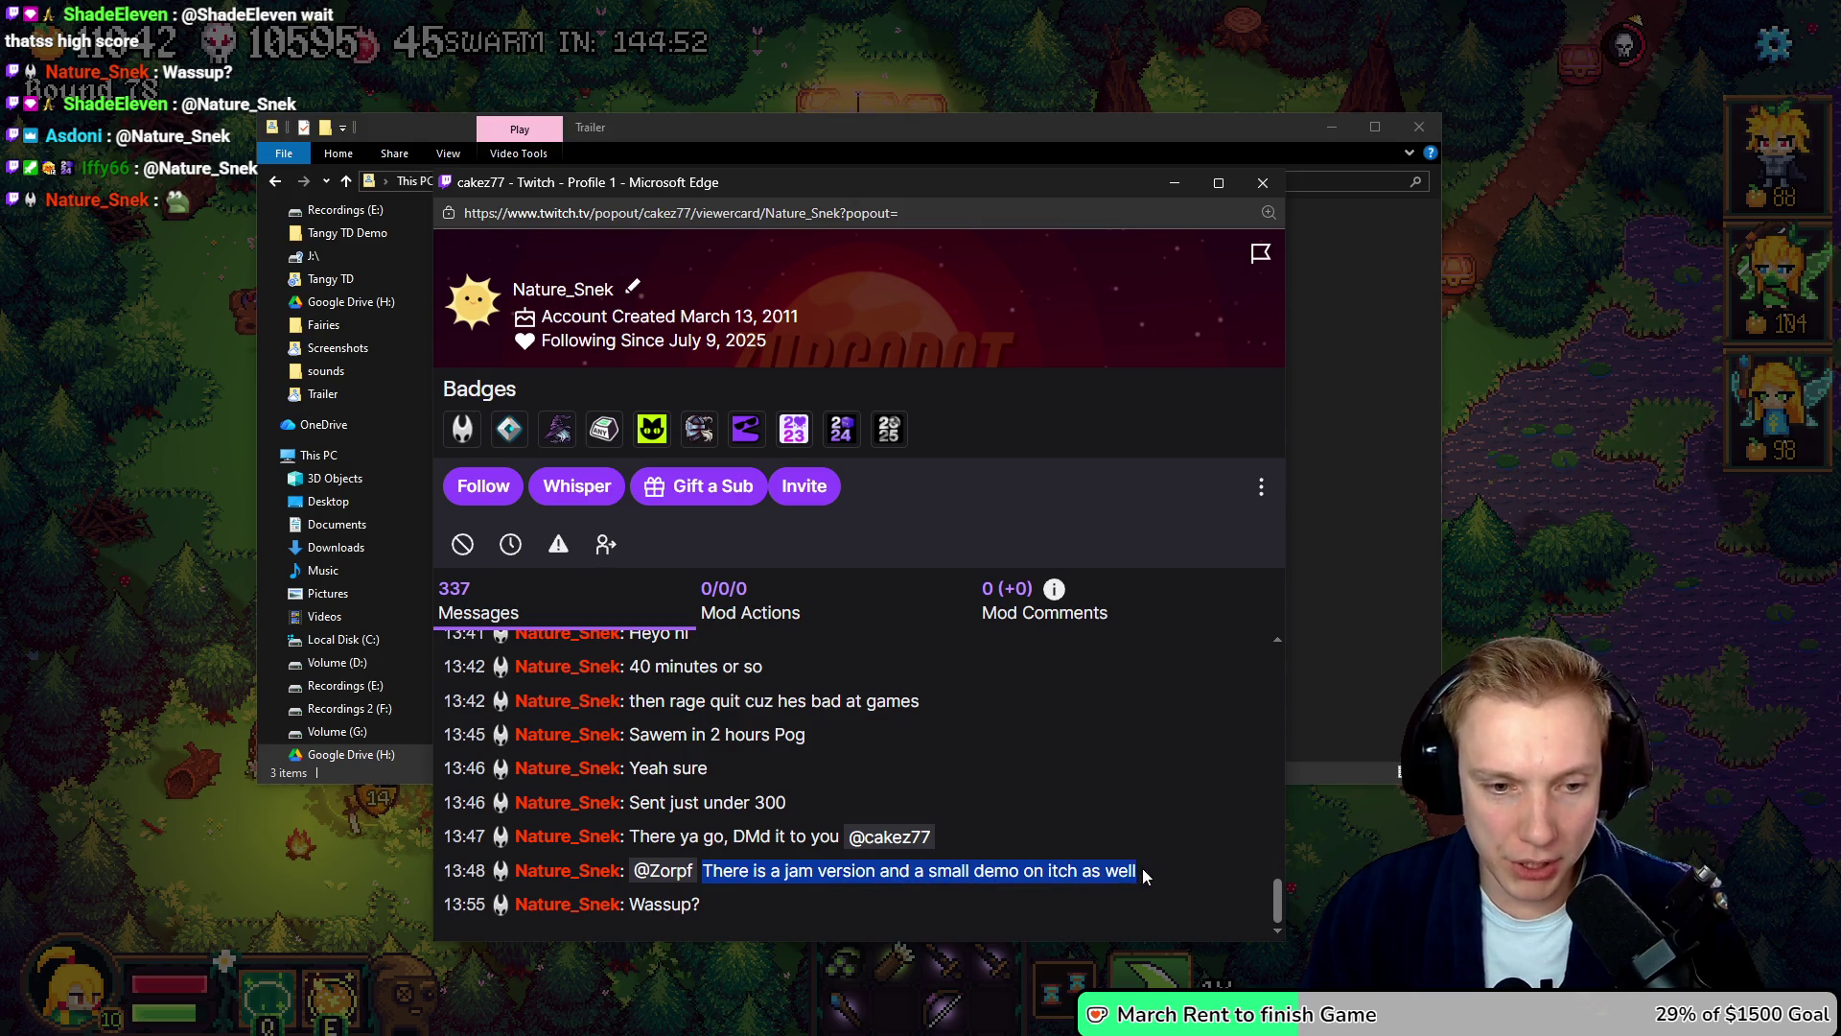
mouse_move(630, 904)
left_mouse_down()
mouse_move(717, 882)
mouse_move(685, 746)
left_mouse_up()
left_click(763, 750)
- Scroll through the chatter's message history, then close the profile card
scroll(765, 758, "up", 2)
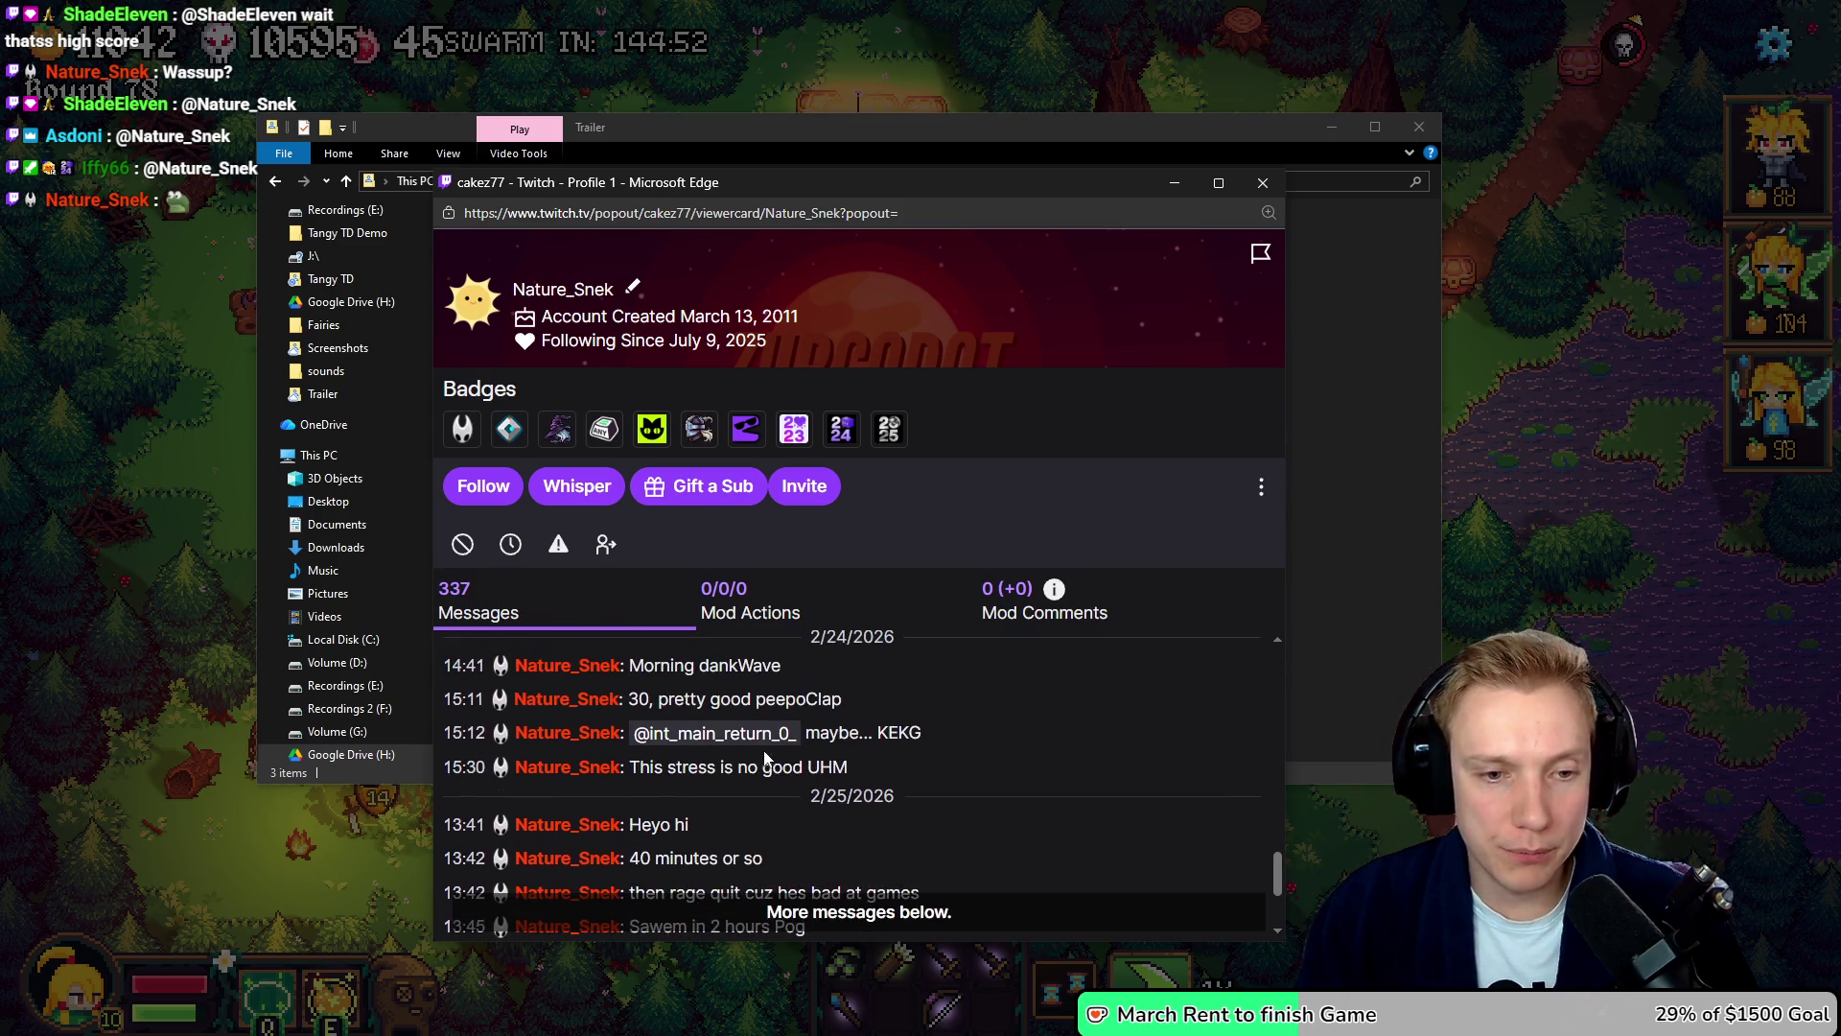
scroll(772, 767, "down", 1)
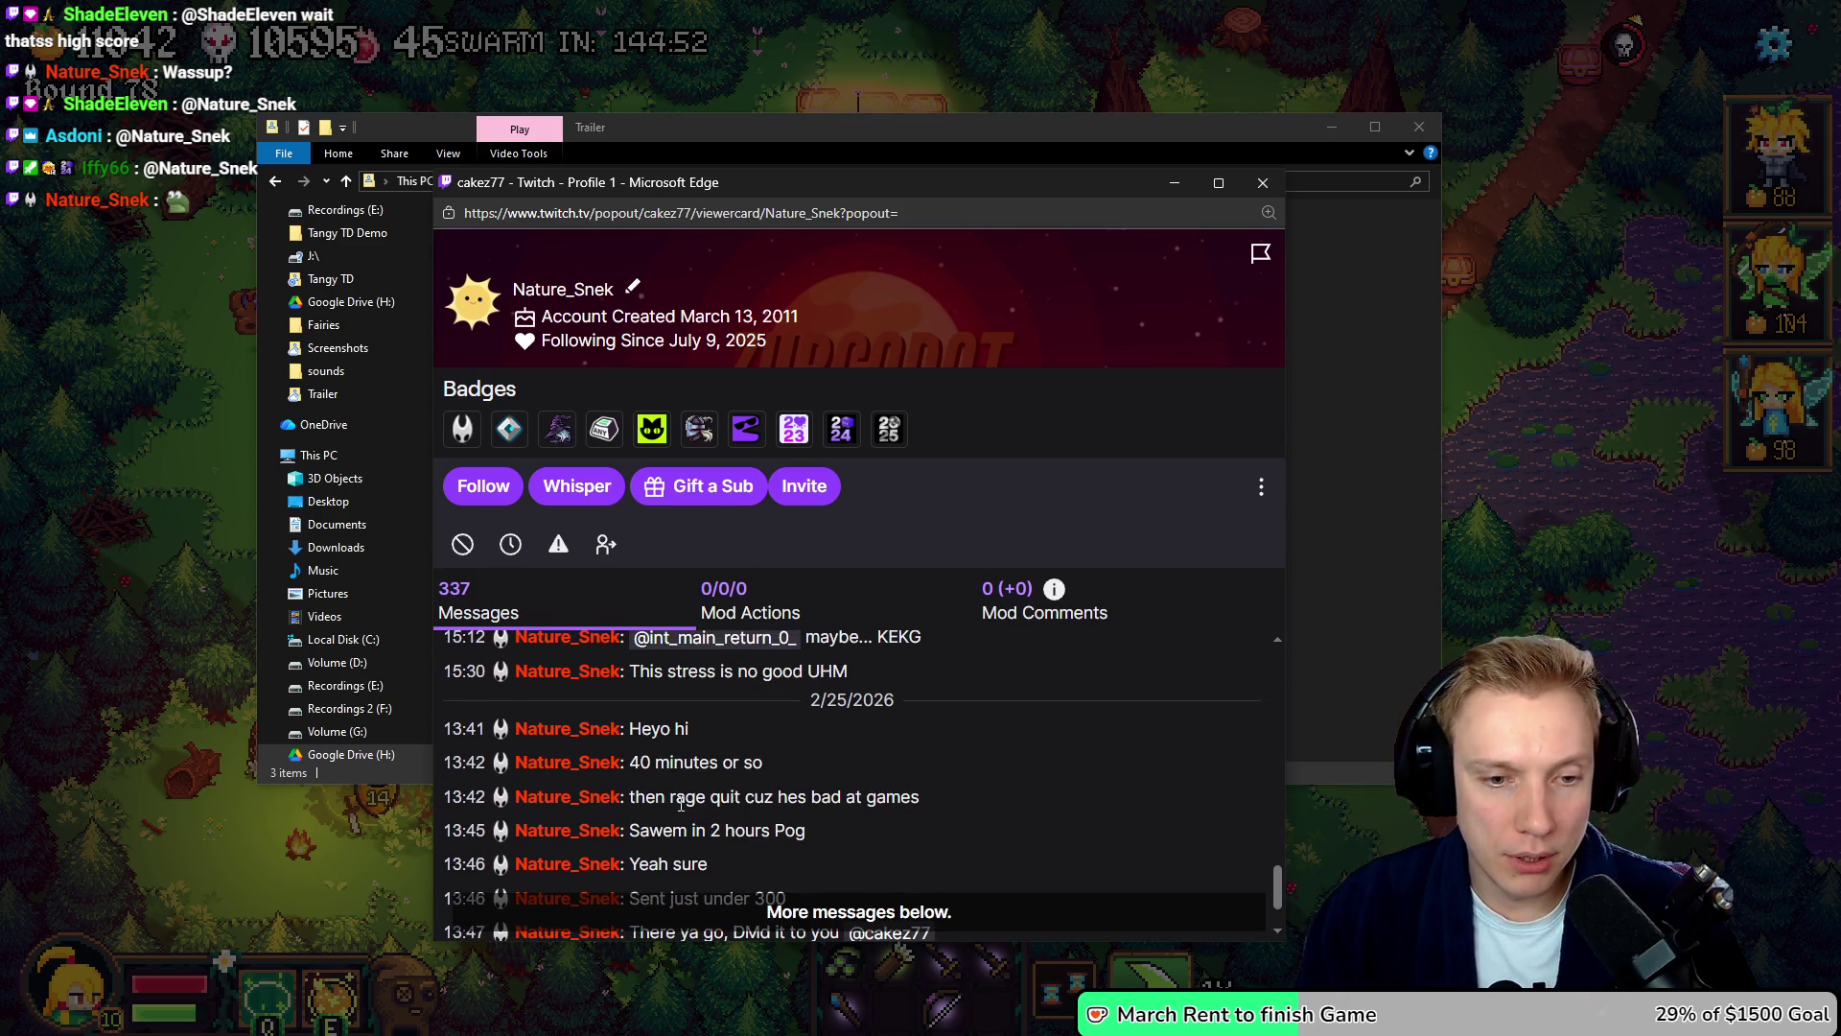
scroll(686, 804, "down", 1)
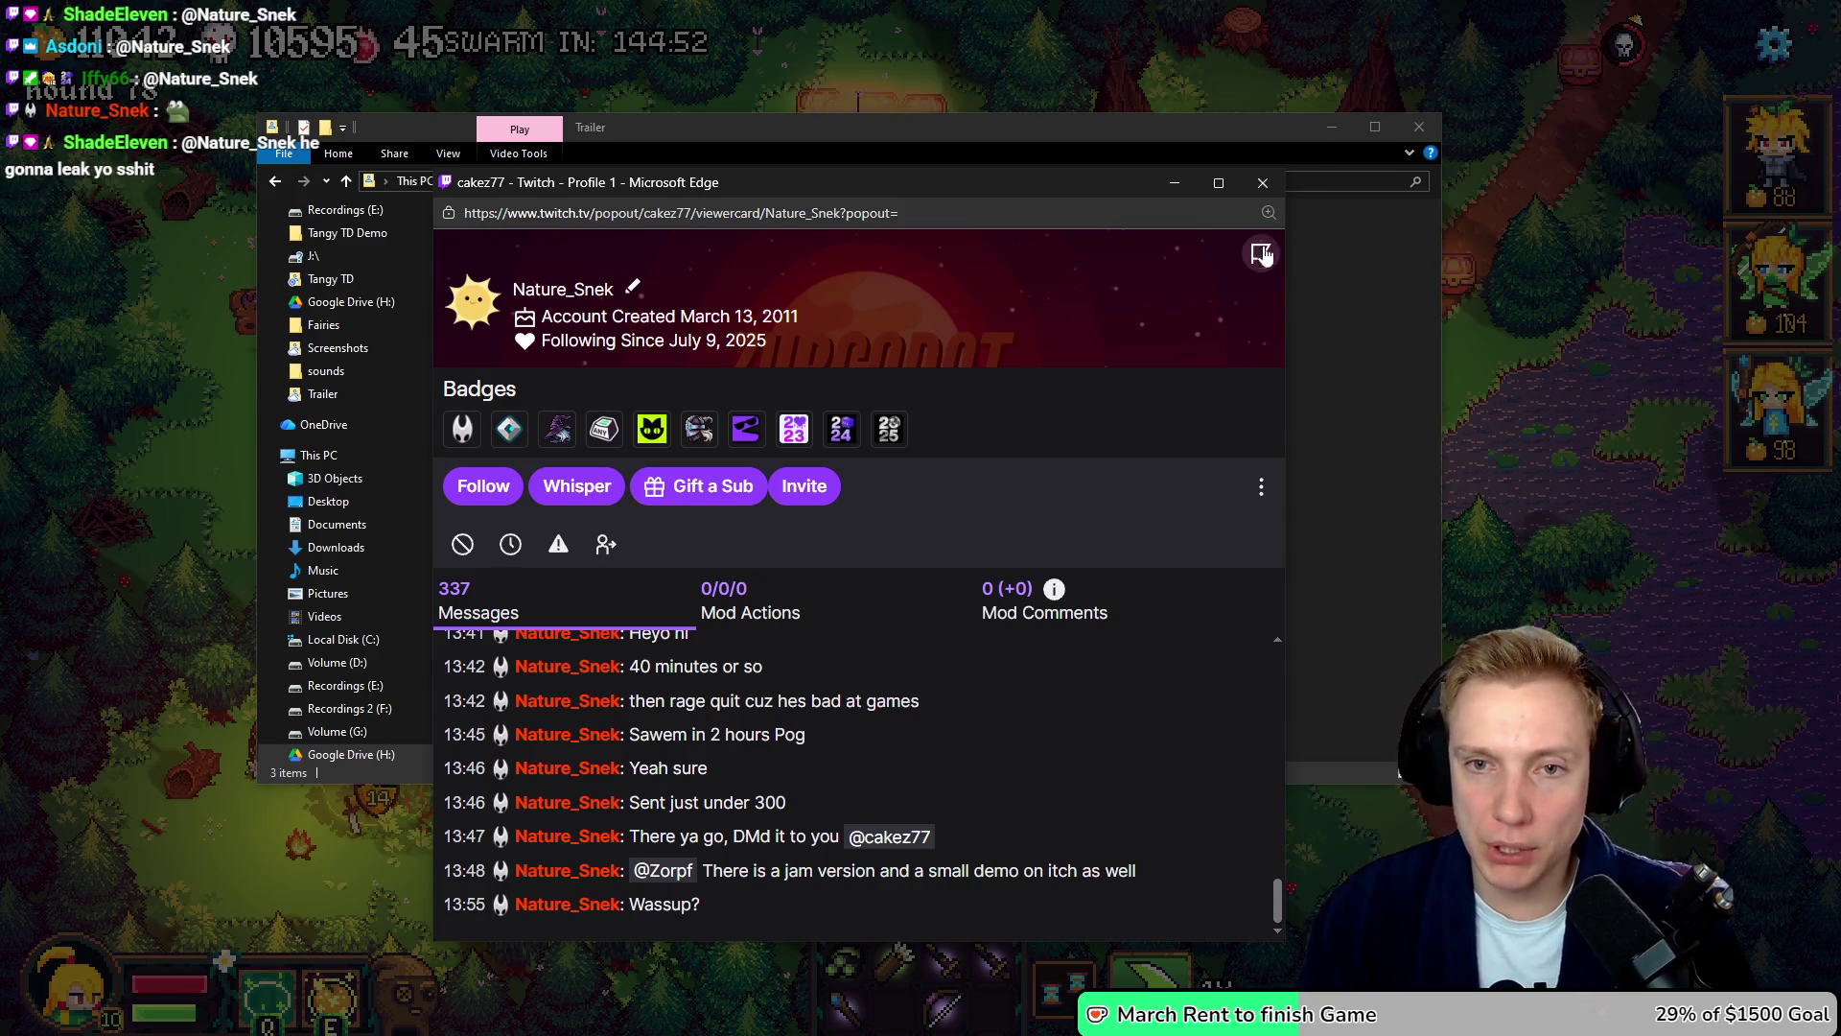
left_click(1262, 182)
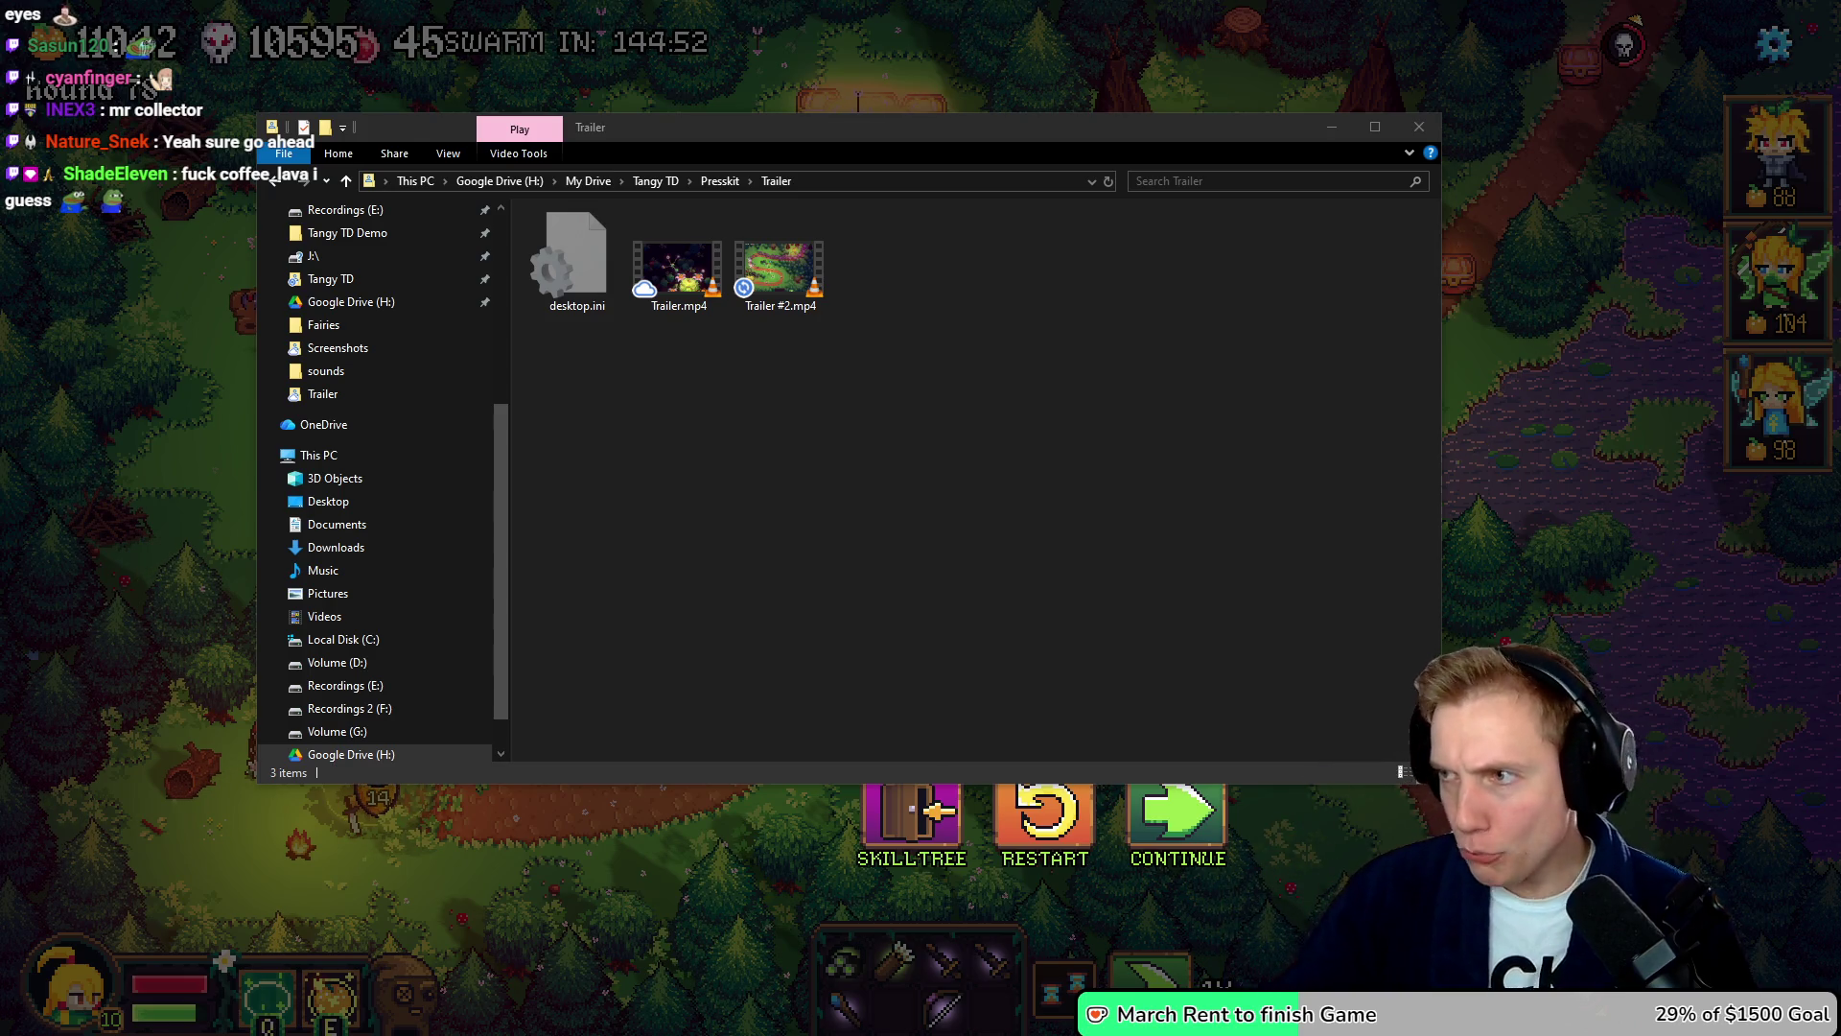
- Switch to the Discord window showing The Loopler demo email
key("alt+Tab")
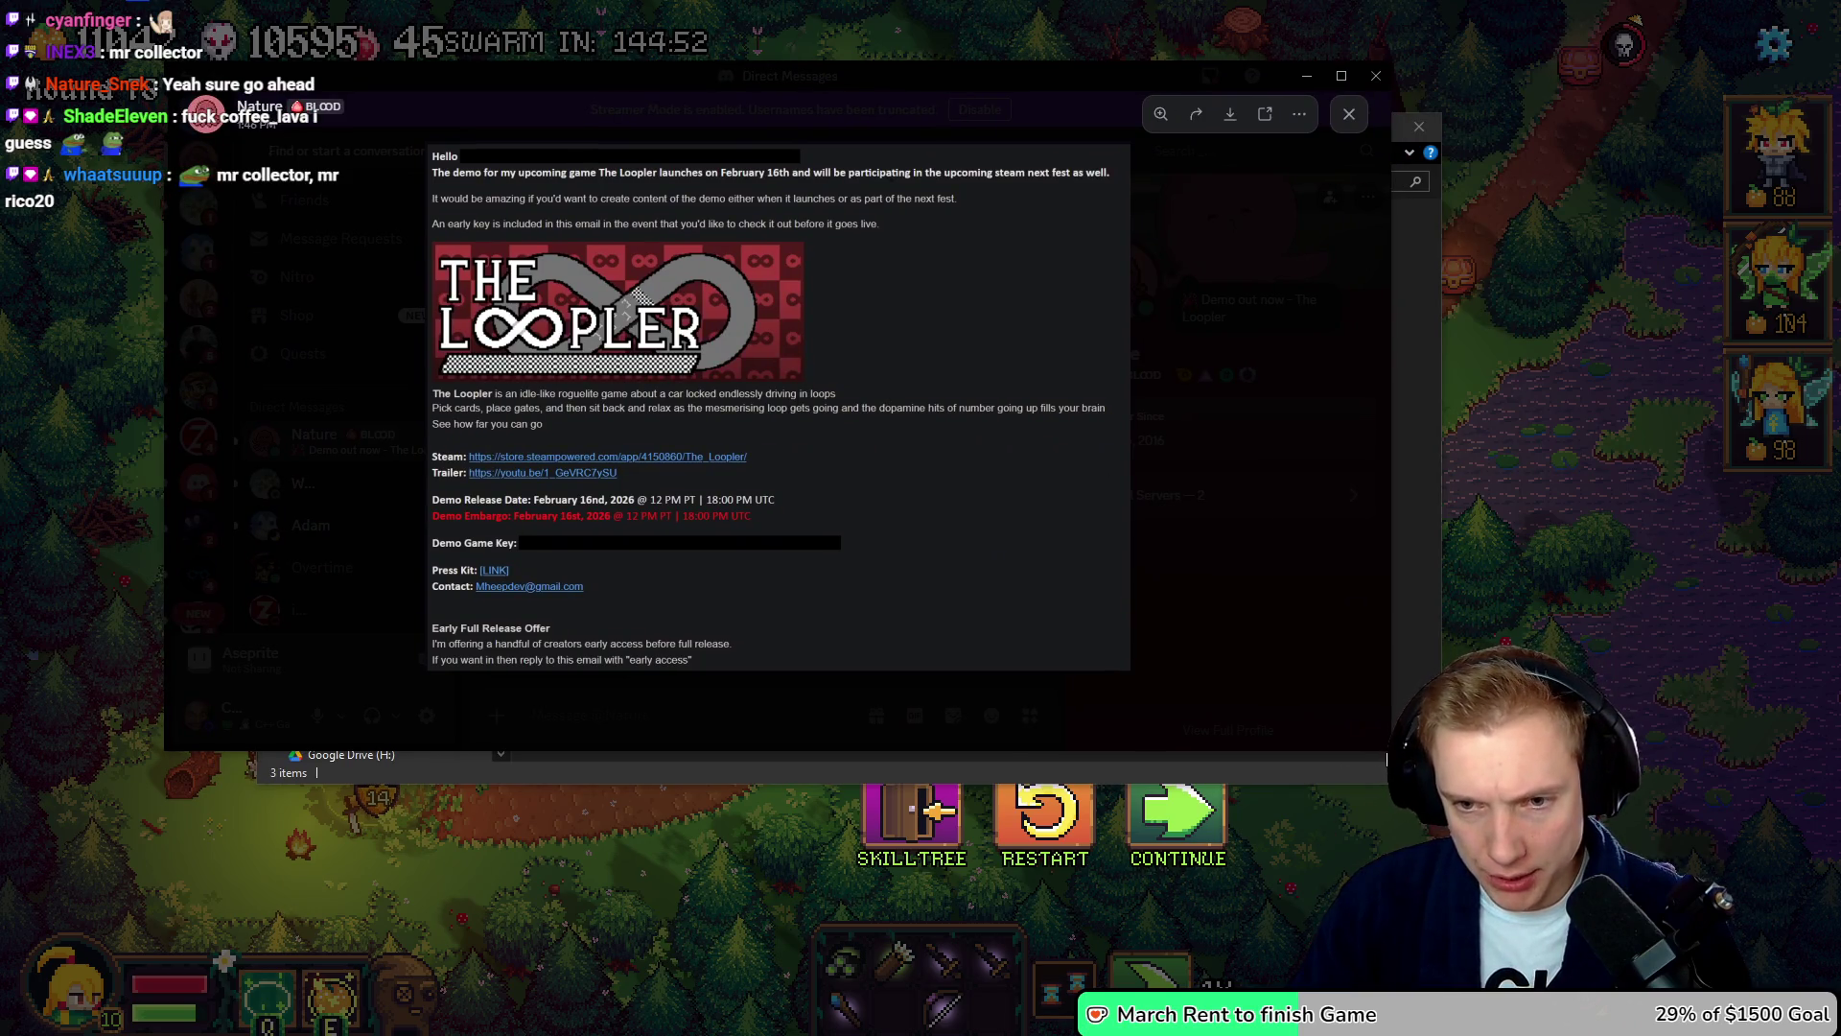
- Enlarge the Discord window by dragging its bottom-right corner outward
mouse_move(1381, 742)
left_mouse_down()
mouse_move(1591, 945)
mouse_move(1703, 999)
left_mouse_up()
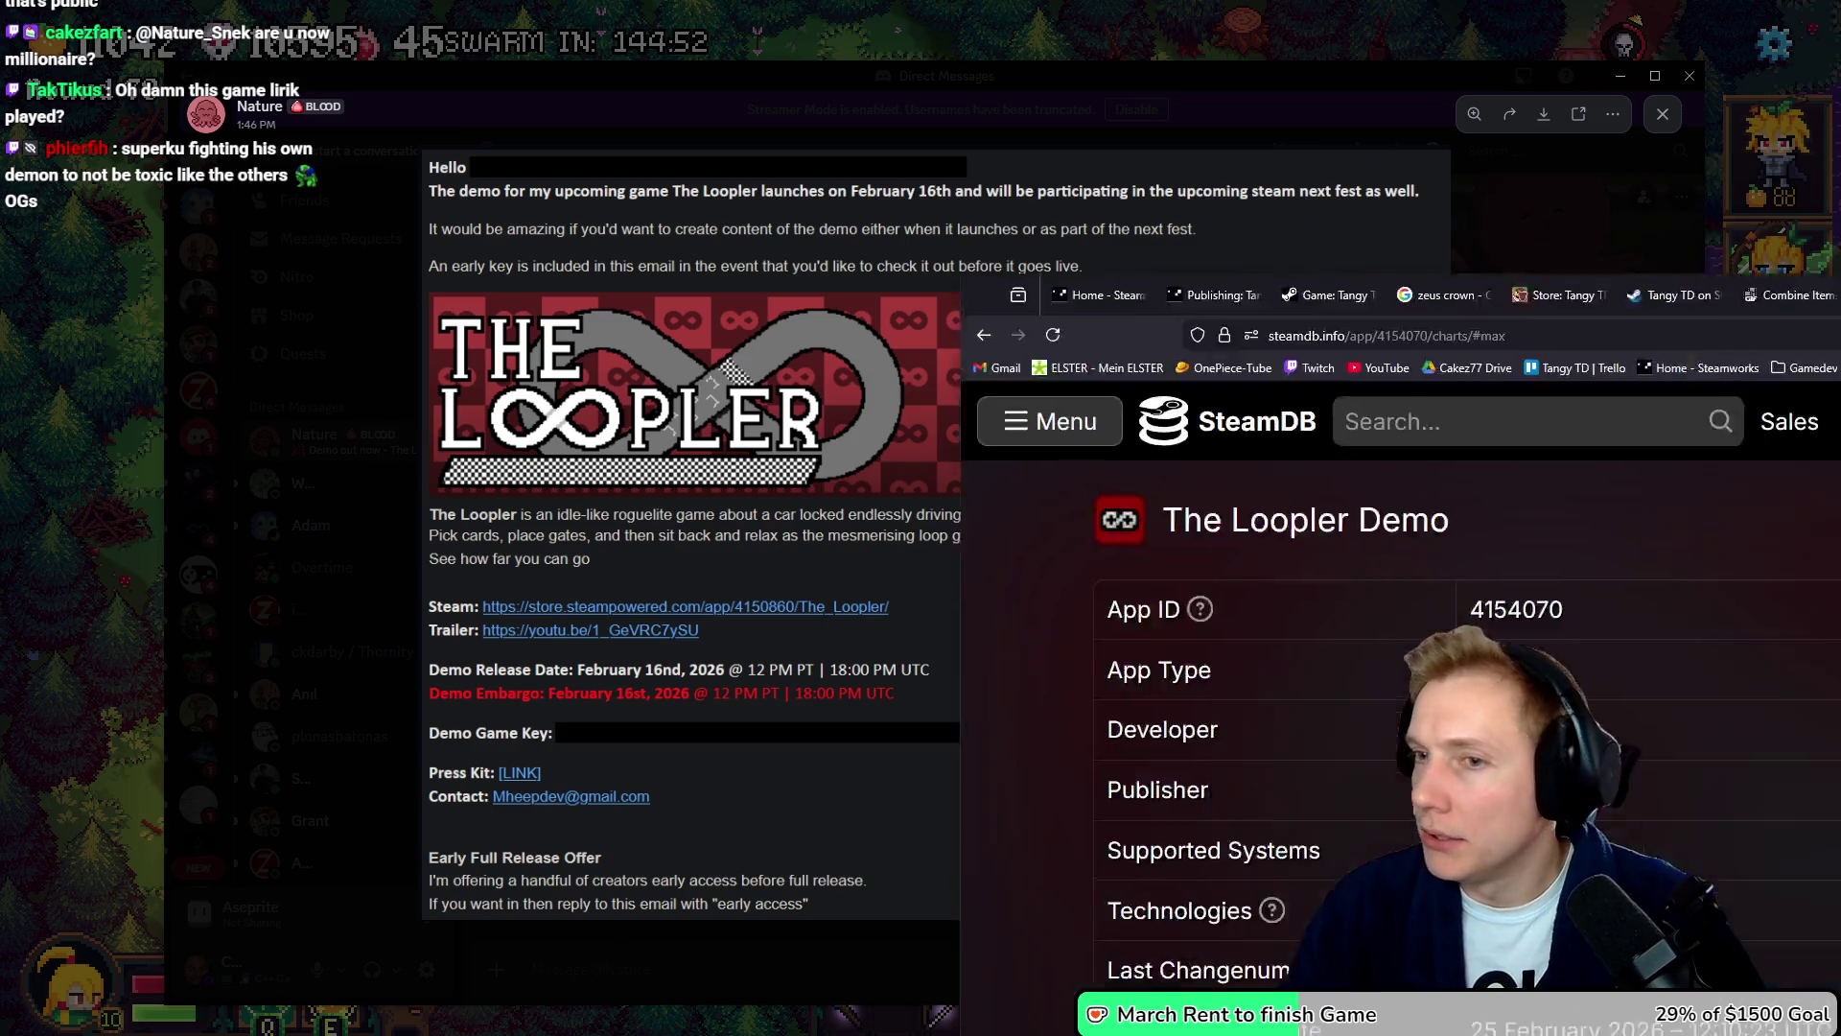
- Scroll down the Discord chat to the Loopler demo email screenshot
scroll(1228, 535, "down", 10)
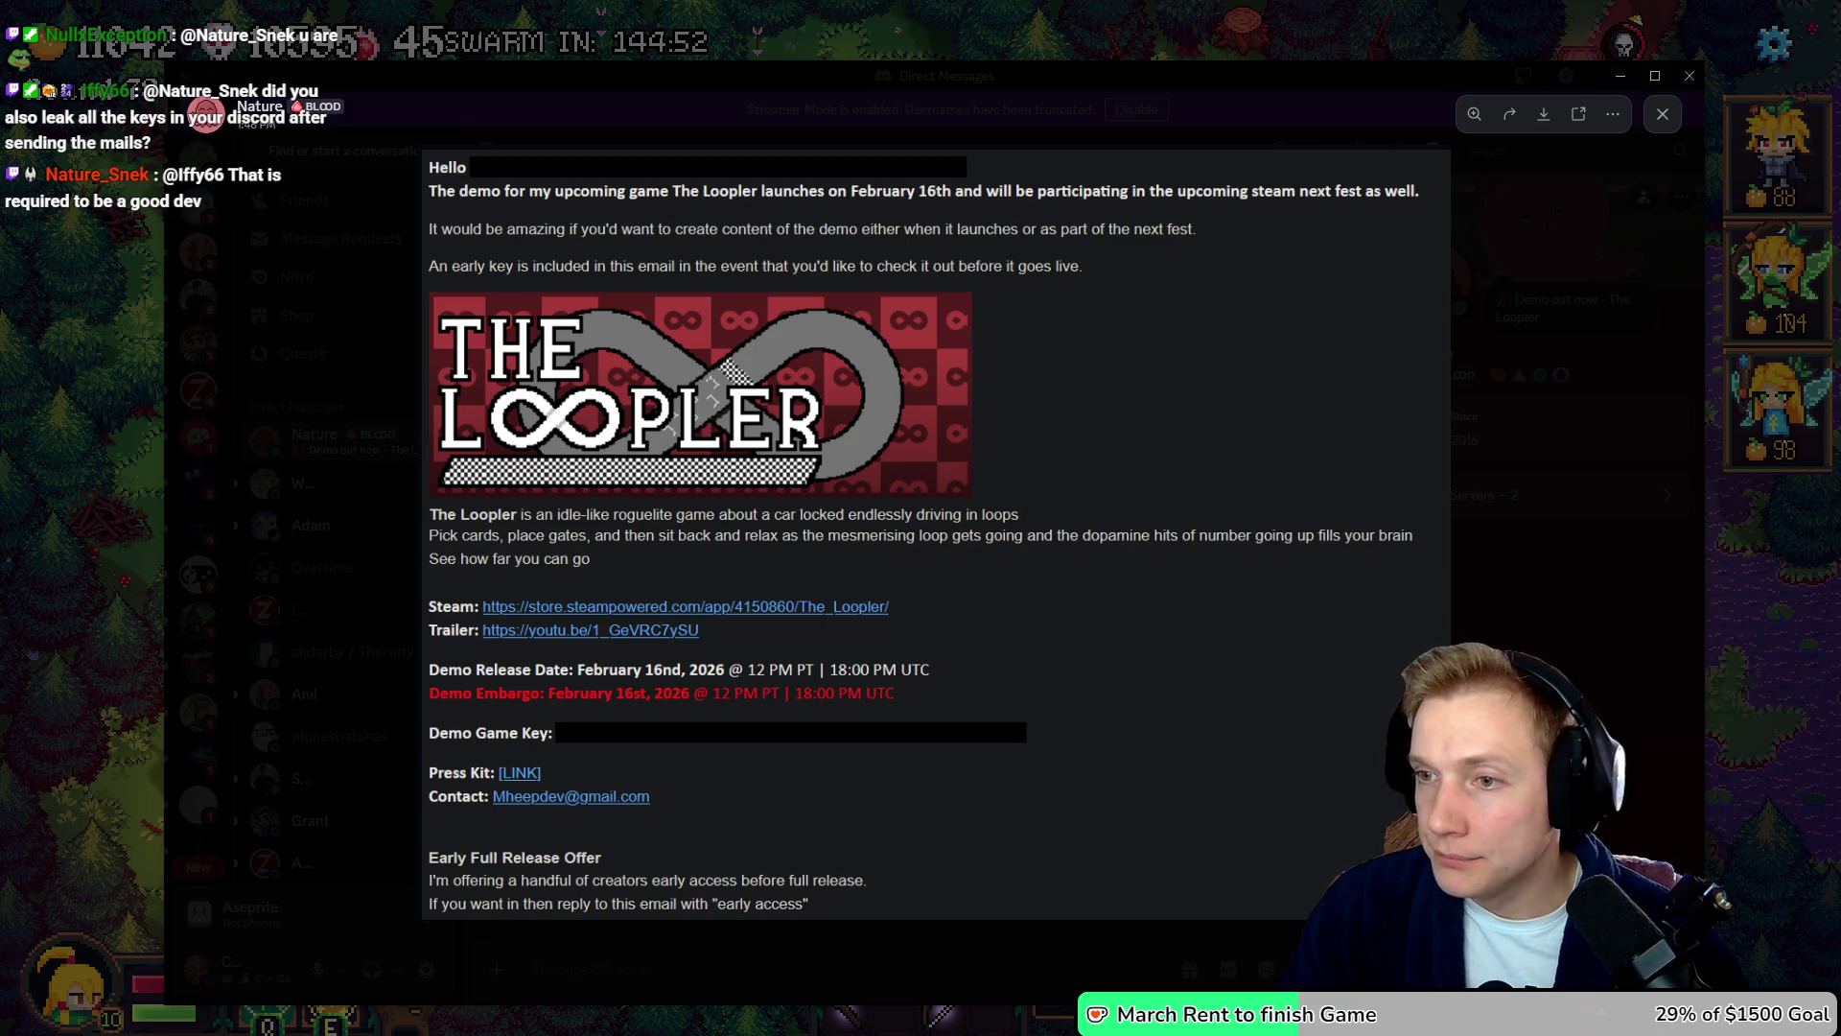
- Cycle past Steam and Discord to the Presskit Trailer folder window and make it active
key("alt+Tab")
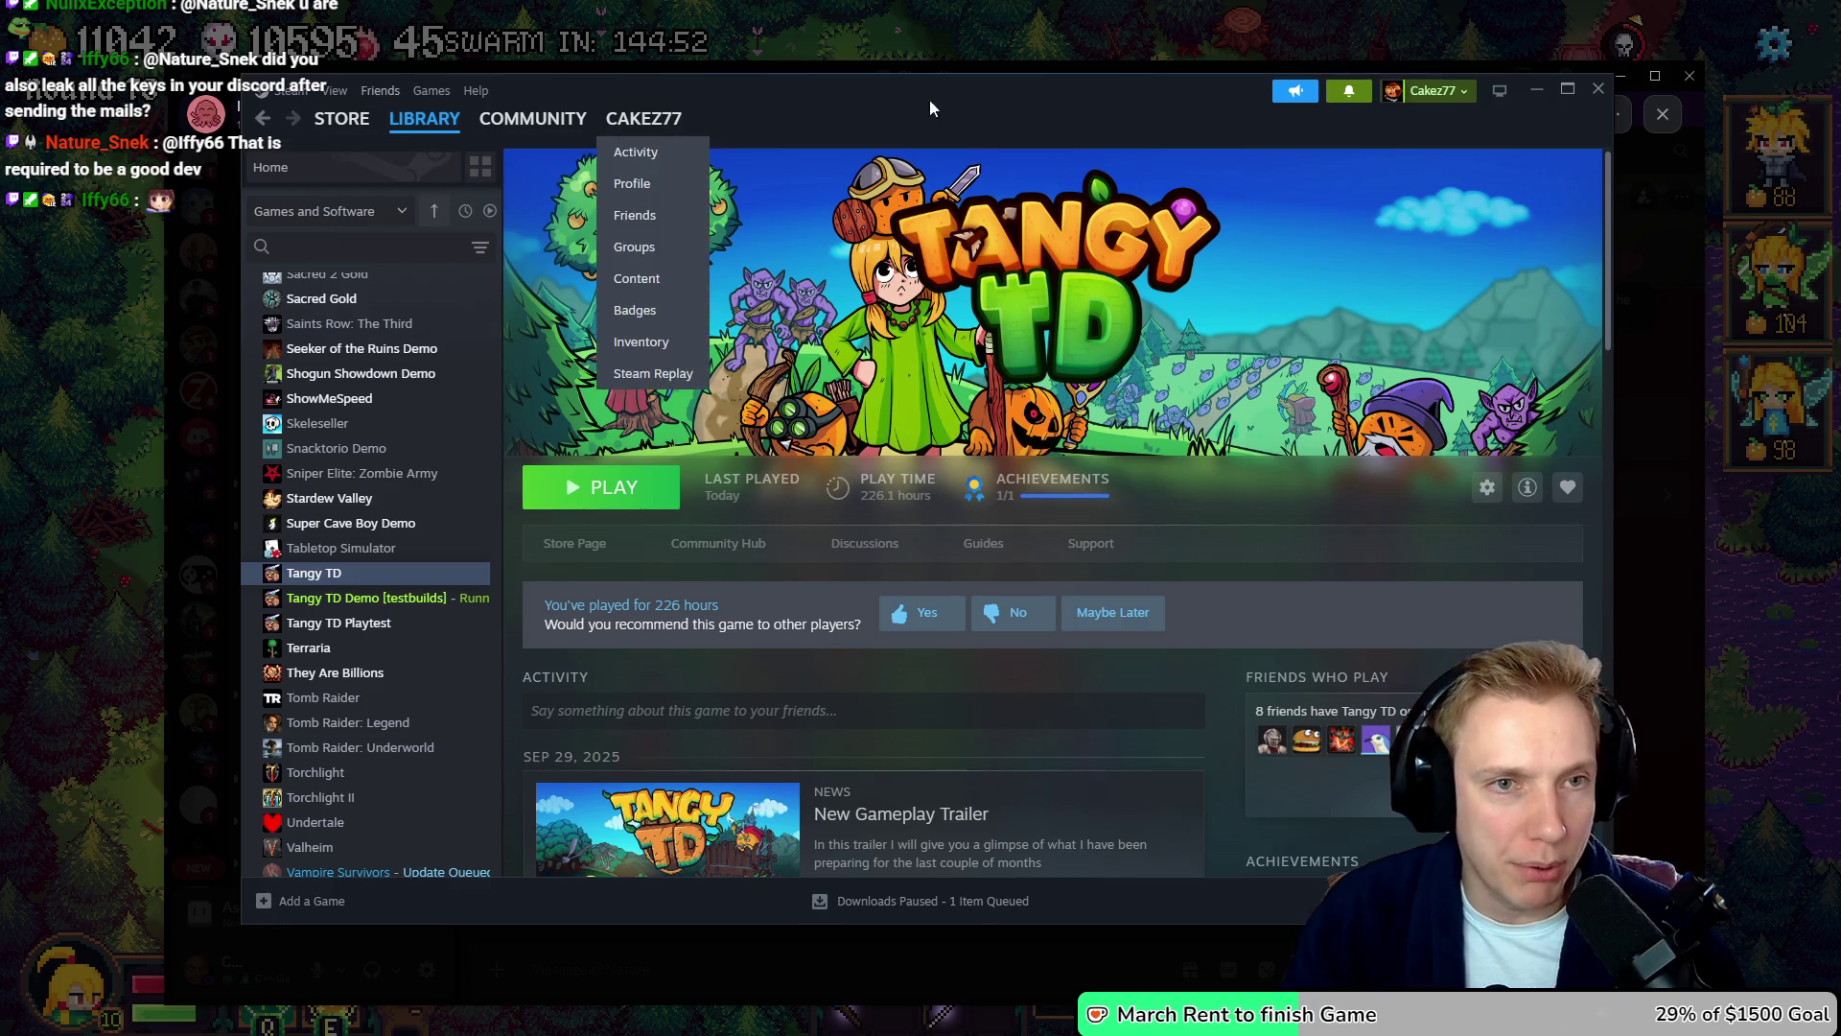
key("alt+Tab")
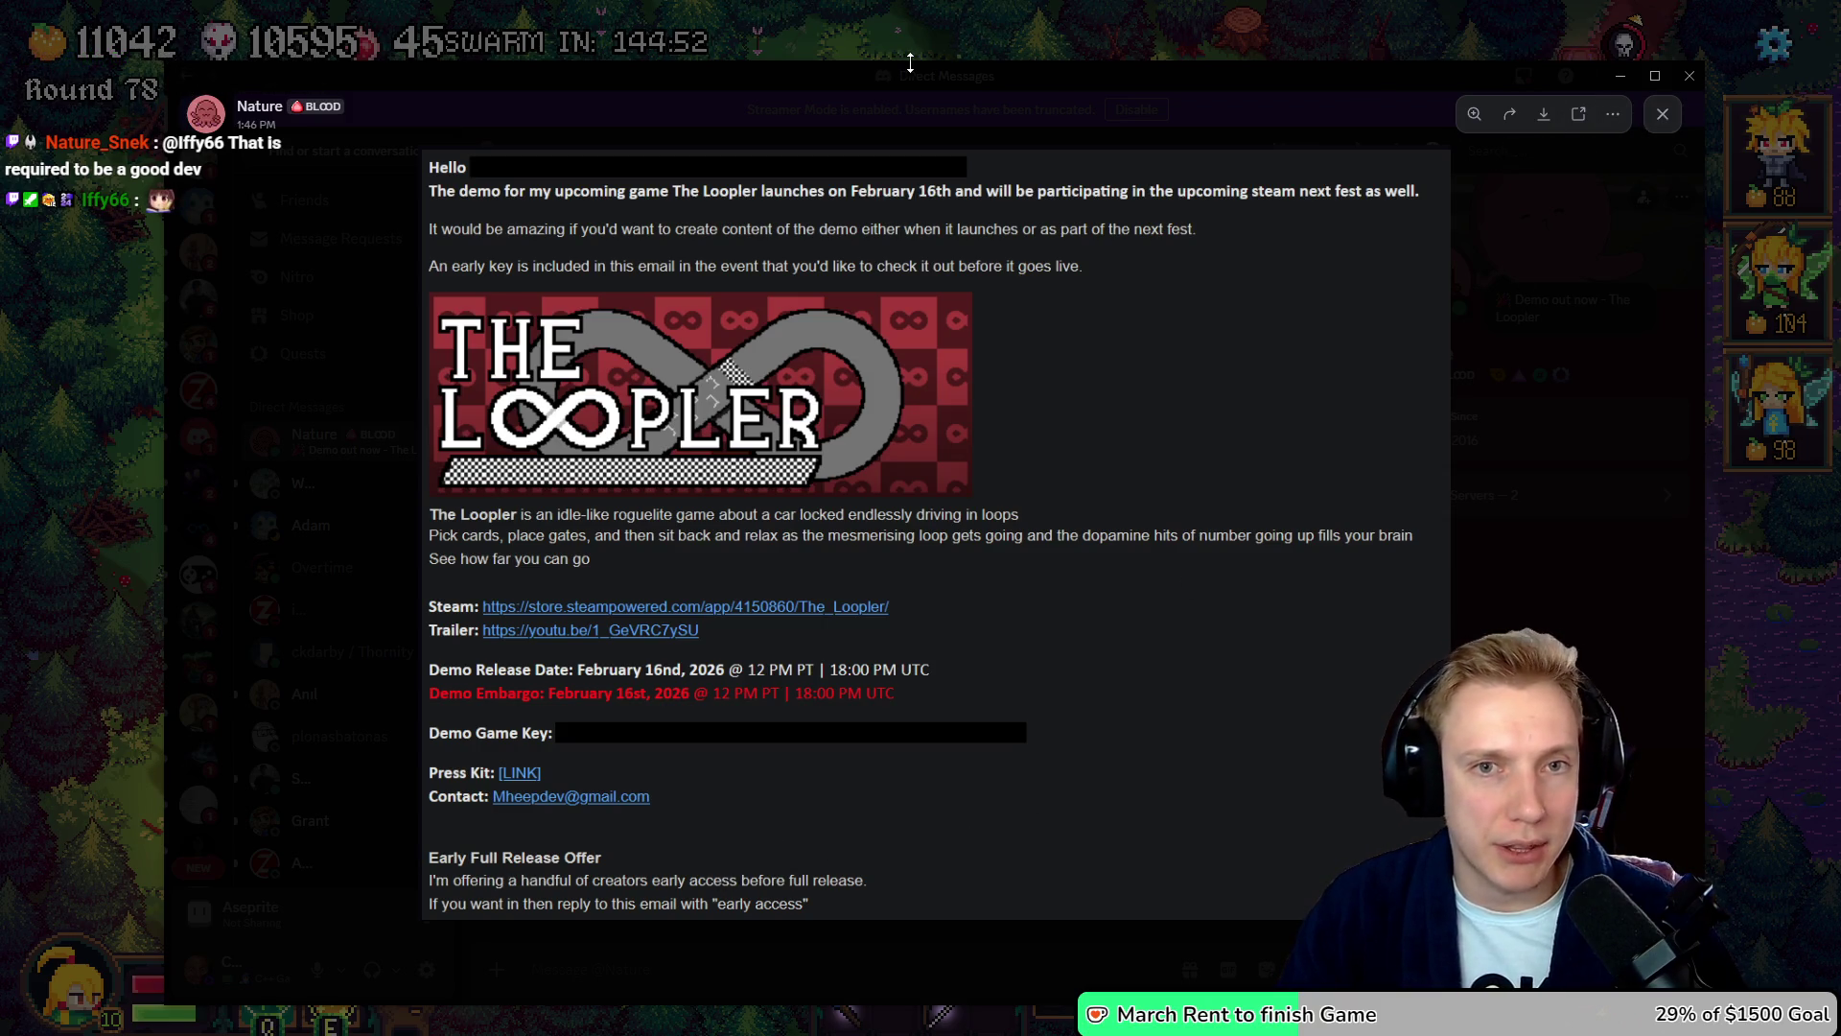
key("alt+Tab")
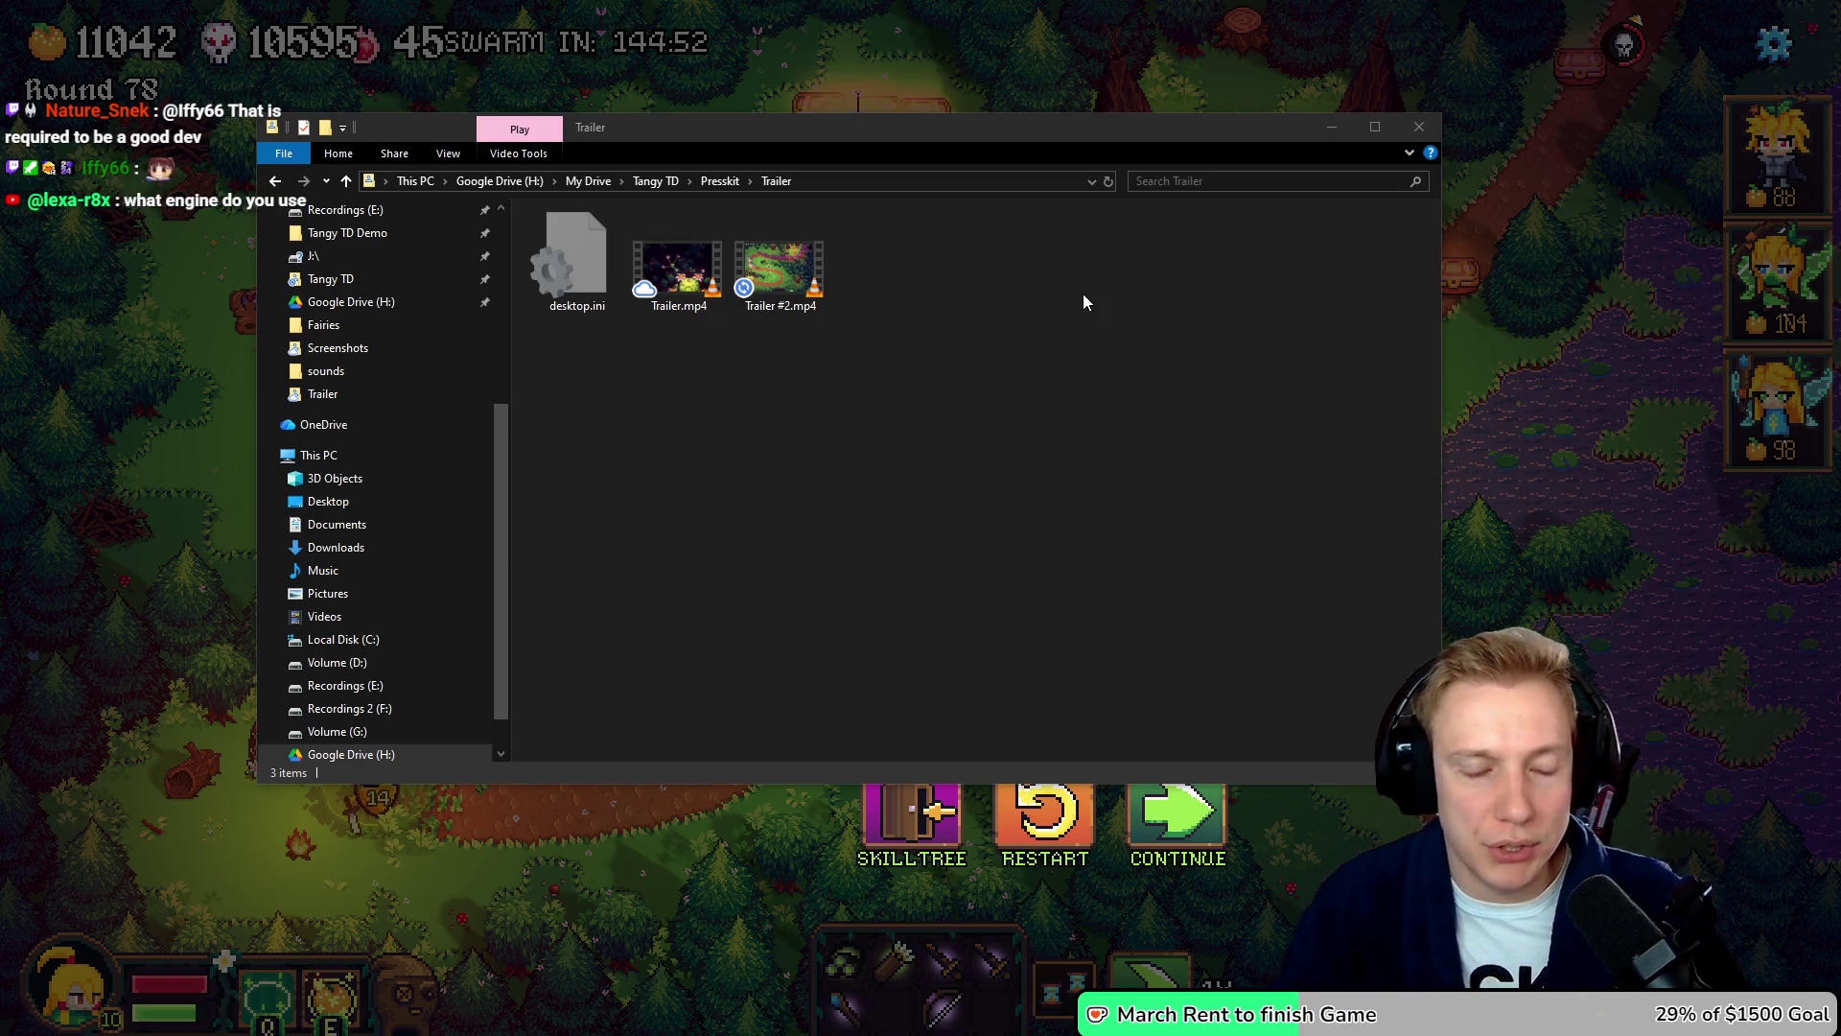
left_click(1059, 497)
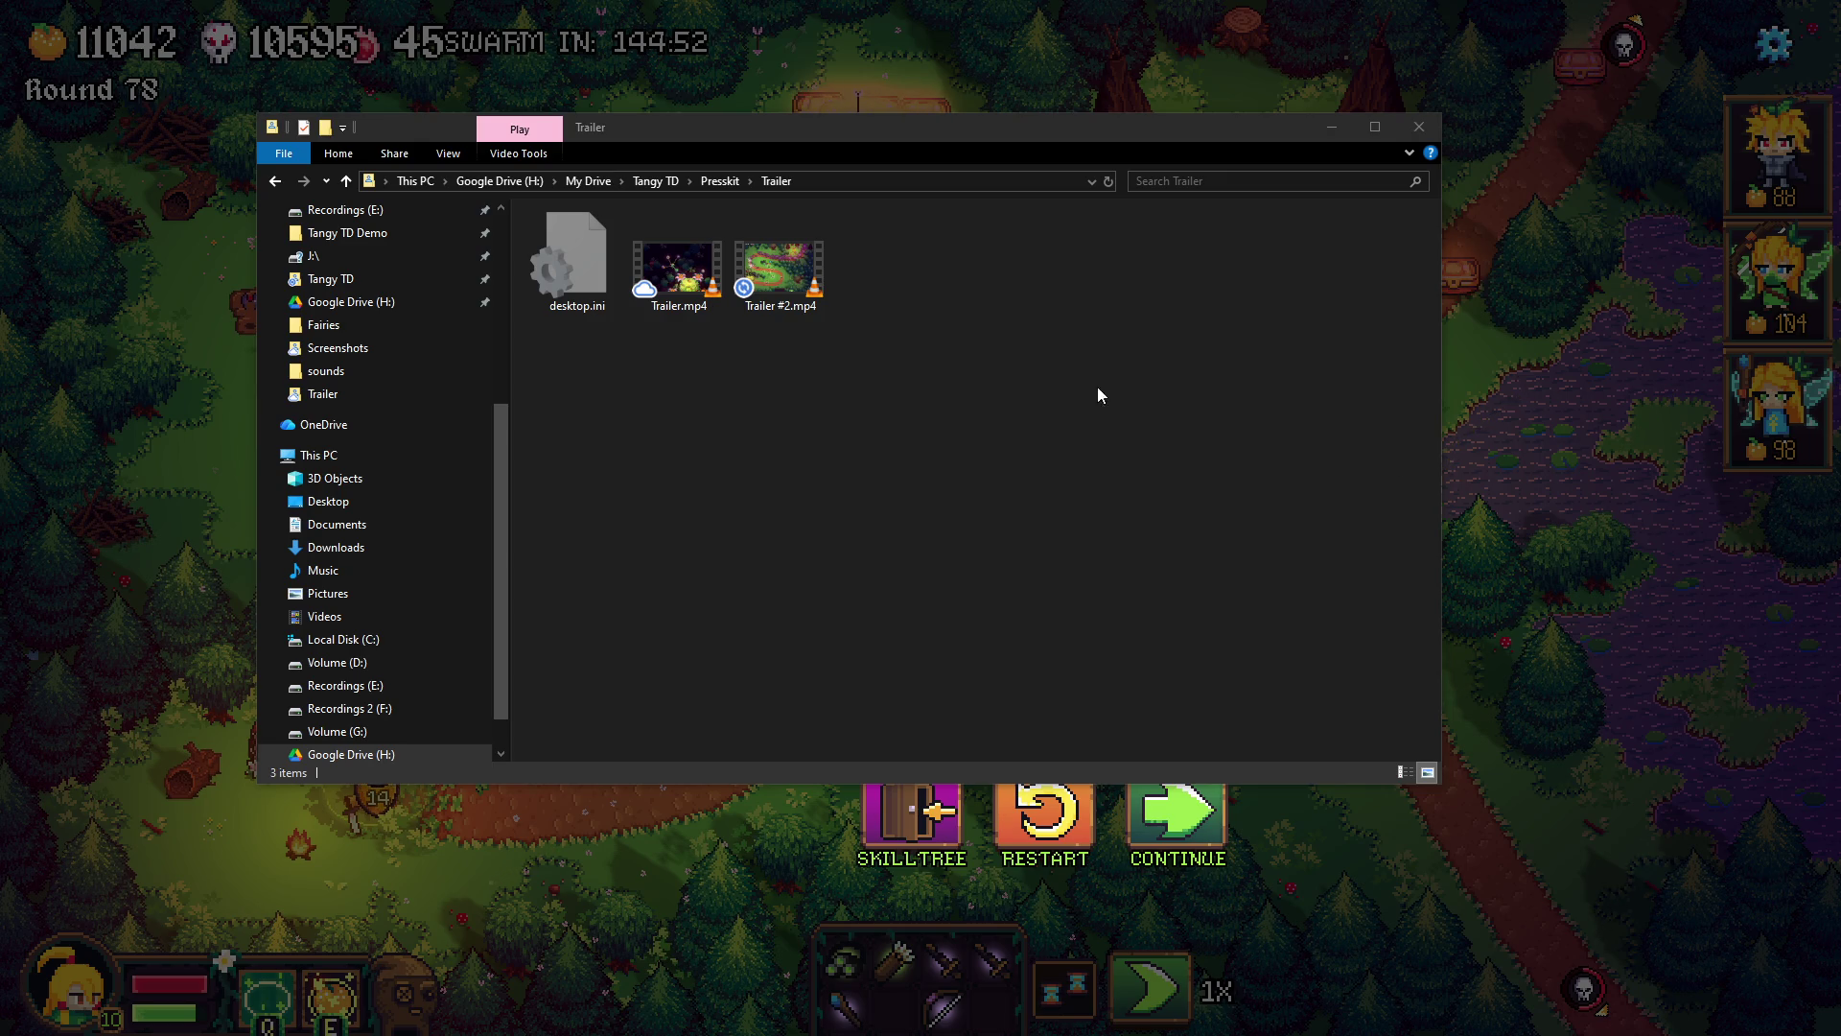
double_click(779, 268)
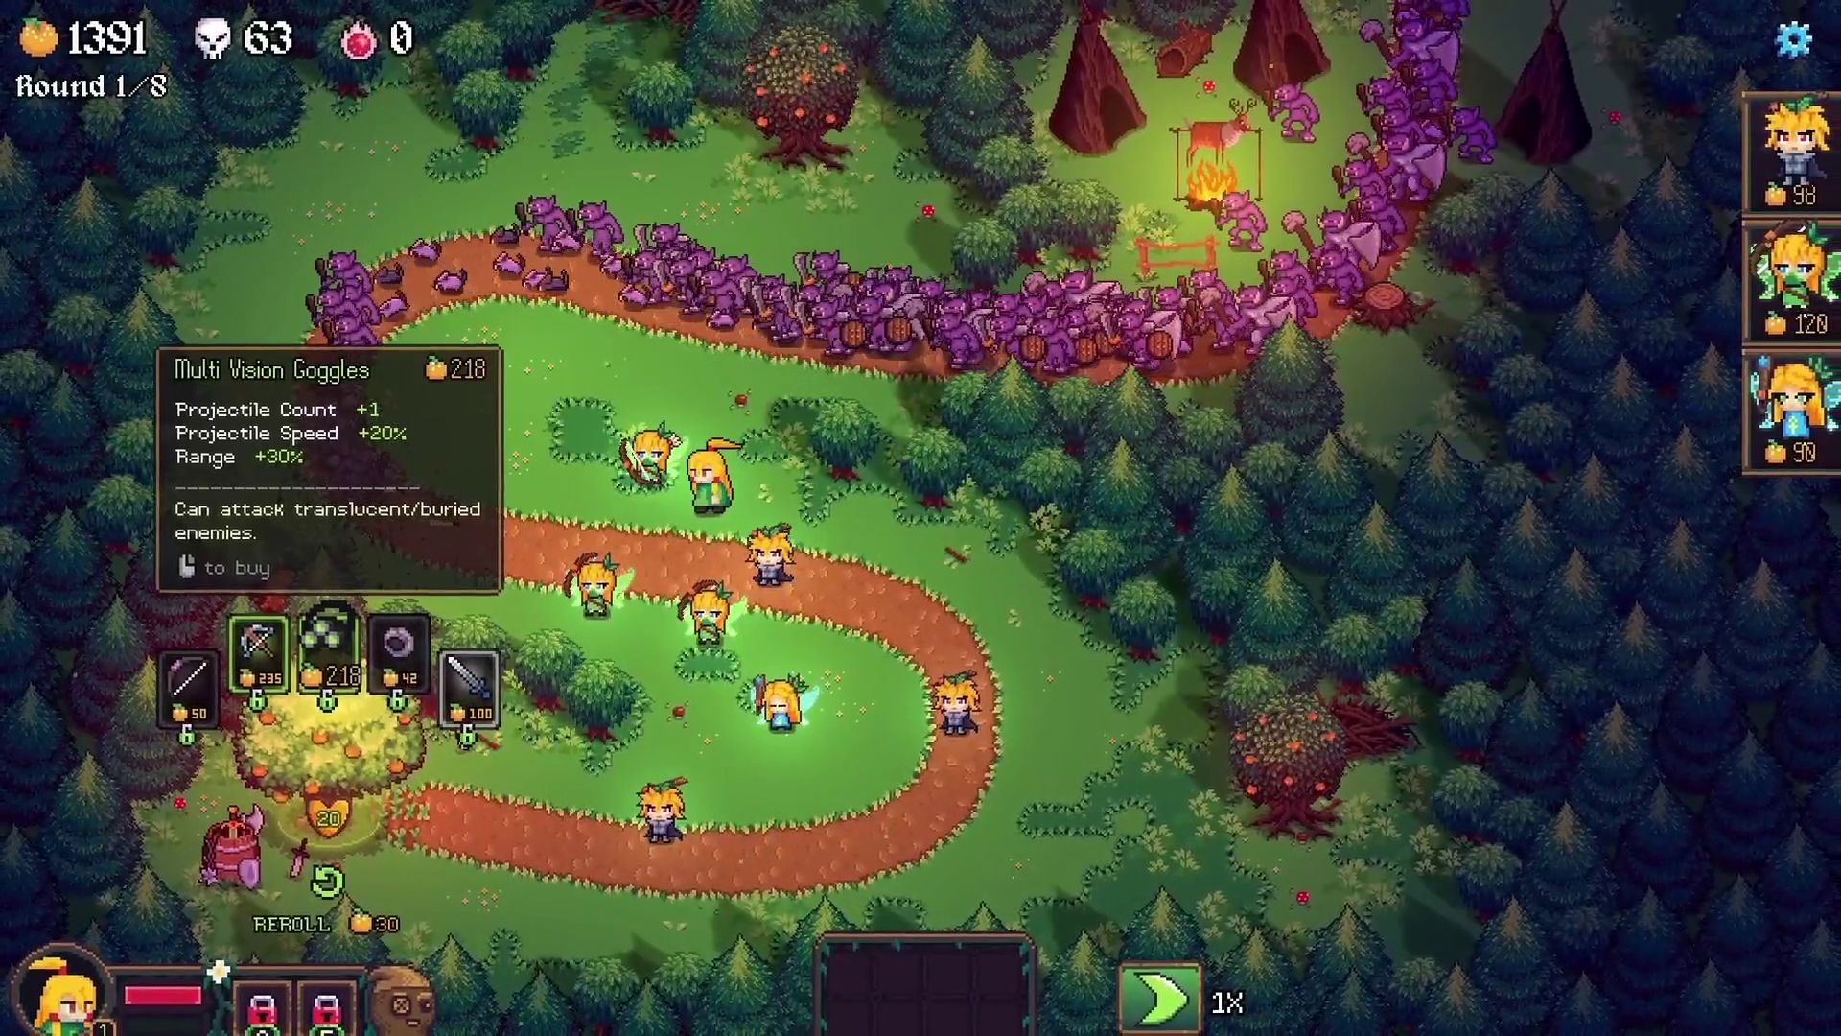
- Pause Trailer #2.mp4, raise the volume to 99%, and replay it from 0:00
mouse_move(752, 480)
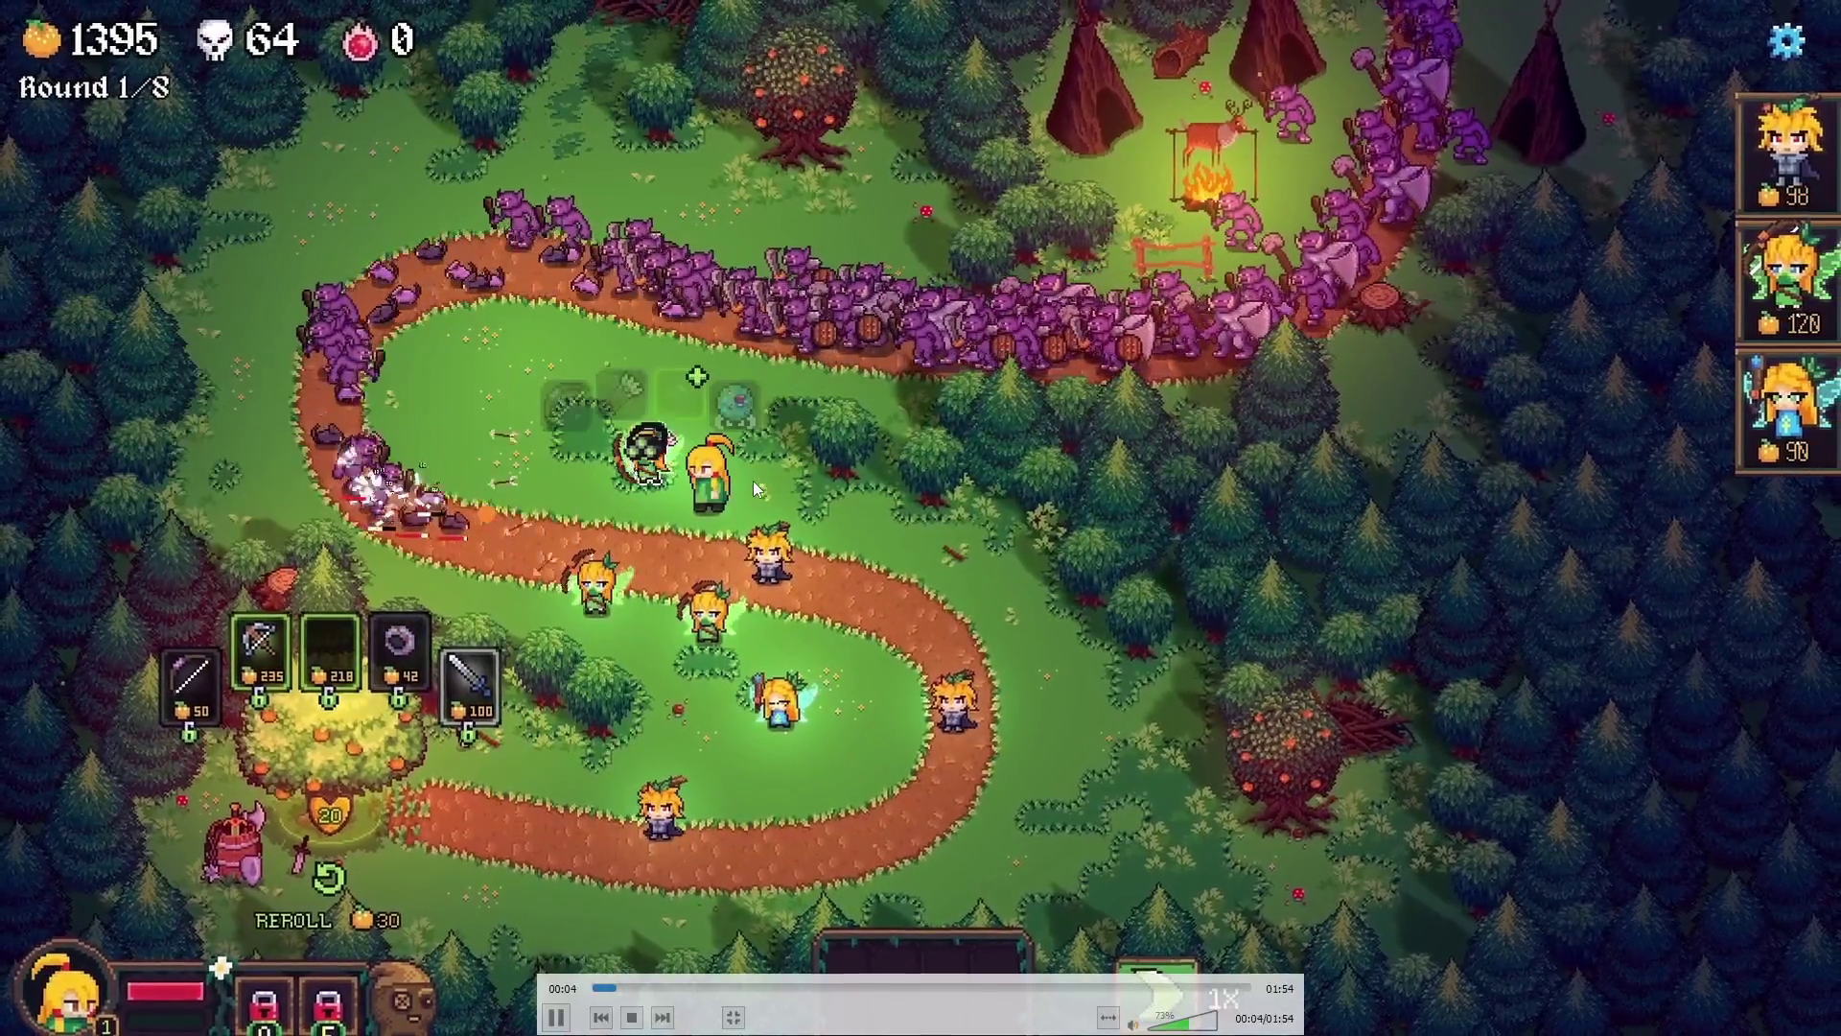
key("space")
left_click_drag(1207, 1022, 1216, 1022)
left_click_drag(602, 994, 476, 992)
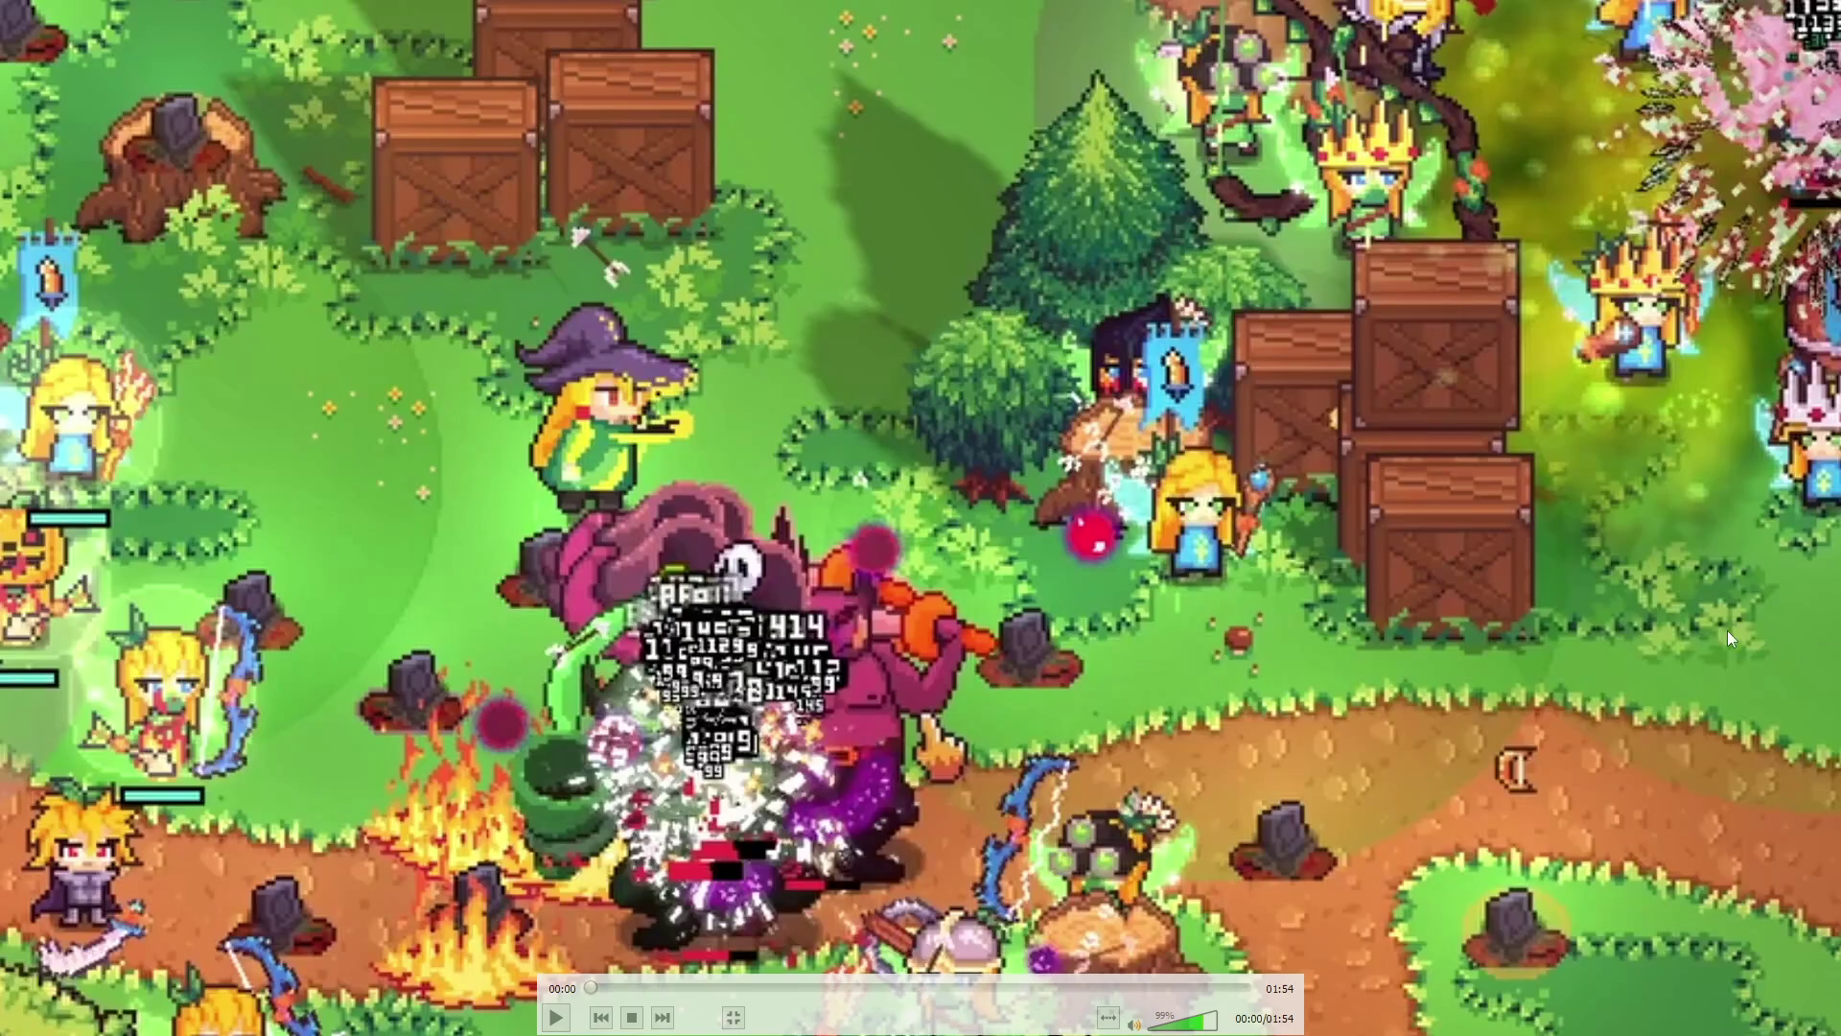
key("space")
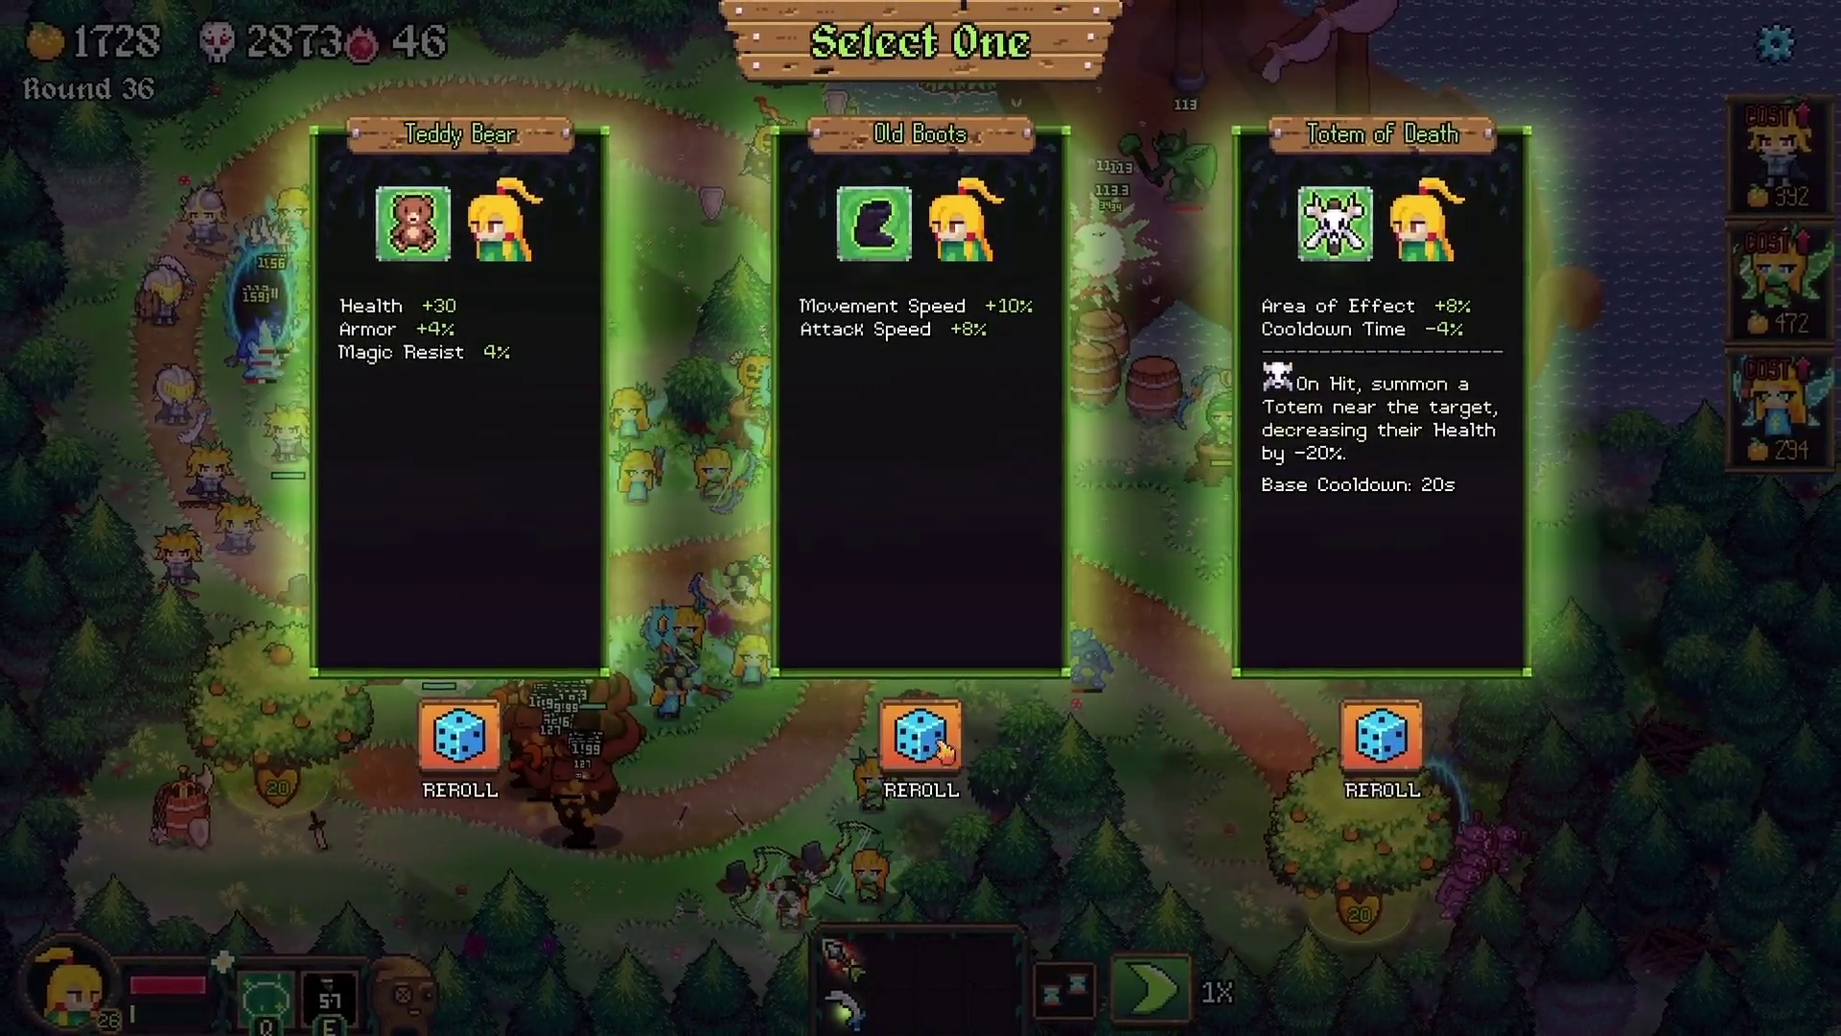
left_click(921, 738)
left_click(1534, 470)
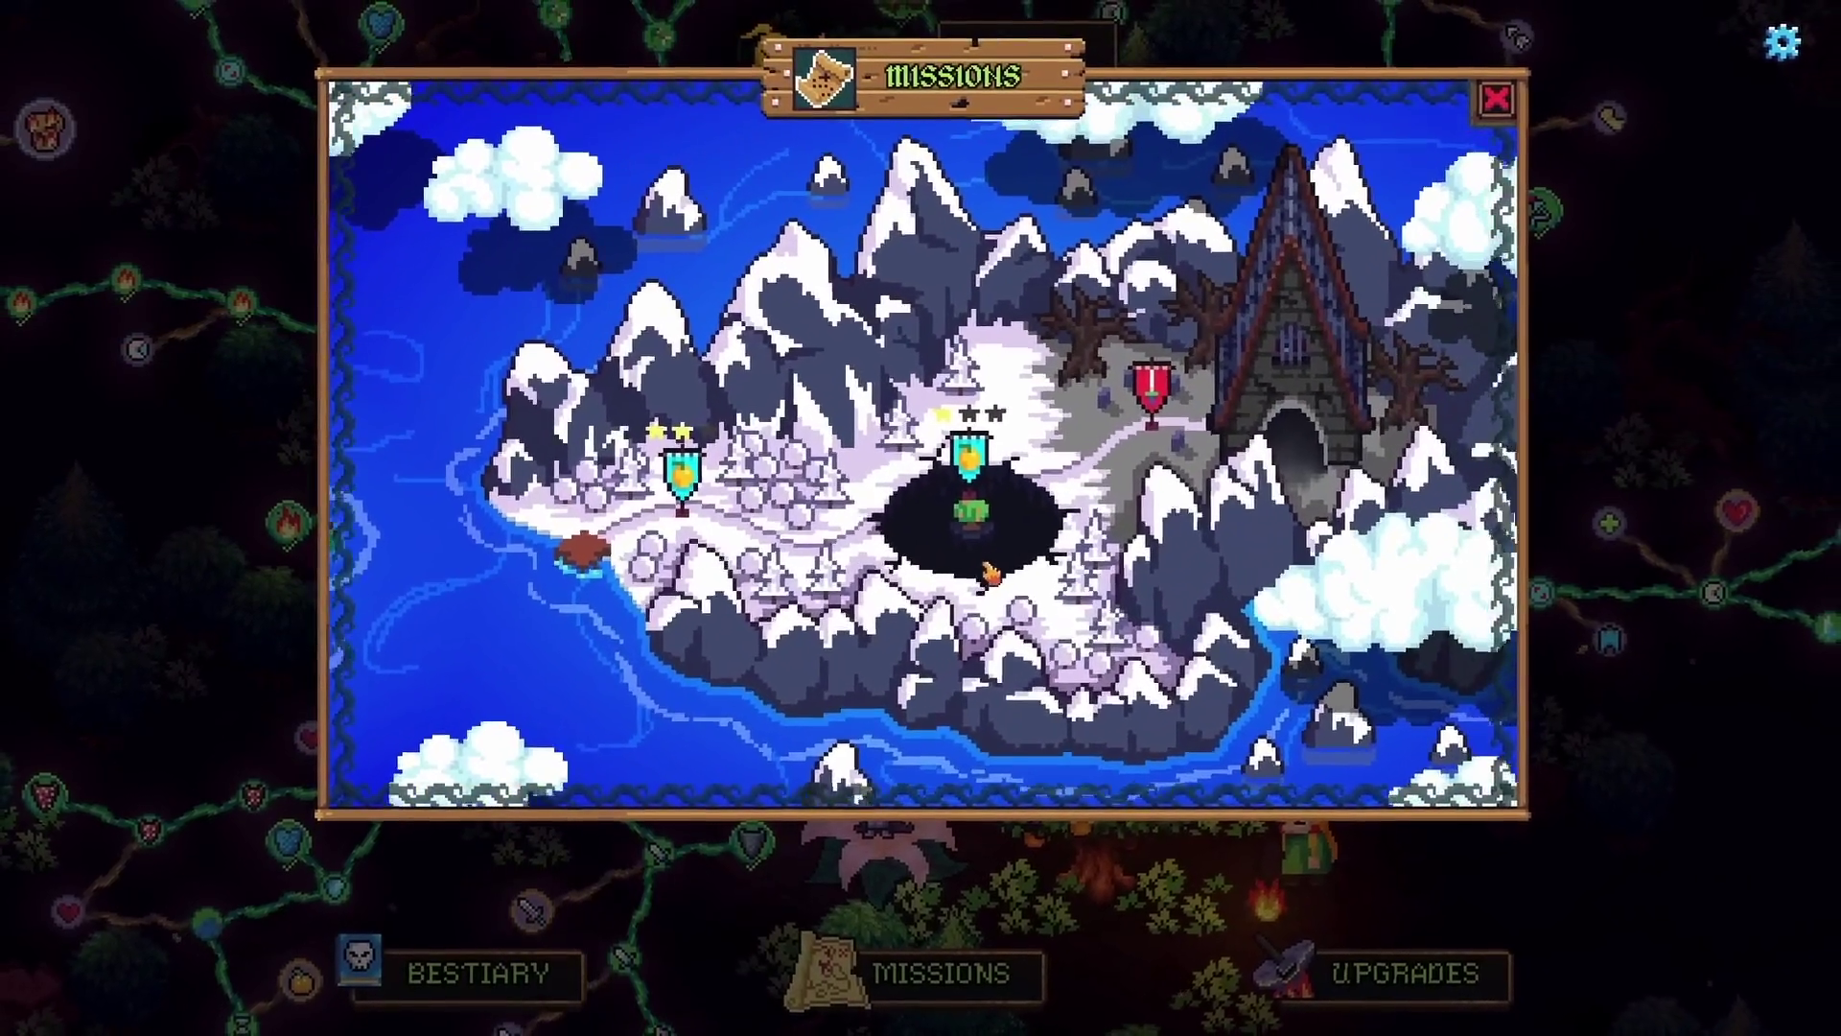
- Exit fullscreen and pause Trailer #2.mp4 at 0:04 in a normal window
left_click(988, 573)
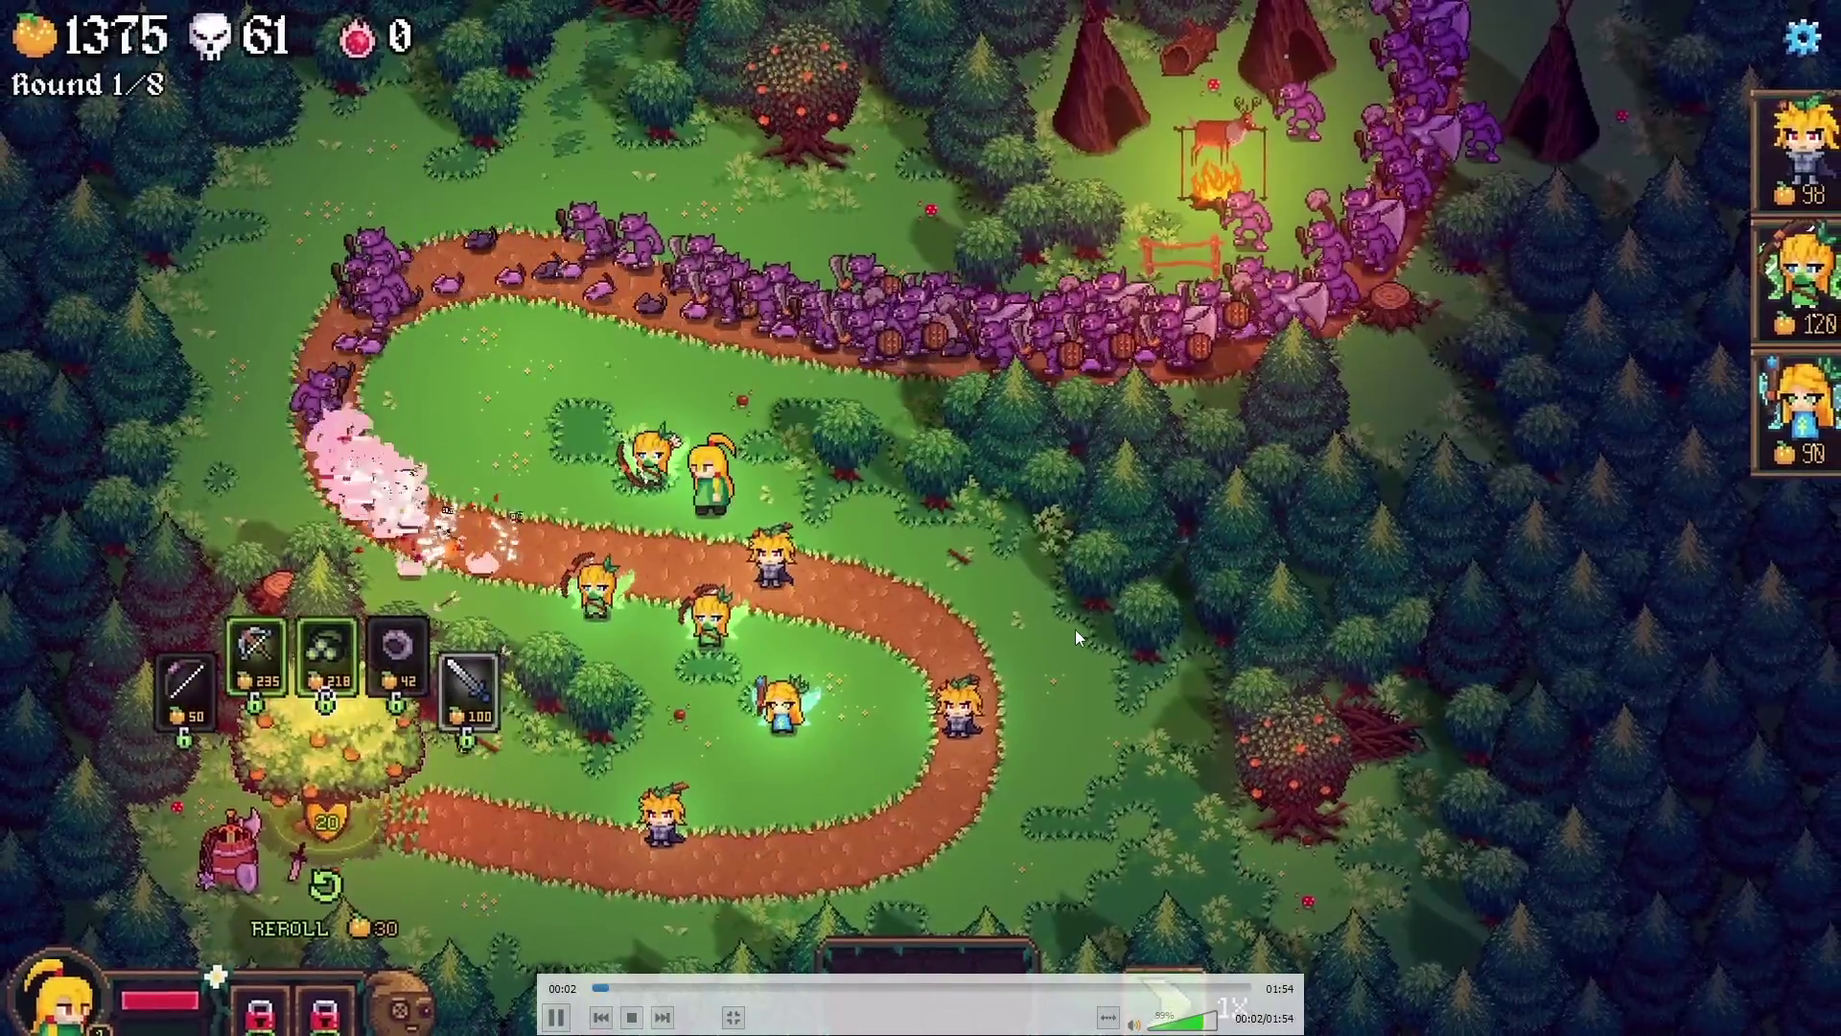
double_click(1074, 629)
key("space")
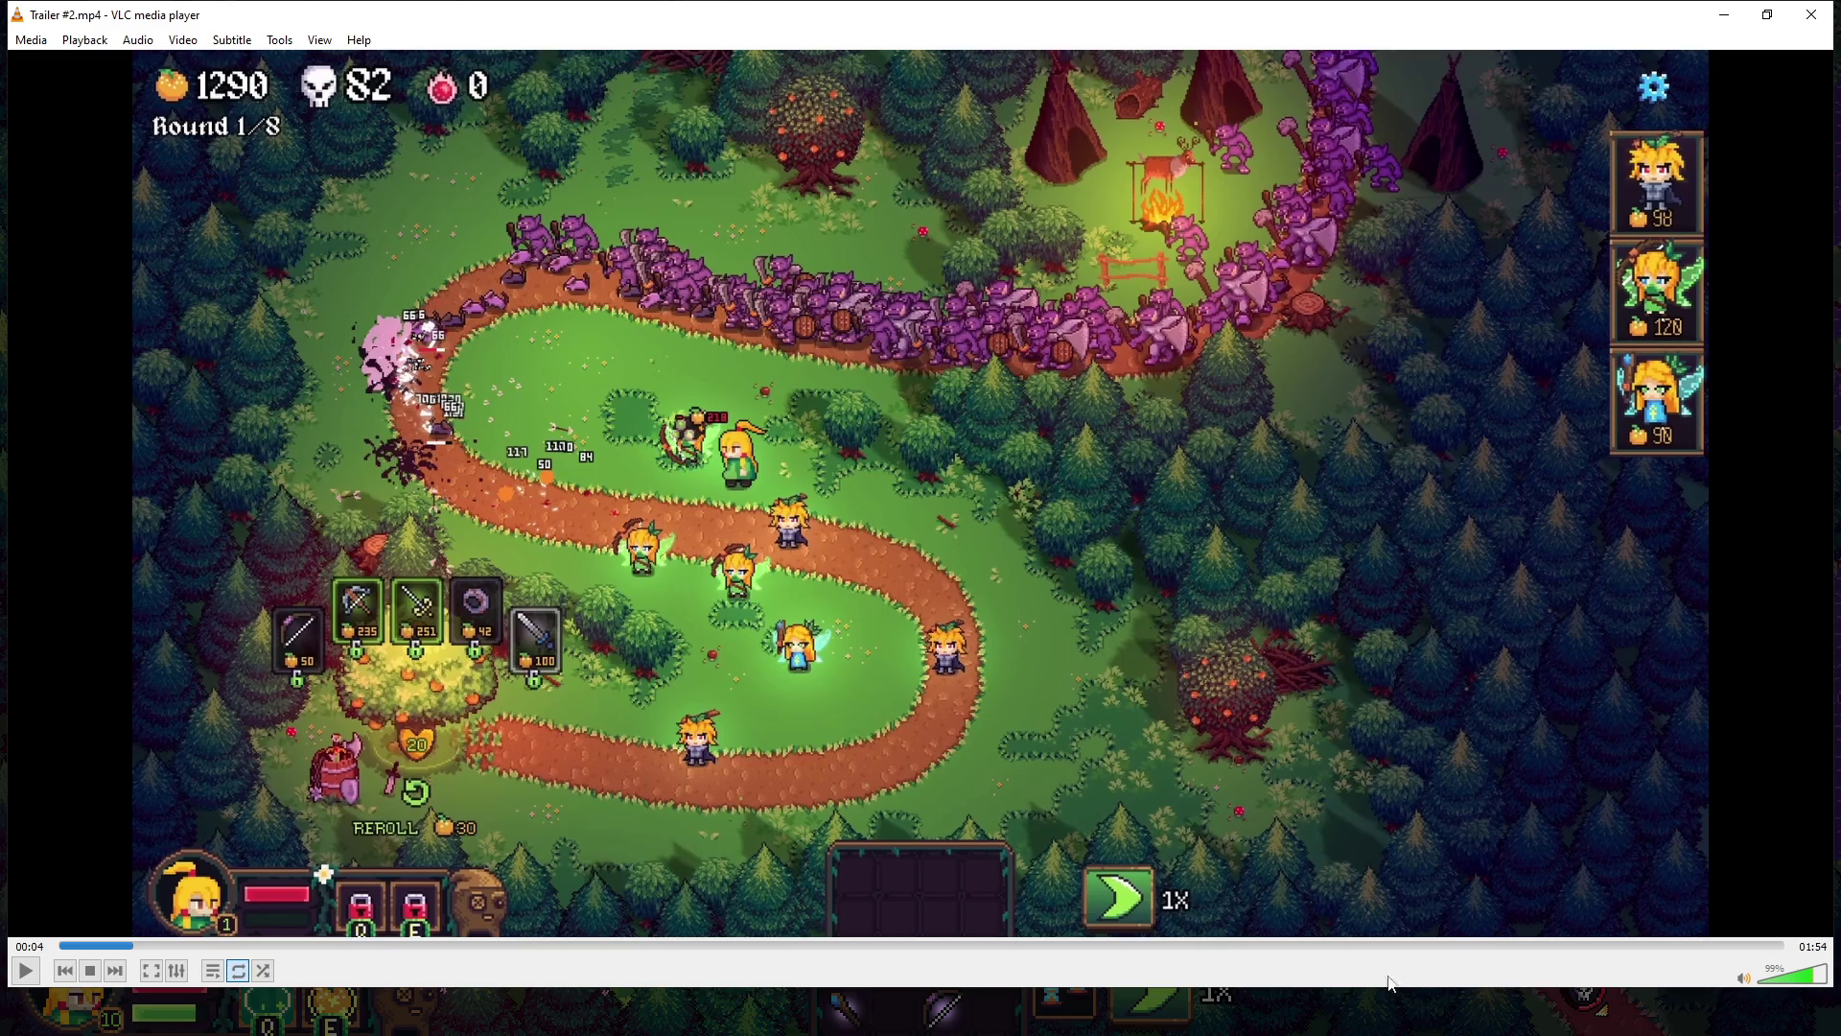
- Jump Trailer #2 to 1:19, pause at 1:20, then resume watching the snowy-level section
left_click(1252, 943)
key("space")
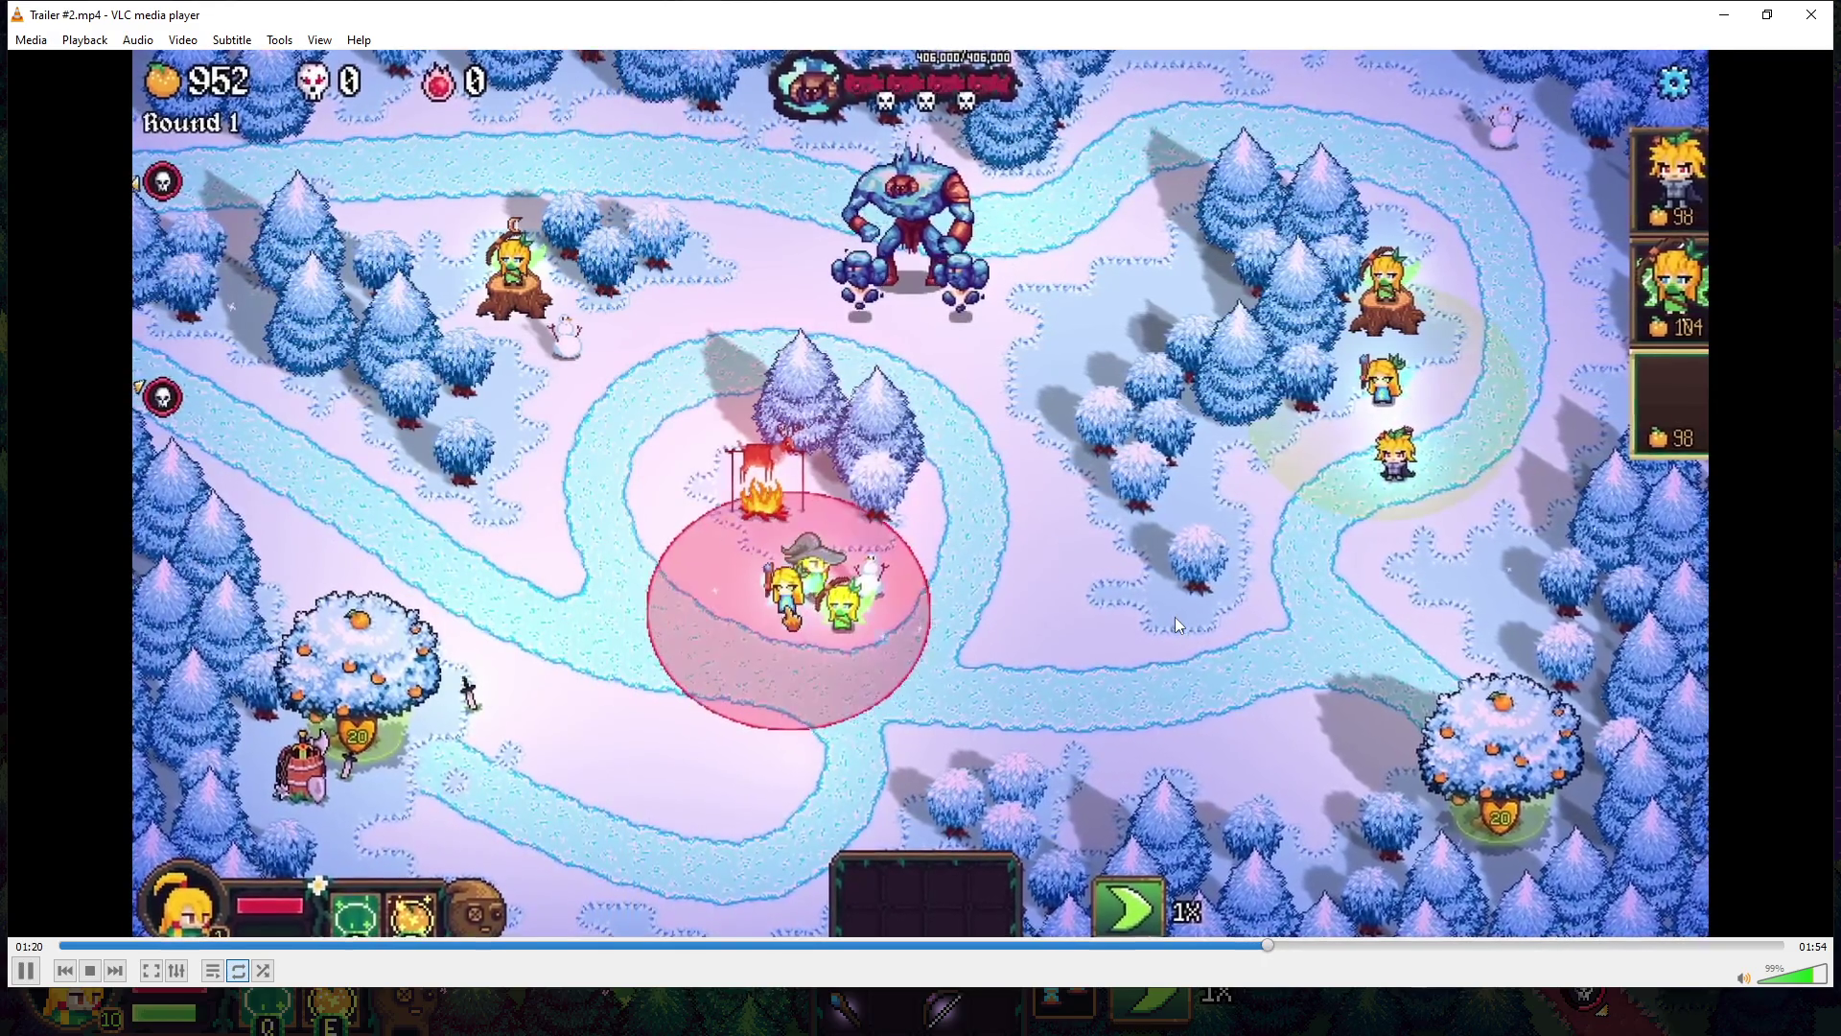
key("space")
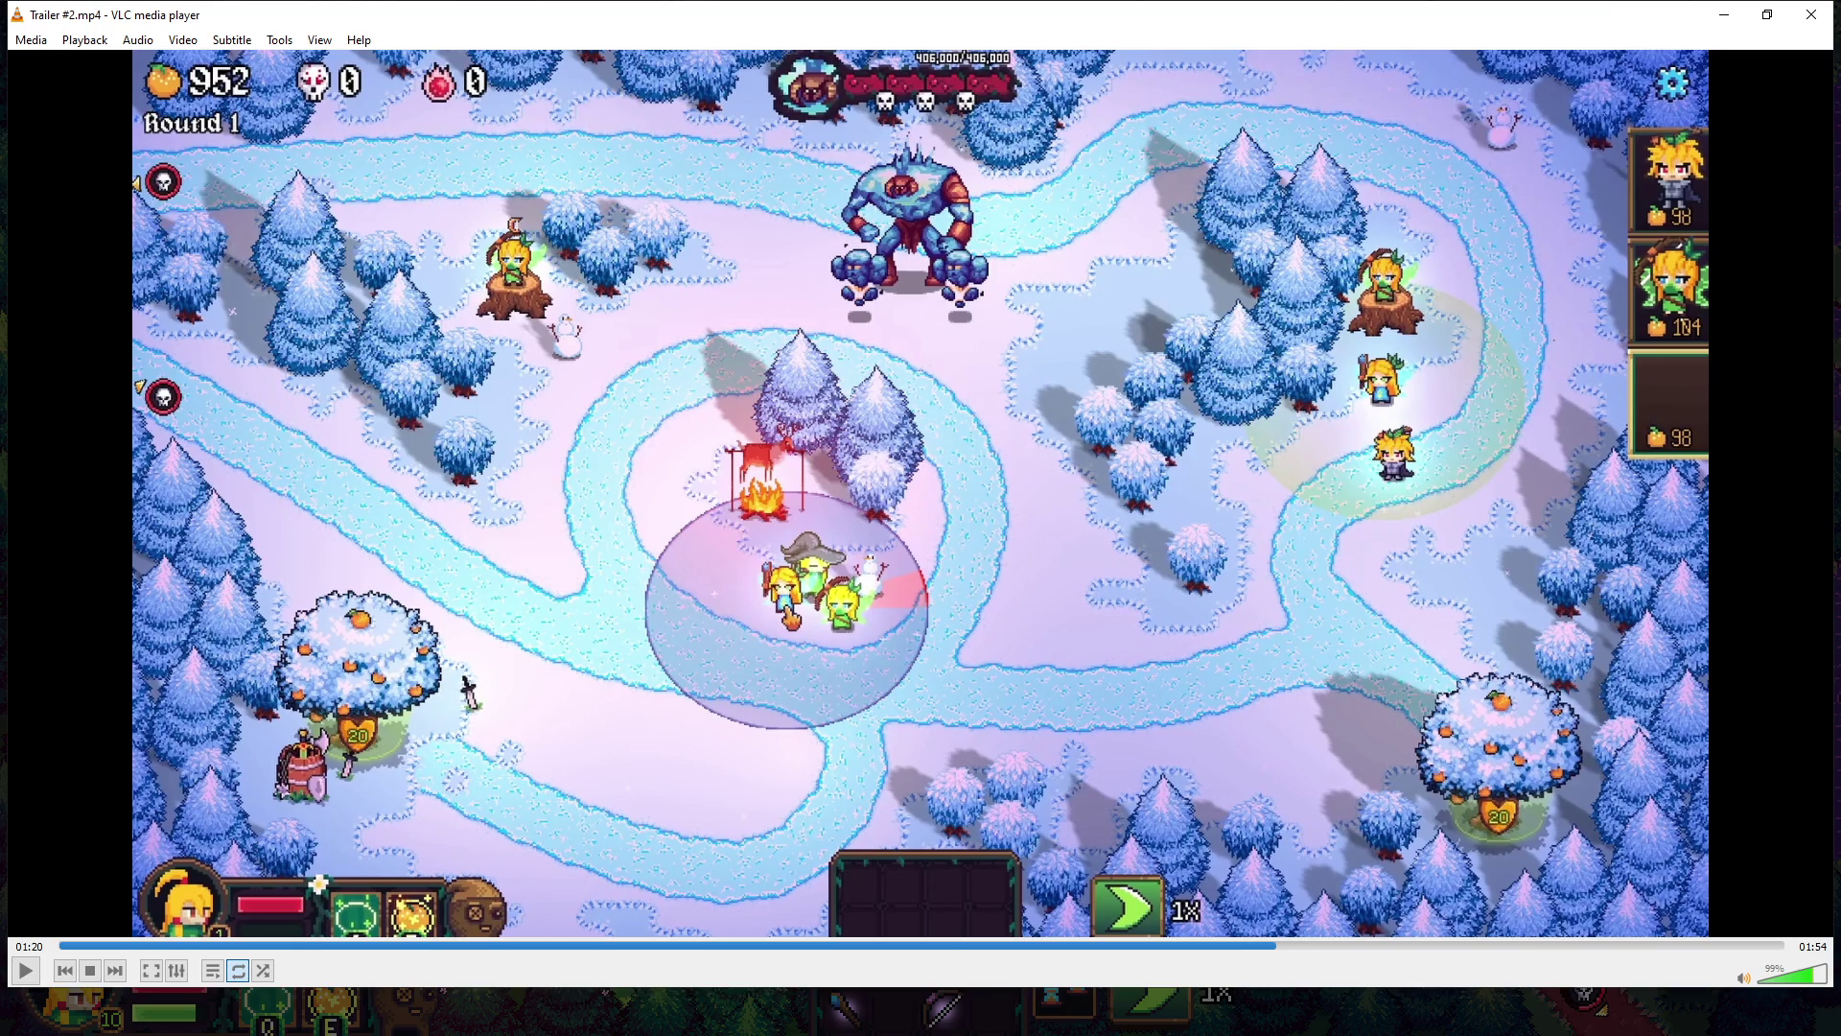
key("space")
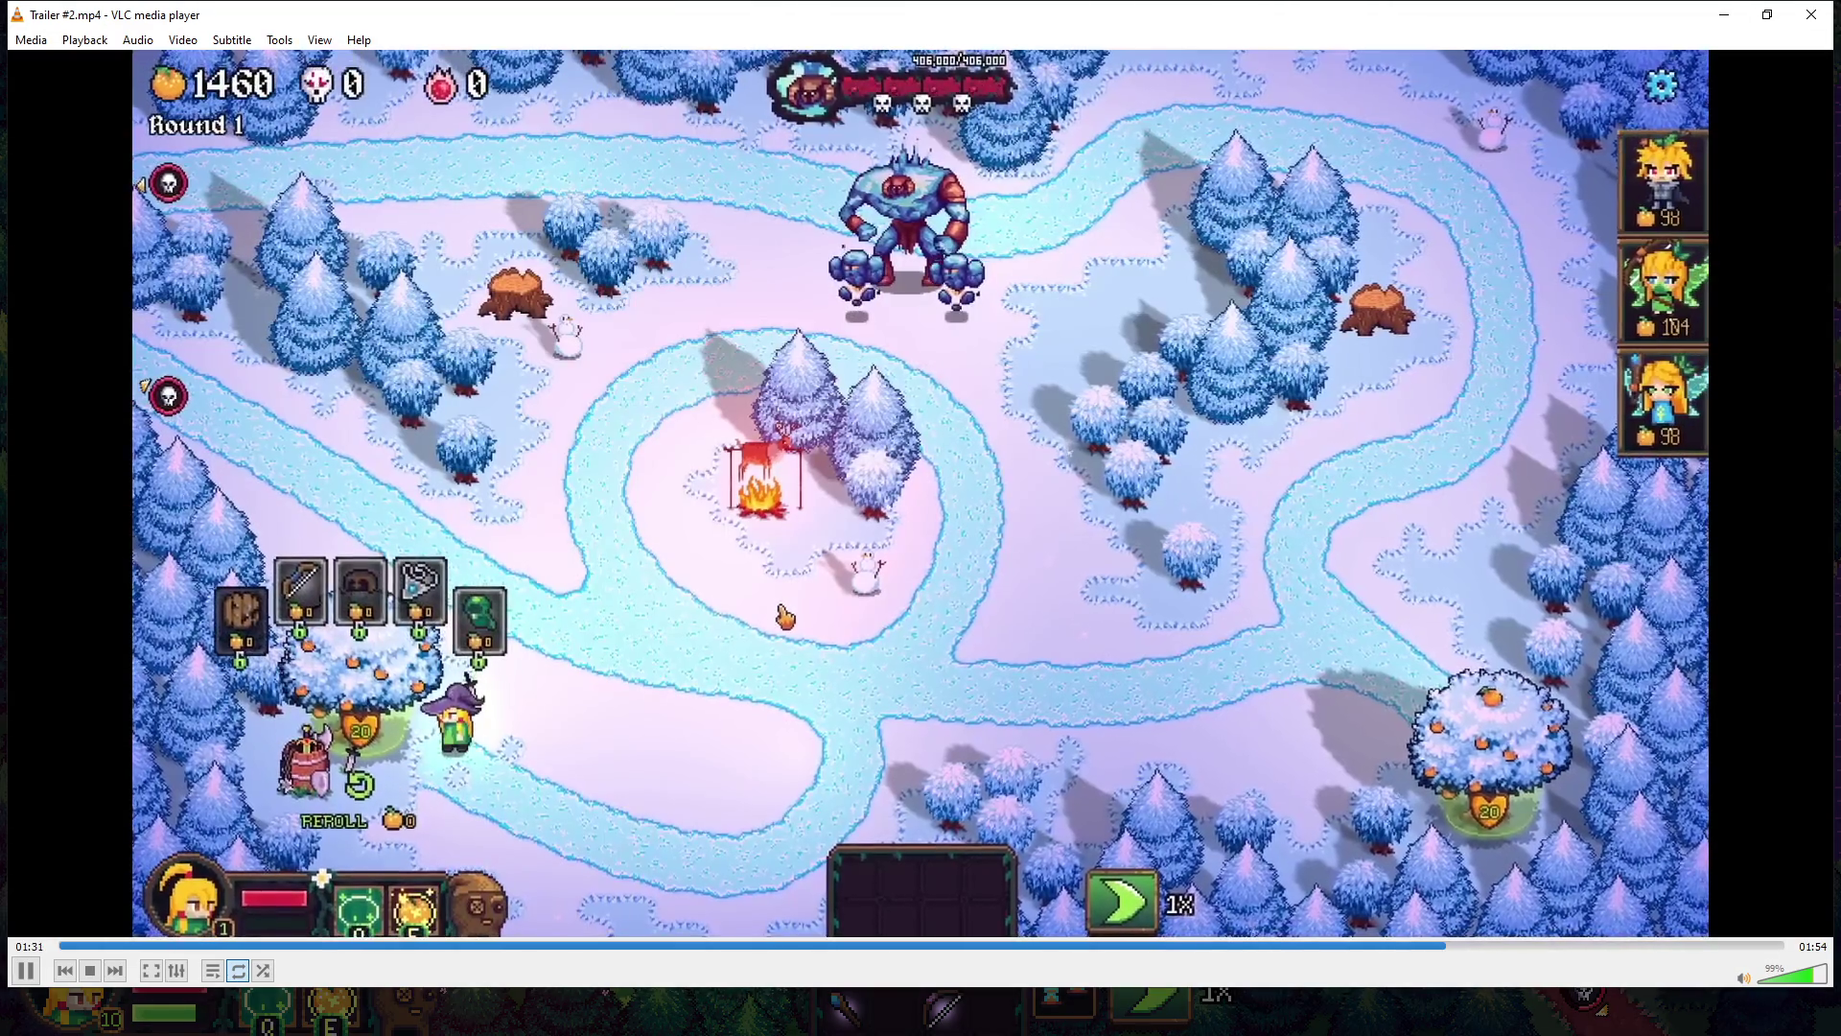
- Replay the 1:29–1:33 cut from 1:31 and 1:29, pause at 1:32, then close VLC
key("space")
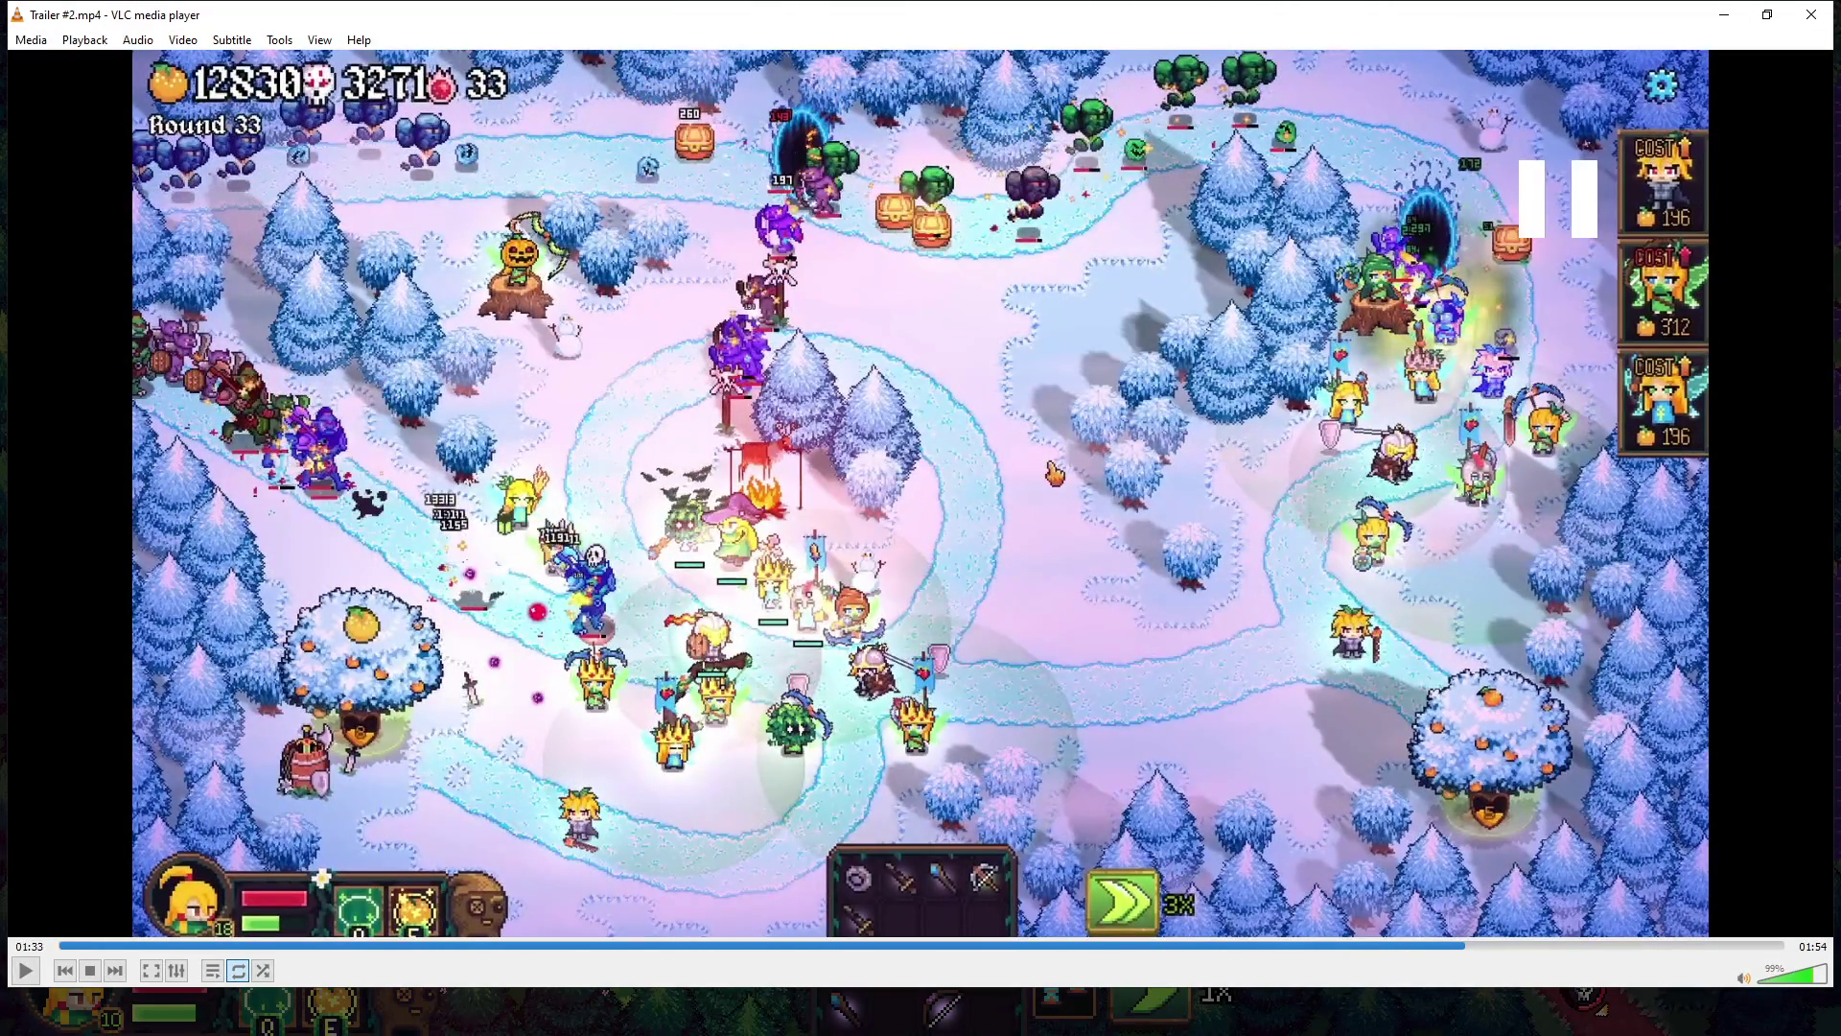
left_click(1442, 944)
key("space")
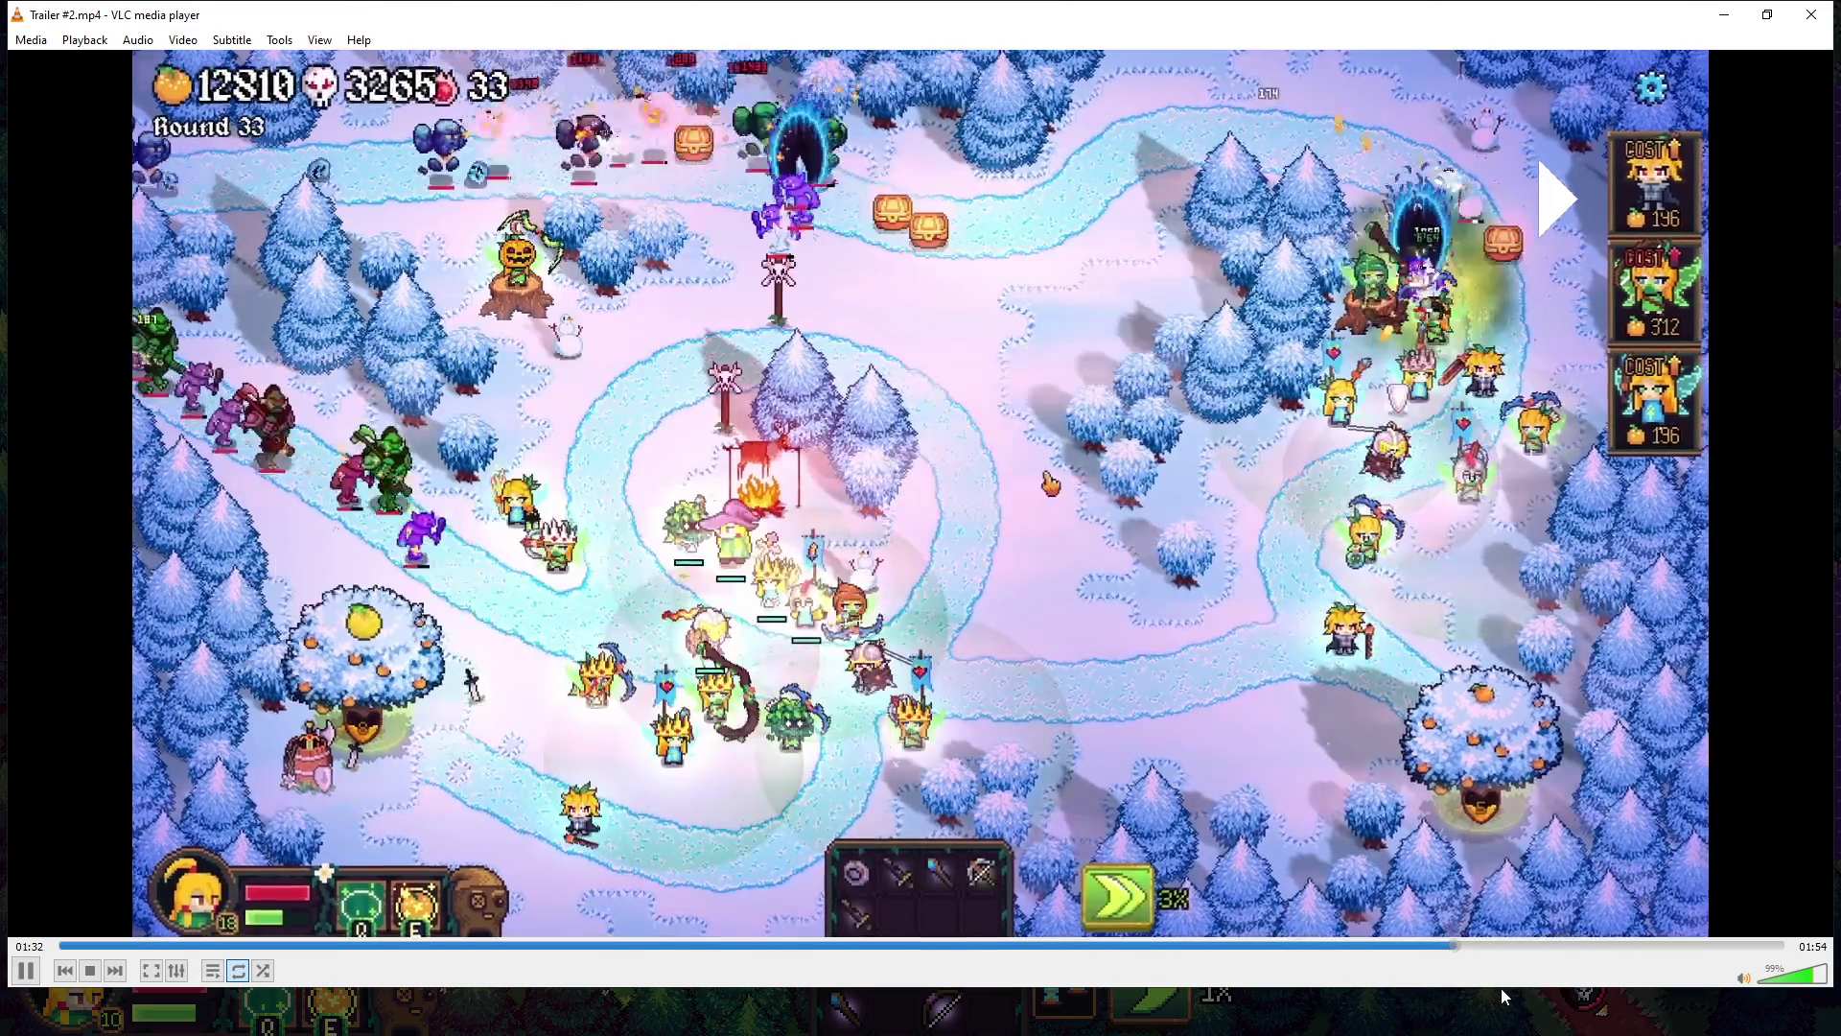
key("space")
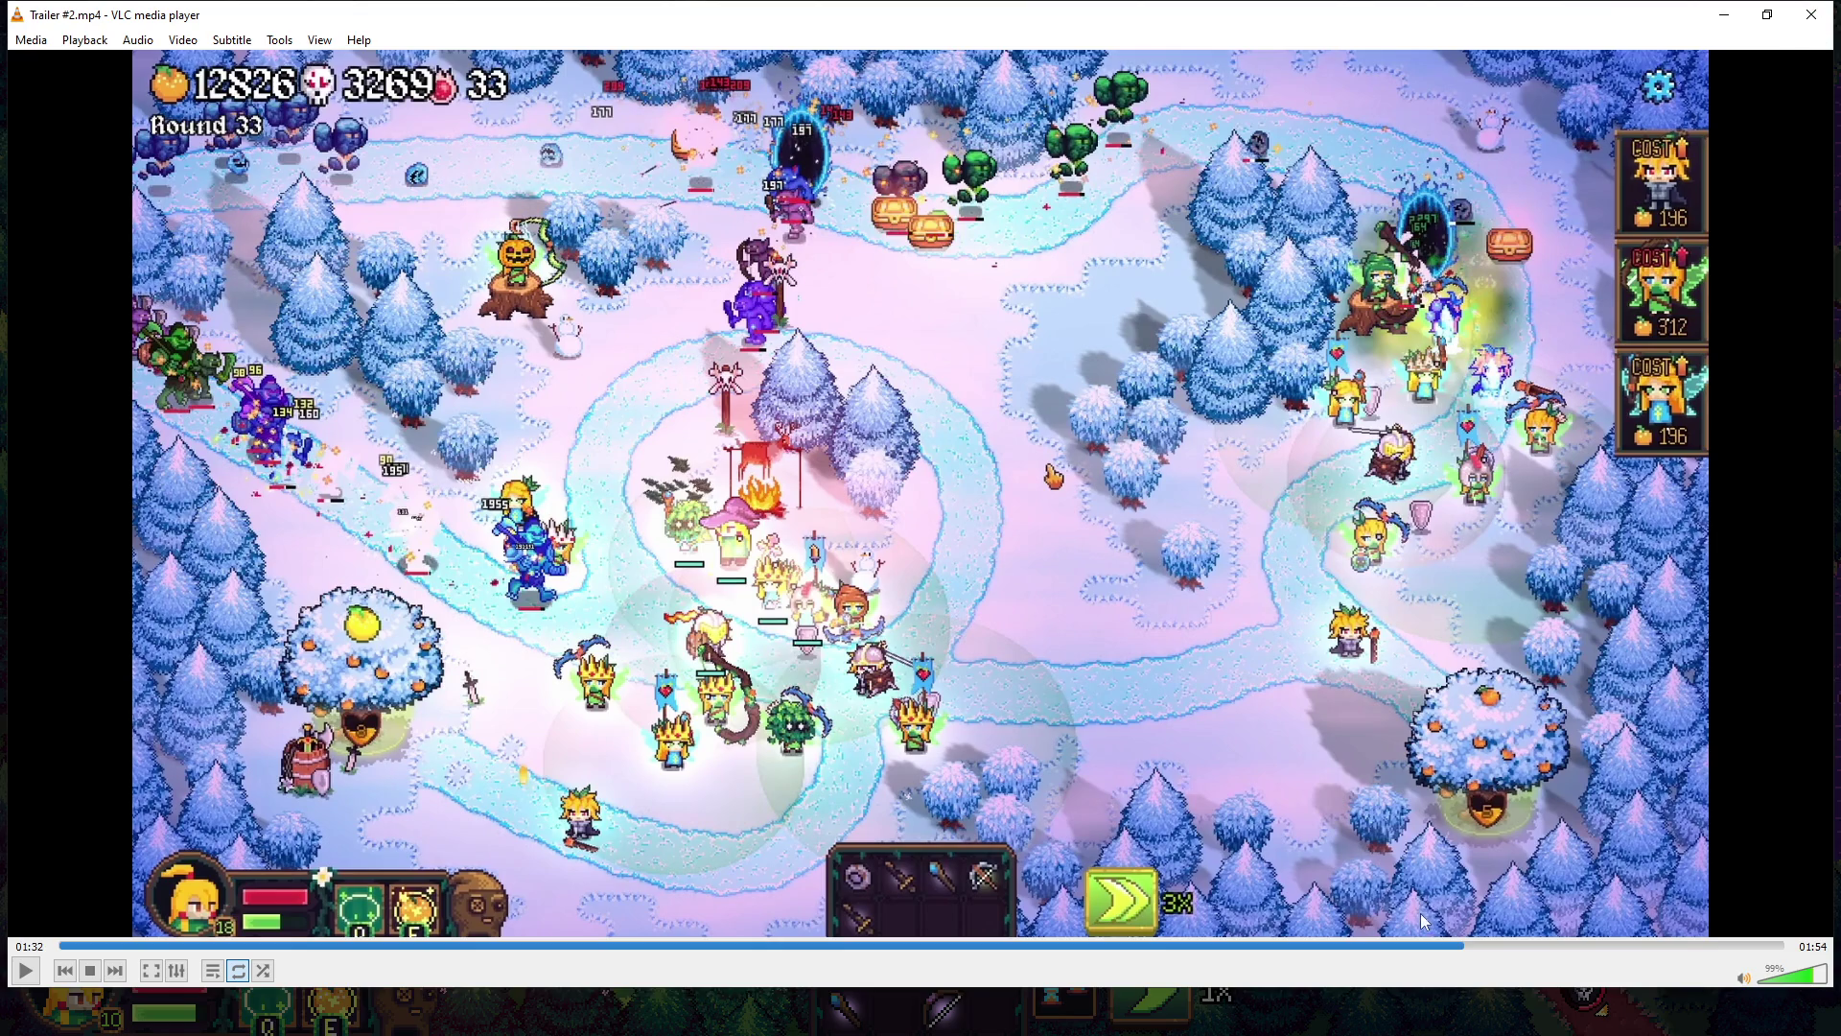
left_click(1413, 946)
key("space")
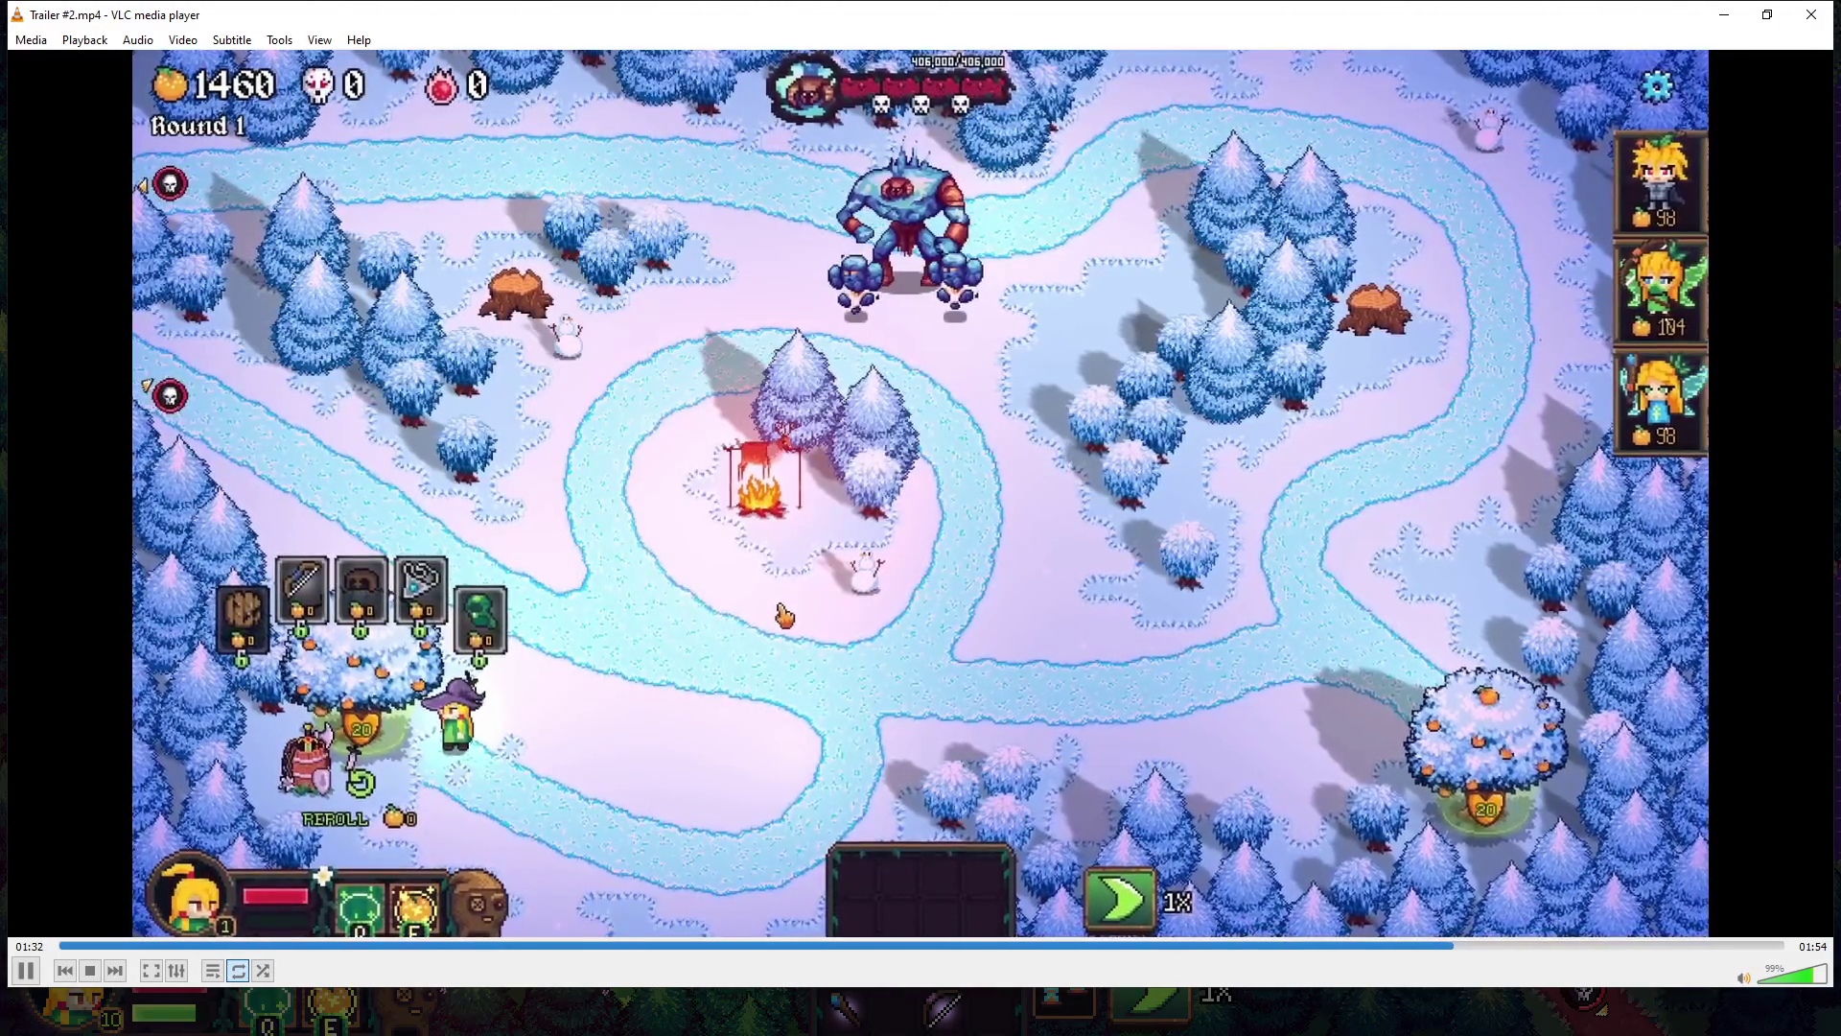
key("space")
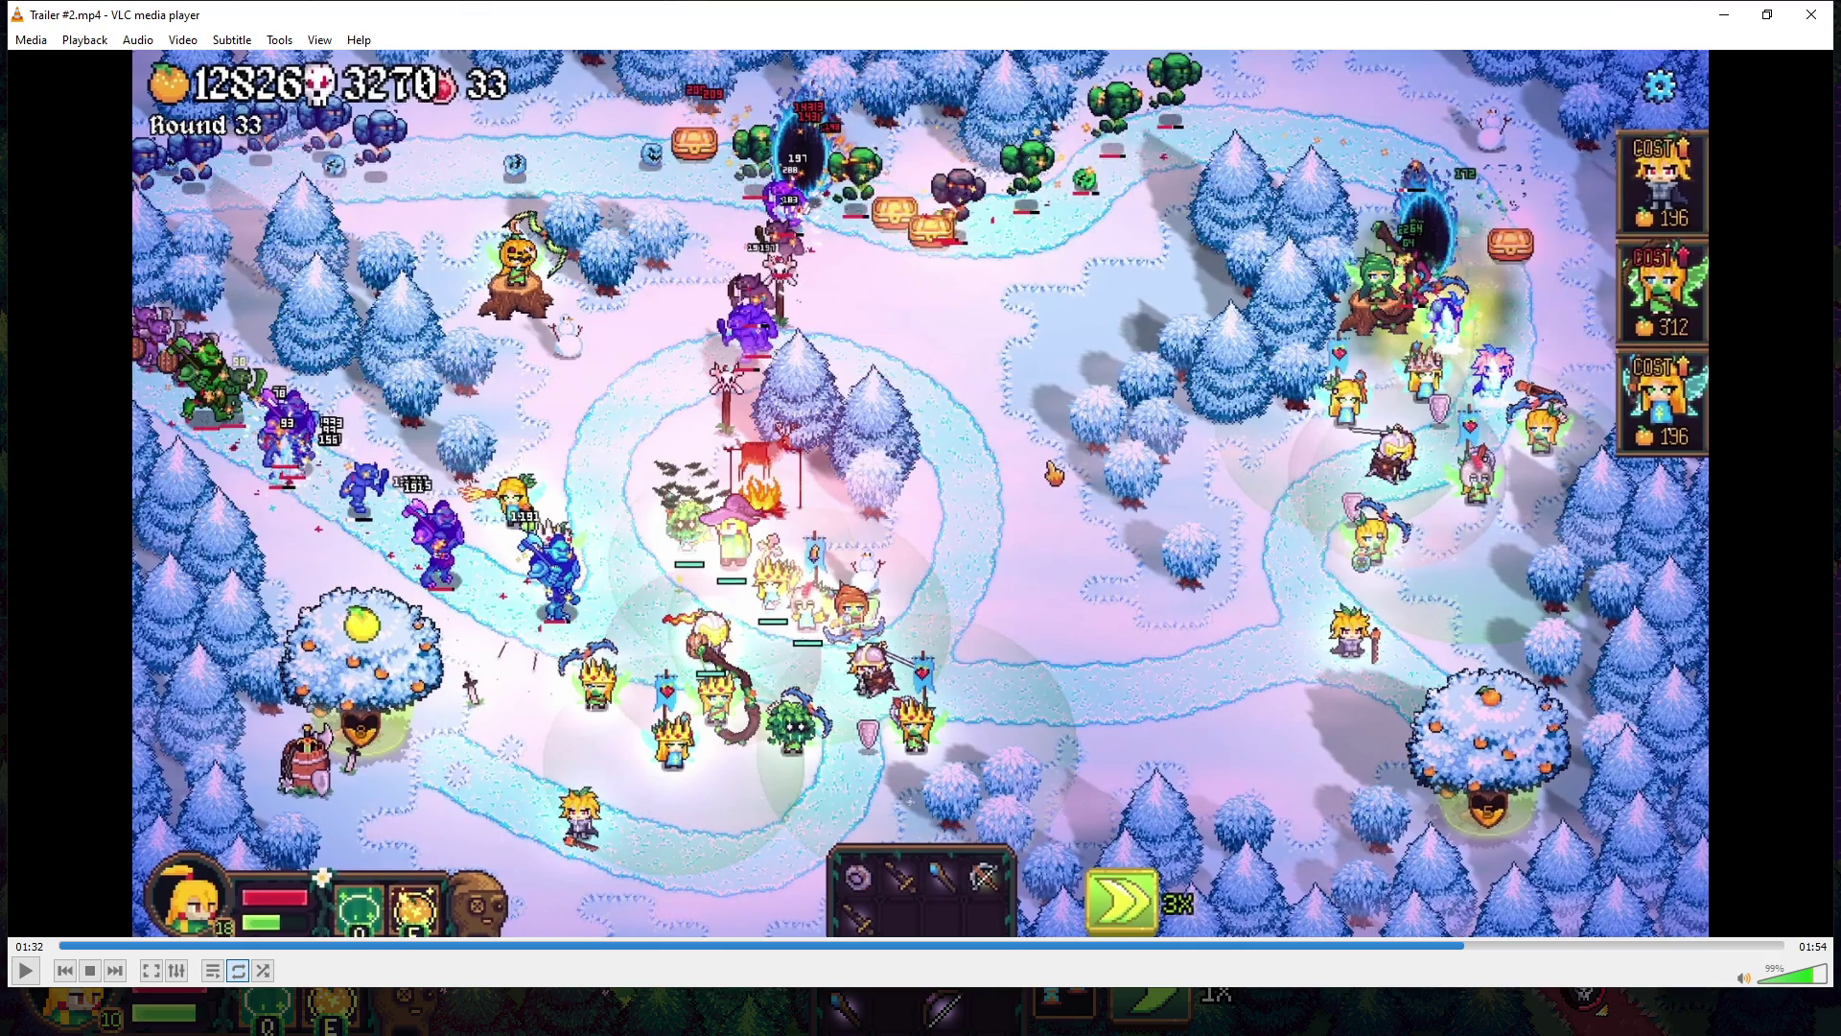
left_click(1811, 16)
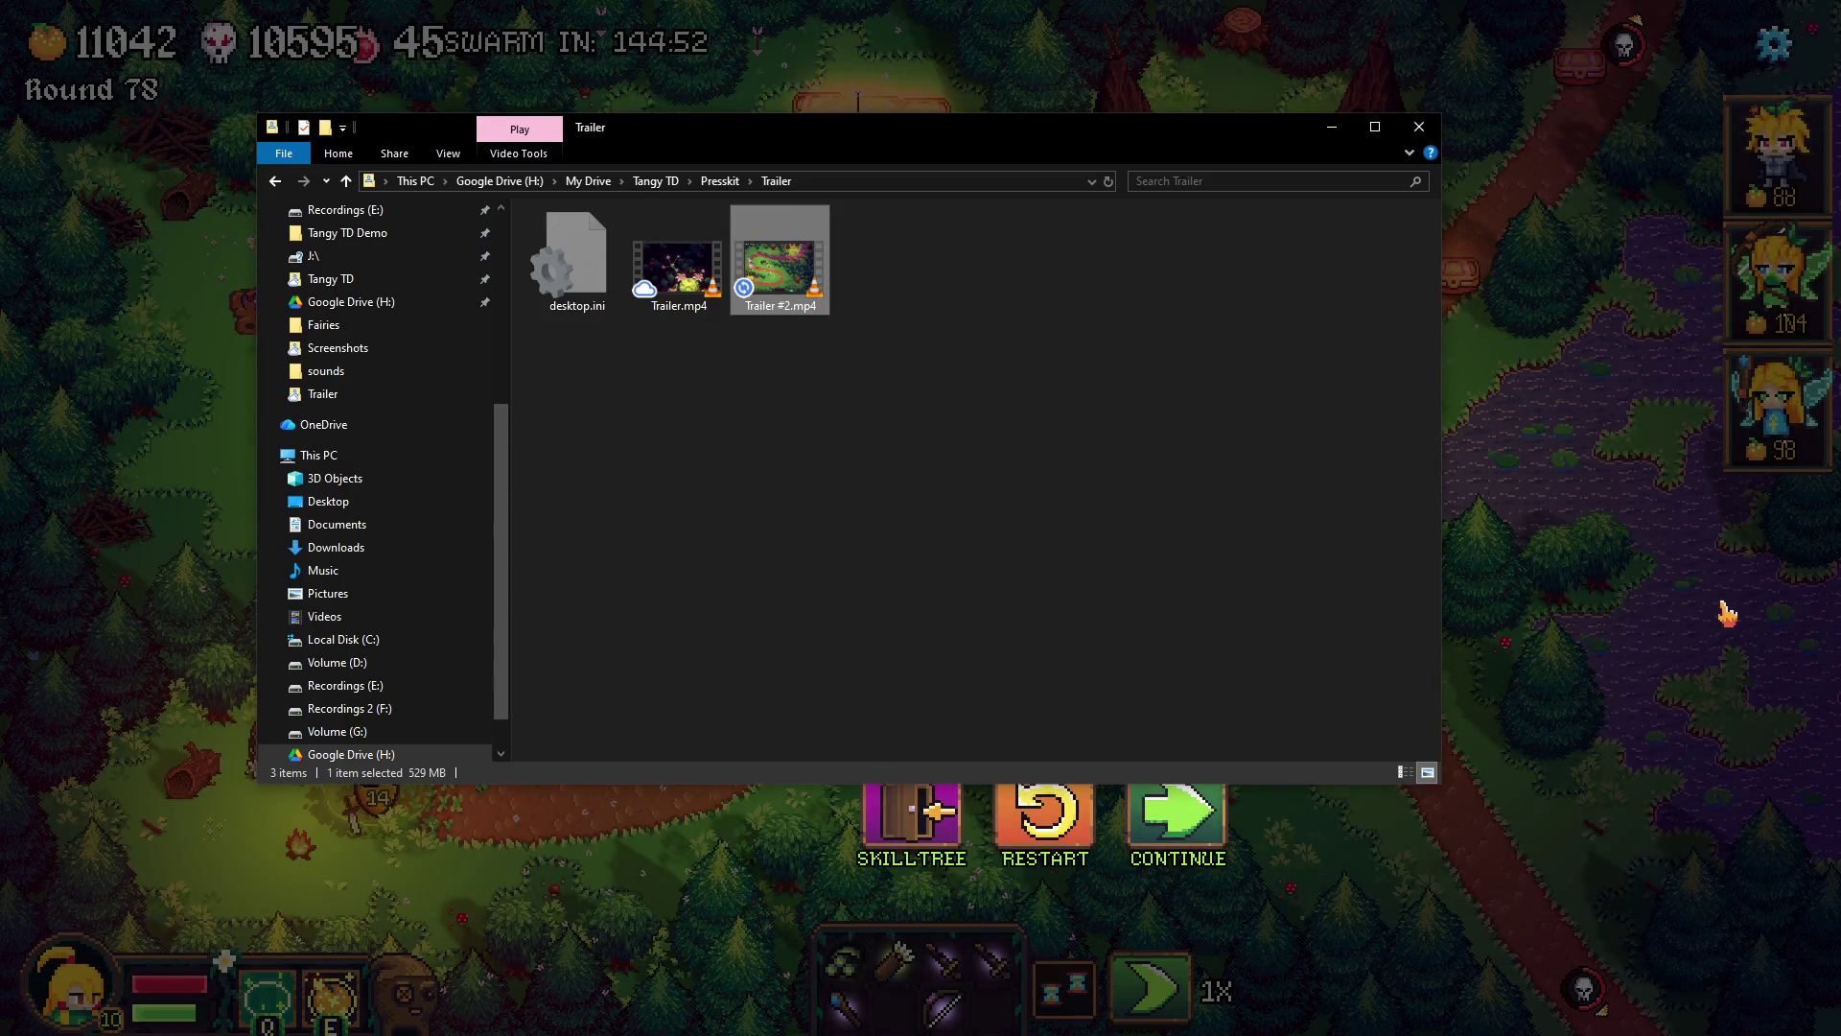
- Return to Resolve's Edit page, set the playhead to 01:01:37:42, and turn dual-screen layout off
key("alt+Tab")
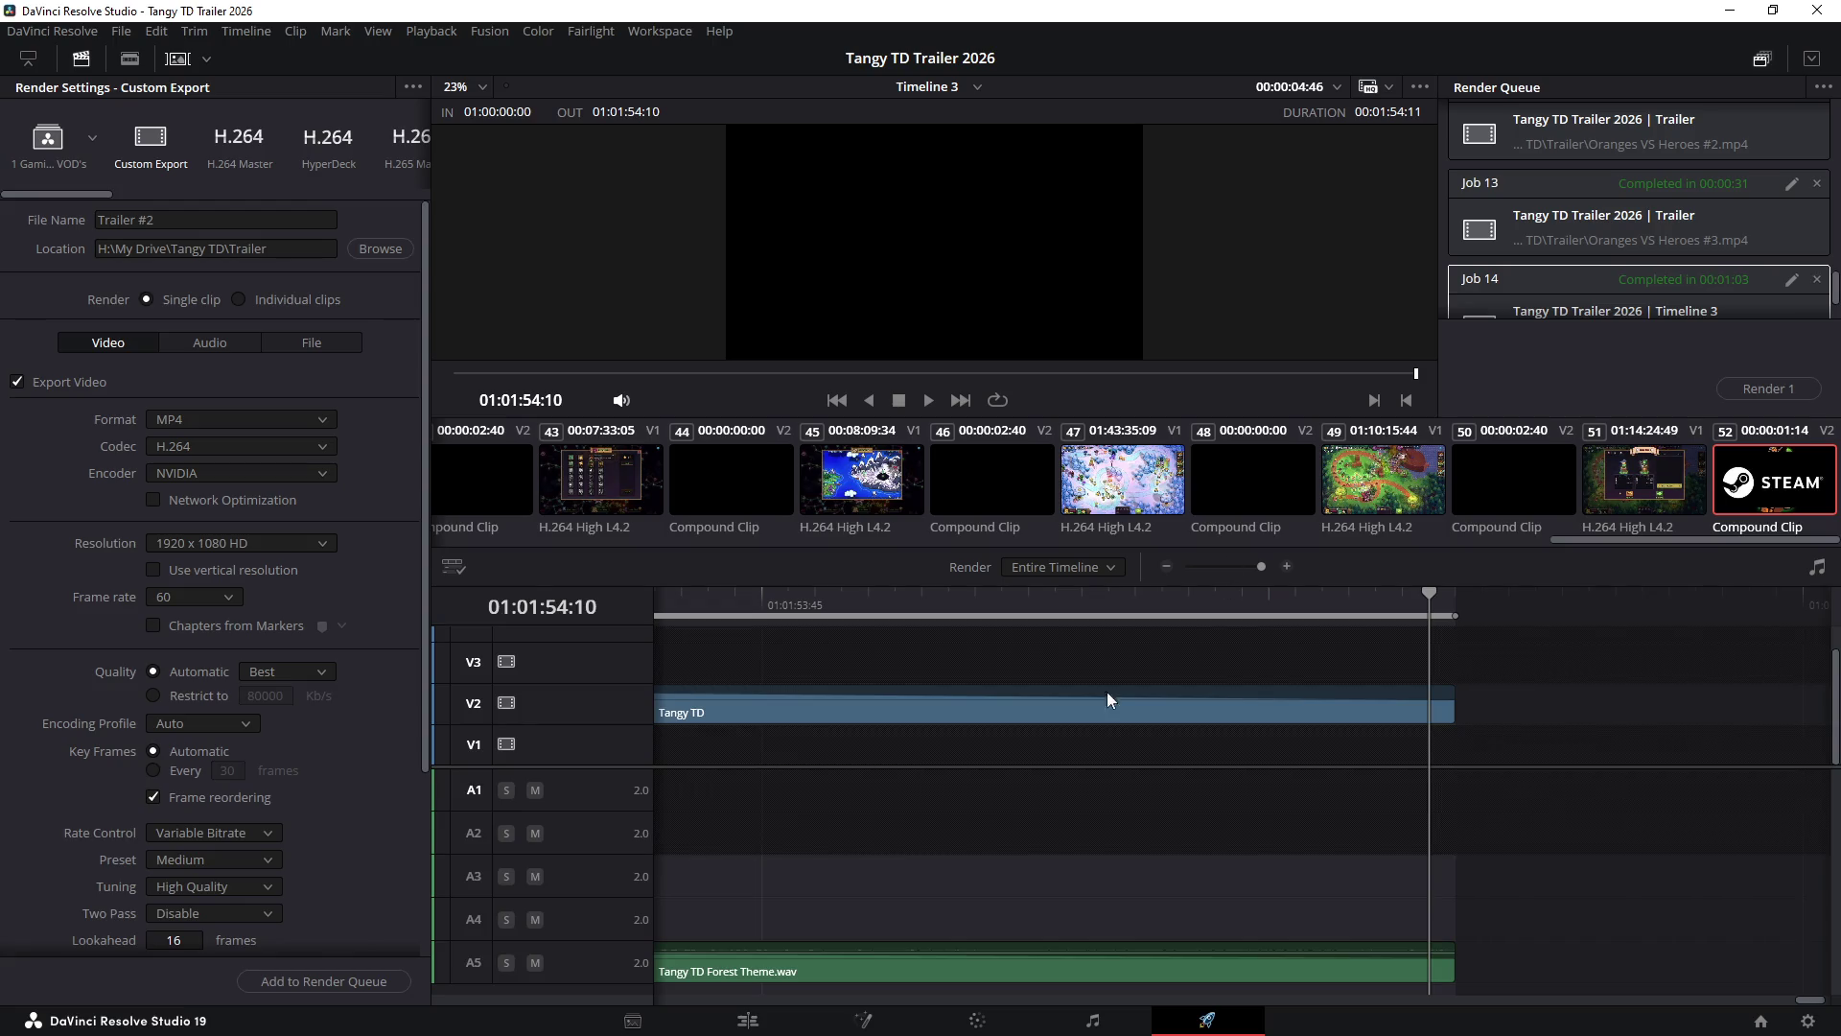
left_click(748, 1020)
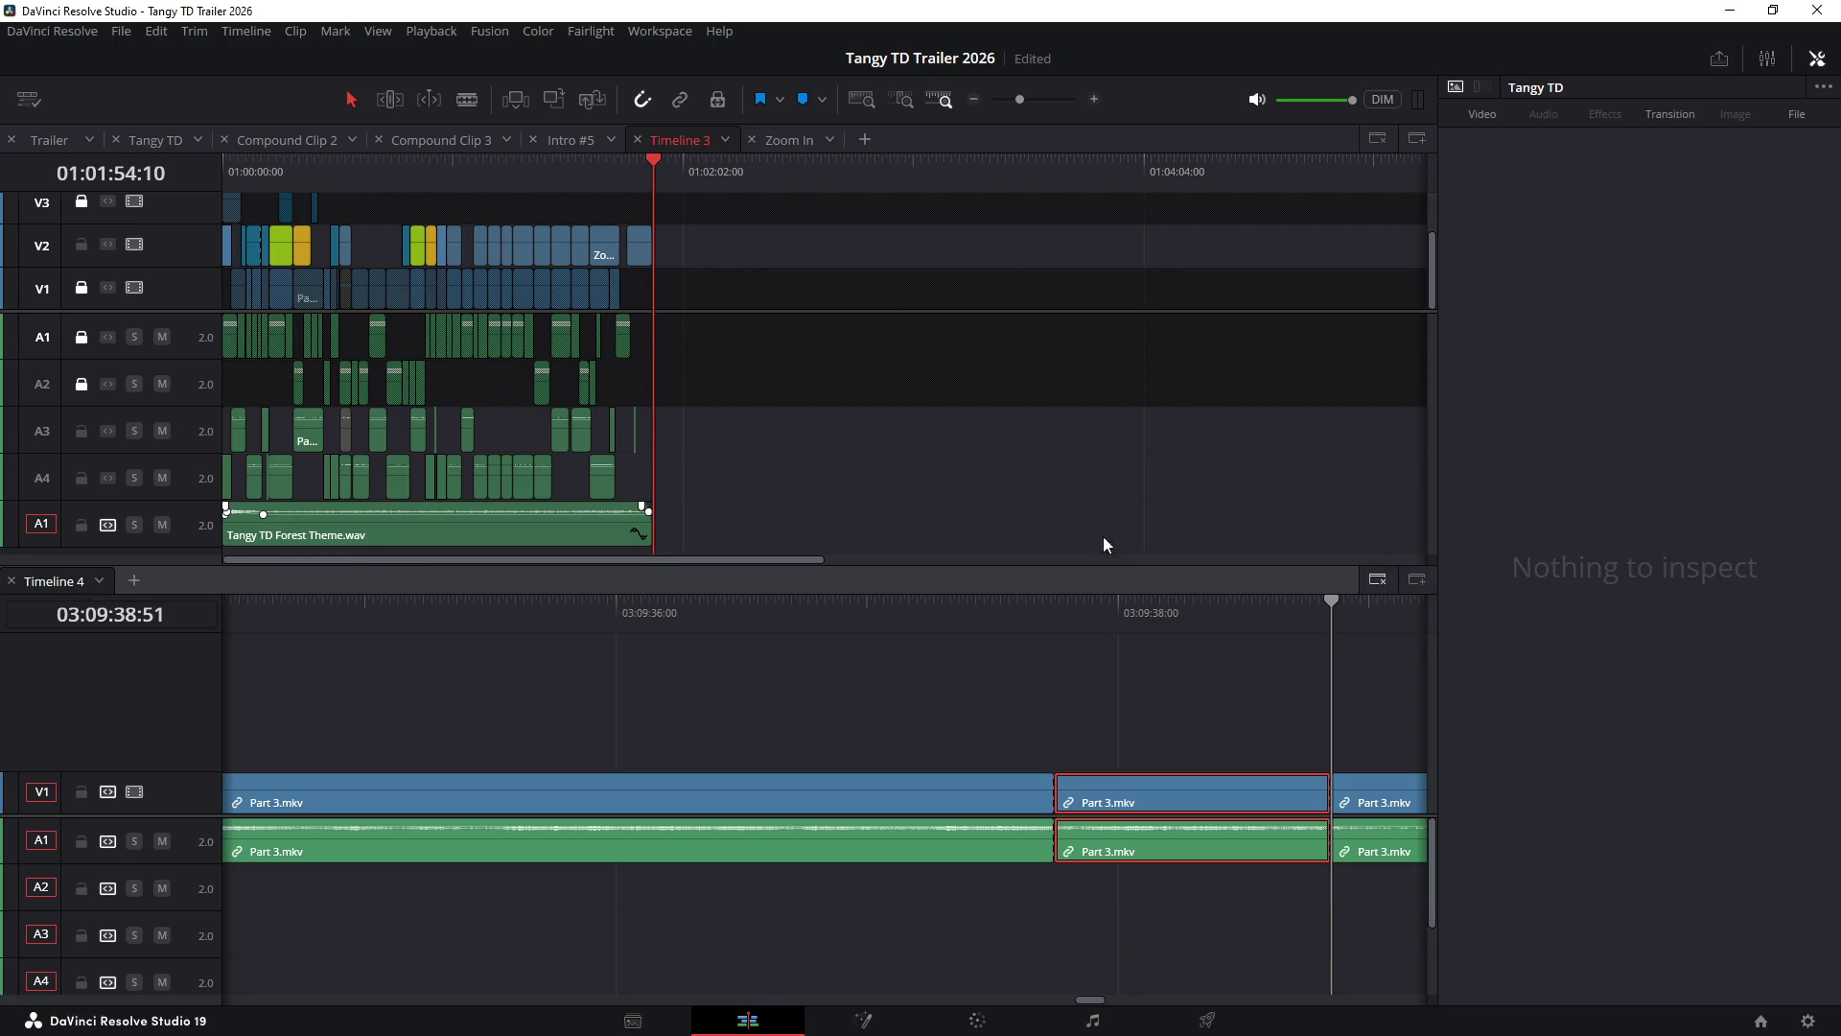
left_click_drag(608, 173, 594, 175)
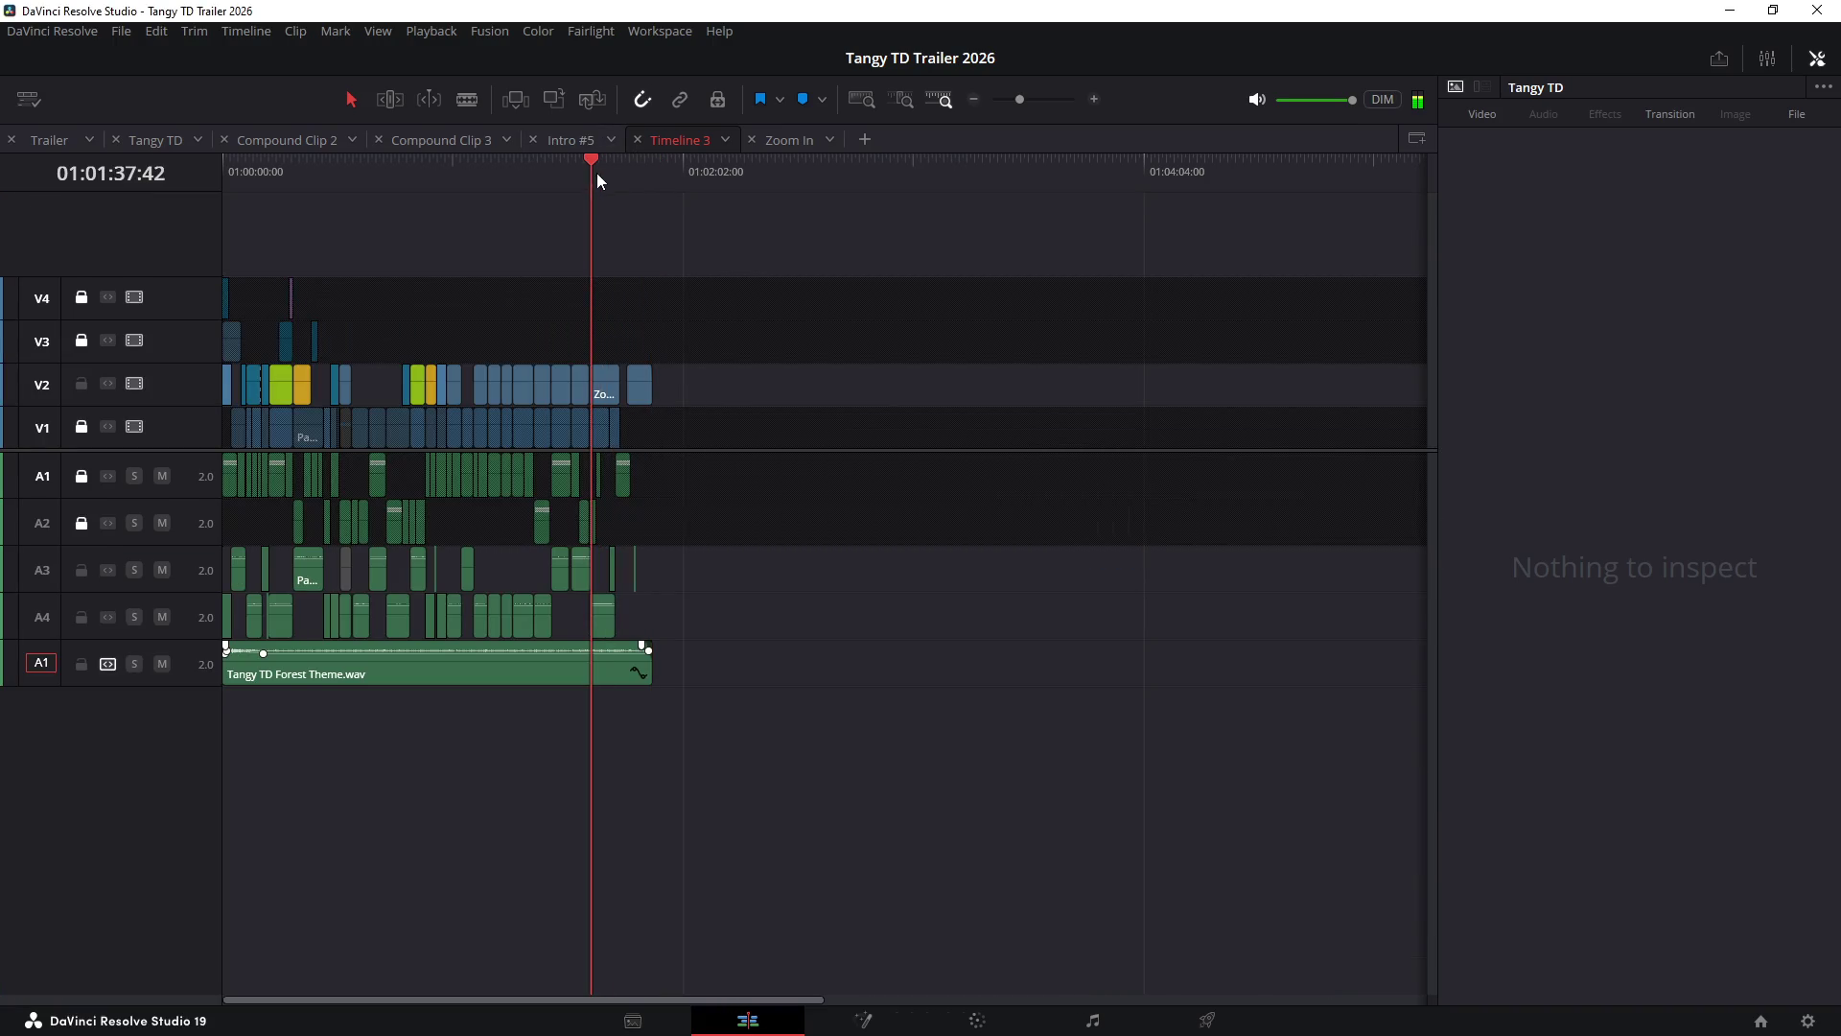
left_click(649, 34)
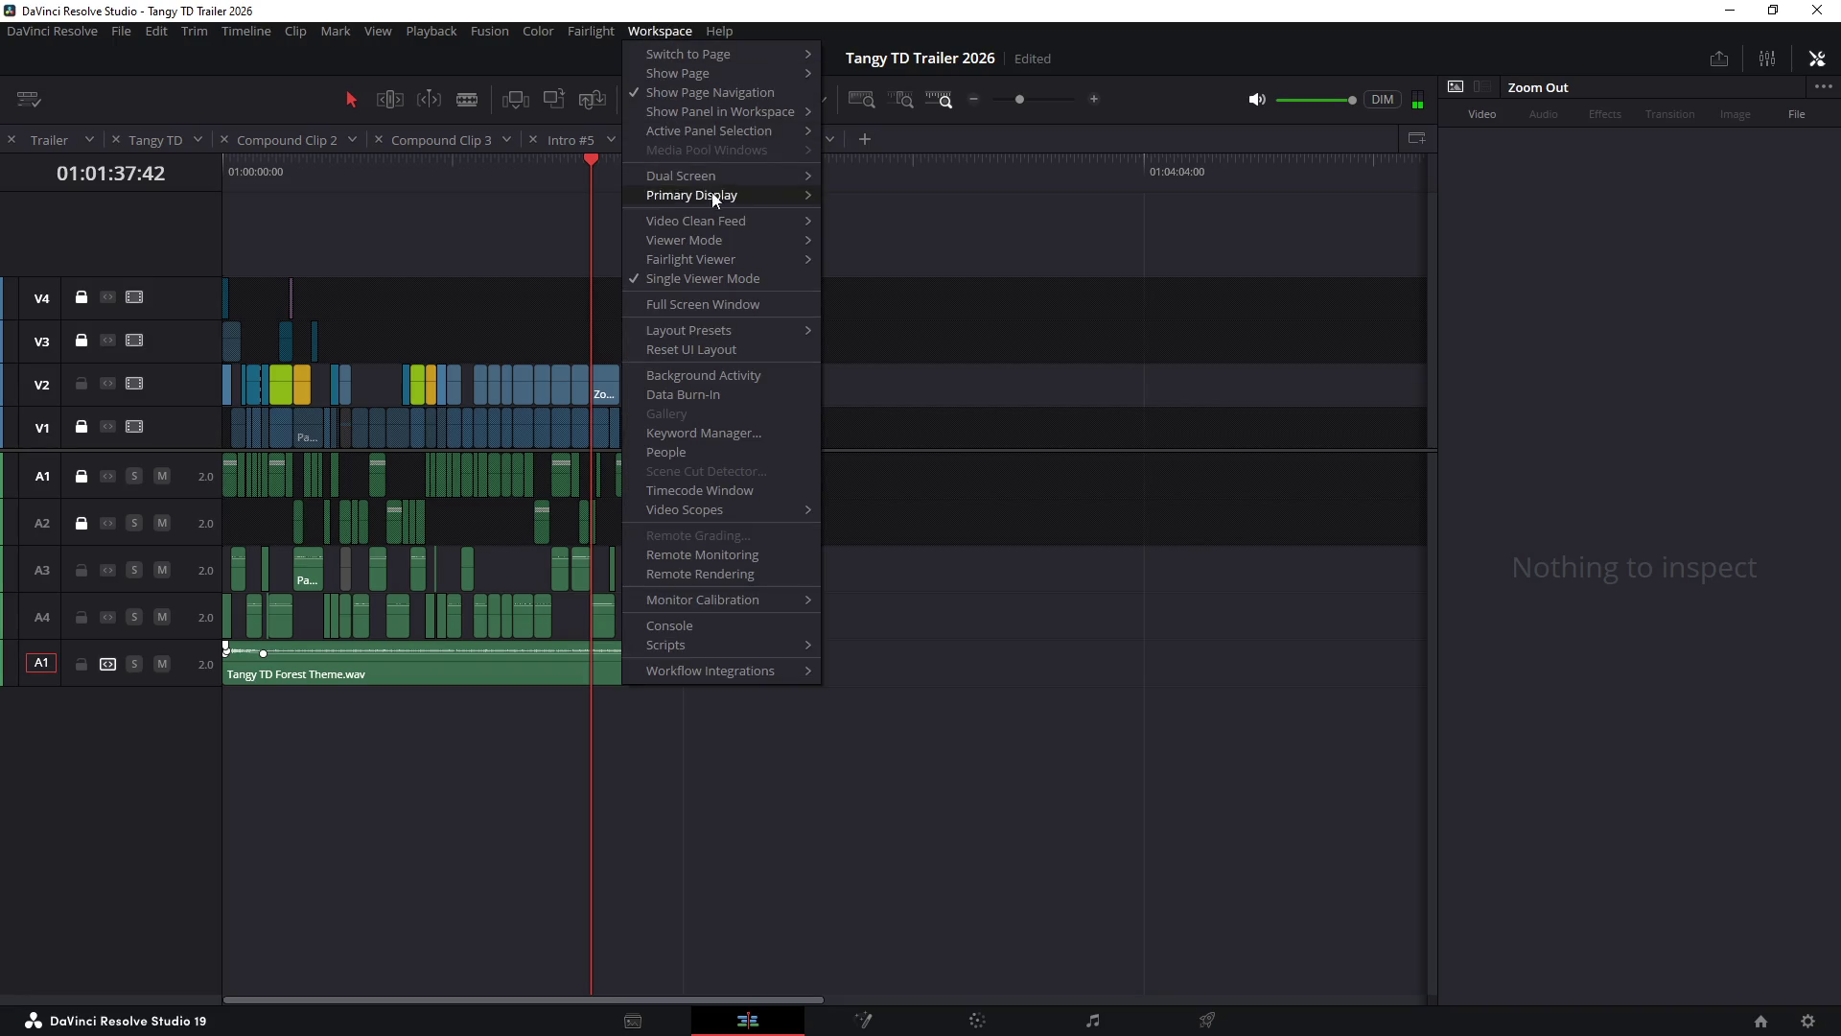
mouse_move(767, 177)
left_click(854, 177)
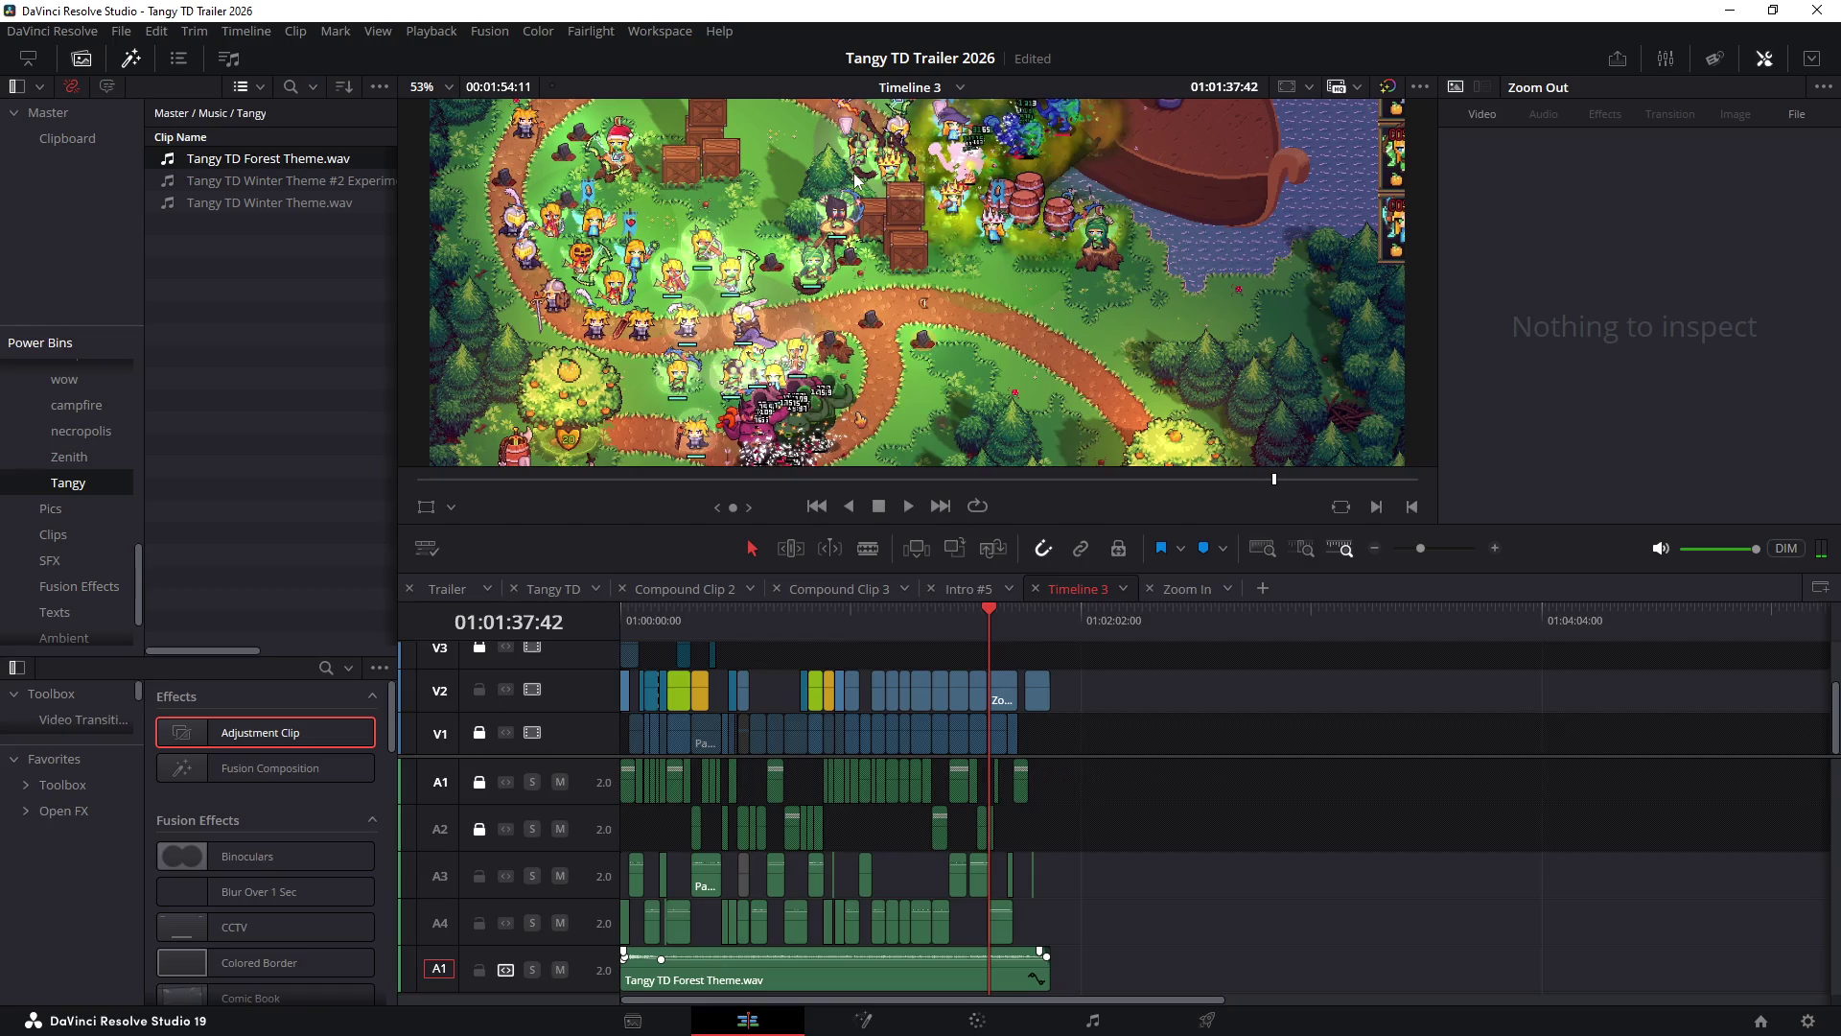
- Reveal more video tracks, play Timeline 3 from 01:01:16, then return the playhead to 01:01:15
left_click_drag(1091, 757, 1095, 809)
scroll(941, 745, "up", 5)
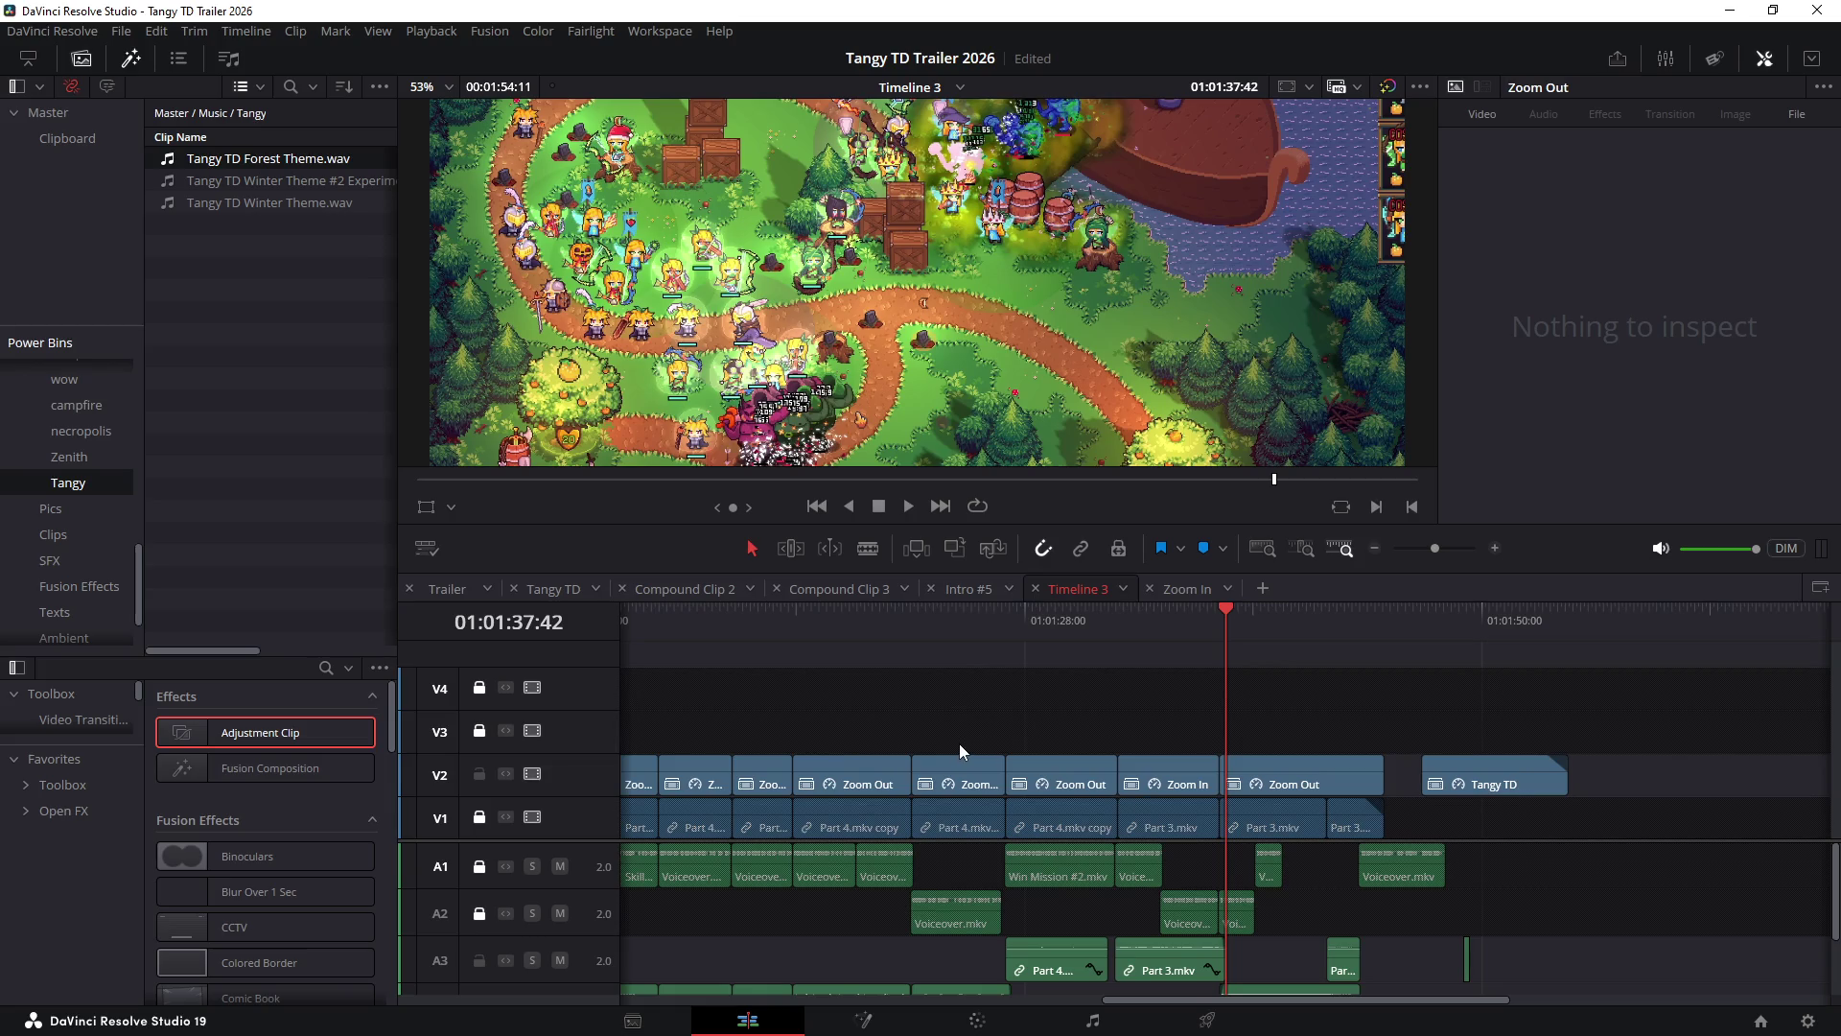
left_click_drag(1135, 619, 791, 657)
key("space")
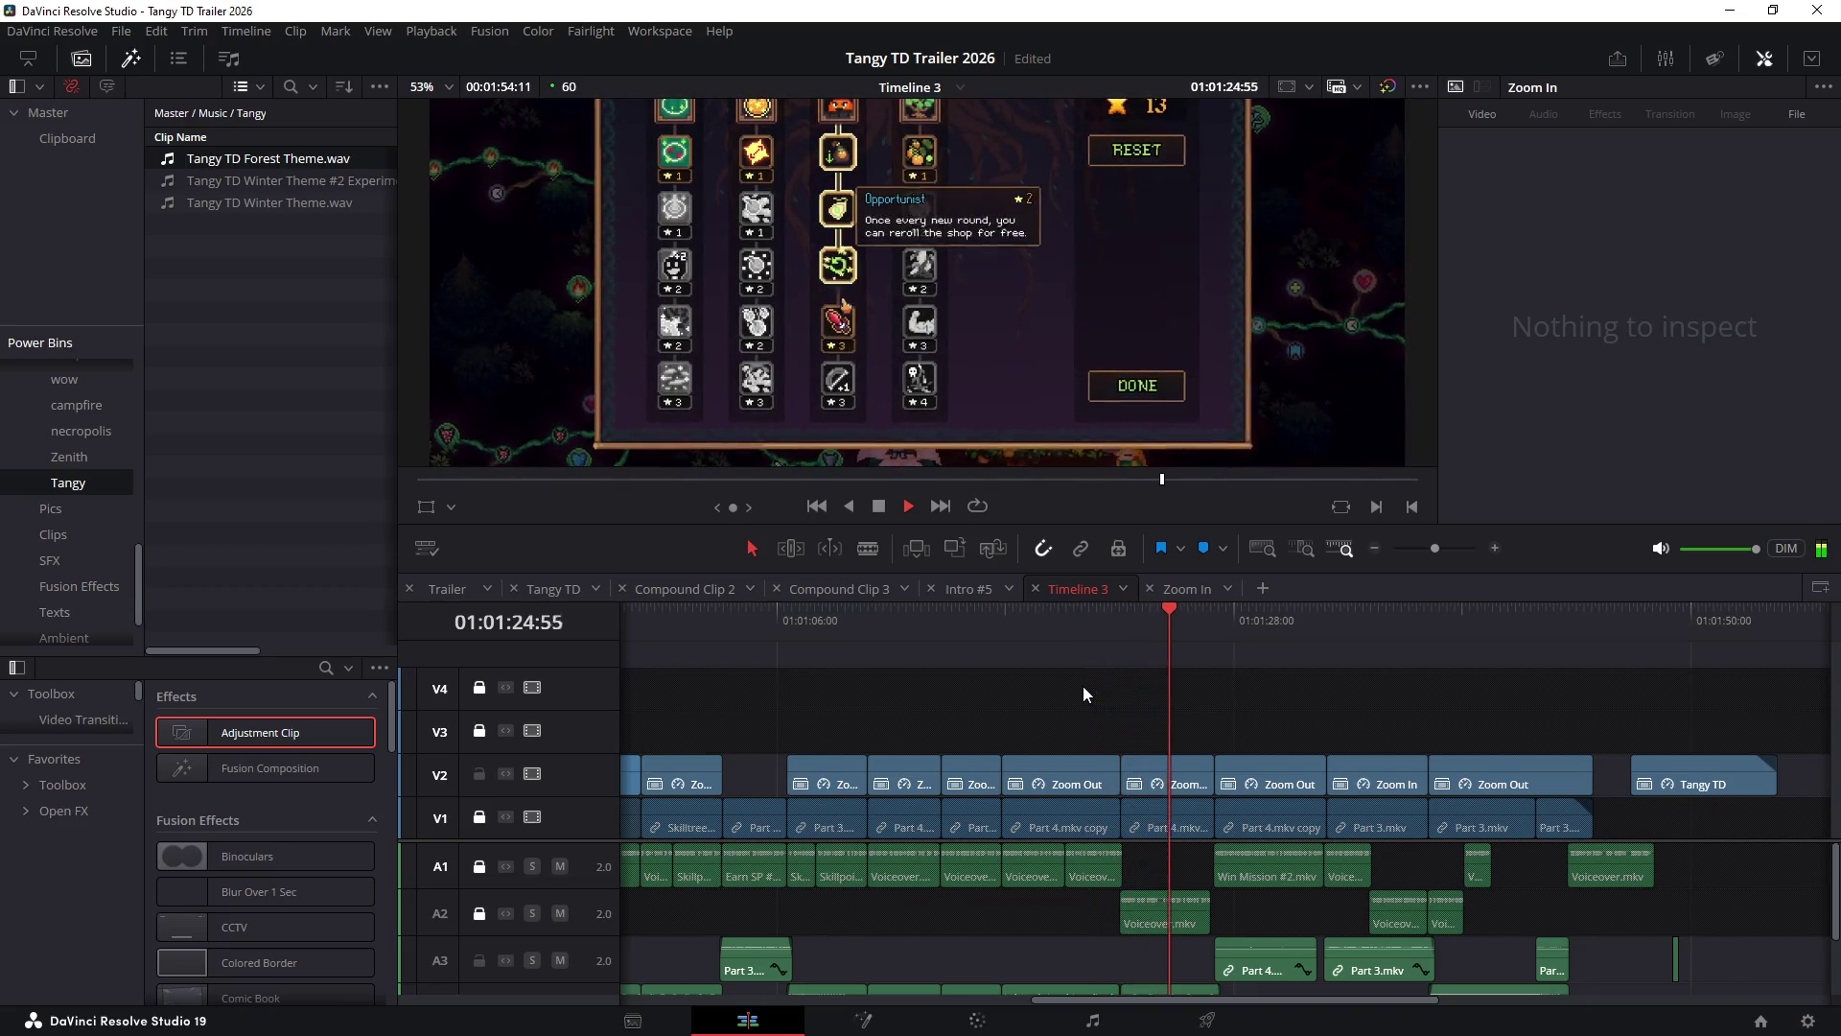
left_click_drag(985, 630, 965, 631)
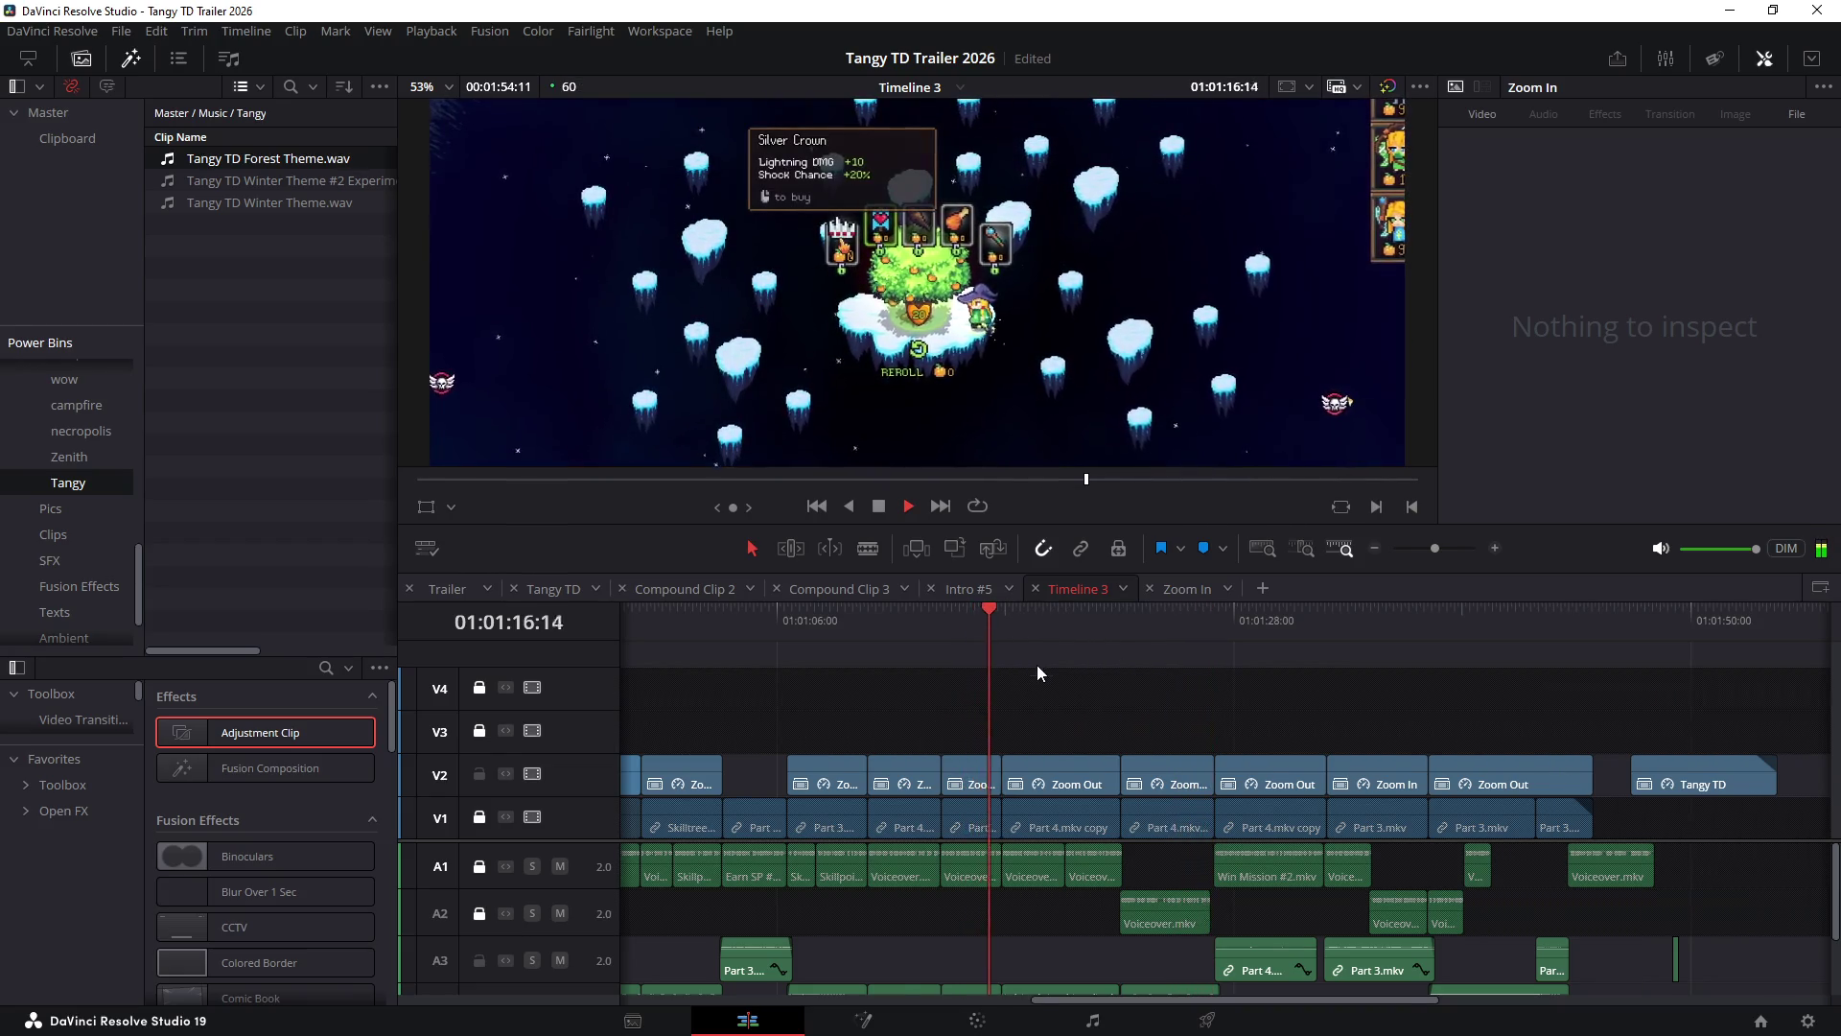
scroll(1046, 672, "up", 2)
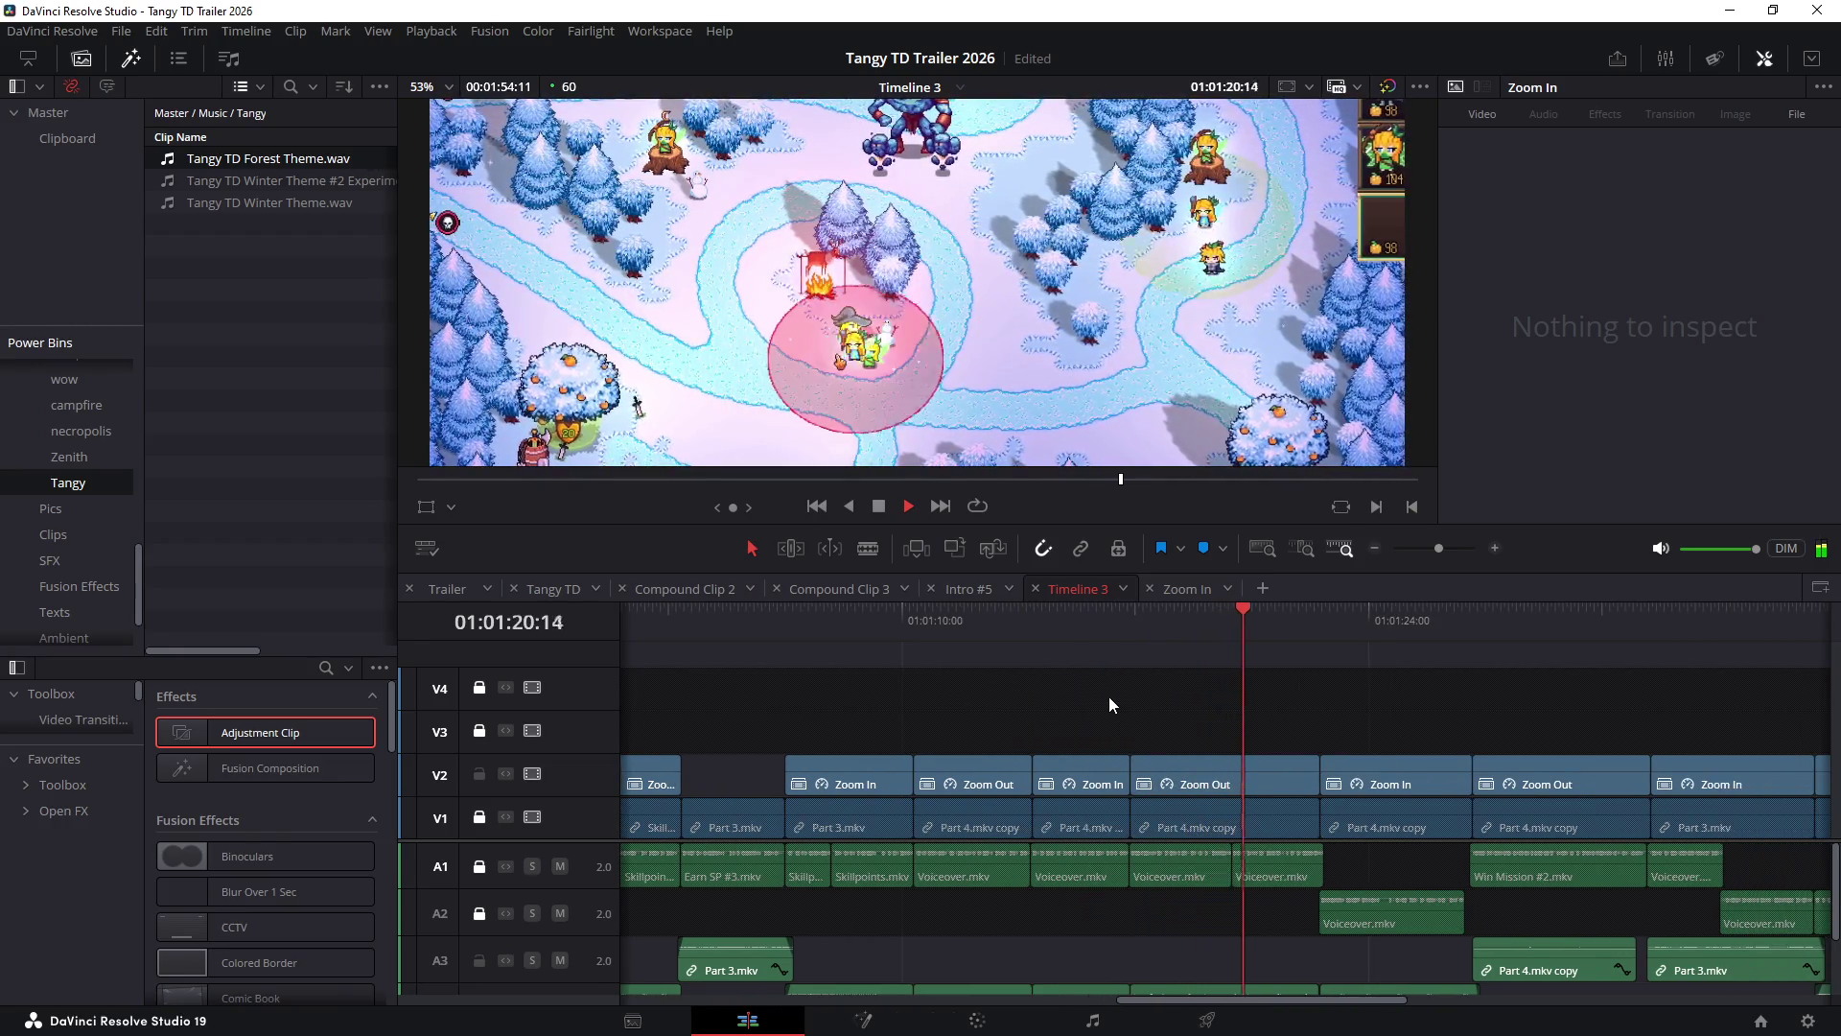
- Replay the zoom section between 01:01:18:28 and 01:01:20 several times
key("space")
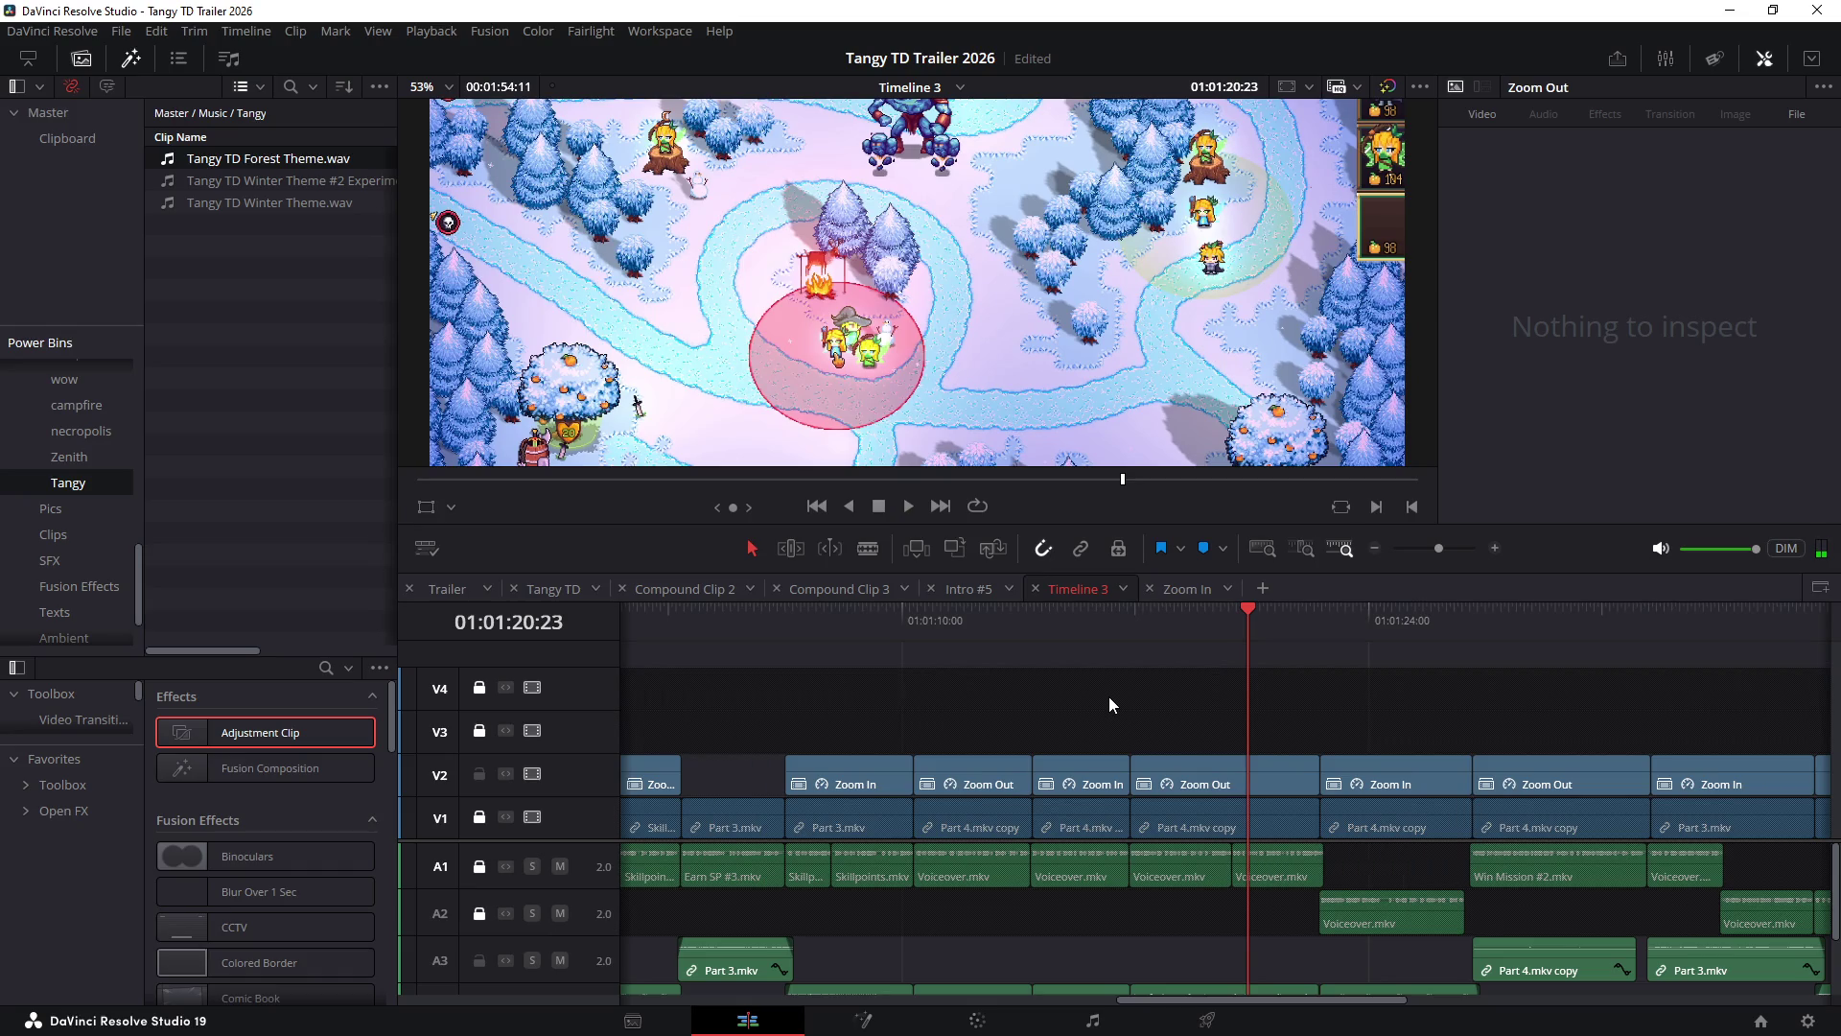
left_click_drag(1131, 622, 1183, 621)
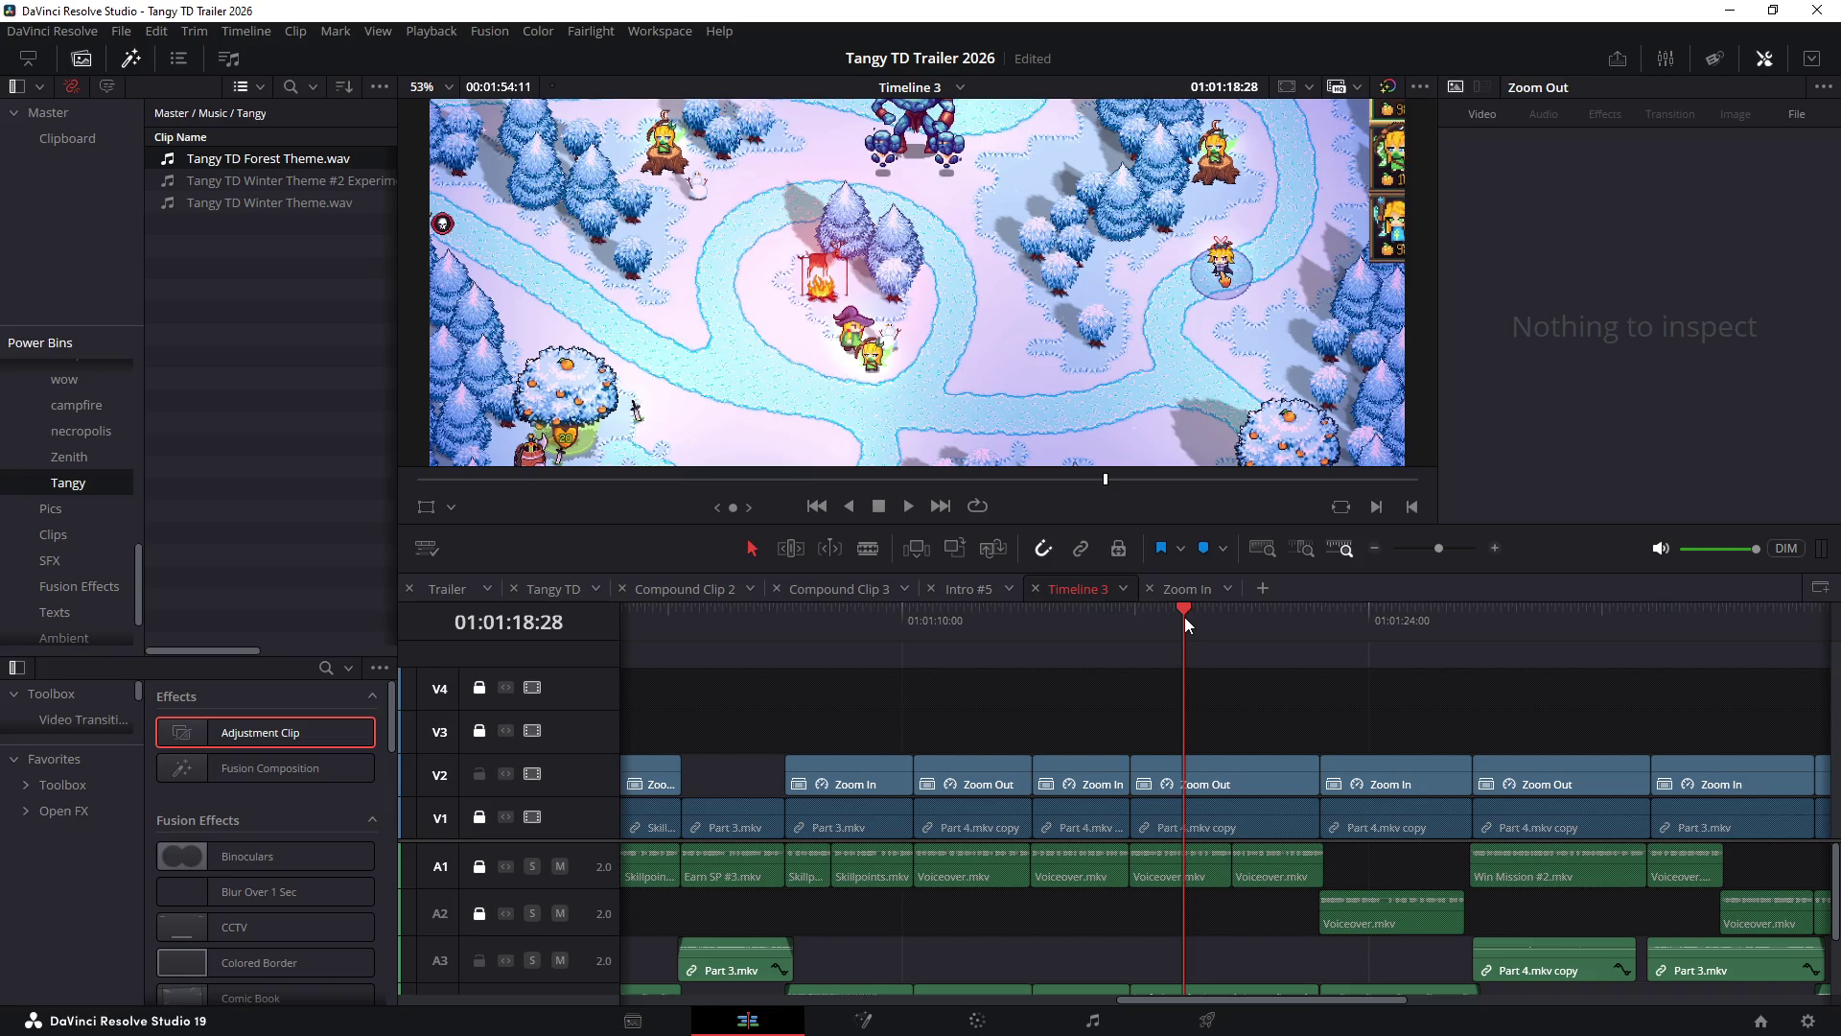
key("space")
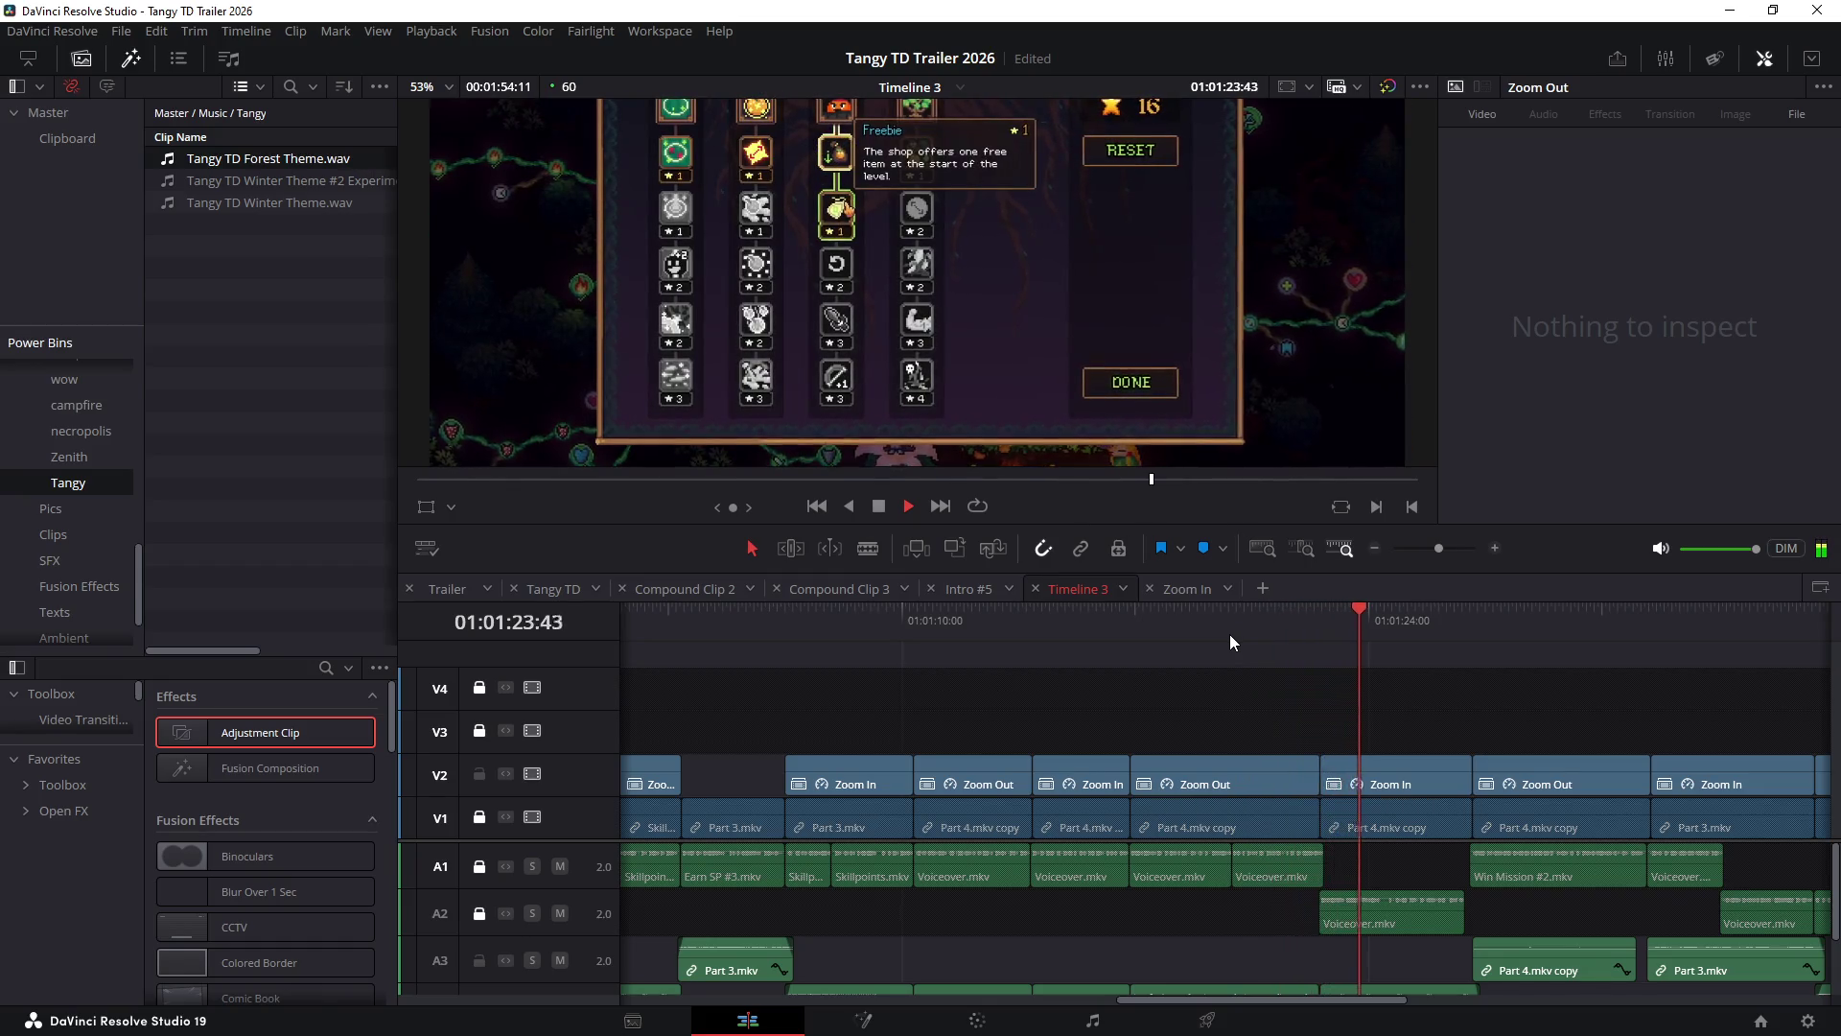
left_click(1212, 621)
key("space")
scroll(1166, 712, "up", 5)
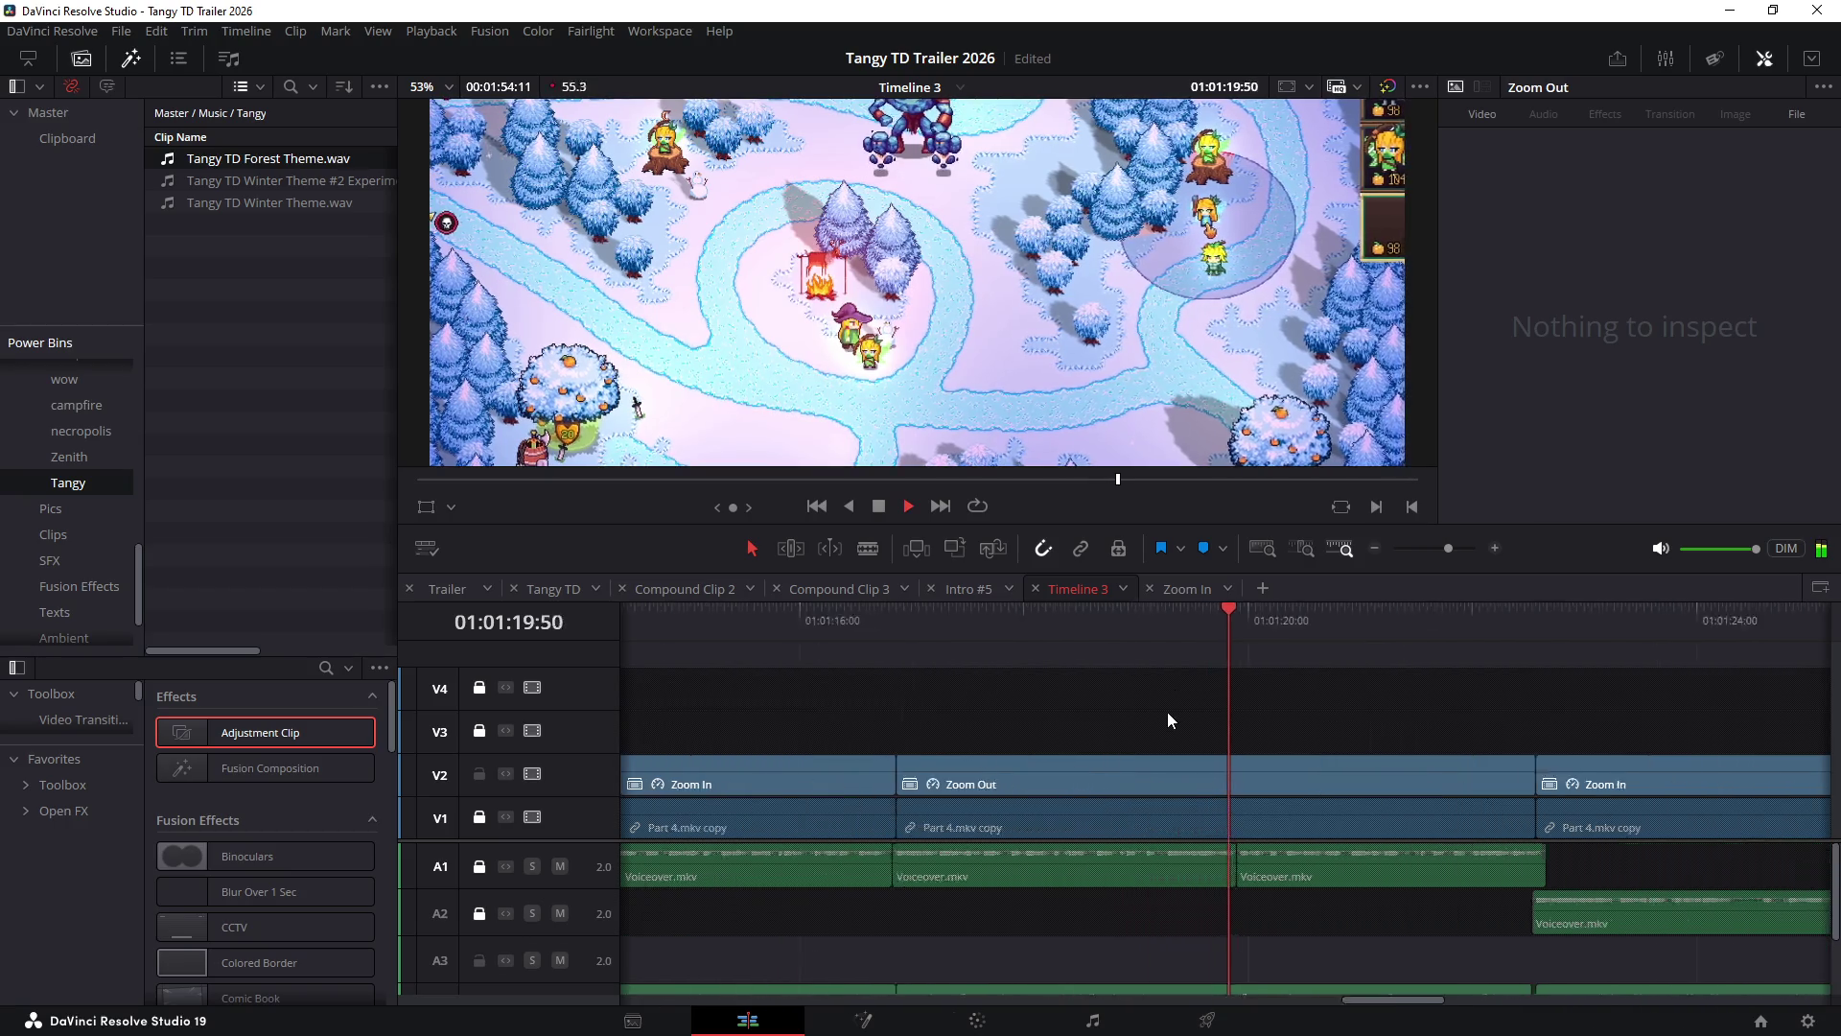
left_click_drag(1215, 652, 1242, 648)
key("space")
left_click(1244, 636)
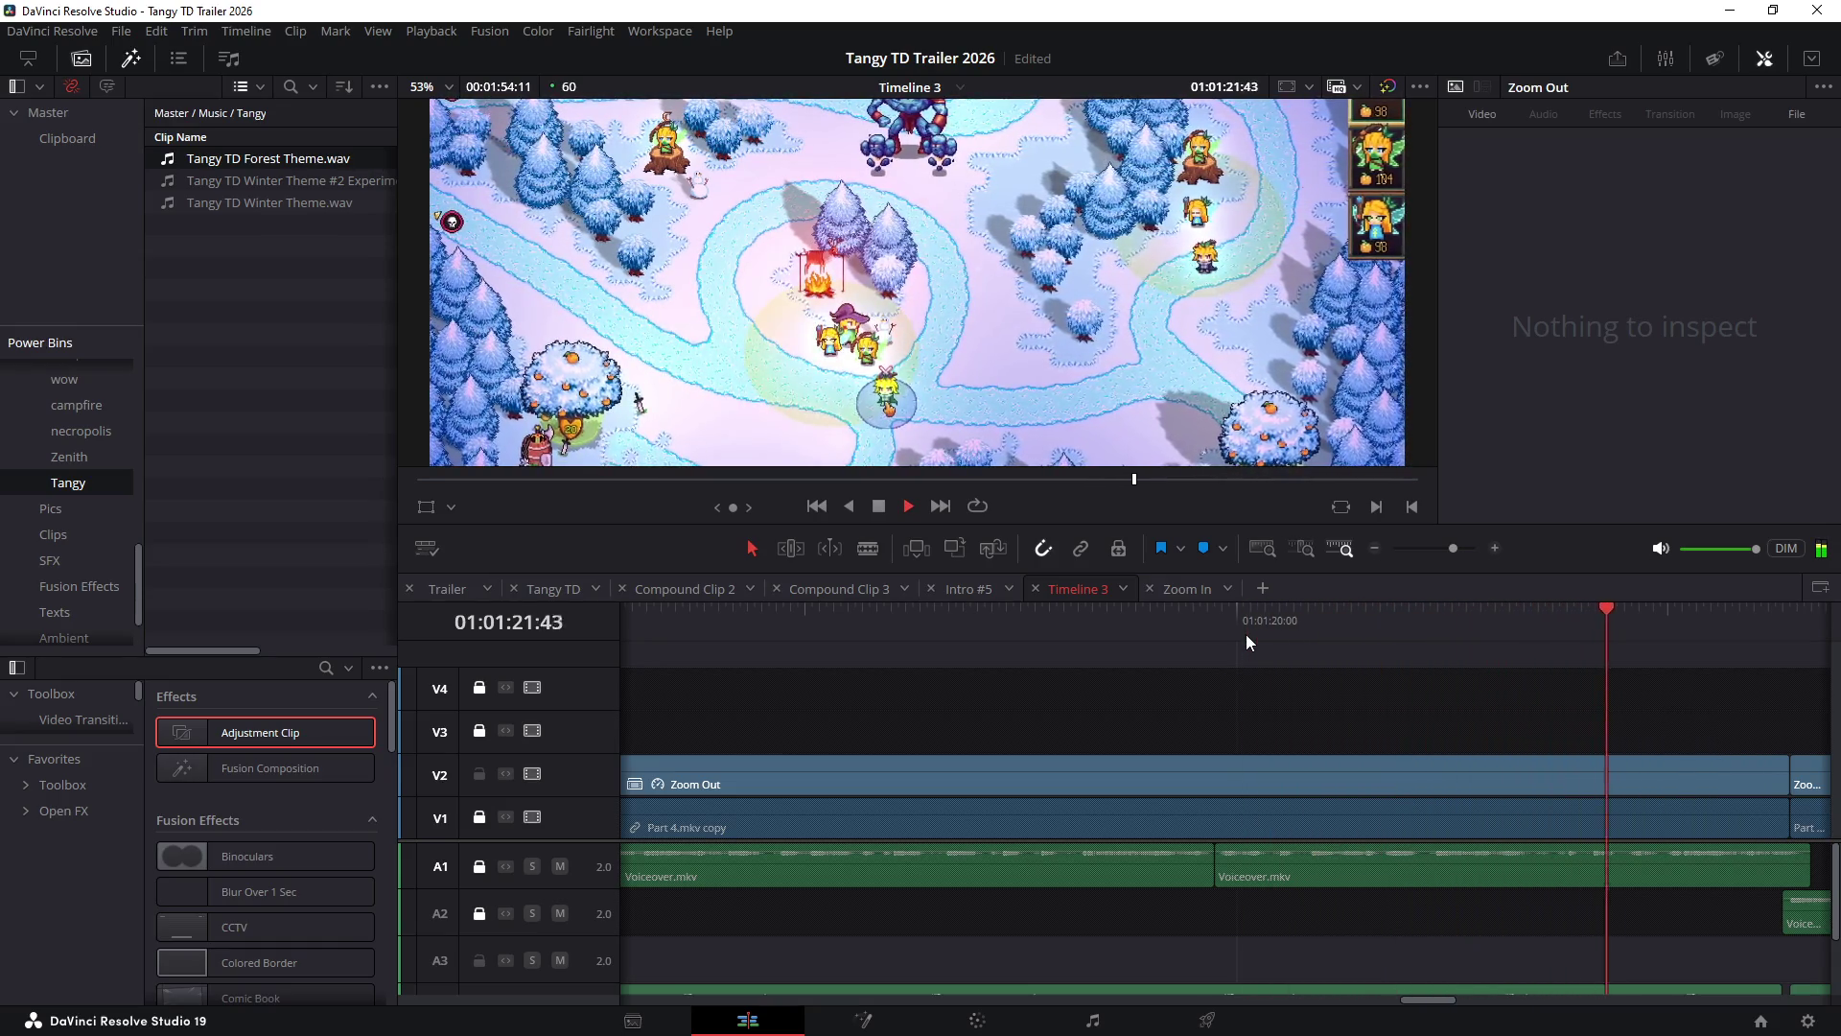
- Zoom the timeline out, replay from 01:01:09:23, and park the playhead at 01:01:19:54
key("ctrl+minus")
key("space")
scroll(1292, 629, "left", 5)
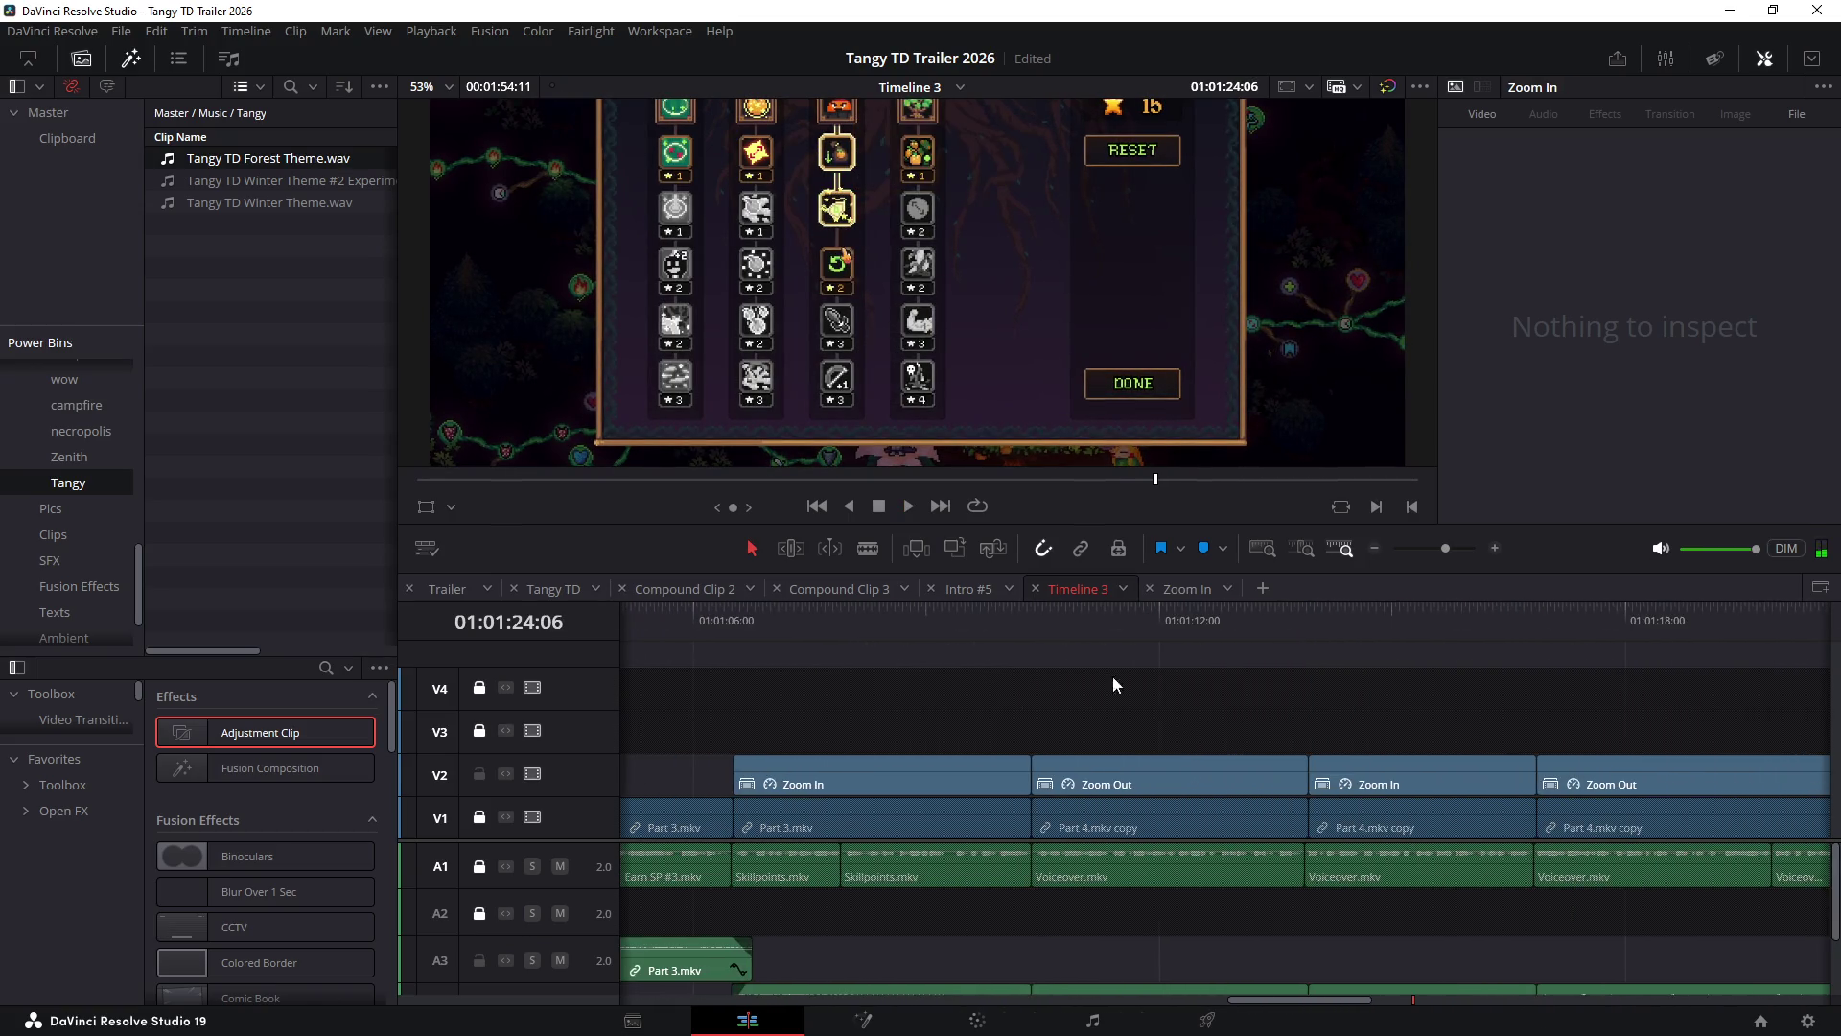
key("space")
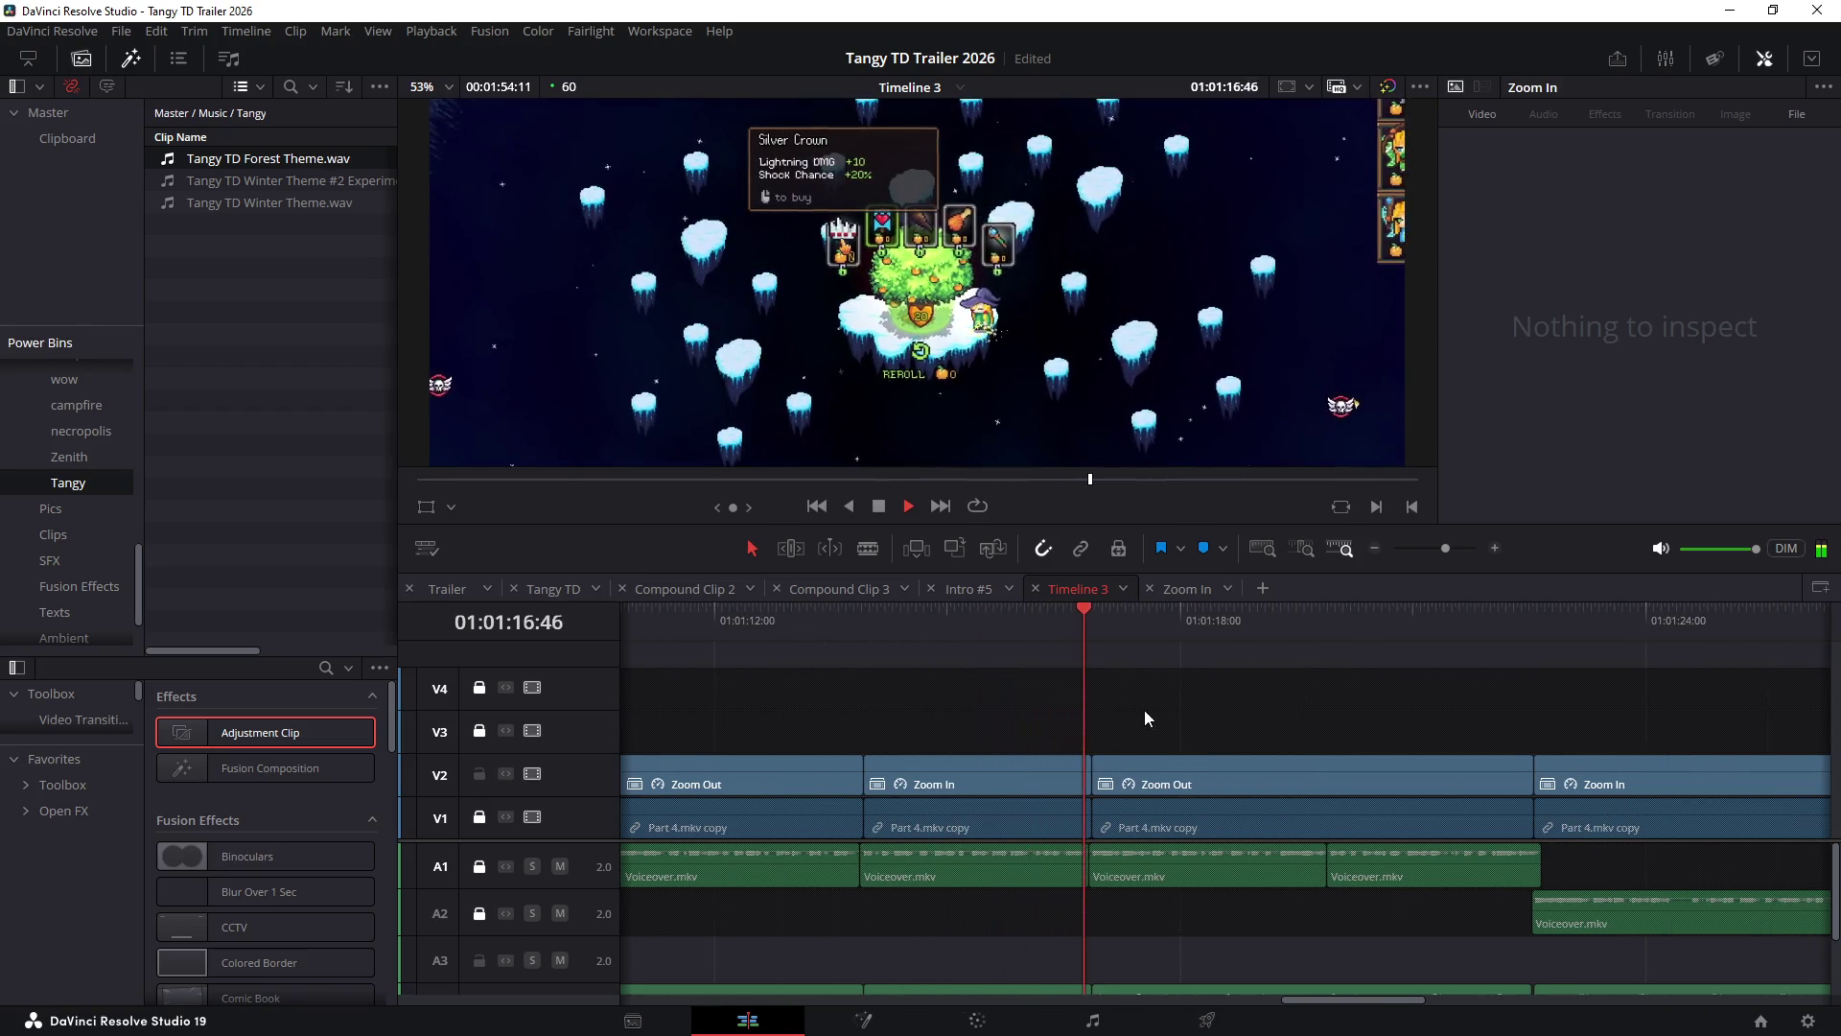
left_click(1330, 617)
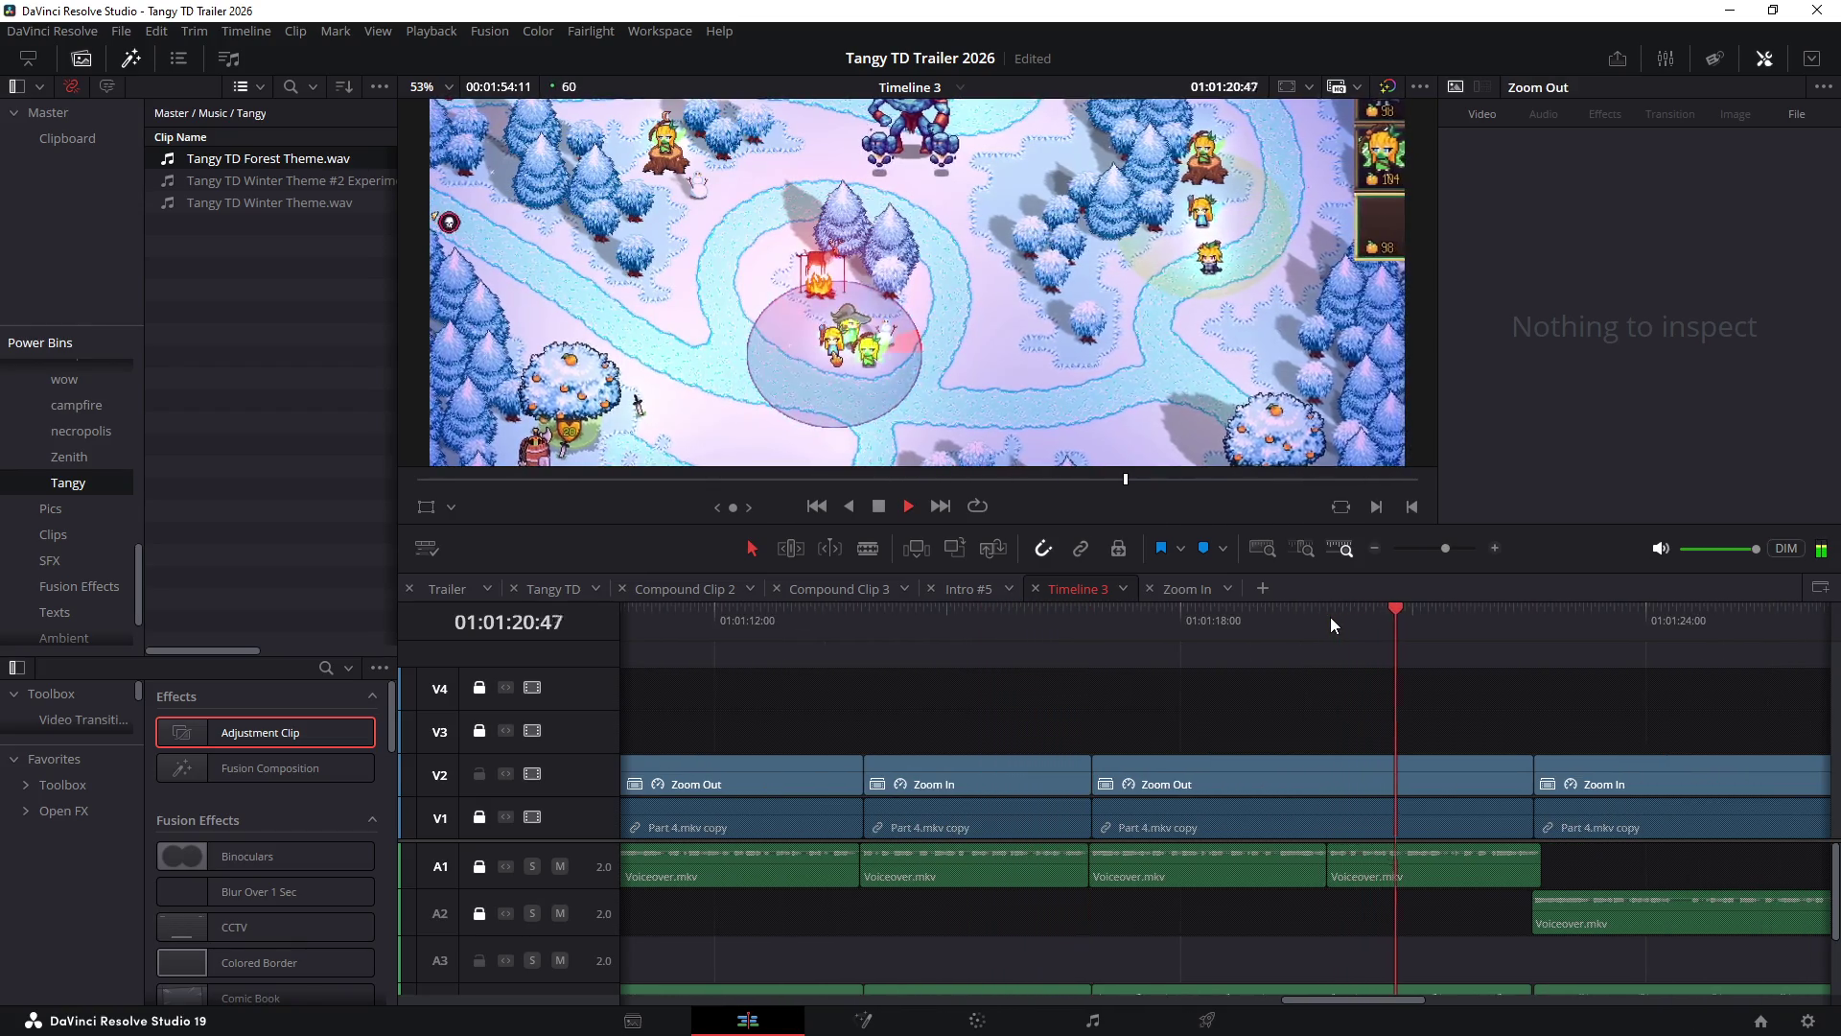
key("space")
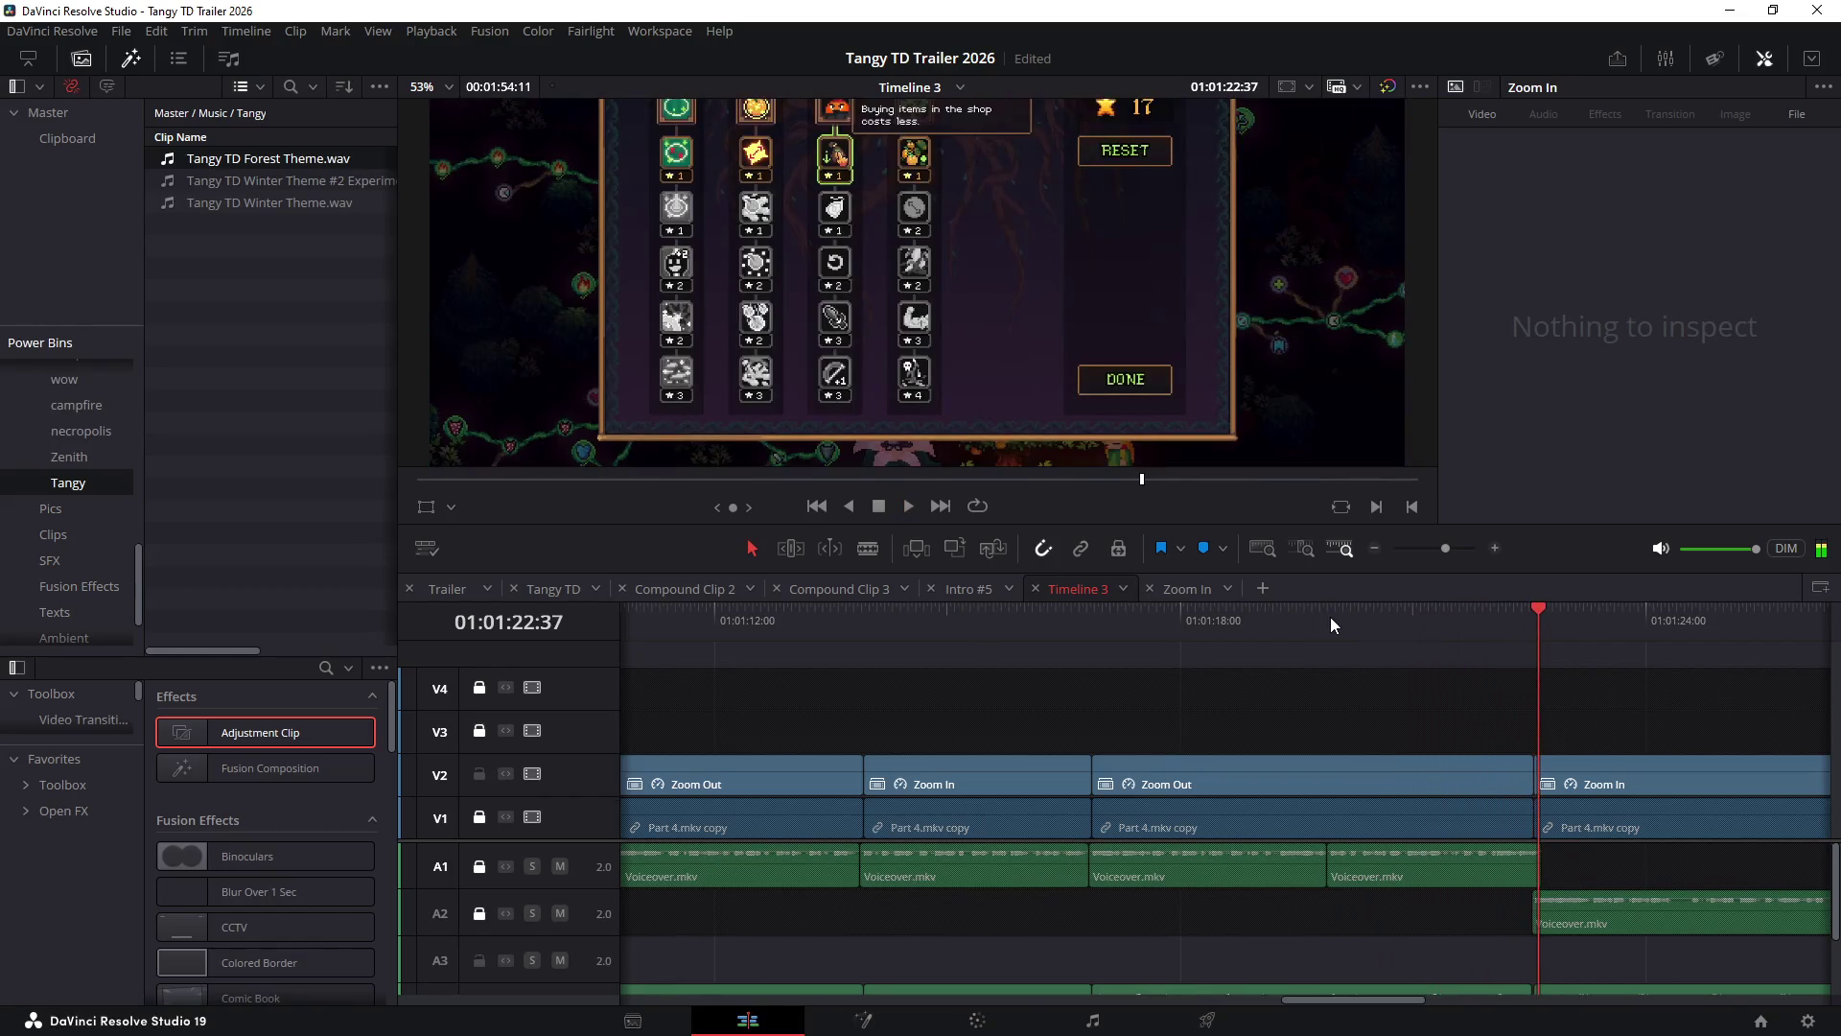
left_click(1325, 619)
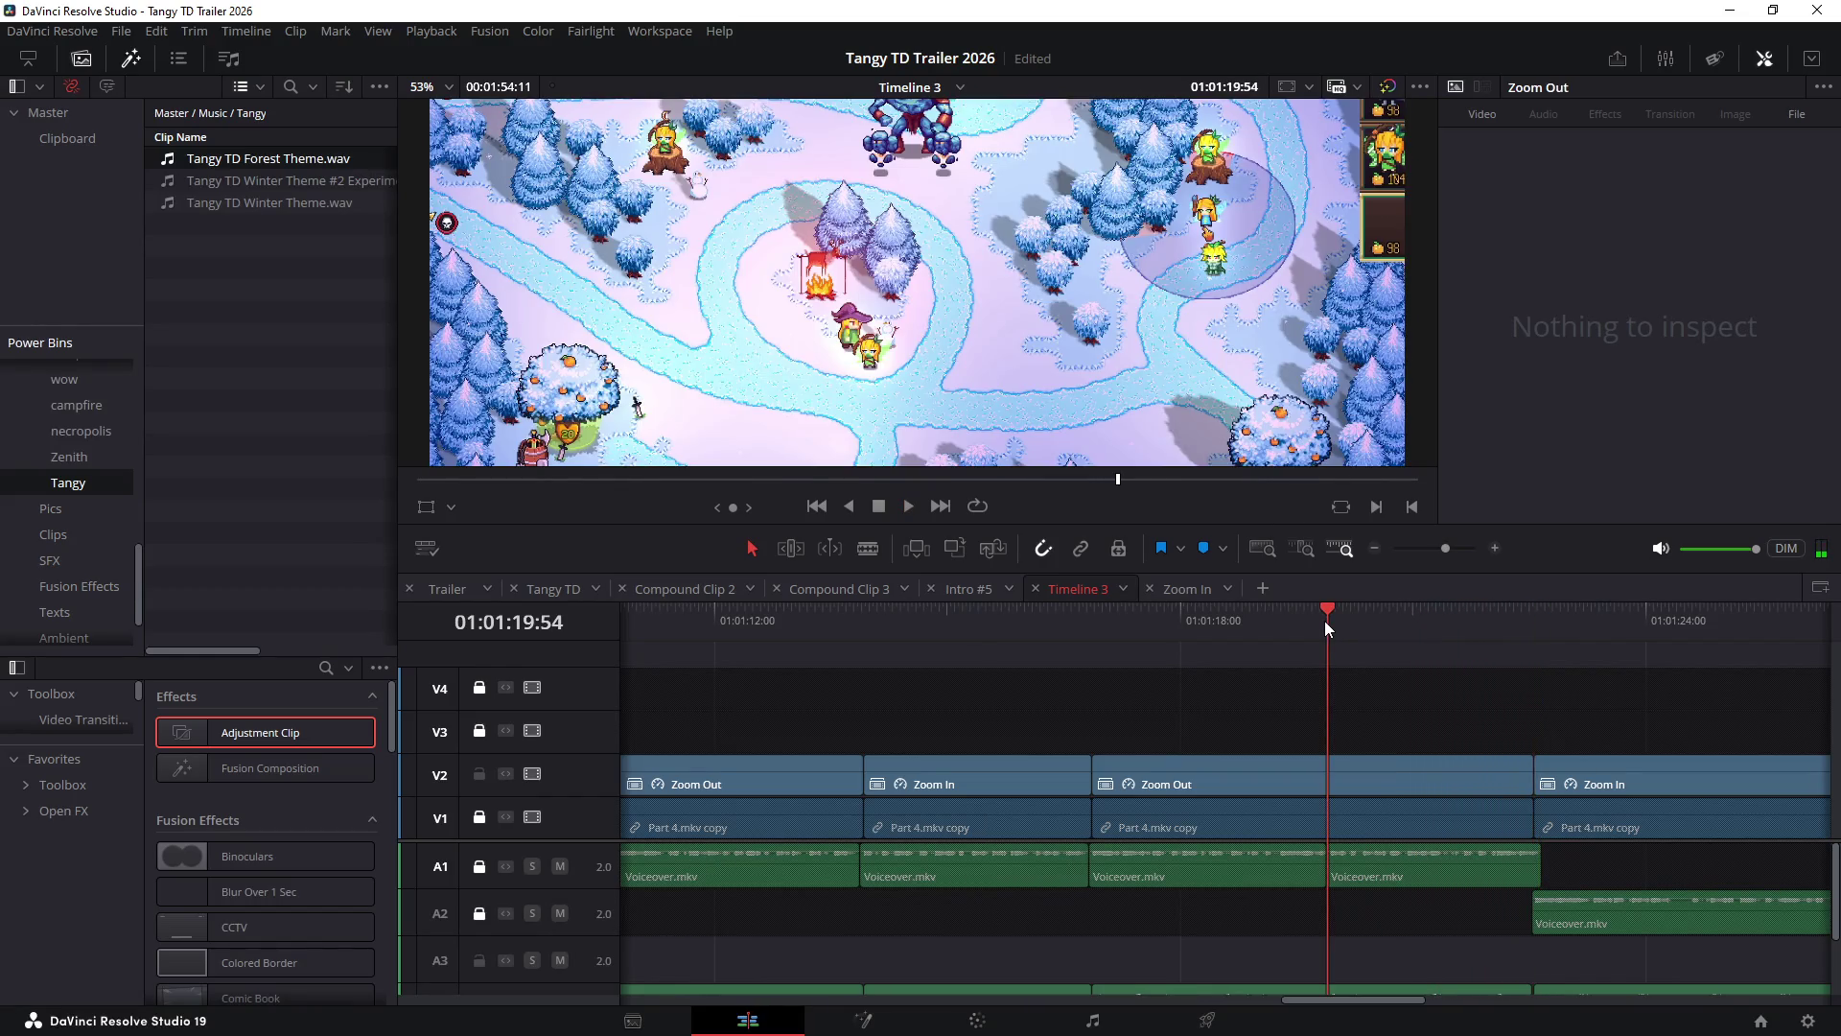
key("space")
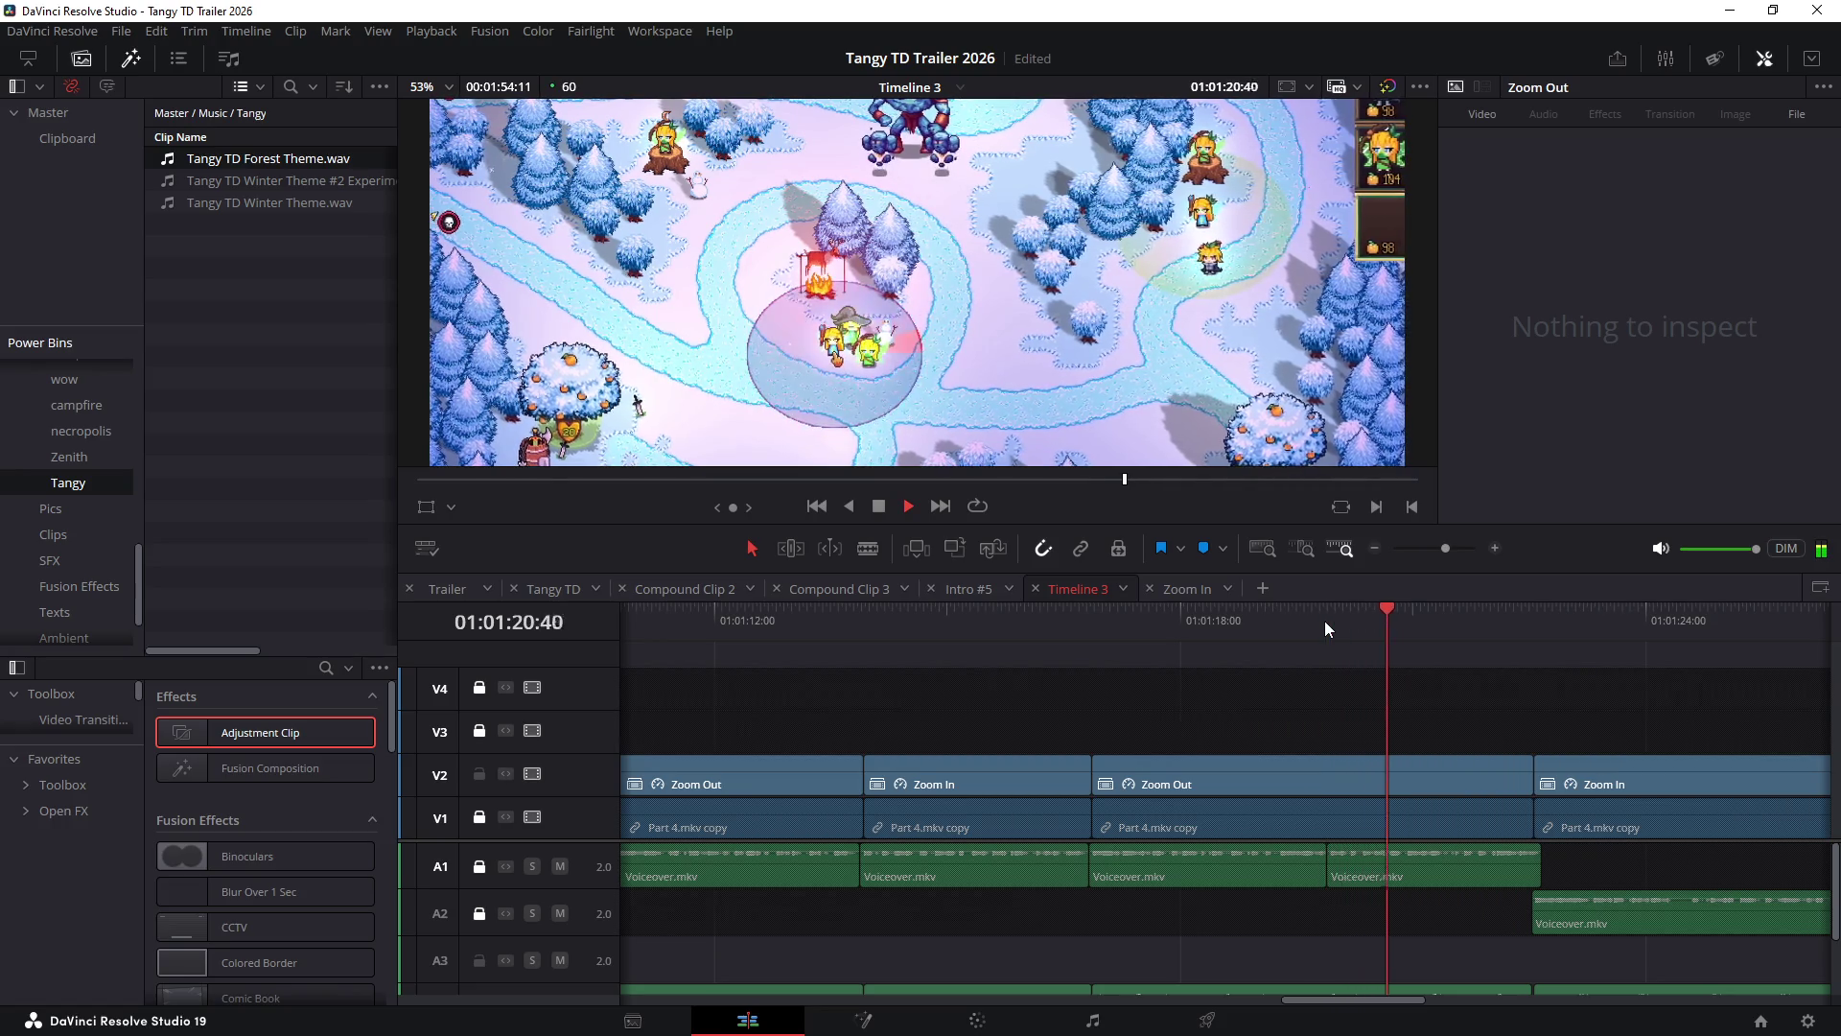
key("space")
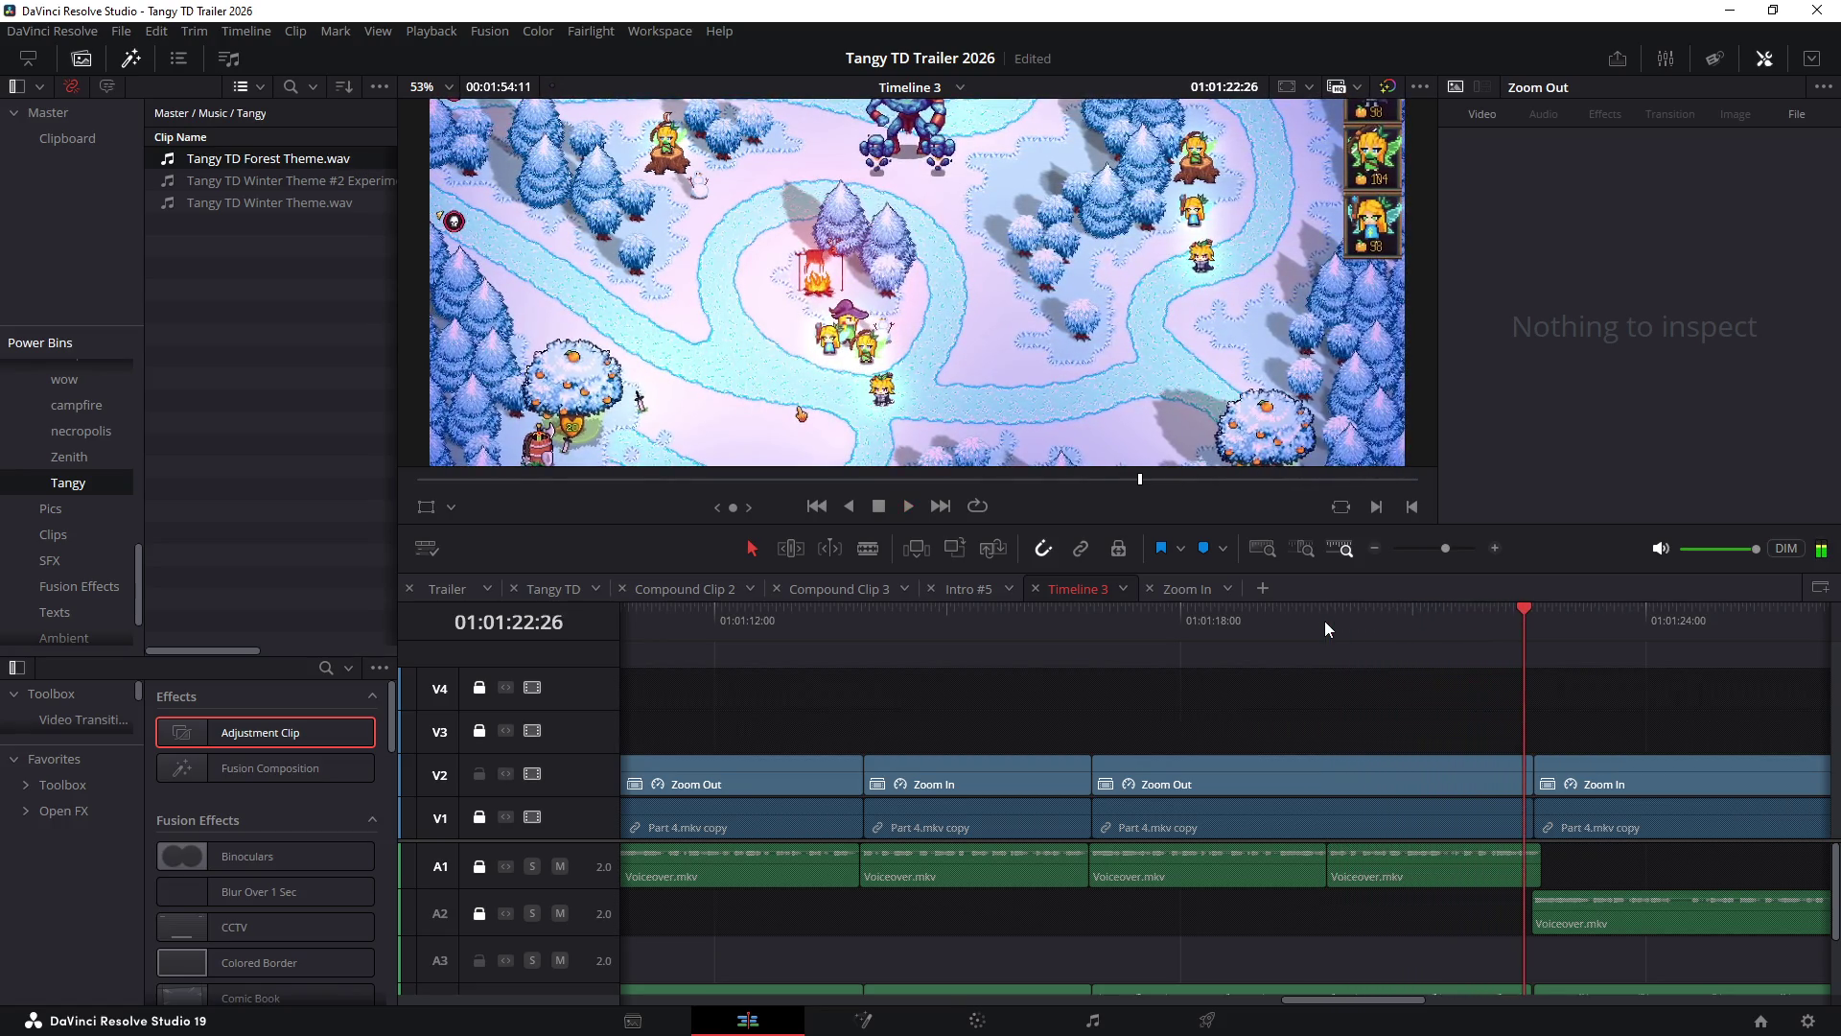
left_click(1319, 623)
- Shift the tracks so A4 shows and make the timeline taller than the viewer
scroll(1316, 667, "down", 2)
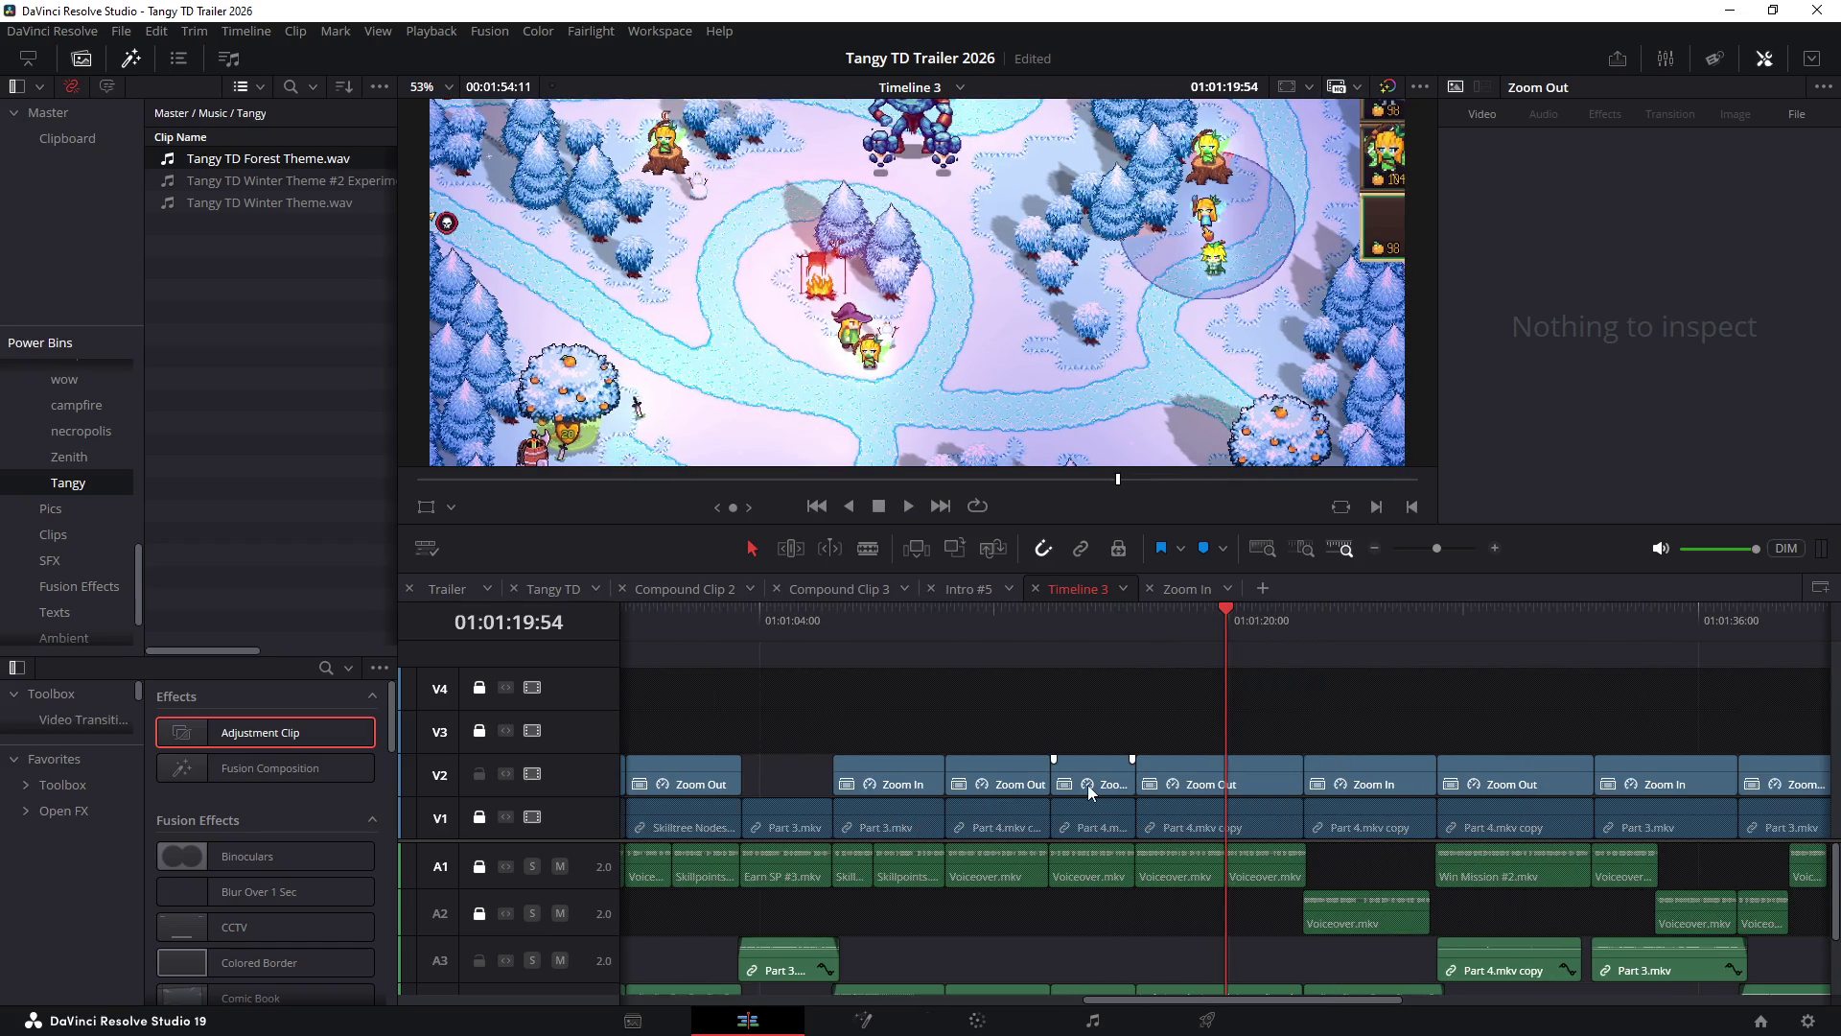
left_click_drag(1132, 840, 1131, 817)
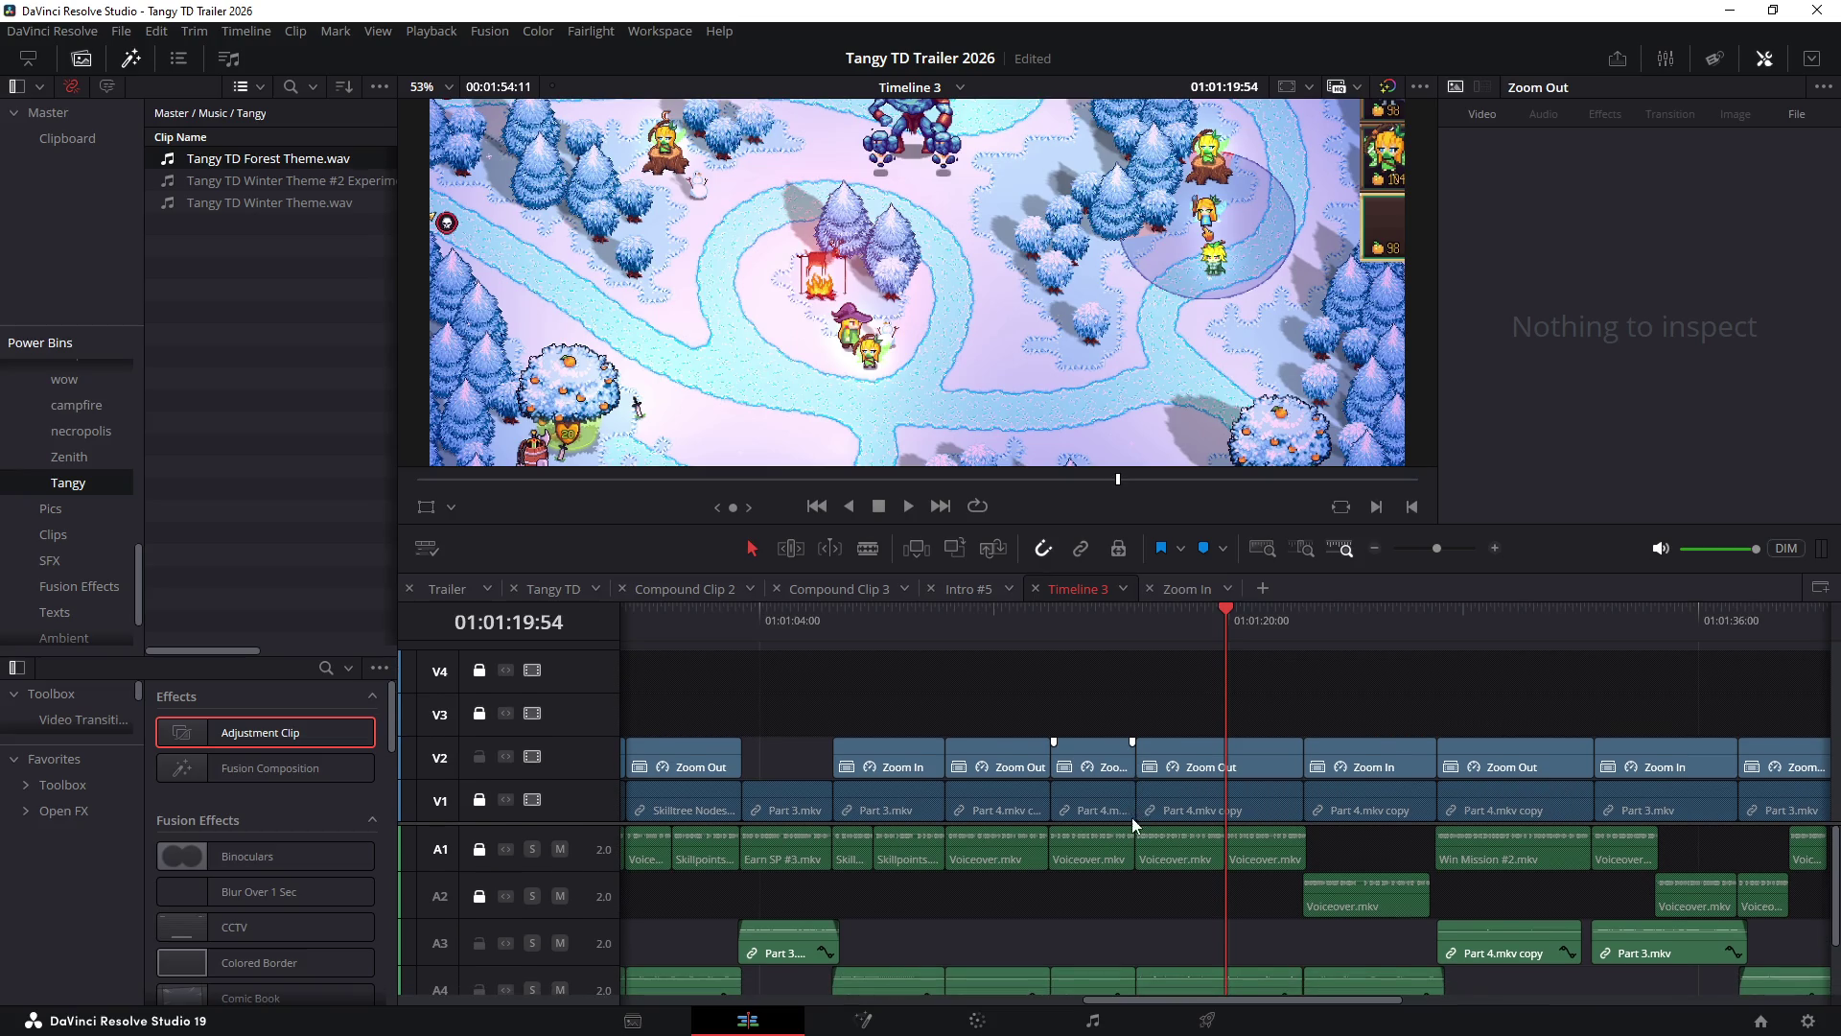
left_click_drag(1073, 521, 1073, 453)
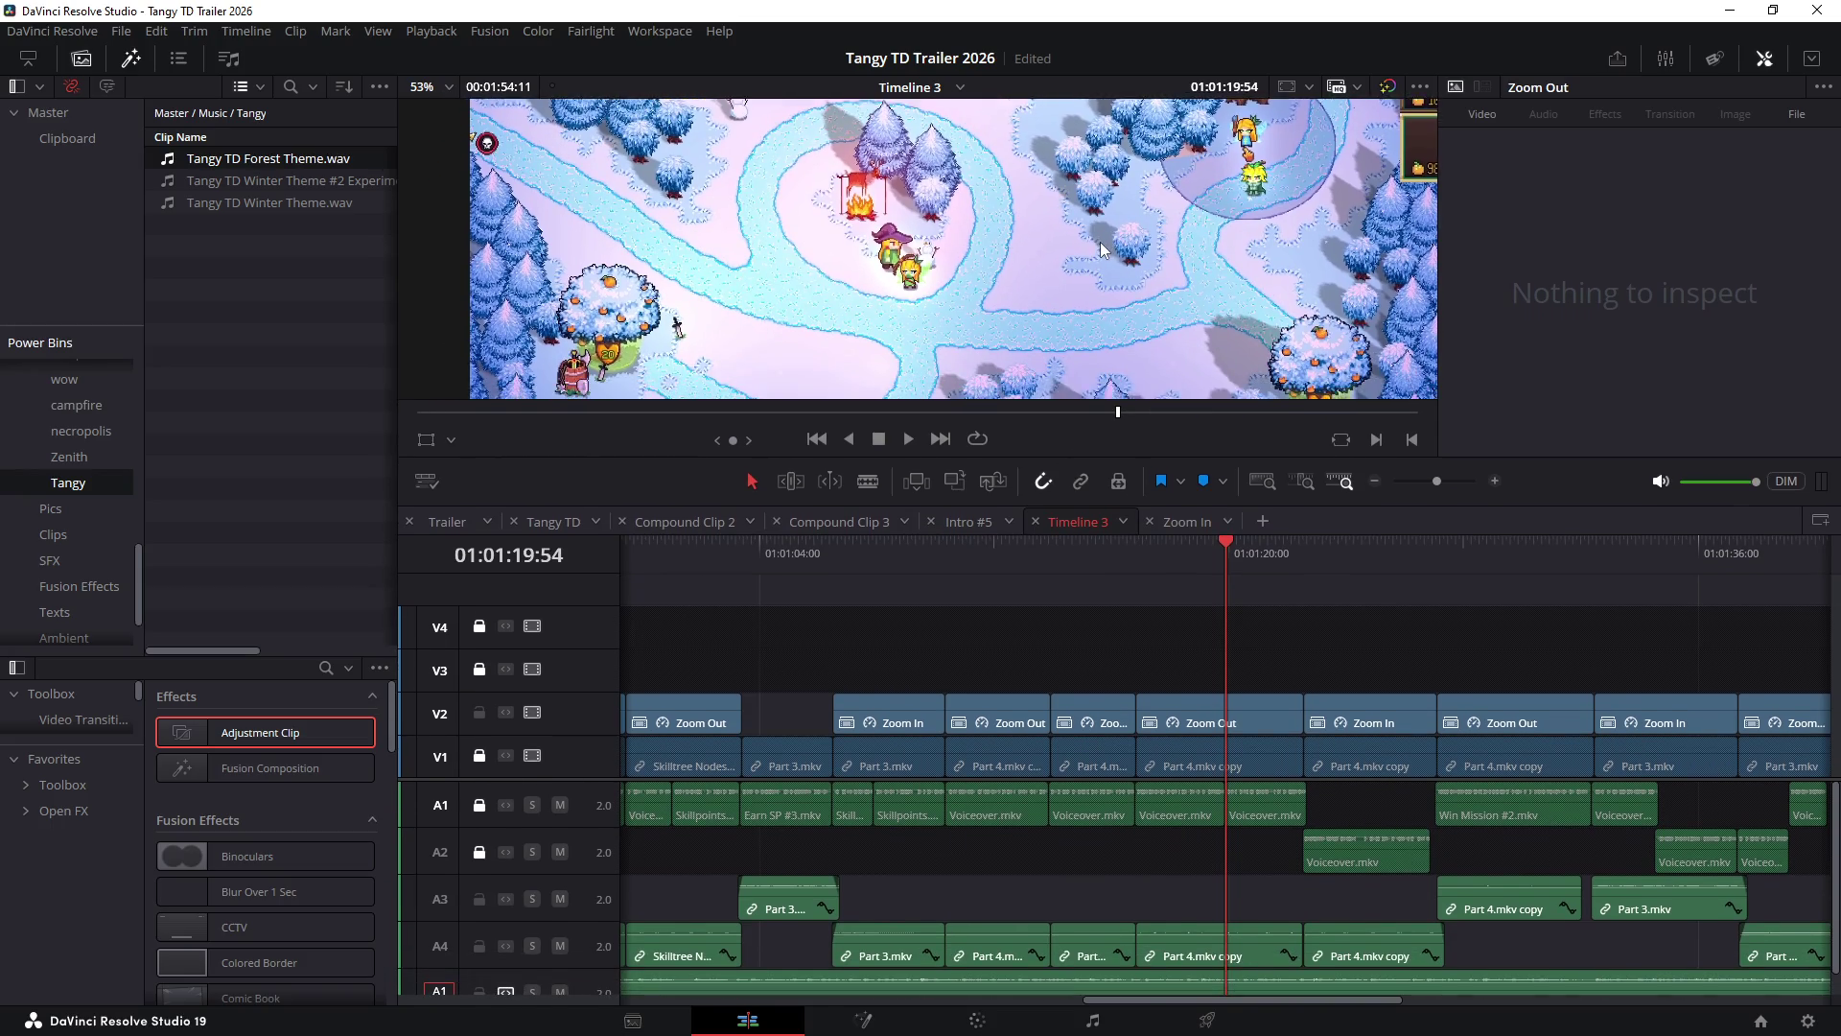
- Turn on Auto Track Selector for tracks V1, V2 and A2
scroll(1208, 569, "up", 5)
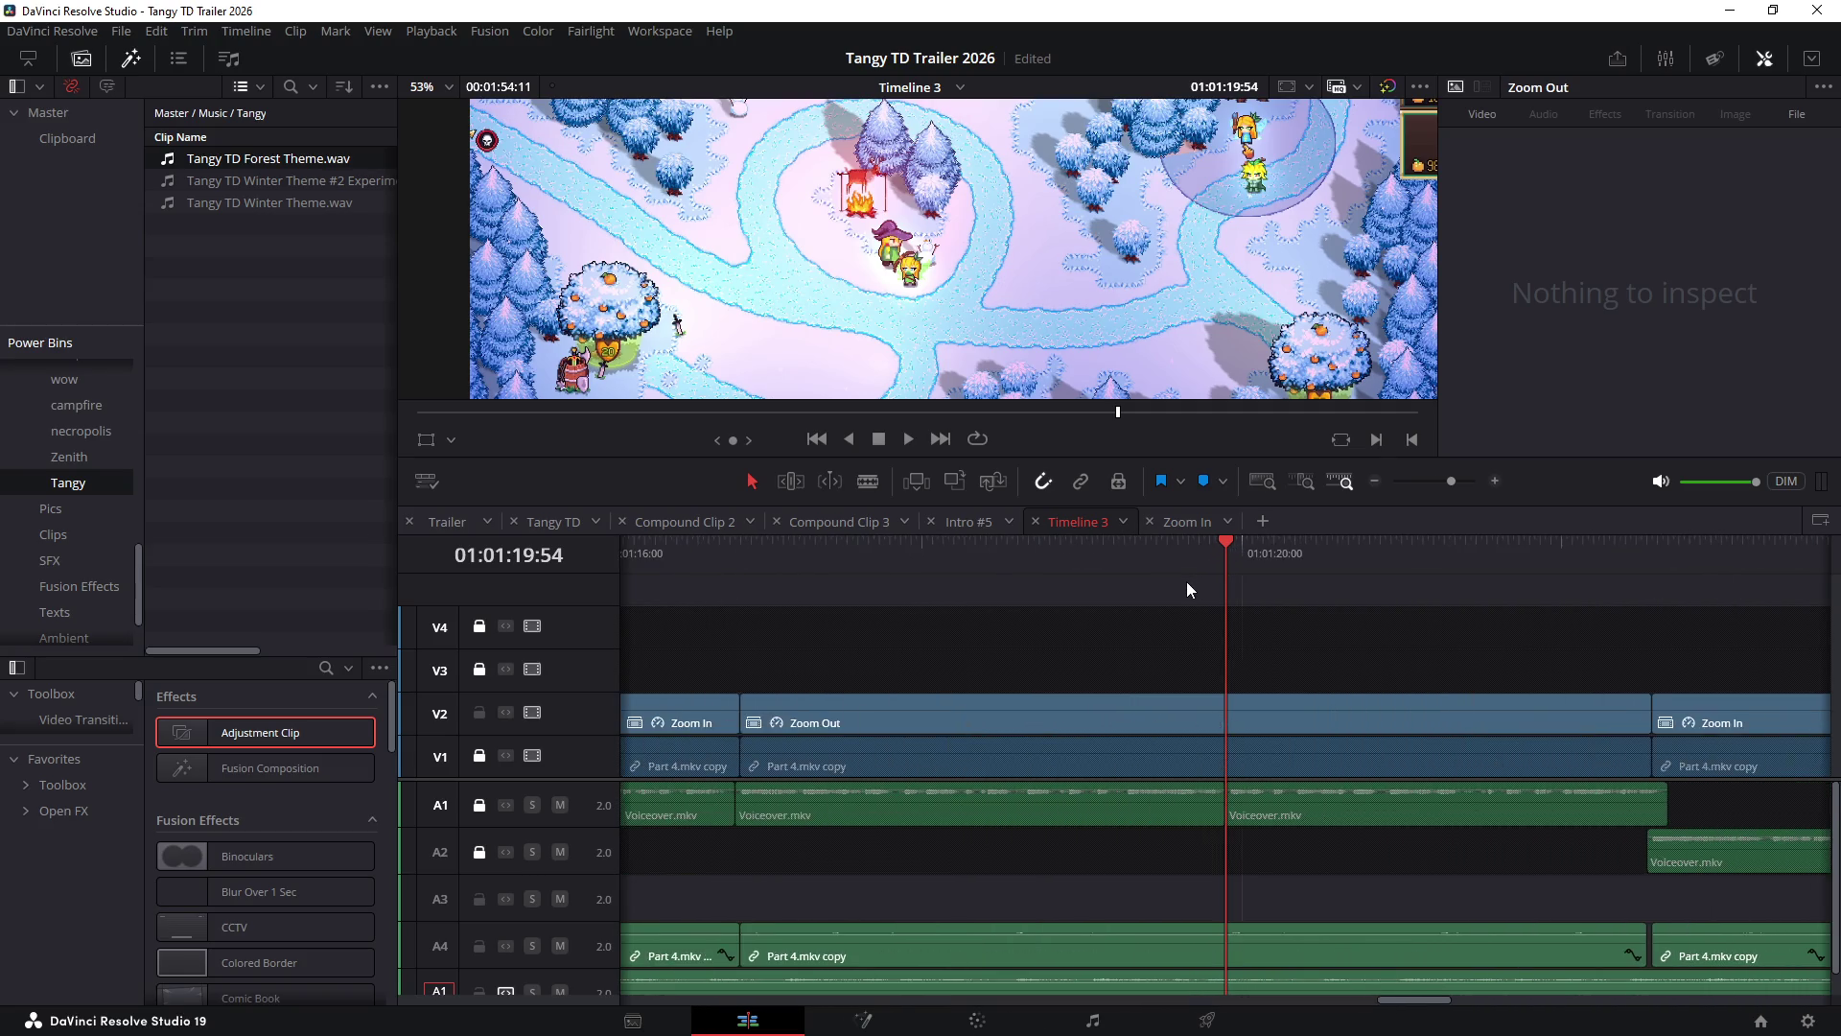
left_click(505, 756)
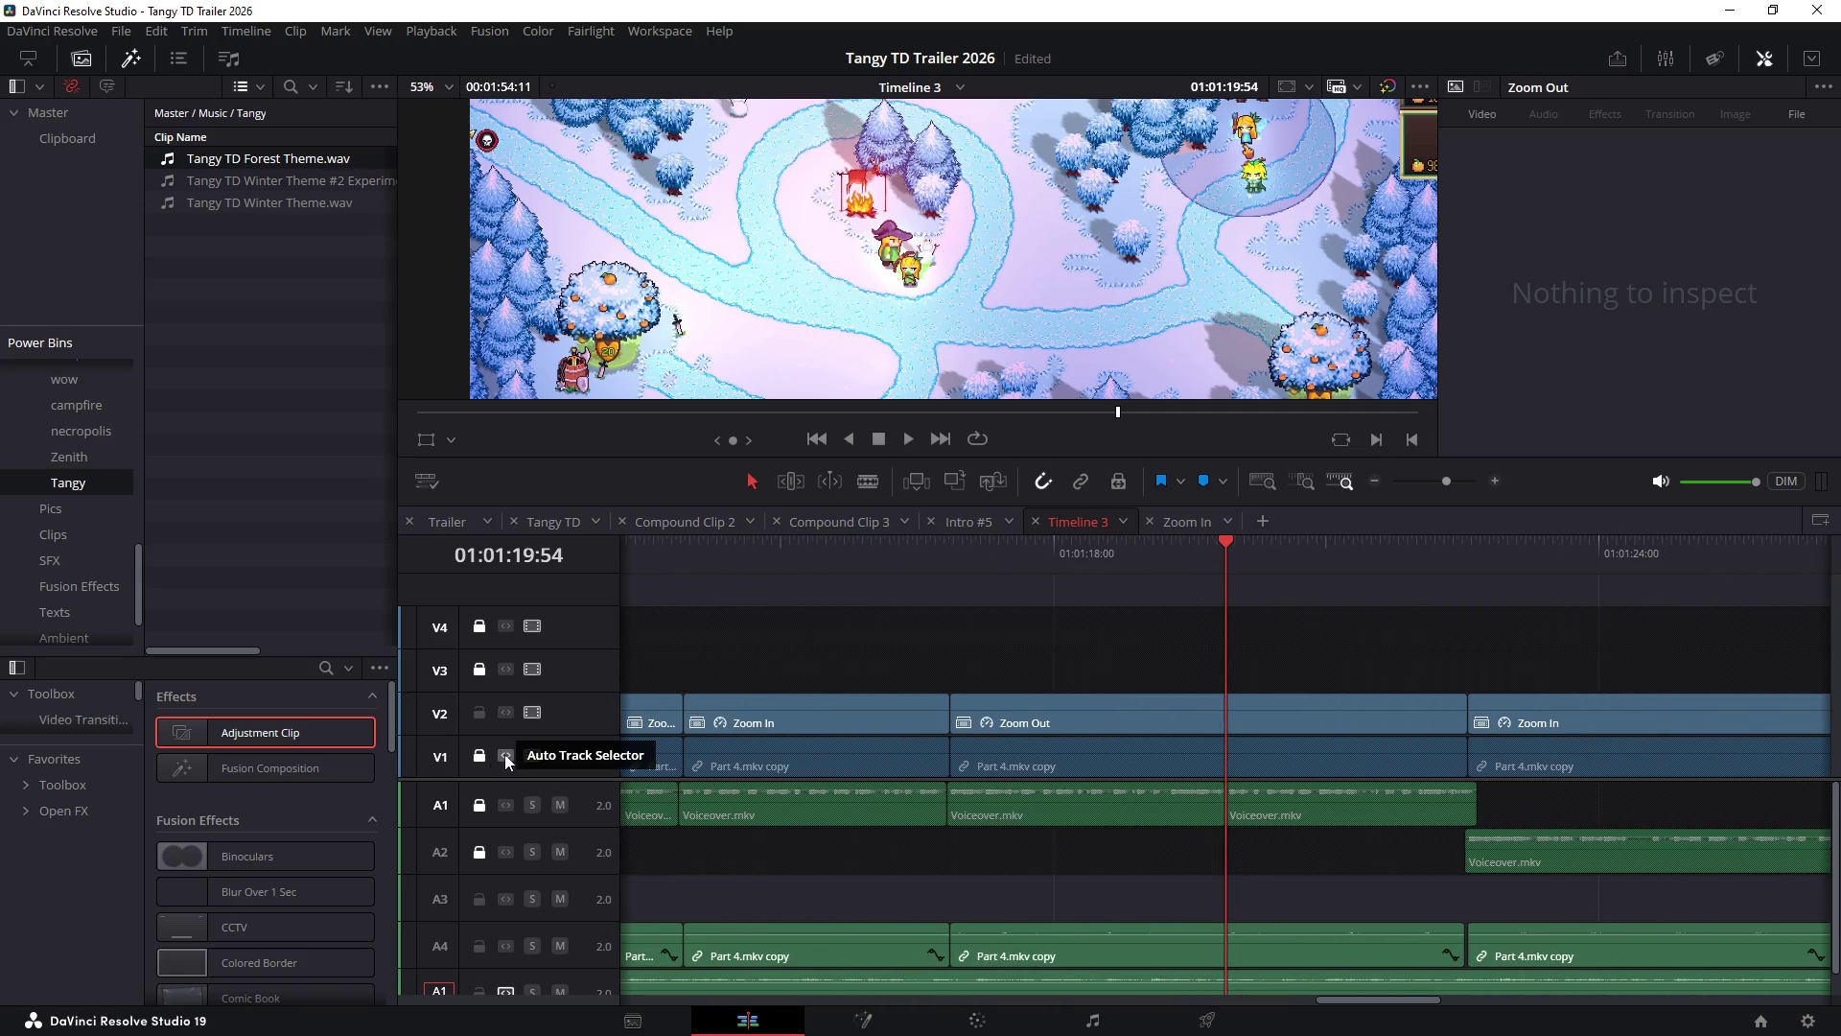
left_click(506, 712)
scroll(940, 622, "down", 10)
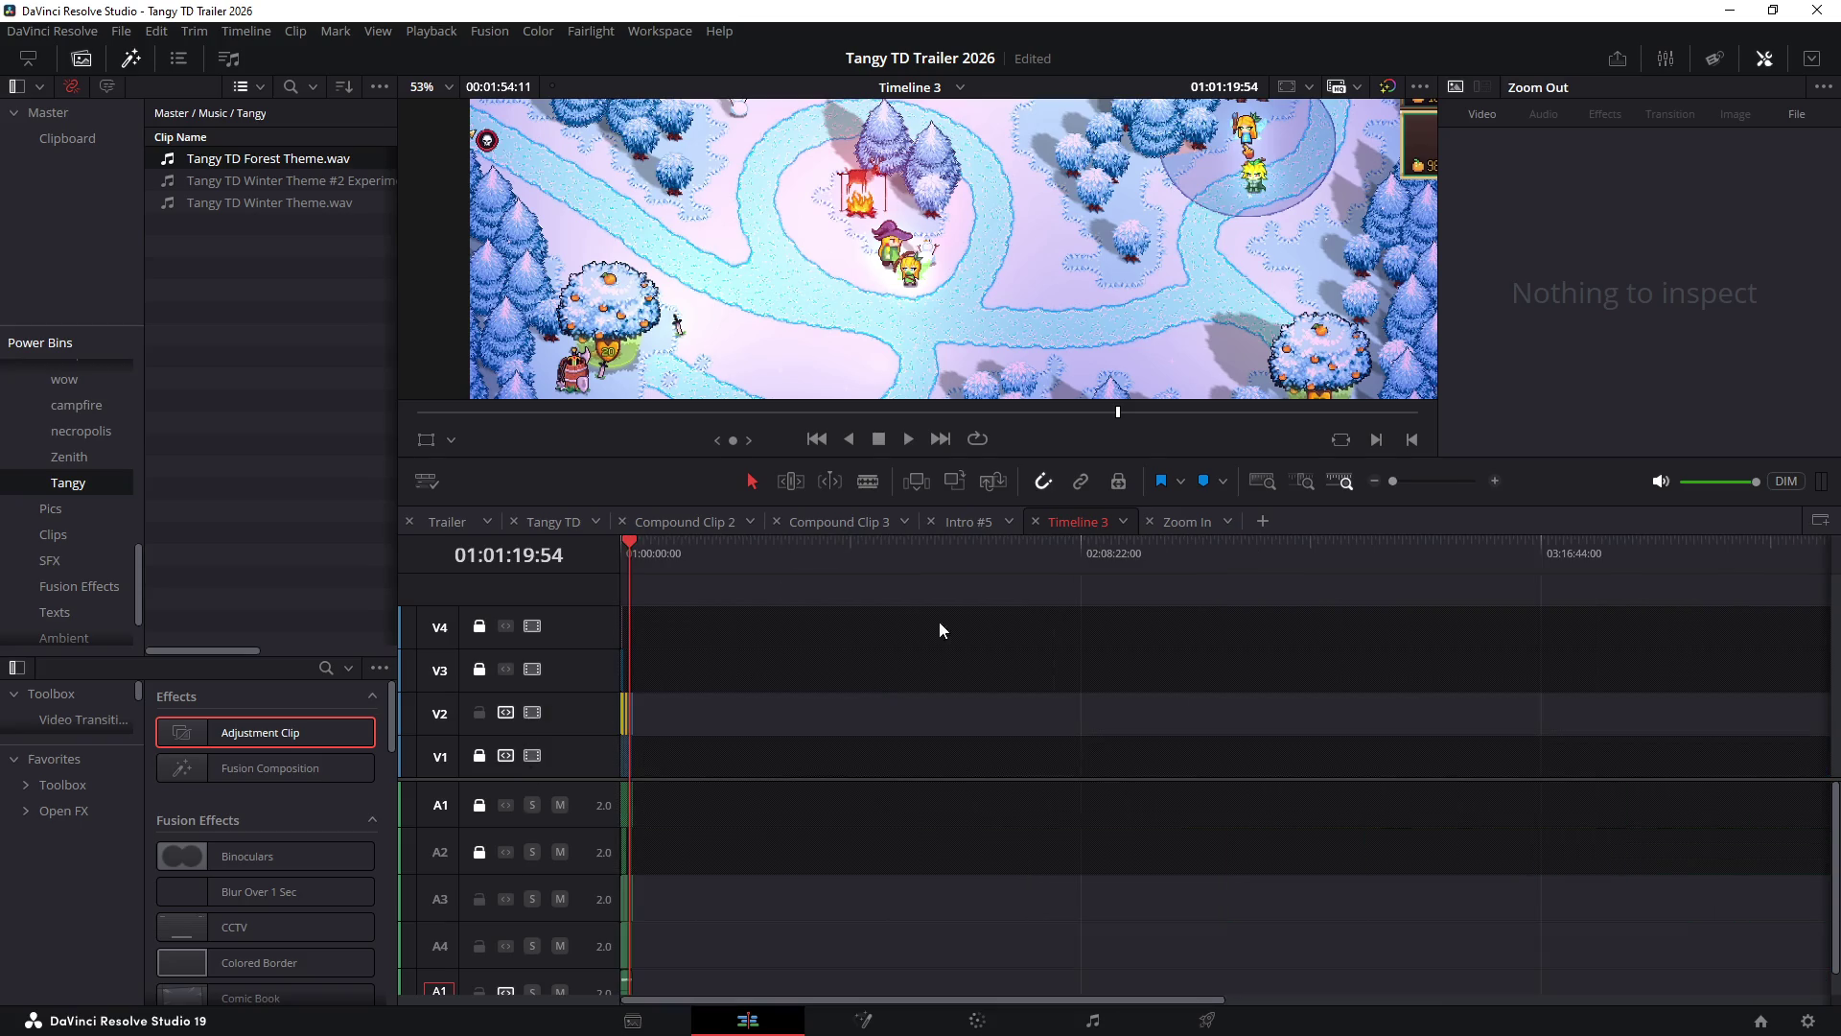
scroll(935, 649, "up", 10)
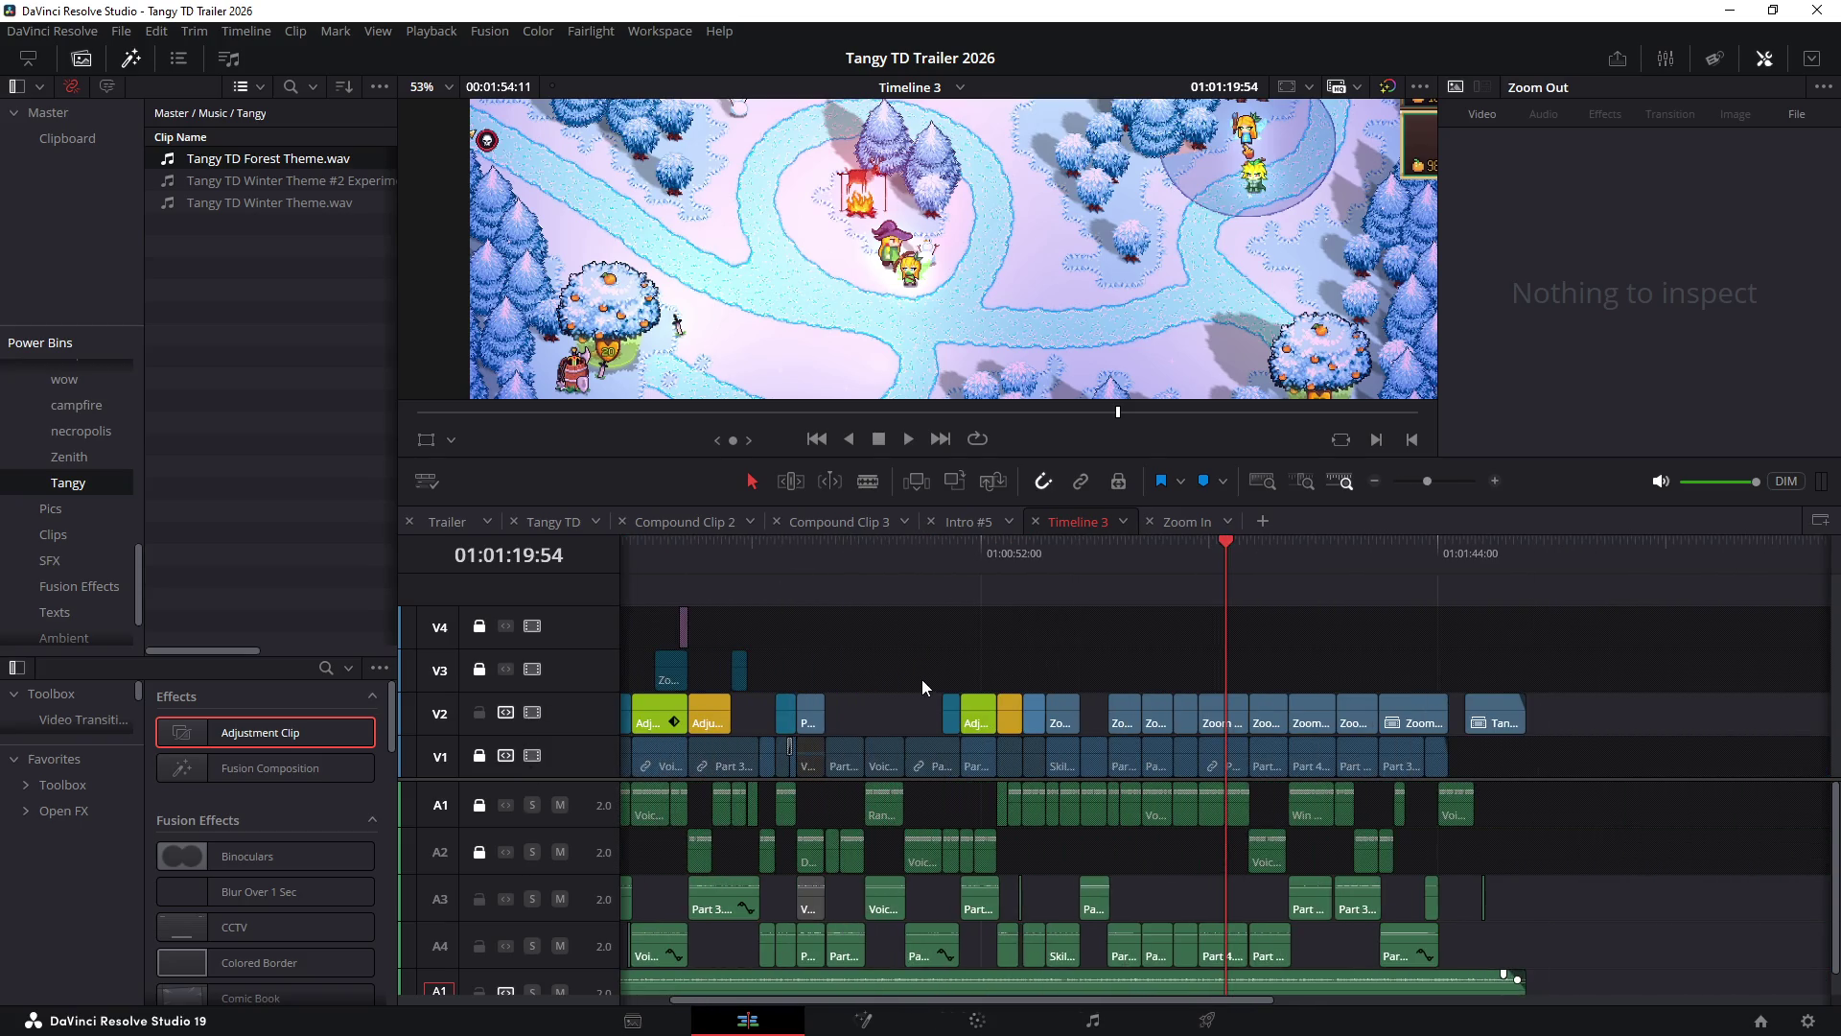
scroll(935, 692, "down", 2)
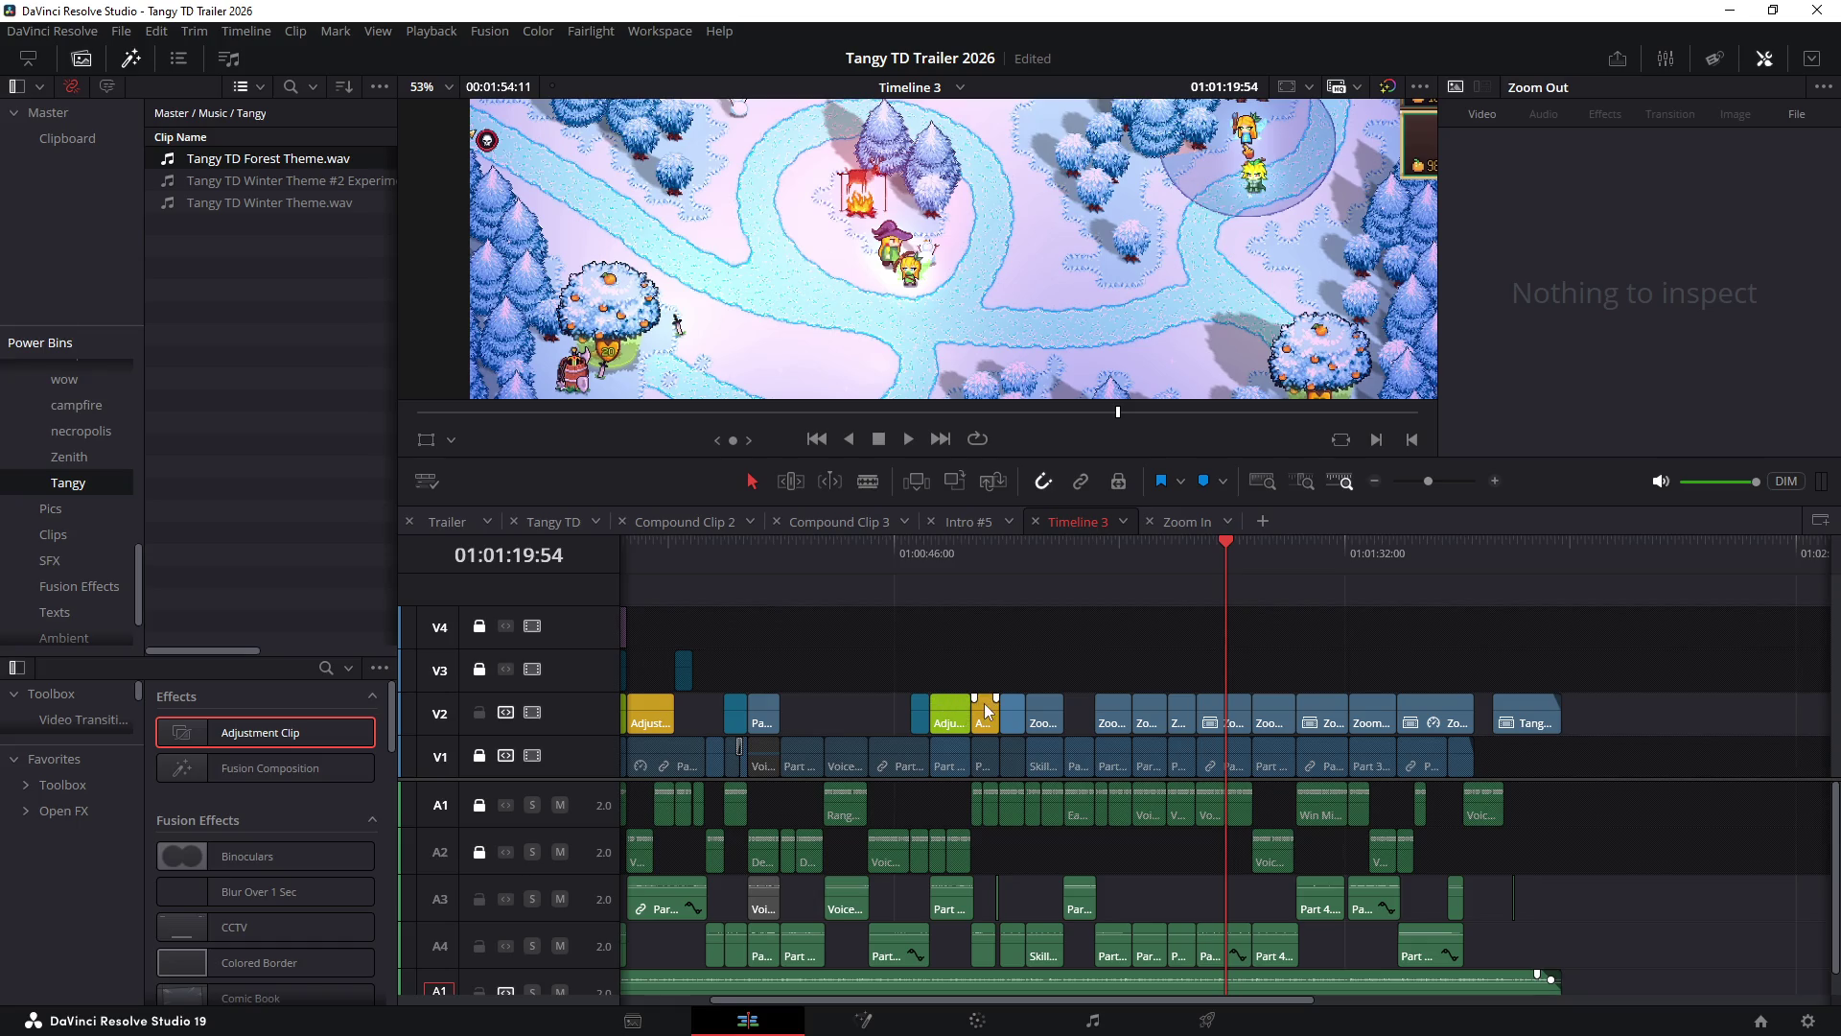
scroll(532, 918, "down", 1)
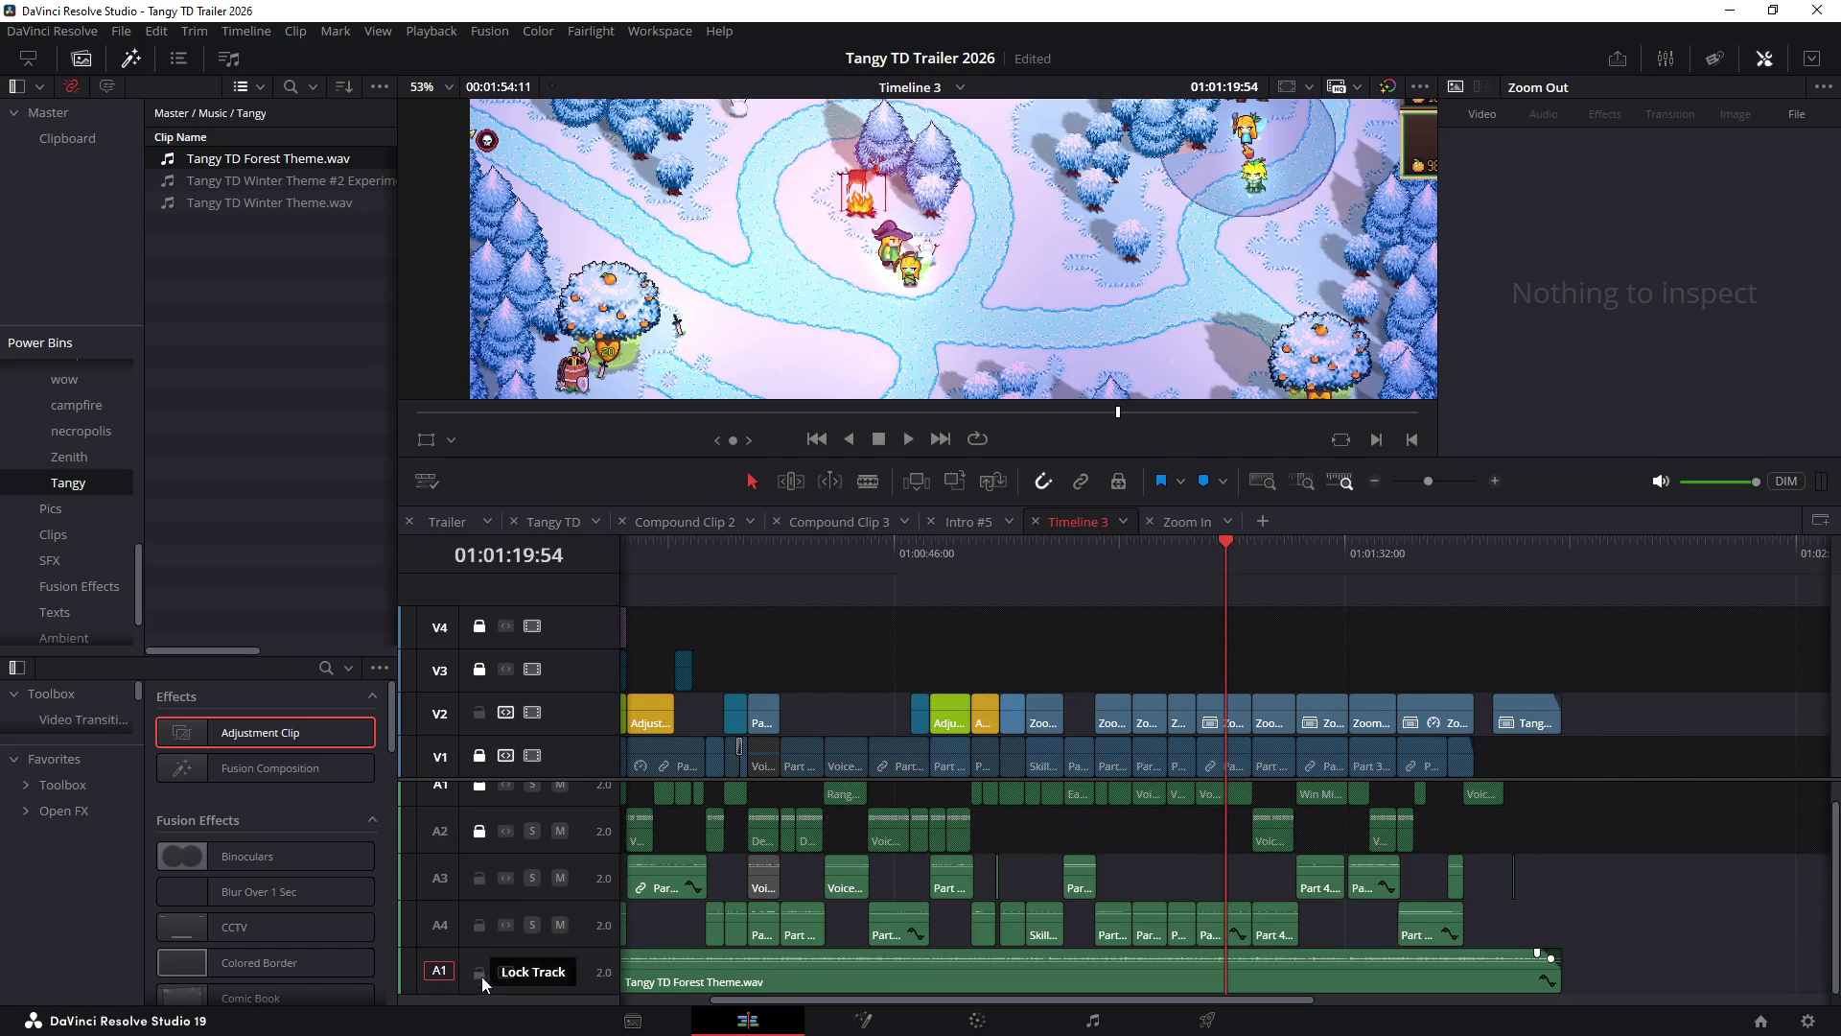
left_click(506, 831)
- Lock and then unlock tracks A3 and A4 again
left_click(479, 879)
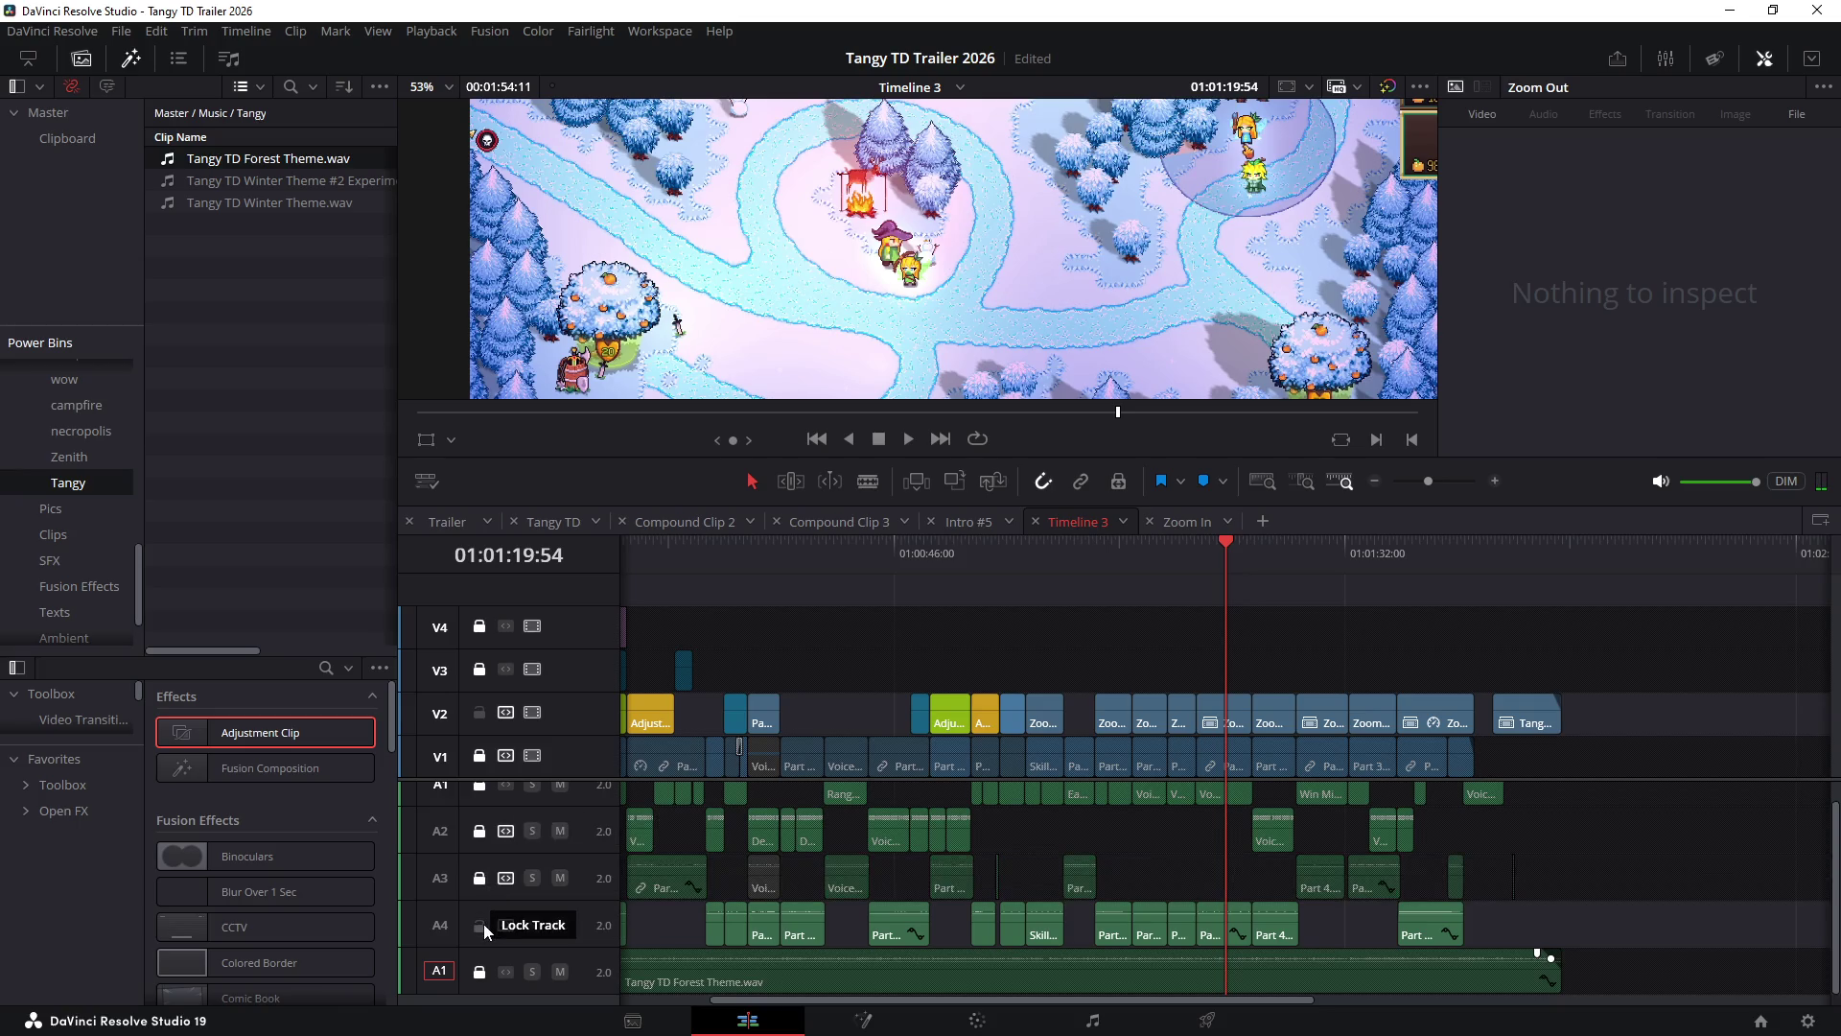
left_click(479, 925)
left_click(480, 878)
left_click(479, 926)
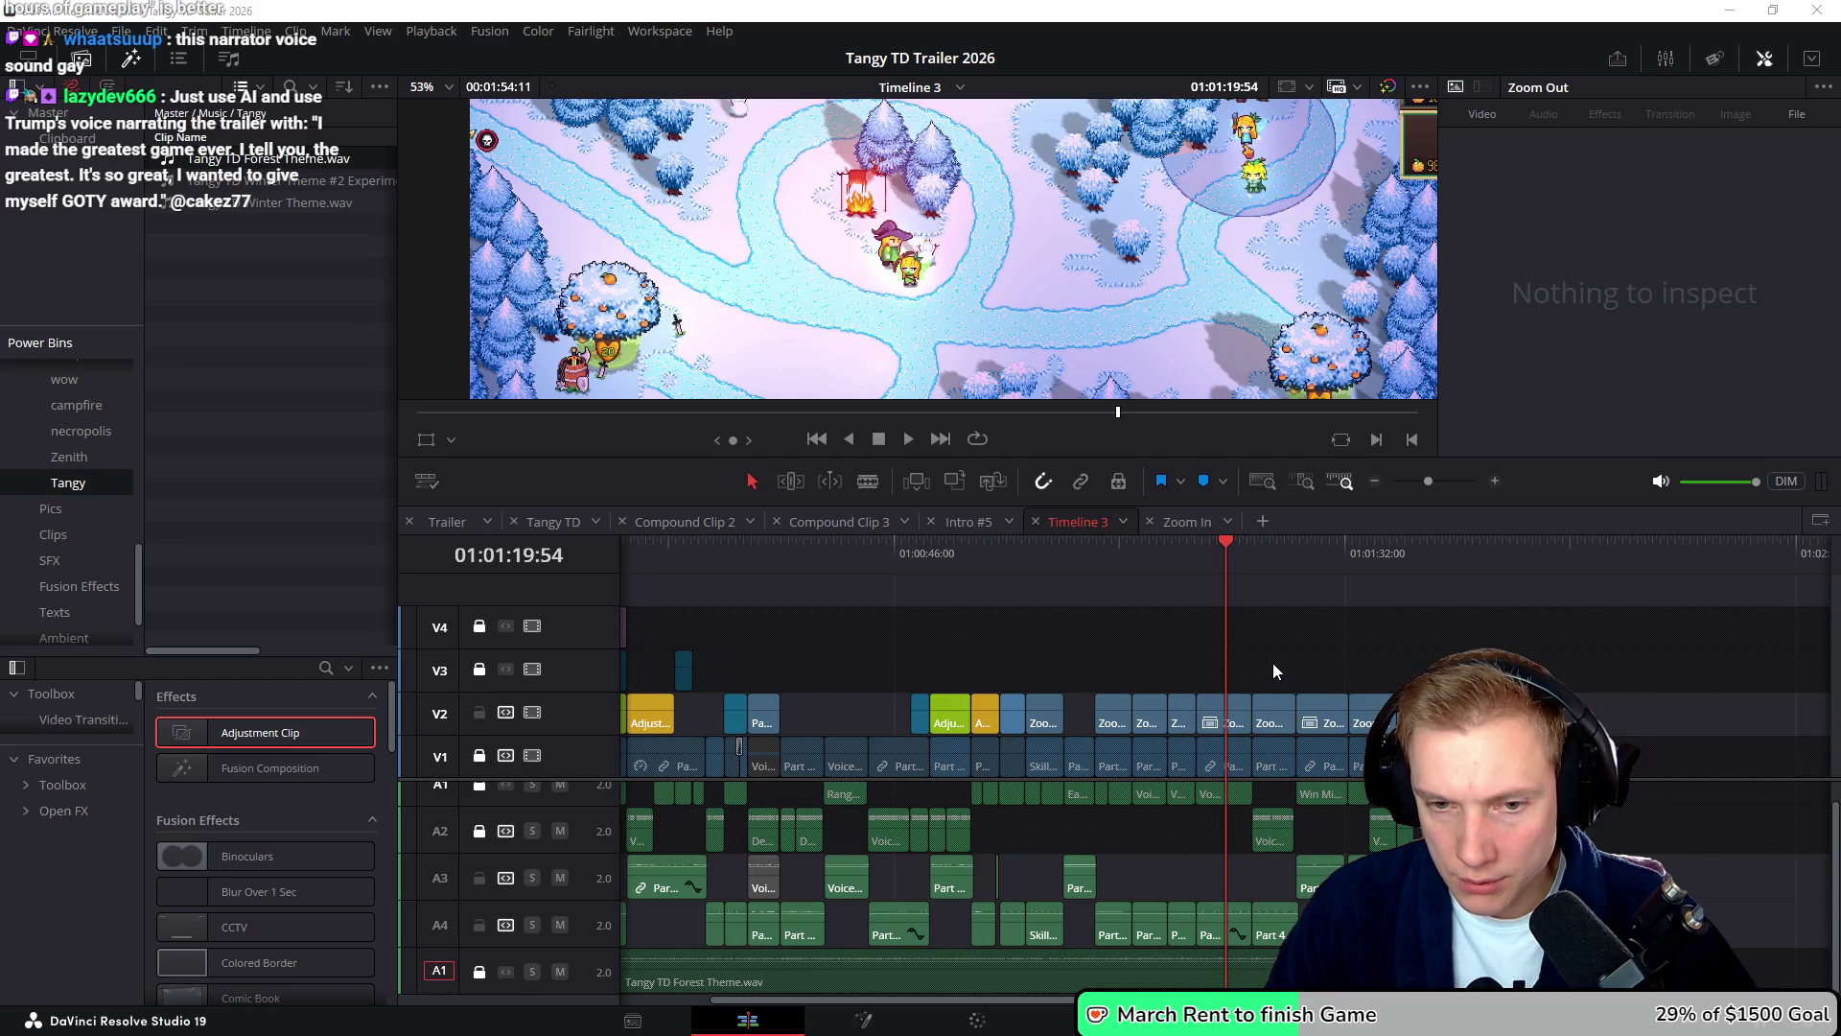
- Unlock tracks V3, V4, V1, A1 and A2, and place the playhead at 01:01:17:02
scroll(1285, 636, "right", 1)
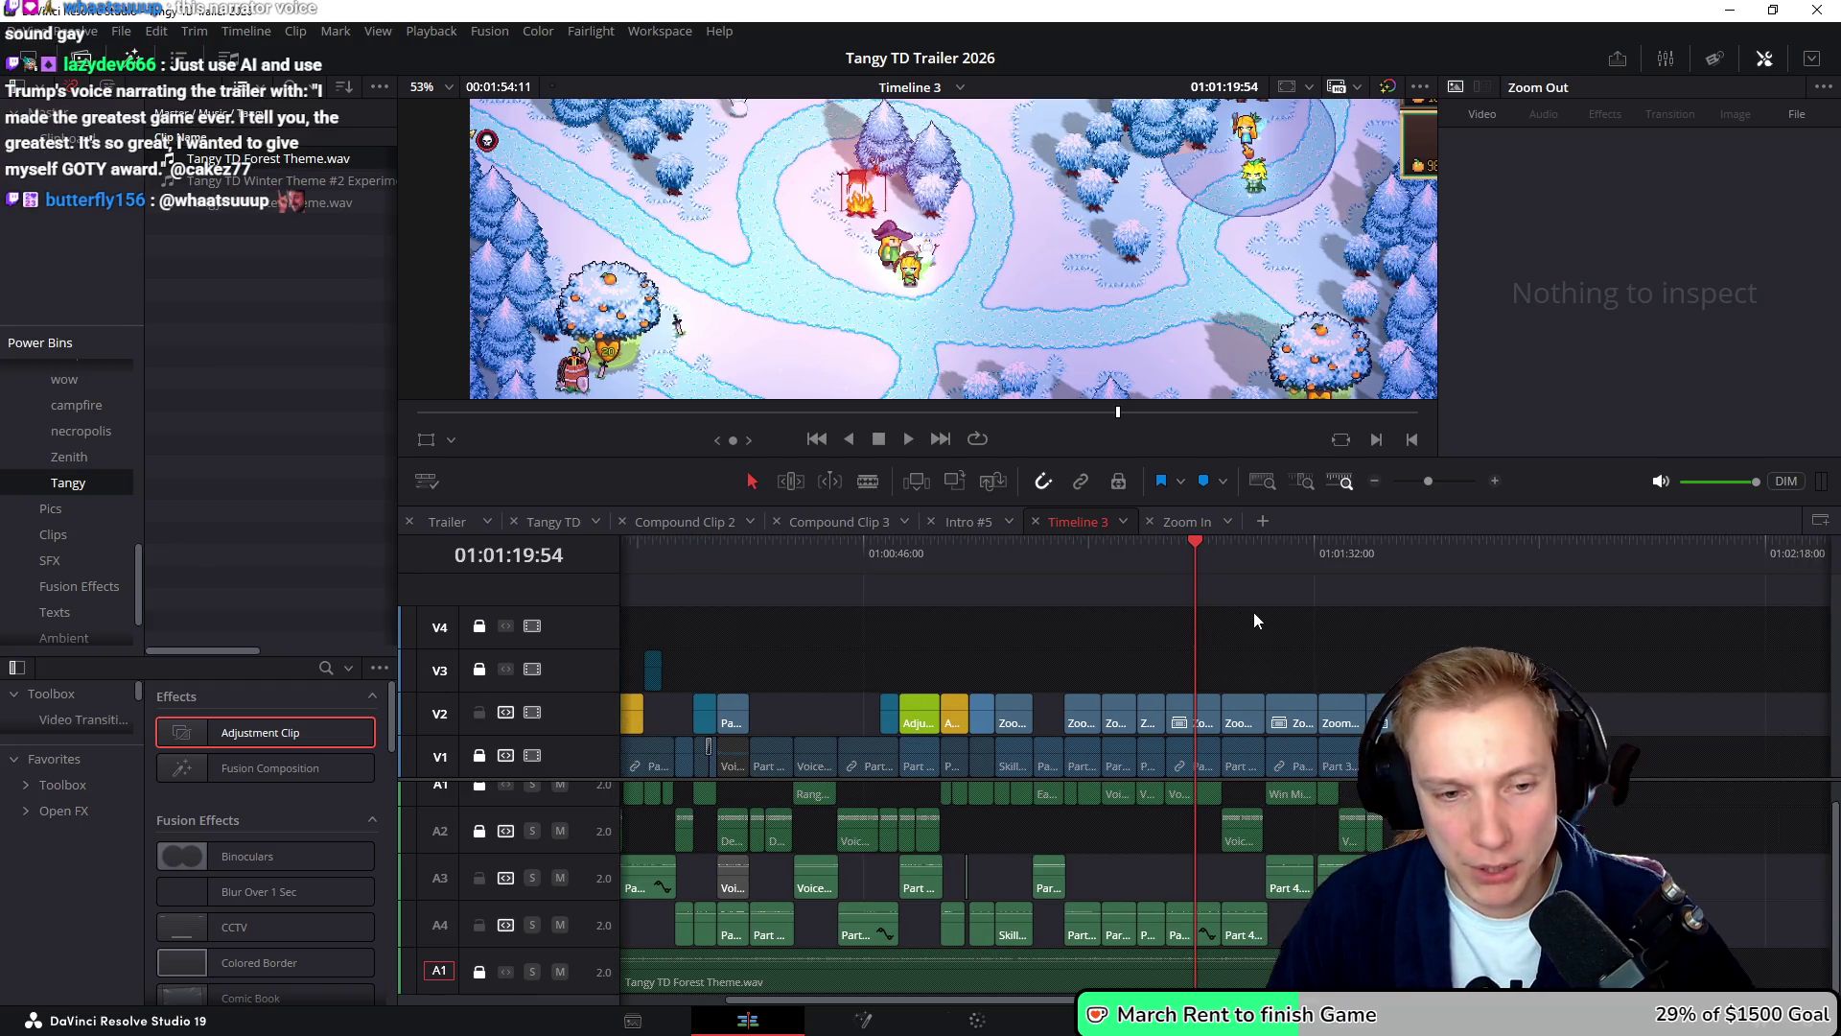
left_click(479, 669)
left_click(478, 628)
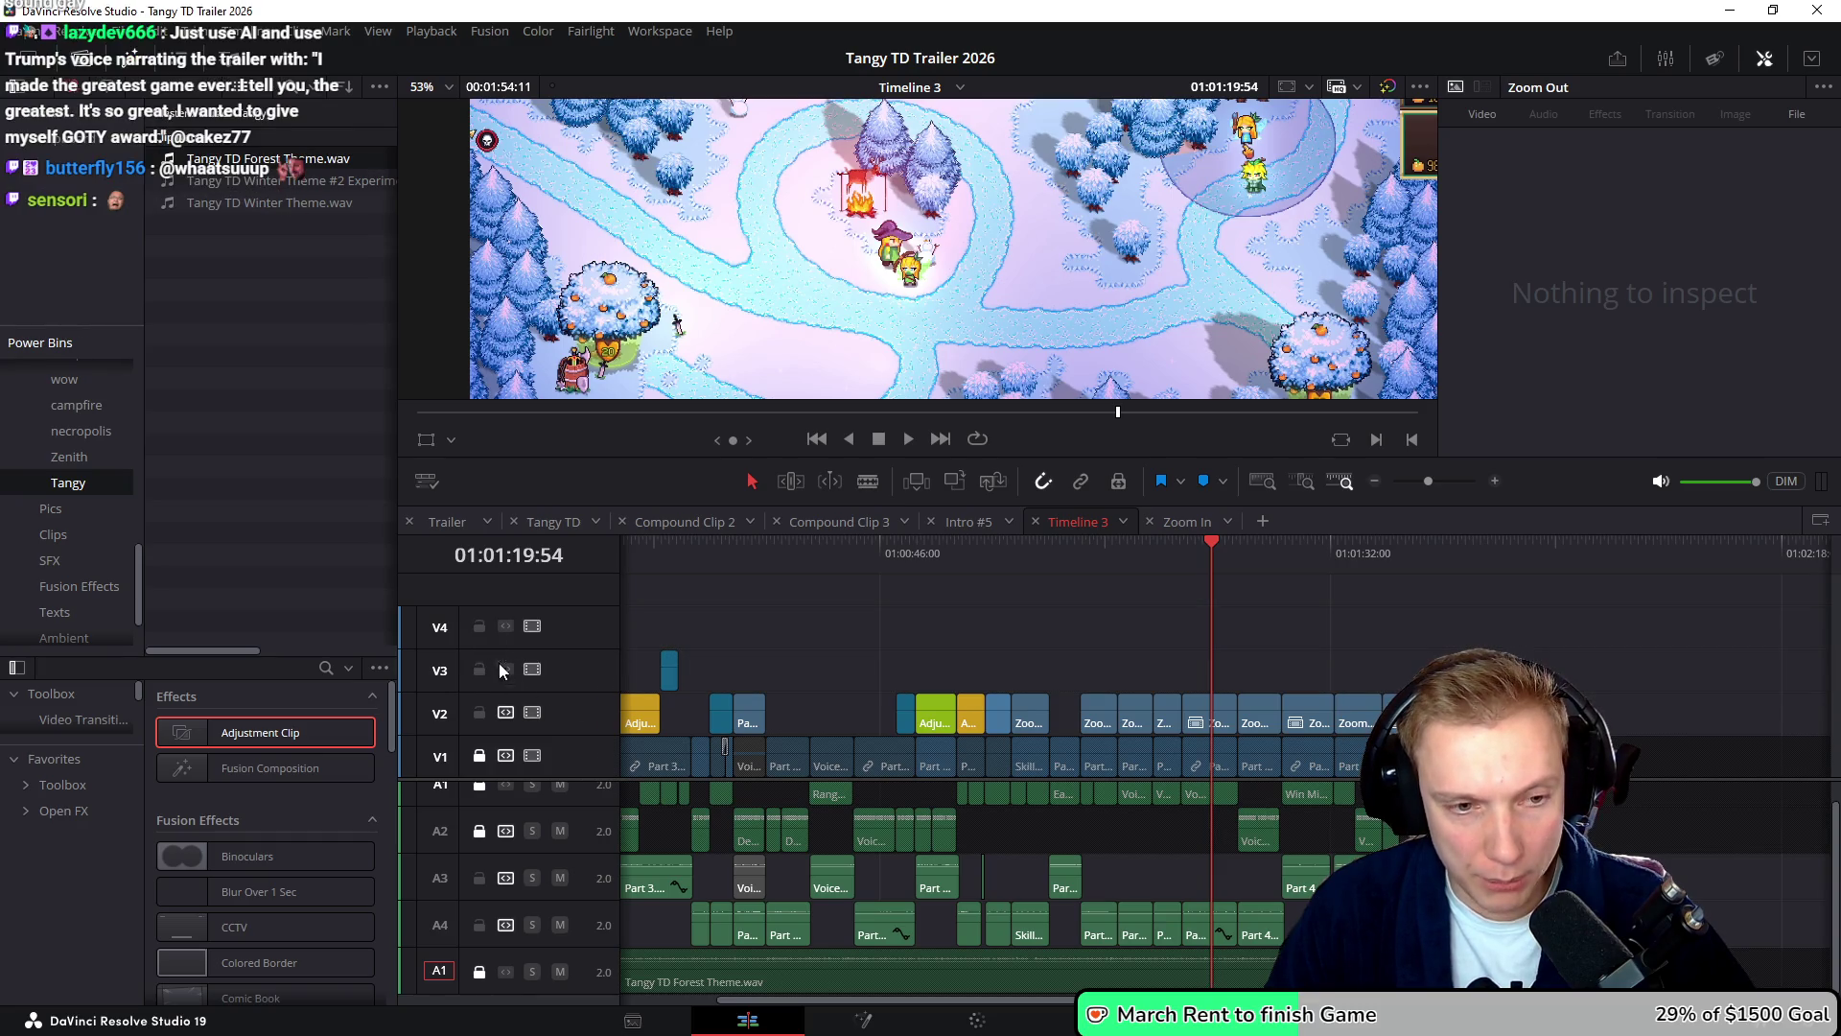
left_click(479, 757)
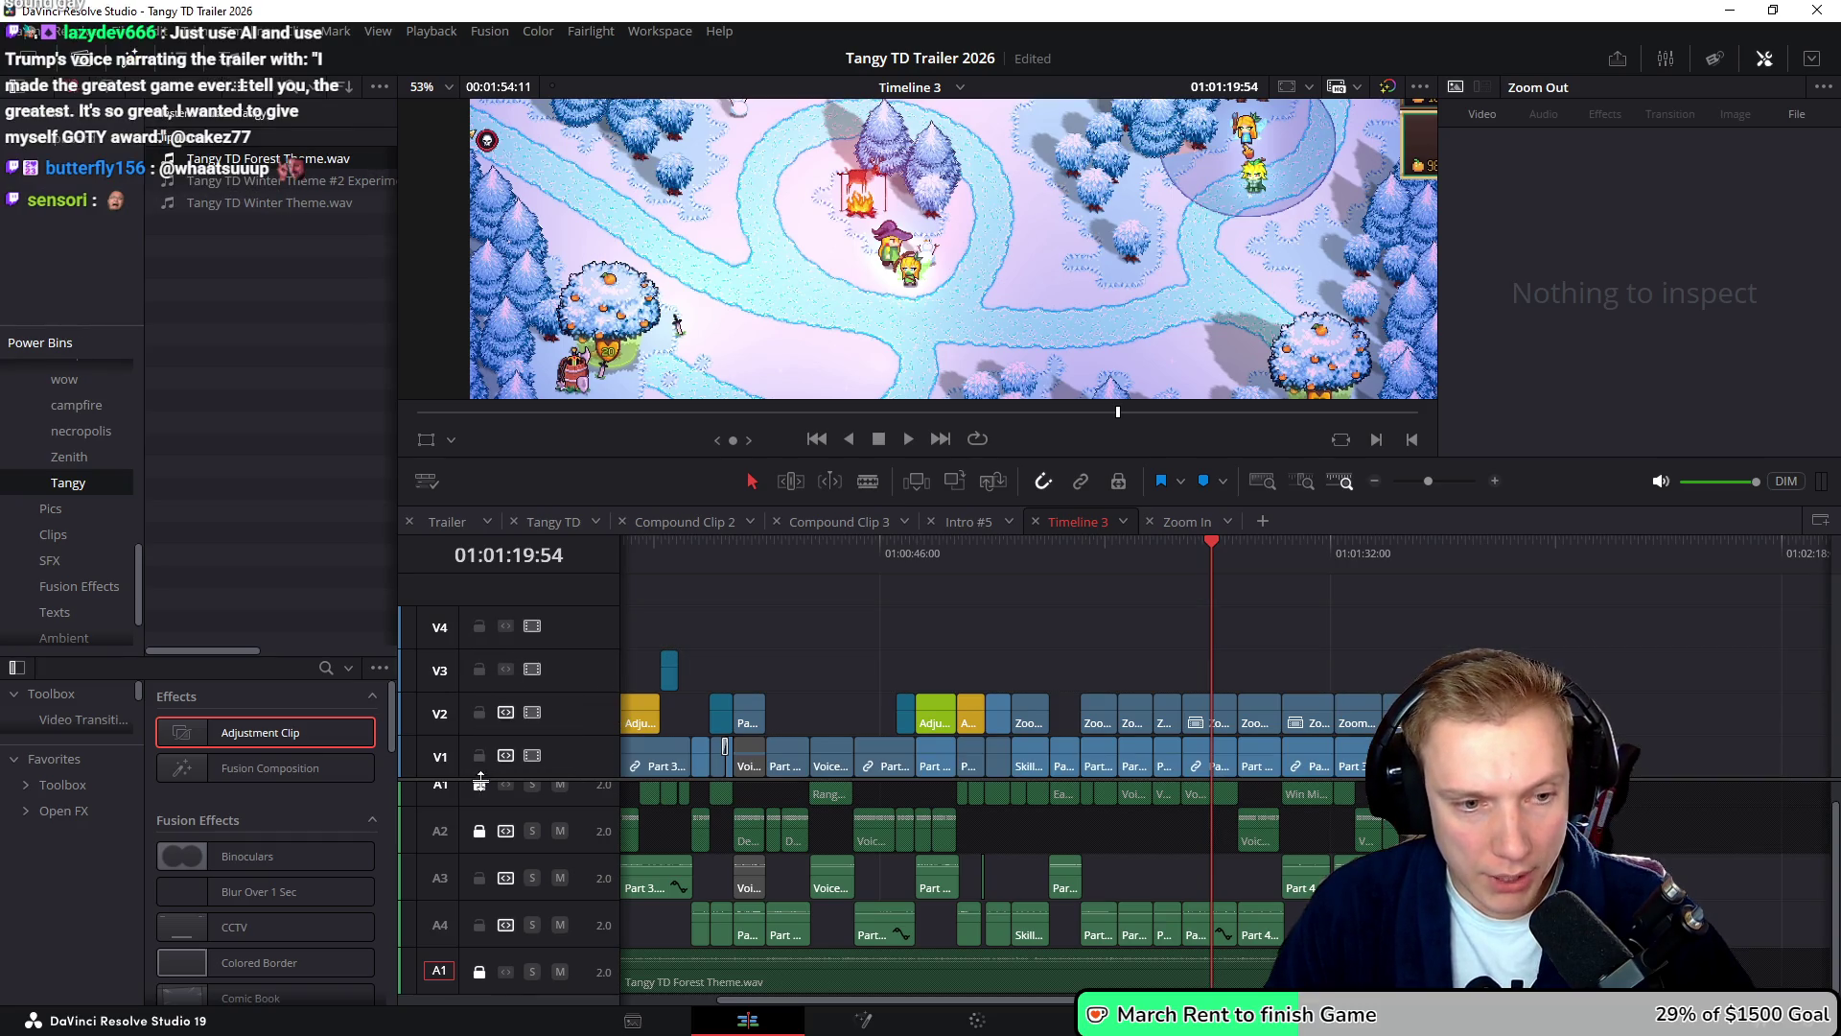
scroll(487, 815, "up", 1)
left_click(479, 804)
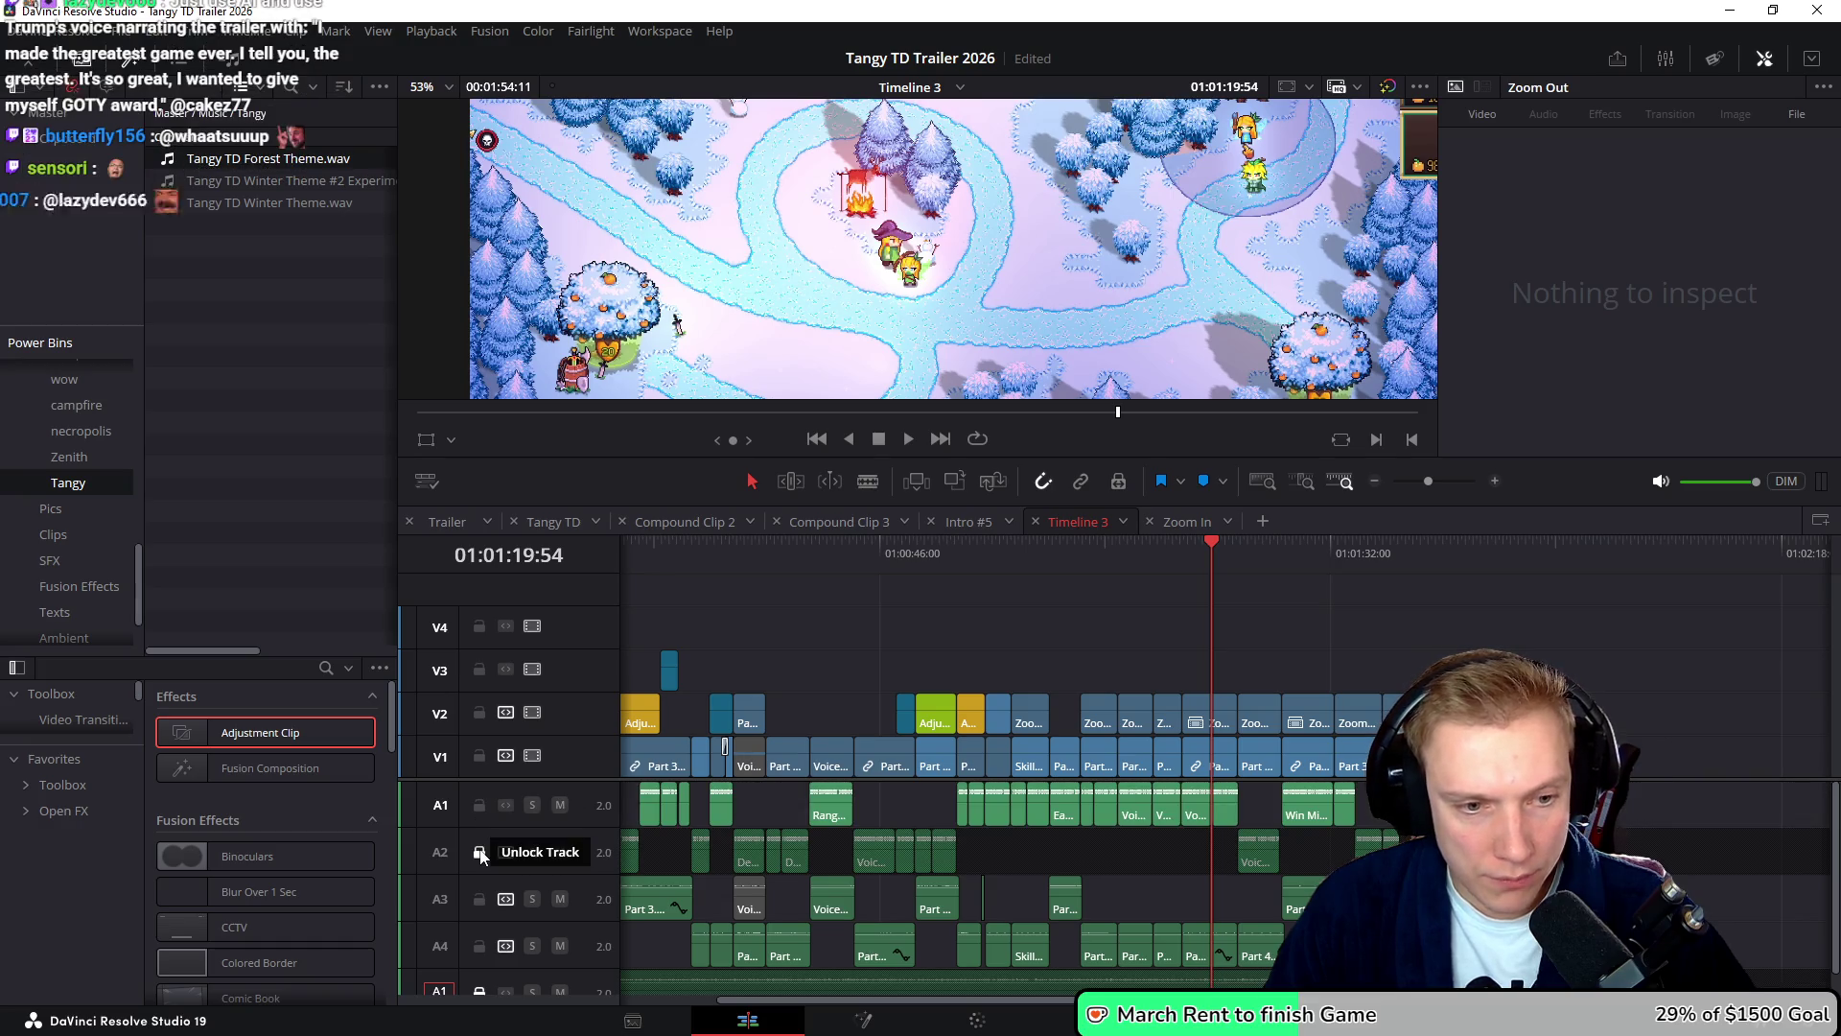
left_click(480, 850)
left_click(1181, 549)
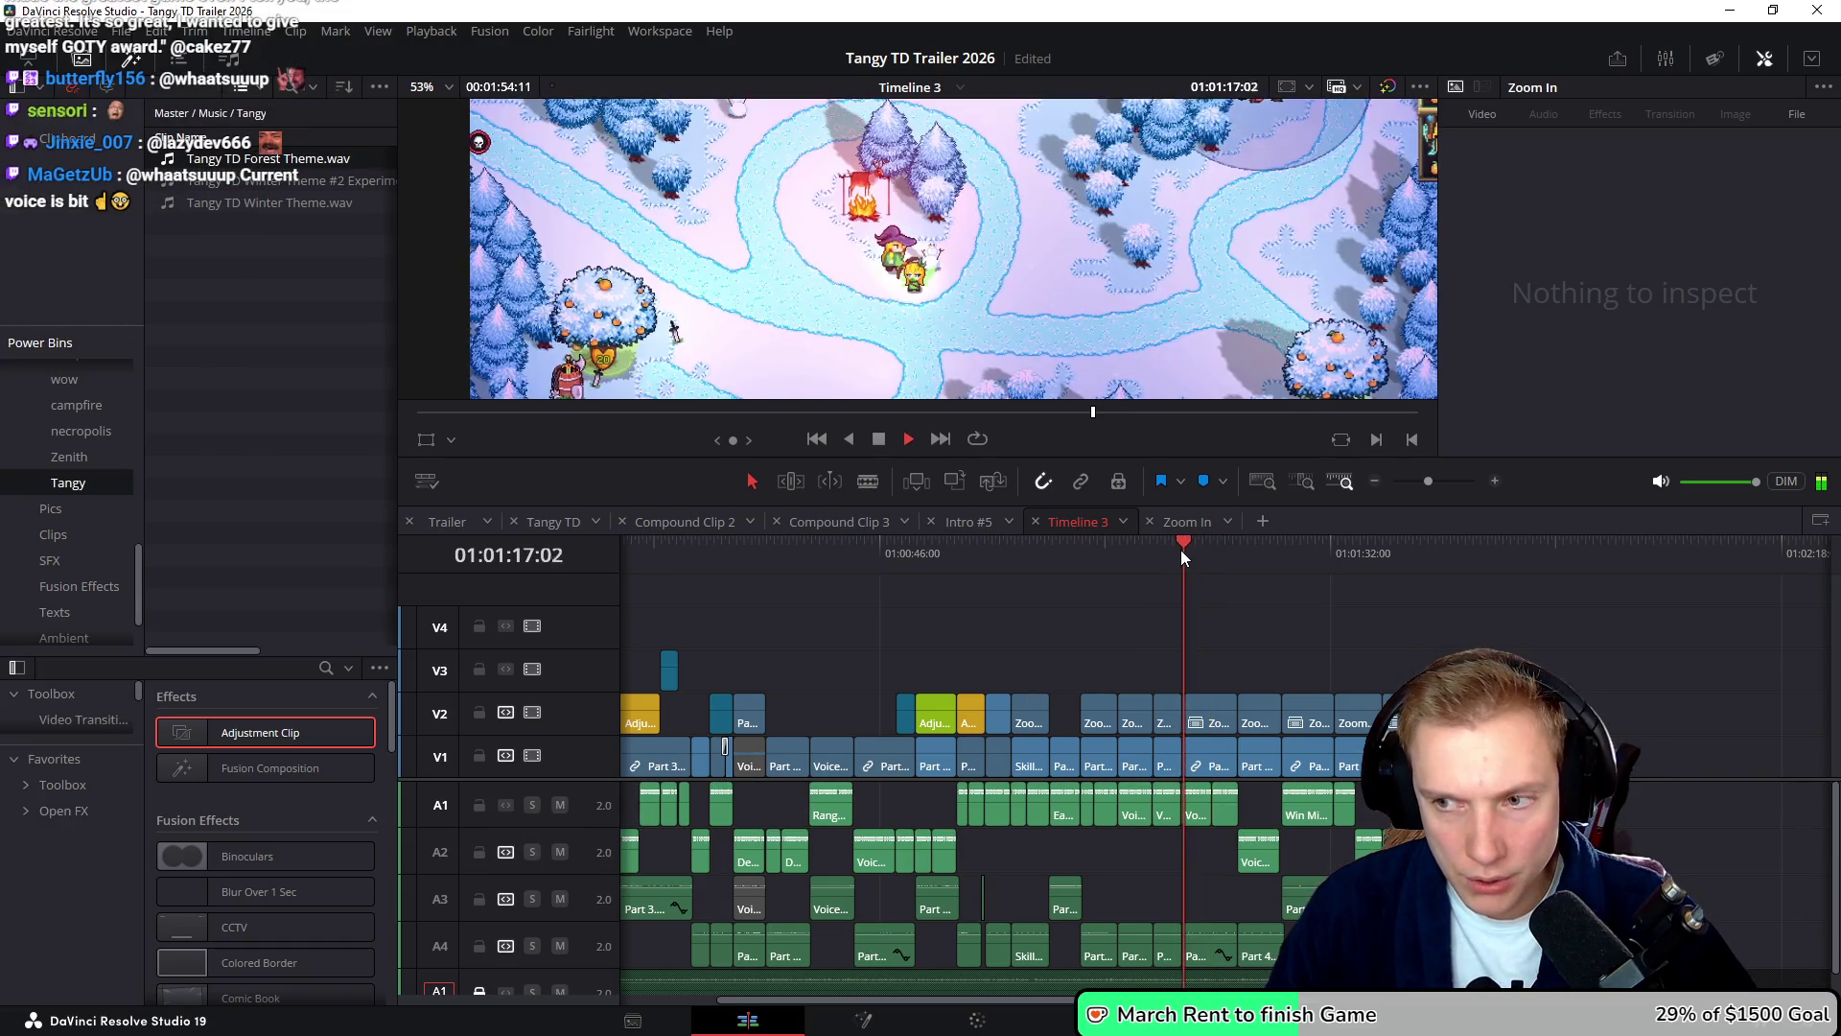
- Park the playhead at 01:01:19:54 and trim the V1 footage's start up to it
key("space")
scroll(1145, 630, "up", 3)
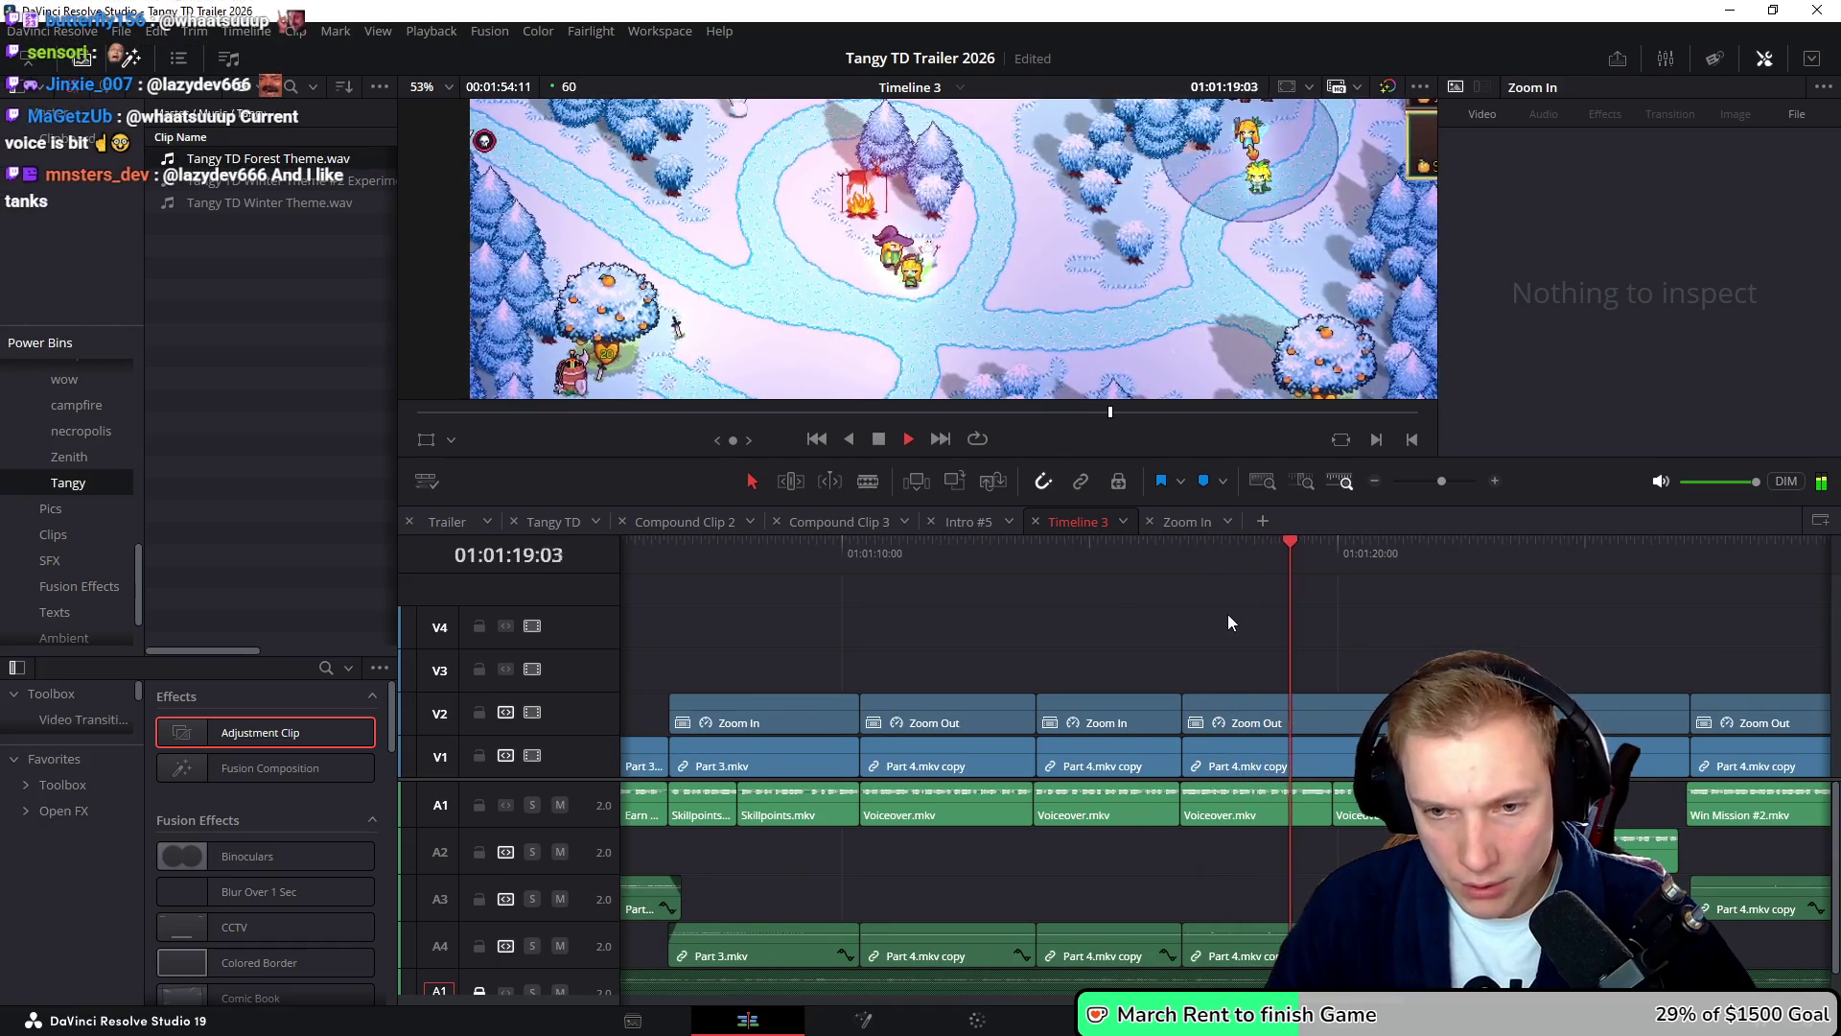
scroll(1228, 611, "up", 2)
left_click_drag(1312, 555, 1298, 561)
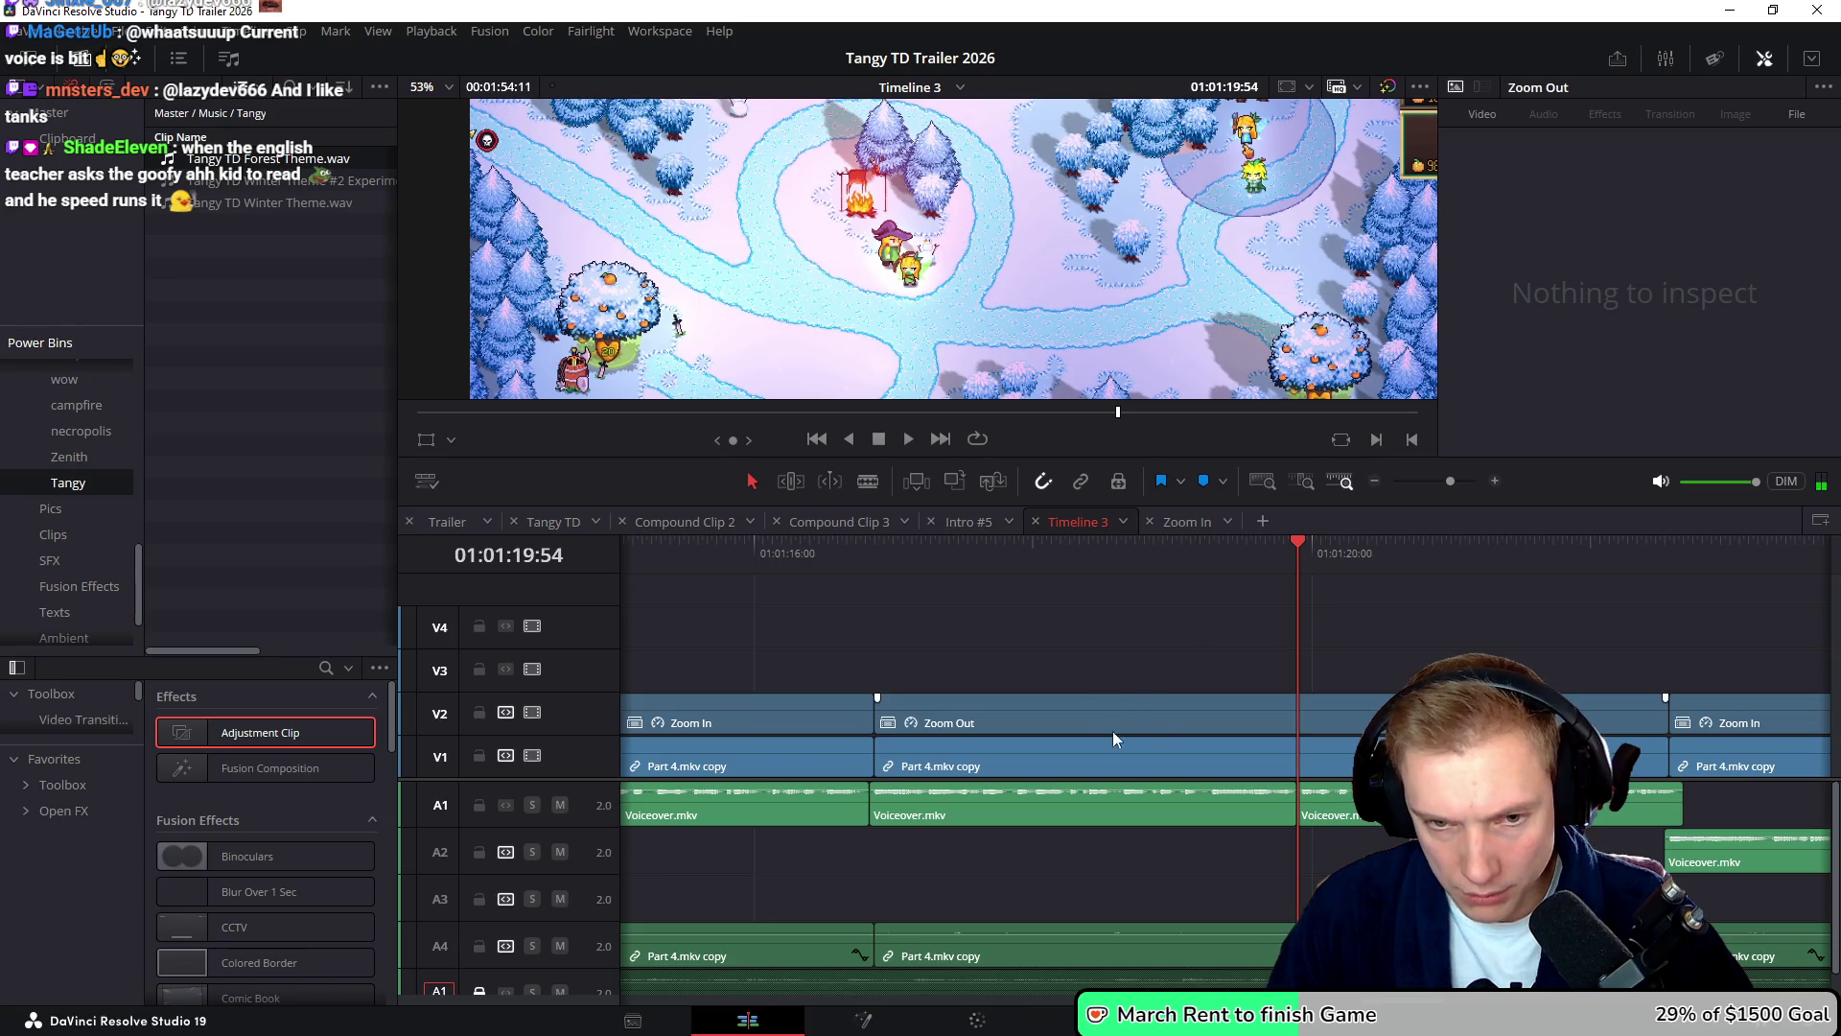
left_click_drag(883, 758, 1300, 757)
- Delete the Voiceover.mkv piece before the playhead, select clips forward, then clear the selection
left_click(1141, 809)
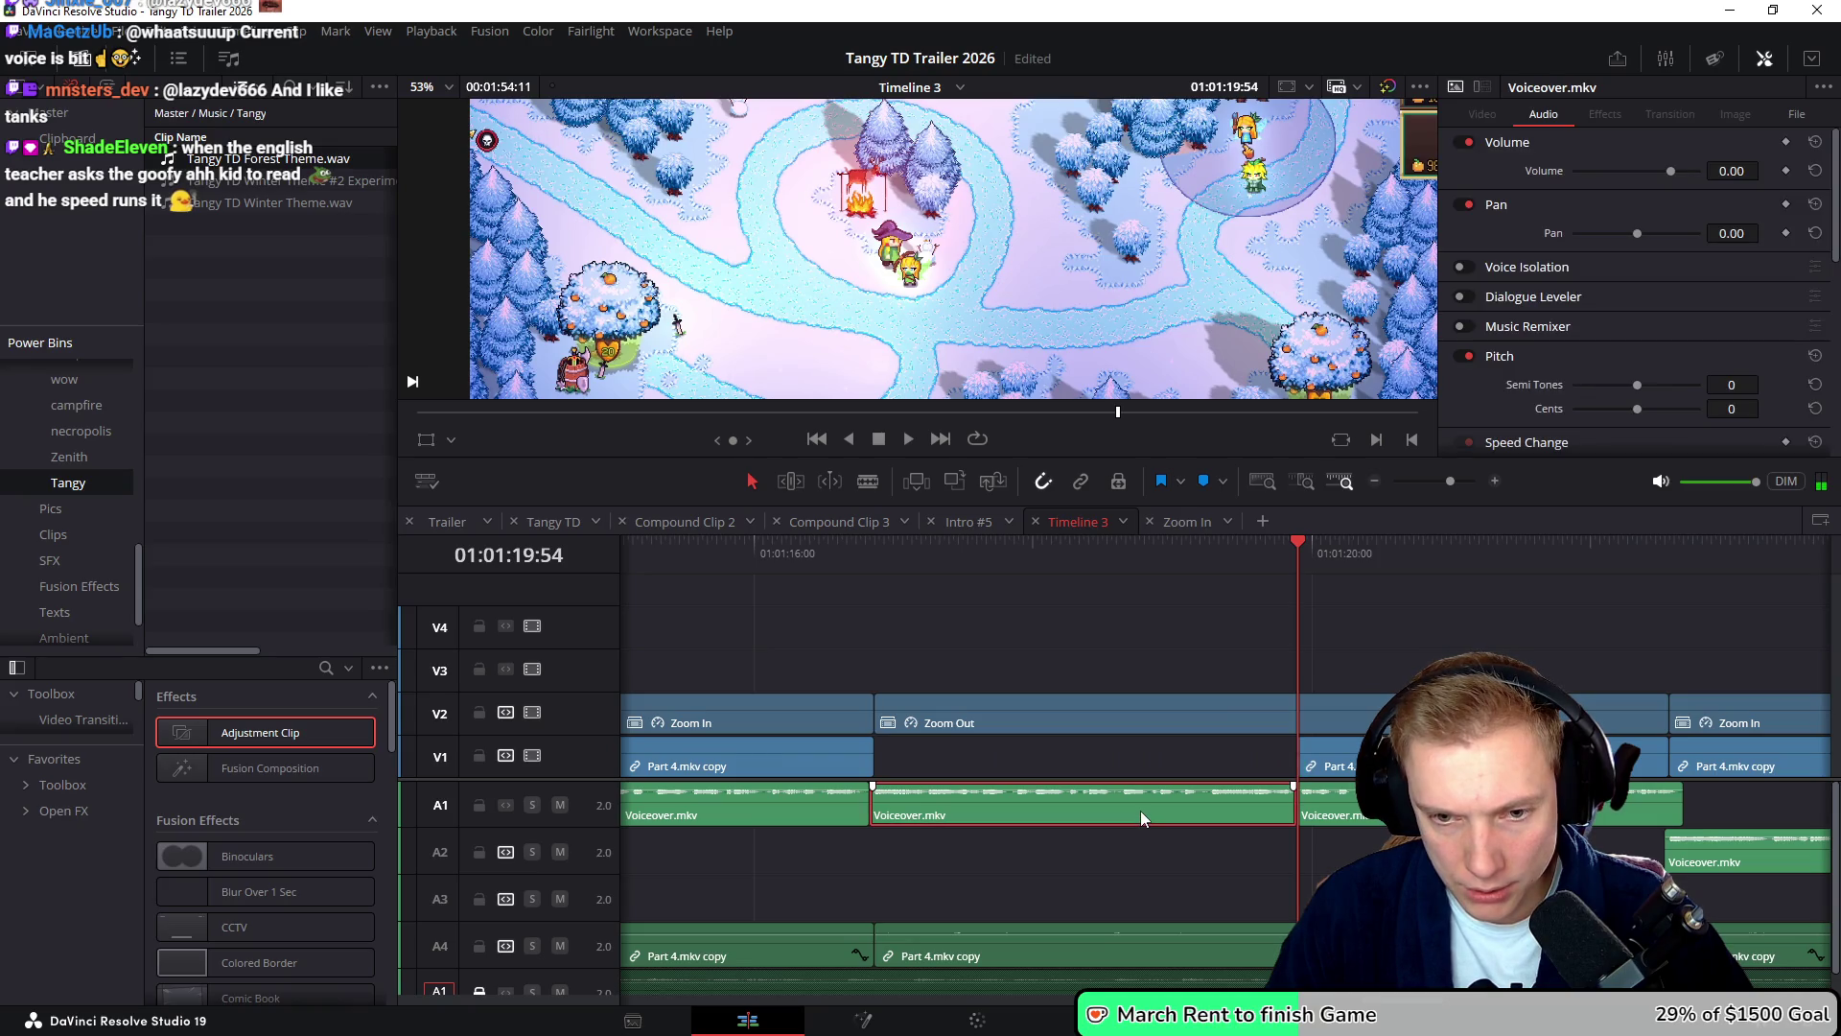
key("BackSpace")
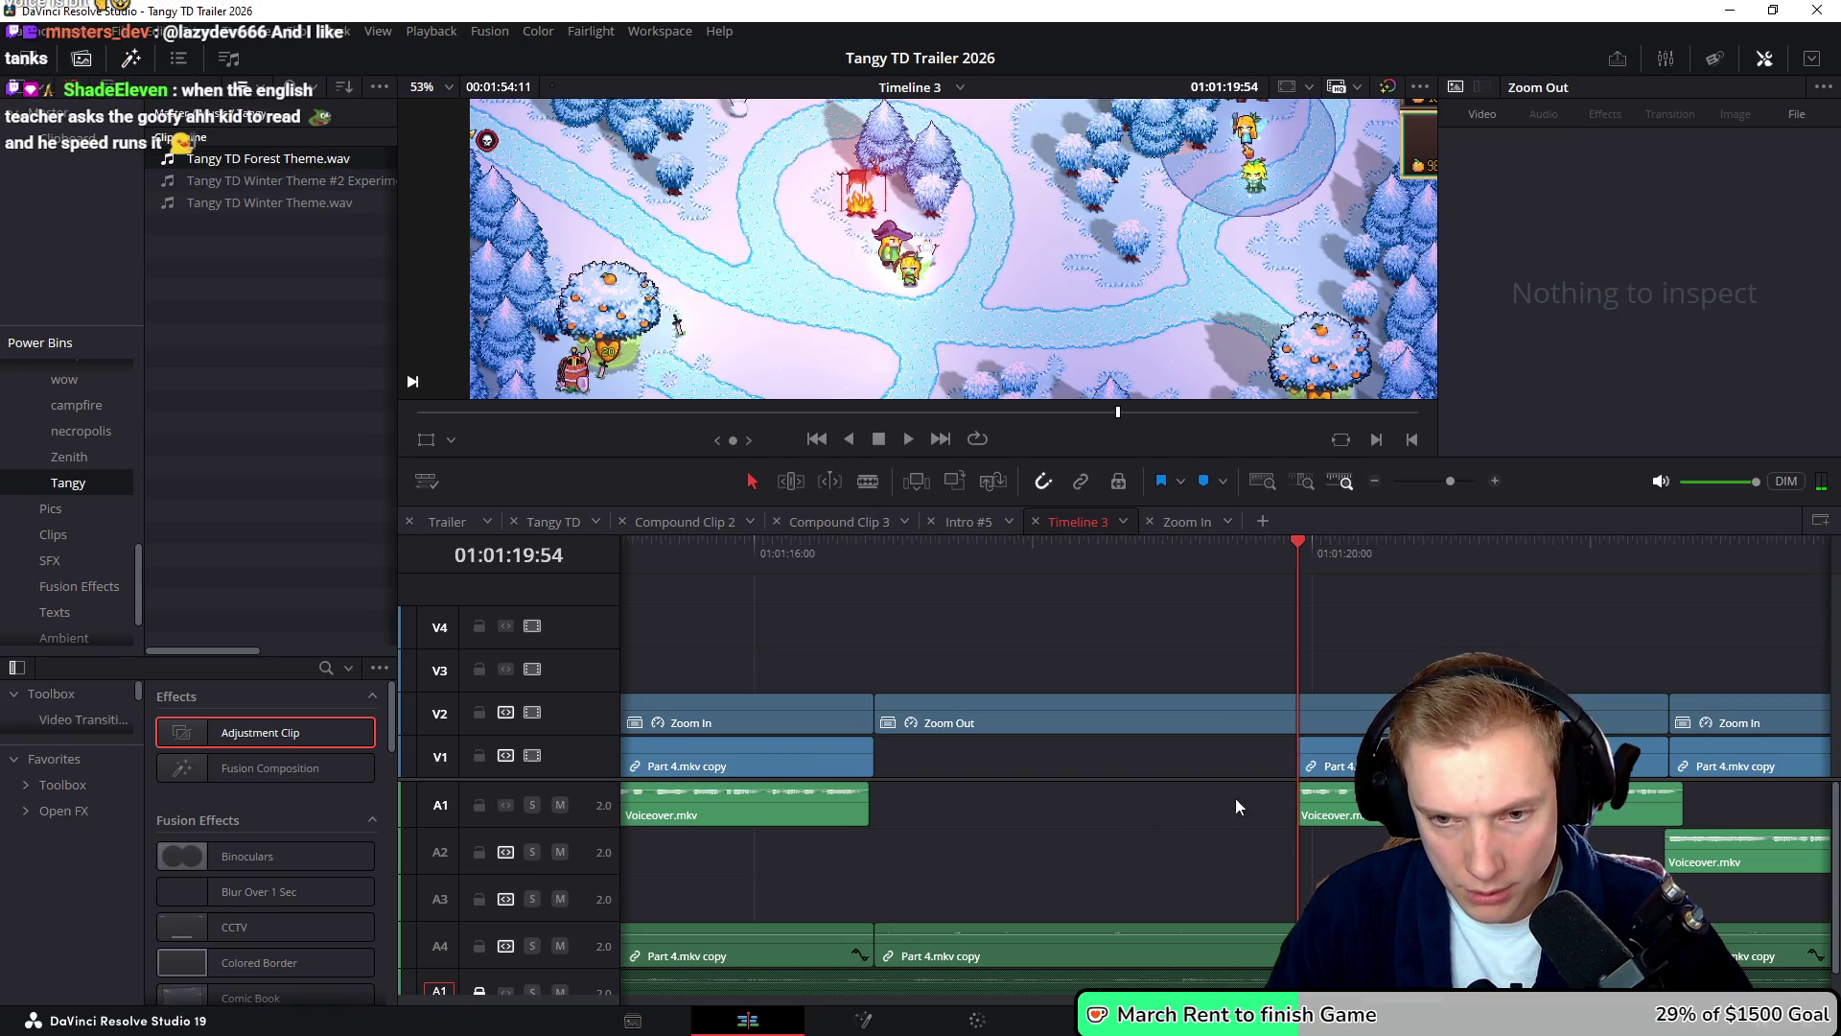
key("y")
scroll(1299, 786, "down", 4)
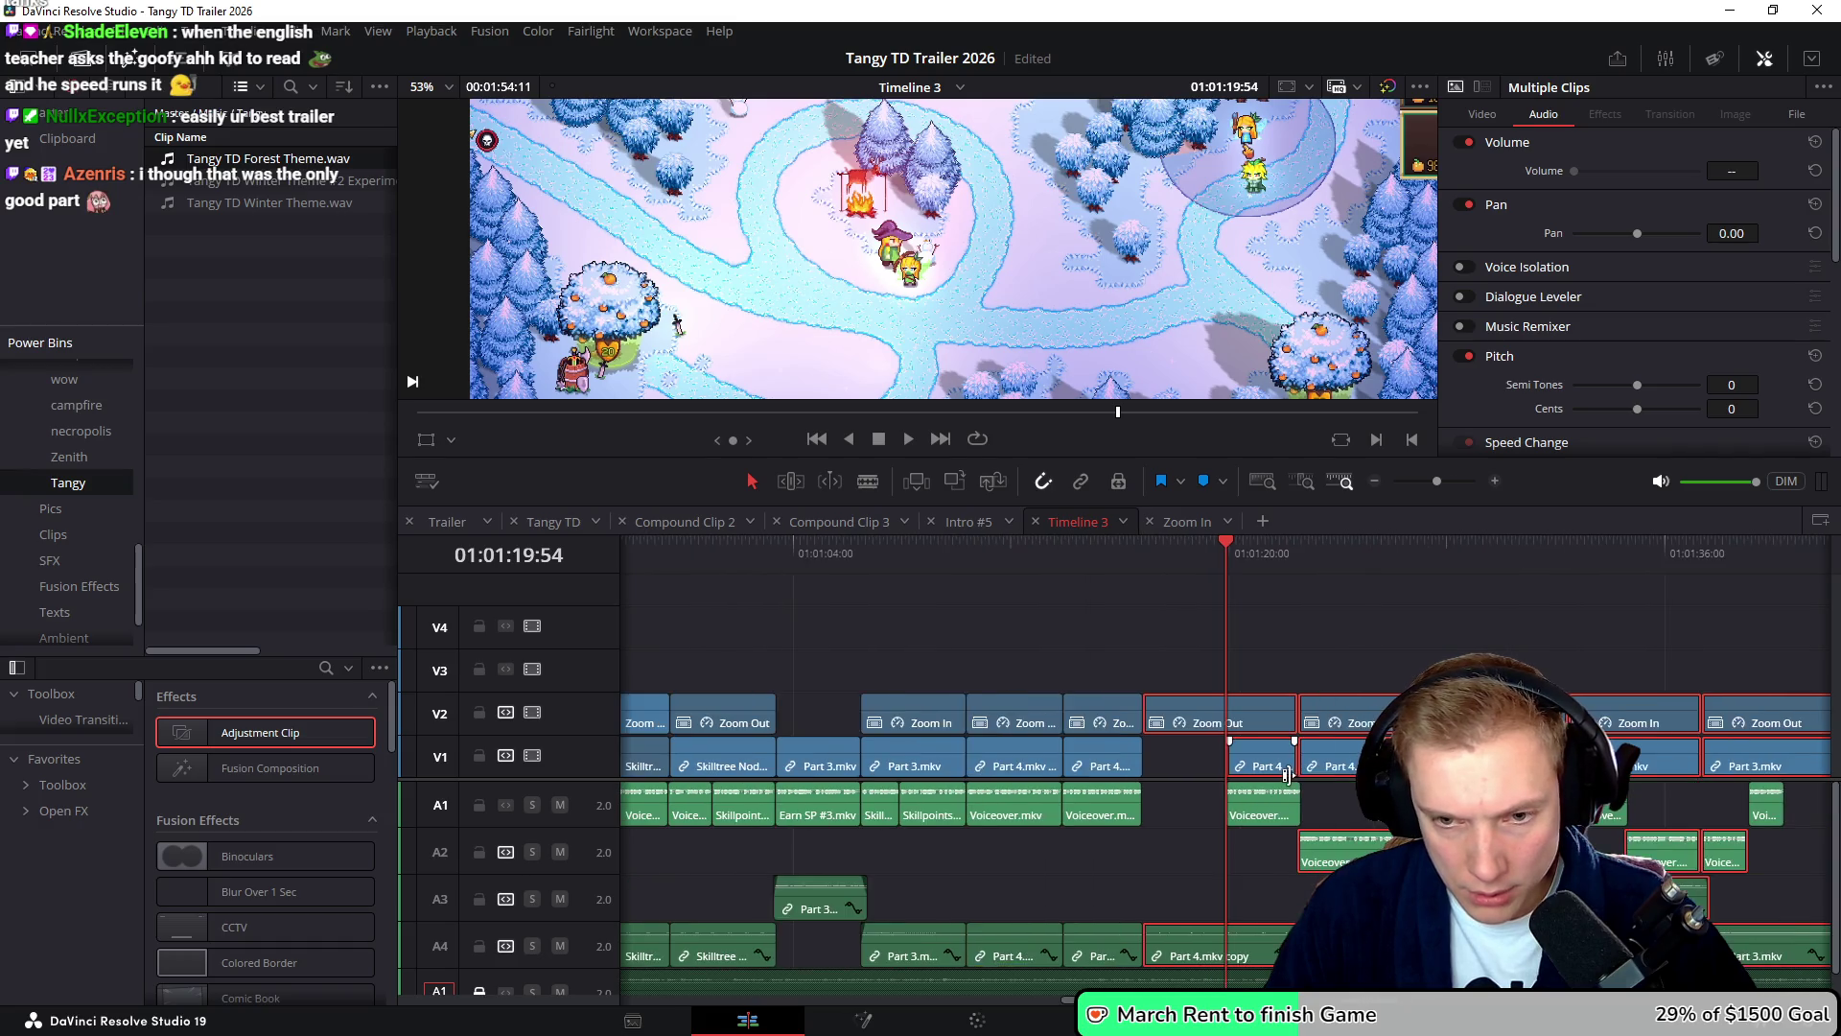
scroll(1280, 770, "down", 3)
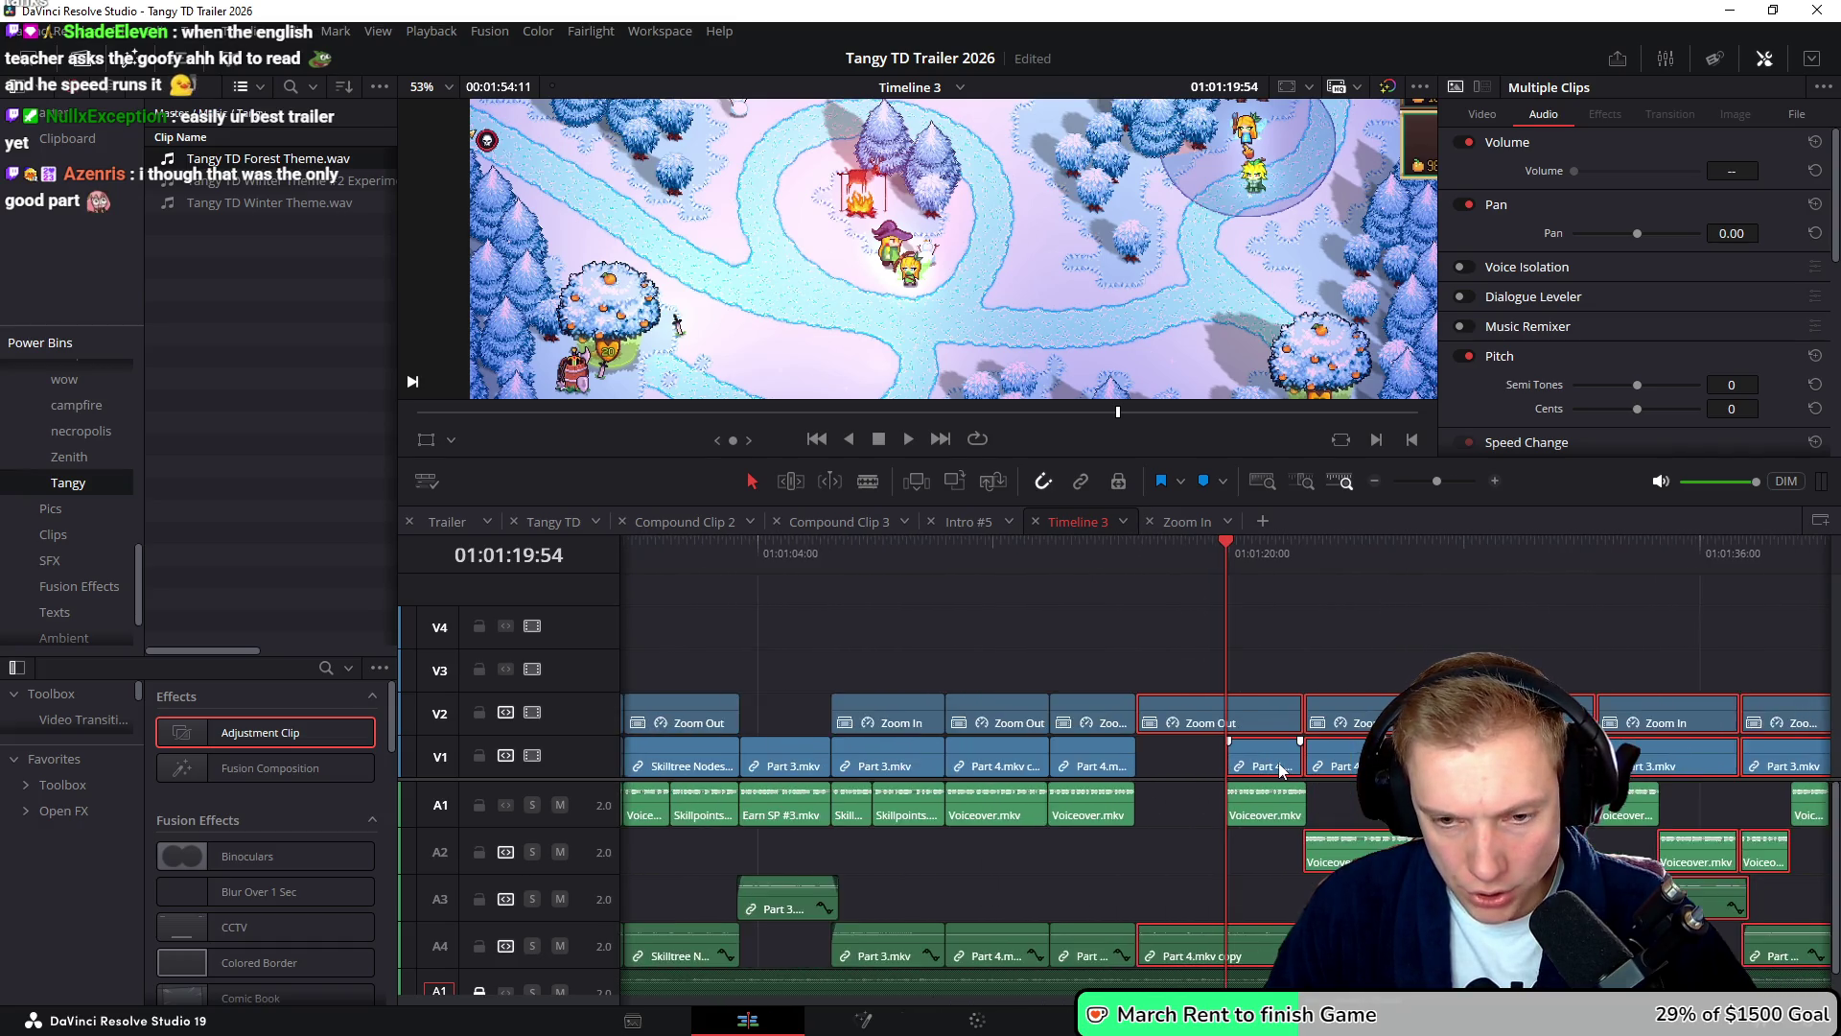
left_click(1204, 827)
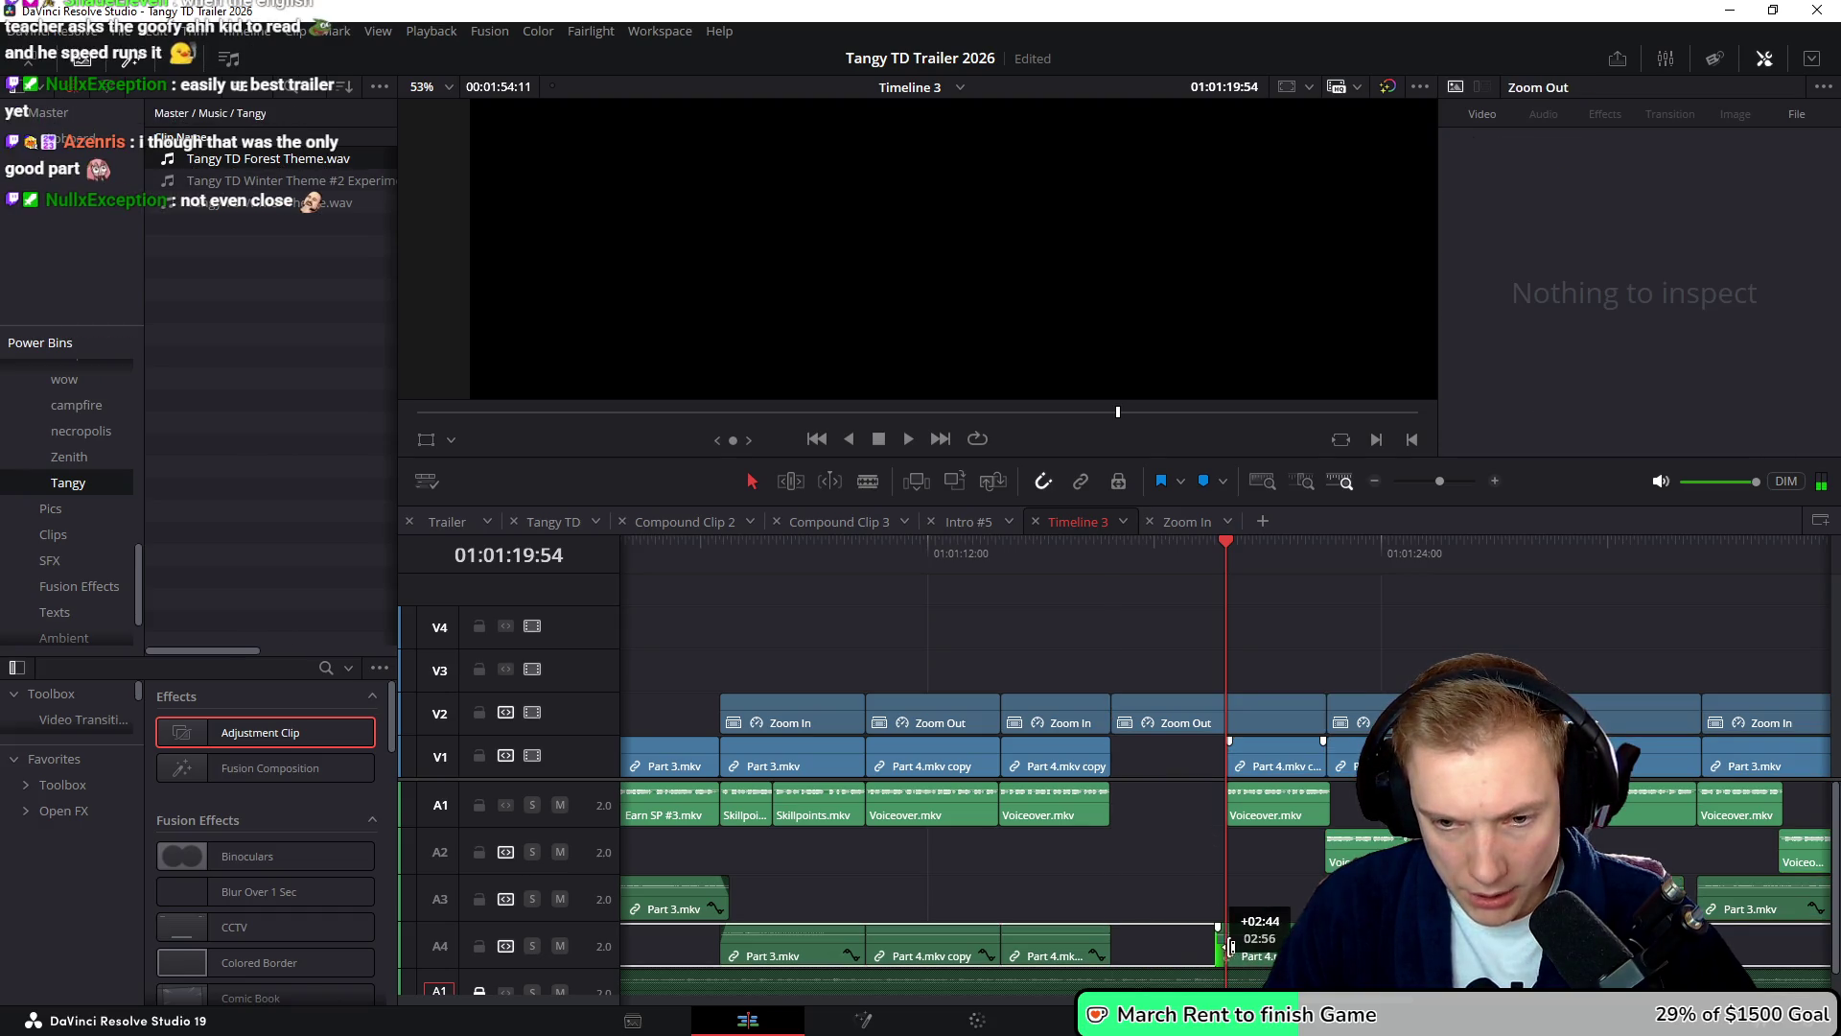
scroll(1189, 791, "up", 5)
left_click(1154, 721)
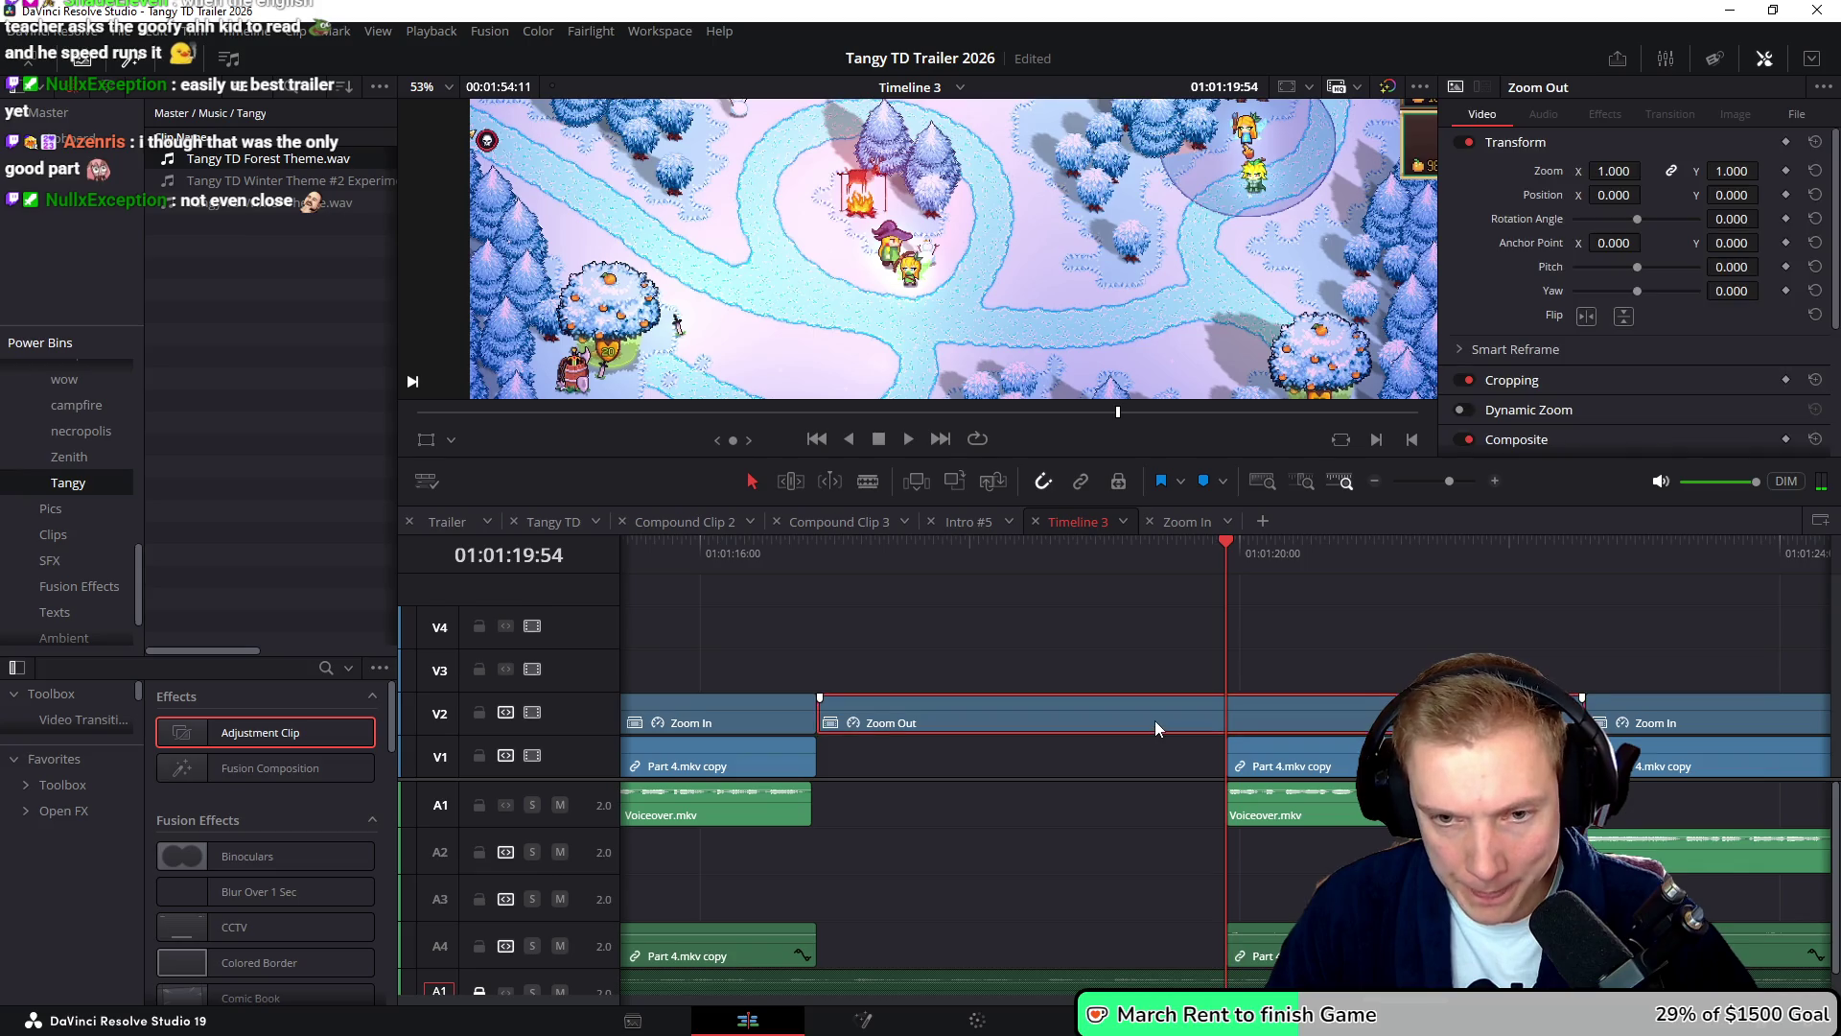
- Retime the Zoom Out clip to -87% speed, move it later, trim its end, and drop it onto V2
key("ctrl+r")
left_click_drag(1578, 685, 1223, 684)
mouse_move(982, 707)
left_mouse_down()
mouse_move(1397, 690)
mouse_move(1339, 689)
mouse_move(1417, 655)
left_mouse_up()
left_click_drag(1625, 658, 1584, 658)
left_click_drag(1378, 674, 1377, 717)
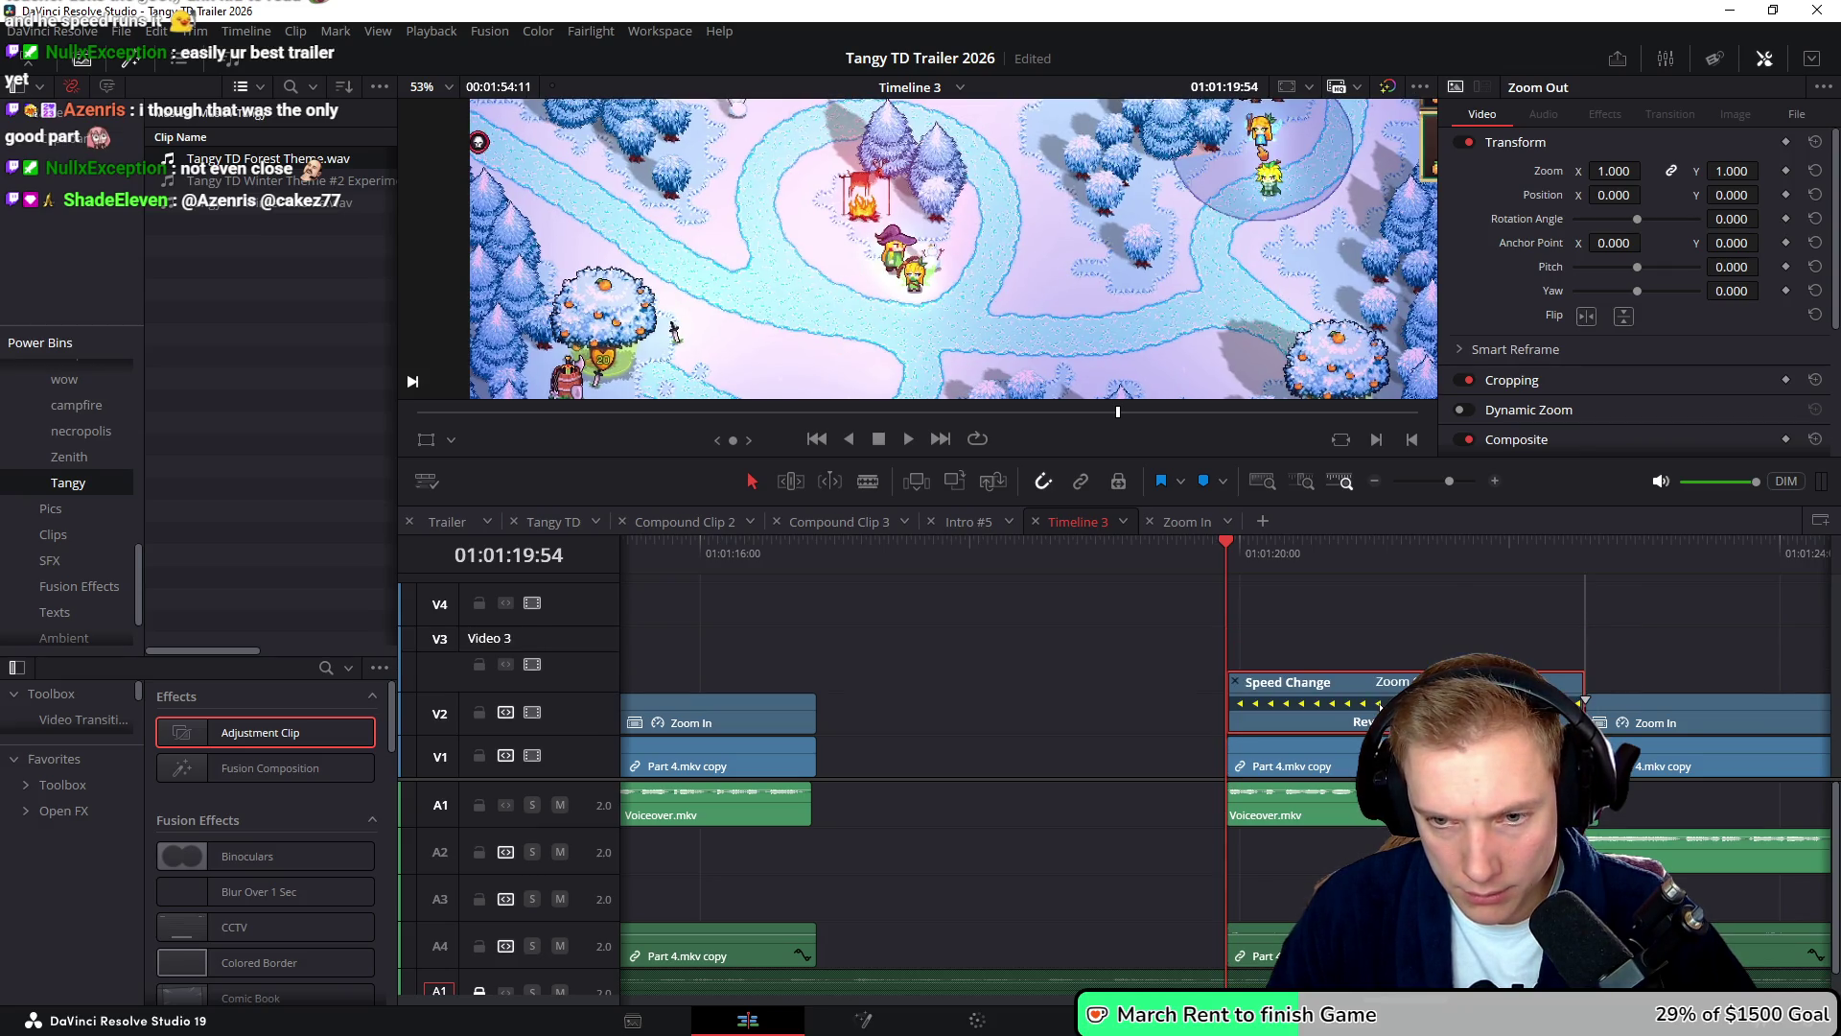
- Snap the Zoom Out clip later, shorten its end, move it to V2, and return to 01:01:19:54
mouse_move(1210, 572)
left_mouse_down()
mouse_move(1625, 631)
mouse_move(1458, 691)
mouse_move(1477, 658)
left_mouse_up()
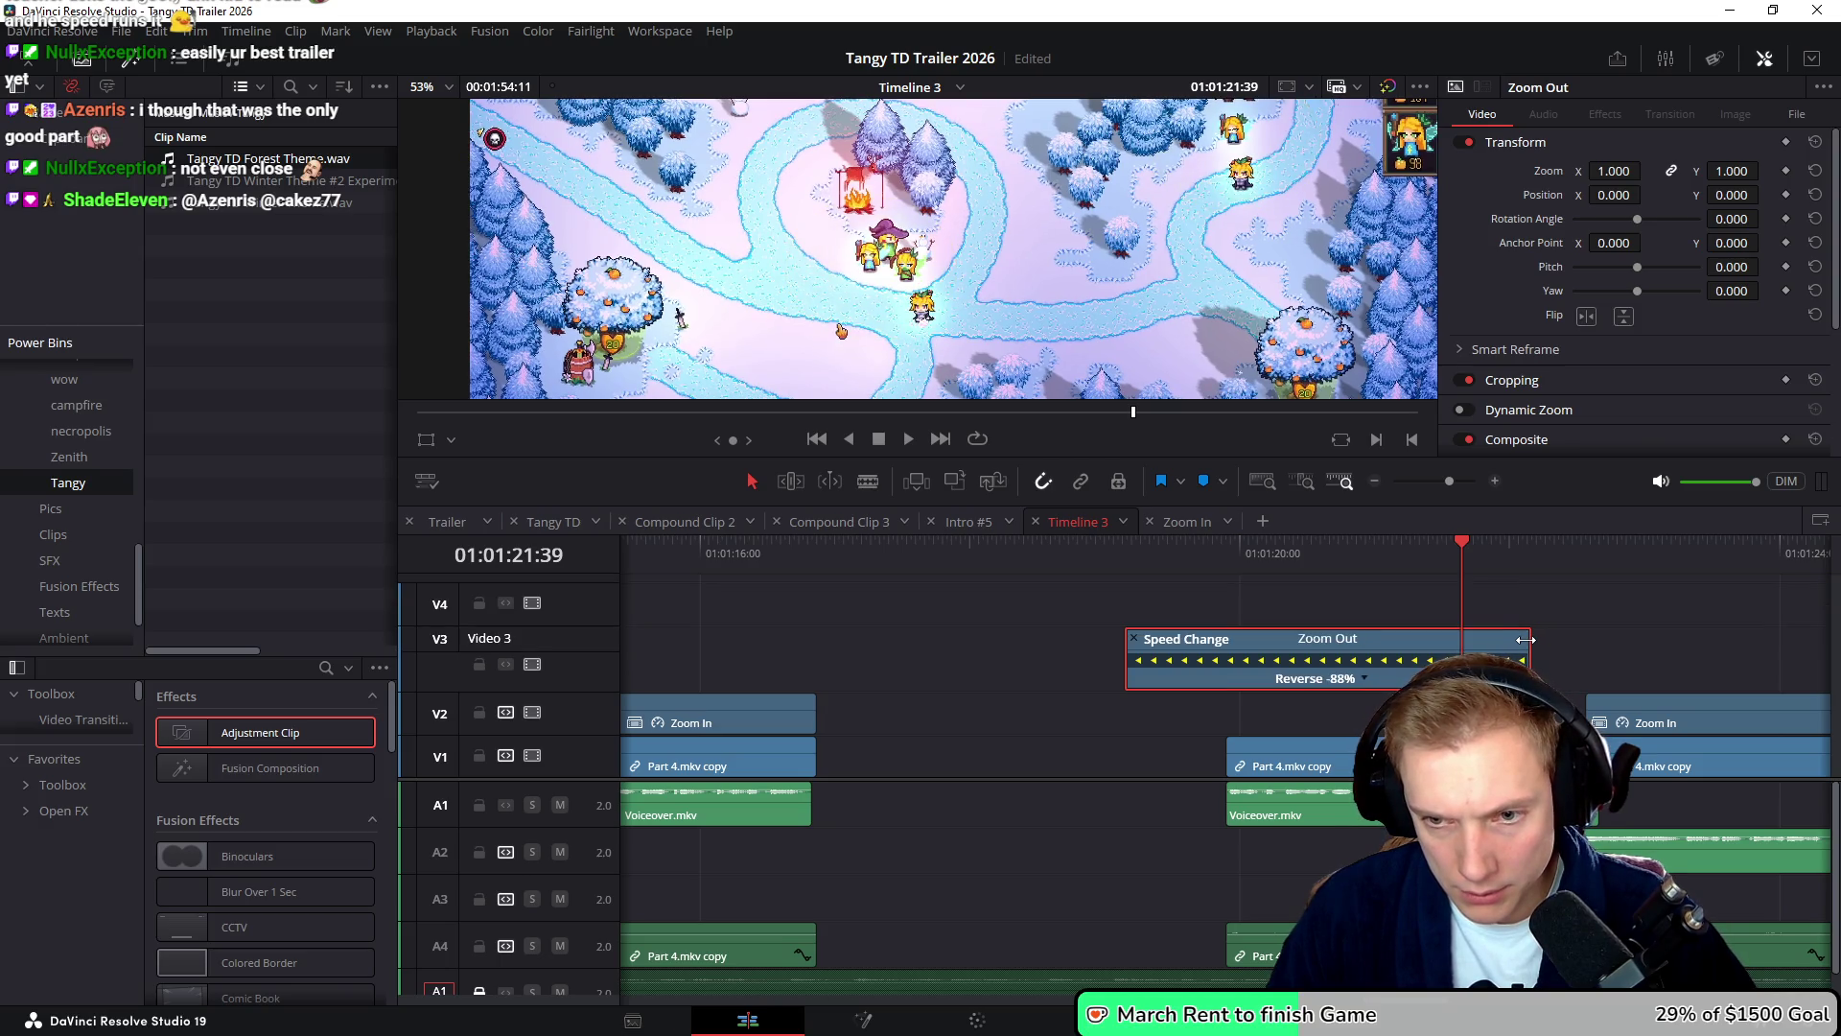
left_click_drag(1289, 641, 1393, 648)
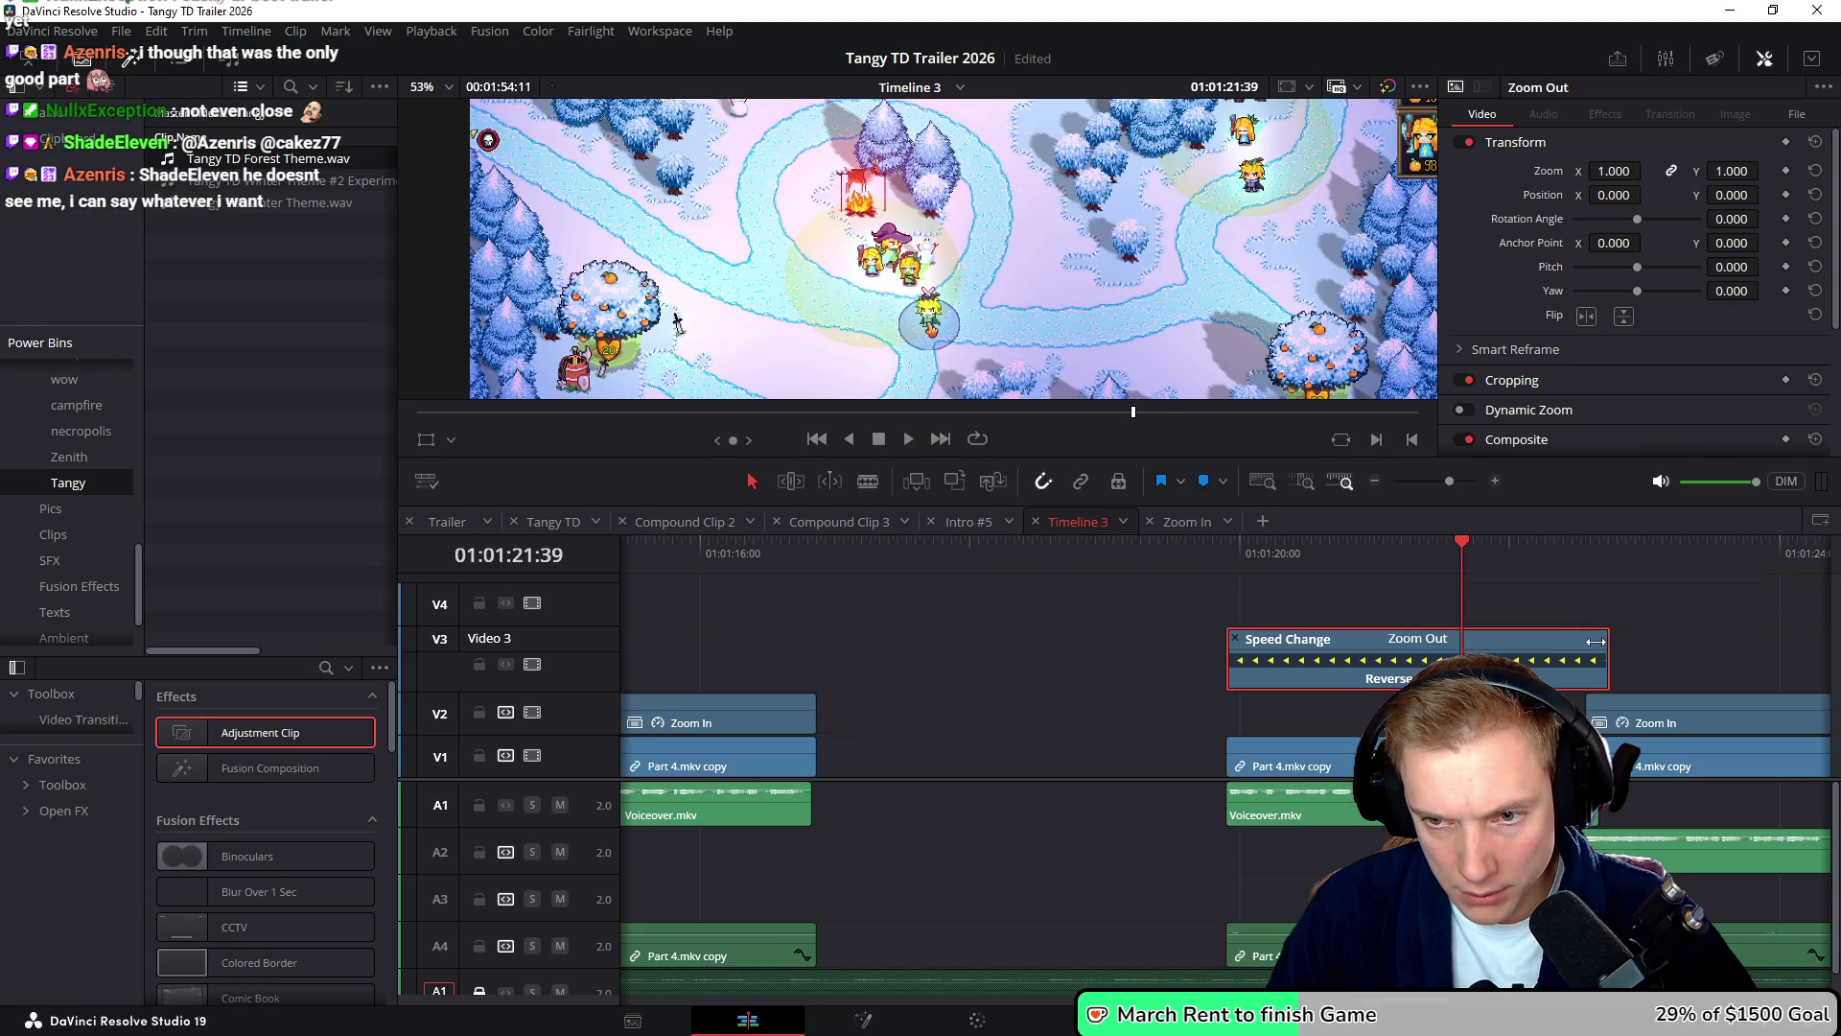
left_click_drag(1604, 642, 1584, 641)
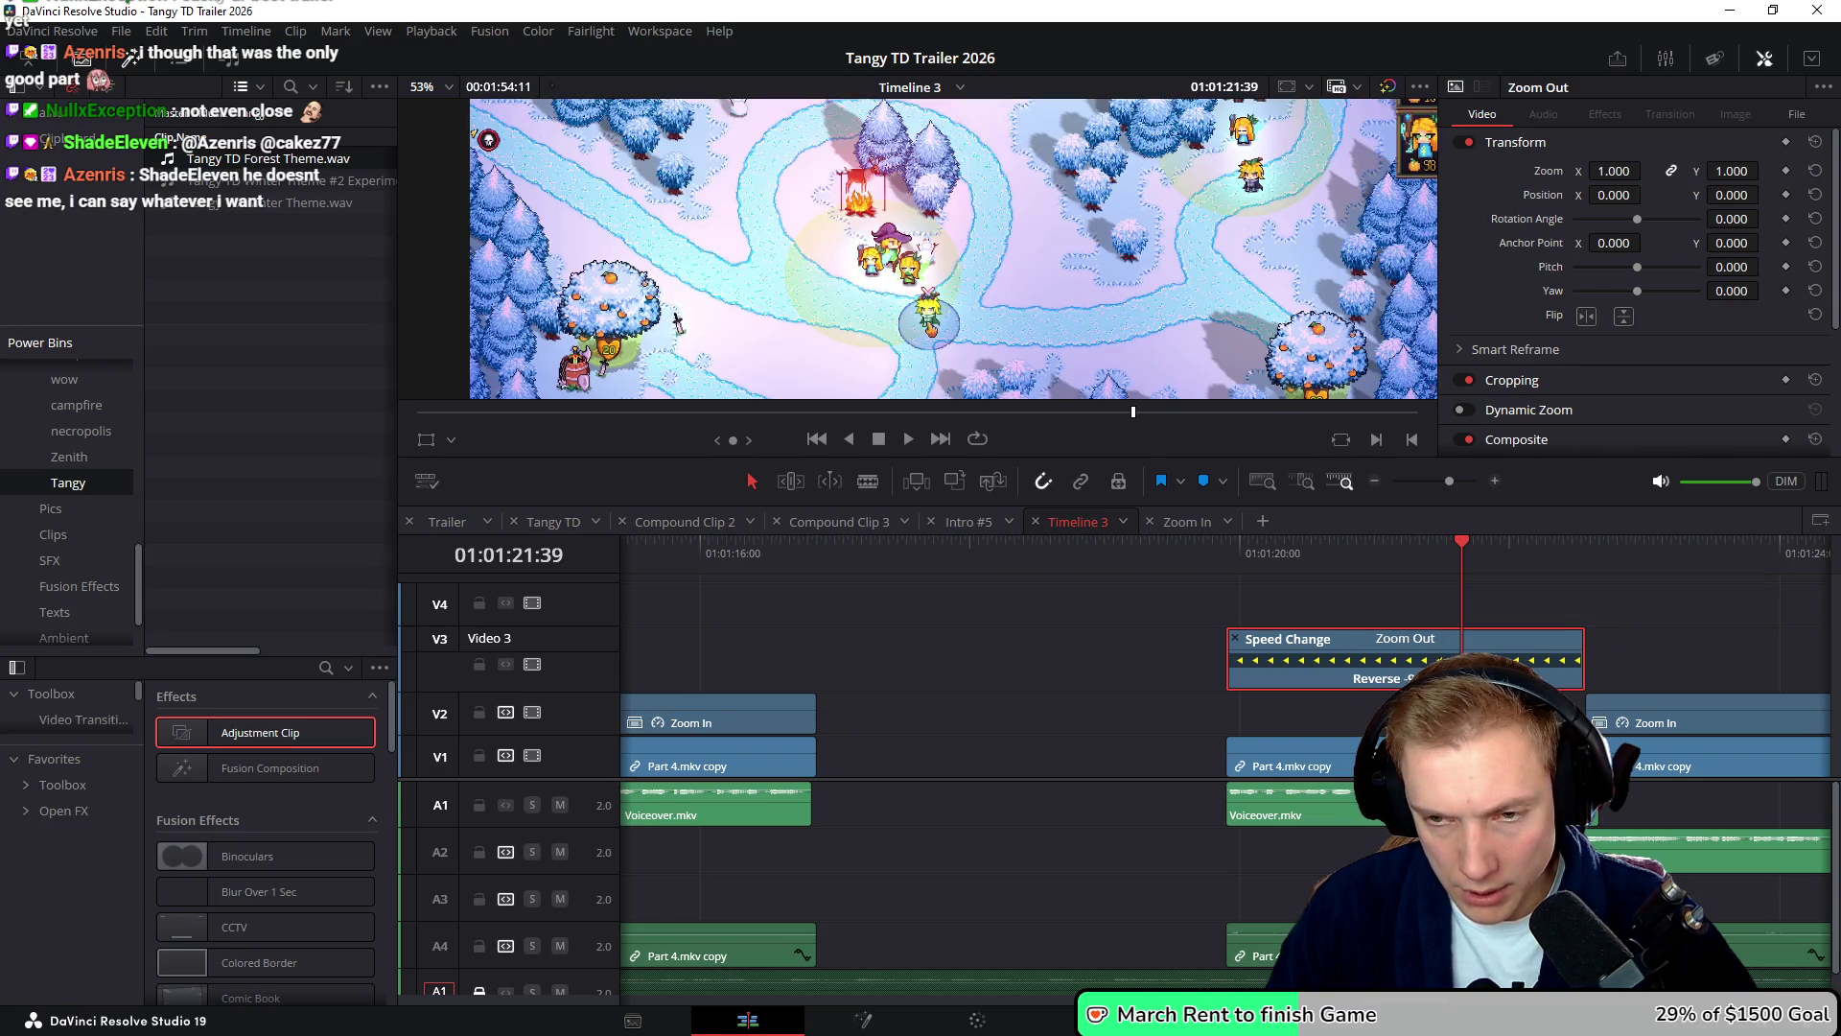
left_click_drag(1405, 651, 1329, 669)
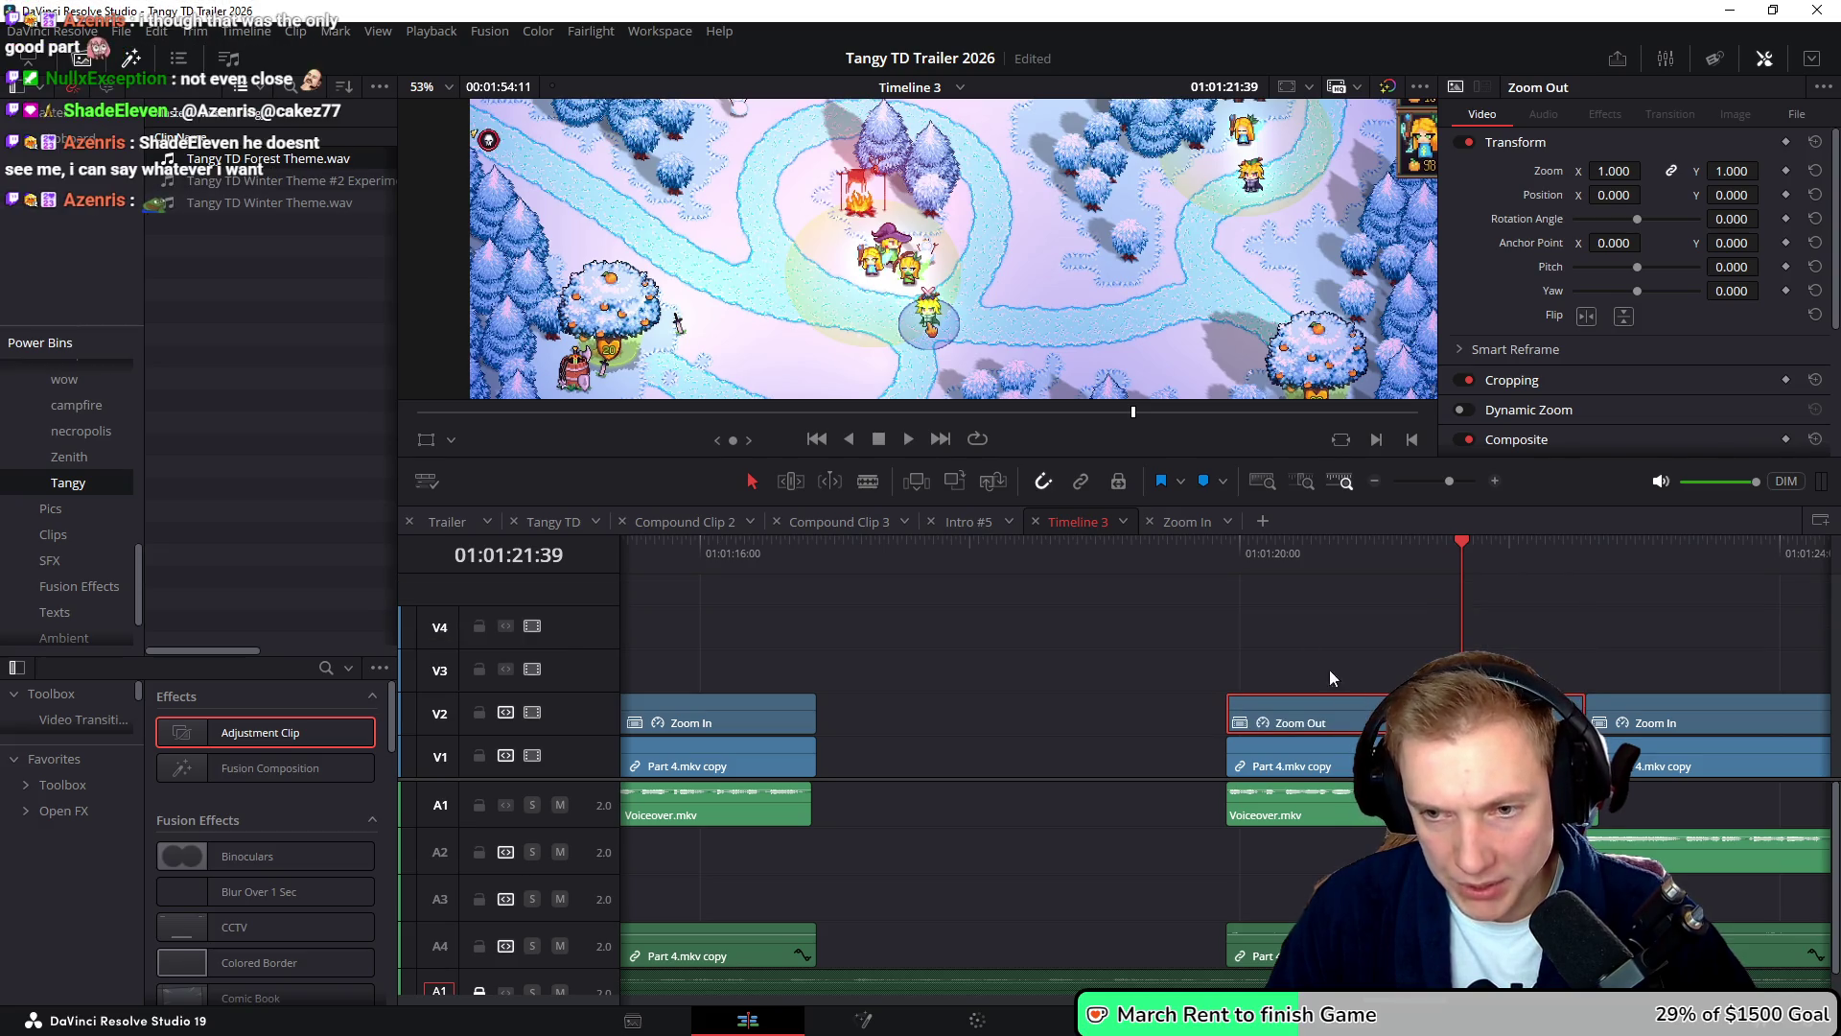
left_click(1226, 543)
scroll(1224, 584, "down", 5)
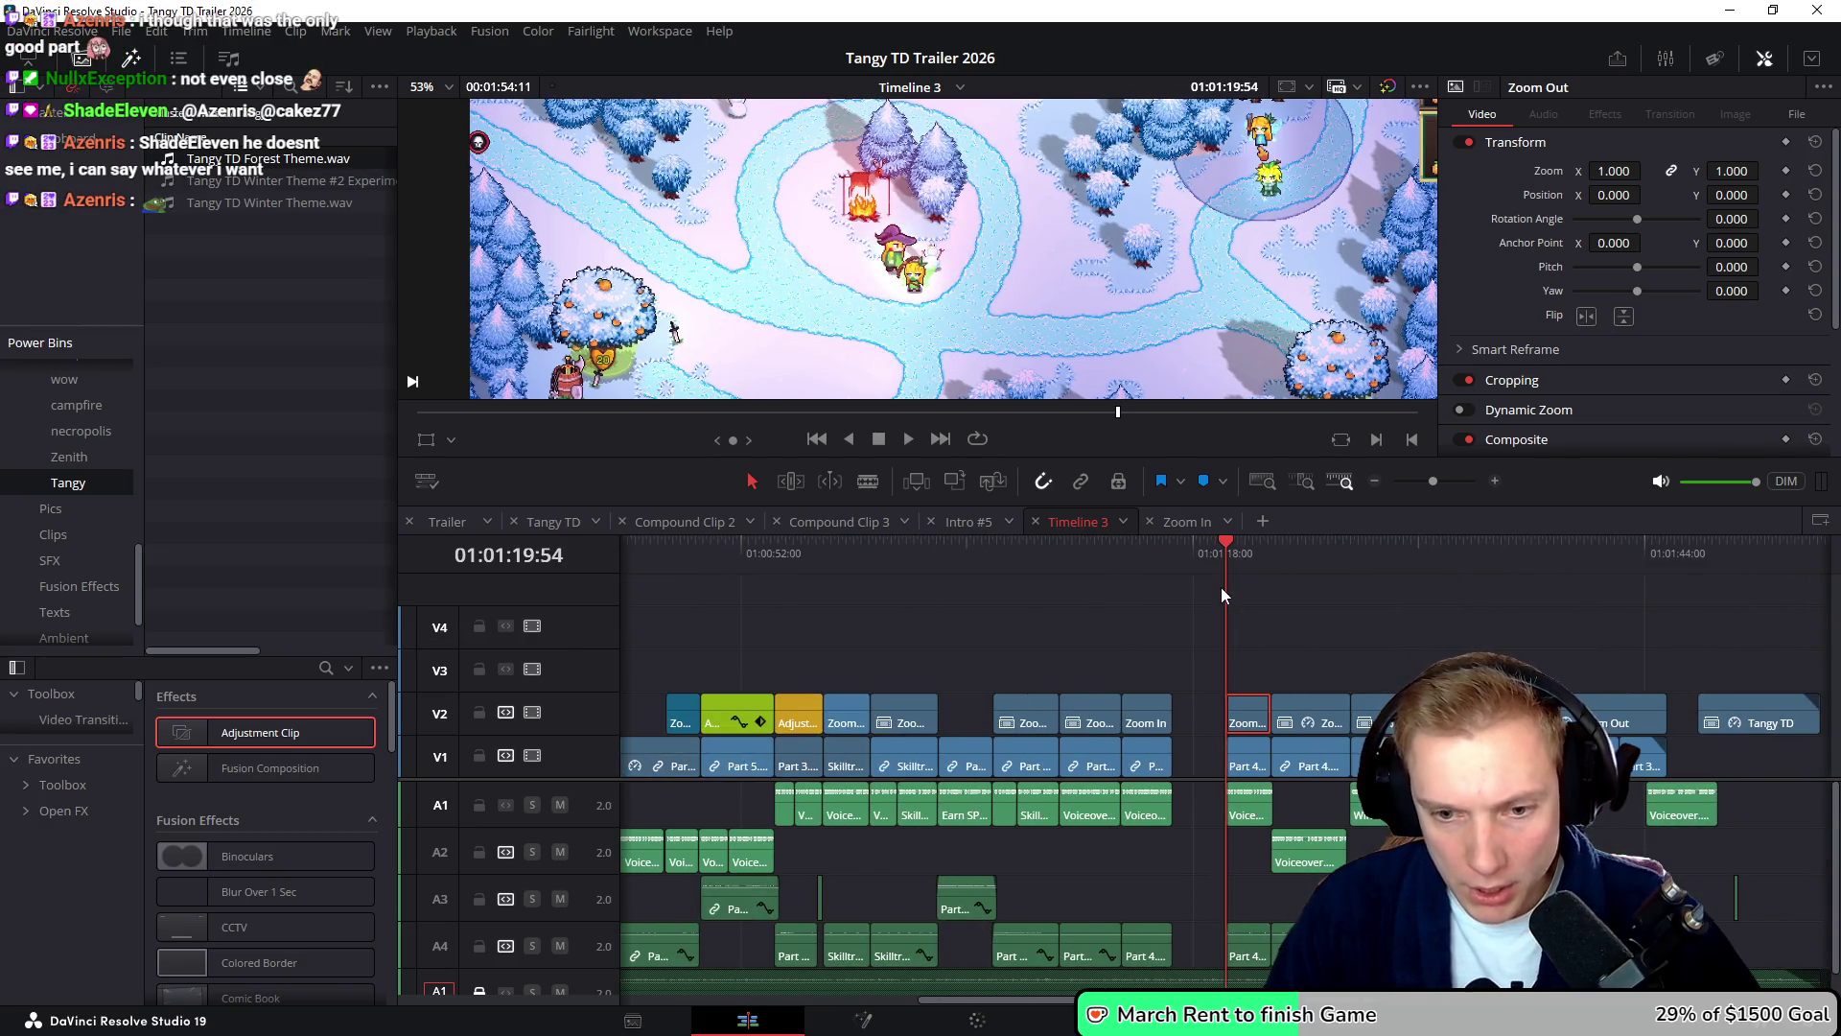
left_click_drag(1224, 601, 1309, 696)
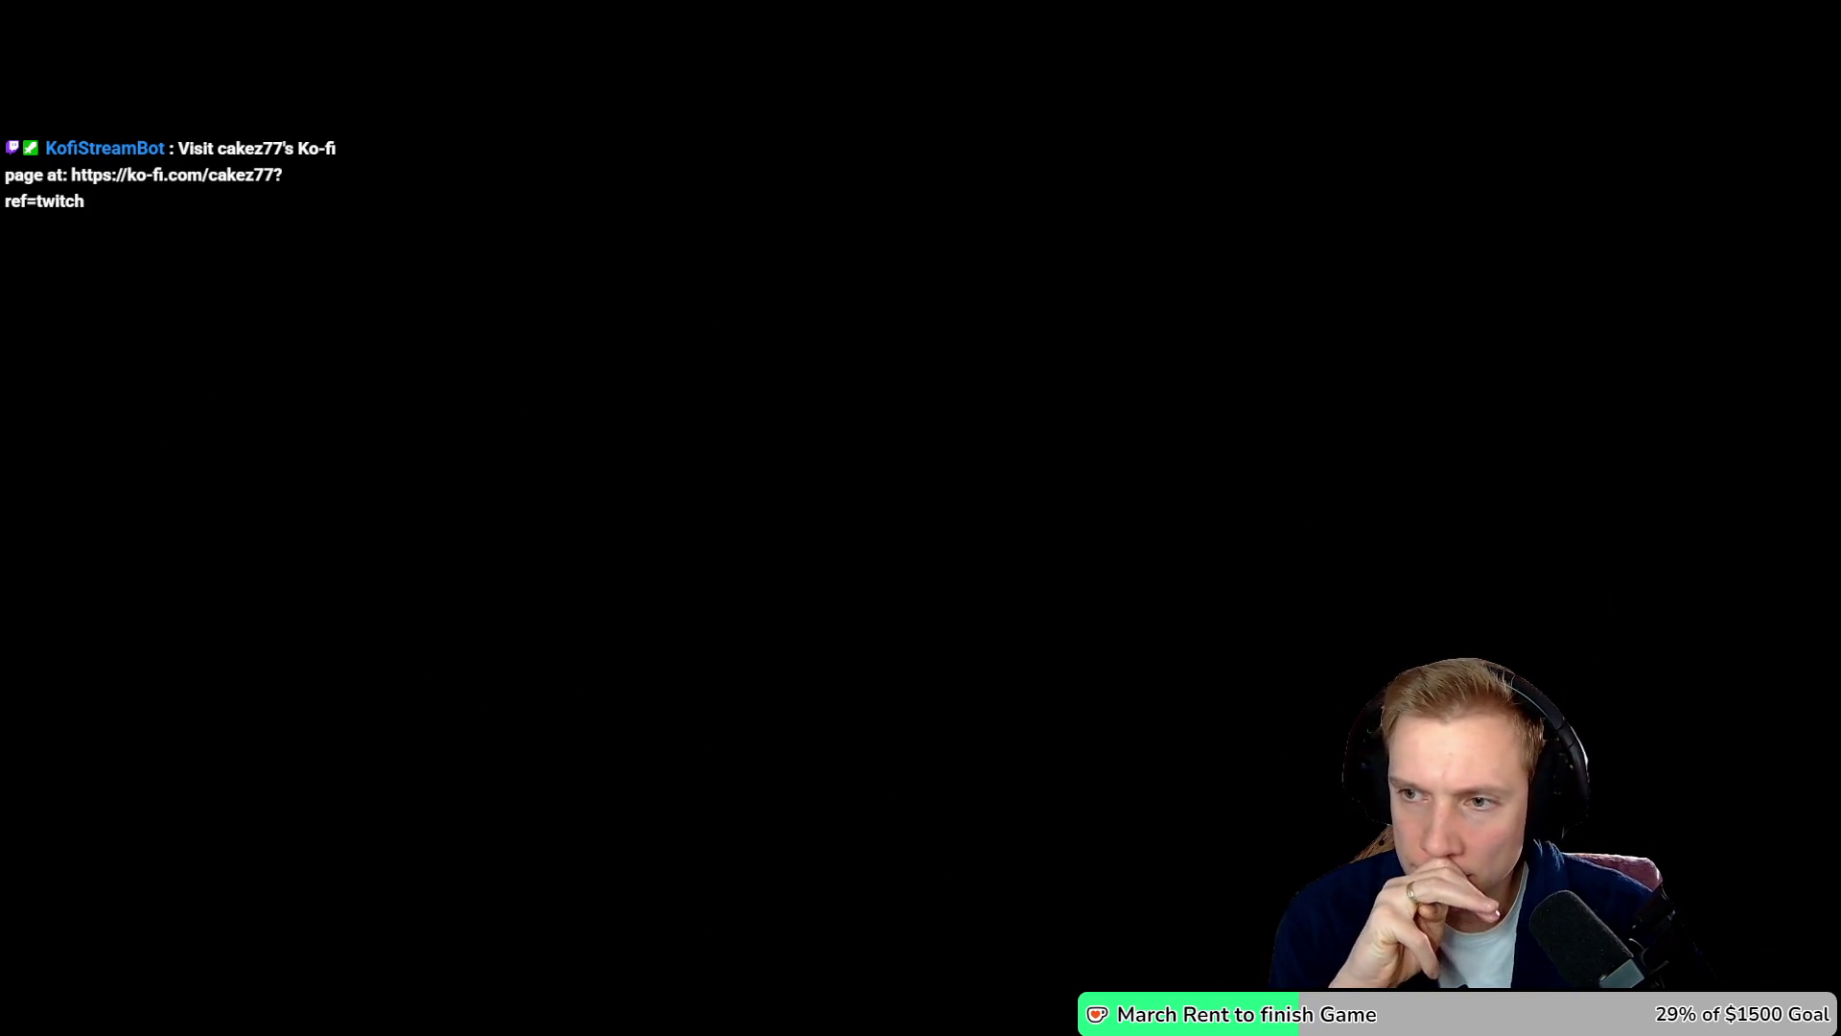
- Exit the full-screen Cinema Viewer once the trailer reaches its black ending
key("Escape")
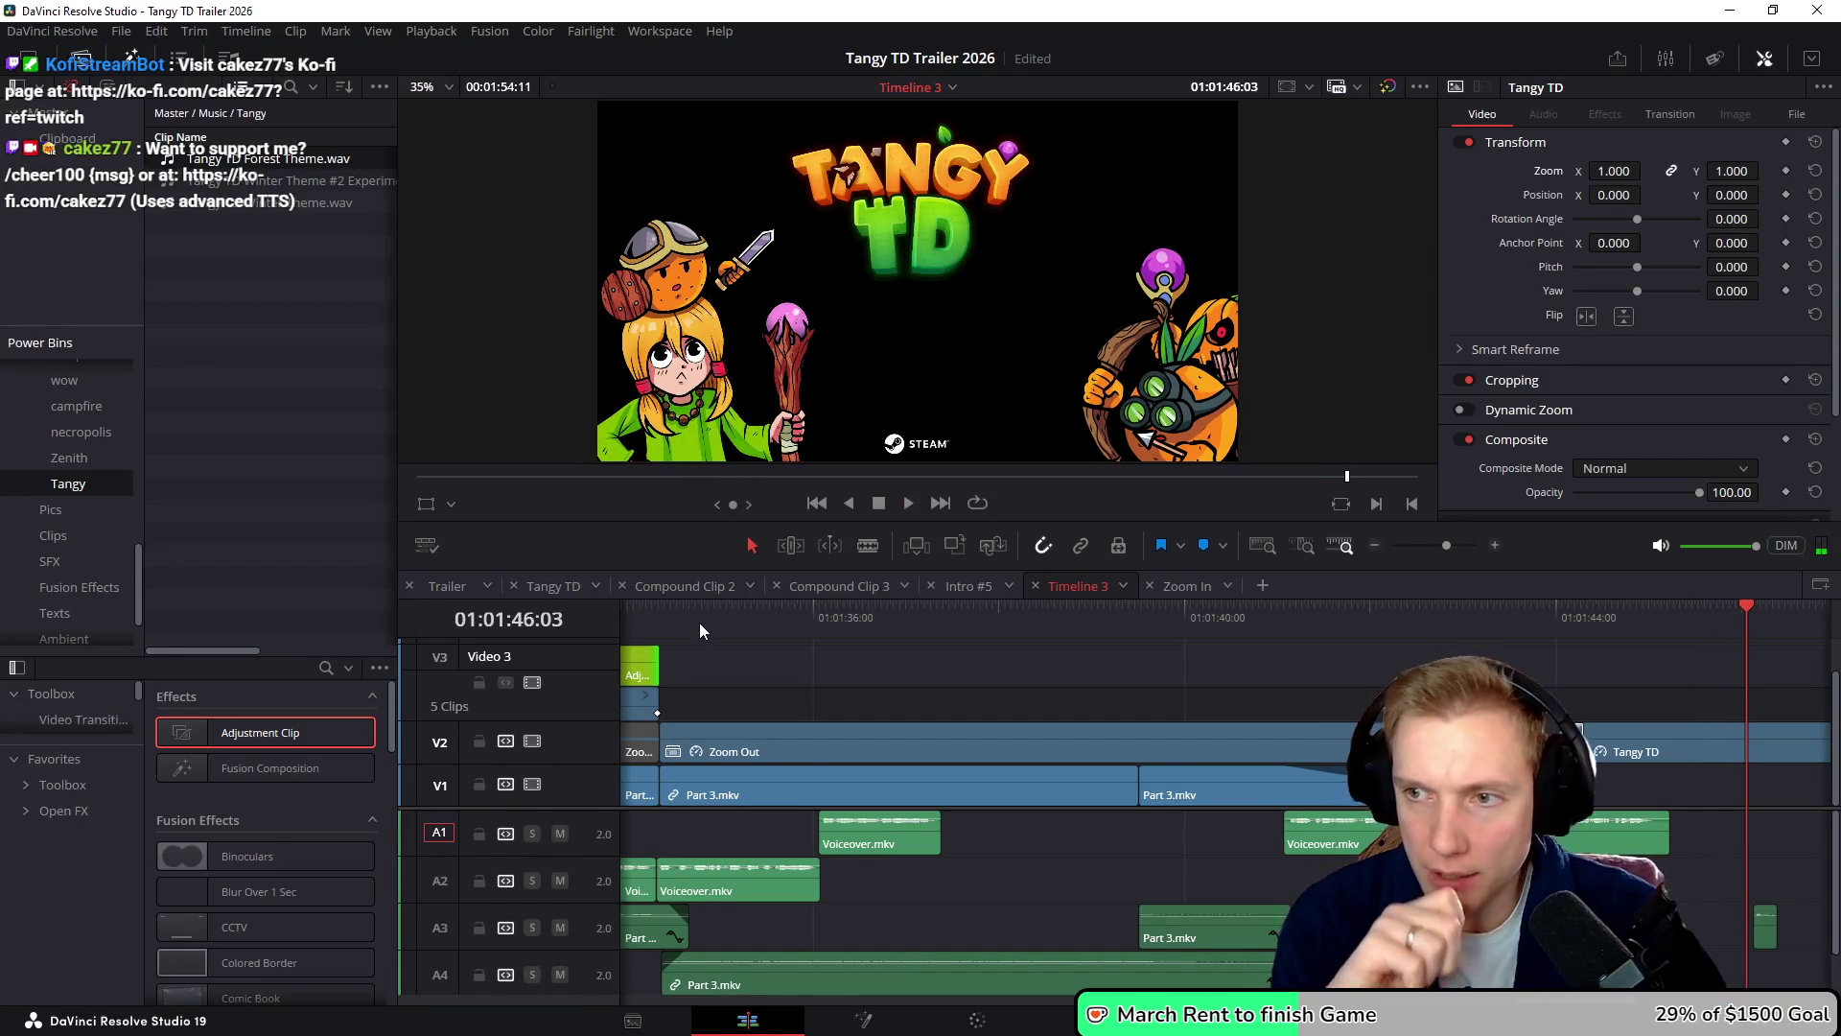
- Replay the ending from about 01:01:35 in the full-screen viewer, then exit it
left_click(765, 625)
key("space")
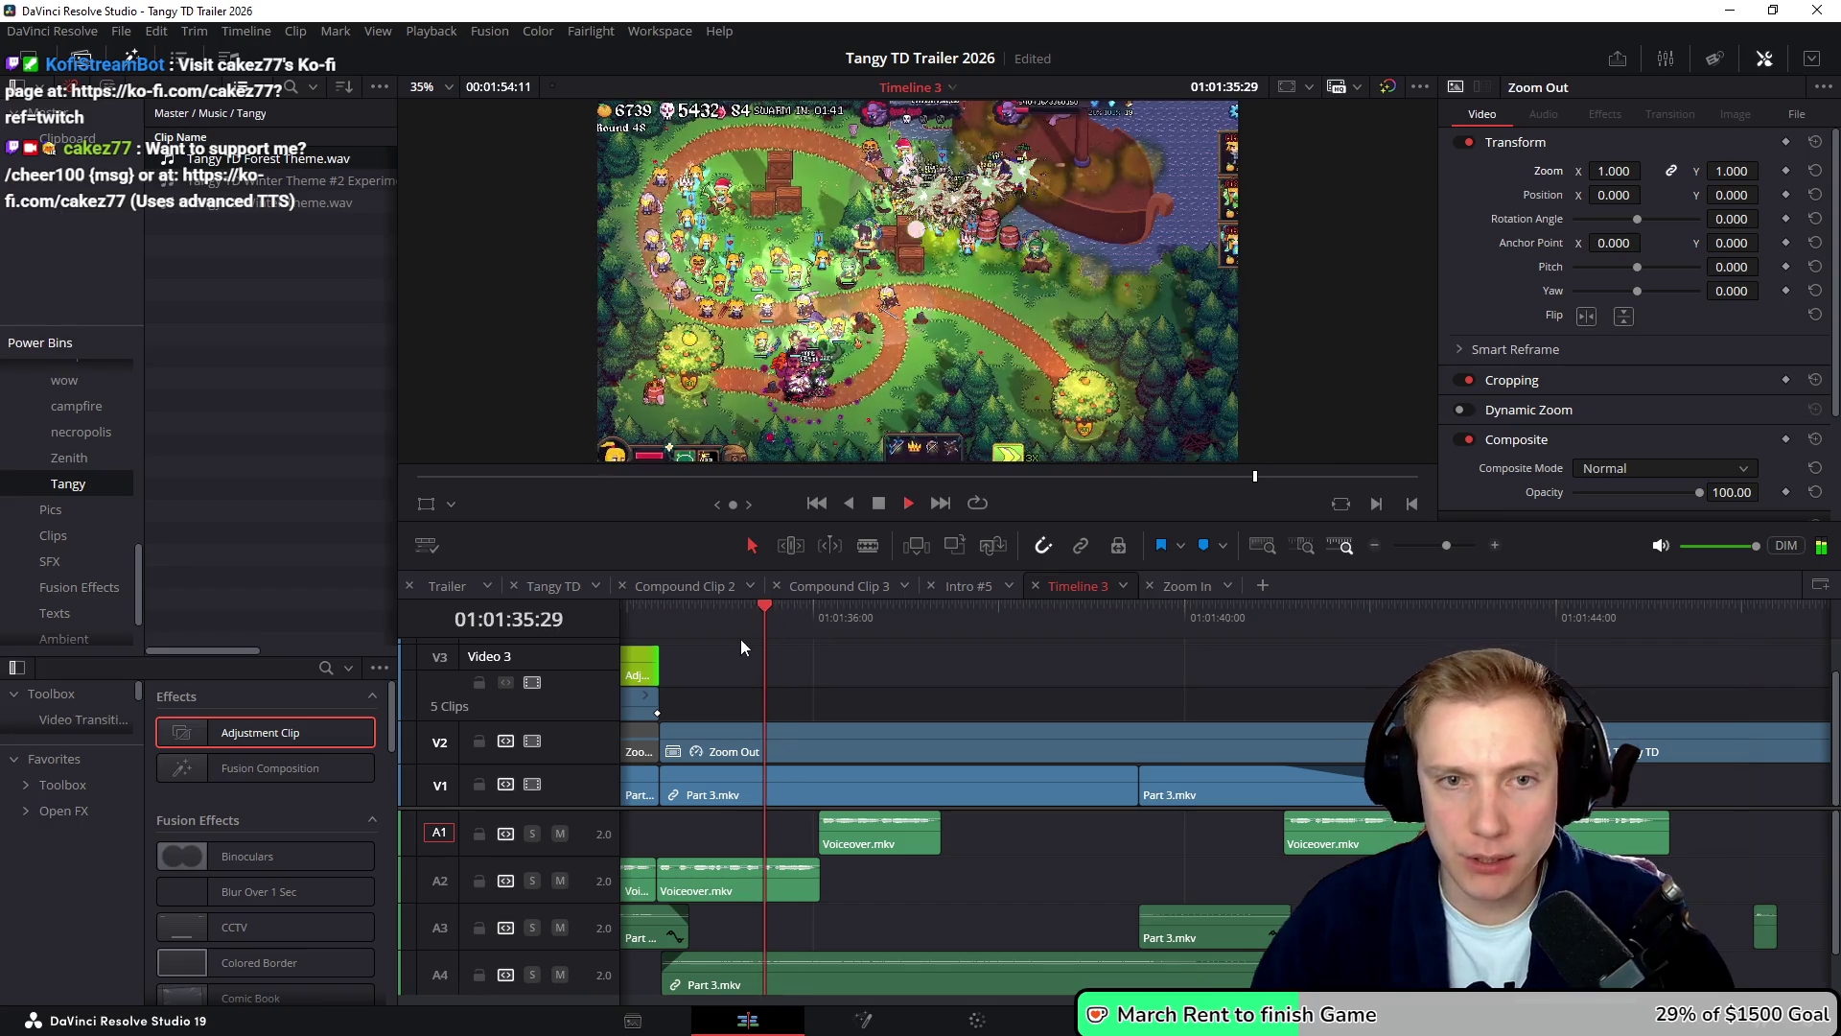
key("ctrl+f")
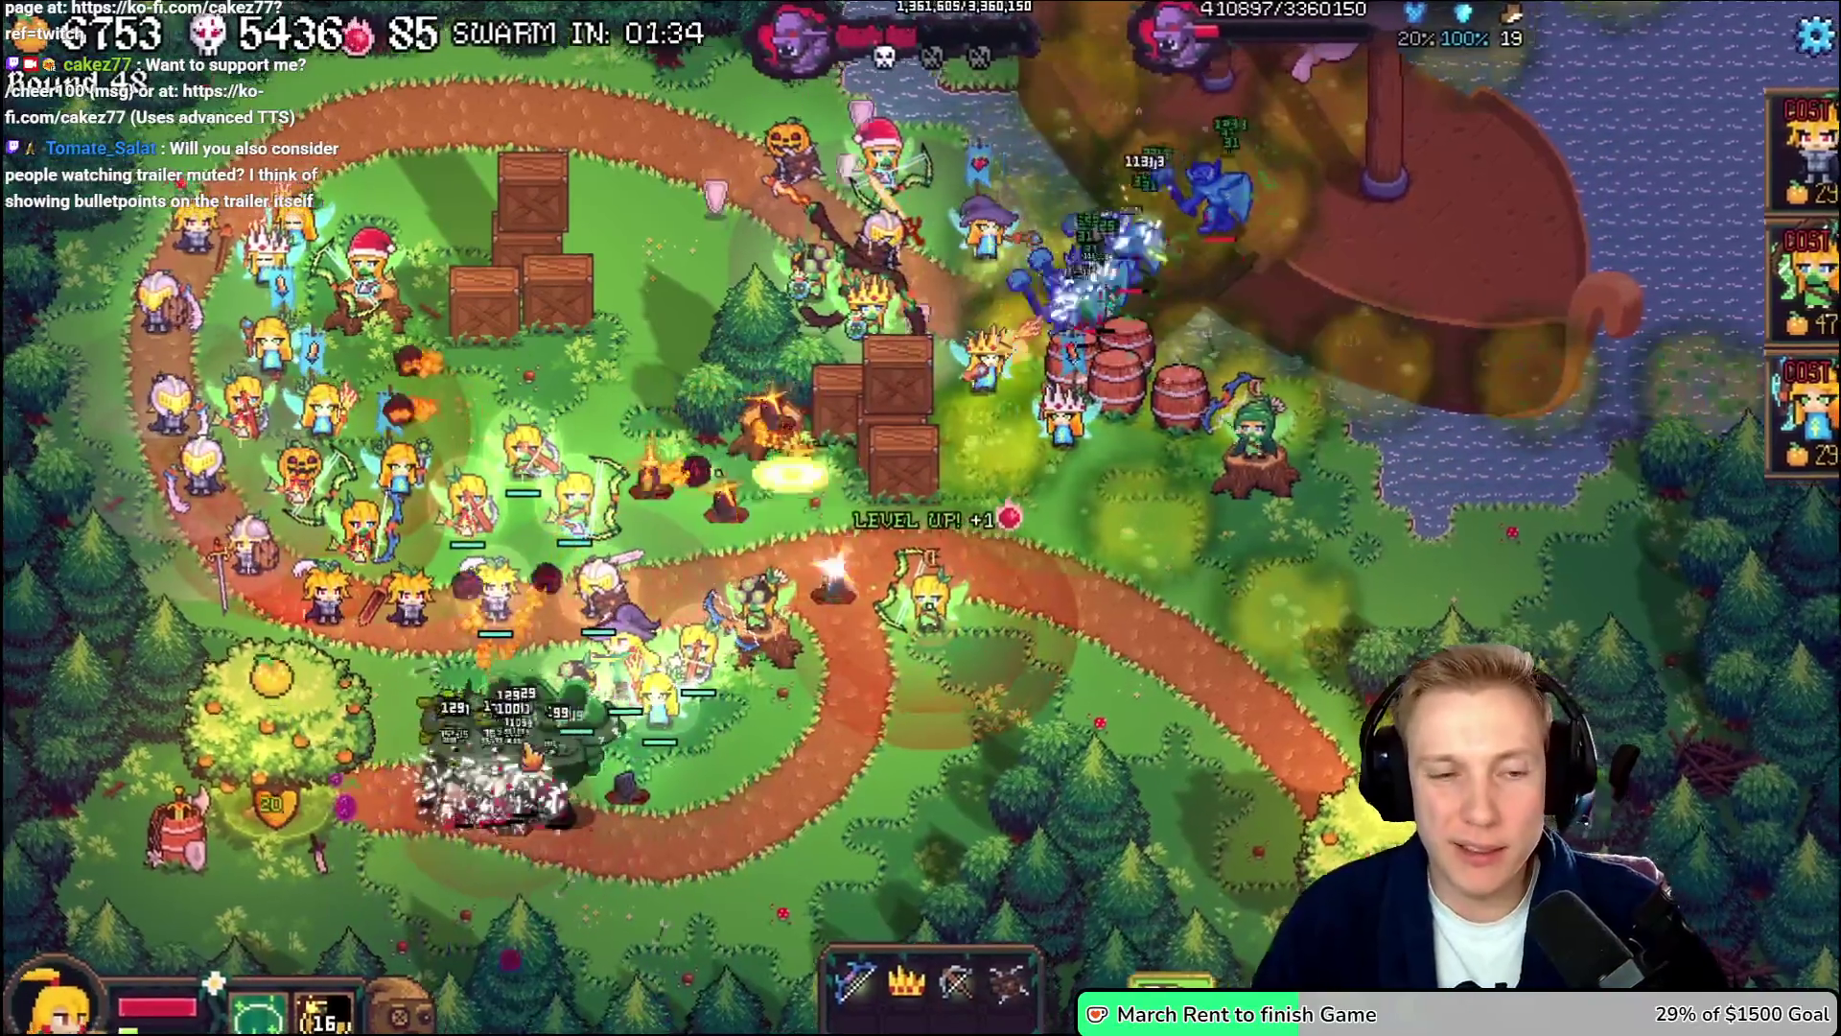
key("Escape")
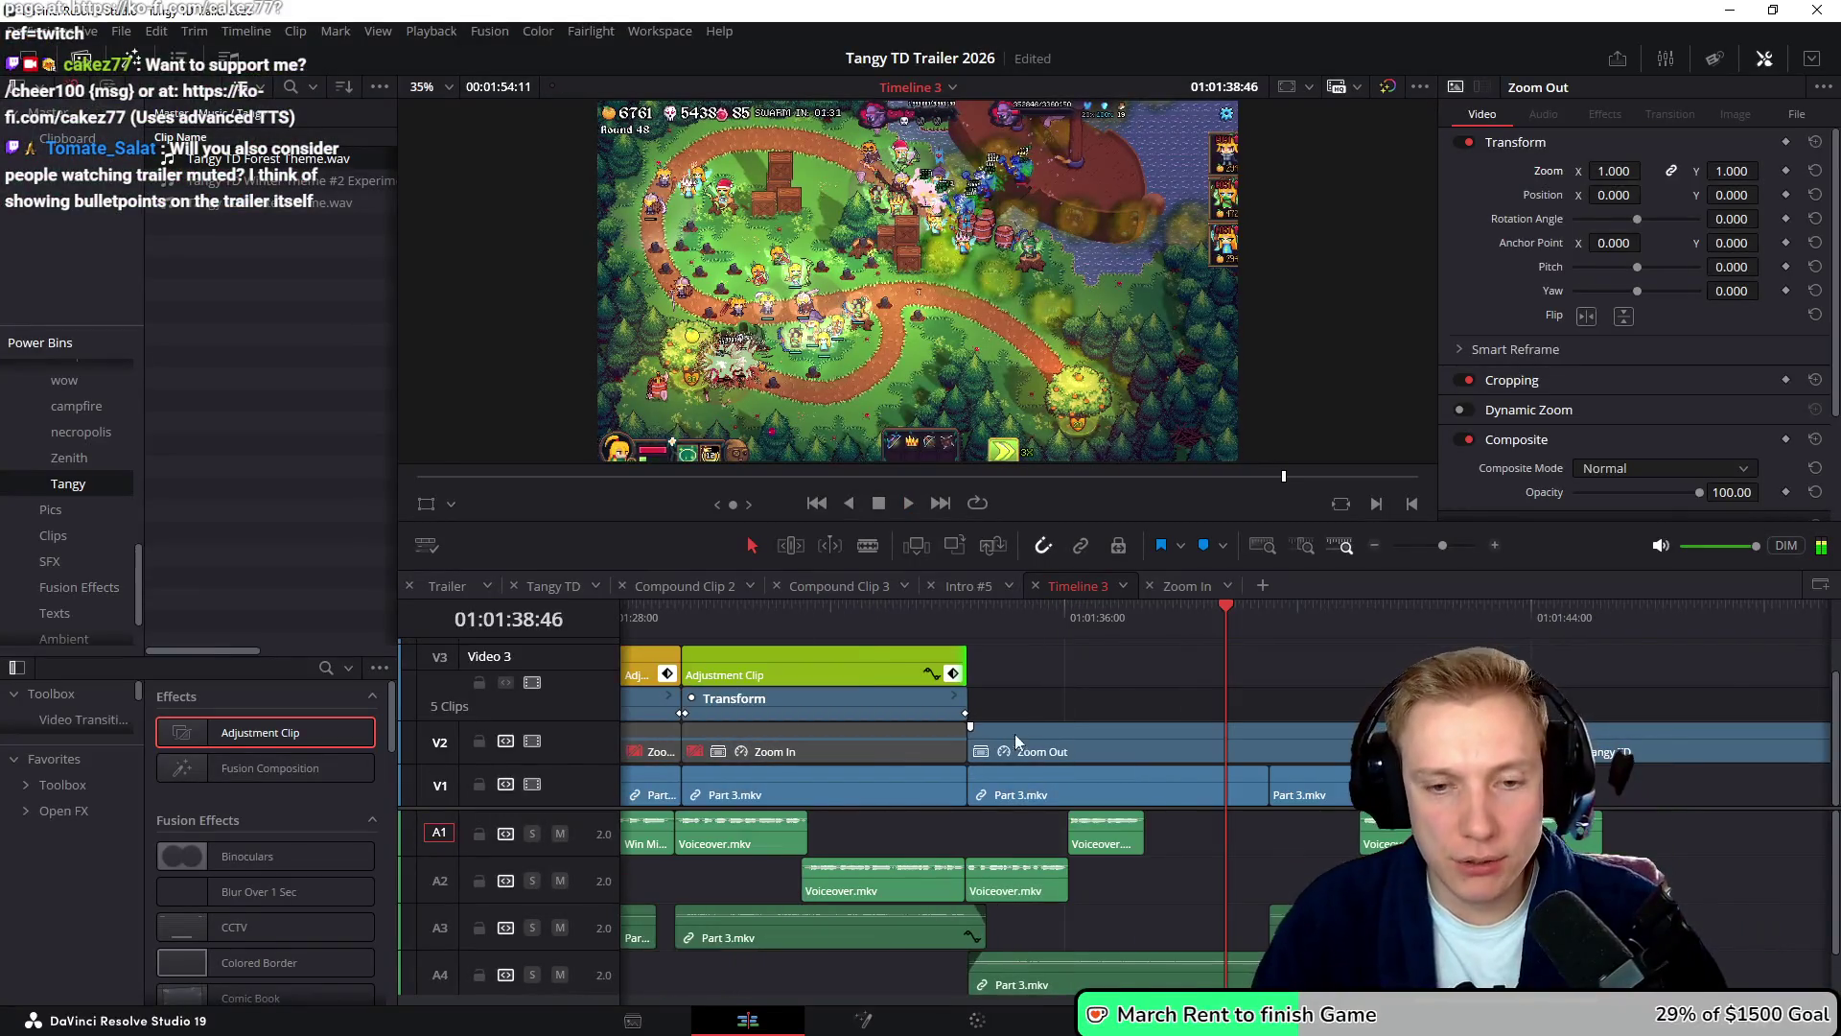
- Rewind to 01:01:34:40, save the project, and play until the Tangy TD card
left_click_drag(1095, 617, 1138, 629)
key("ctrl+s")
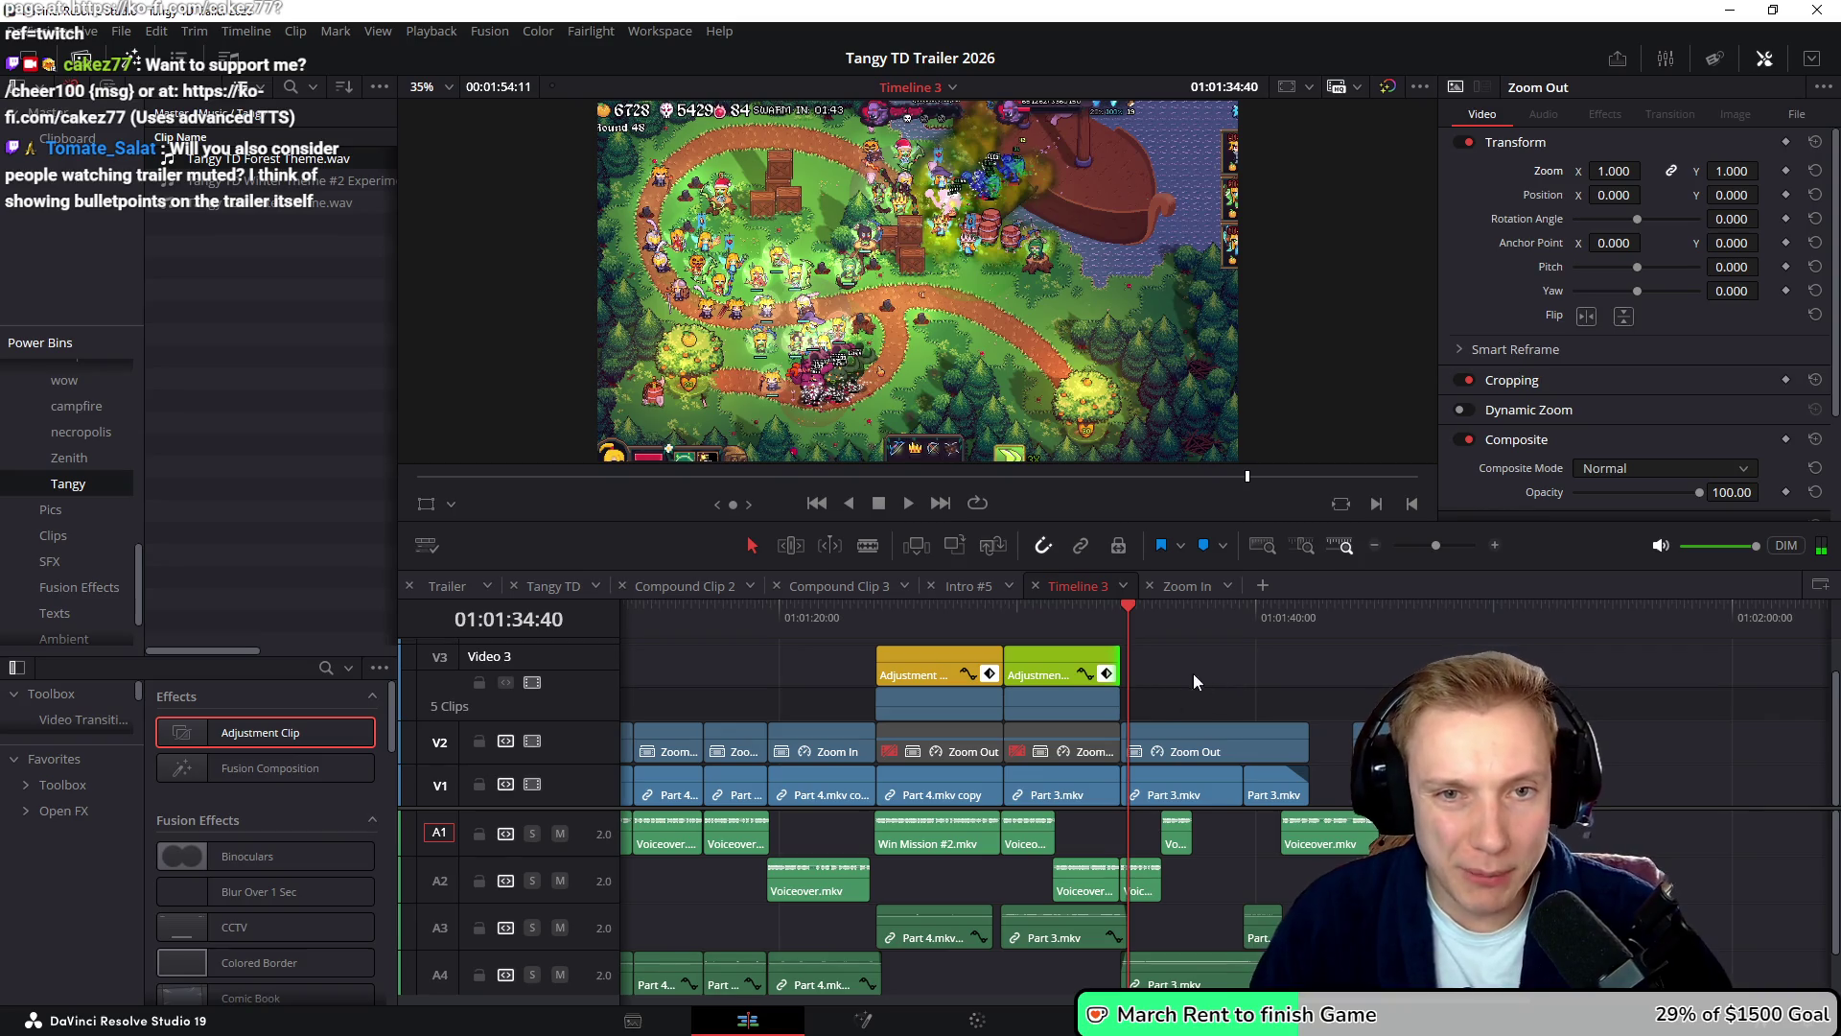
scroll(1099, 652, "right", 2)
key("space")
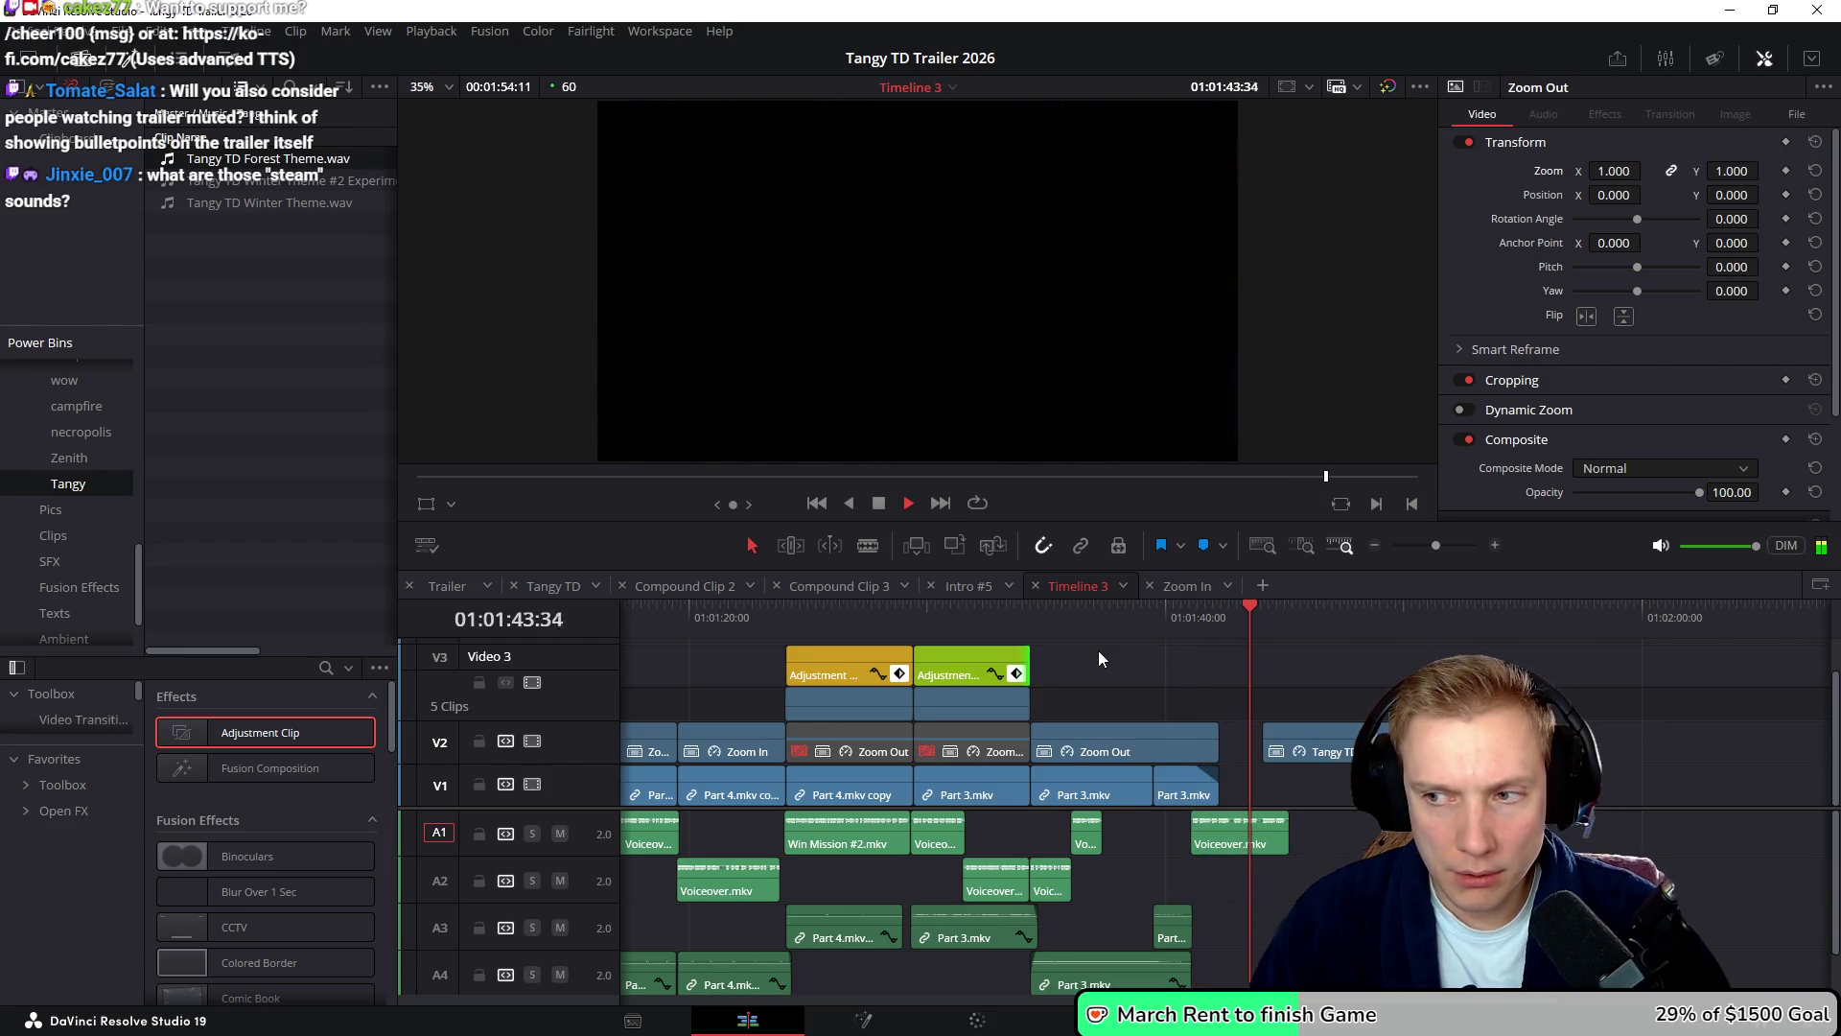
key("space")
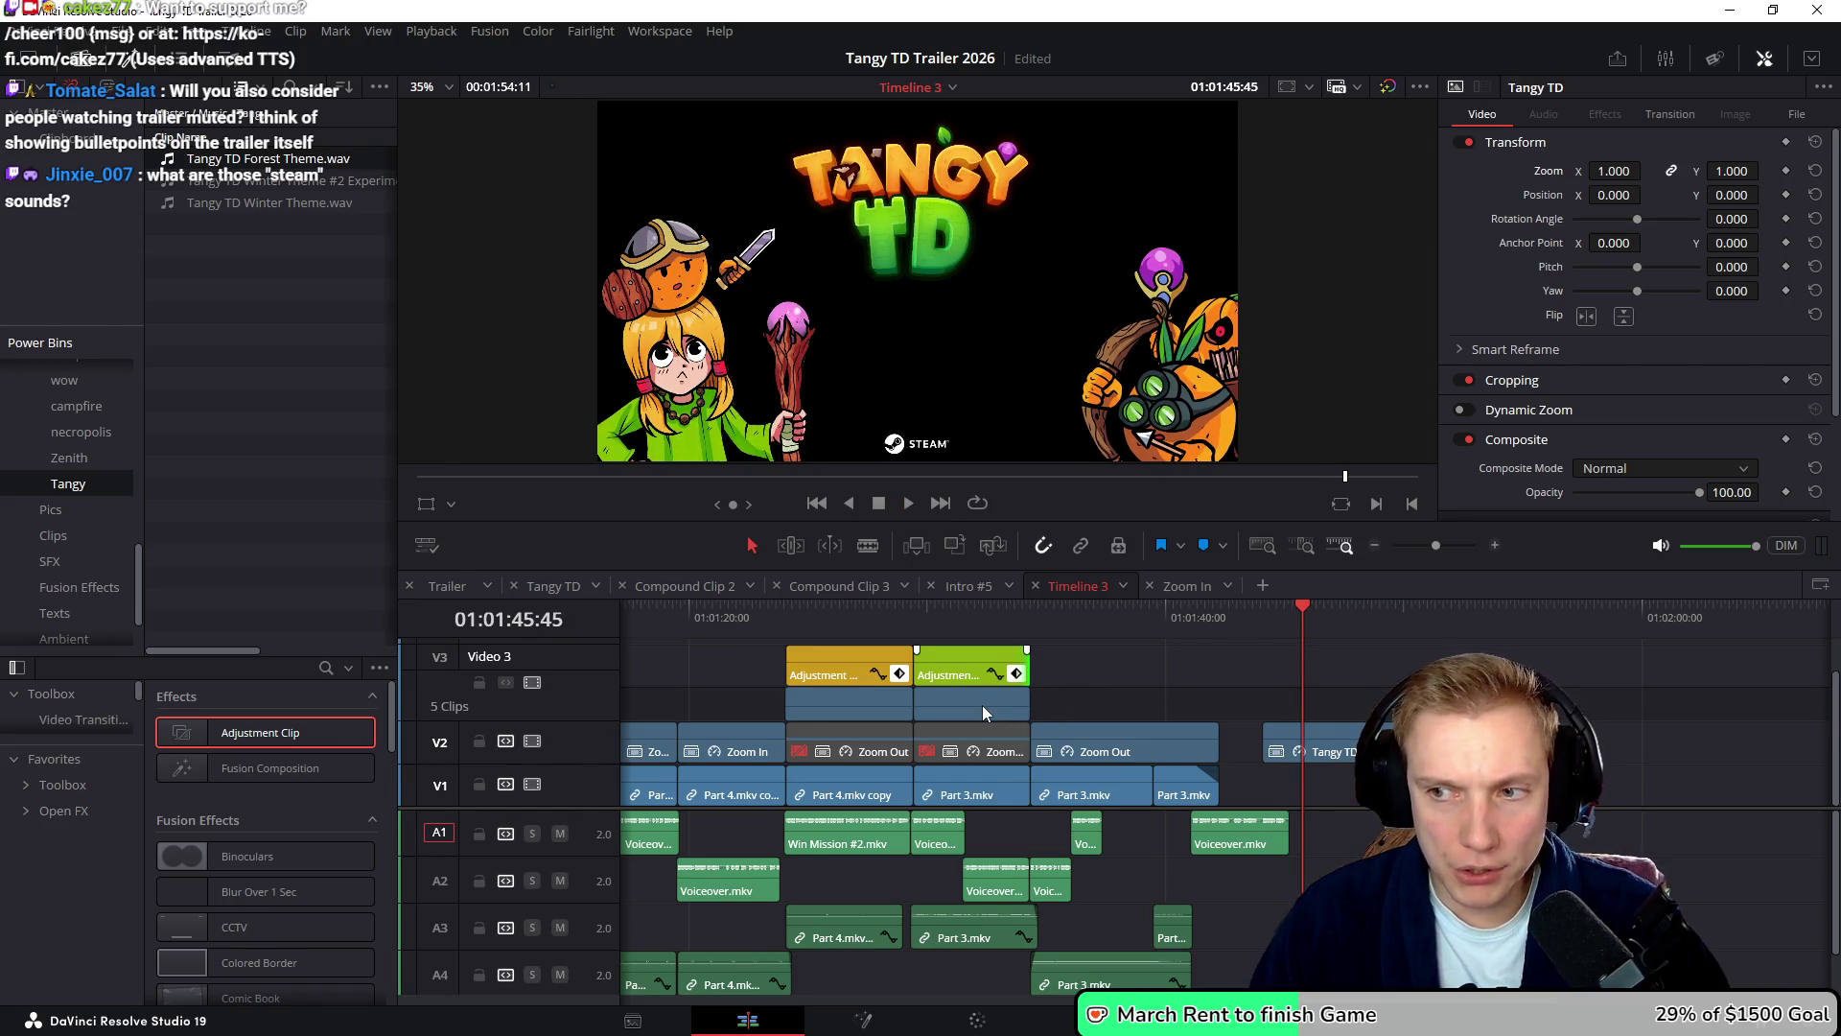
- Scrub toward the end card and play until the March 9th splat at 01:01:50:08
scroll(1091, 694, "left", 5)
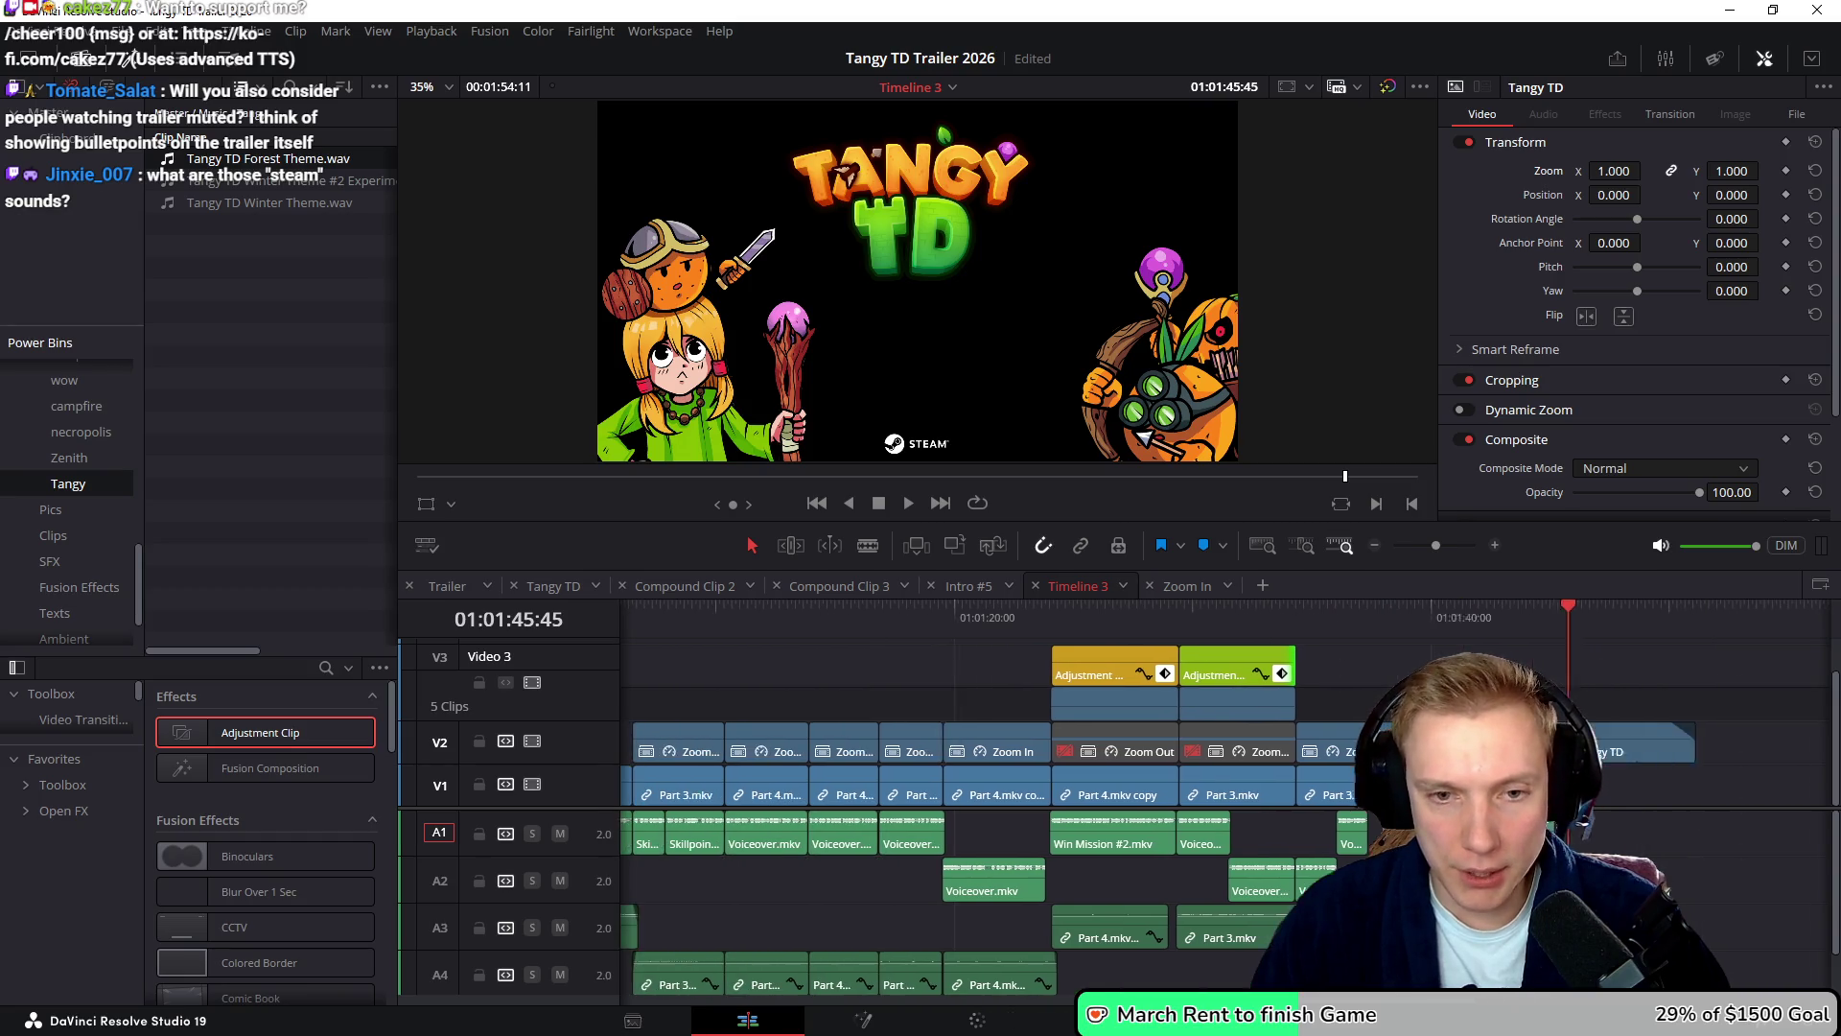
mouse_move(1154, 619)
left_mouse_down()
mouse_move(888, 665)
mouse_move(1083, 631)
mouse_move(967, 630)
mouse_move(1032, 646)
mouse_move(1065, 620)
mouse_move(991, 631)
mouse_move(1097, 620)
mouse_move(1081, 635)
mouse_move(1112, 633)
mouse_move(1037, 647)
mouse_move(1118, 643)
mouse_move(1061, 650)
left_mouse_up()
scroll(1033, 666, "left", 2)
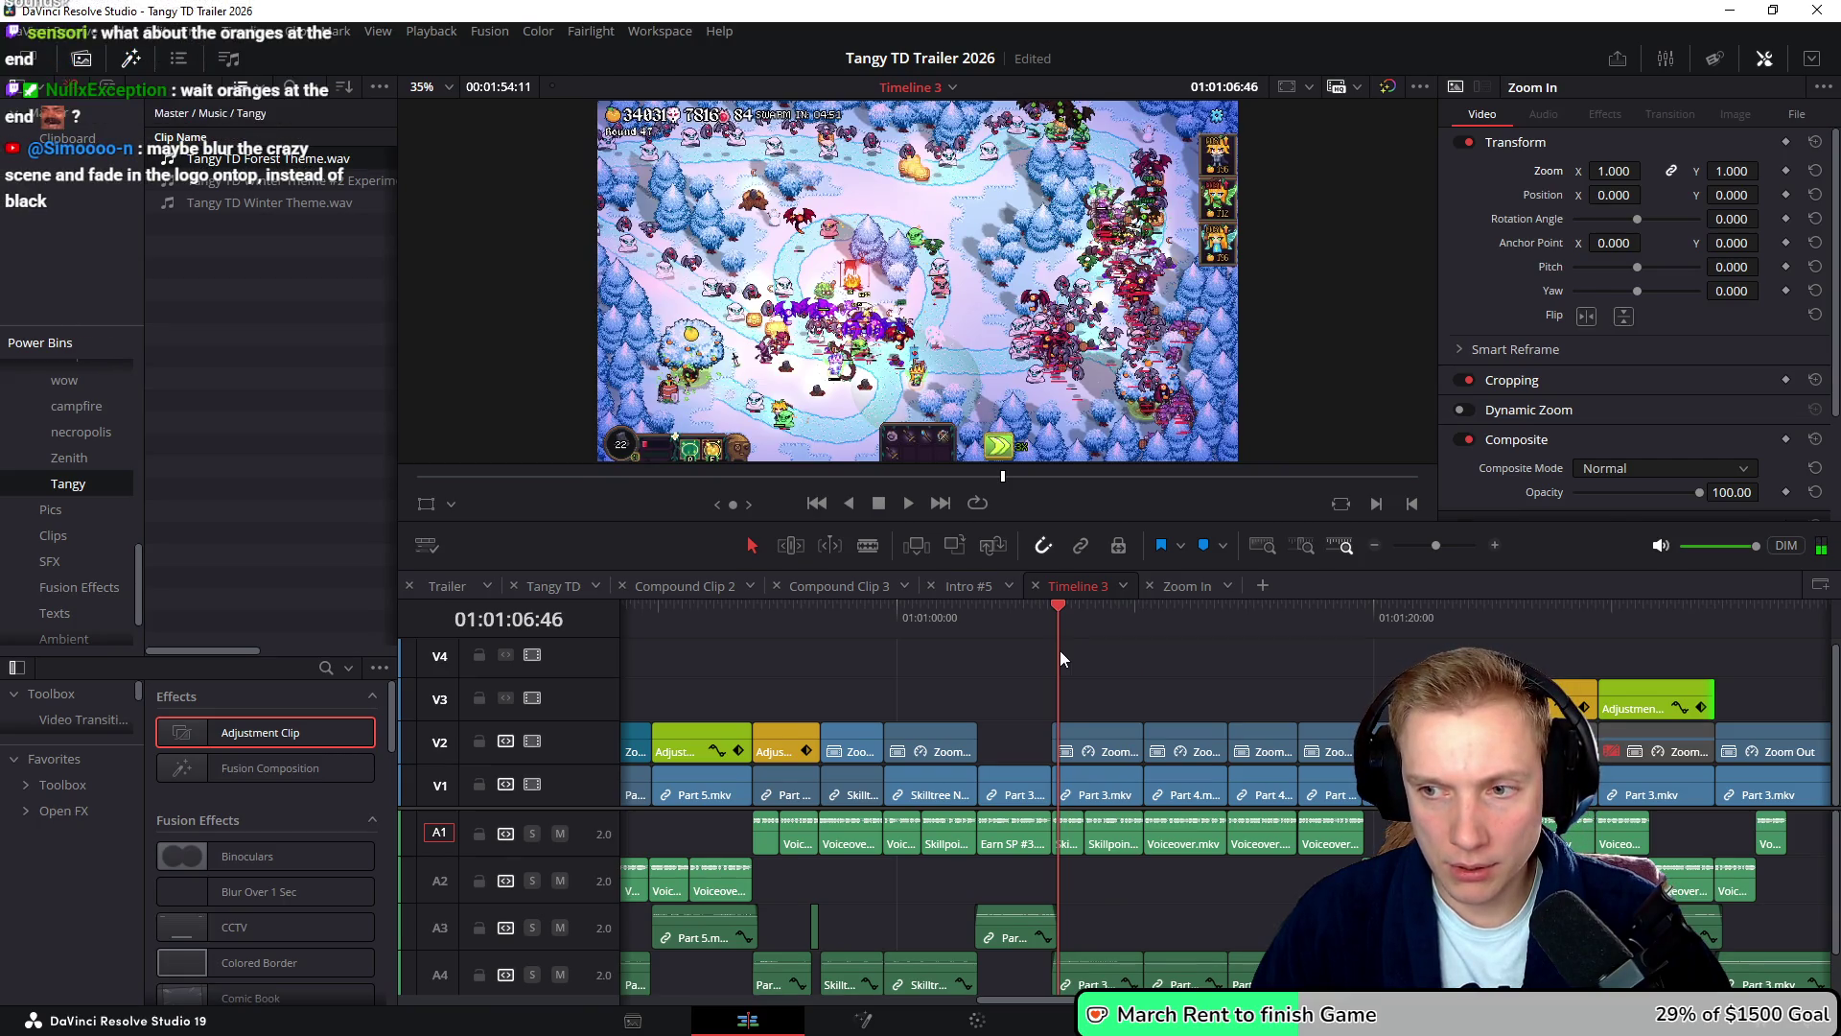
scroll(1131, 654, "right", 5)
mouse_move(1204, 623)
left_mouse_down()
mouse_move(1388, 662)
mouse_move(1286, 673)
mouse_move(1340, 681)
left_mouse_up()
key("space")
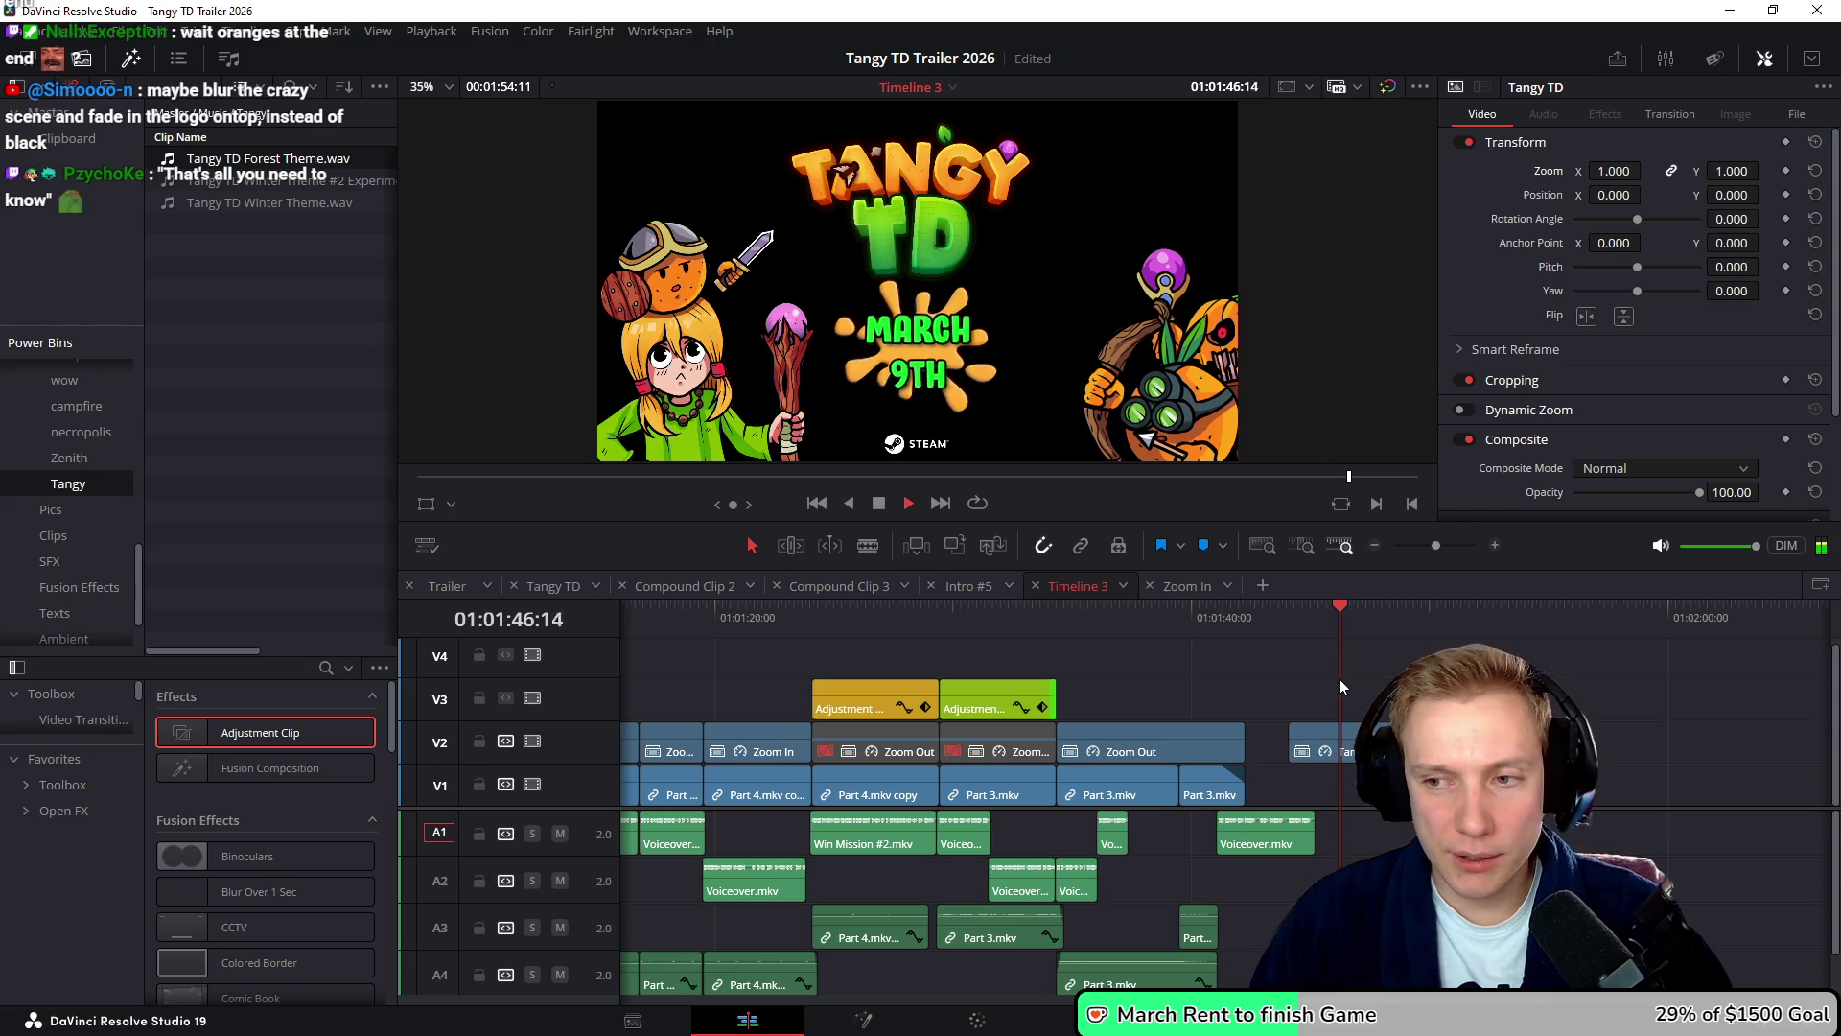
scroll(1315, 687, "up", 1)
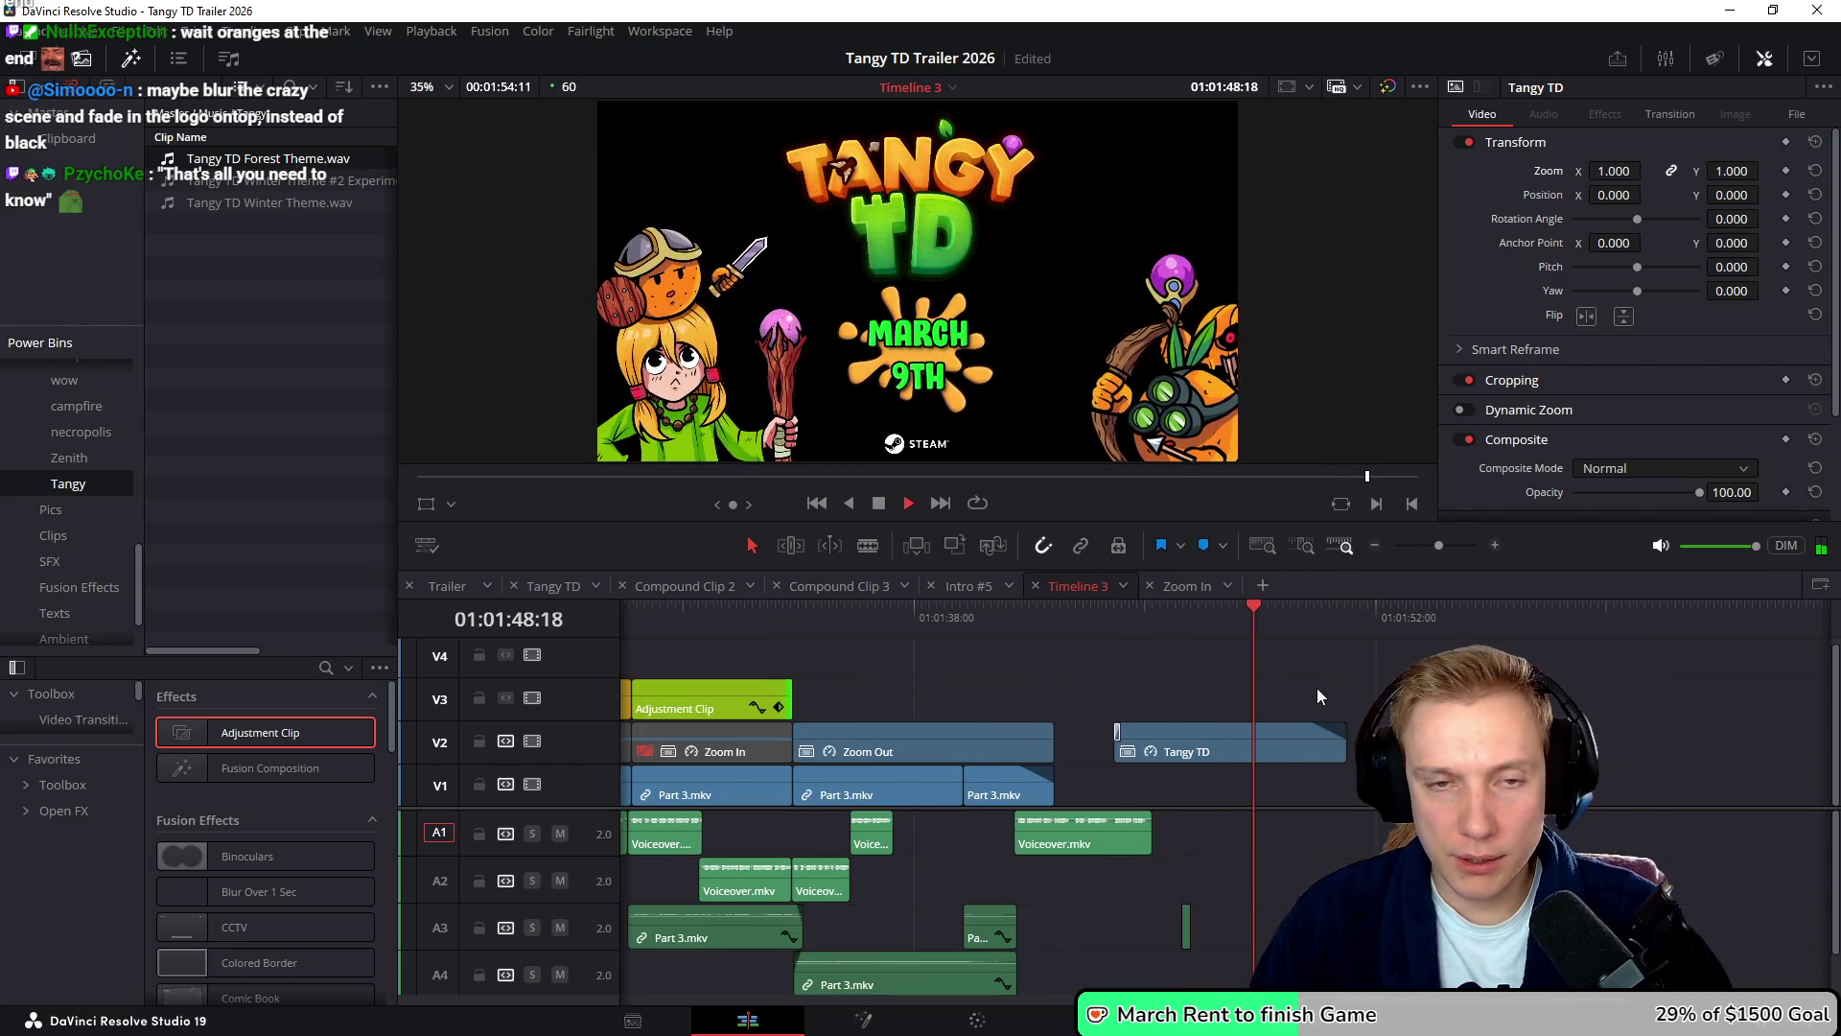
key("space")
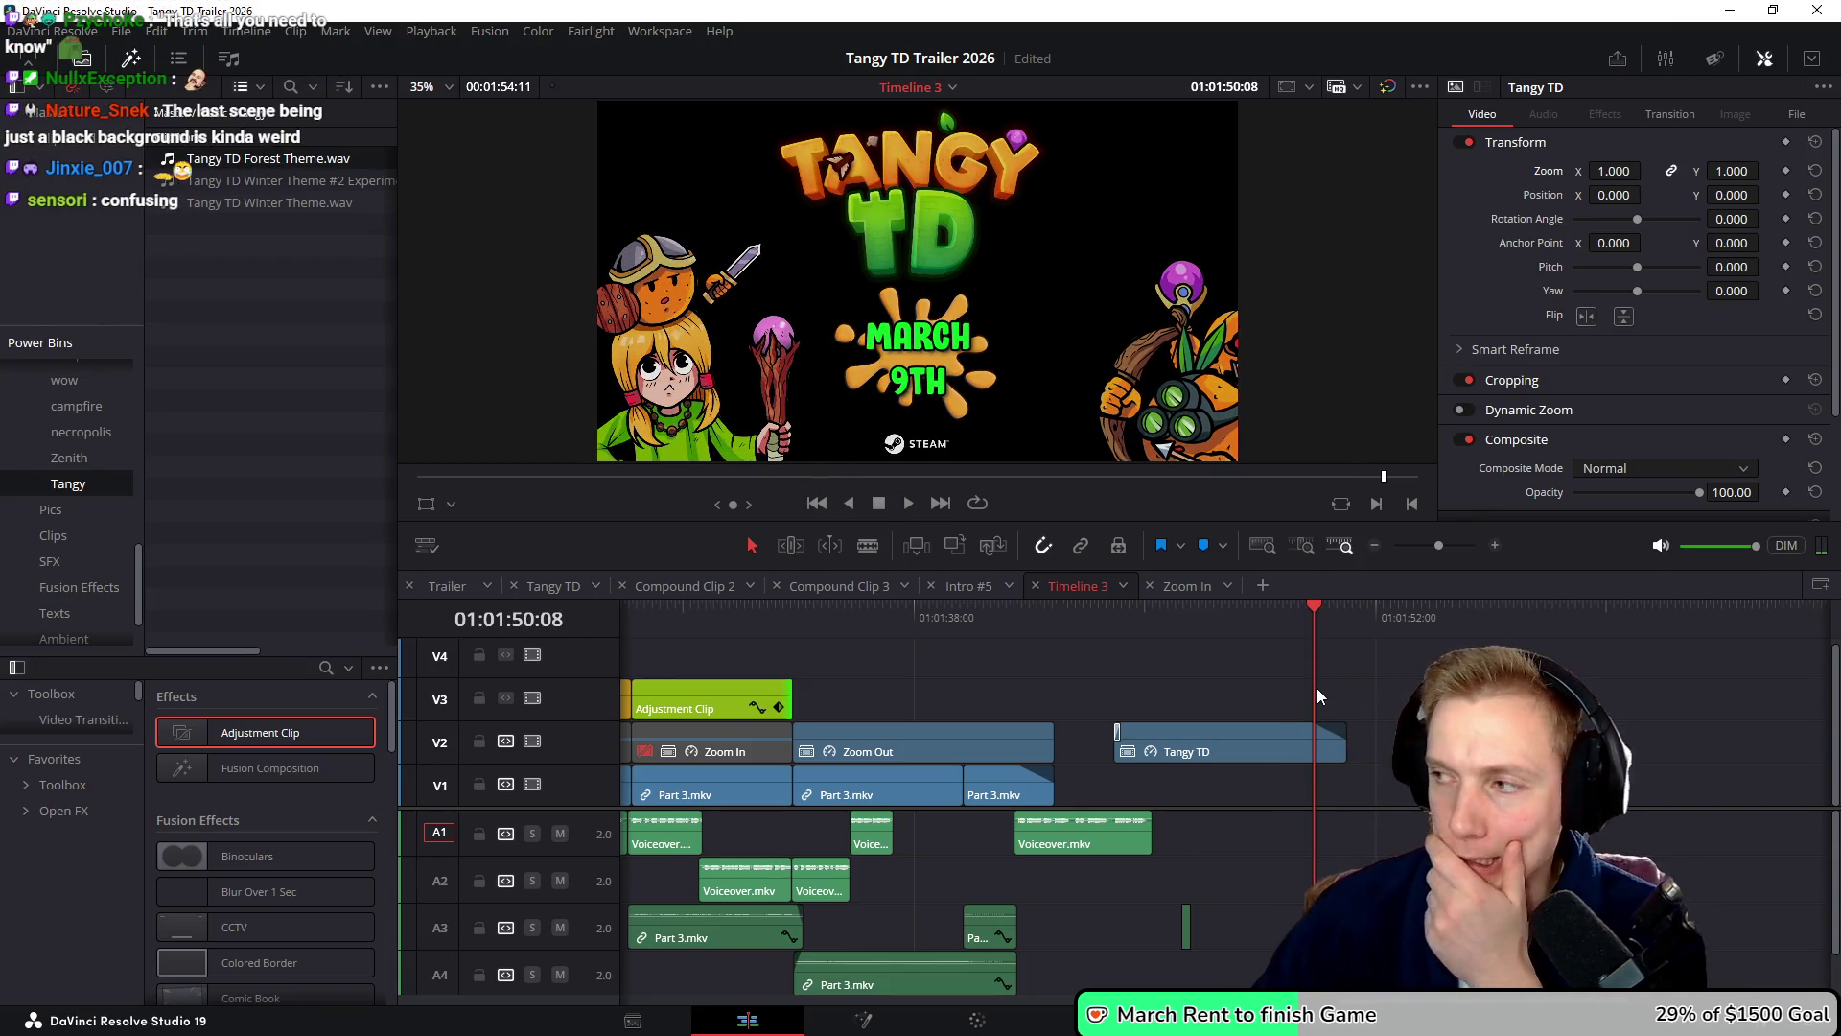
- Scrub through the Tangy TD title clip on V2 from 01:01:41:50 and select it
left_click(1039, 625)
left_click_drag(1040, 625, 1168, 637)
left_click(1235, 738)
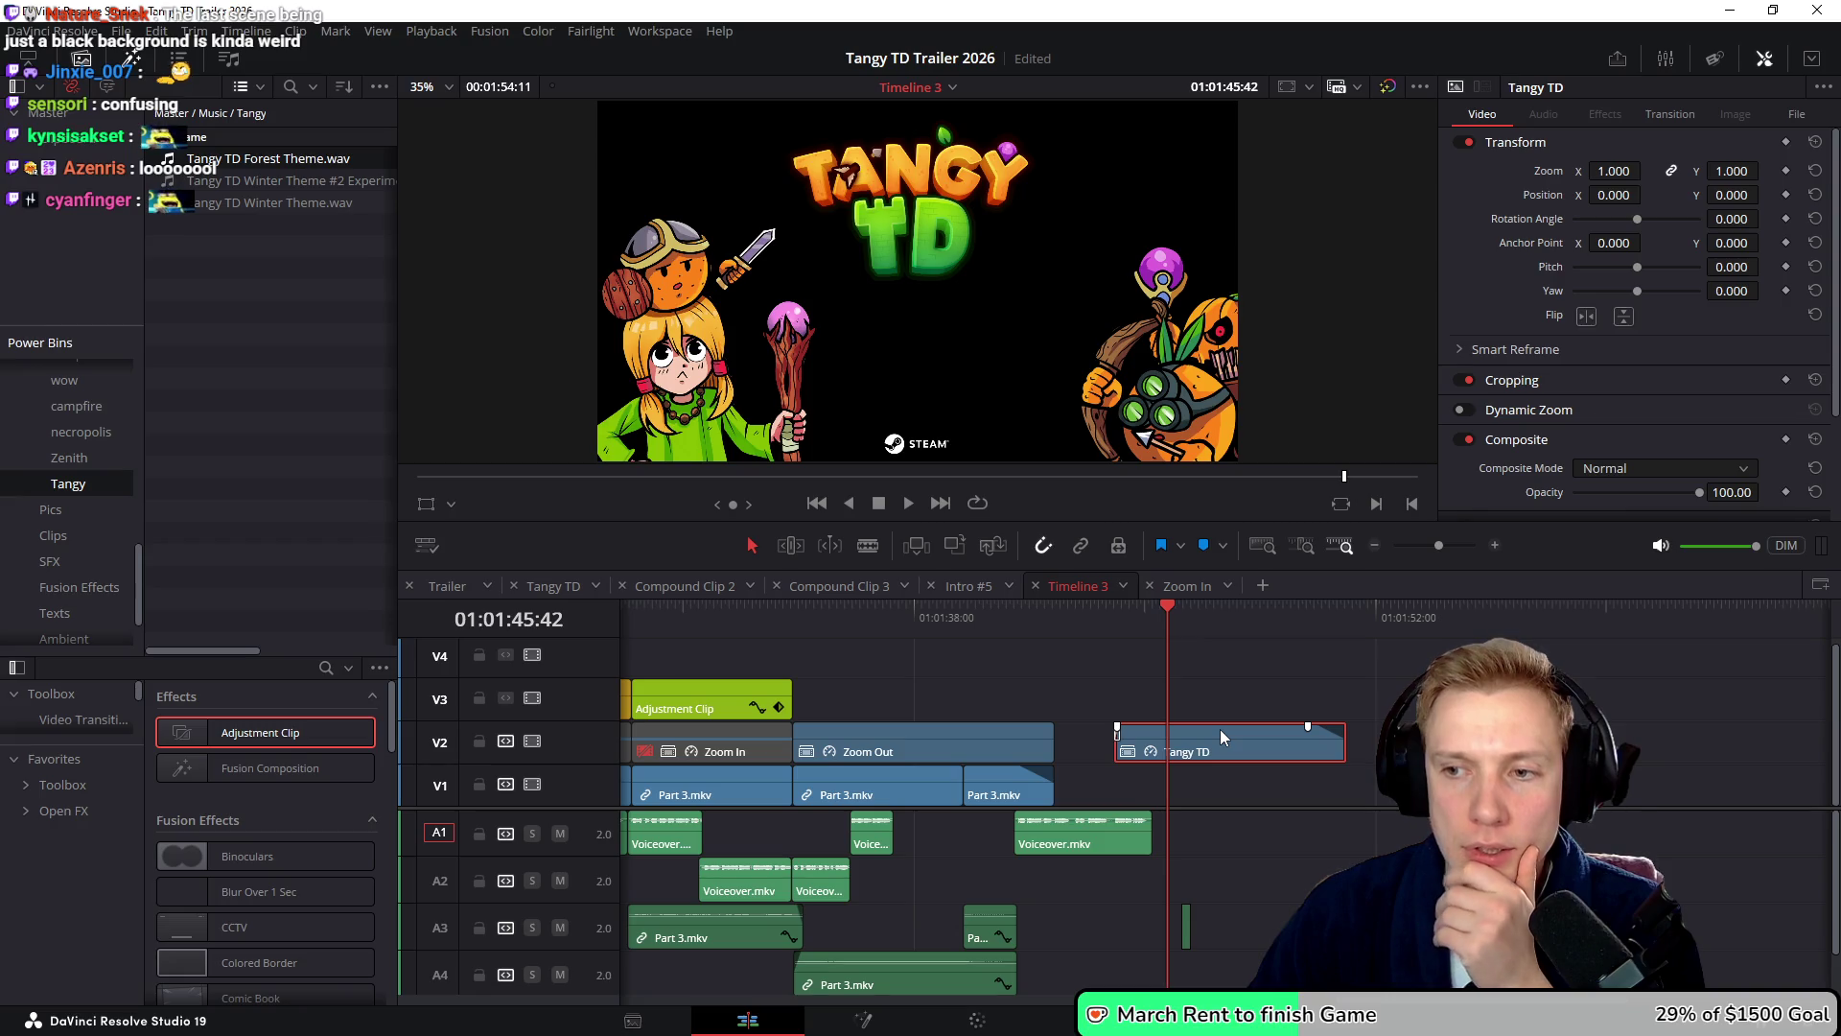
mouse_move(1026, 608)
left_mouse_down()
mouse_move(1166, 648)
mouse_move(1015, 667)
mouse_move(1187, 681)
left_mouse_up()
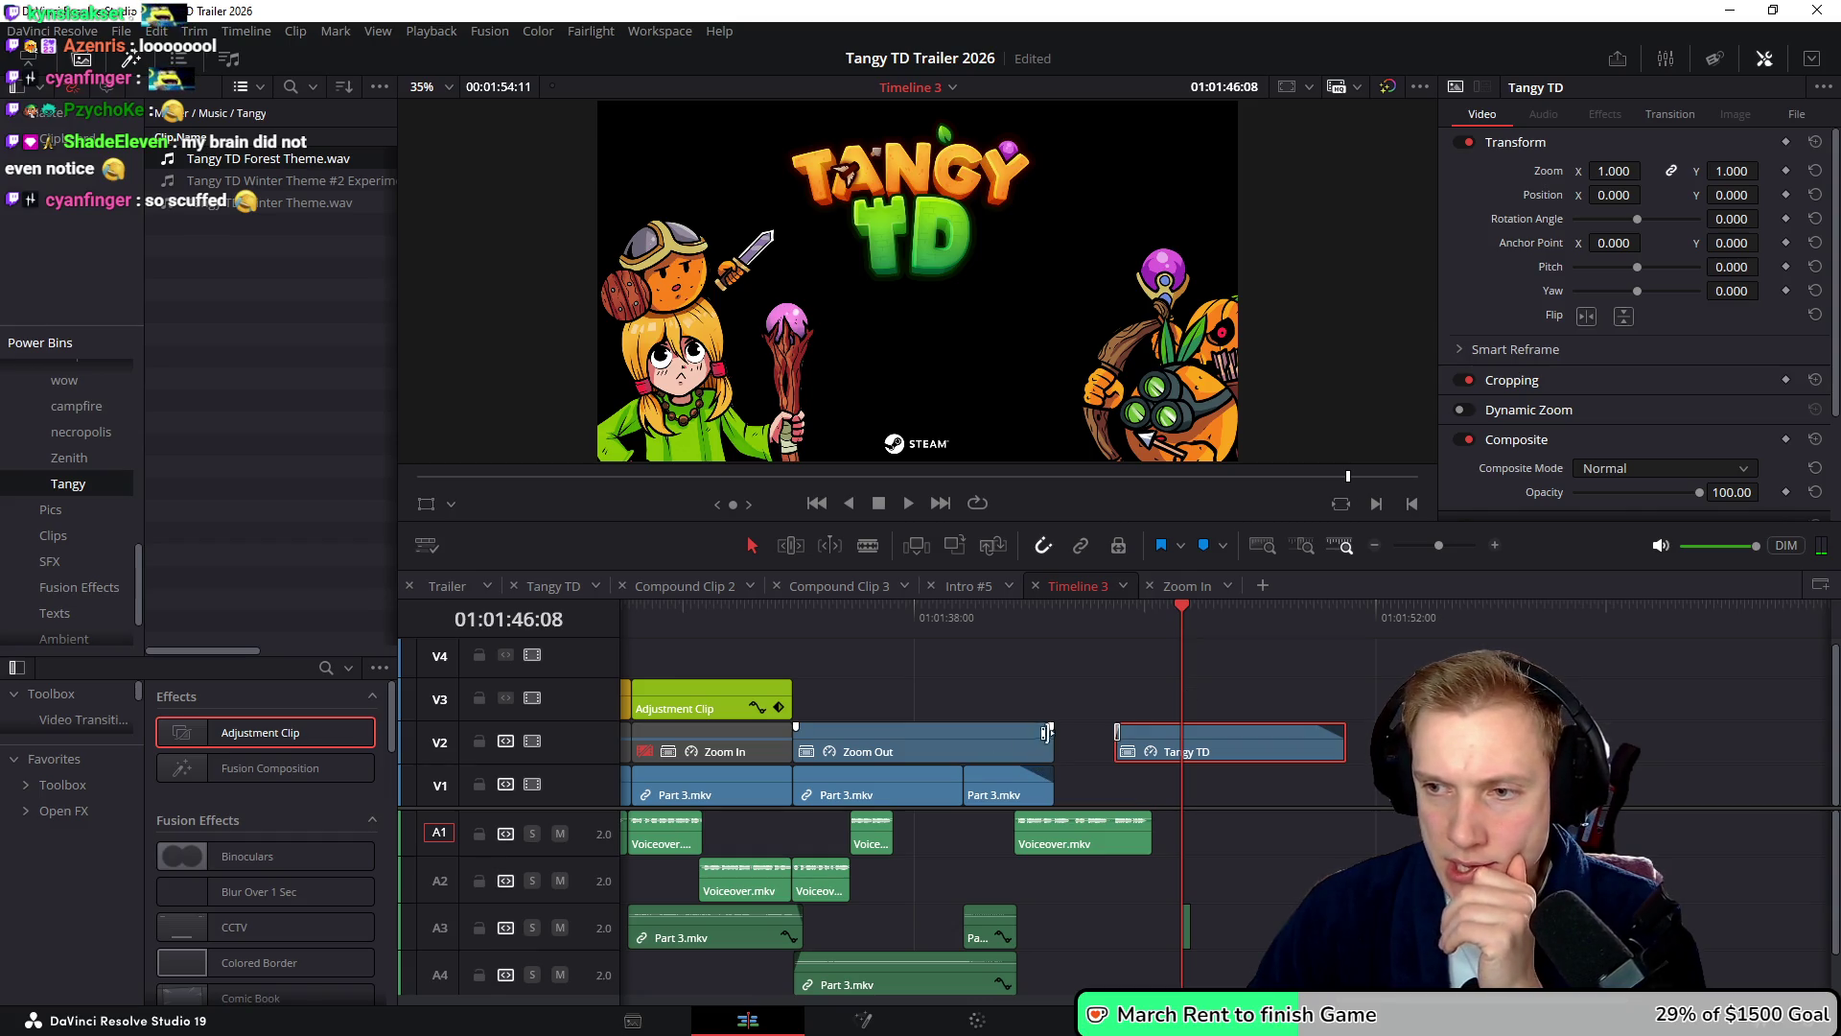
- Zoom the timeline out, park at 01:00:55:06, save, and switch to the SteamDB chart
scroll(1261, 654, "down", 6)
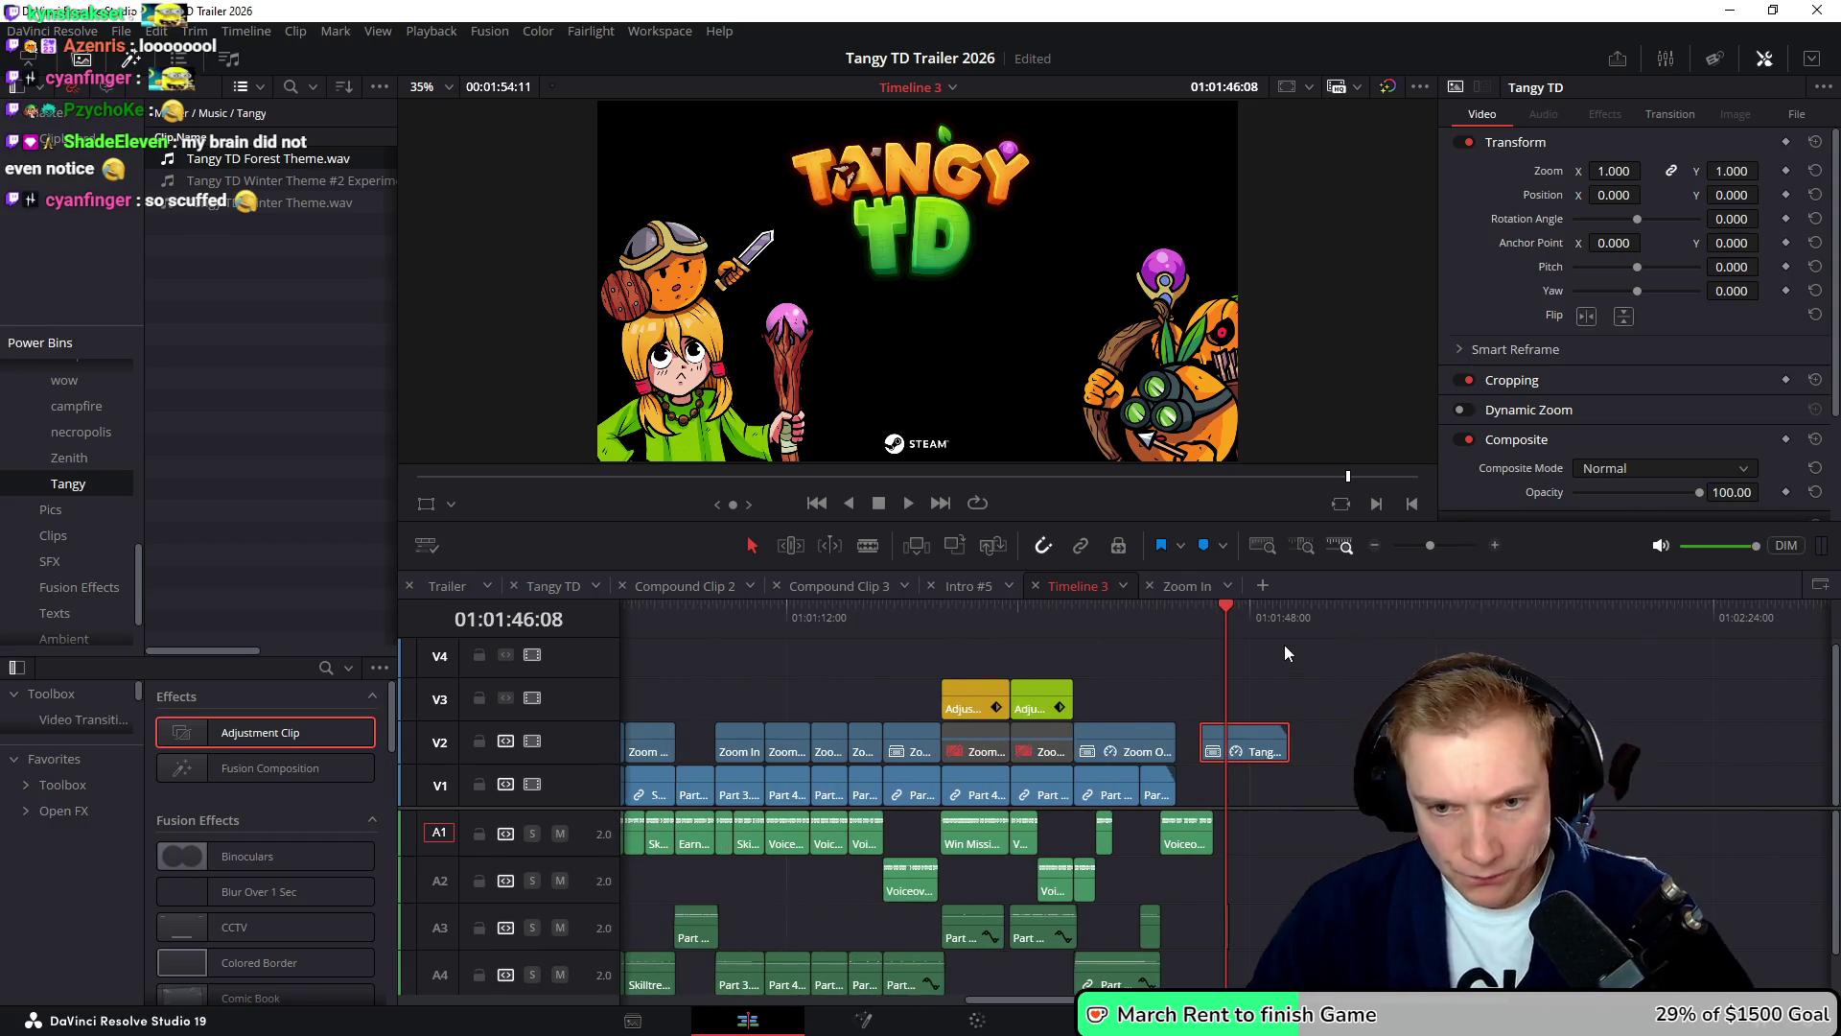
scroll(1129, 681, "down", 3)
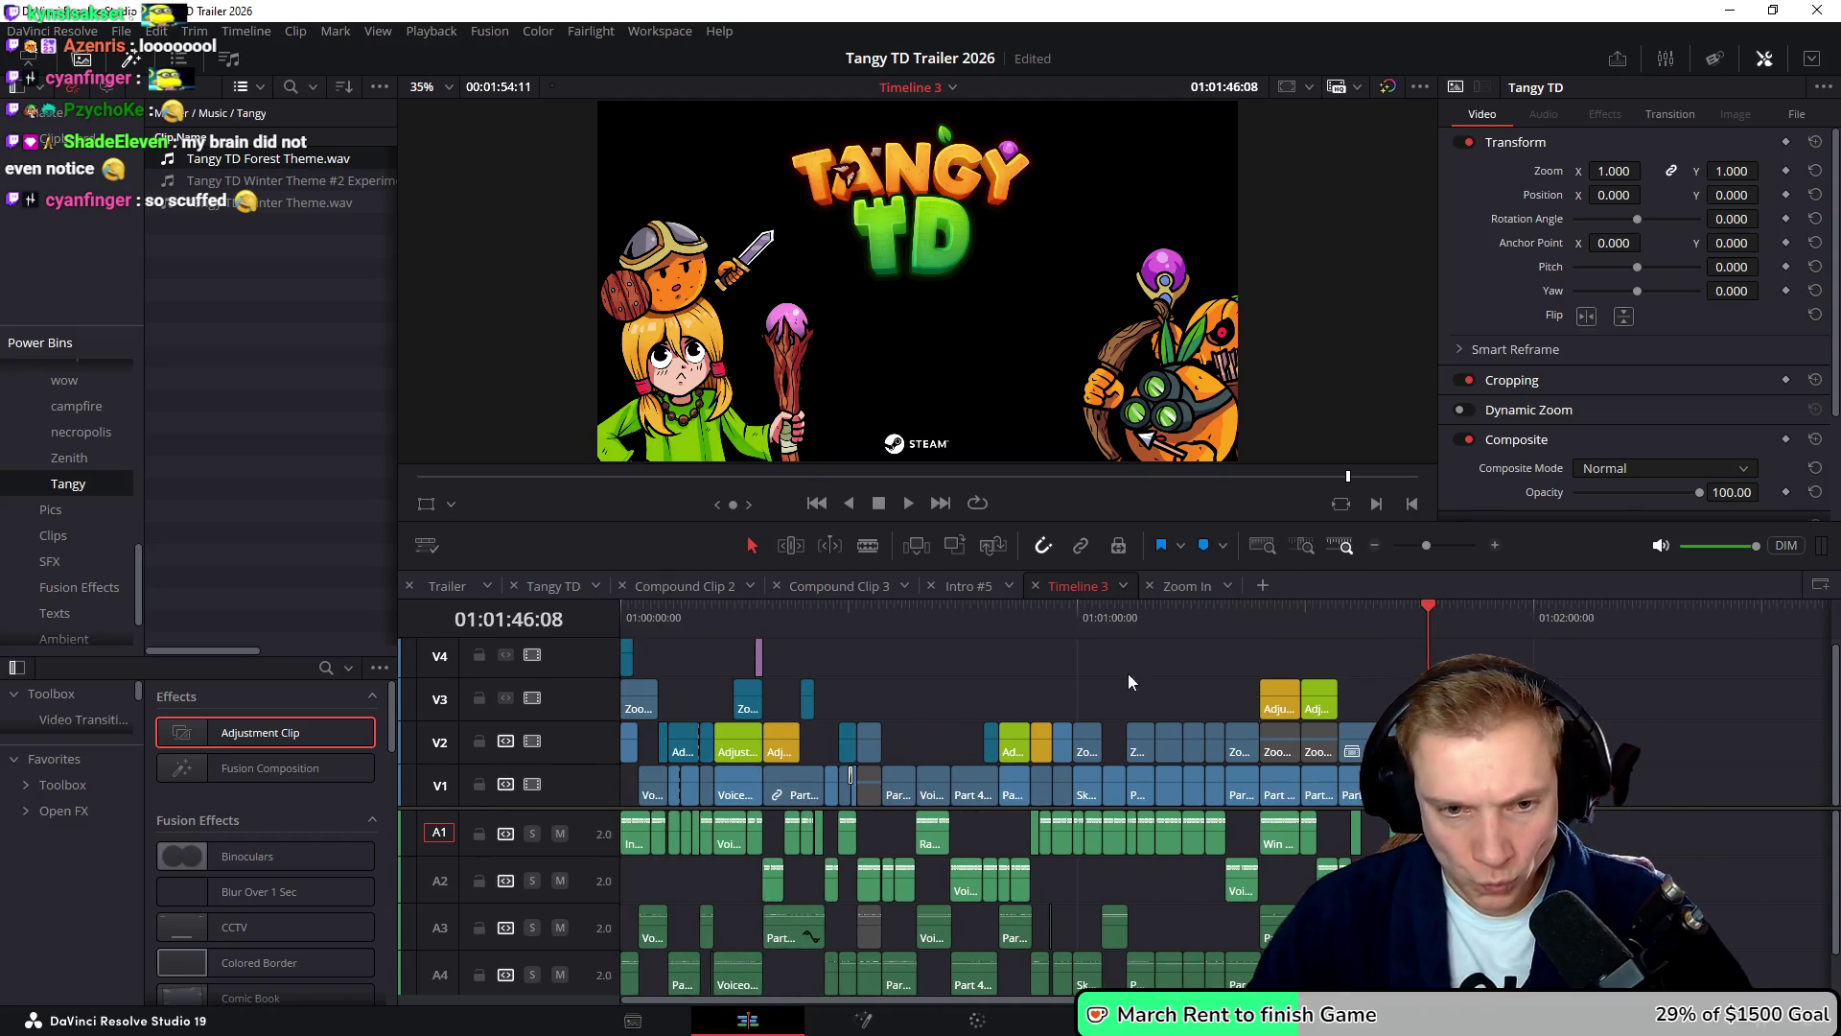
left_click_drag(636, 624, 1371, 673)
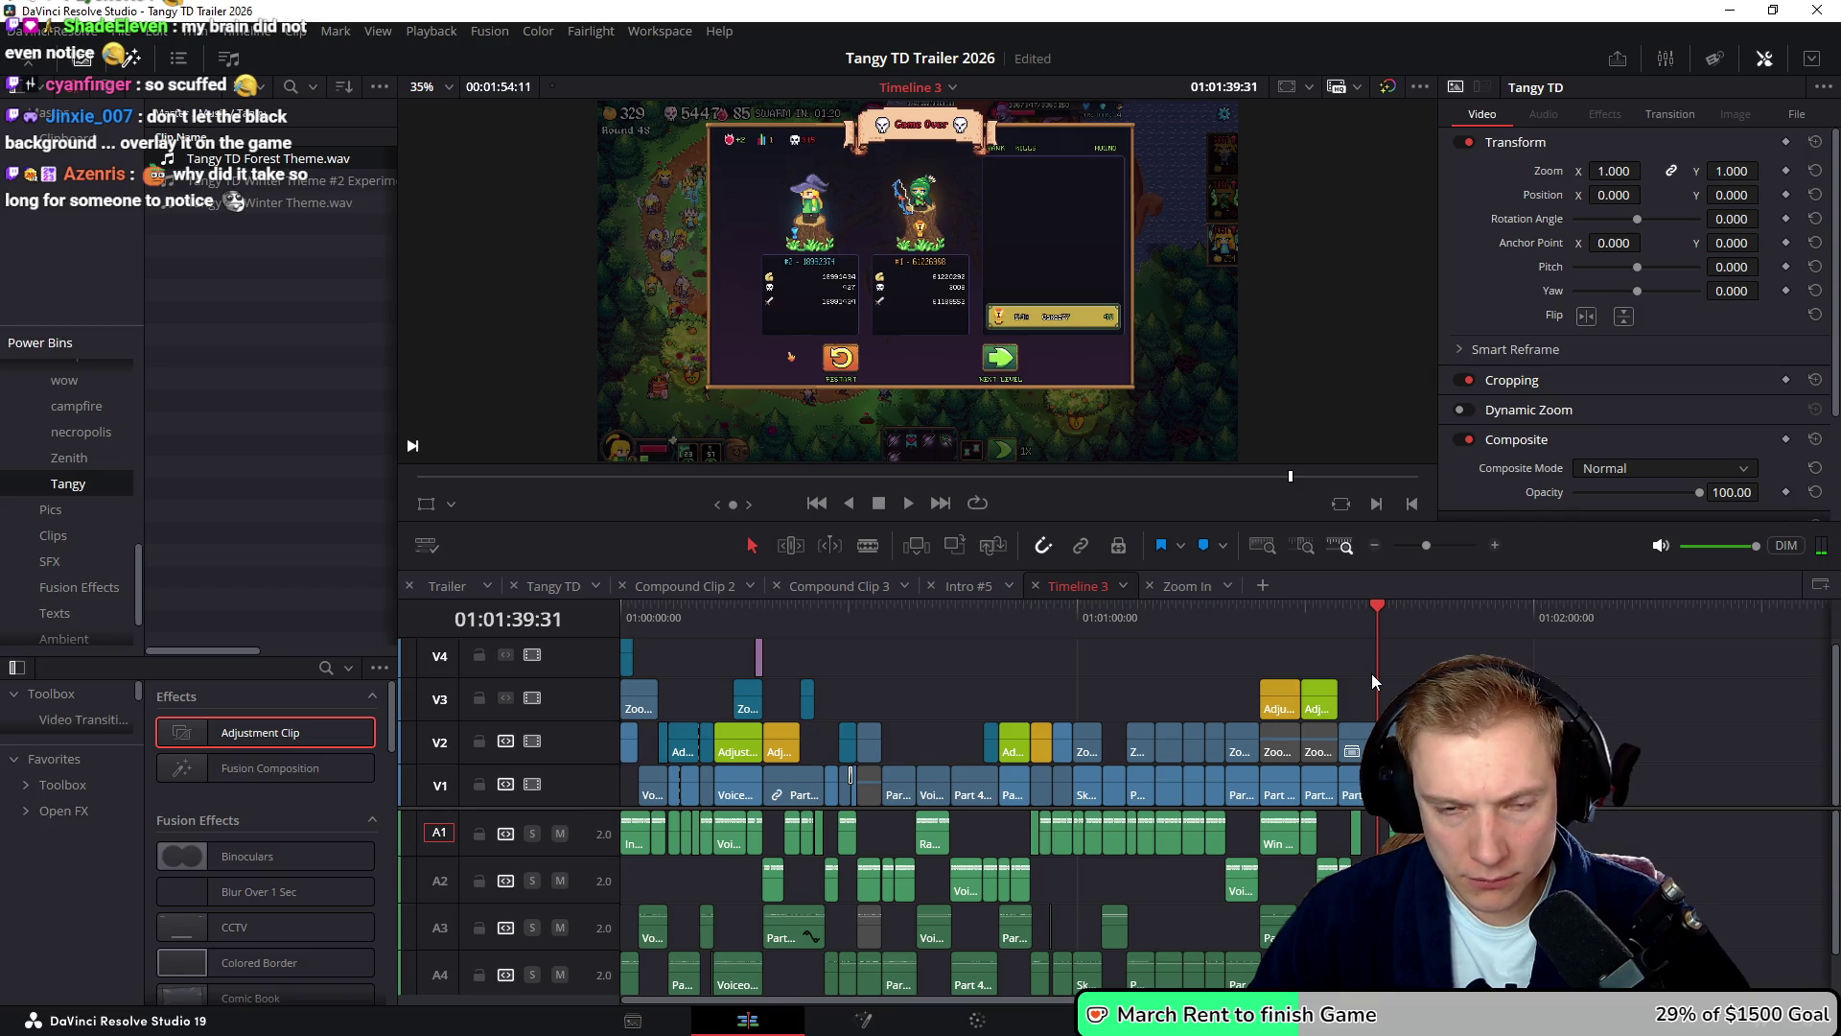
key("ctrl+s")
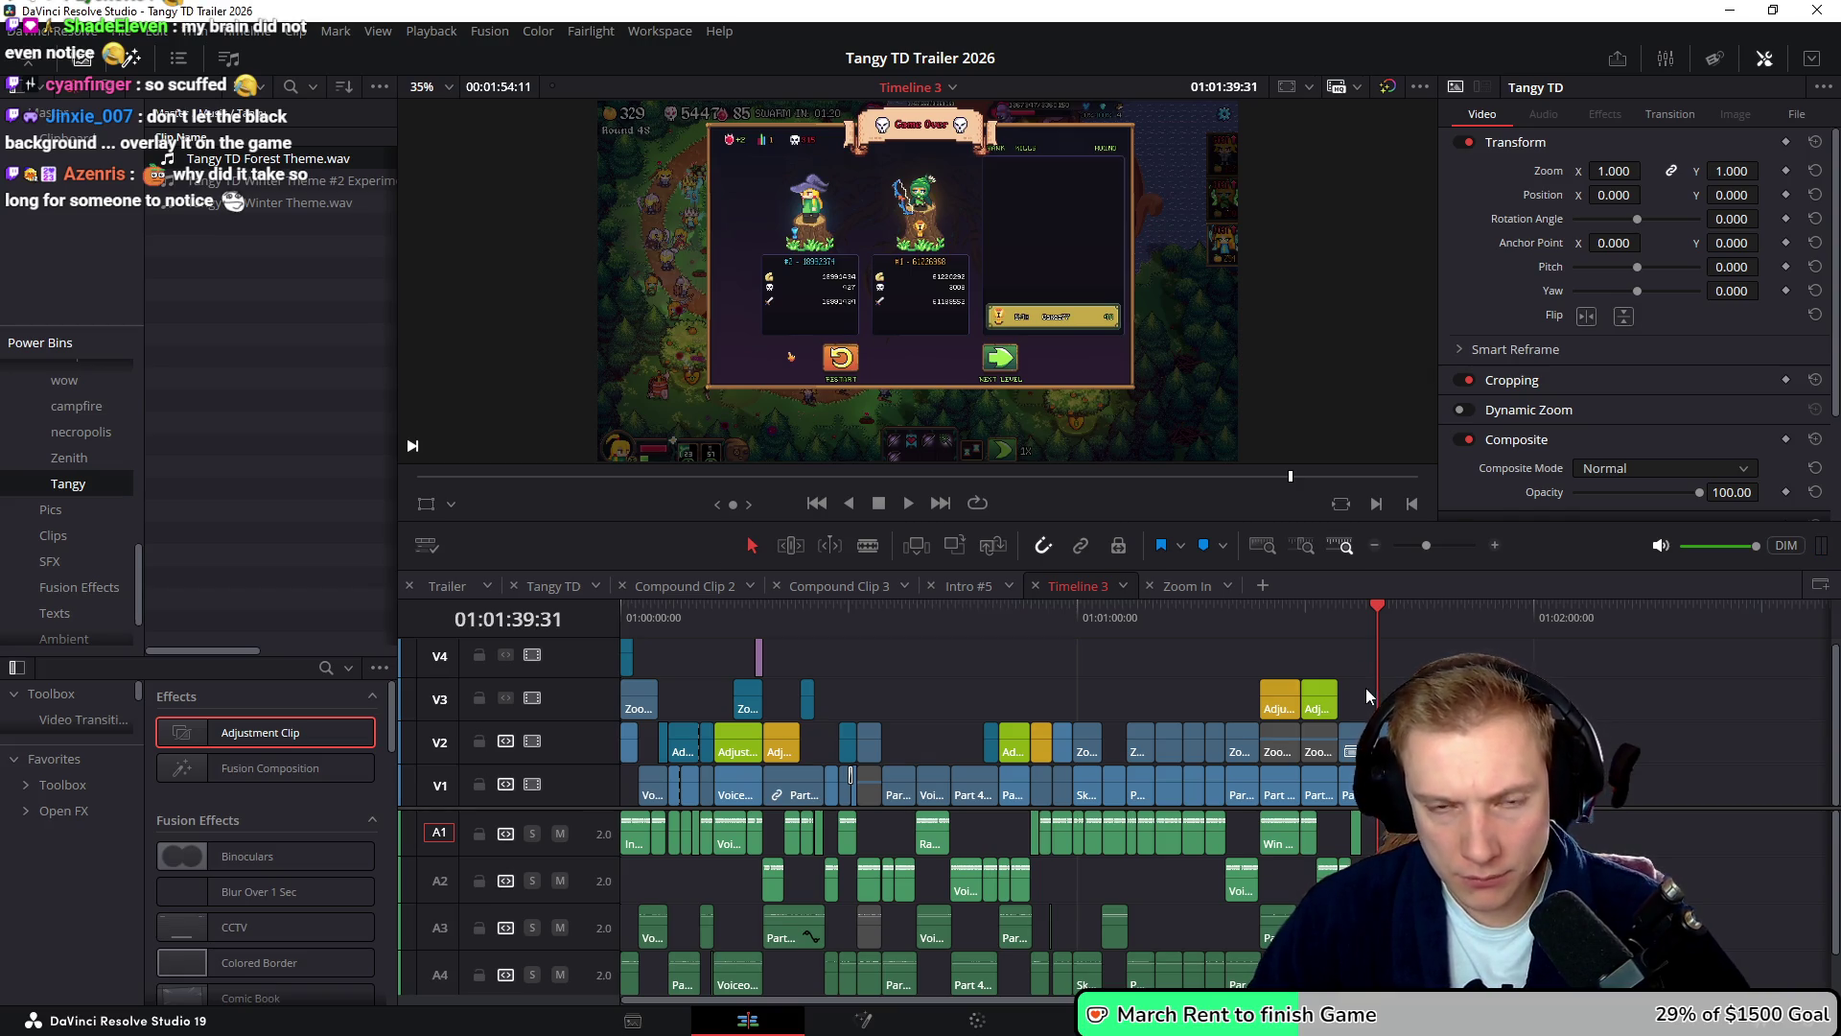
key("alt+Tab")
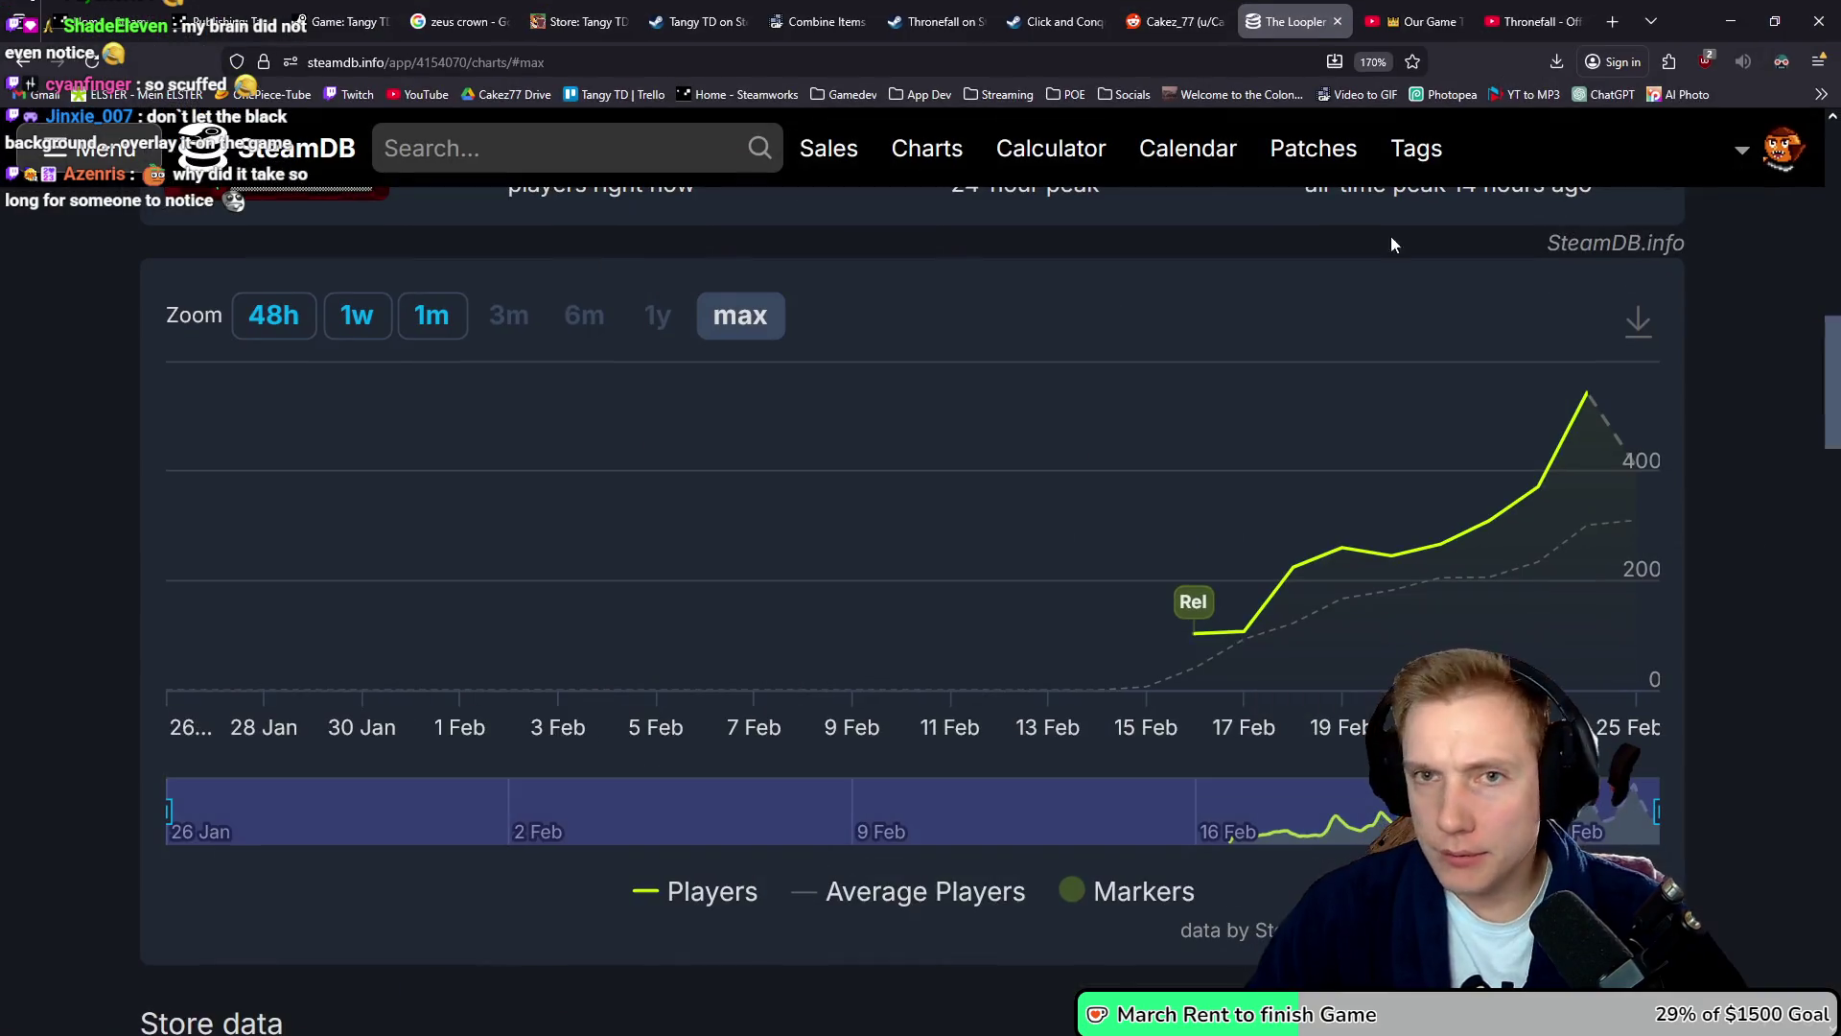
- Skip Thronefall's Steam trailer to 1:38, pause on its end card at 1:43, then return to Resolve
left_click(930, 21)
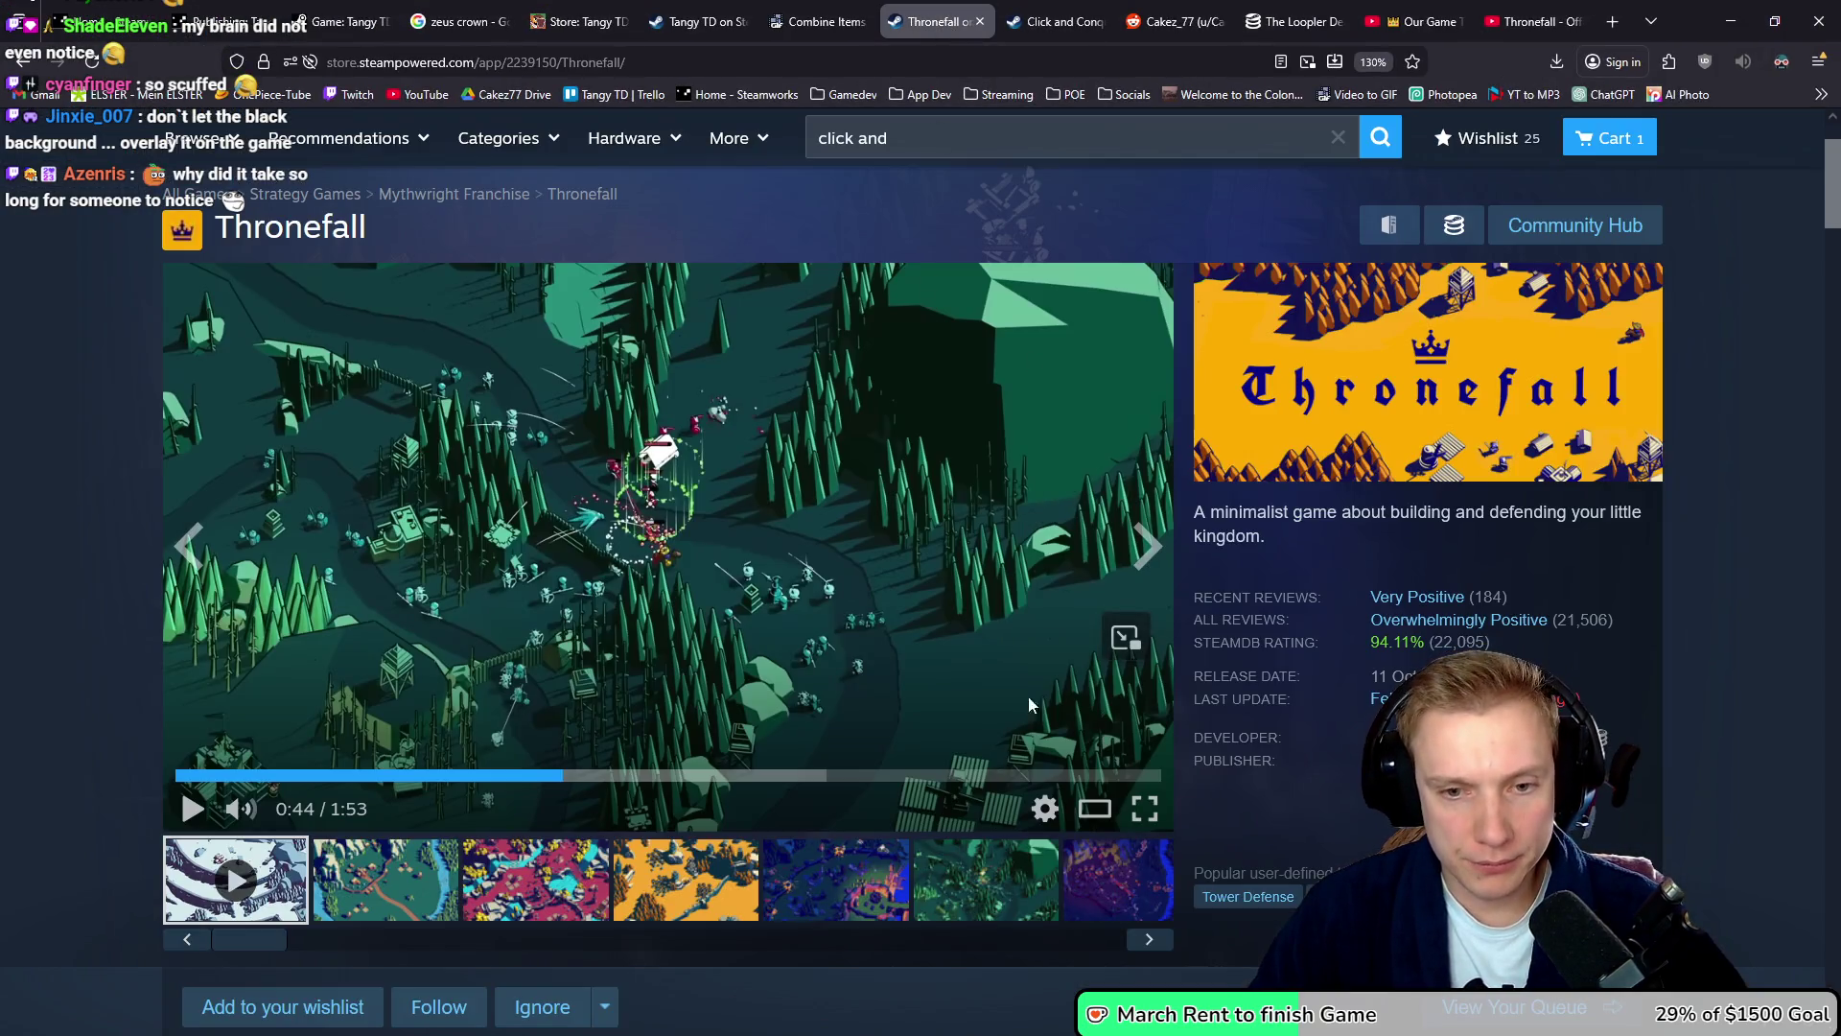
left_click(1030, 773)
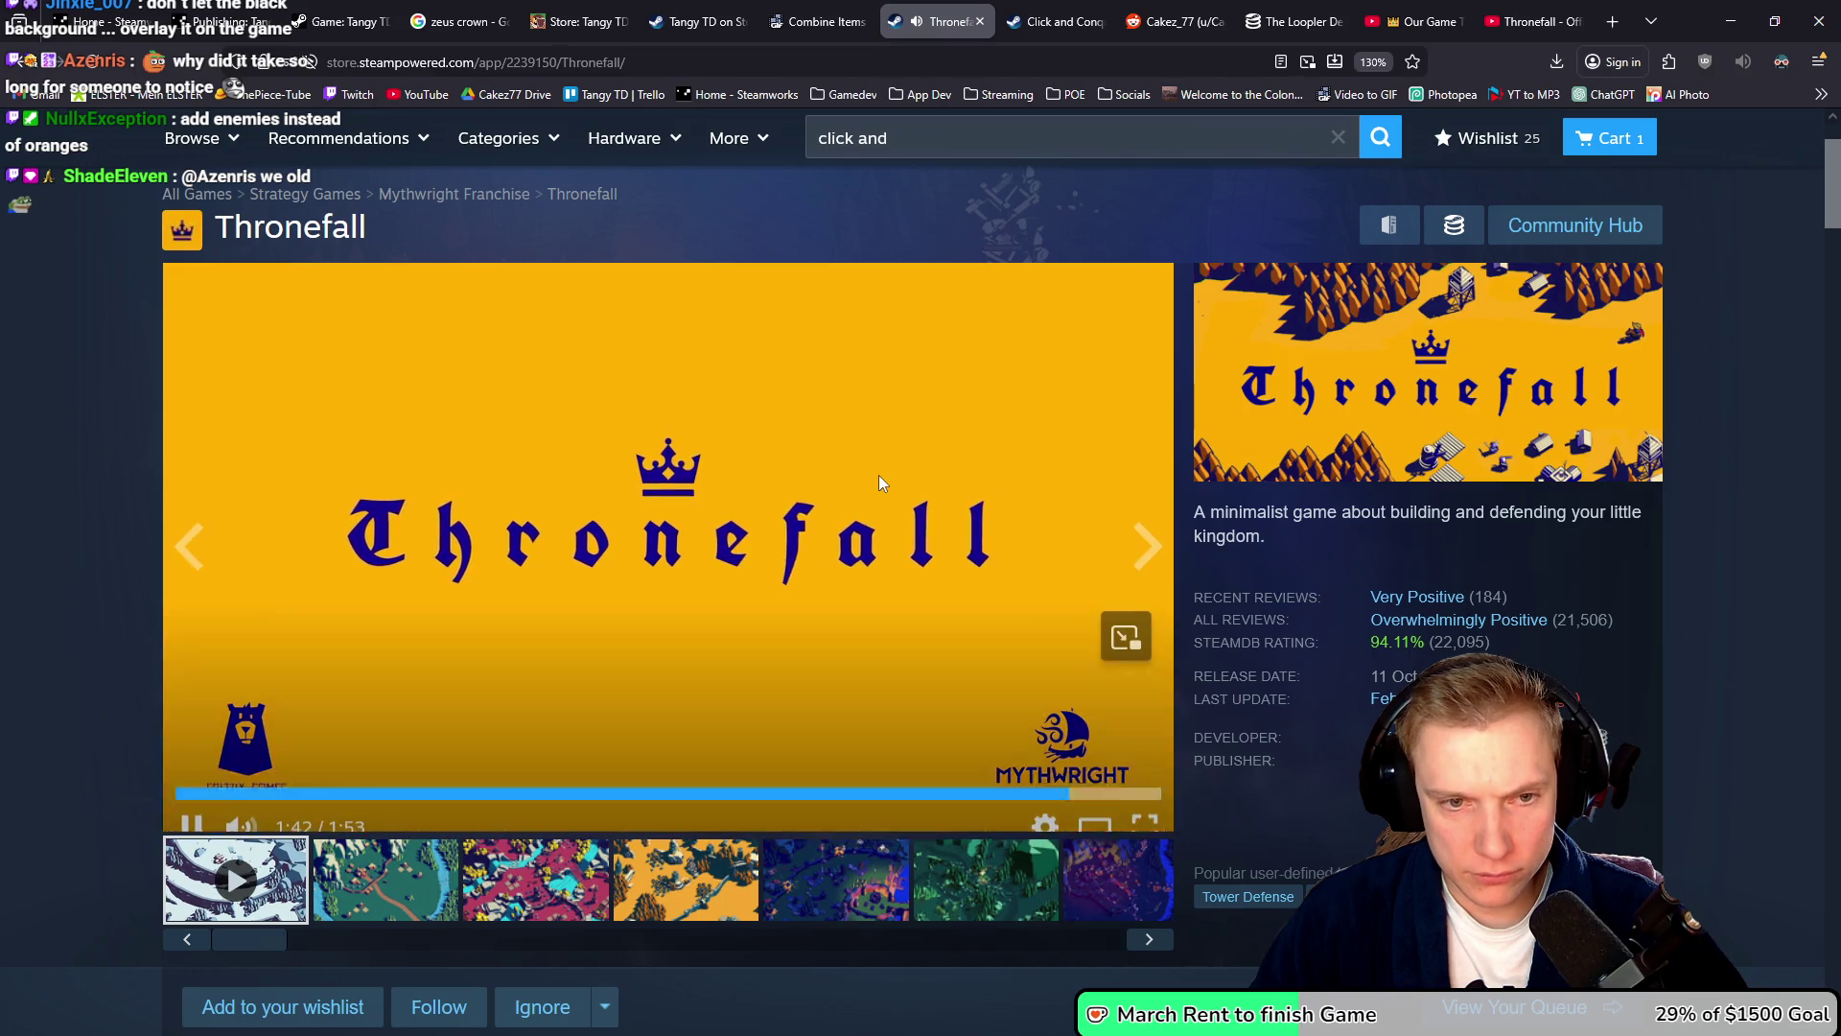
left_click(882, 469)
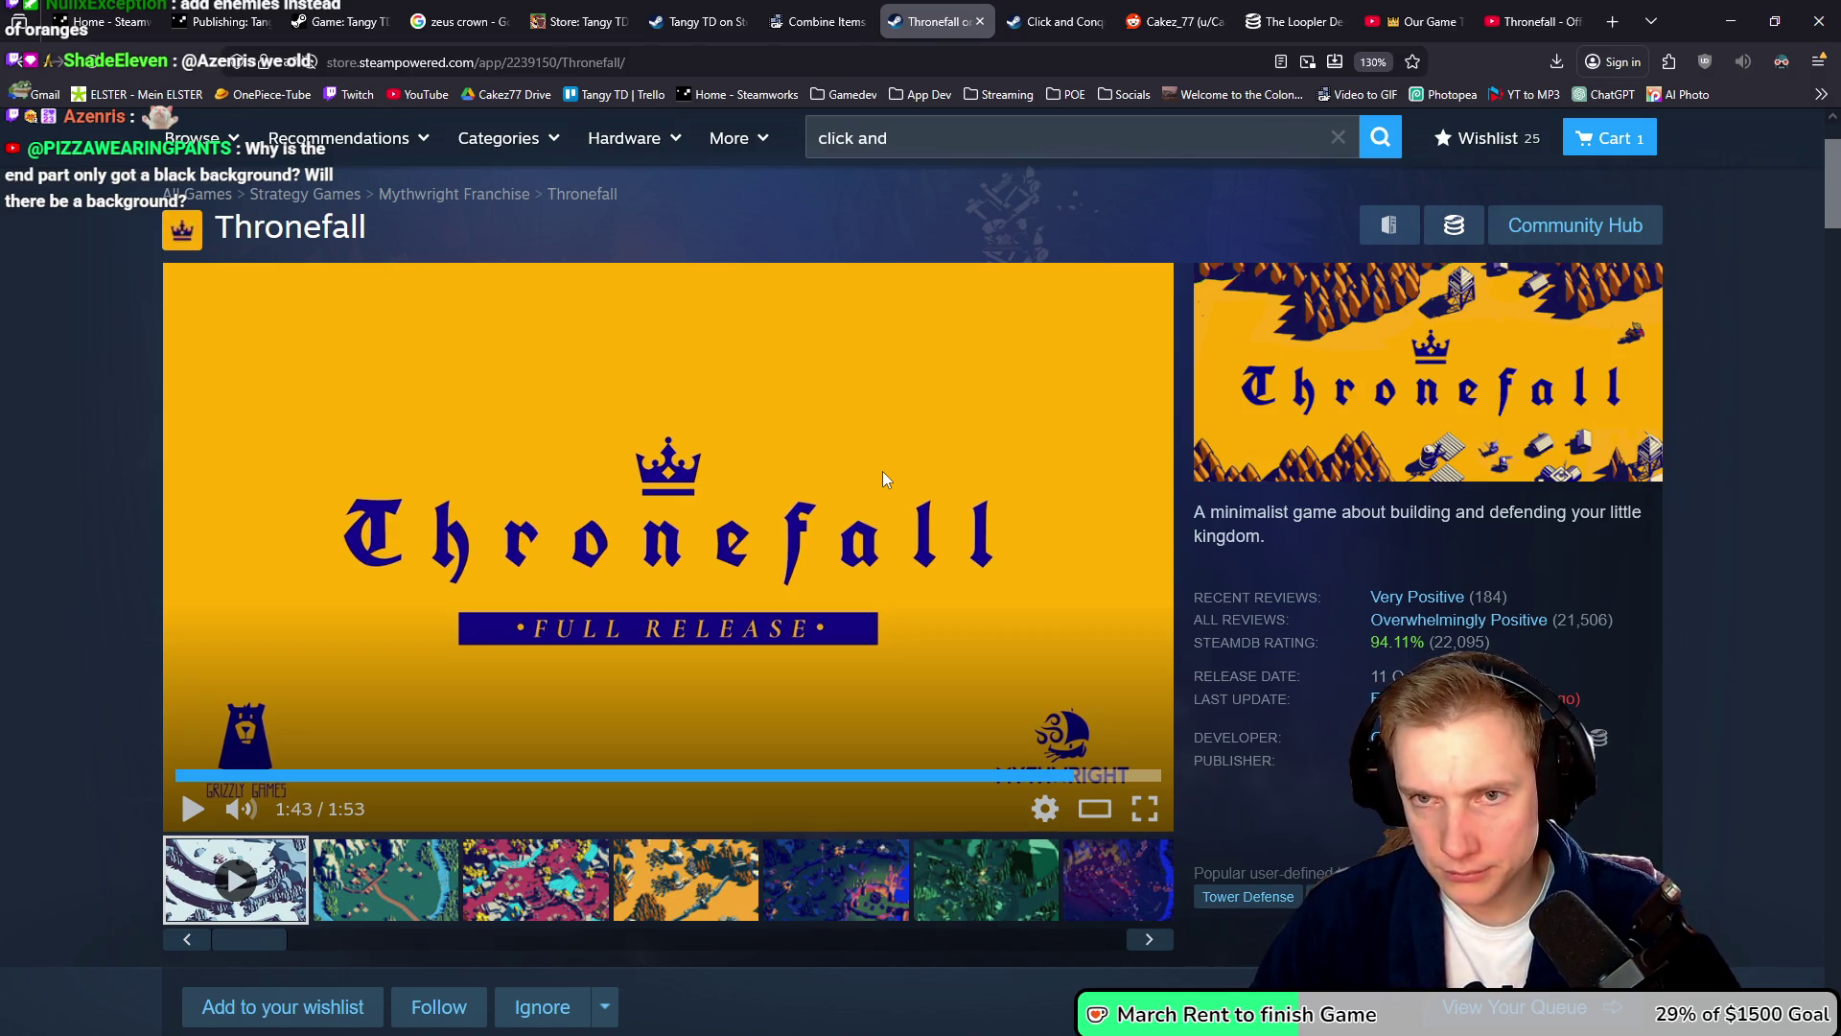
key("alt+Tab")
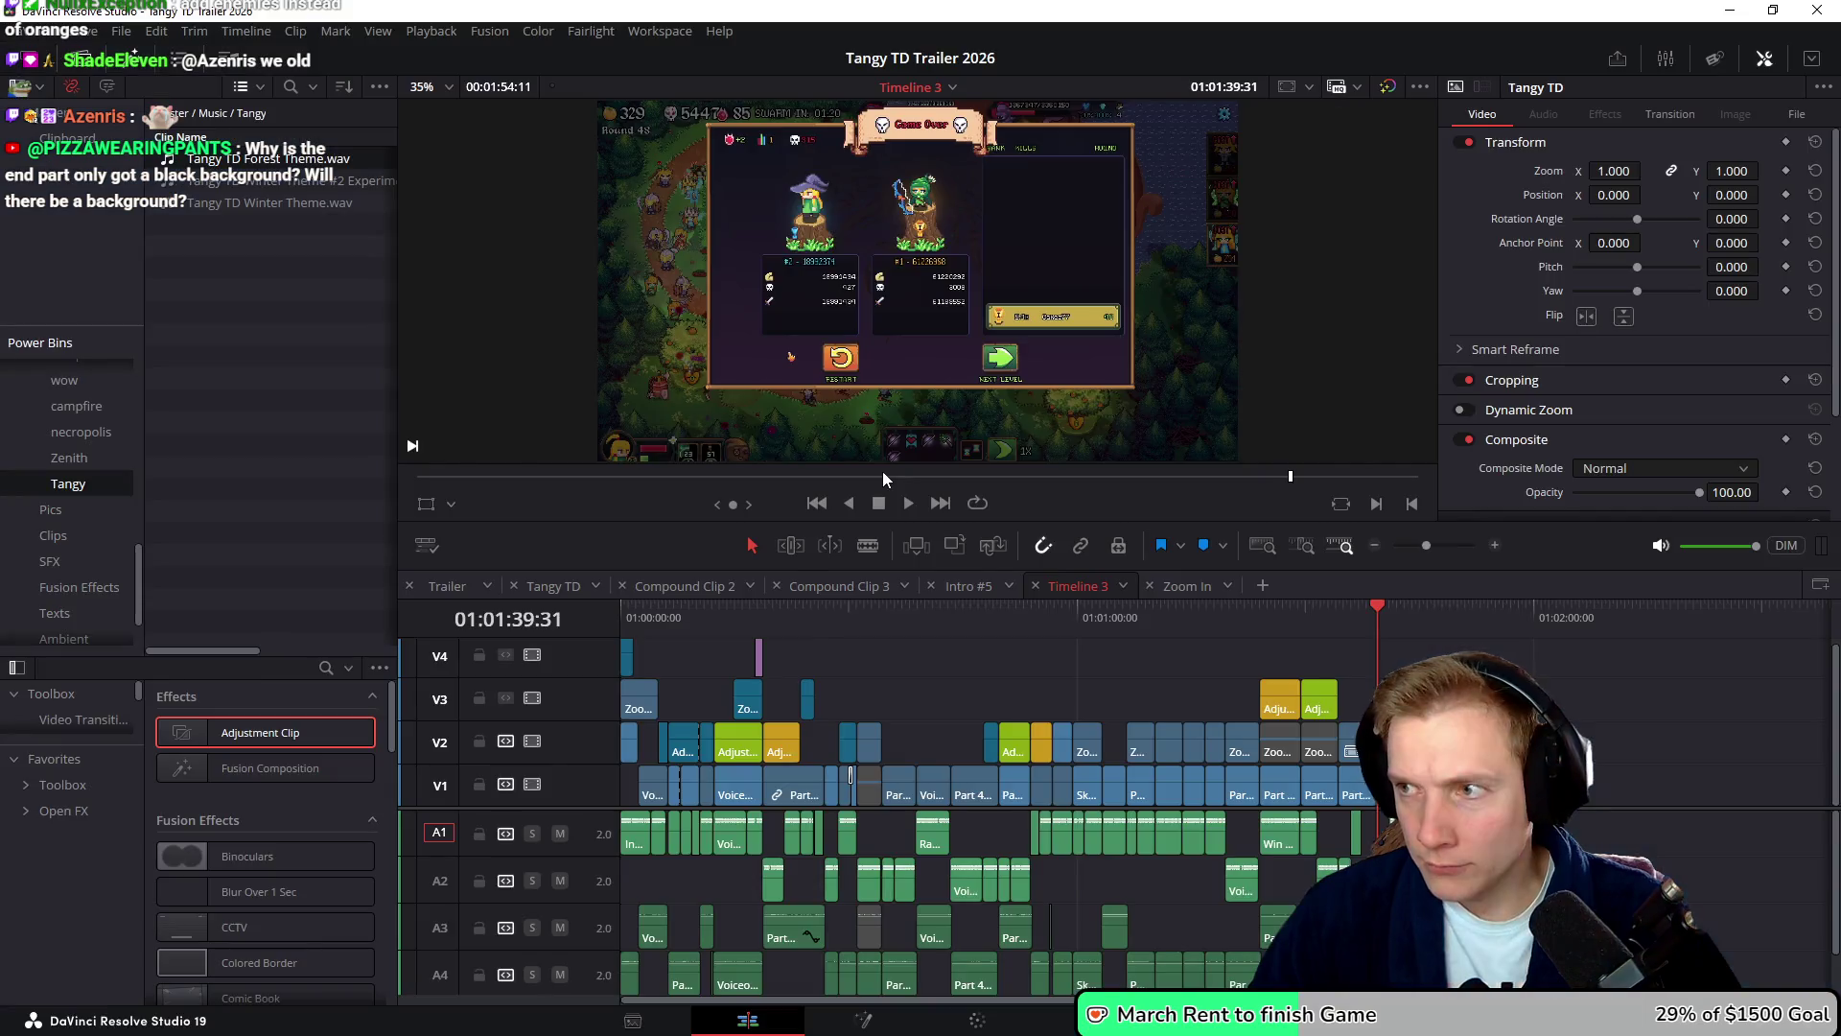
- Replay the trailer's end and park the playhead back in the gameplay section
scroll(1315, 654, "up", 6)
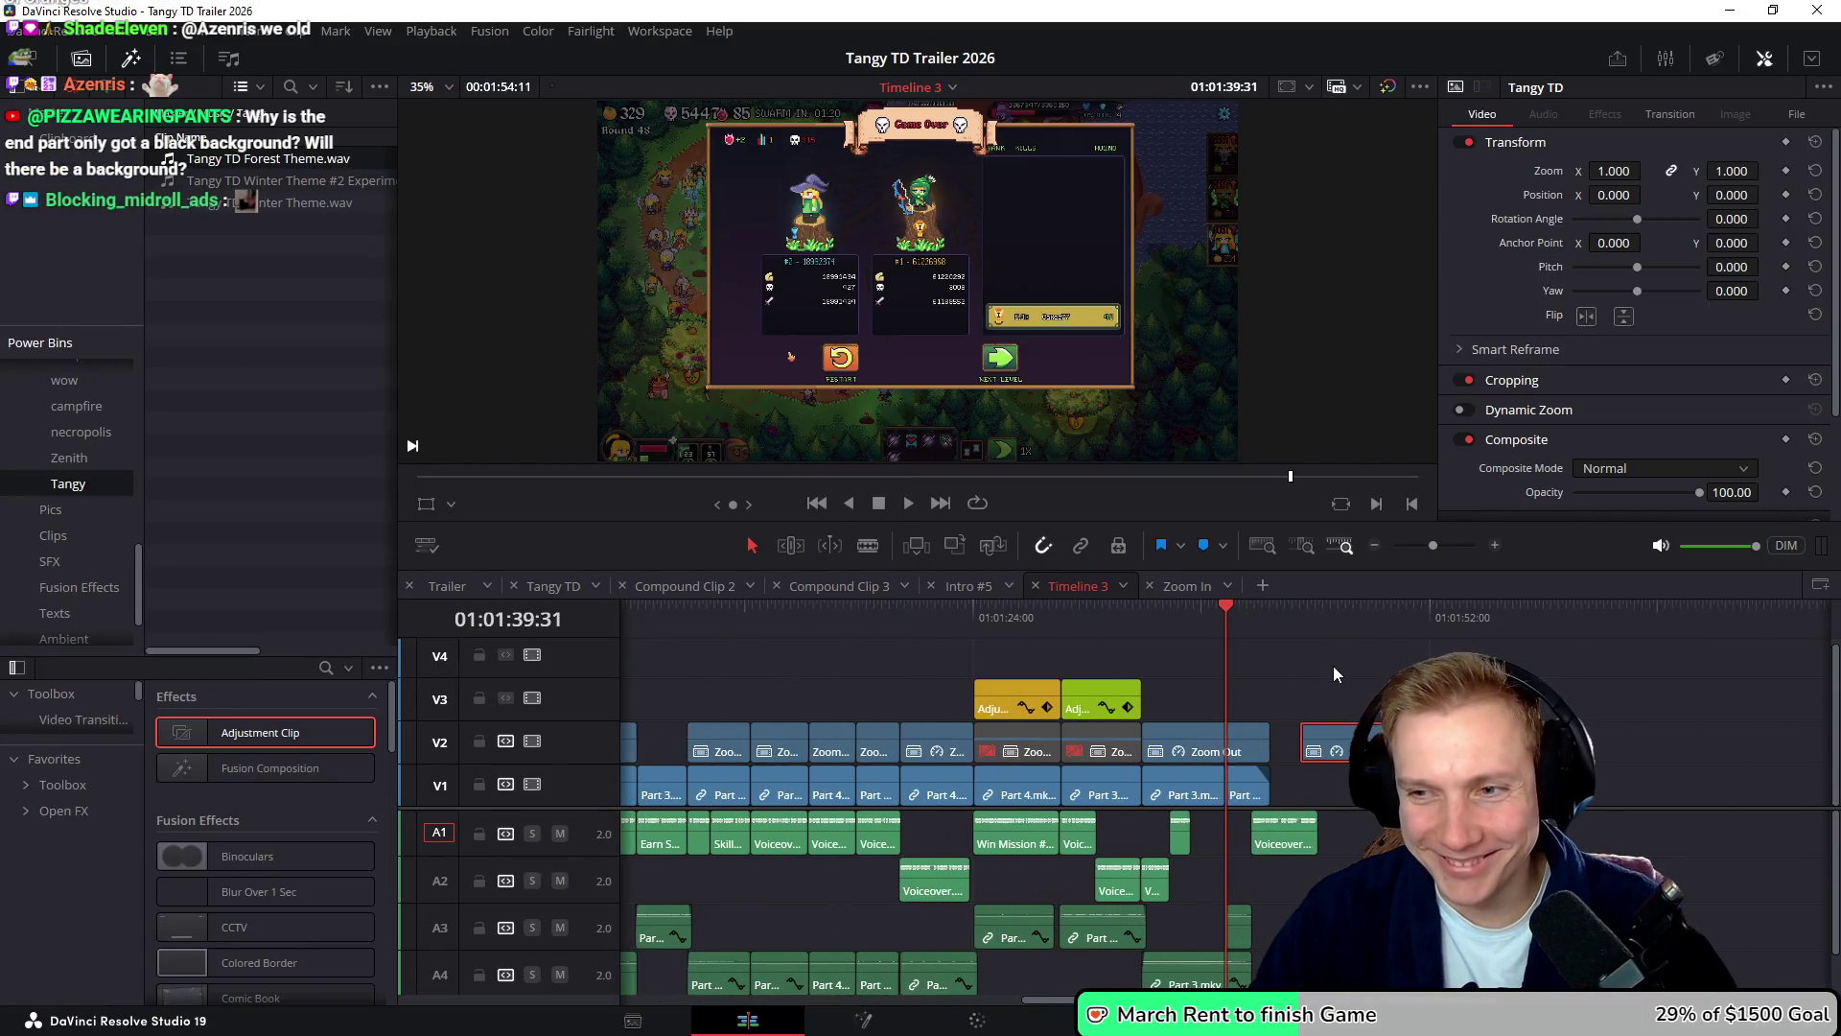
scroll(1247, 643, "right", 3)
key("space")
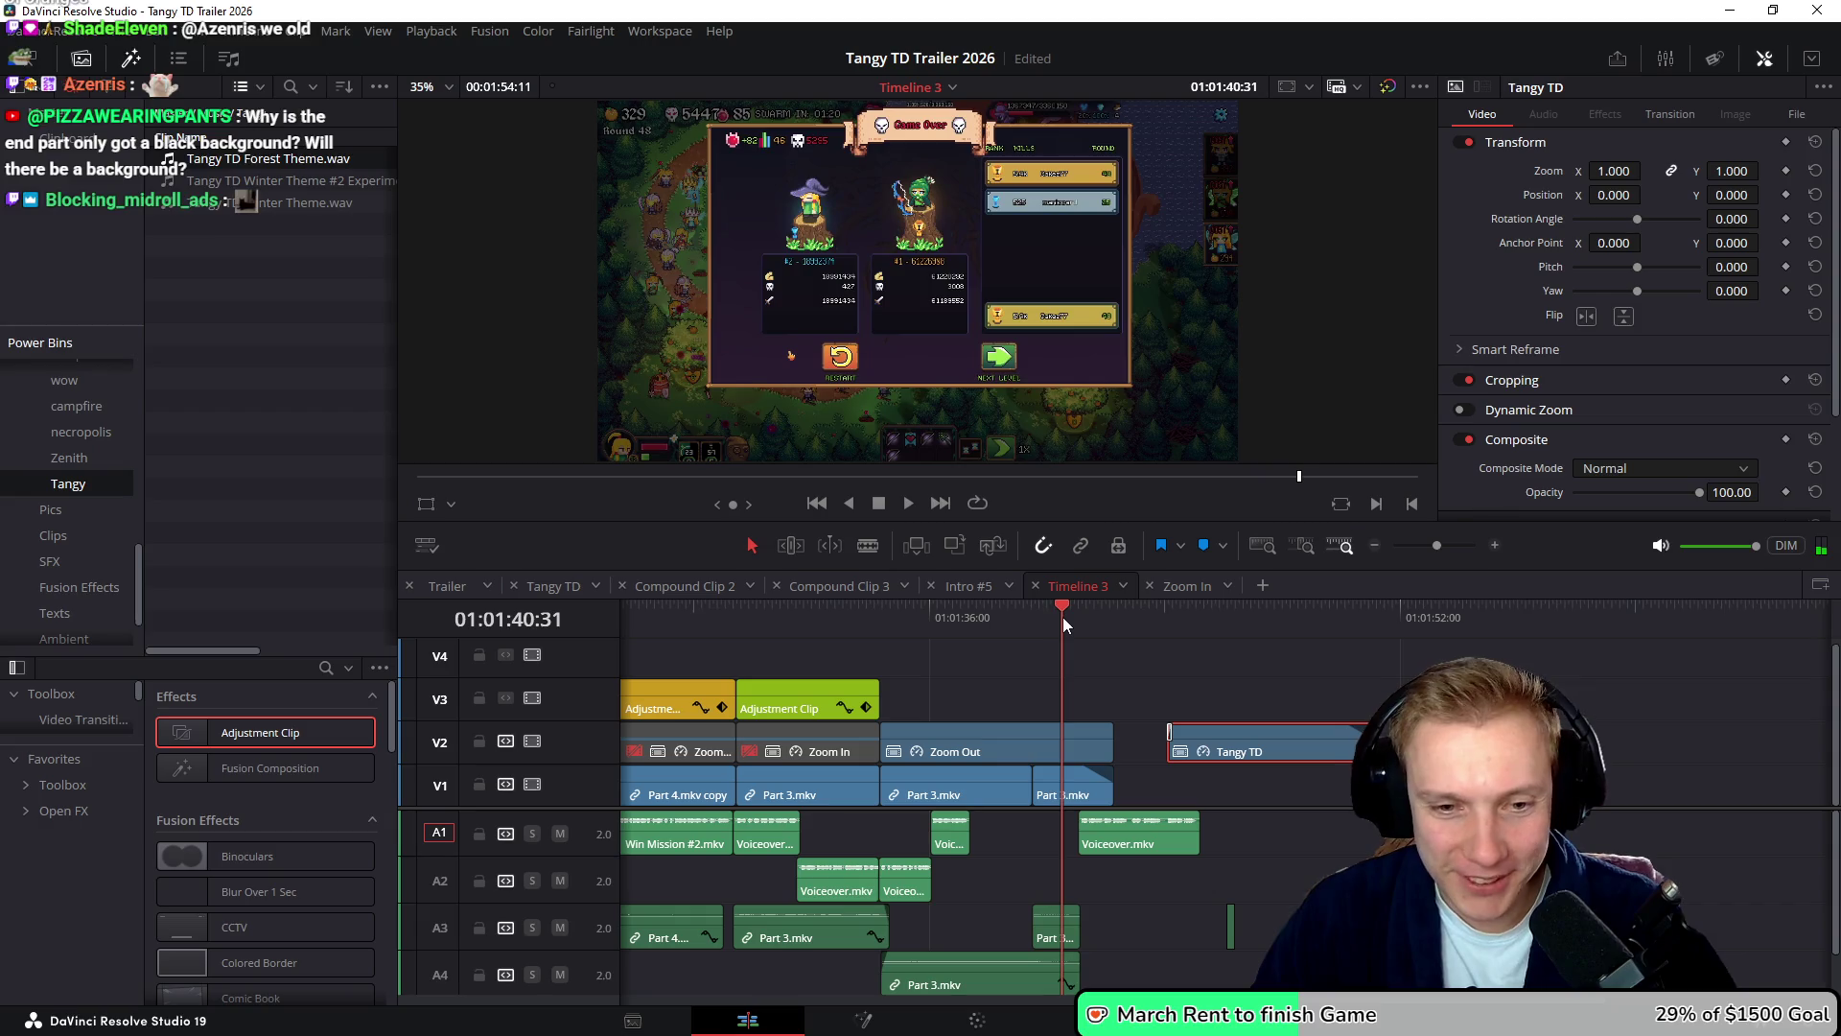
key("space")
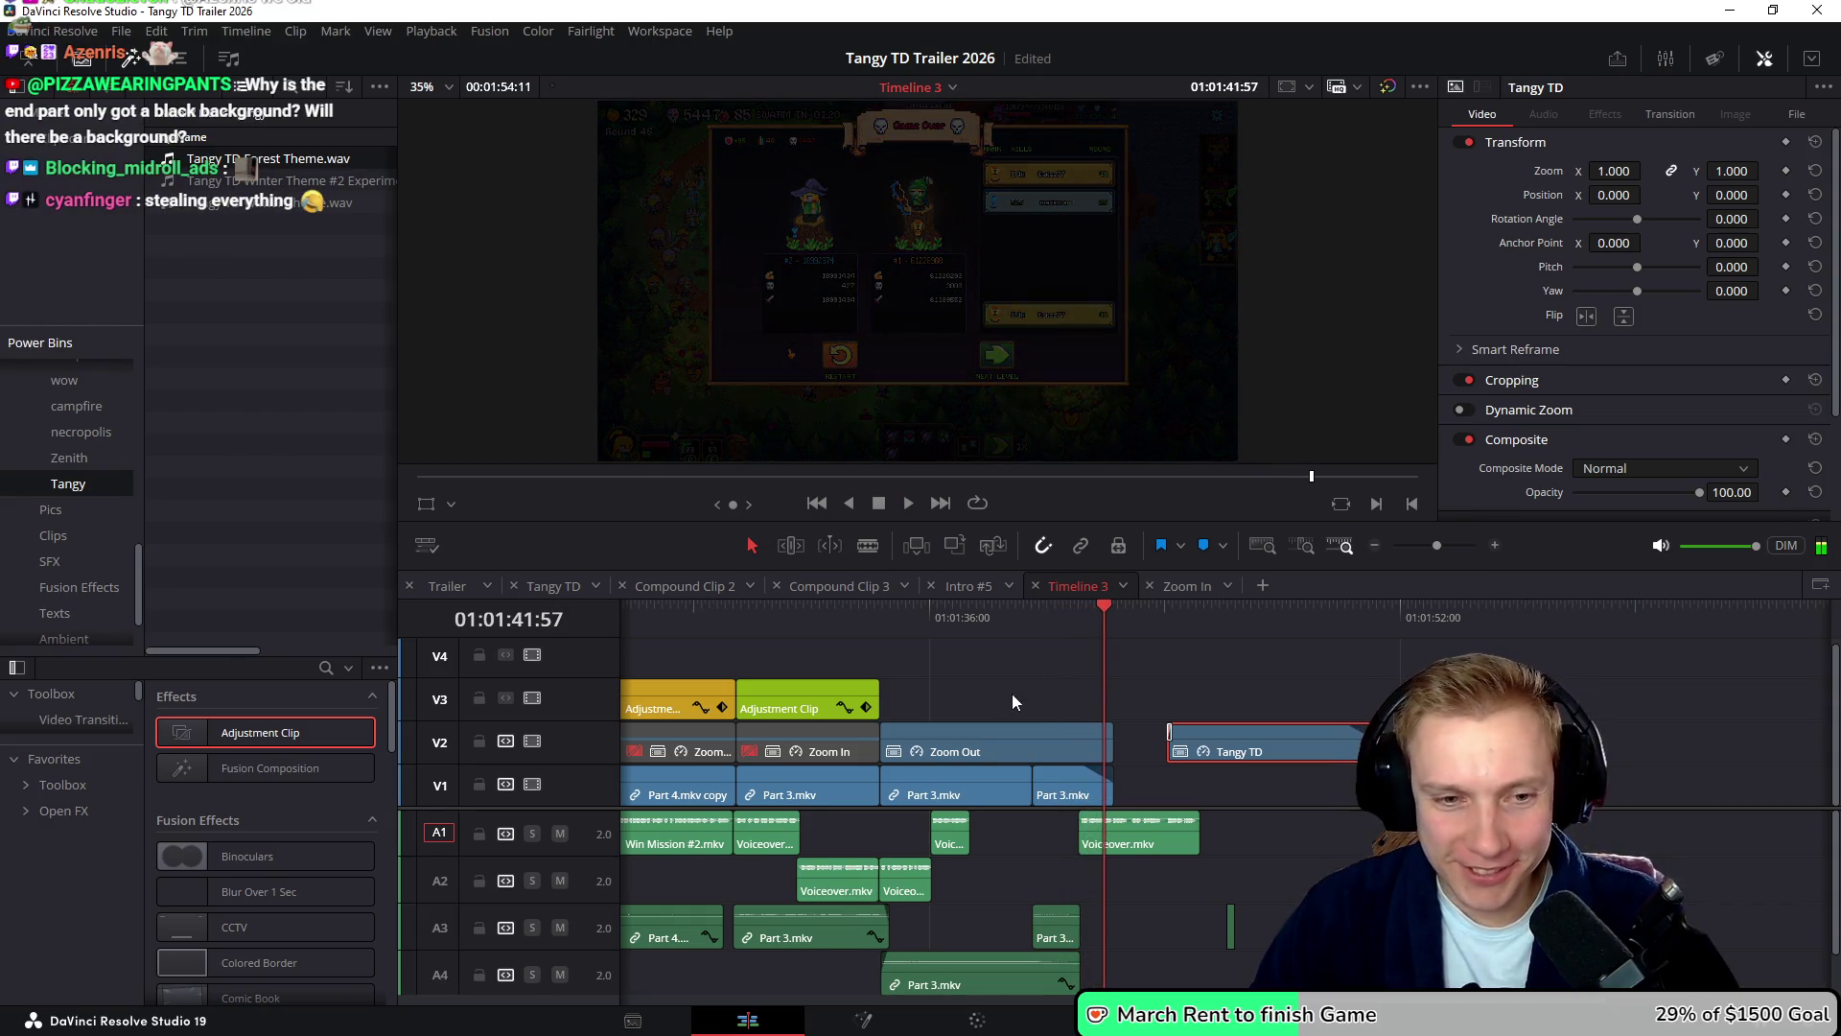
scroll(1166, 646, "left", 2)
mouse_move(1038, 607)
left_mouse_down()
mouse_move(934, 619)
mouse_move(1124, 671)
left_mouse_up()
- Copy the adjustment clip to 01:01:35, delete Zoom Out, and drop both adjustment clips onto V2
mouse_move(808, 710)
left_mouse_down()
mouse_move(1114, 696)
mouse_move(1095, 701)
mouse_move(1095, 738)
left_mouse_up()
left_click(970, 749)
key("Delete")
left_click_drag(974, 720, 974, 762)
left_click_drag(828, 704, 826, 746)
- Lengthen the yellow adjustment clip by about three seconds and review the extended section
left_click(1179, 751)
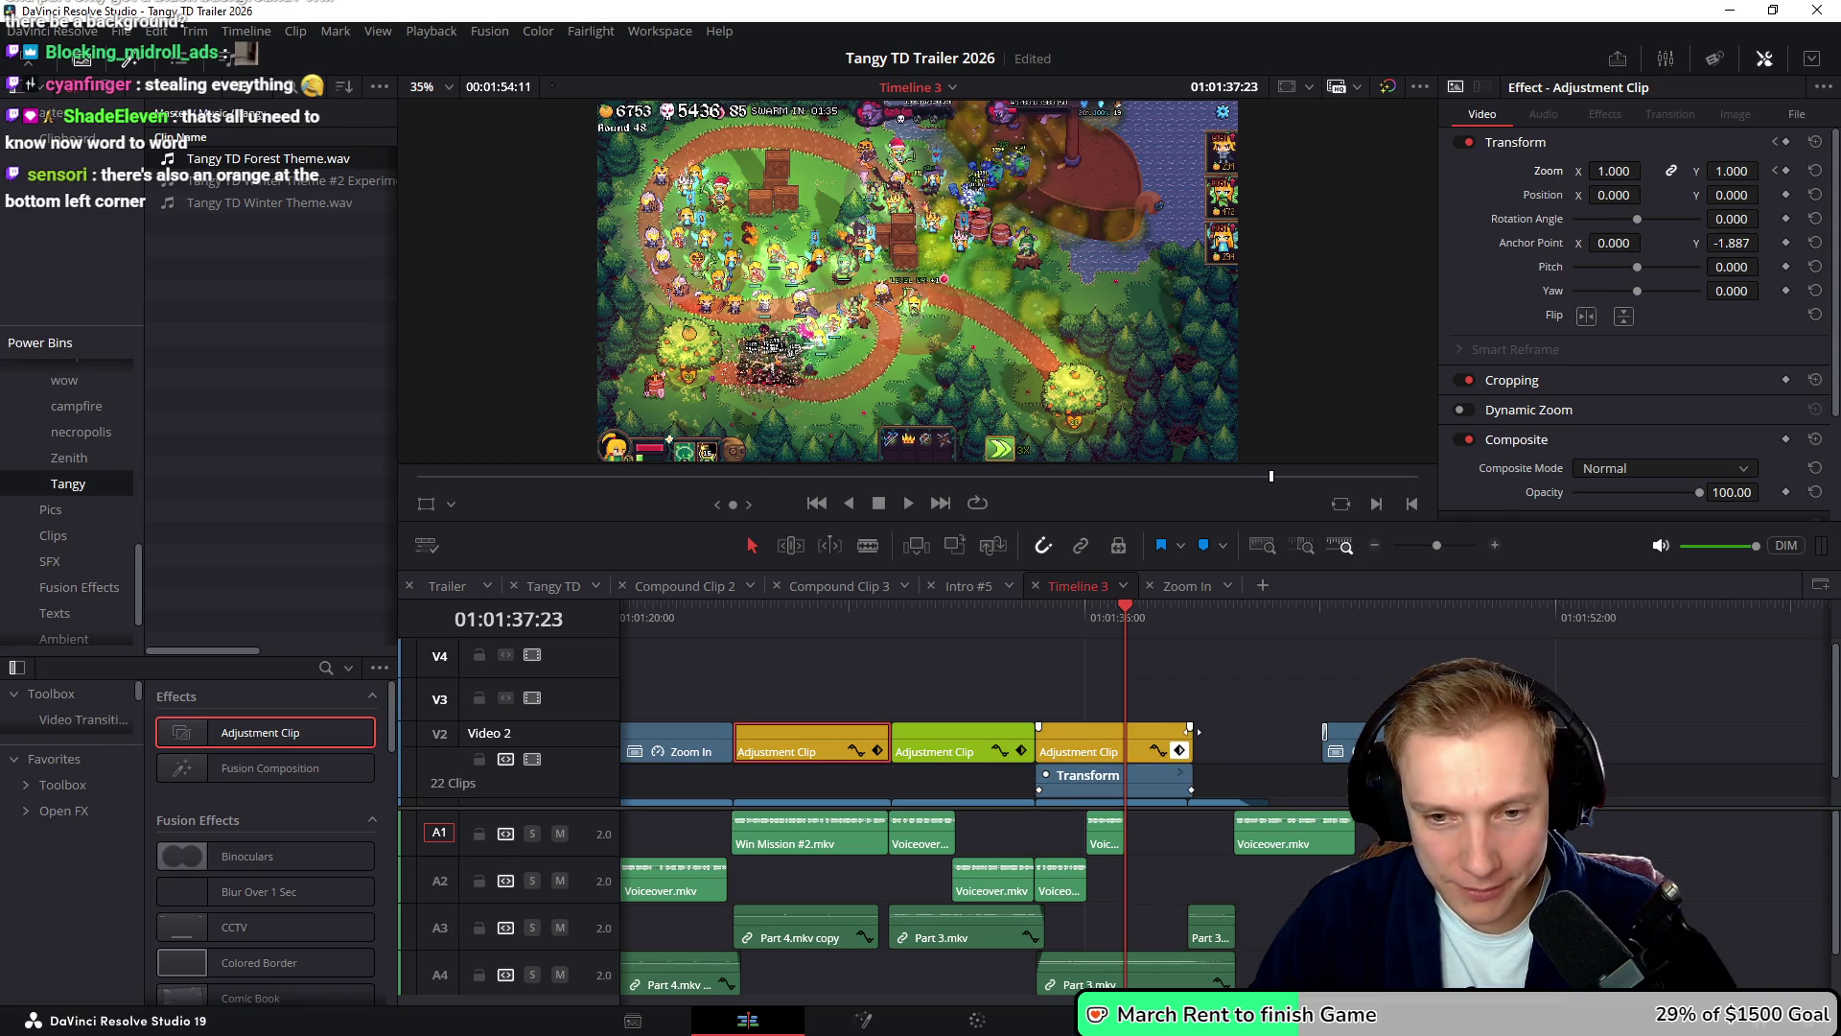
left_click_drag(1185, 739, 1304, 734)
key("space")
scroll(1198, 676, "down", 1)
left_click(1294, 624)
key("space")
key("ctrl+equal")
- Move Tangy TD up to V3 and extend the second Part 3.mkv clip under the title
mouse_move(1291, 721)
left_mouse_down()
mouse_move(1304, 671)
mouse_move(1277, 671)
left_mouse_up()
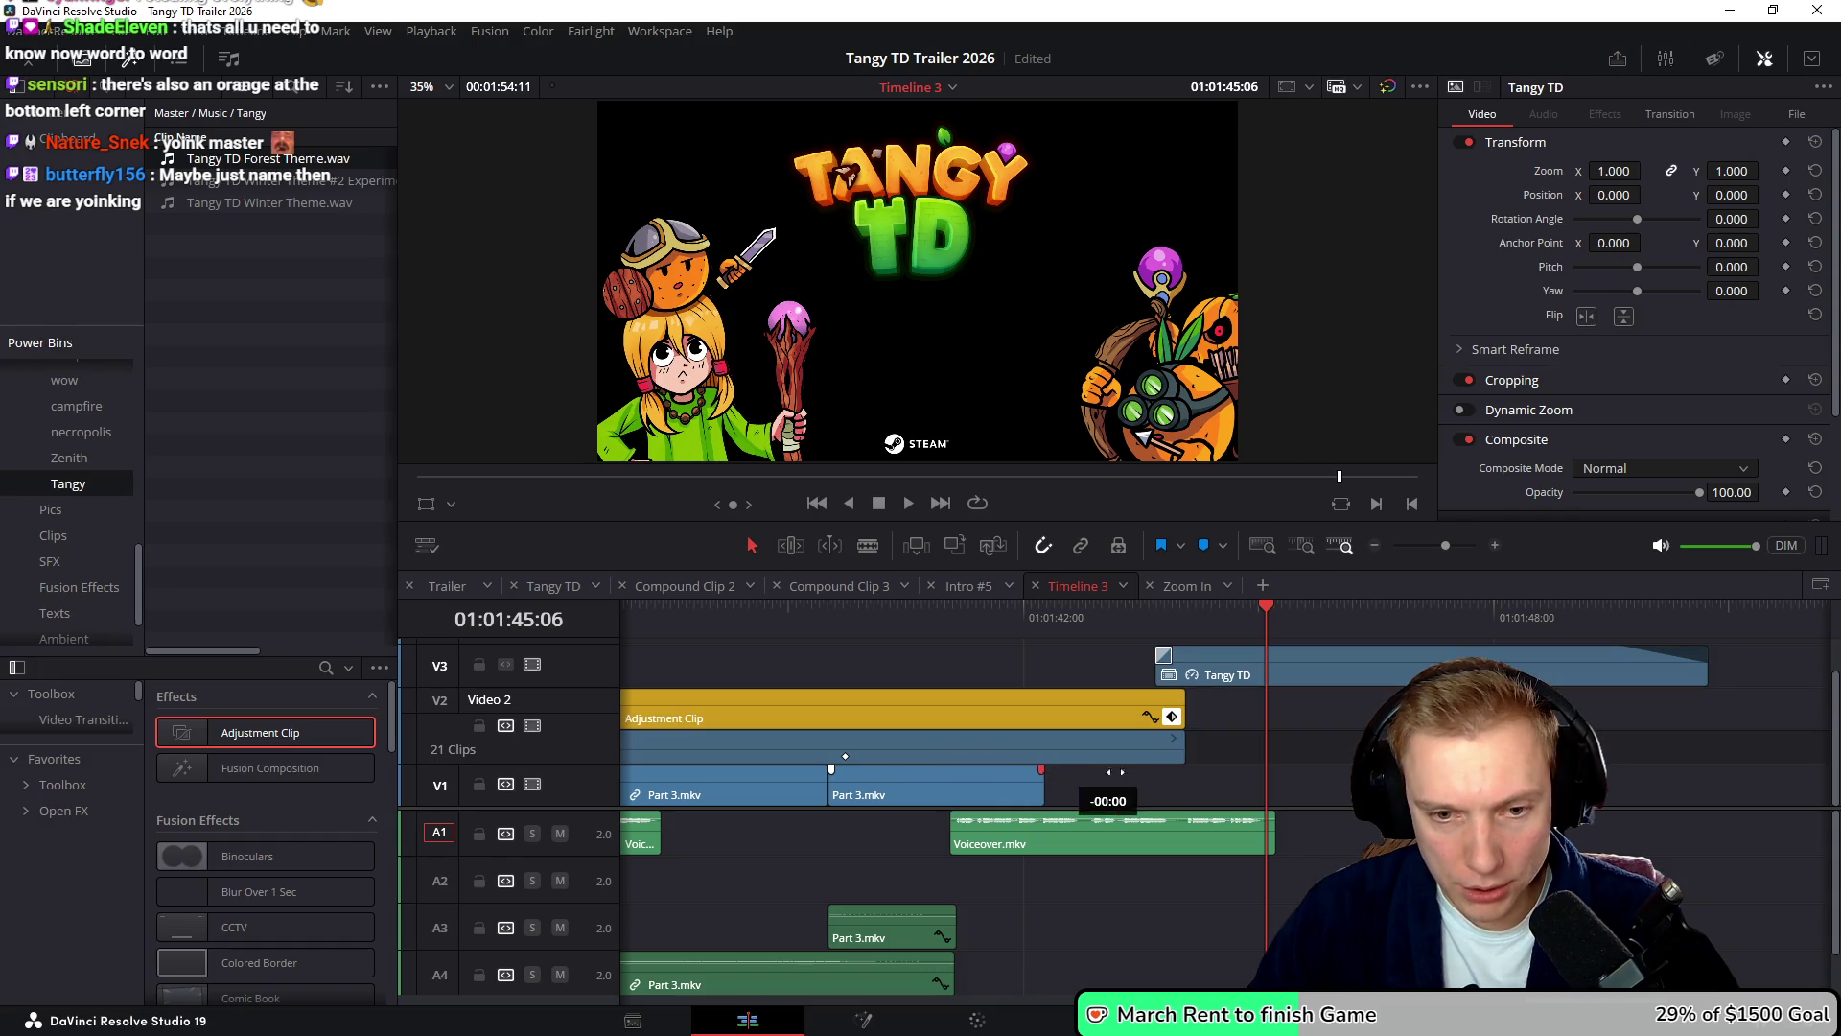
mouse_move(1033, 780)
left_mouse_down()
mouse_move(1201, 788)
mouse_move(1185, 788)
left_mouse_up()
left_click(1098, 606)
key("space")
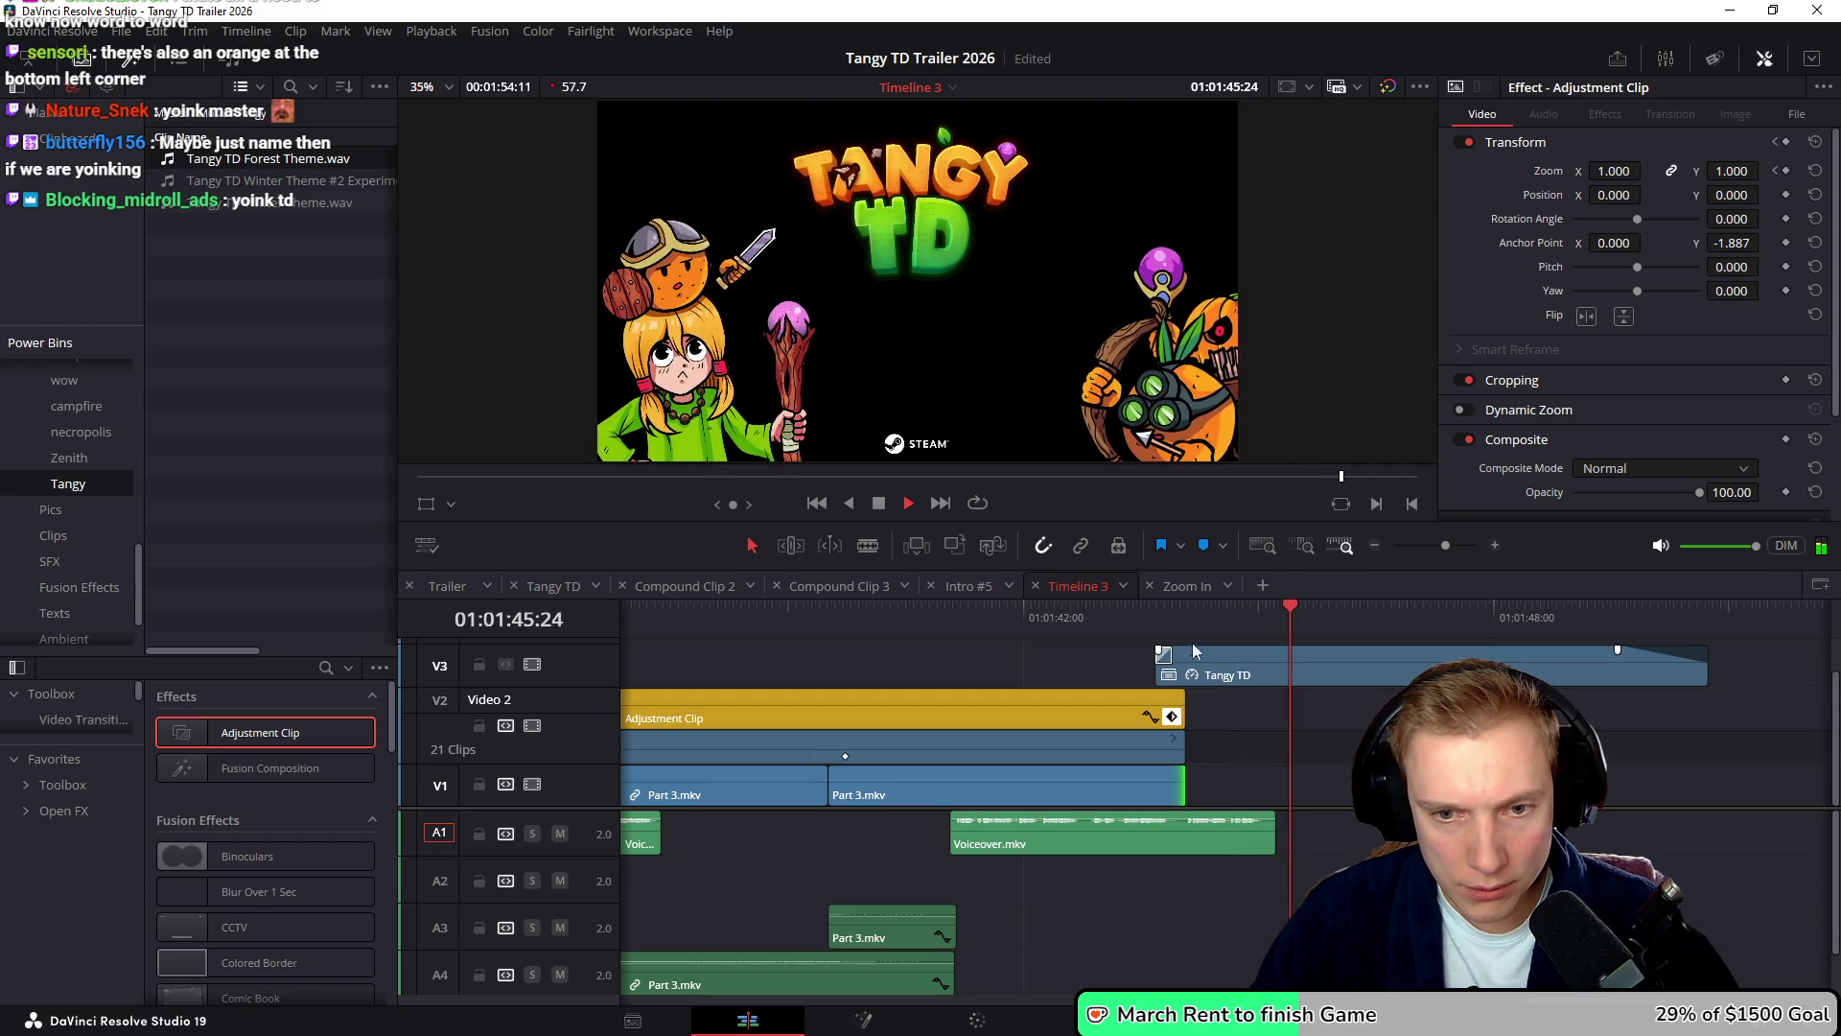
left_click(1153, 619)
key("space")
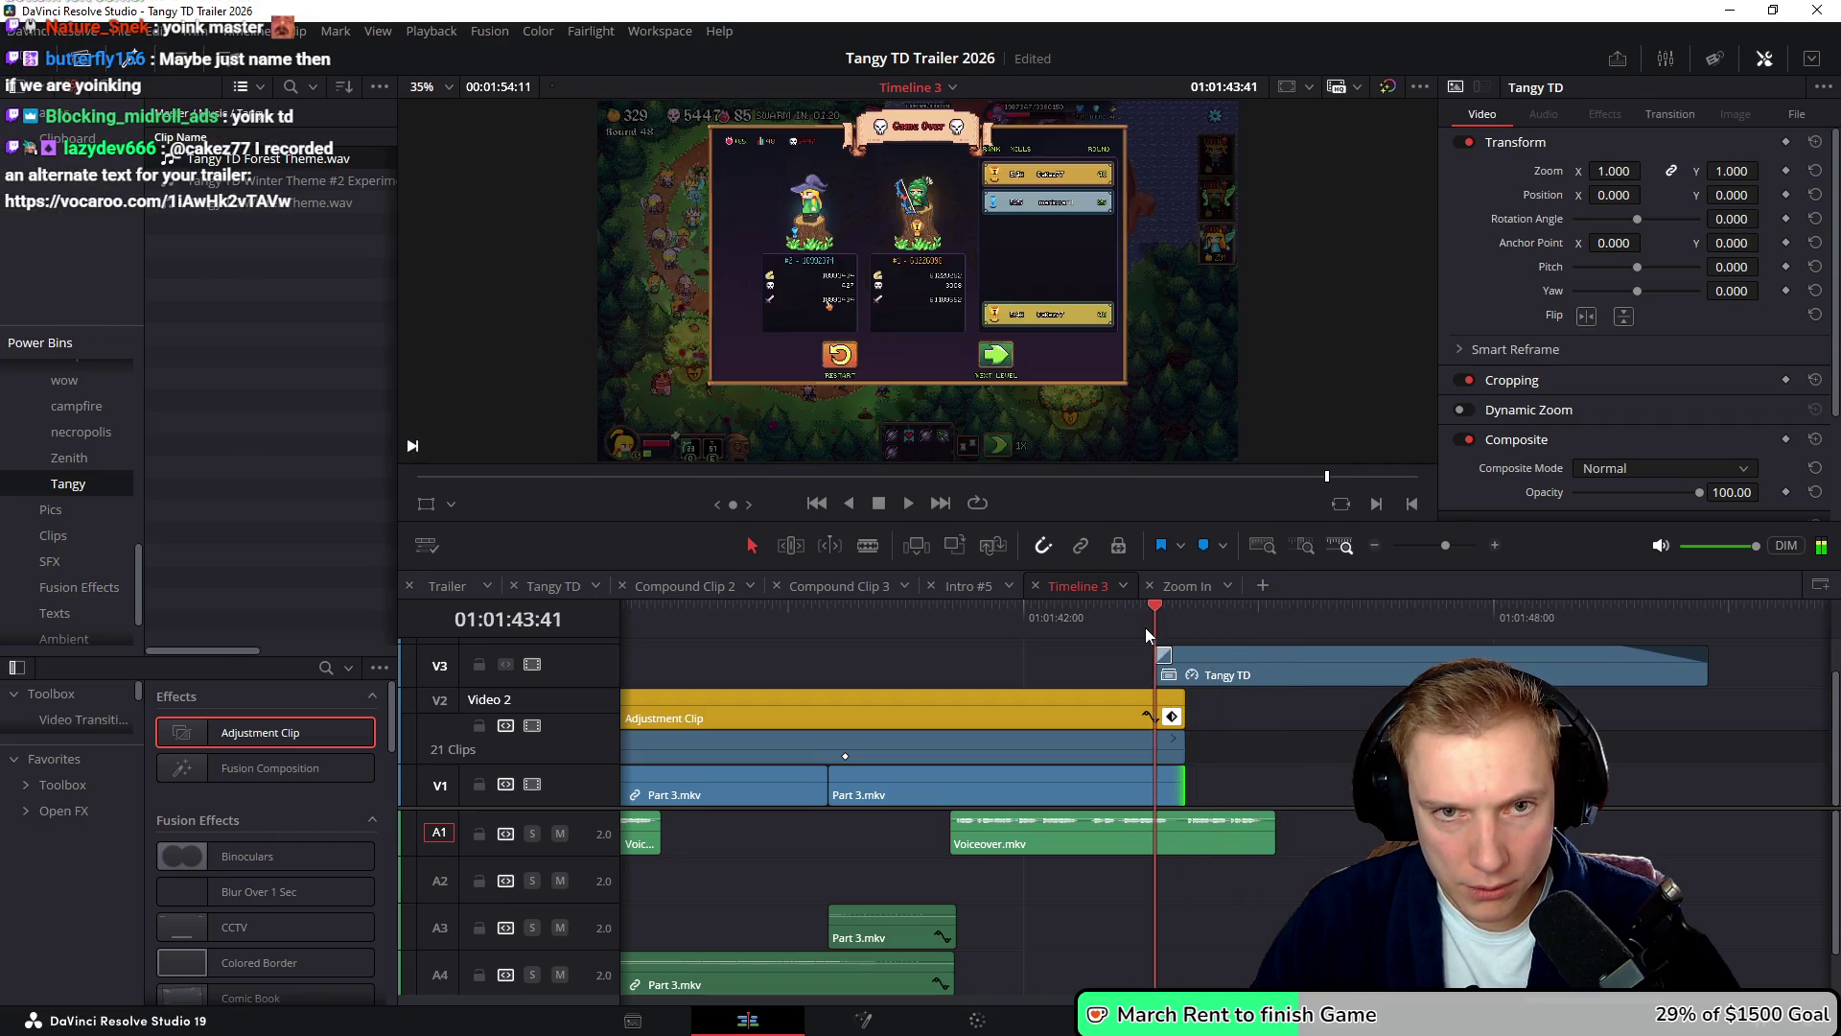
key("space")
key("space")
key("ctrl+minus")
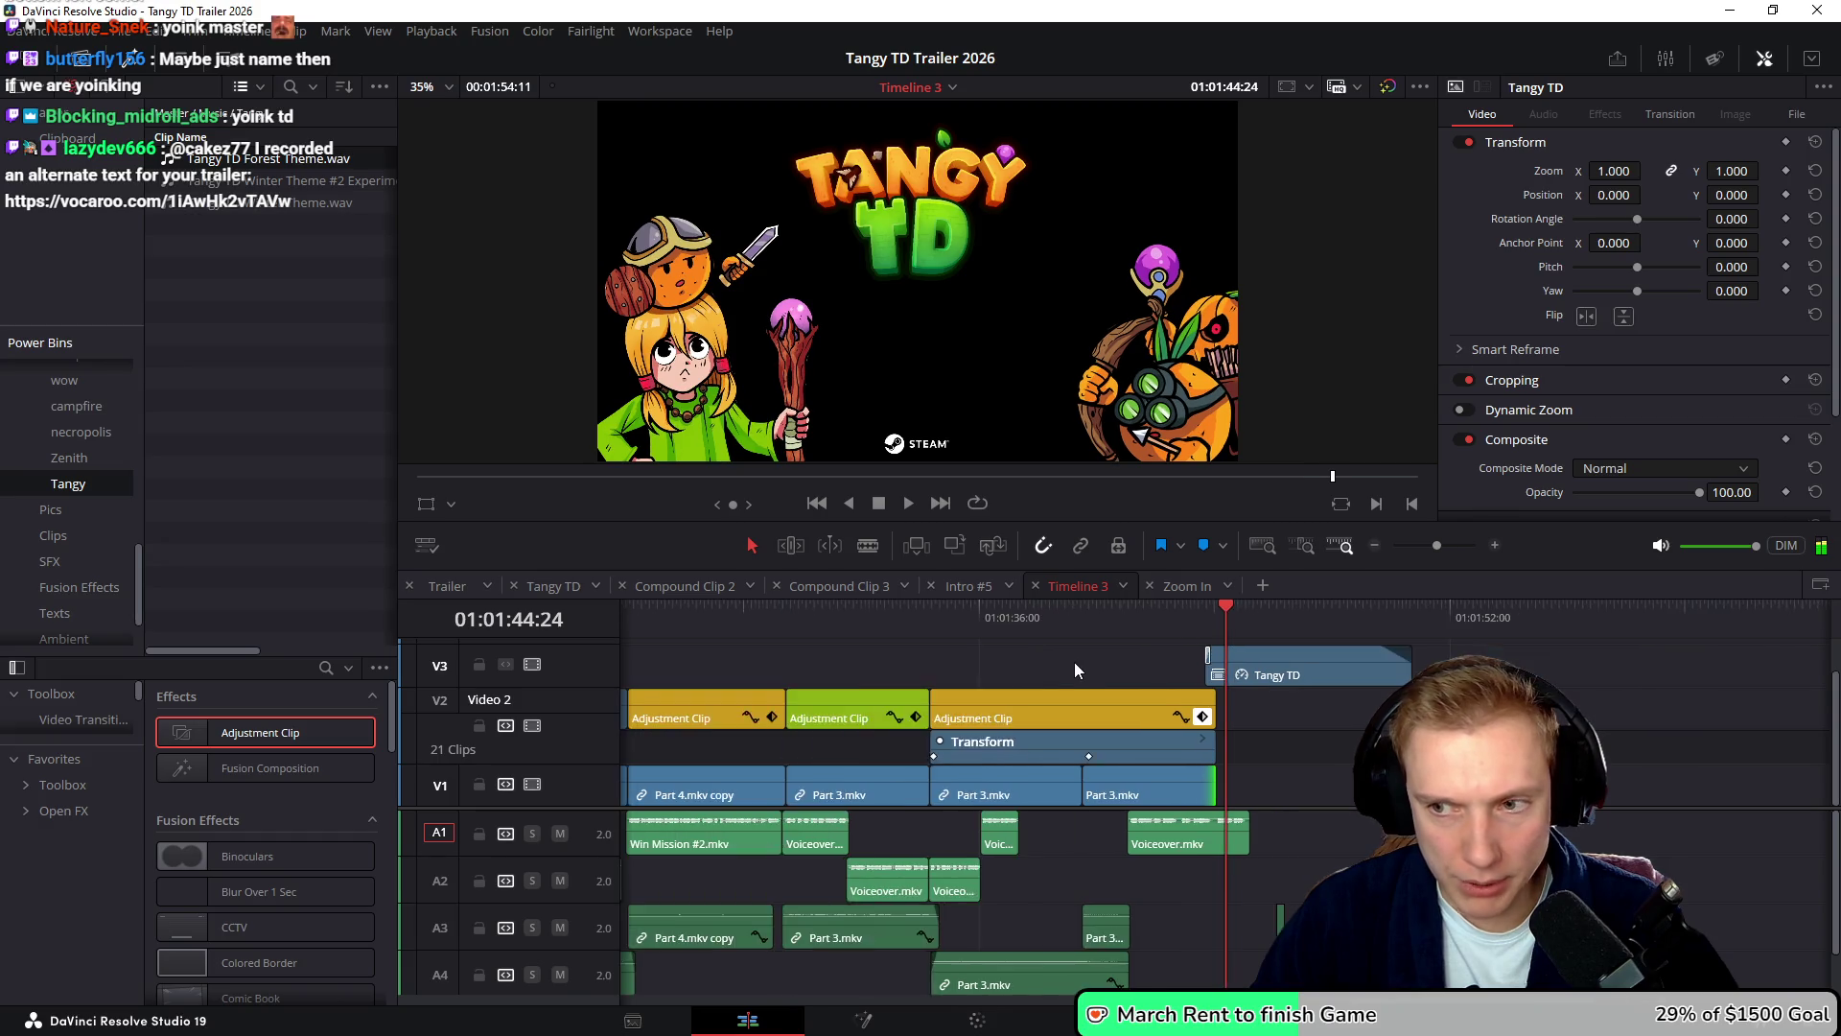
key("ctrl+minus")
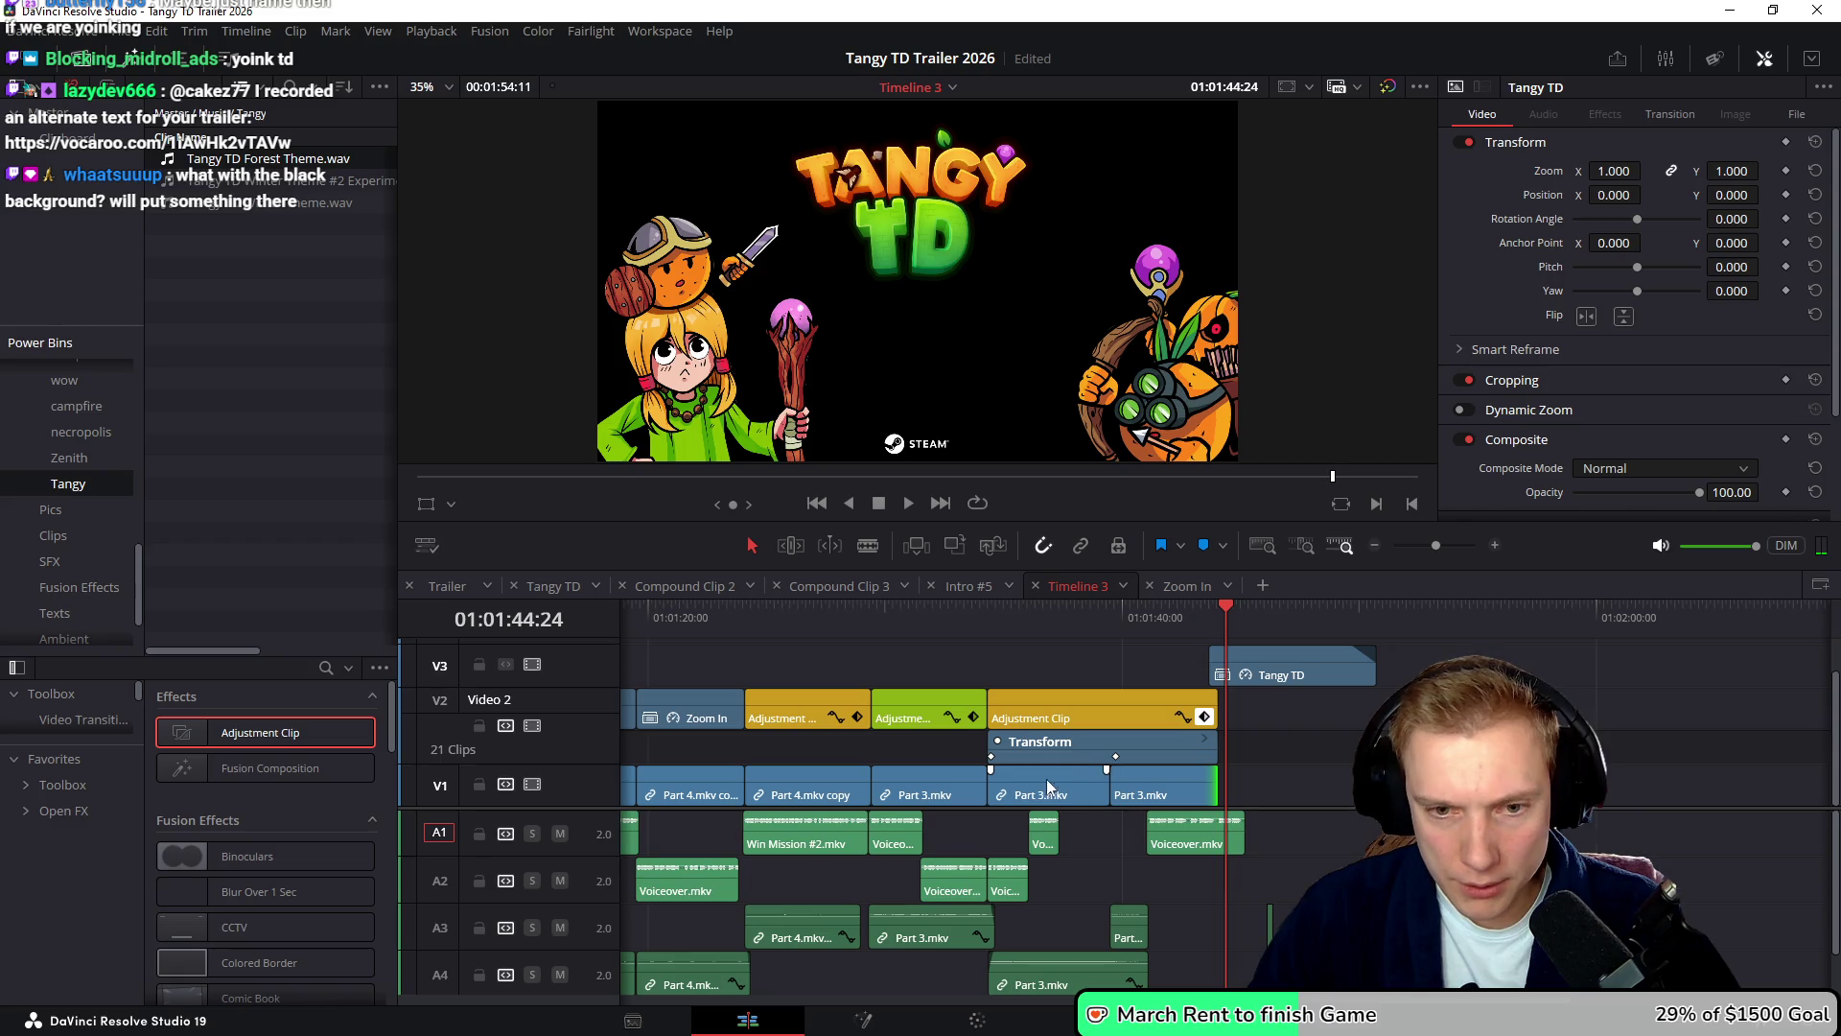
- Shift the adjustment clip's zoom keyframe later and select the Tangy TD clip
left_click_drag(1115, 755, 1239, 765)
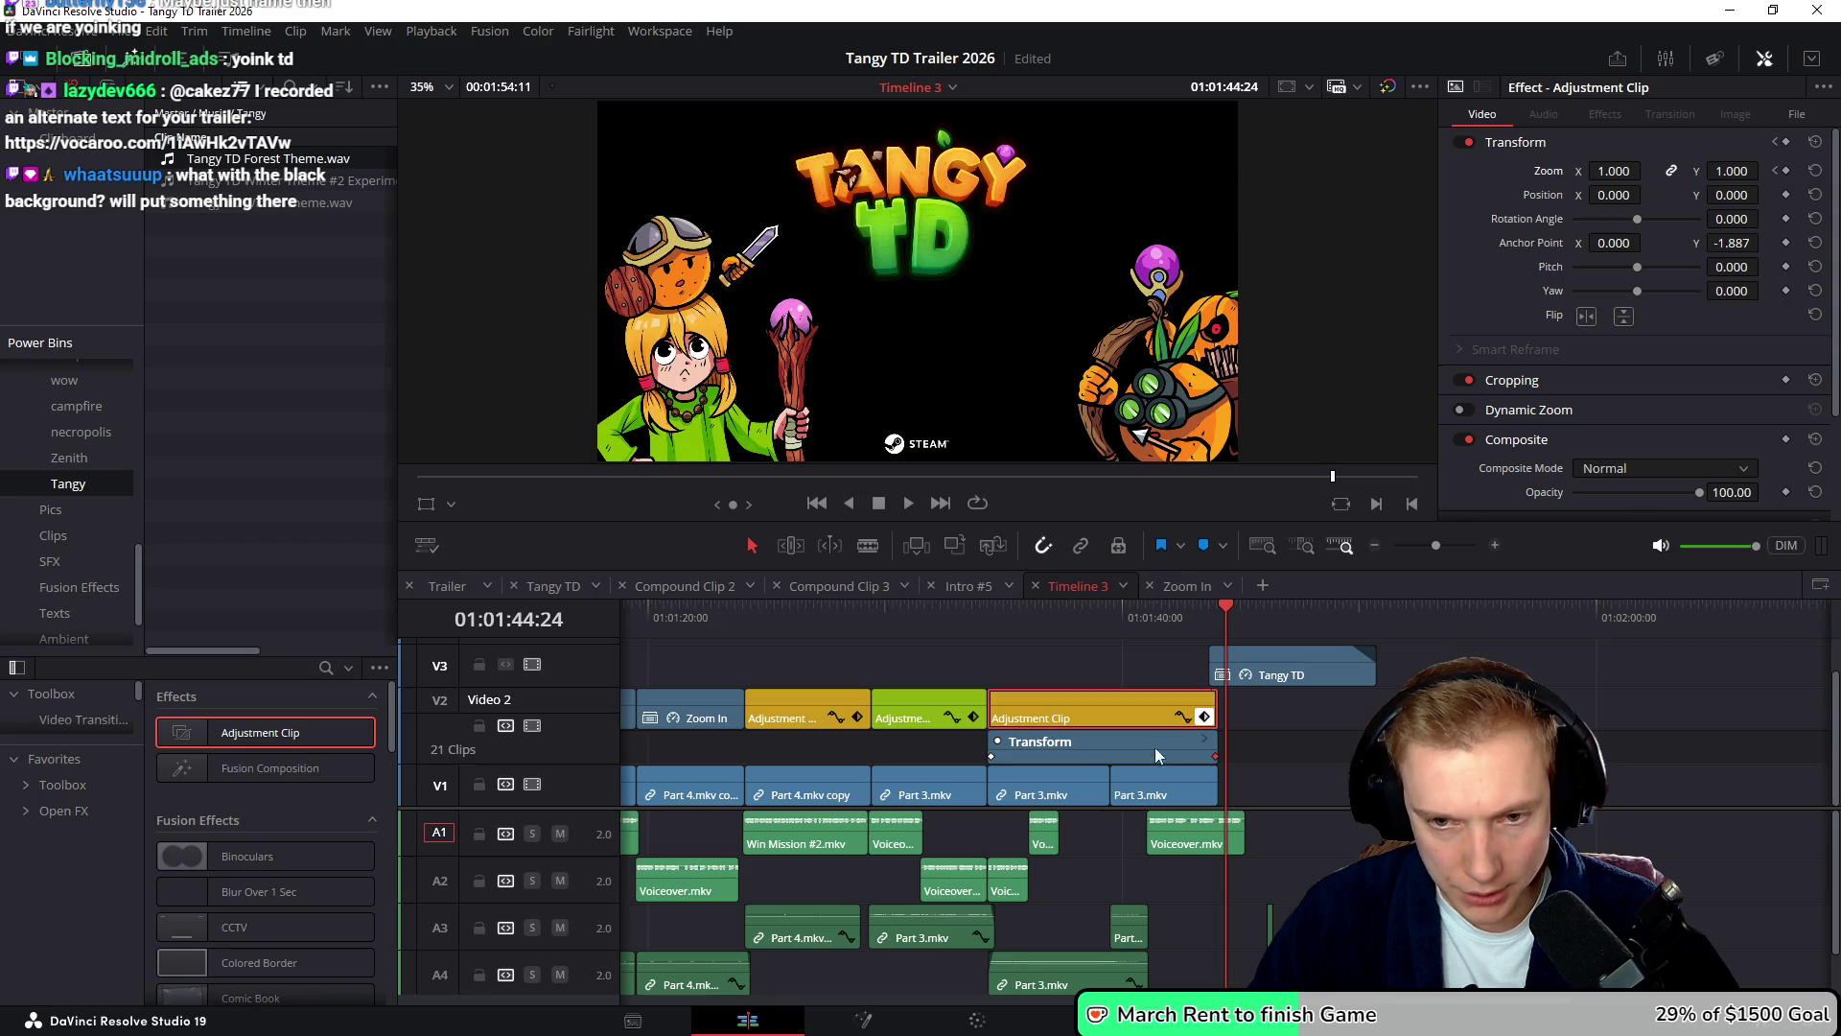
left_click(1204, 718)
scroll(1119, 693, "up", 1)
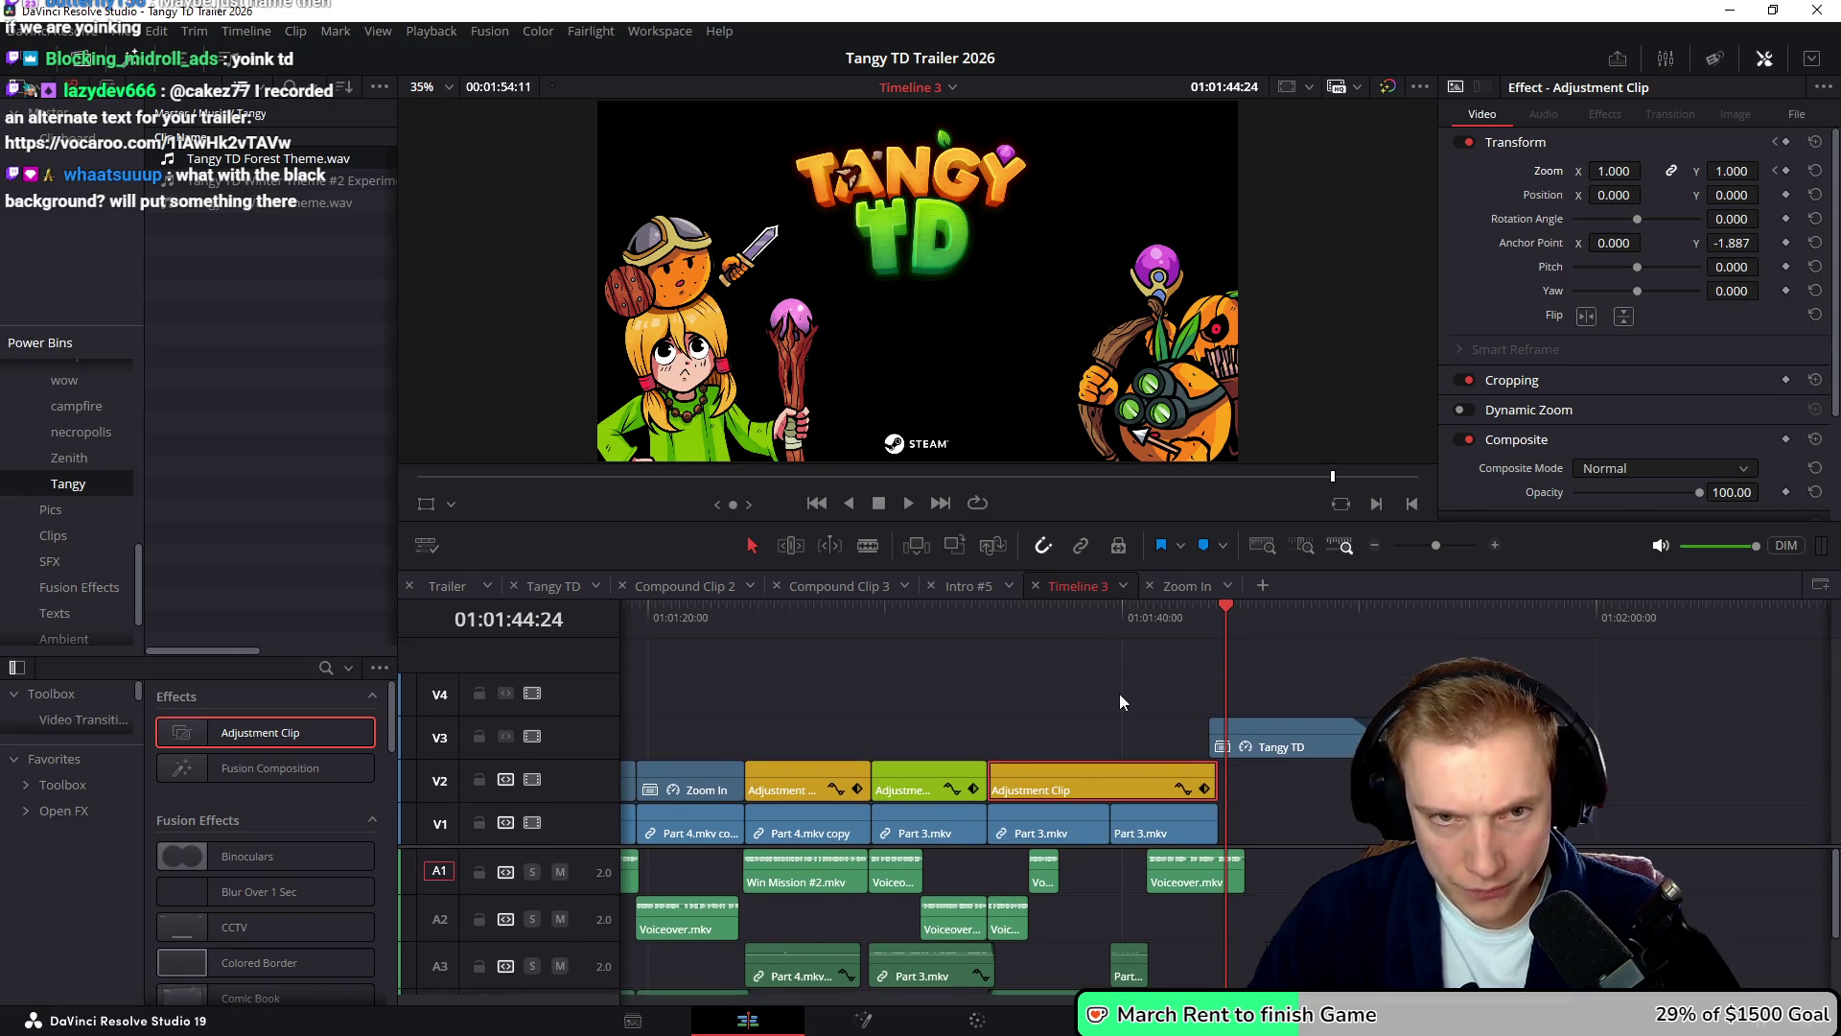
scroll(1051, 698, "right", 2)
left_click(1205, 743)
right_click(1207, 738)
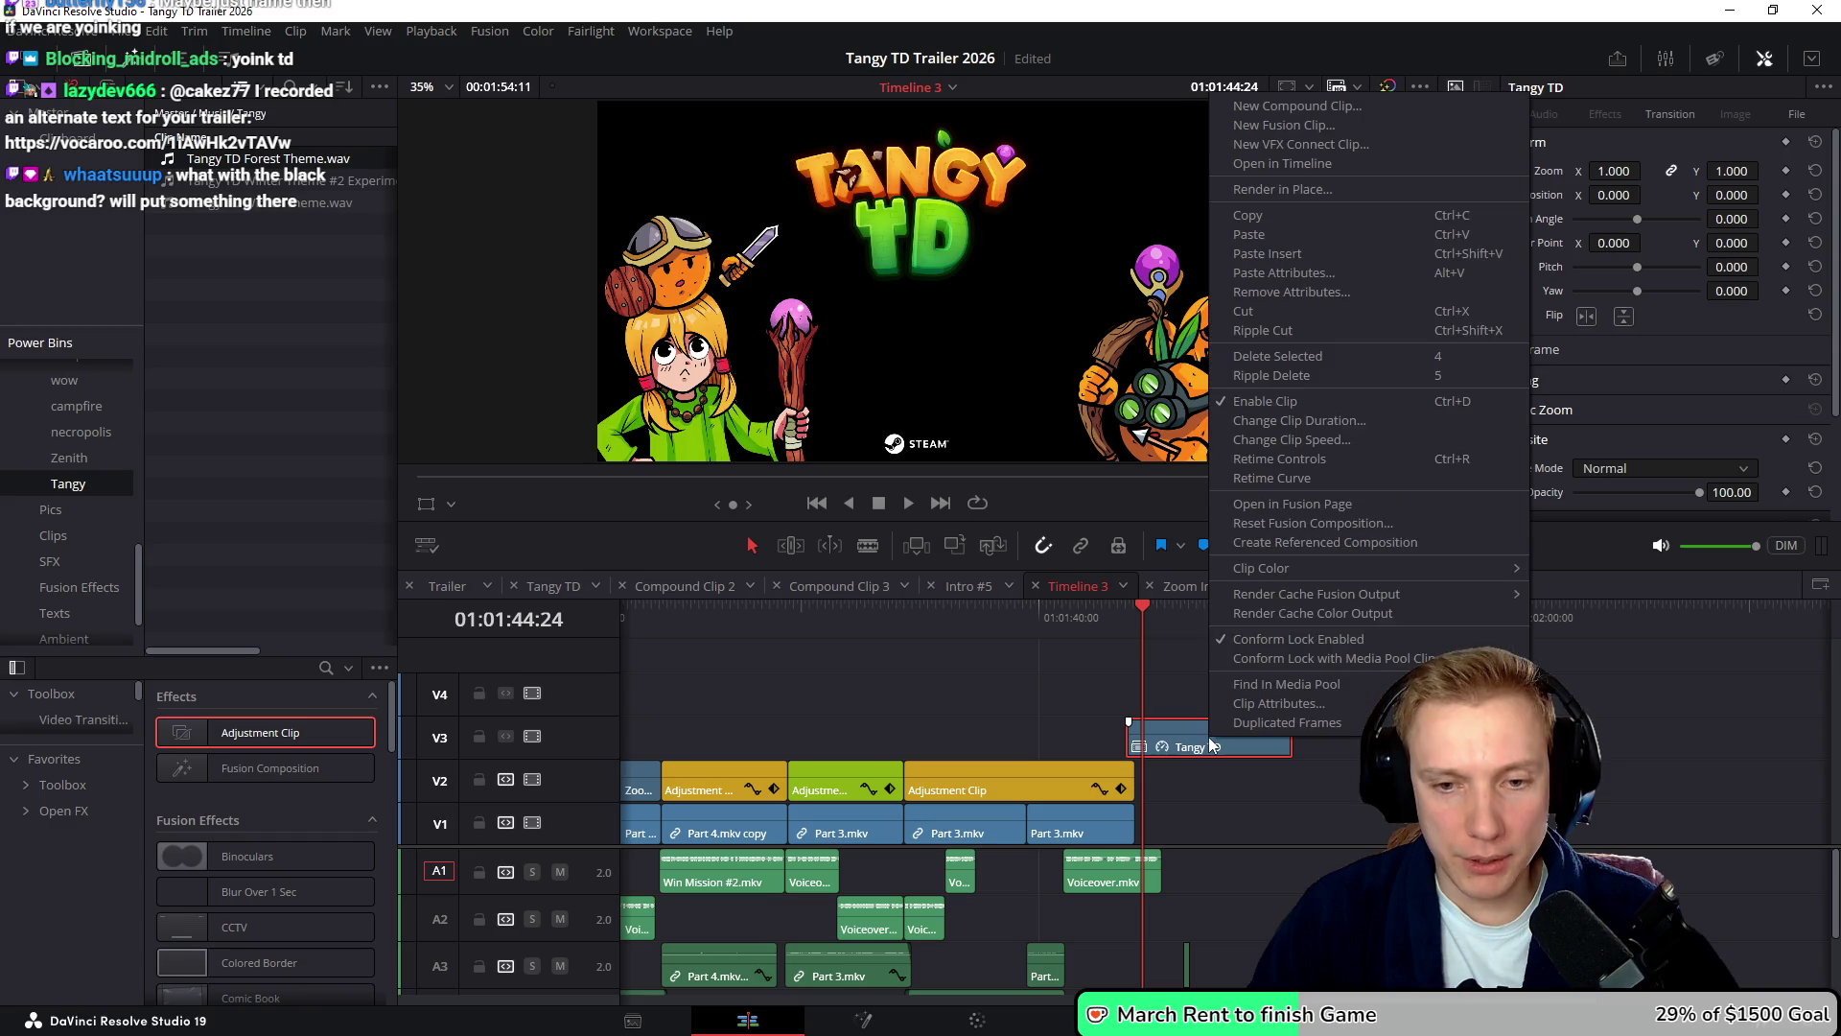
- Open Tangy TD in its own timeline and disable the Archer.png and Healer.png layers
left_click(1279, 159)
left_click(710, 741)
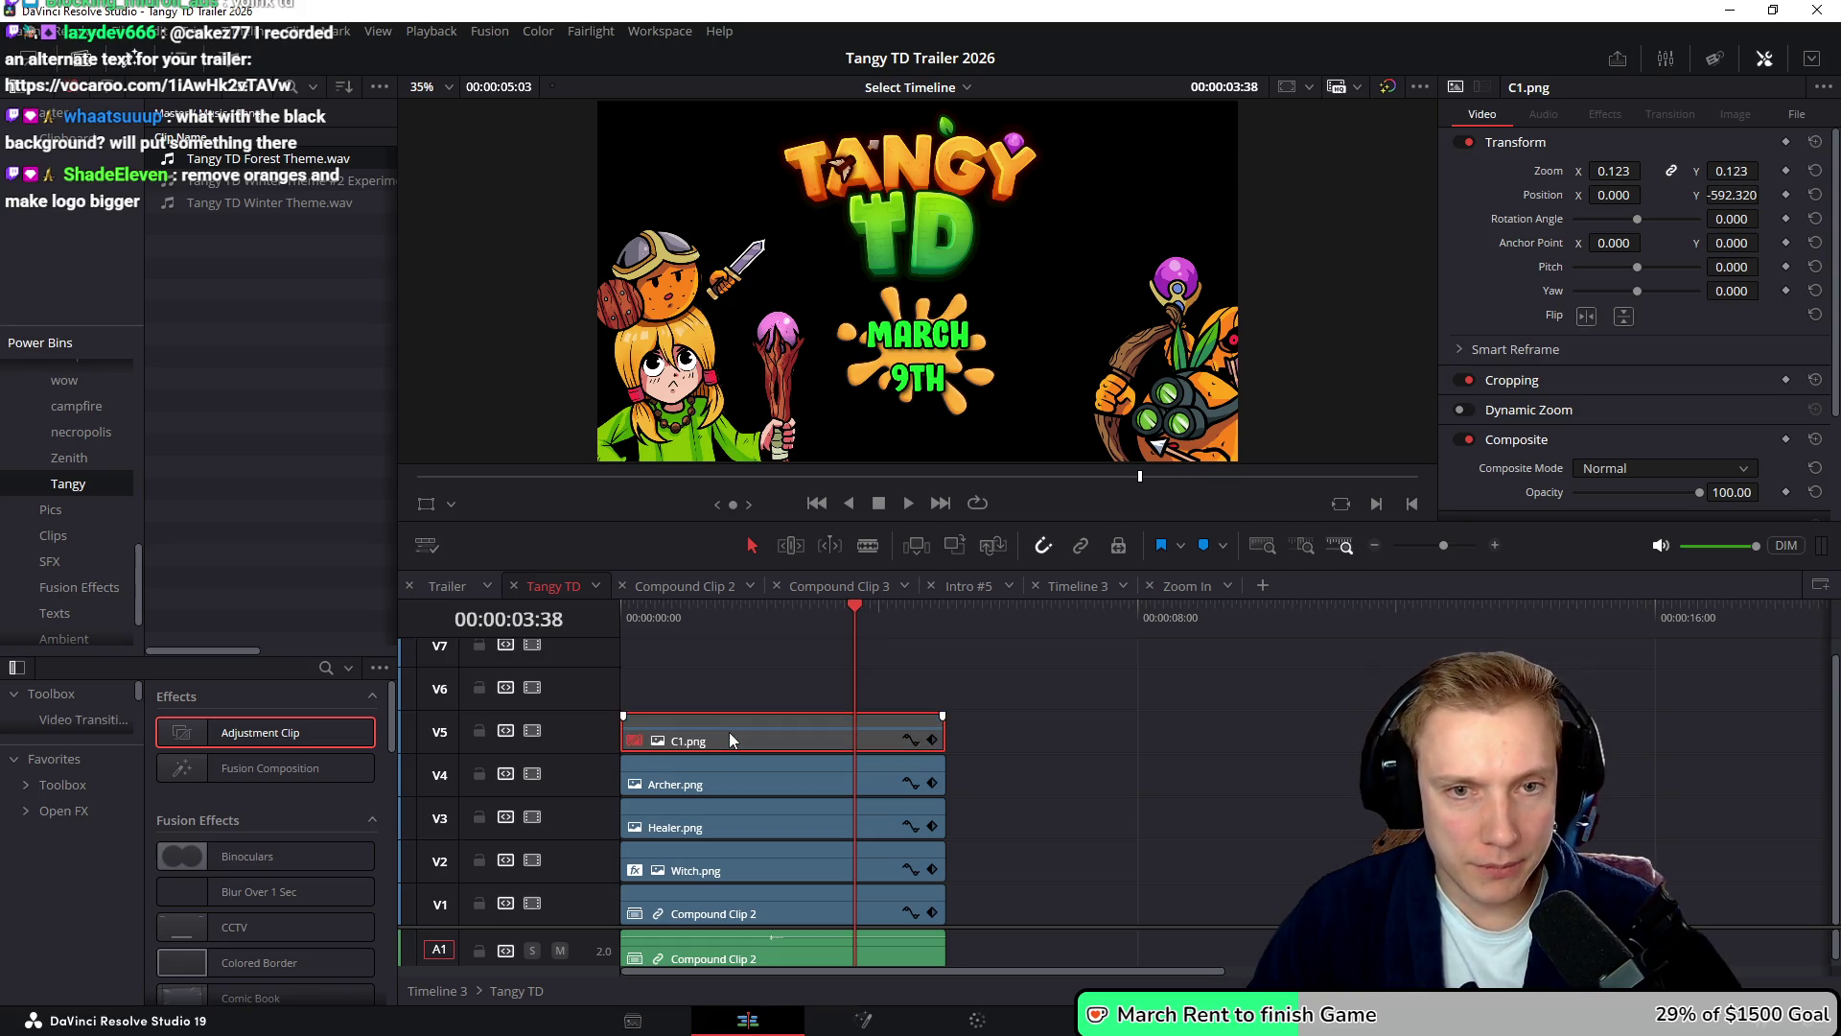
left_click(743, 782)
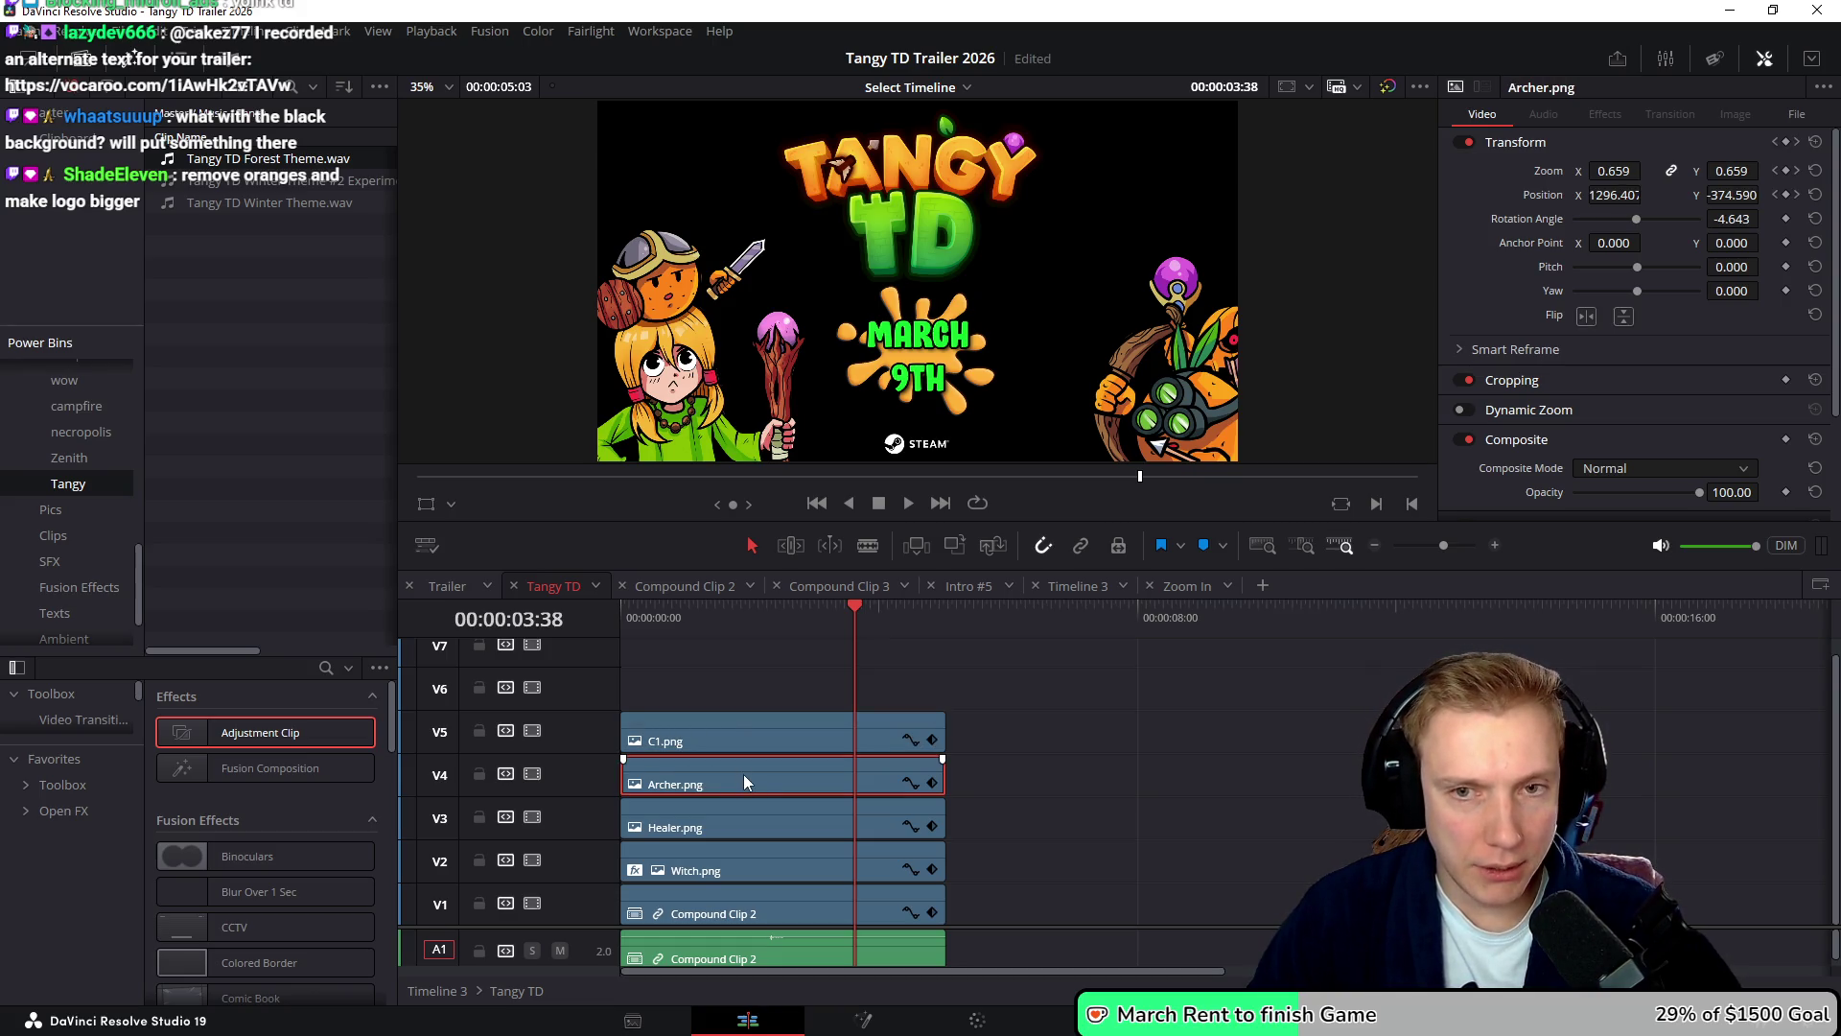
key("d")
left_click(748, 825)
key("d")
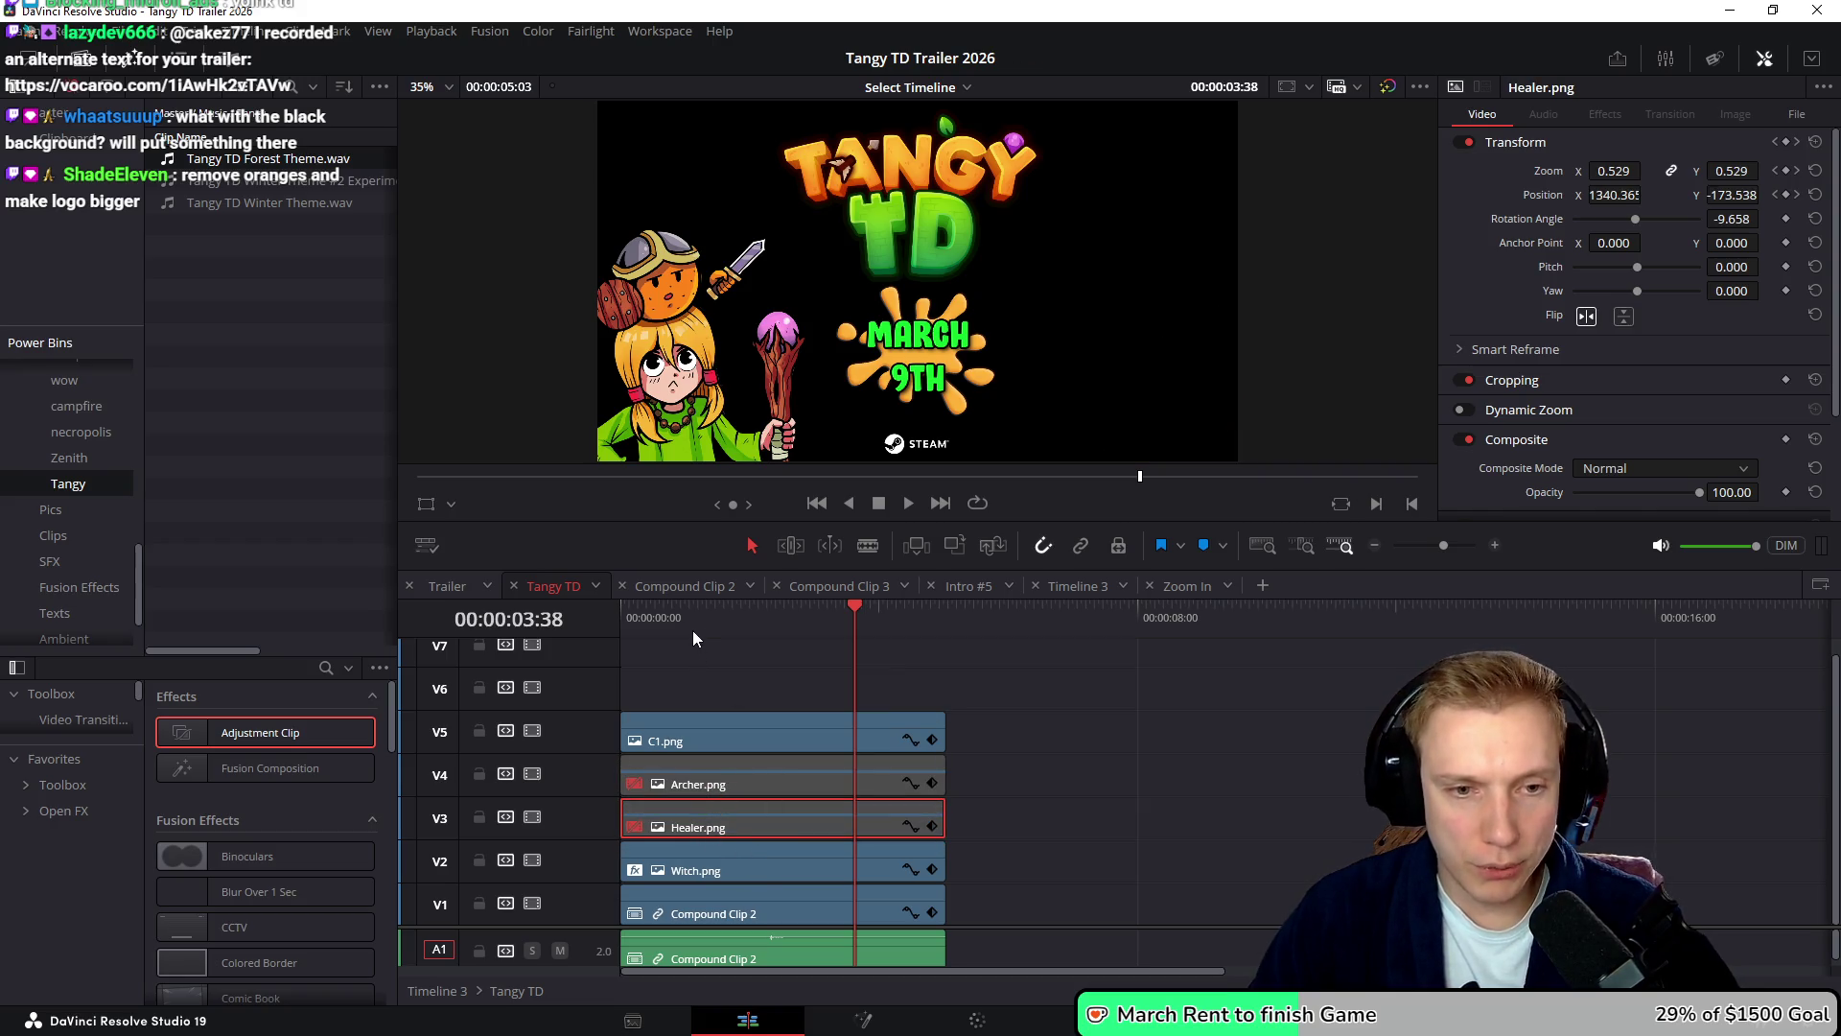
key("Home")
key("alt+Tab")
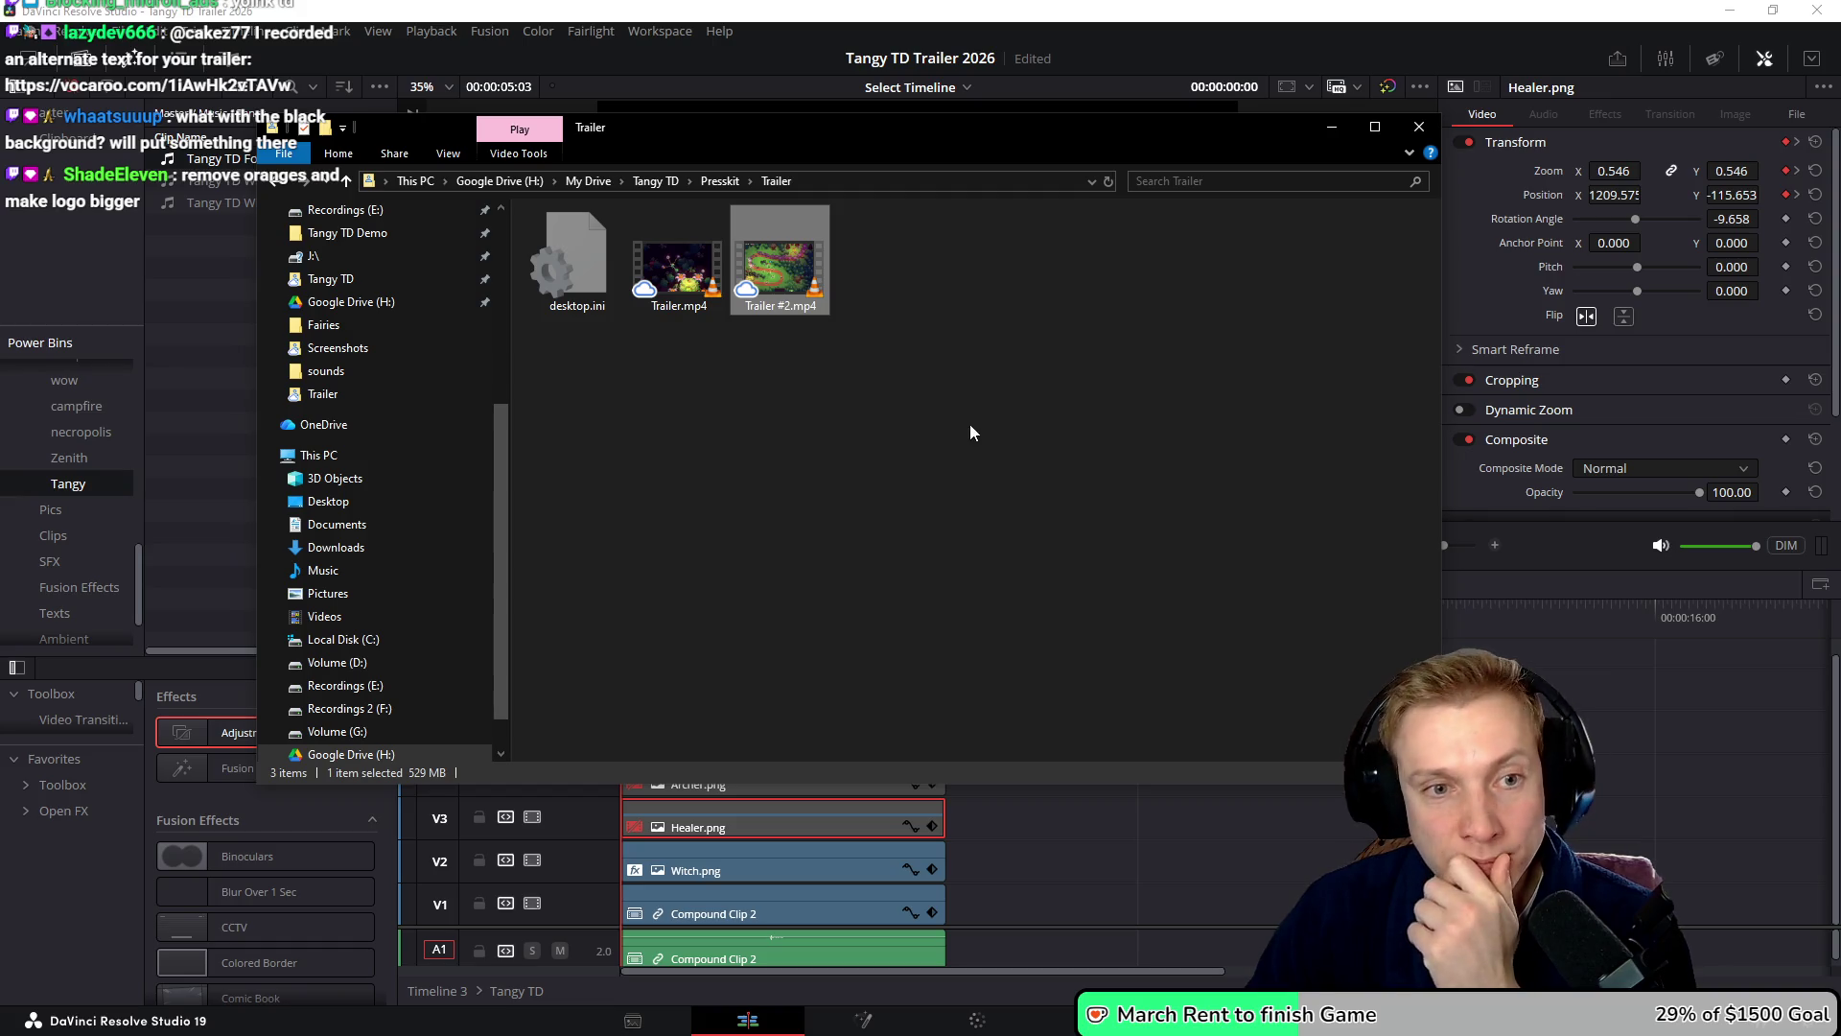
- Drag Tangy without Defender.png from Presskit > Game Assets onto V6 and extend it to match
left_click(720, 180)
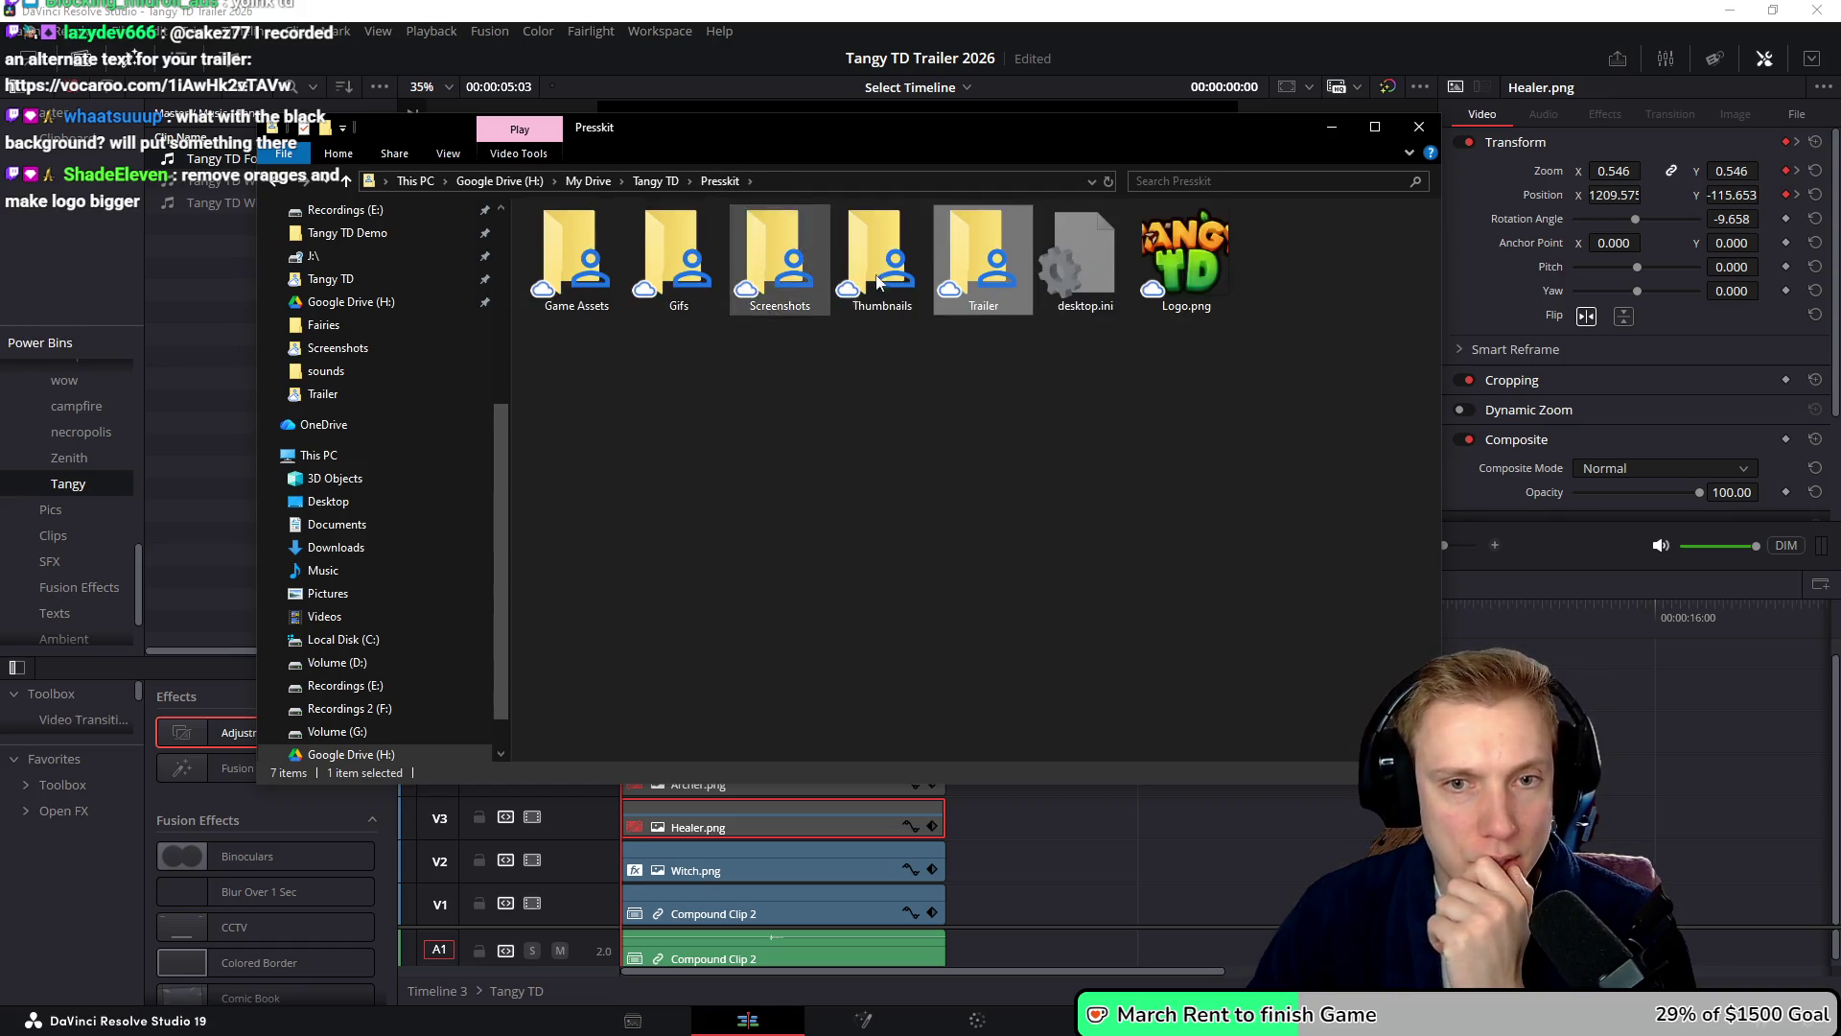
double_click(575, 257)
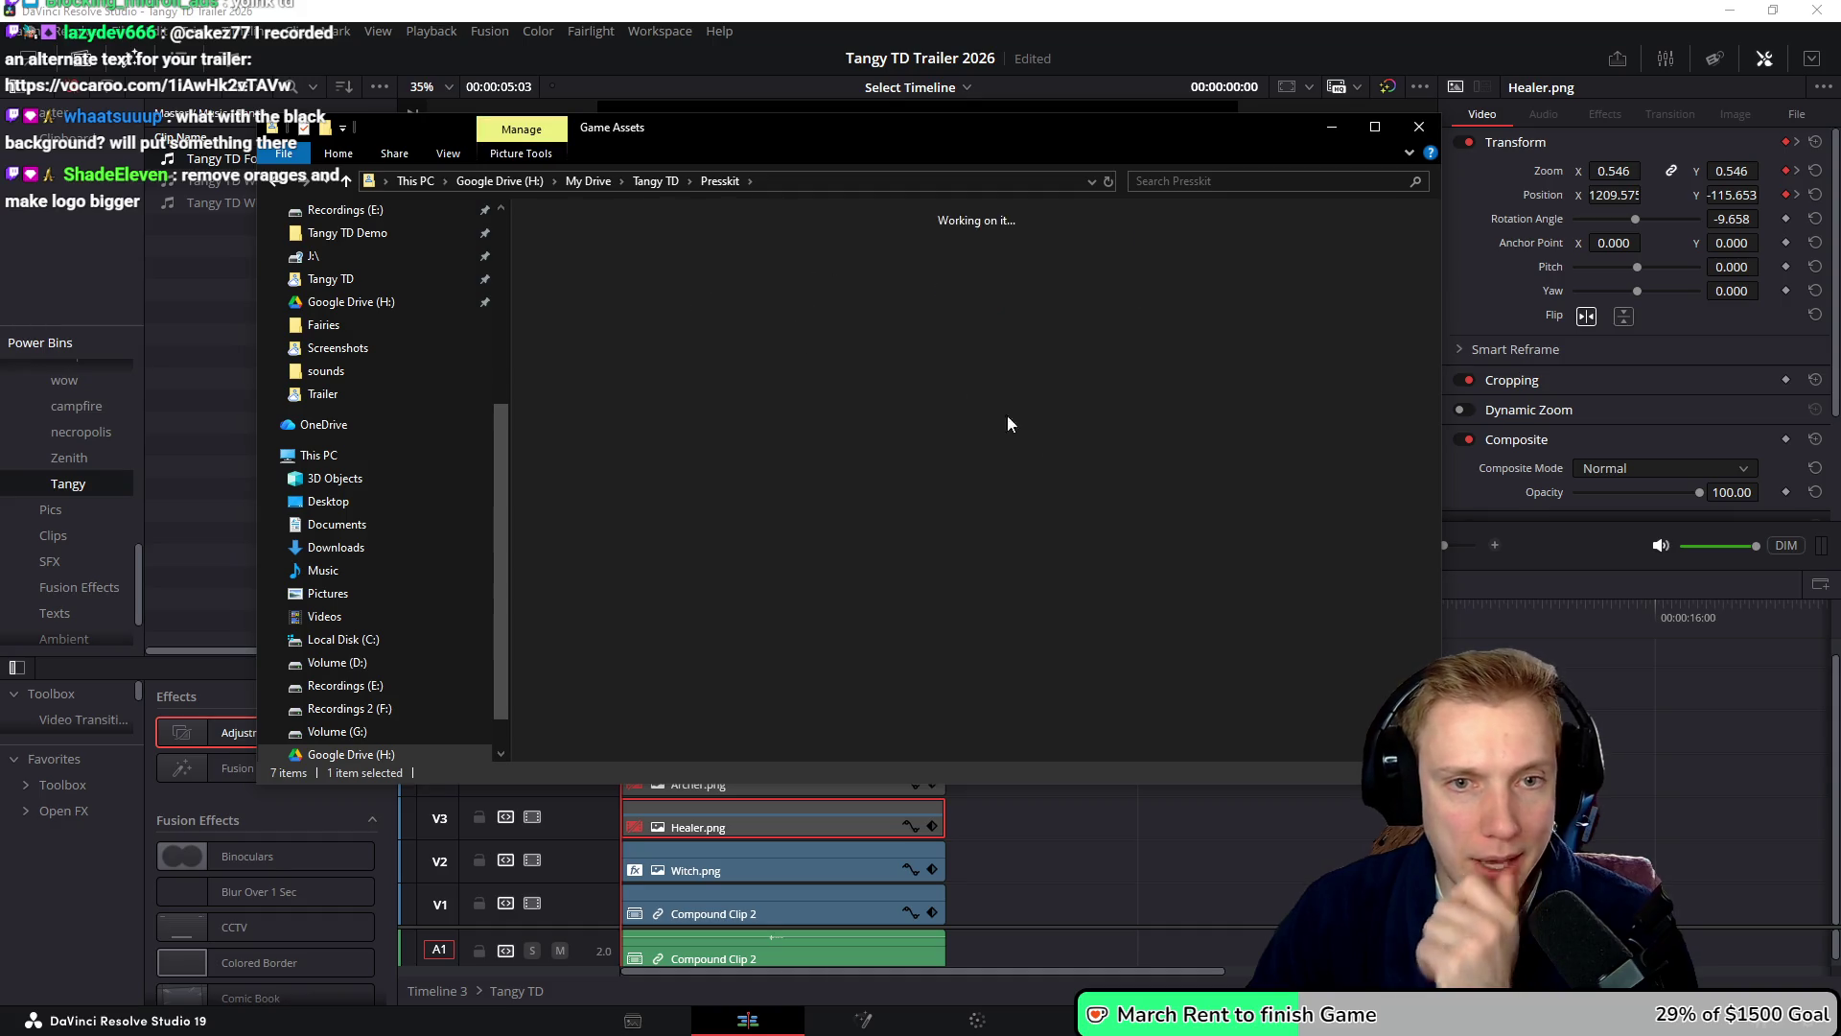
left_click(899, 386)
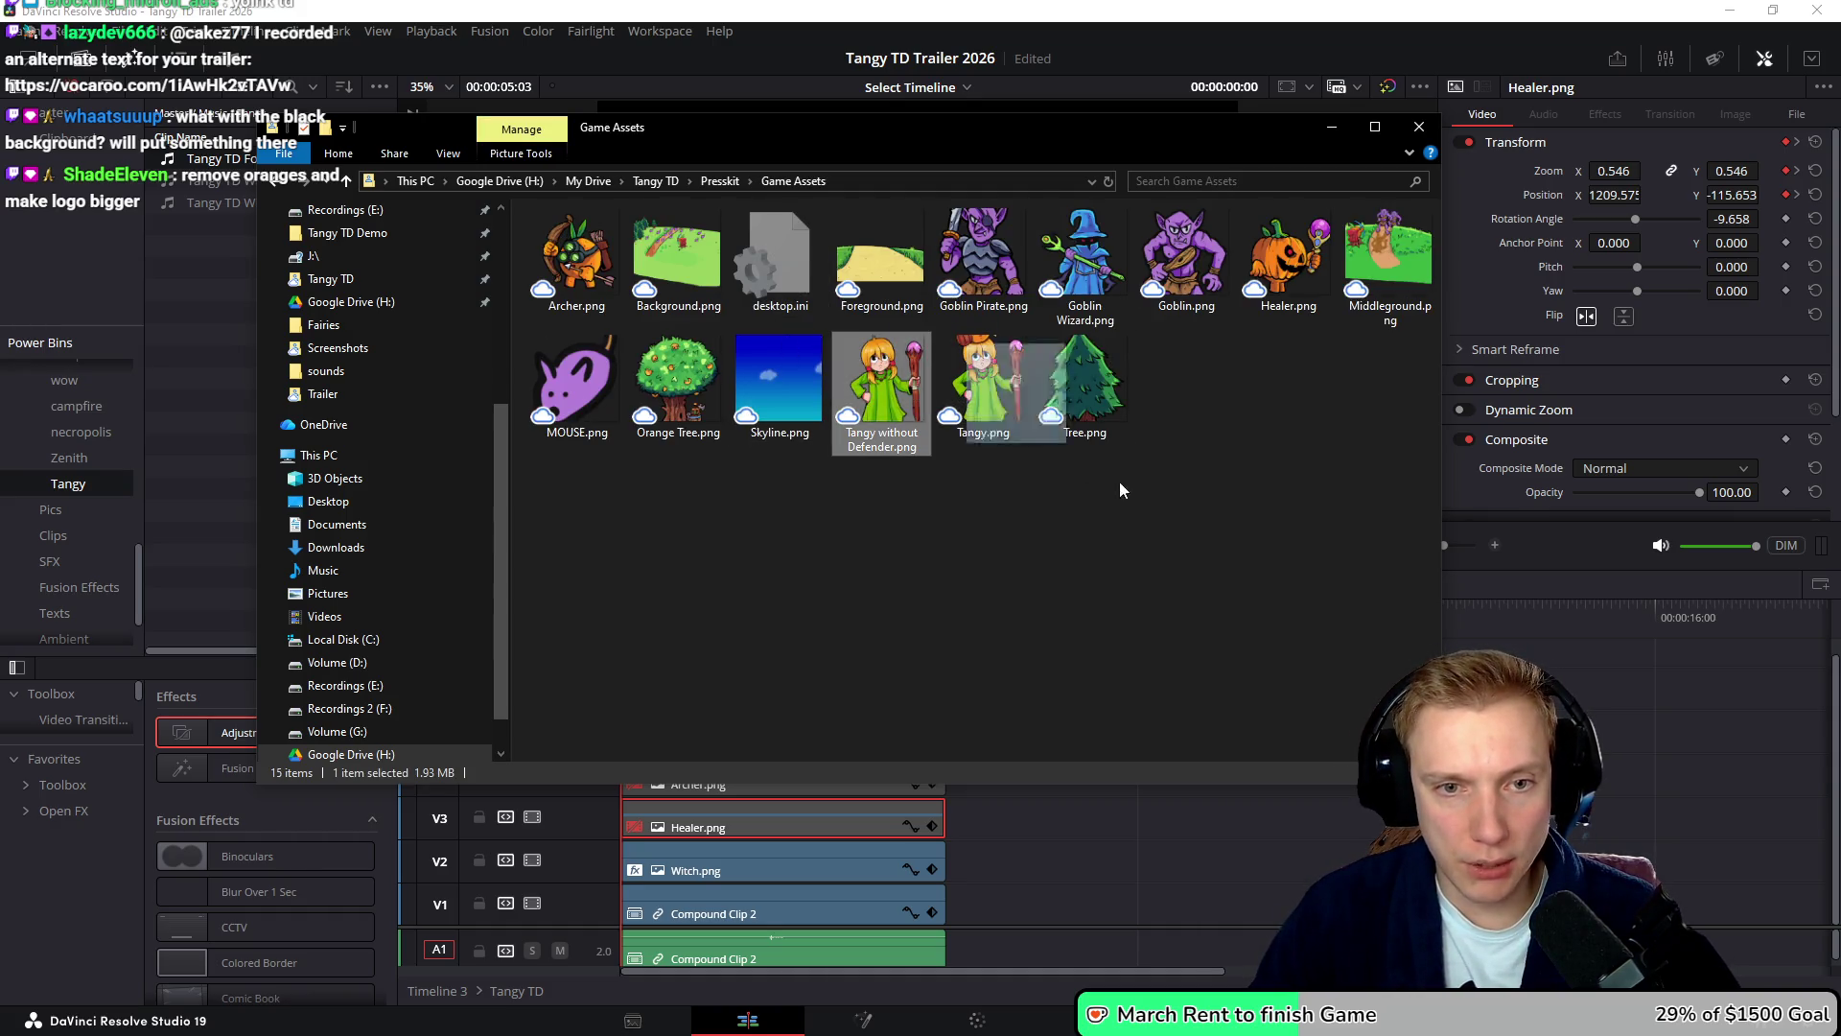
mouse_move(880, 393)
left_mouse_down()
mouse_move(268, 224)
mouse_move(968, 687)
mouse_move(696, 683)
left_mouse_up()
left_click_drag(928, 681, 945, 681)
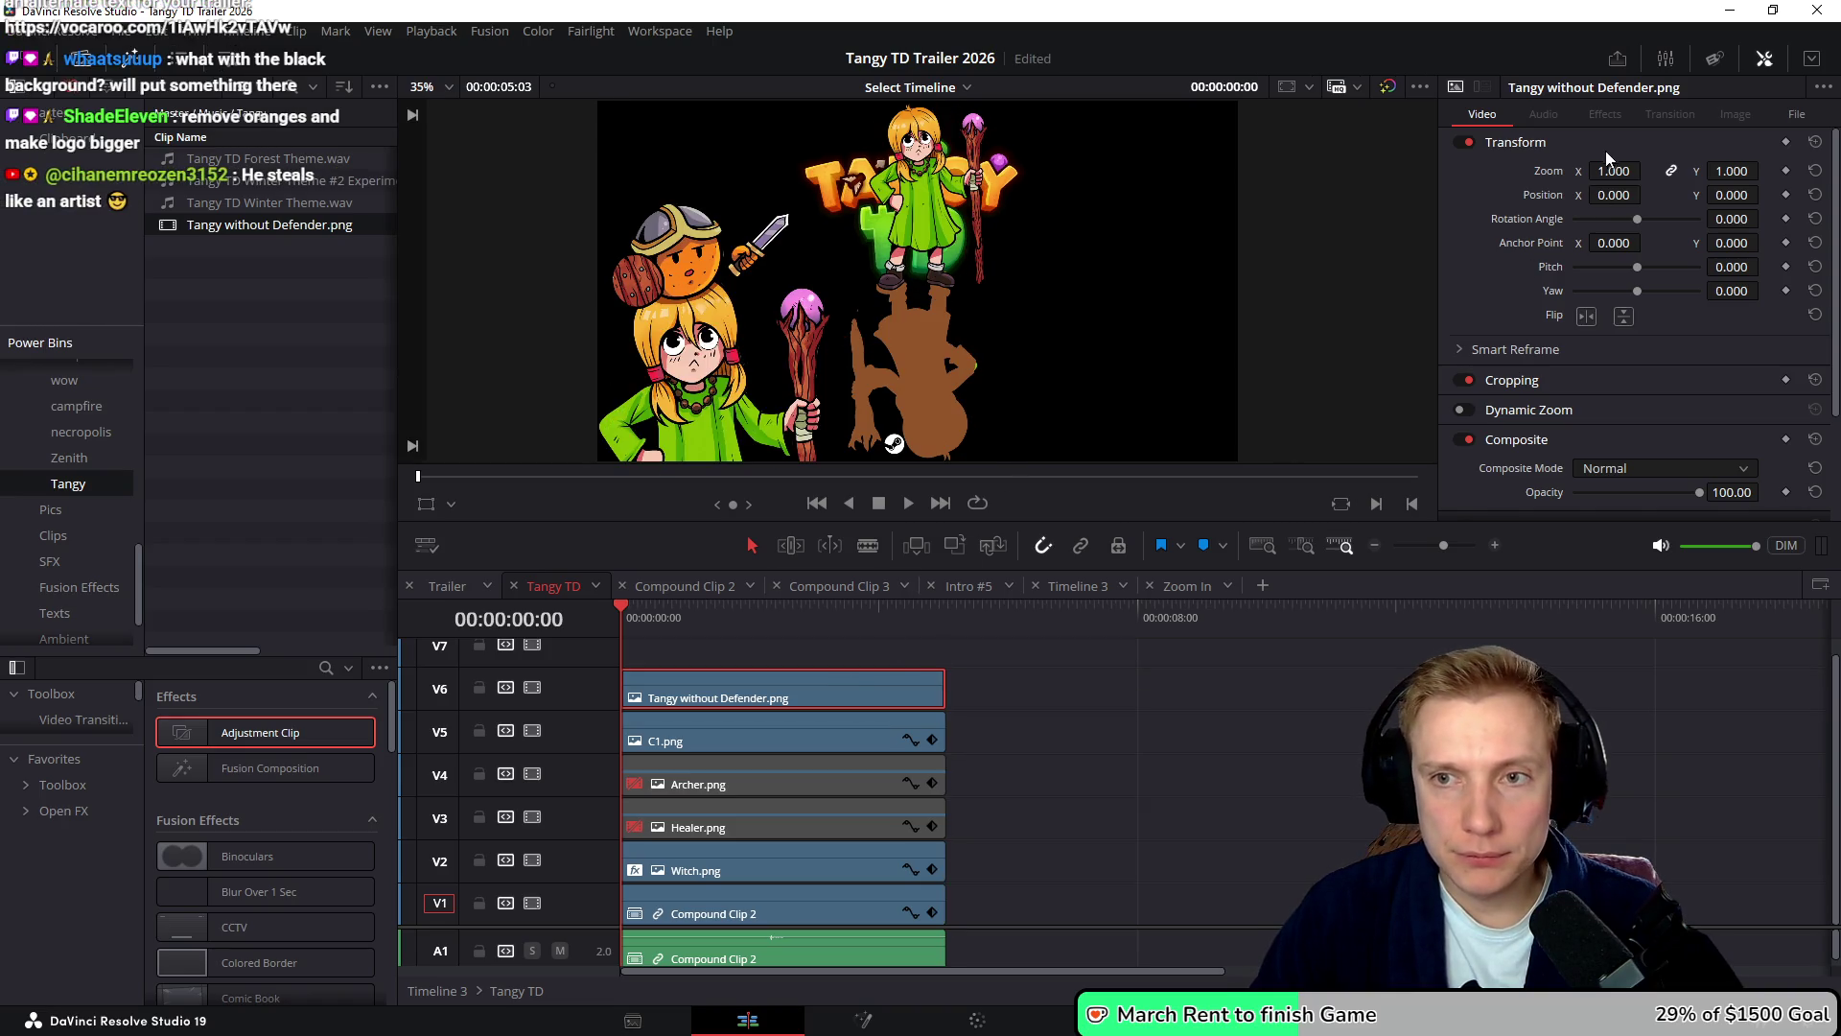
- Scale the Tangy without Defender art to zoom 2.016 and move it left in the viewer
left_click(431, 504)
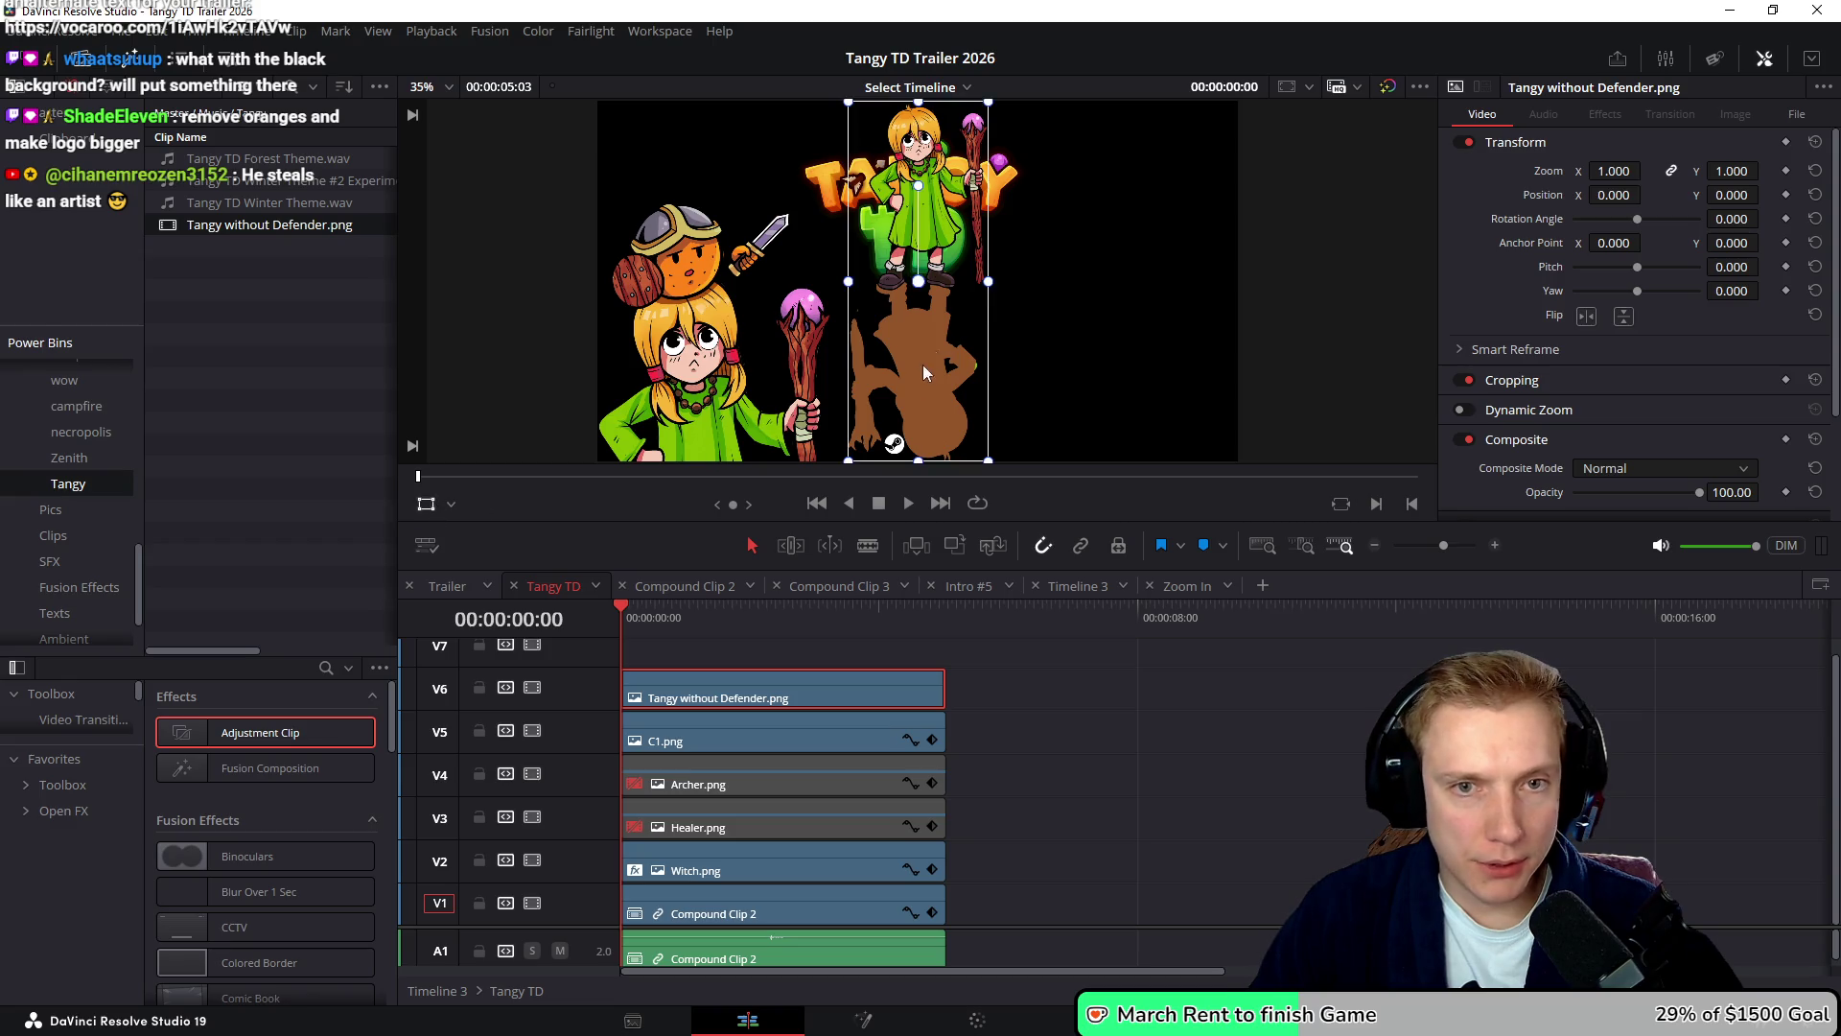
scroll(1033, 381, "down", 2)
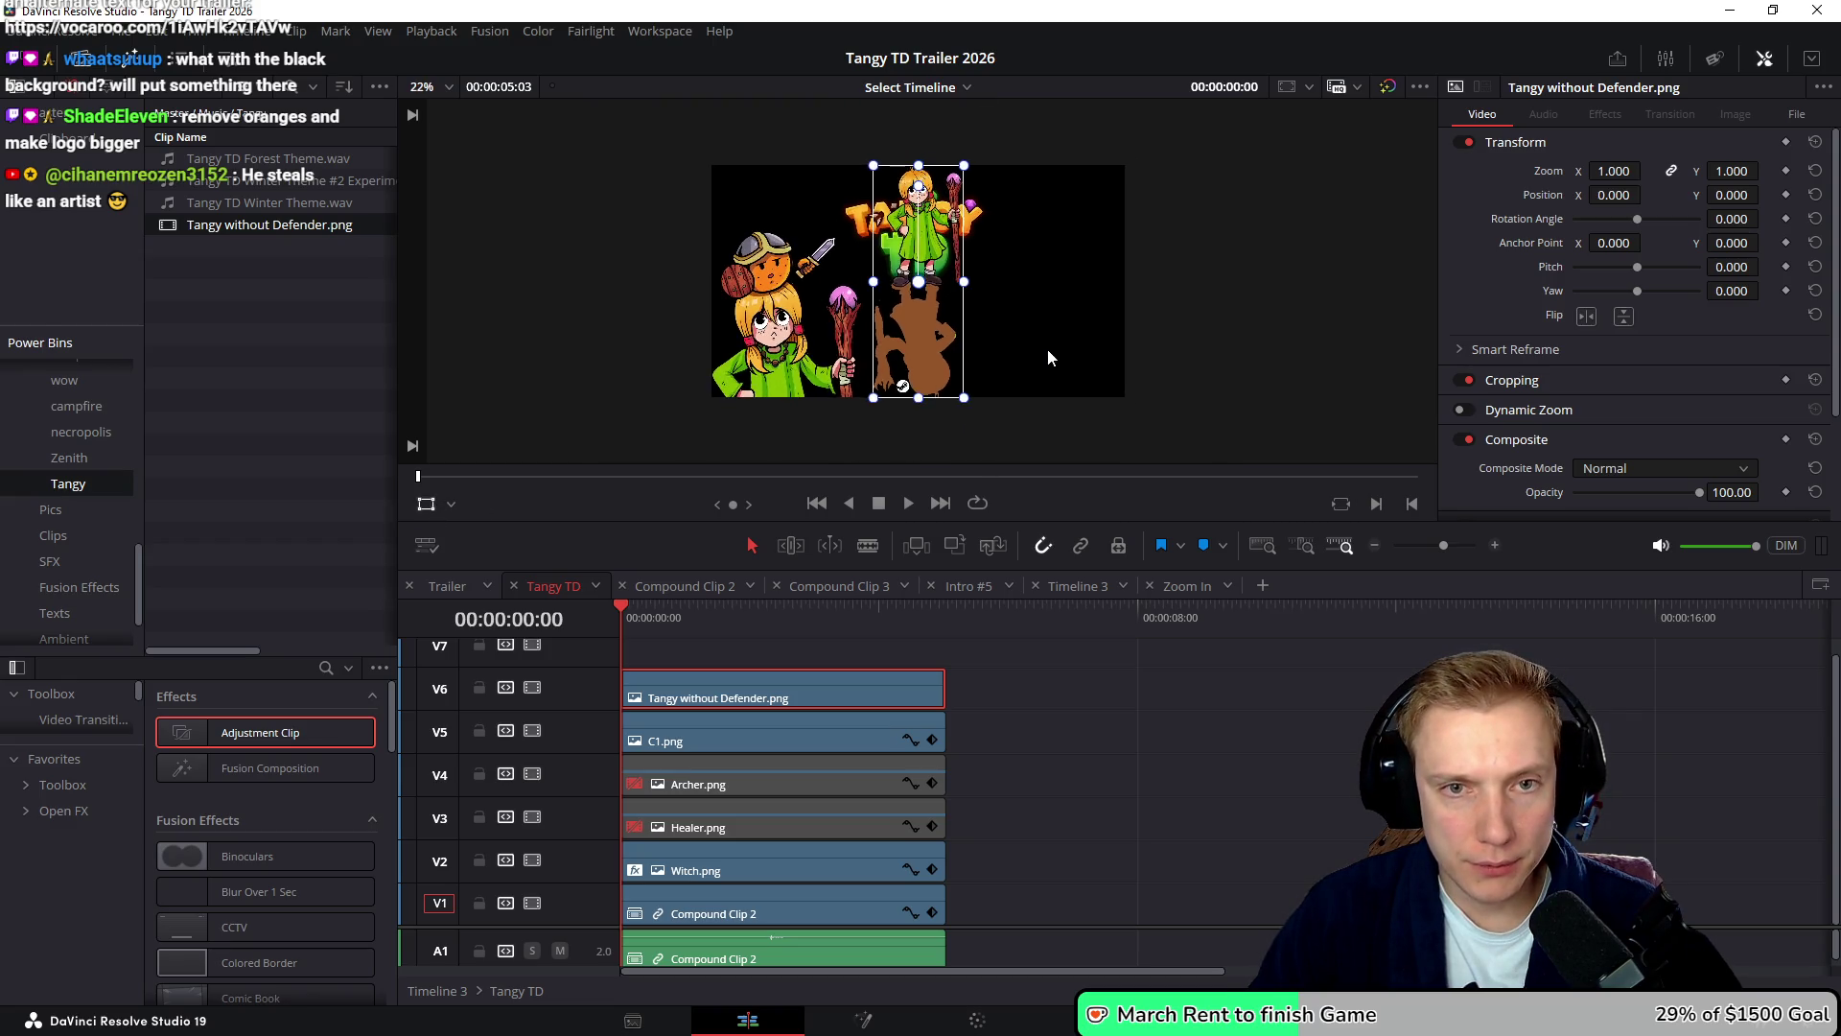
mouse_move(962, 393)
left_mouse_down()
mouse_move(1112, 479)
mouse_move(920, 314)
mouse_move(831, 407)
left_mouse_up()
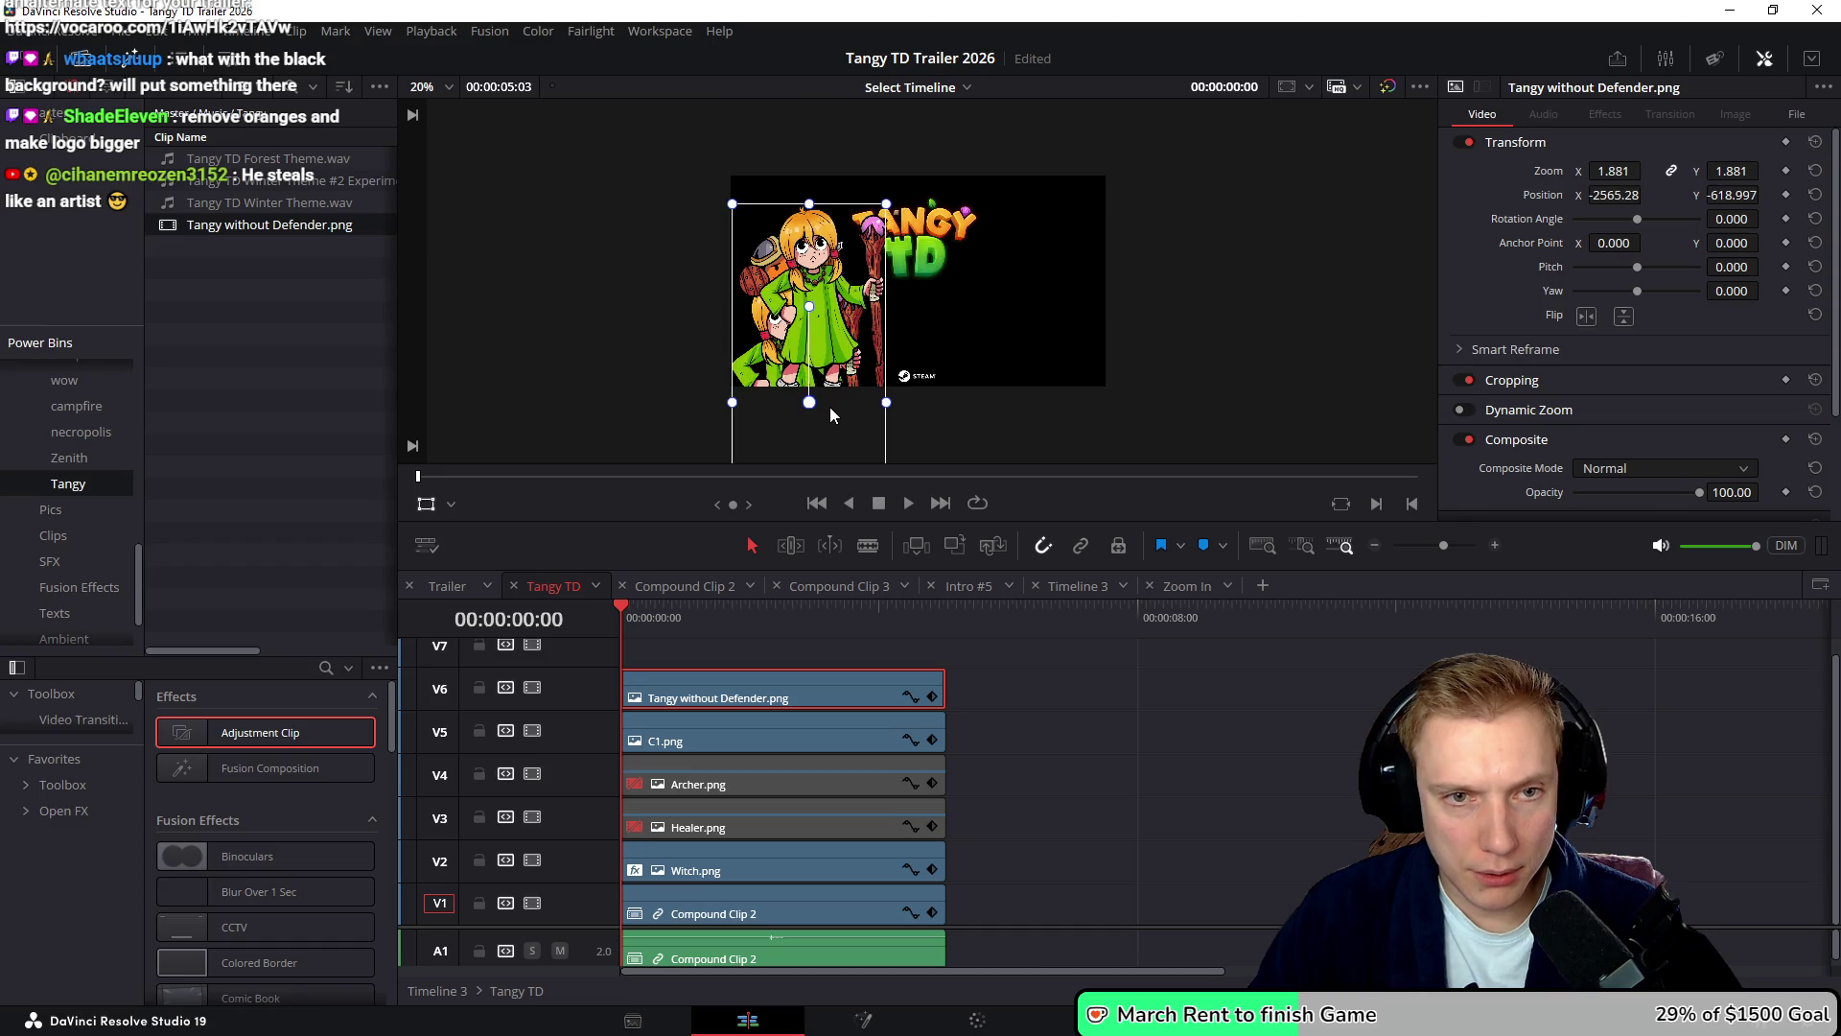
left_click_drag(884, 200, 906, 195)
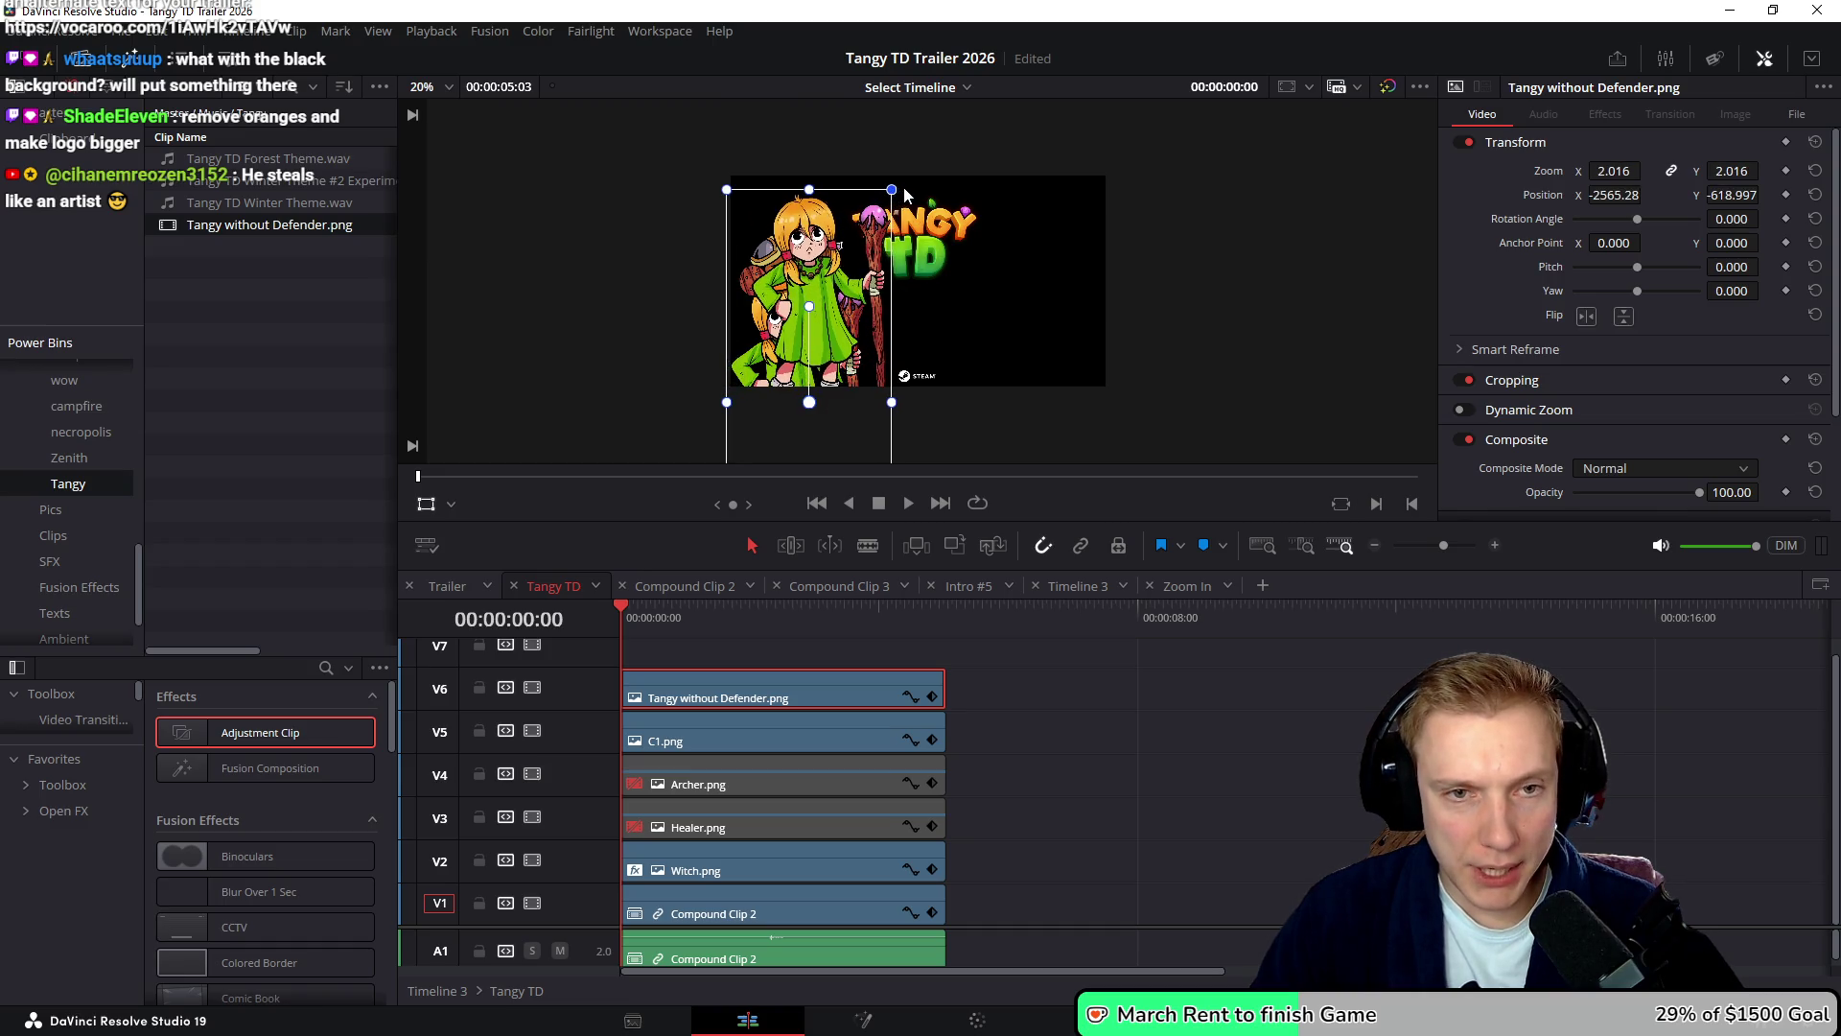
left_click_drag(866, 277, 855, 296)
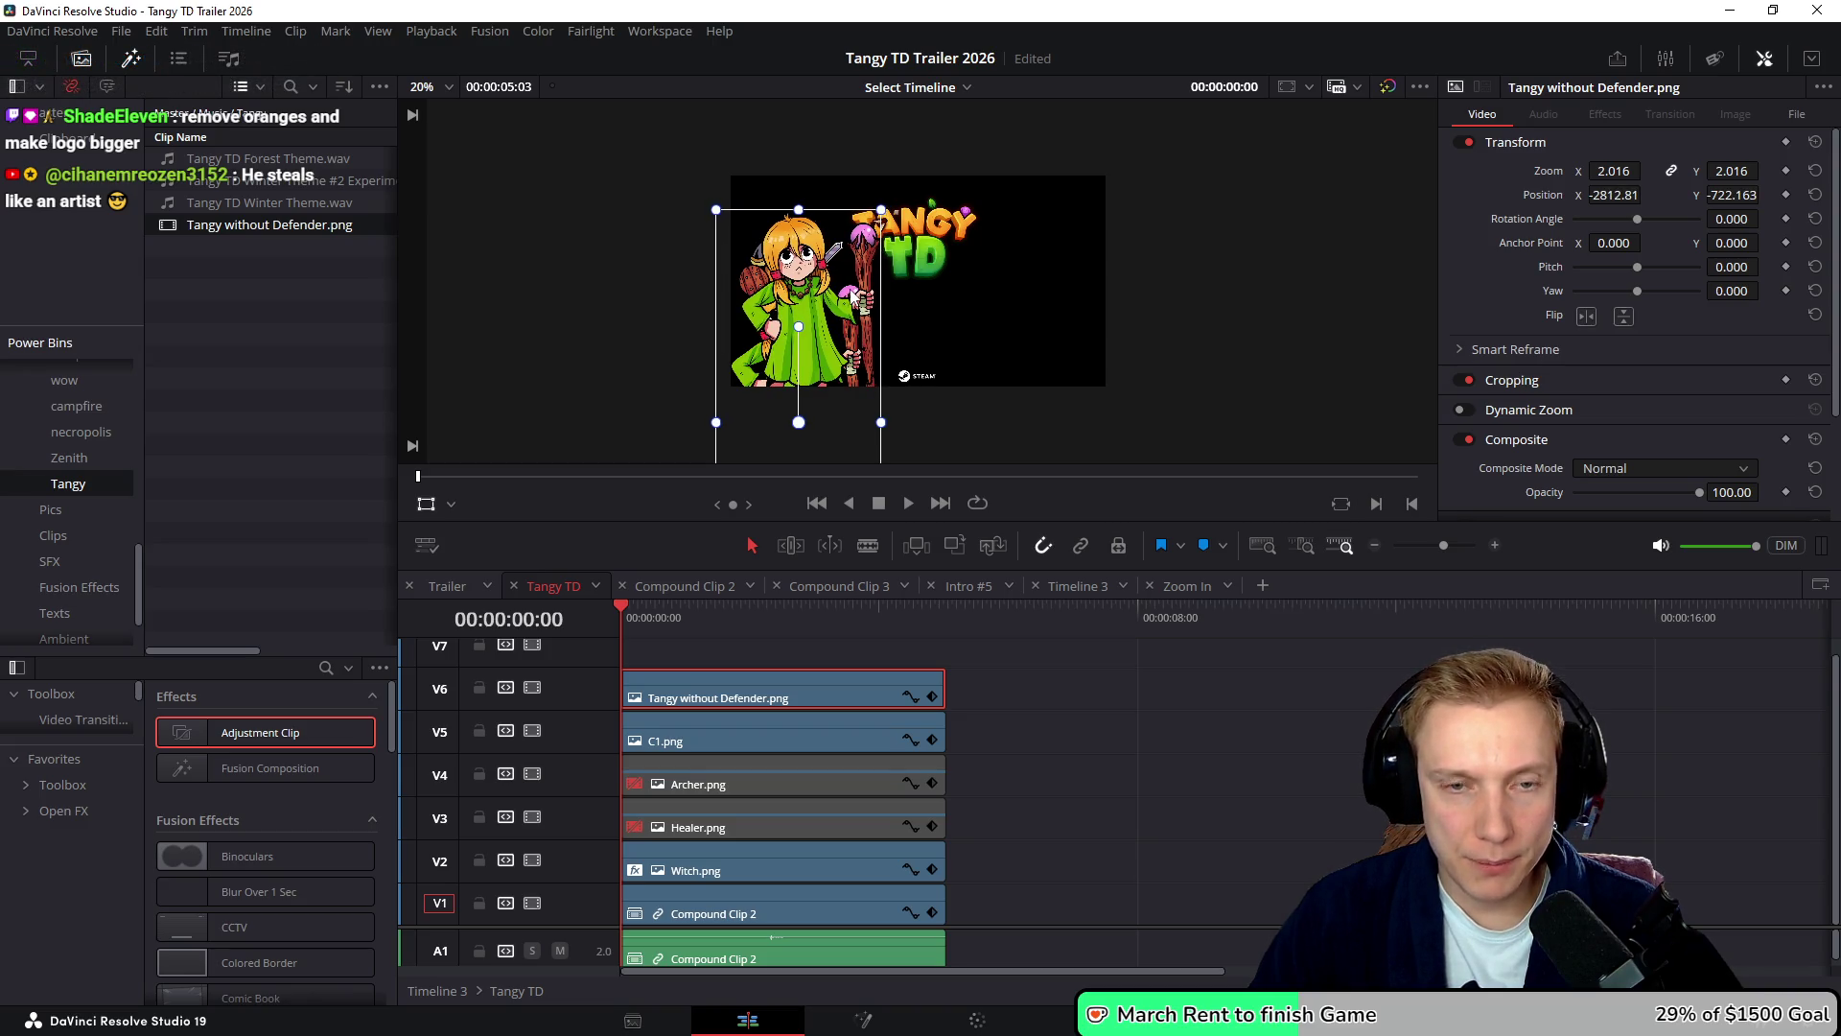
left_click(767, 869)
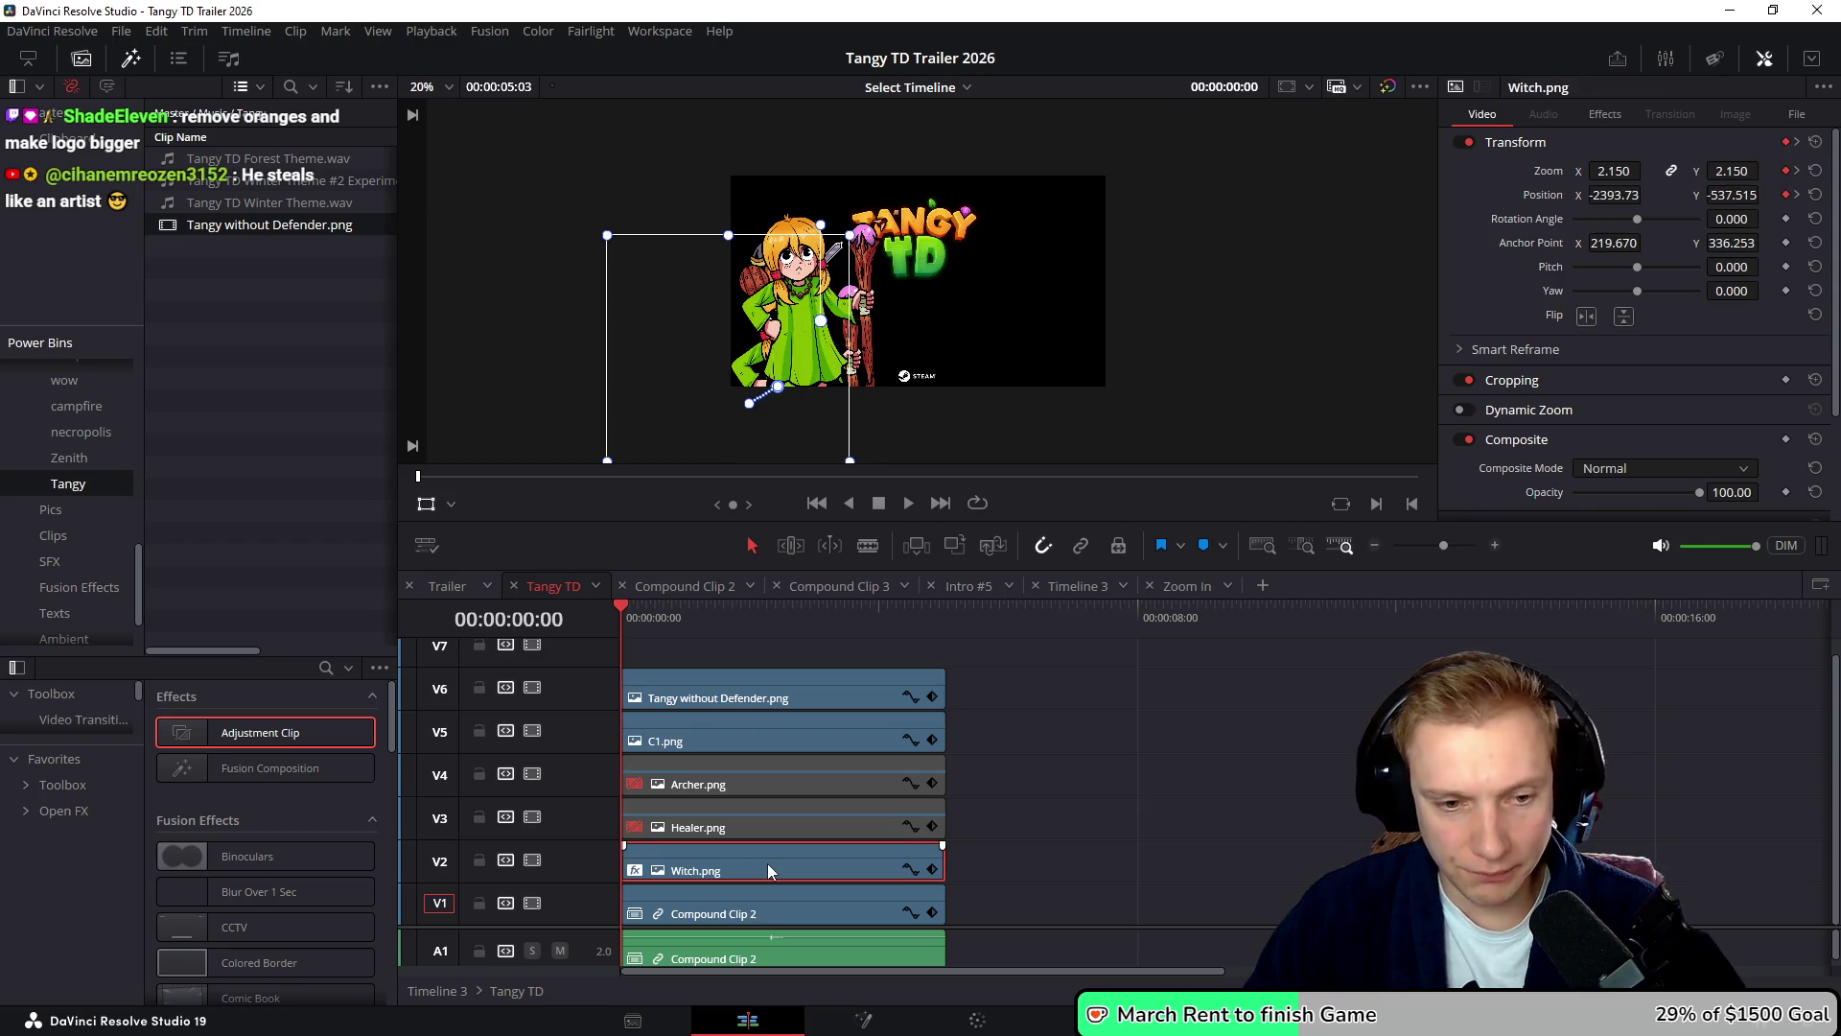
- Disable Witch.png and move Compound Clip 2 right, enlarging it to zoom 1.334
key("d")
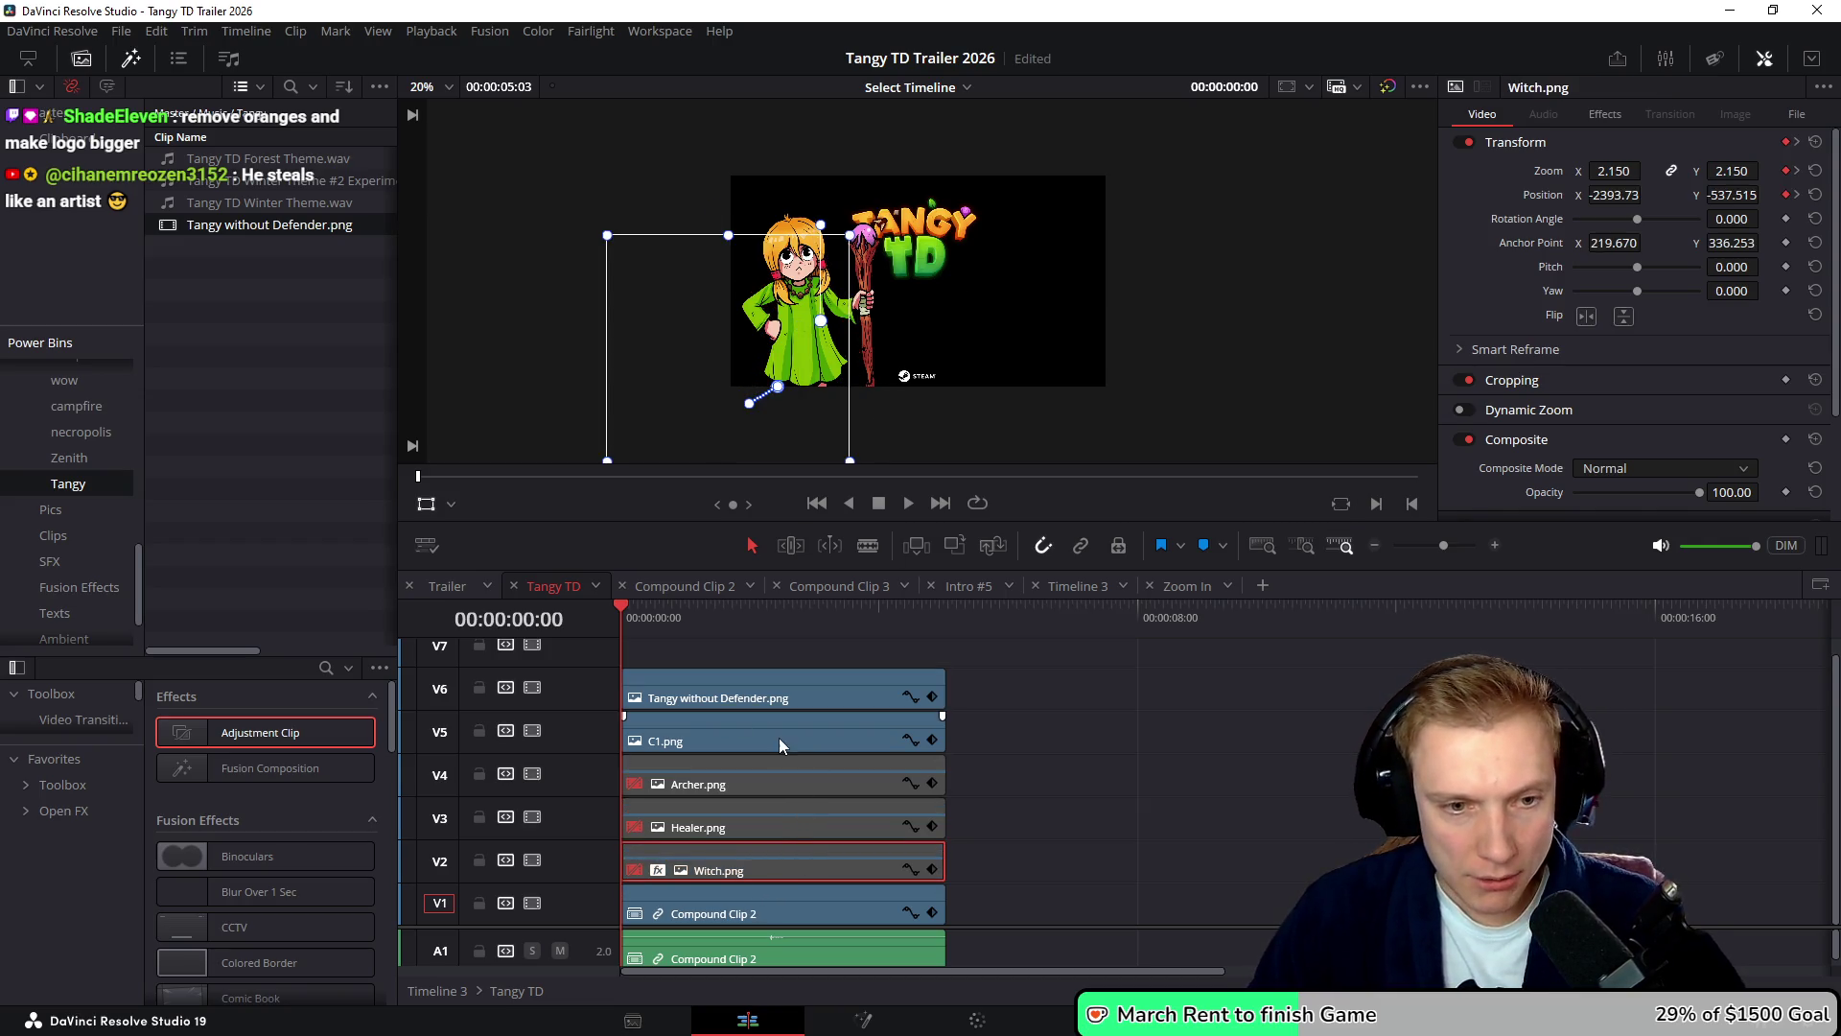
left_click(764, 906)
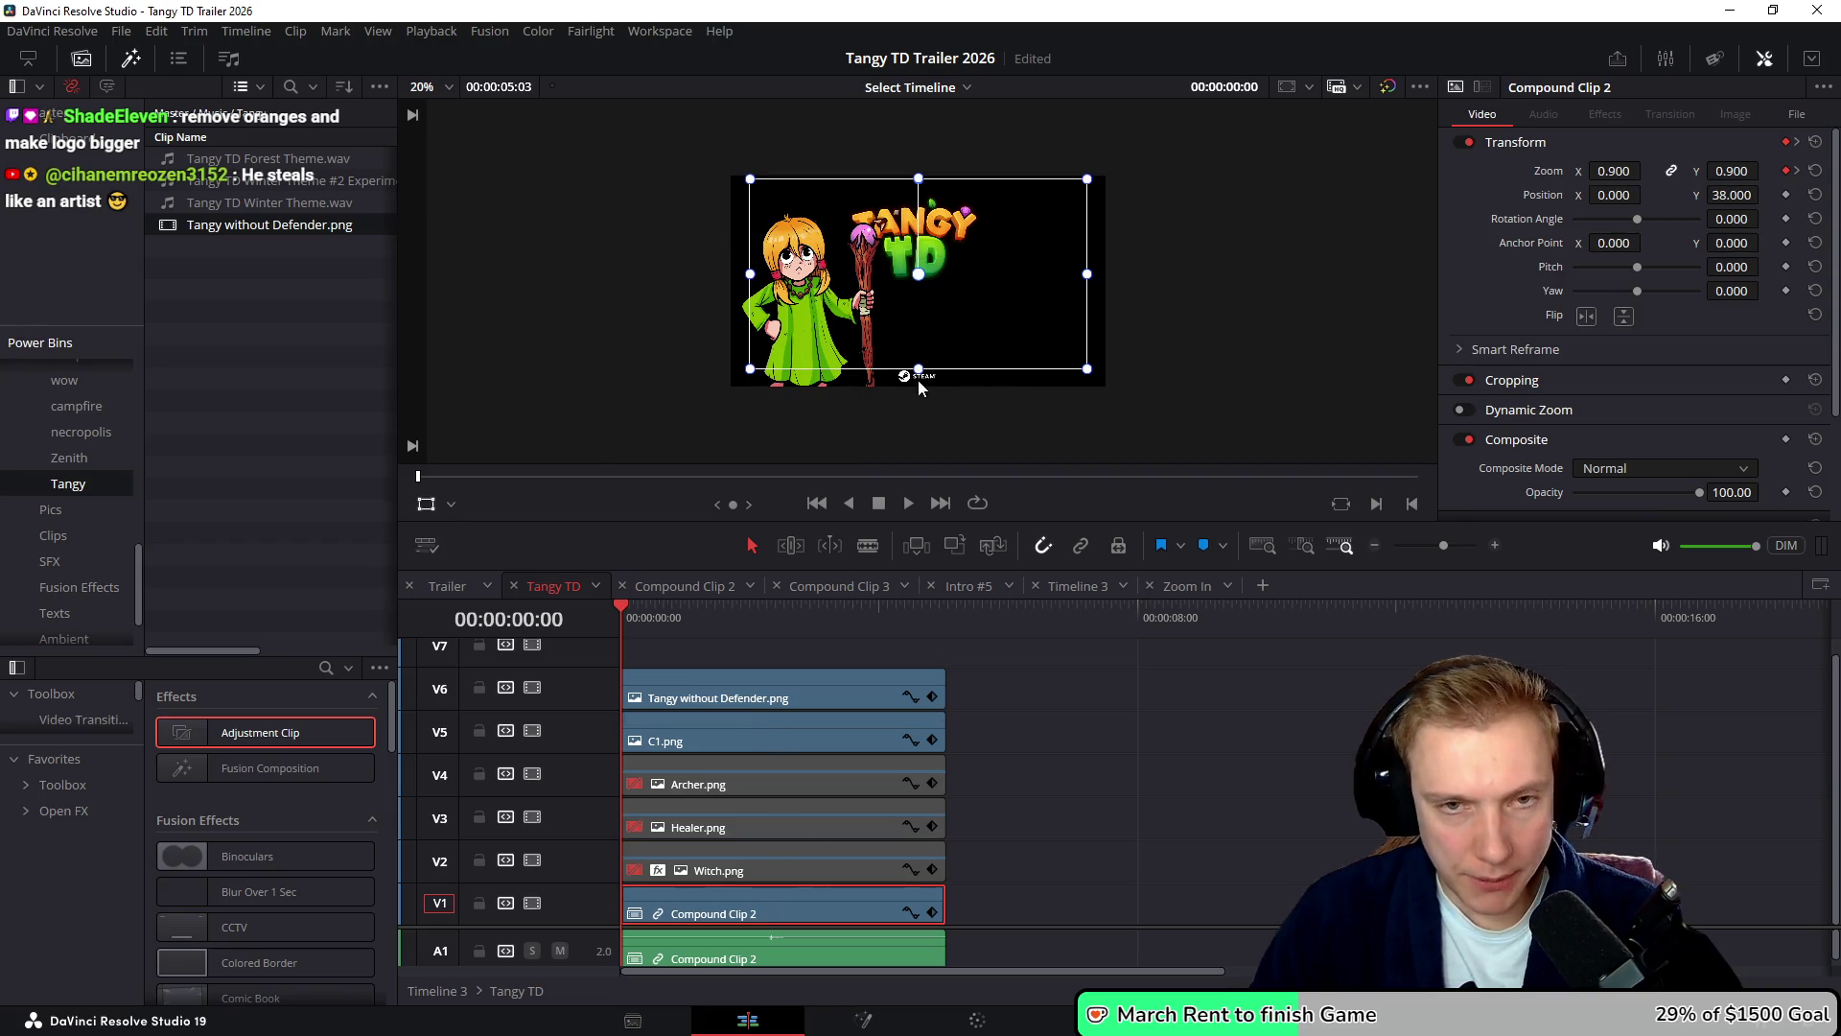
left_click_drag(995, 278, 1069, 278)
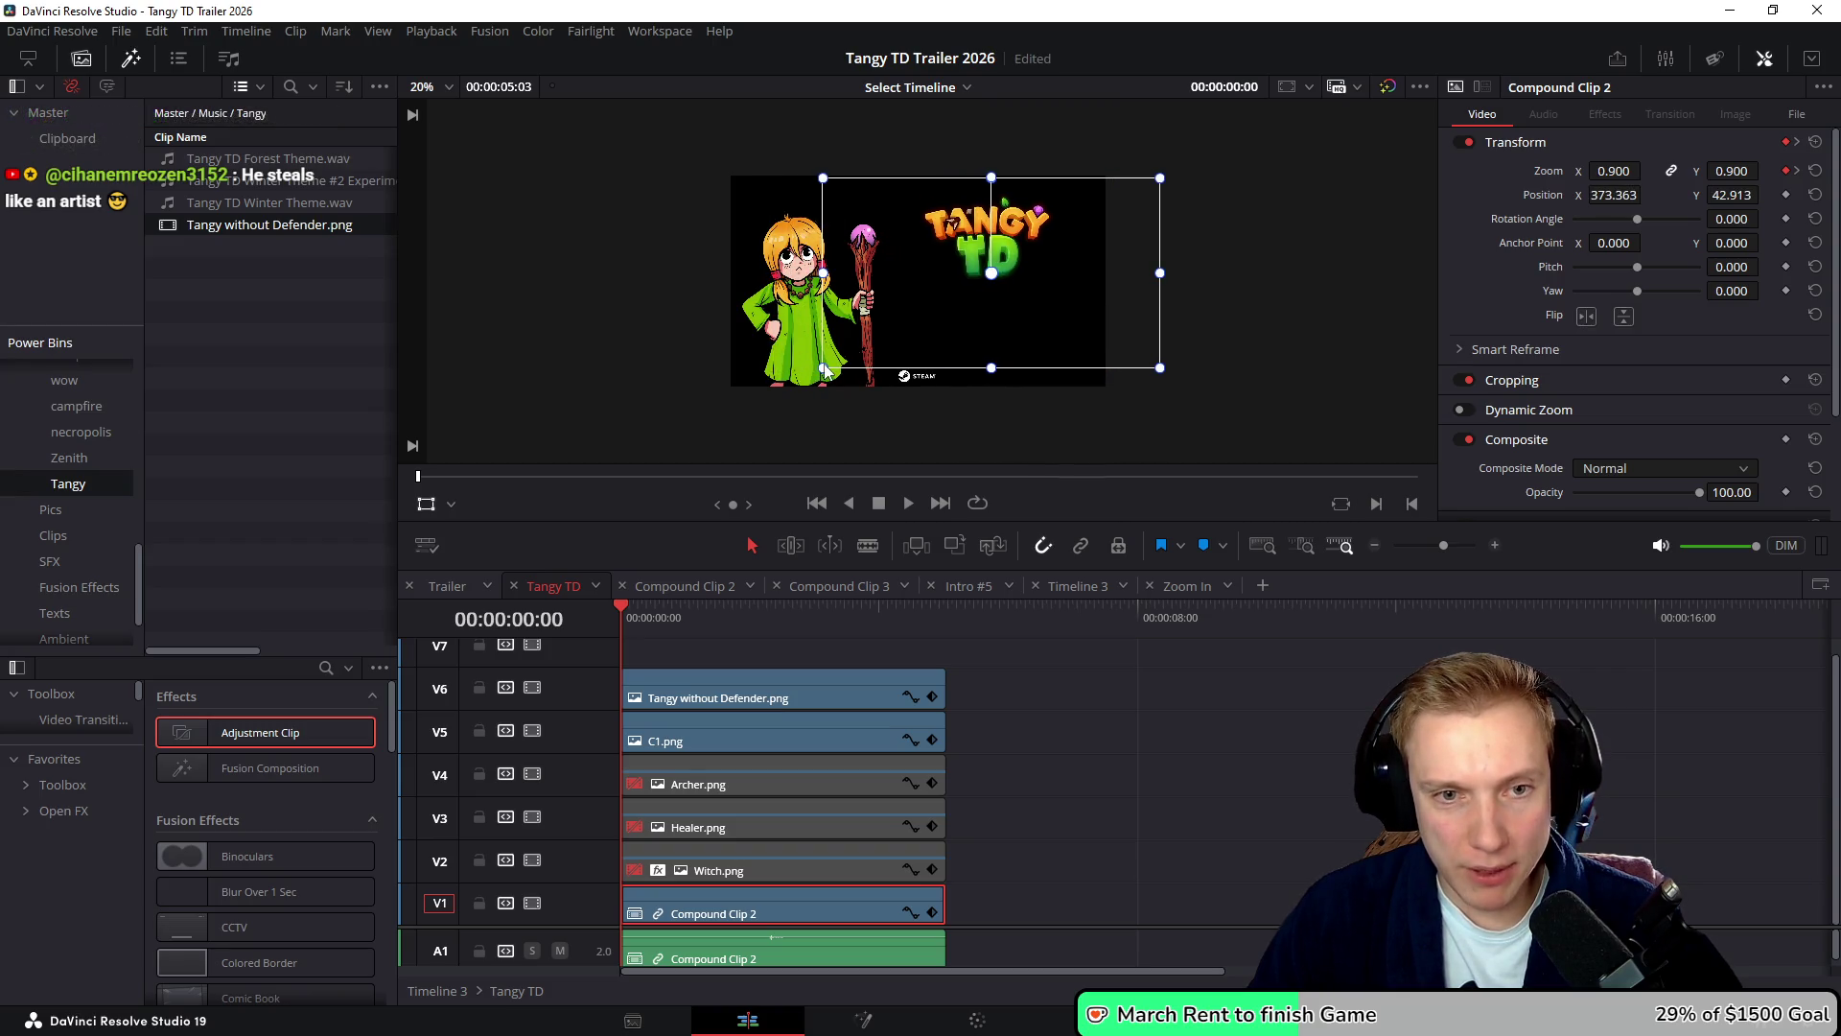
left_click_drag(824, 183, 743, 128)
left_click_drag(937, 297, 936, 314)
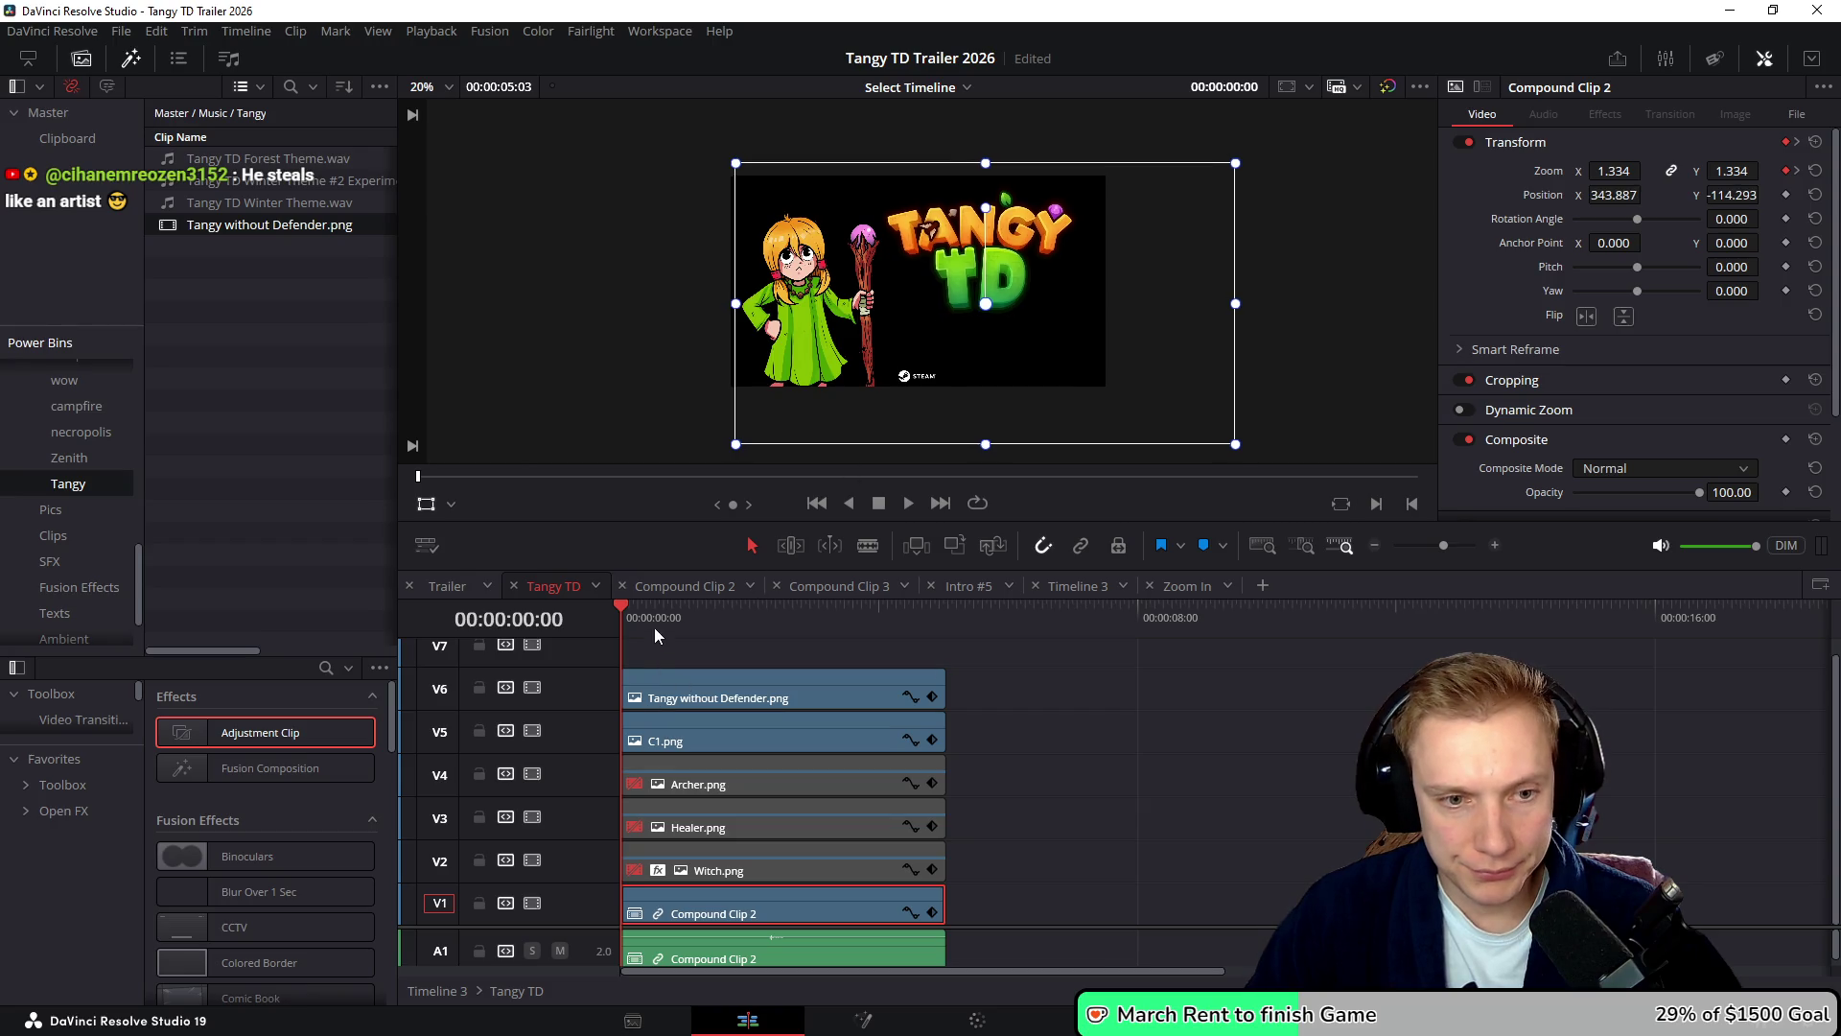
key("space")
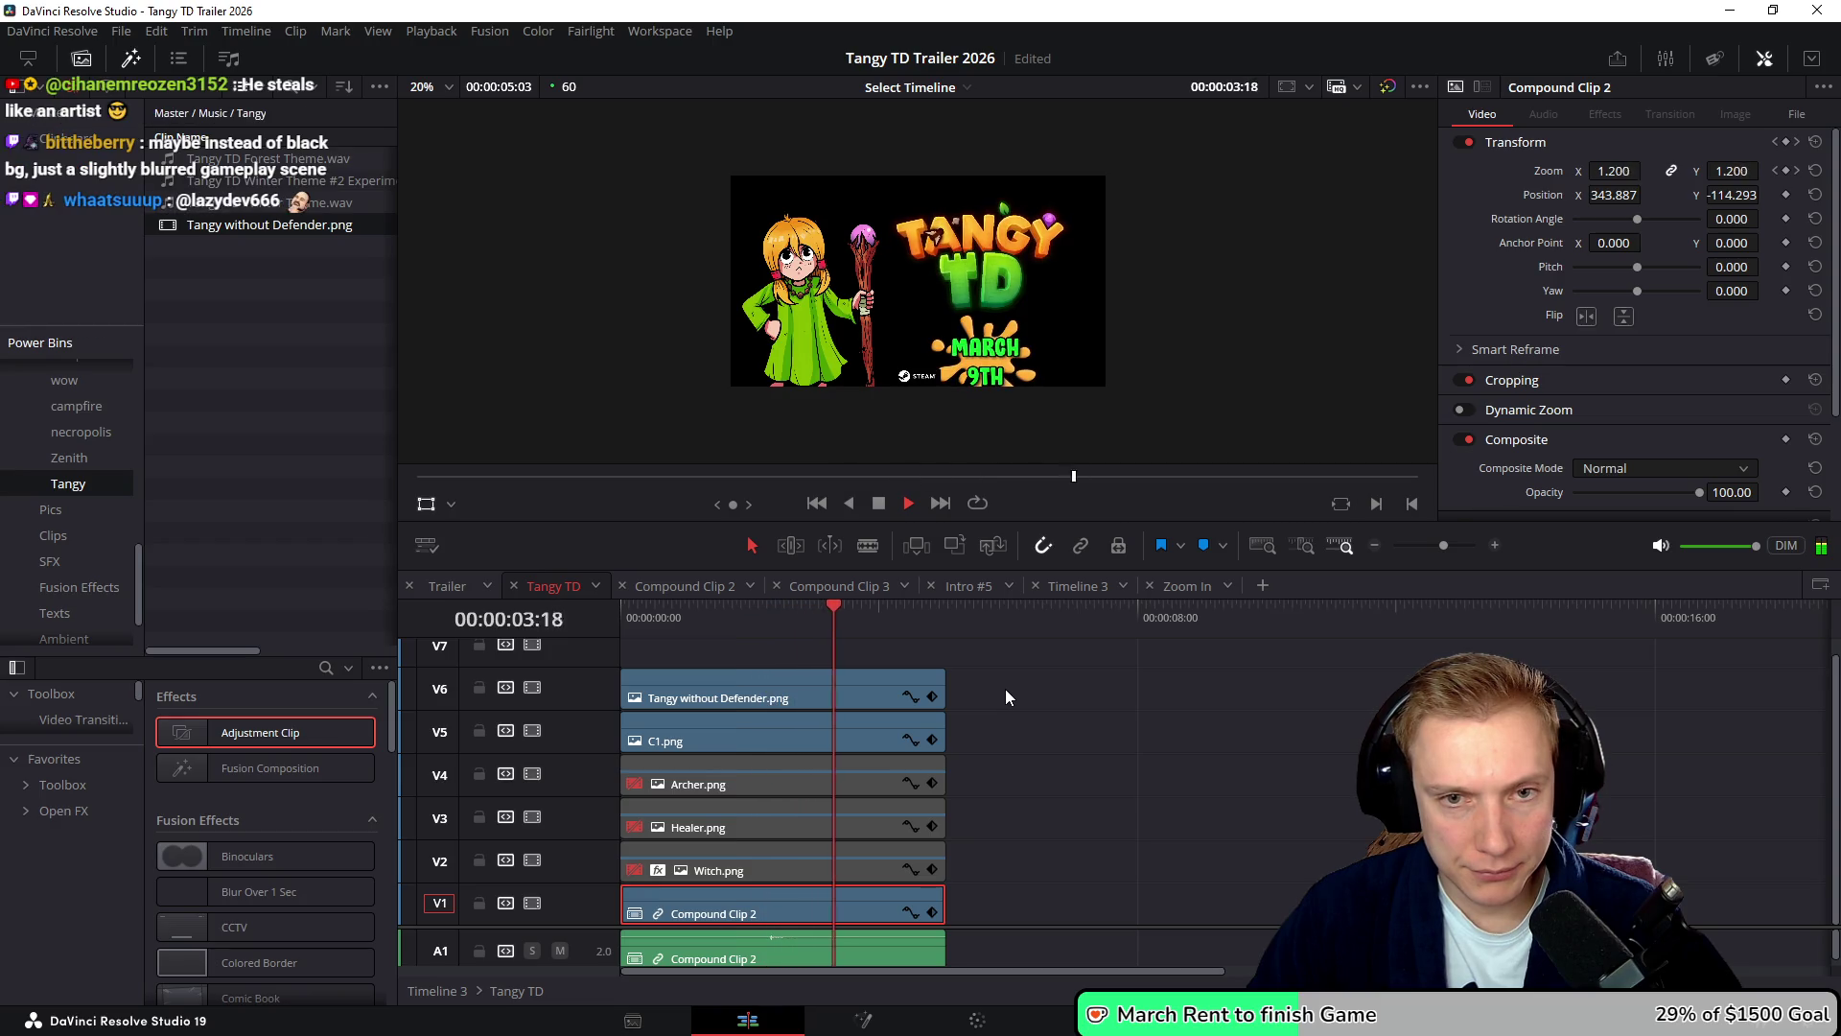
key("space")
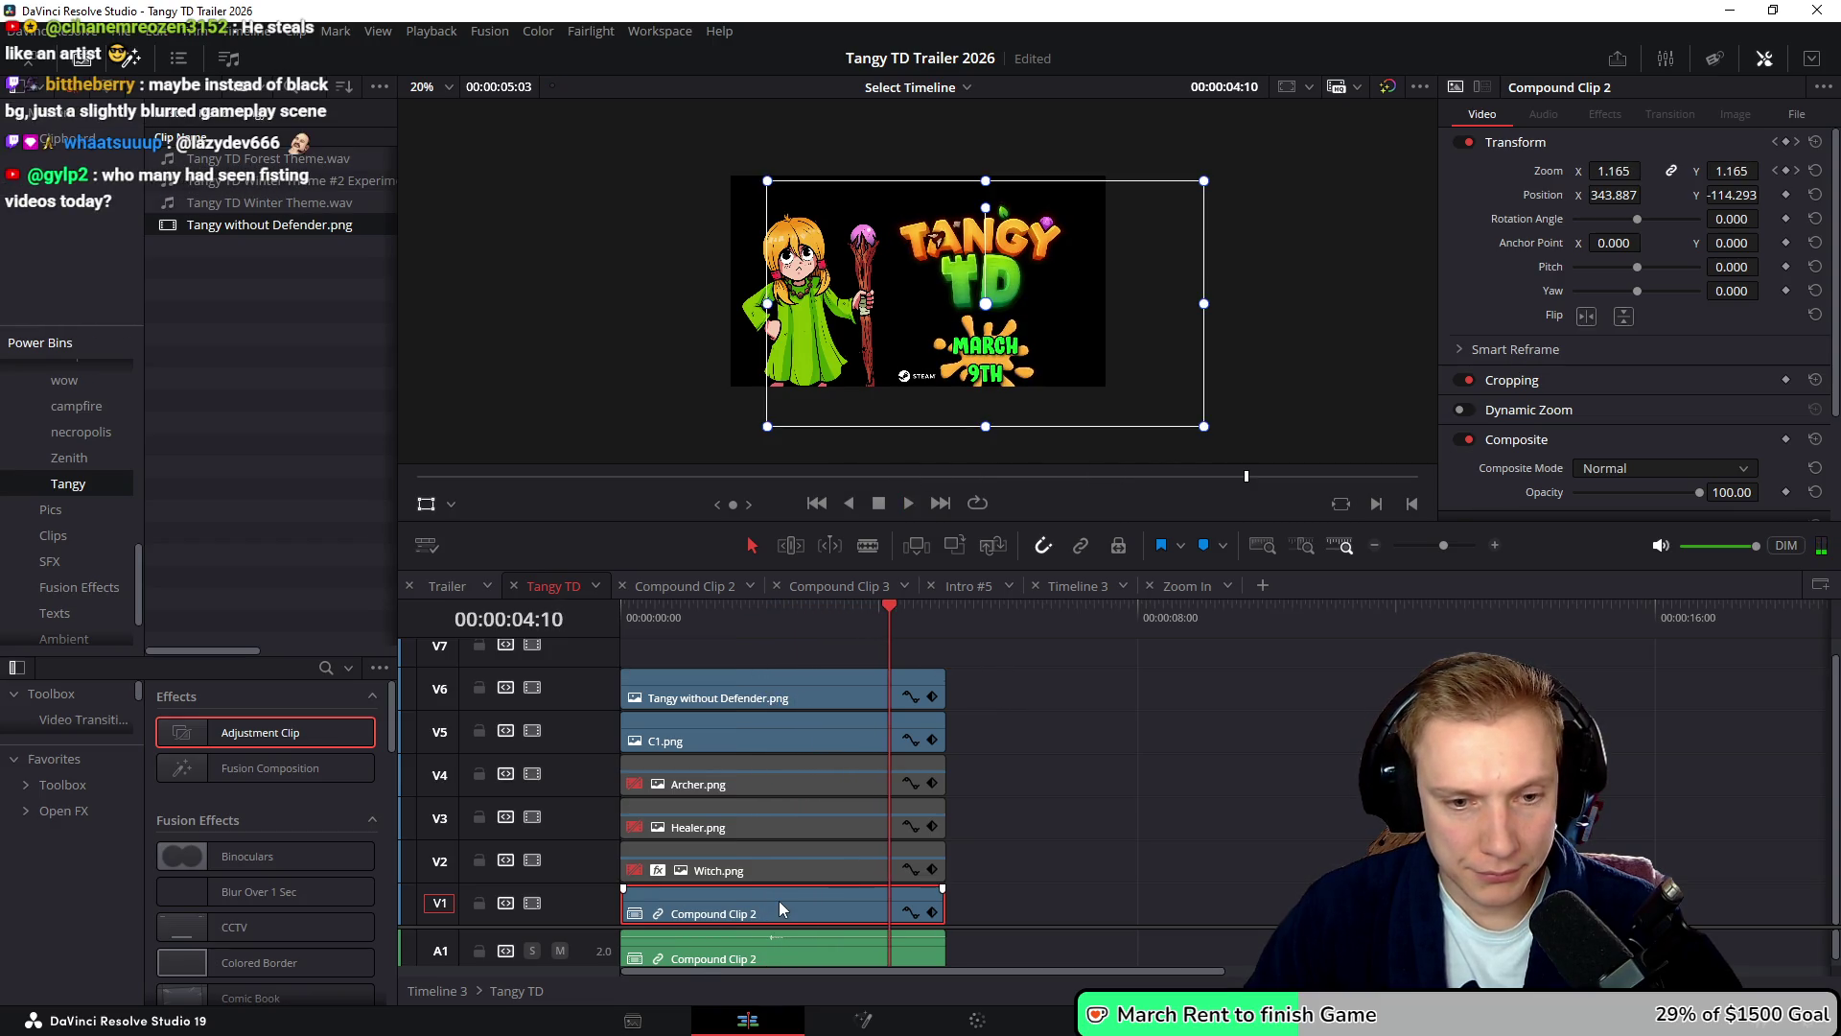
- Try deleting Compound Clip 2's end zoom keyframe, then undo back to a 1.130 starting zoom
left_click(933, 911)
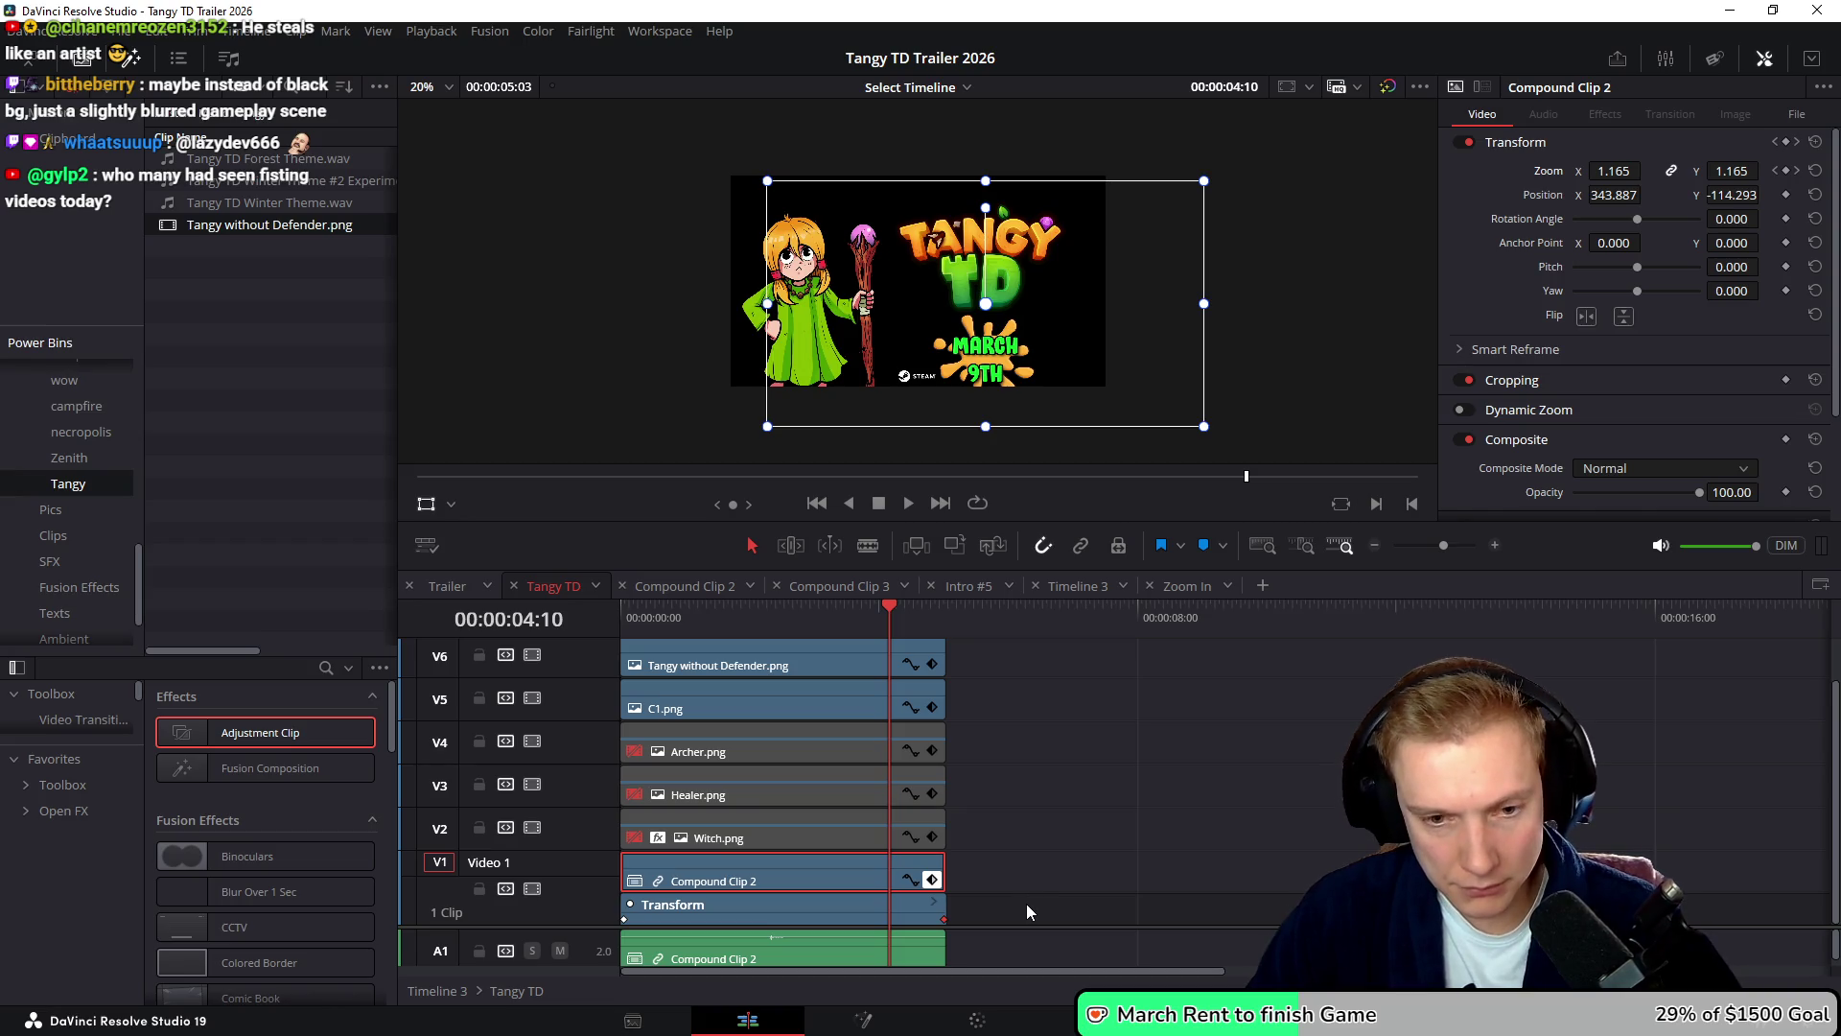
key("Delete")
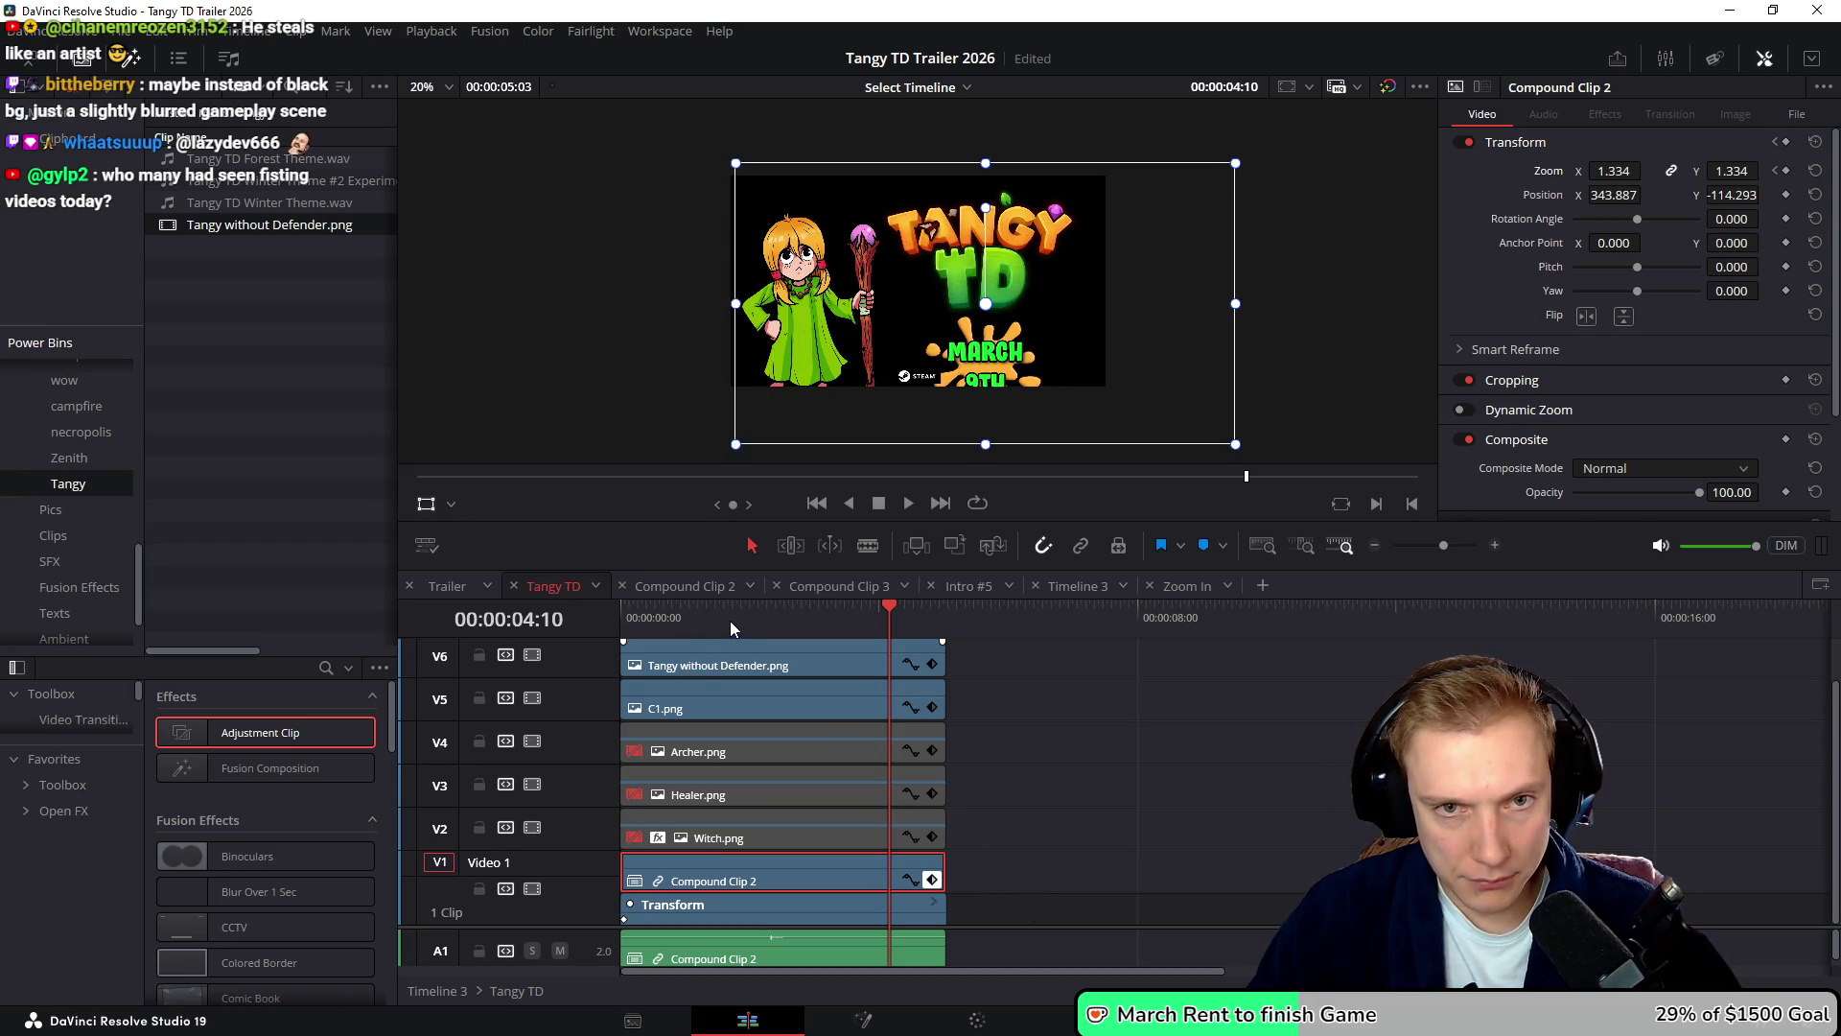
left_click_drag(729, 619, 622, 623)
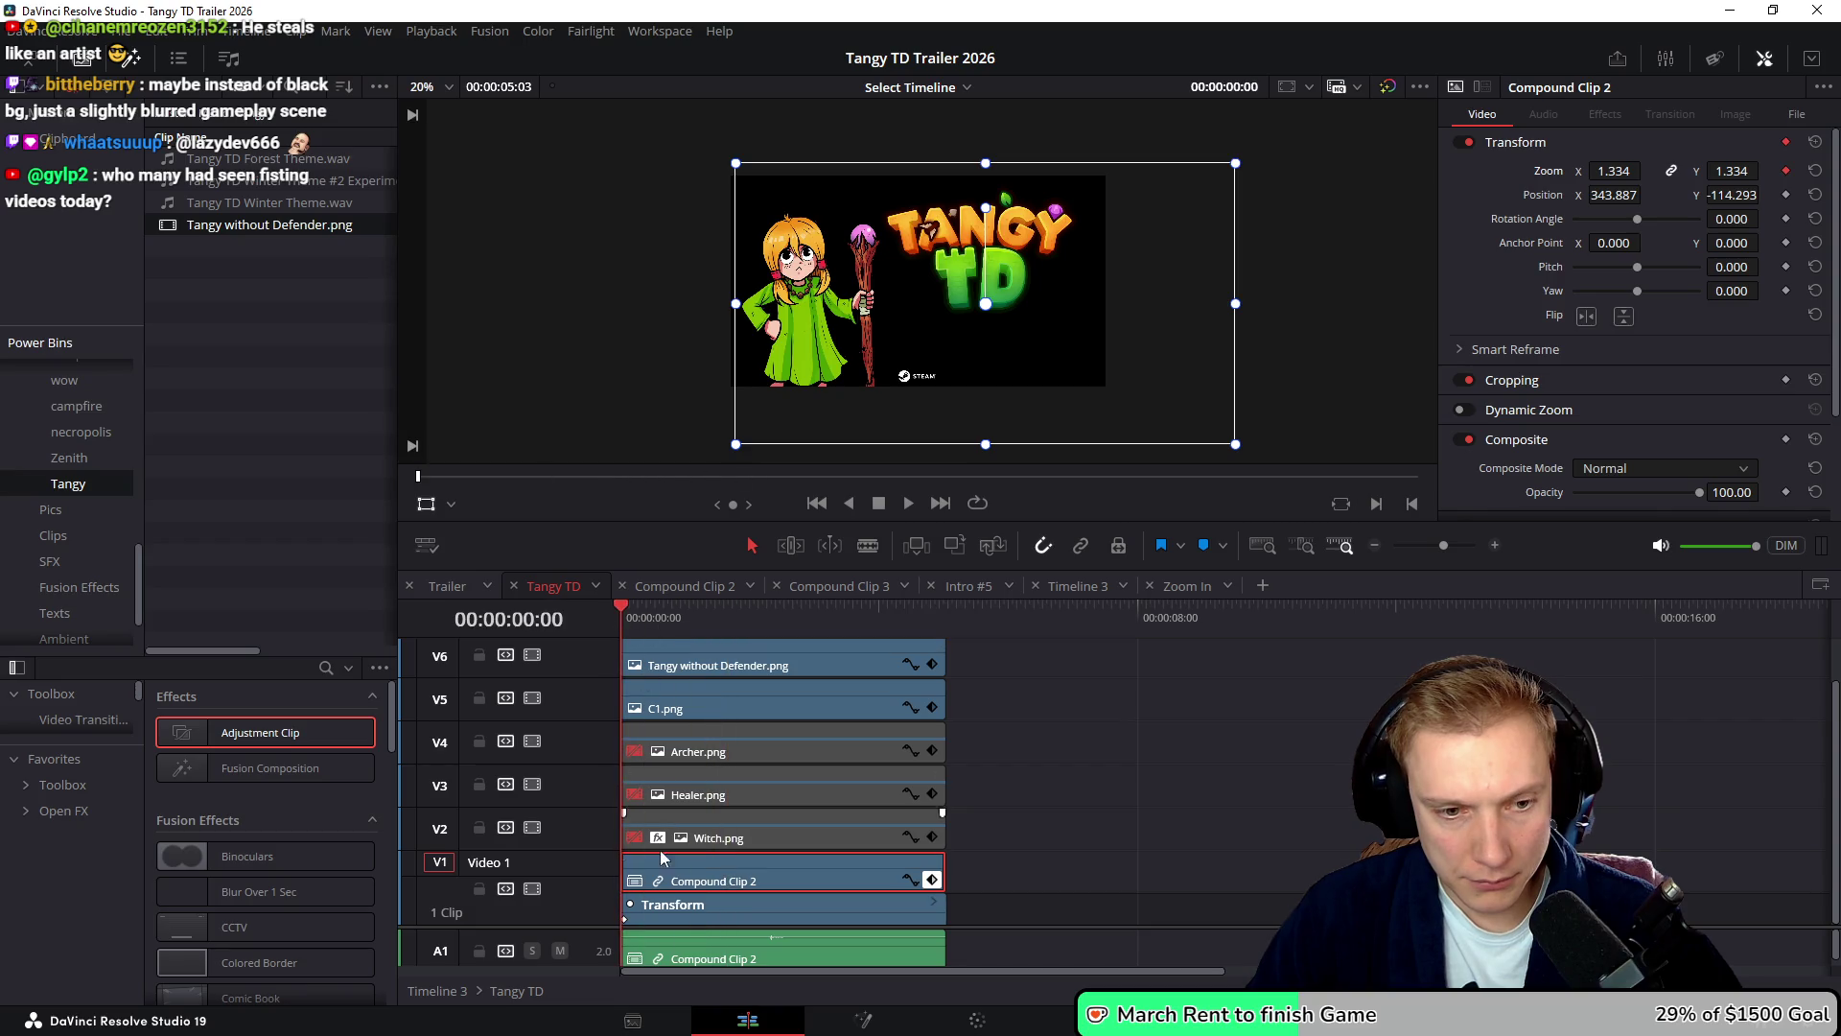
key("ctrl+z")
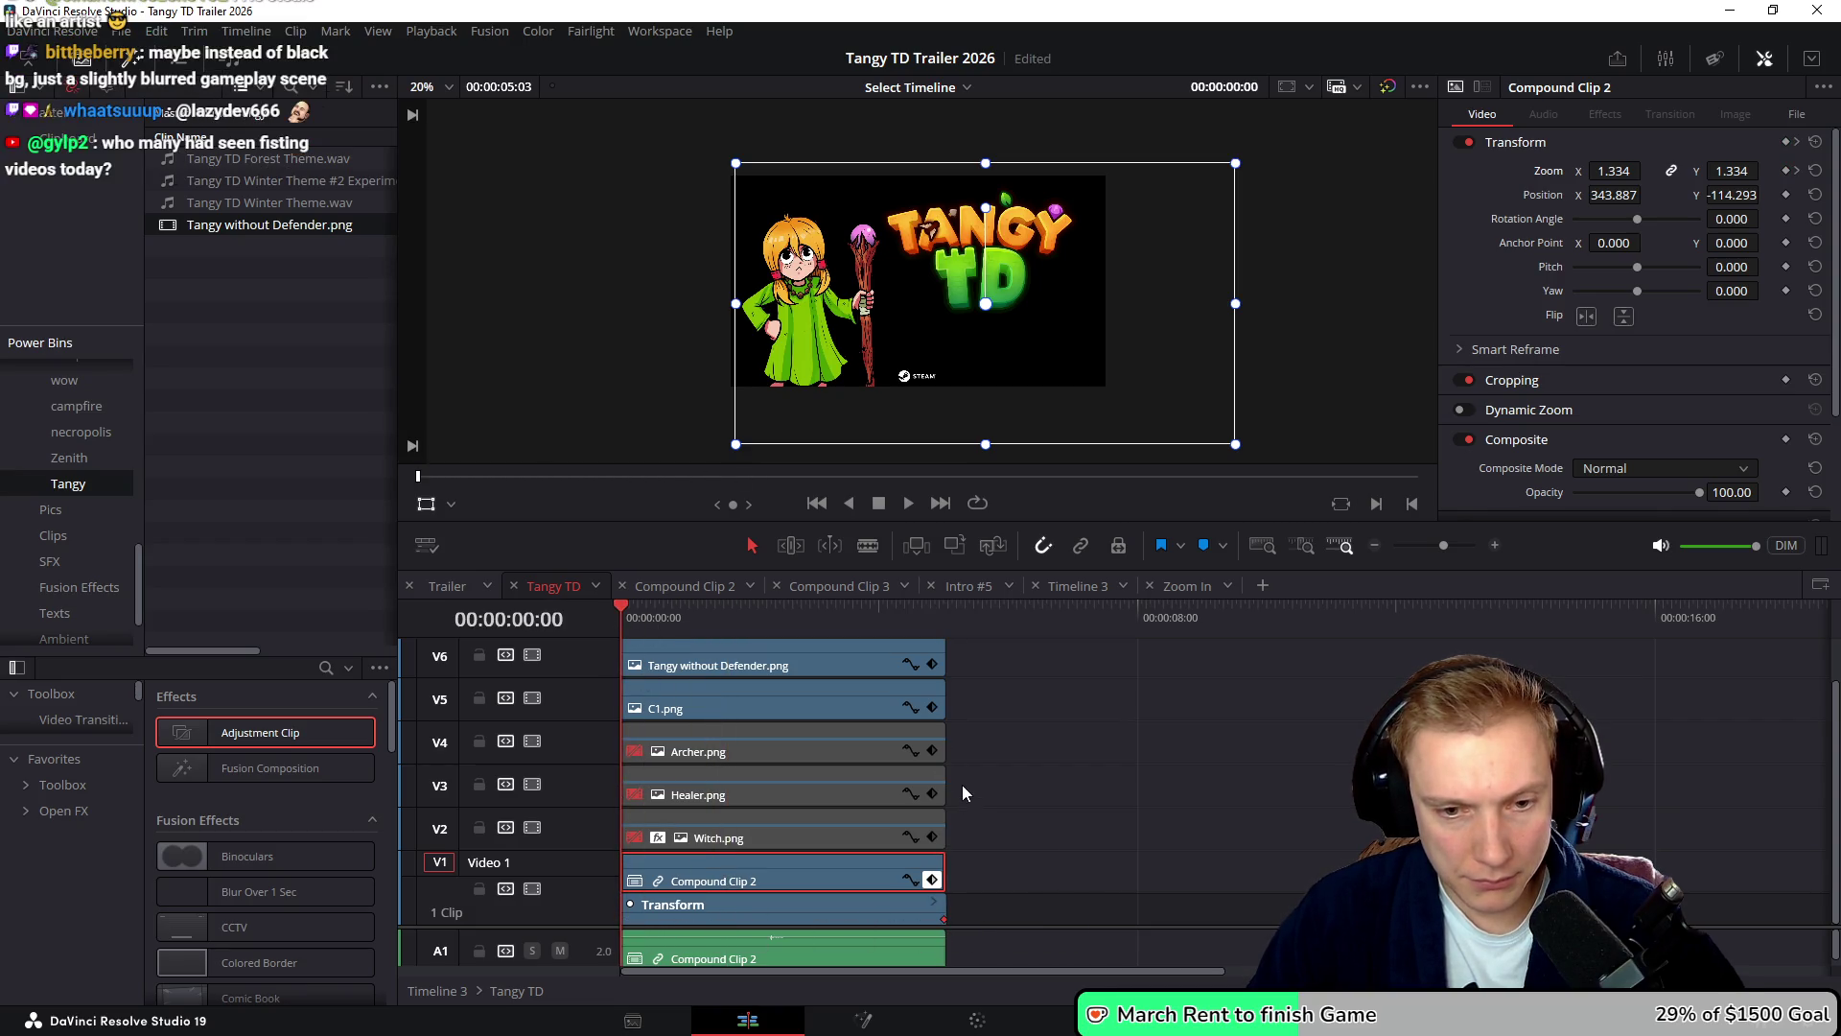
key("ctrl+z")
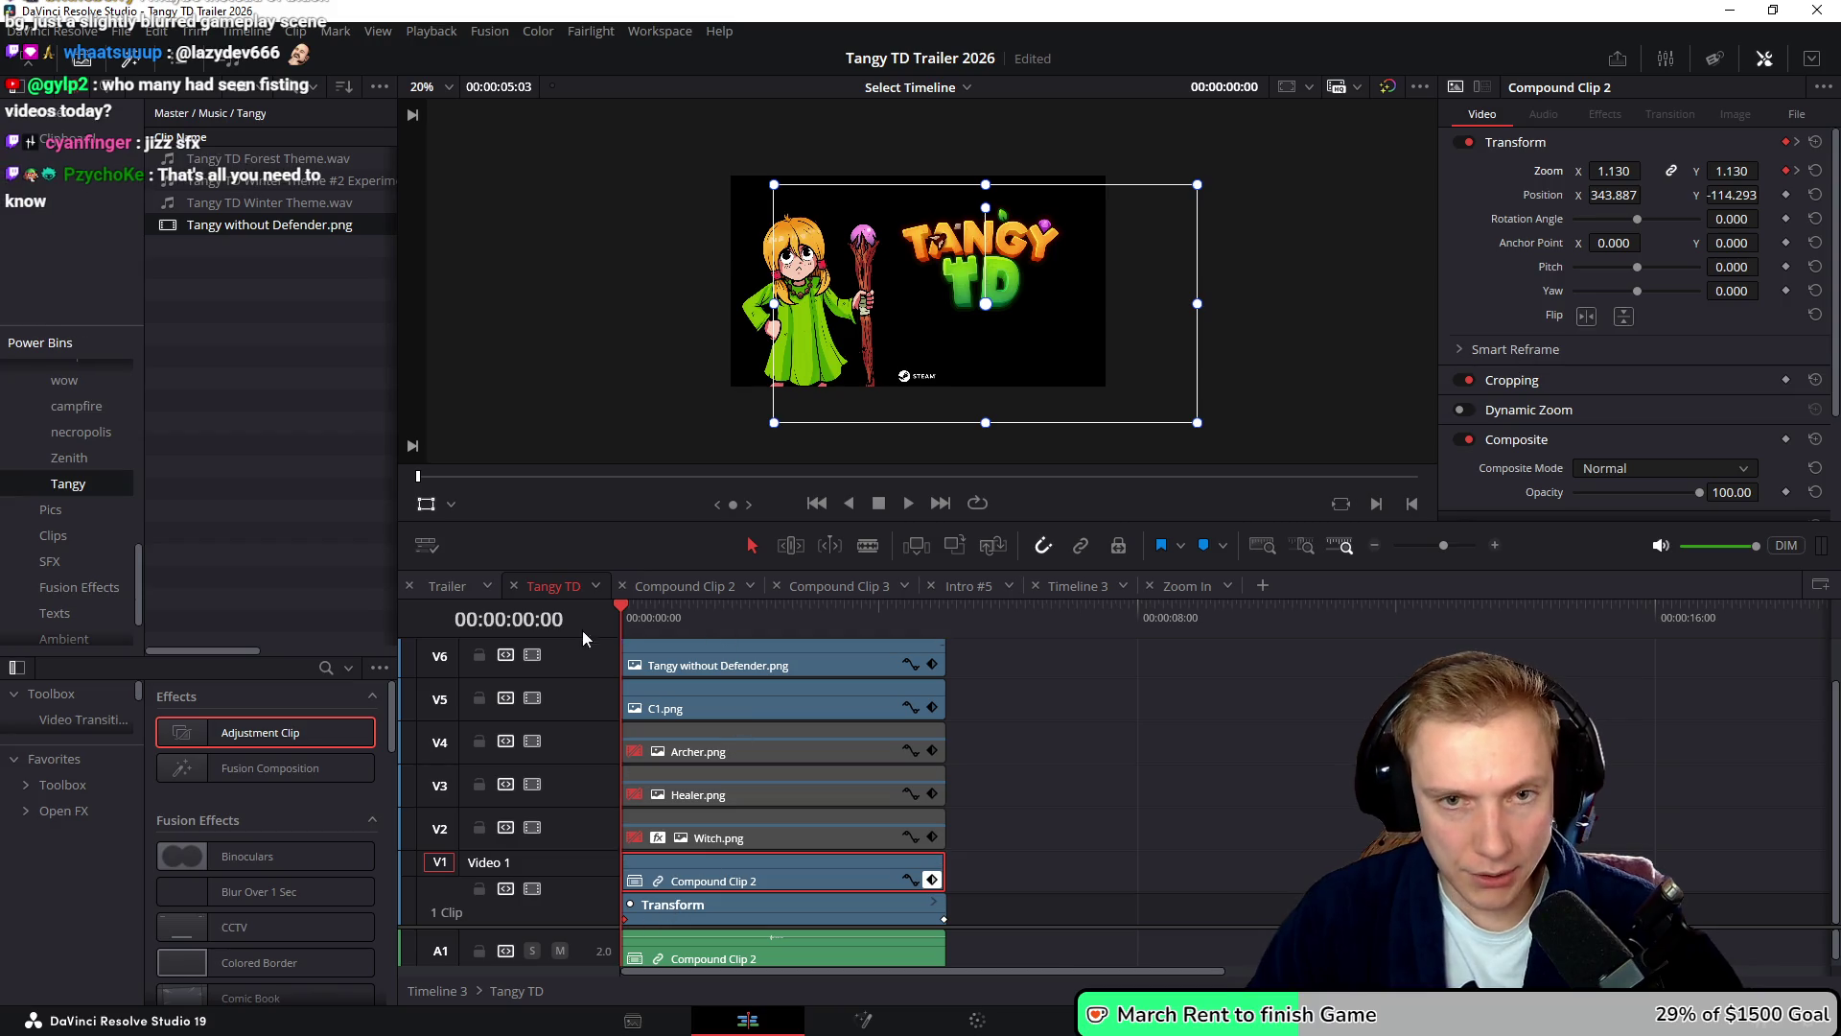
- At the MARCH 9TH splat, set the logo to zoom 1.120 at position 334.062, -16.039
left_click_drag(623, 622, 794, 647)
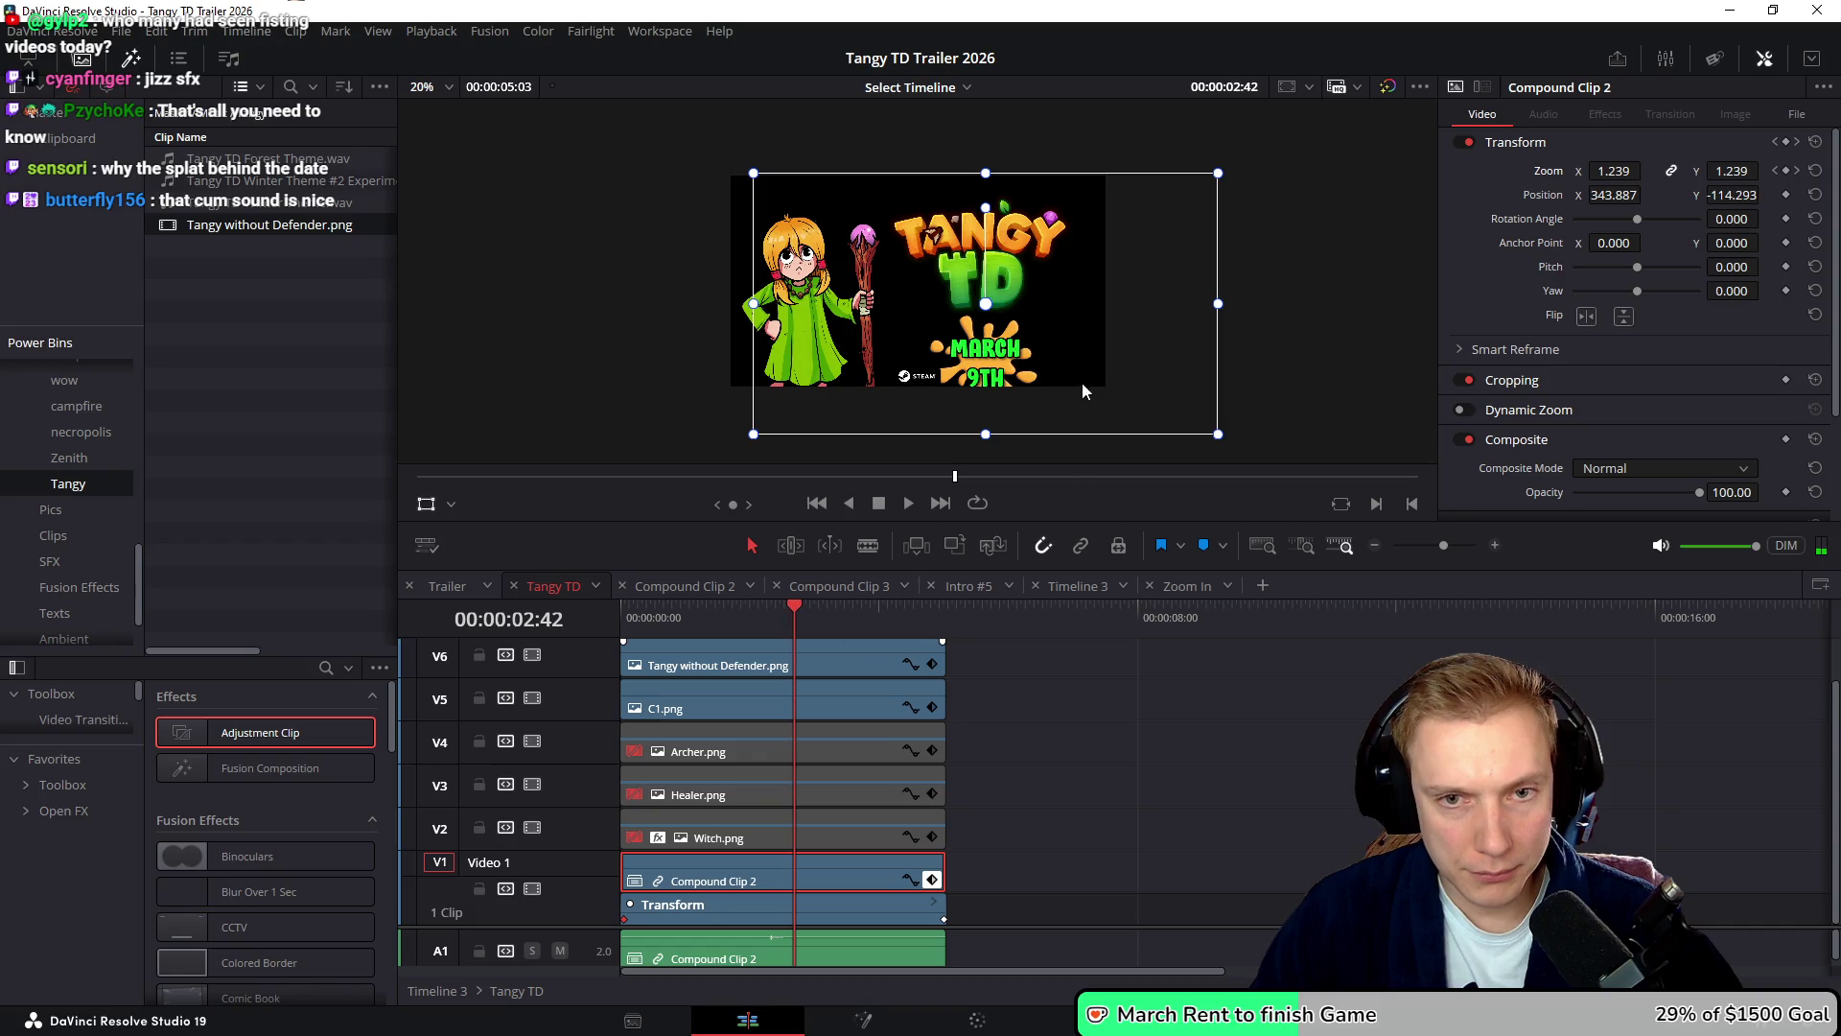
left_click_drag(1087, 322, 1093, 304)
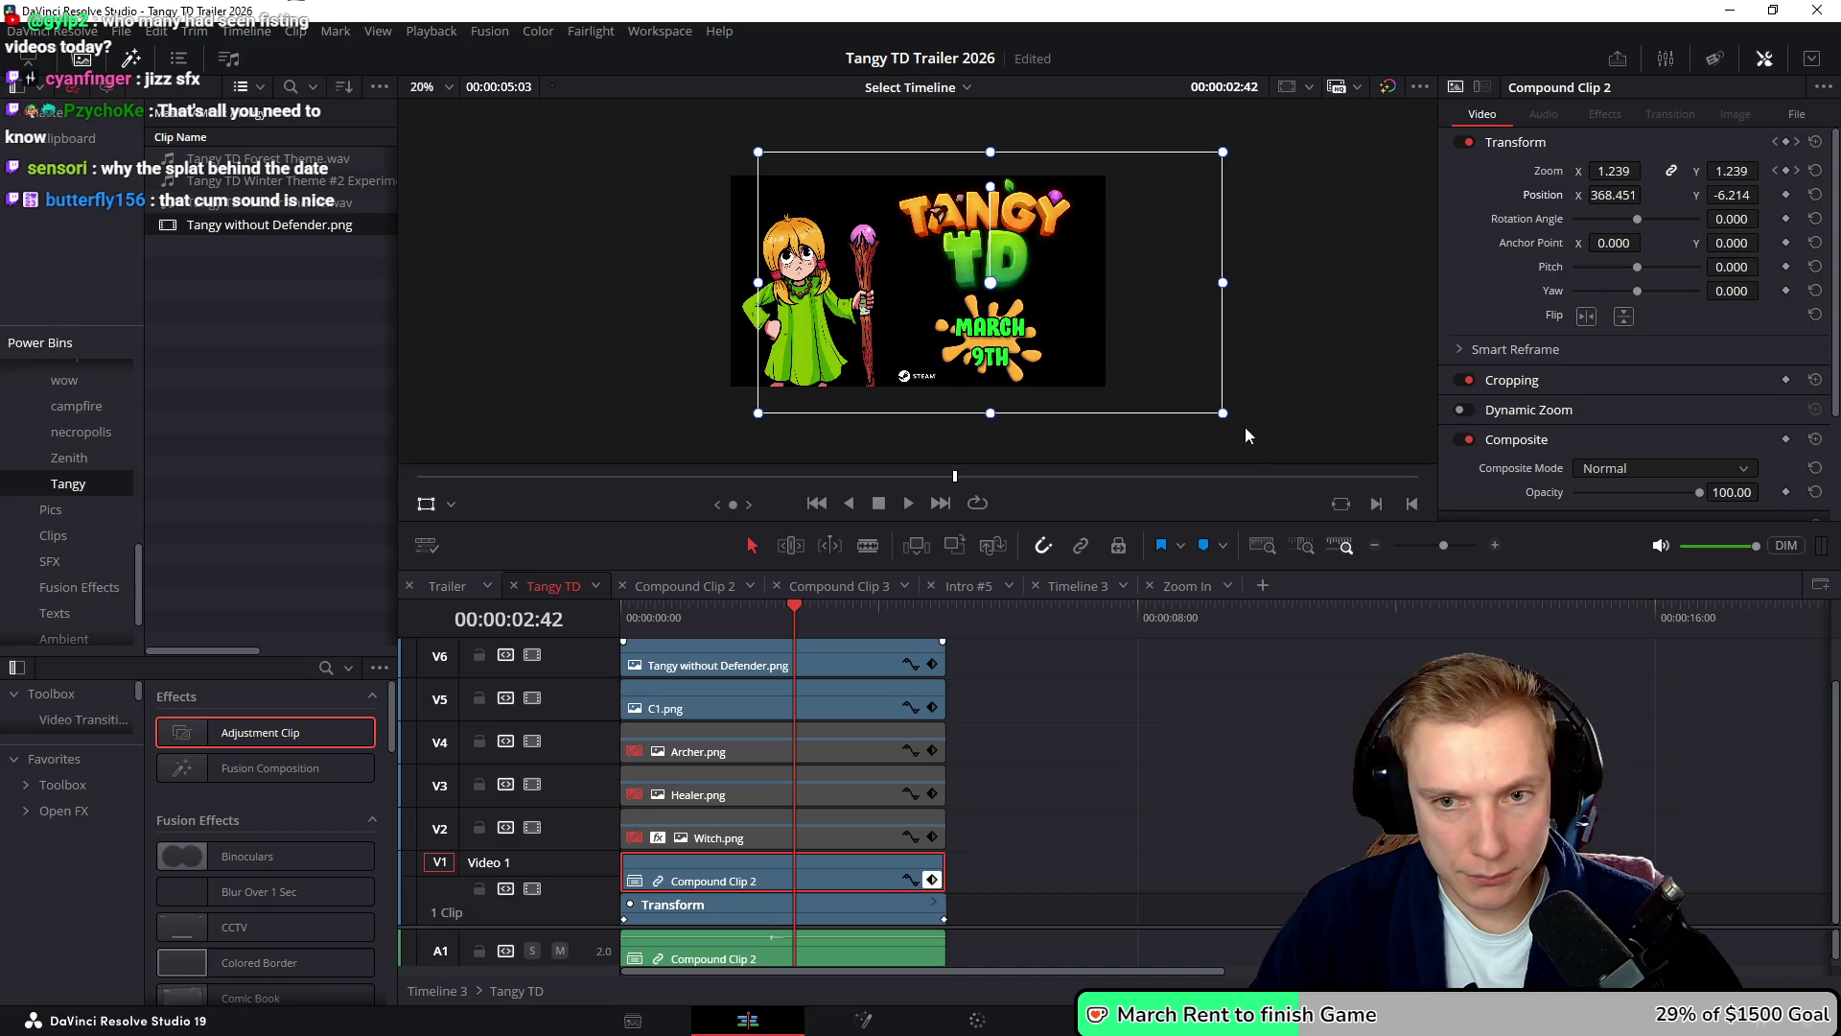
left_click_drag(1224, 419, 1198, 406)
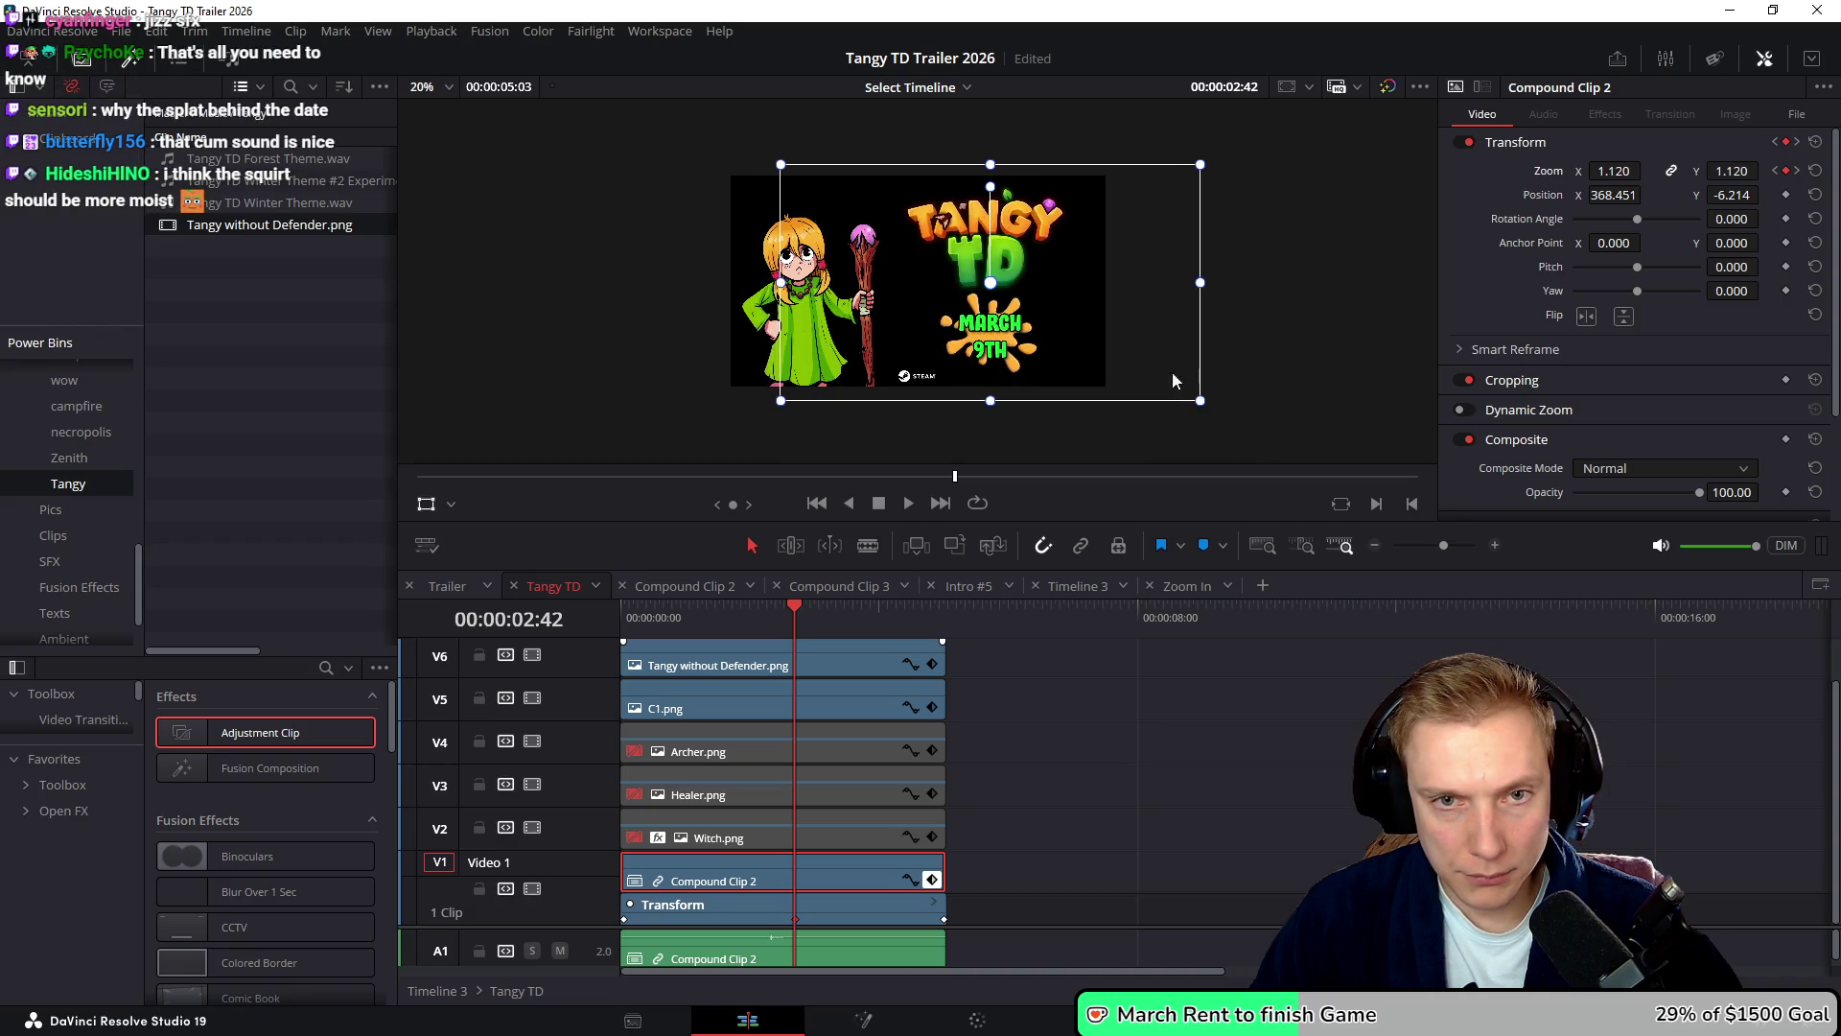
left_click_drag(1109, 305, 1111, 306)
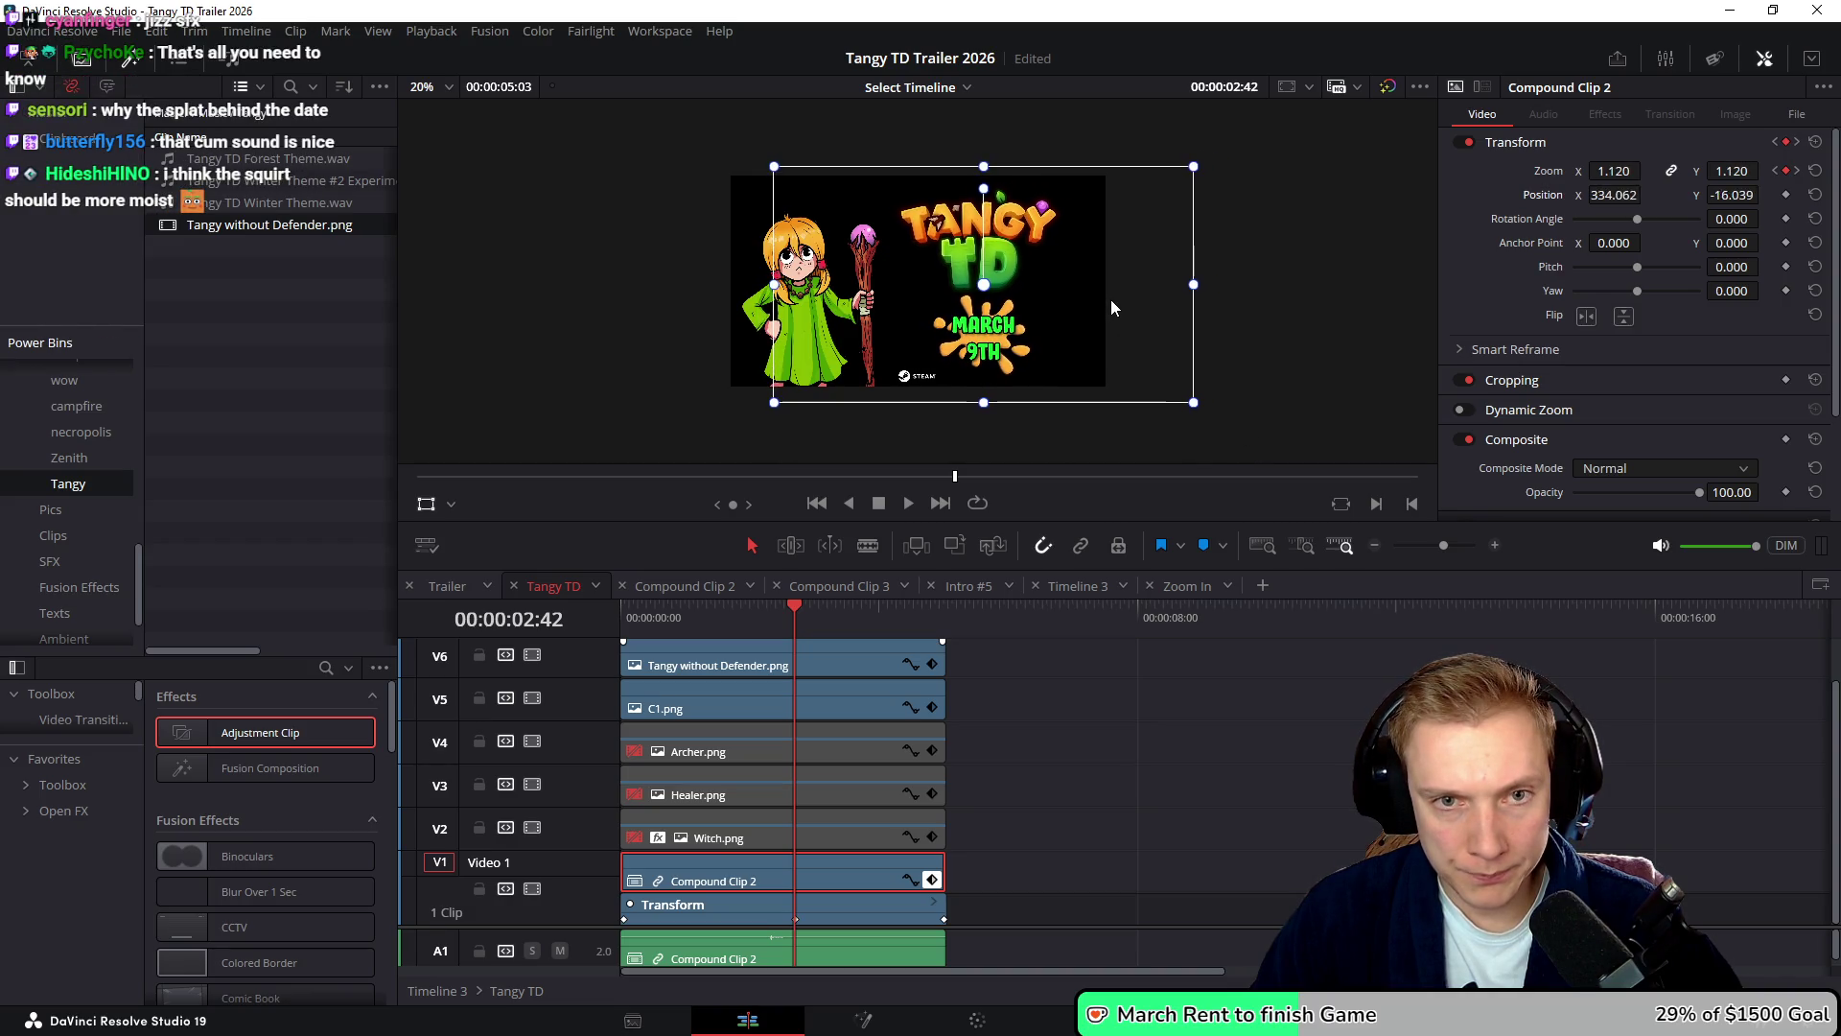
left_click(731, 710)
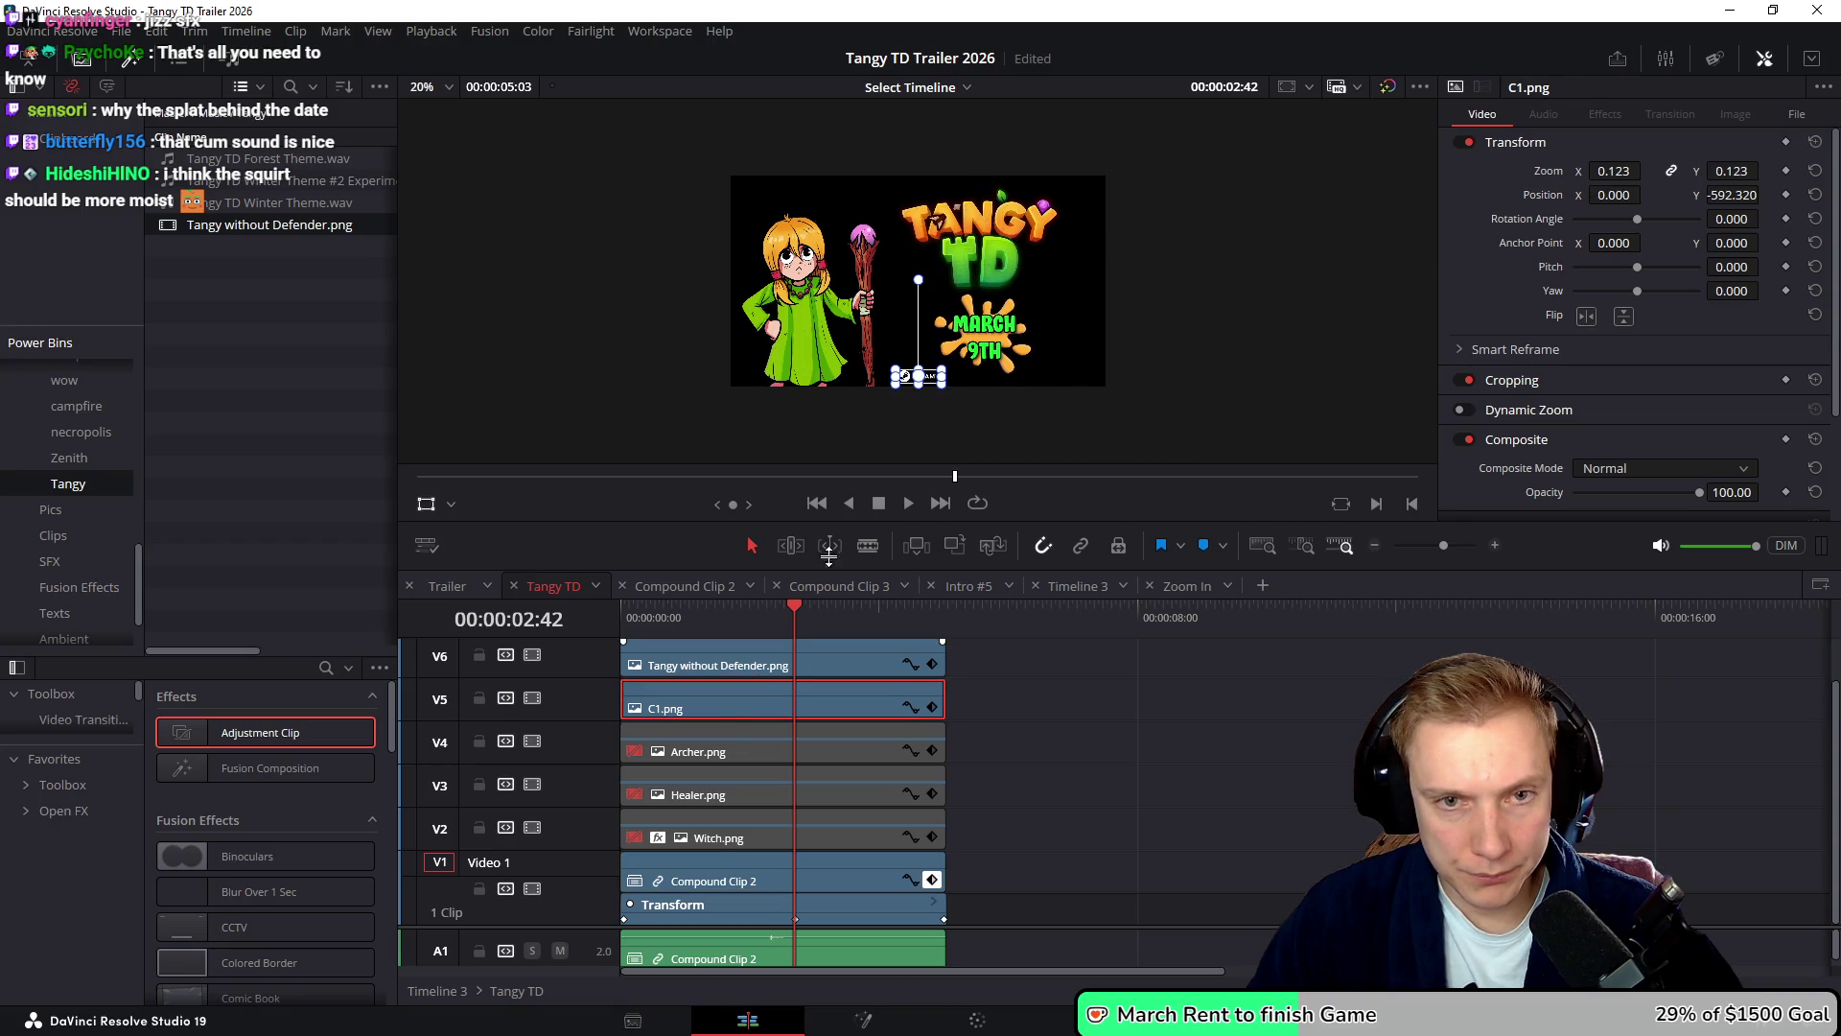
- Place the C1.png Steam badge top-left at -798.022, 575.970 and move the logo's zoom keyframe earlier
scroll(937, 377, "up", 2)
mouse_move(917, 422)
left_mouse_down()
mouse_move(758, 173)
mouse_move(705, 148)
left_mouse_up()
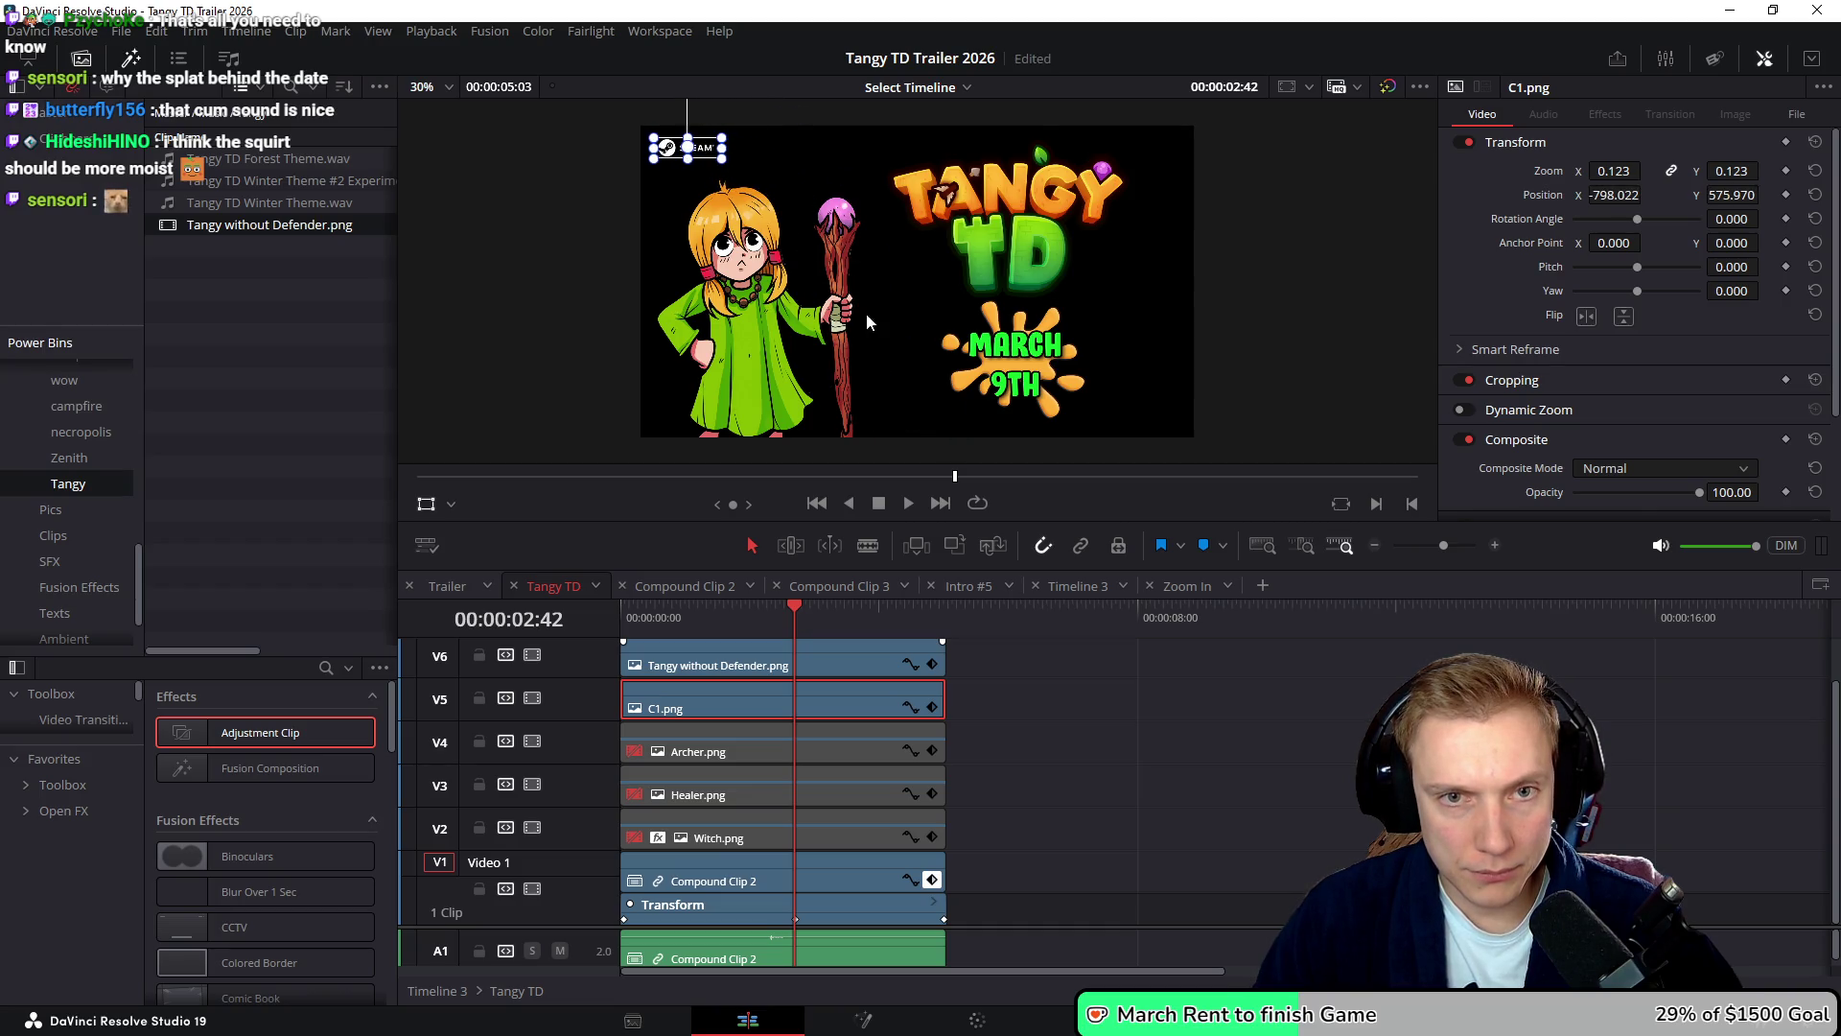
key("Home")
key("space")
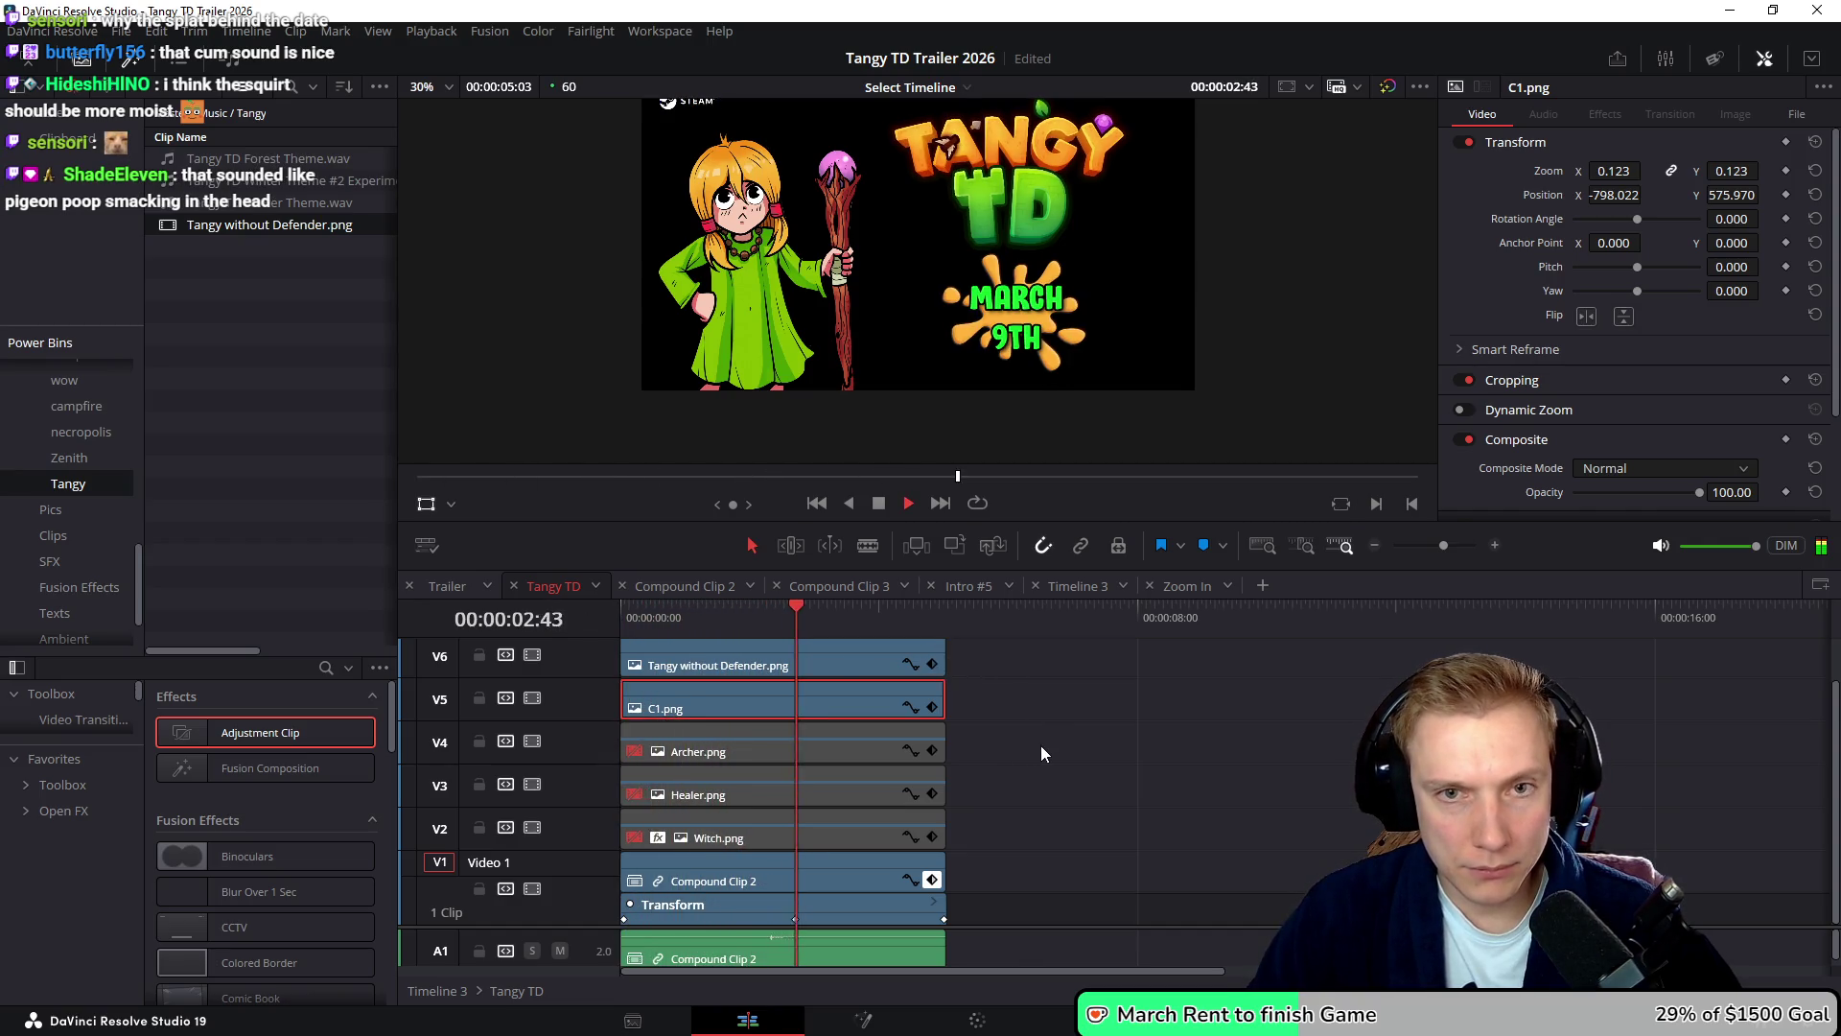
key("space")
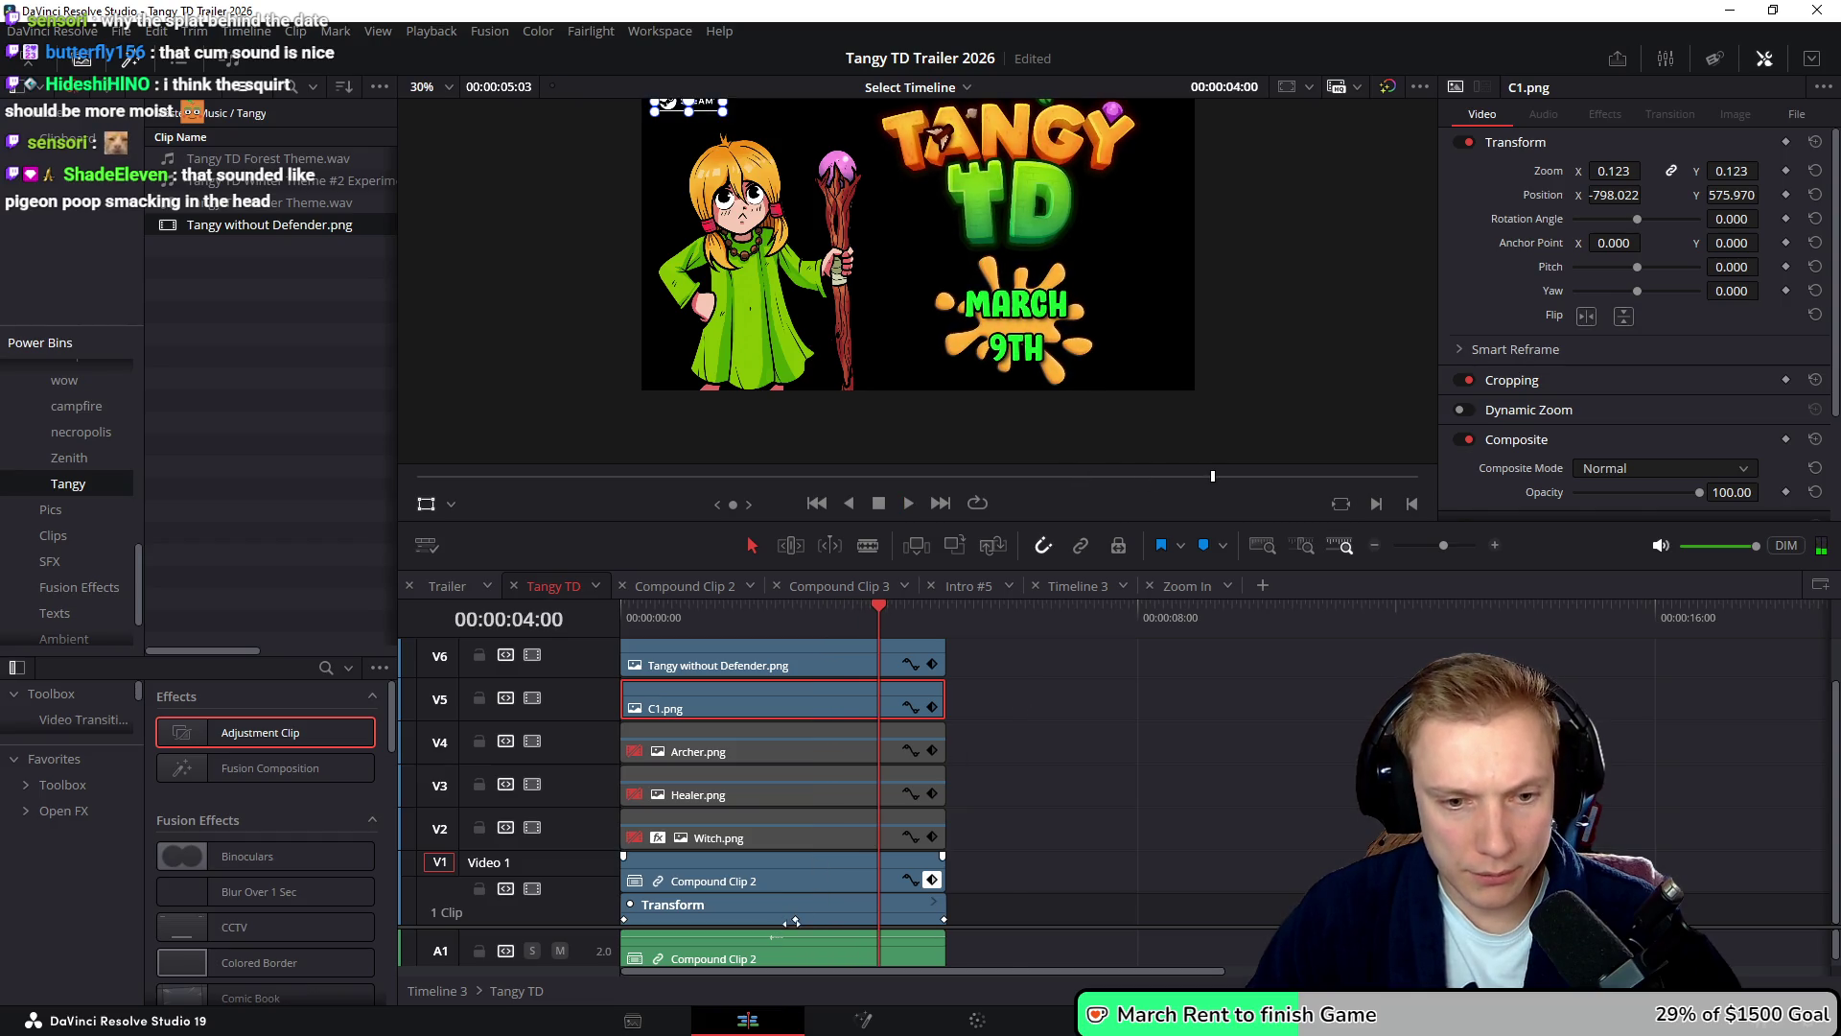
left_click_drag(795, 921, 576, 913)
scroll(1019, 215, "down", 1)
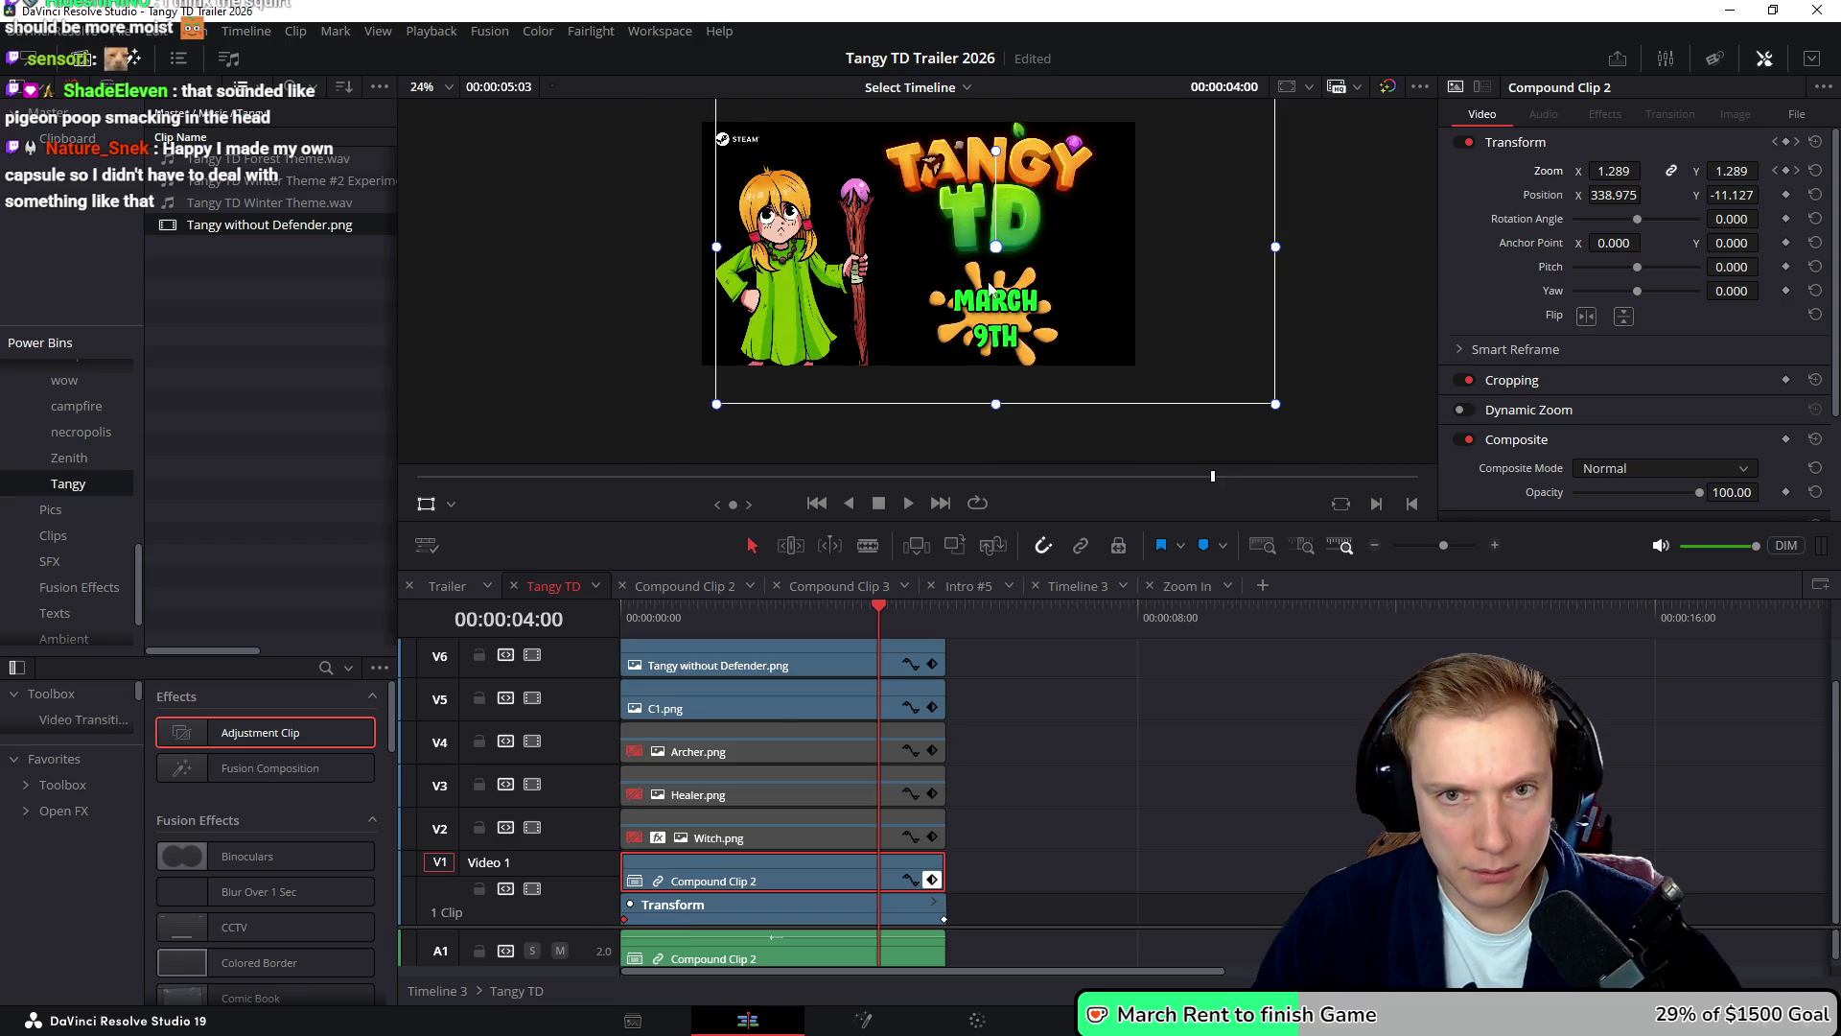
- Play the end card back from the start of the timeline to review it
left_click(715, 613)
left_click(625, 610)
key("space")
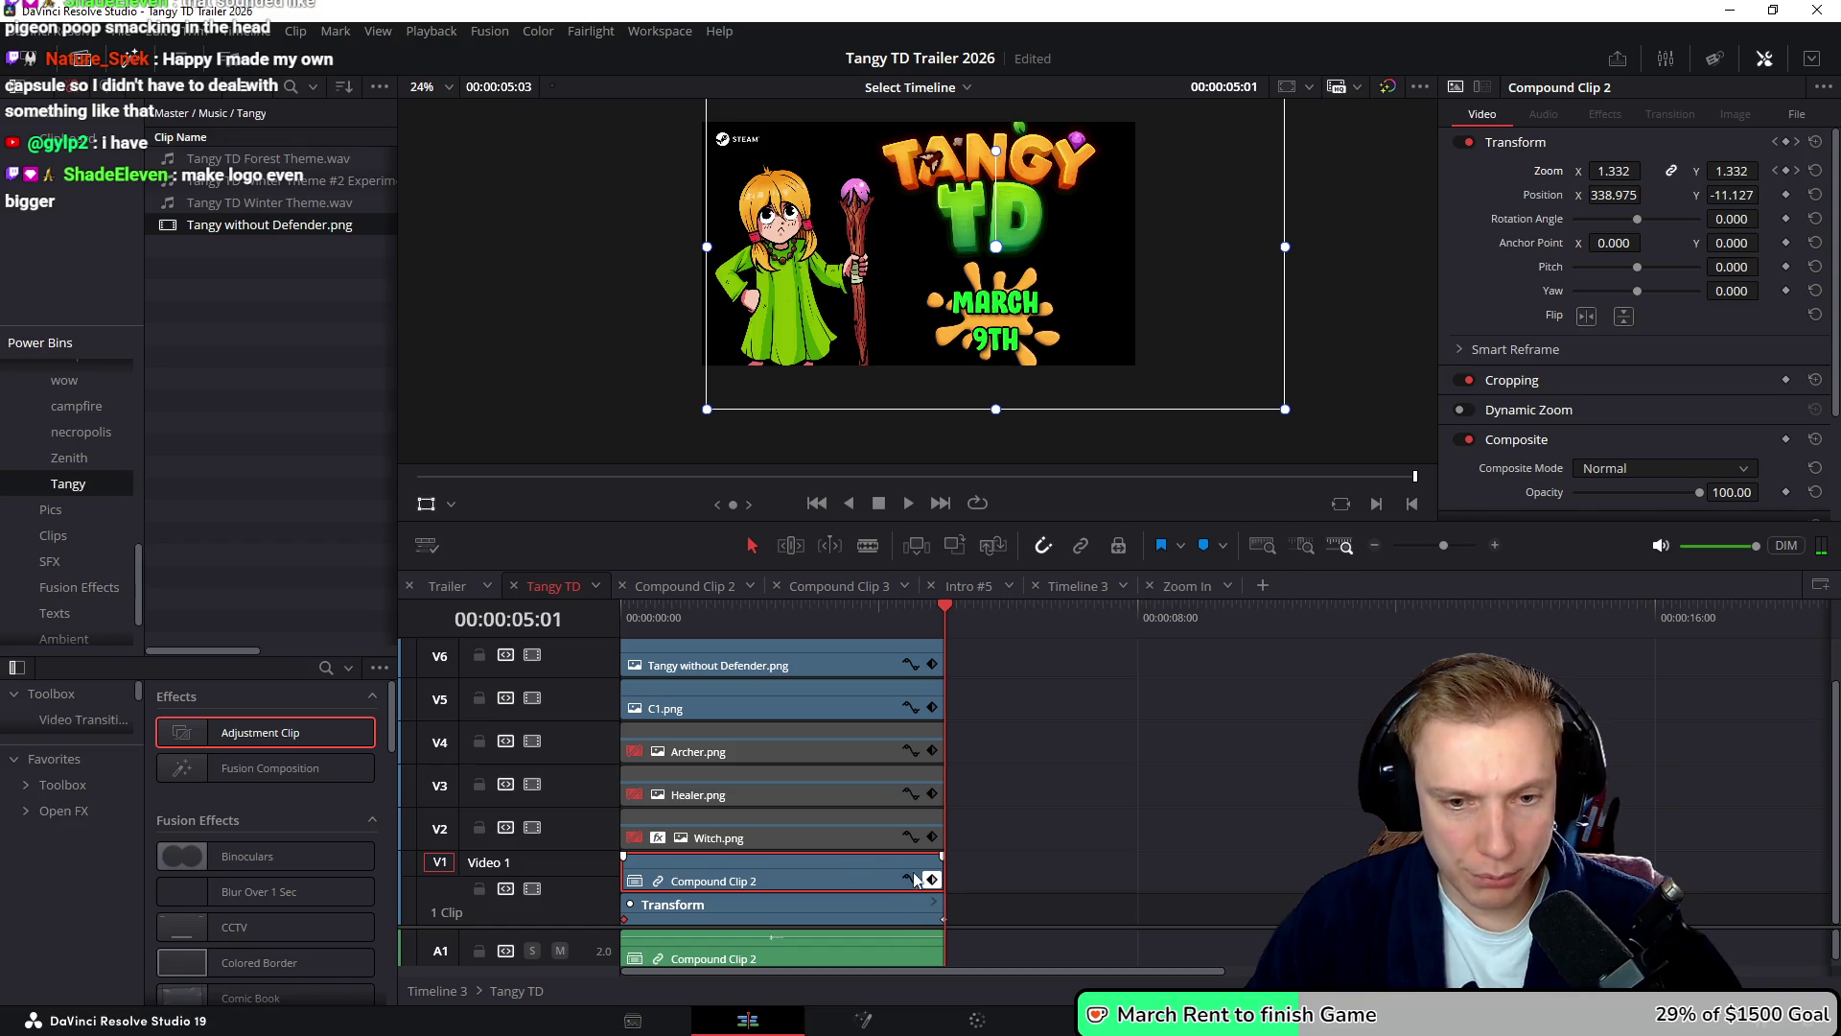
left_click(1000, 864)
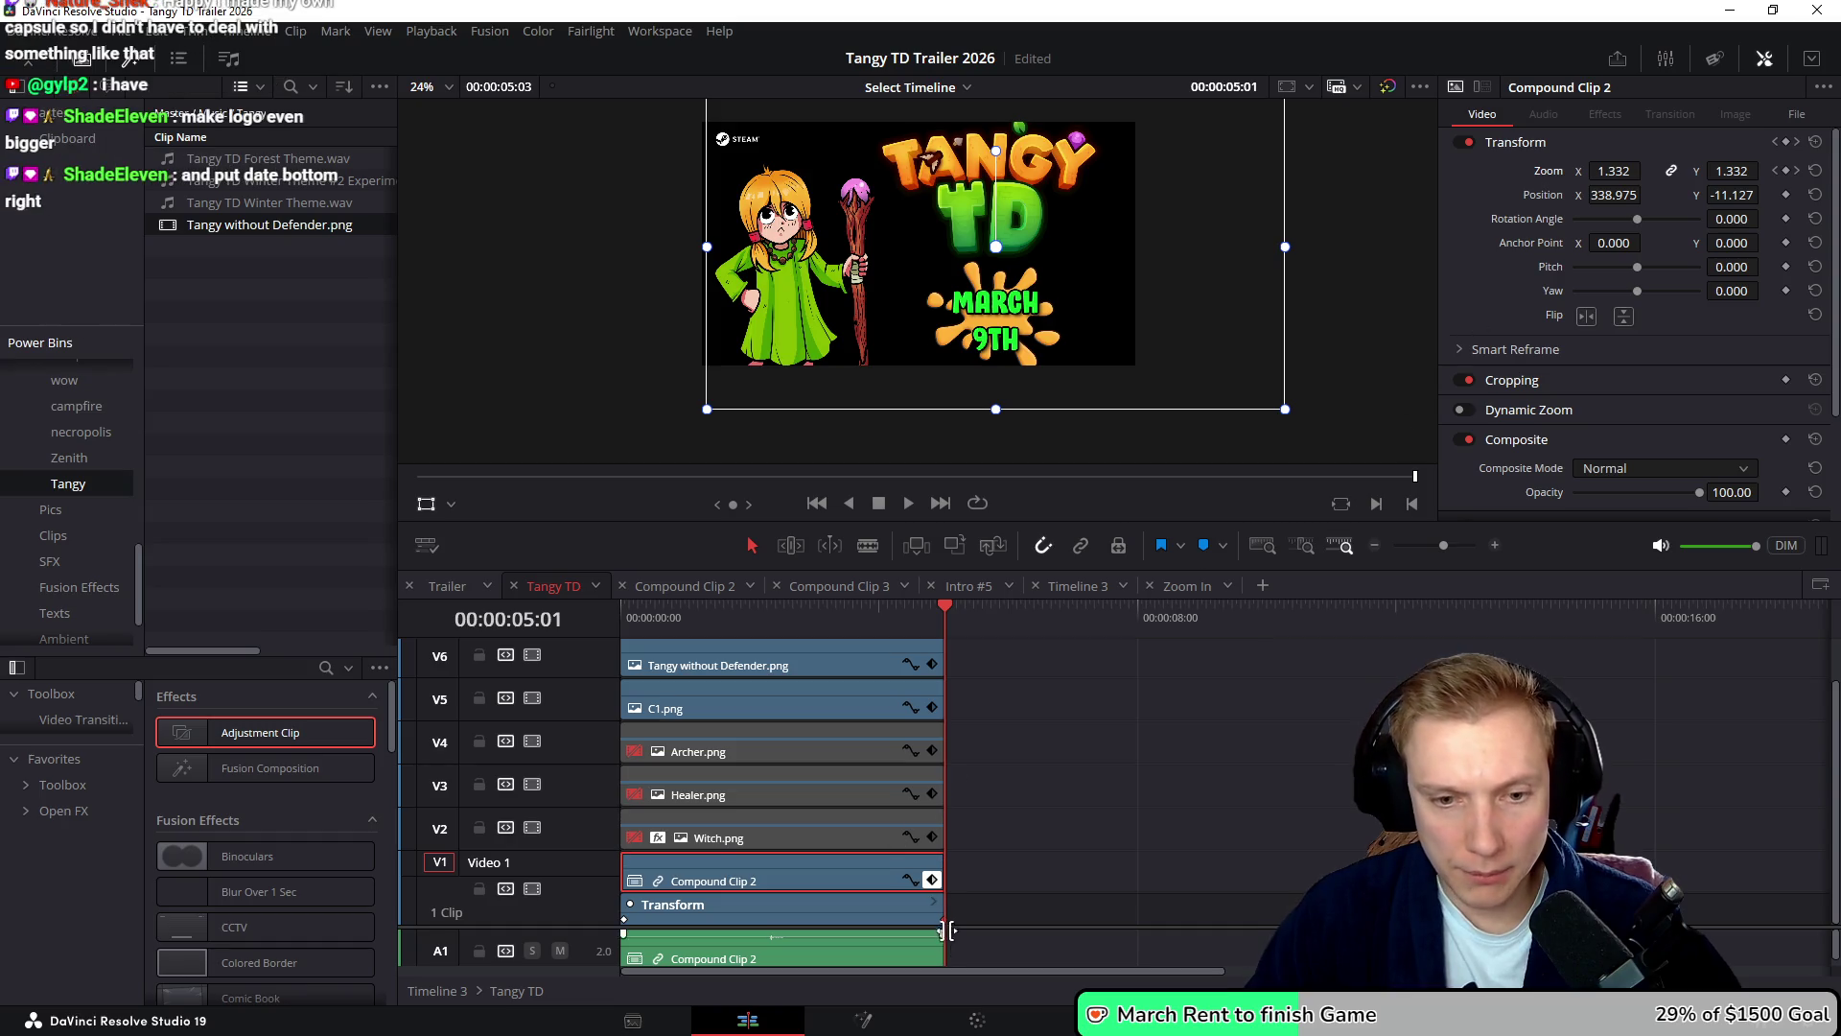
- Lower Compound Clip 2's final zoom keyframe at 5:03 from 1.334 to 1.214
left_click(1773, 173)
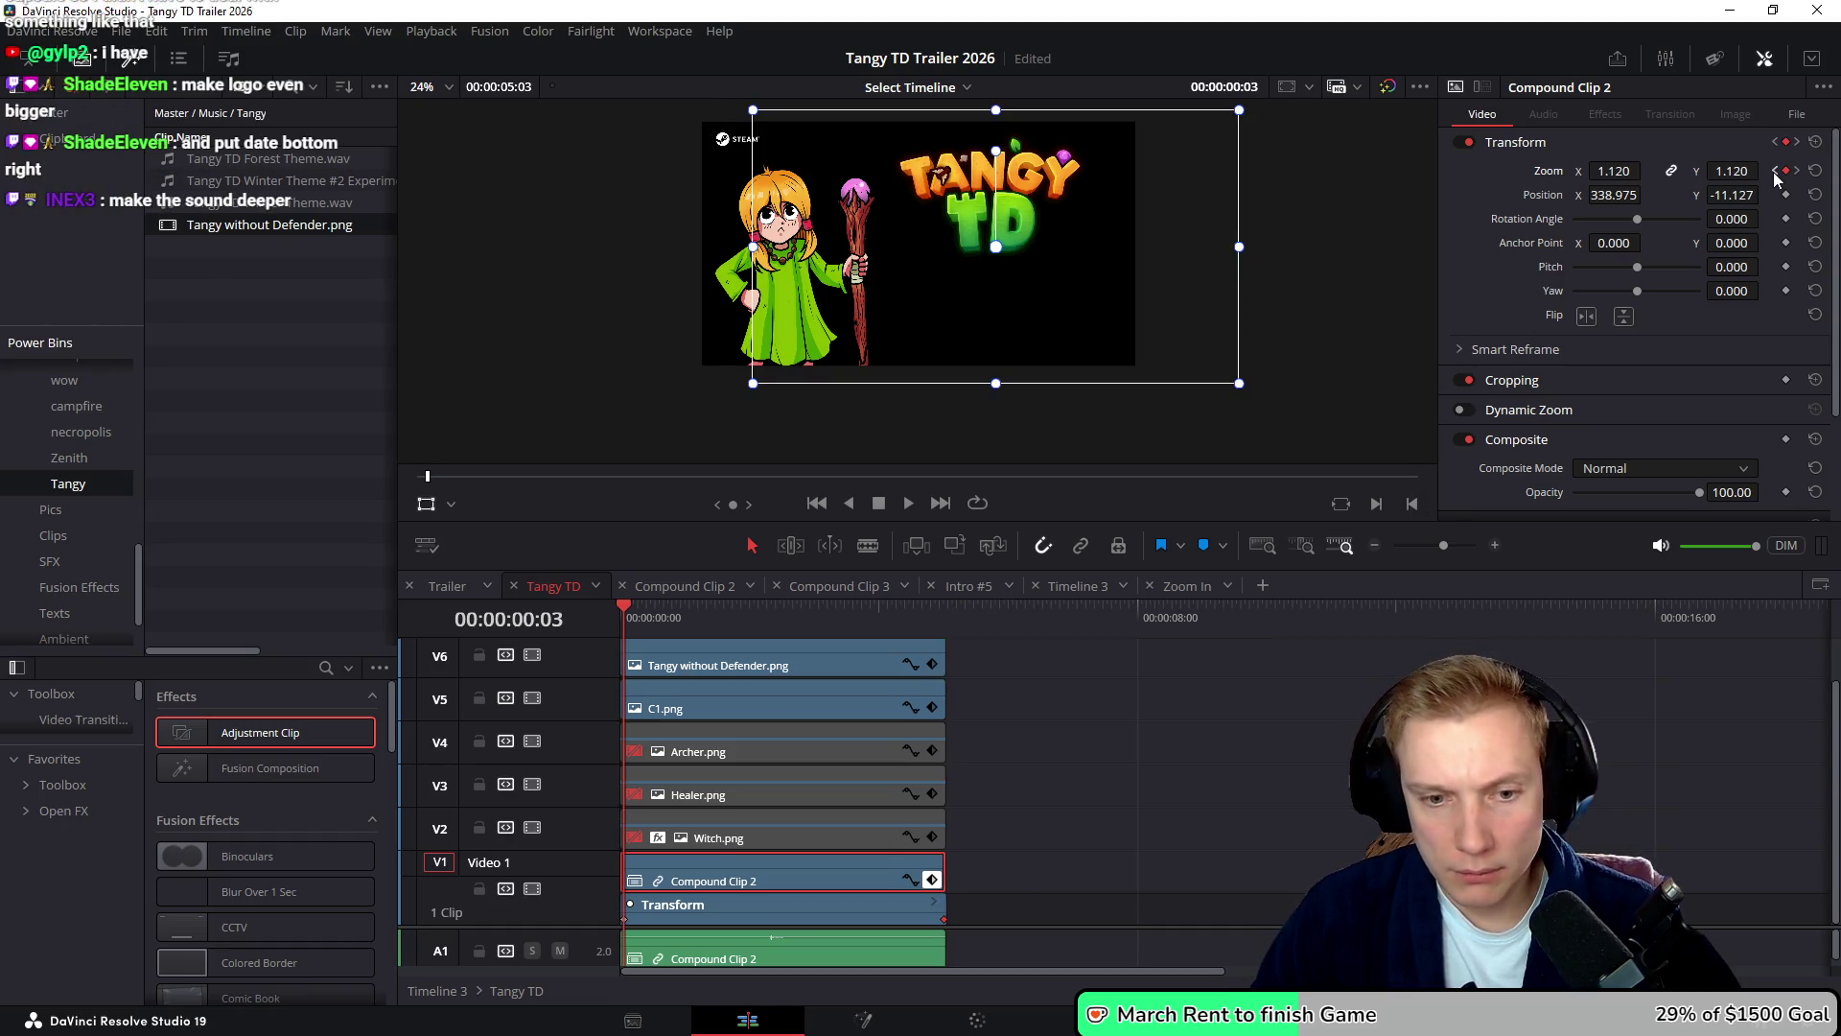
left_click(1798, 172)
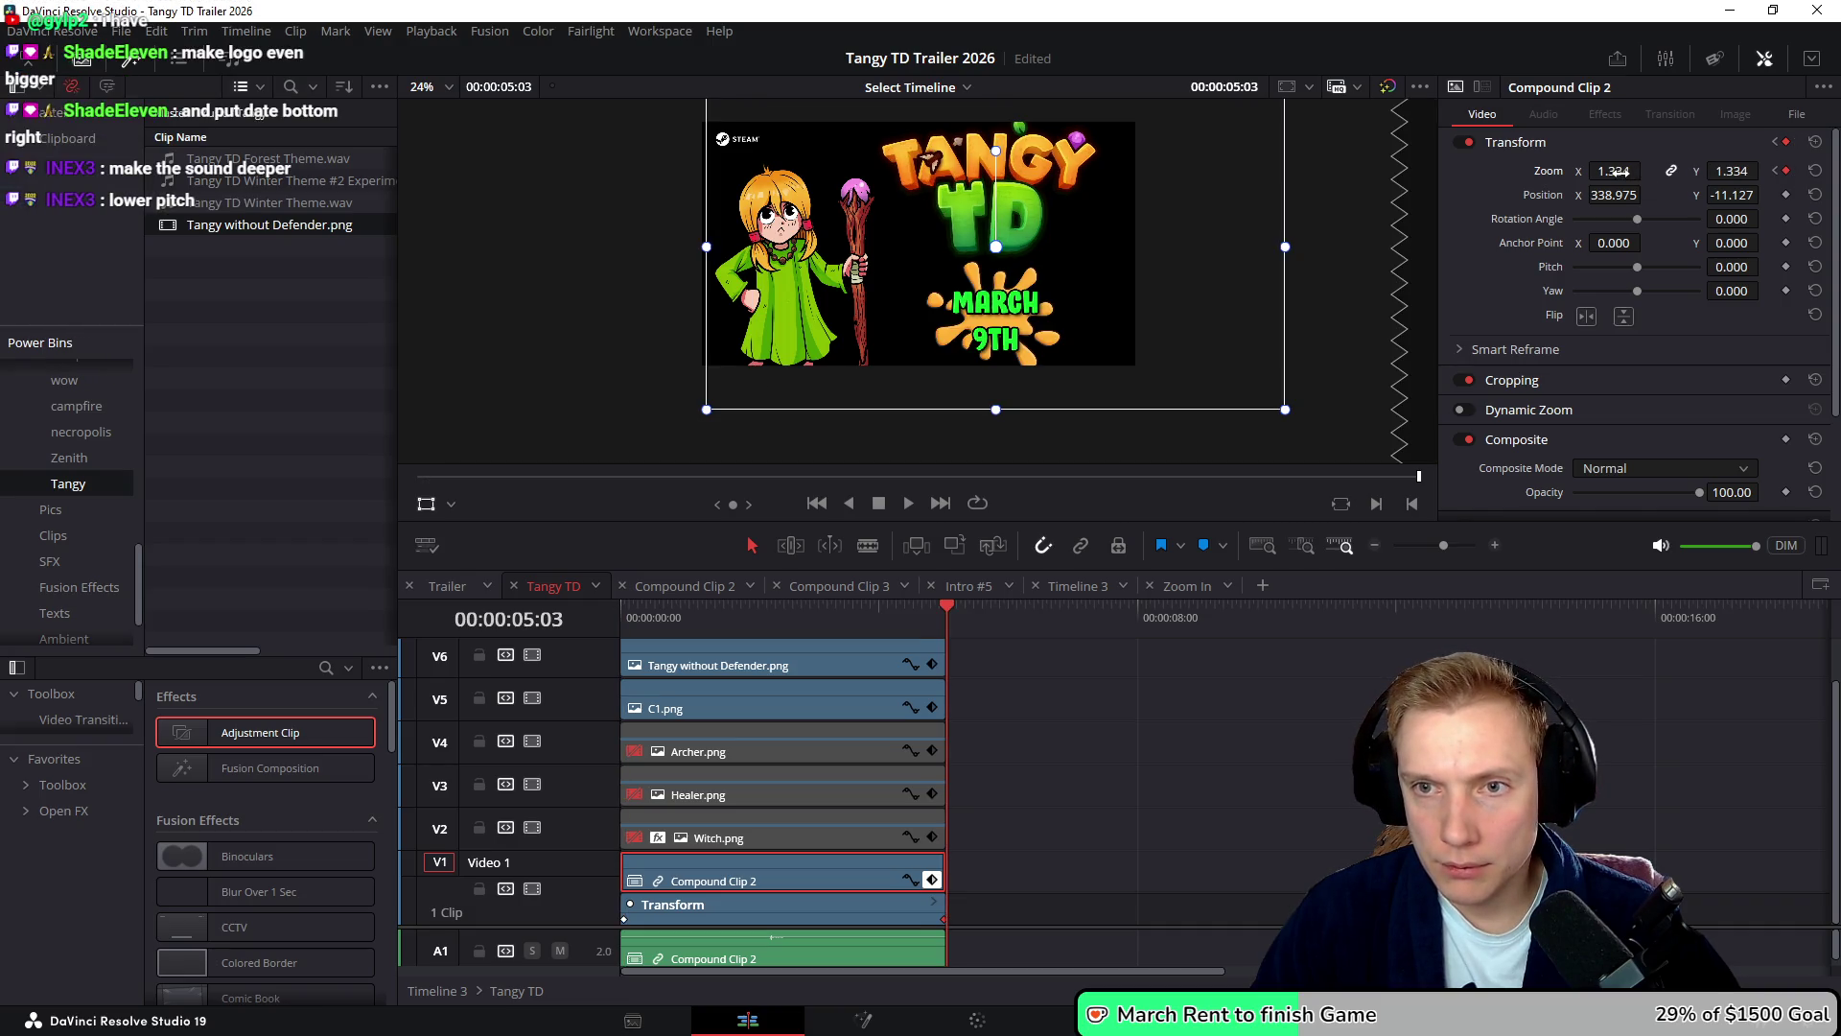
left_click_drag(1613, 170, 1564, 171)
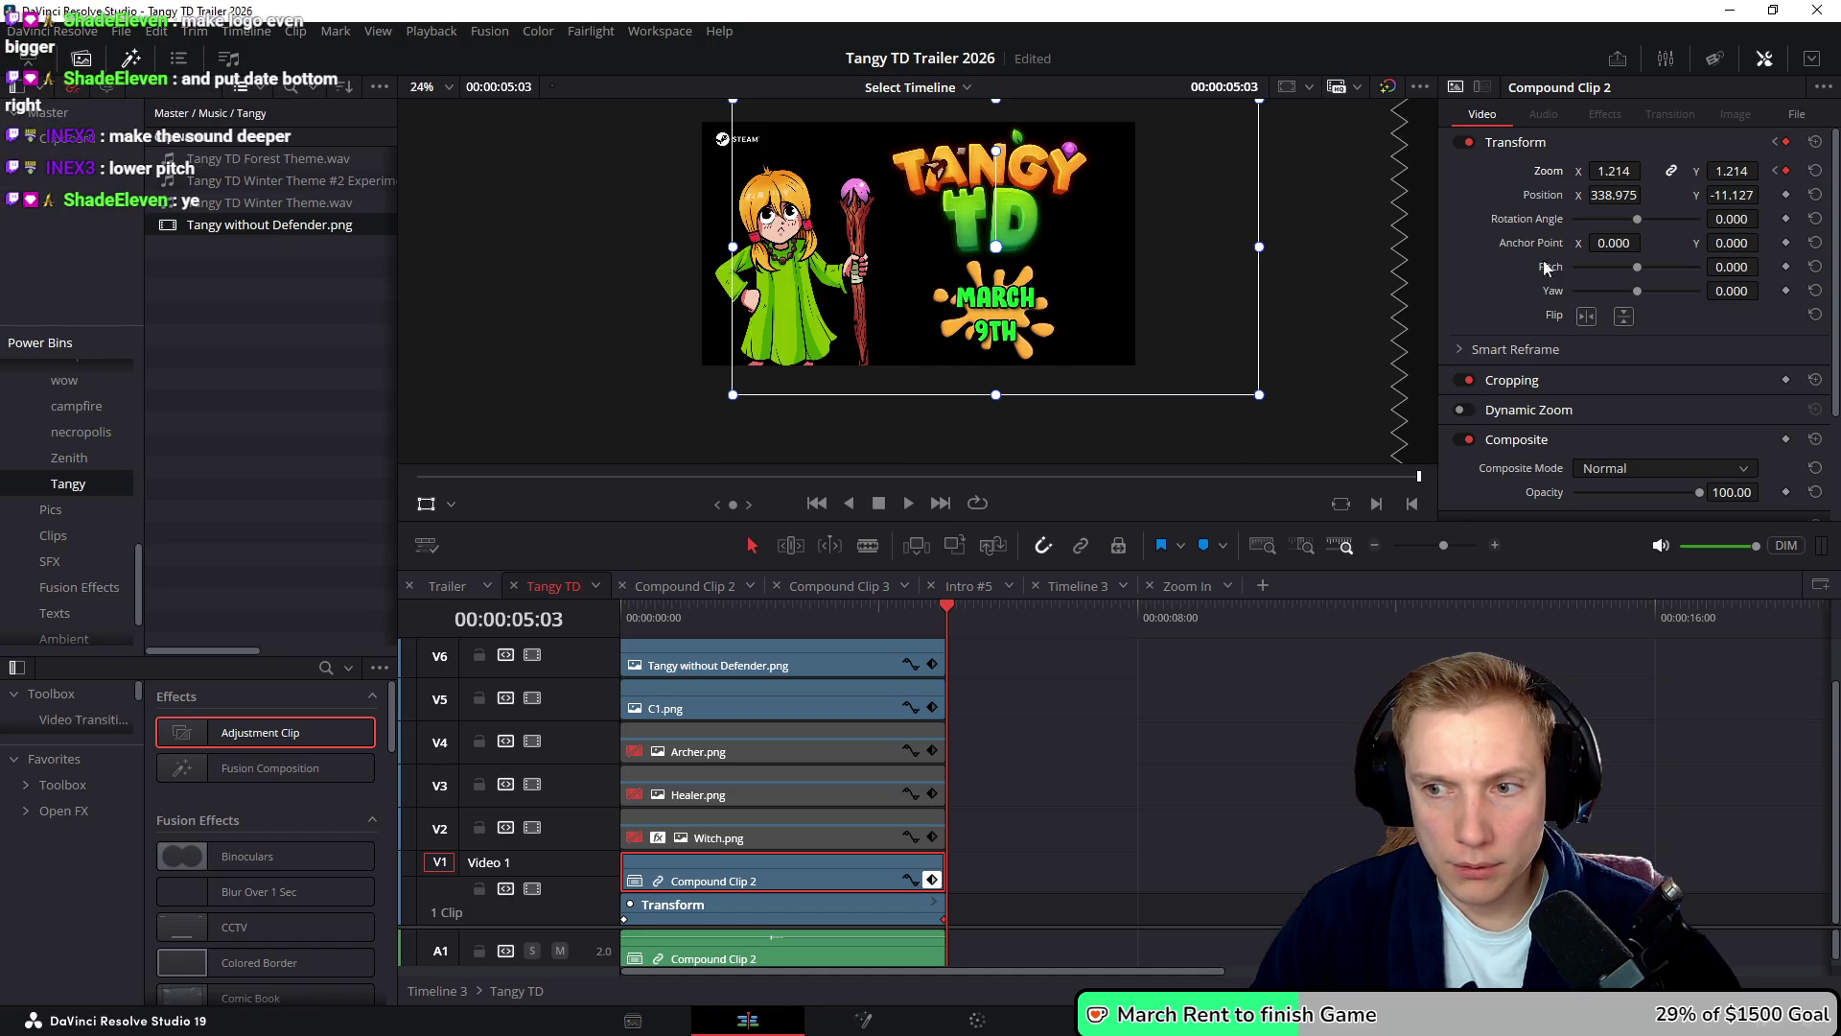
left_click(1129, 731)
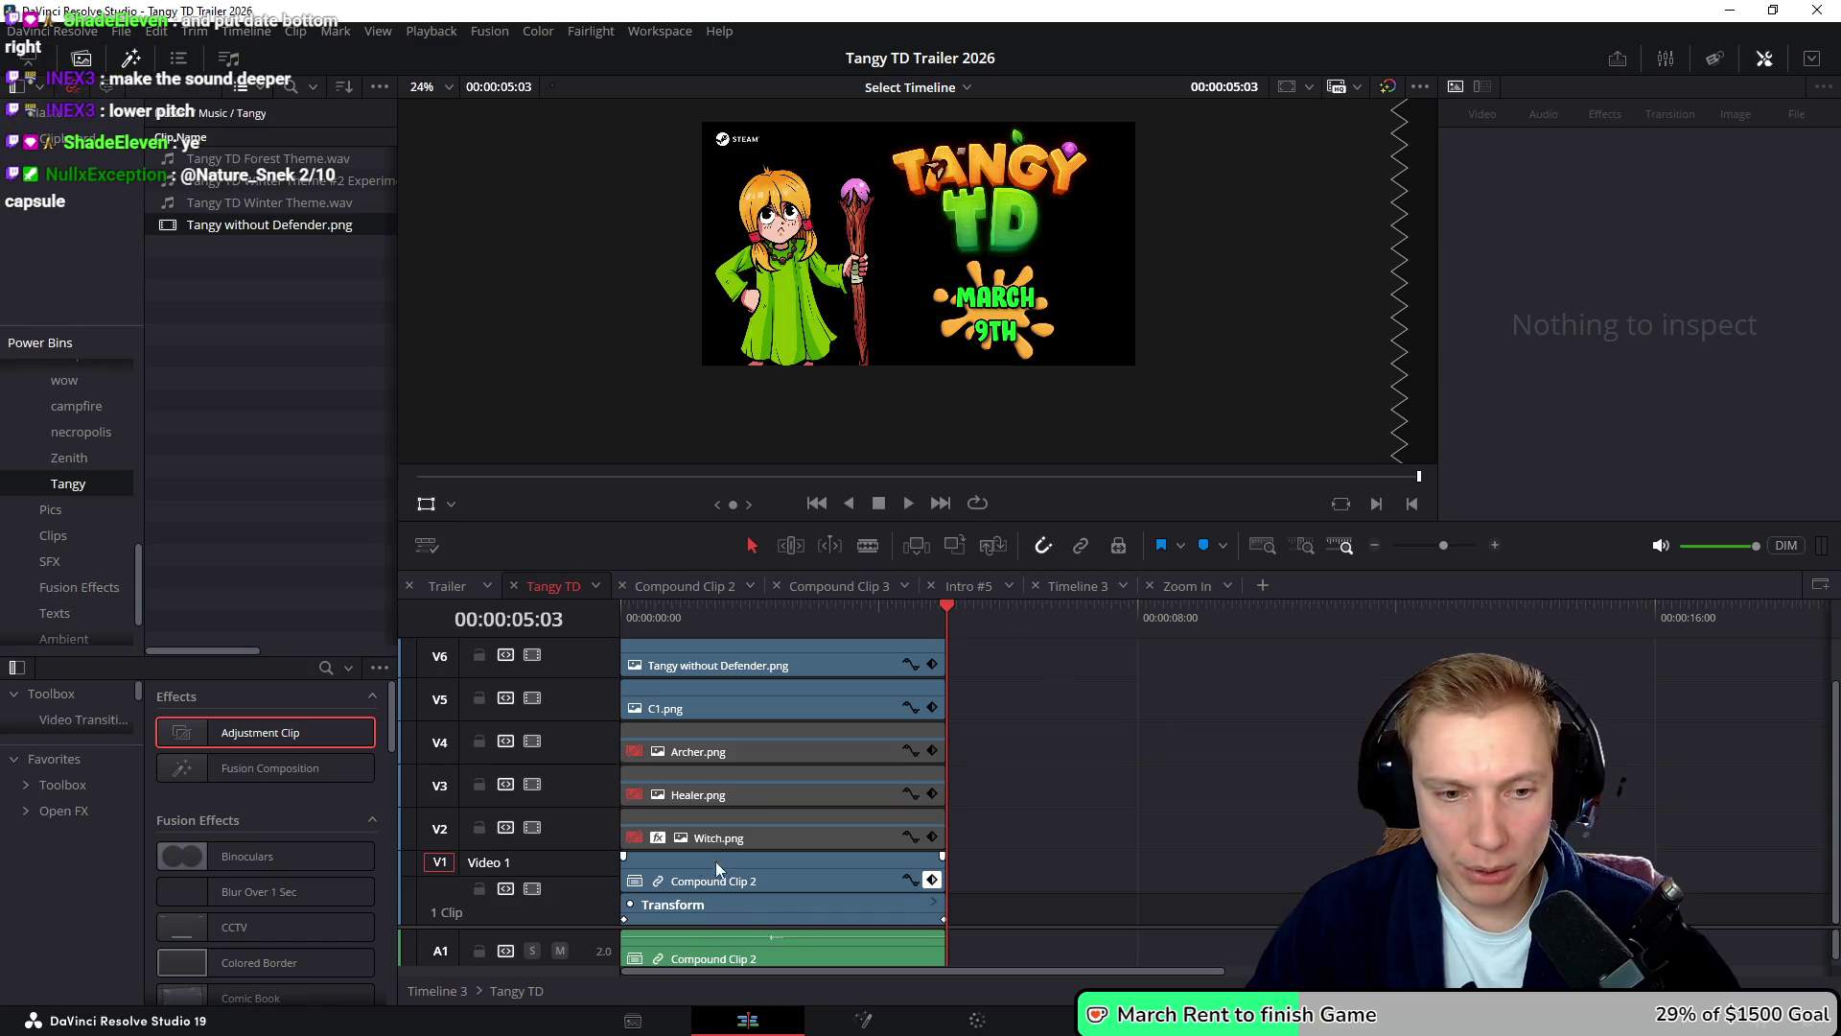
left_click(931, 881)
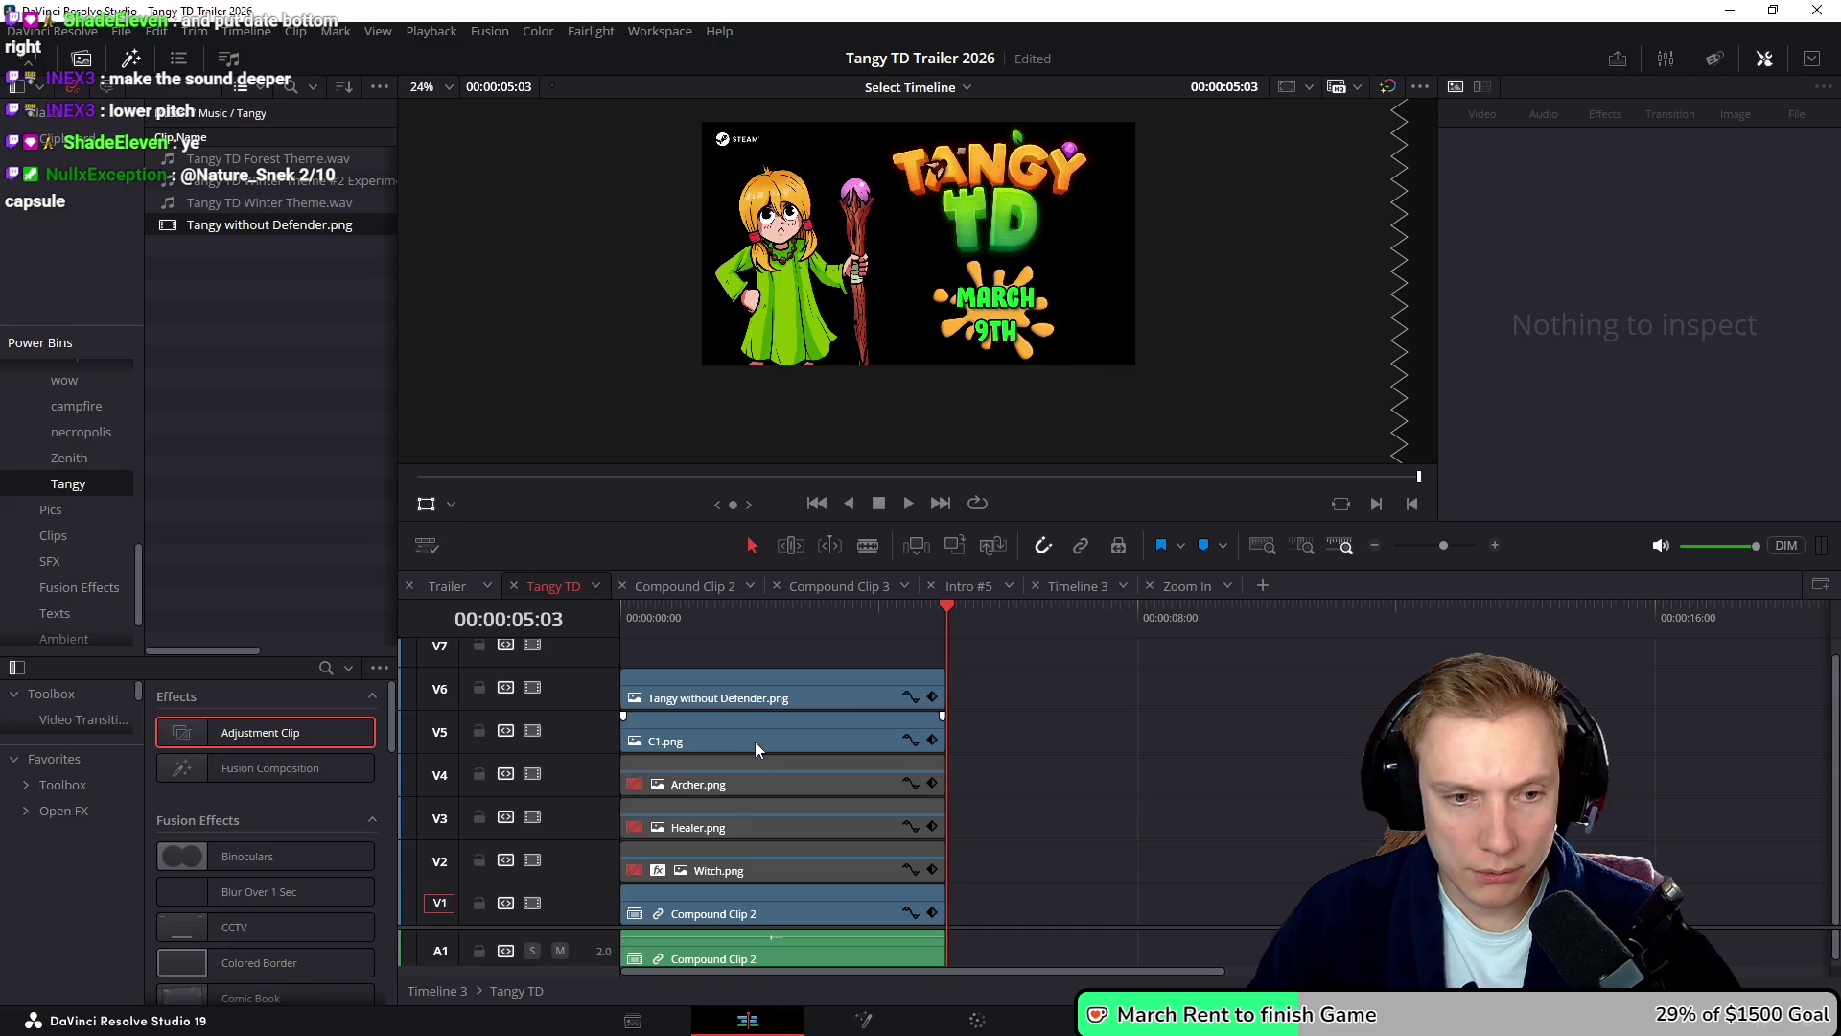
- Select the Compound Clip 2 audio on A1 and replay the end card to hear its sound
scroll(1061, 927, "down", 3)
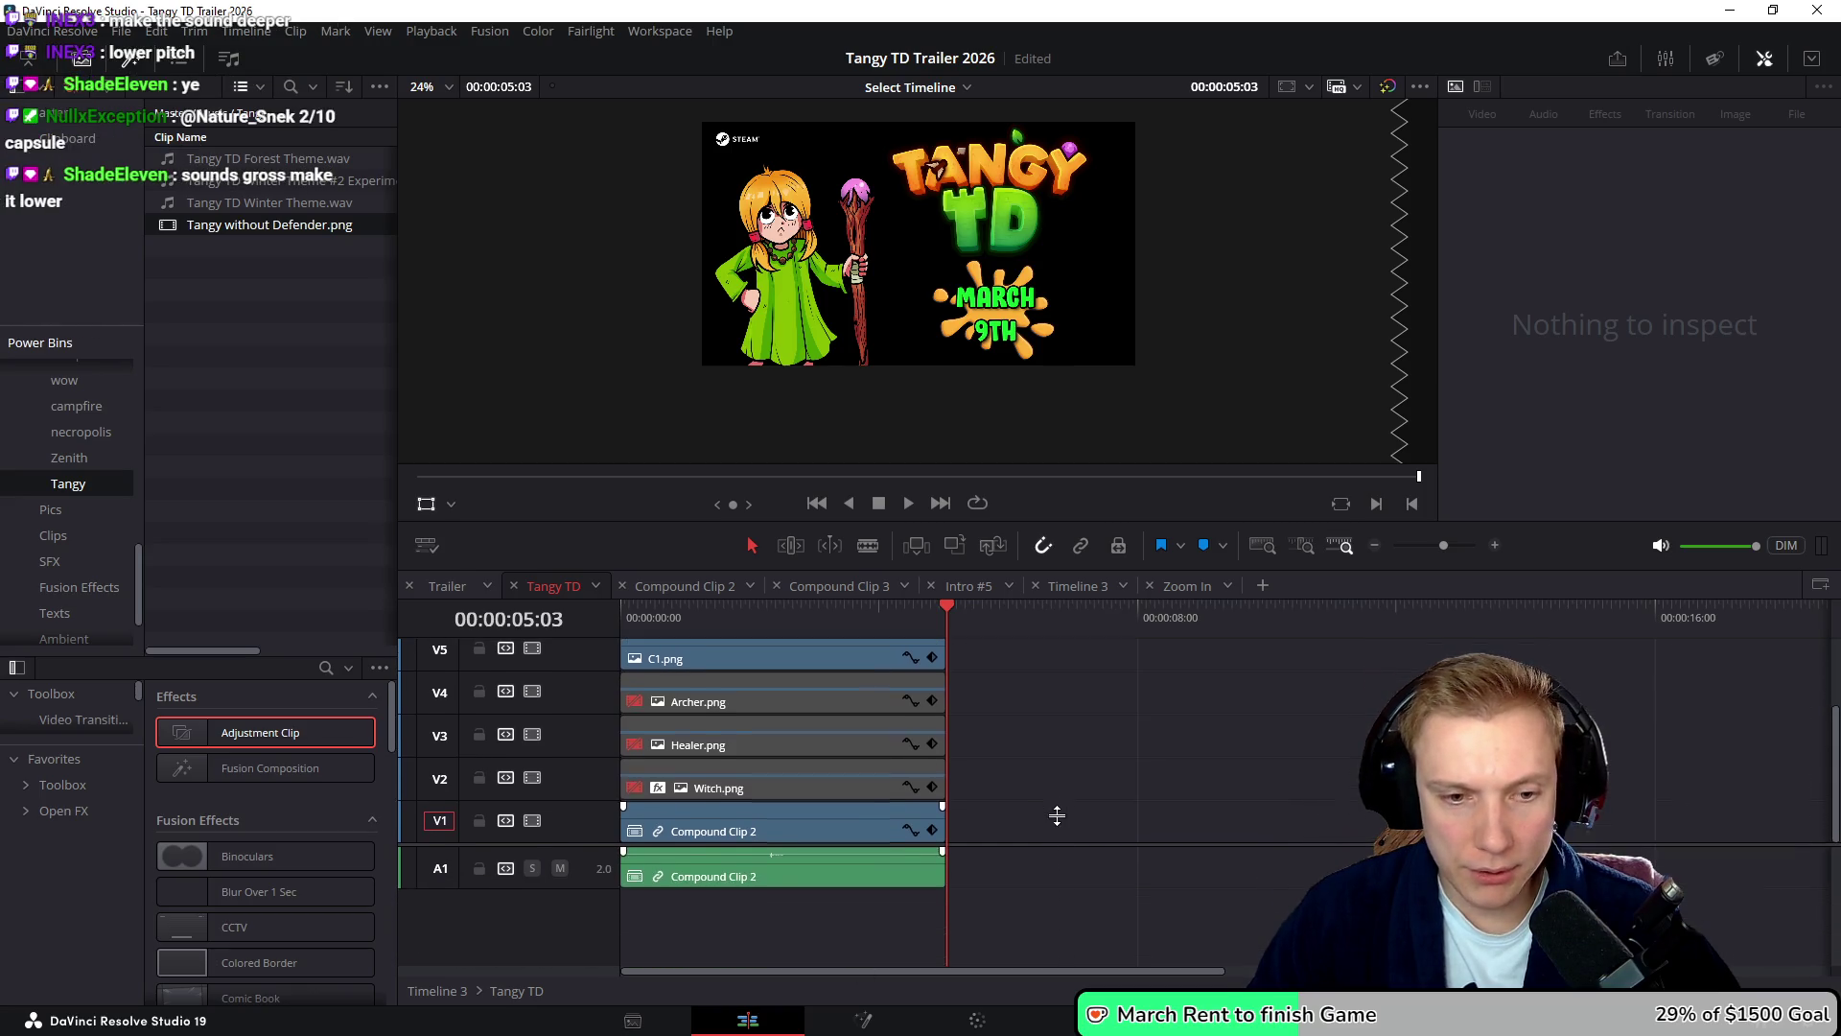
left_click(817, 846)
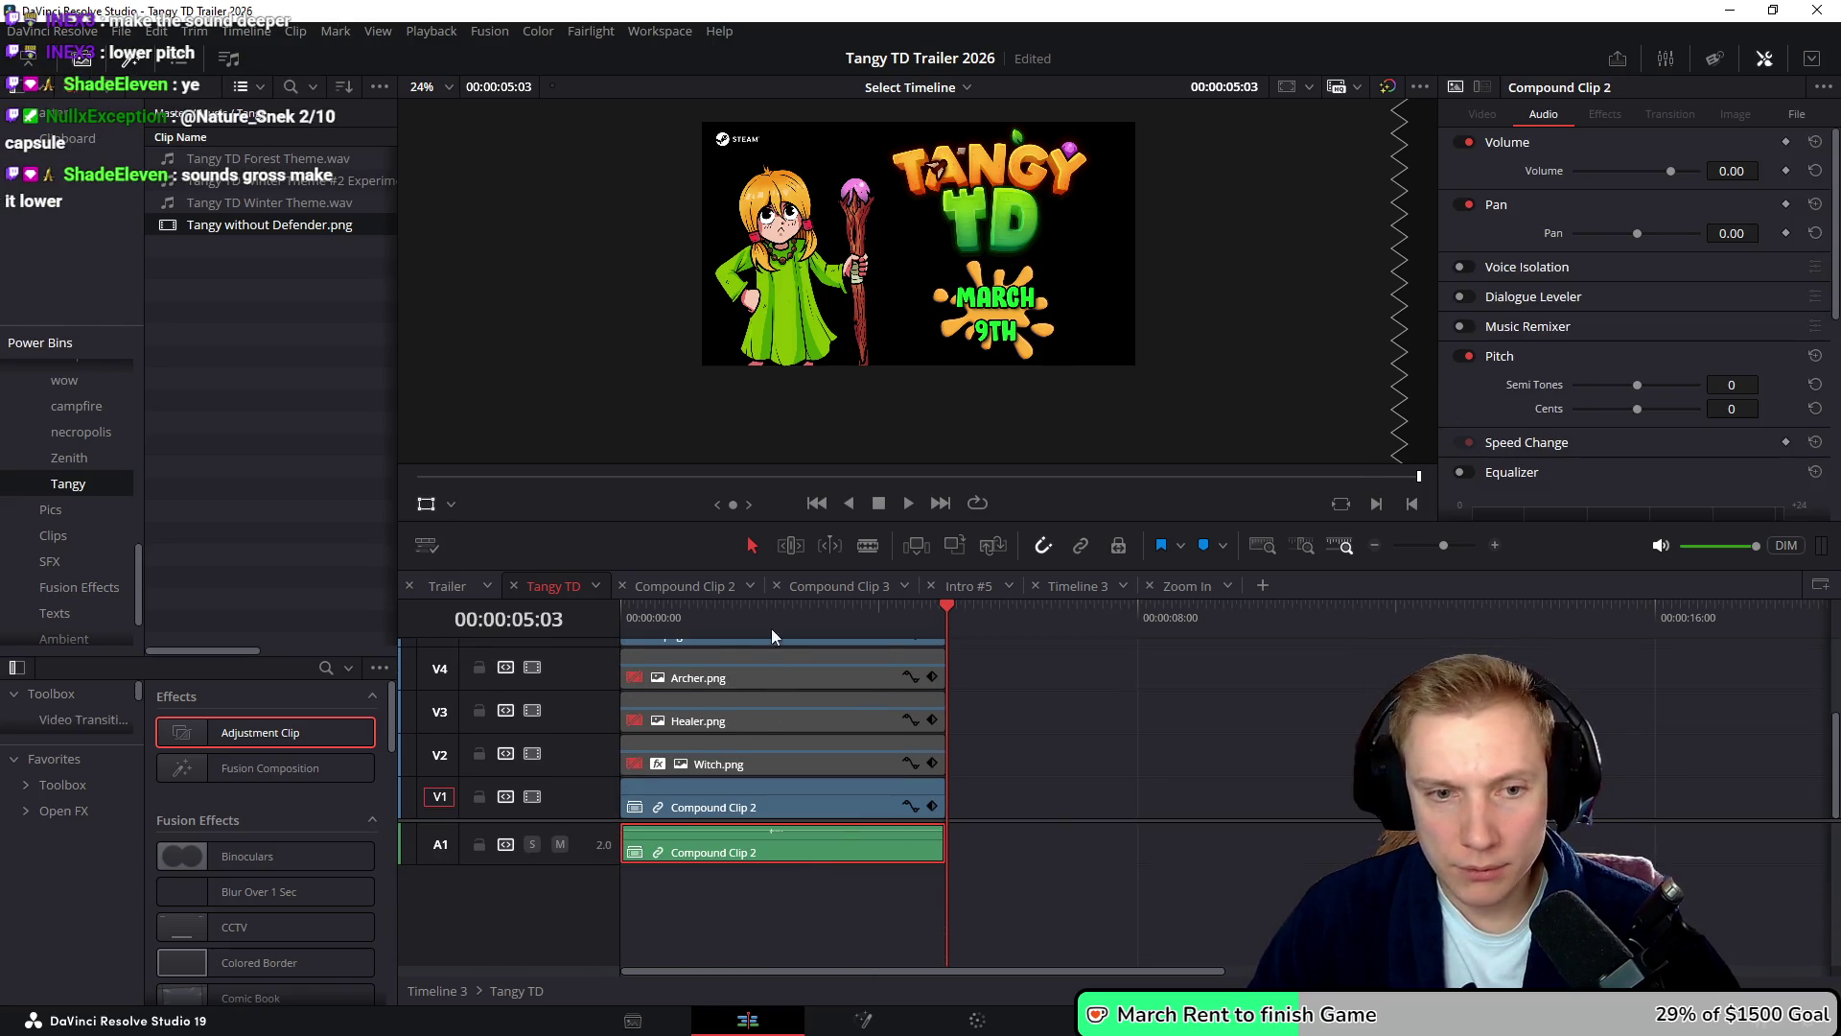
left_click(722, 618)
key("space")
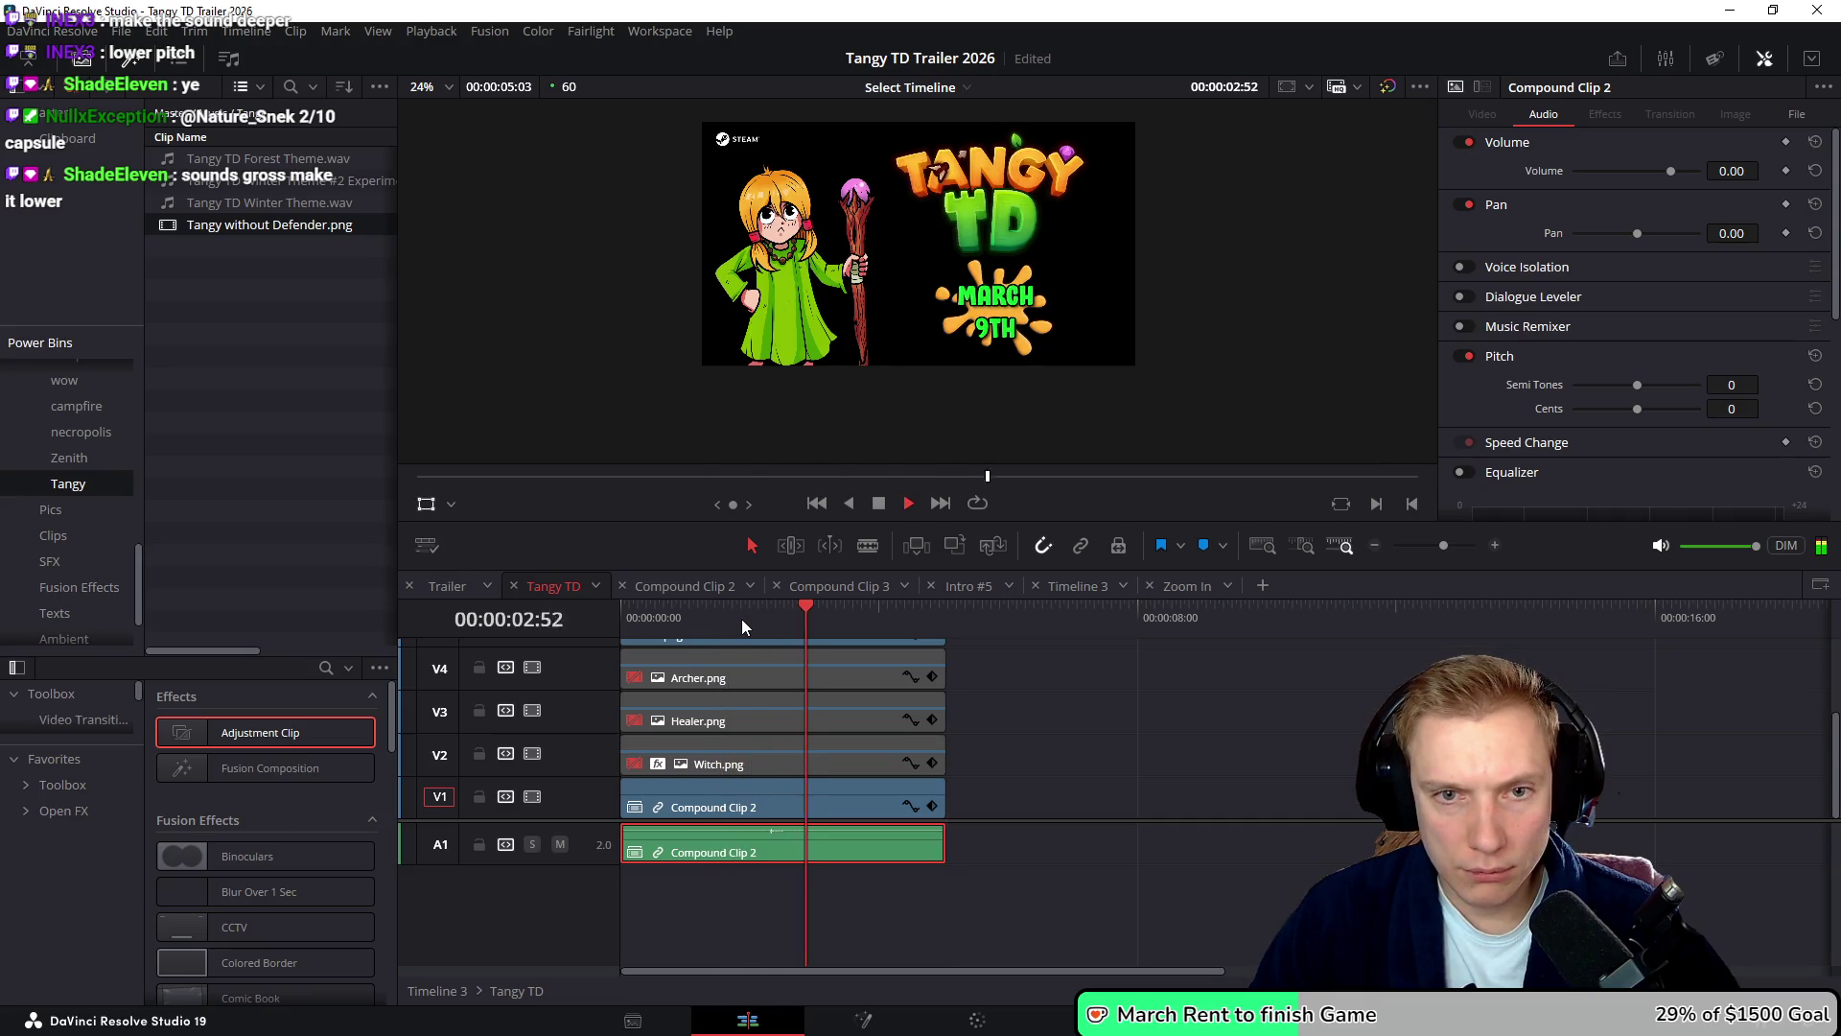
key("space")
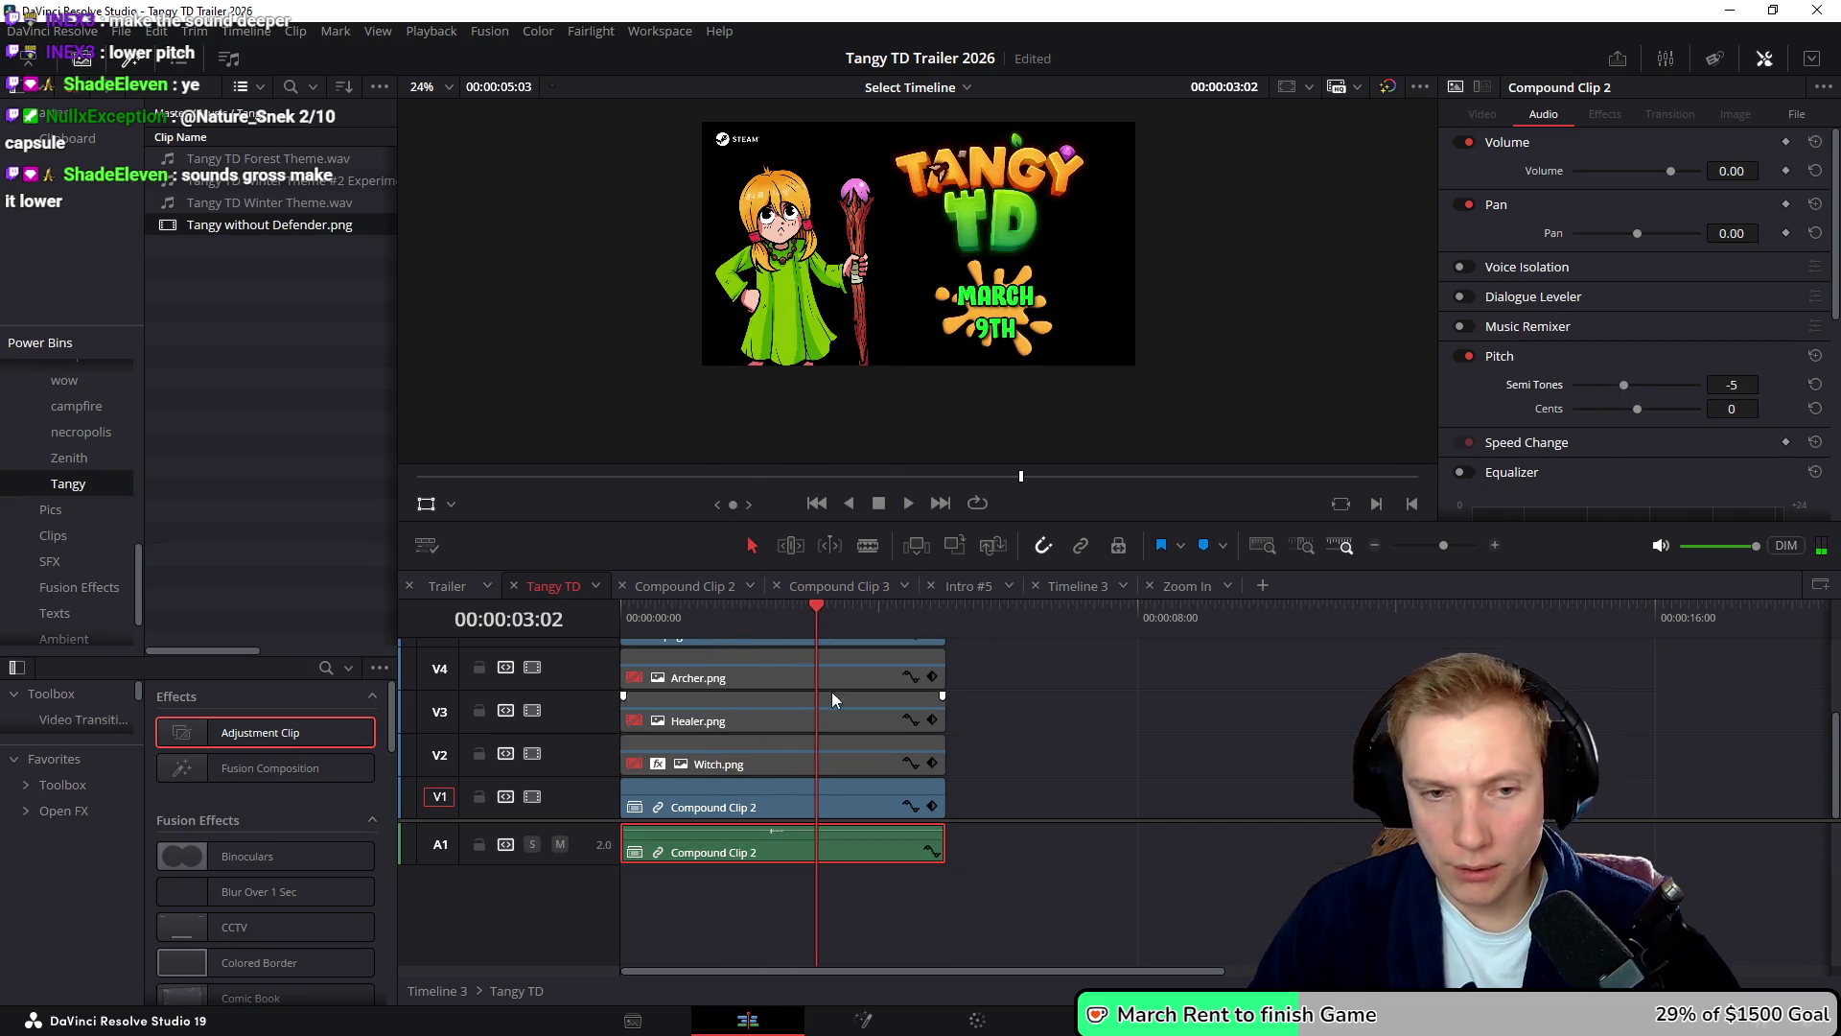
left_click(744, 618)
key("space")
left_click(693, 621)
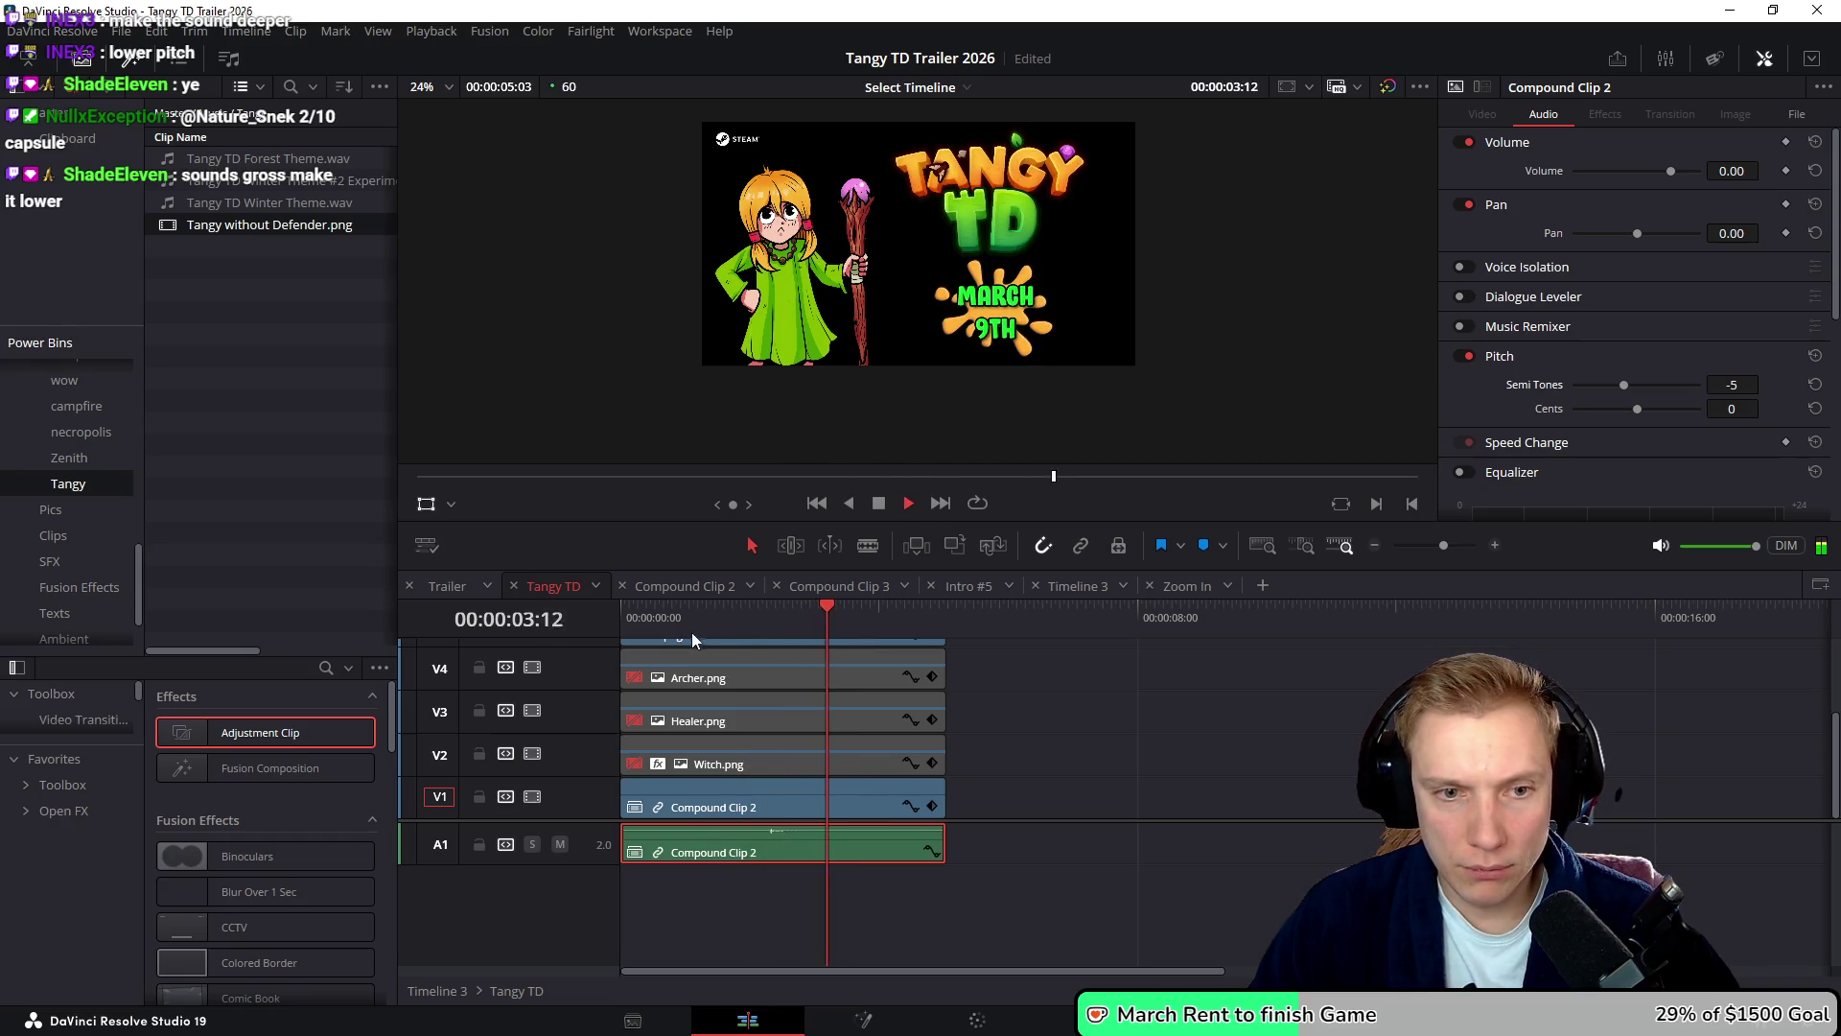
key("space")
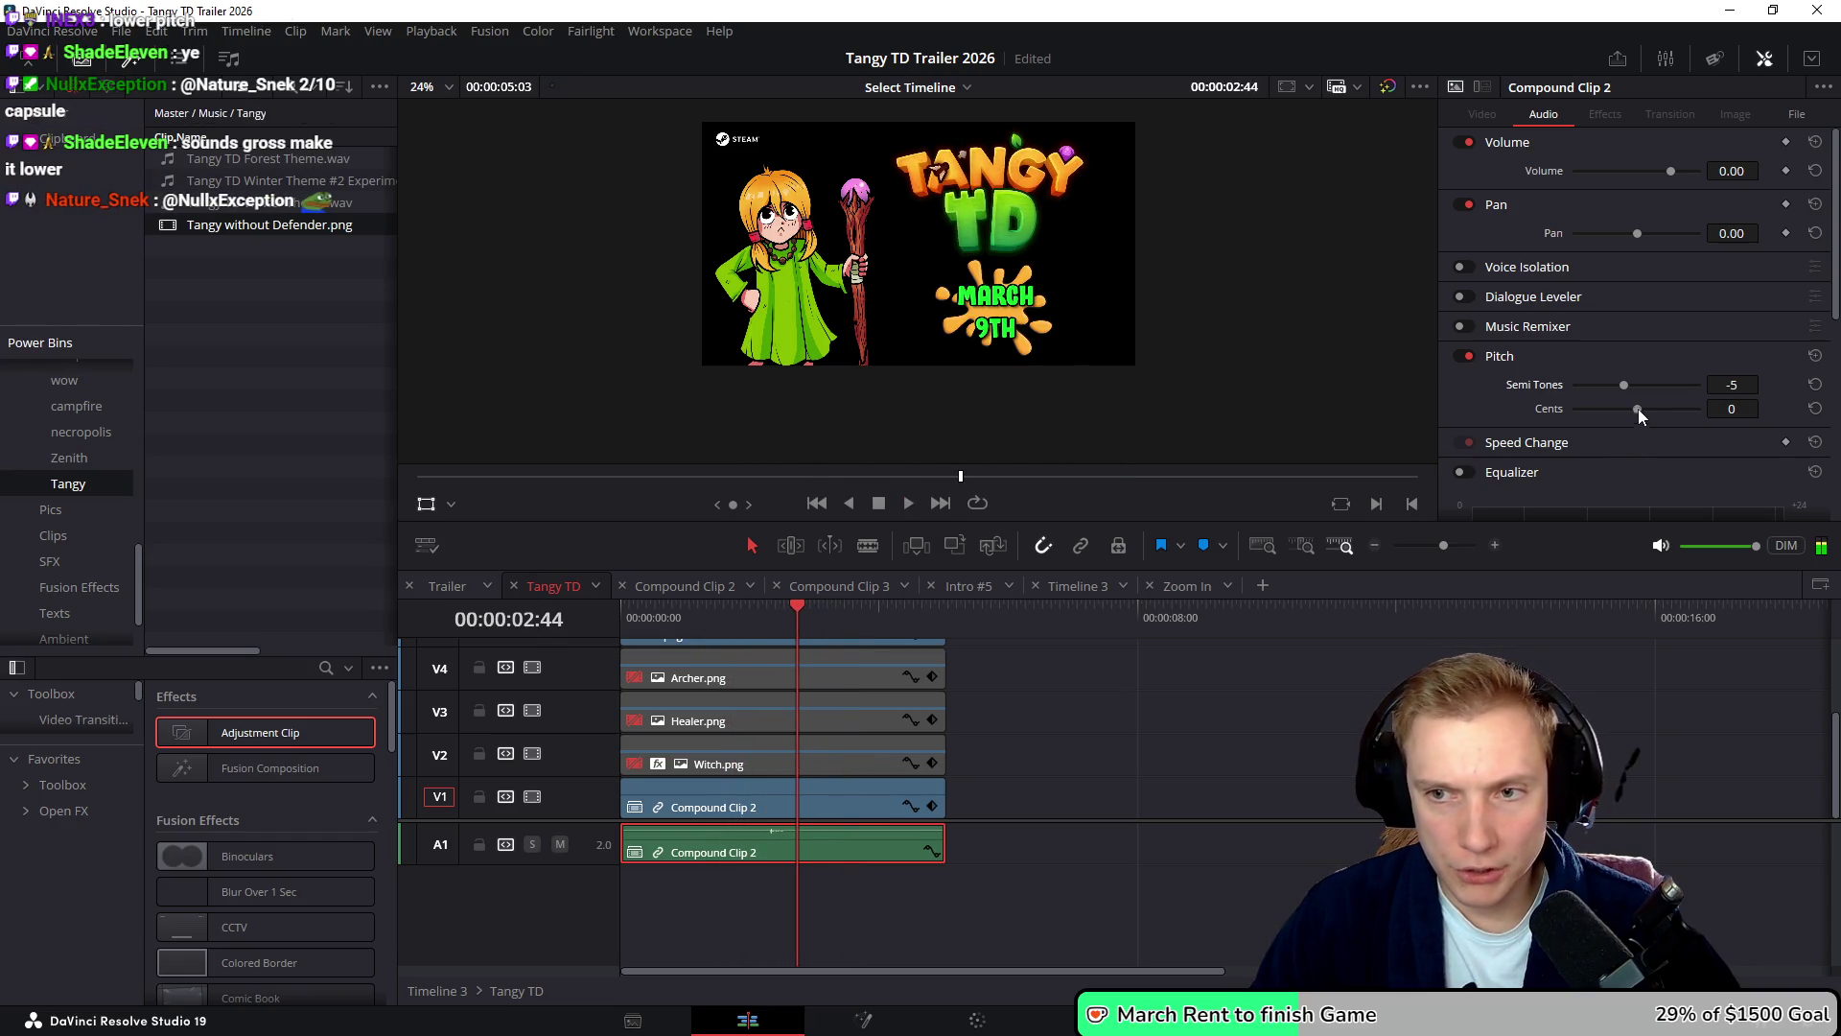
left_click(755, 619)
key("space")
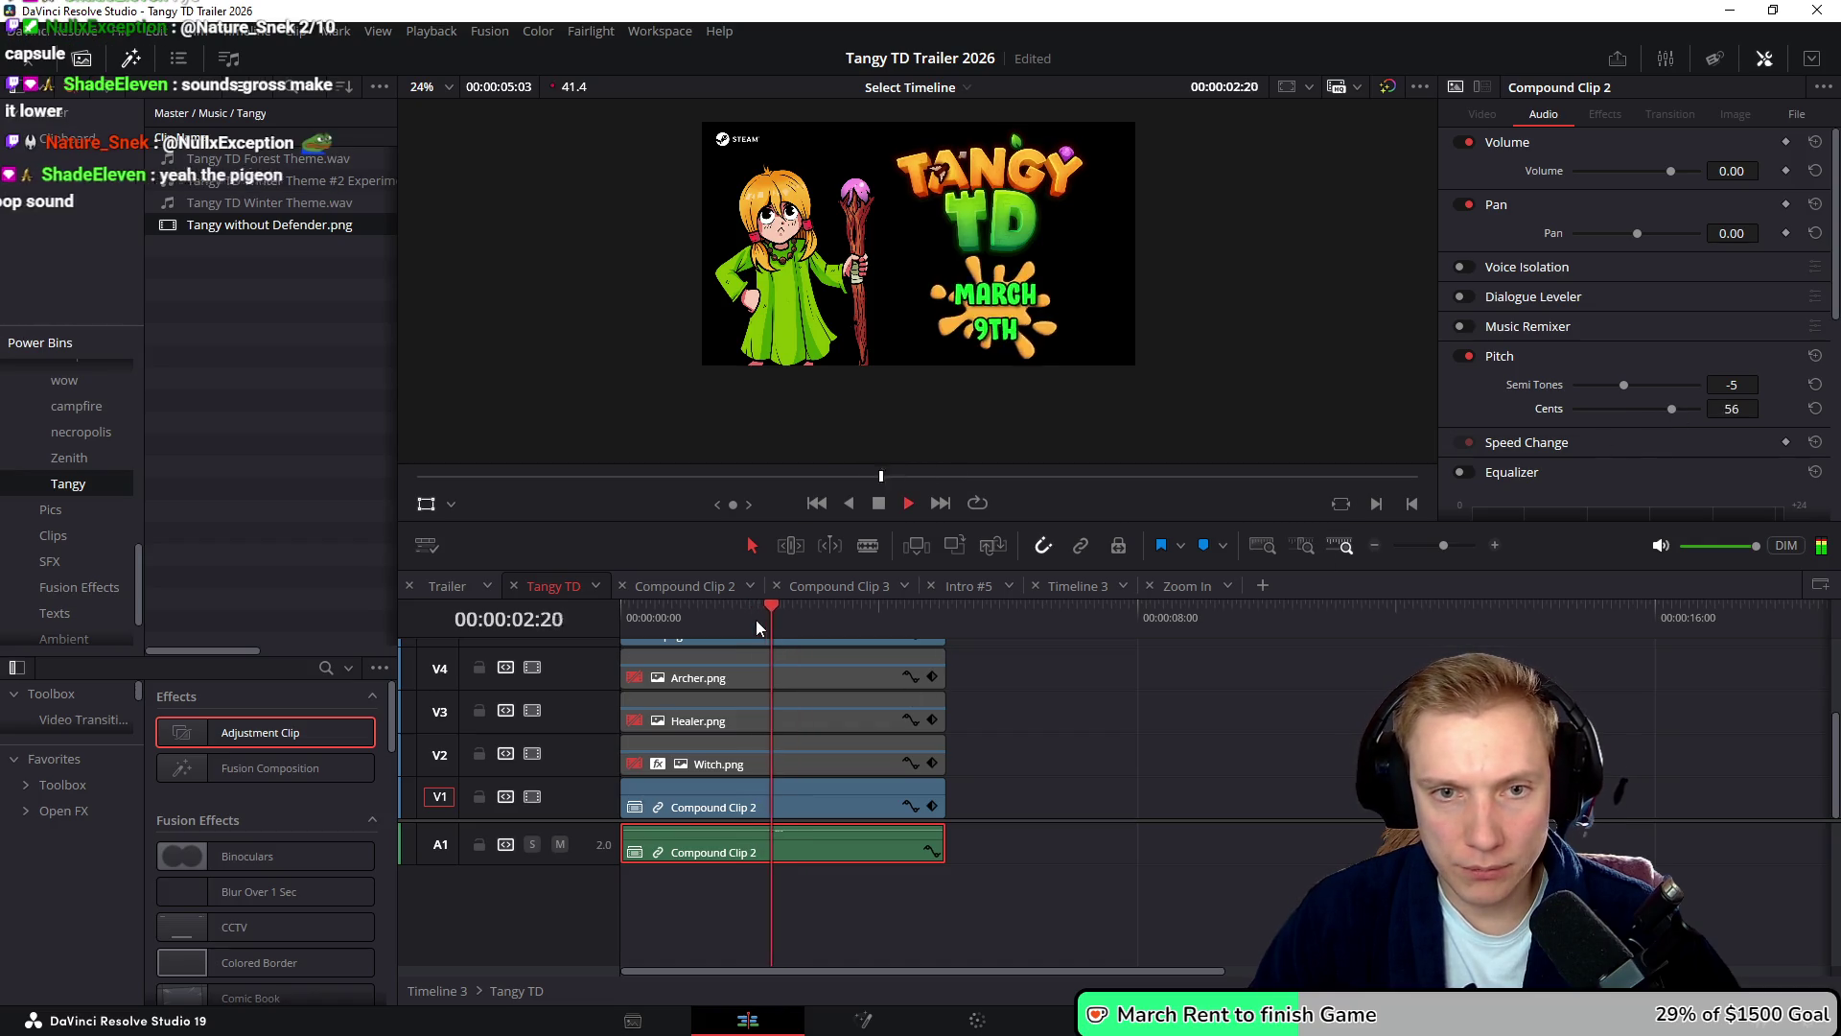
left_click(733, 619)
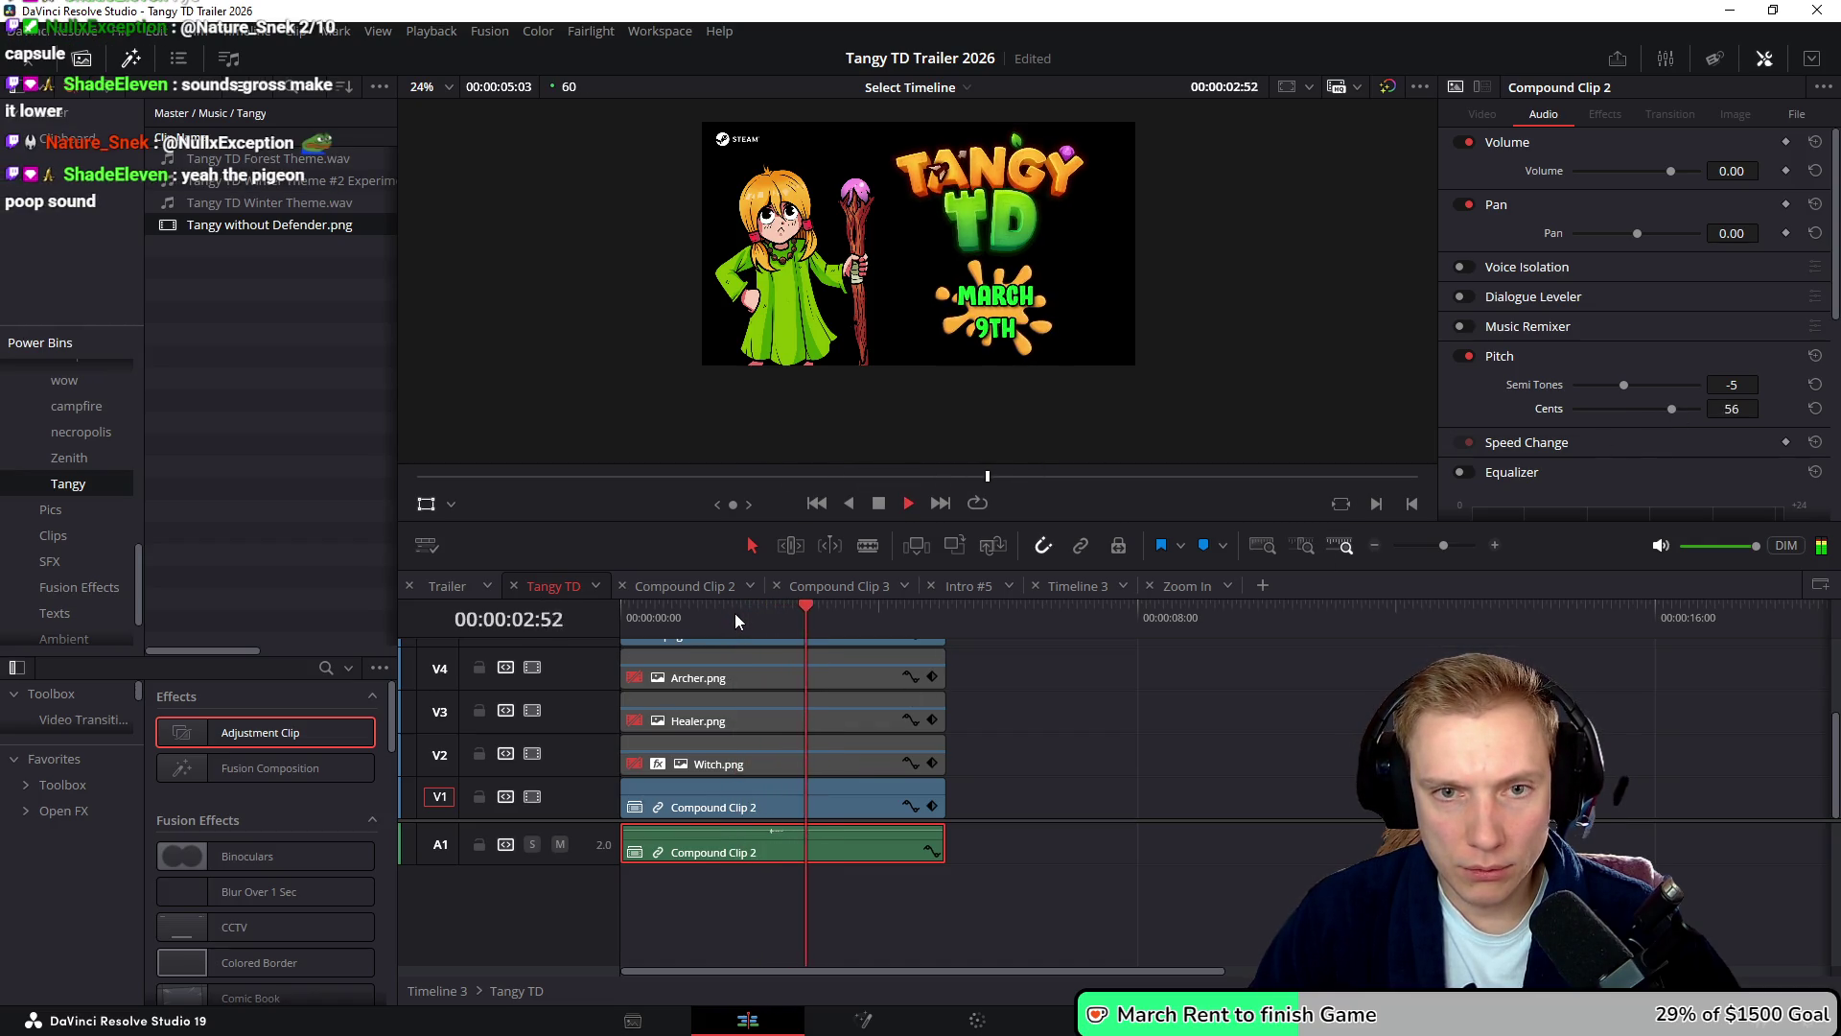
key("space")
- Set the A1 audio pitch to -4 semitones and 56 cents, replaying to check it
left_click(1630, 384)
left_click(750, 619)
key("space")
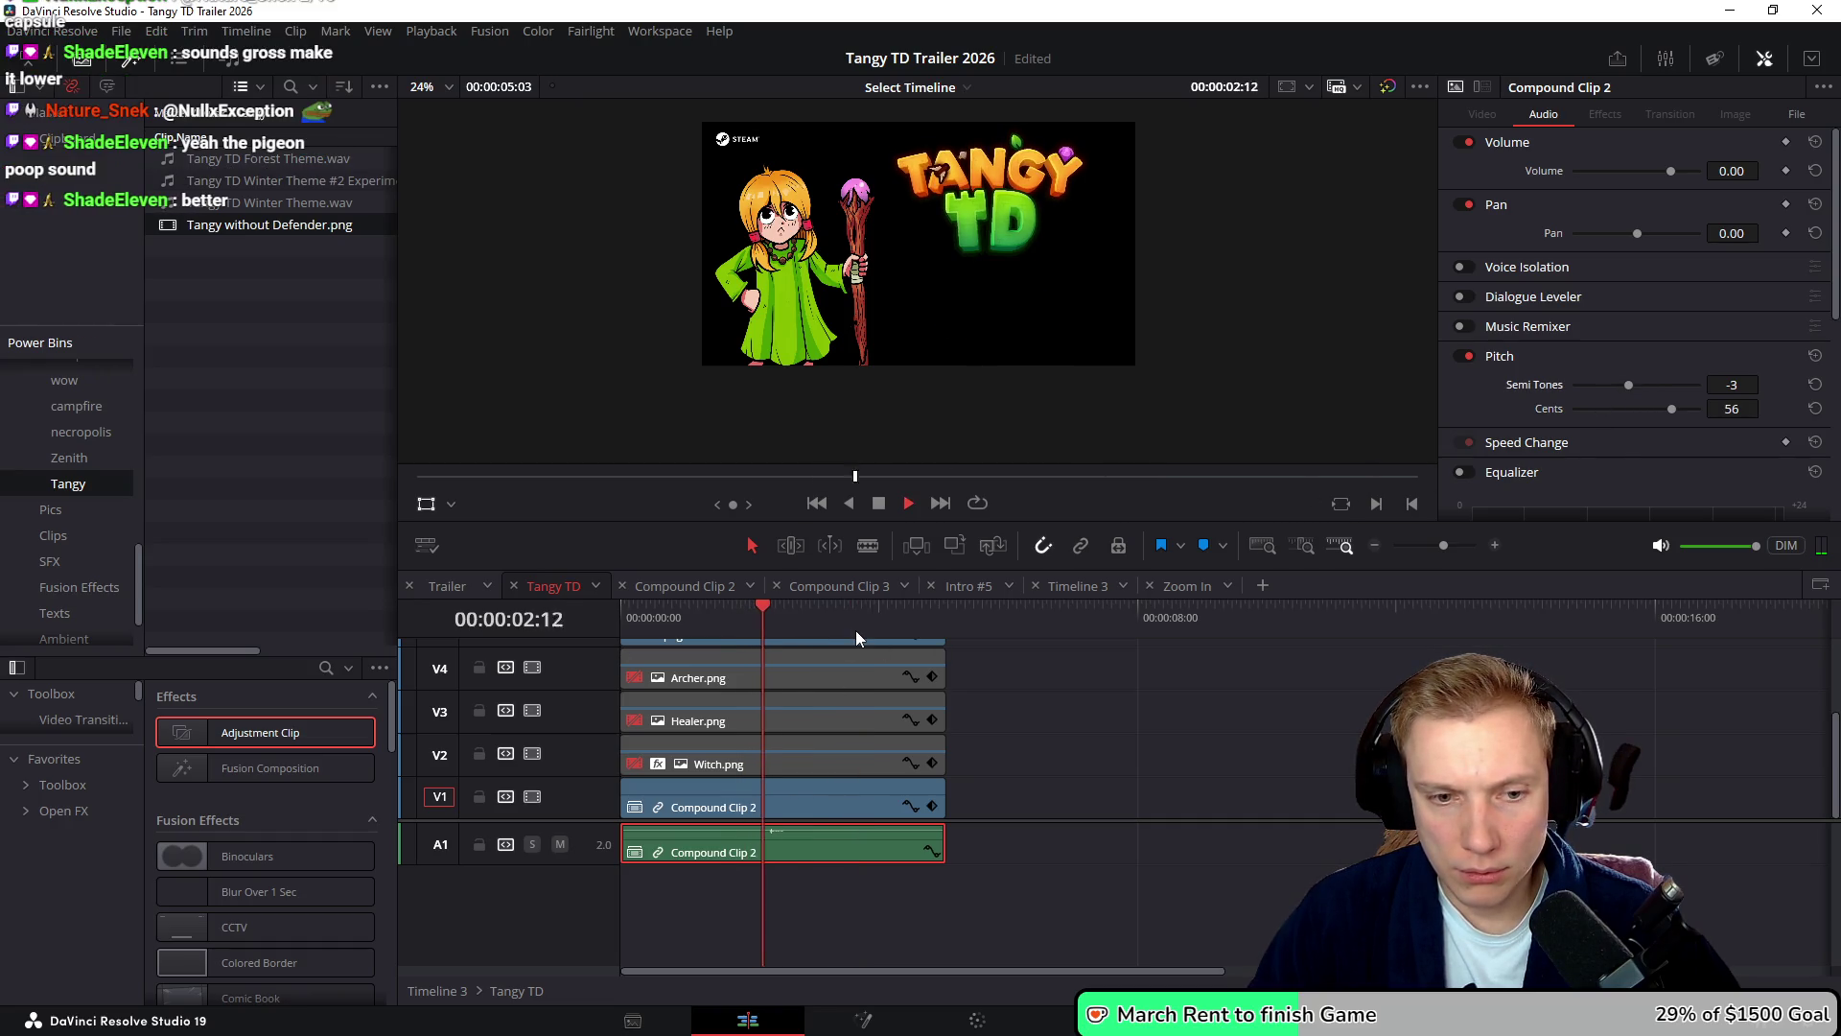
left_click(755, 618)
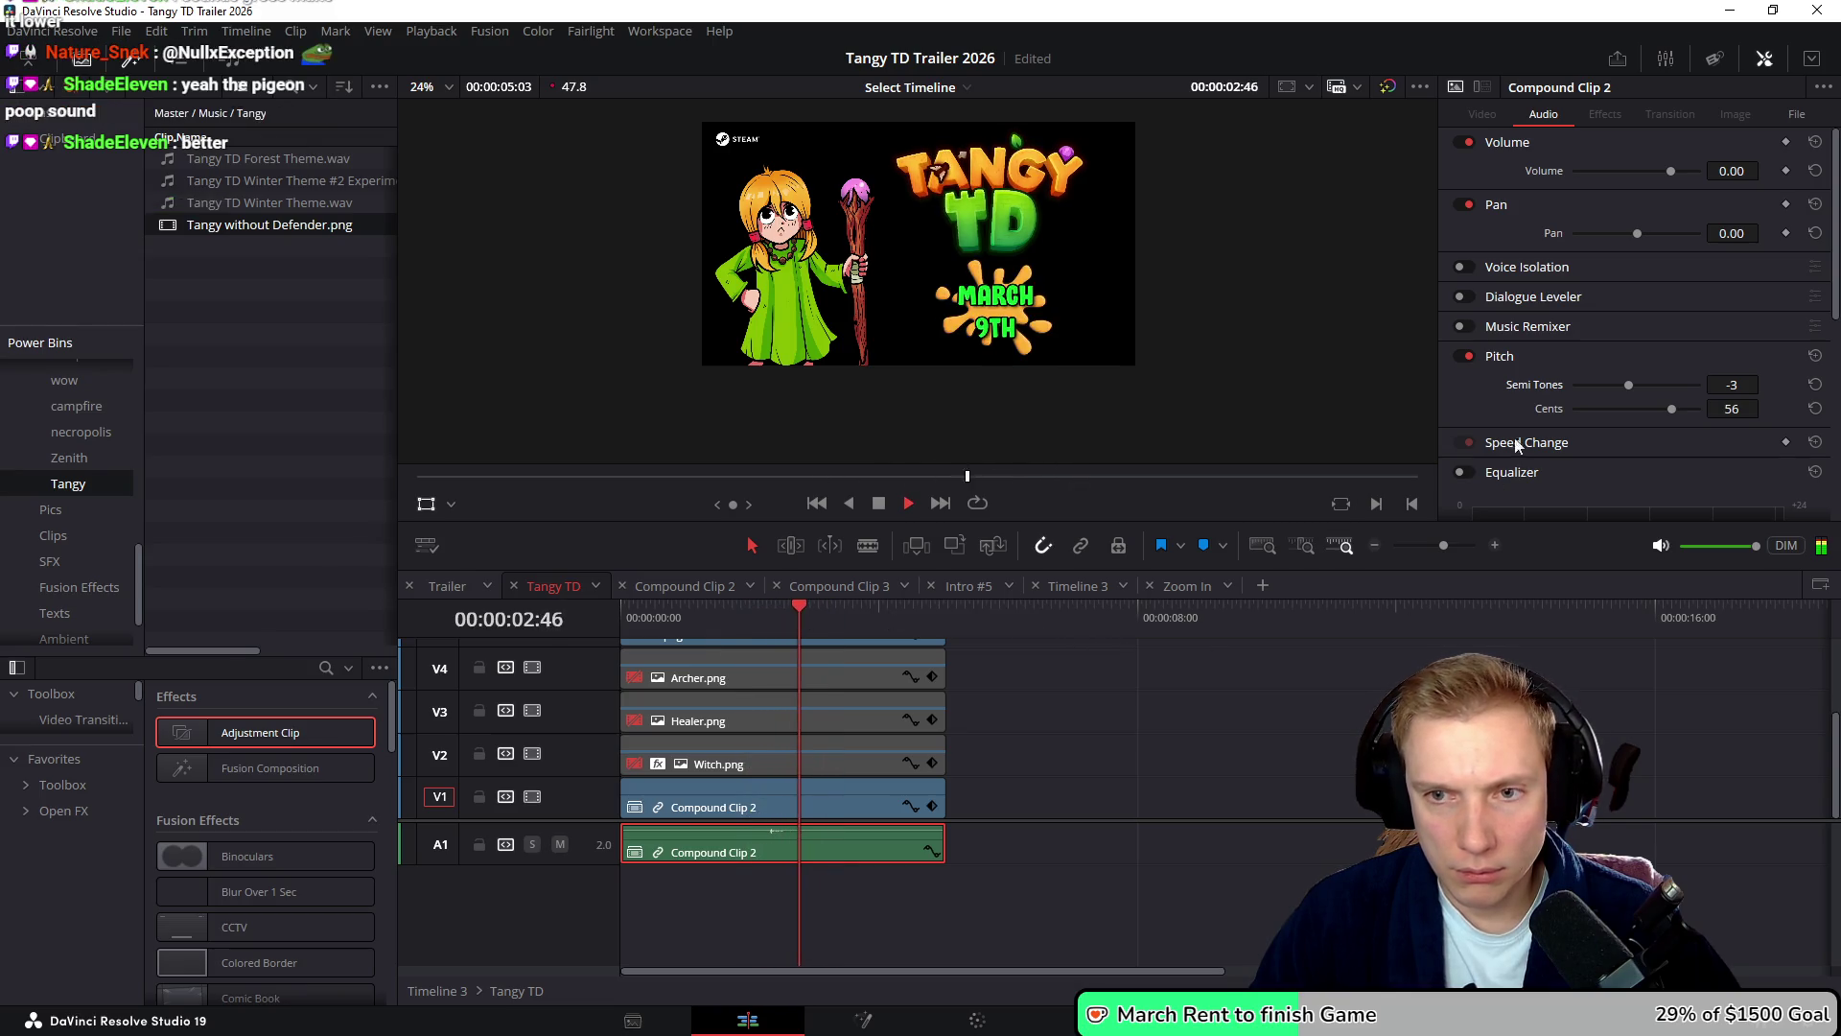
key("space")
left_click(750, 620)
key("space")
key("space")
- Delete the Archer, Healer and Witch clips from the upper video tracks
left_click_drag(1045, 820, 1052, 877)
left_click_drag(975, 734, 828, 820)
key("Delete")
- Move the Tangy art and C1 clips down to V3 and V2
left_click(711, 606)
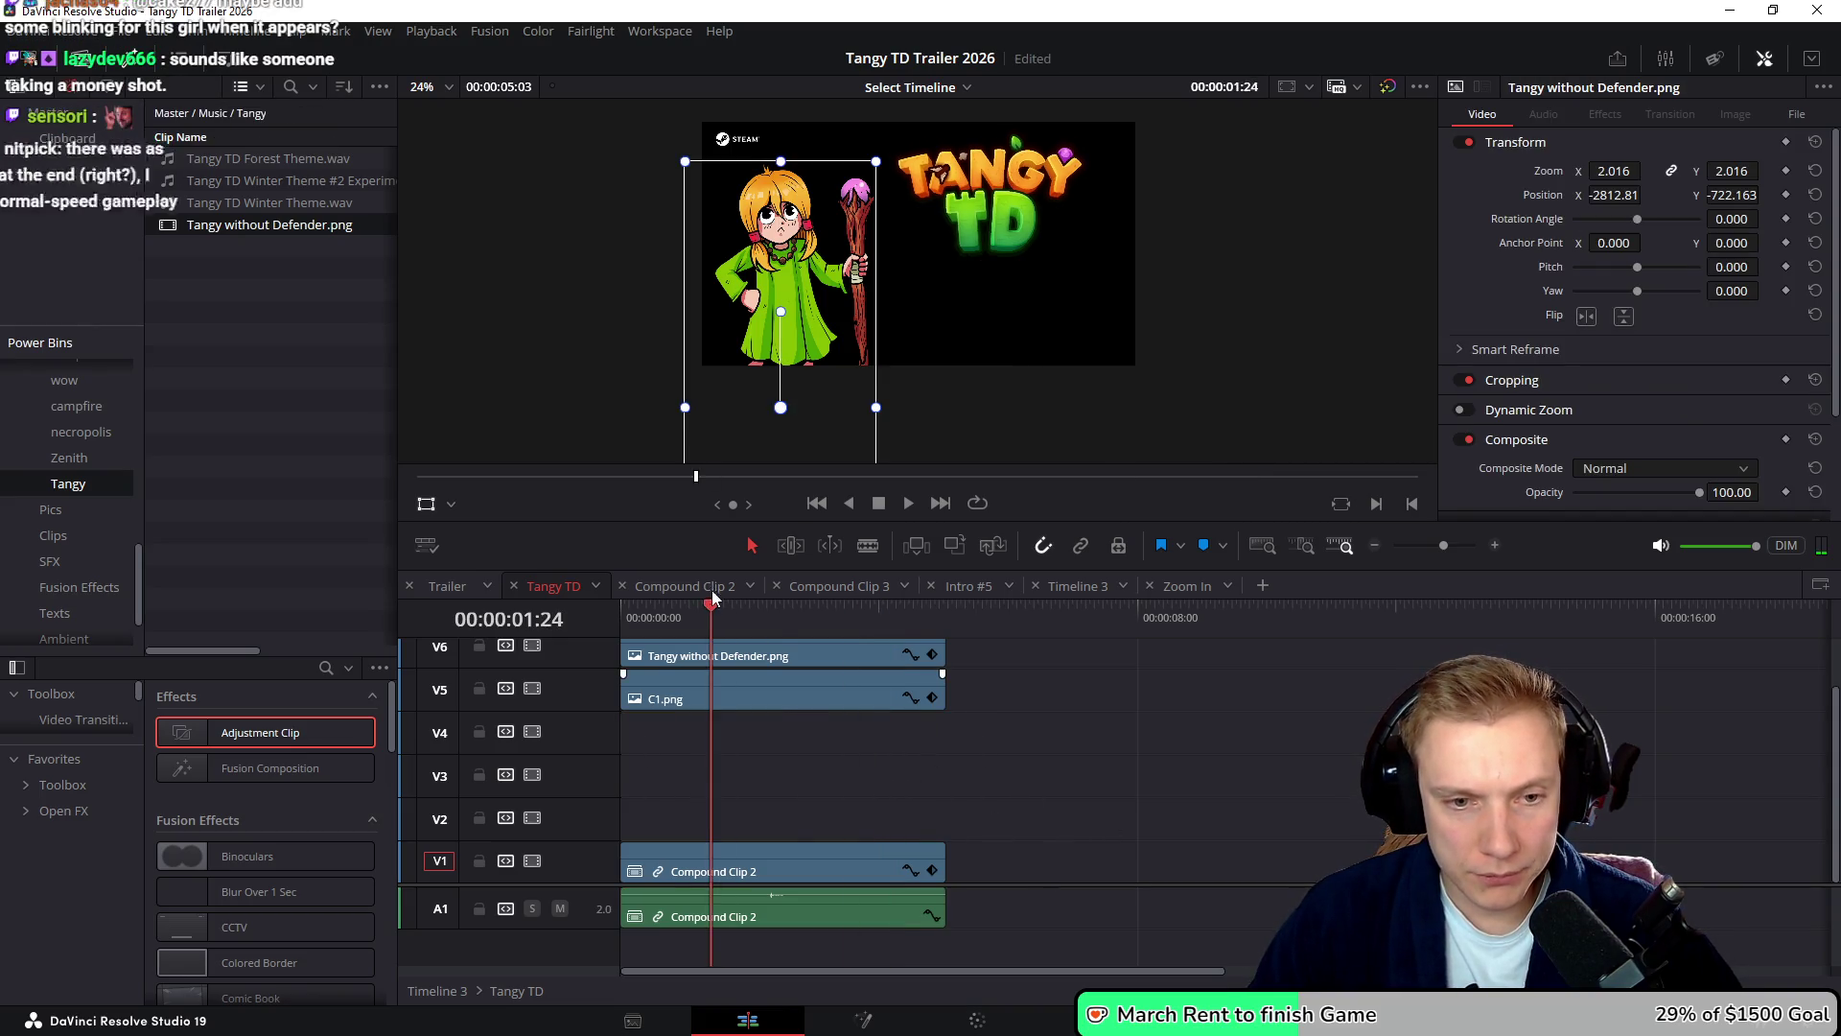
left_click(837, 606)
left_click_drag(951, 756, 773, 575)
key("alt+Down")
key("alt+Down")
key("alt+Down")
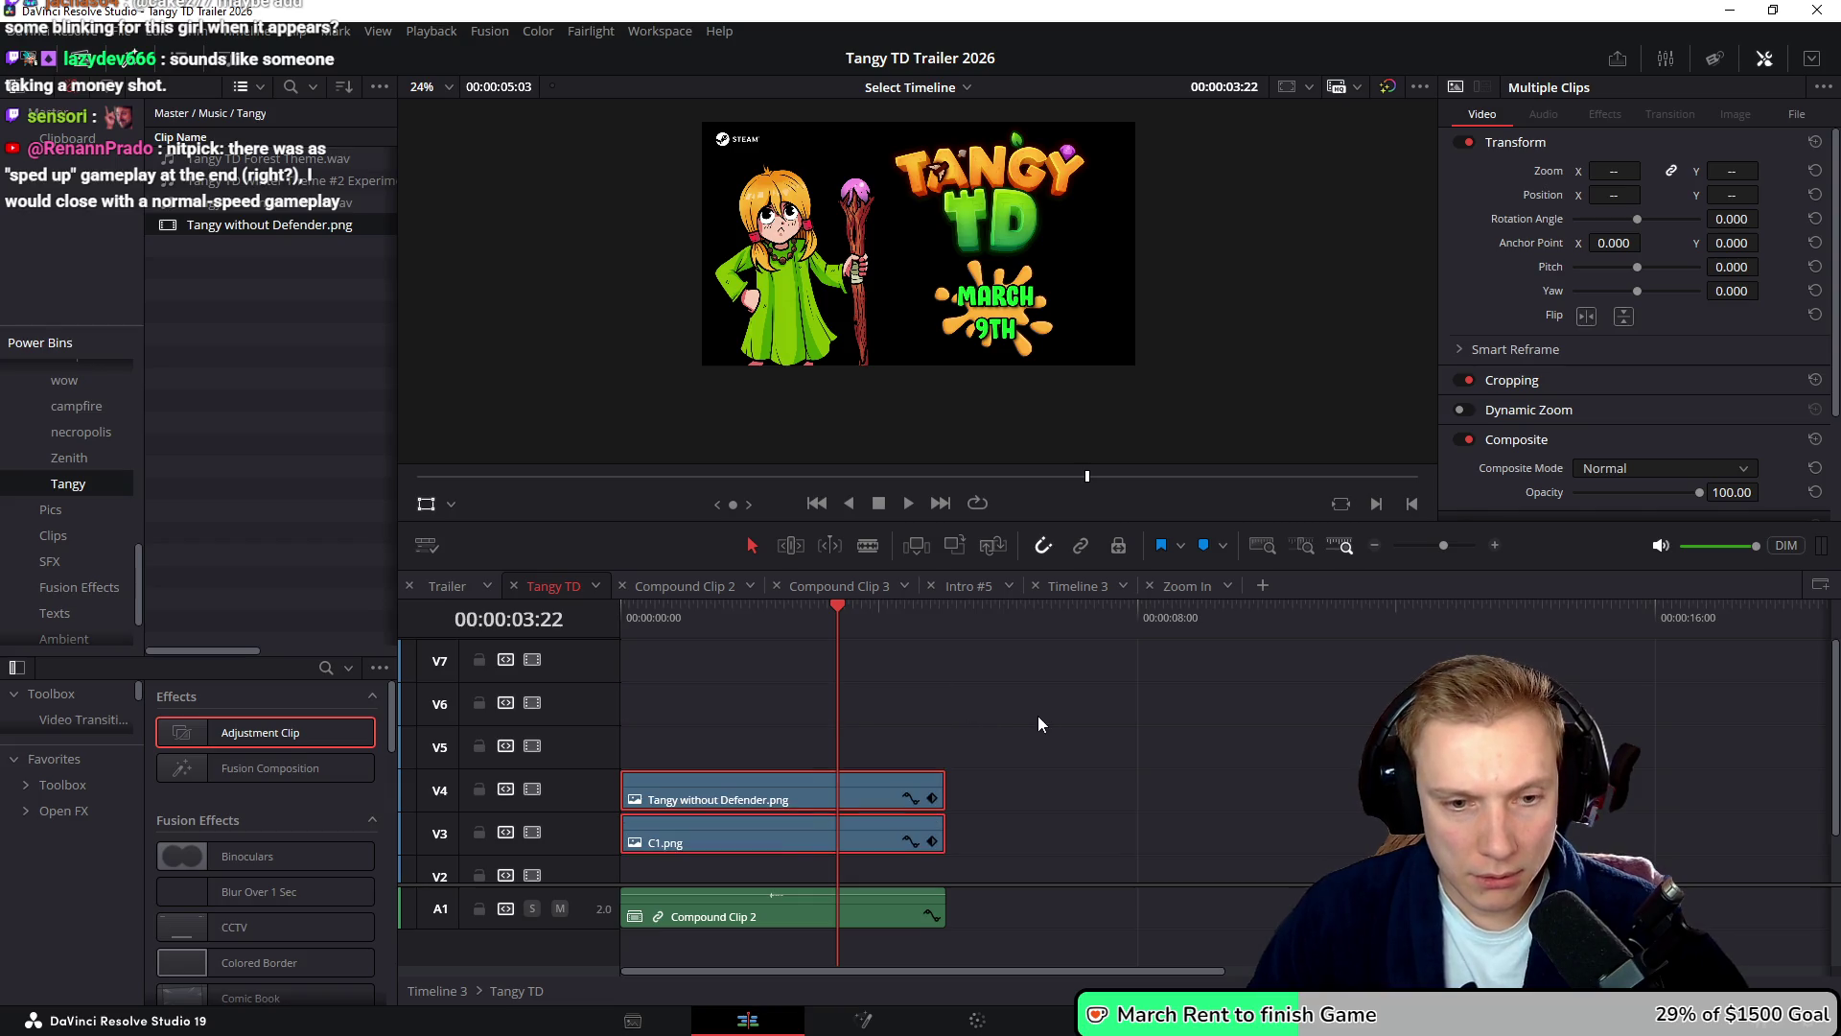
- Play the end card from the start, then select Tangy without Defender.png on V3 at its end
key("Home")
key("space")
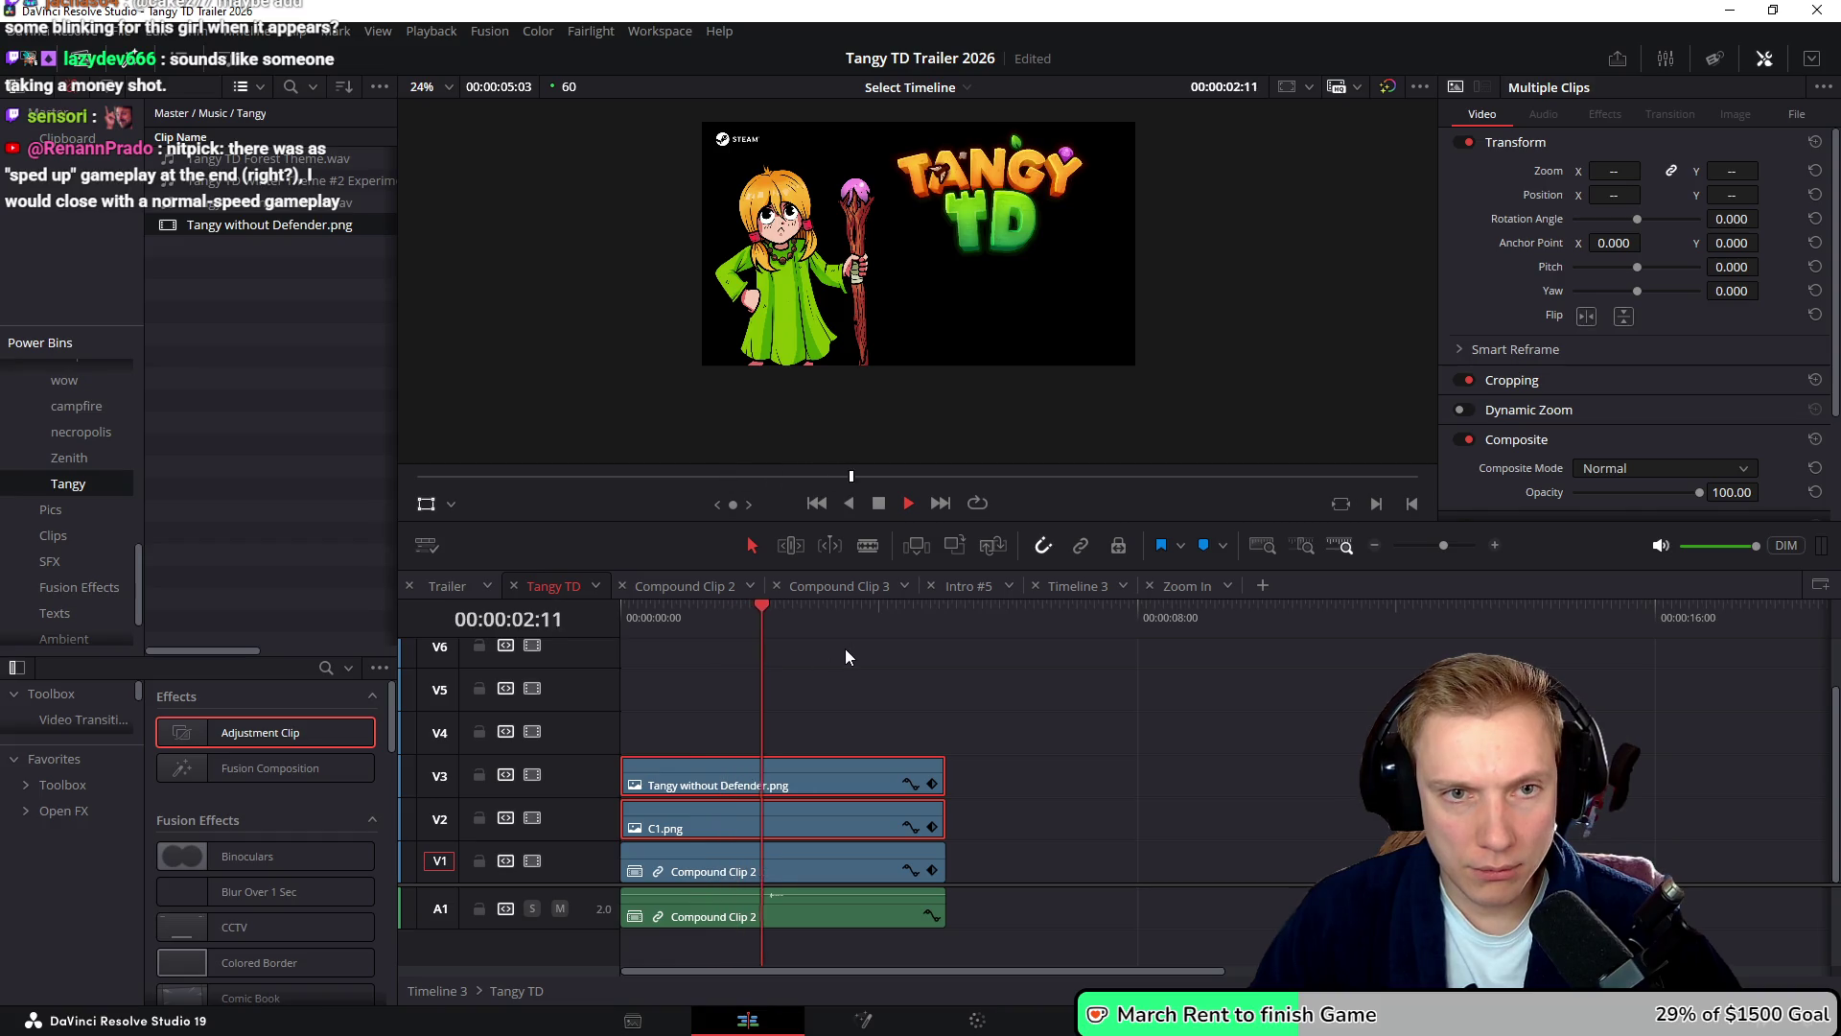
key("space")
left_click(805, 778)
left_click(677, 587)
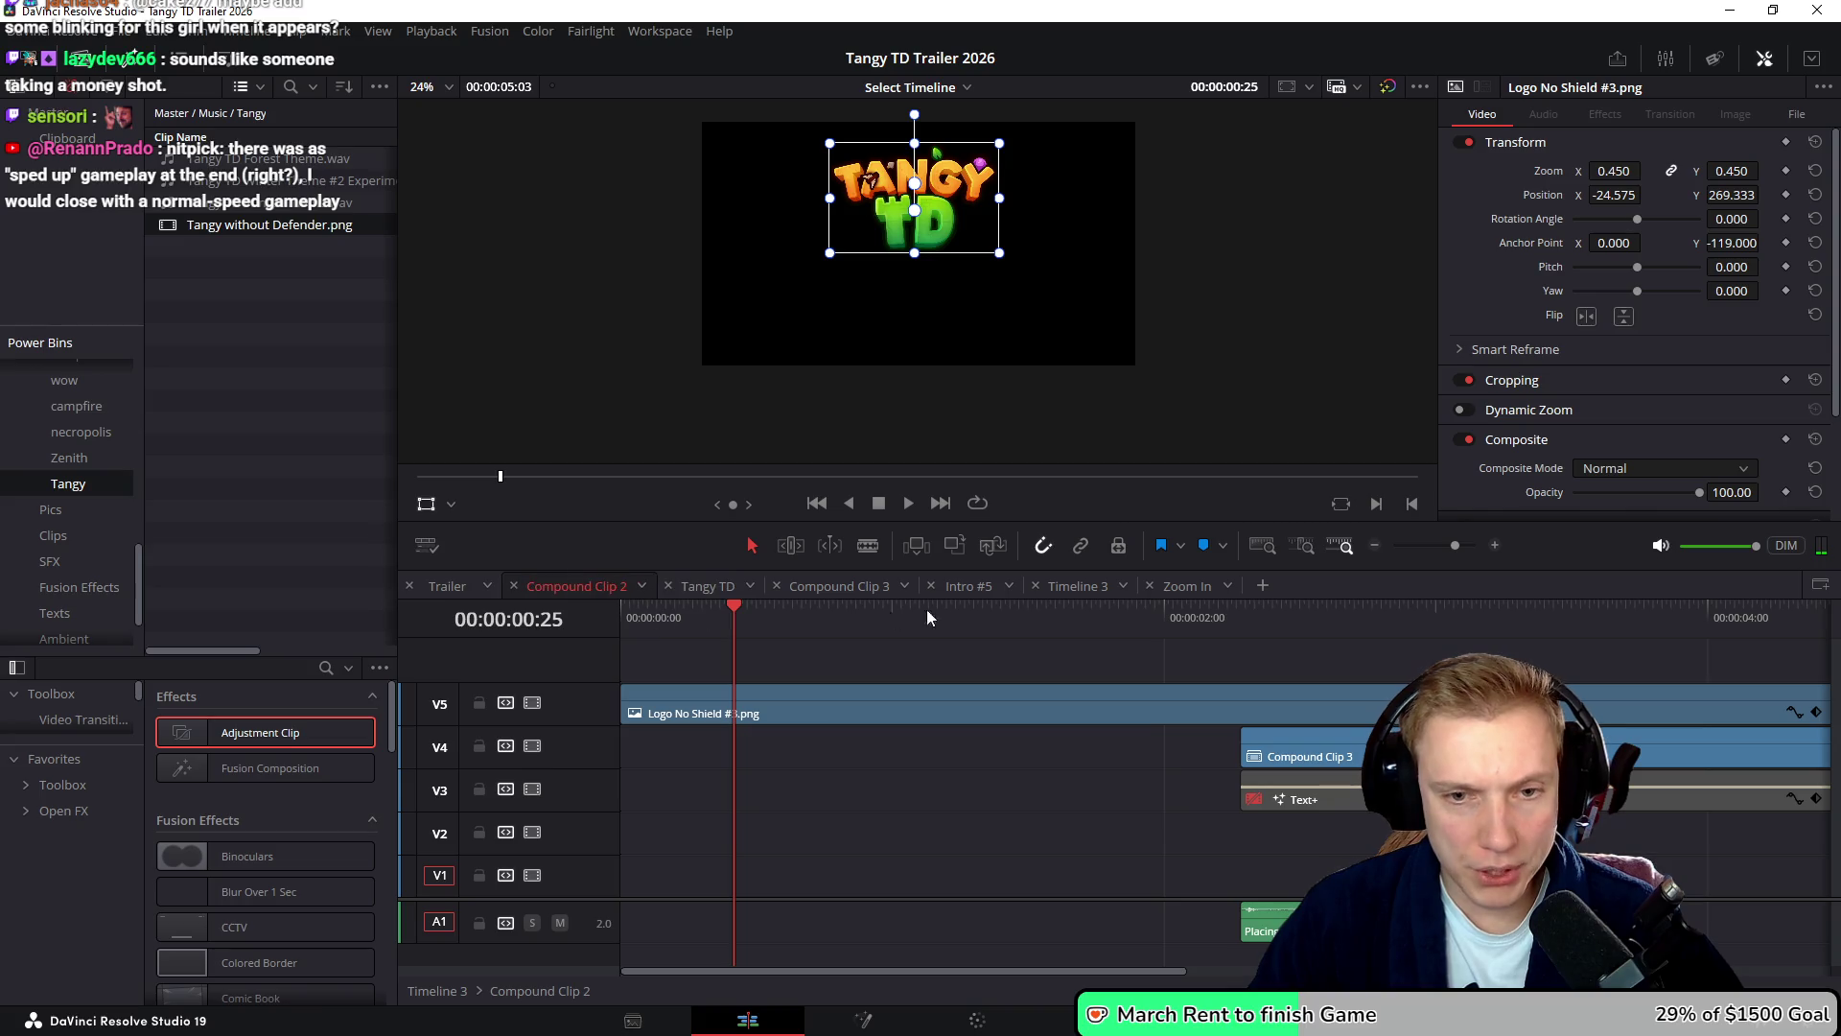
left_click(711, 589)
key("Home")
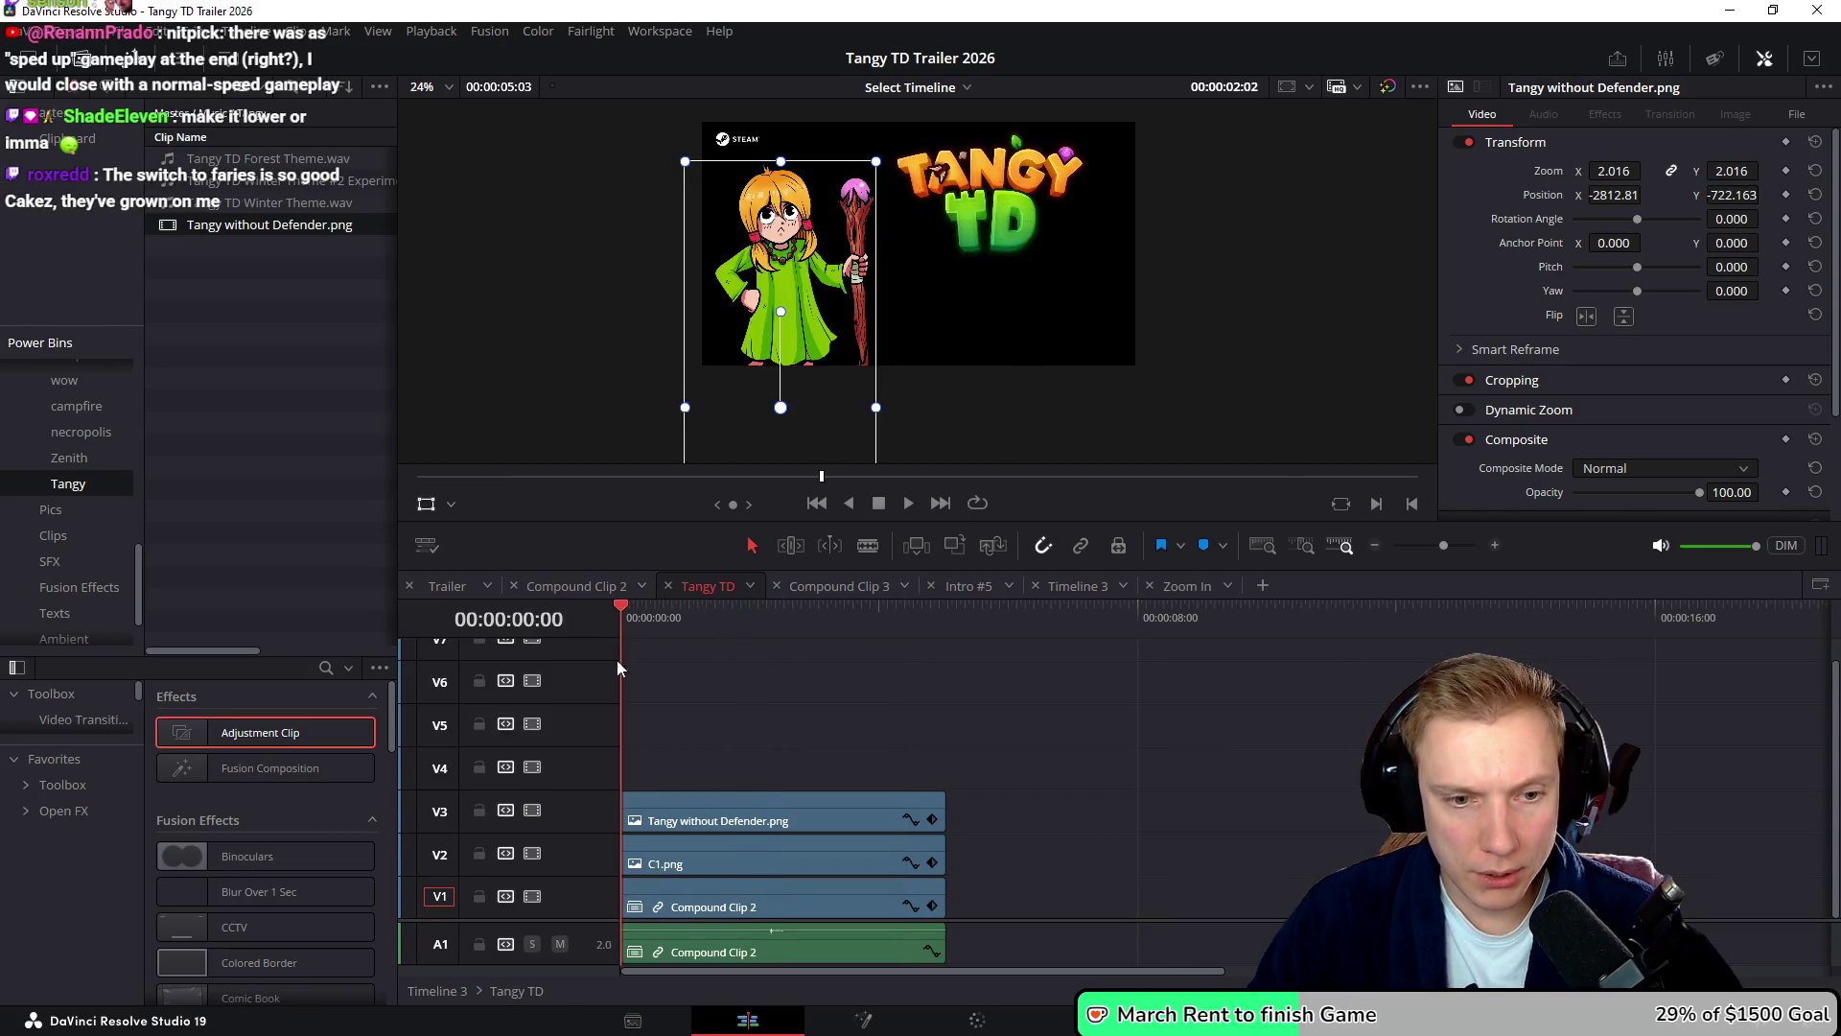
left_click(729, 802)
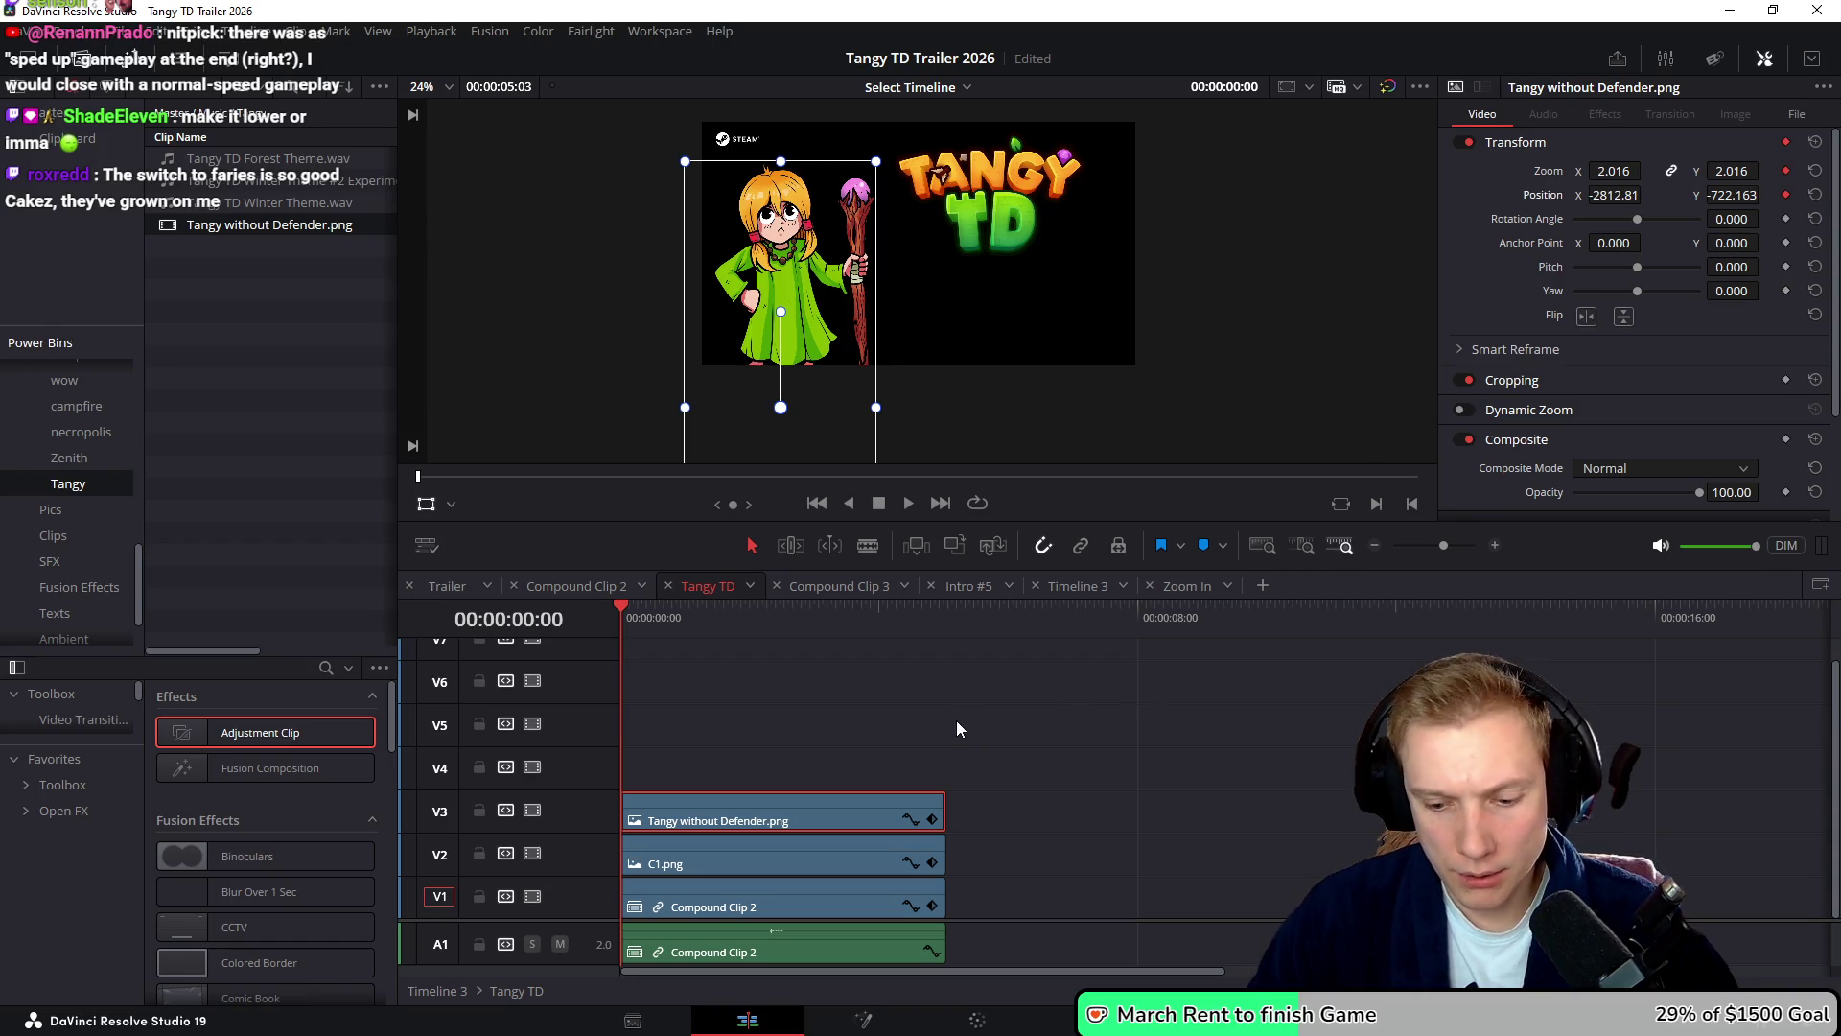
key("End")
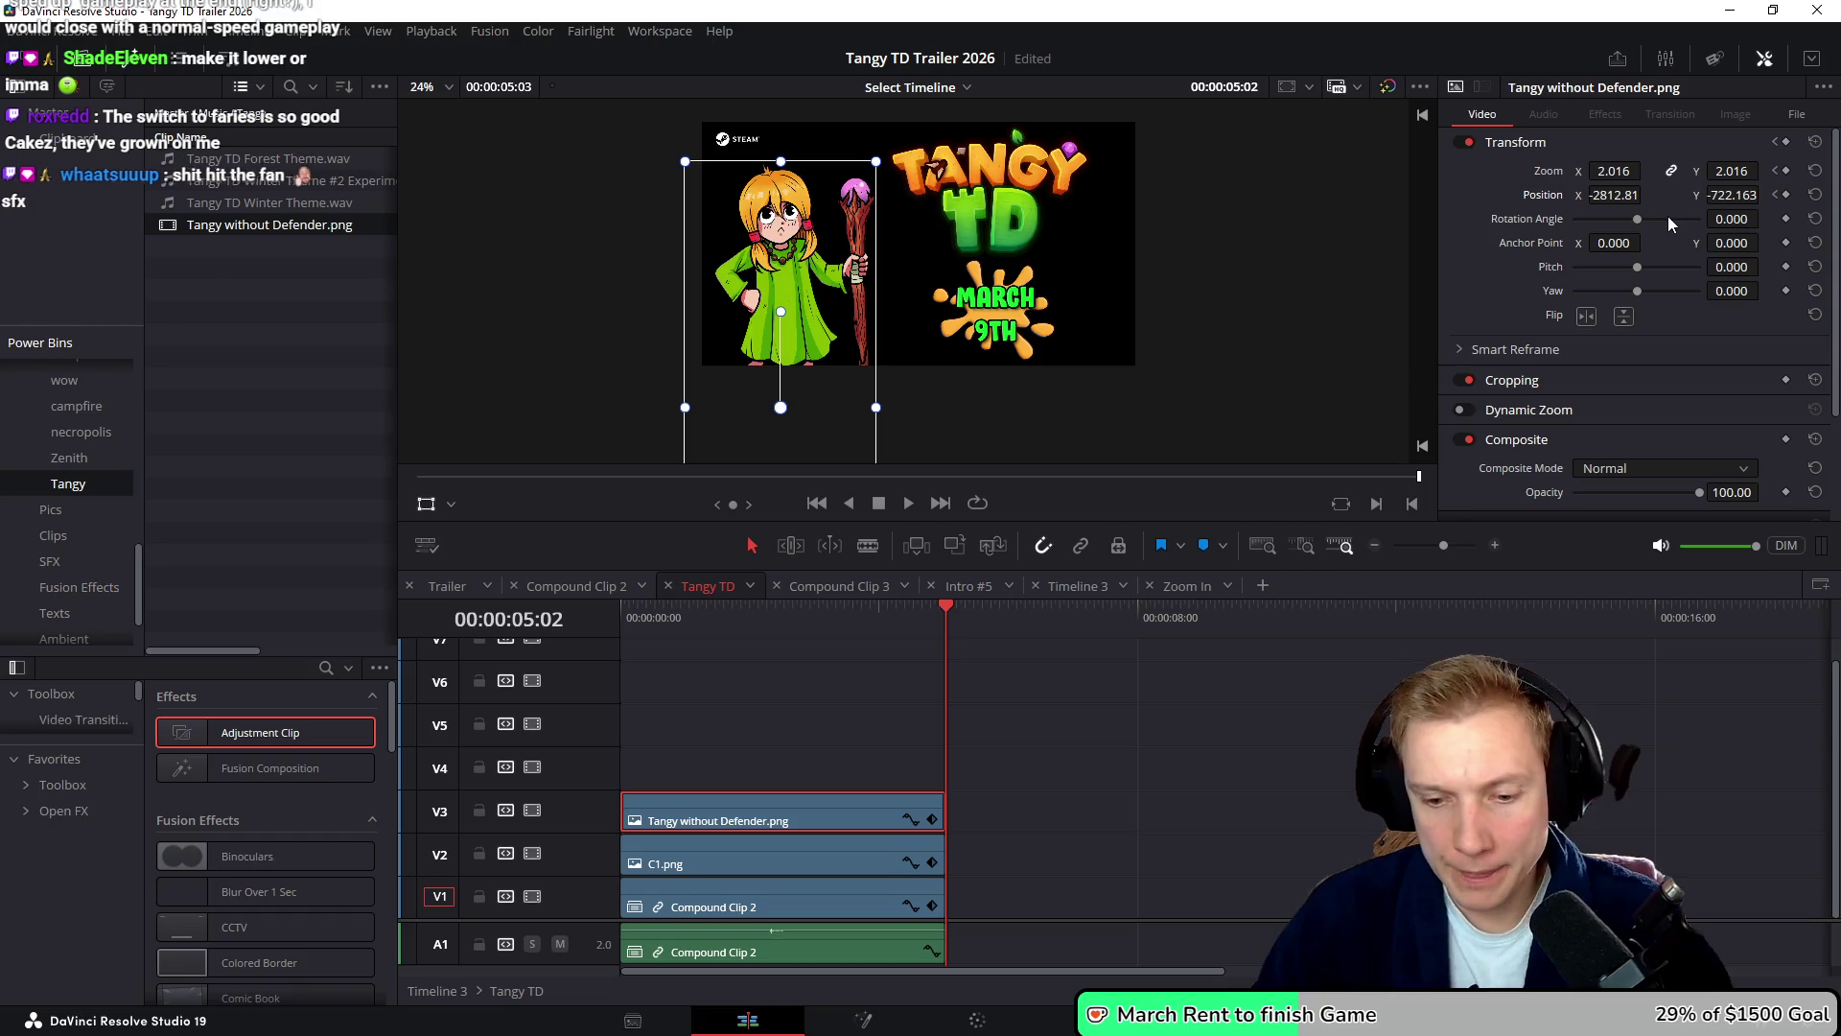
- Save, then set the Tangy art's last frame to zoom 1.975 at position -3143.26/-777.332
key("Right")
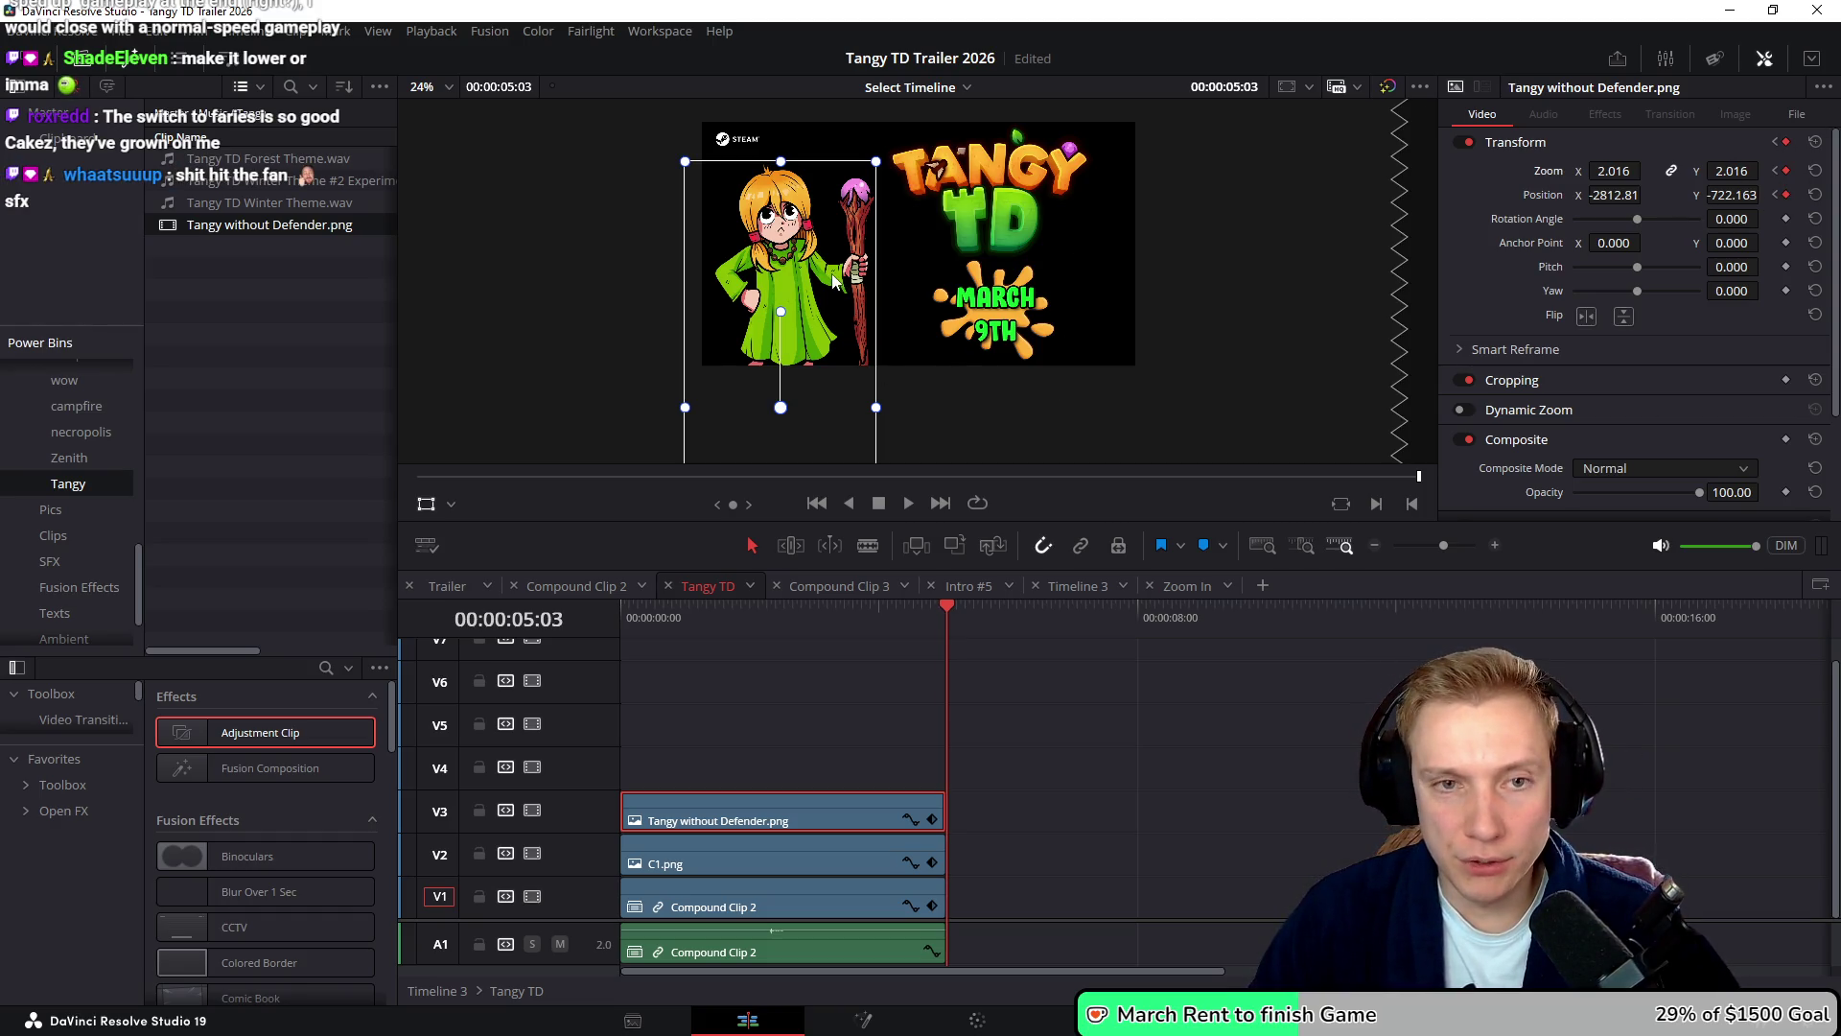
key("ctrl+s")
left_click_drag(830, 280, 816, 305)
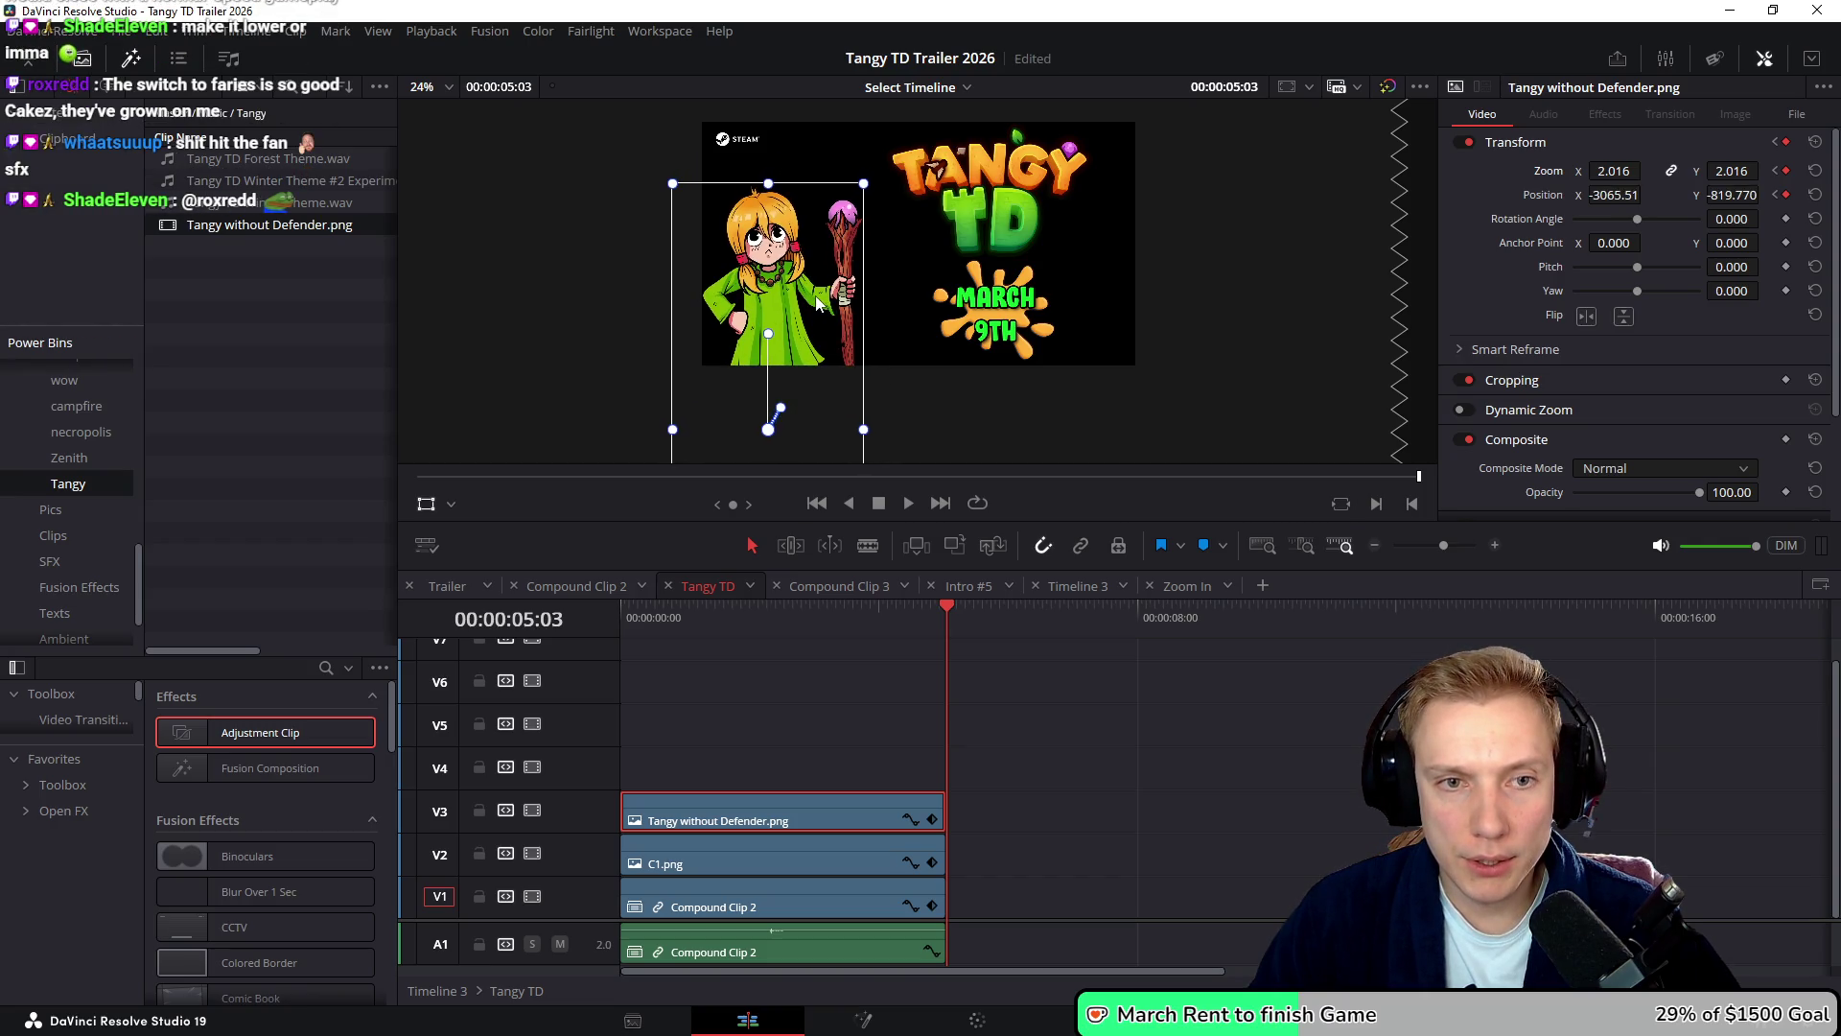
left_click_drag(862, 184, 861, 189)
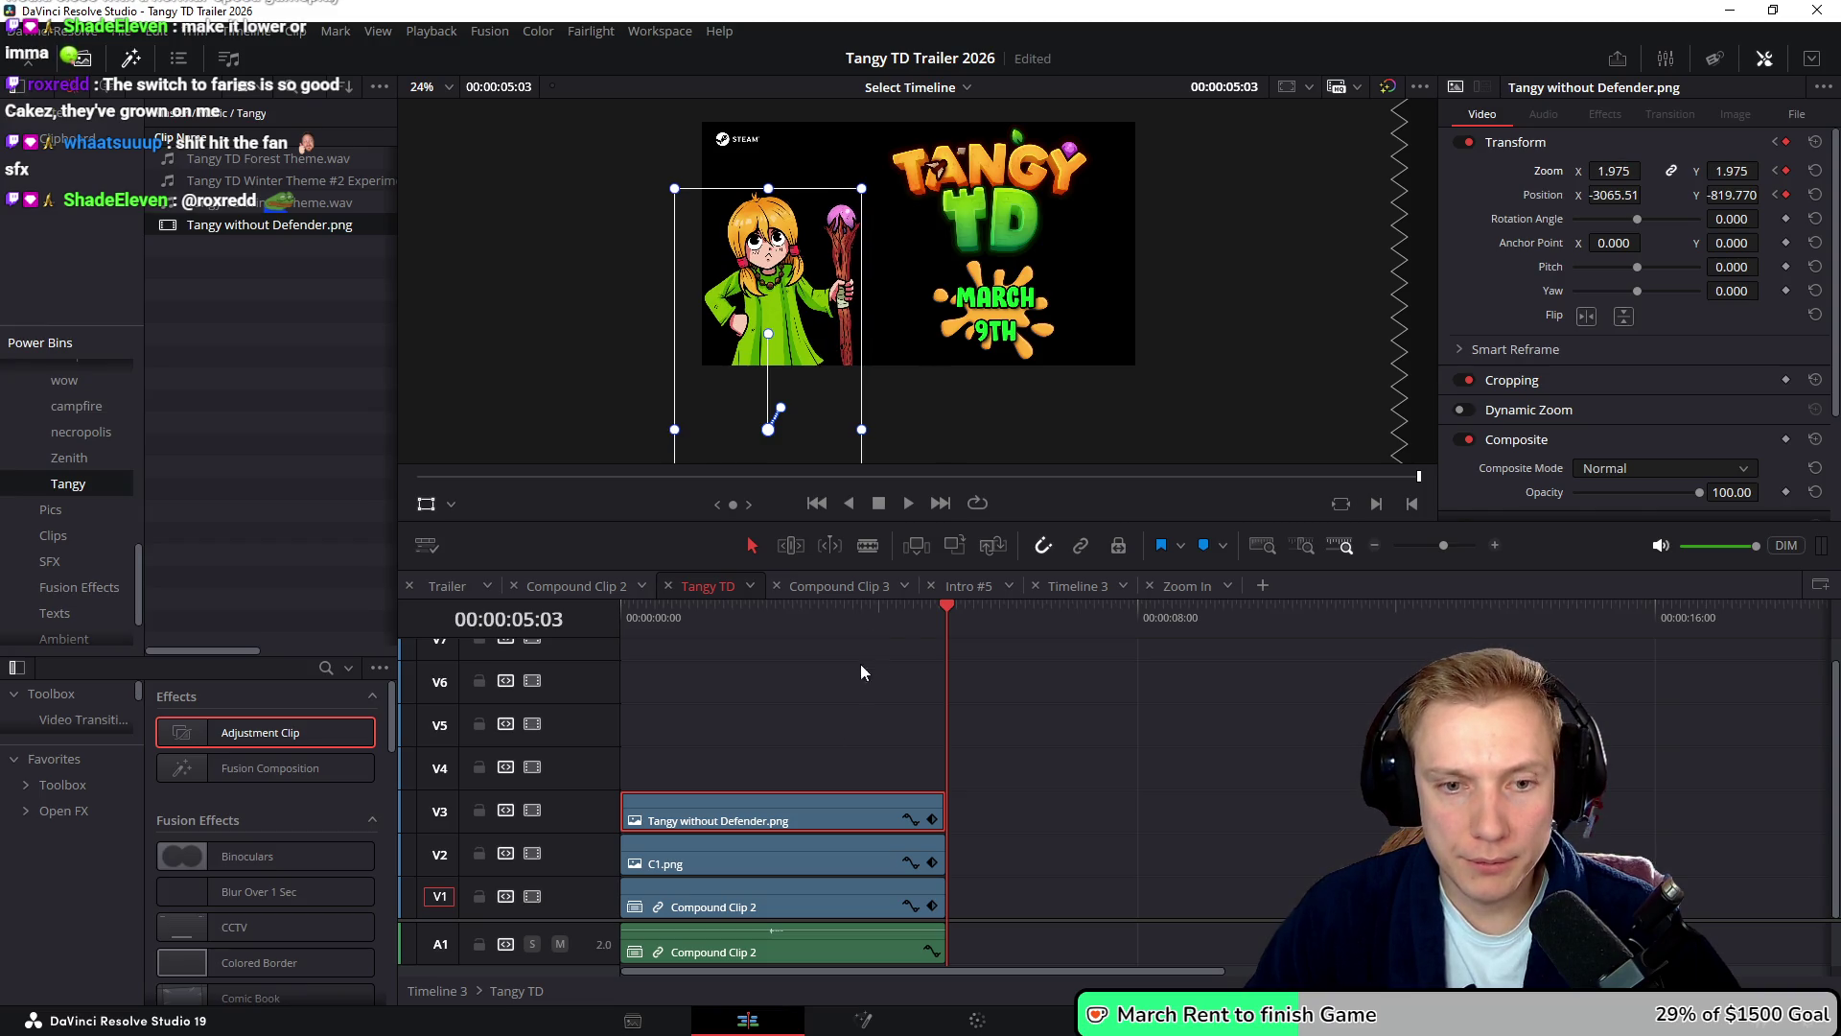
left_click_drag(797, 372, 796, 365)
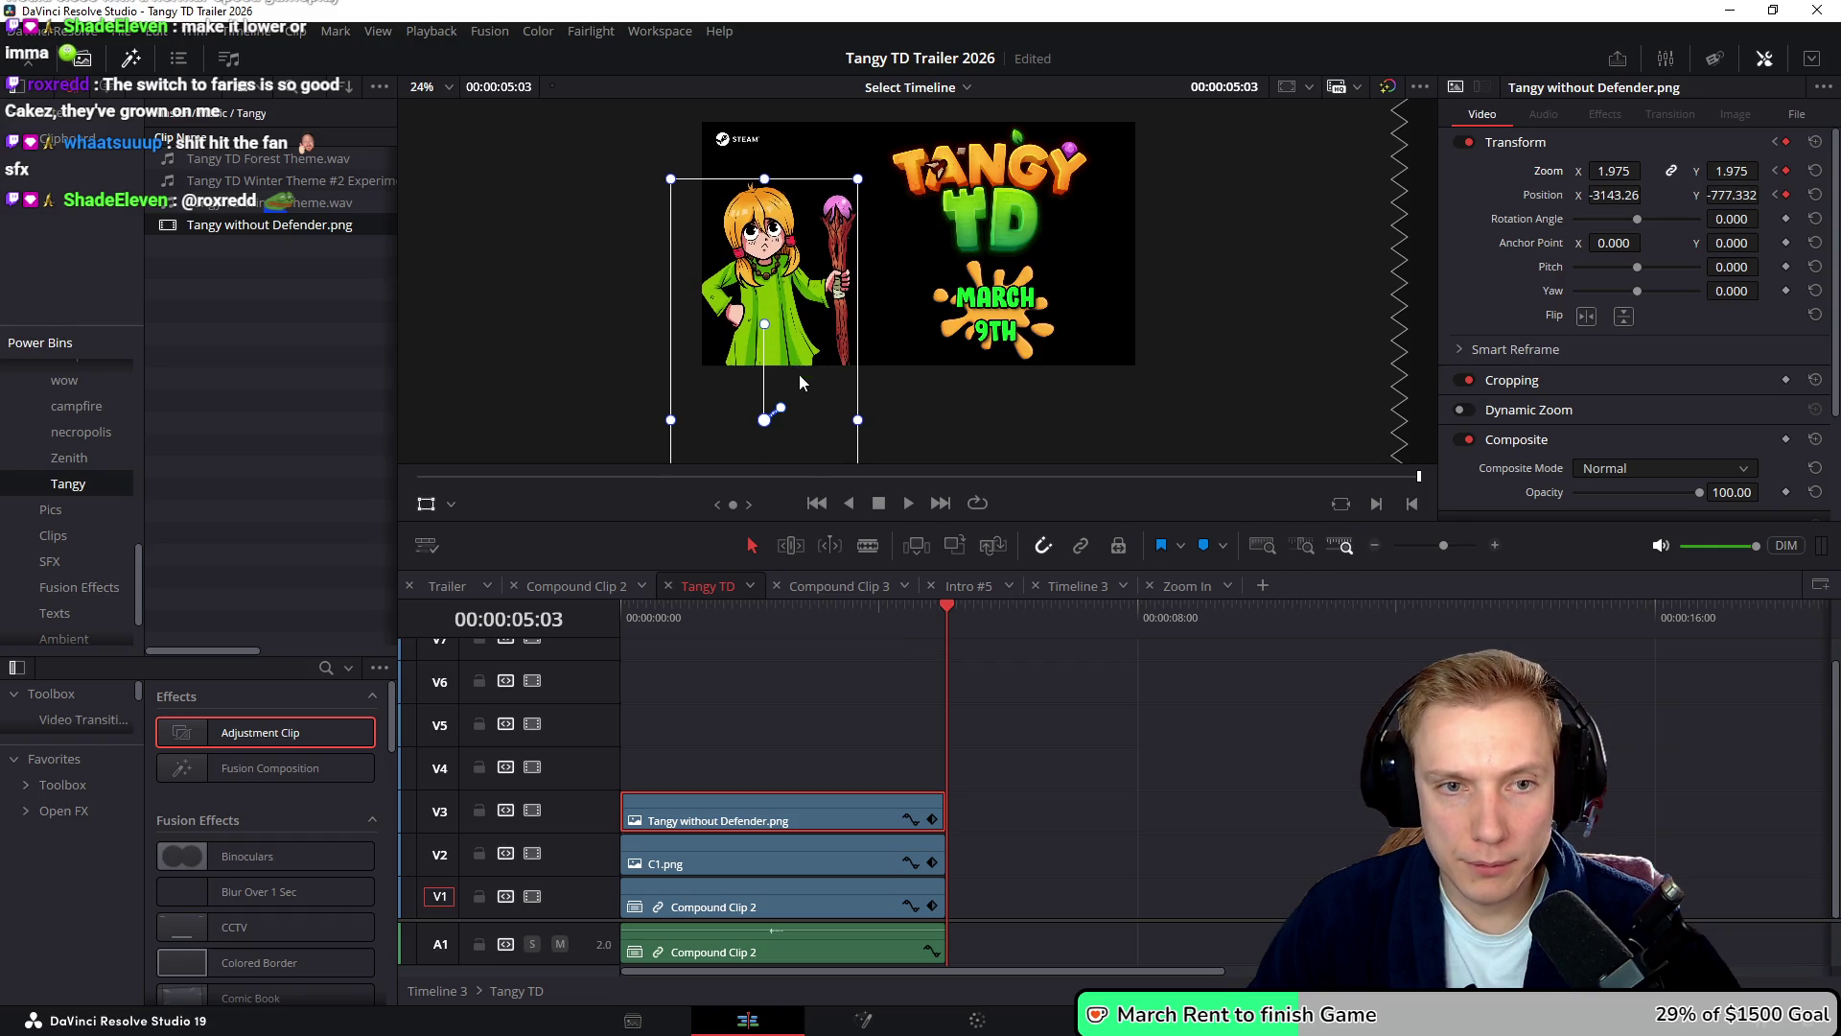
mouse_move(939, 623)
left_mouse_down()
mouse_move(657, 627)
mouse_move(945, 615)
left_mouse_up()
left_click(1093, 686)
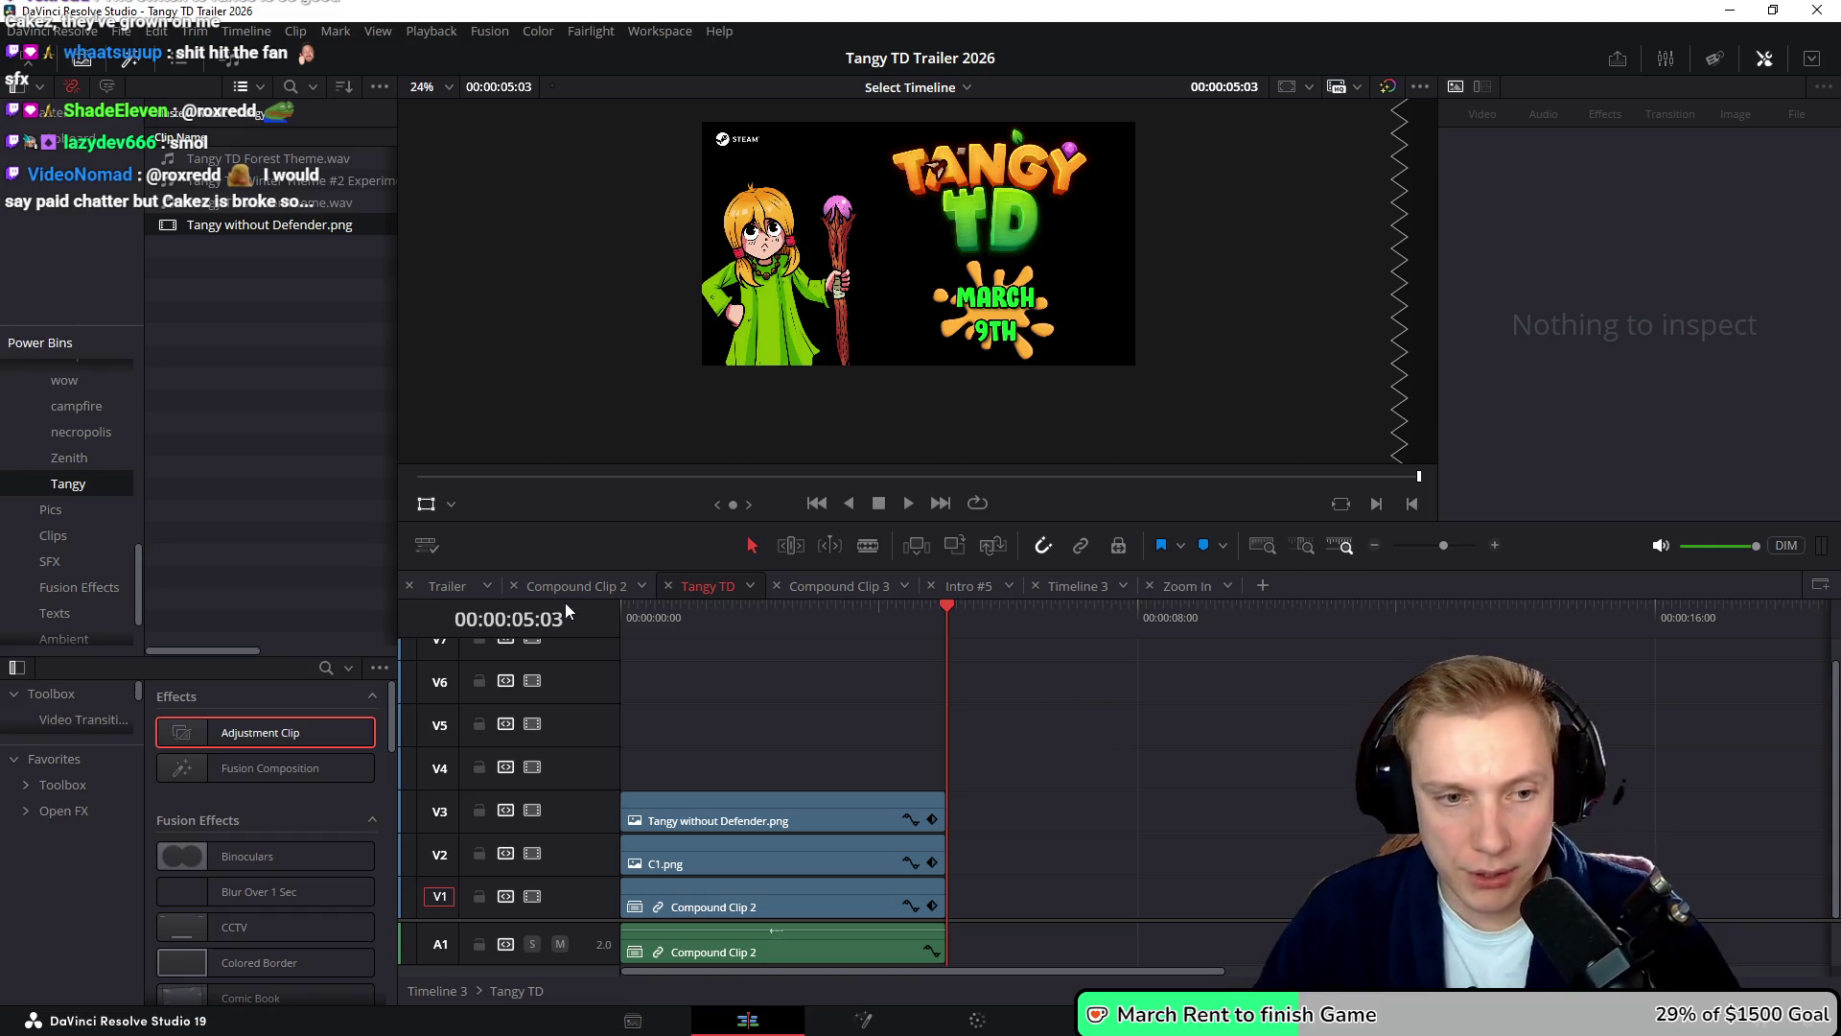
- Play the end of the Trailer timeline where the Tangy TD end card begins
left_click(448, 587)
left_click_drag(1079, 618, 1061, 635)
key("p")
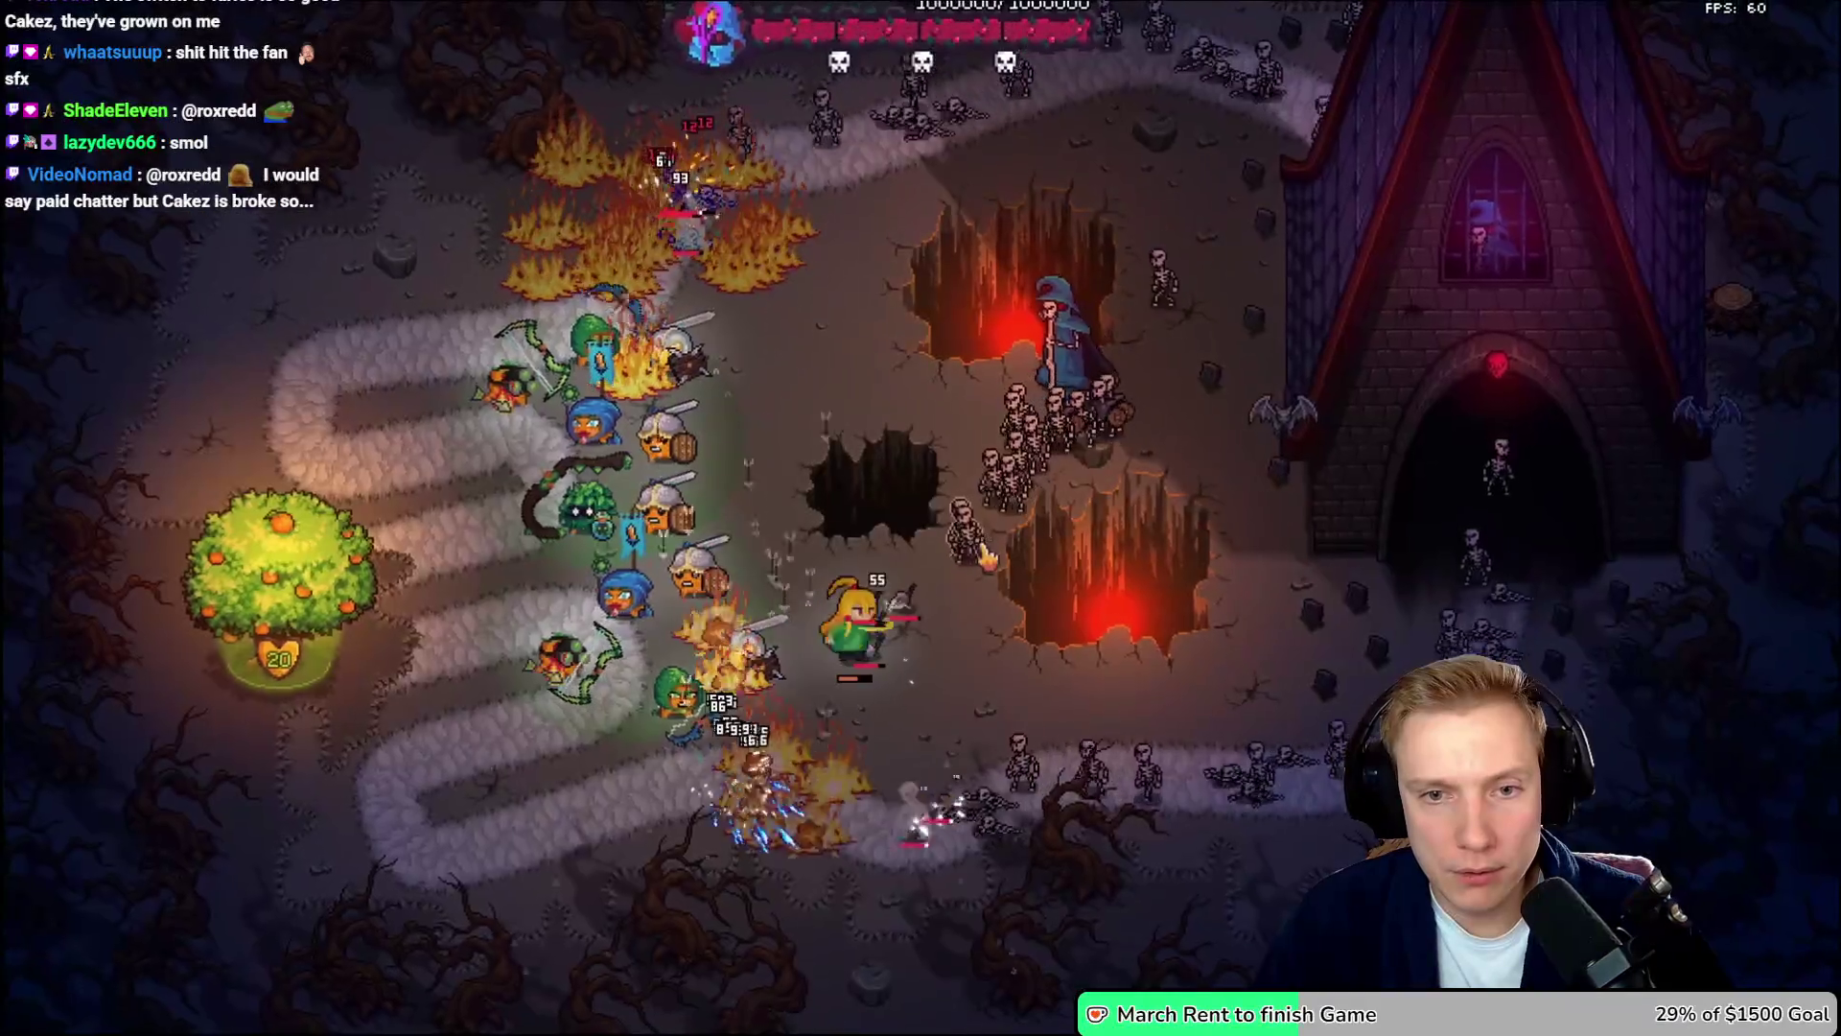
key("space")
key("Escape")
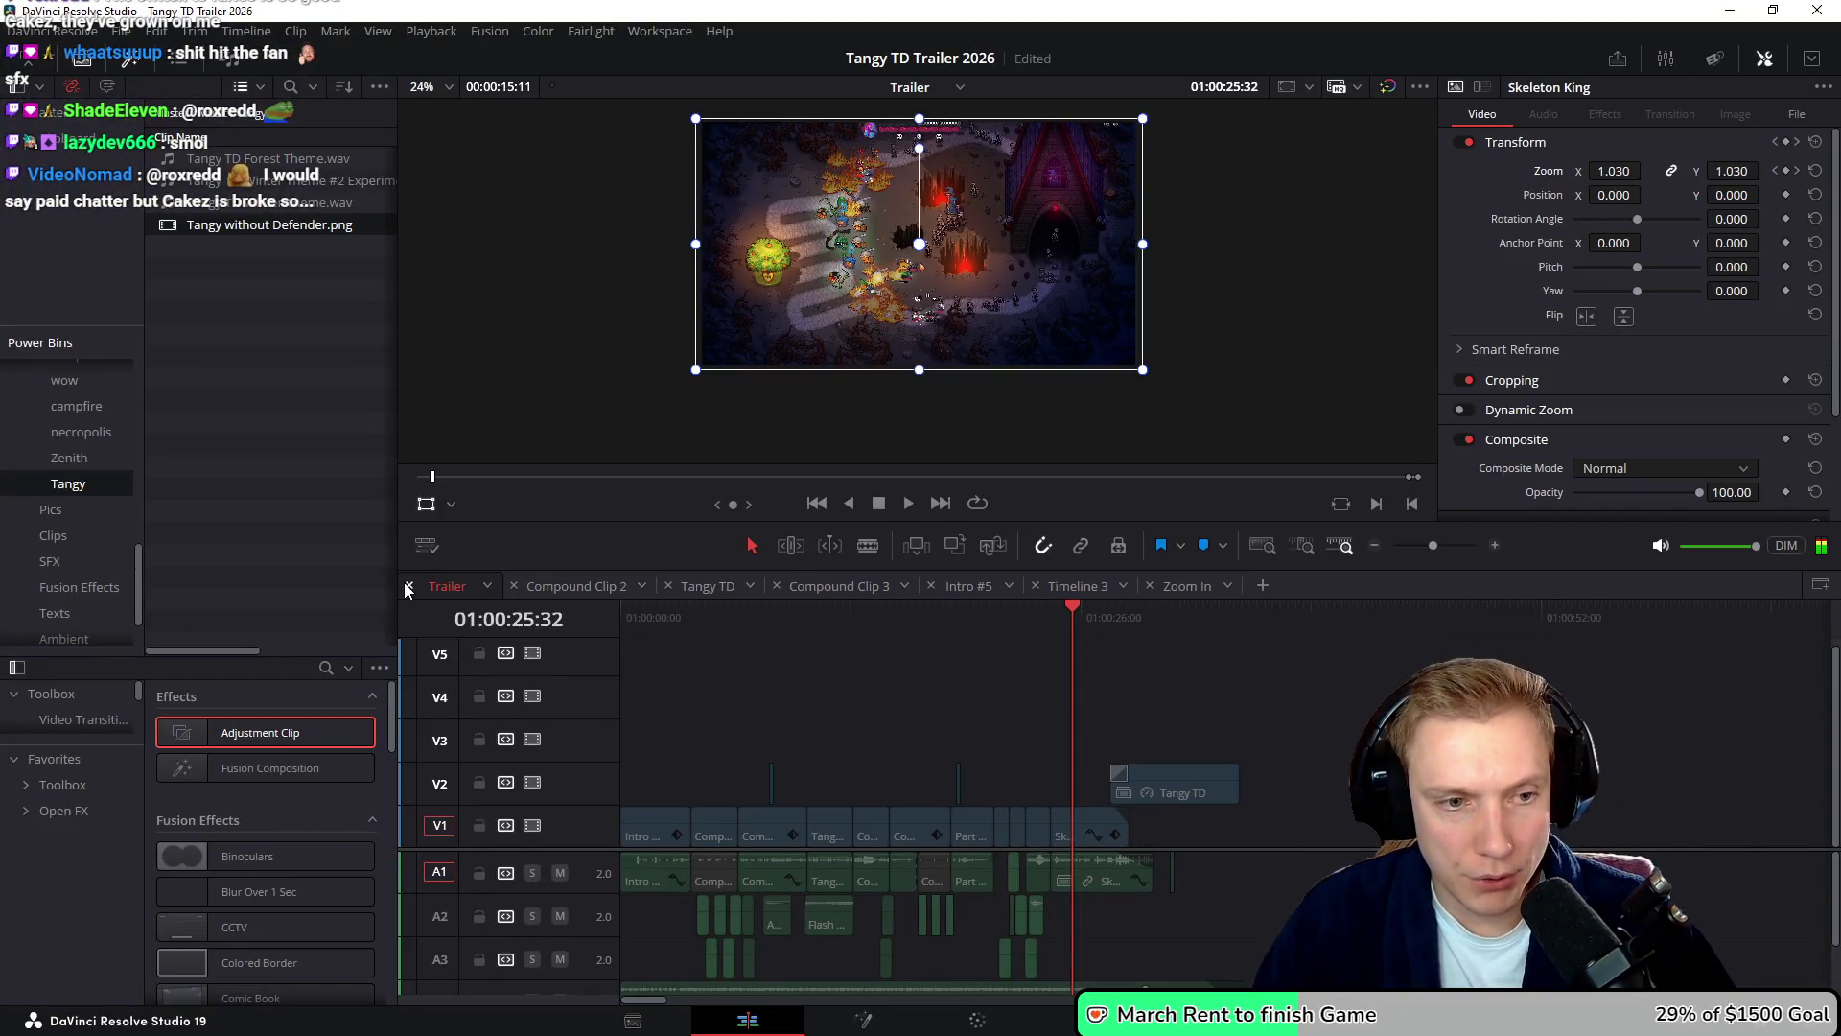
left_click(1132, 625)
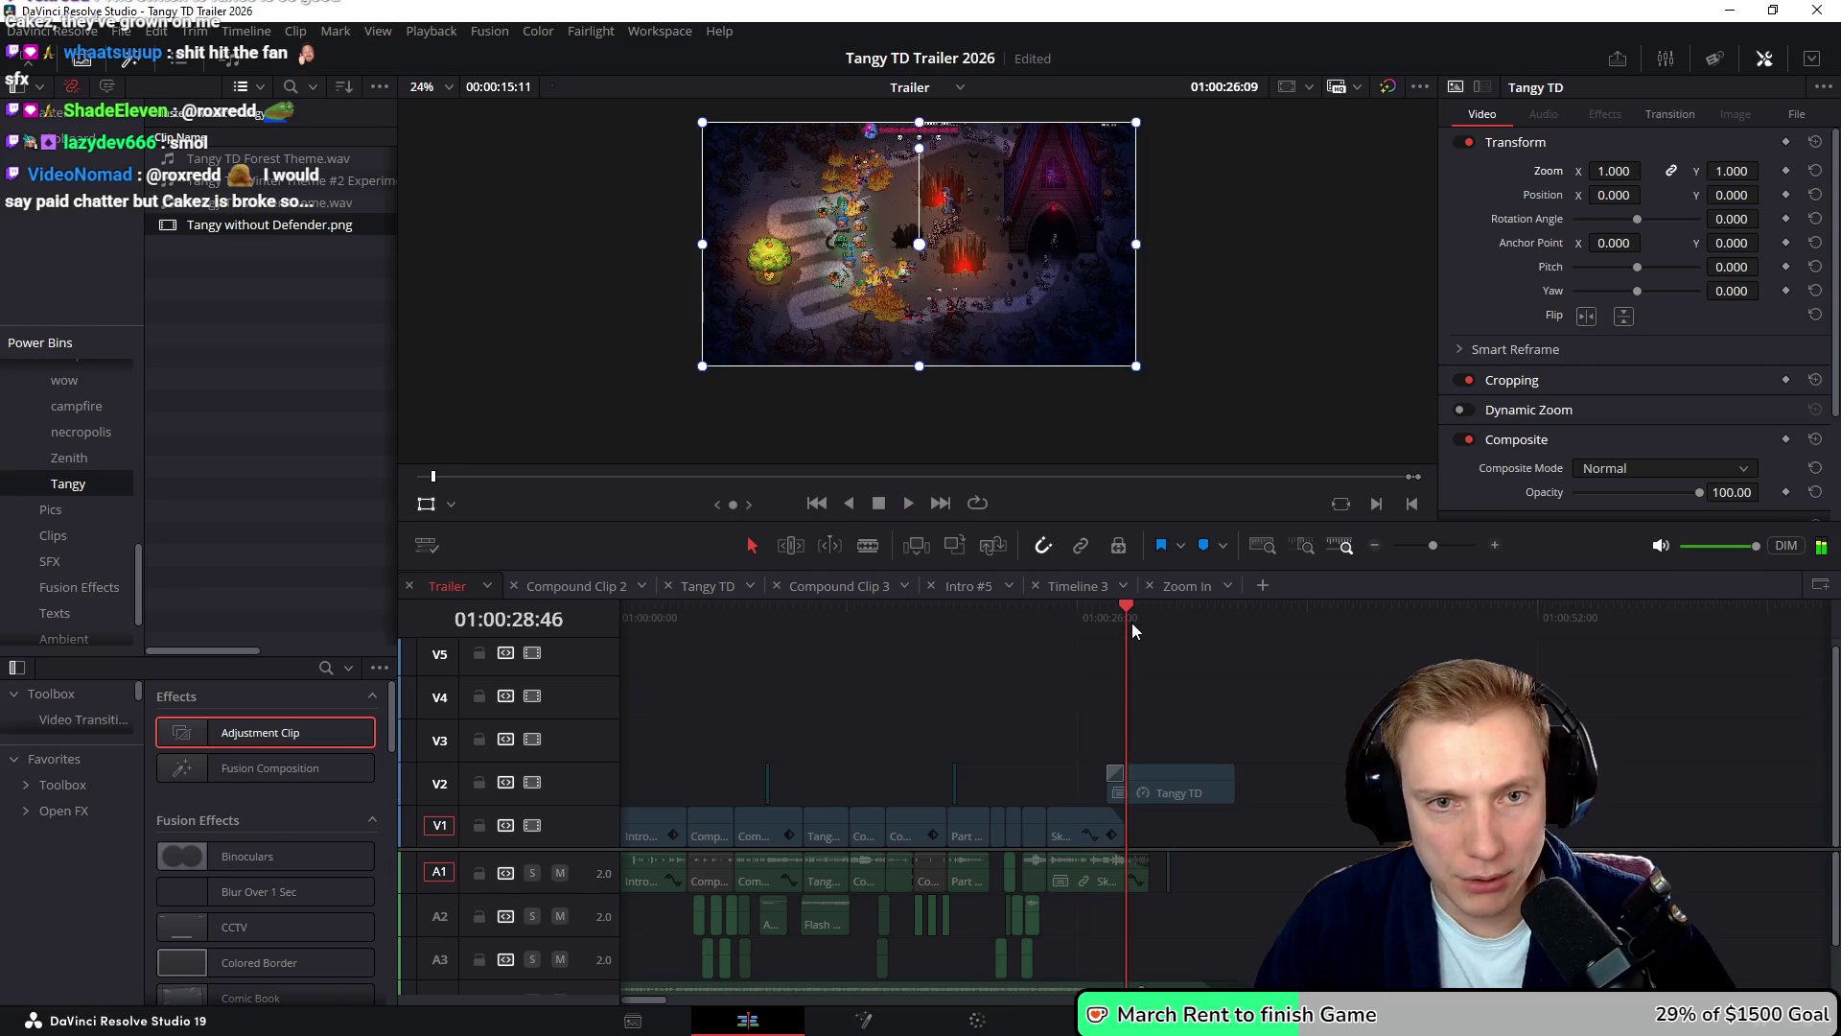
key("space")
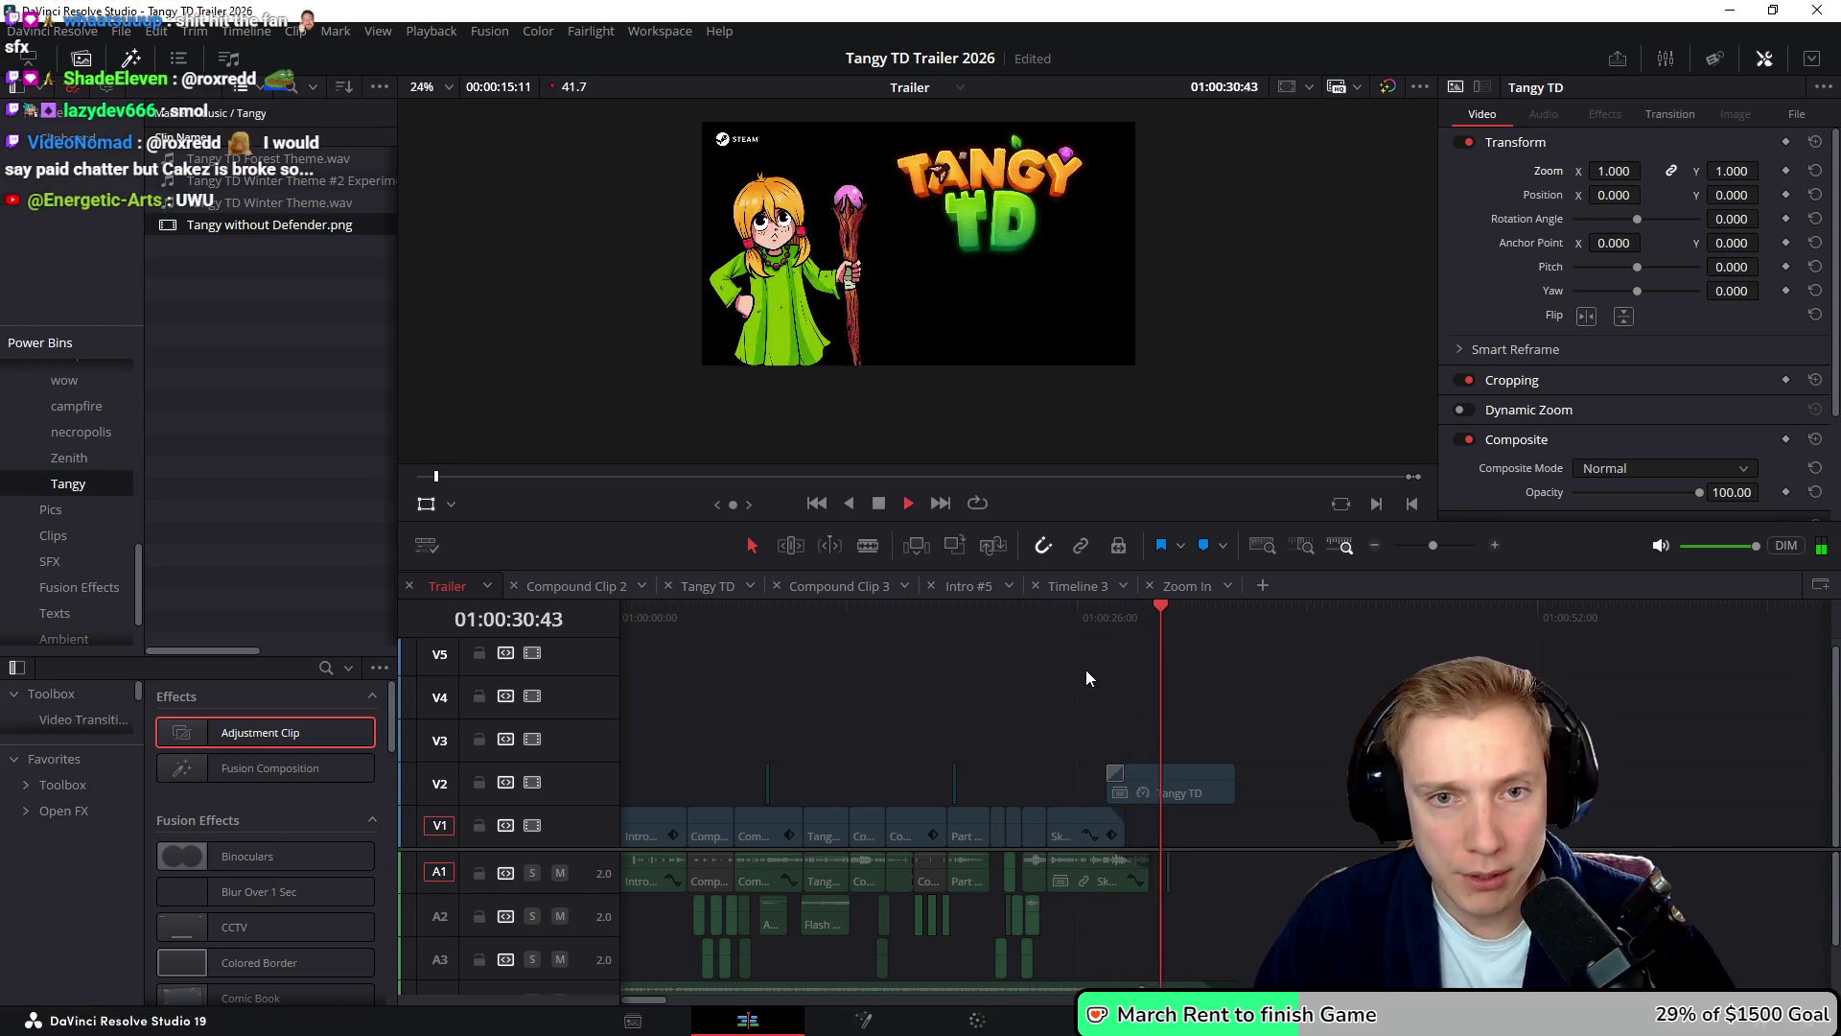
key("space")
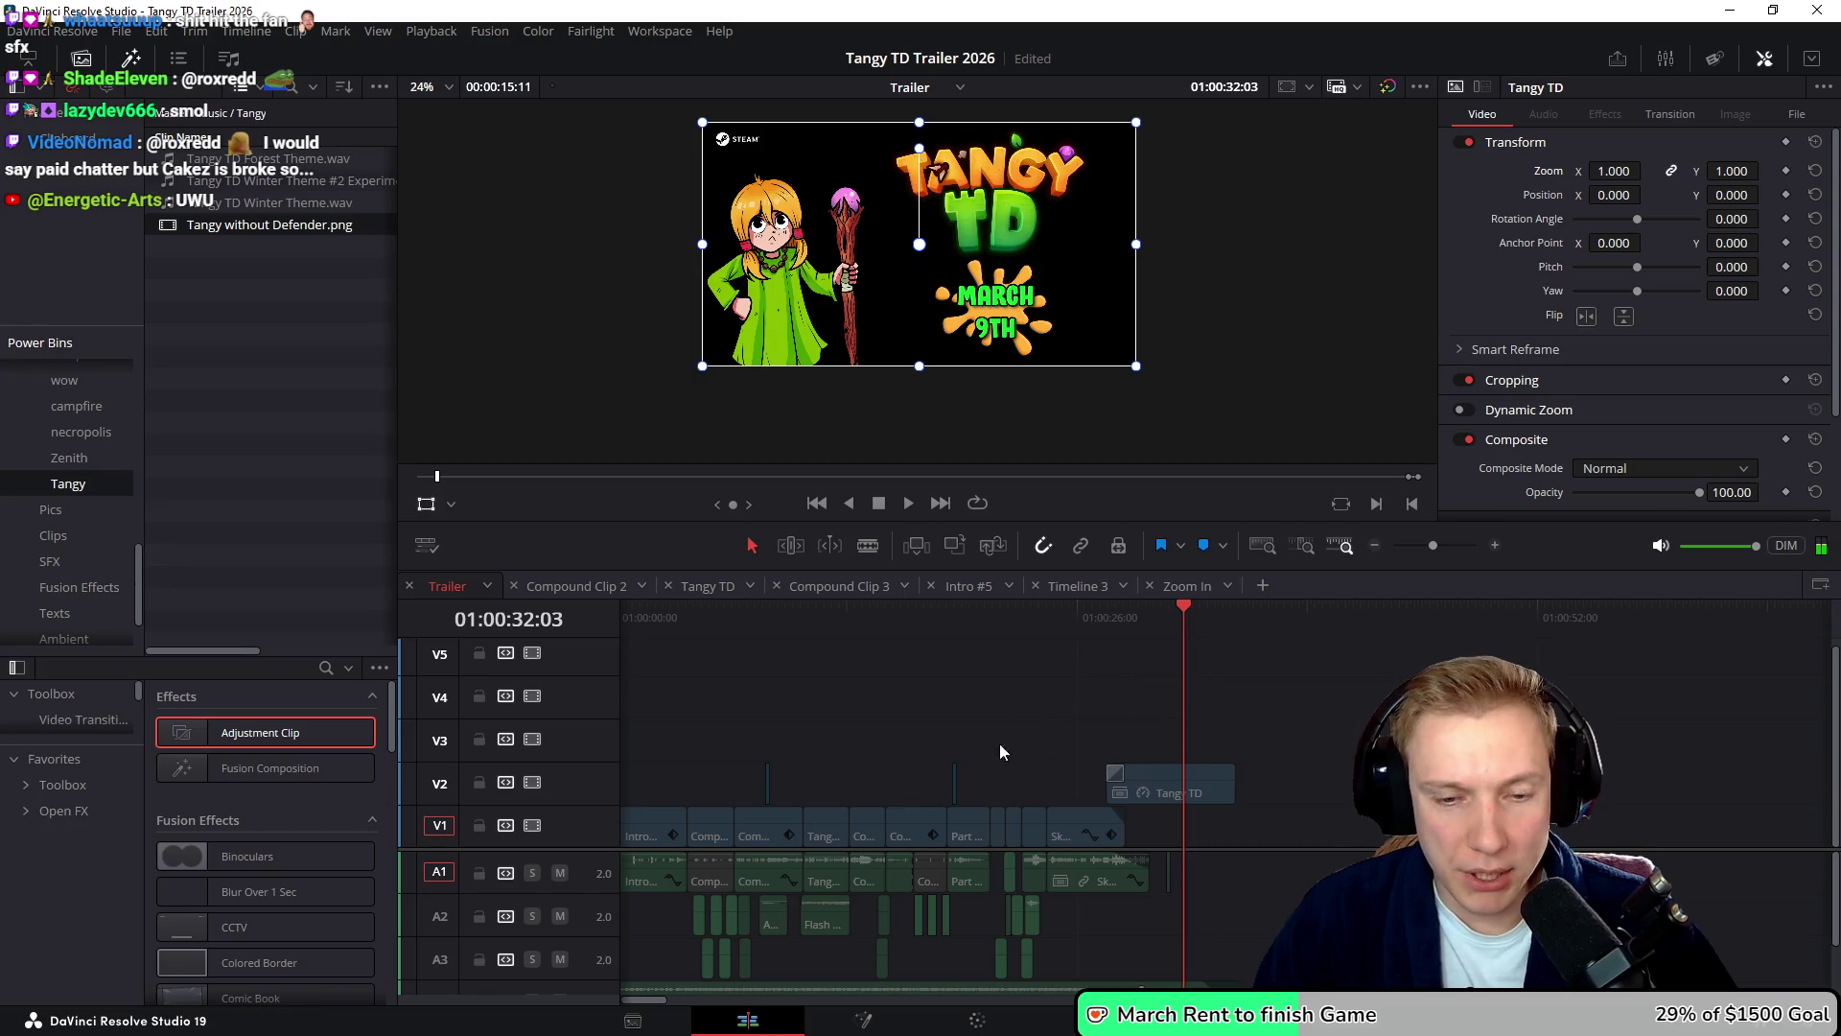
- Close the Trailer timeline, watch Timeline 3's end card full screen, and select the Tangy TD clip
left_click(410, 586)
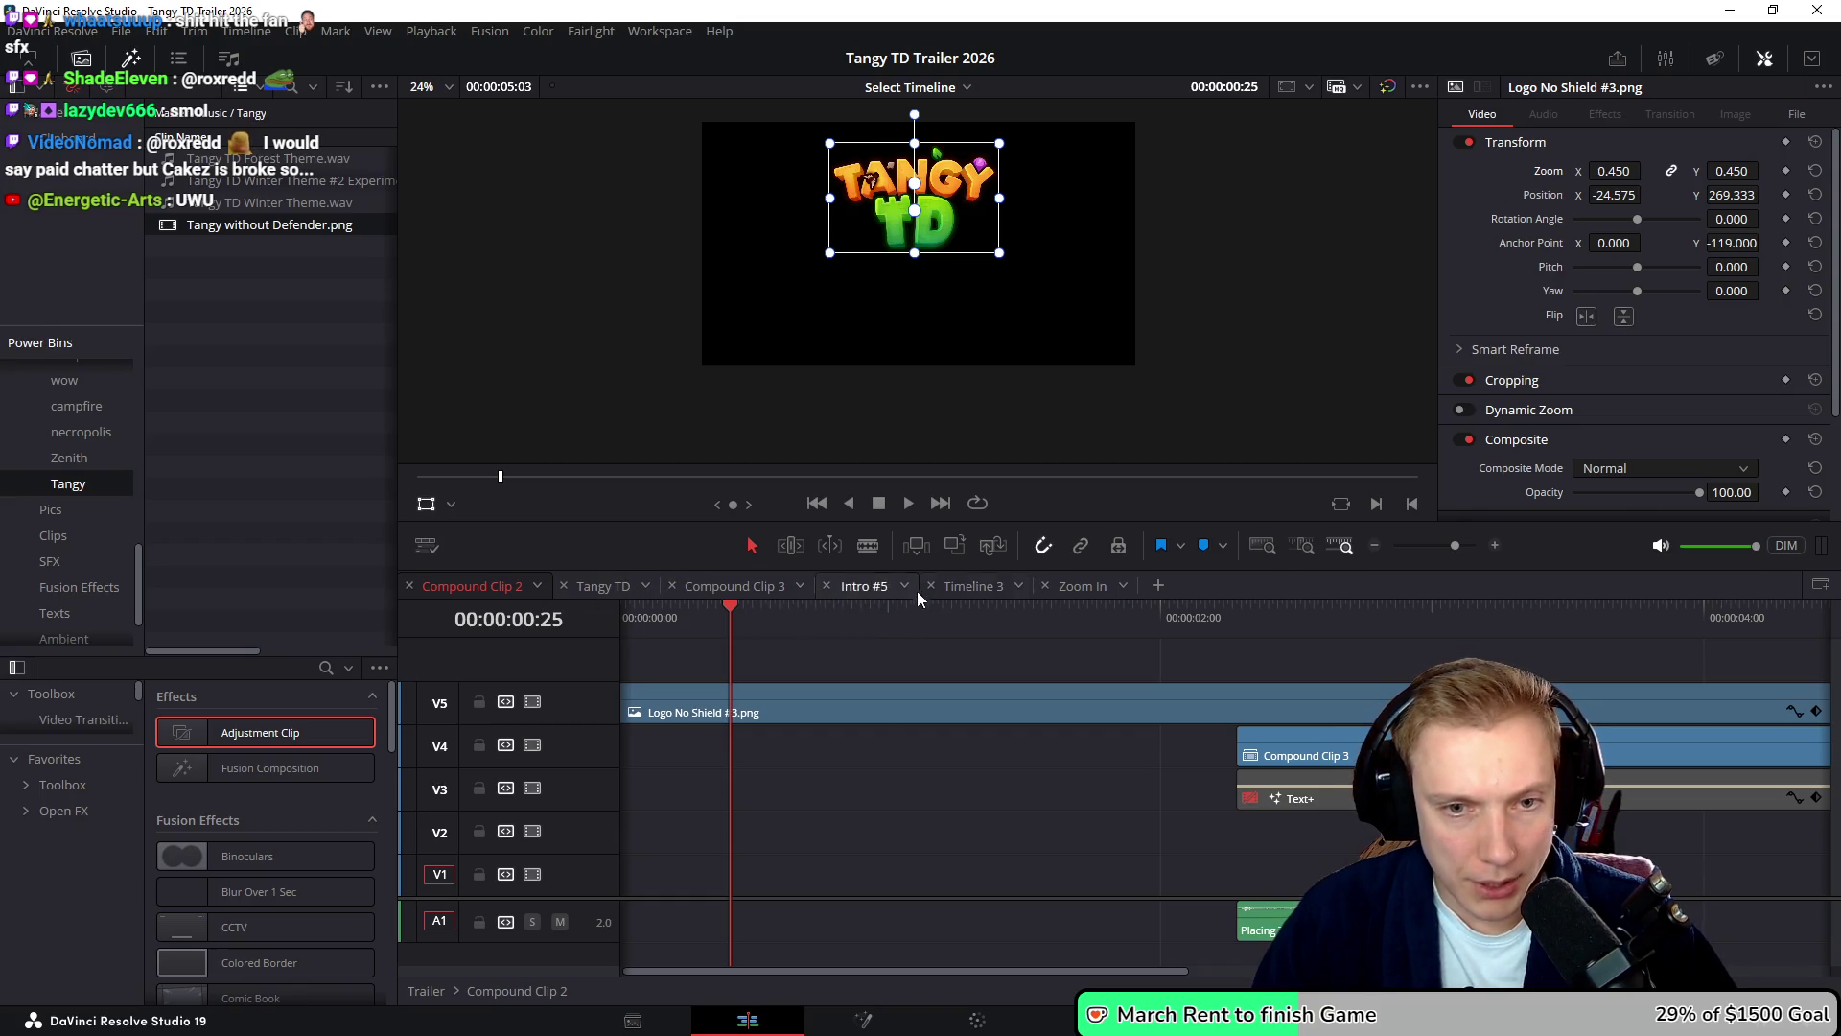
left_click(970, 586)
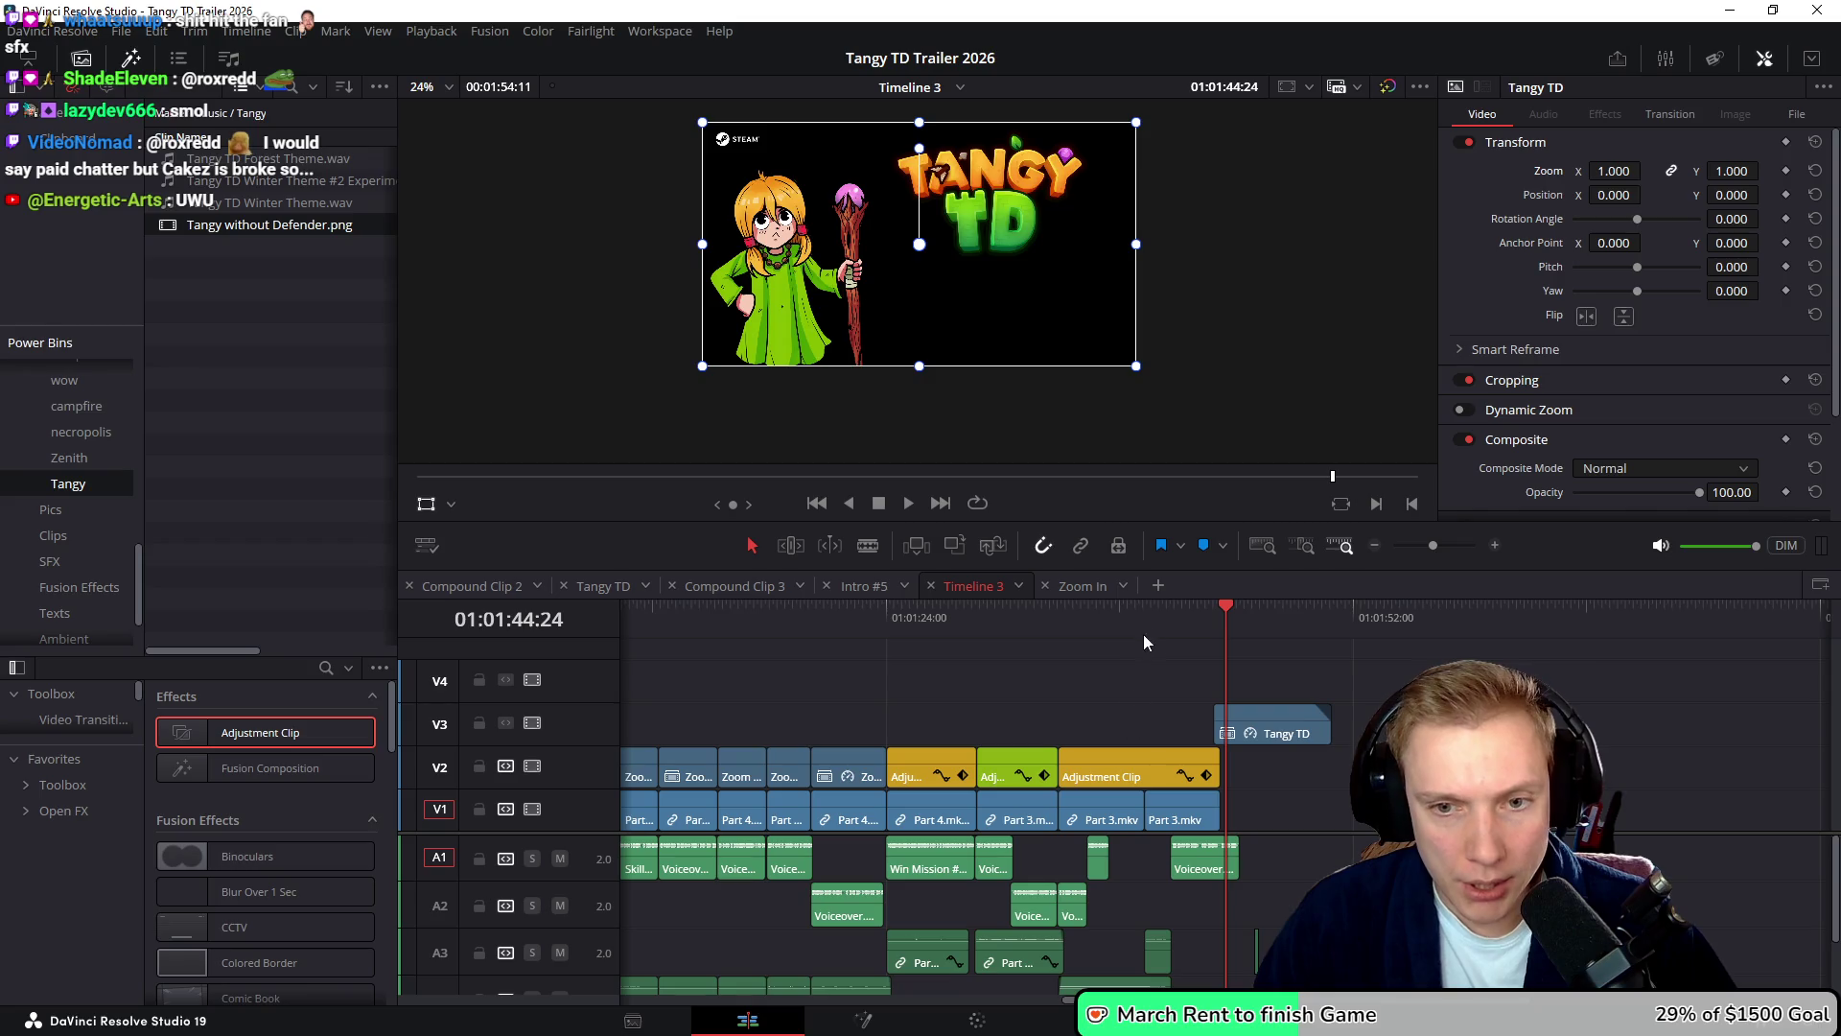
left_click(1172, 614)
key("space")
key("ctrl+f")
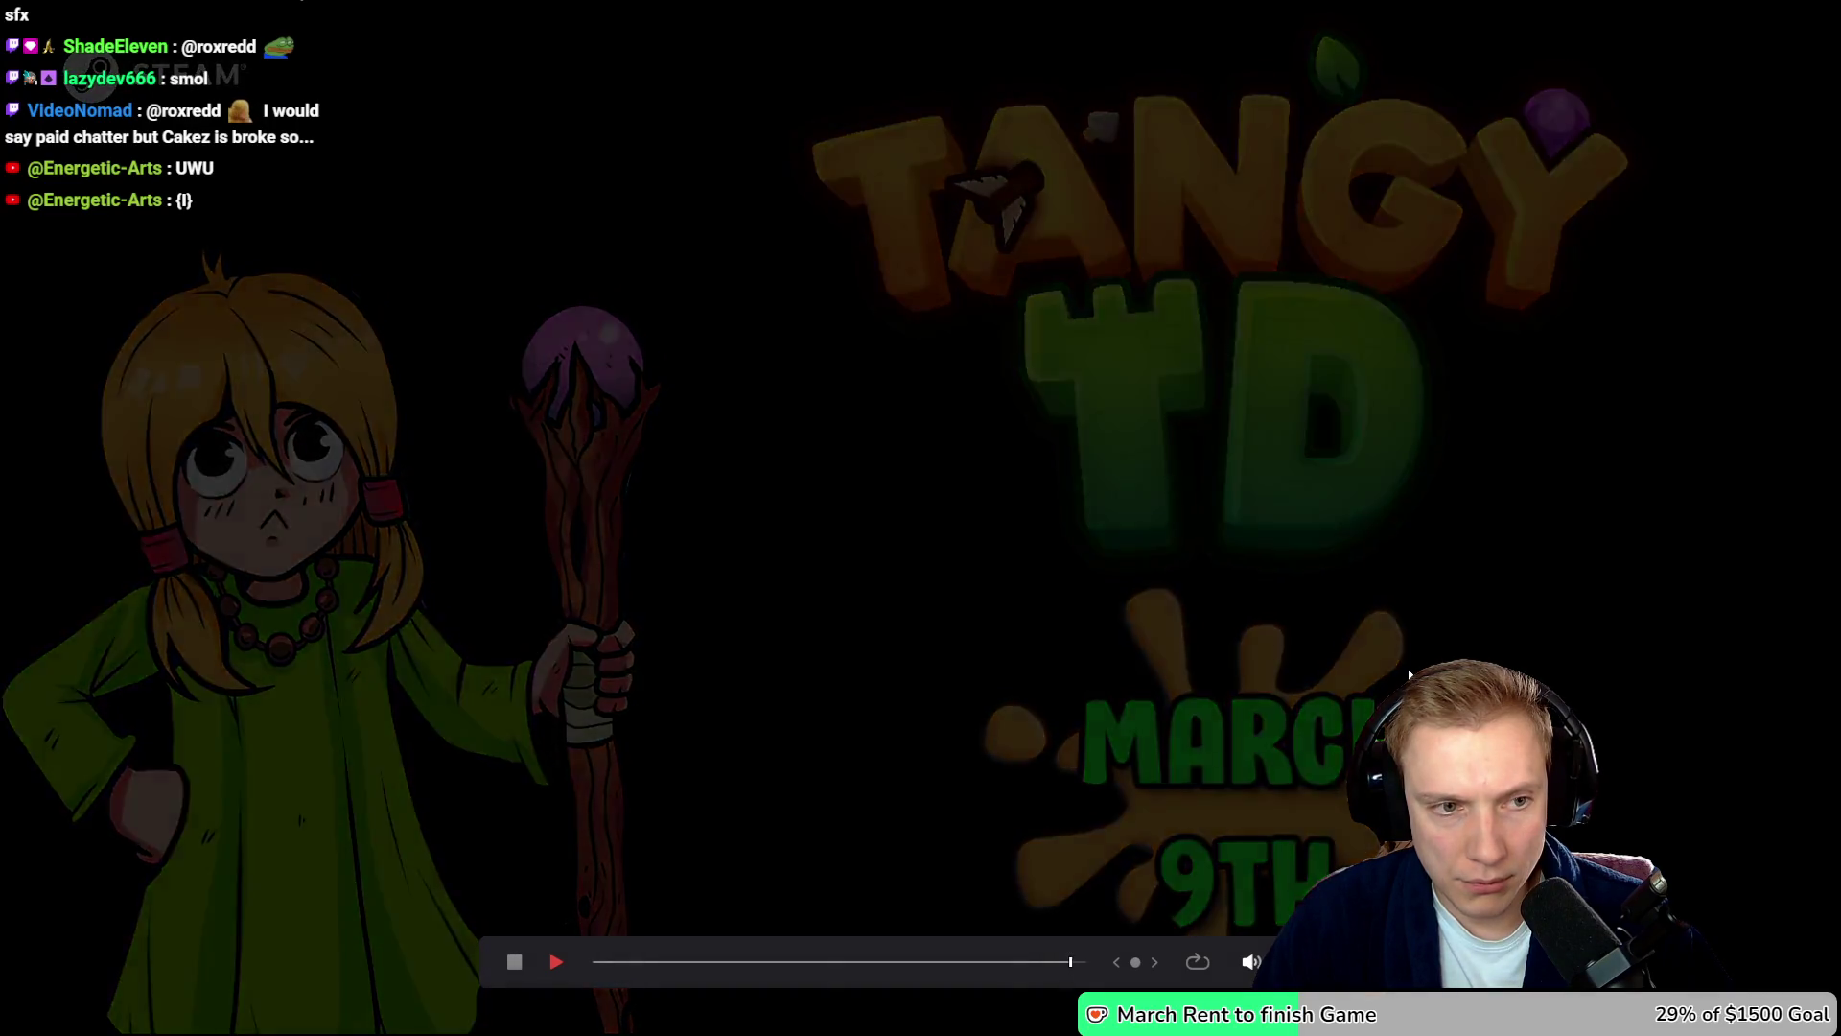
key("Escape")
left_click(1238, 606)
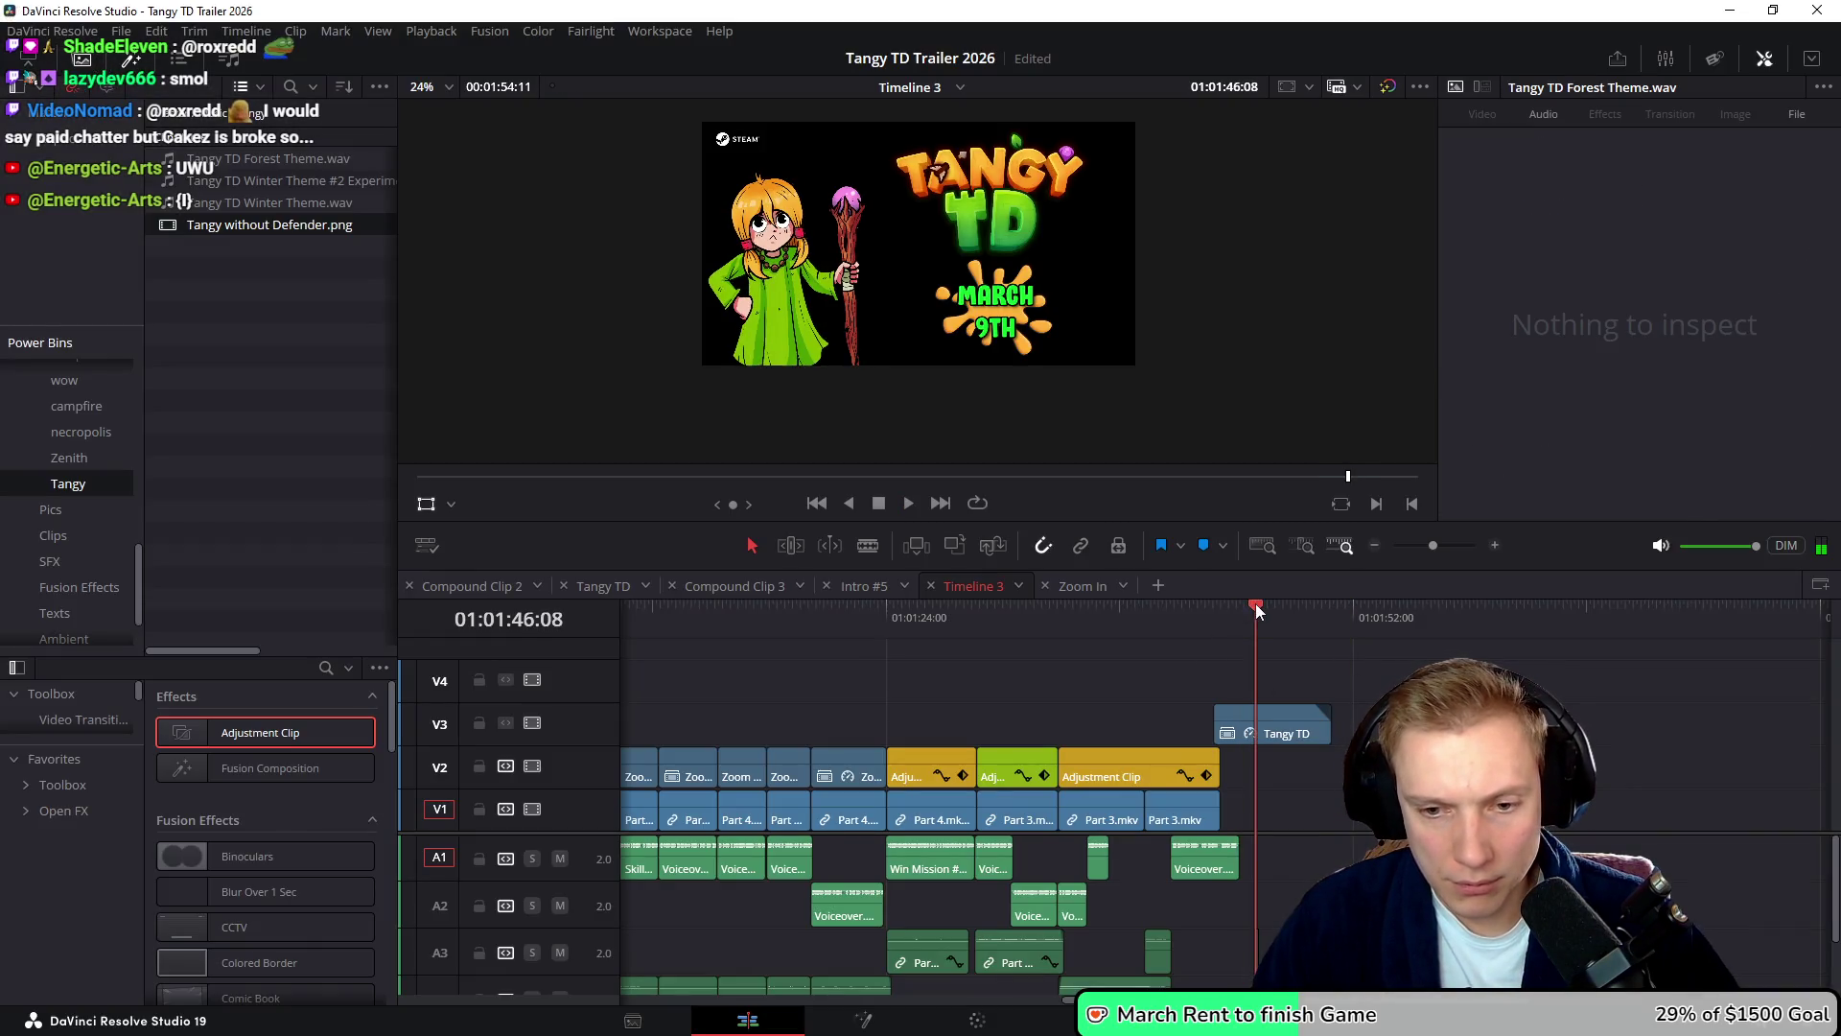
left_click(1264, 729)
scroll(1251, 752, "up", 3)
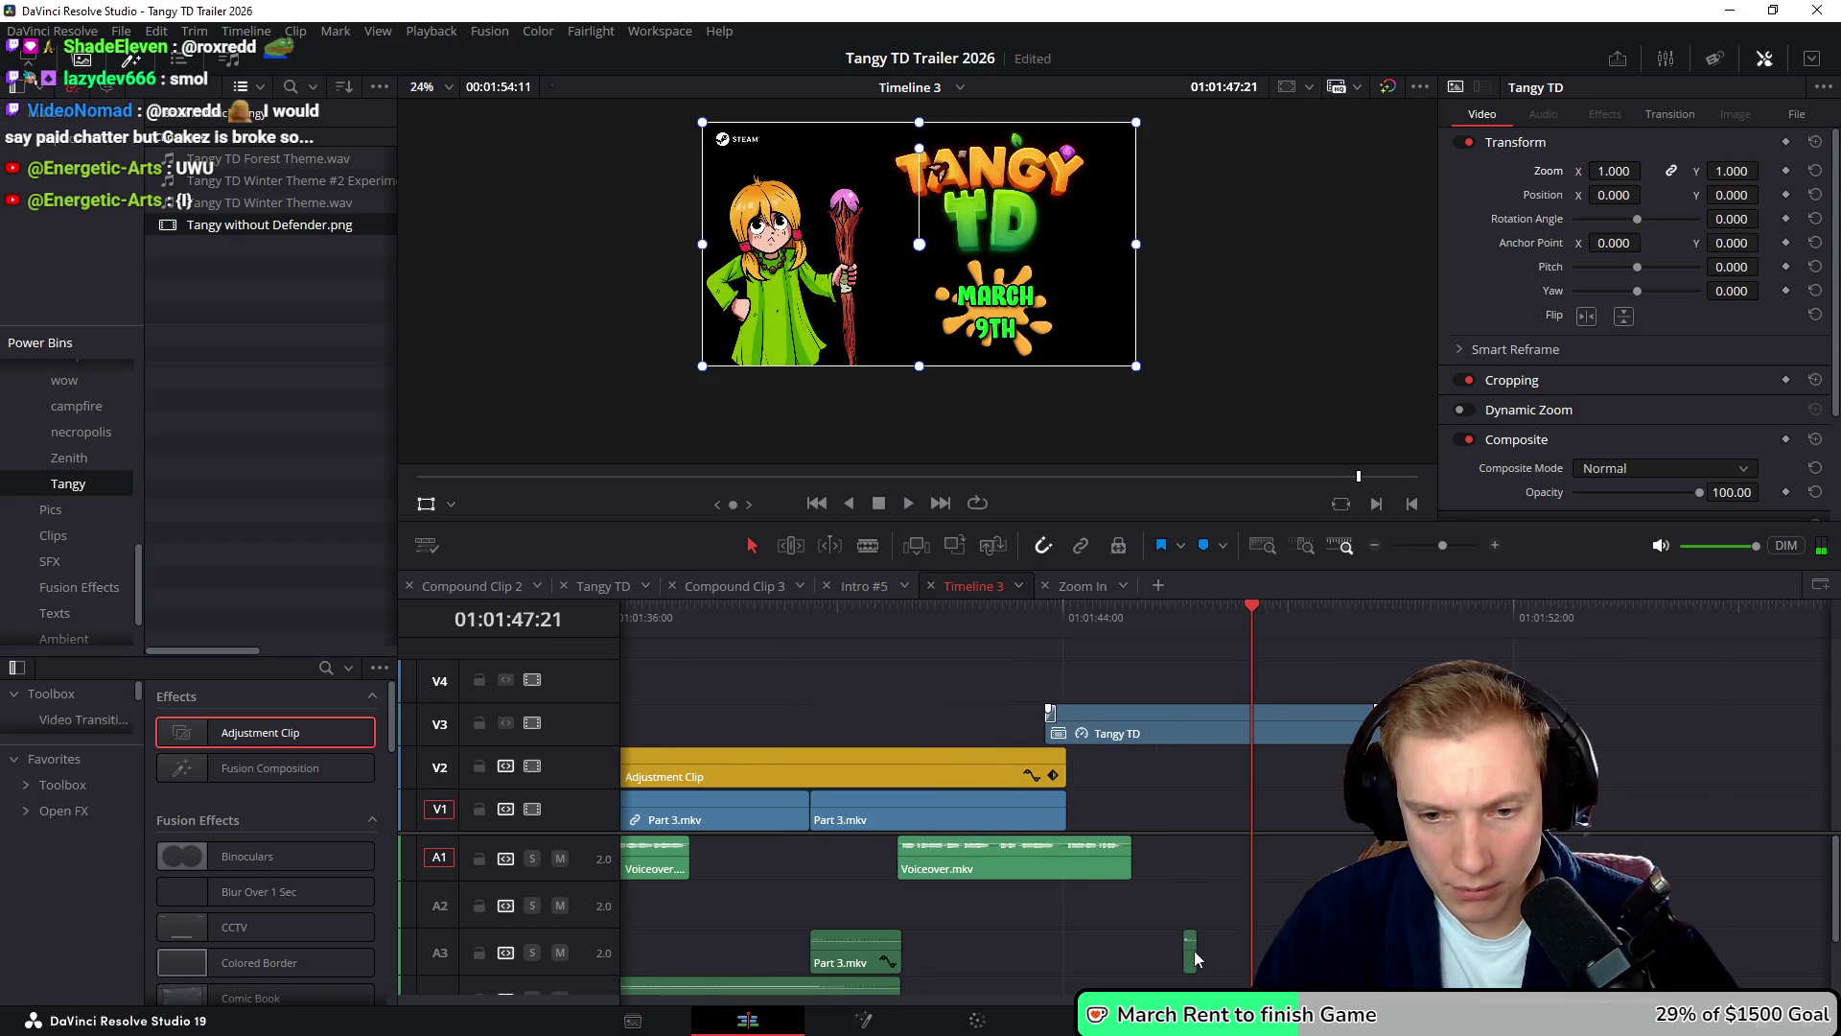
- Pitch the Placing Tangy sound on A3 down to -2 semitones and 36 cents, replaying to check
left_click(1192, 951)
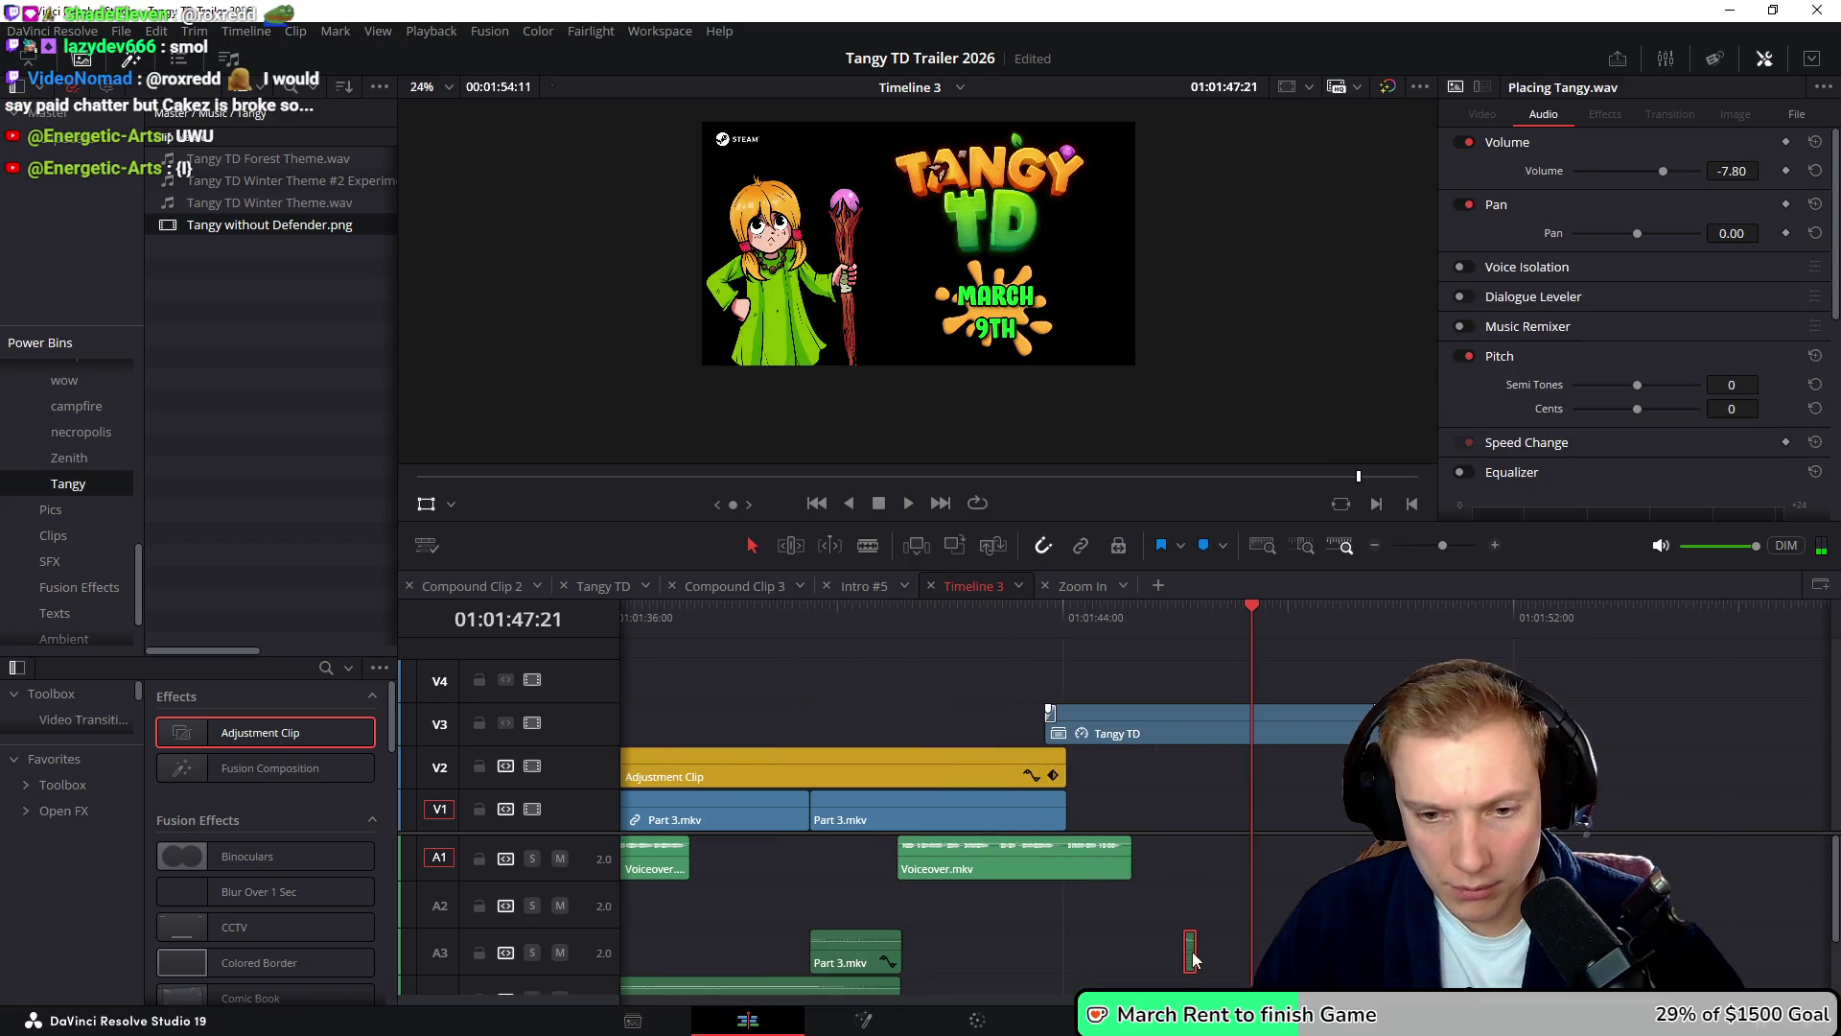
left_click(1148, 612)
key("space")
key("space")
left_click_drag(1635, 385, 1659, 408)
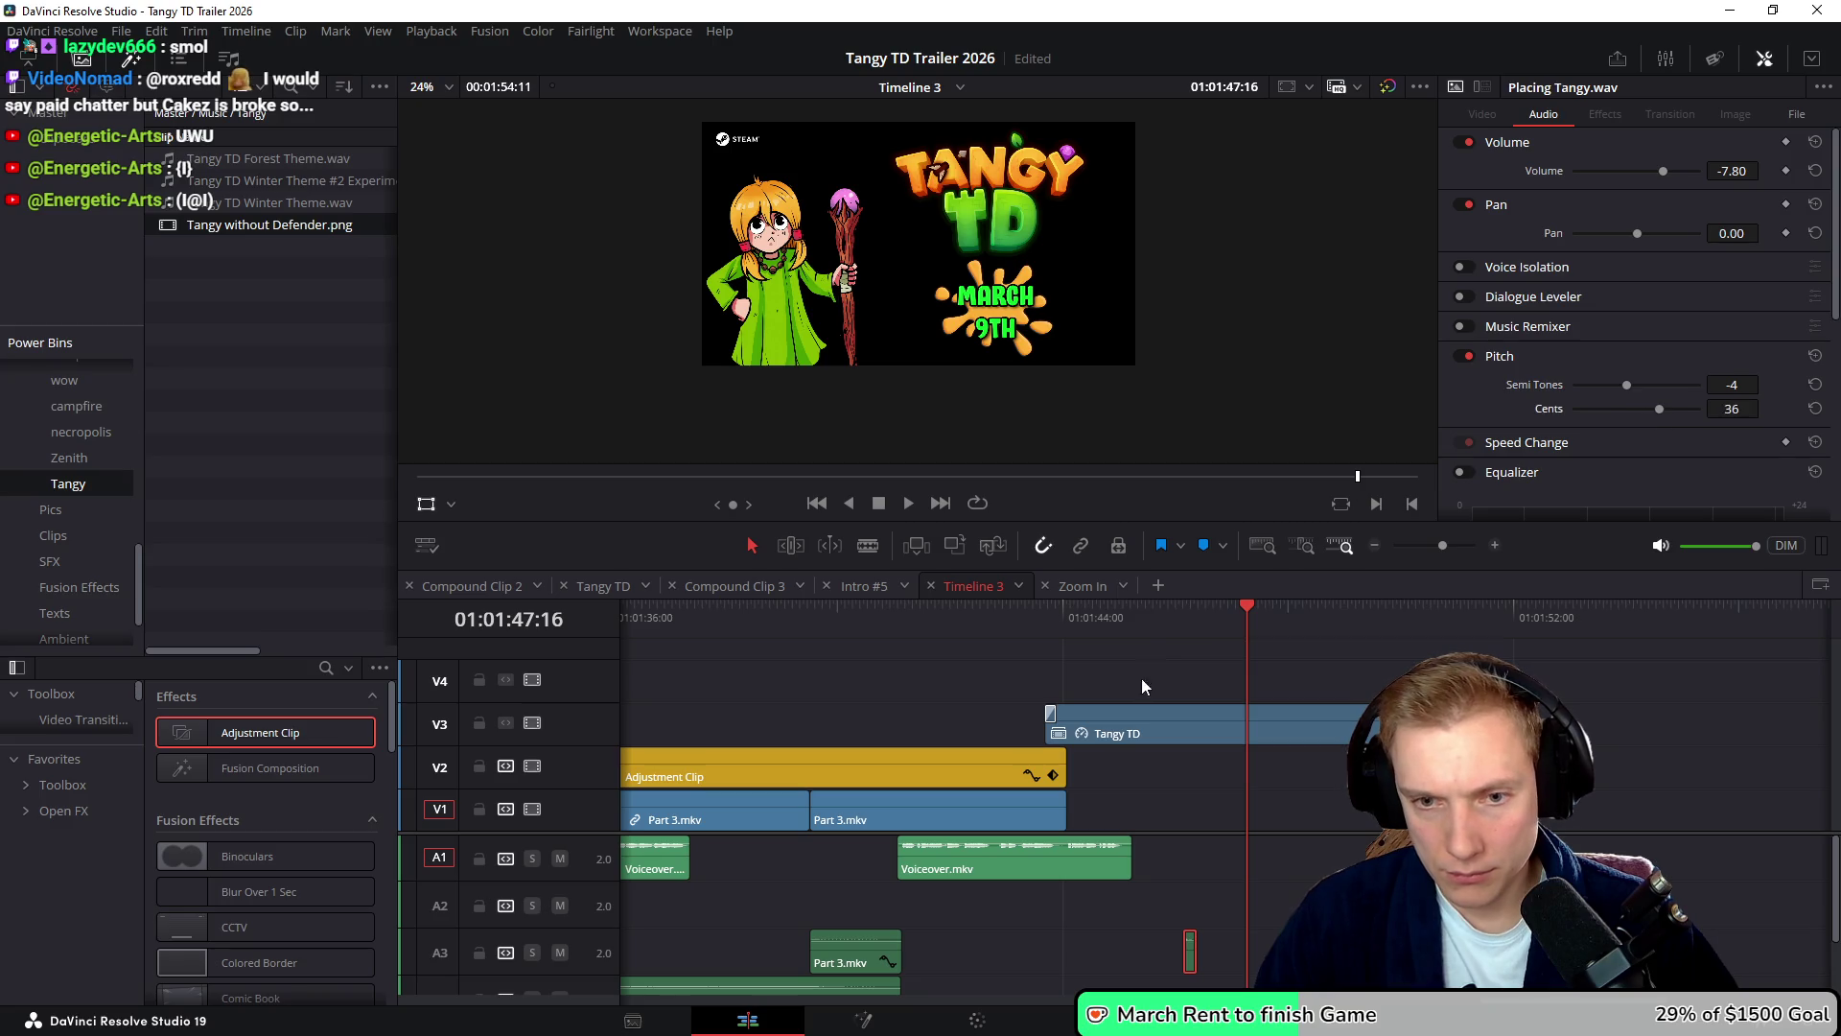
left_click(1150, 612)
key("space")
left_click(1165, 613)
key("space")
left_click_drag(1626, 385, 1629, 385)
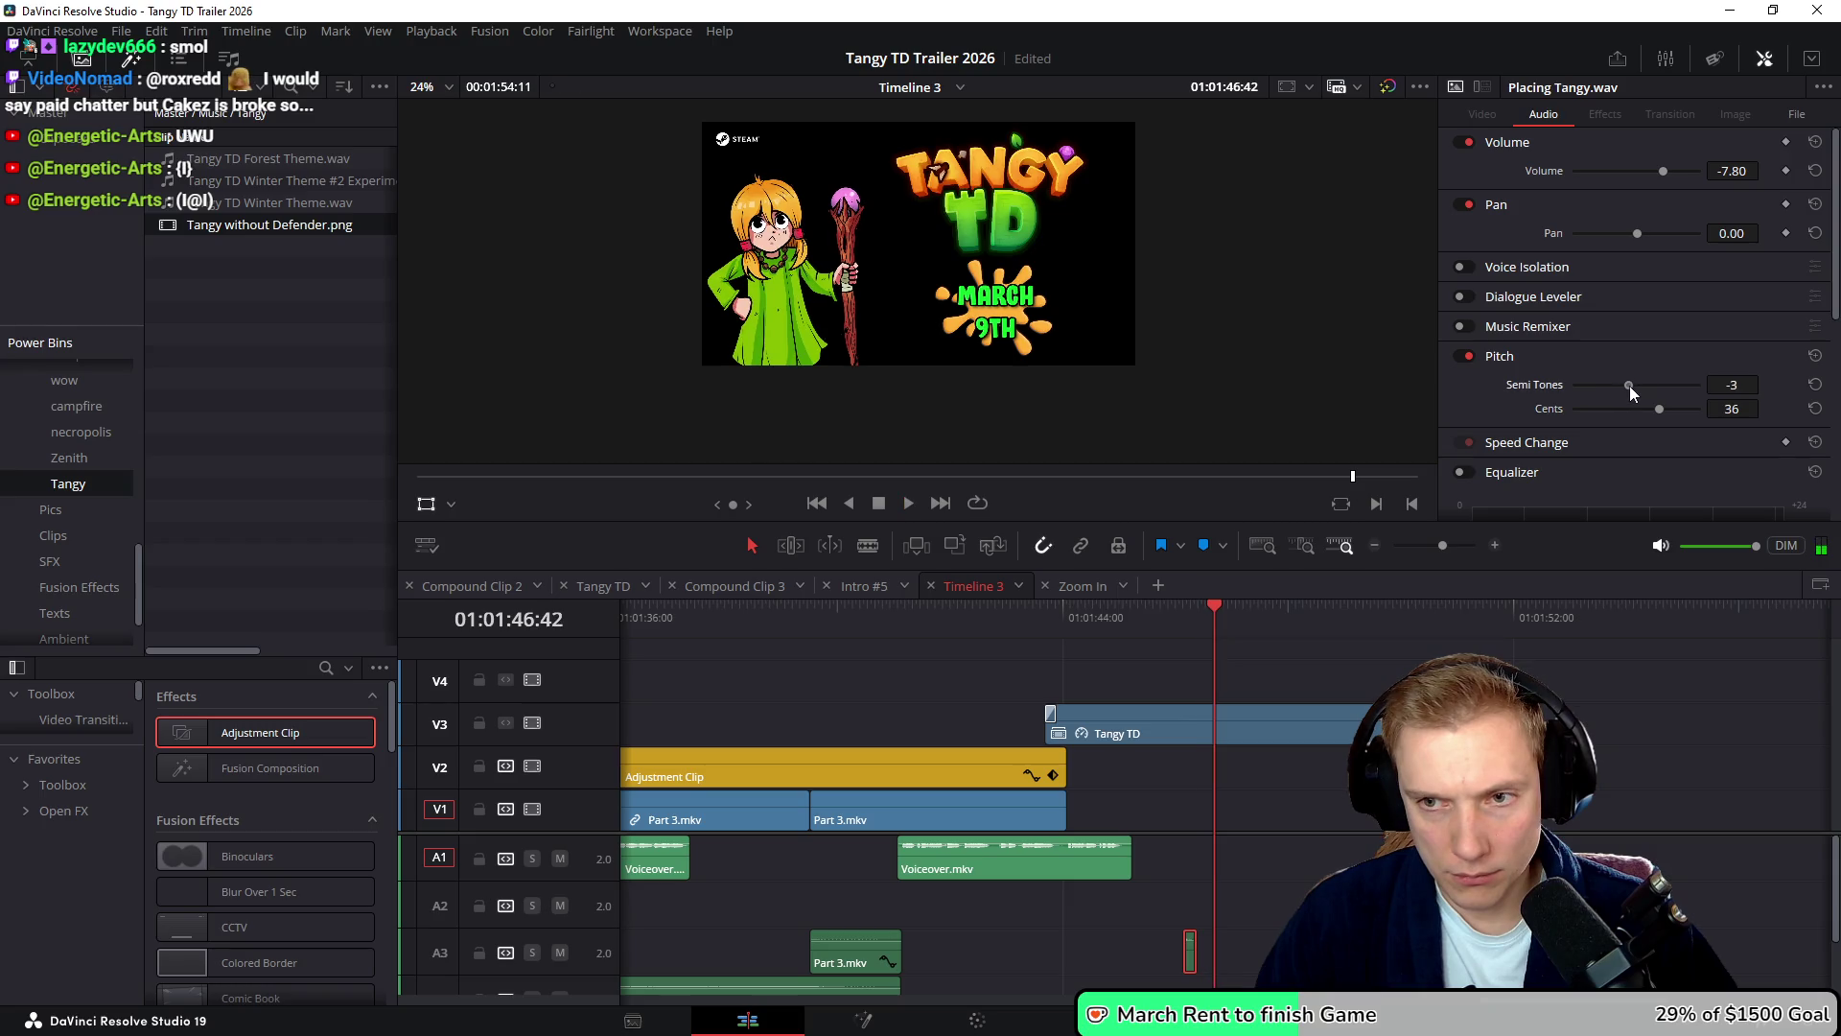
- Zoom the timeline in and check the Placing Tangy clip's timing between 01:01:45:31 and 01:01:45:45
key("ctrl+equal")
left_click(1126, 959)
key("r")
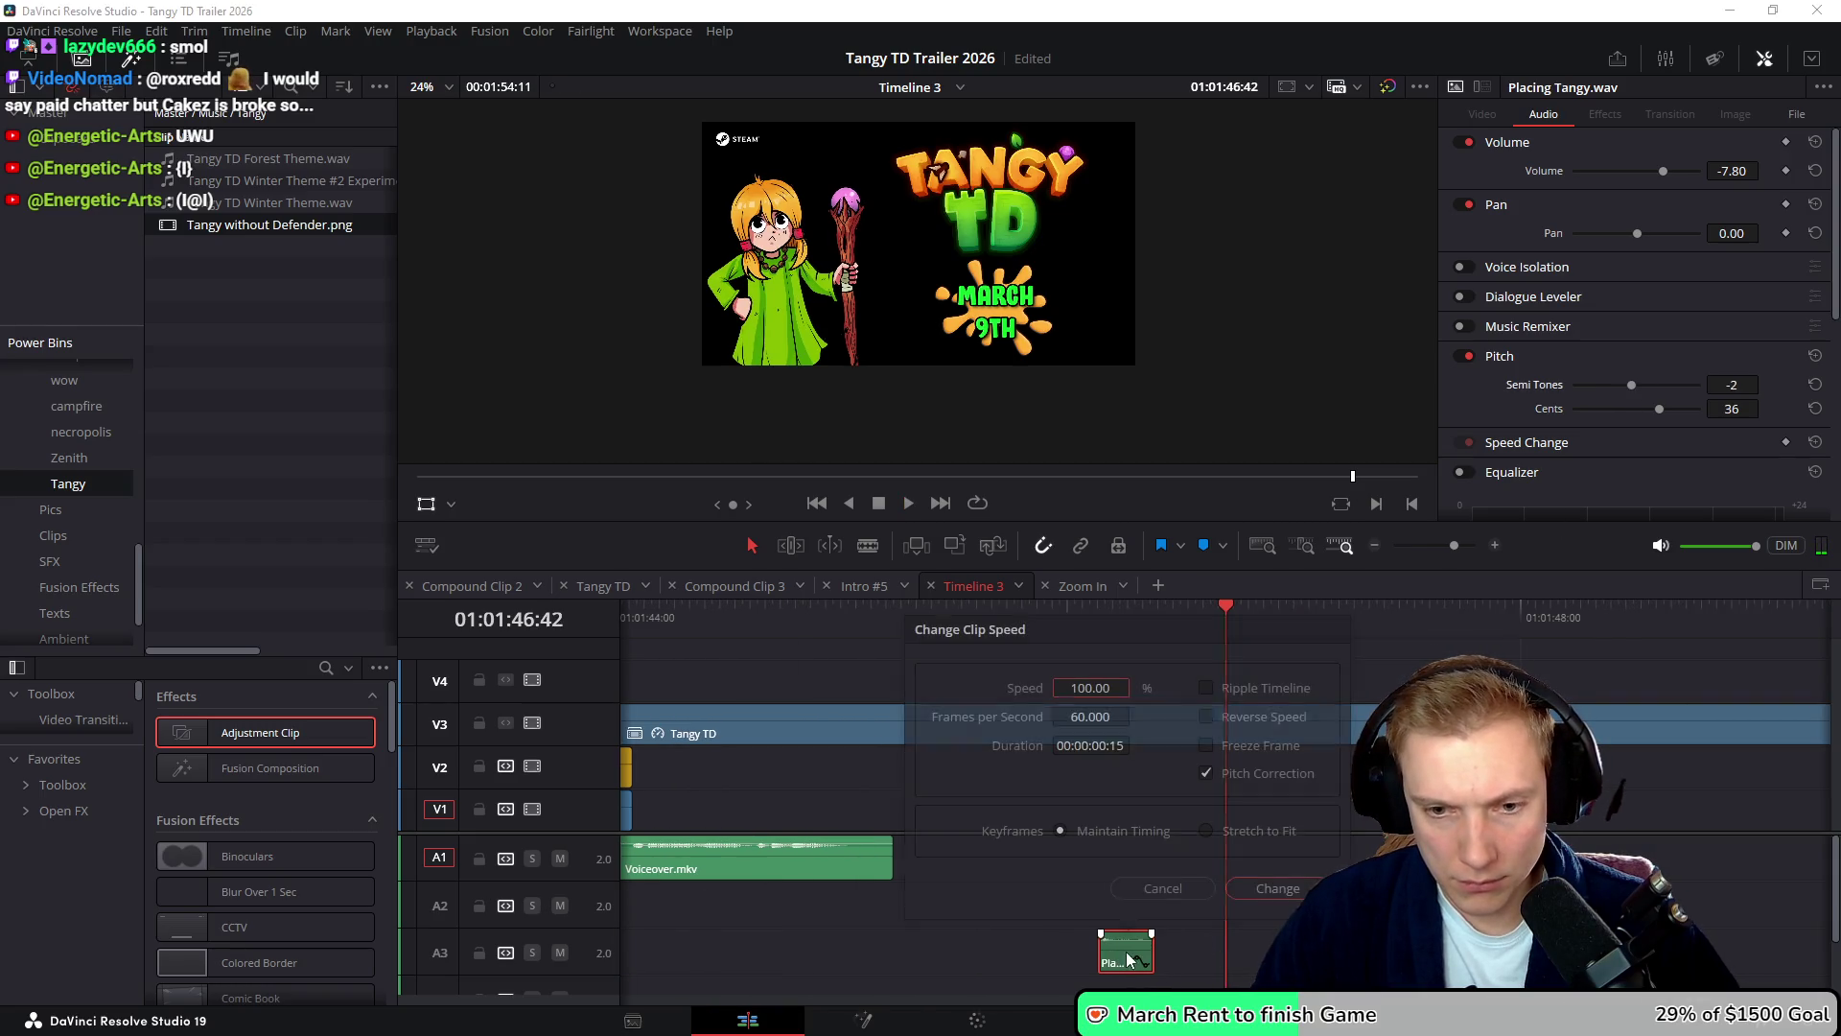
key("Escape")
left_click(964, 618)
key("space")
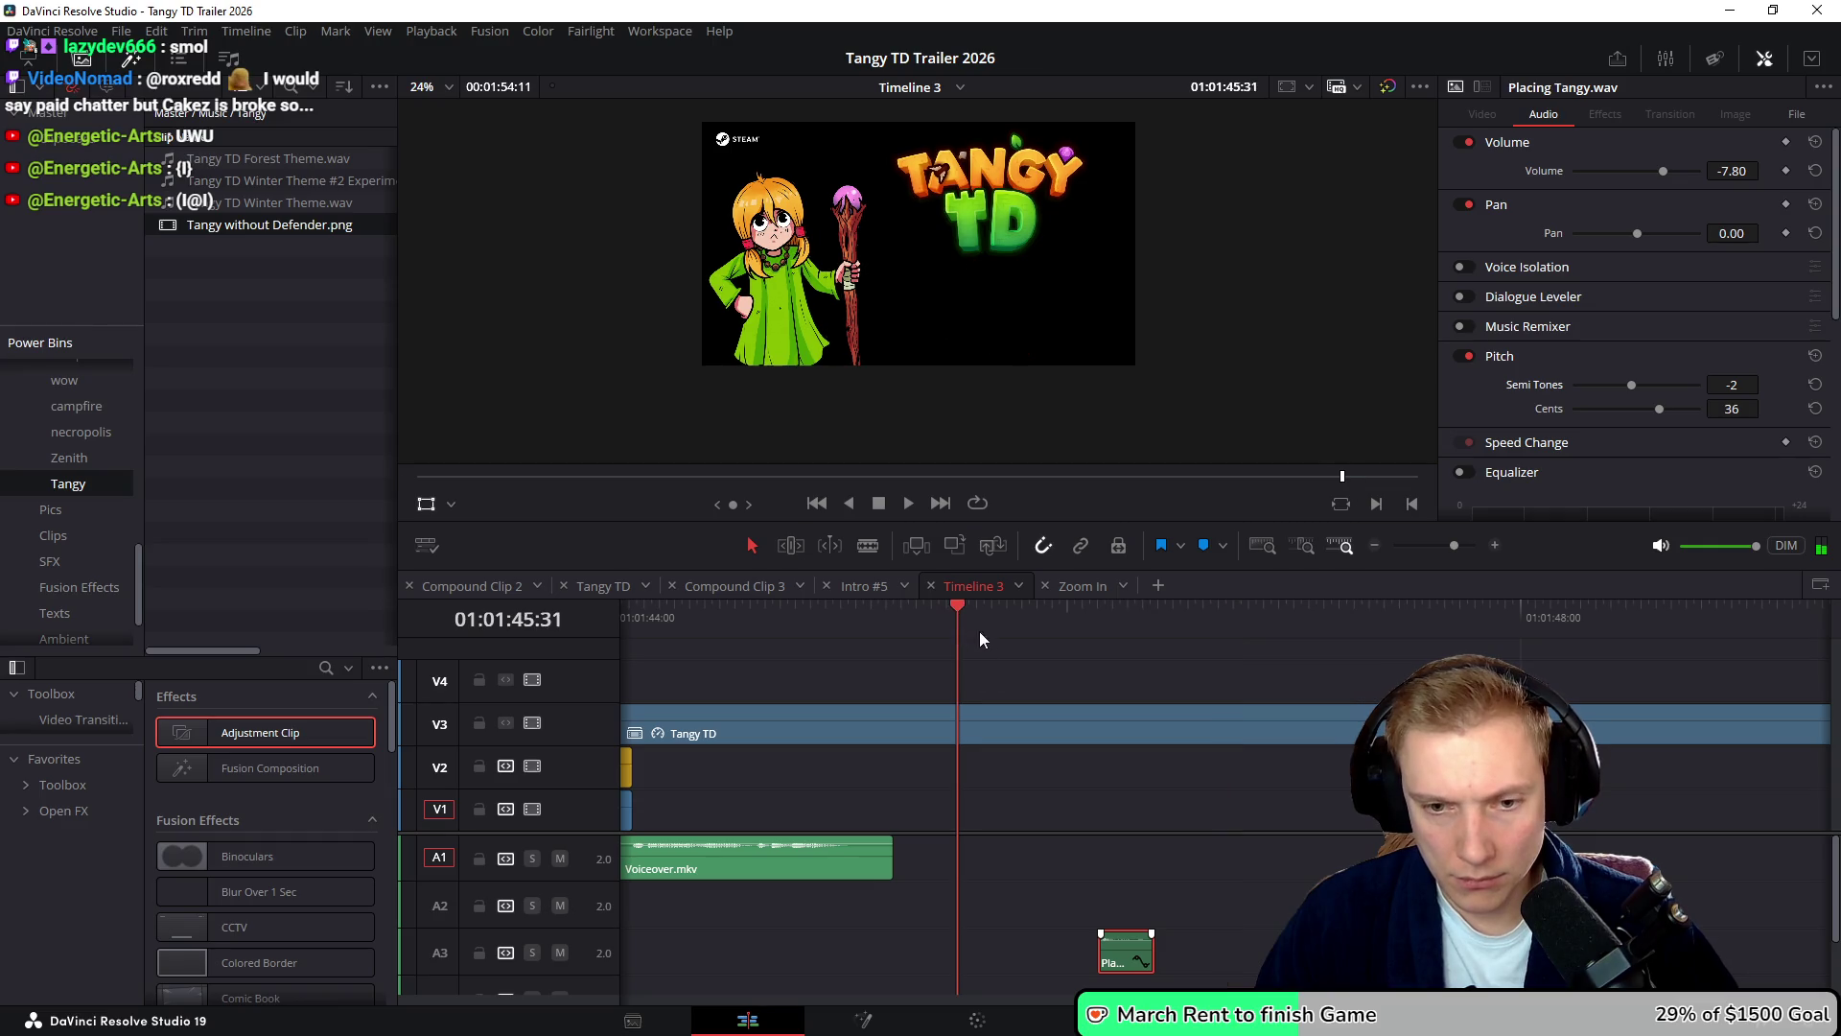
key("space")
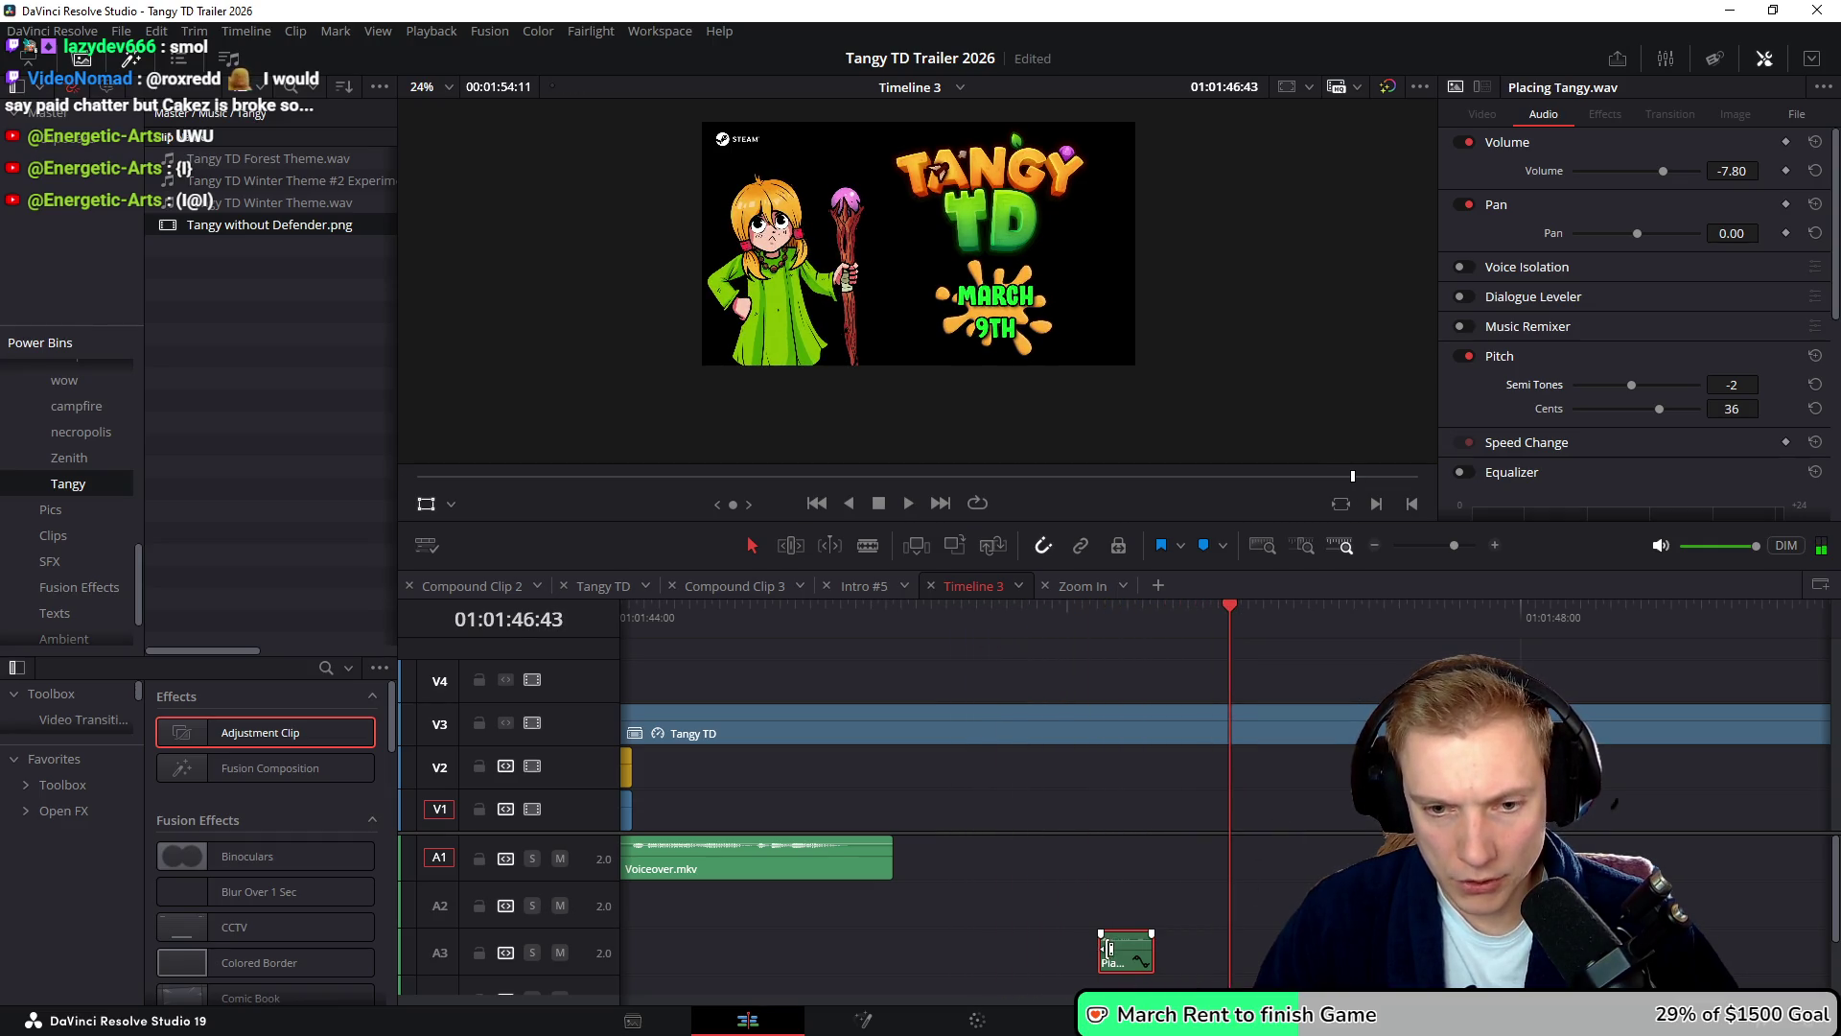
left_click(1102, 949)
left_click(1157, 944)
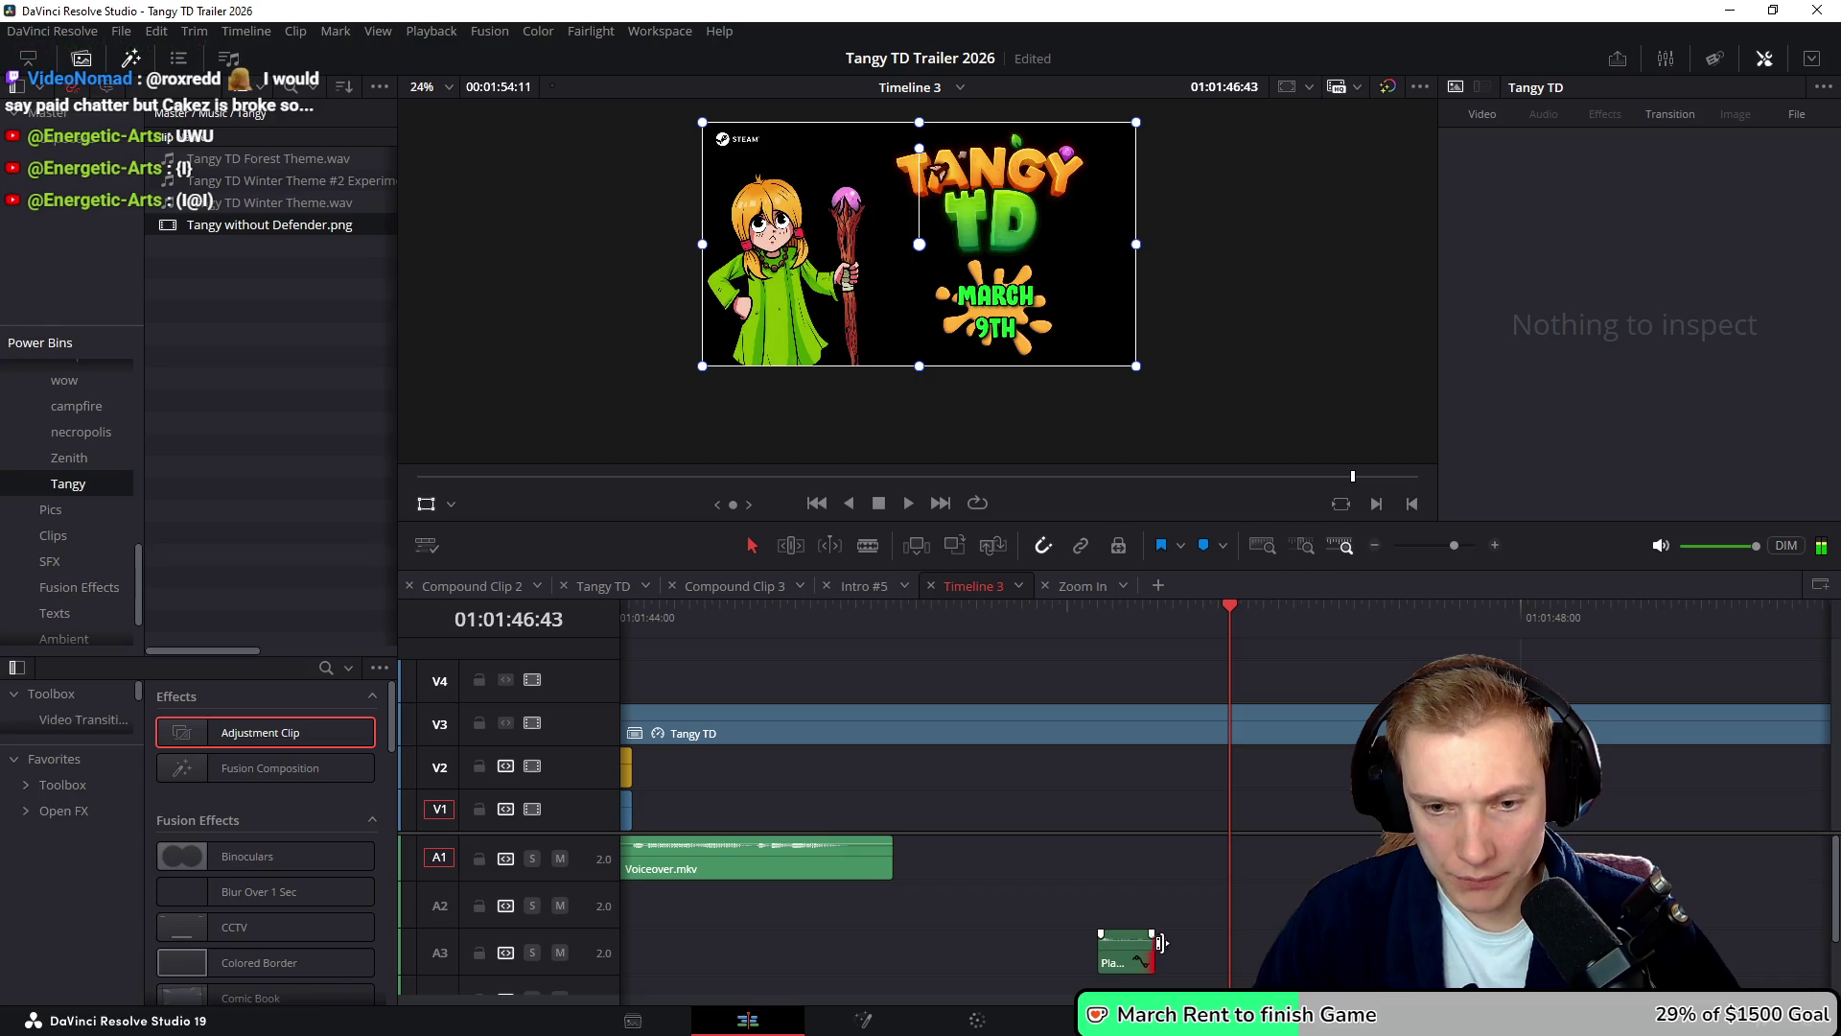
left_click(953, 613)
key("space")
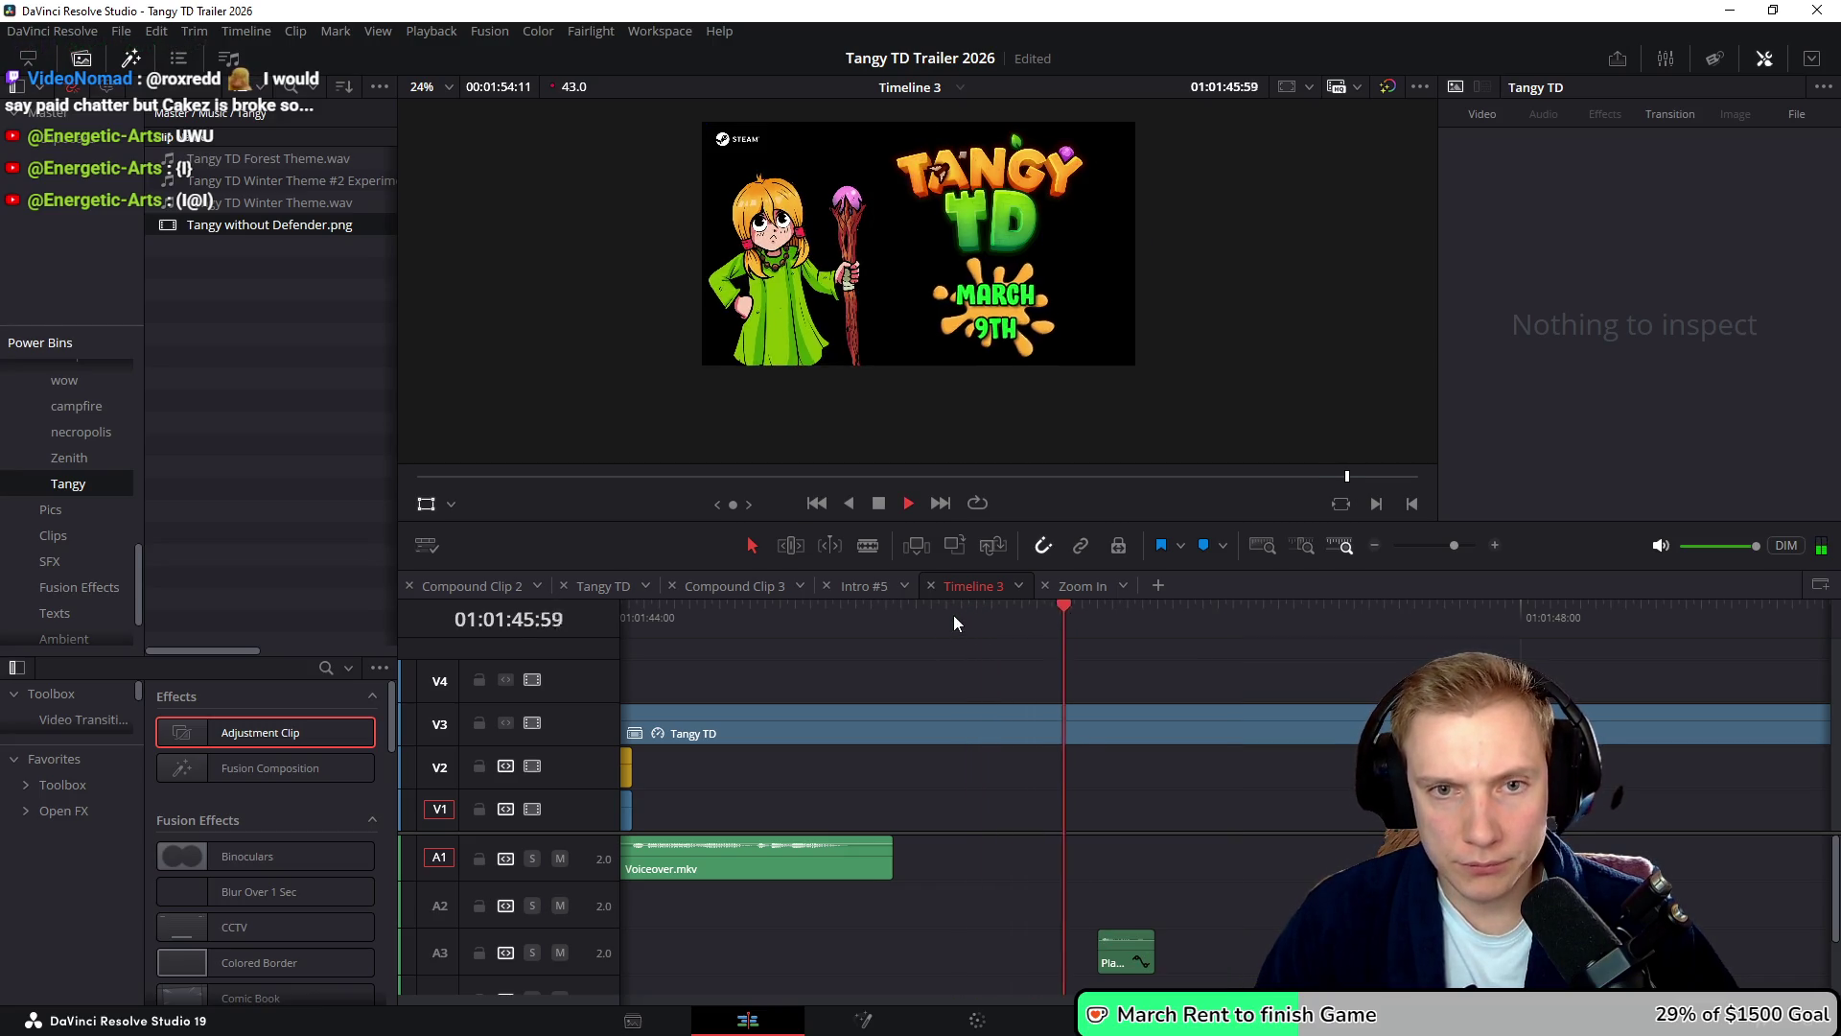
left_click_drag(956, 614, 1014, 628)
- Move the Placing Tangy sound earlier to 01:01:45:31, replay it, and save the project
left_click_drag(1117, 961, 1029, 961)
left_click(939, 633)
key("space")
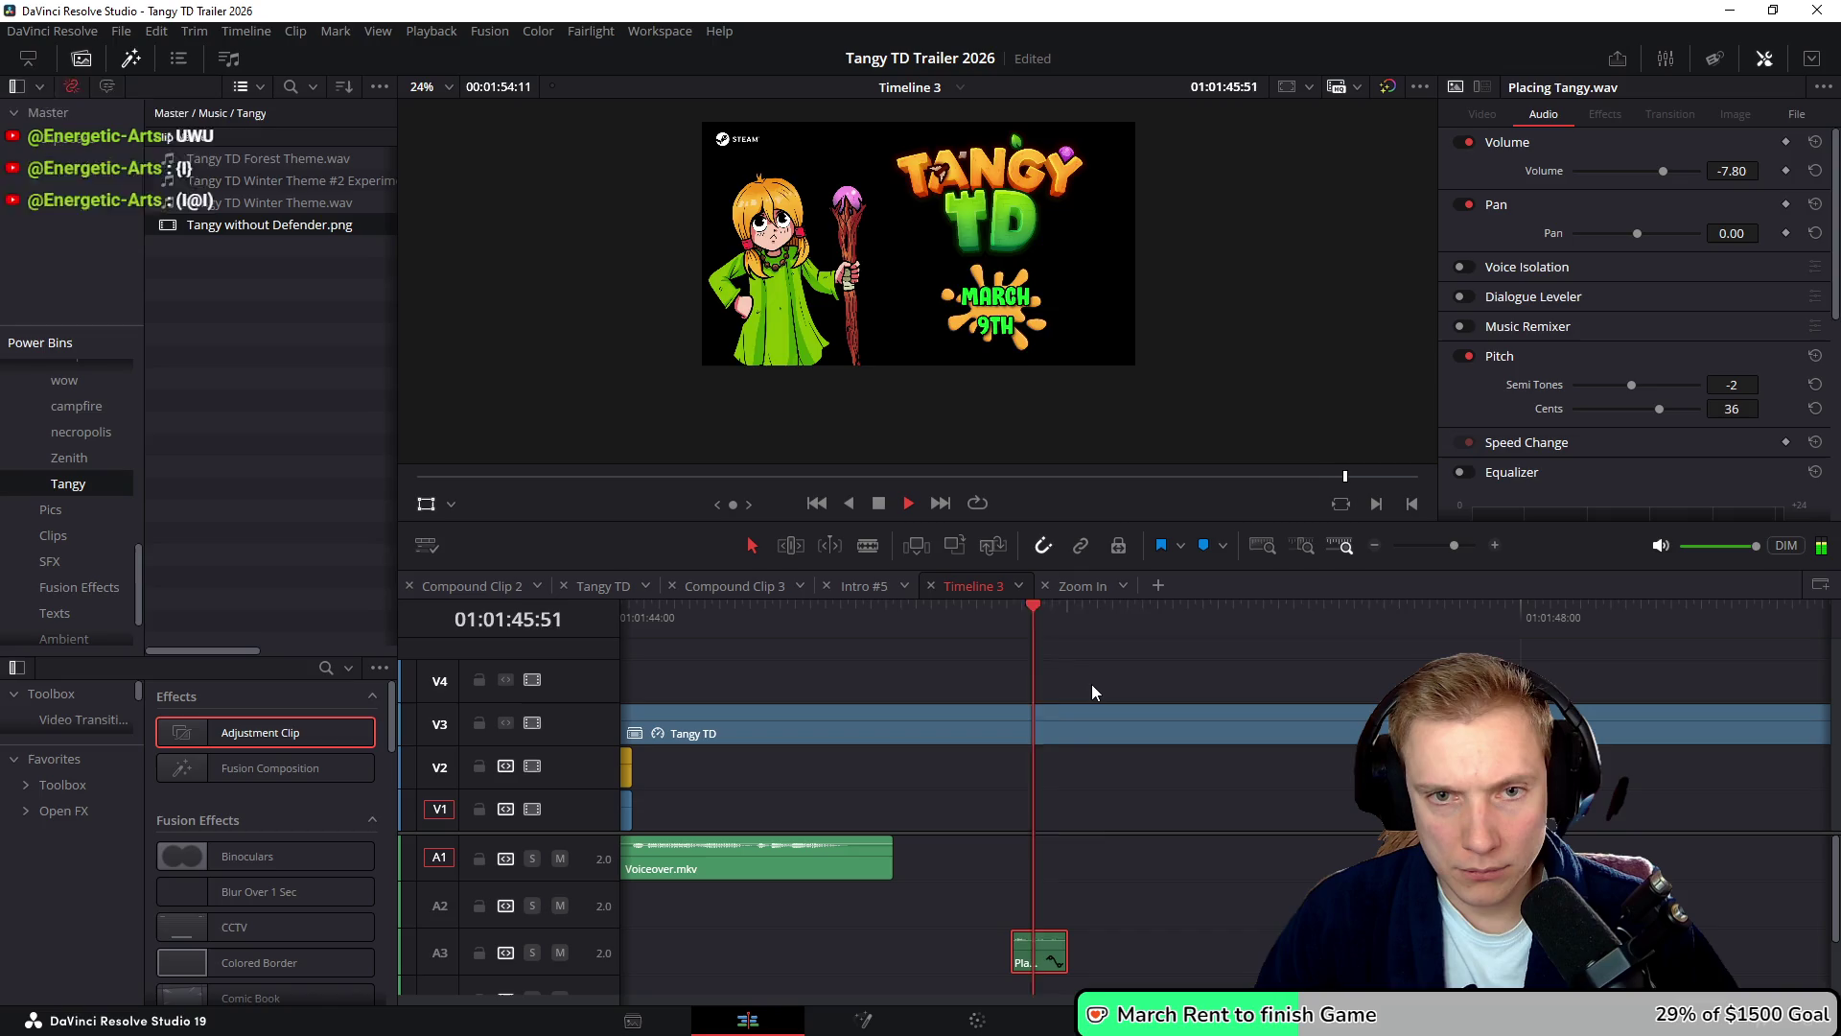
left_click(959, 619)
key("space")
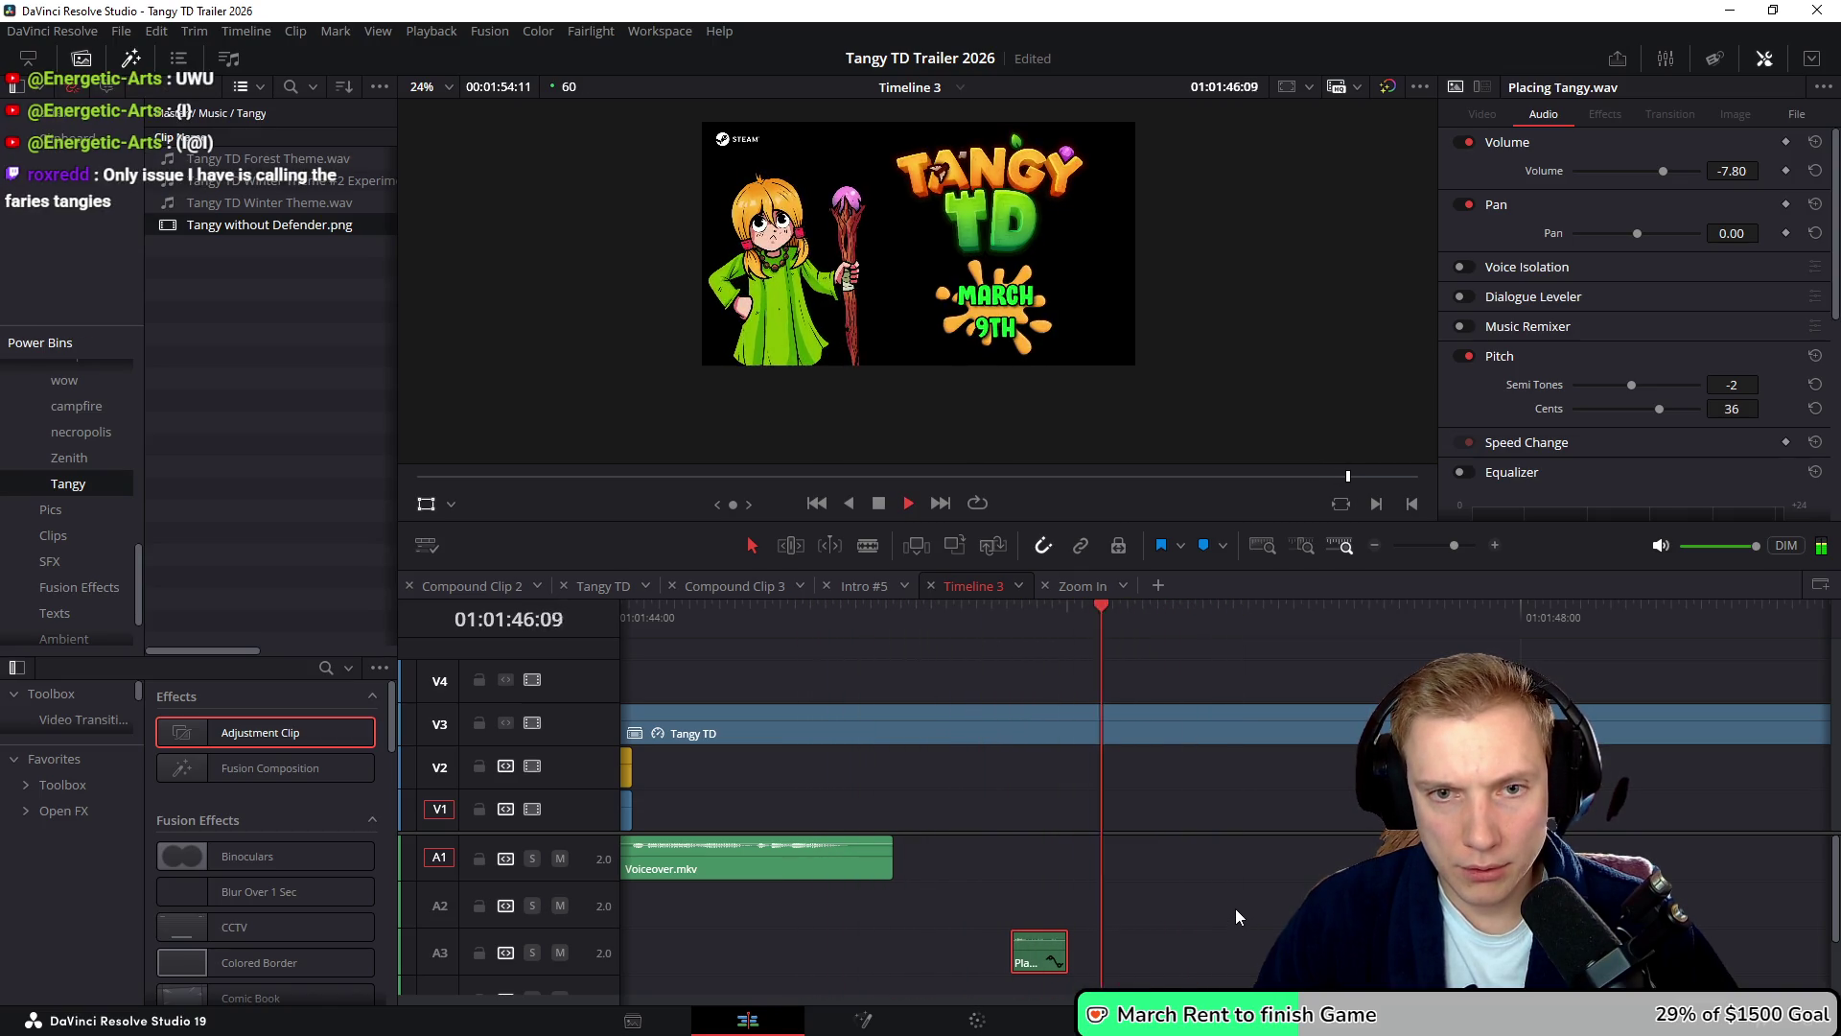
key("space")
scroll(1236, 905, "down", 1)
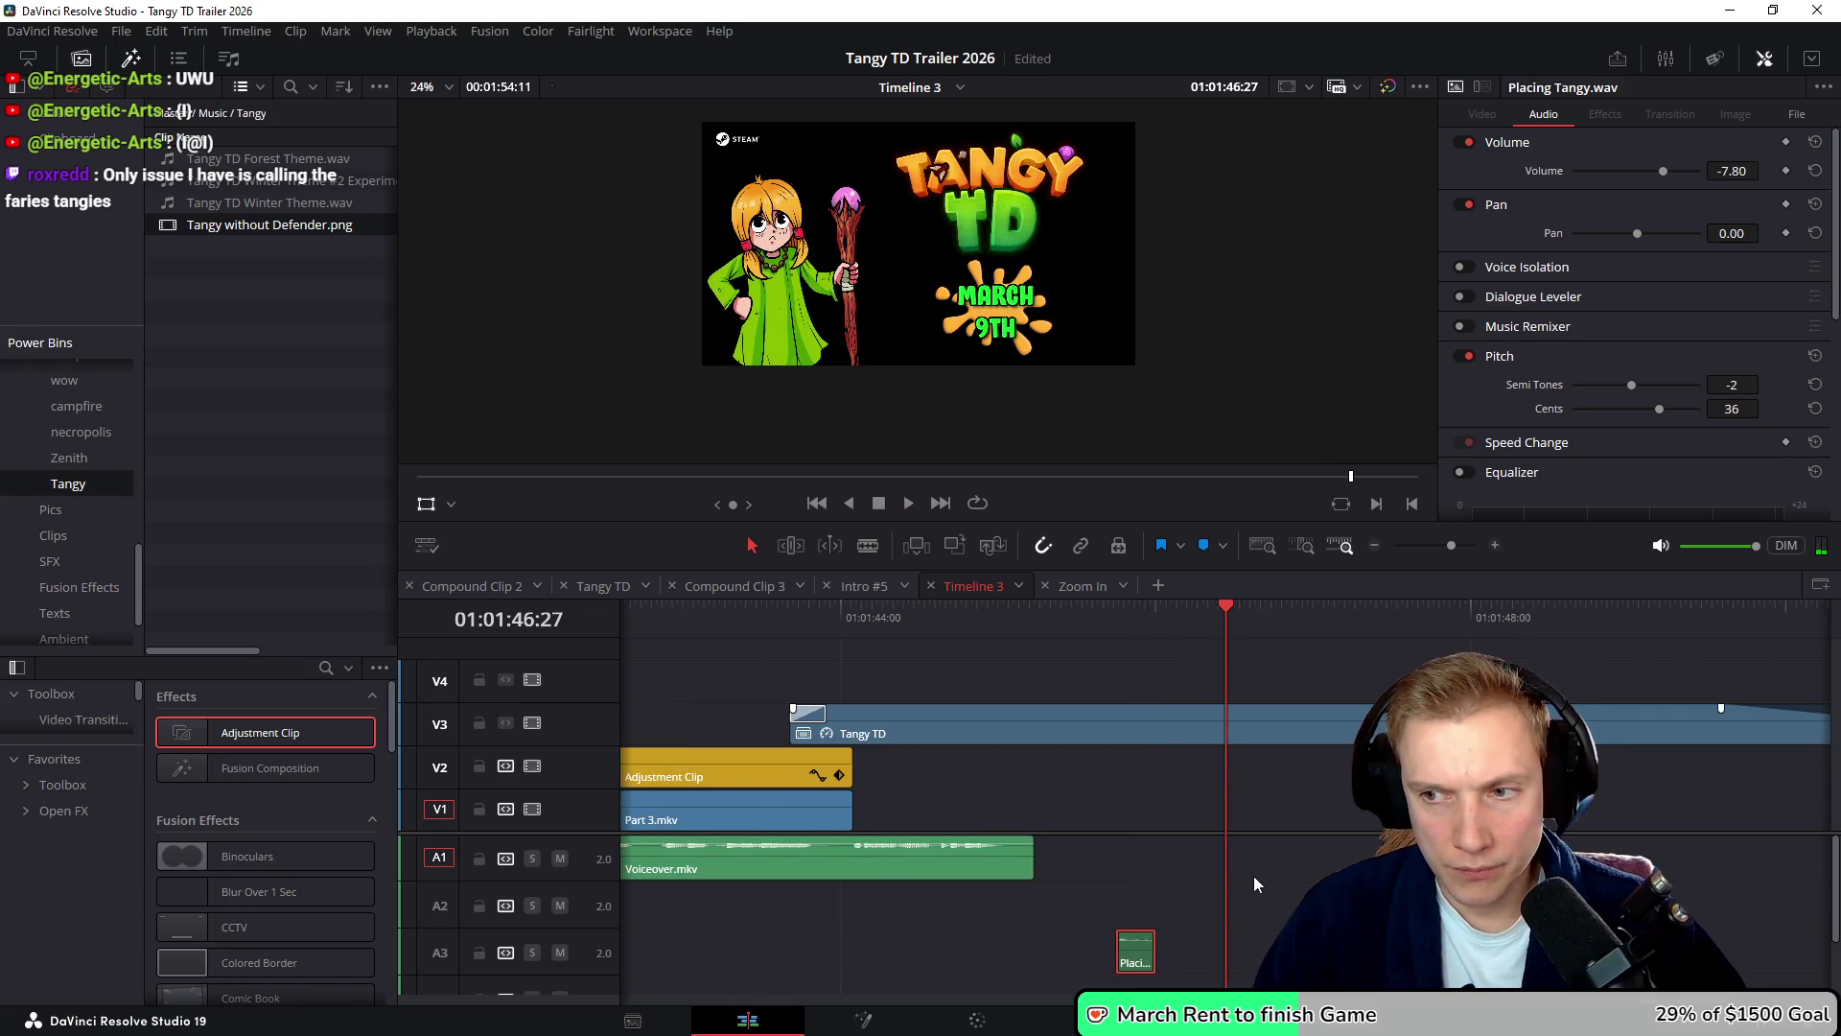
key("ctrl+s")
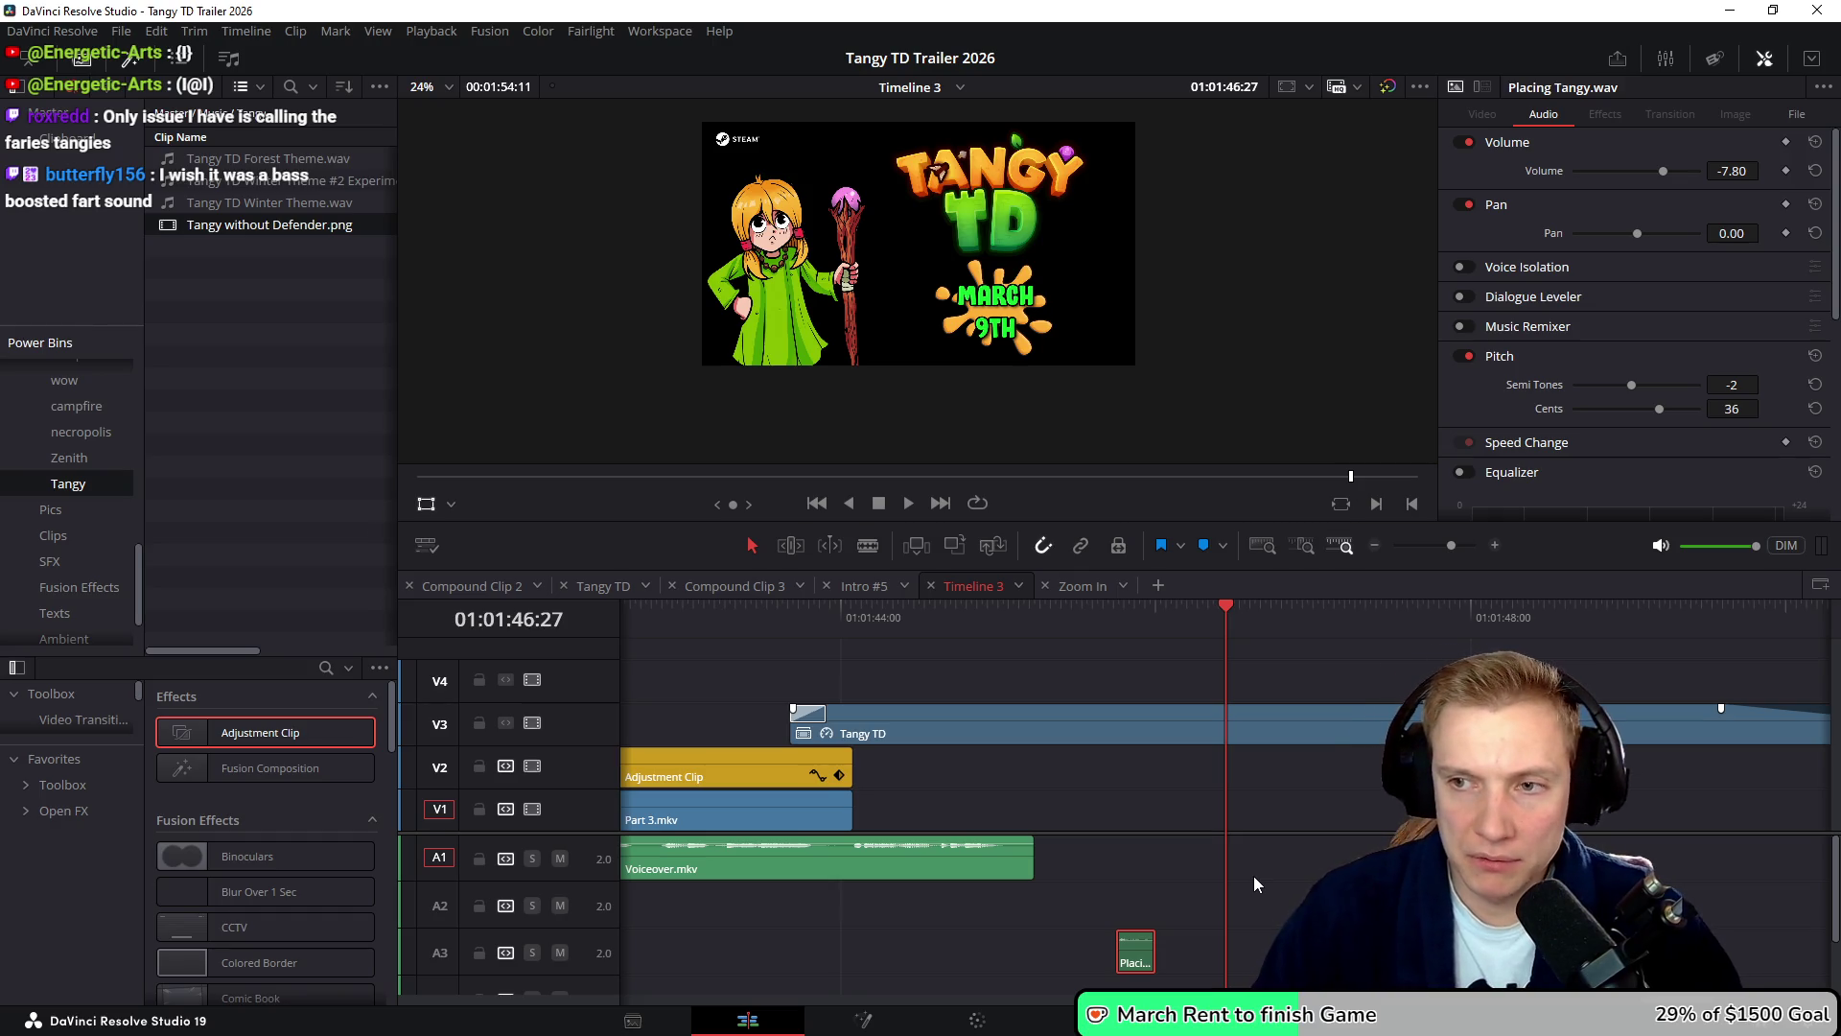
- Lower the Placing Tangy pitch to -3 semitones and play it back
scroll(1268, 876, "right", 1)
scroll(1261, 863, "down", 3)
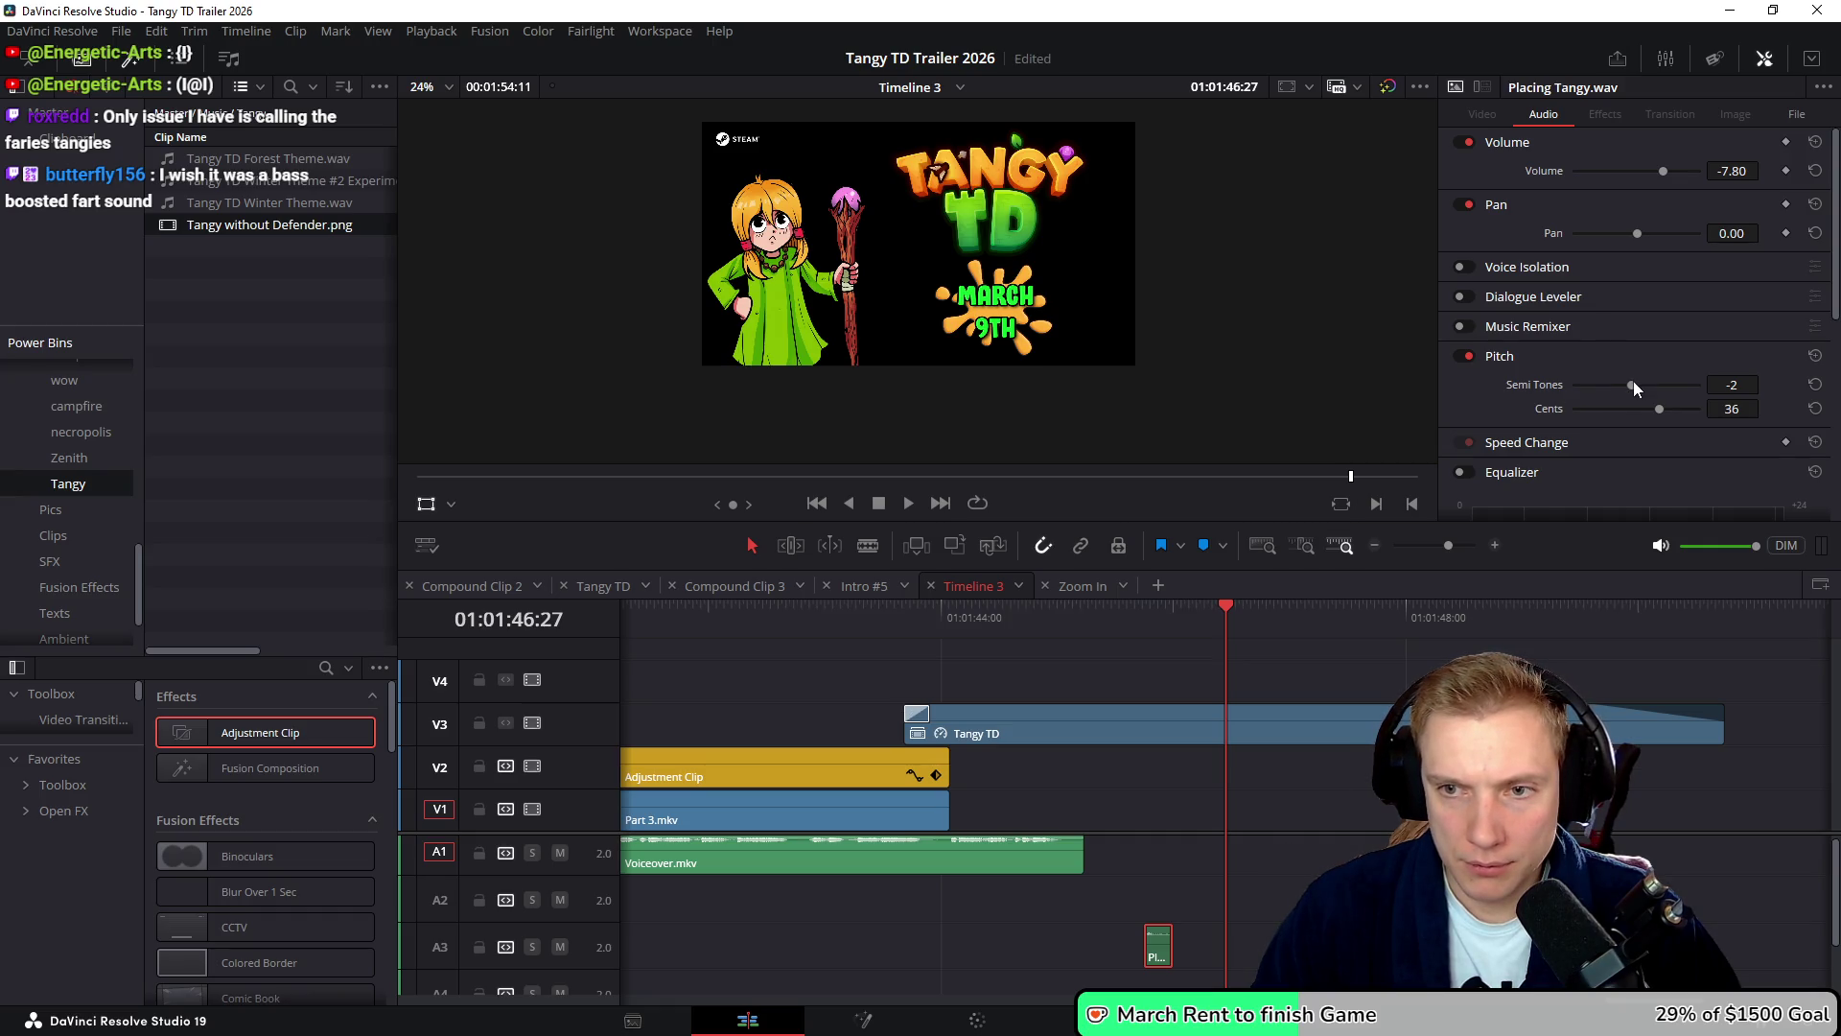
left_click_drag(1631, 382, 1630, 383)
key("space")
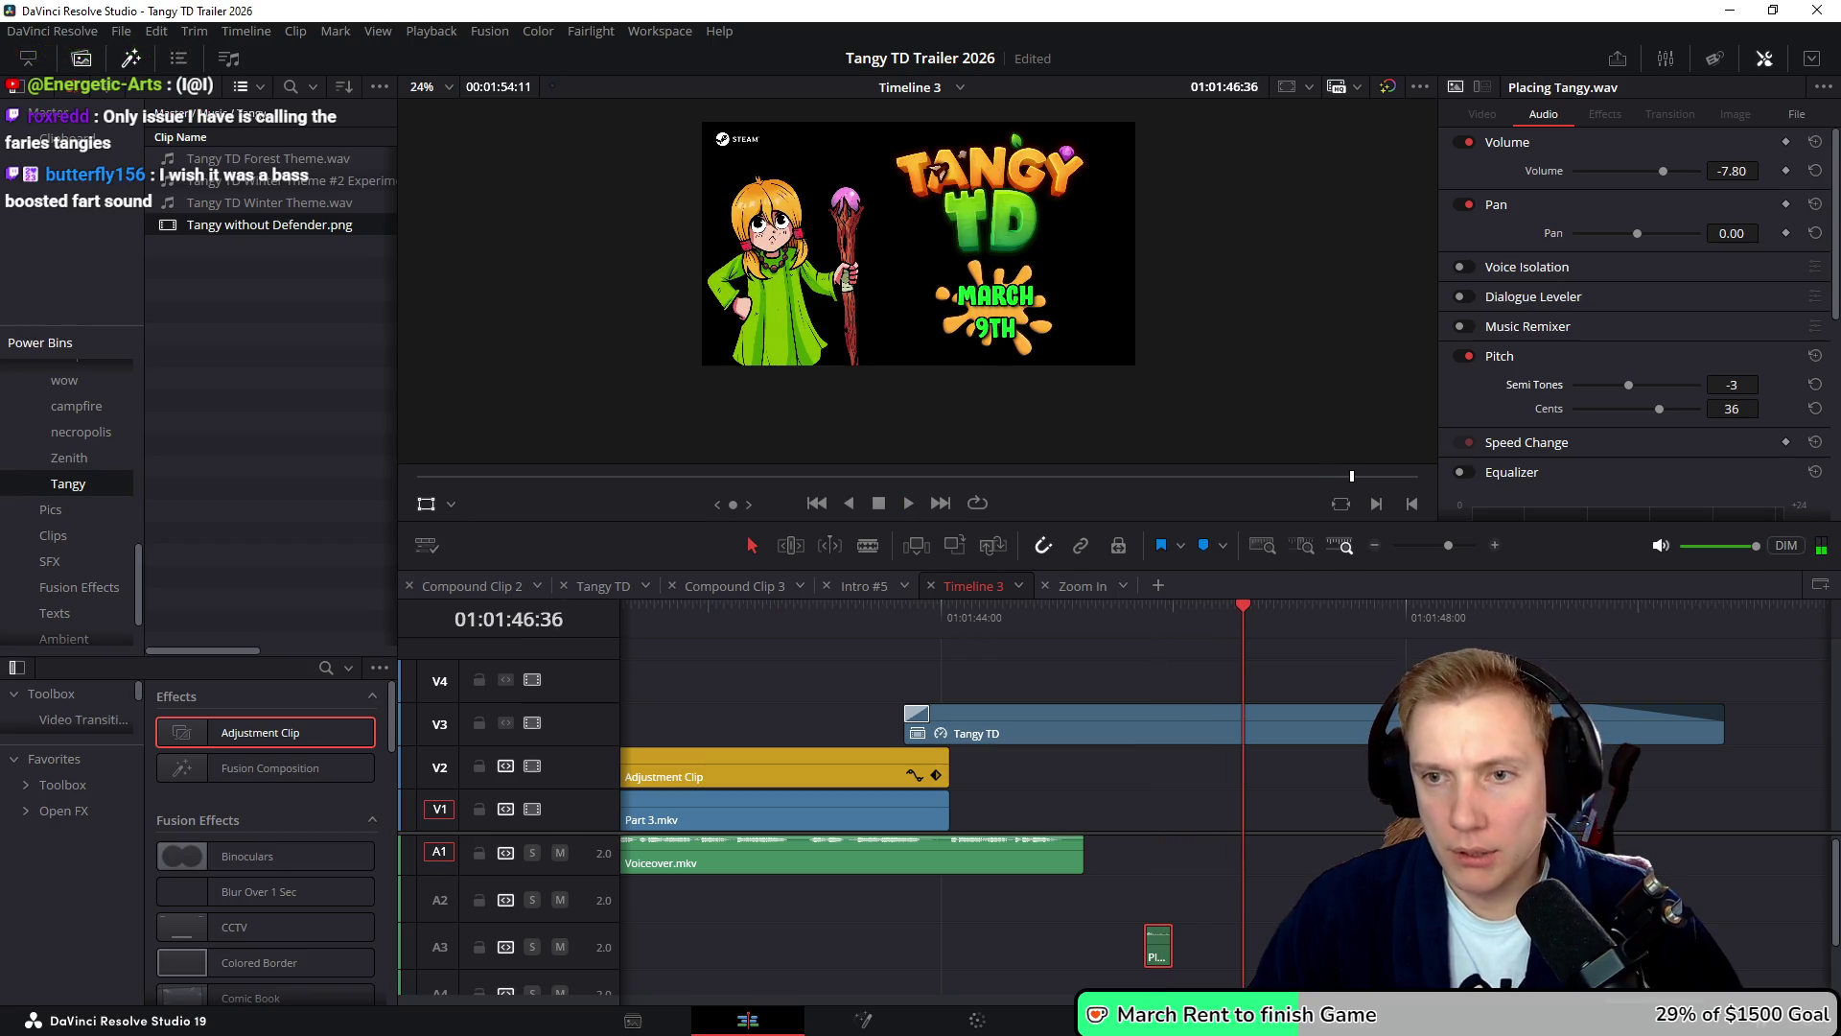
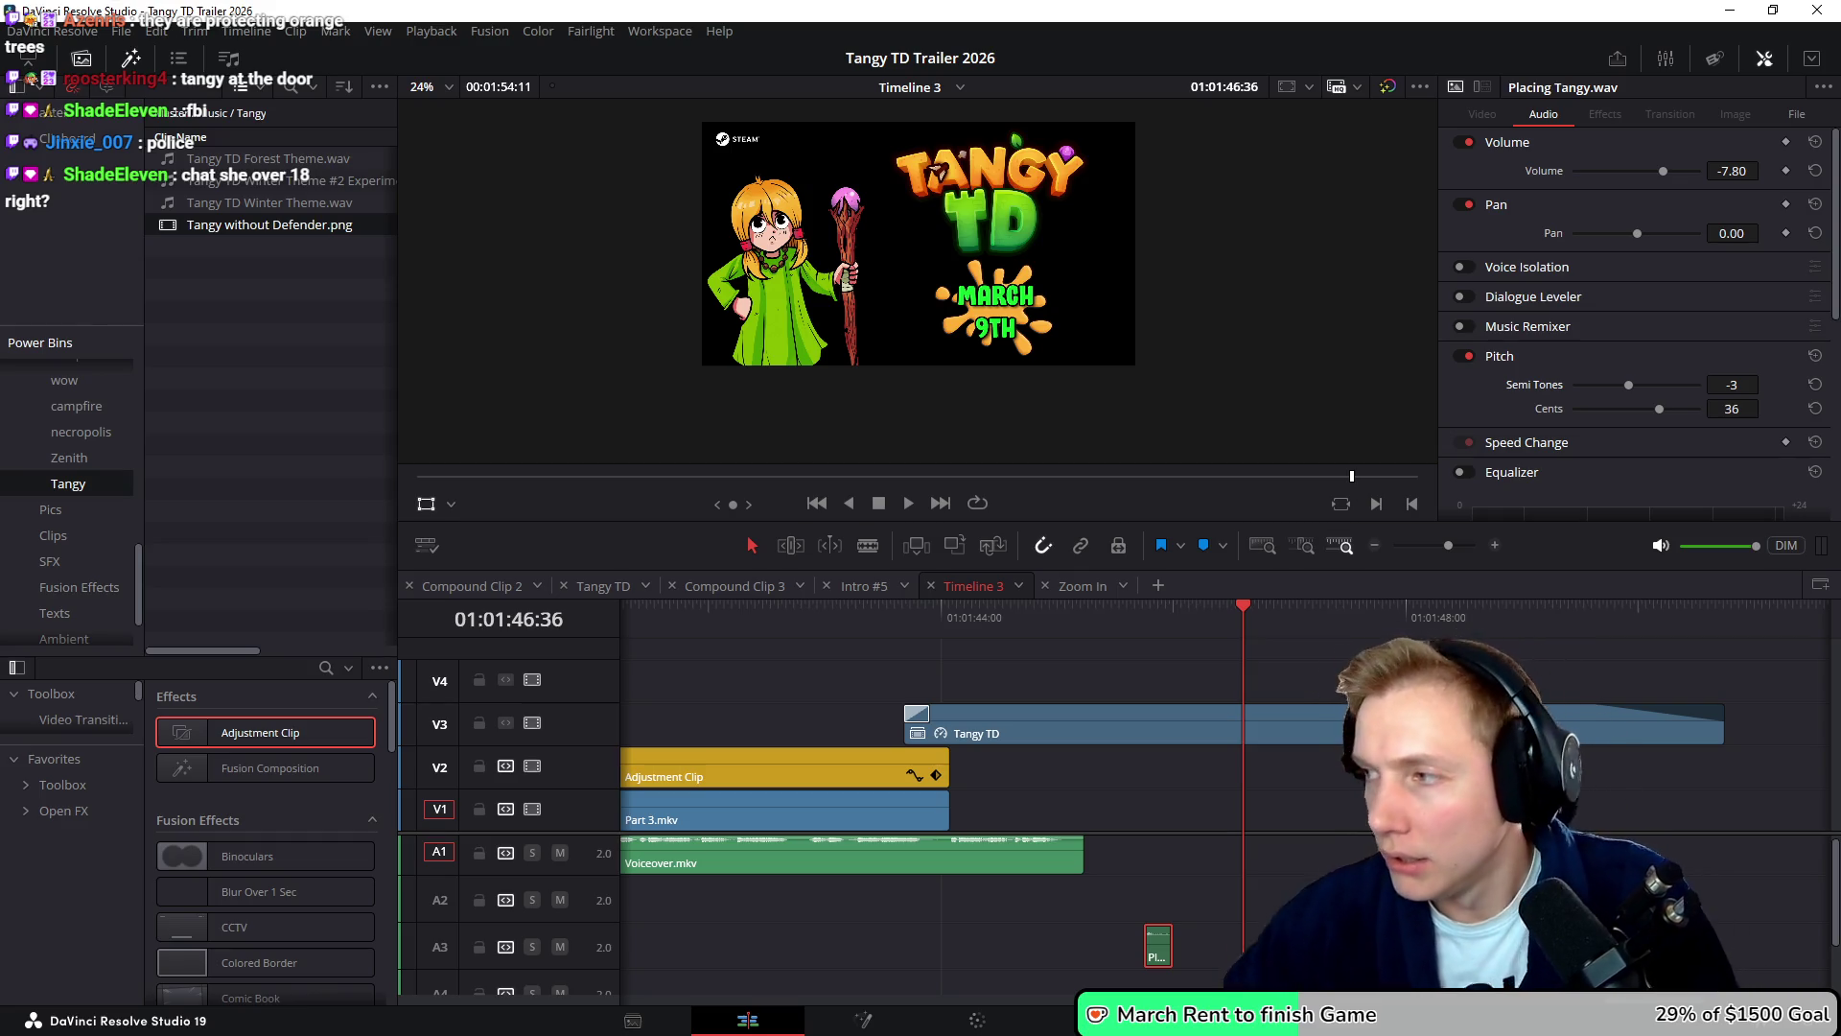
- Replay the trailer section, then switch to the Tangy TD timeline
left_click(847, 631)
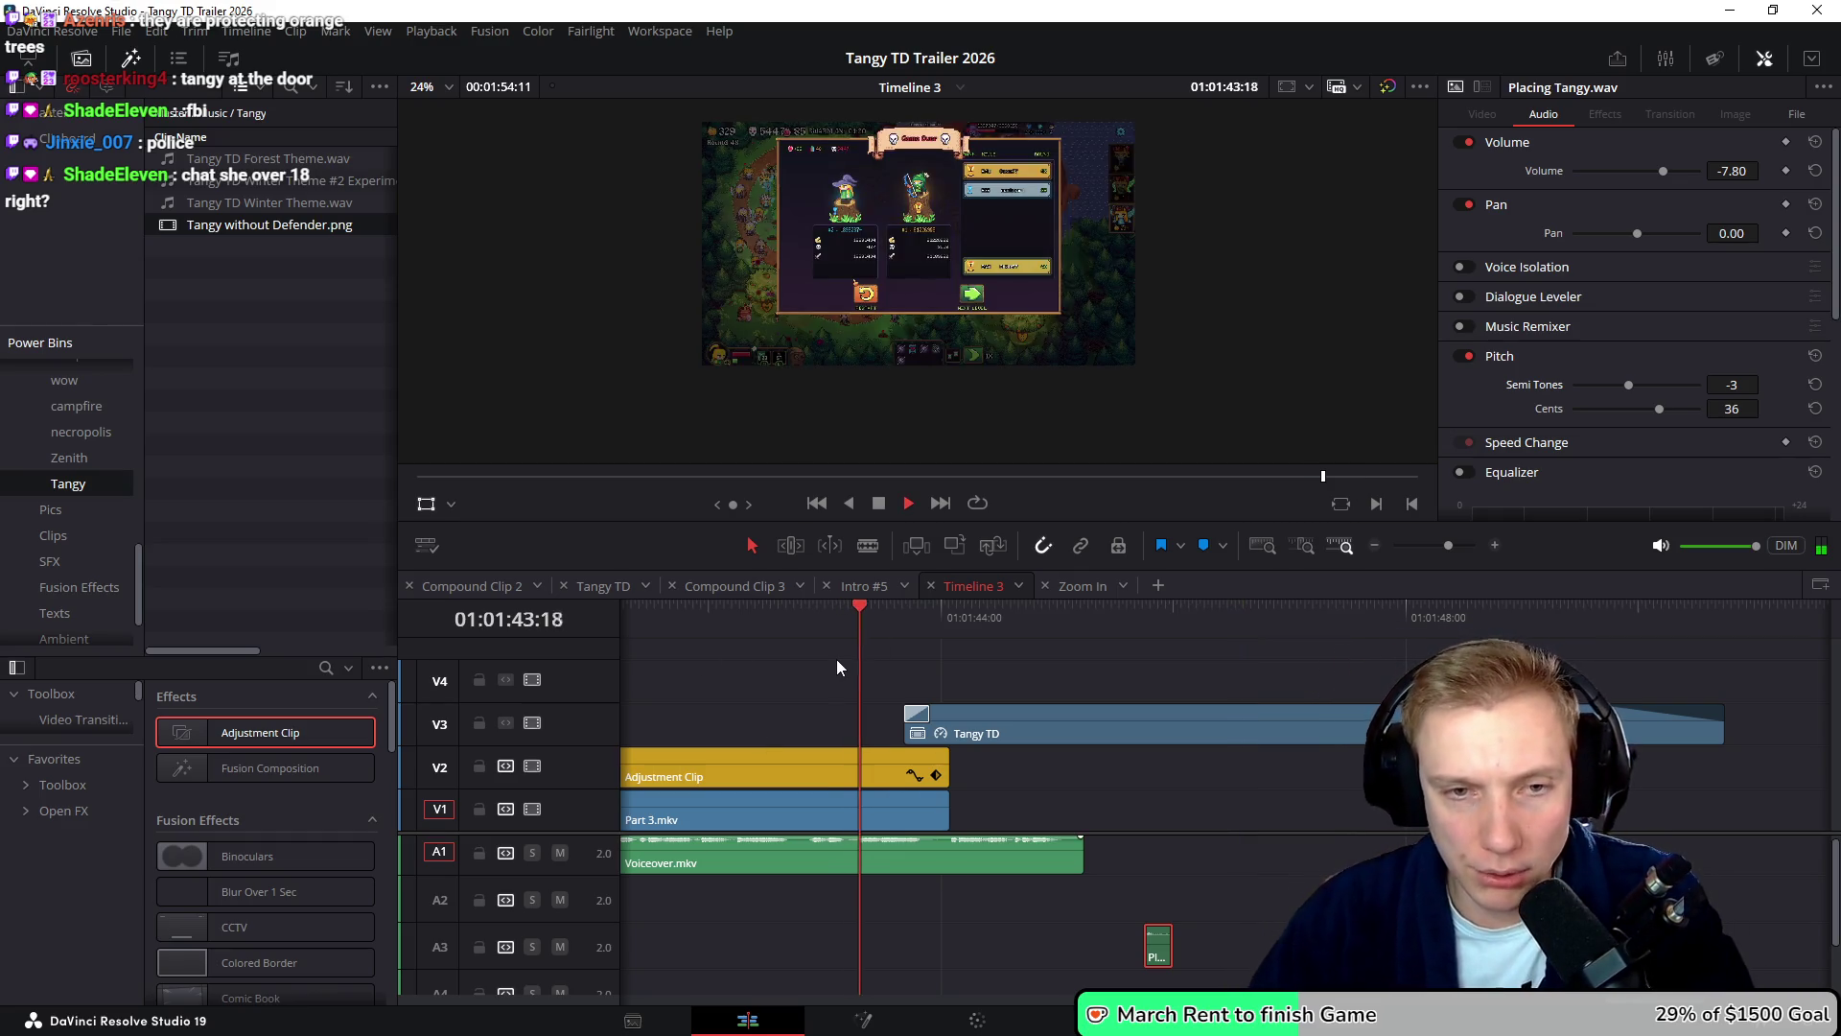
key("space")
key("space")
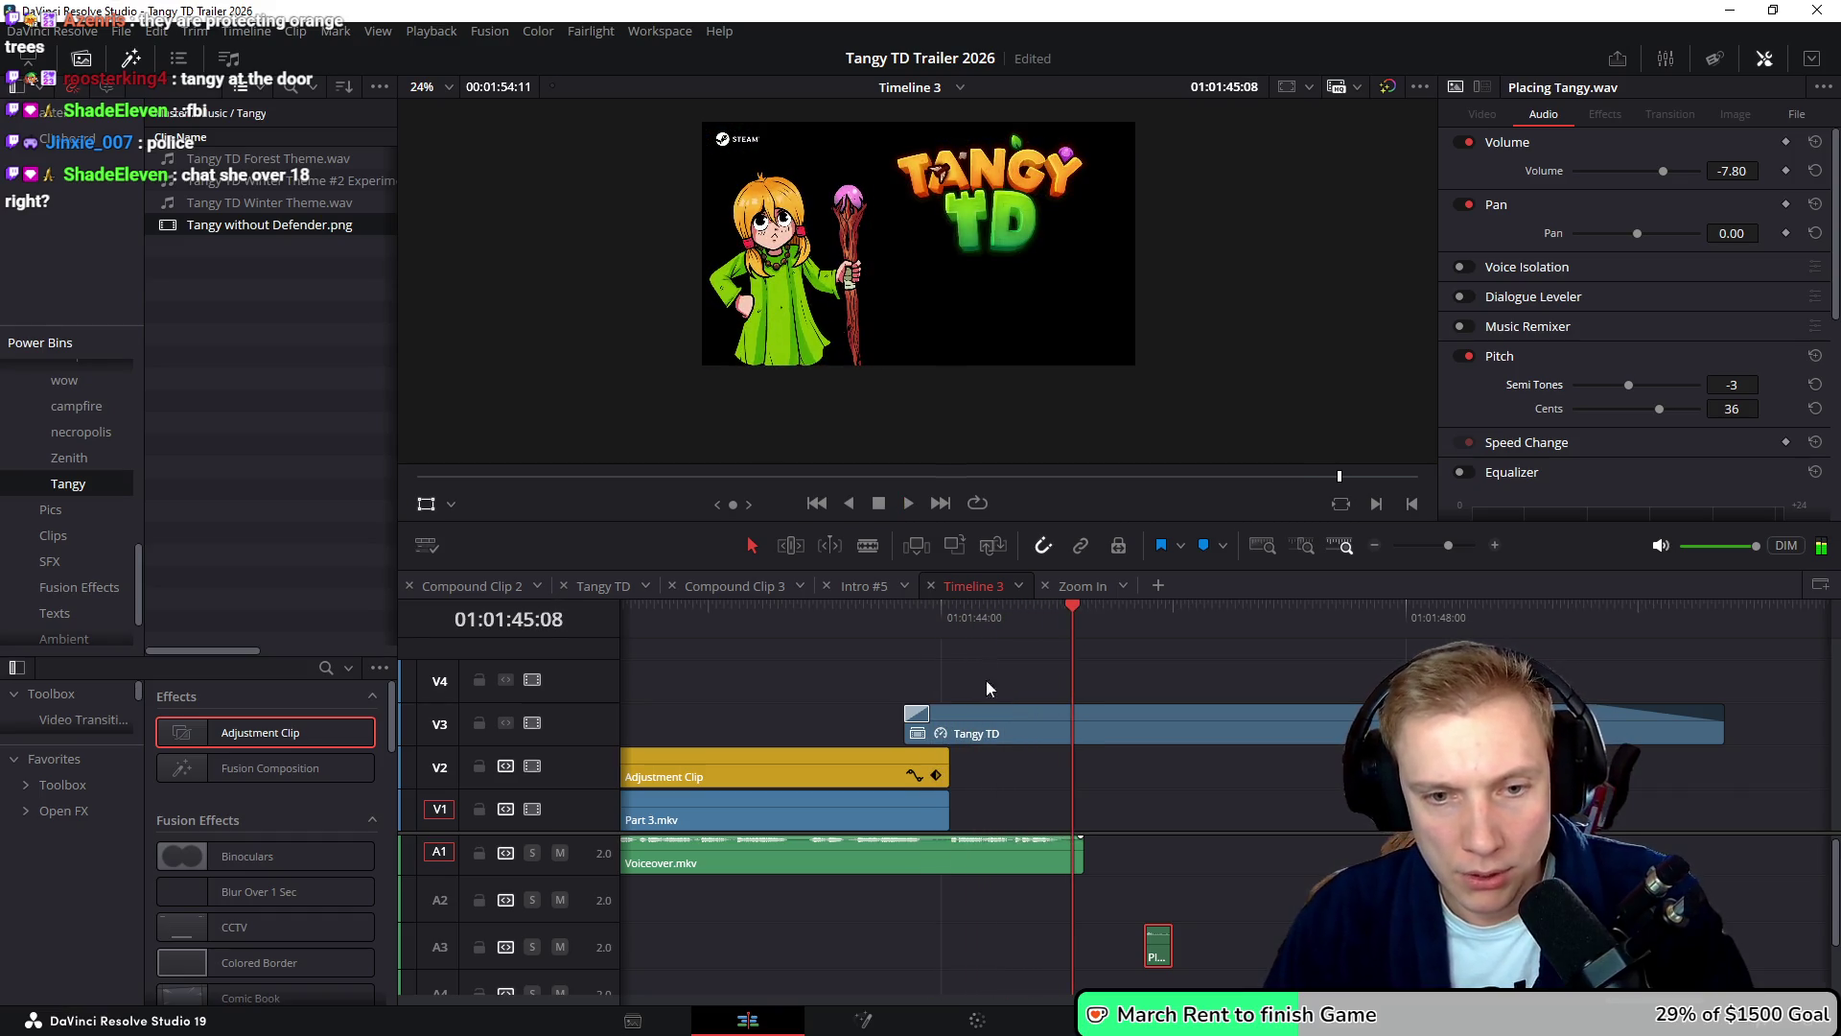
left_click(595, 588)
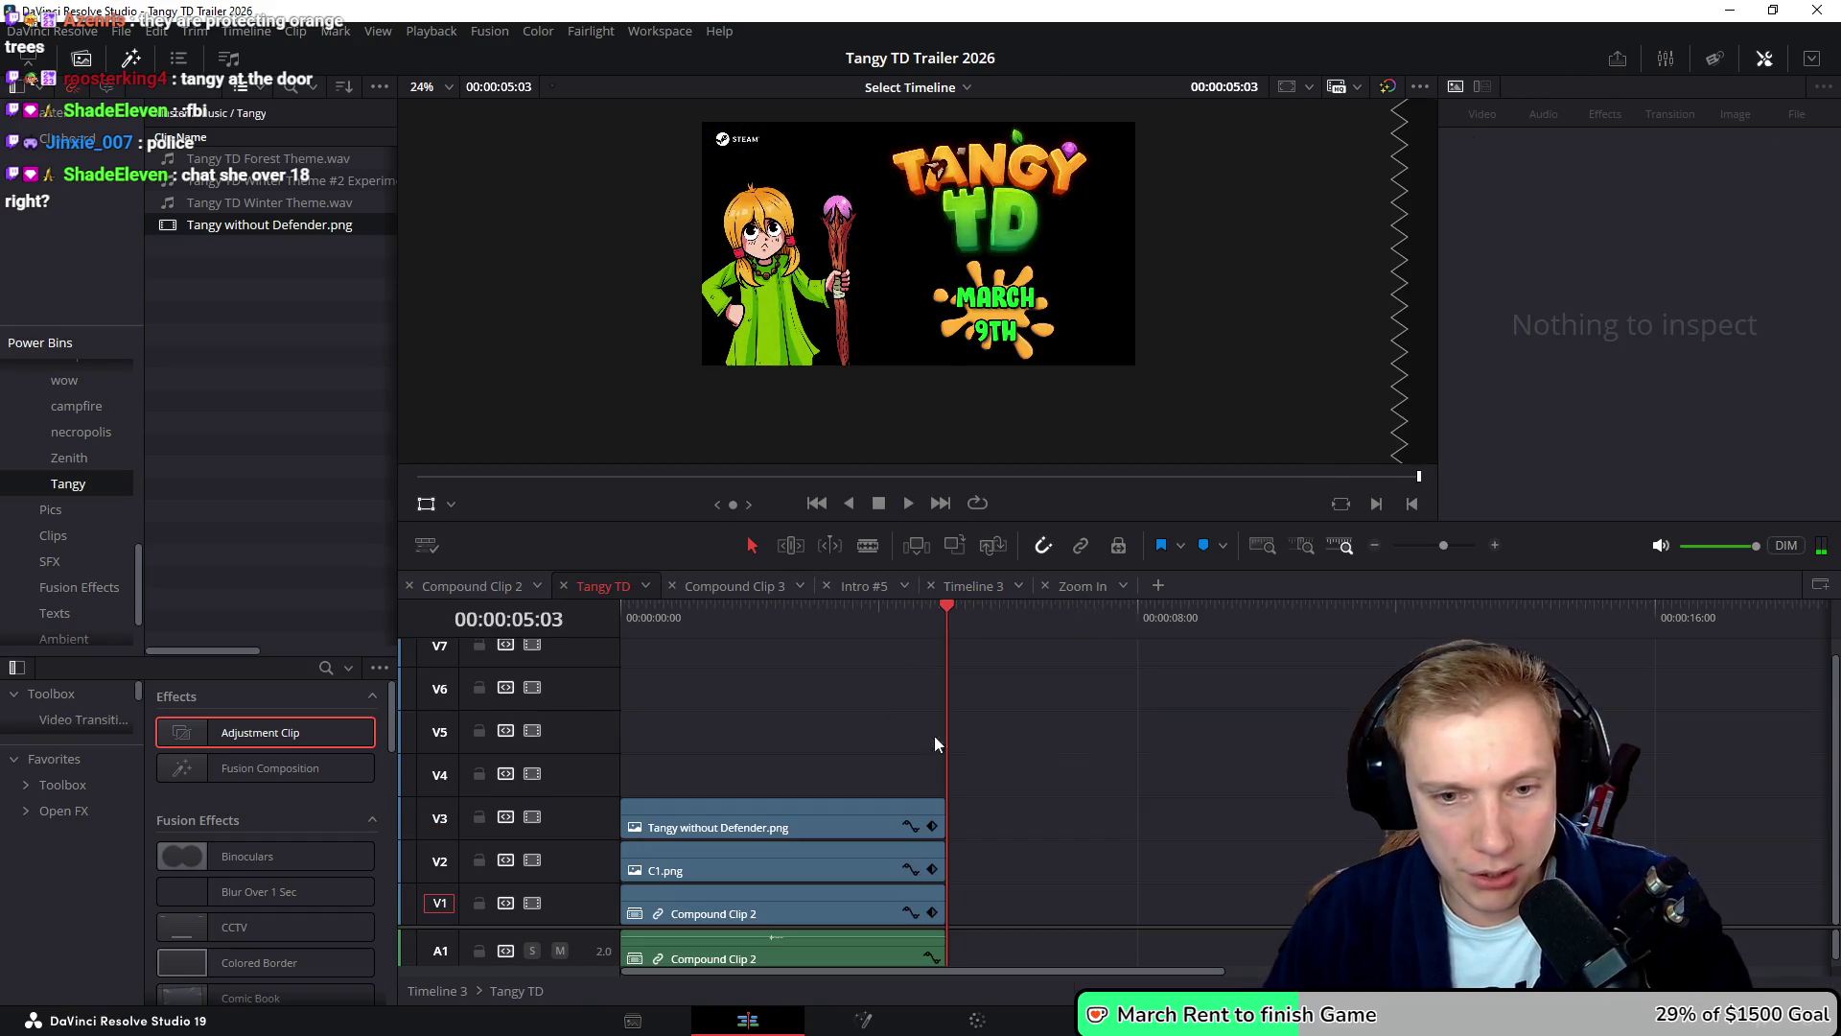
- Move the three stacked V1–V3 clips up one track and save the project
left_click_drag(824, 726, 733, 917)
key("alt+Up")
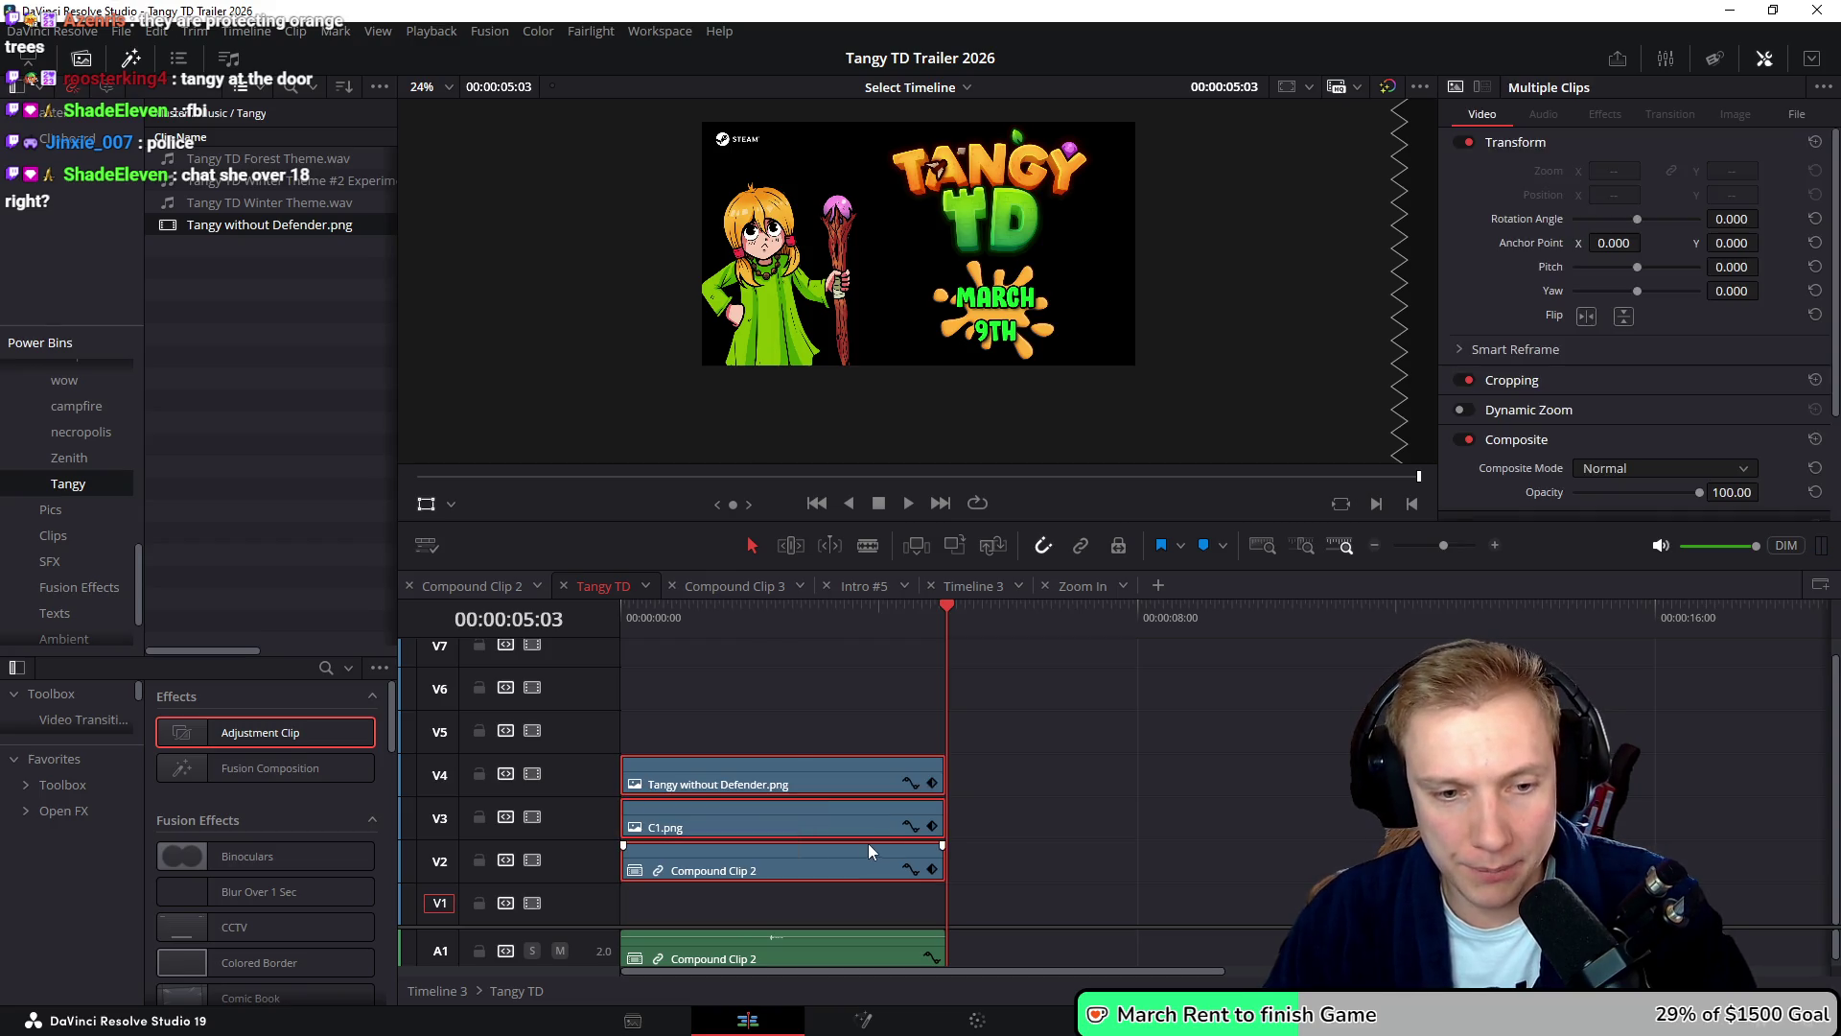
key("Home")
key("ctrl+s")
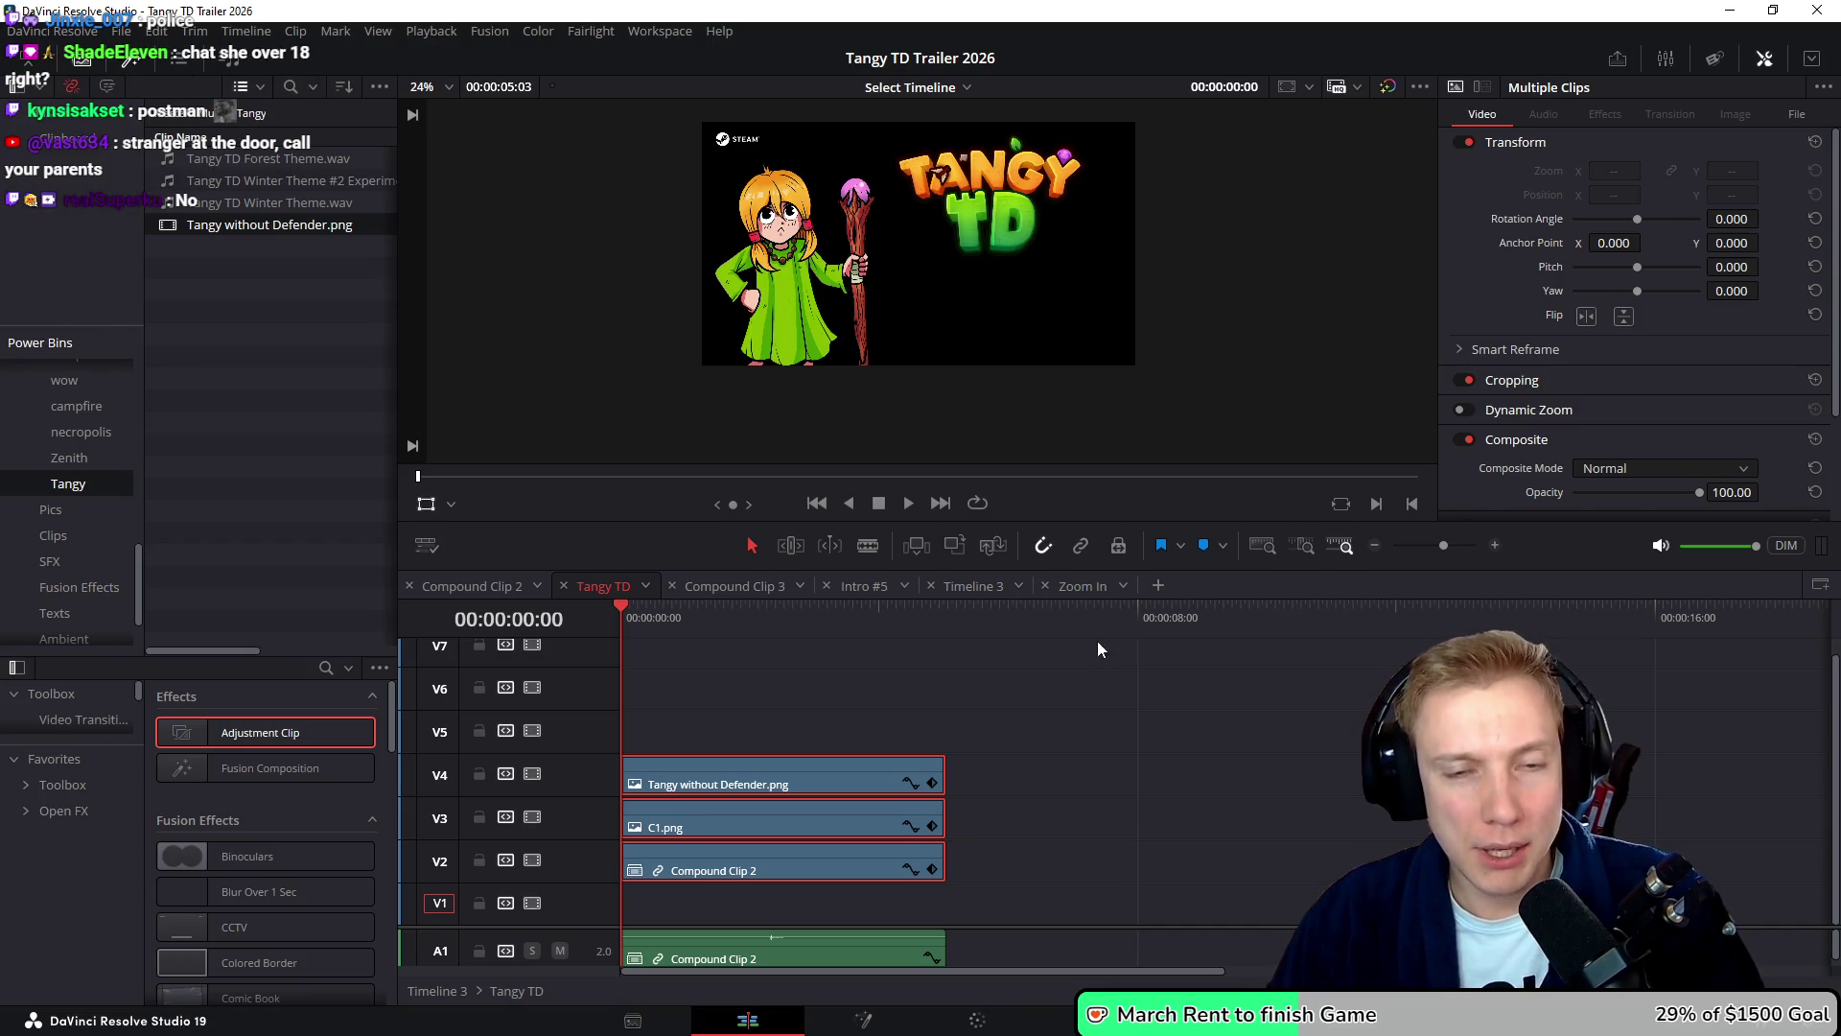
- Paste Skyline.png onto the empty bottom track and set its zoom to 1.3
key("ctrl+v")
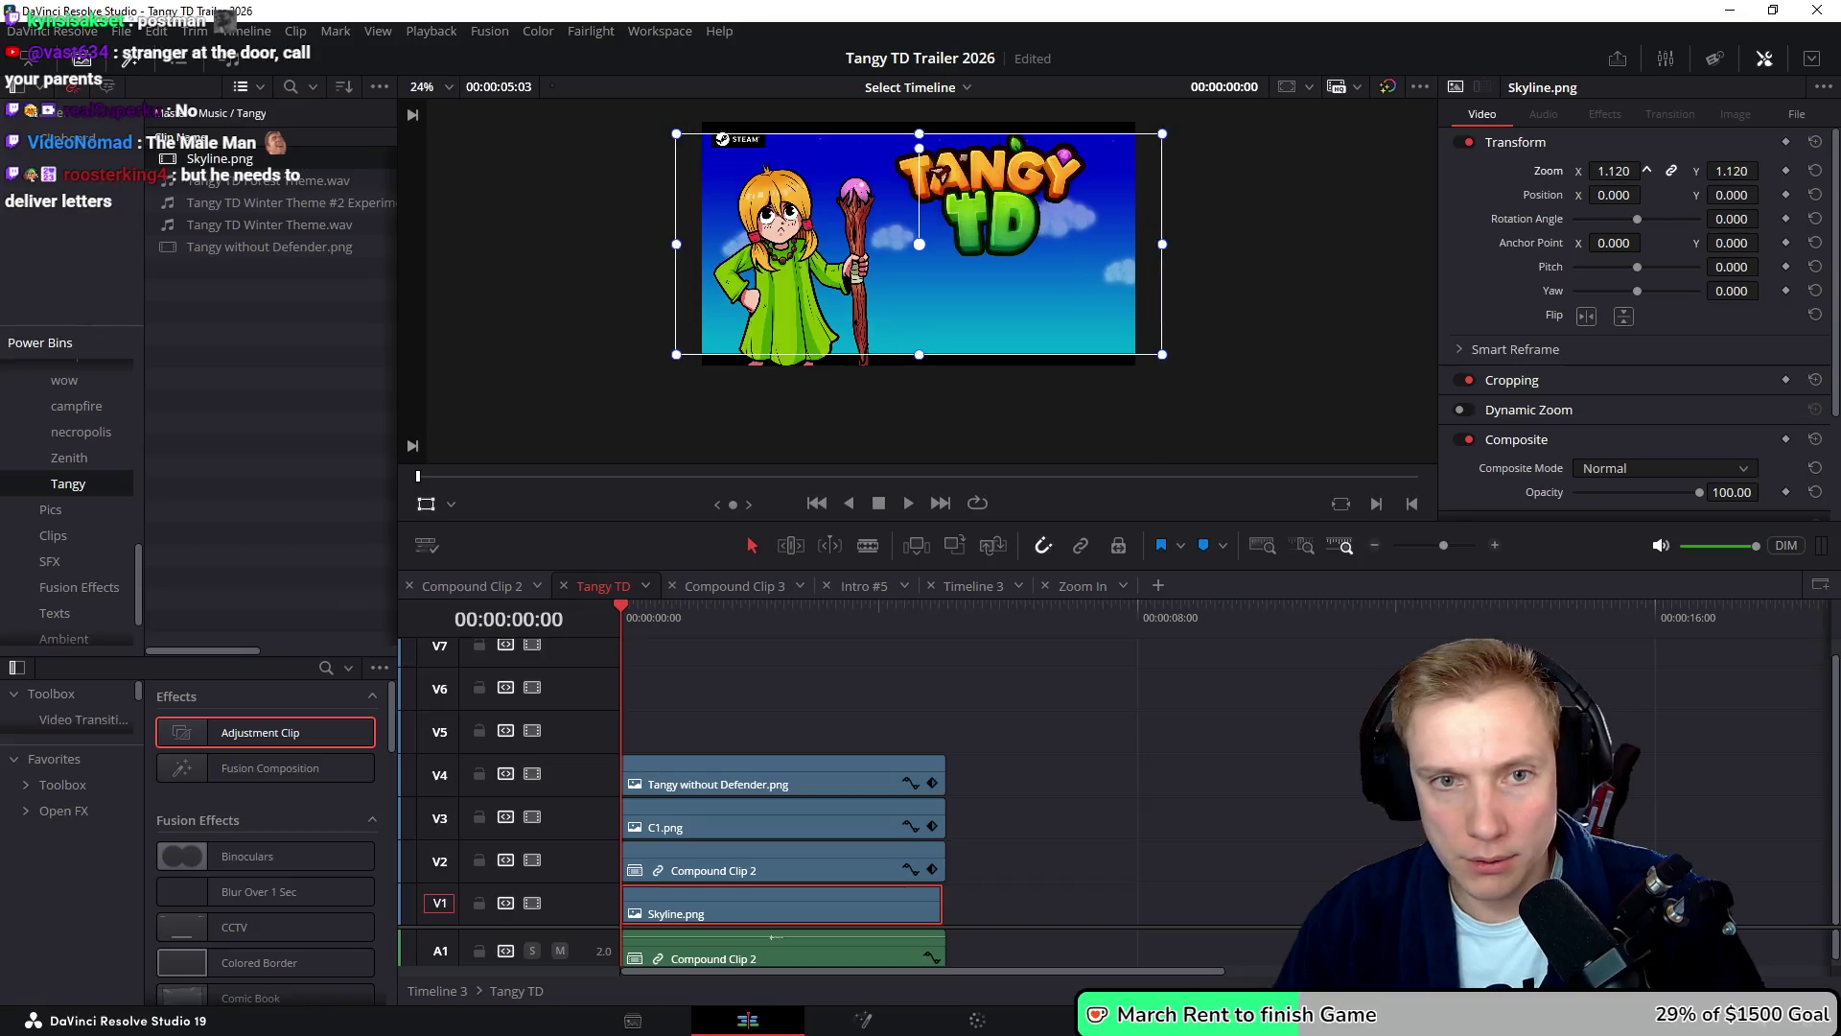
left_click_drag(1613, 171, 1630, 171)
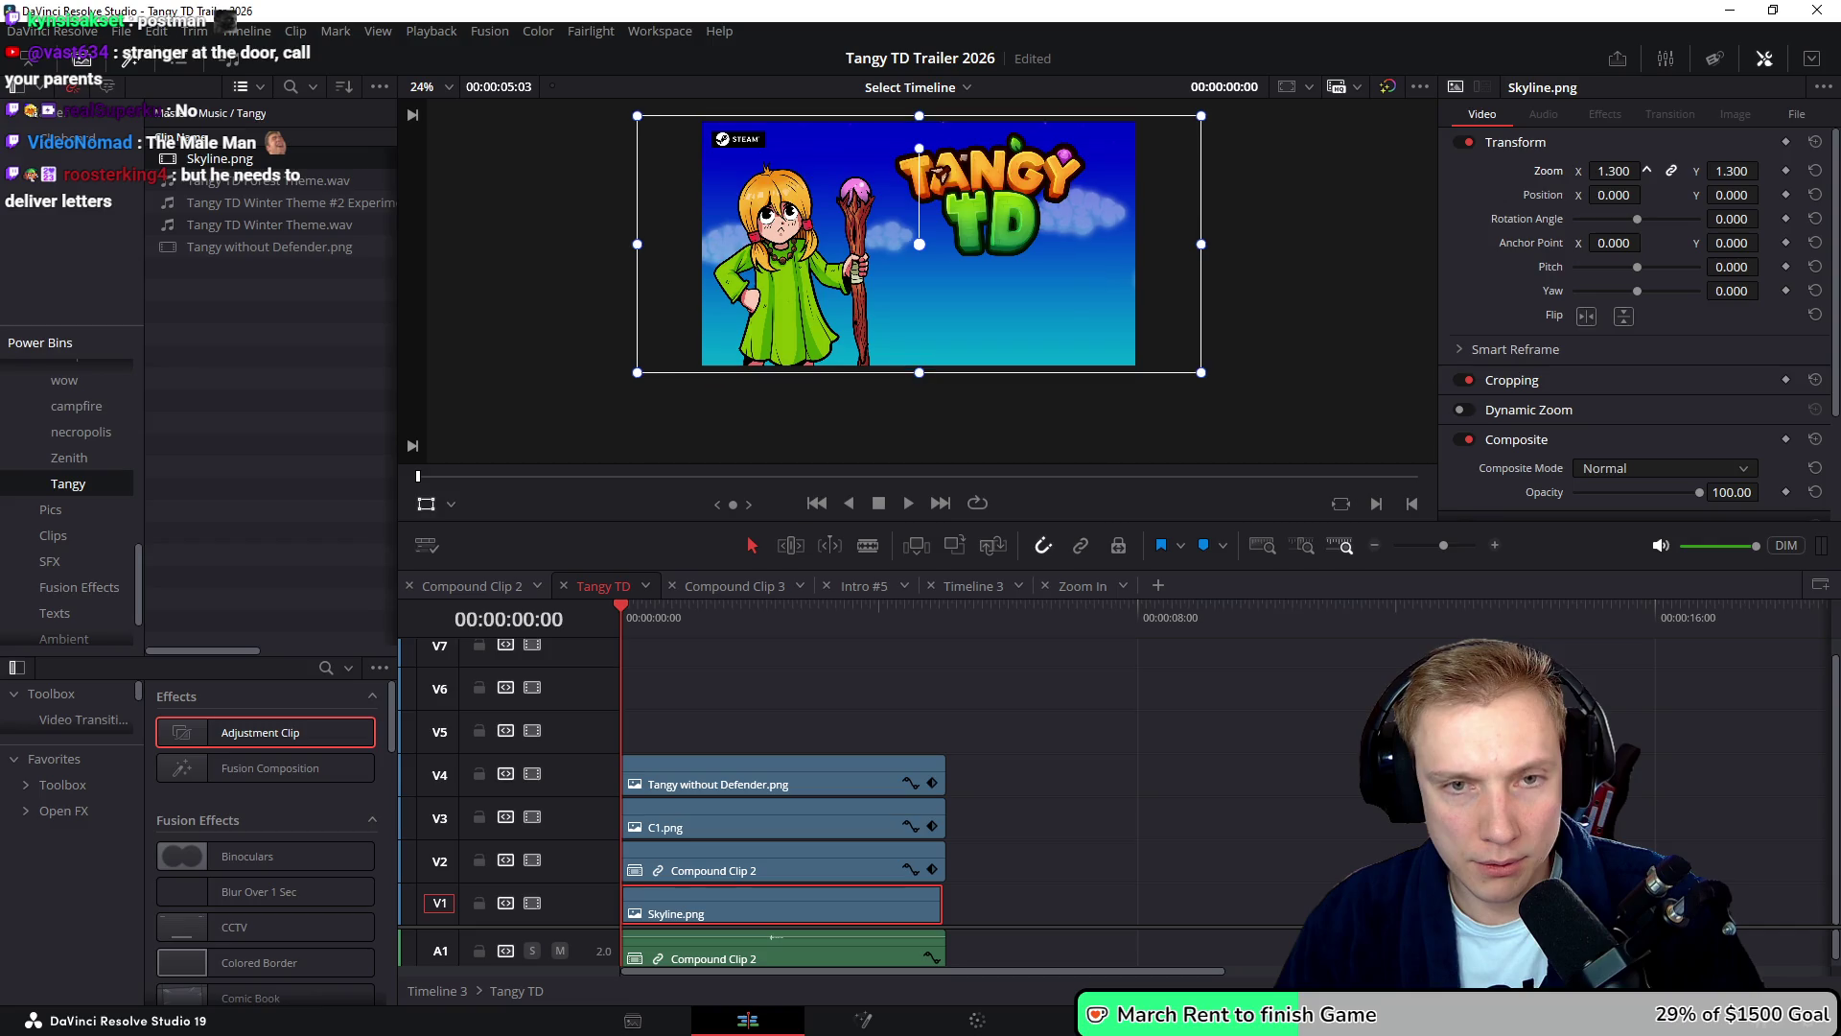
key("alt+Tab")
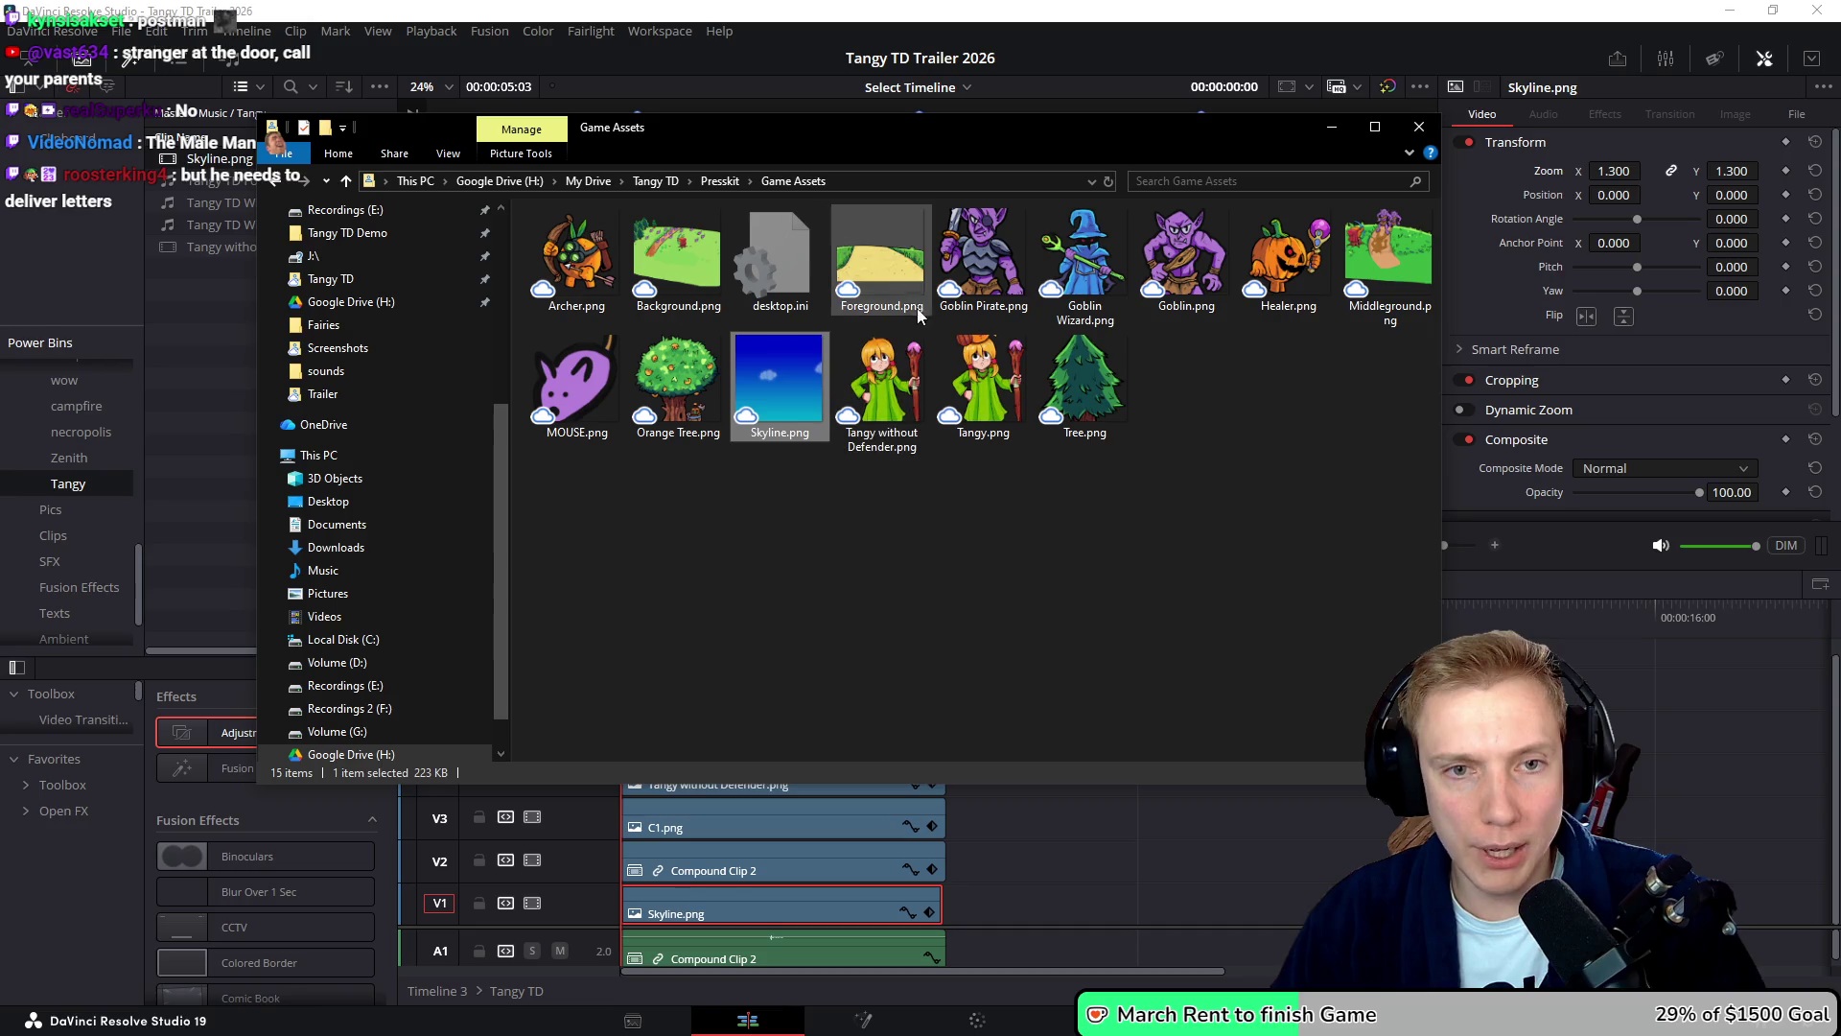
- Import Background.png from Game Assets, shift the upper clips up a track, and place it on V2
left_click(874, 257)
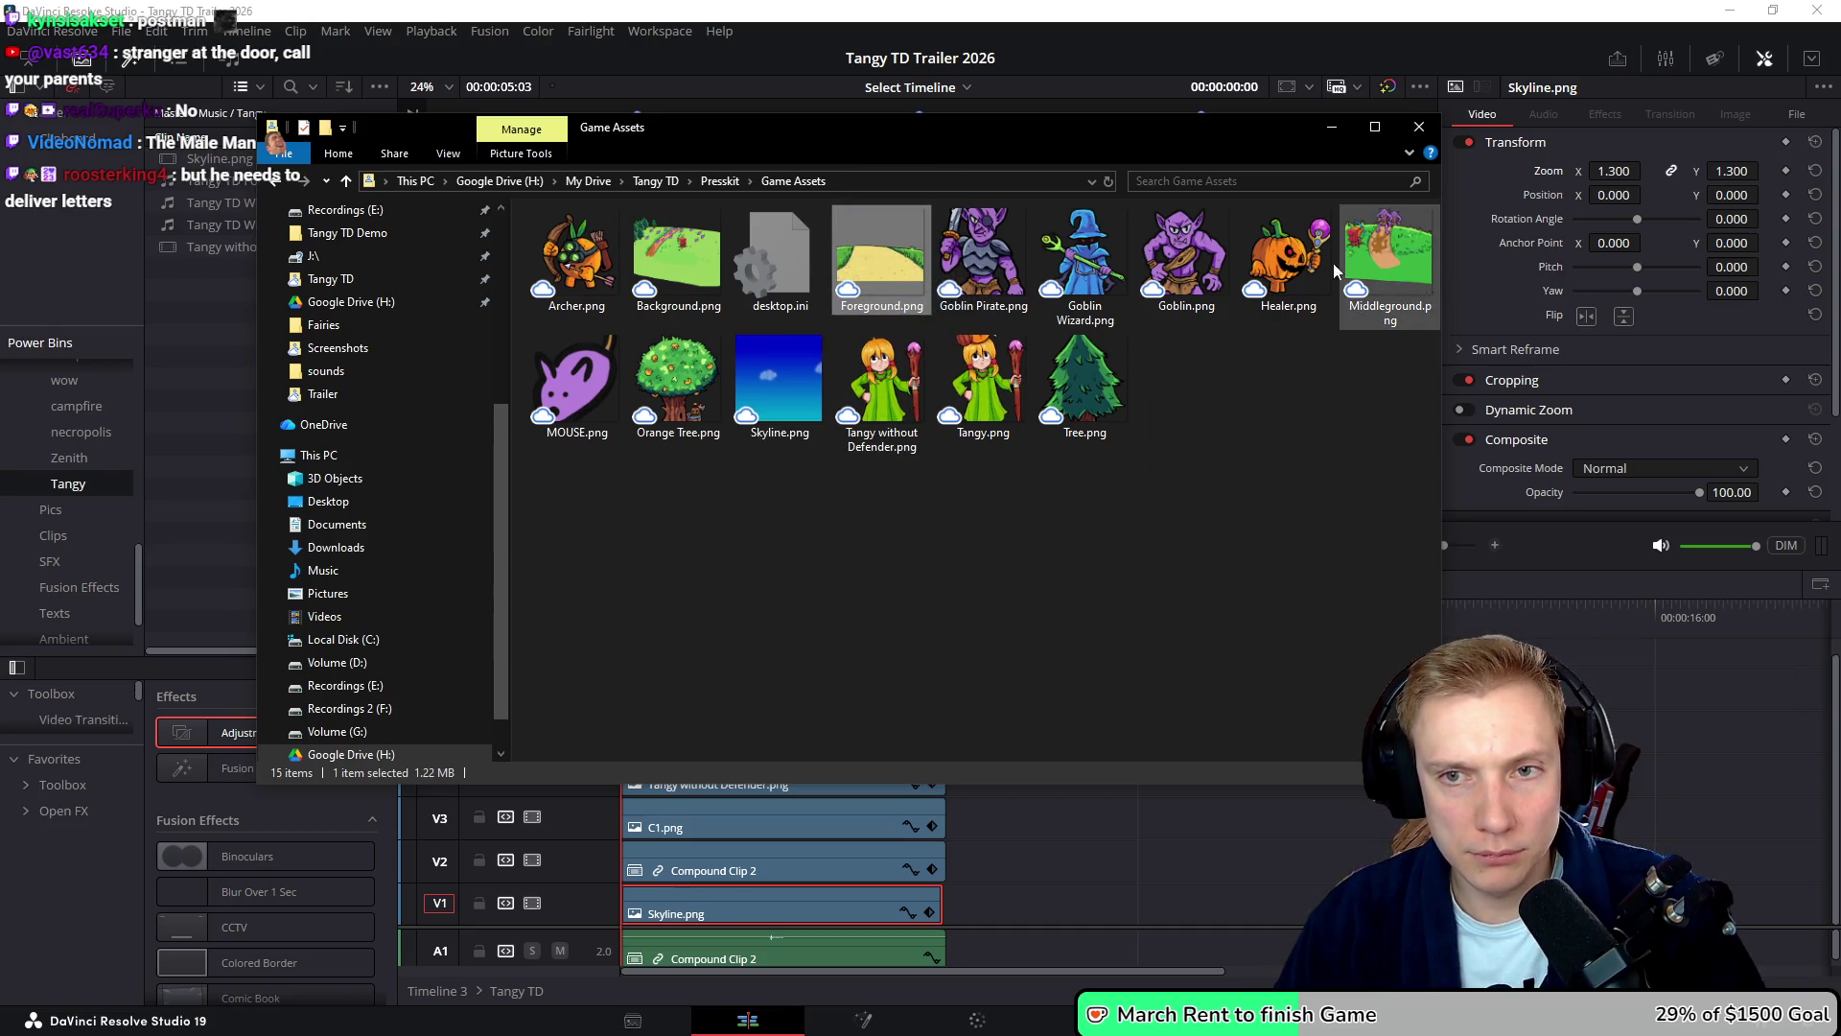
mouse_move(681, 259)
left_mouse_down()
mouse_move(706, 278)
mouse_move(201, 182)
left_mouse_up()
mouse_move(993, 695)
left_mouse_down()
mouse_move(797, 861)
mouse_move(797, 818)
left_mouse_up()
left_click_drag(1527, 861, 745, 858)
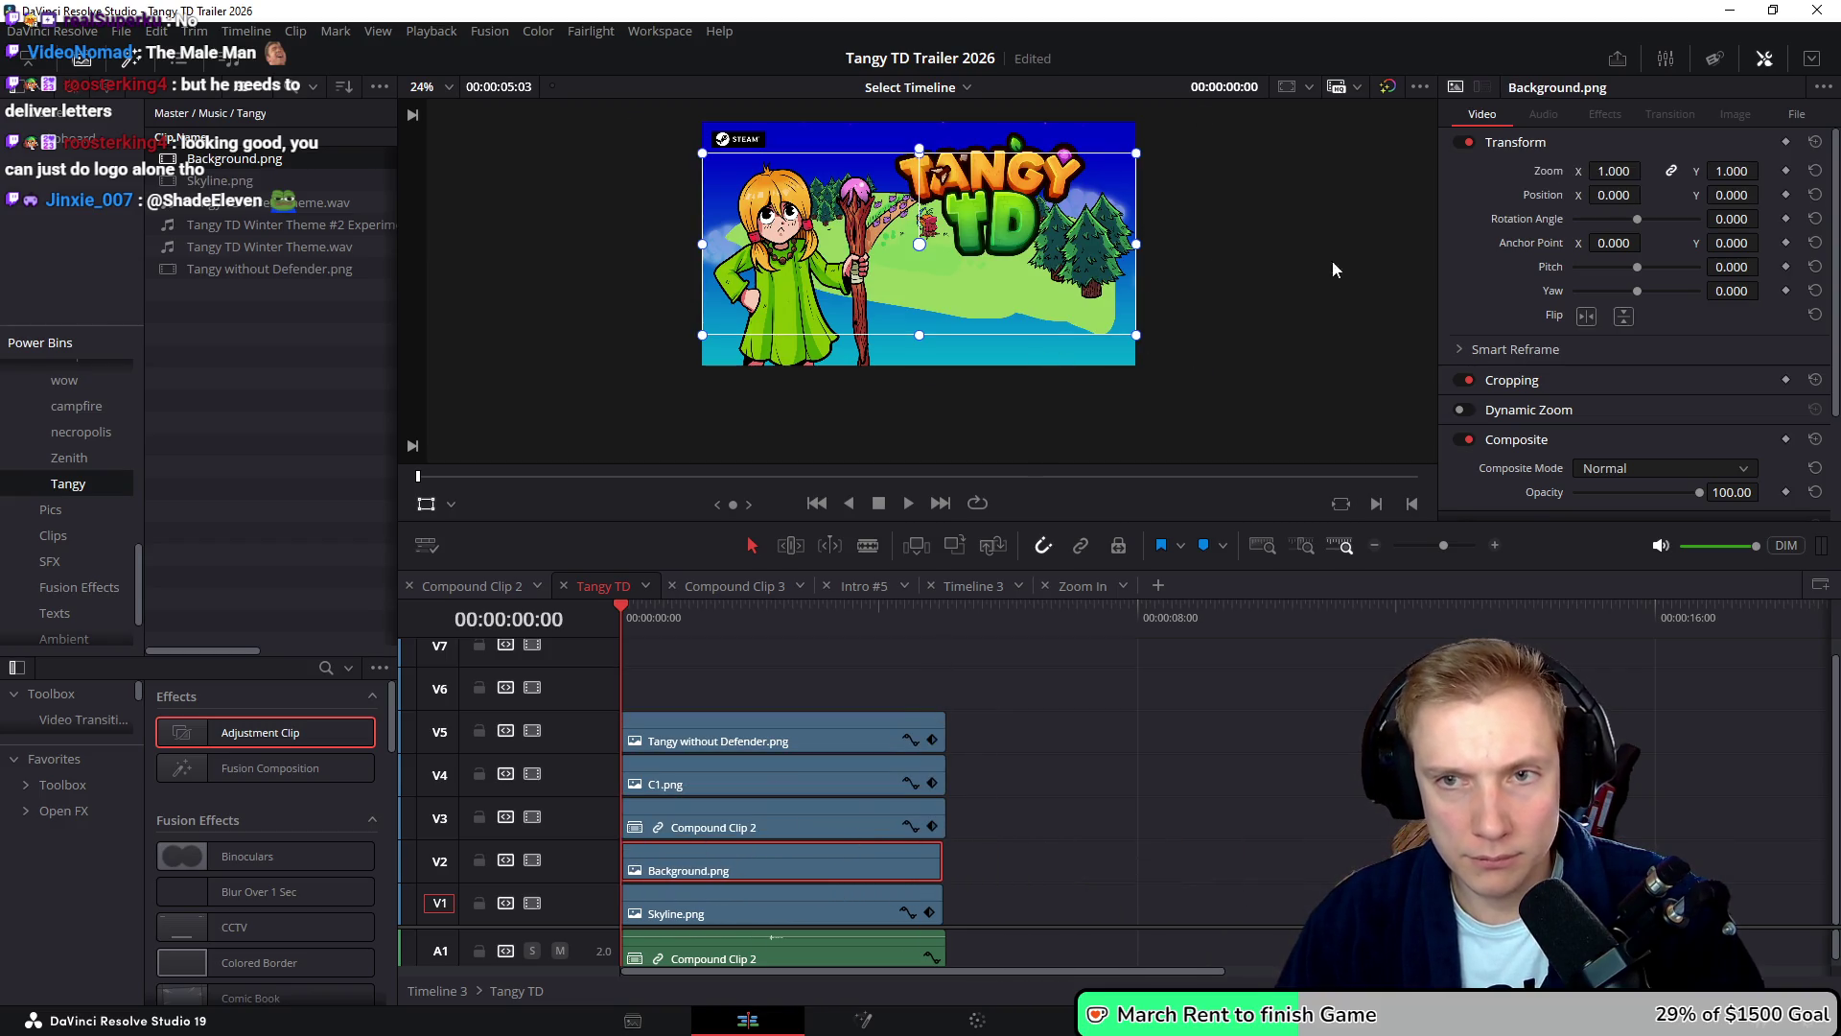
- Zoom Background.png to 1.67, move it lower and slightly right, and preview the layers
left_click_drag(1613, 171, 1678, 170)
left_click_drag(1133, 201, 1149, 330)
mouse_move(1143, 342)
left_mouse_down()
mouse_move(1193, 319)
mouse_move(1162, 326)
left_mouse_up()
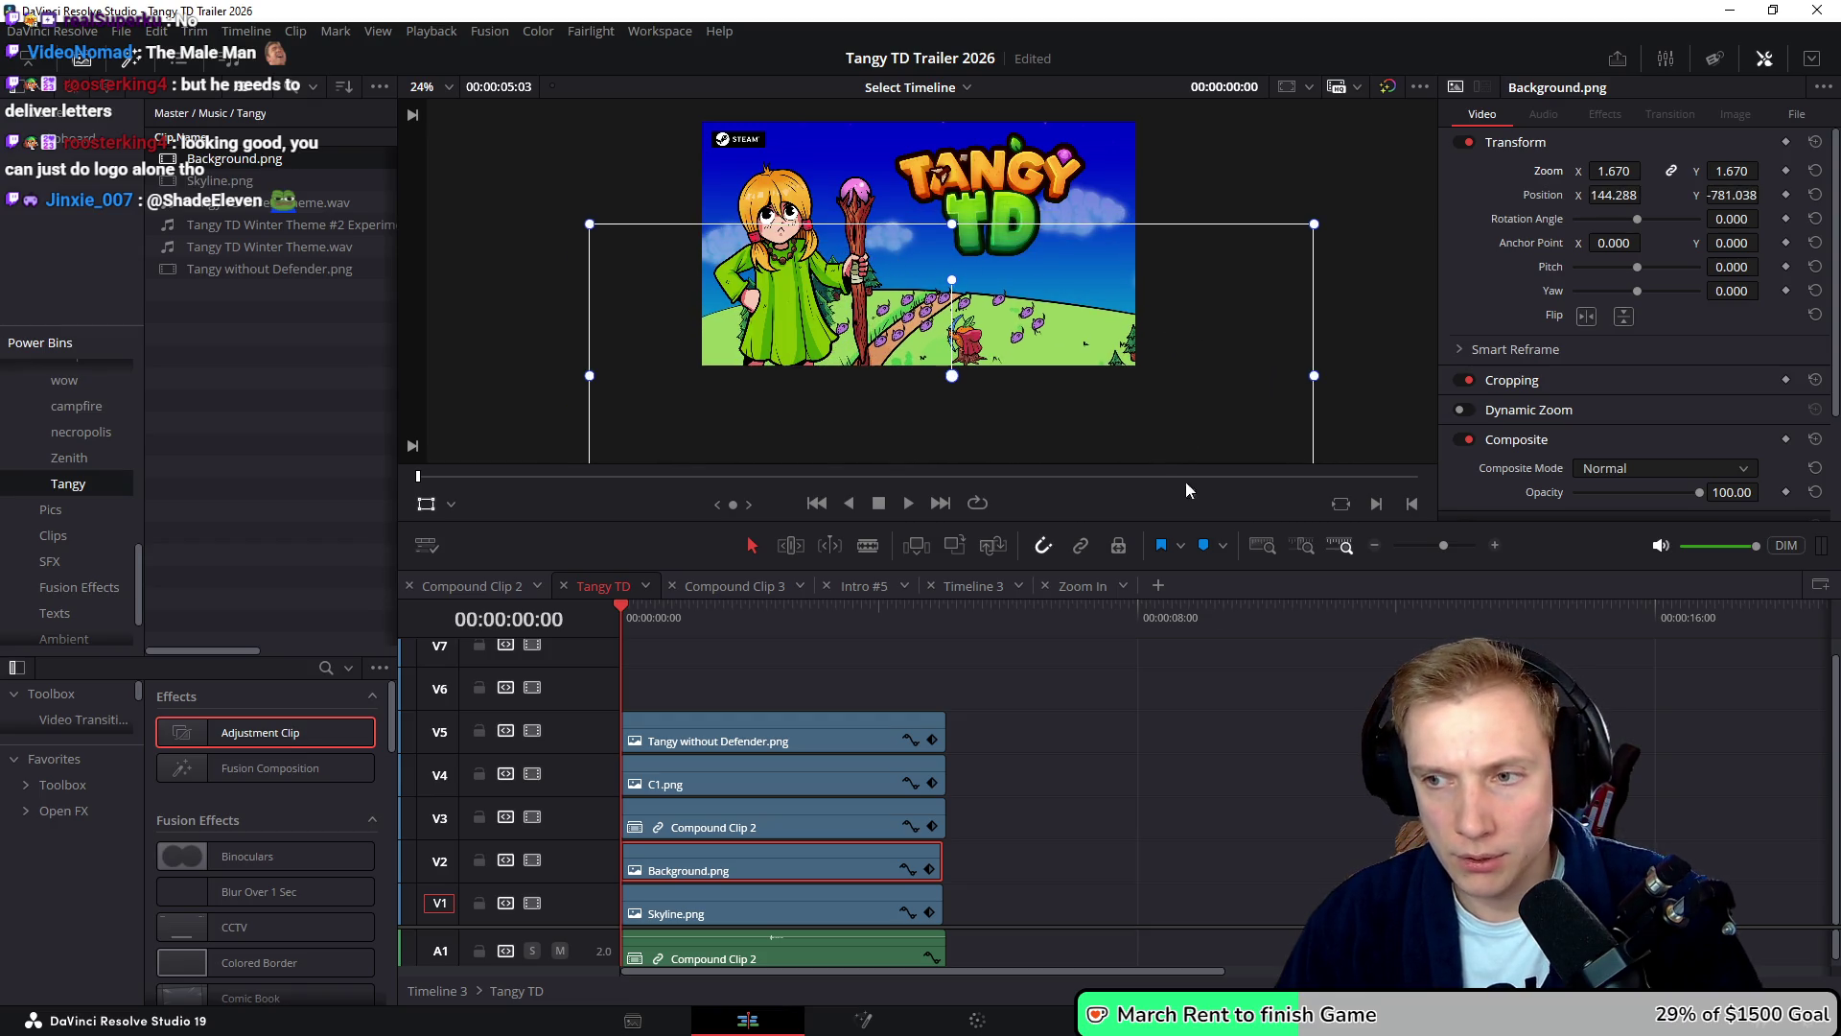
left_click(932, 857)
left_click(940, 906)
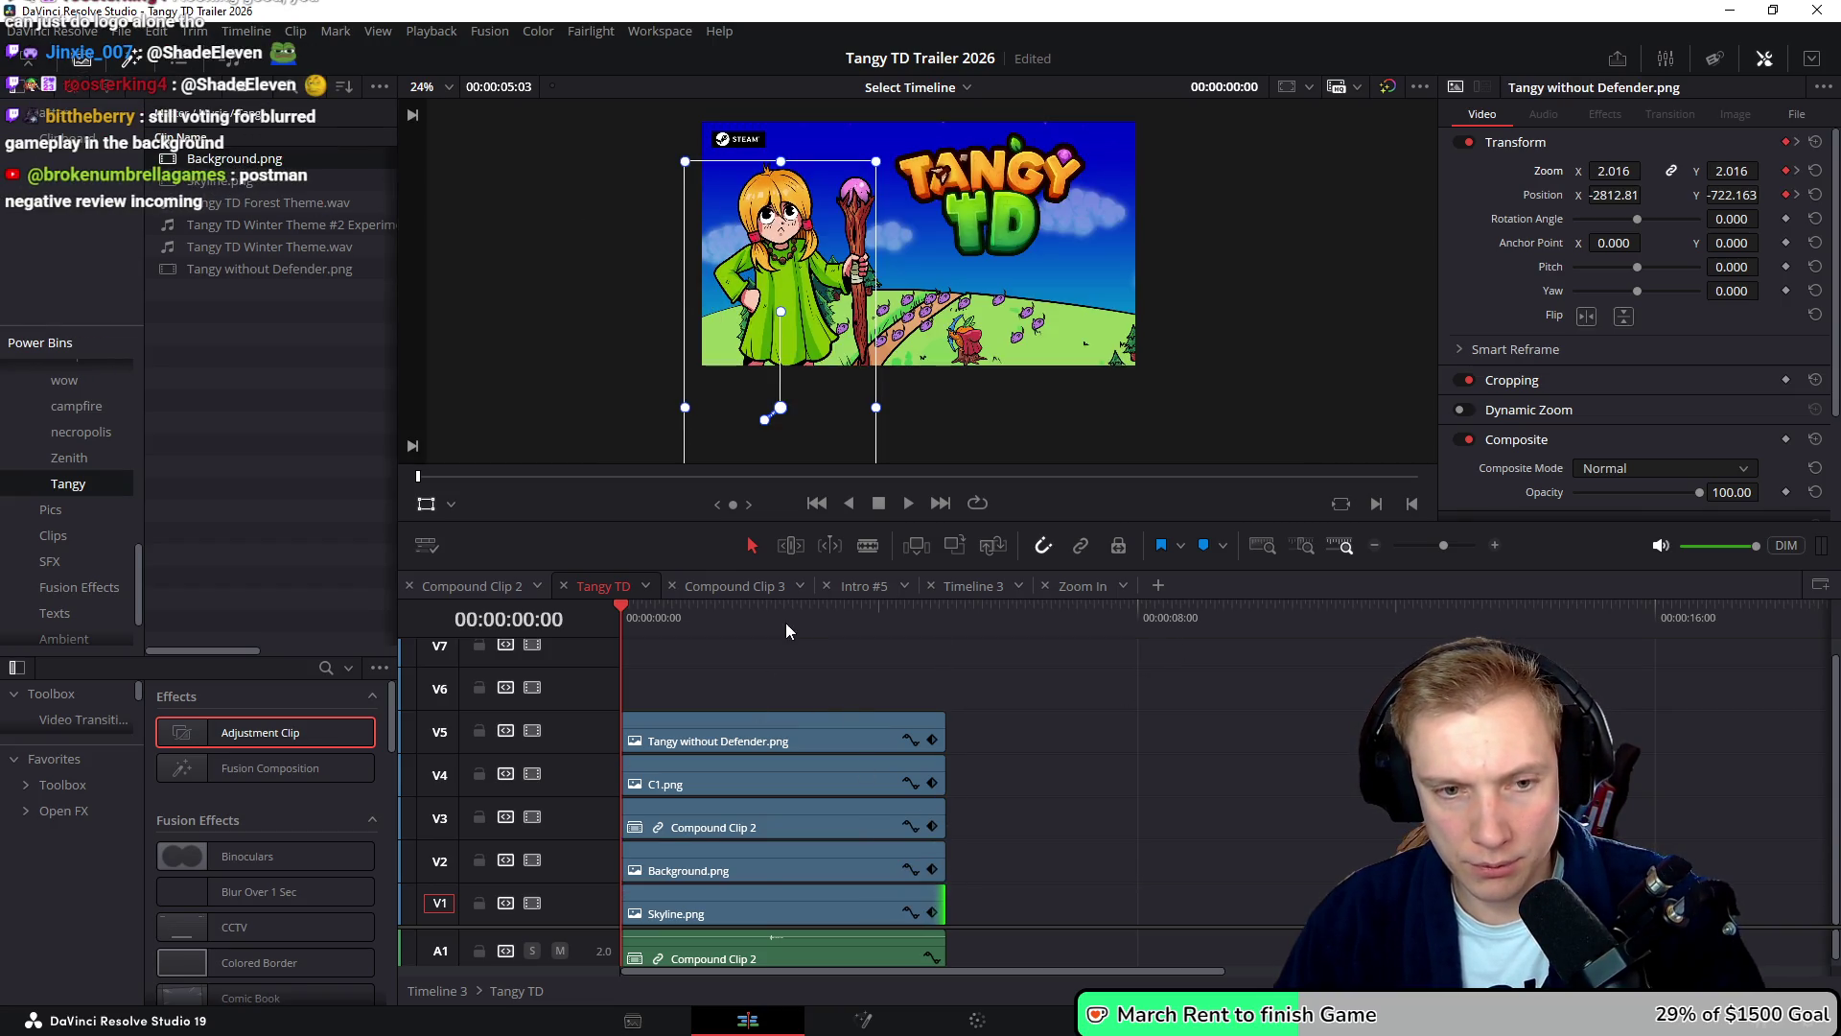
key("space")
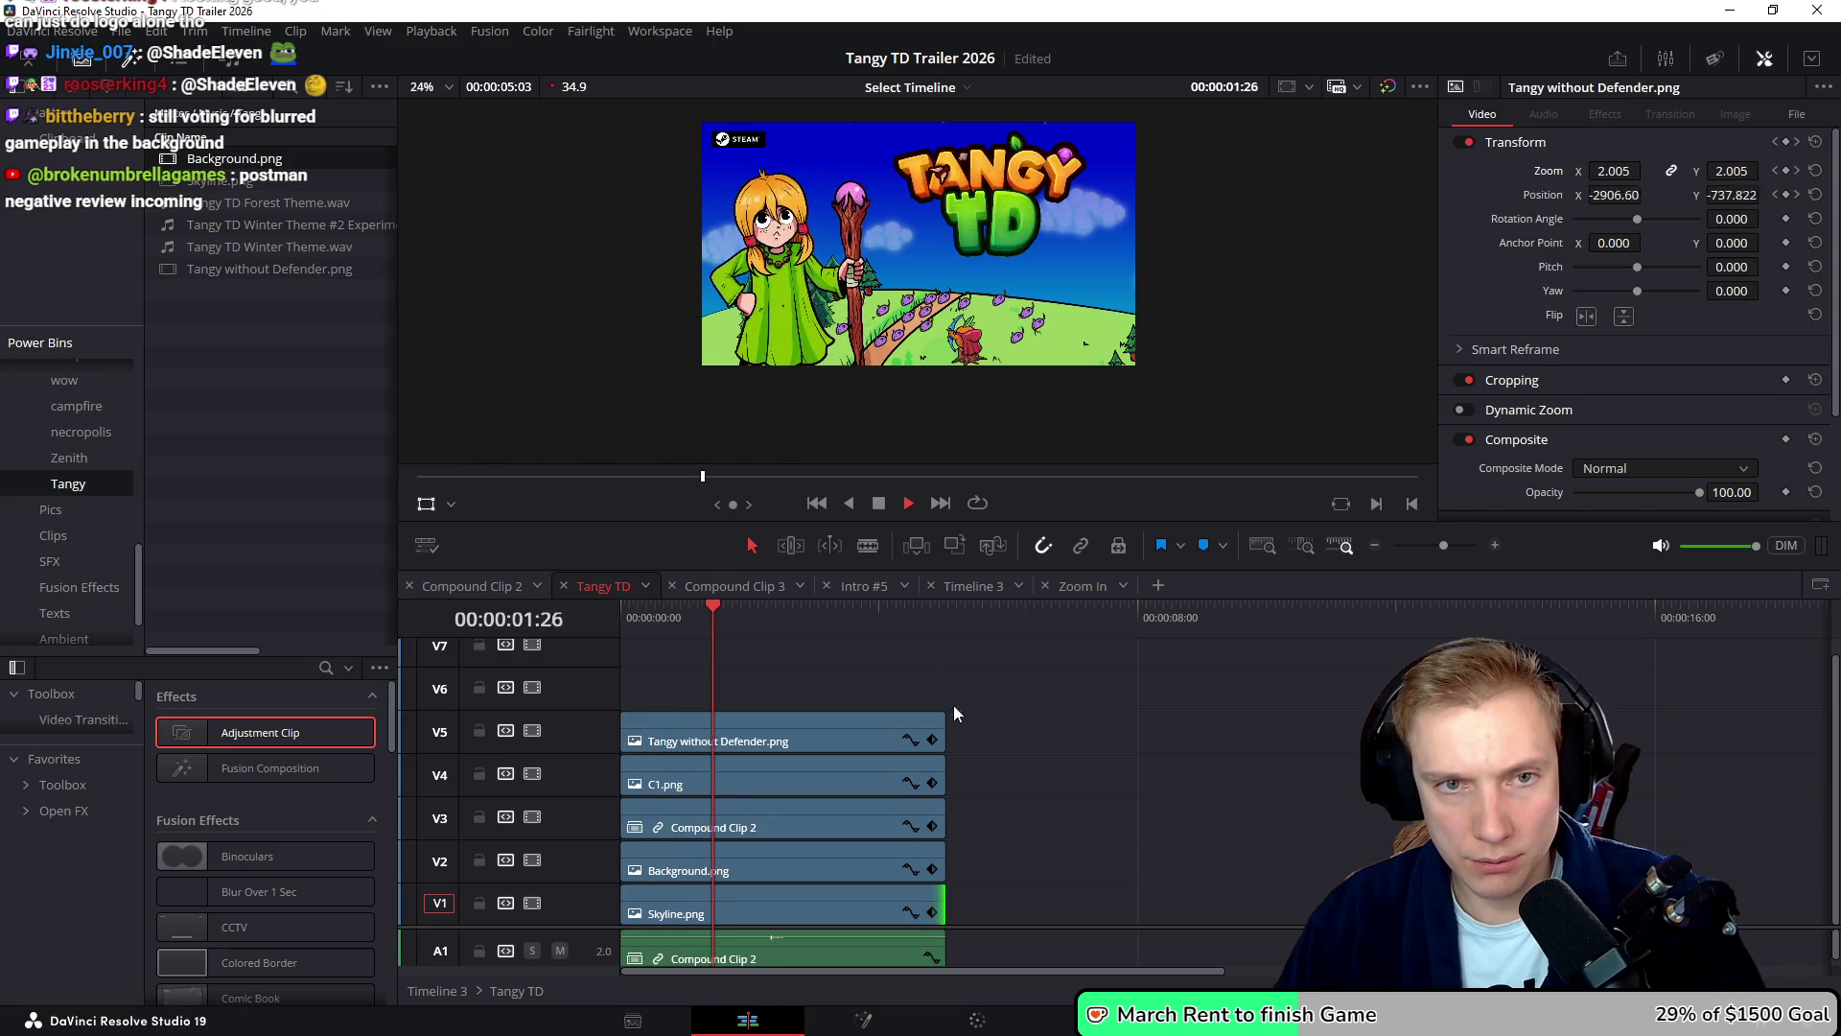
key("space")
- Delete Background.png from V2, leaving Skyline.png as the backdrop
left_click(897, 867)
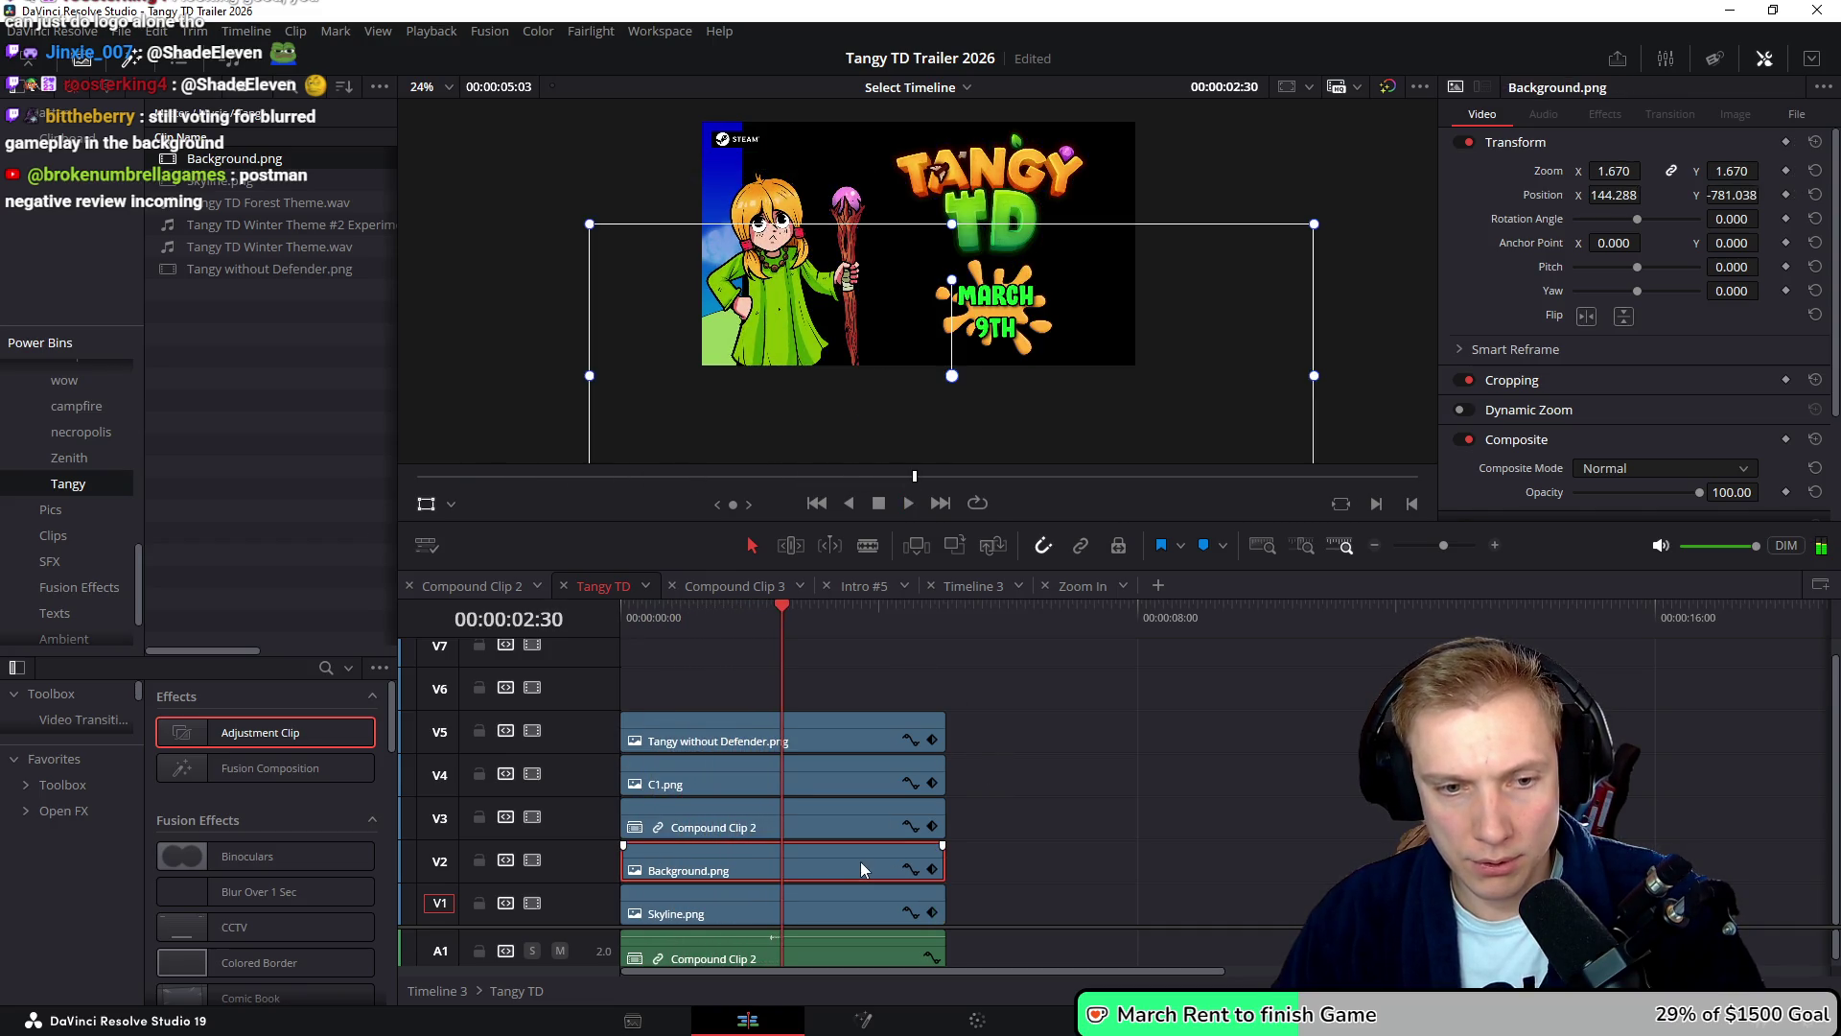
key("Delete")
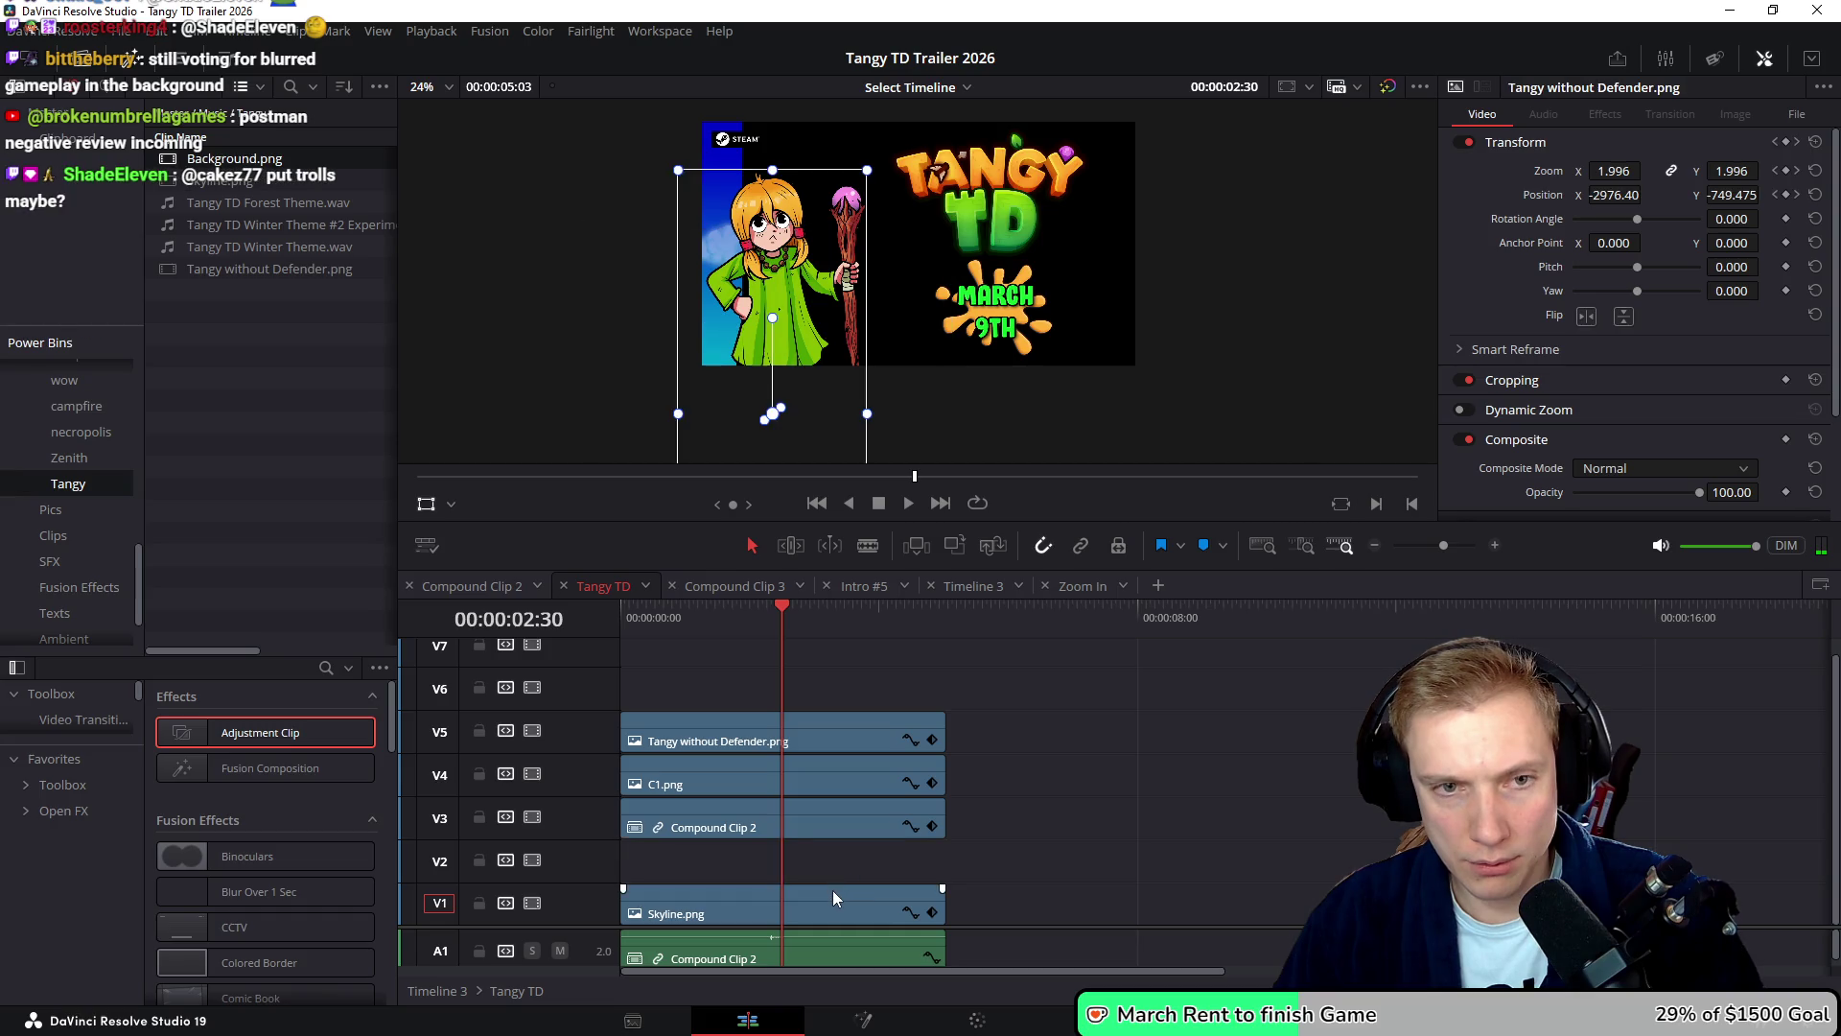
left_click(832, 897)
mouse_move(782, 625)
left_mouse_down()
mouse_move(852, 640)
mouse_move(732, 658)
mouse_move(826, 658)
left_mouse_up()
scroll(1099, 715, "right", 1)
scroll(1114, 740, "left", 1)
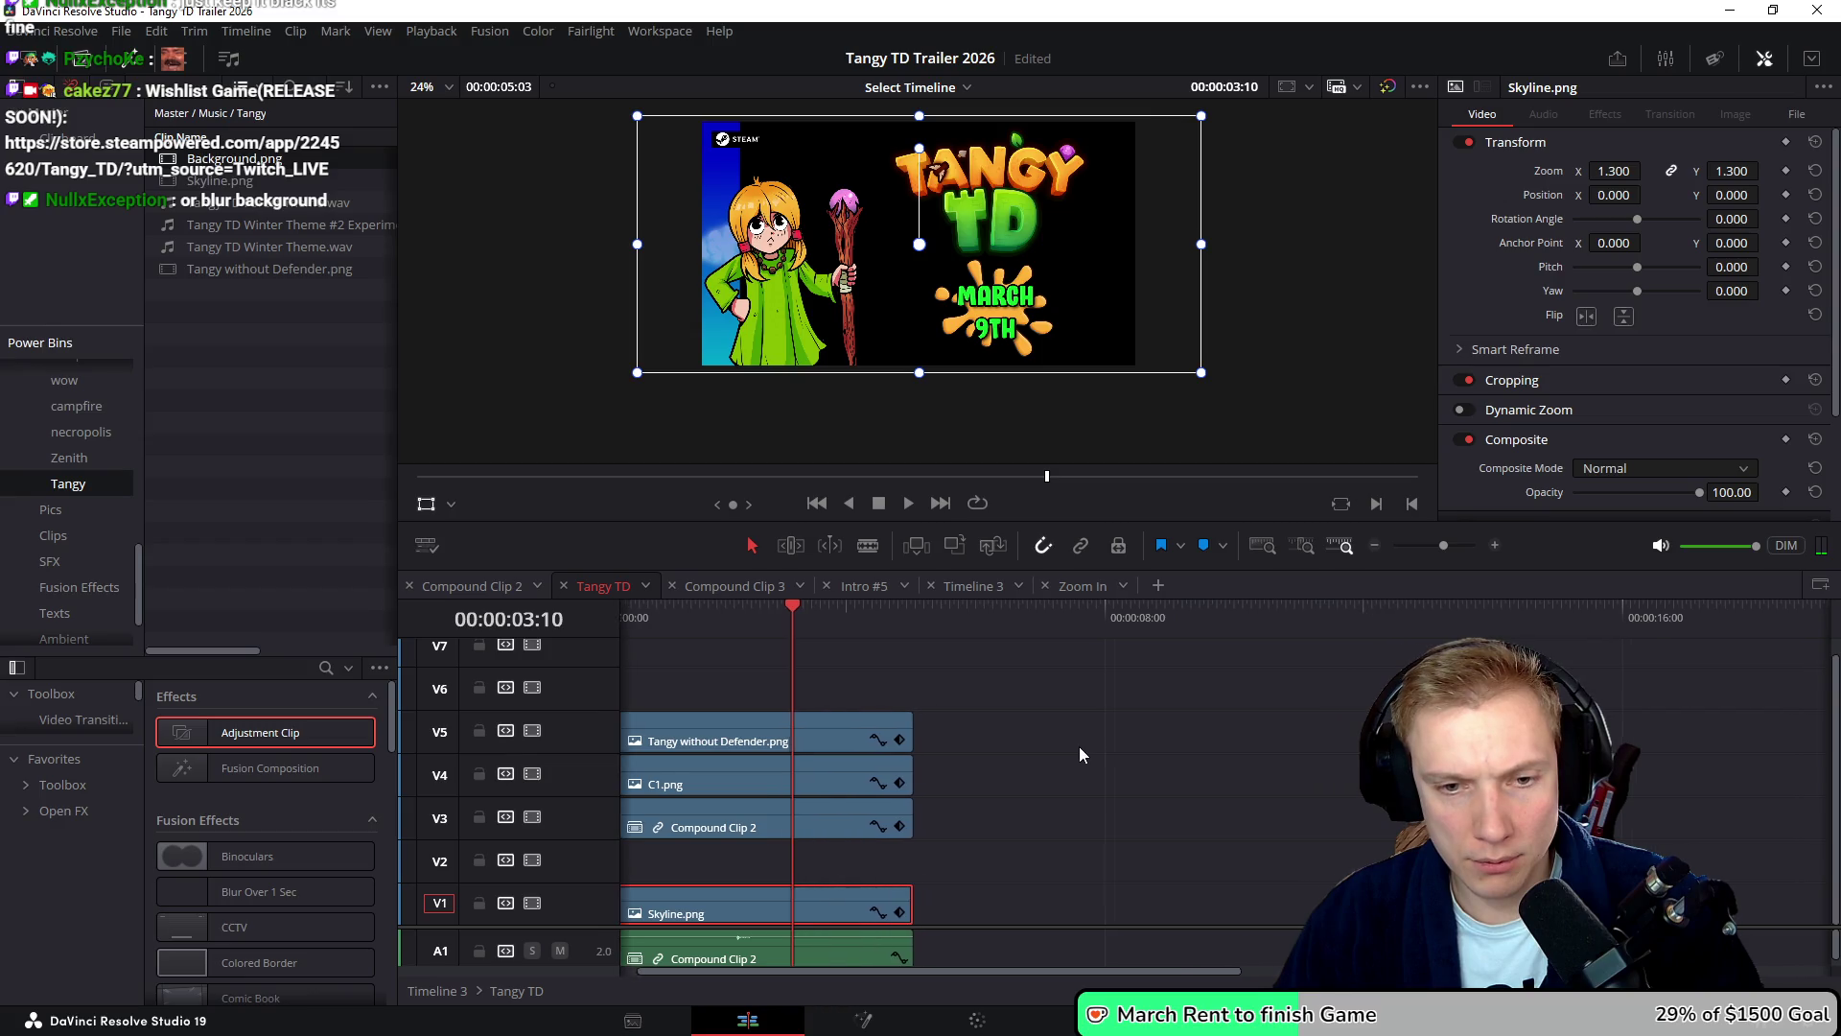
left_click(784, 829)
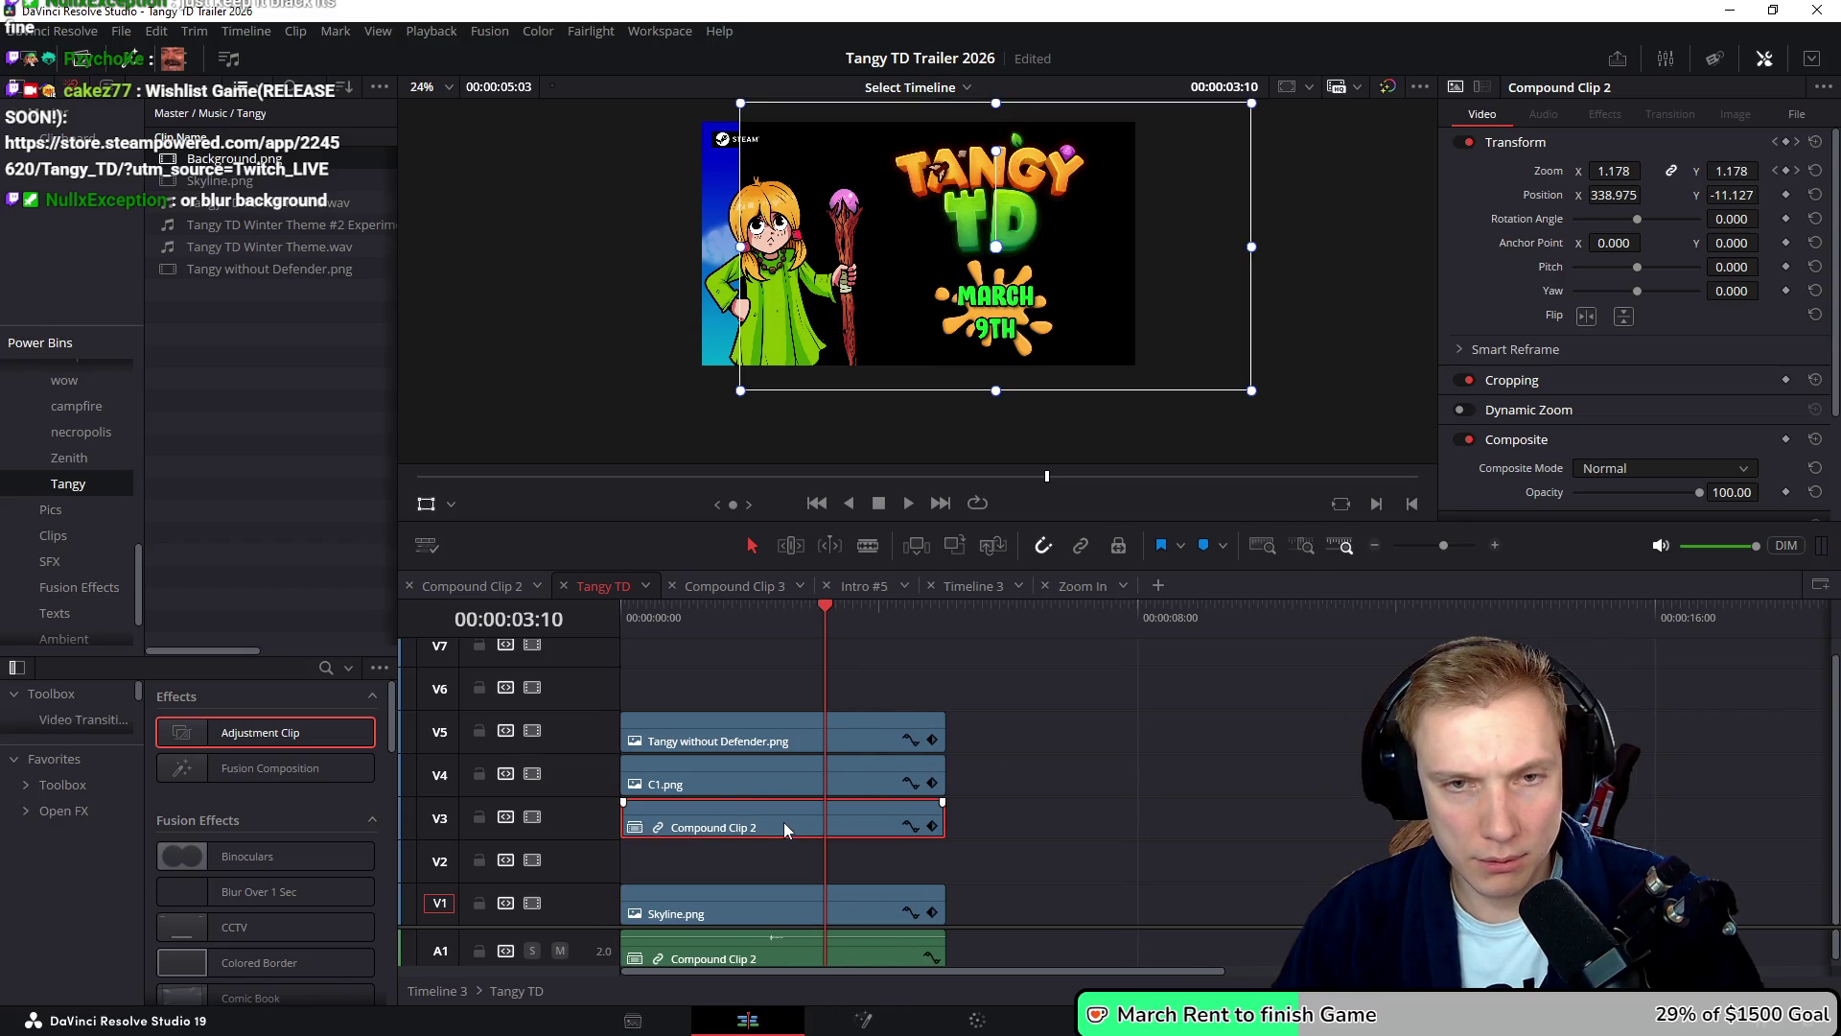
left_click(1649, 468)
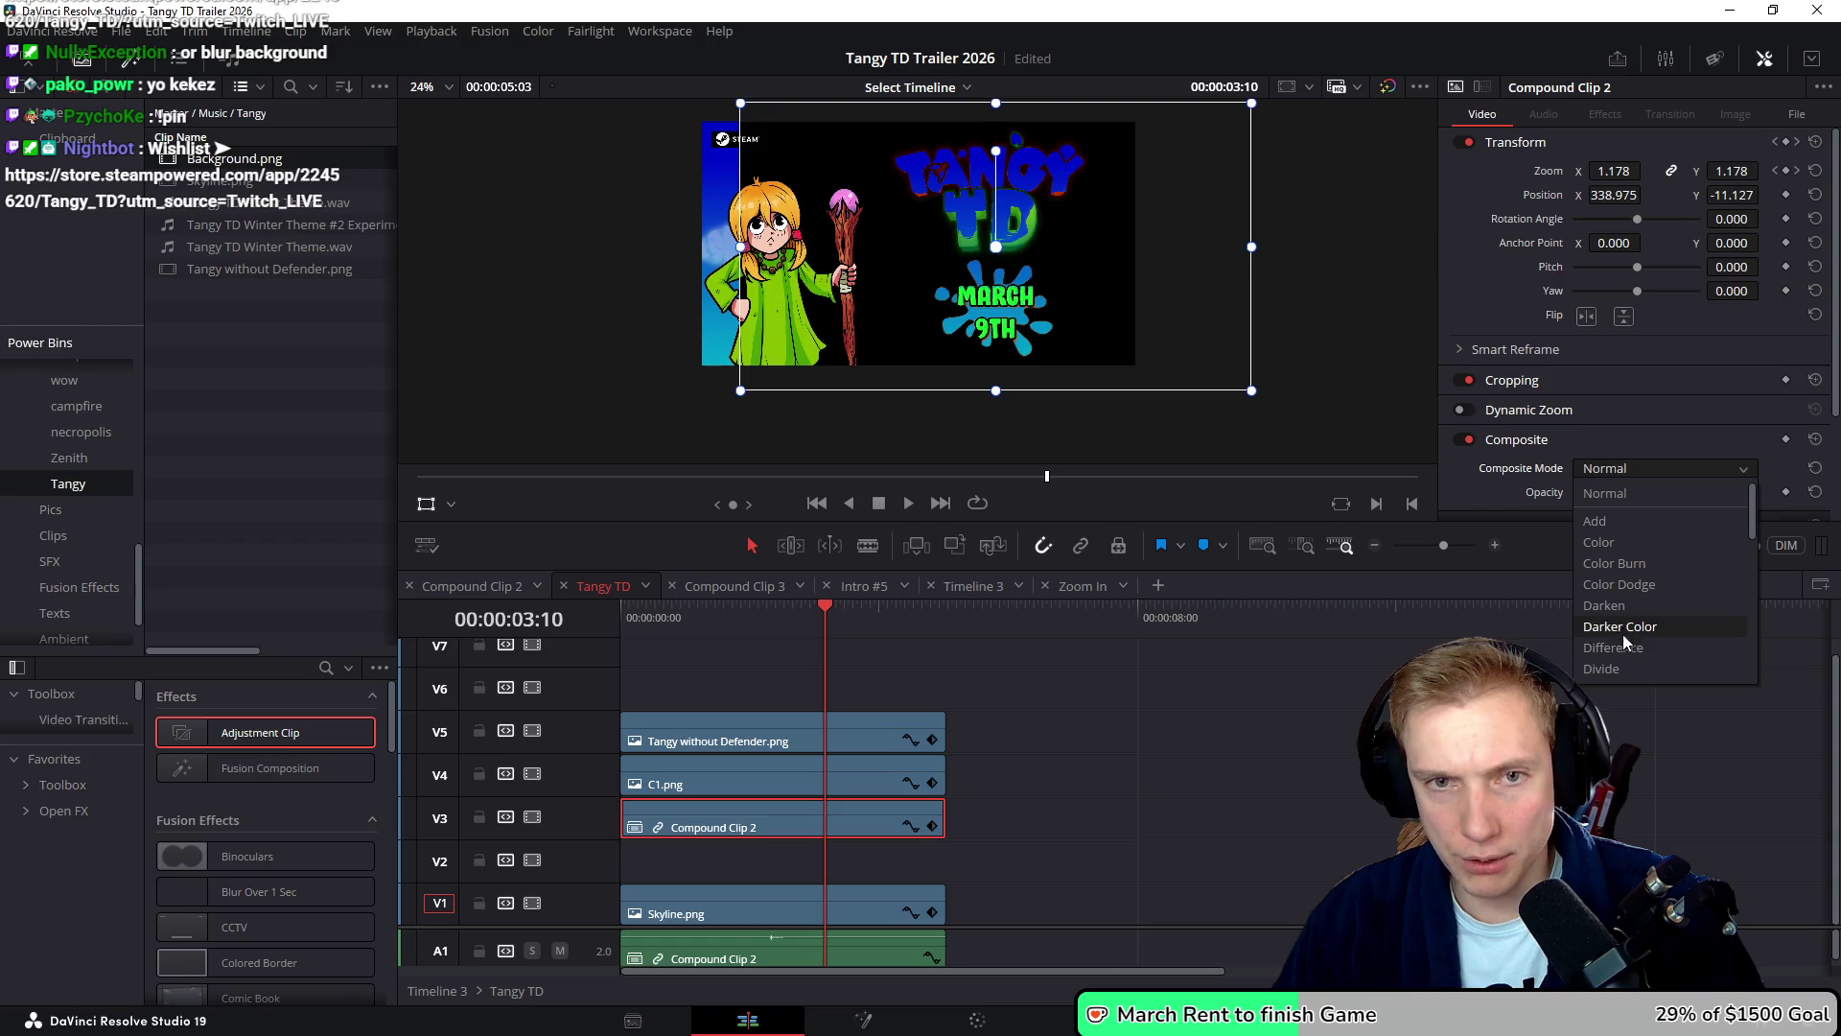
scroll(1607, 640, "down", 3)
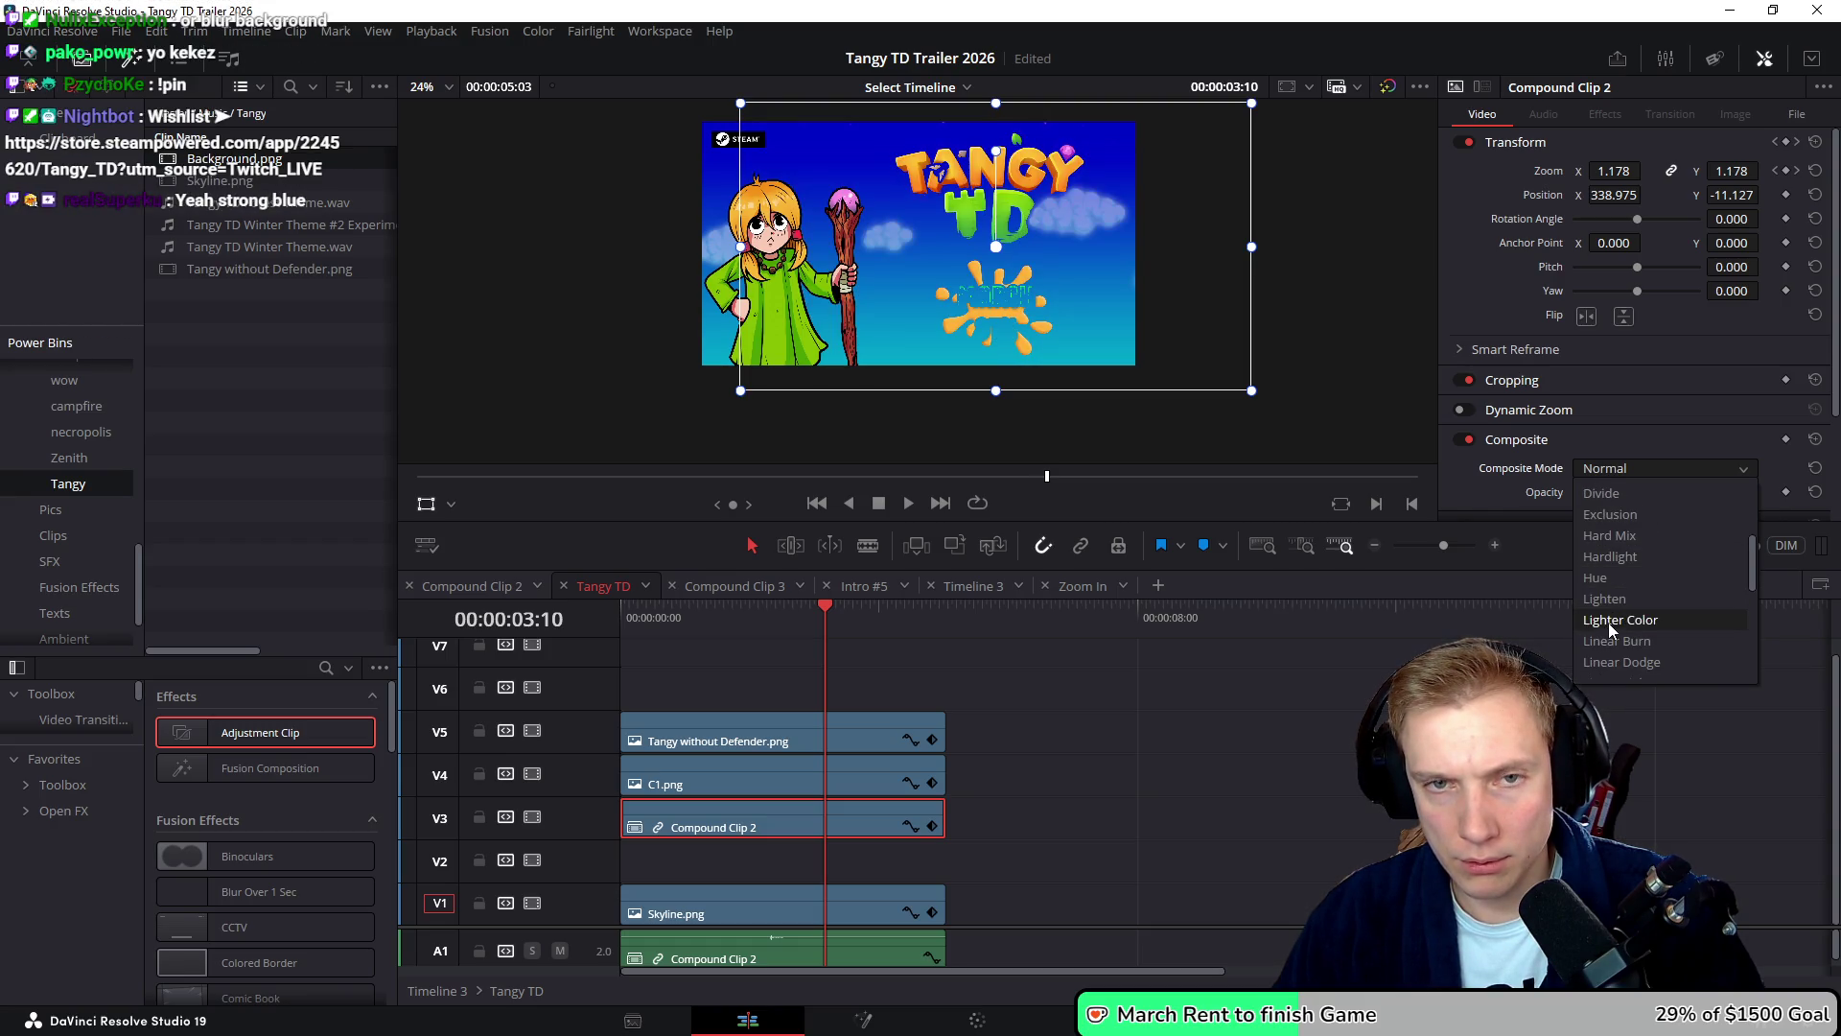
scroll(1614, 628, "down", 1)
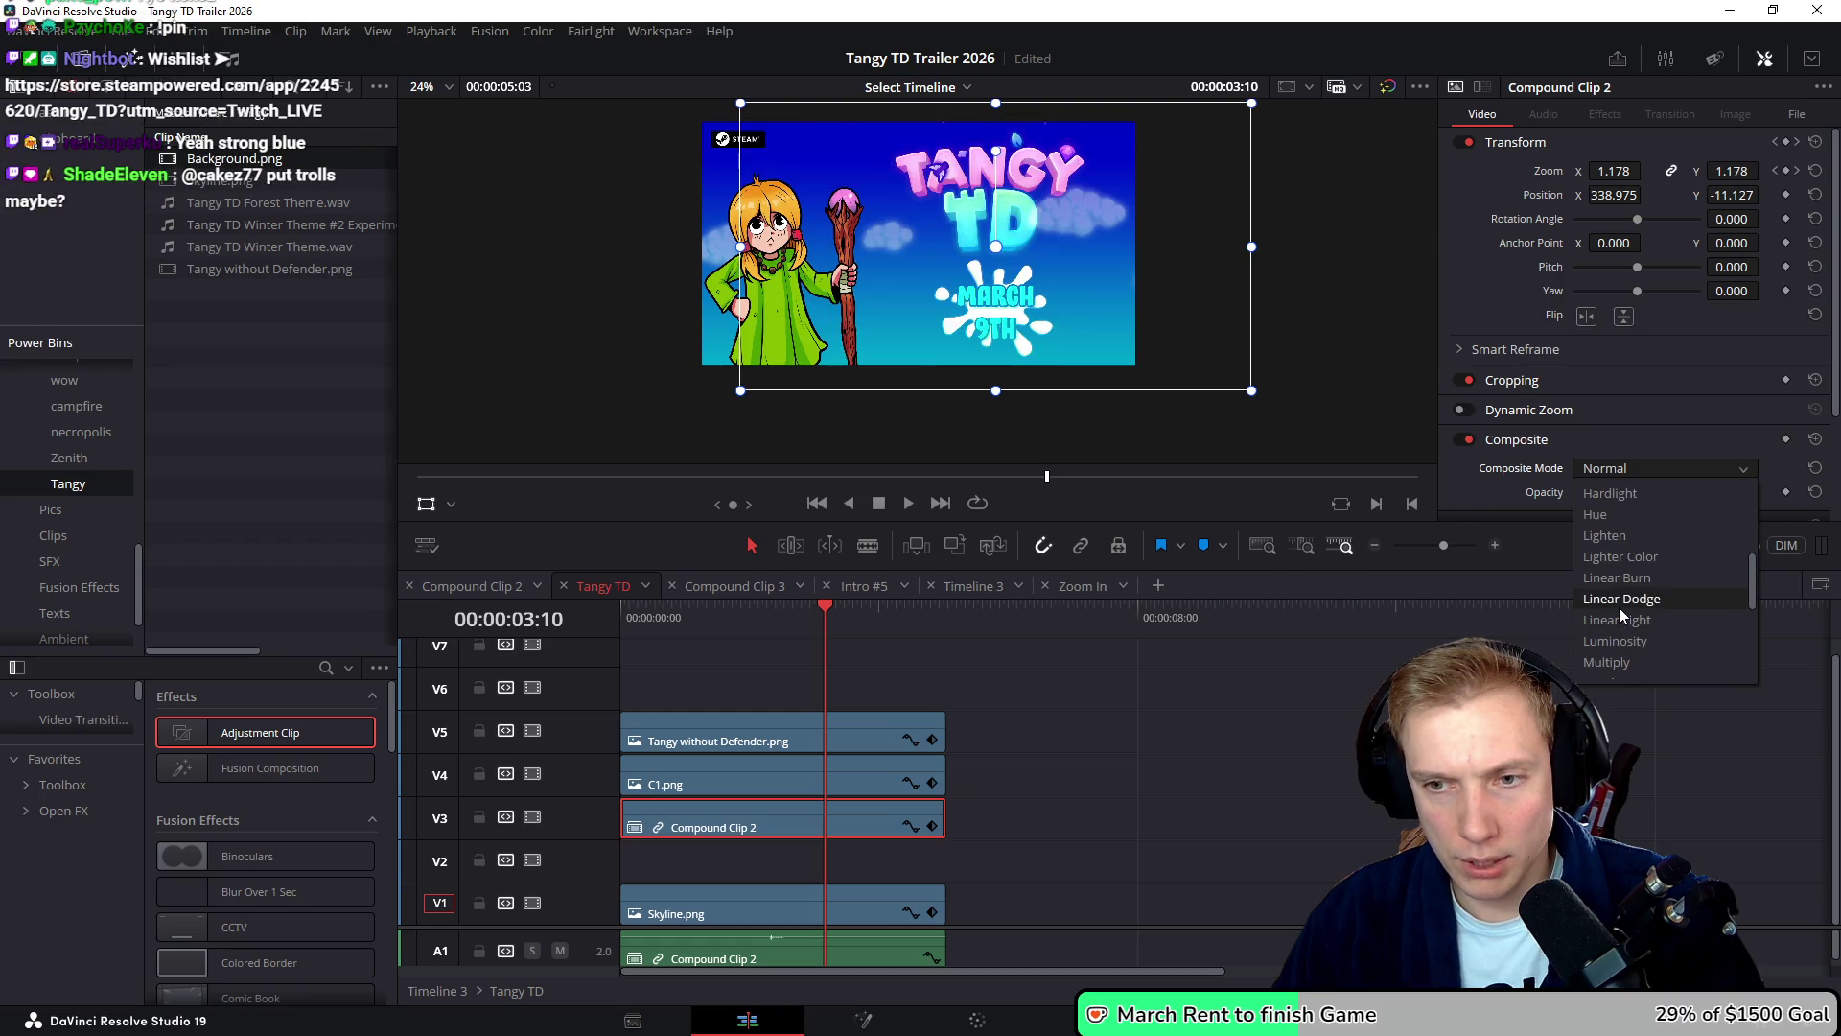
scroll(1630, 628, "down", 4)
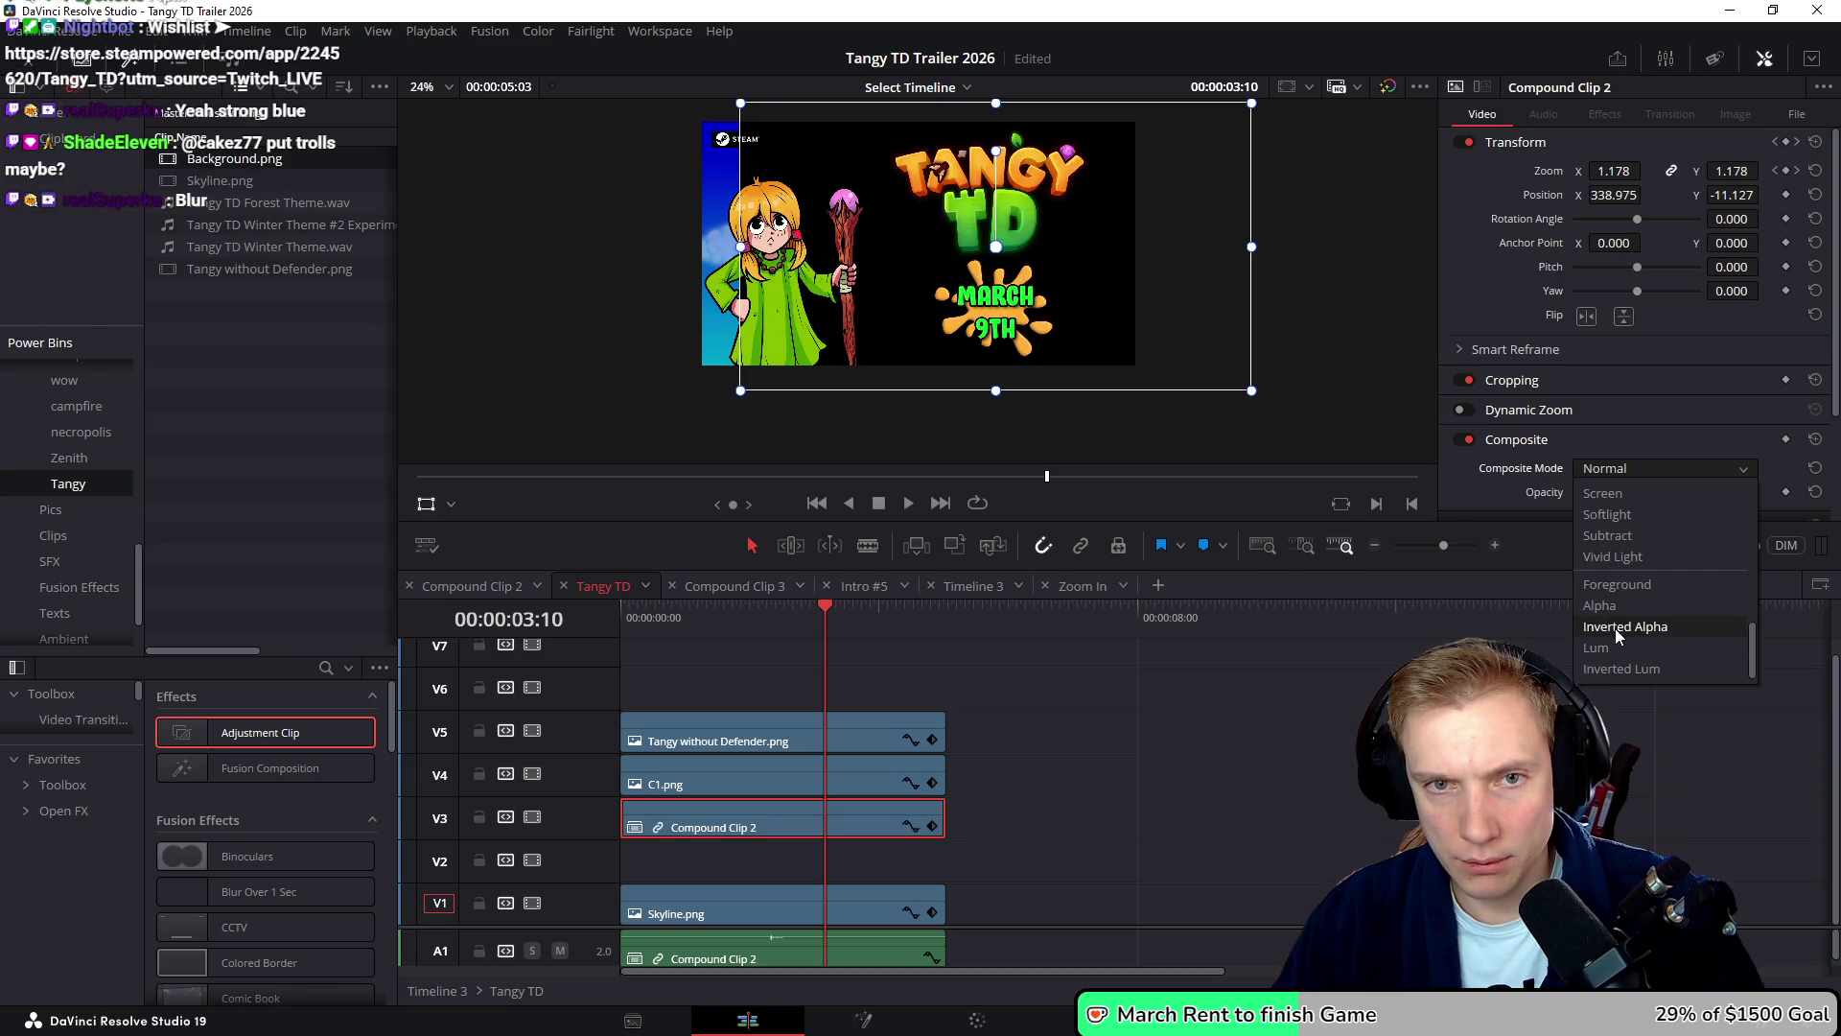
left_click(1055, 858)
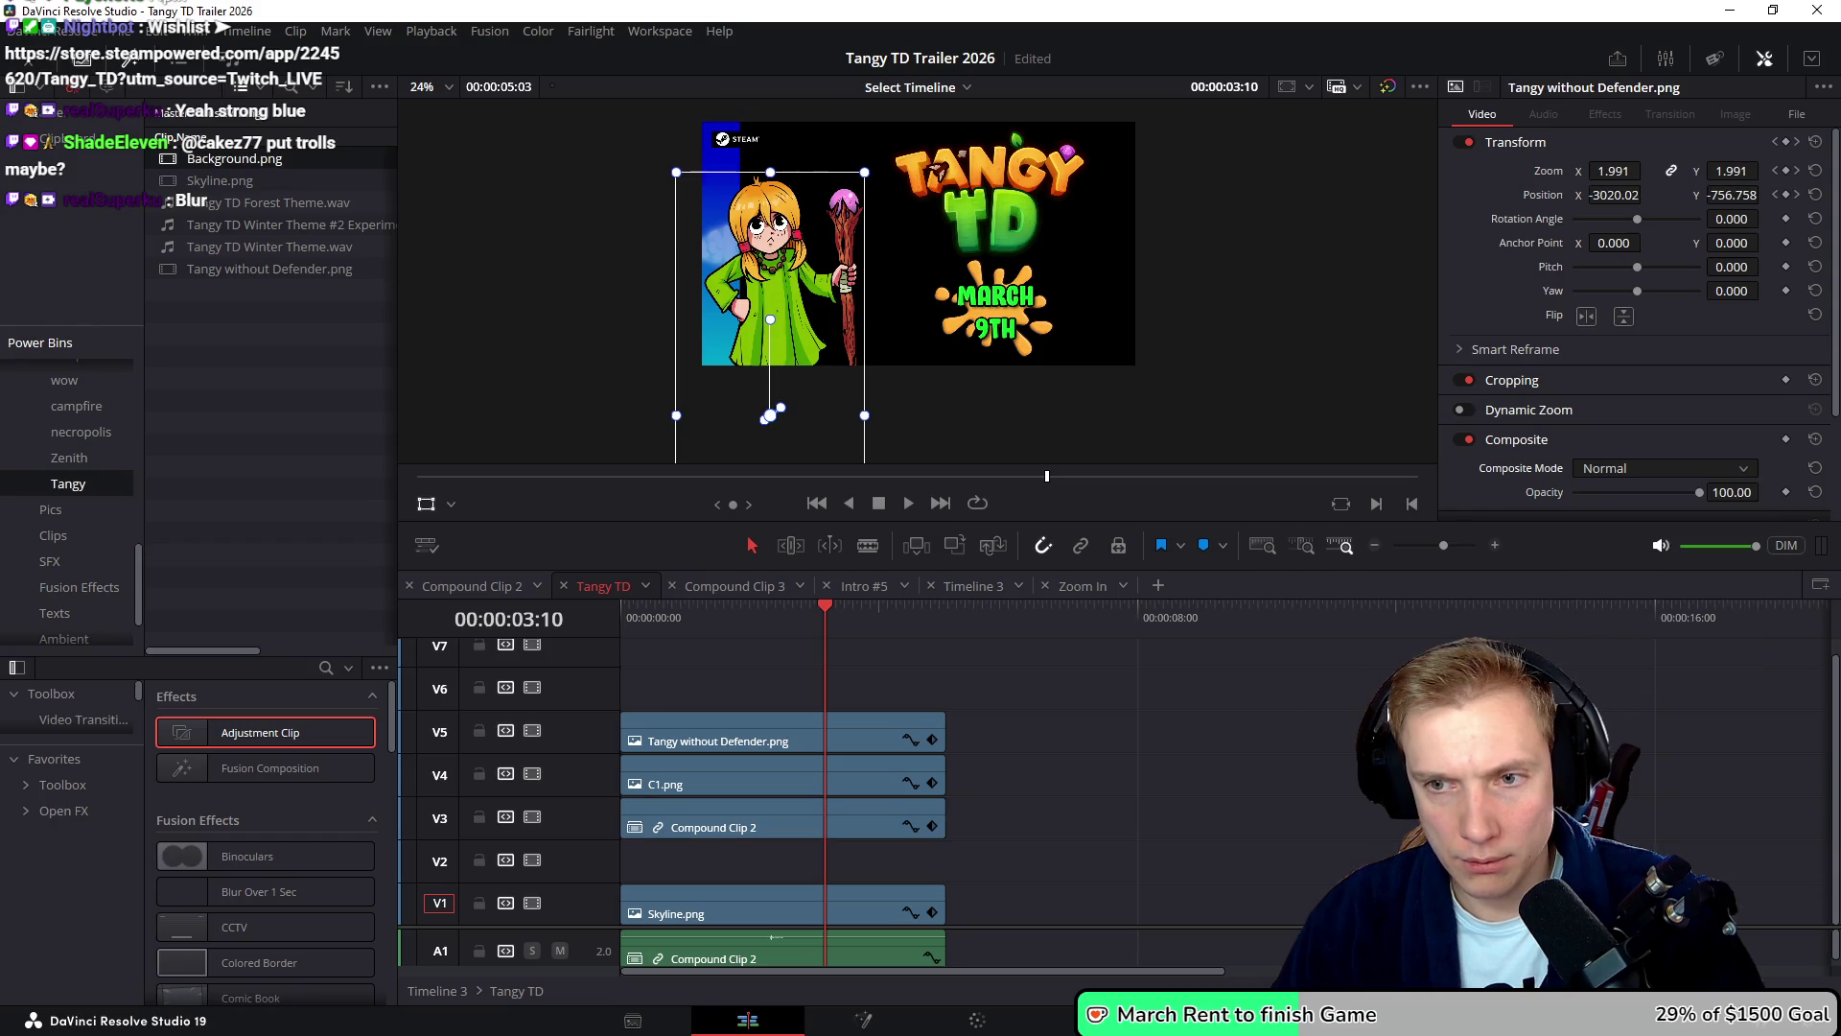
- Open the title's Compound Clip 2 in its own timeline and find the March 9th graphic
right_click(726, 827)
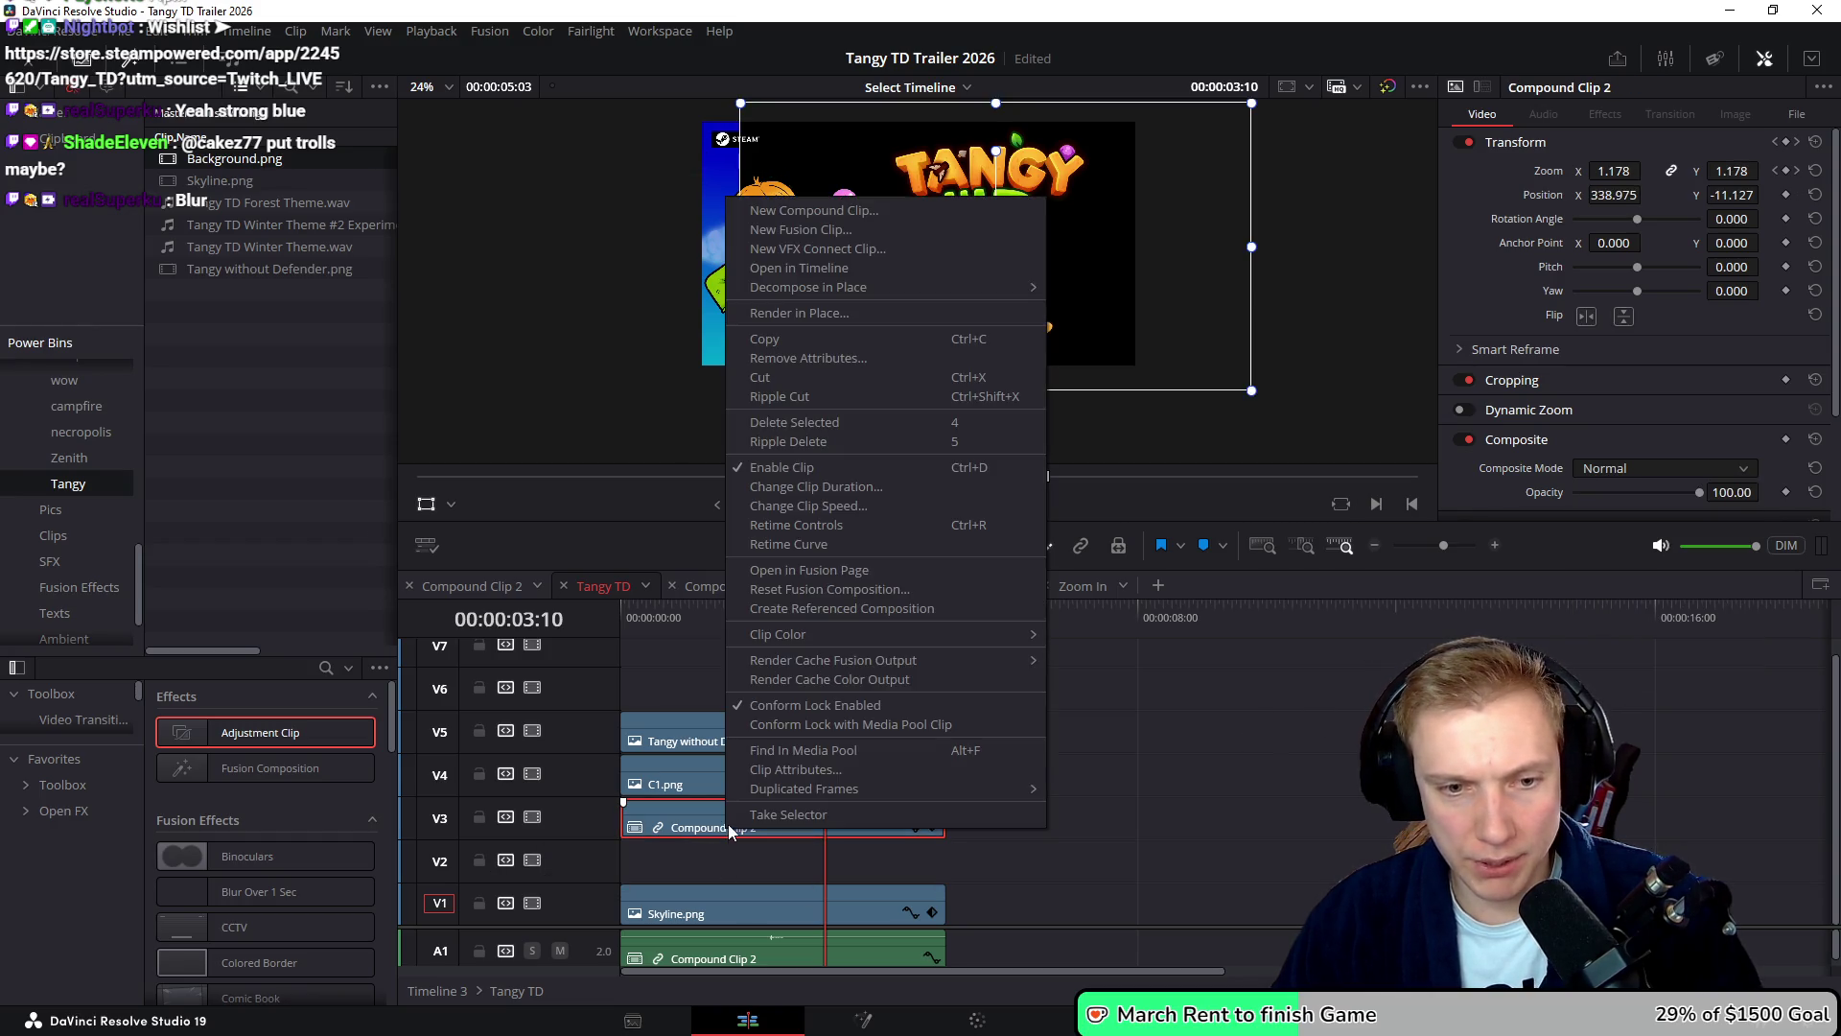
left_click(798, 268)
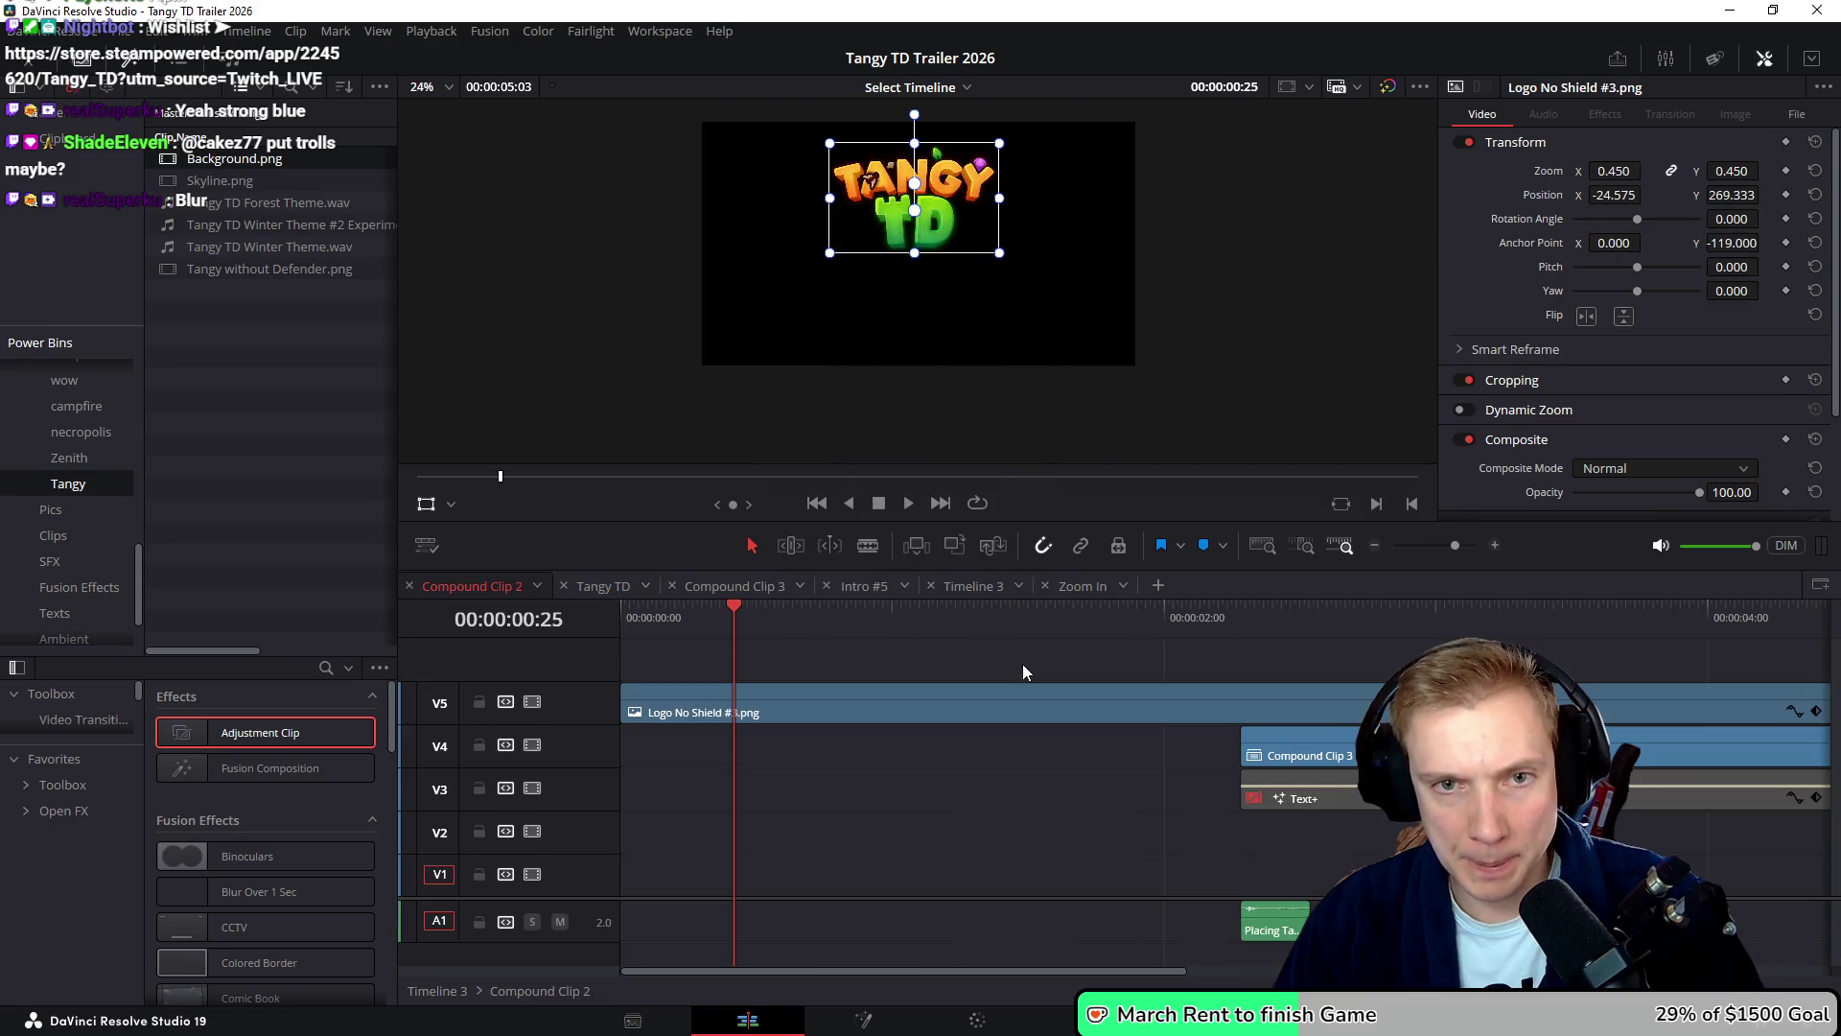
scroll(872, 652, "down", 2)
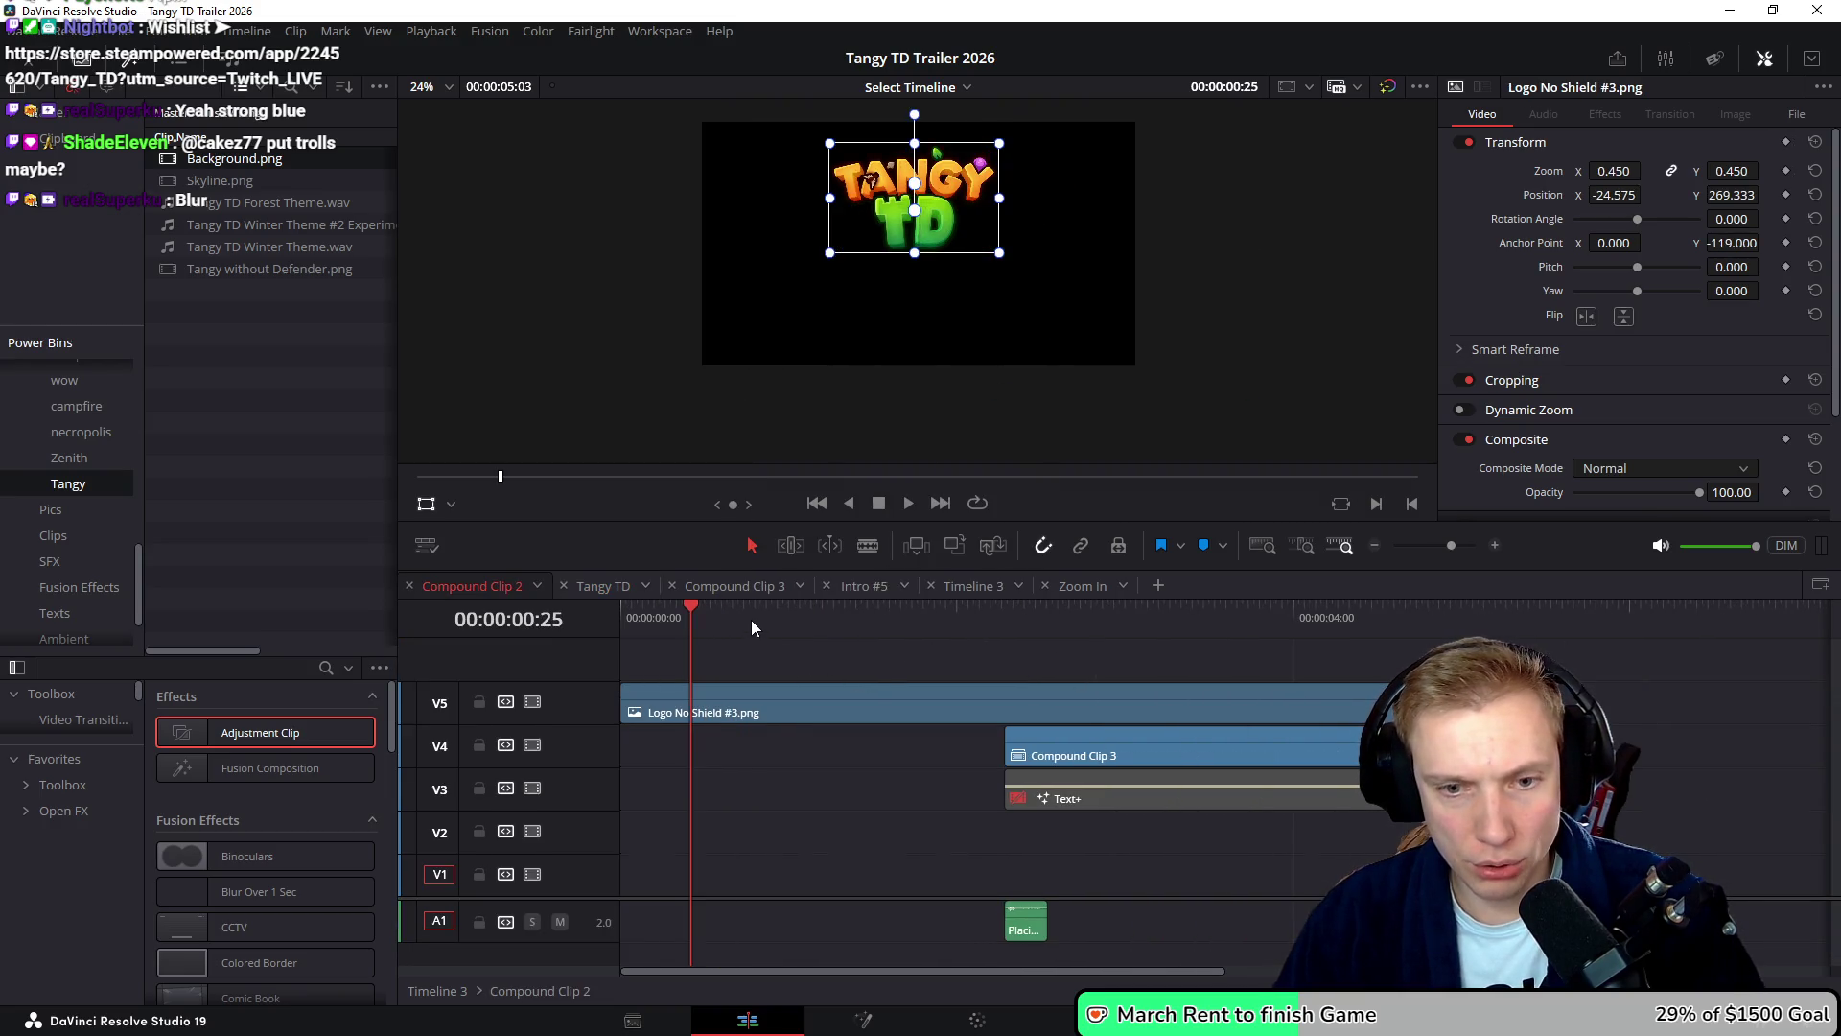
mouse_move(753, 633)
left_mouse_down()
mouse_move(642, 631)
mouse_move(969, 667)
mouse_move(1252, 663)
mouse_move(757, 677)
mouse_move(1080, 677)
left_mouse_up()
- Open the nested Compound Clip 3 in its own timeline and preview the March 9th splash
left_click(1138, 746)
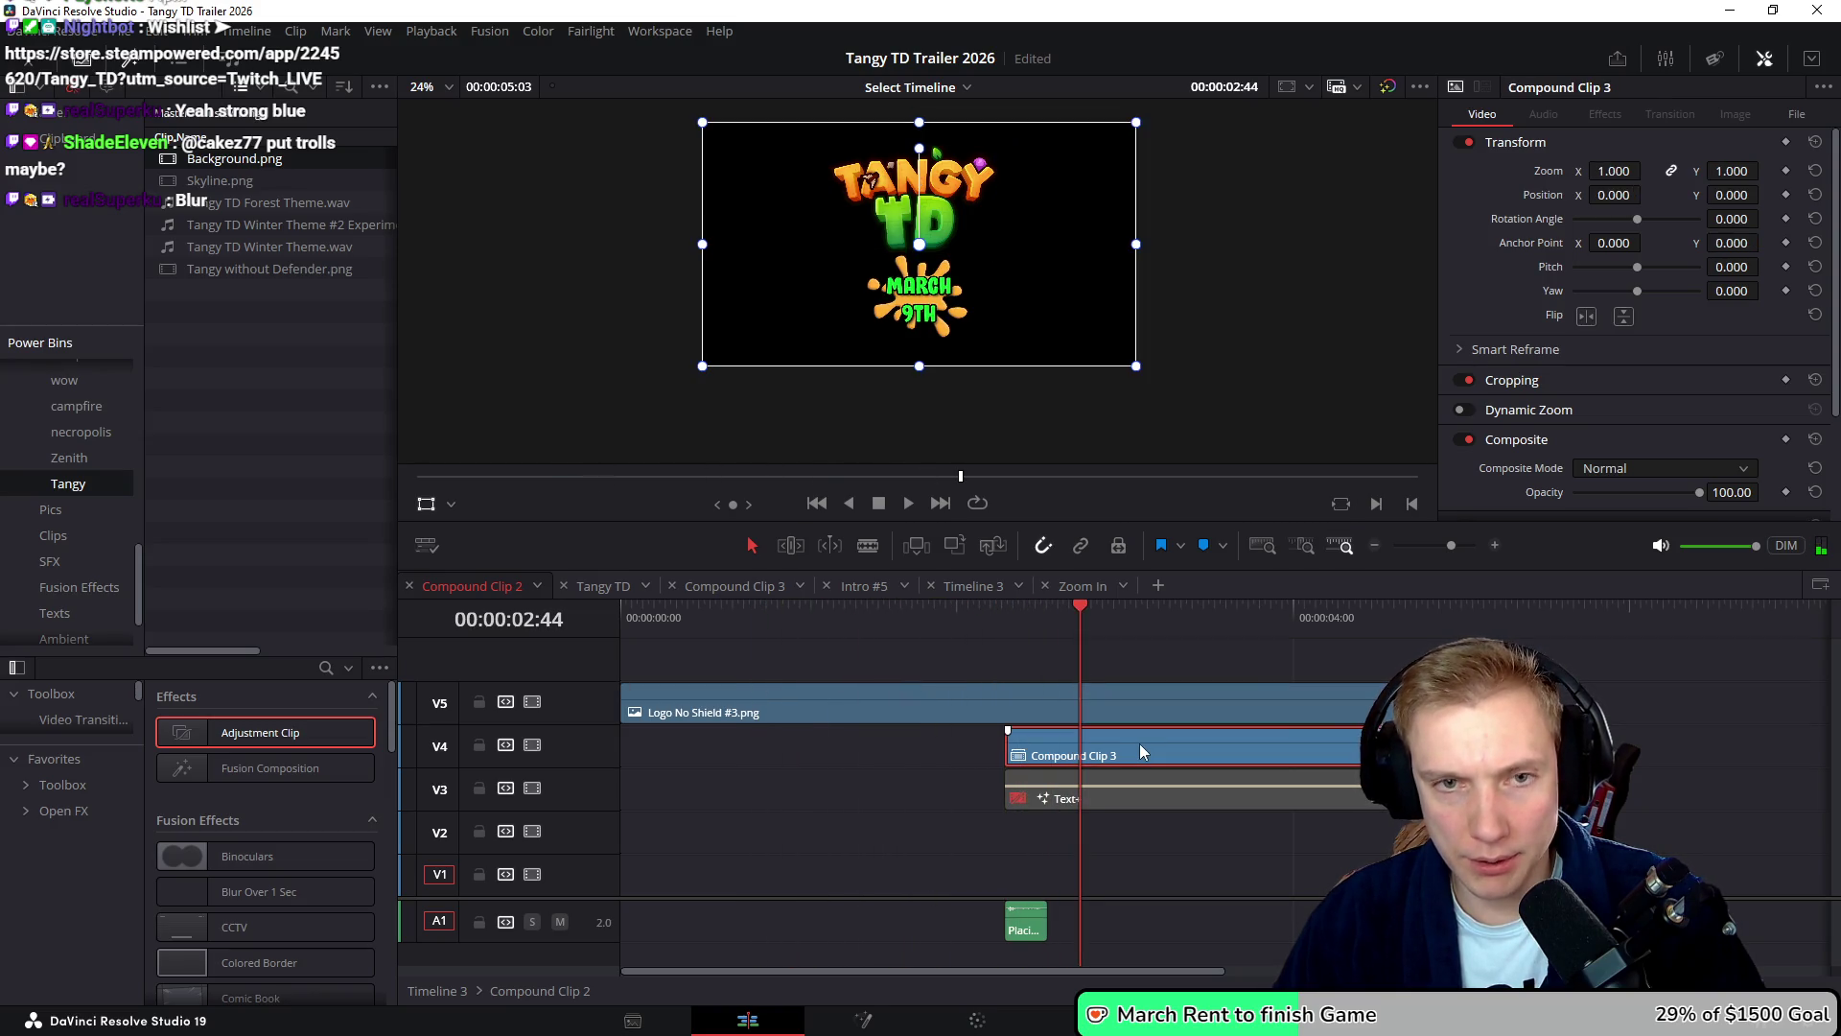
right_click(1139, 746)
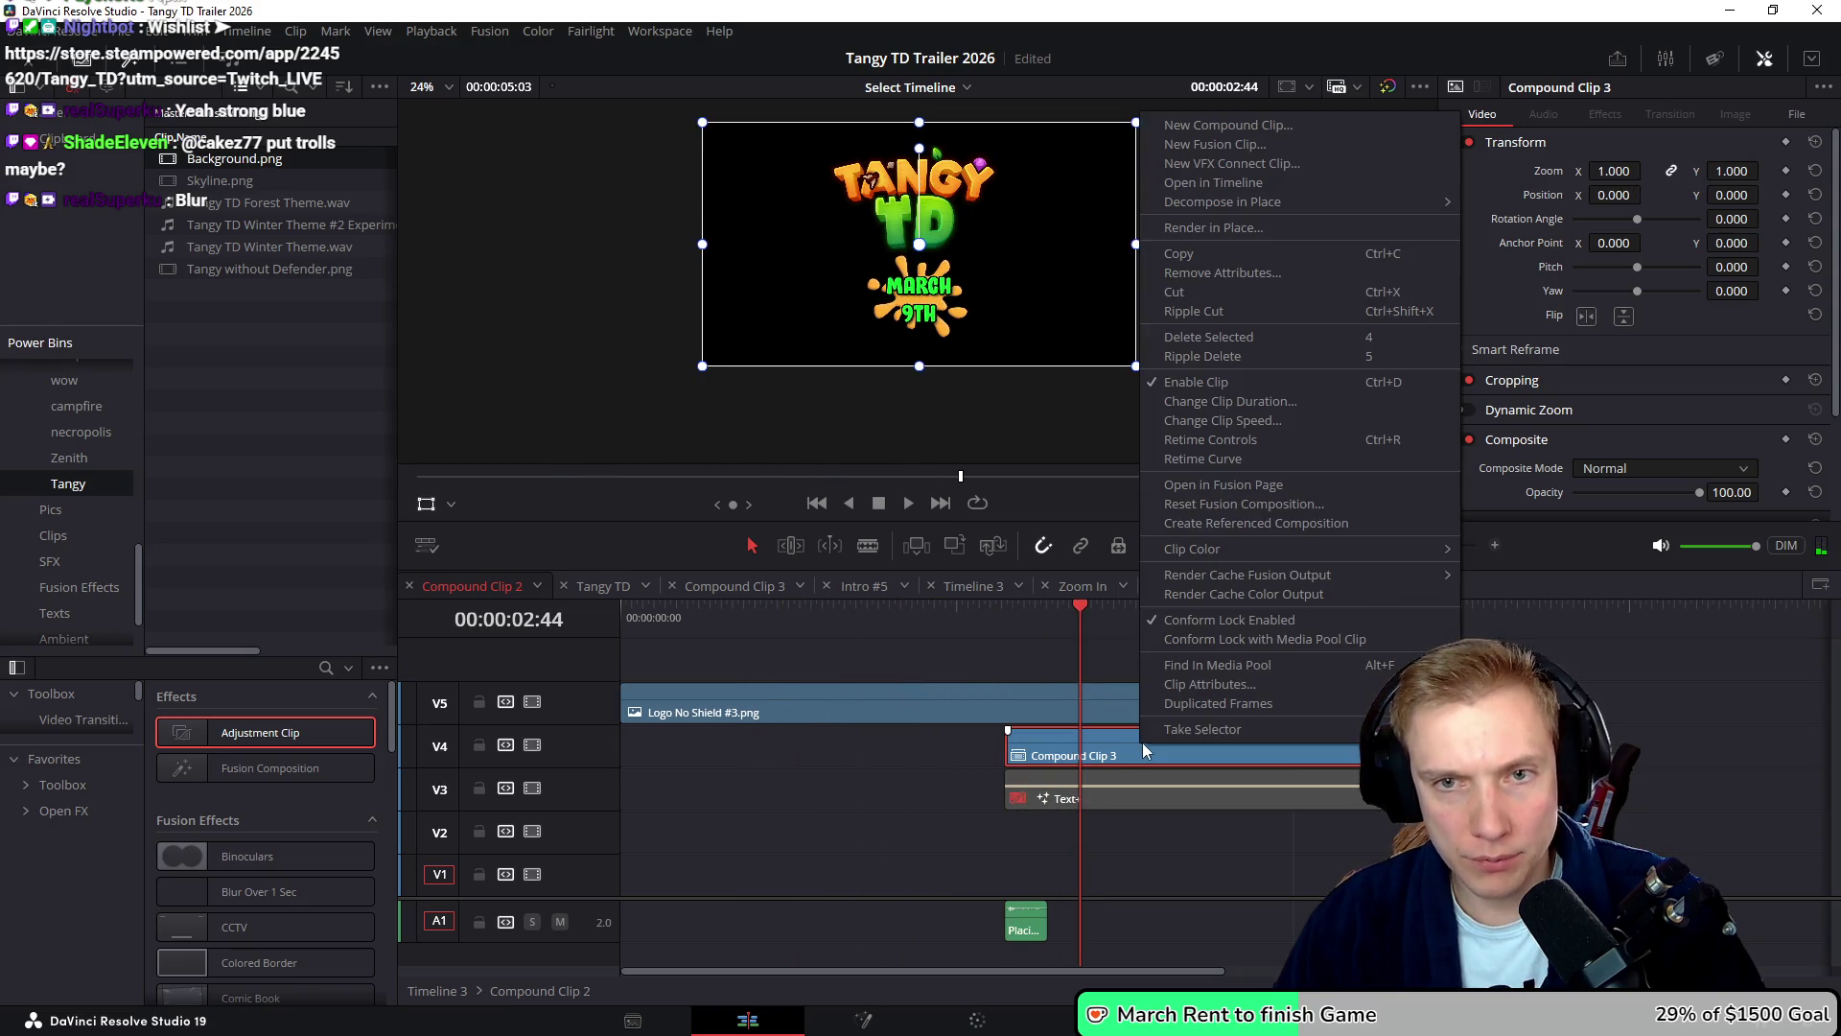
left_click(1206, 125)
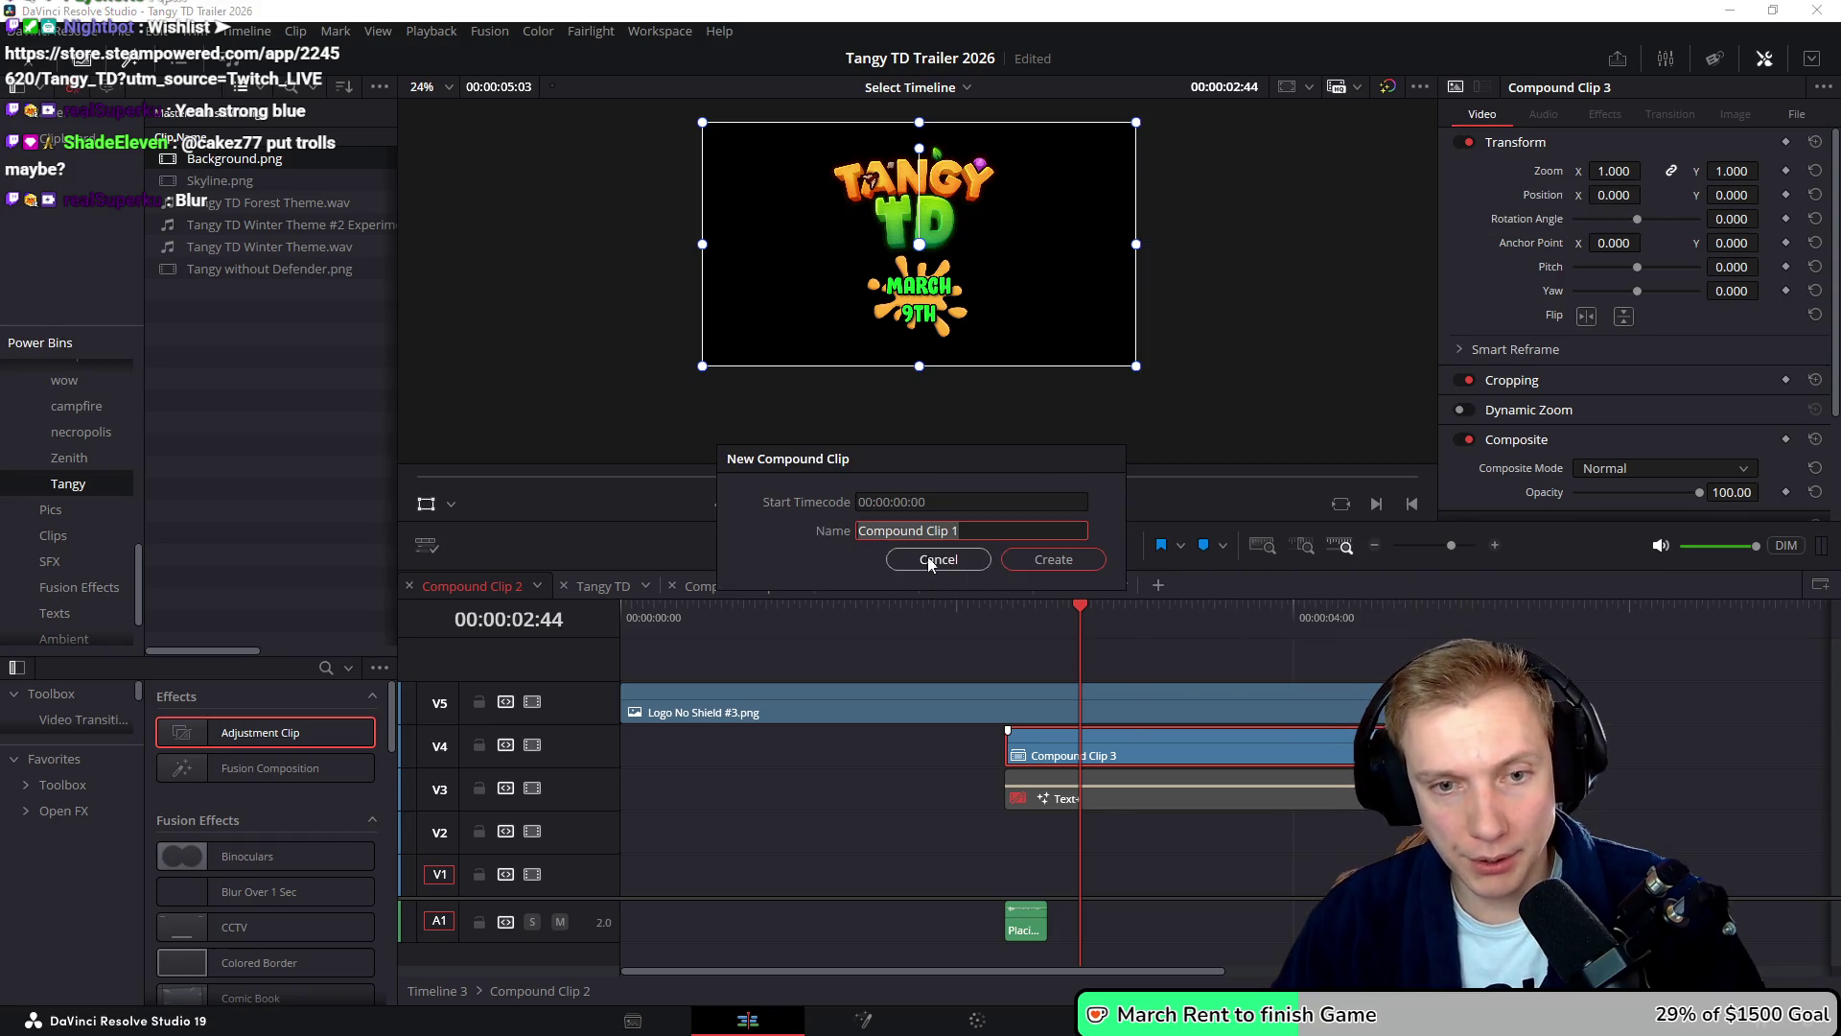
left_click(940, 560)
right_click(1142, 758)
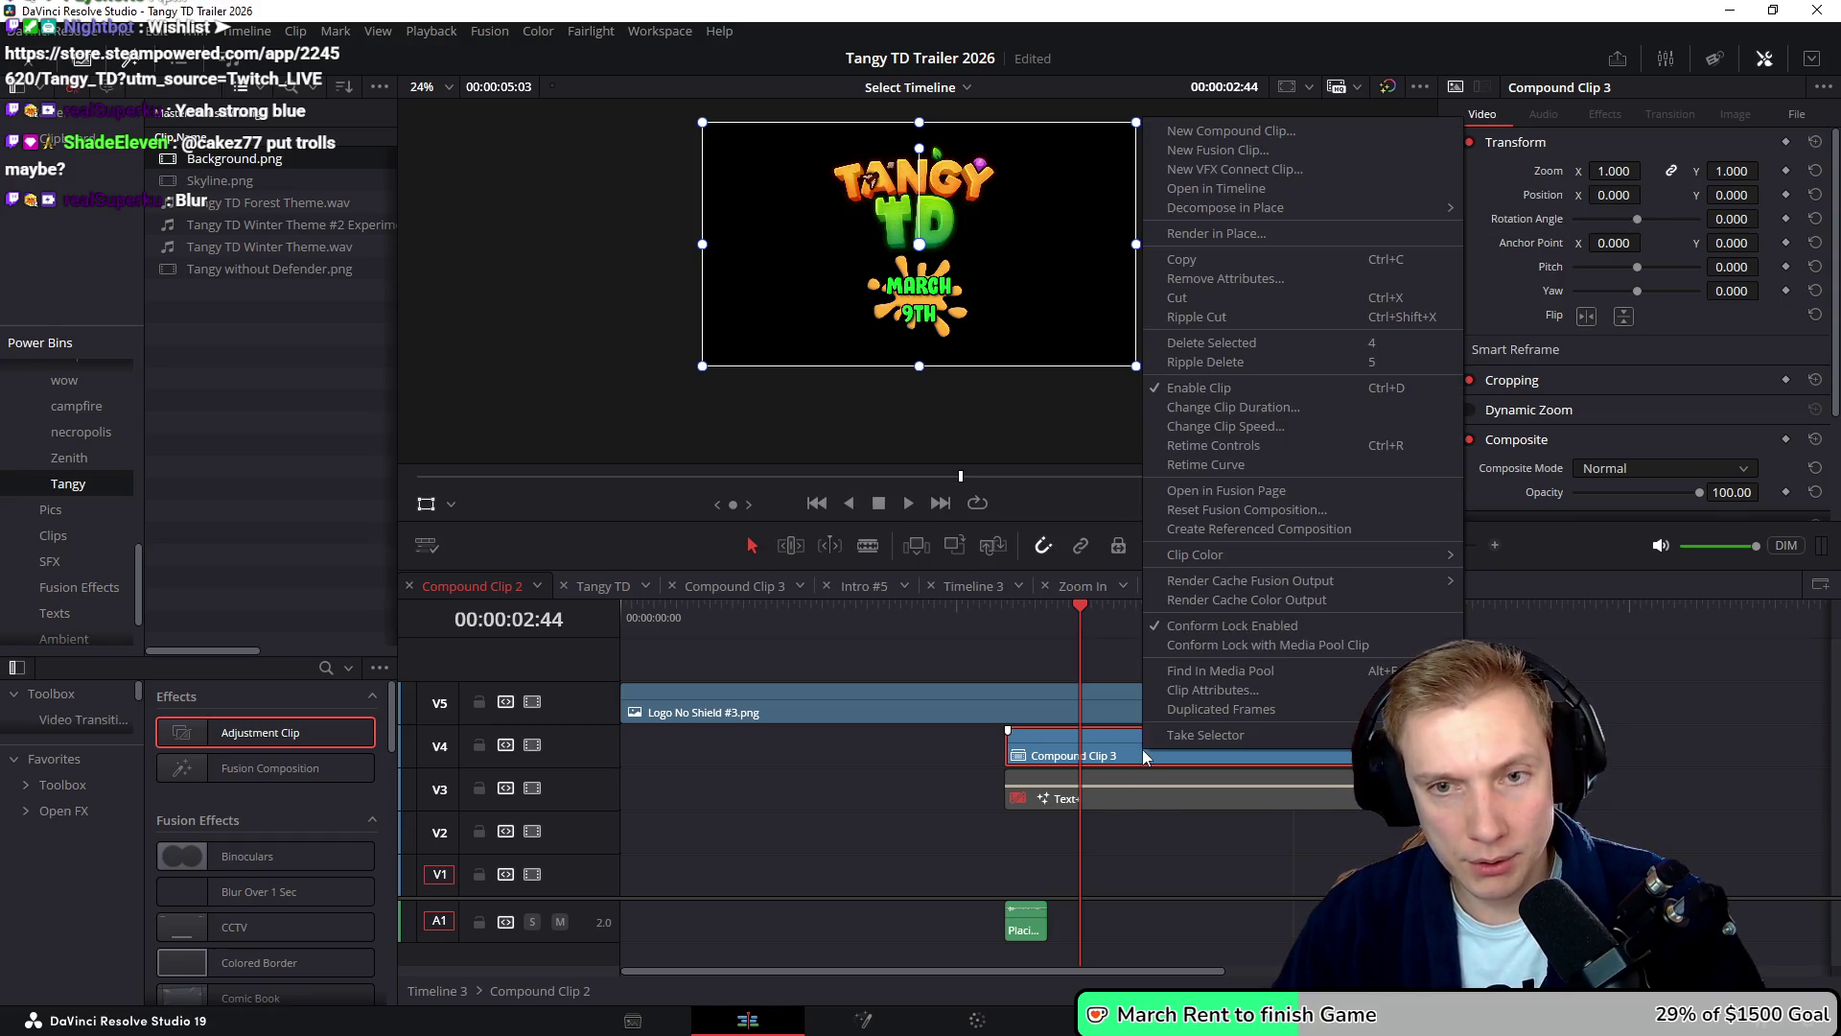
left_click(1206, 189)
mouse_move(728, 648)
left_mouse_down()
mouse_move(681, 625)
mouse_move(629, 648)
mouse_move(760, 671)
left_mouse_up()
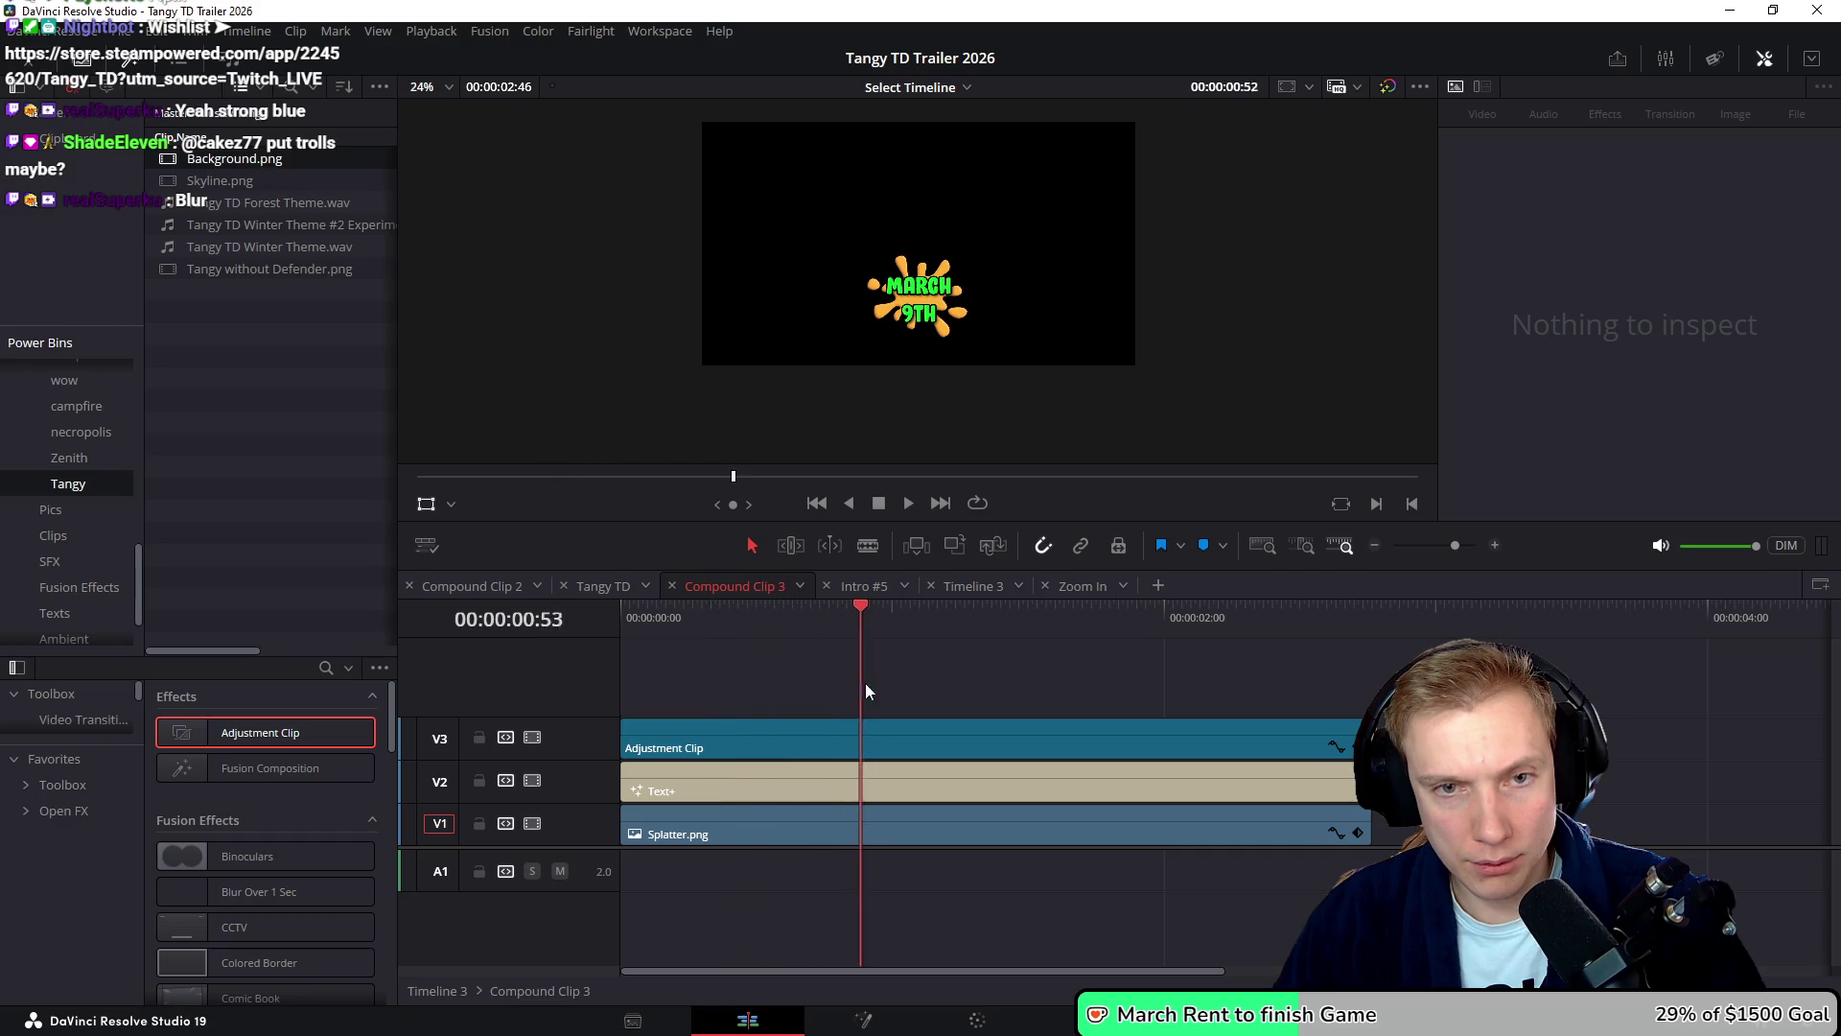
- Delete the Adjustment Clip from V3 in Compound Clip 3 and check the logo animation in Compound Clip 2
left_click(882, 744)
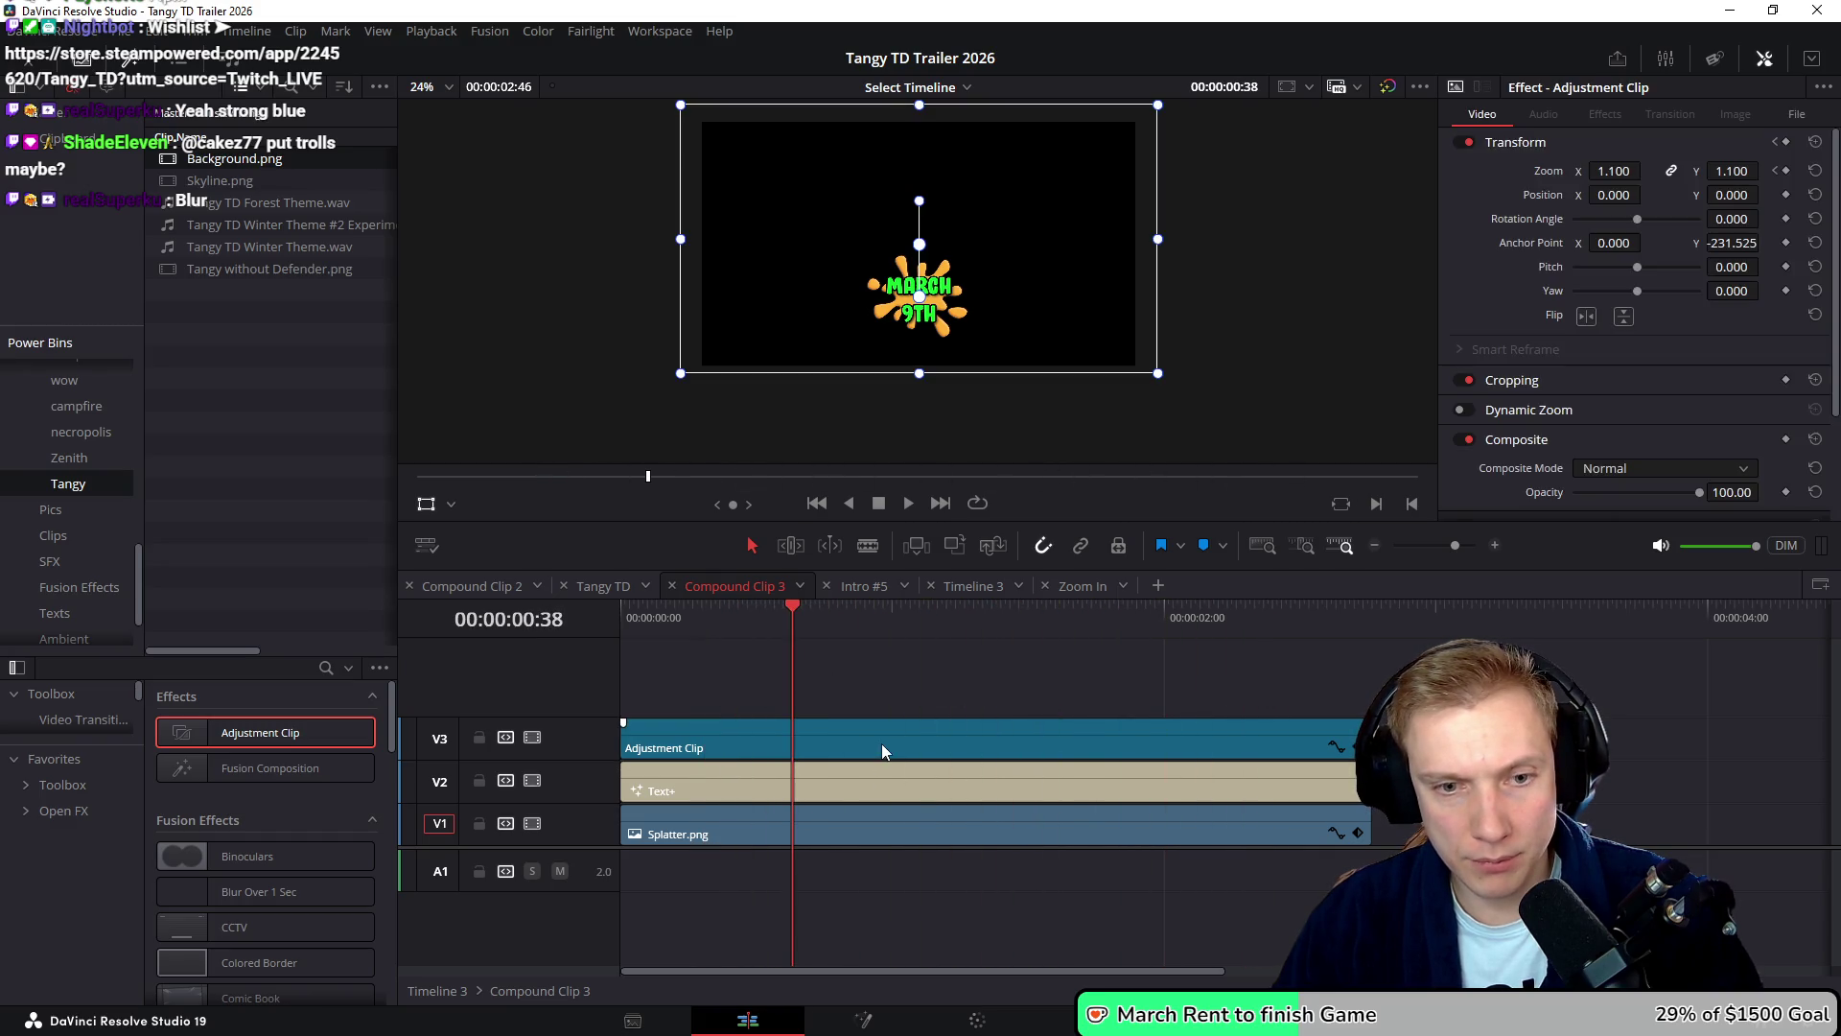
key("Delete")
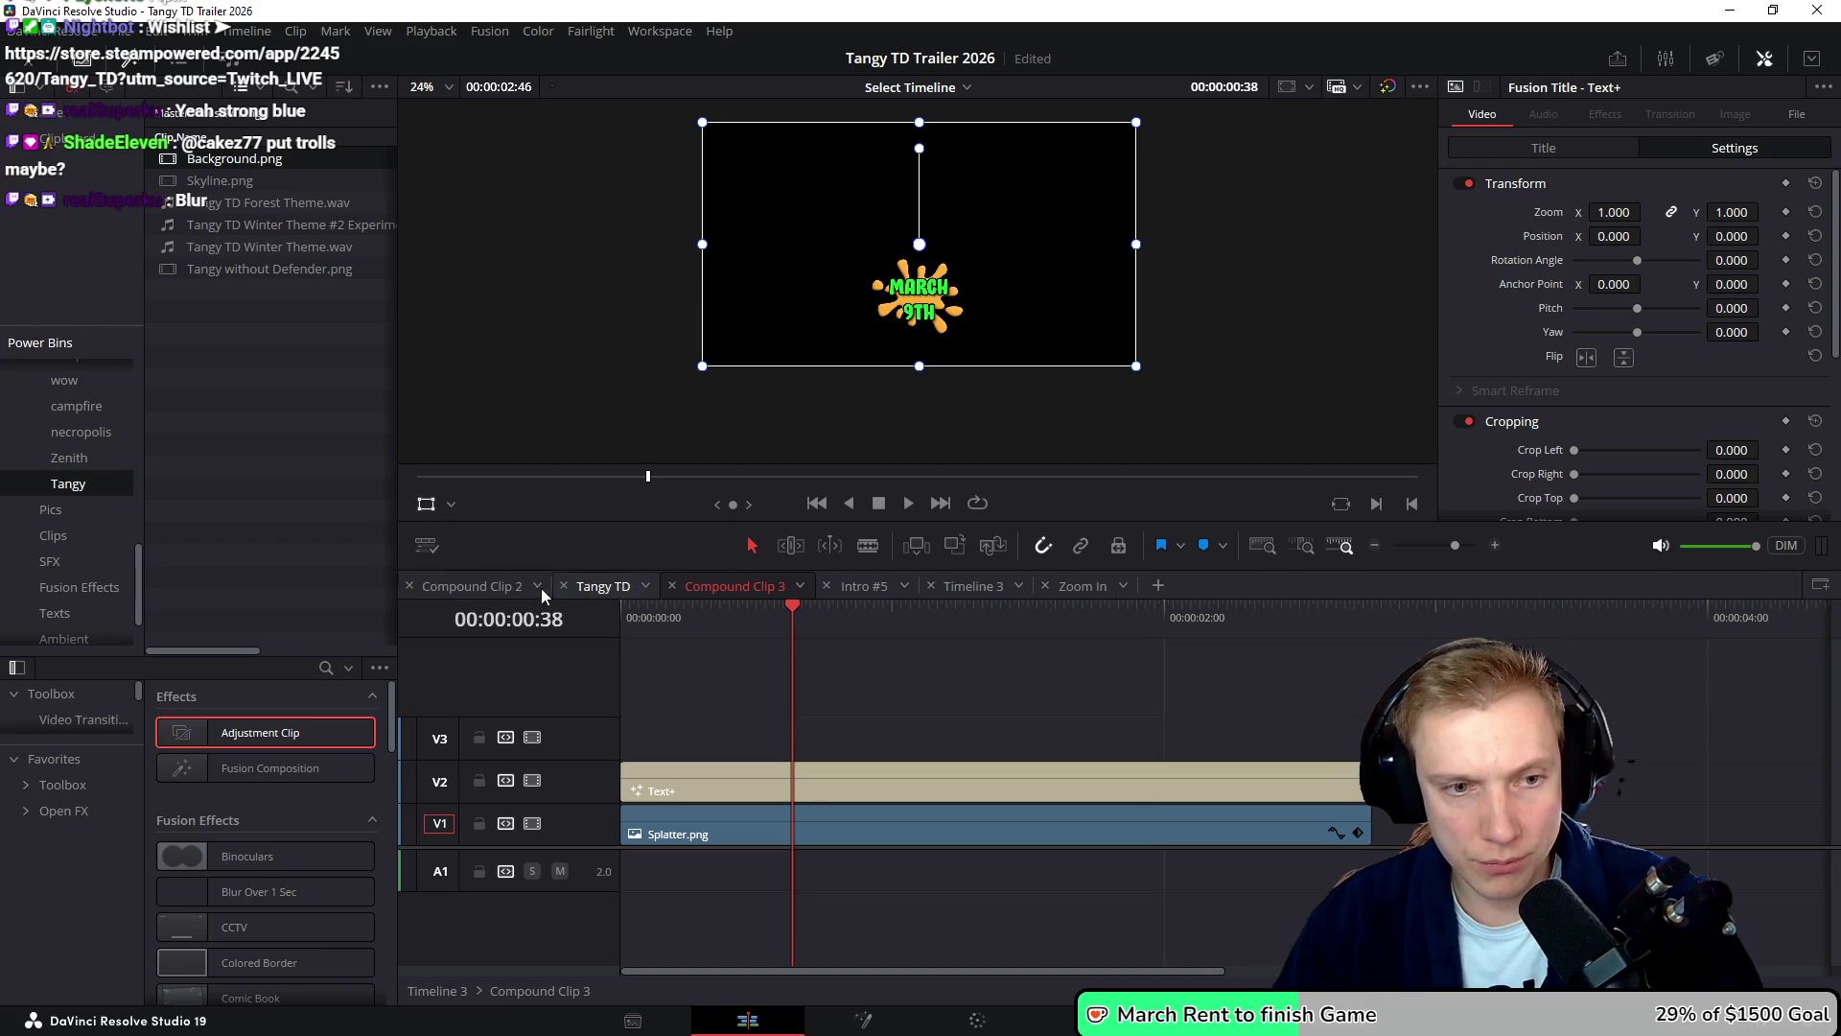
left_click(493, 587)
mouse_move(875, 621)
left_mouse_down()
mouse_move(1110, 648)
mouse_move(973, 633)
left_mouse_up()
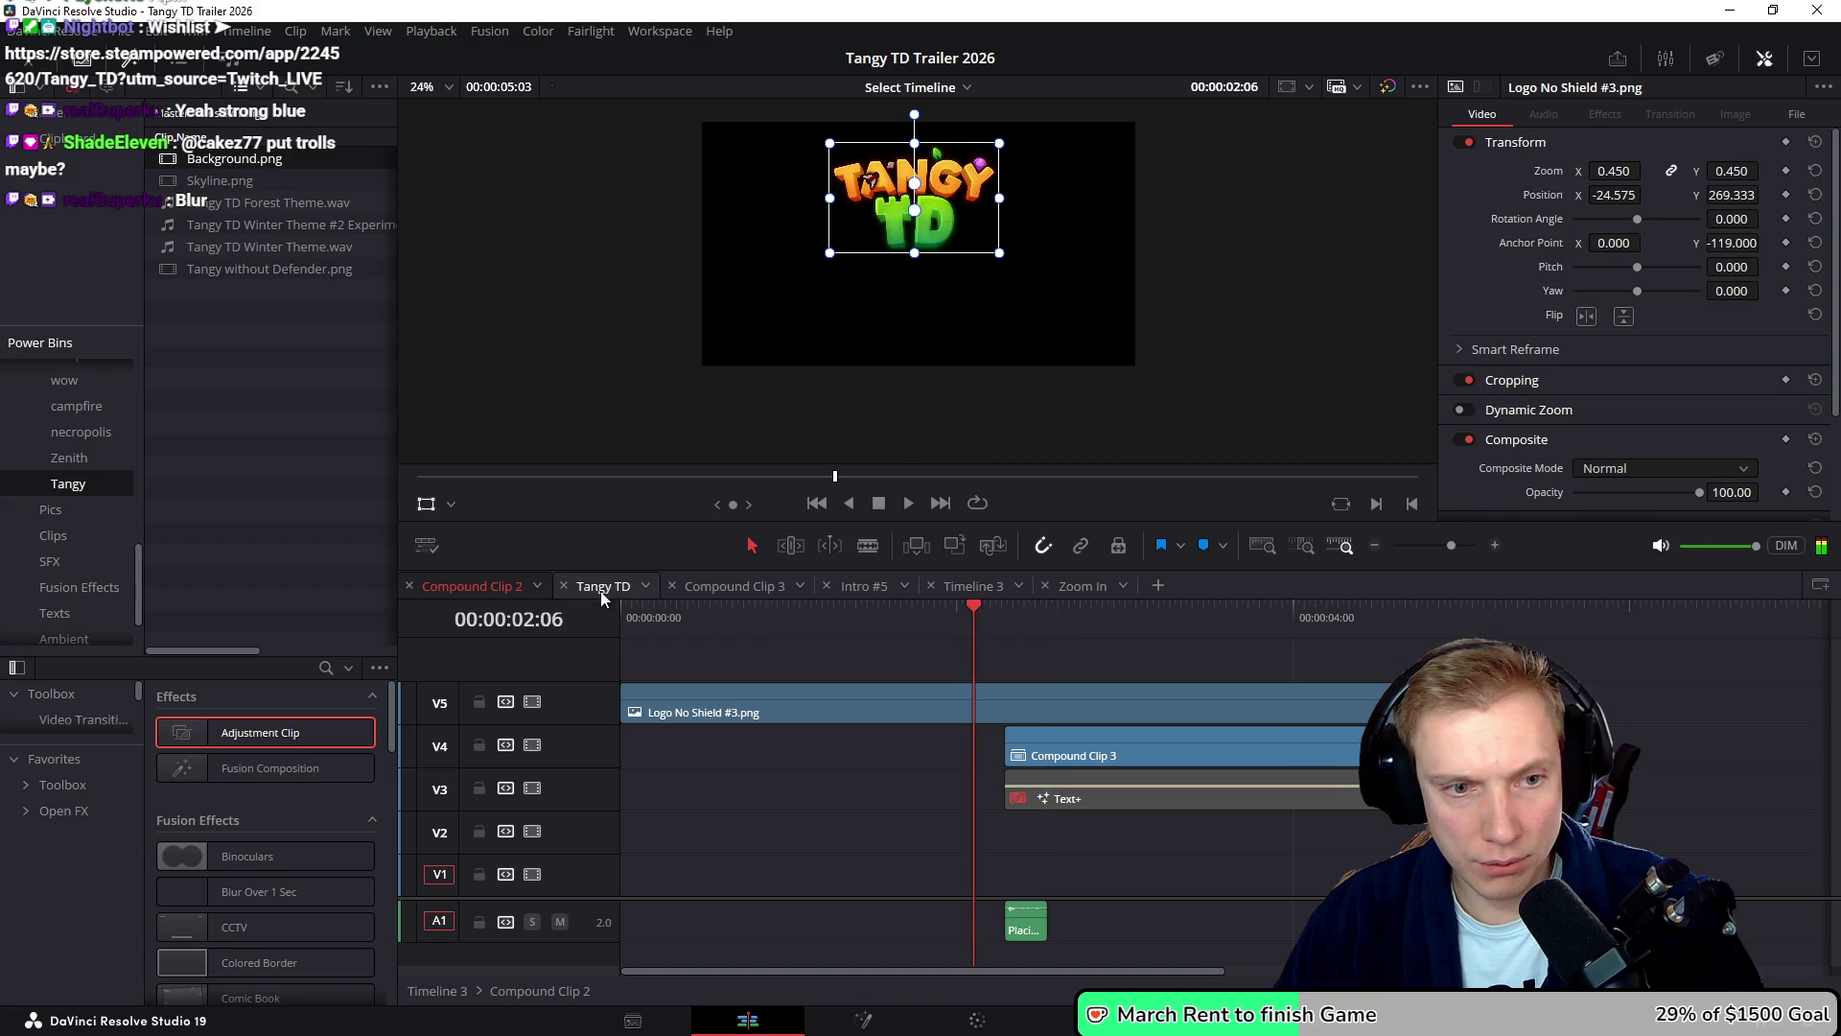
- Return to the main Tangy TD timeline and scrub through the closing section
left_click(717, 586)
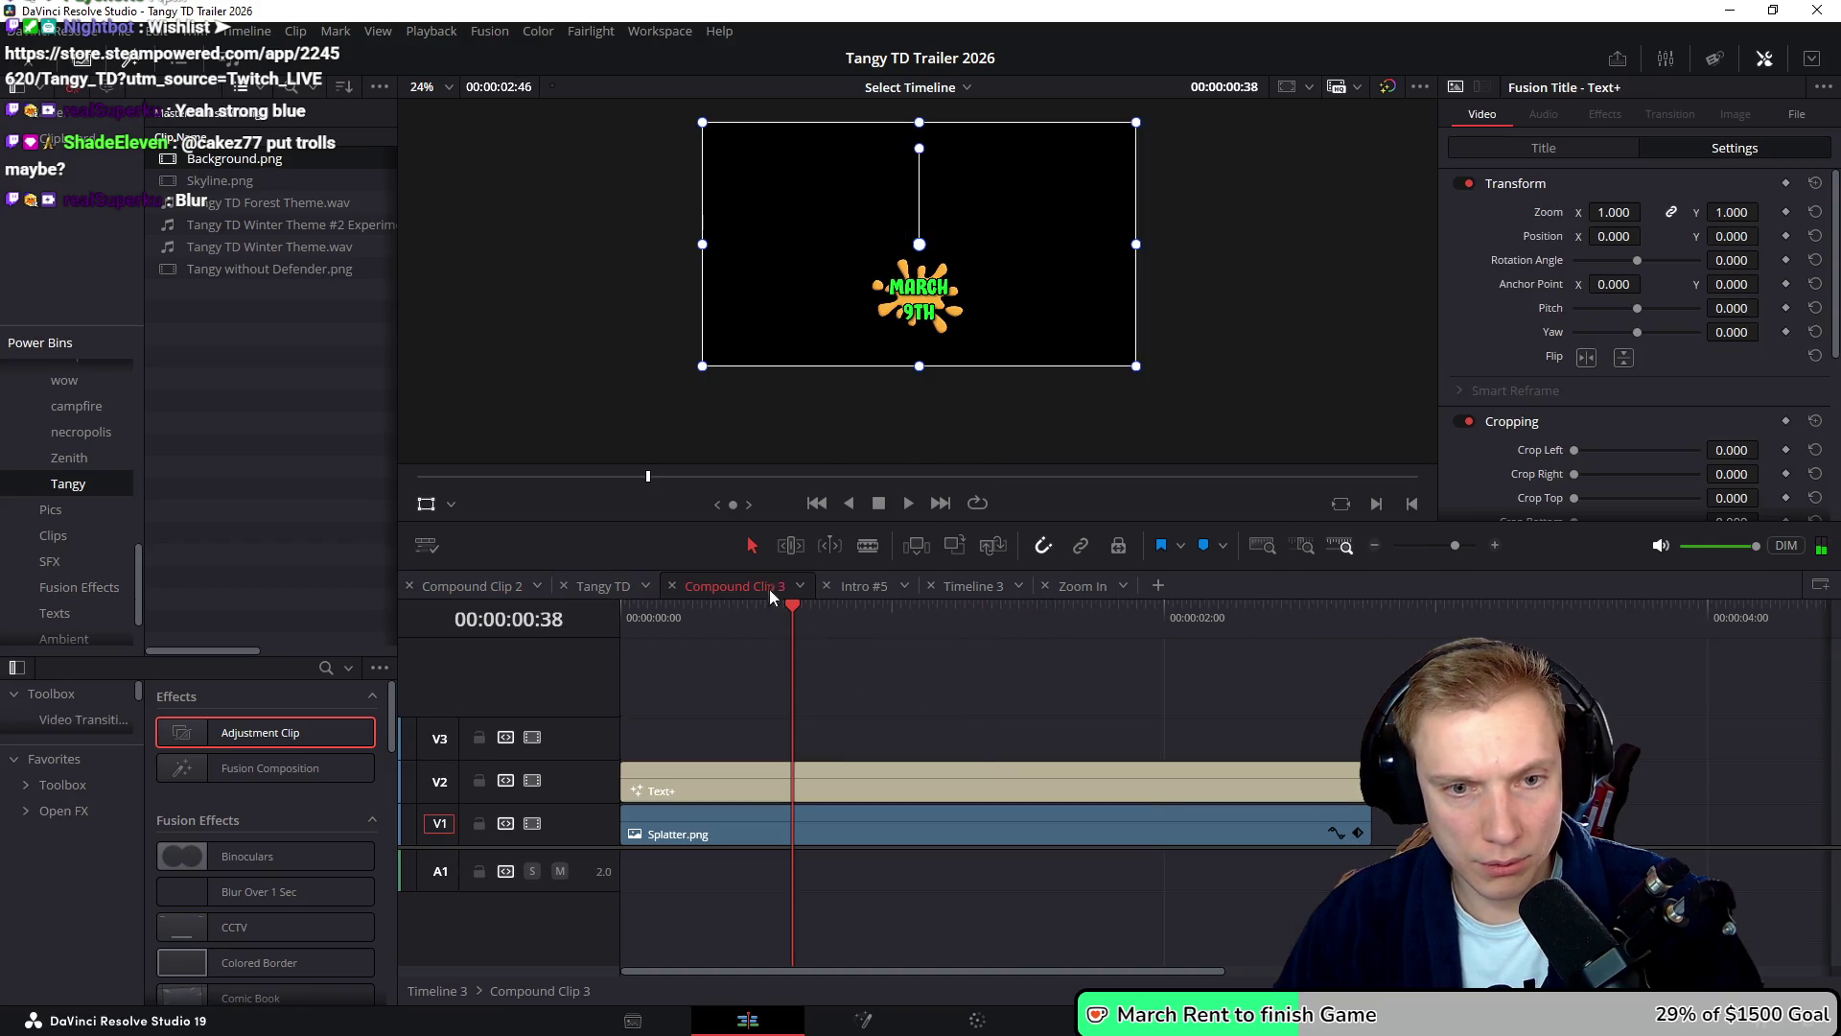
left_click(595, 587)
mouse_move(708, 622)
left_mouse_down()
mouse_move(900, 648)
mouse_move(815, 652)
mouse_move(836, 660)
mouse_move(905, 654)
mouse_move(671, 660)
left_mouse_up()
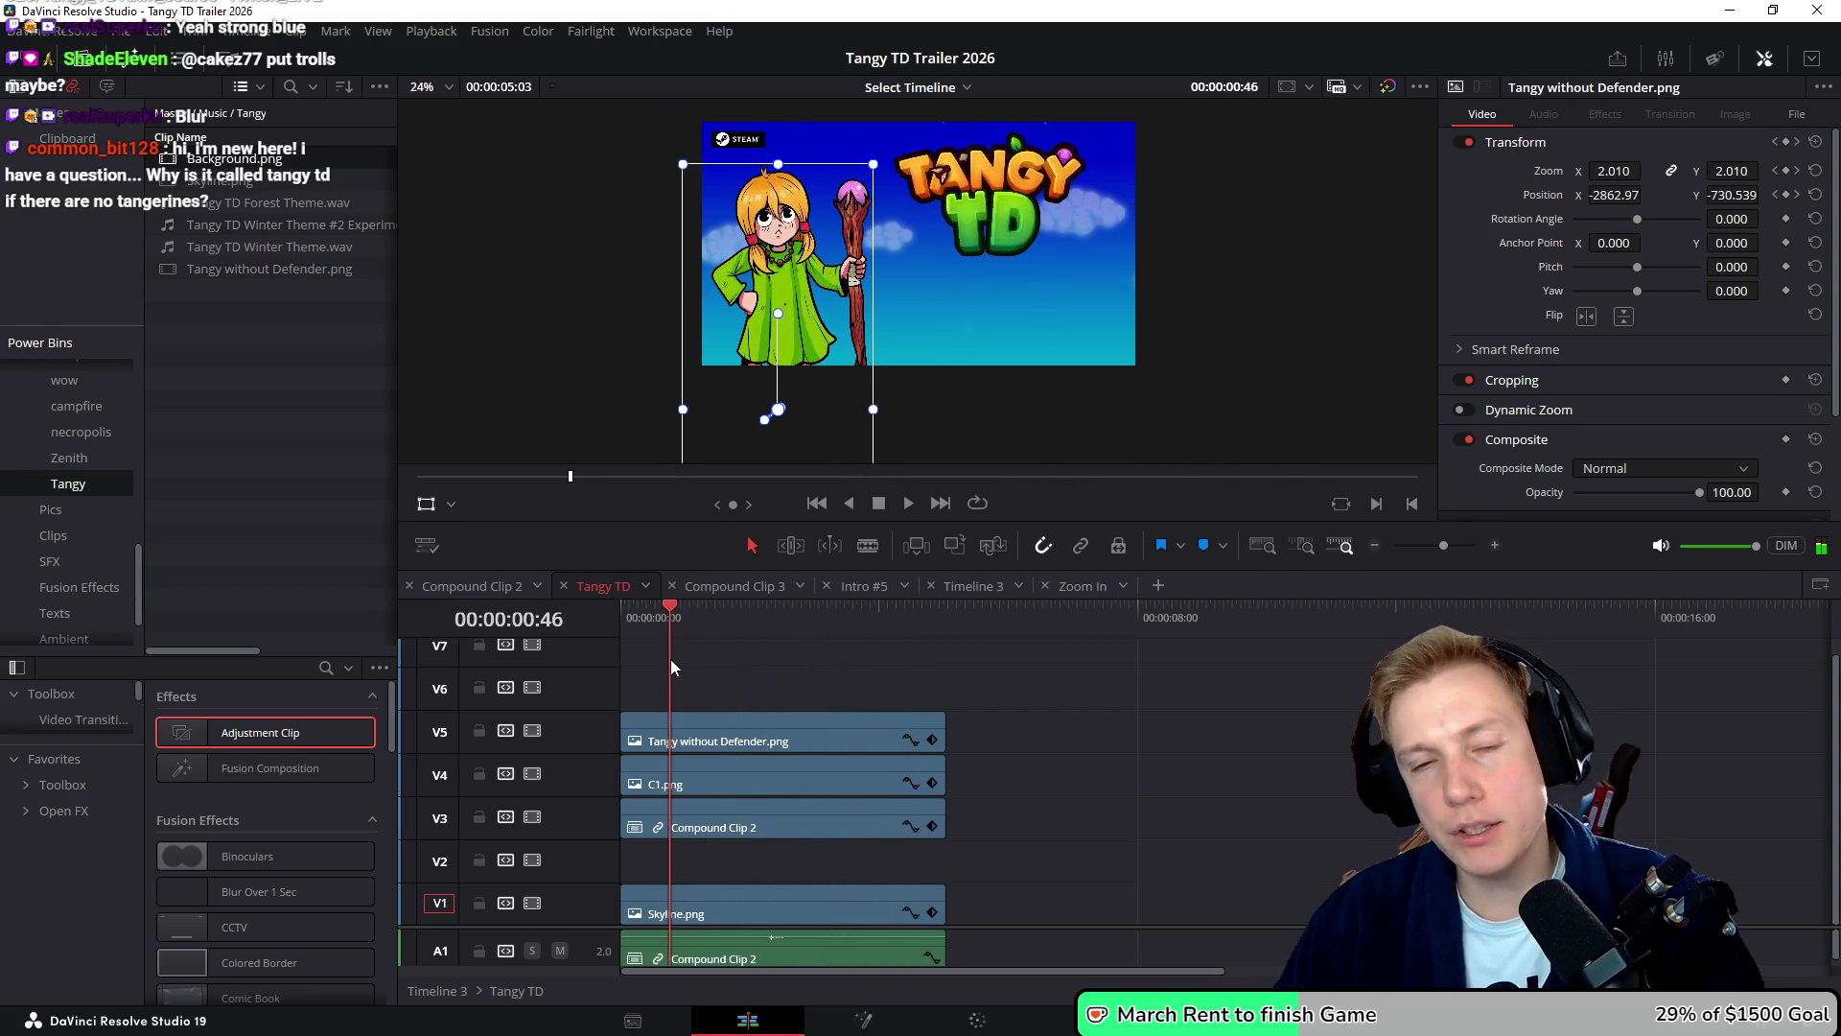
- Watch the trailer full-screen in Cinema Viewer twice
key("space")
key("p")
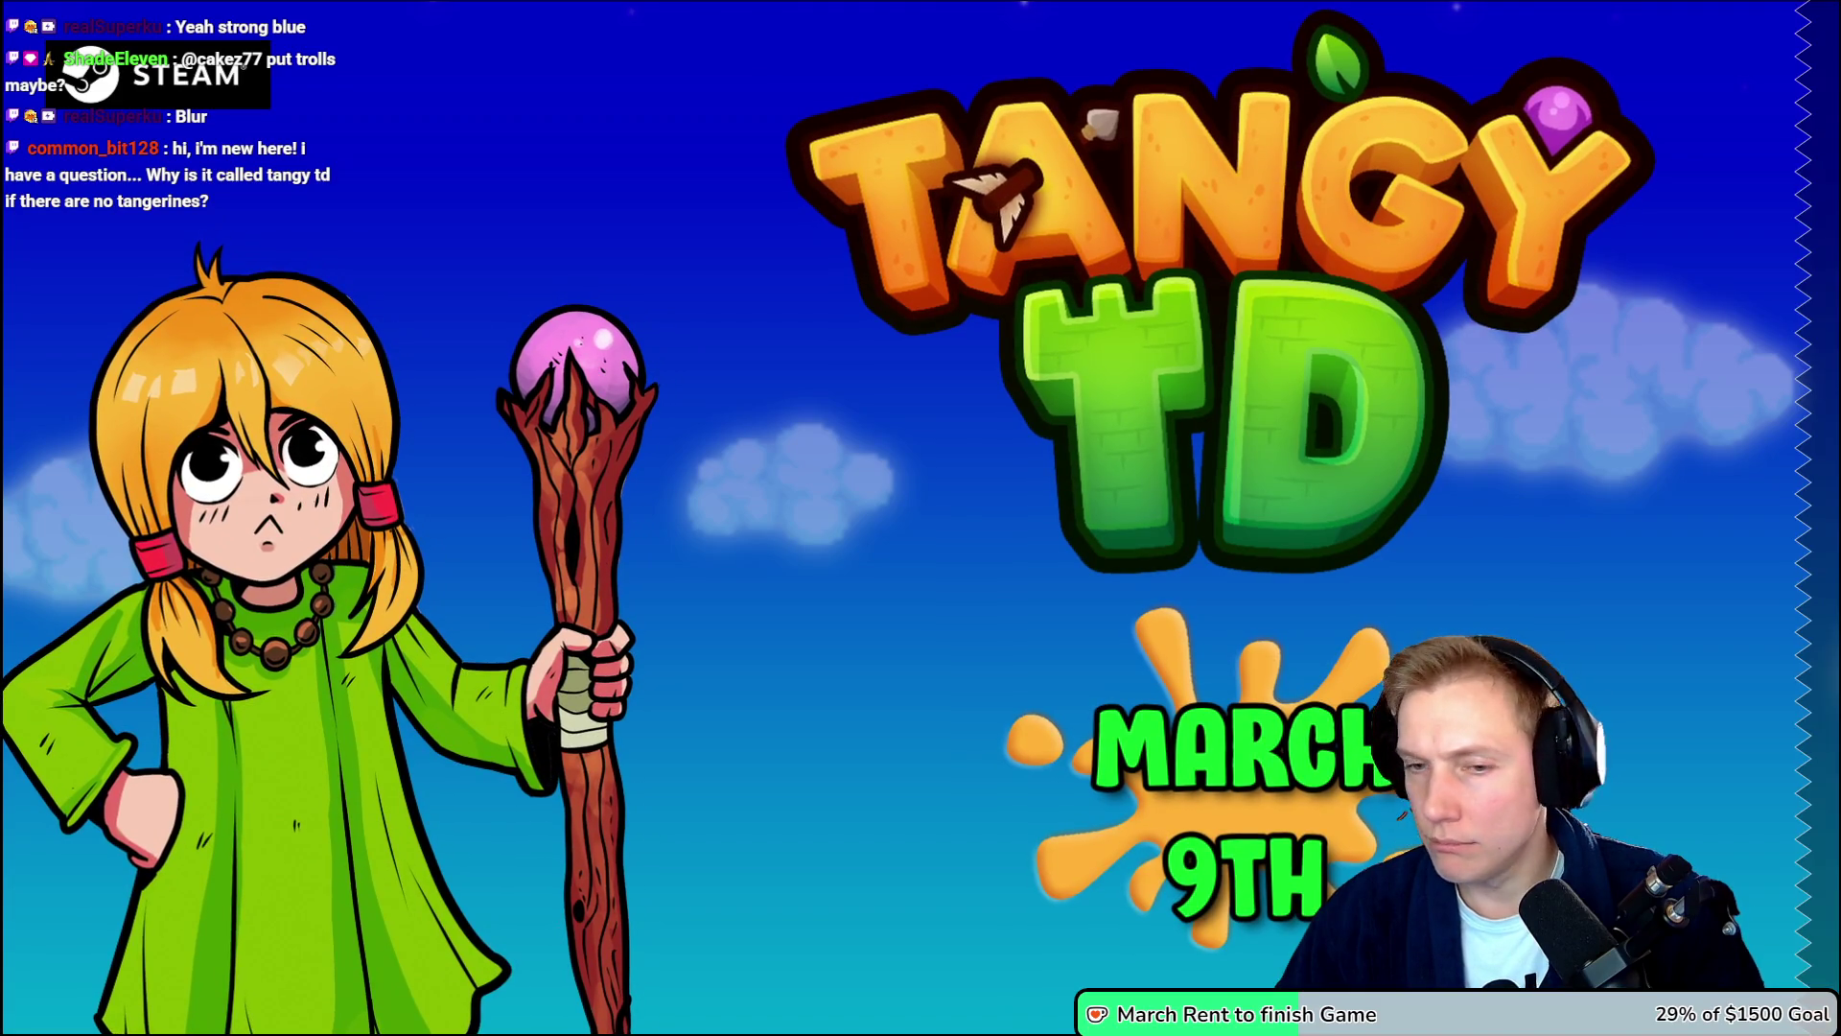
key("Escape")
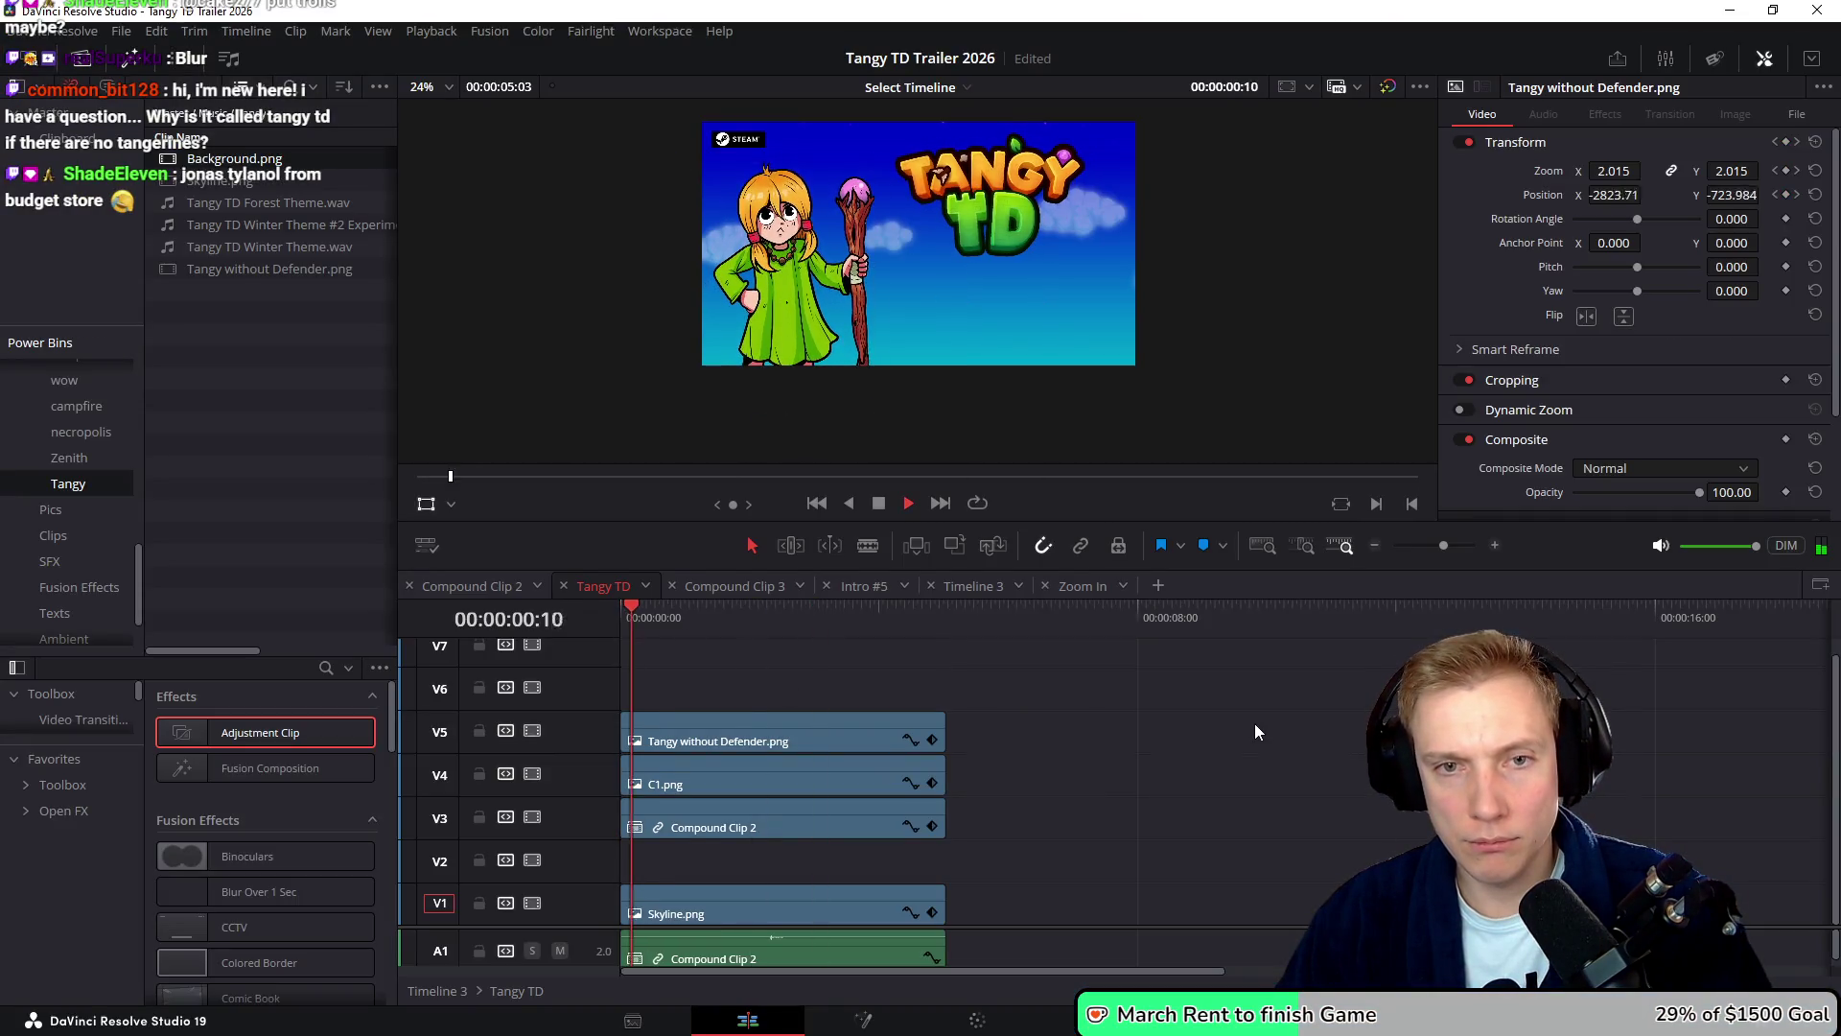
key("ctrl+f")
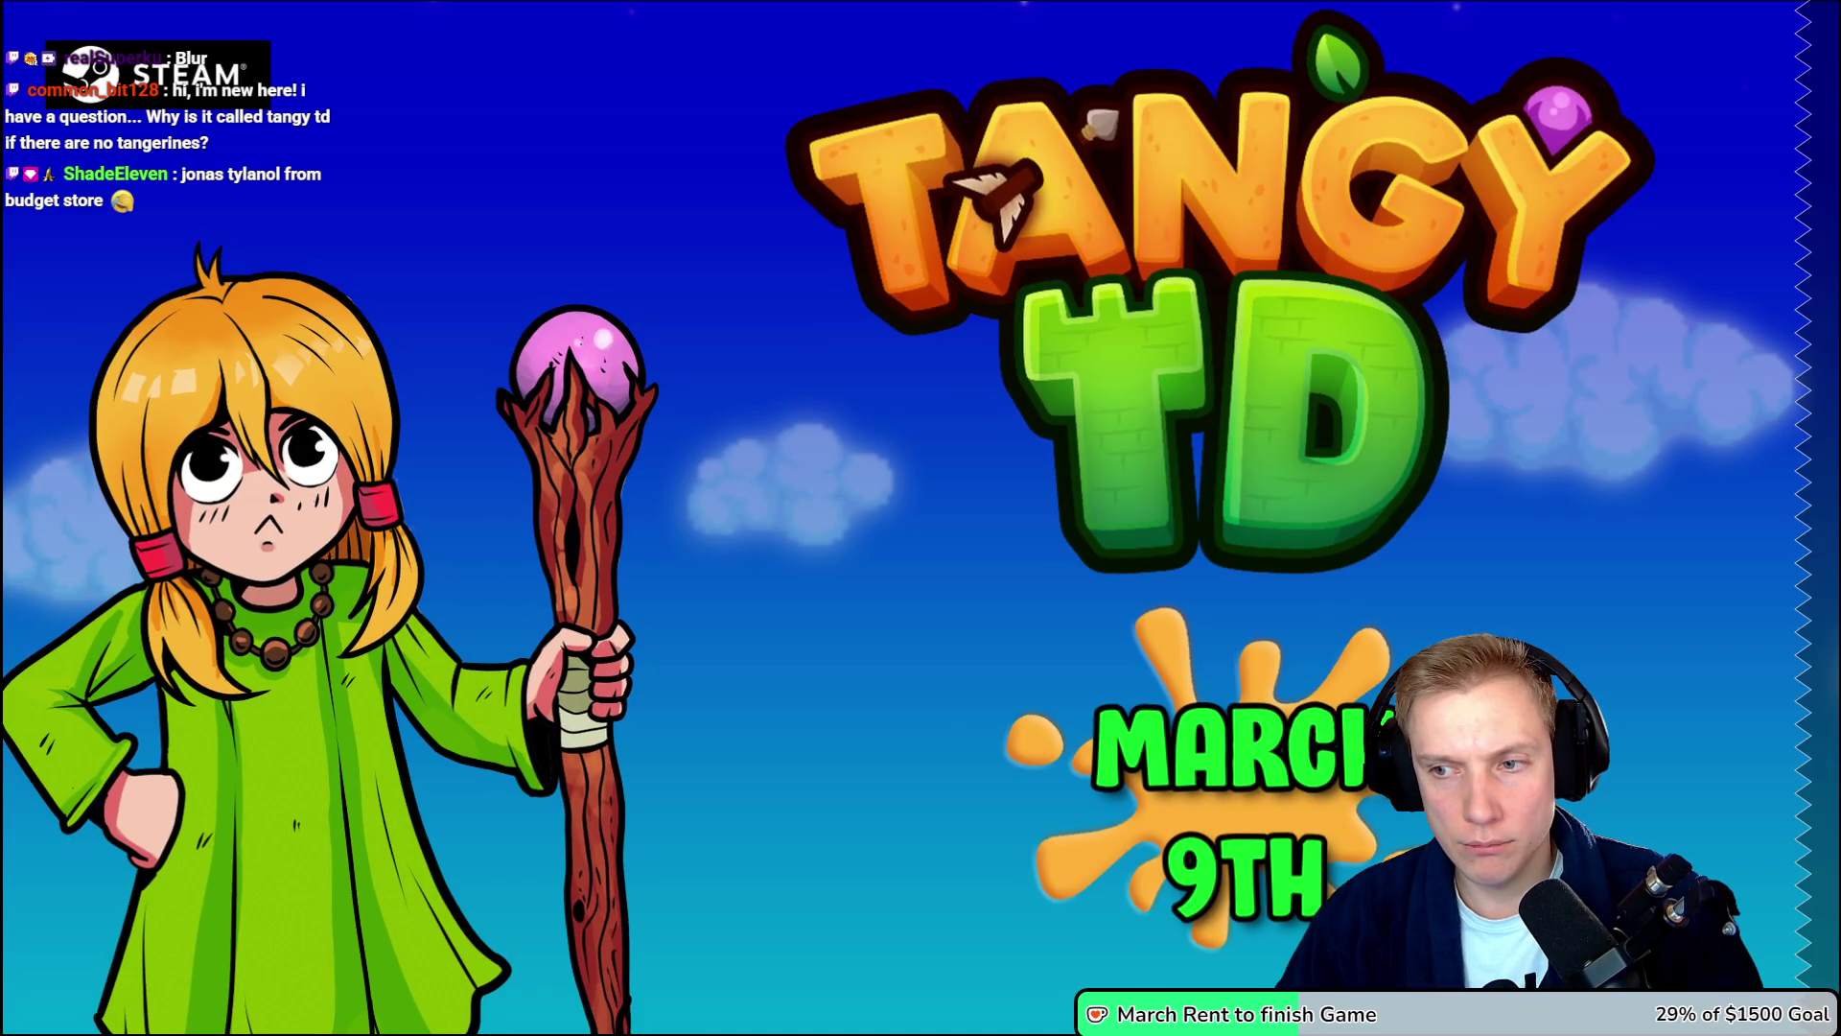
key("Escape")
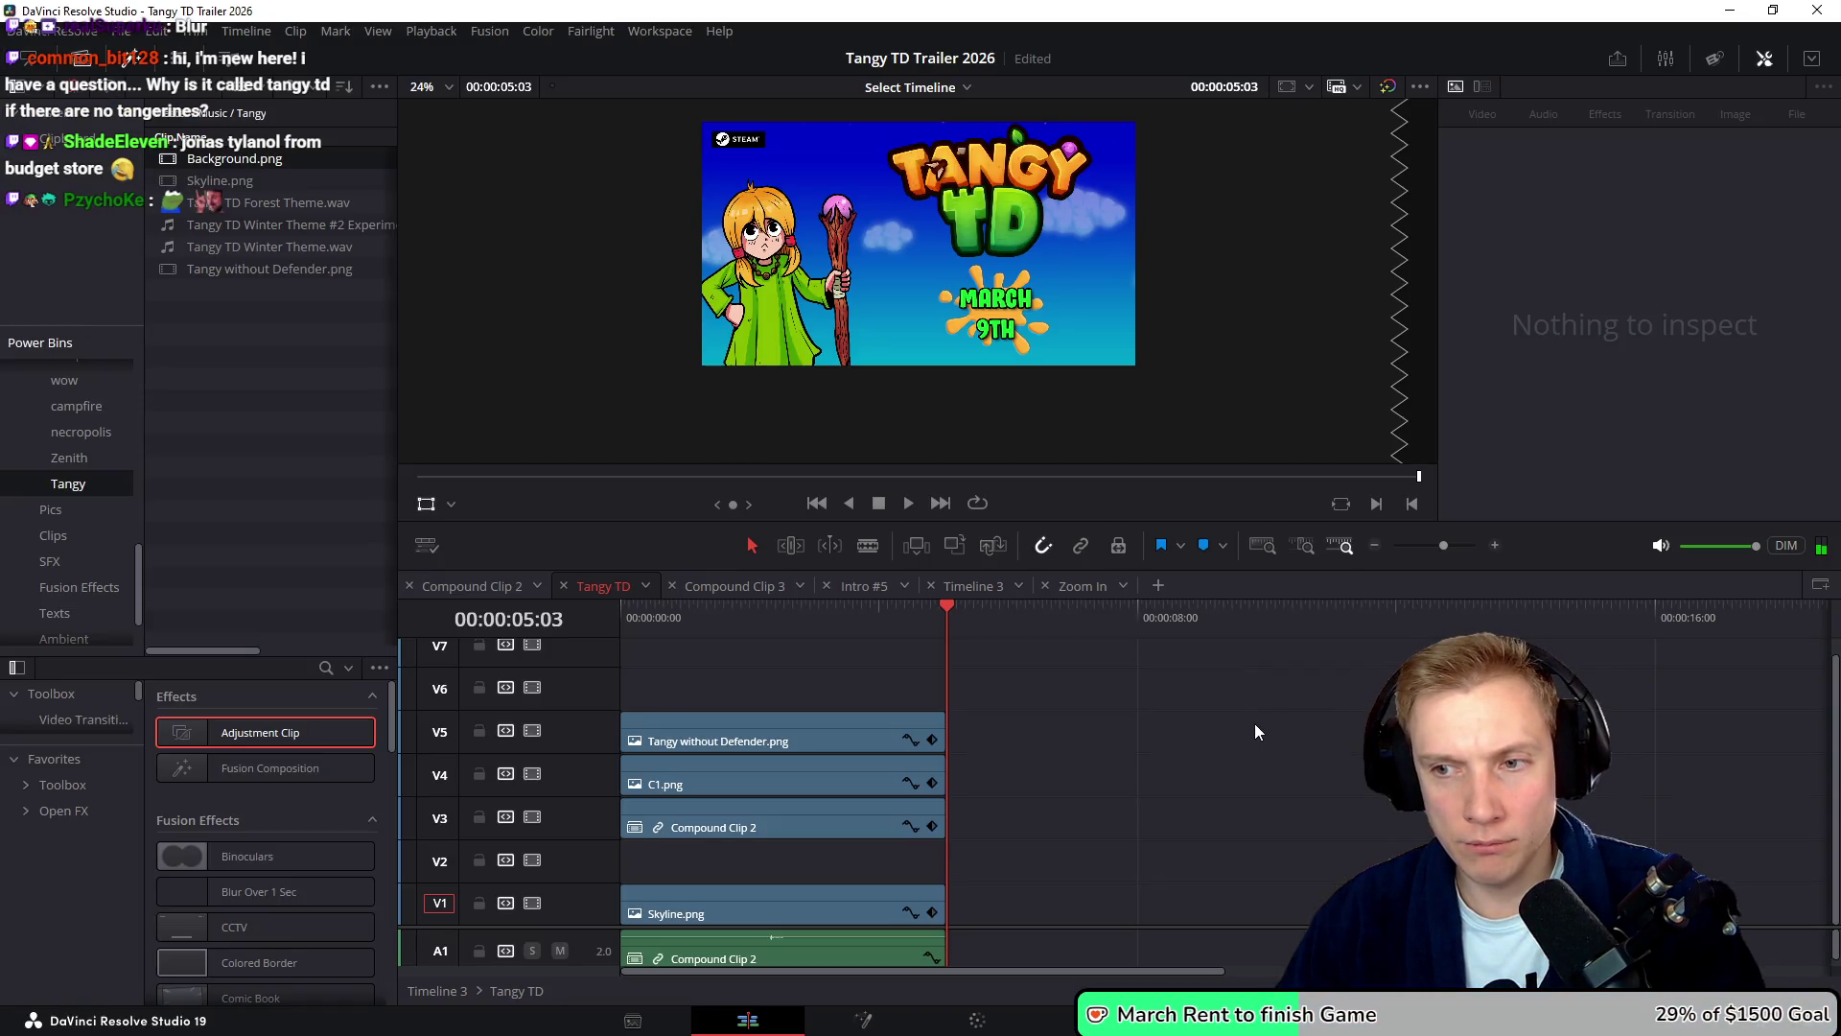
- Replay the ending from around 02:20 in the viewer and select Skyline.png
key("space")
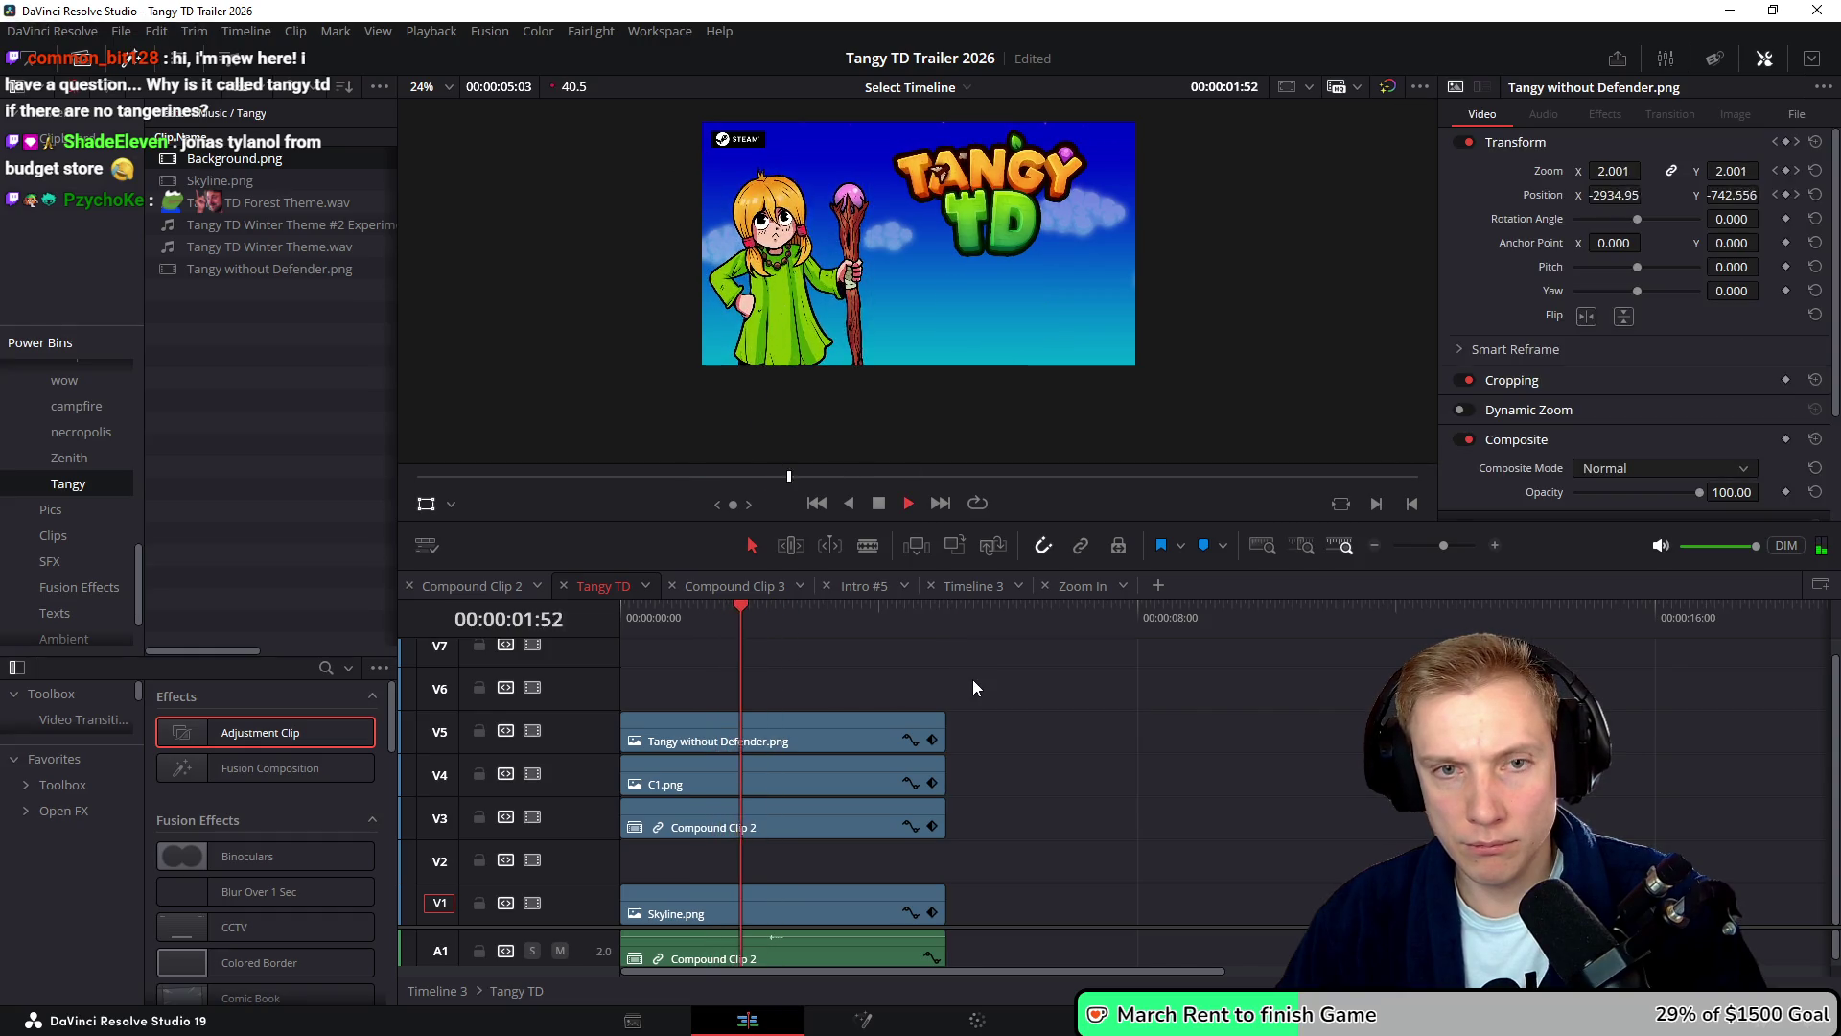
left_click_drag(767, 633, 769, 639)
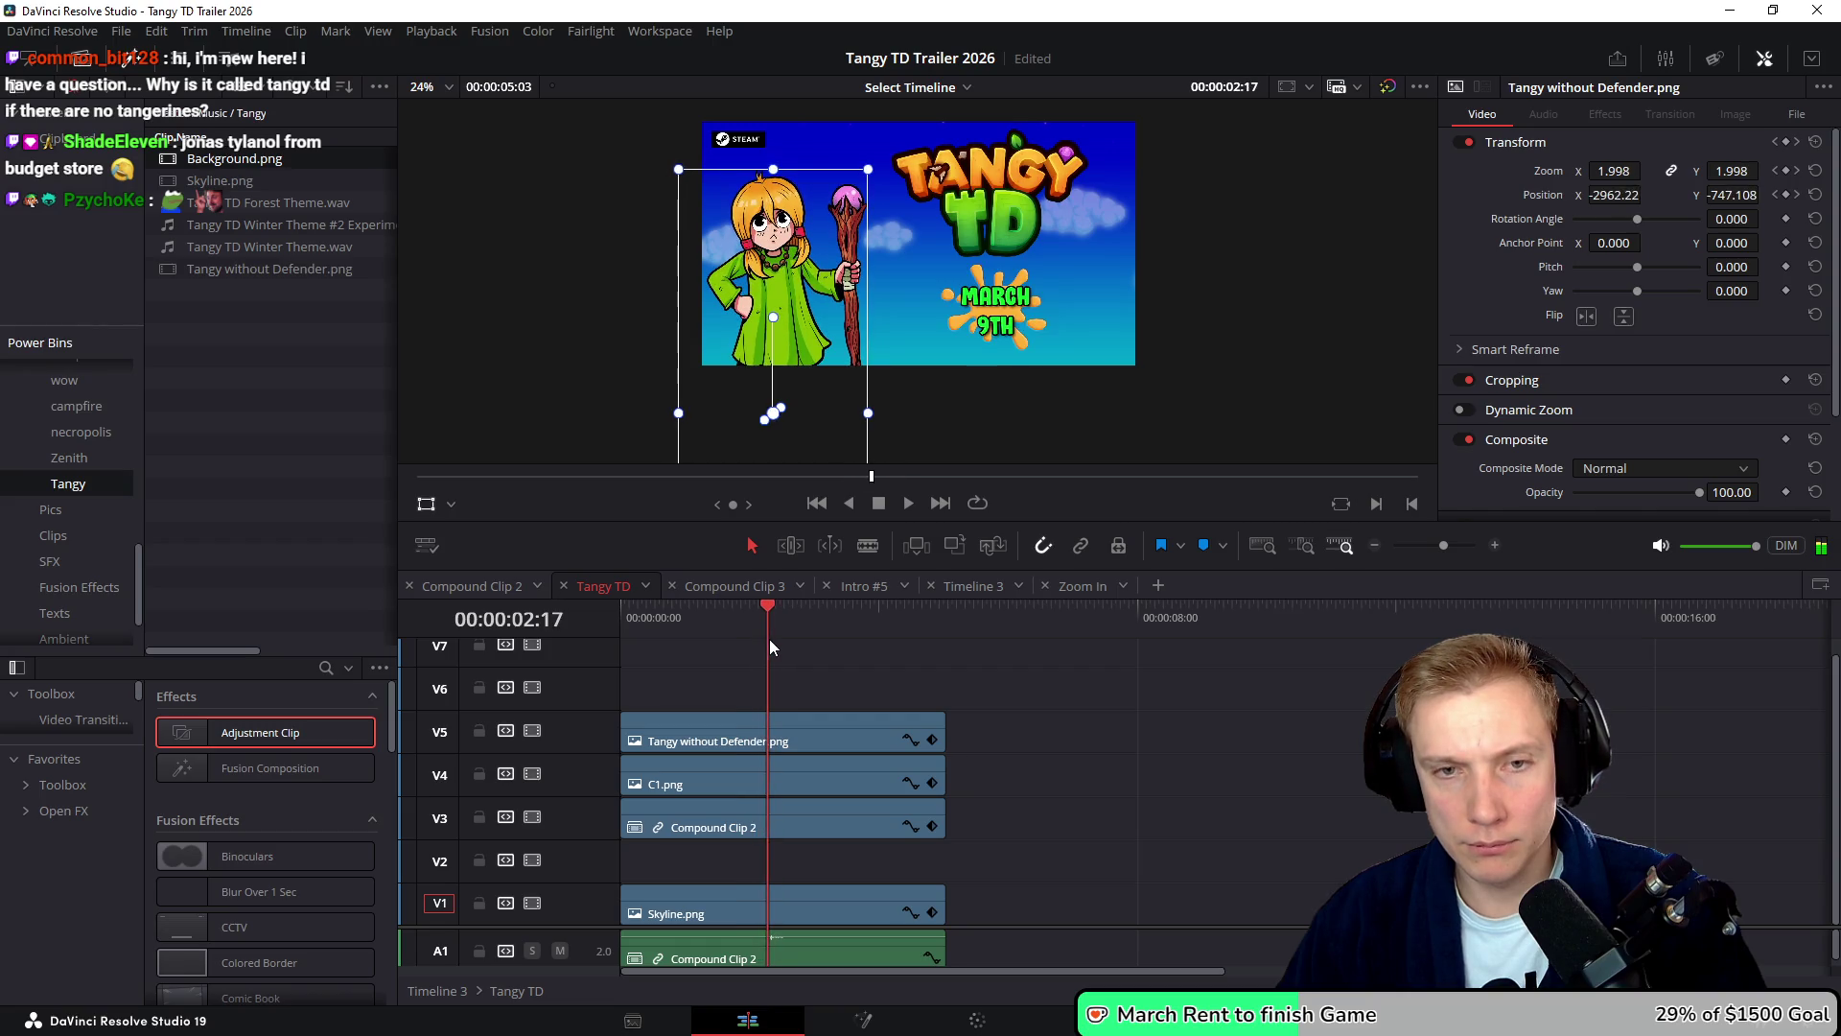
key("space")
key("space")
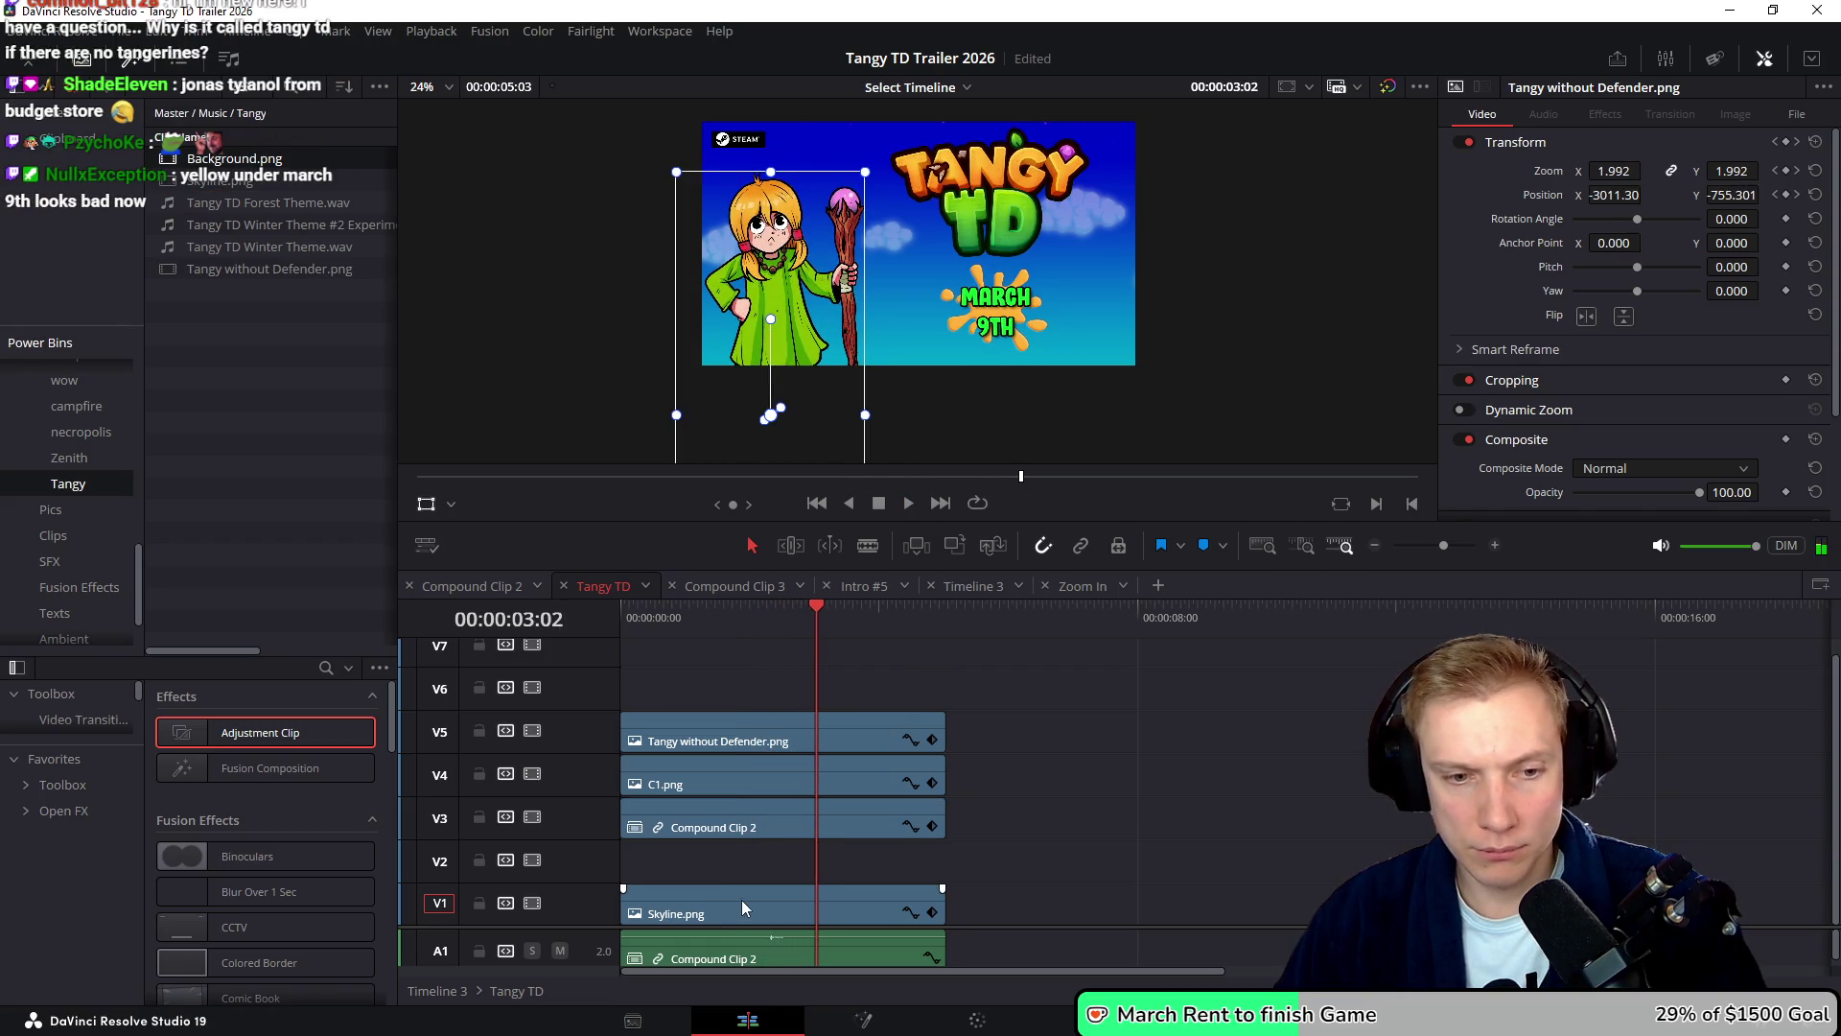
left_click(742, 899)
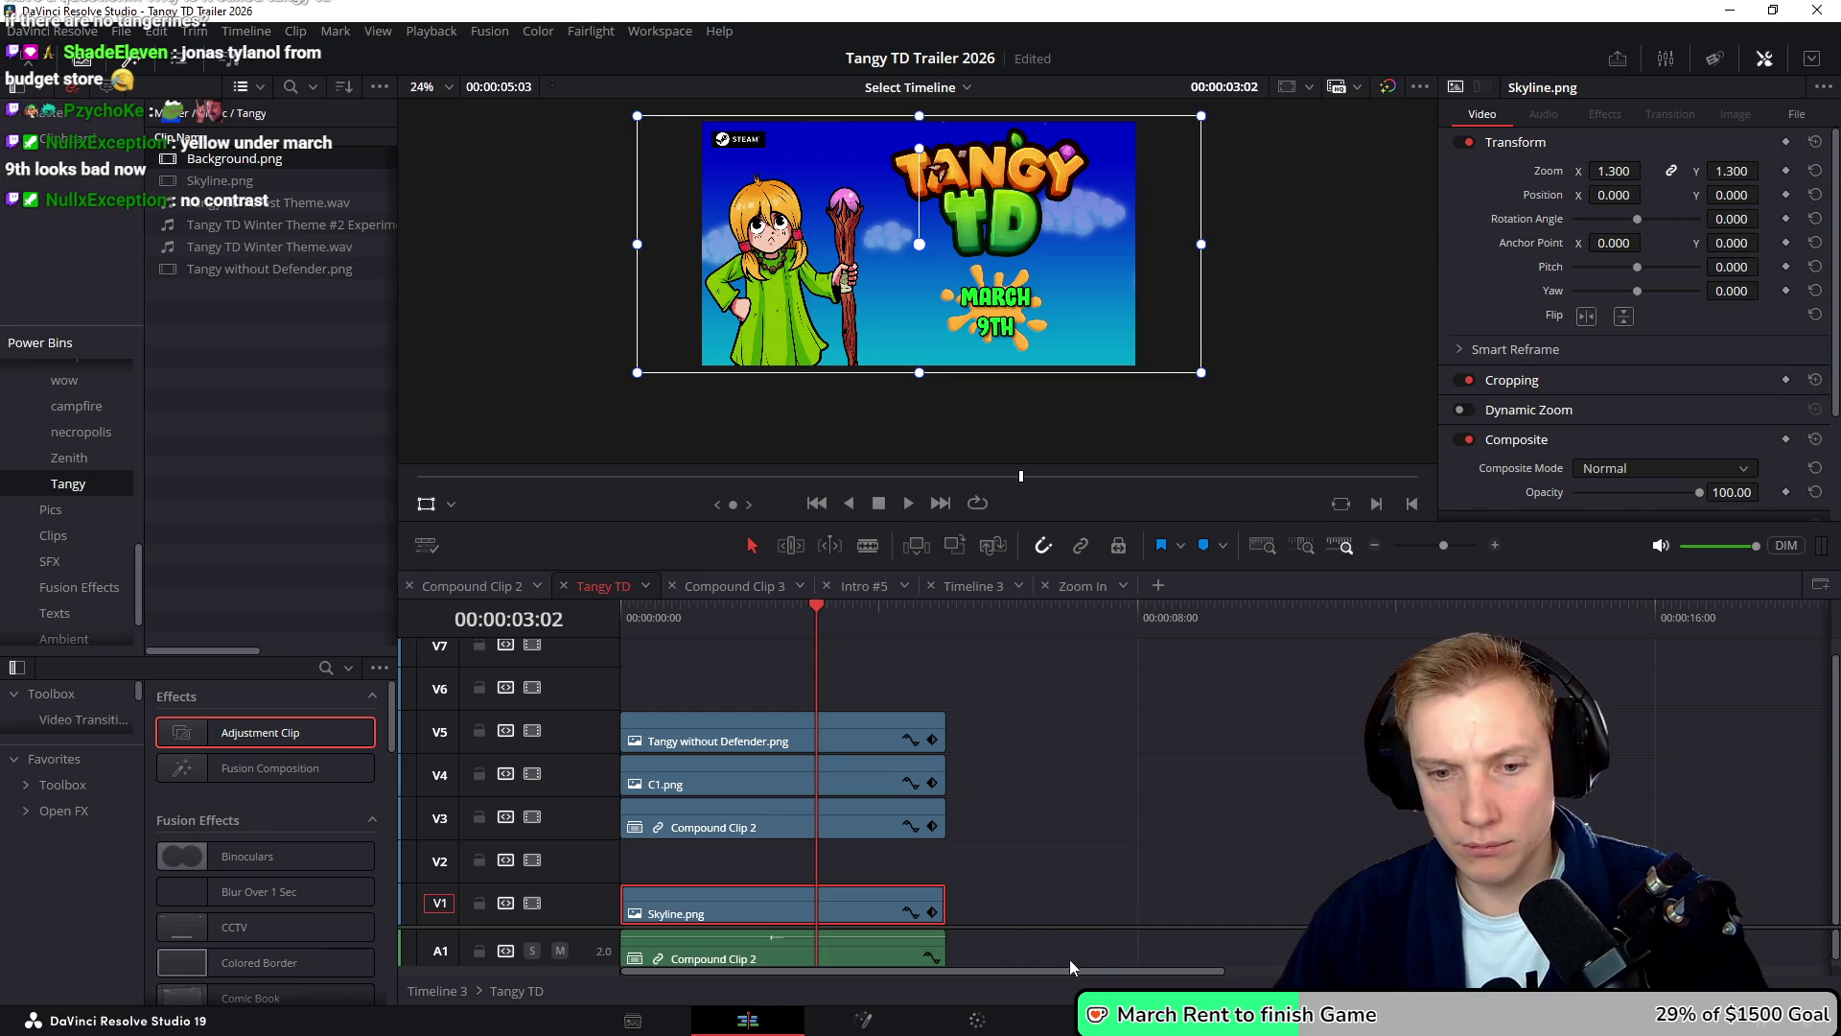
- Fit the top tracks, jump to 00:48, and open the Compound Clip 2 timeline
left_click_drag(1100, 925, 1095, 863)
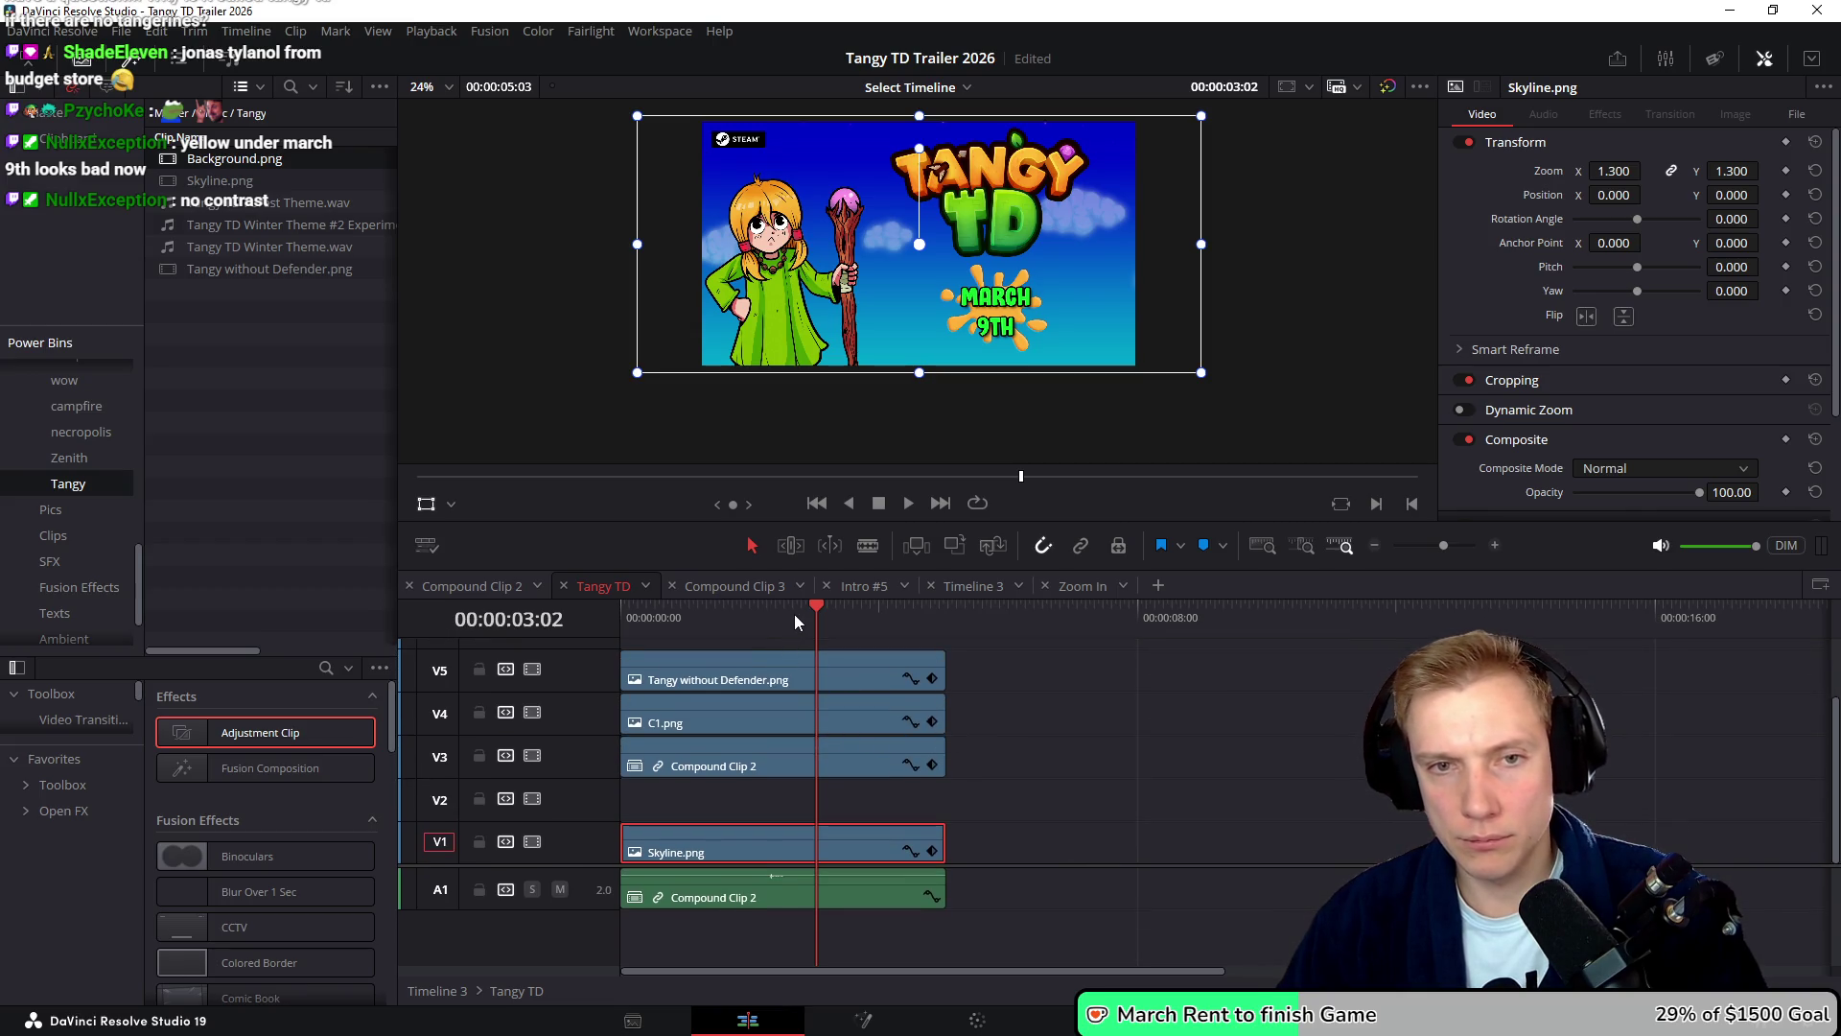
left_click_drag(821, 619, 673, 625)
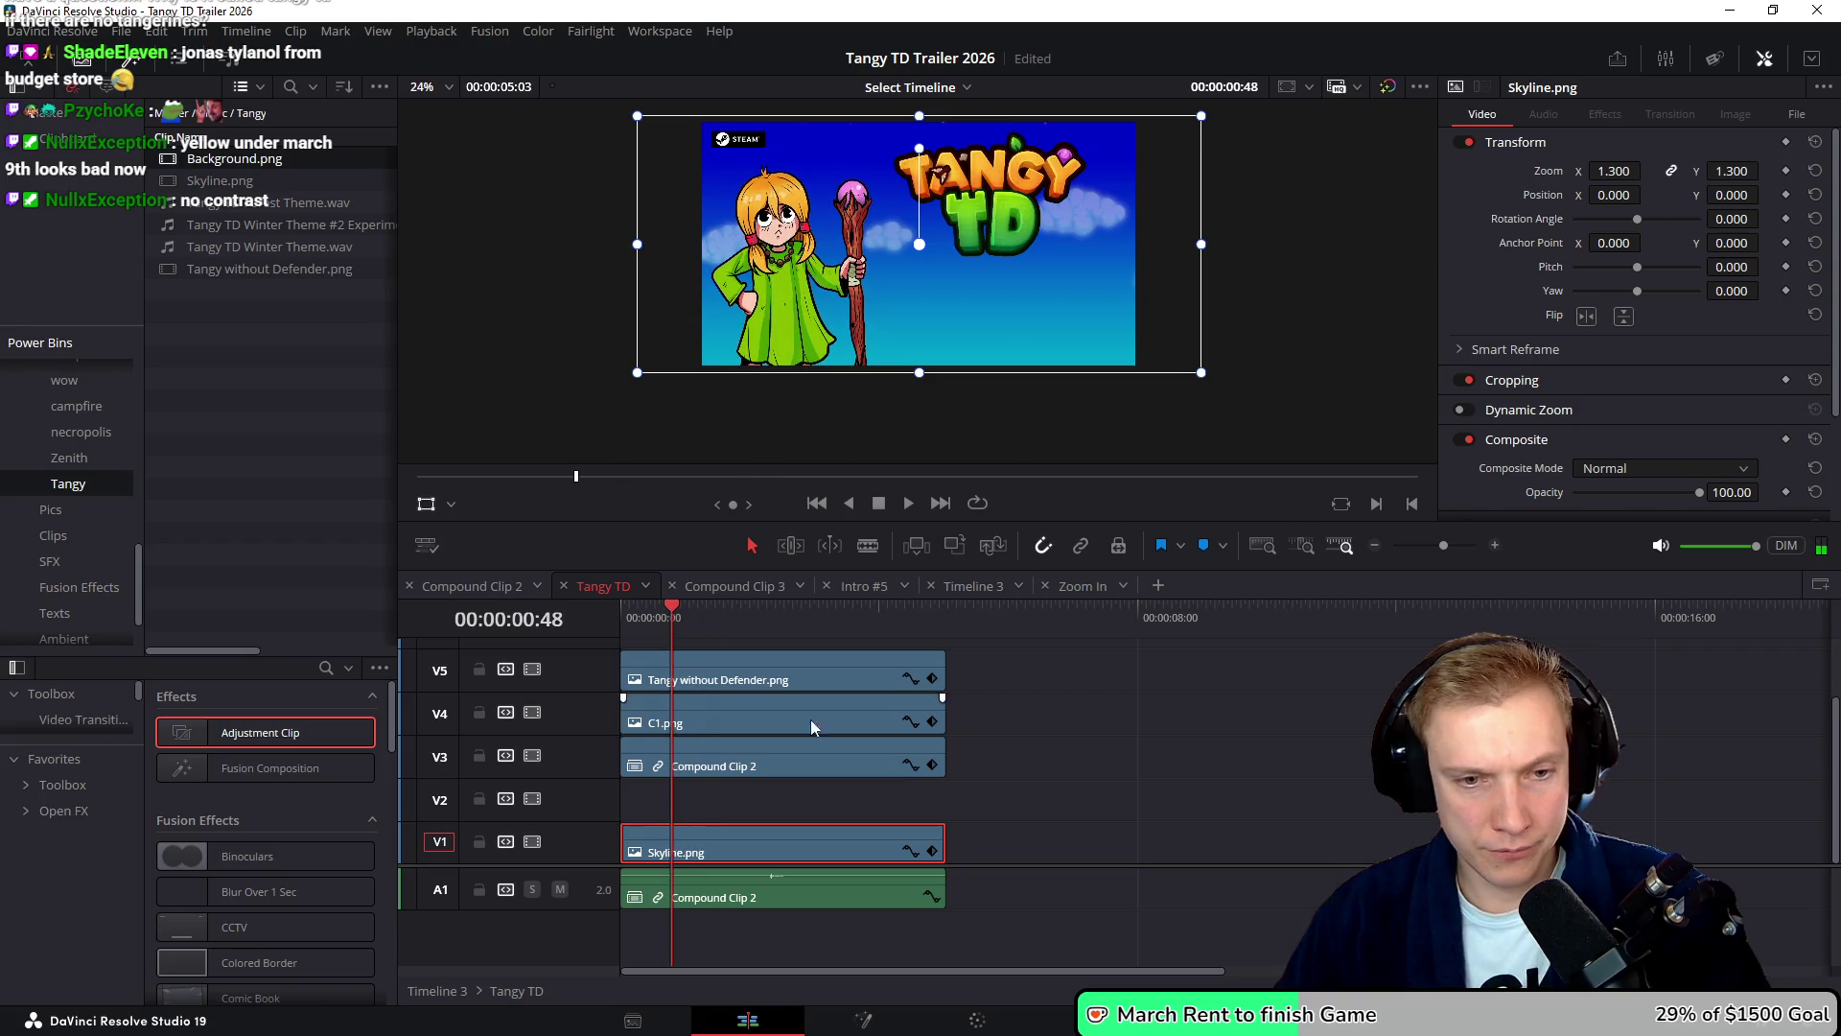
left_click(811, 753)
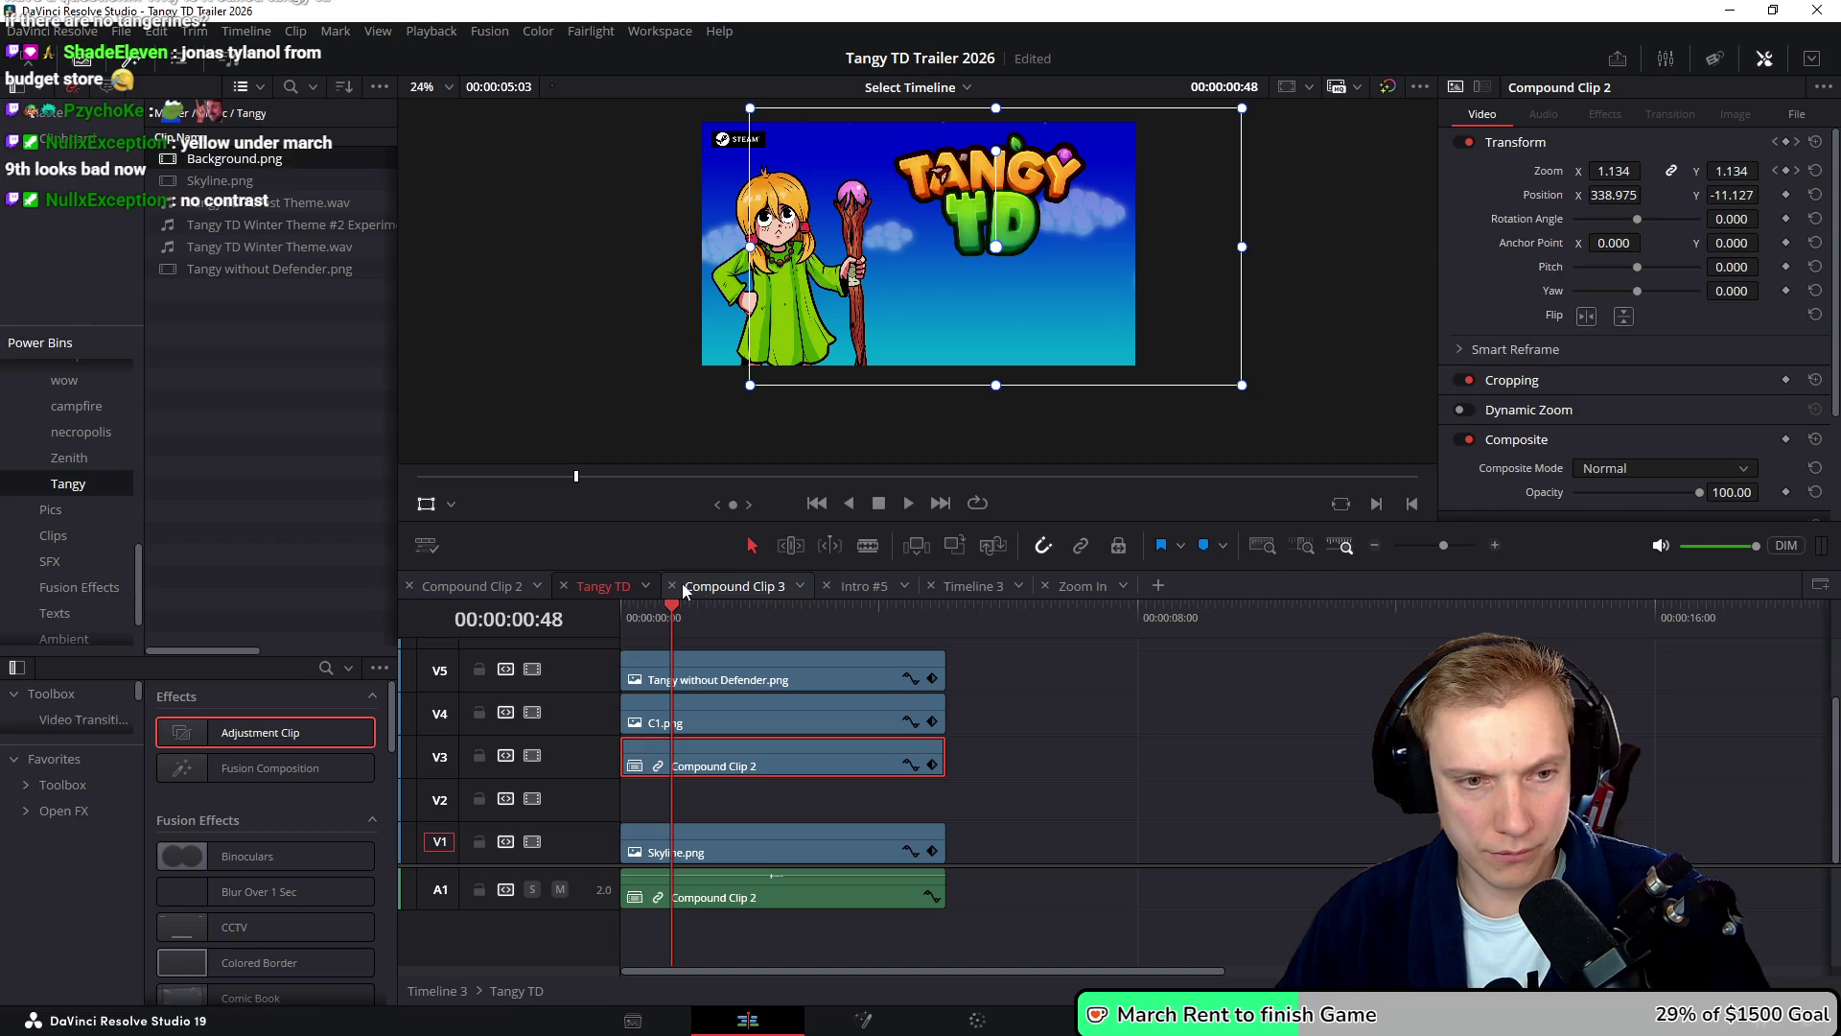
left_click(480, 588)
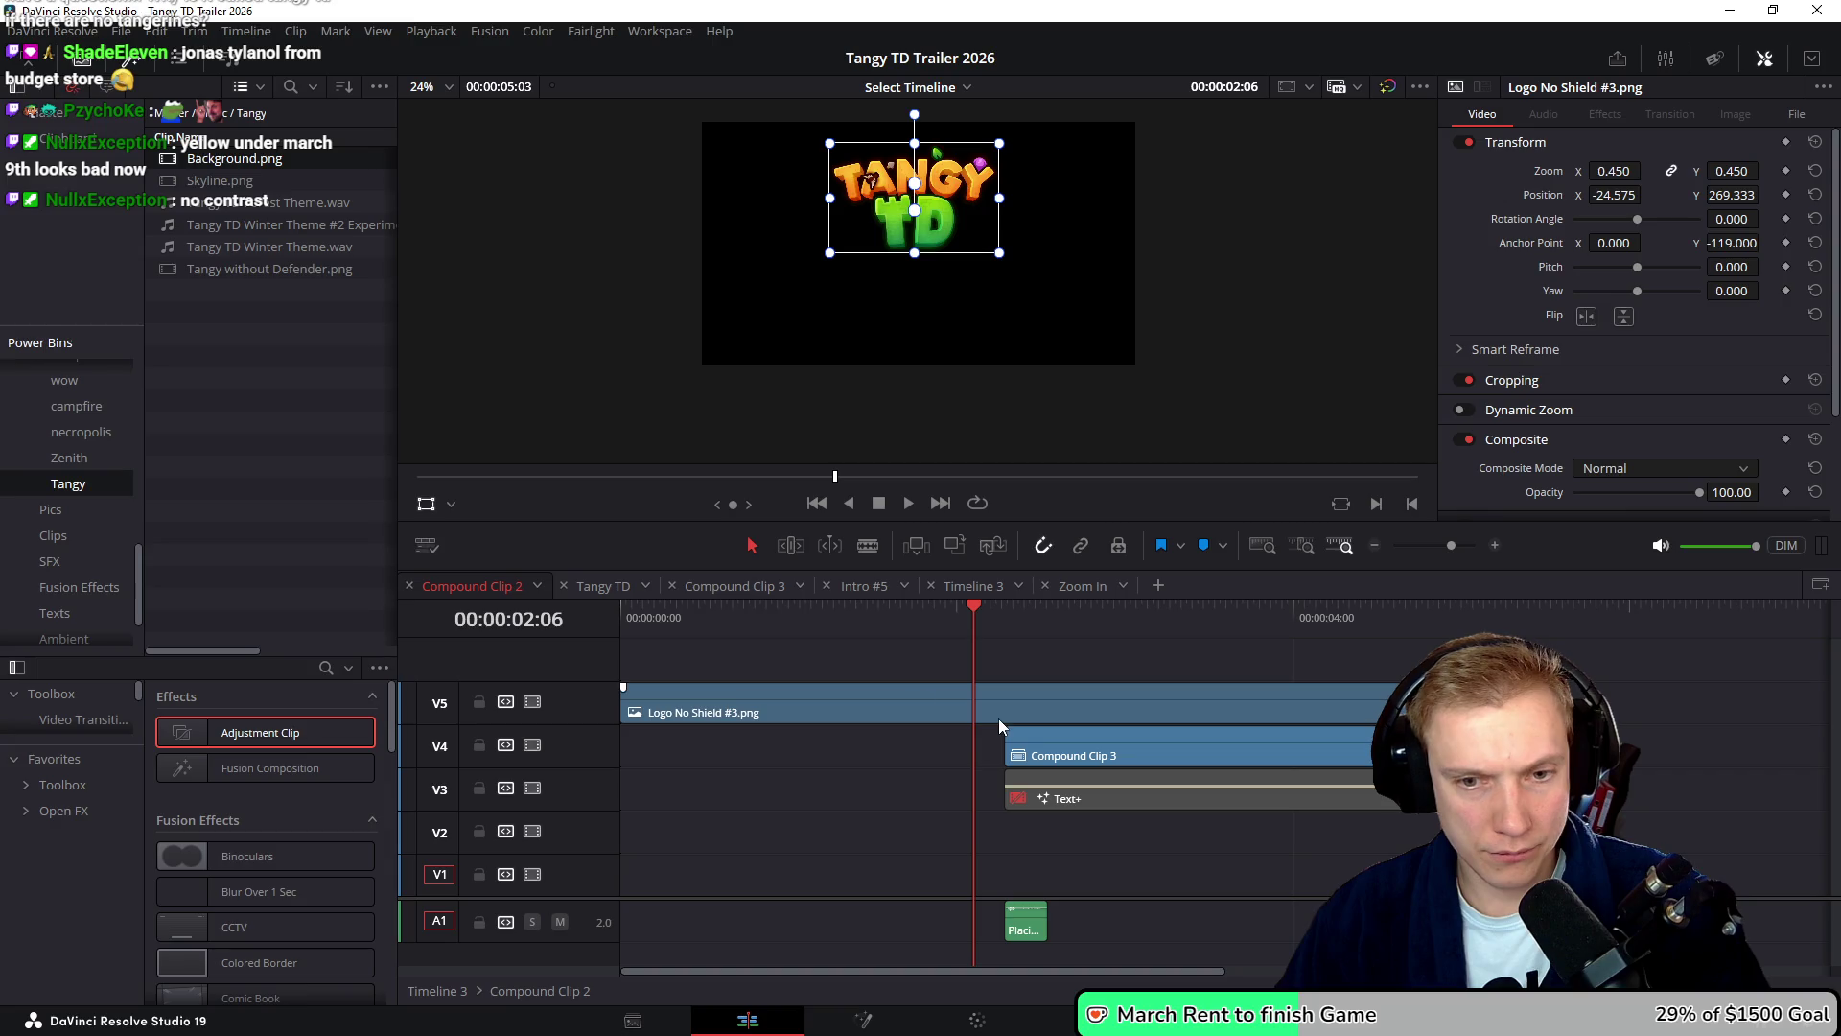
- At 02:17, keyframe Compound Clip 3's zoom and raise it to 1.110 a frame later
left_click(1091, 799)
mouse_move(985, 628)
left_mouse_down()
mouse_move(1027, 628)
mouse_move(1003, 641)
left_mouse_up()
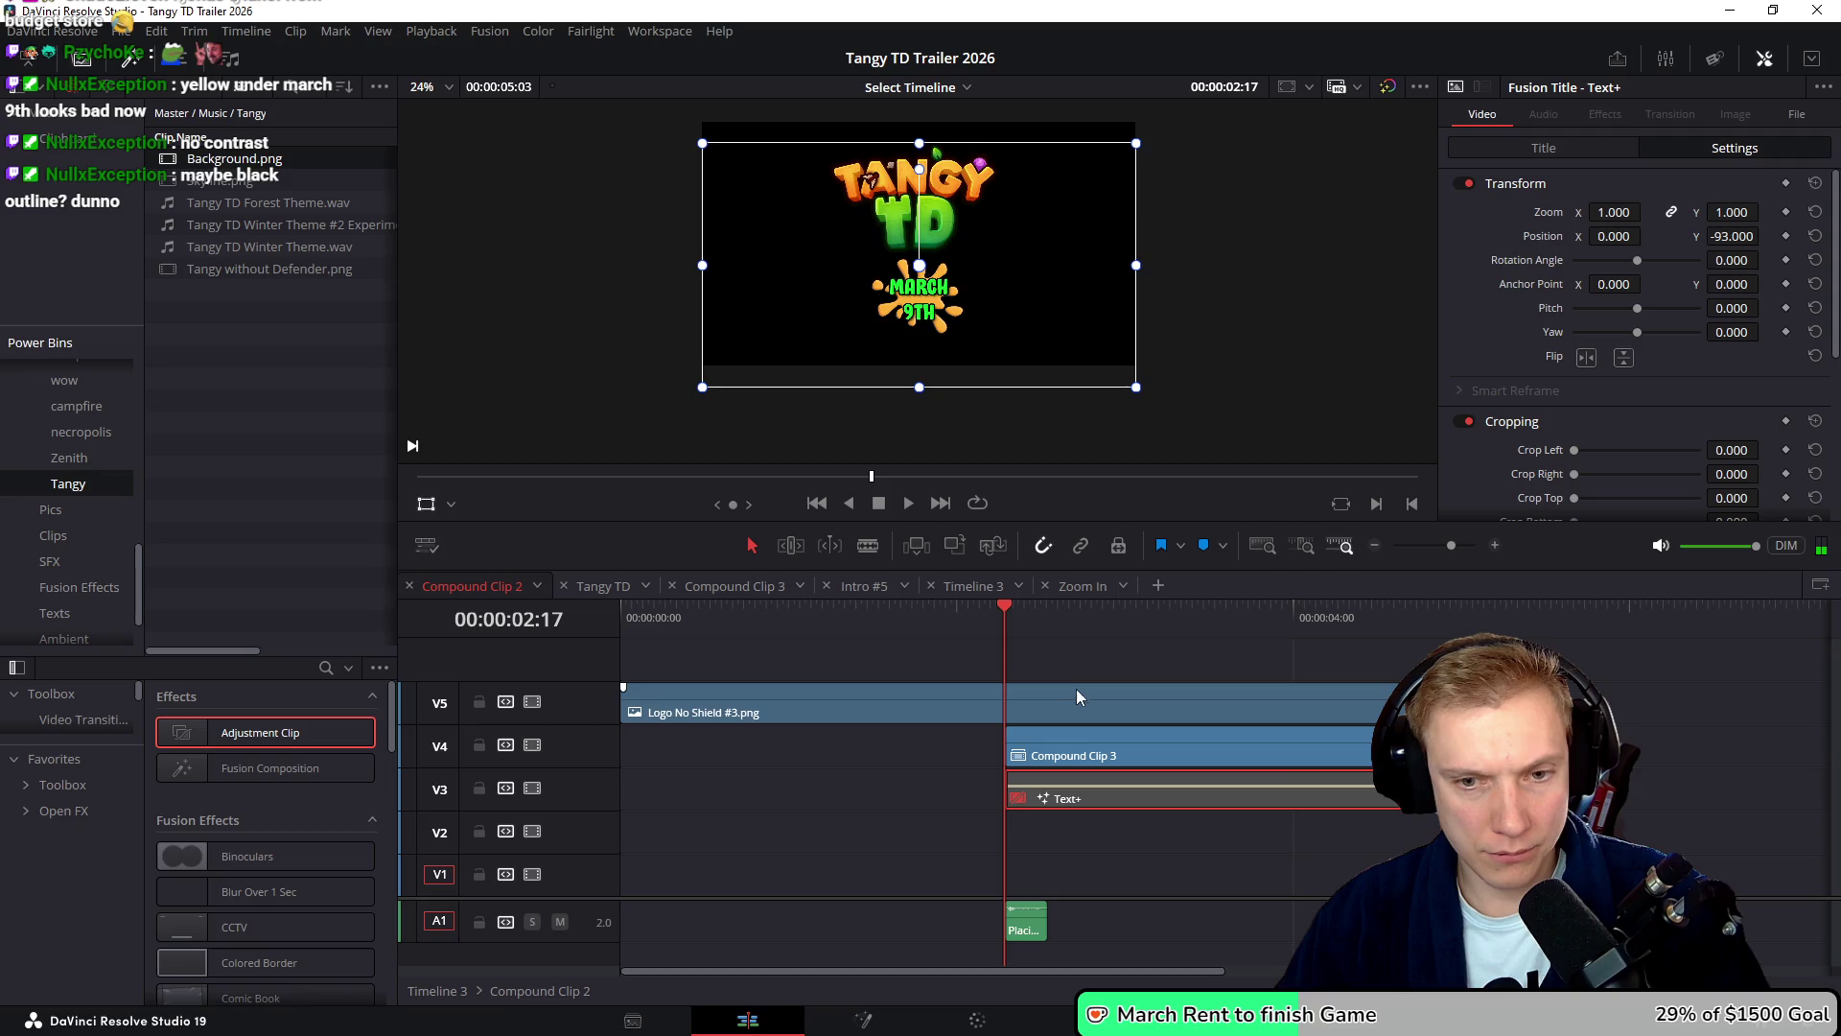
left_click(1108, 744)
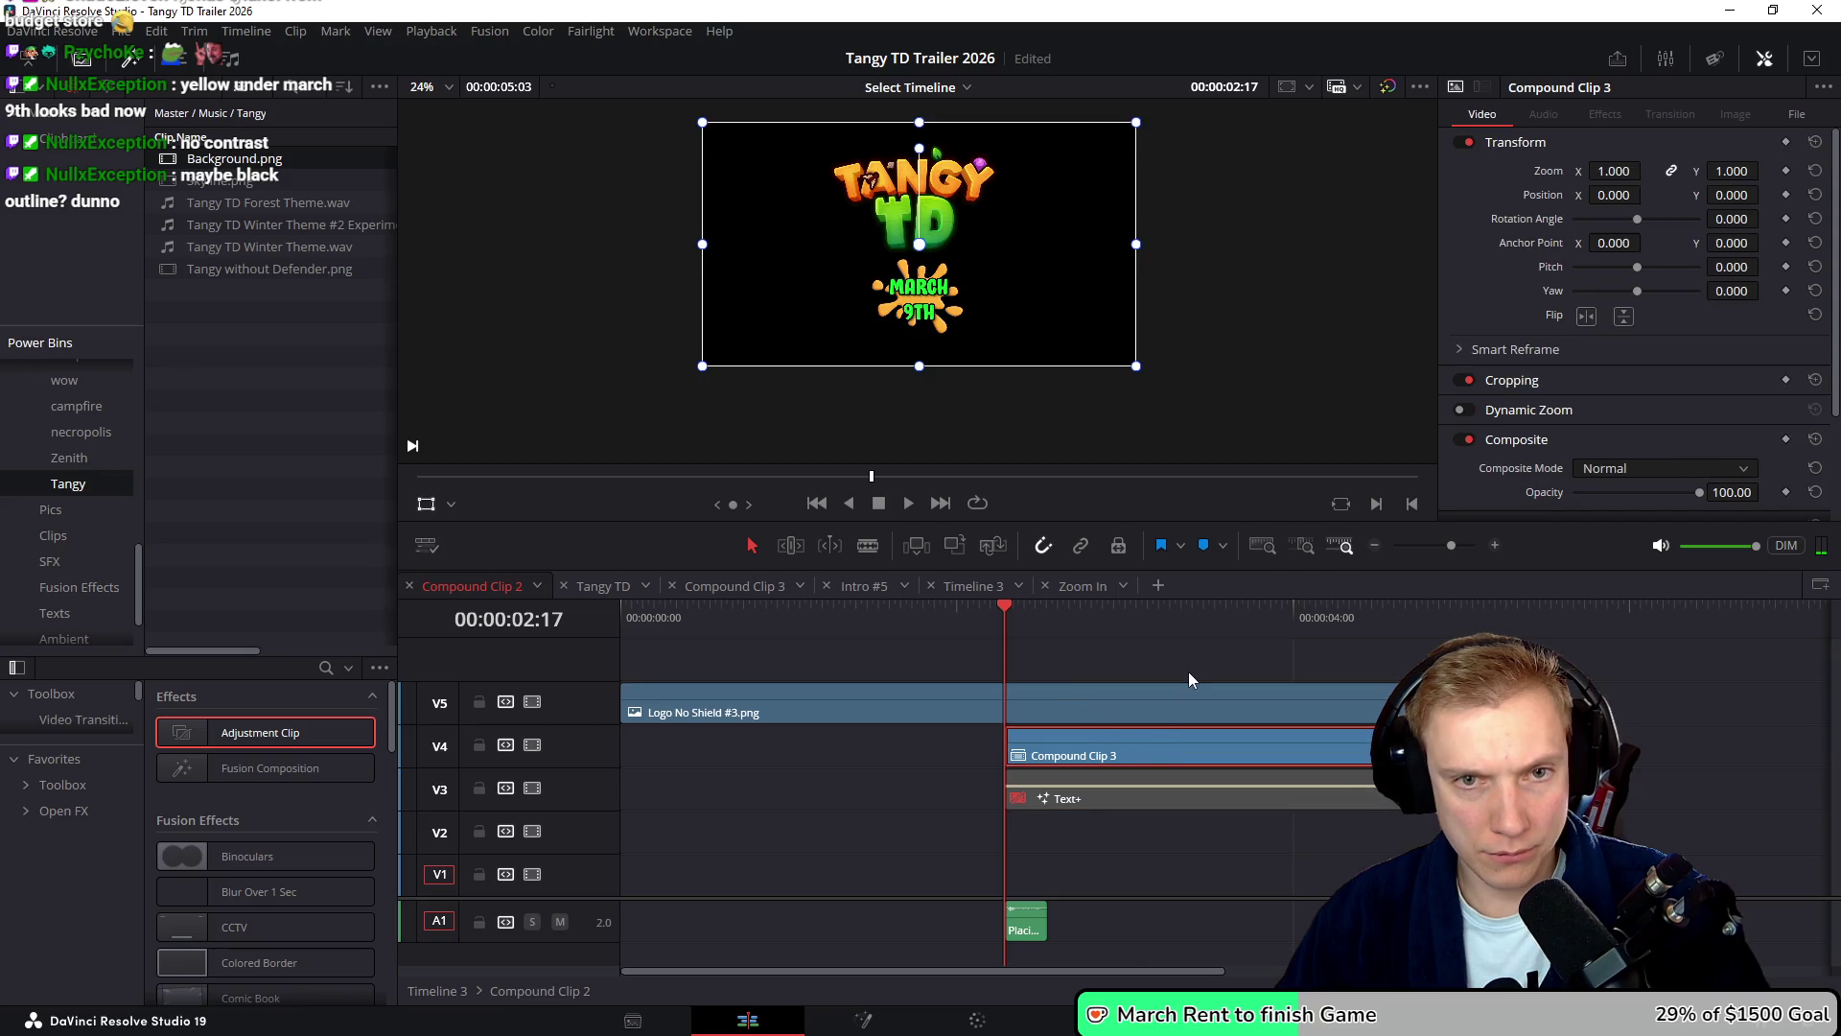
left_click(1784, 174)
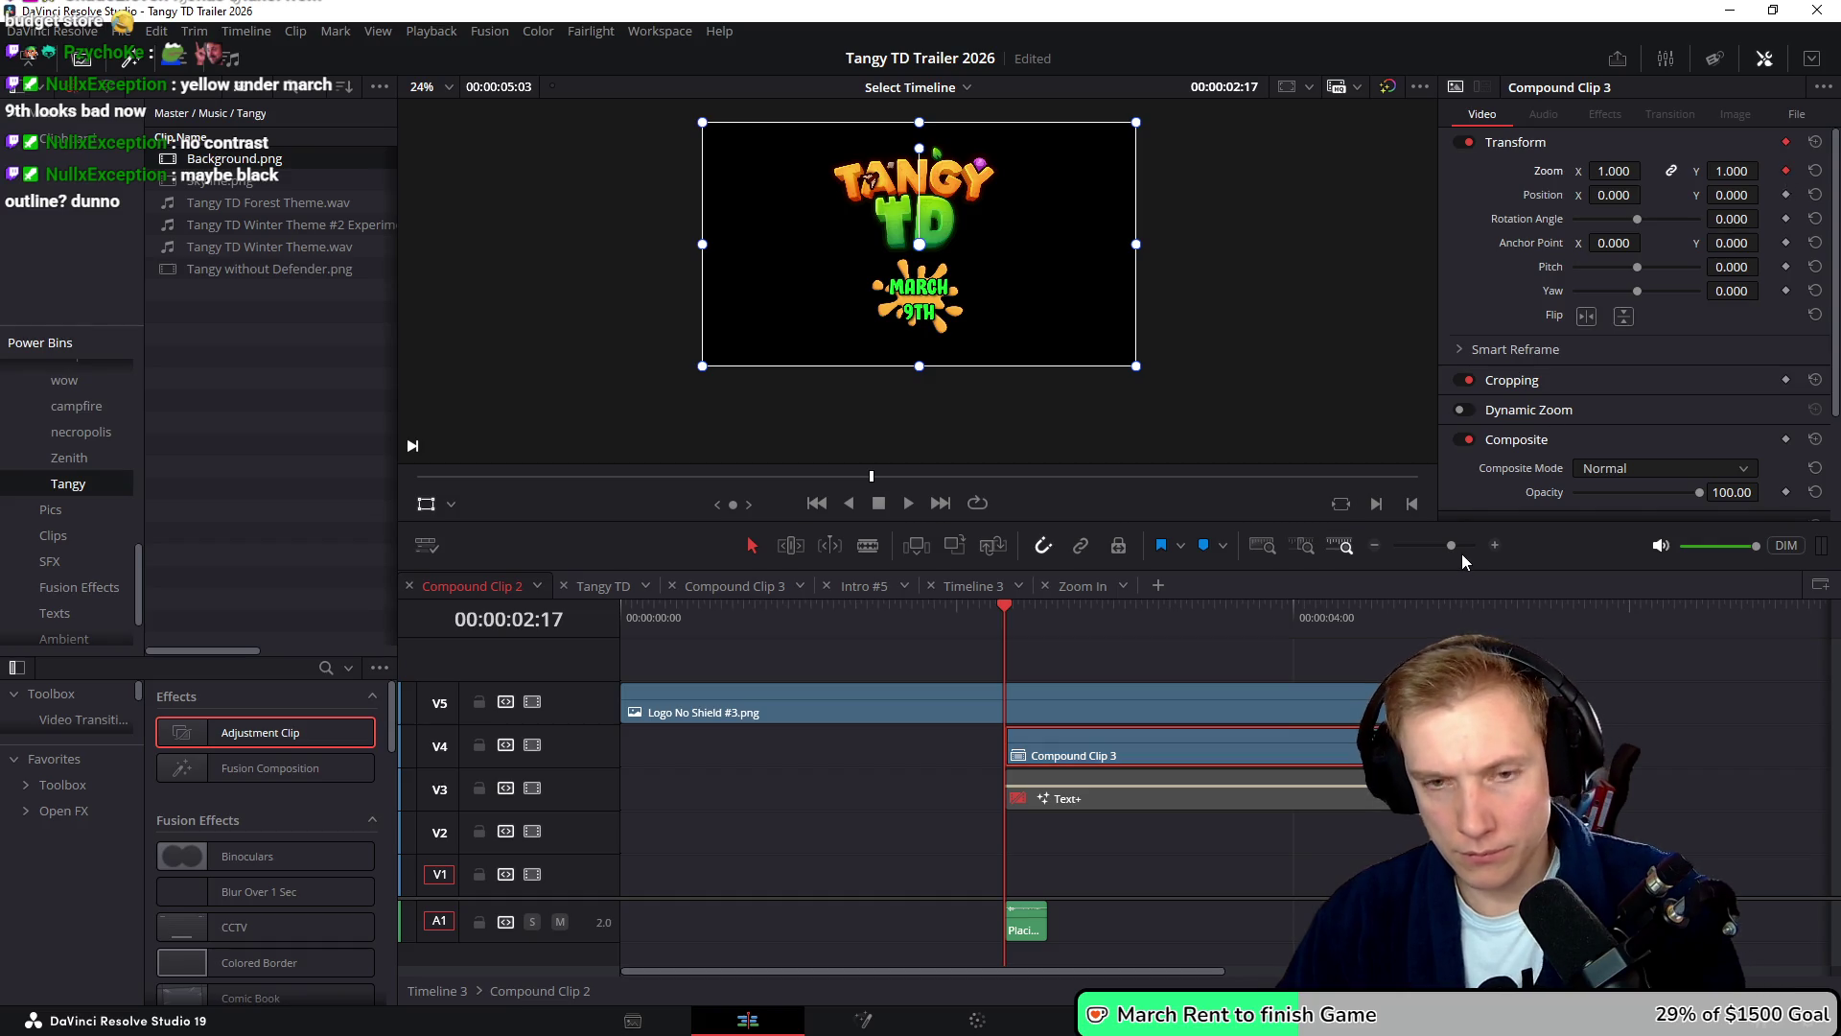
key("Right")
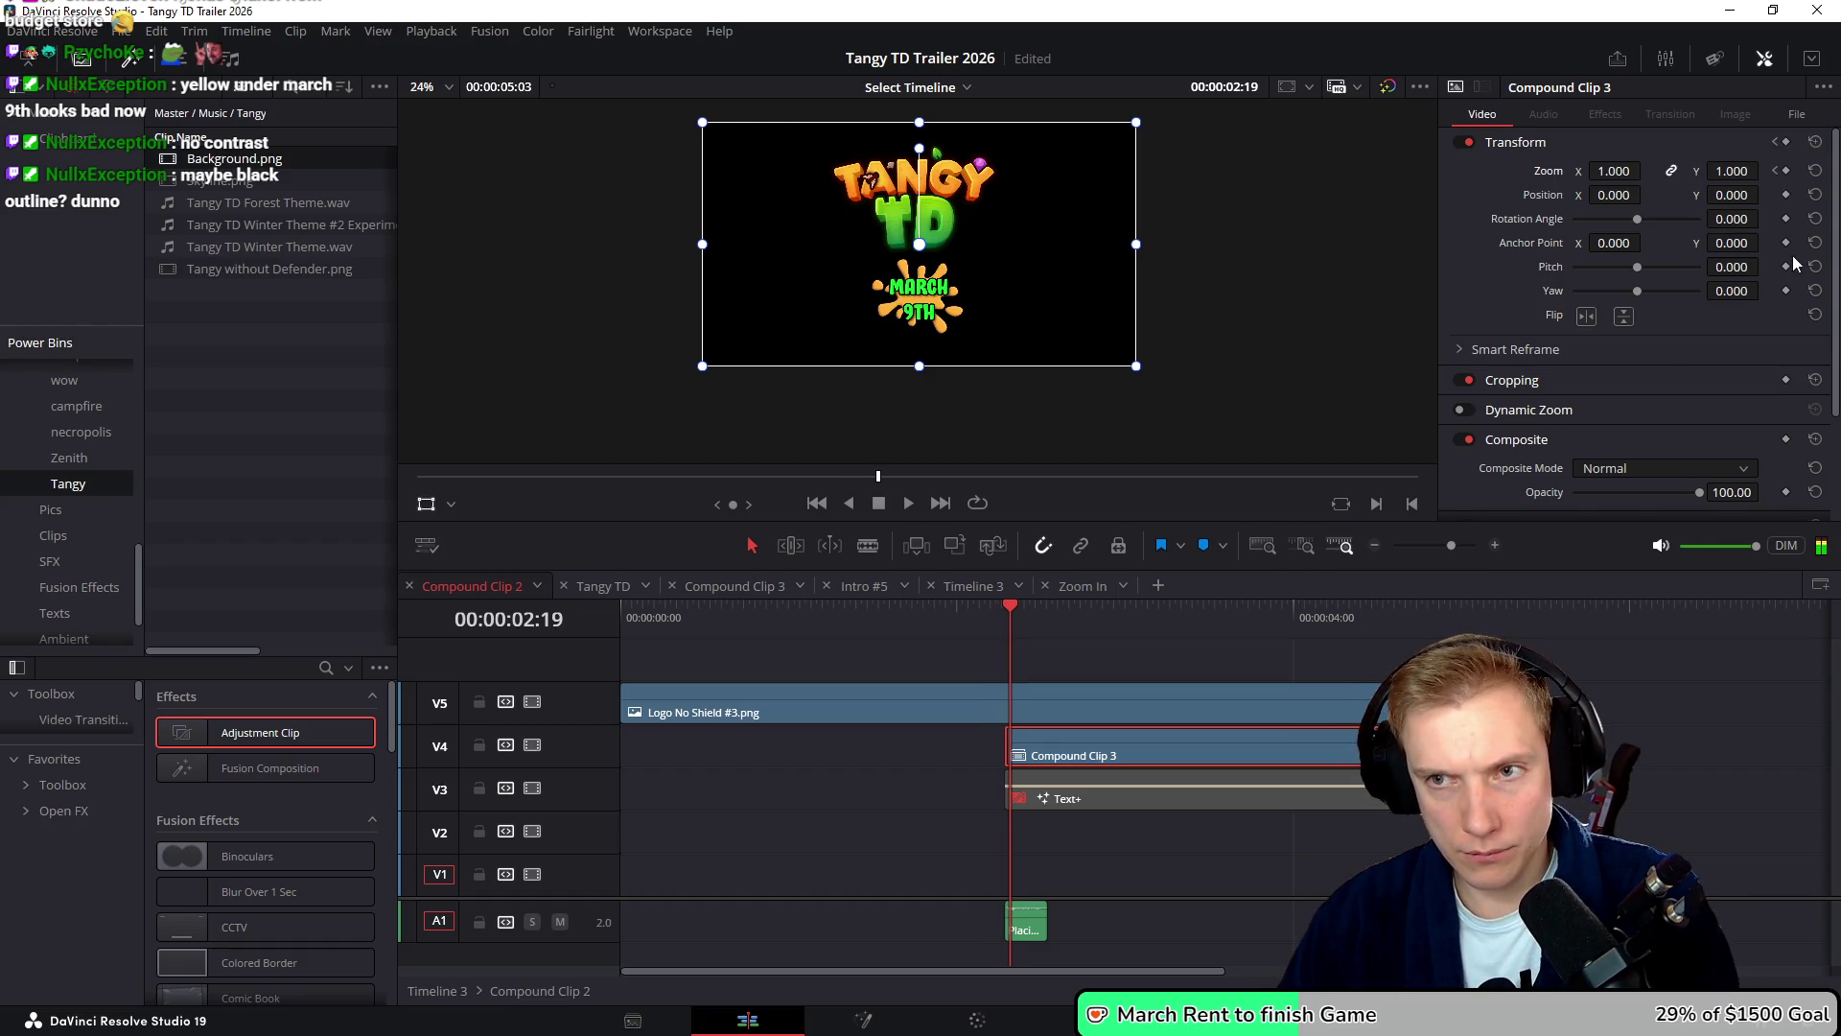
left_click_drag(1732, 171, 1738, 171)
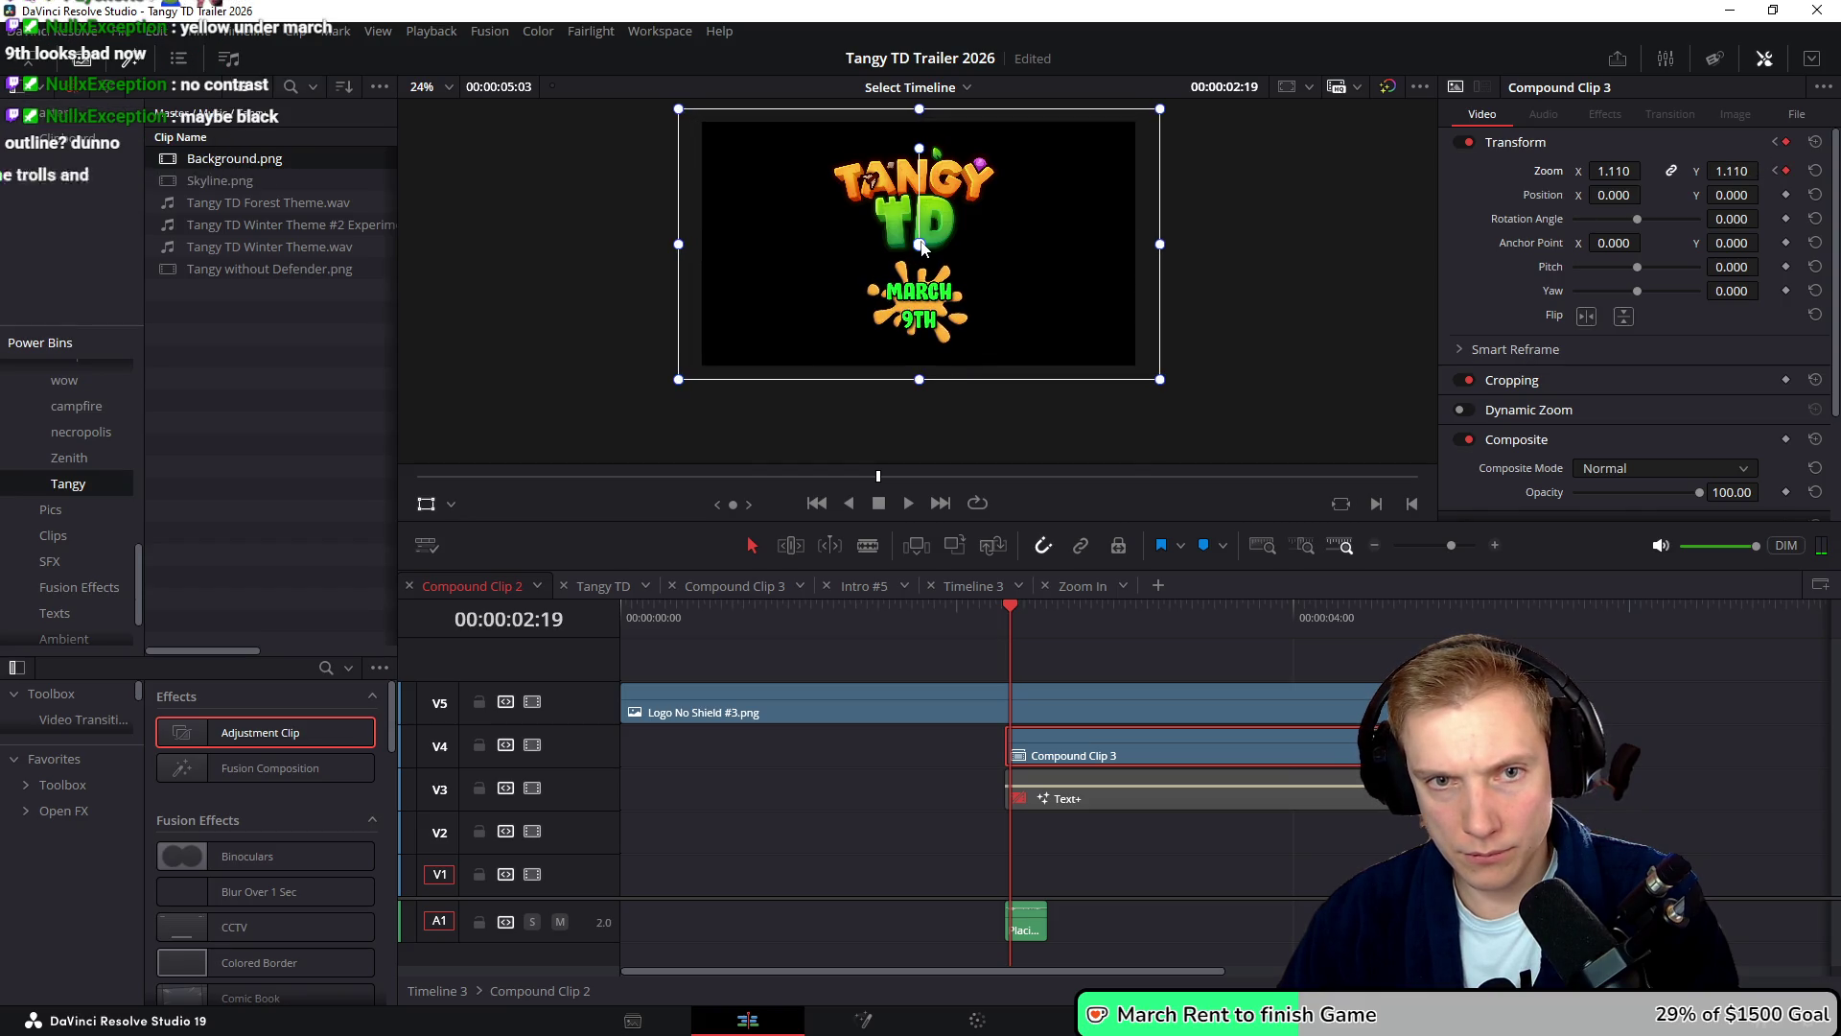
- Set the anchor point on MARCH 9TH and ease zoom back to 1.060 two frames later
left_click_drag(918, 245, 918, 291)
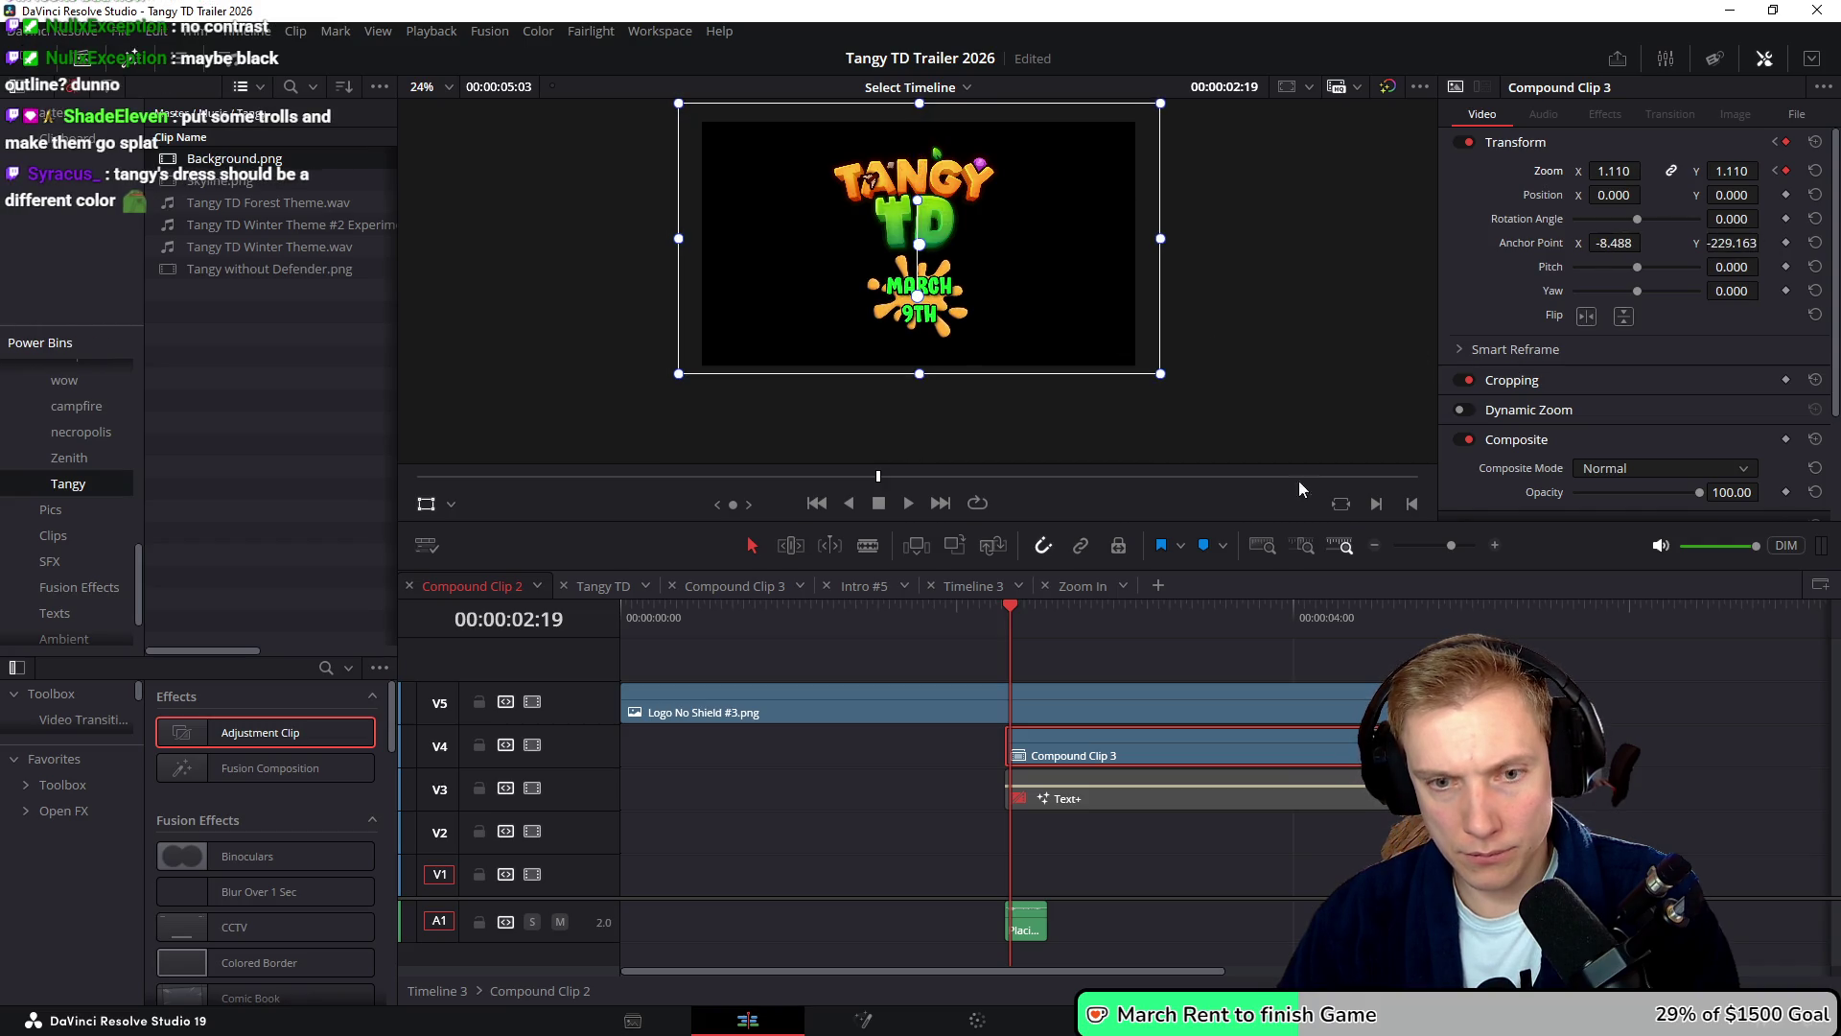
key("Right")
key("Right")
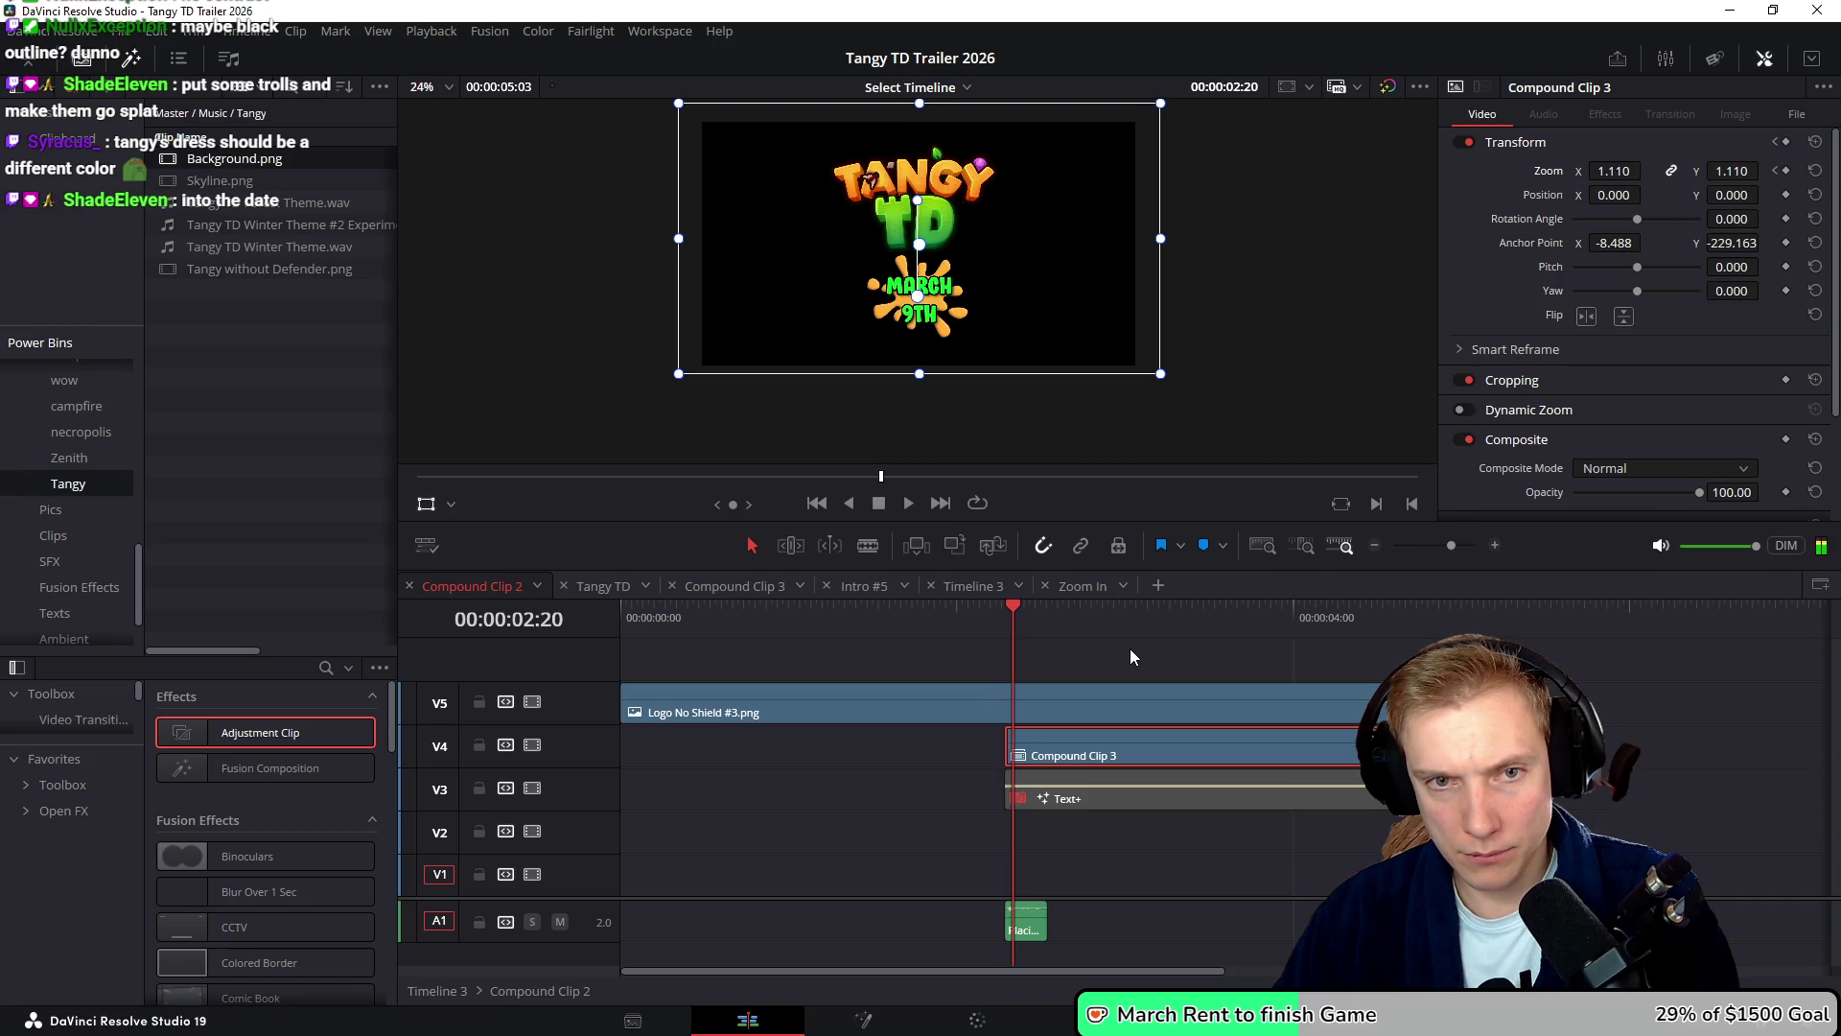
left_click_drag(1614, 170, 1584, 171)
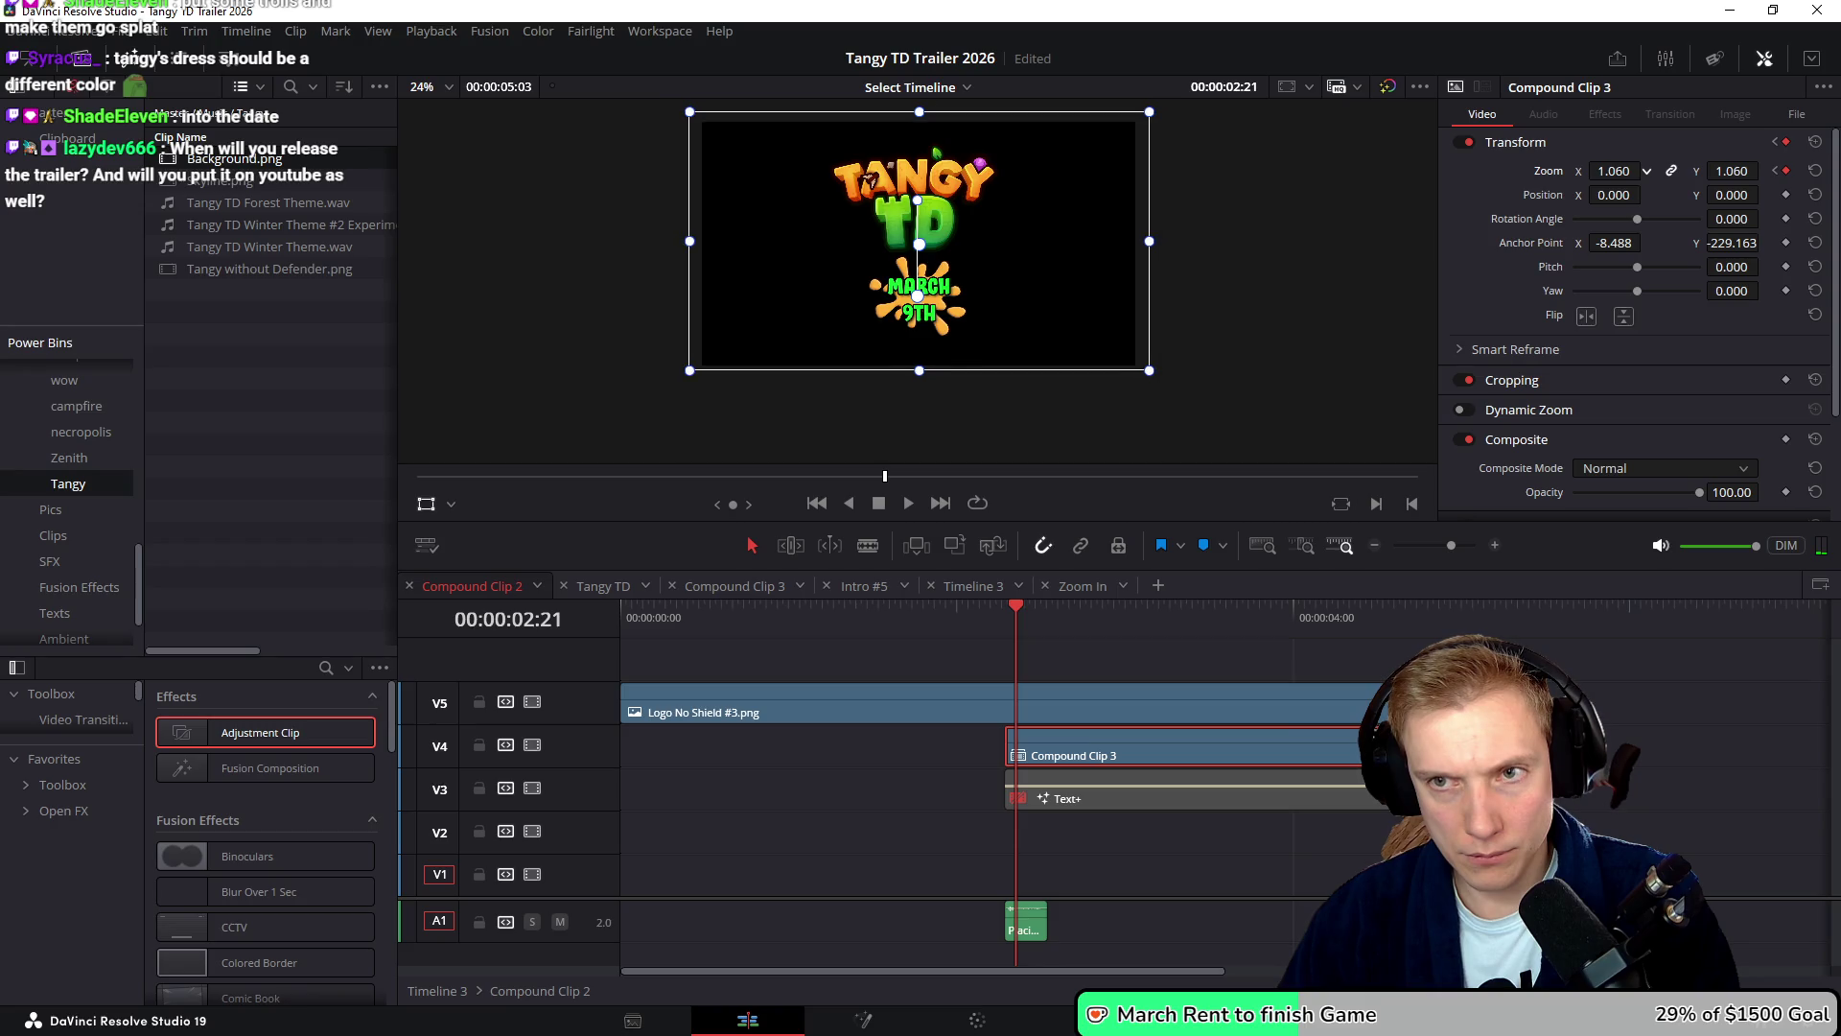
- Play back the new zoom animation and return to the Tangy TD timeline
left_click(972, 623)
key("space")
left_click(969, 606)
key("space")
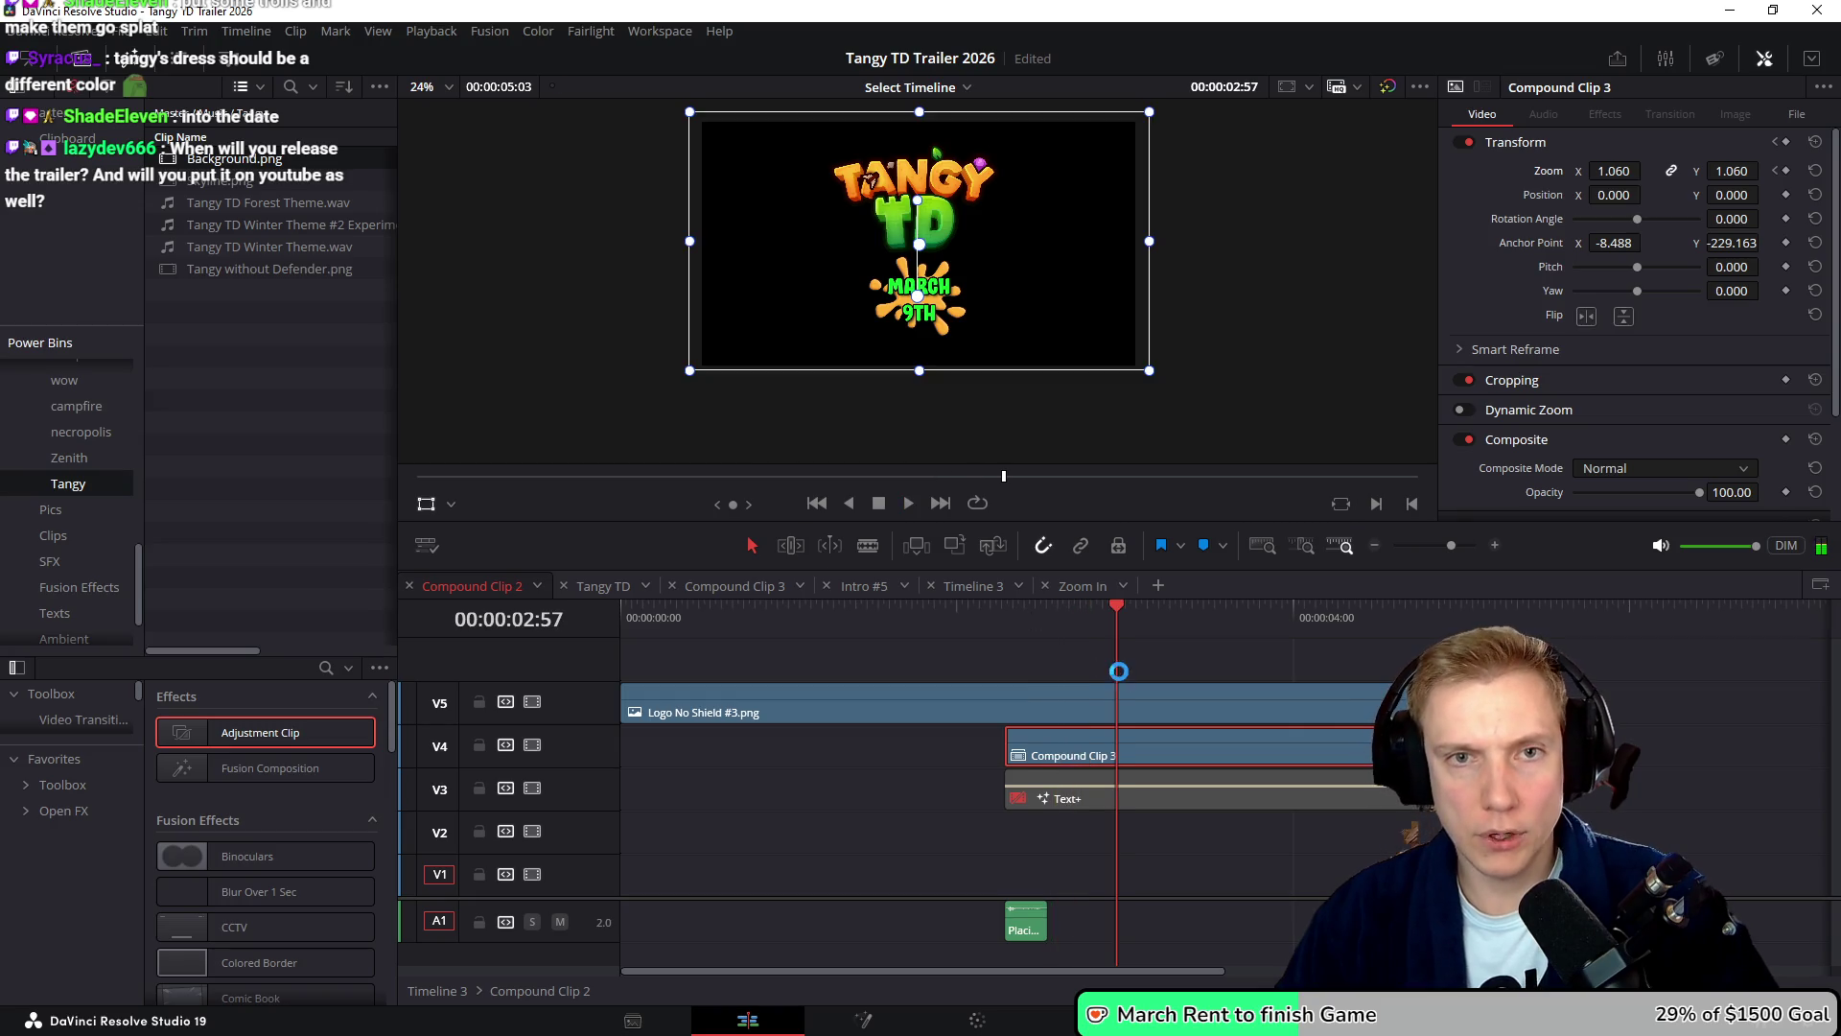
key("ctrl+Tab")
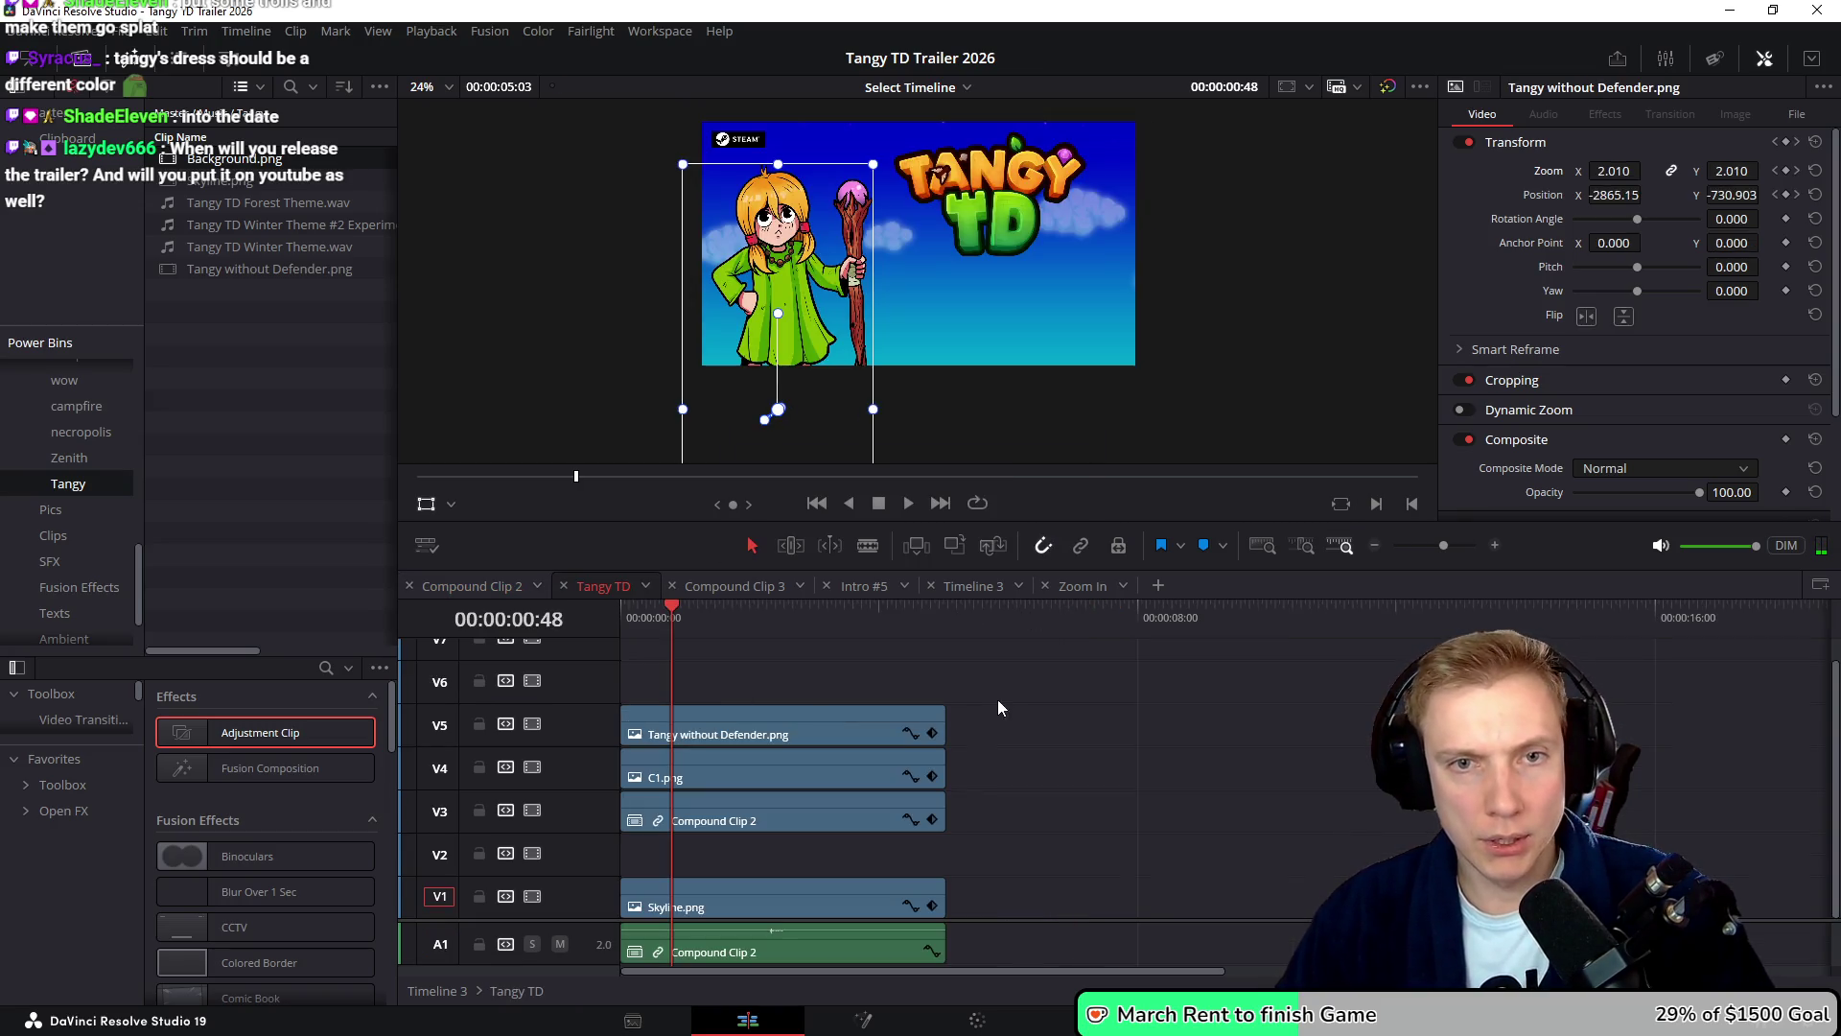
- Review the trailer from the start and again from around 02:10
key("Home")
key("space")
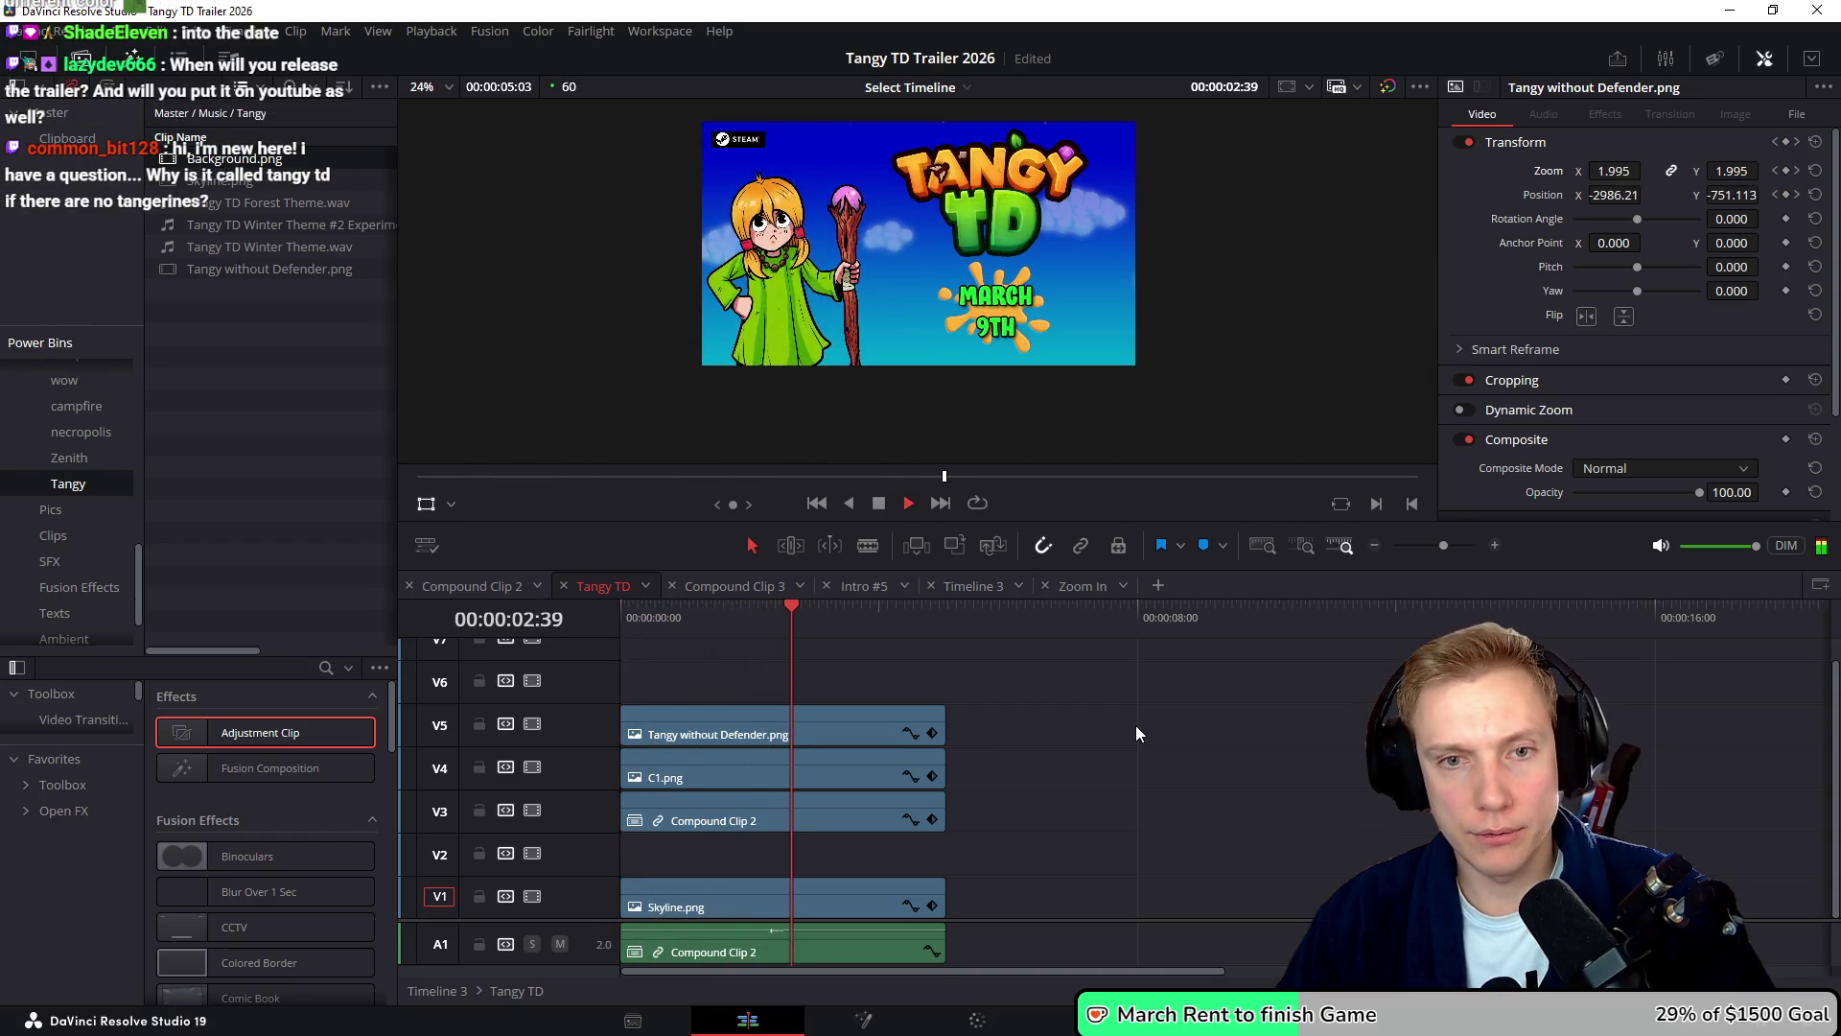
left_click(765, 621)
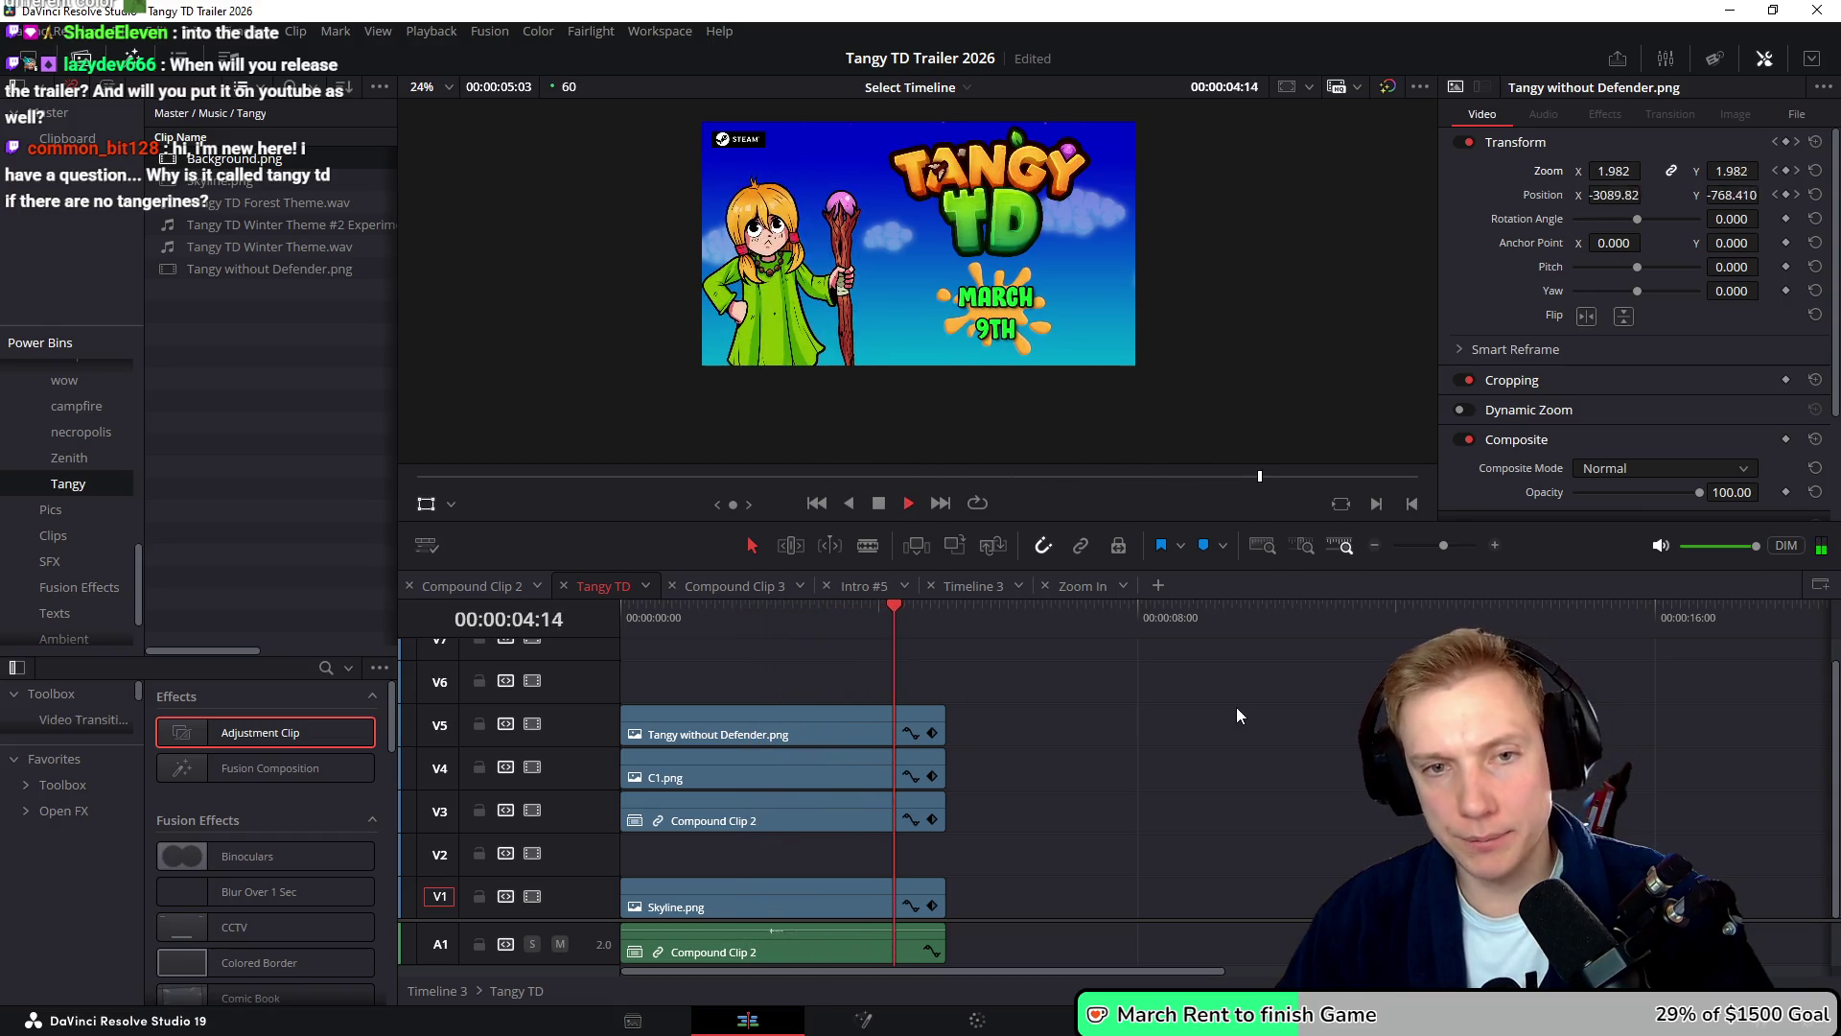
key("space")
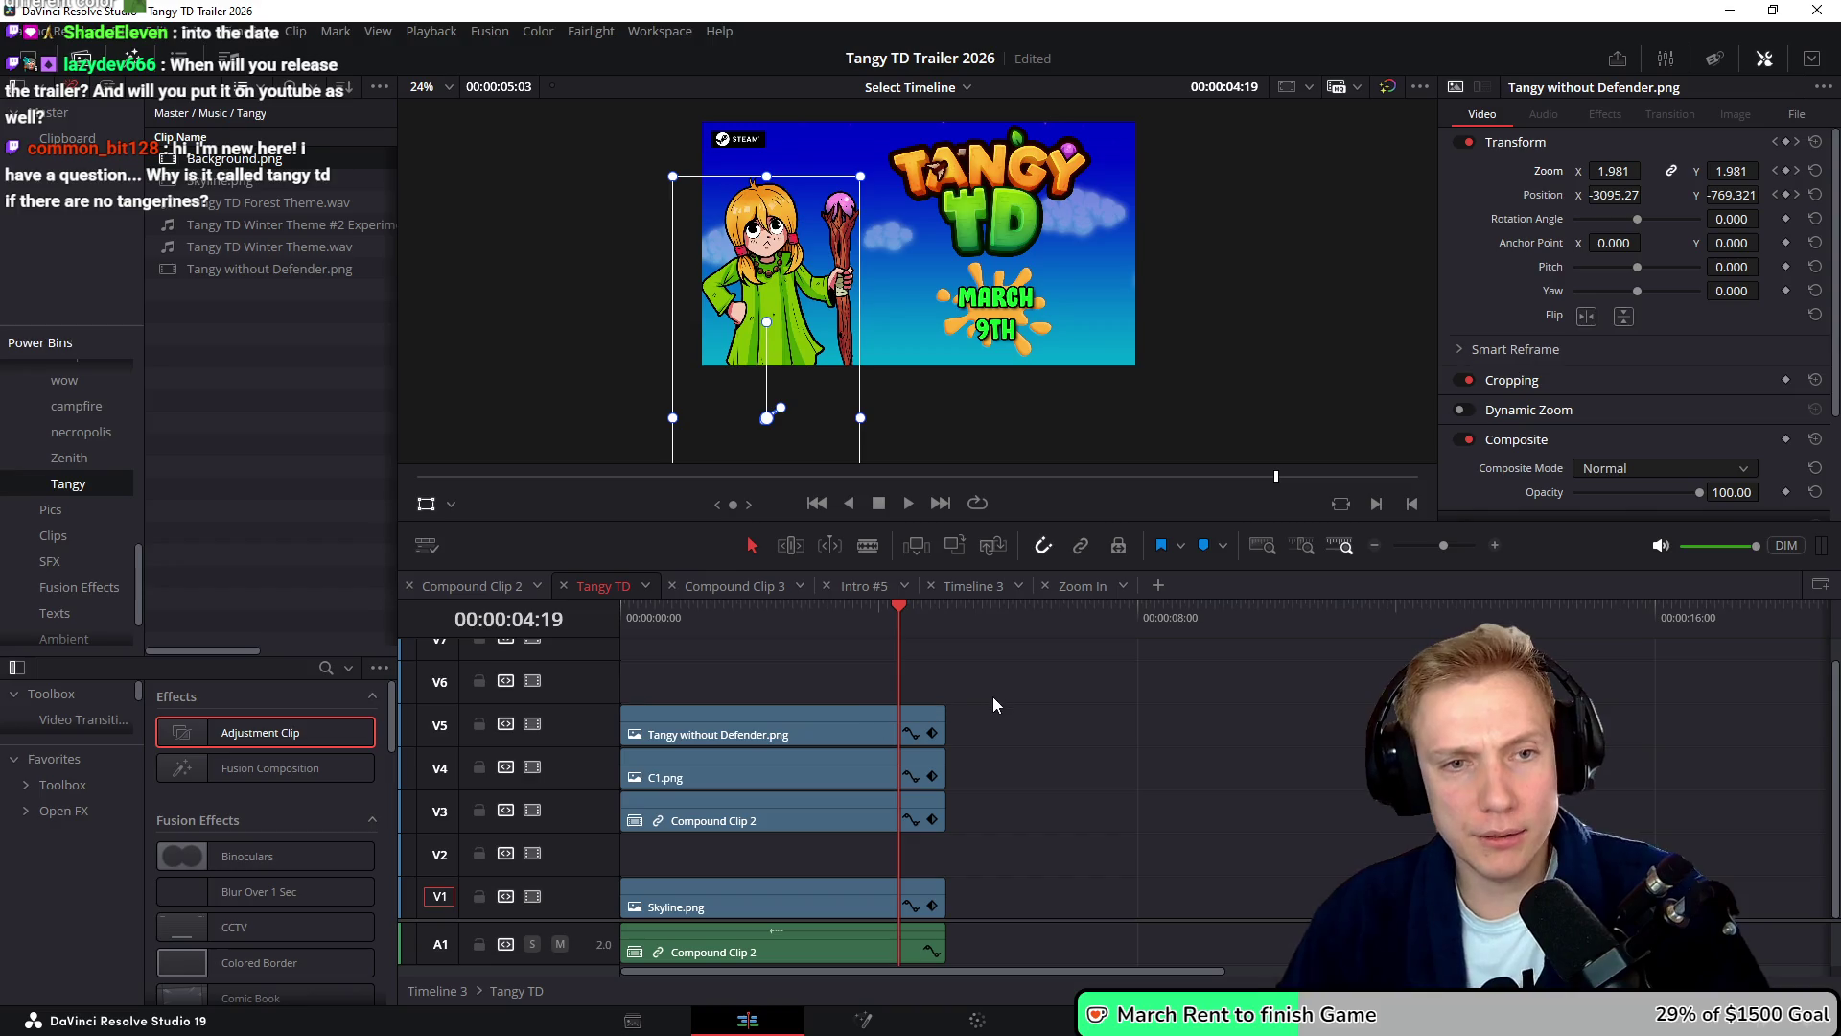
key("Escape")
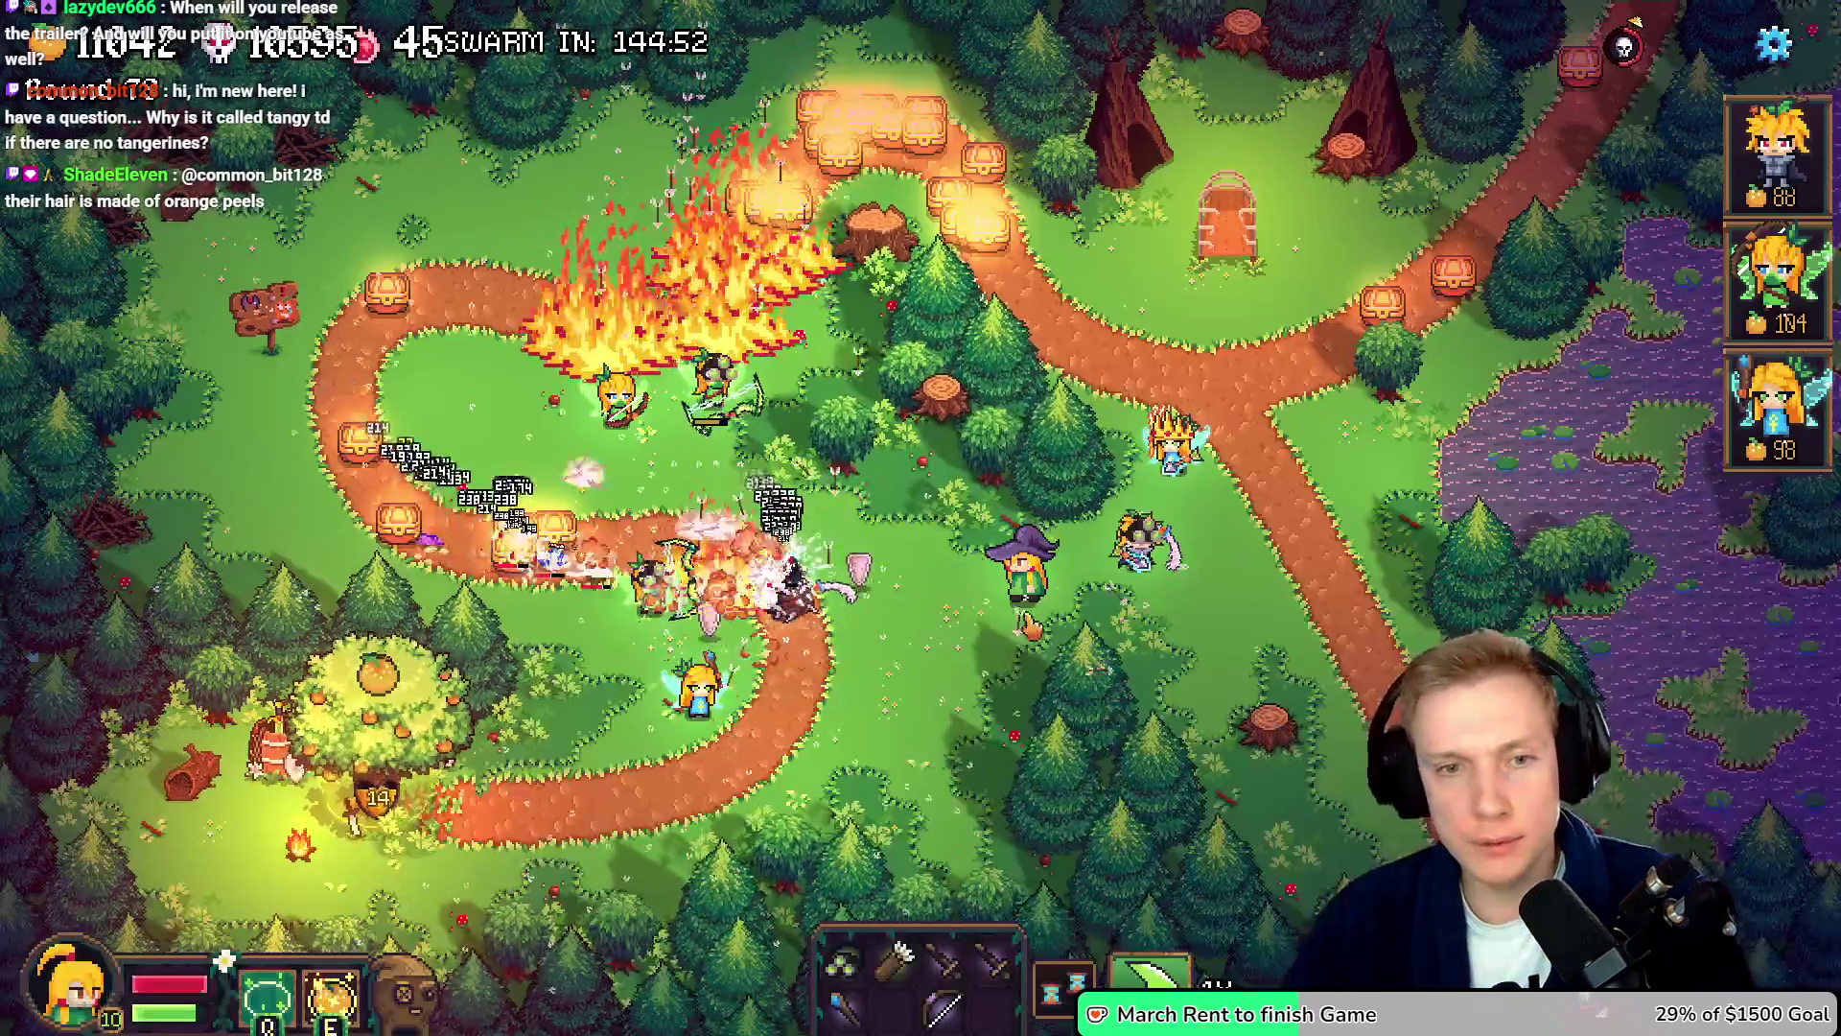
- Move the wizard briefly, then leave the forest level via Options and confirm
key("a")
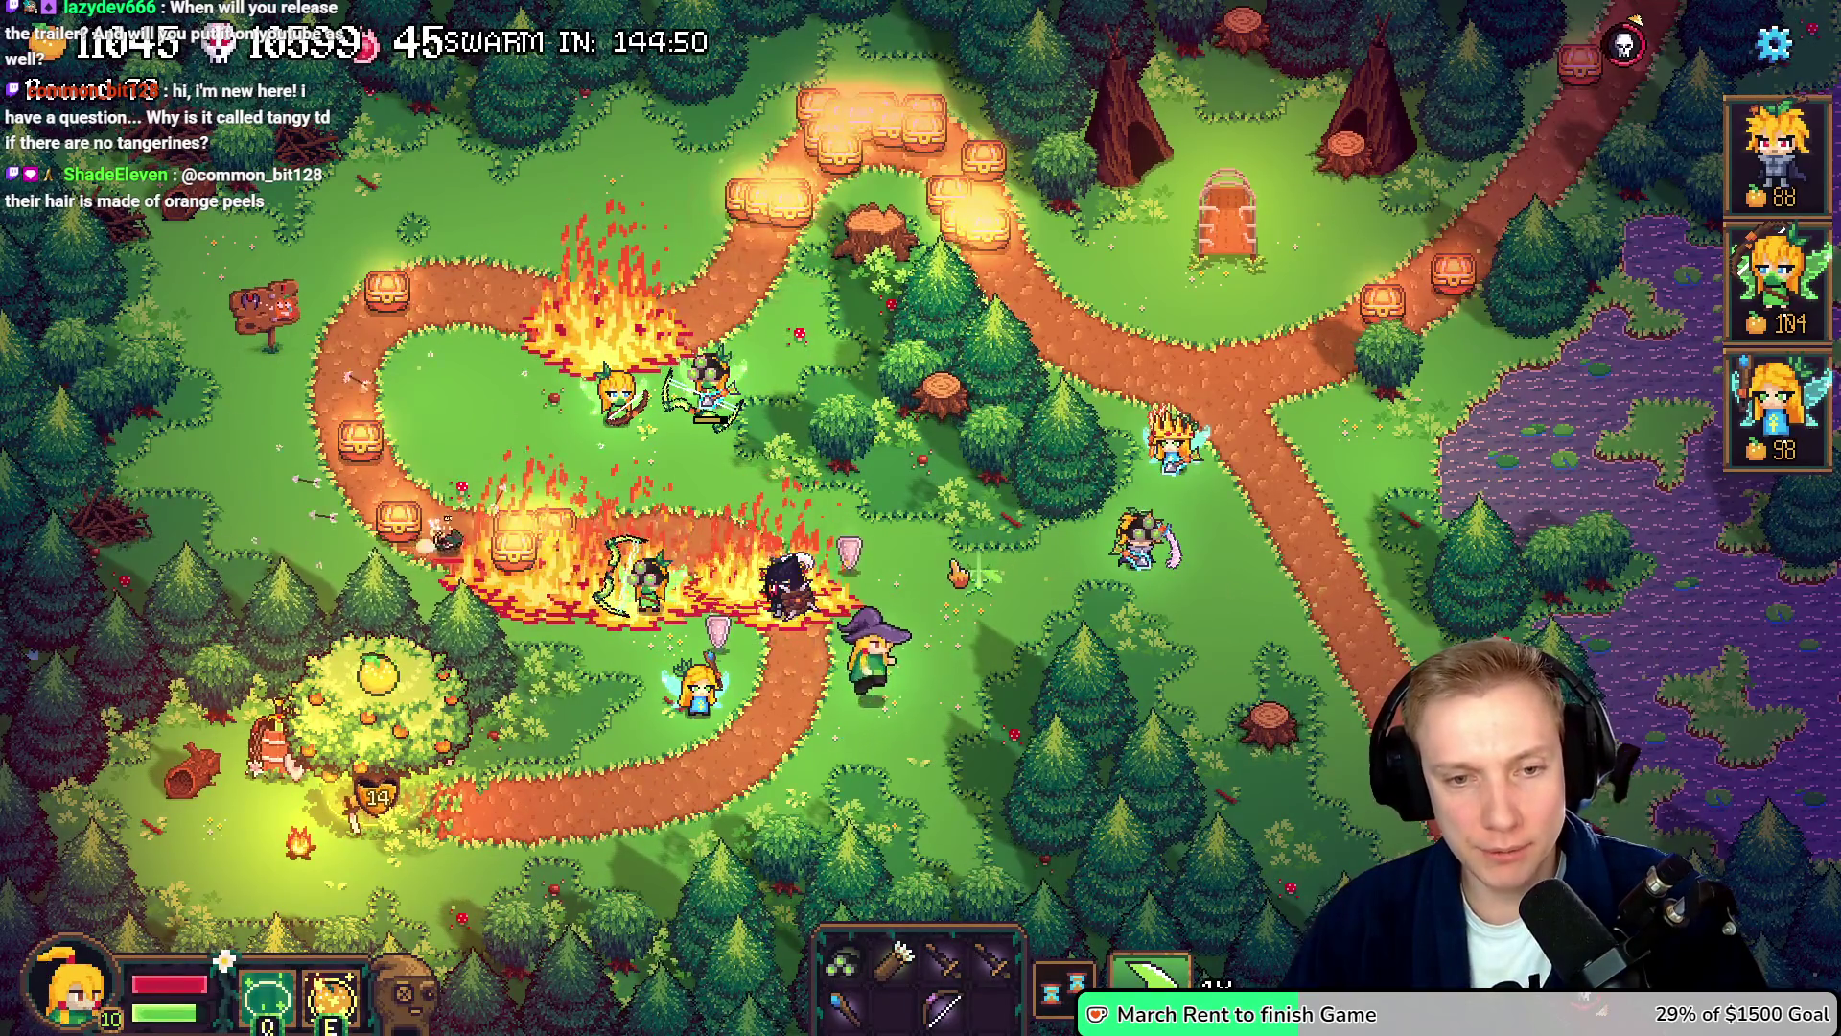
key("w")
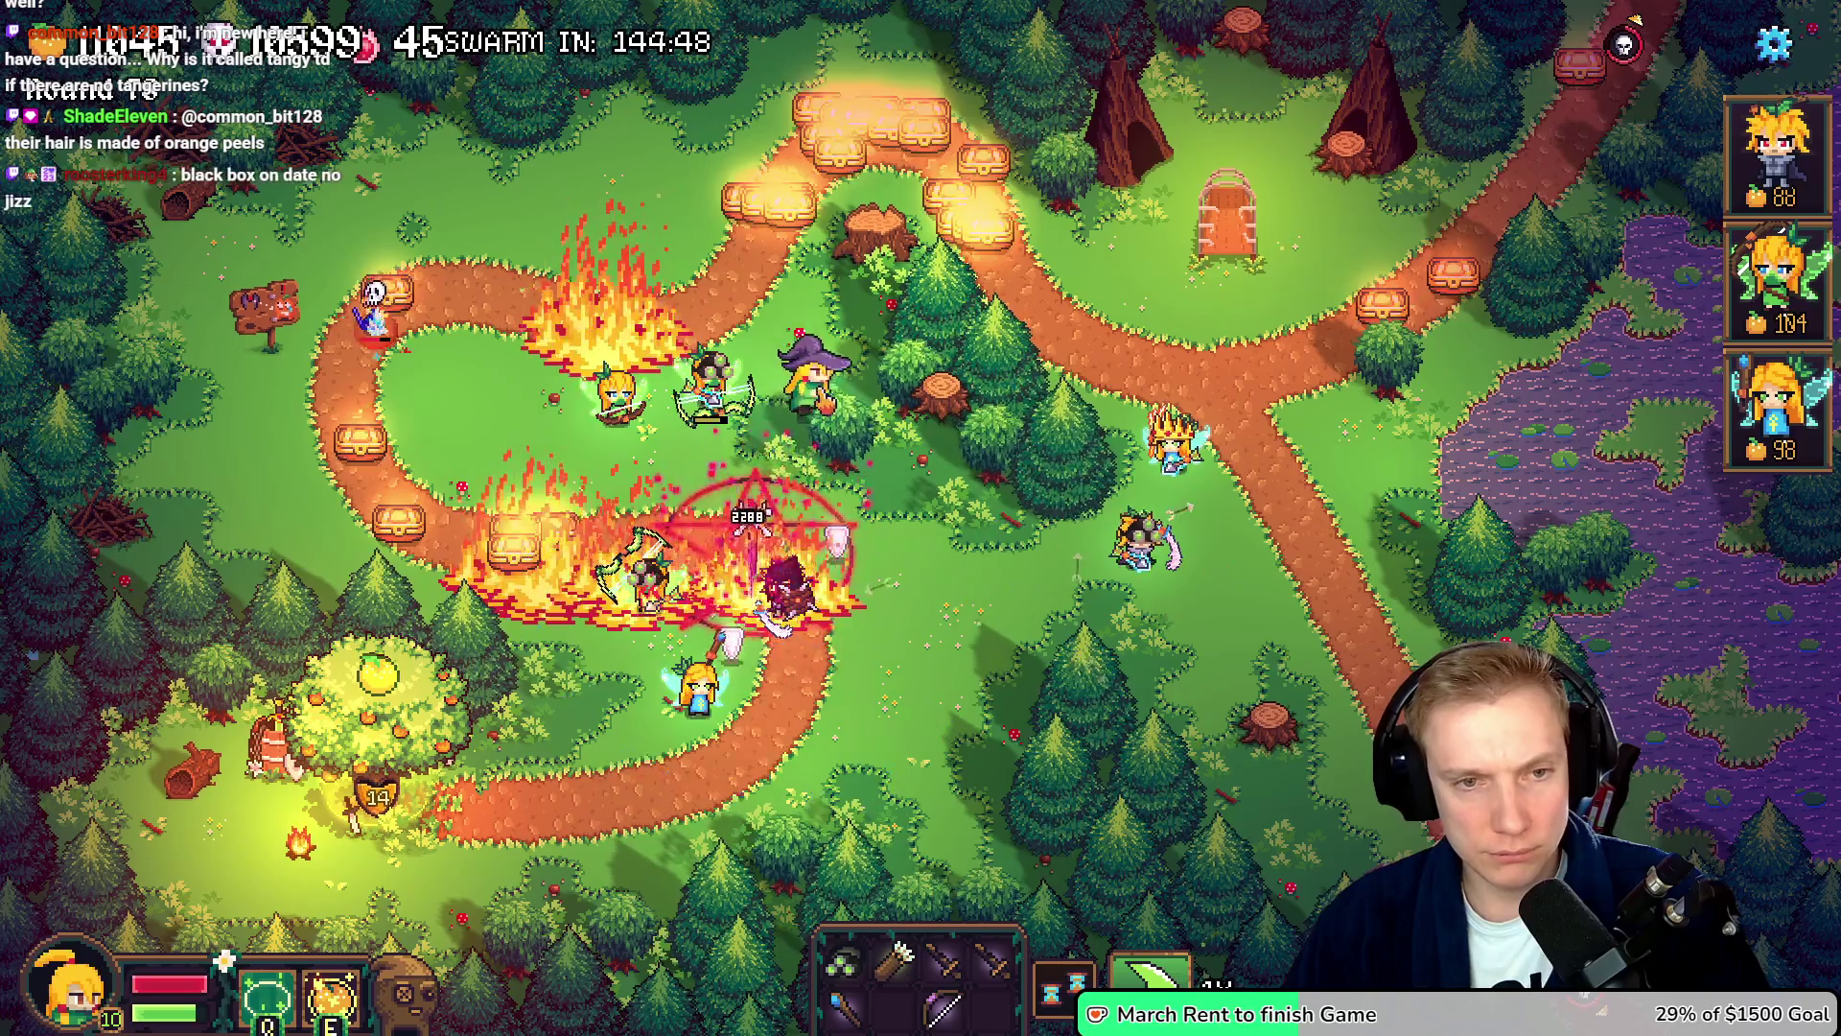
key("Escape")
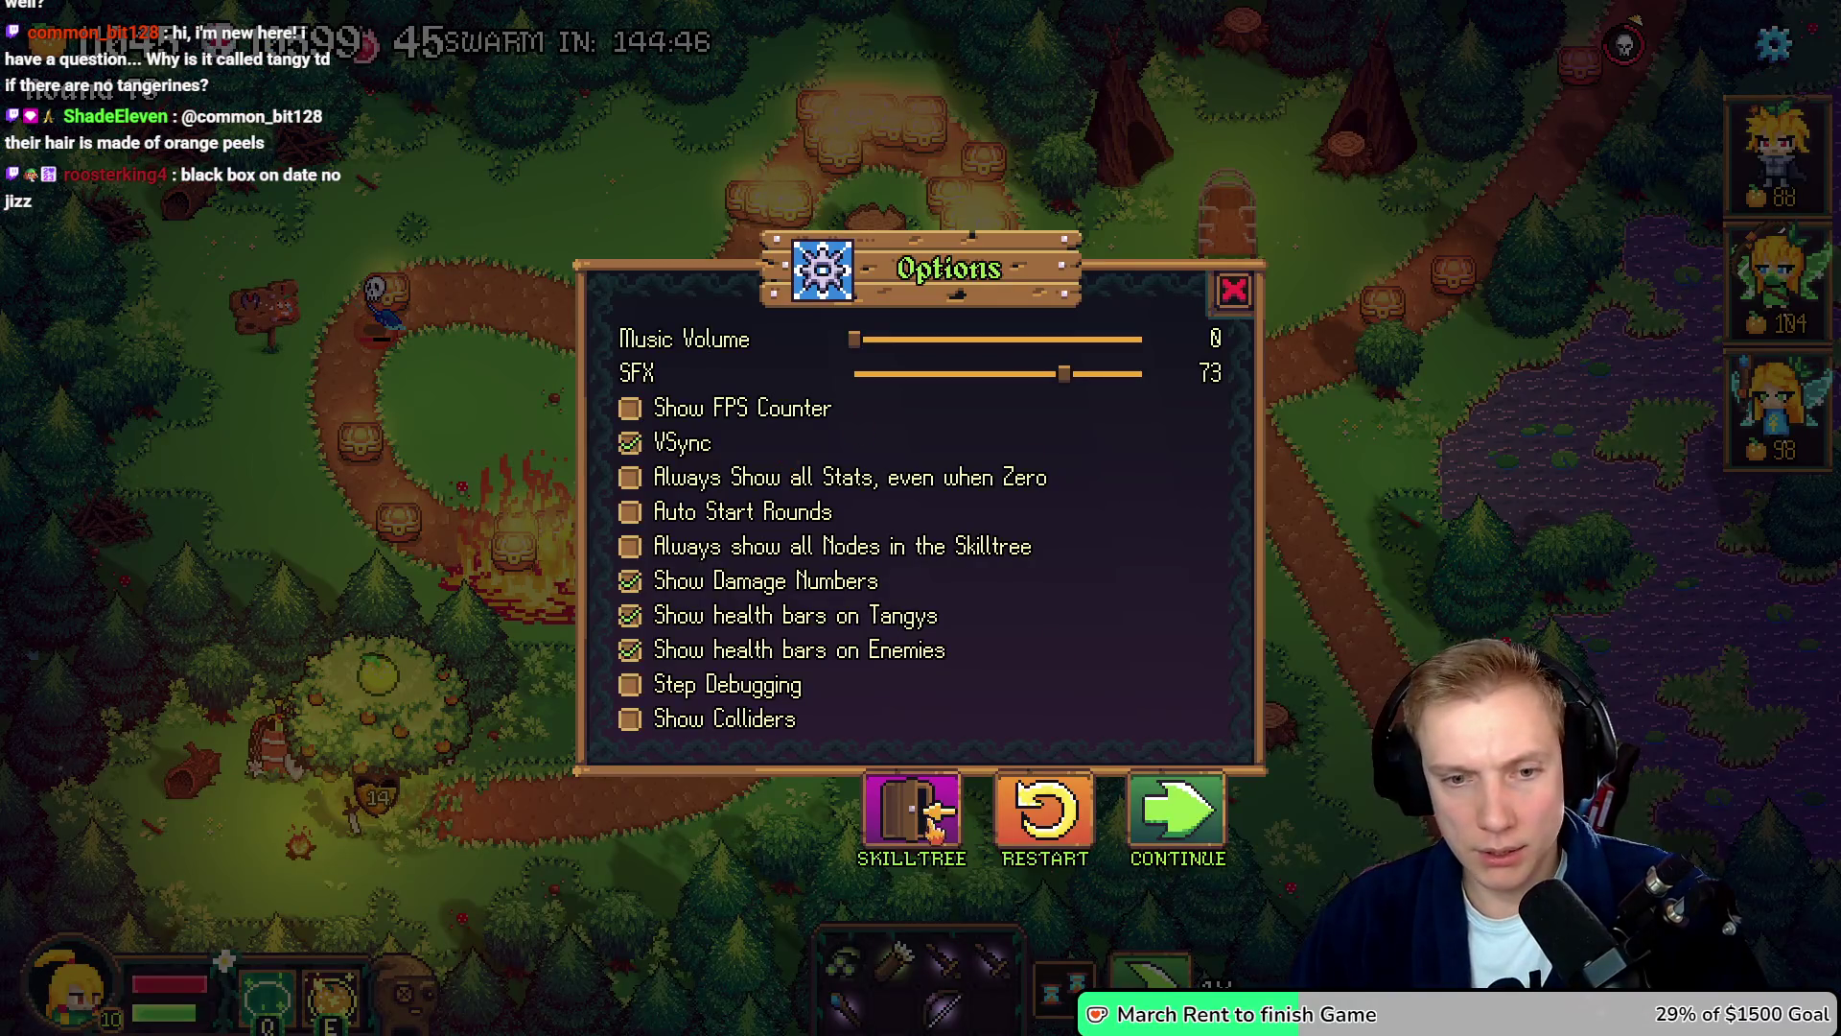
left_click(911, 810)
left_click(1022, 650)
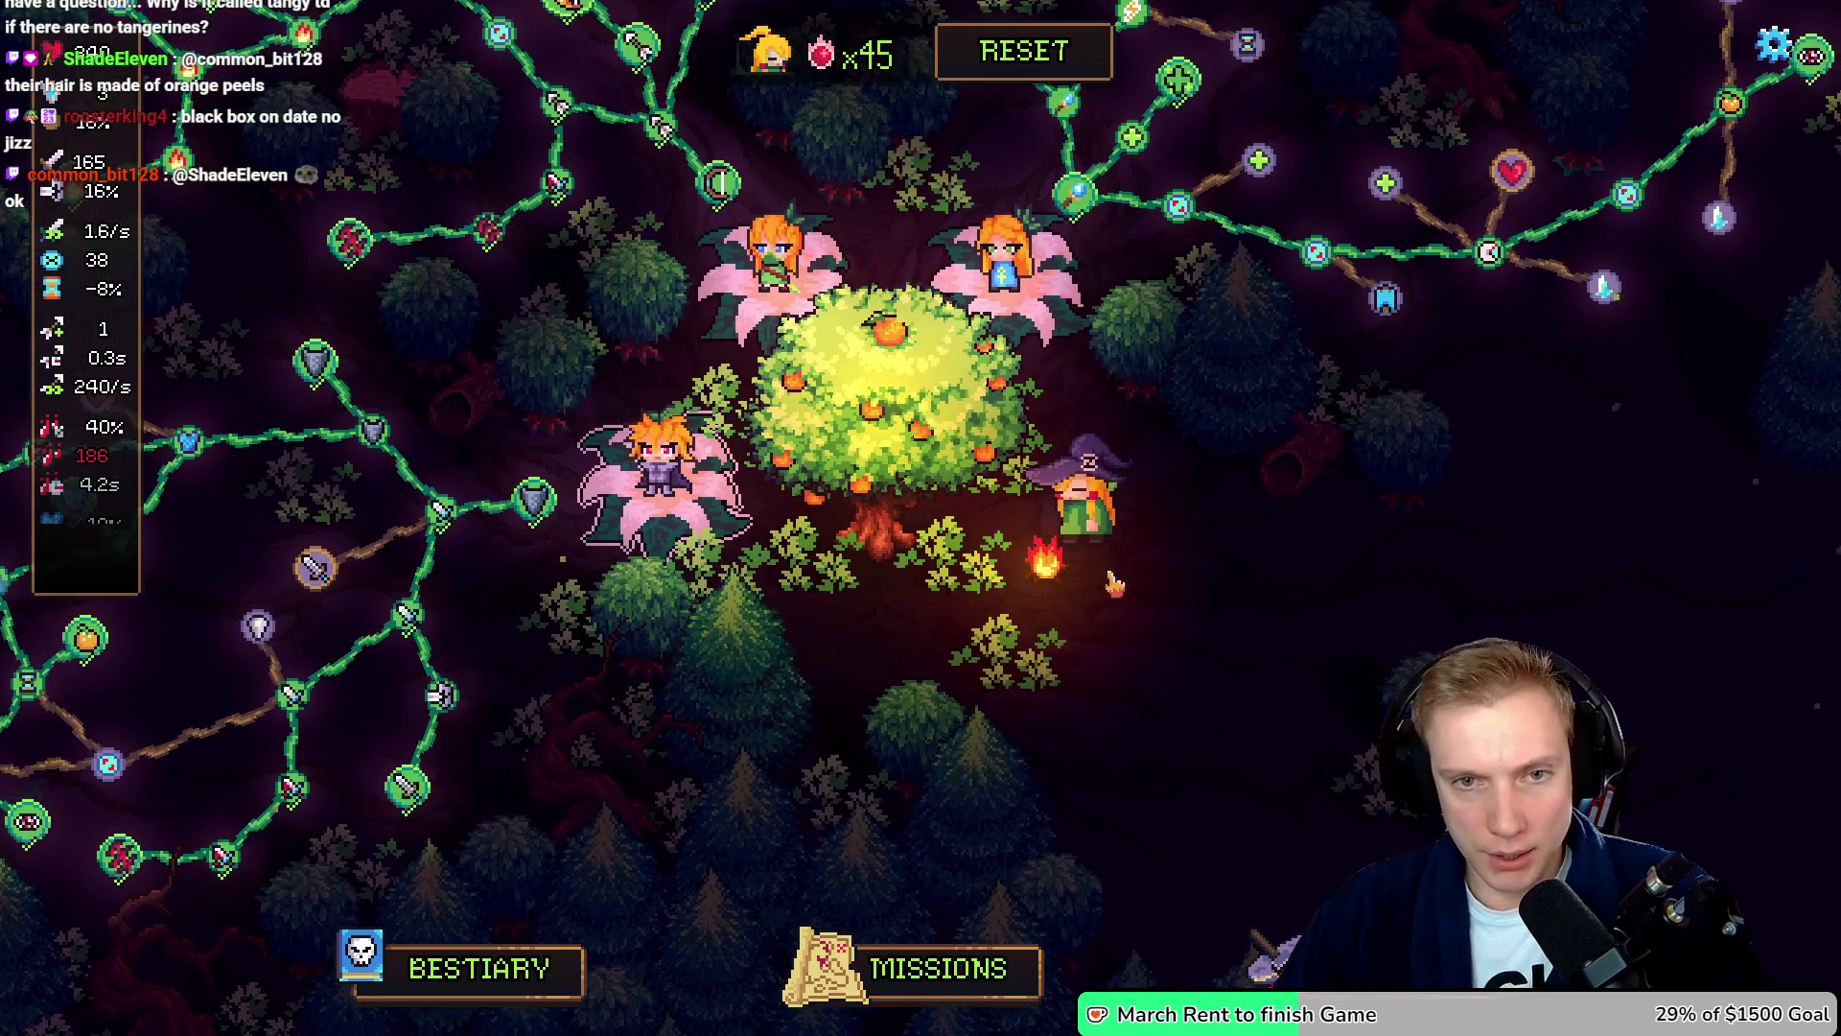
- Start the snowy Mountain Trail mission, then go back to the Resolve title card animation
left_click(931, 974)
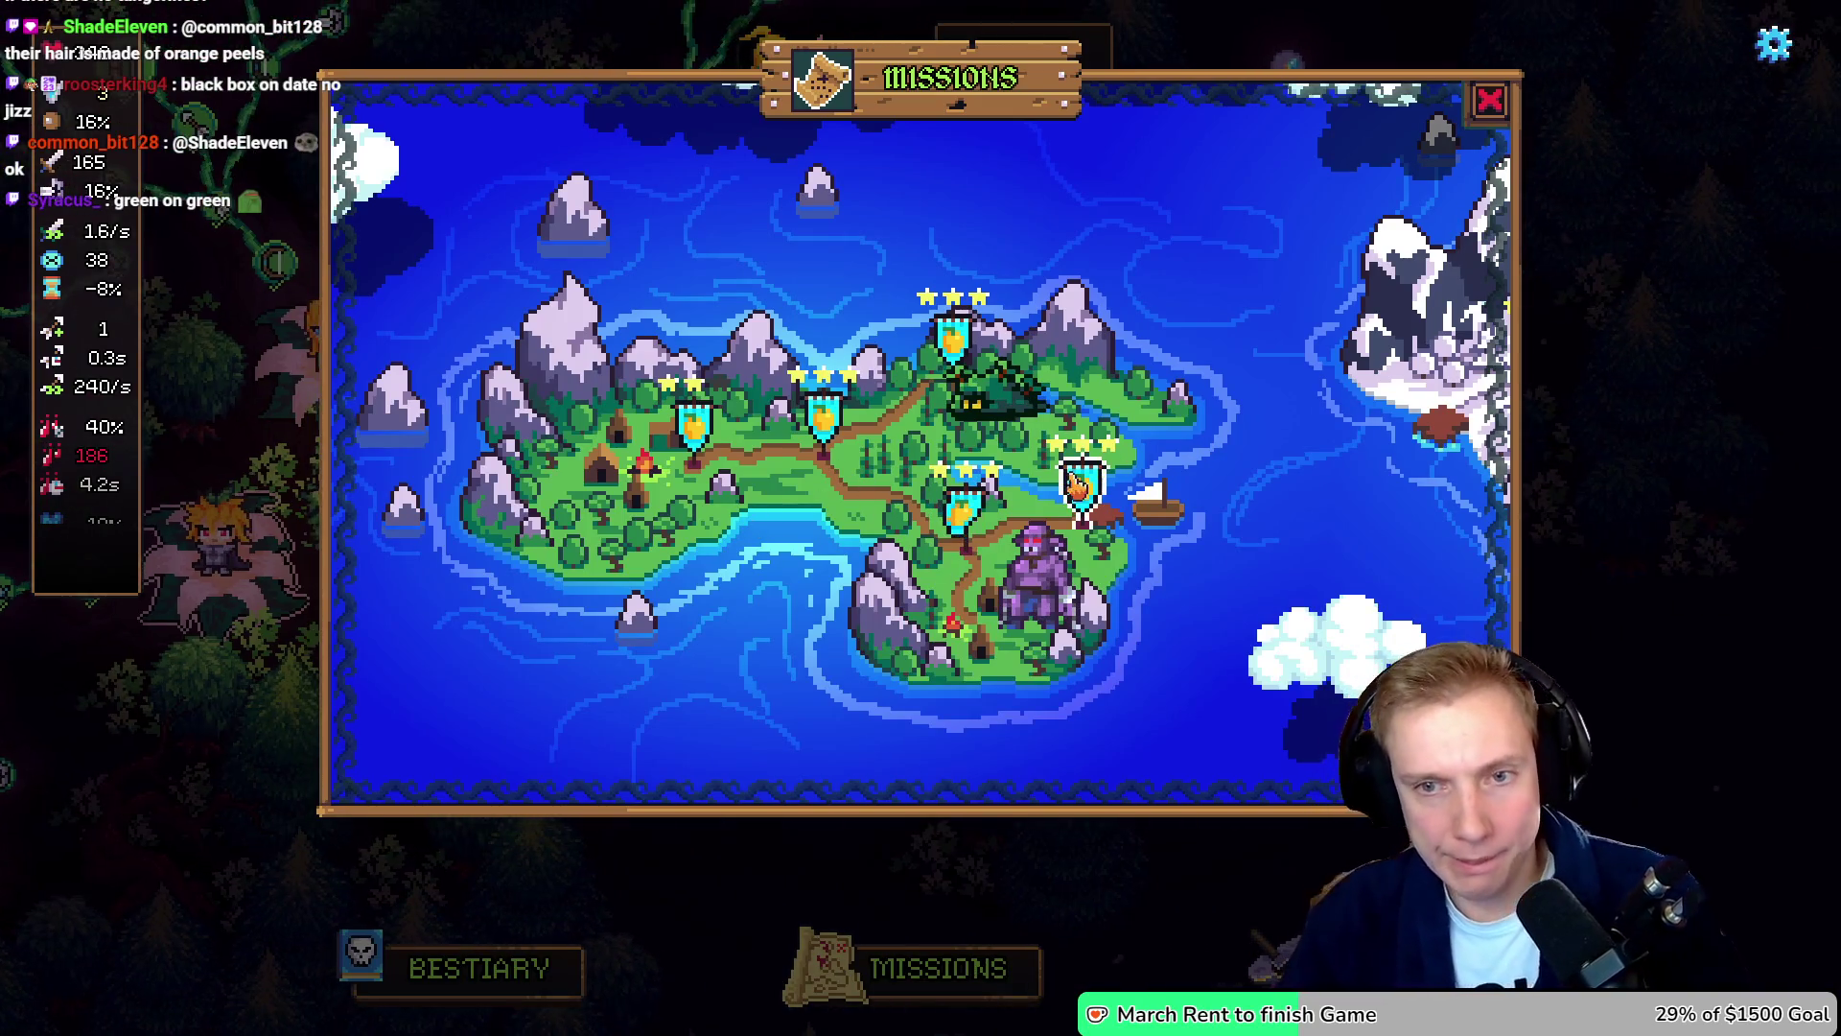
left_click_drag(1228, 418, 917, 439)
left_click(1077, 423)
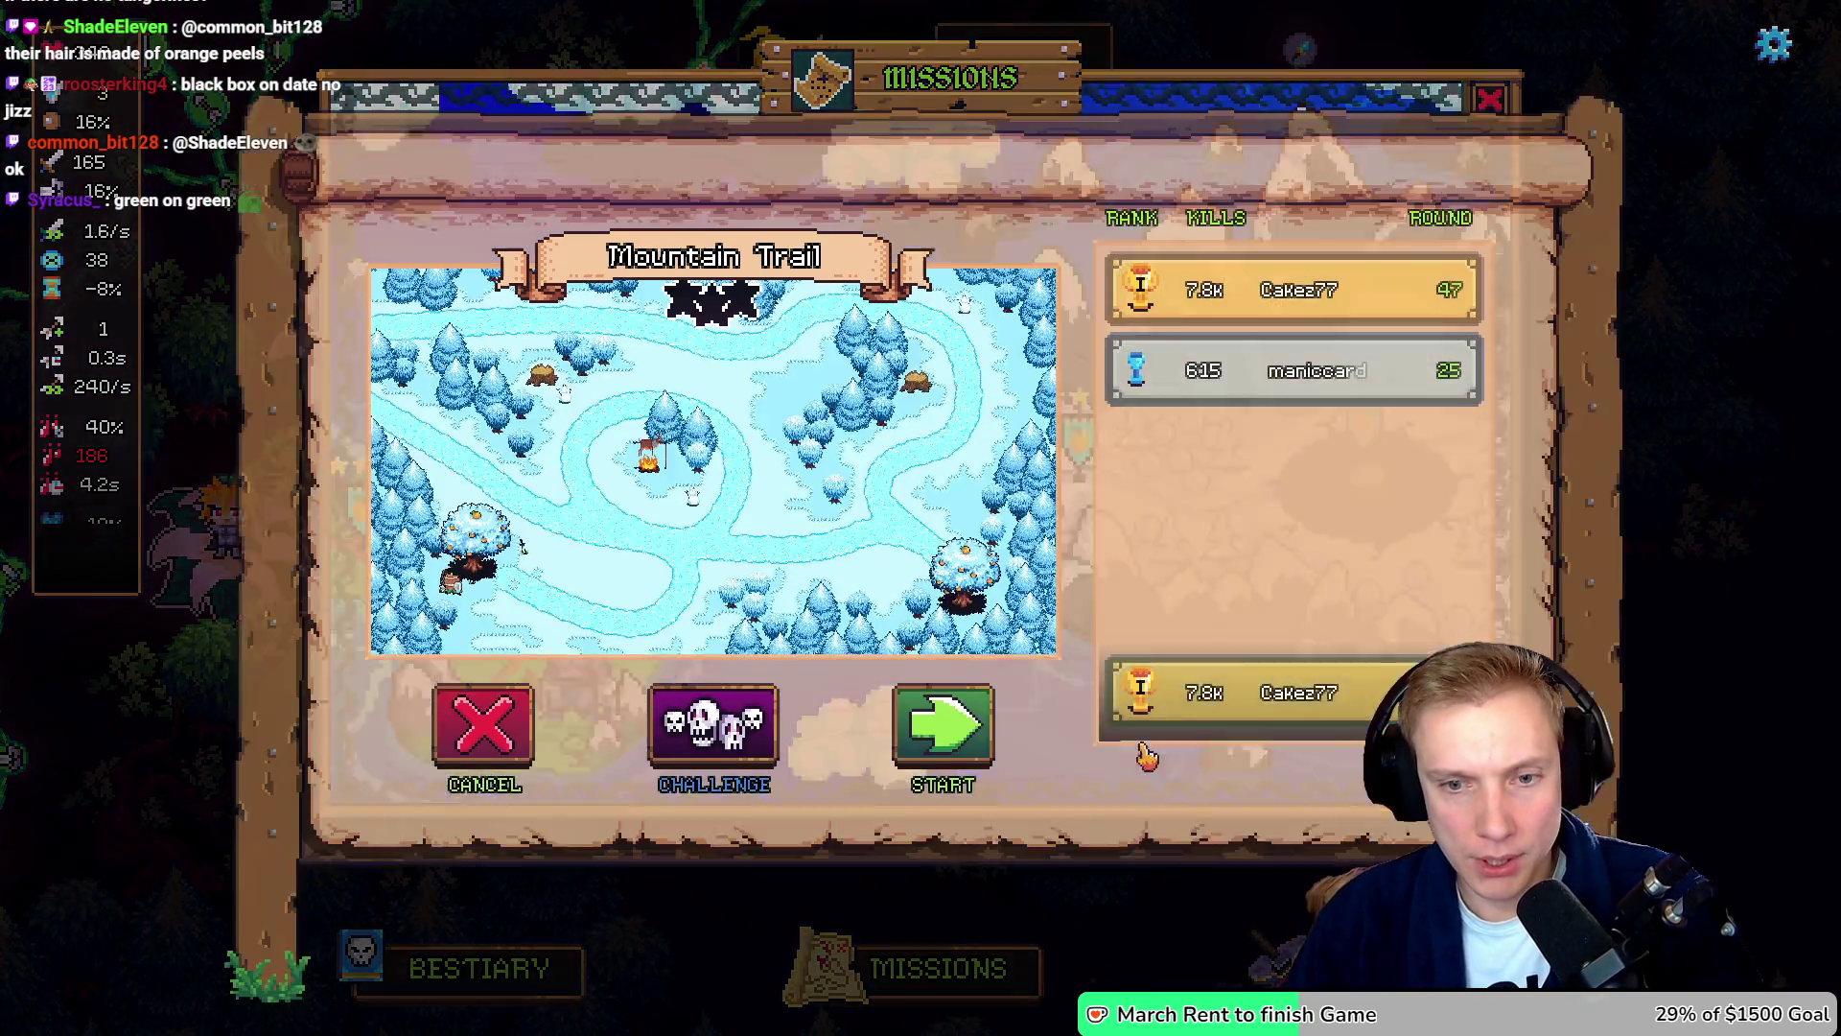
left_click(988, 685)
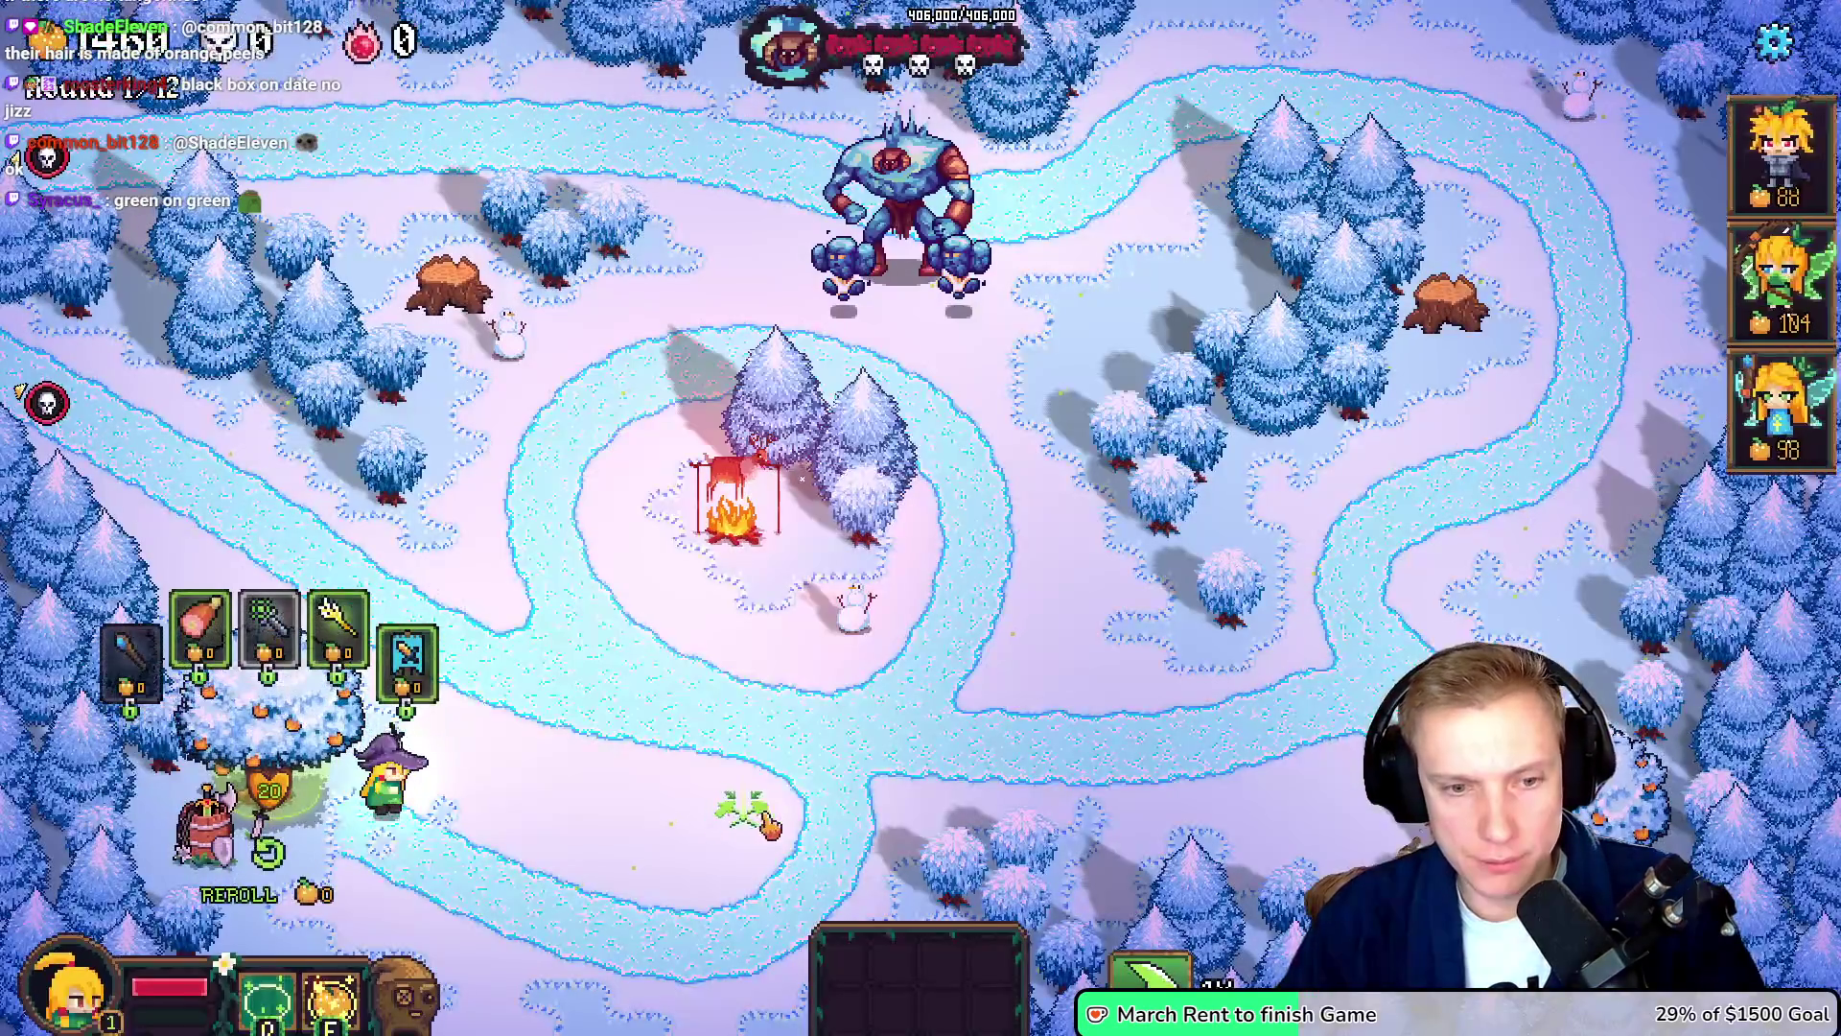
left_click(767, 825)
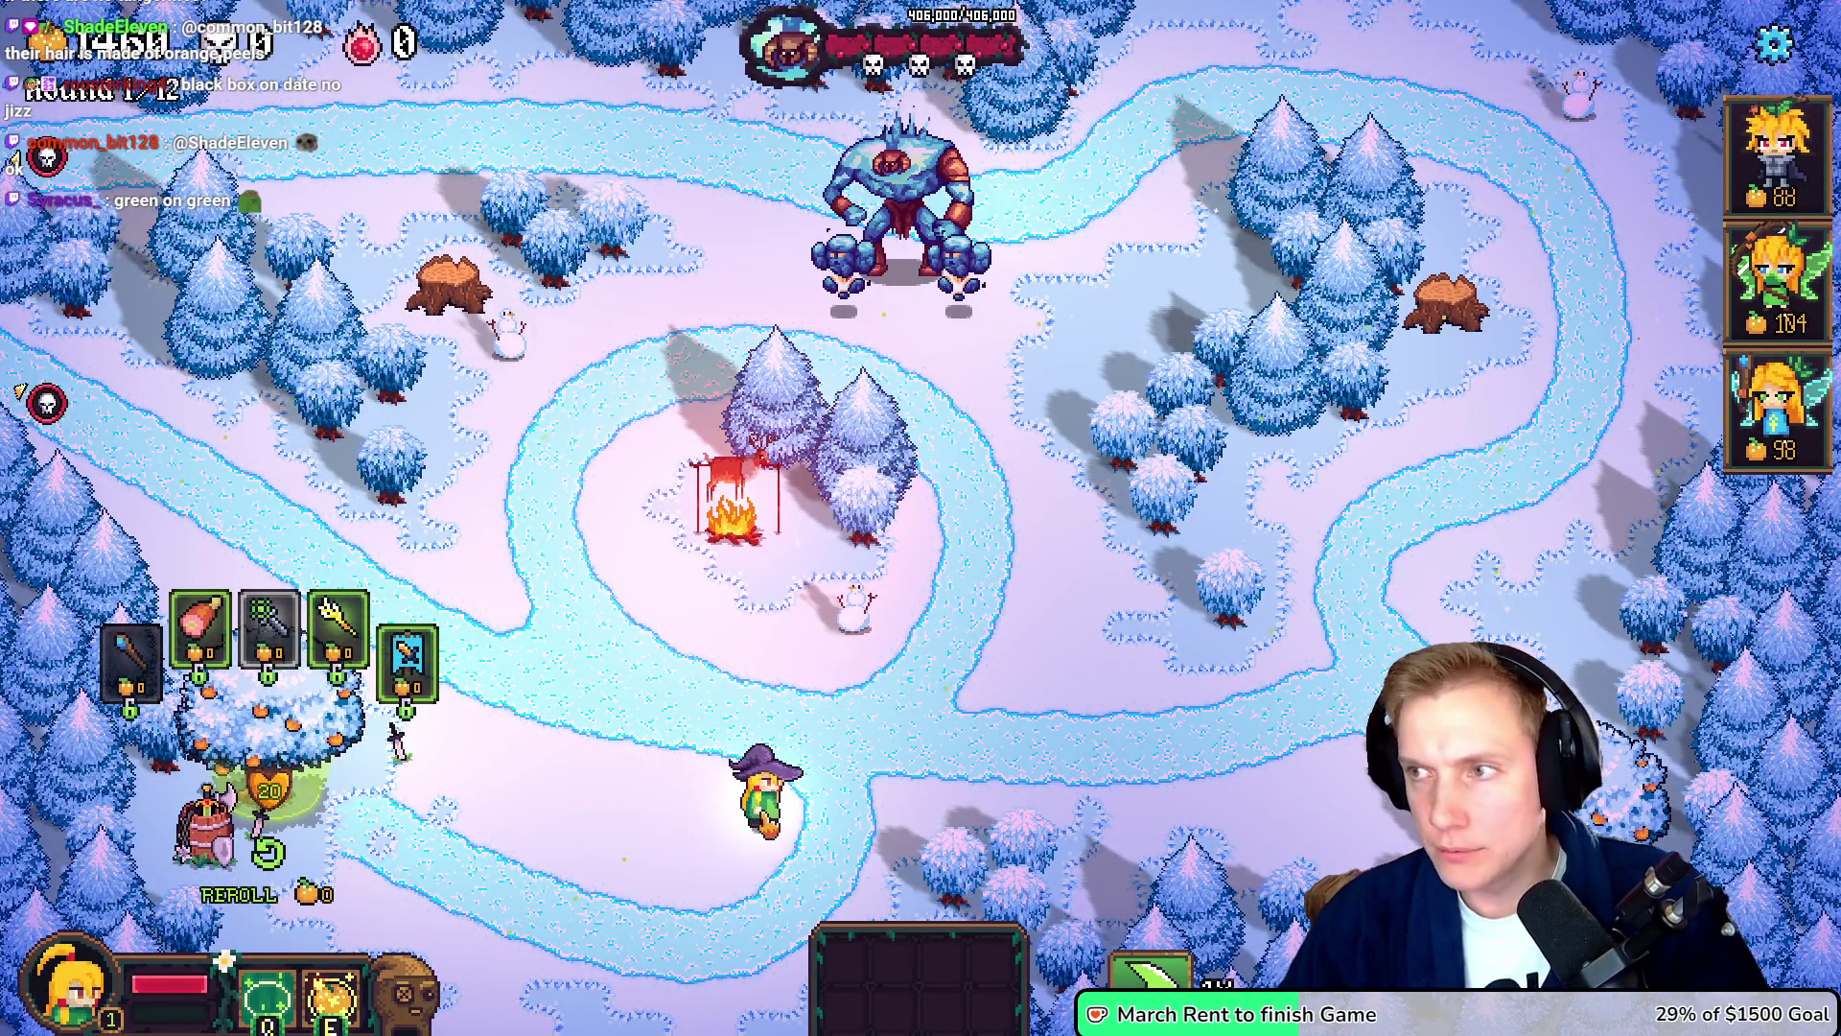
key("alt+Tab")
mouse_move(868, 630)
left_mouse_down()
mouse_move(585, 636)
mouse_move(750, 635)
mouse_move(715, 641)
left_mouse_up()
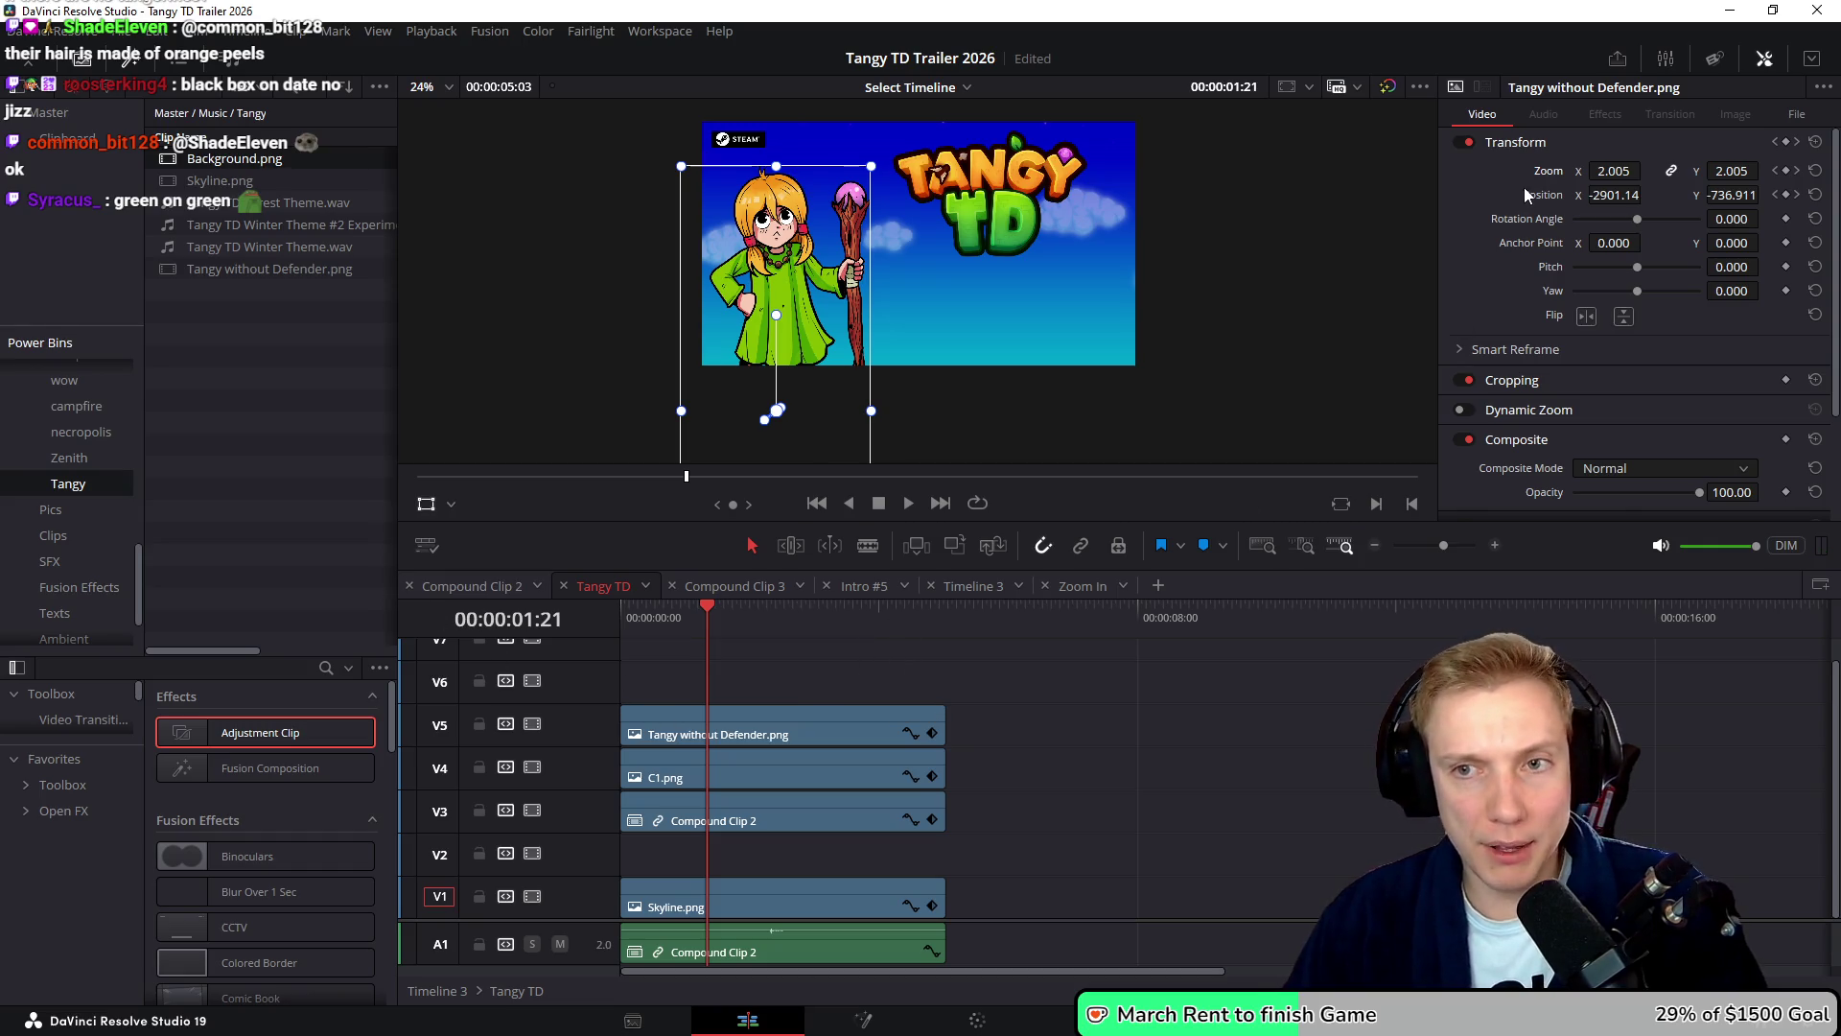
- Save the project and switch to the Timeline 3 edit
key("ctrl+s")
left_click(450, 587)
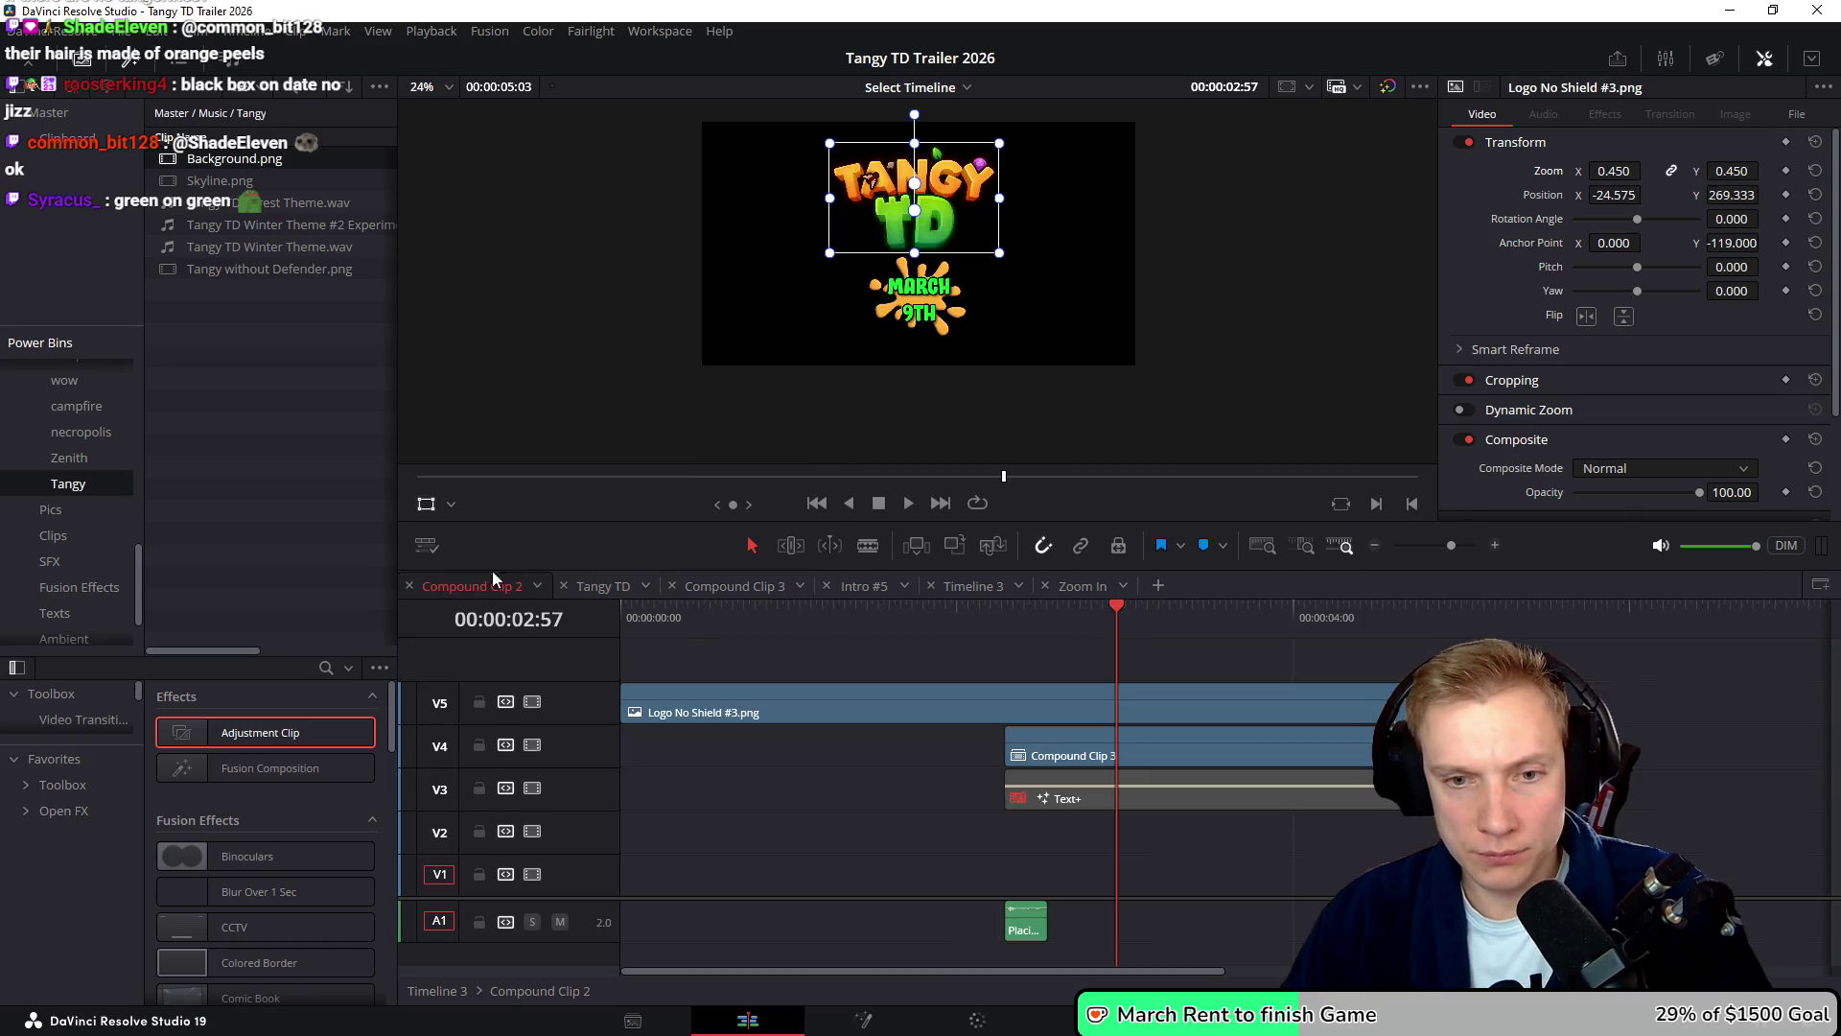
left_click(967, 587)
- Play and frame-step to the MARCH 9TH splash's first frame, then select Placing Tangy.wav
key("slash")
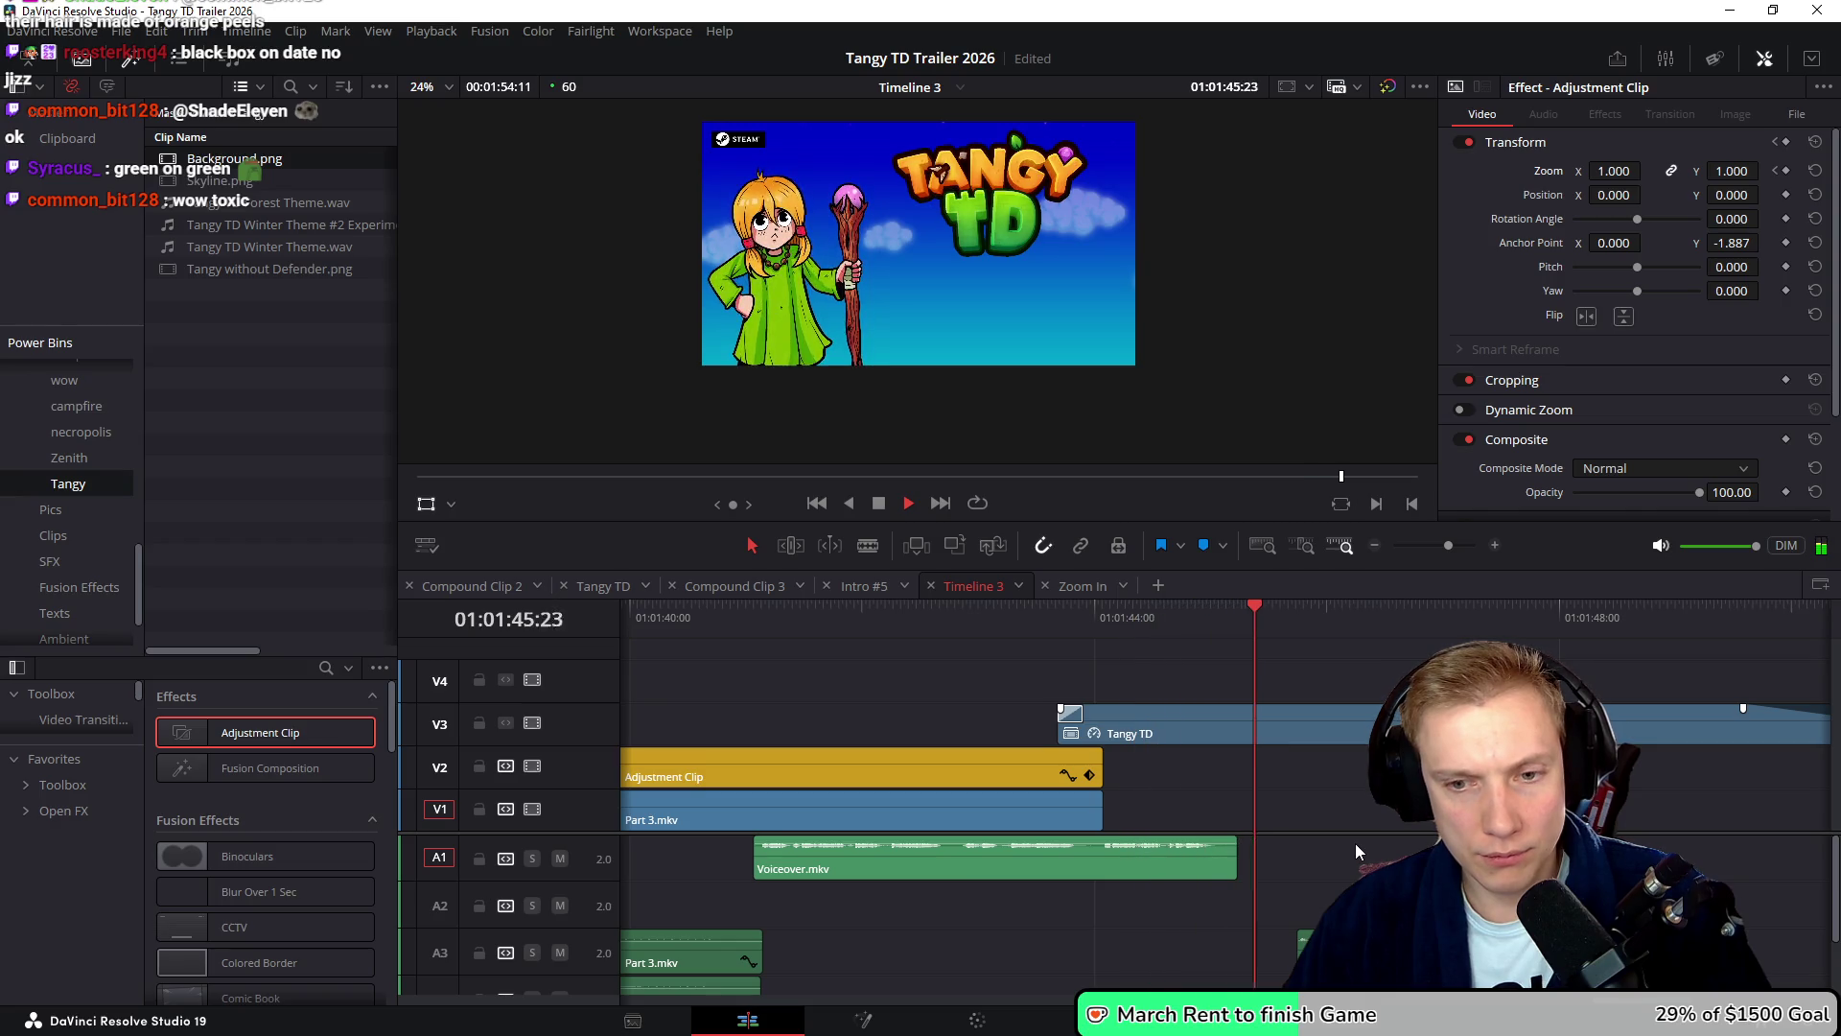
left_click(1242, 608)
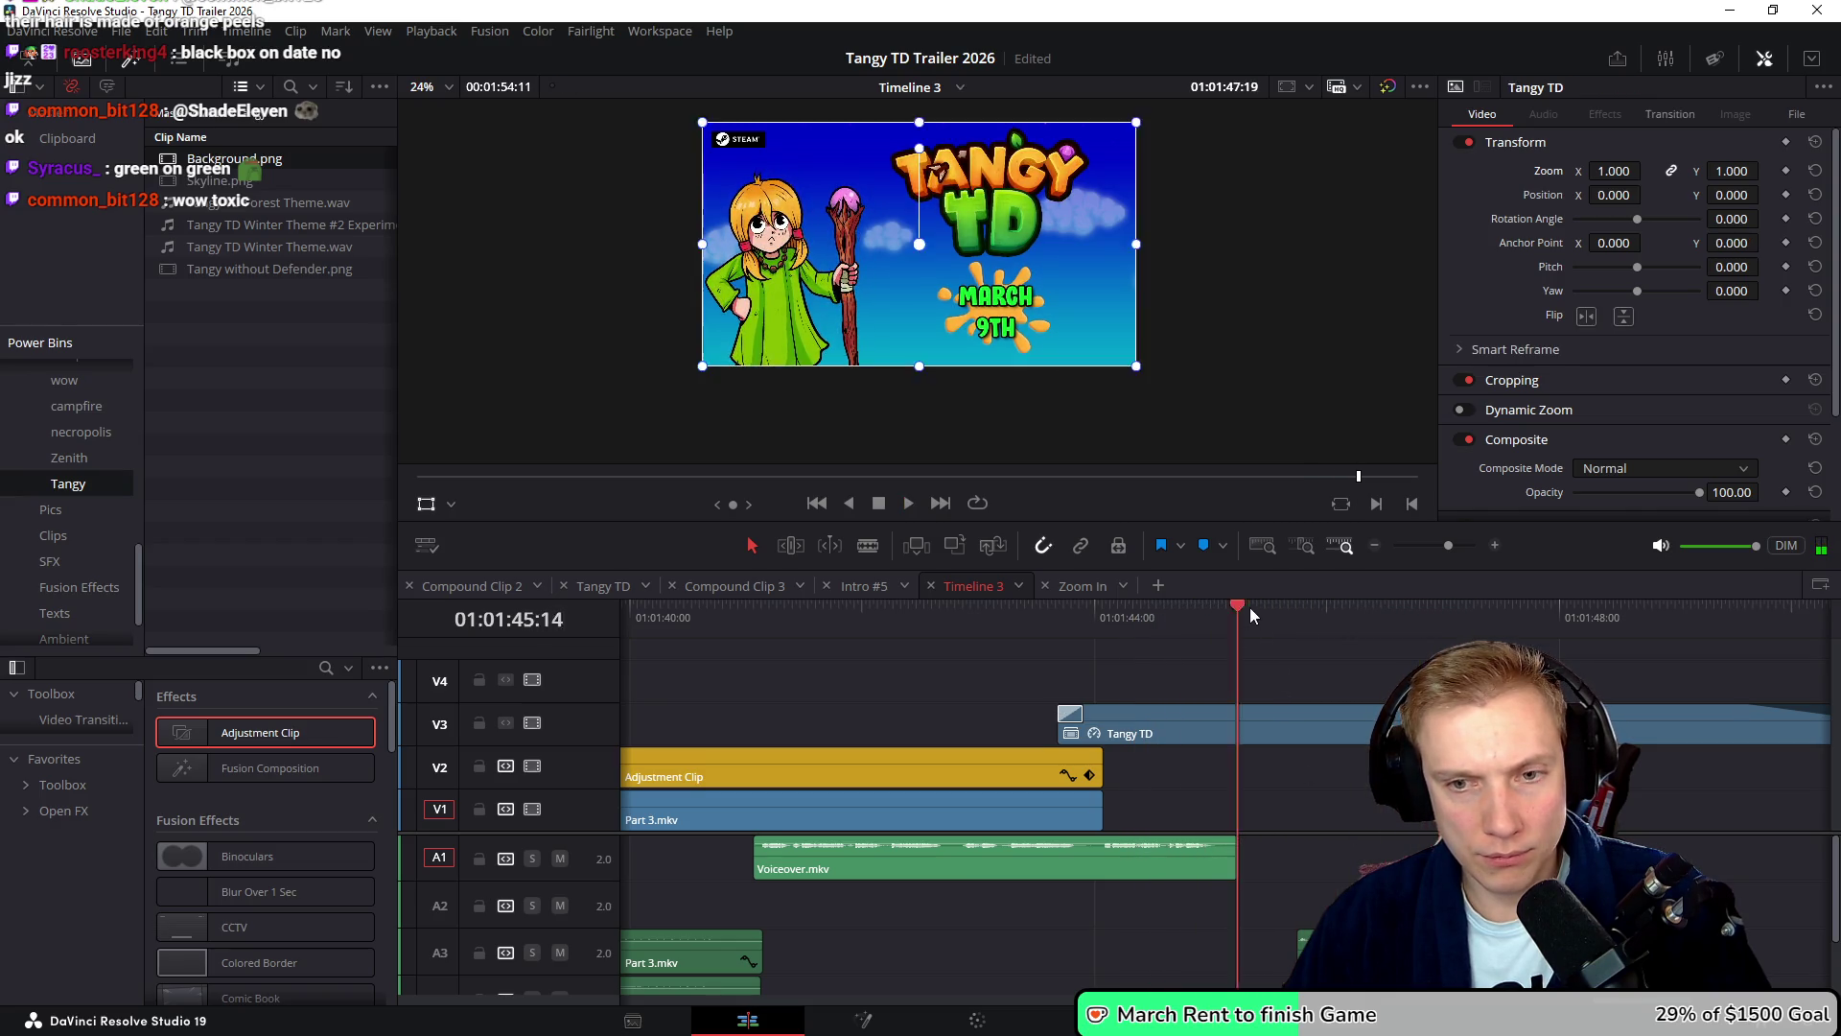
key("ctrl+equal")
mouse_move(1213, 614)
left_mouse_down()
mouse_move(1253, 619)
mouse_move(1213, 632)
left_mouse_up()
key("Right")
key("Right")
key("Right")
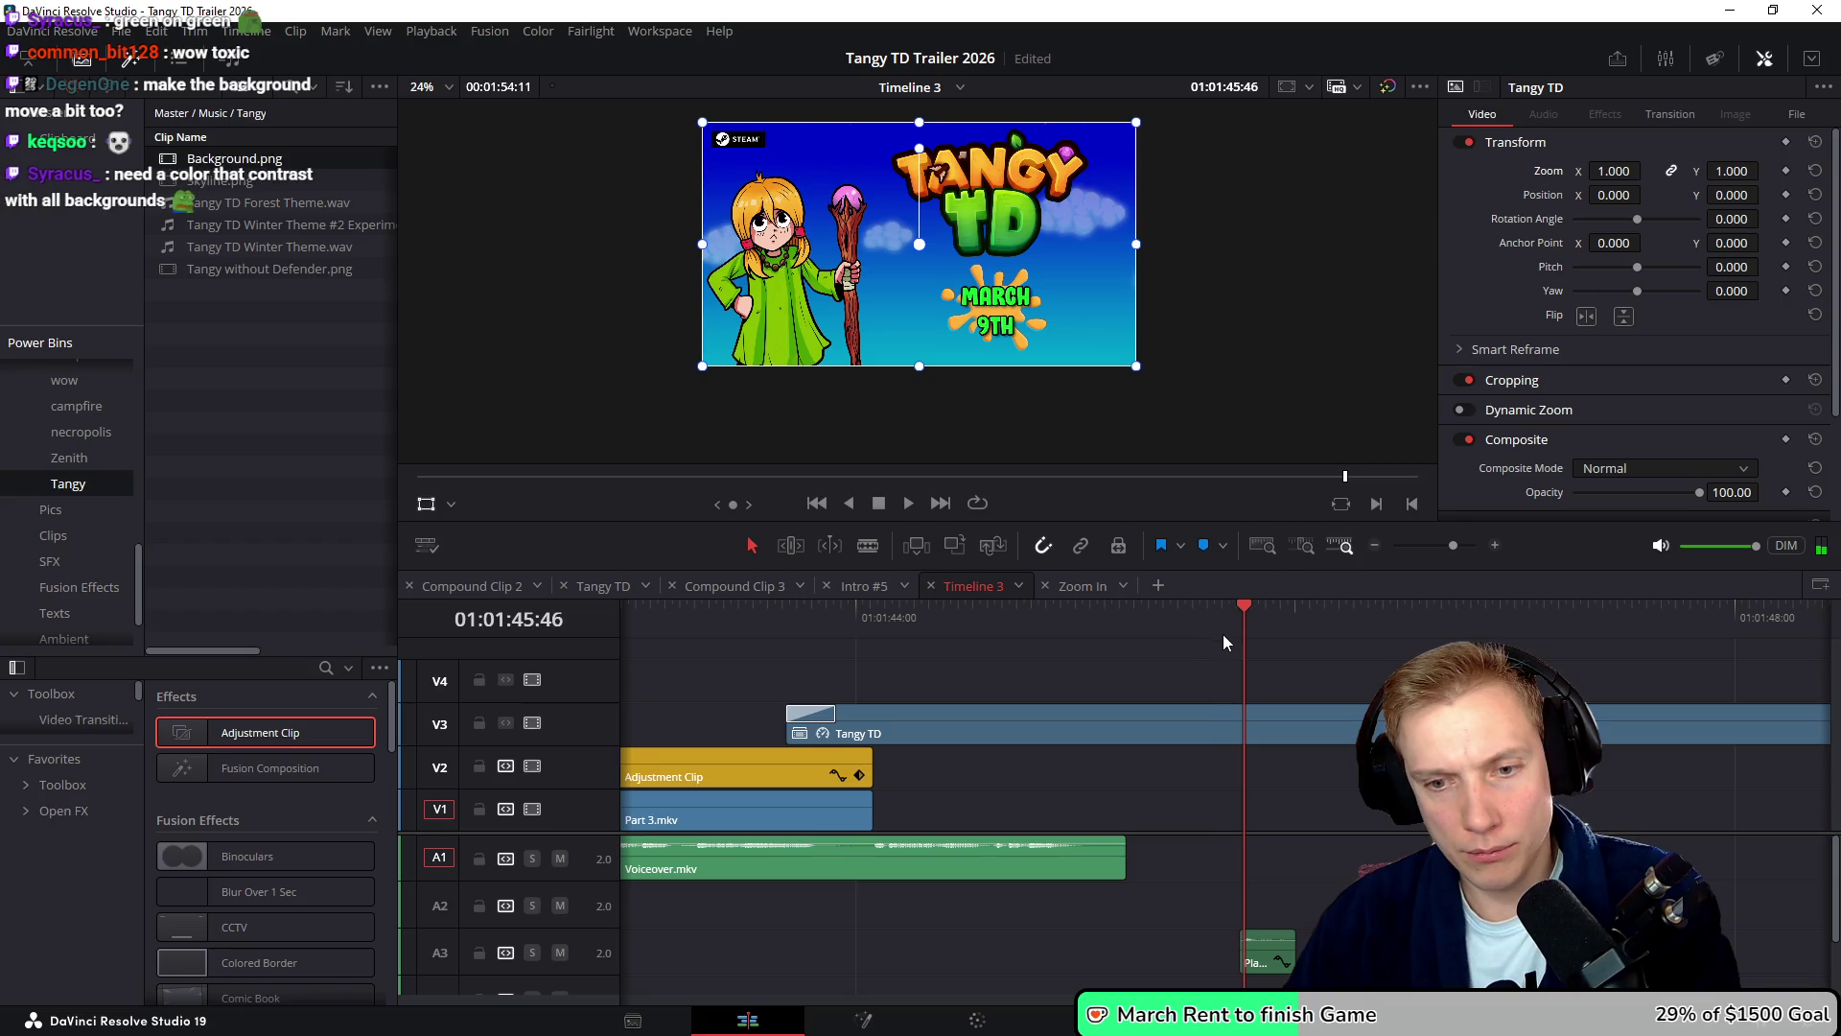
key("Left")
key("Left")
key("Left")
key("Right")
key("Right")
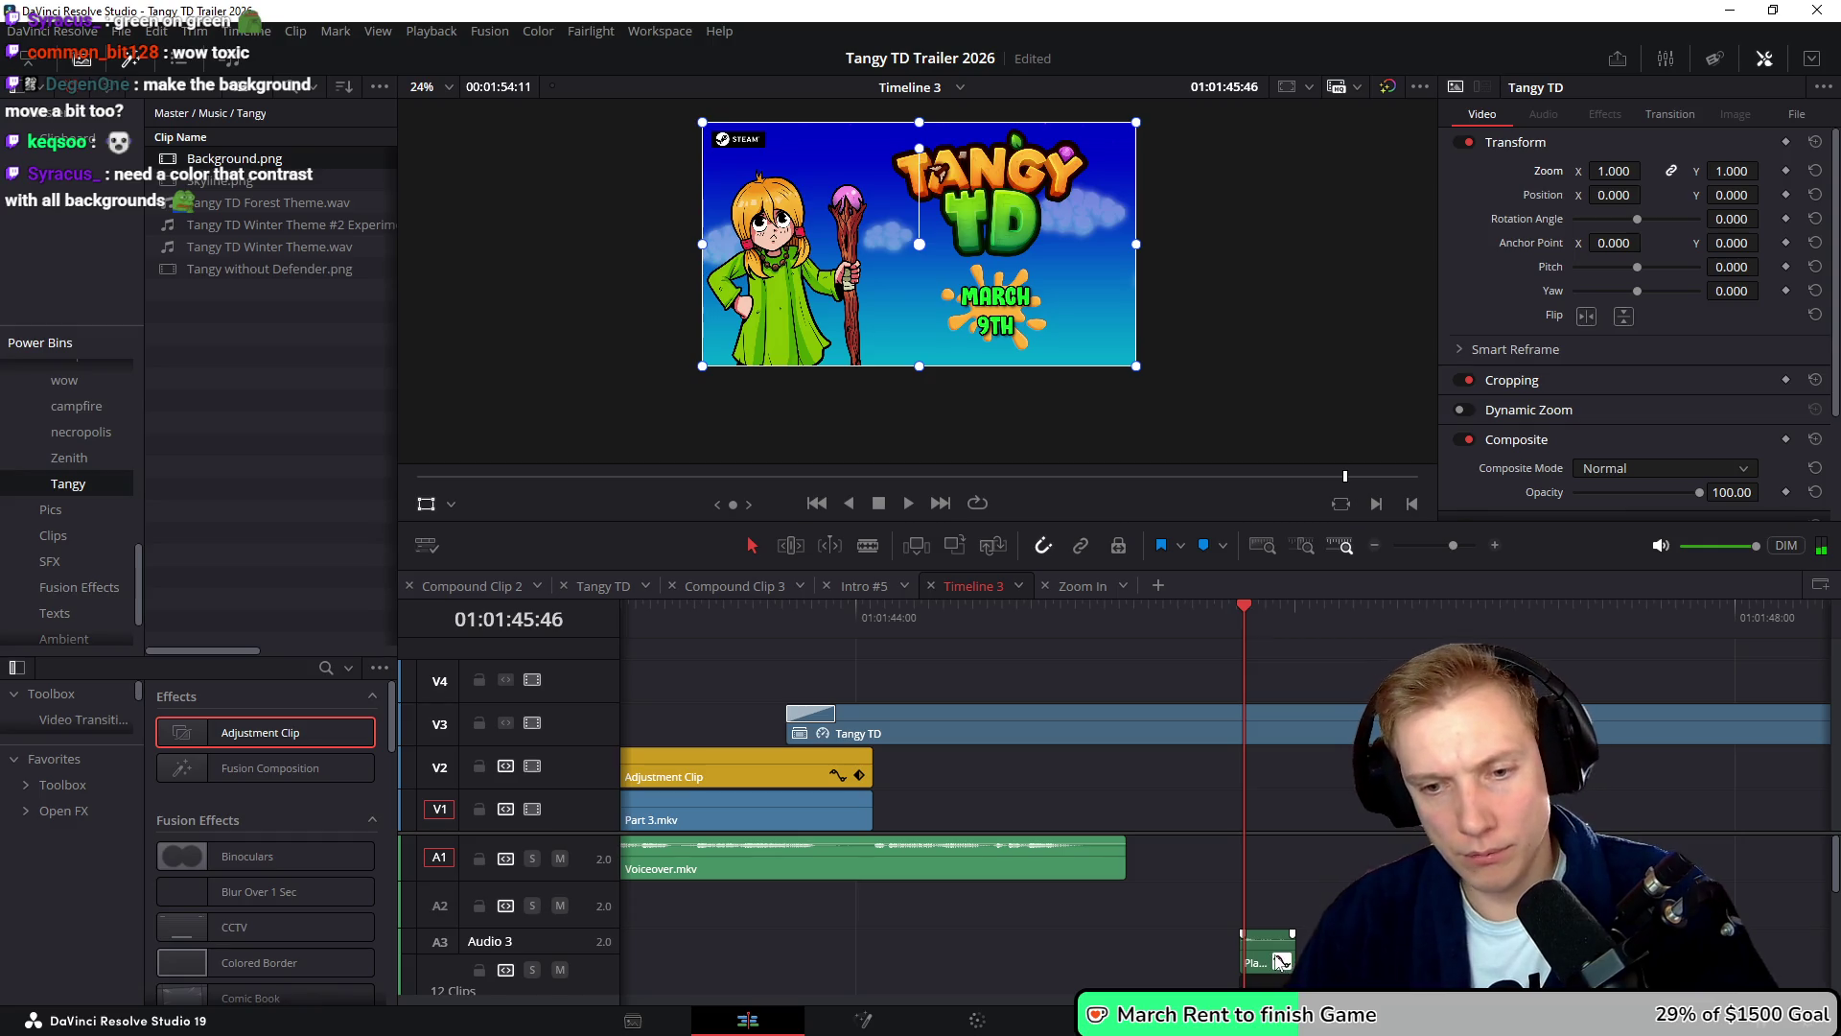
left_click(1269, 966)
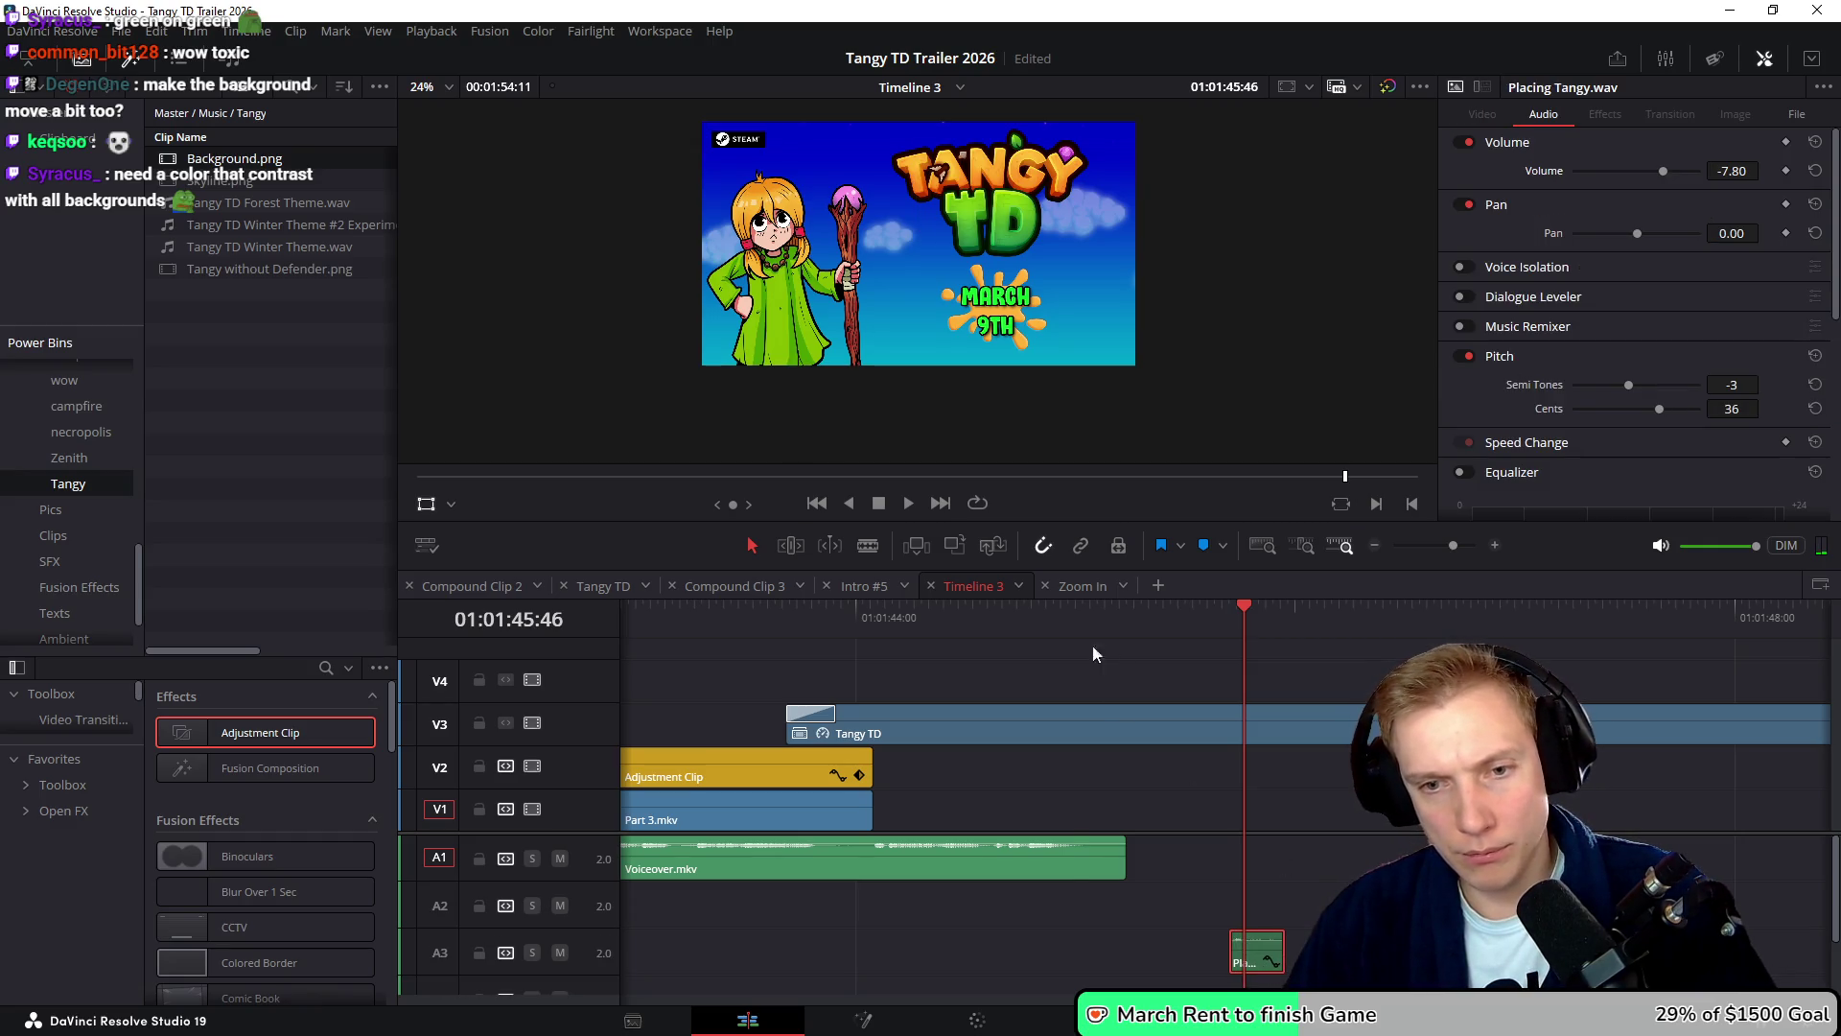
- Replay the lead-in to the splash to hear the Placing Tangy sound timing
key("shift+Left")
key("space")
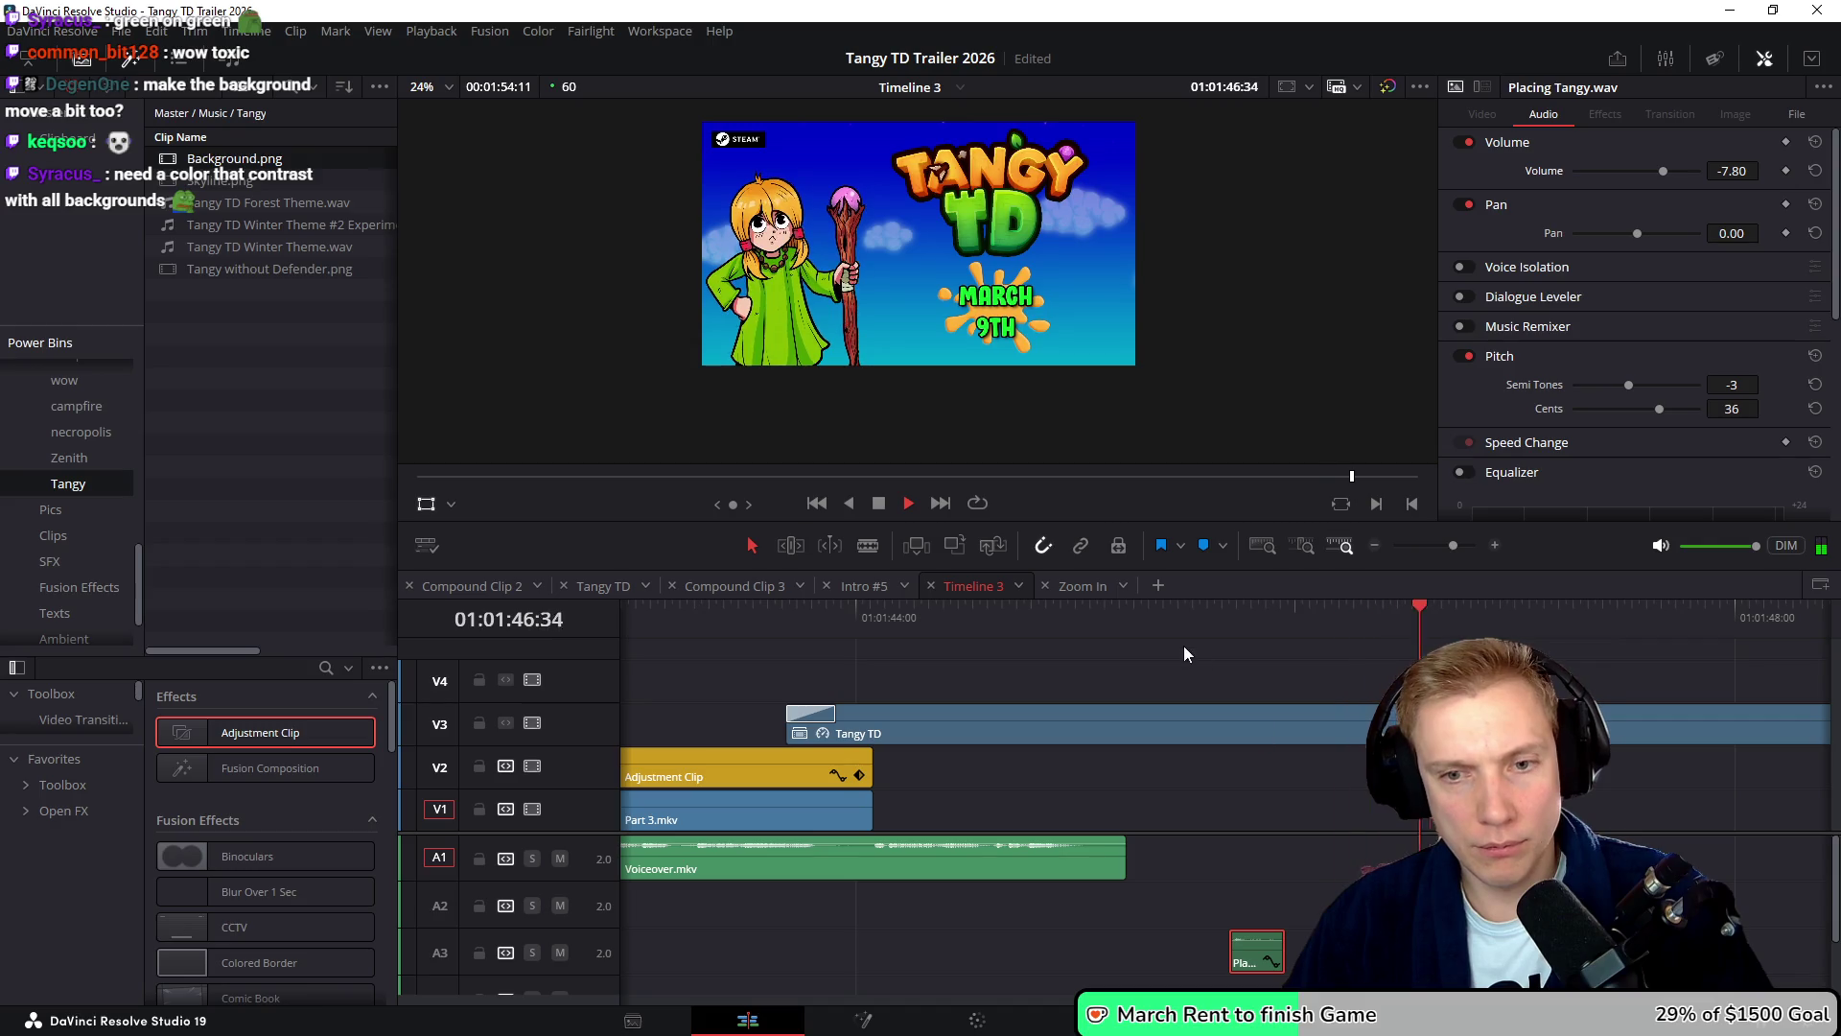
key("space")
key("ctrl+minus")
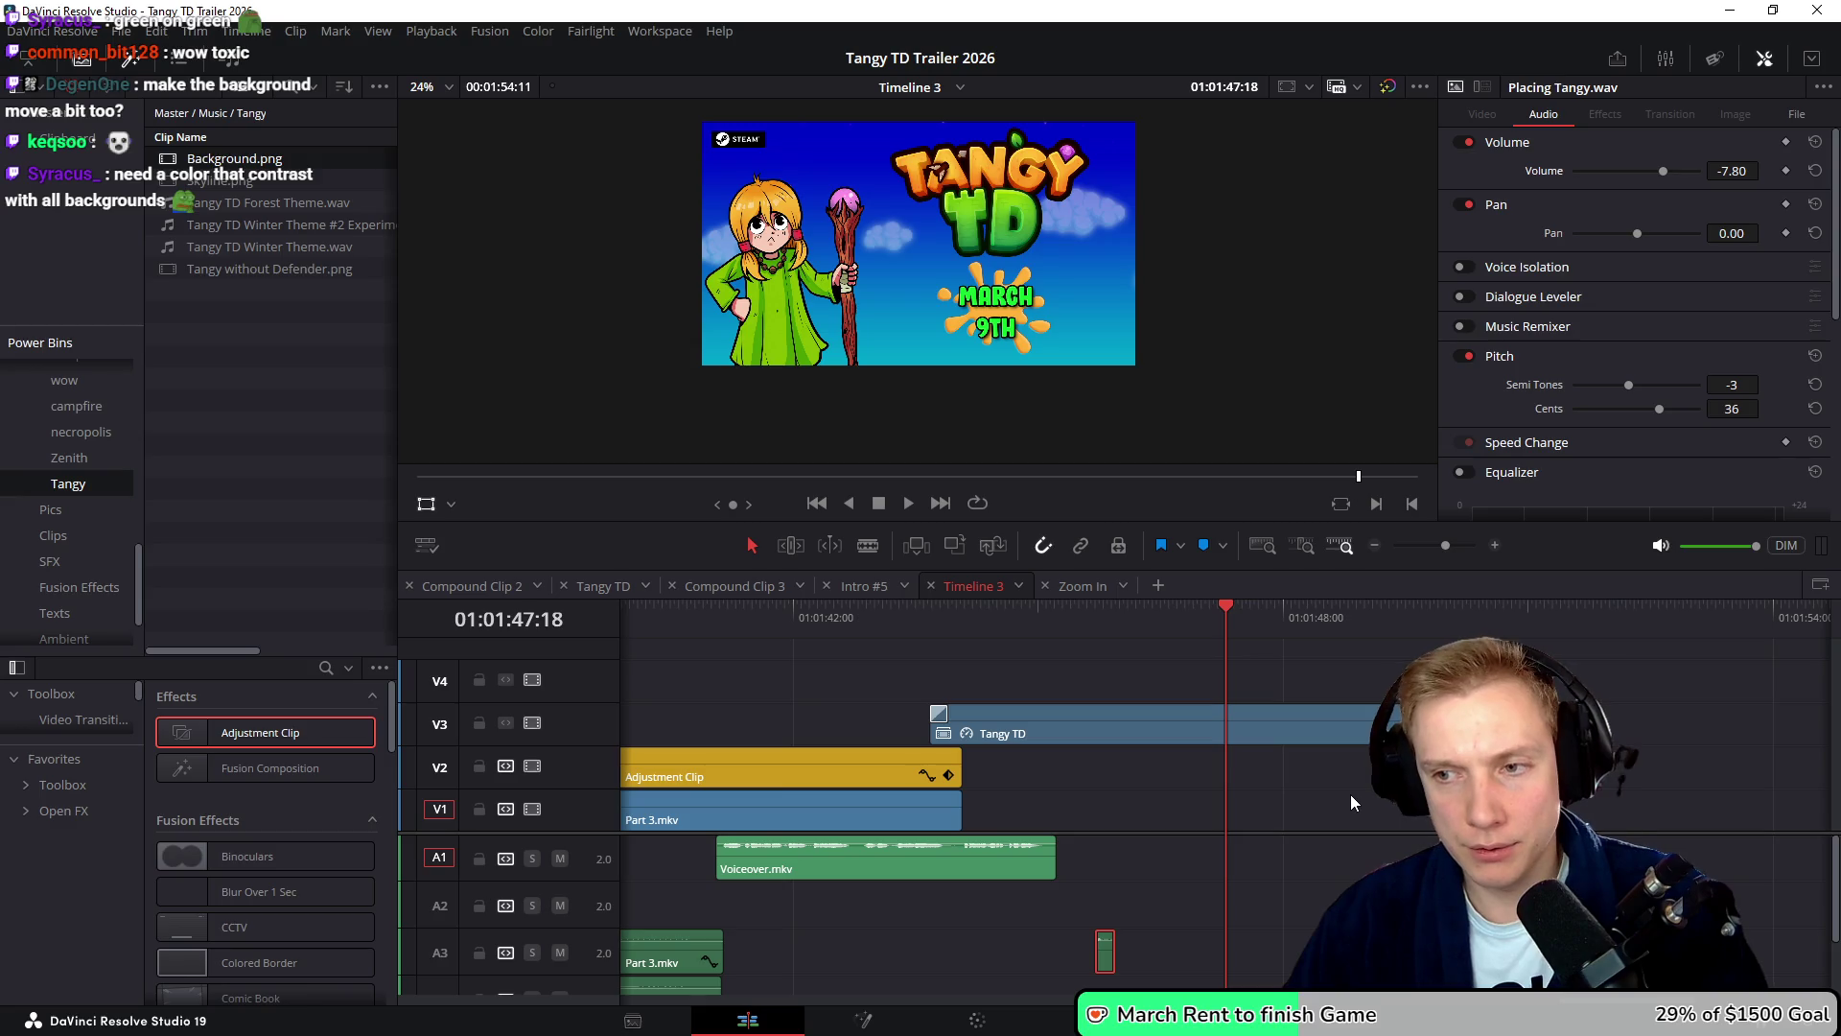
key("ctrl+equal")
- Nudge Placing Tangy.wav a few frames later, replay it, and save the project
key("period")
key("period")
key("period")
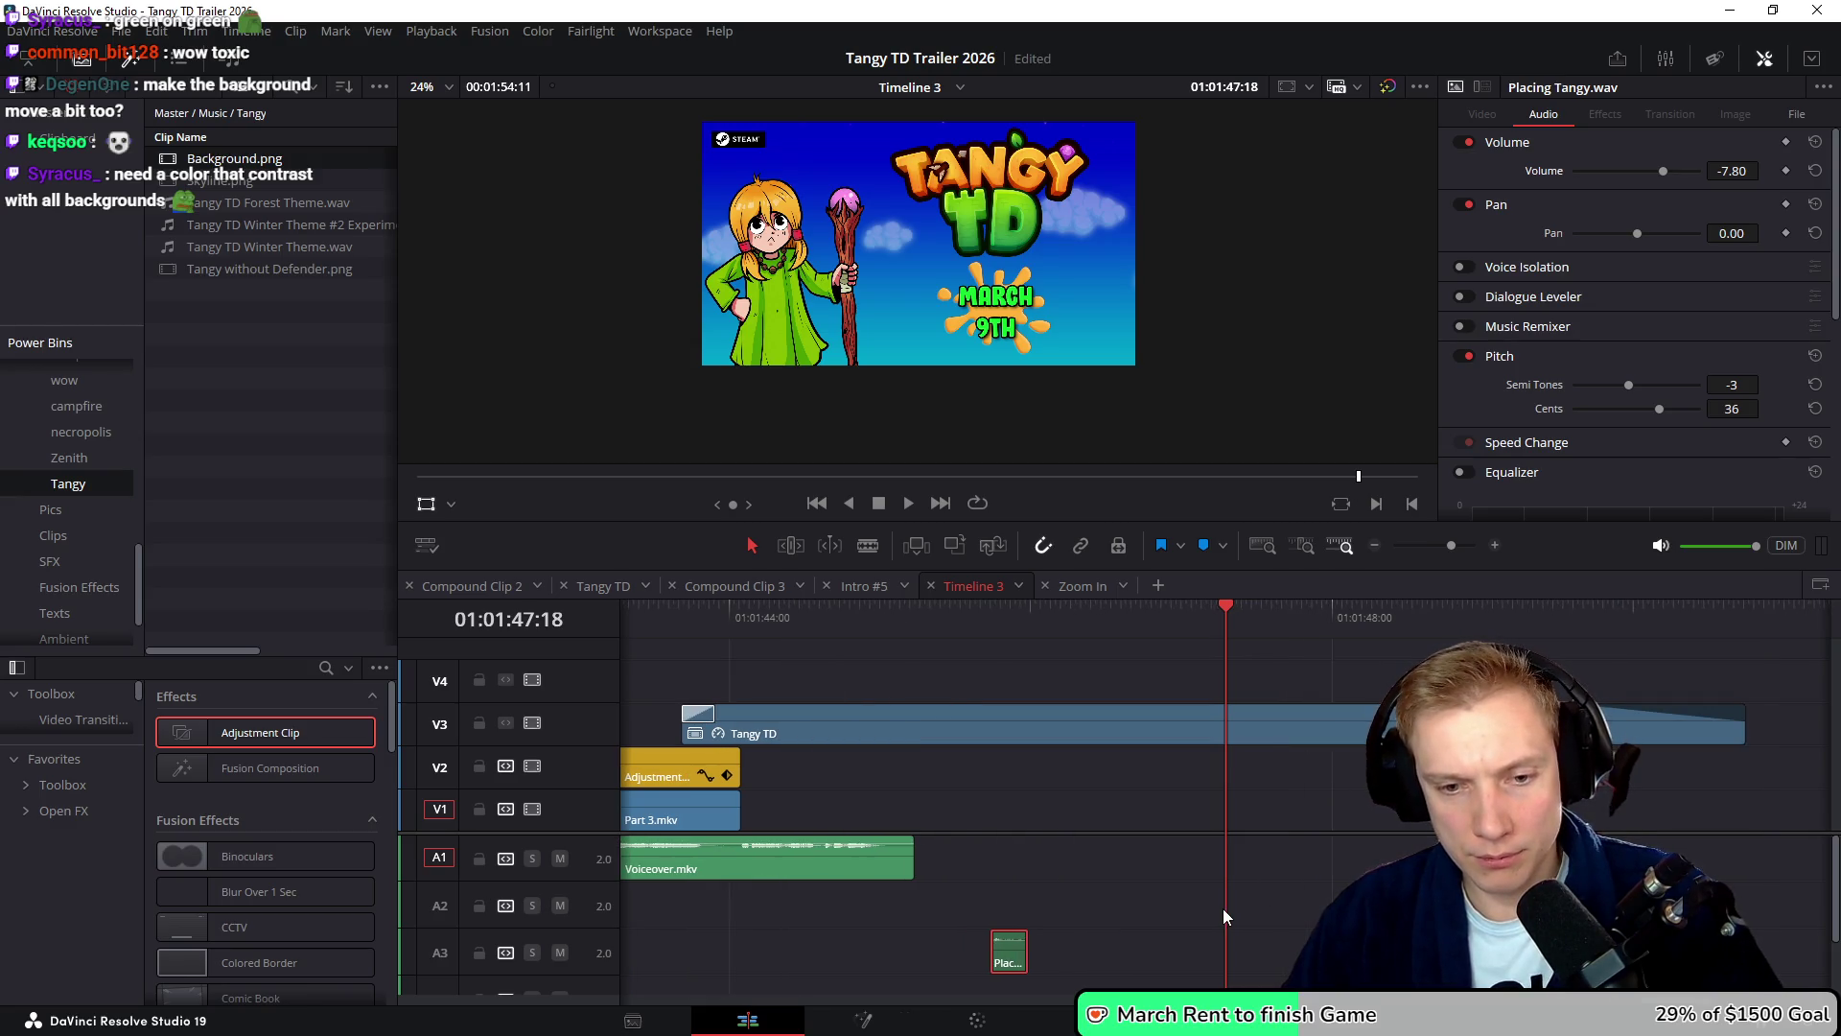
left_click(851, 619)
key("space")
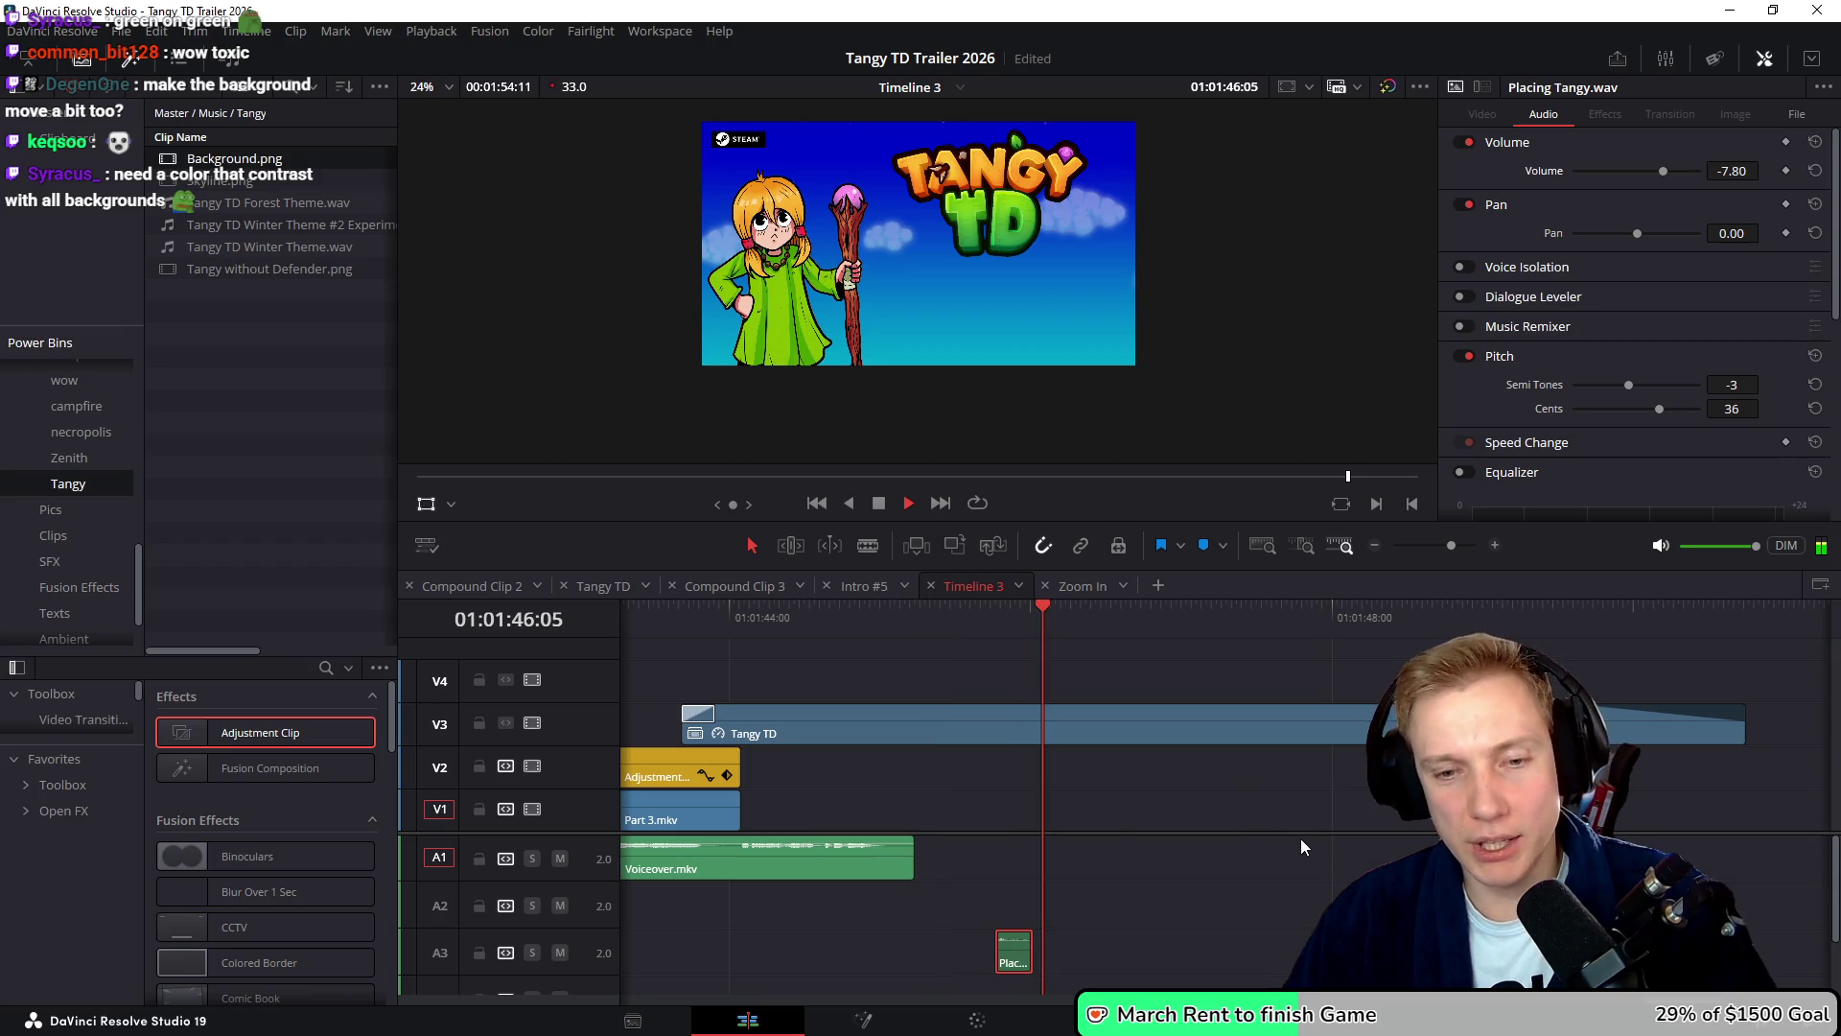
key("space")
key("ctrl+s")
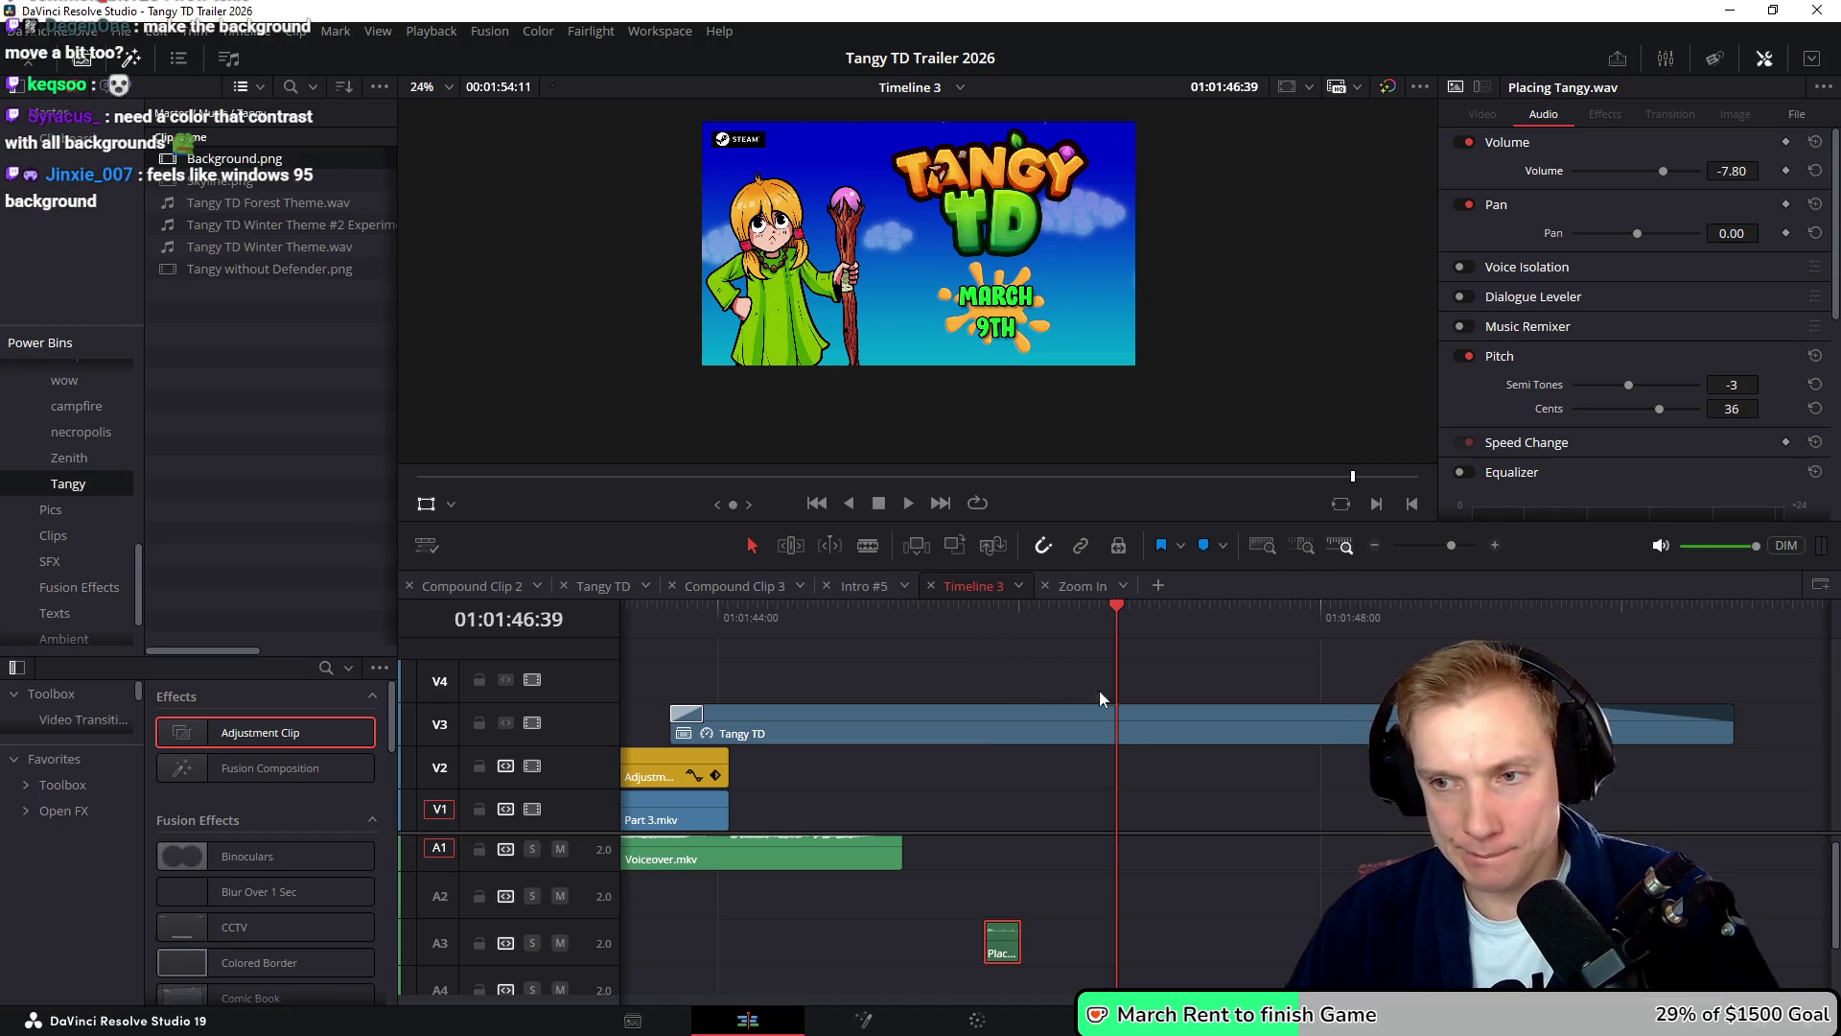
scroll(1280, 809, "left", 1)
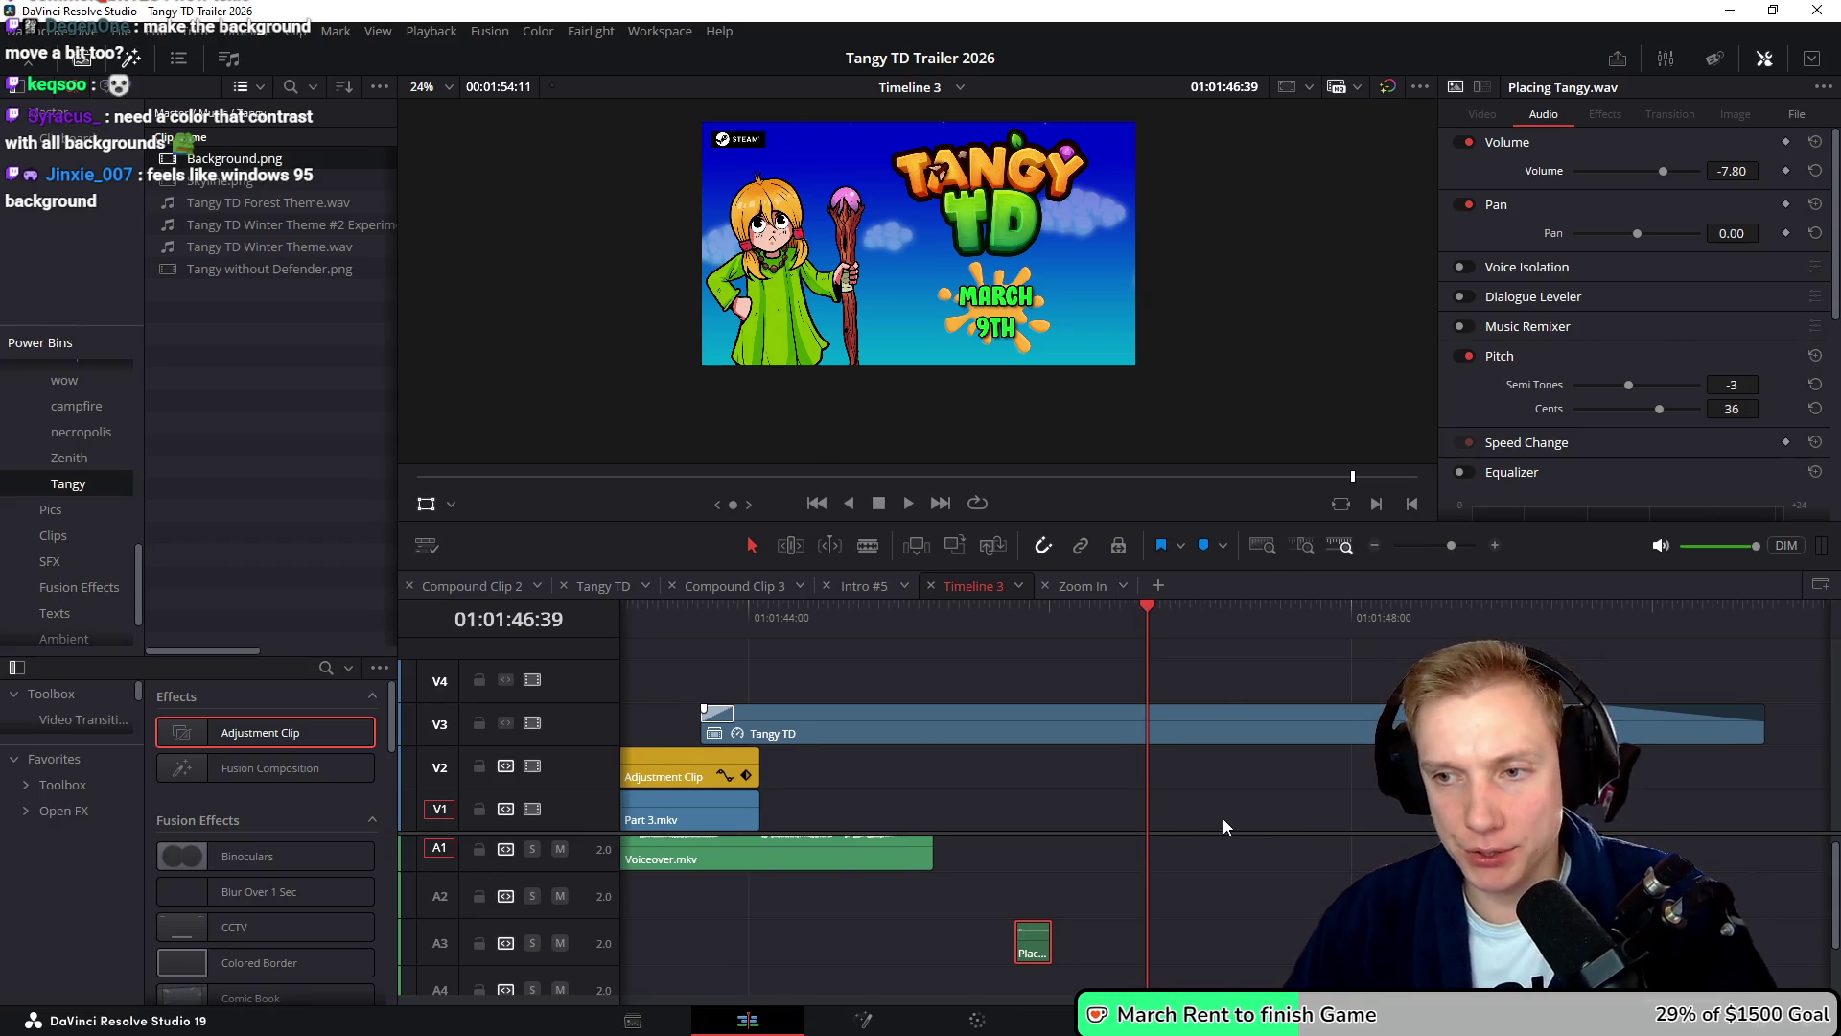
scroll(1222, 819, "down", 3)
scroll(1204, 811, "down", 4)
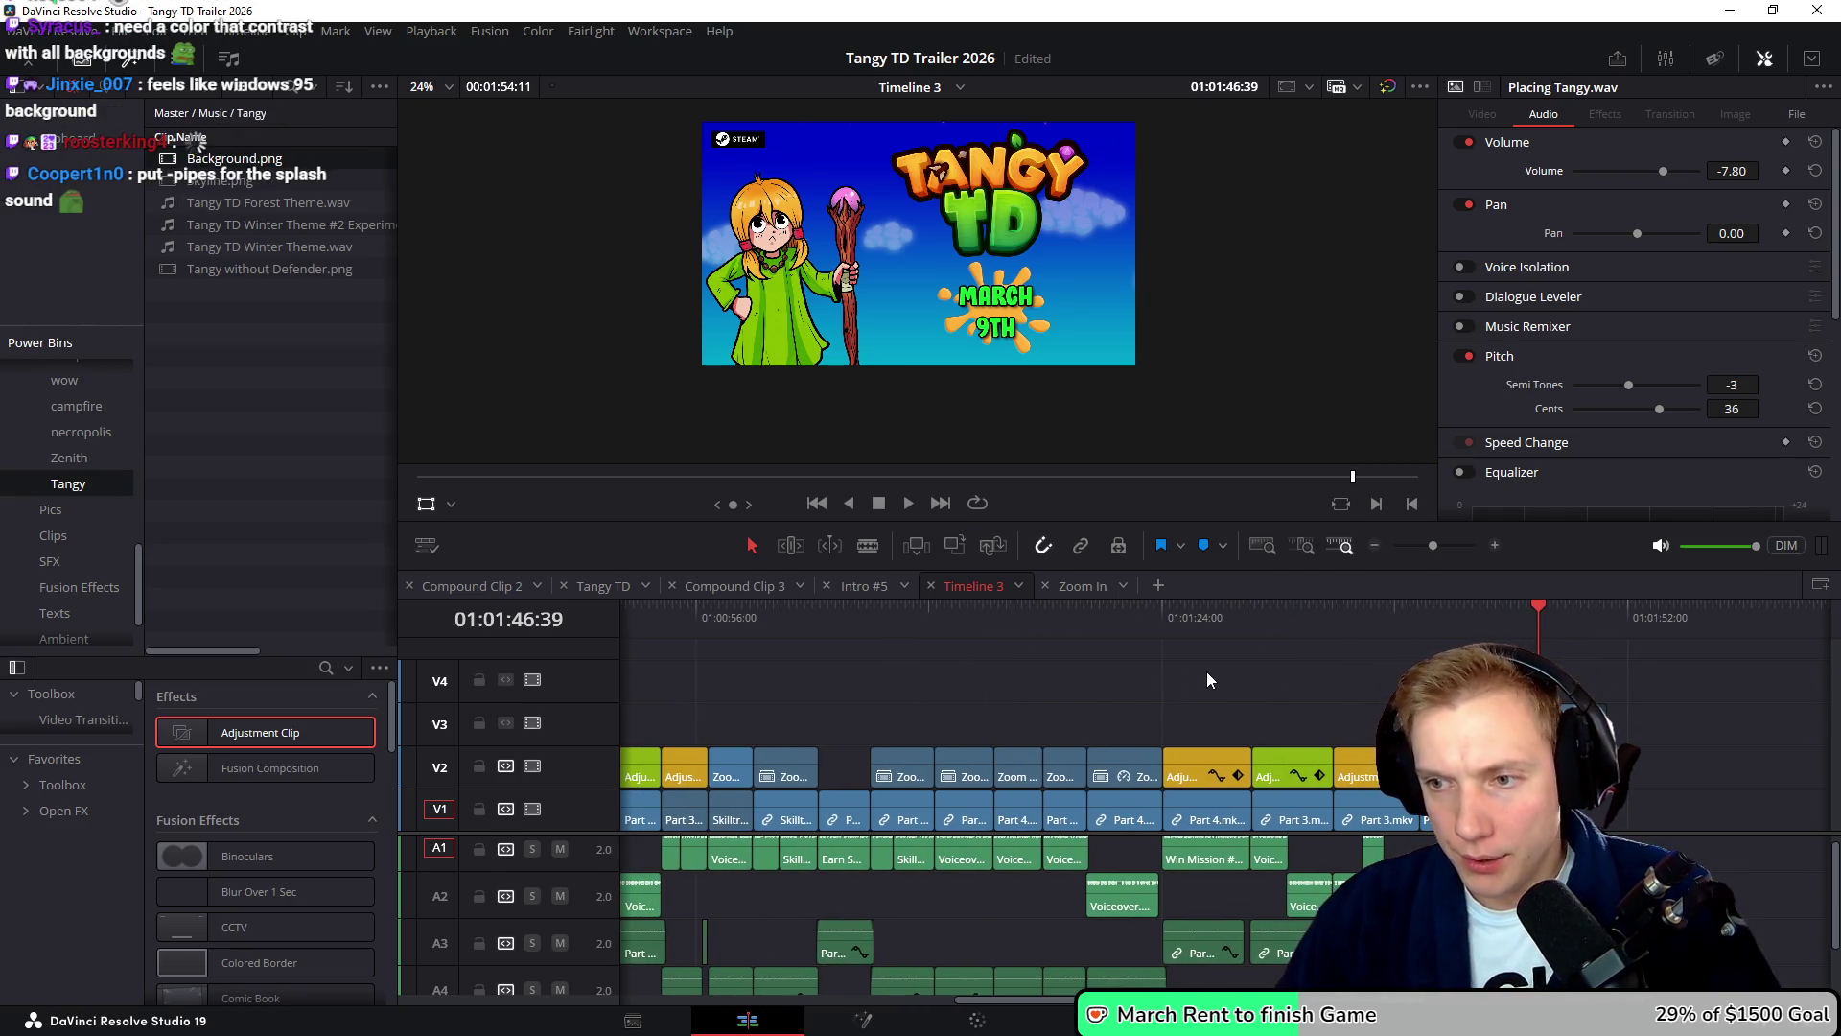
scroll(1206, 672, "right", 5)
left_click(1222, 613)
scroll(1247, 671, "up", 7)
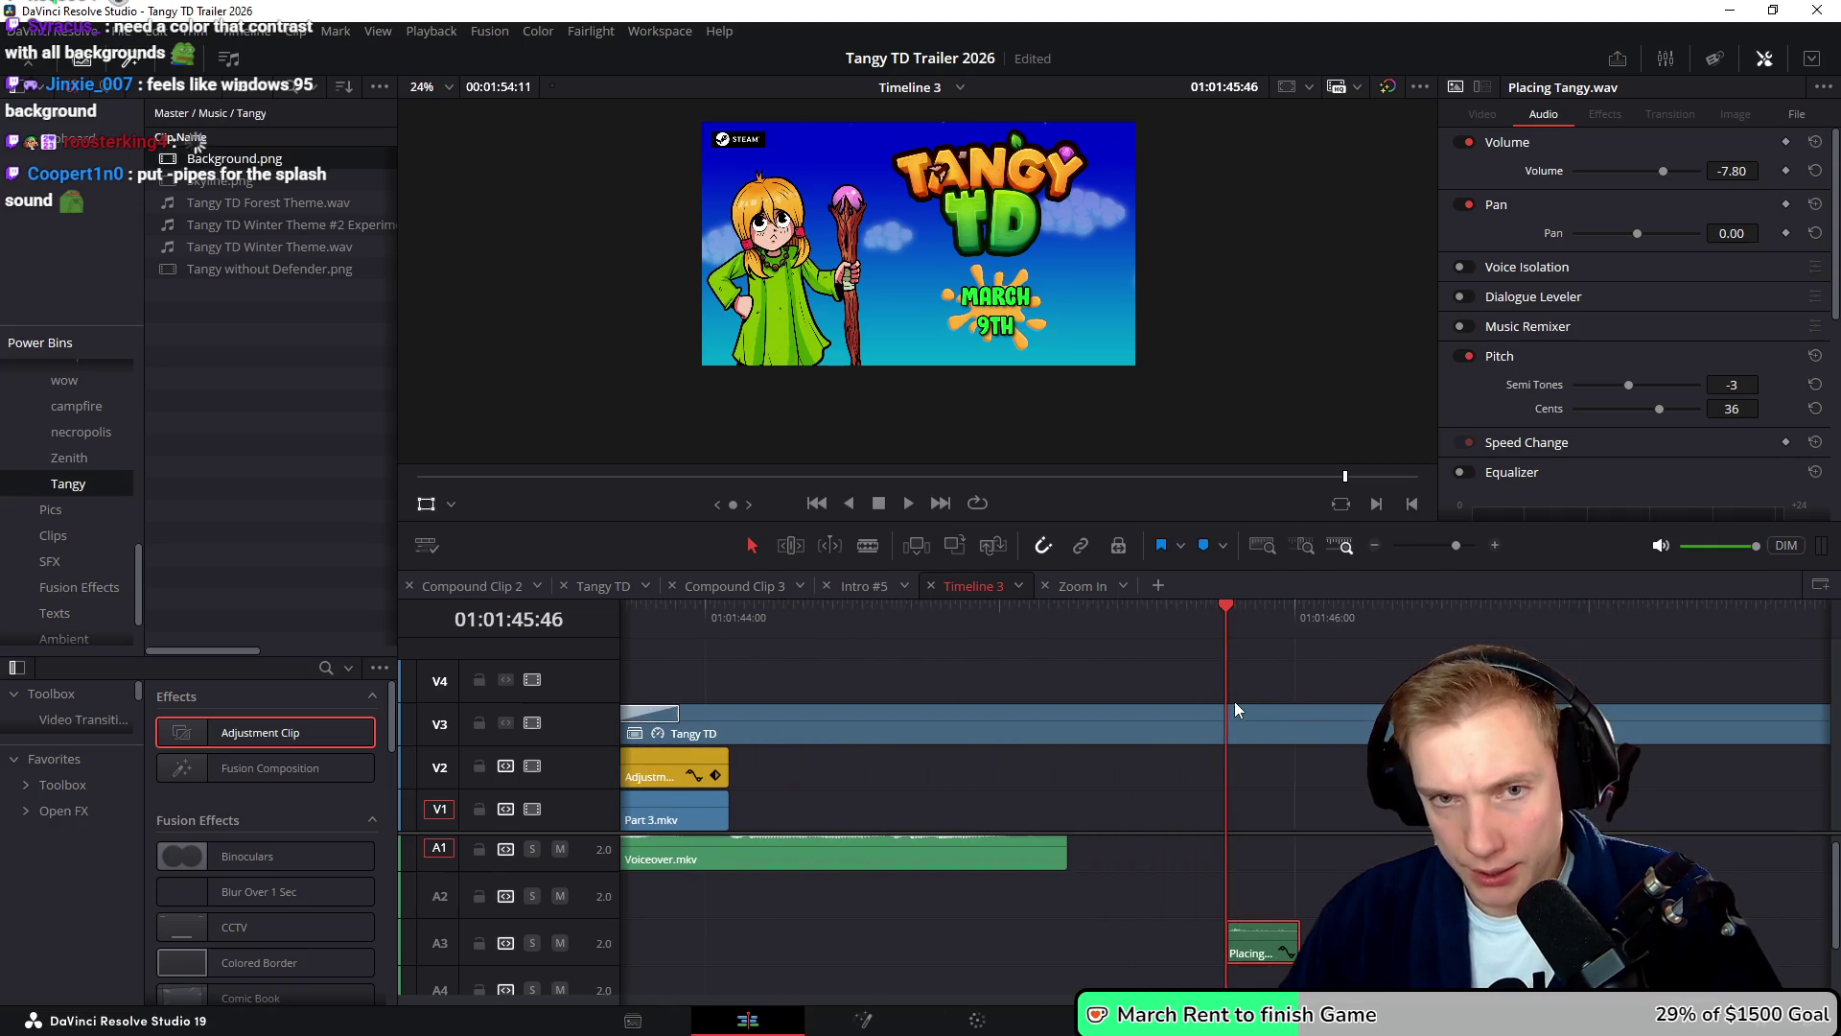
key("Left")
key("Left")
key("Right")
key("Right")
key("Right")
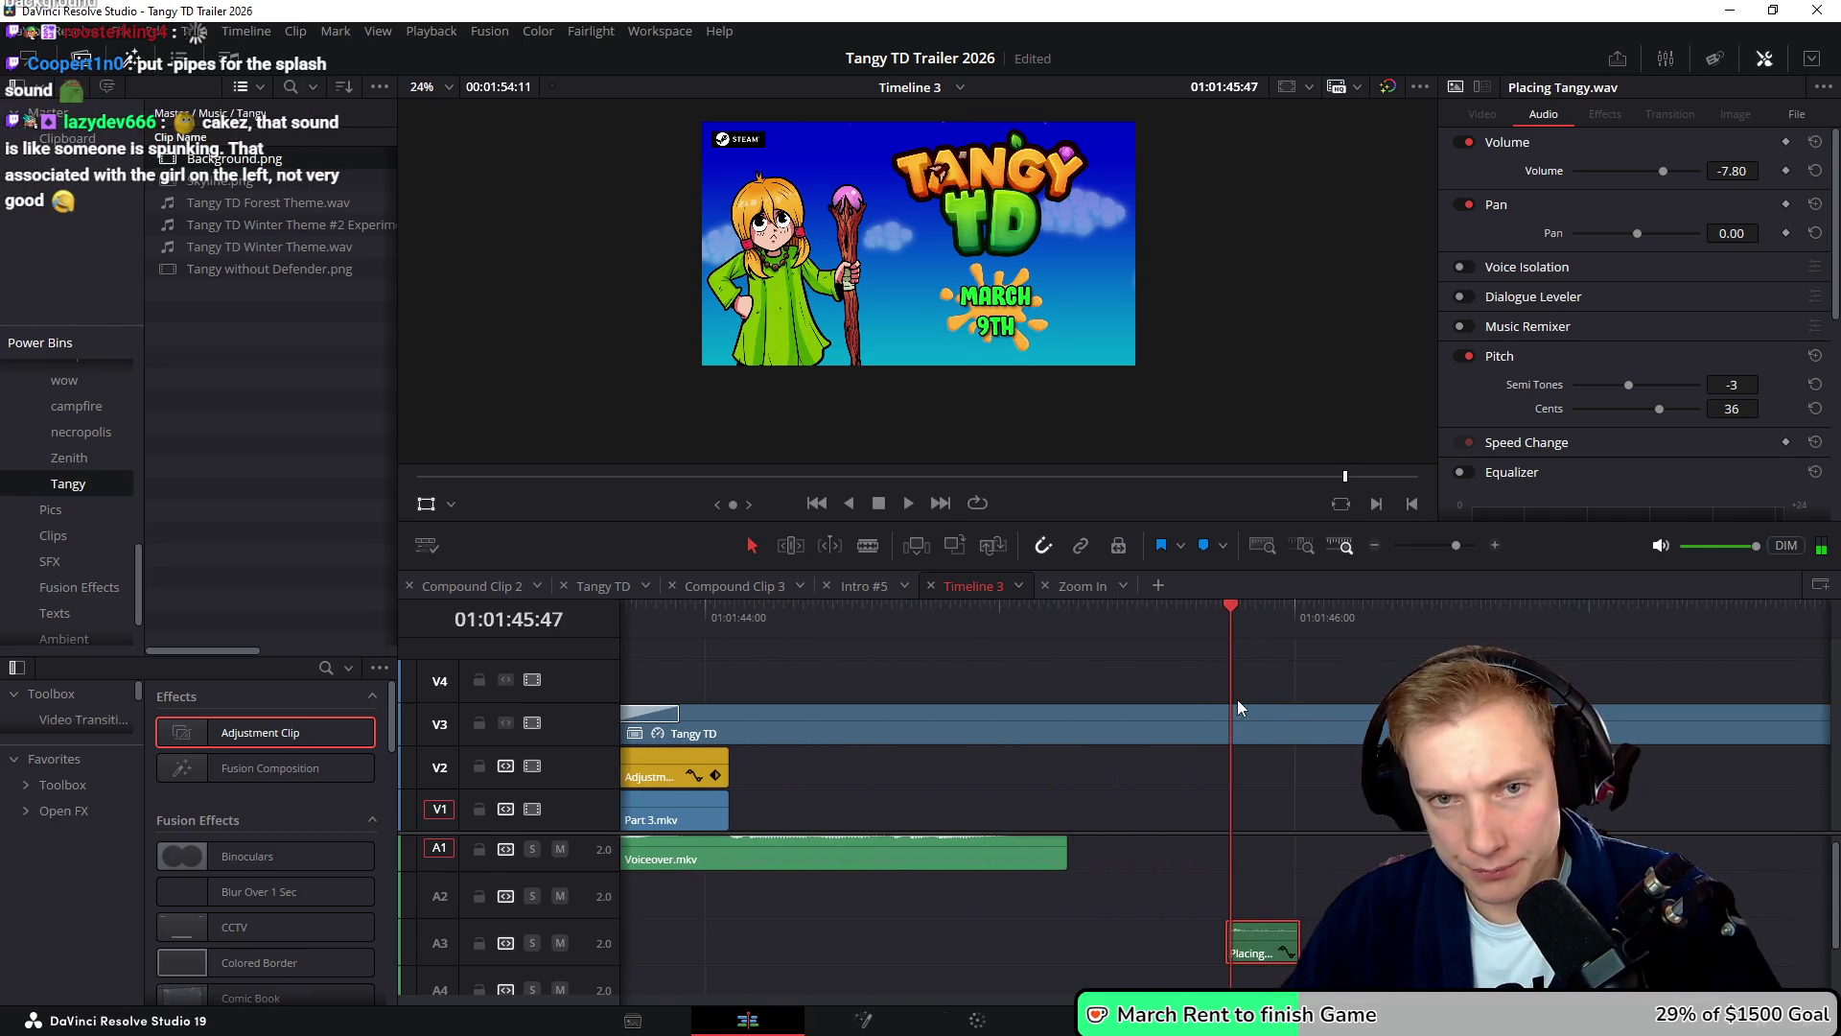
key("Right")
key("Right")
key("Right")
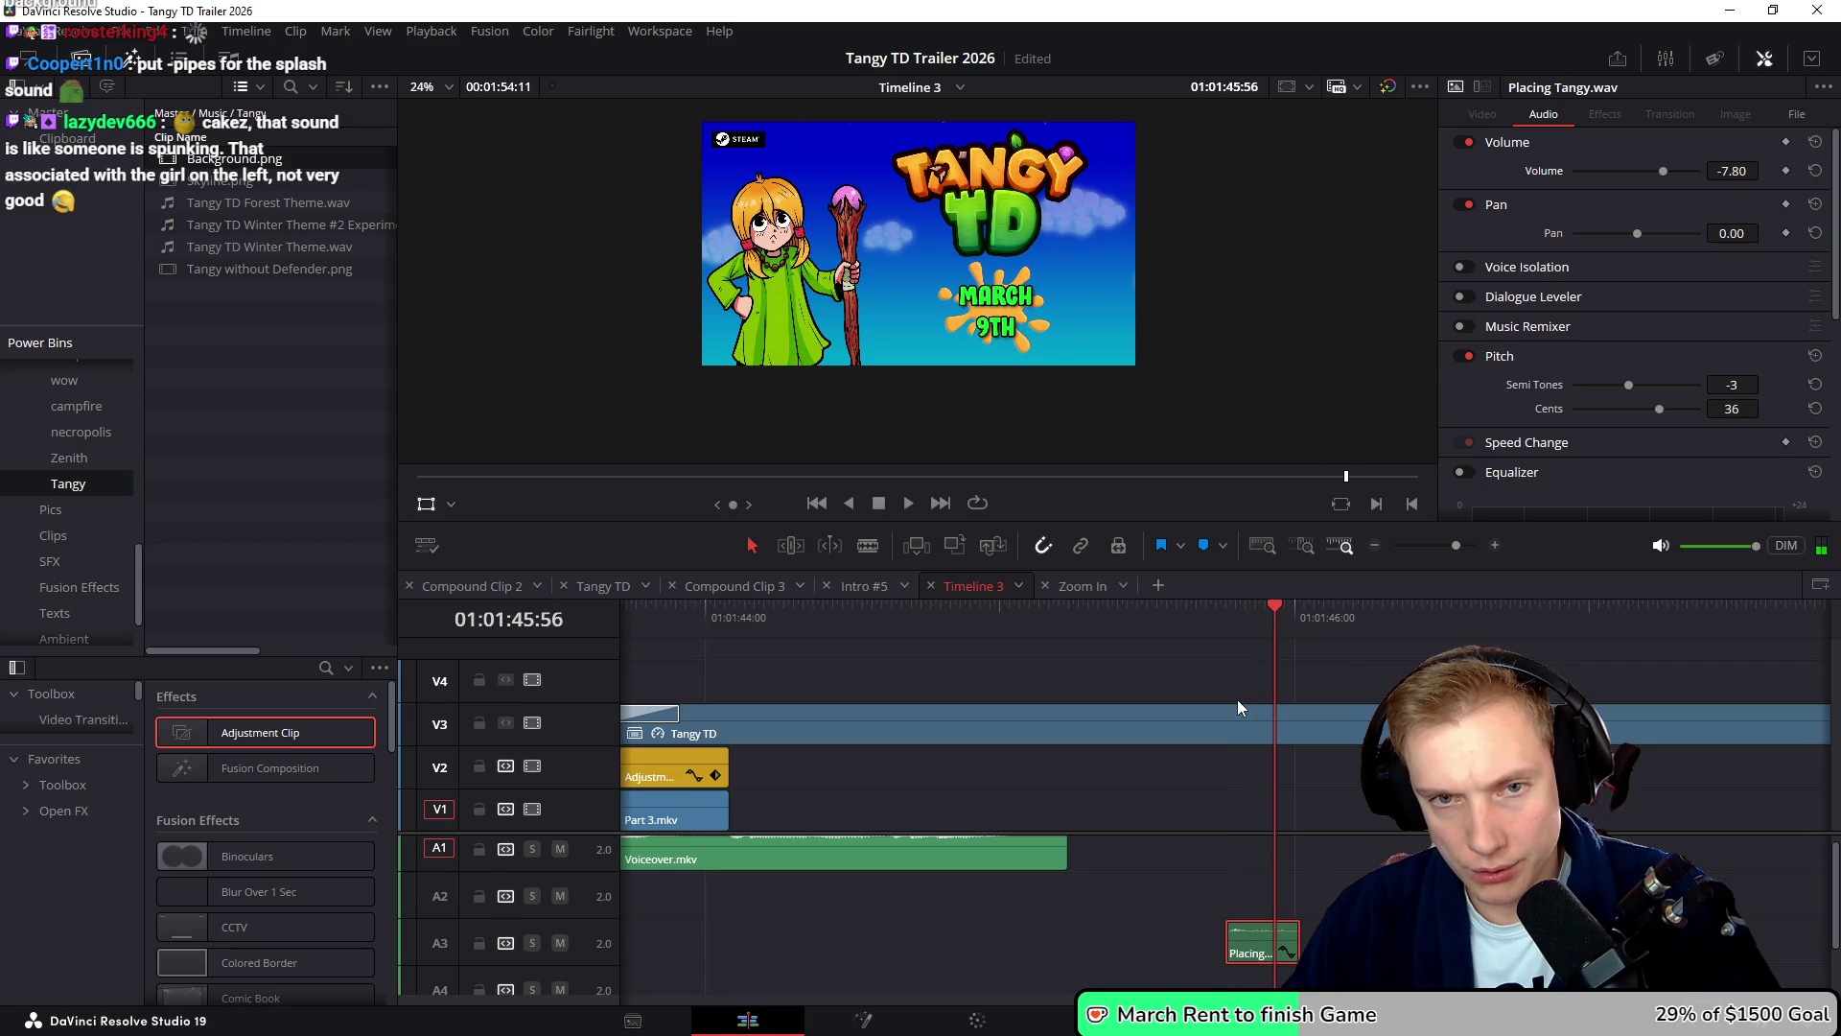
scroll(1245, 797, "down", 7)
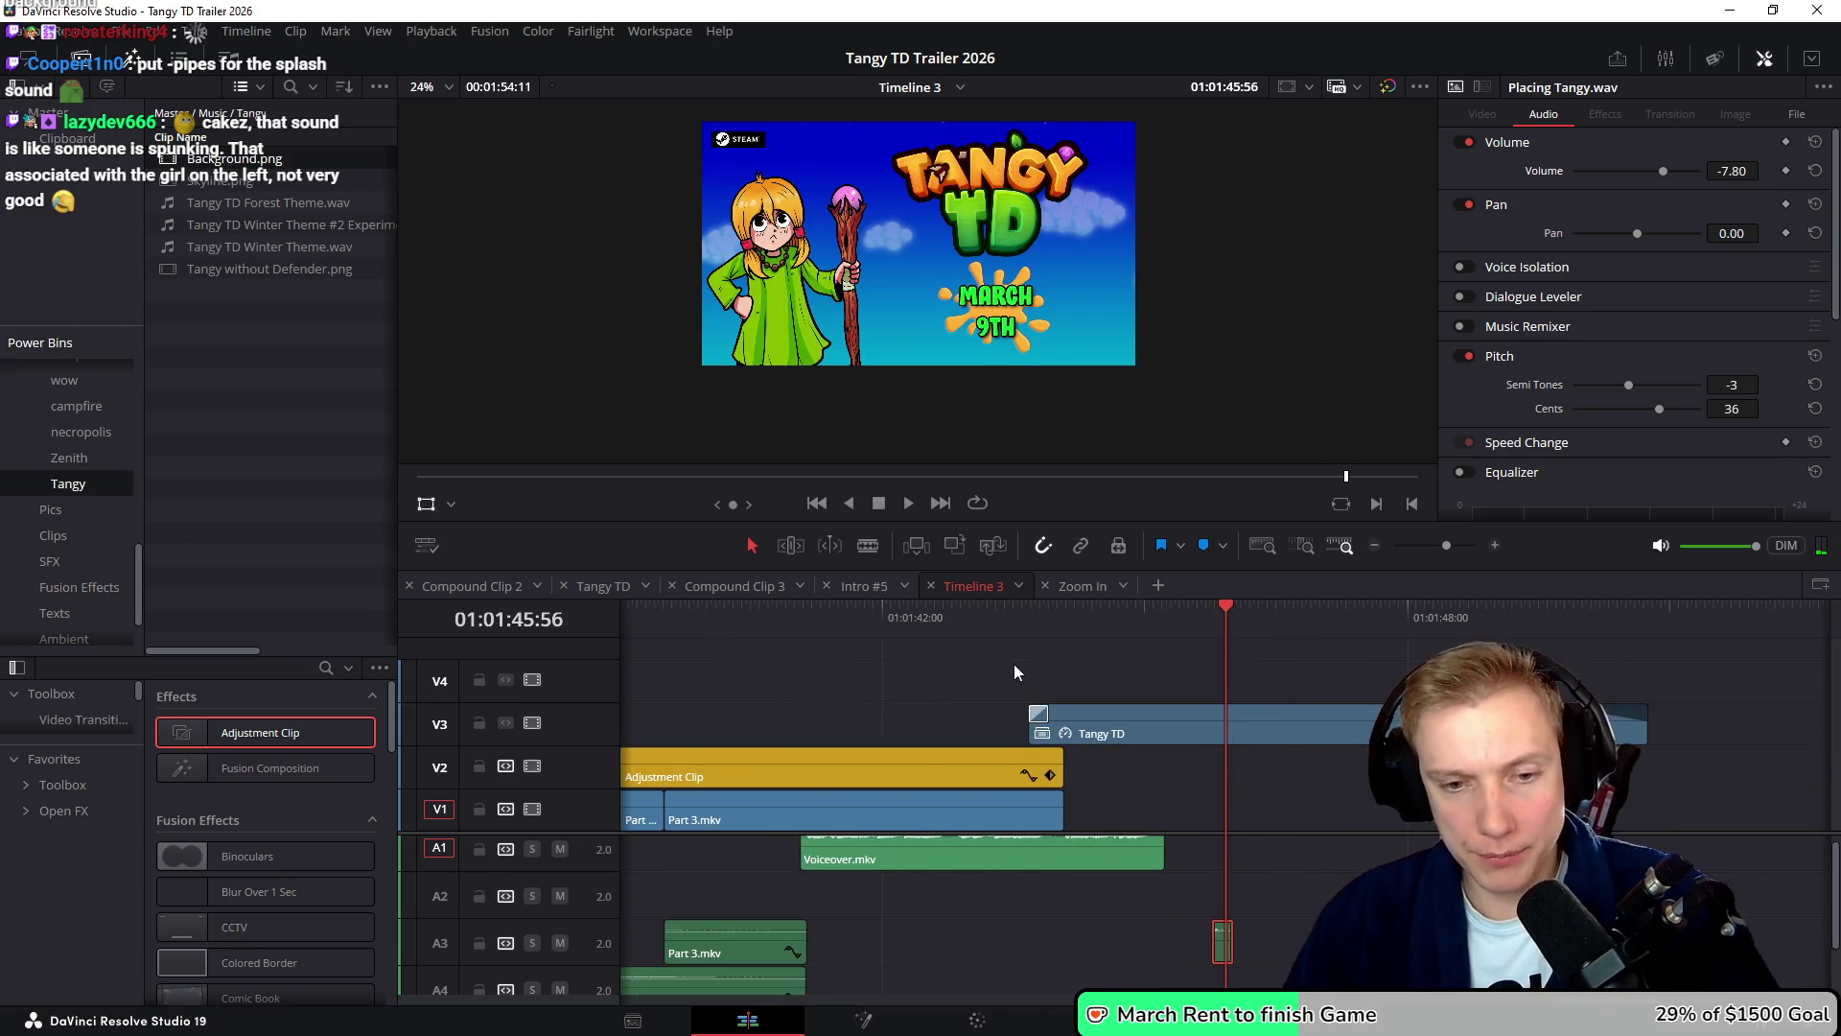
scroll(1055, 710, "left", 5)
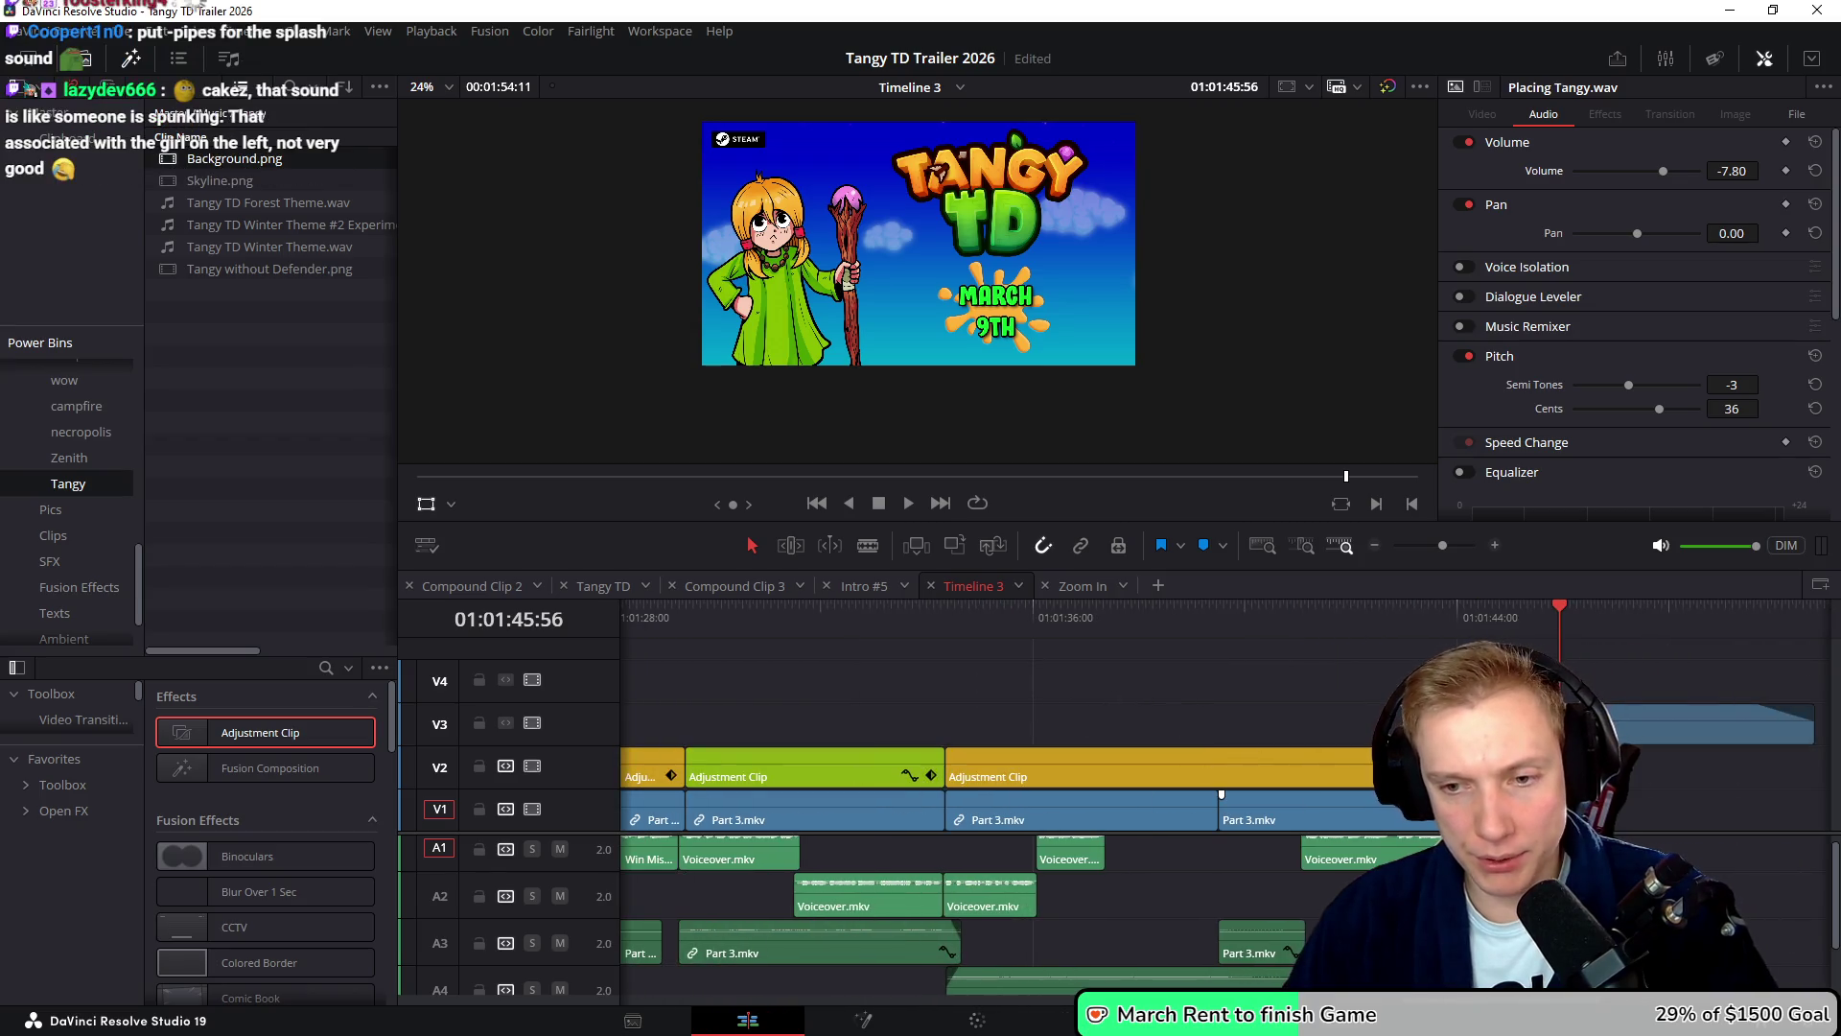
scroll(1143, 671, "left", 15)
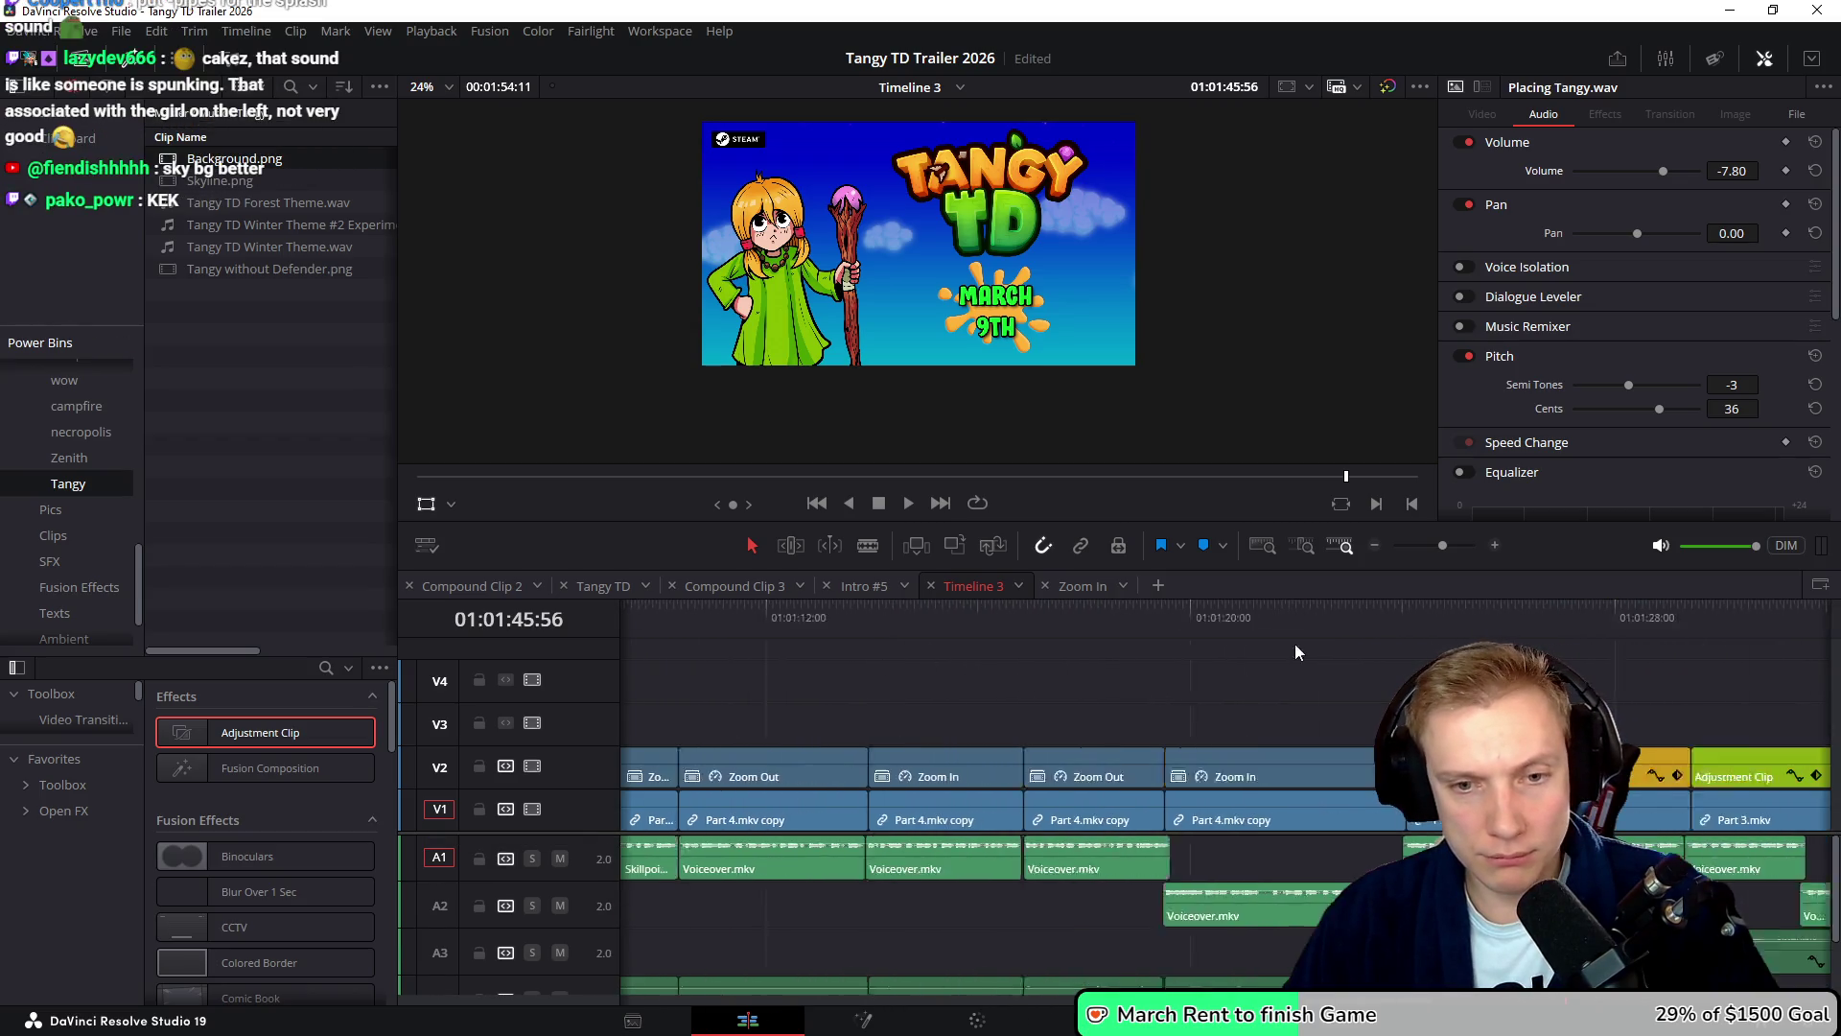
scroll(1131, 676, "down", 6)
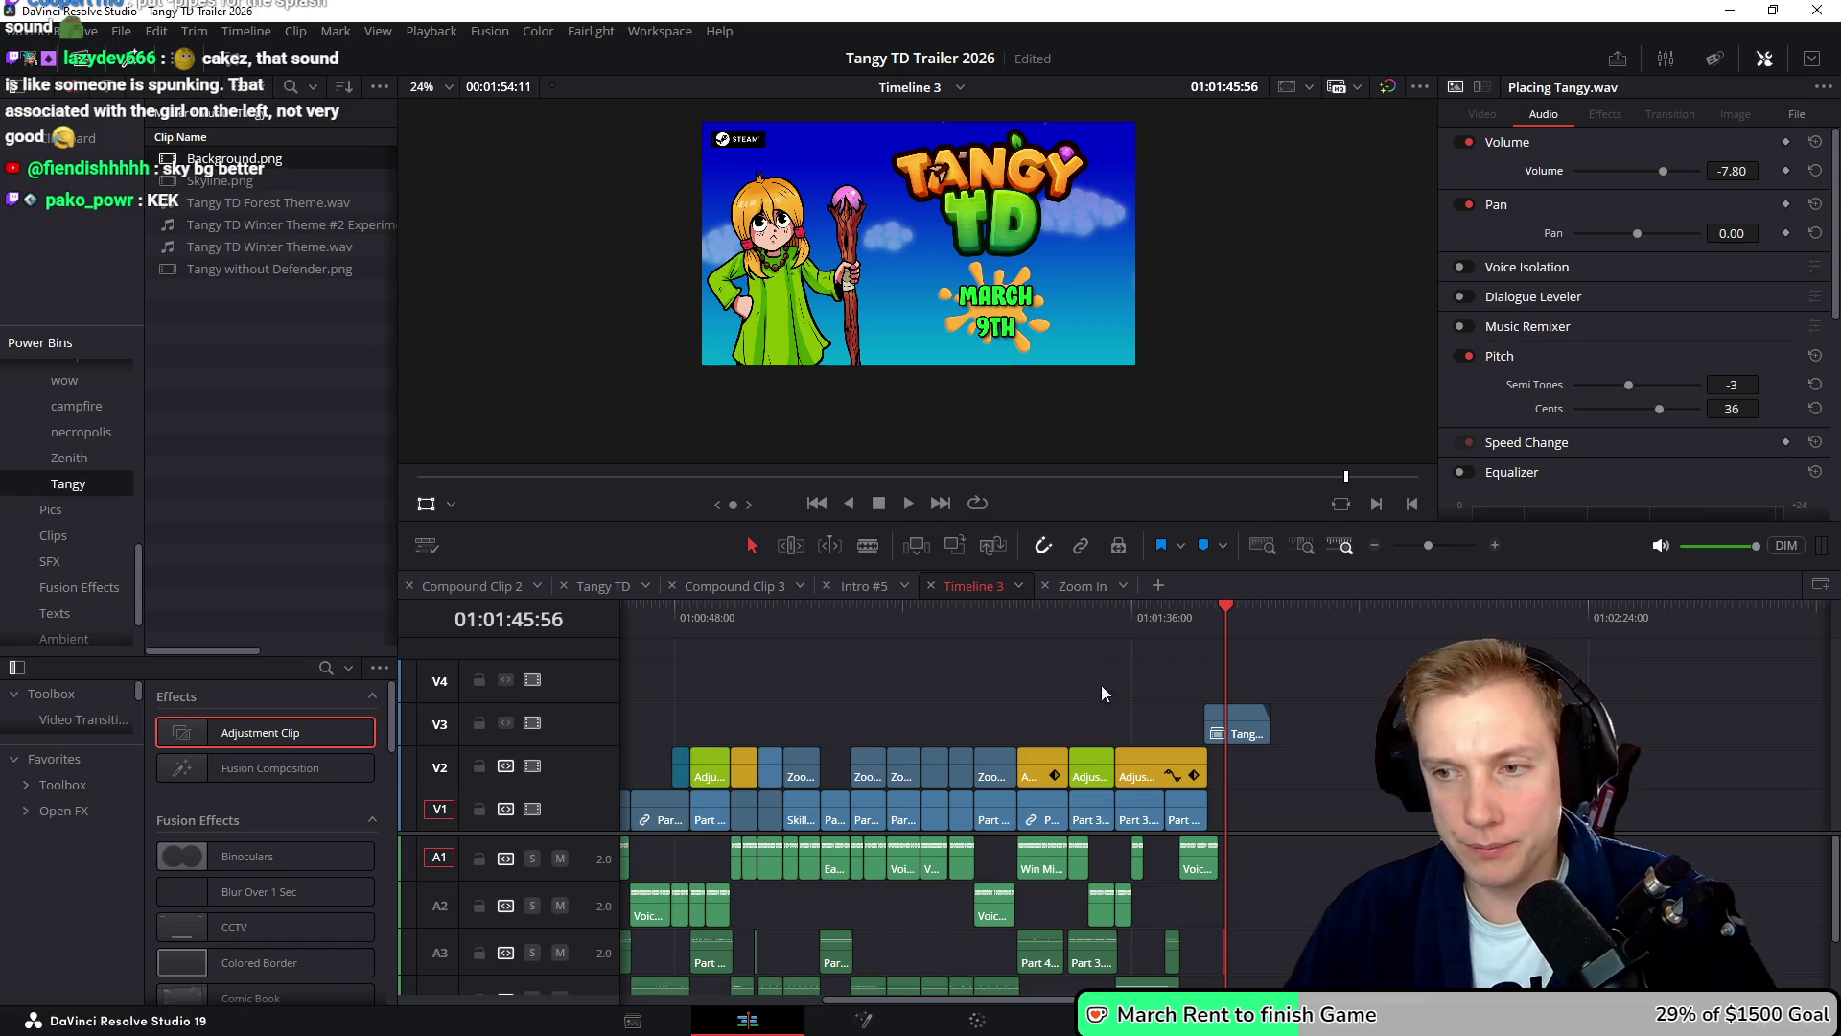
scroll(1148, 683, "right", 5)
left_click_drag(959, 625, 941, 625)
- Play the trailer ending and park the playhead at 01:01:50:45
key("space")
scroll(1105, 706, "up", 4)
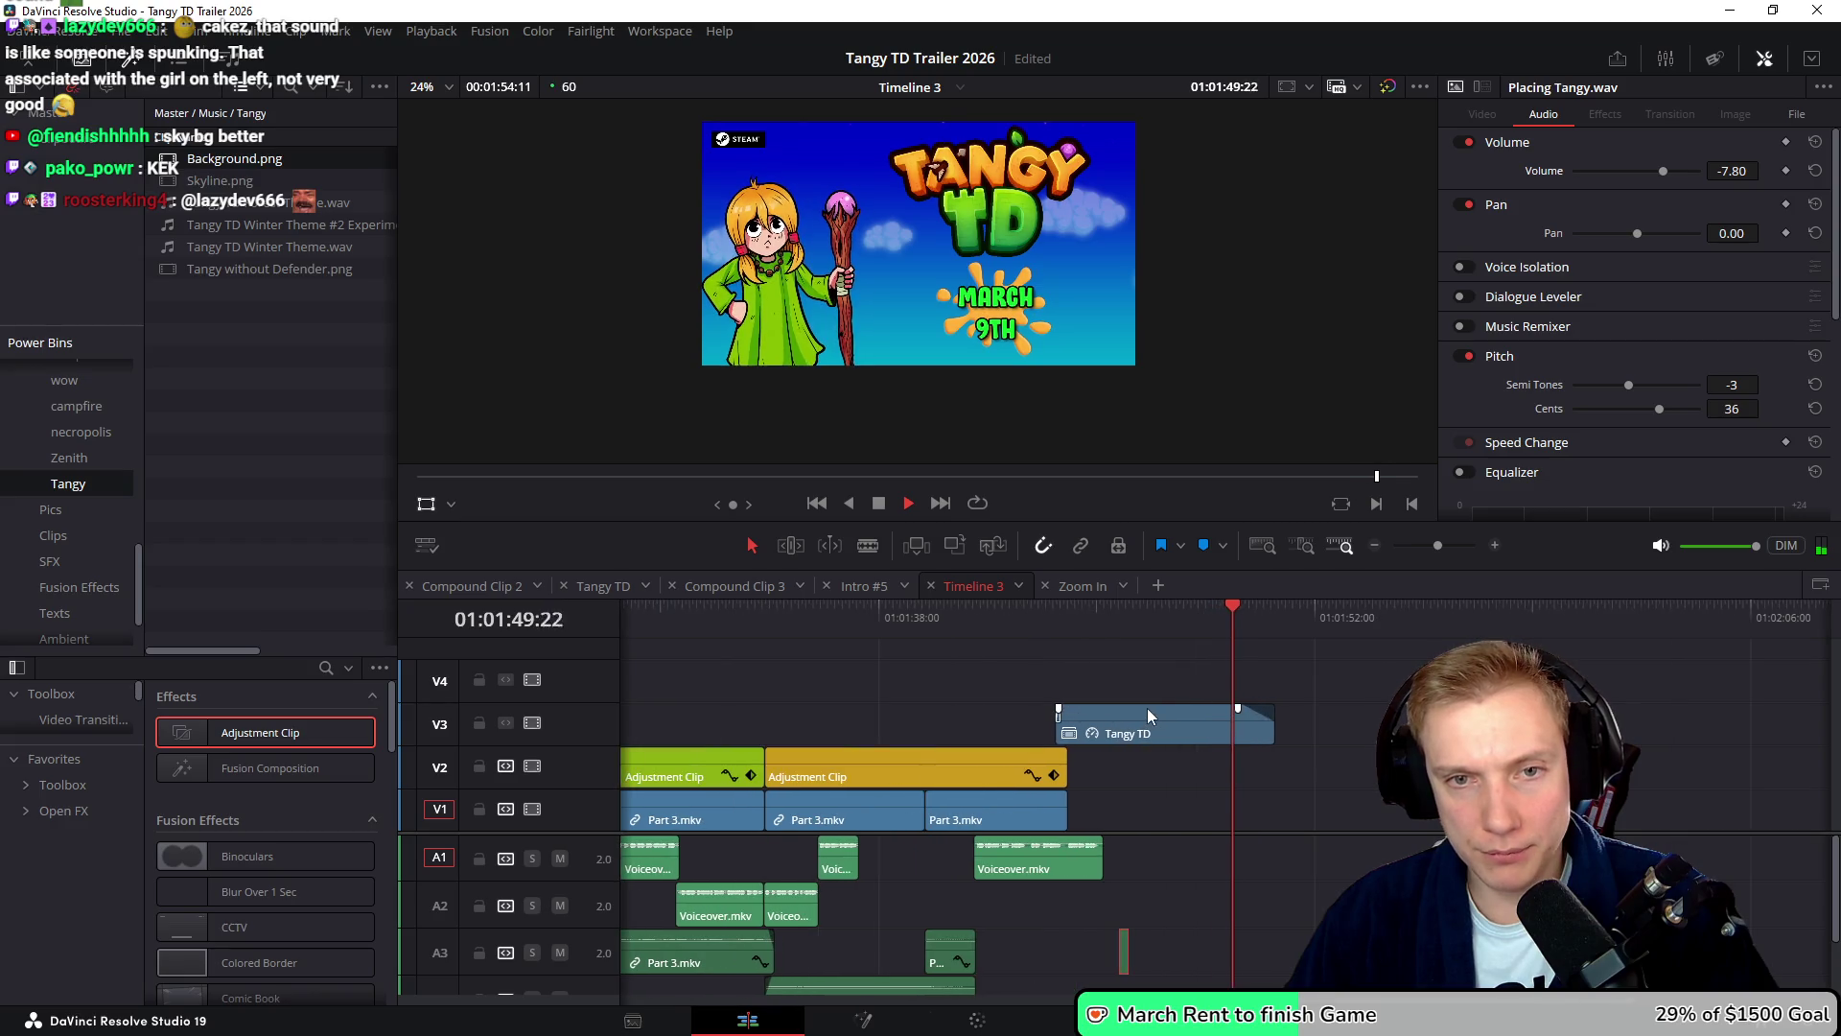
scroll(1149, 710, "up", 4)
left_click(1249, 608)
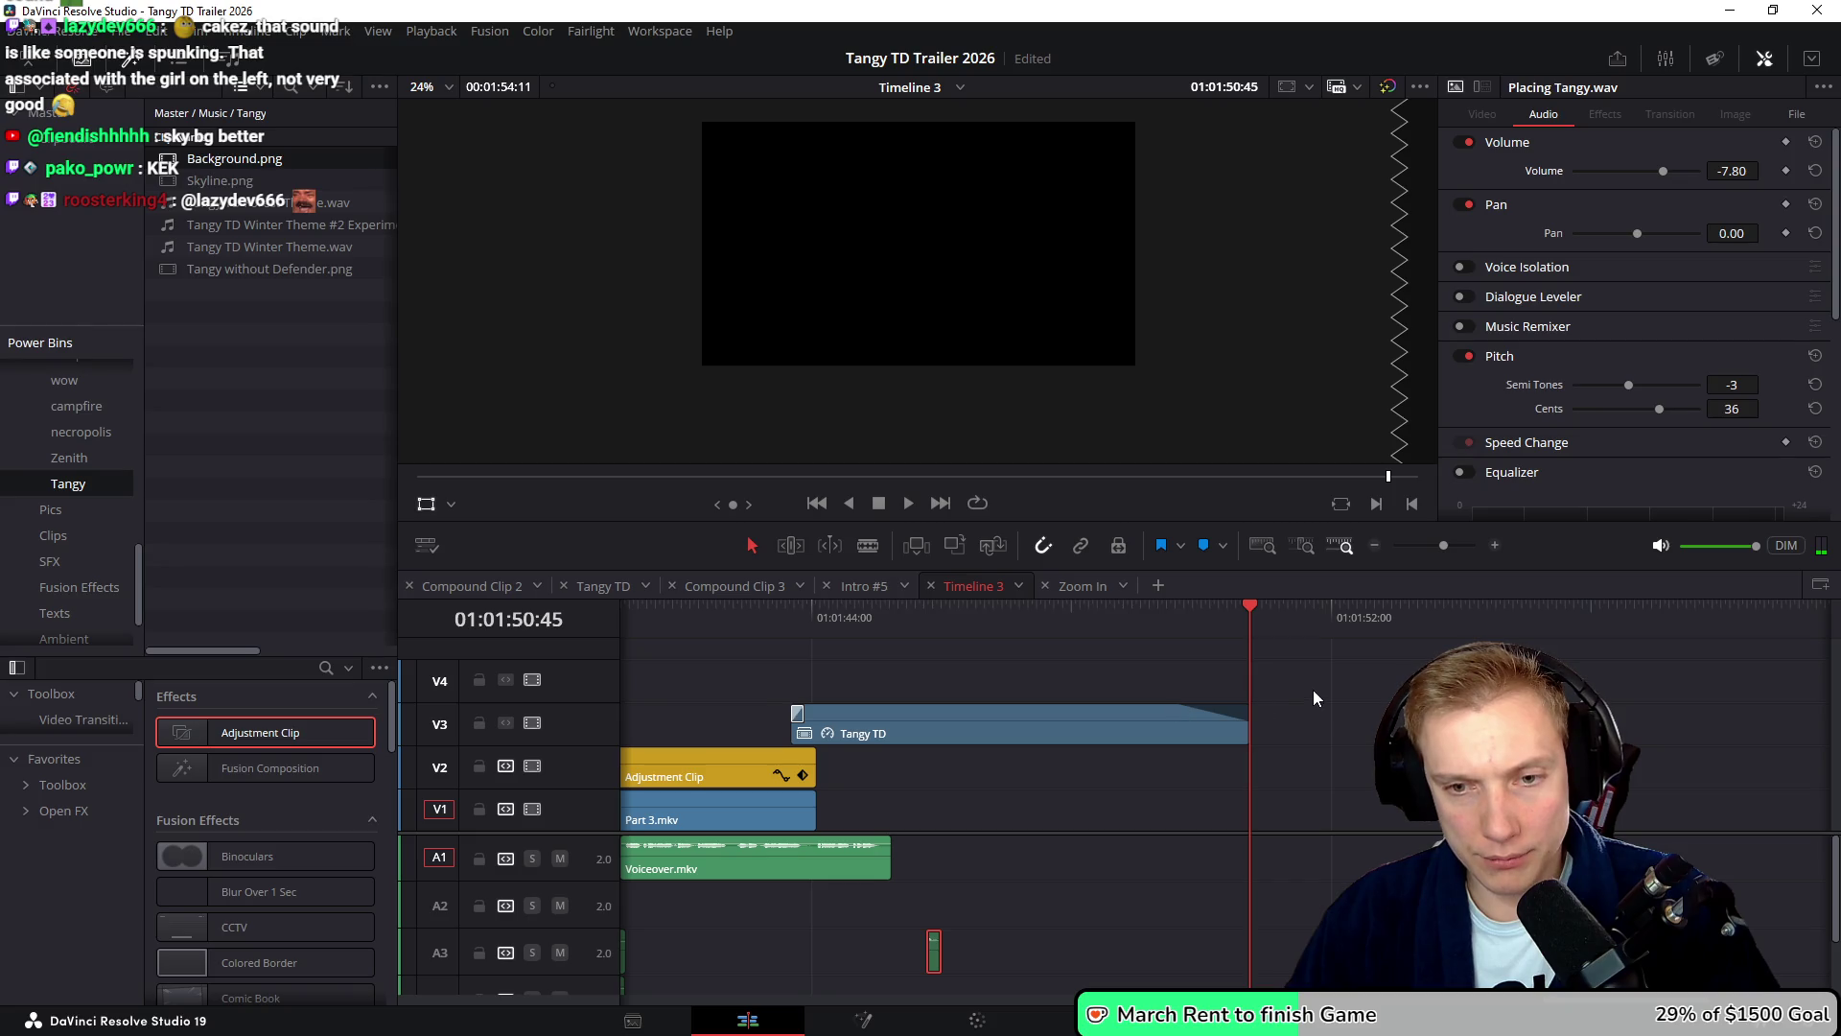
- Unlock A5, trim Tangy TD Forest Theme.wav to end at 01:01:50:45, save, and open Deliver
left_click_drag(1334, 832, 1304, 654)
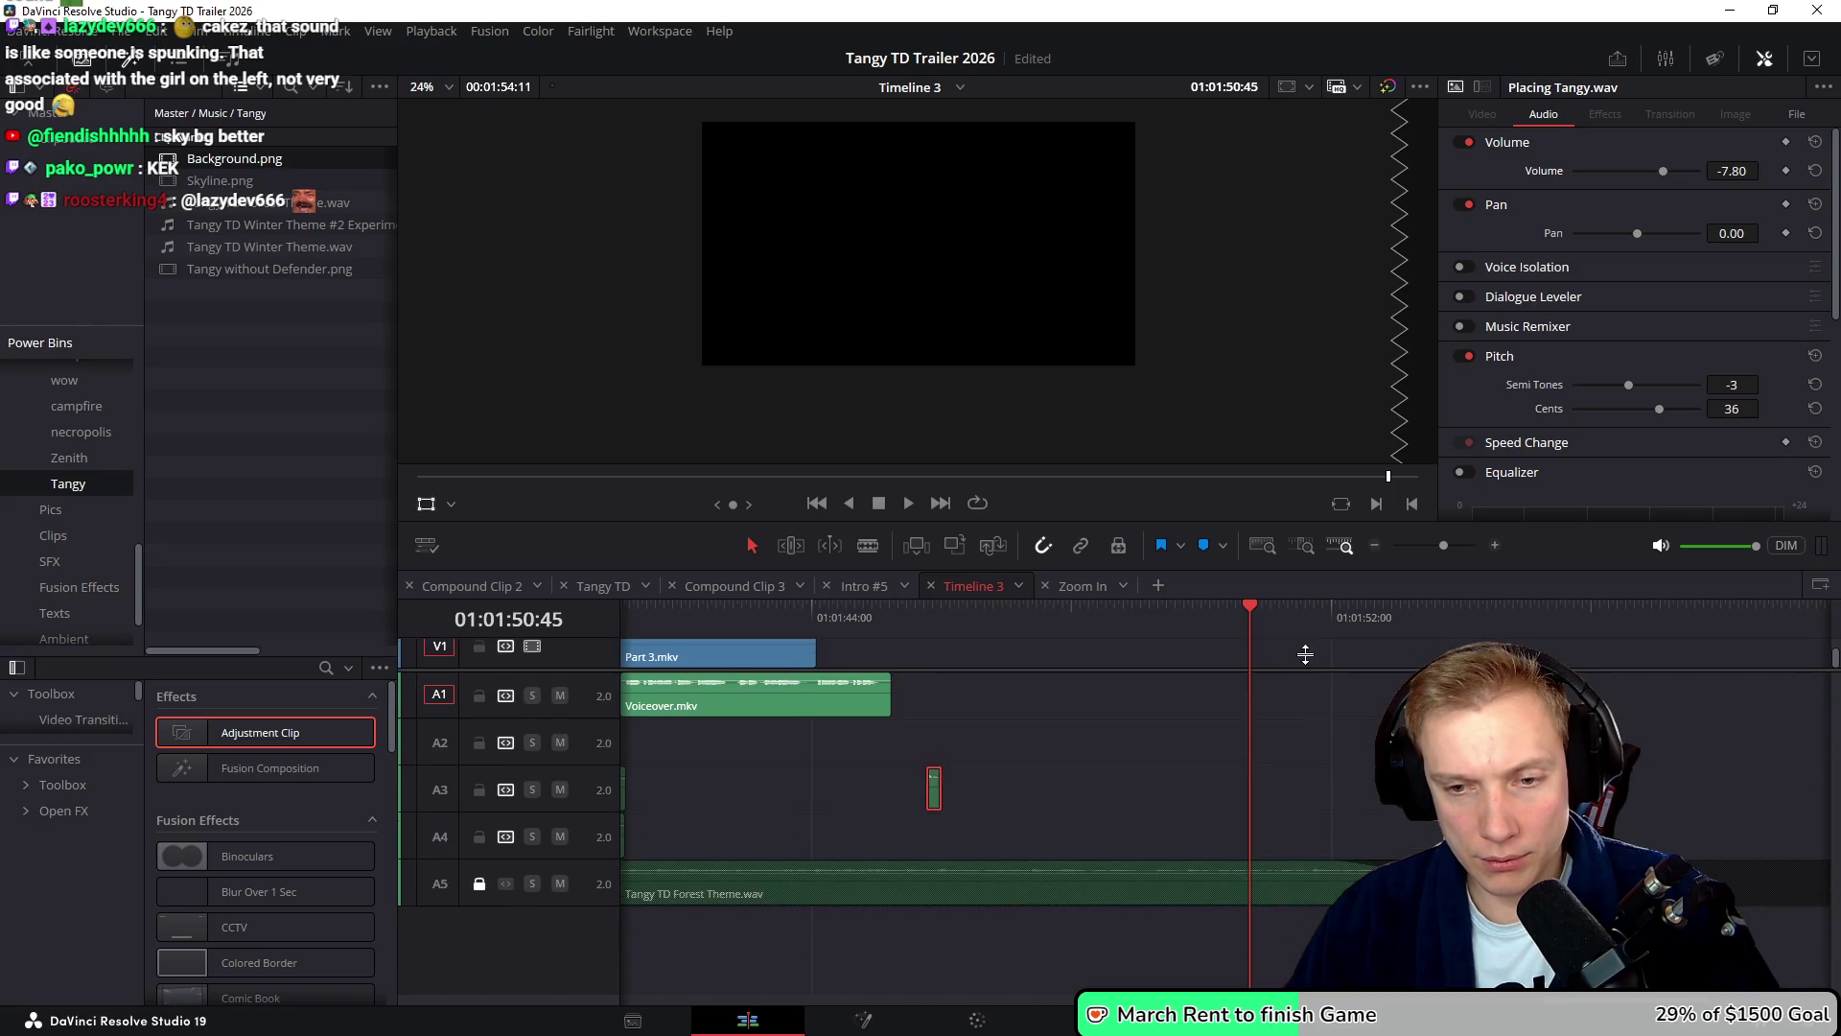
left_click(478, 883)
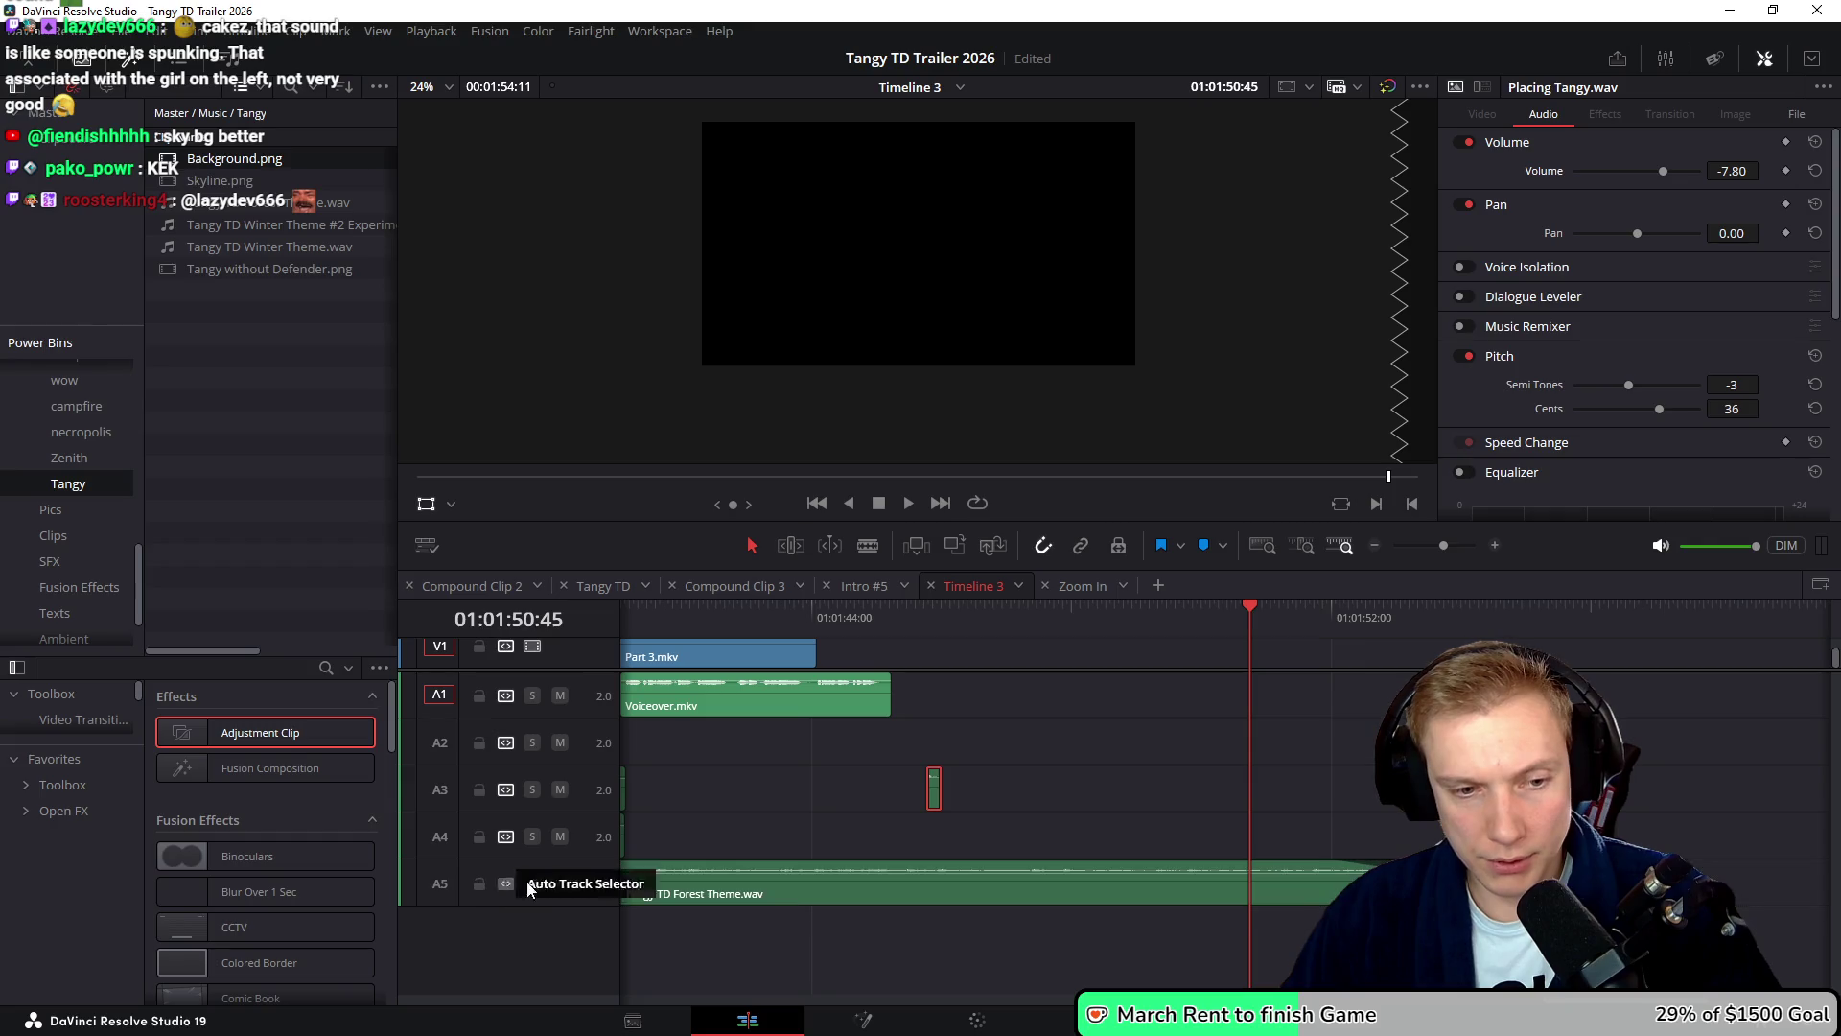
left_click_drag(1462, 887, 1248, 890)
left_click(958, 683)
left_click(975, 624)
key("space")
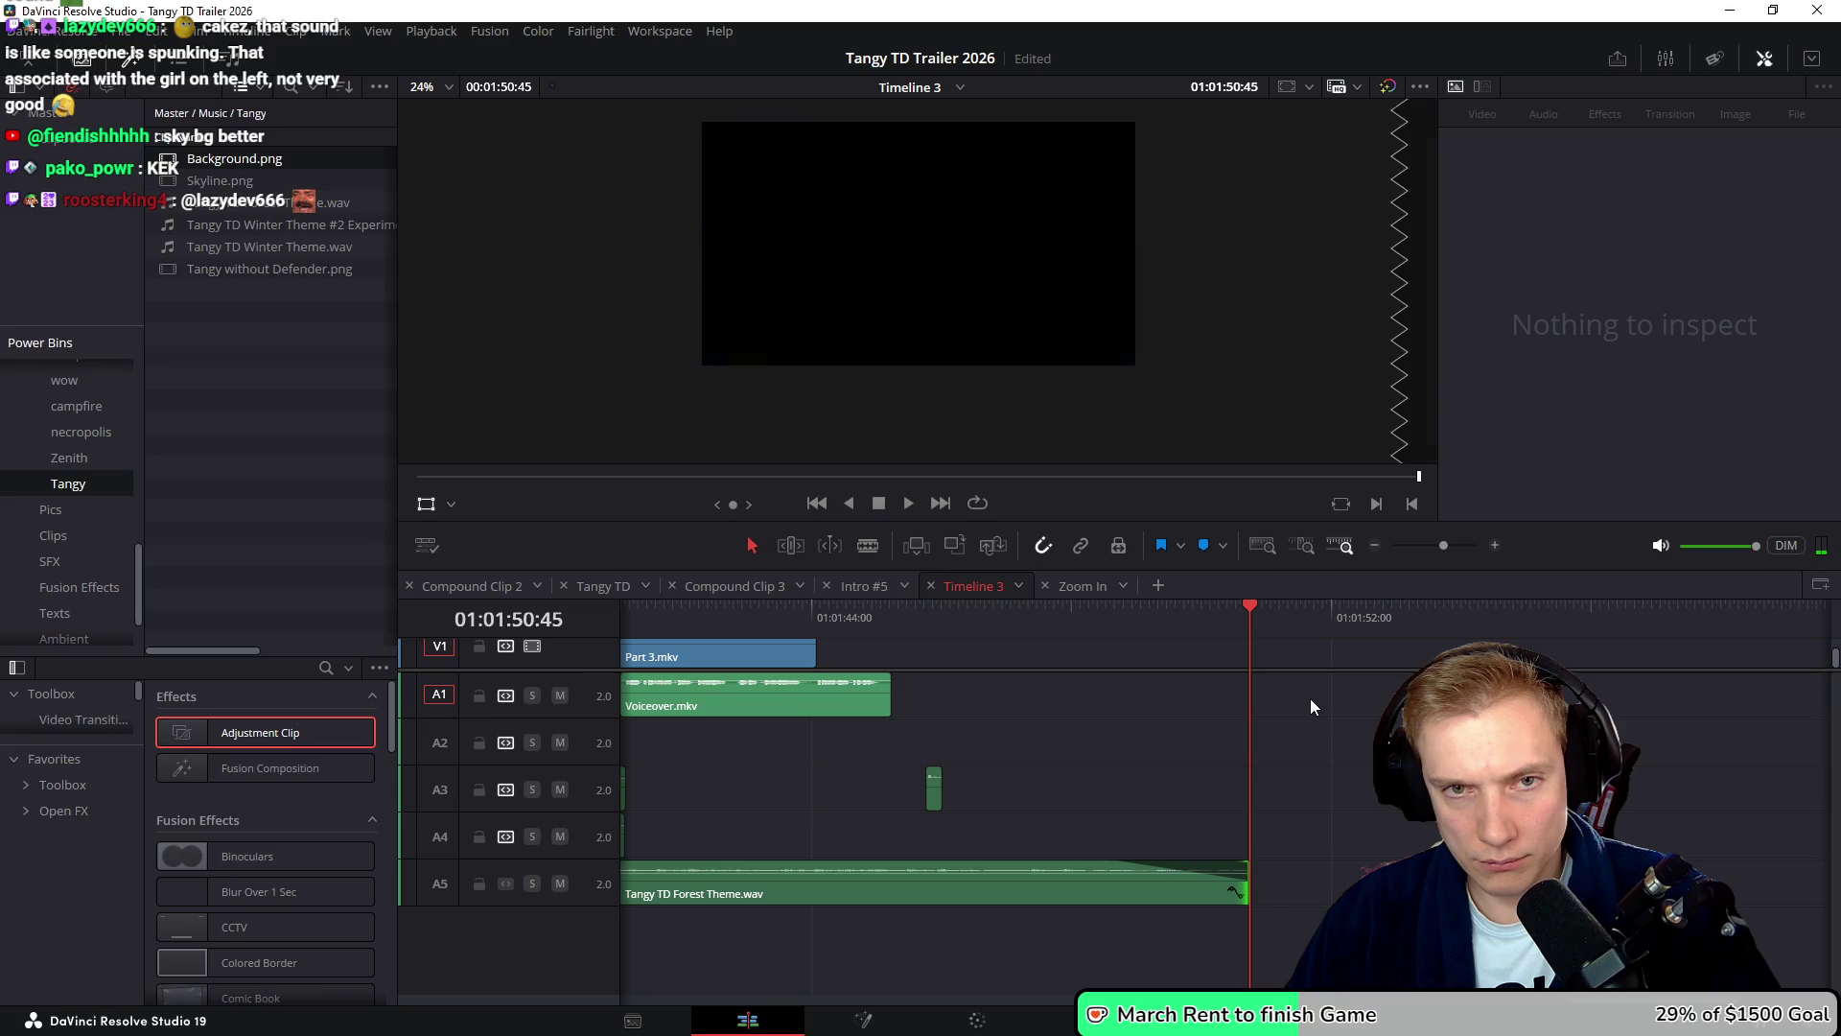
key("ctrl+s")
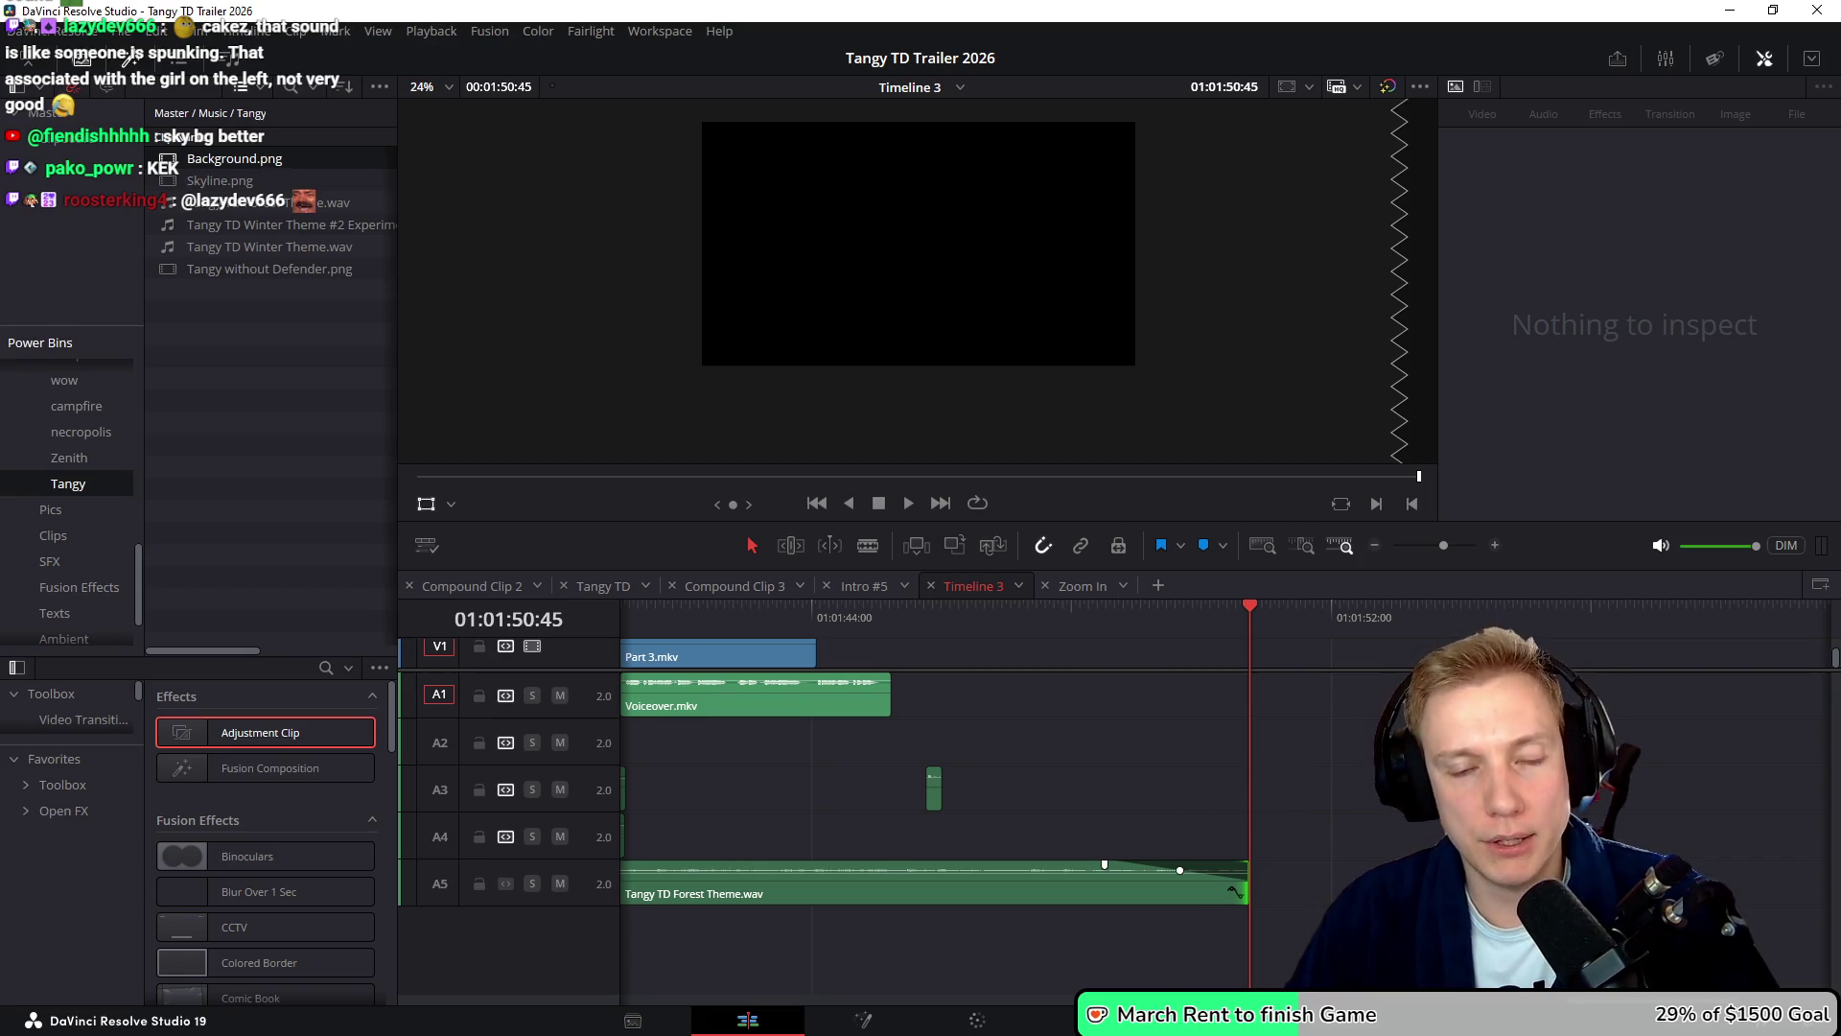
key("shift+8")
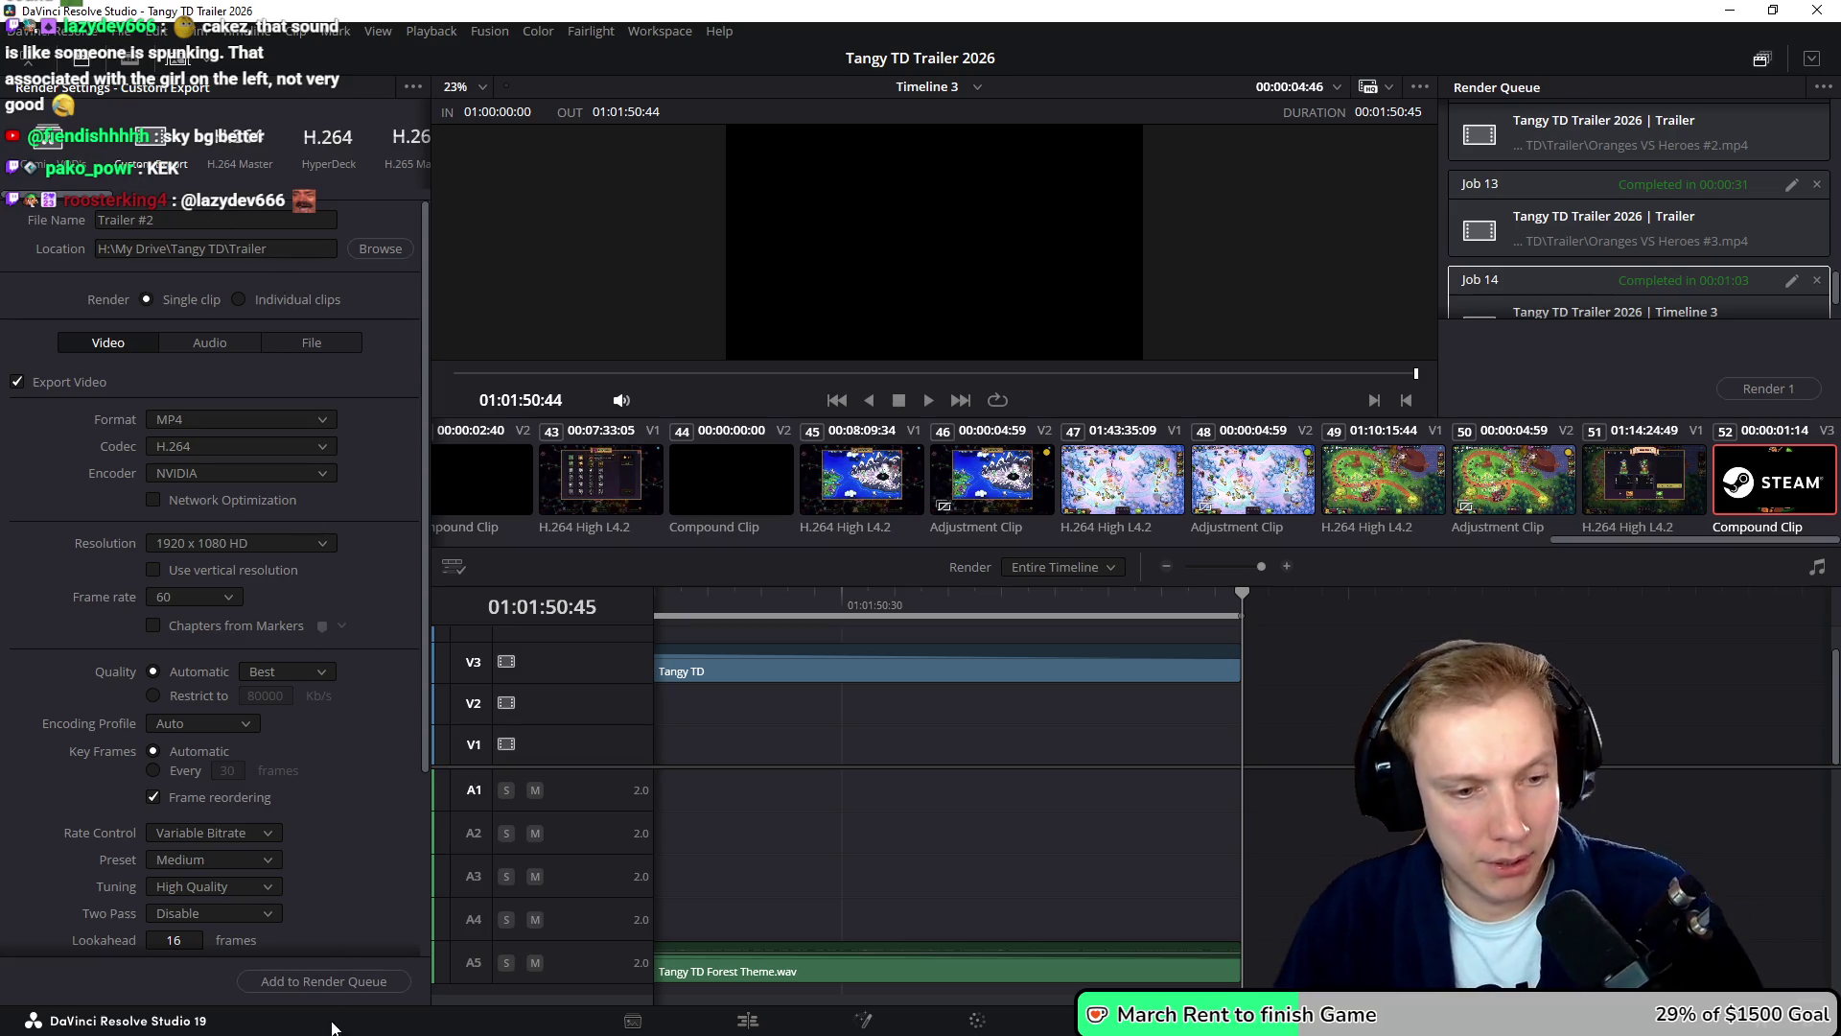
- Queue Timeline 3 as Trailer #2.mp4, replace the existing file, and render it
left_click(331, 980)
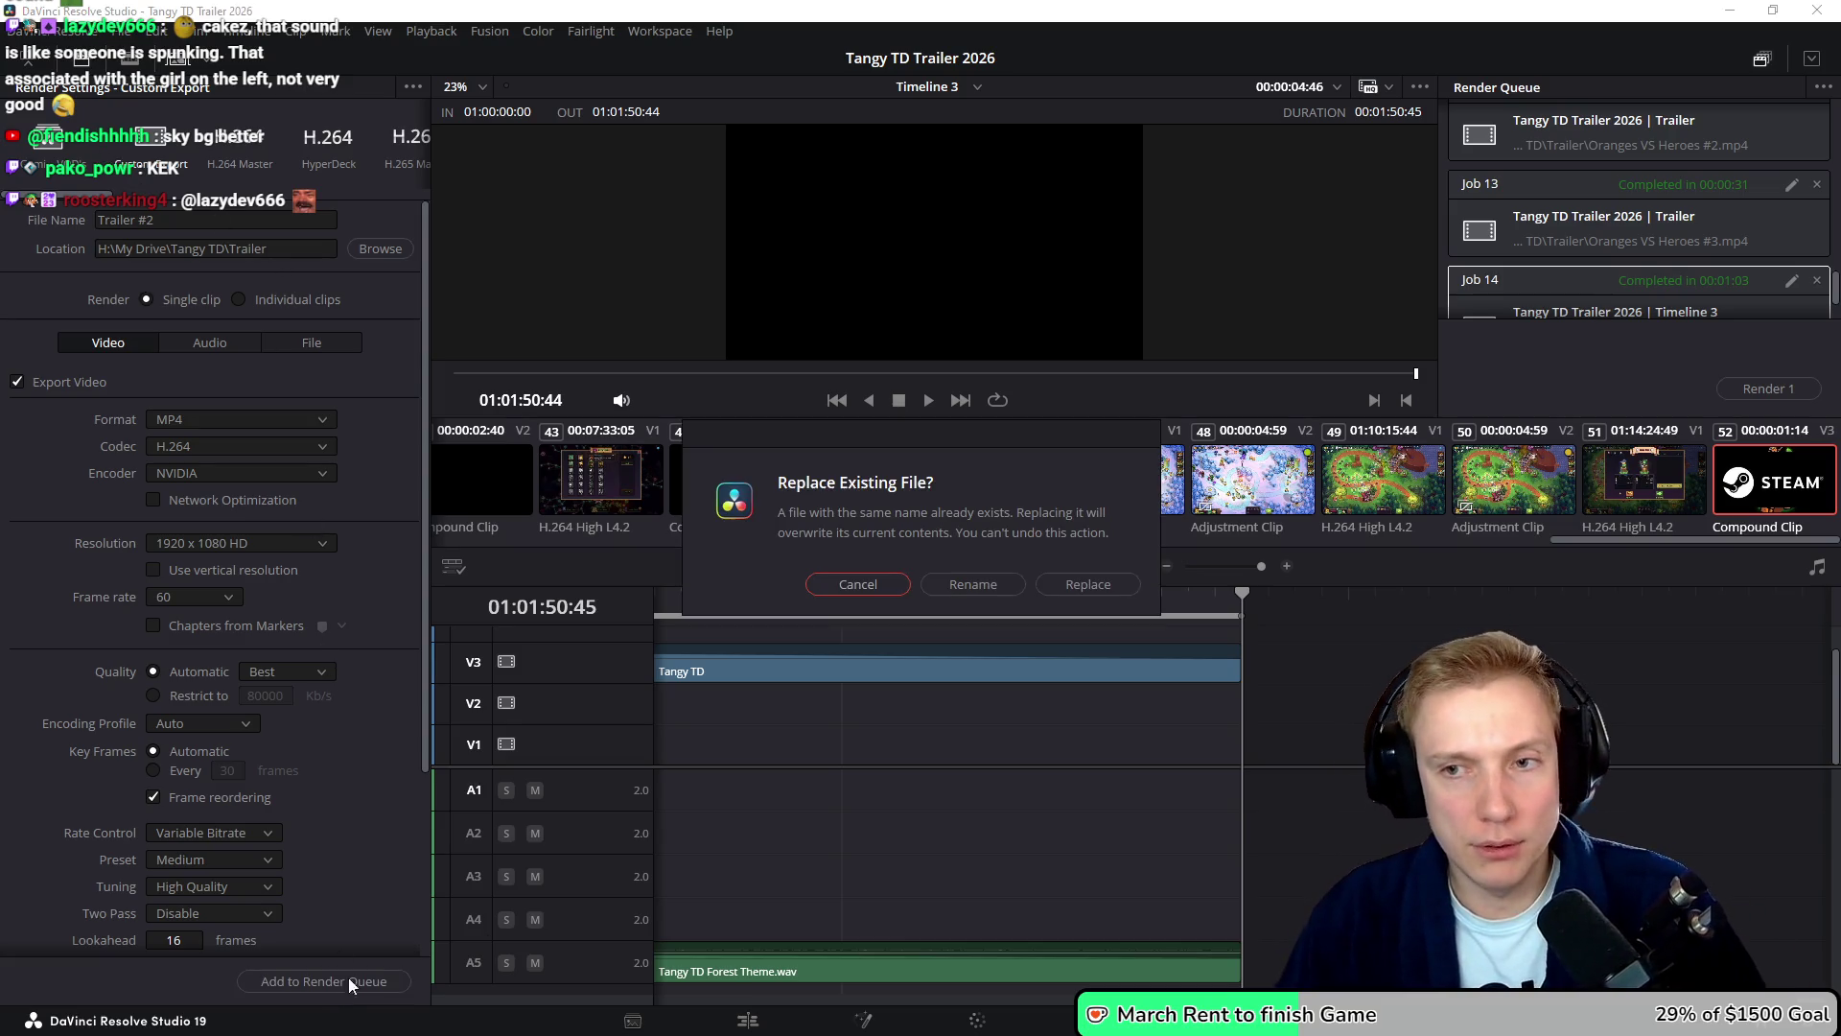
left_click(1081, 586)
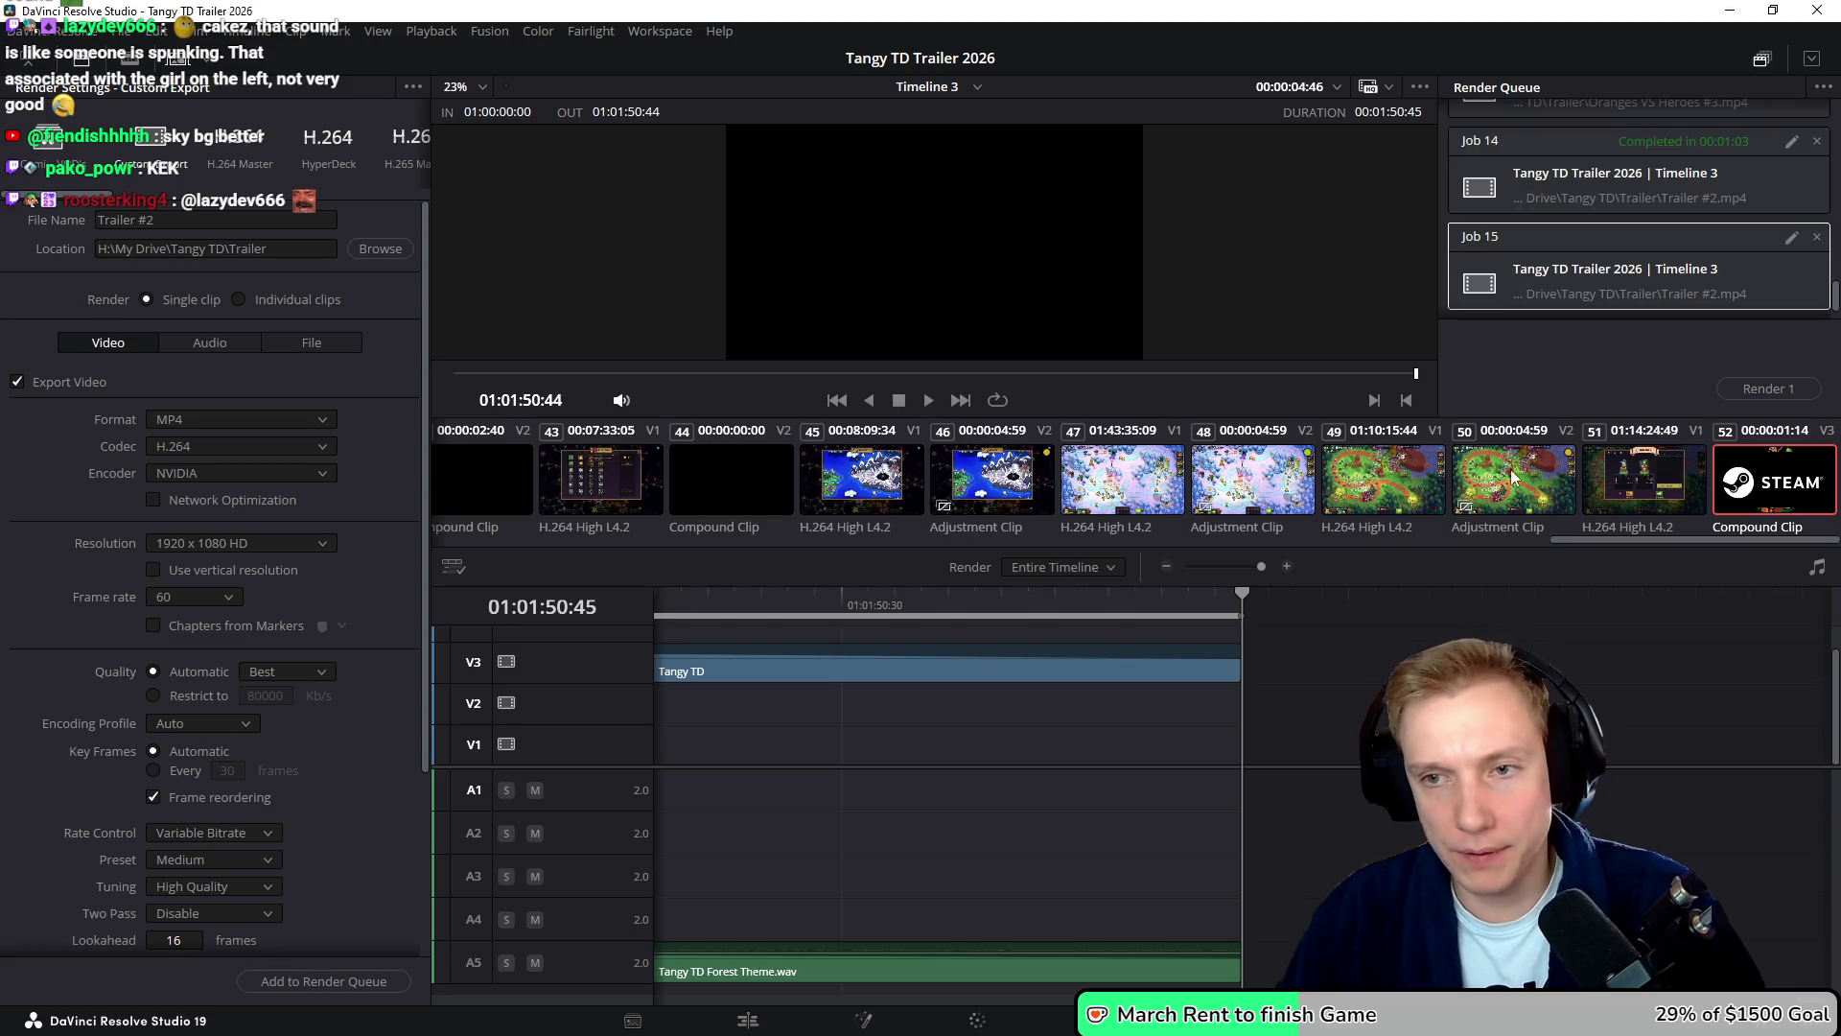
left_click(1760, 389)
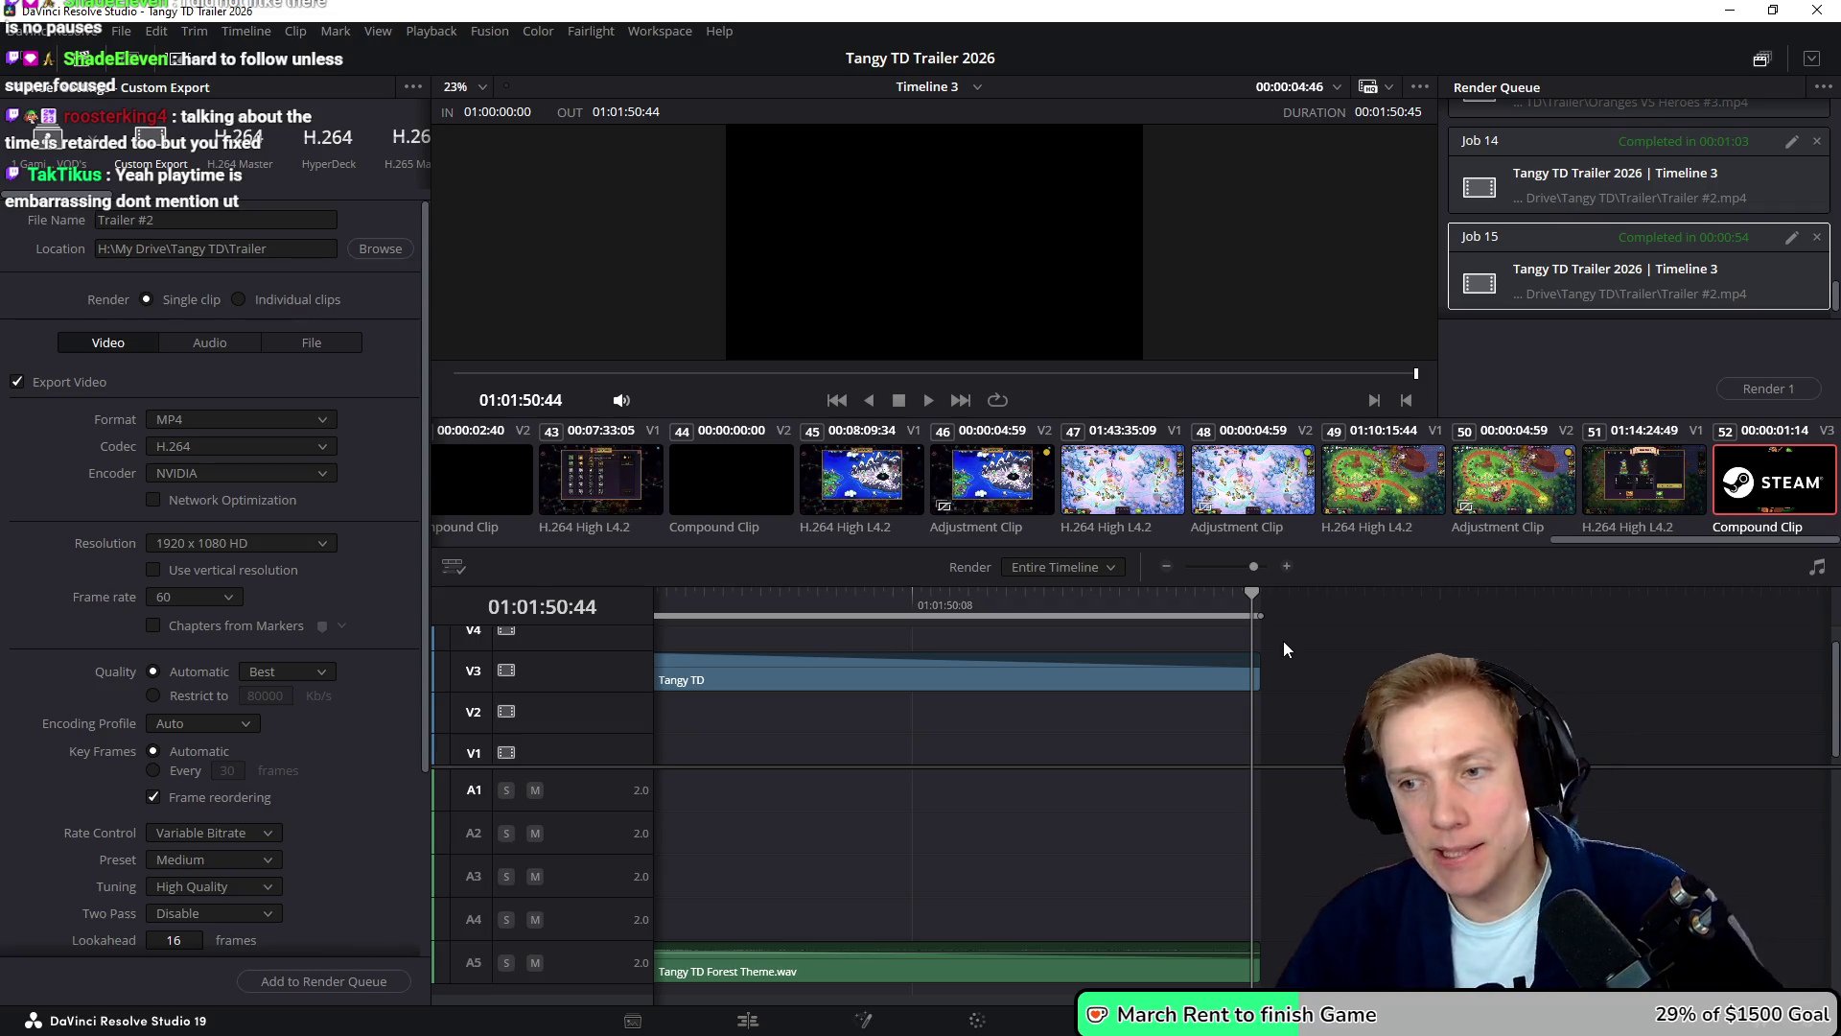
- Zoom the timeline out to view the whole edit, then switch to File Explorer
scroll(1362, 661, "down", 1)
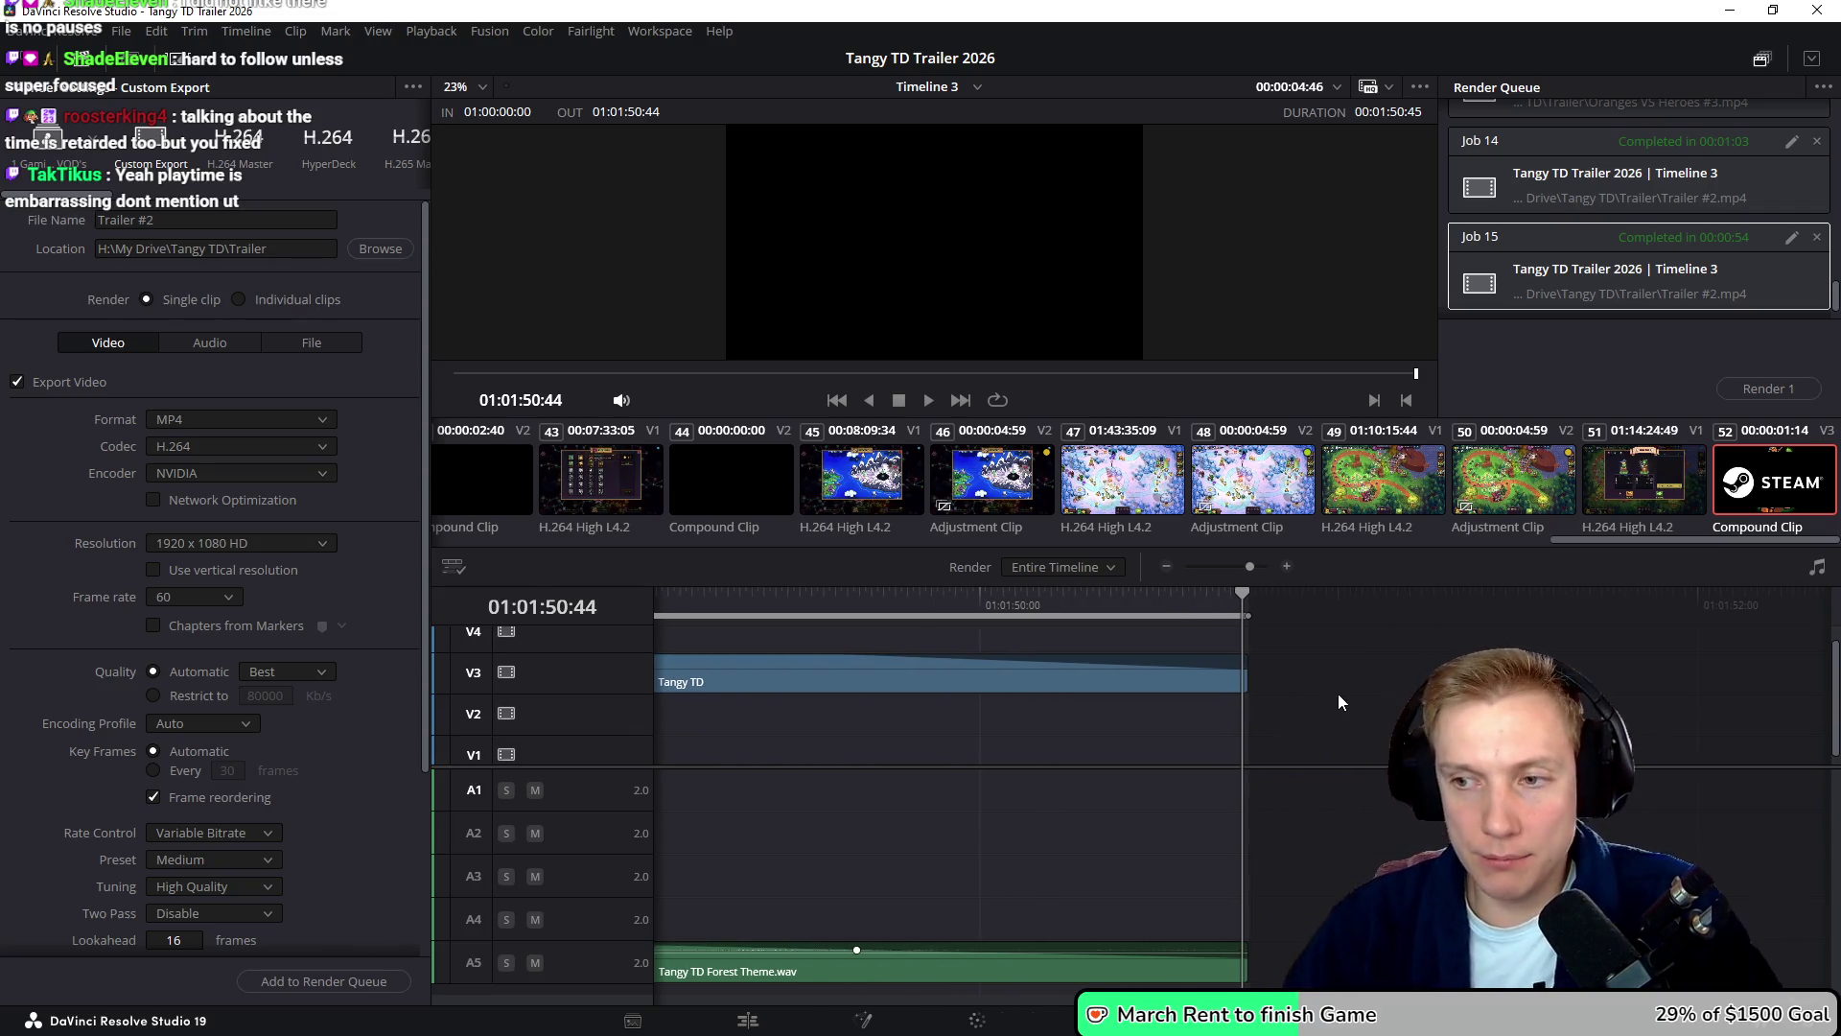
scroll(1341, 703, "down", 1)
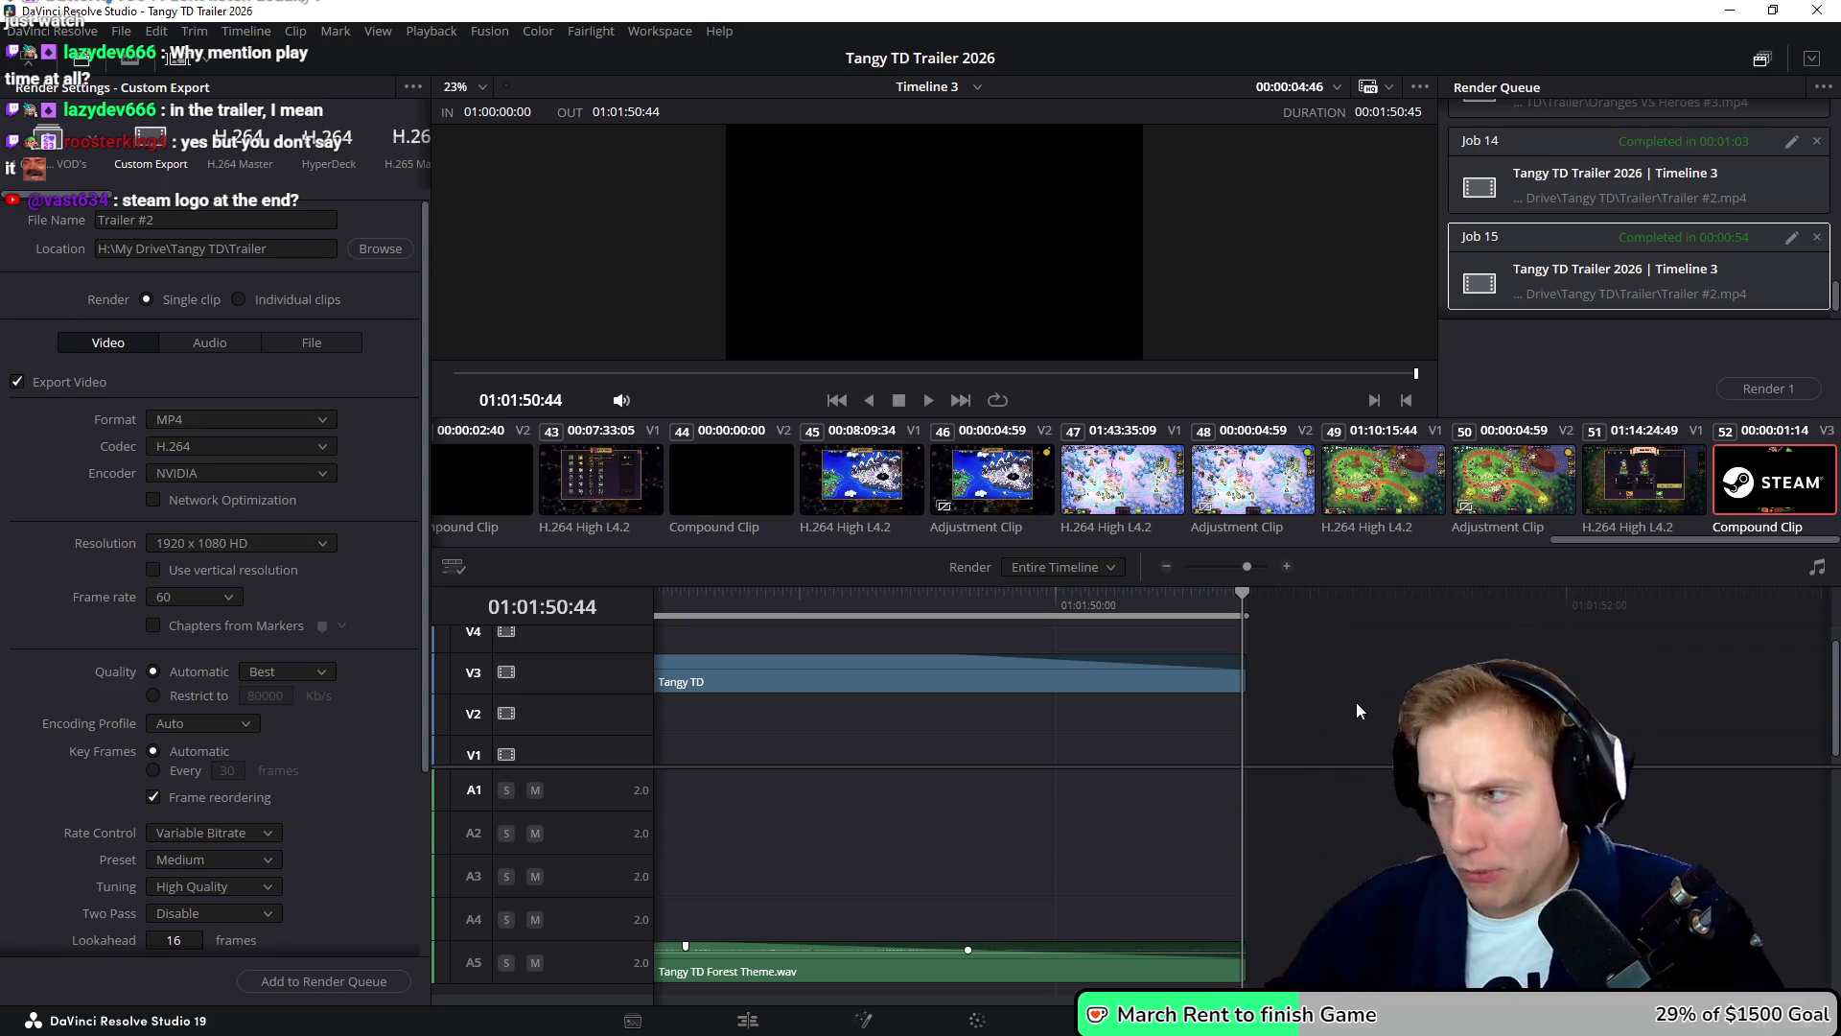
scroll(1356, 702, "down", 3)
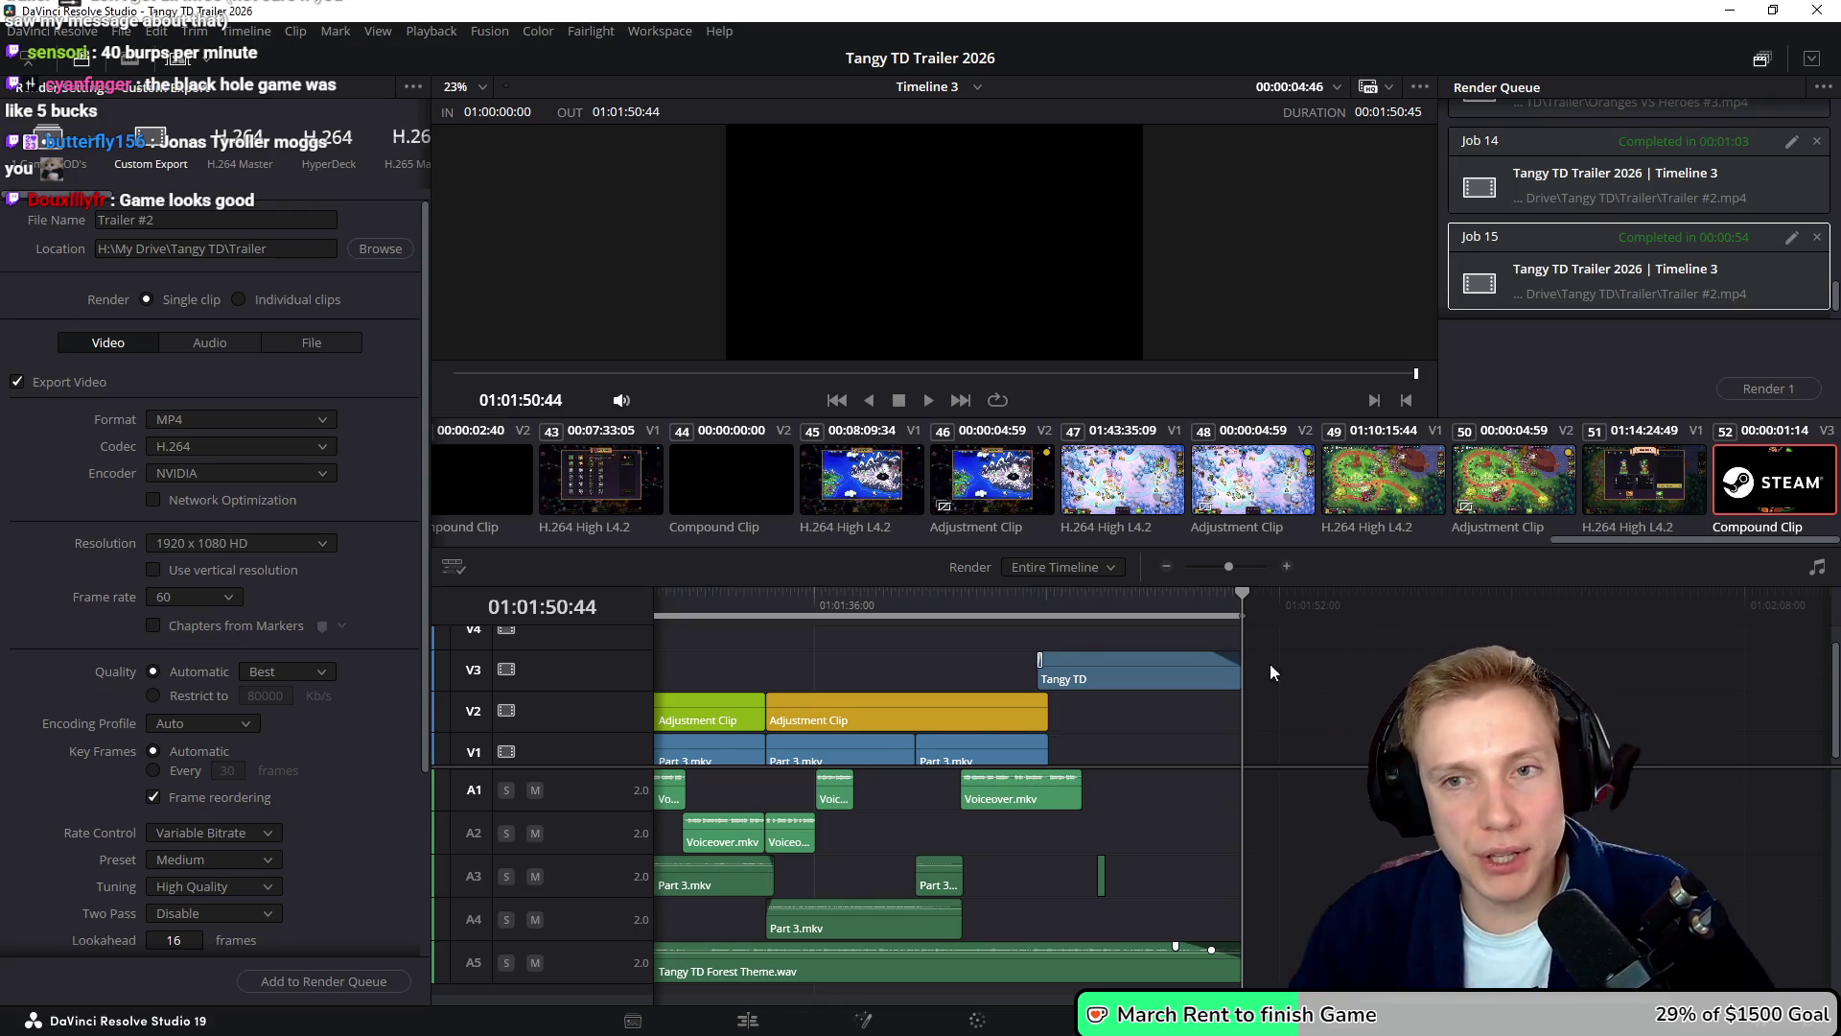
scroll(1269, 664, "down", 5)
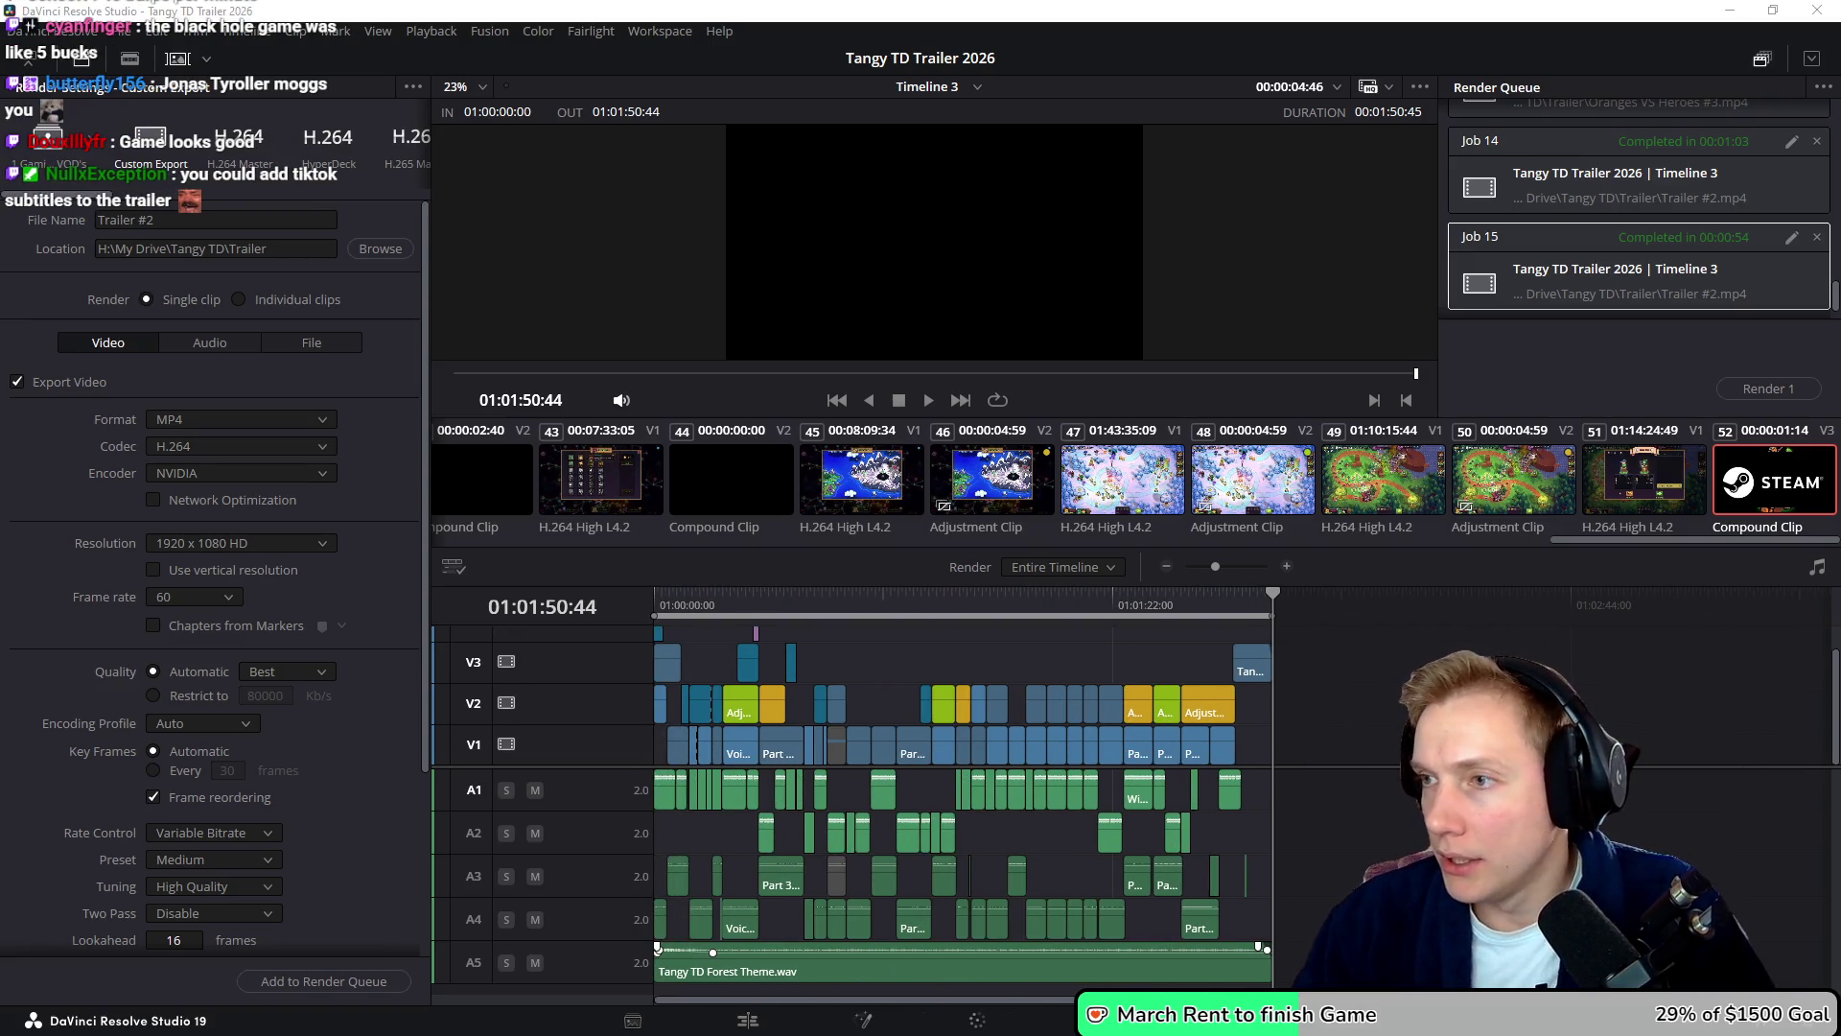
key("alt+Tab")
- Select the newly rendered Trailer #2.mp4 in the Tangy TD Trailer folder
left_click(739, 485)
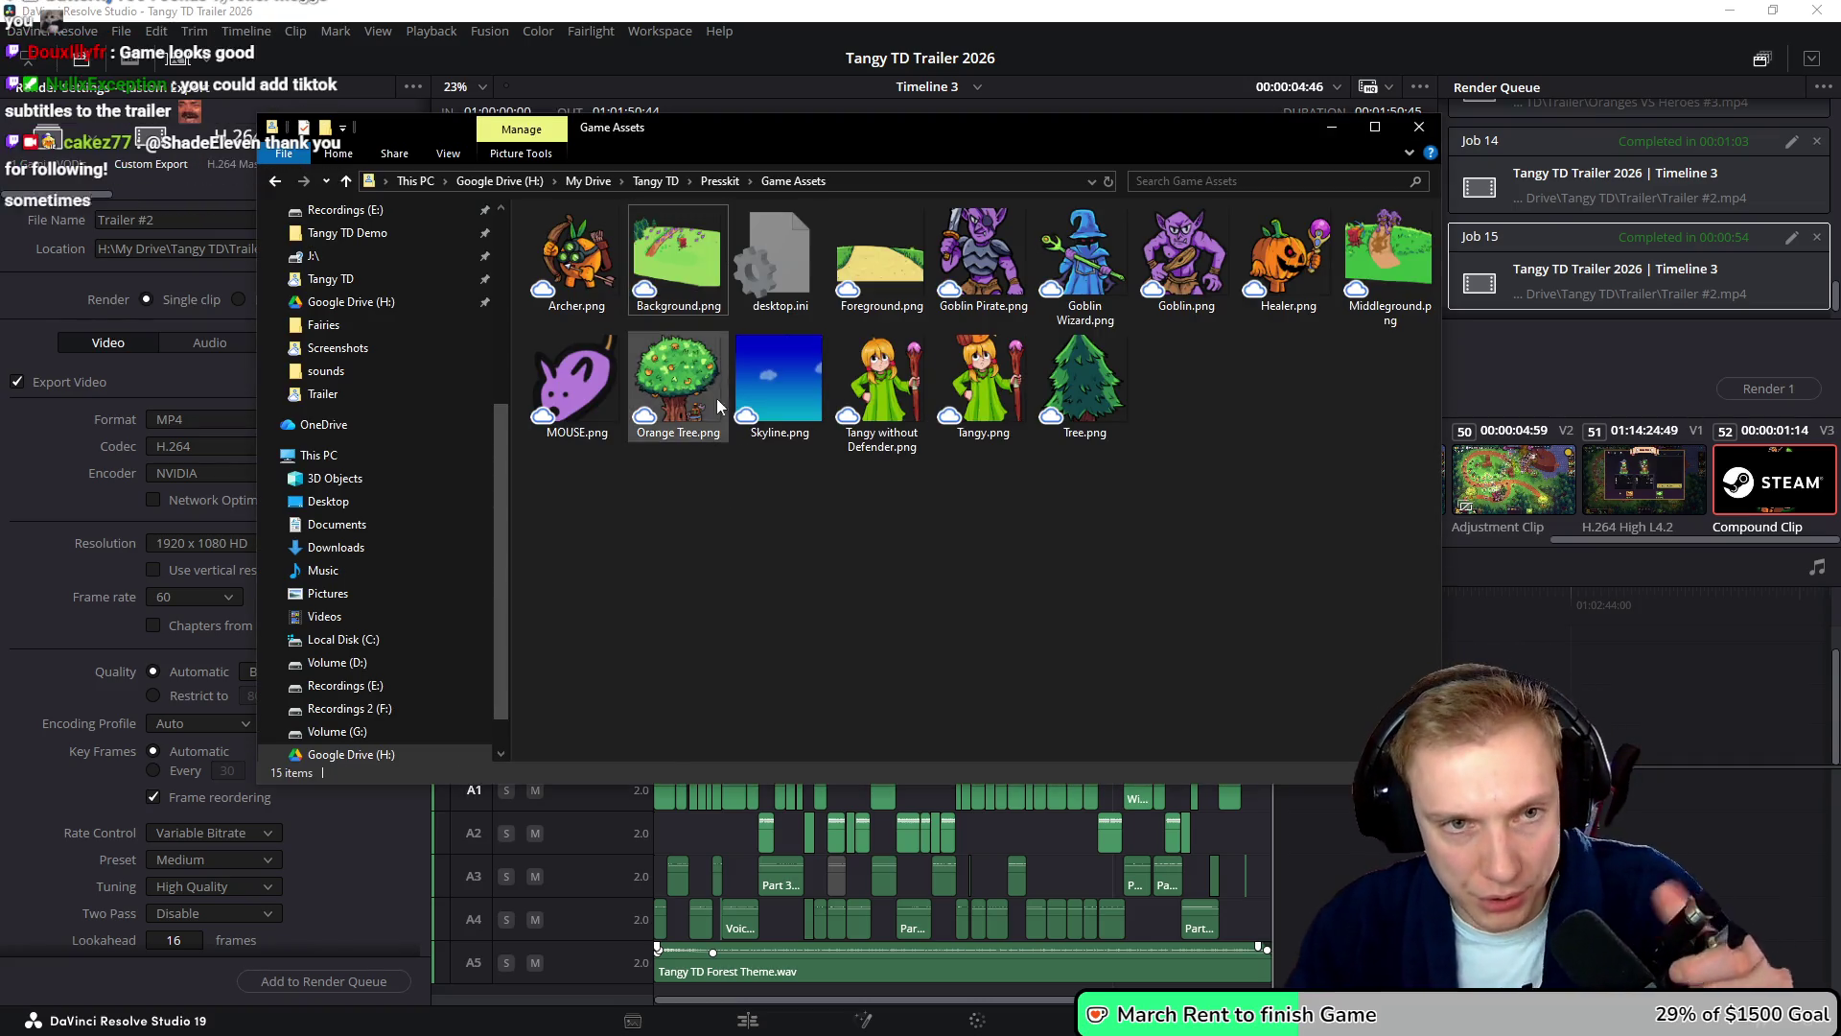
left_click(656, 181)
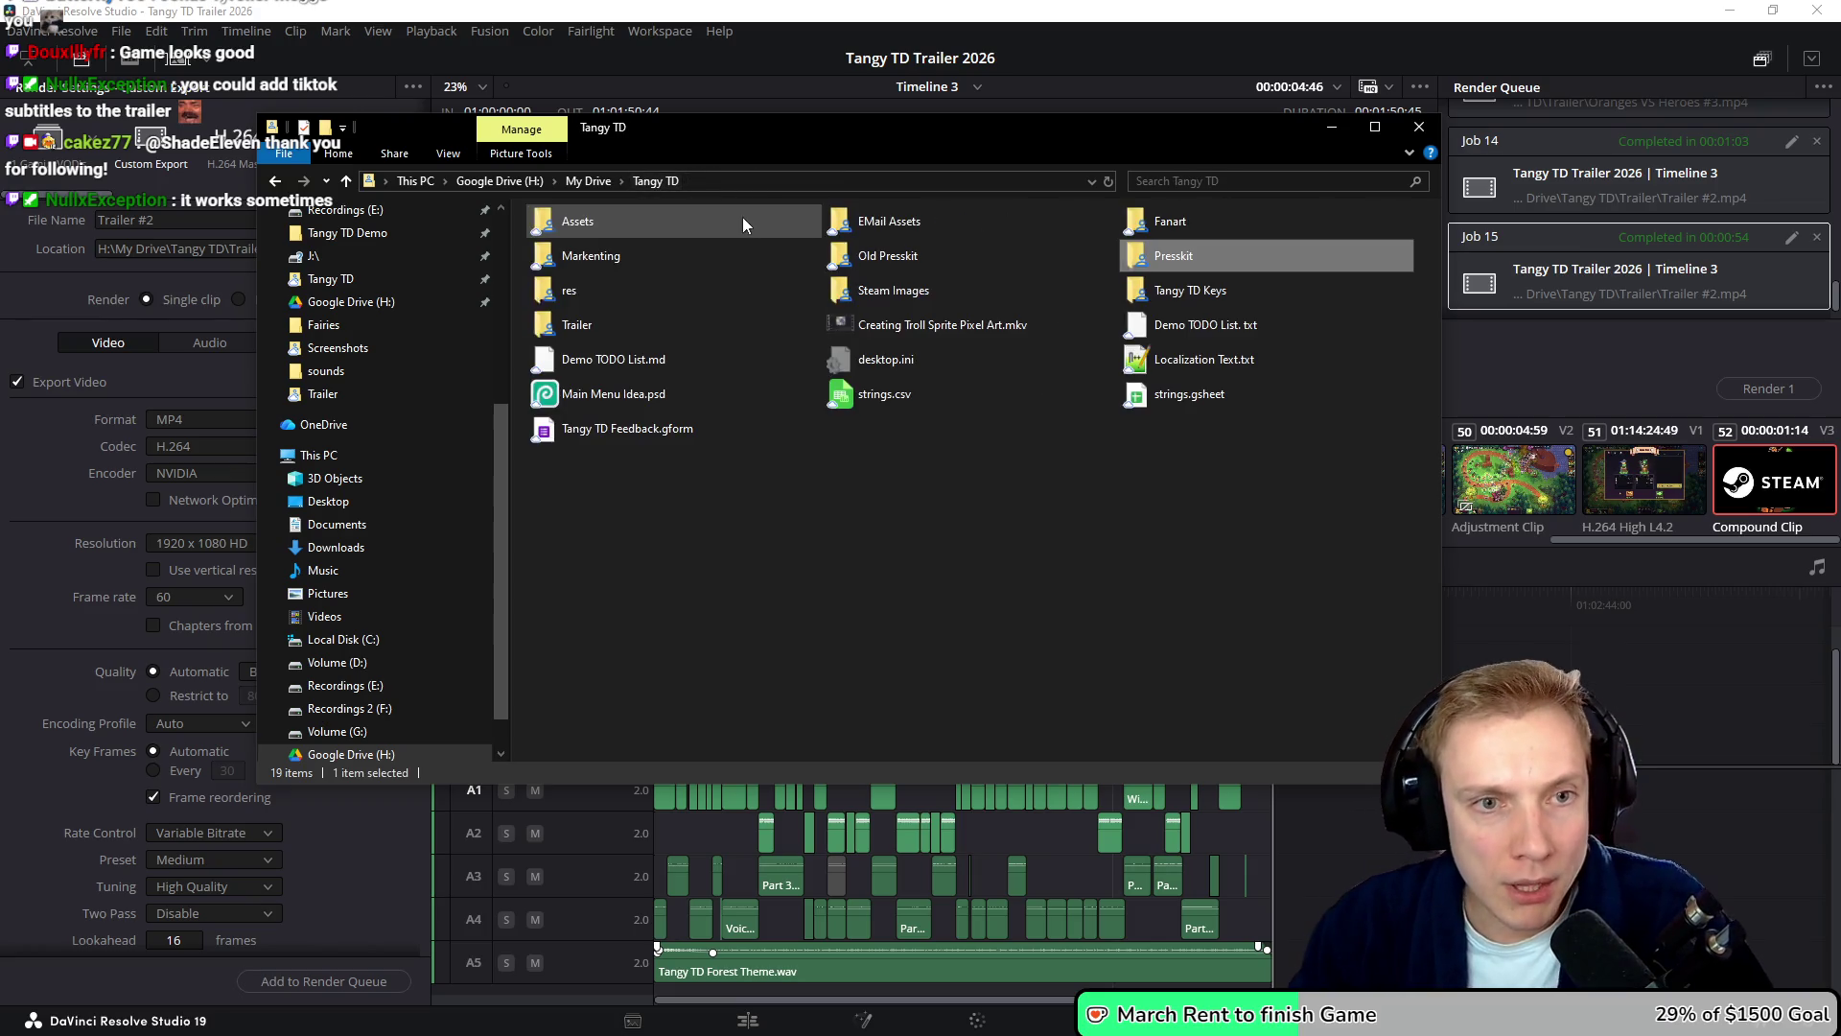
double_click(612, 329)
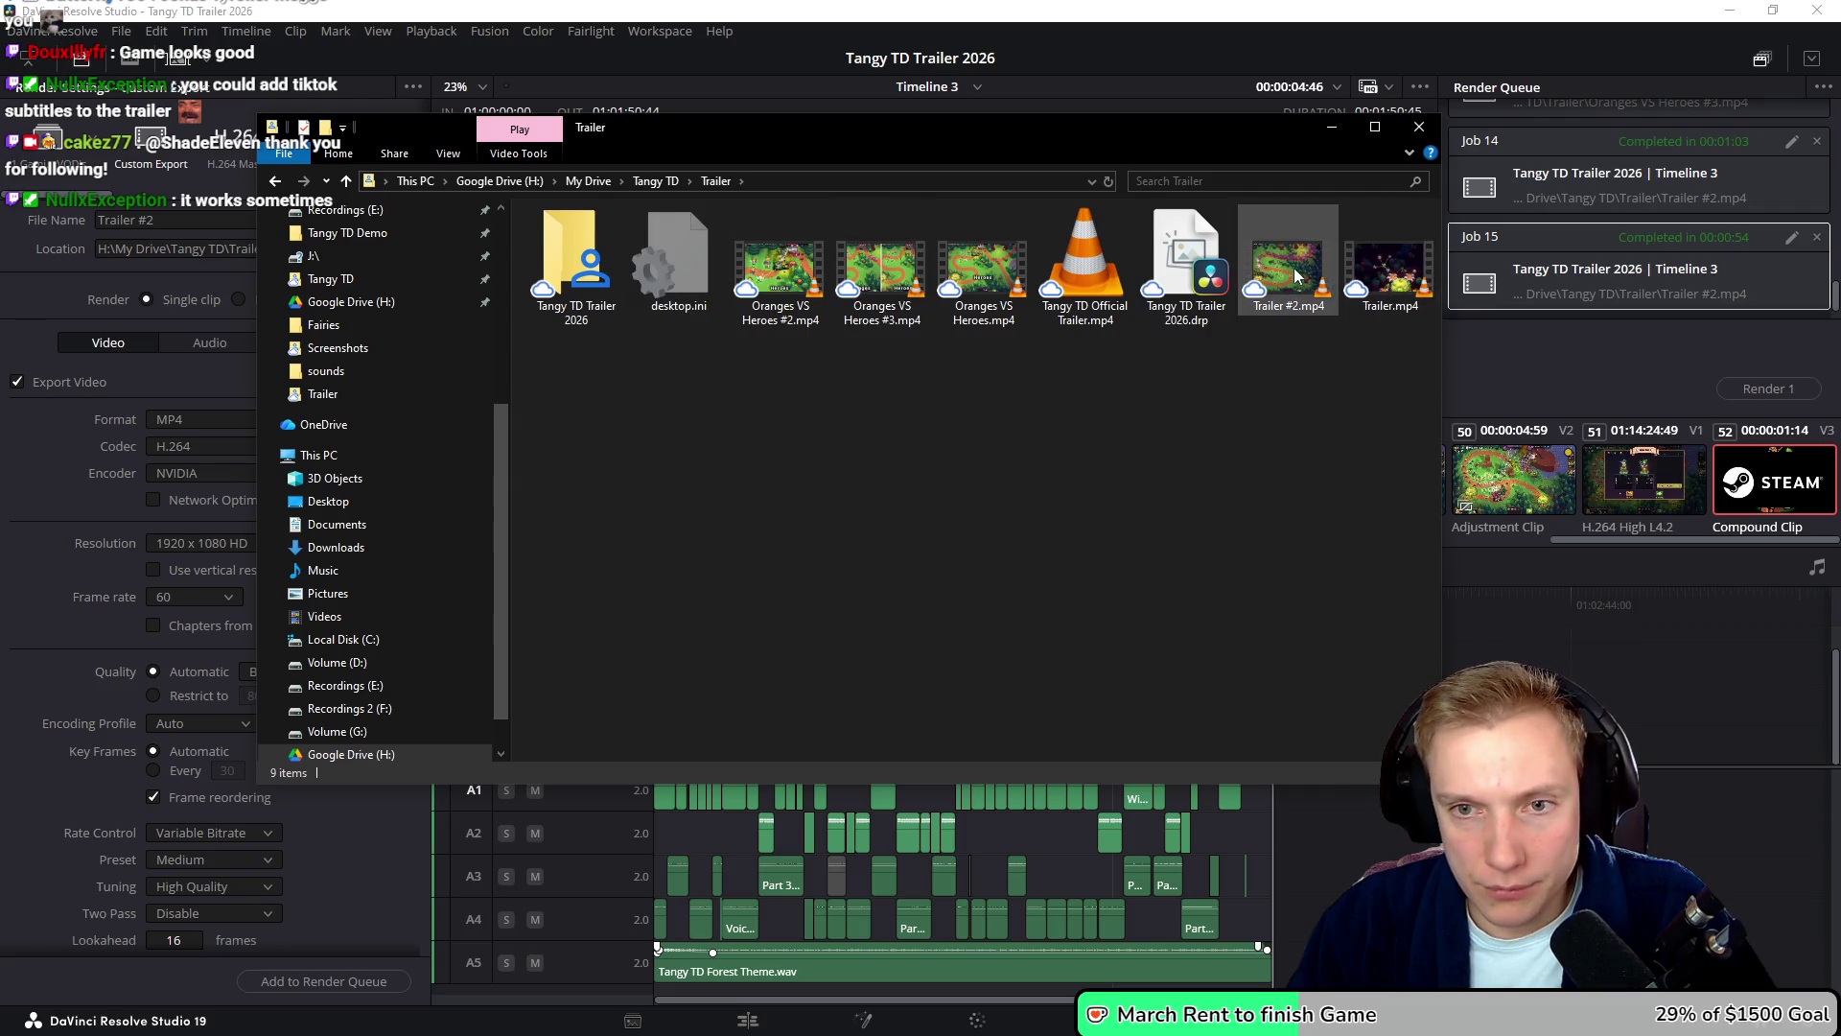
left_click(1297, 278)
- Paste it into Presskit > Trailer, replacing the older copy, and open it for playback
key("BackSpace")
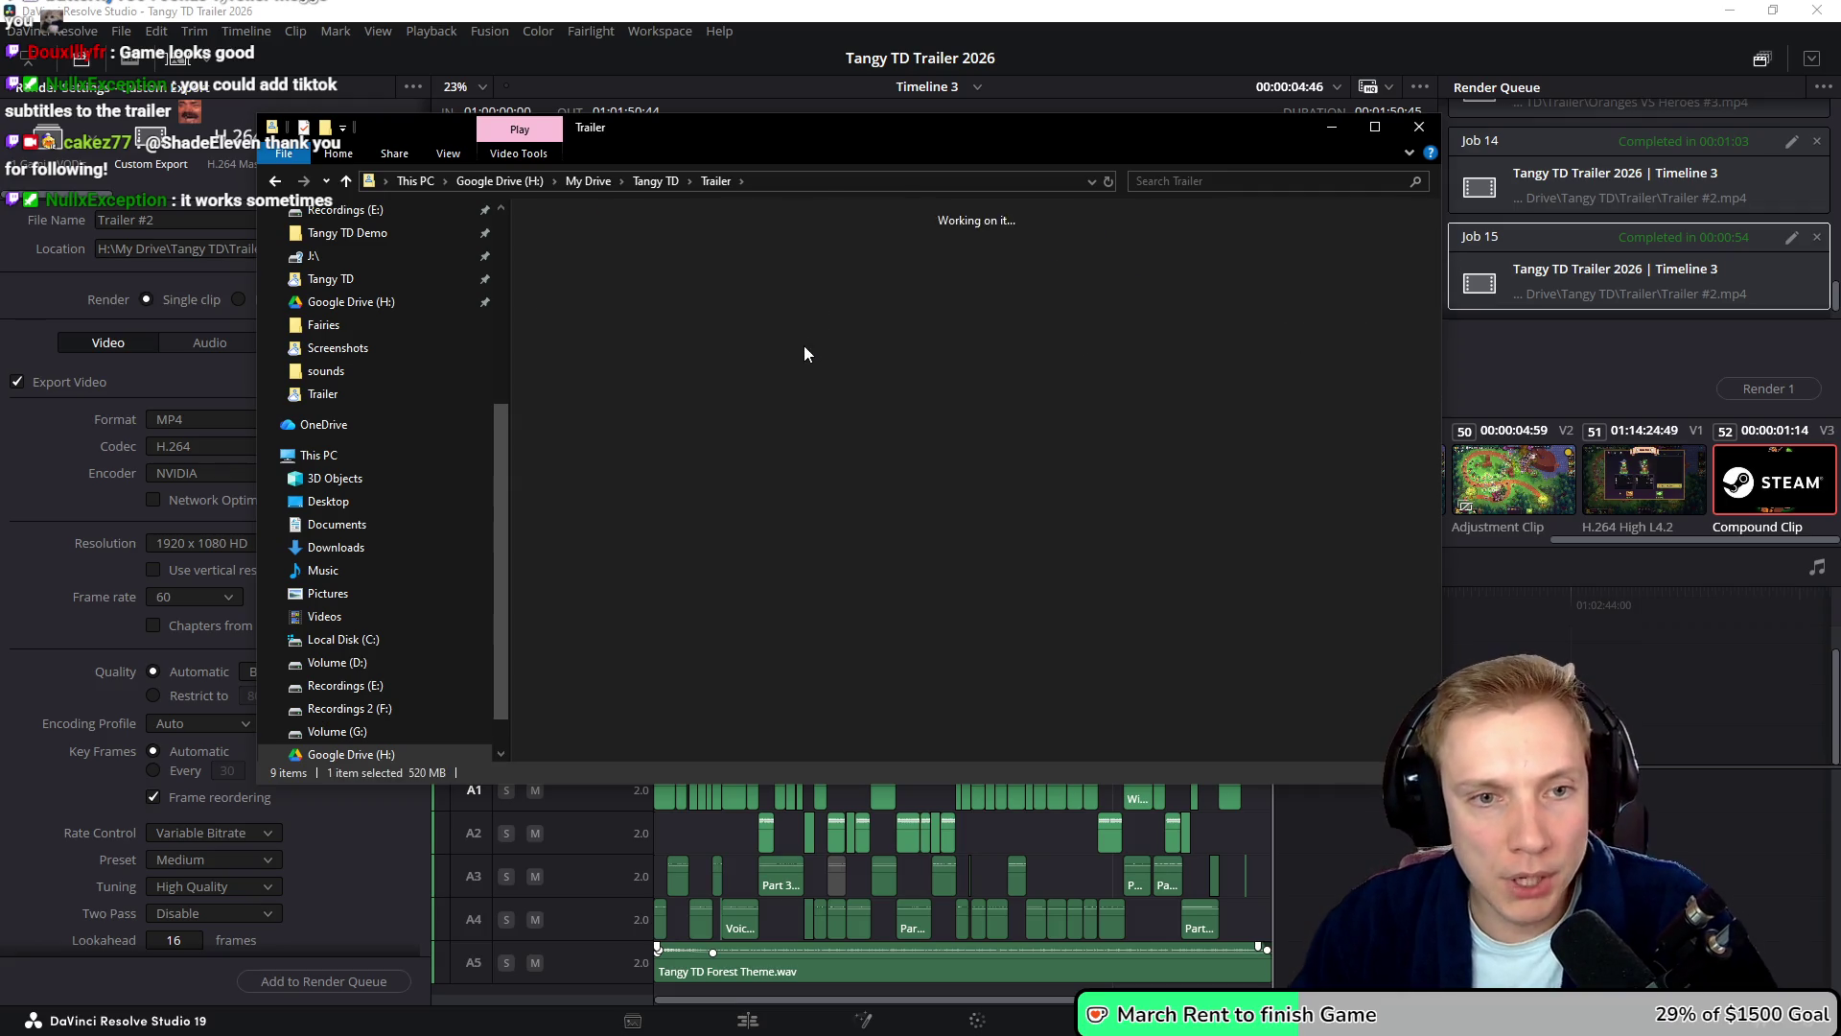
double_click(1165, 257)
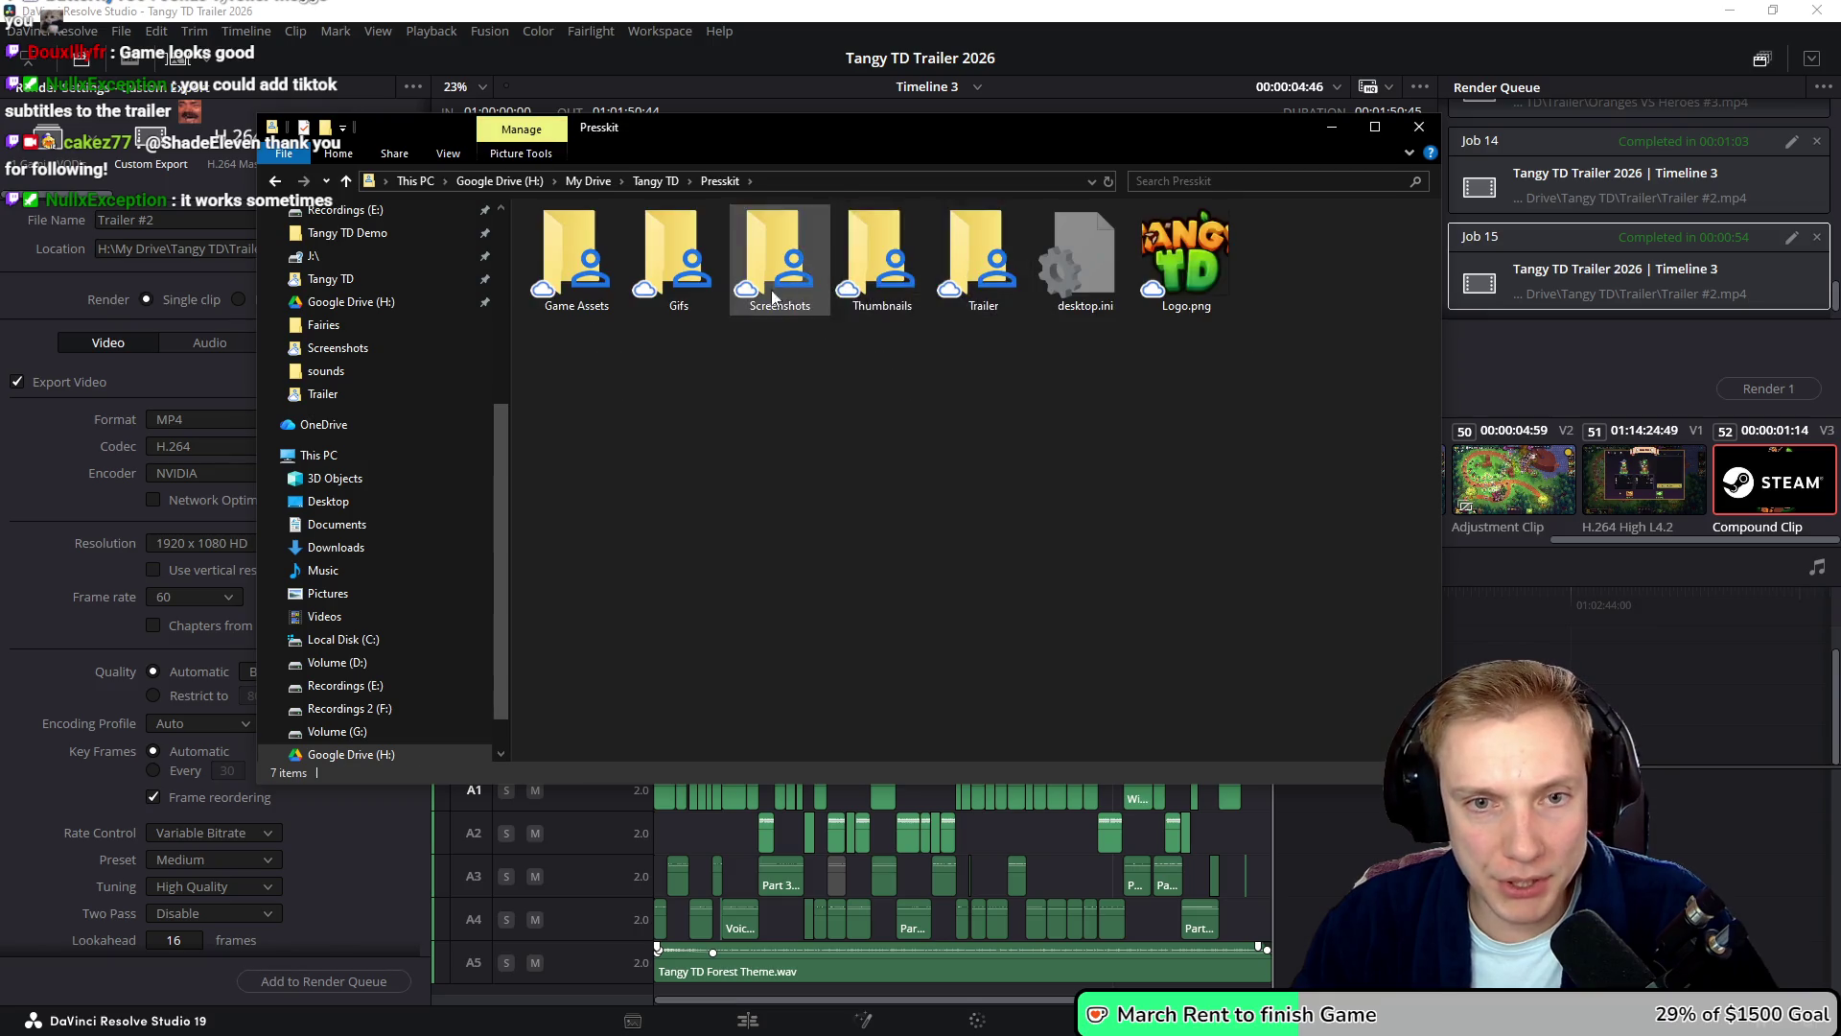
double_click(971, 273)
key("ctrl+v")
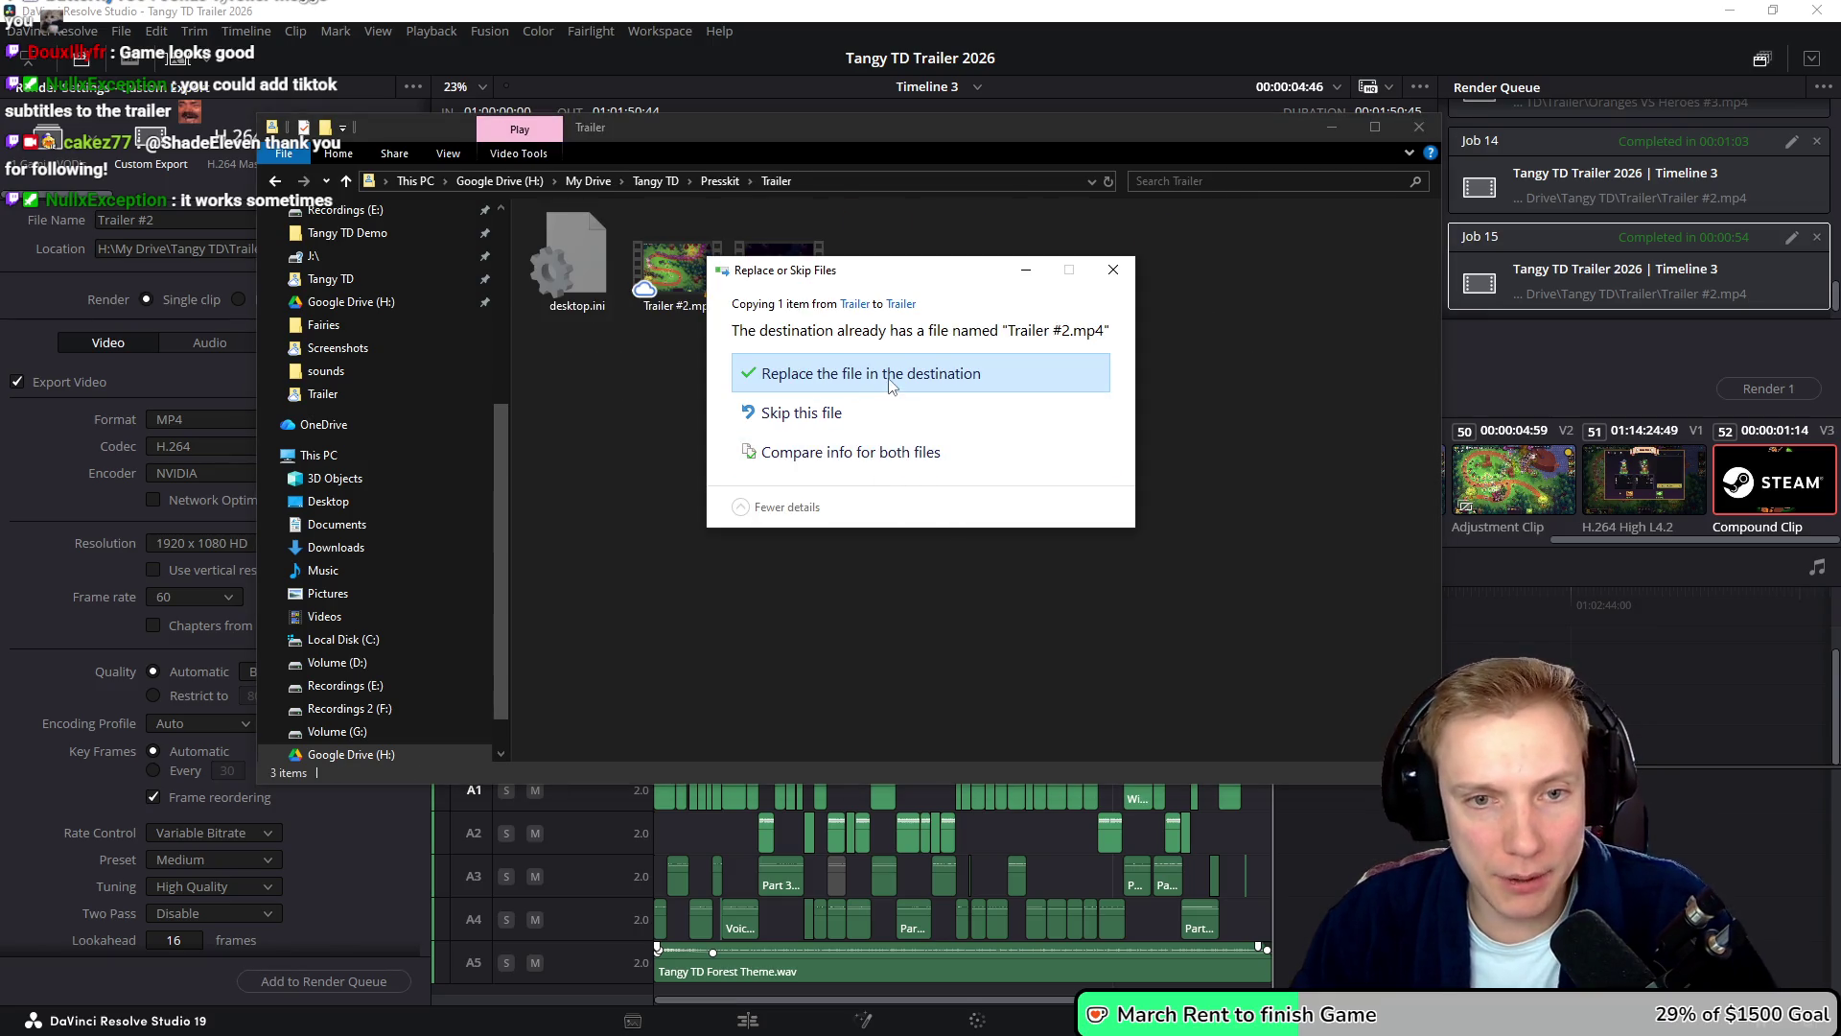
left_click(772, 382)
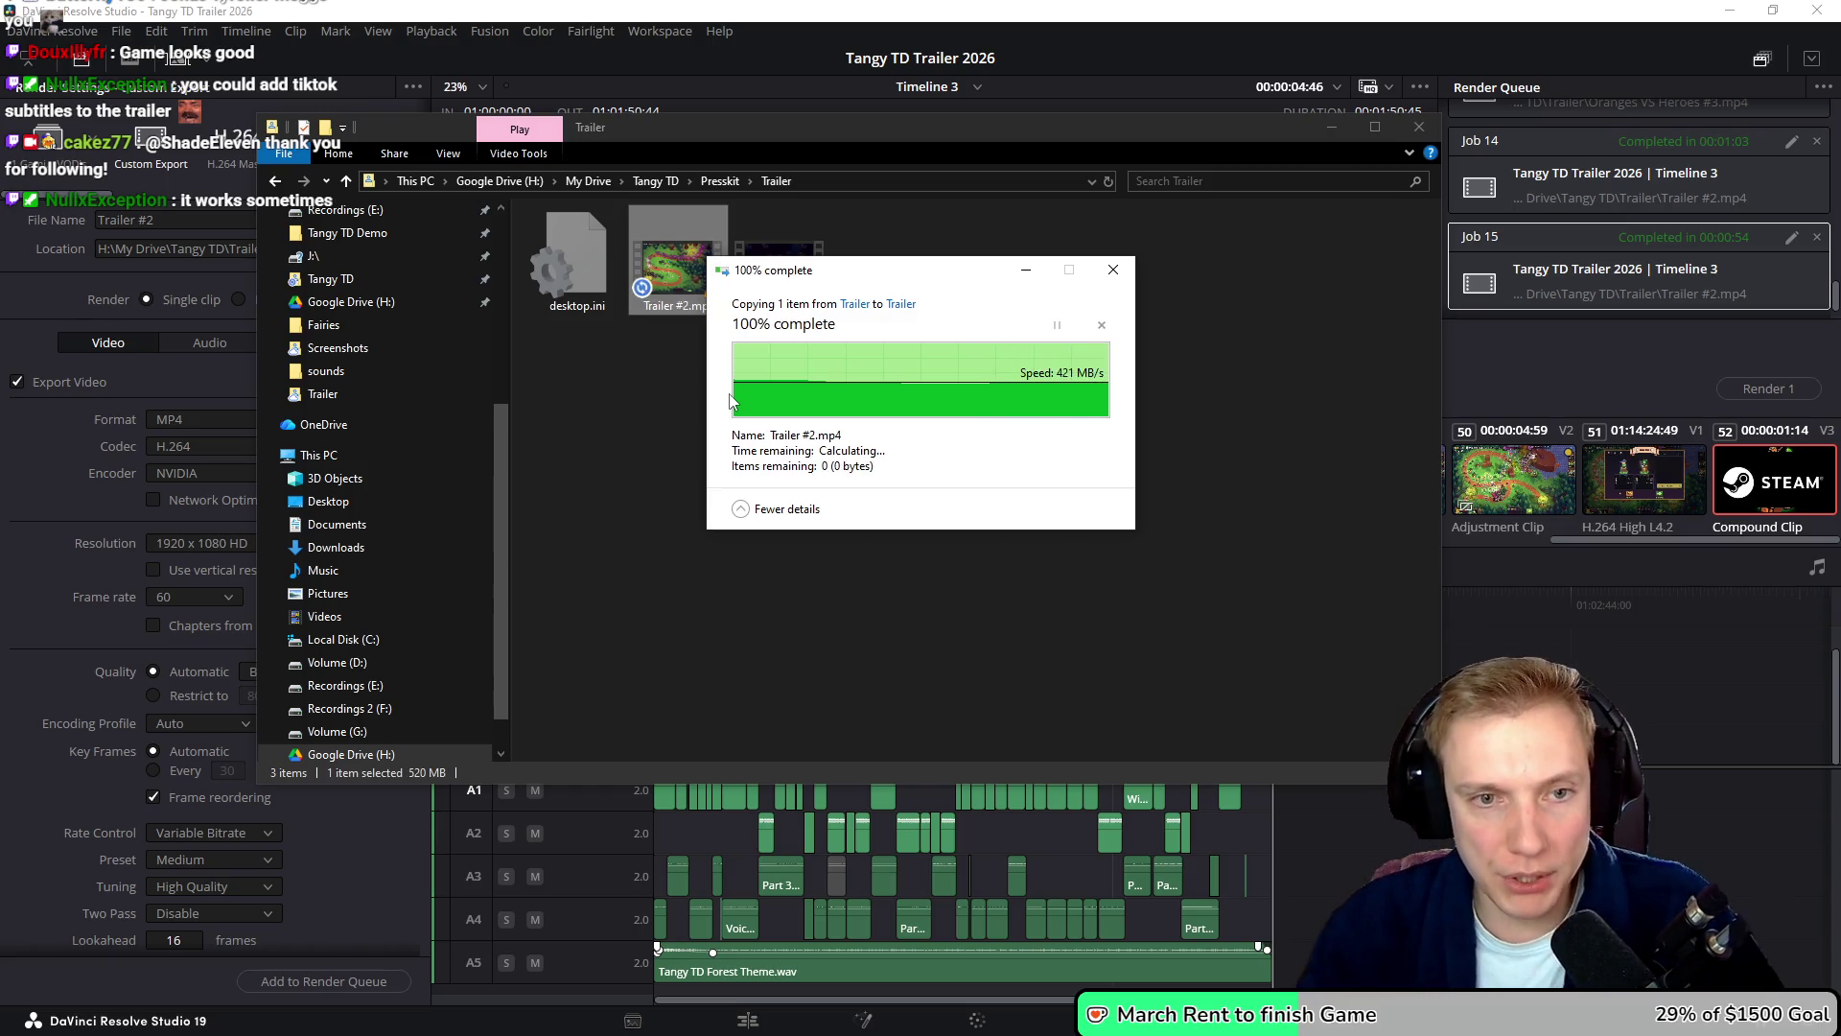
left_click(696, 288)
key("Return")
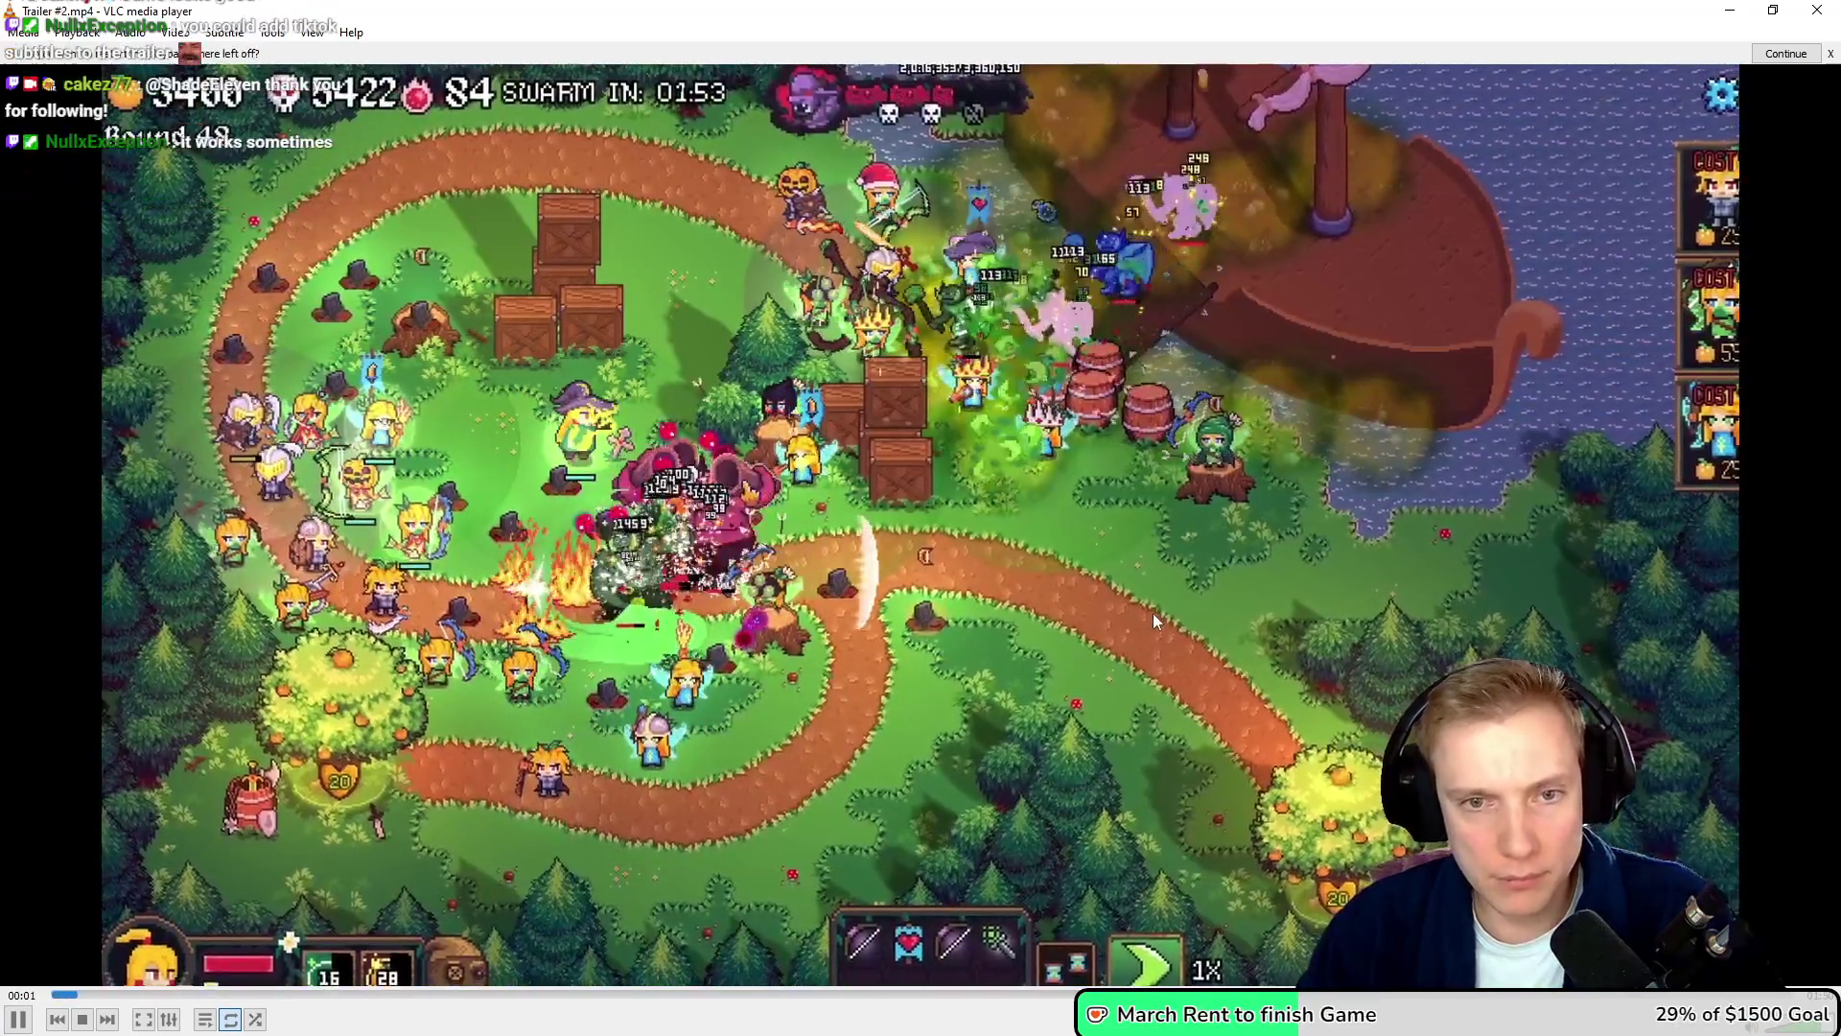
- Play Trailer #2.mp4 fullscreen in VLC
key("f")
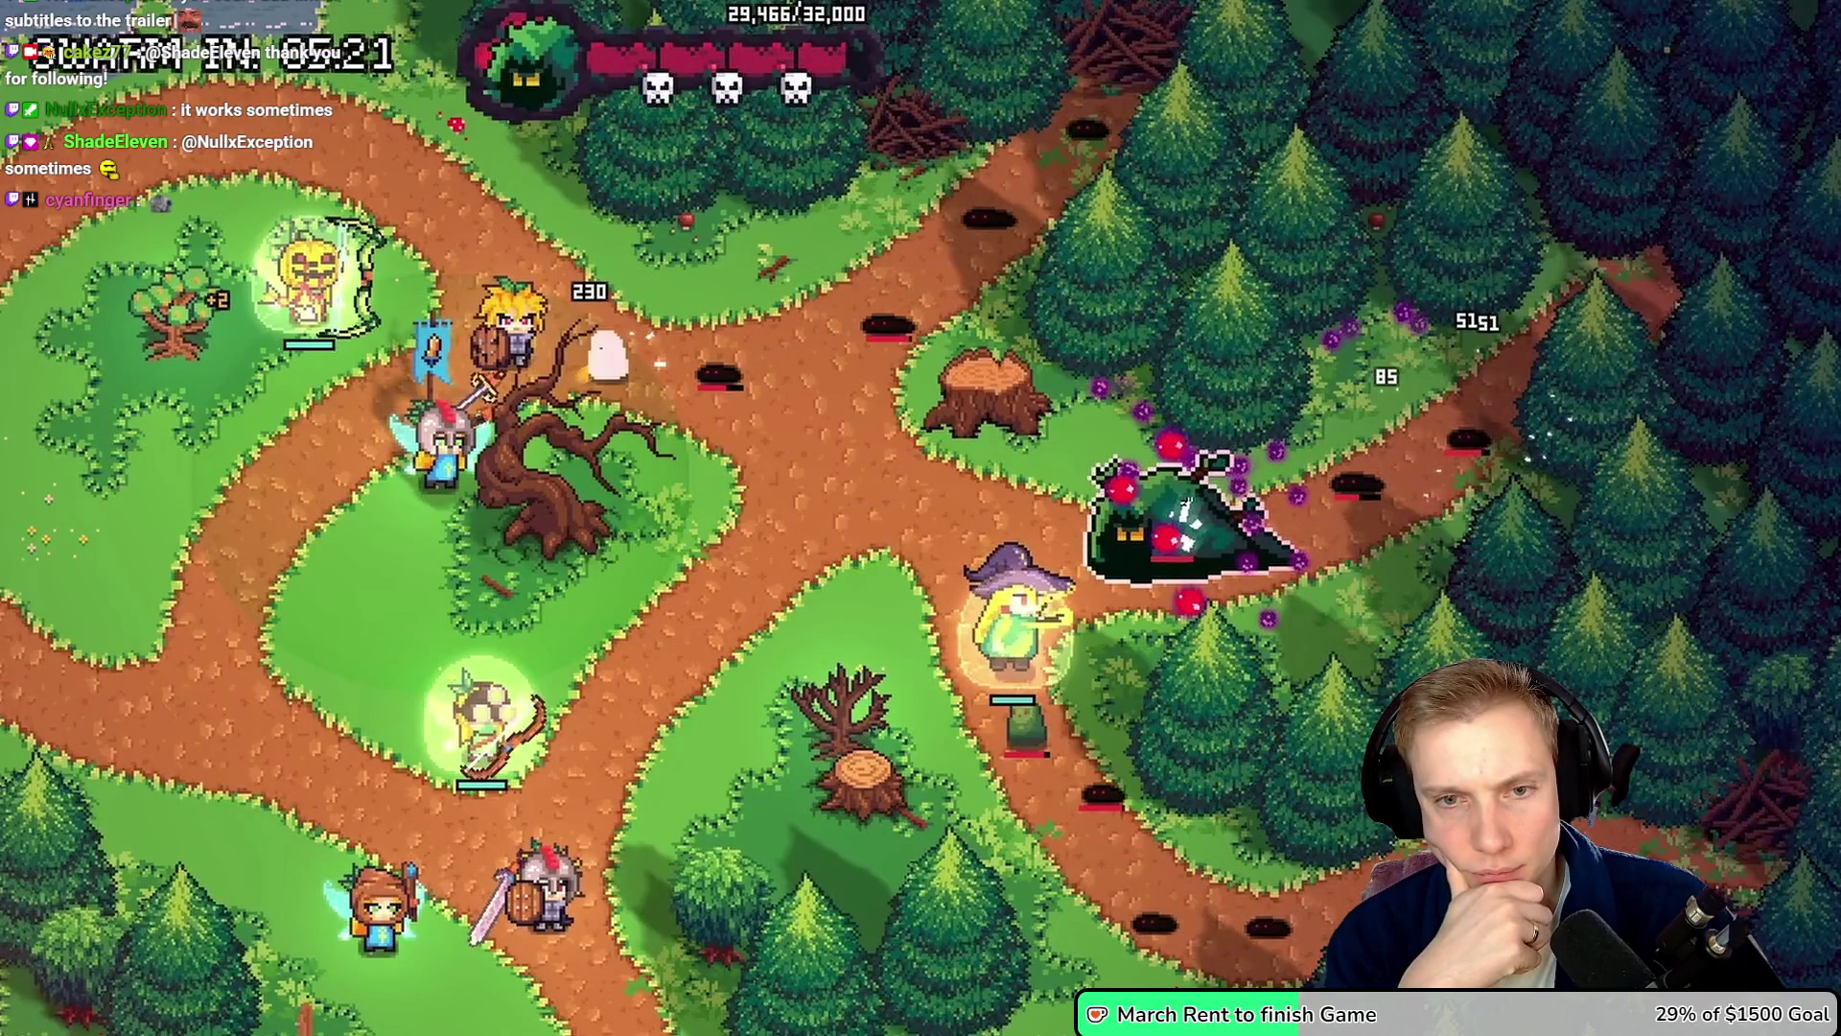
mouse_move(544, 404)
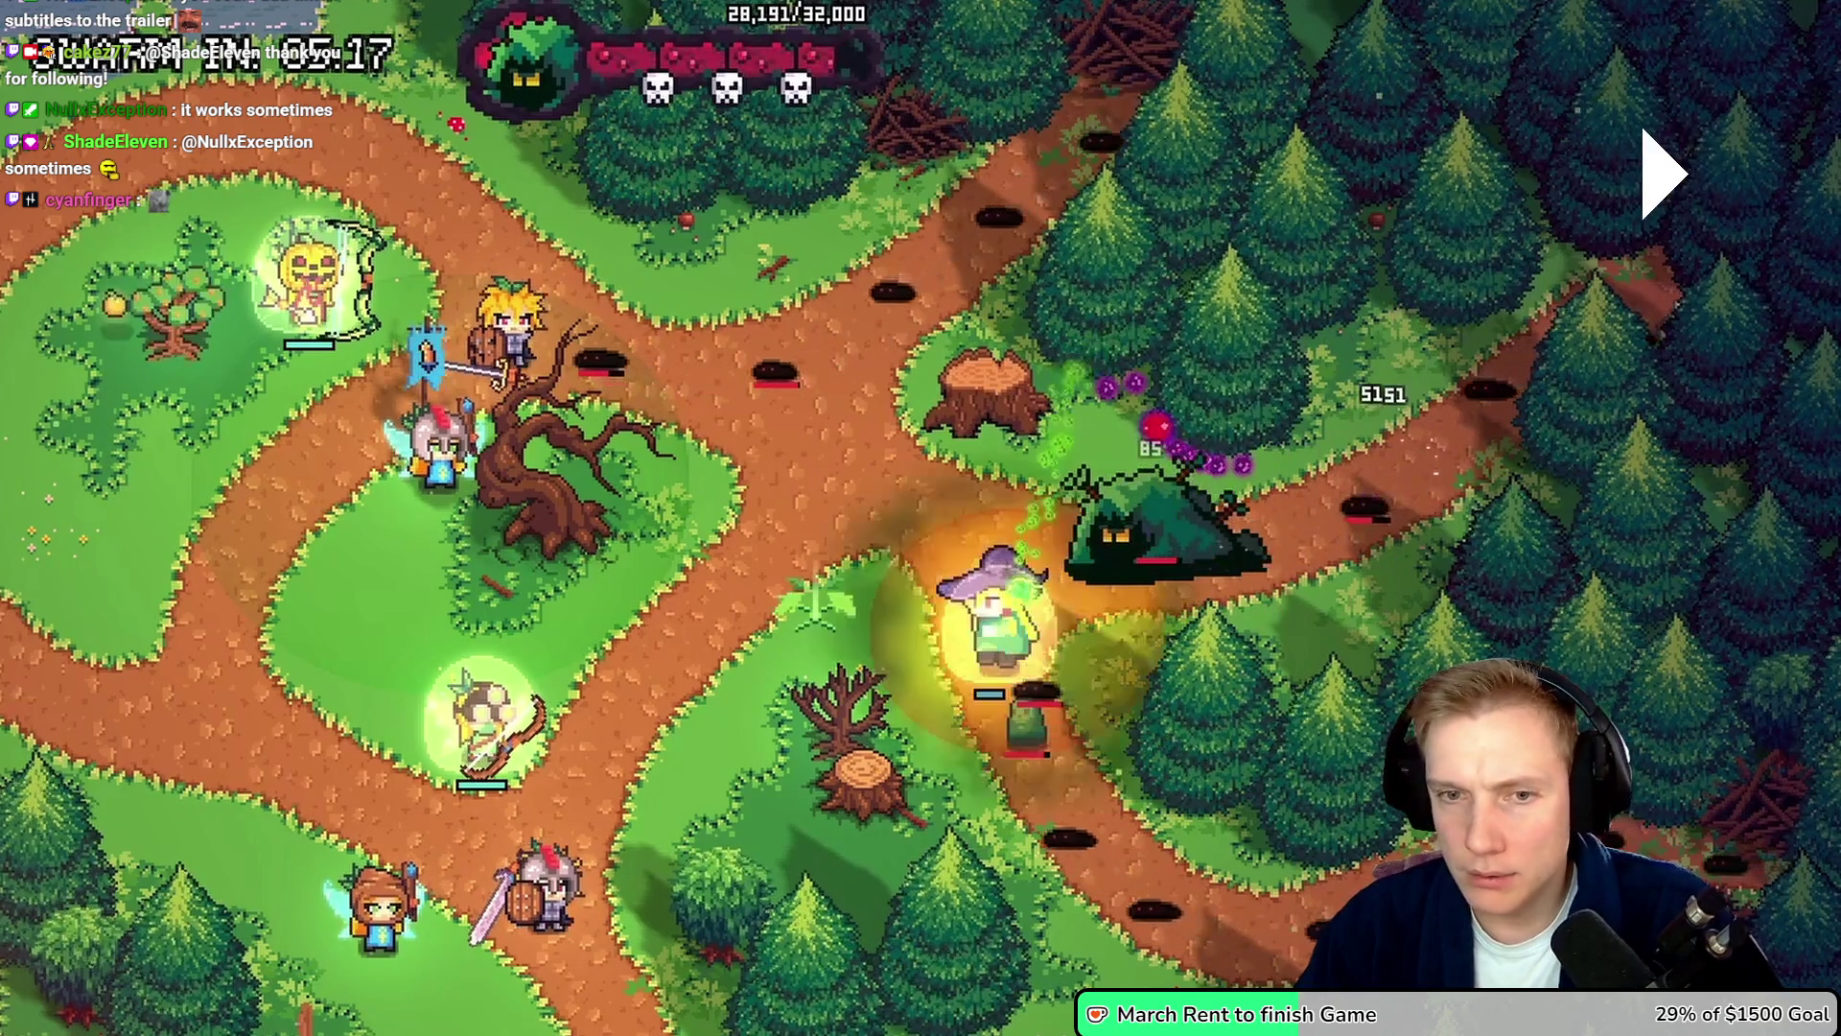
left_click(556, 1016)
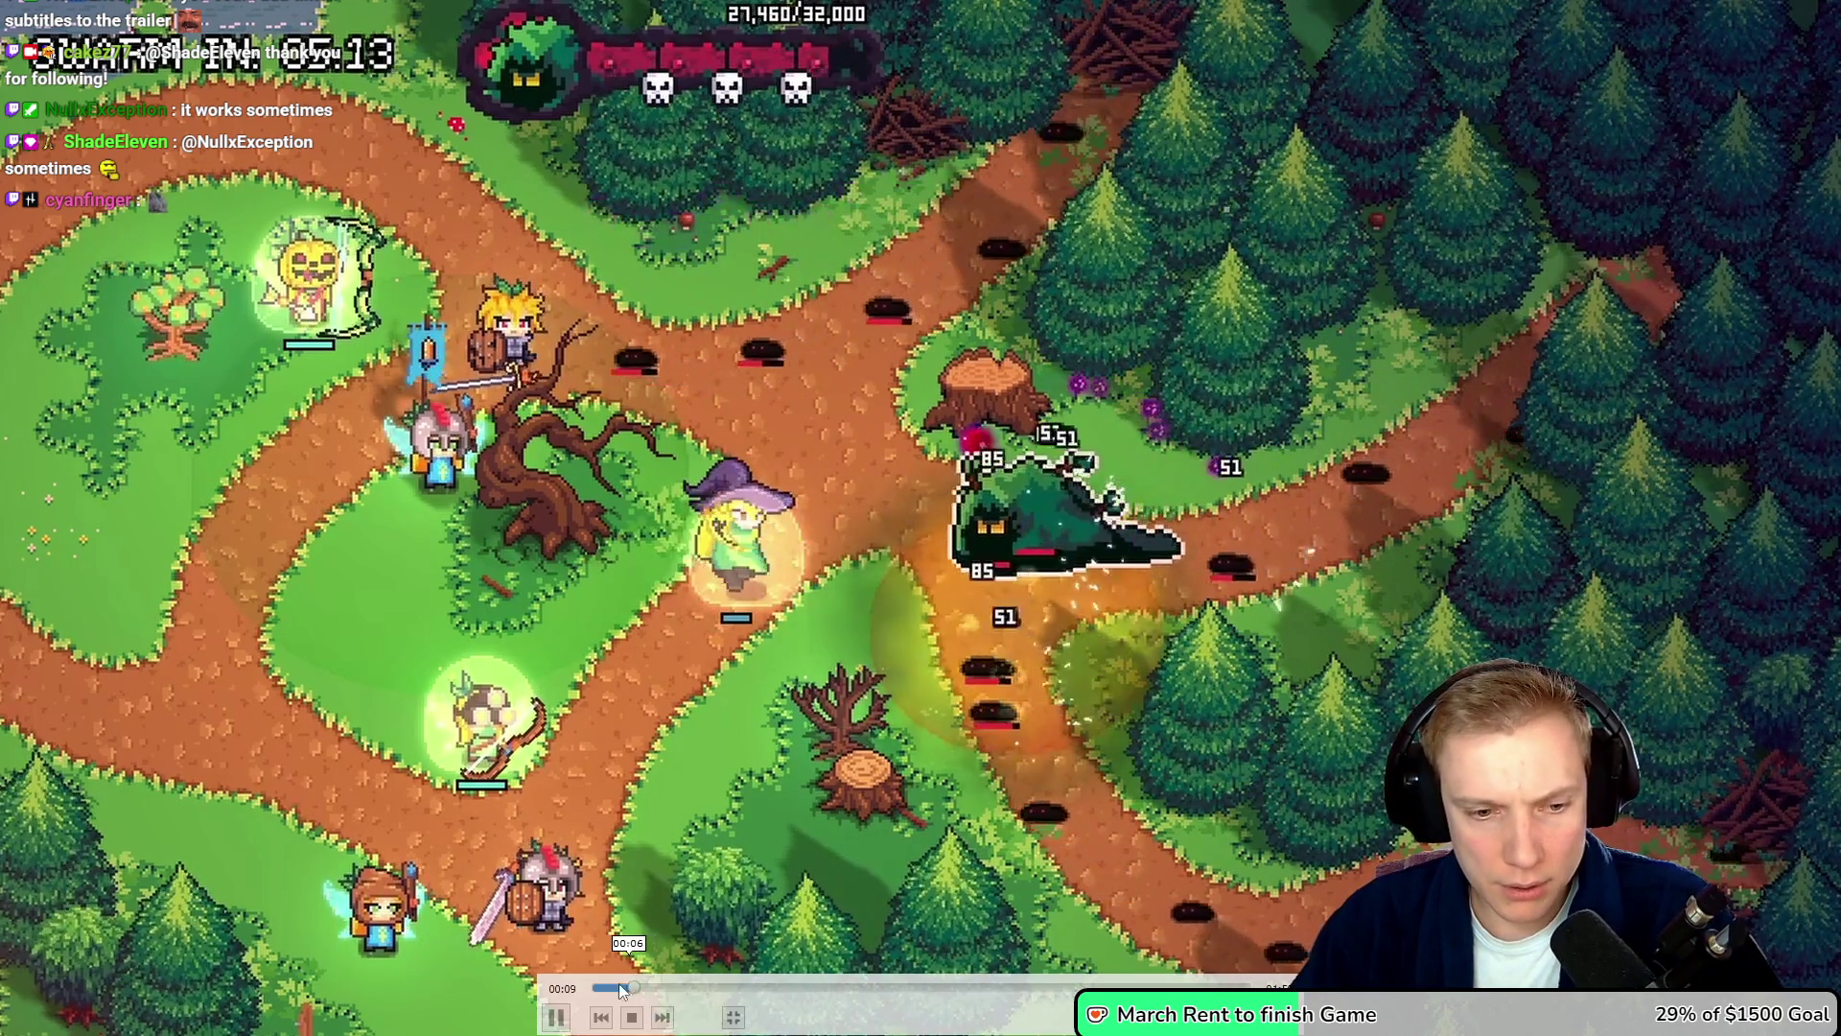
left_click(591, 987)
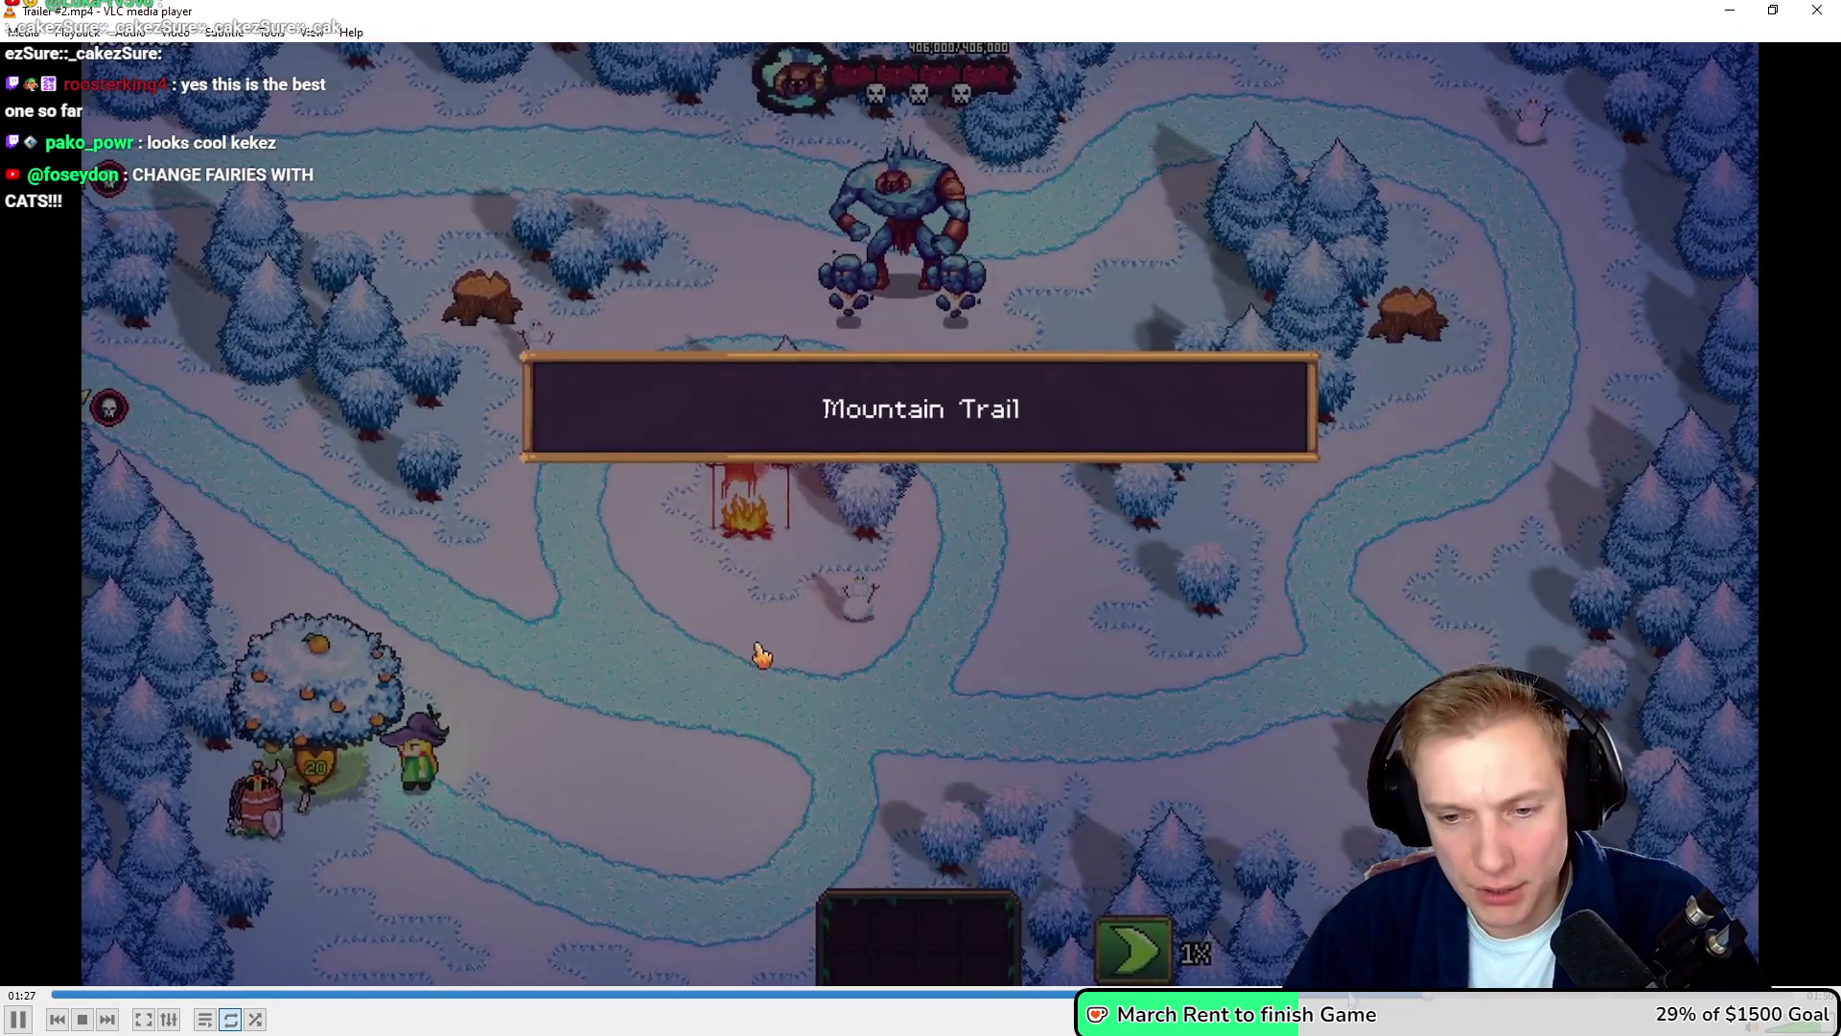
- Skip back three times to rewatch Upgrades, Missions and Mountain Trail, then close VLC
key("shift+Left")
key("shift+Left")
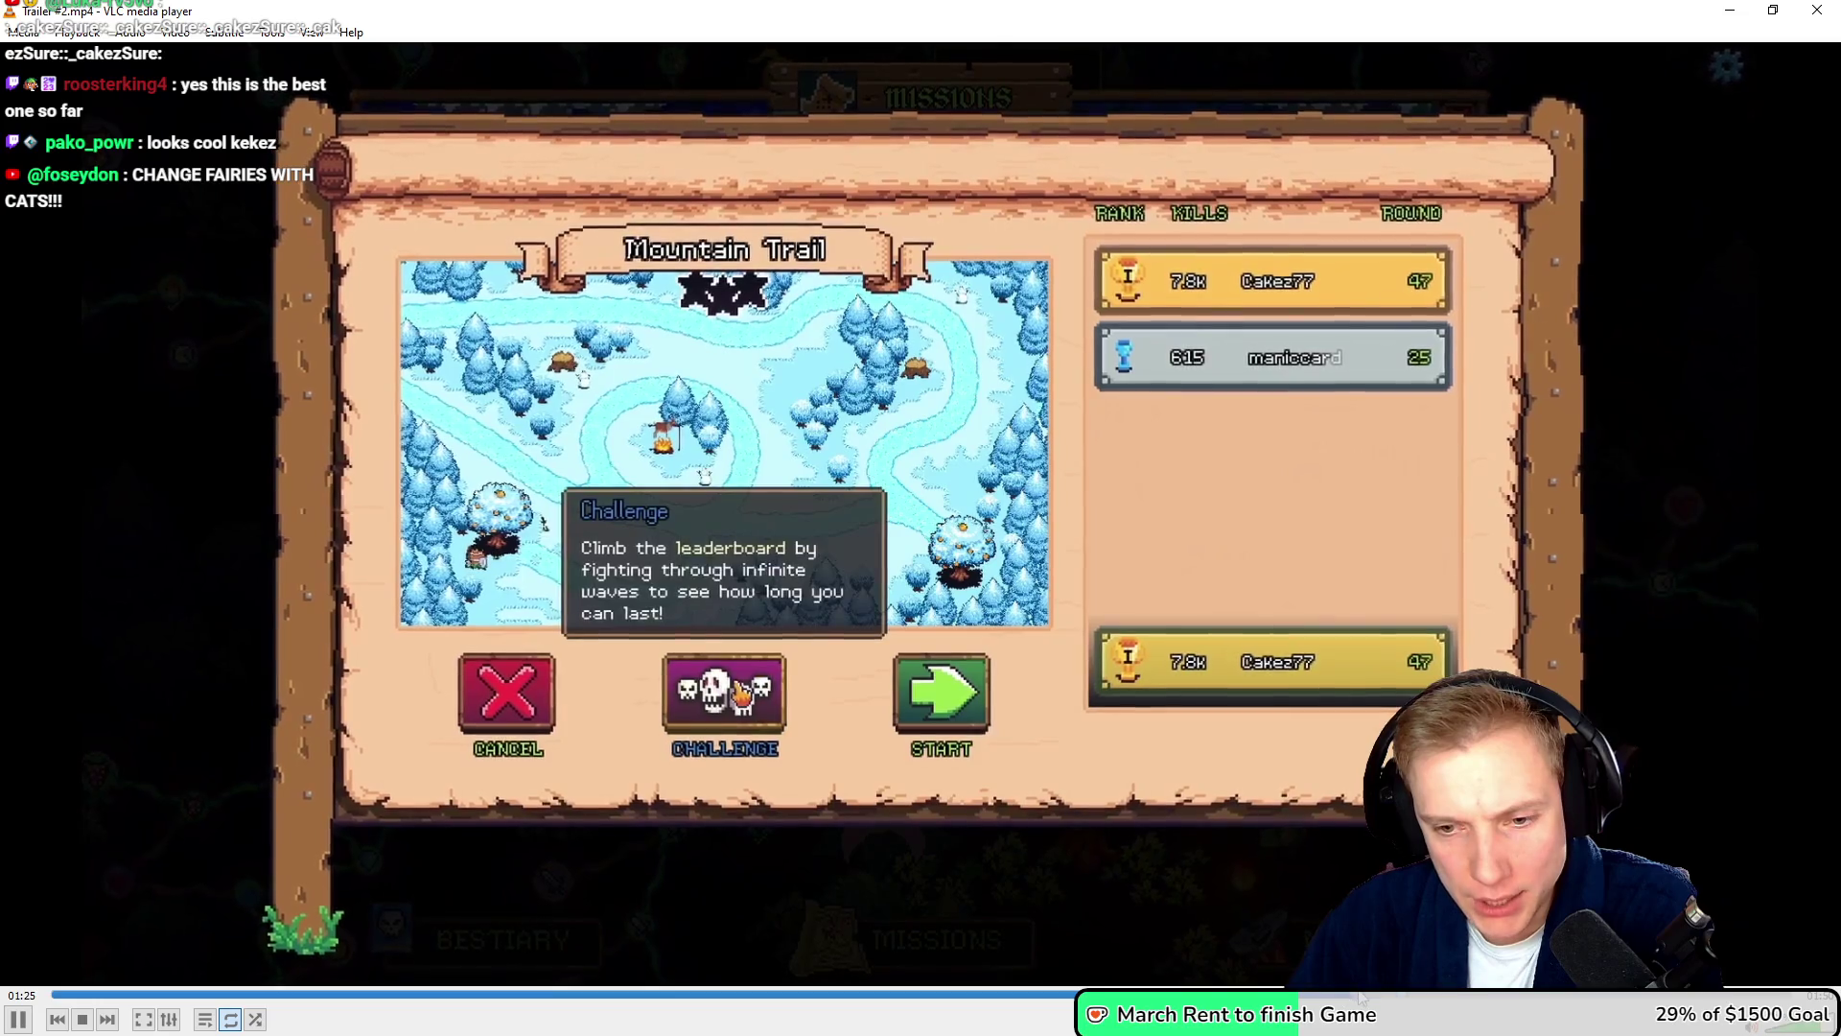
key("shift+Left")
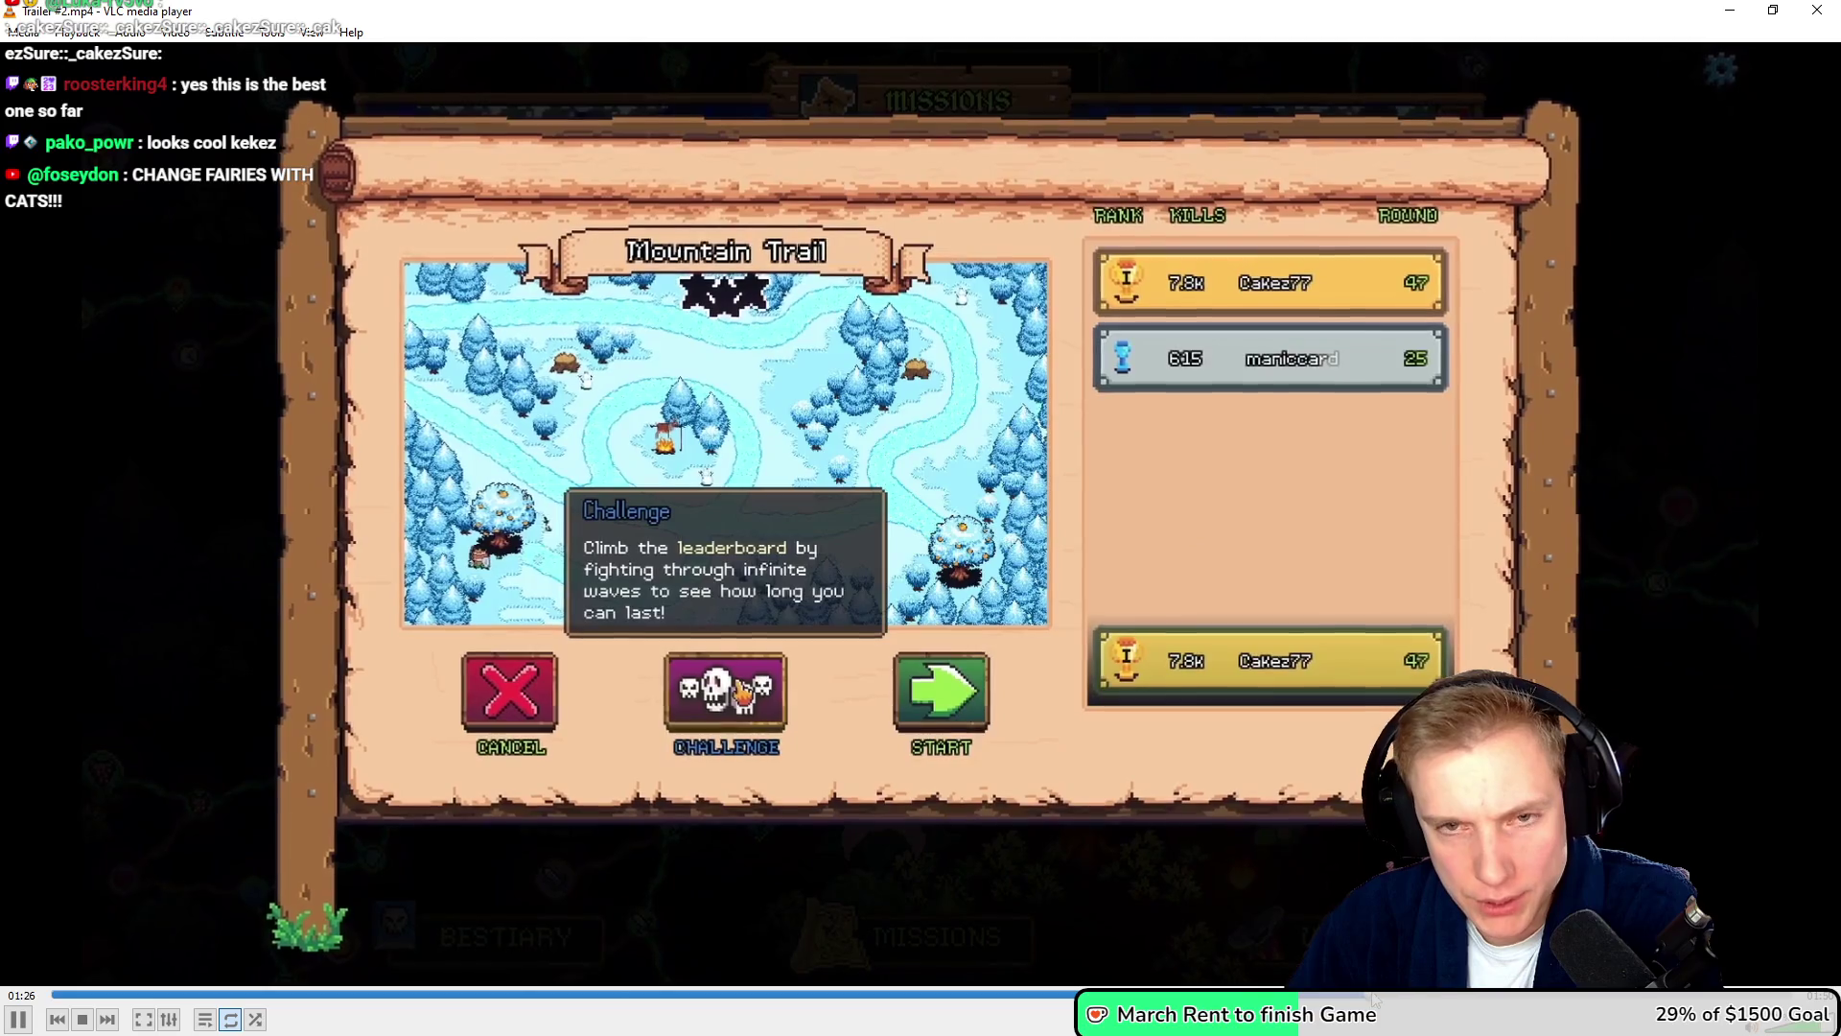
key("shift+Left")
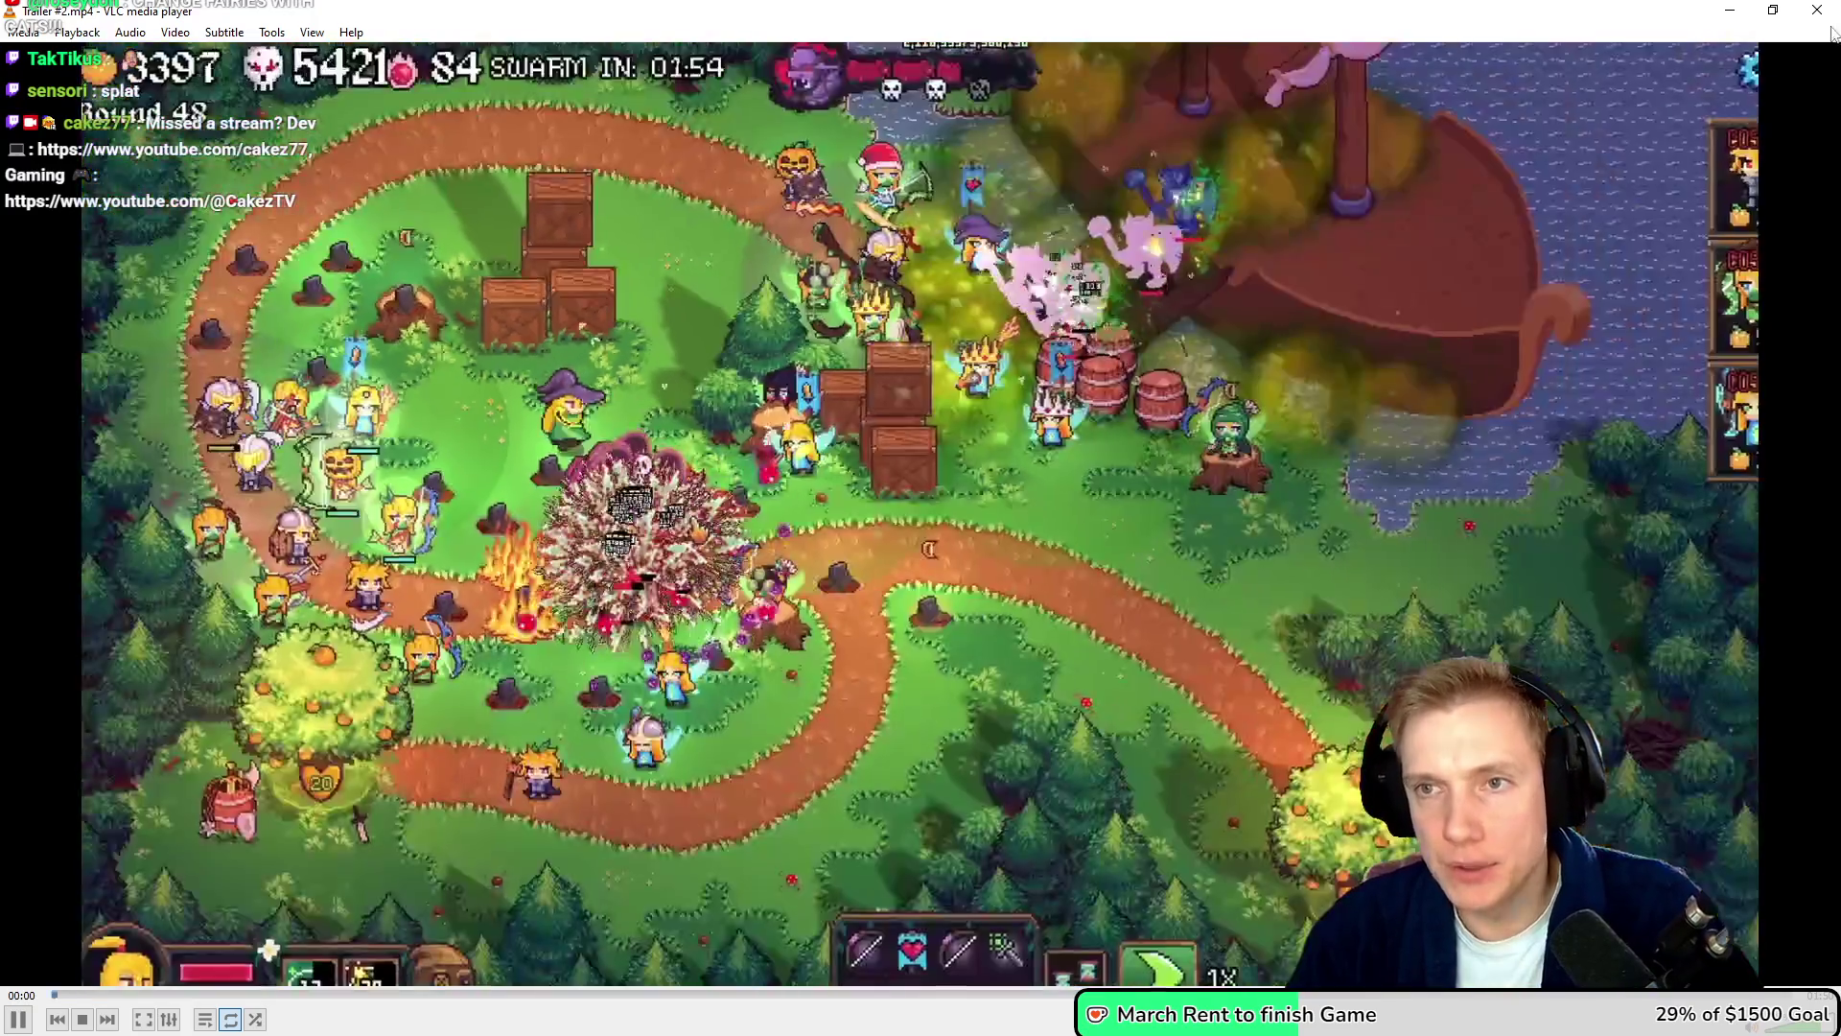
key("alt+F4")
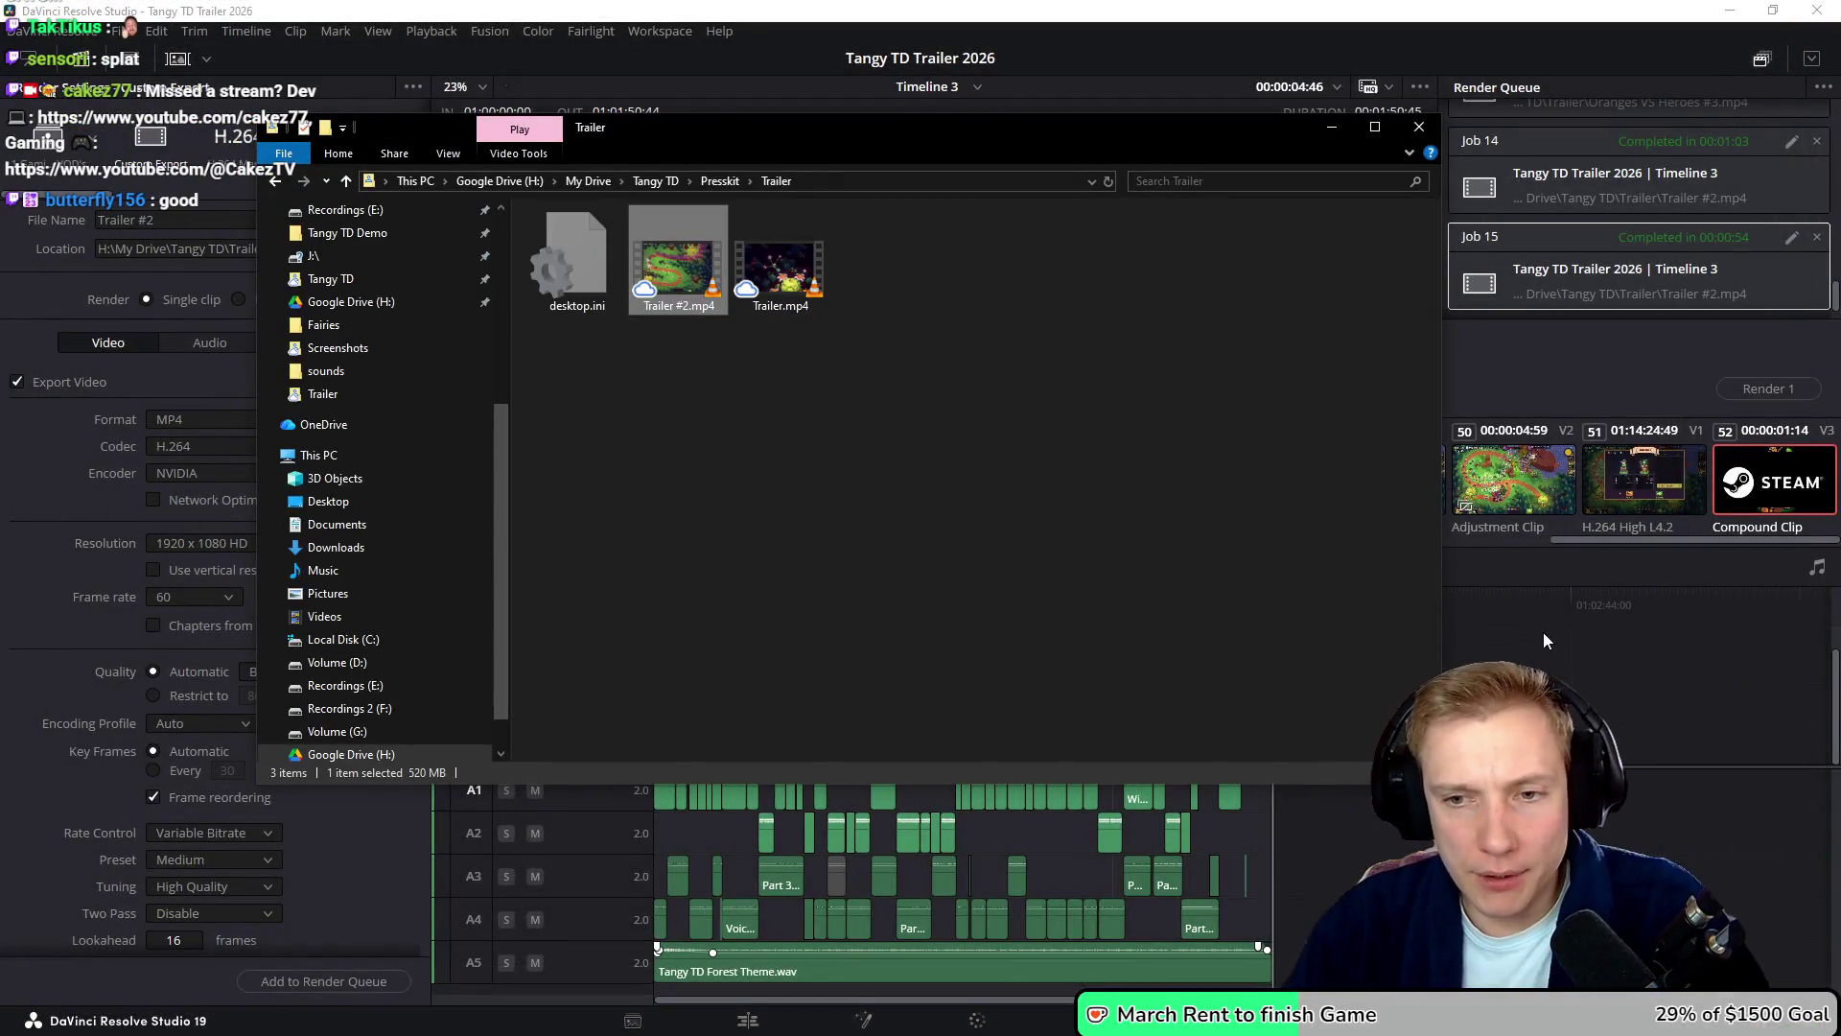
- Back in Resolve, scrub the edit and select the group of zoom clips on V2
left_click(1064, 654)
left_click_drag(1083, 602, 1112, 618)
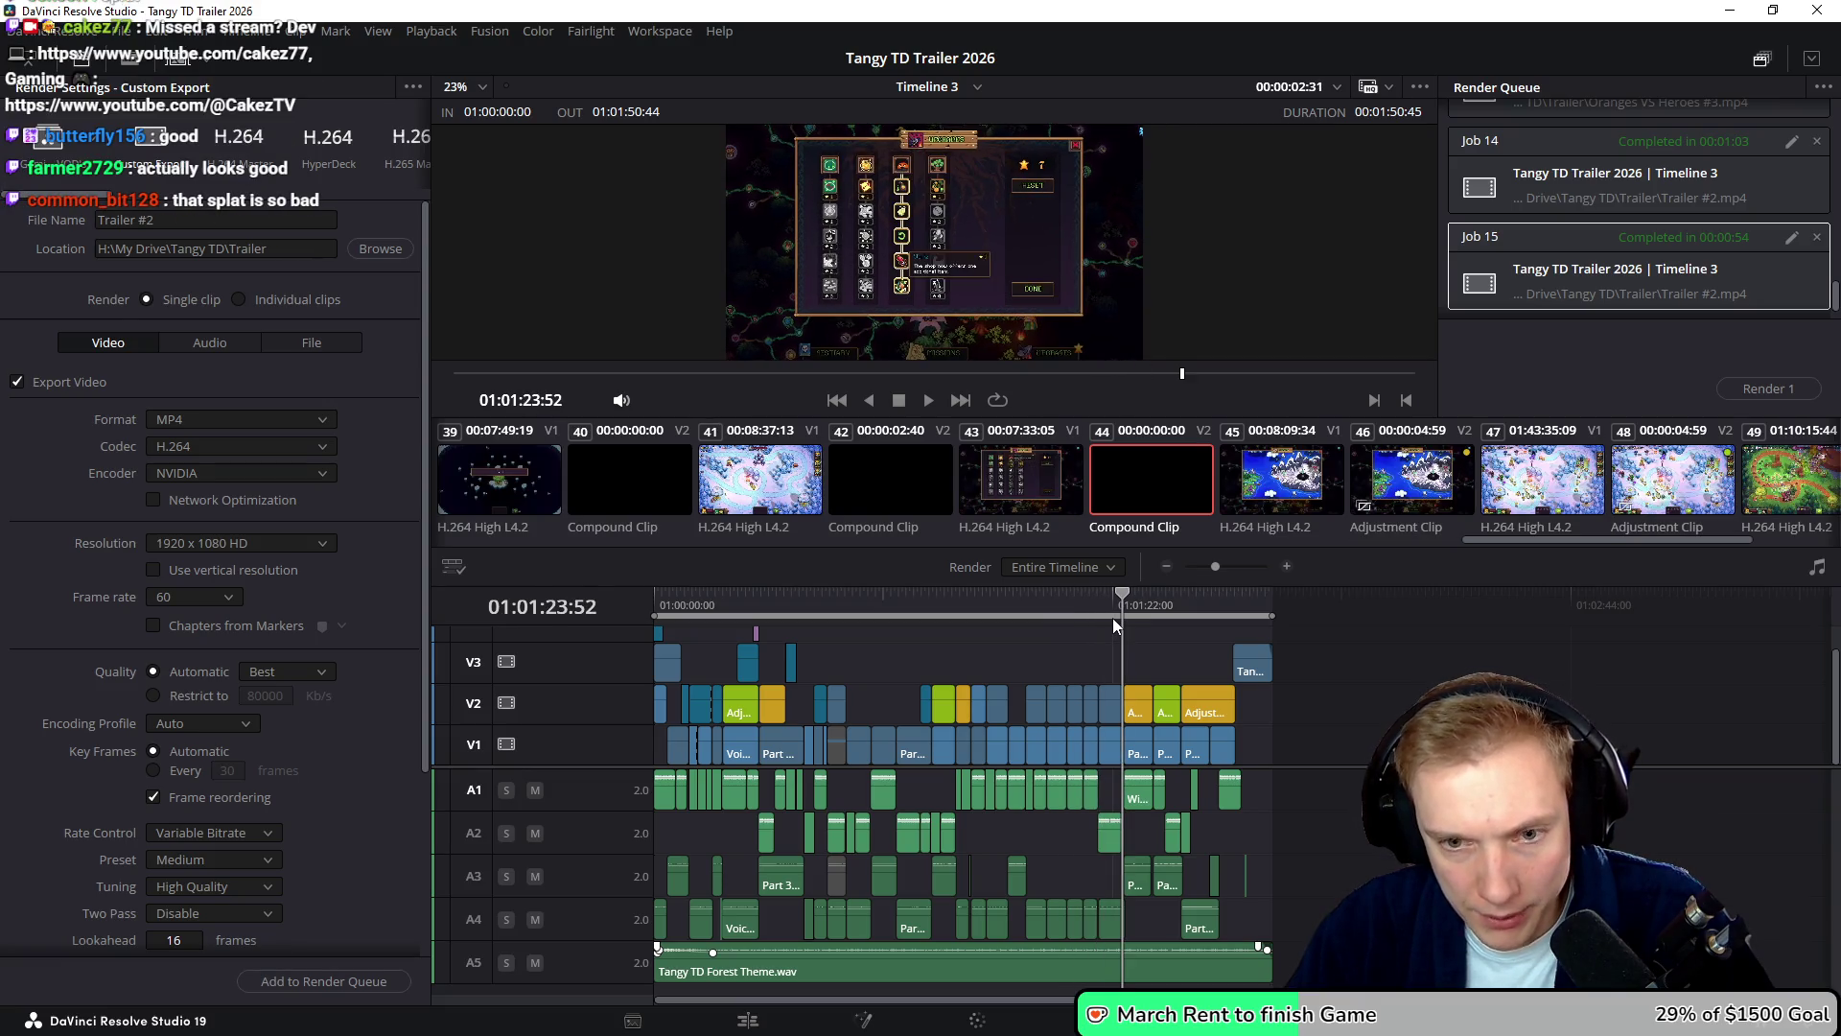
scroll(1118, 623, "up", 5)
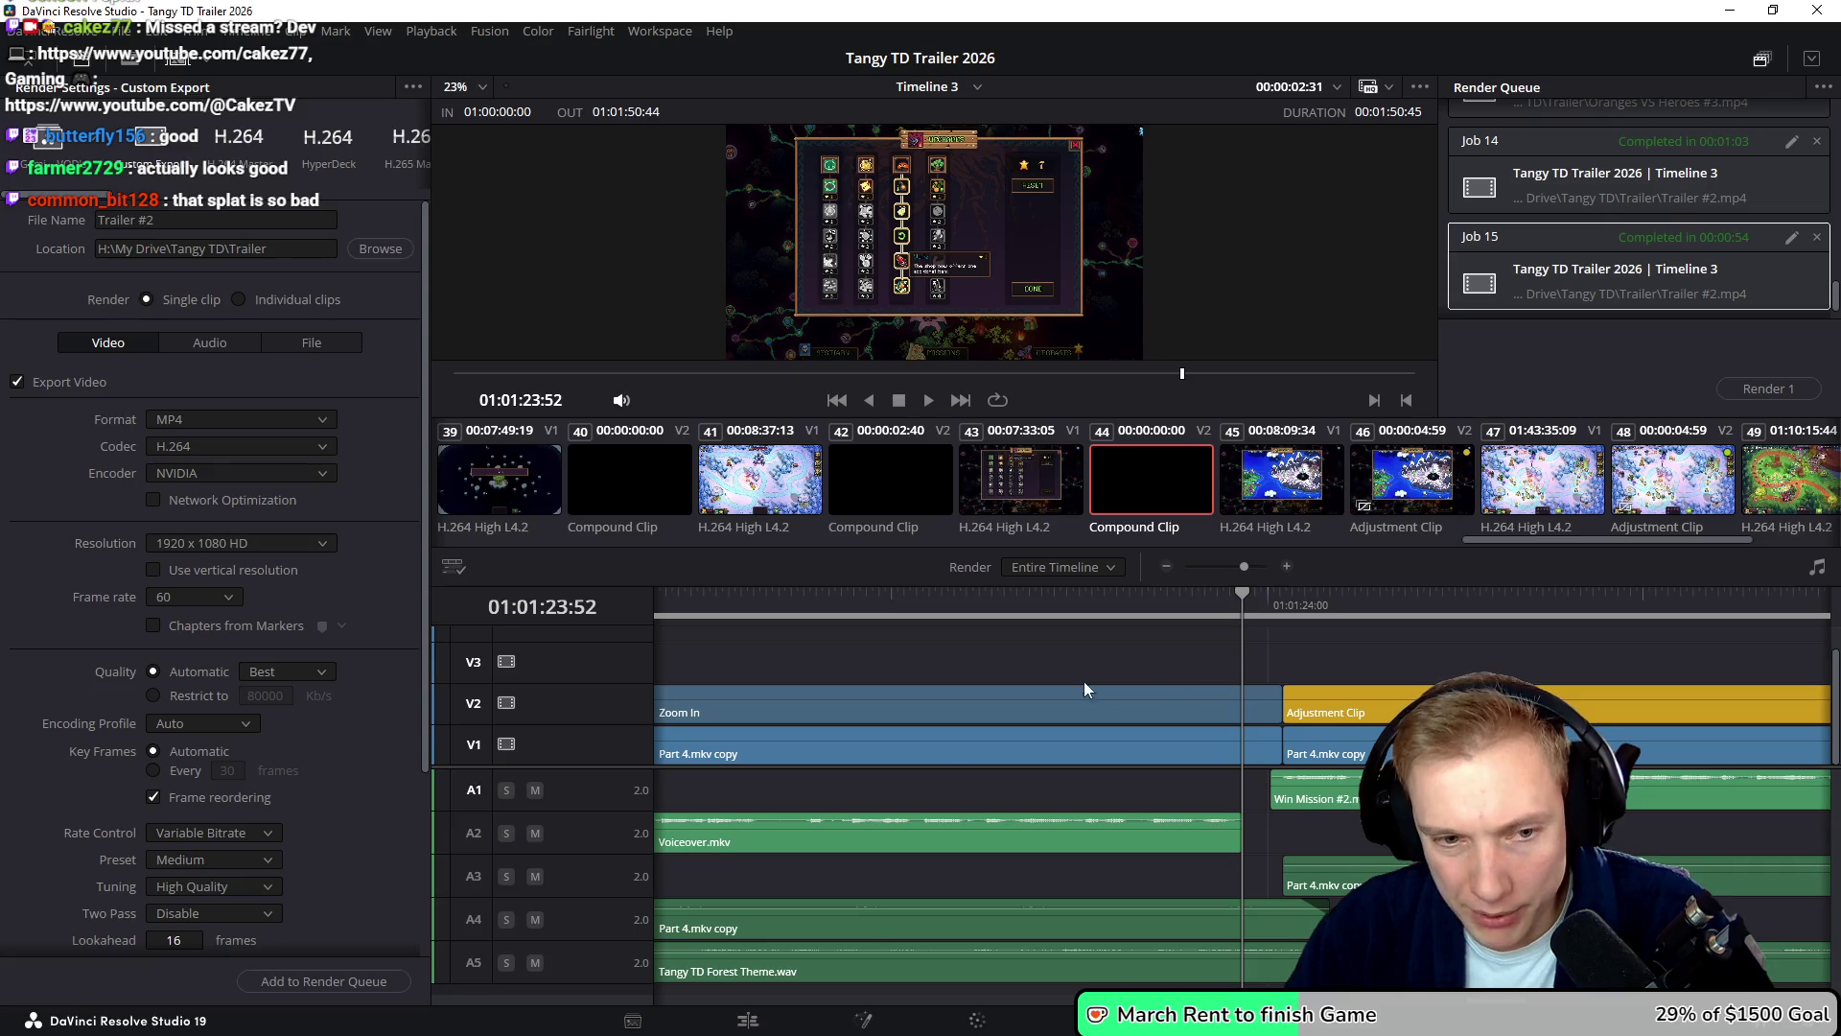
scroll(1079, 671, "down", 3)
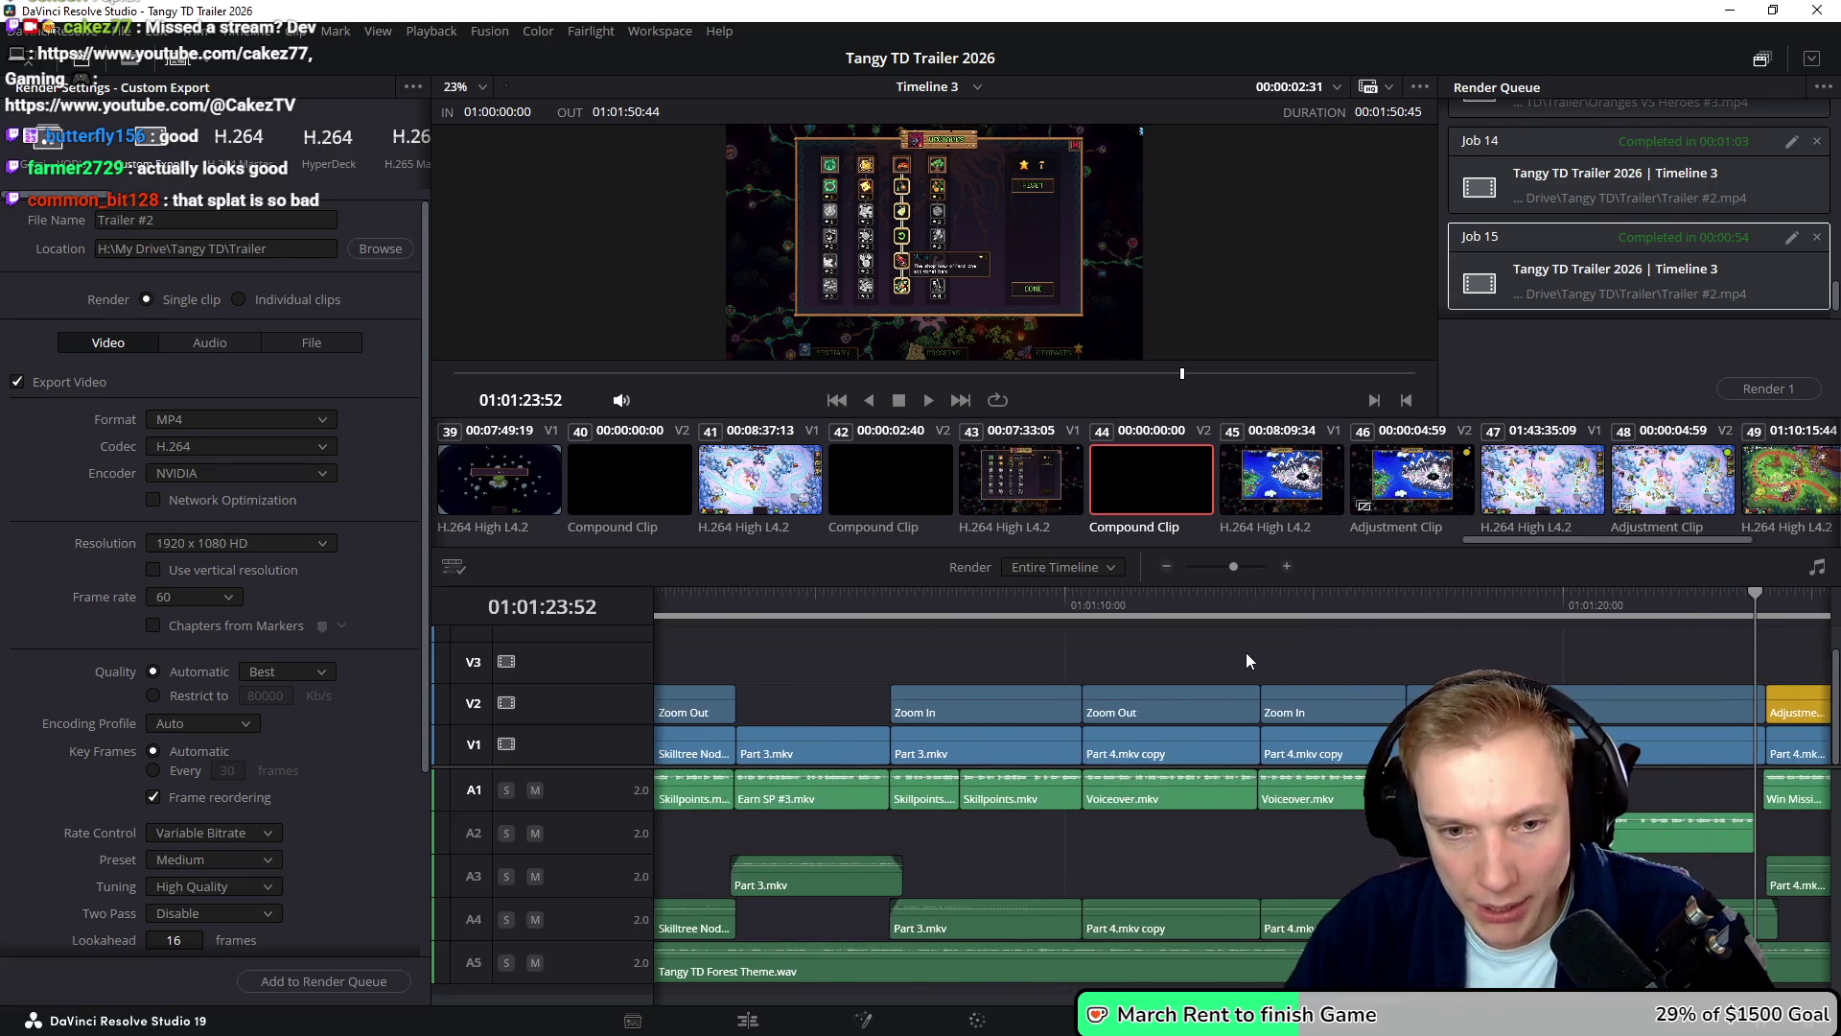
scroll(934, 679, "right", 2)
left_click_drag(802, 669, 1429, 714)
scroll(1051, 666, "right", 7)
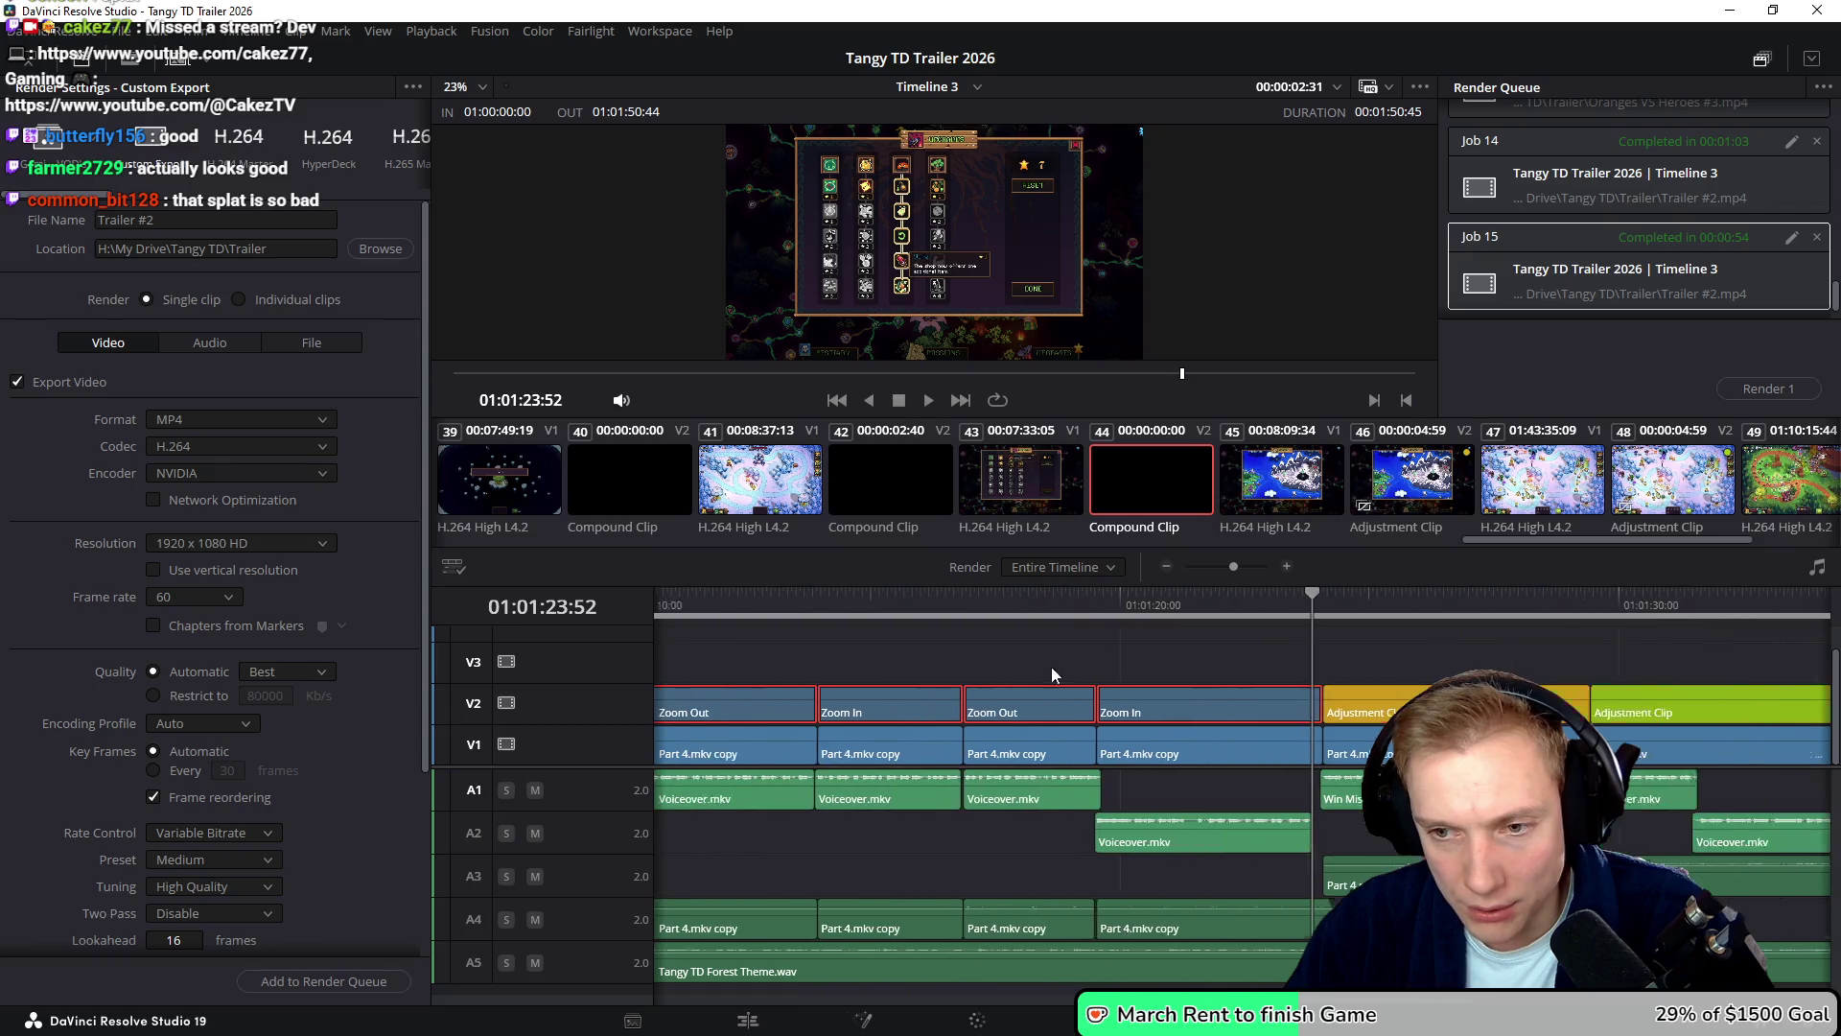
left_click(1192, 606)
scroll(1188, 633, "up", 3)
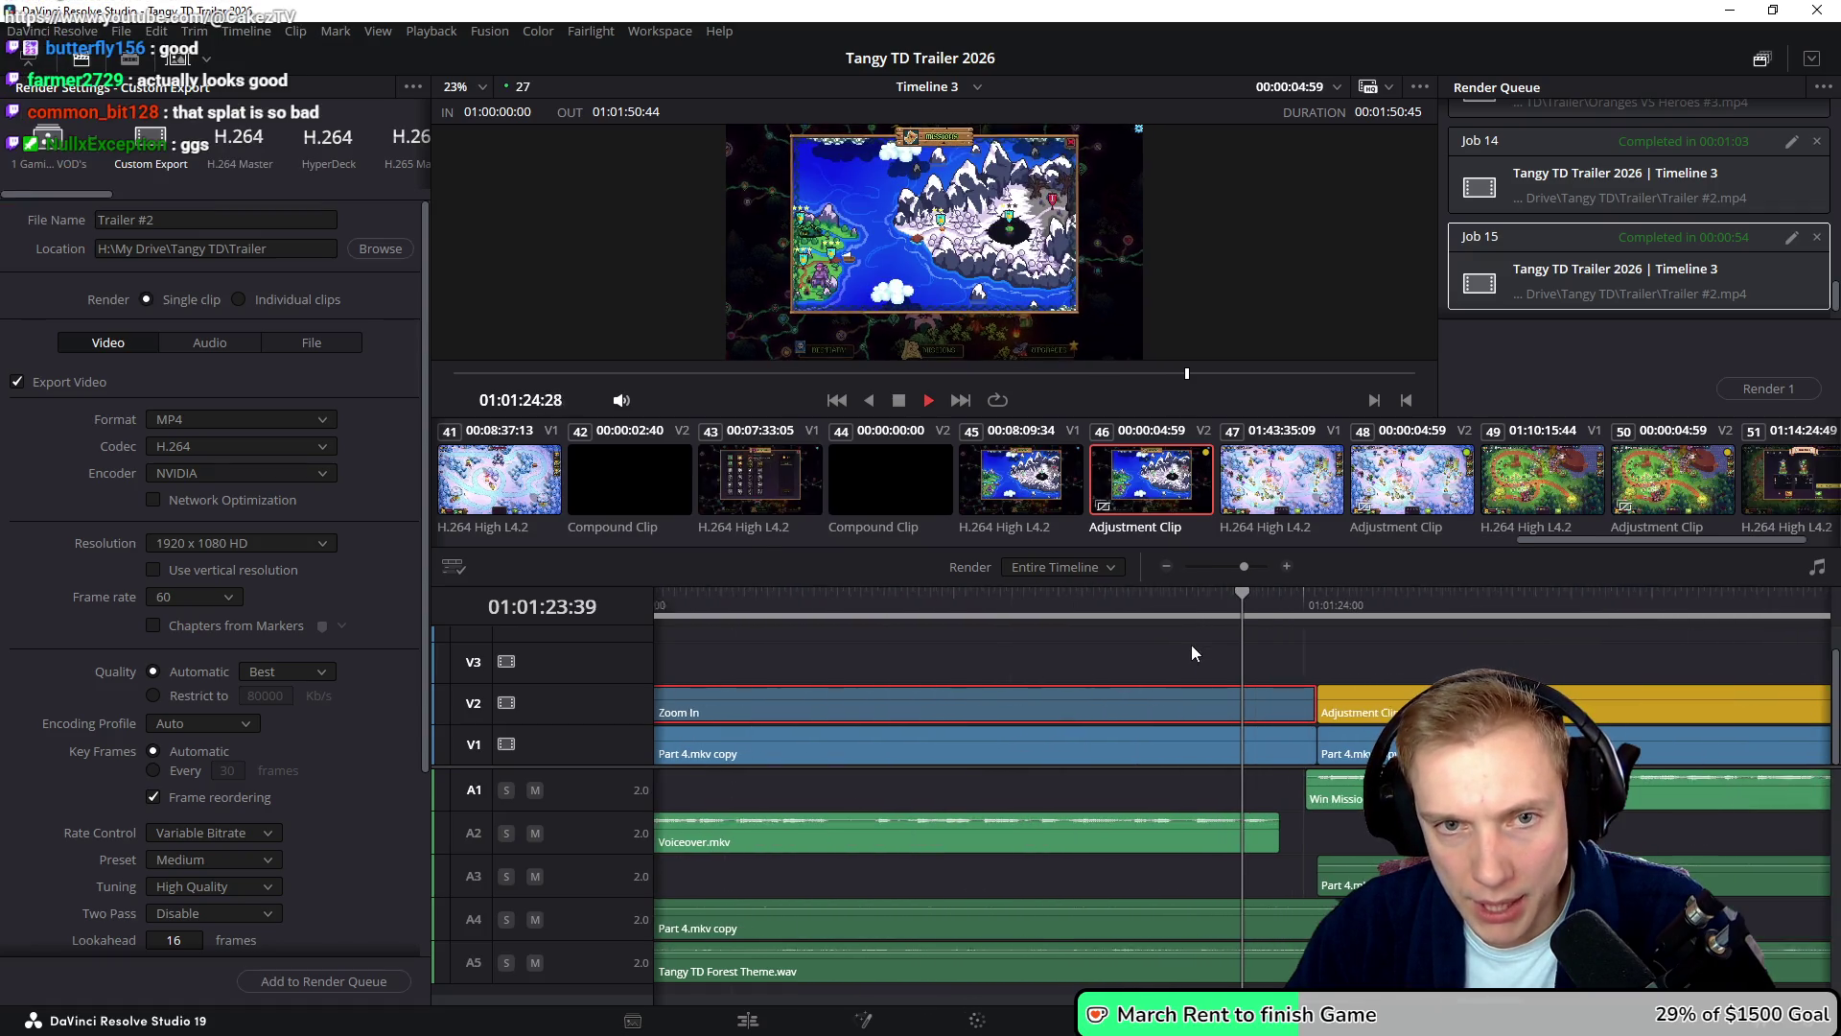
scroll(1188, 642, "right", 3)
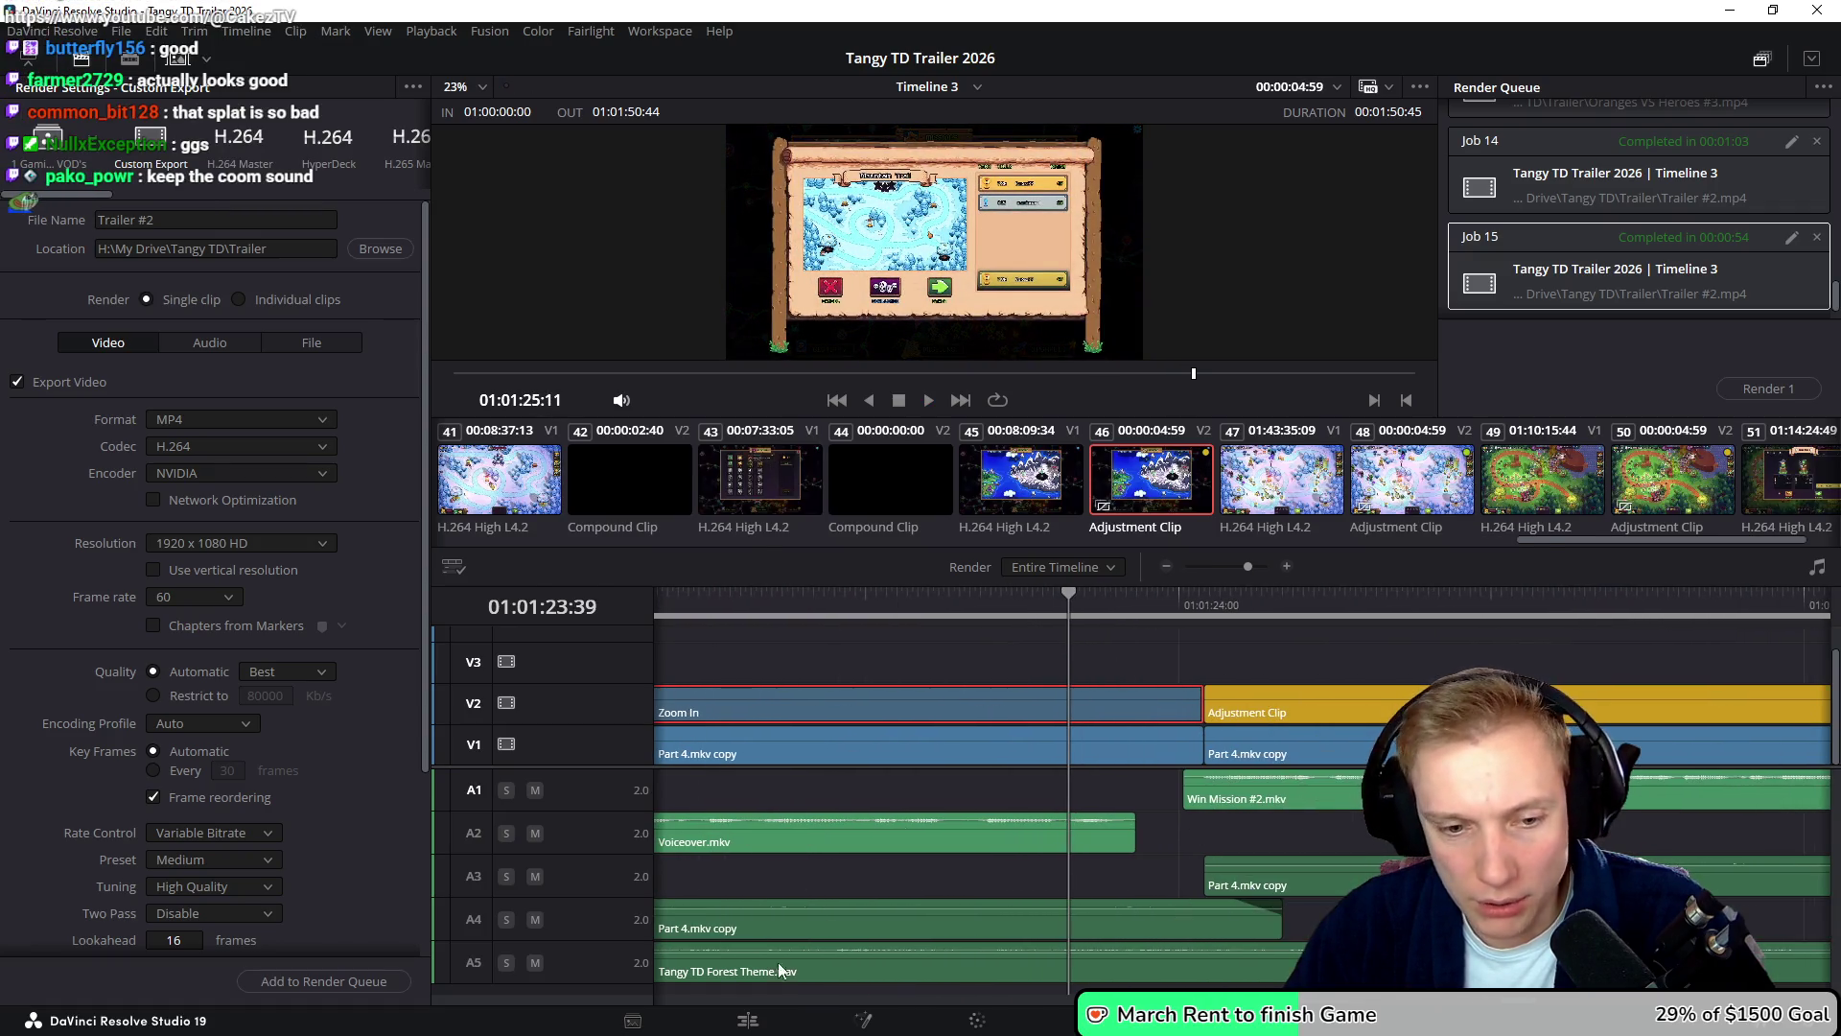
- Return to the Edit page and preview the Zoom In section, stopping at 01:01:23:48
key("shift+4")
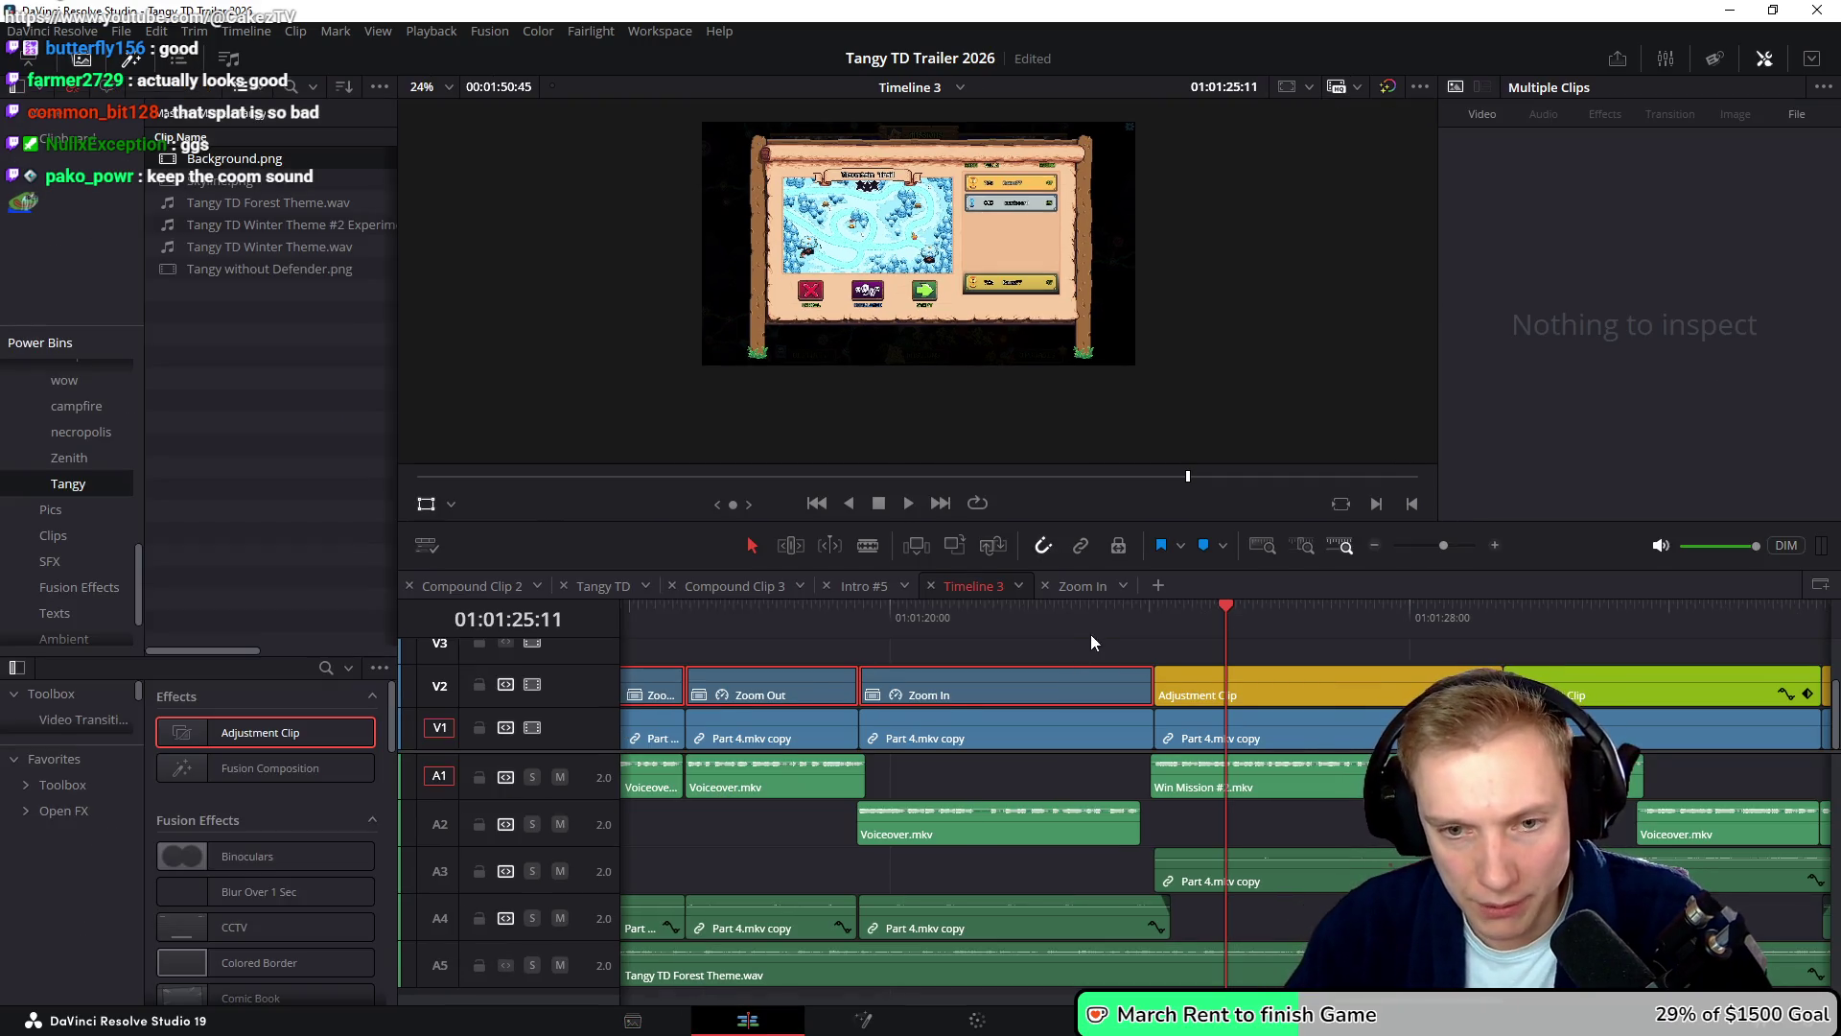
left_click(1109, 610)
key("space")
scroll(1098, 648, "up", 1)
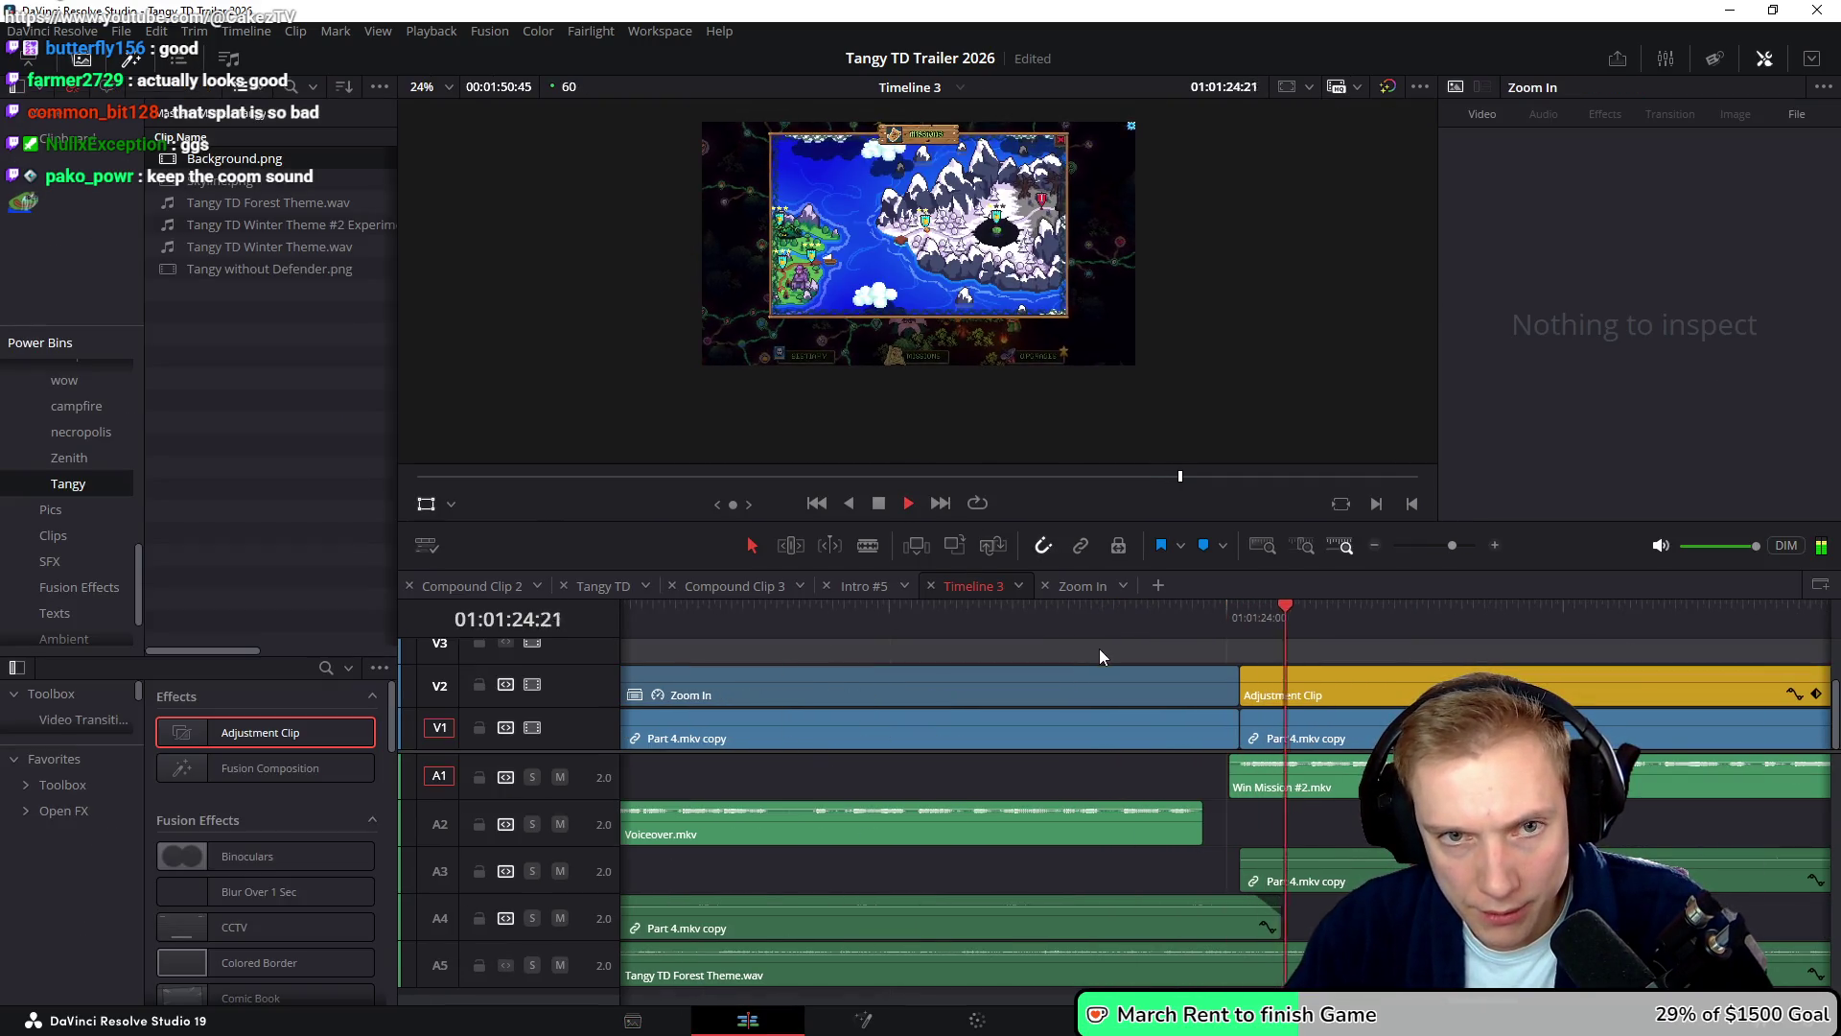
left_click(1193, 612)
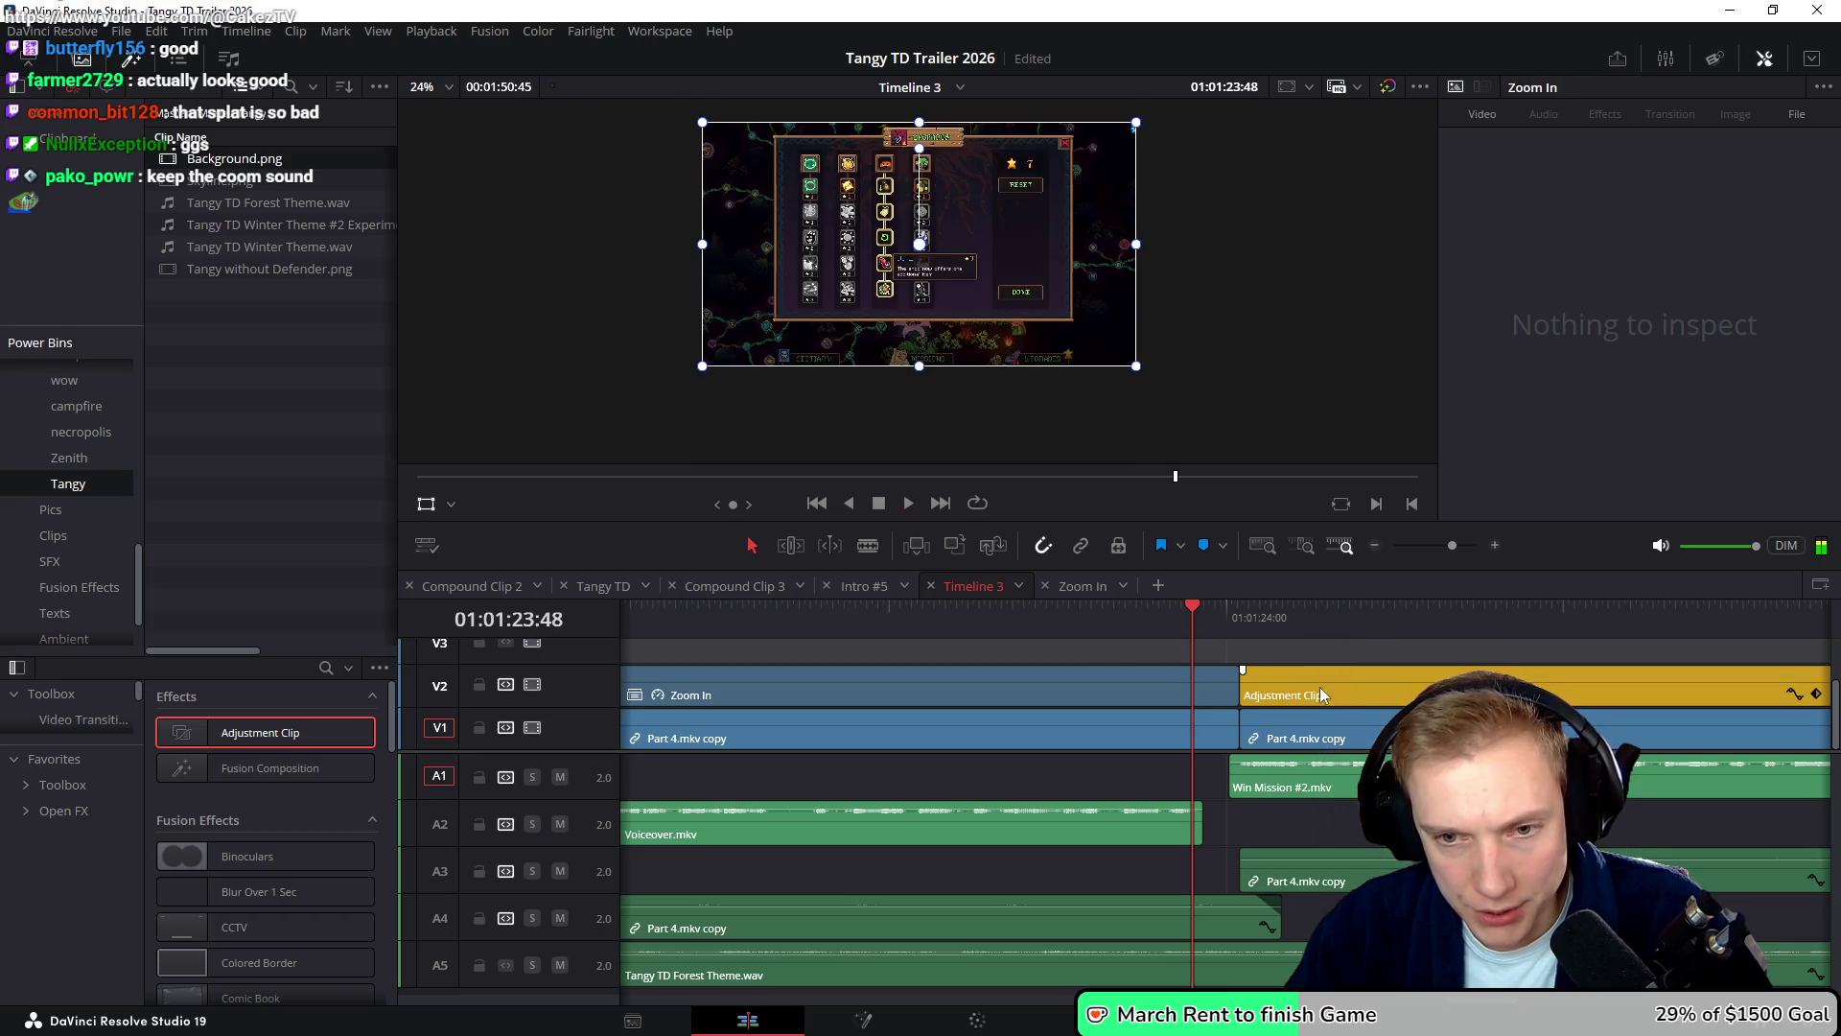
- Try the Zoom In clip on V3, restore it to V2, and move the green Adjustment Clip onto V3
left_click(1110, 673)
left_click_drag(1106, 671, 1106, 640)
left_click_drag(1237, 656, 1231, 651)
left_click_drag(1119, 668, 1116, 686)
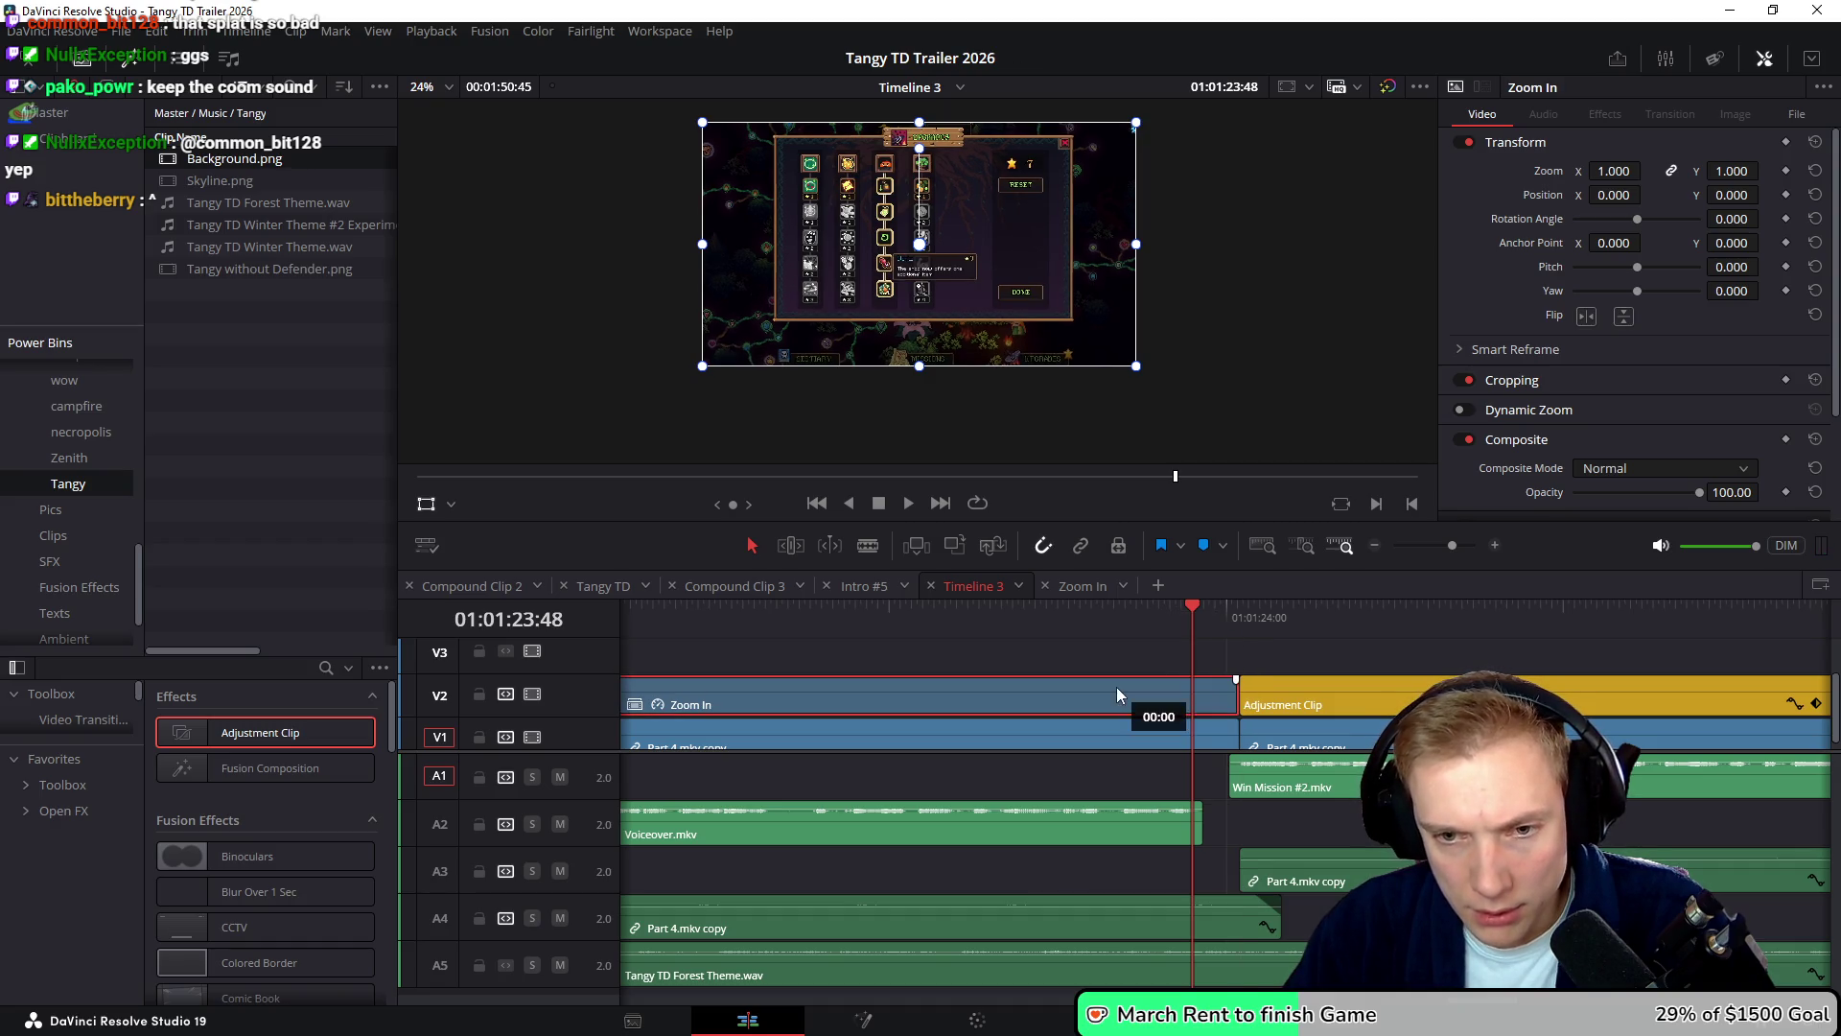
scroll(1146, 641, "down", 4)
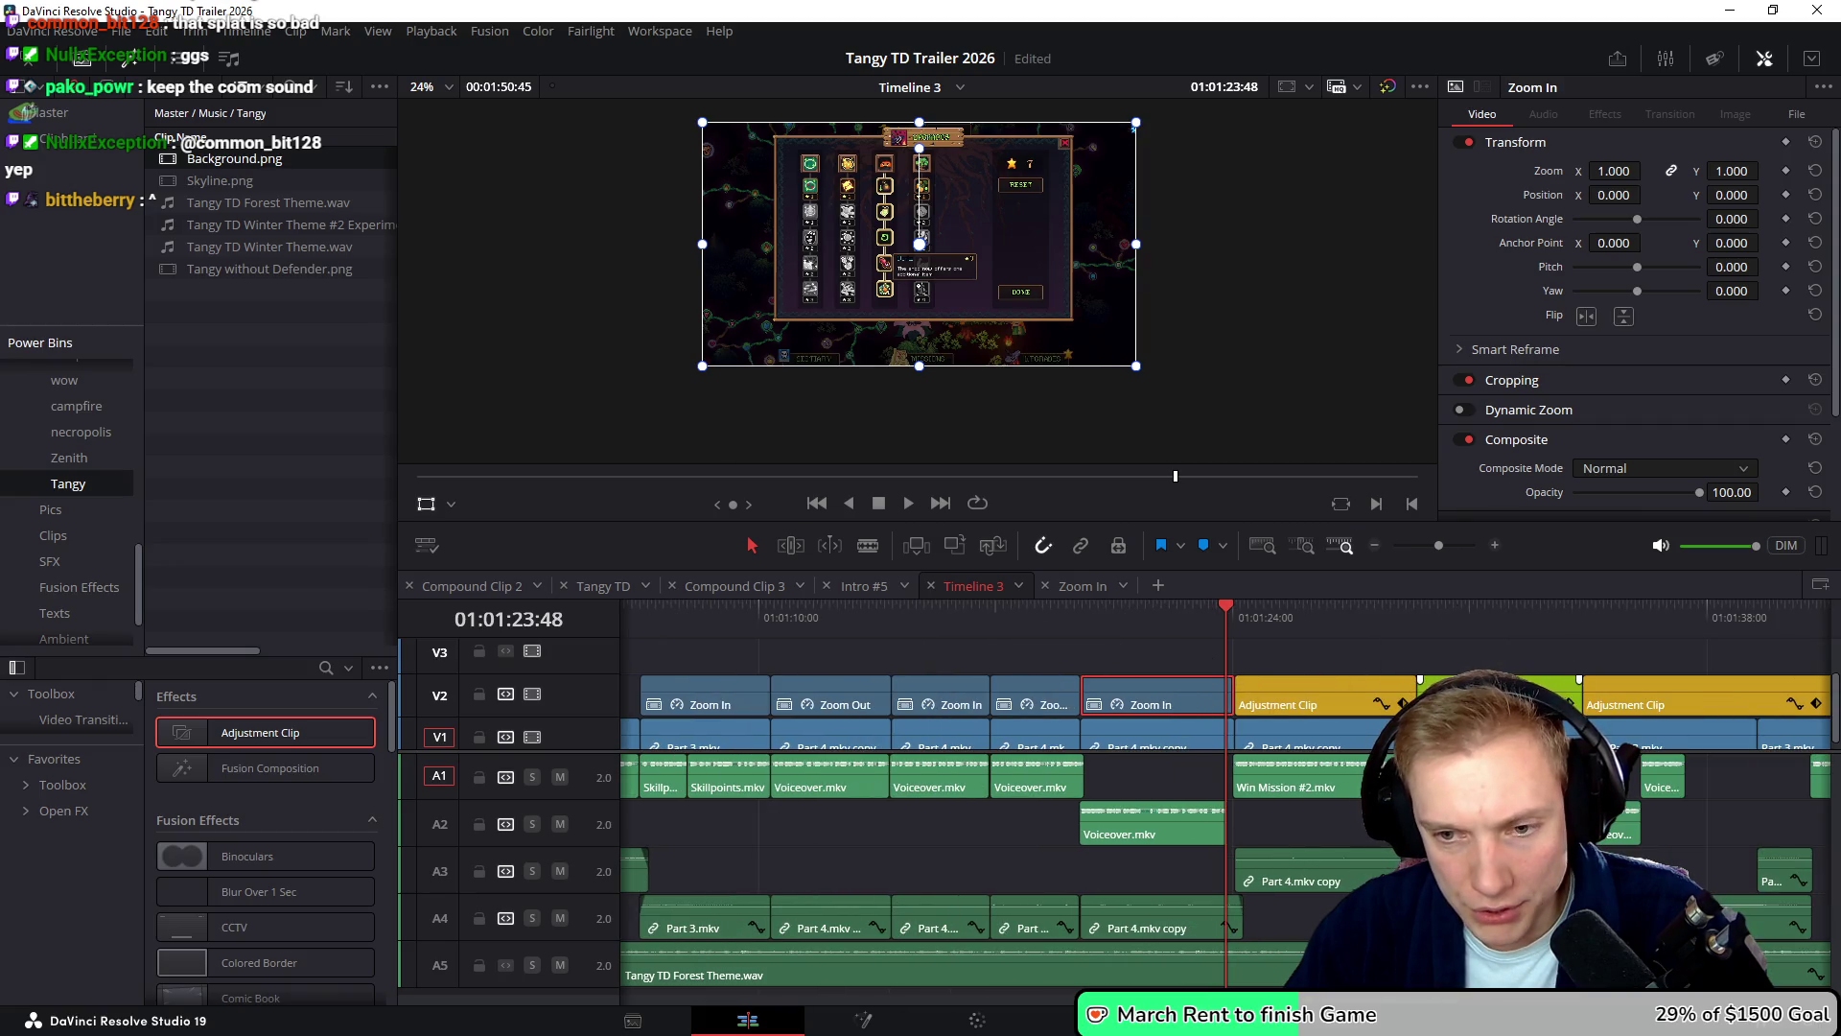
mouse_move(1496, 693)
left_mouse_down()
mouse_move(1107, 668)
mouse_move(1134, 668)
left_mouse_up()
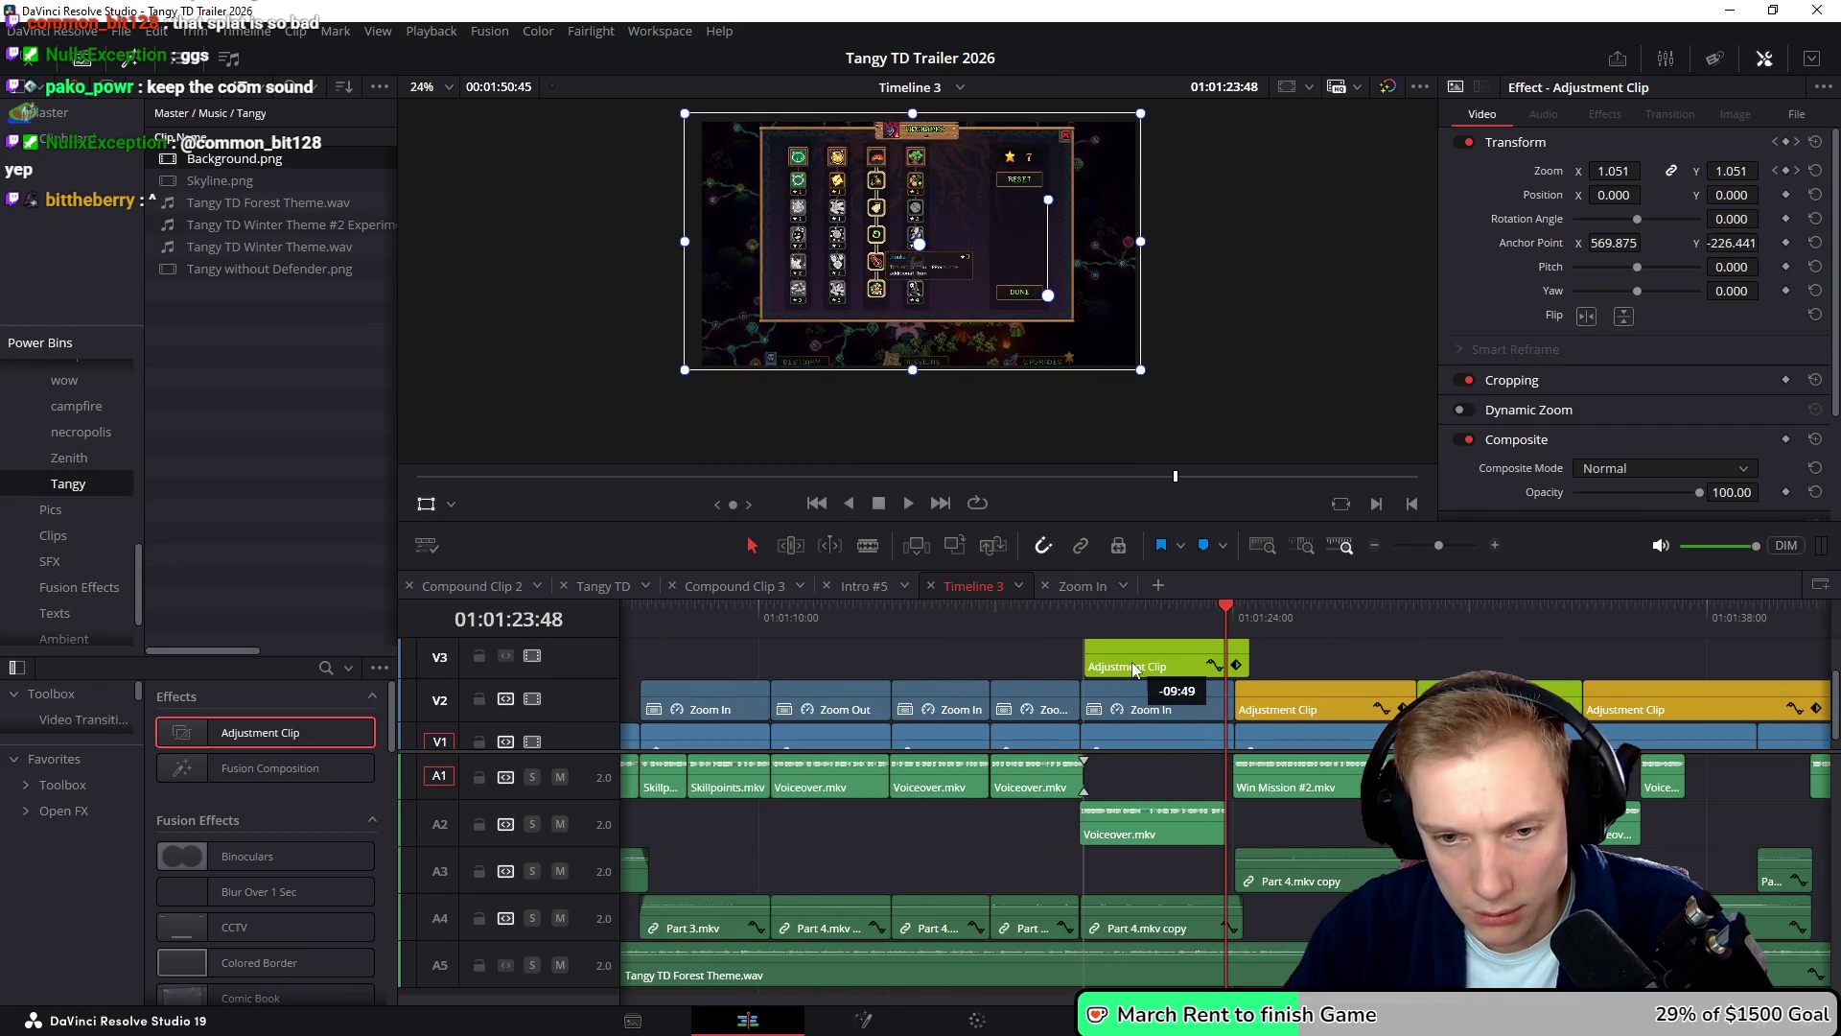
- Move the yellow Adjustment Clip onto V3, shorten it, and shift it later
left_click_drag(1287, 707, 973, 669)
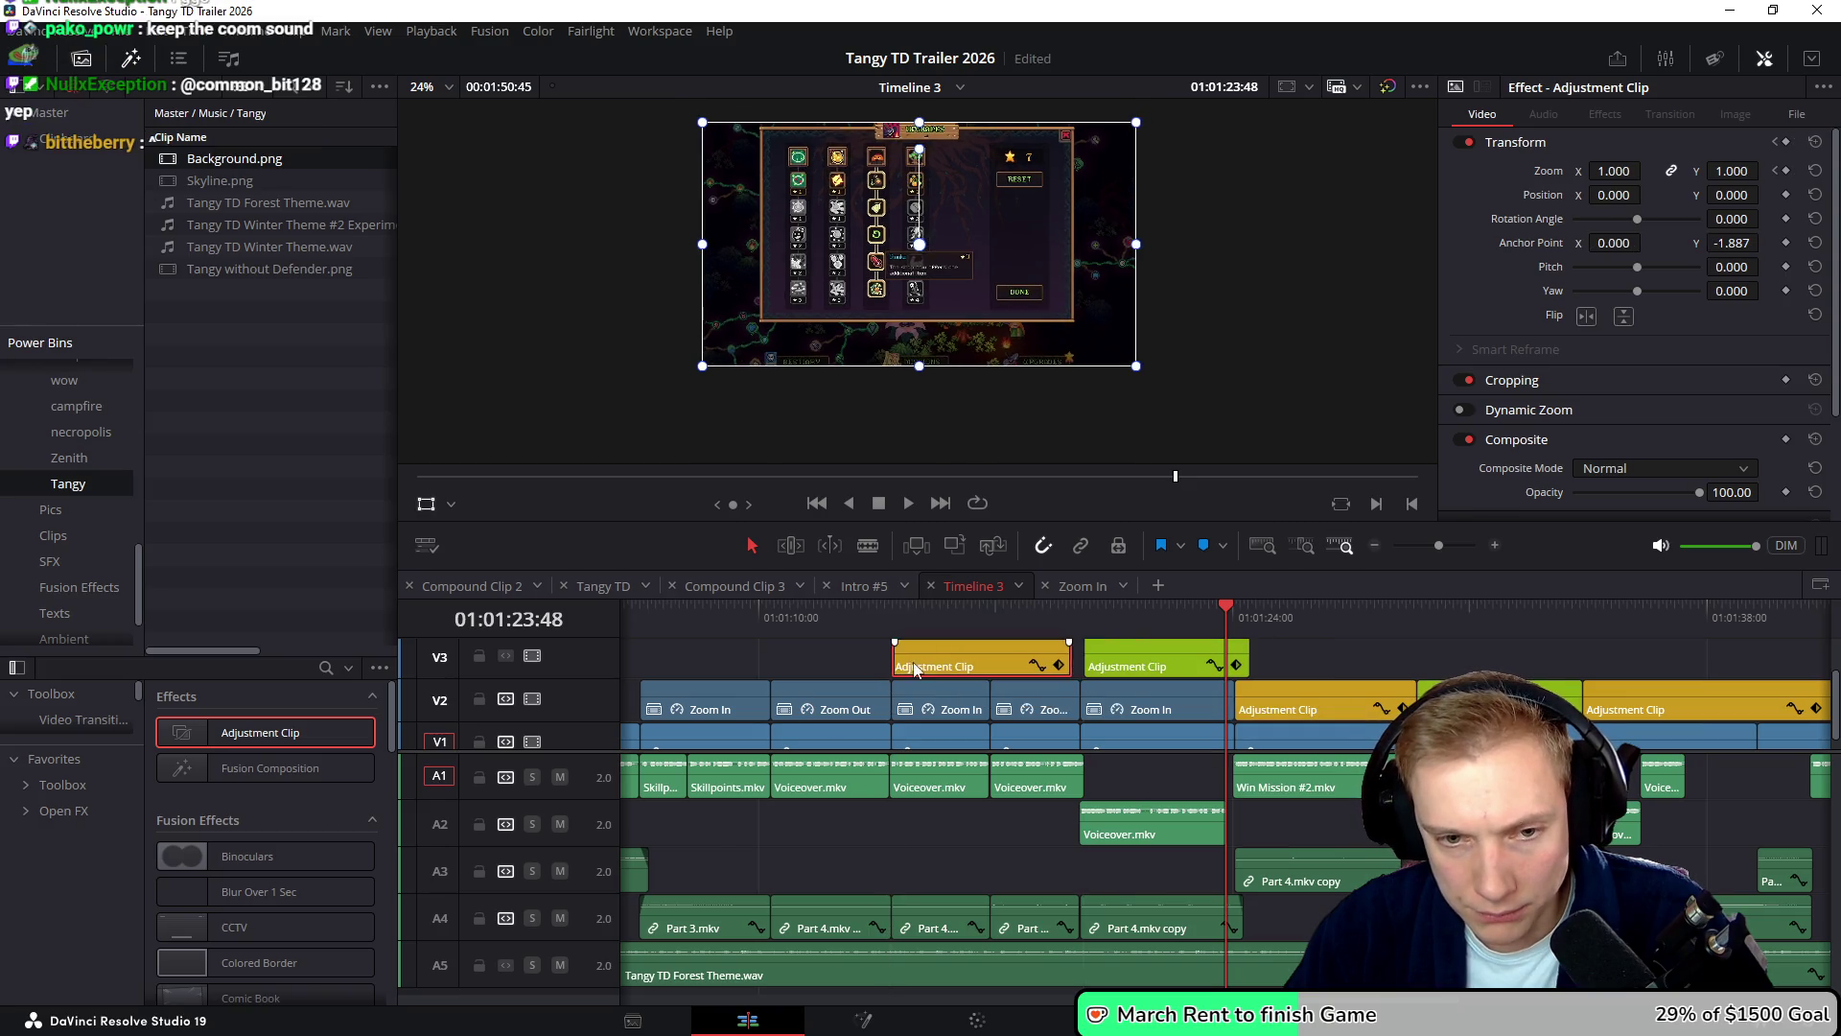
left_click(1058, 666)
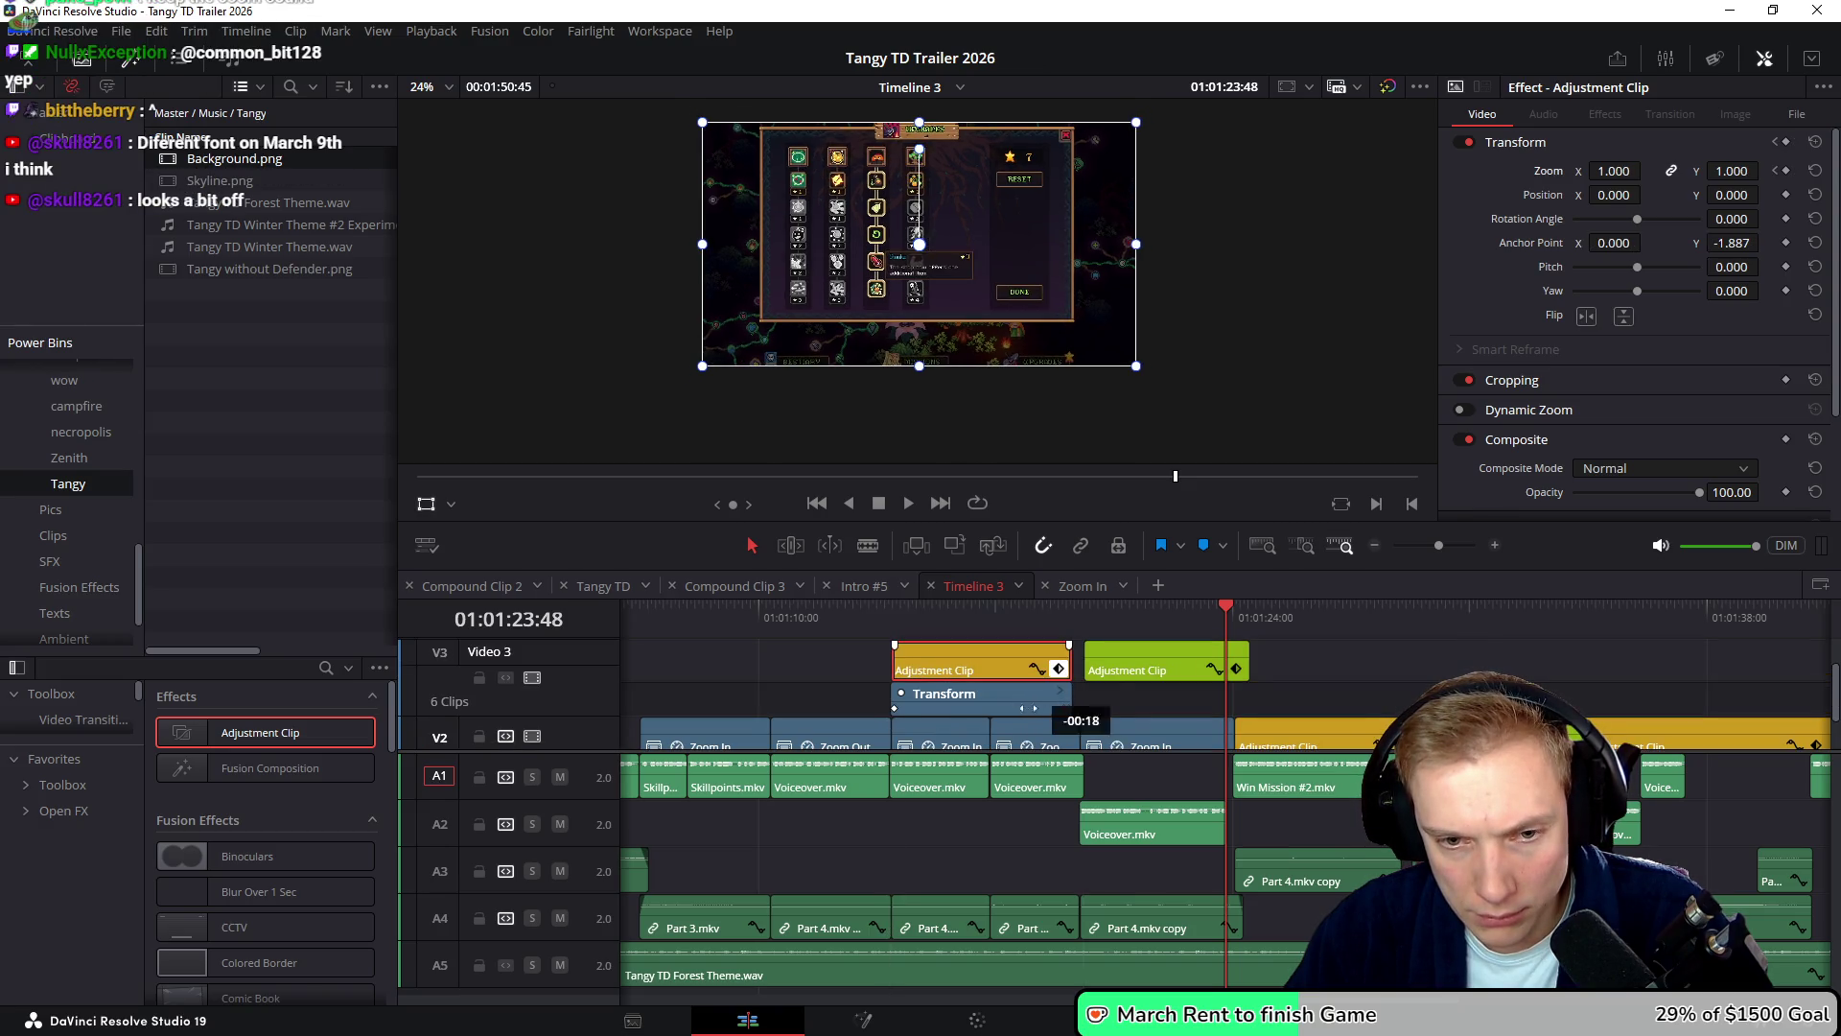
left_click_drag(1059, 659, 999, 662)
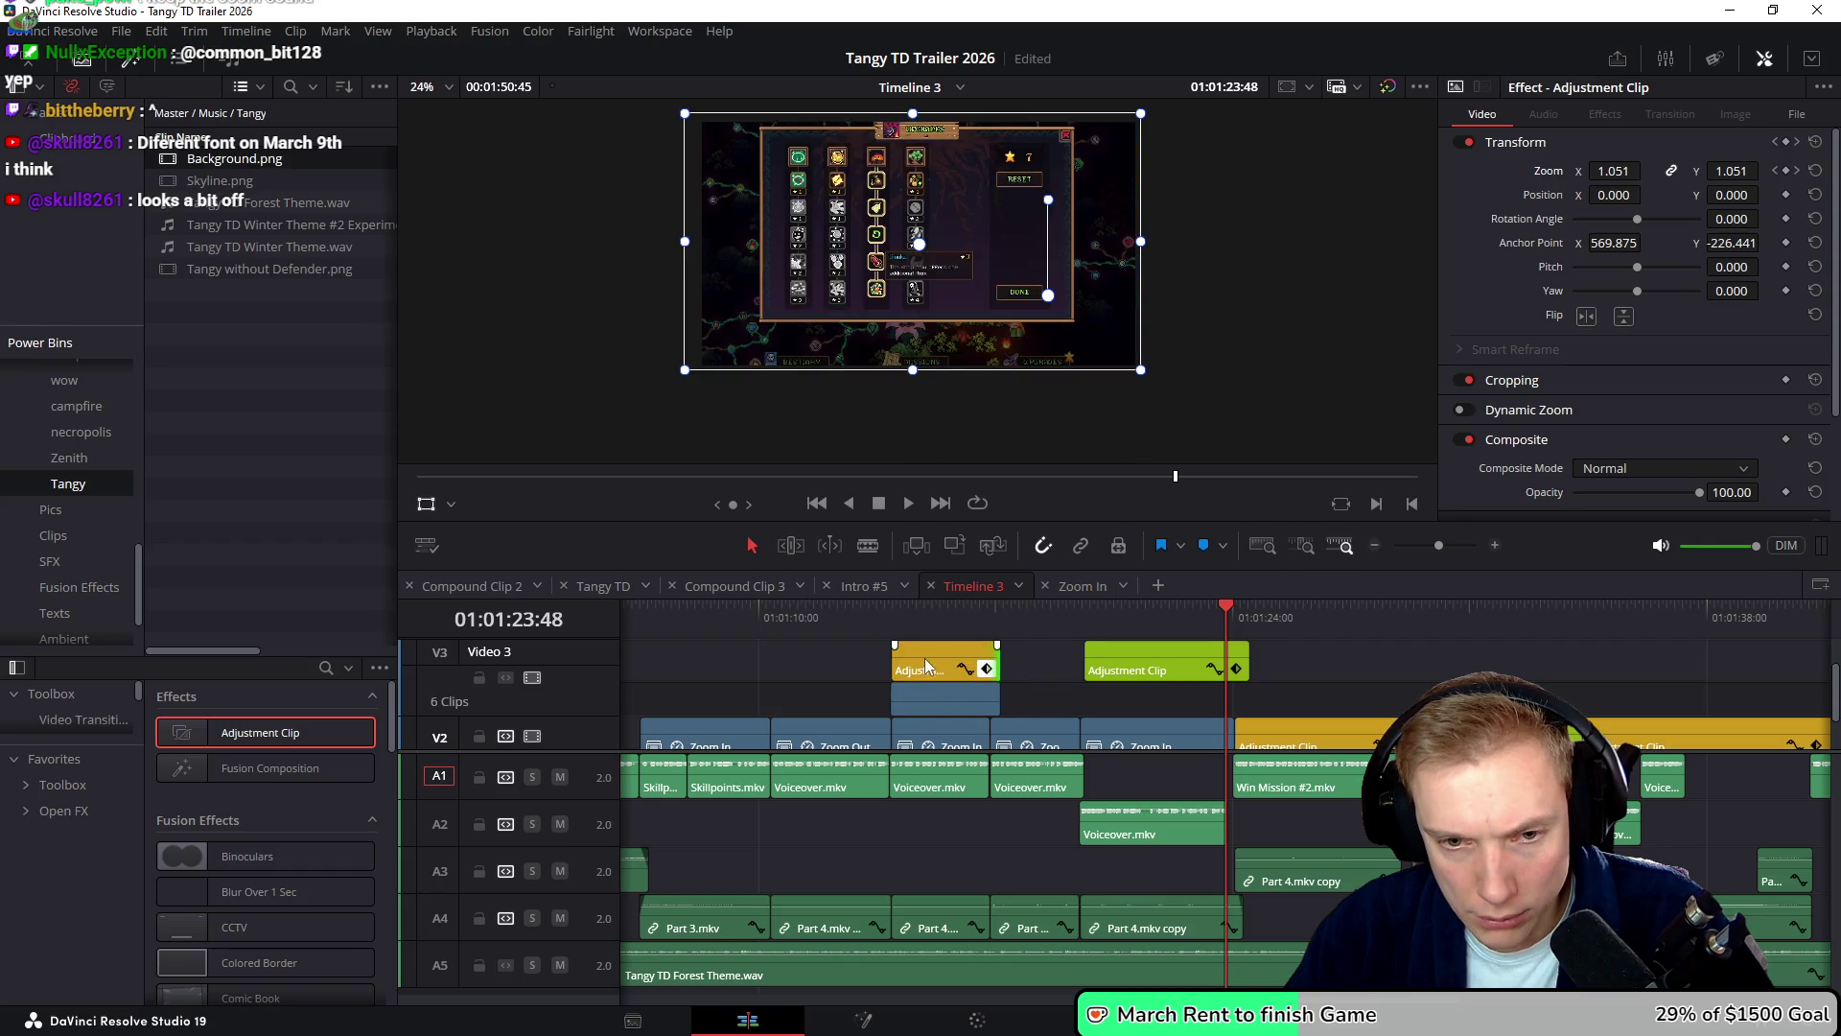
scroll(1045, 676, "up", 4)
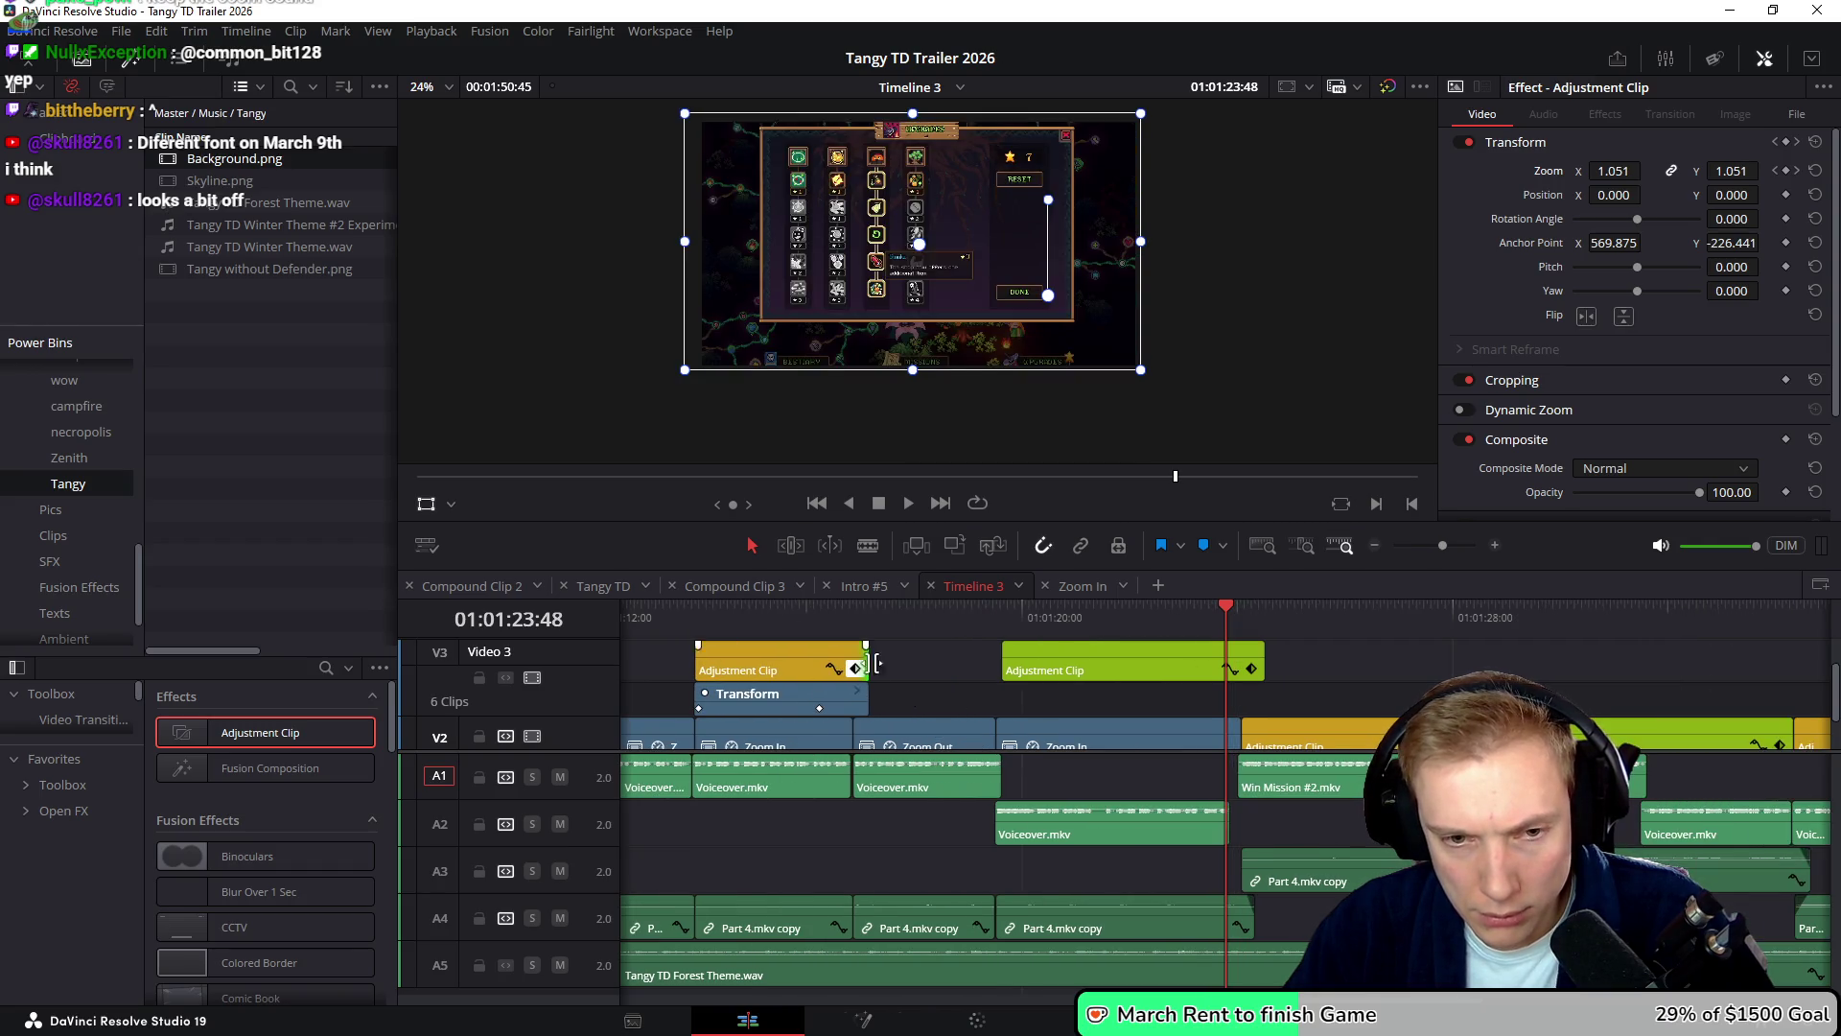
left_click(980, 651)
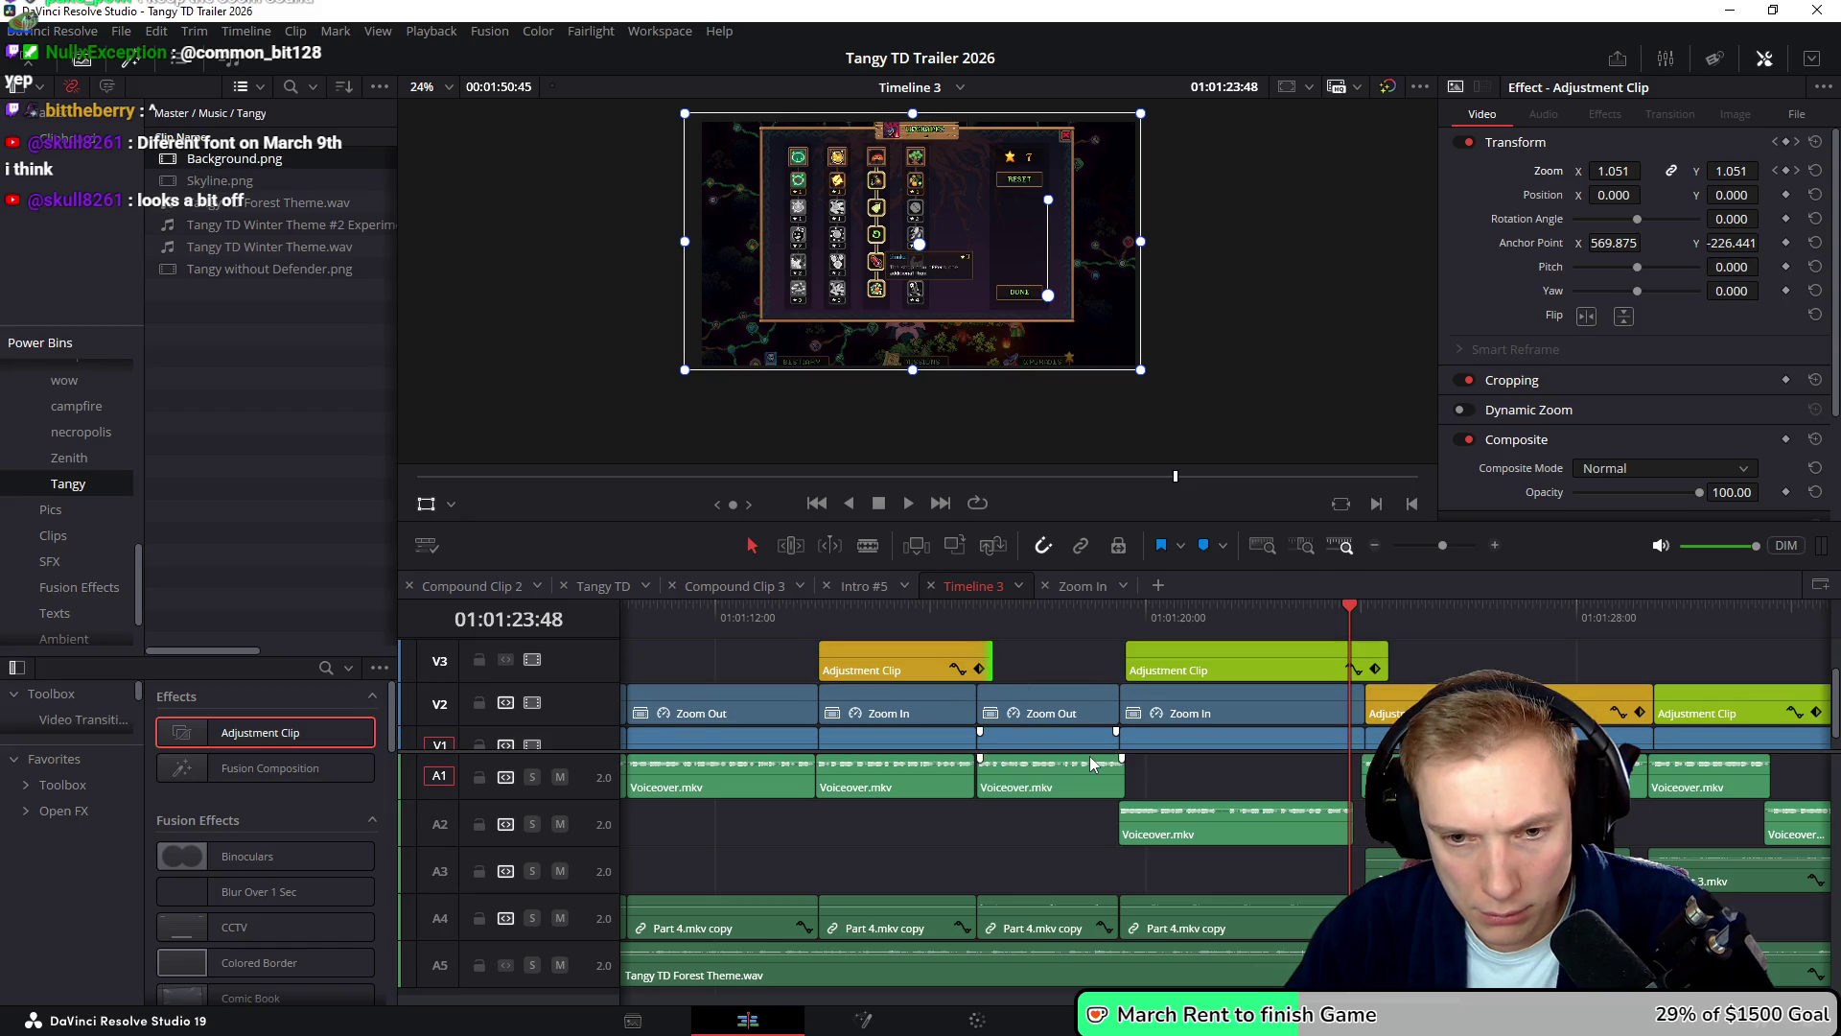
mouse_move(941, 667)
left_mouse_down()
mouse_move(941, 715)
mouse_move(994, 715)
left_mouse_up()
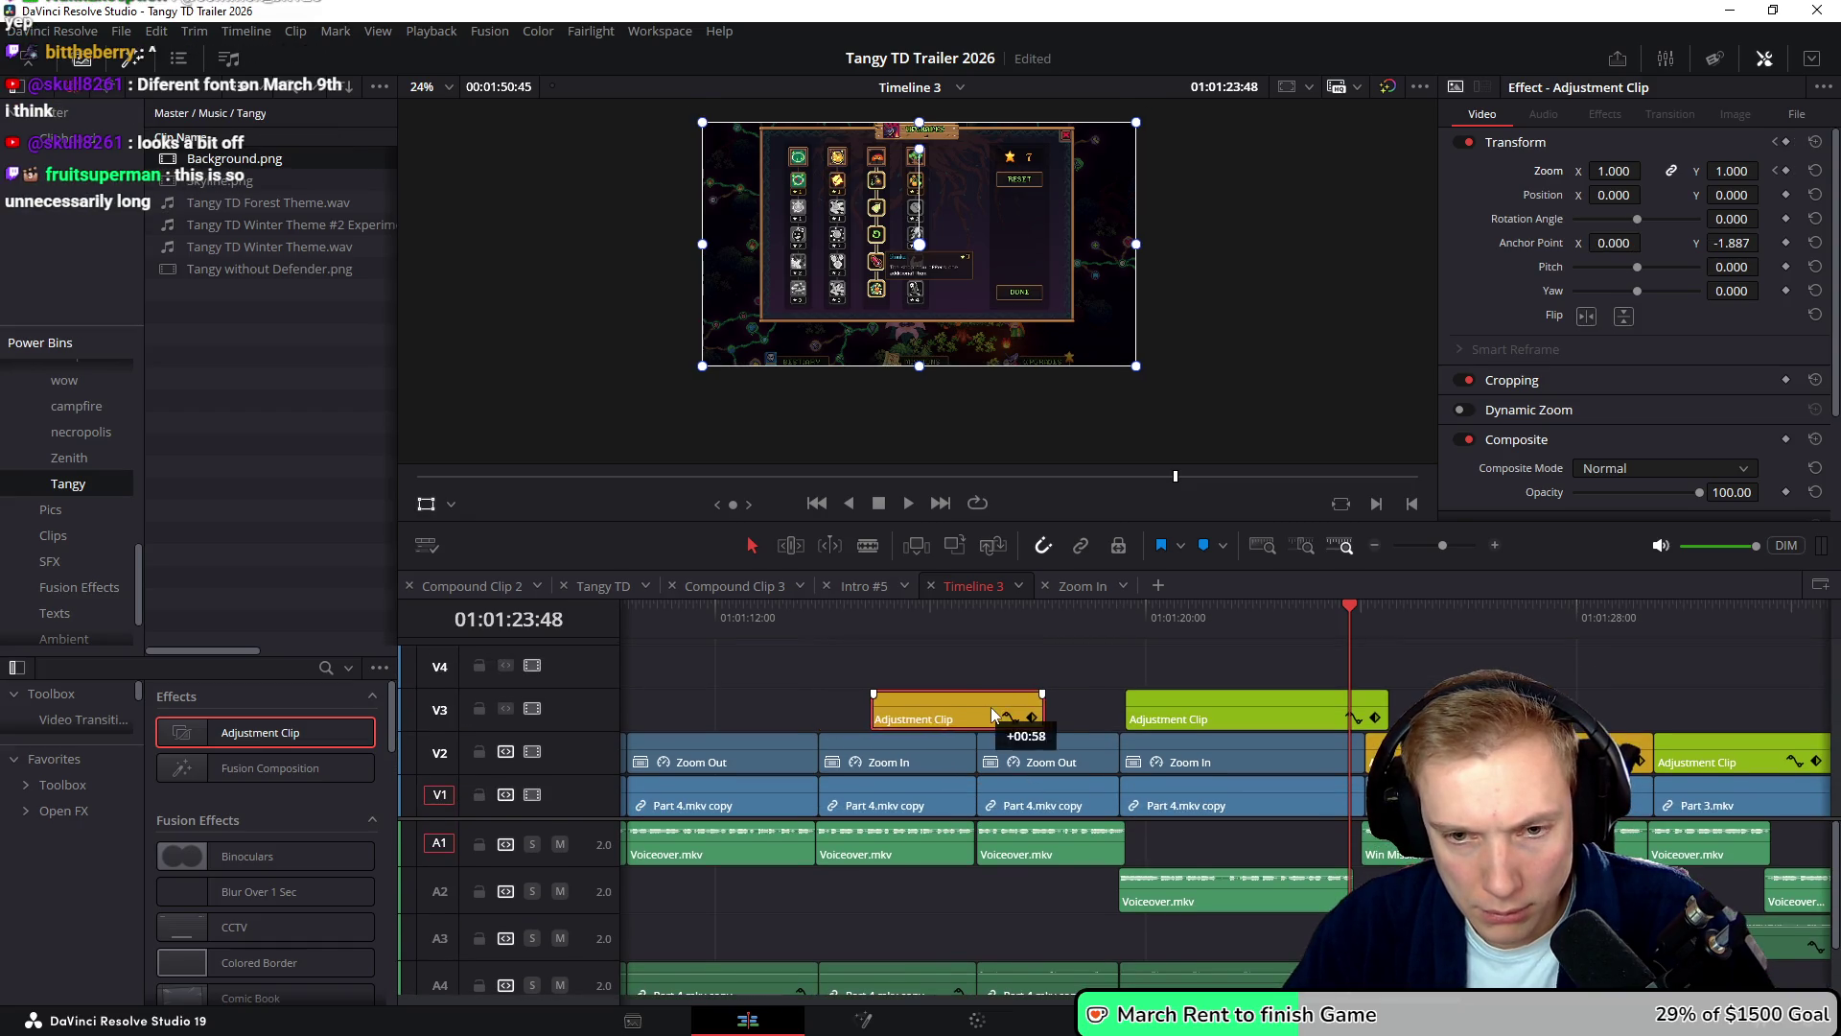
- Place a green Adjustment Clip on V3 ahead of the yellow one
left_click_drag(1199, 717, 708, 694)
scroll(952, 701, "left", 3)
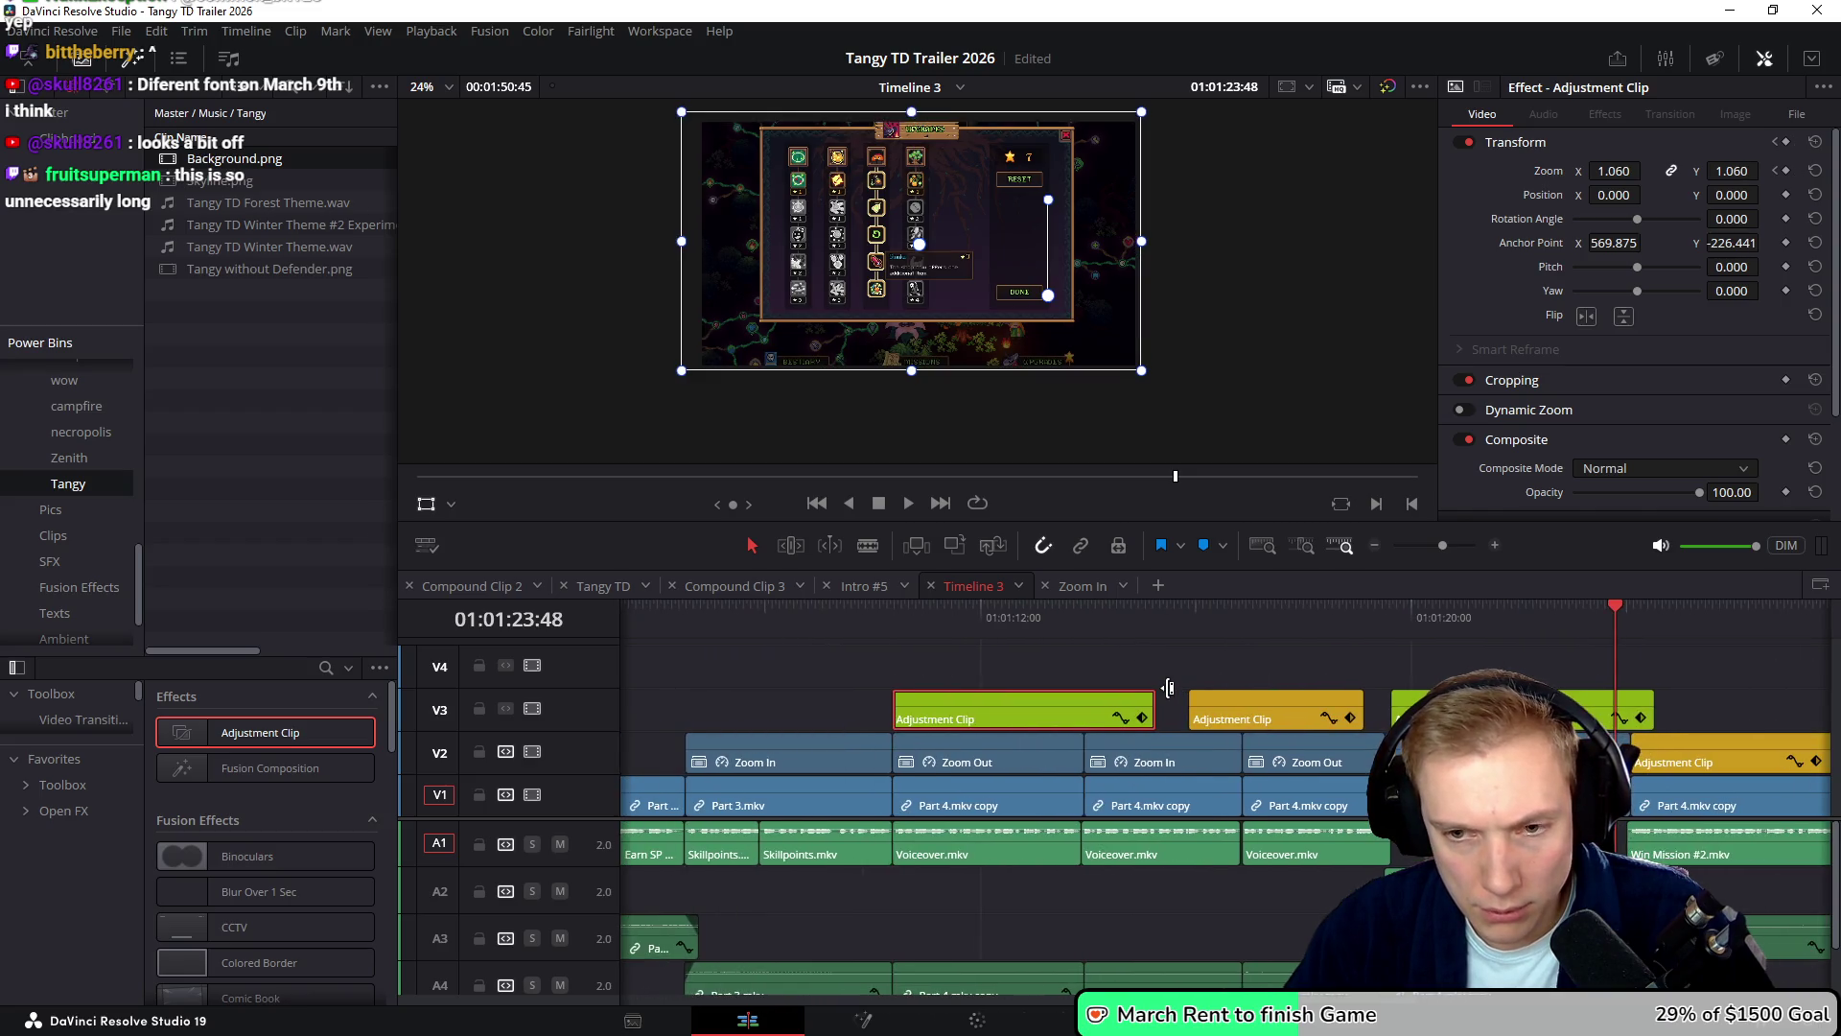
left_click(1292, 715)
left_click_drag(798, 693, 792, 698)
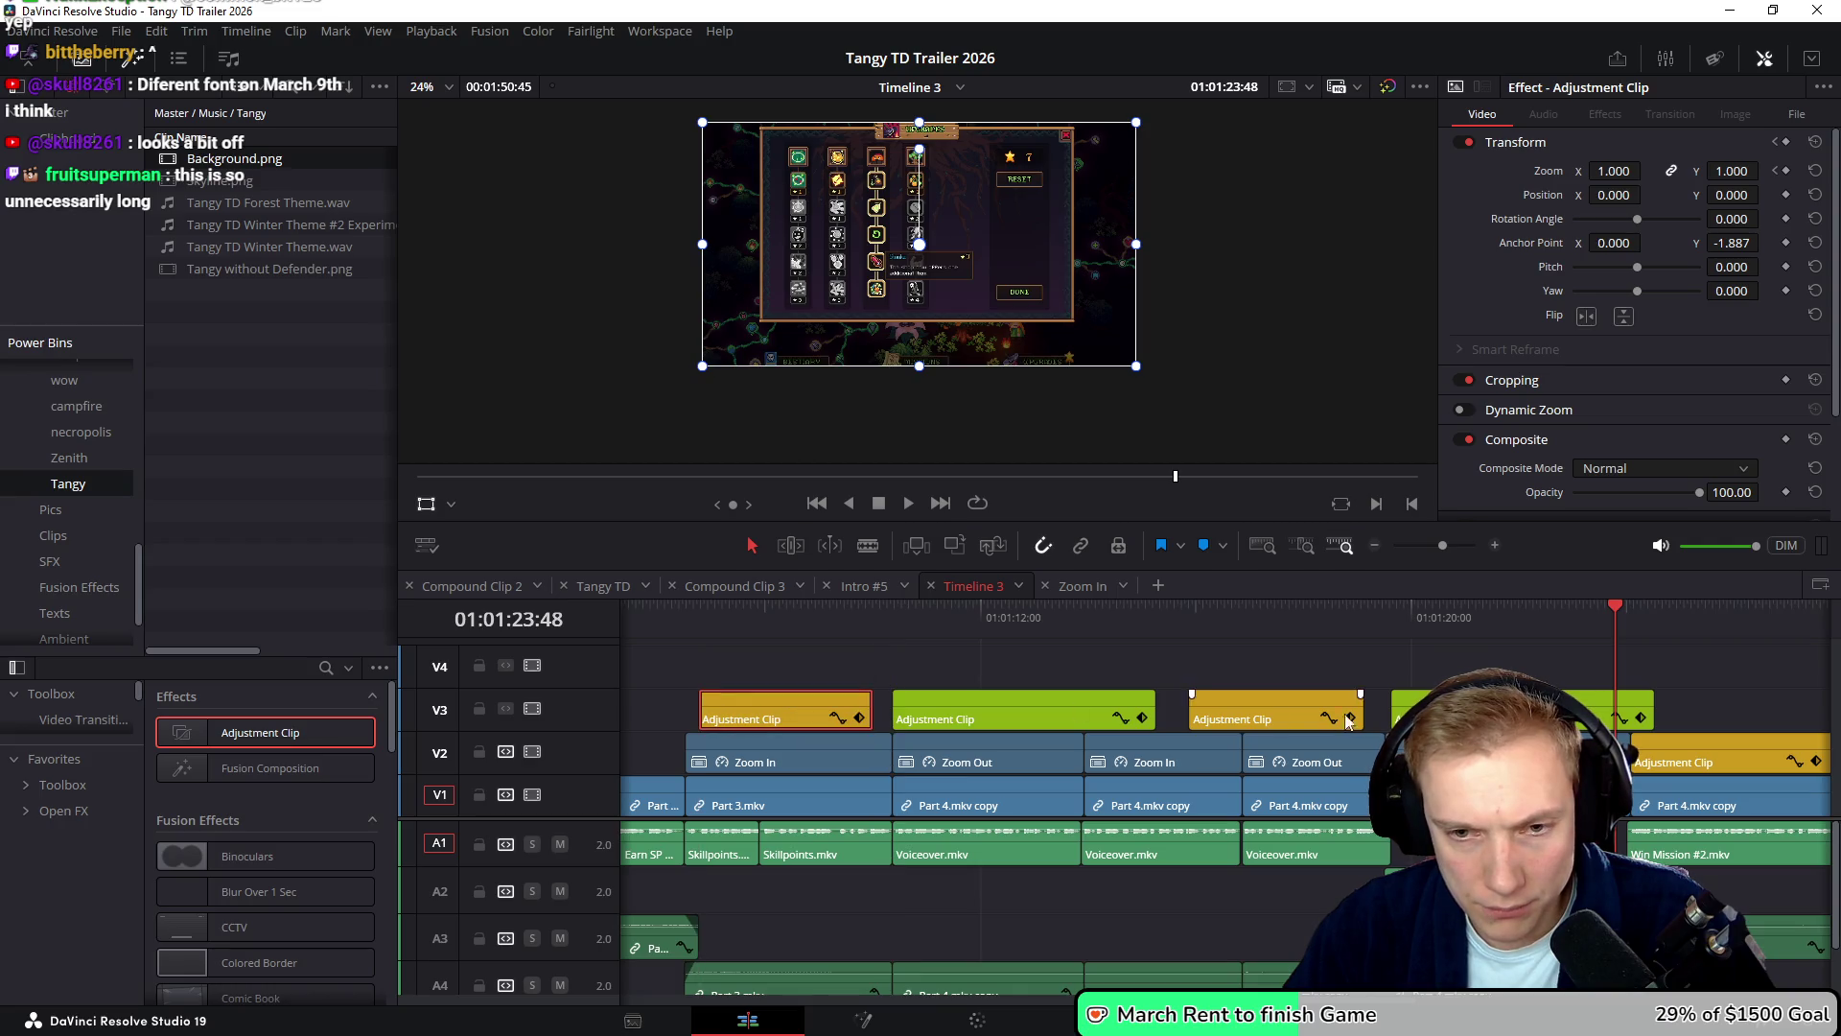
scroll(1274, 685, "left", 4)
left_click_drag(1350, 710, 877, 704)
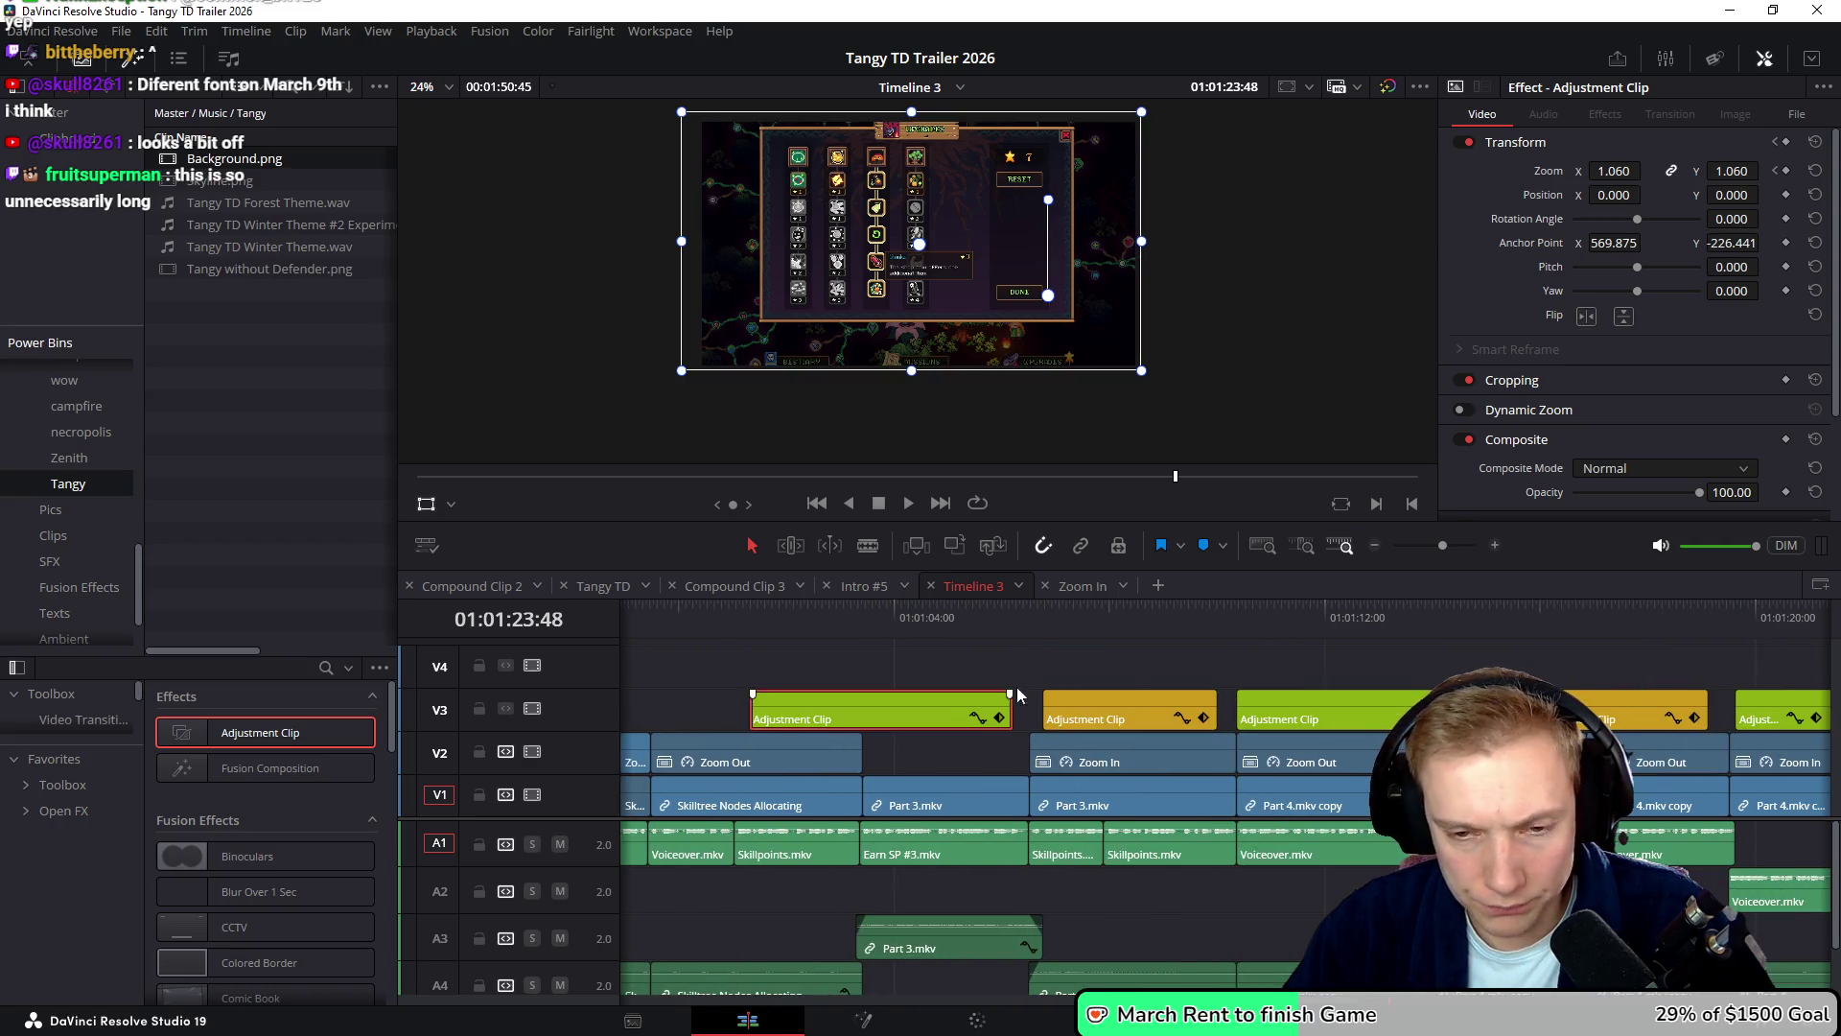
scroll(1026, 662, "left", 1)
scroll(1007, 666, "right", 2)
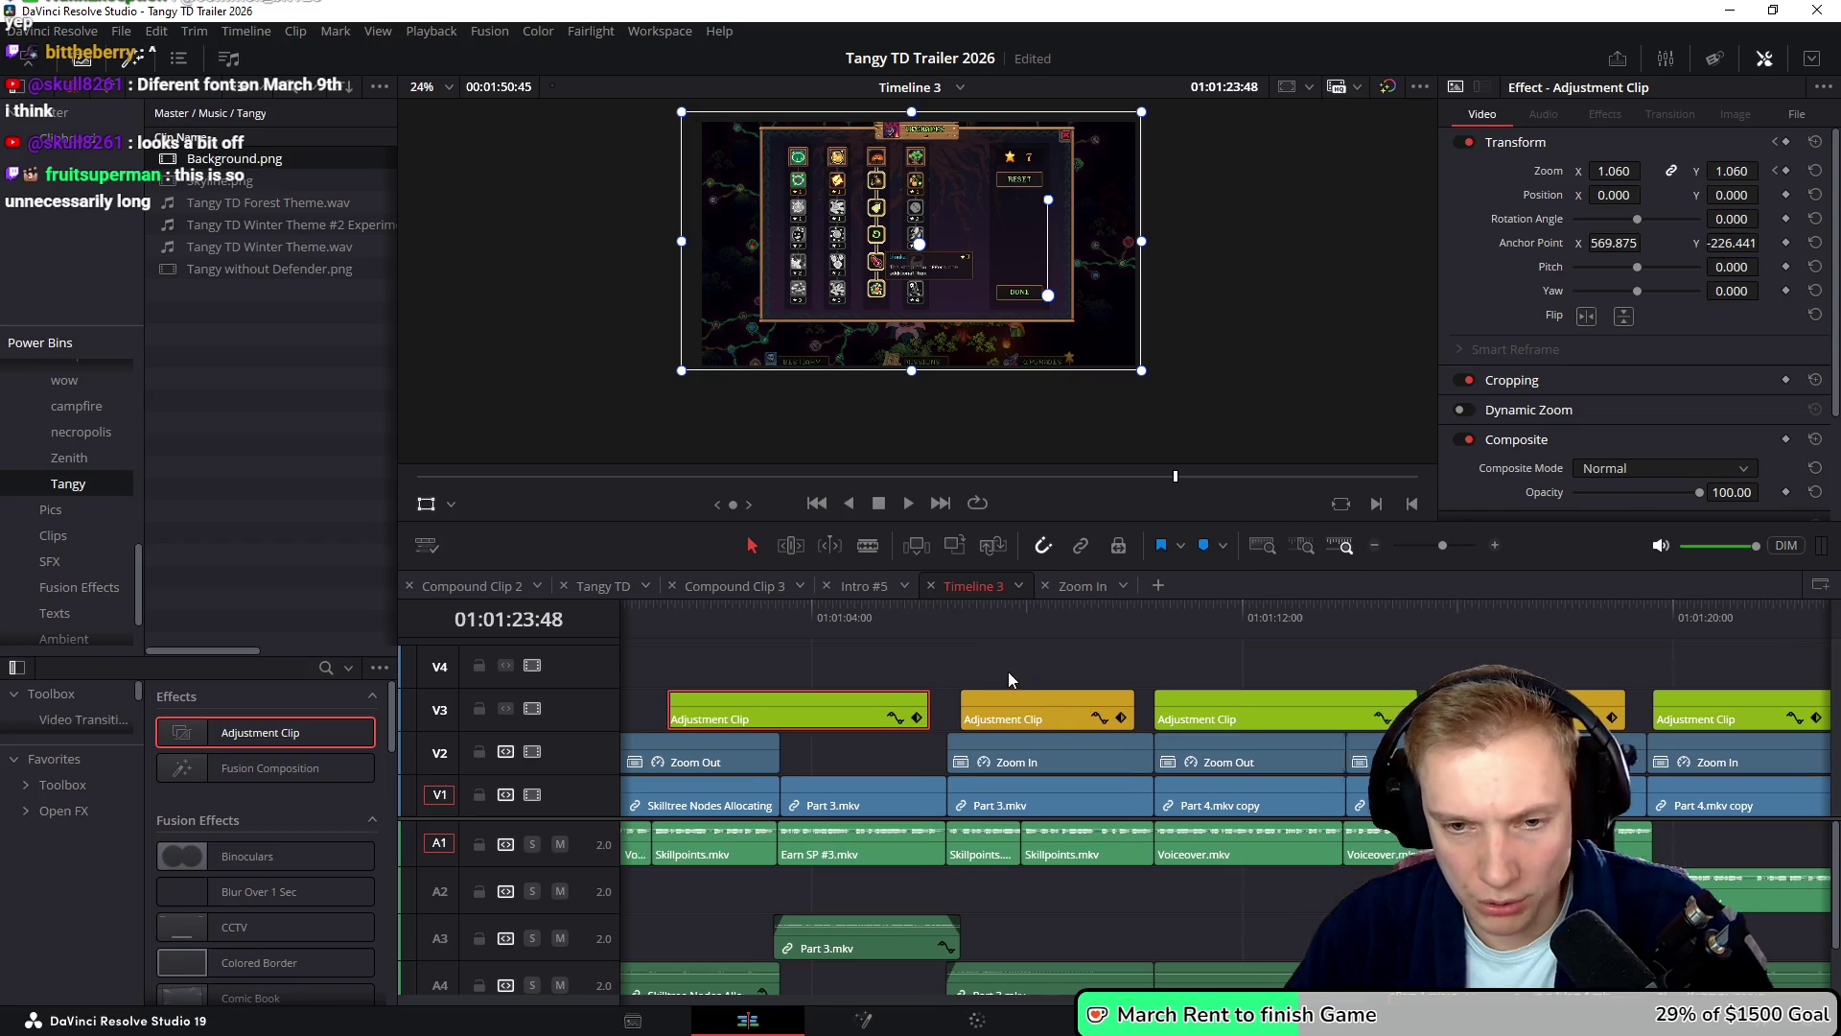
- Restack the yellow clip onto V4 and reposition the green clip, checking their Transform keyframes
left_click(882, 713)
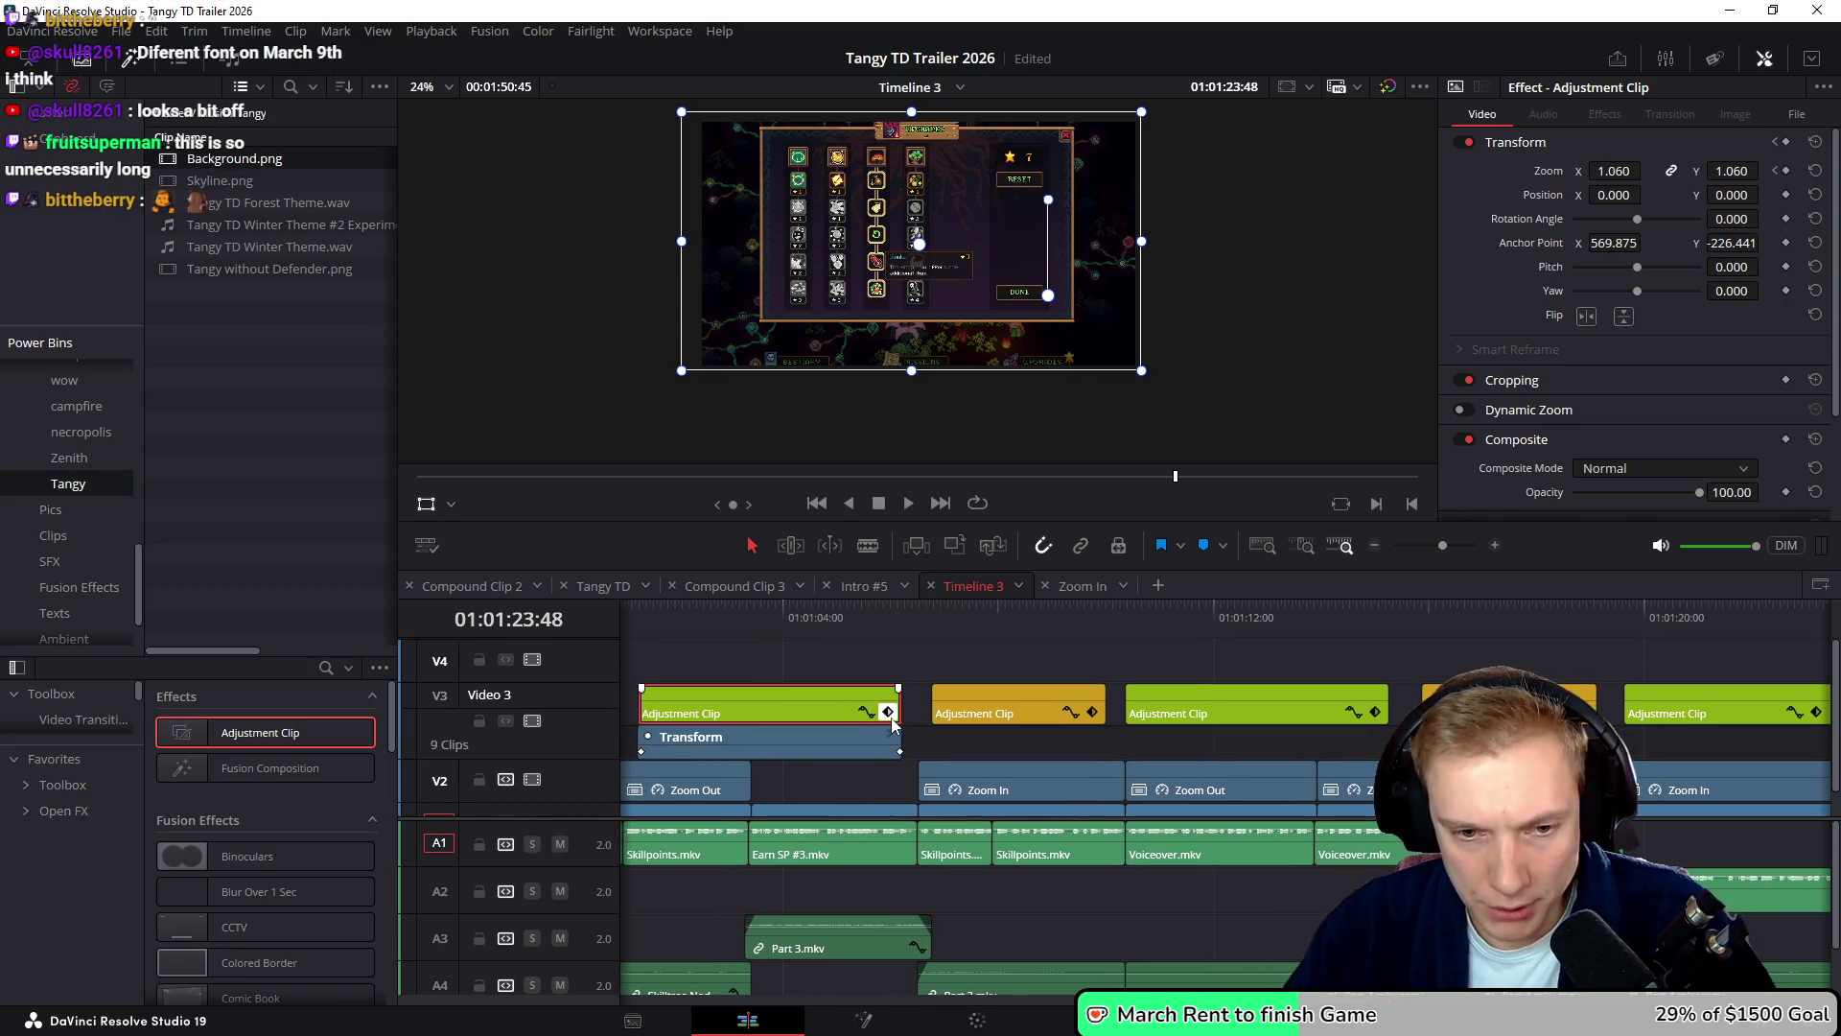
left_click_drag(1009, 715, 1268, 683)
left_click_drag(788, 715, 920, 715)
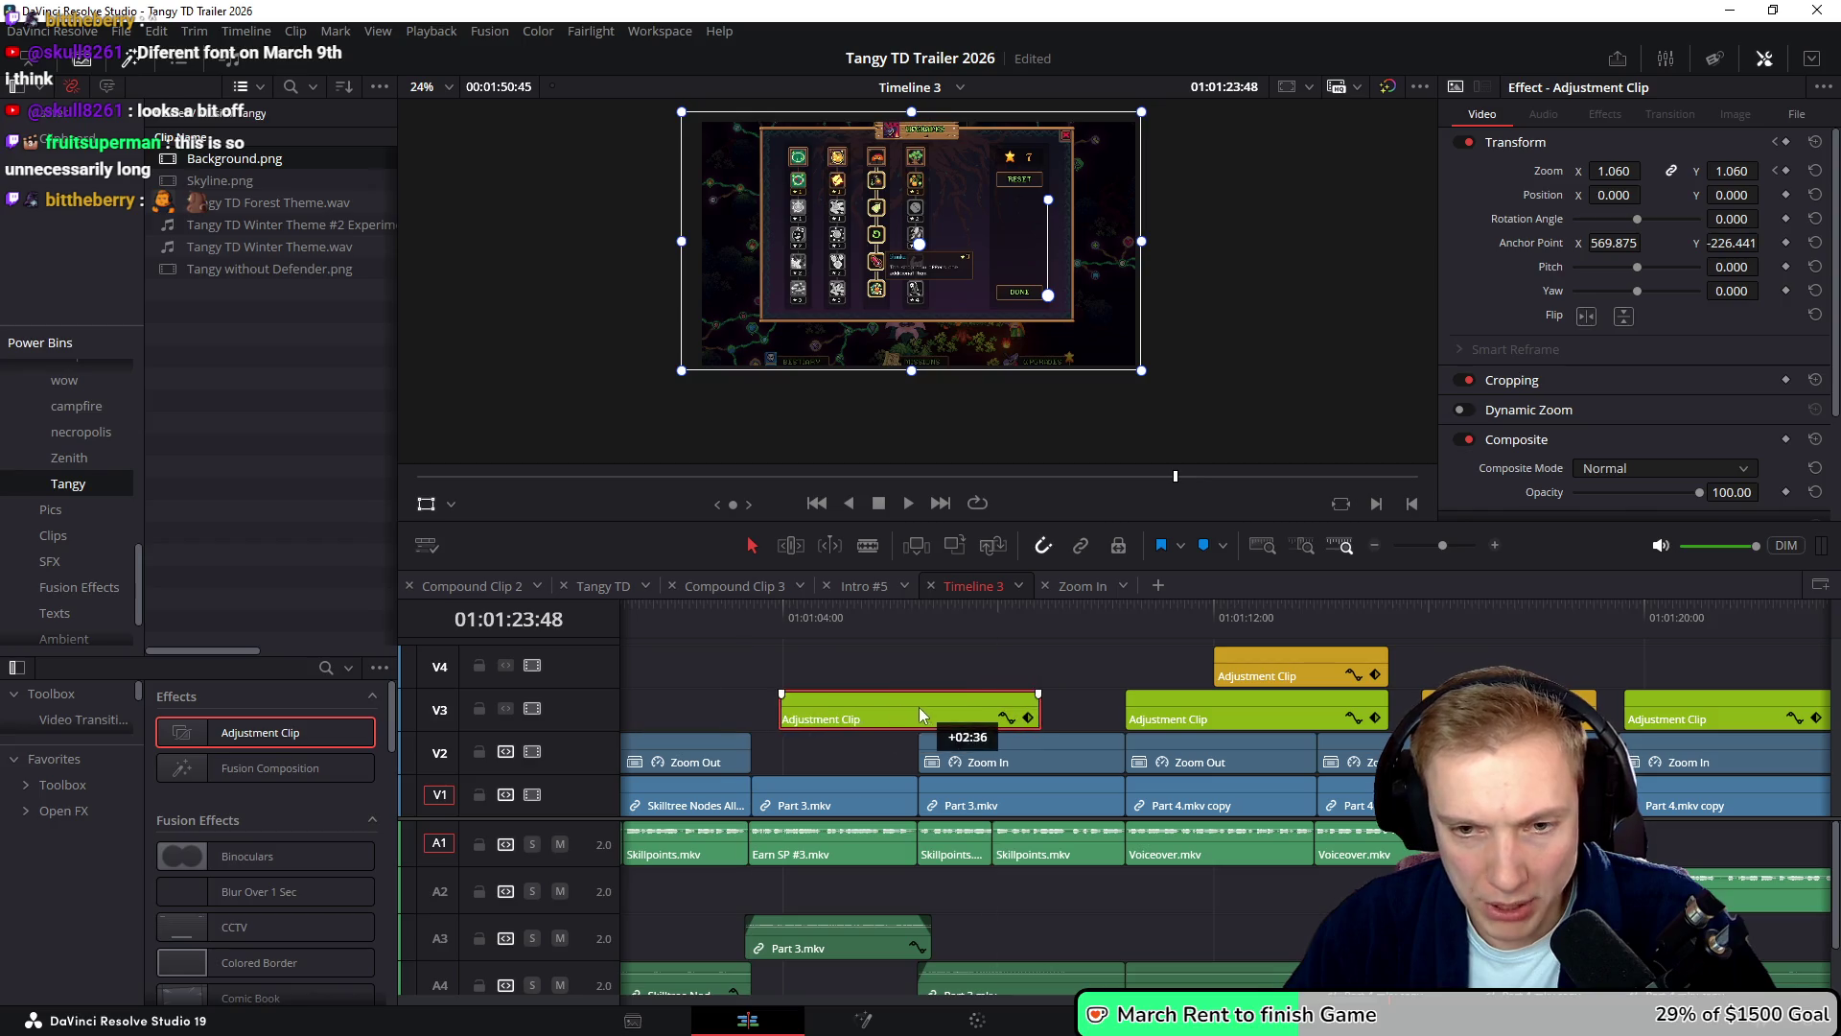
left_click_drag(1263, 716, 1525, 664)
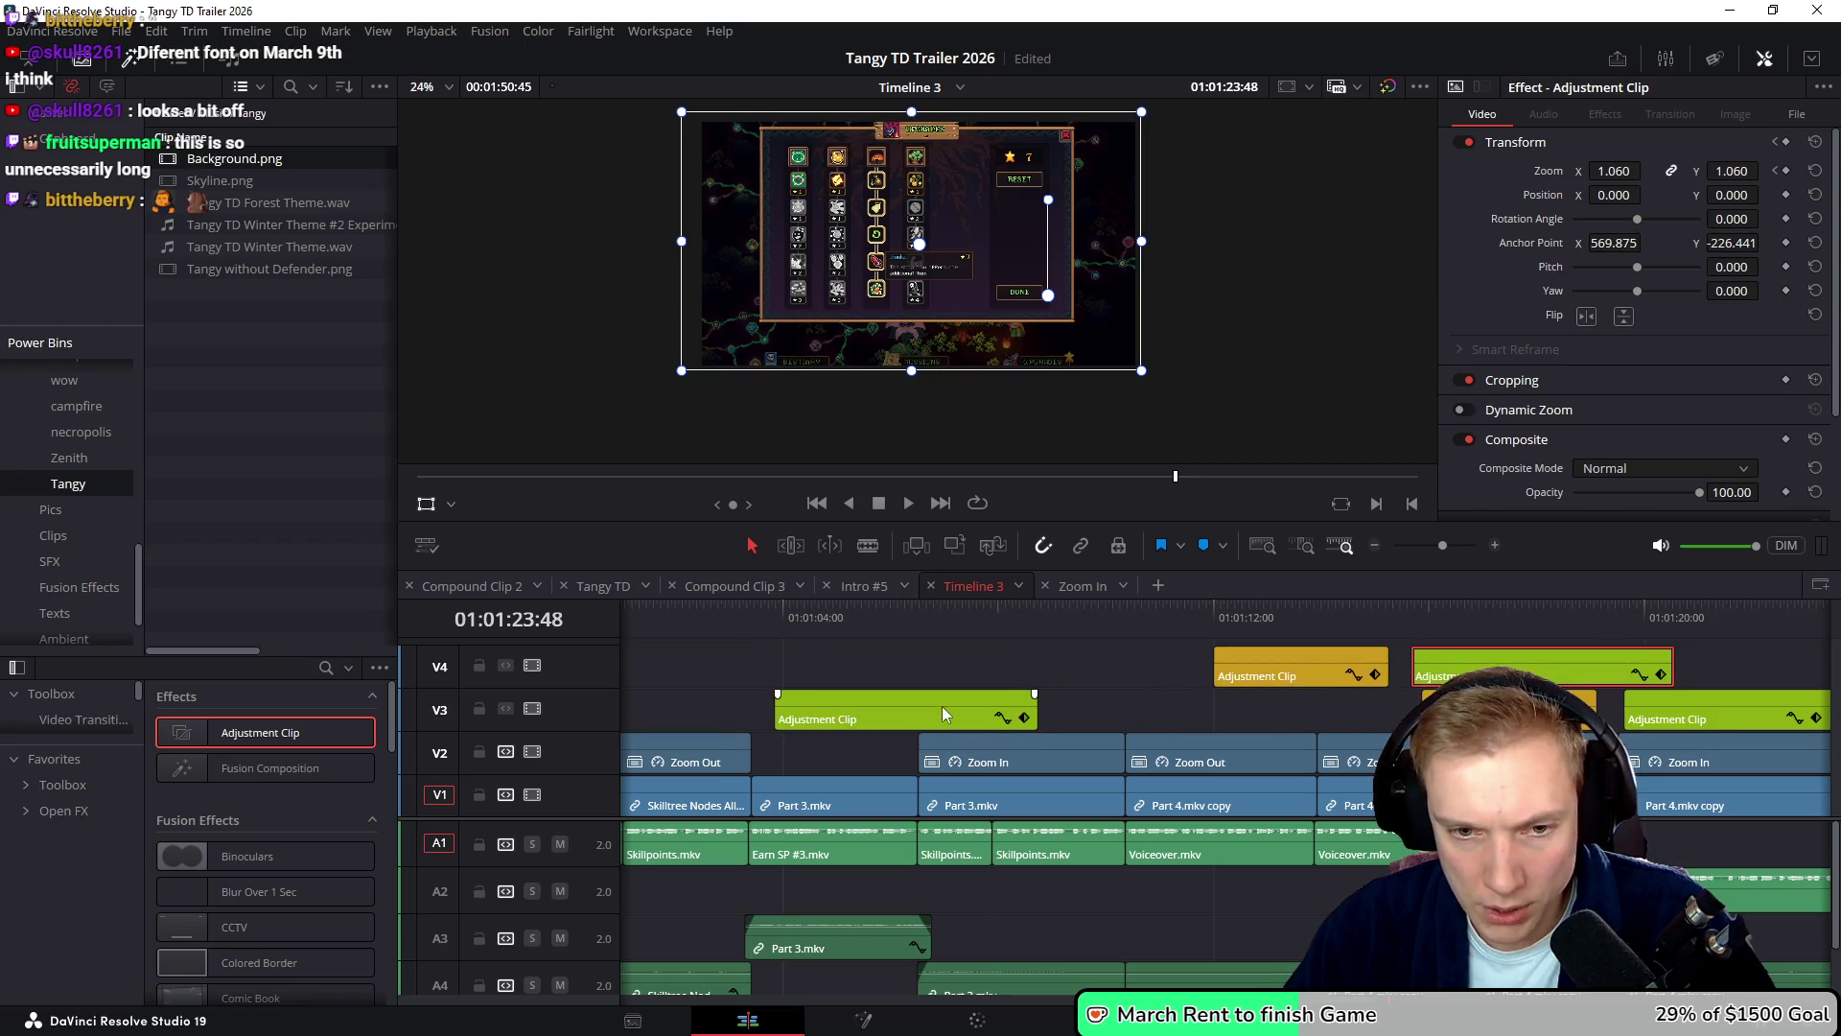
left_click_drag(1049, 710, 1050, 710)
left_click(1167, 717)
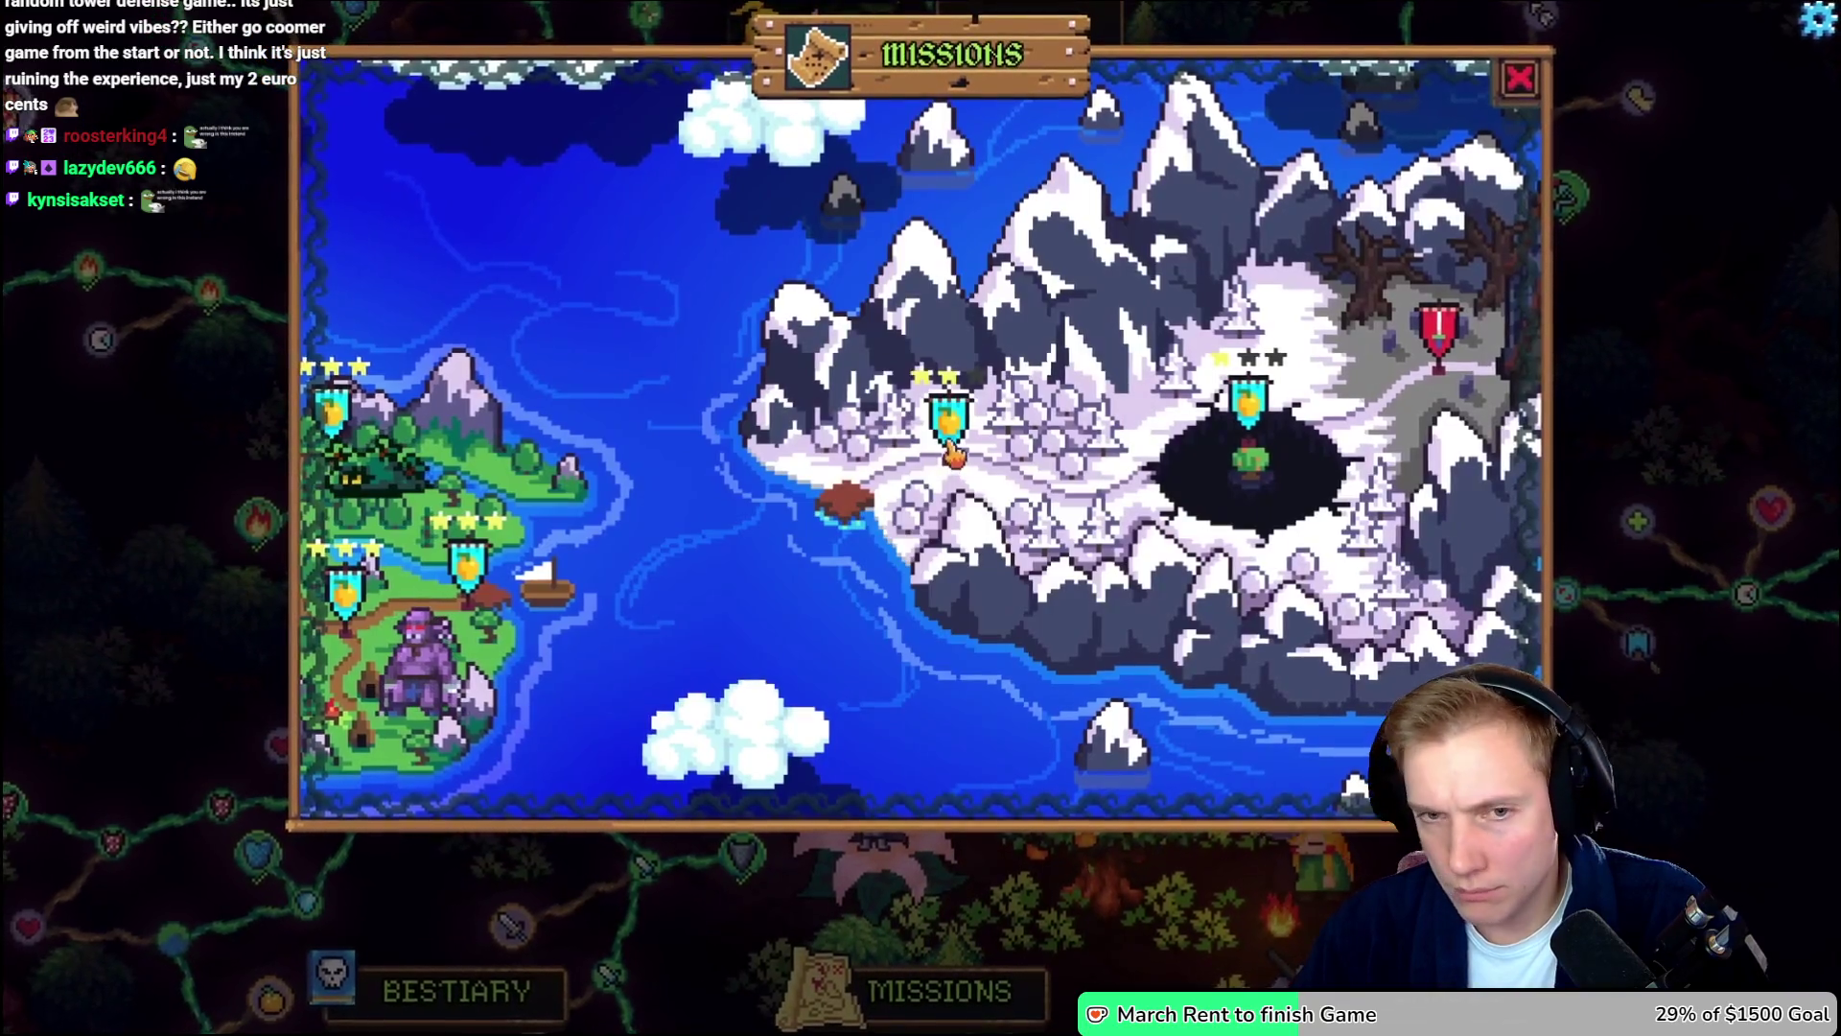
key("Escape")
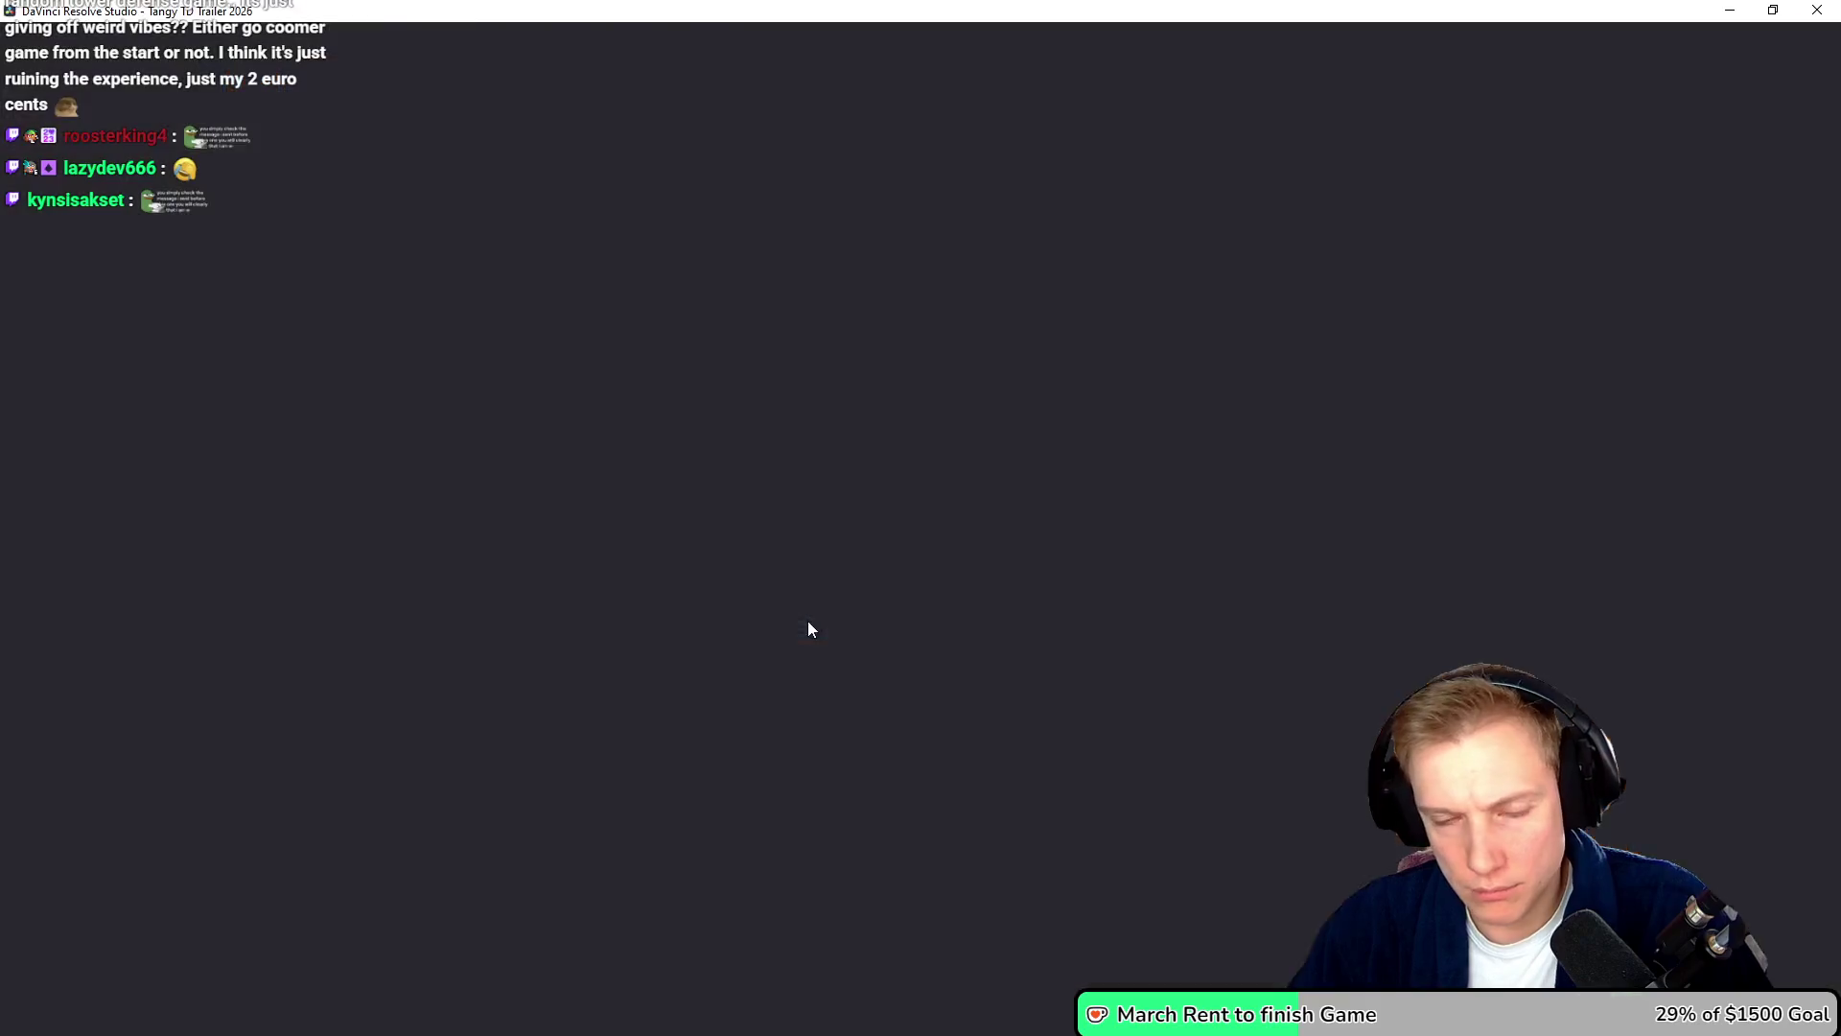
key("space")
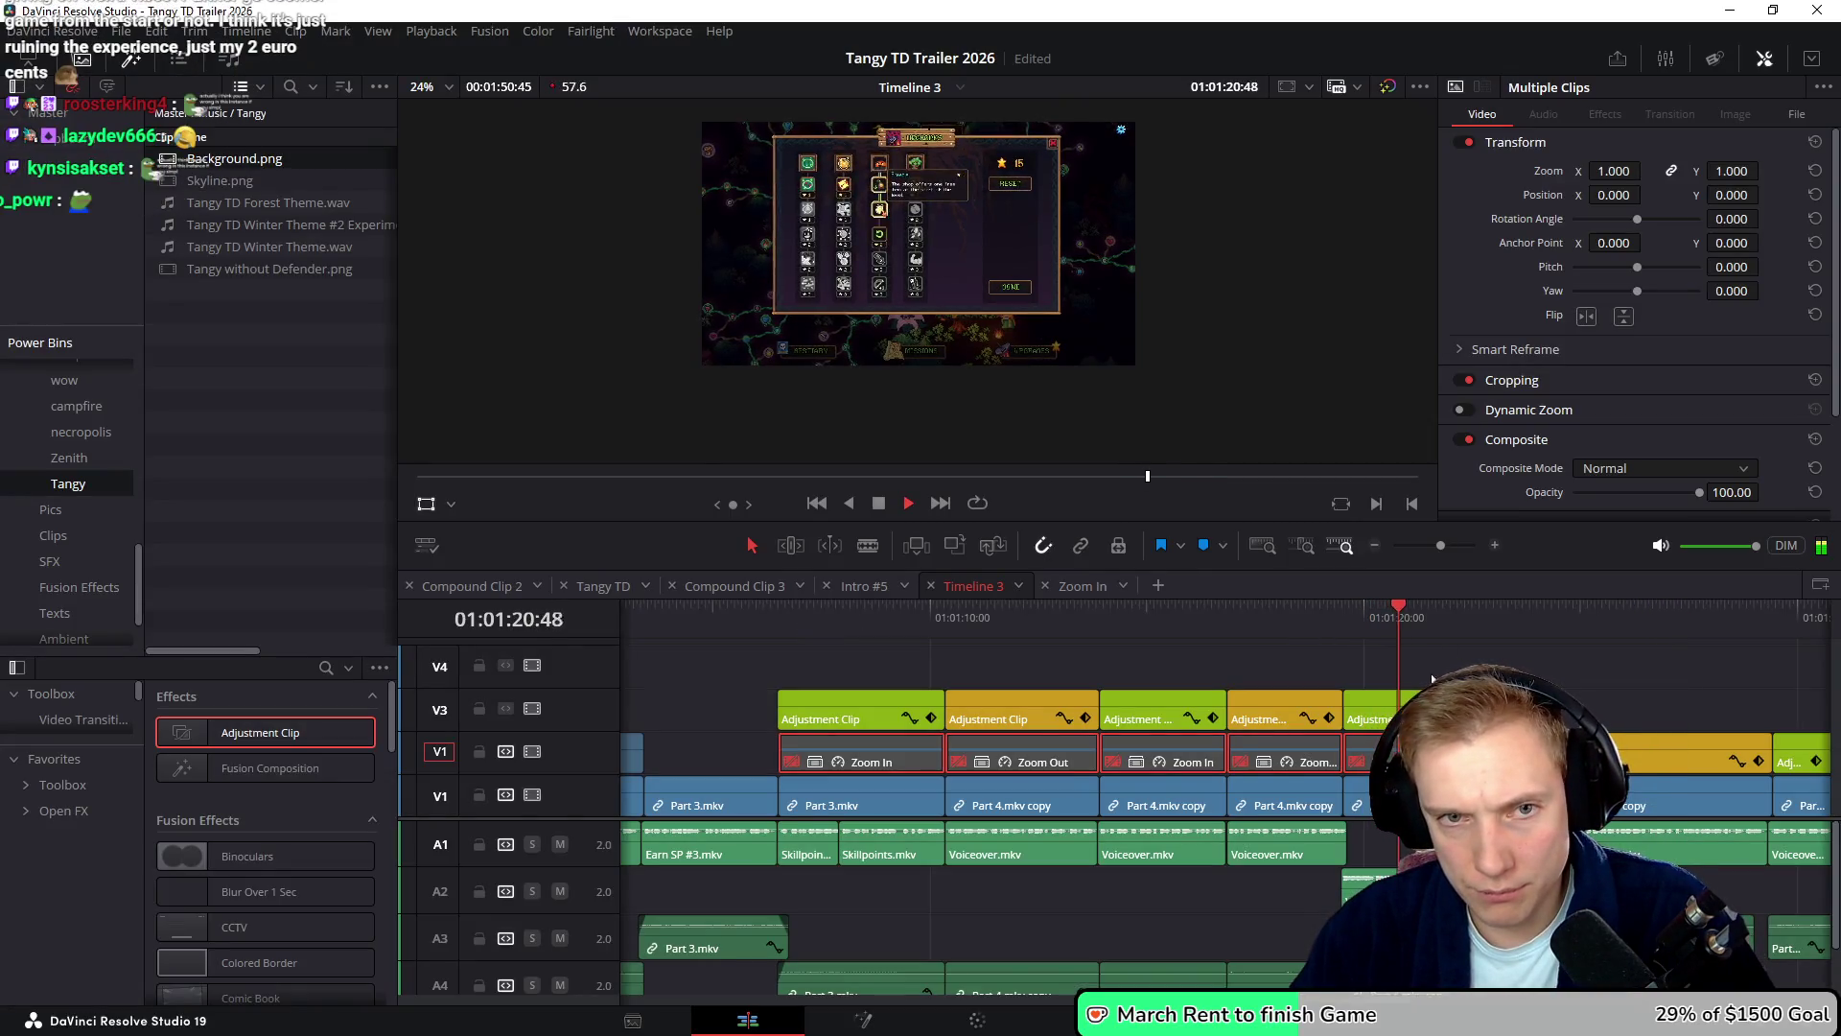
key("ctrl+f")
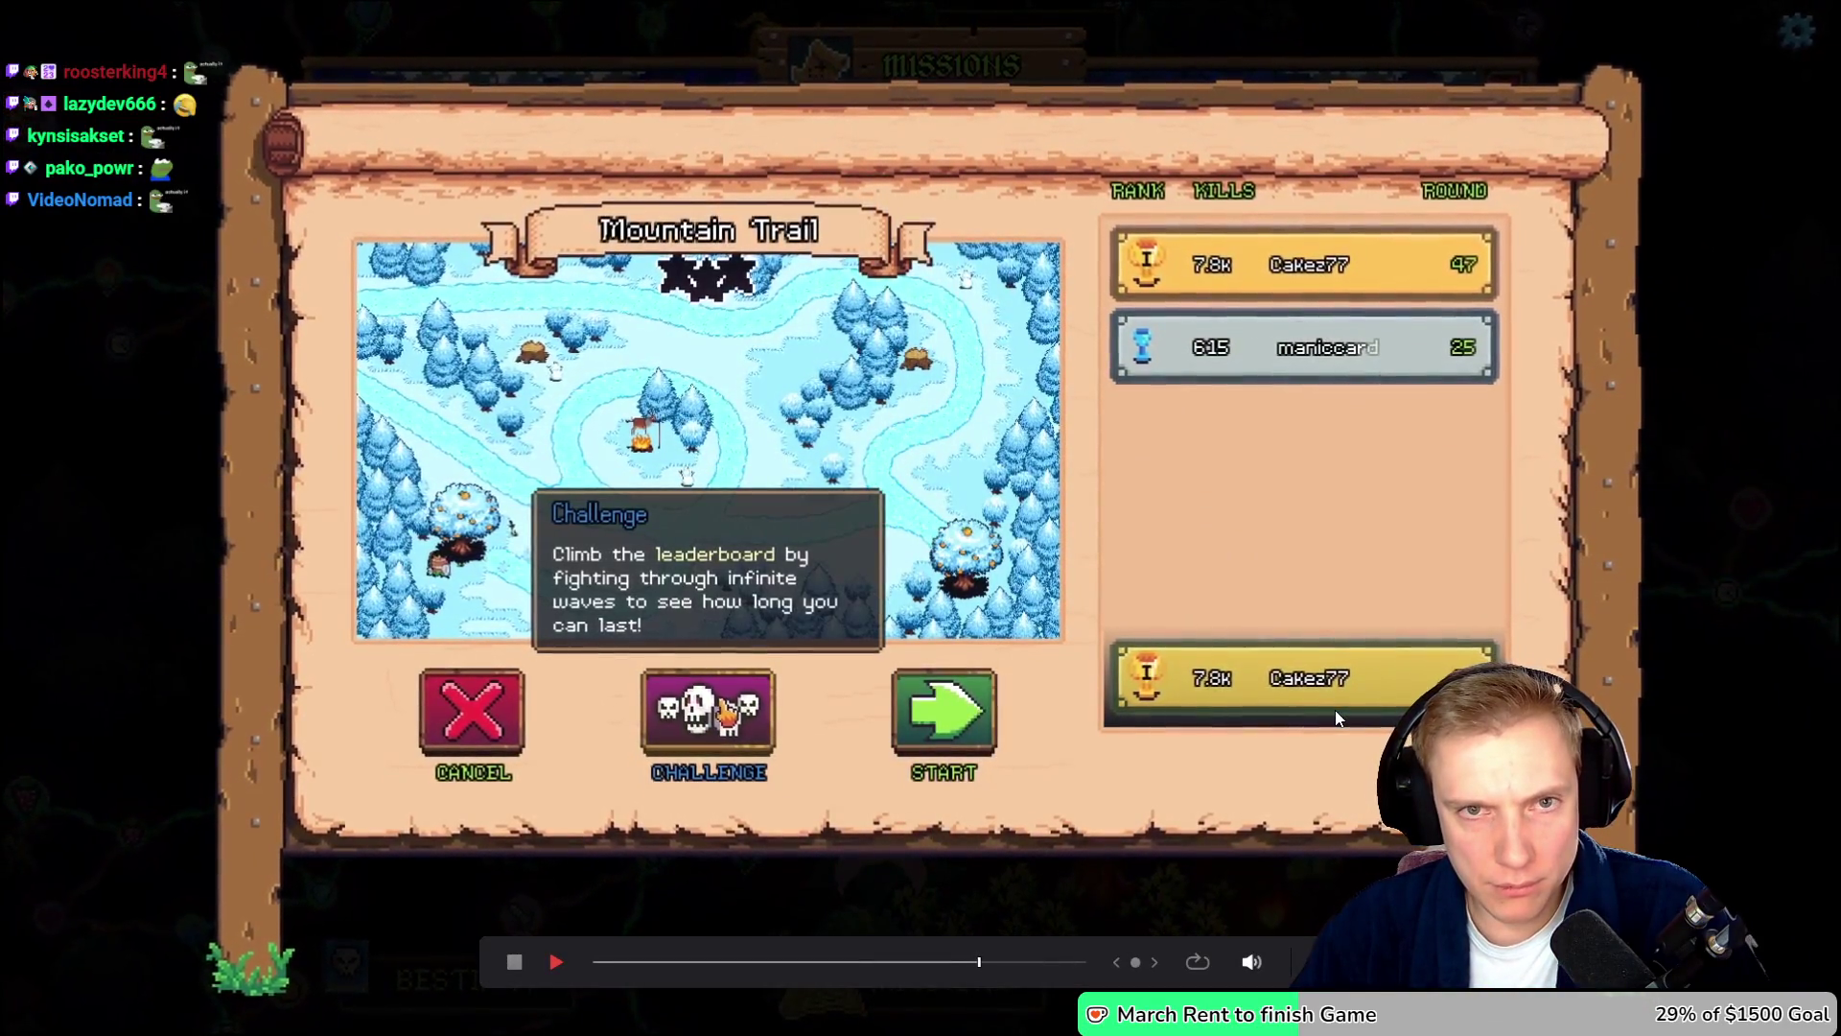
key("Escape")
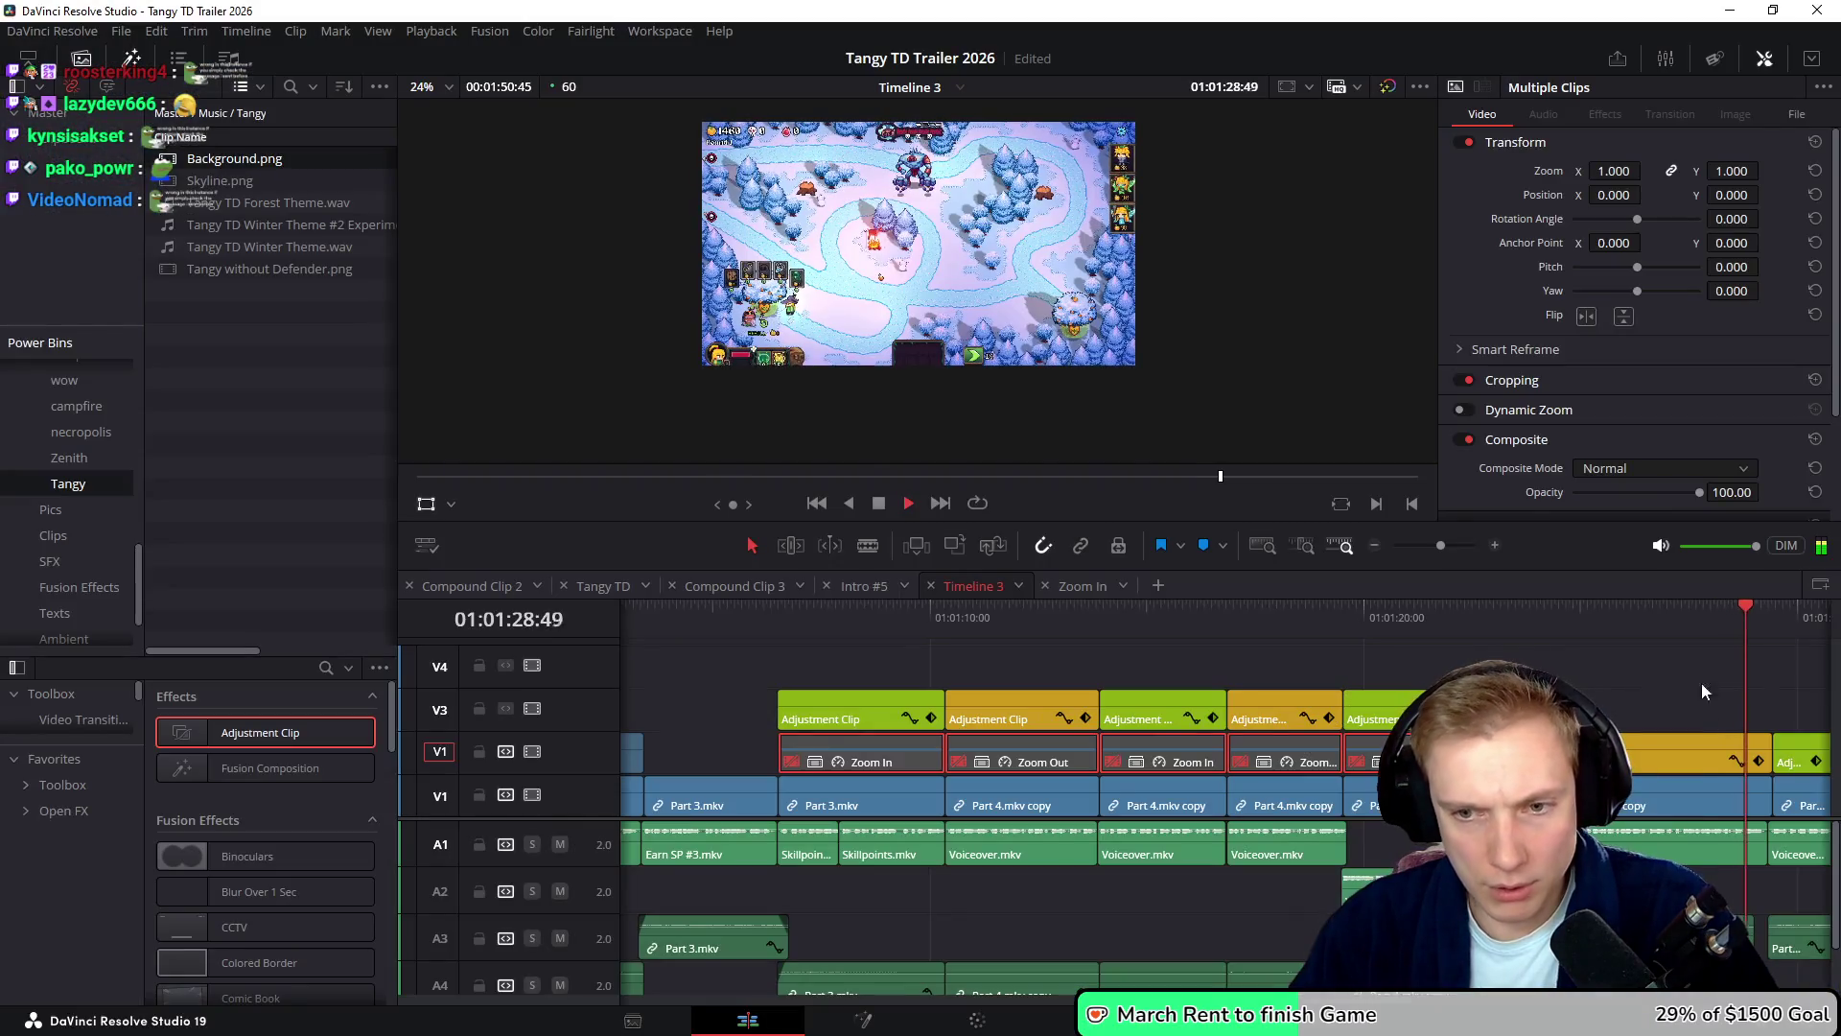
- Reset the anchor point of the adjustment clip over the winter map to 0, 0
key("space")
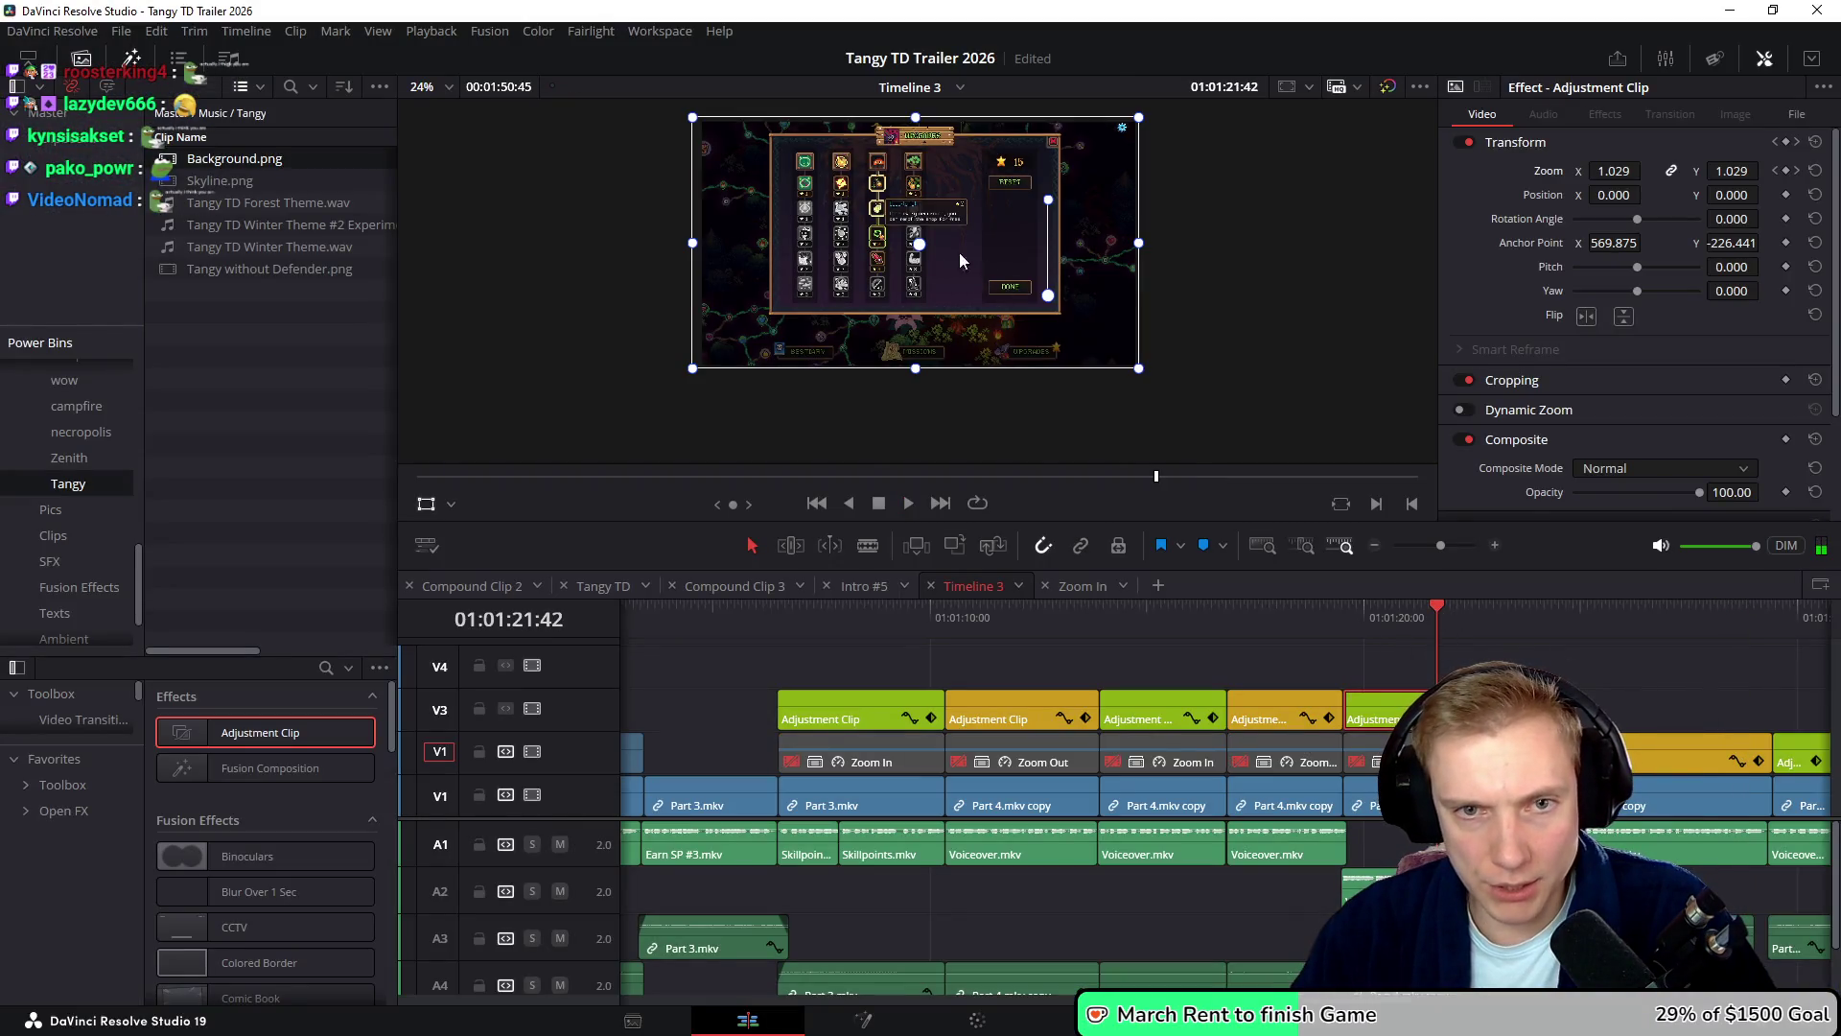
left_click(1263, 618)
left_click(1279, 704)
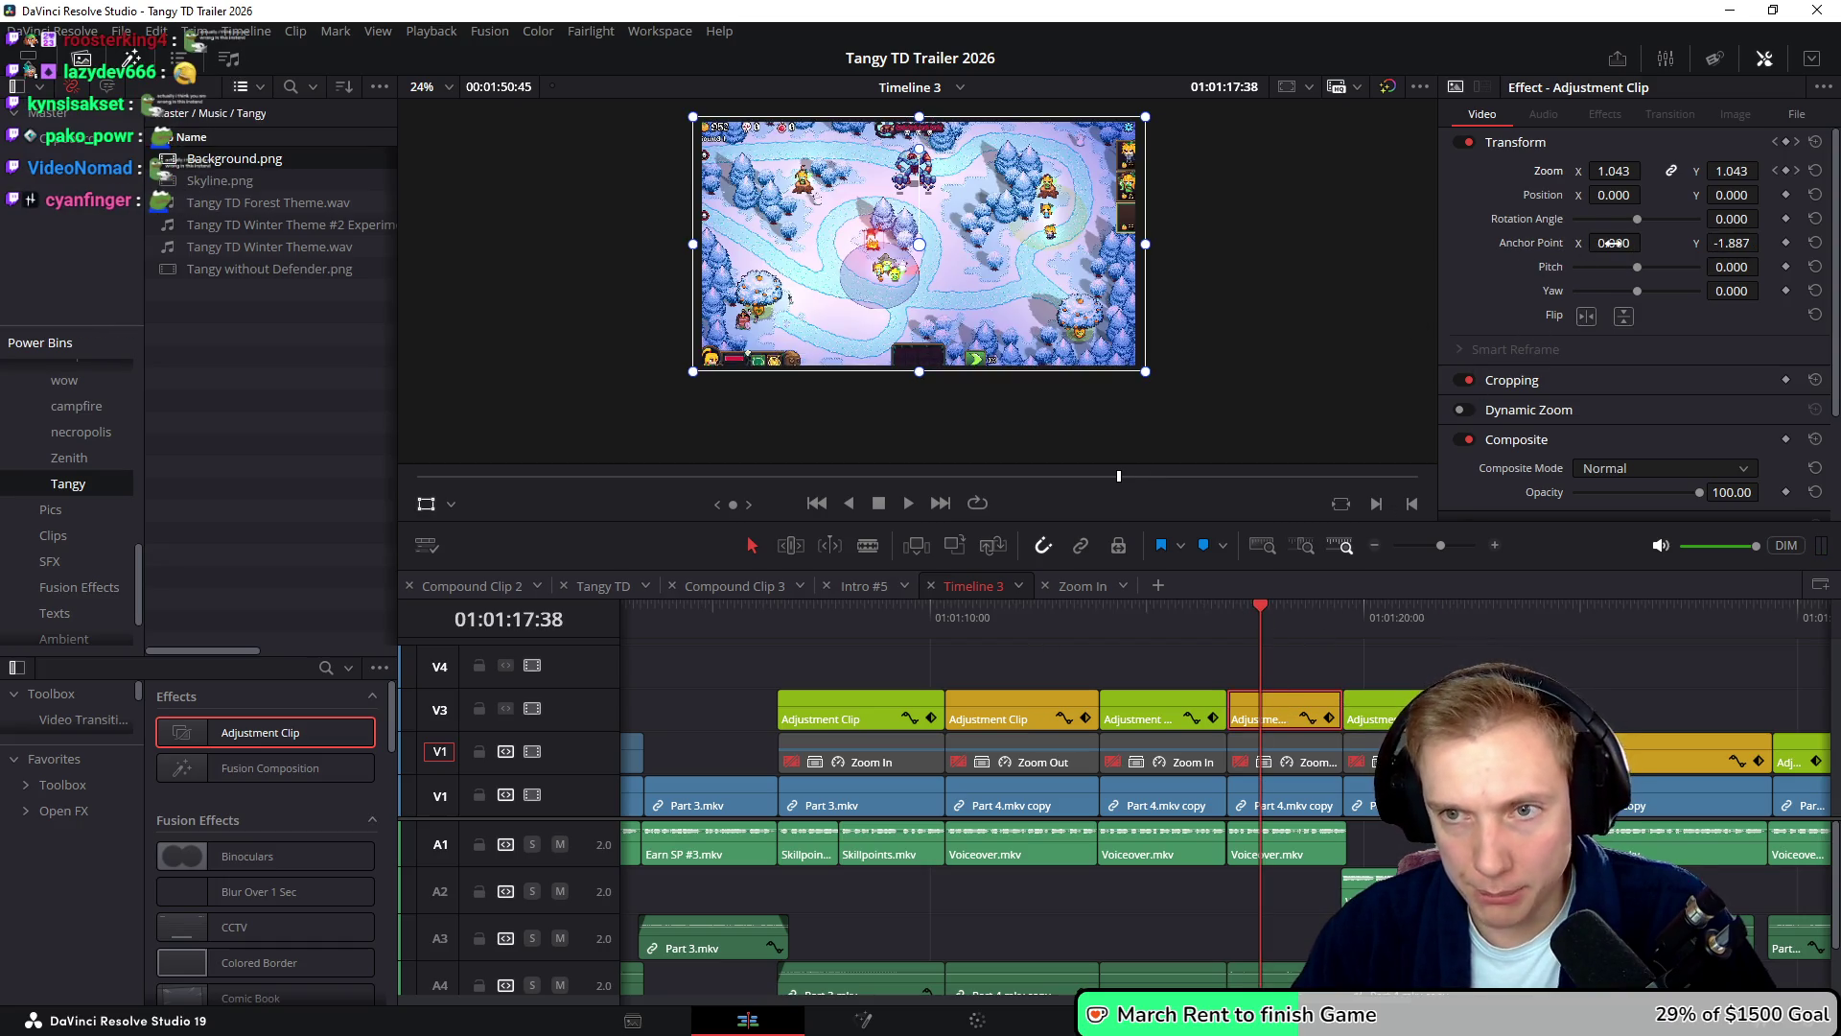
double_click(1533, 242)
- Reset the first zoom adjustment clip's anchor point to 0, 0, then play the trailer
left_click(1151, 606)
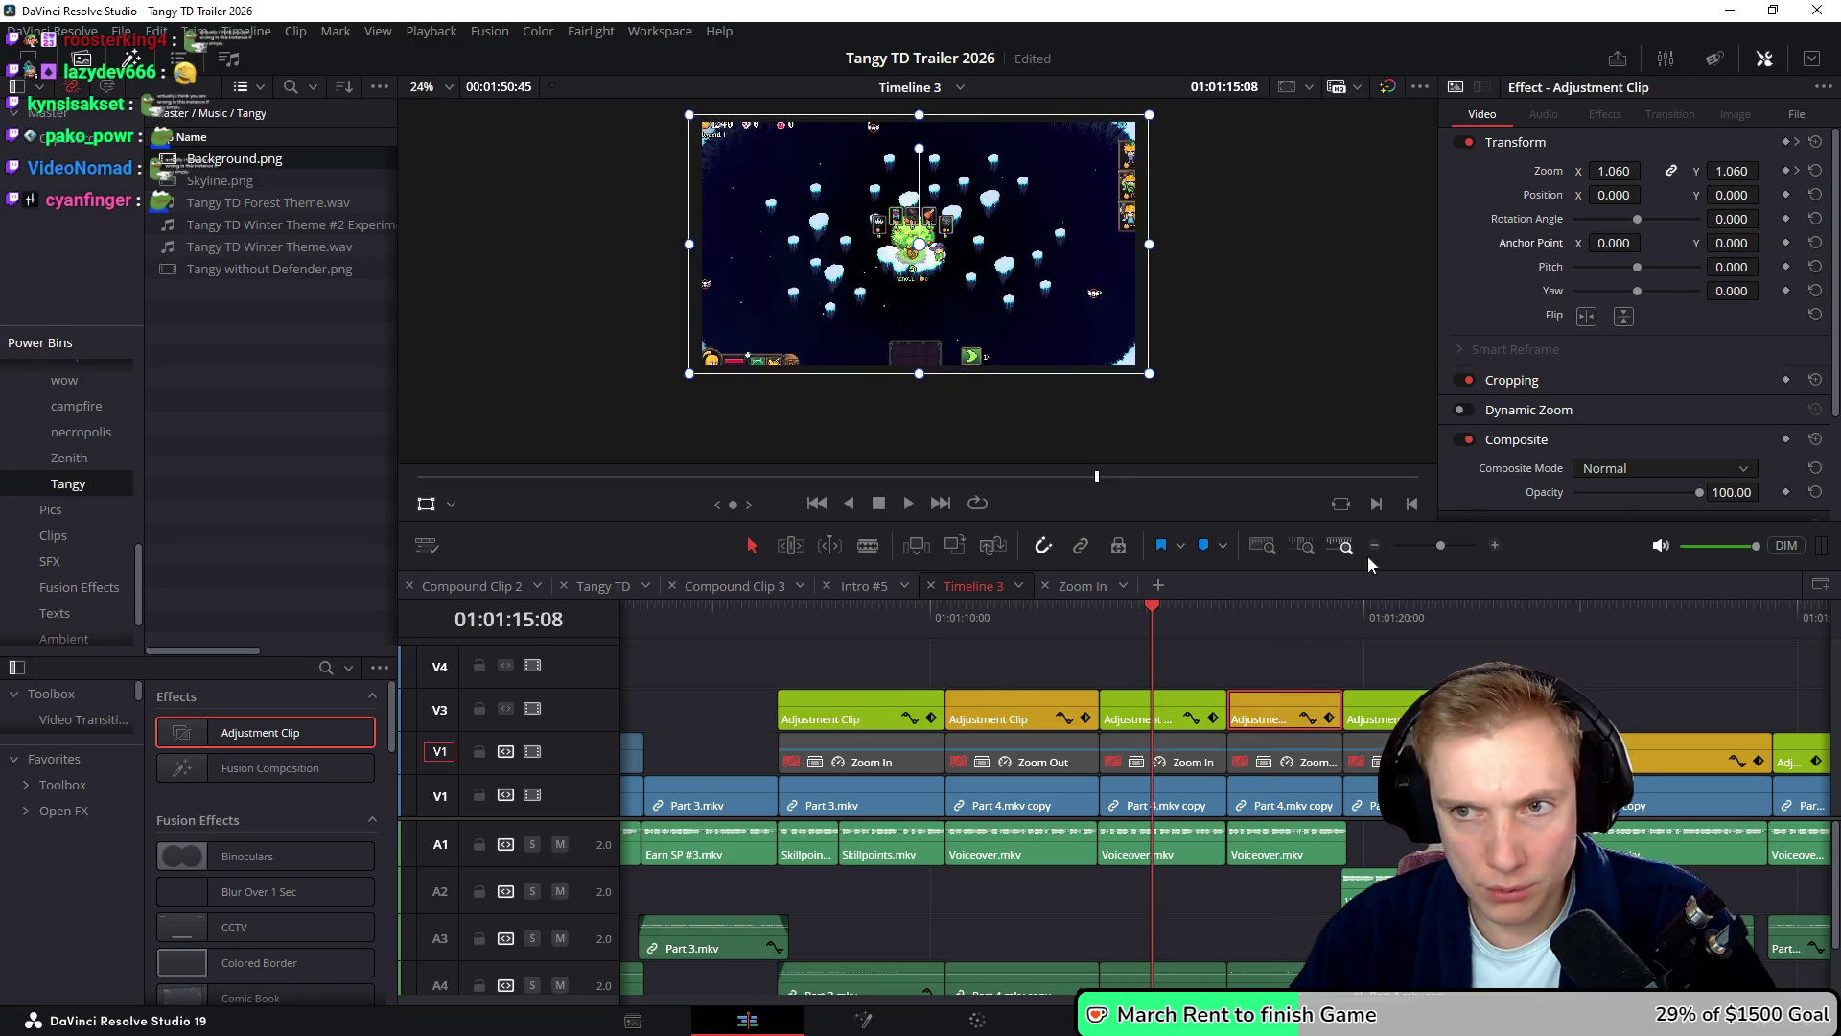
left_click(1169, 706)
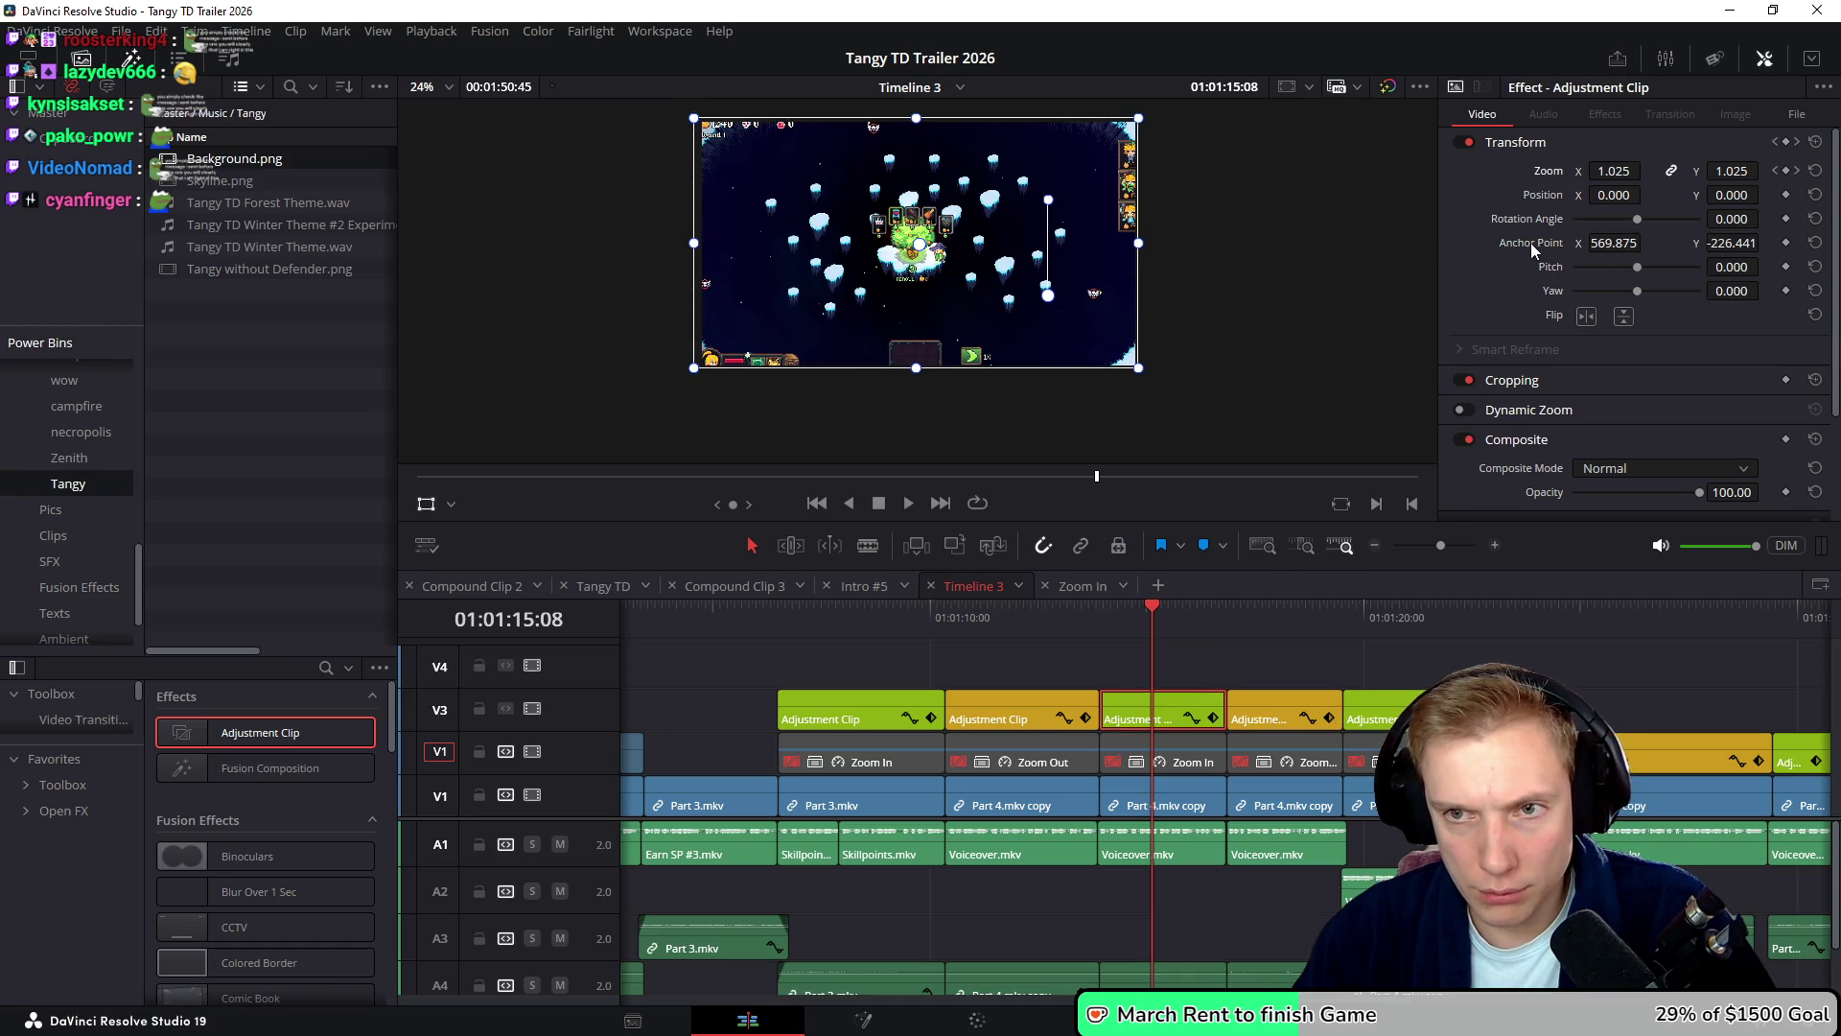
left_click(1038, 617)
left_click(1045, 698)
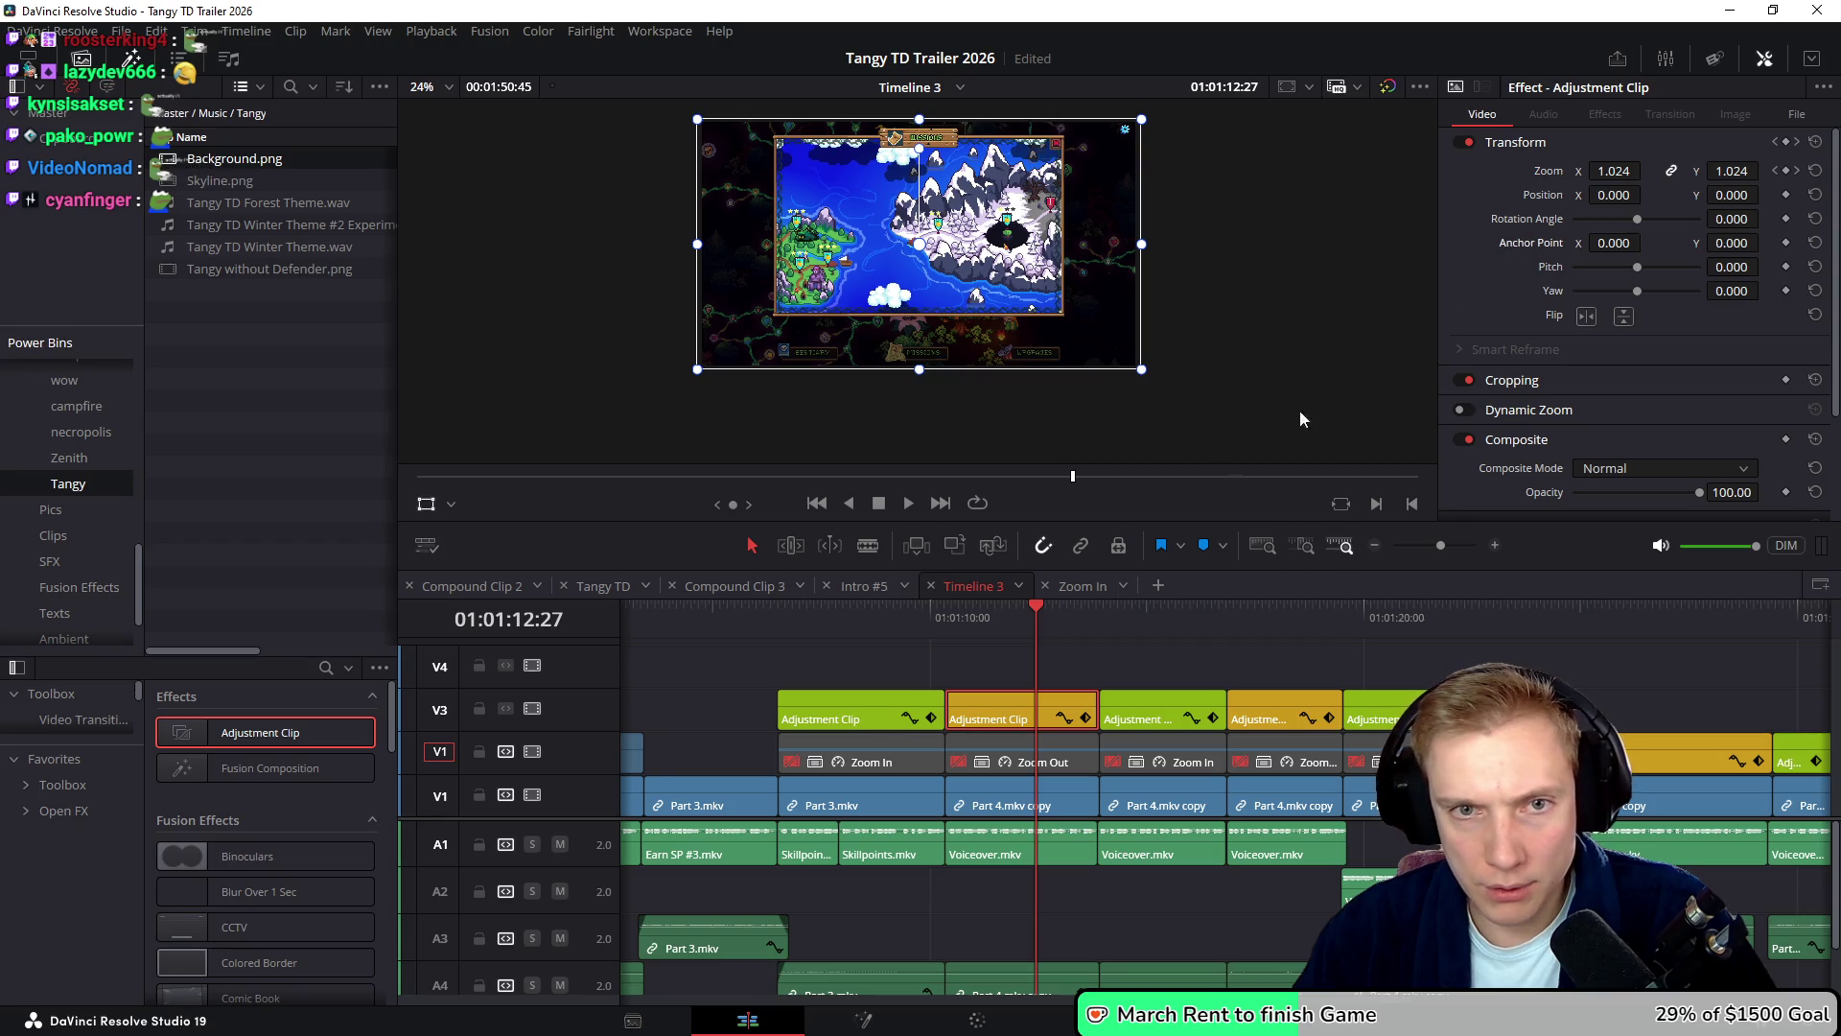
left_click(839, 617)
left_click(872, 710)
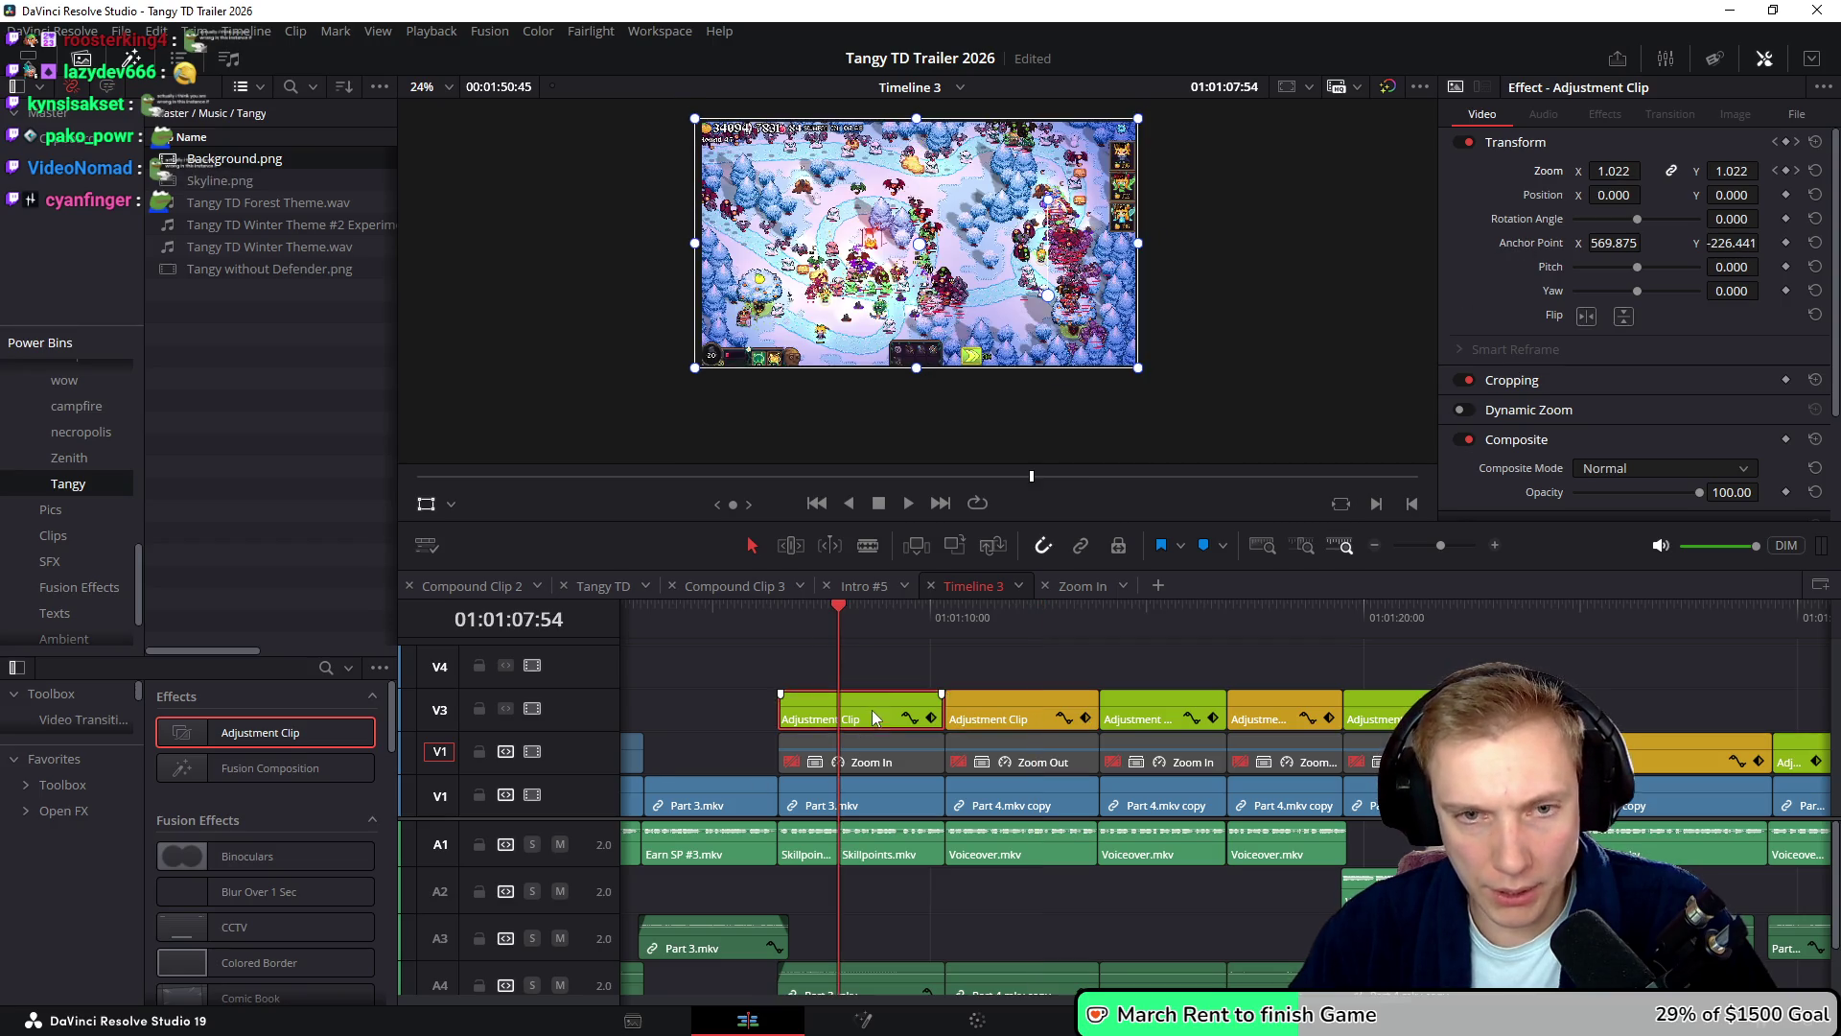
double_click(1546, 244)
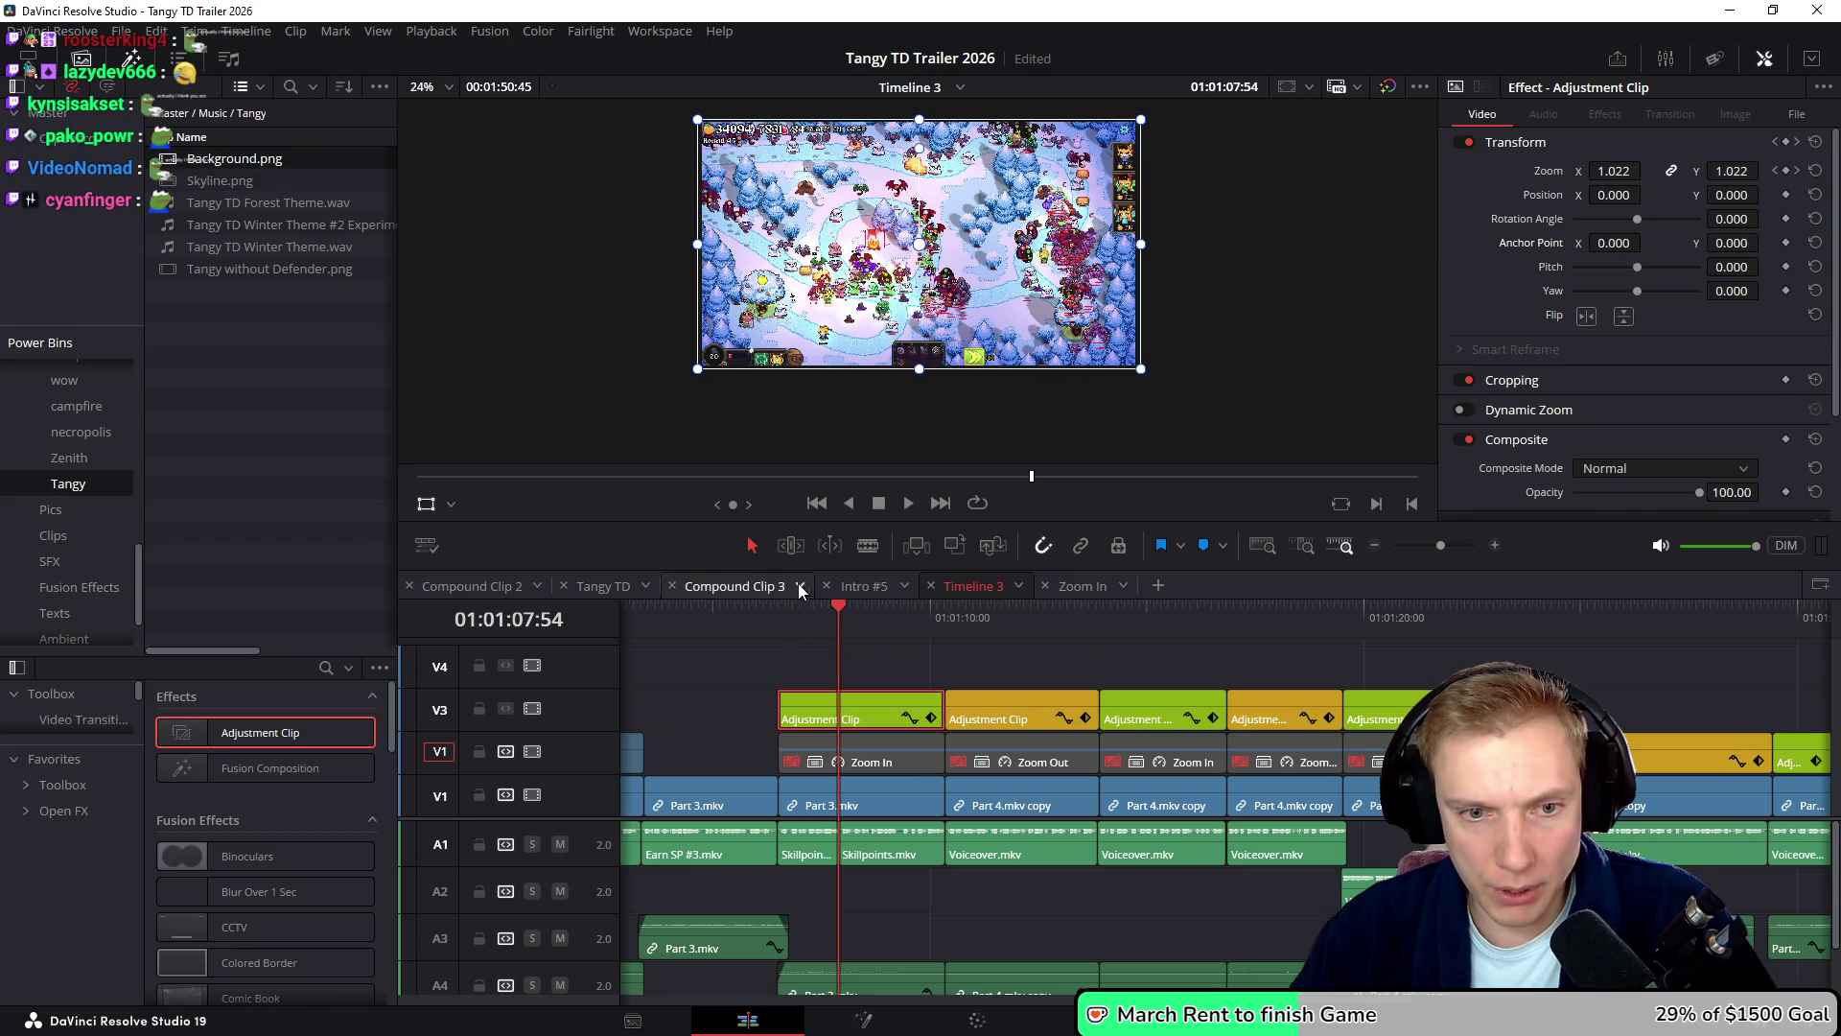
key("space")
key("ctrl+f")
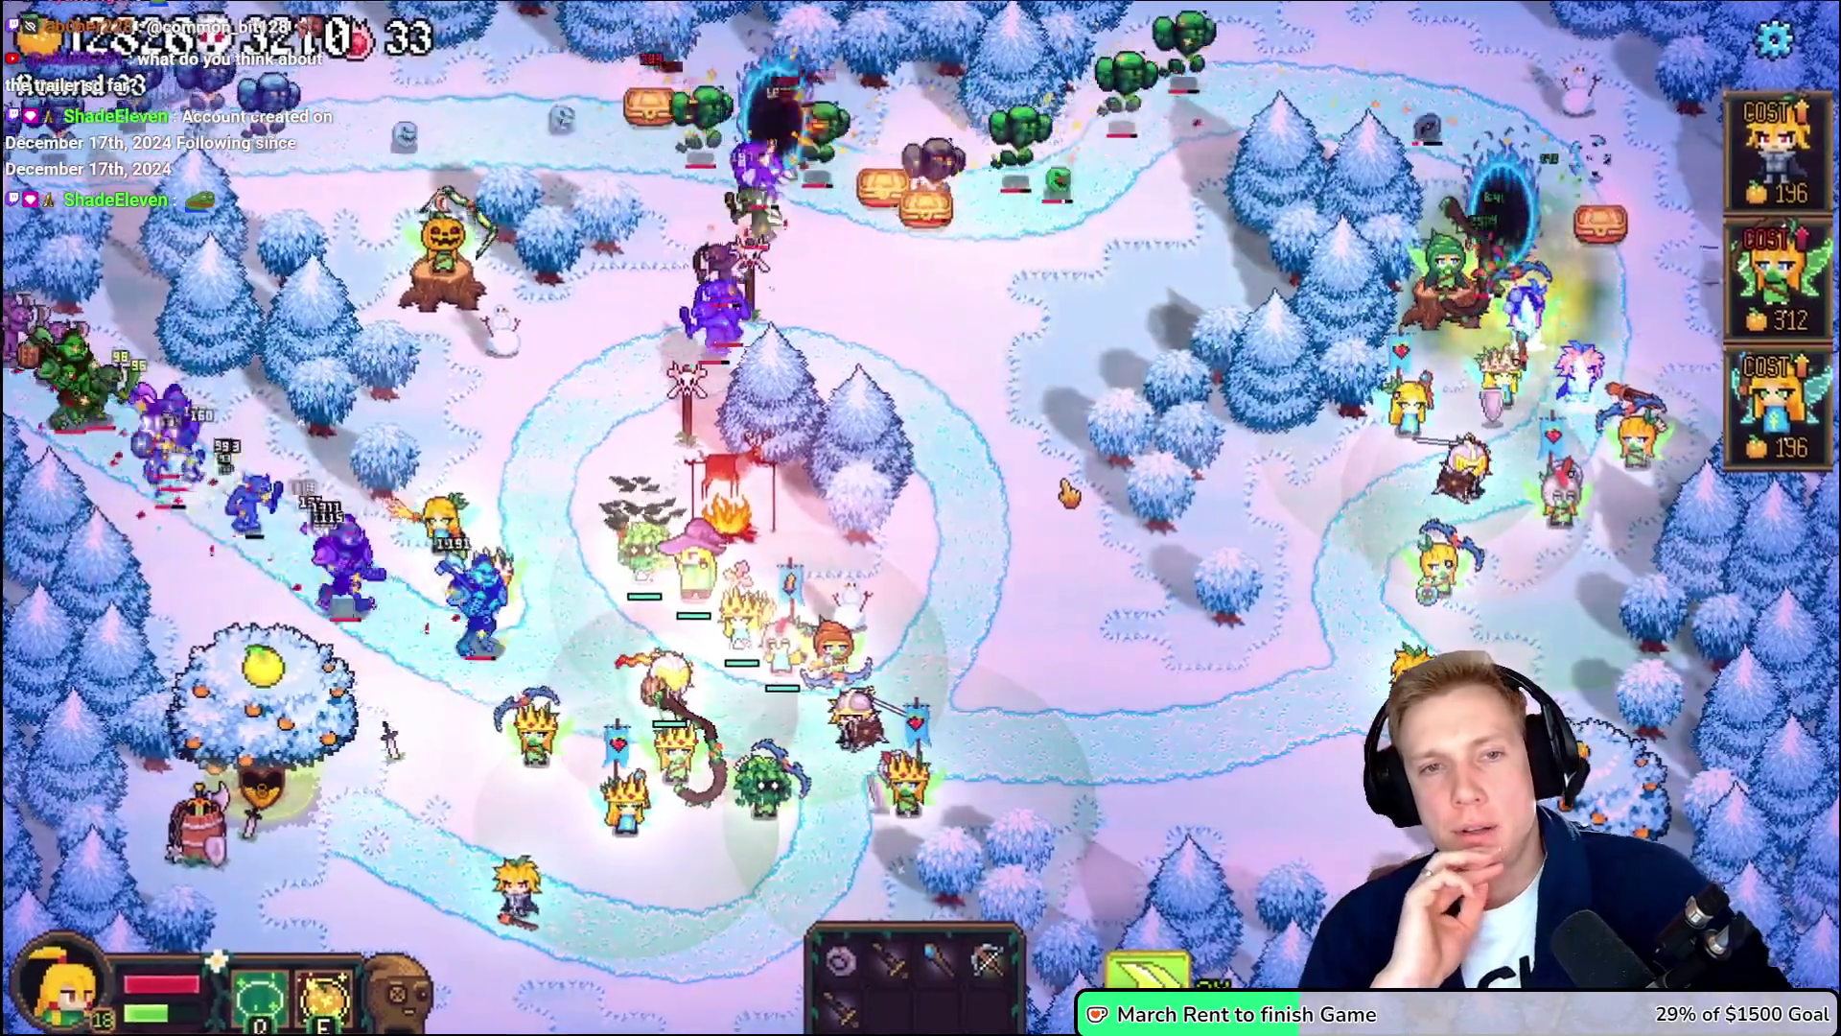
key("Escape")
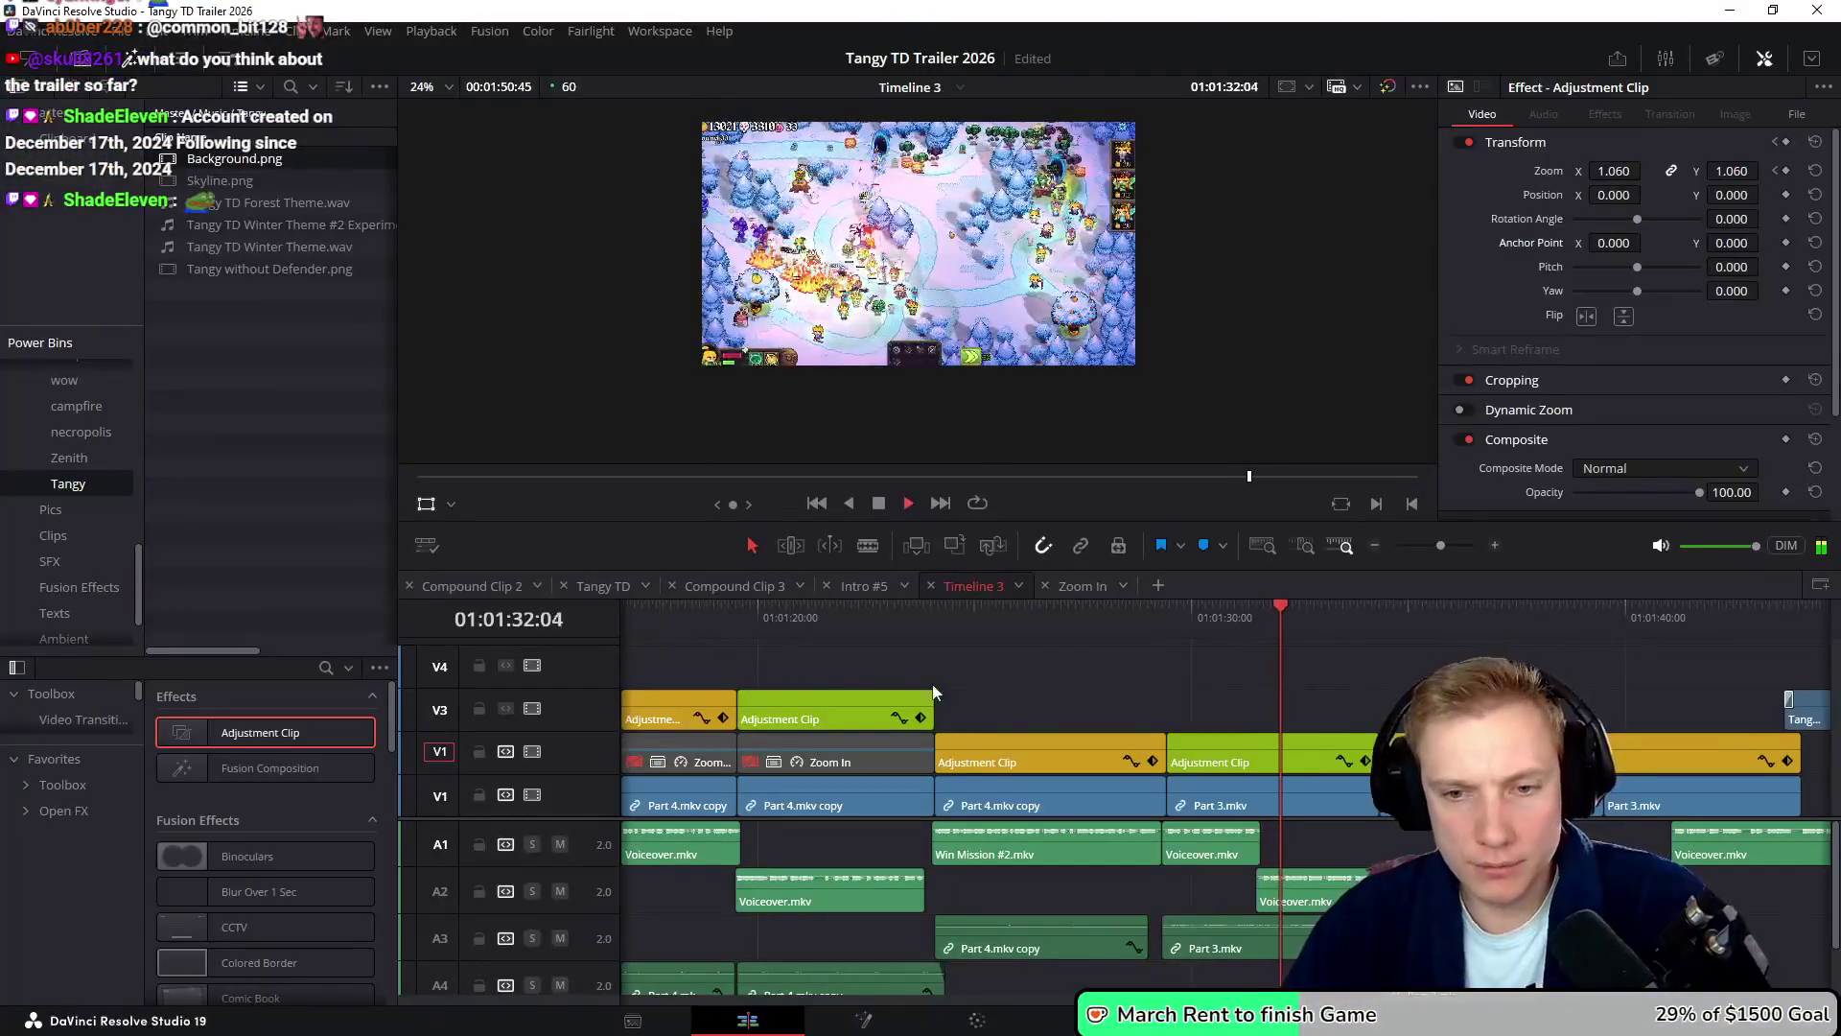
- Reset the anchor points of the adjustment clips near 01:01:30 and over the forest map to 0, 0
left_click(1045, 637)
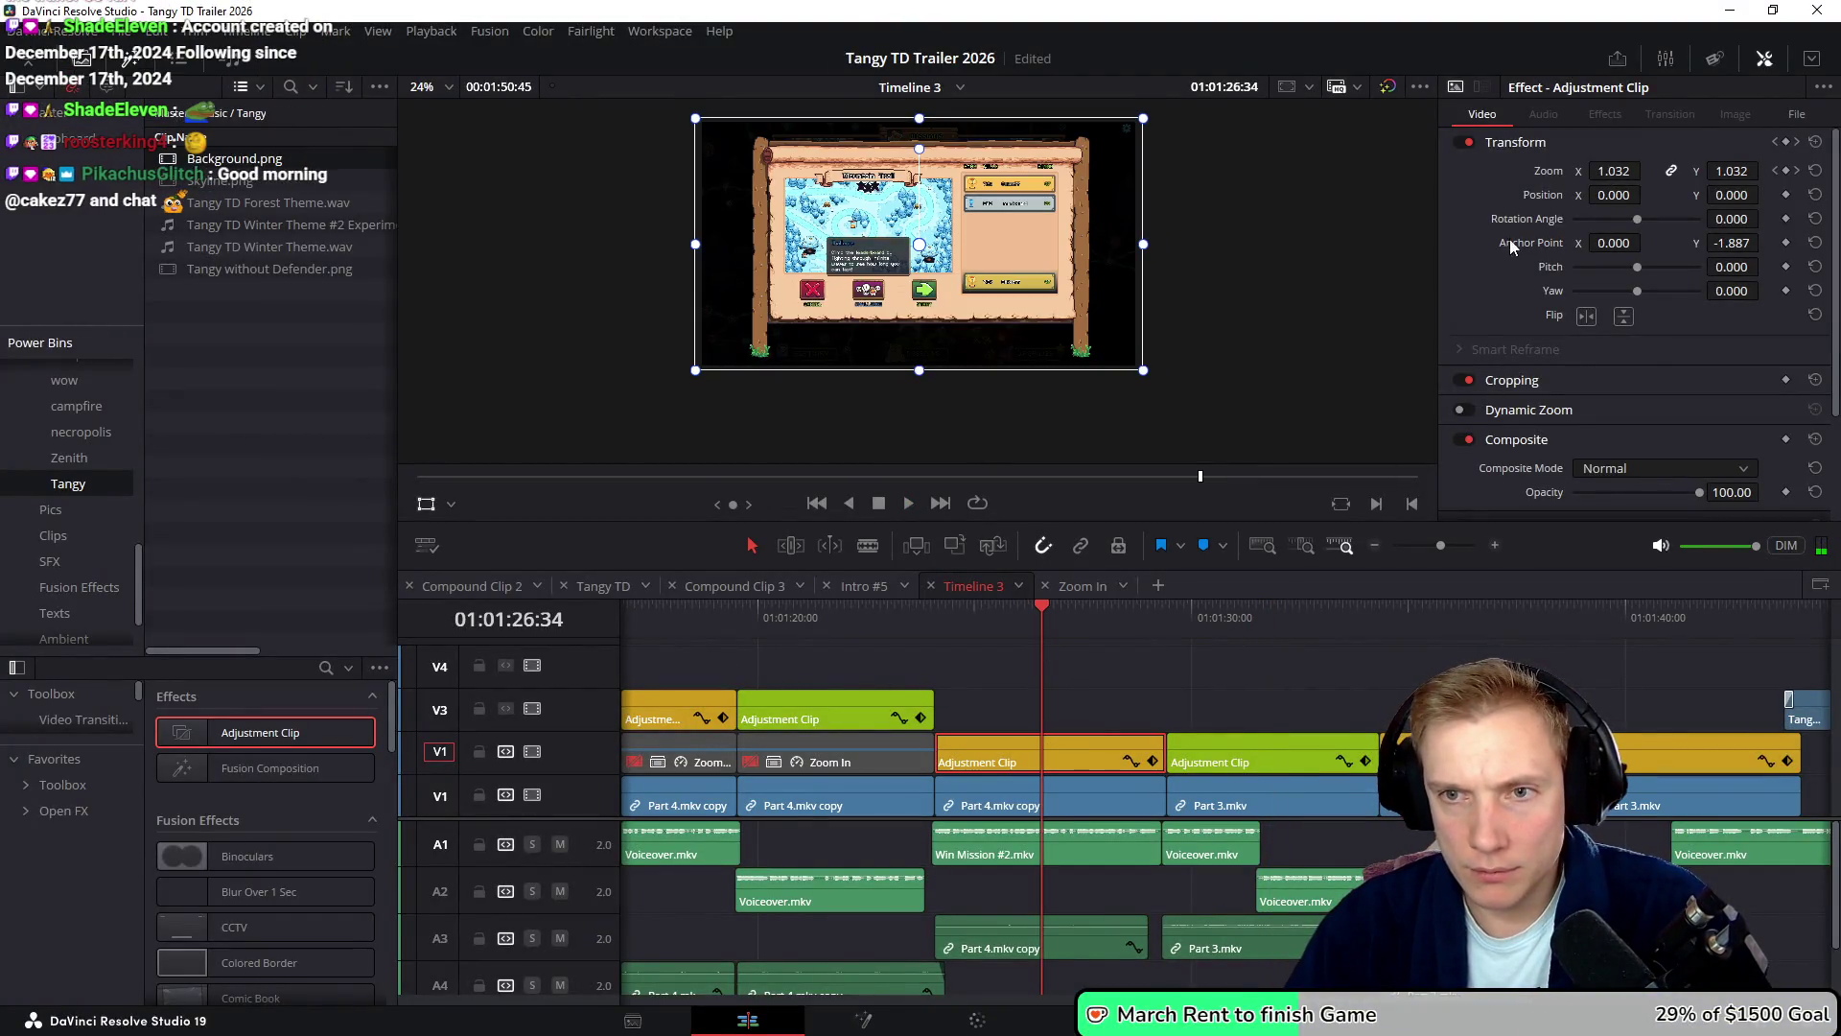
left_click(945, 634)
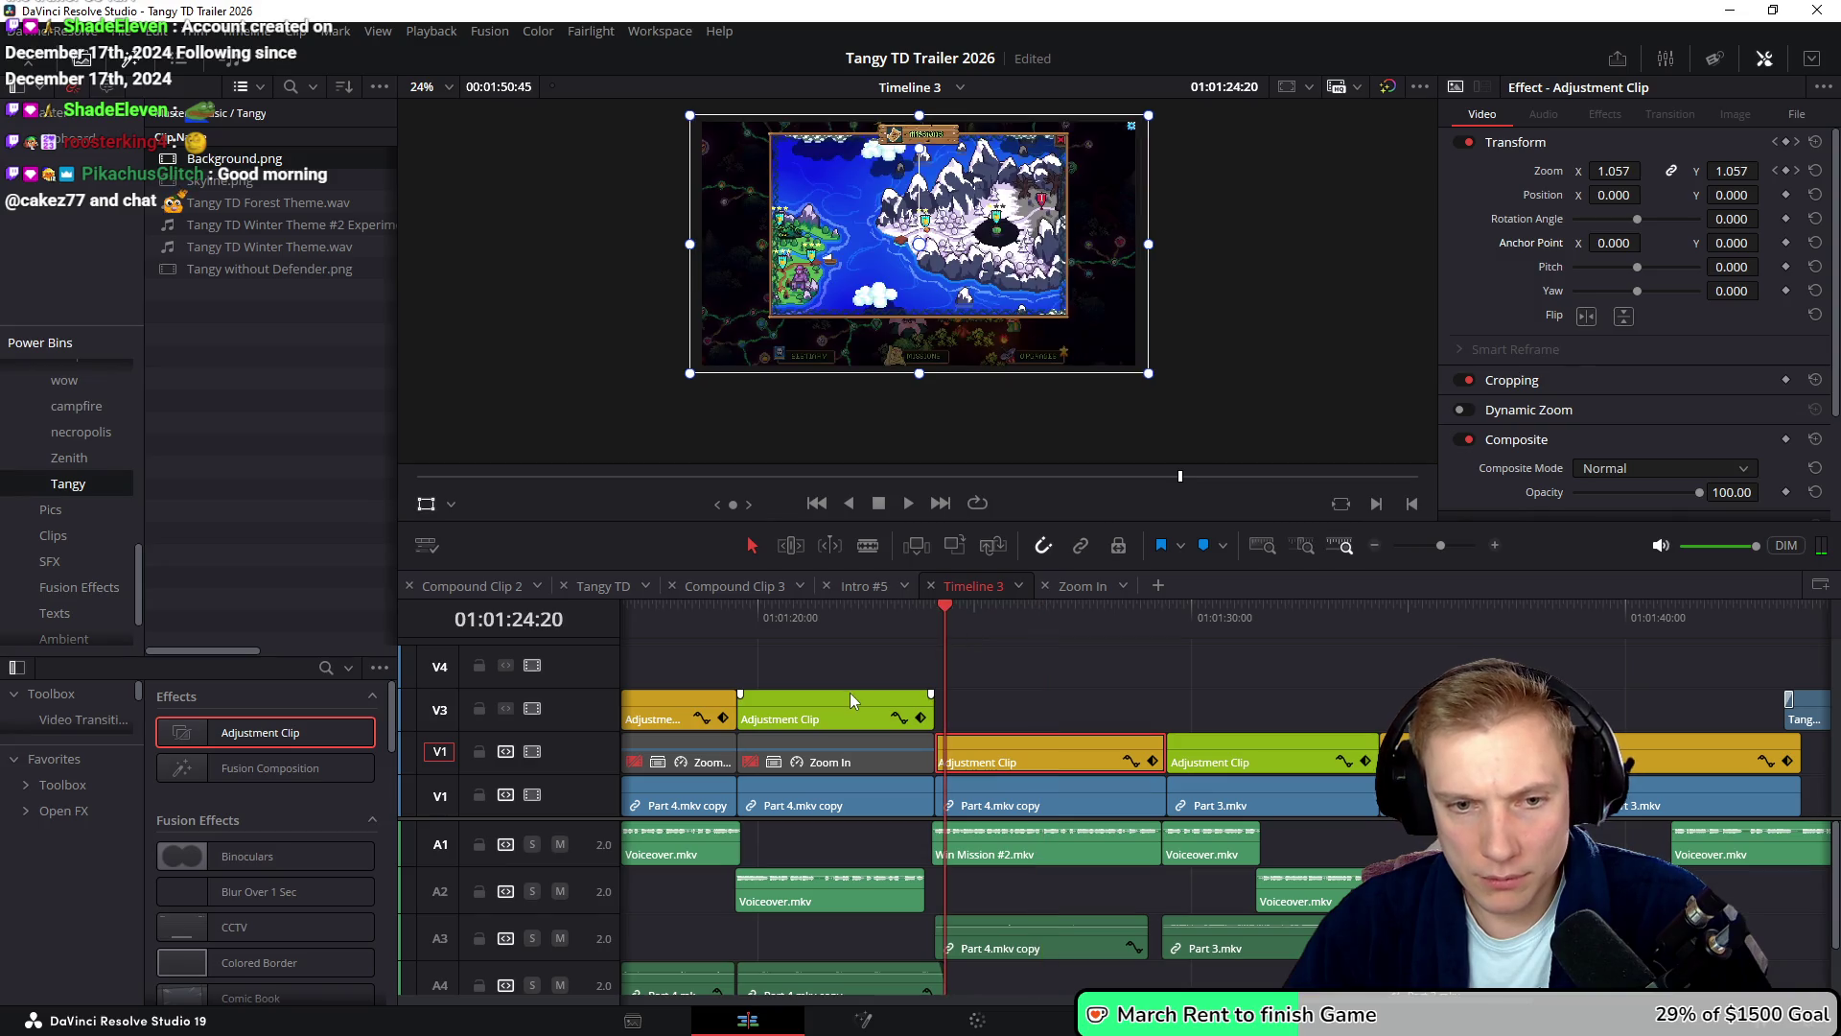
left_click(1252, 739)
left_click_drag(1060, 629, 1256, 642)
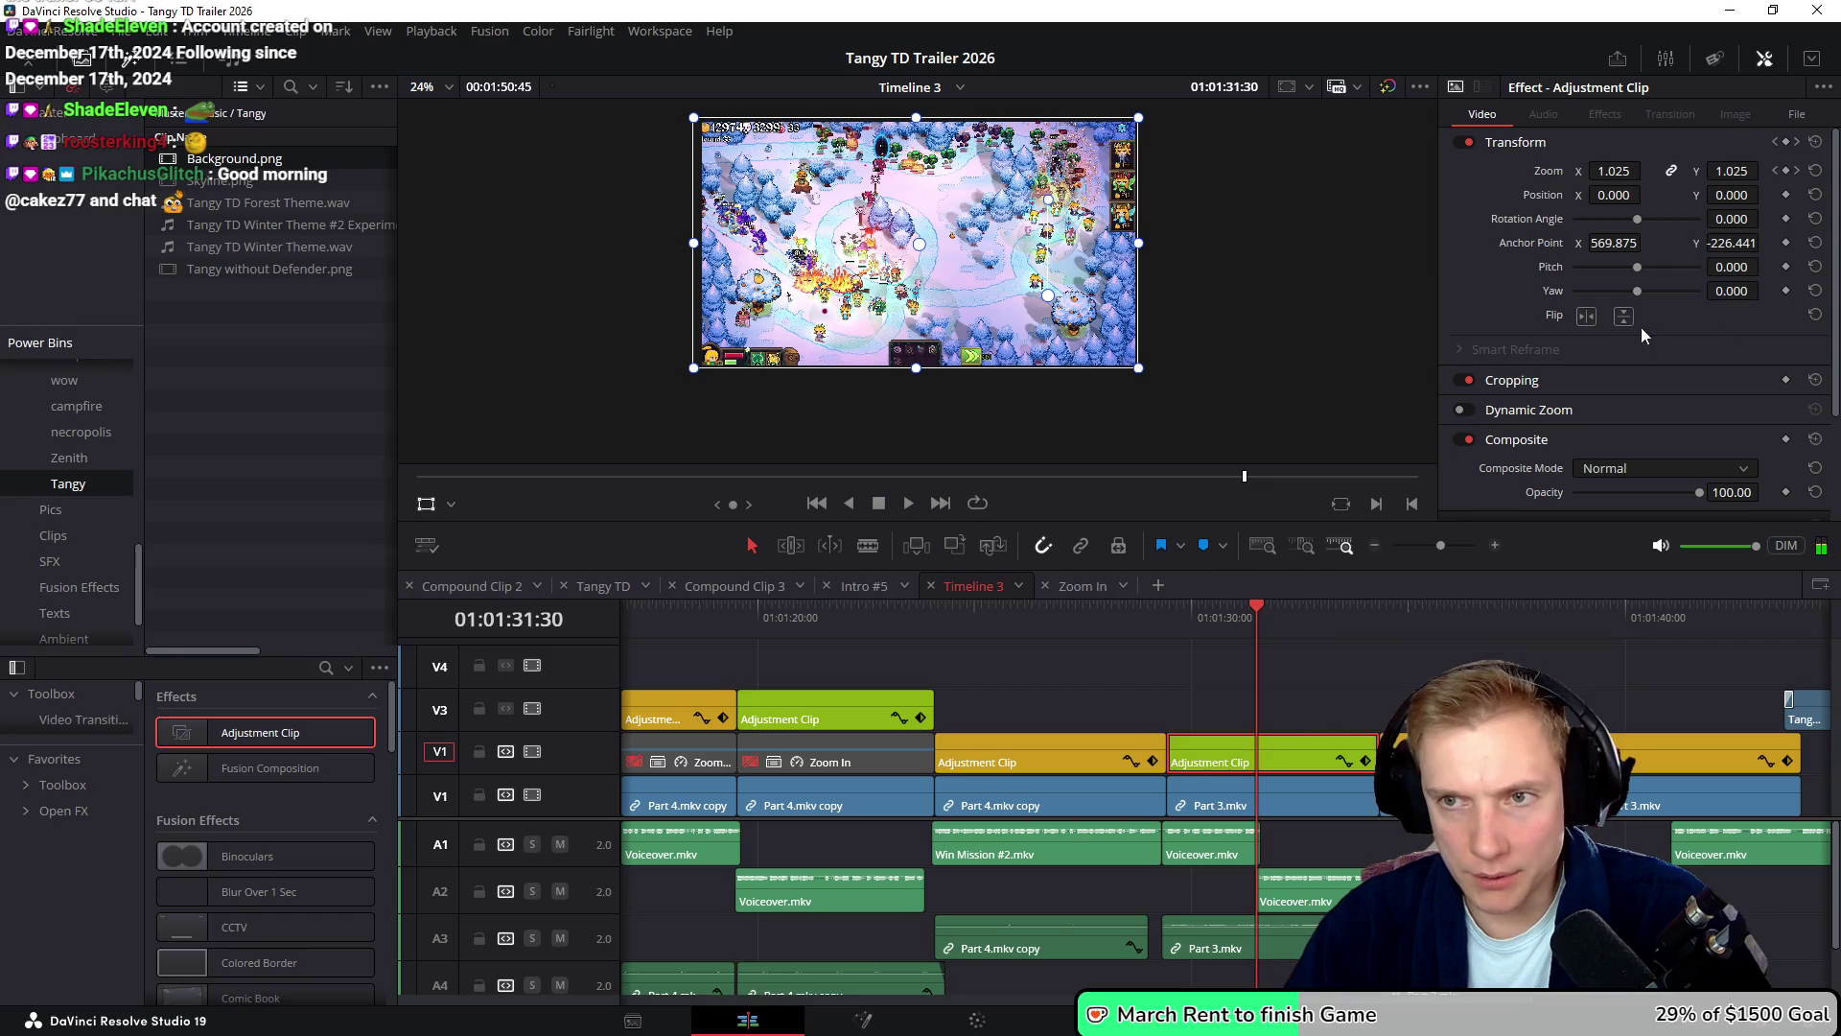
double_click(1538, 241)
left_click_drag(1287, 619, 1428, 635)
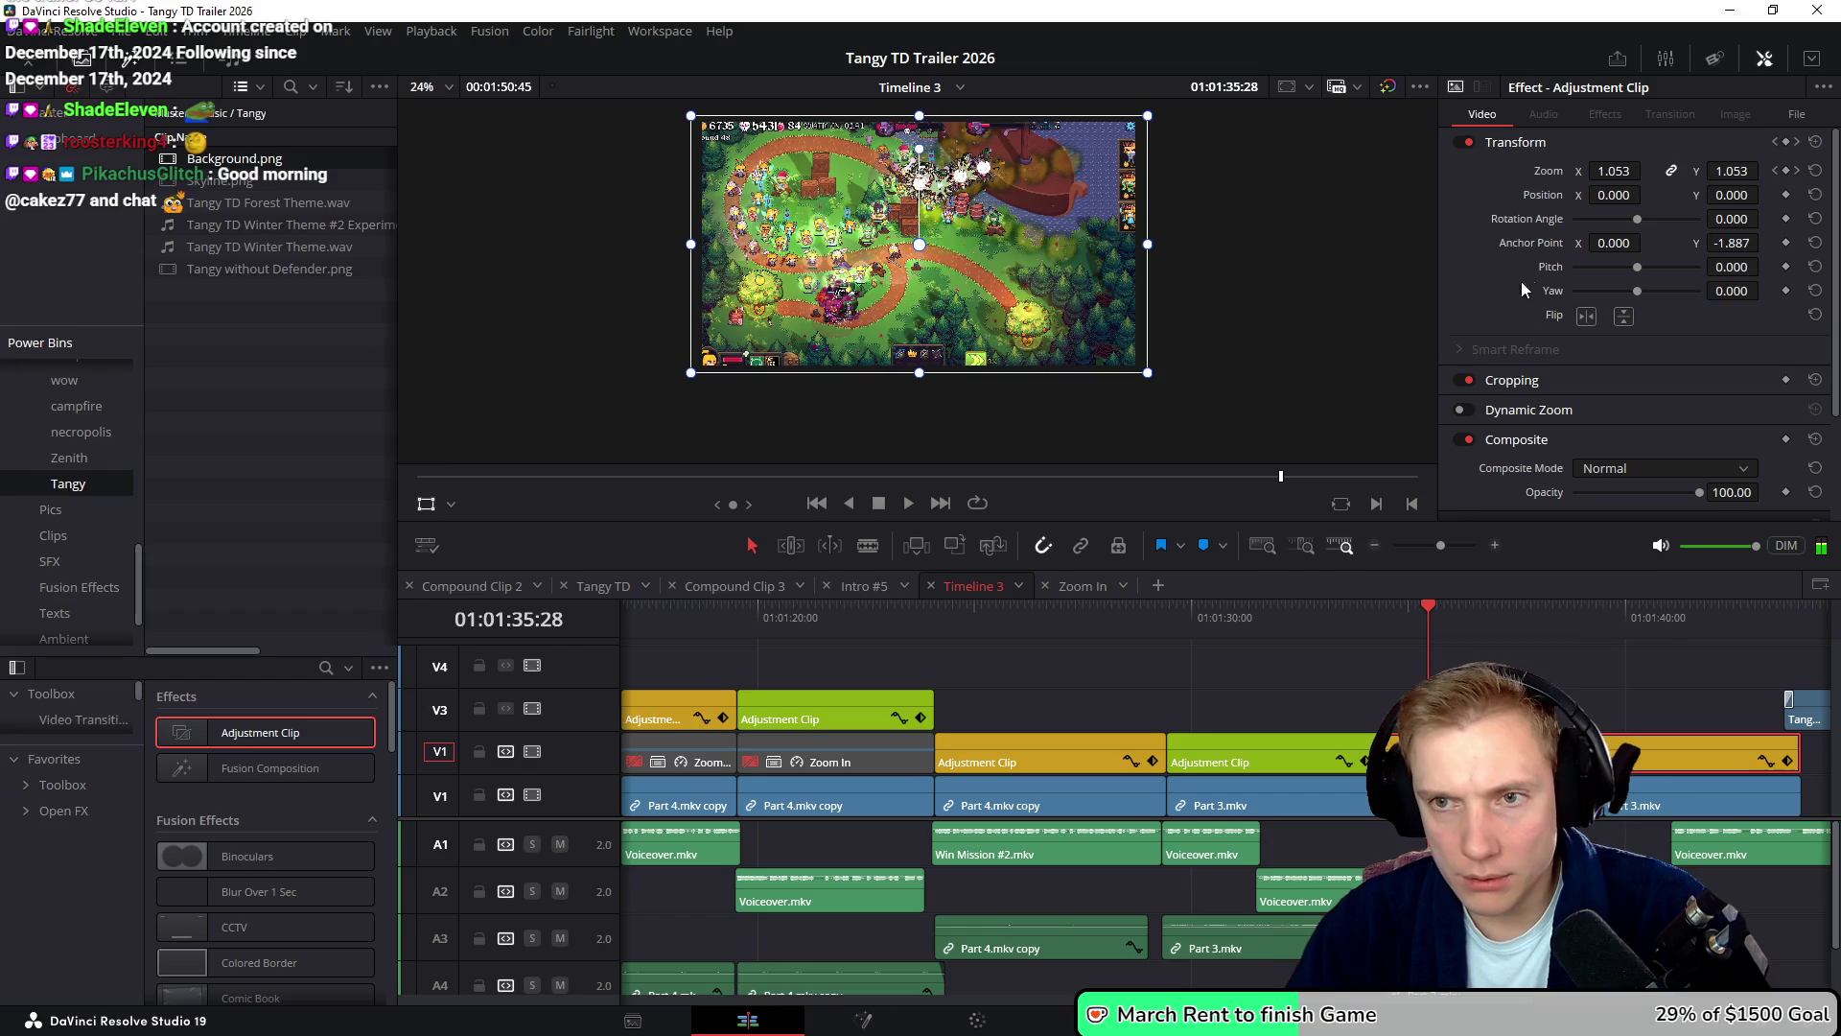
double_click(1540, 244)
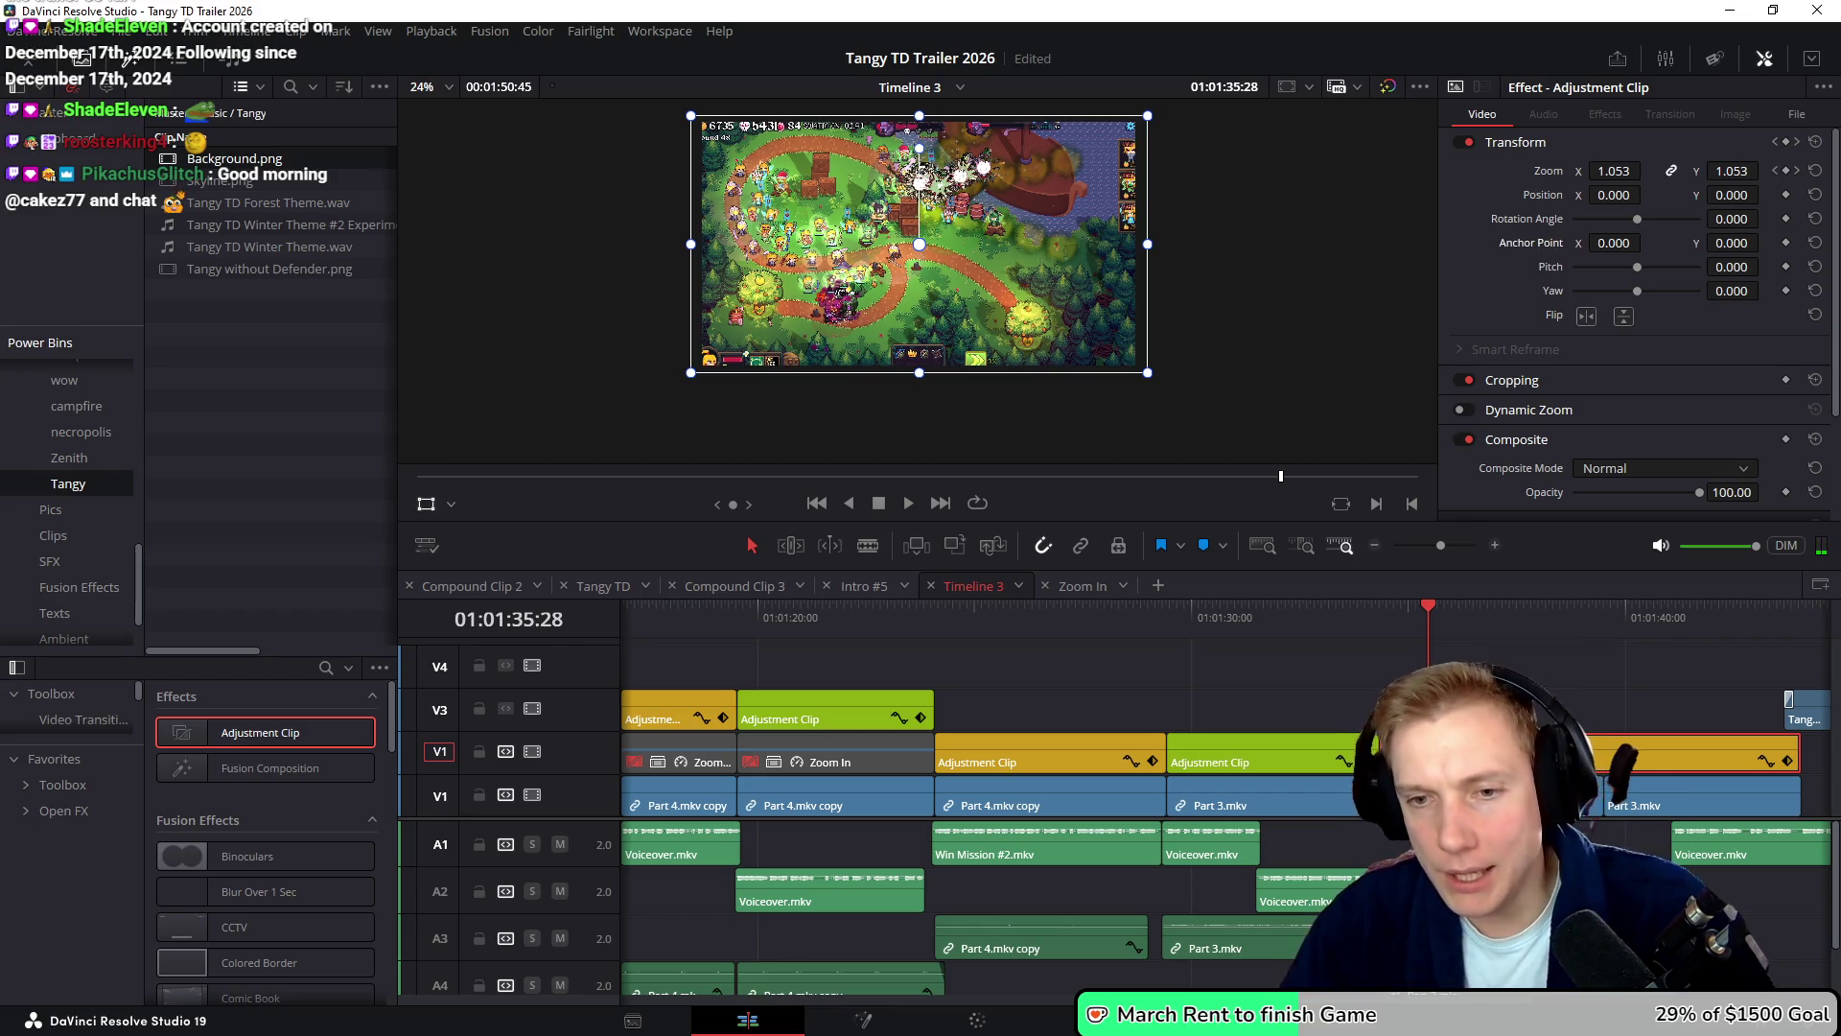
scroll(1448, 687, "up", 2)
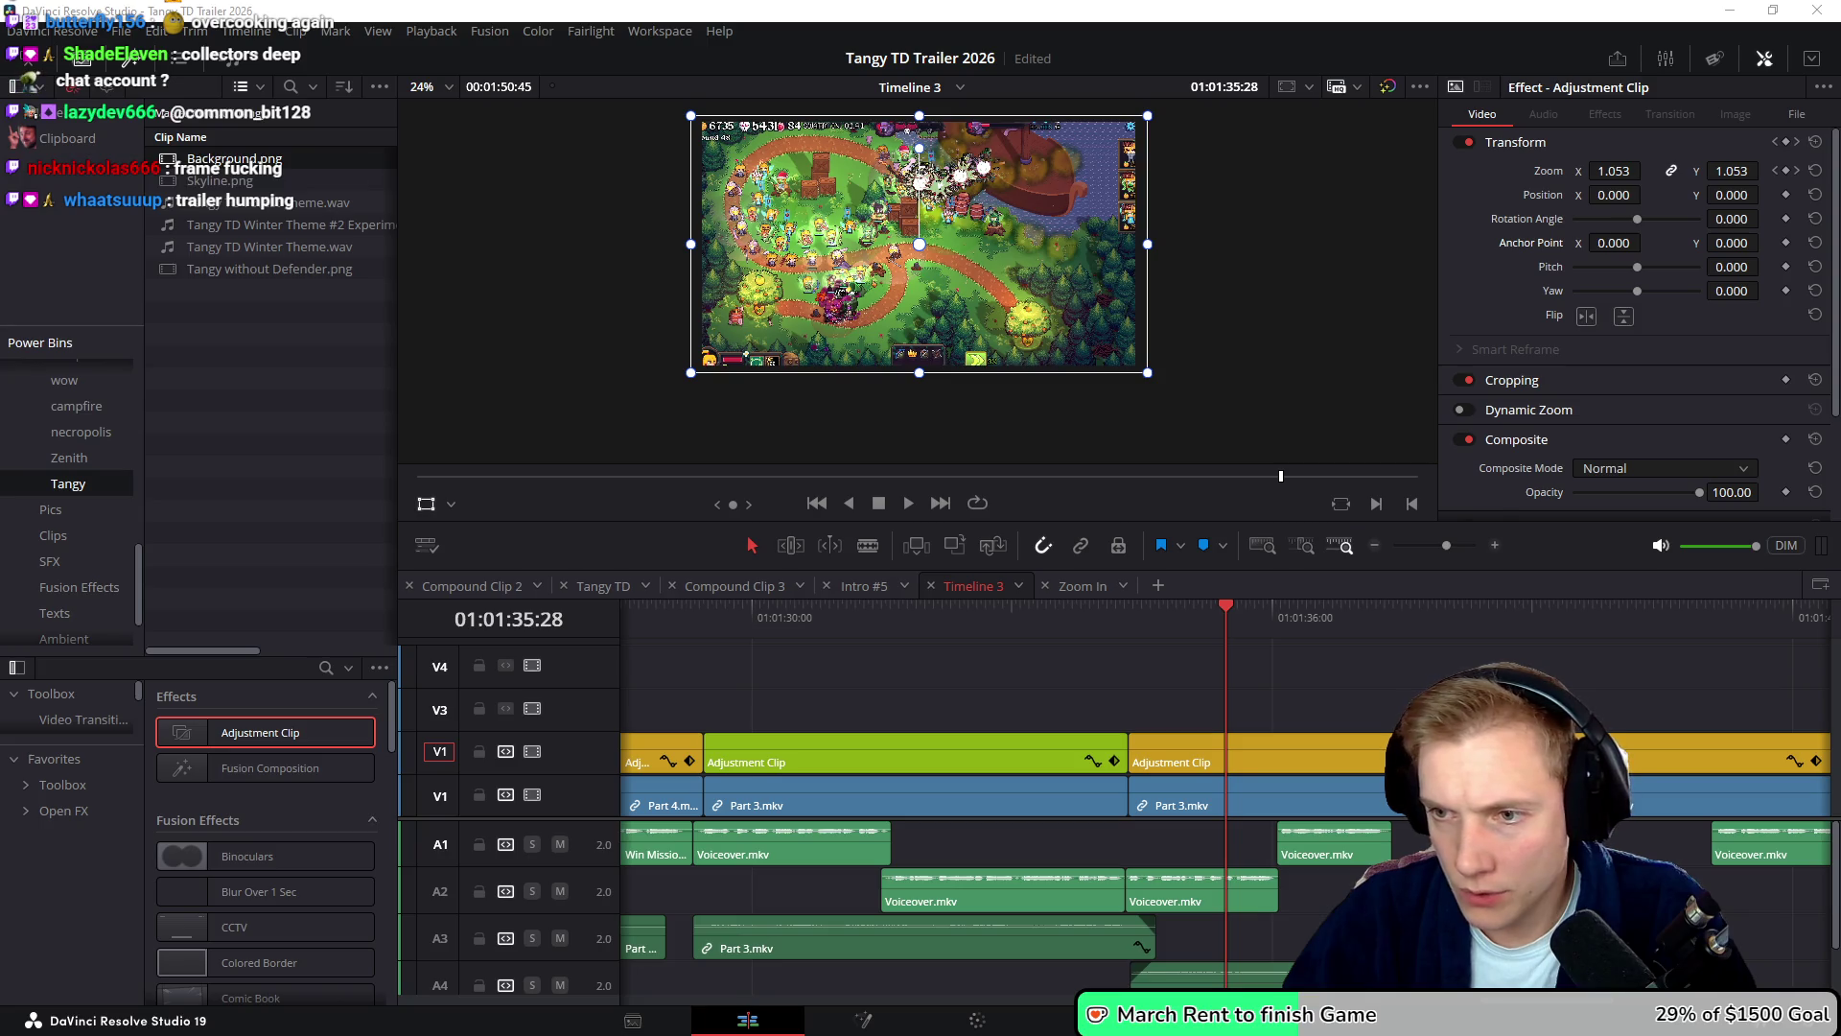
scroll(1285, 700, "left", 3)
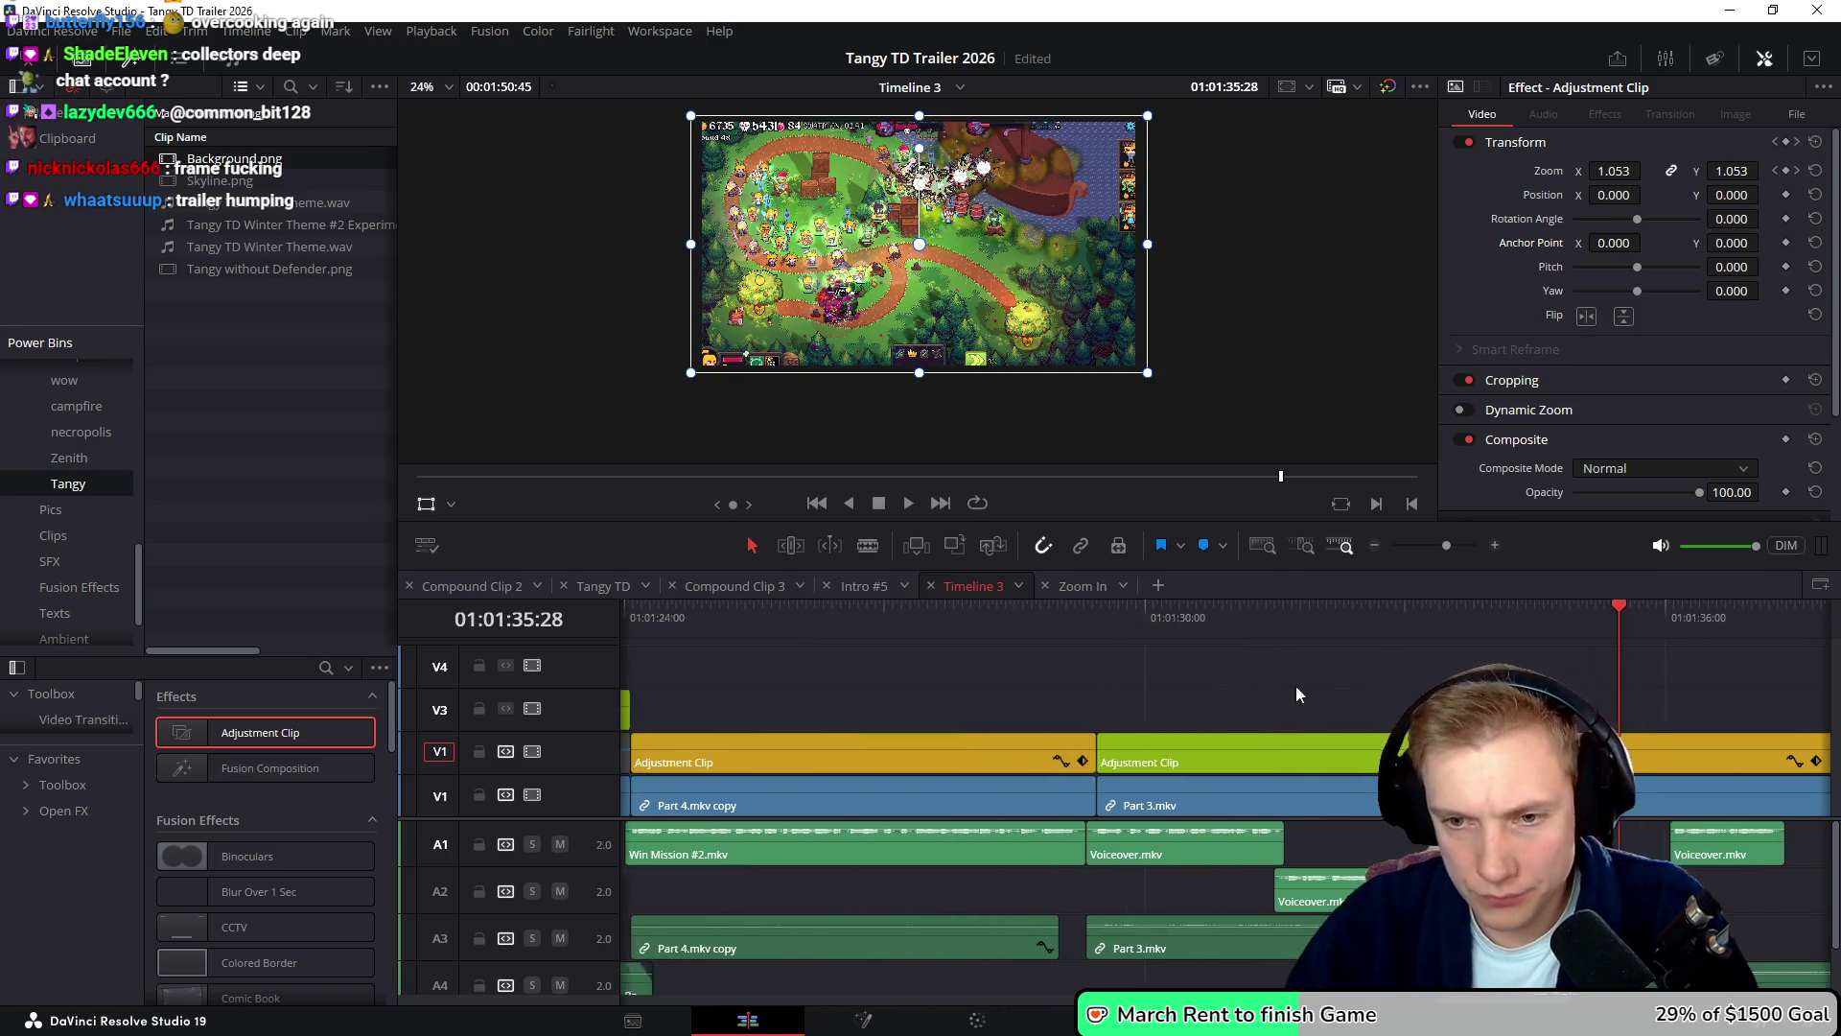
scroll(1296, 686, "down", 5)
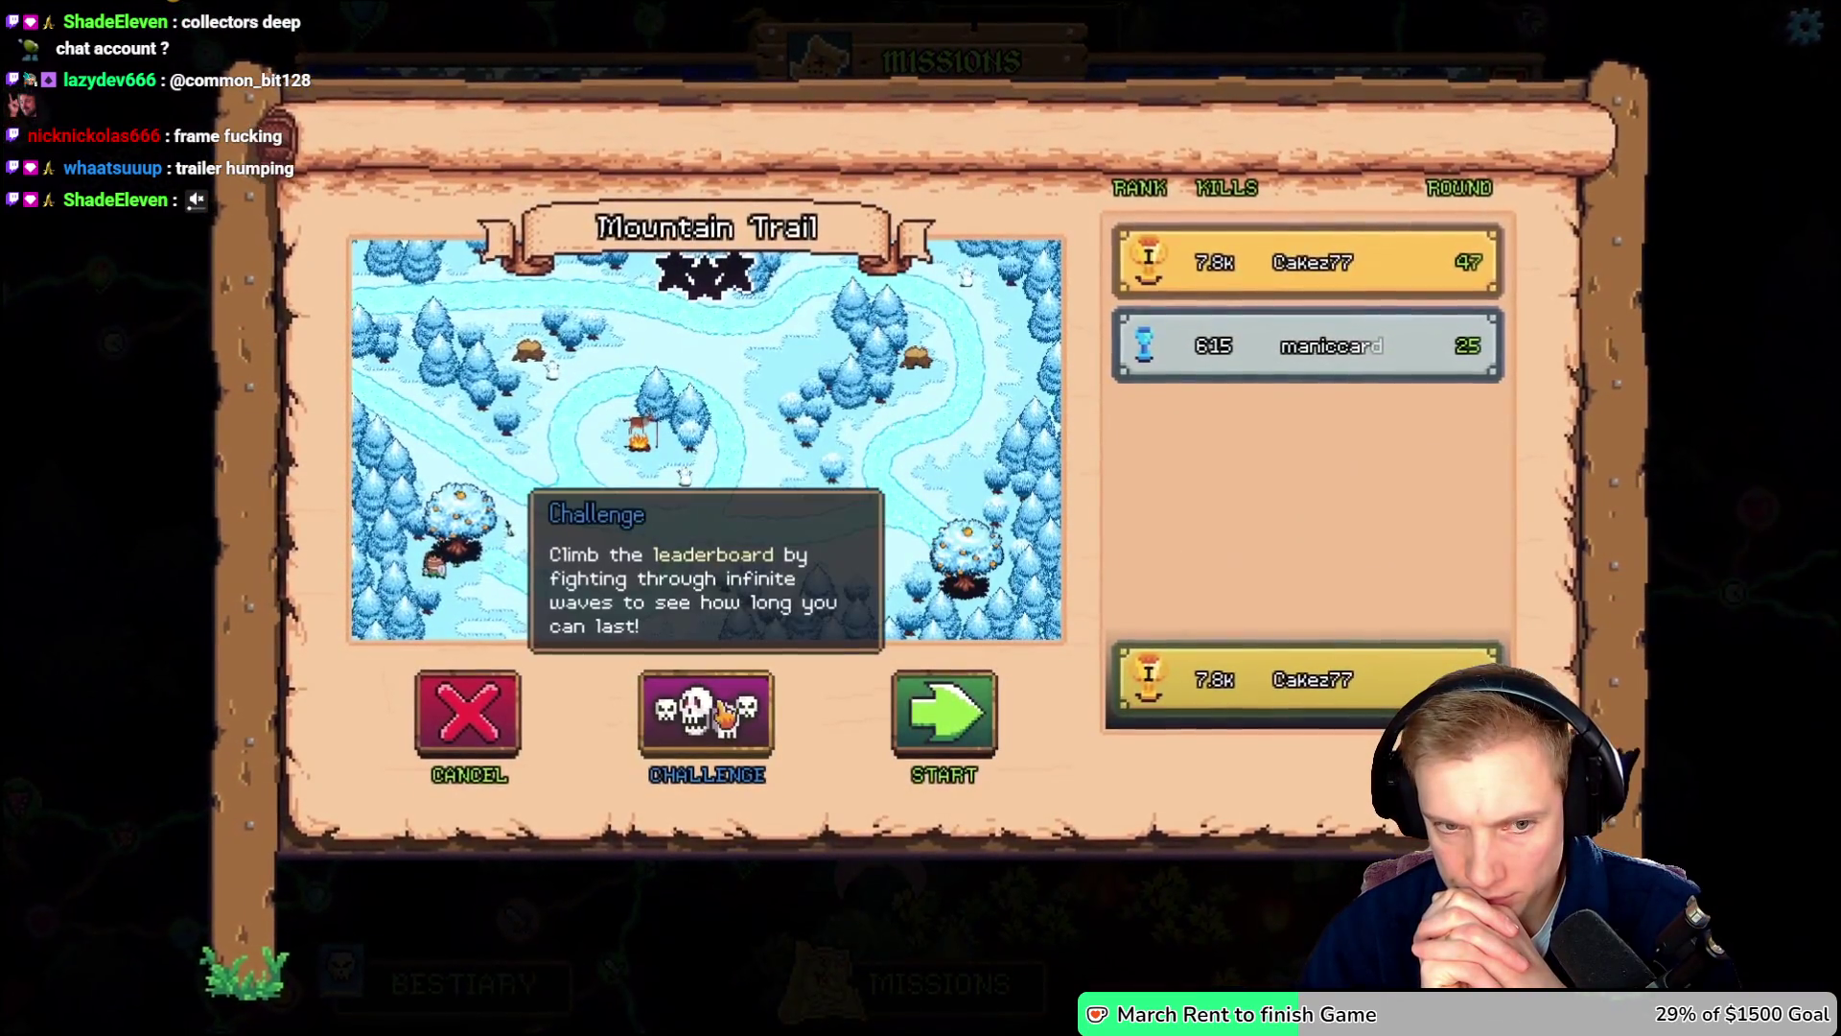
left_click(710, 715)
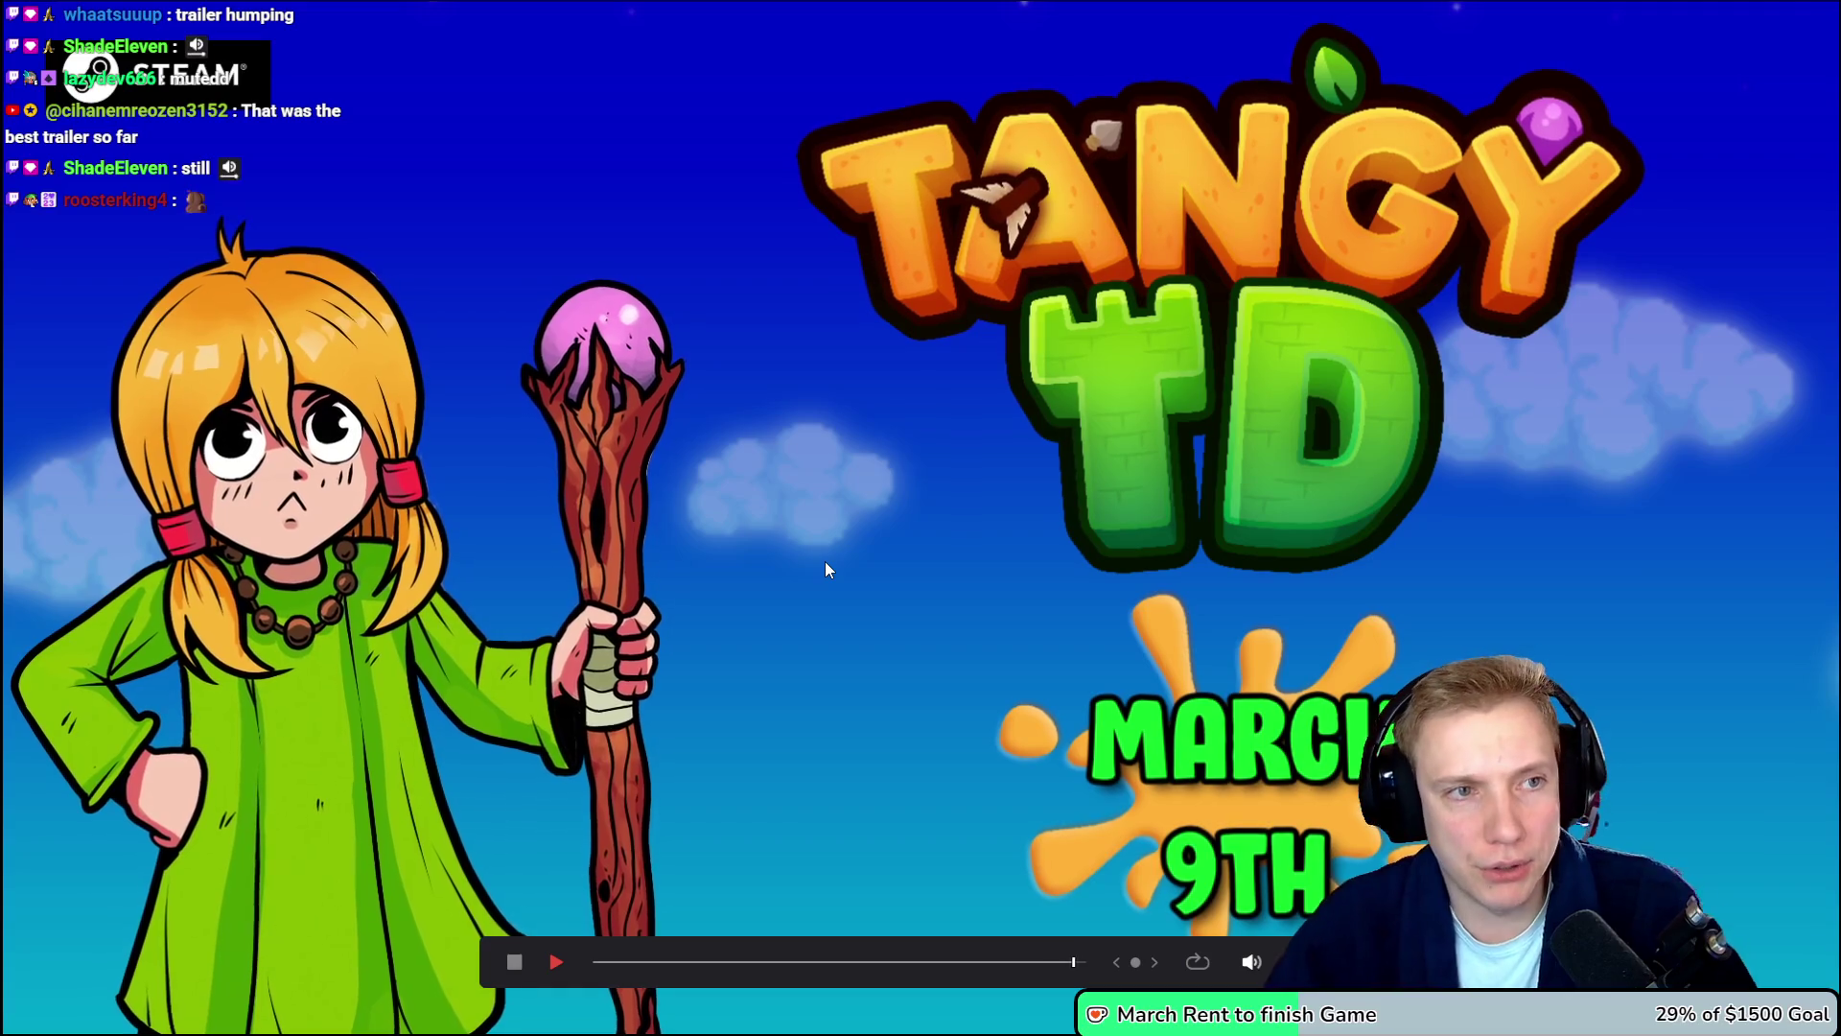
key("Escape")
scroll(1432, 652, "left", 5)
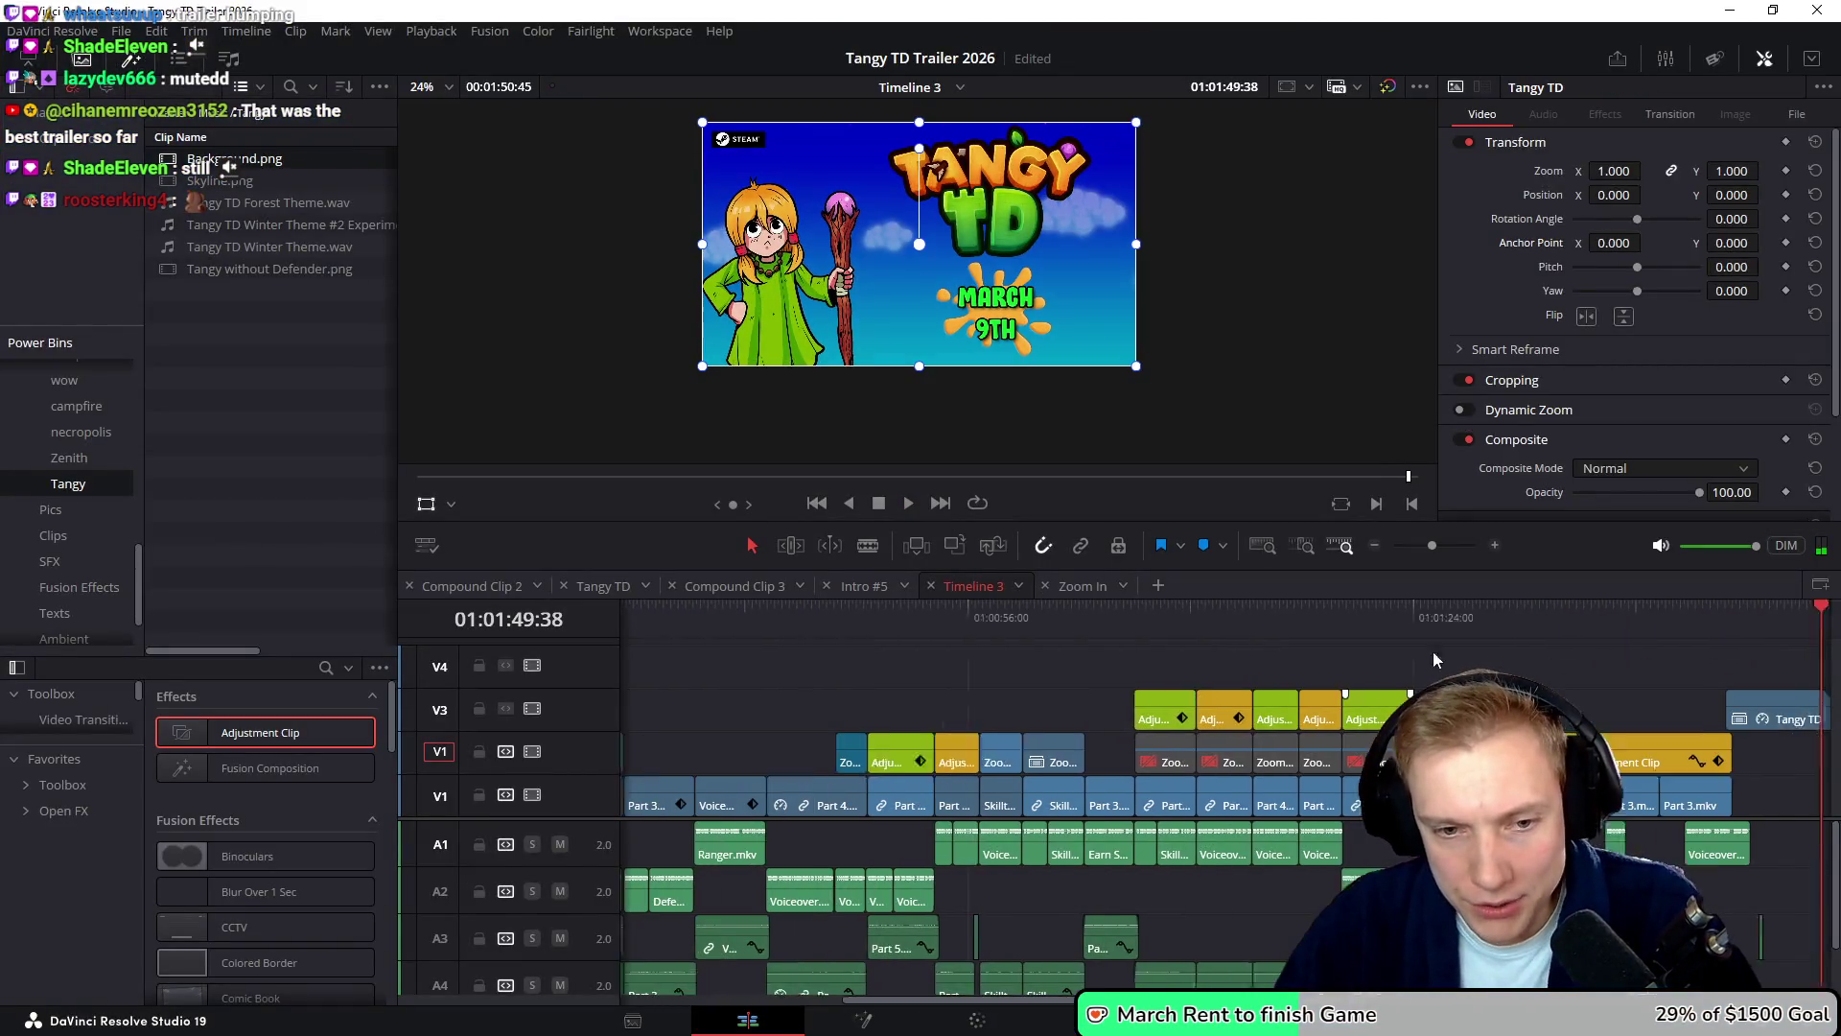
- Review the trailer's playback from about 01:00:55 through 01:01:01 onward
left_click(989, 619)
key("space")
scroll(1051, 694, "up", 5, "ctrl")
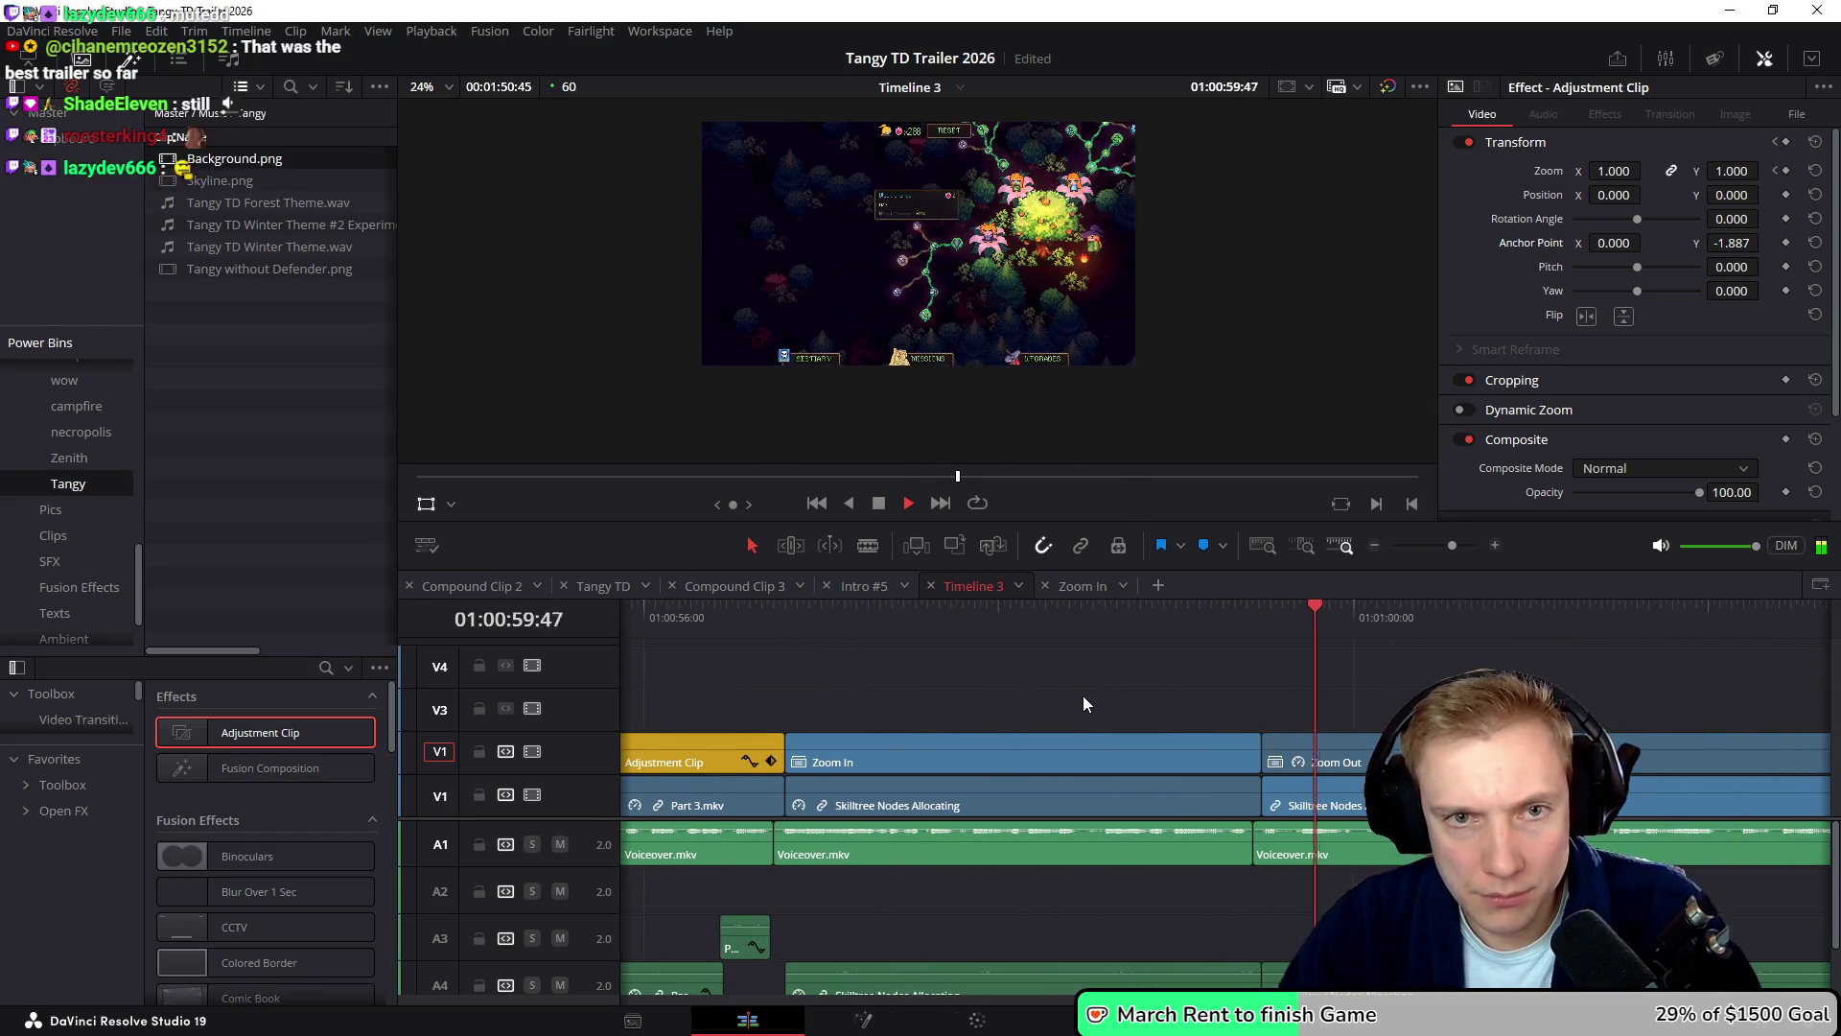
scroll(1042, 710, "down", 3, "ctrl")
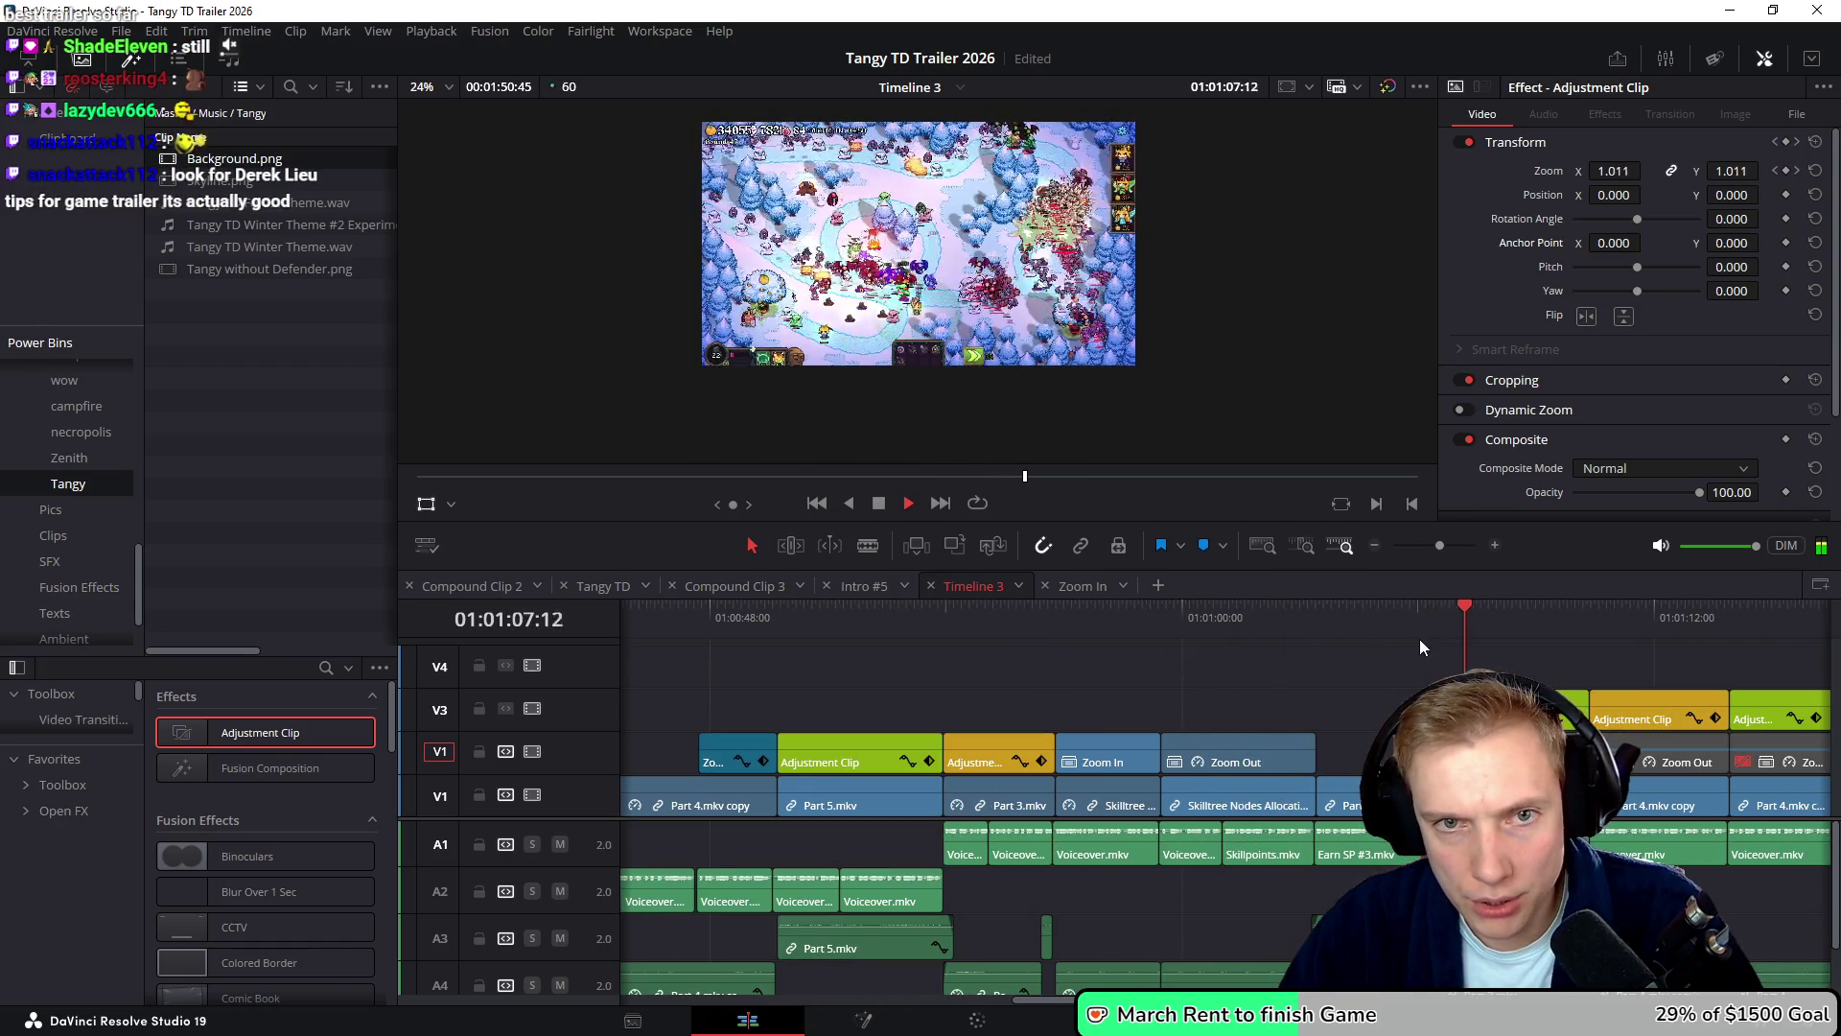
left_click(1257, 630)
key("space")
scroll(1252, 672, "up", 3, "ctrl")
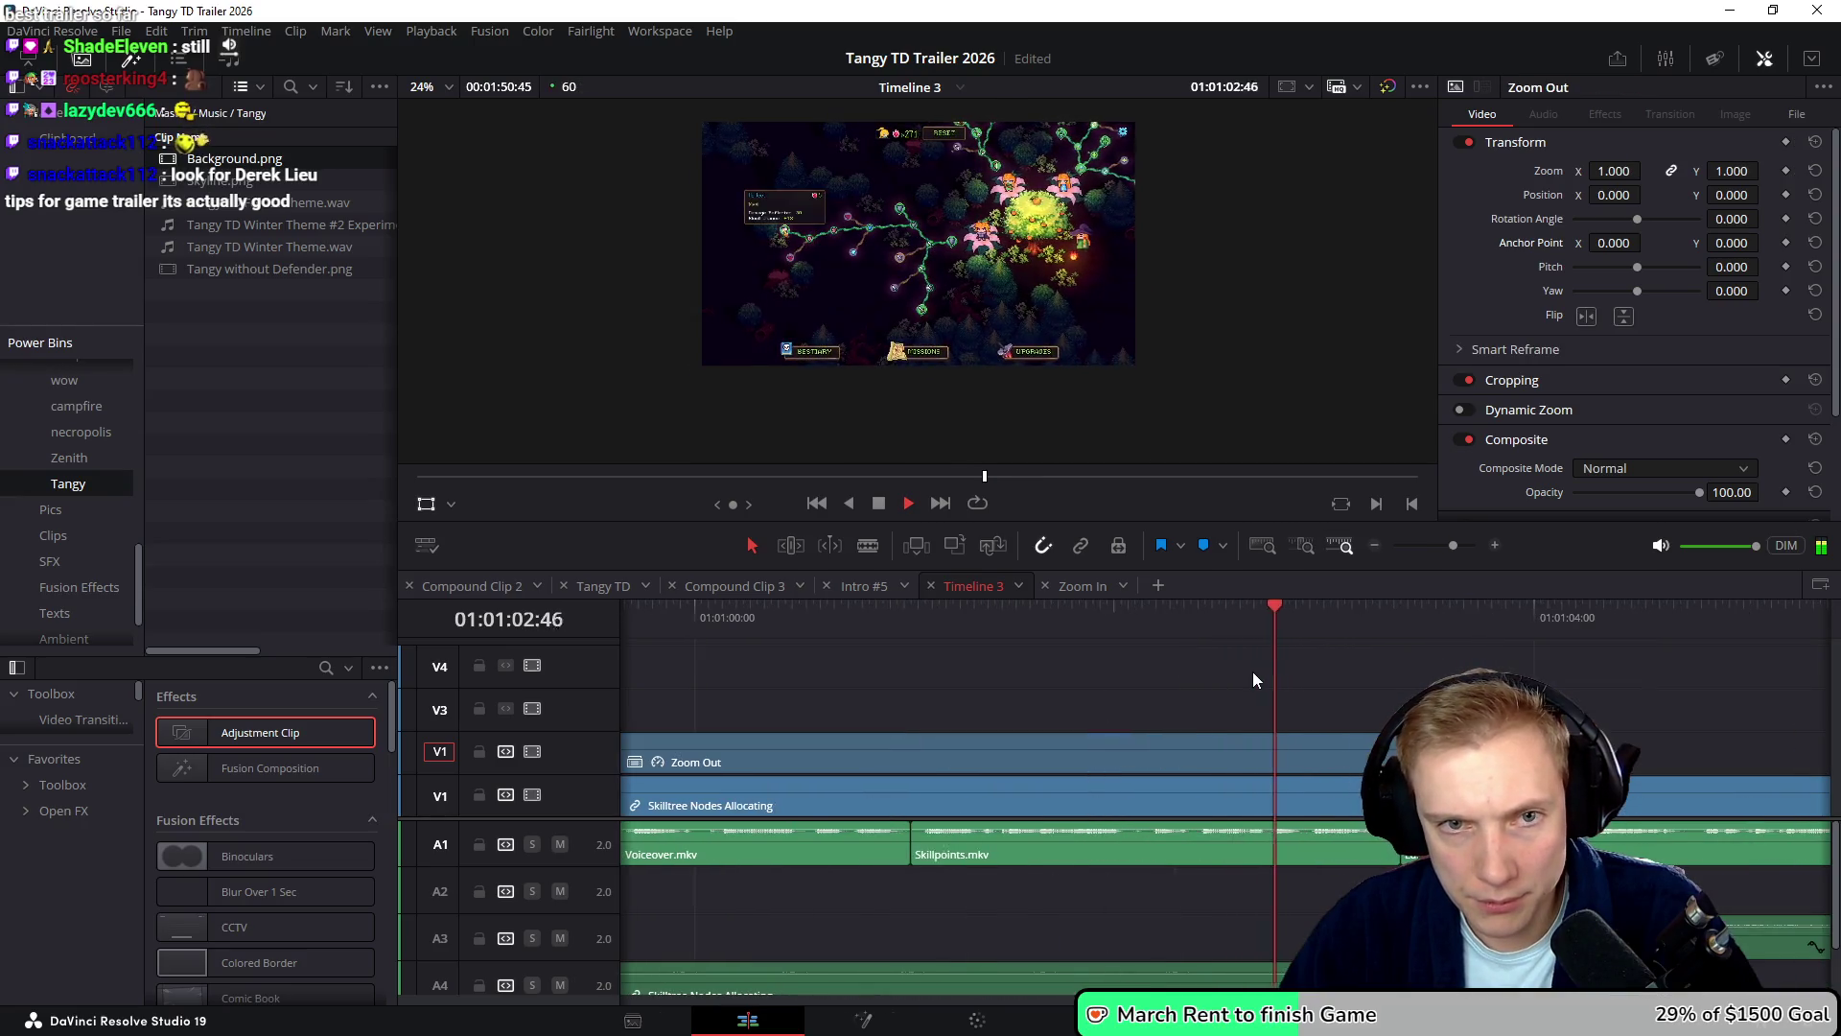
scroll(1252, 673, "down", 2, "ctrl")
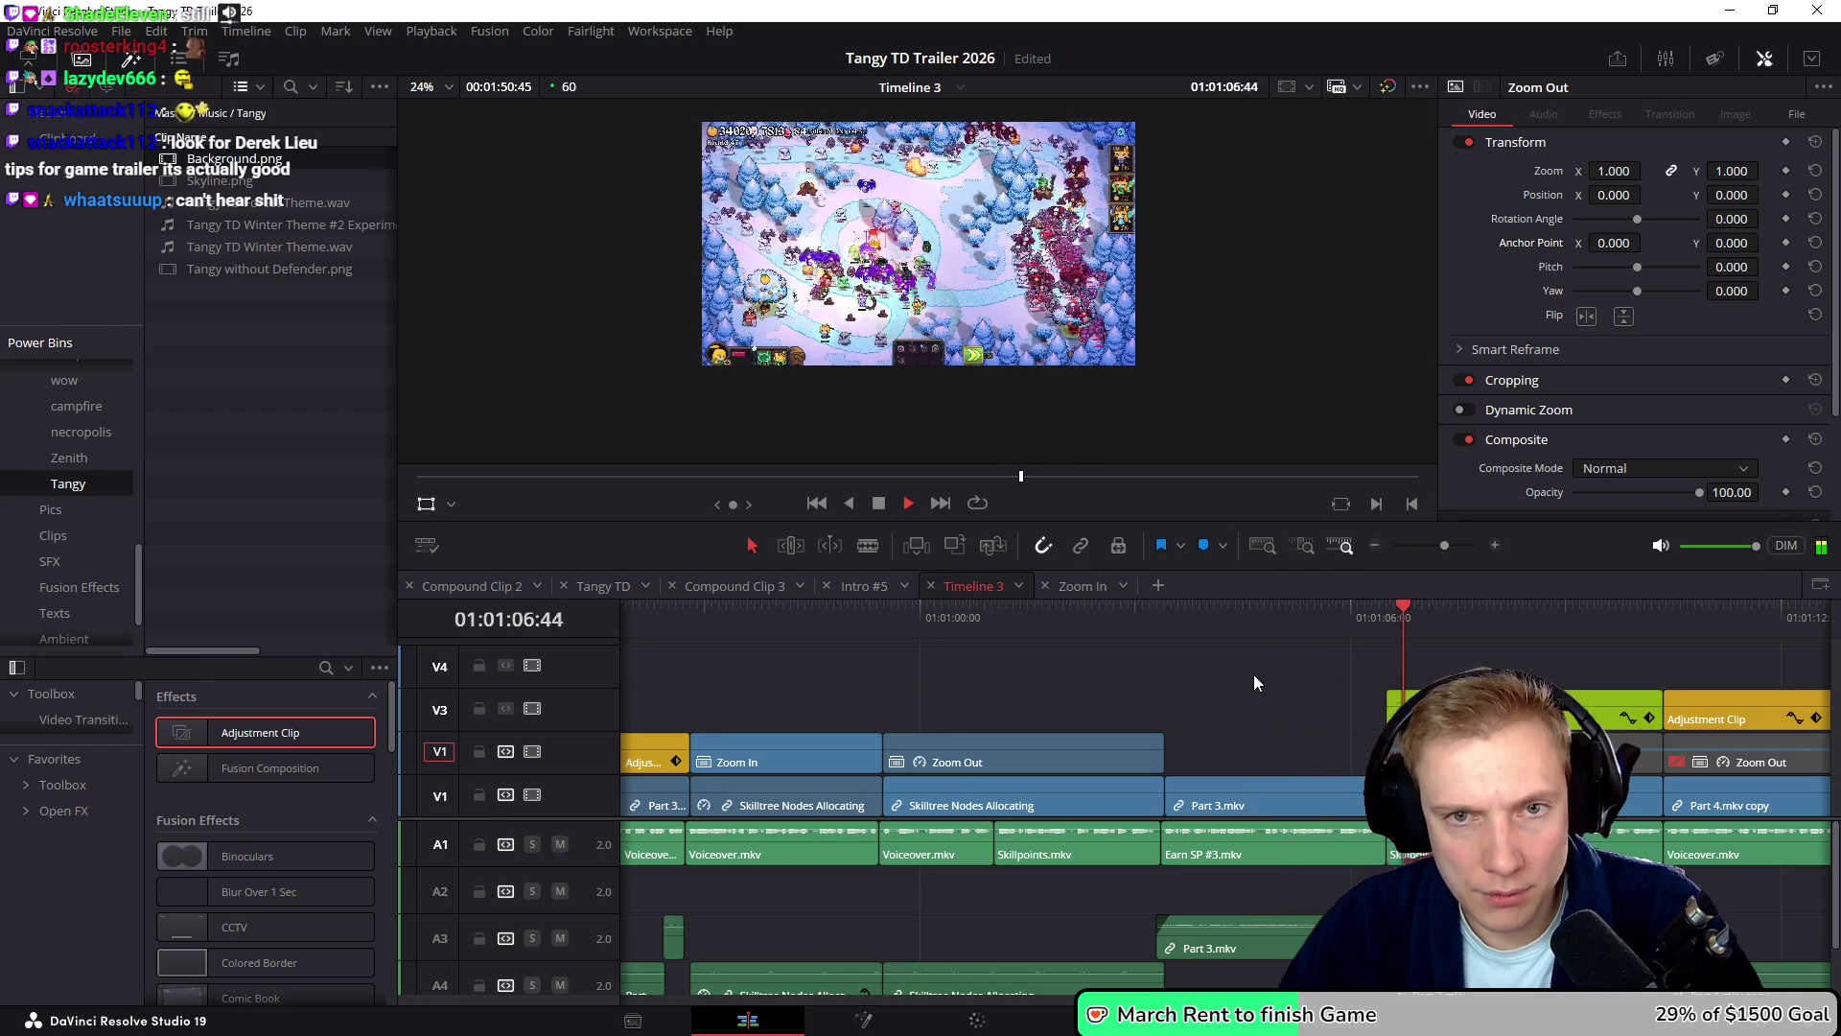
key("space")
scroll(1262, 696, "down", 5, "ctrl")
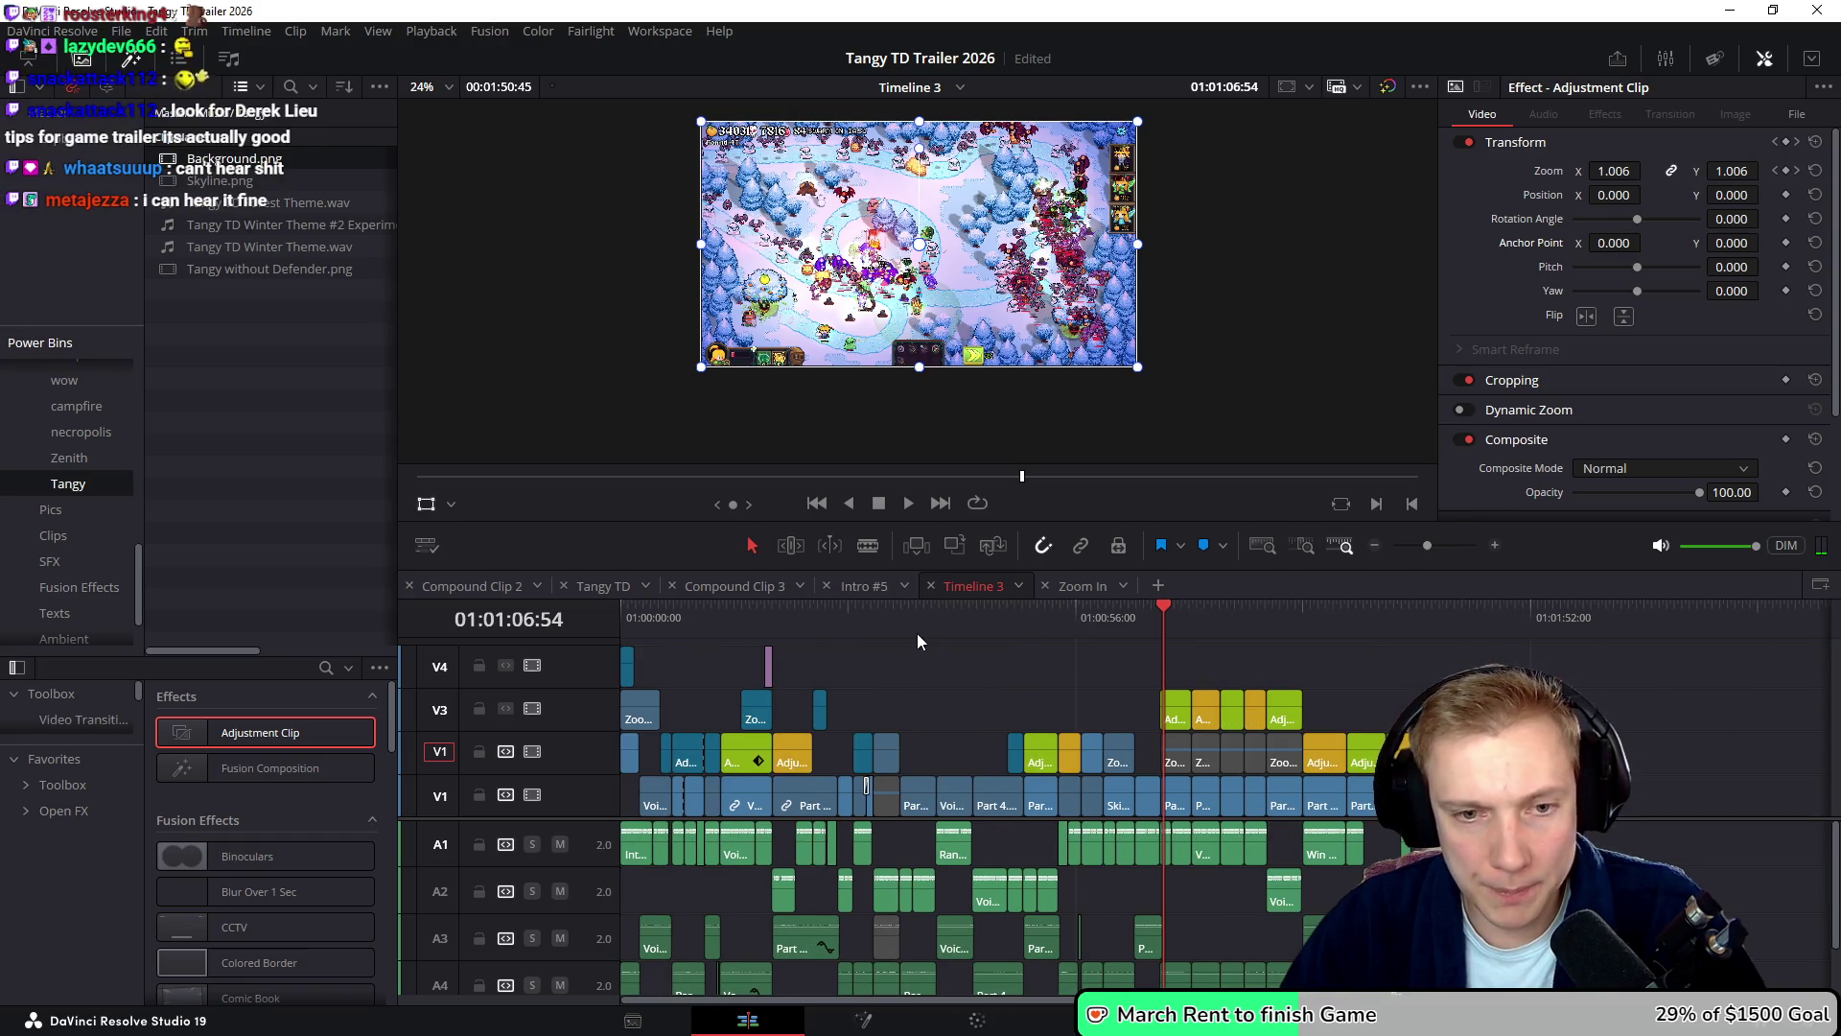
- Mark the out point at the trailer's final frame and switch to the Deliver page
left_click(1515, 636)
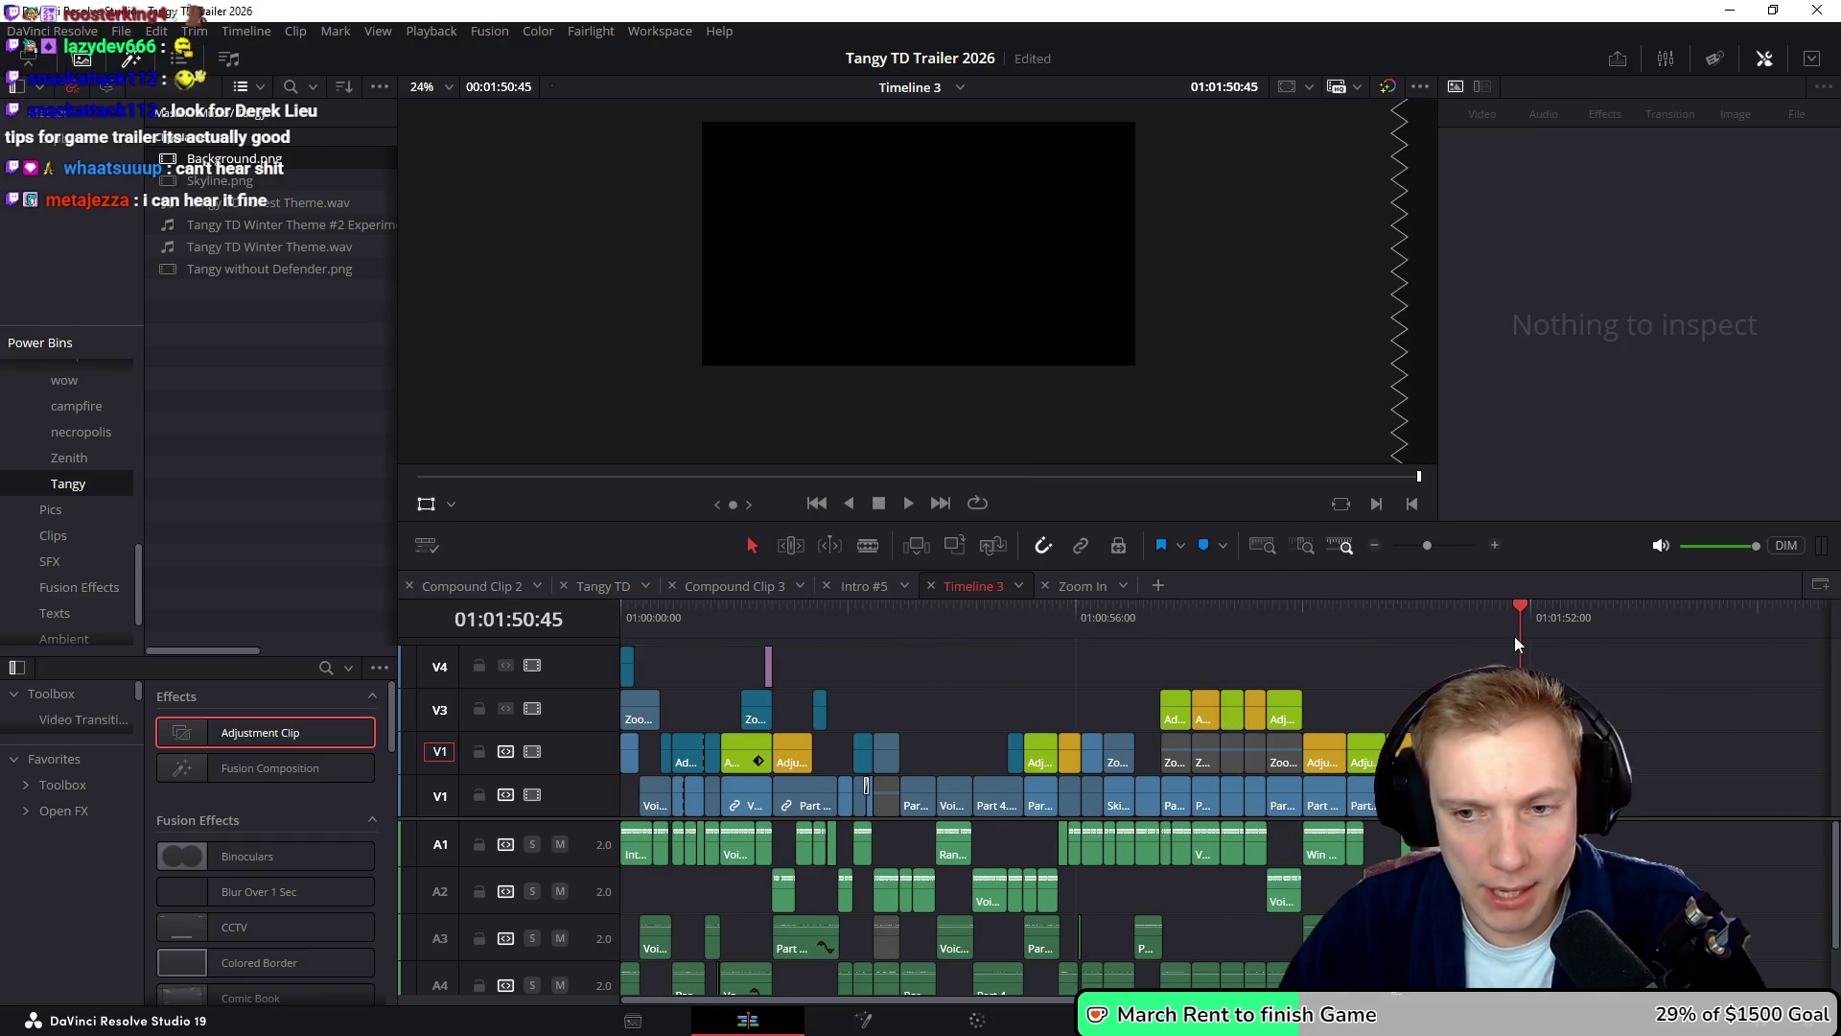
key("o")
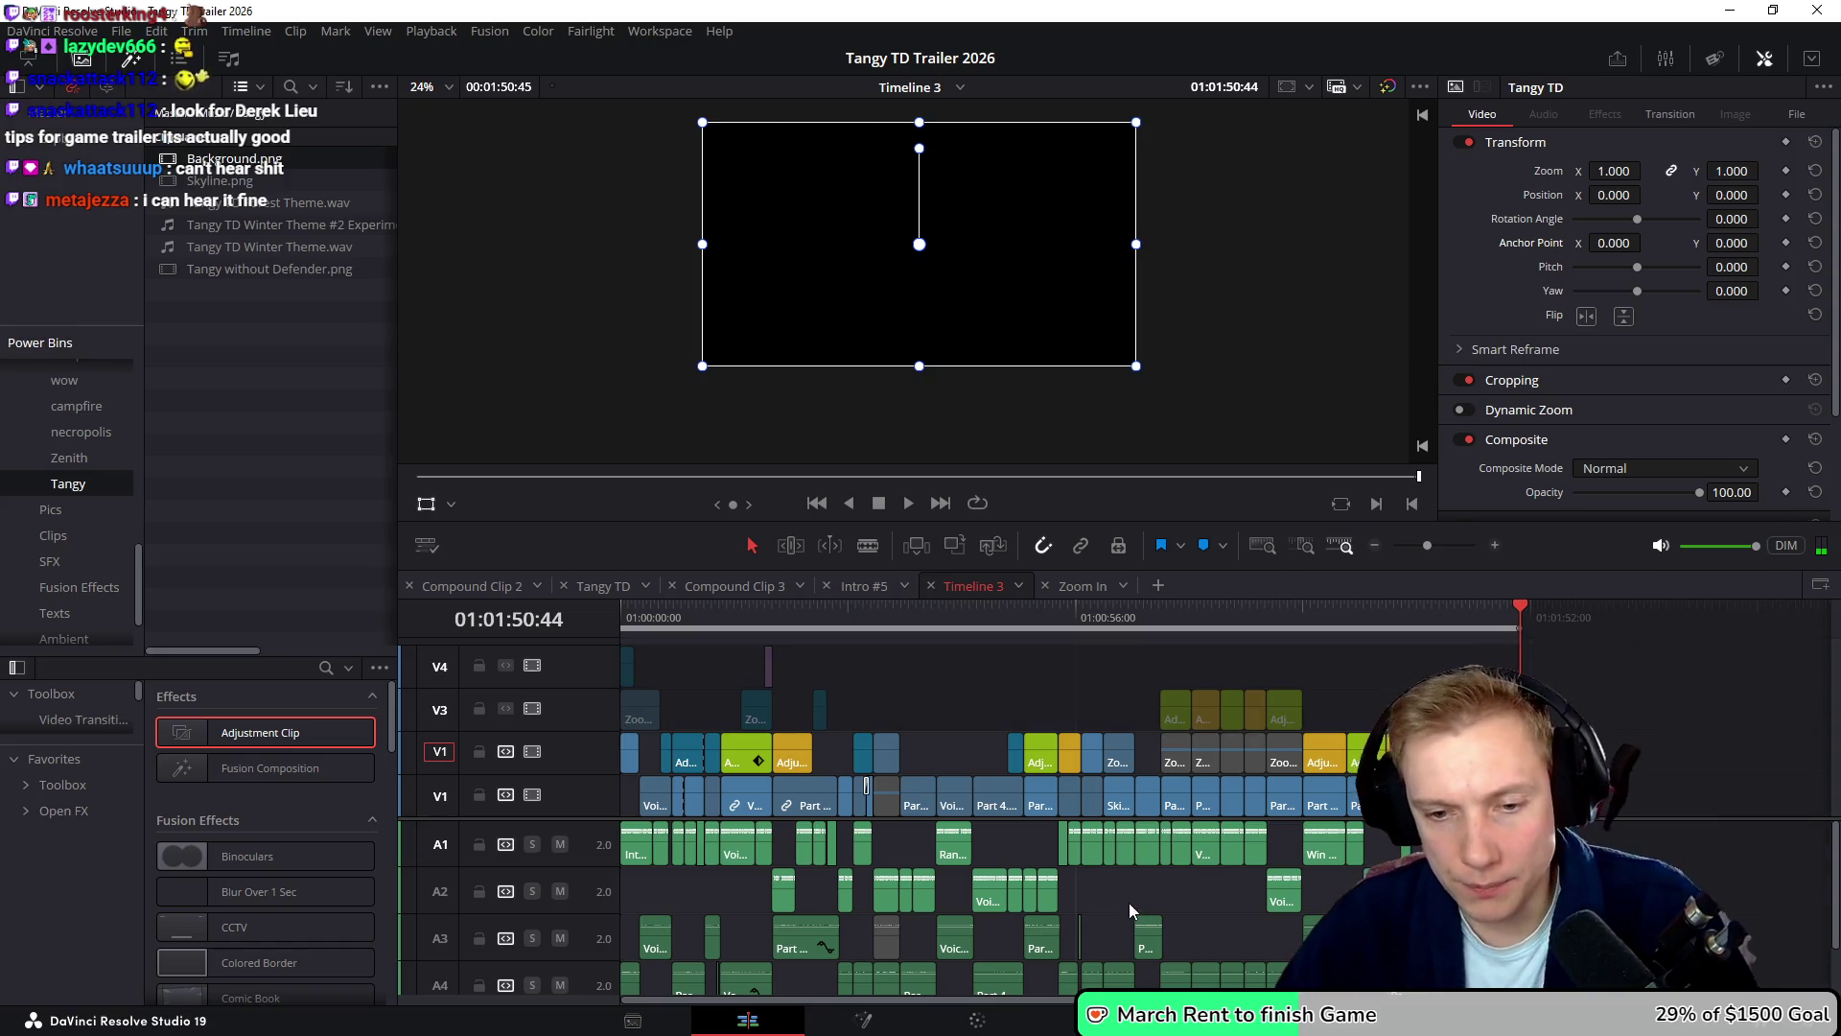
key("shift+8")
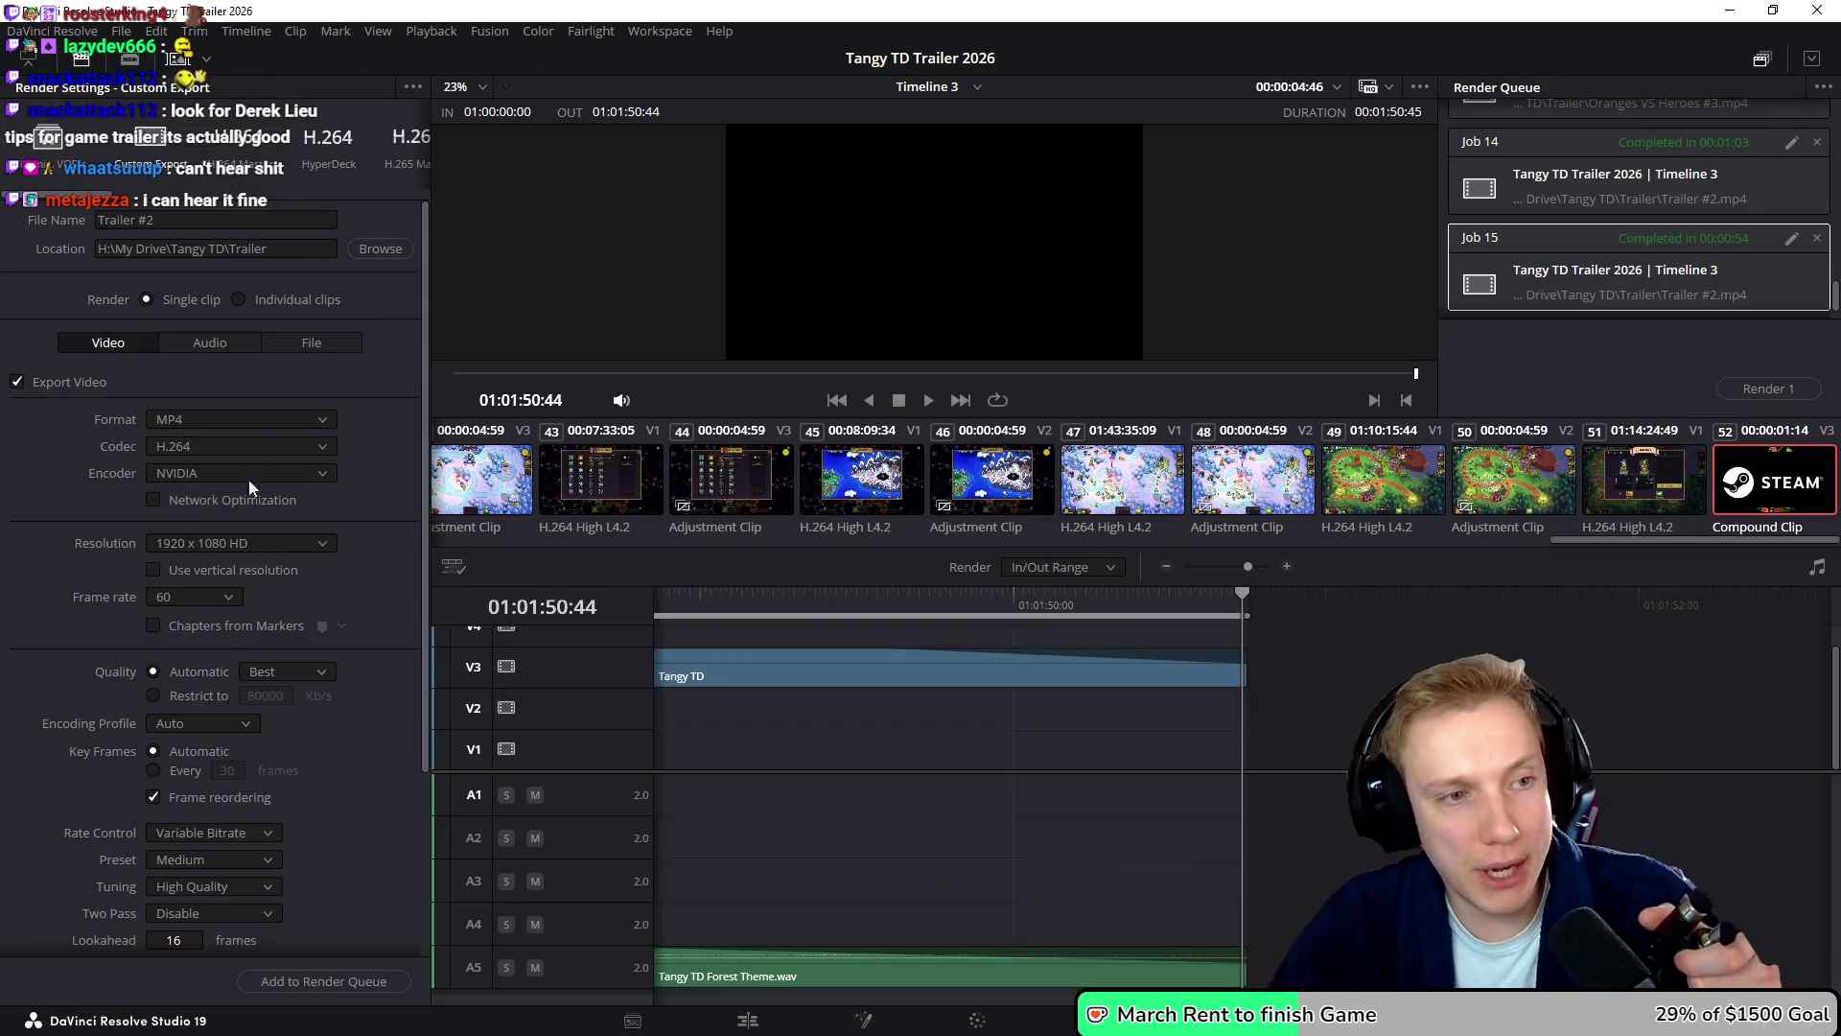
- Queue Timeline 3 as Trailer #2.mp4, replace the existing file, and start the render
left_click(352, 980)
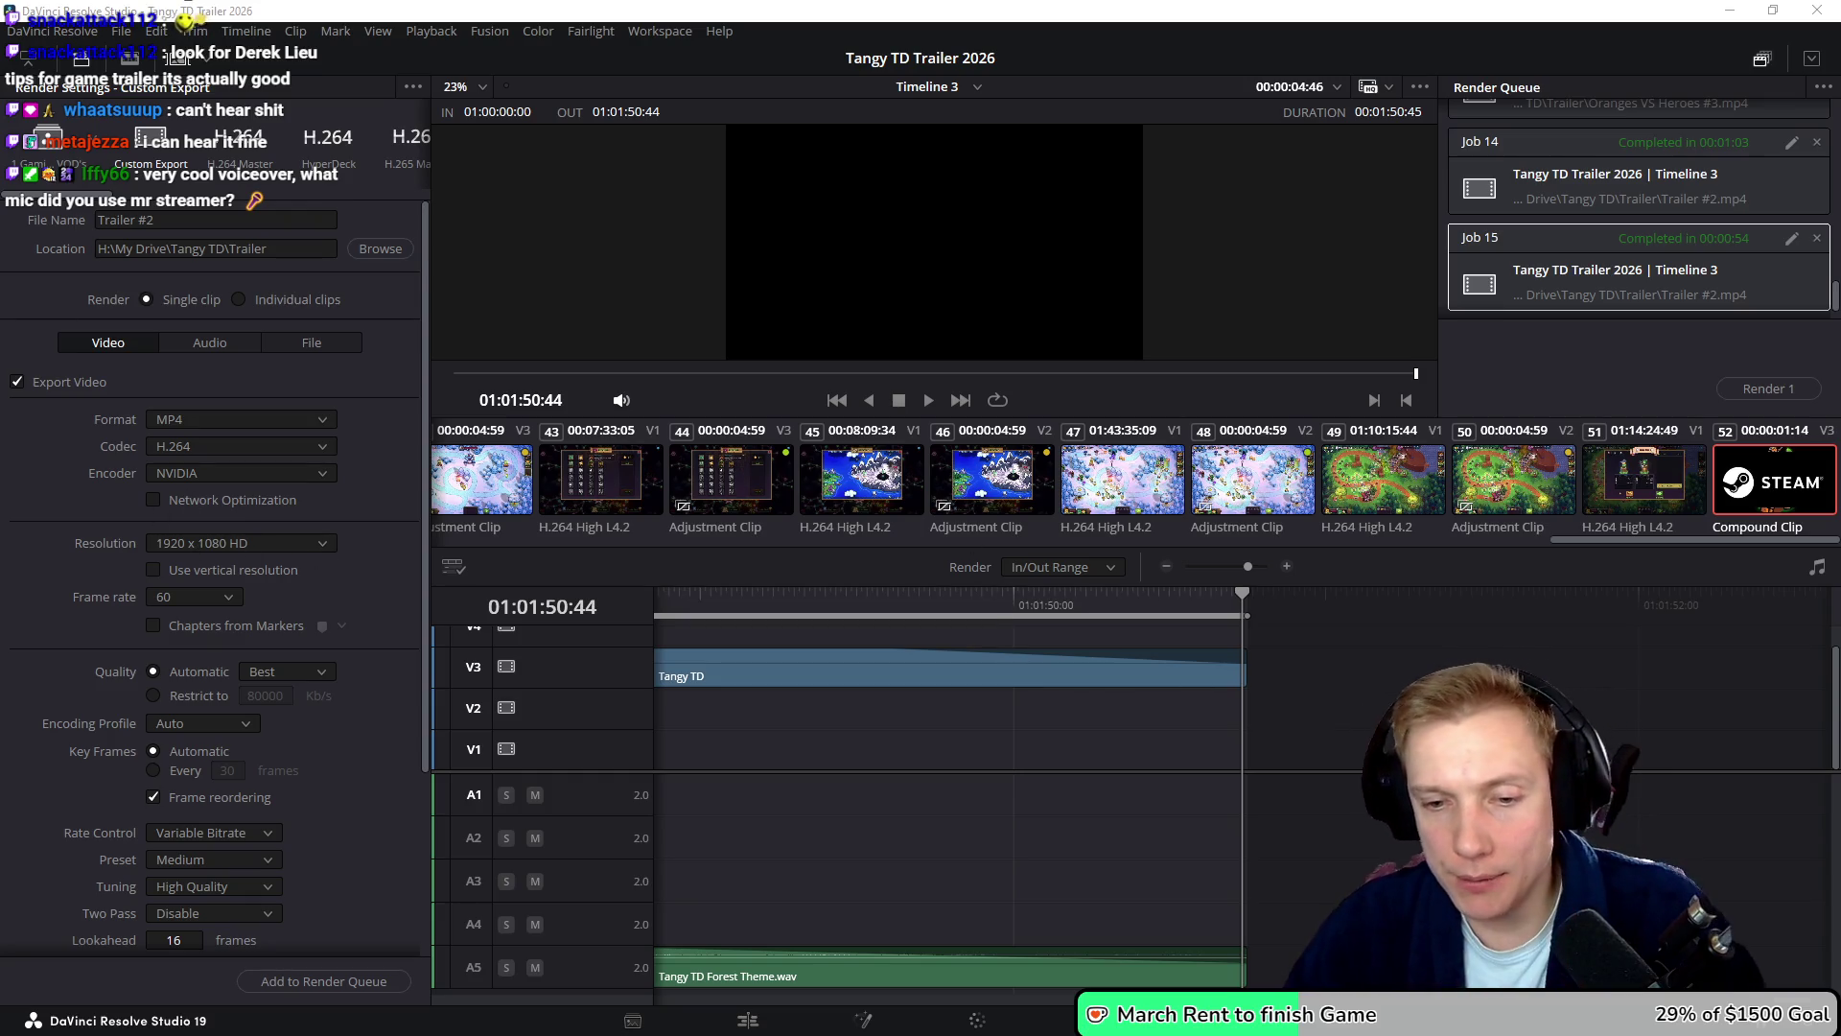
left_click(330, 988)
left_click(1074, 594)
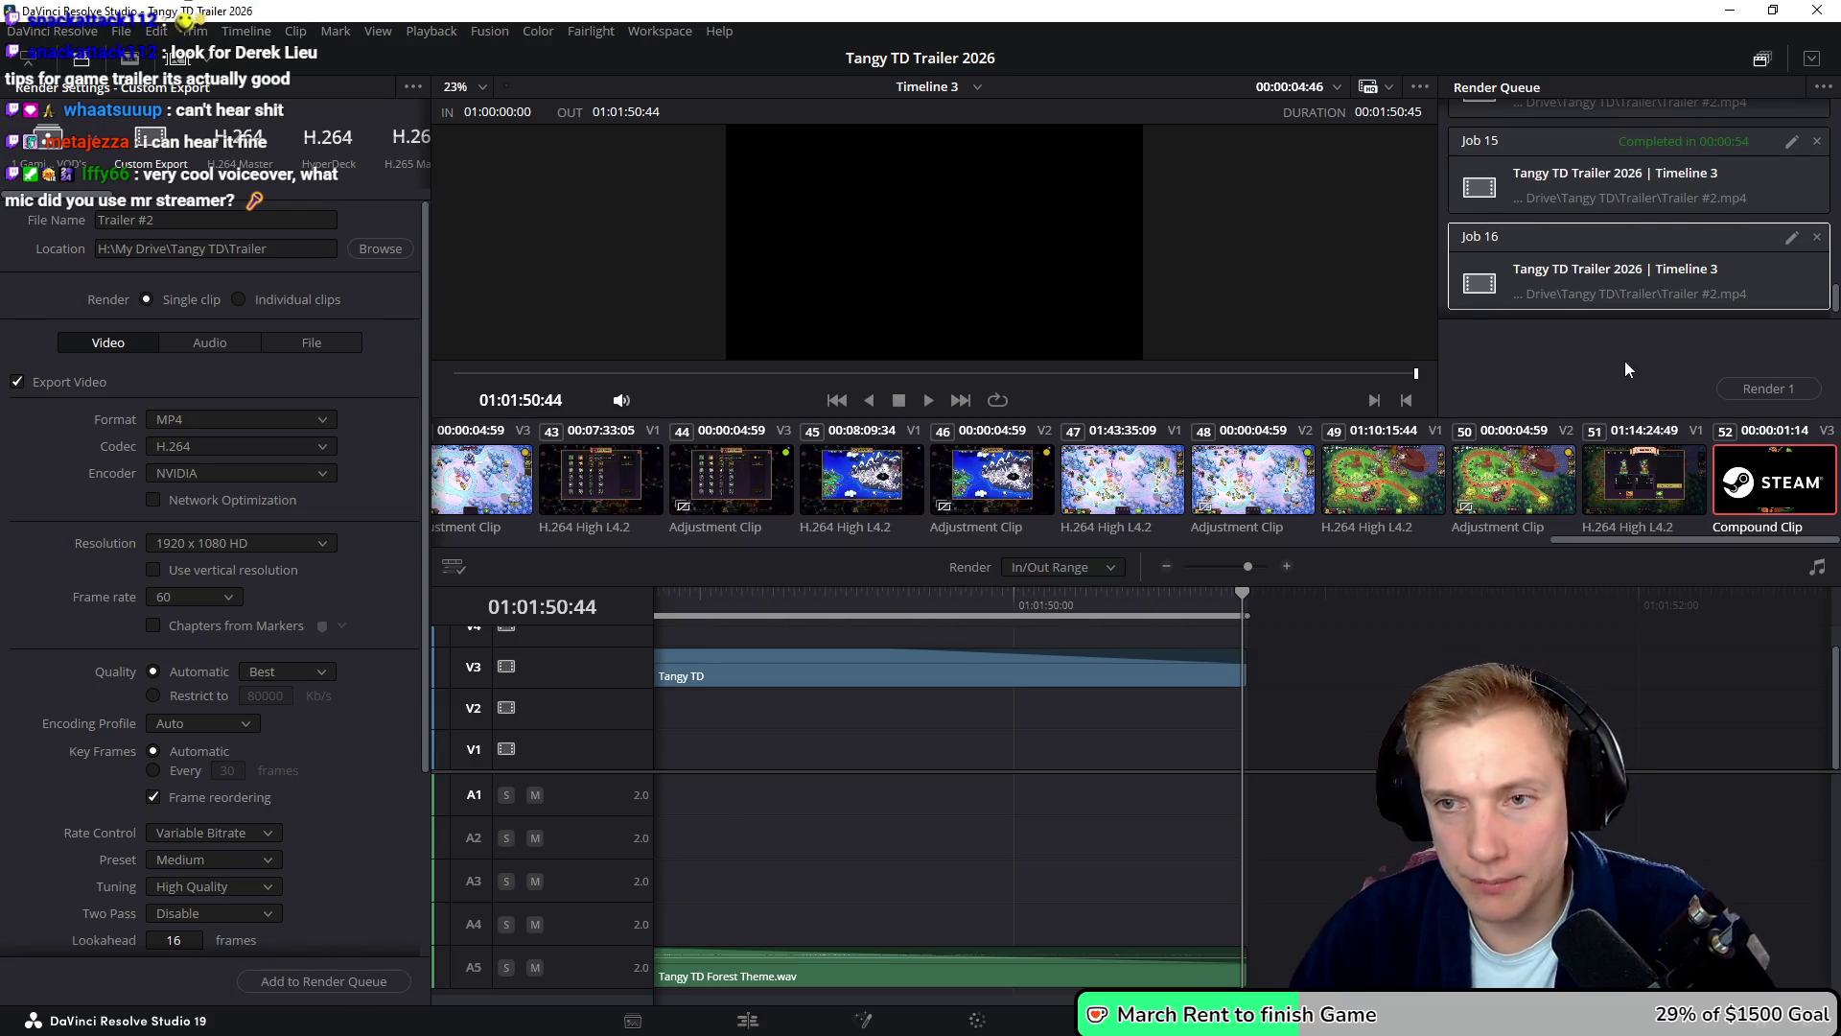
left_click(1768, 389)
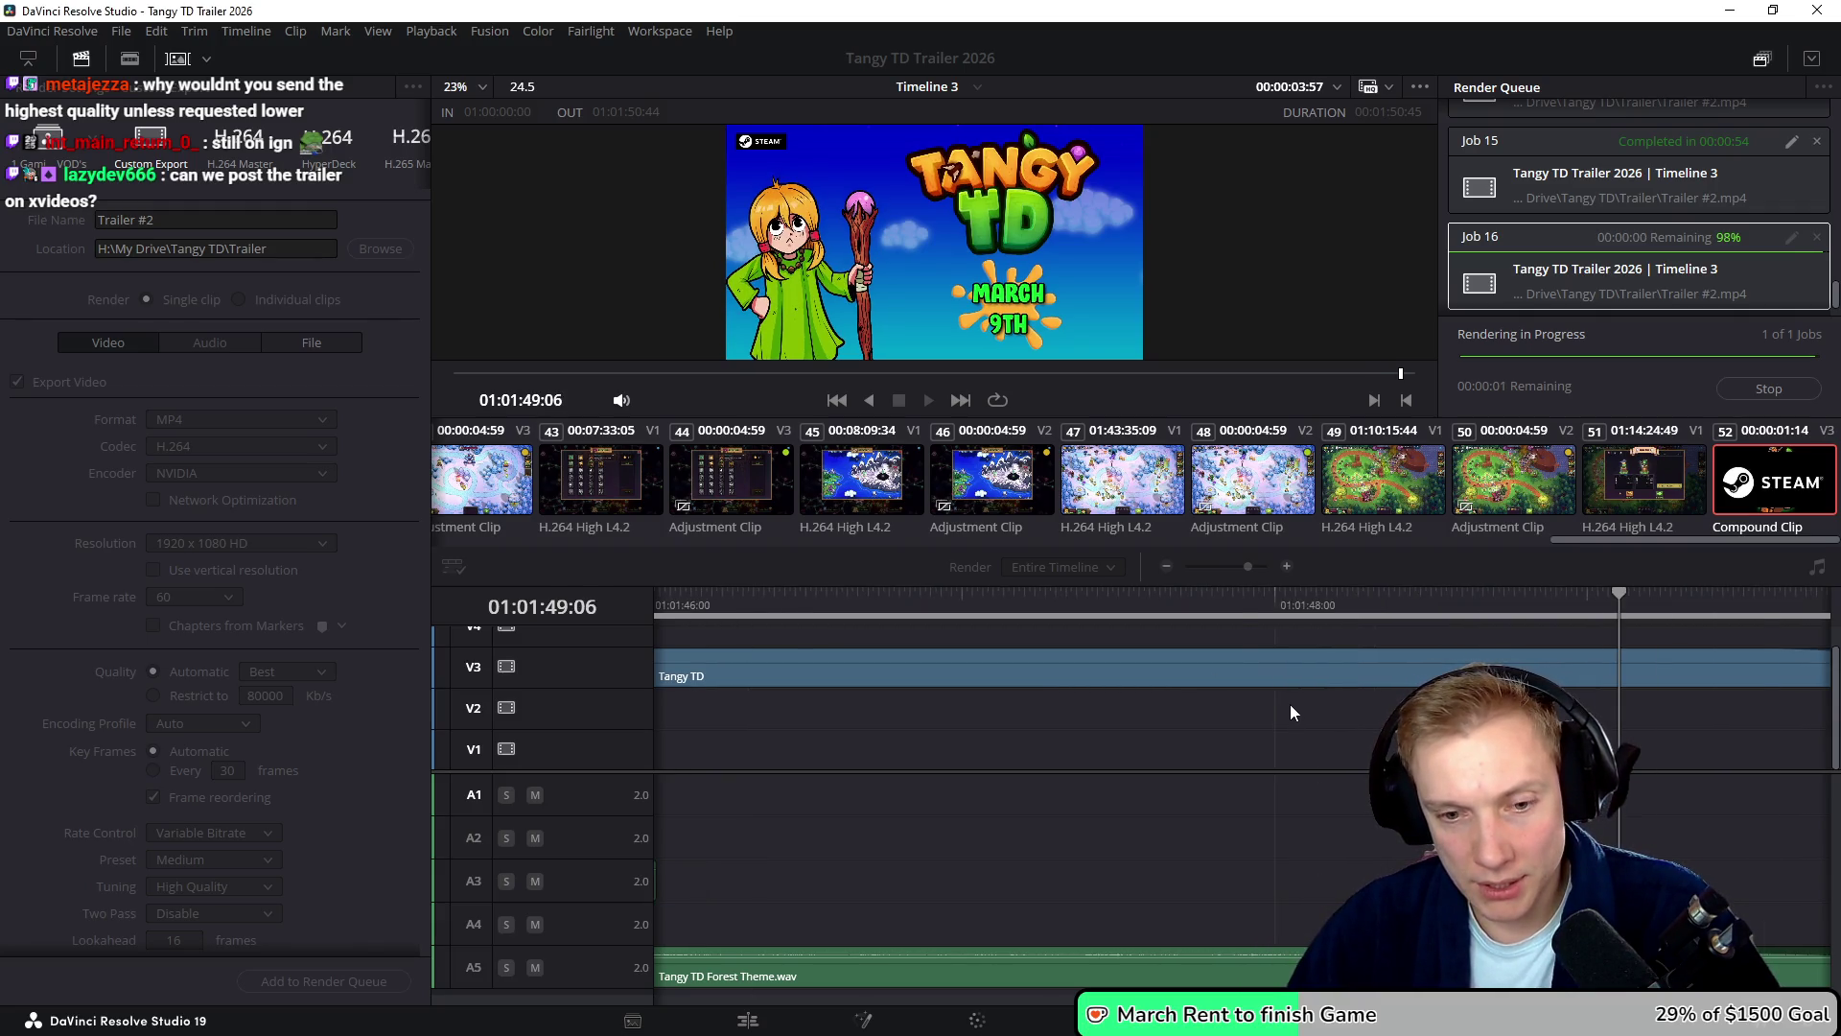
- Wait for render Job 16 to complete
scroll(1291, 704, "down", 3)
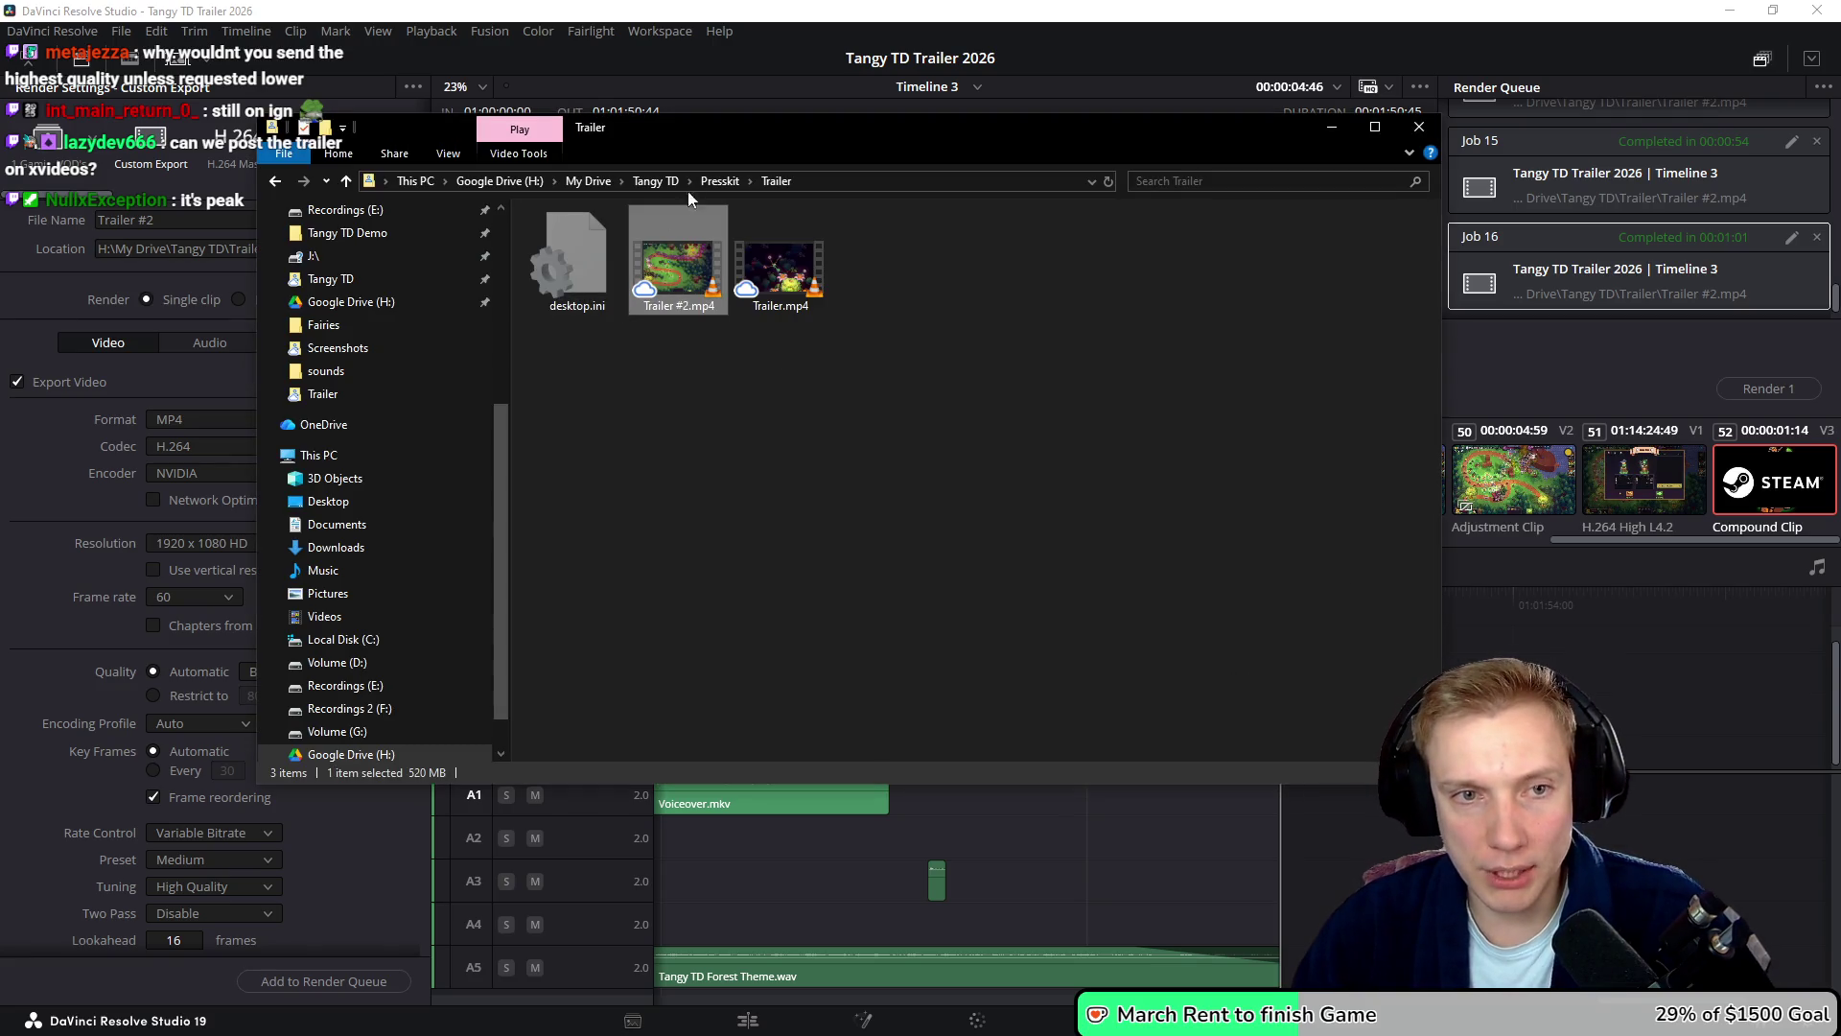
- Paste the new Trailer #2.mp4 into Presskit\Trailer, replacing the older copy, and open it
left_click(717, 181)
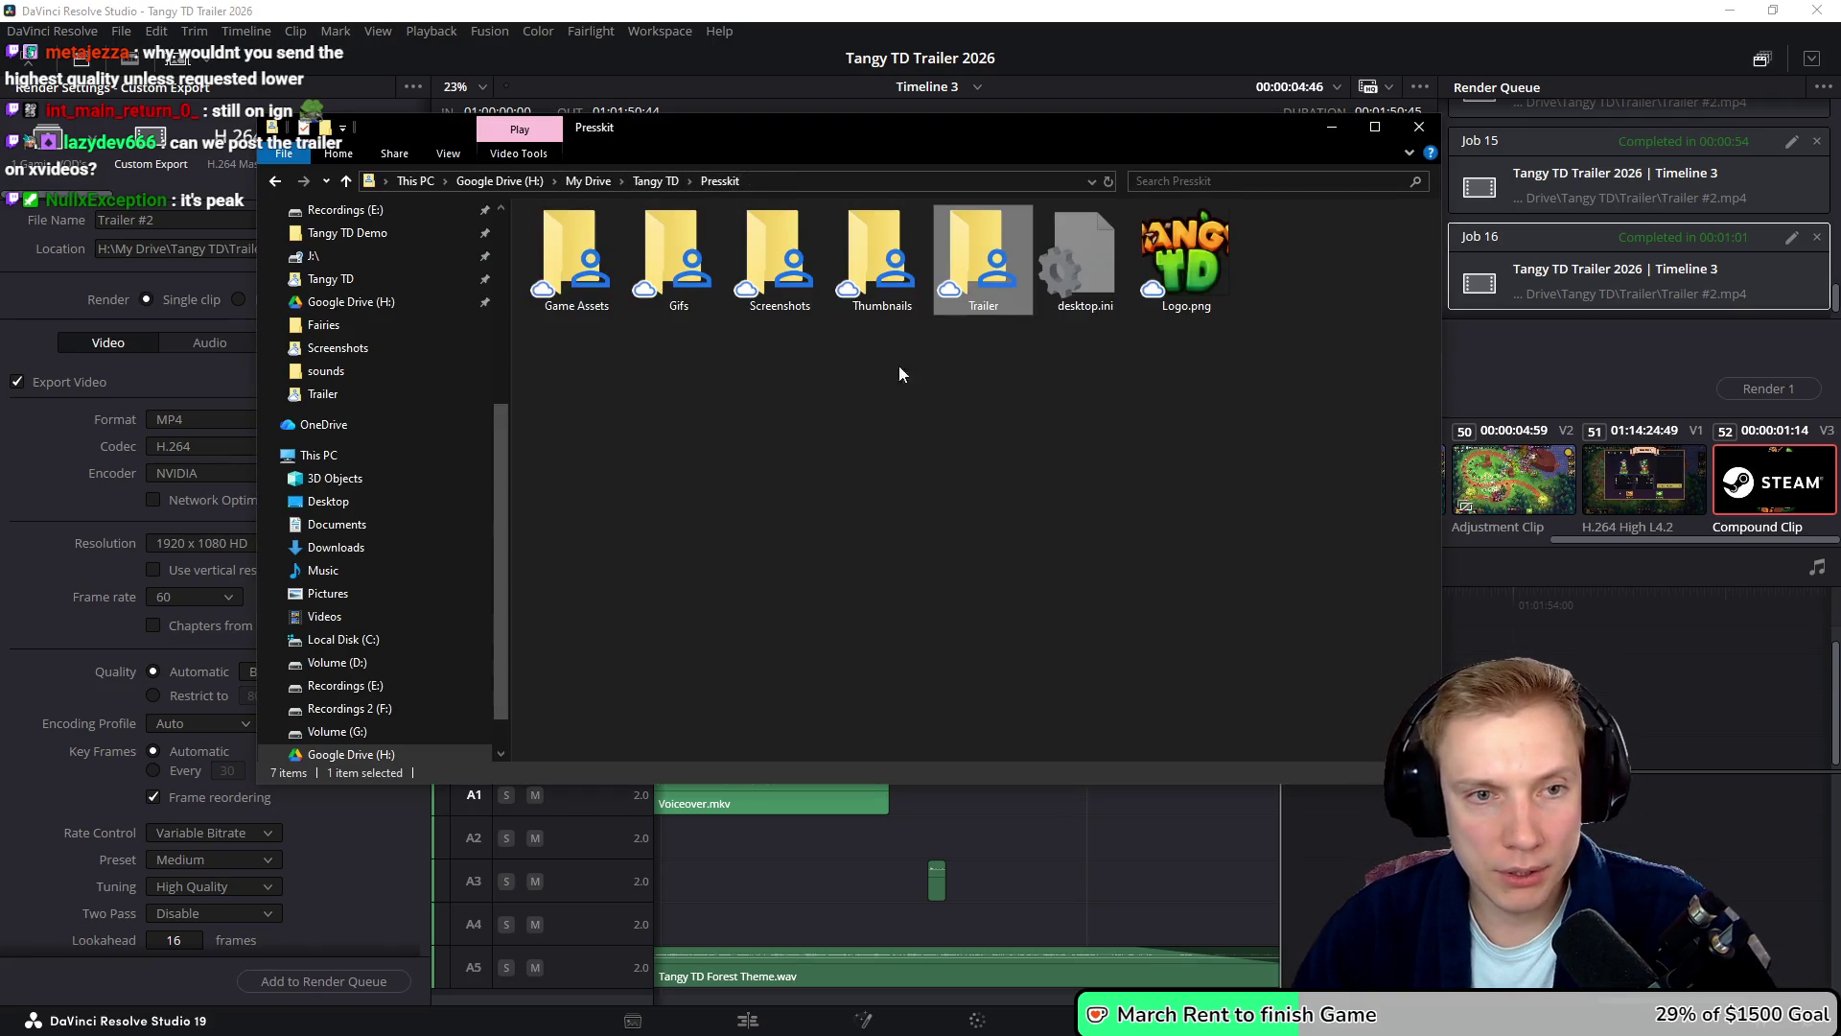
left_click(653, 184)
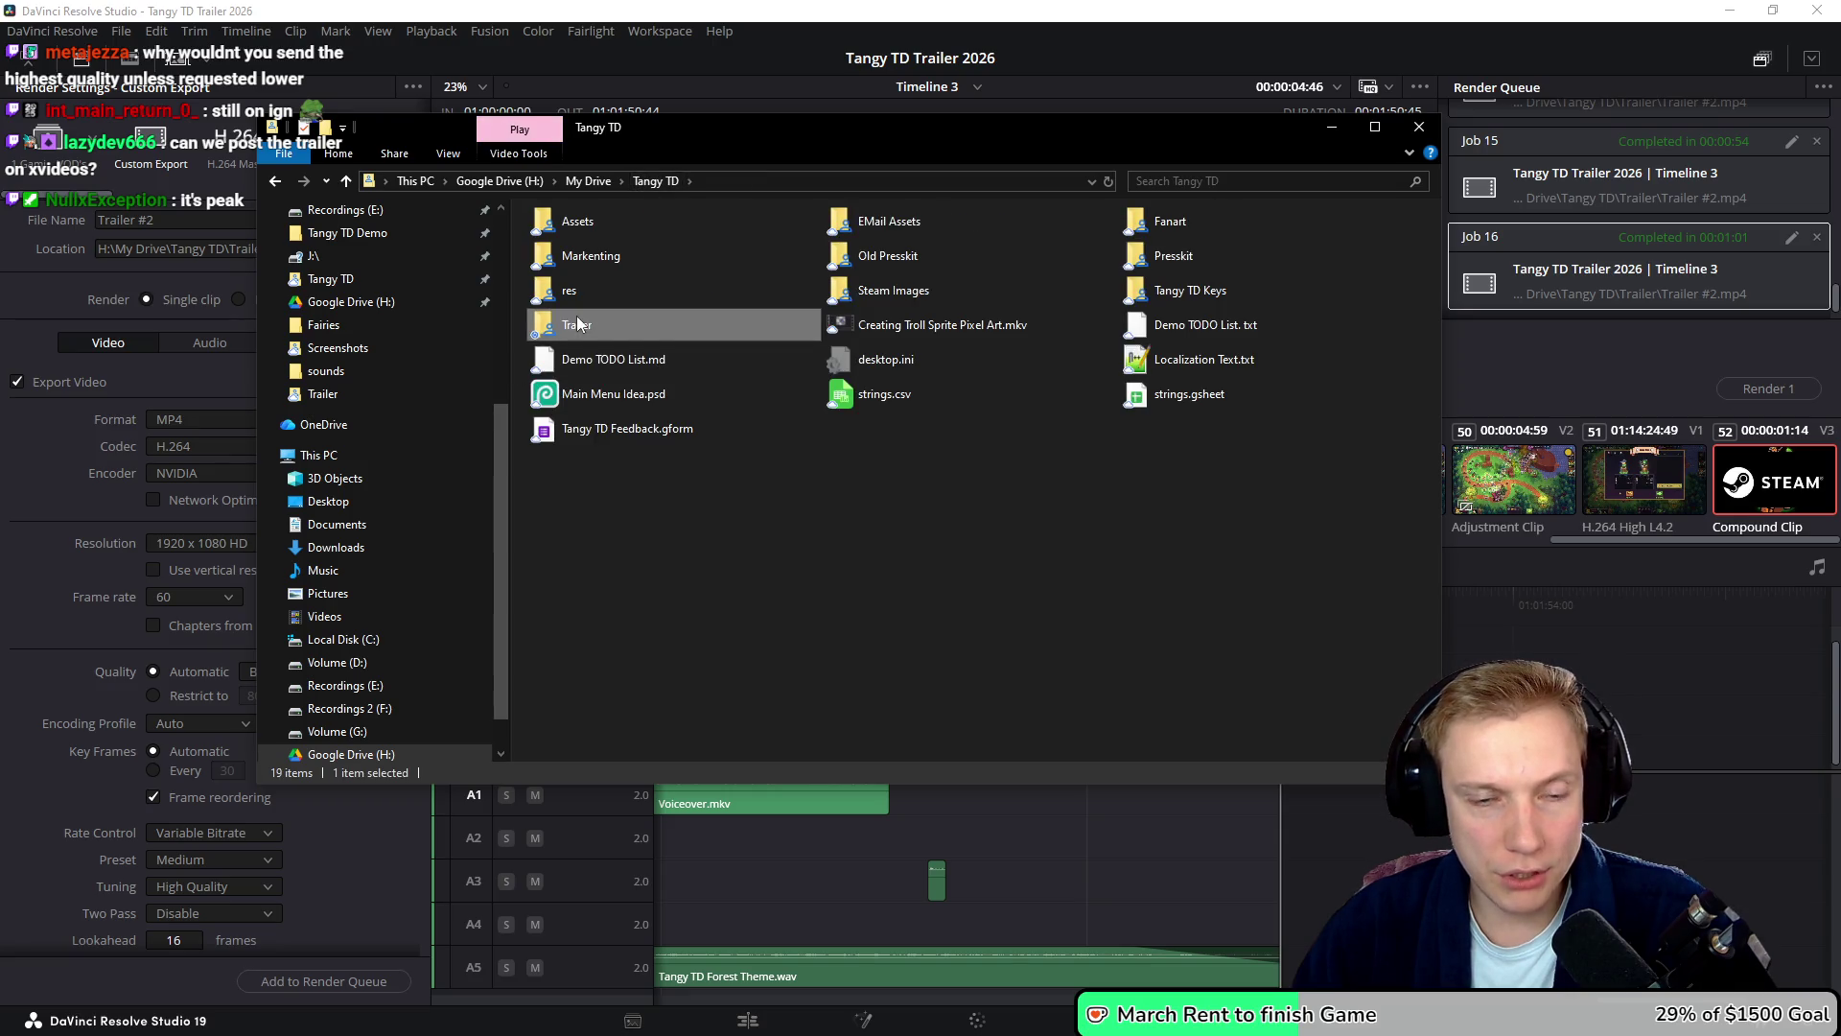
double_click(575, 318)
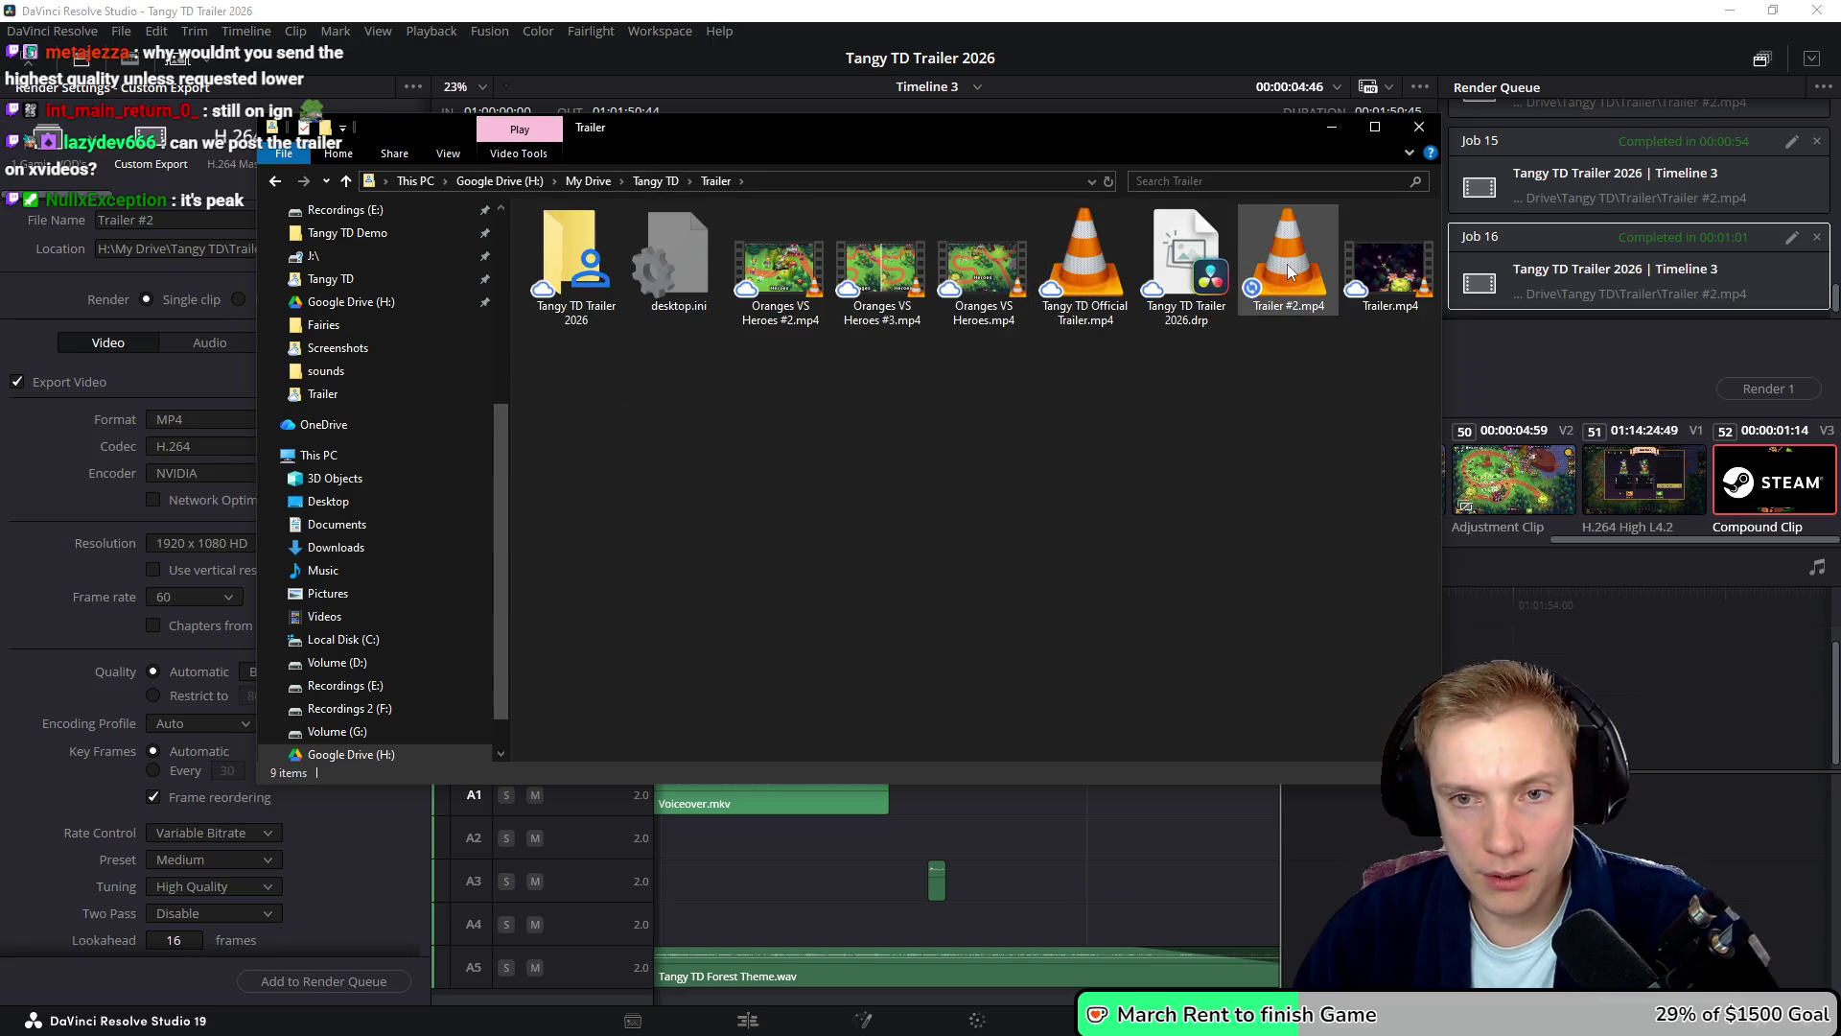
key("BackSpace")
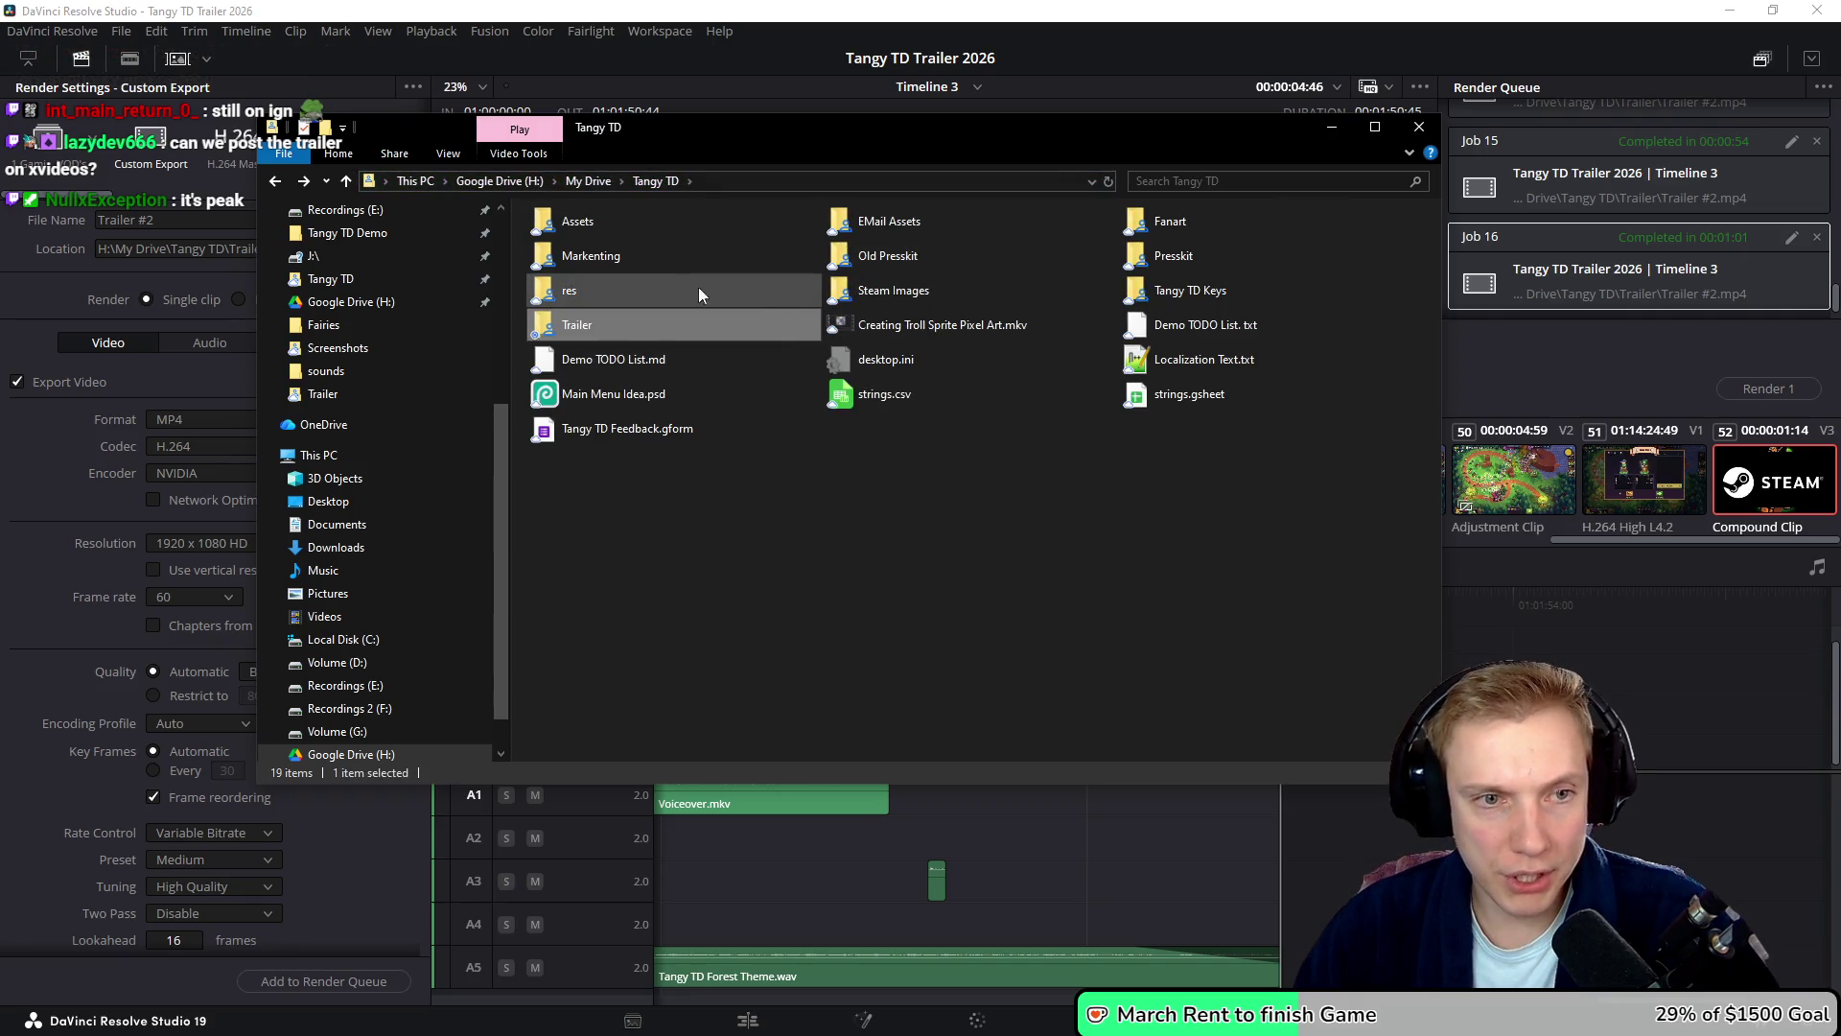
key("BackSpace")
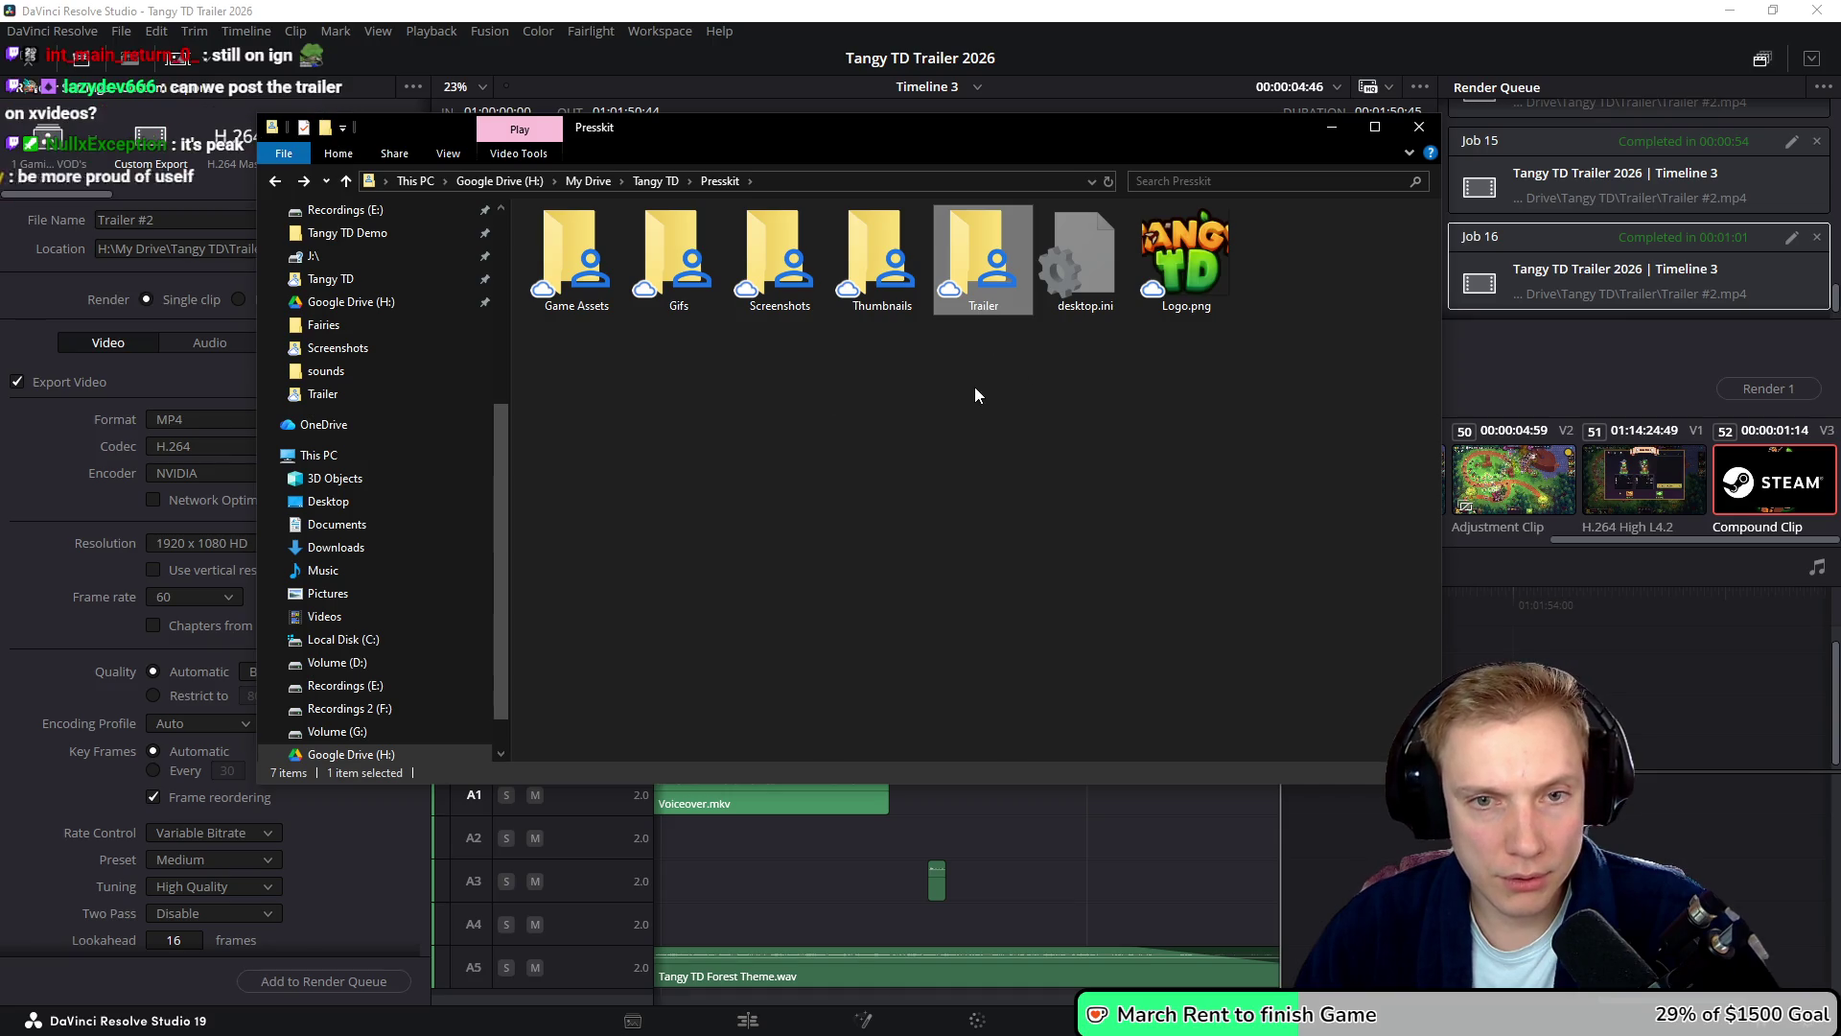
key("BackSpace")
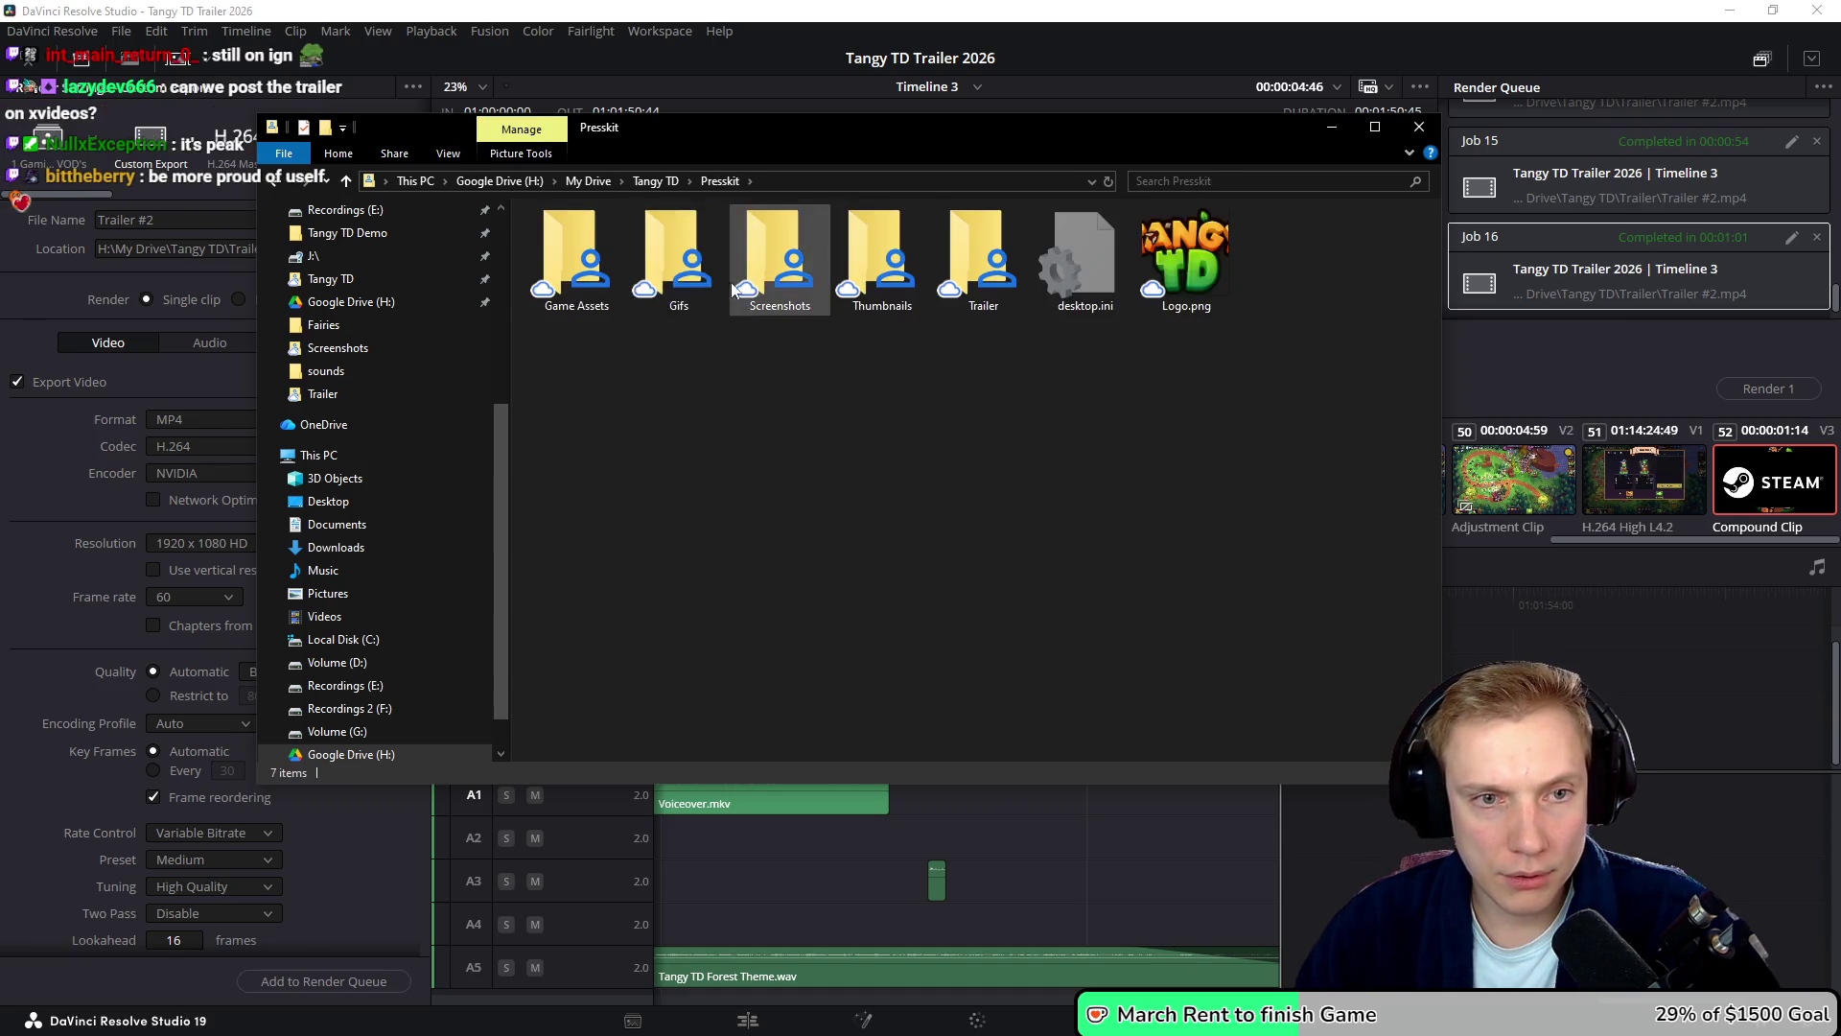
double_click(956, 246)
key("ctrl+v")
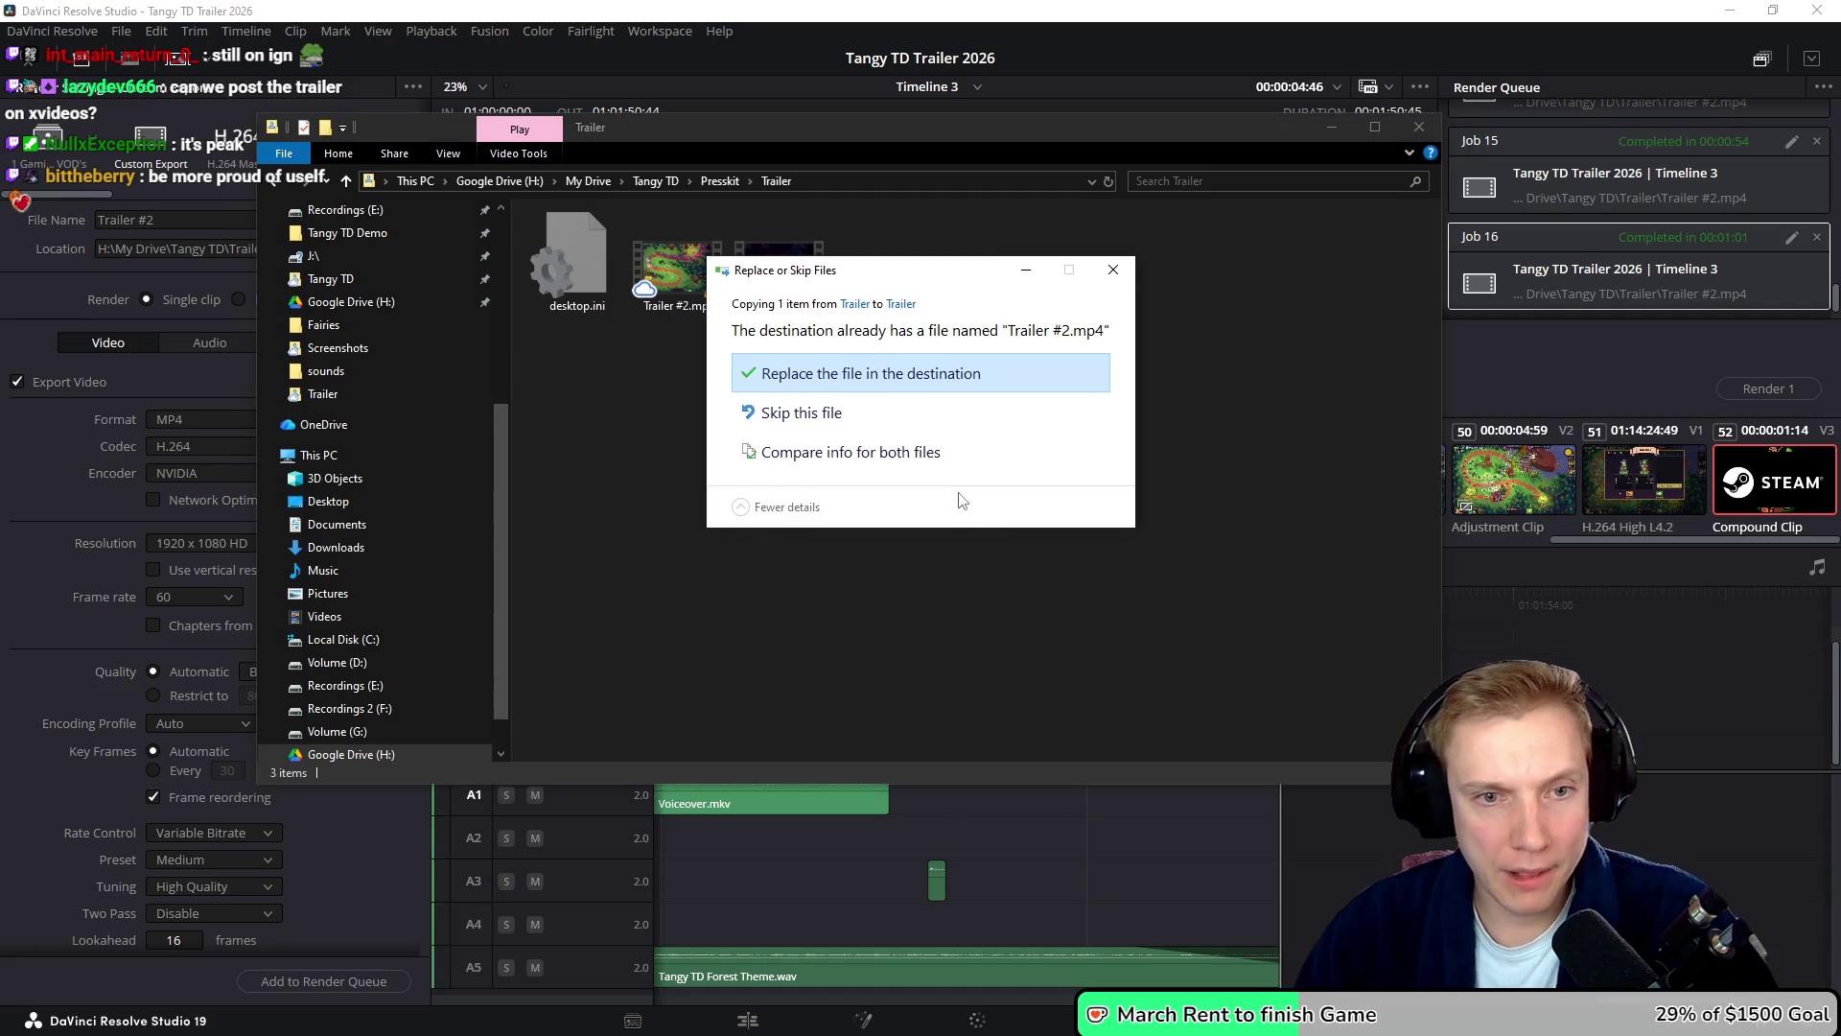
left_click(821, 388)
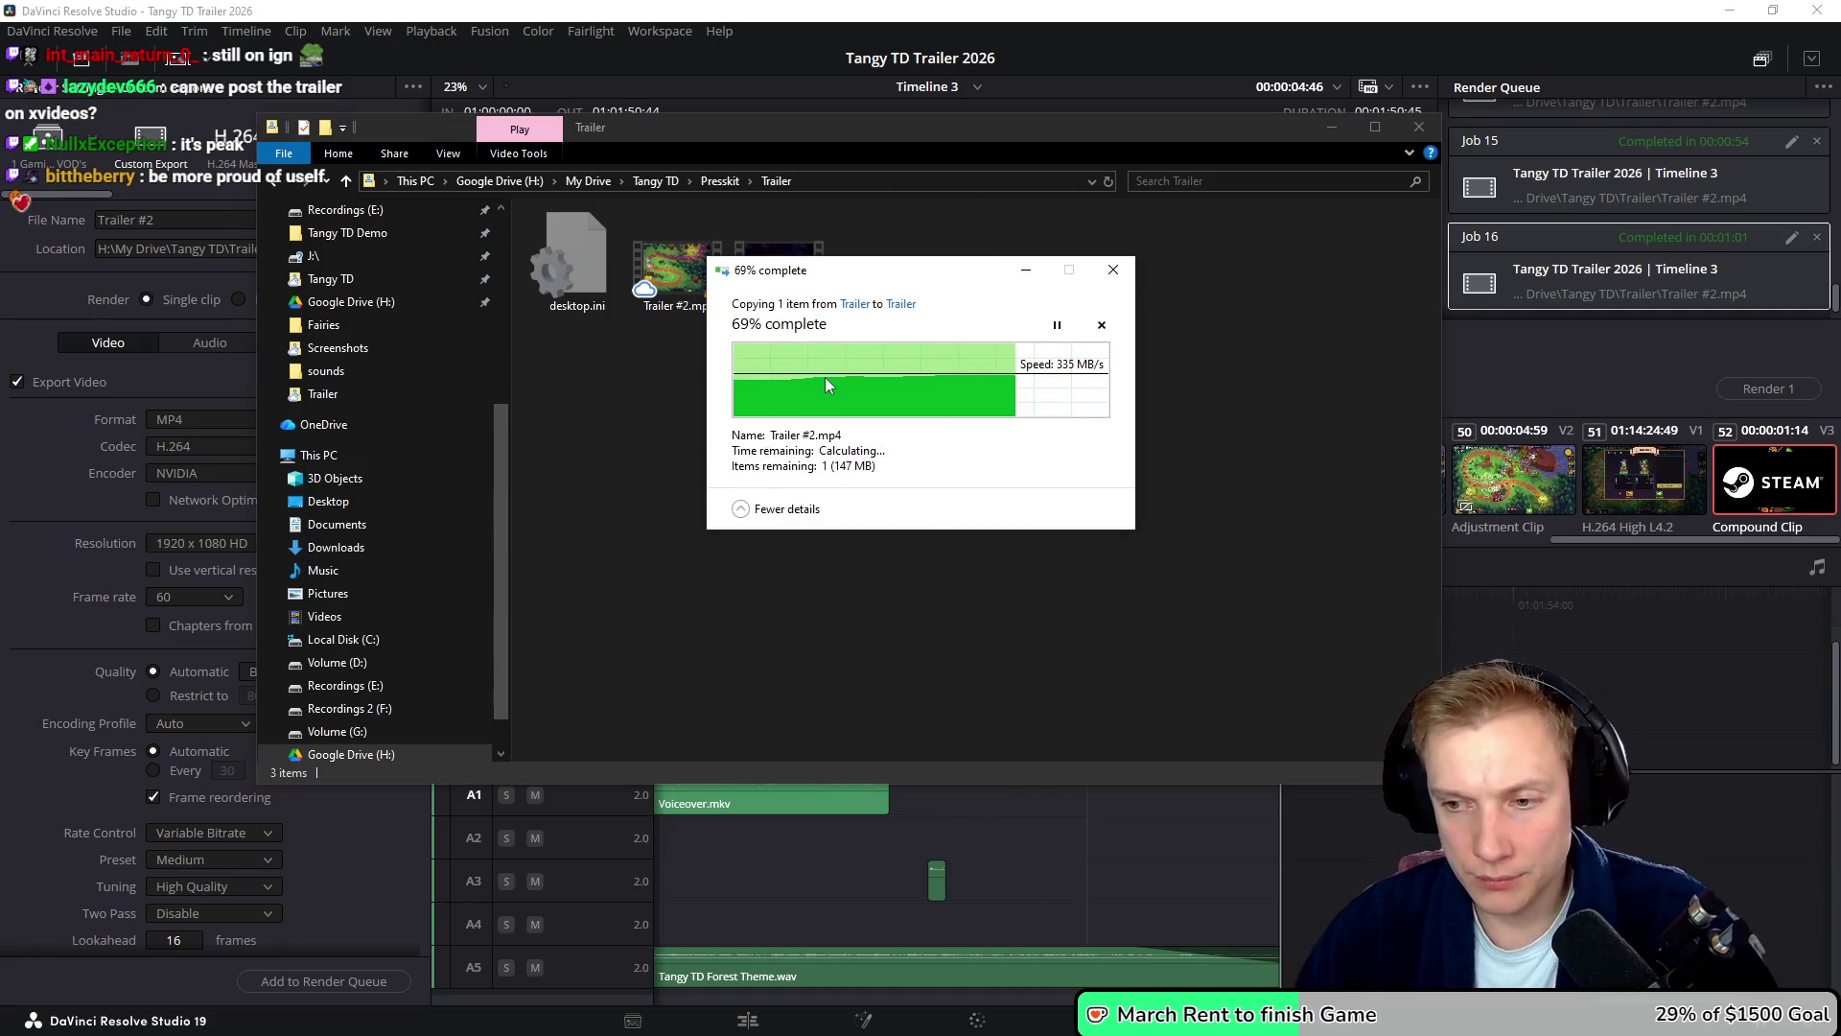
double_click(673, 257)
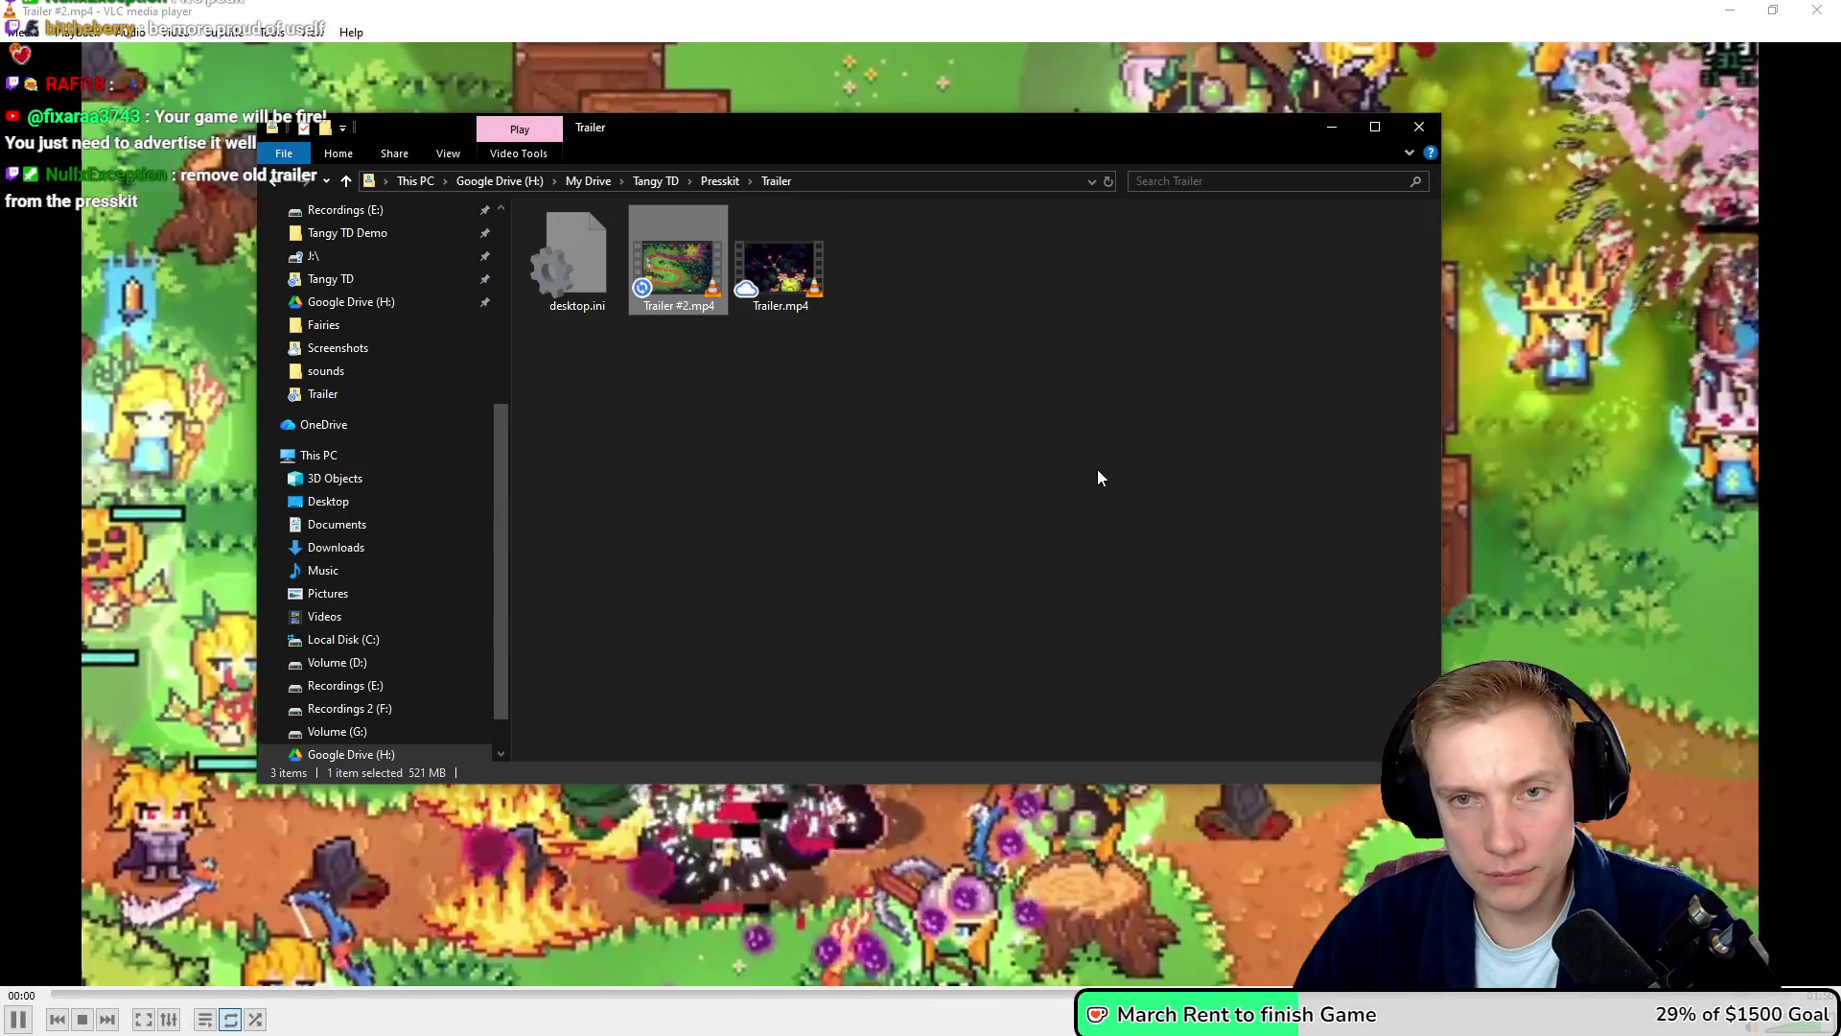
- Watch Trailer #2.mp4 full-screen in VLC through to the Mountain Trail battle
key("f")
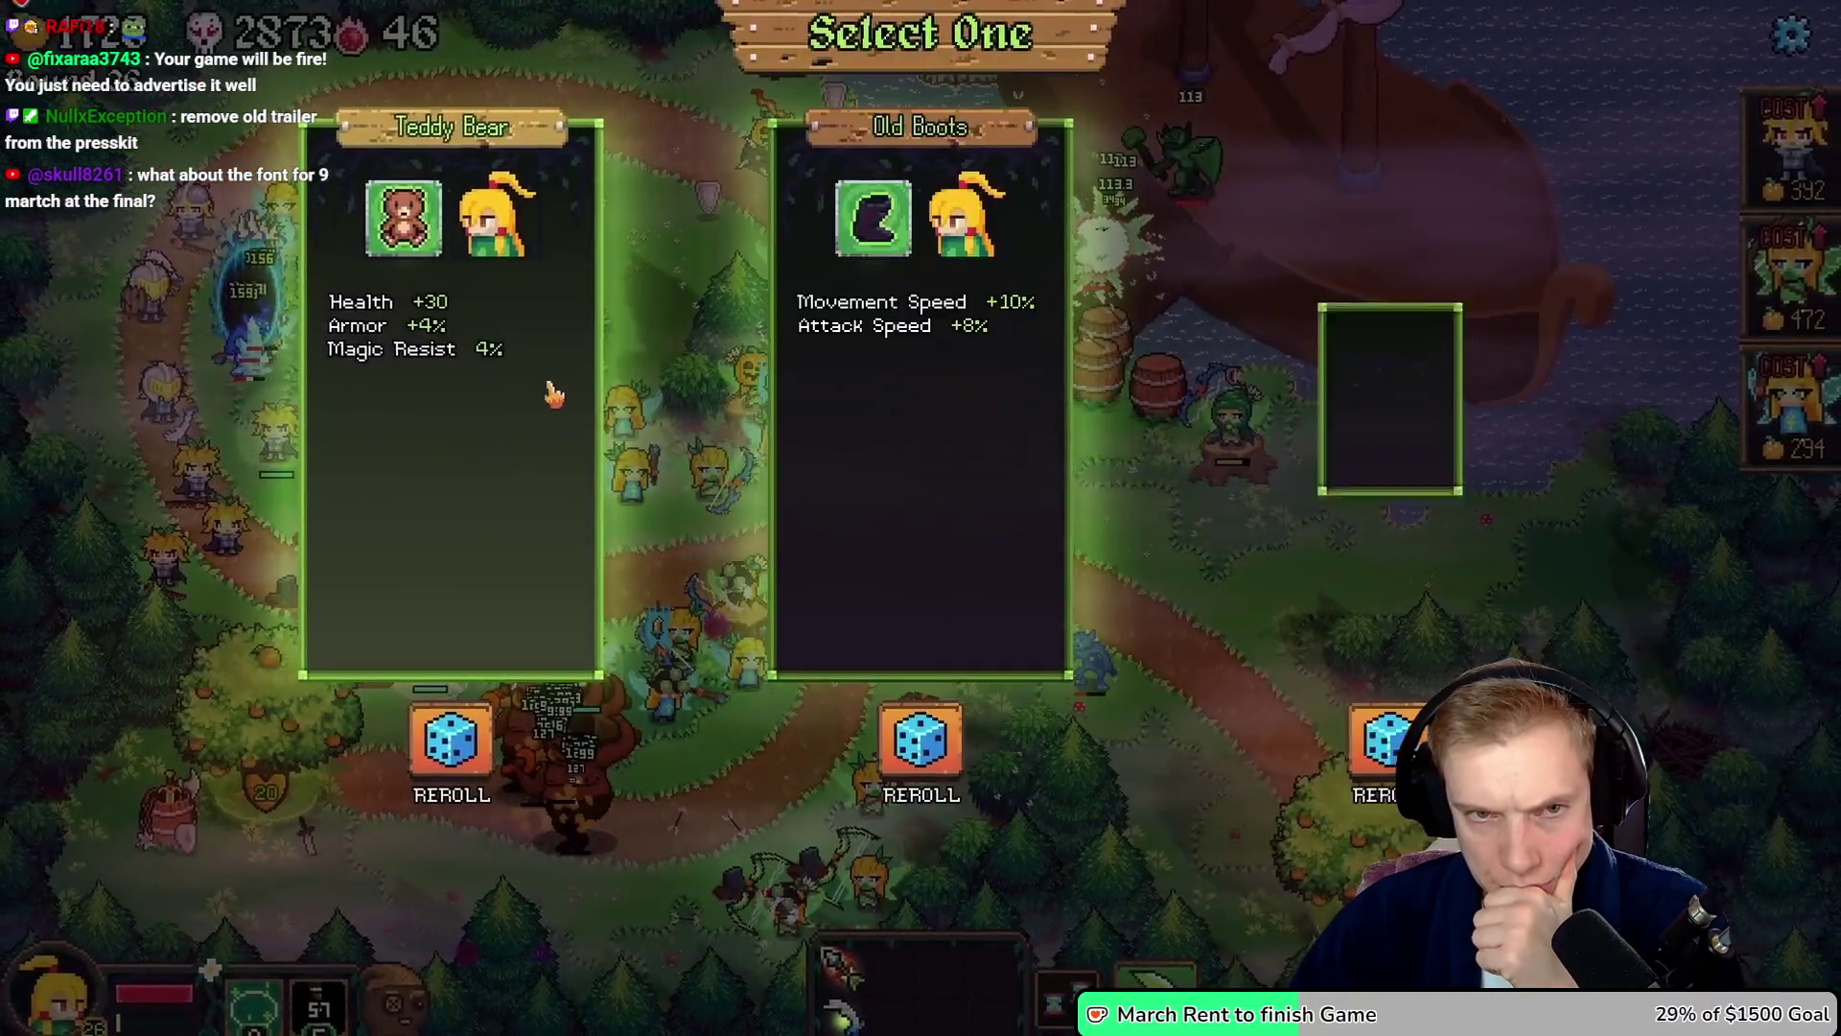
left_click(944, 750)
left_click(1380, 739)
left_click(1381, 431)
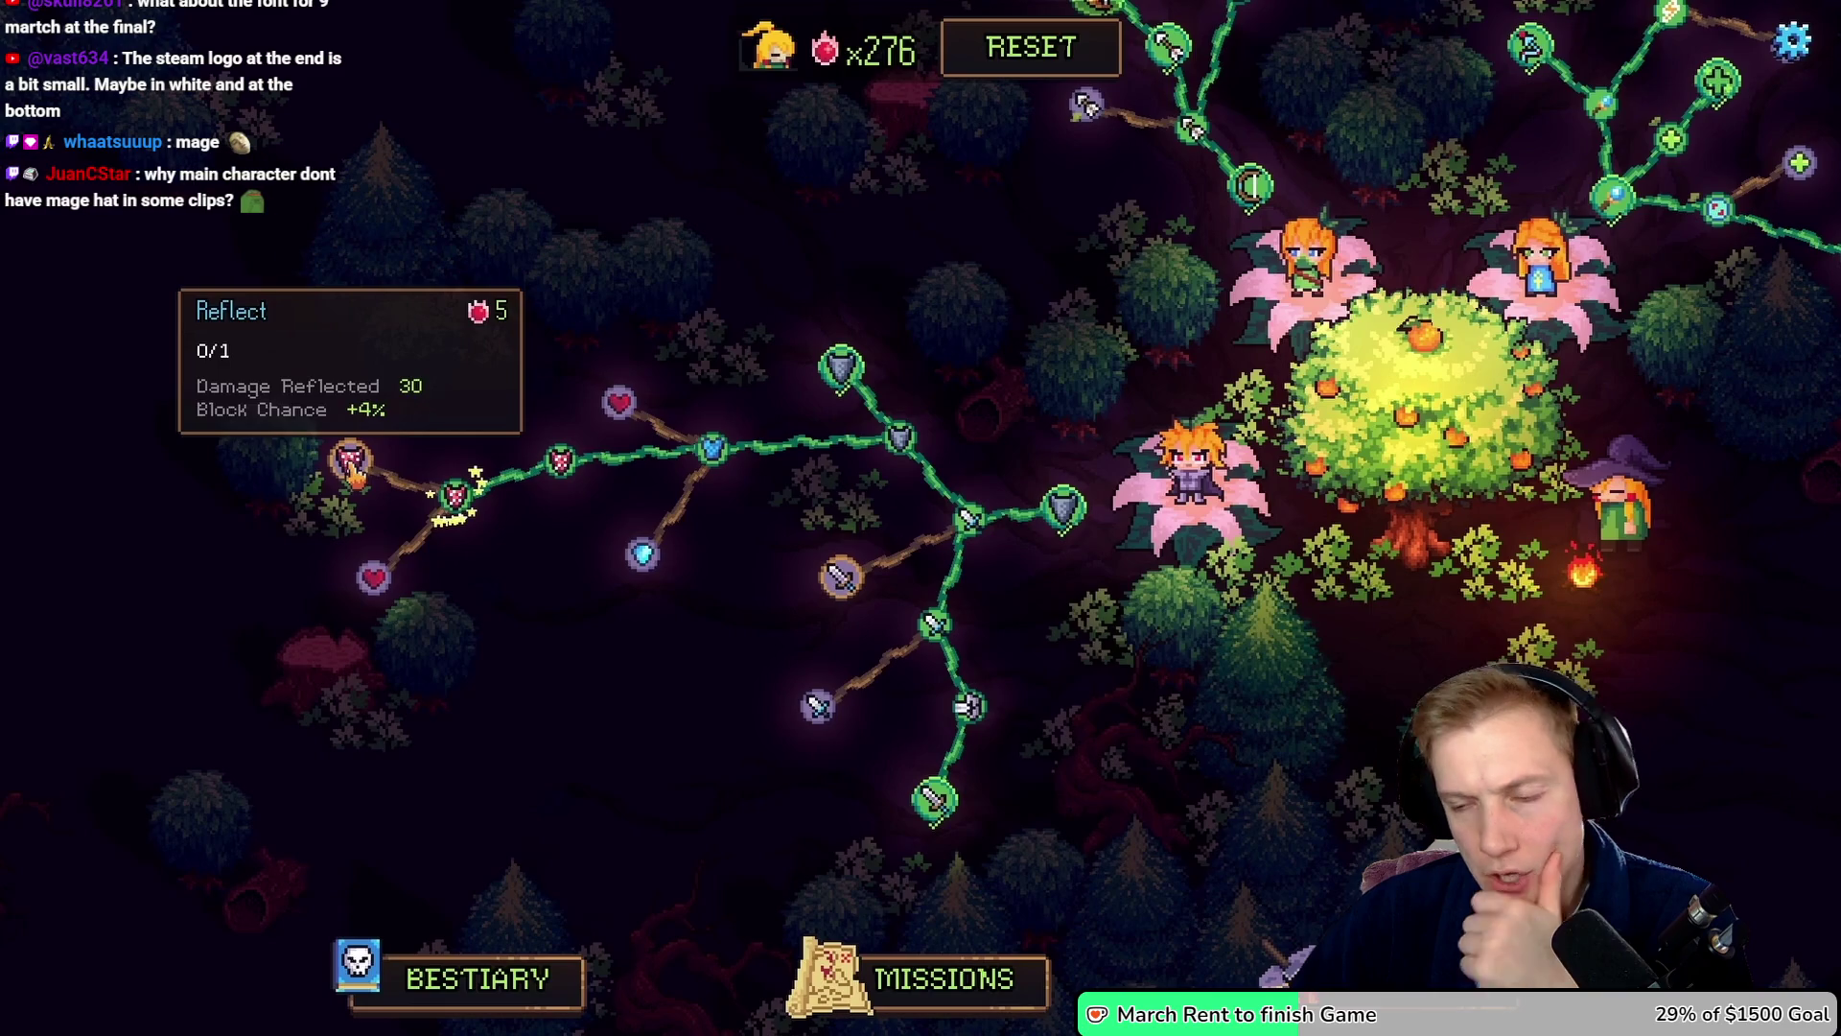
mouse_move(481, 432)
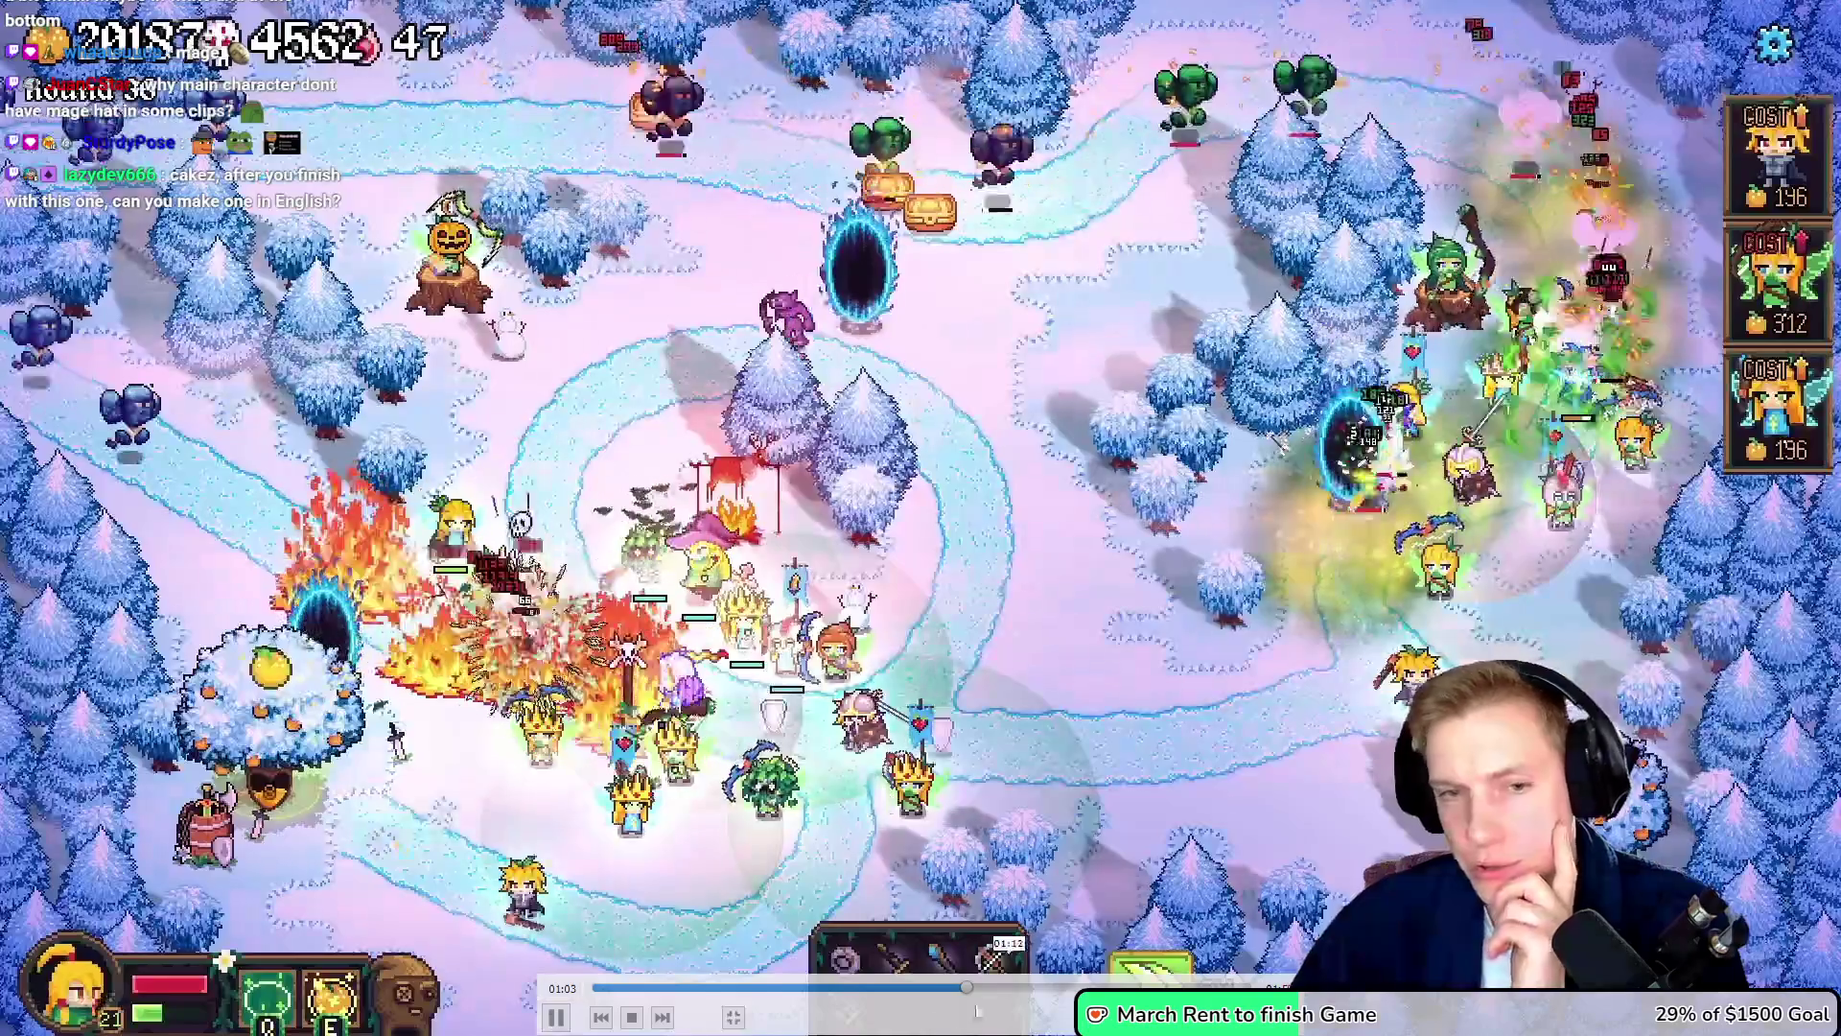
- Seek VLC back to about 00:59 and watch the trailer to its end
left_click(952, 997)
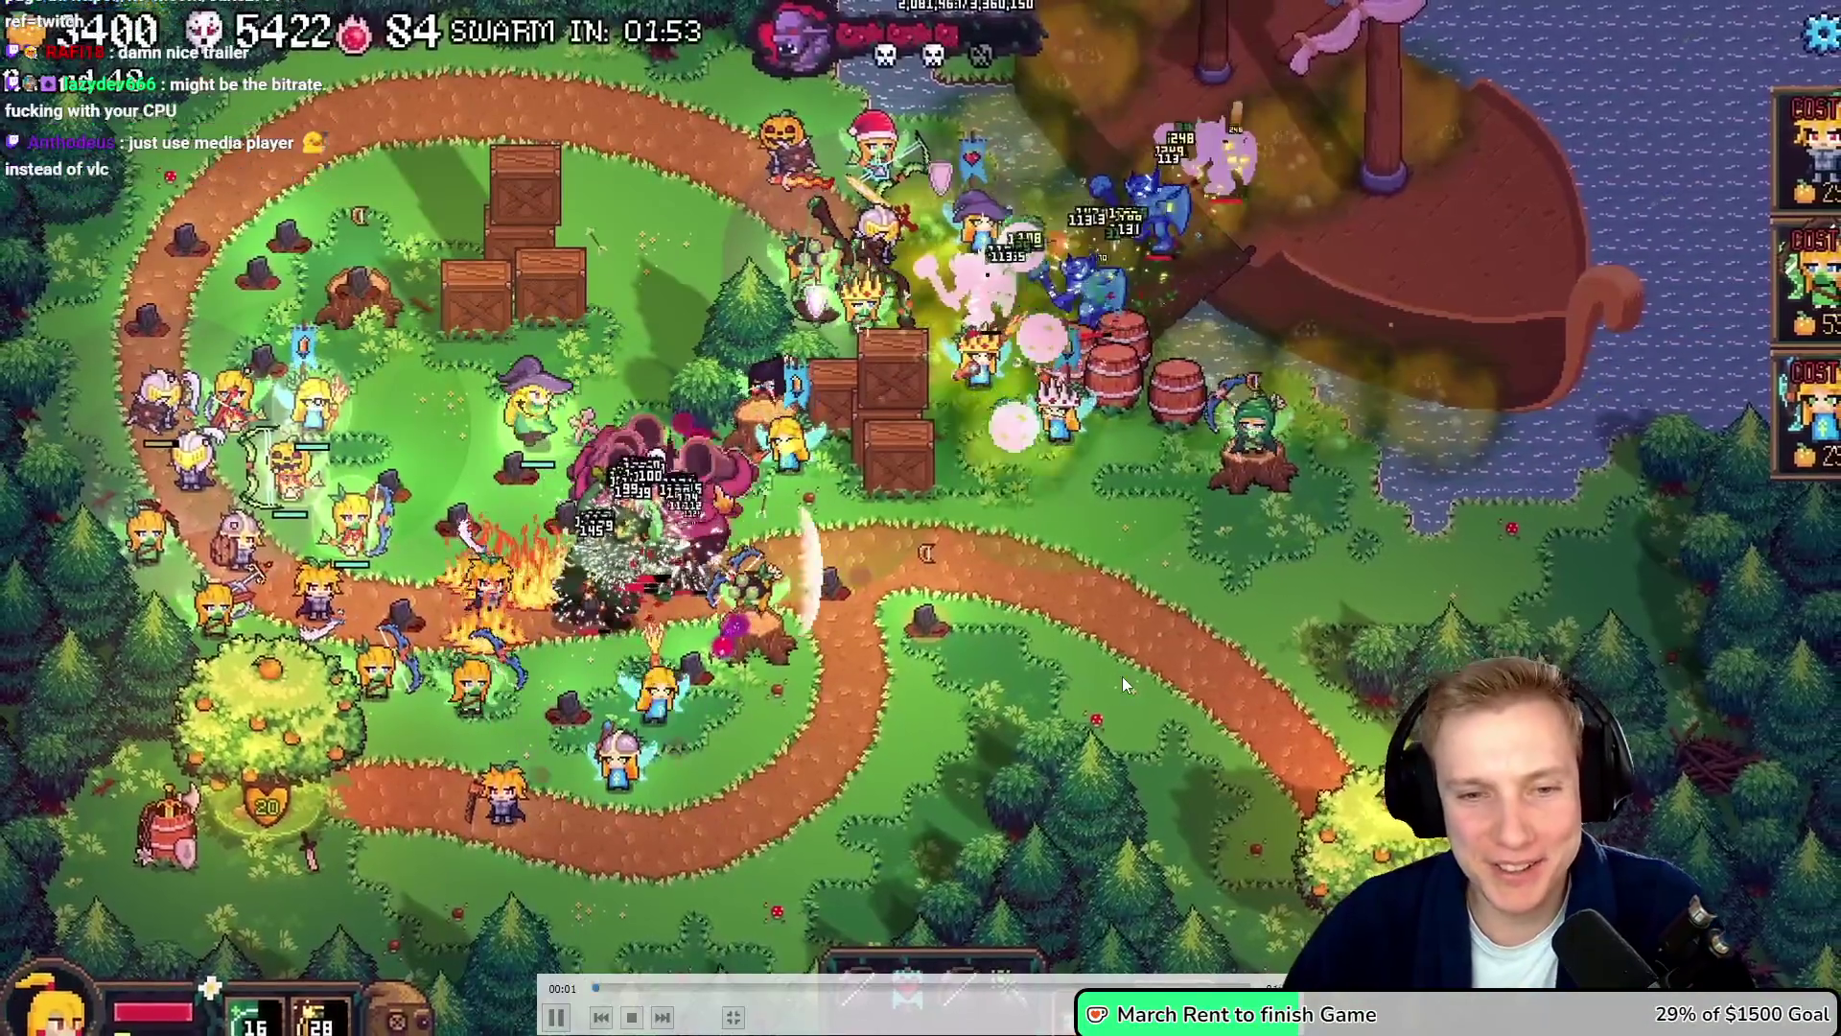
- Close VLC and open Tangy TD's Trailer folder in File Explorer
double_click(1138, 704)
left_click(1816, 10)
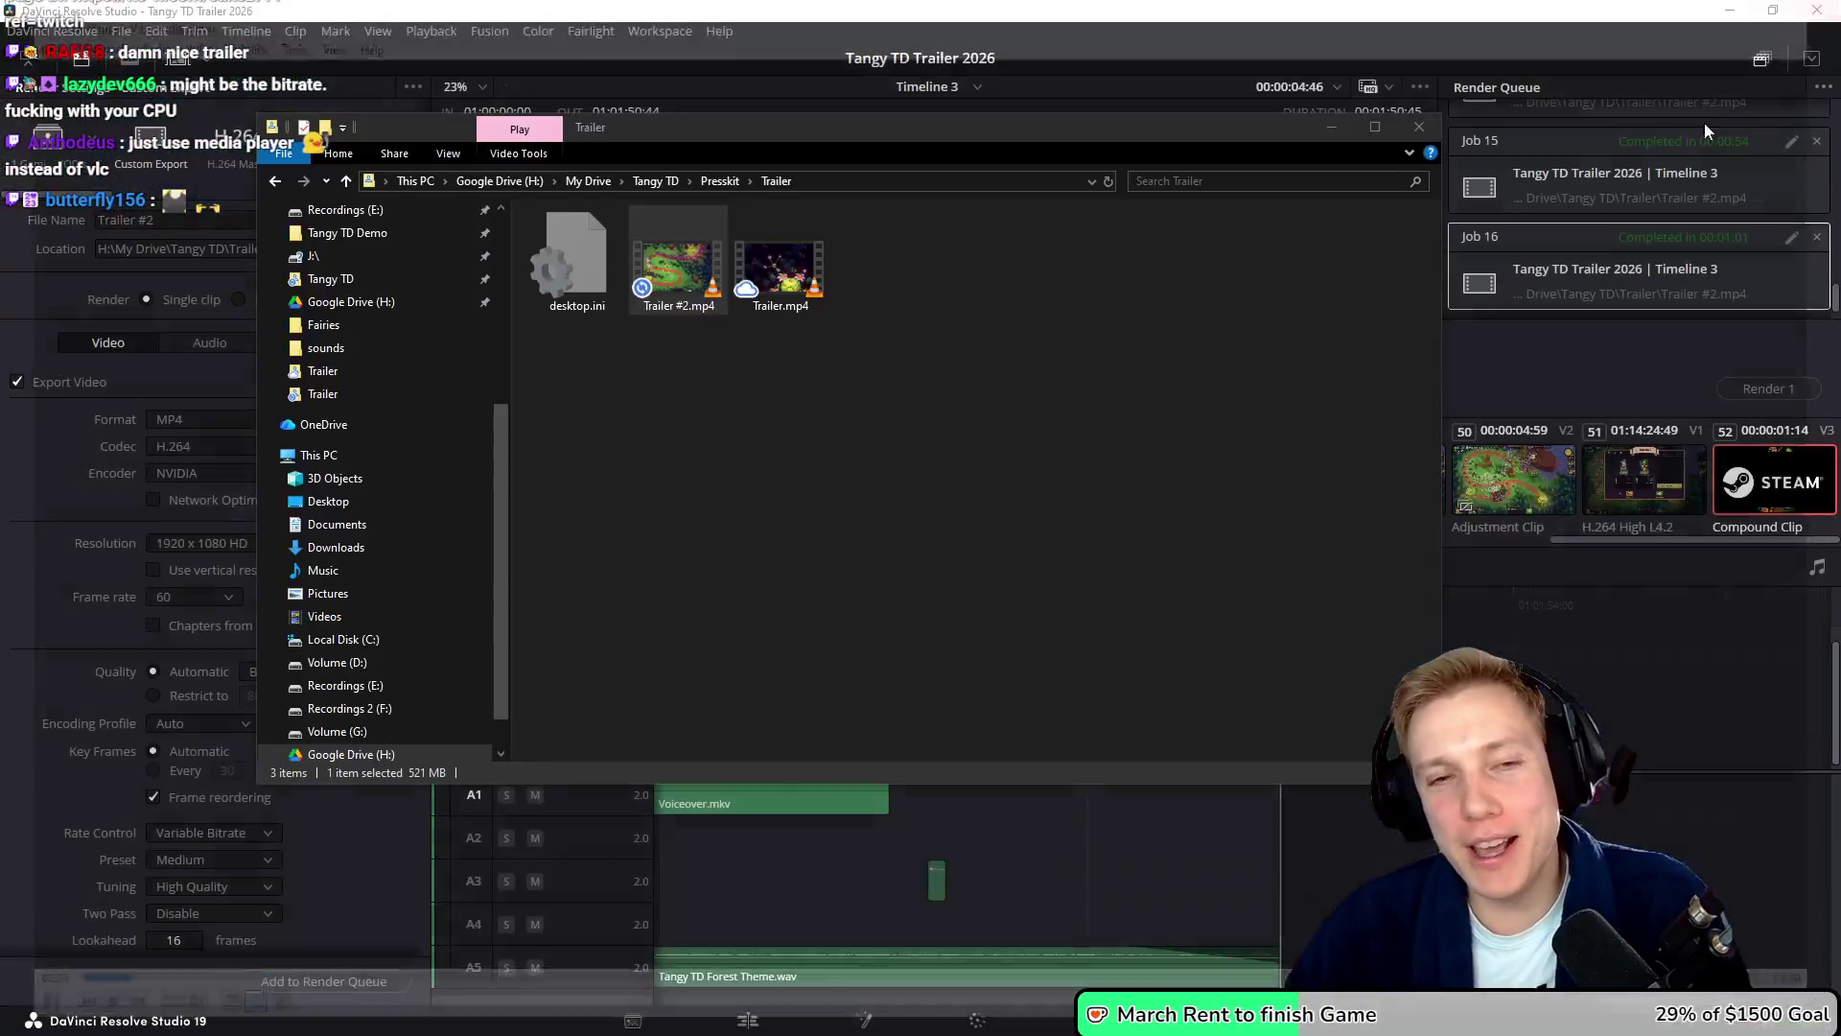
left_click(815, 287)
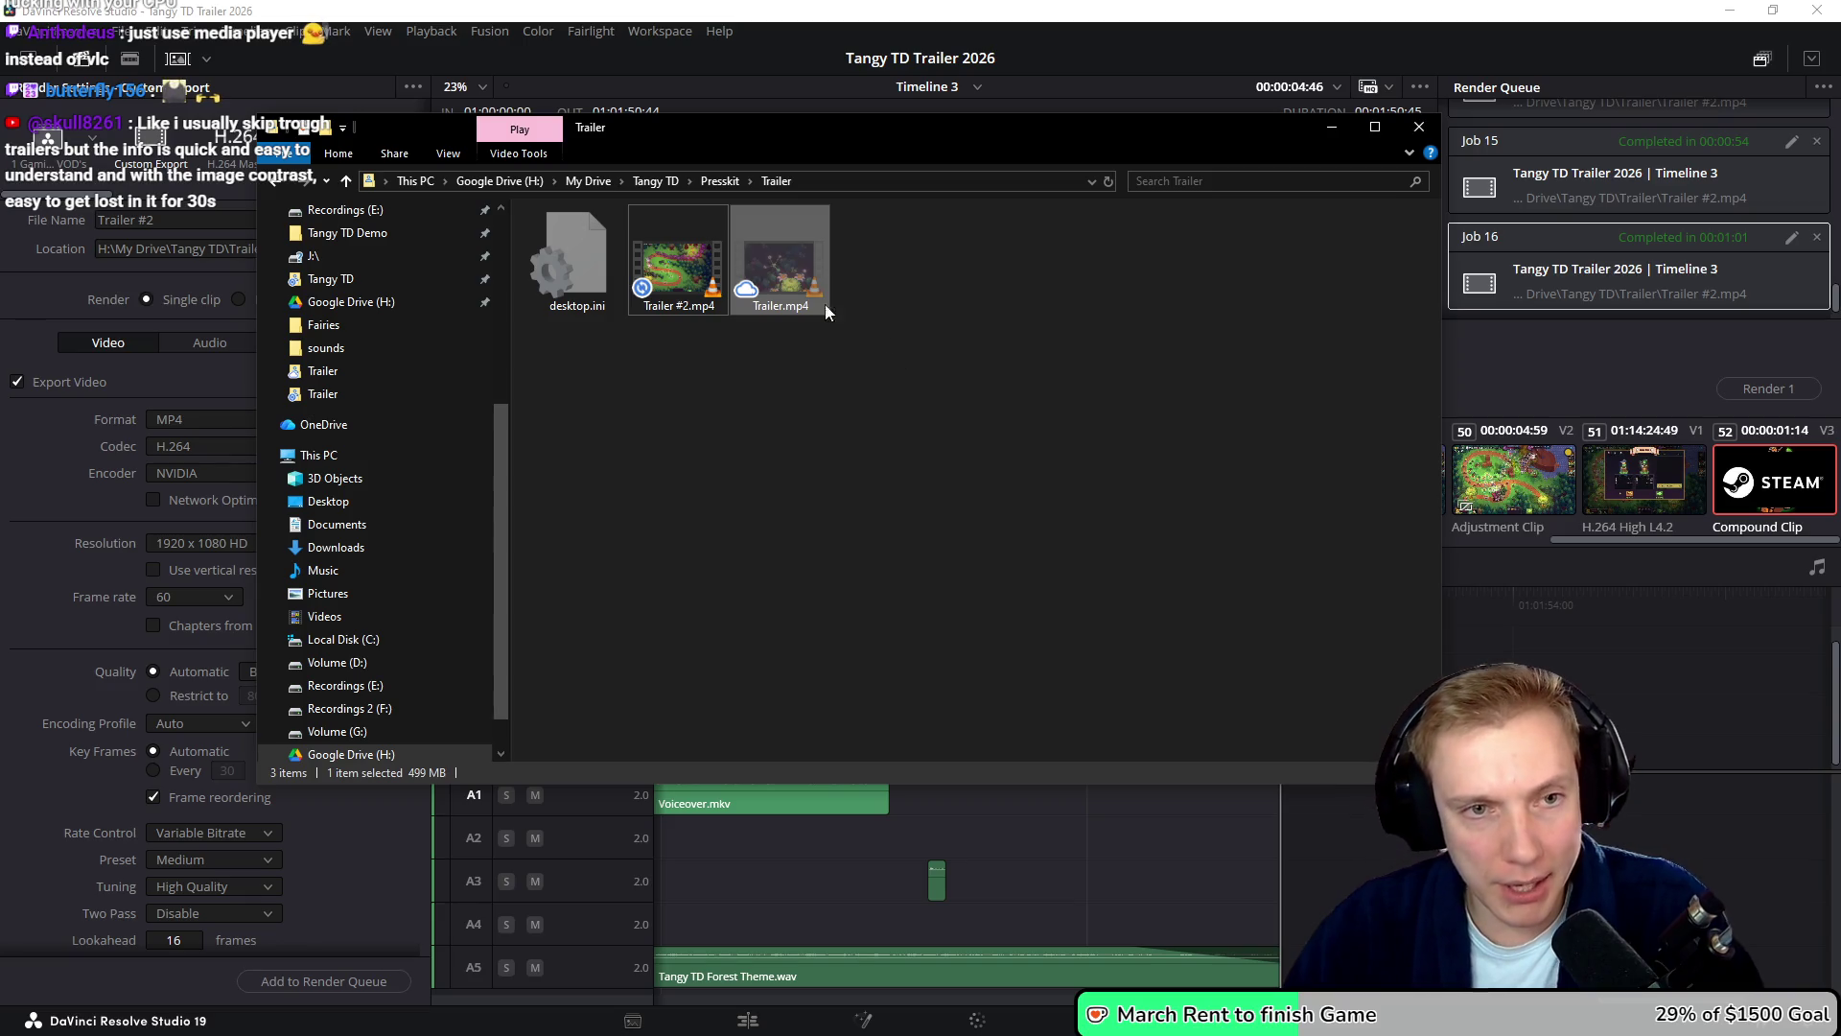
left_click(637, 181)
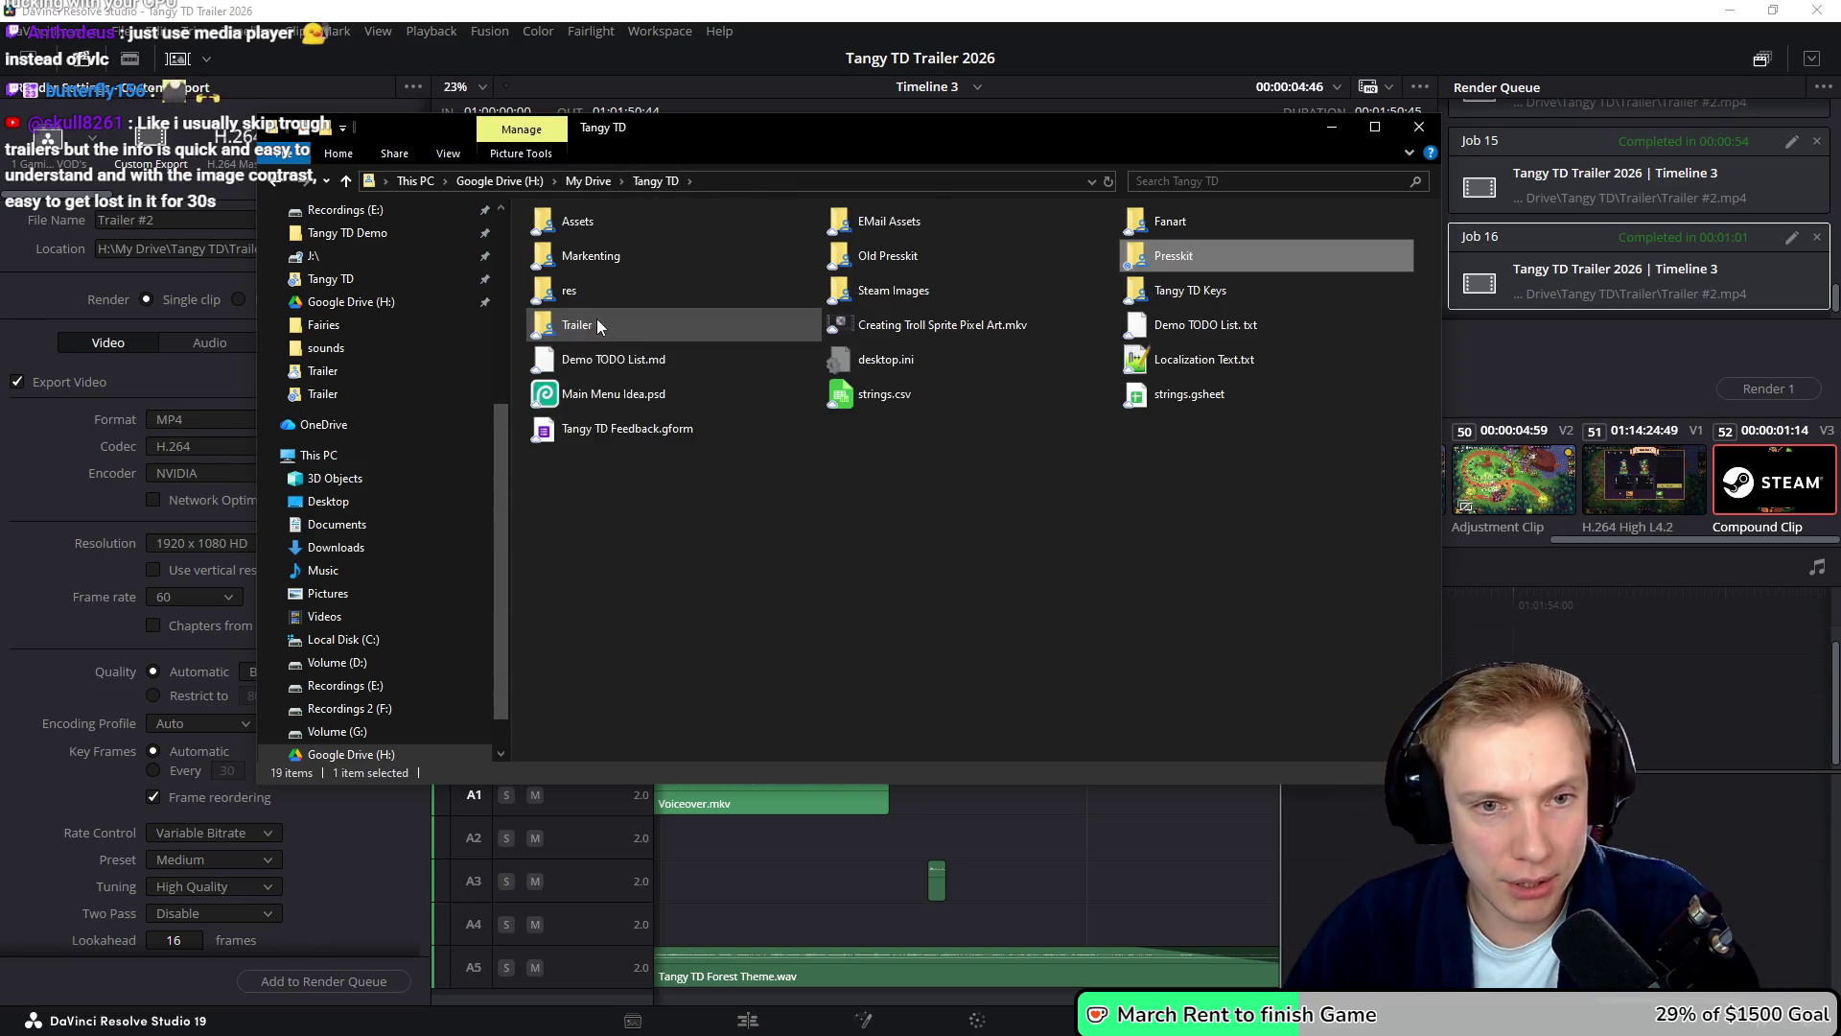
double_click(596, 321)
- Rename the old trailers to 'Trailer Old 1.mp4' and 'Trailer Old 2.mp4'
left_click(1388, 278)
left_click(1398, 305)
key("Right")
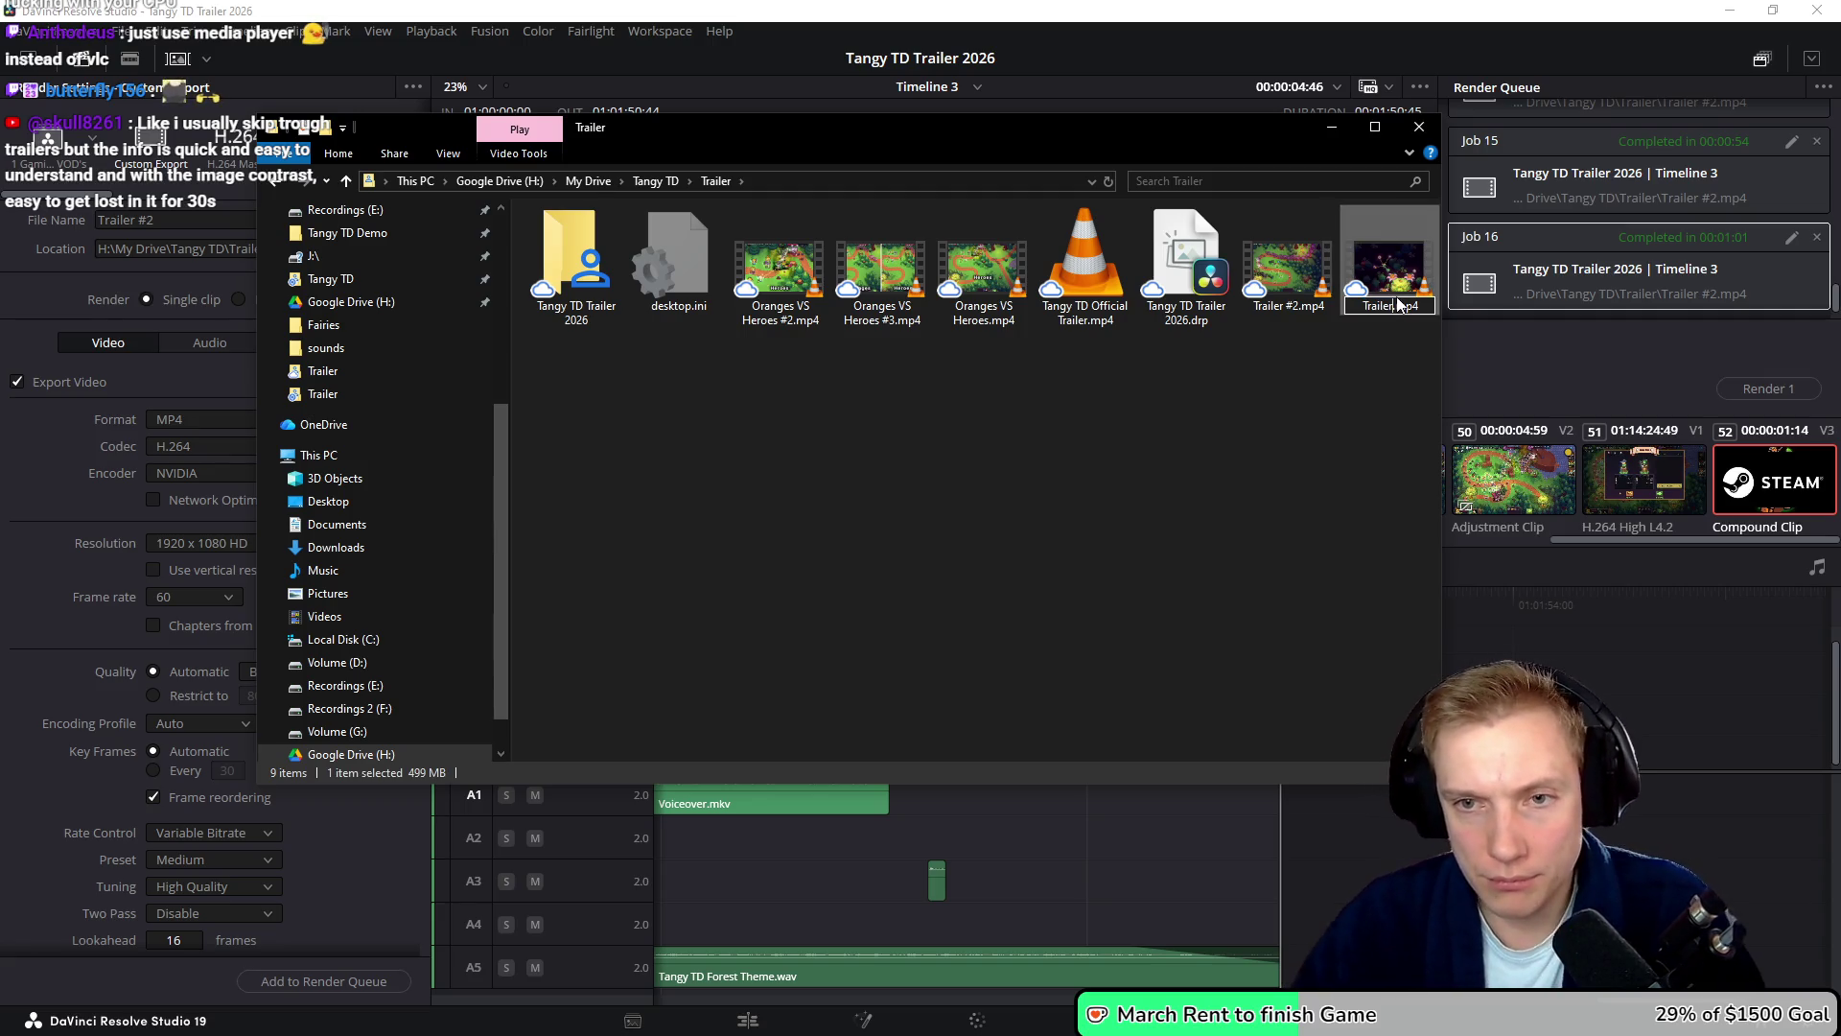
type("Old")
key("Return")
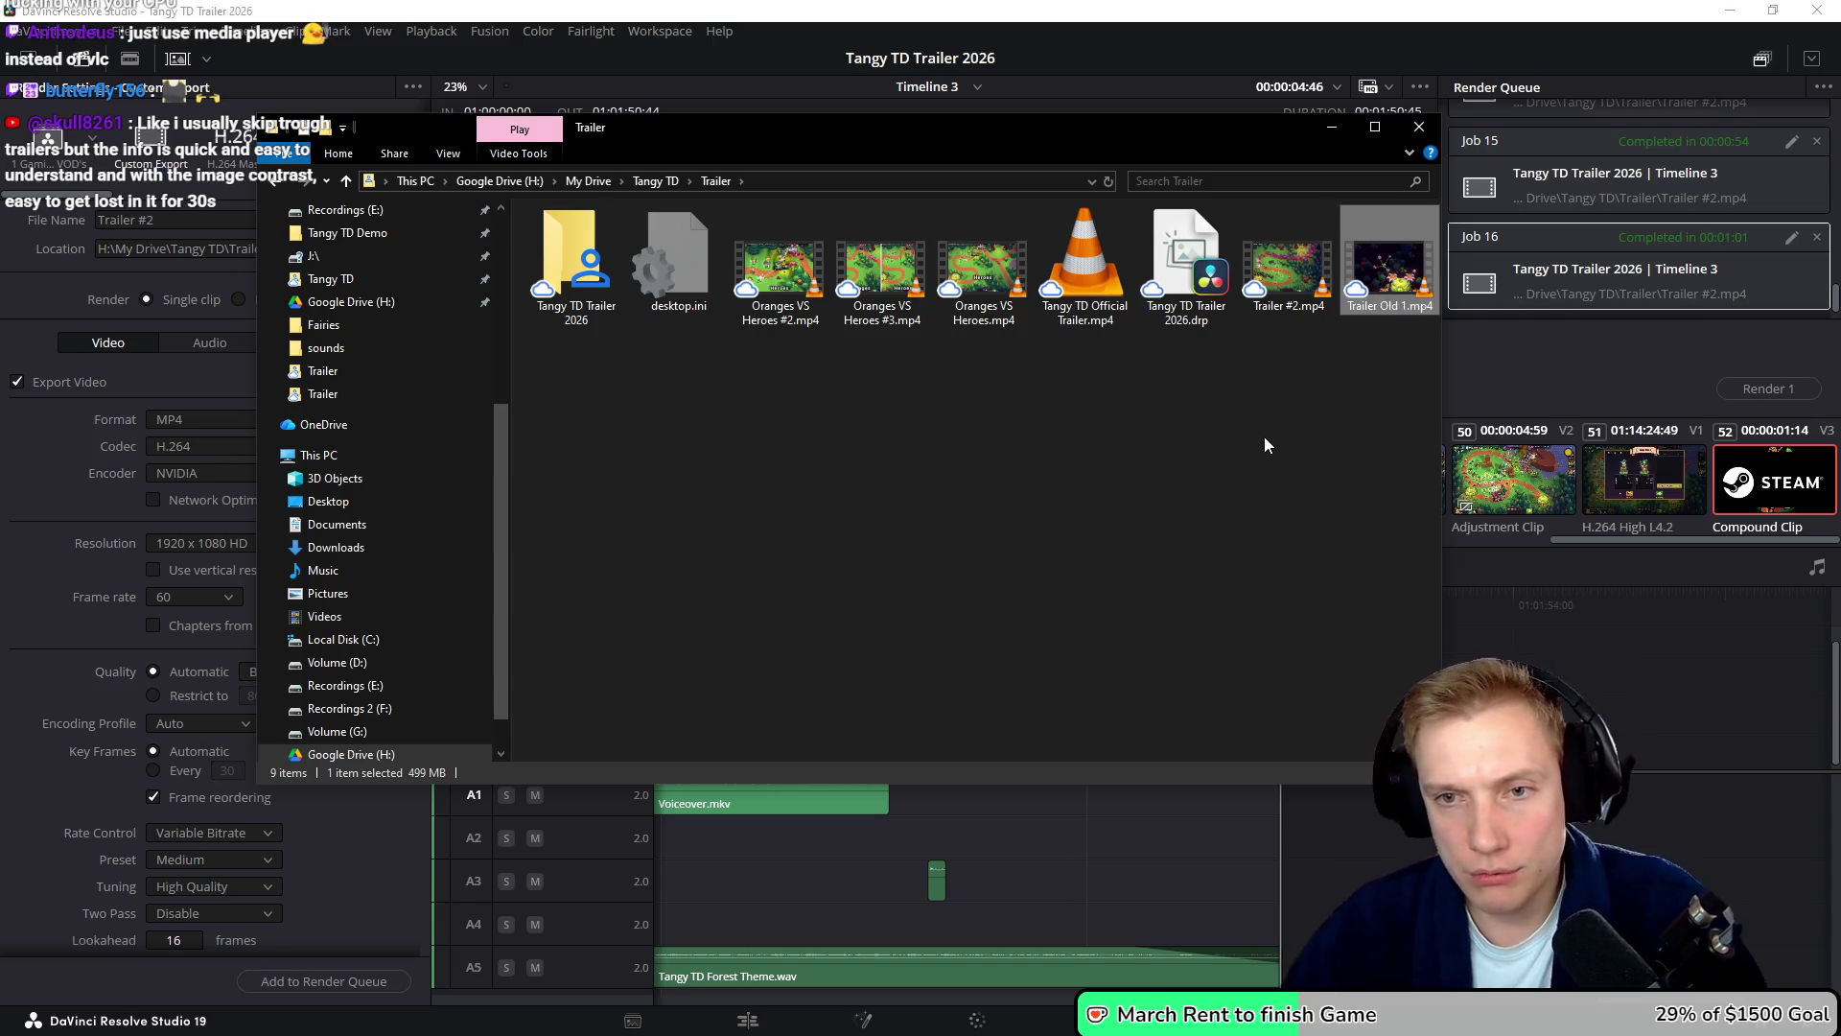
type("Old 2")
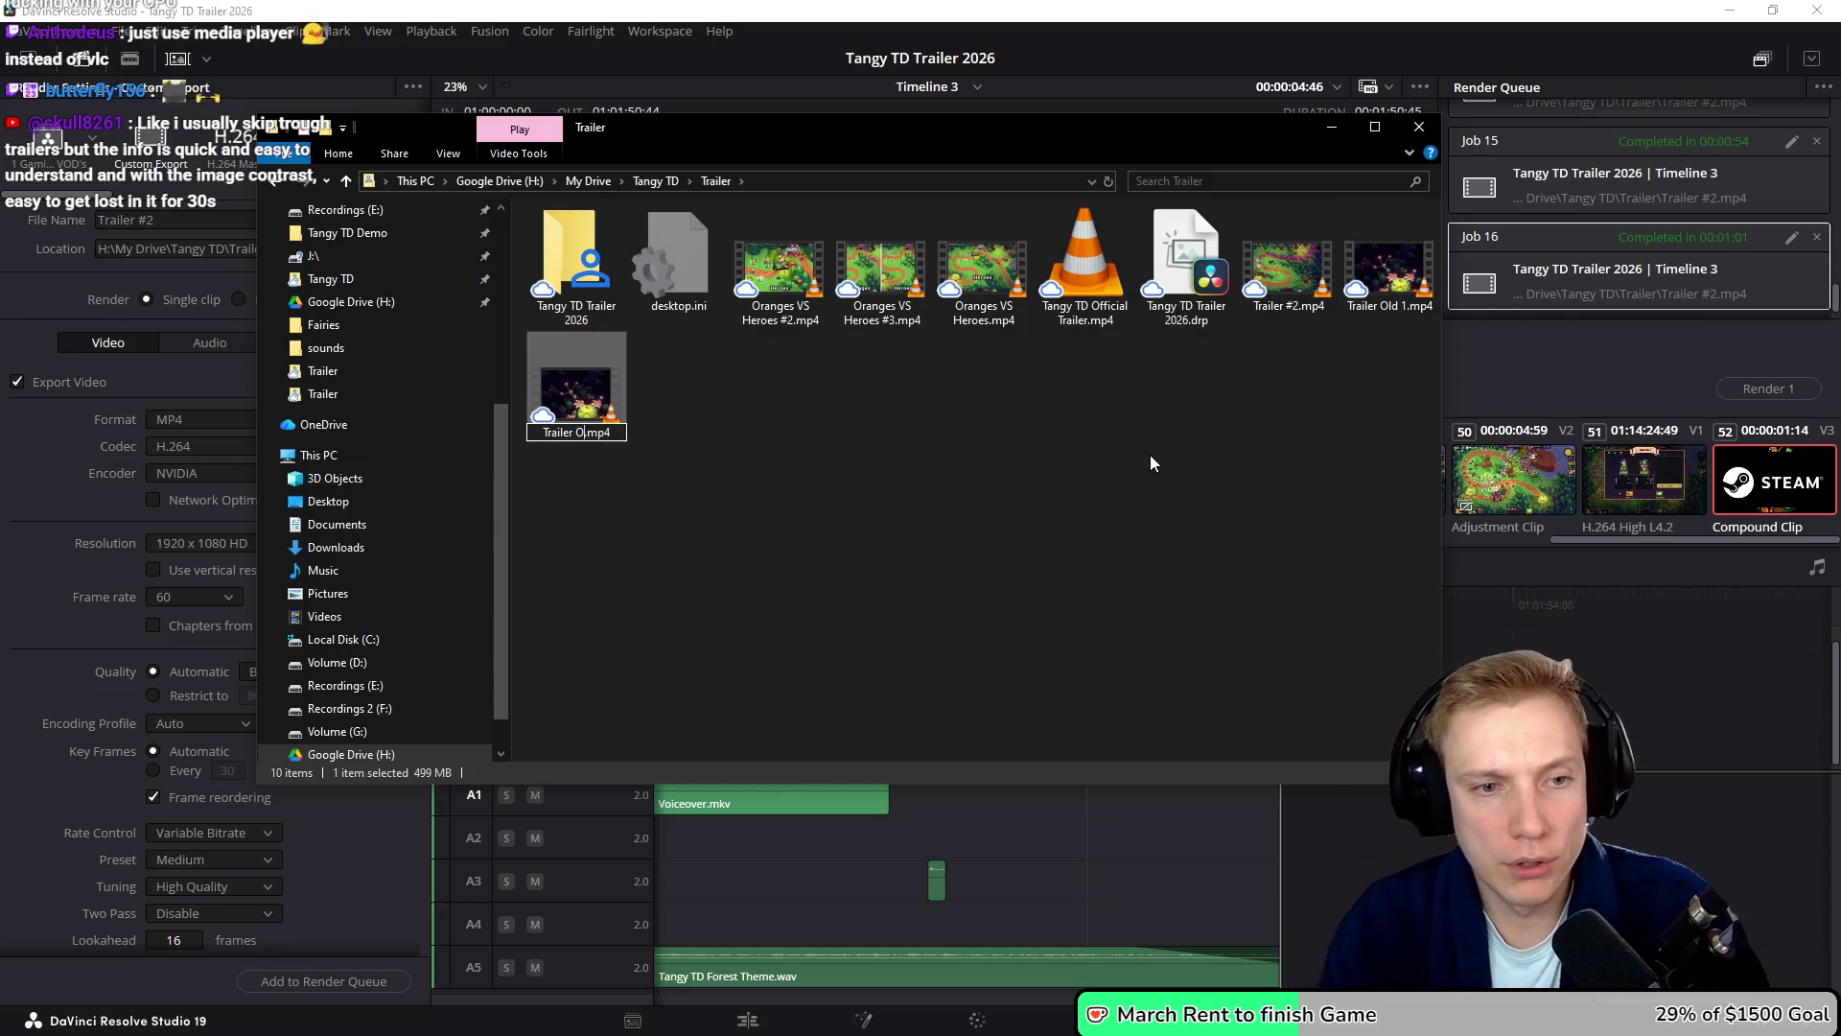
key("Return")
left_click(1021, 480)
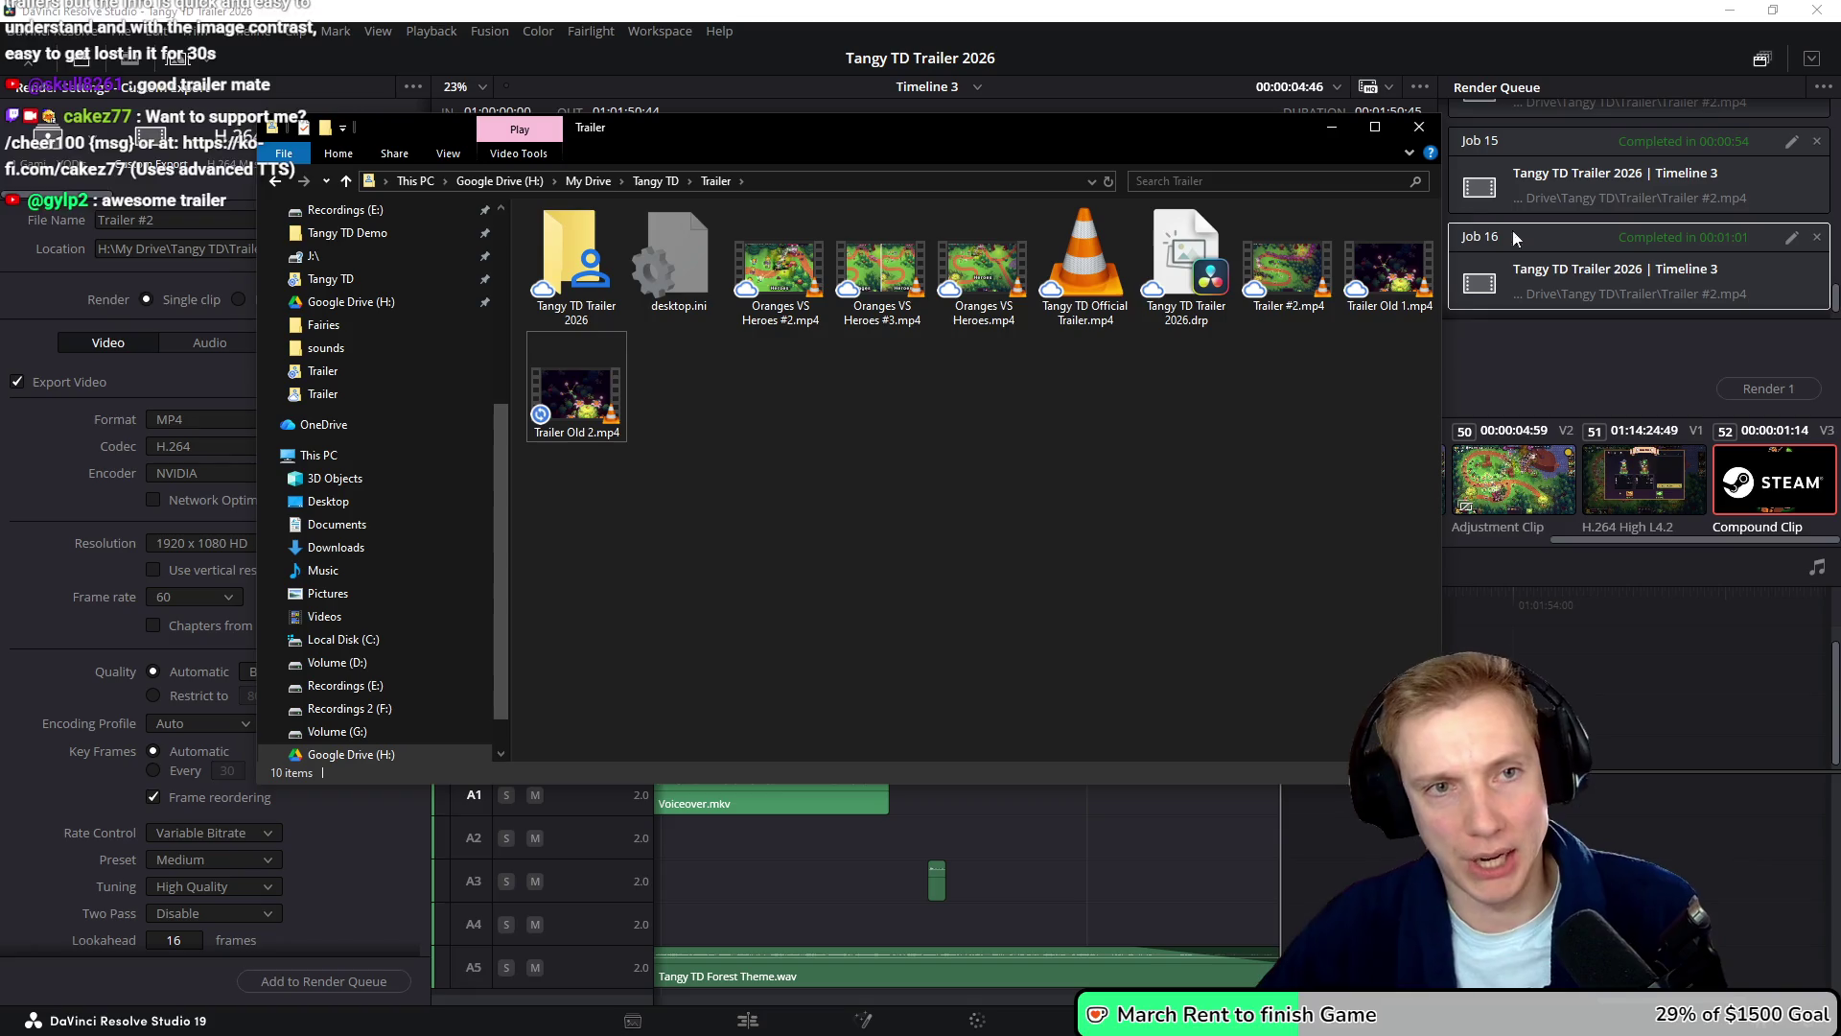
left_click(1554, 681)
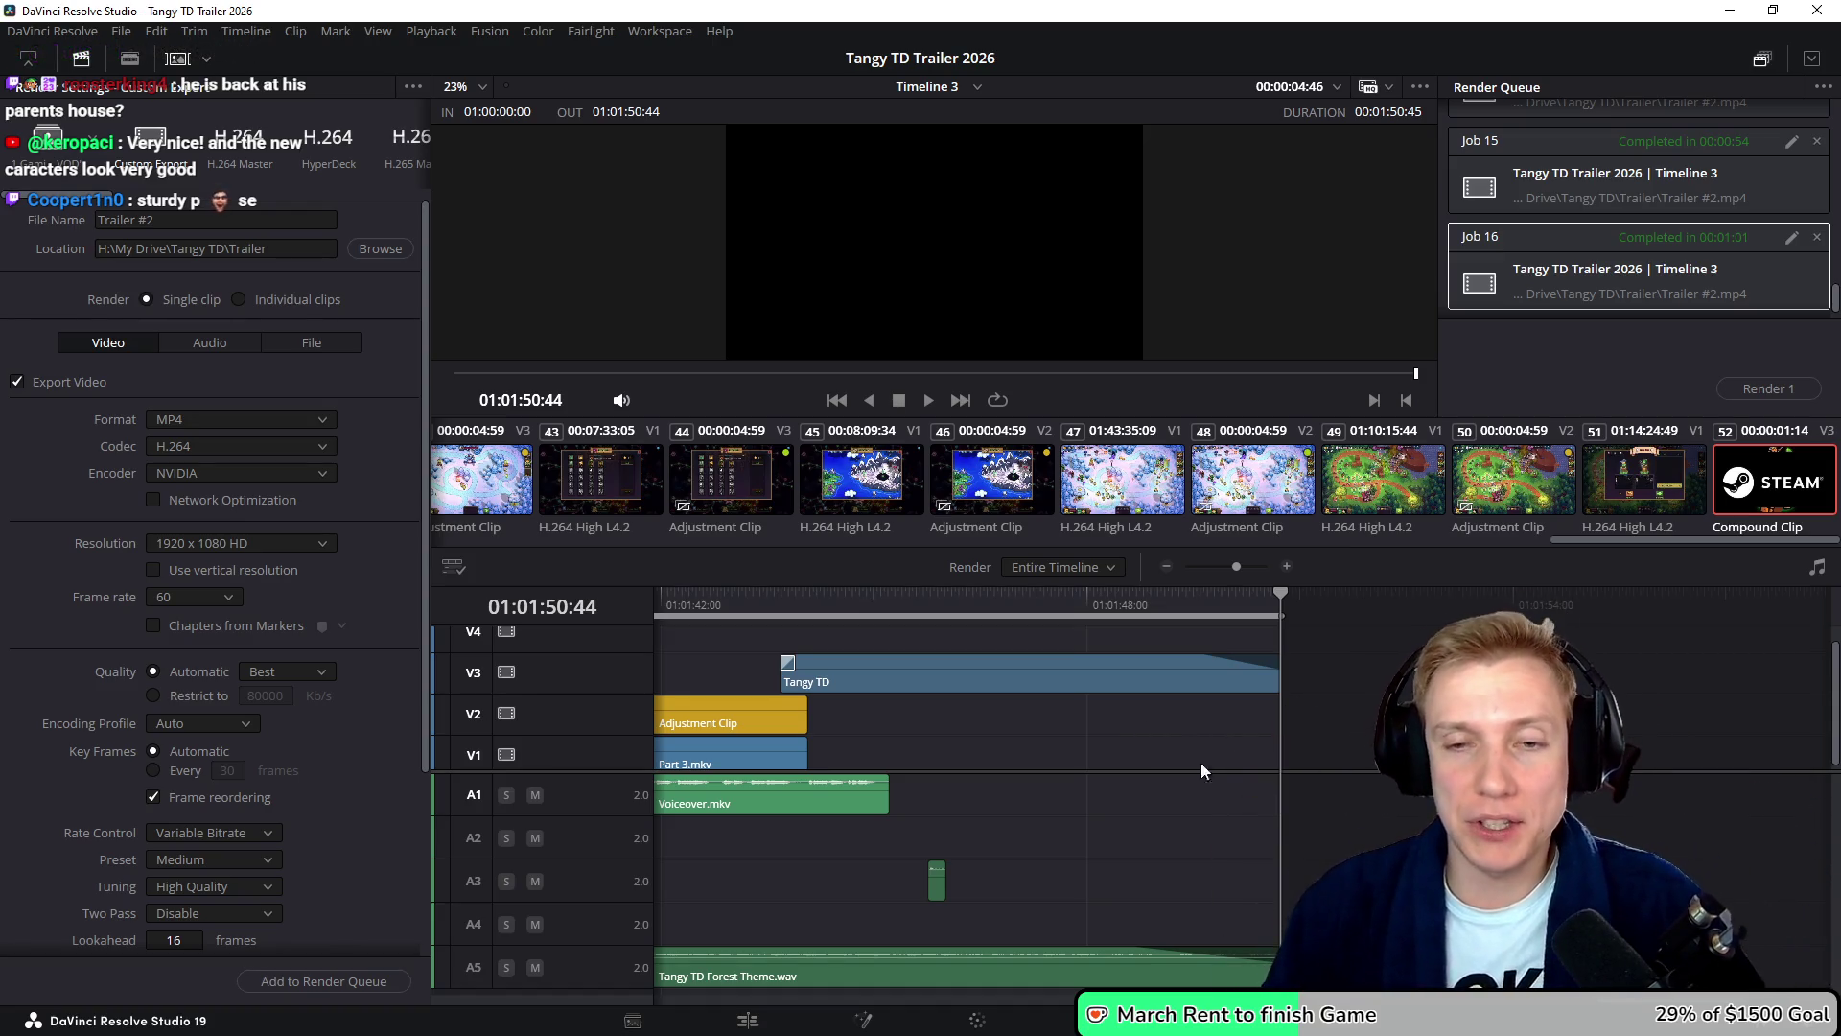
- Bring the Deliver page forward showing Job 16 completed in 1:01
scroll(1201, 762, "left", 2)
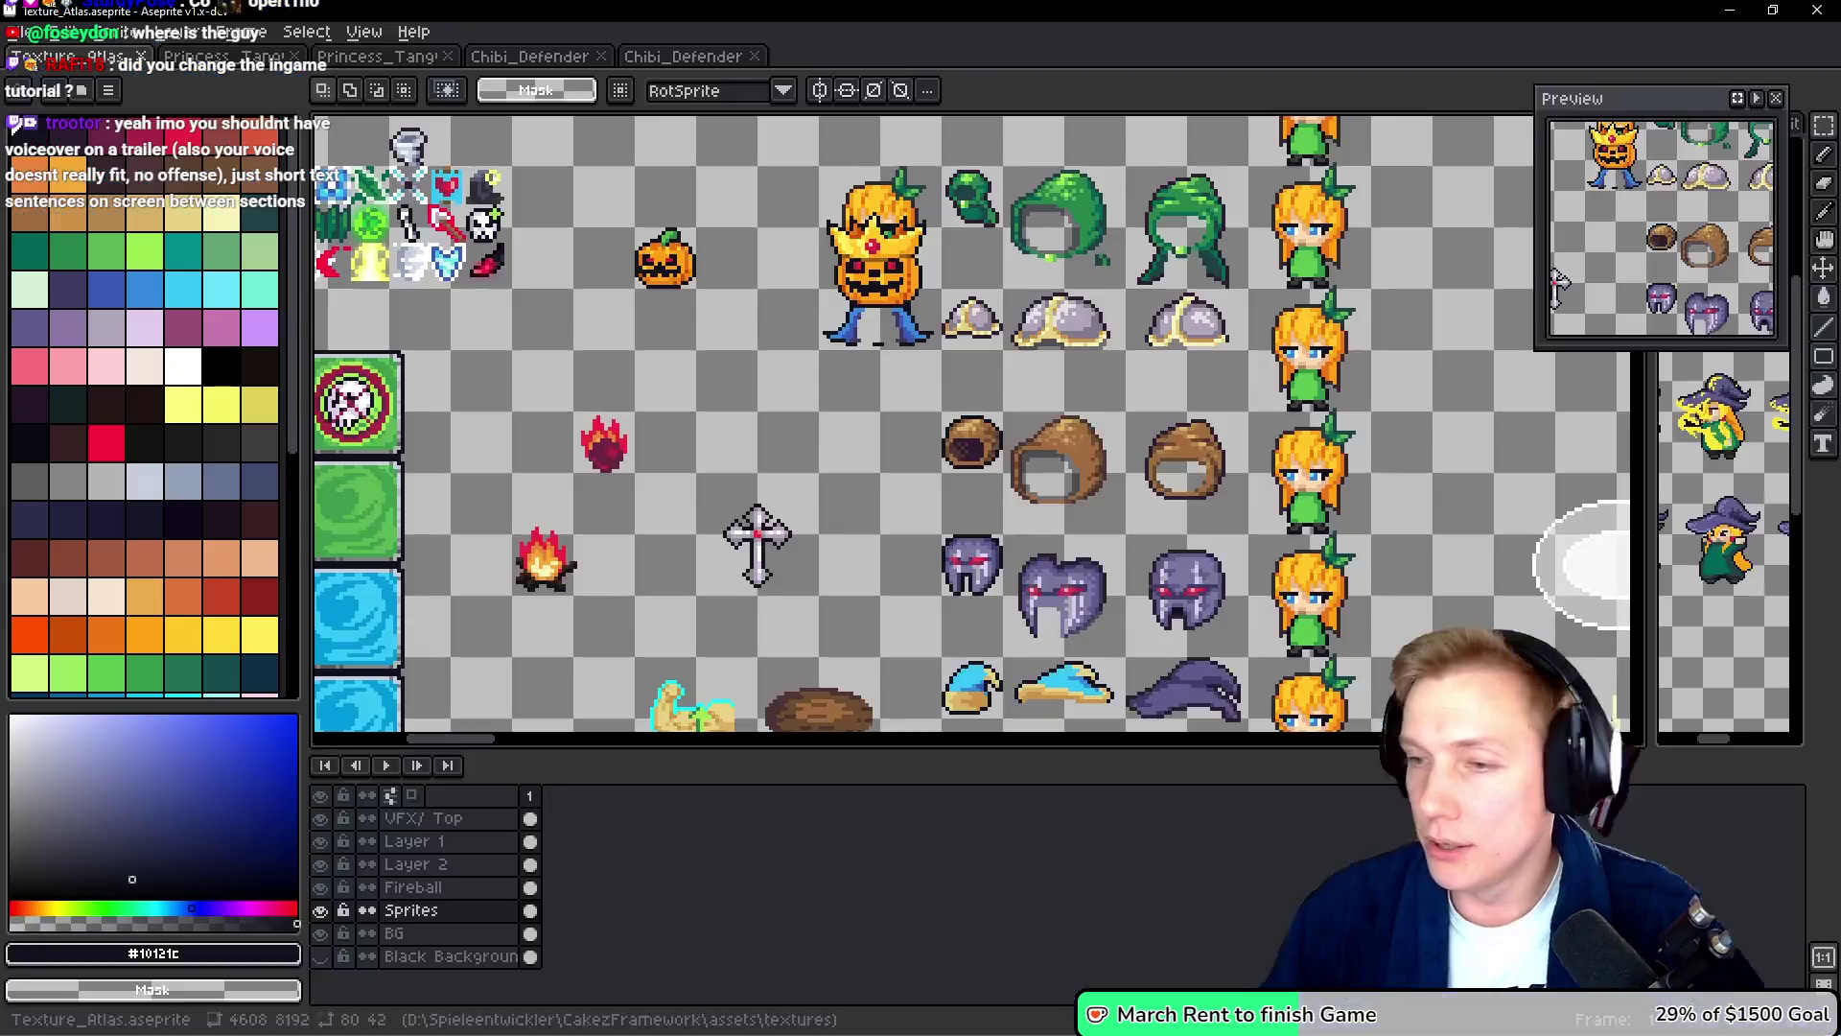
- Lasso the crowned pumpkin sprite in Texture_Atlas and drag its head onto the caped body
scroll(873, 374, "up", 4)
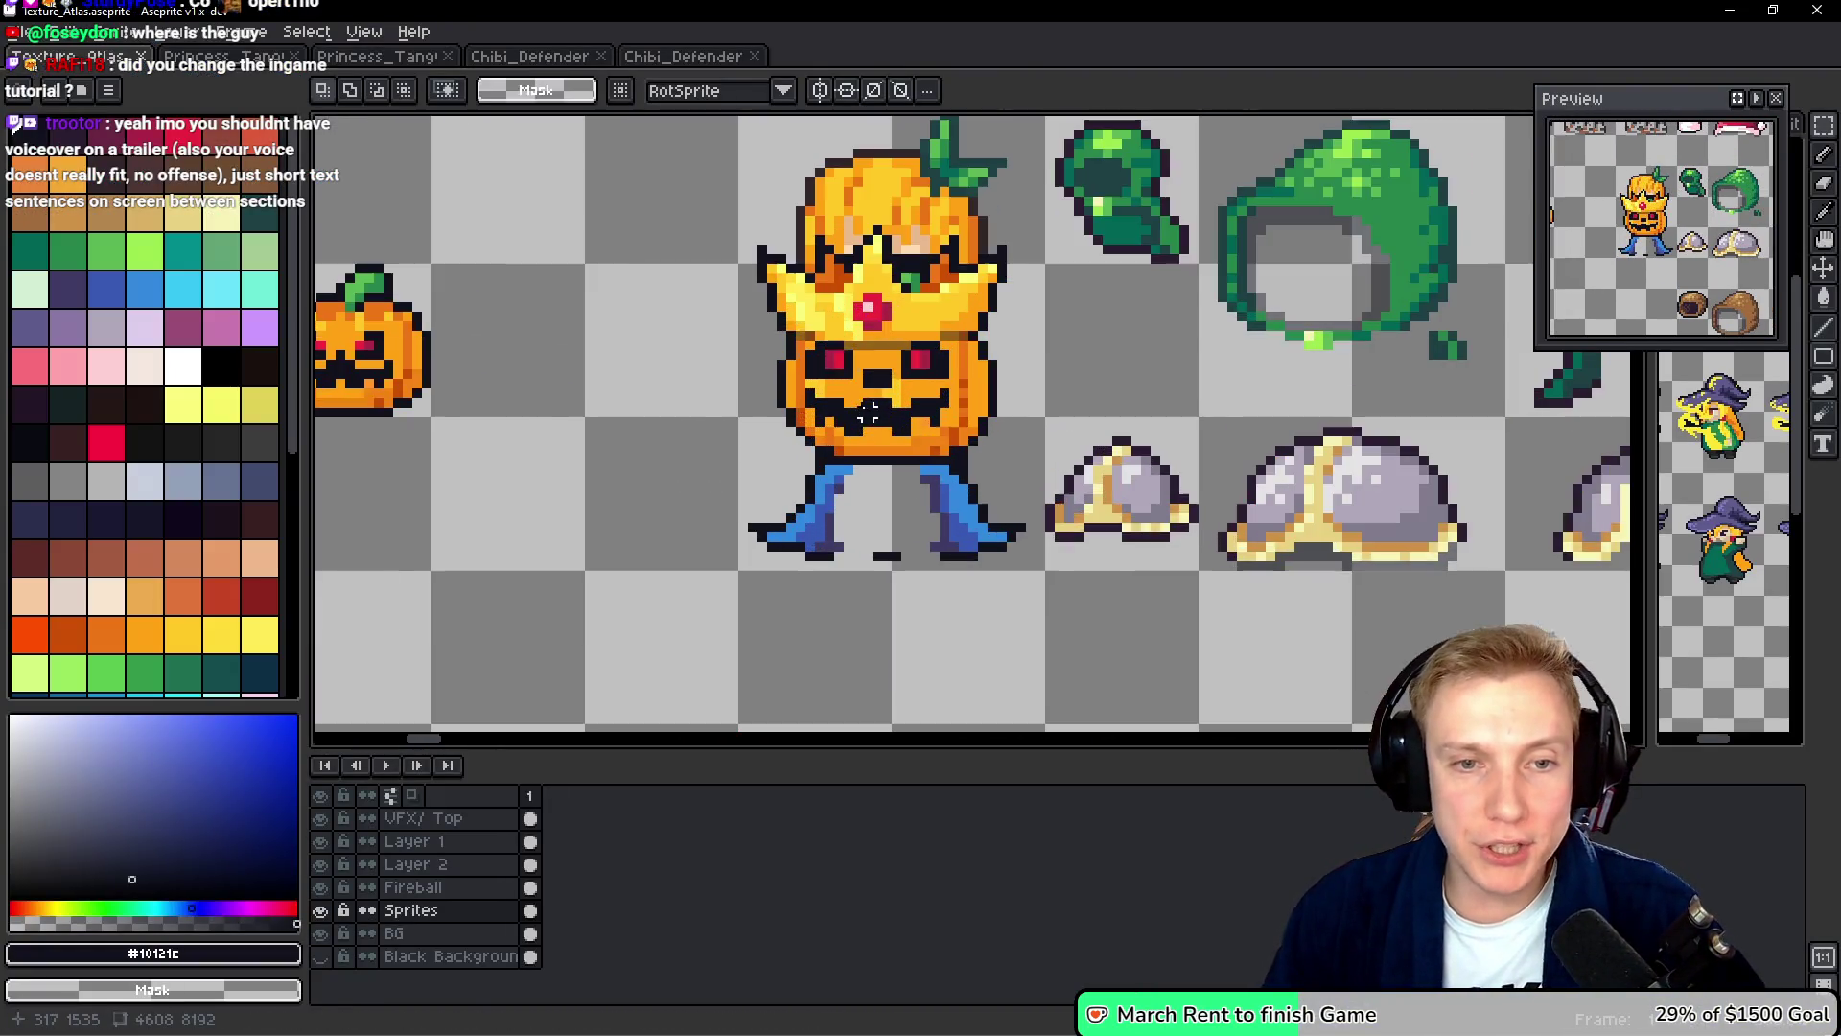
left_click_drag(904, 365, 923, 402)
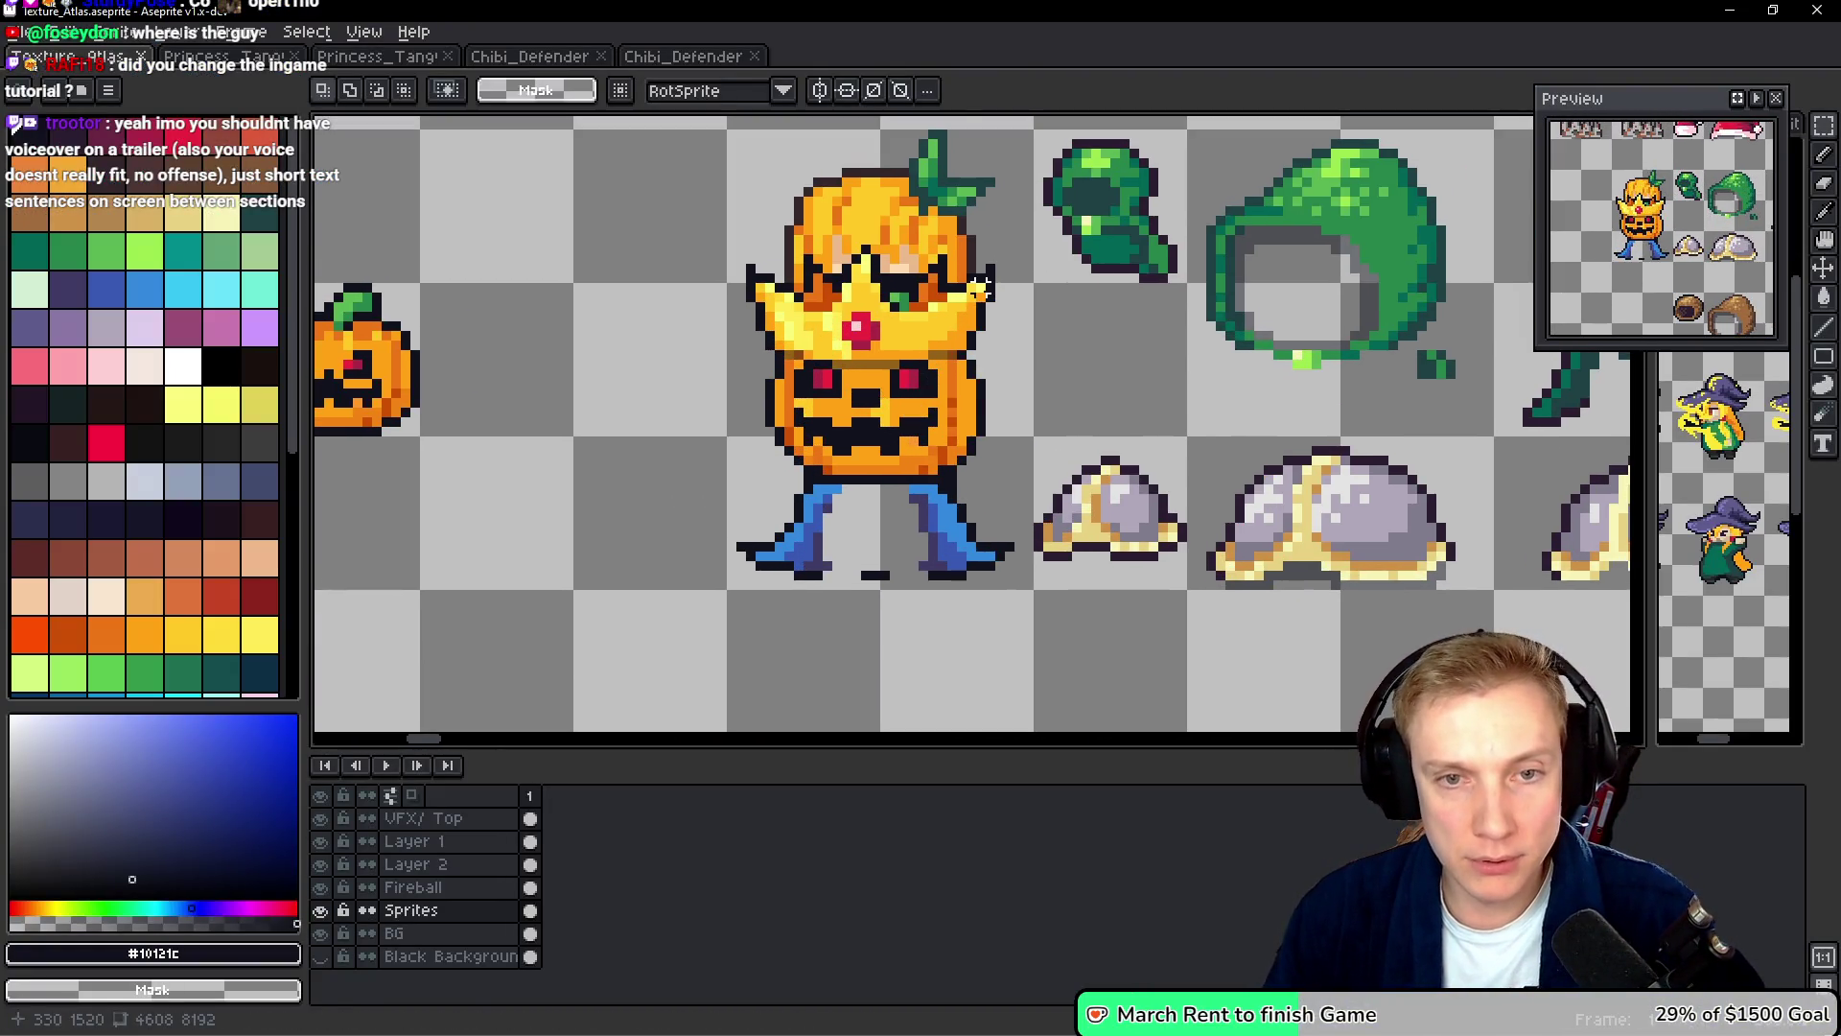
key("b")
mouse_move(1023, 259)
left_mouse_down()
mouse_move(692, 235)
mouse_move(734, 641)
mouse_move(1009, 596)
left_mouse_up()
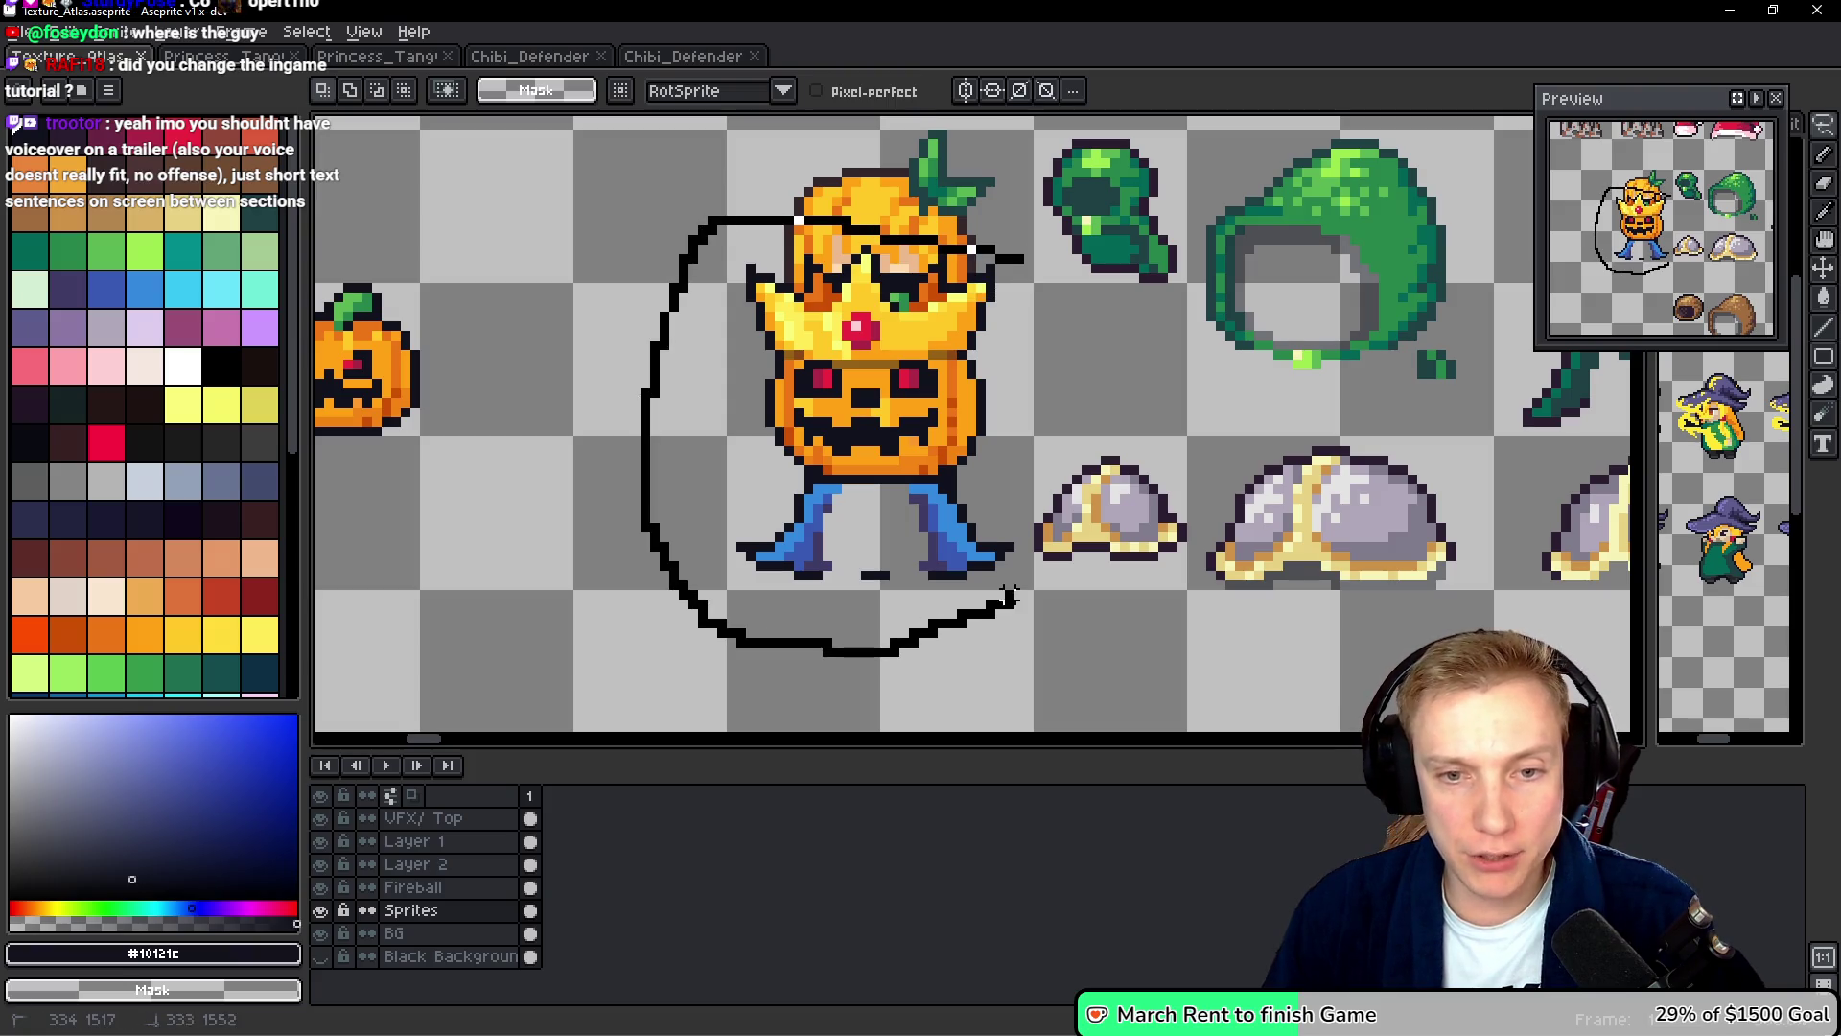
left_click_drag(1008, 484, 1003, 267)
scroll(1003, 268, "up", 3)
left_click_drag(873, 590, 880, 422)
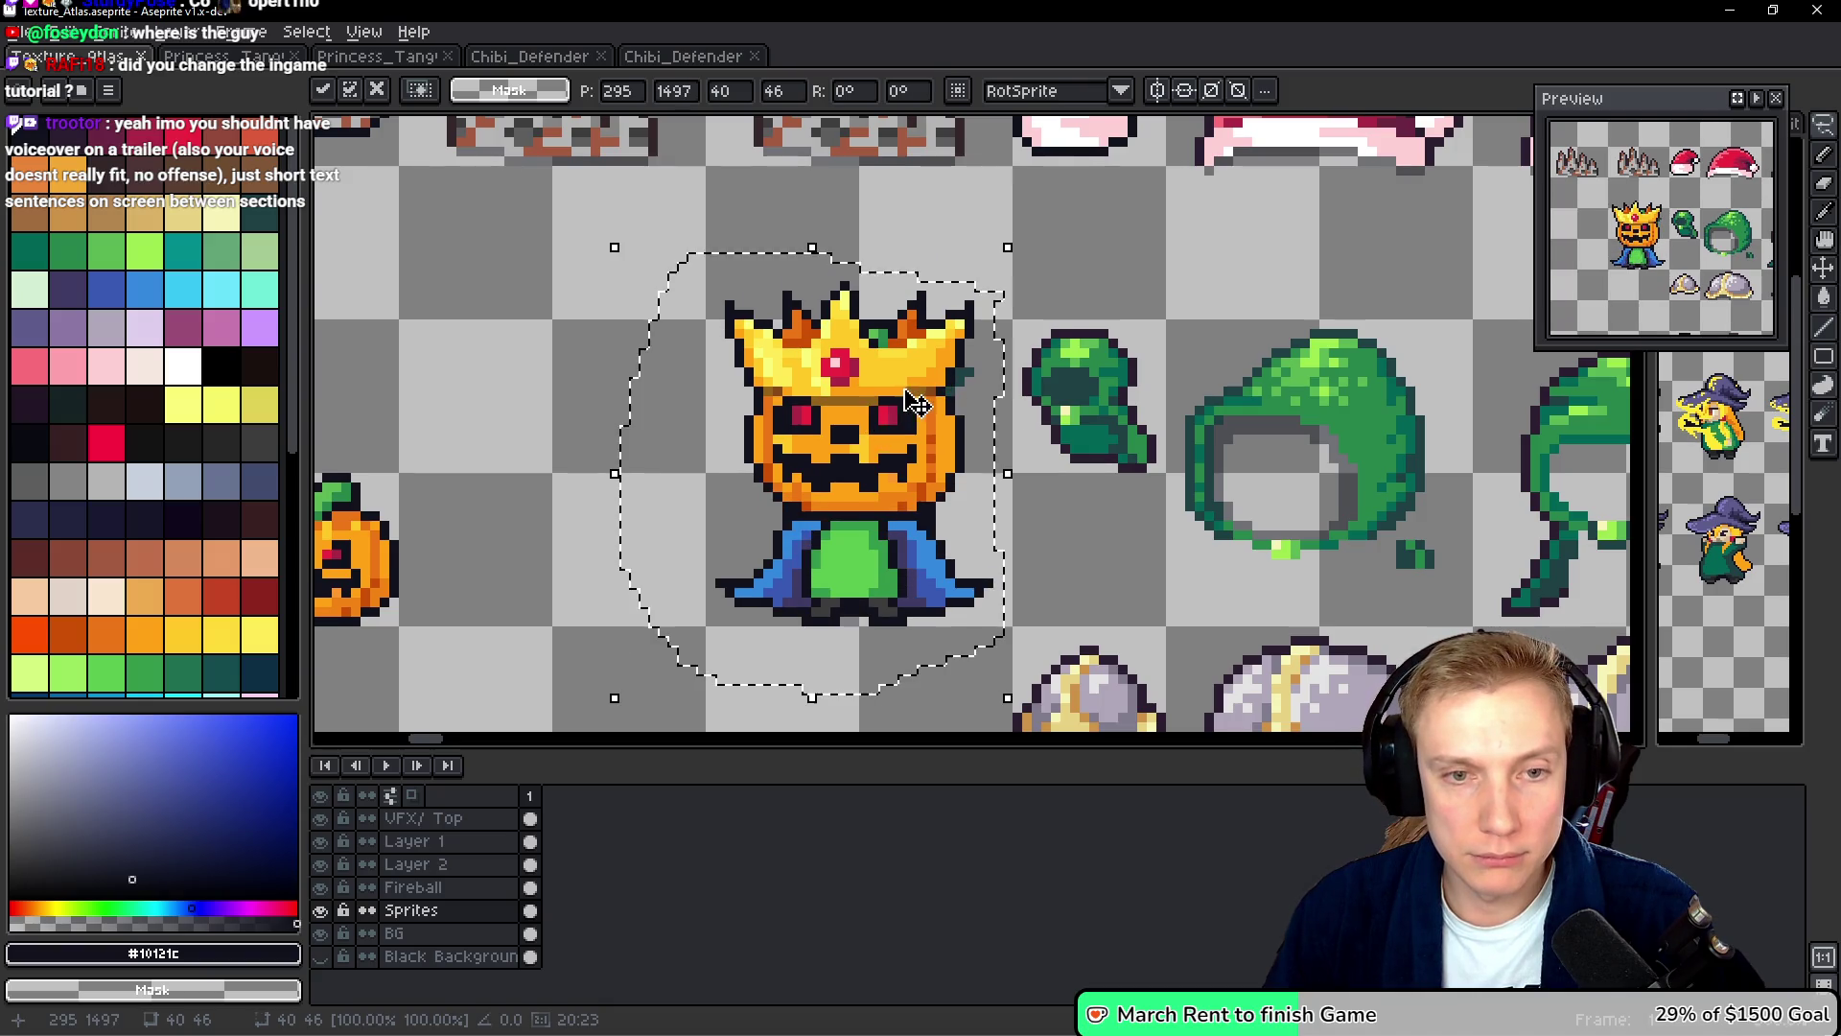
- Cancel the move with Escape so the pumpkin returns to its original spot, then zoom out
scroll(882, 415, "down", 2)
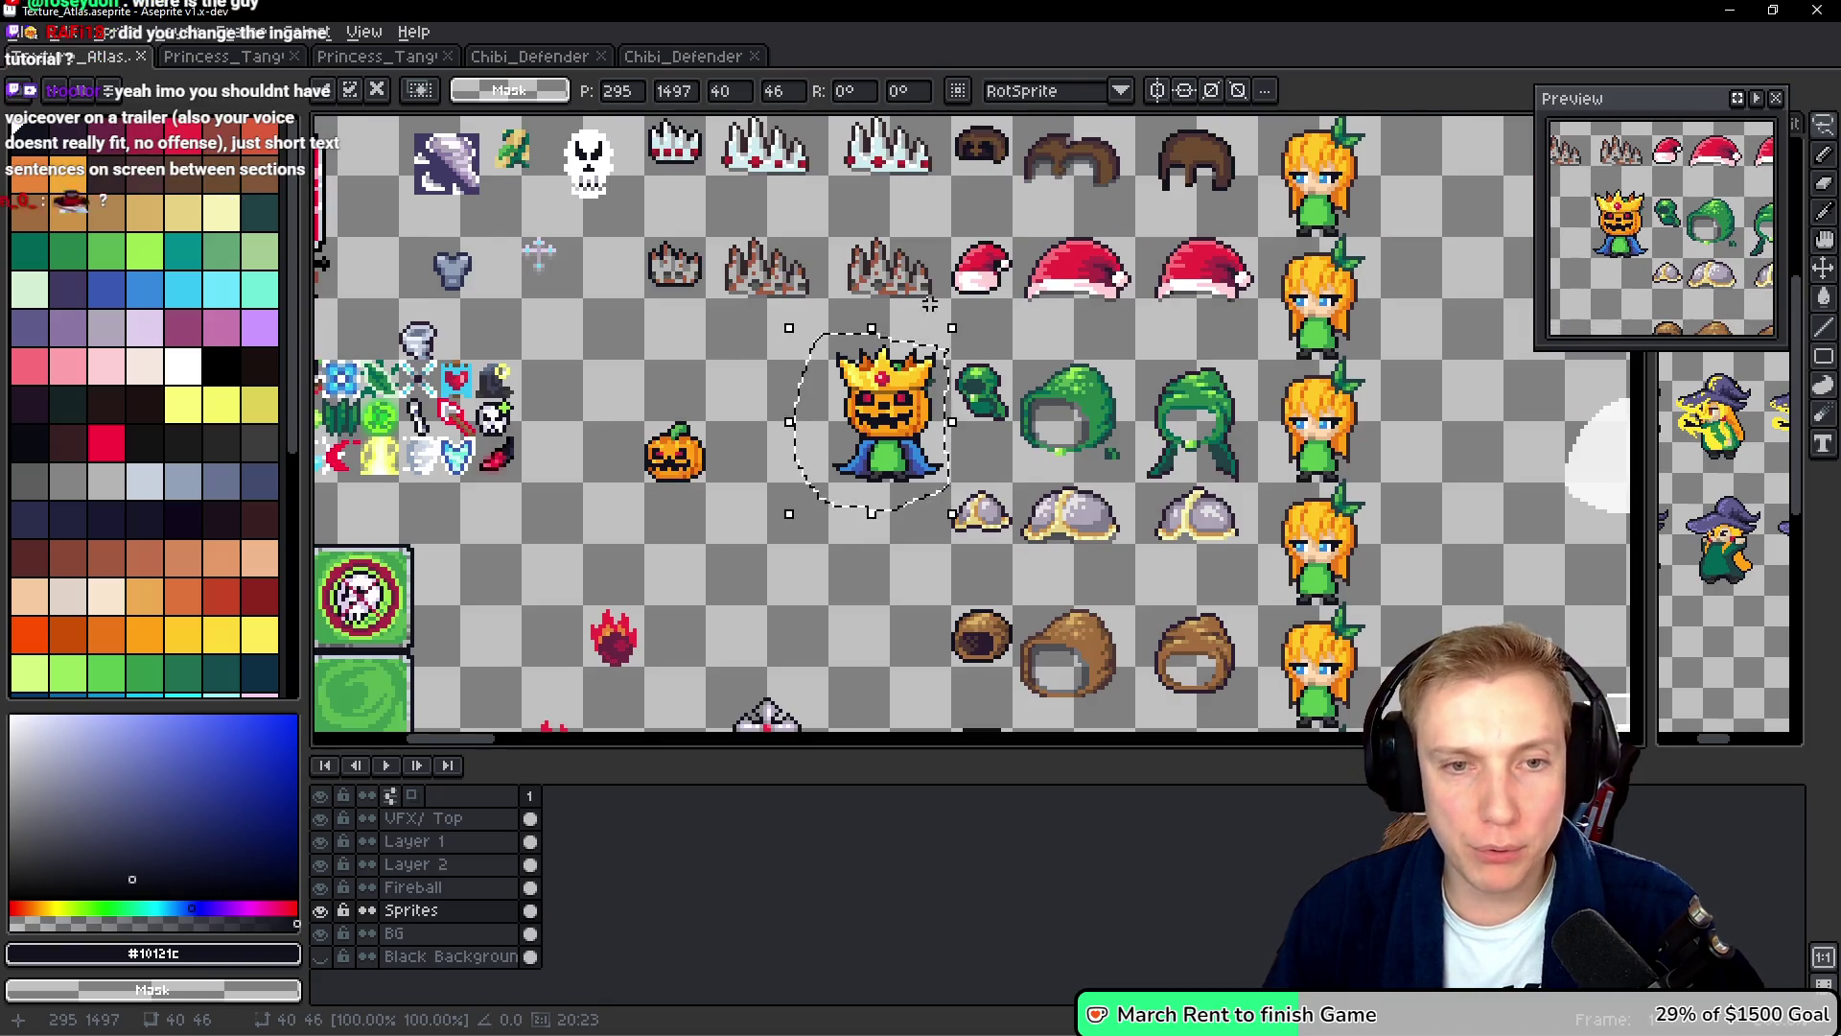
scroll(923, 422, "up", 5)
scroll(892, 446, "up", 4)
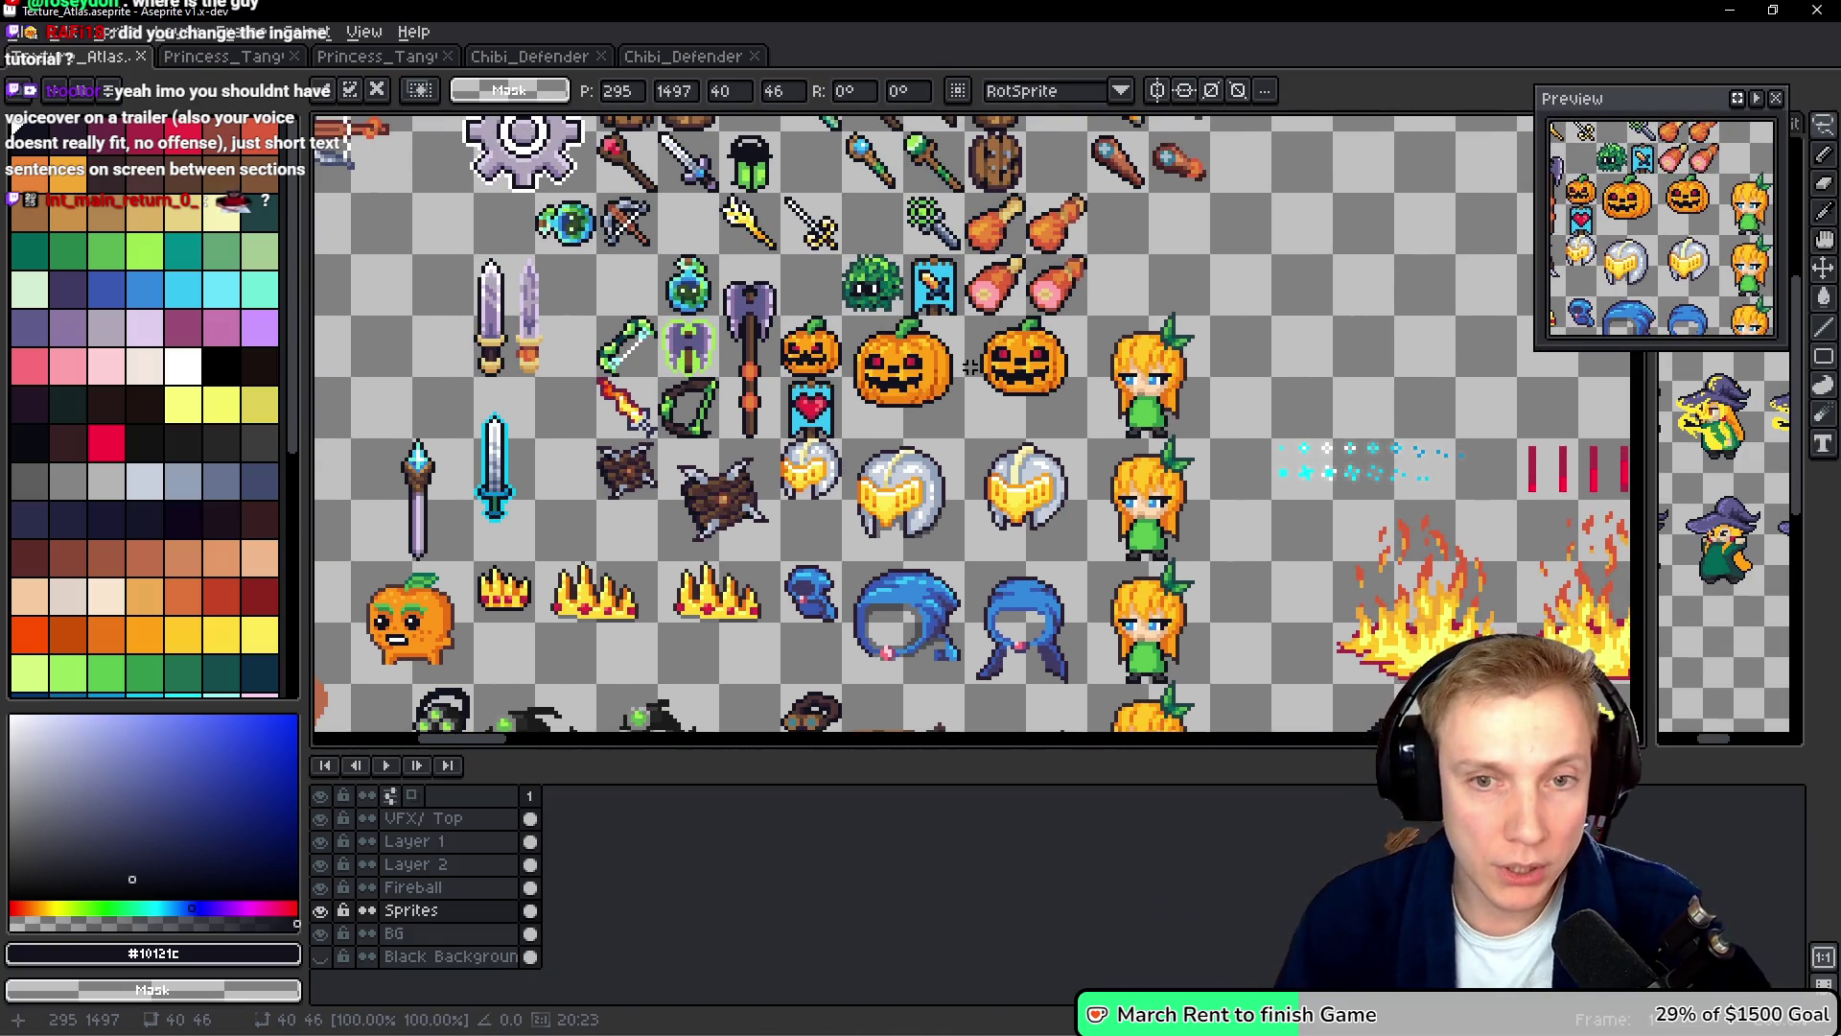
scroll(959, 374, "down", 5)
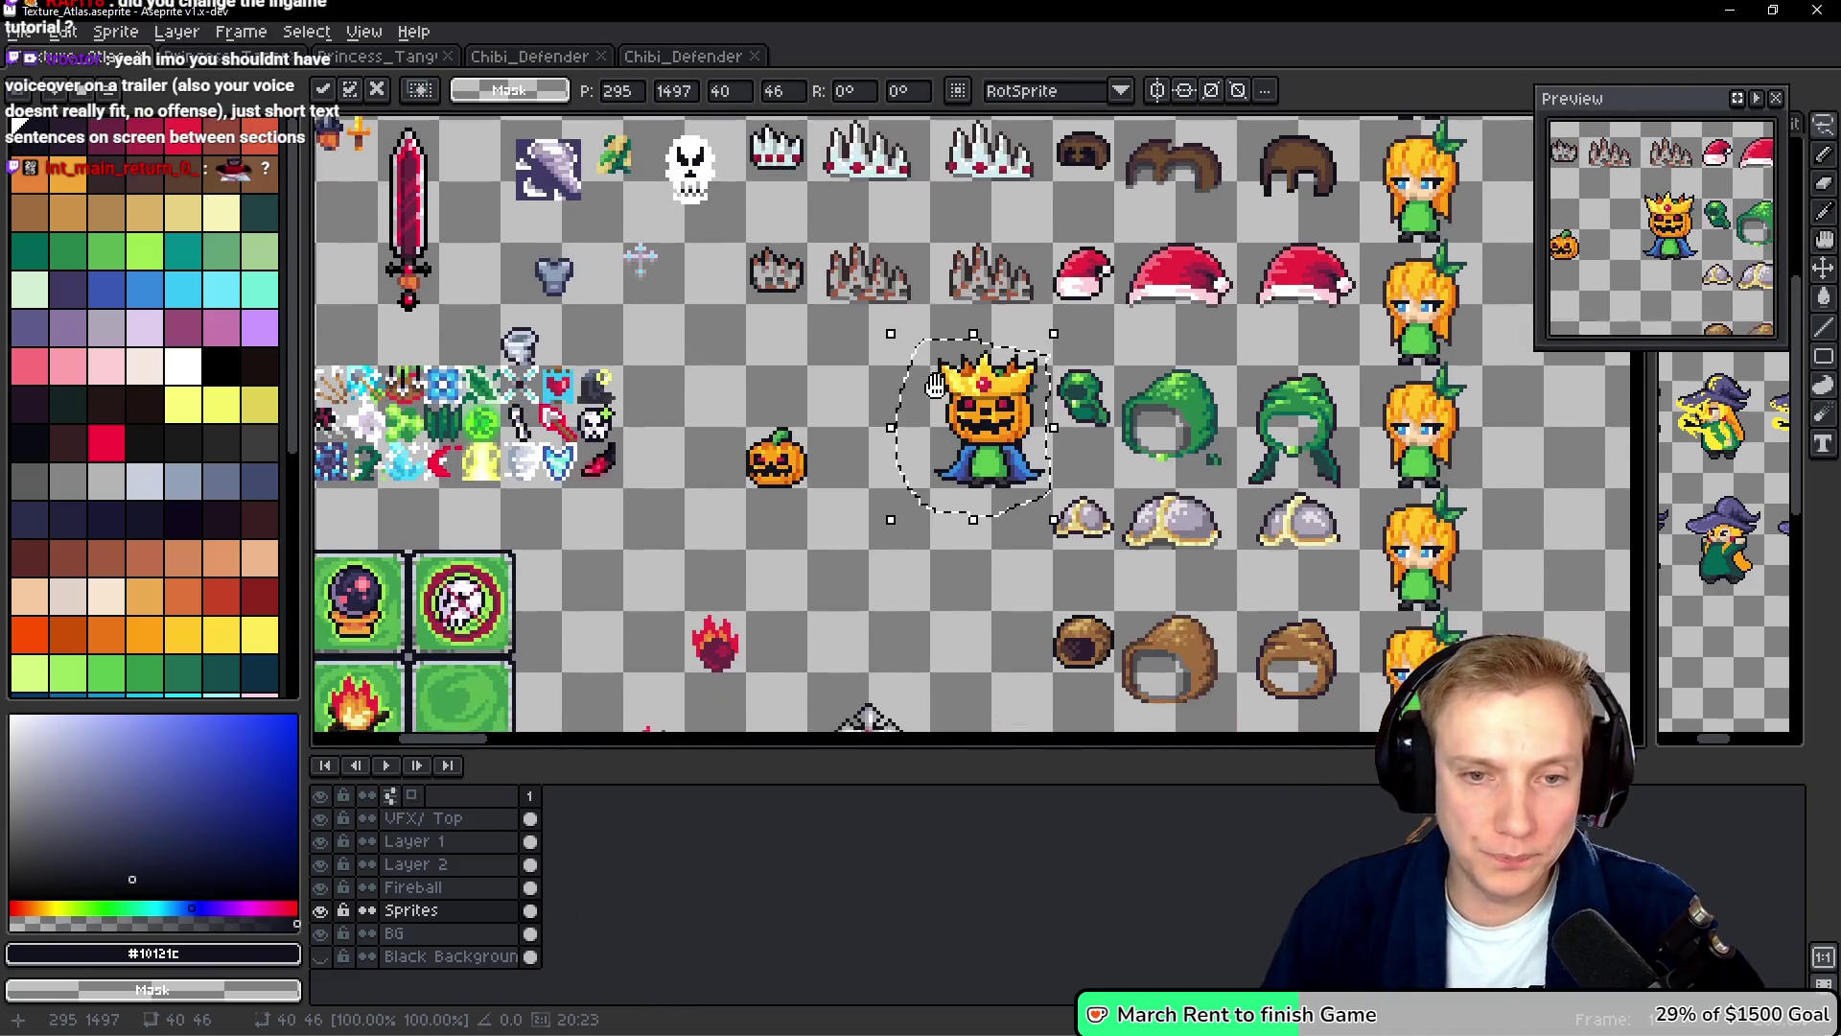
key("Escape")
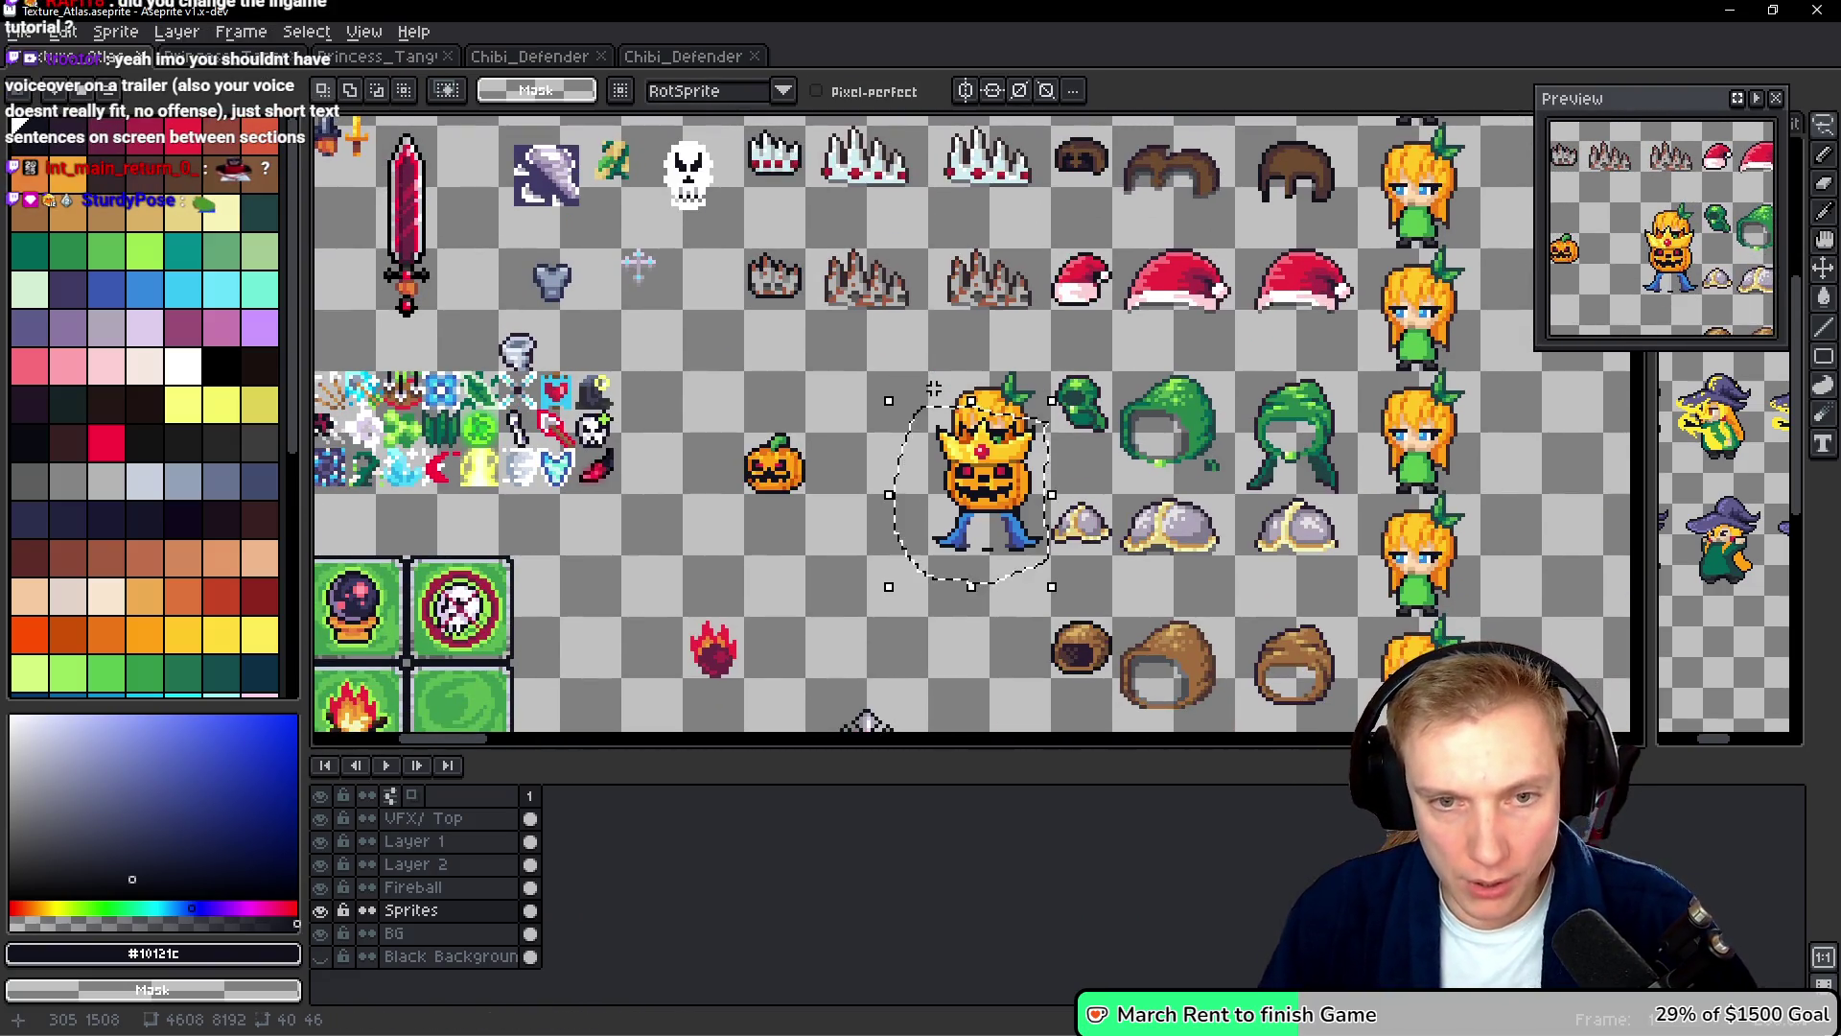
scroll(638, 264, "down", 2)
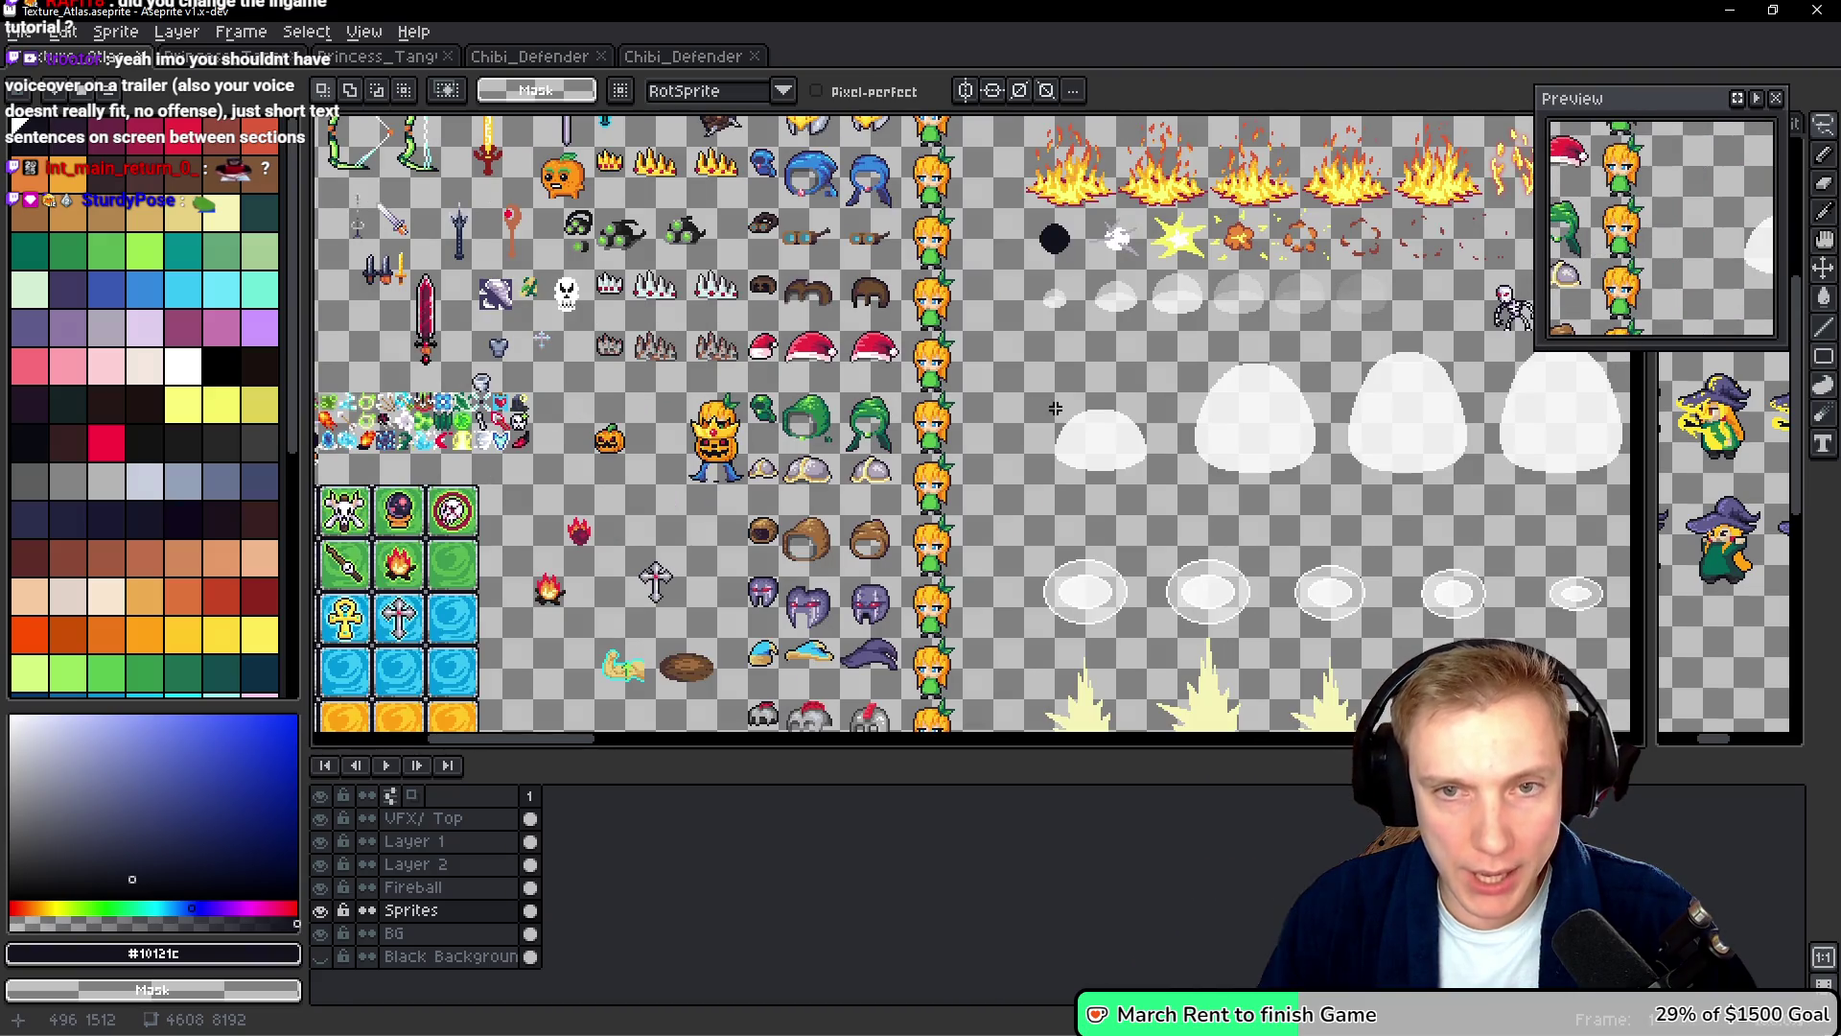
scroll(1054, 407, "down", 2)
- Switch to the Princess_Tangy sheet, zoom in, and lasso the third row of wizard sprites
left_click(379, 58)
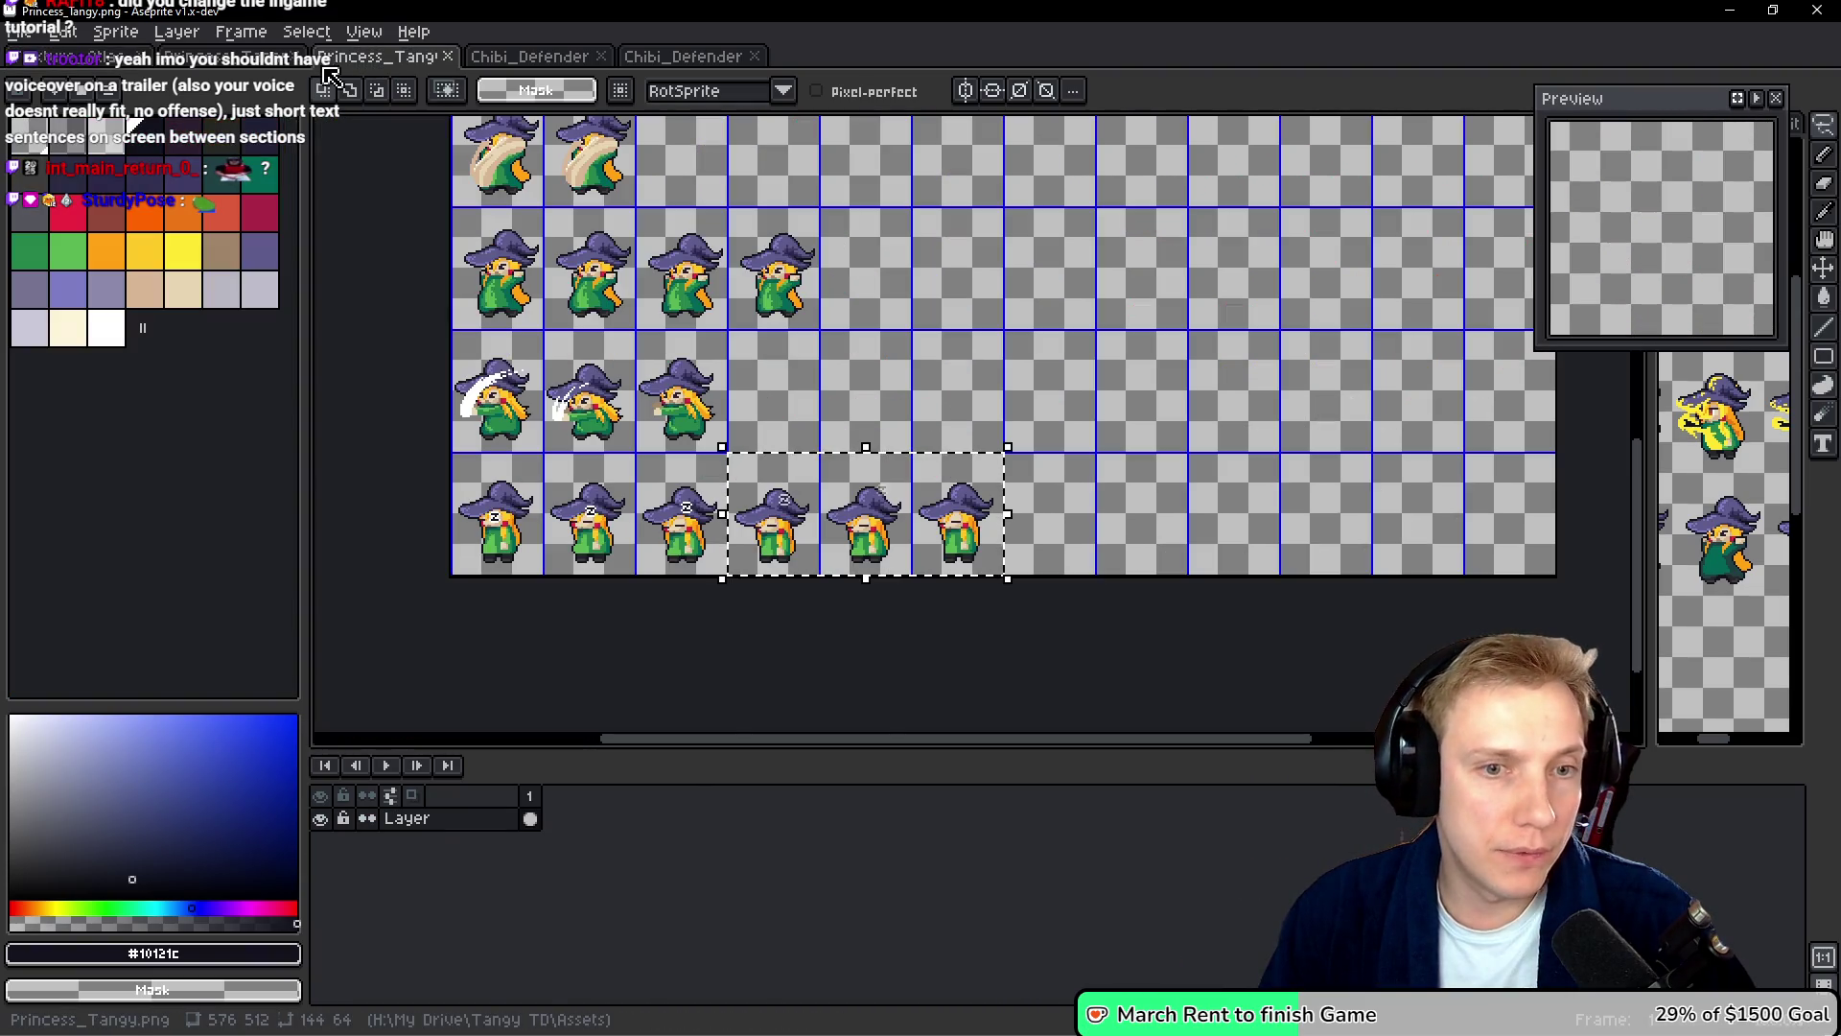
scroll(519, 361, "up", 3)
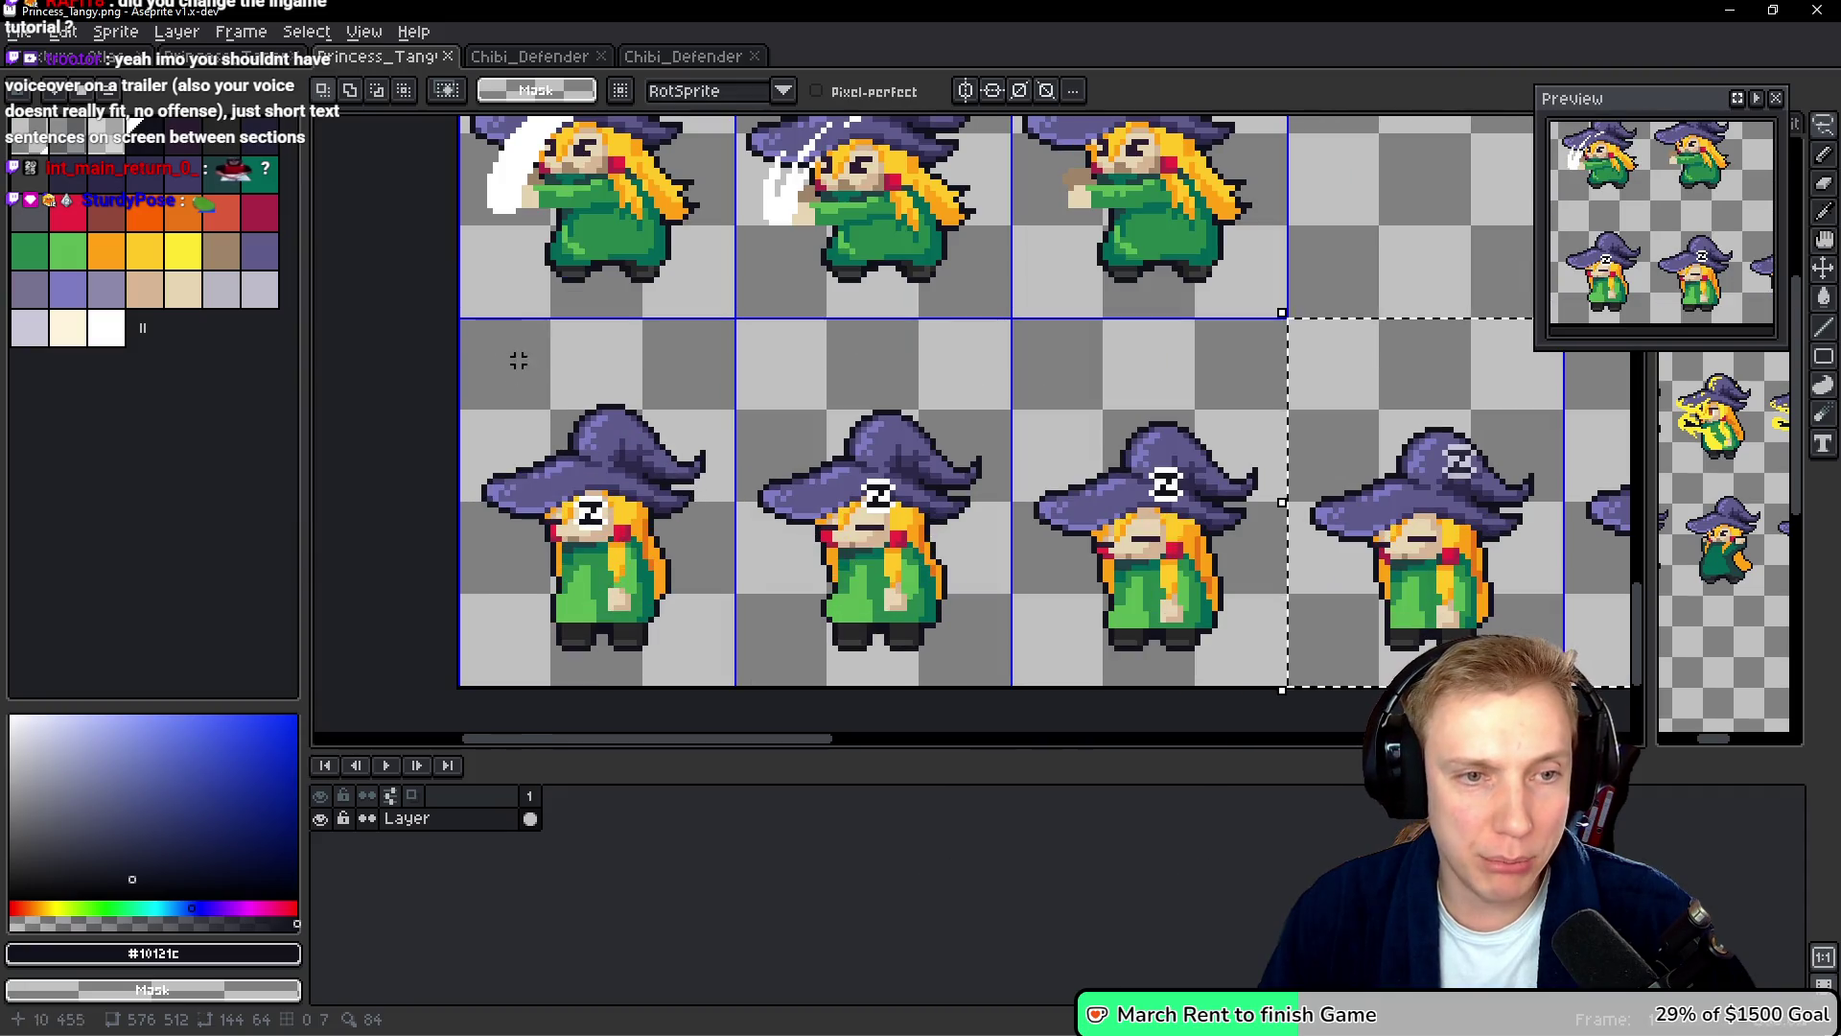
scroll(964, 289, "down", 3)
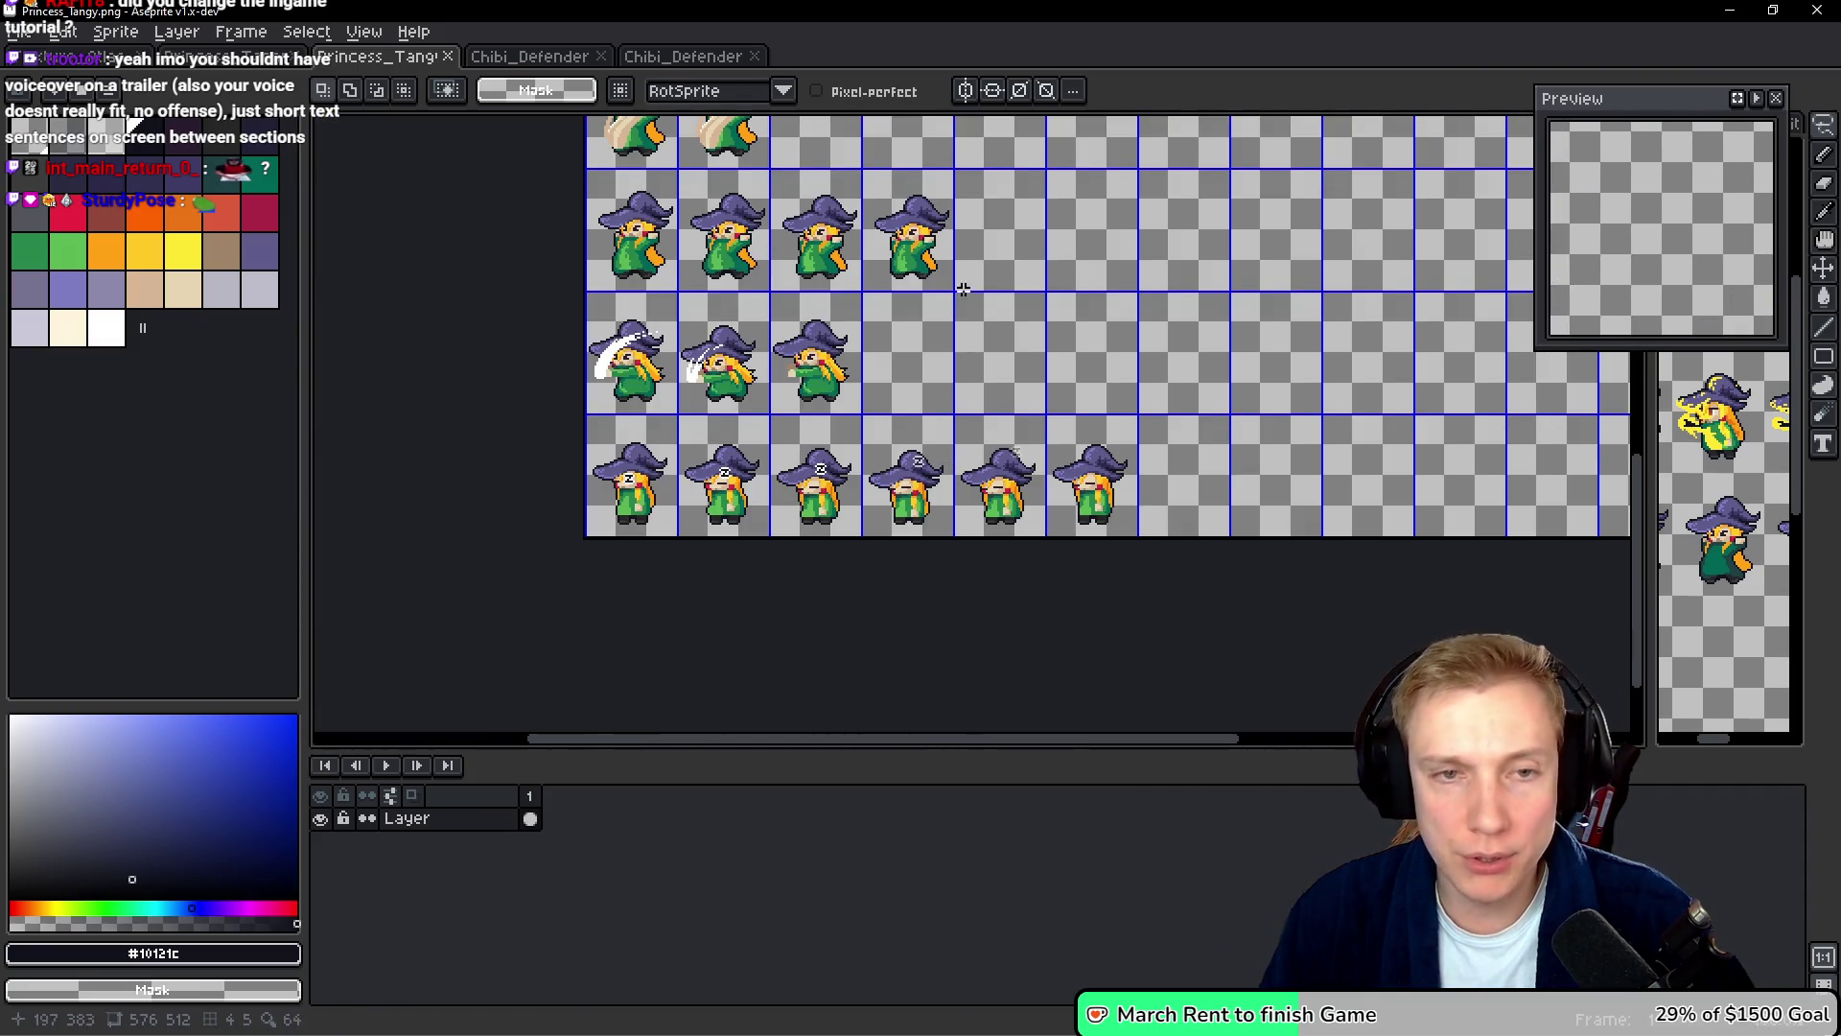
scroll(963, 289, "up", 3)
mouse_move(580, 310)
left_mouse_down()
mouse_move(1275, 333)
mouse_move(801, 437)
left_mouse_up()
left_click_drag(480, 353, 594, 326)
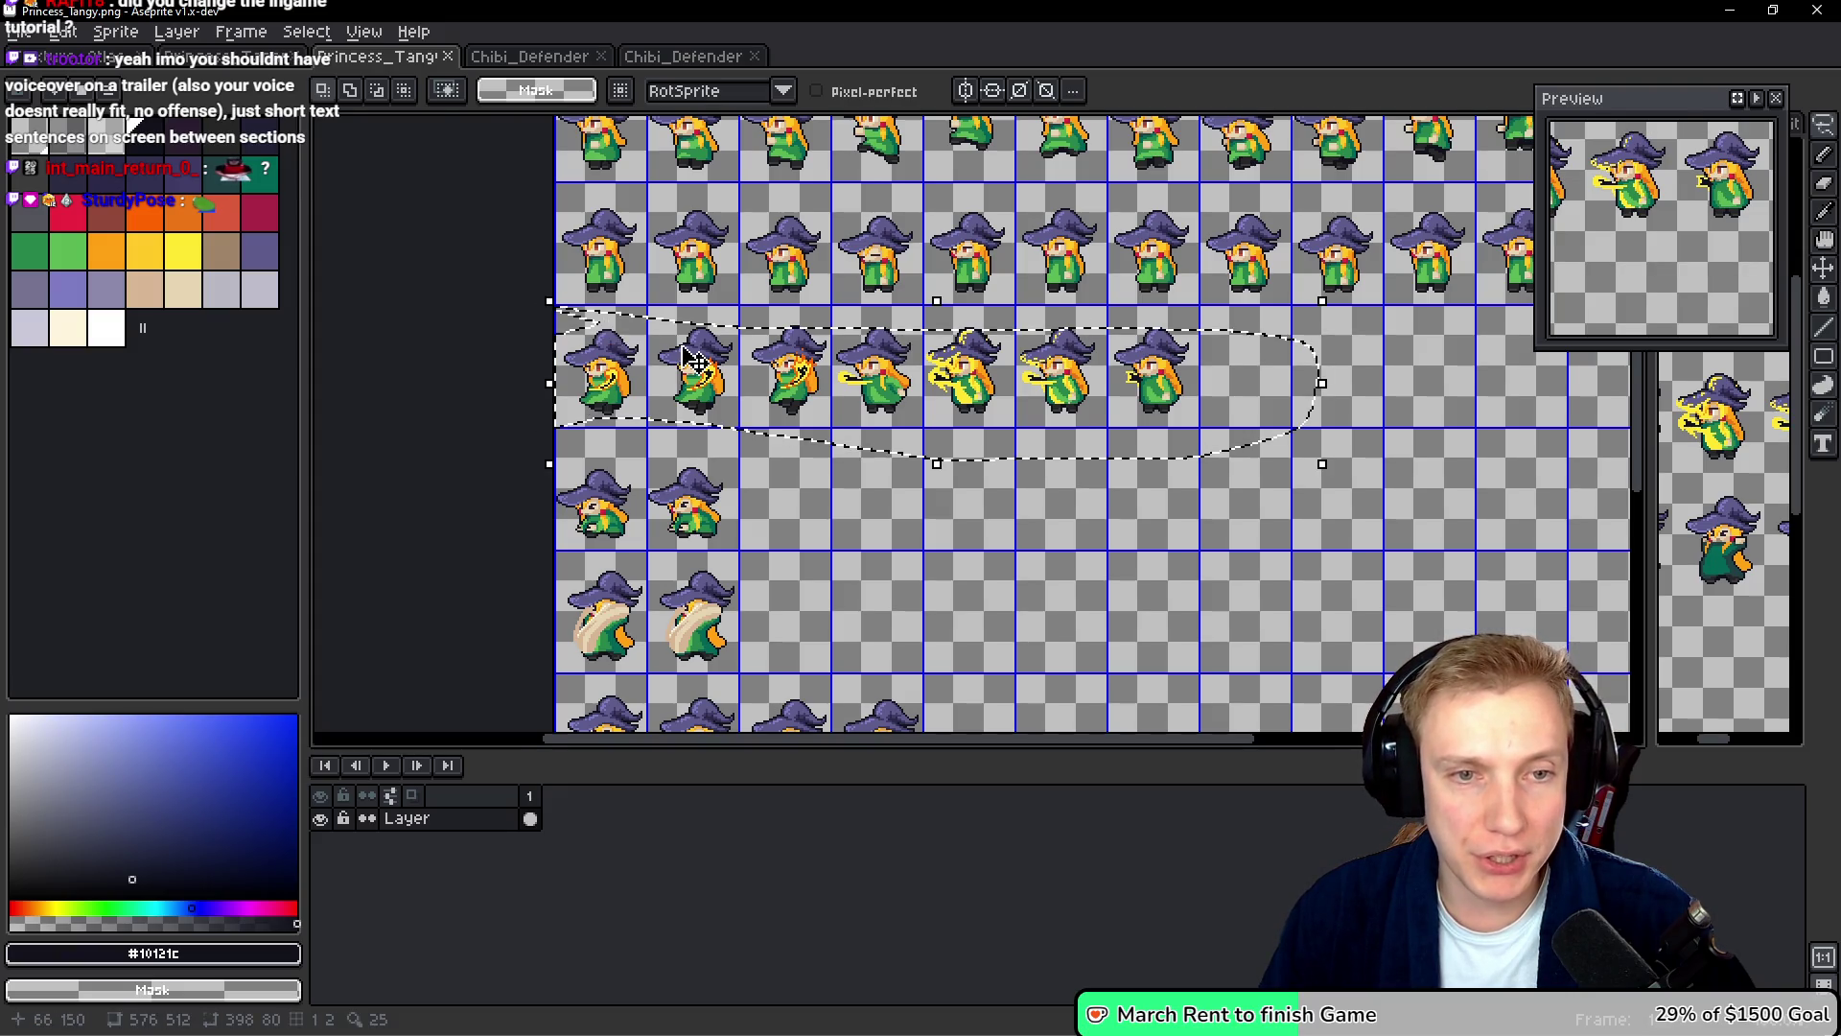
scroll(685, 350, "up", 2)
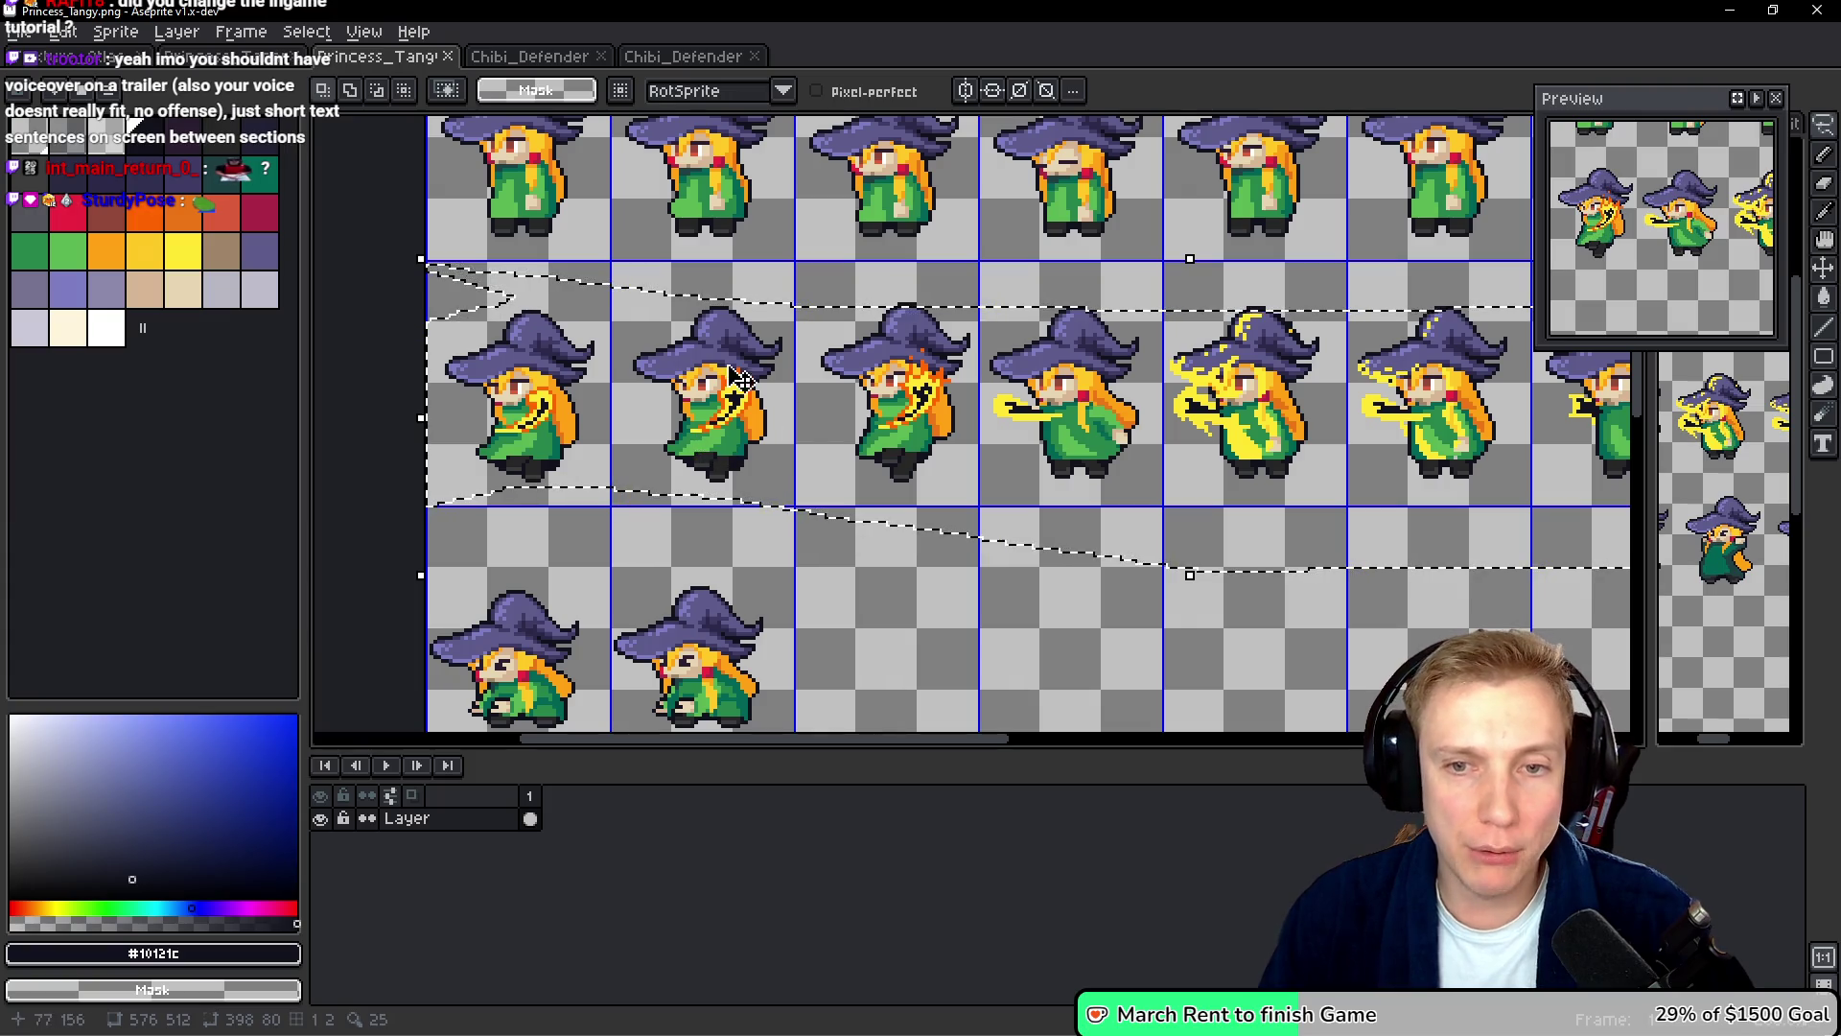
scroll(1235, 403, "right", 3)
scroll(1235, 402, "left", 4)
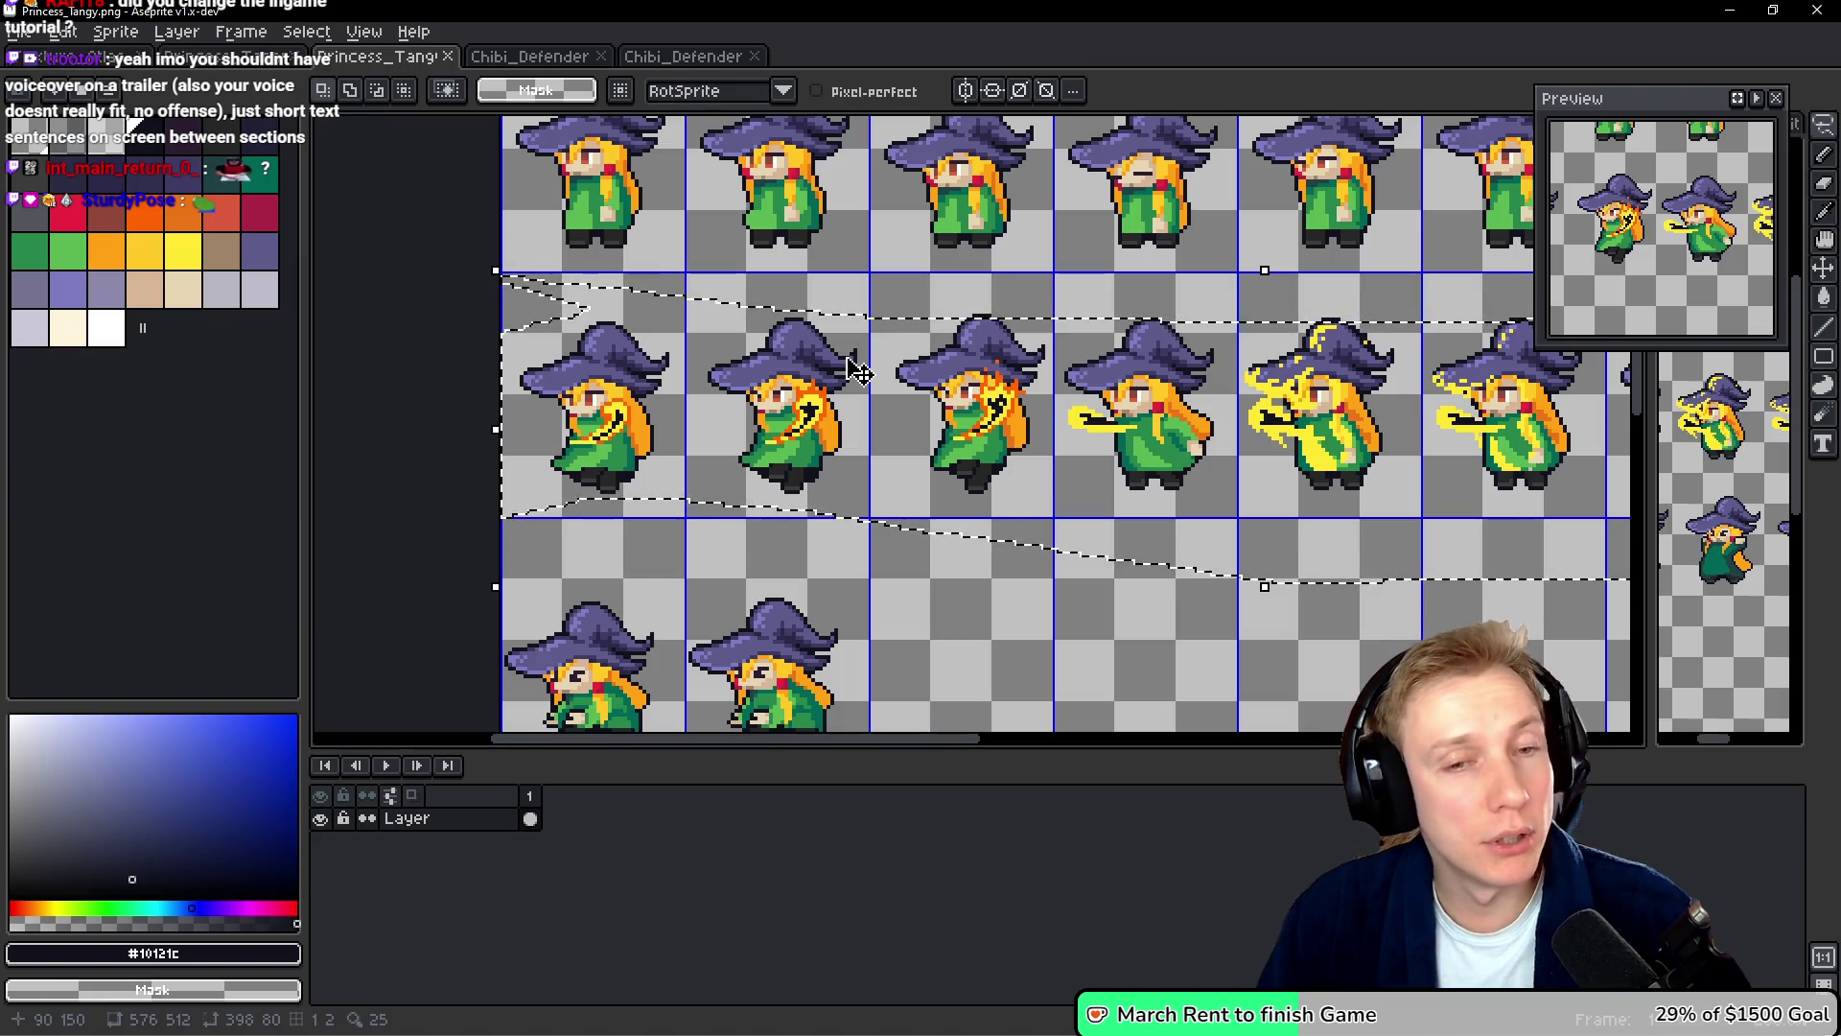
- Deselect, then lasso the row of wizard frames casting the yellow spell
key("ctrl+d")
left_click_drag(883, 295, 526, 316)
mouse_move(648, 514)
left_mouse_down()
mouse_move(1630, 536)
mouse_move(1467, 331)
mouse_move(529, 286)
left_mouse_up()
left_click_drag(508, 357, 902, 374)
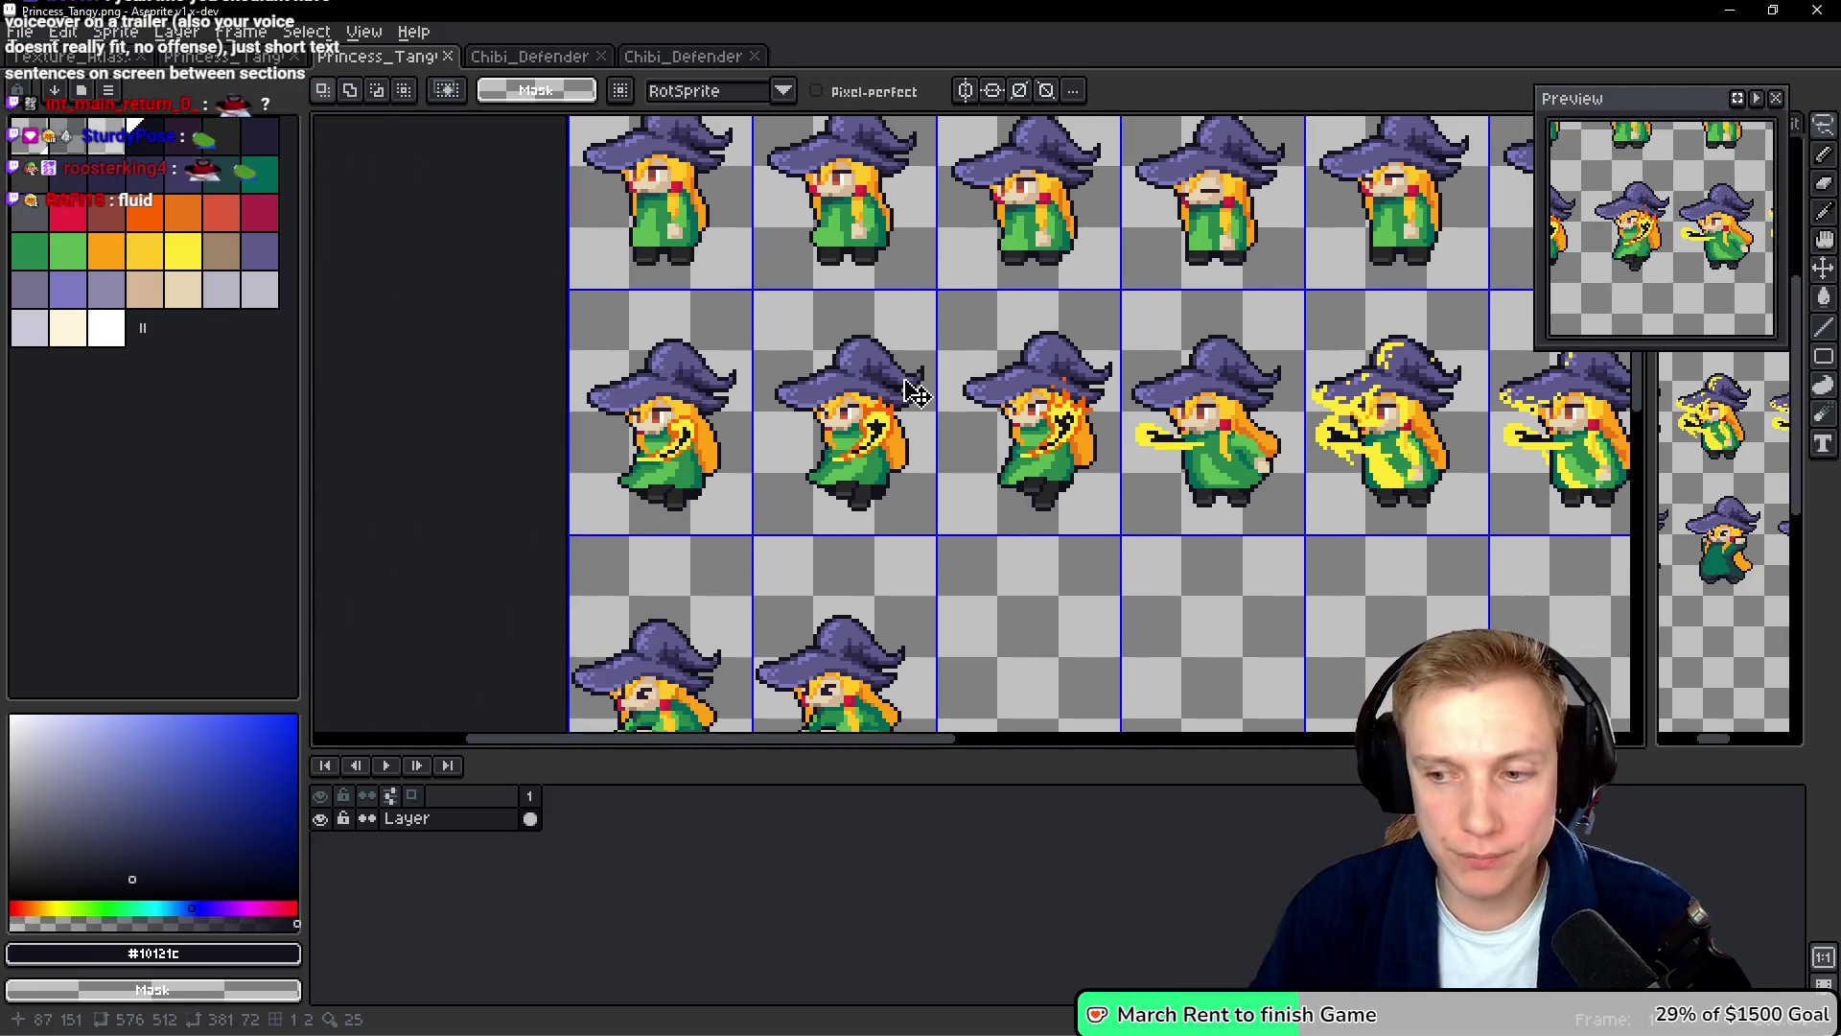
- Look over both Chibi_Defender sheets, then return to Texture_Atlas and zoom in
left_click(528, 59)
left_click(684, 57)
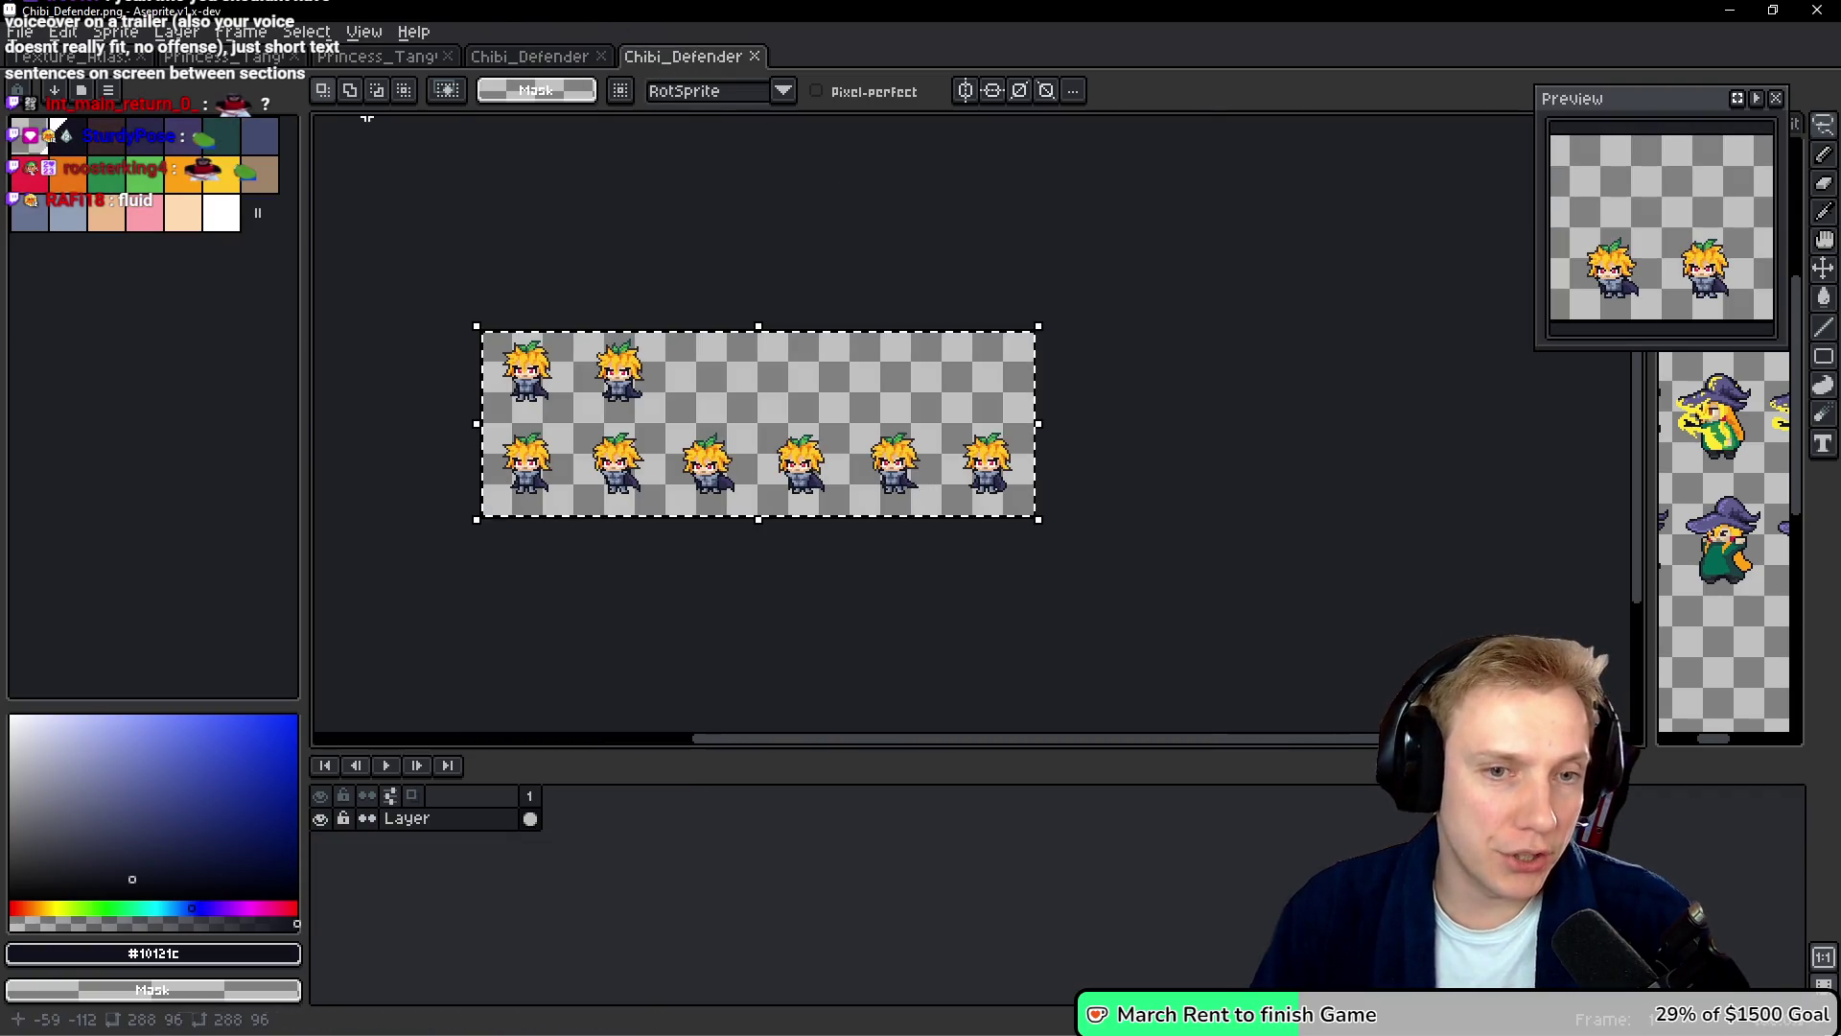
left_click(72, 57)
scroll(844, 432, "up", 3)
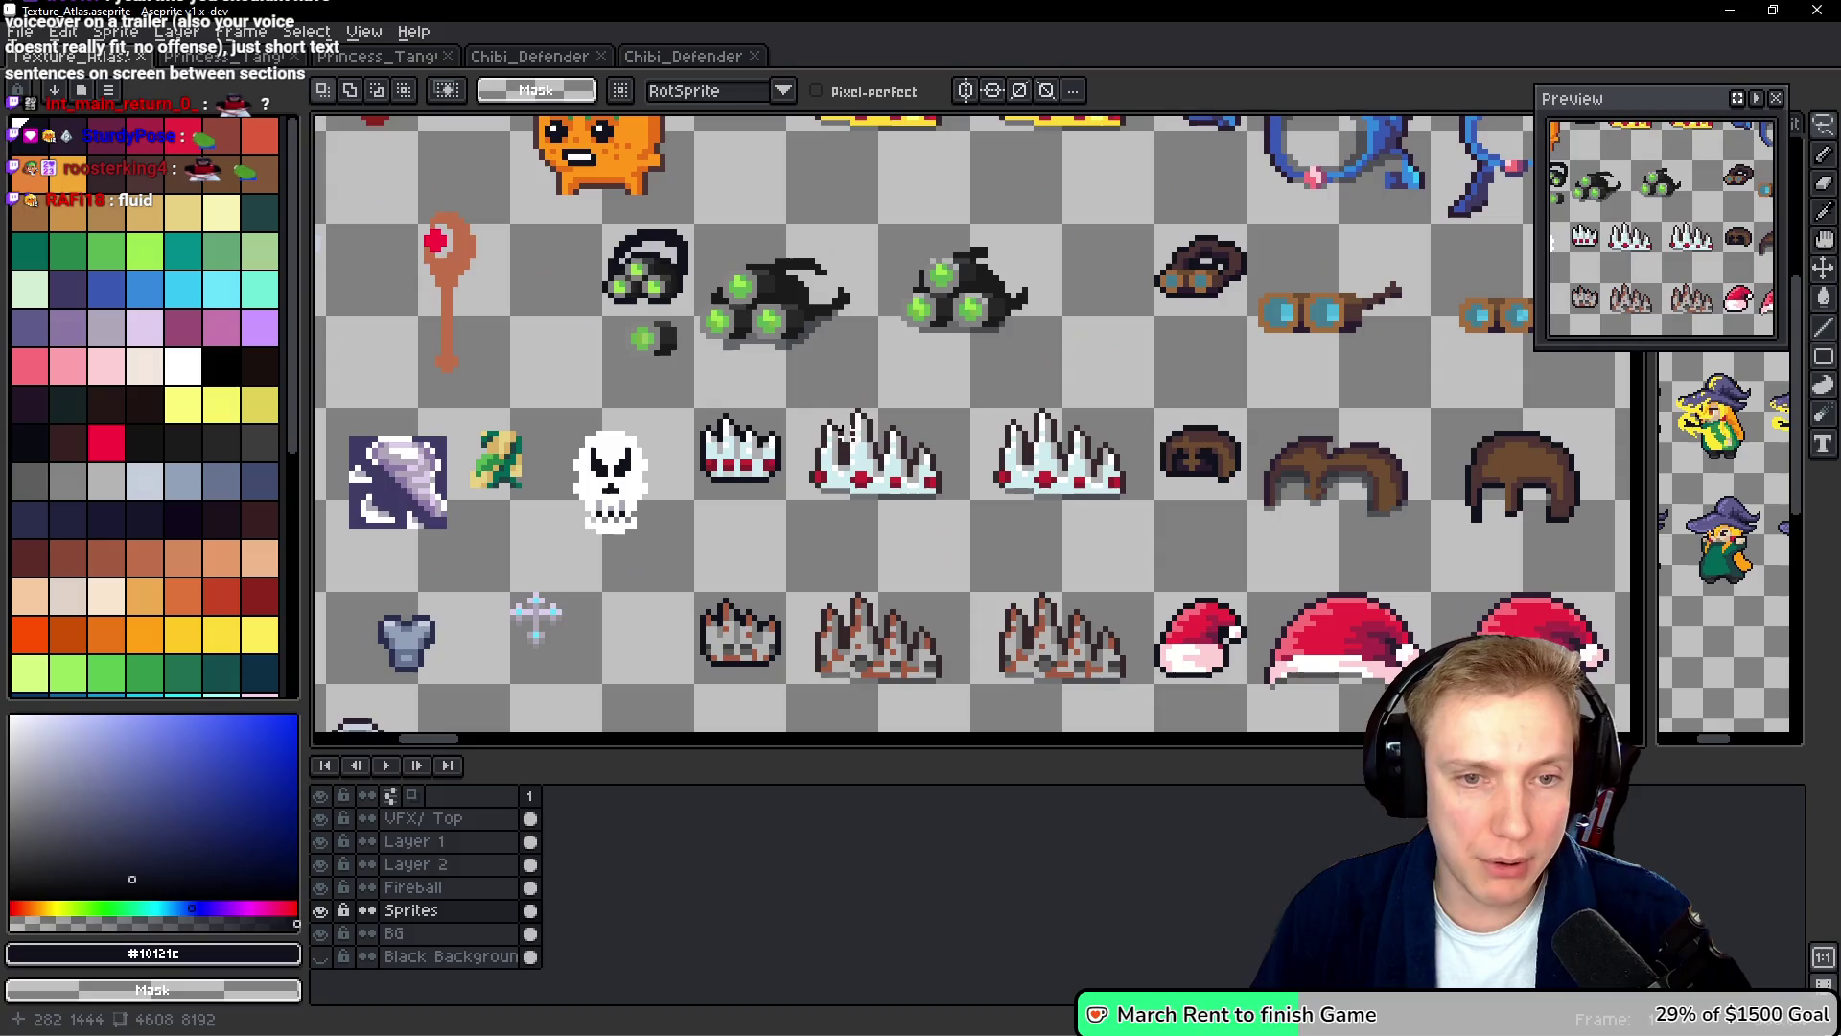
- Lasso the spiky crown sprites, clear the selection, and switch to the Eyedropper
mouse_move(697, 496)
left_mouse_down()
mouse_move(1136, 537)
mouse_move(1012, 374)
mouse_move(805, 383)
left_mouse_up()
left_click_drag(937, 475, 969, 359)
mouse_move(763, 403)
left_mouse_down()
mouse_move(748, 565)
mouse_move(810, 422)
mouse_move(706, 458)
mouse_move(1039, 588)
left_mouse_up()
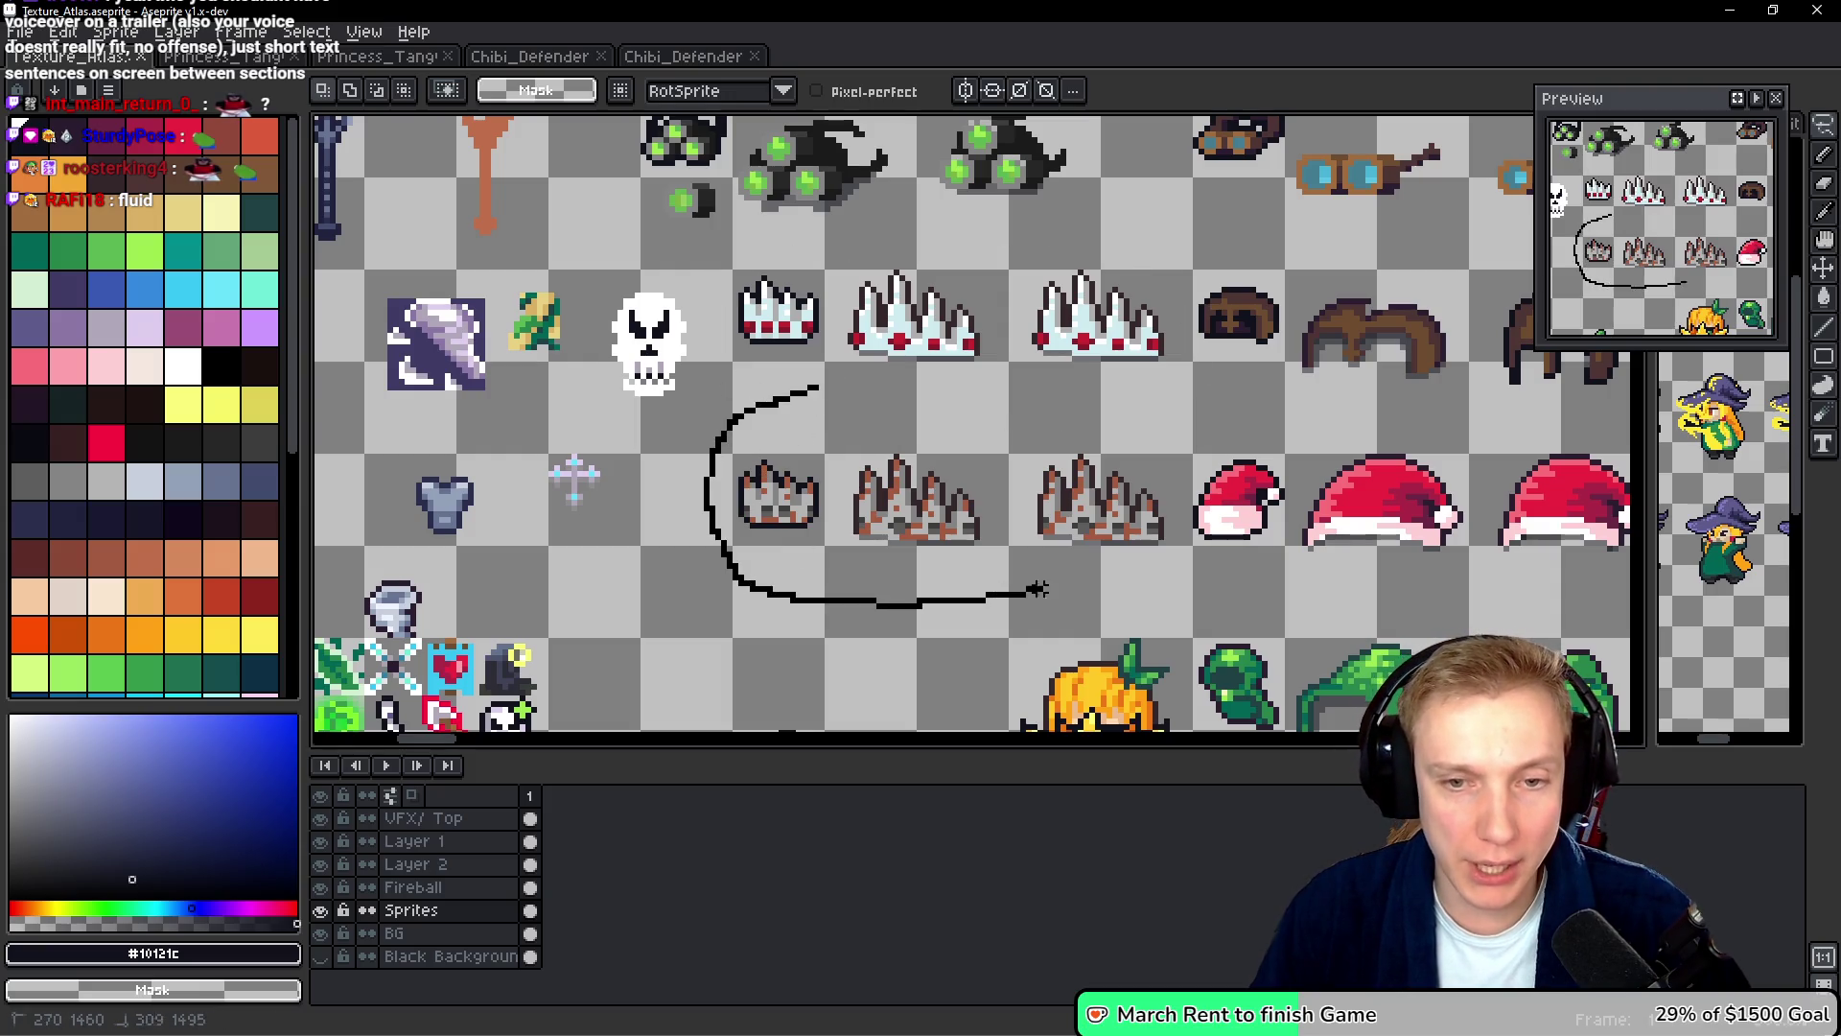
mouse_move(1175, 541)
left_mouse_down()
mouse_move(915, 391)
mouse_move(815, 389)
left_mouse_up()
left_click(804, 393)
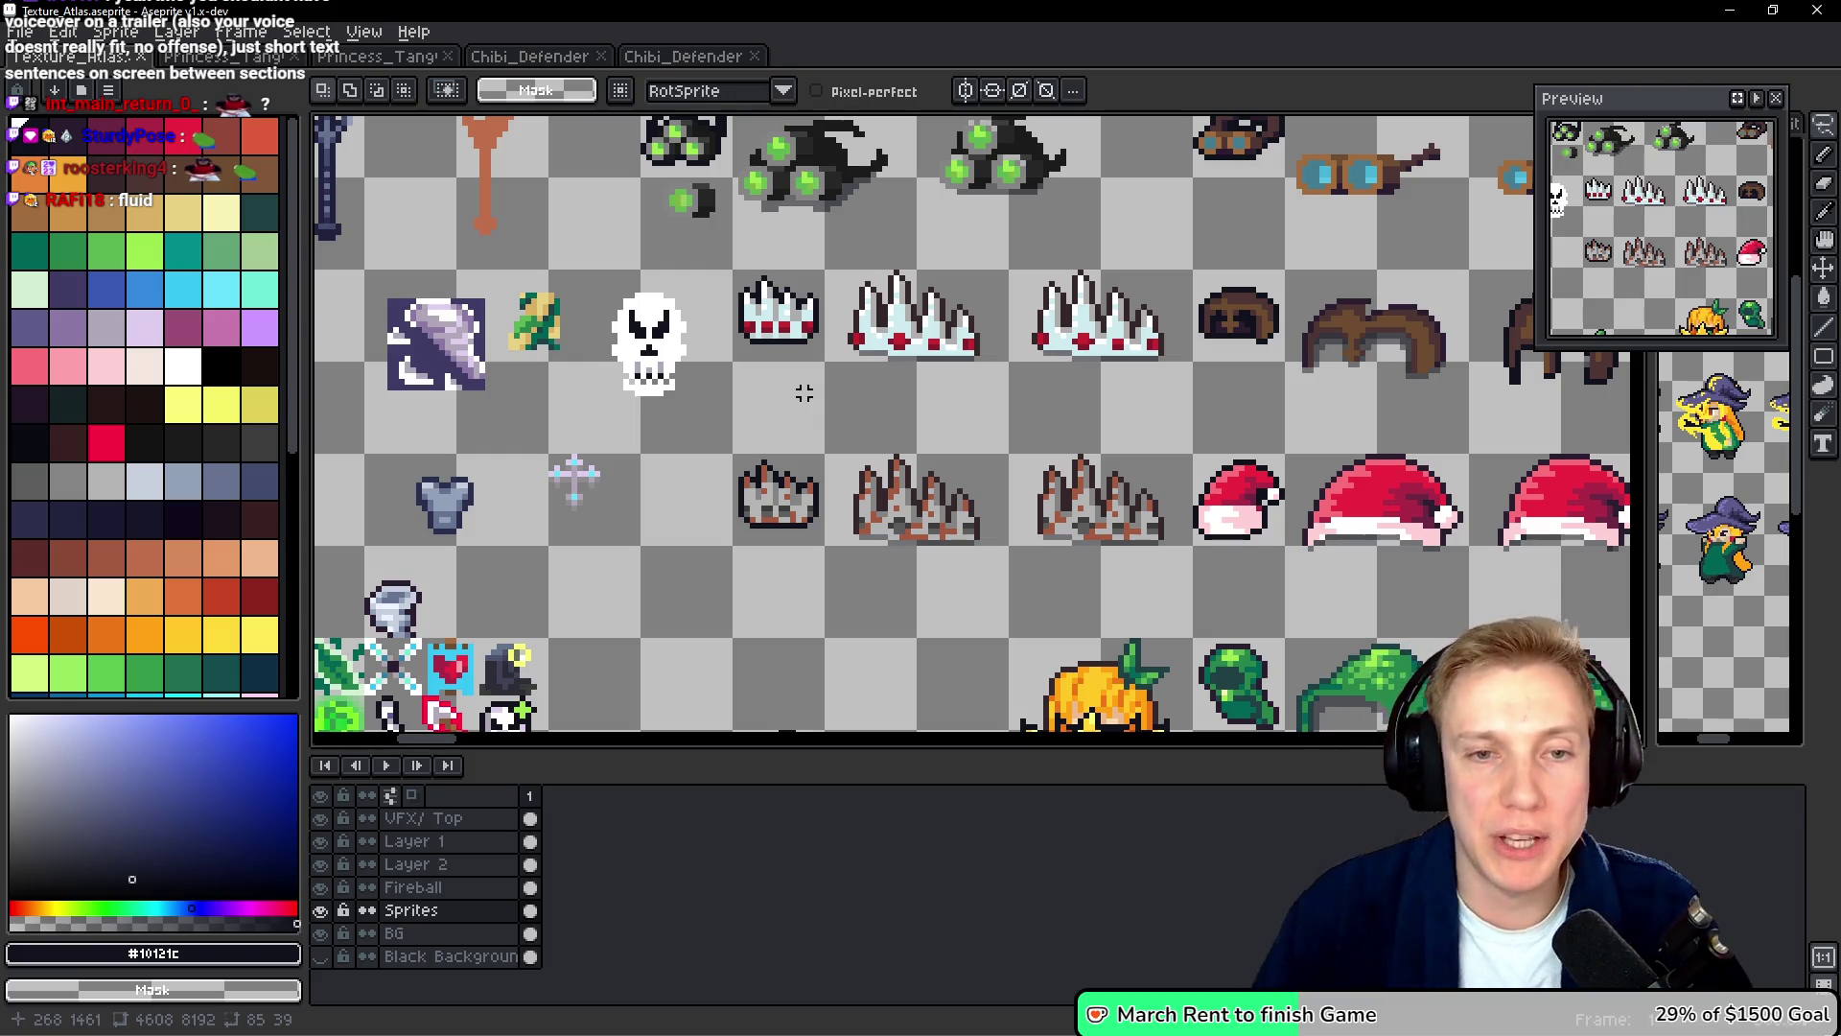
key("i")
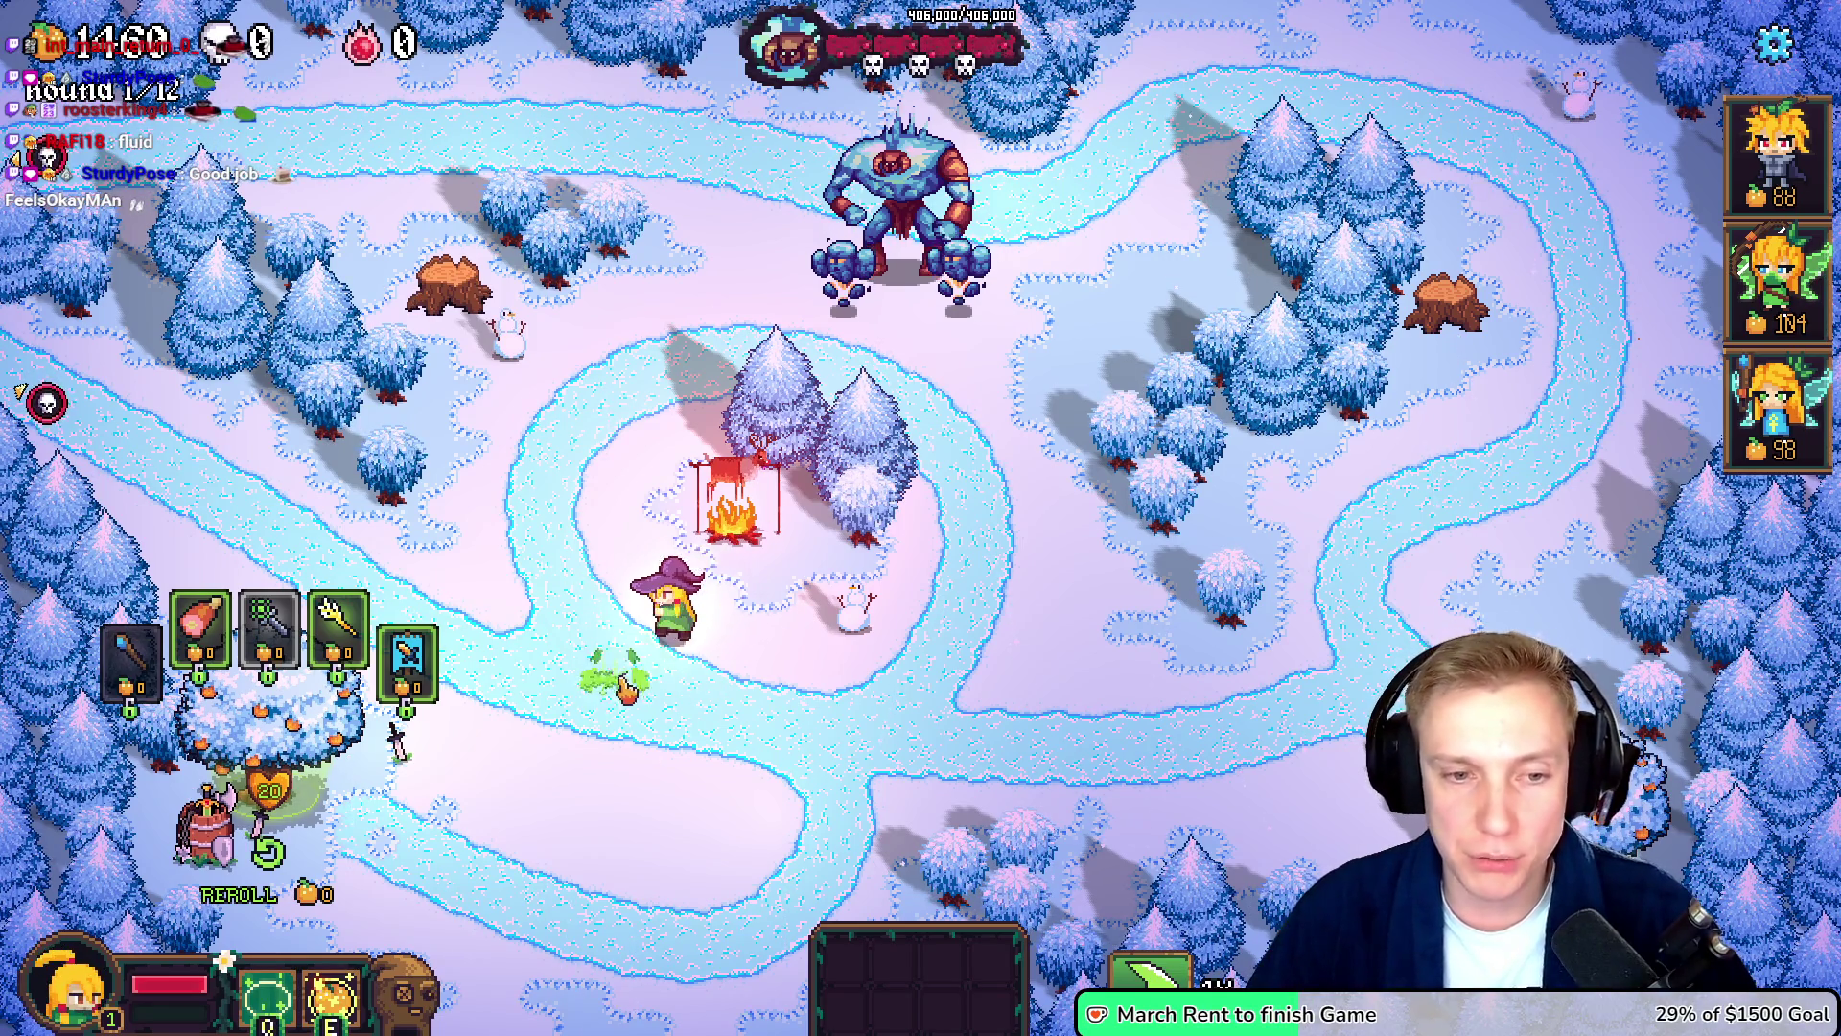
- Walk the witch hero back and forth along the path below the campfire
right_click(781, 744)
right_click(826, 771)
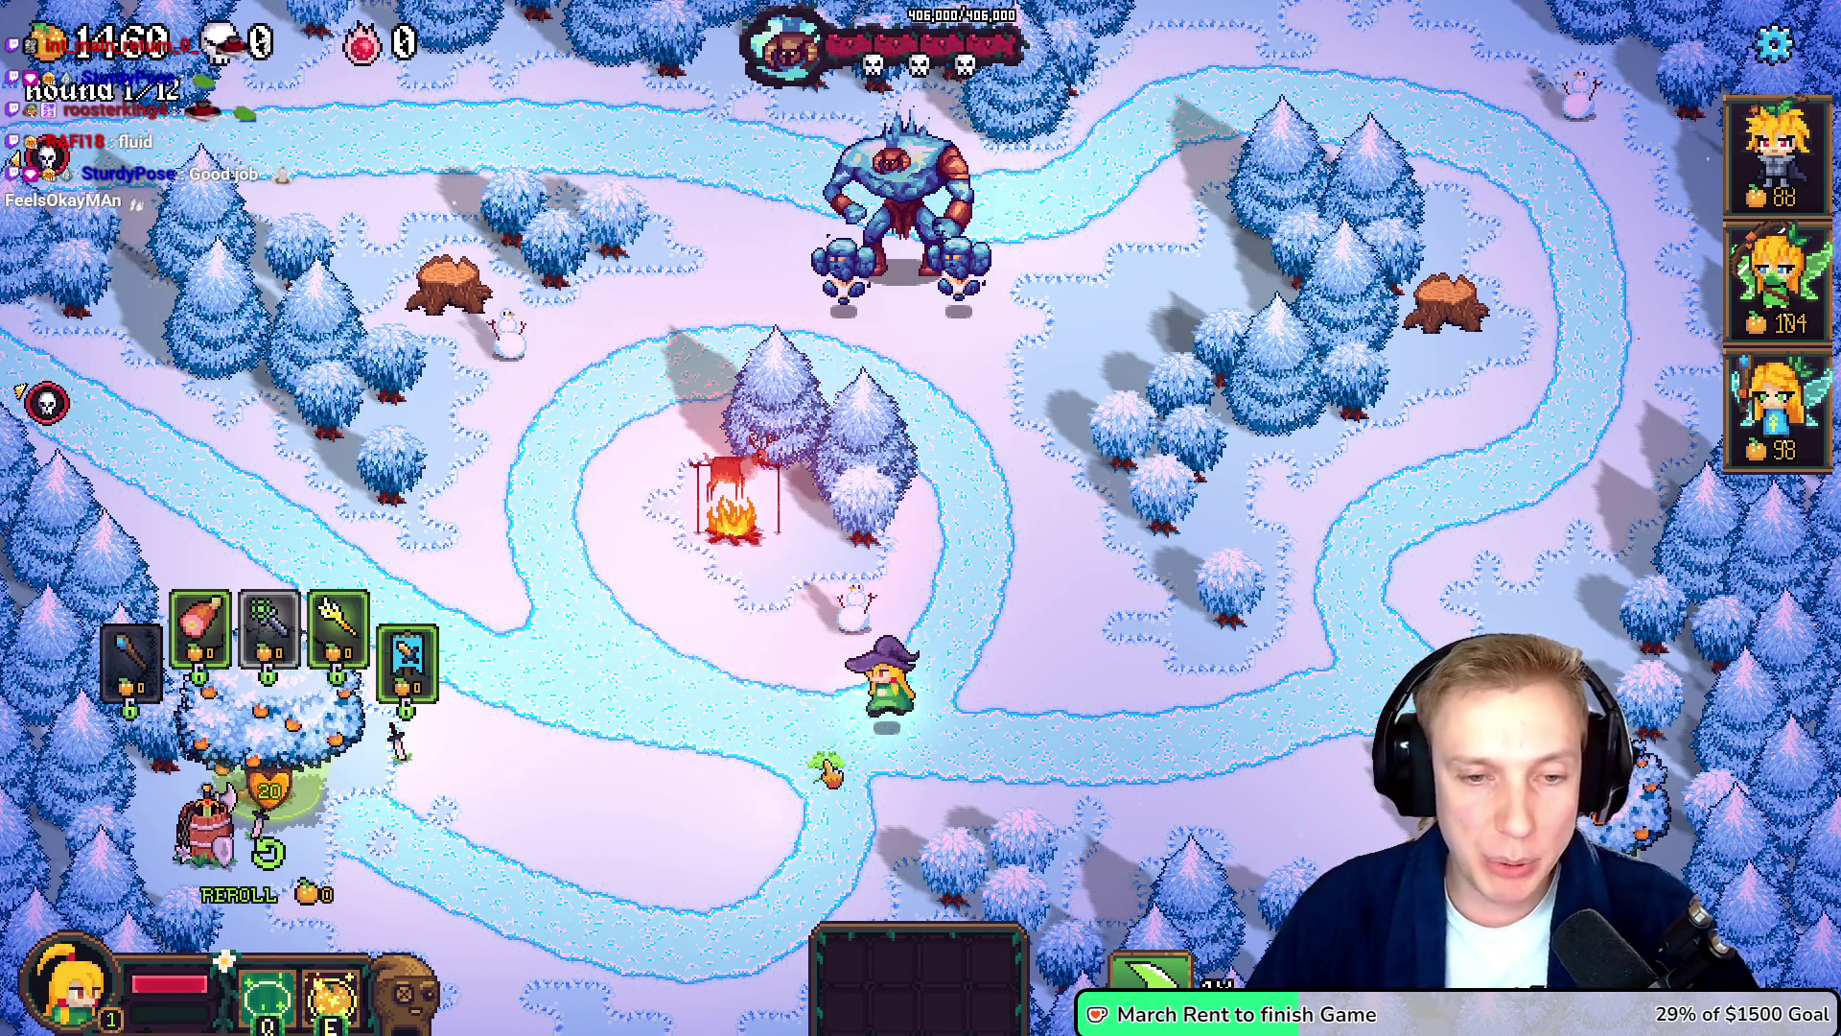
right_click(684, 717)
right_click(901, 750)
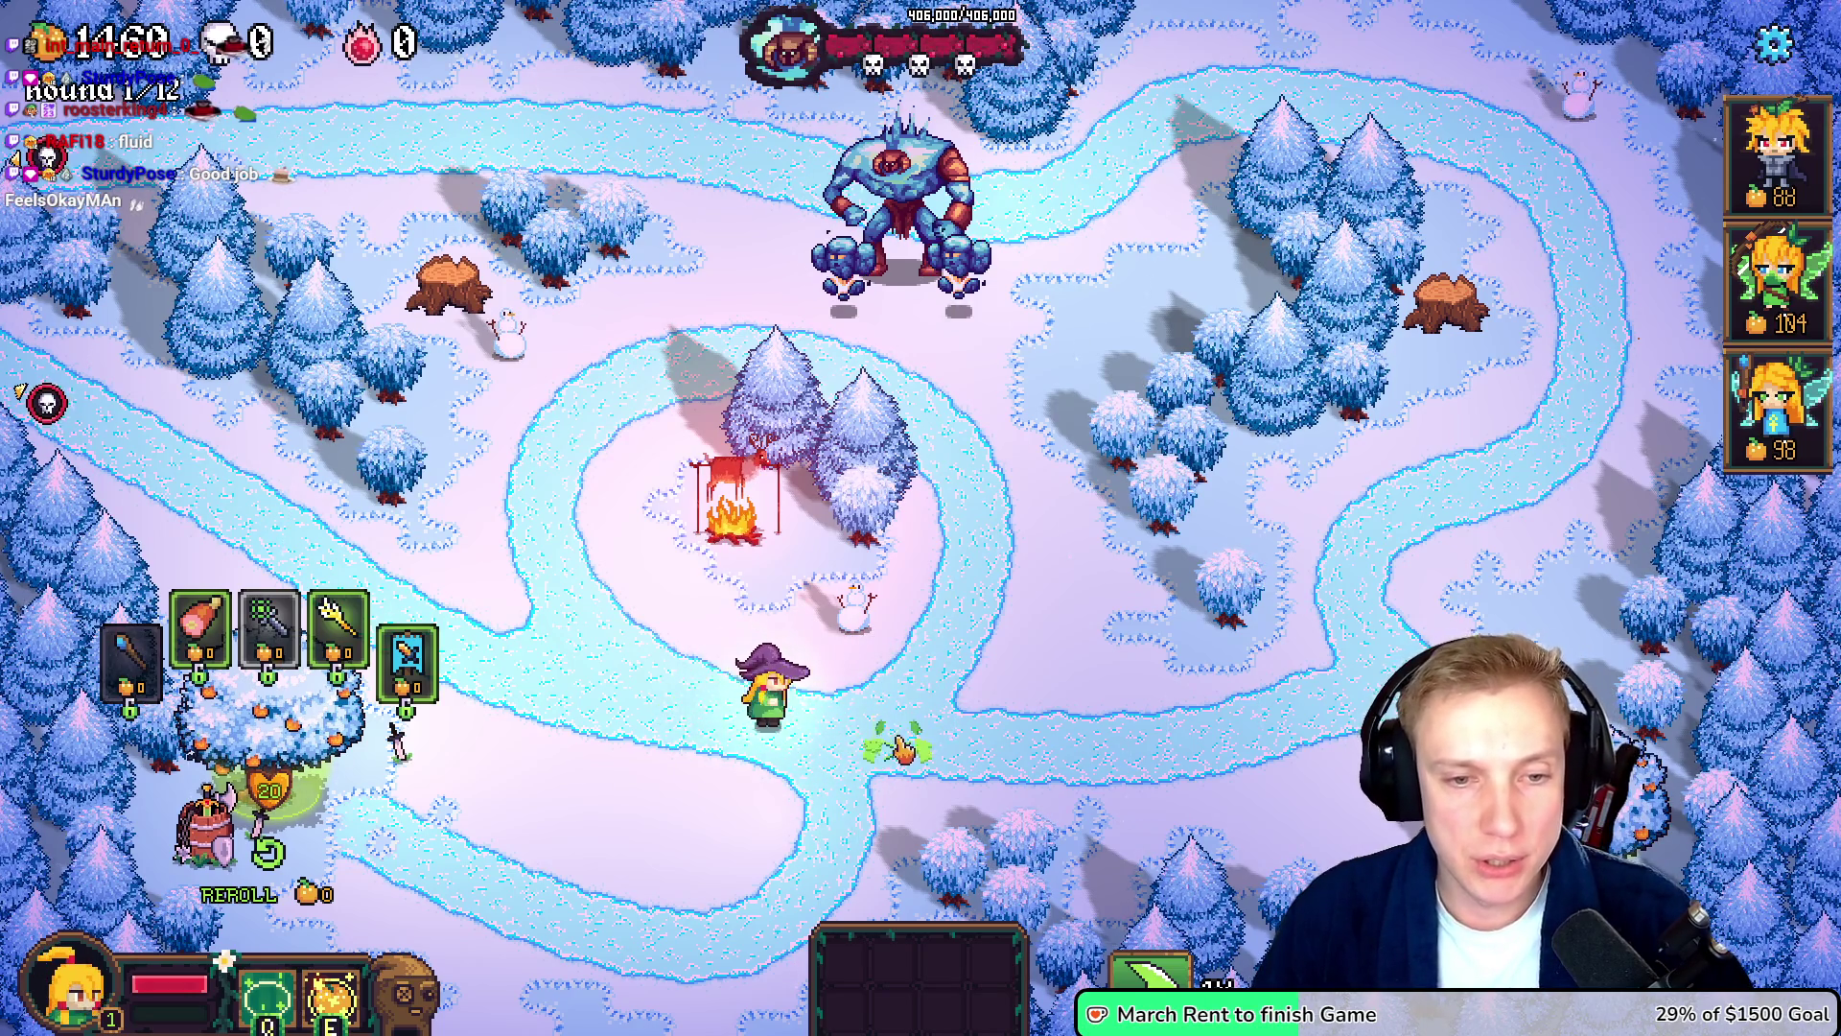
right_click(767, 714)
right_click(825, 779)
right_click(961, 670)
right_click(822, 762)
right_click(758, 726)
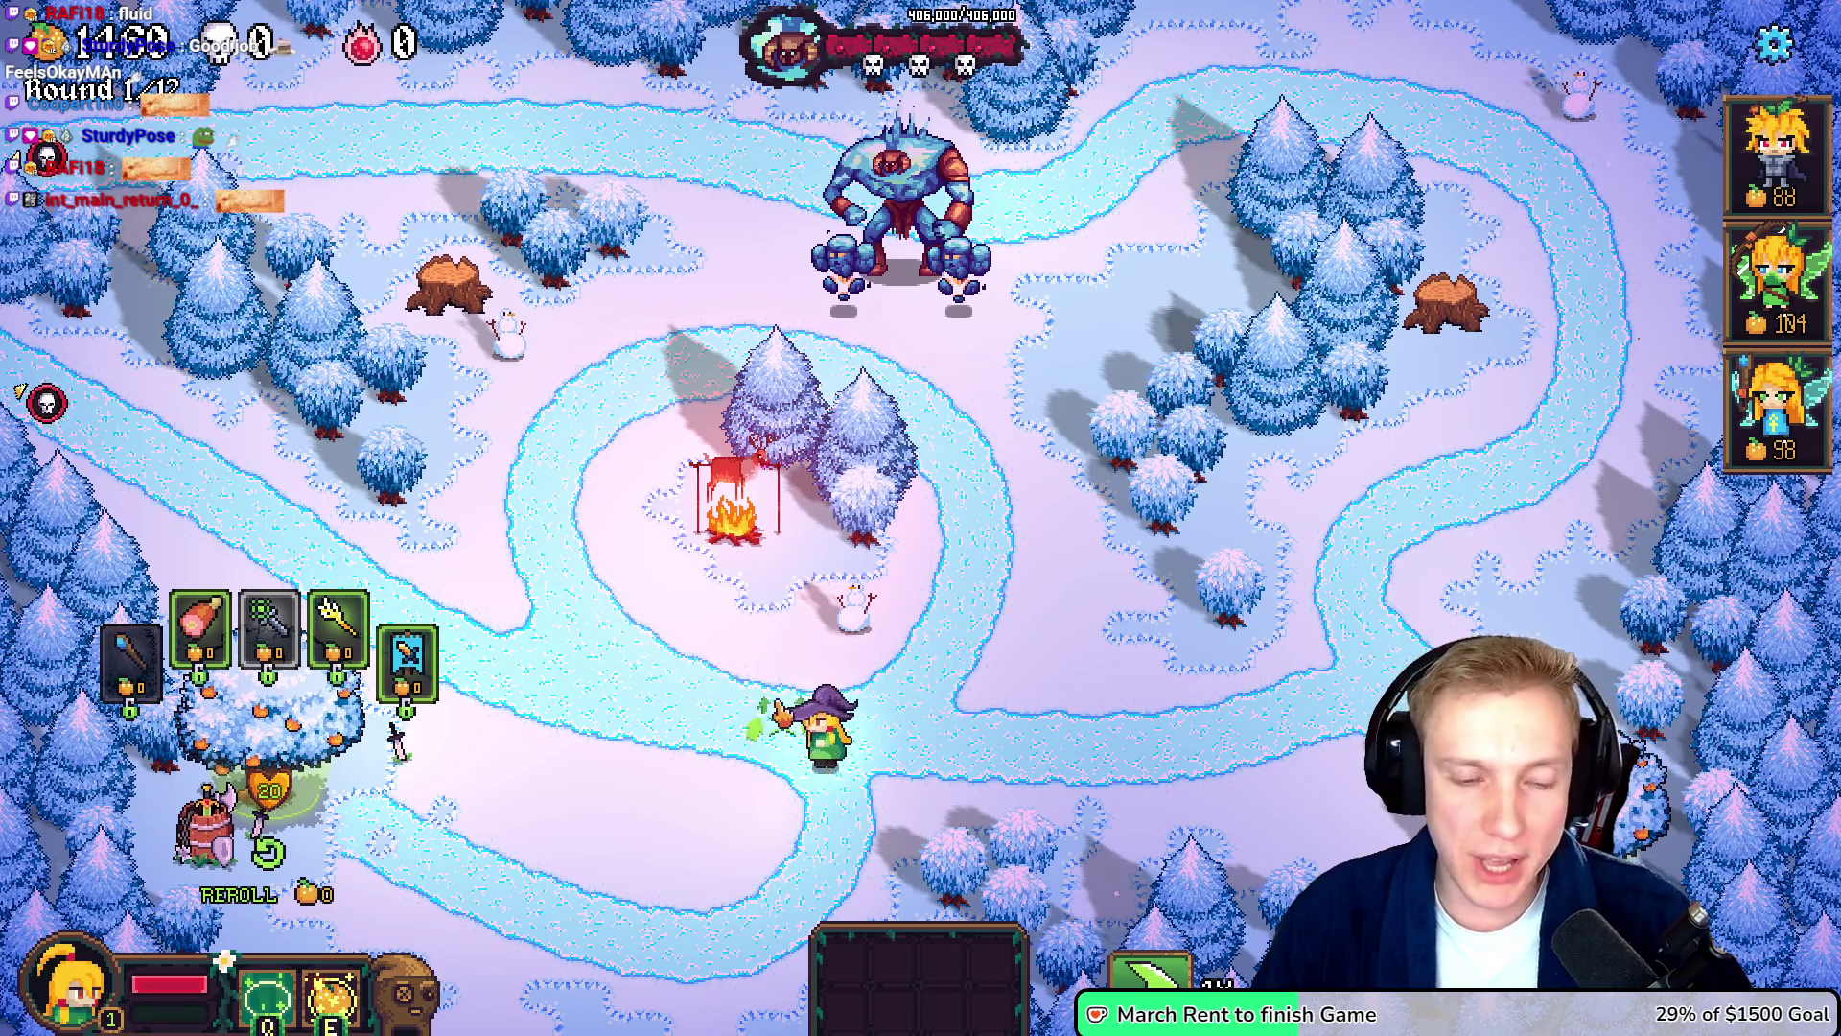
right_click(912, 732)
right_click(767, 738)
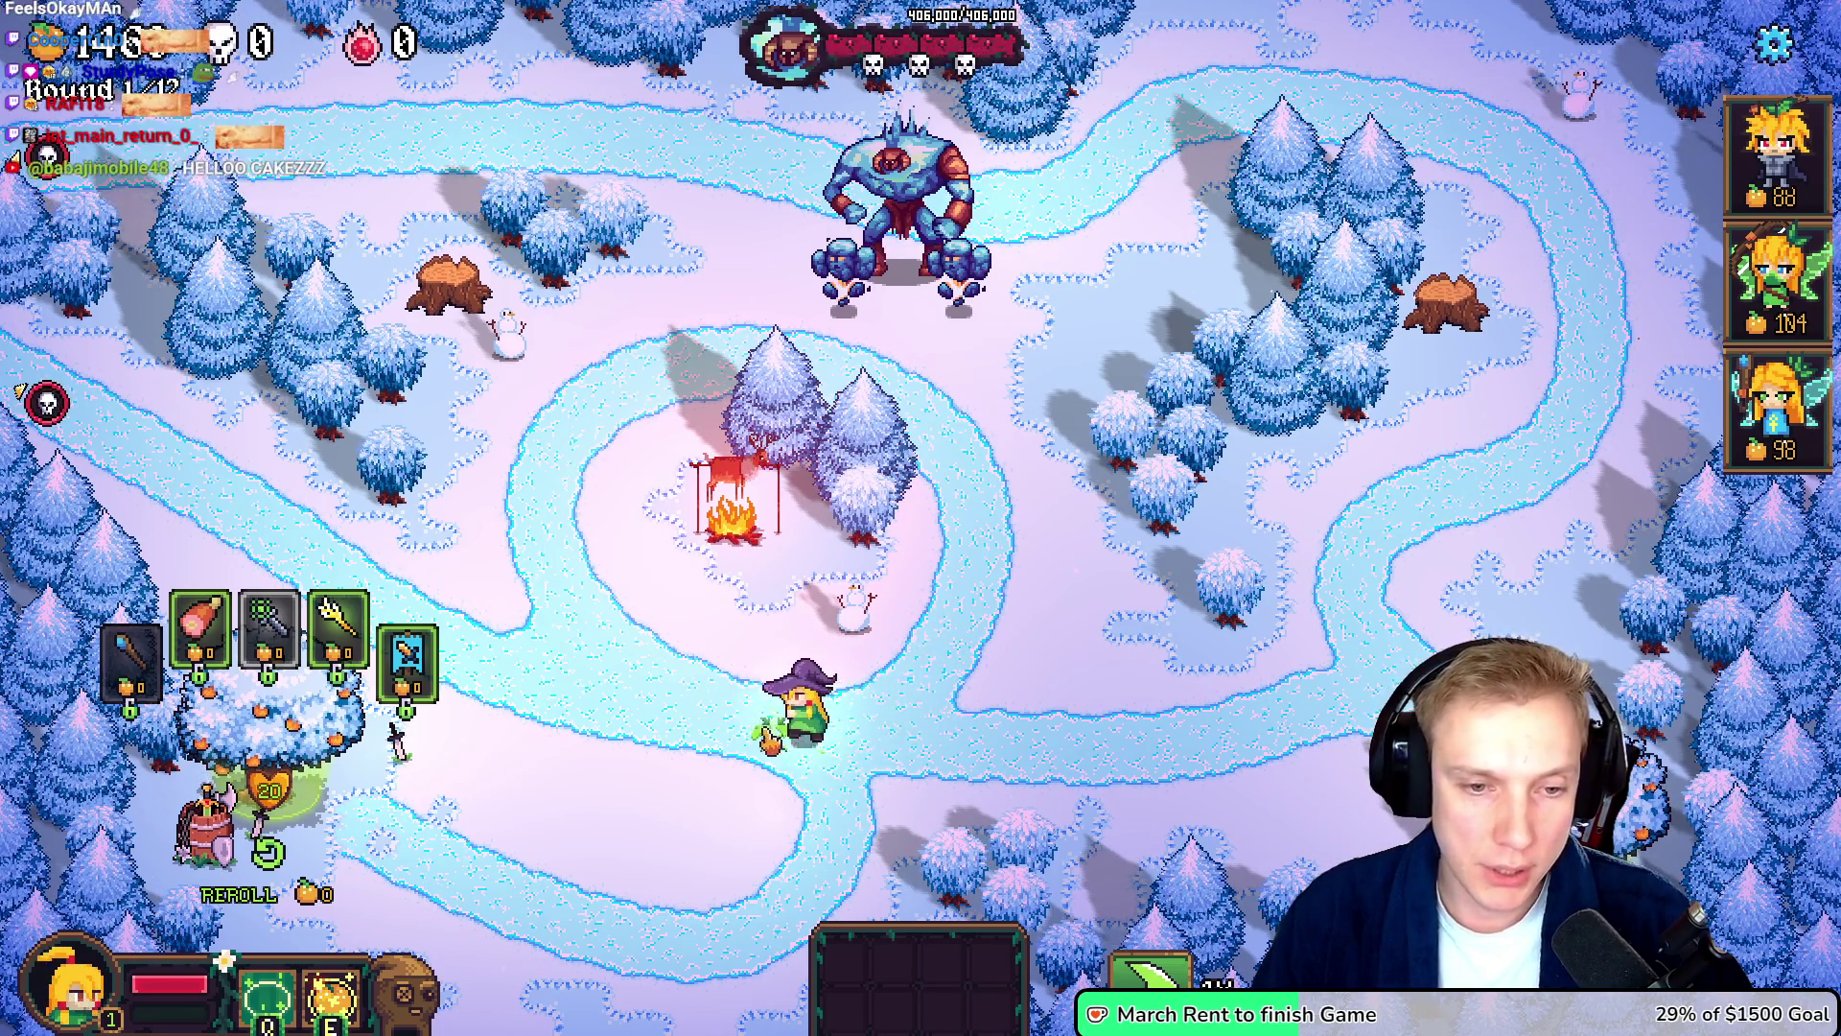
right_click(844, 695)
right_click(896, 710)
right_click(782, 734)
right_click(858, 738)
right_click(767, 733)
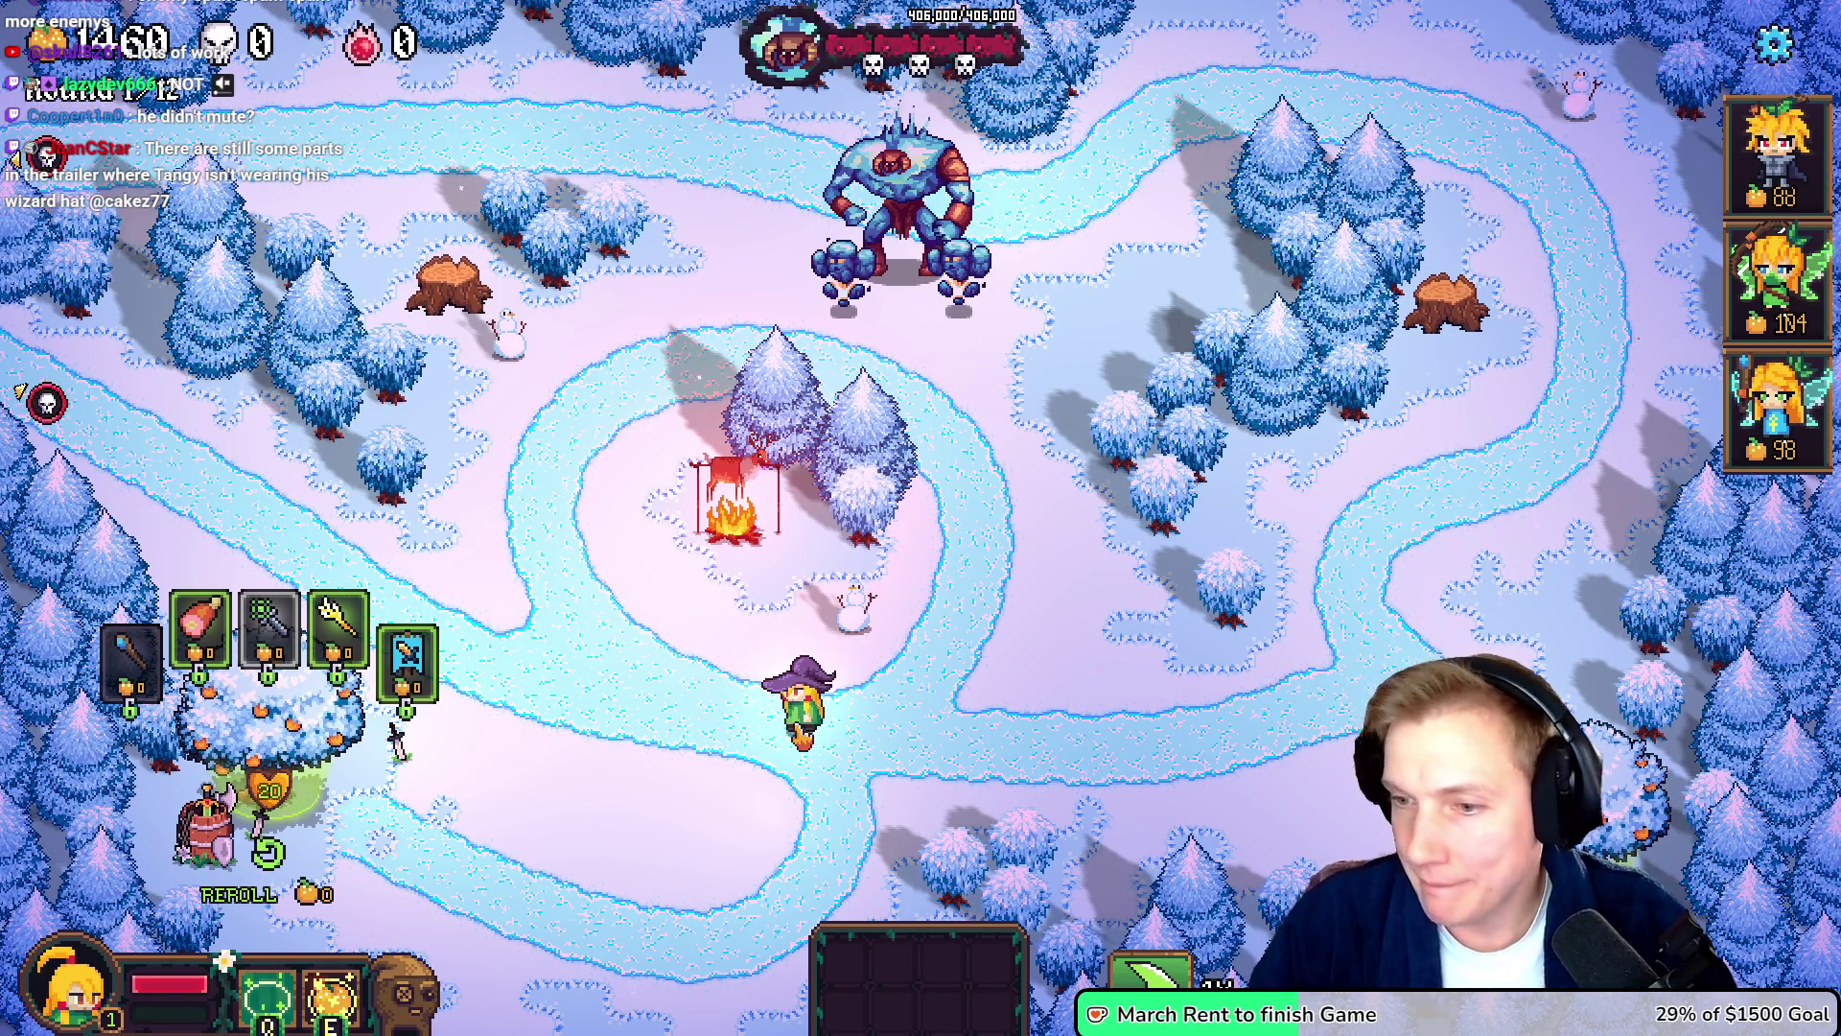
- Walk the wizard left, steer it left and right along the lower path, then open the orange tree shop
key("a")
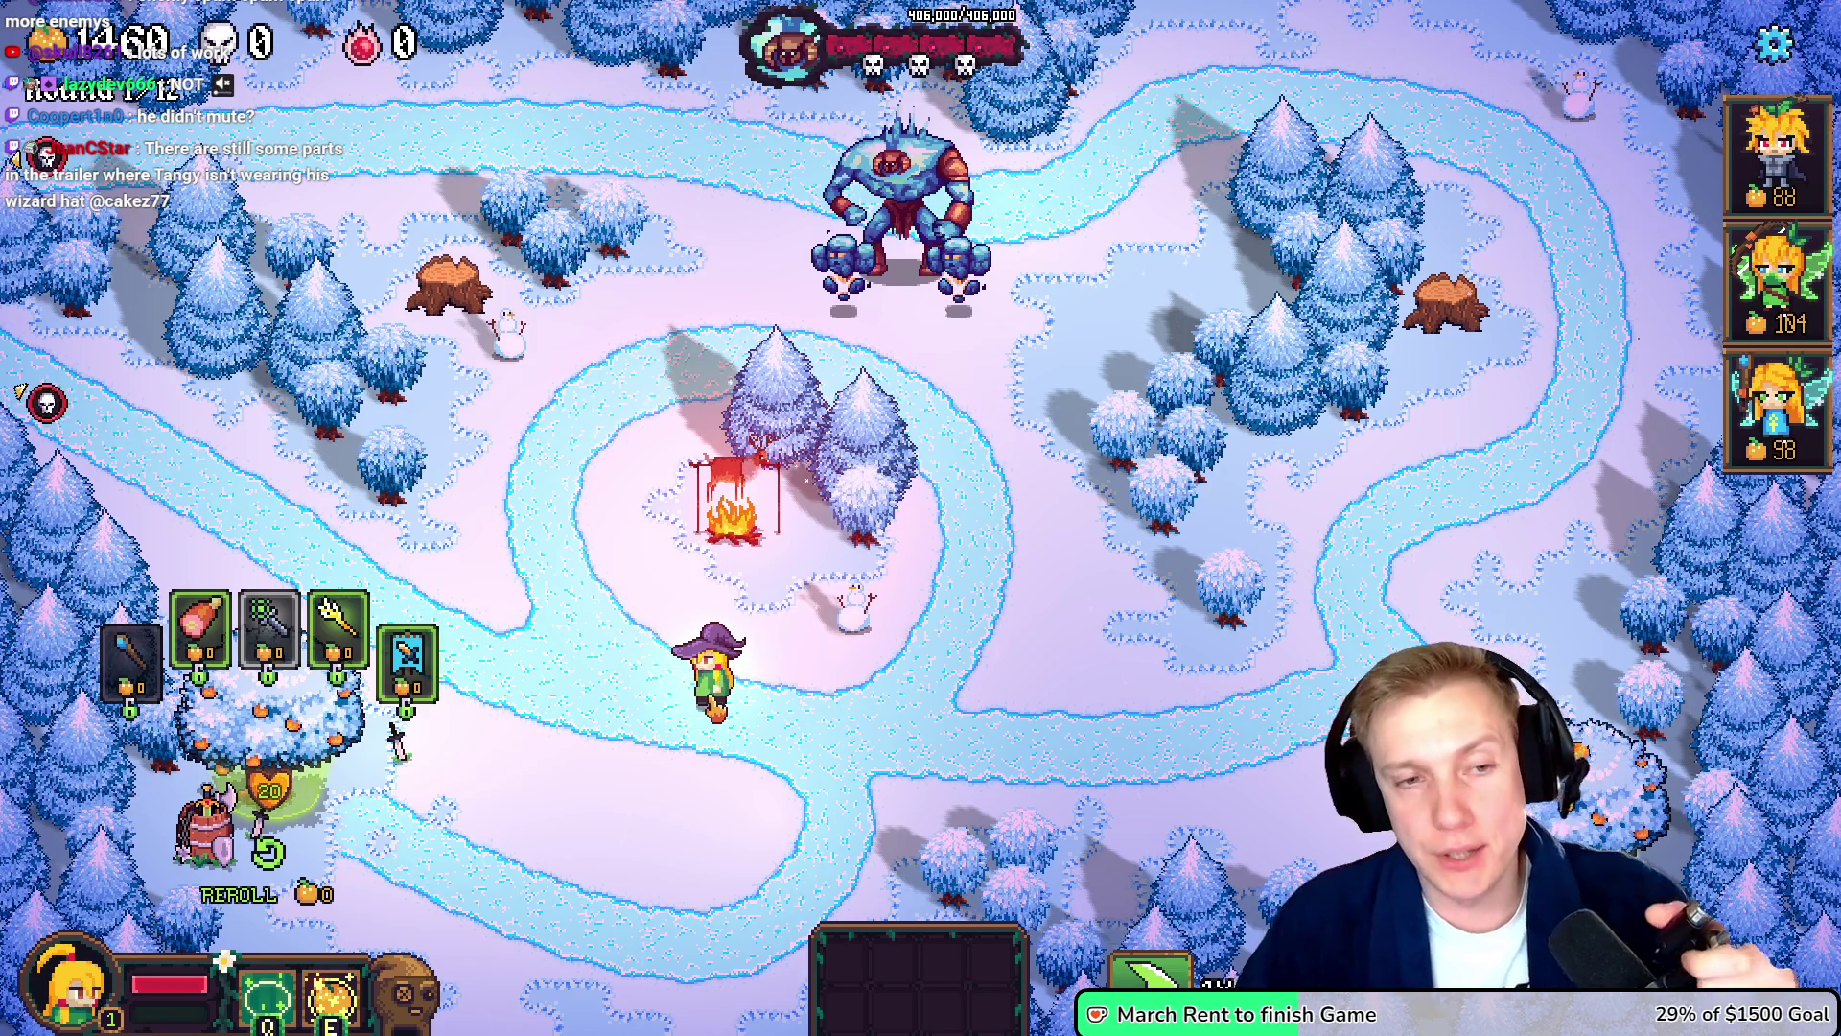
right_click(821, 744)
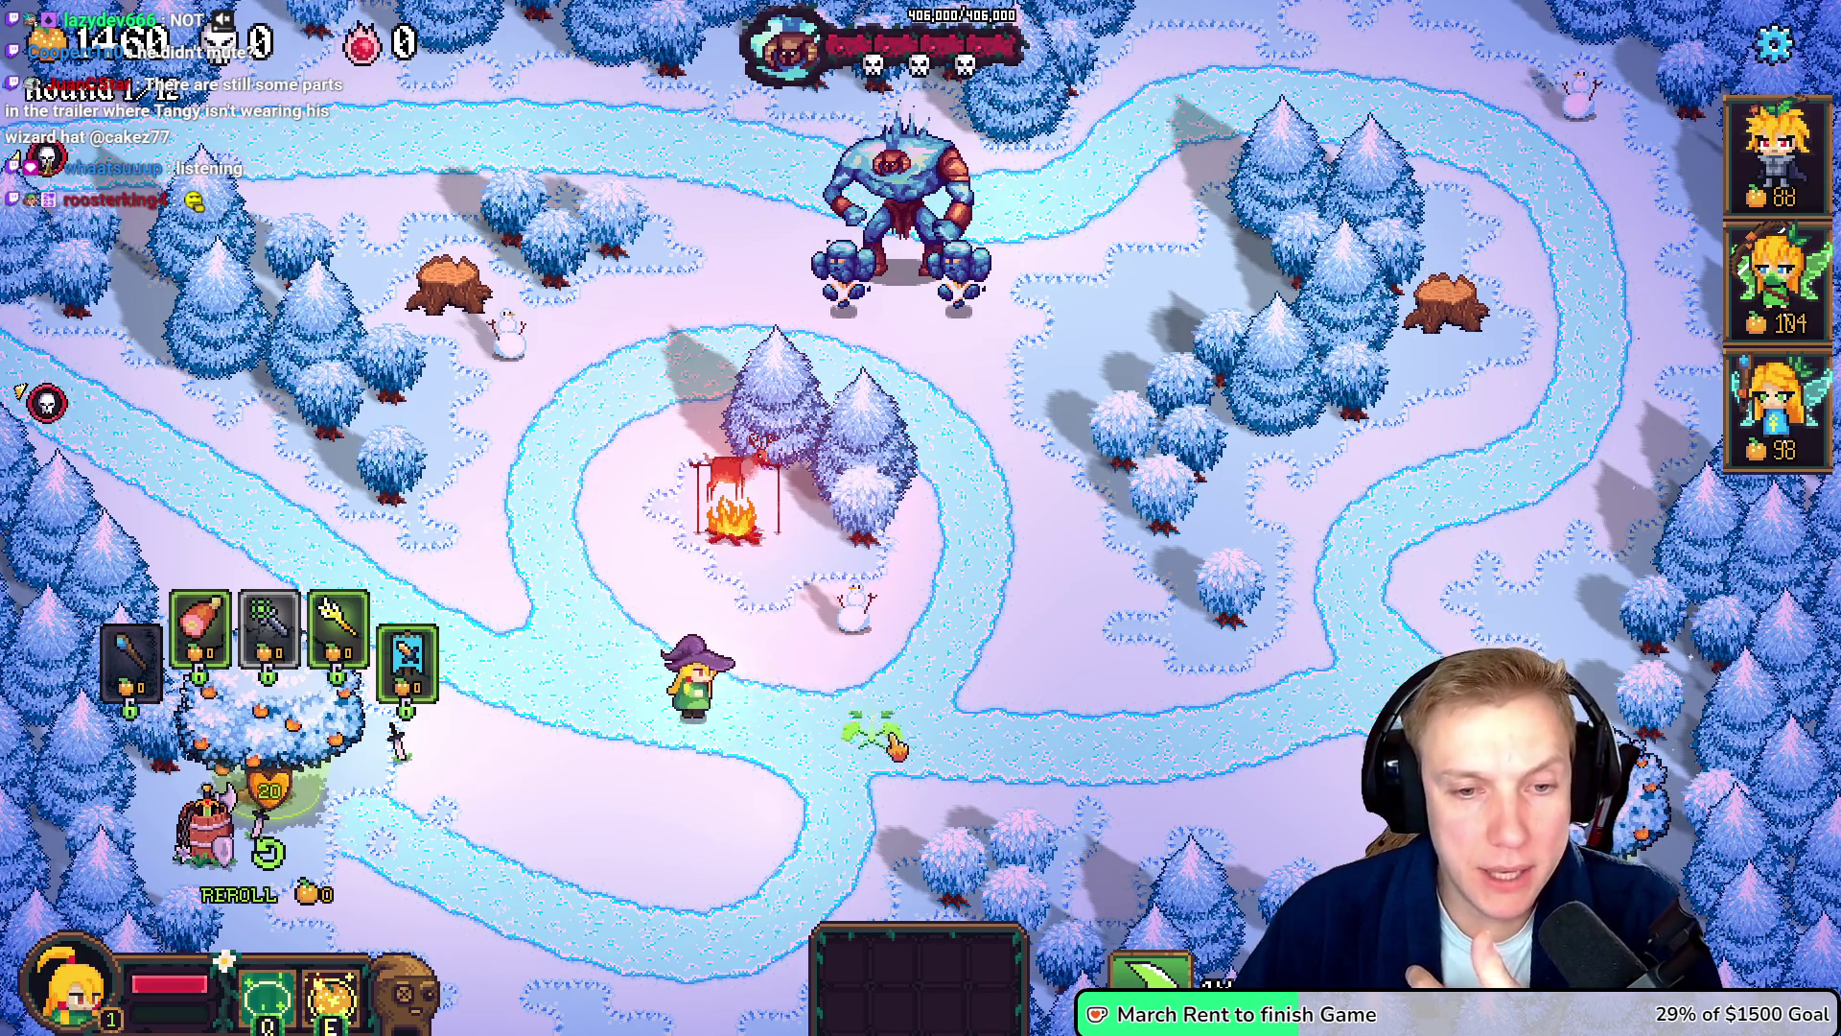
right_click(686, 721)
right_click(928, 738)
right_click(758, 731)
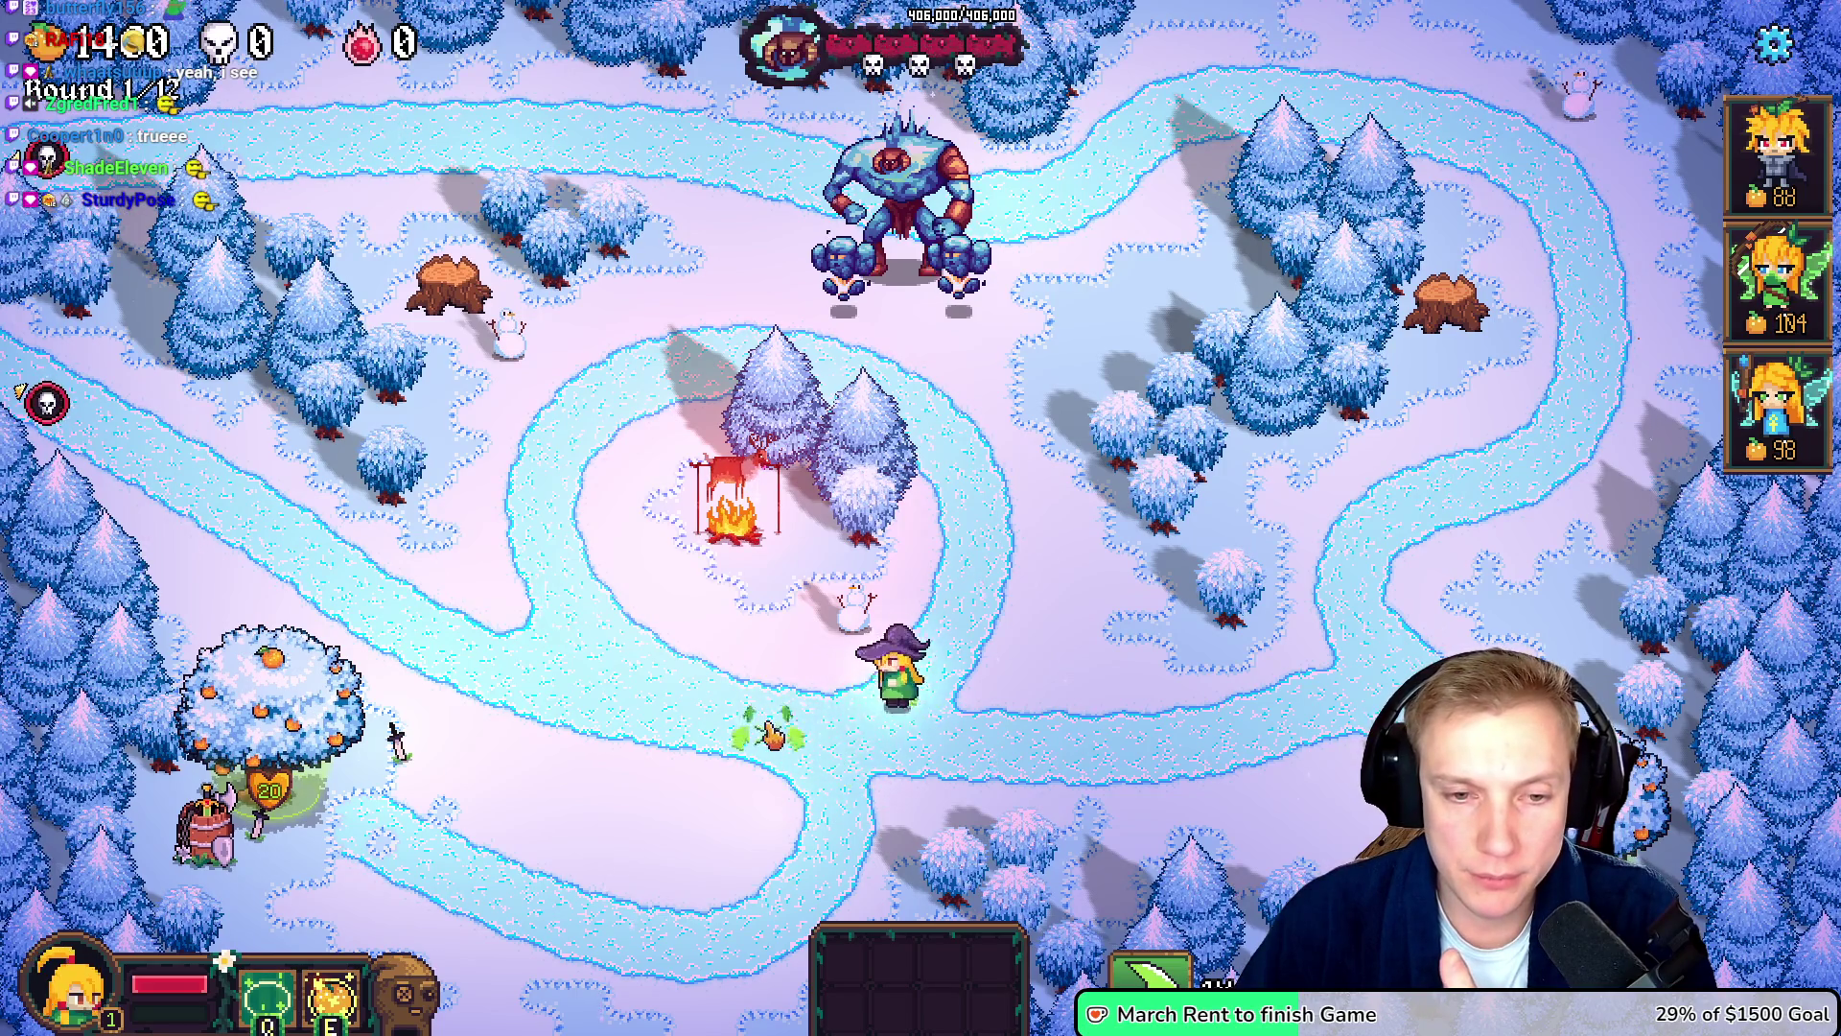
left_click(242, 743)
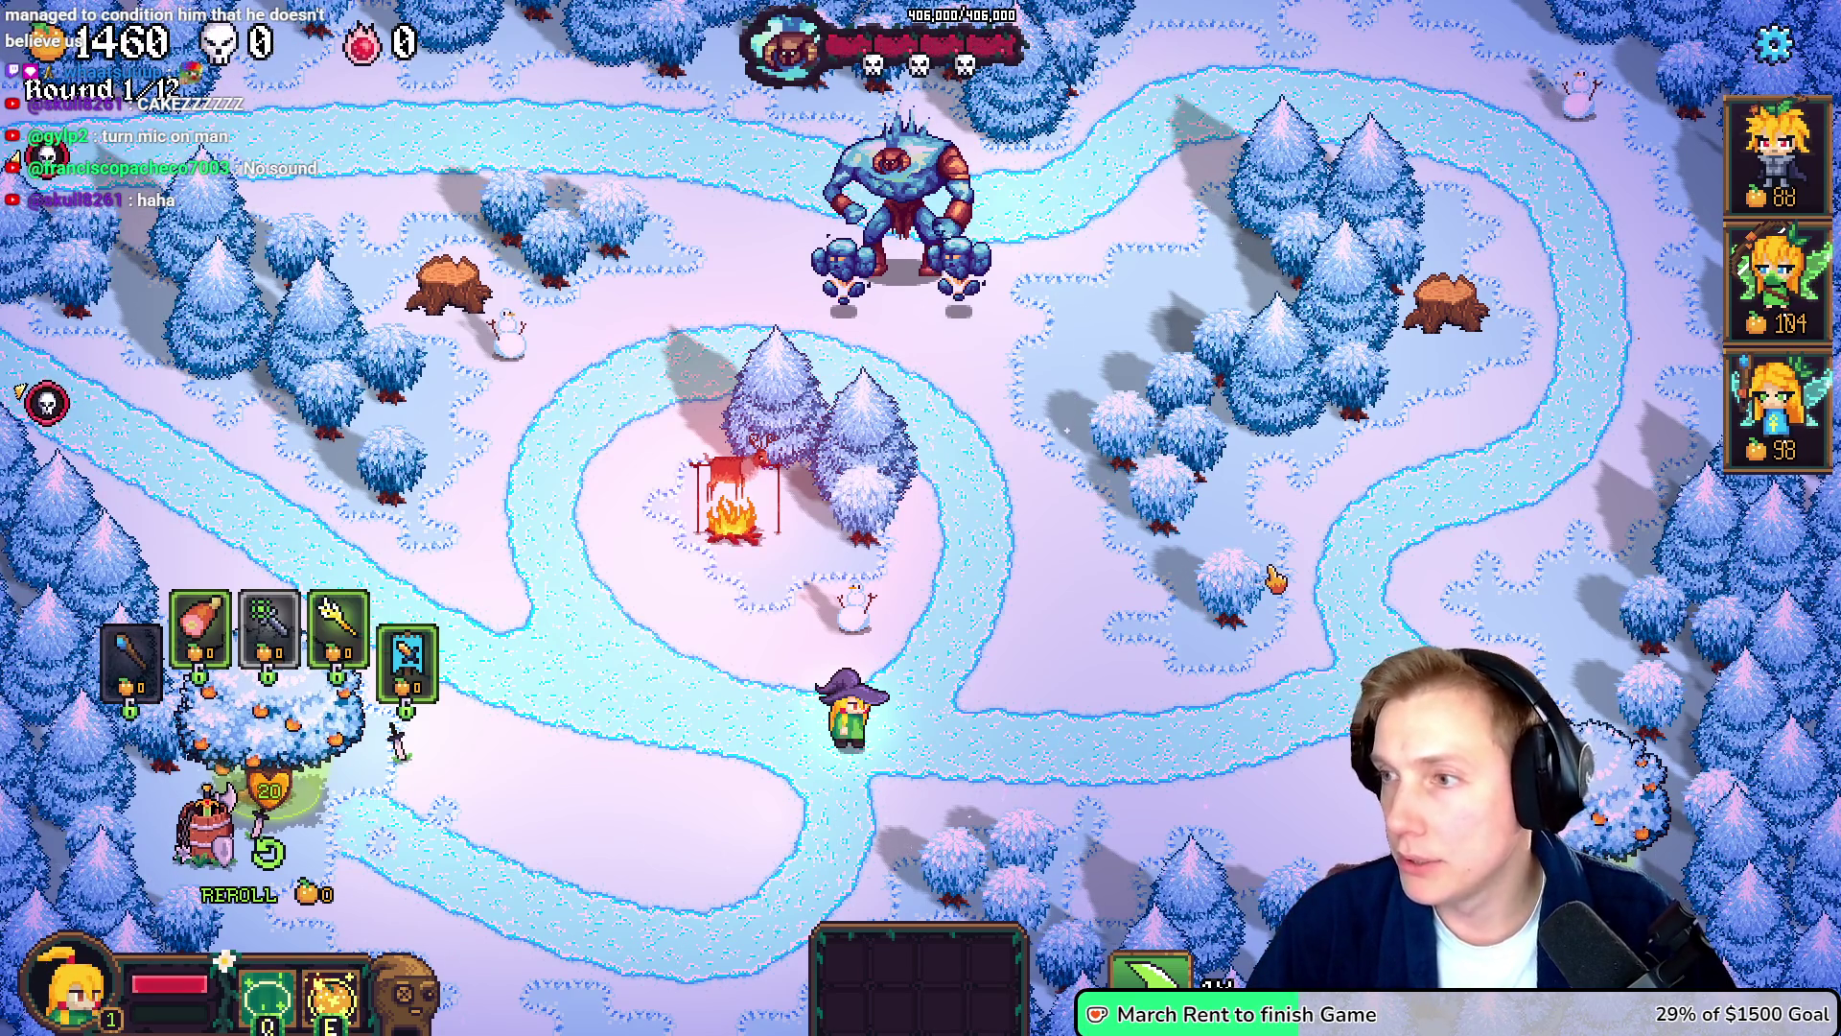
- Close the item shop, bring up the Trailer folder window, then close it again
key("Escape")
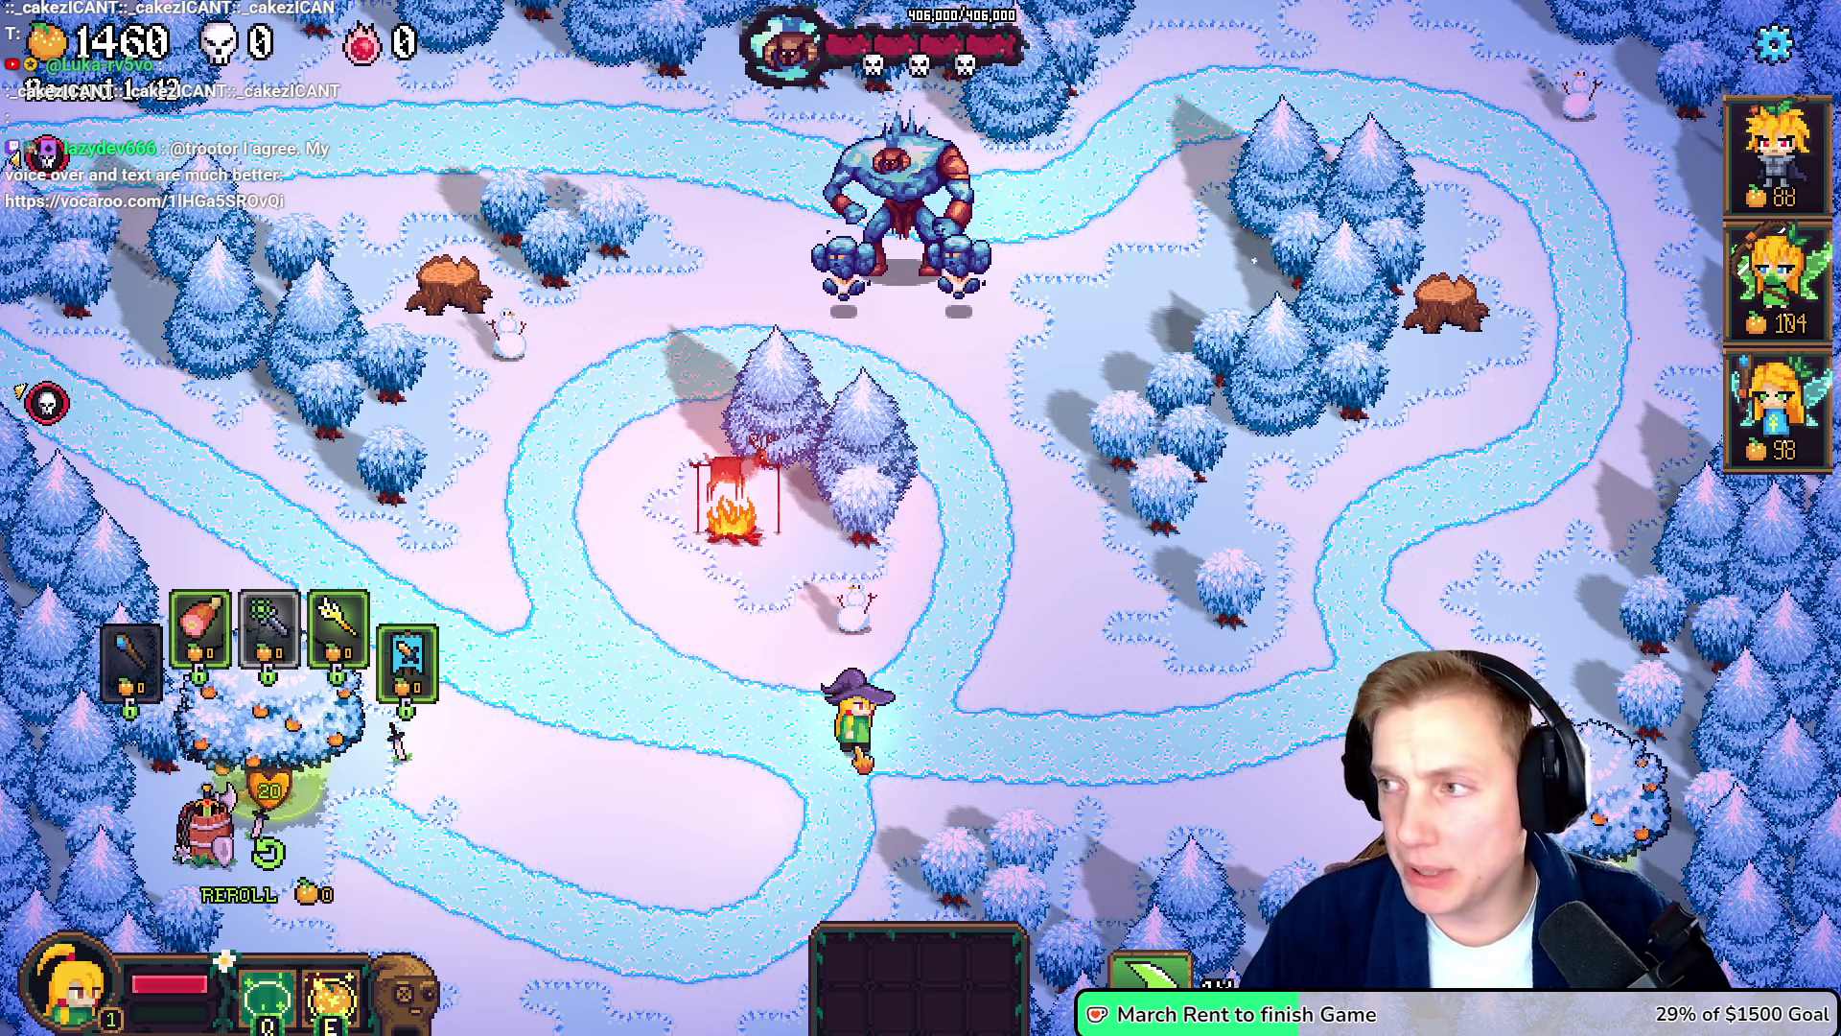
key("alt+Tab")
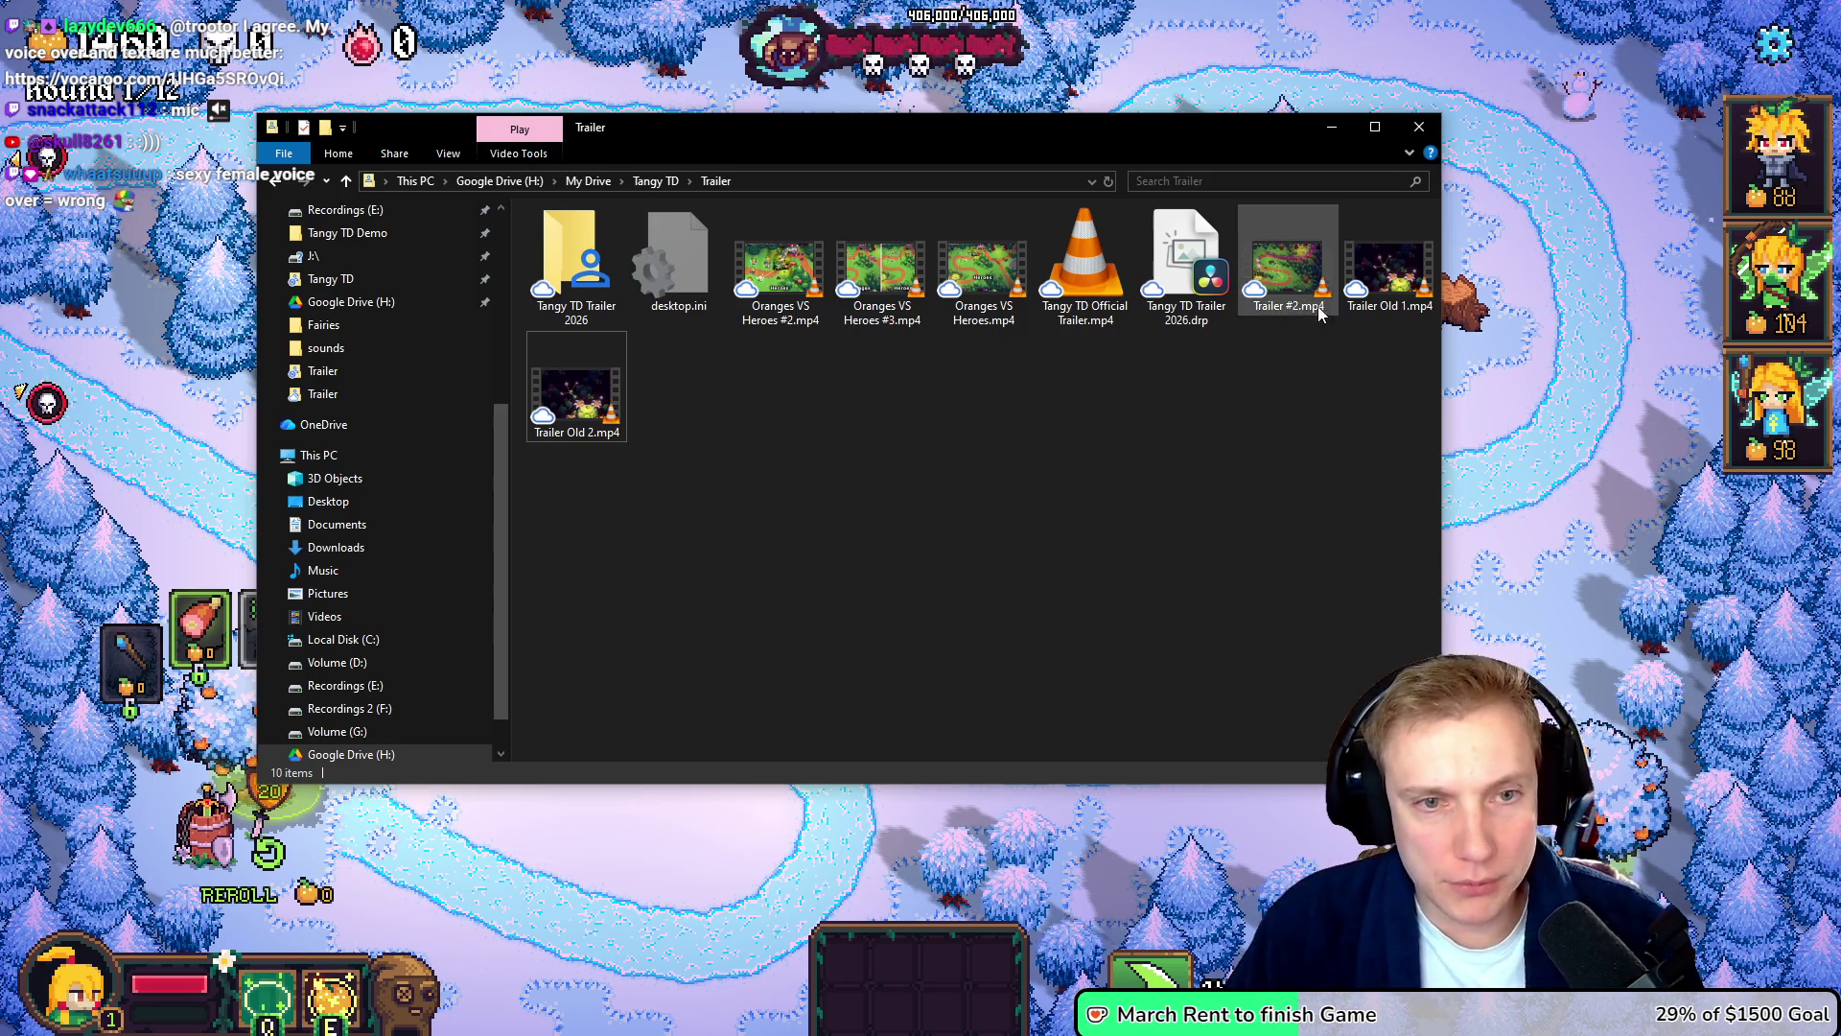
left_click(1418, 131)
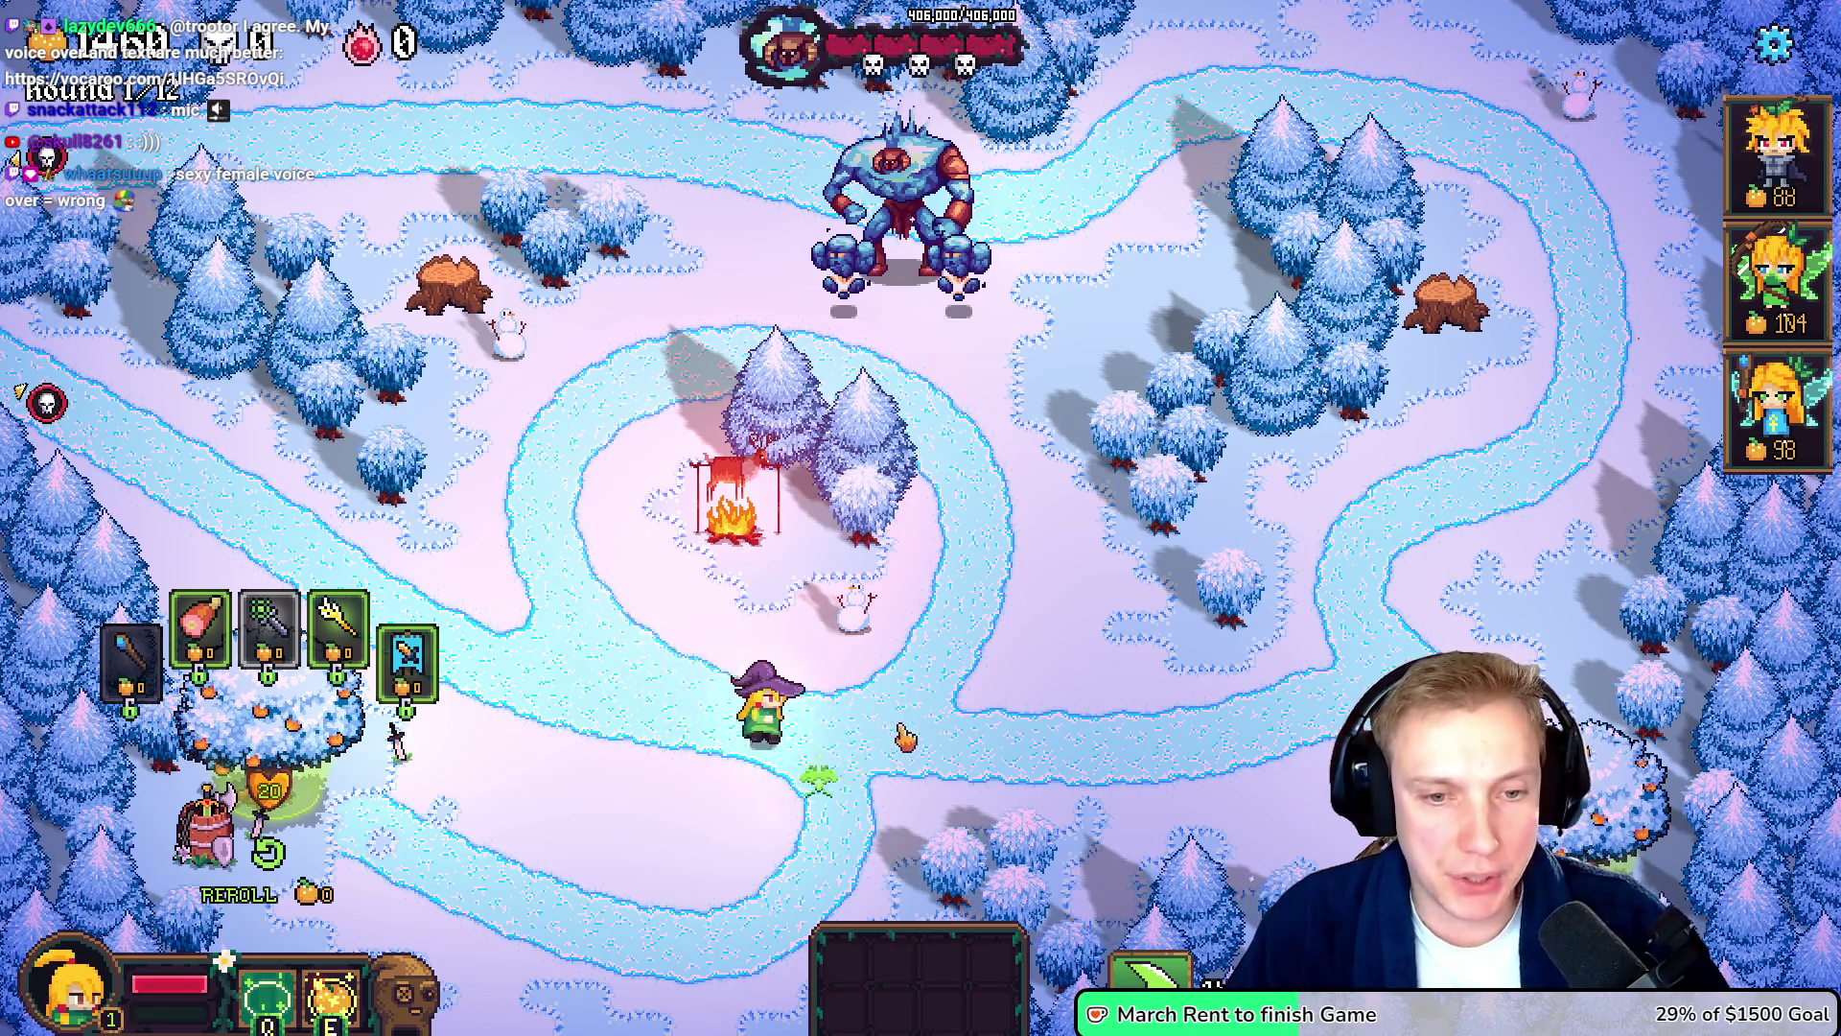
- Send the wizard hero onto the path and open a new File Explorer window at Quick access
mouse_move(293, 644)
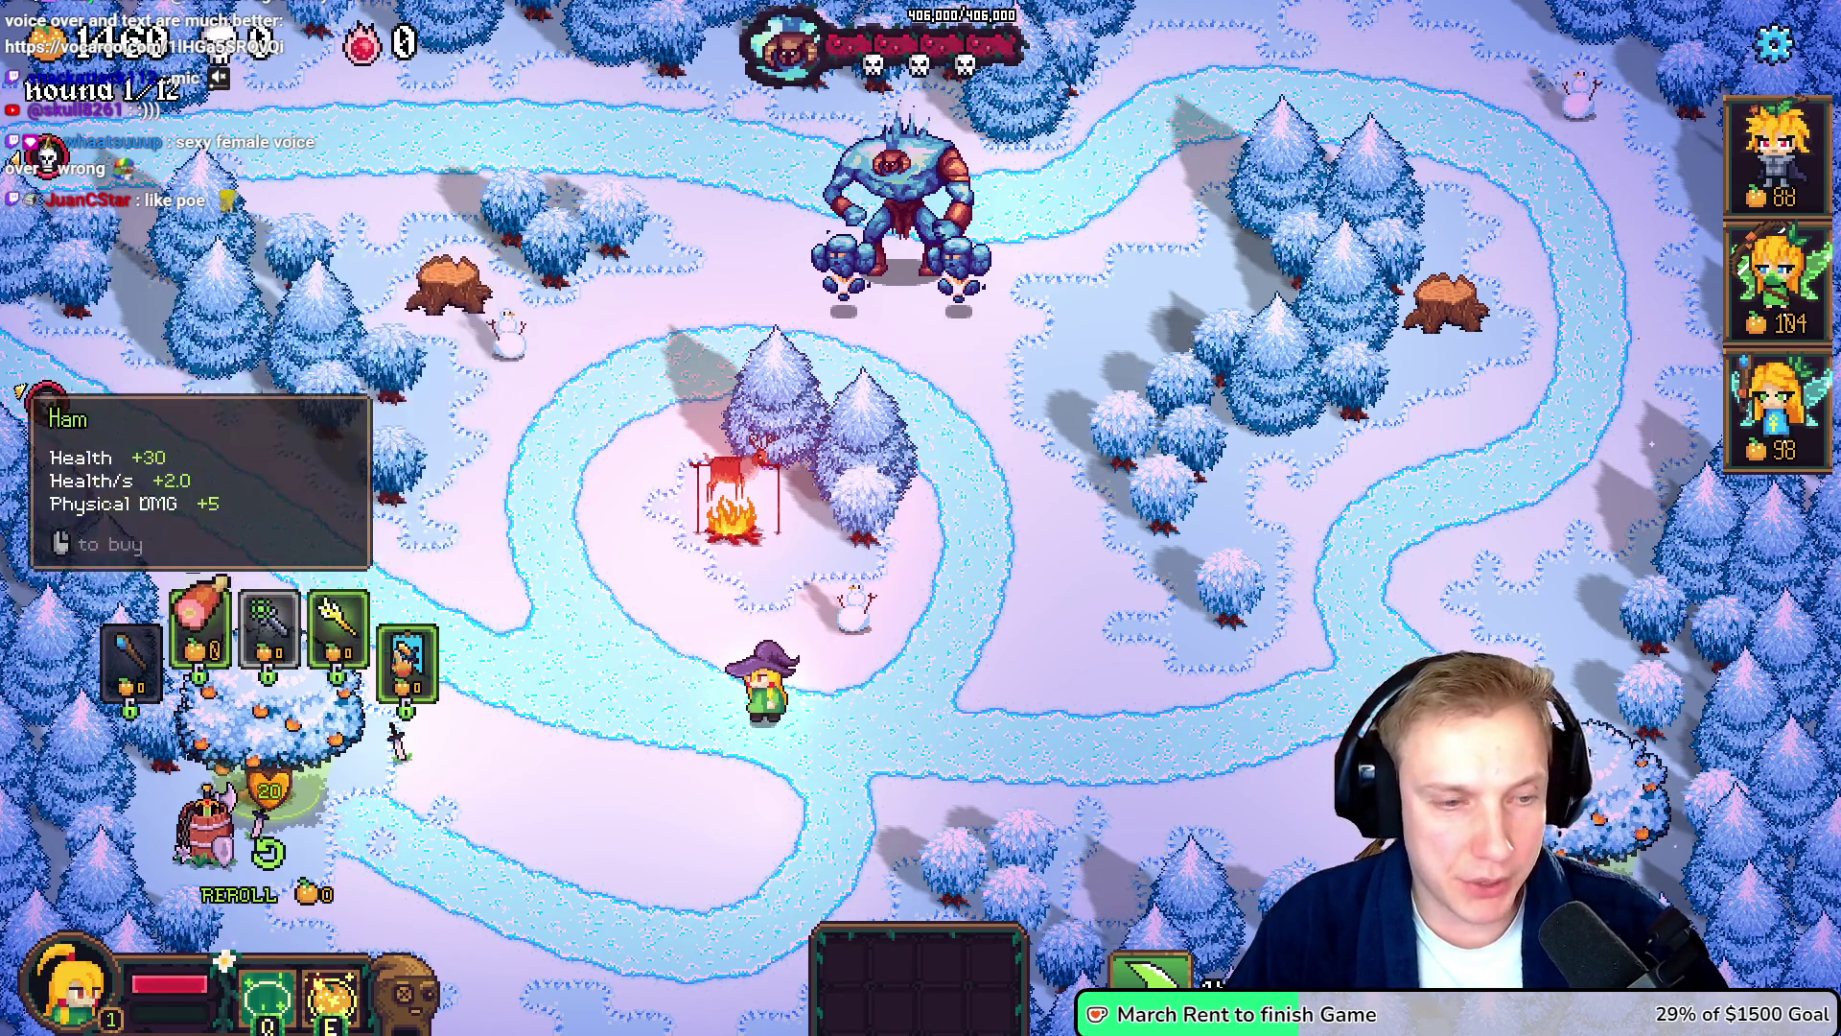
left_click(1000, 744)
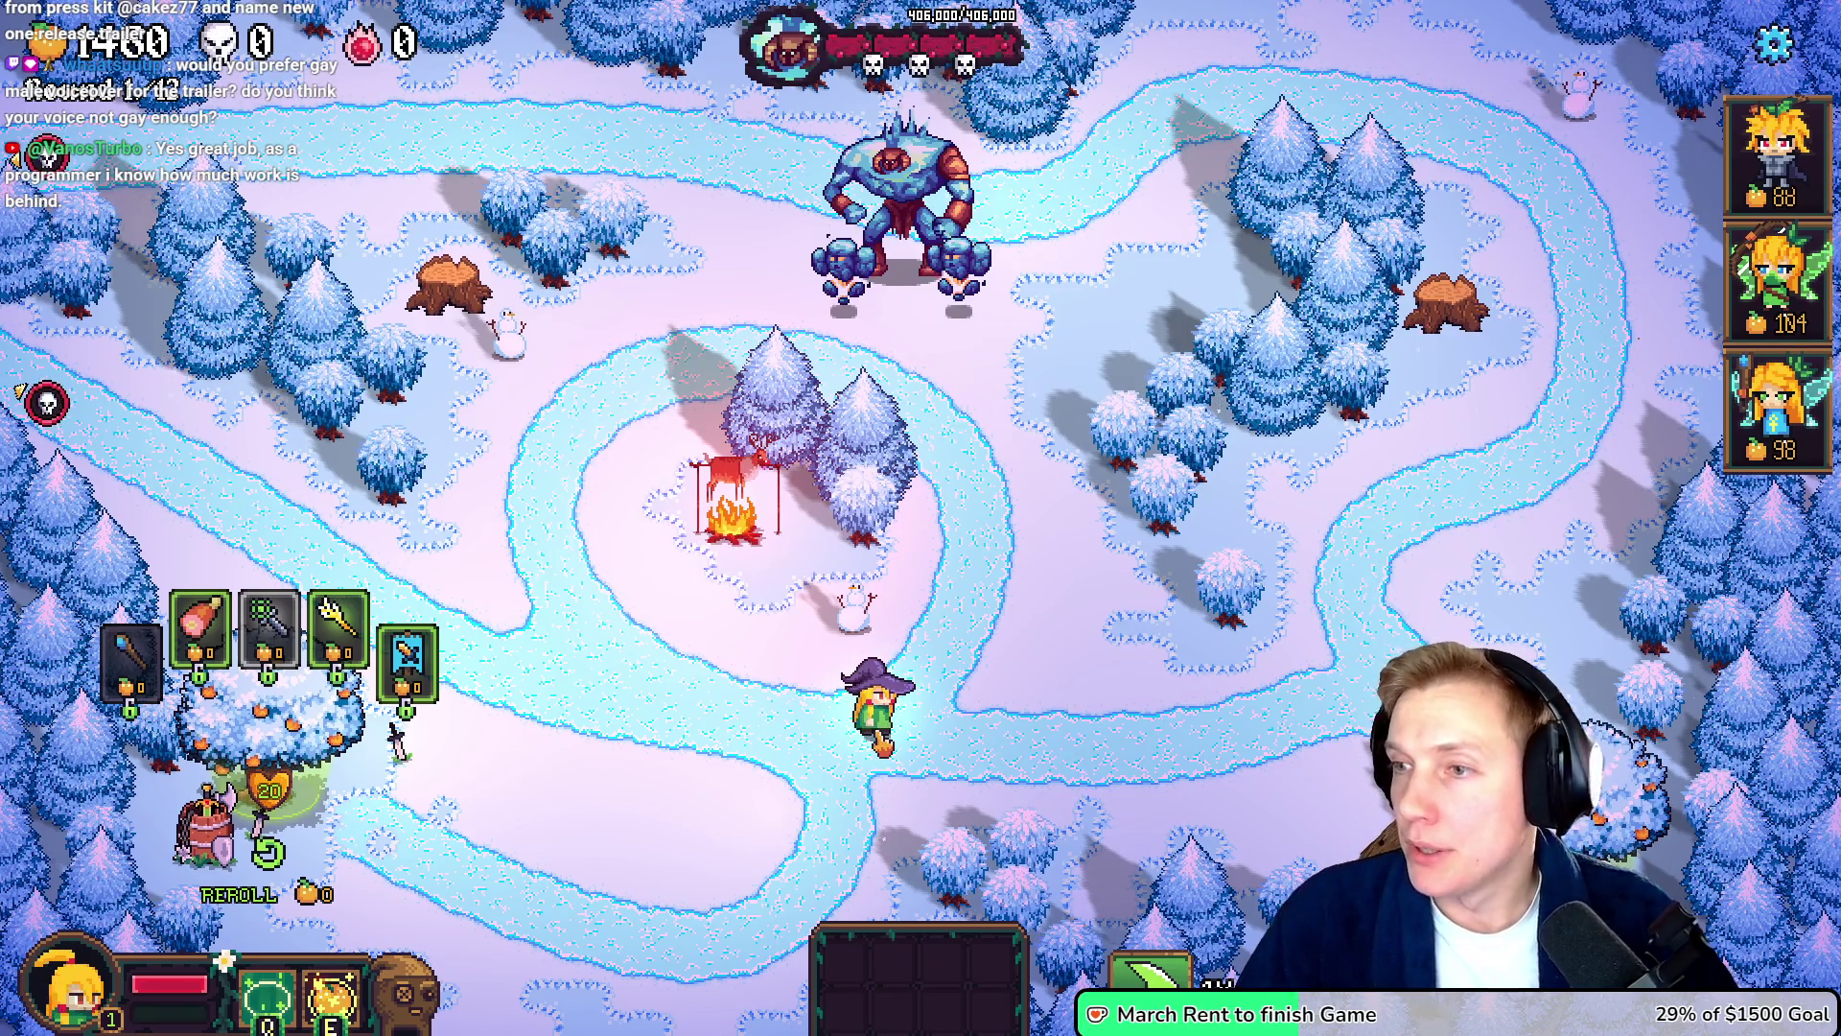
key("super+e")
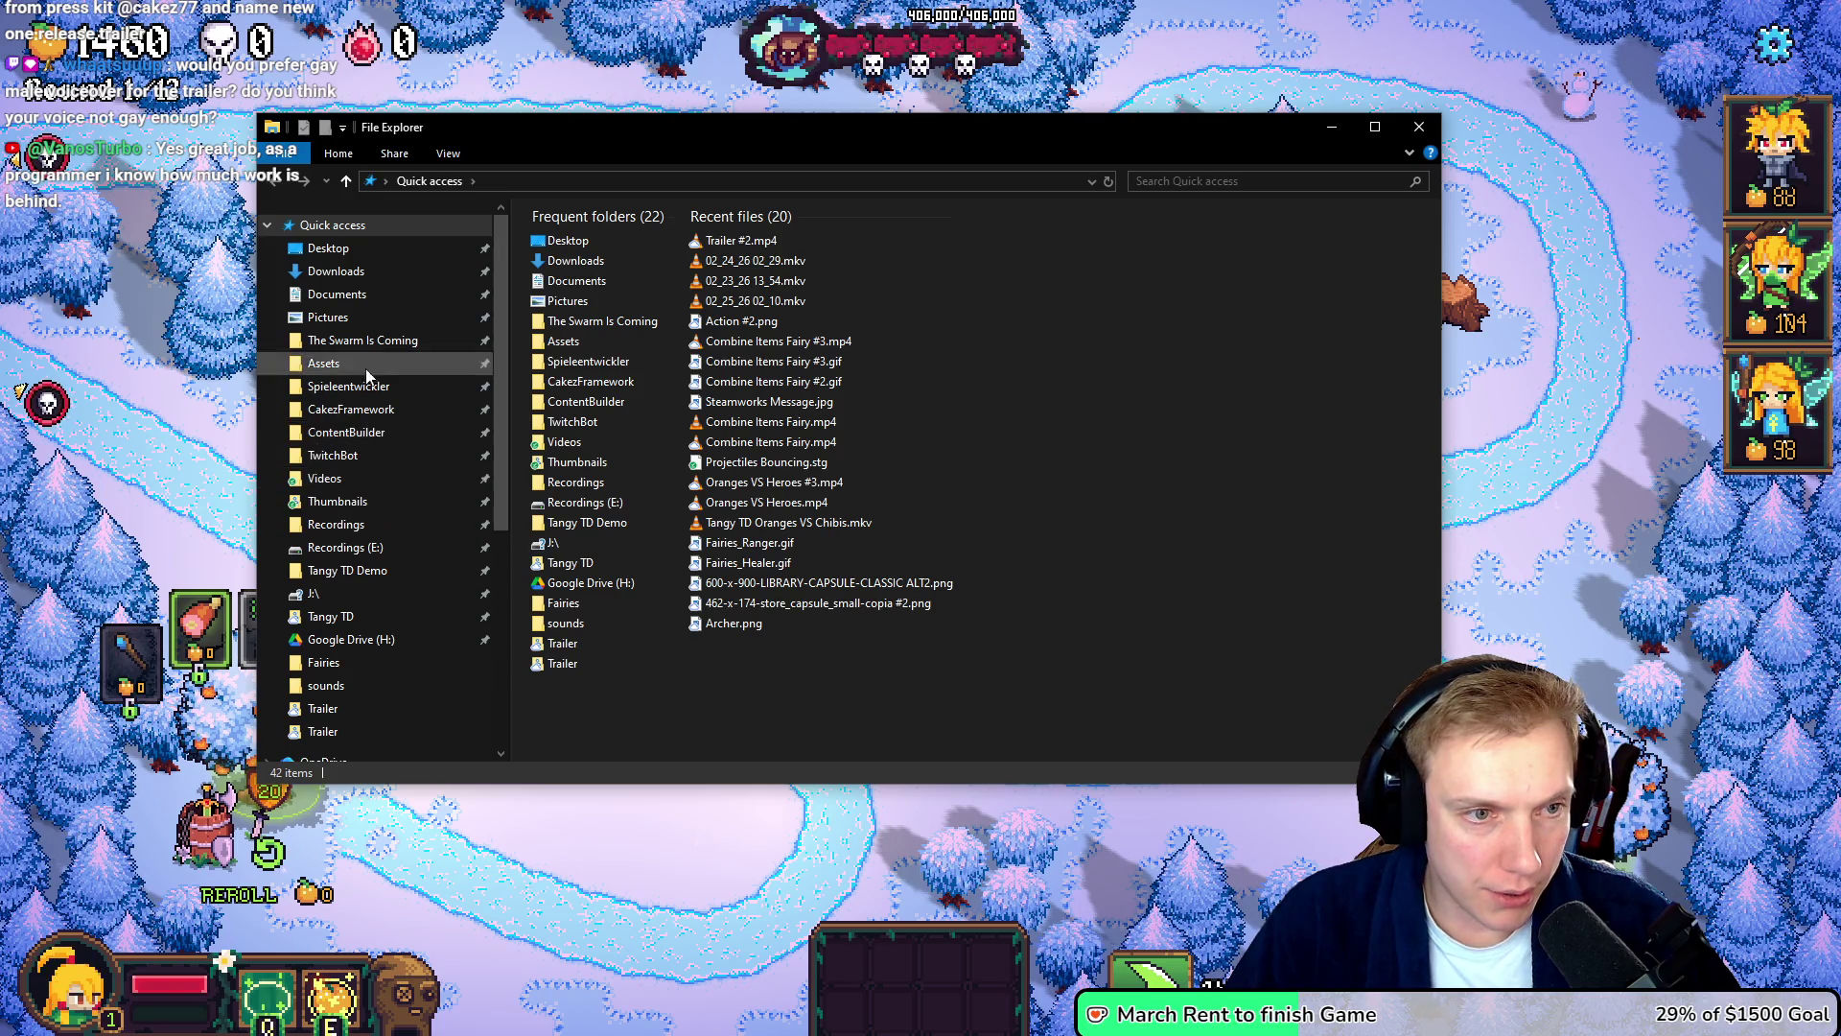
- Rename Trailer #2.mp4 in Tangy TD/Presskit/Trailer to 'Release Trailer.mp4', then switch to the browser
left_click(362, 618)
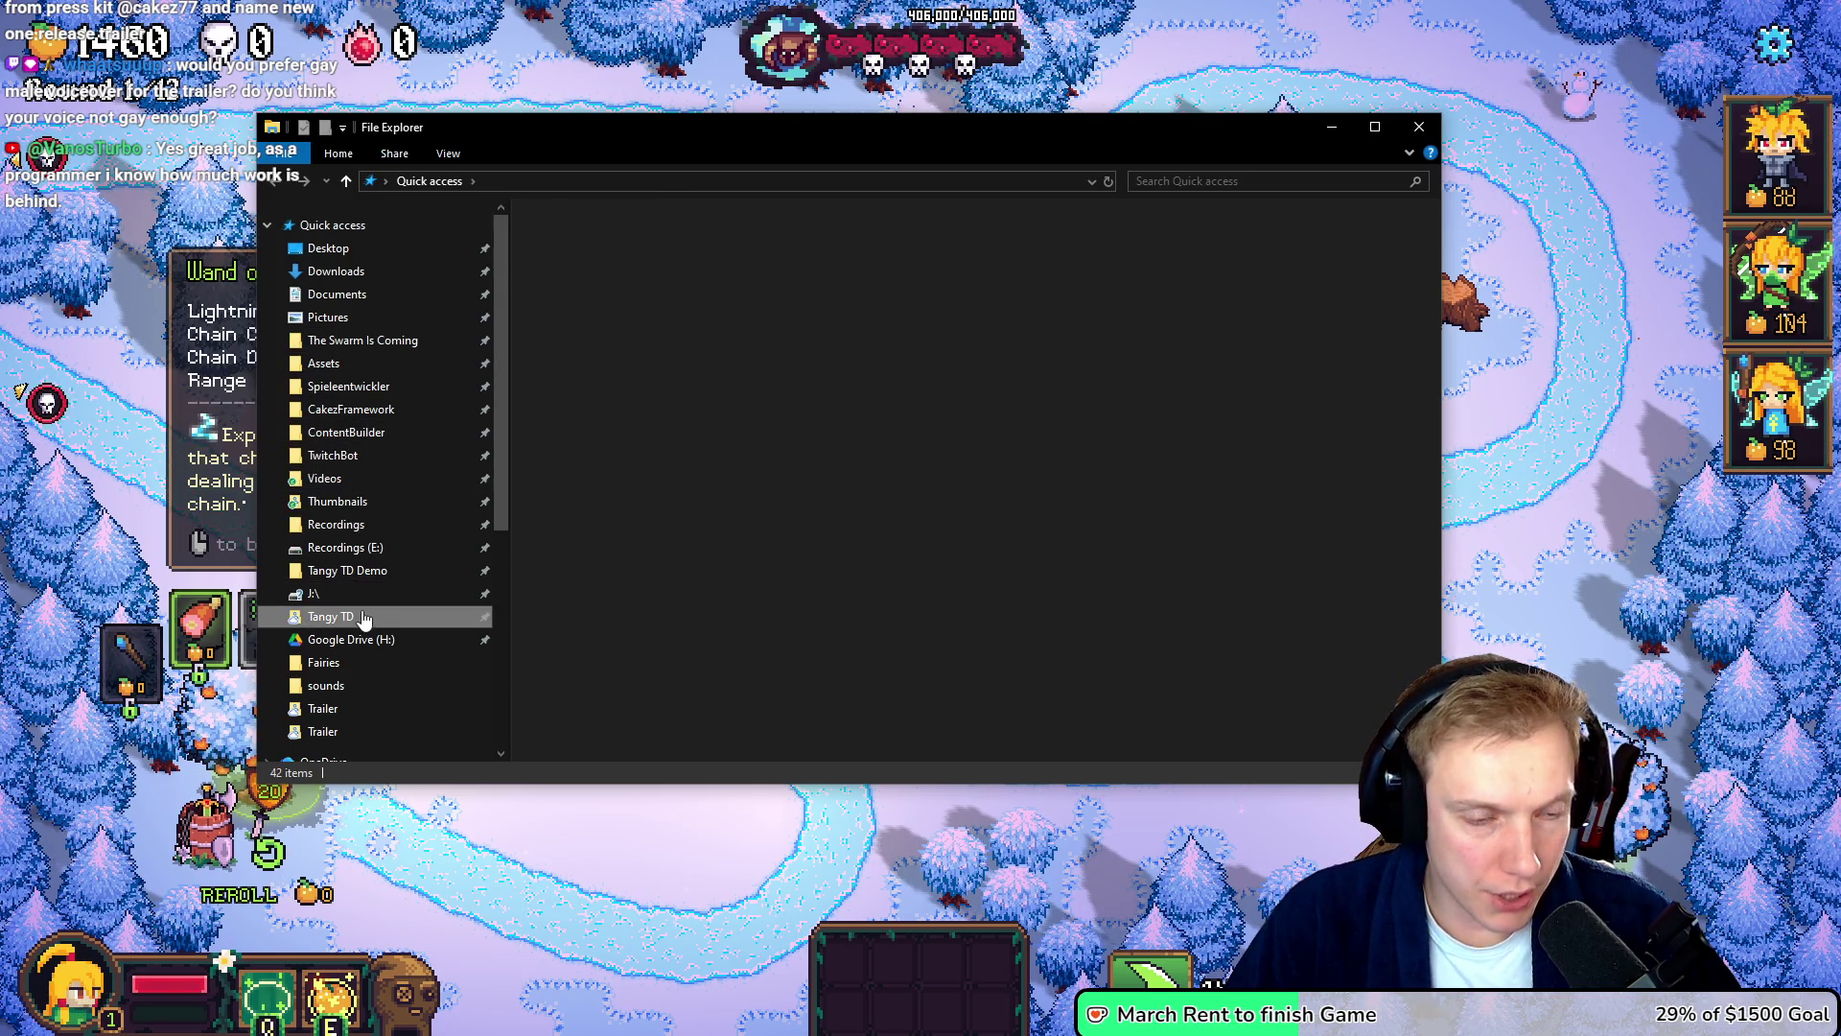
double_click(1159, 250)
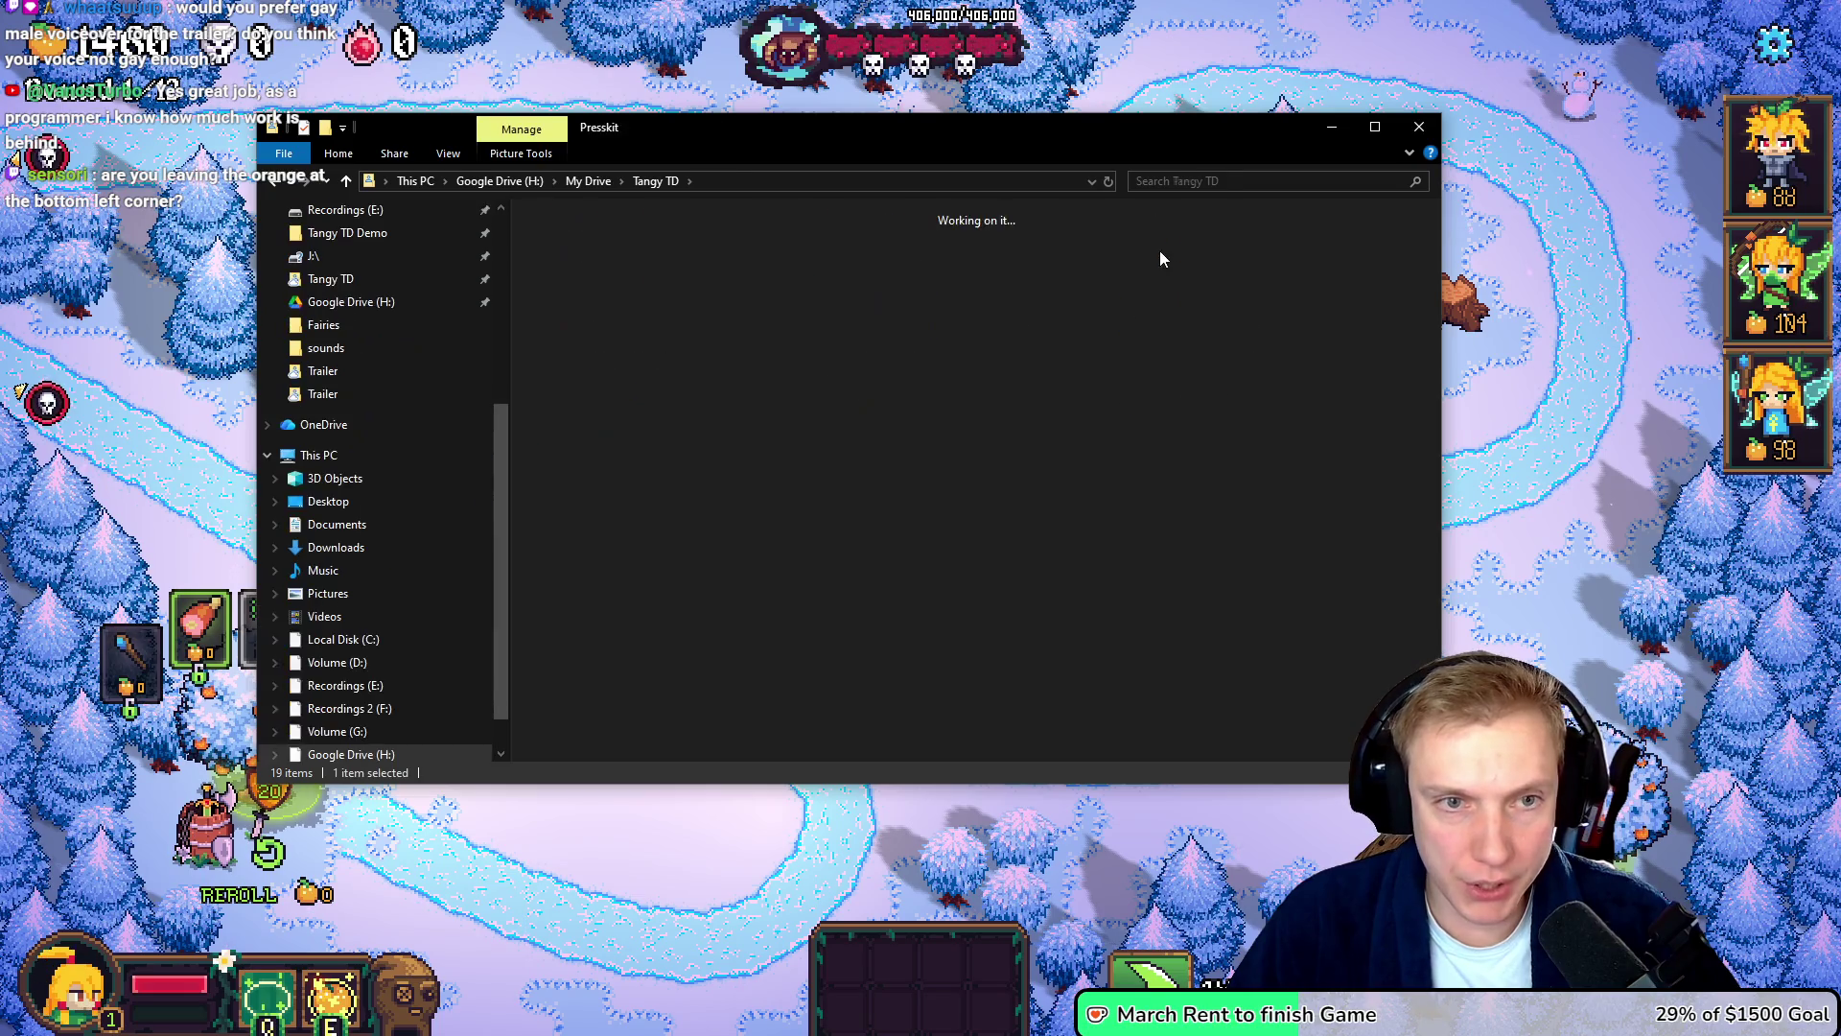
double_click(972, 247)
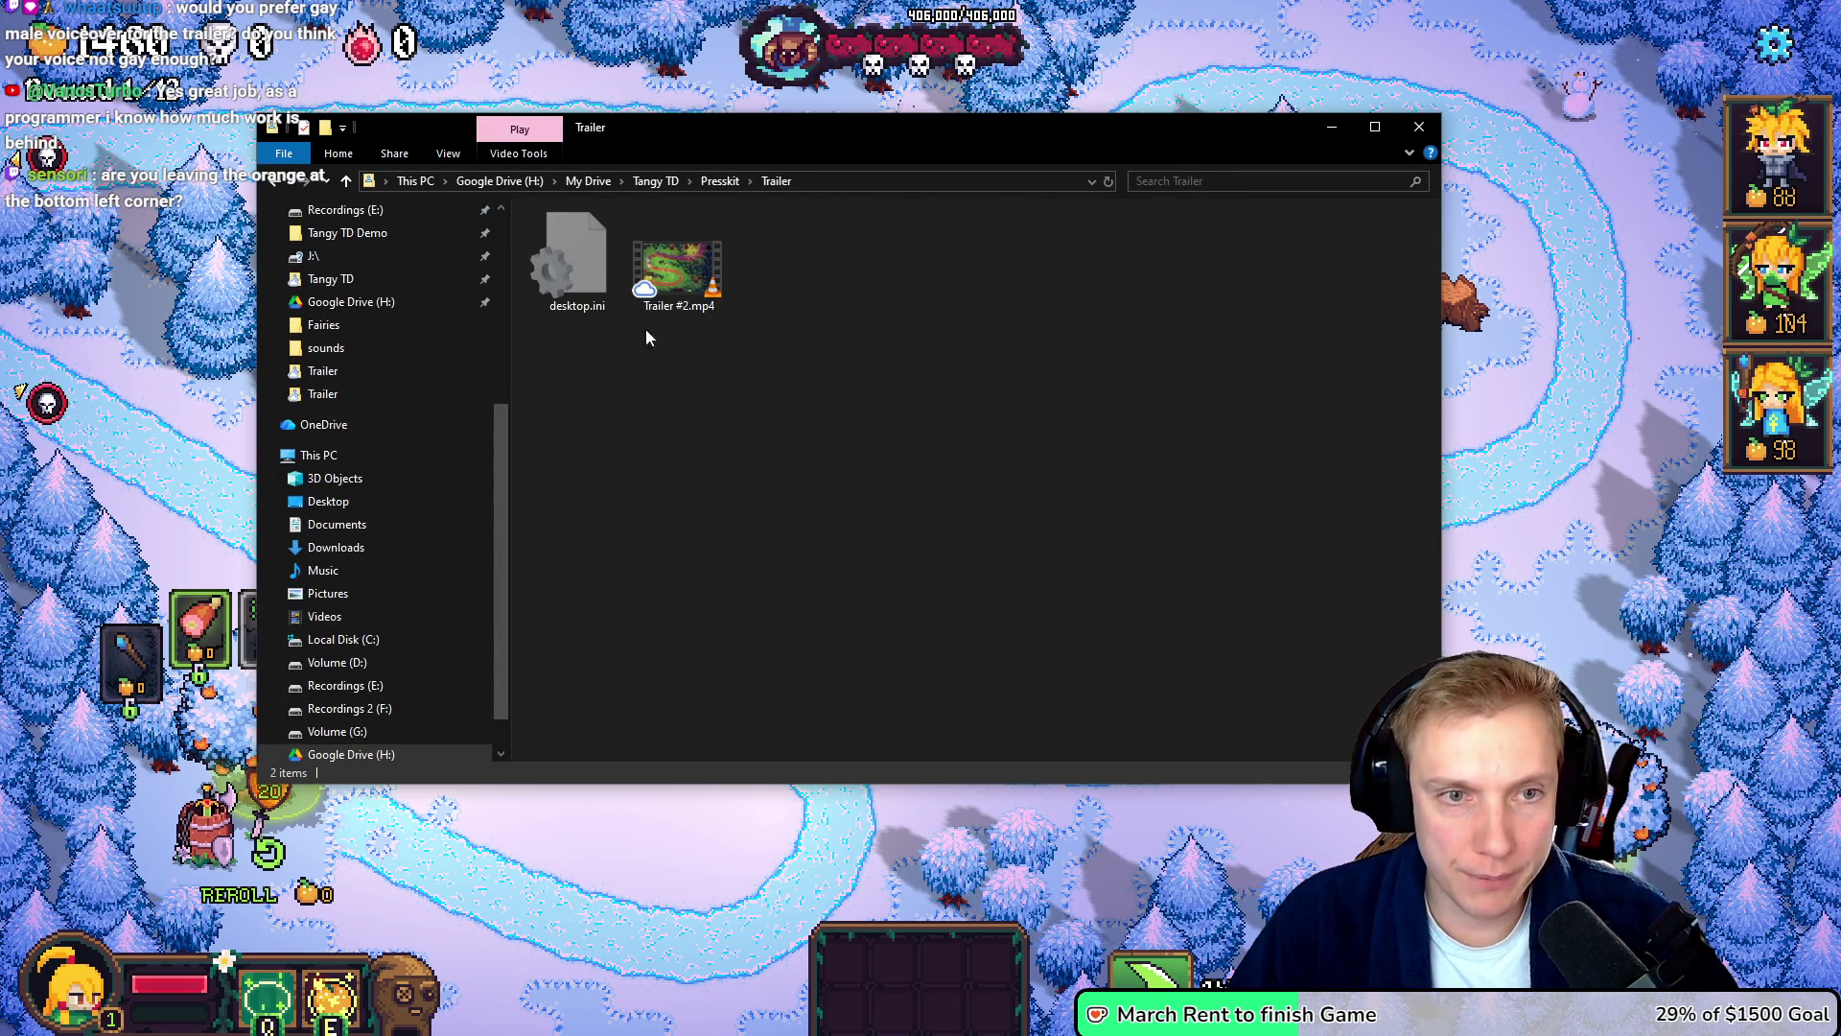
left_click(685, 303)
key("F2")
type("Release Trailer")
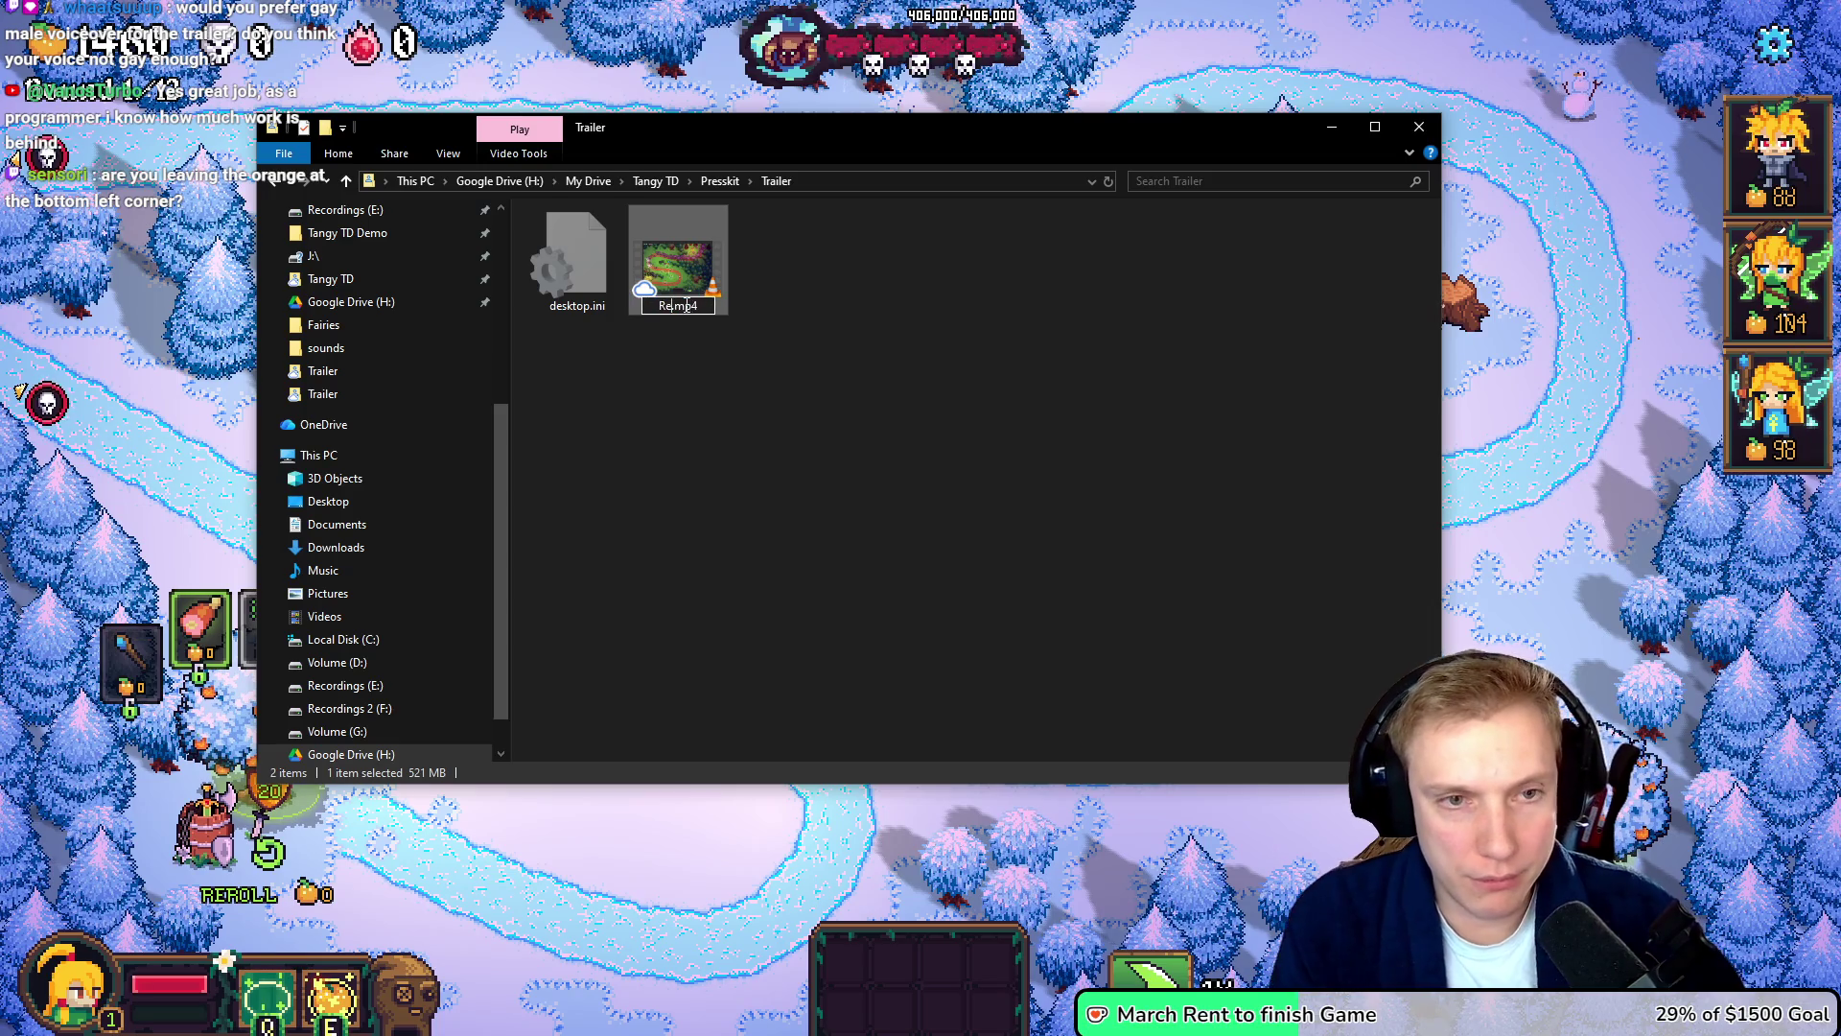
key("Return")
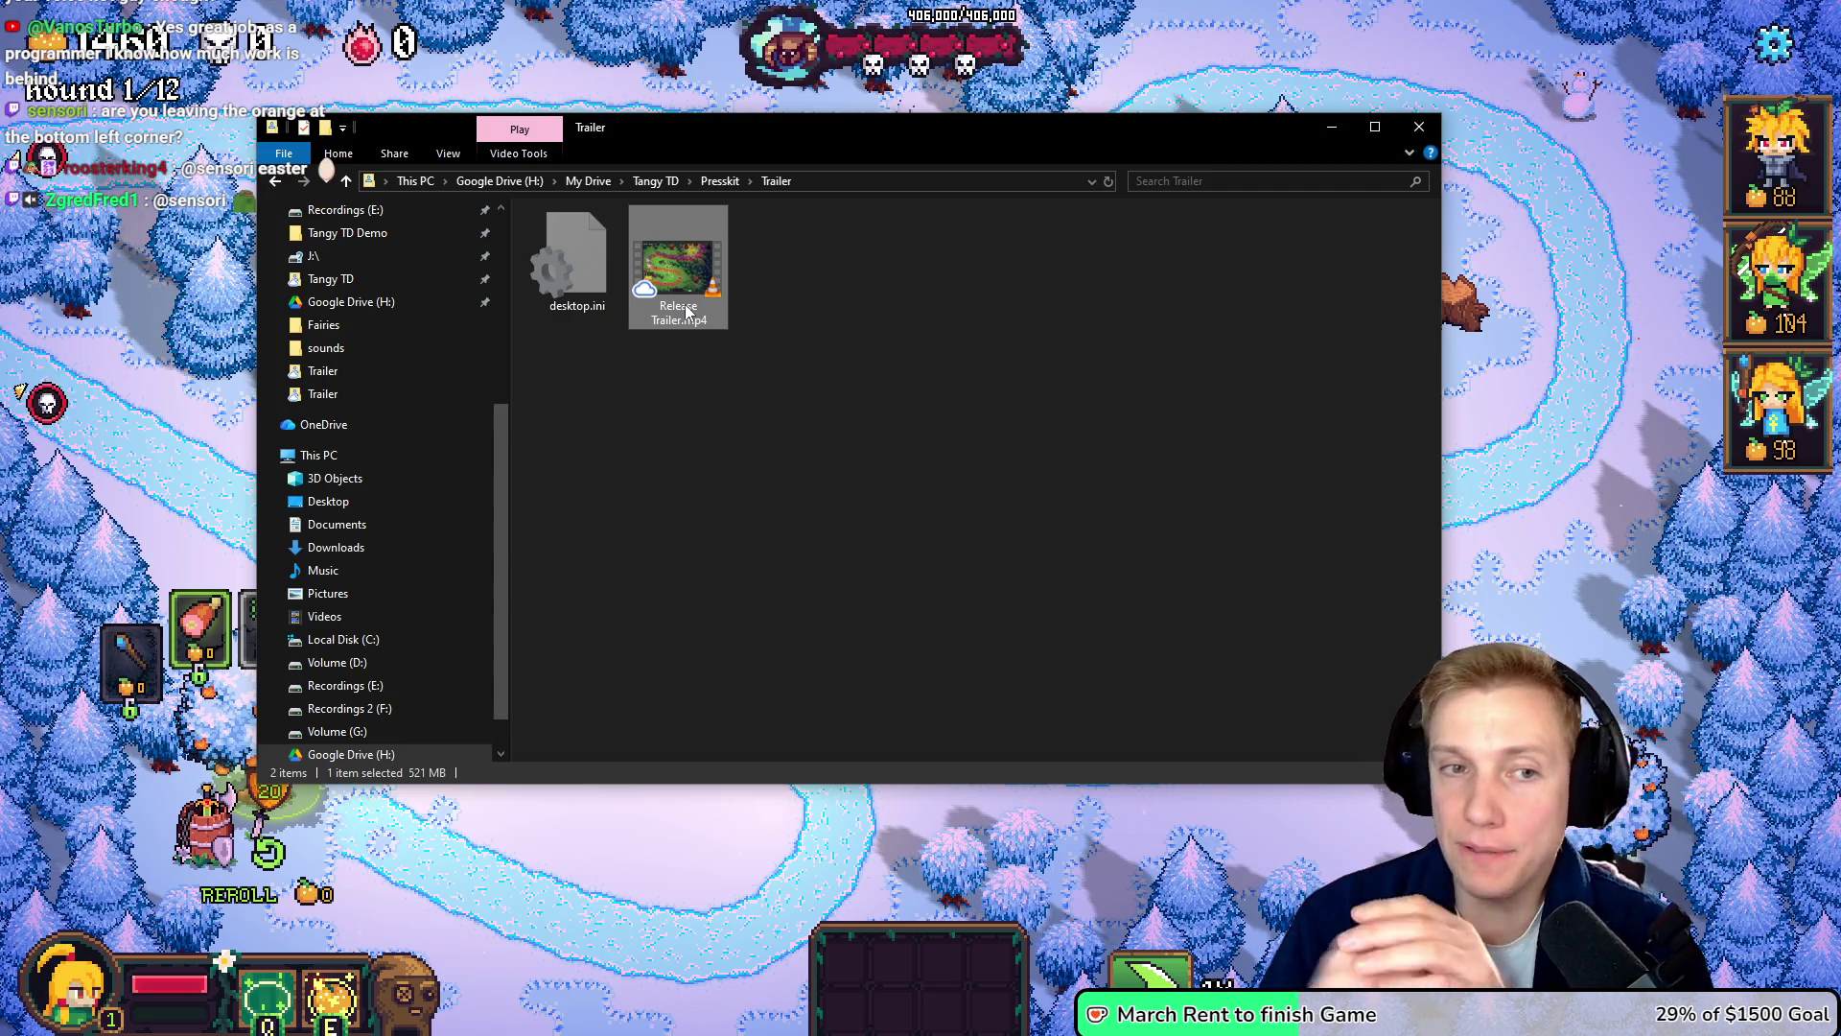
left_click_drag(740, 279, 857, 450)
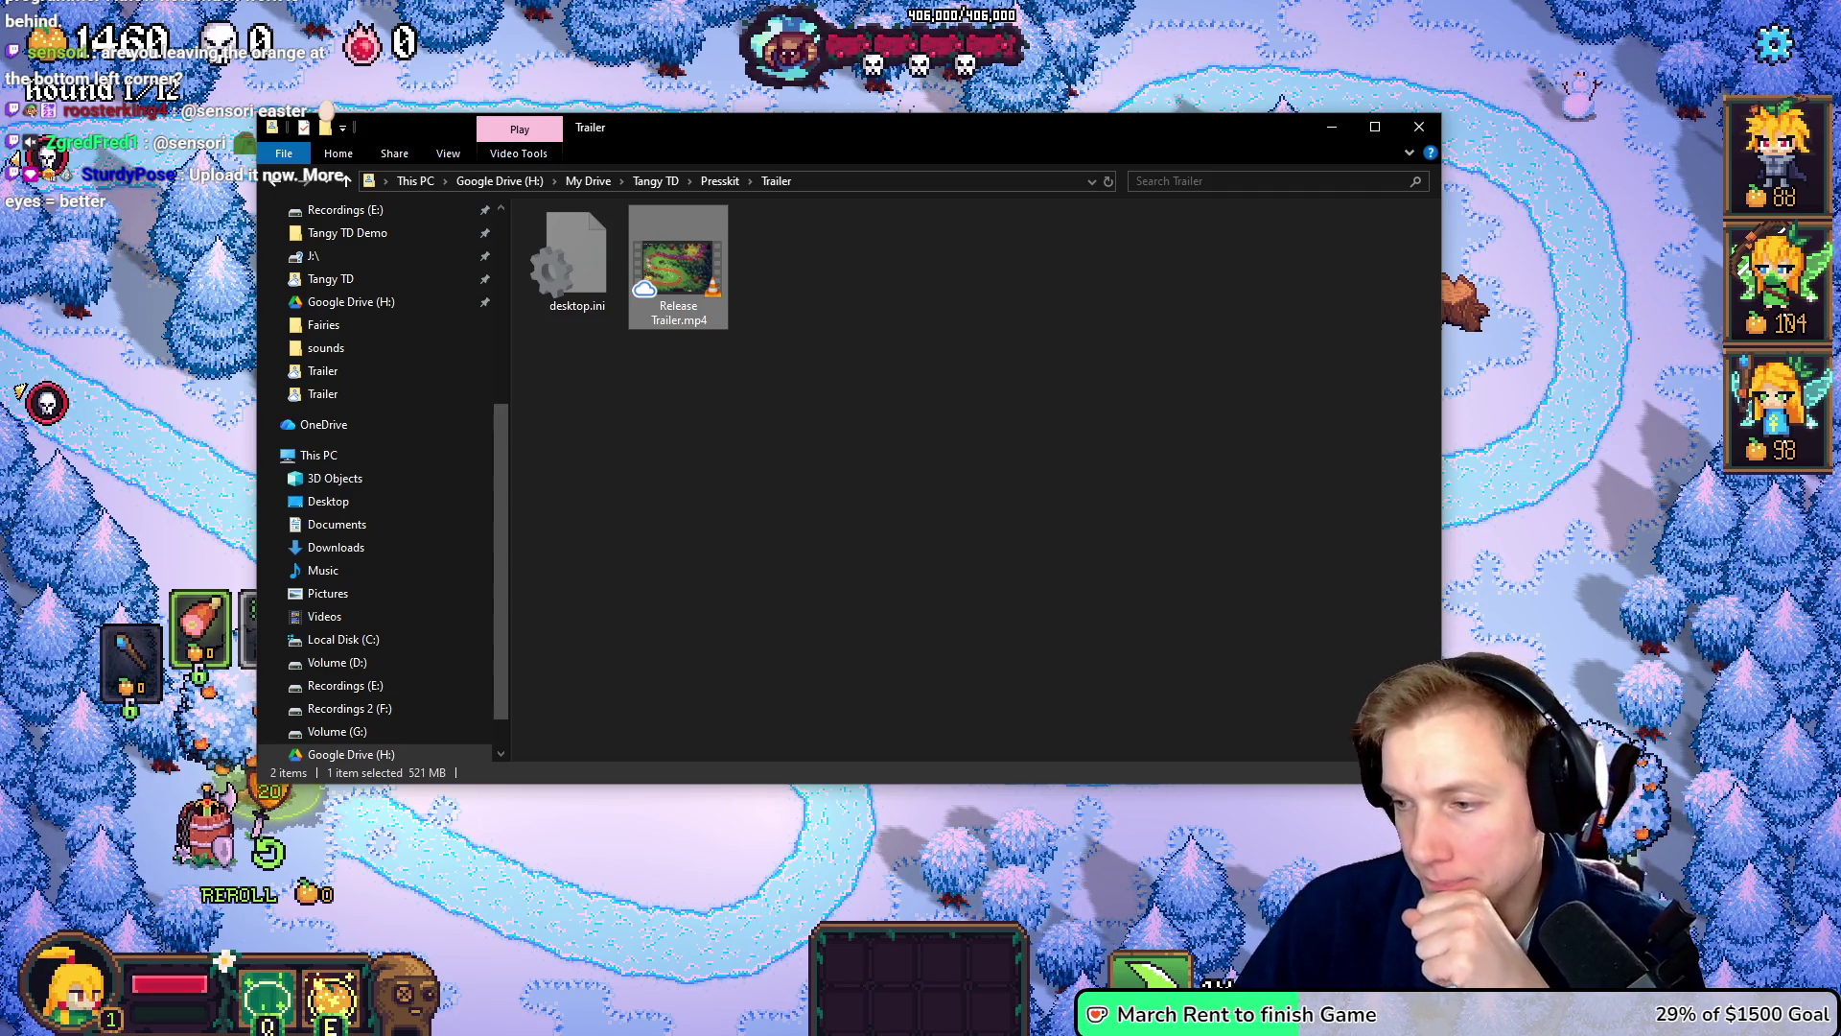
key("alt+Tab")
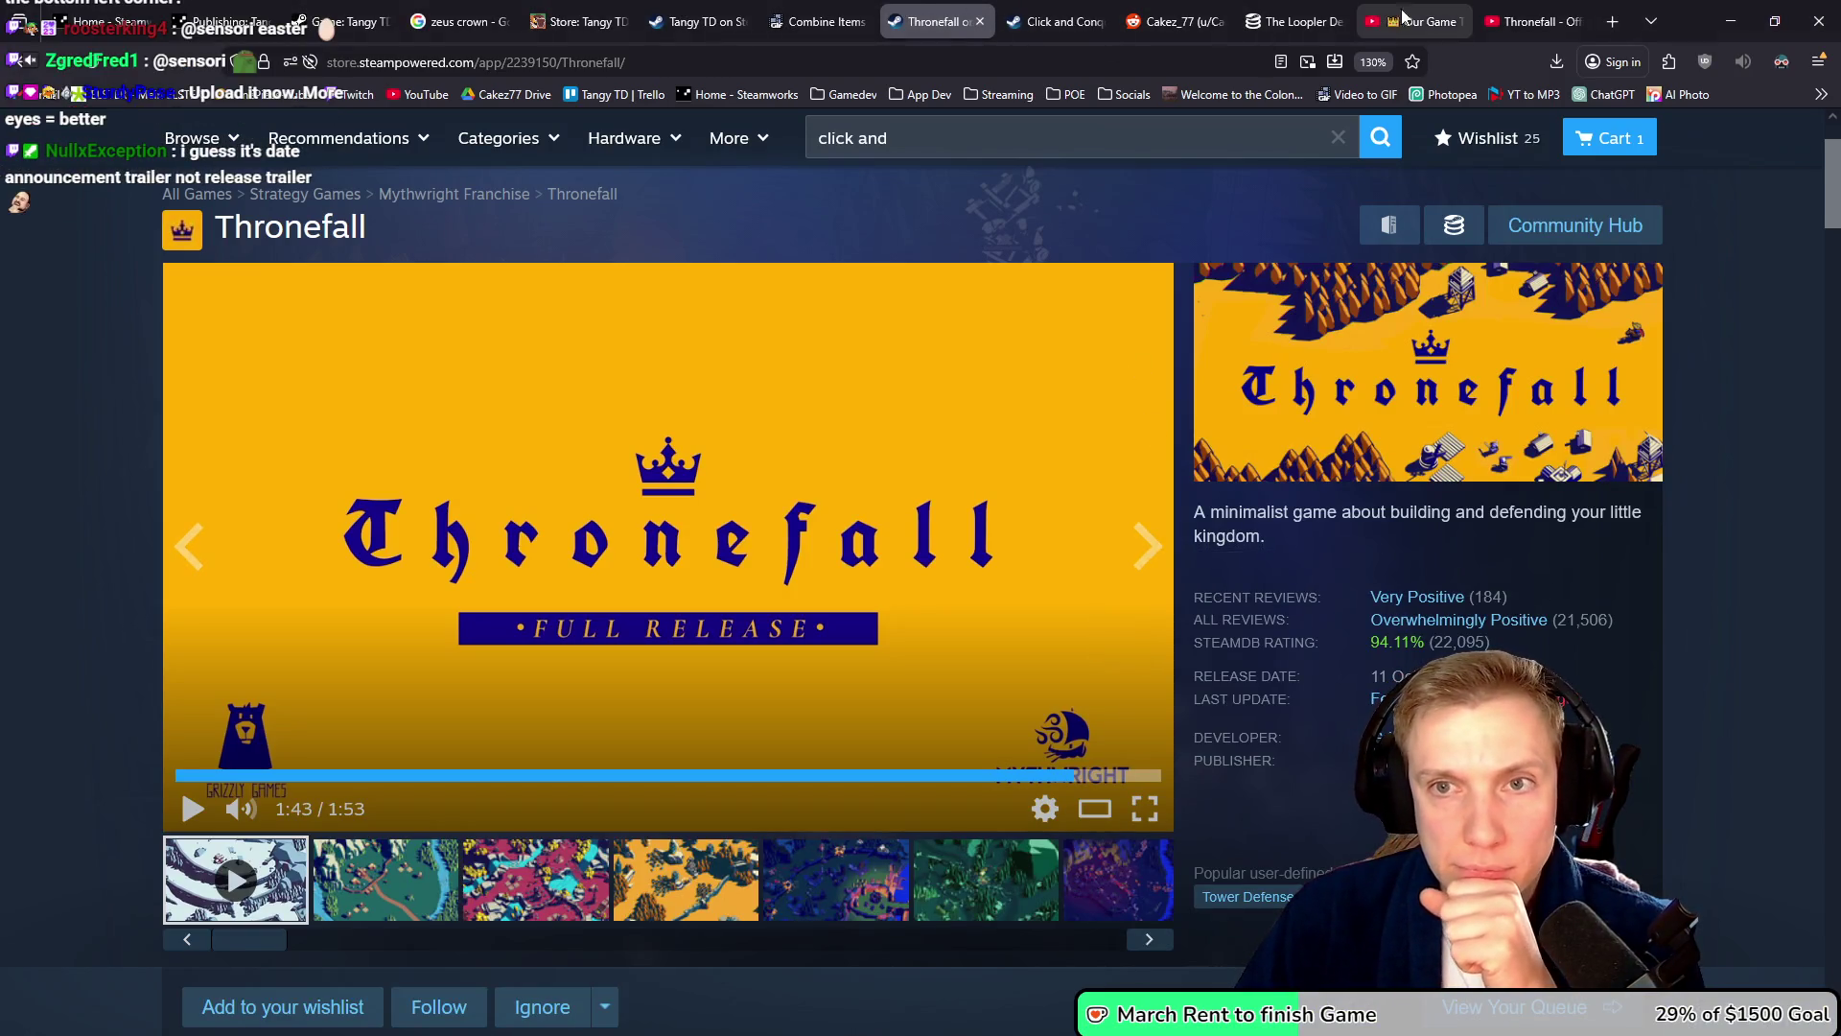
- Open YouTube in a new tab, launch YouTube Studio from the account menu, and show Content
left_click(1612, 21)
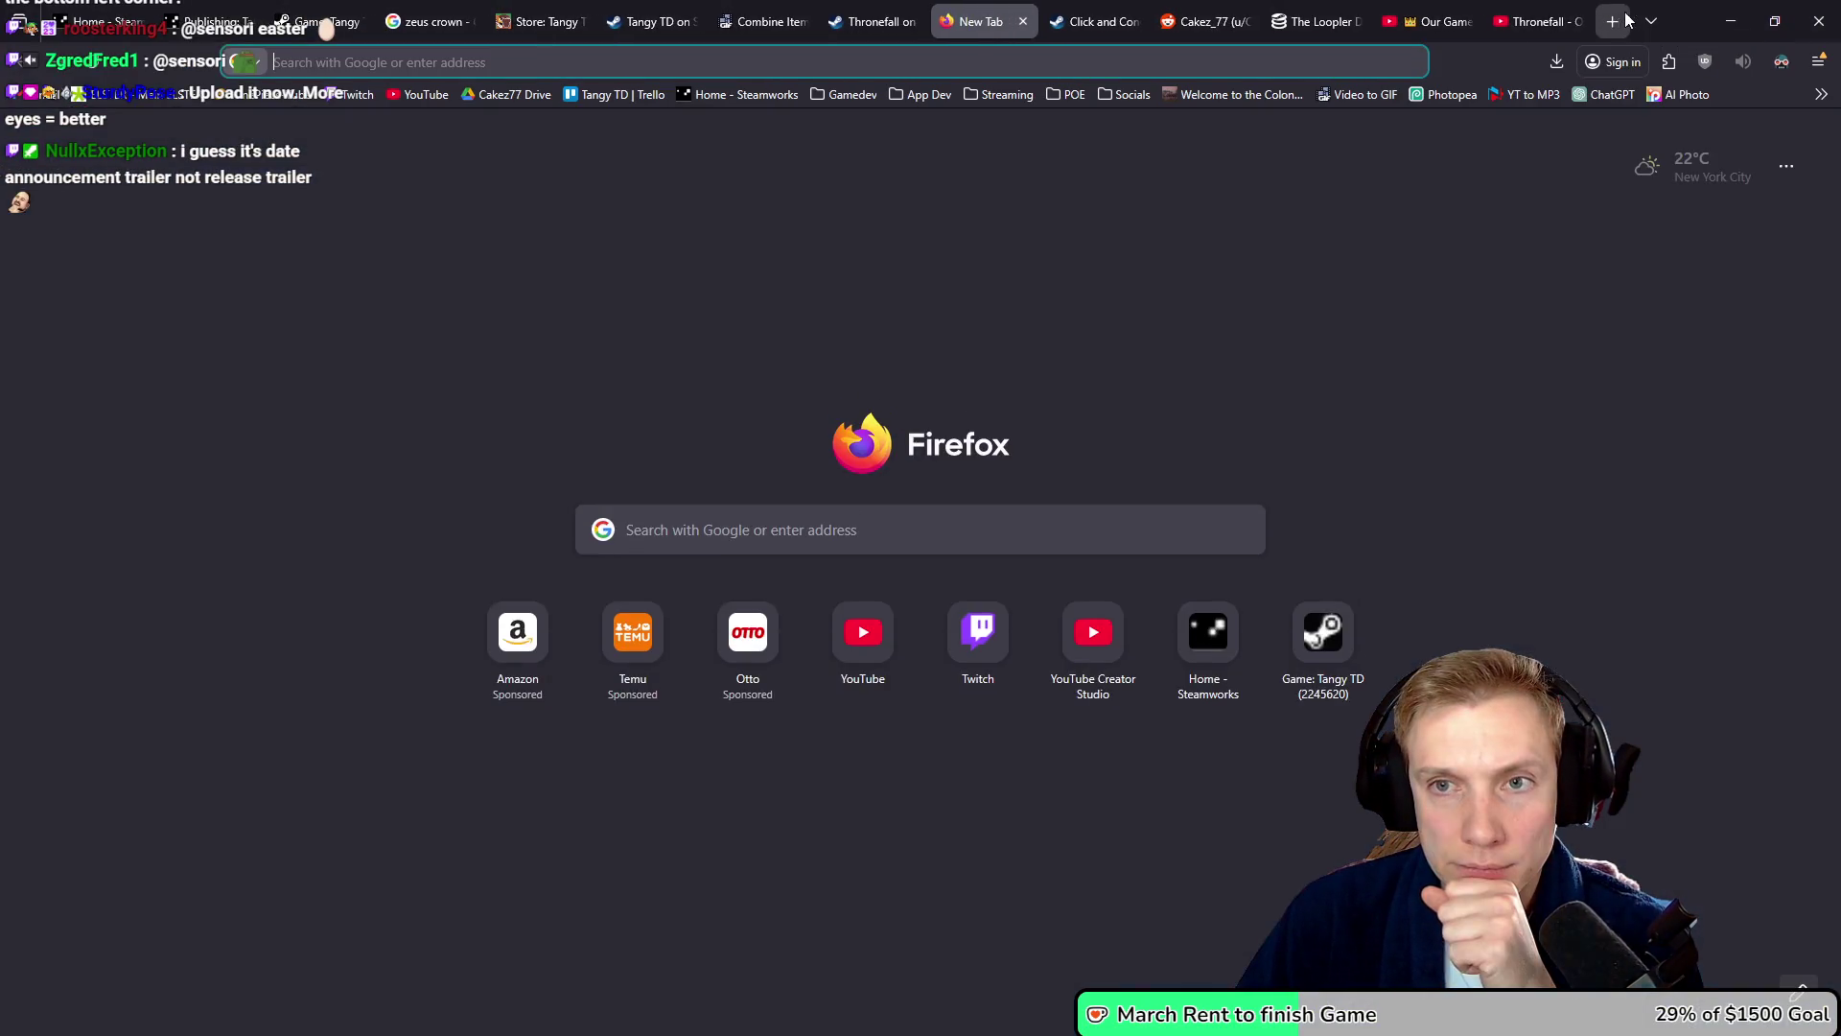
left_click_drag(1026, 8, 1534, 22)
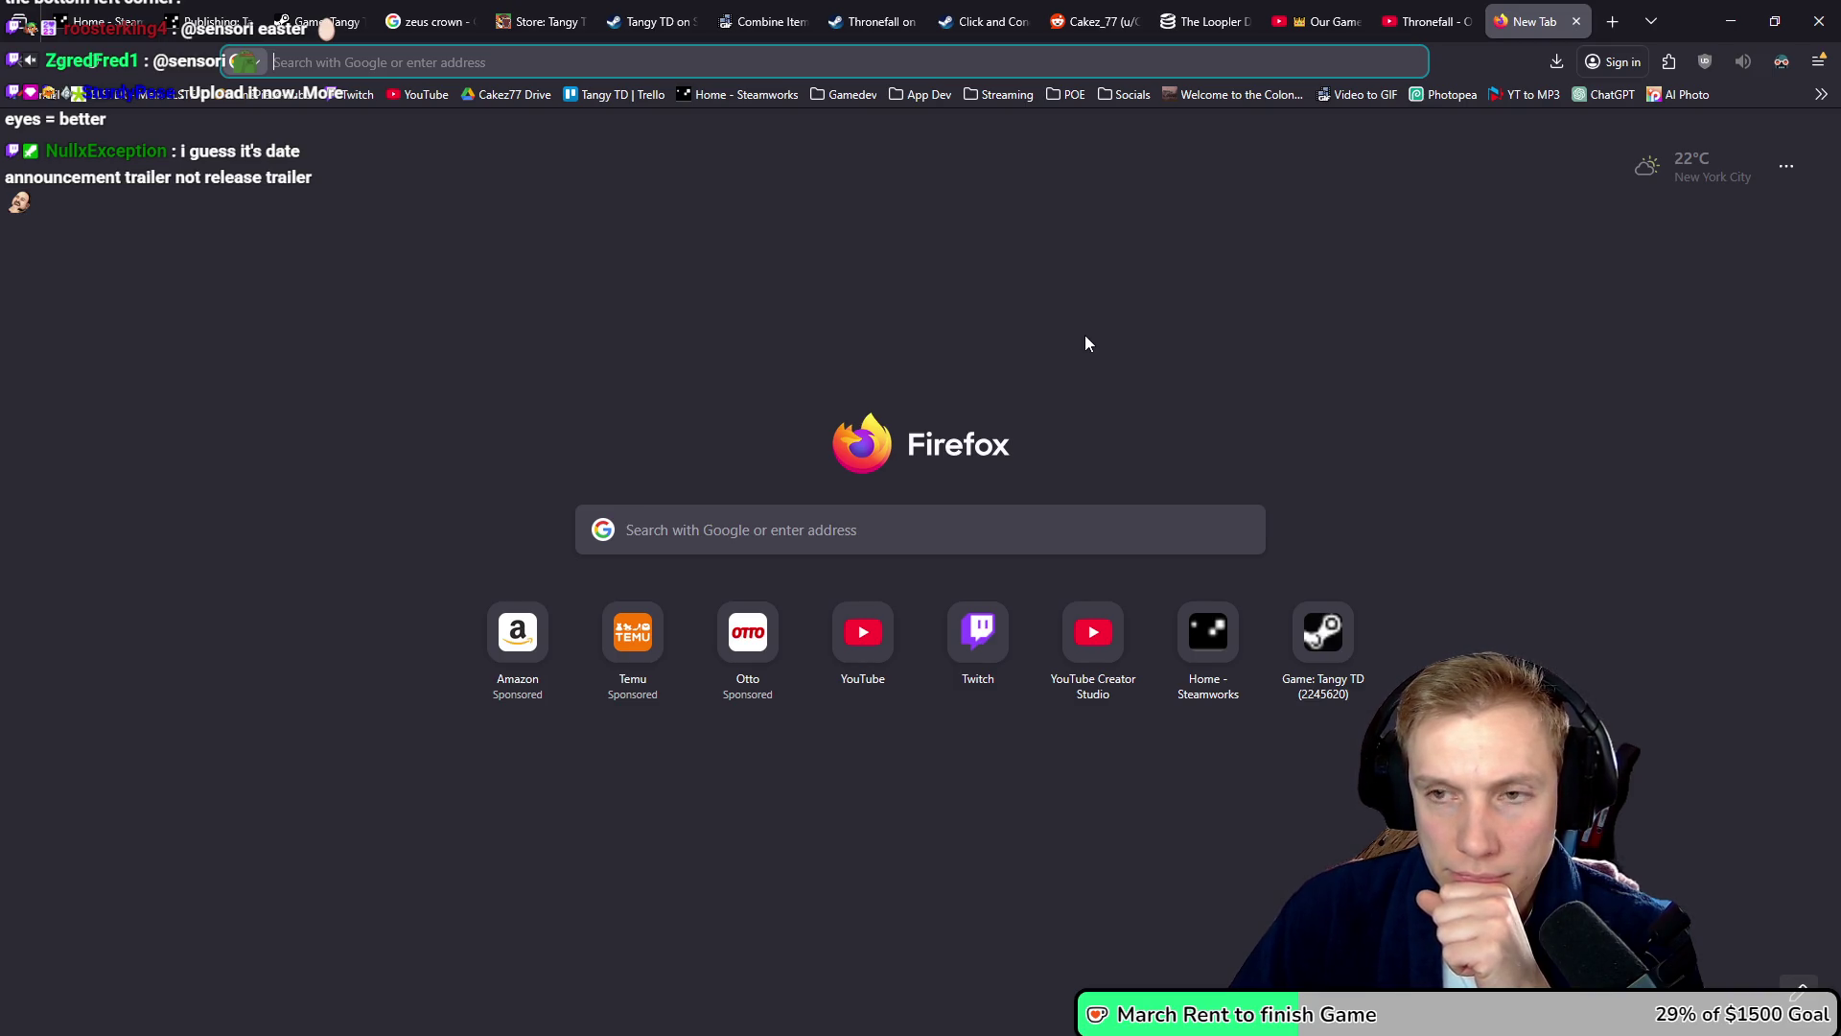
left_click(422, 100)
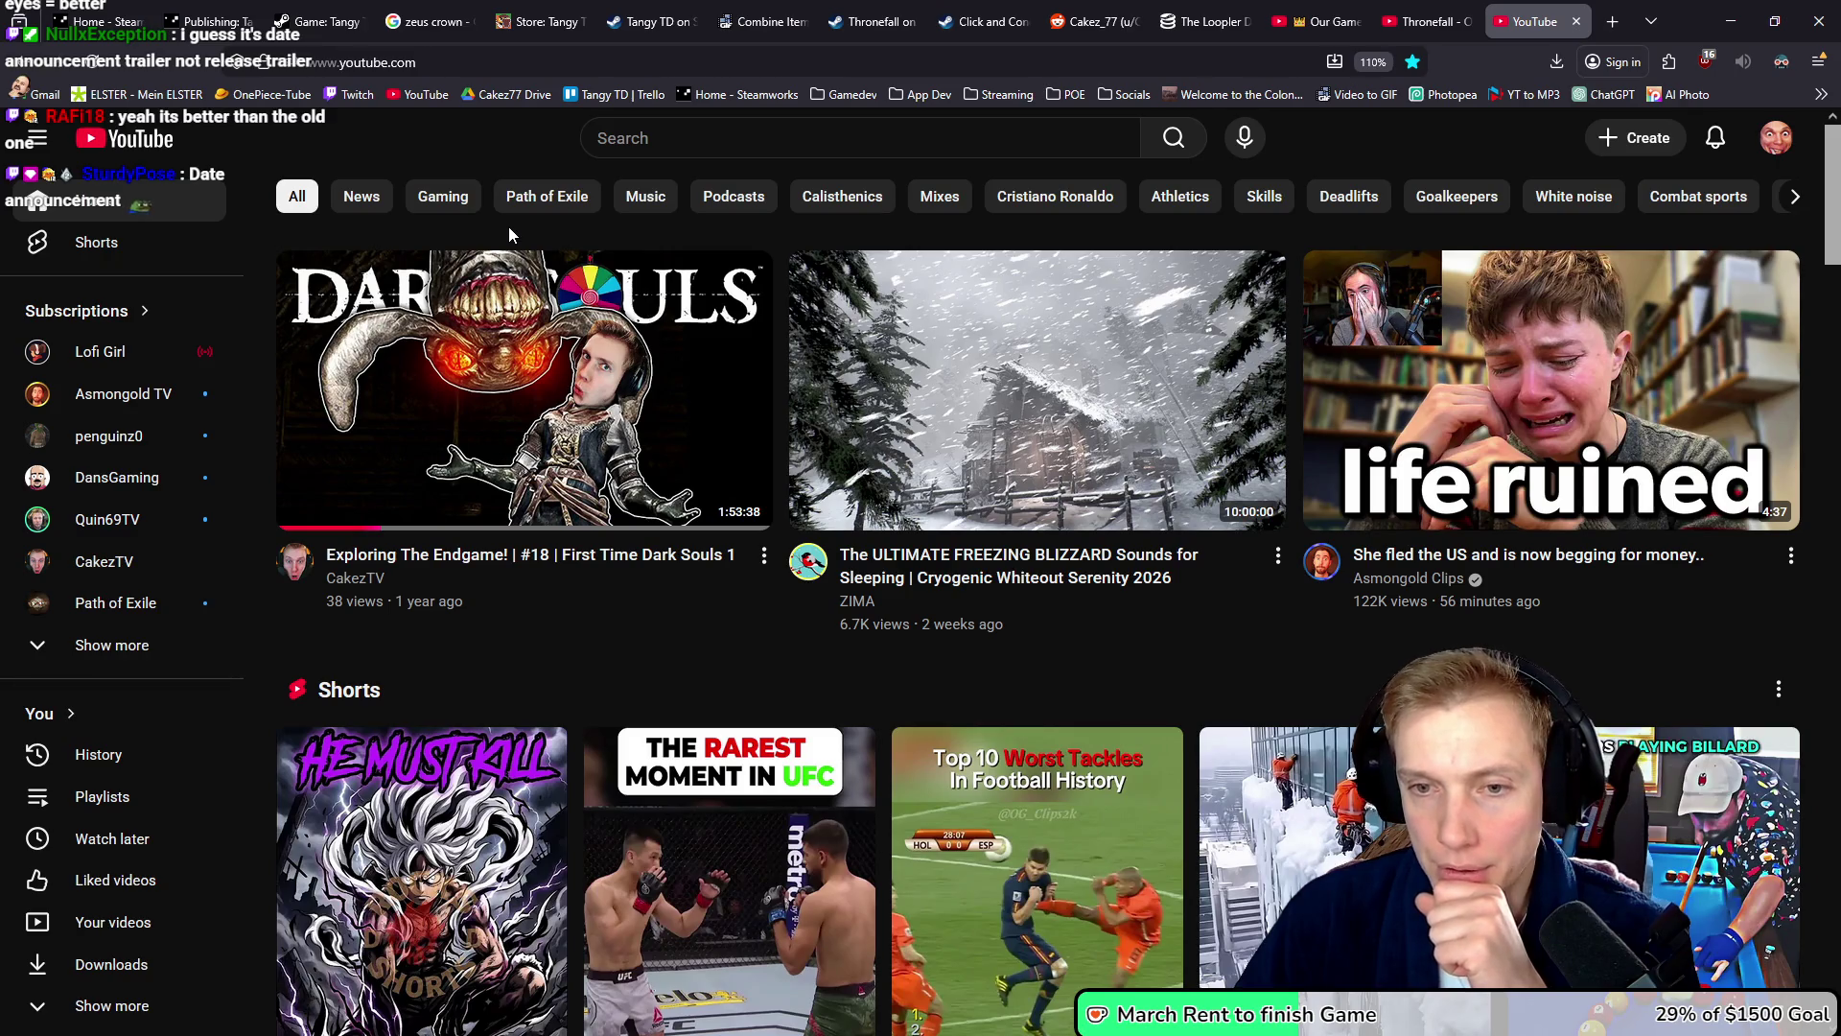
left_click(1772, 138)
left_click(1599, 461)
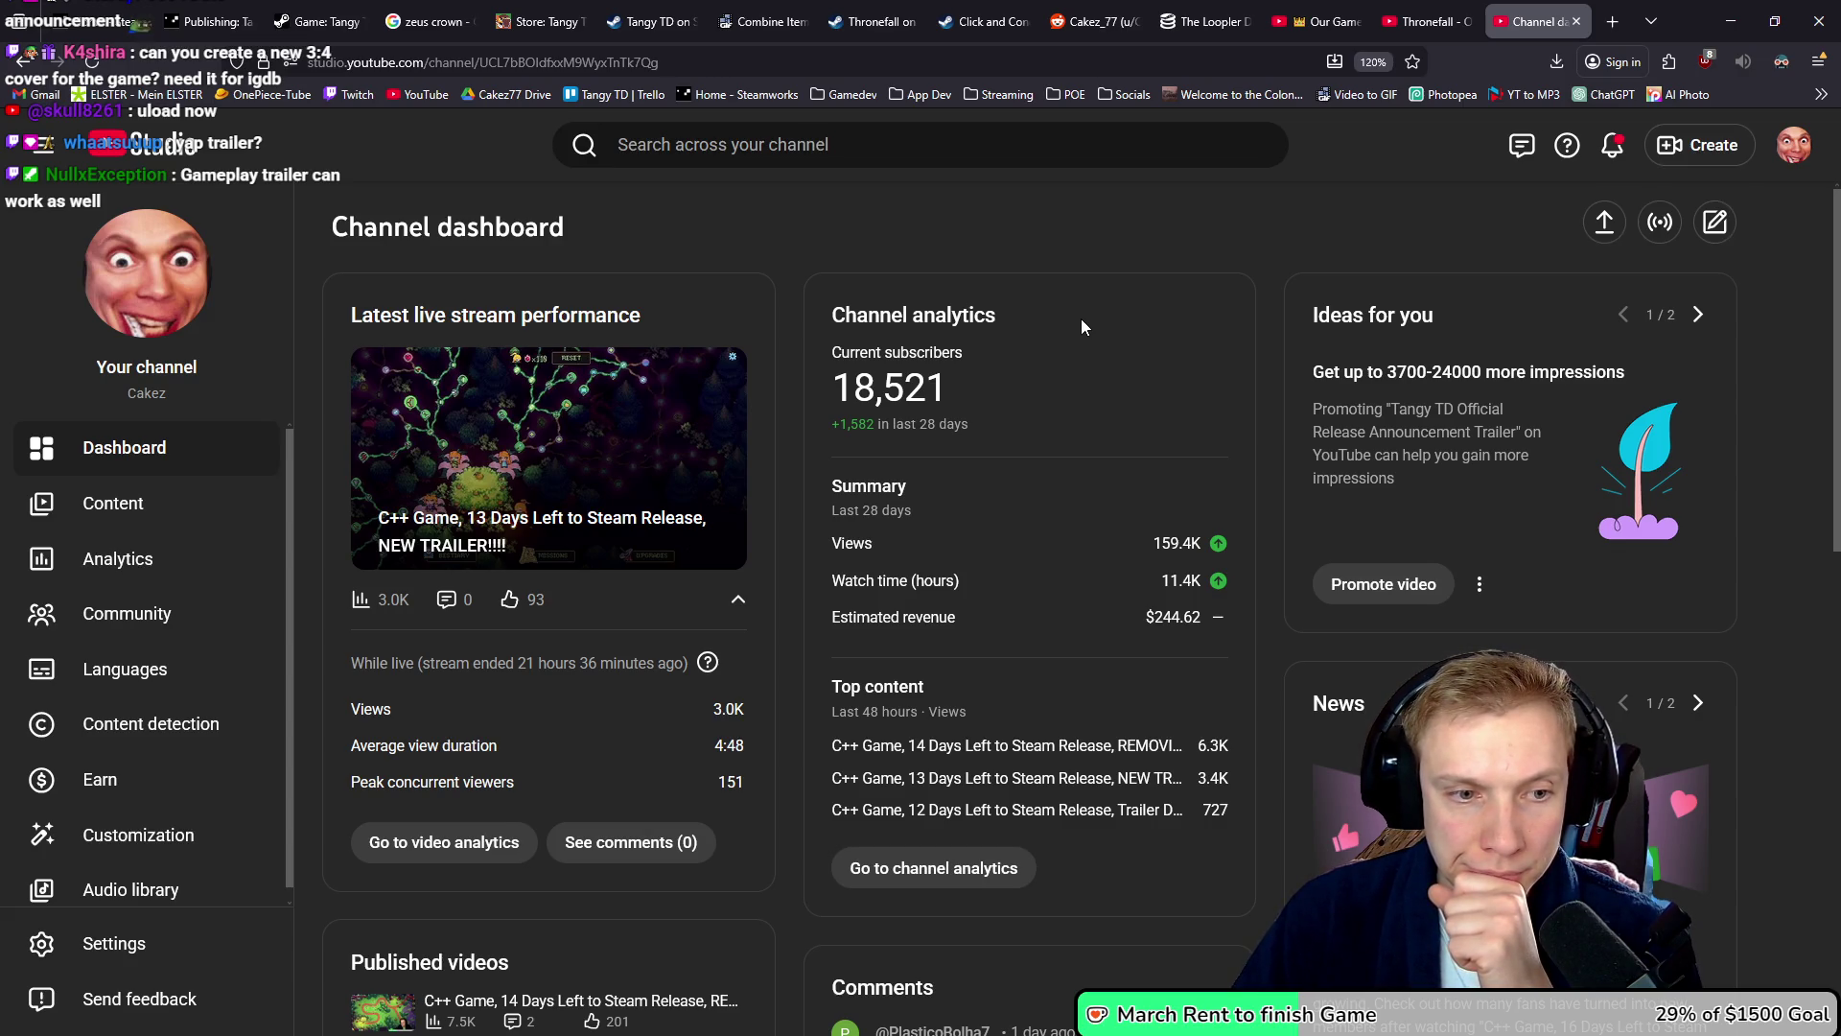
scroll(1079, 318, "down", 2)
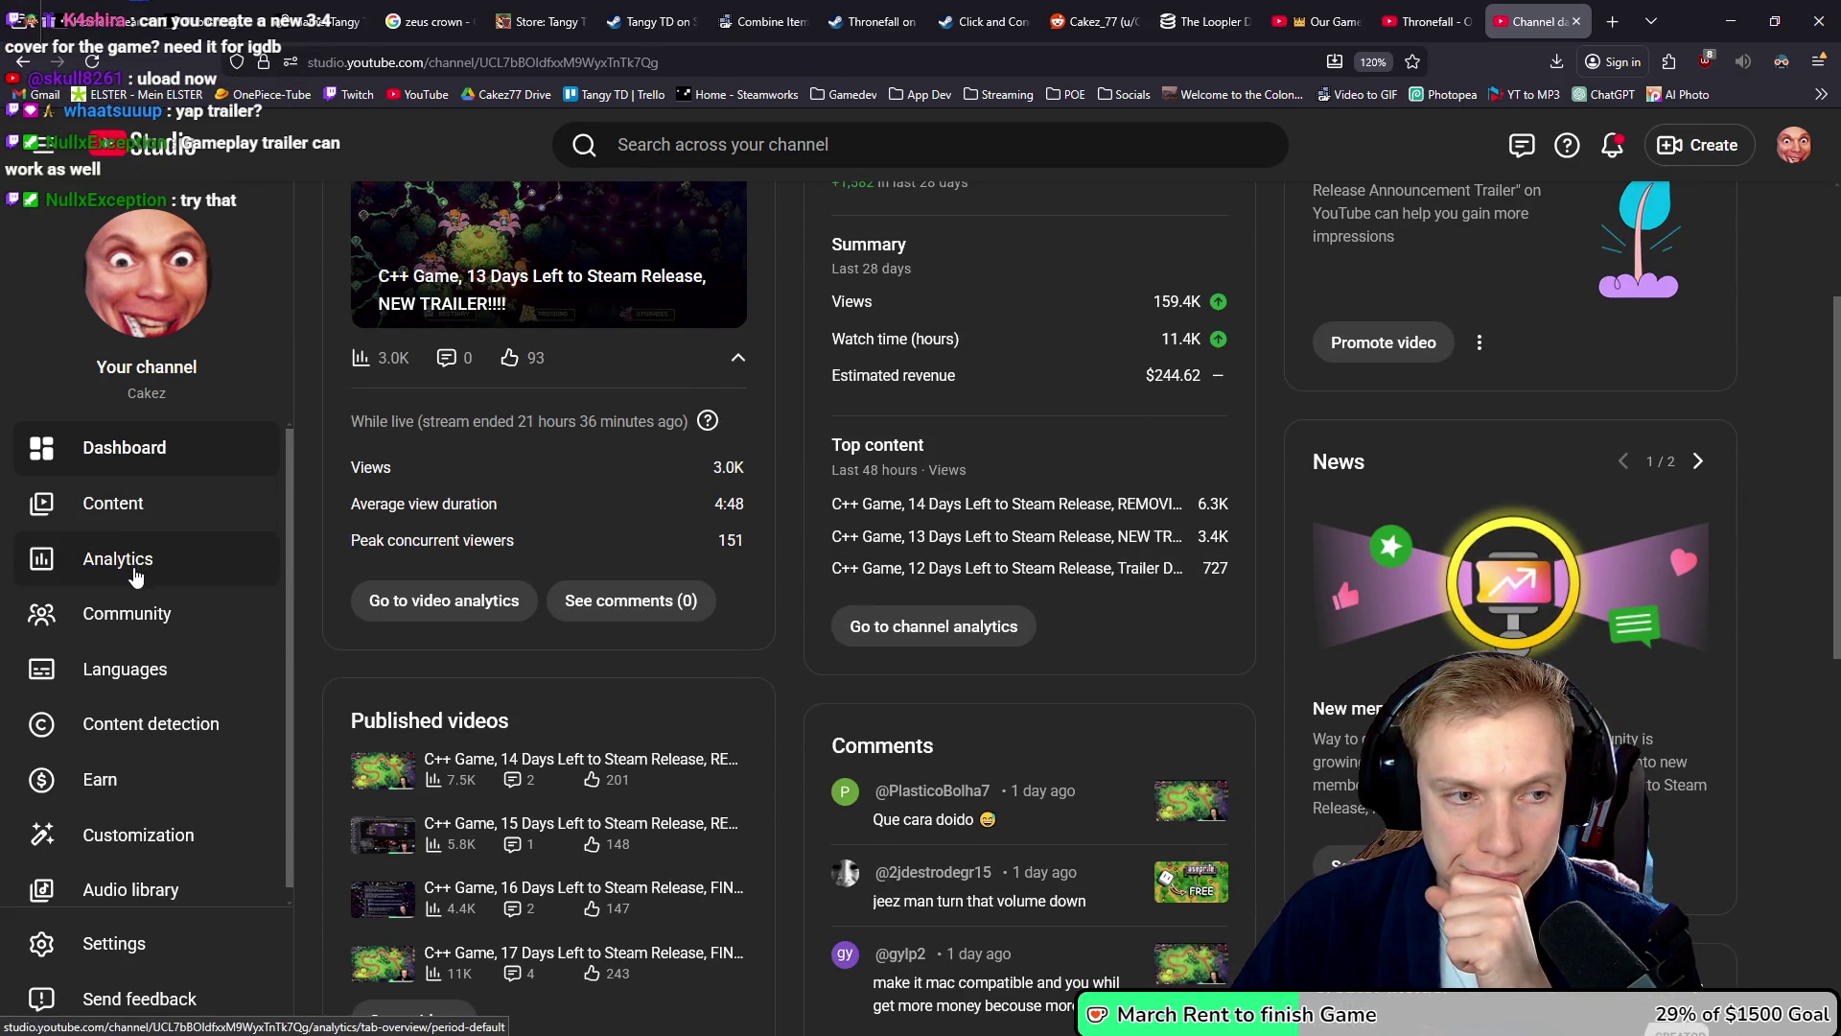
left_click(127, 506)
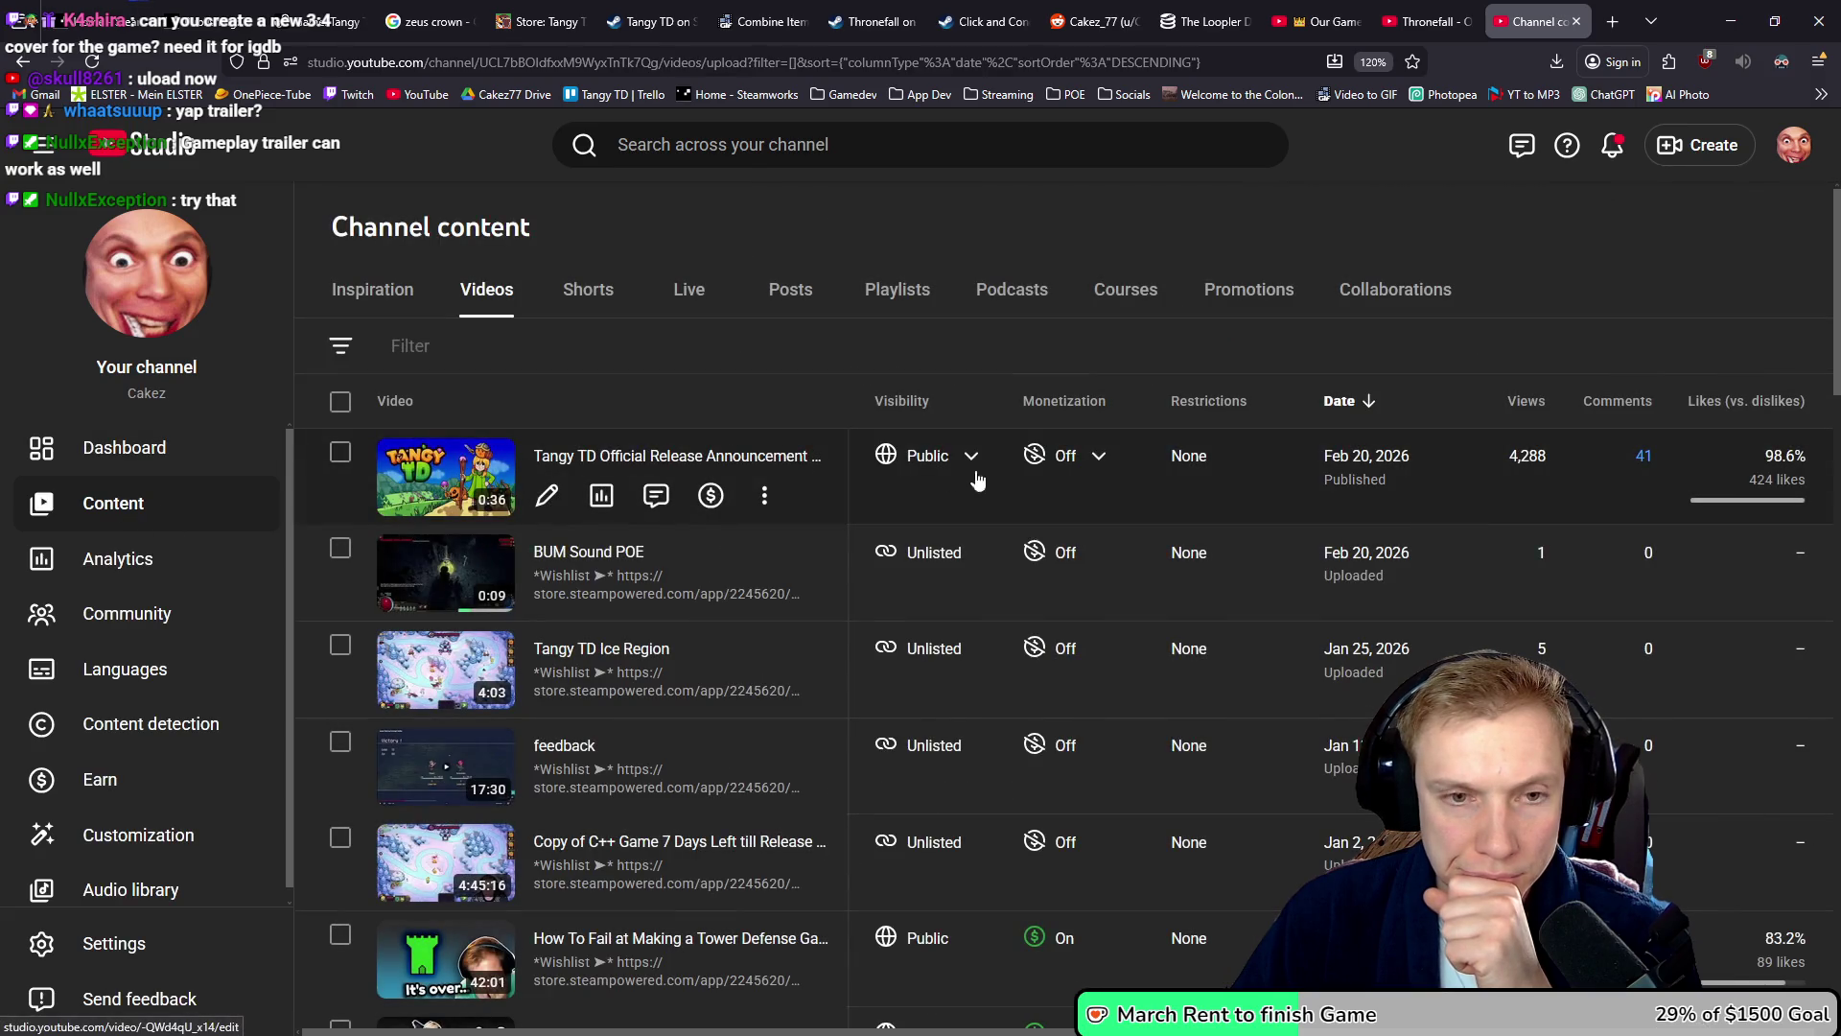
- Open the Tangy TD announcement video's analytics, then bring the Trailer folder back up
left_click(601, 494)
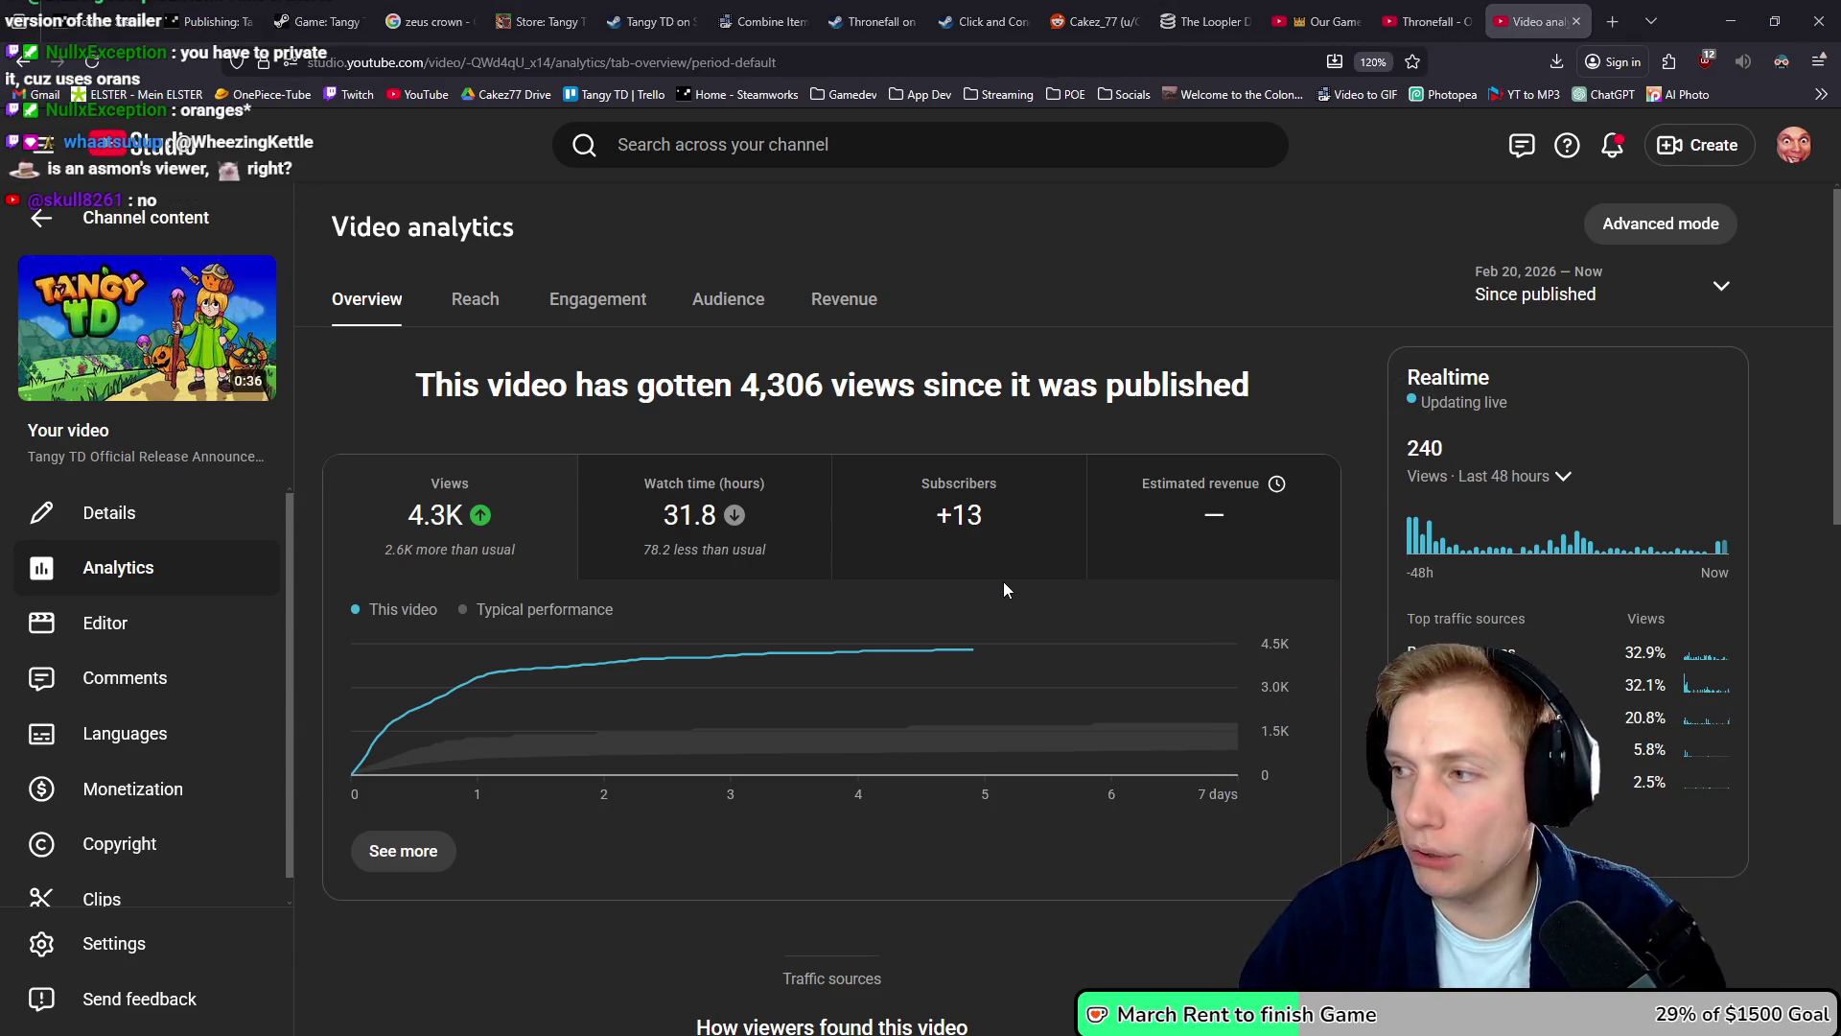
key("alt+Tab")
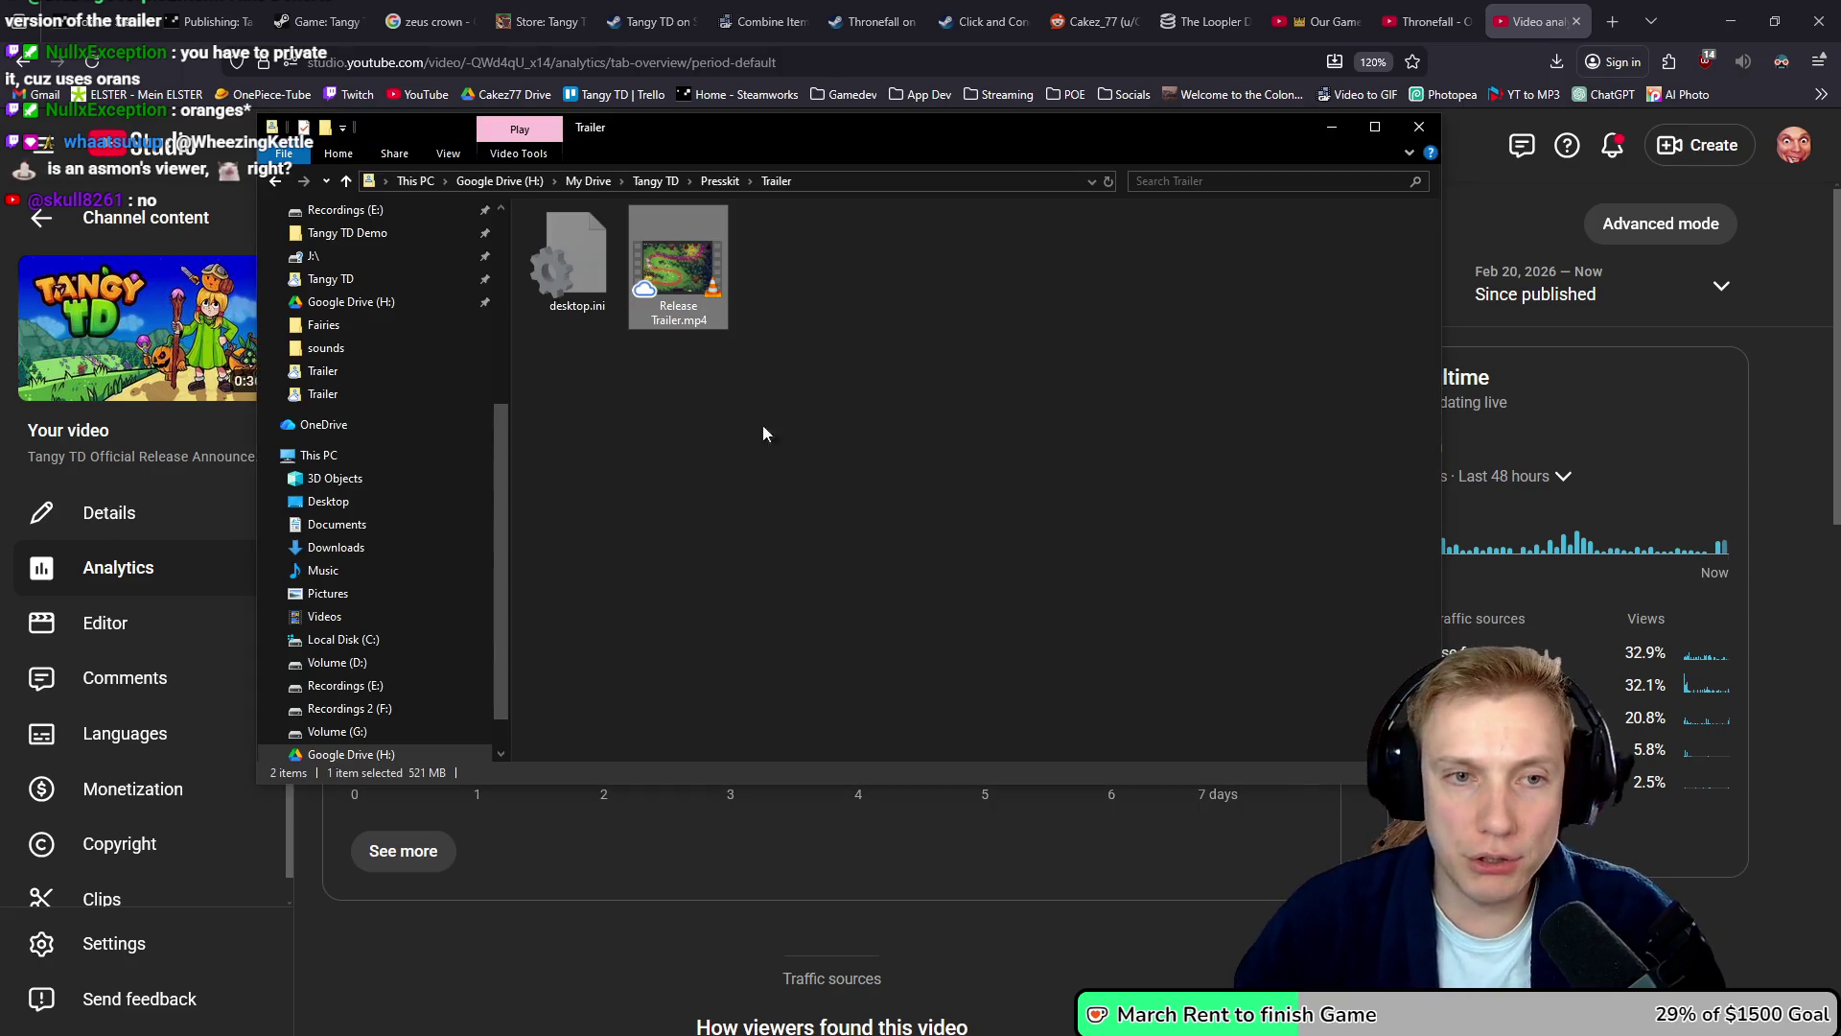
double_click(673, 278)
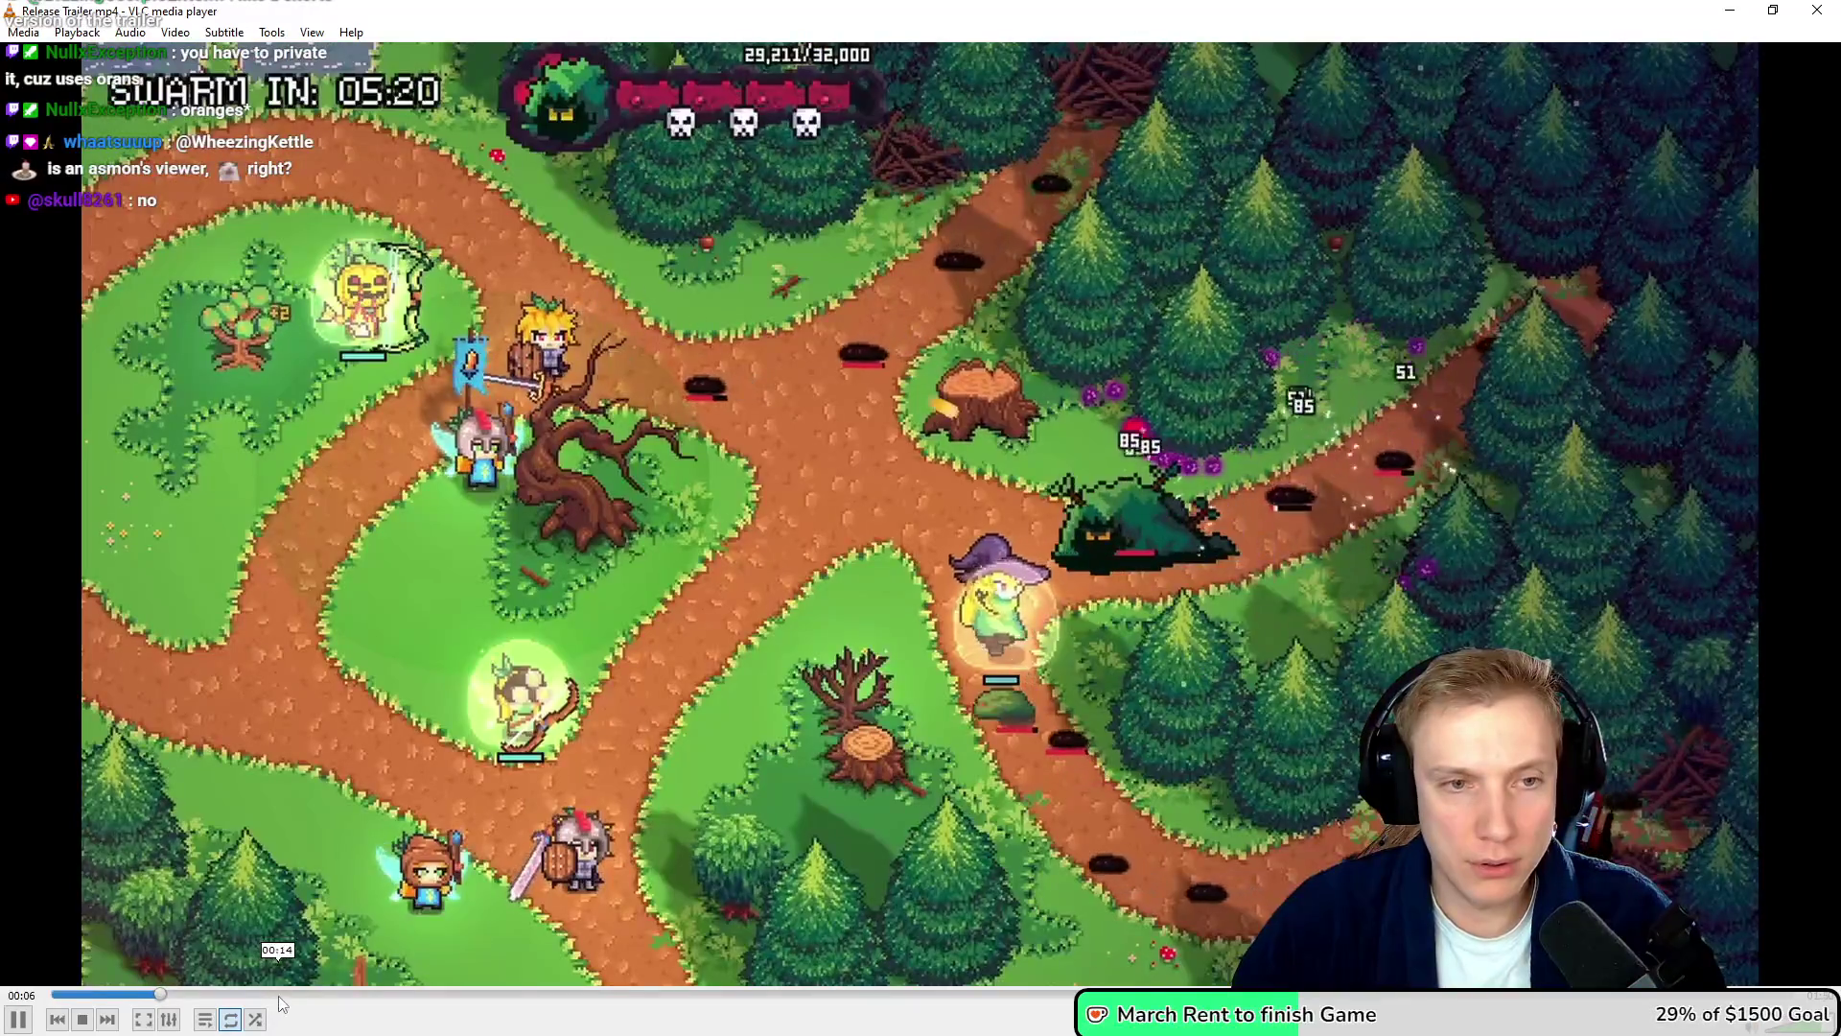
left_click(286, 994)
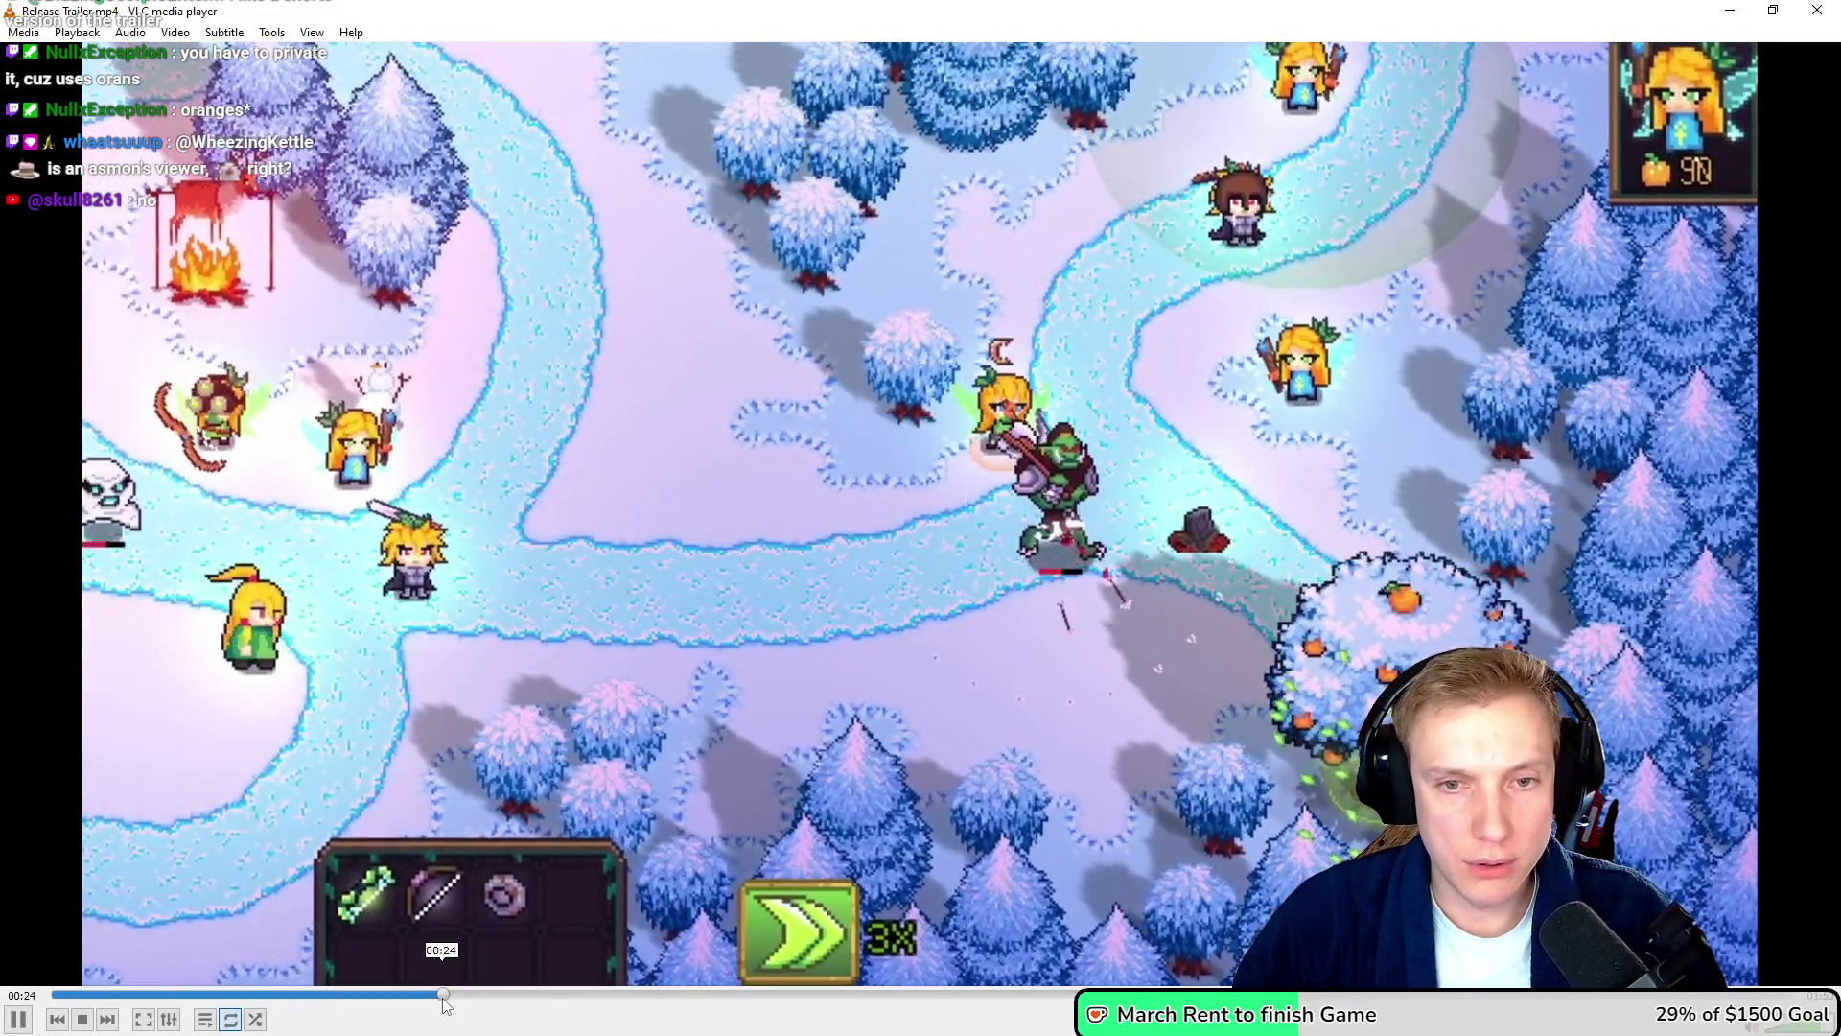
left_click(452, 995)
left_click(625, 994)
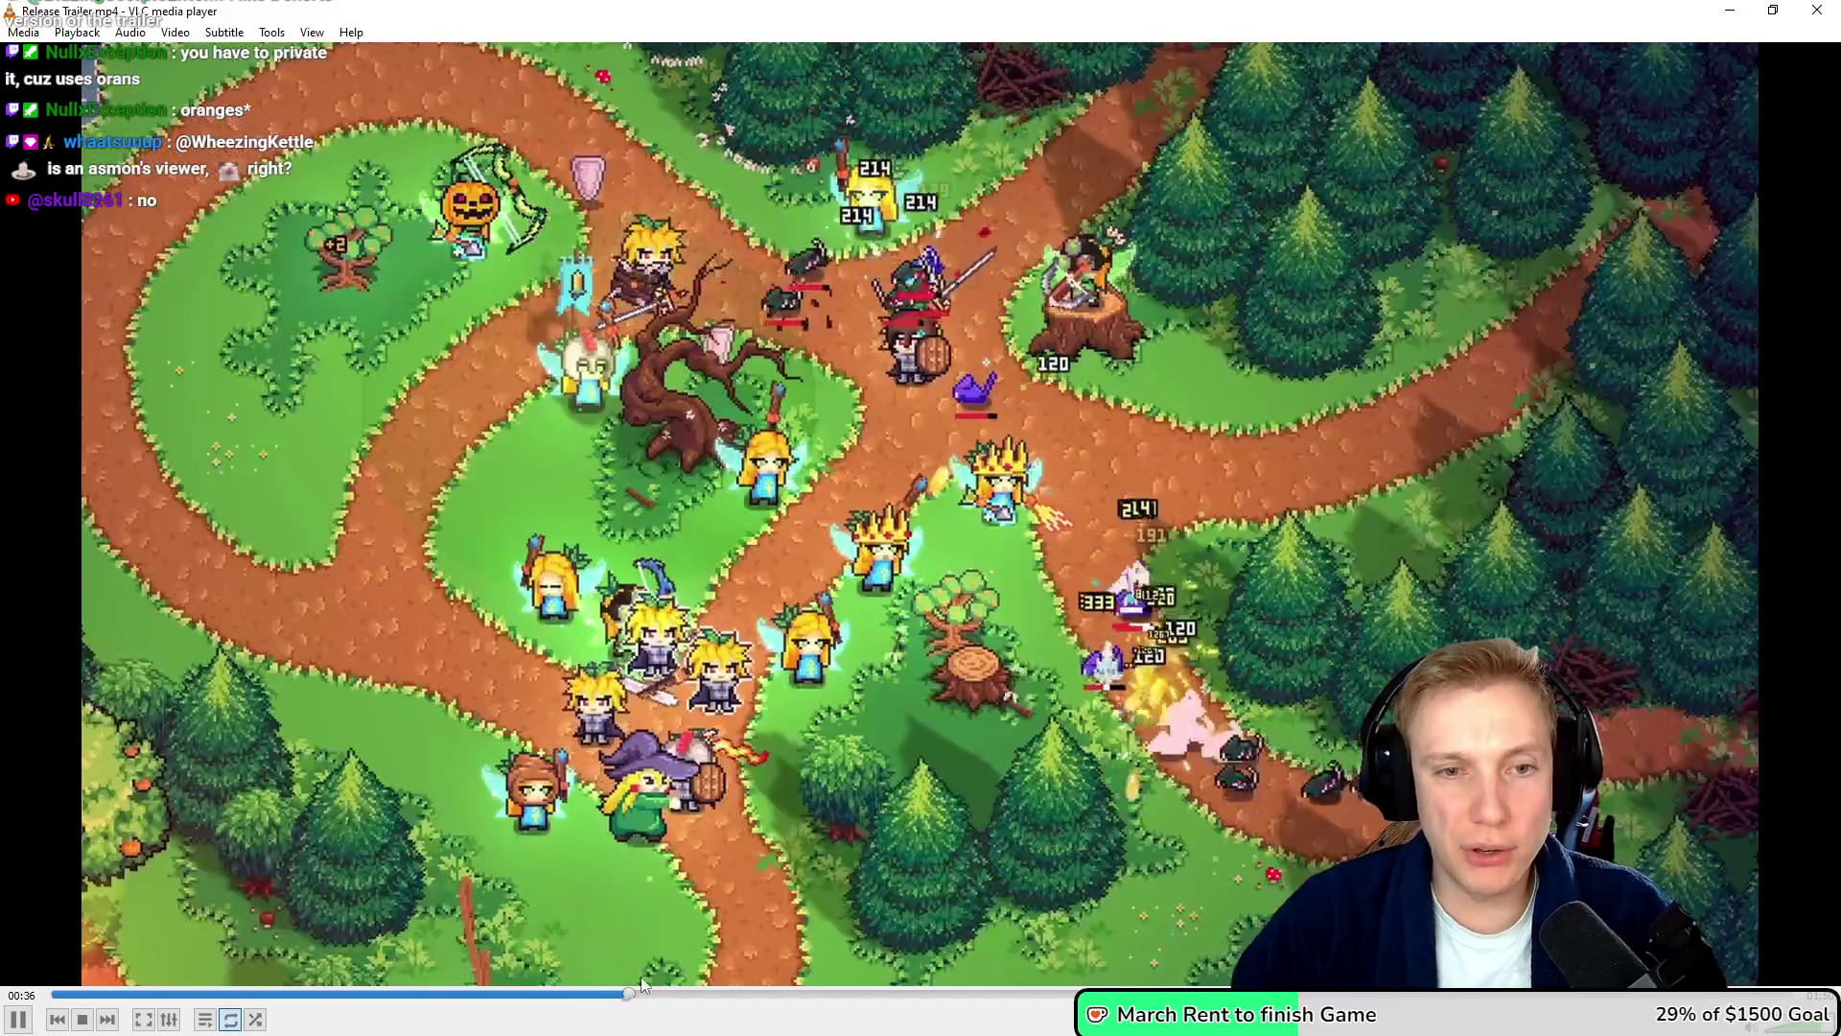
left_click(963, 505)
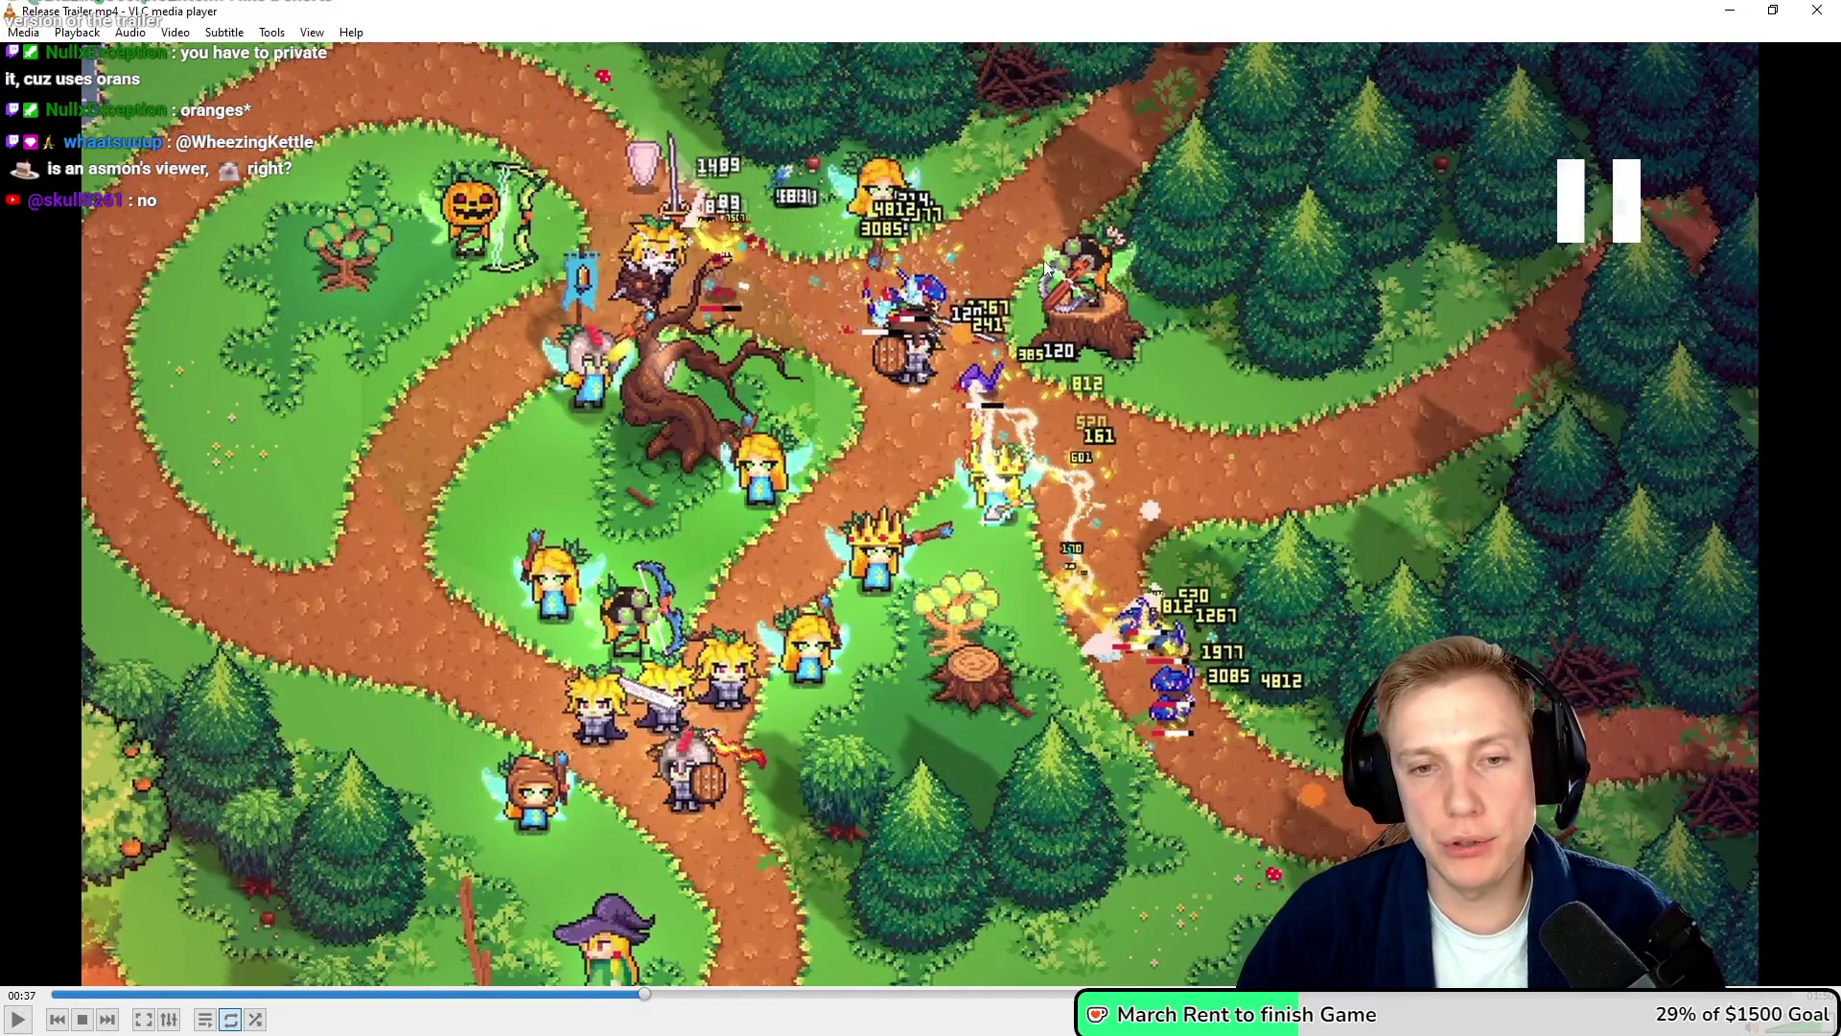
left_click(738, 995)
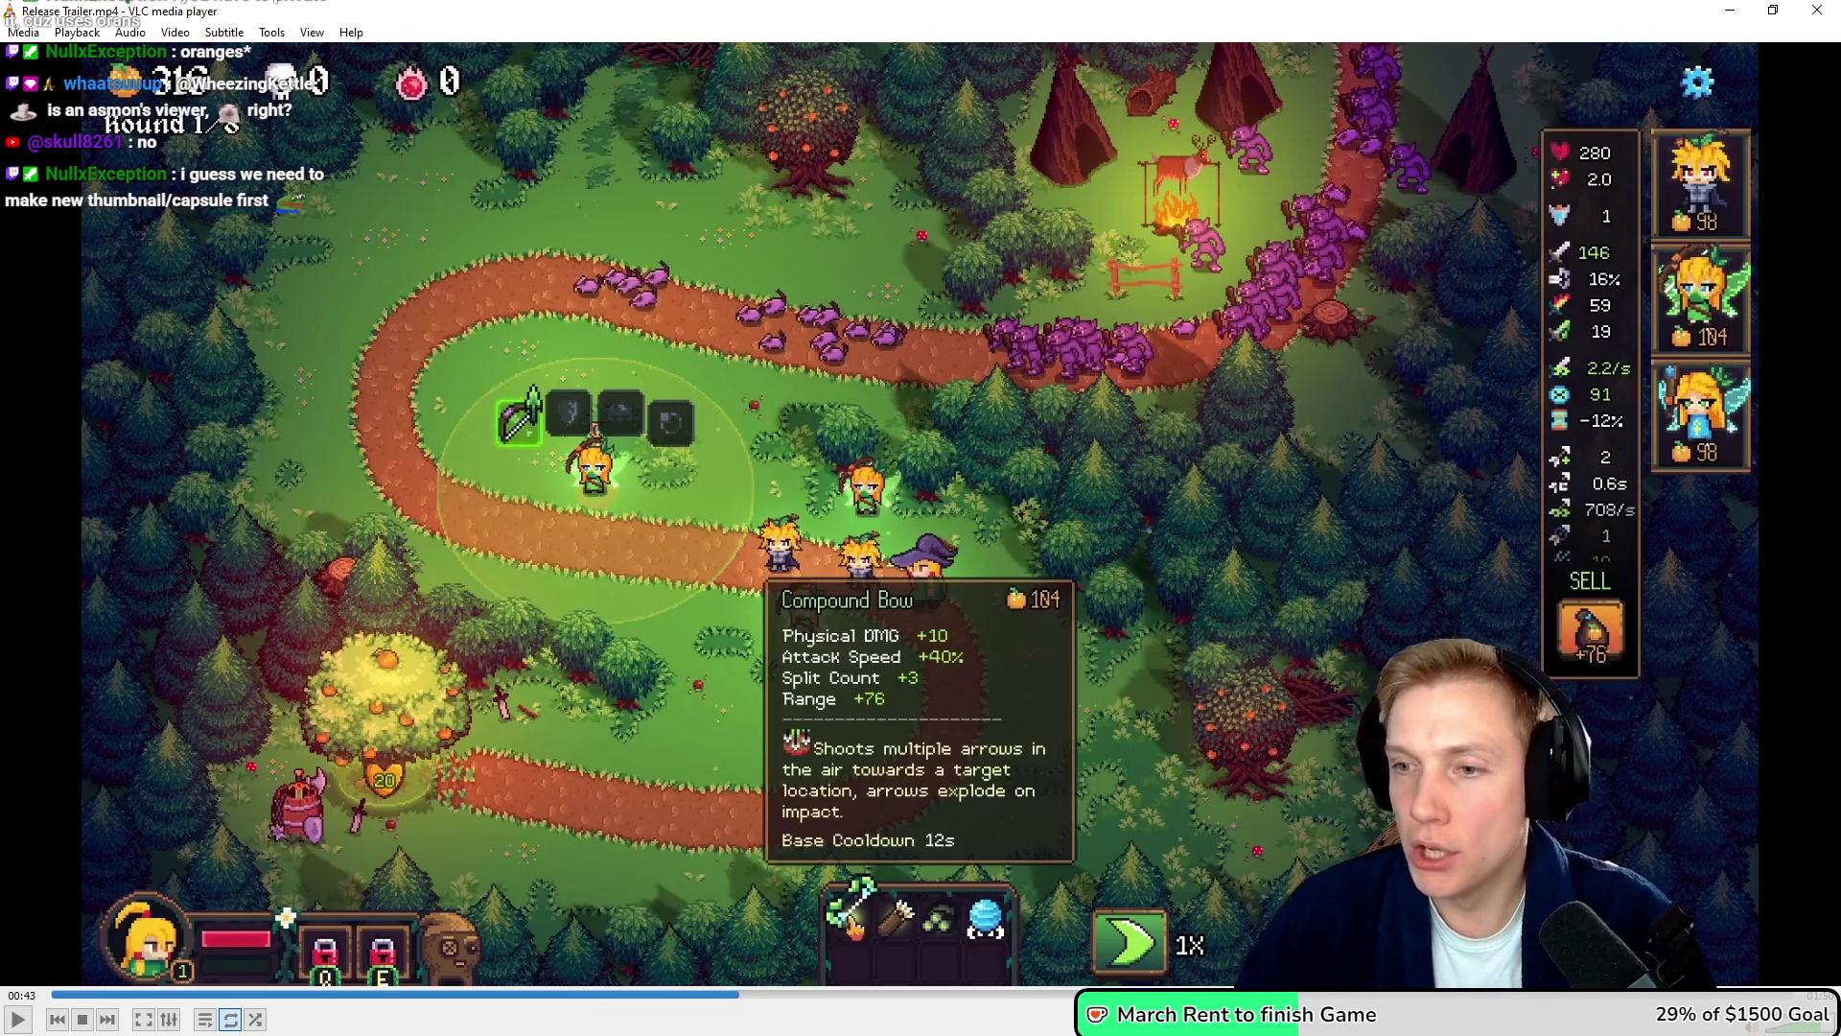
left_click(973, 995)
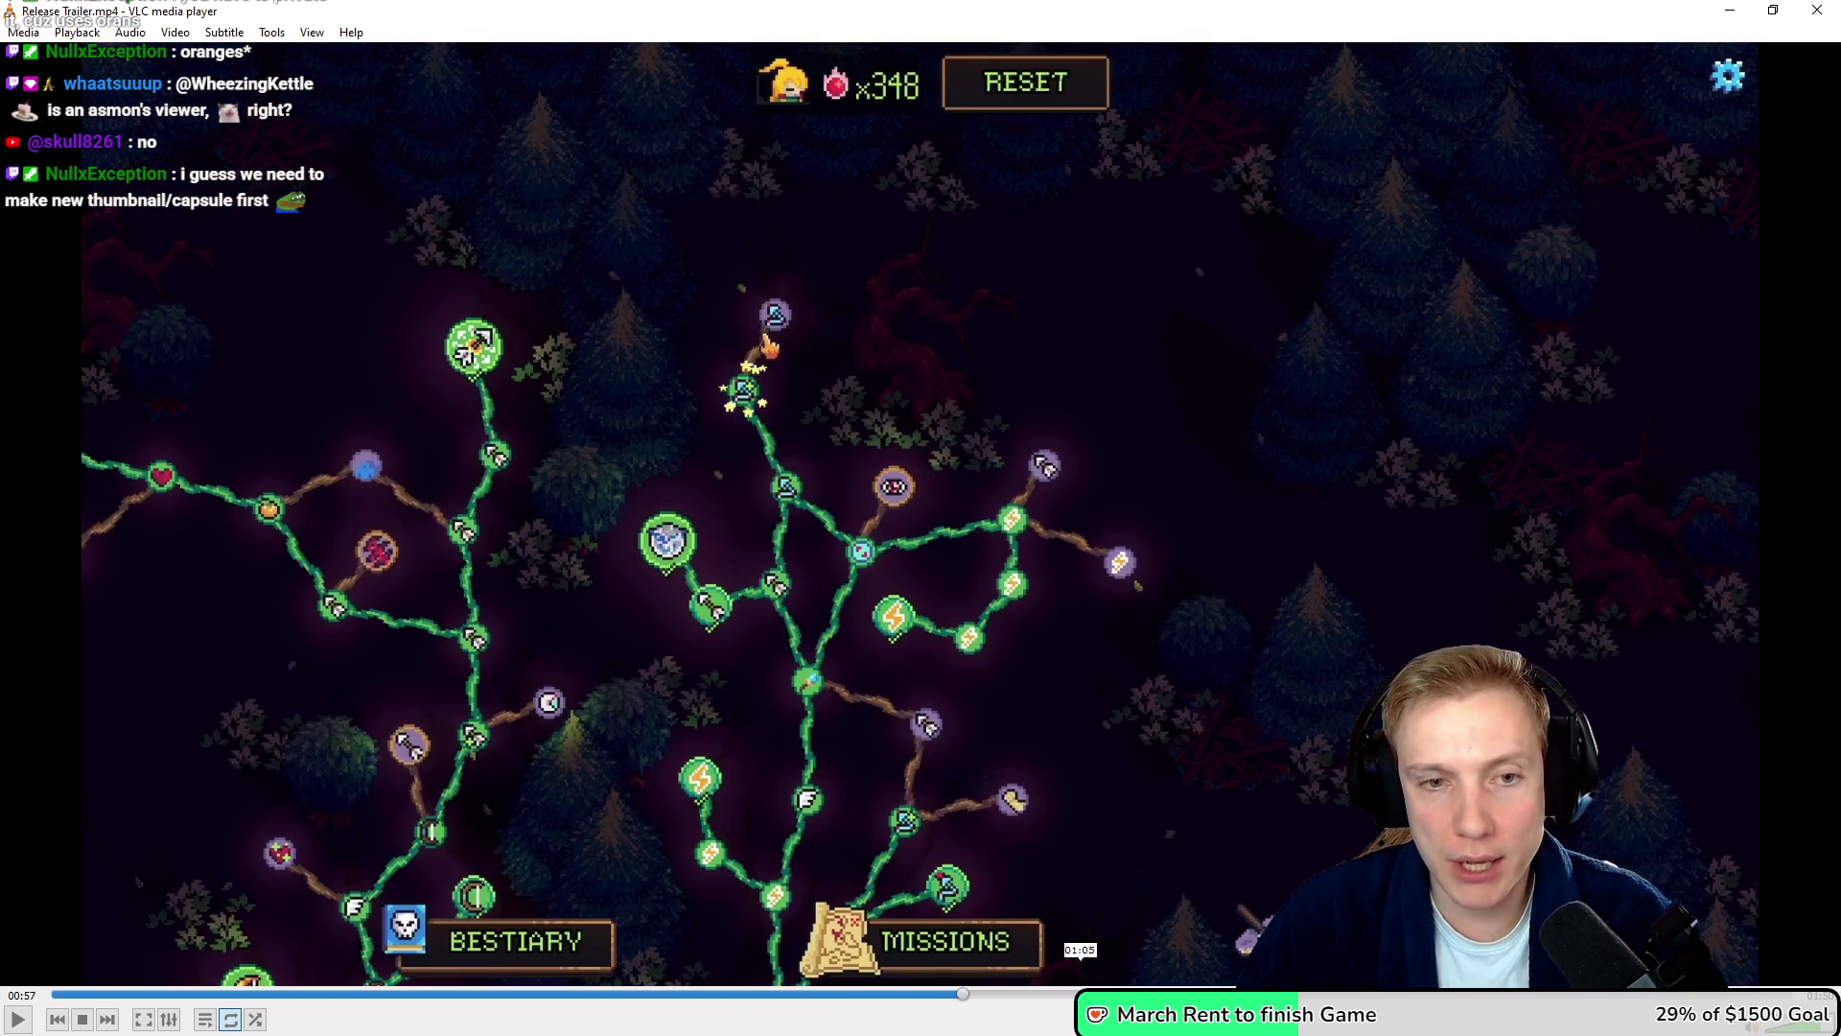
left_click(1083, 995)
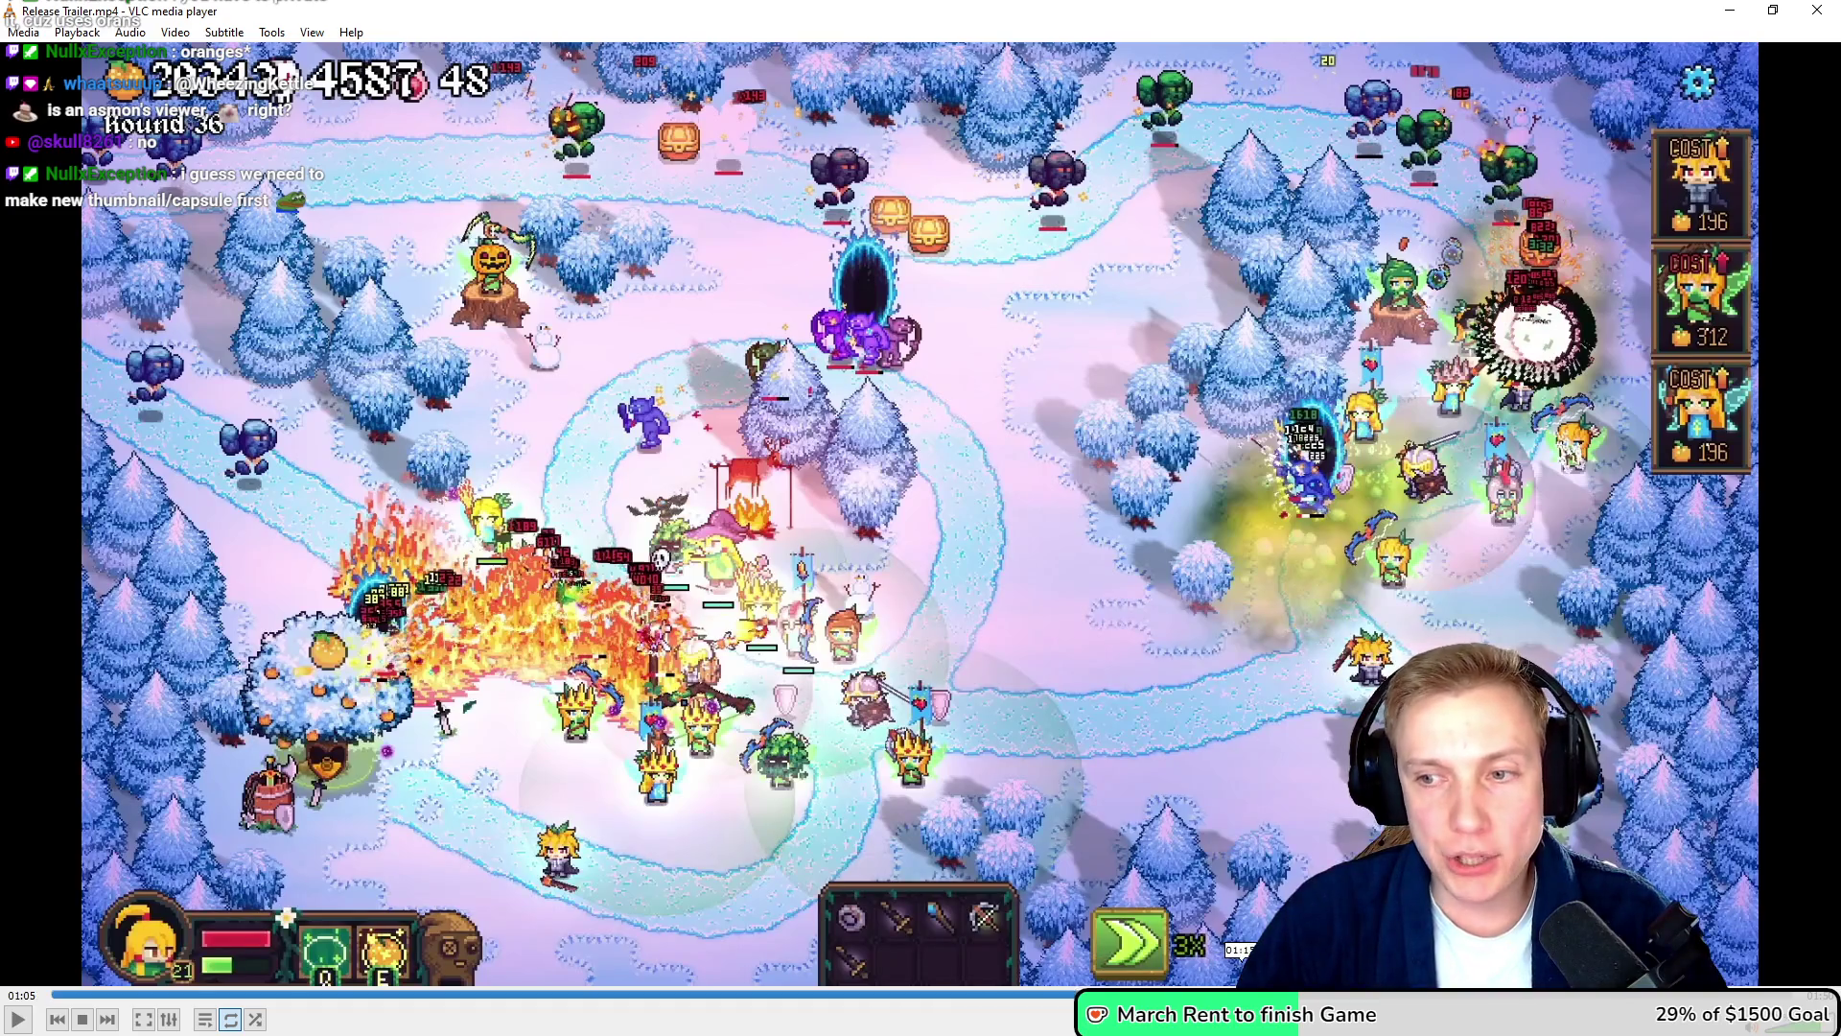
left_click(1239, 995)
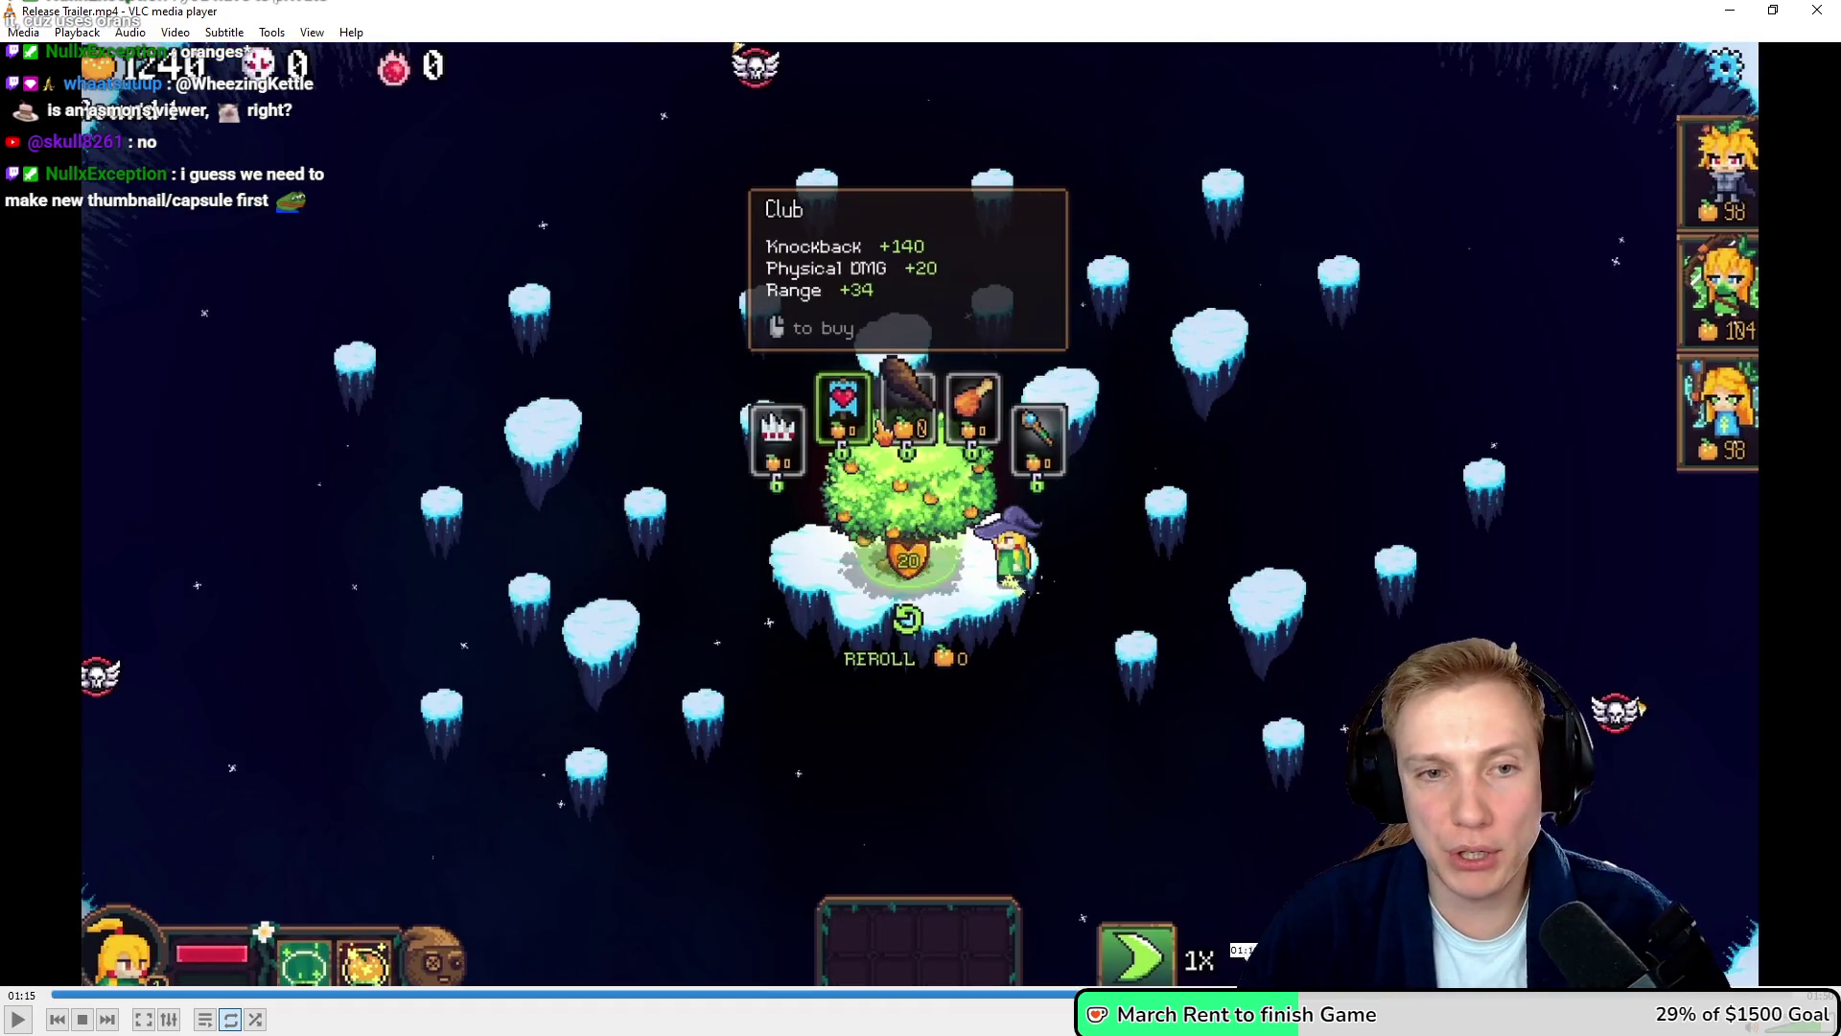
left_click(1317, 995)
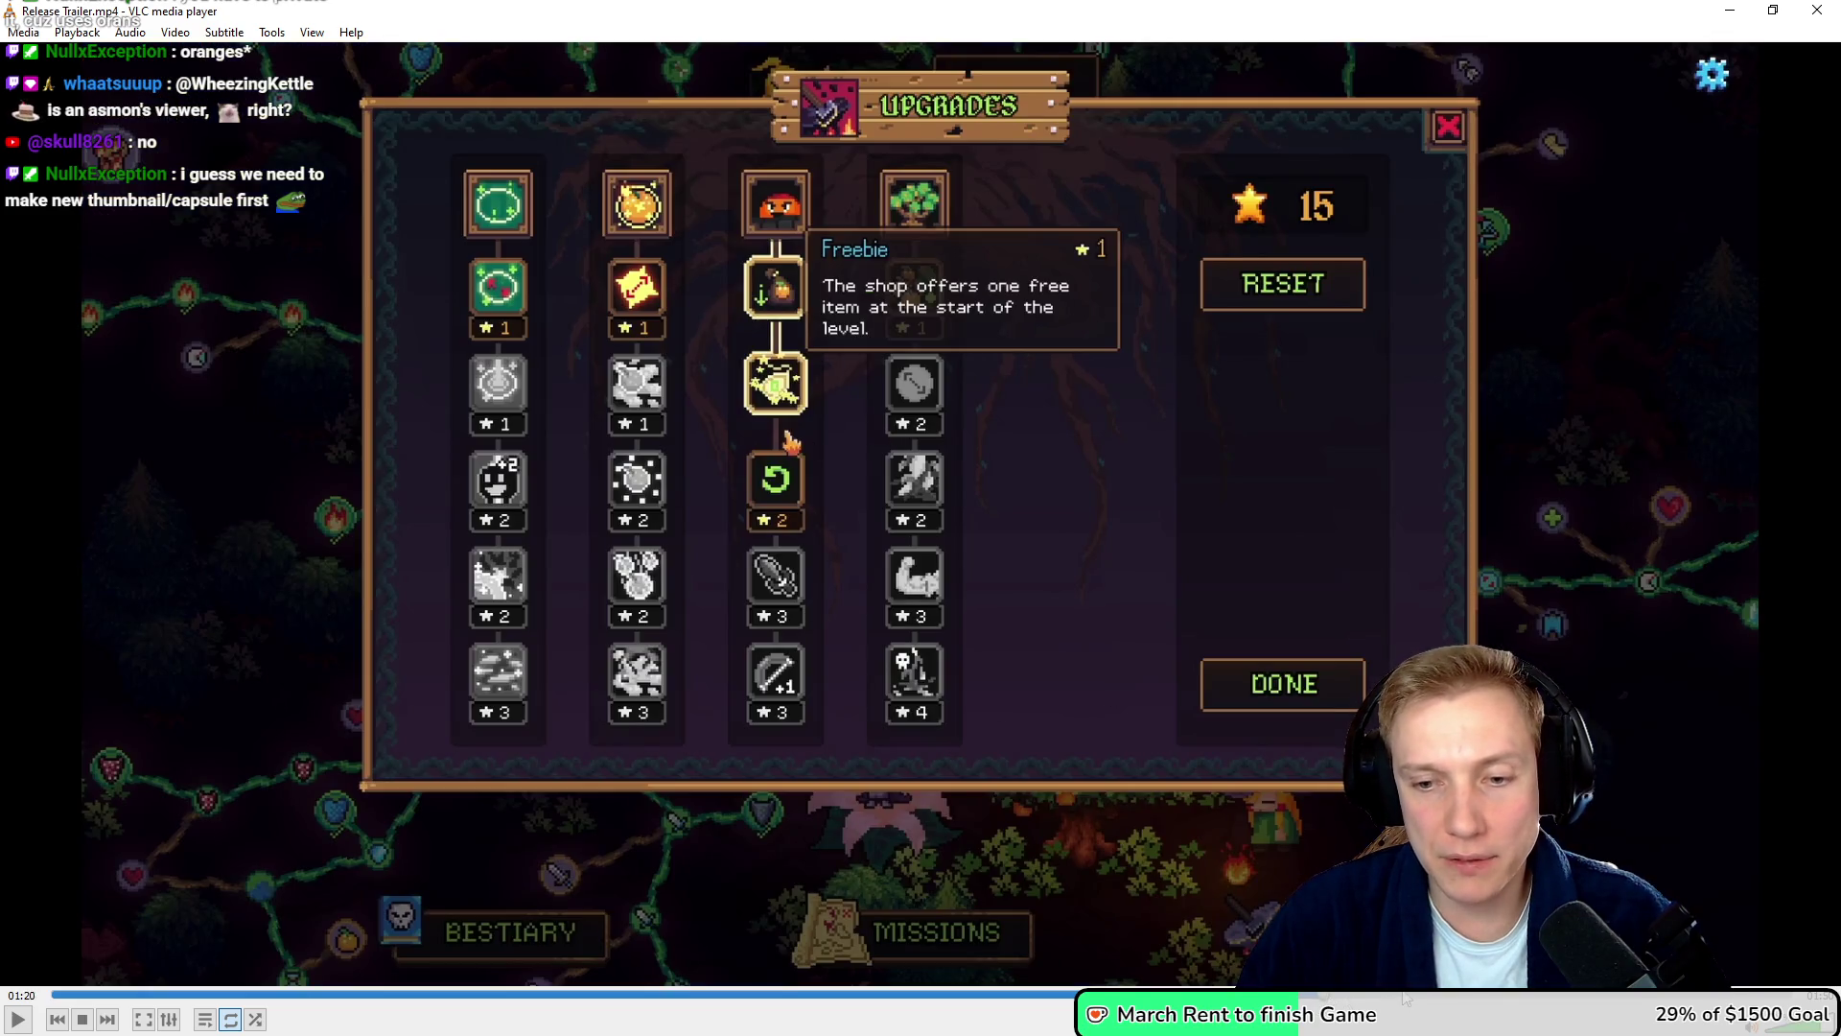
left_click(1056, 994)
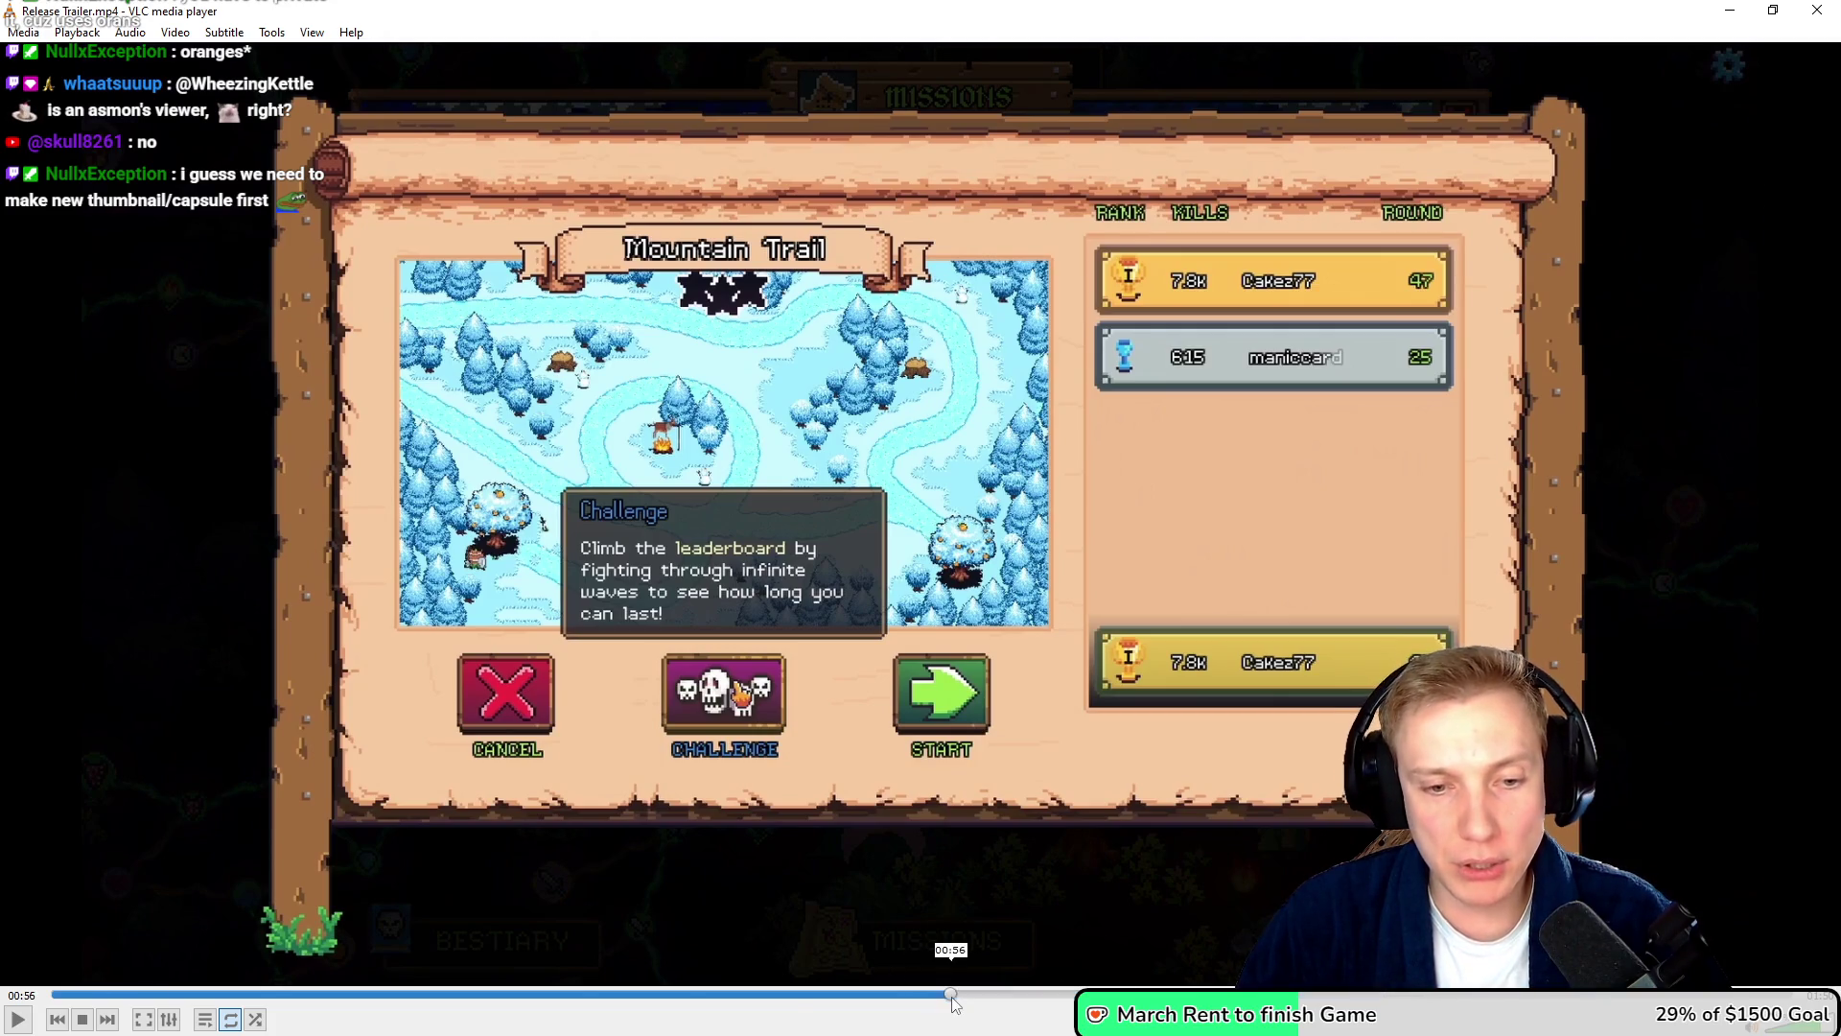
left_click(949, 995)
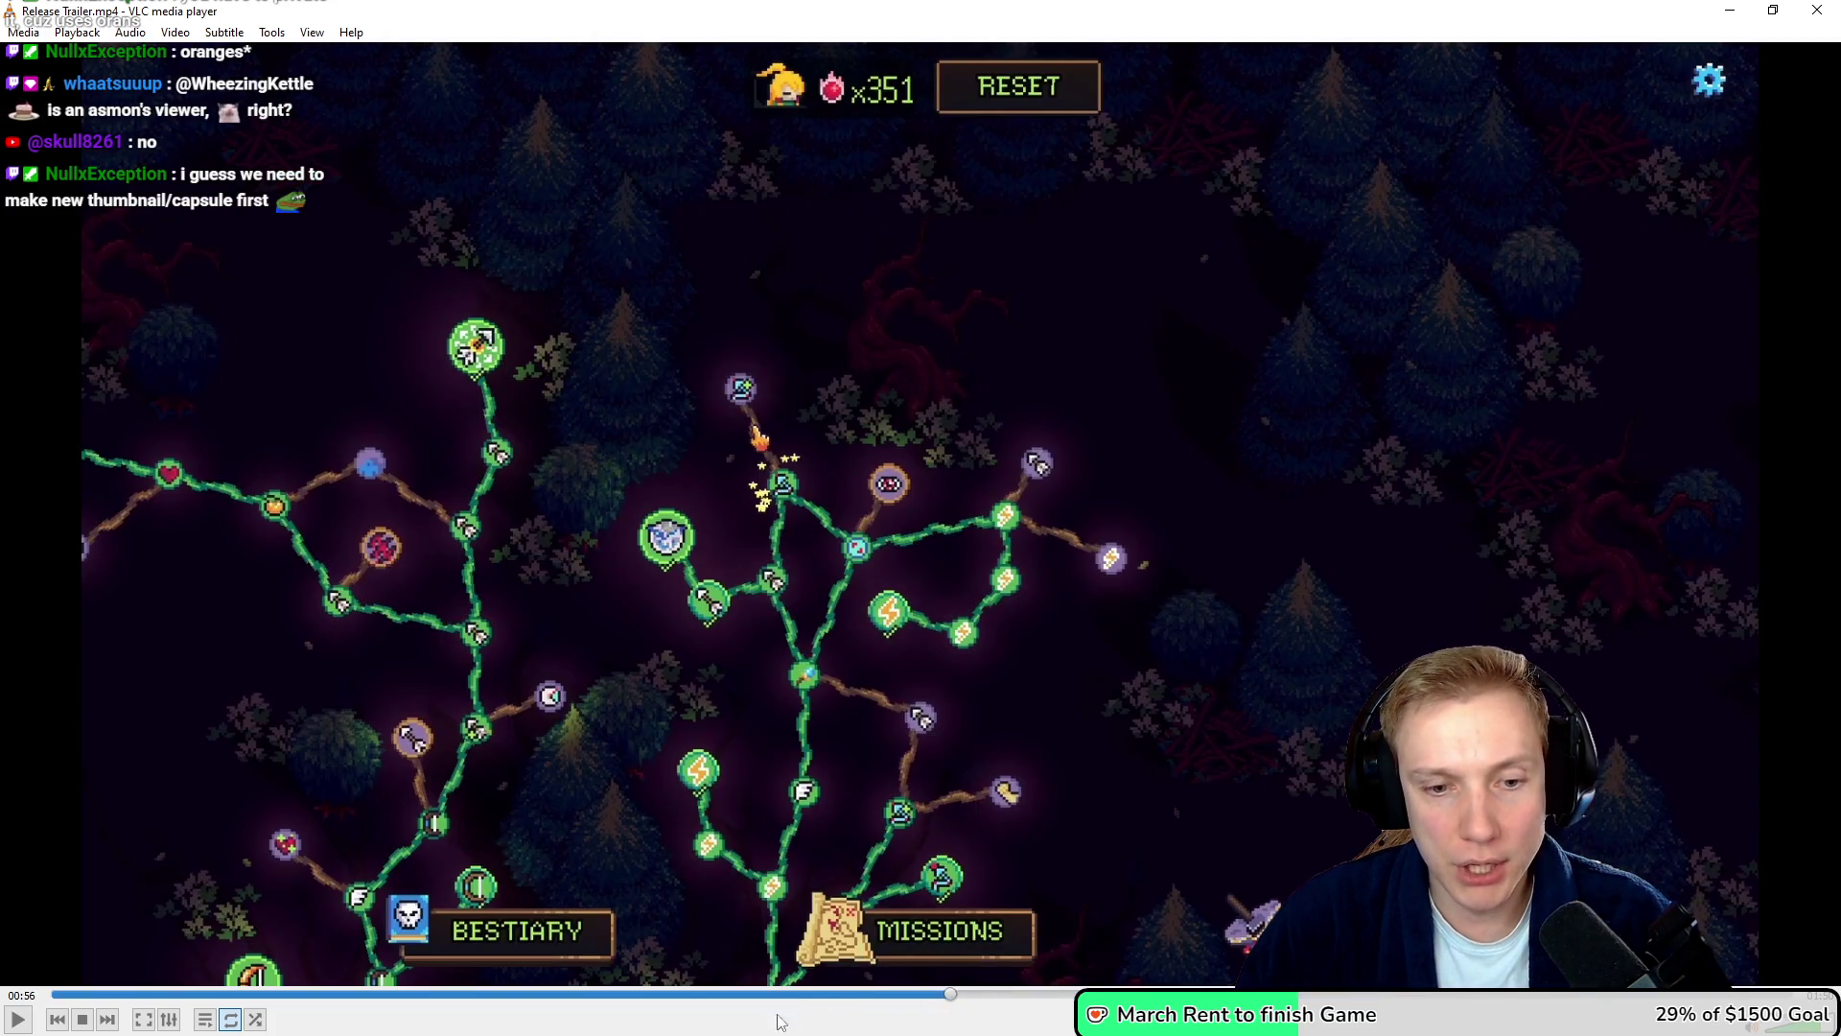
left_click(880, 995)
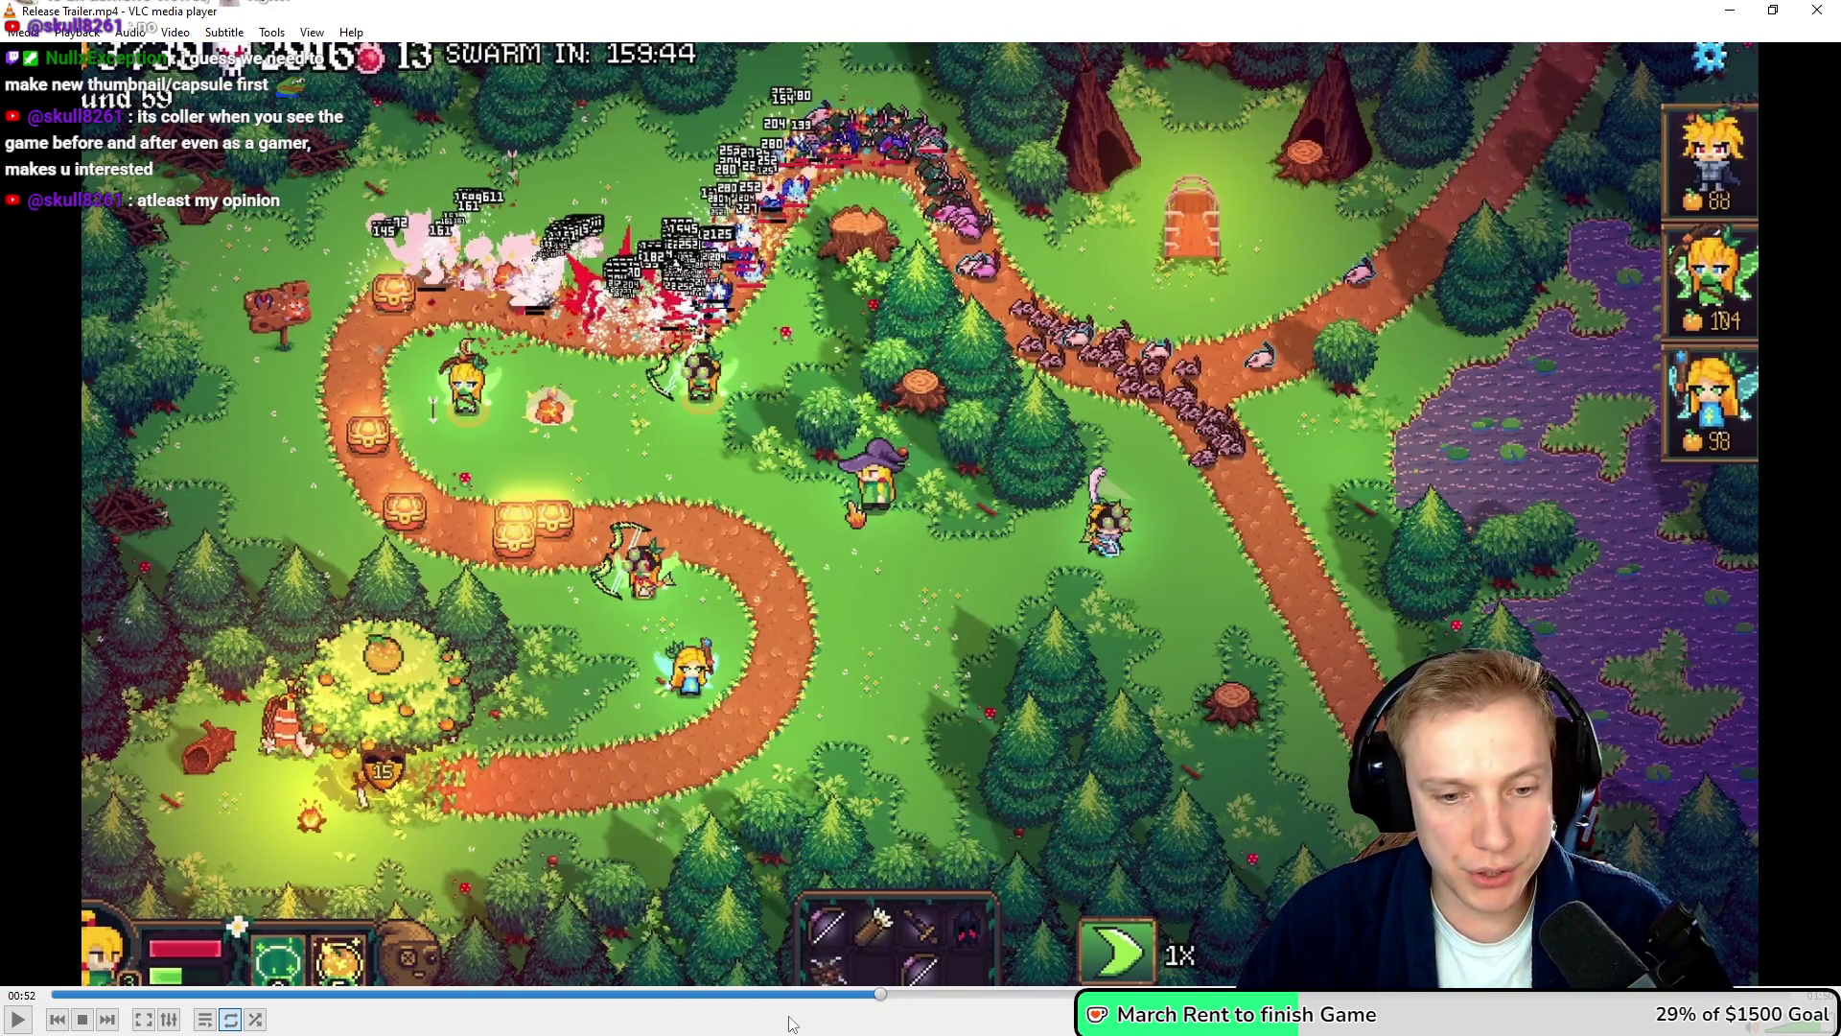
left_click(744, 995)
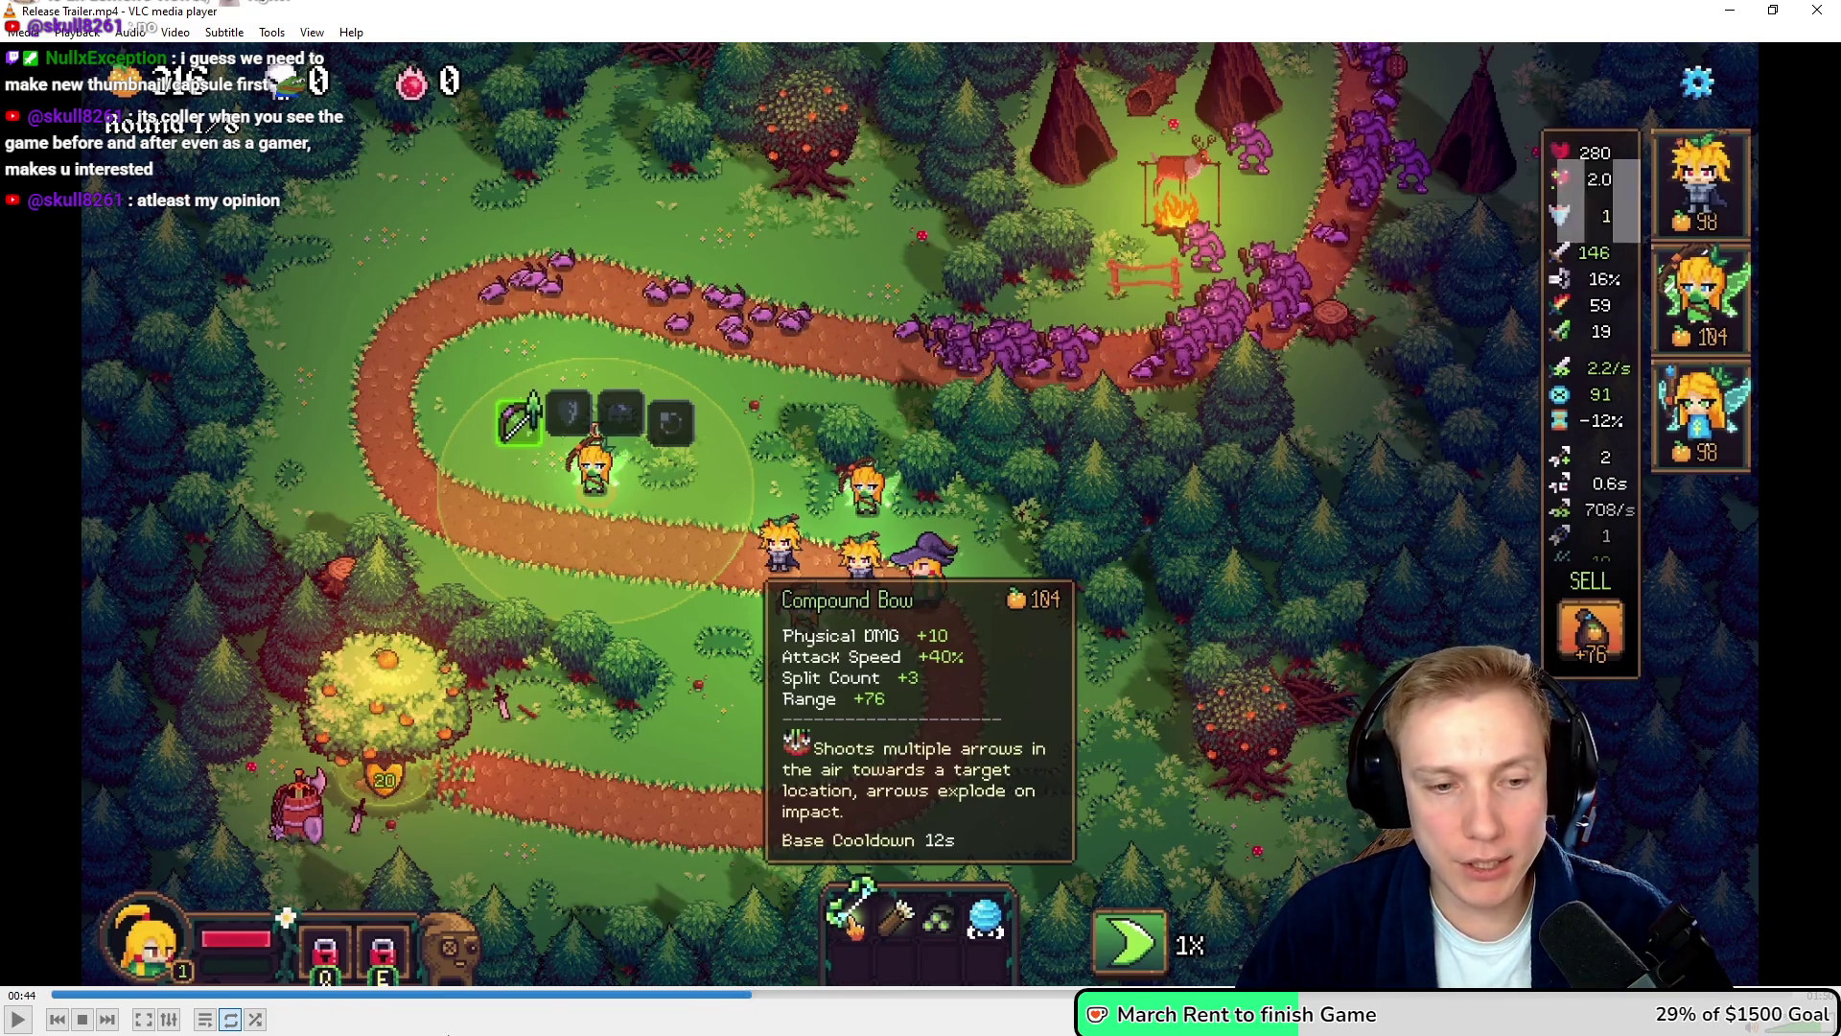
left_click(533, 995)
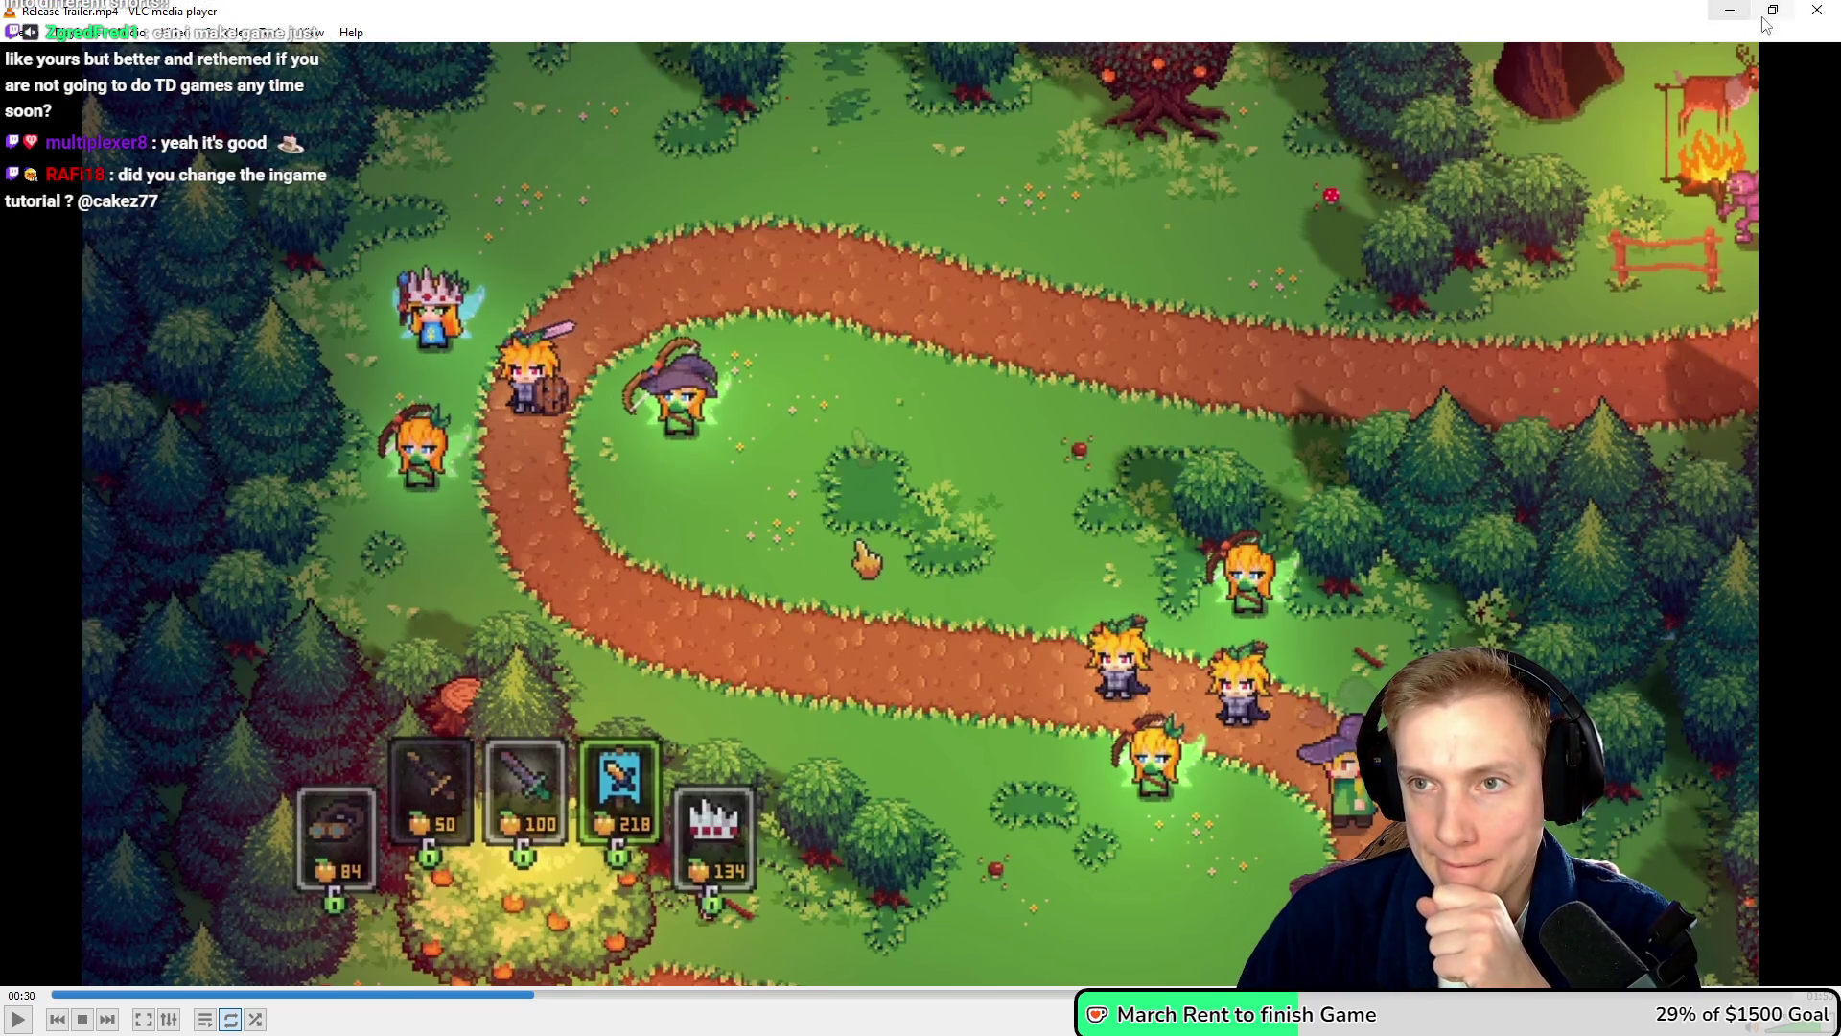
left_click(1817, 10)
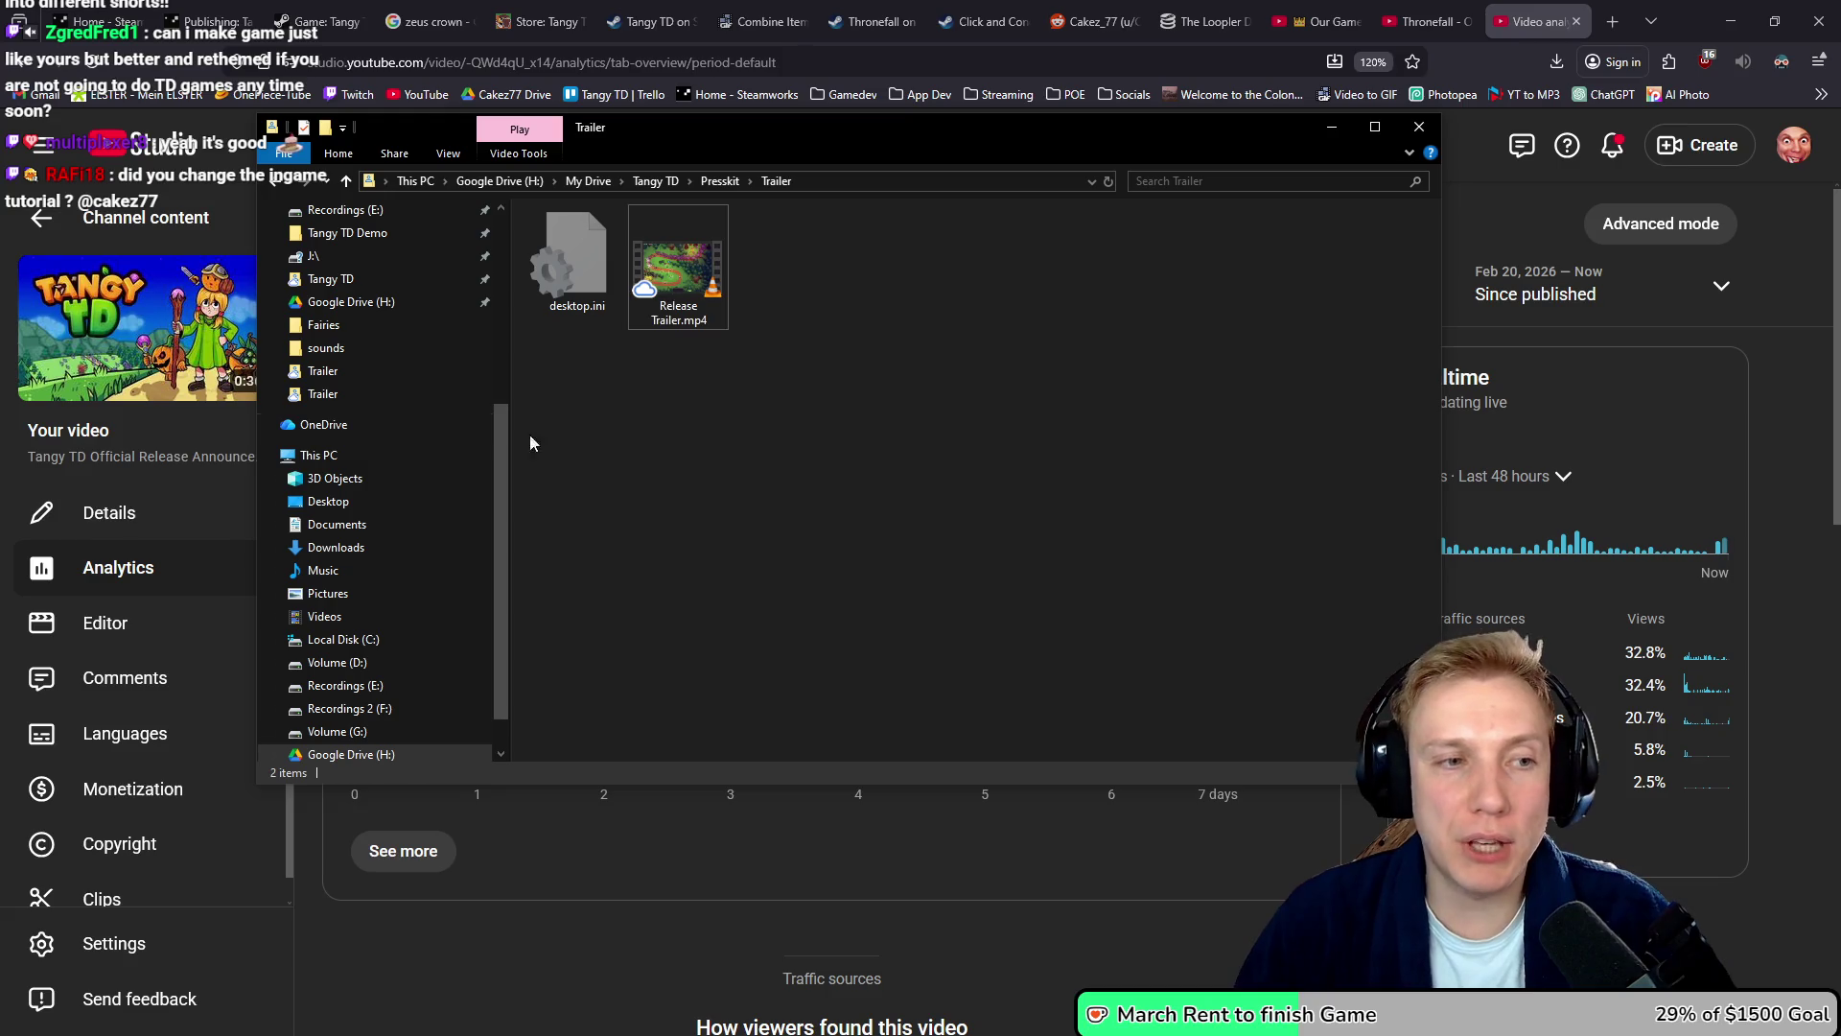
- Bring the announcement video's analytics forward to see 4,306 views, 31.8 watch hours, +13 subscribers
left_click(230, 431)
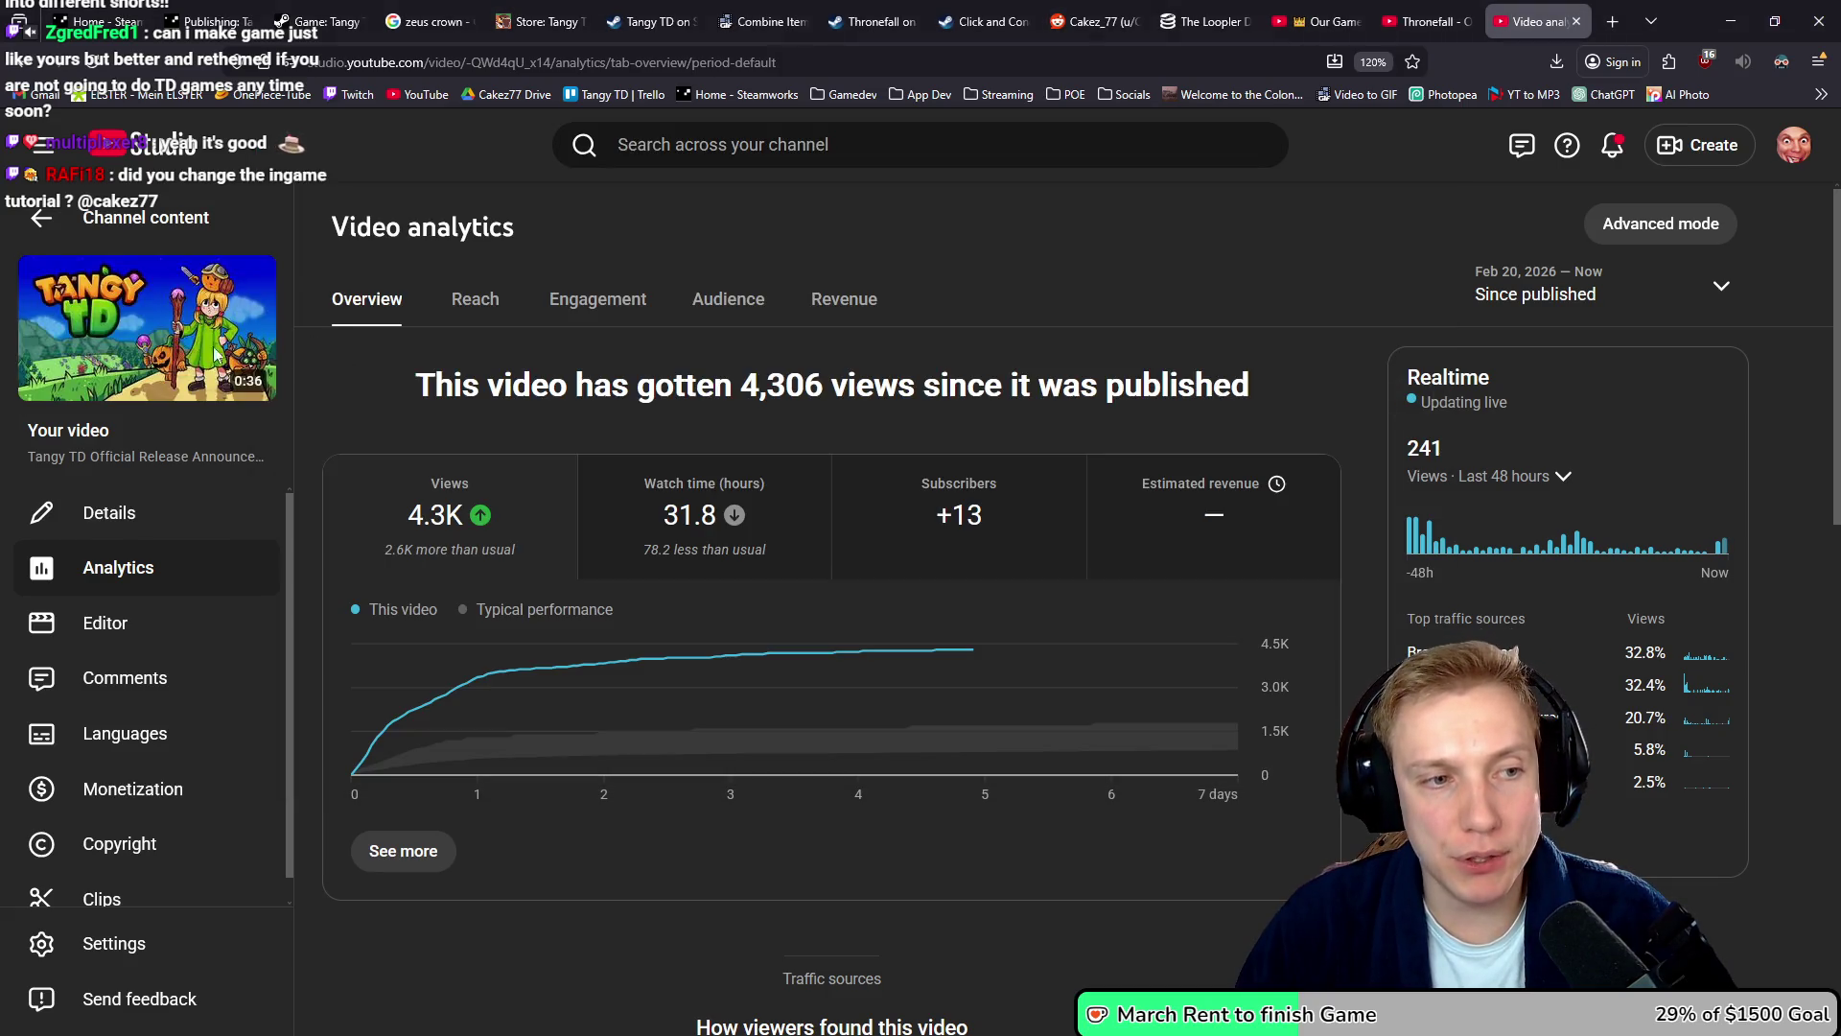
mouse_move(448, 516)
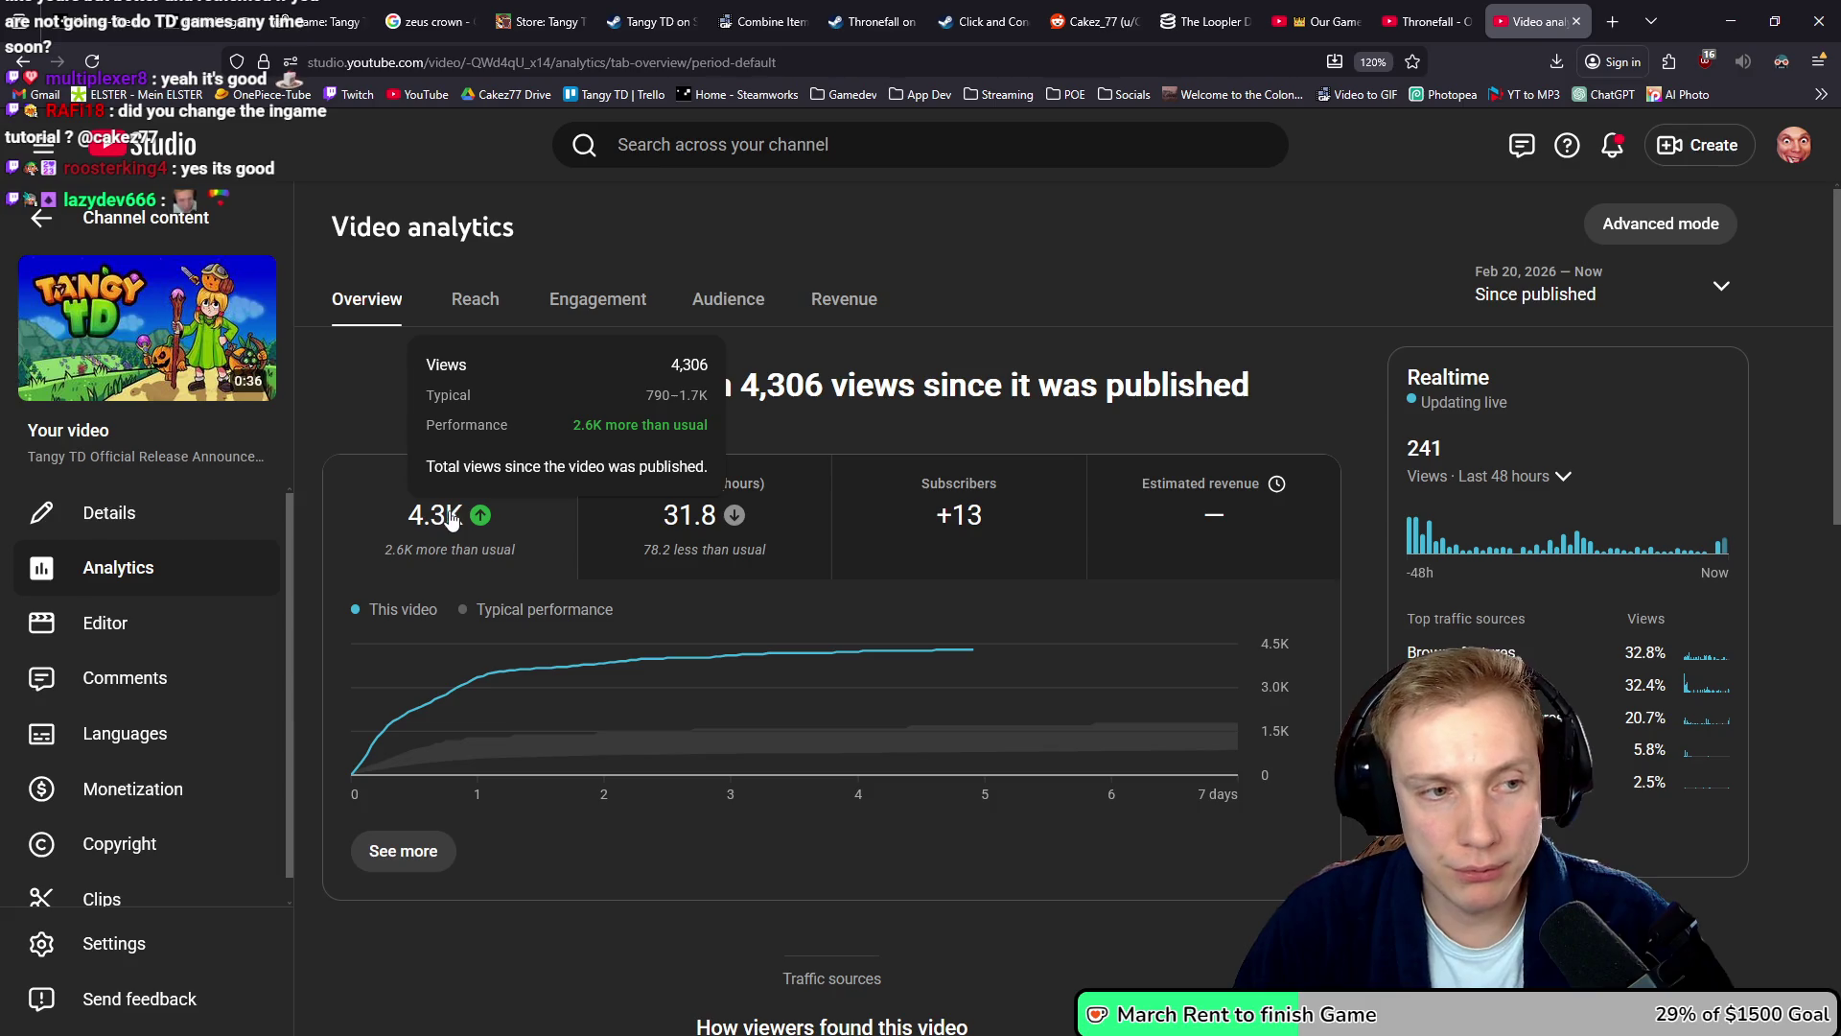
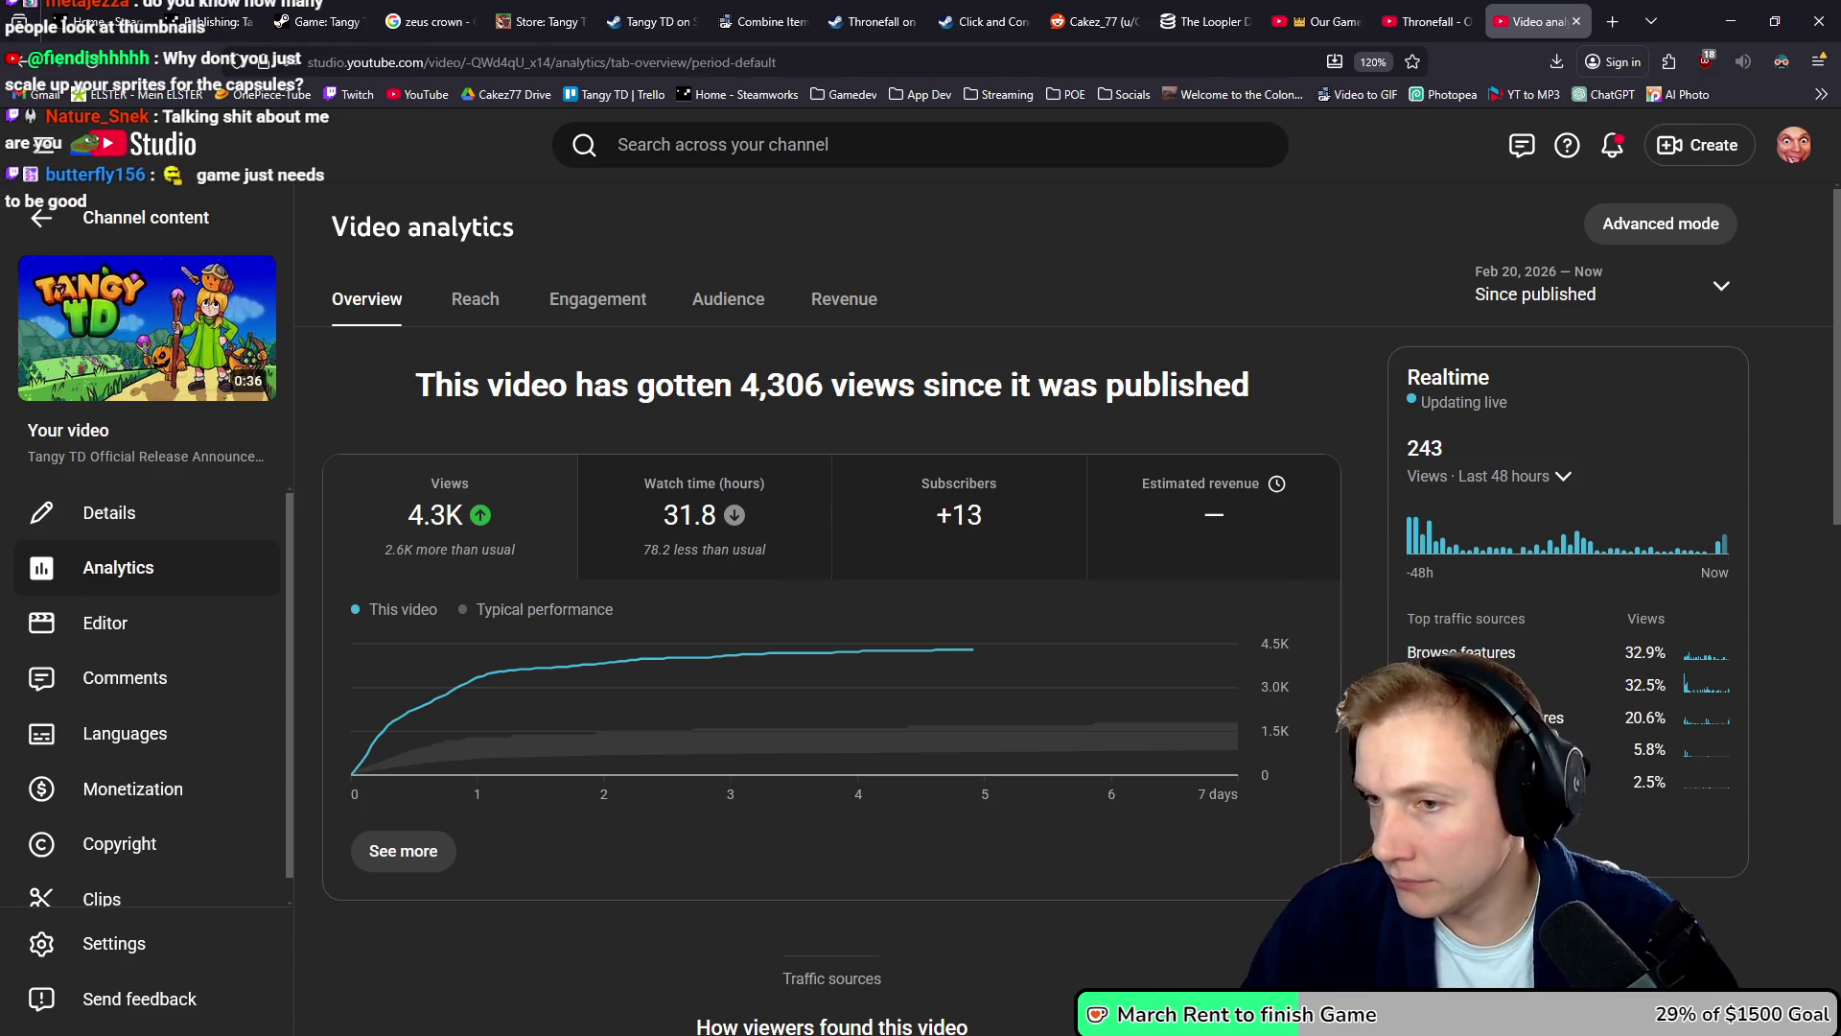
- Switch from the YouTube Studio analytics window to the Photopea window
key("alt+Tab")
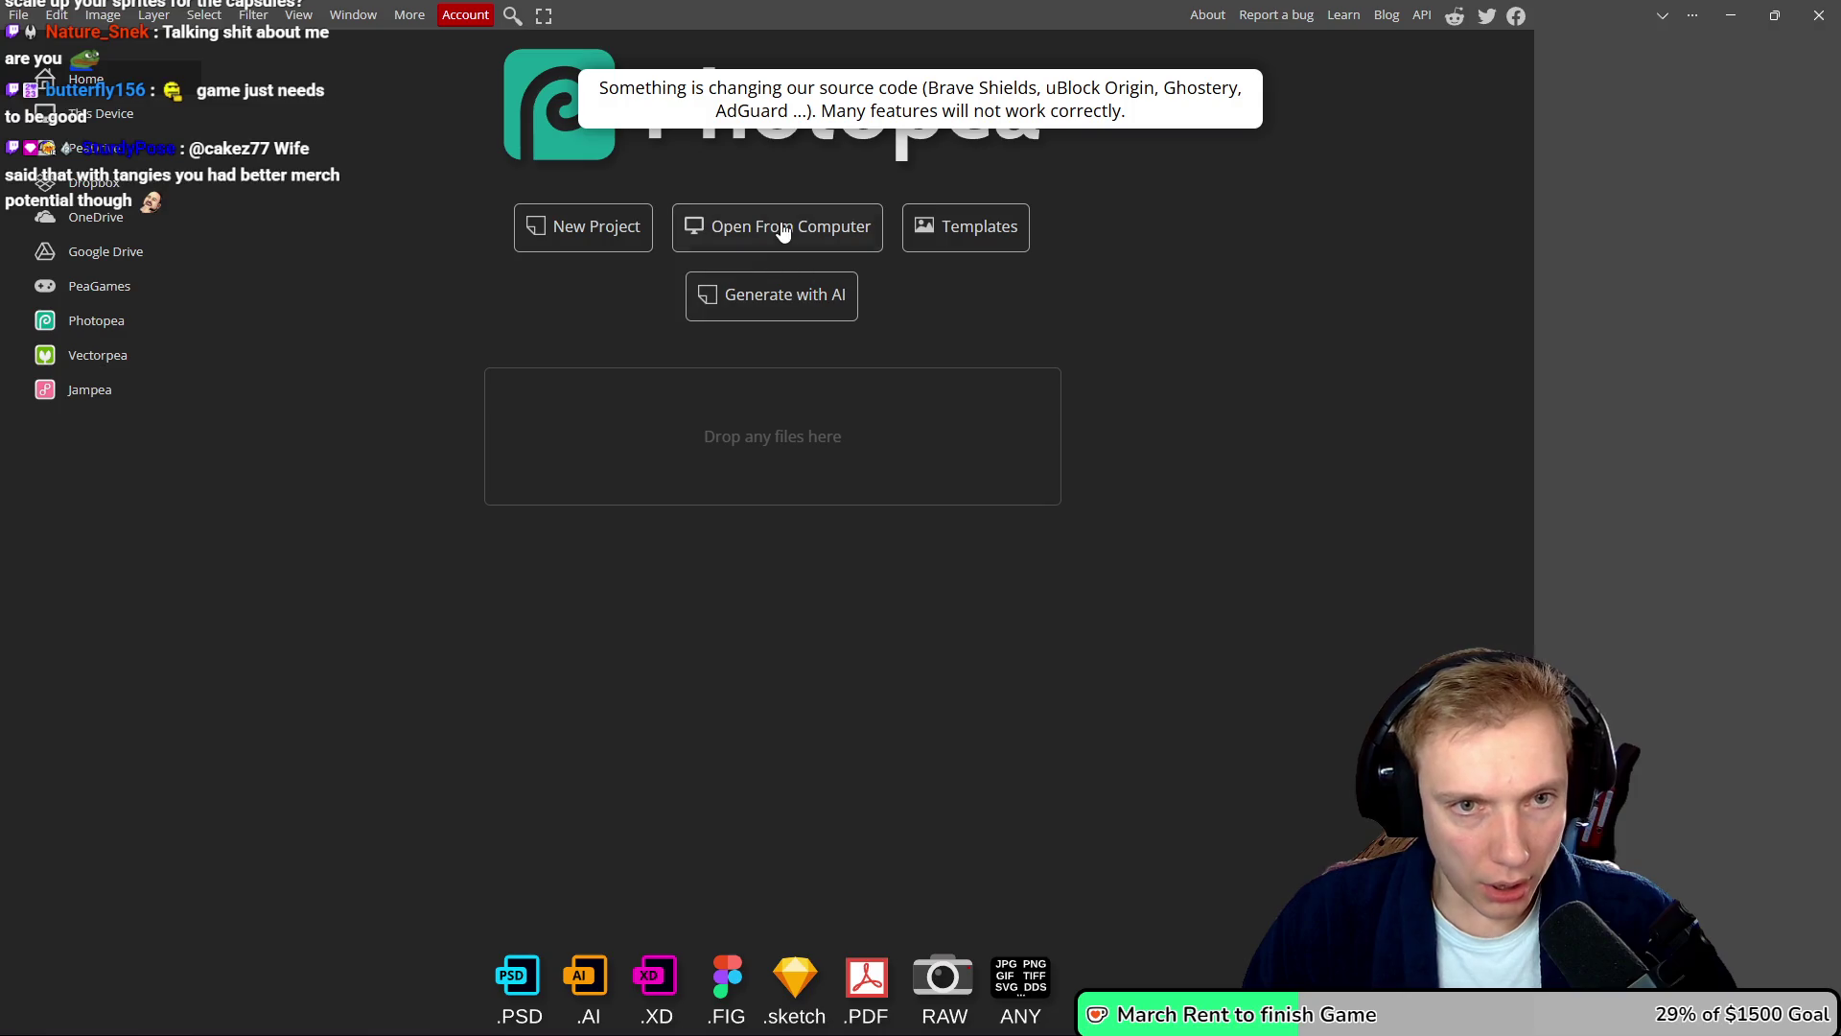
- Open Thumbnail.psd from Tangy TD > Steam Images > Red Potion Capsule
key("ctrl+o")
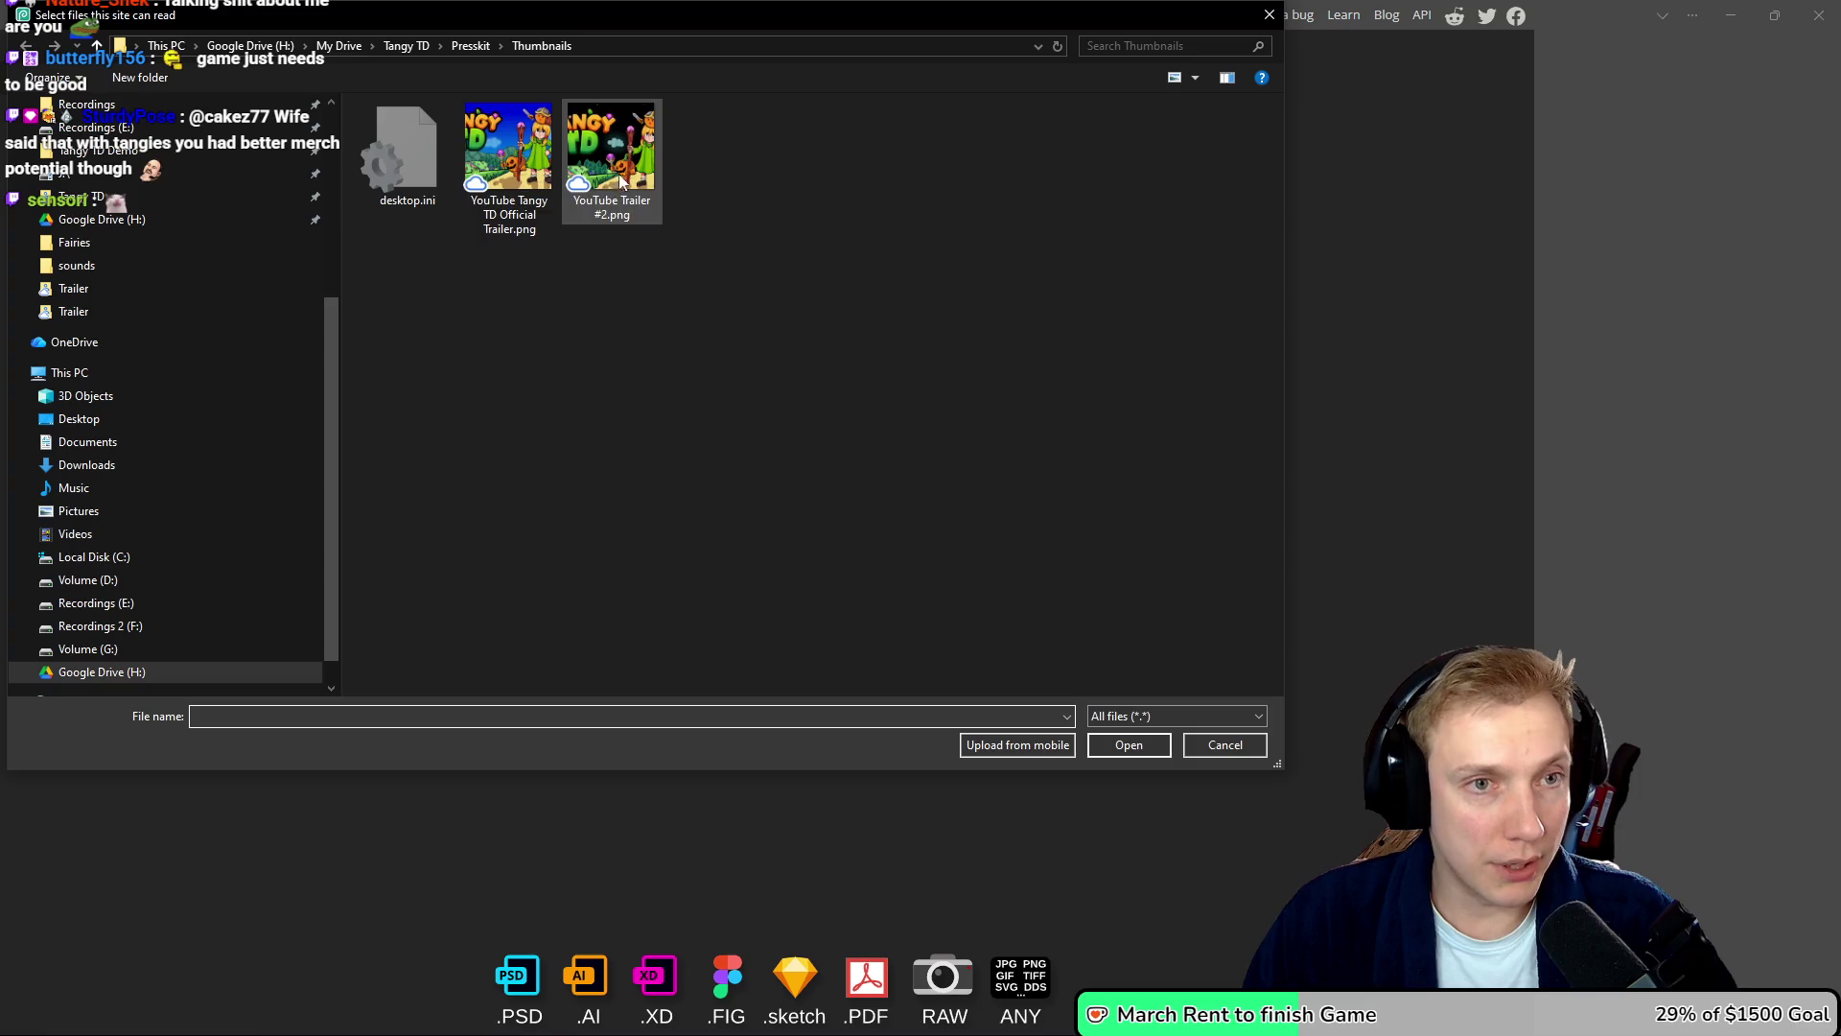
left_click(406, 45)
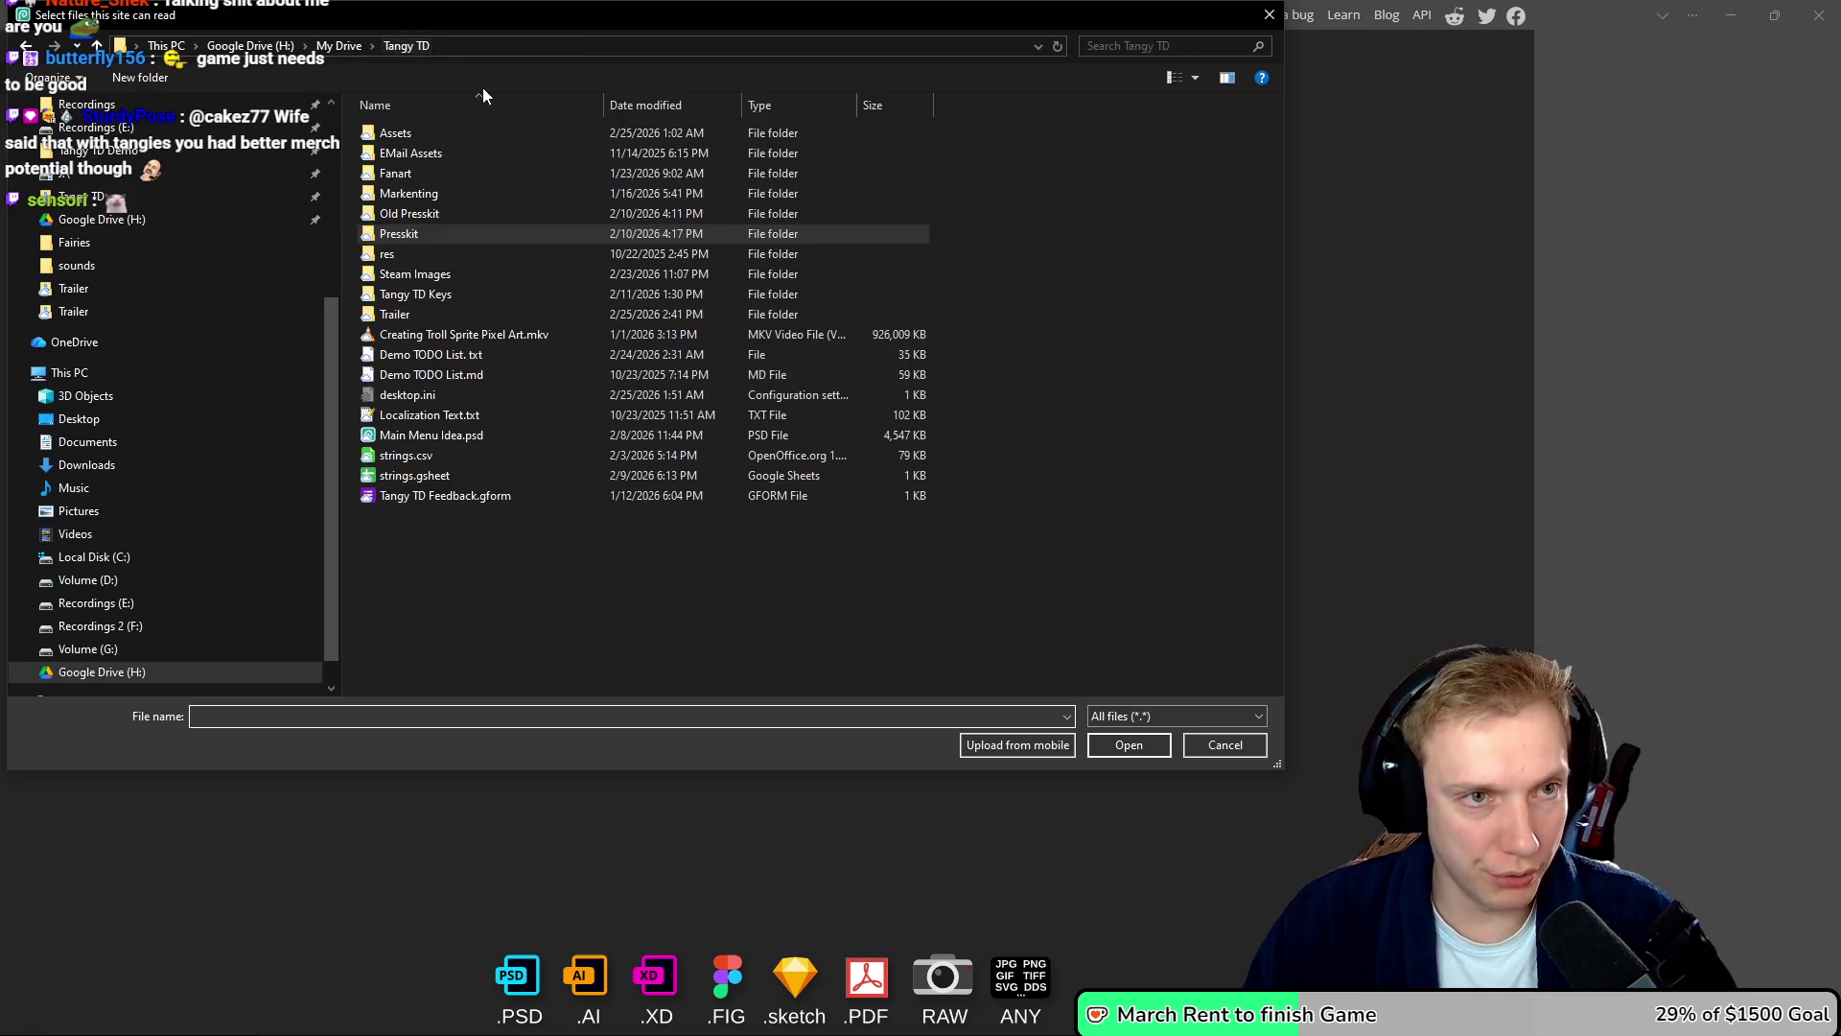
double_click(407, 273)
double_click(618, 158)
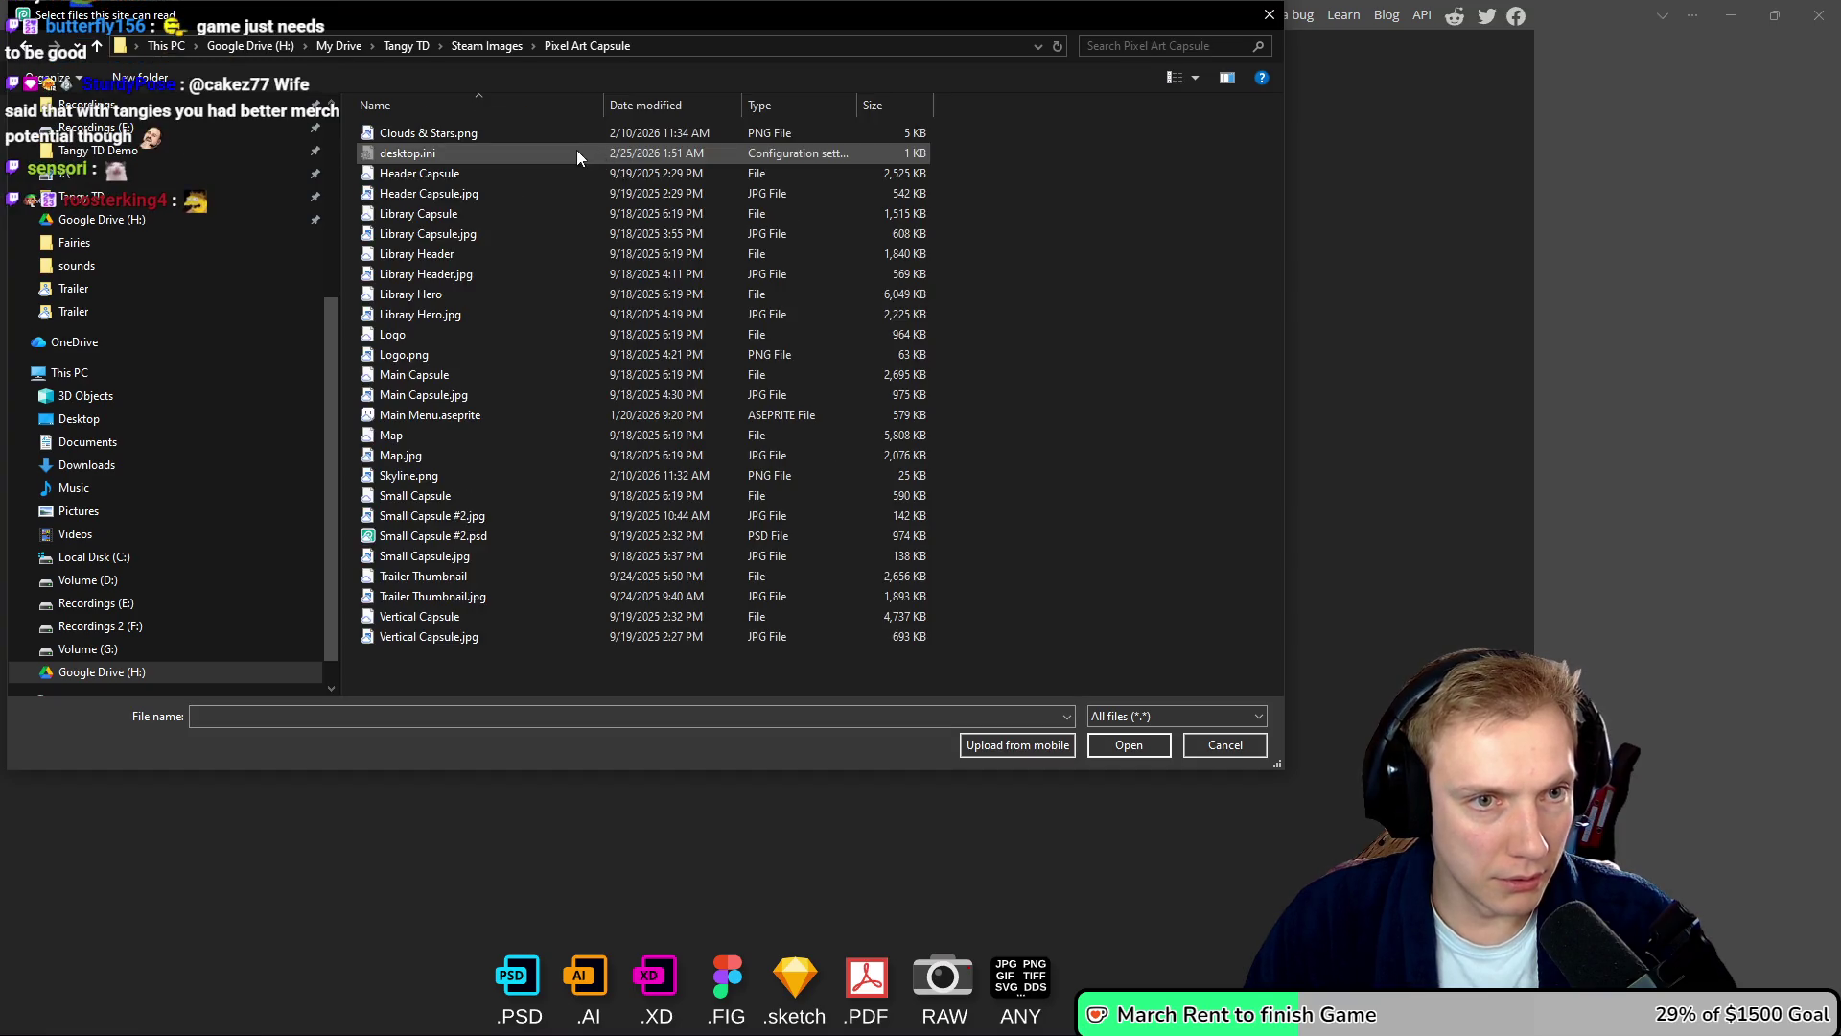
key("alt+Left")
double_click(704, 136)
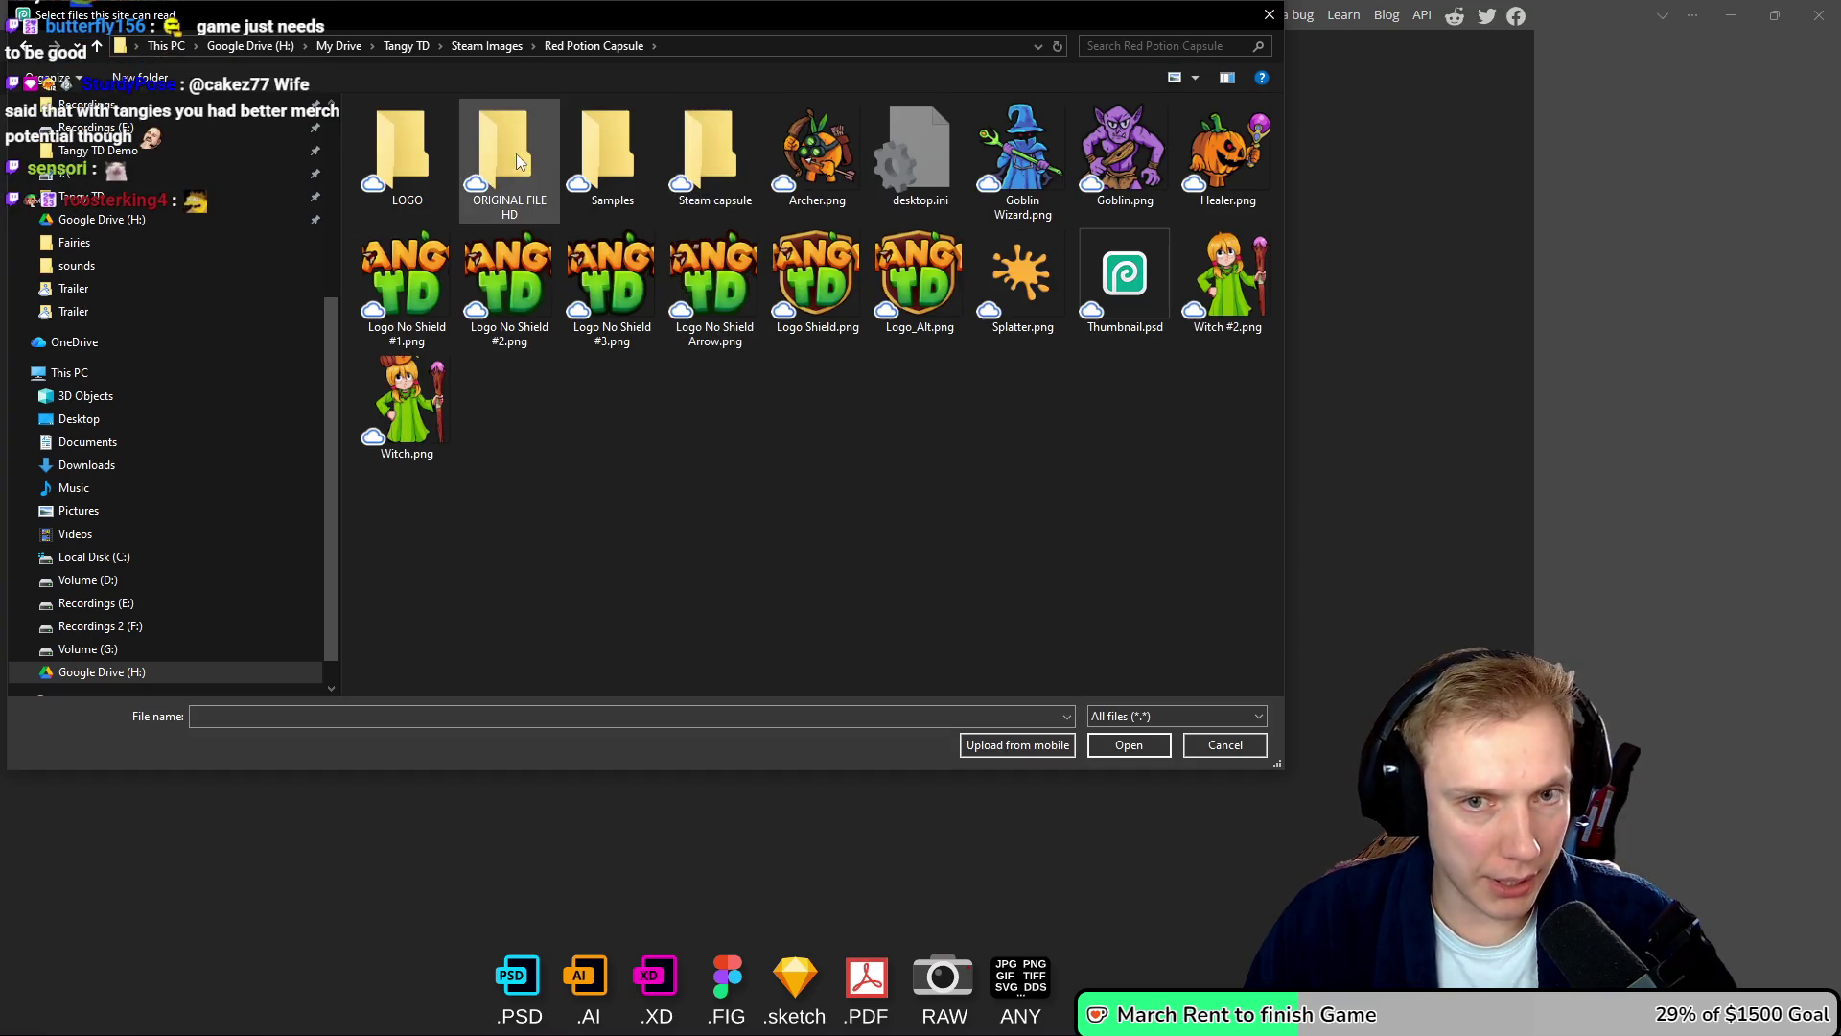
double_click(1096, 327)
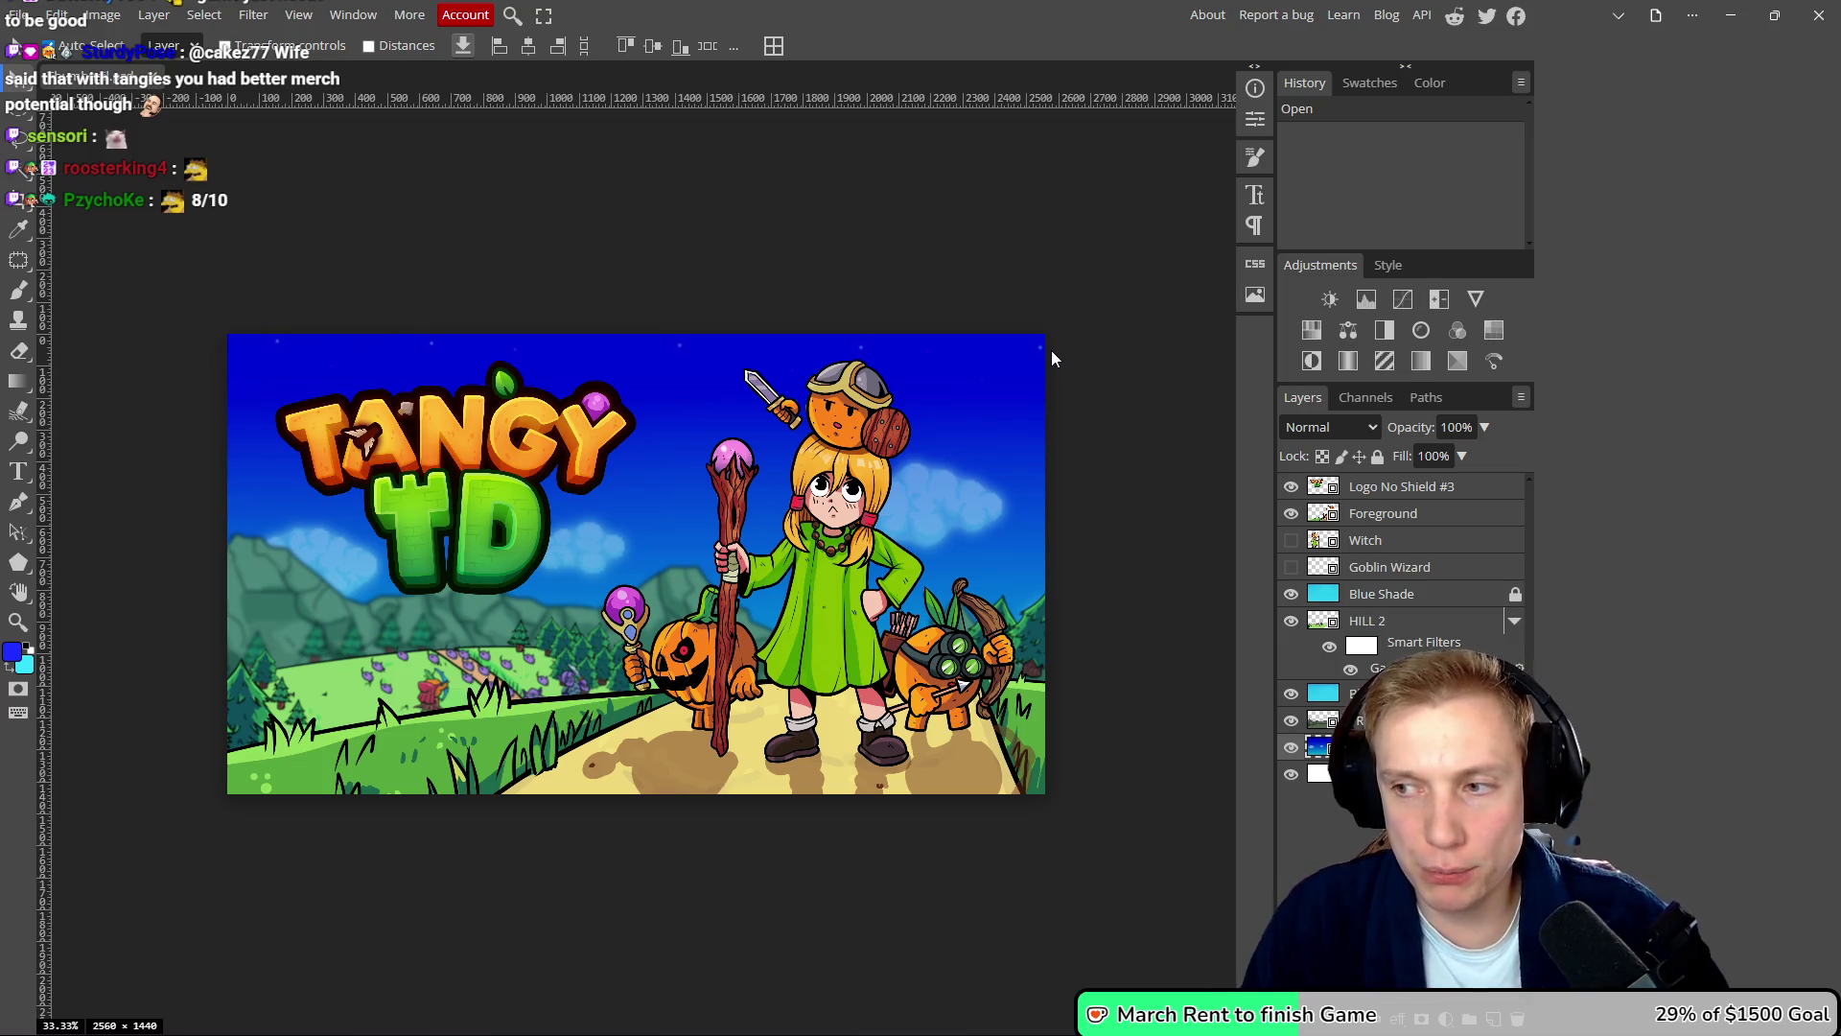
- Zoom and pan around the loaded Tangy TD thumbnail canvas
scroll(740, 470, "down", 3)
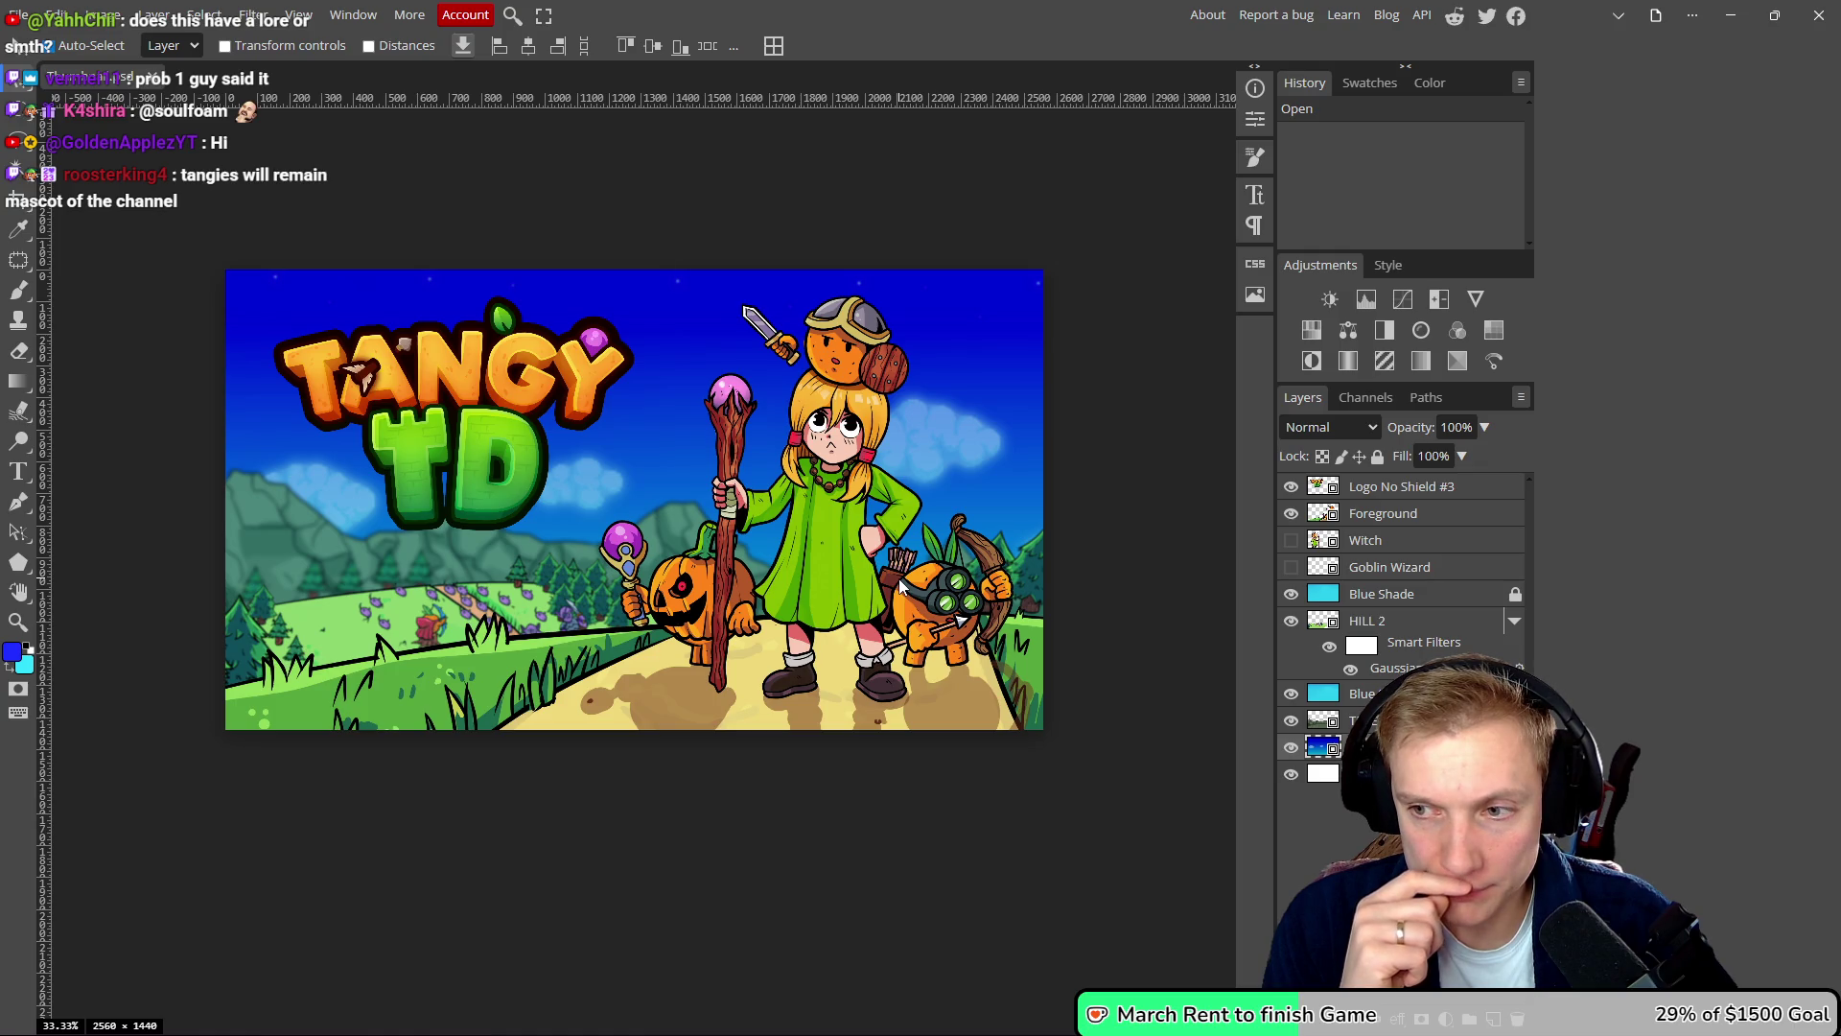
scroll(792, 622, "left", 1)
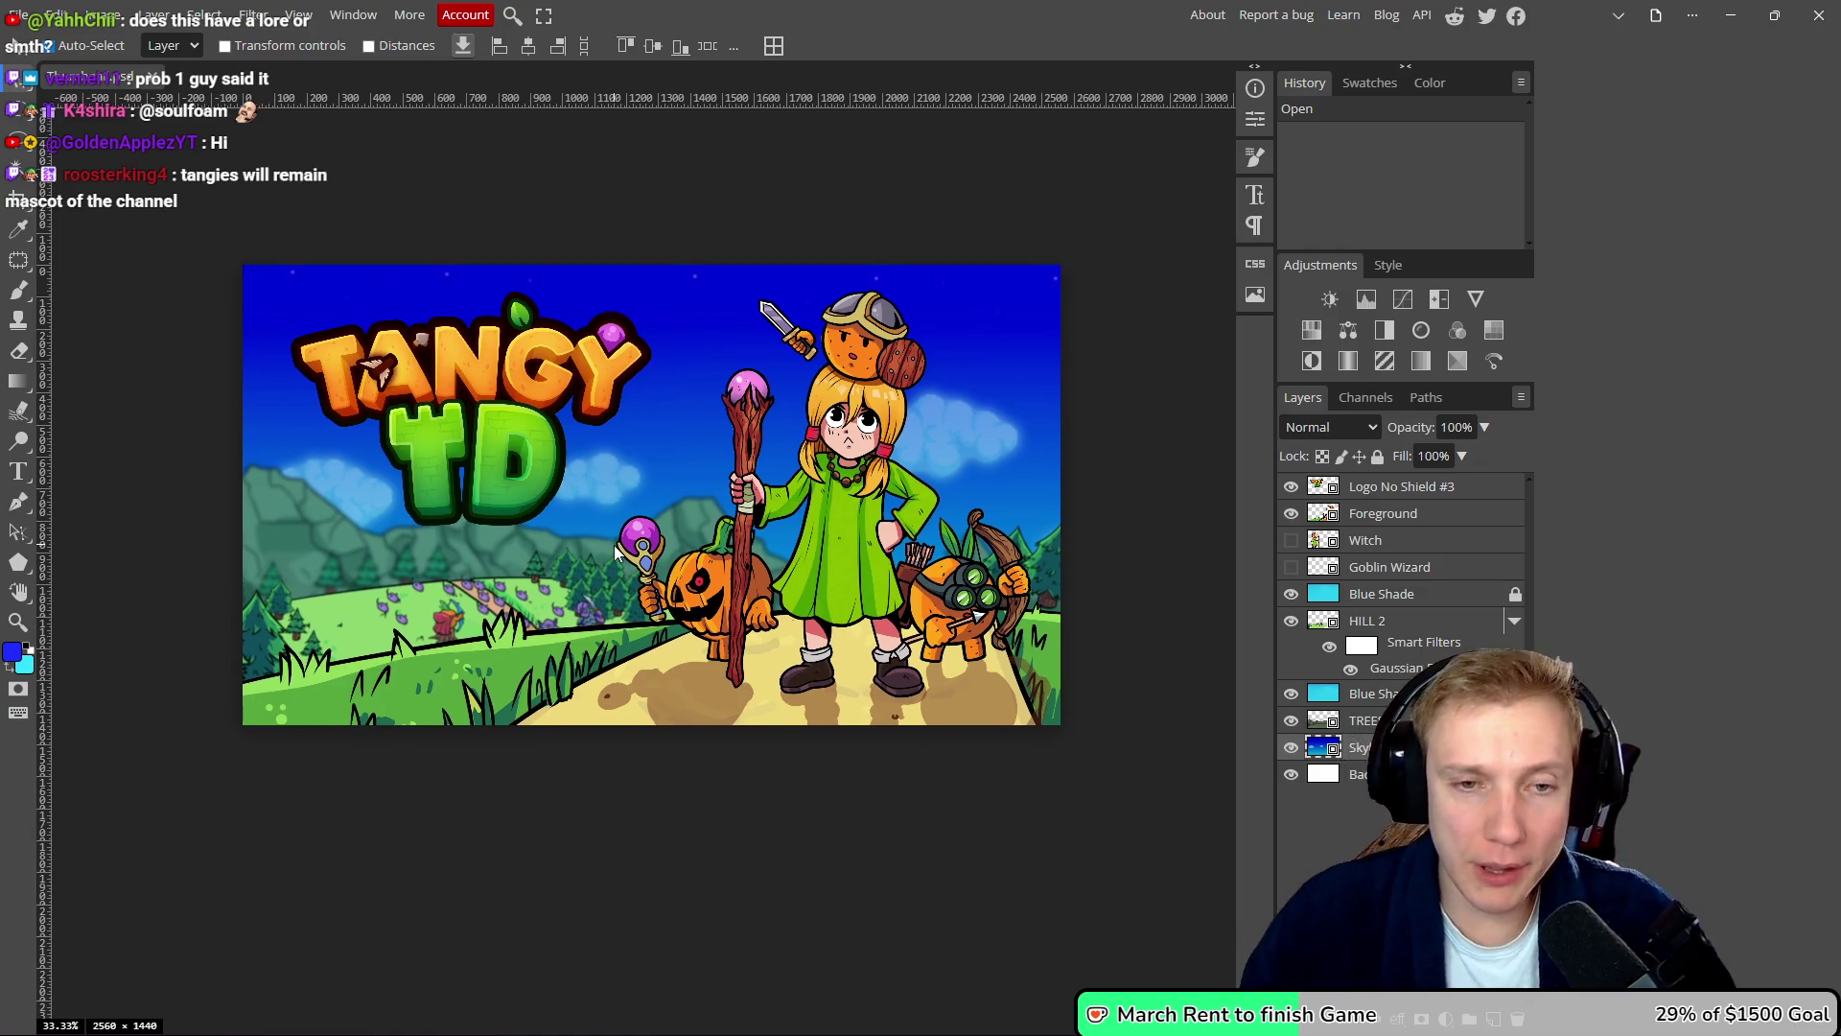
scroll(700, 533, "up", 2)
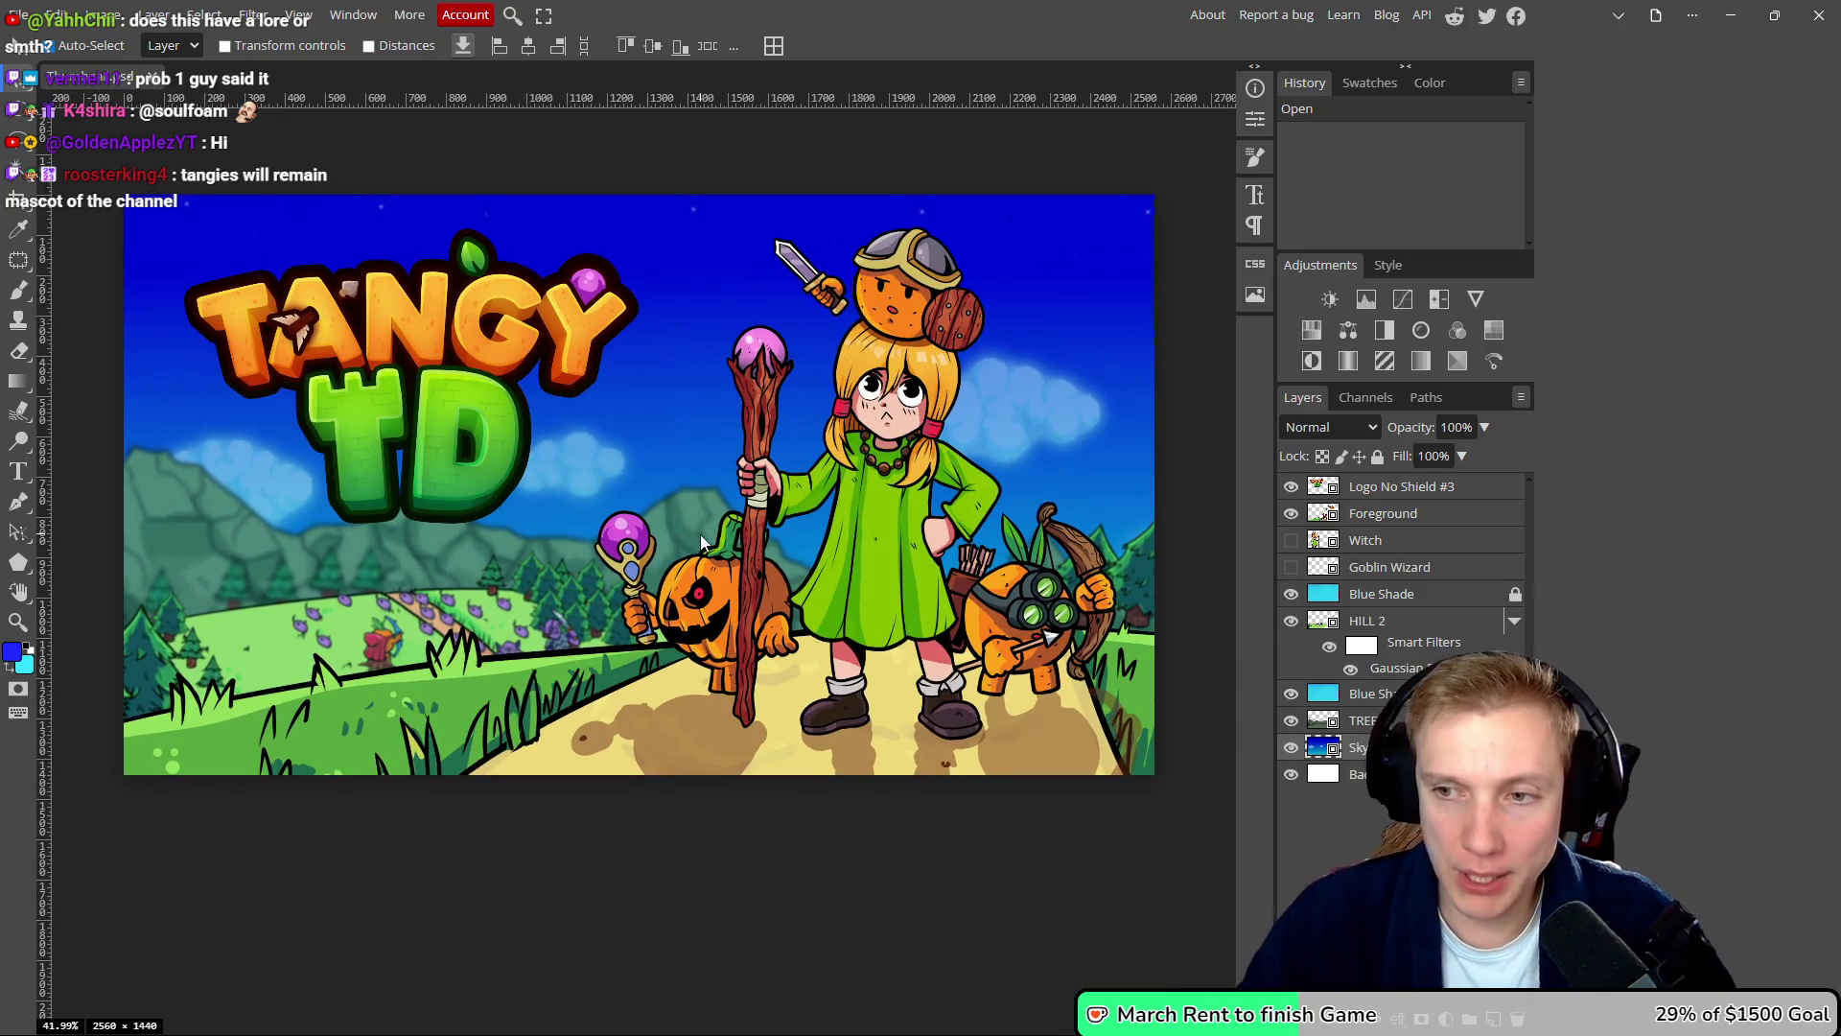
- Check the video's 4,306 realtime views in YouTube Studio, then minimize the browser
key("alt+Tab")
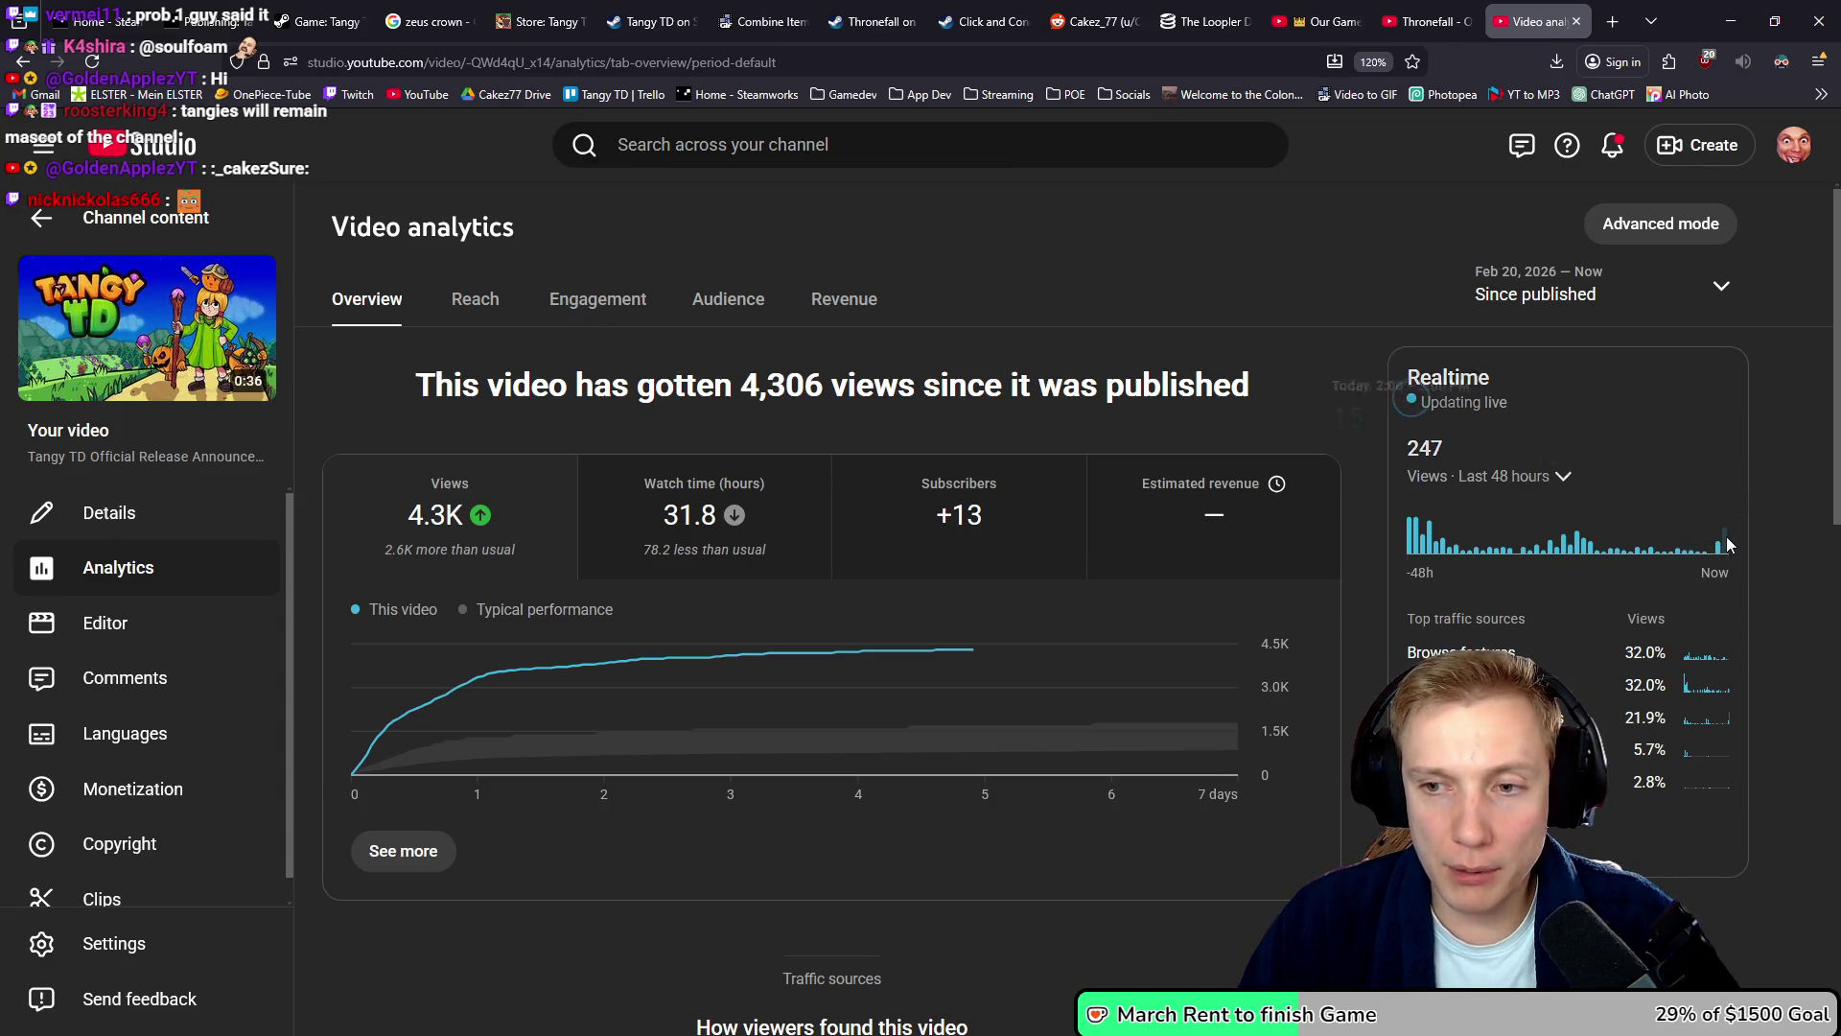
mouse_move(1729, 546)
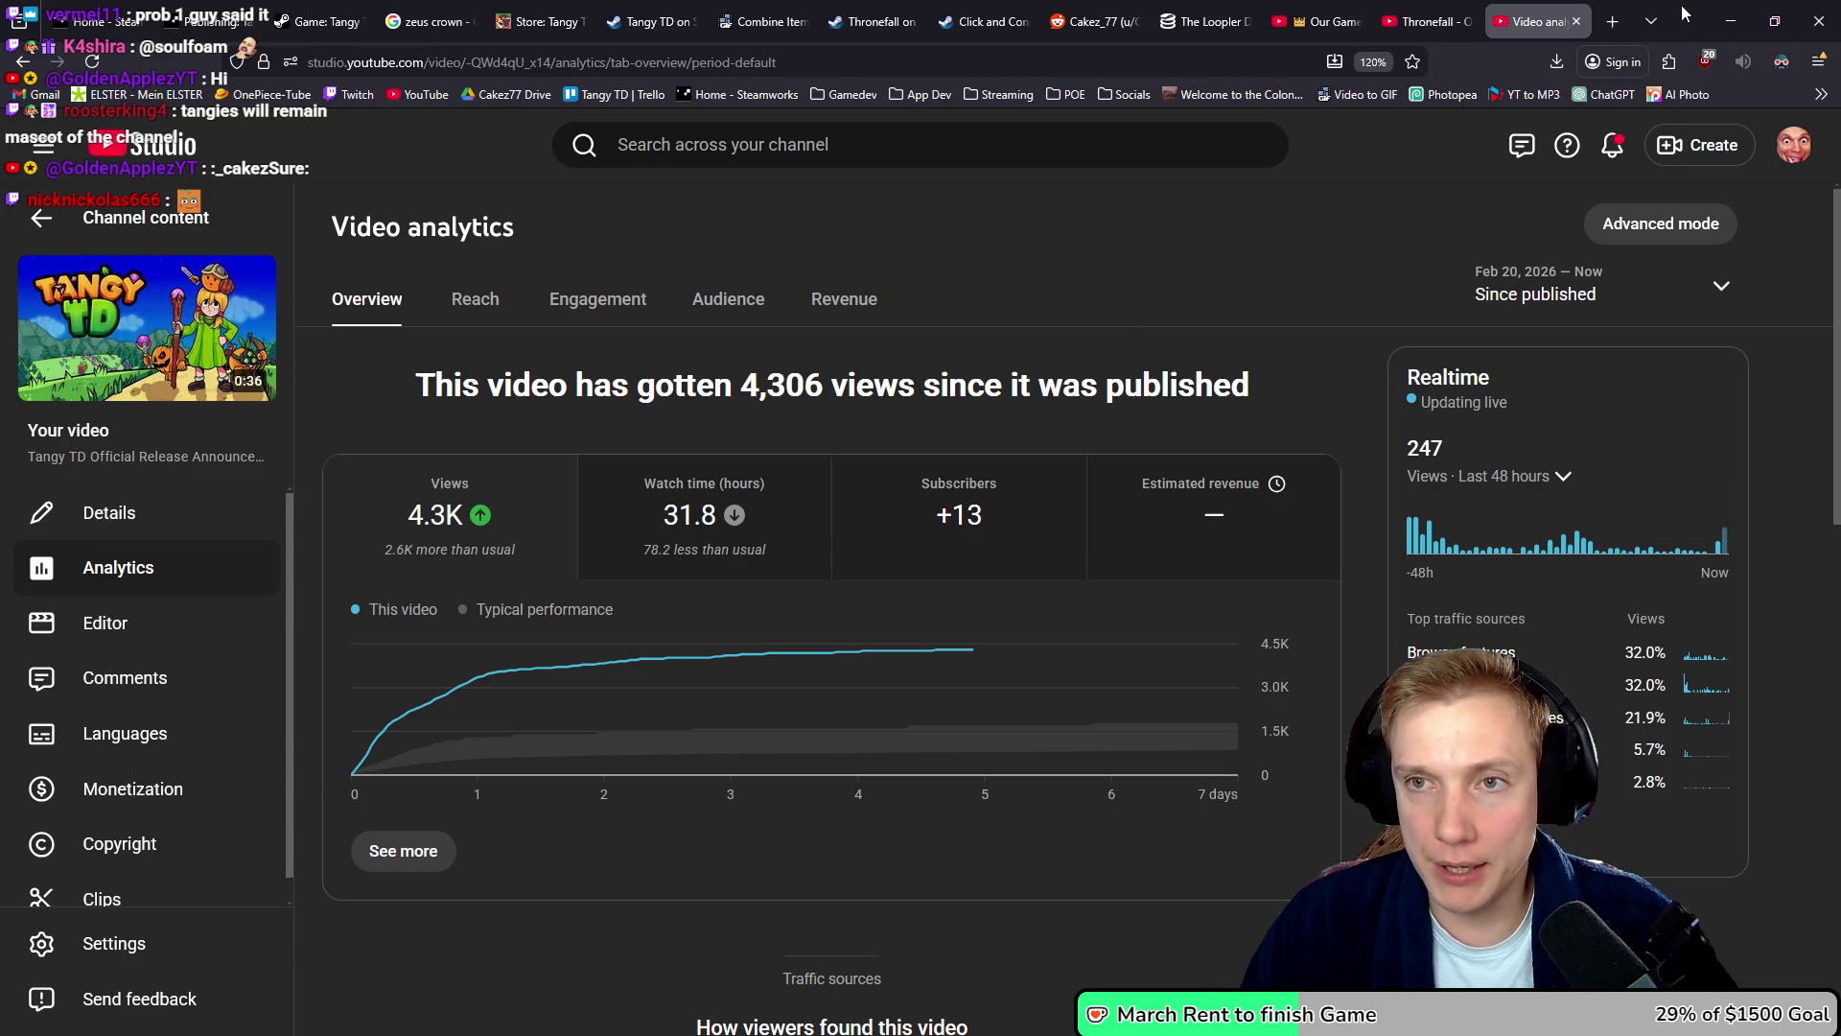
left_click(1731, 21)
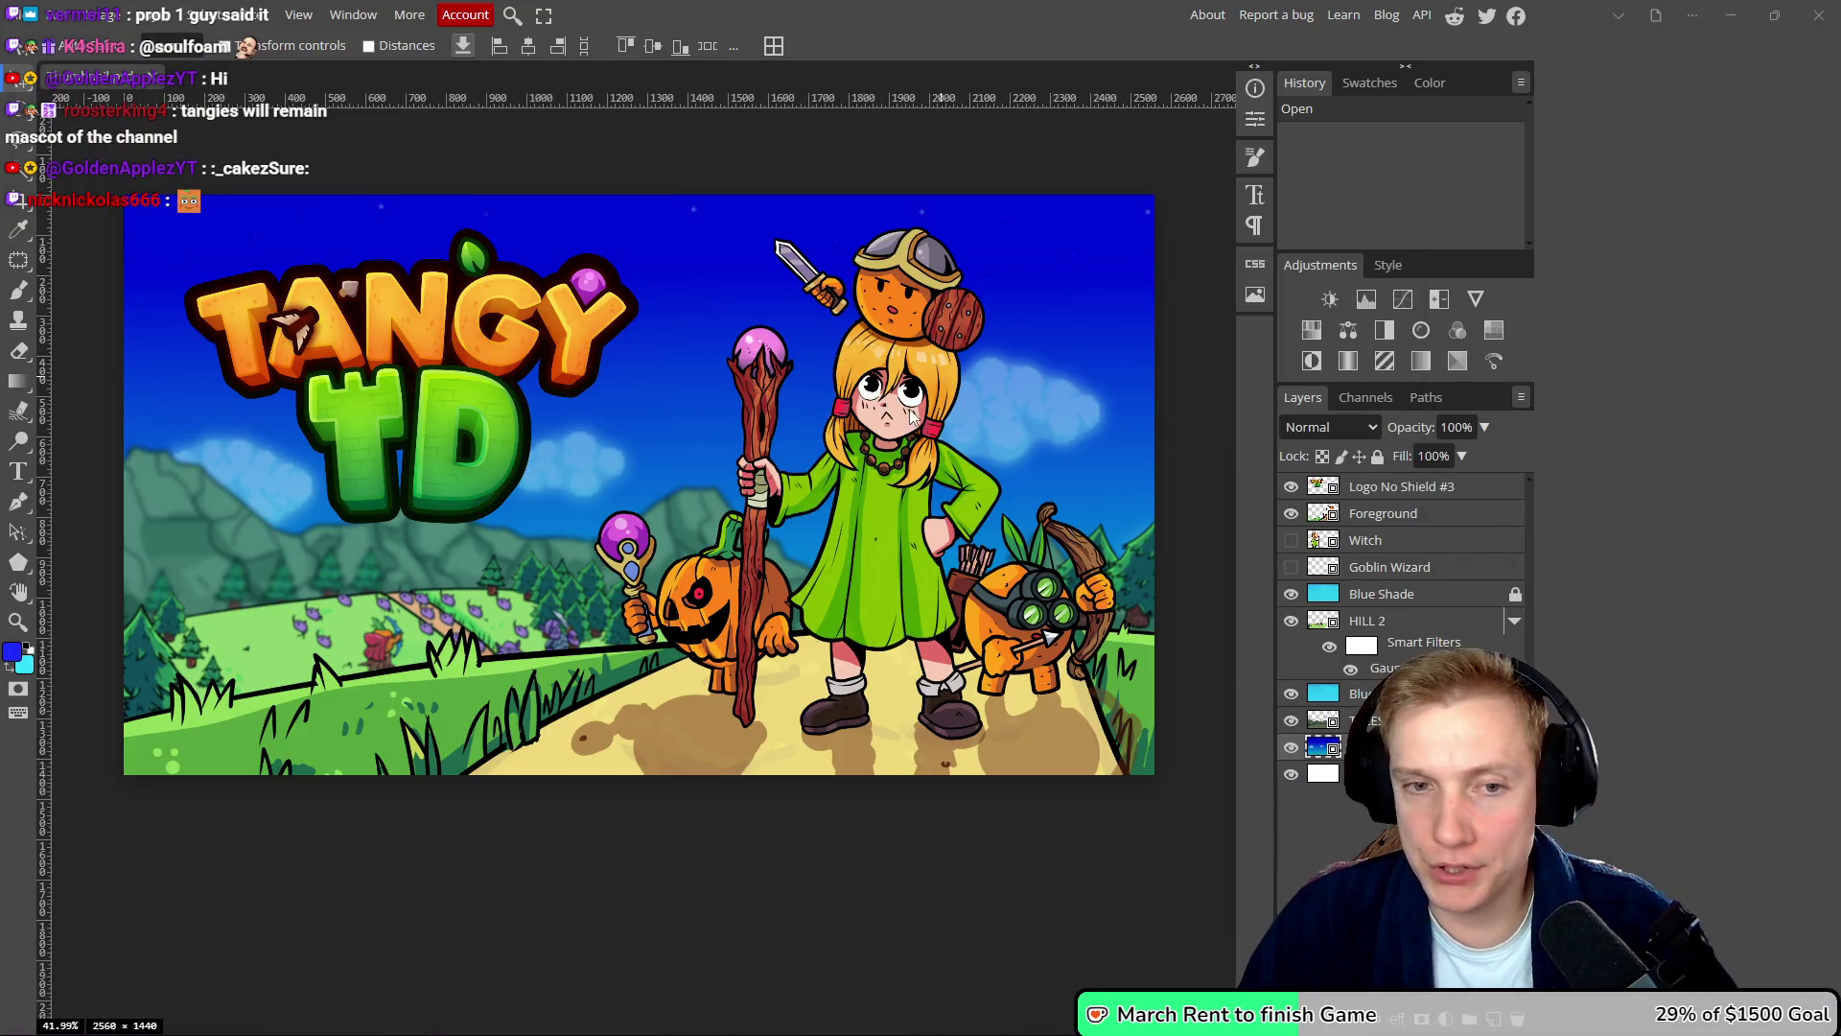
- Hide the HEALER and ARCHER layers in the Foreground smart object and save them into the thumbnail
double_click(1322, 515)
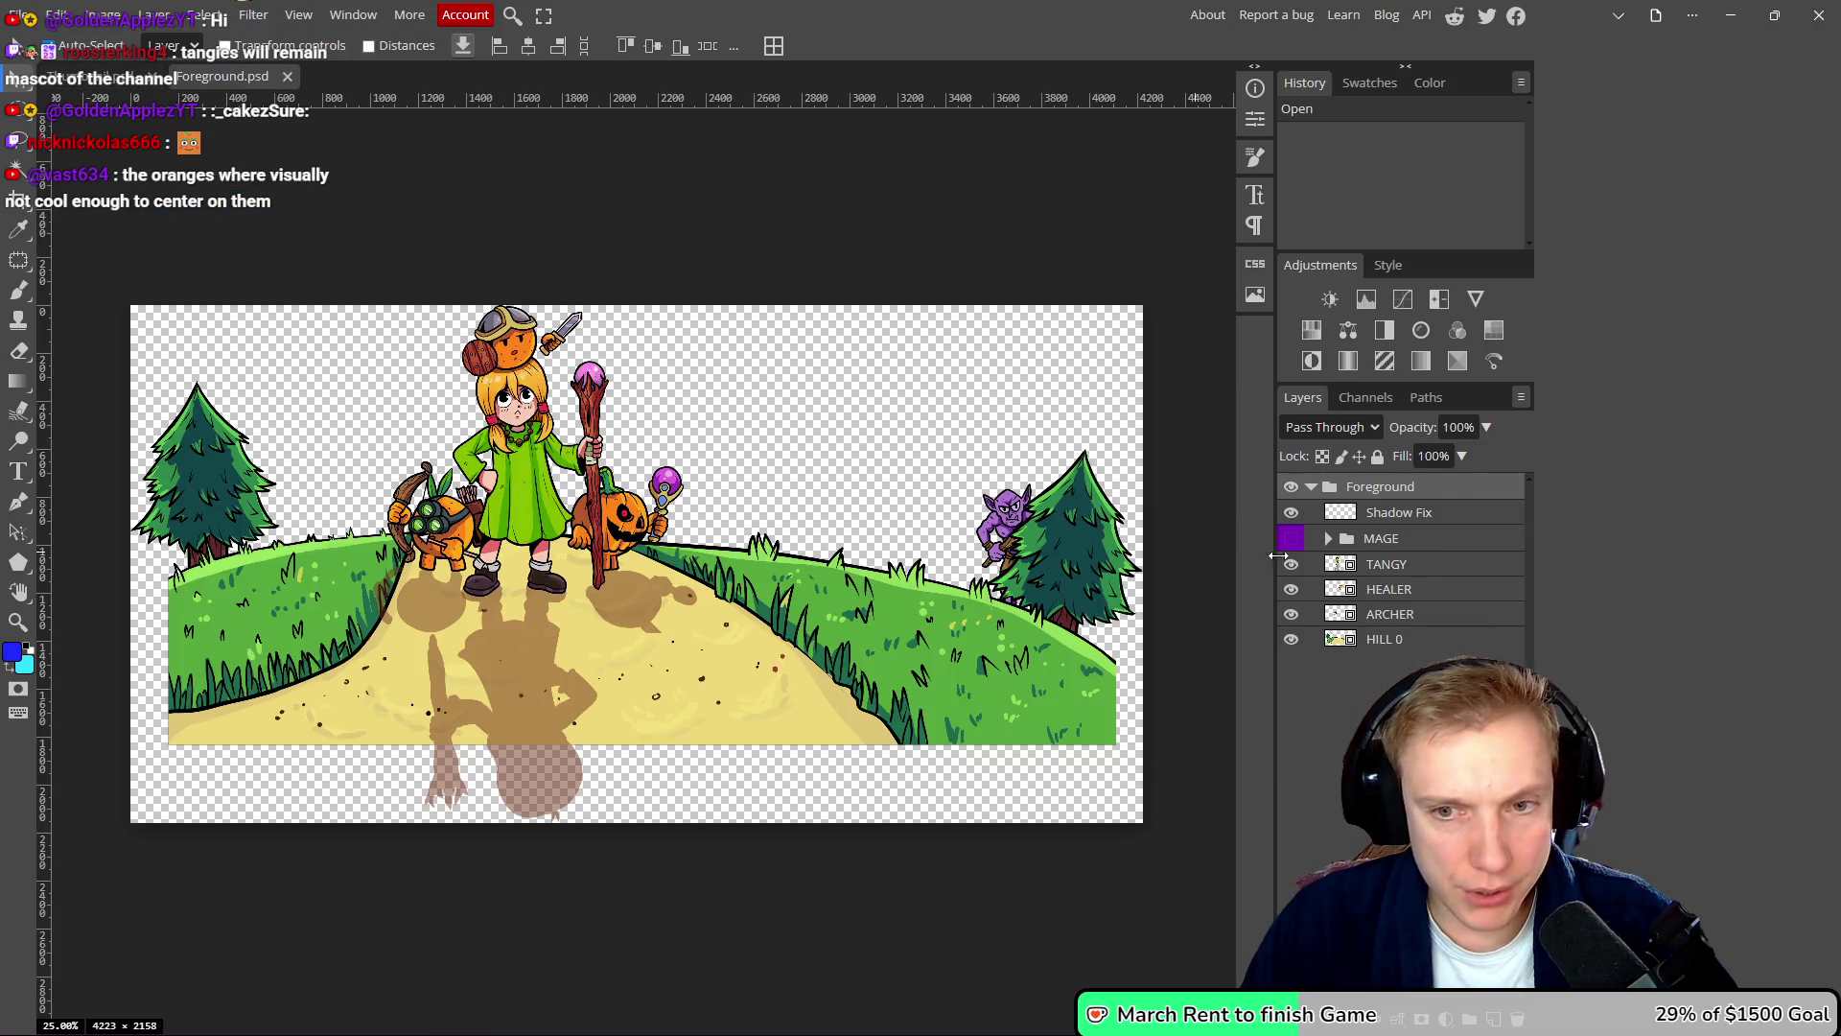
left_click(1291, 589)
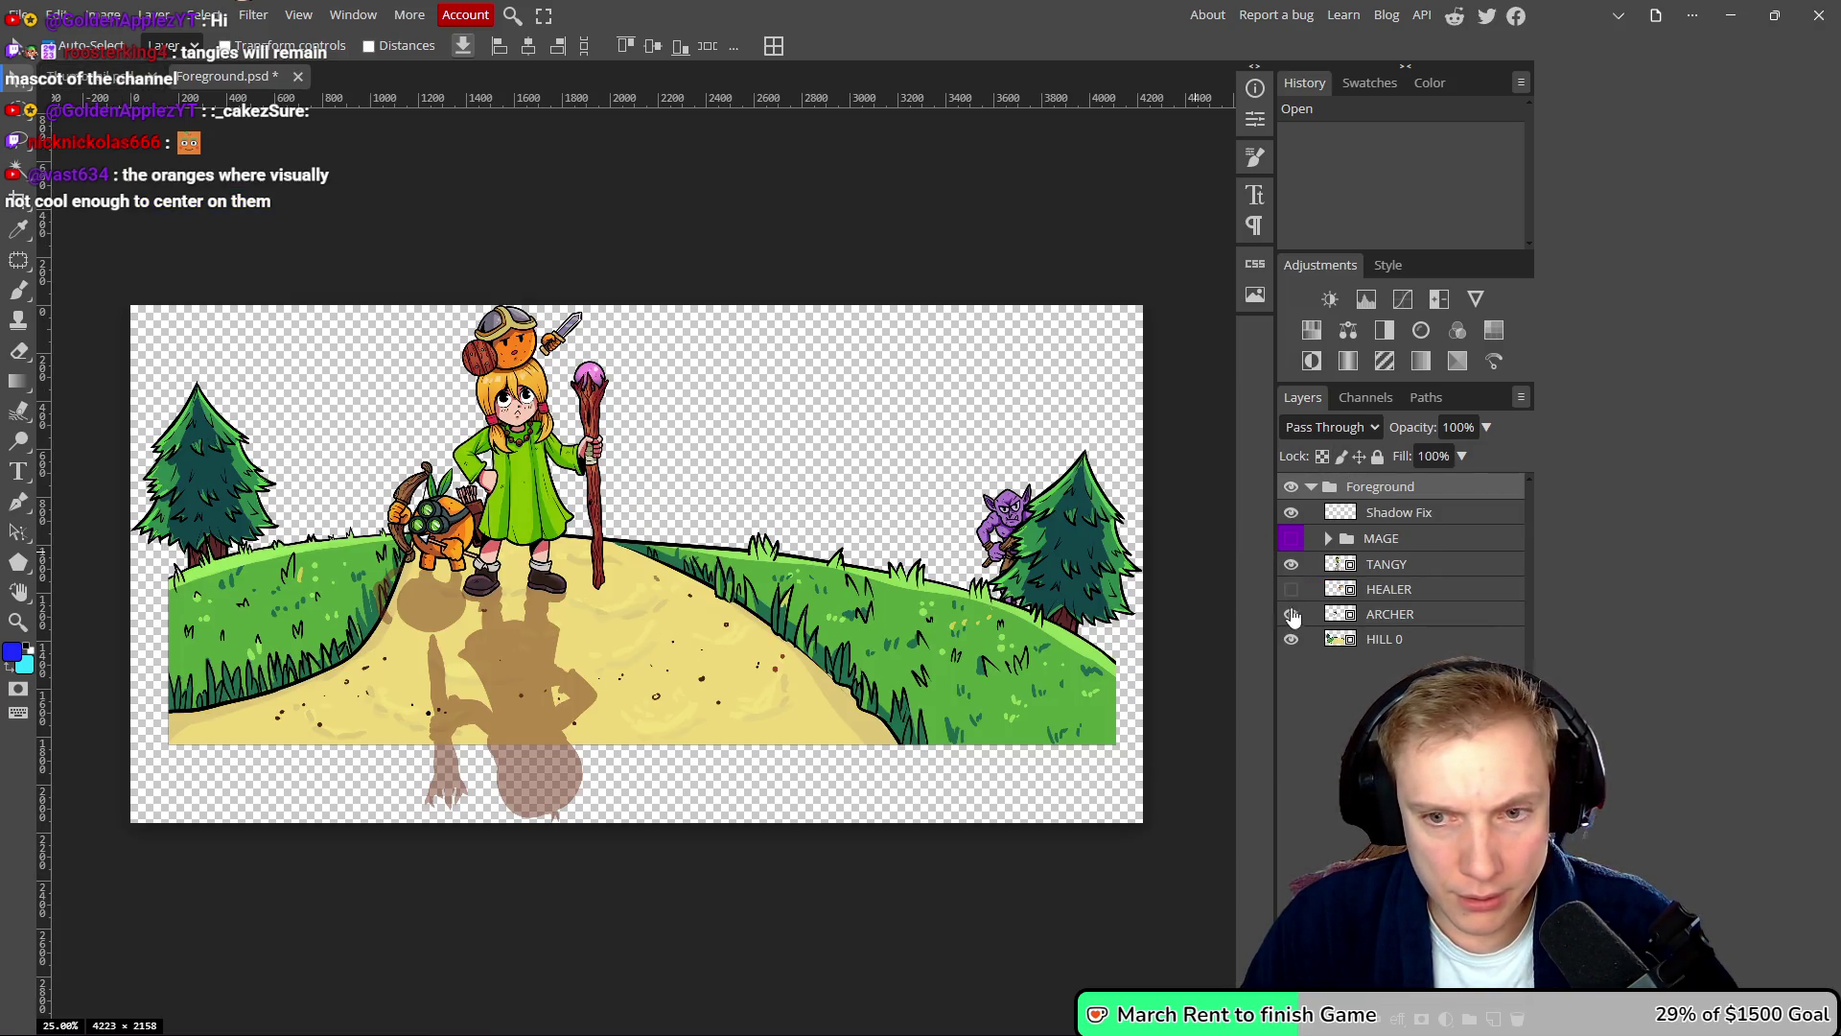
left_click(1291, 614)
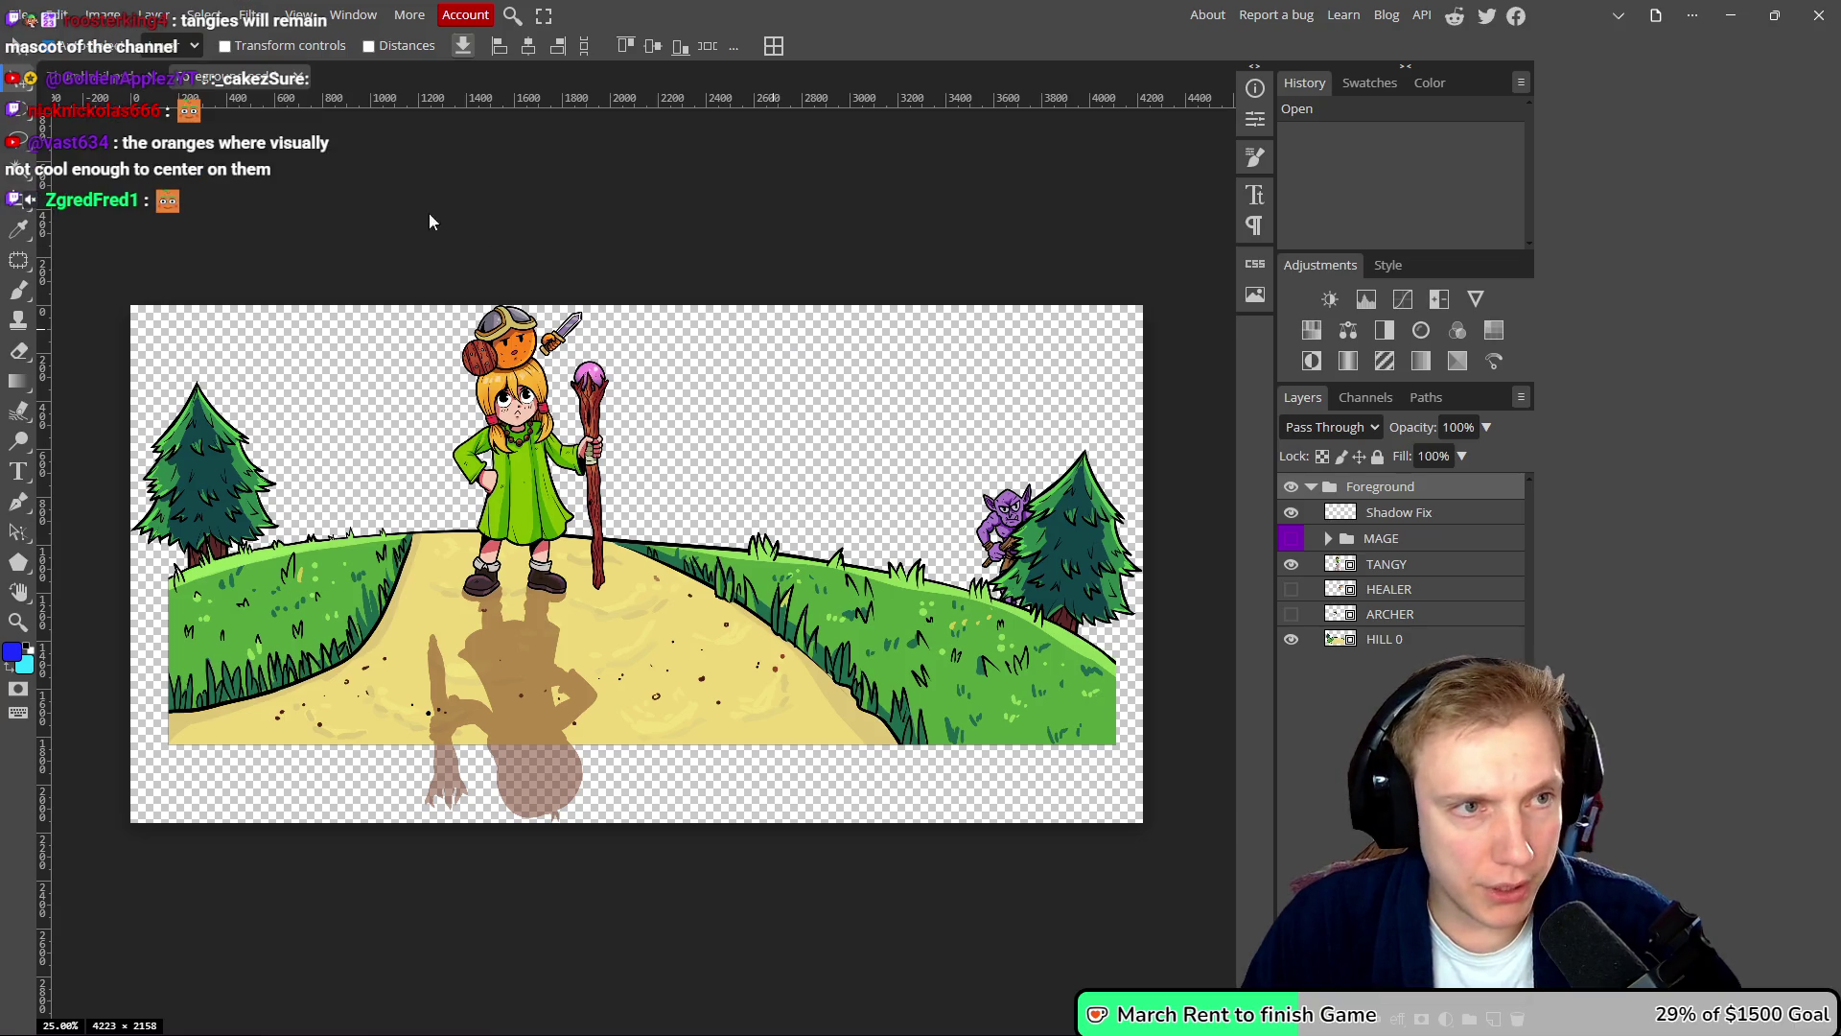
key("ctrl+s")
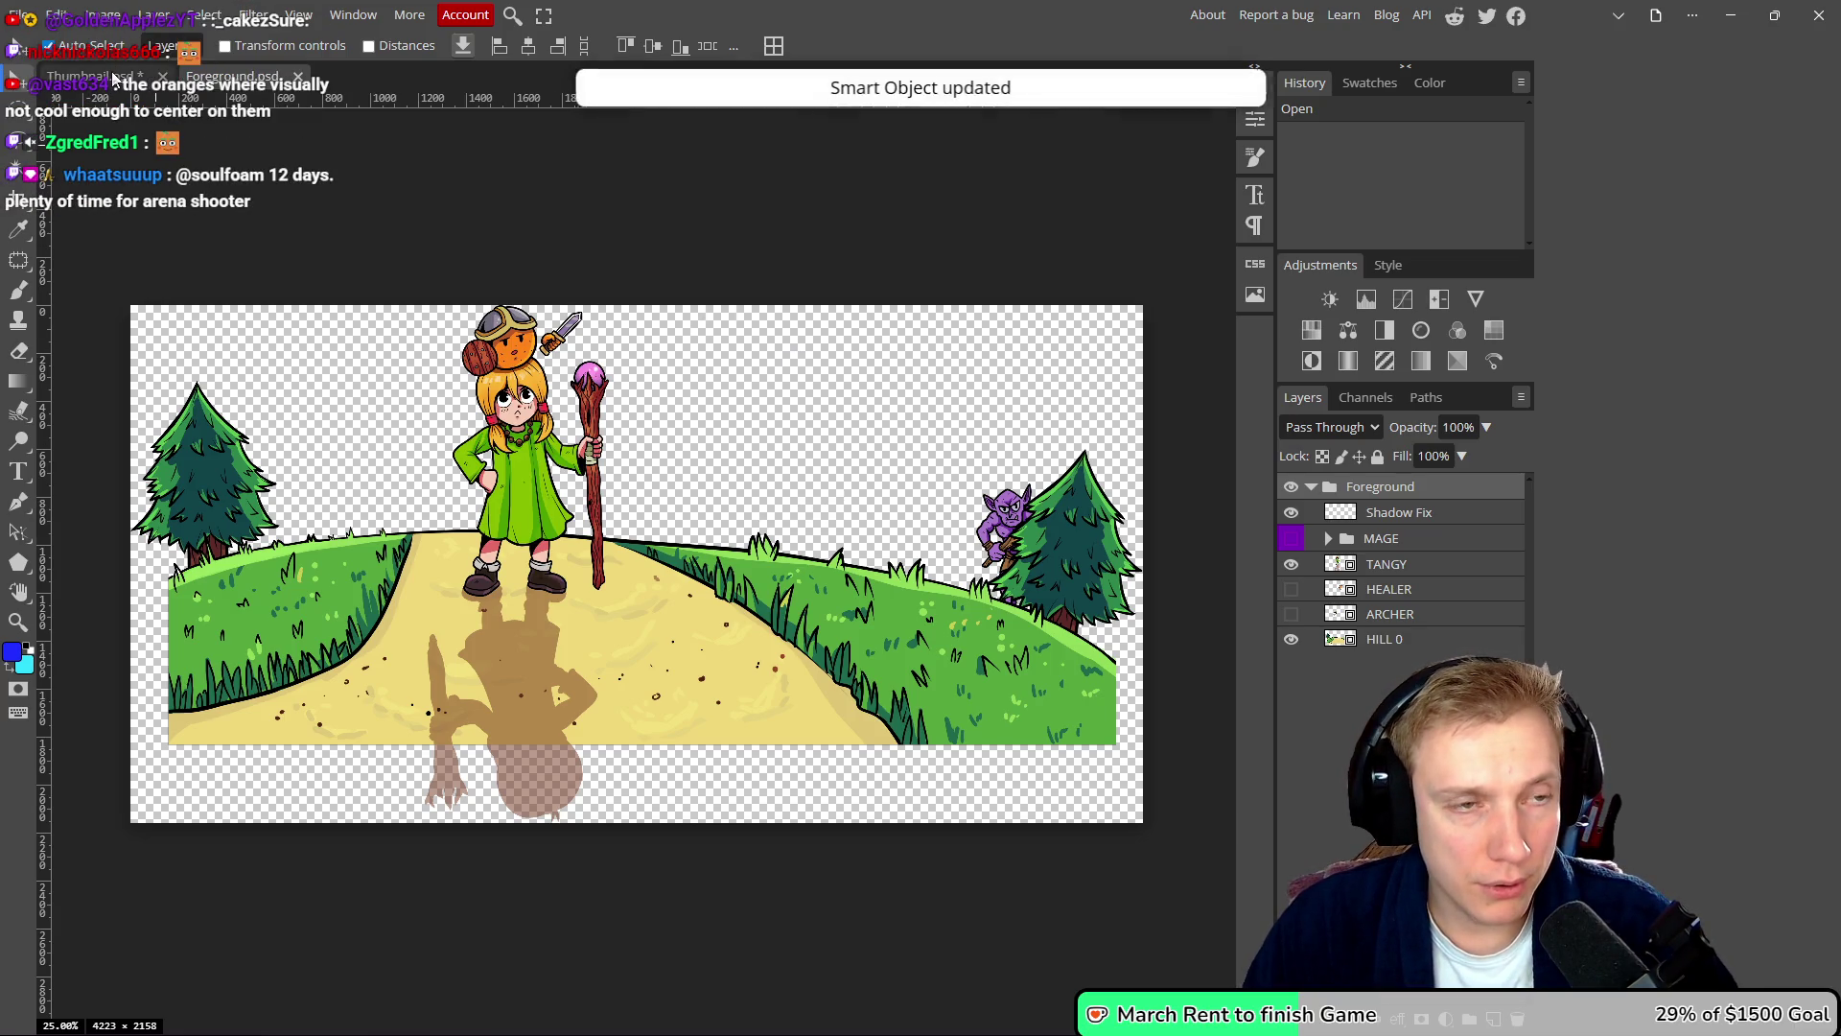
left_click(111, 76)
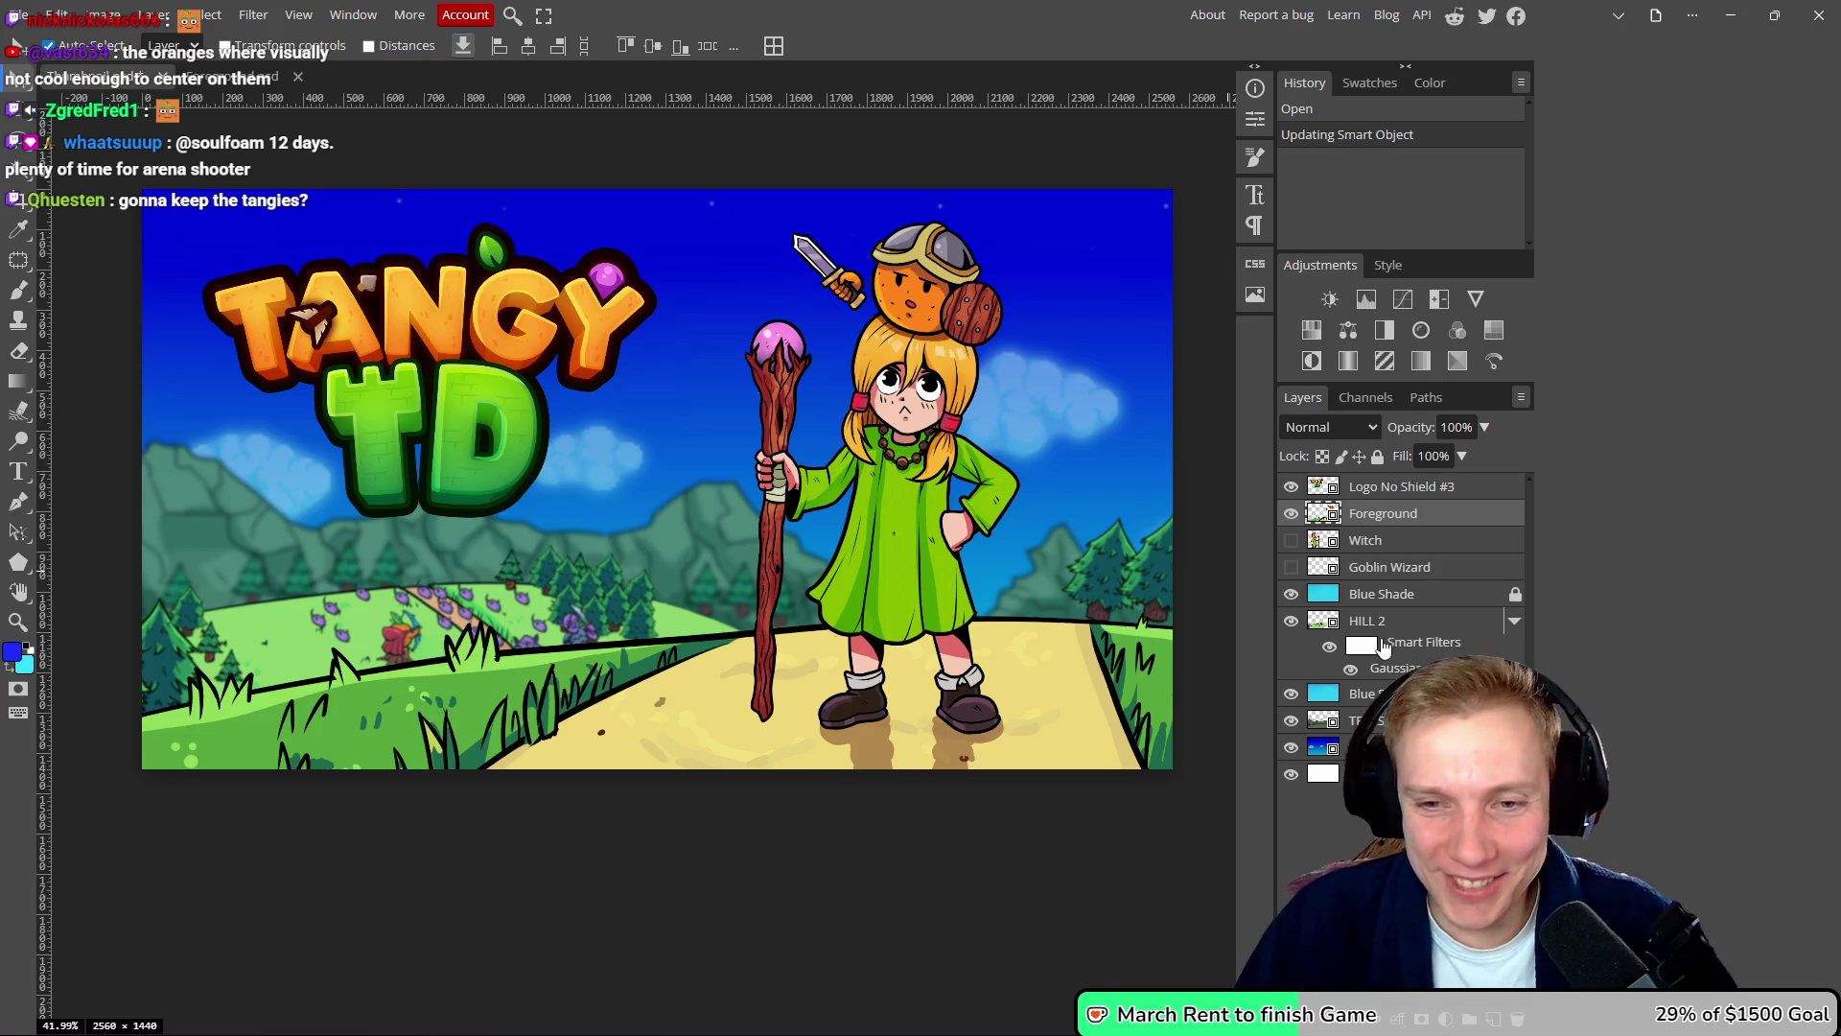
- Open the Witch smart object and save it back into the thumbnail
left_click(1324, 542)
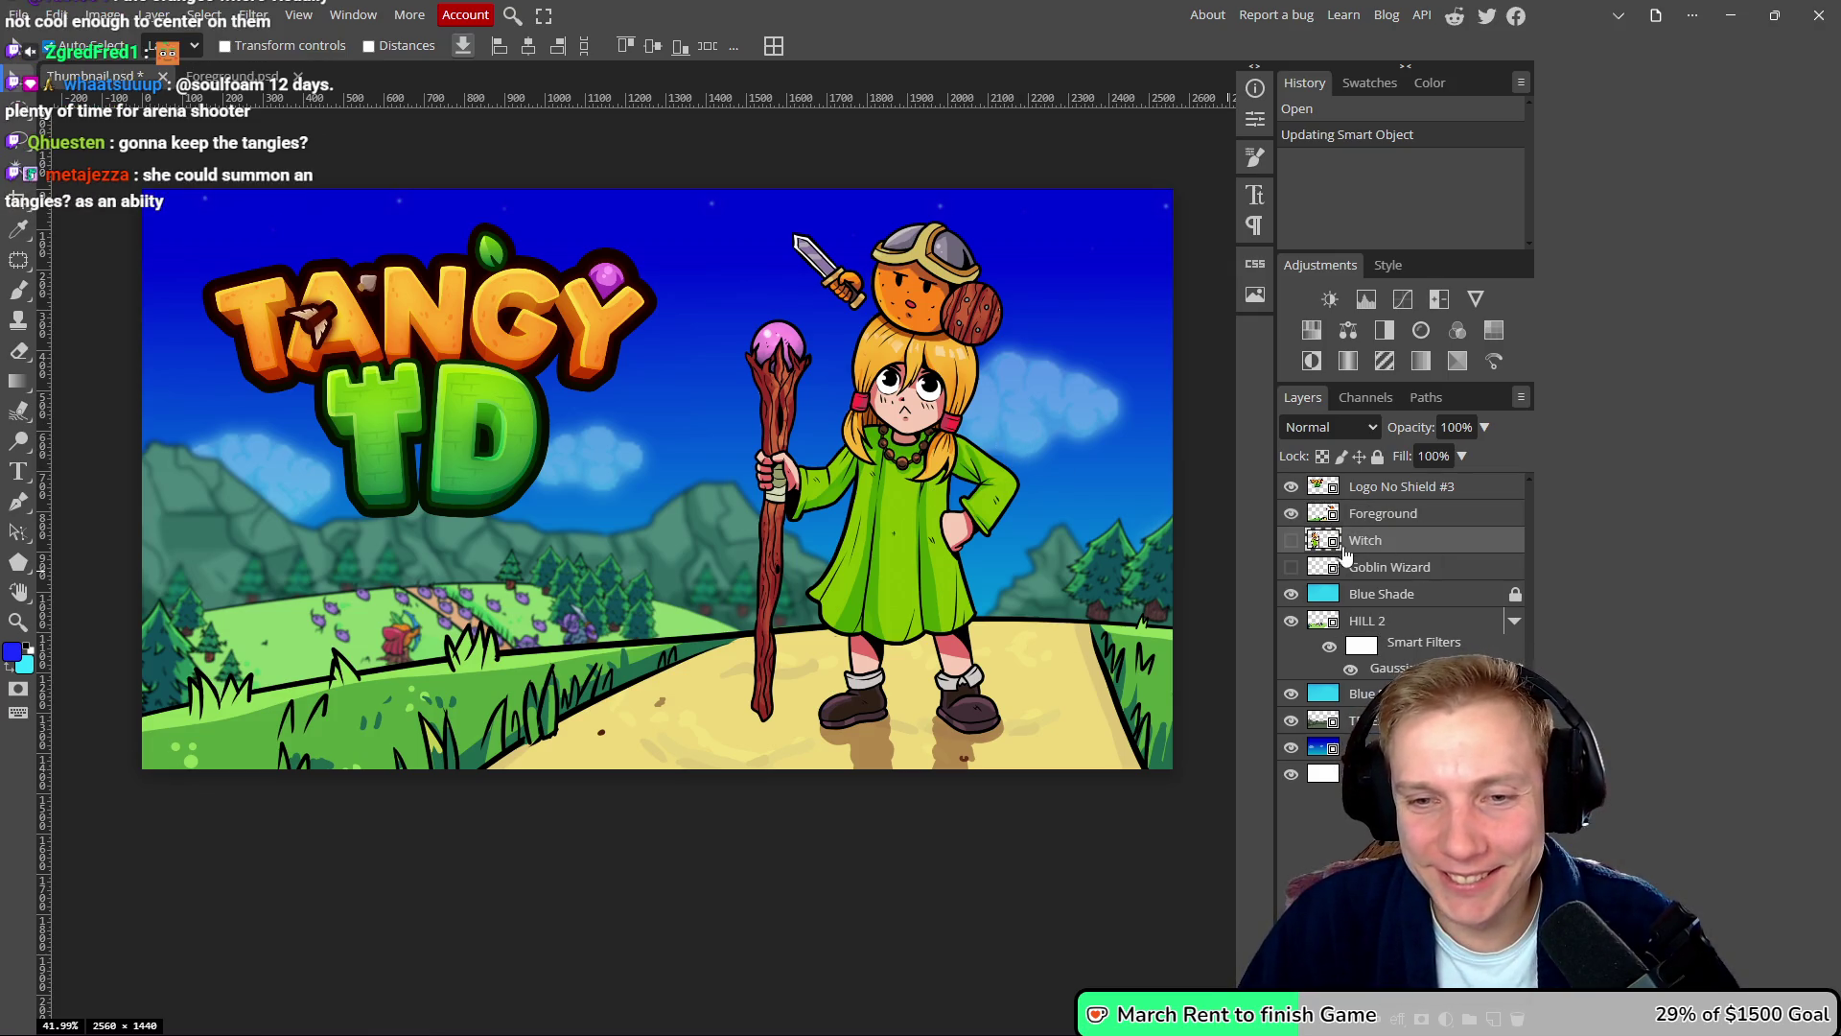
double_click(1324, 542)
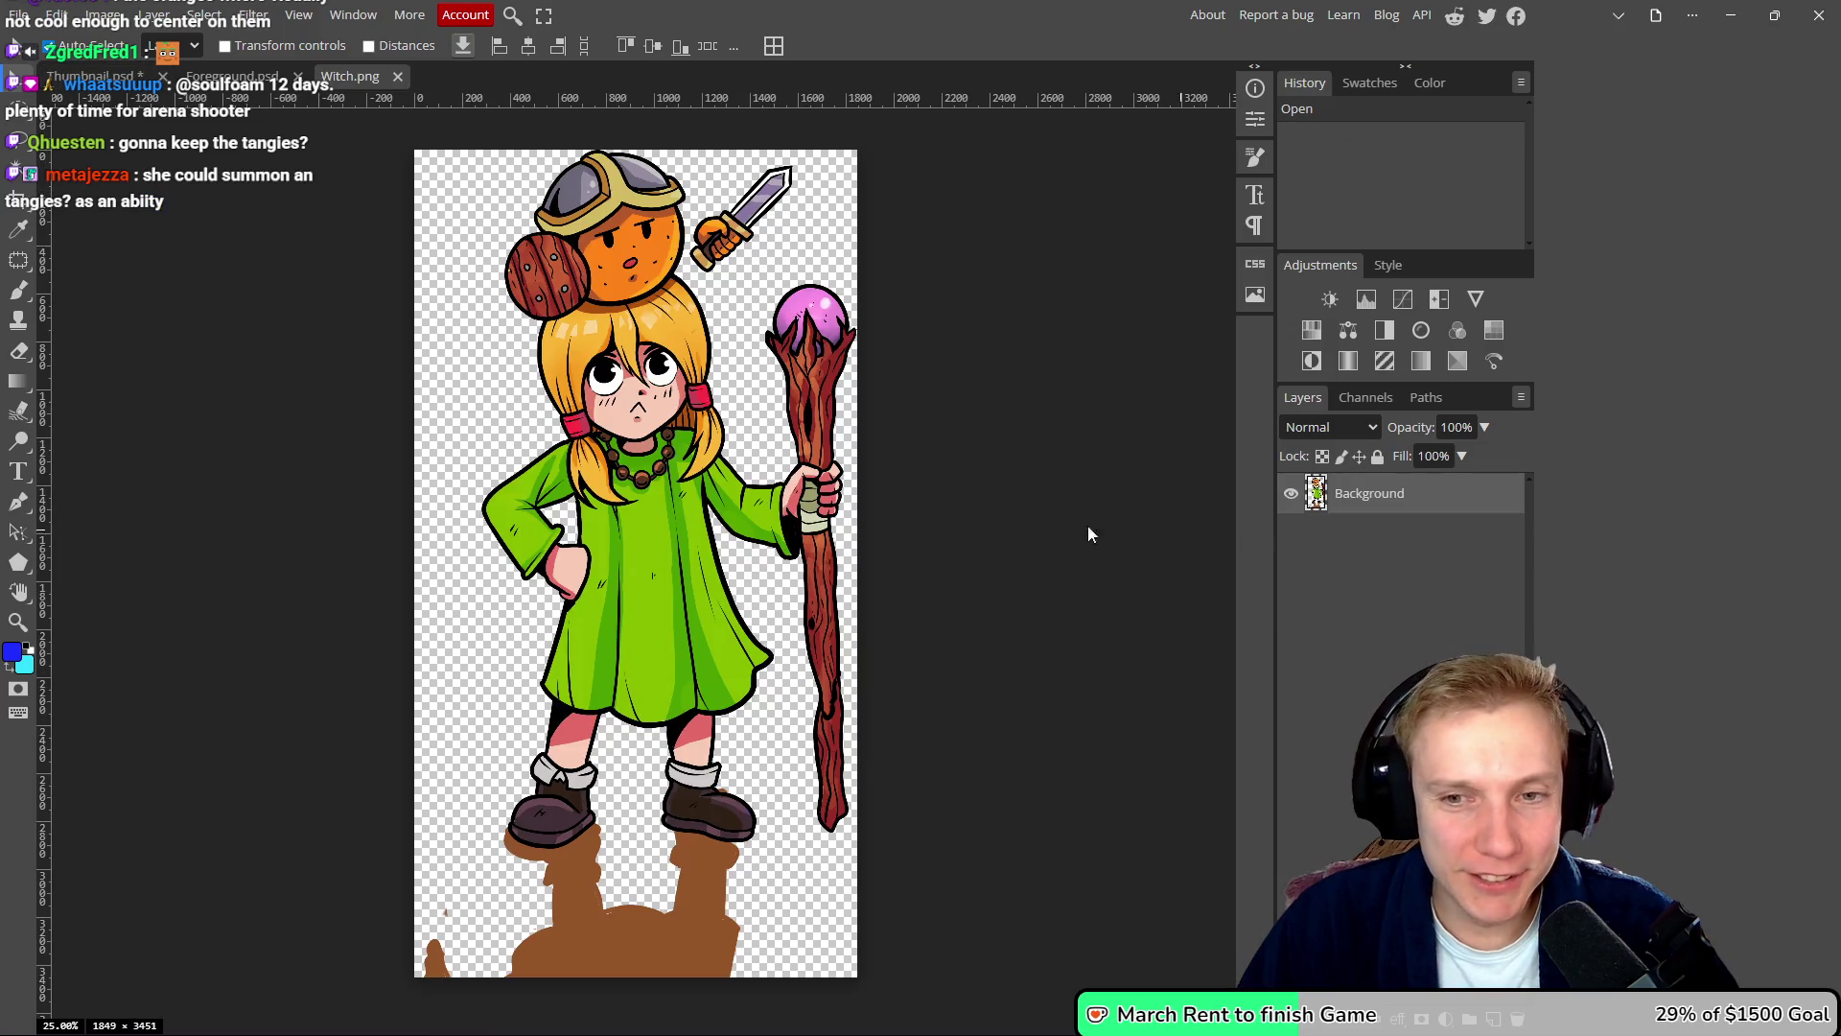
key("ctrl+s")
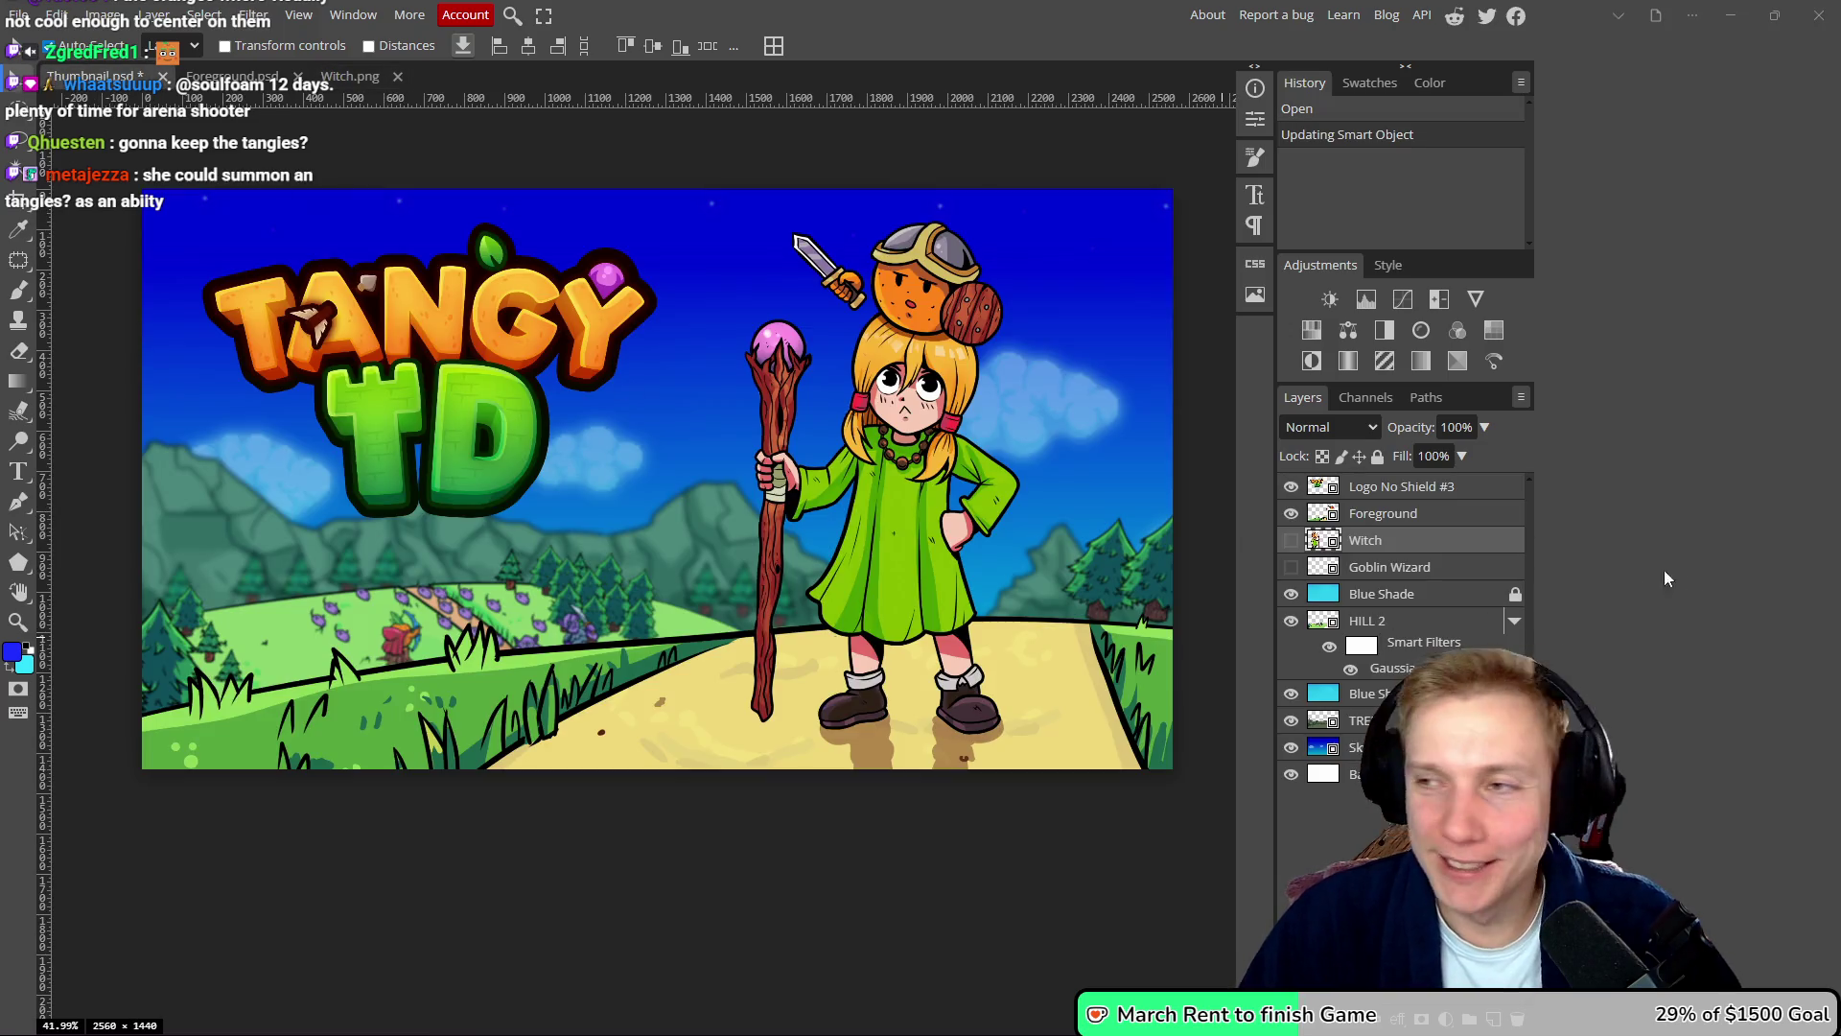
key("alt+Tab")
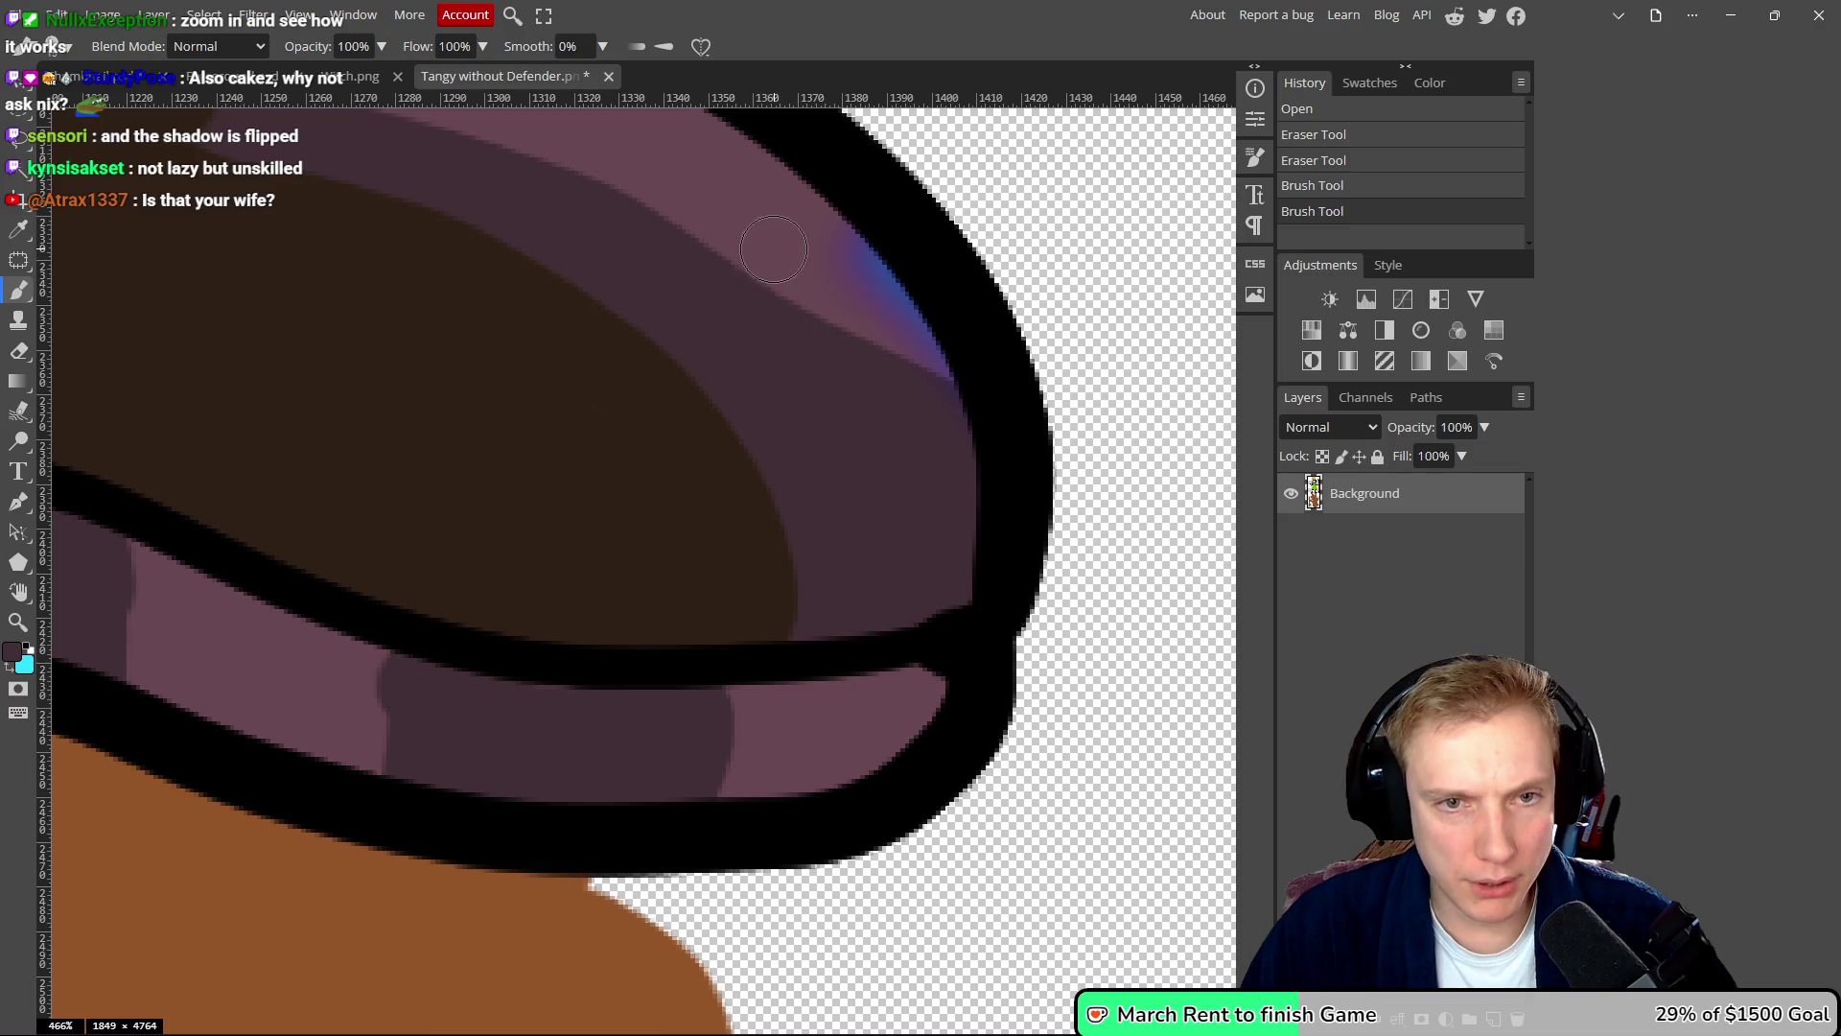
- Paint pink over the blue fringe along the boot's outline, up to the dark outline
scroll(846, 283, "up", 3)
scroll(846, 283, "up", 1)
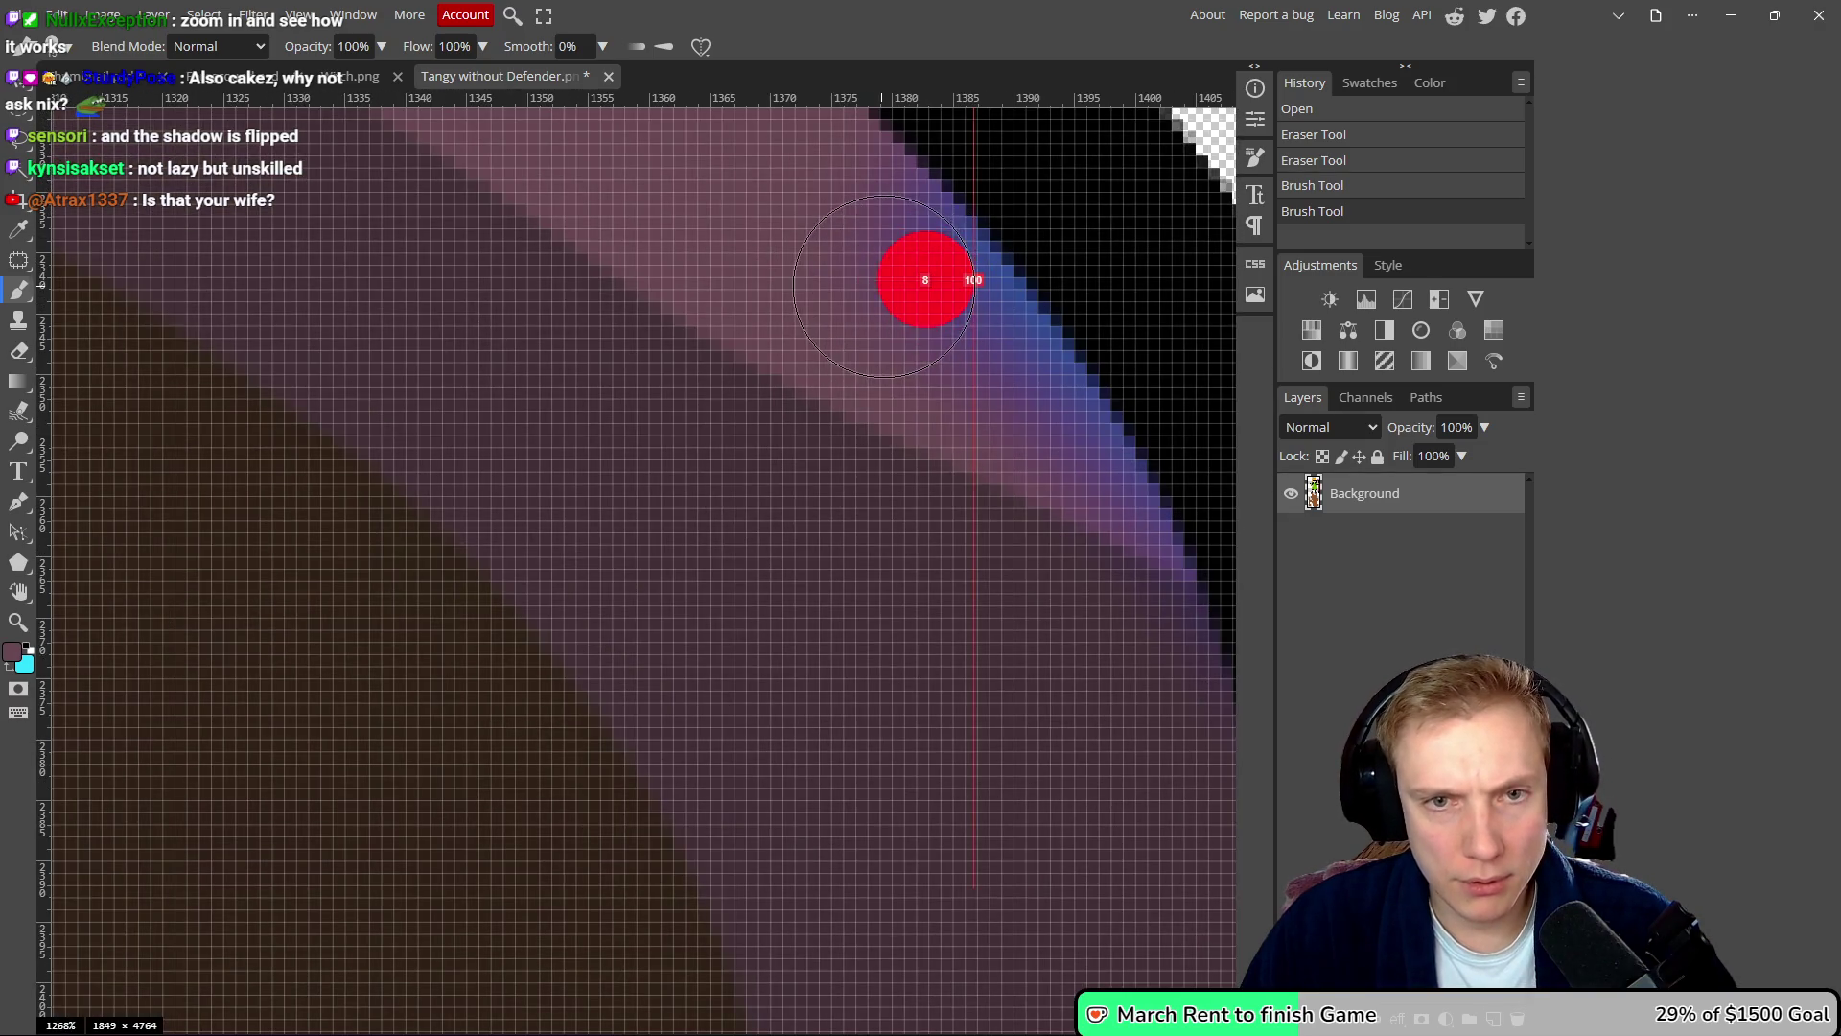
left_click(974, 313)
scroll(752, 292, "right", 5)
scroll(752, 291, "up", 2)
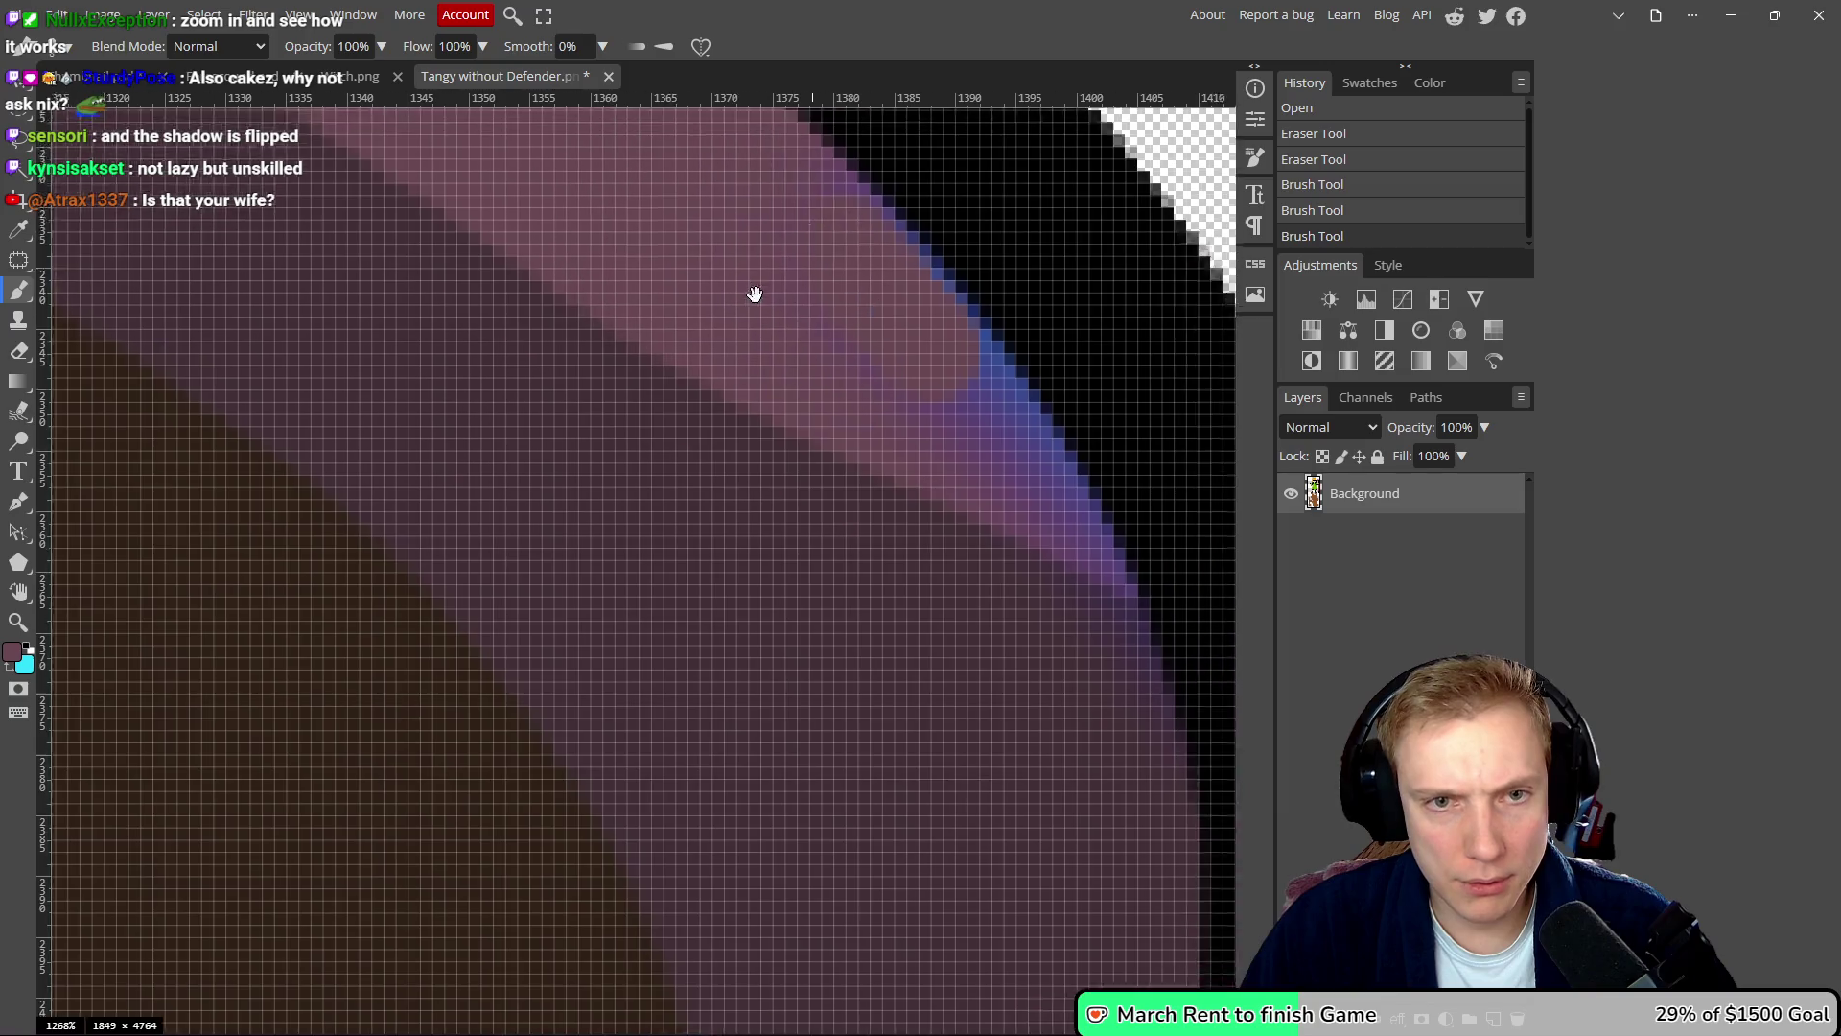
left_click(781, 331)
scroll(732, 401, "down", 5)
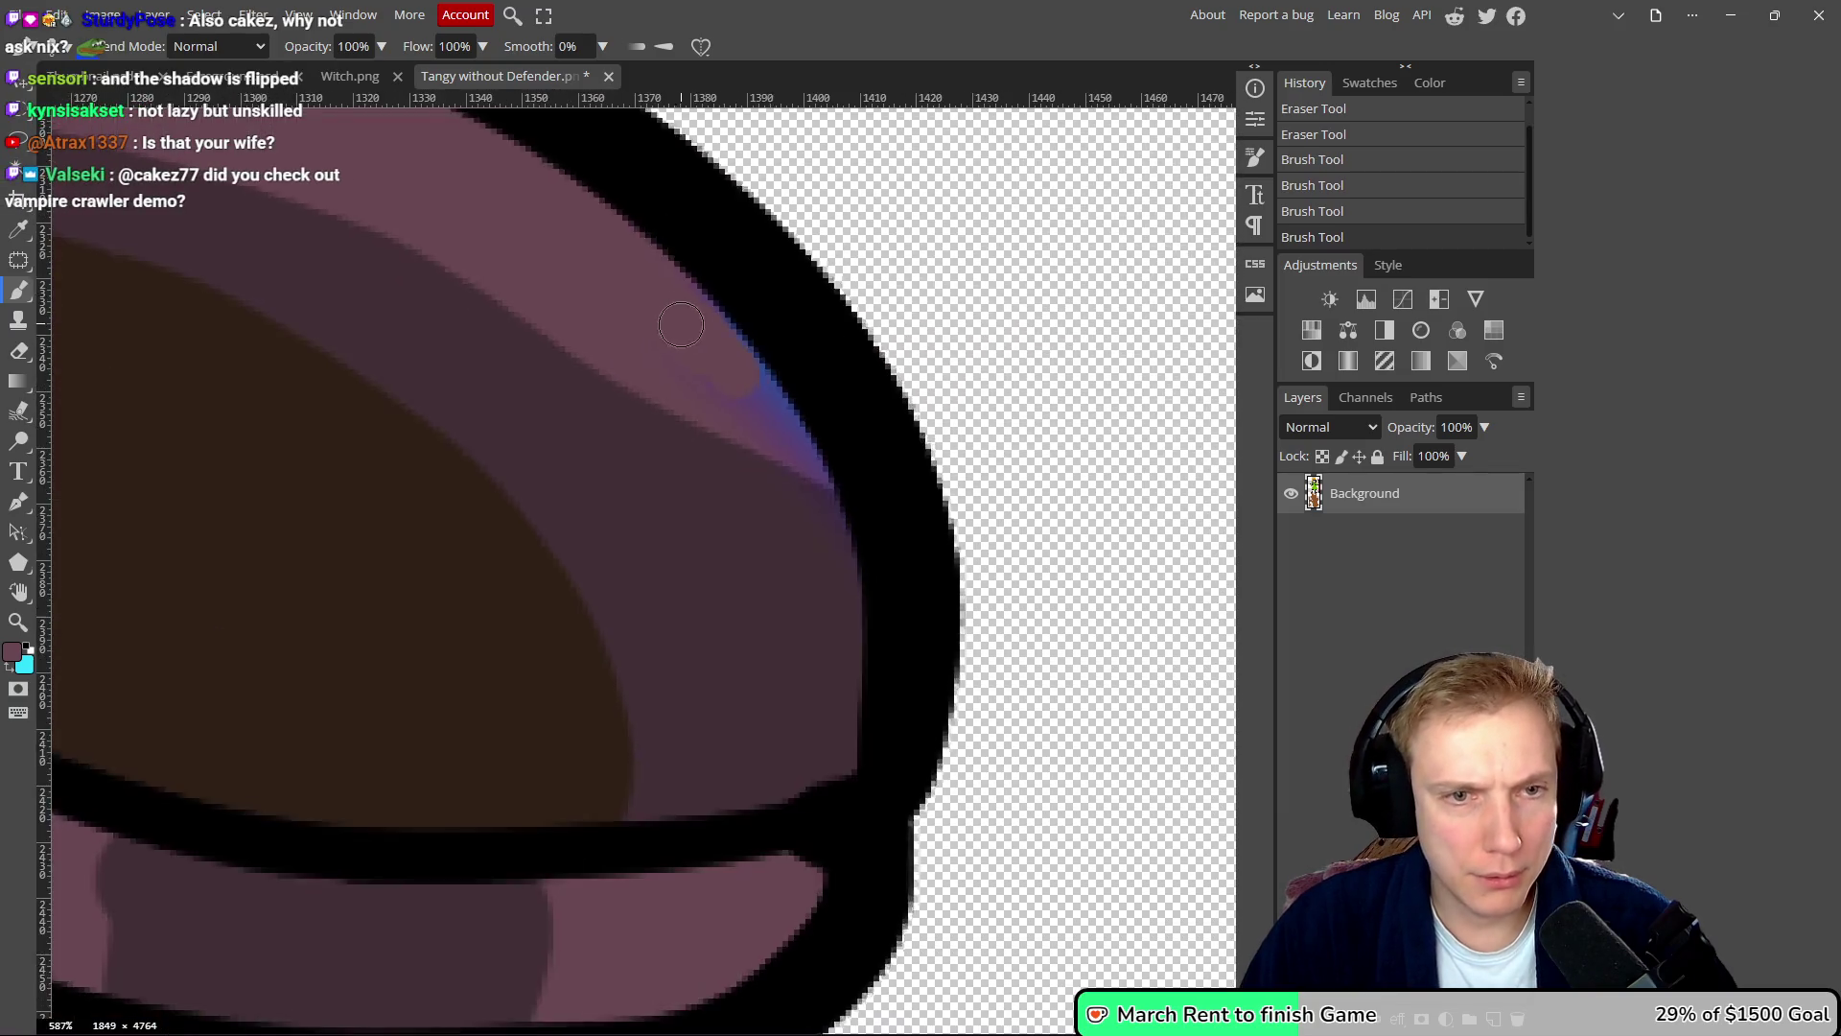
scroll(732, 401, "up", 4)
scroll(732, 401, "up", 1)
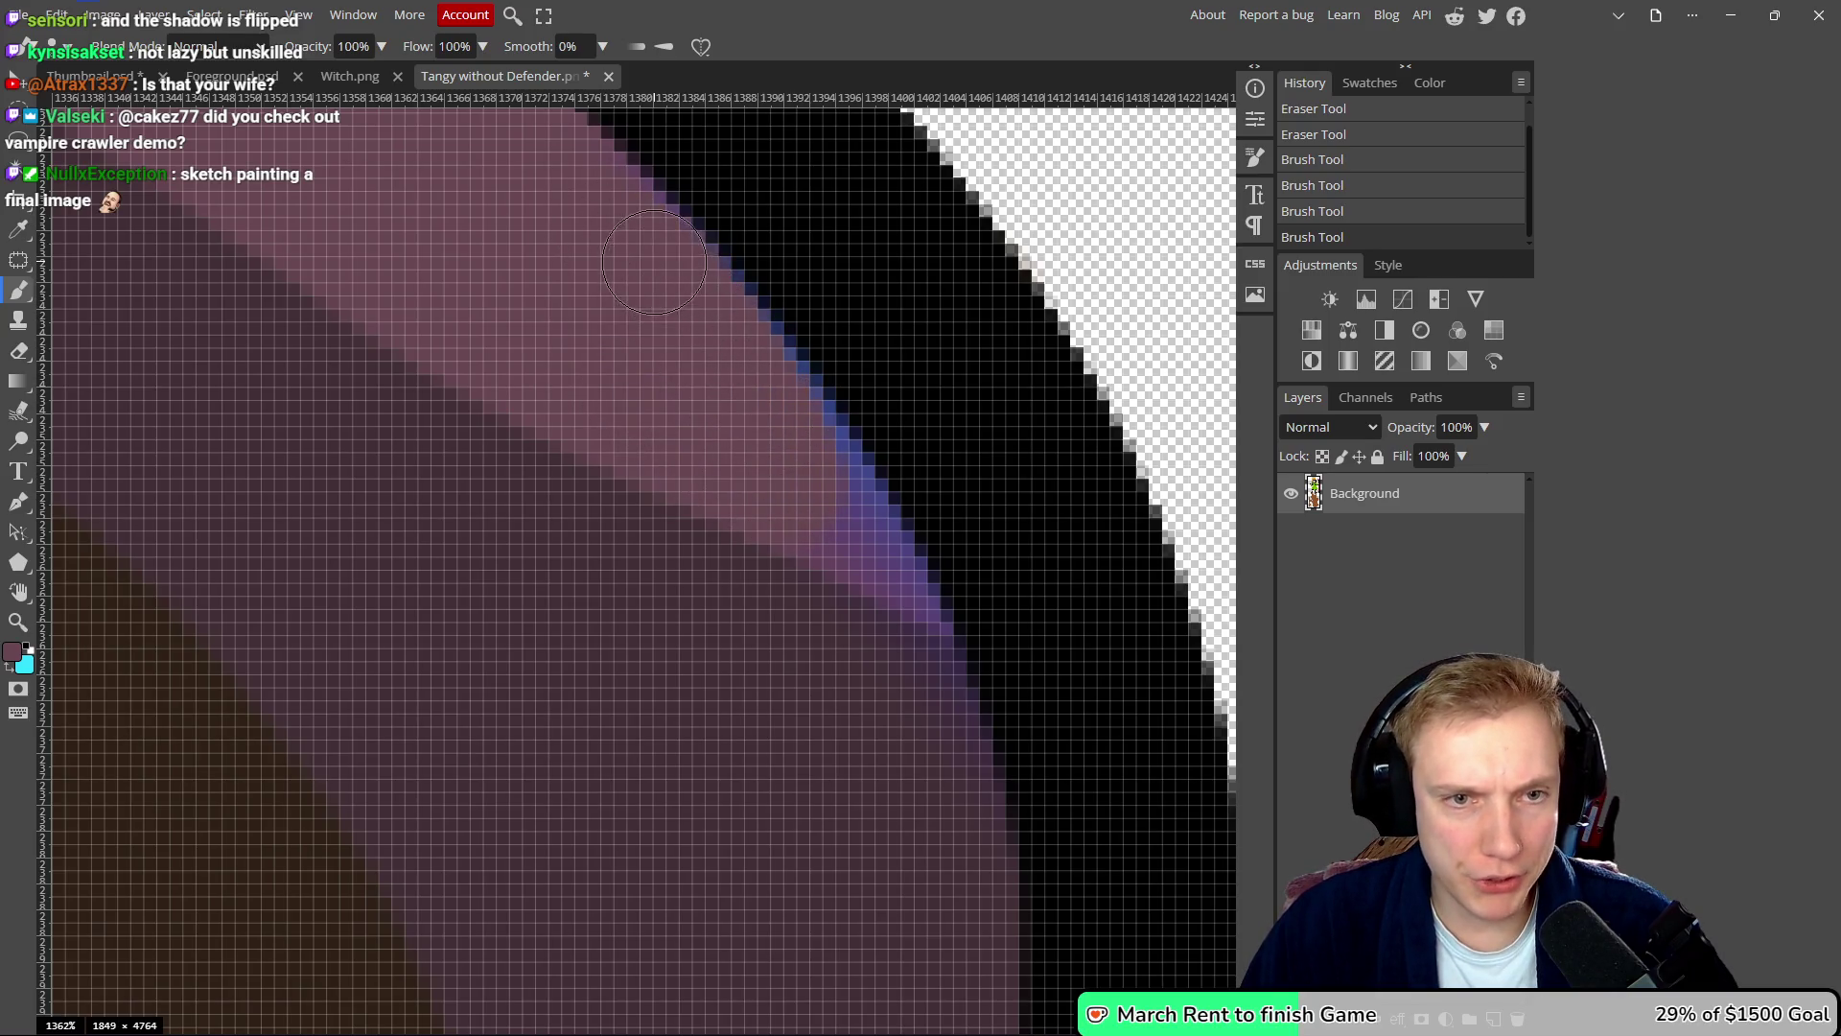
left_click_drag(648, 272, 672, 375)
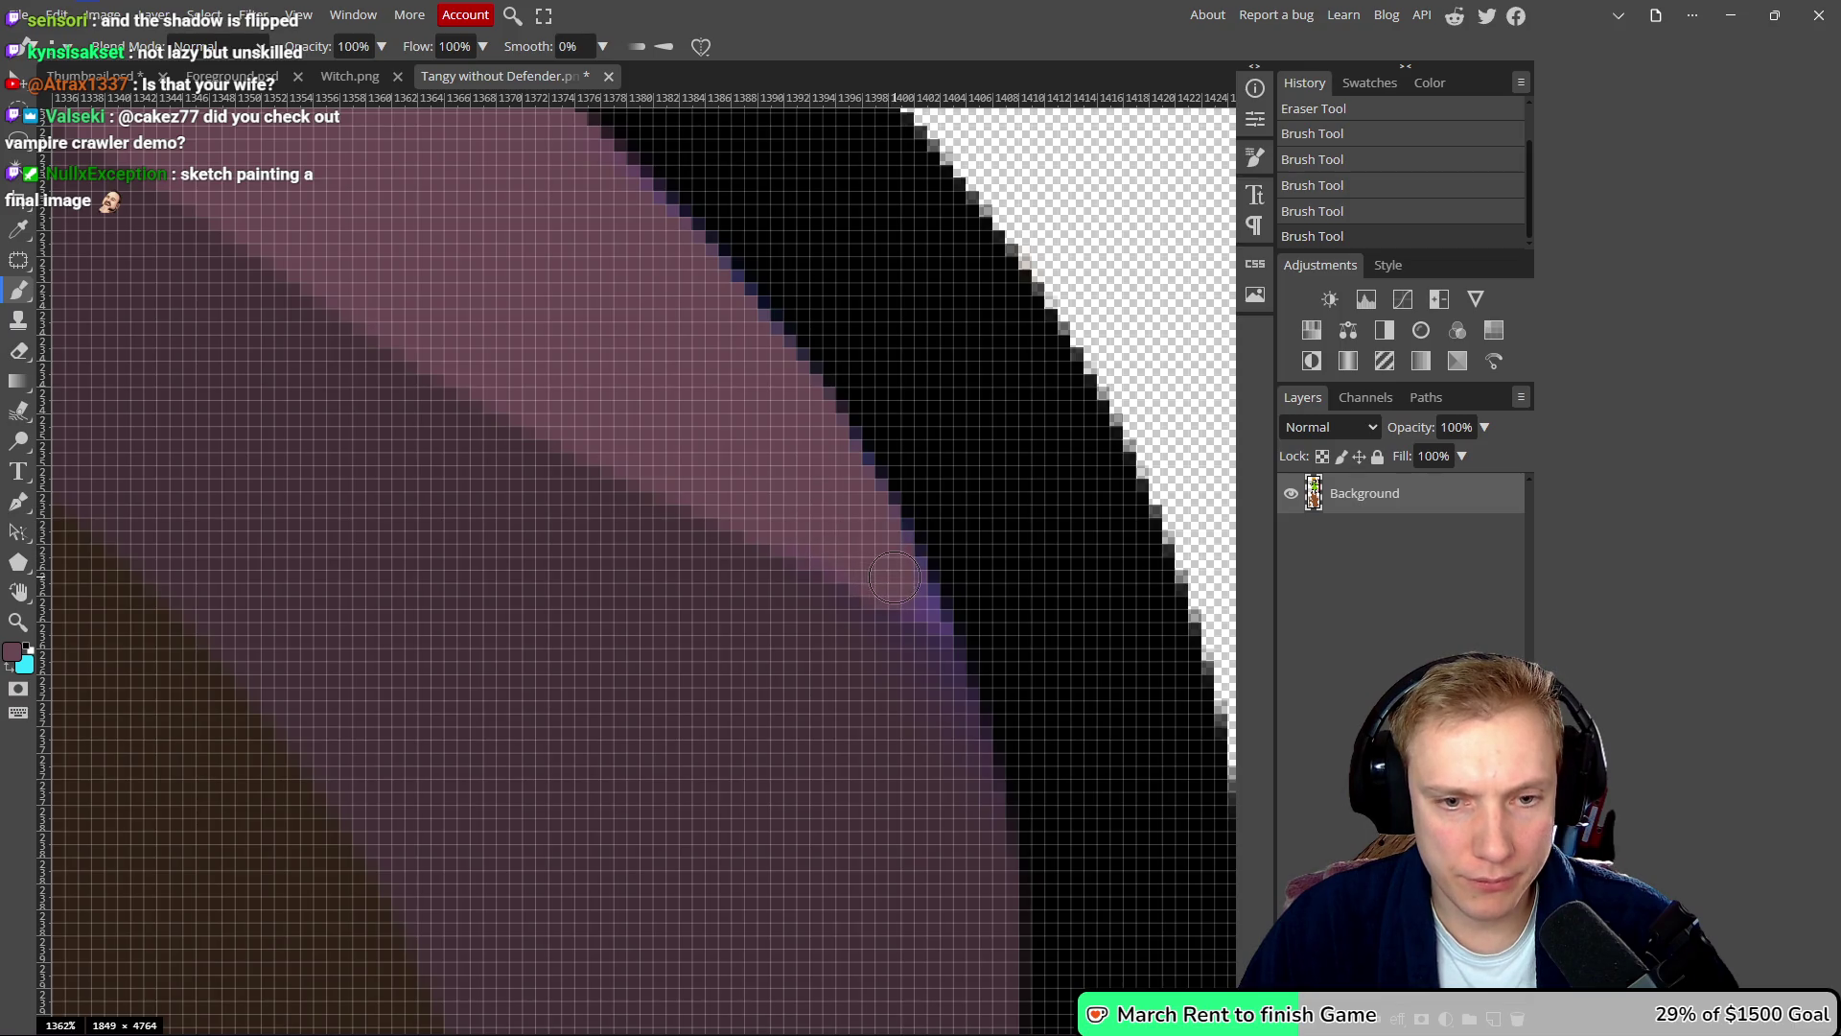
left_click(866, 553)
left_click_drag(916, 570, 932, 618)
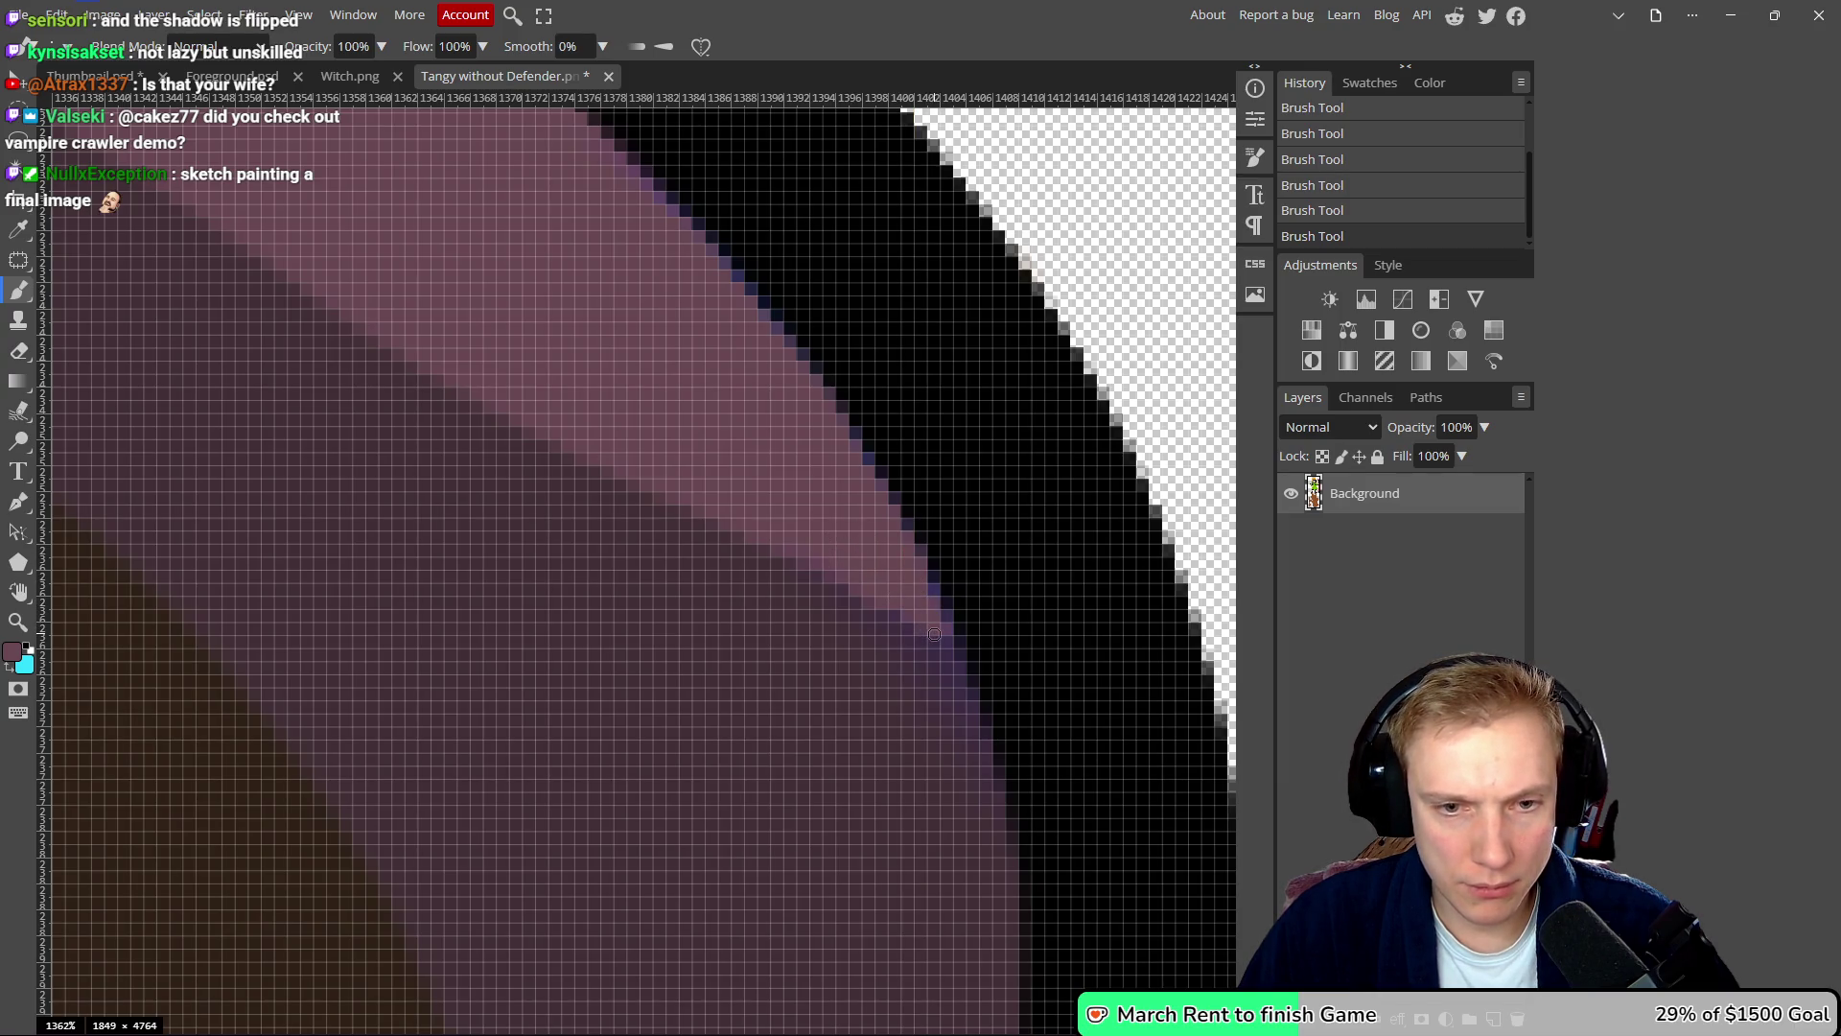
scroll(841, 572, "down", 10)
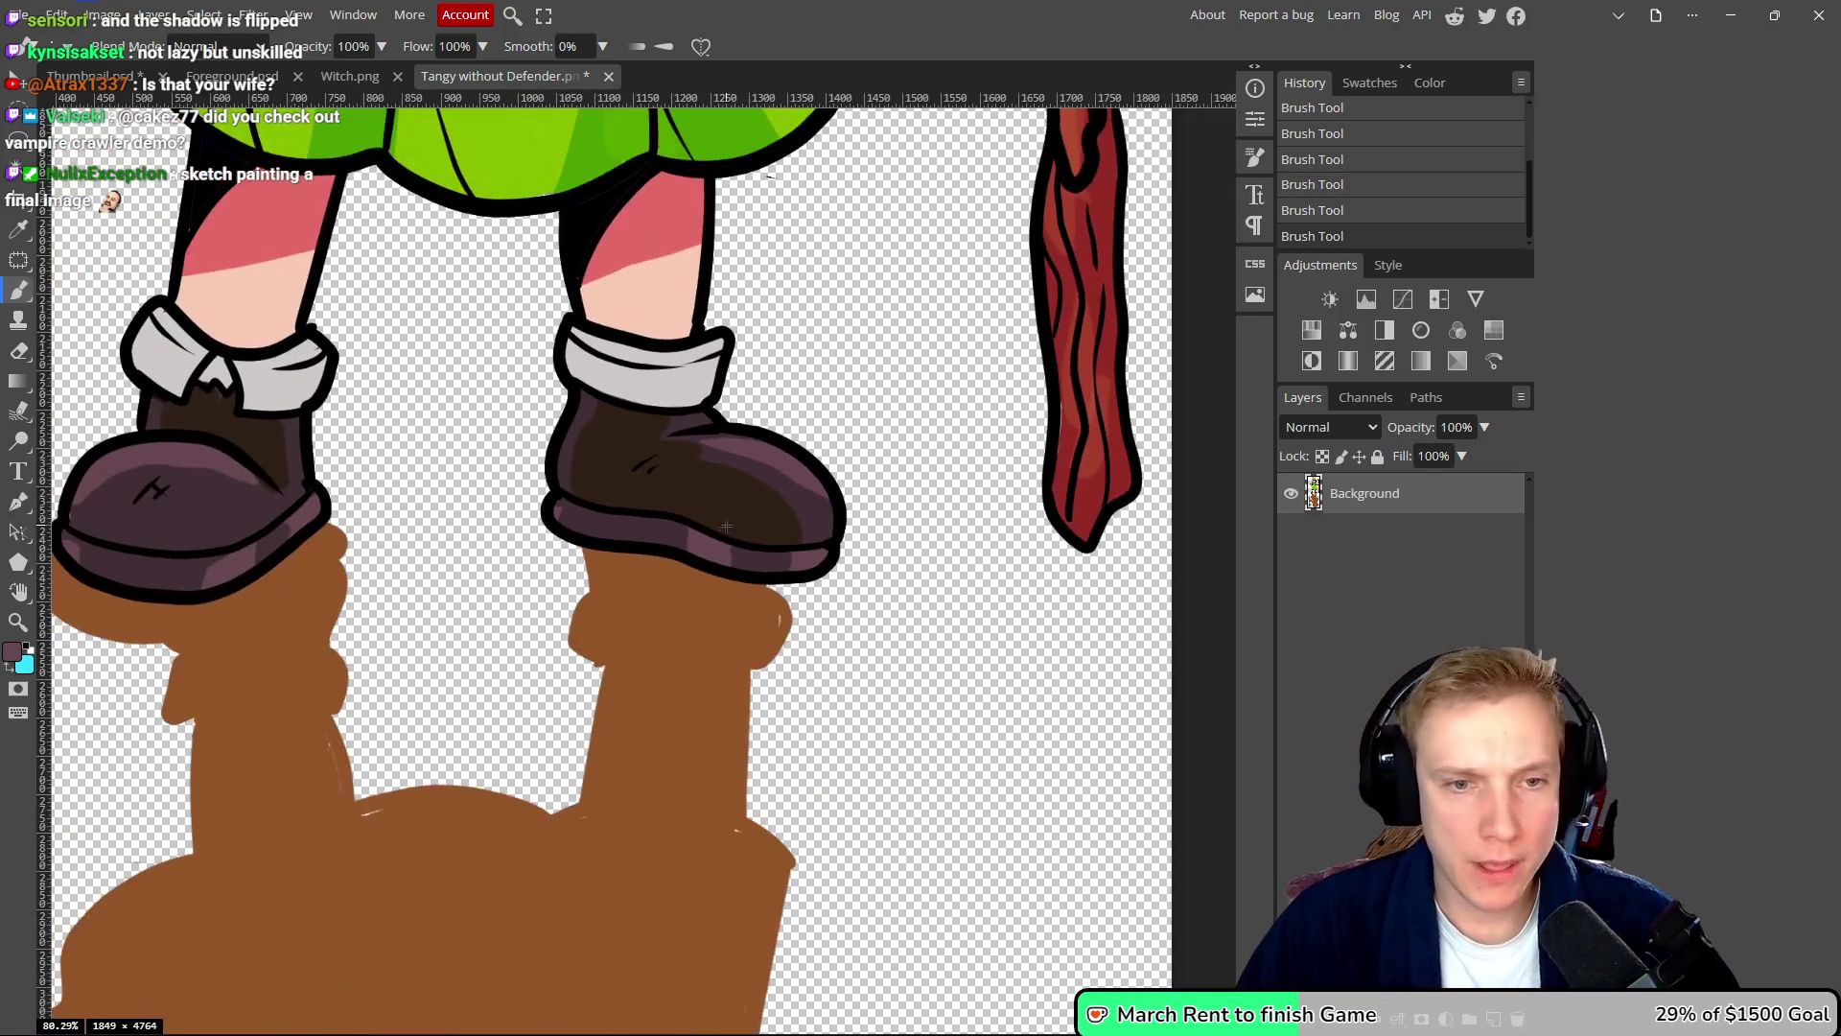
scroll(725, 527, "up", 3)
- Pick the brown shadow colour and add a new empty Layer 1
left_click(803, 570, "alt")
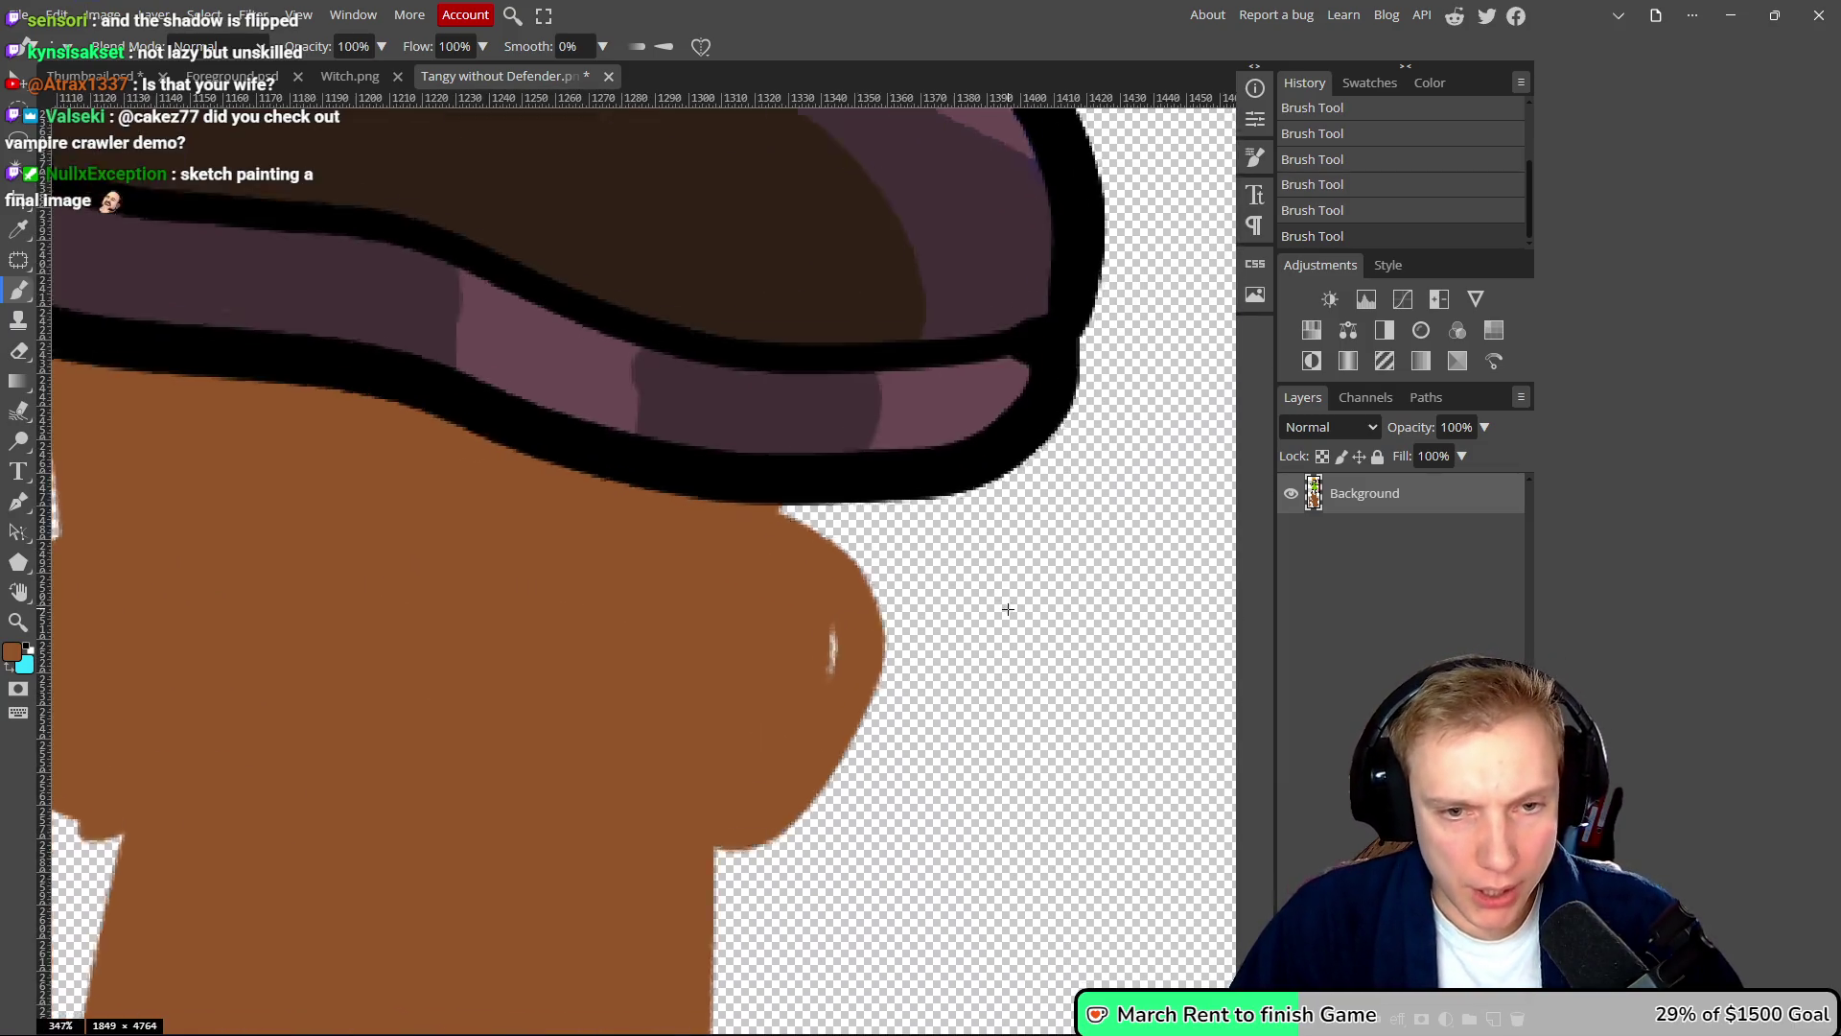
scroll(803, 570, "up", 4)
scroll(846, 514, "up", 1)
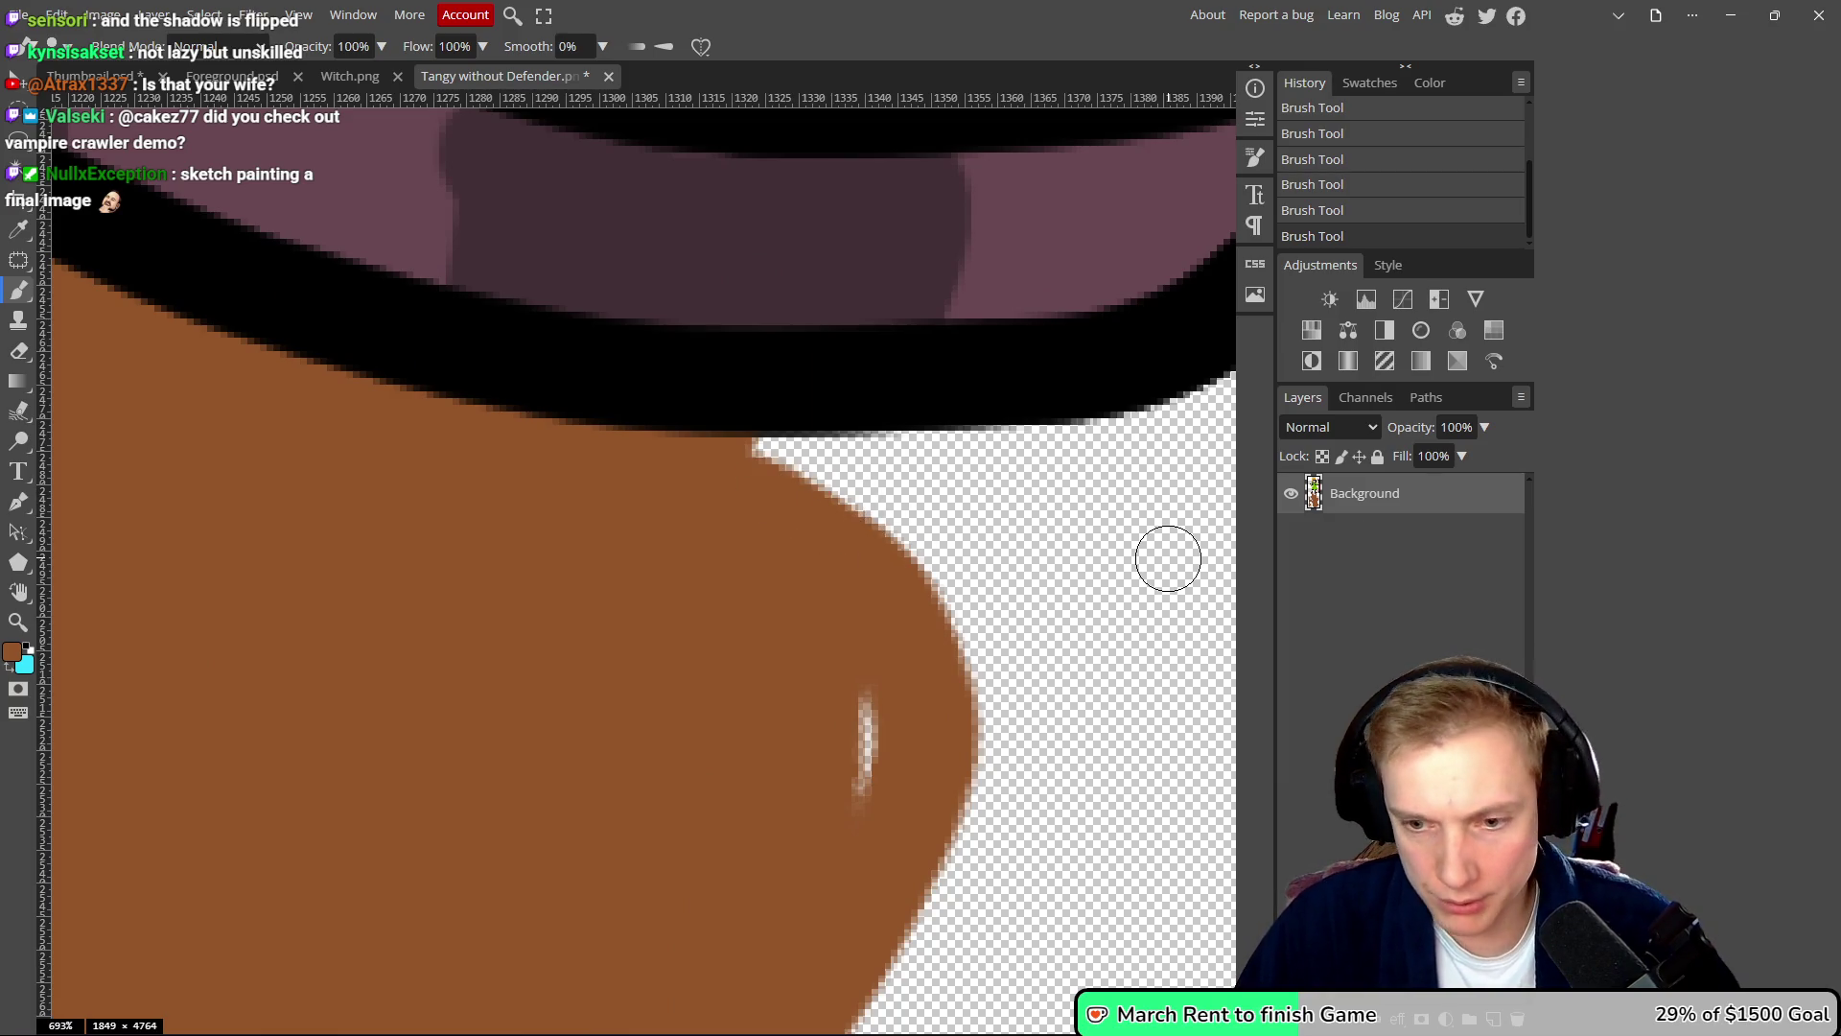
key("ctrl+shift+n")
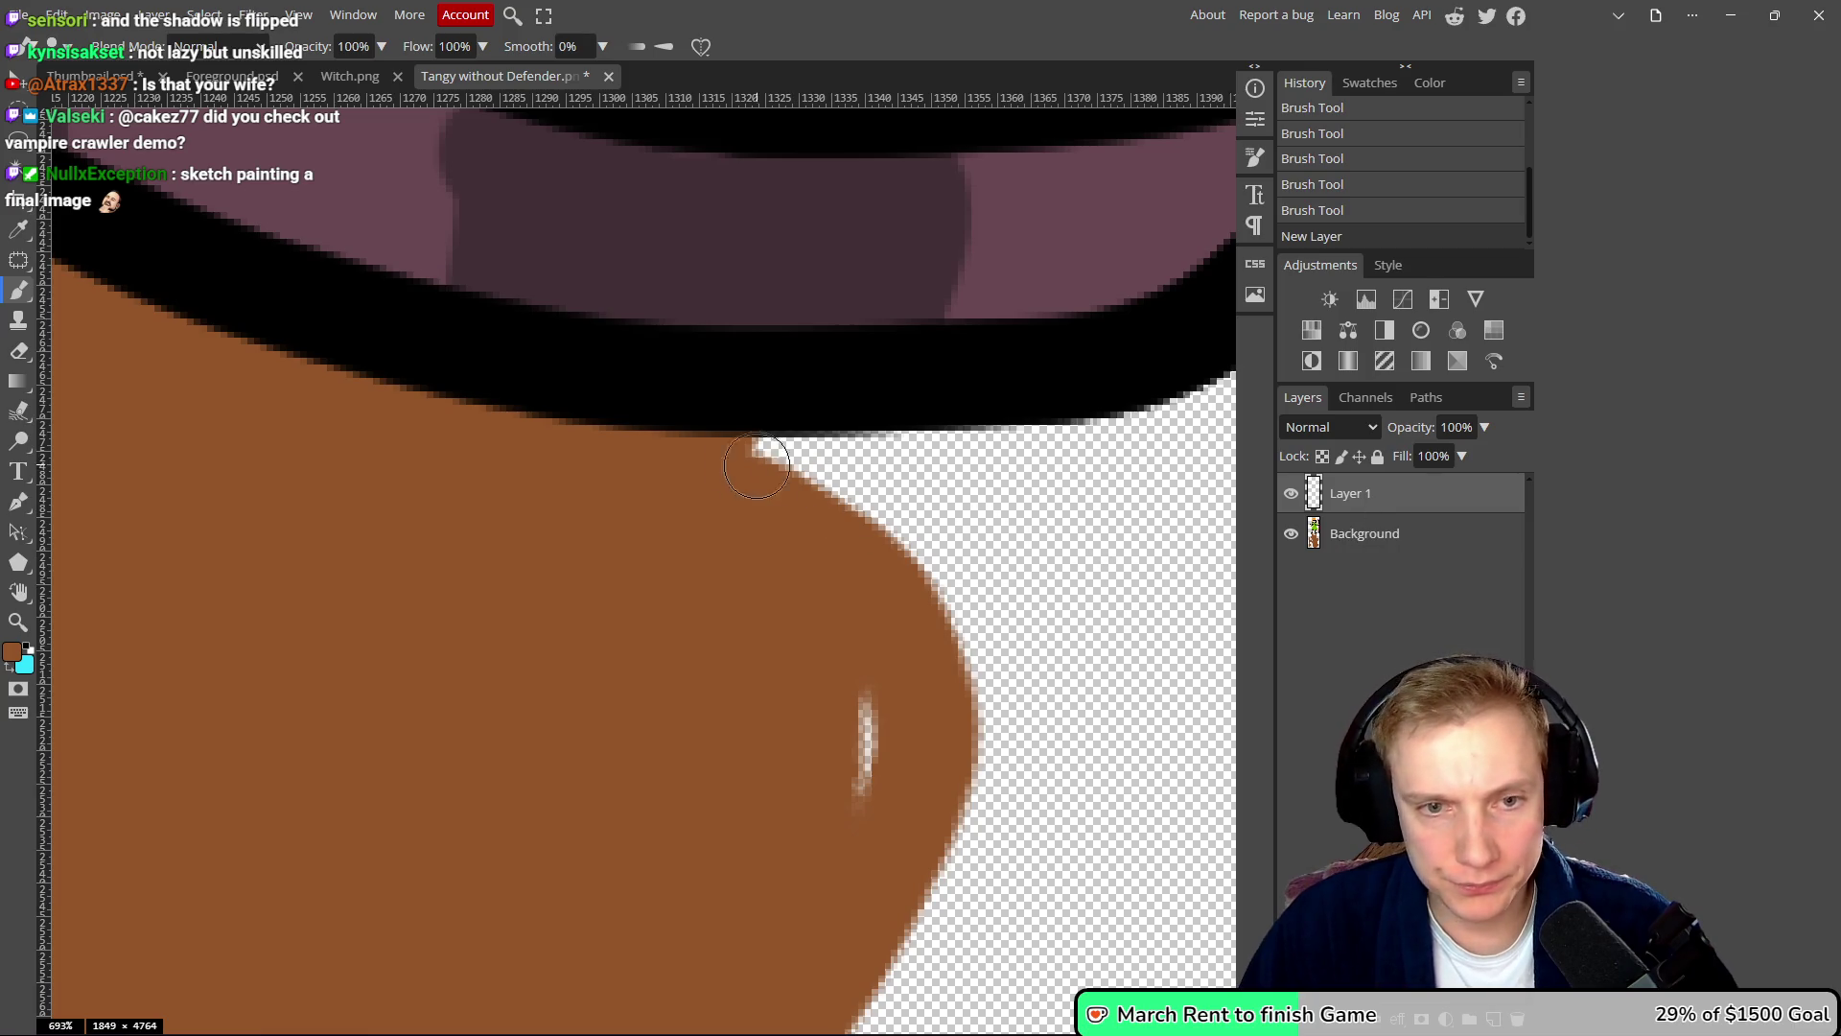
- Move Layer 1 beneath the Background layer
left_click_drag(1380, 501, 1390, 551)
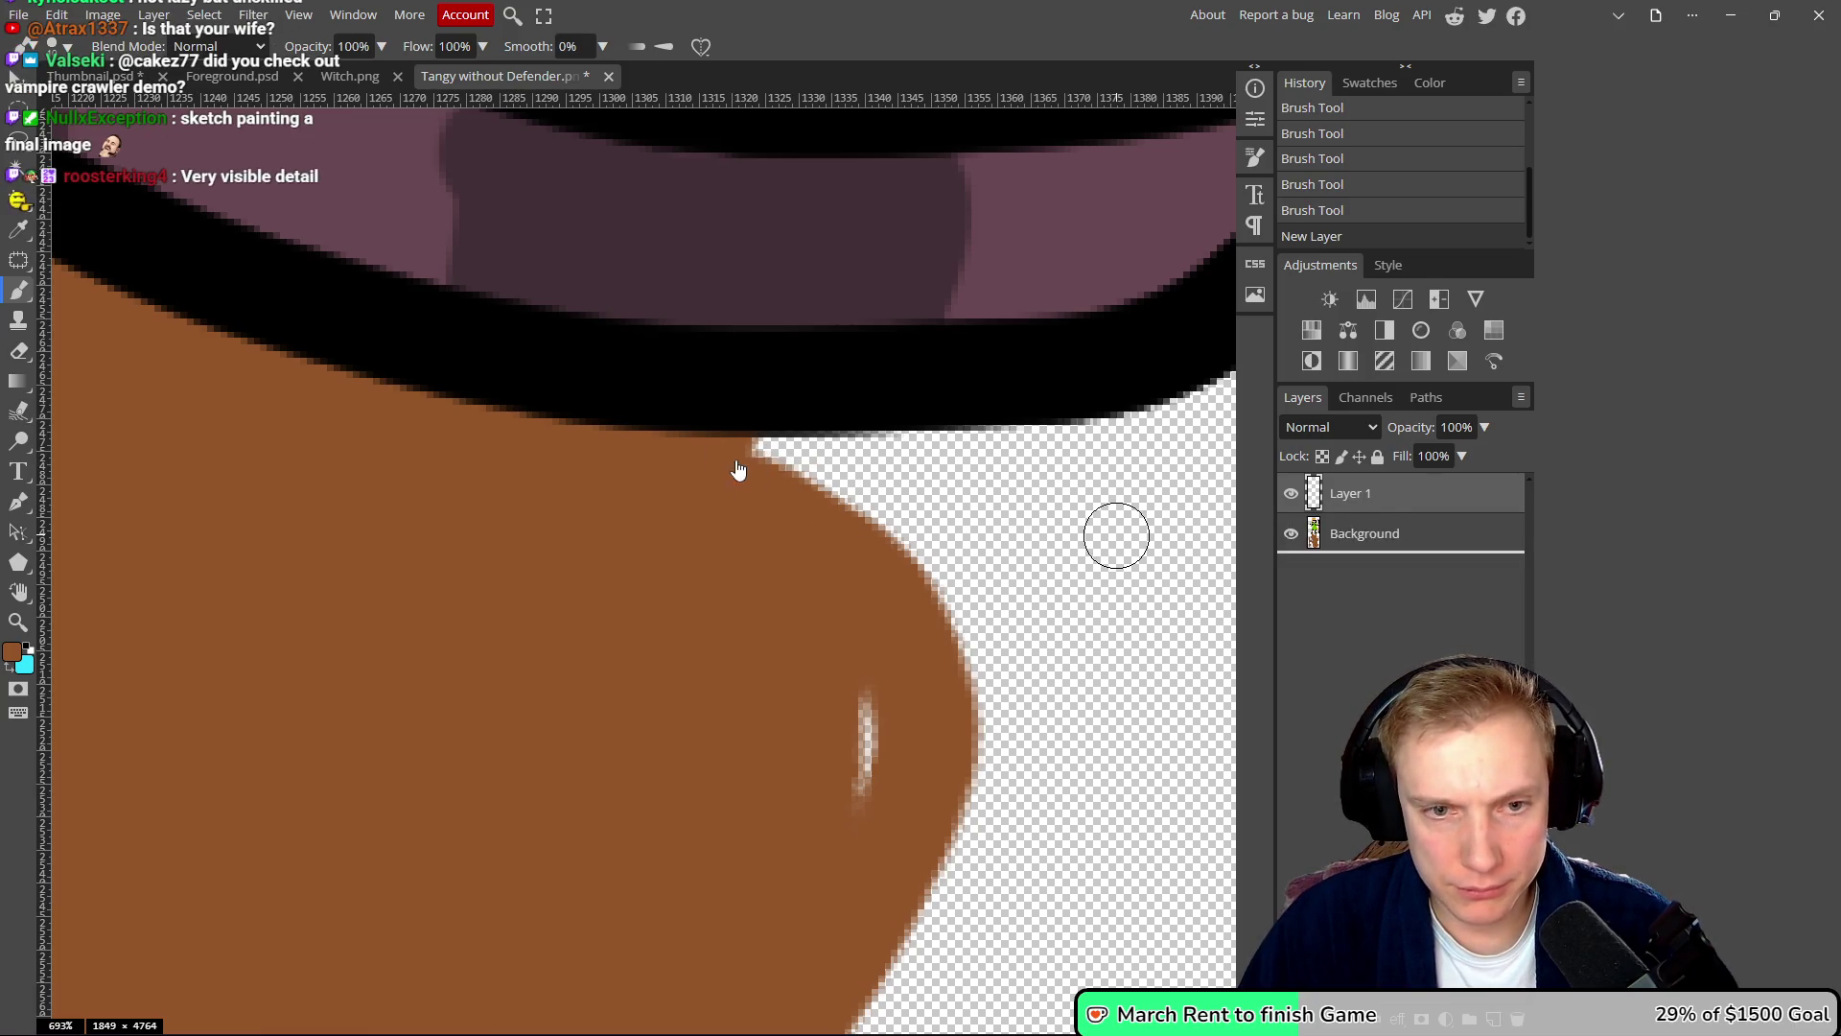
left_click_drag(743, 468, 1160, 443)
scroll(994, 451, "down", 3)
scroll(994, 450, "down", 2)
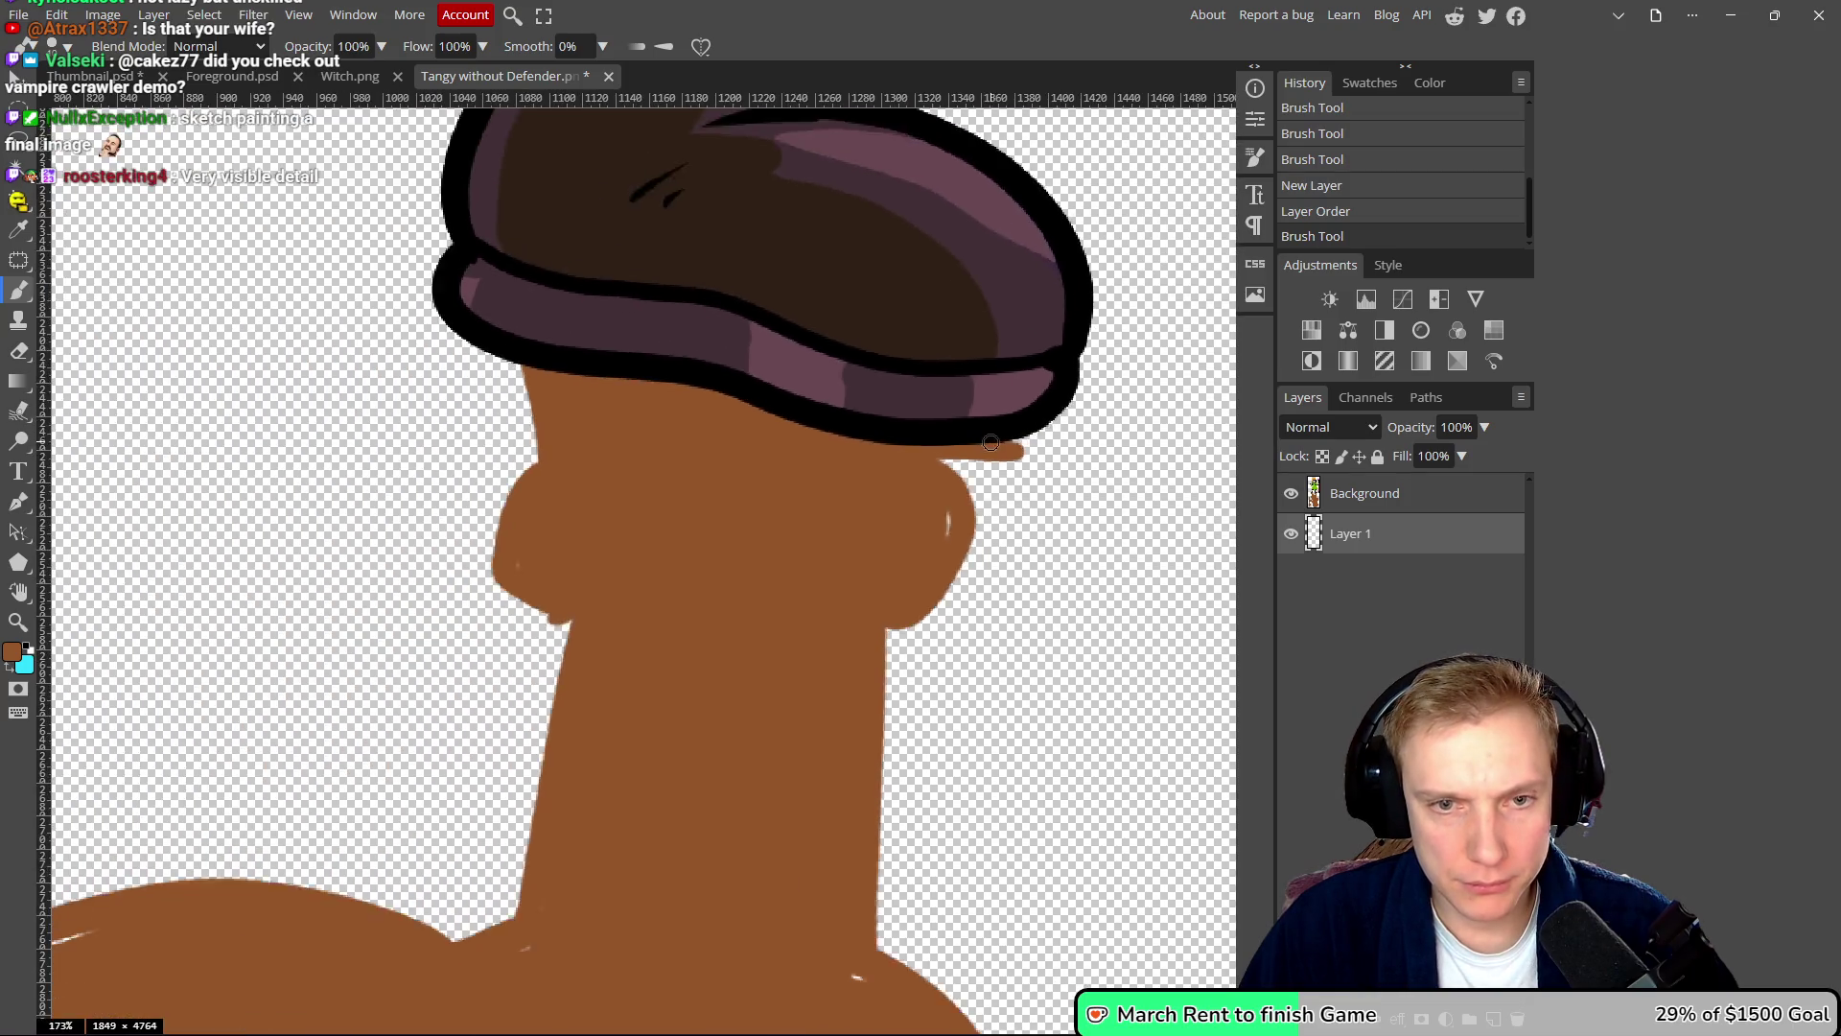
- Paint brown into the gaps under the hat brim, the jaw area and beside the shadow's face
mouse_move(911, 451)
left_mouse_down()
mouse_move(1042, 414)
mouse_move(1079, 443)
mouse_move(1034, 495)
mouse_move(942, 511)
left_mouse_up()
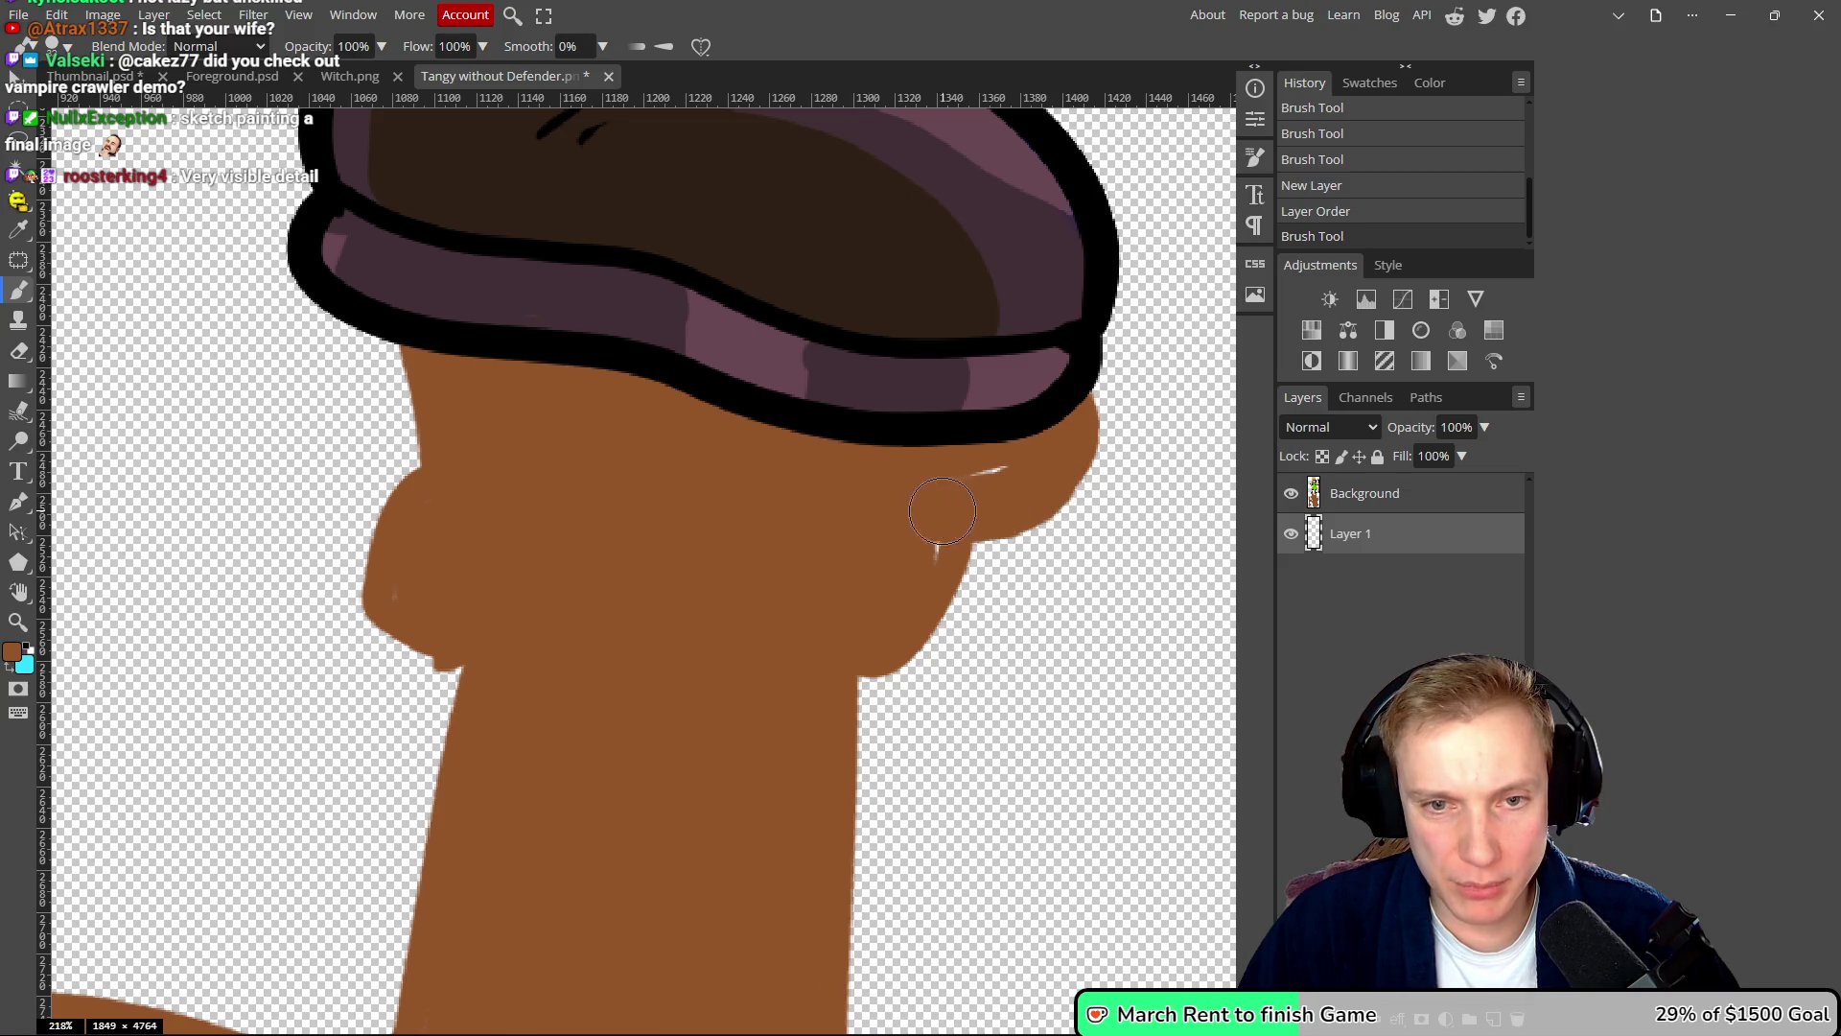
scroll(957, 473, "up", 1)
left_click_drag(1024, 431, 1045, 393)
mouse_move(1065, 484)
left_mouse_down()
mouse_move(1026, 576)
mouse_move(867, 641)
left_mouse_up()
mouse_move(448, 440)
left_mouse_down()
mouse_move(575, 440)
mouse_move(863, 584)
mouse_move(759, 560)
left_mouse_up()
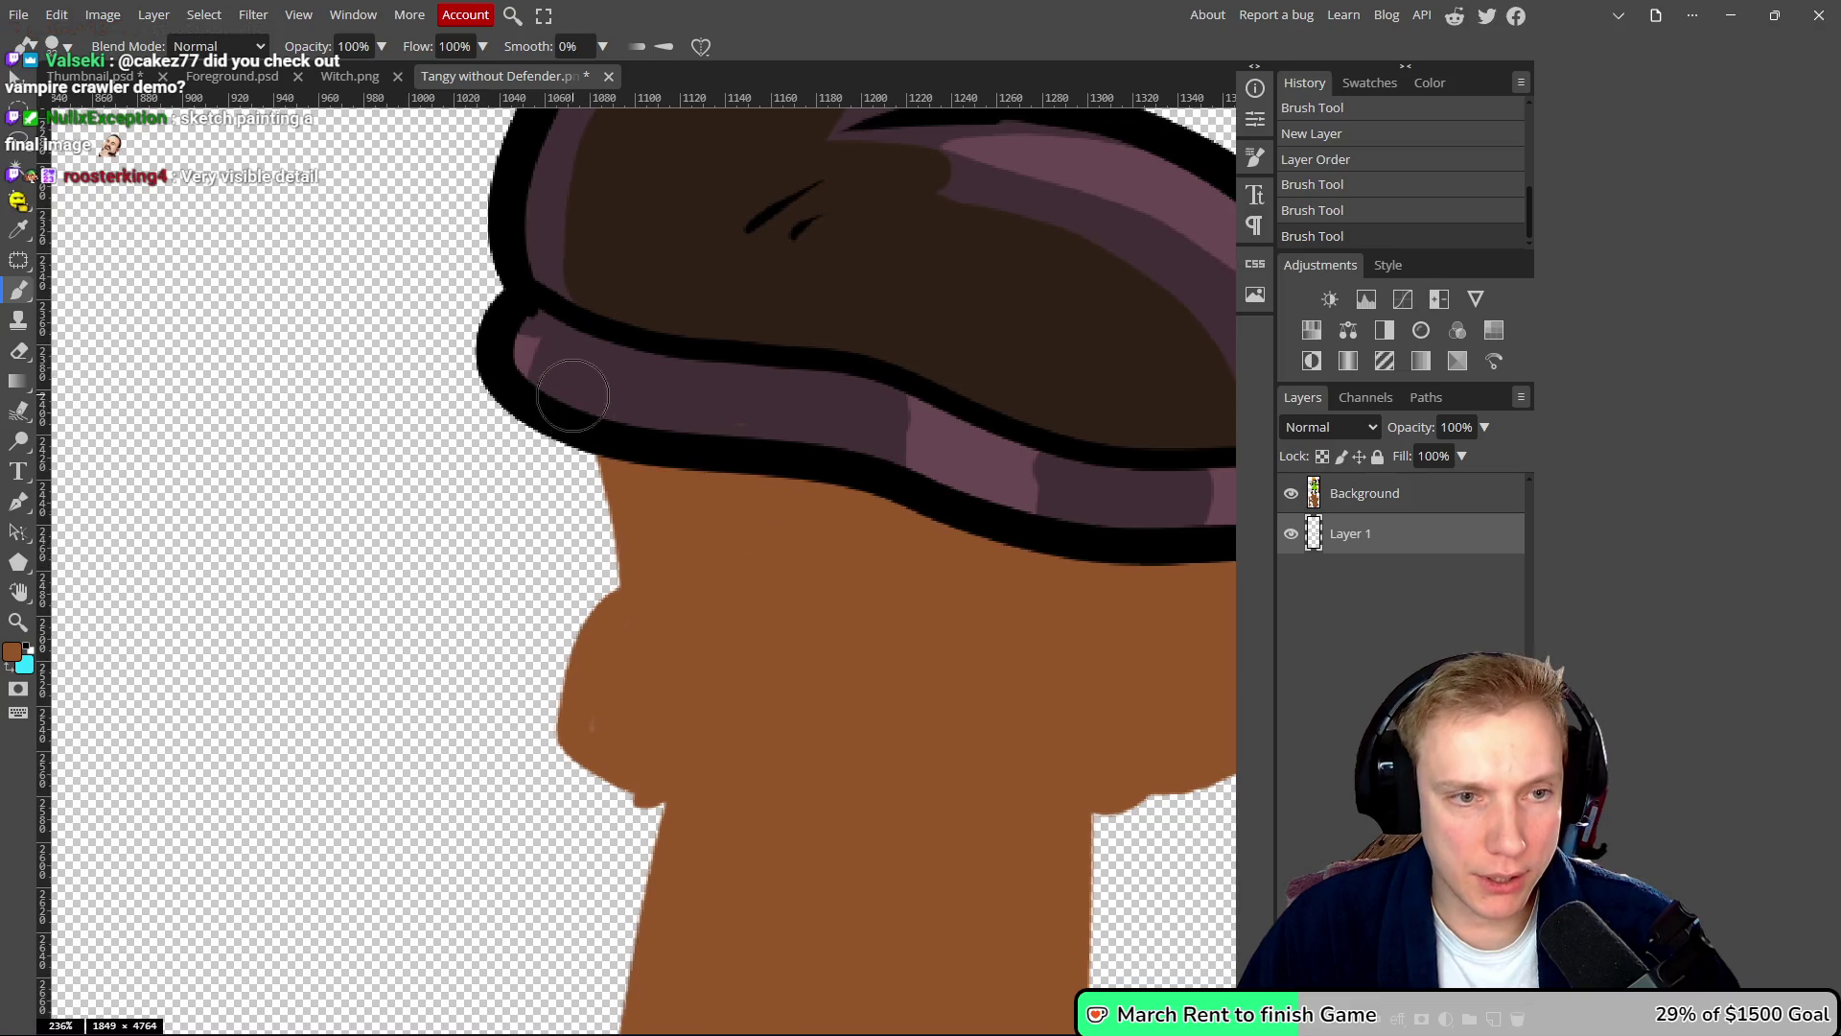
mouse_move(518, 376)
left_mouse_down()
mouse_move(509, 442)
mouse_move(542, 499)
mouse_move(546, 614)
mouse_move(621, 734)
left_mouse_up()
left_click_drag(599, 623, 570, 413)
- Paint over the remaining light streaks inside the brown shadow
scroll(796, 575, "down", 5)
scroll(826, 612, "down", 5)
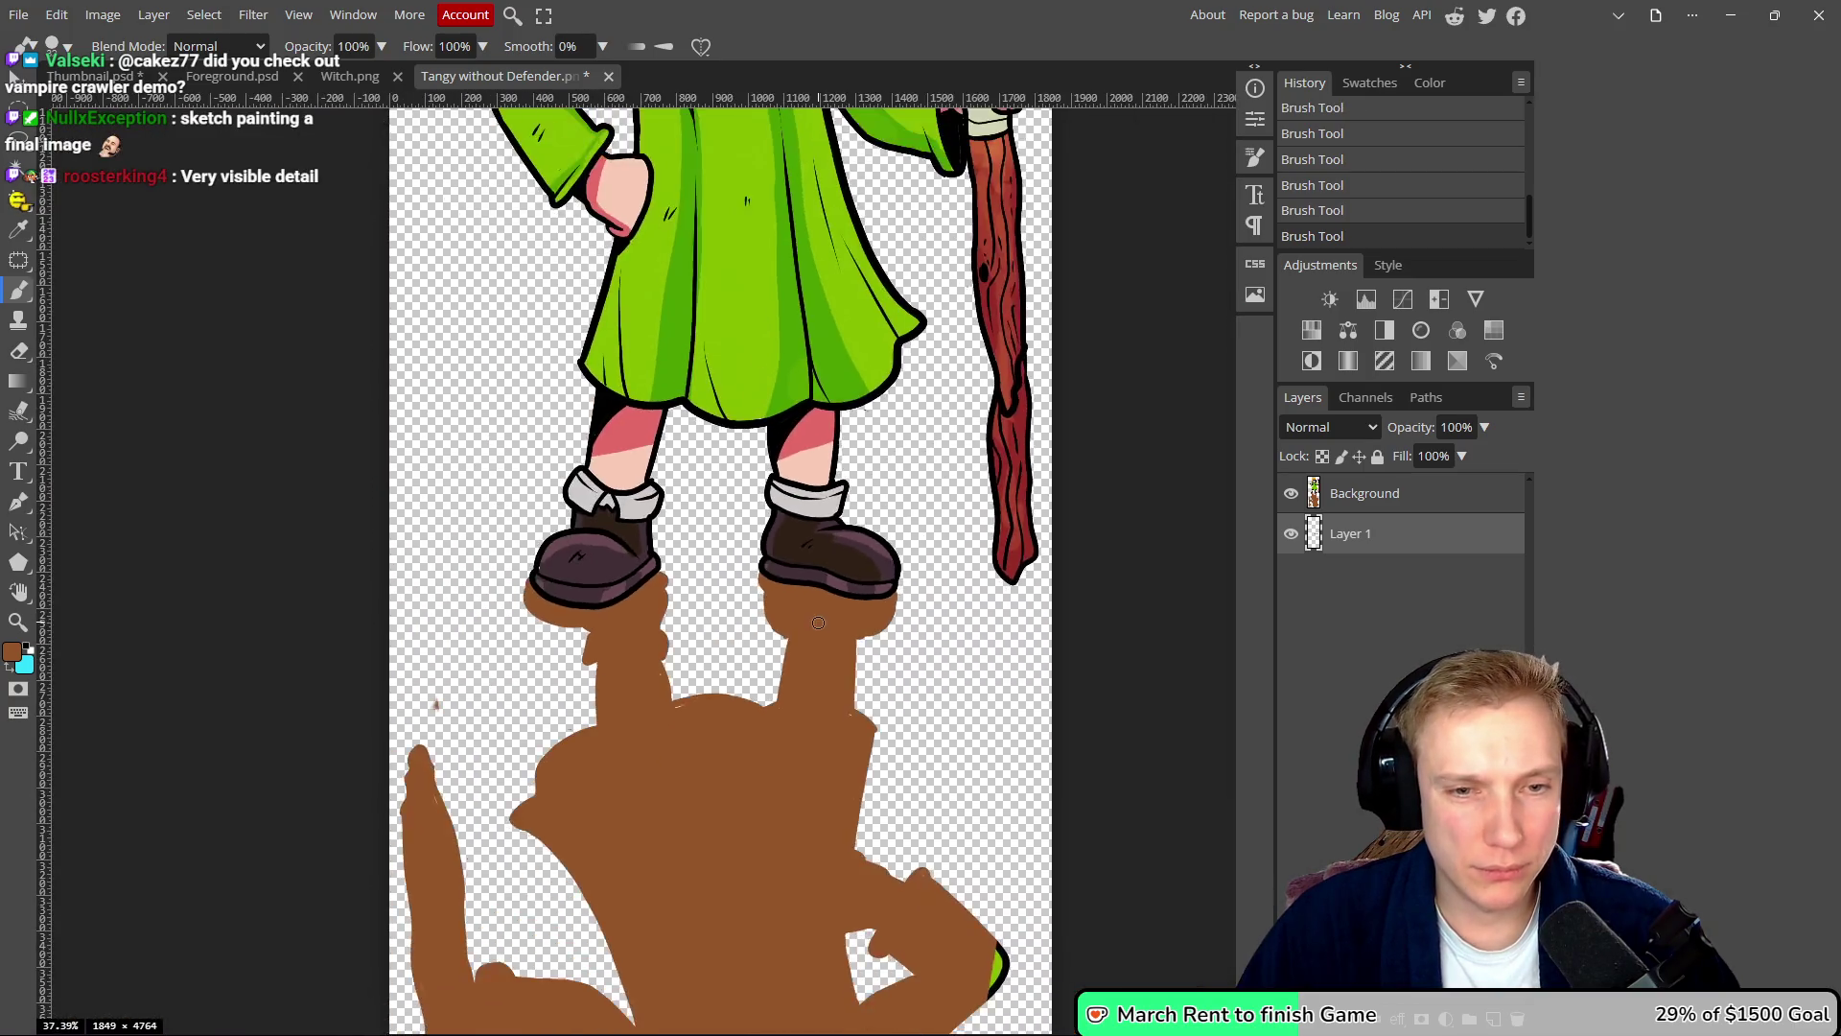
scroll(805, 633, "up", 6)
scroll(801, 643, "up", 2)
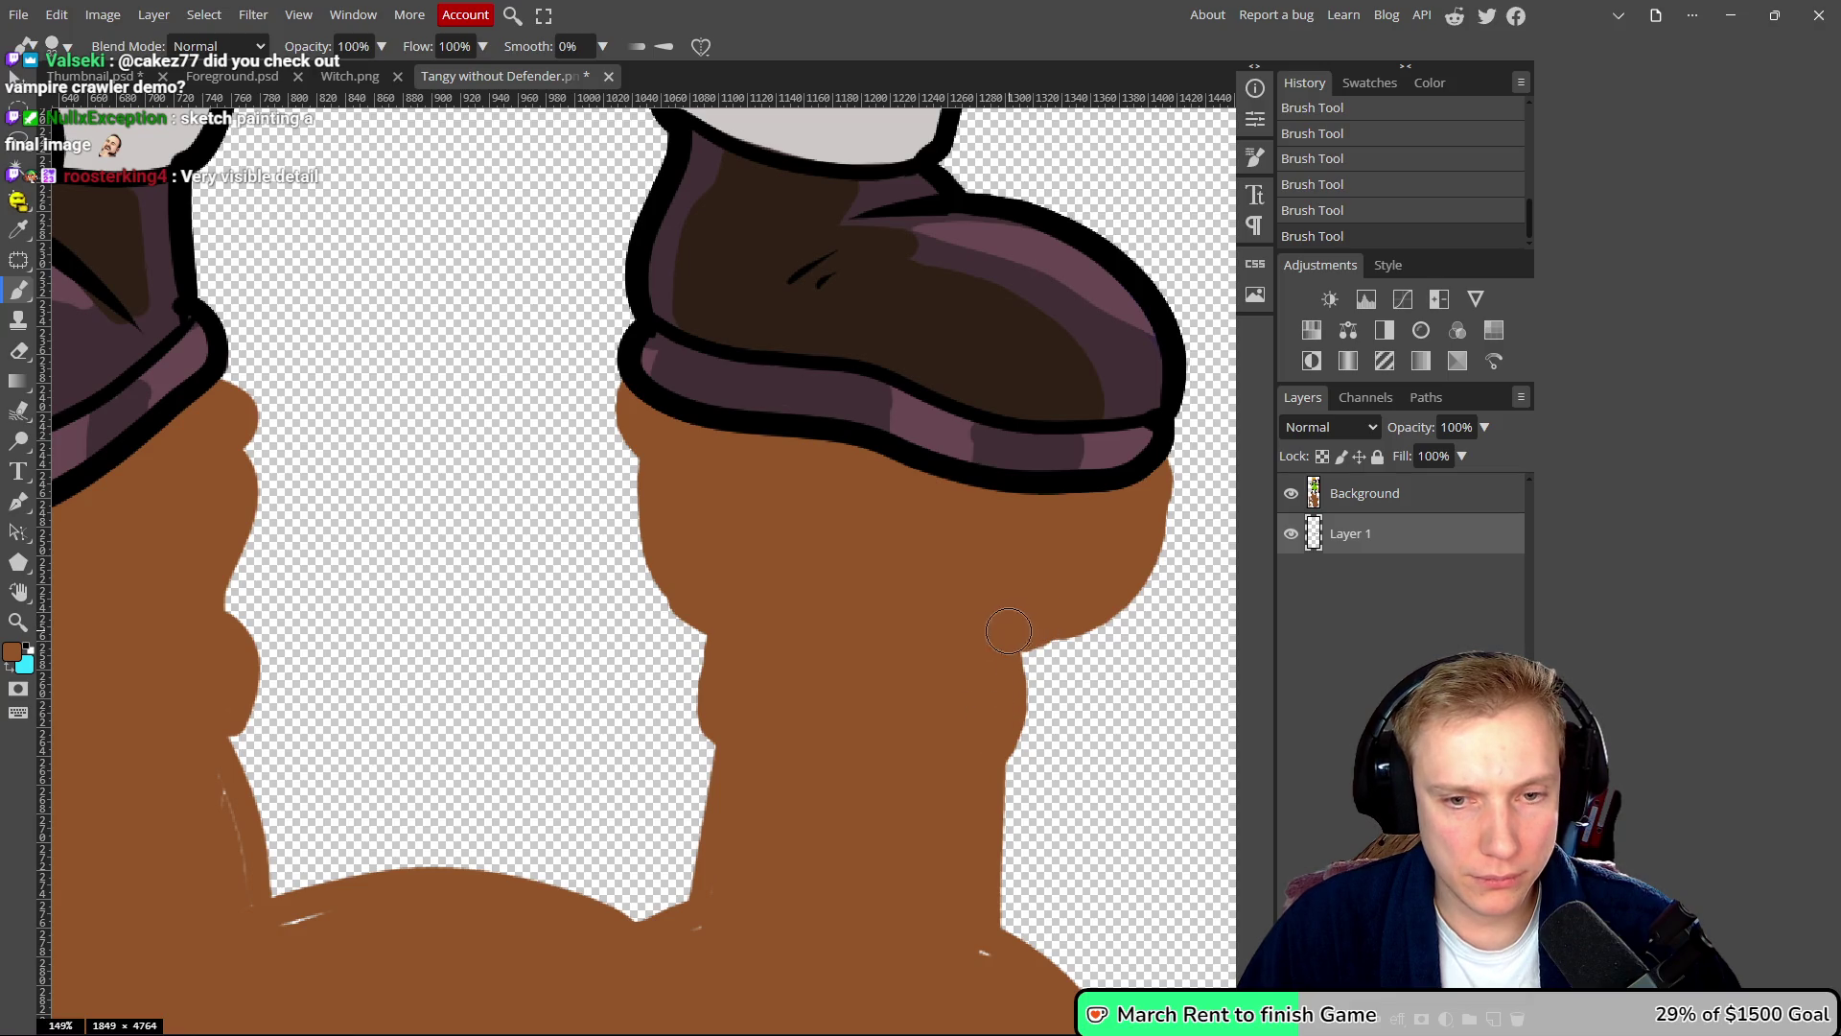
scroll(1091, 563, "down", 8)
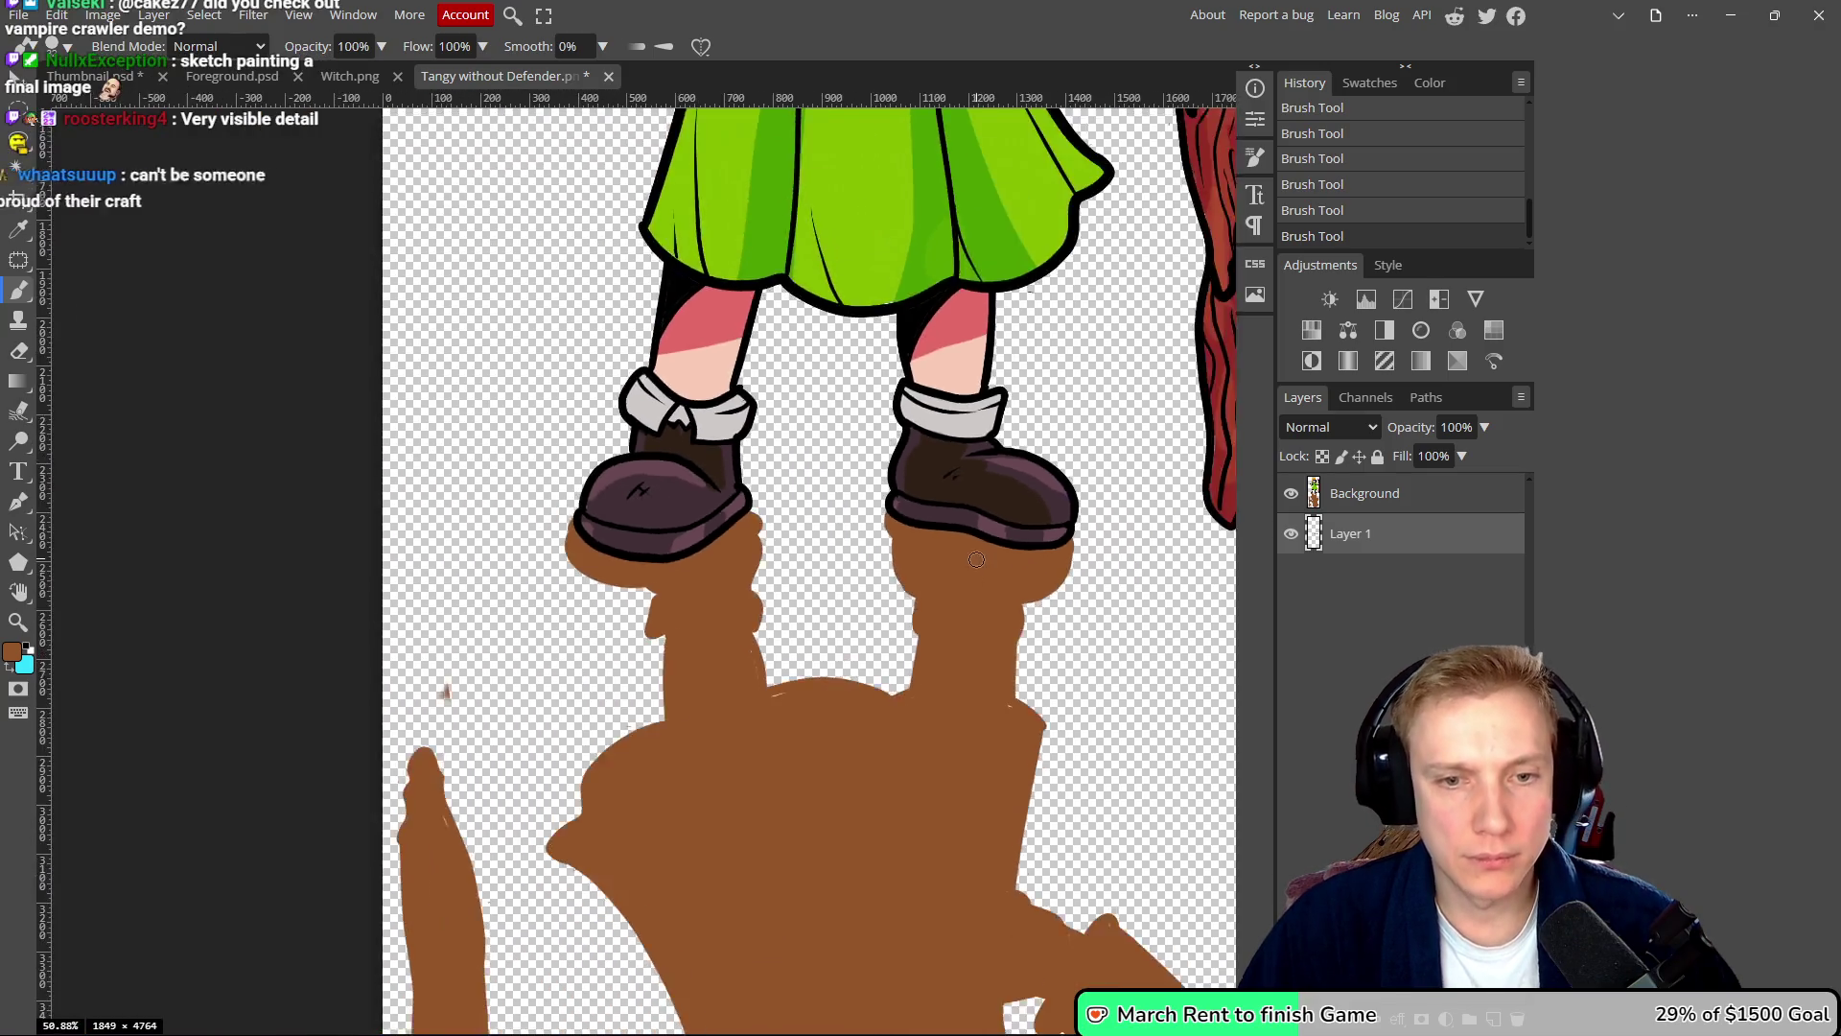
scroll(919, 604, "up", 10)
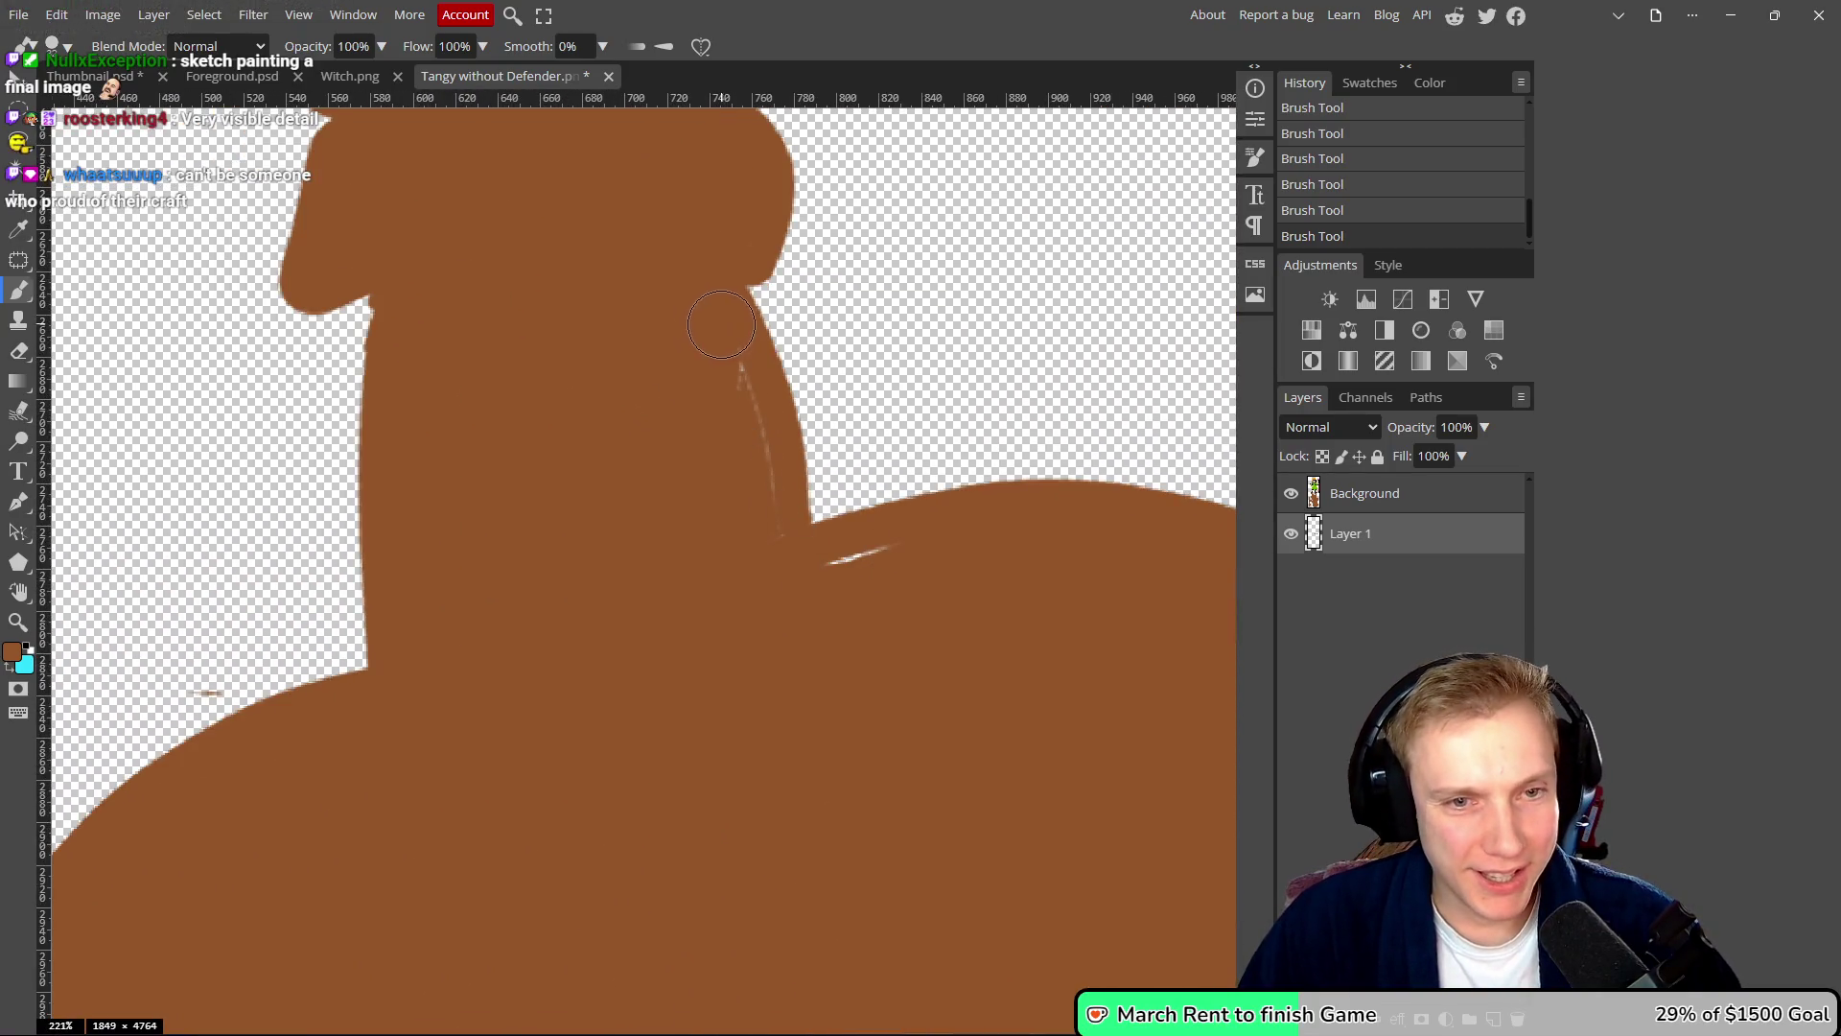
left_click_drag(738, 364, 753, 393)
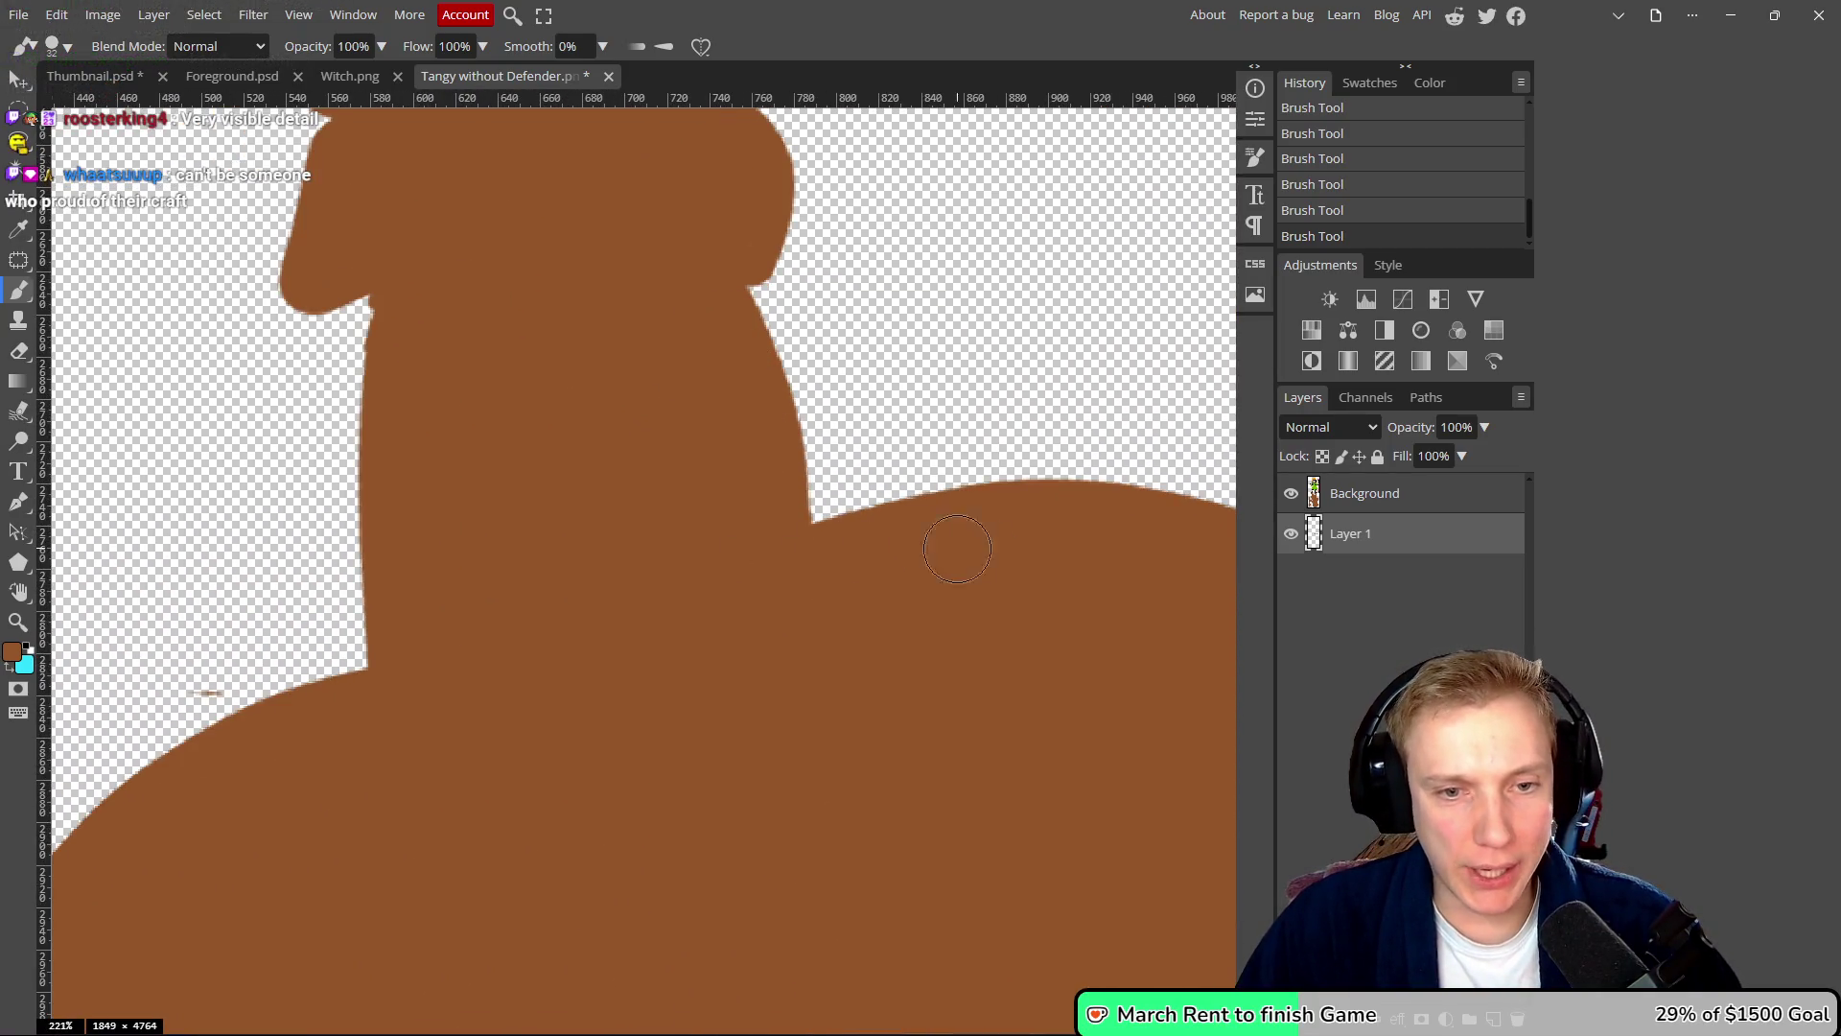
left_click_drag(830, 564, 890, 546)
scroll(649, 547, "right", 5)
scroll(1045, 475, "down", 5)
scroll(1091, 595, "up", 3)
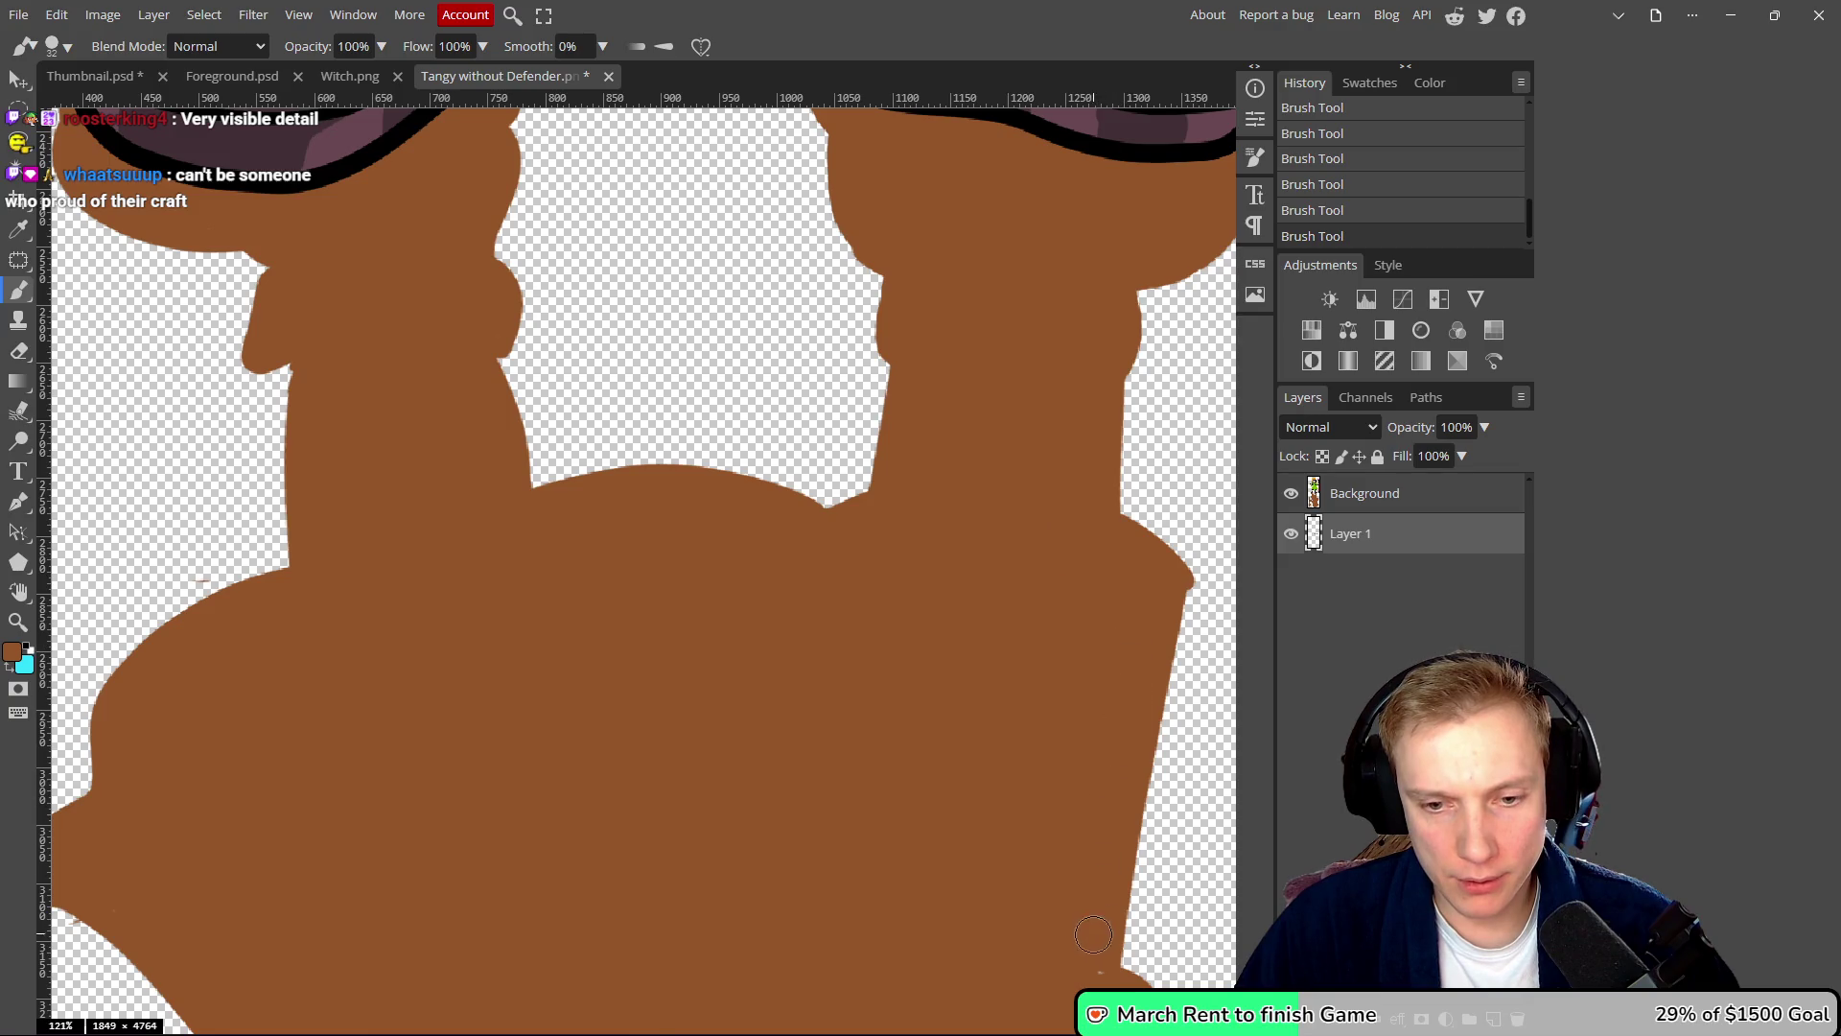
scroll(1001, 794, "down", 10)
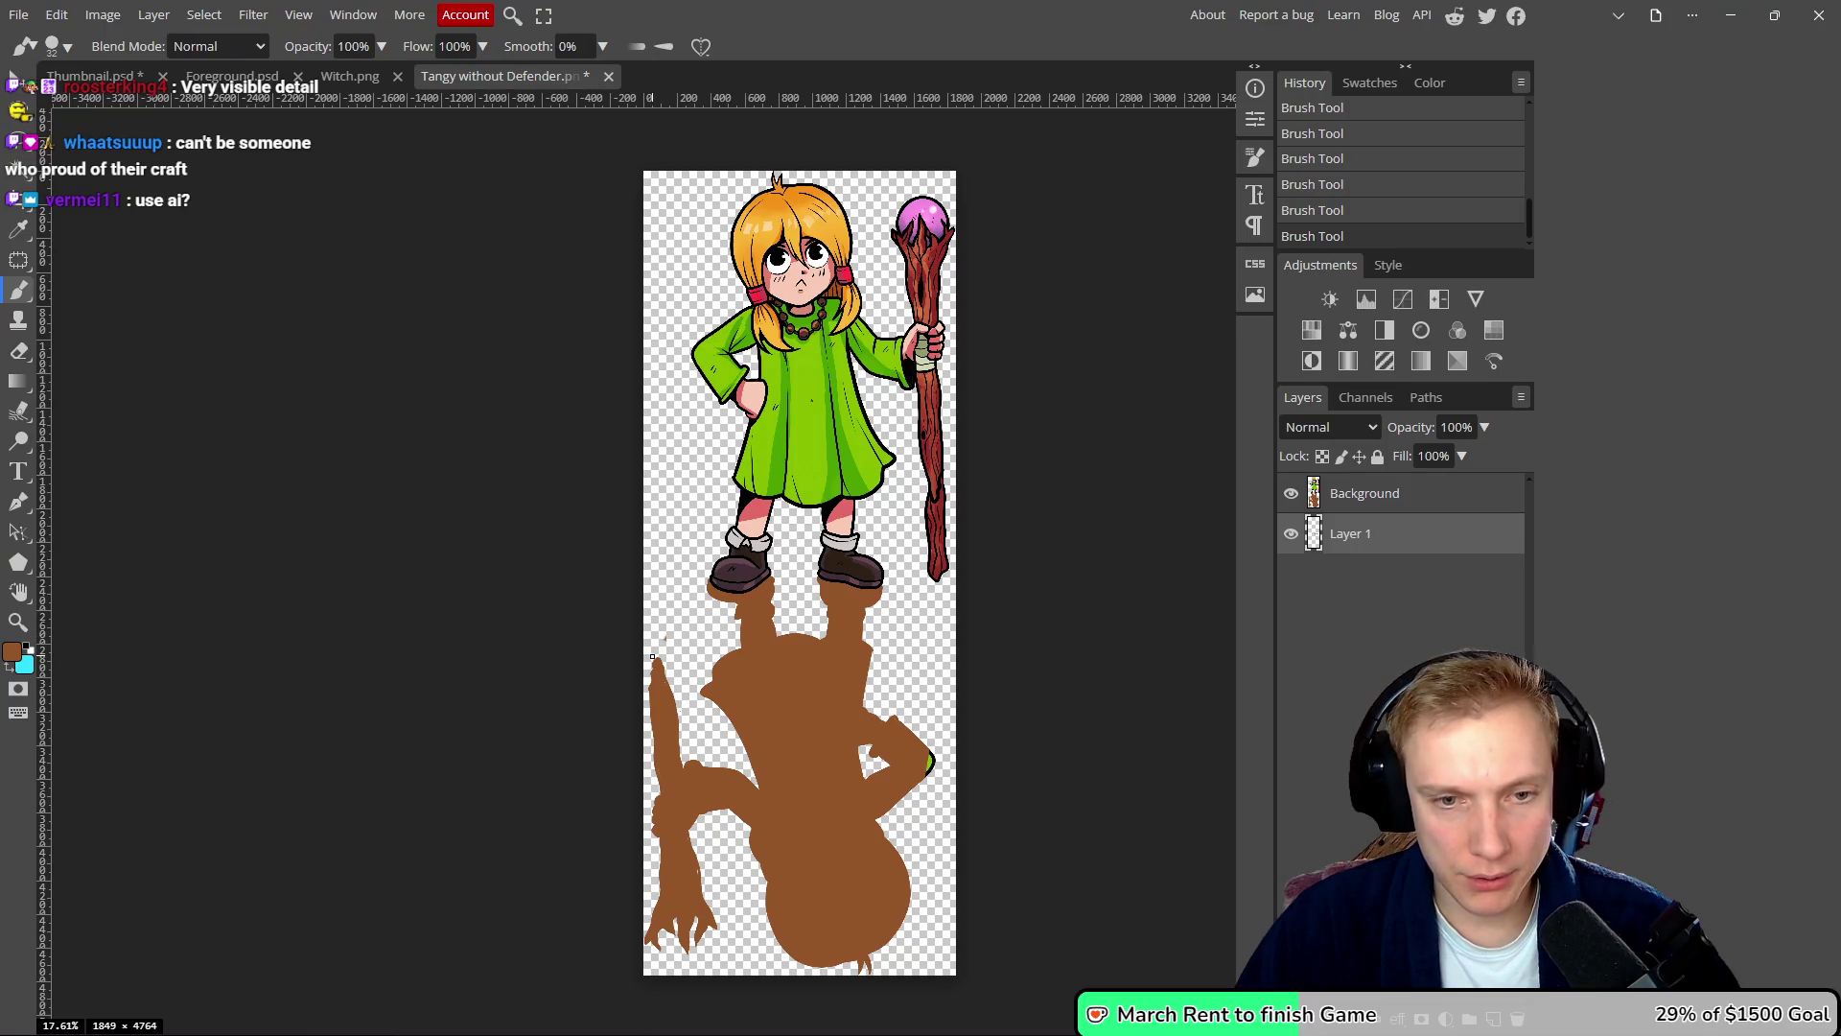
scroll(652, 657, "up", 6)
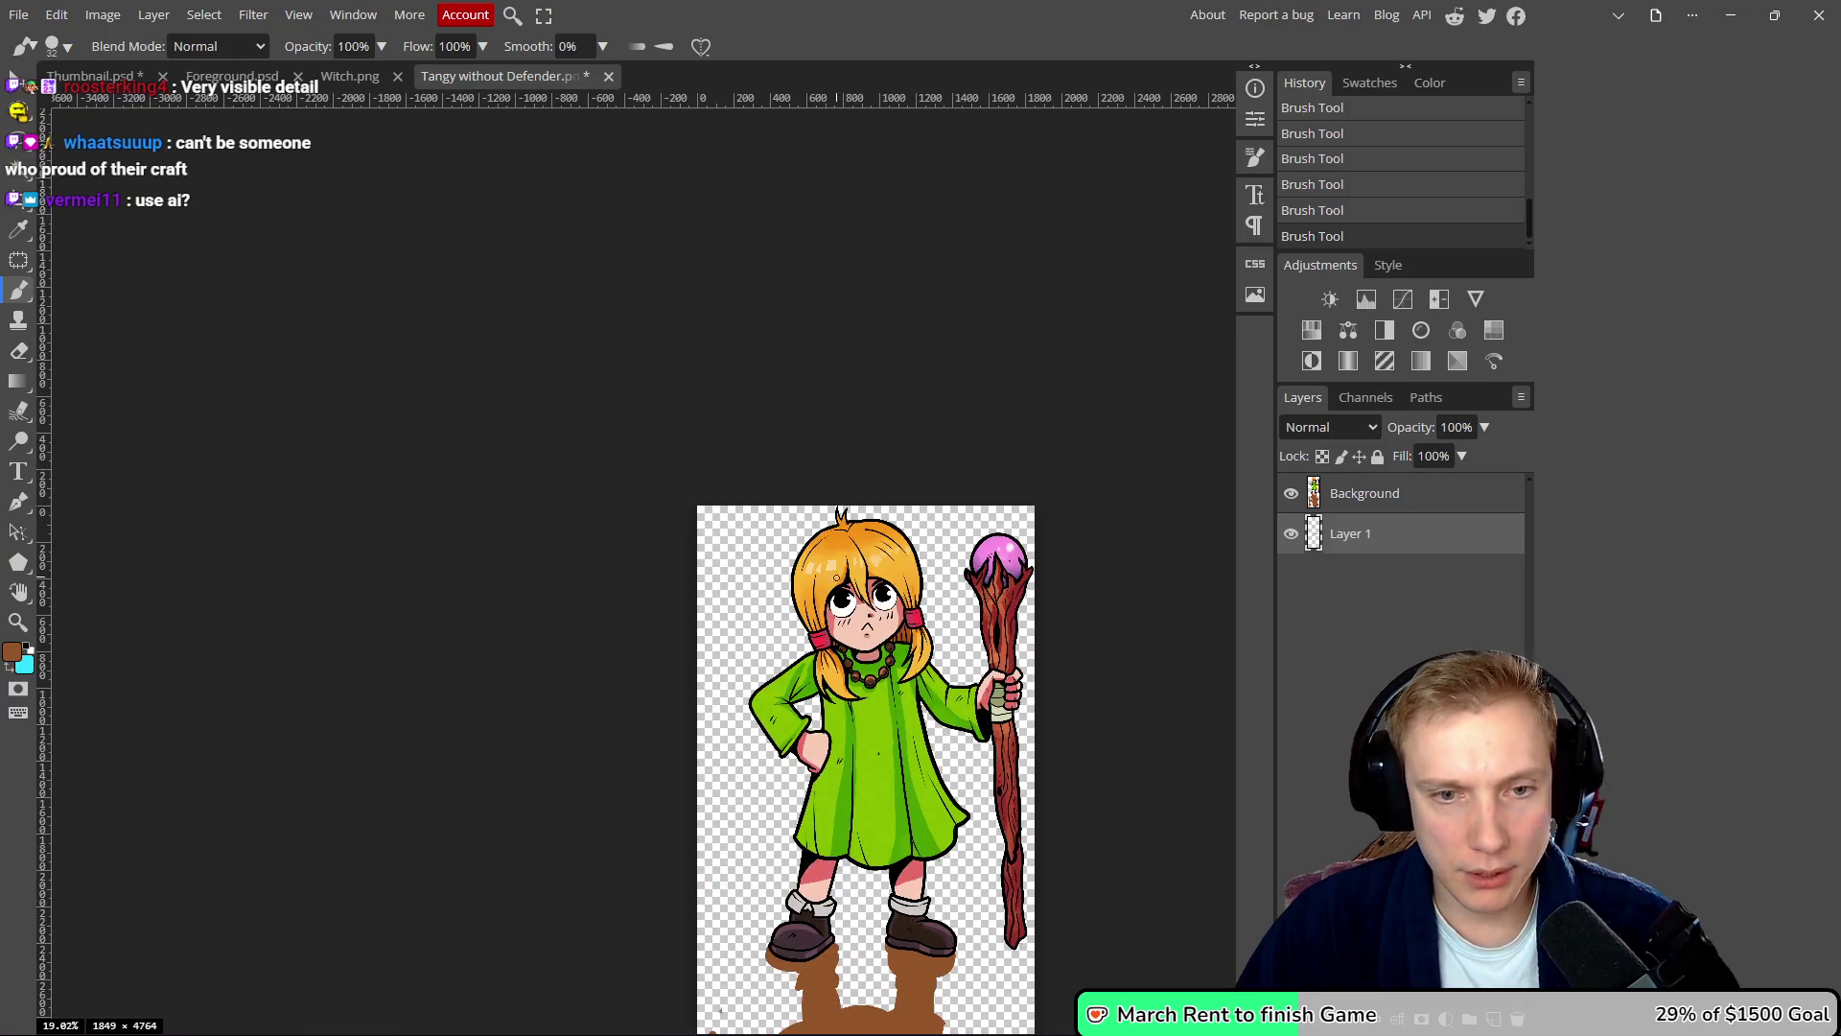
scroll(830, 583, "up", 4)
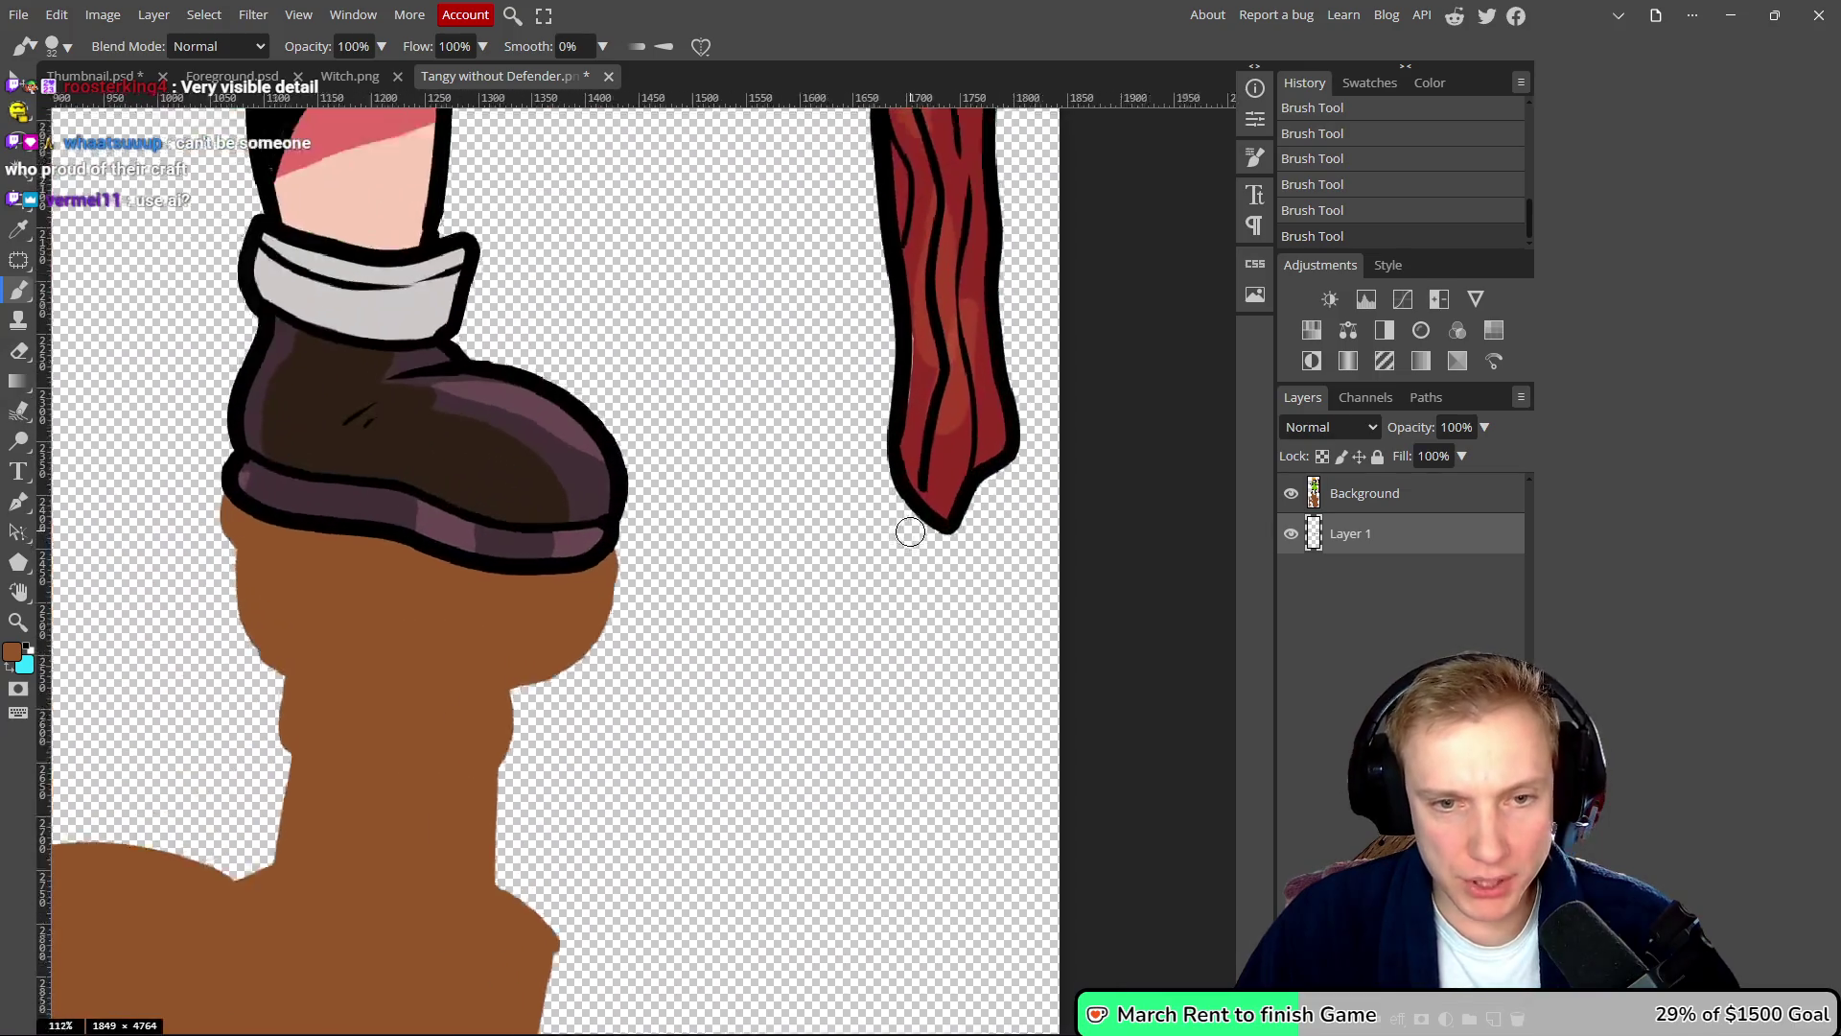
- Brush a brown hand shadow with finger strands down from the staff's tip
mouse_move(922, 458)
left_mouse_down()
mouse_move(997, 542)
mouse_move(1005, 447)
mouse_move(986, 846)
left_mouse_up()
left_click_drag(991, 473, 962, 781)
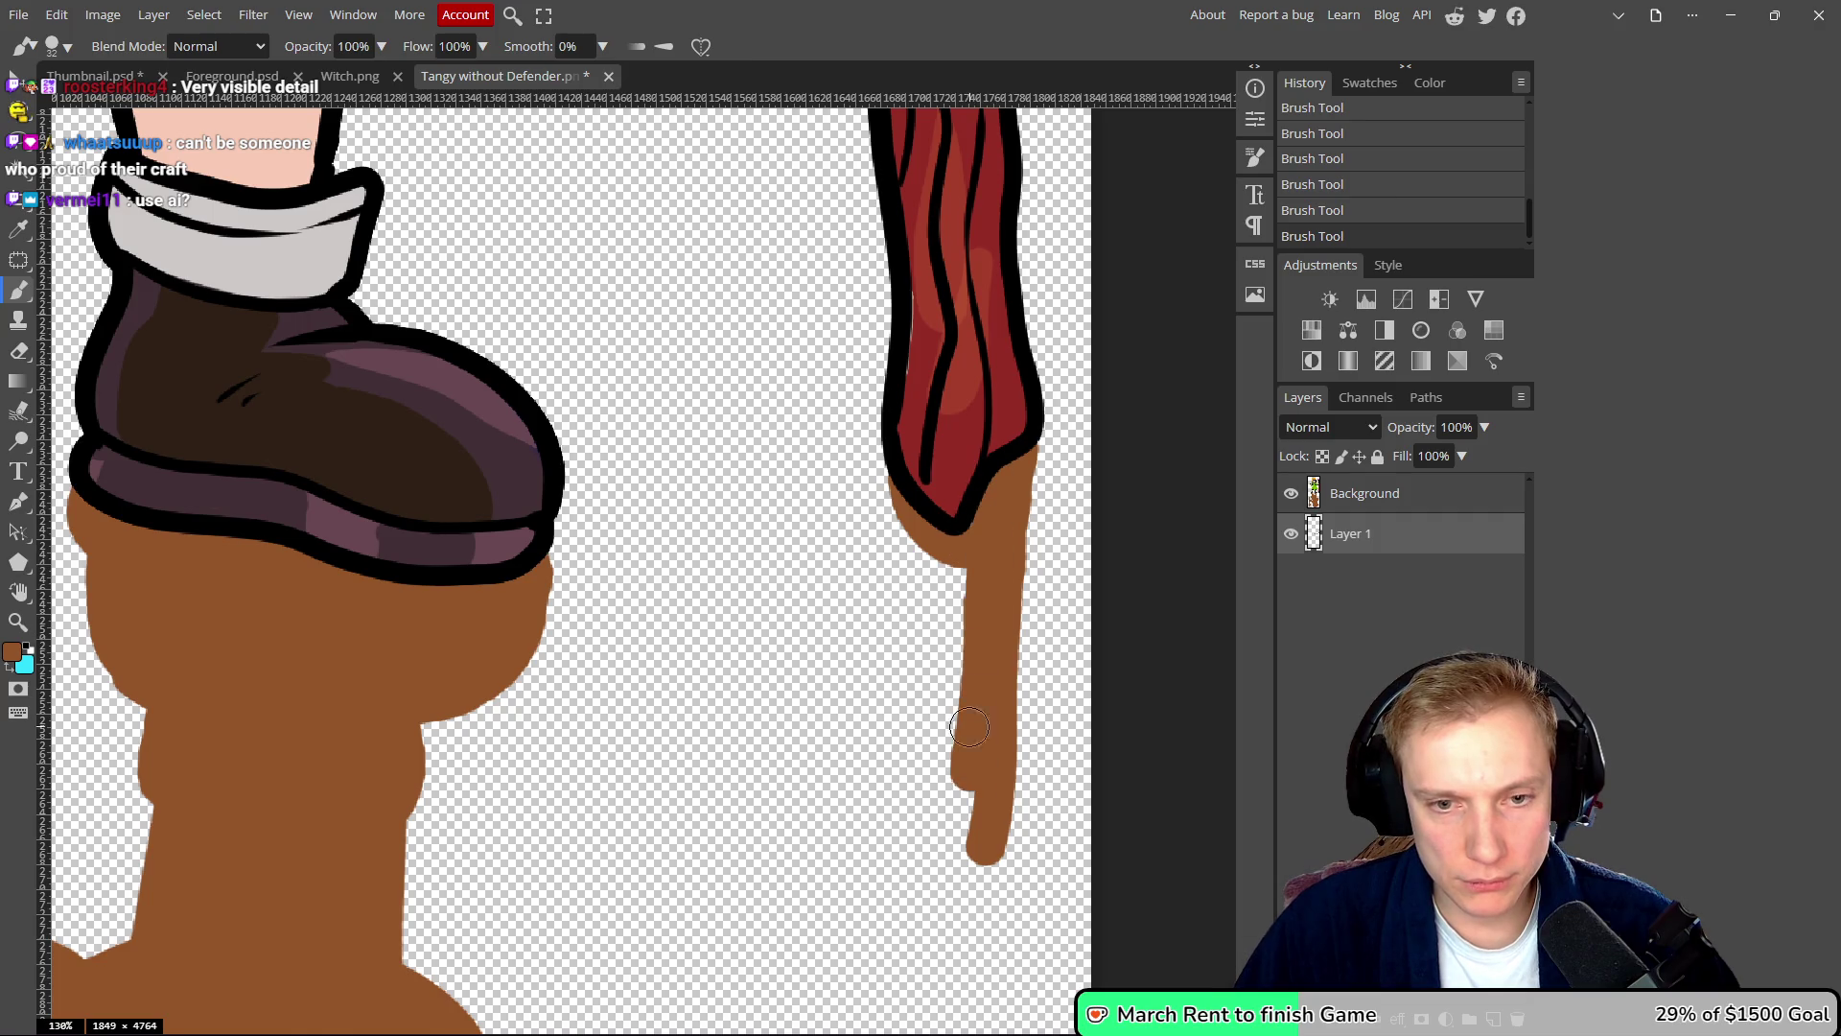
left_click_drag(921, 484, 925, 613)
left_click_drag(895, 498, 887, 878)
left_click_drag(954, 571, 954, 794)
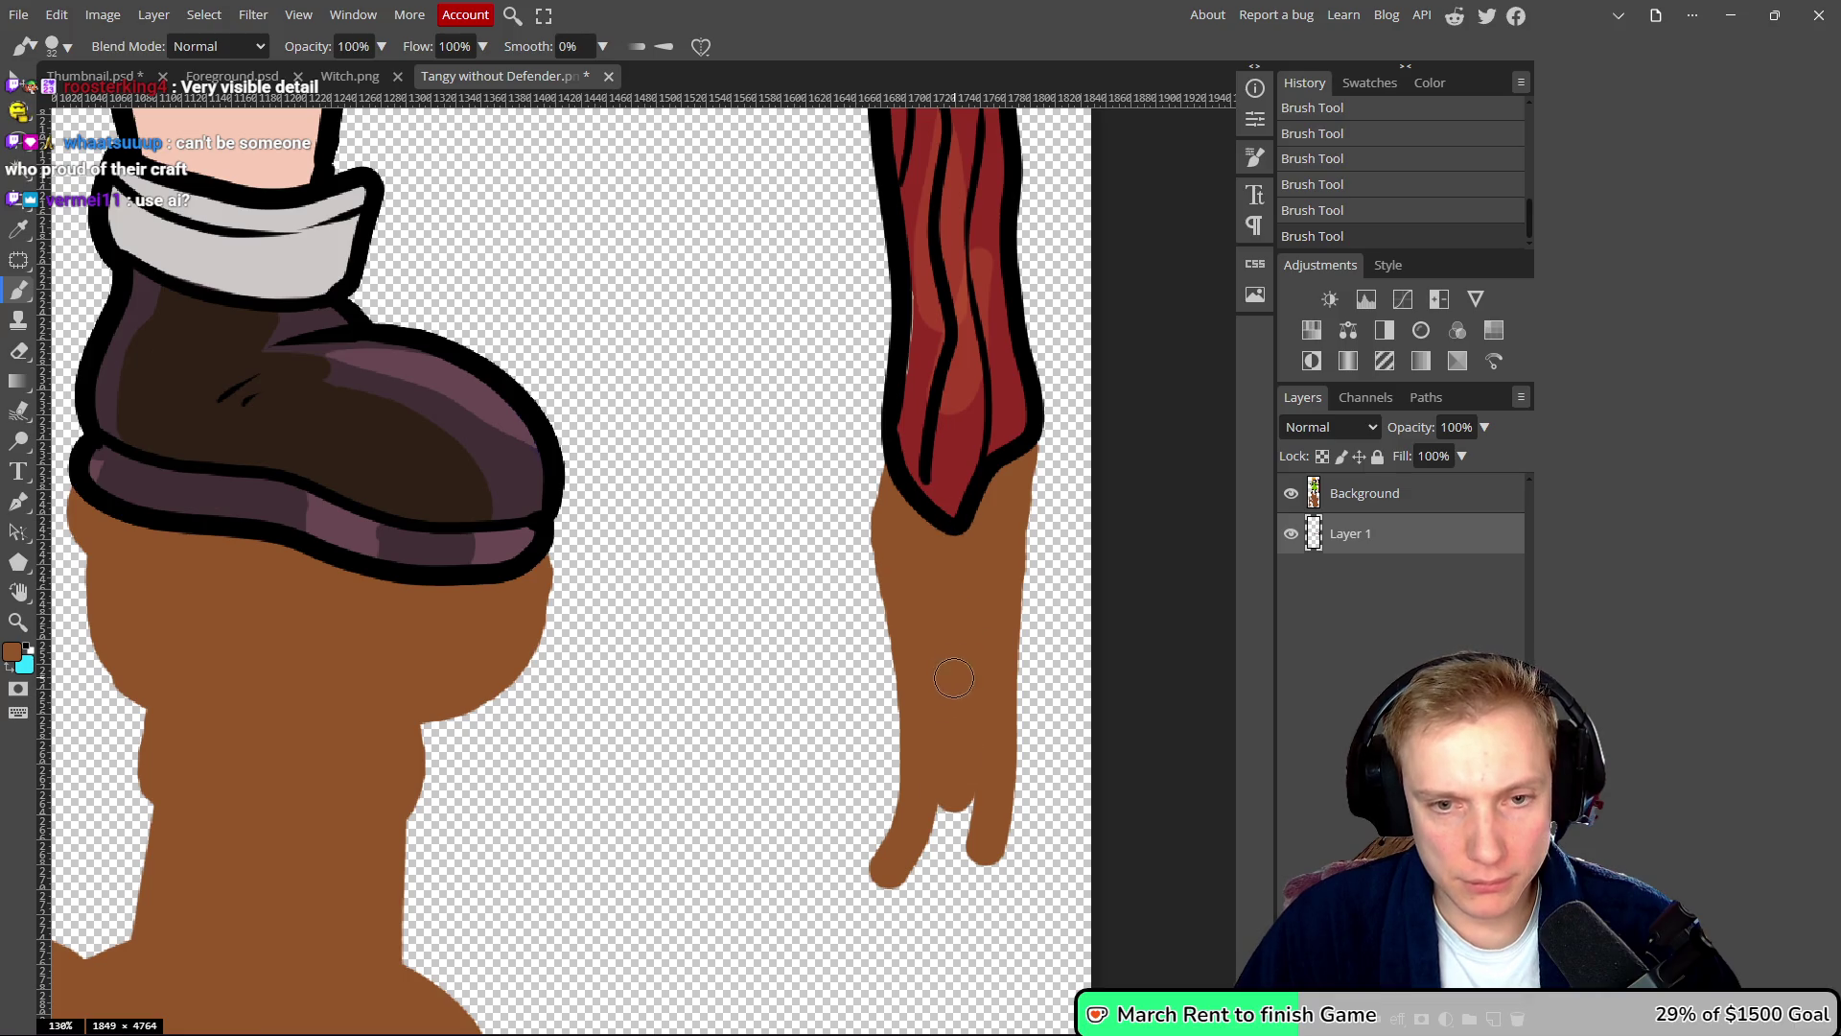
mouse_move(1030, 482)
left_mouse_down()
mouse_move(1024, 690)
mouse_move(962, 834)
left_mouse_up()
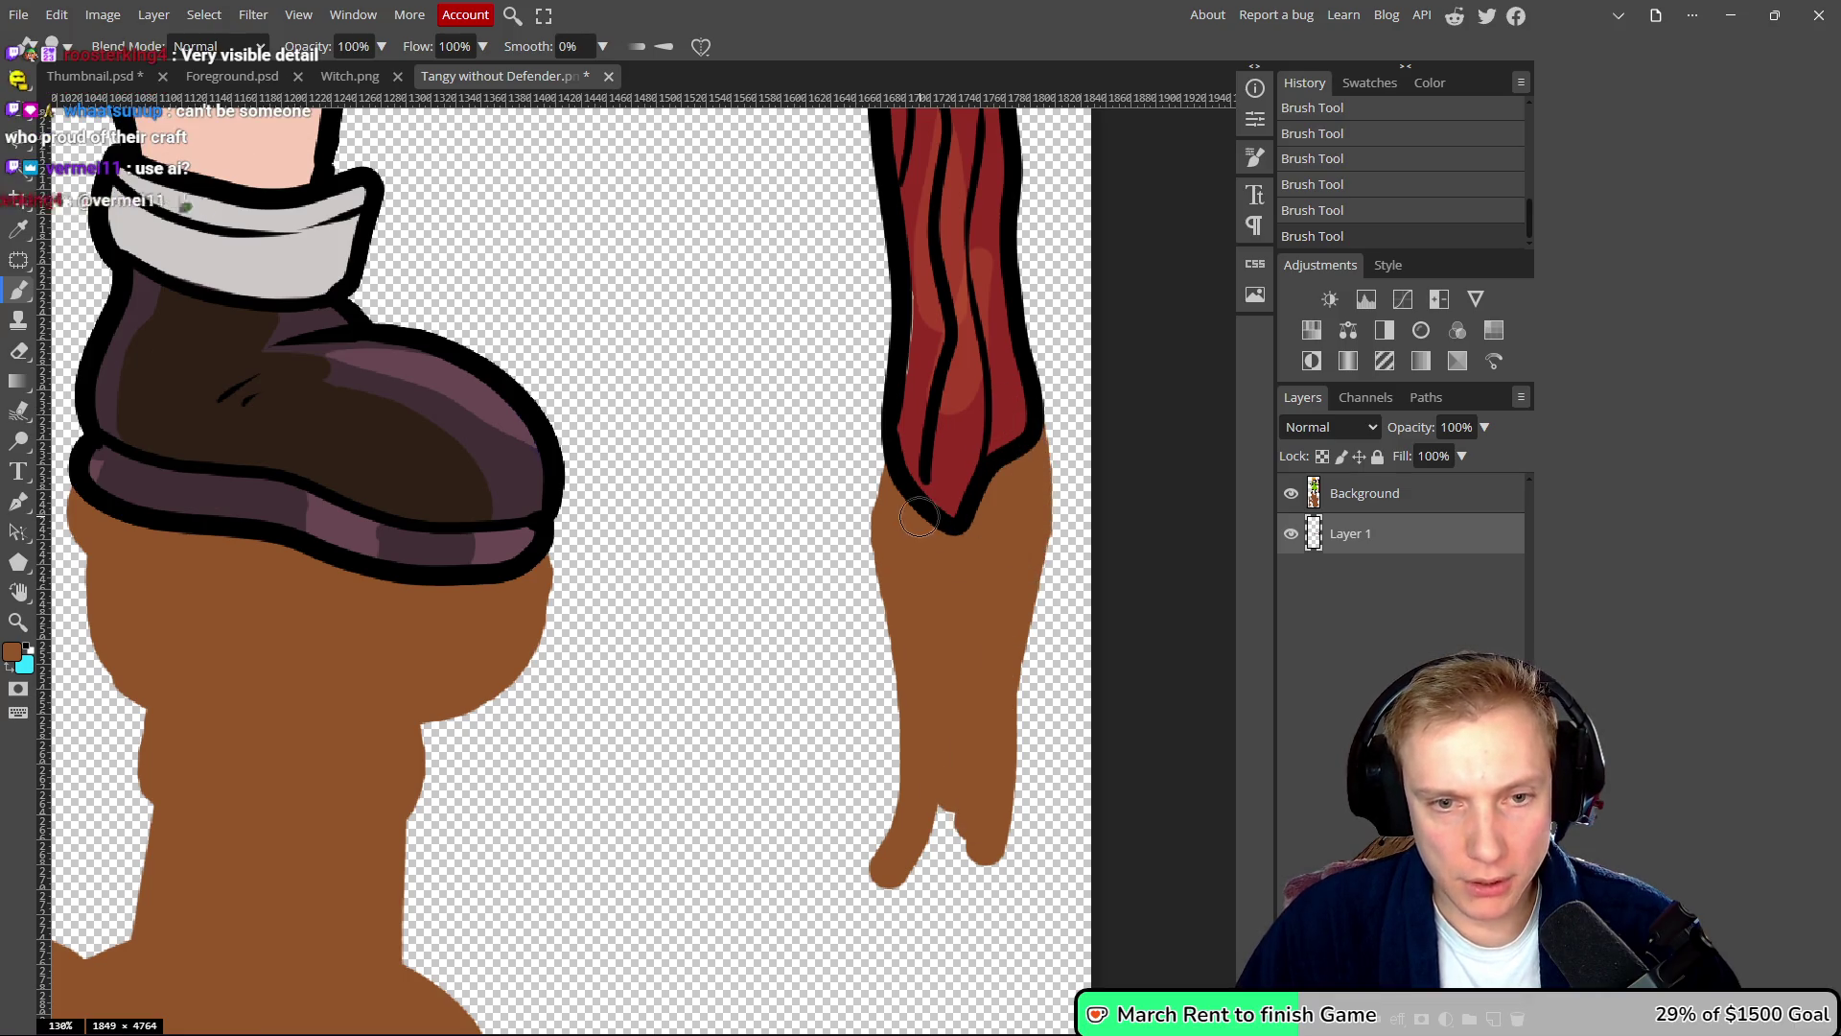
left_click_drag(892, 499, 884, 714)
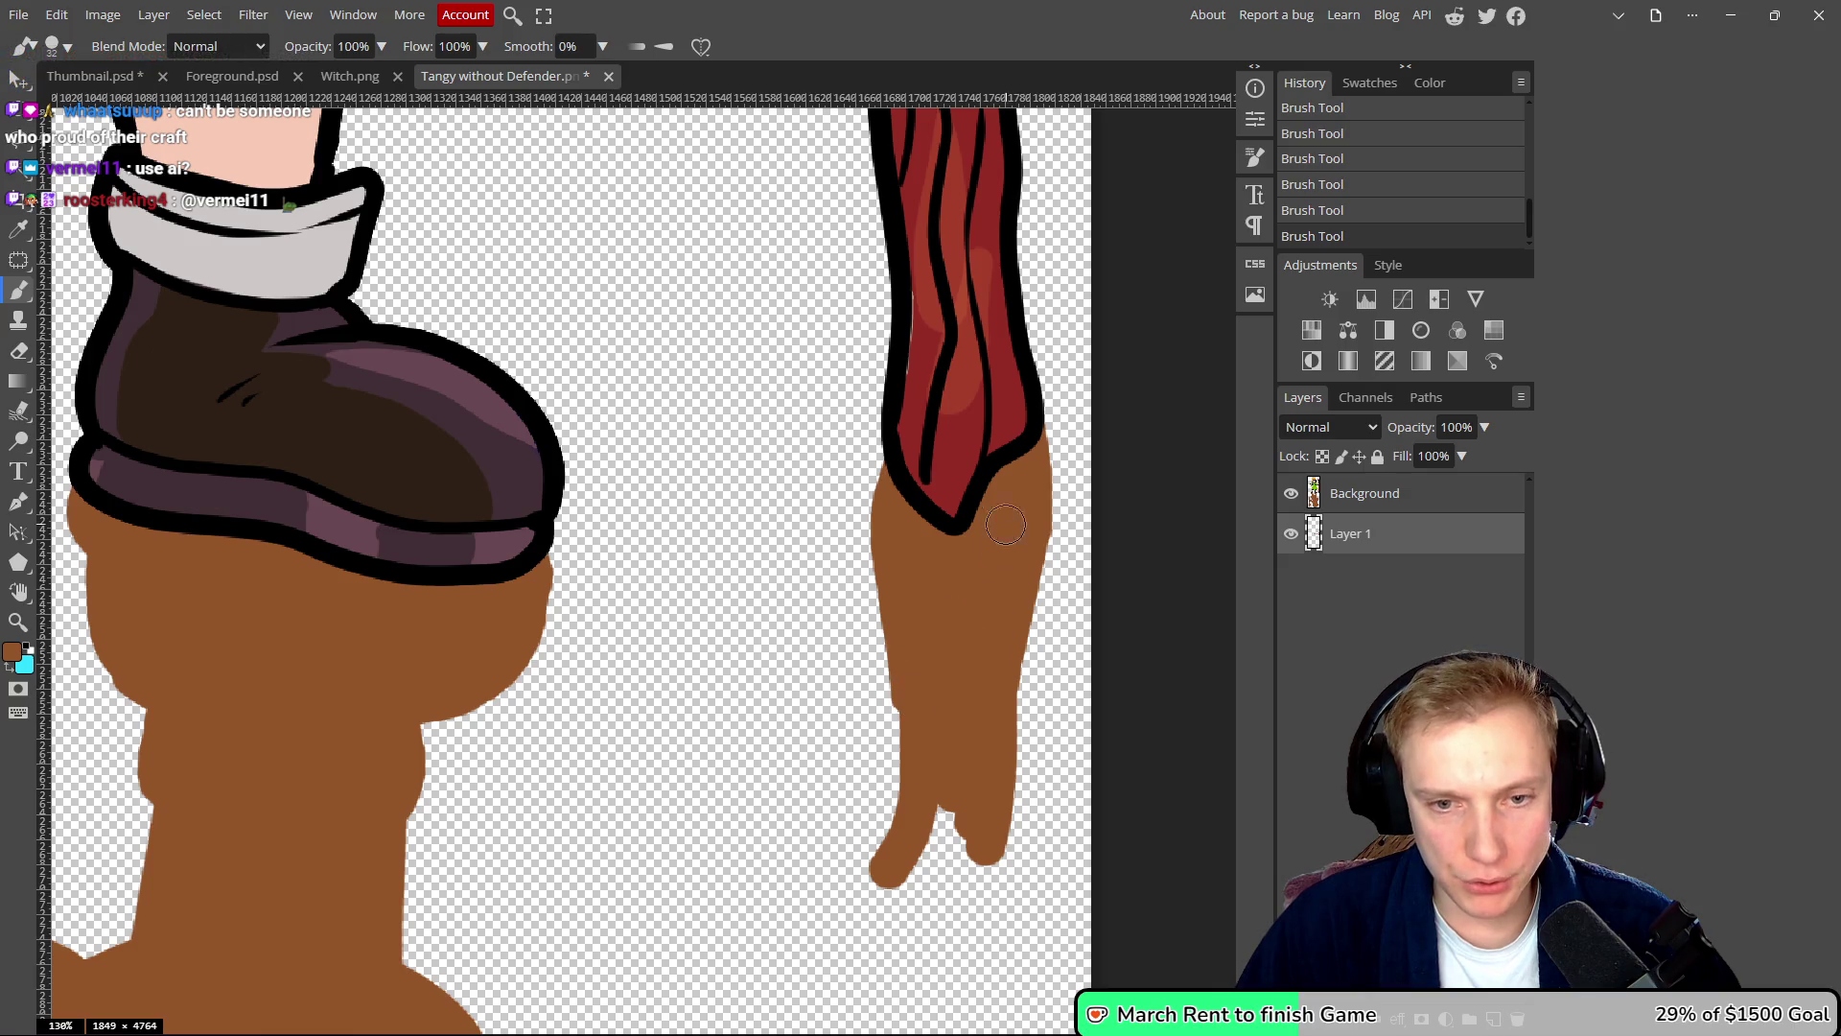
left_click_drag(1007, 680, 1007, 906)
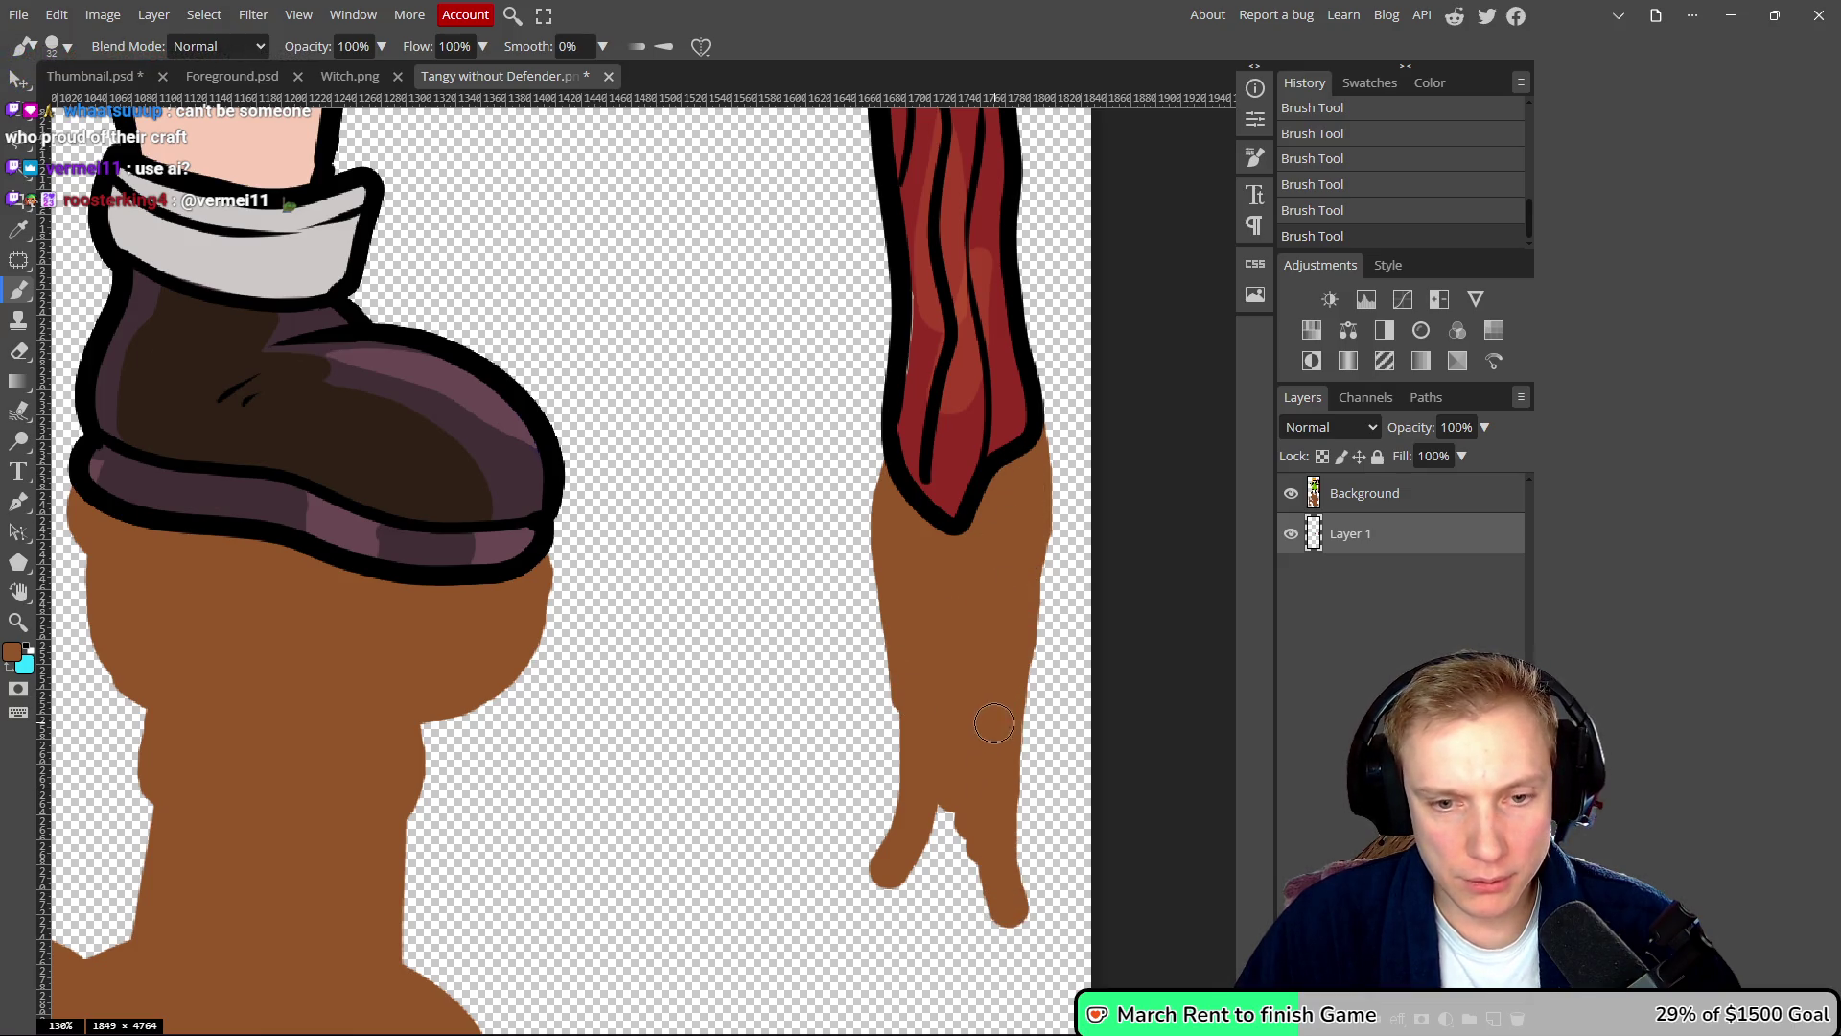
mouse_move(923, 702)
left_mouse_down()
mouse_move(897, 916)
mouse_move(911, 968)
left_mouse_up()
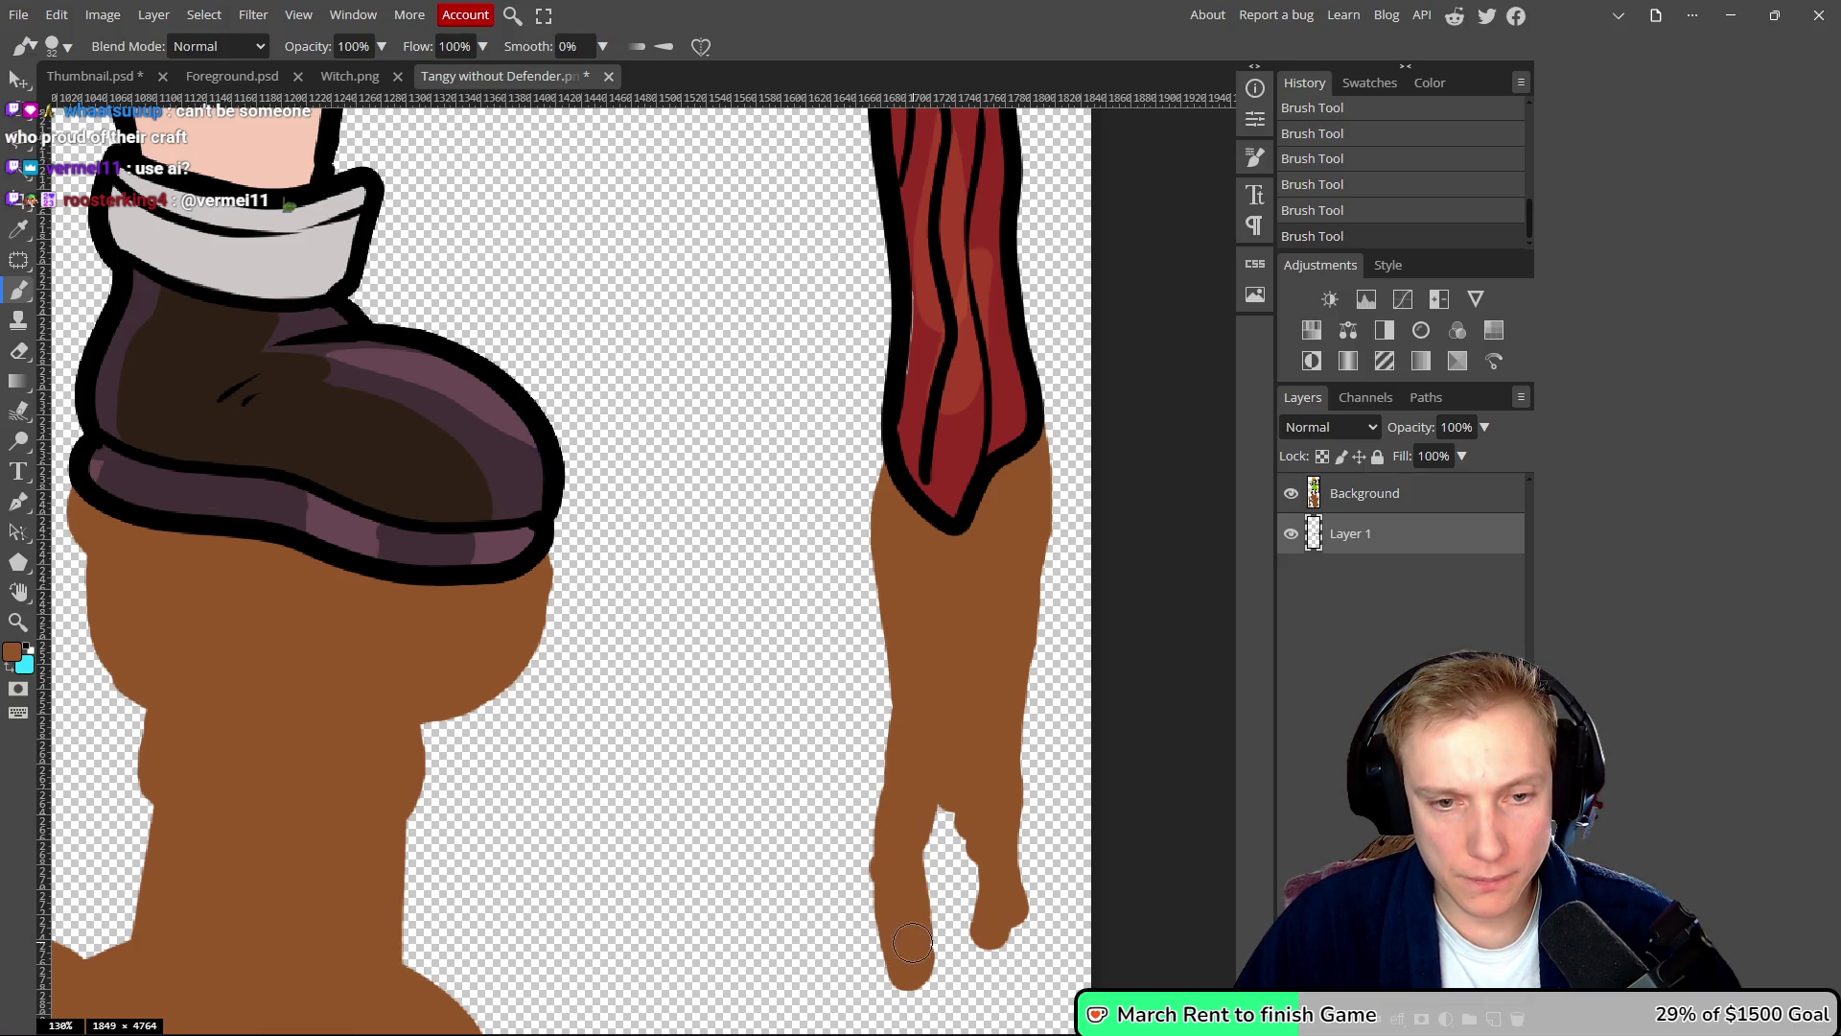
scroll(913, 942, "down", 2)
left_click_drag(945, 671, 950, 743)
- Enlarge the eraser, trim near the fingertip, and save the witch image
key("e")
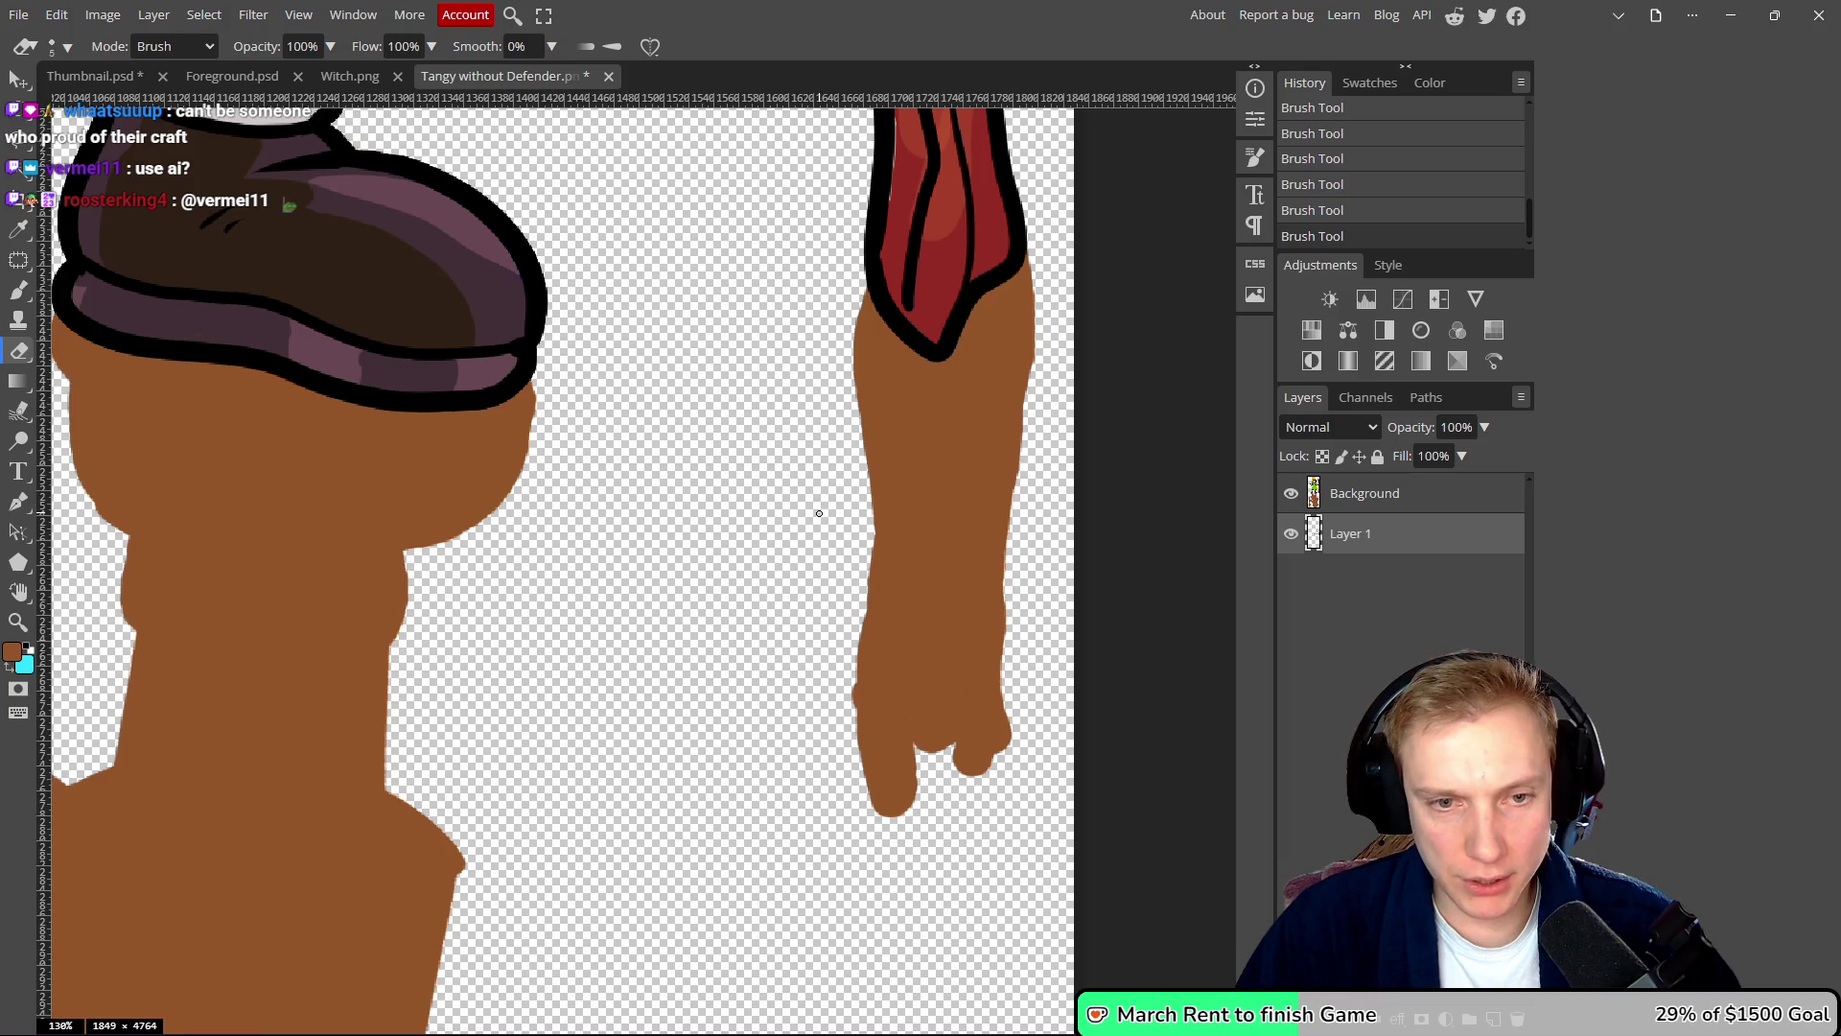
mouse_move(830, 515)
left_mouse_down()
mouse_move(845, 466)
mouse_move(857, 617)
left_mouse_up()
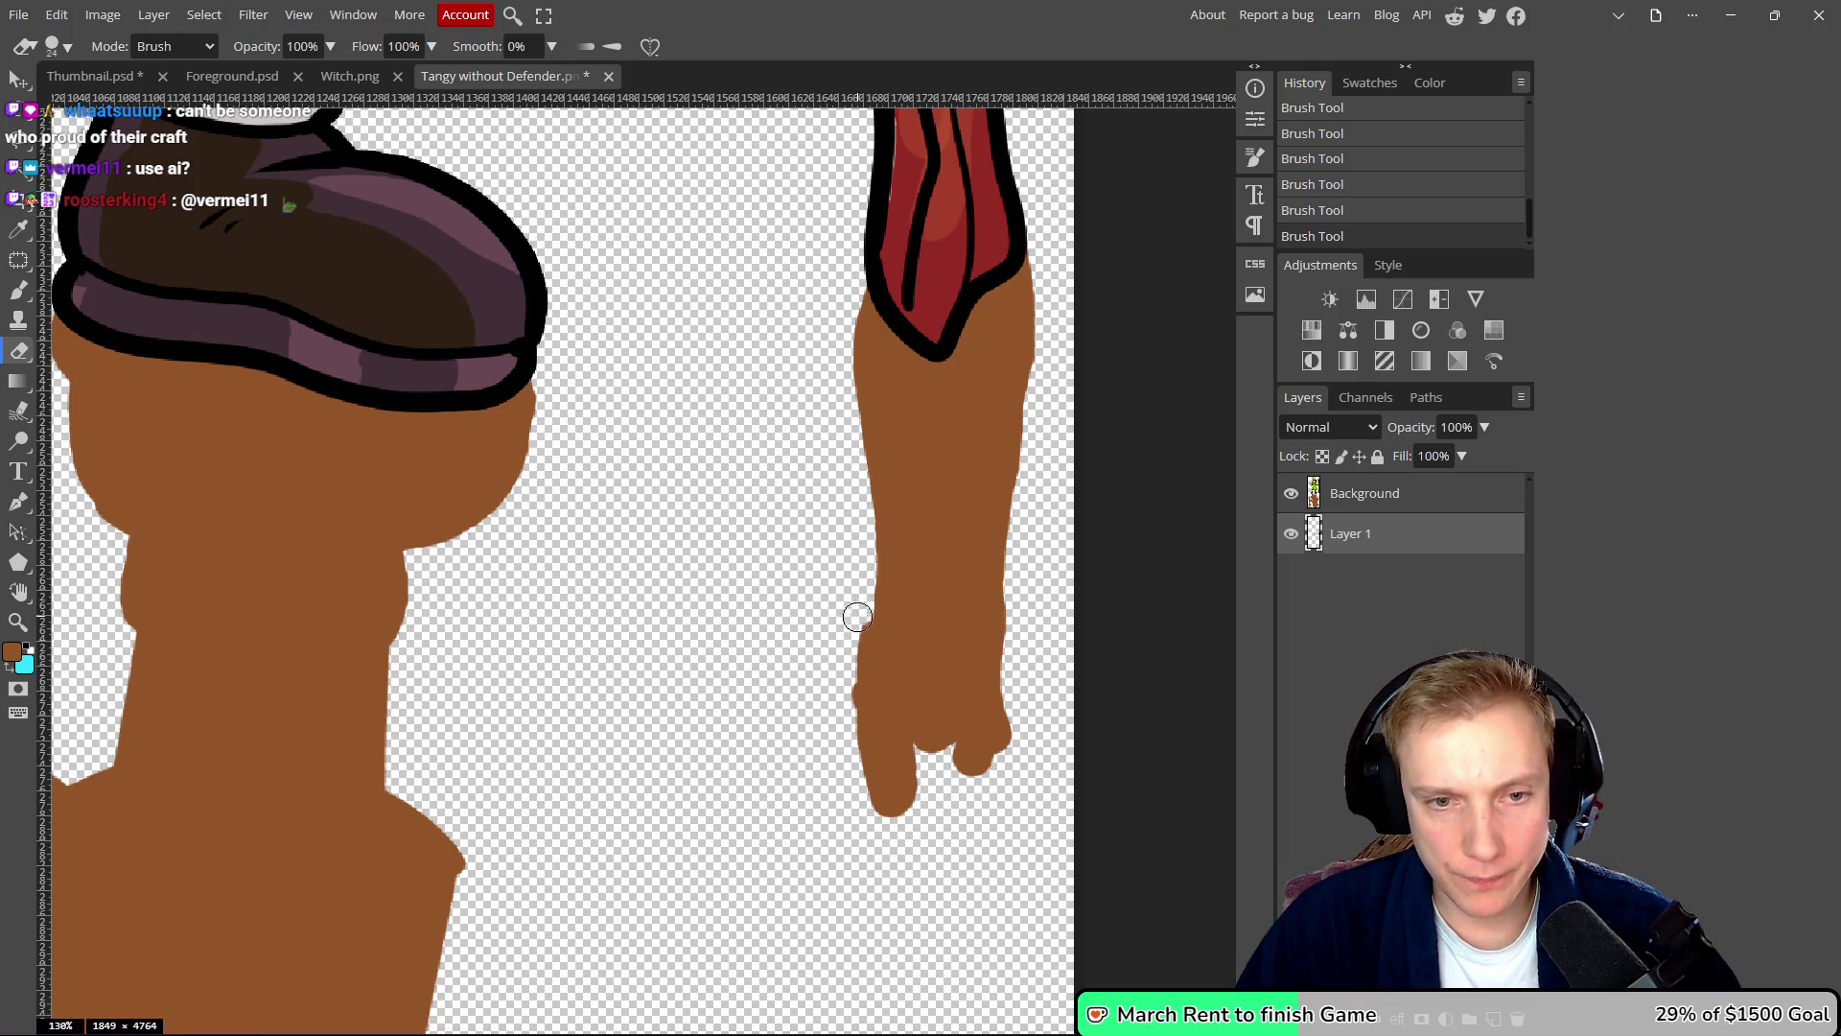
left_click(844, 801)
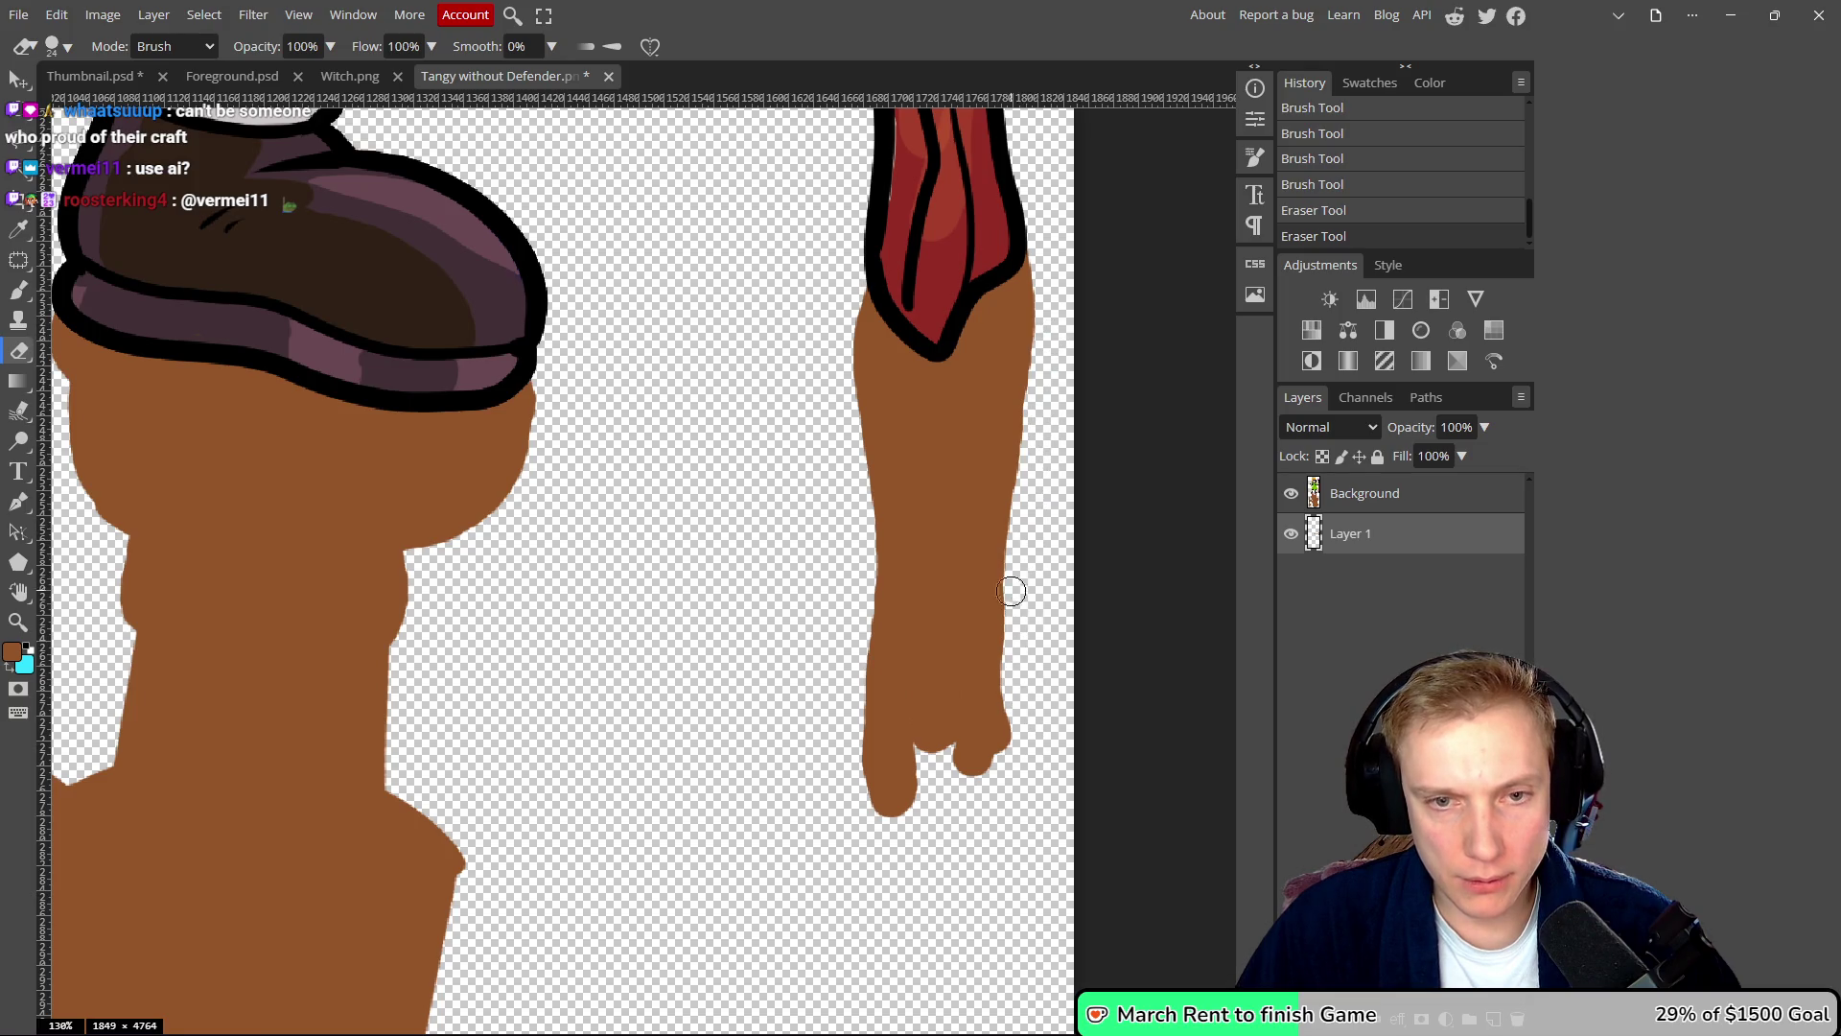
scroll(1011, 591, "down", 8)
key("ctrl+s")
- Compare Thumbnail.psd with the Foreground layer hidden and shown, then open the Foreground smart object
left_click(91, 77)
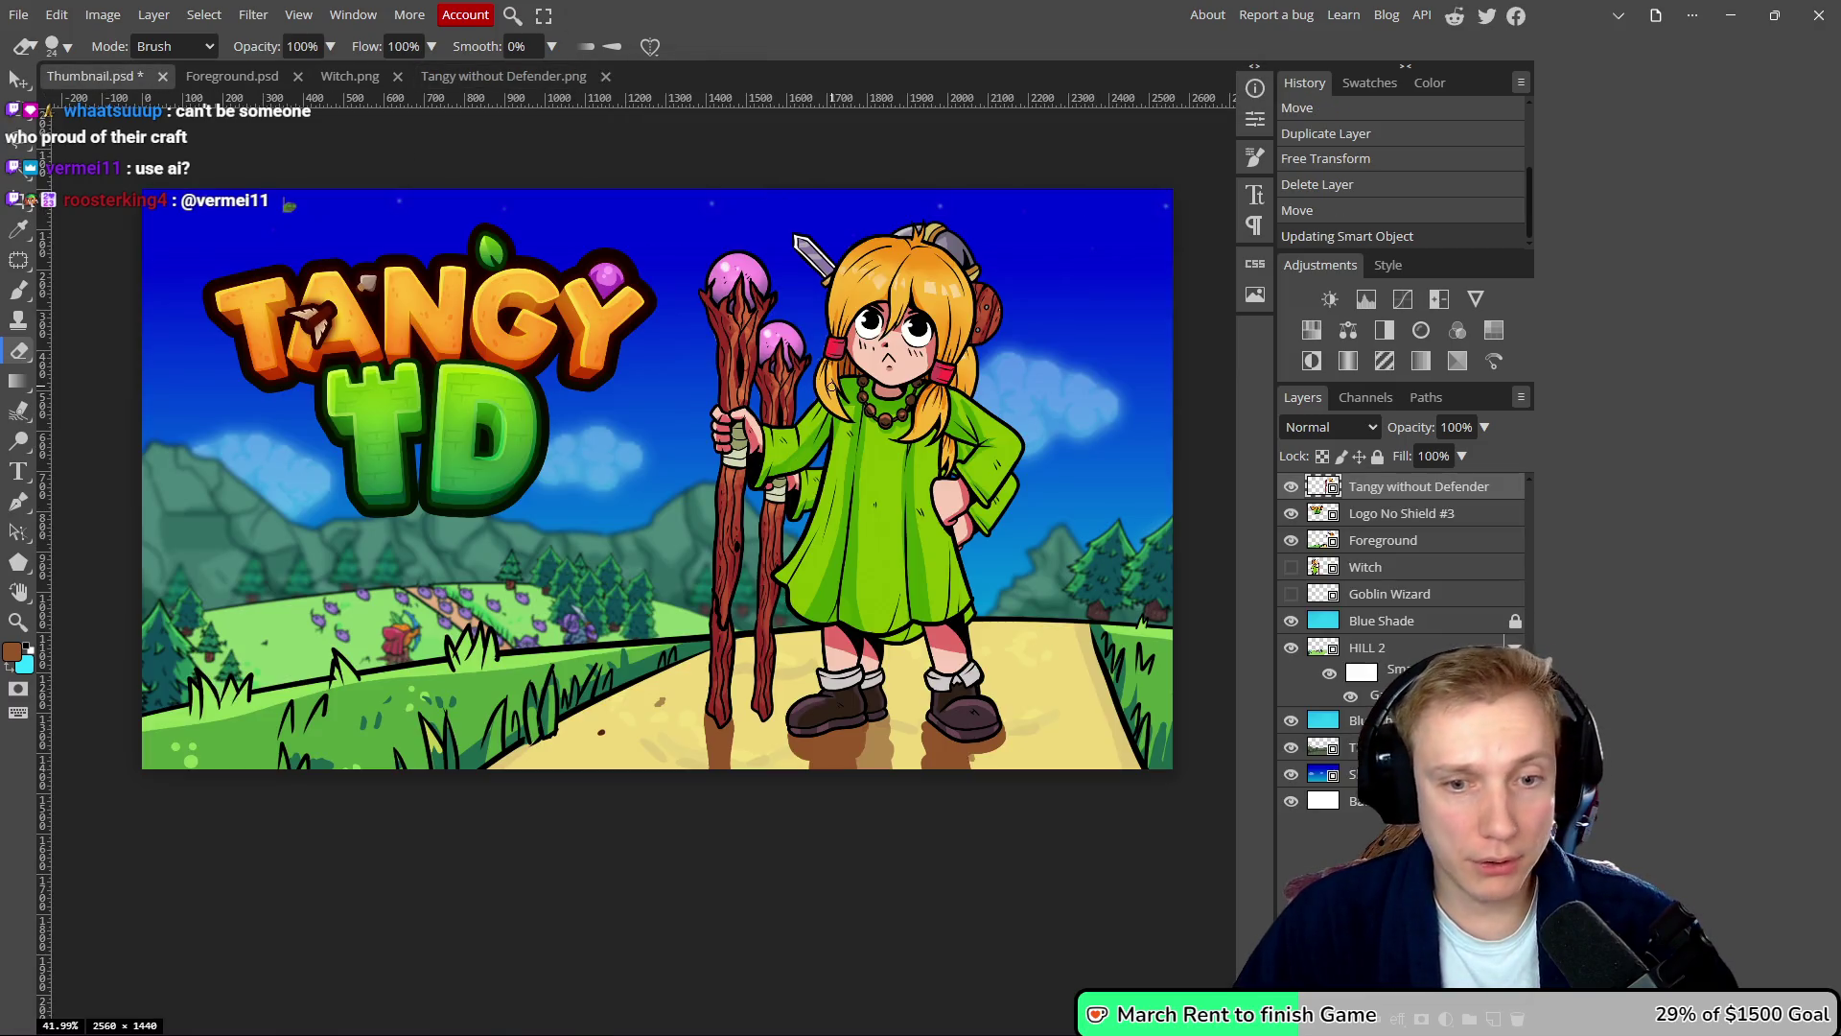
scroll(671, 480, "left", 2)
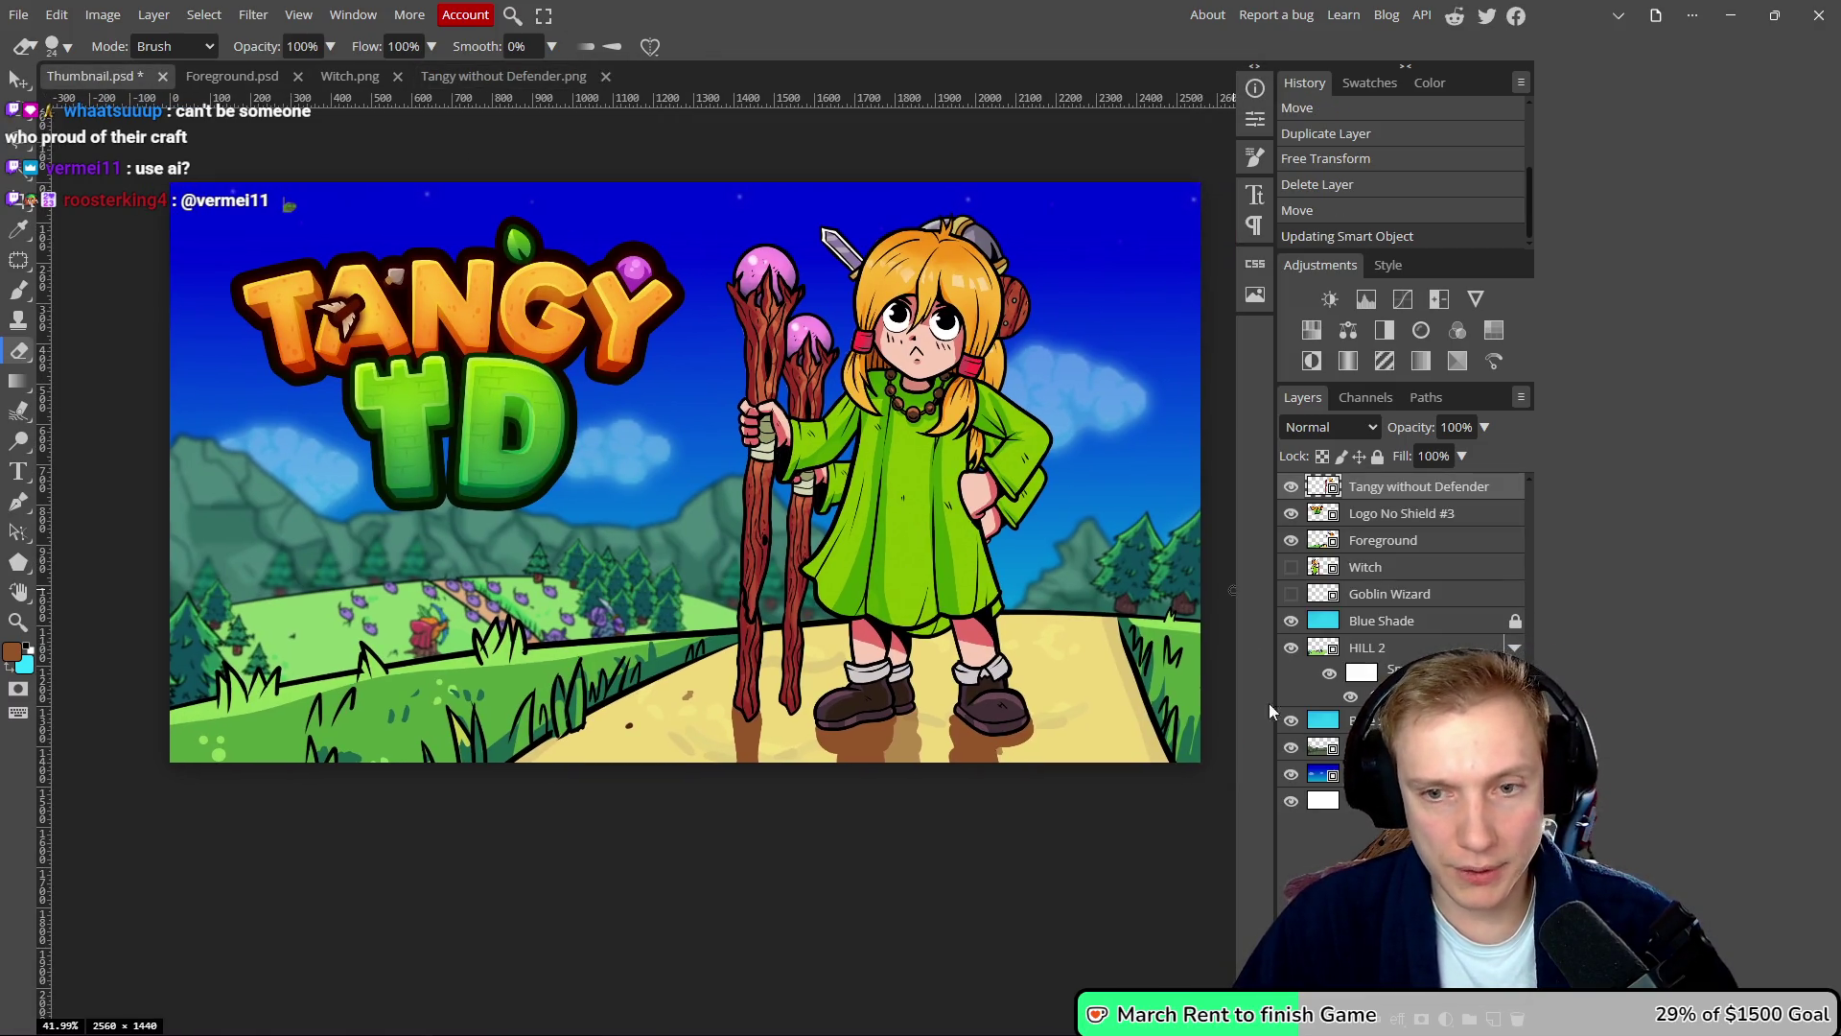
left_click(1292, 541)
left_click(1292, 541)
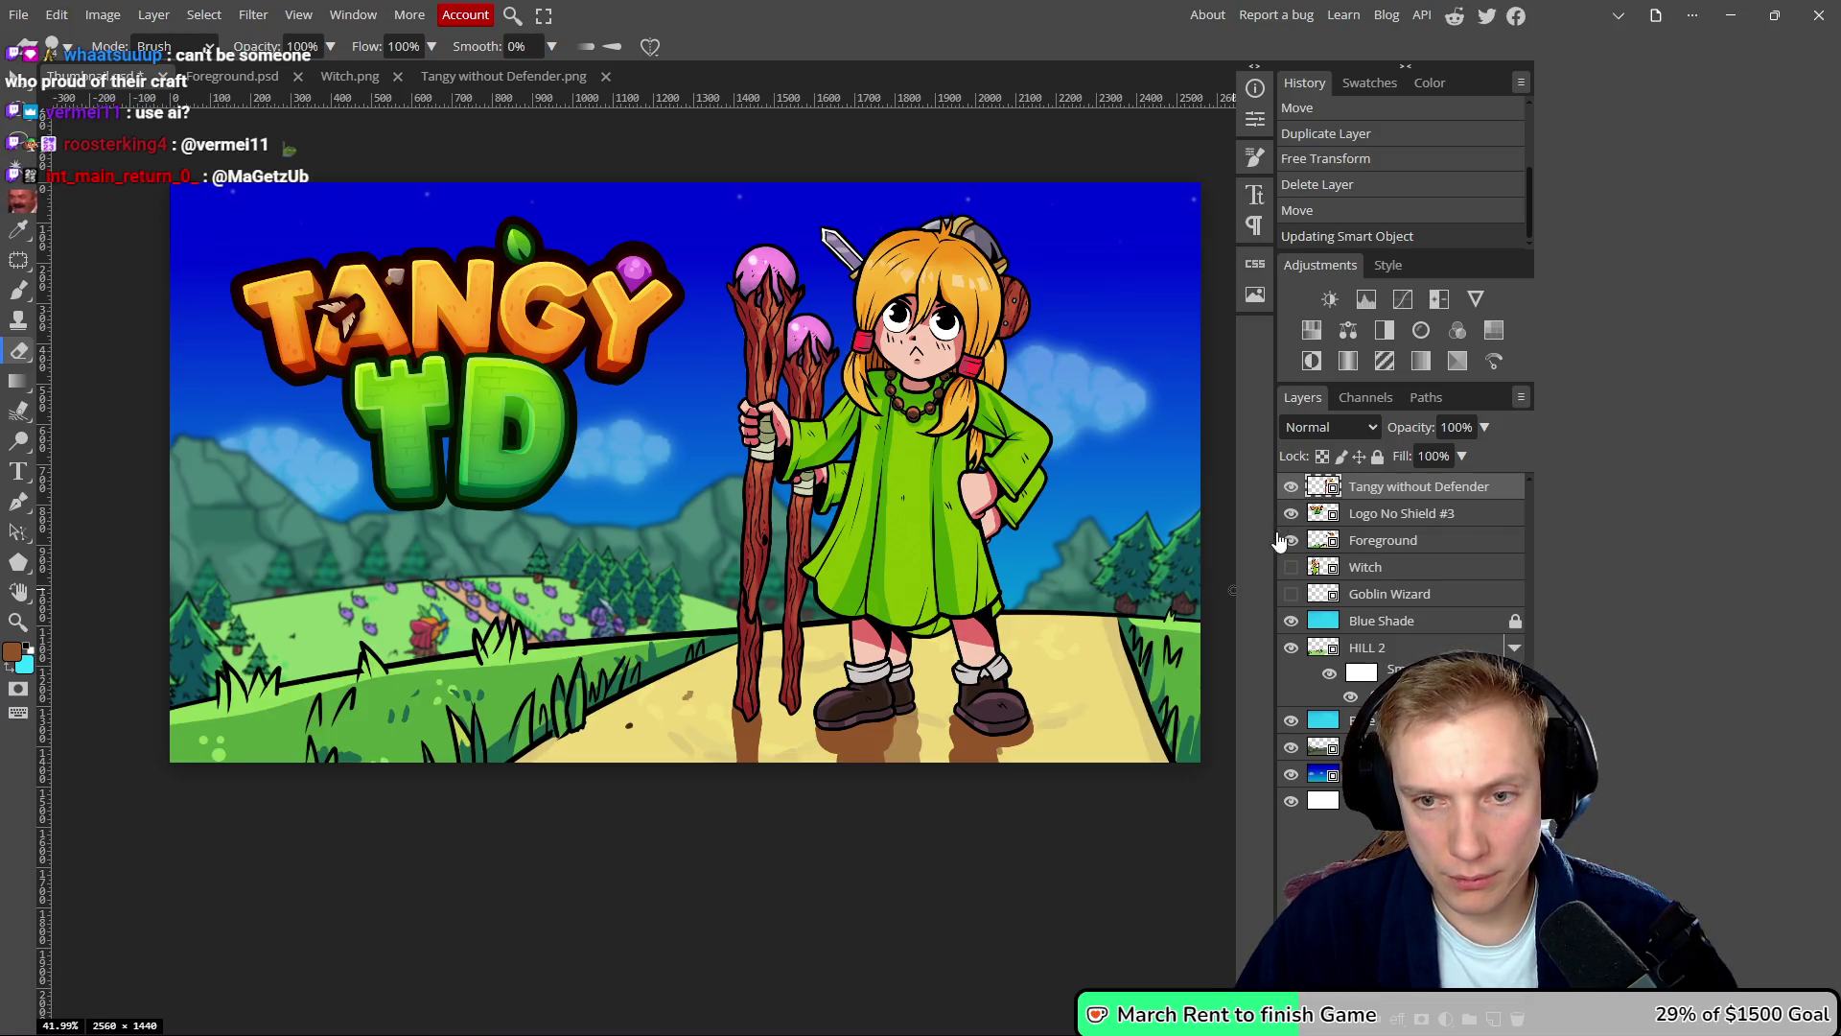
left_click(1291, 541)
left_click(1290, 542)
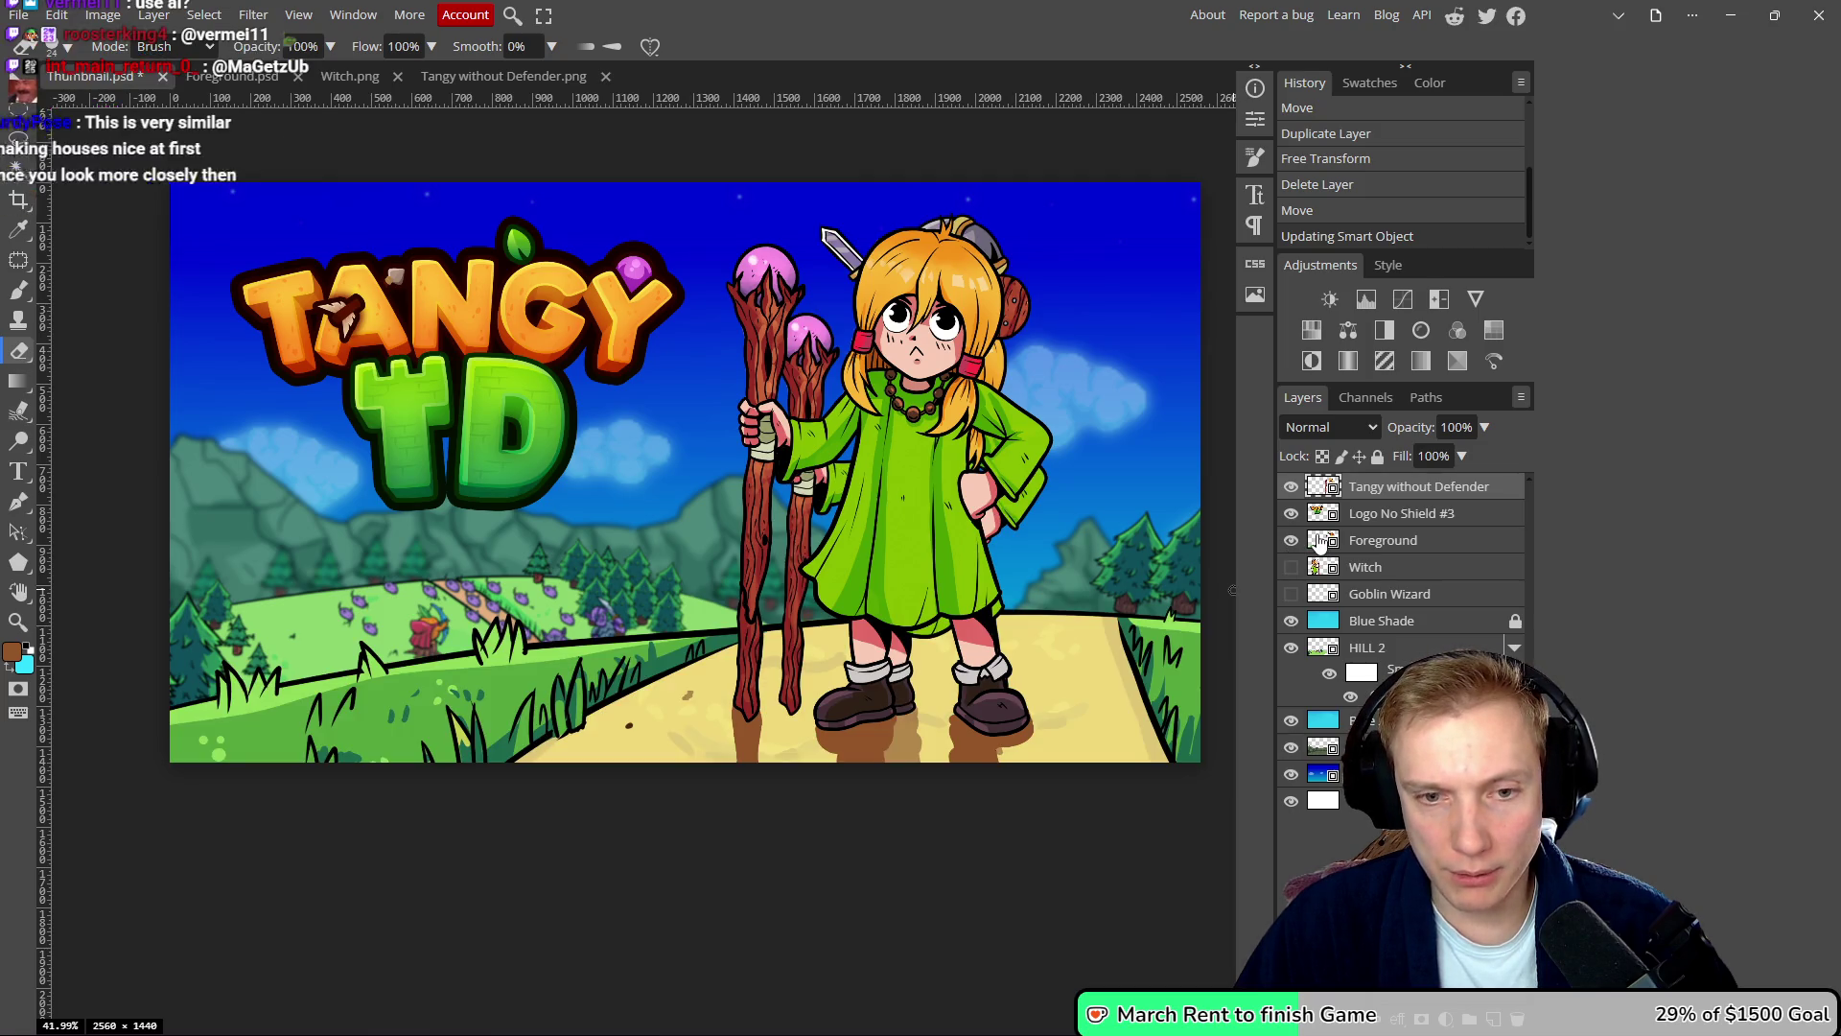
left_click(1320, 544)
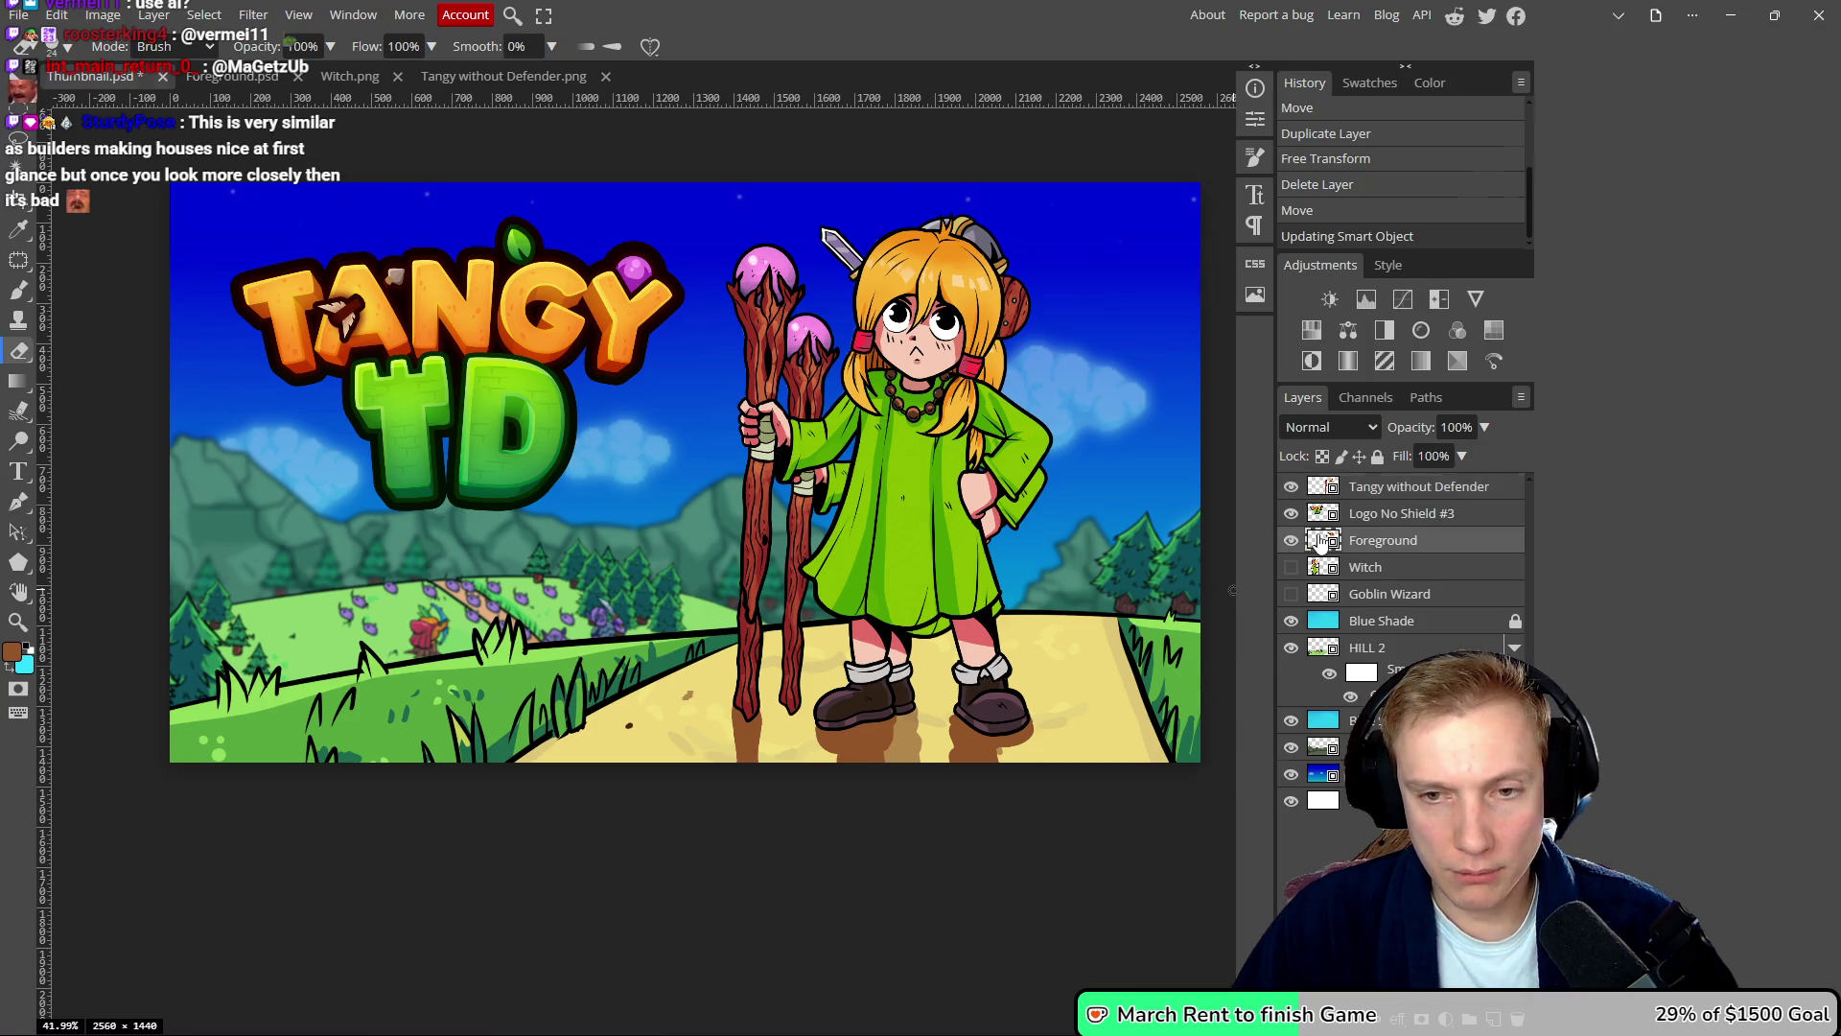
double_click(1321, 543)
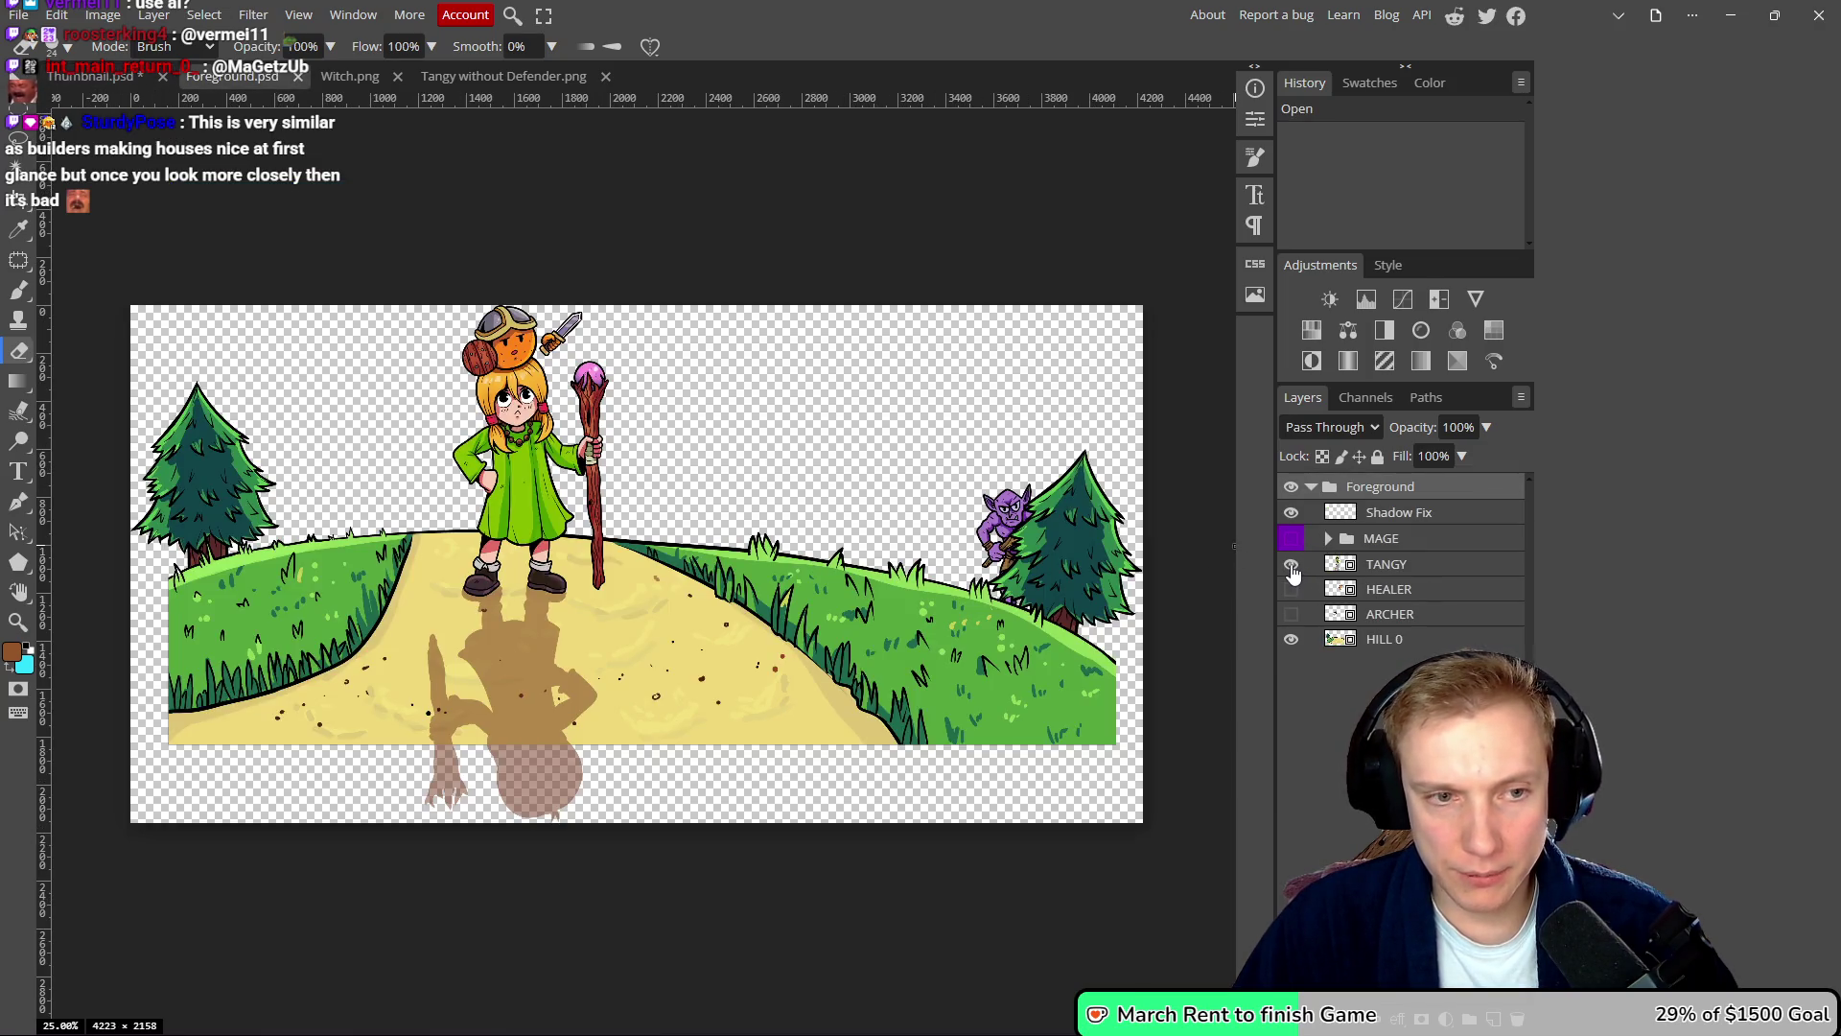
- Select all of the Tangy without Defender image, paste it above TANGY in Foreground, then undo
left_click(528, 84)
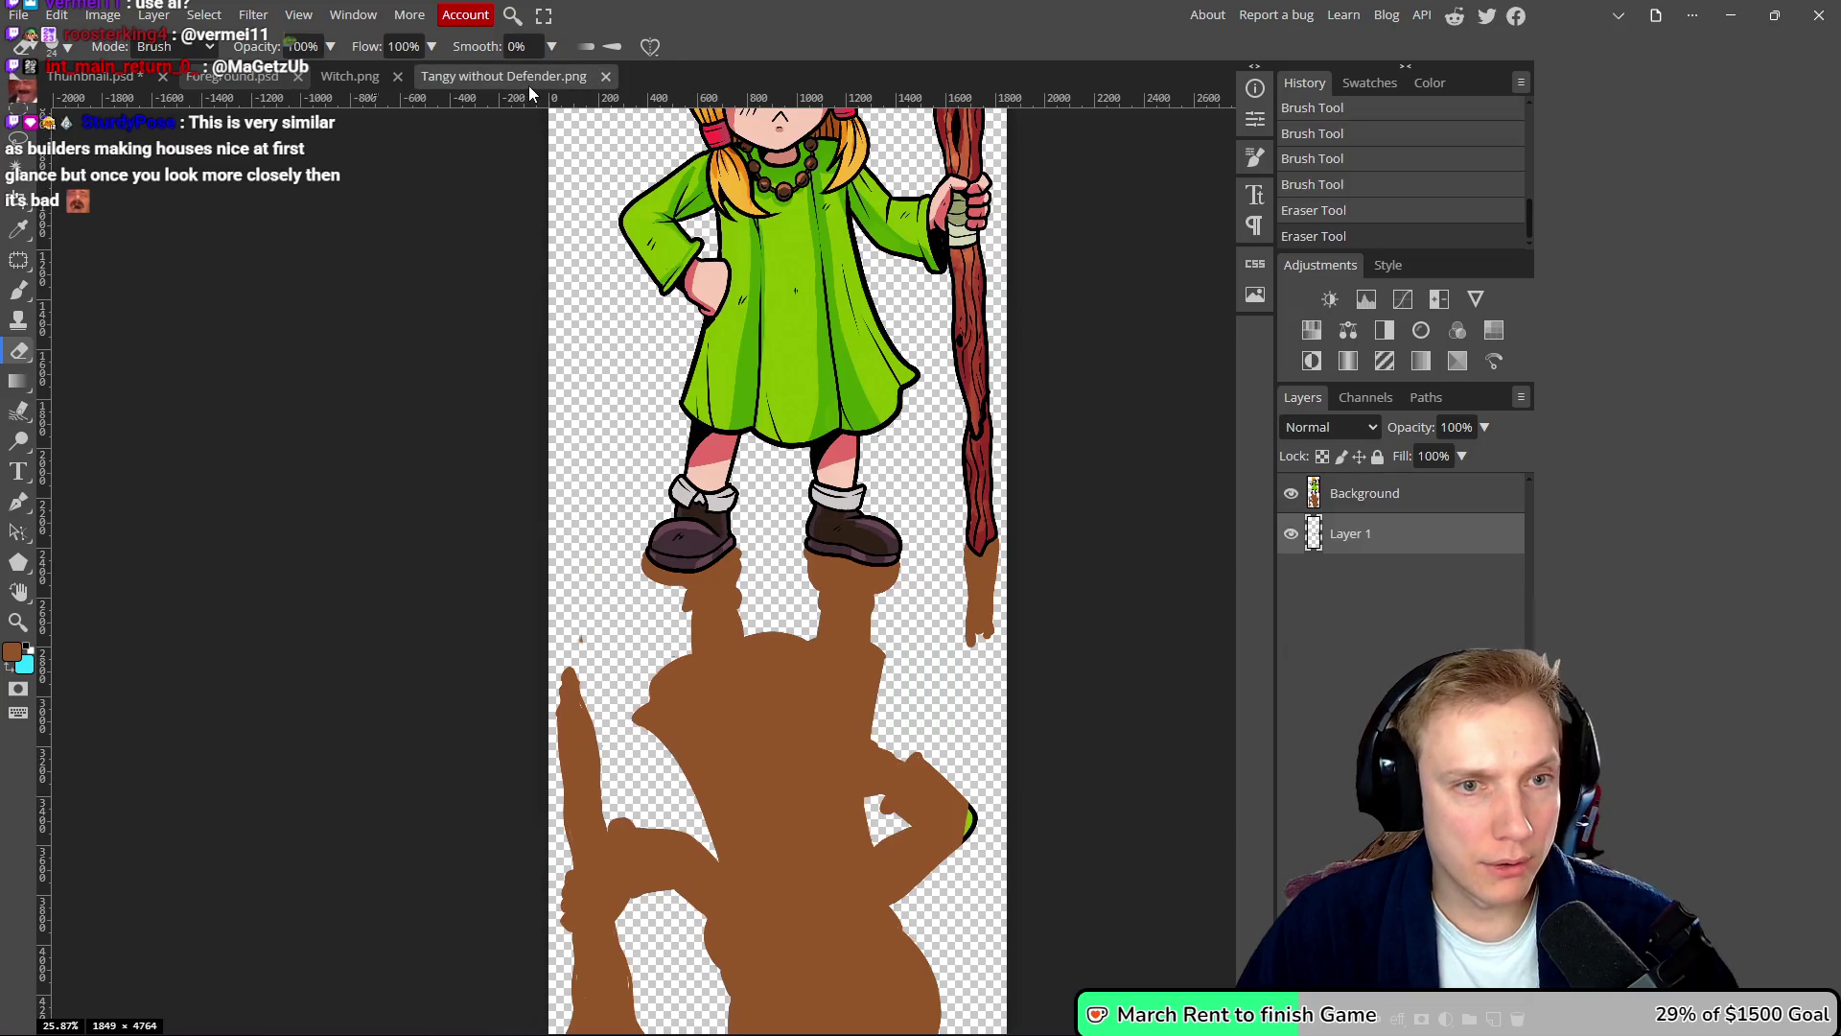
scroll(778, 508, "up", 2)
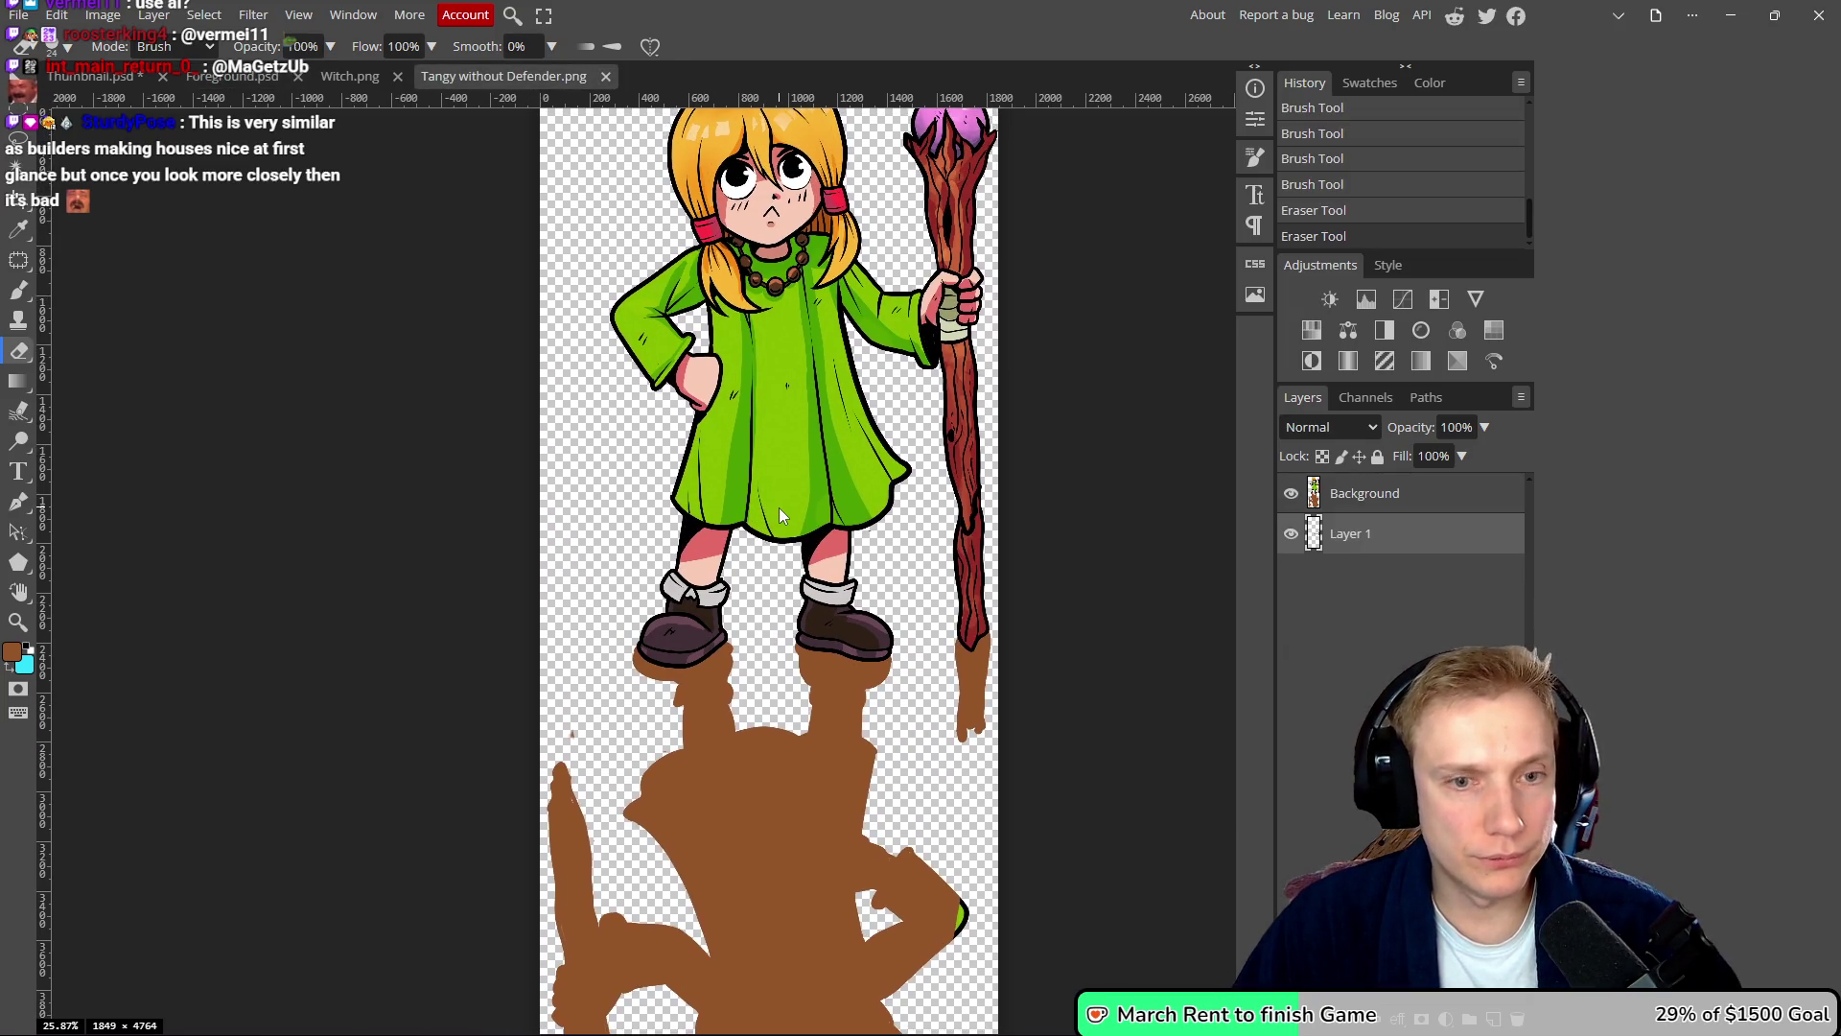
key("ctrl+a")
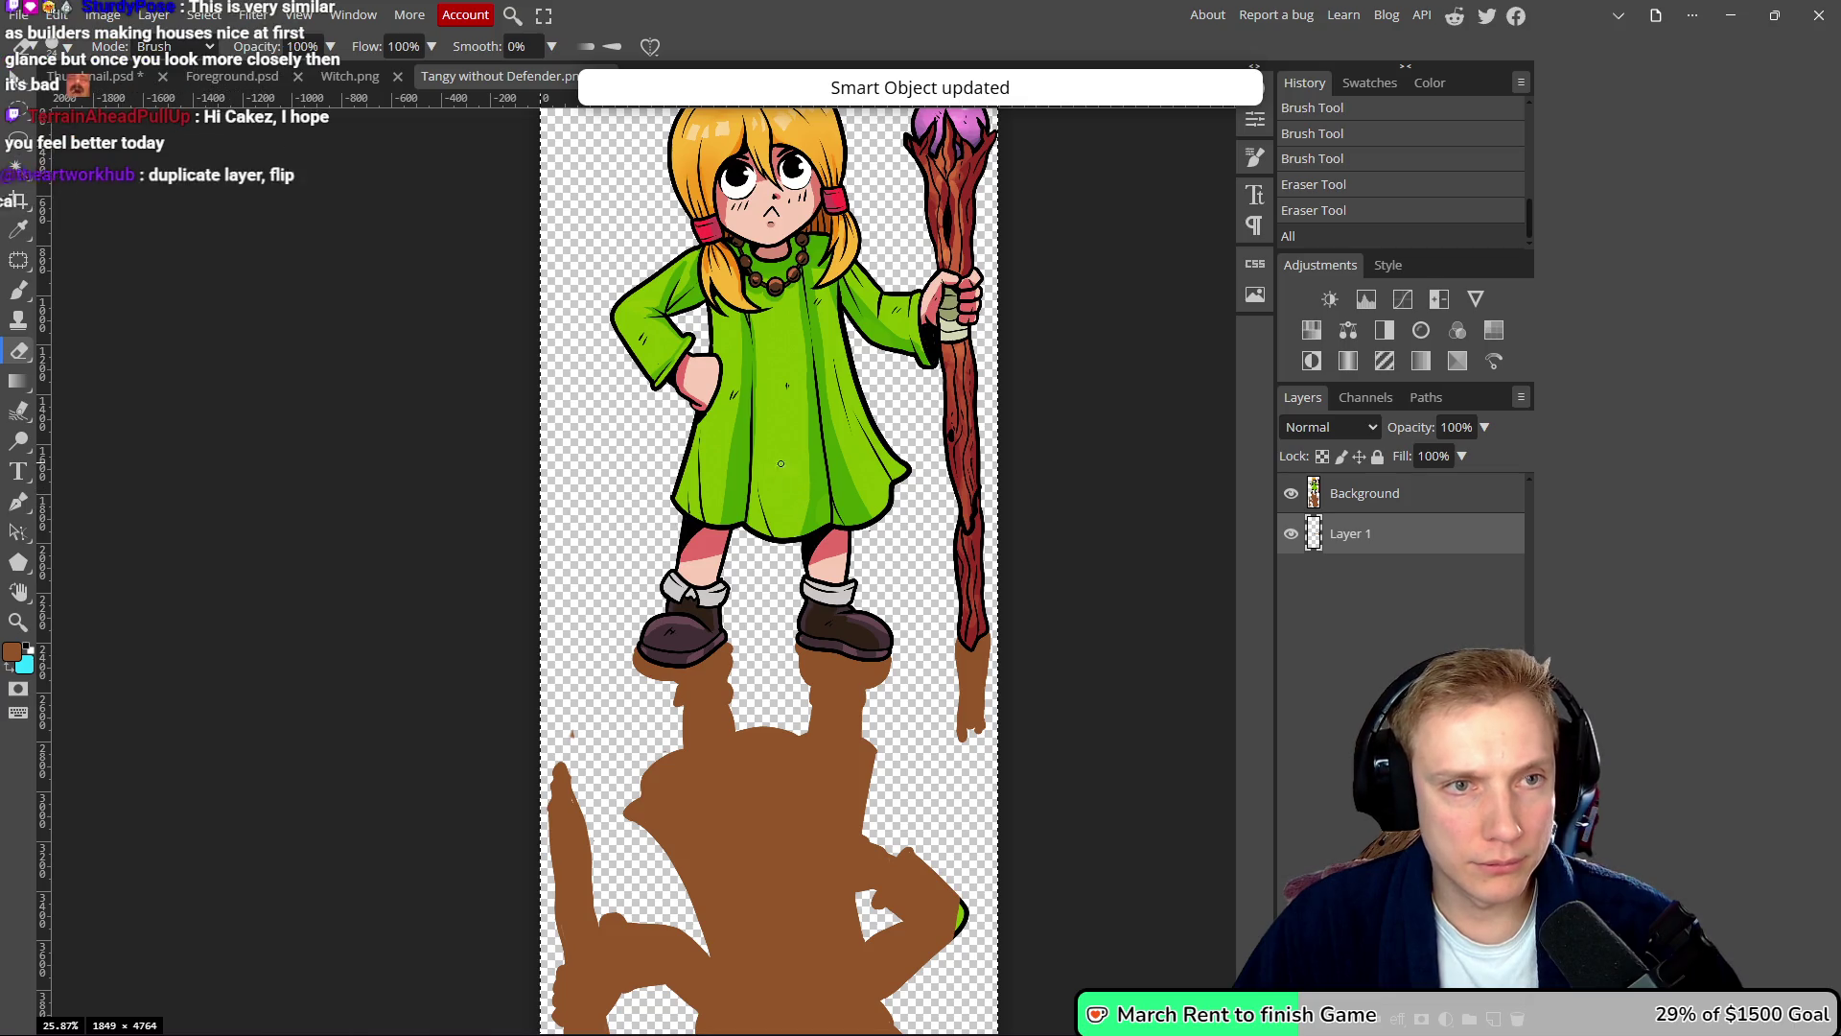
left_click(232, 76)
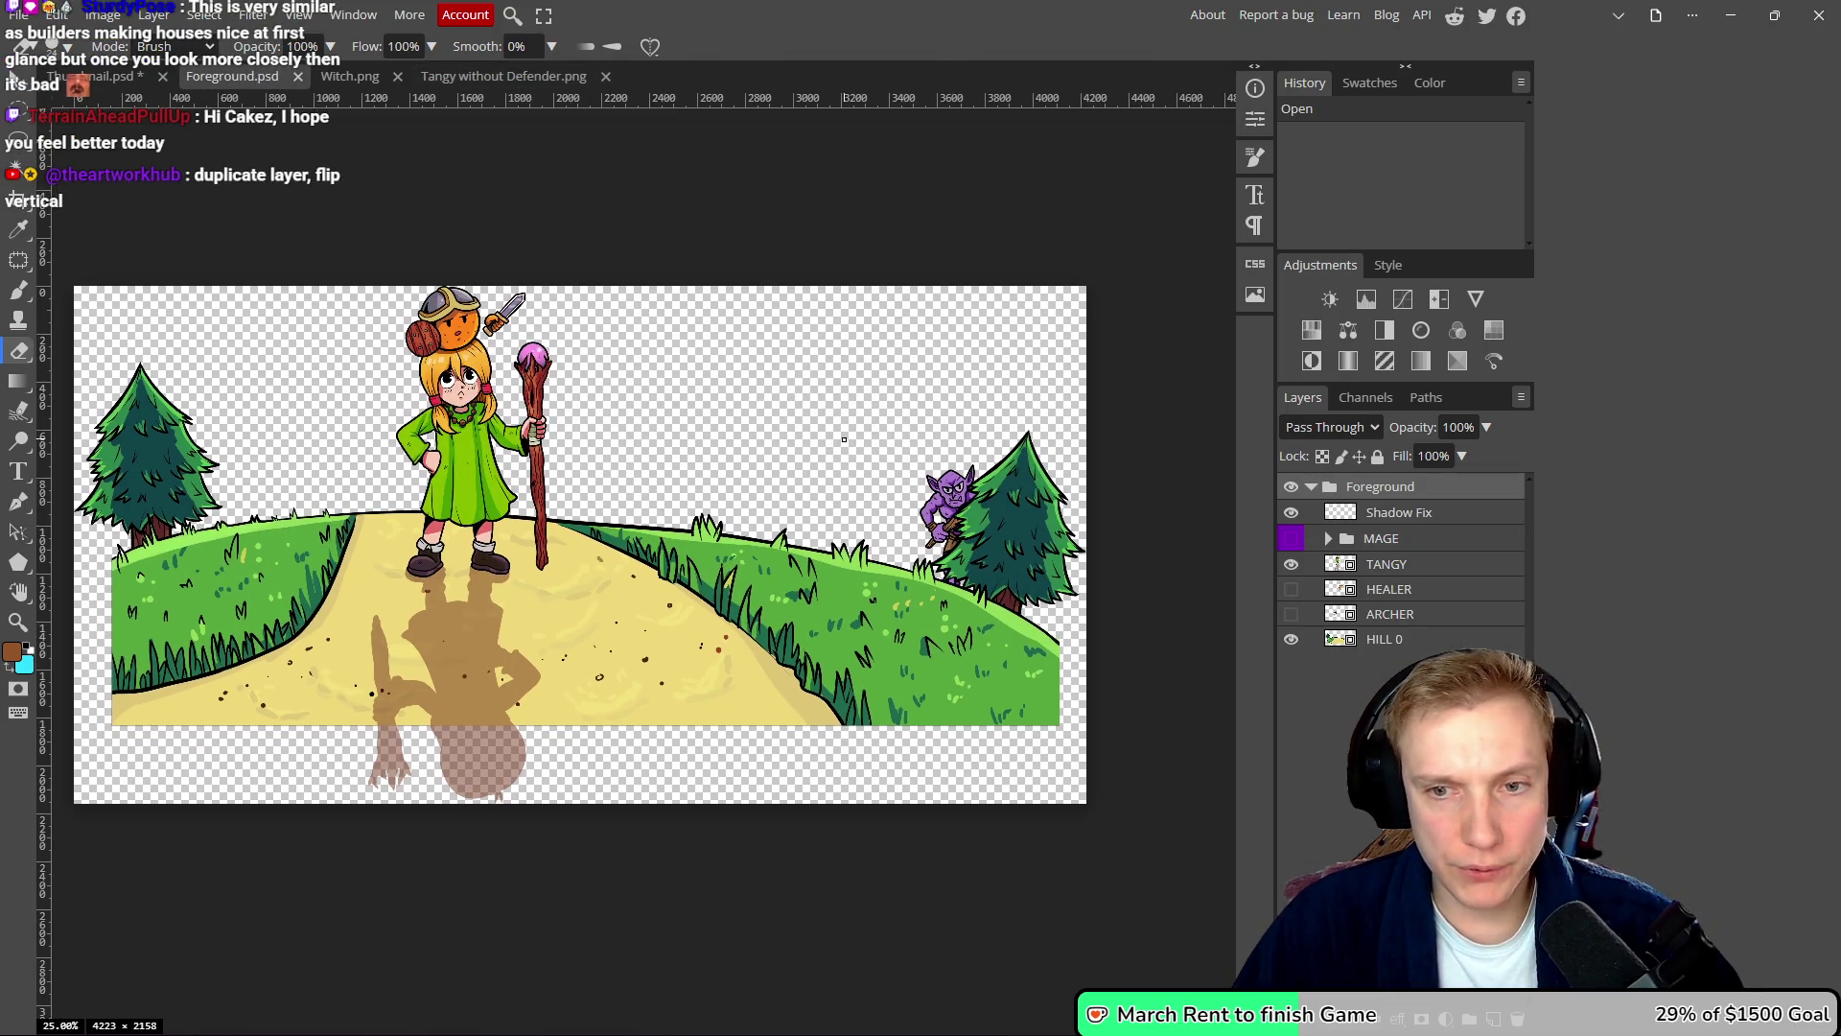
left_click(1406, 567)
key("ctrl+v")
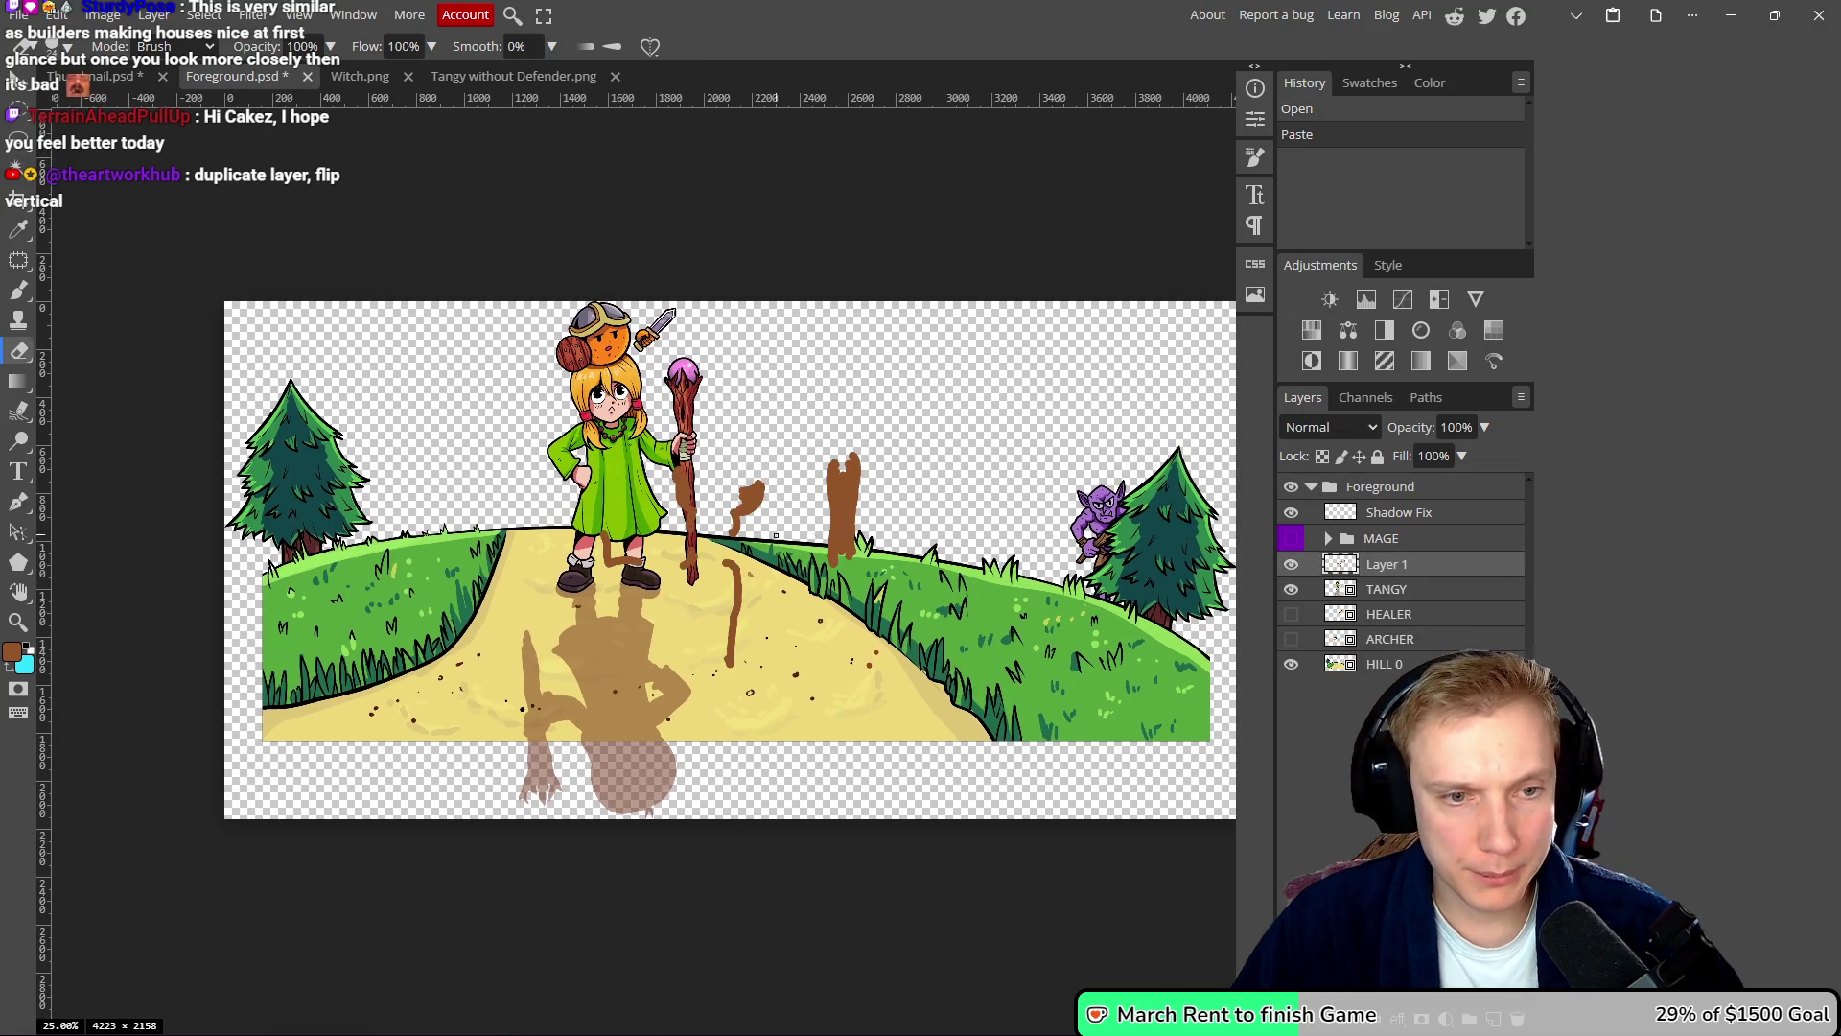
key("ctrl+z")
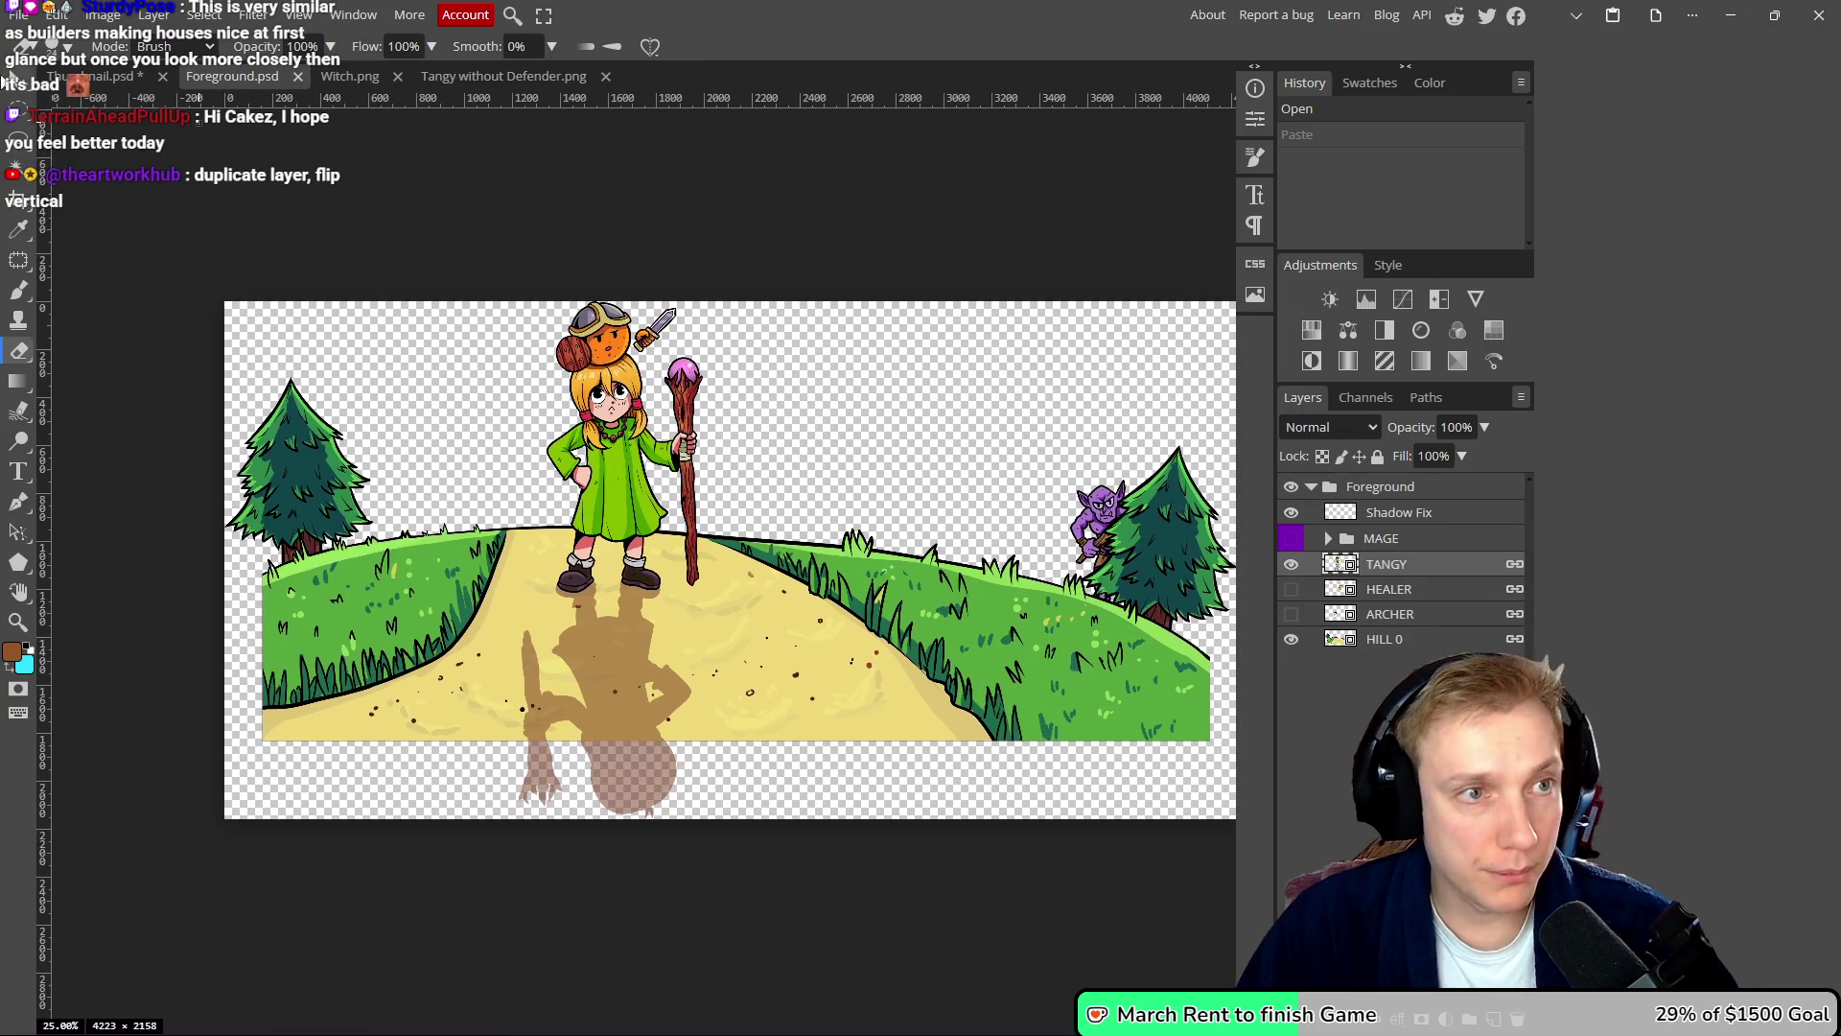
- Select the Tangy without Defender layer in Thumbnail.psd and return to the Foreground document
left_click(96, 76)
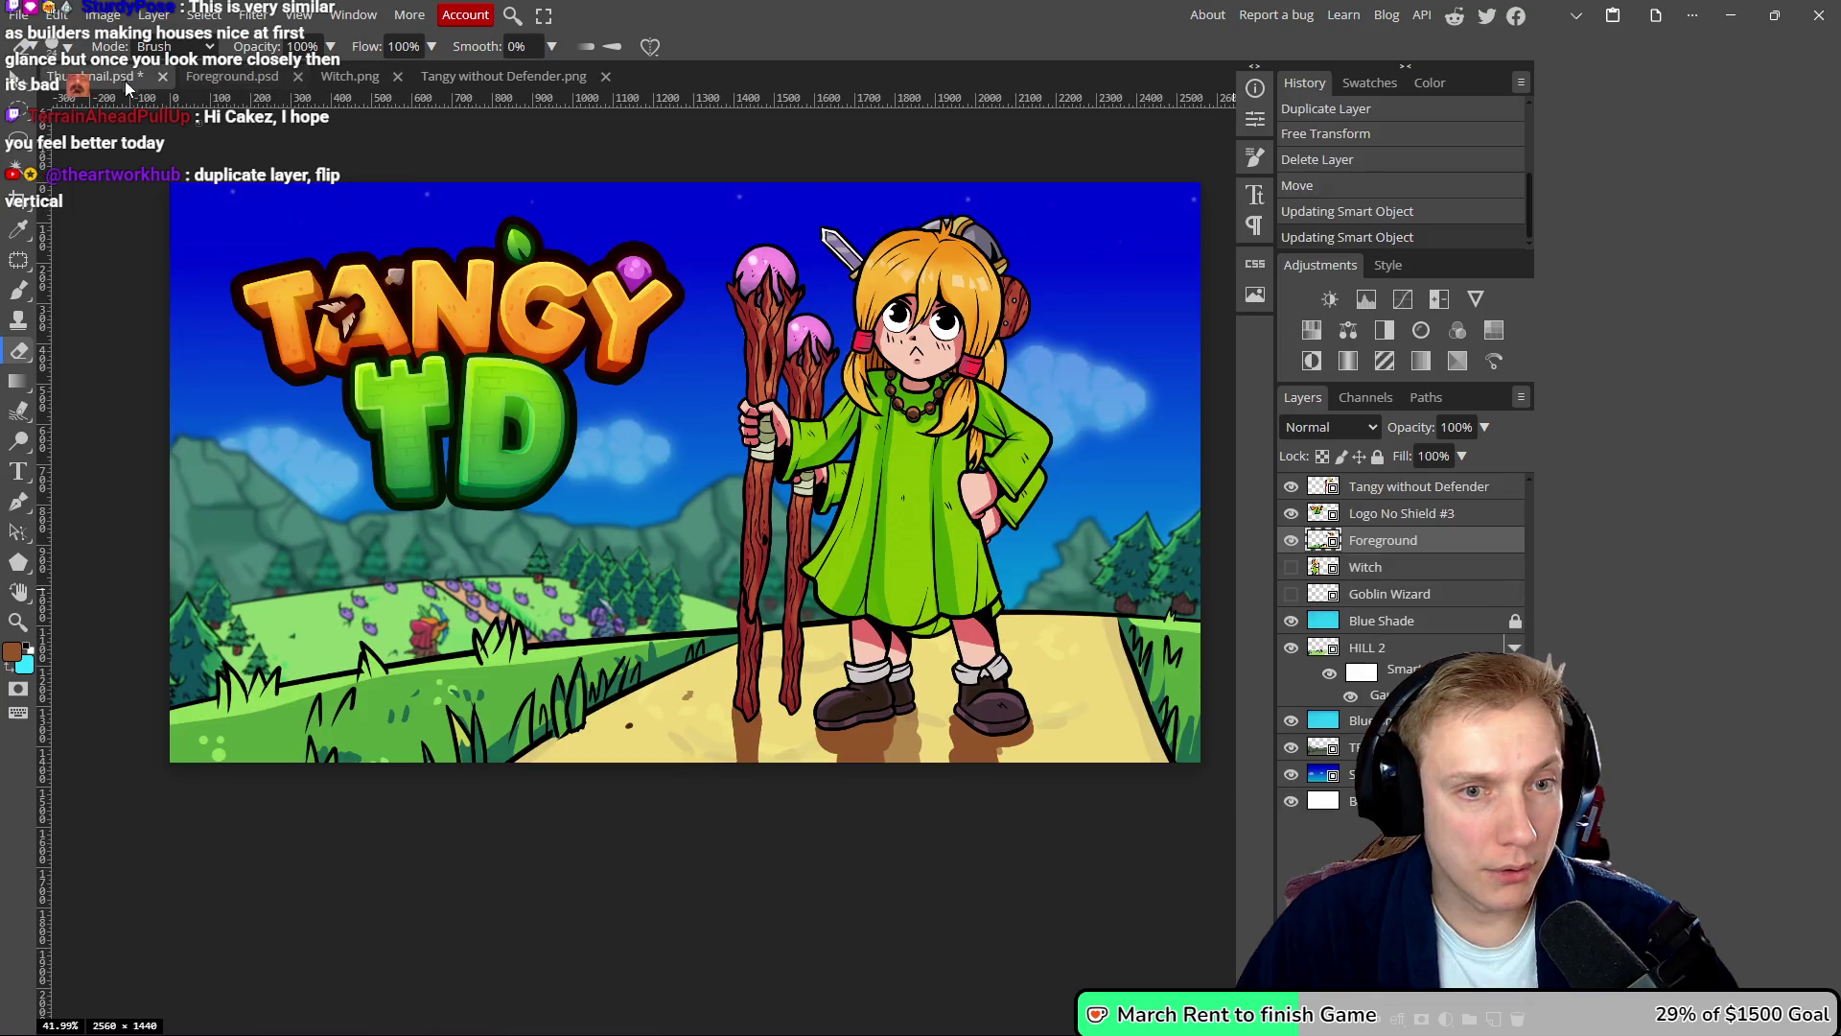
left_click(1406, 491)
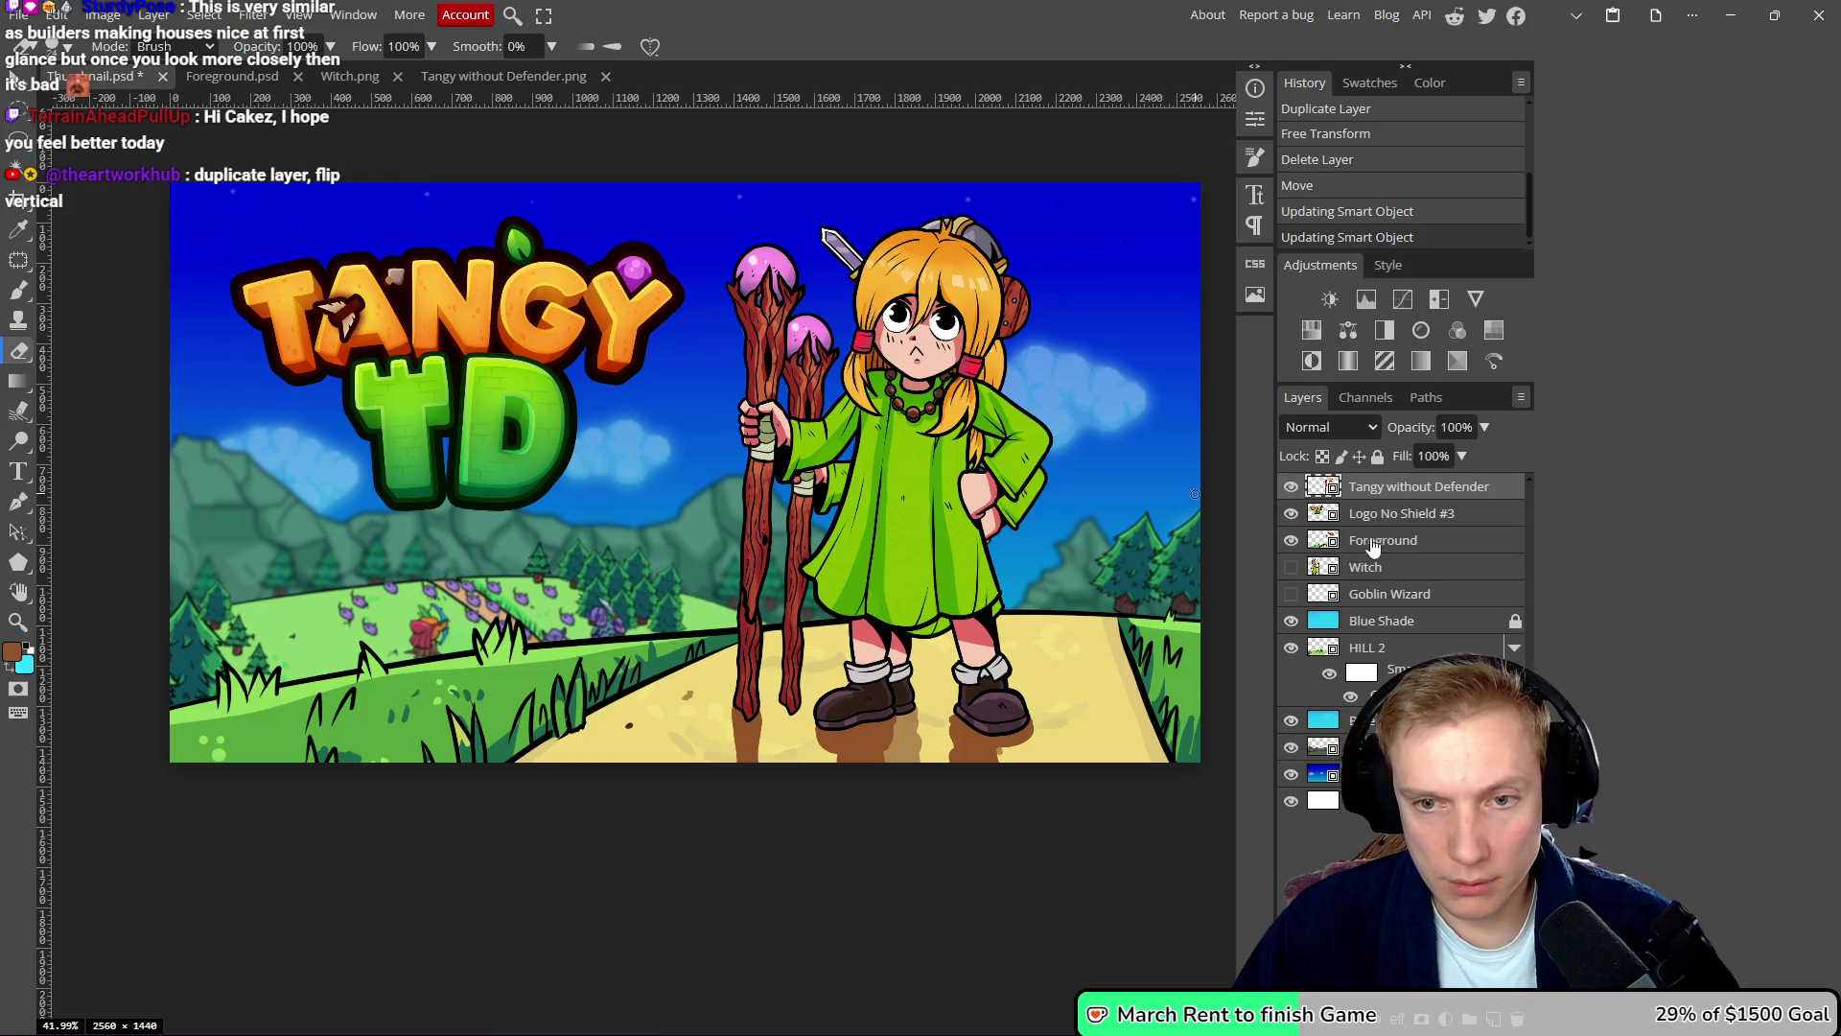
key("ctrl+Tab")
- Copy the Tangy without Defender layer into Foreground, rasterize it and flip it horizontally
left_click_drag(802, 450, 801, 450)
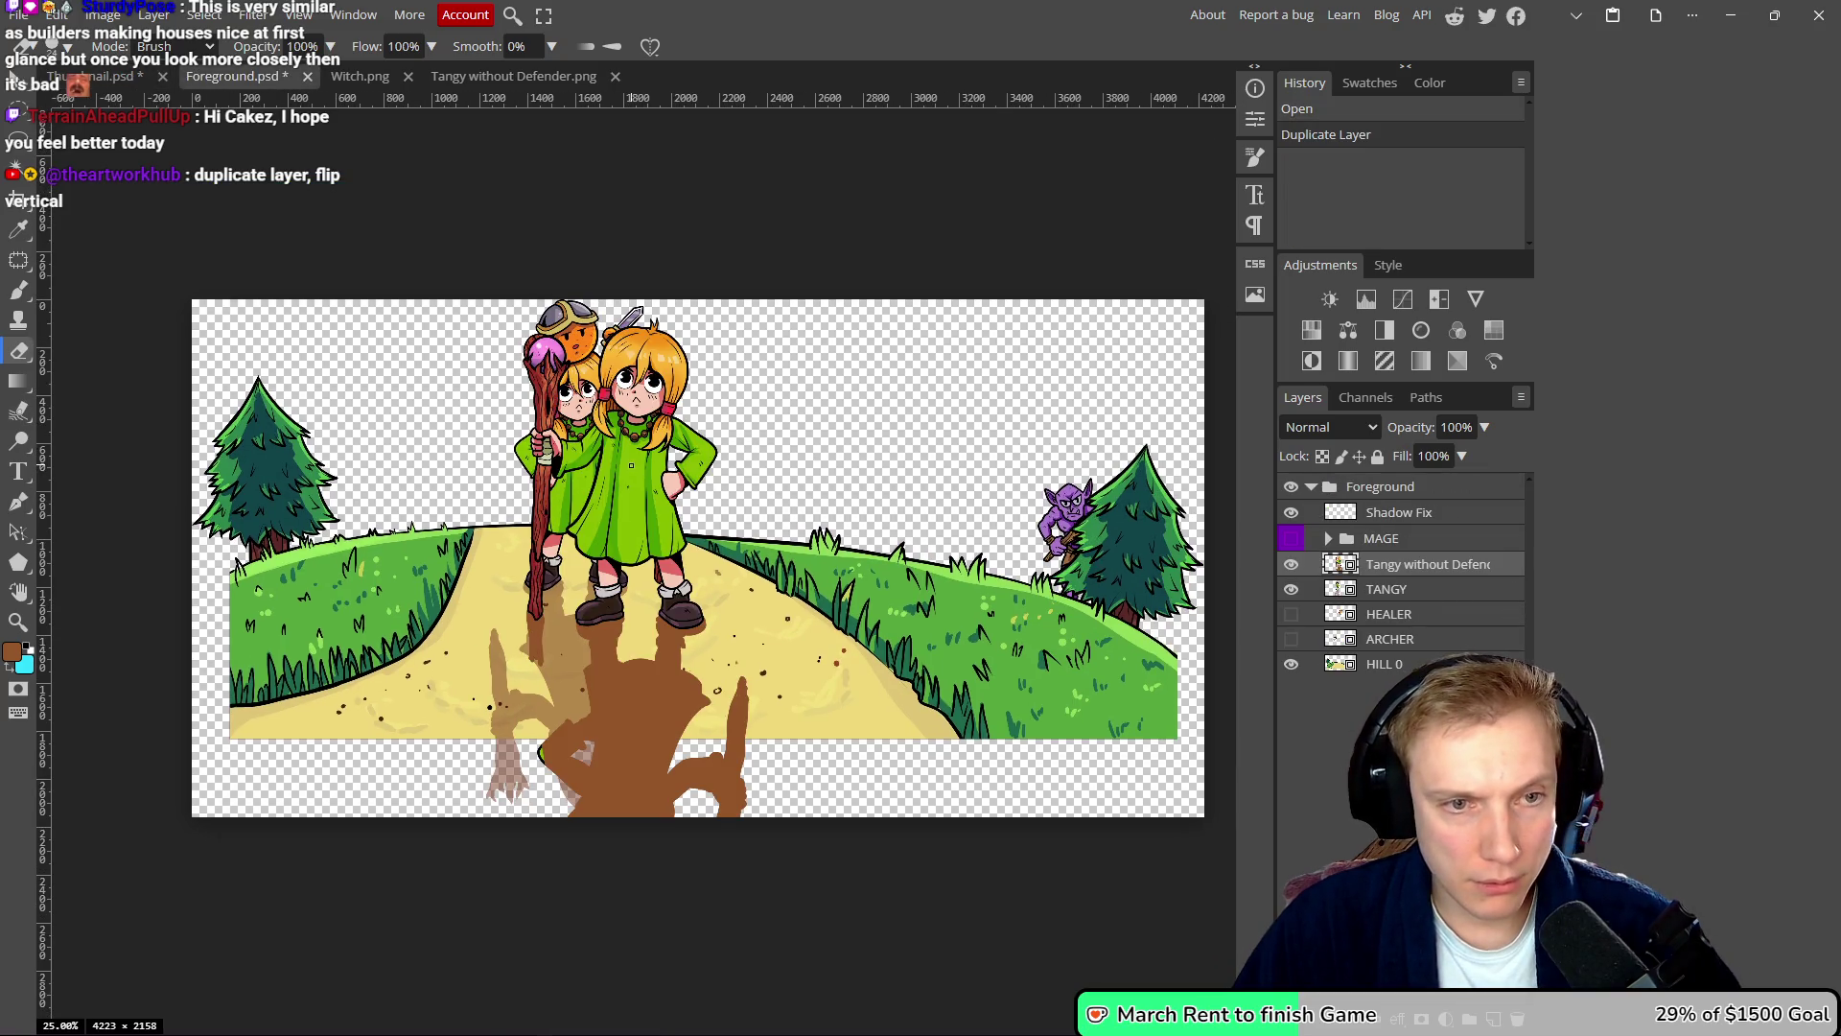
left_click(959, 140)
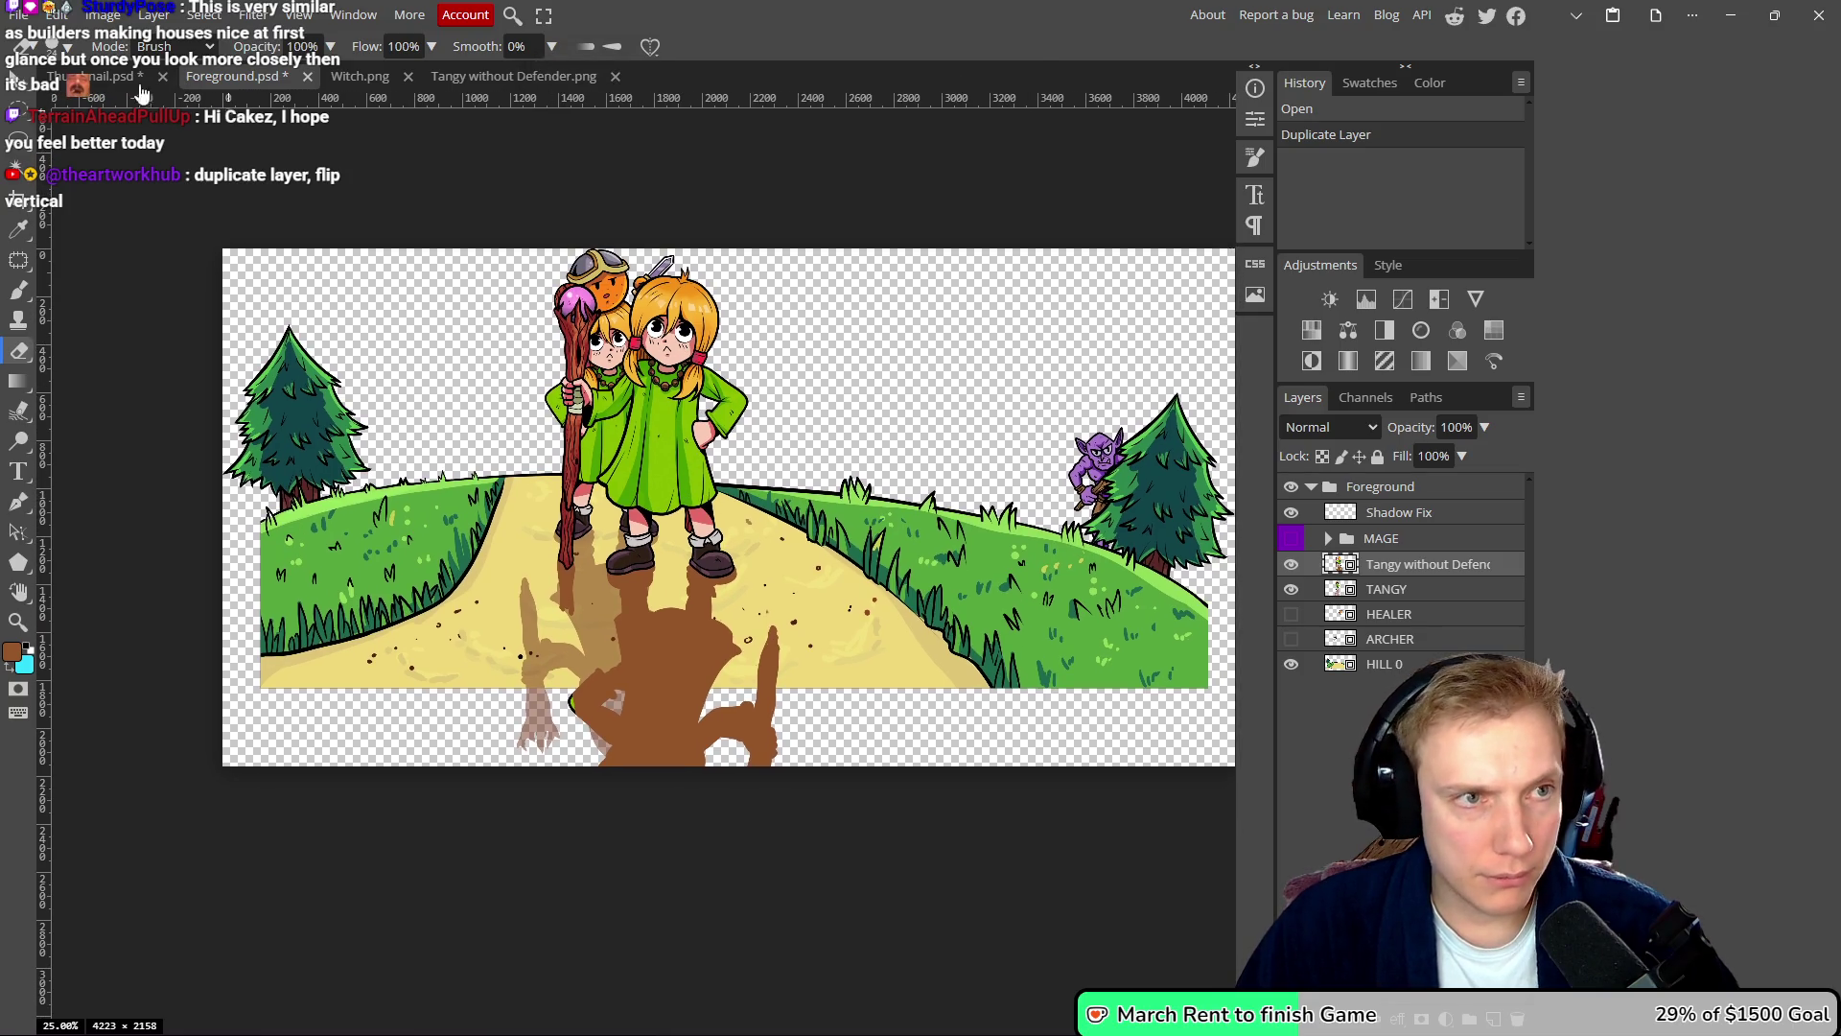
scroll(611, 595, "up", 1)
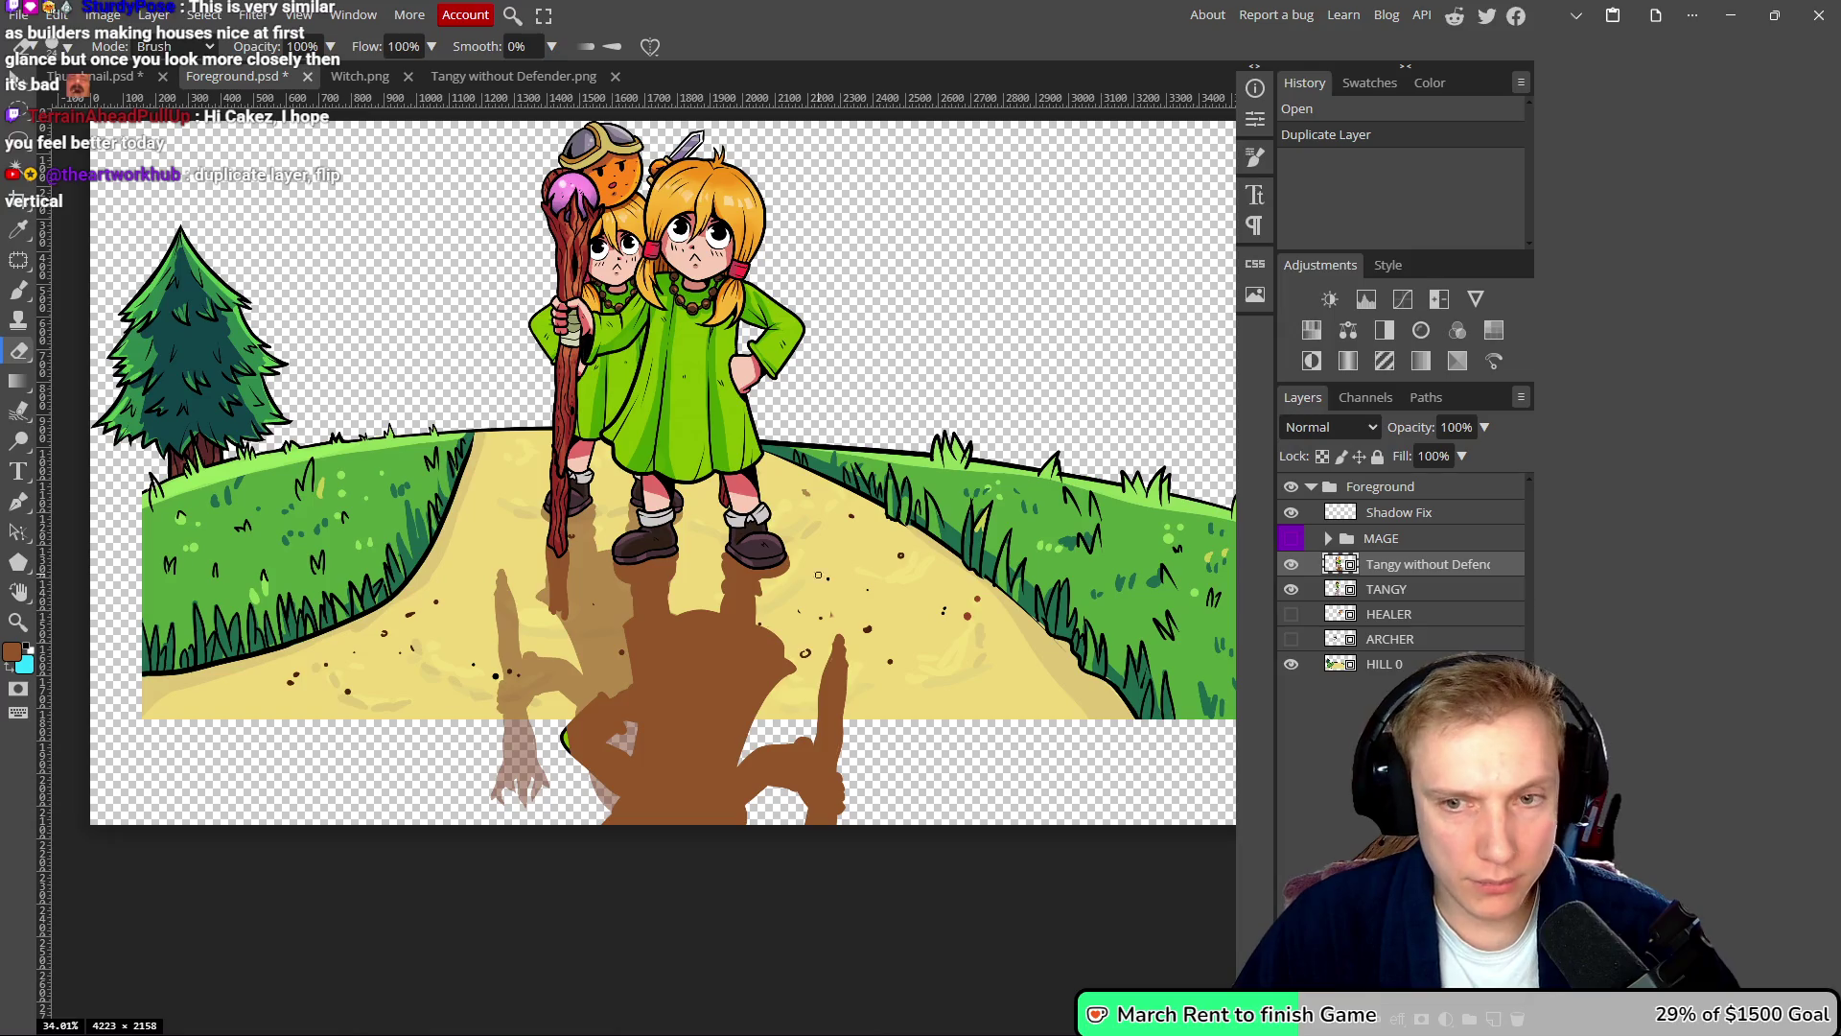
scroll(843, 470, "up", 1)
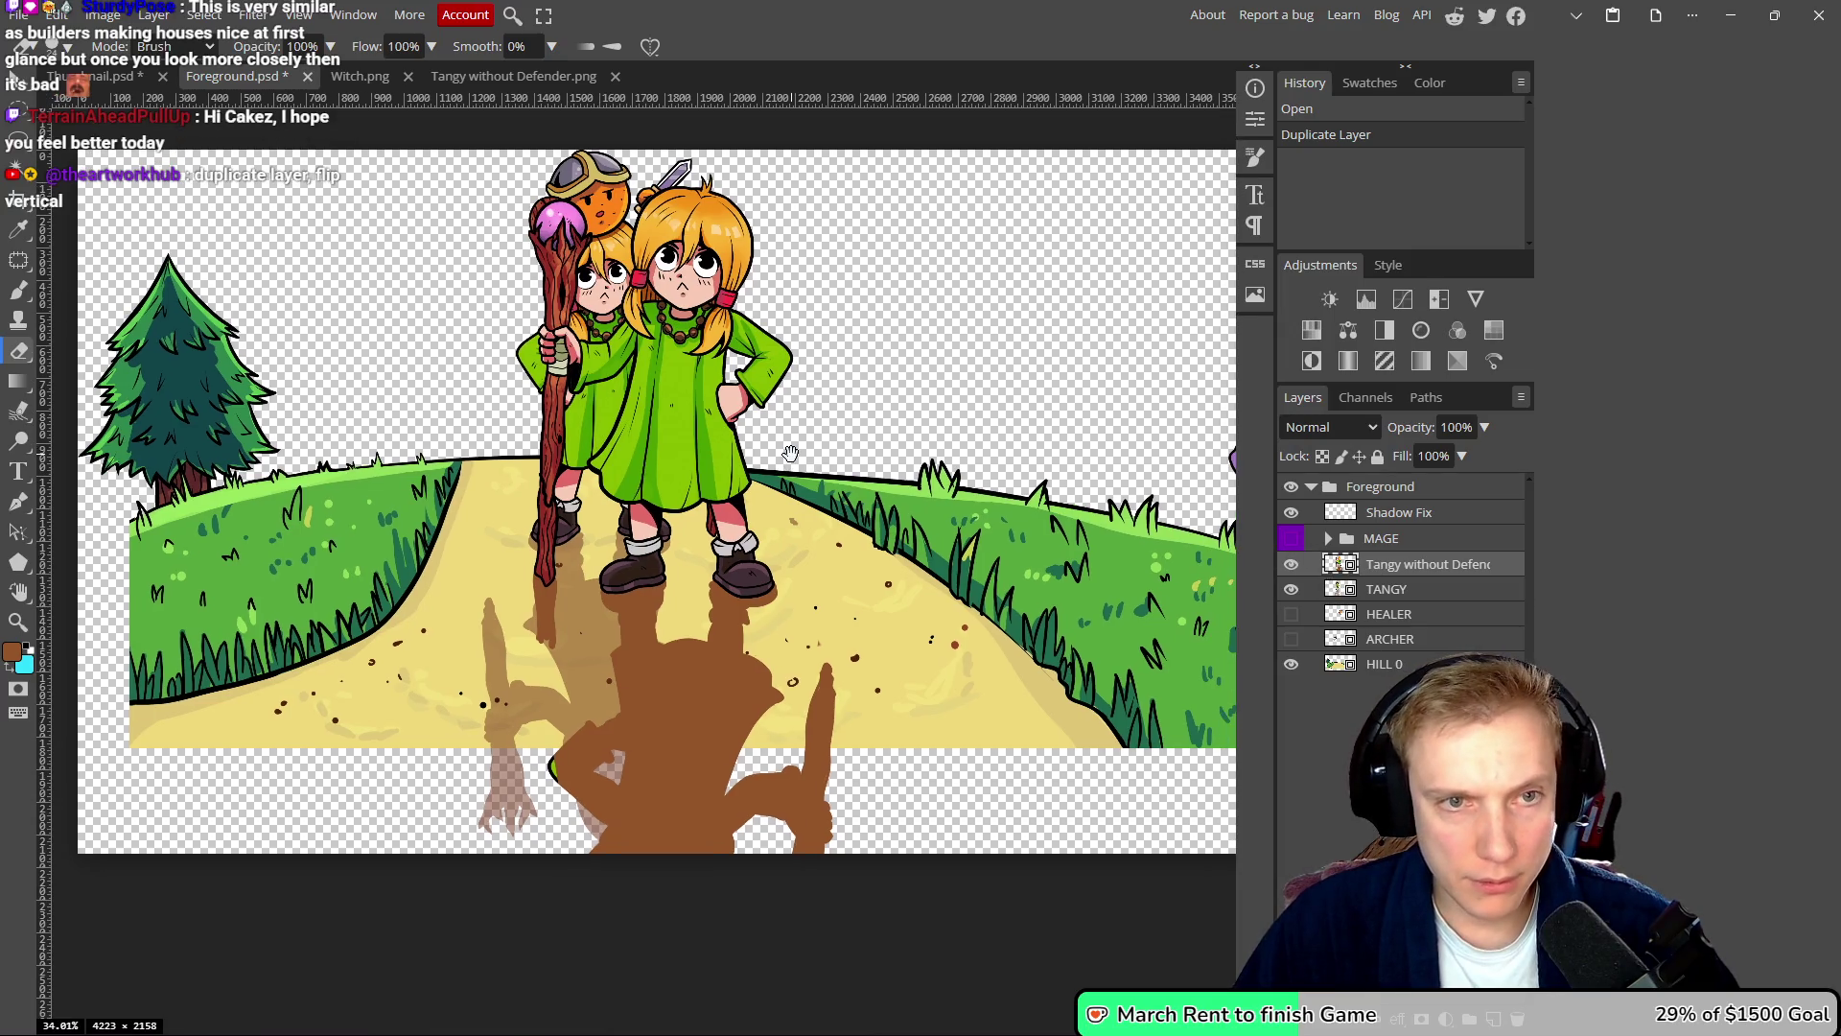
left_click(55, 15)
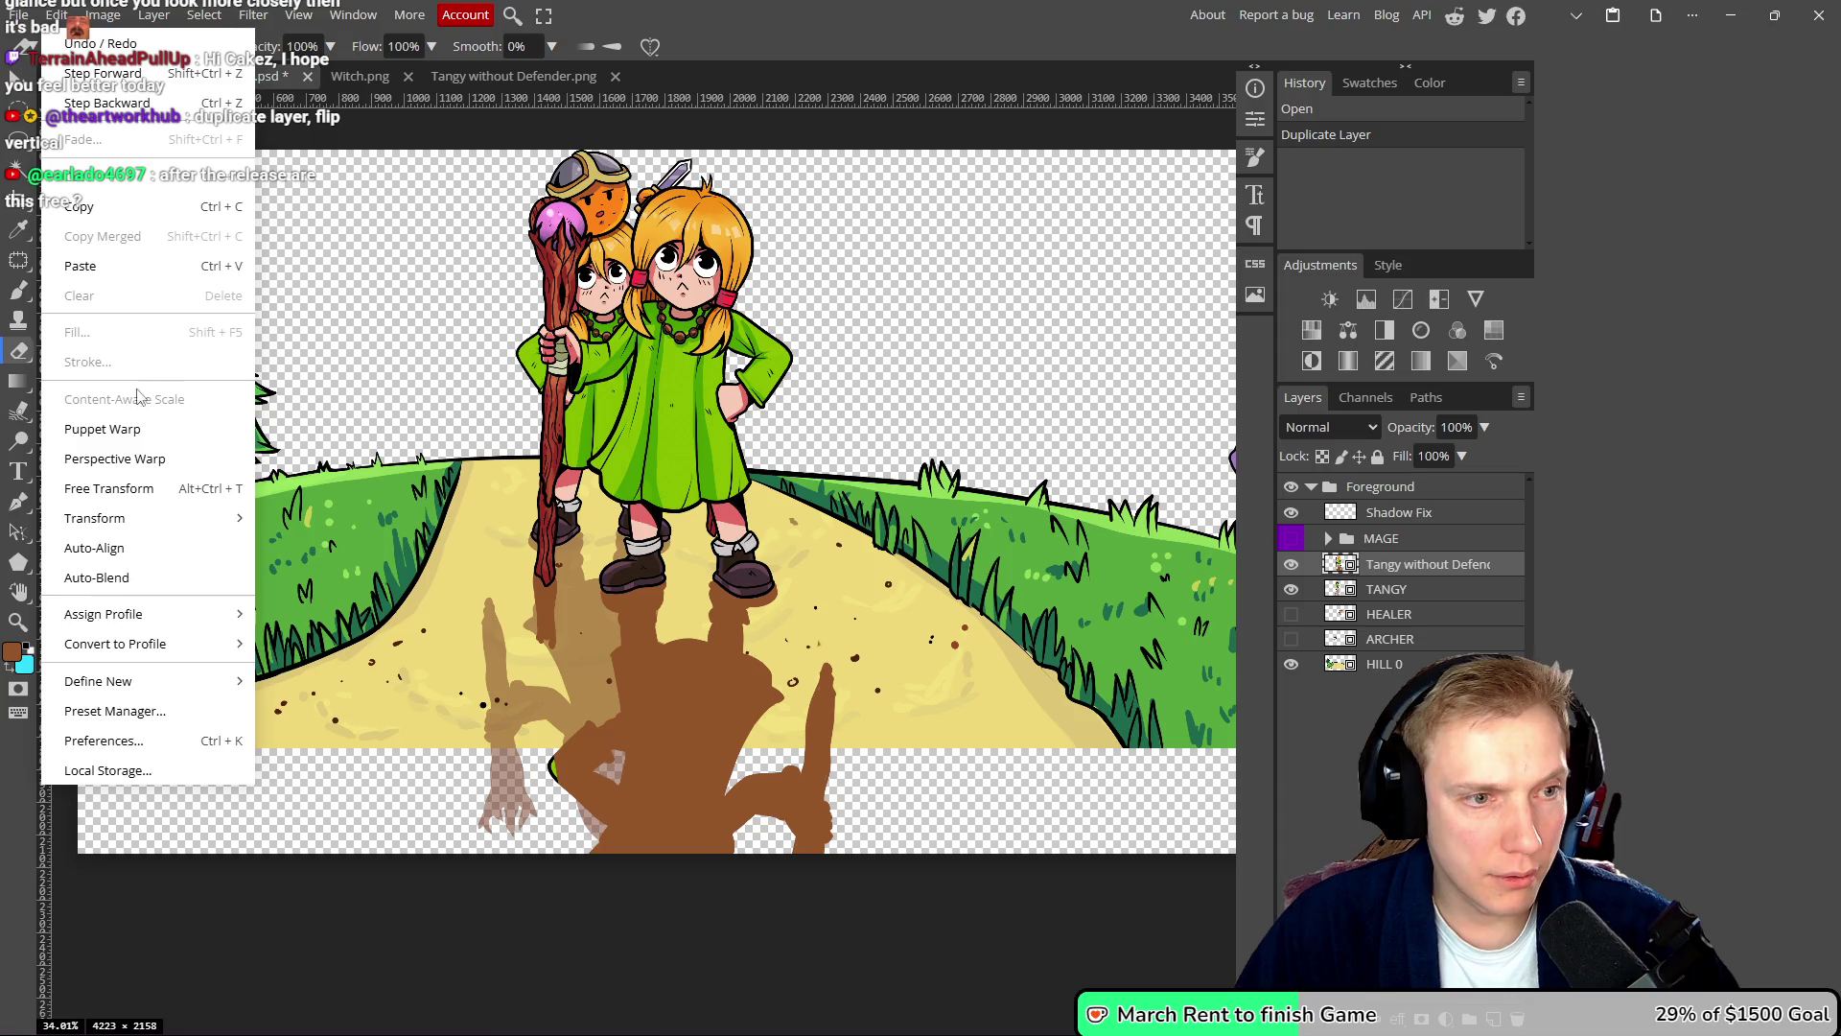
mouse_move(115, 518)
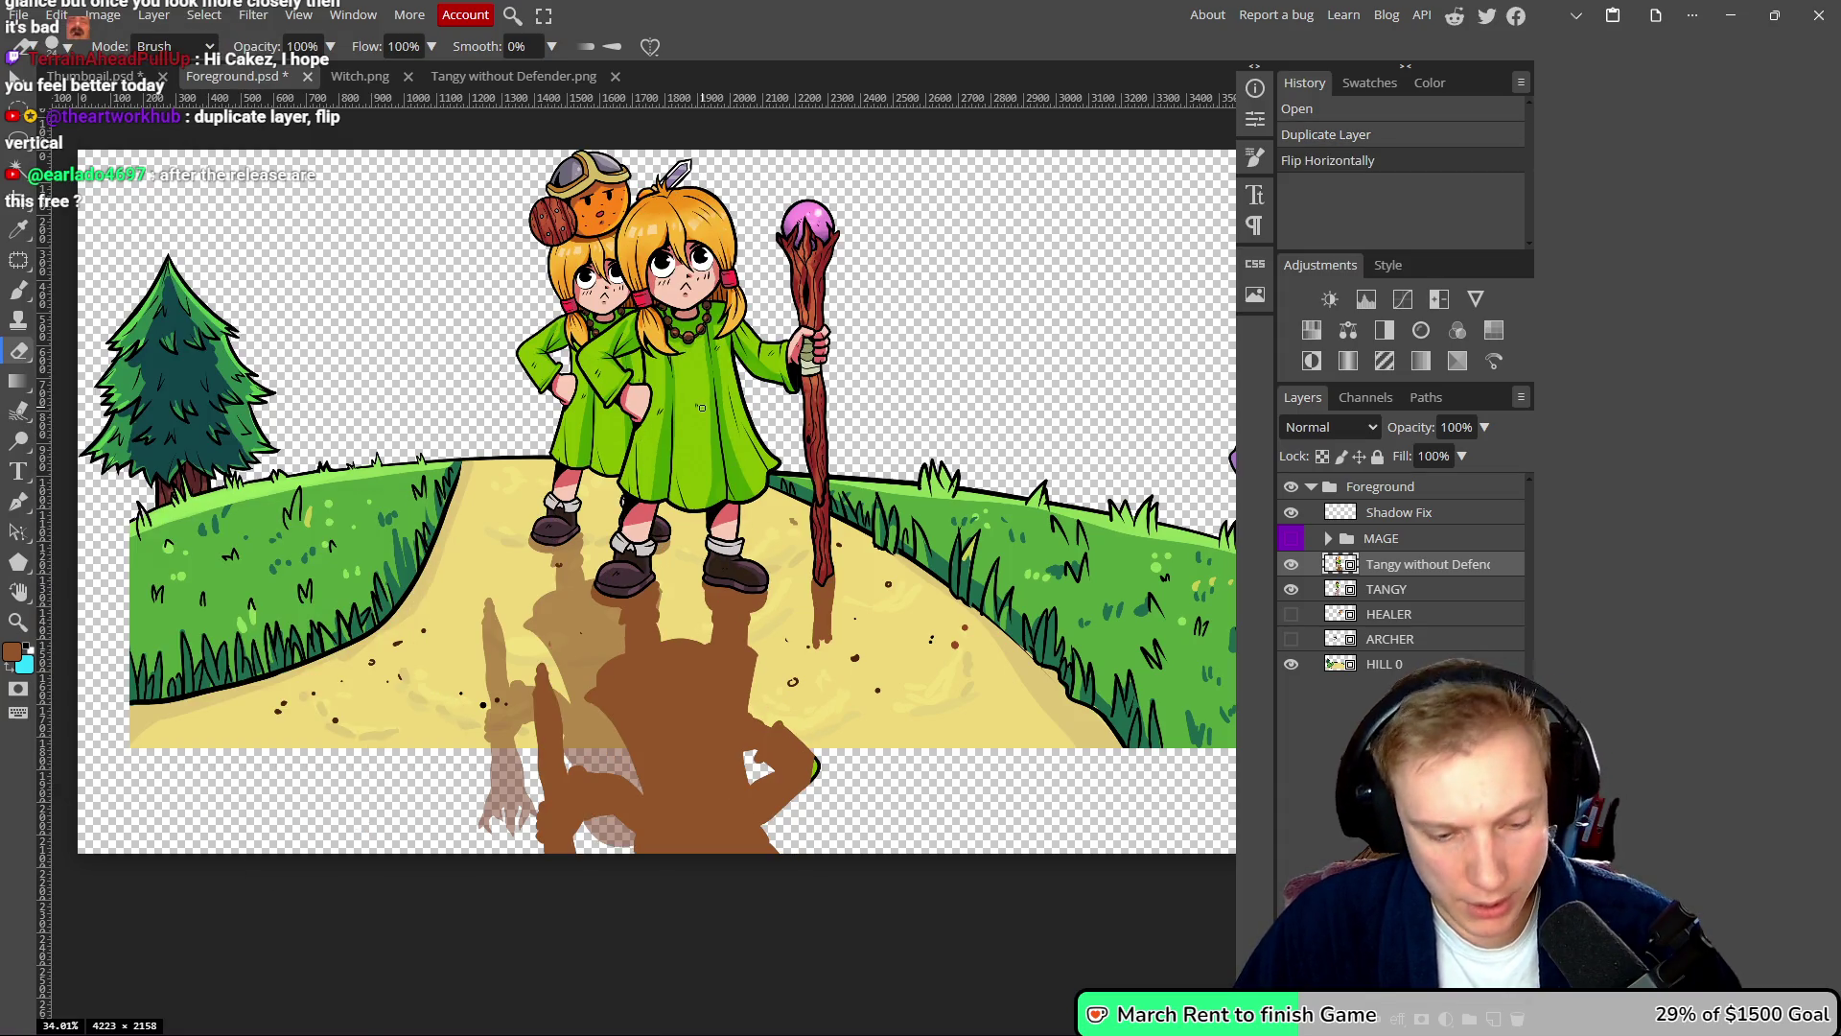
- Move the mirrored witch up and left onto the path, then open the TANGY smart object
key("v")
mouse_move(710, 430)
left_mouse_down()
mouse_move(694, 393)
mouse_move(632, 389)
left_mouse_up()
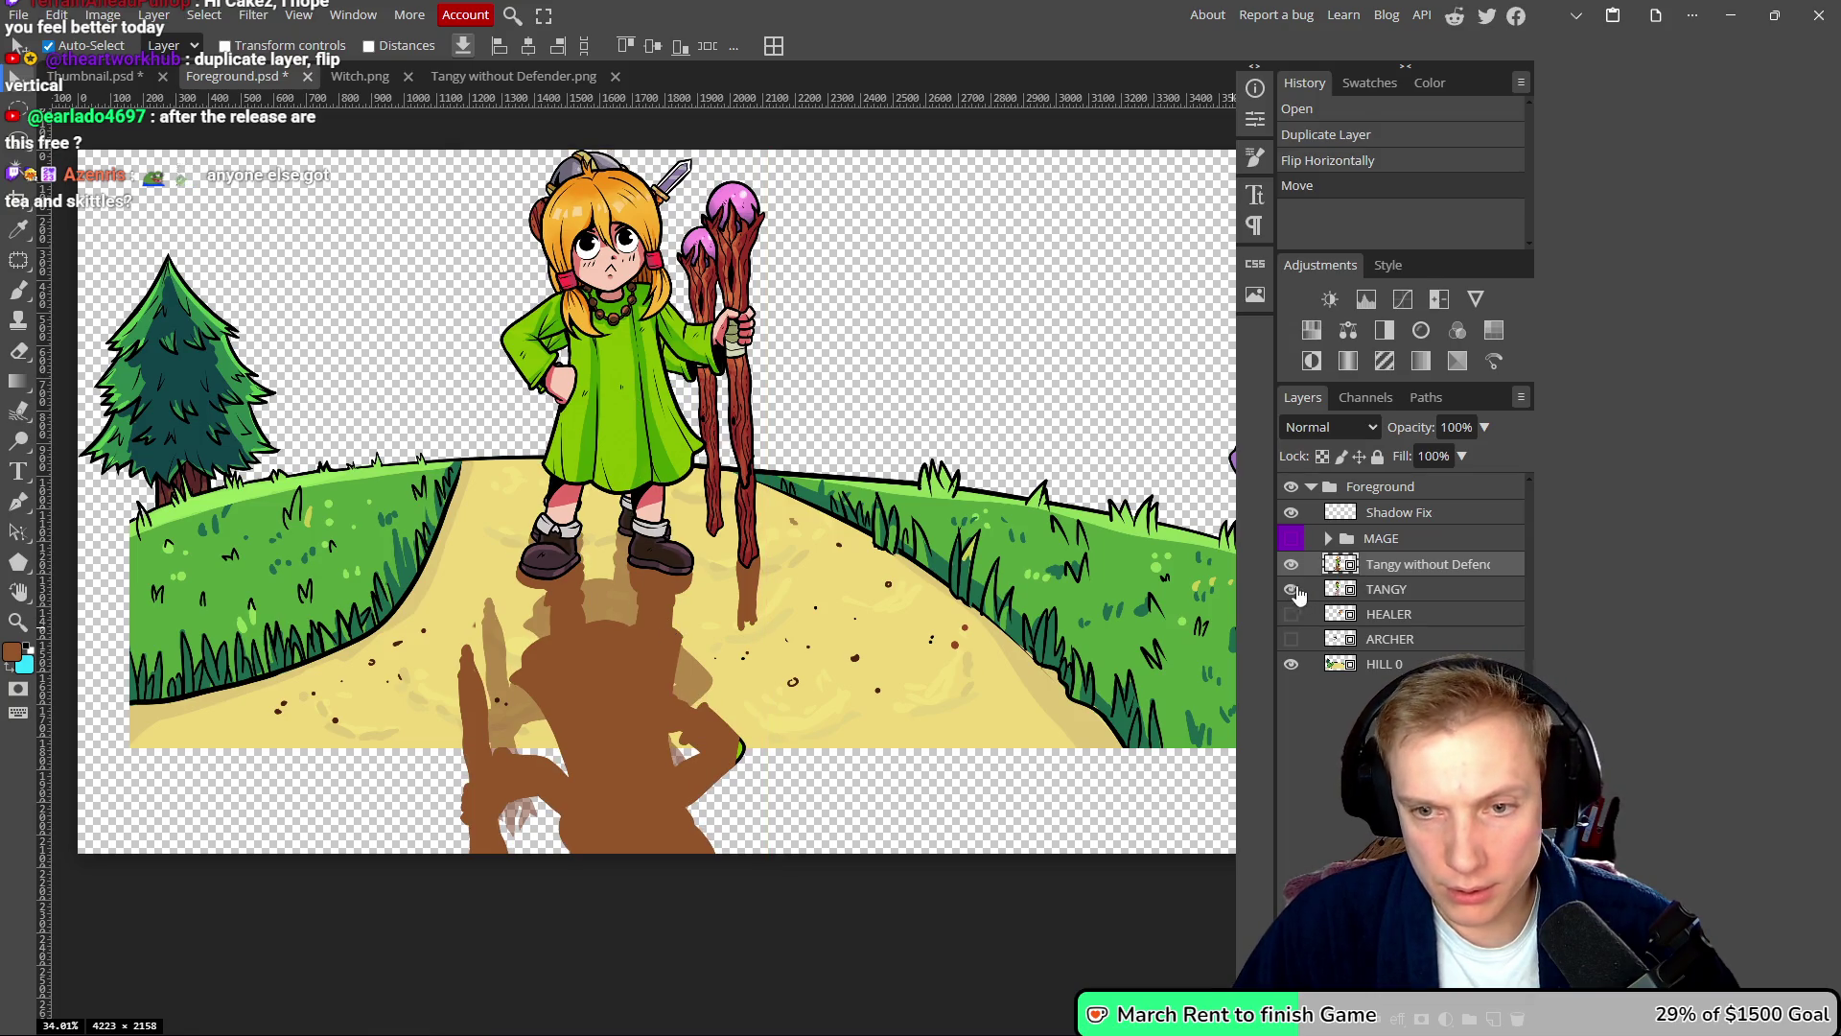
double_click(1341, 594)
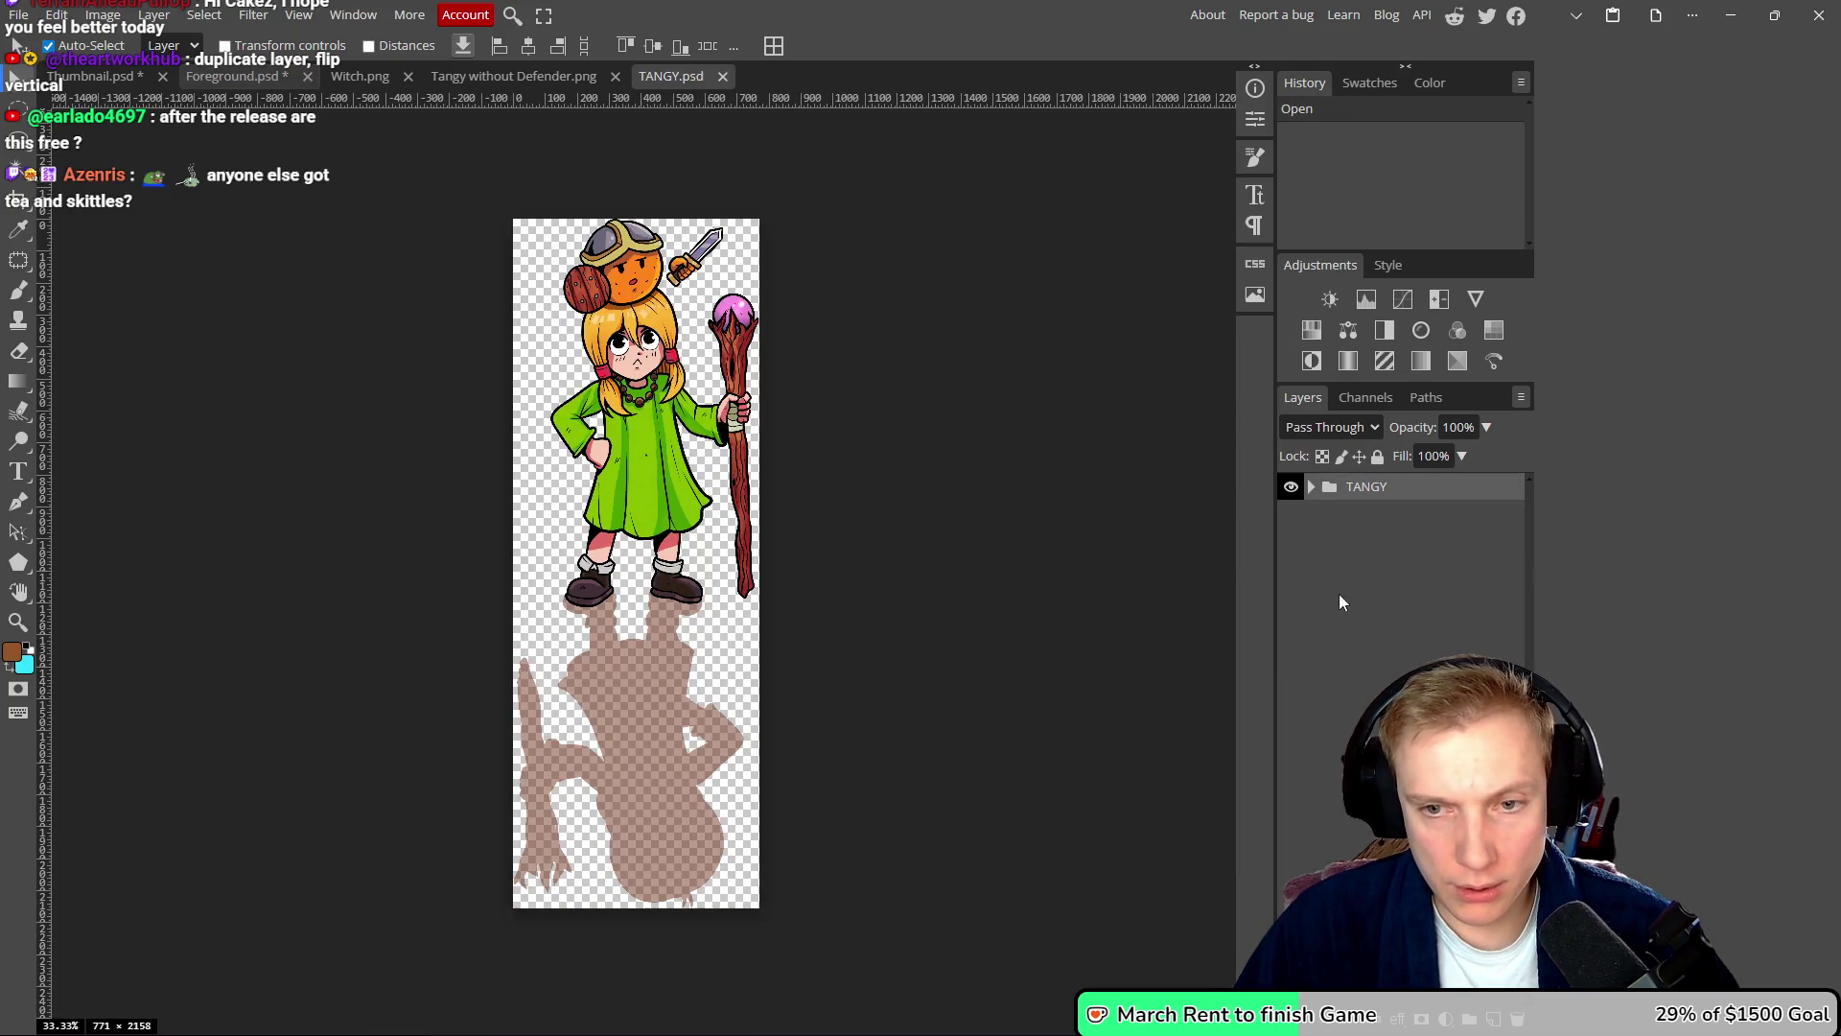
- Inspect Witch #2 inside TANGY and try a duplicate, undoing it to keep the original layers
left_click(1311, 487)
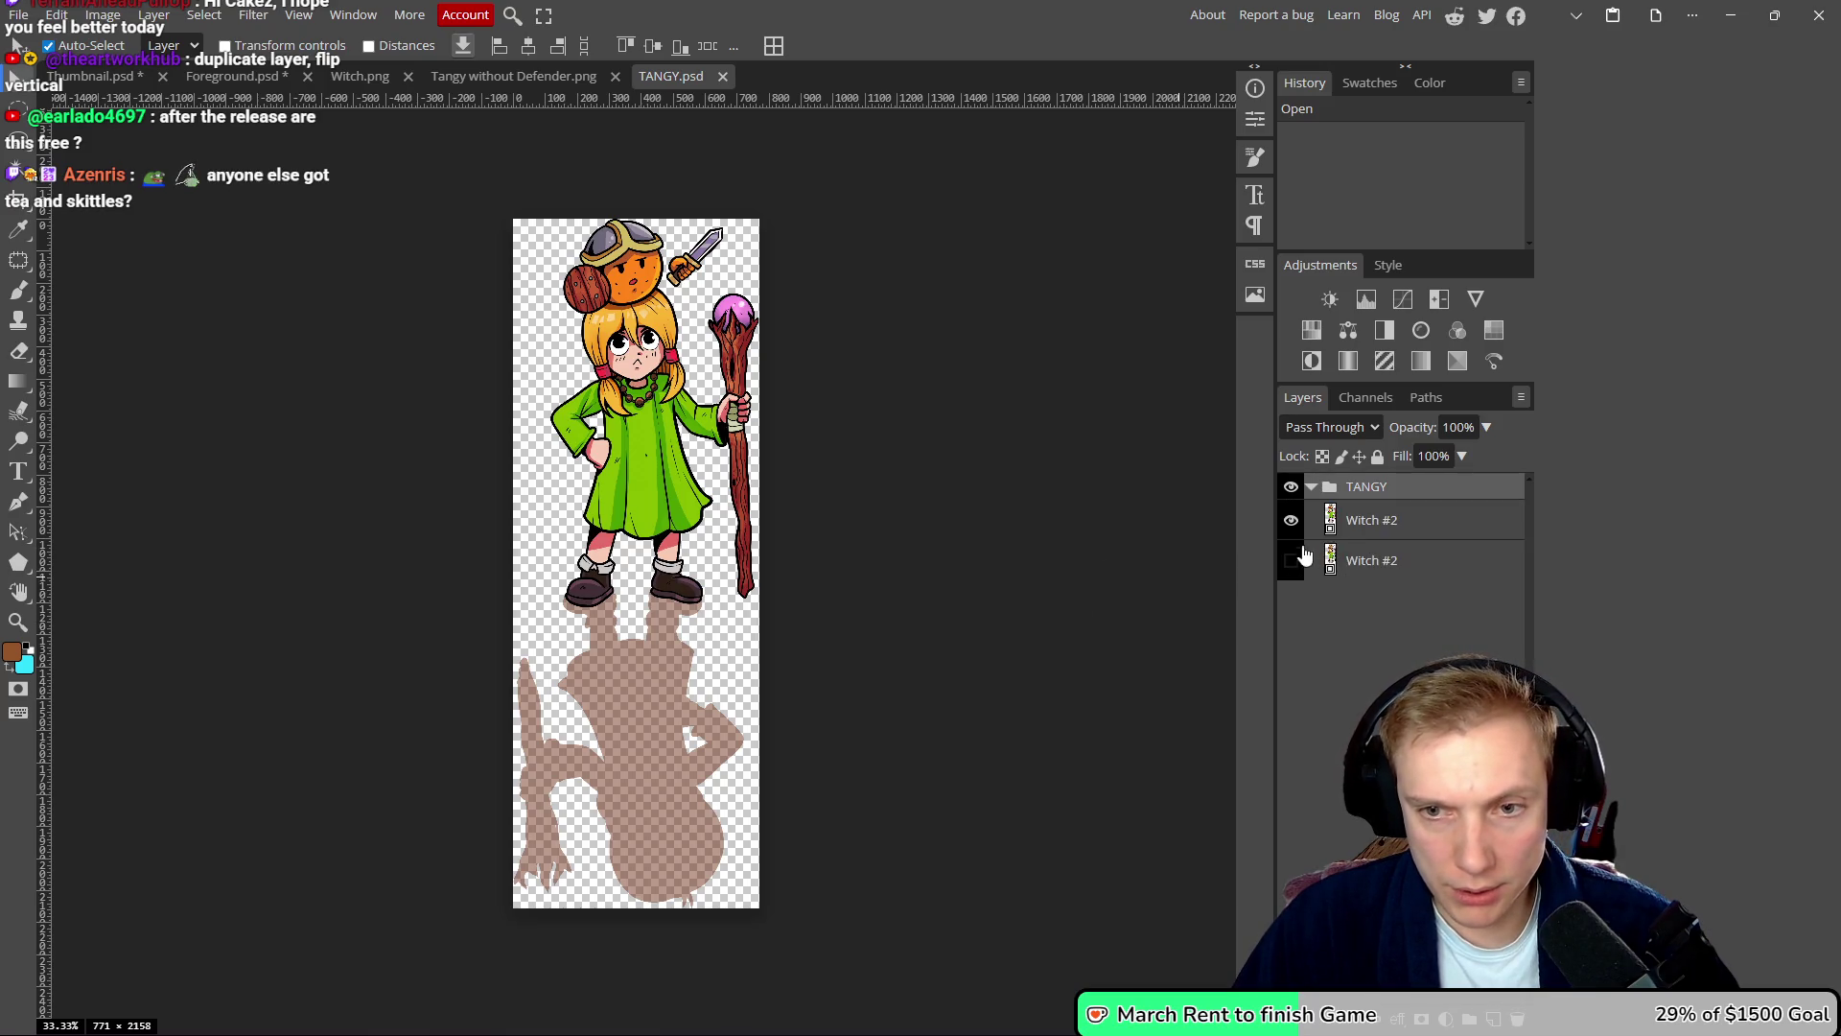
left_click(1290, 520)
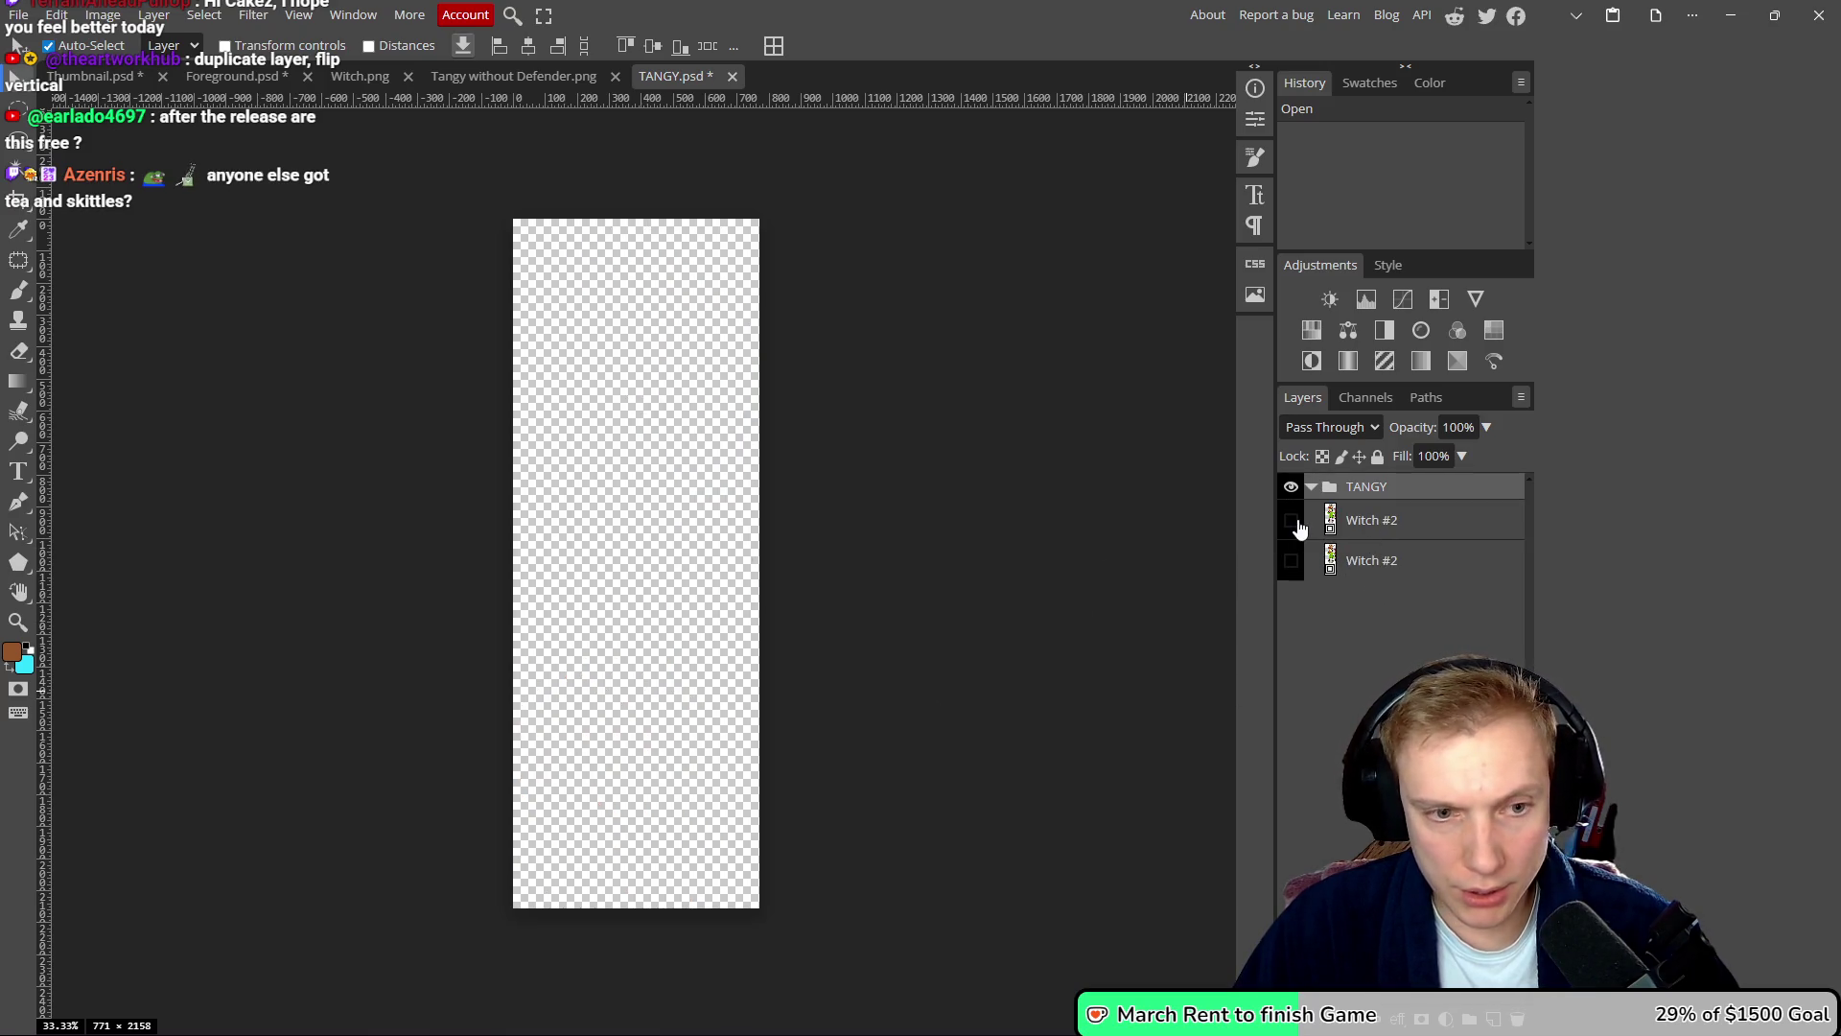
left_click(1291, 520)
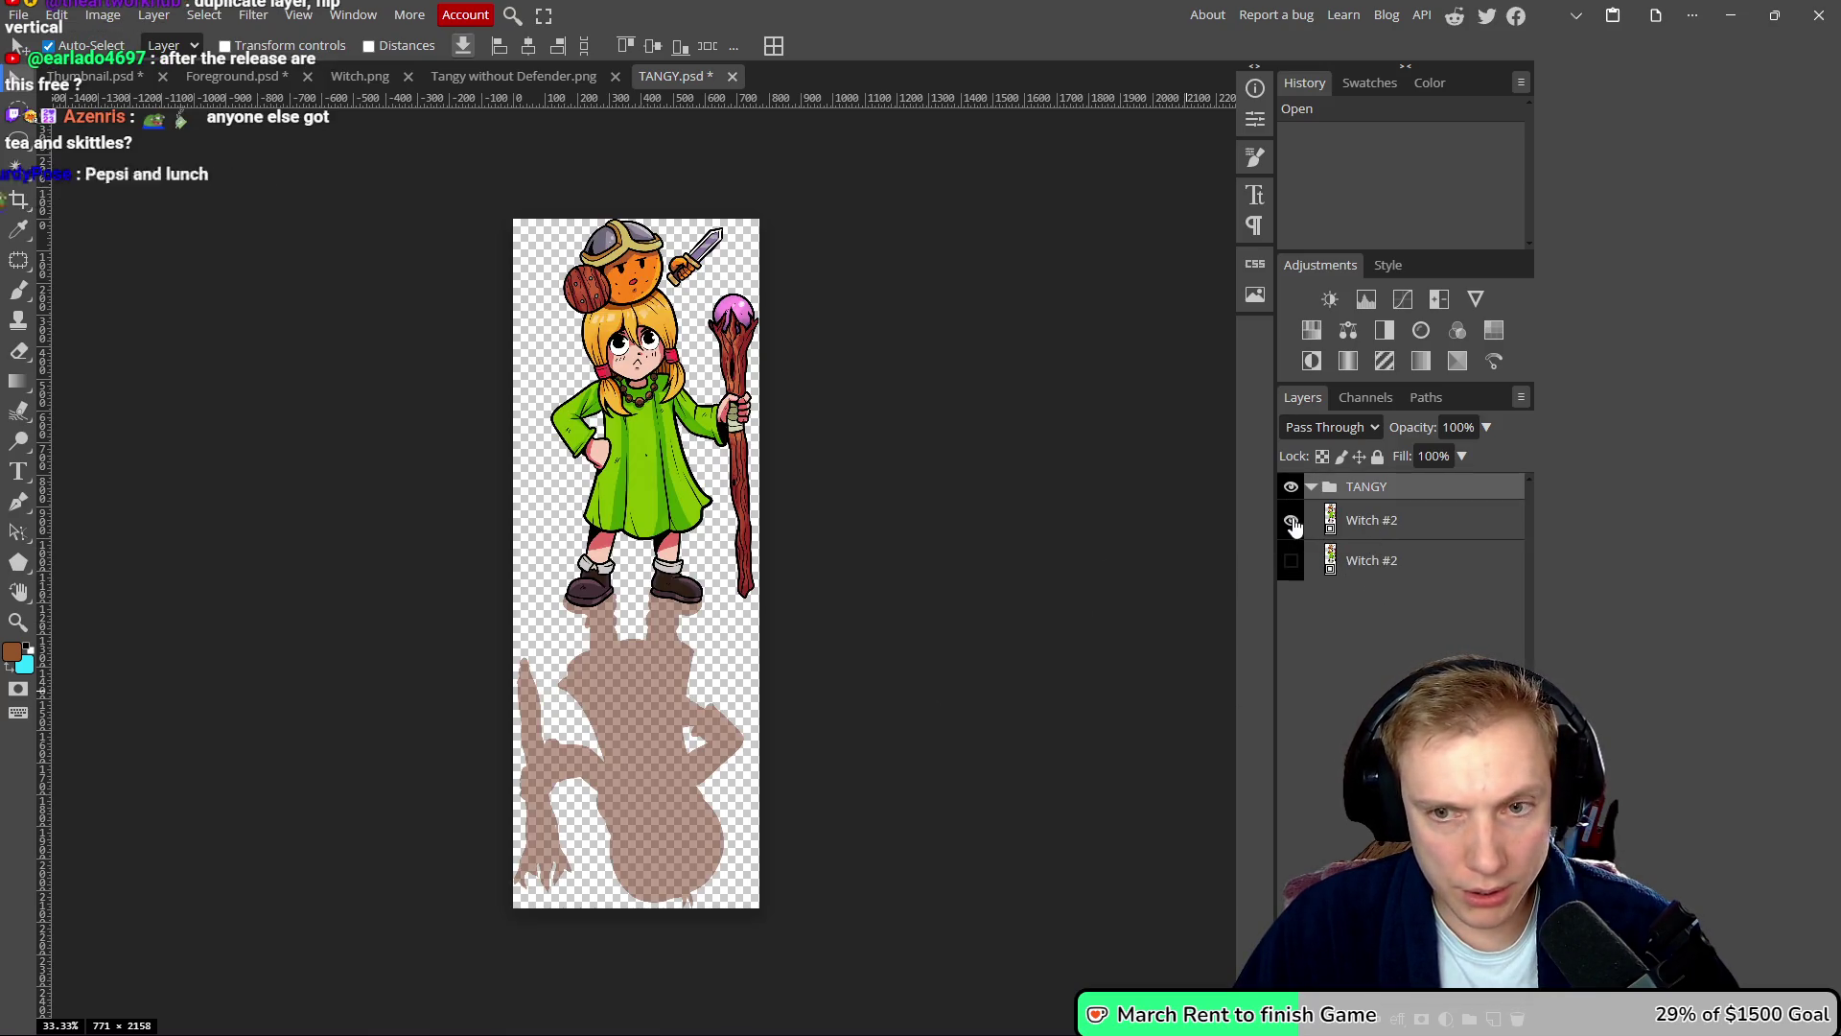
left_click(1368, 530)
key("ctrl+j")
left_click_drag(1000, 656, 973, 658)
left_click(998, 629)
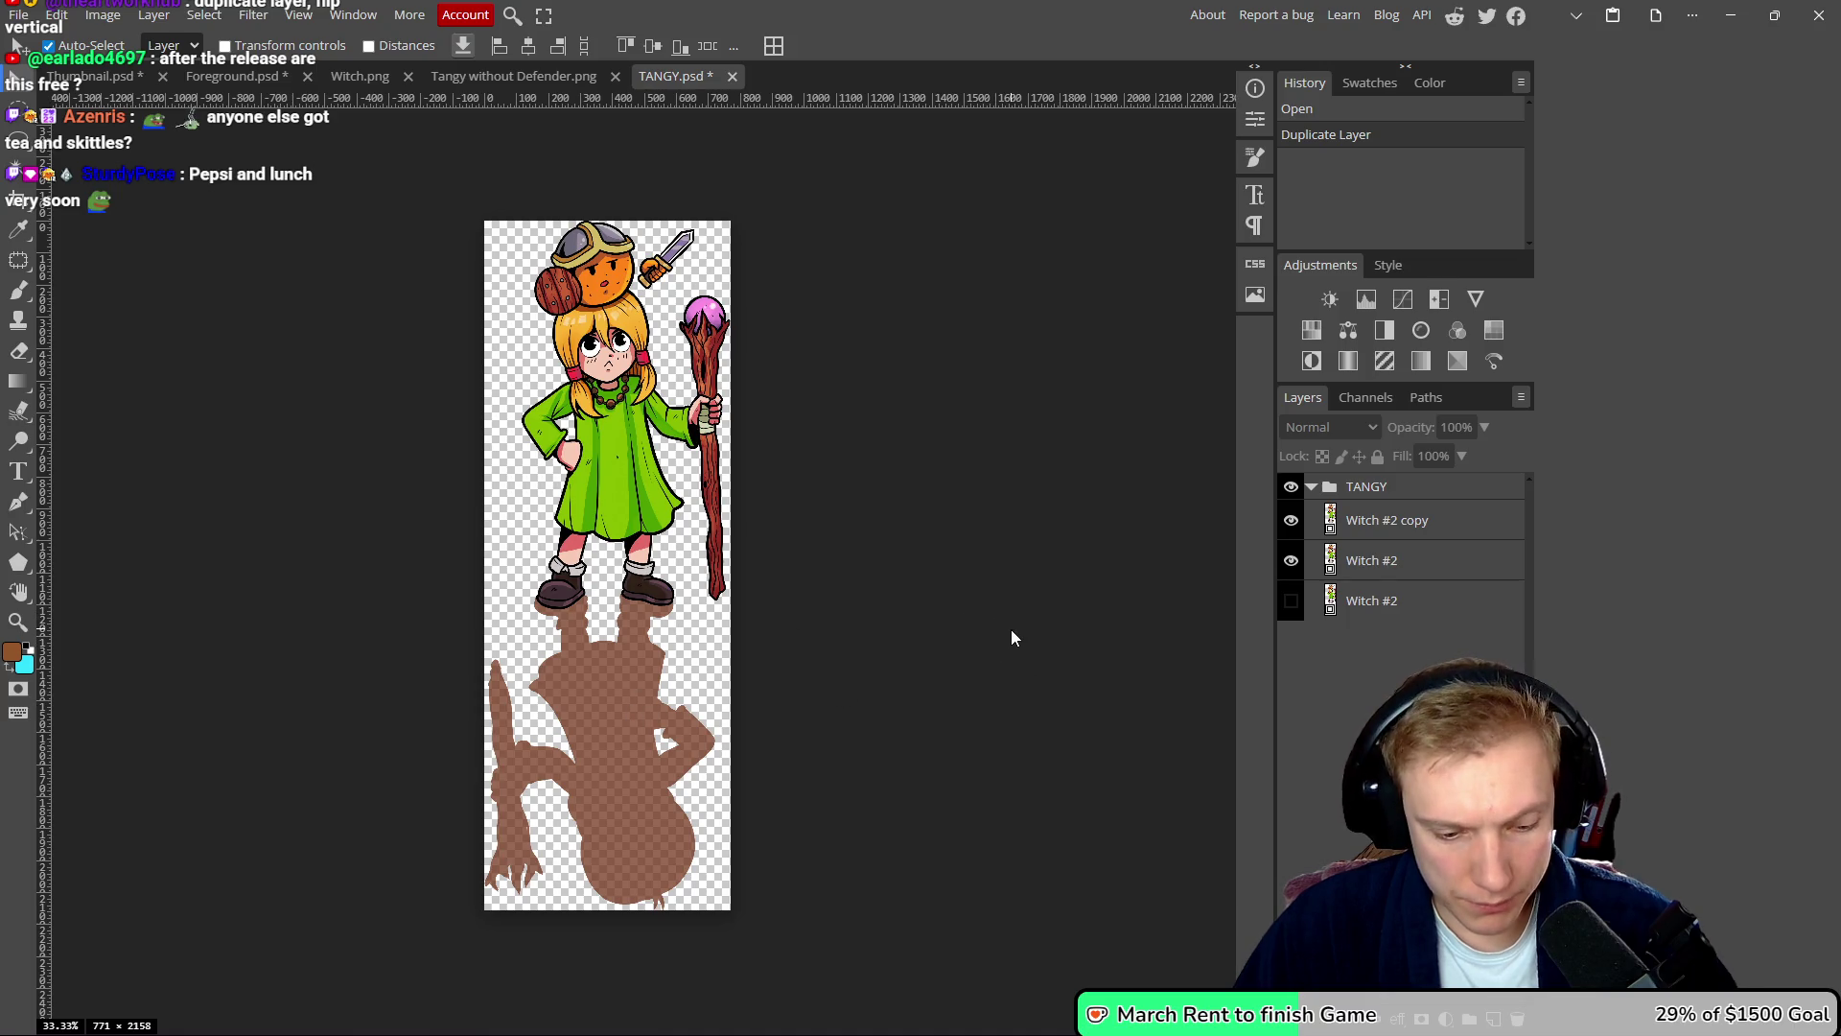
key("ctrl+z")
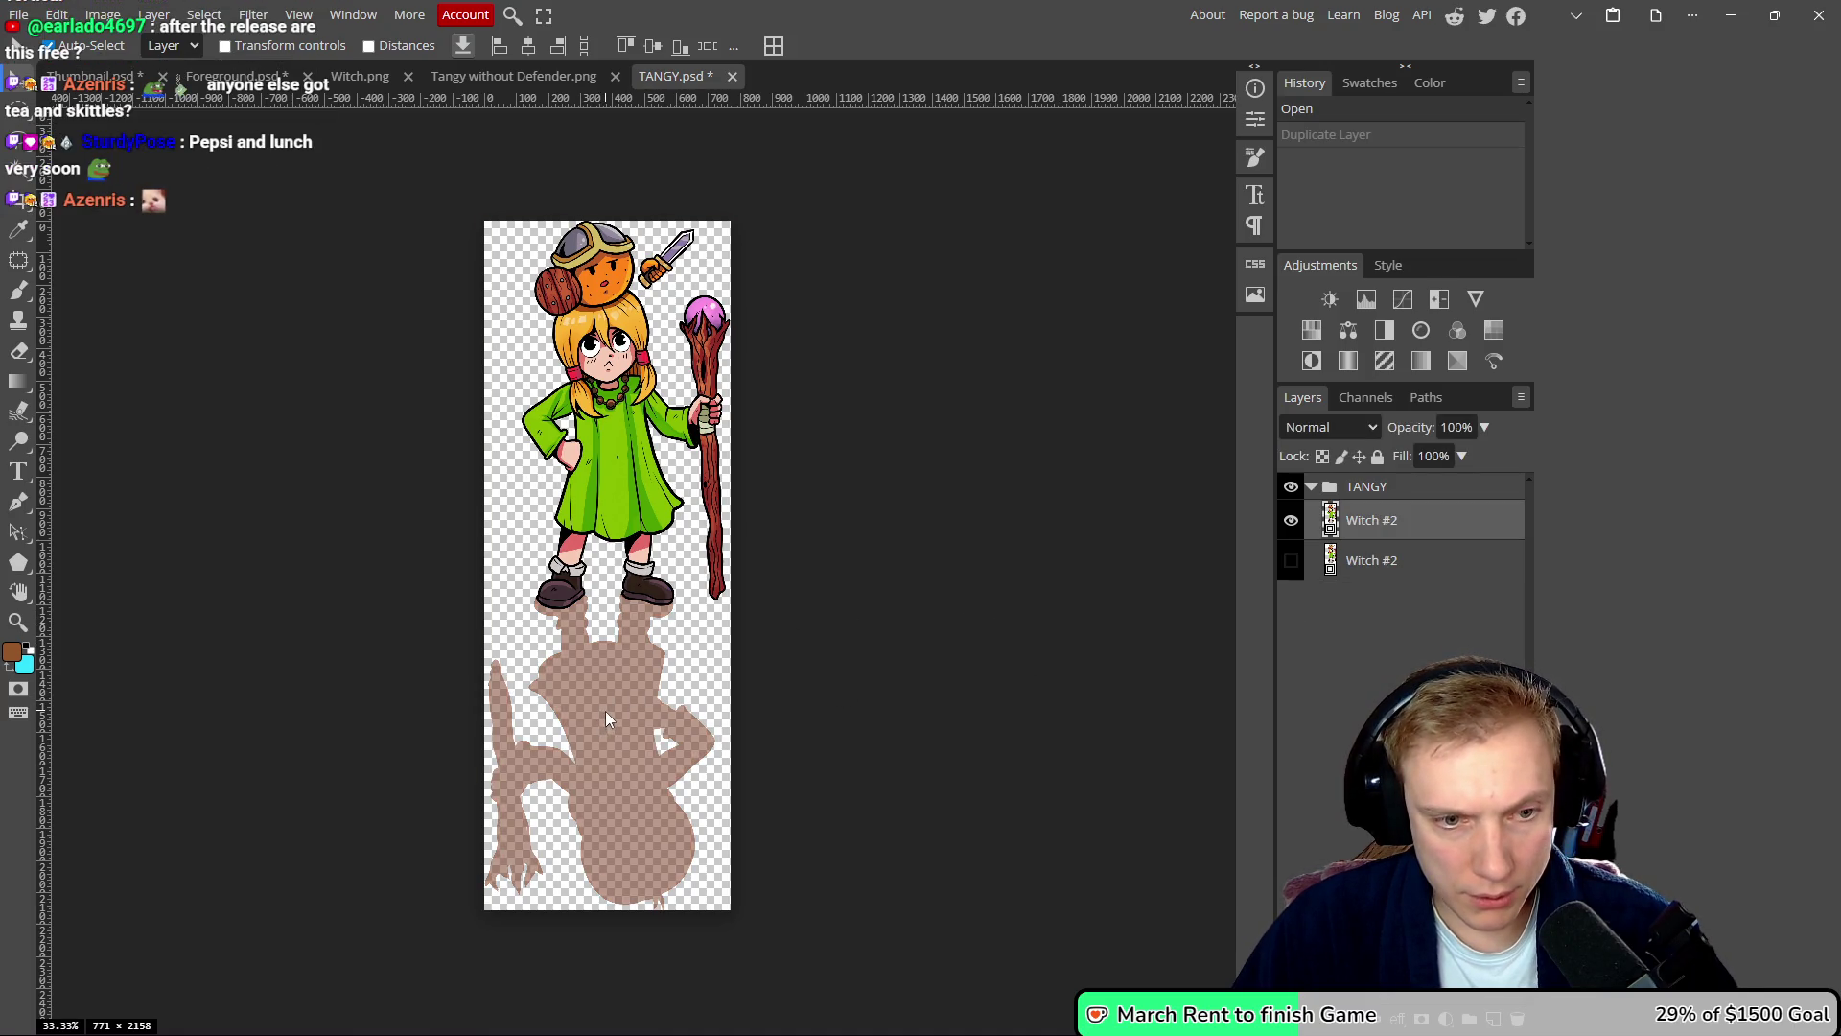
key("ctrl+shift+z")
scroll(830, 687, "right", 1)
key("ctrl+z")
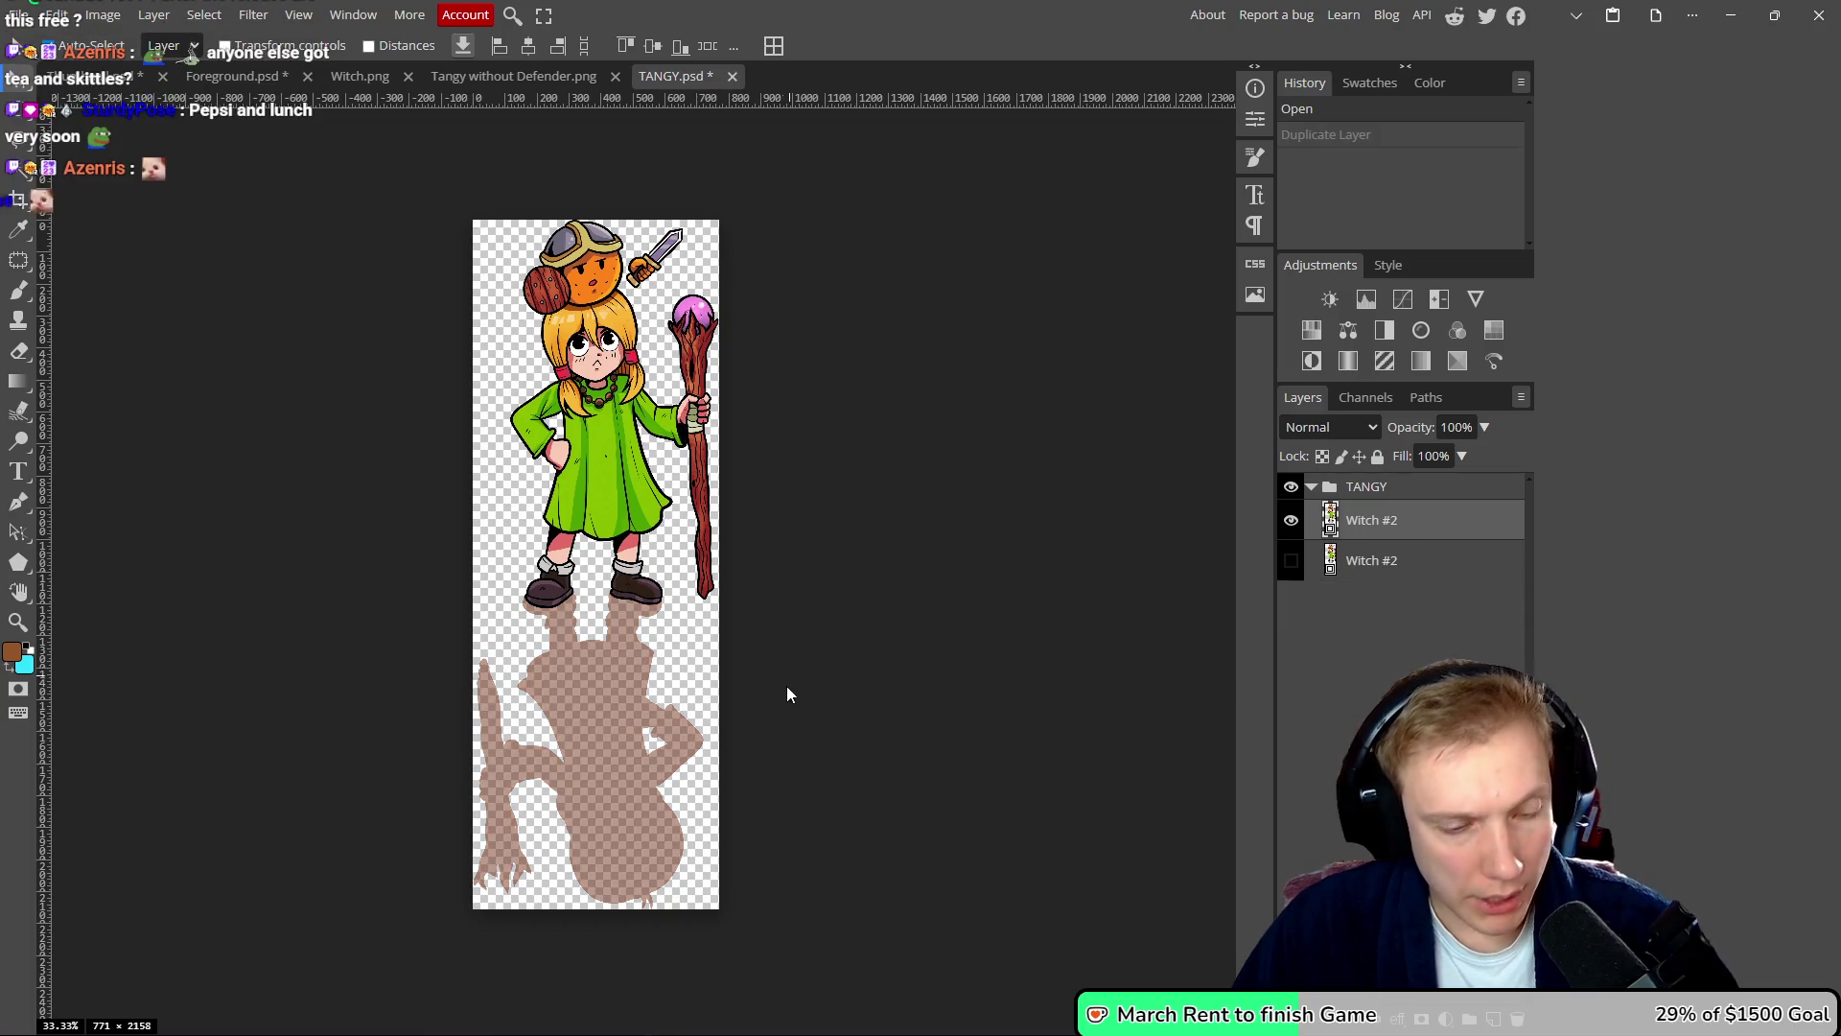
scroll(867, 699, "left", 1)
- With a smaller brush, sample the shadow's brown #76391c and return to Foreground.psd
key("b")
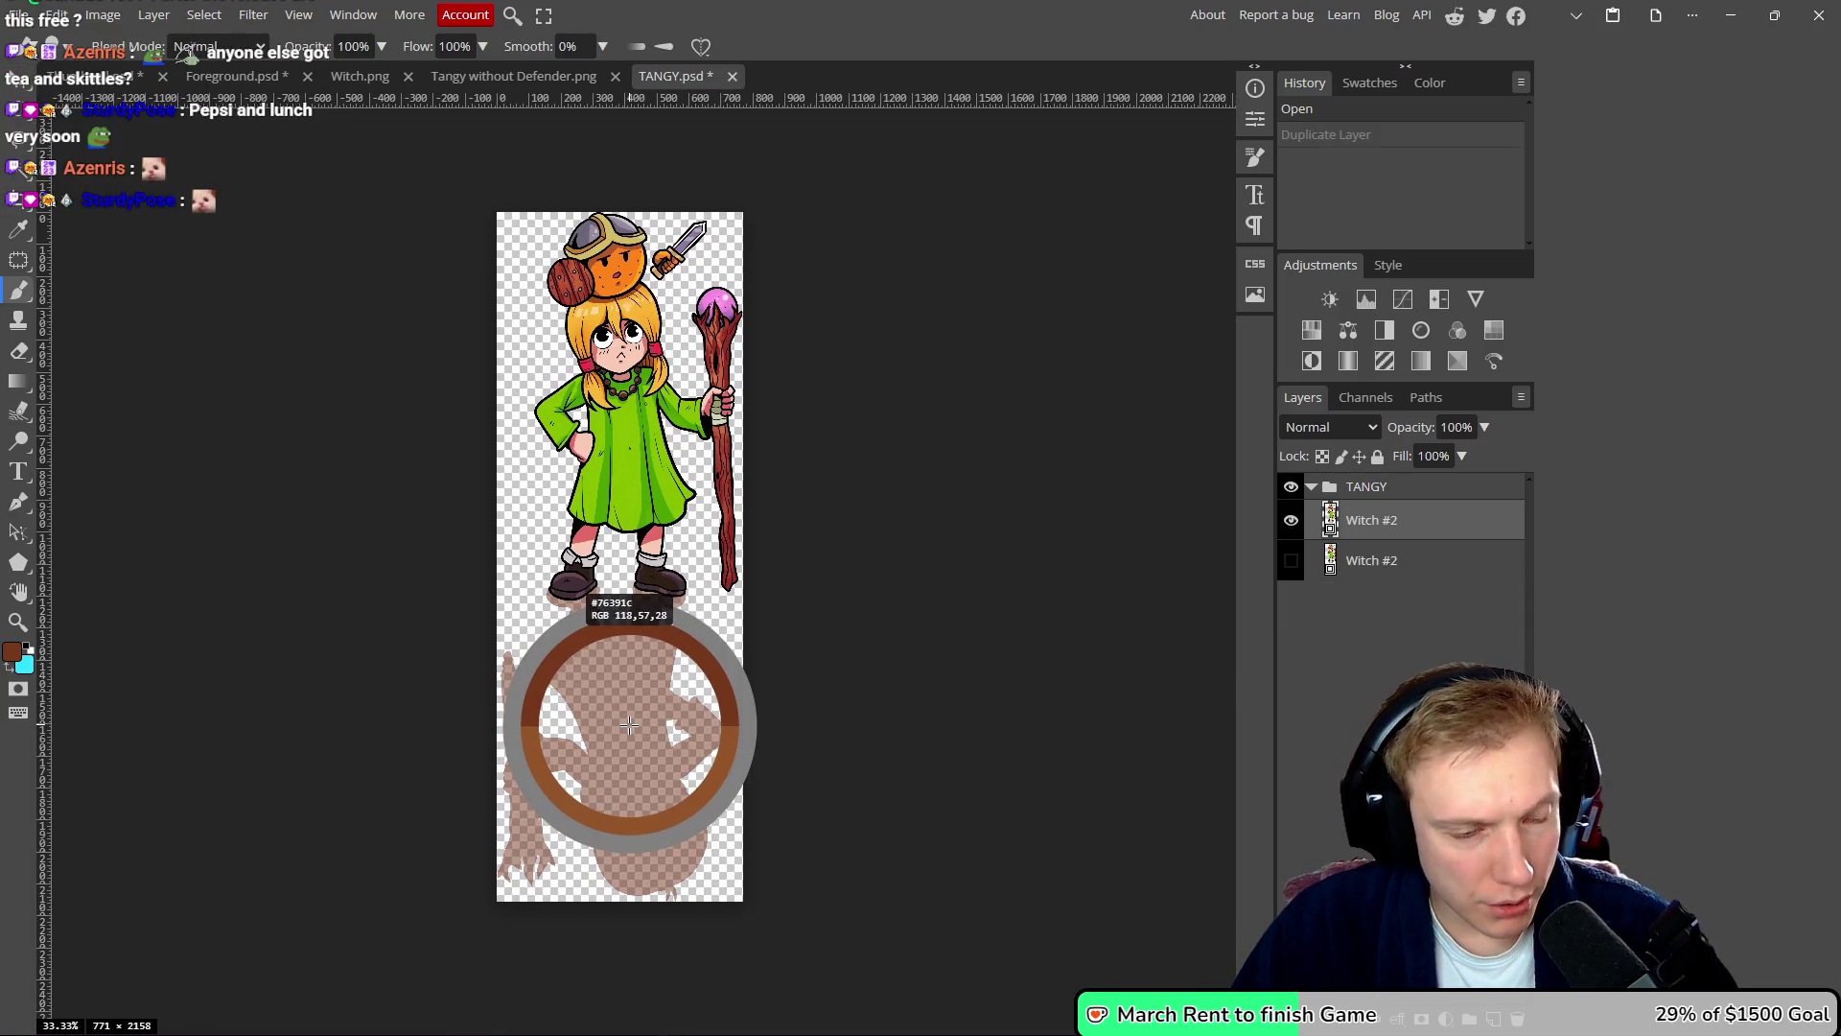
key("bracketleft")
scroll(625, 718, "up", 5)
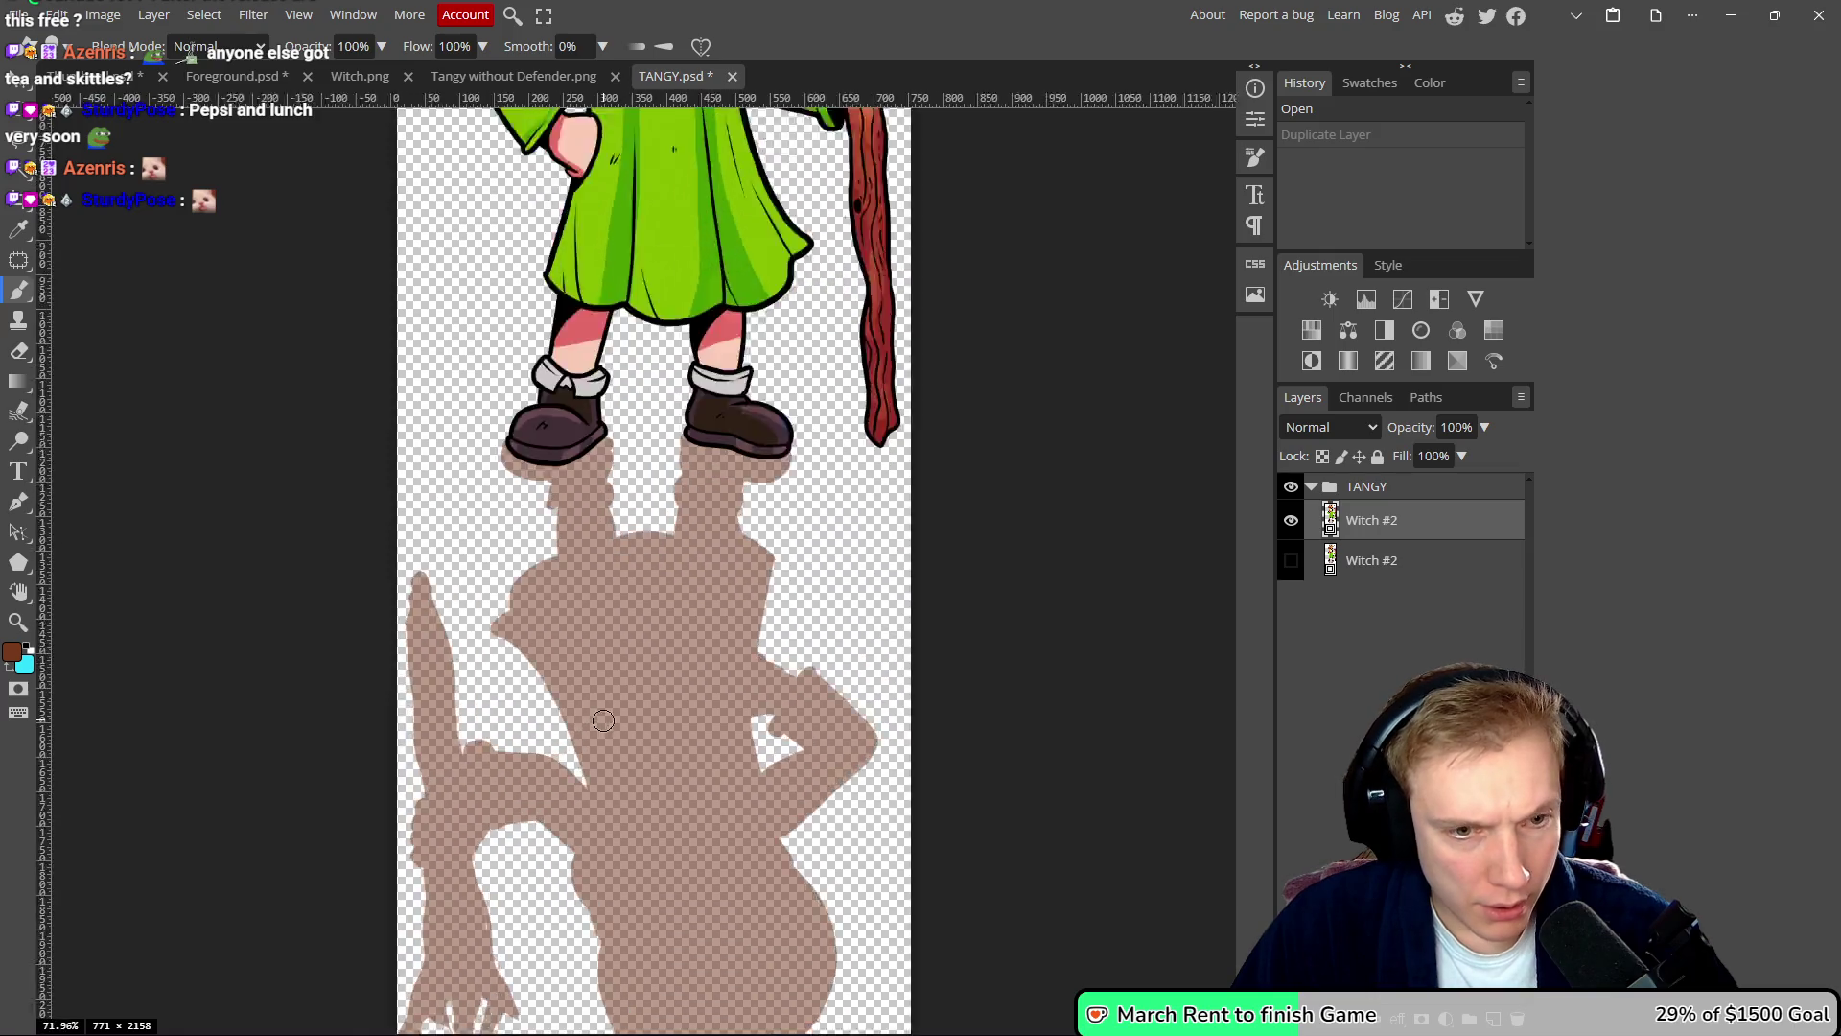
left_click(677, 622, "alt")
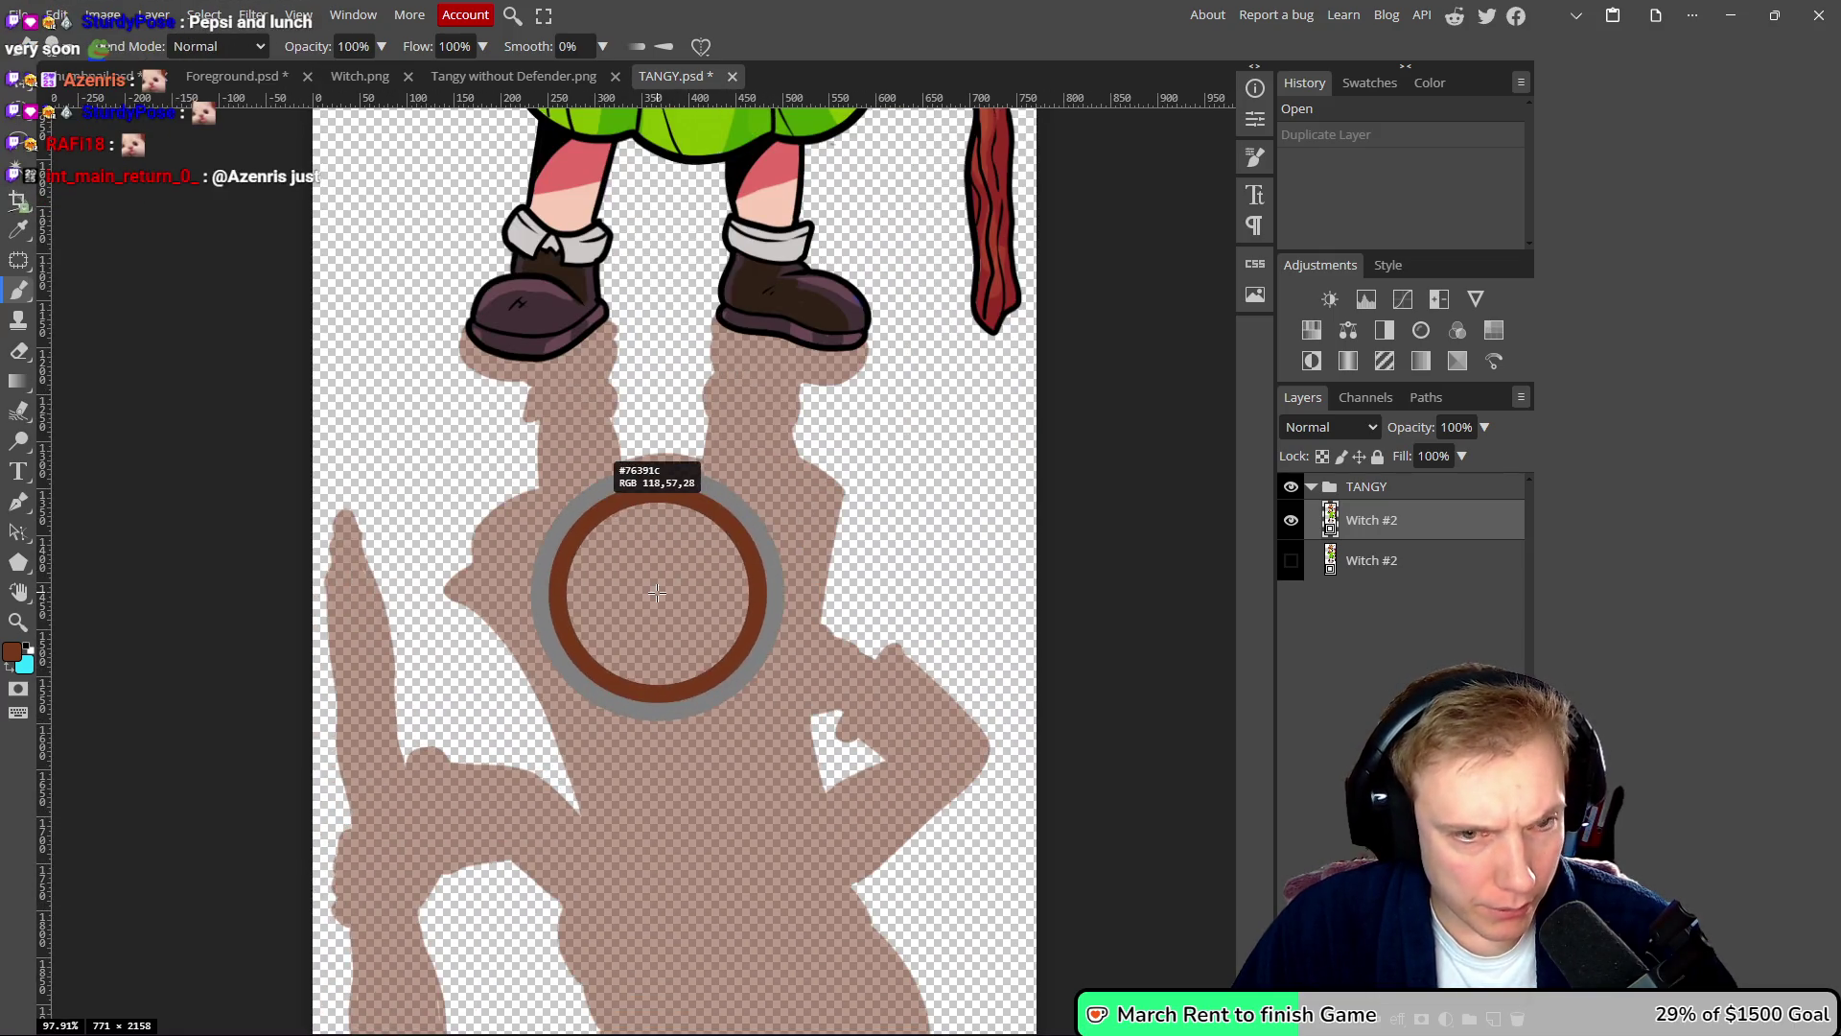
left_click(658, 608, "alt")
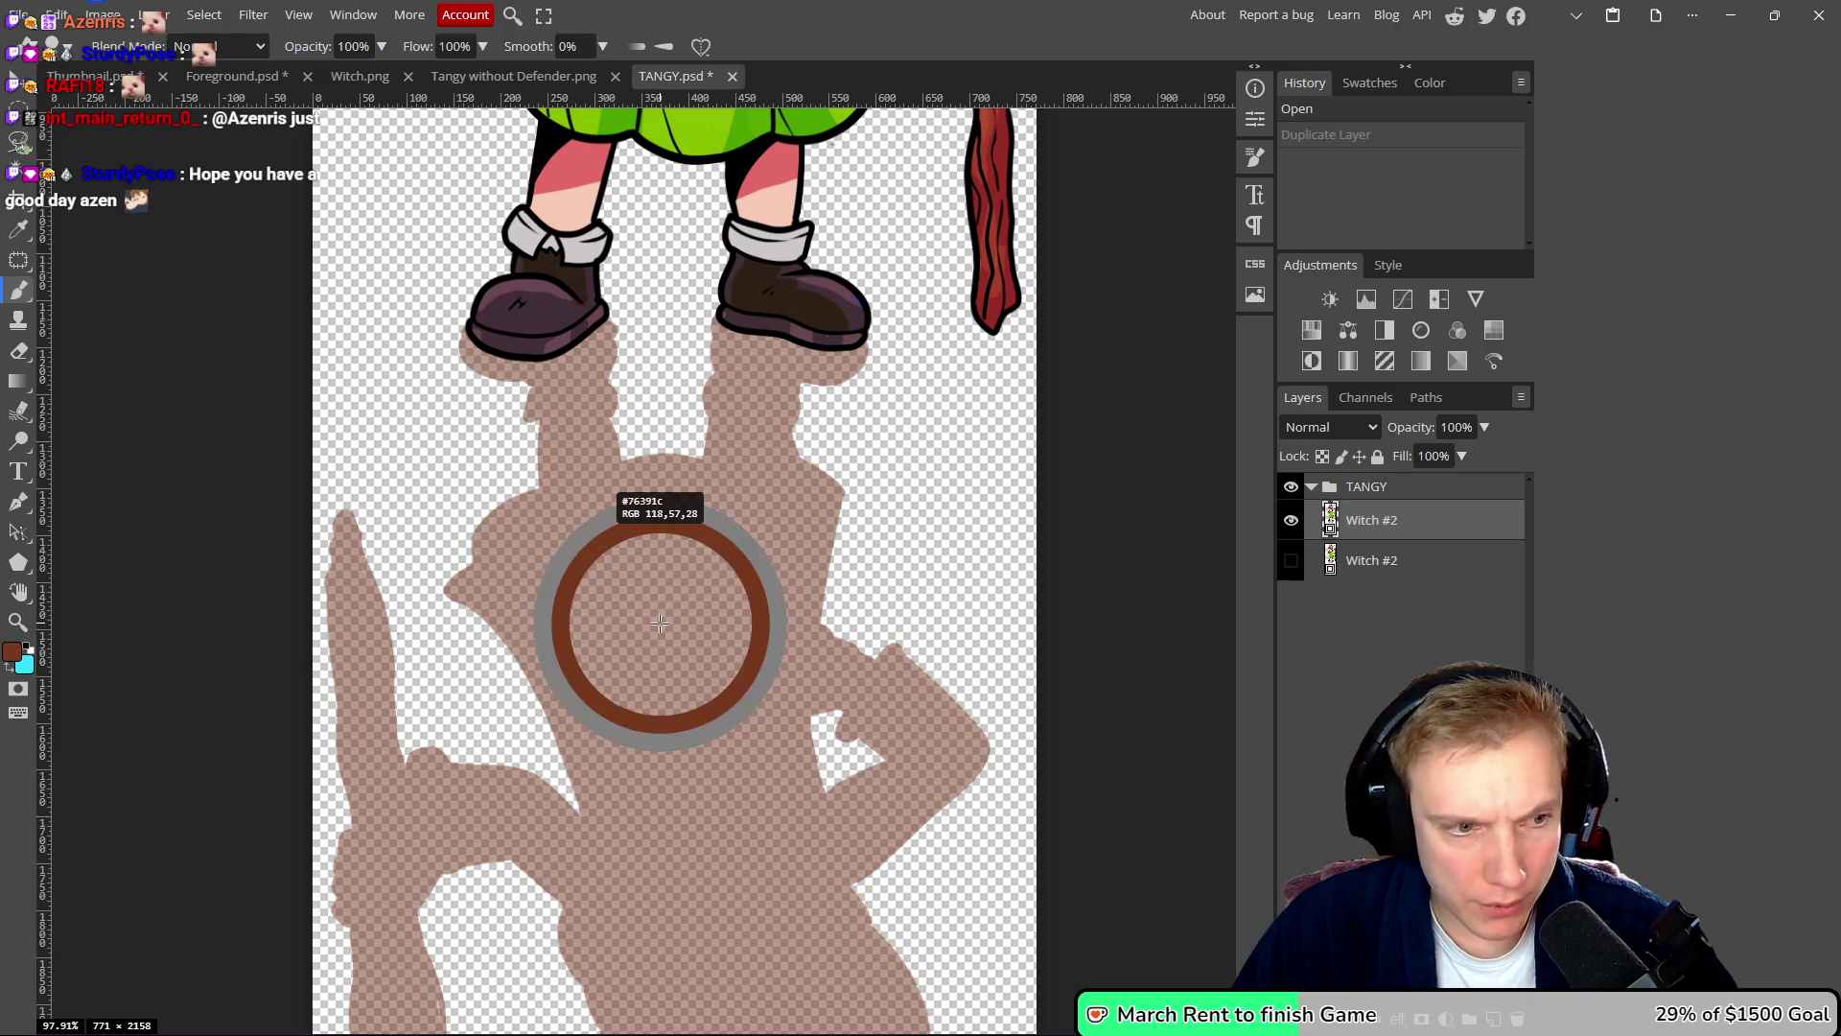
scroll(500, 309, "down", 2)
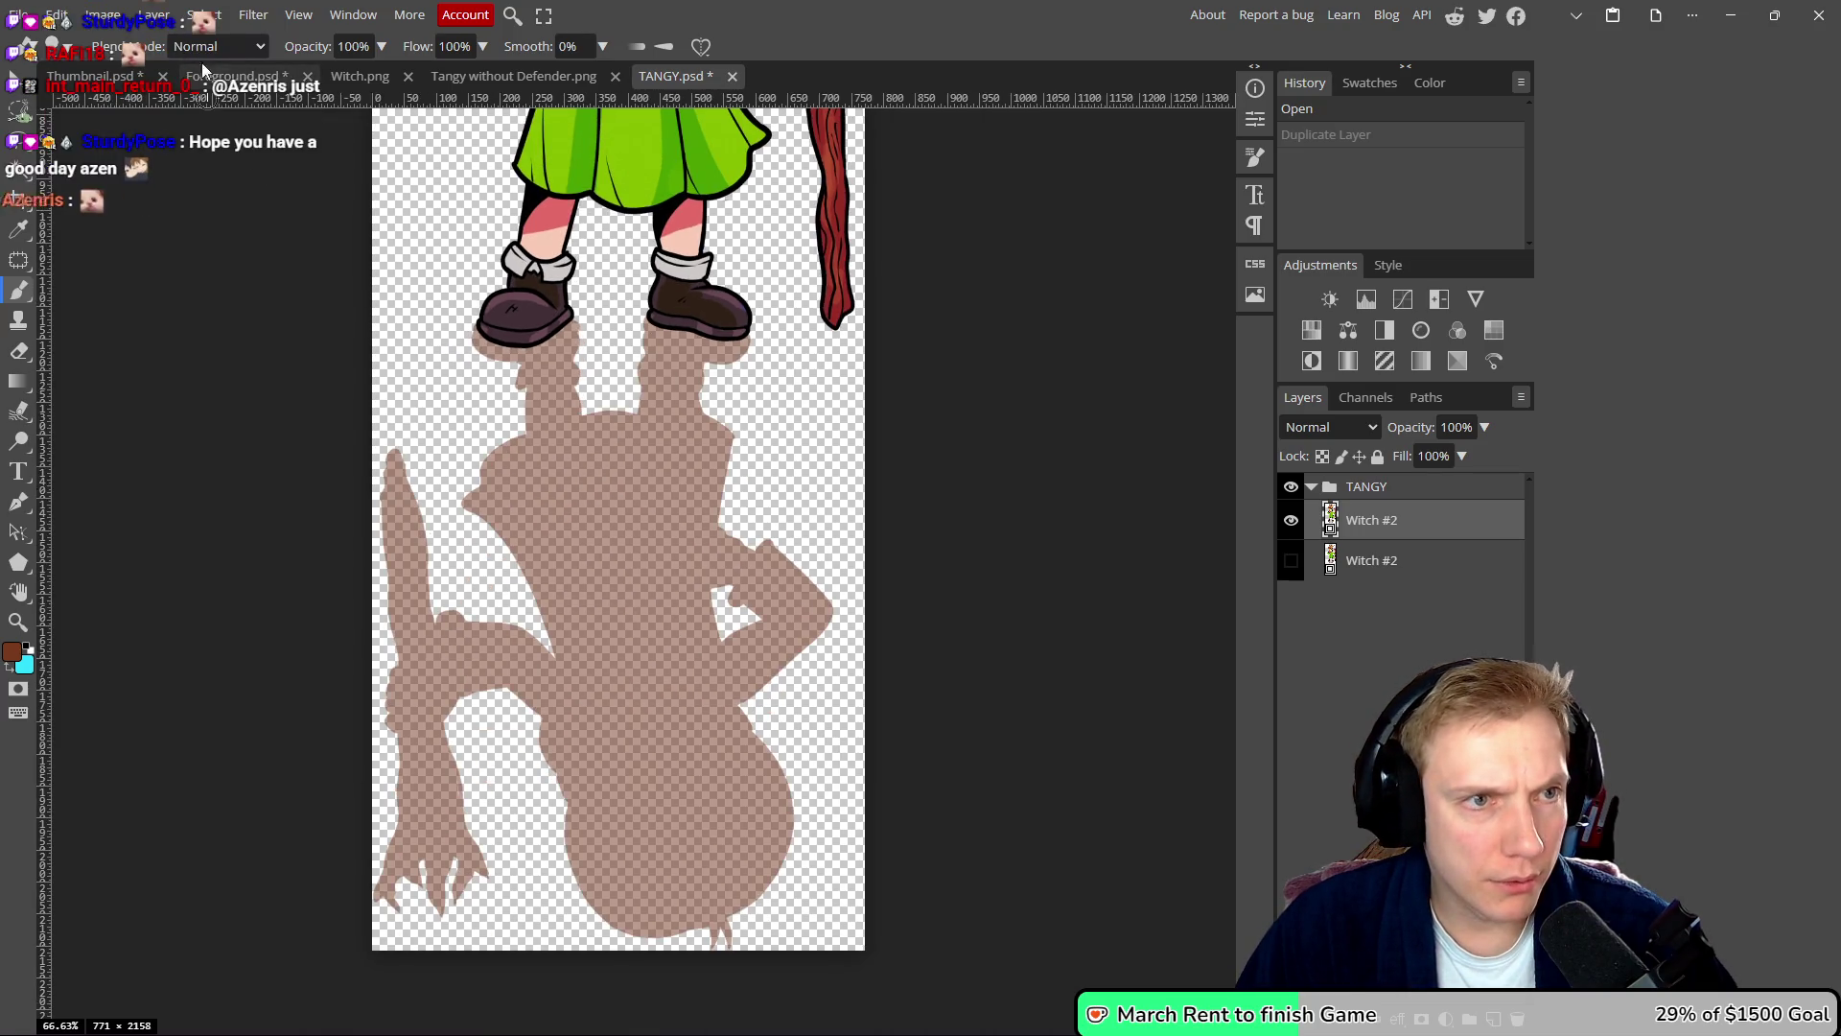
left_click(234, 77)
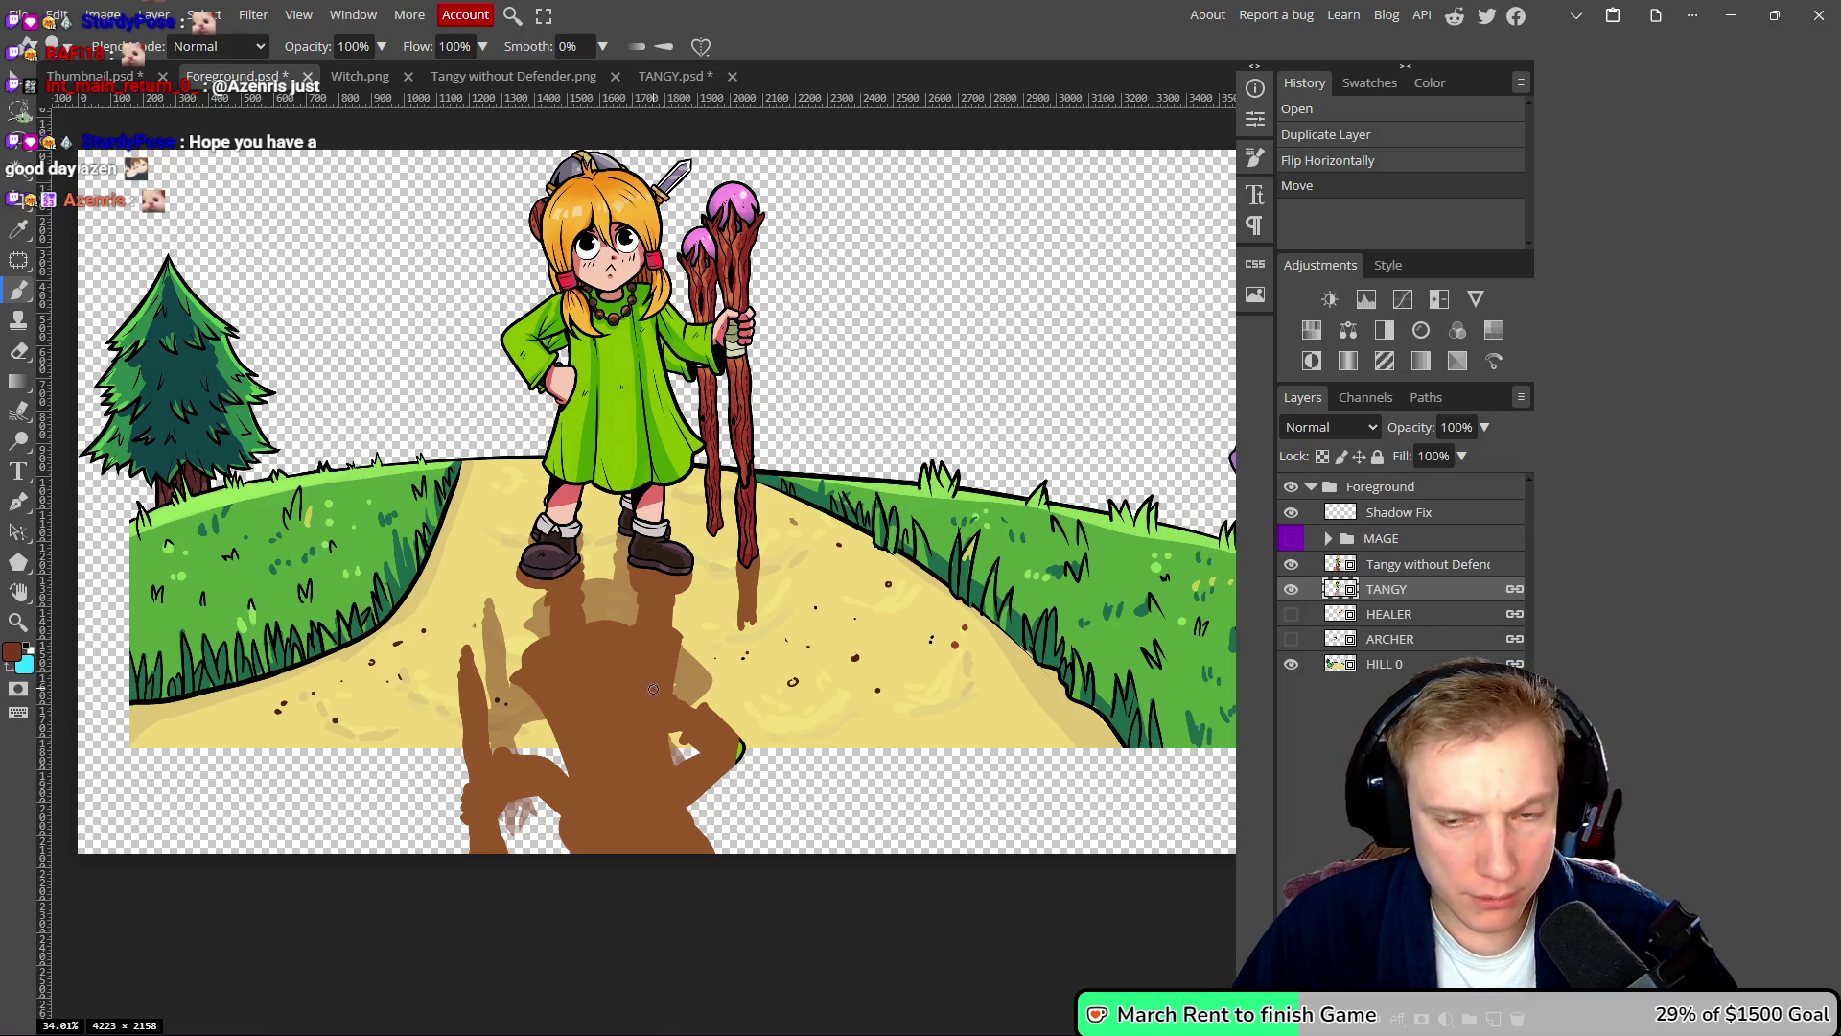
- Magic-wand select the dark shadow and staff tip on the Tangy without Defender layer
key("w")
left_click(606, 681)
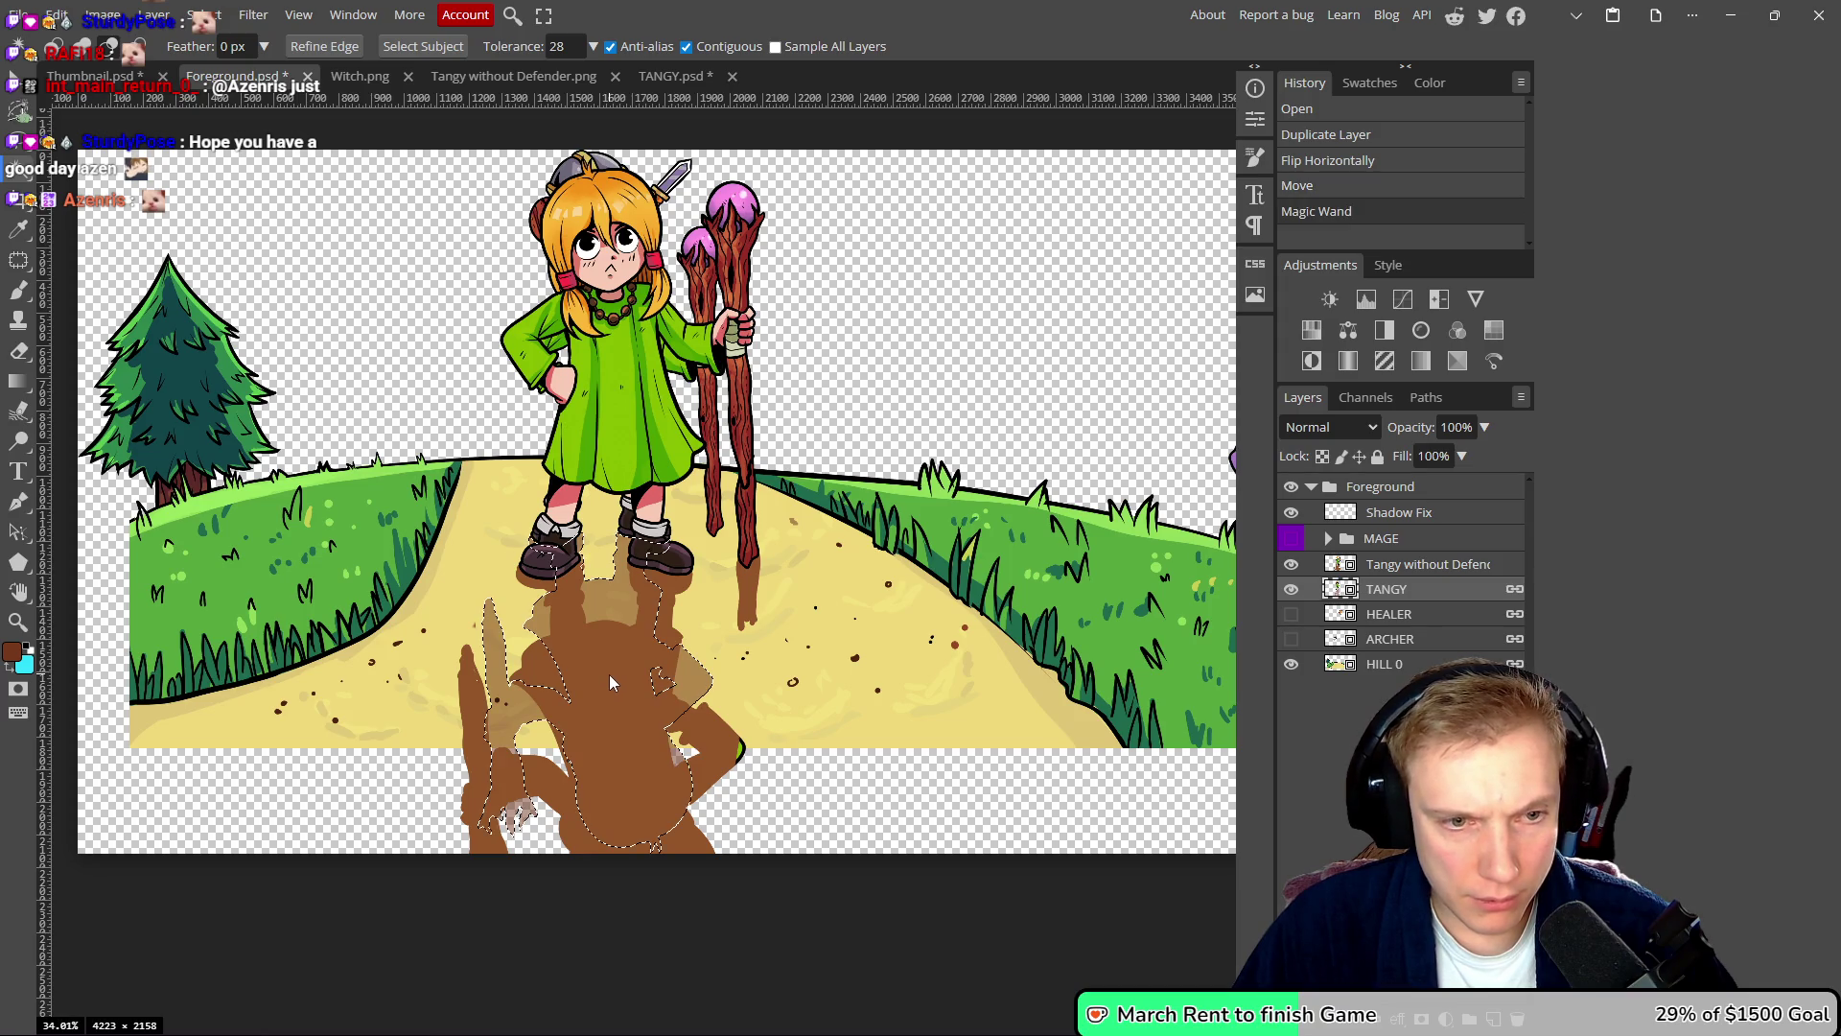
key("ctrl+d")
left_click(1395, 562)
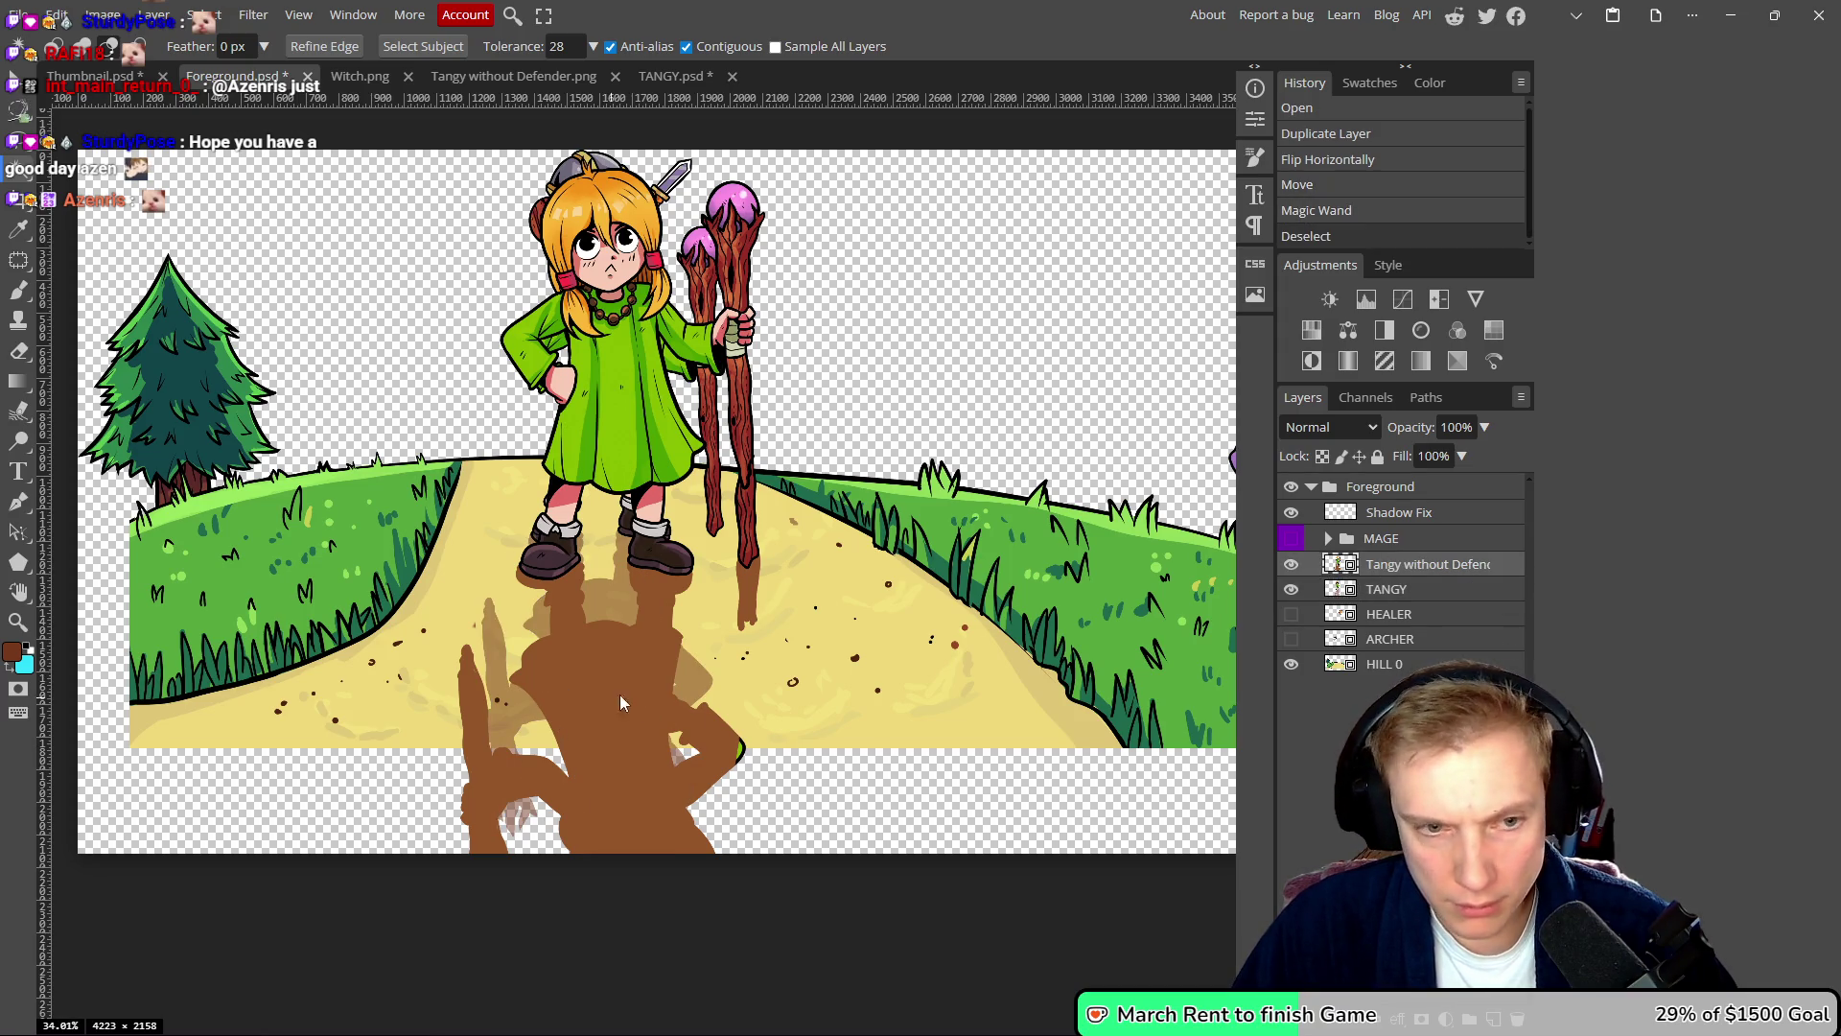
left_click(626, 688)
scroll(687, 638, "up", 2)
left_click(780, 573, "shift")
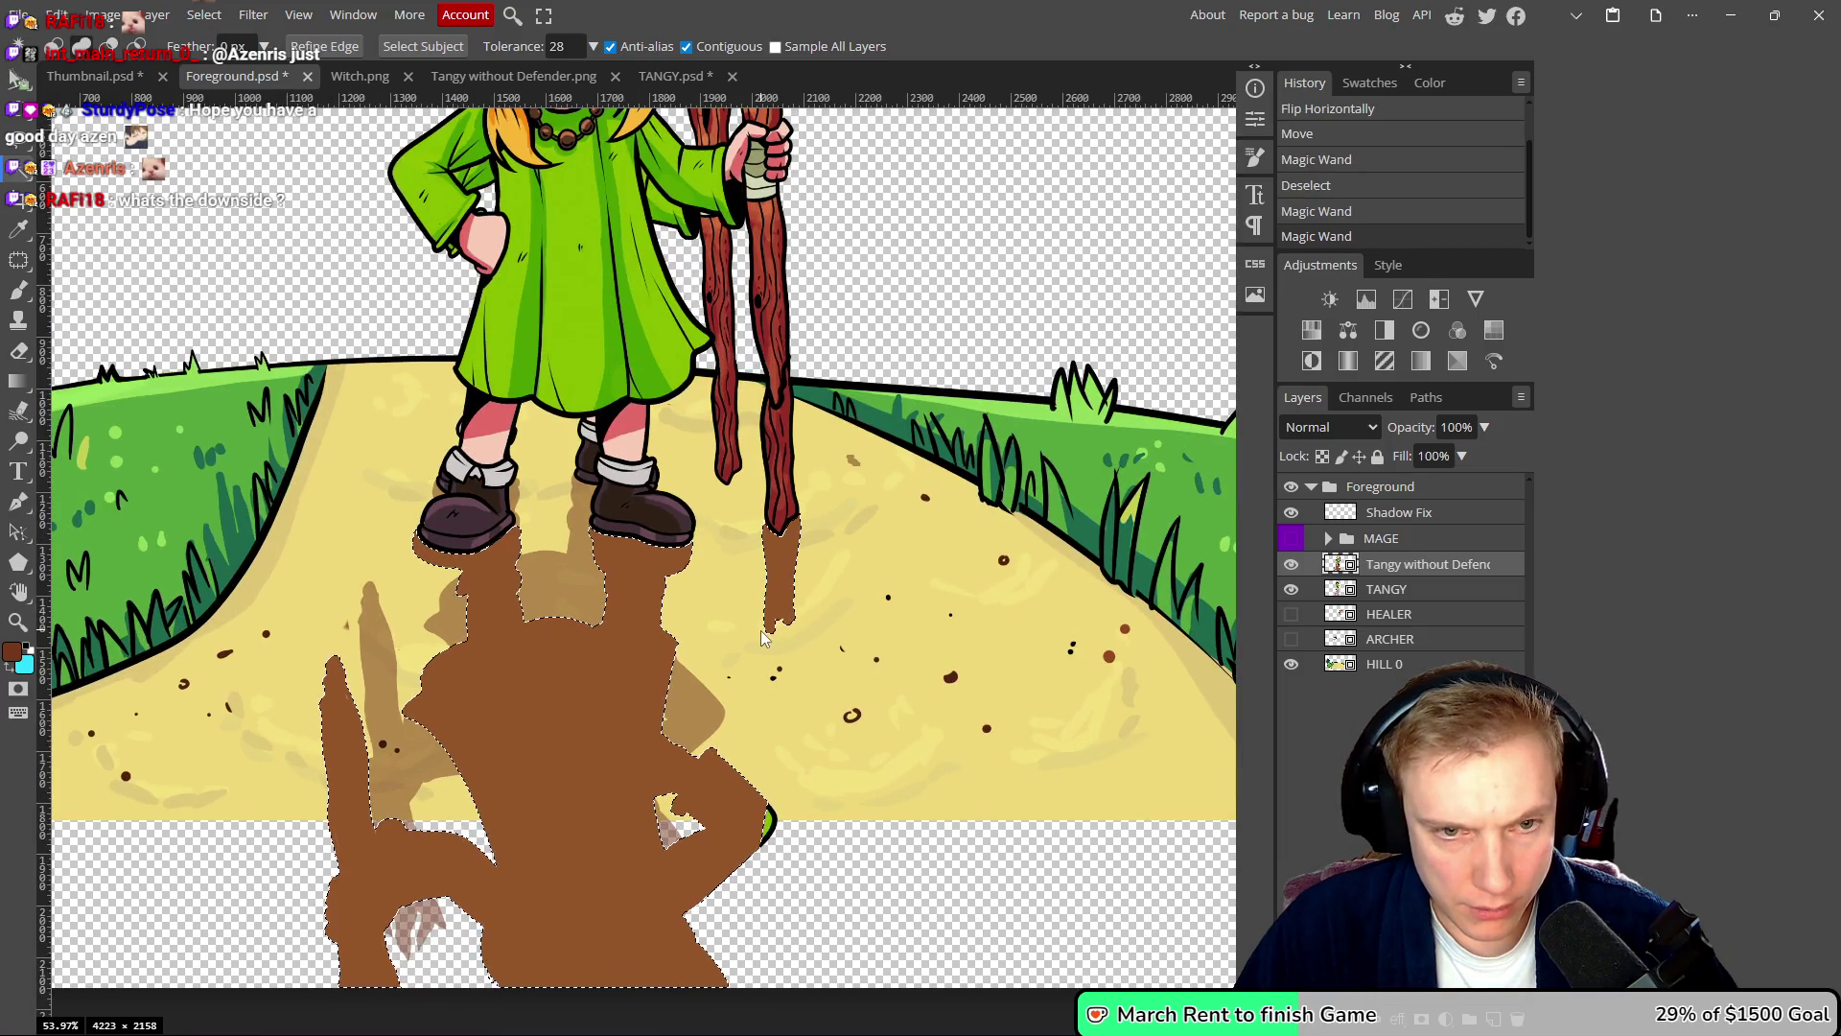
scroll(533, 592, "up", 2)
scroll(533, 600, "down", 3)
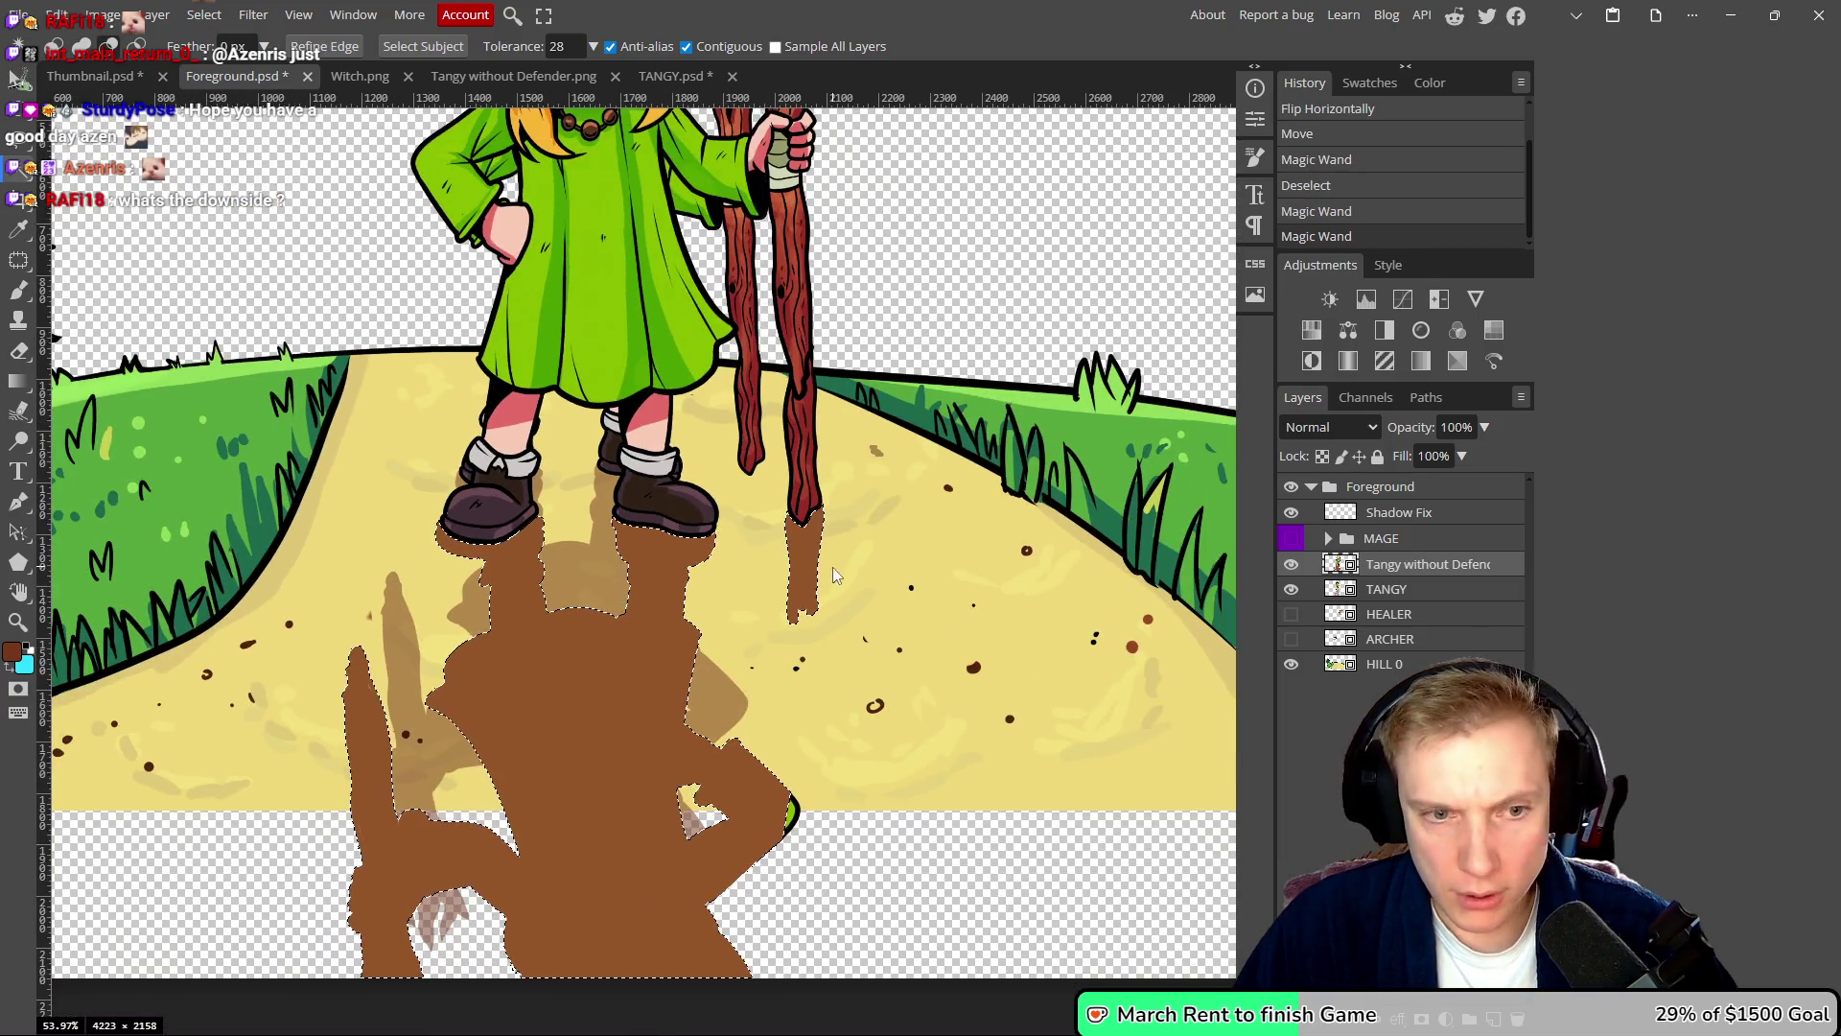
scroll(870, 565, "down", 1)
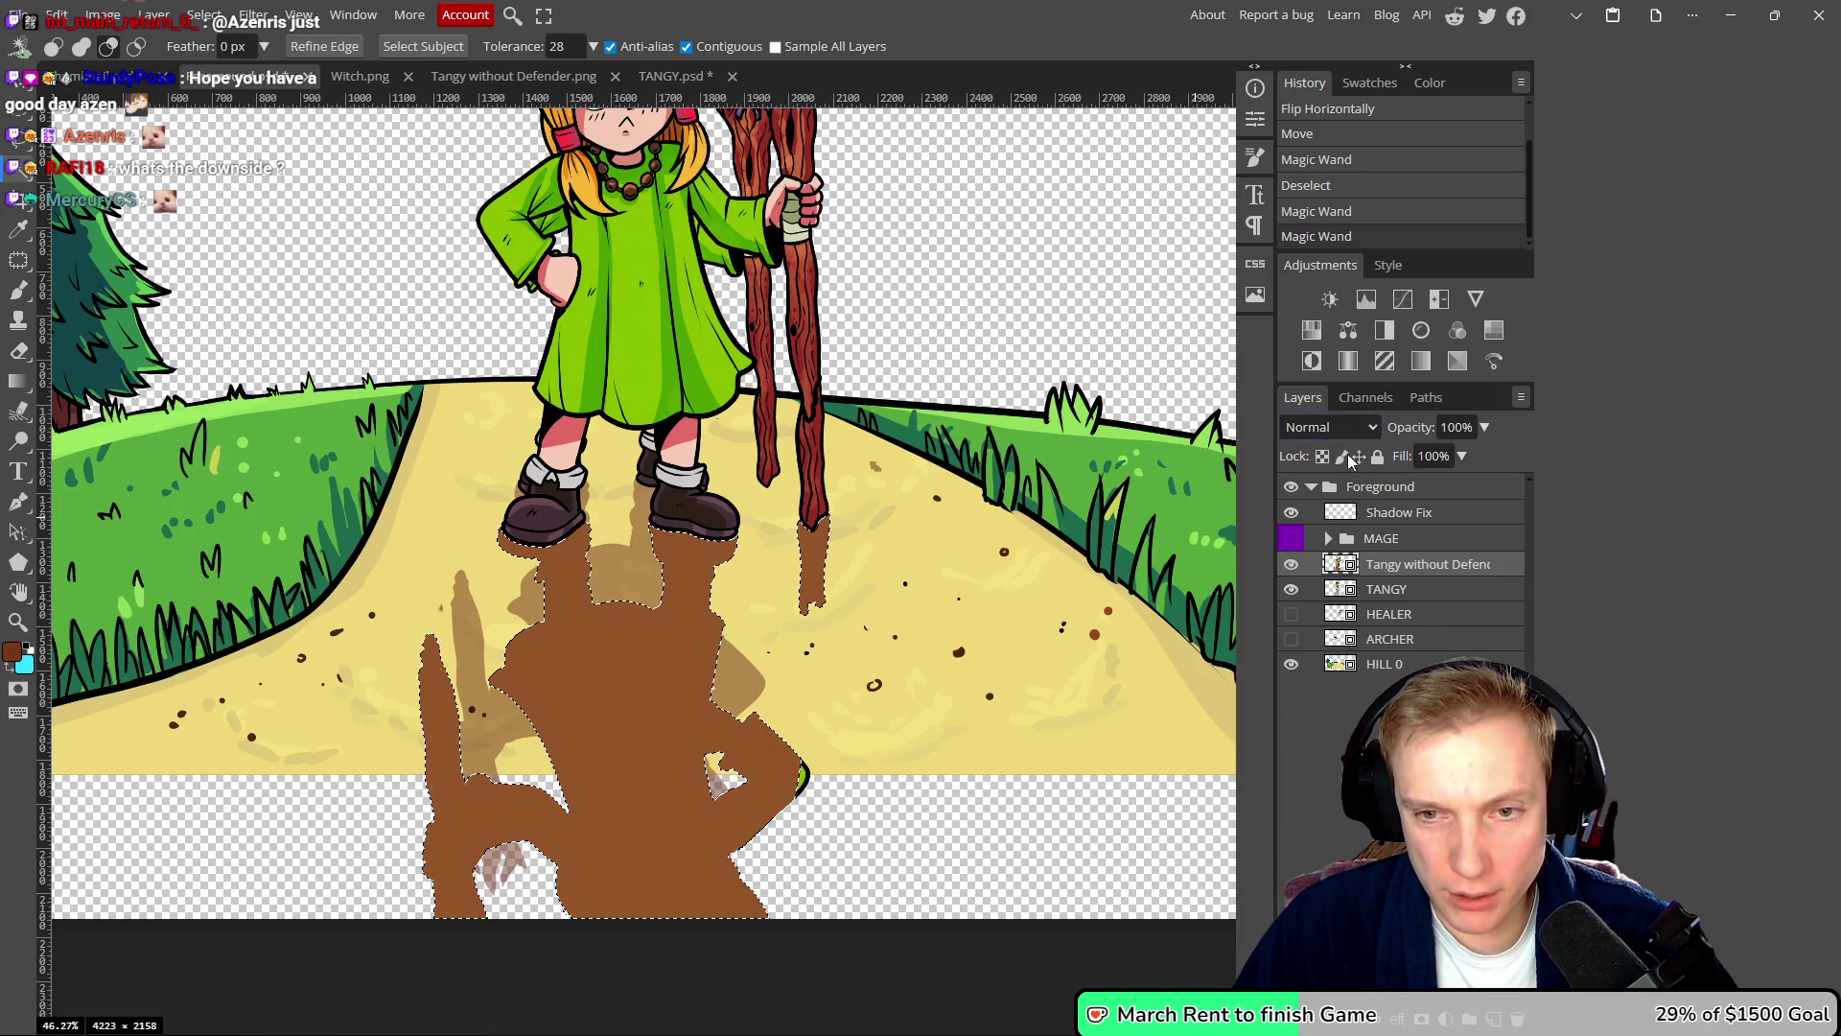
- Try Overlay blending and undo it, then cut the shadow out, rasterizing the layer
left_click(1370, 429)
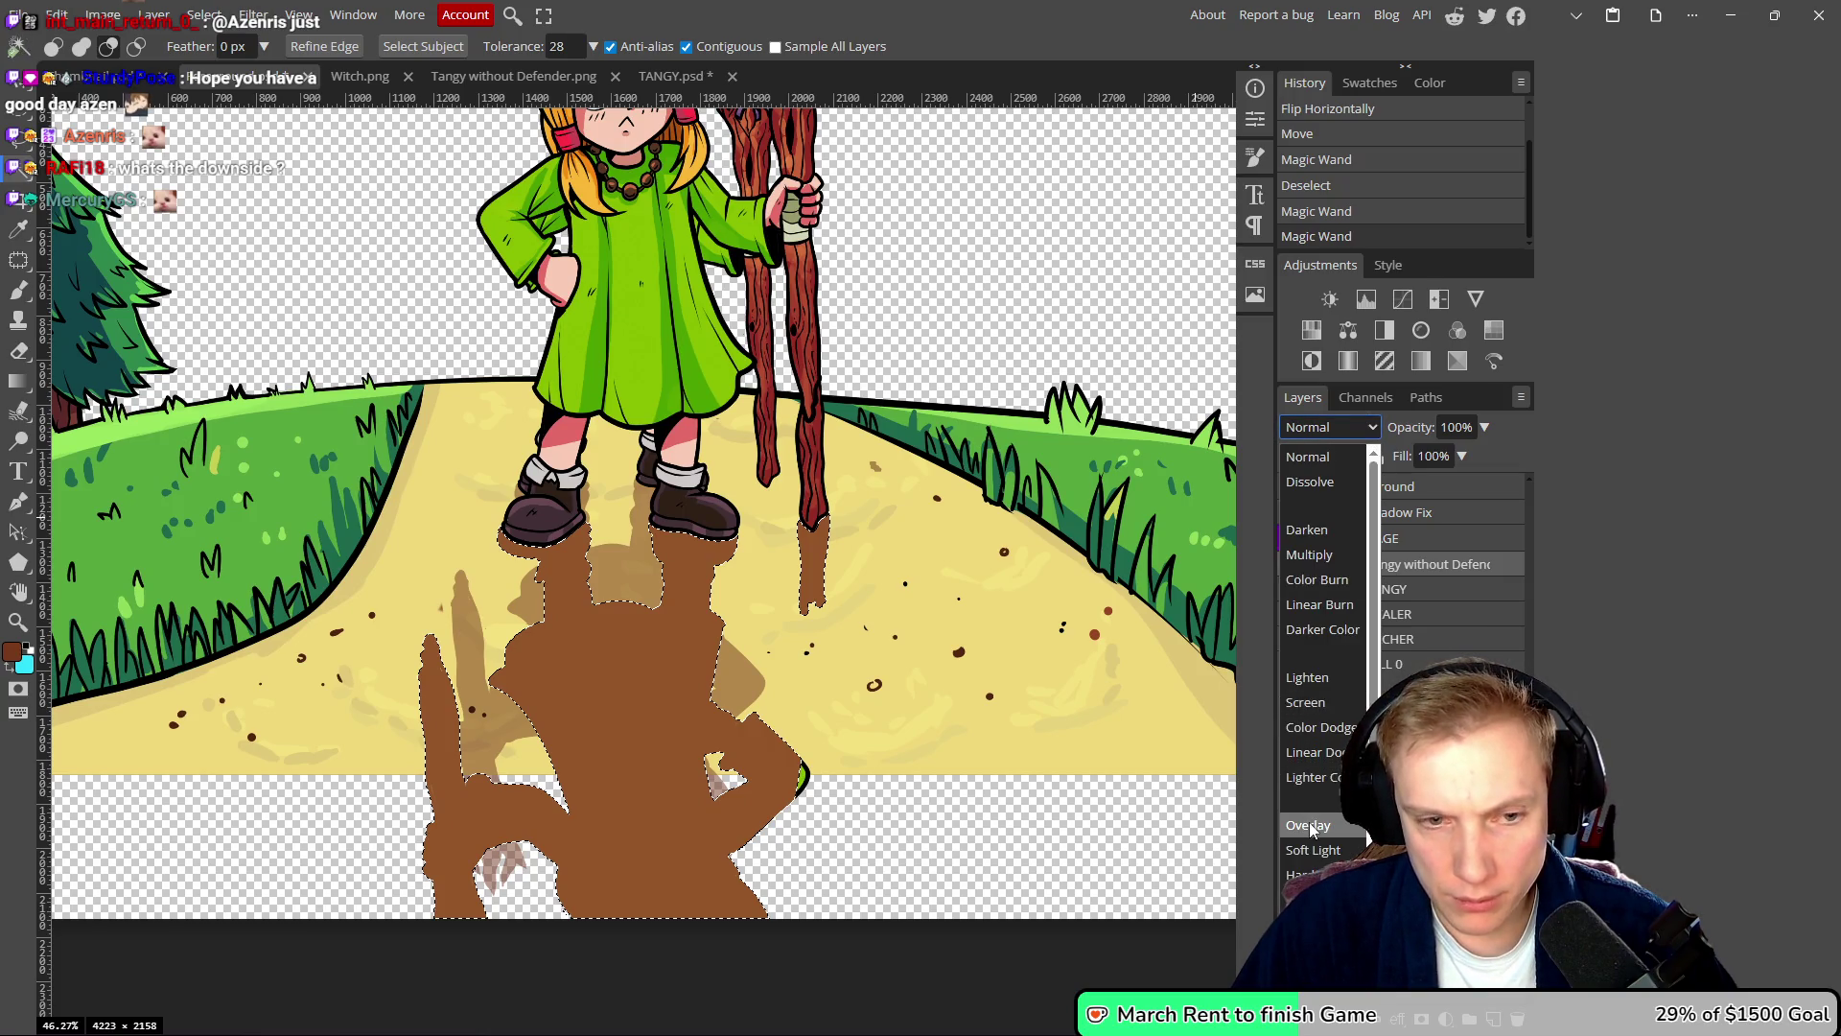
left_click(1311, 827)
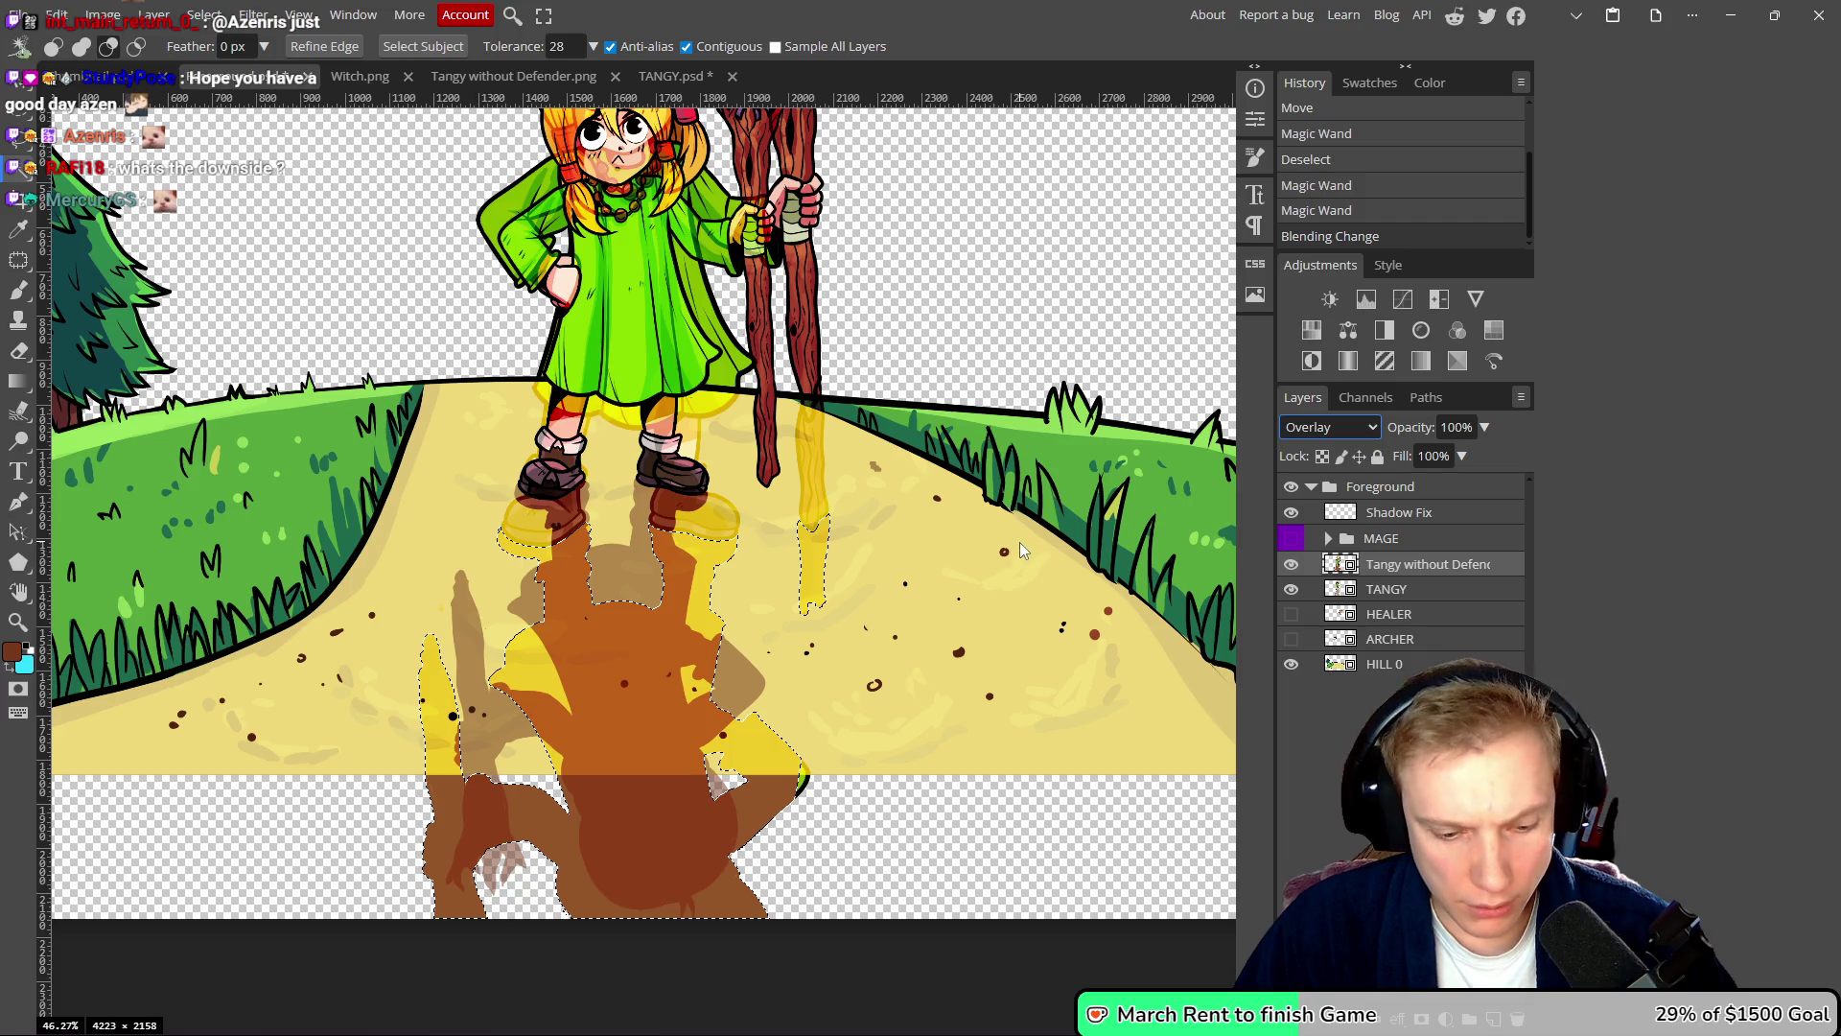
key("ctrl+z")
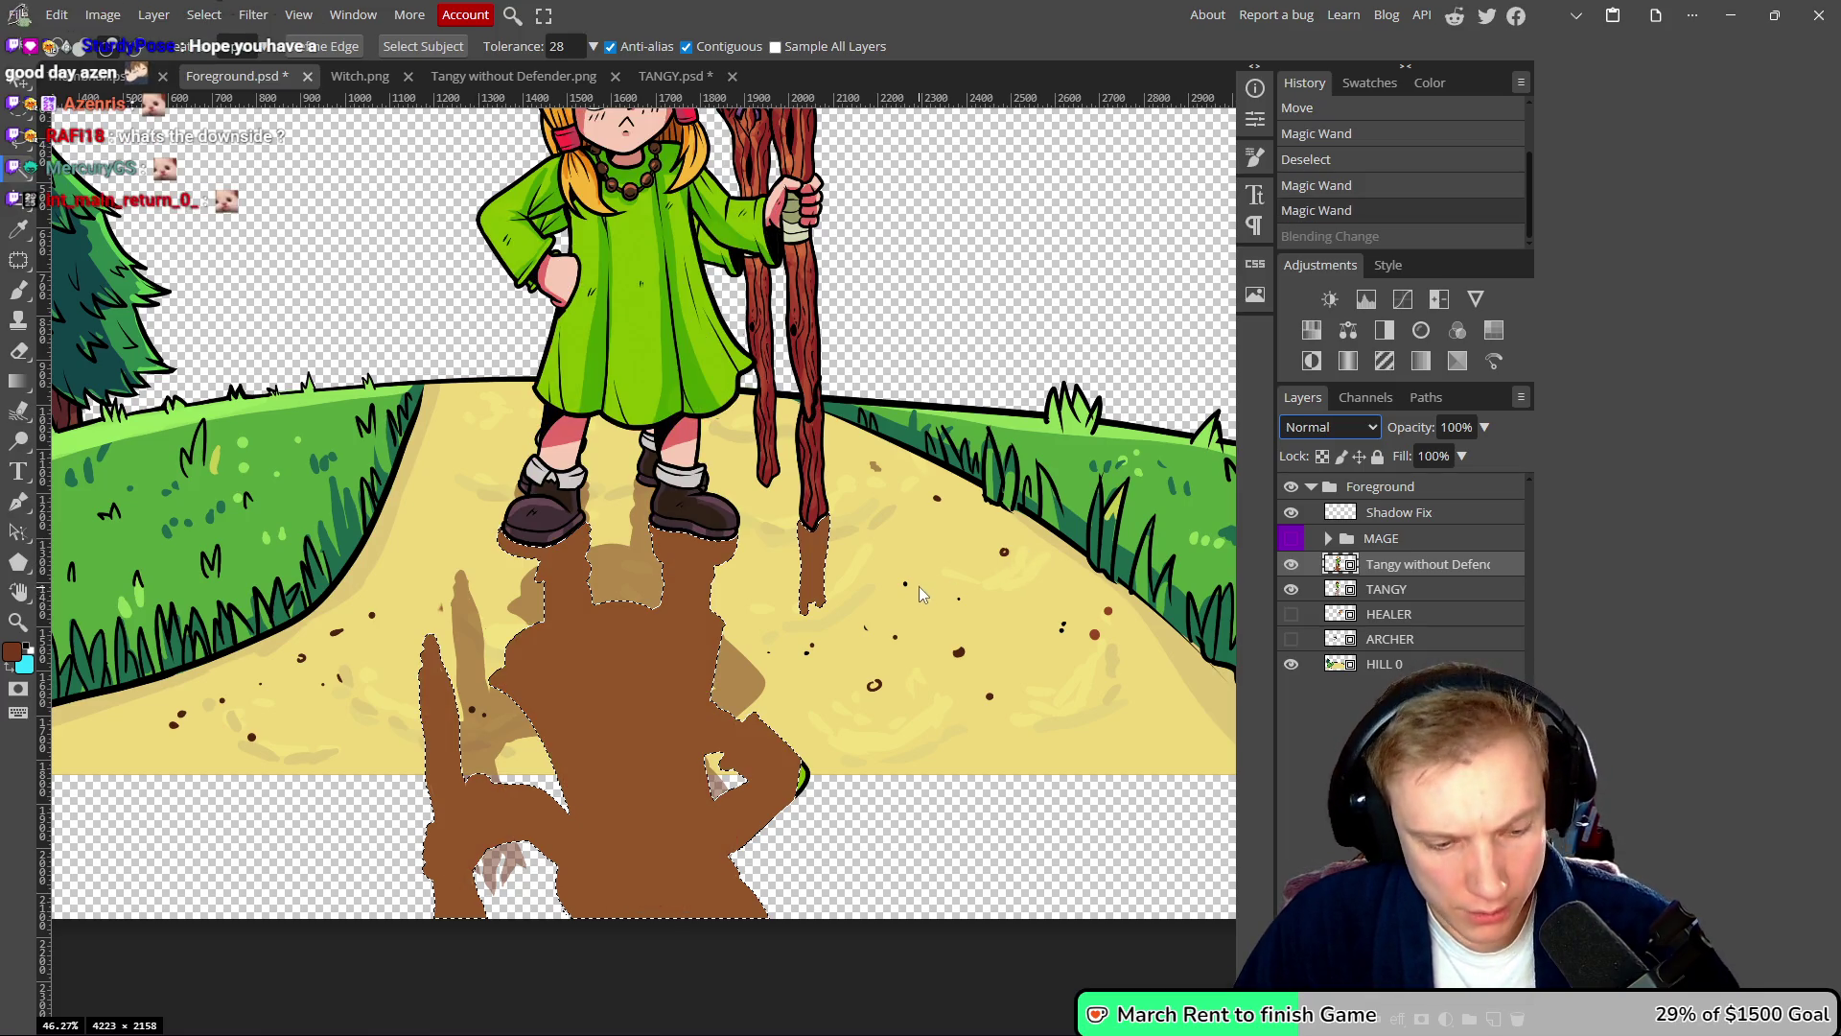
key("Delete")
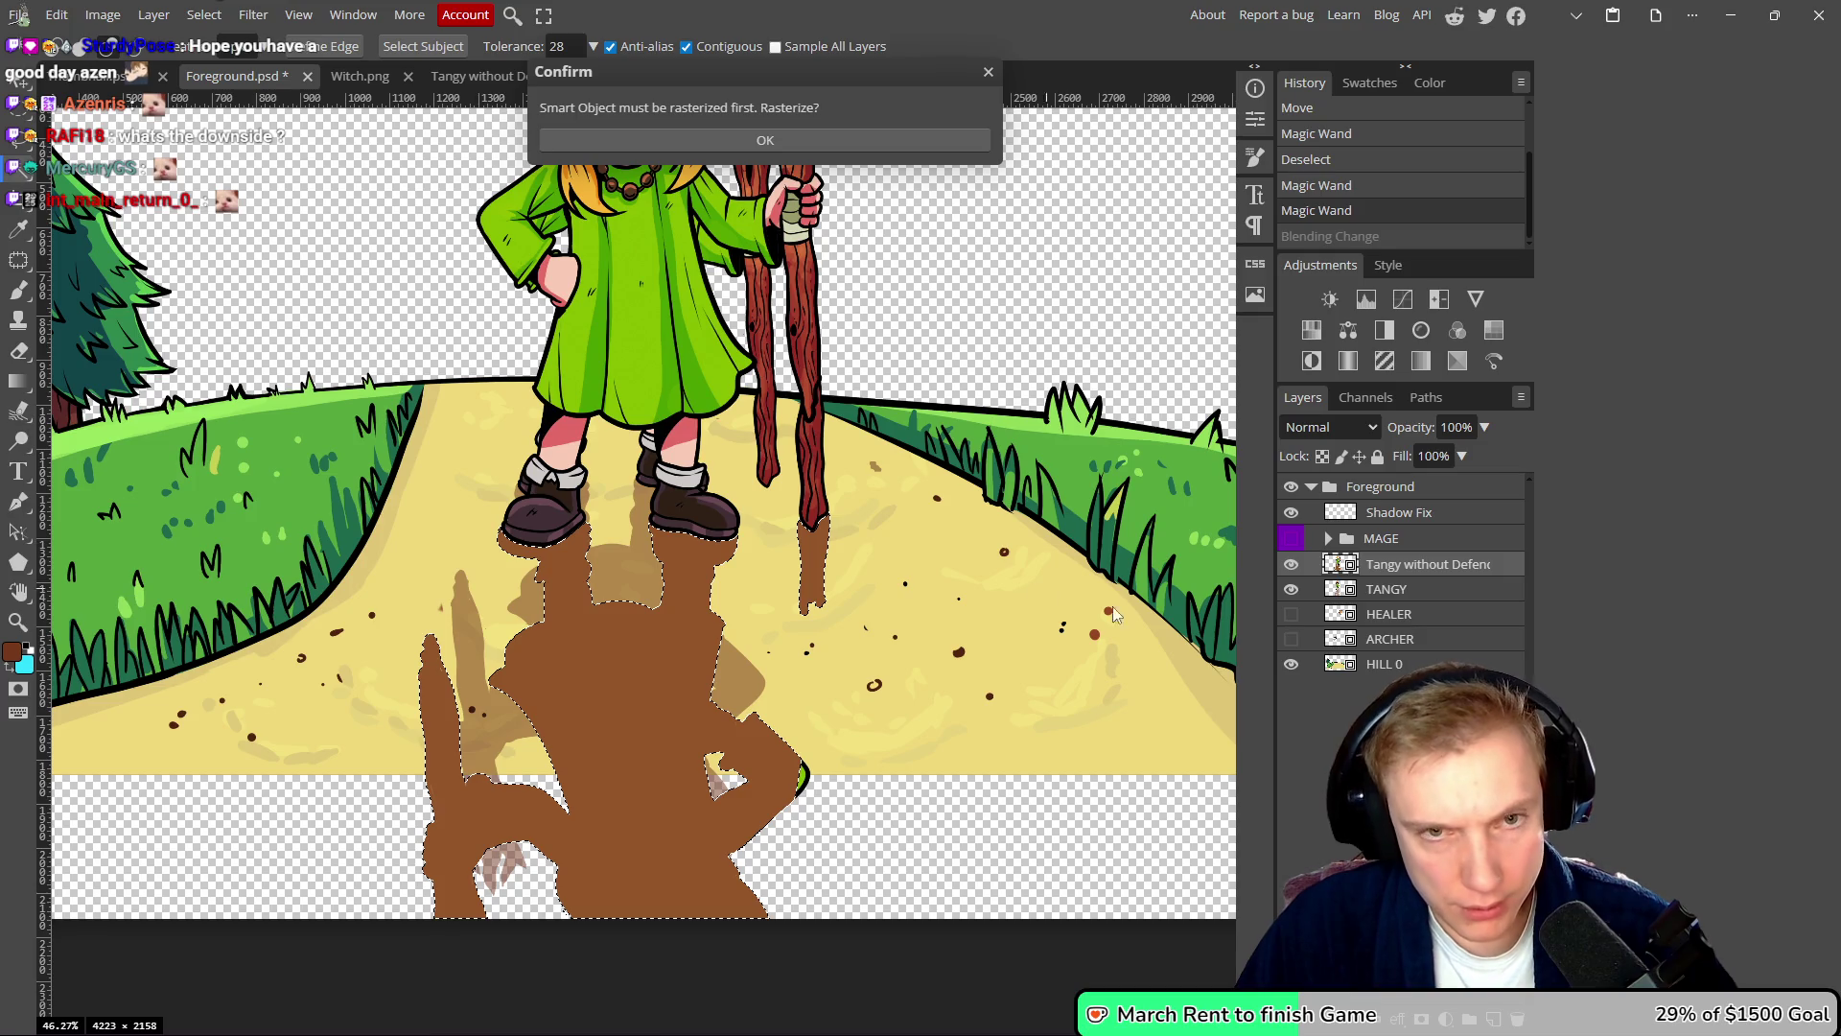
left_click(792, 141)
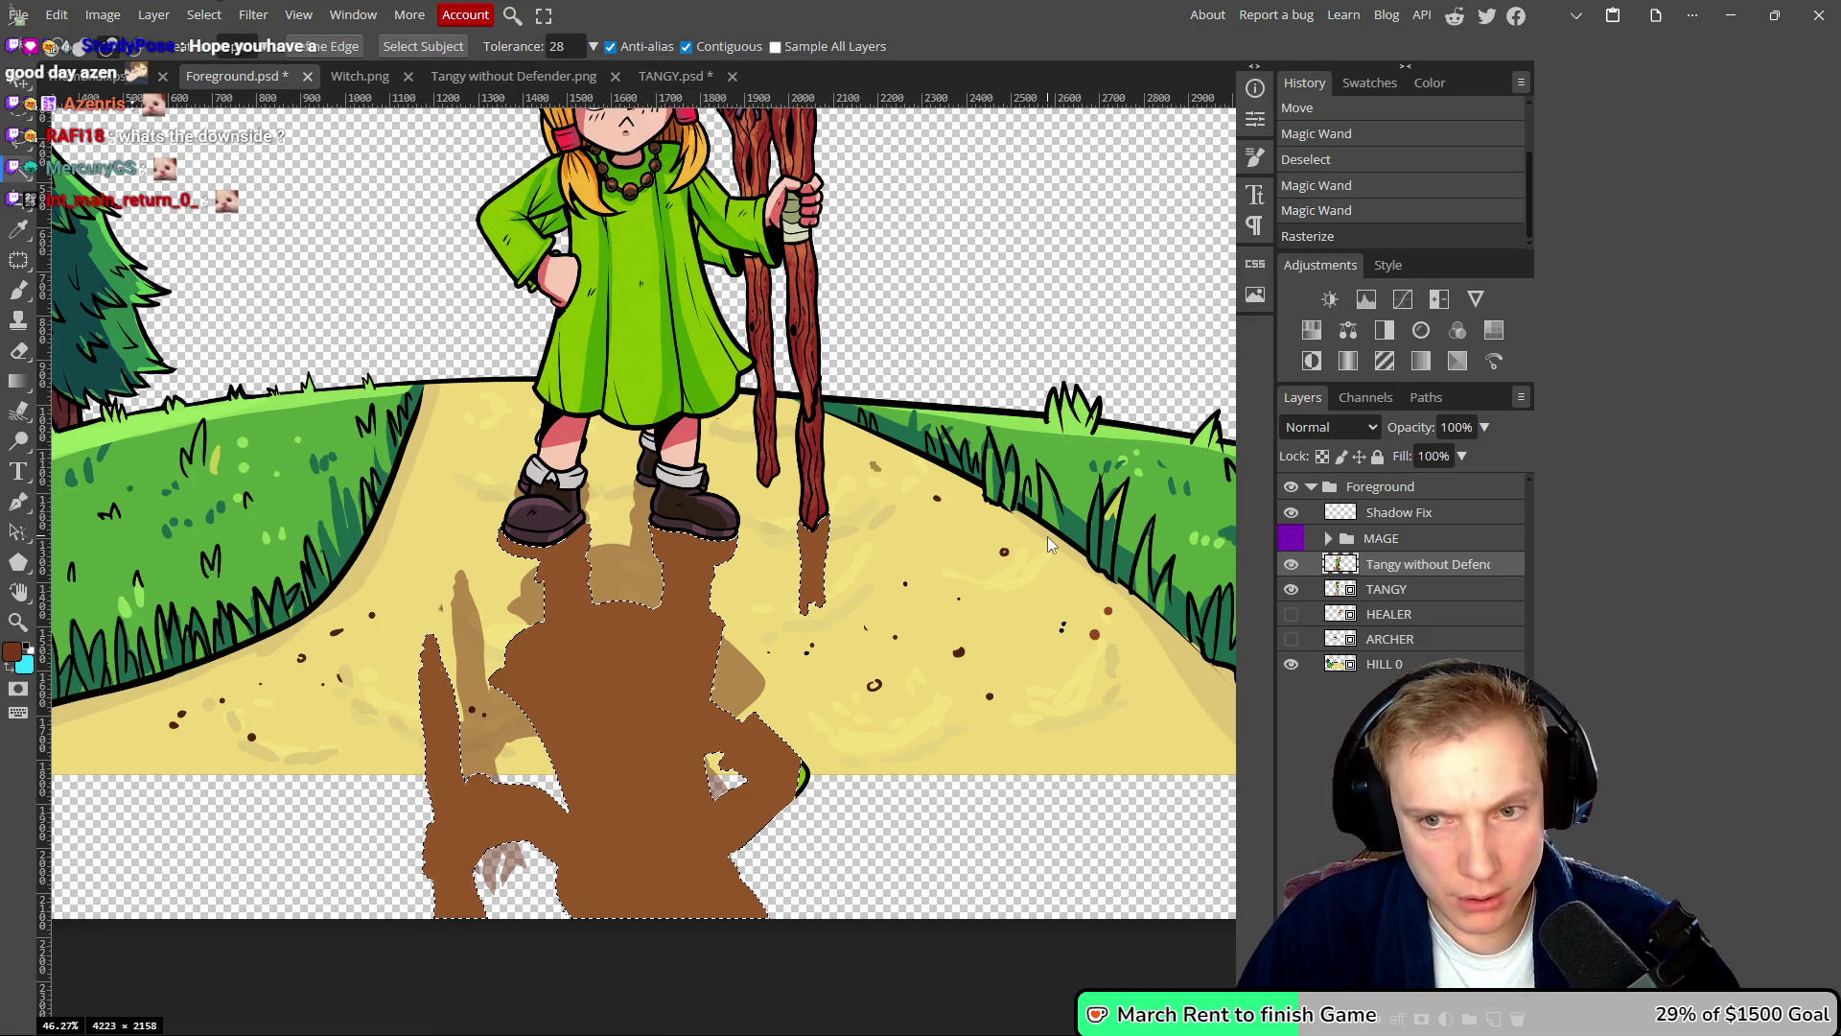
- Paste the brown shadow onto Layer 1, set to Multiply at 60% opacity
key("ctrl+v")
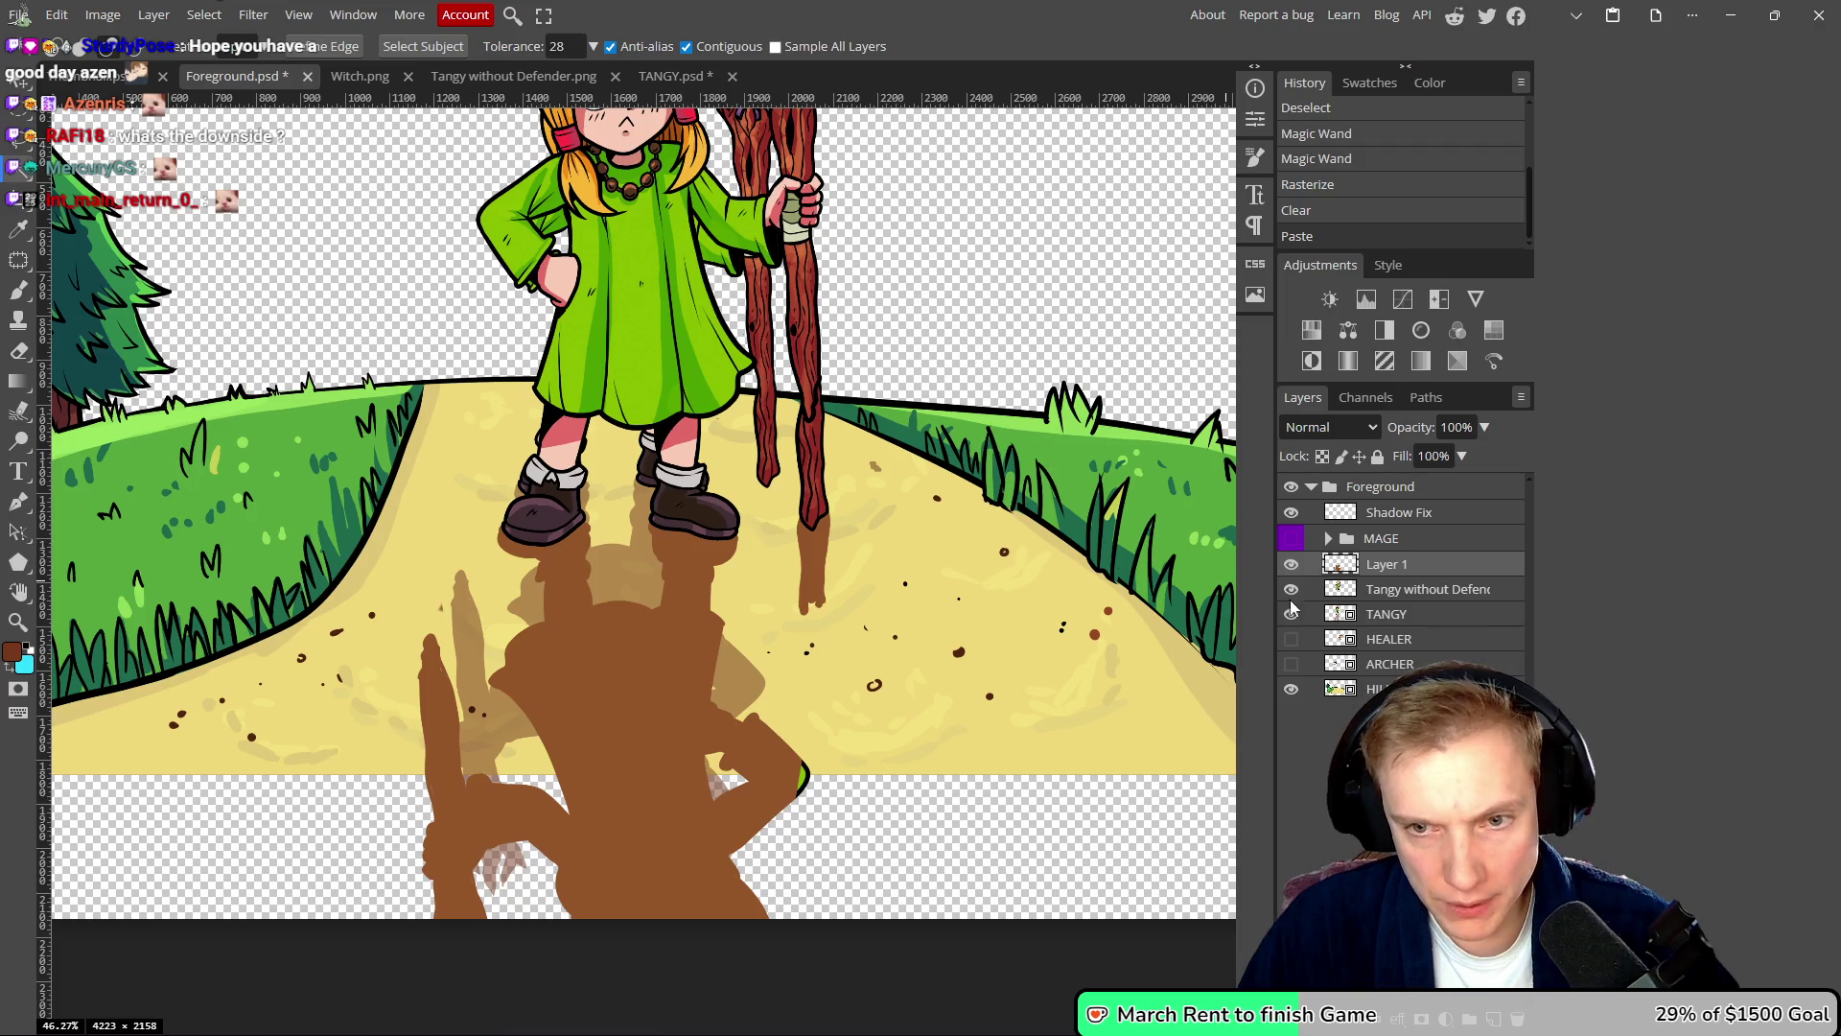
left_click(1347, 426)
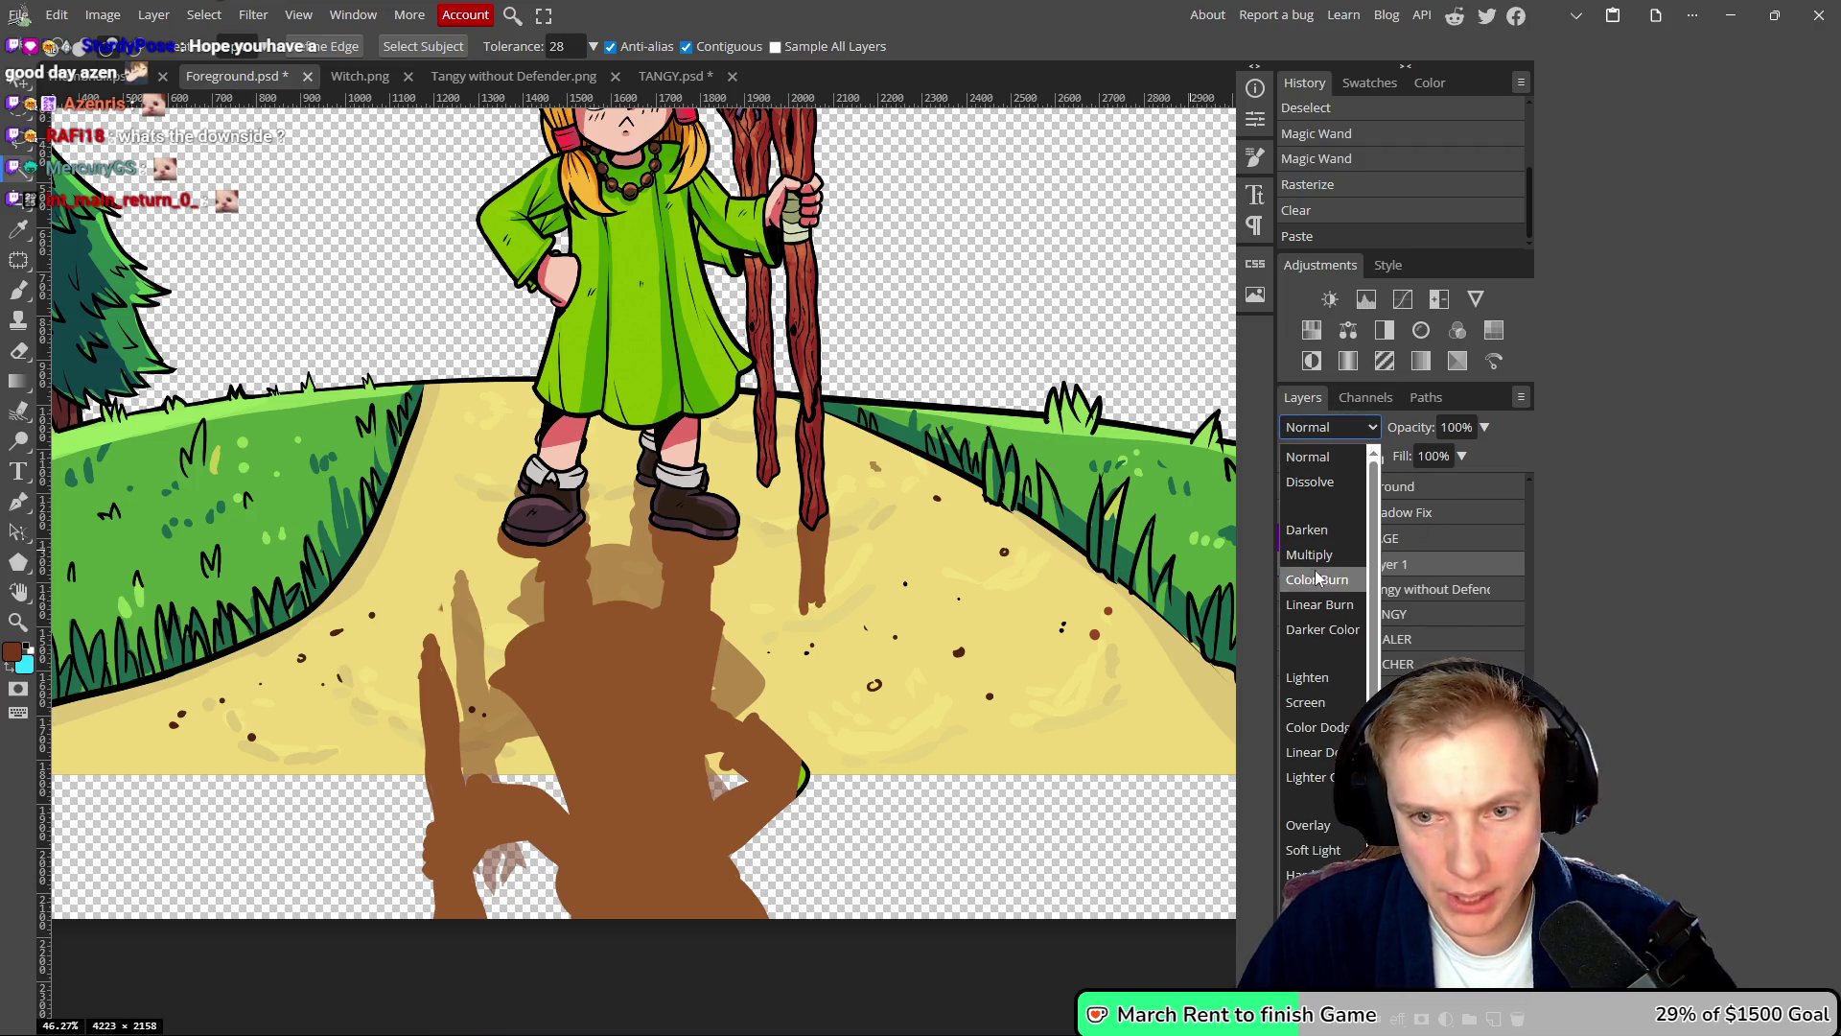
left_click(1317, 825)
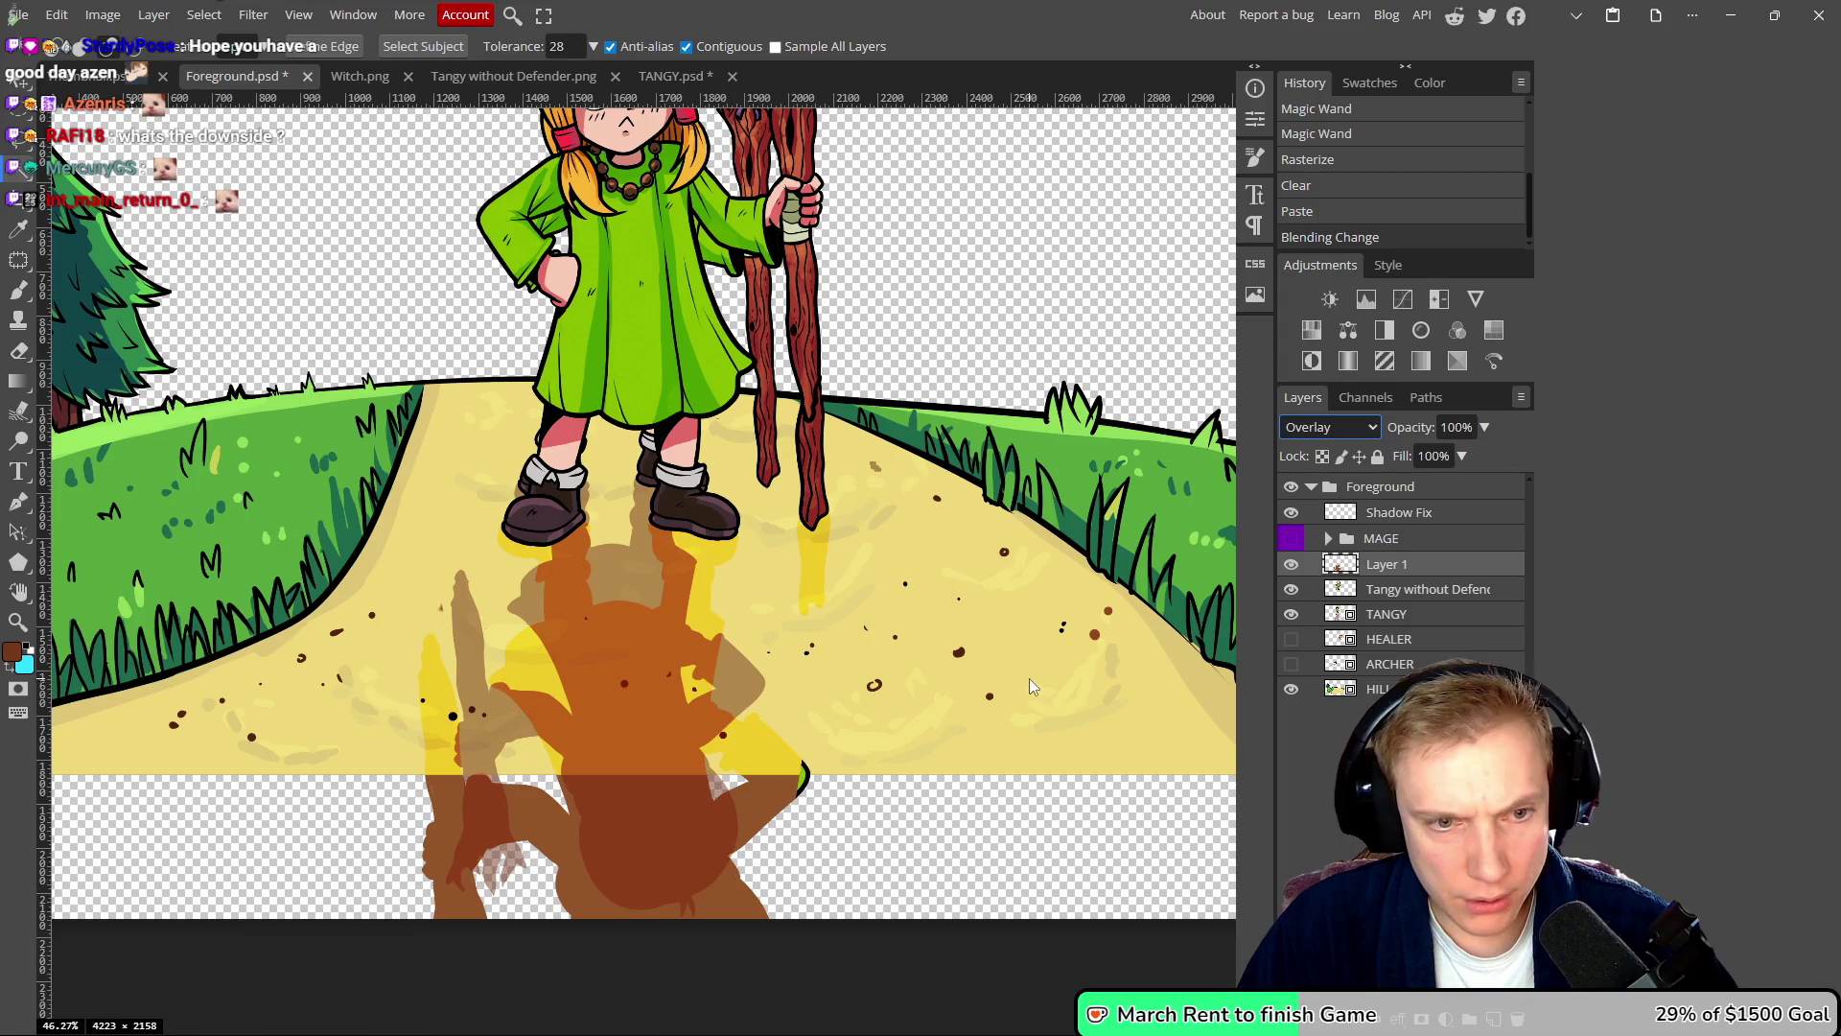
left_click(1361, 429)
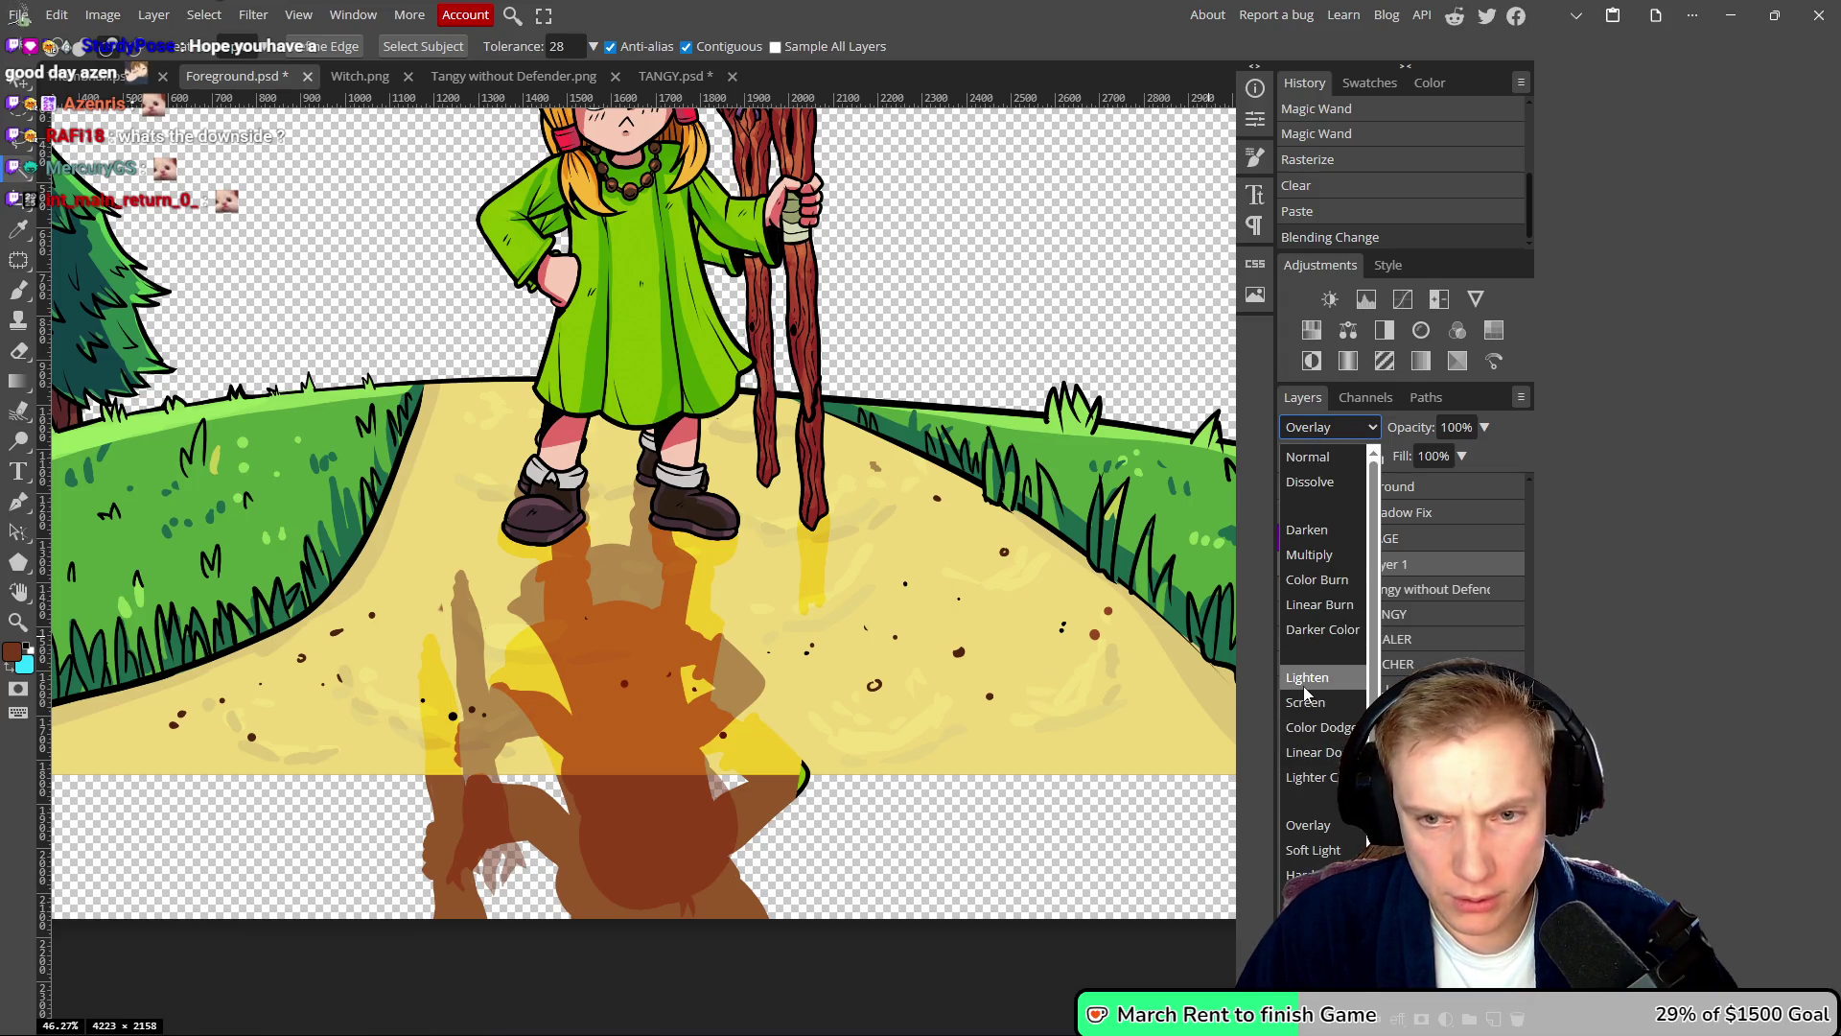
left_click(1309, 556)
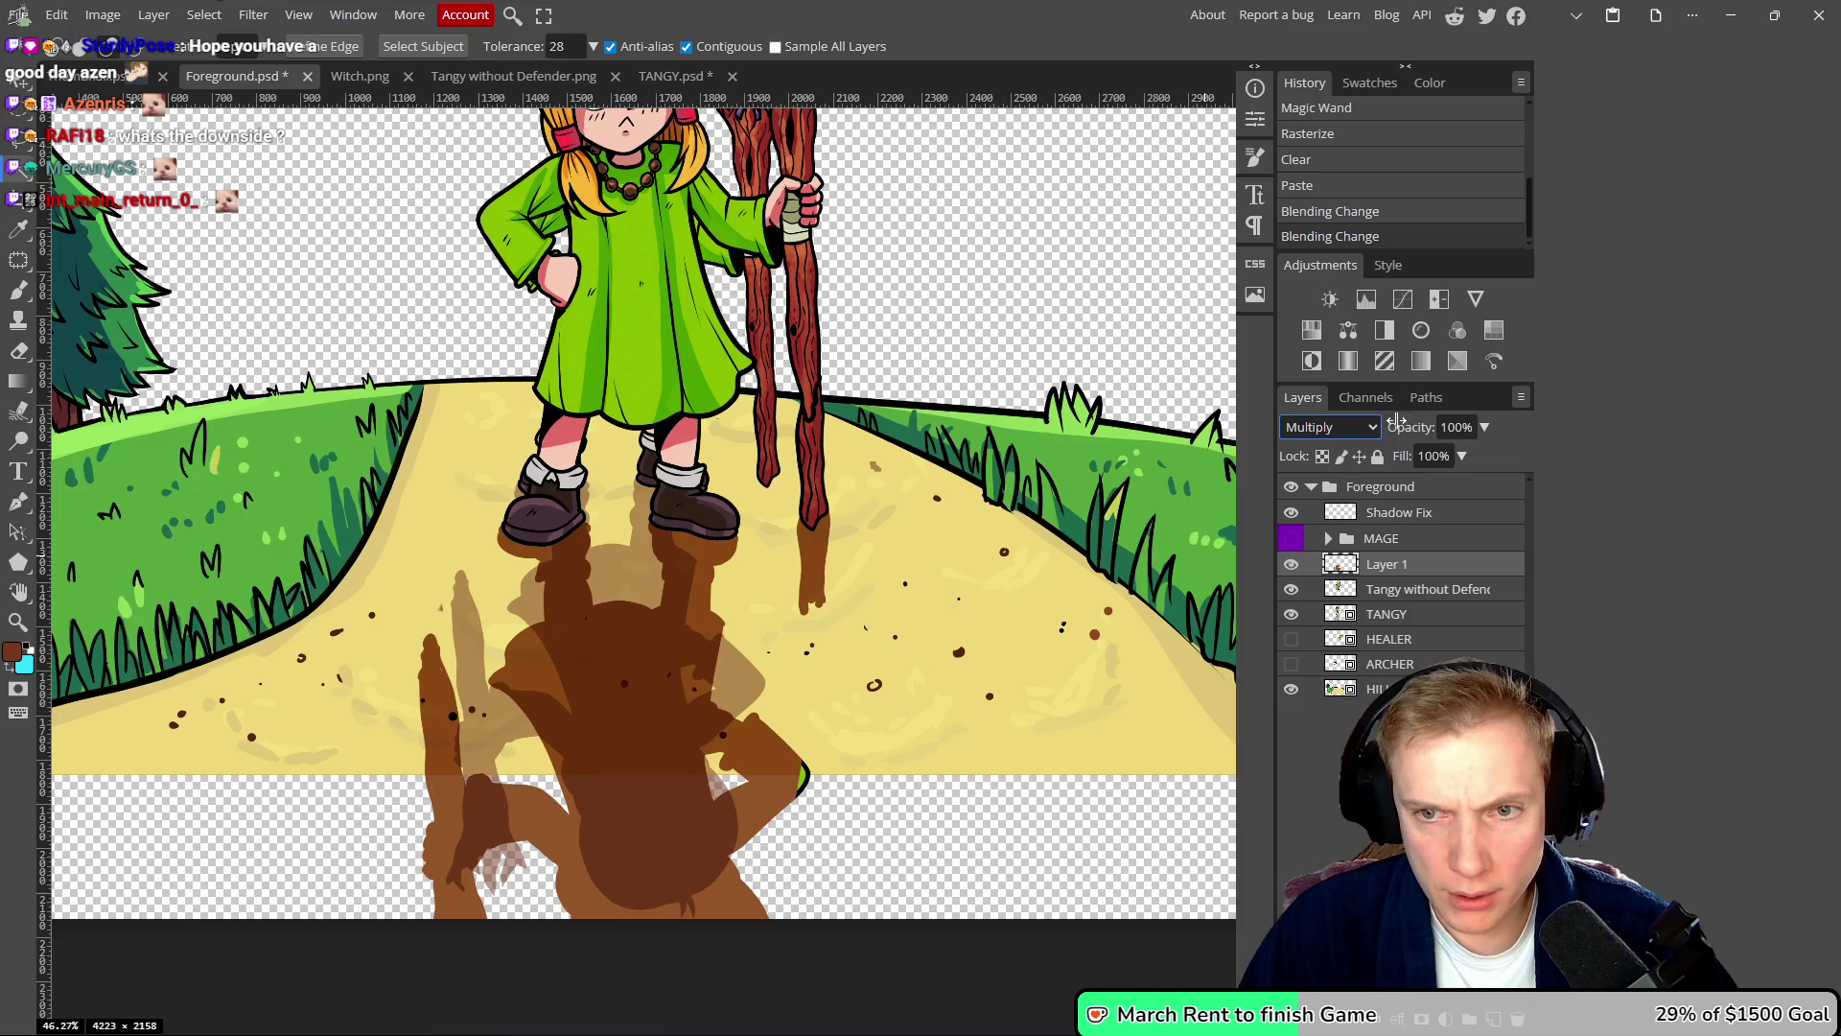
left_click_drag(1419, 431, 1374, 431)
scroll(921, 540, "down", 2)
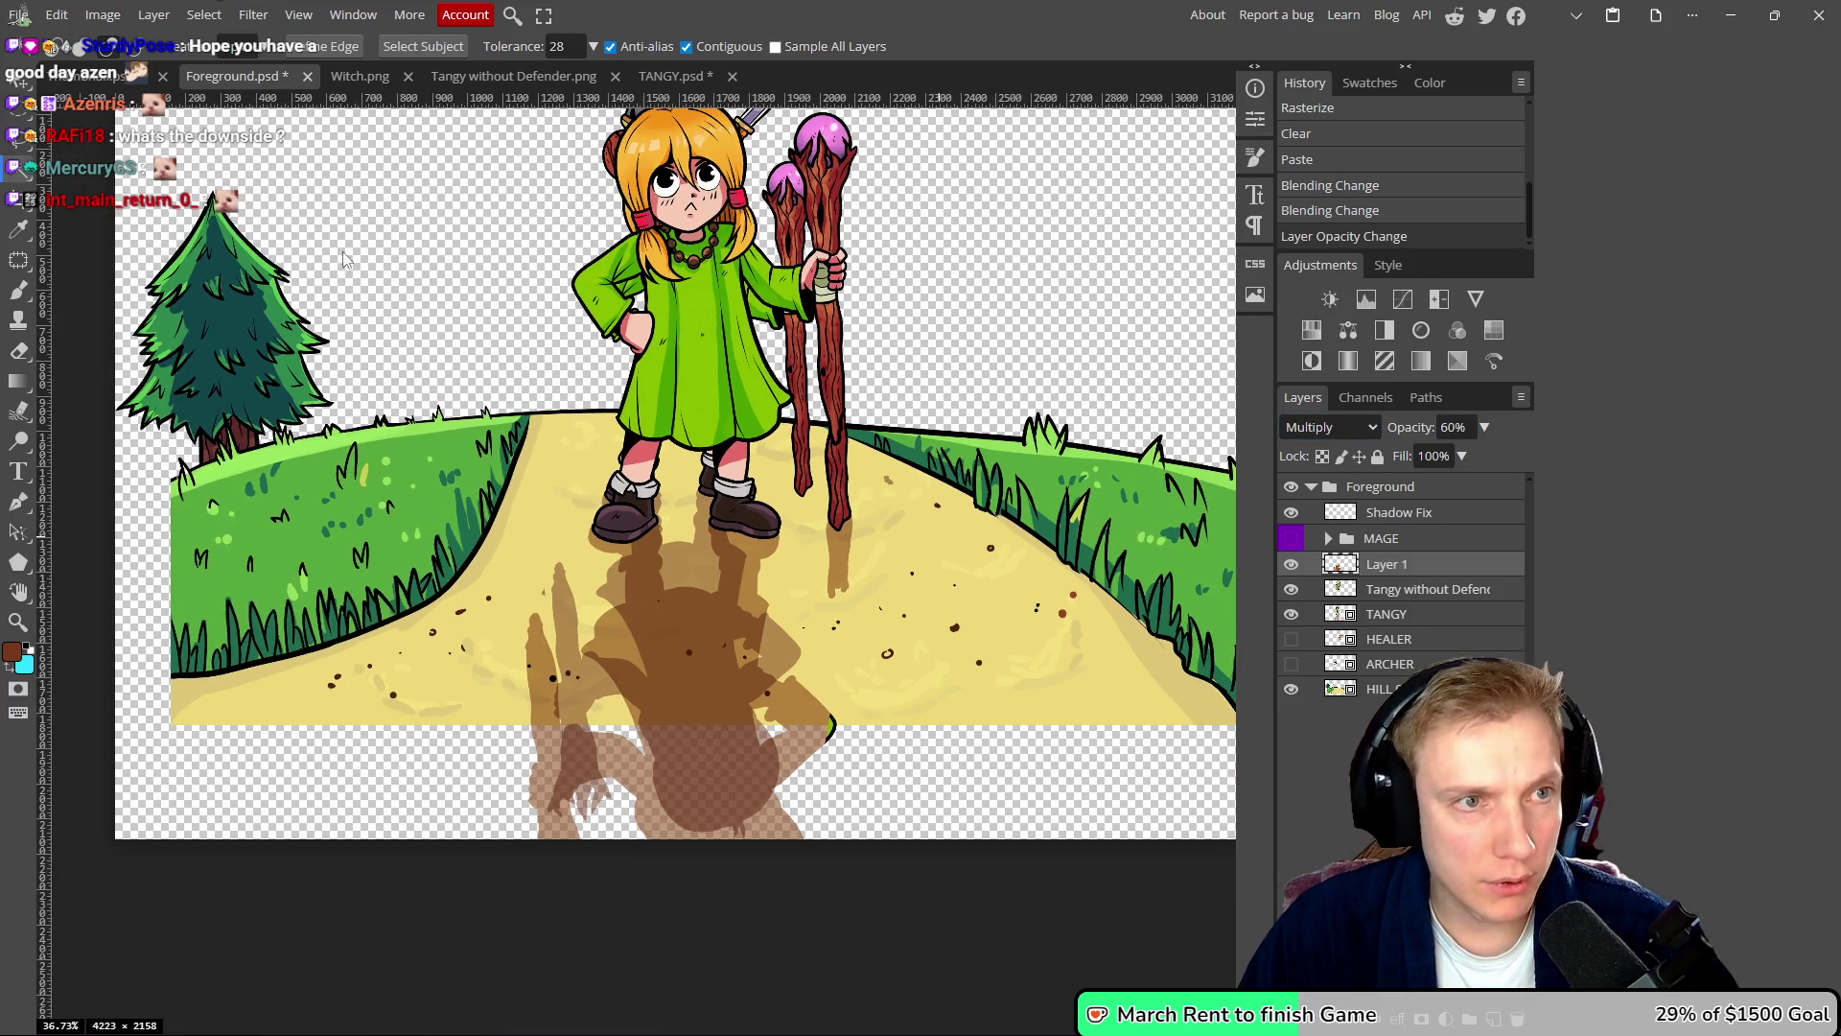
- Save the smart object and hide the TANGY layer's extra staff
key("ctrl+s")
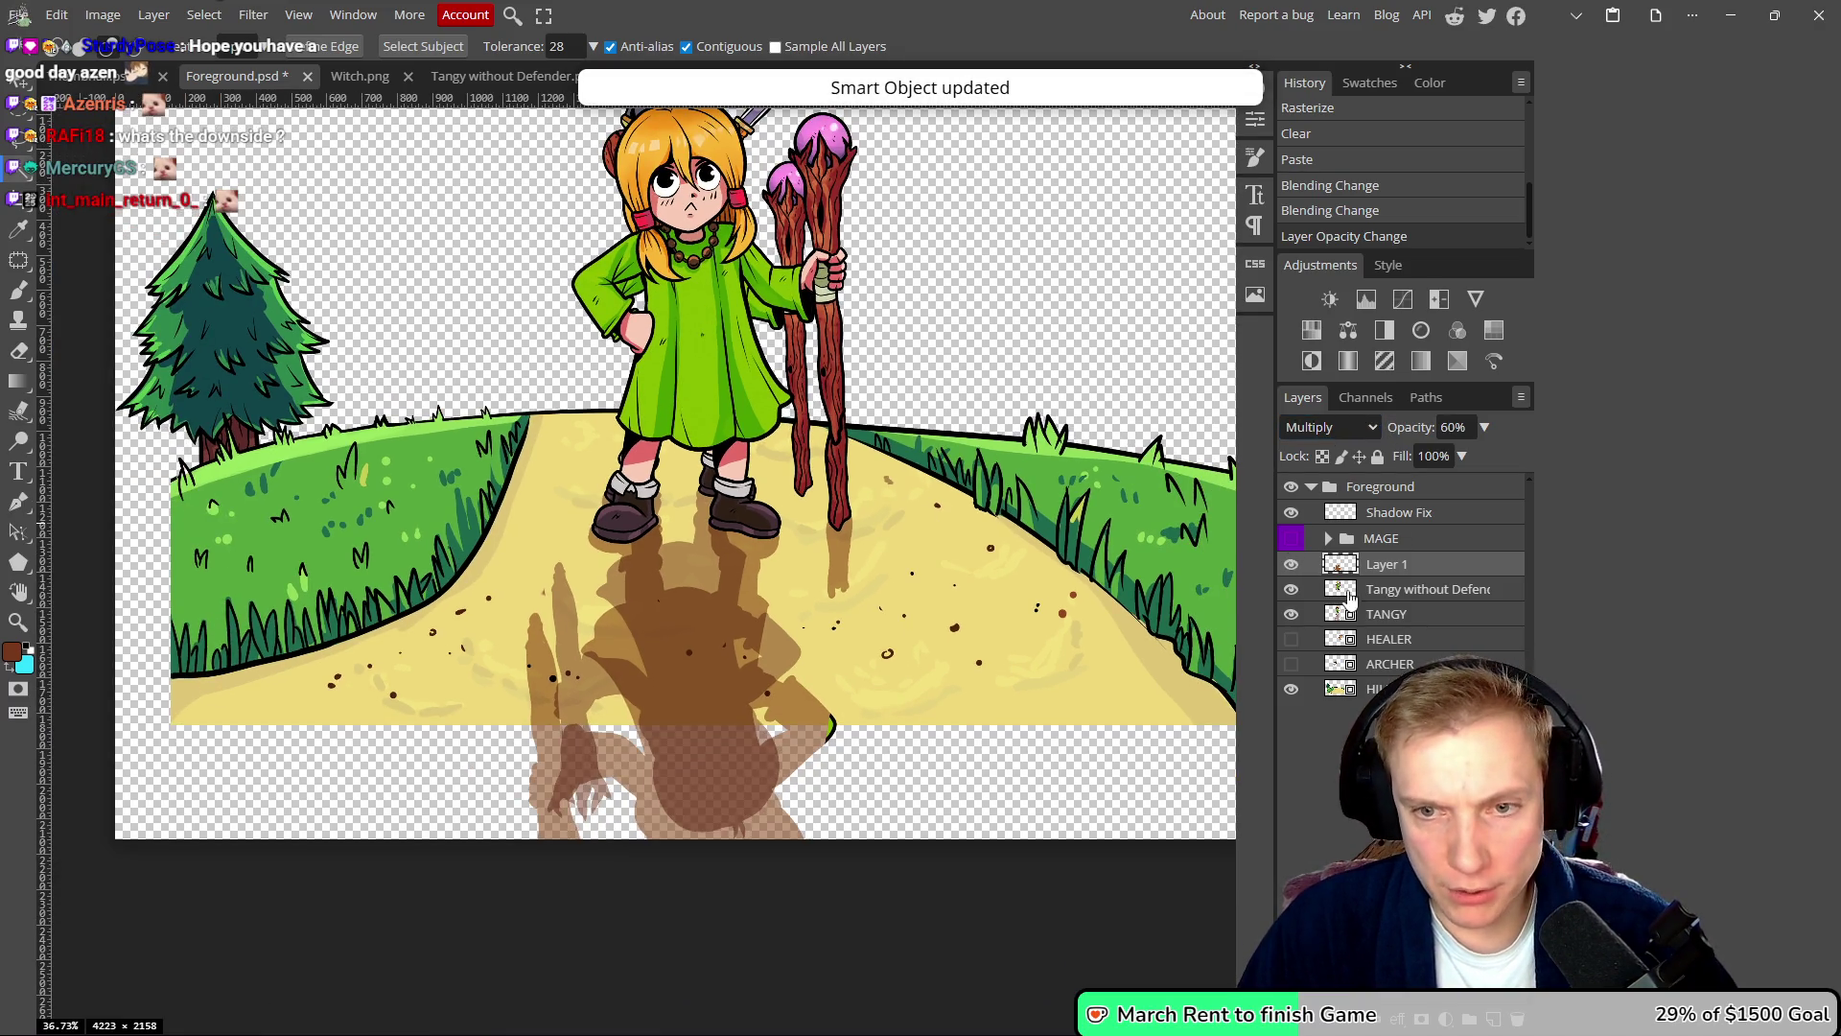
left_click(1291, 589)
left_click(1290, 589)
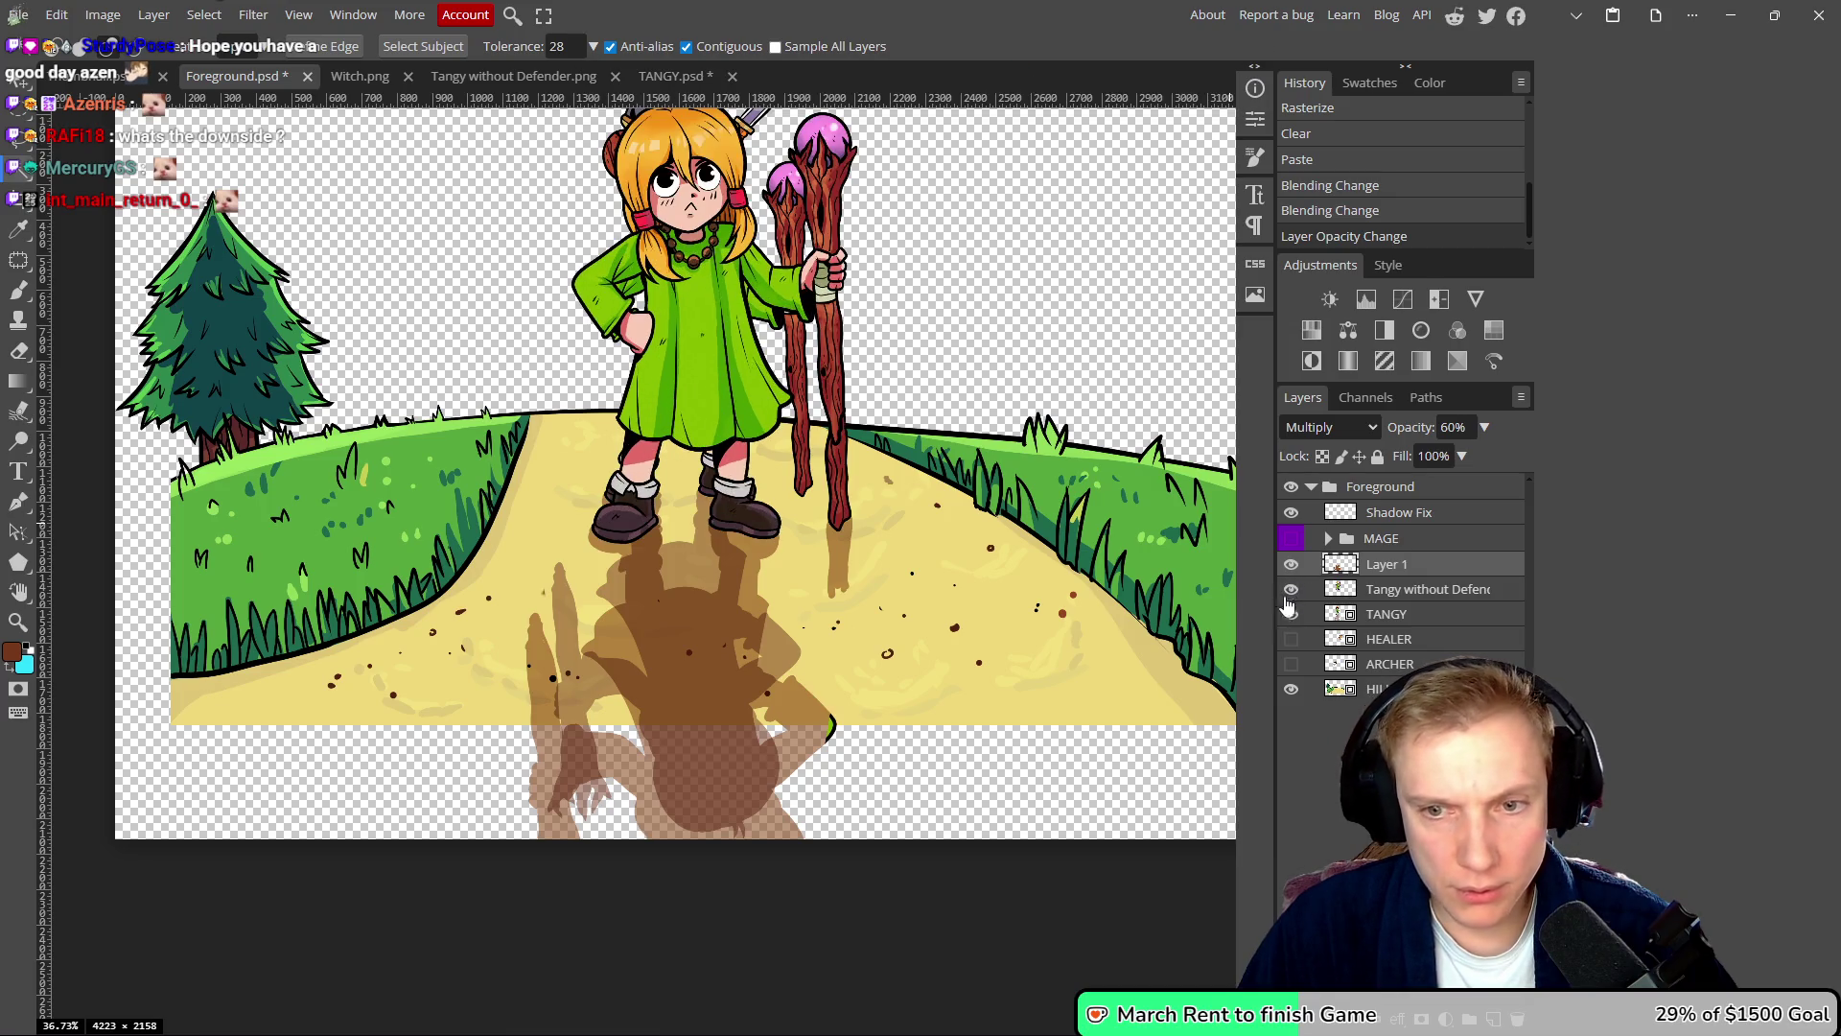
left_click(1290, 614)
scroll(882, 515, "down", 1)
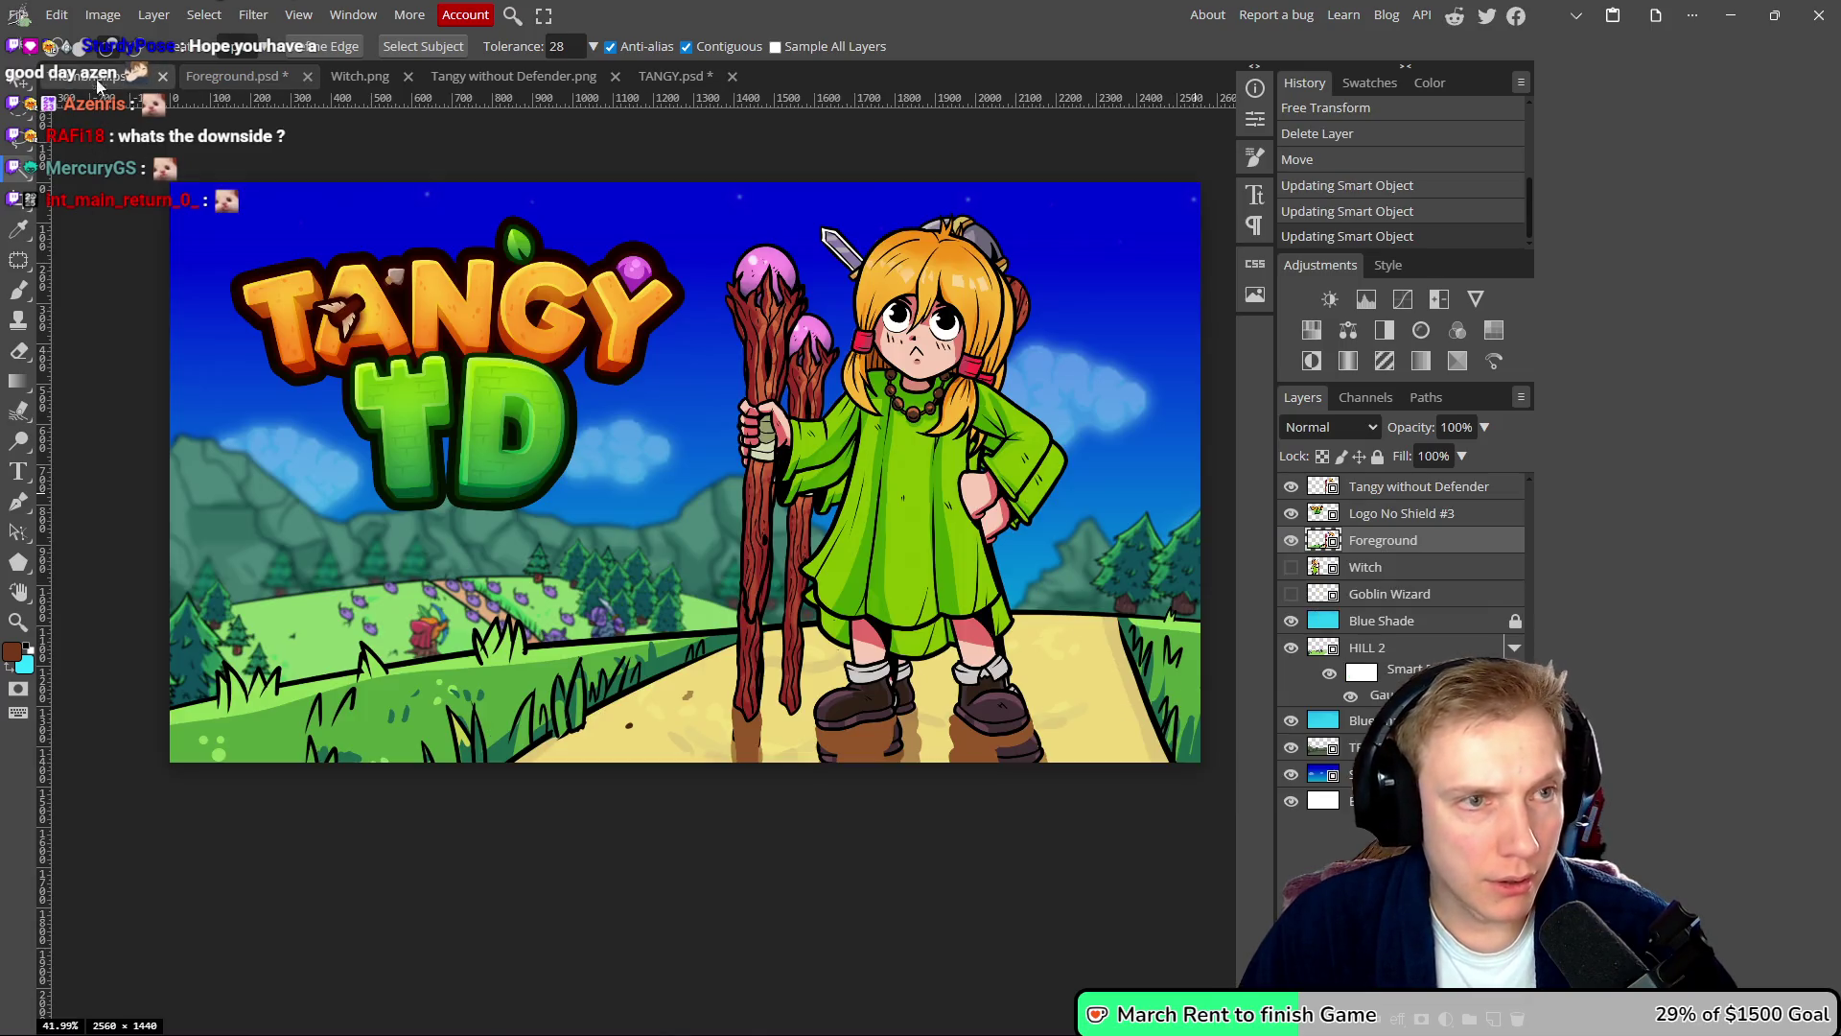
- In Thumbnail.psd, toggle the Tangy without Defender, Logo No Shield #3 and Foreground layers to compare
left_click(106, 76)
scroll(899, 521, "up", 1)
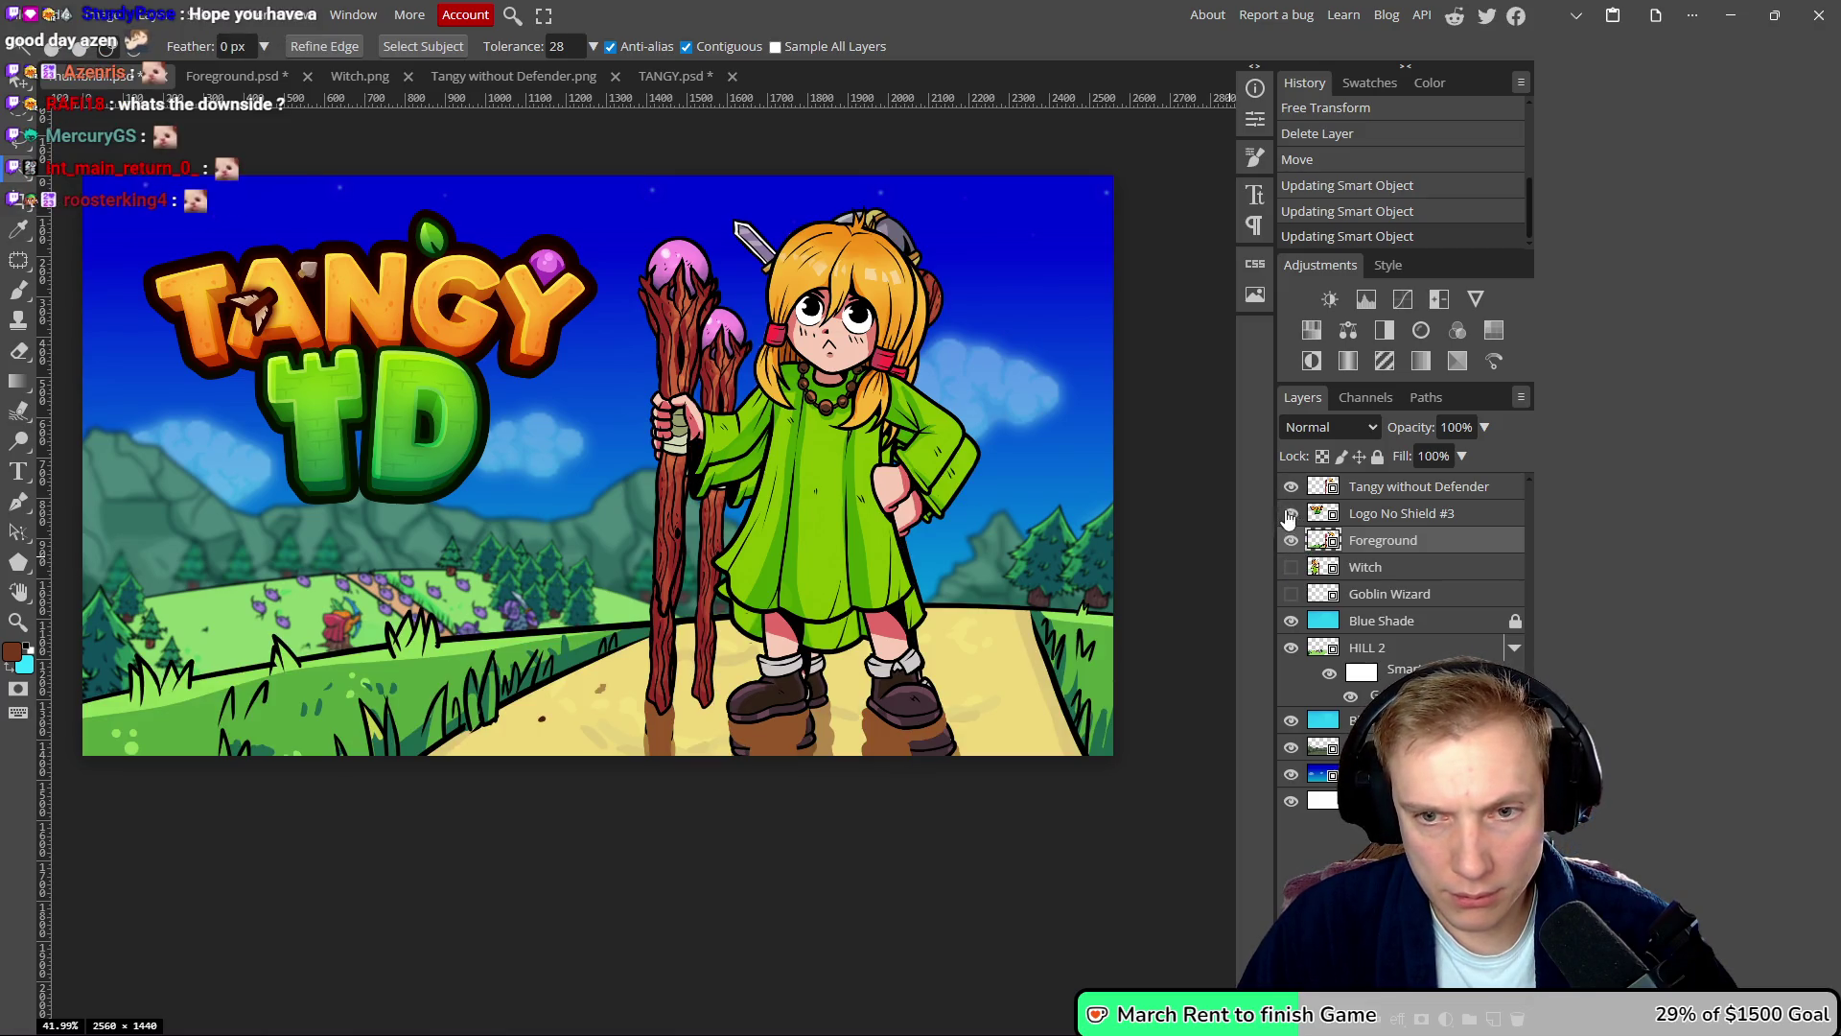
left_click(1290, 486)
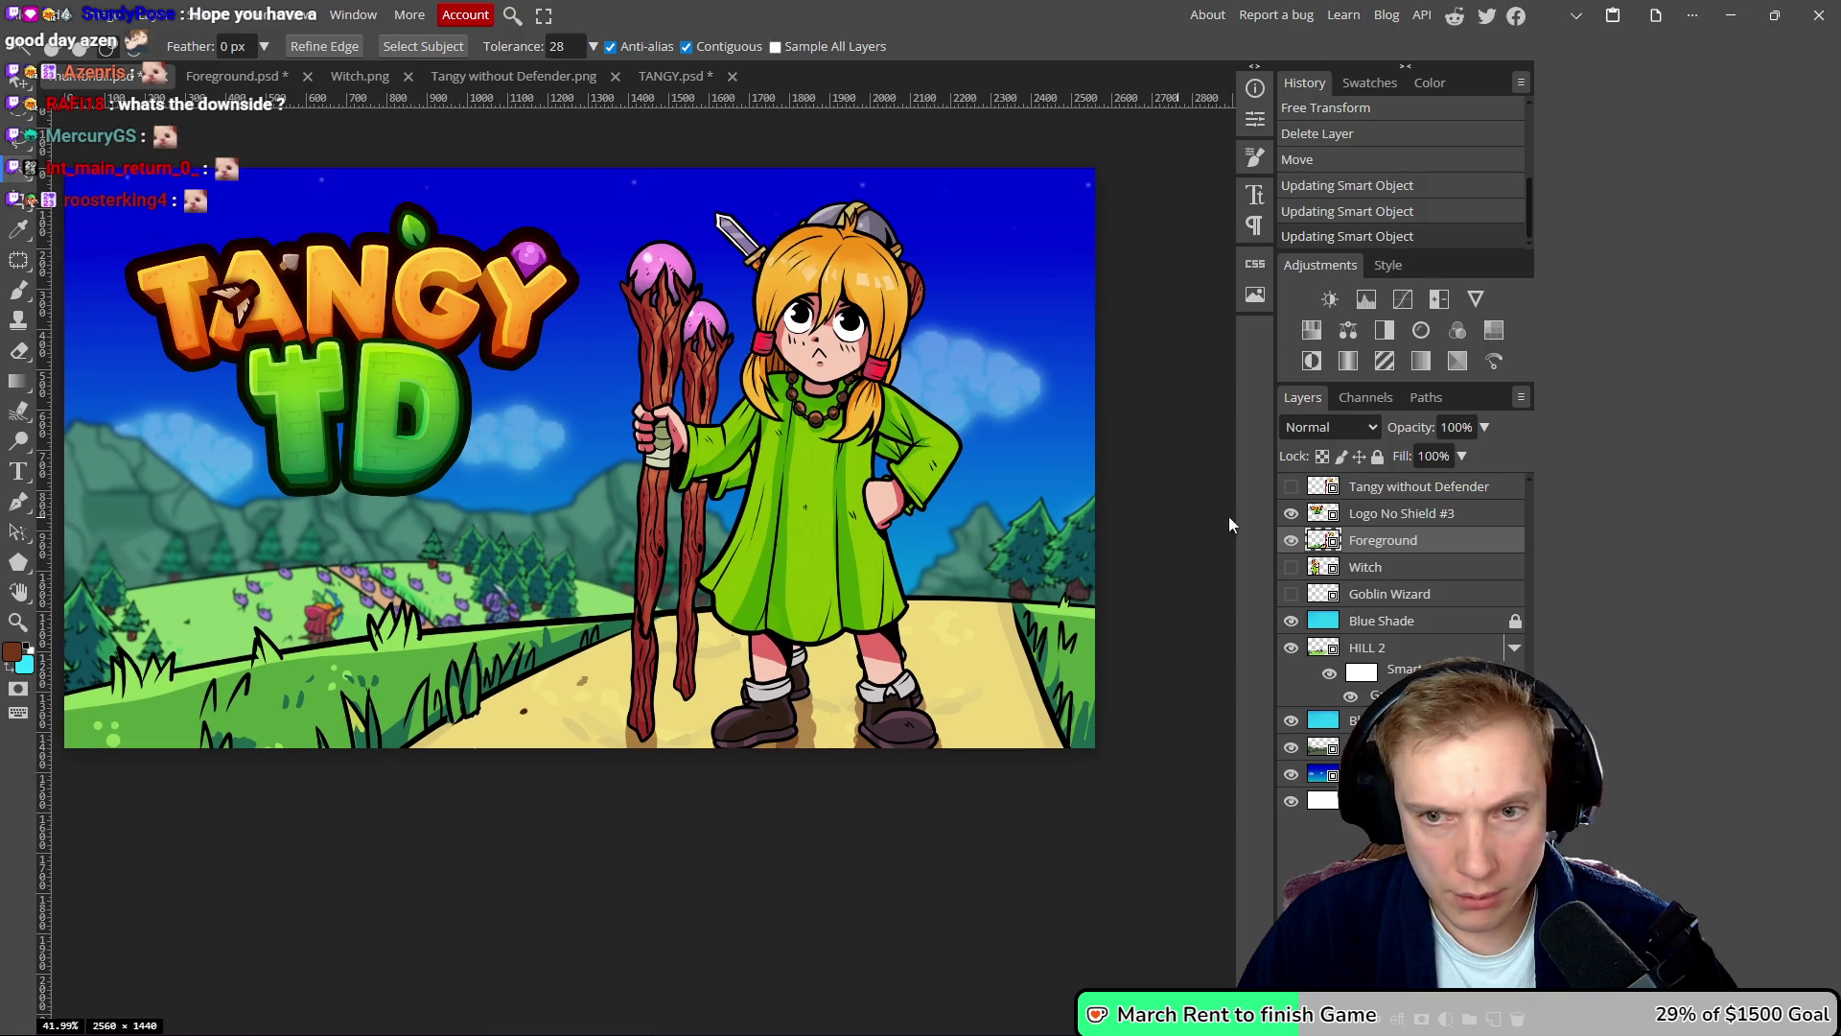
left_click(1291, 513)
left_click(1291, 513)
left_click(1291, 513)
left_click(1291, 513)
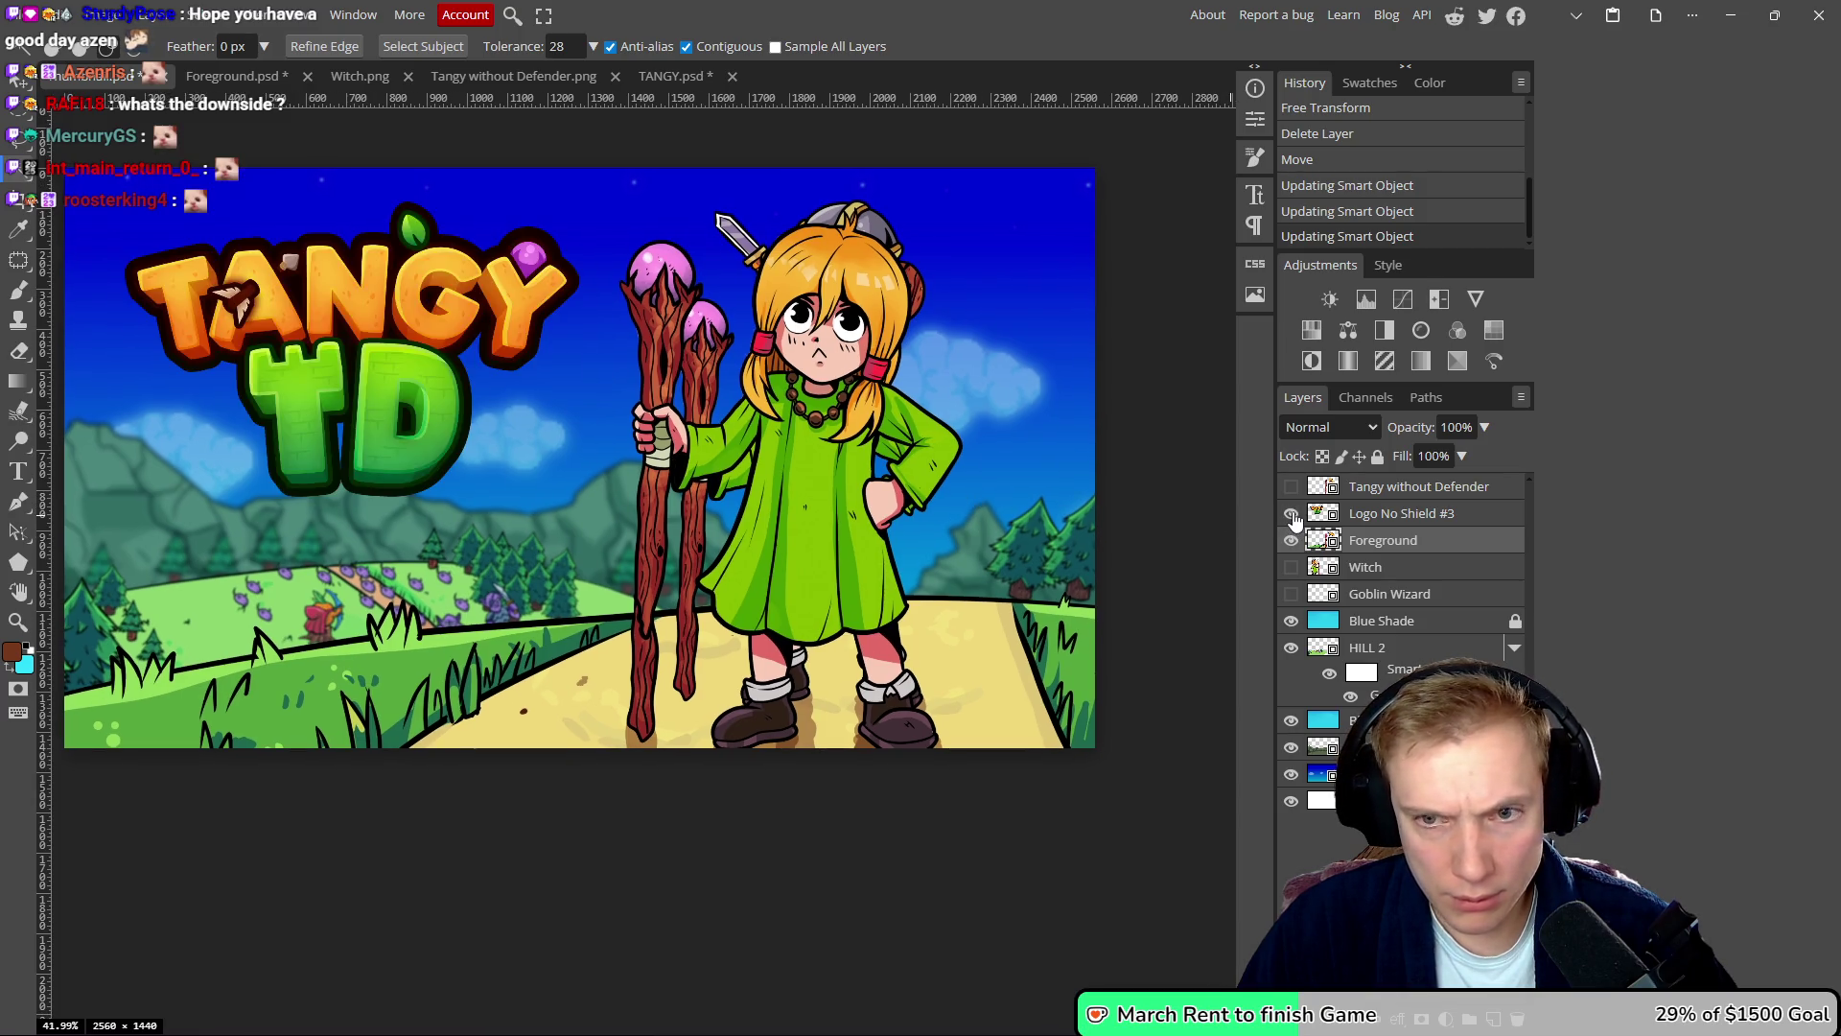
left_click(1291, 539)
left_click(1291, 540)
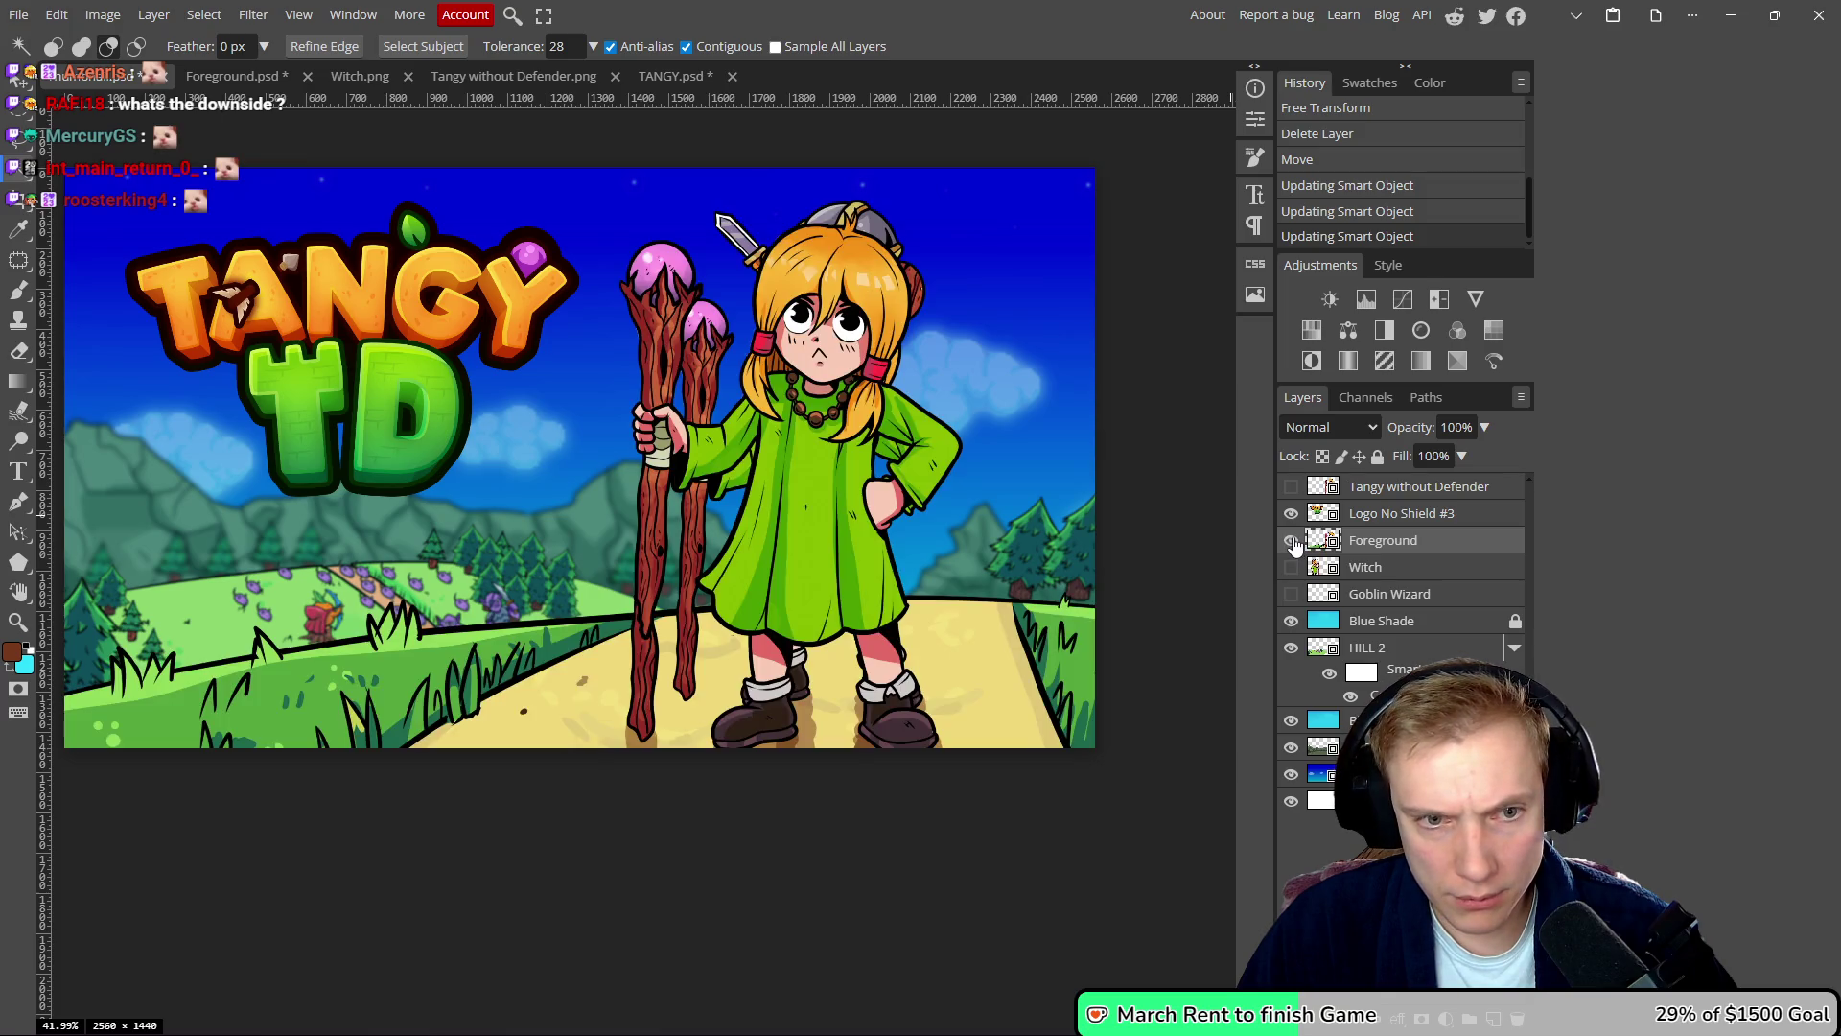
- Reopen the Foreground smart object, pan to the goblin, save it again and check the thumbnail
double_click(1325, 540)
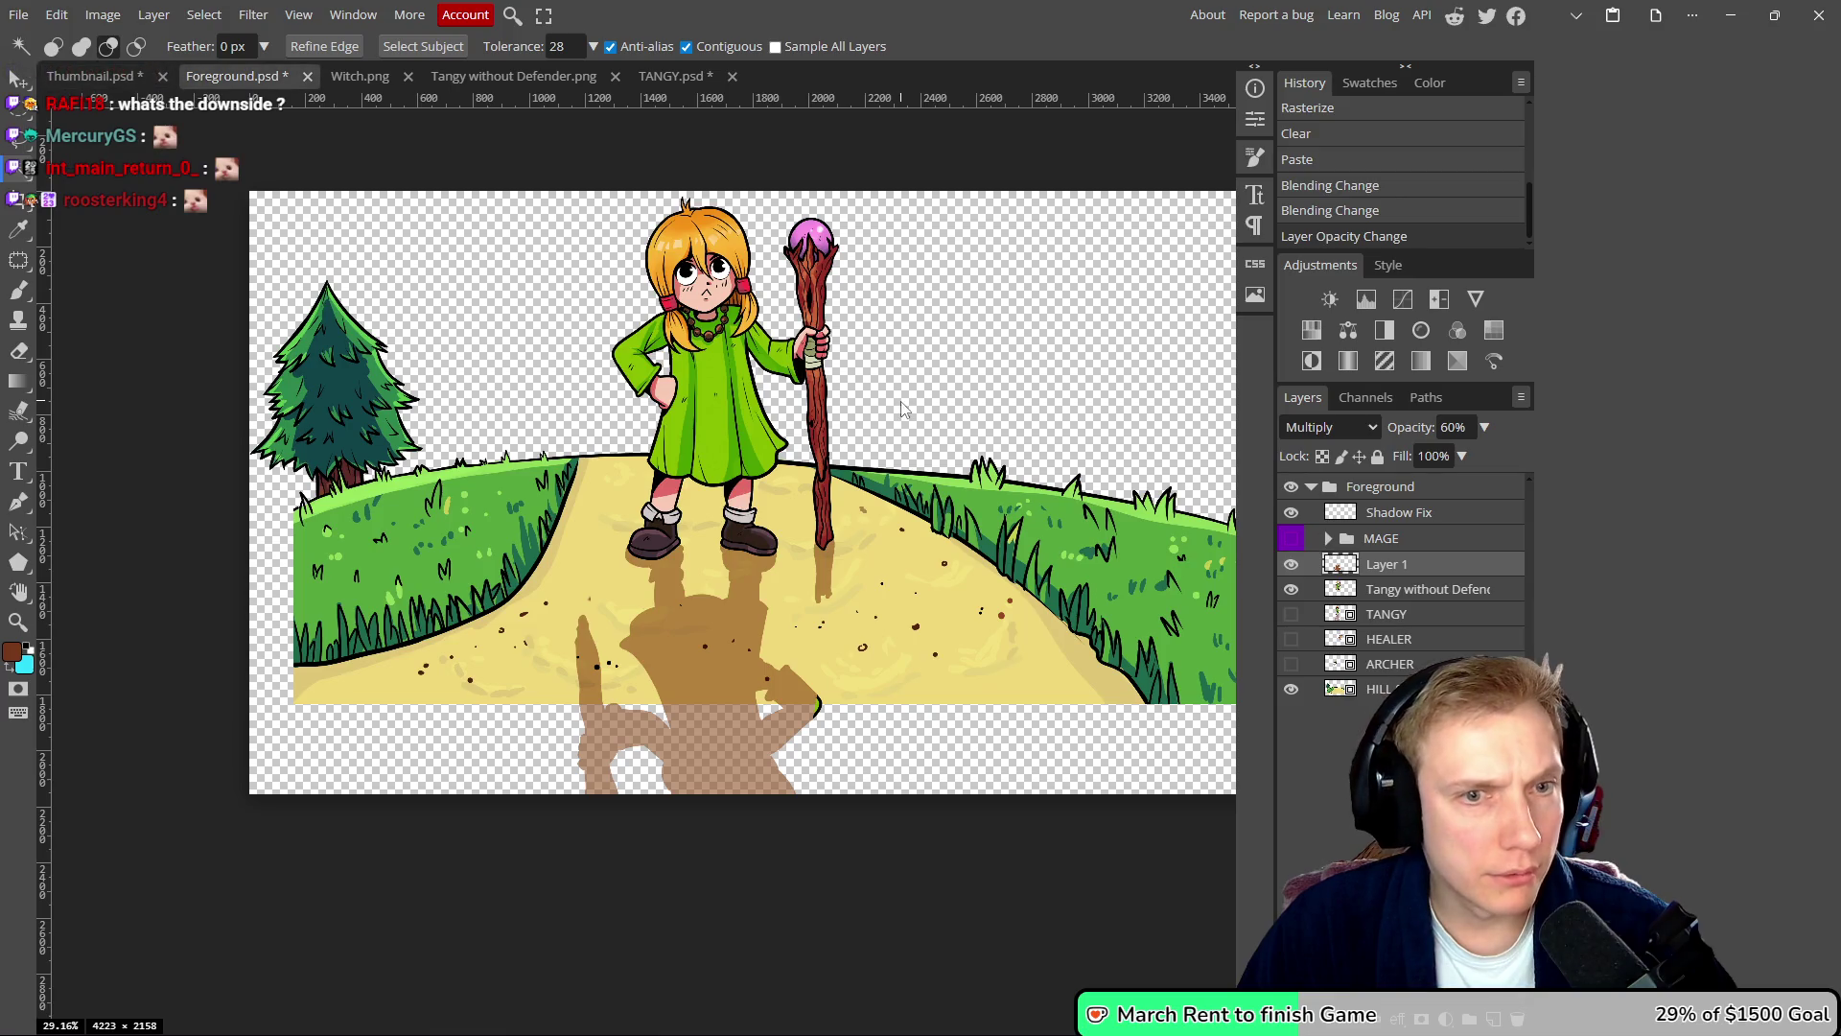
left_click_drag(901, 409, 855, 422)
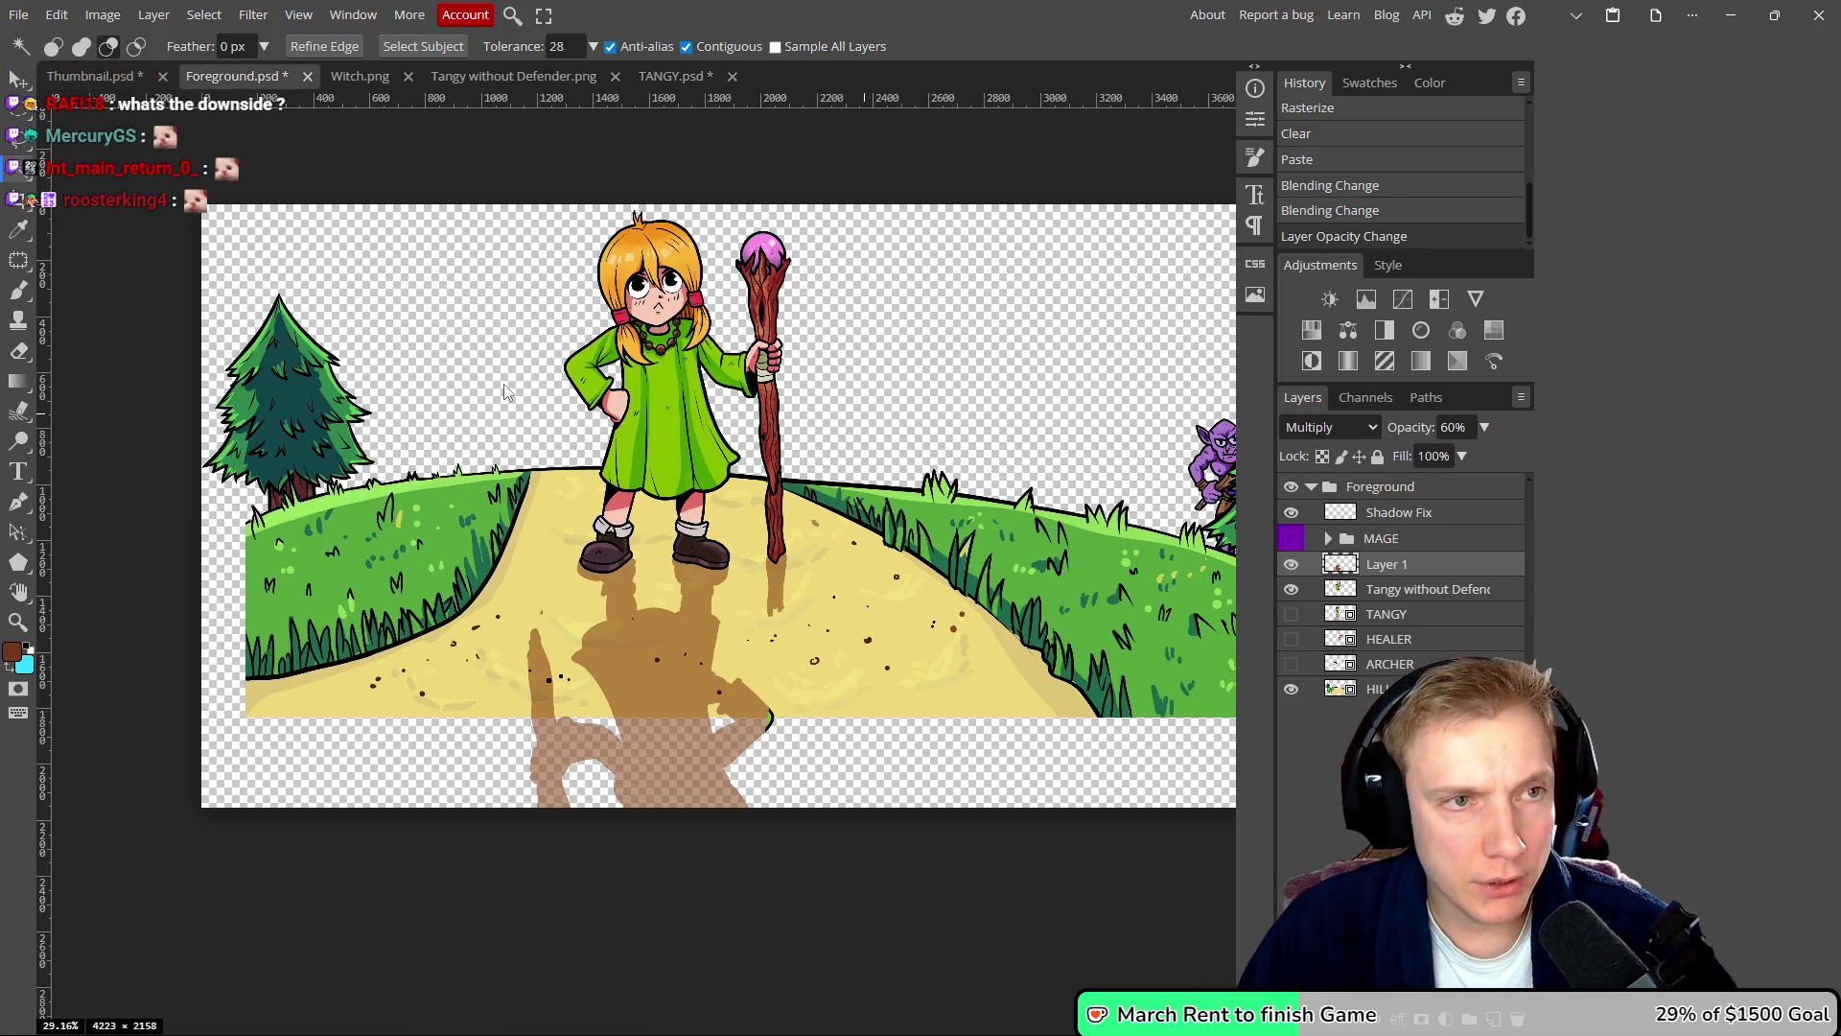
key("ctrl+s")
left_click(96, 77)
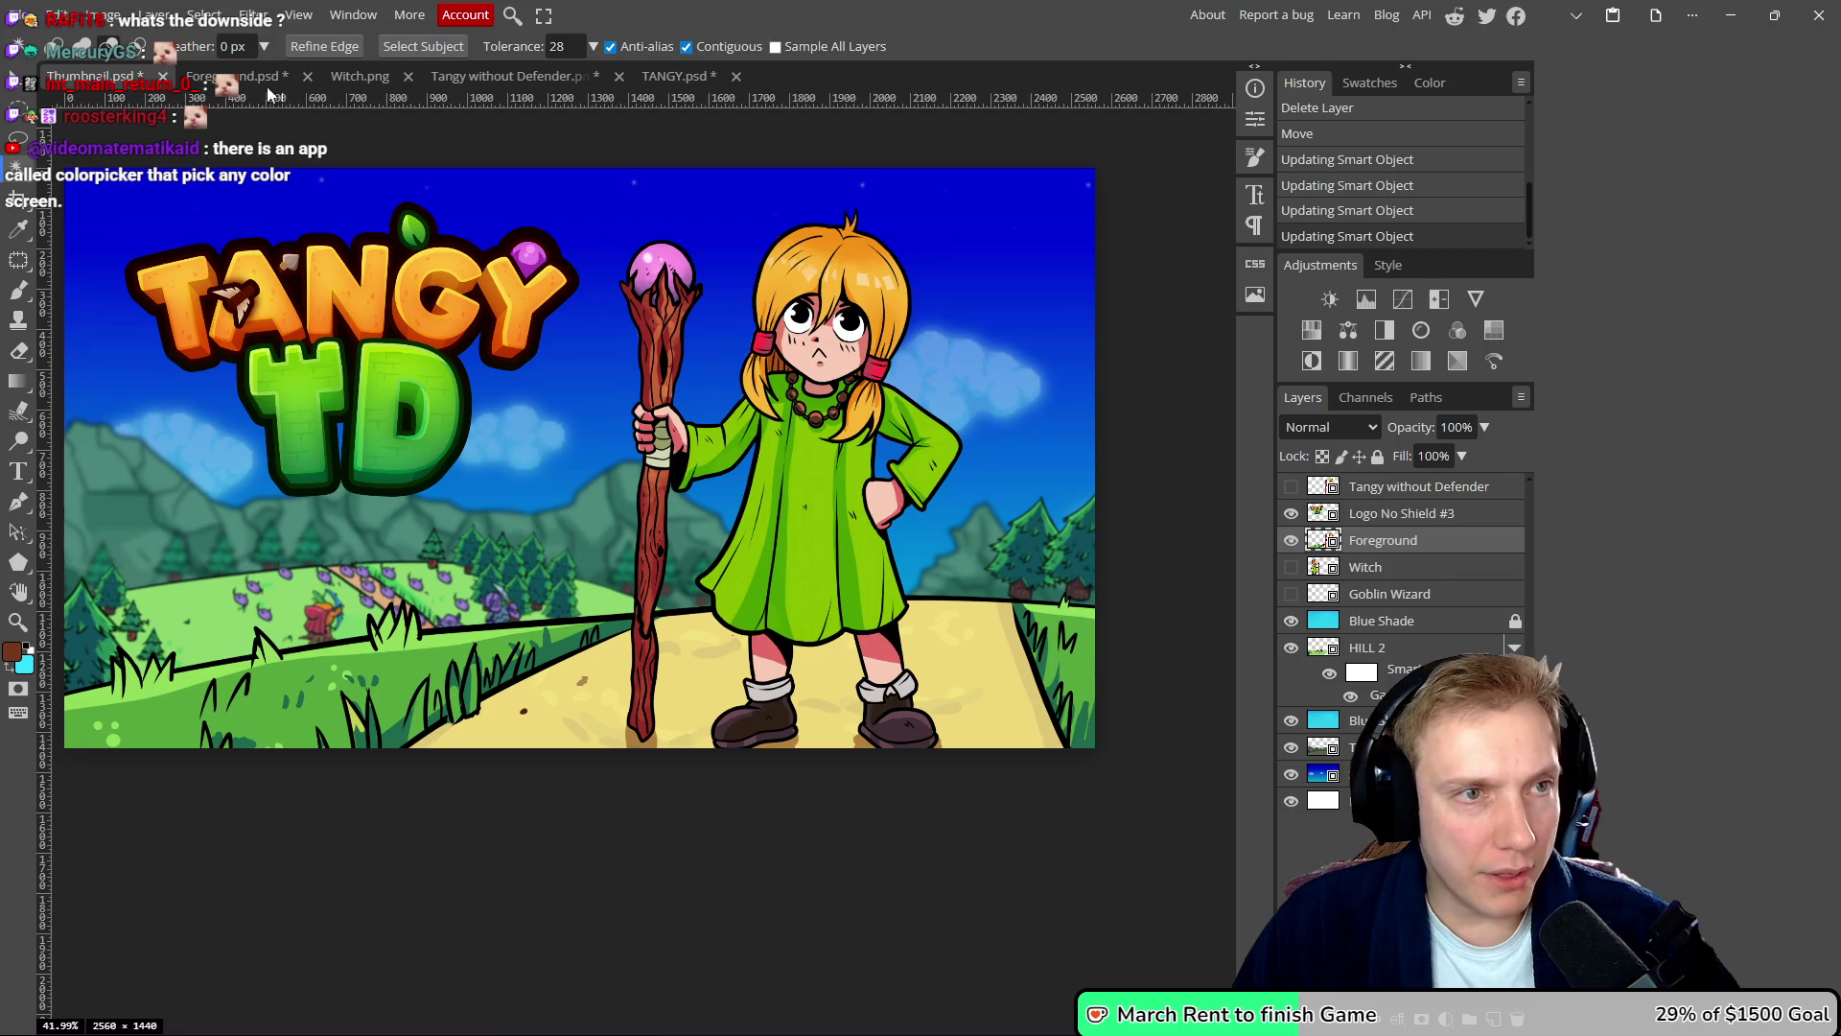
left_click(235, 76)
- Link the shadow and Tangy character layers, move them up-left, and extend the canvas upward
left_click(665, 393)
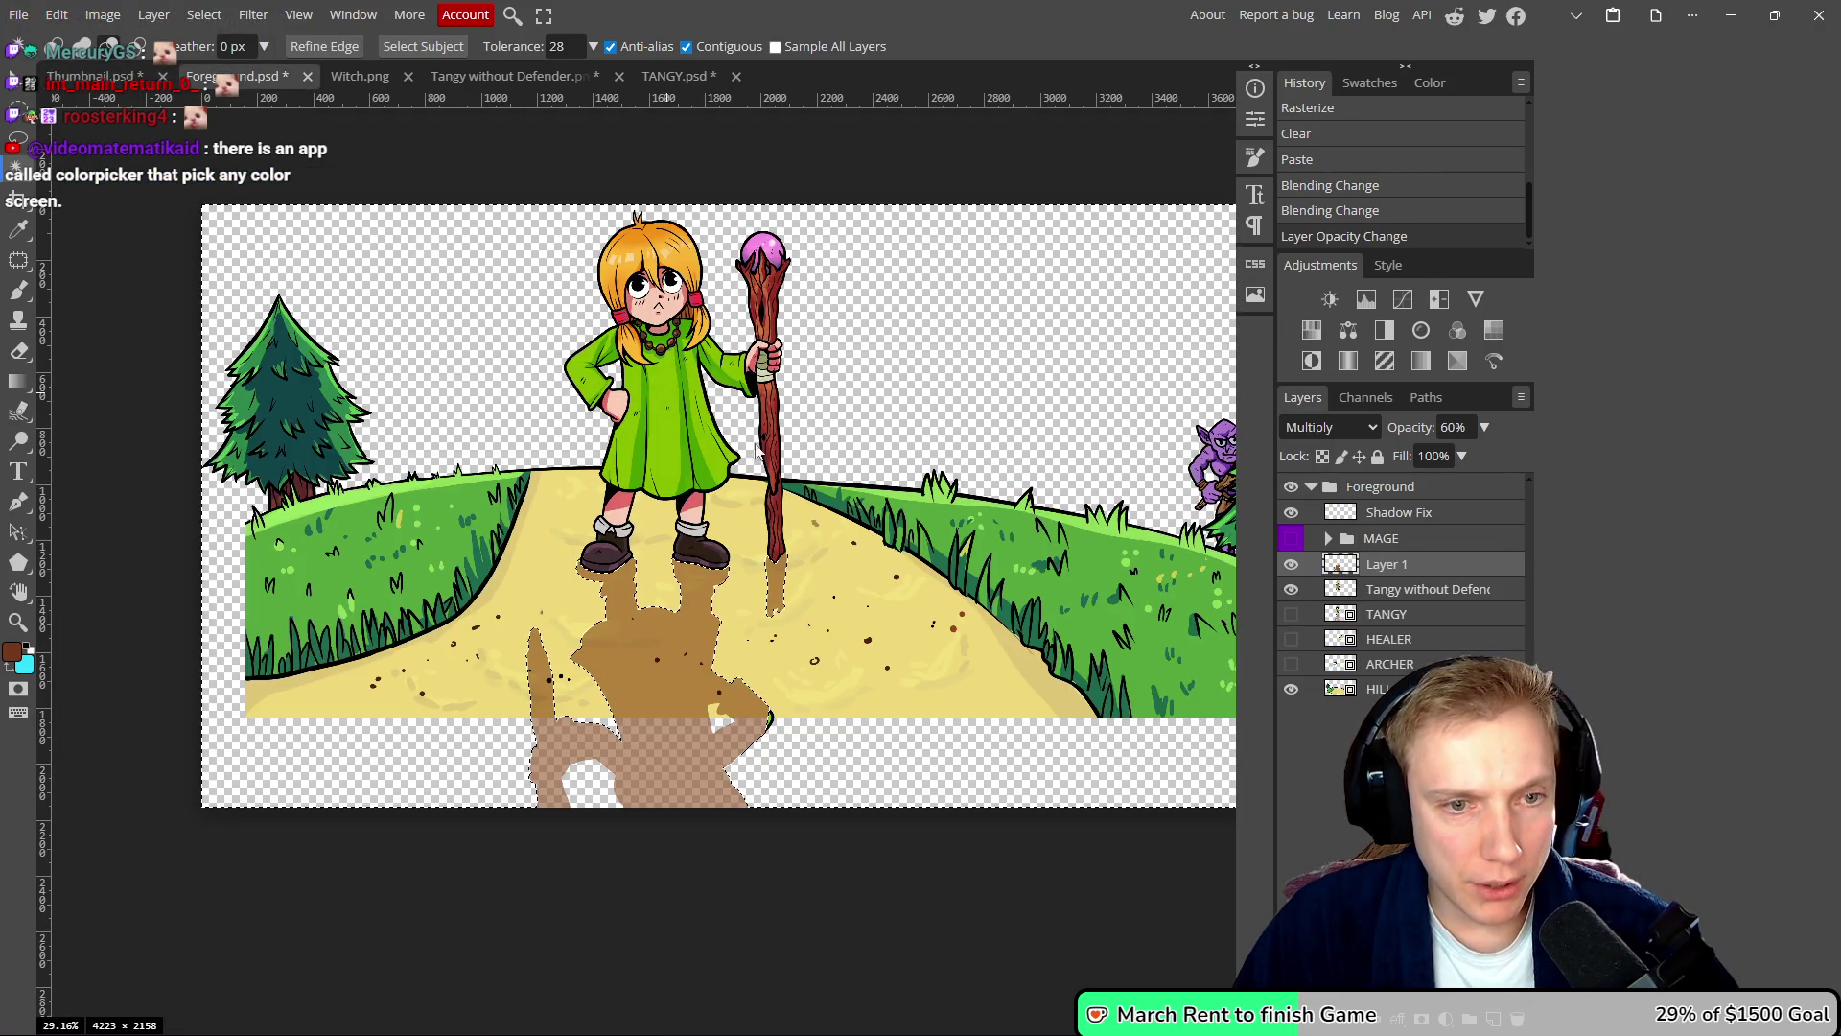
key("ctrl+d")
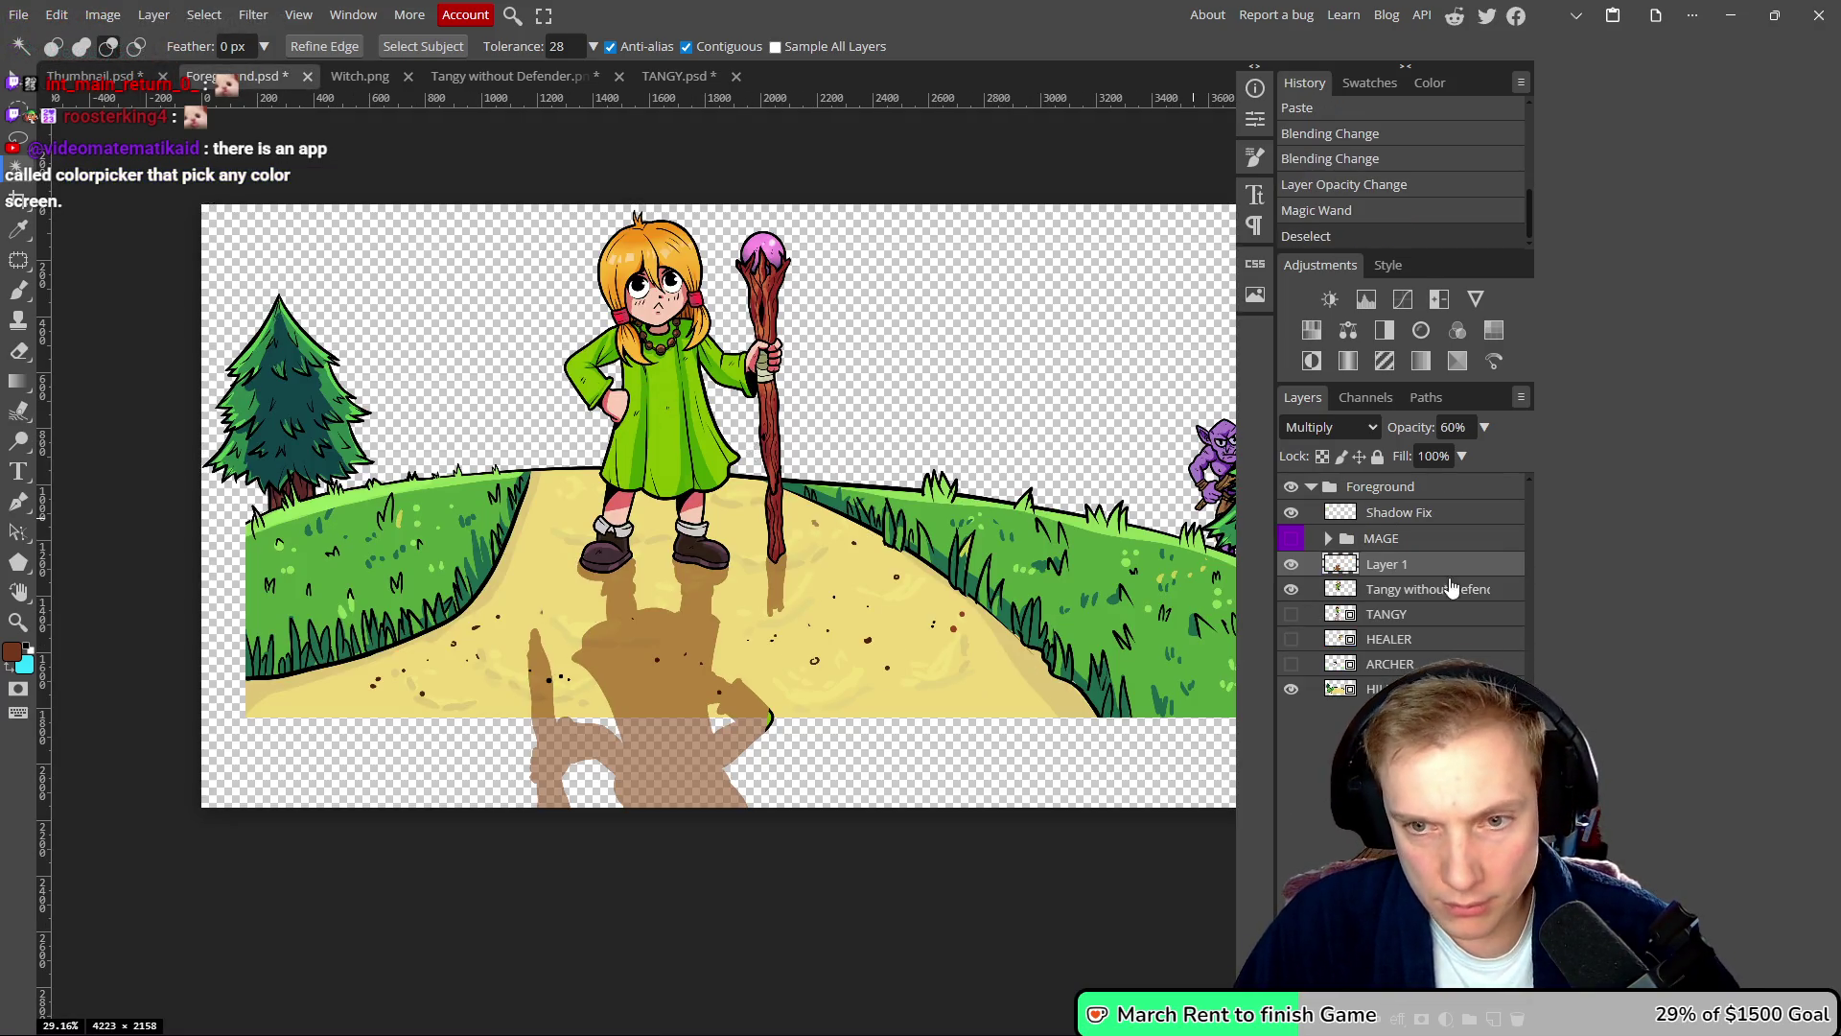
left_click(1408, 590)
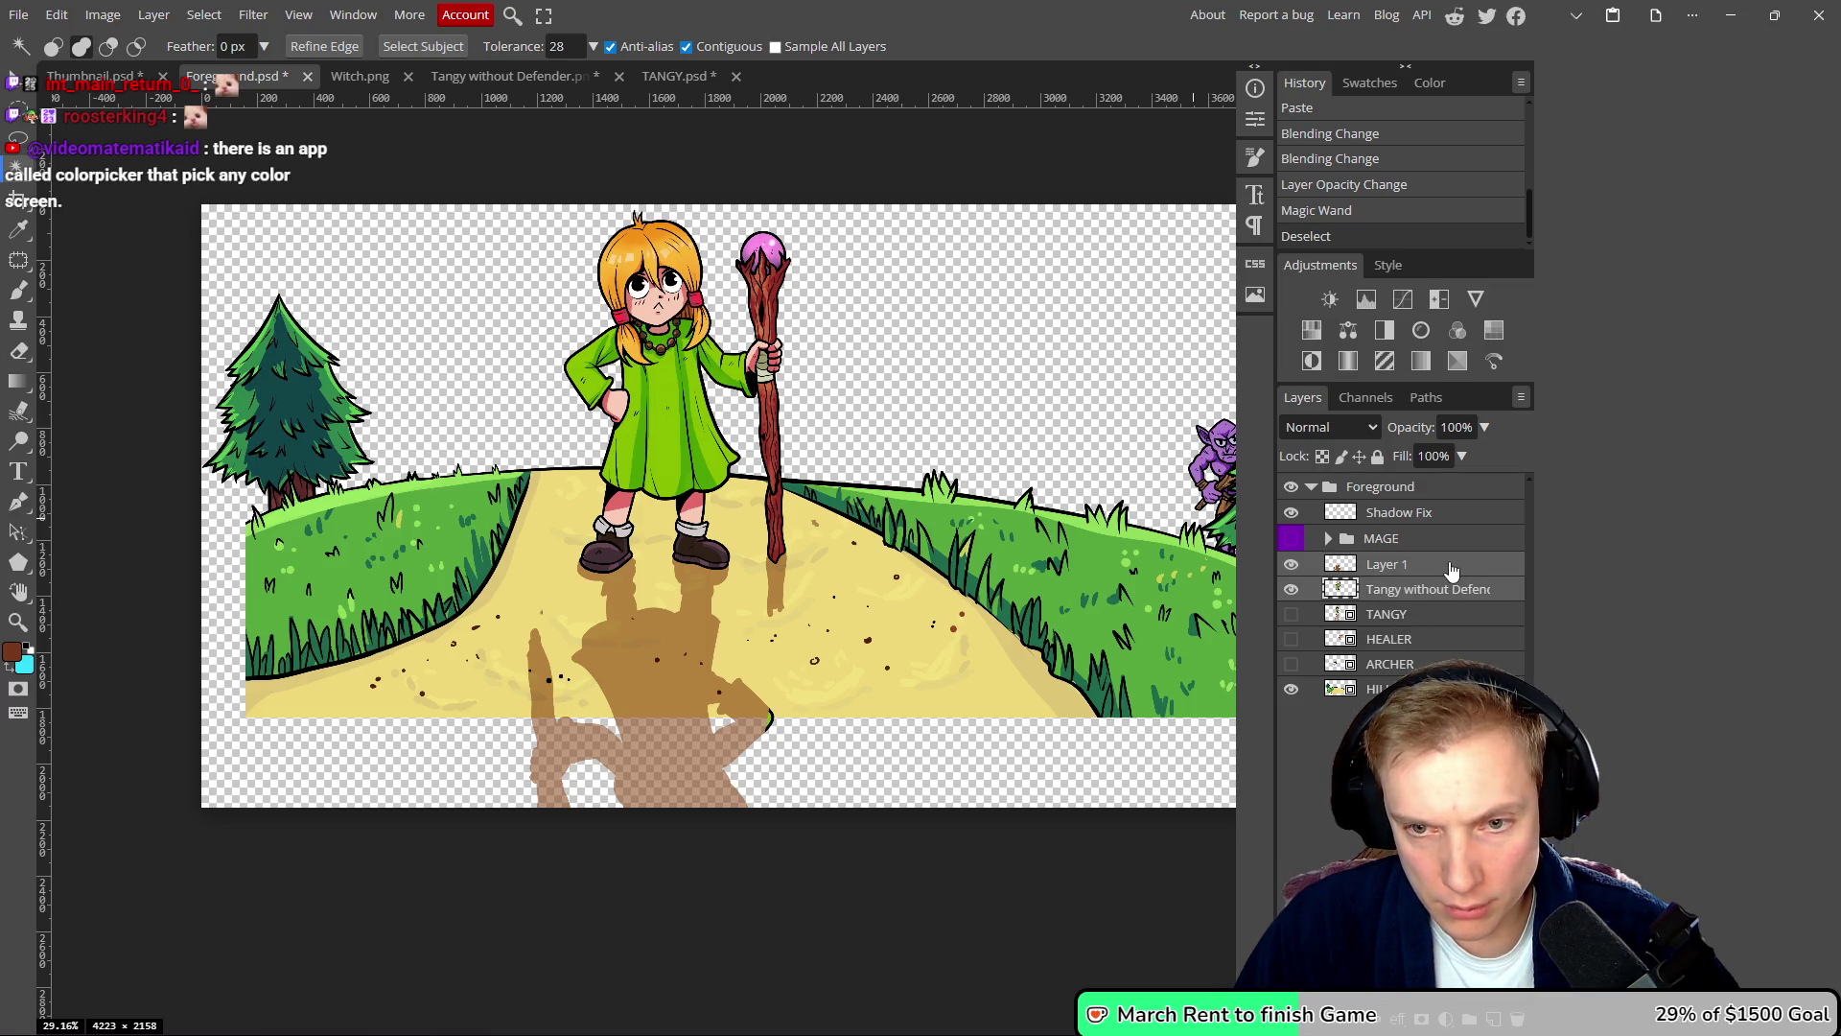
left_click(1397, 1020)
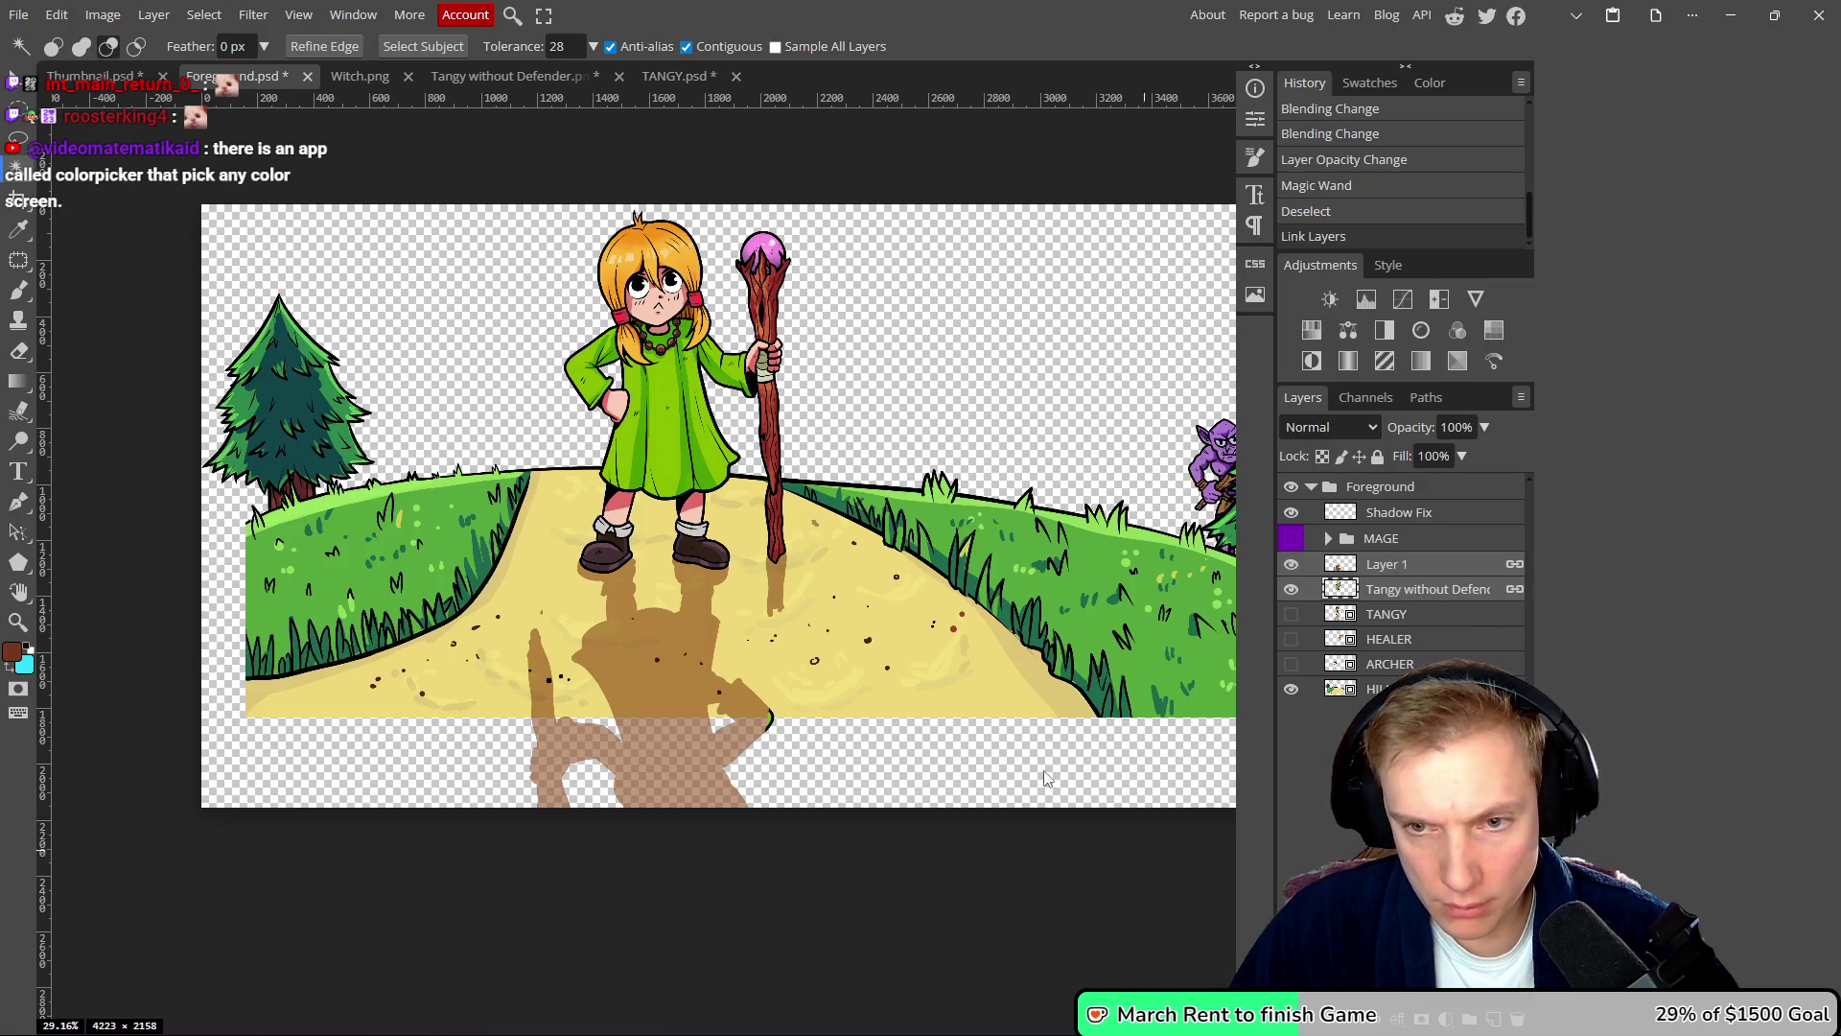
key("v")
left_click_drag(652, 435, 677, 416)
key("c")
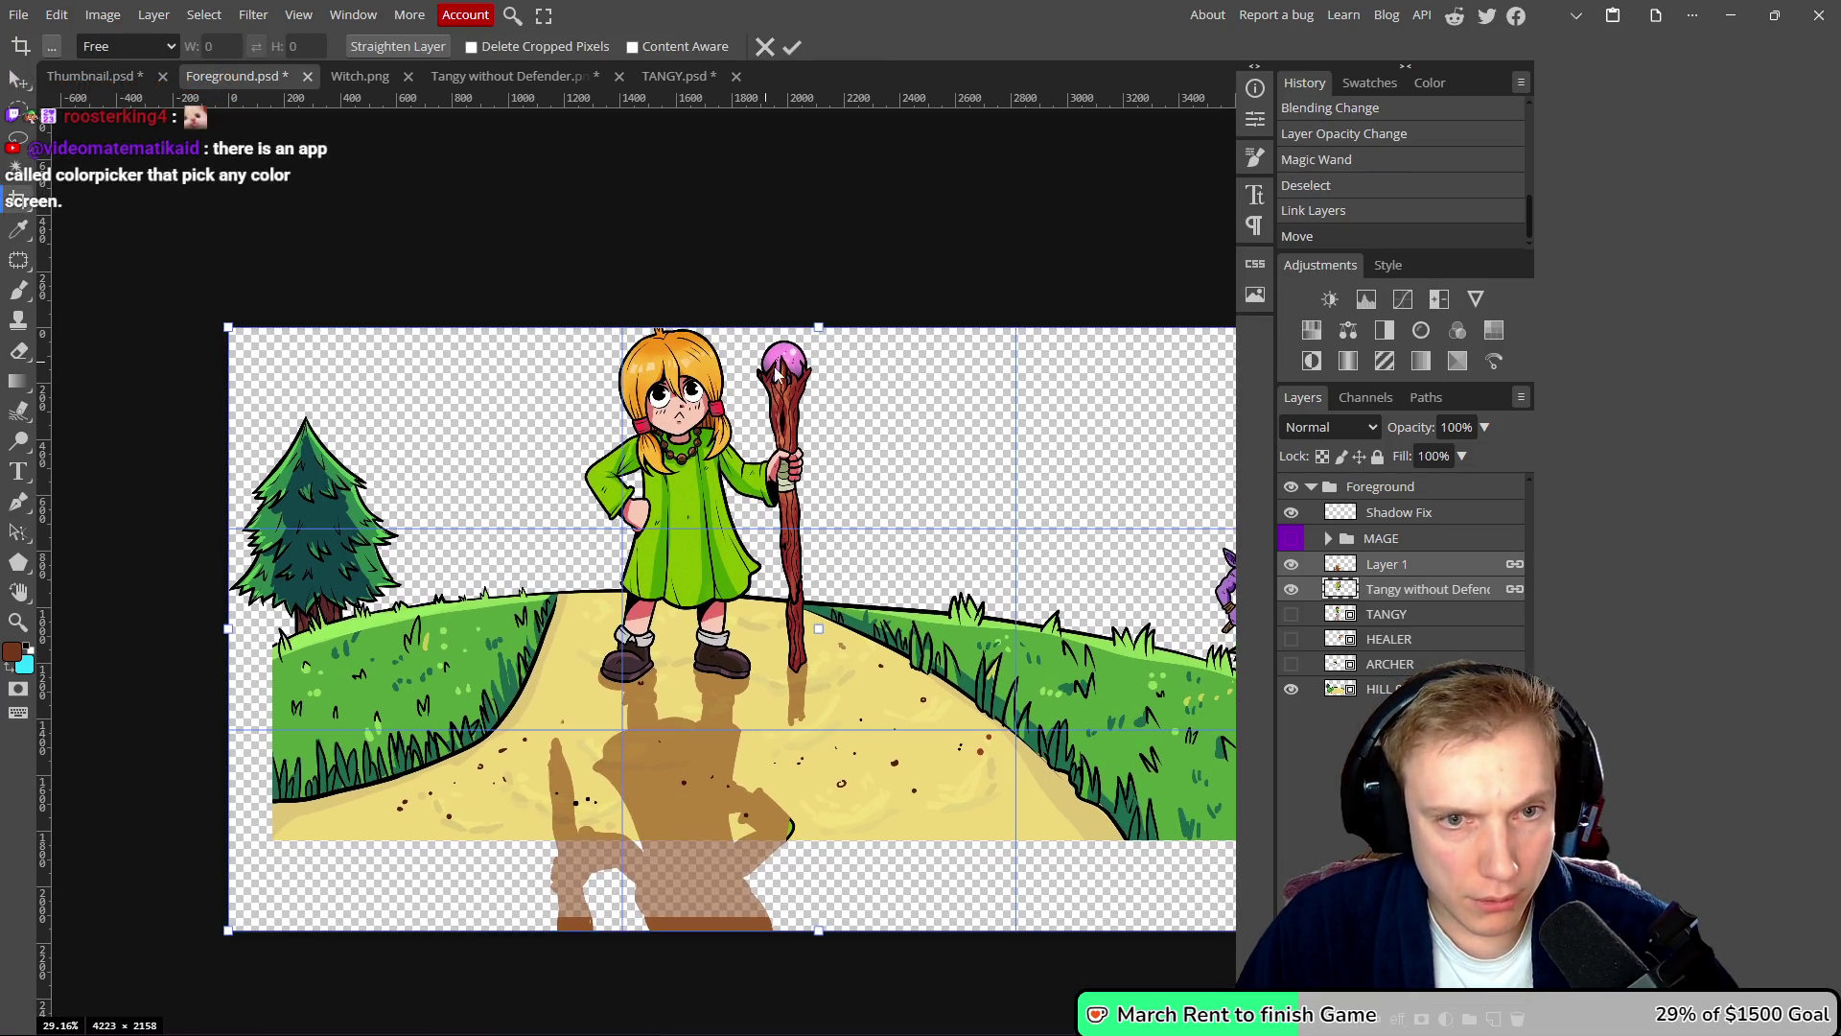
left_click_drag(819, 326, 819, 281)
left_click(792, 46)
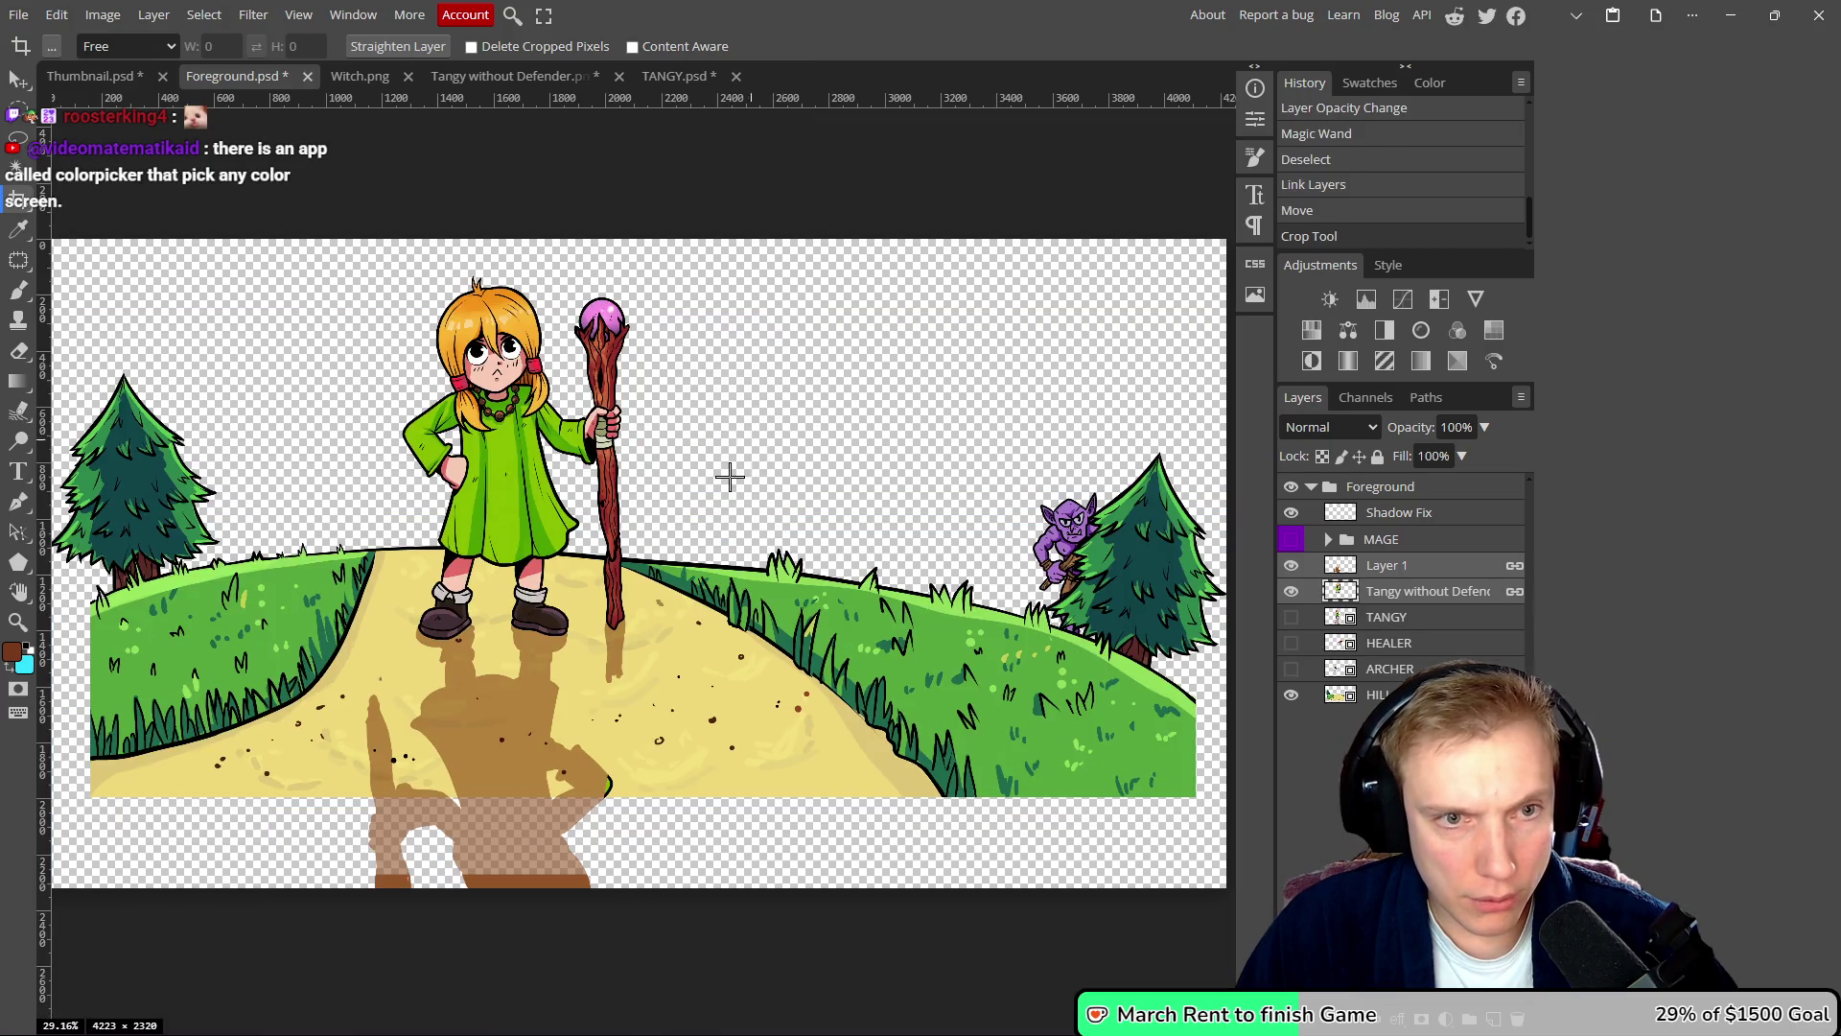
- Nudge the mage character into place, lowering it slightly, and save Foreground
key("v")
left_click_drag(502, 452, 500, 443)
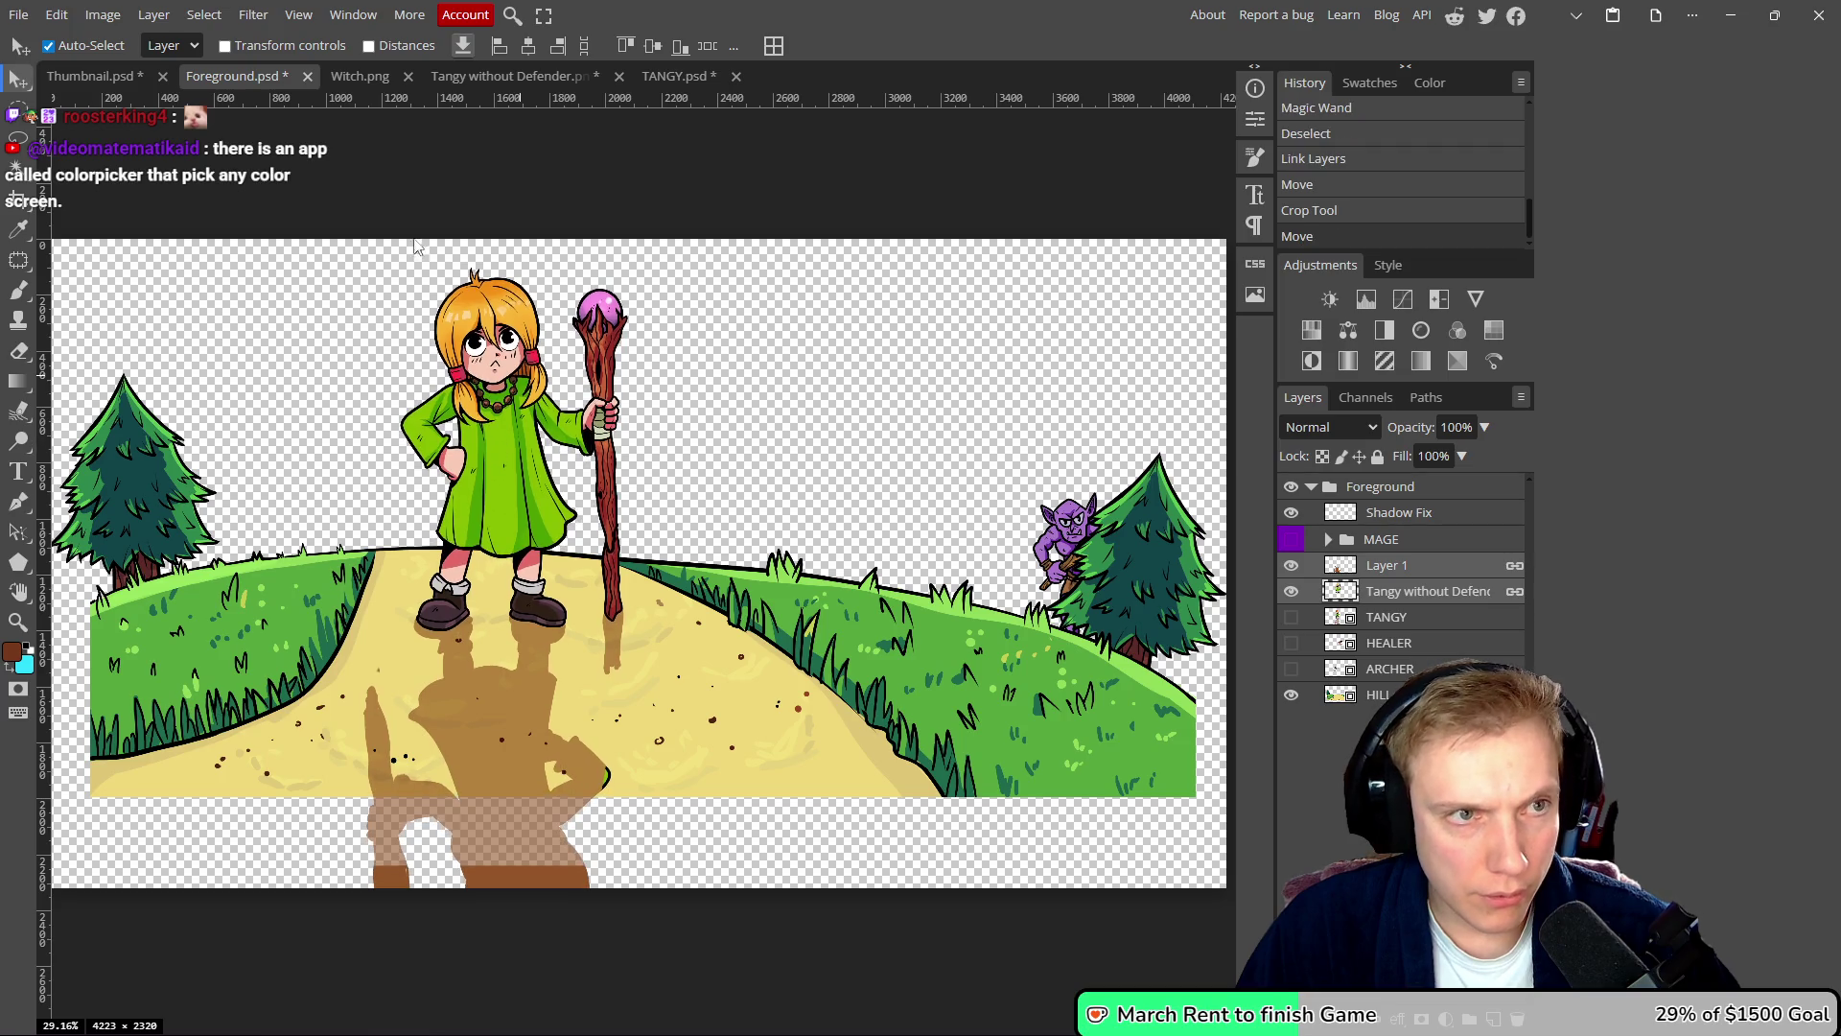
left_click(104, 76)
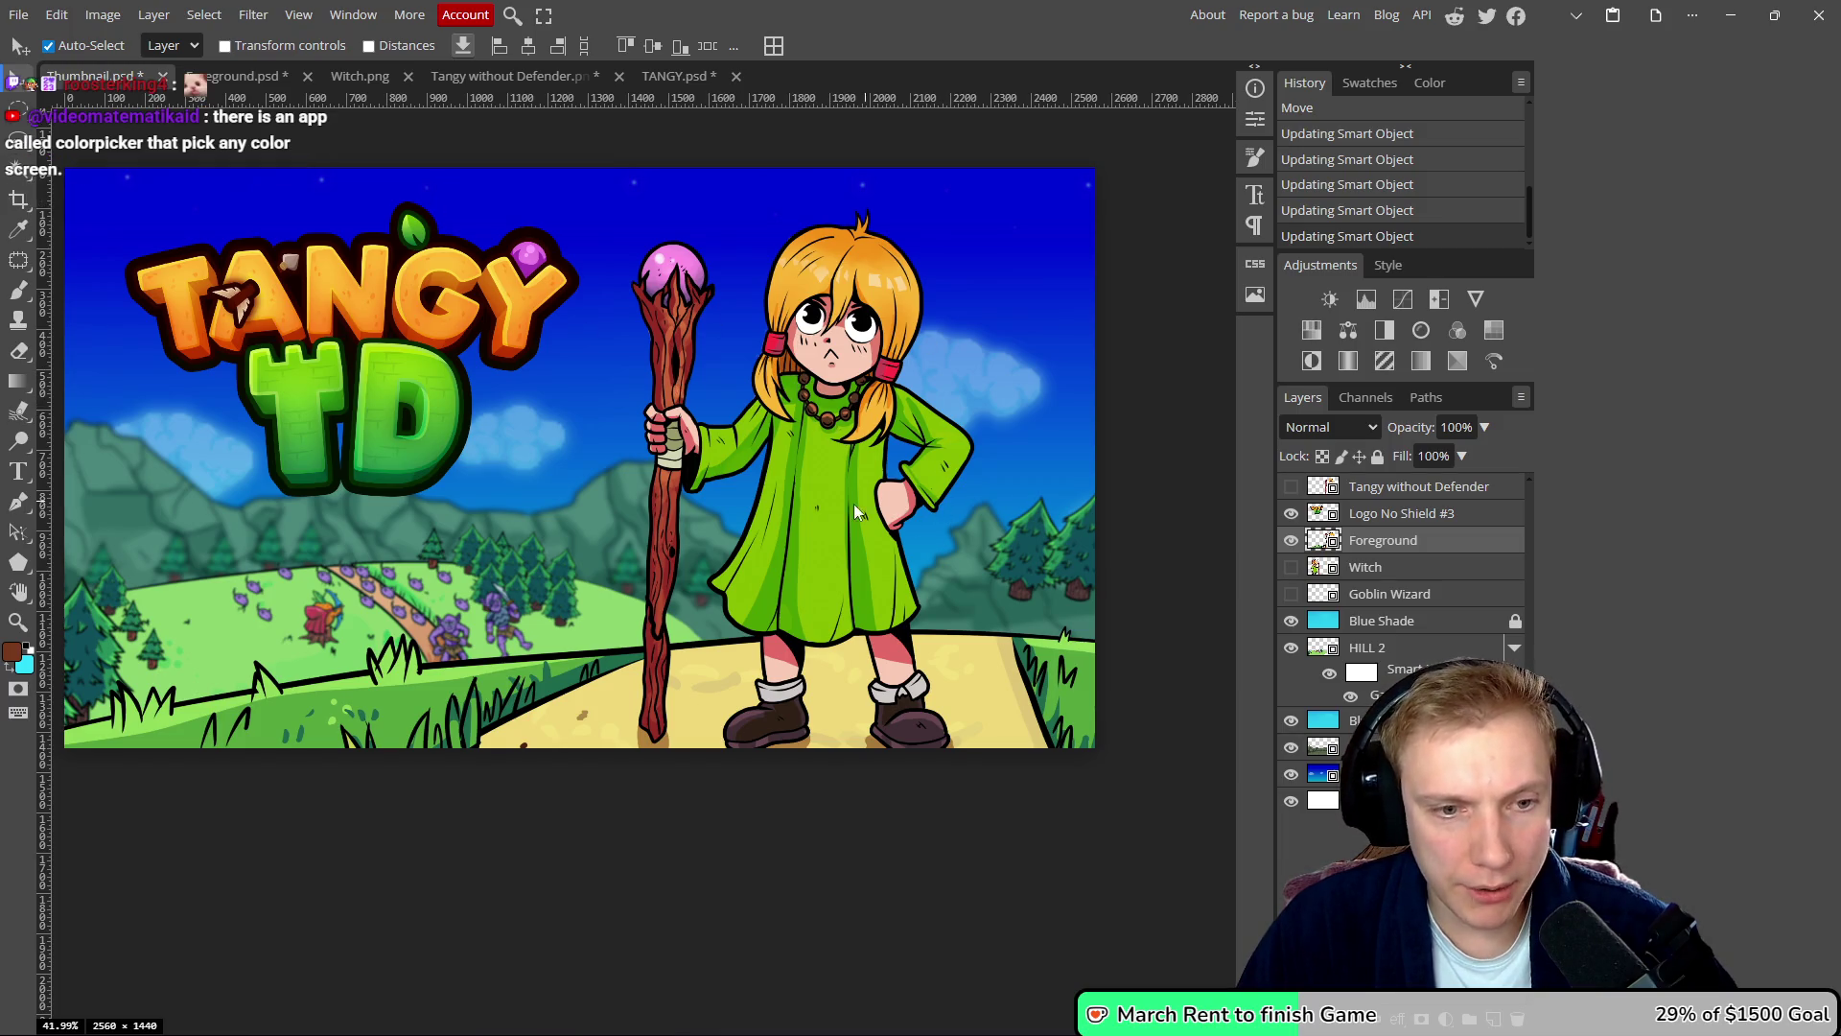
left_click(238, 75)
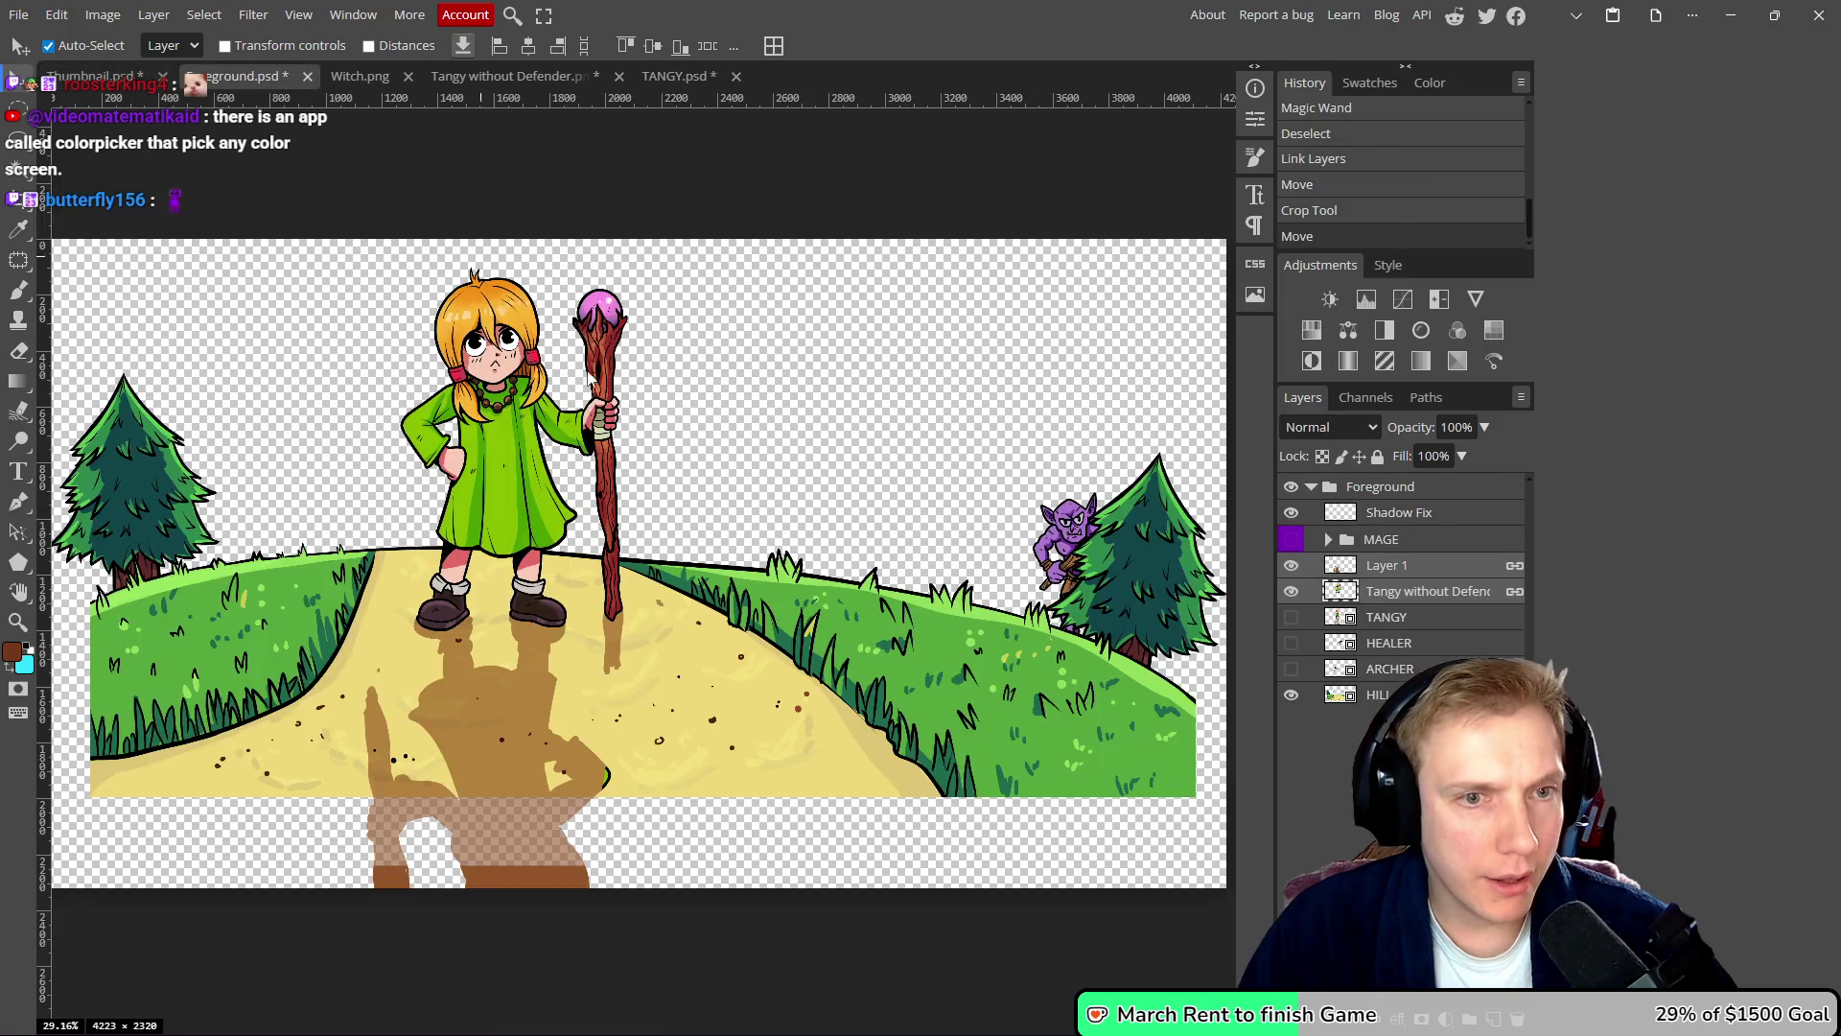
left_click_drag(508, 421, 514, 431)
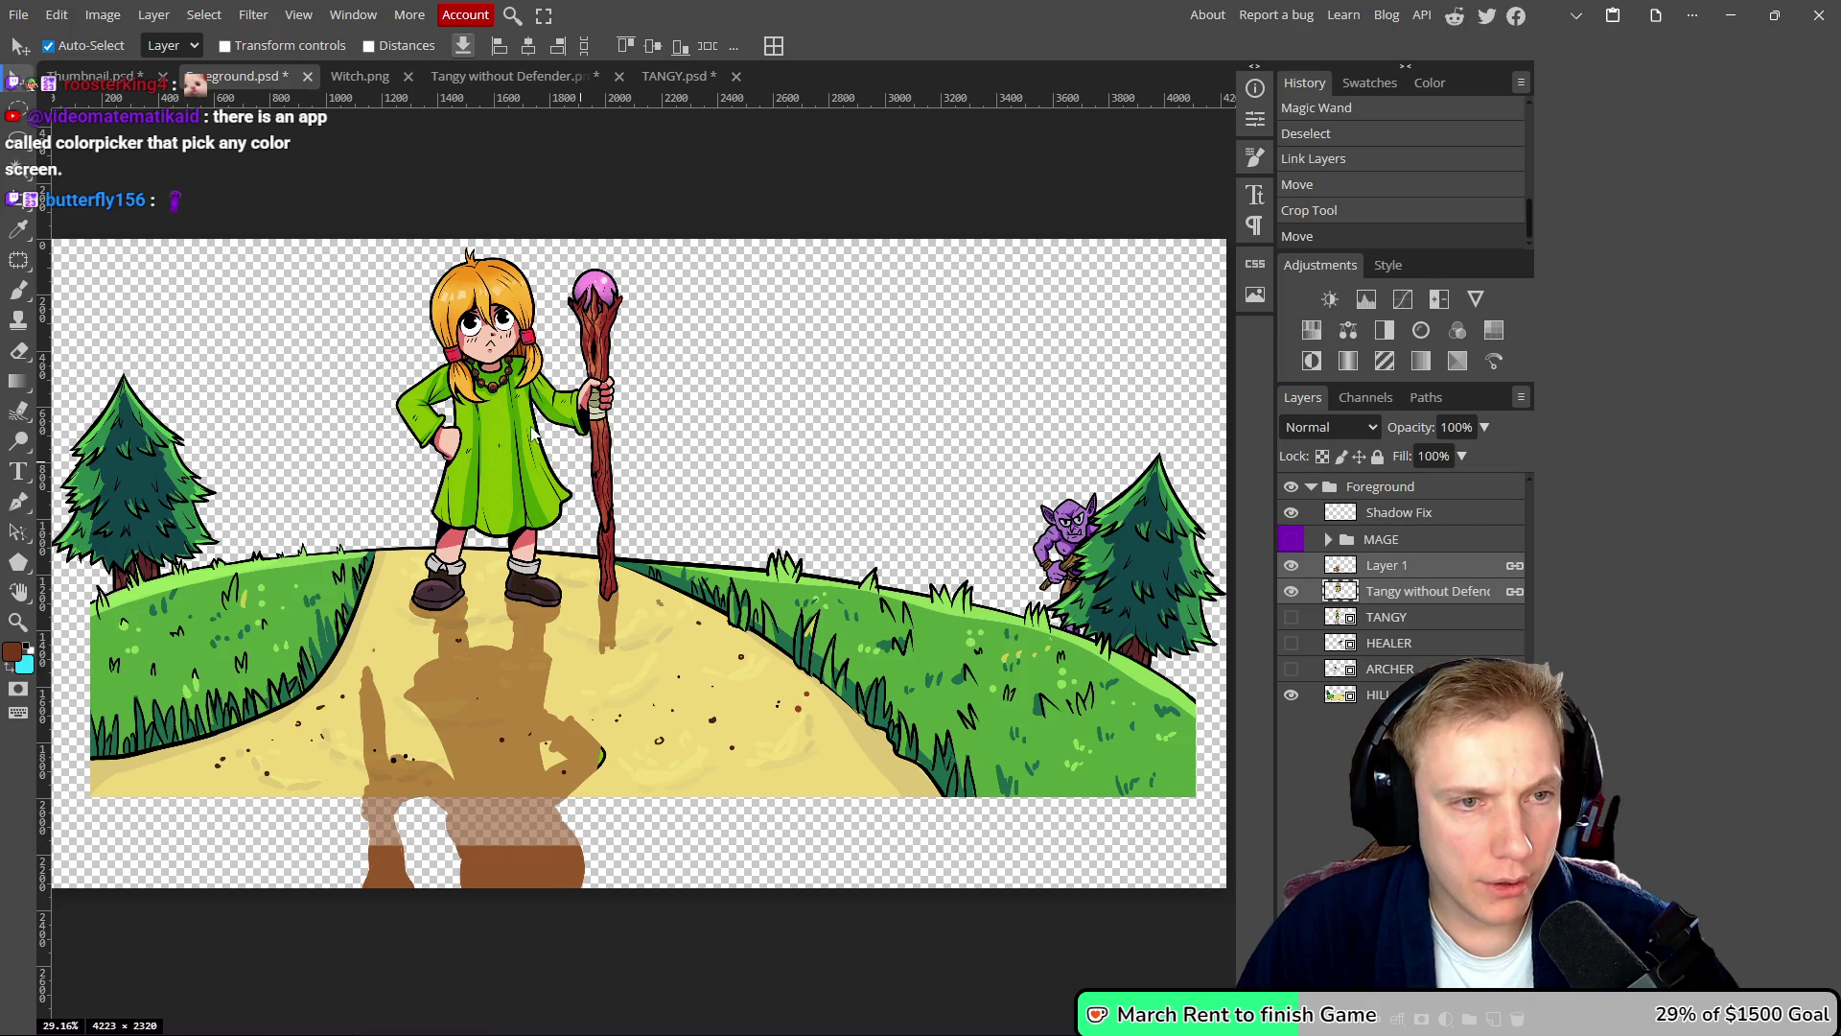
key("ctrl+s")
- Review the updated thumbnail and nudge the foreground artwork slightly up-left
left_click(96, 80)
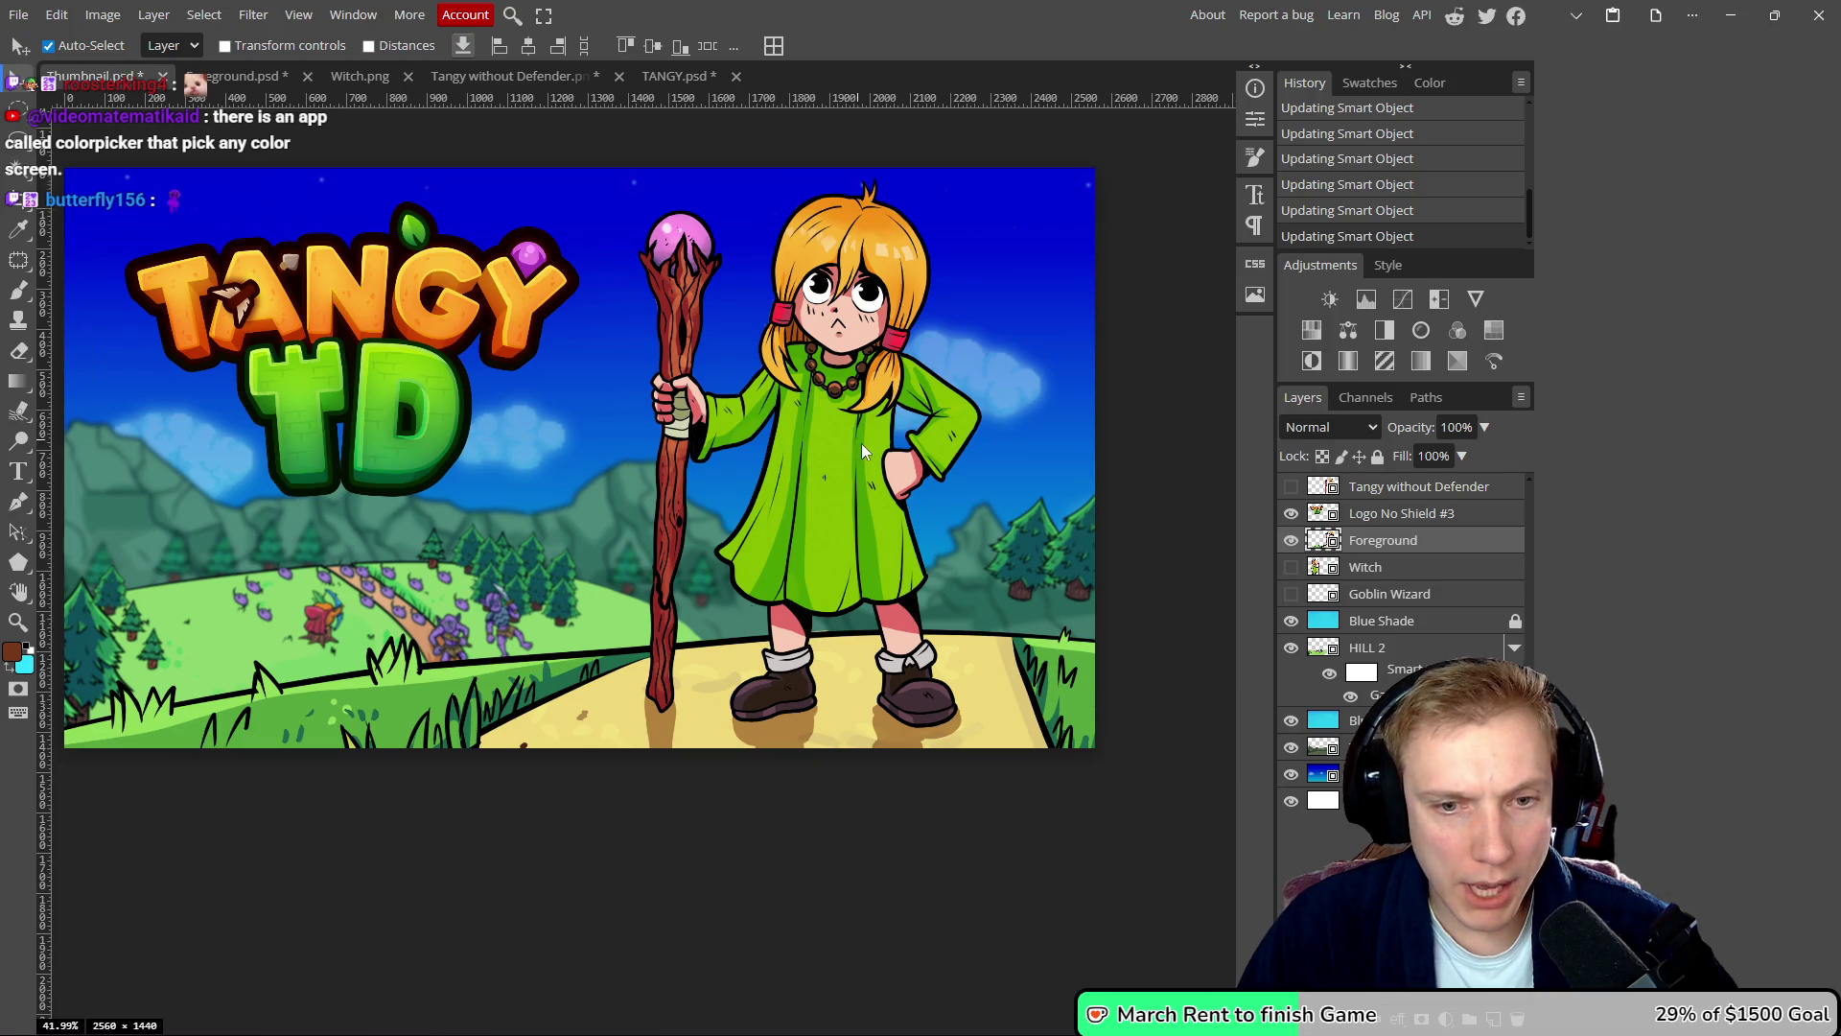
scroll(861, 443, "down", 5)
scroll(854, 459, "up", 3)
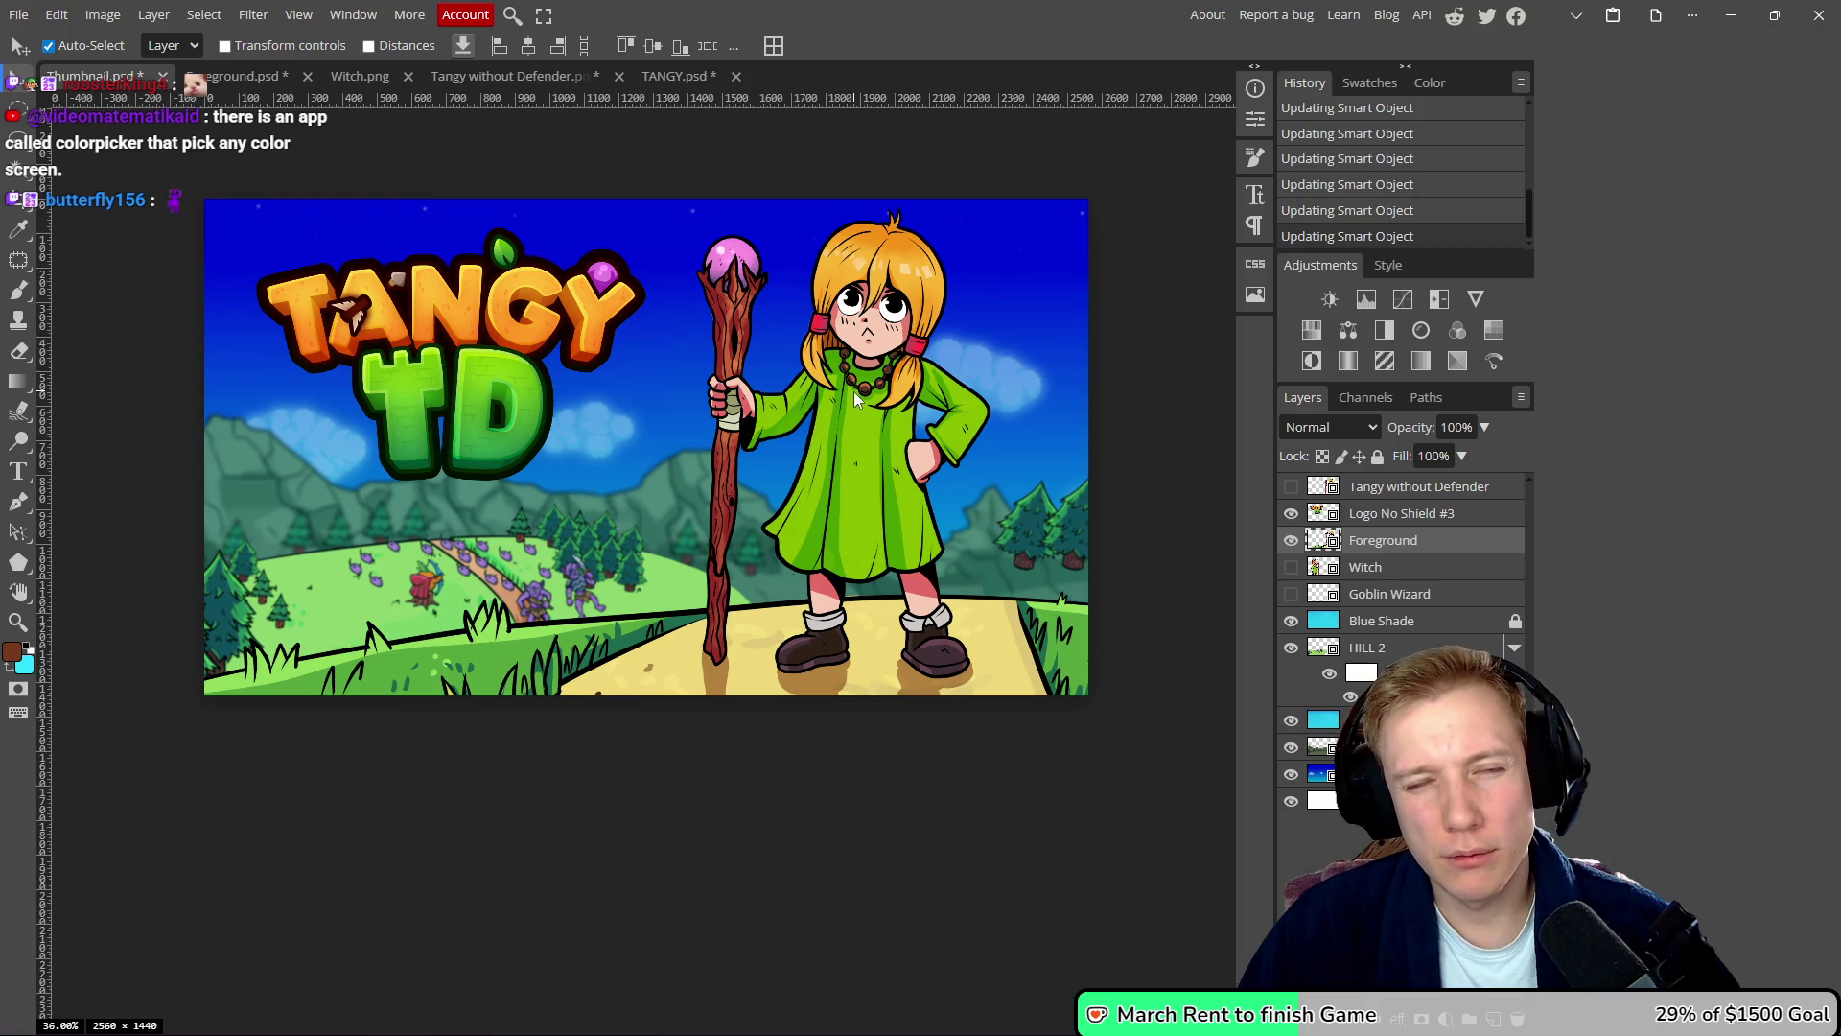
left_click_drag(581, 474, 671, 452)
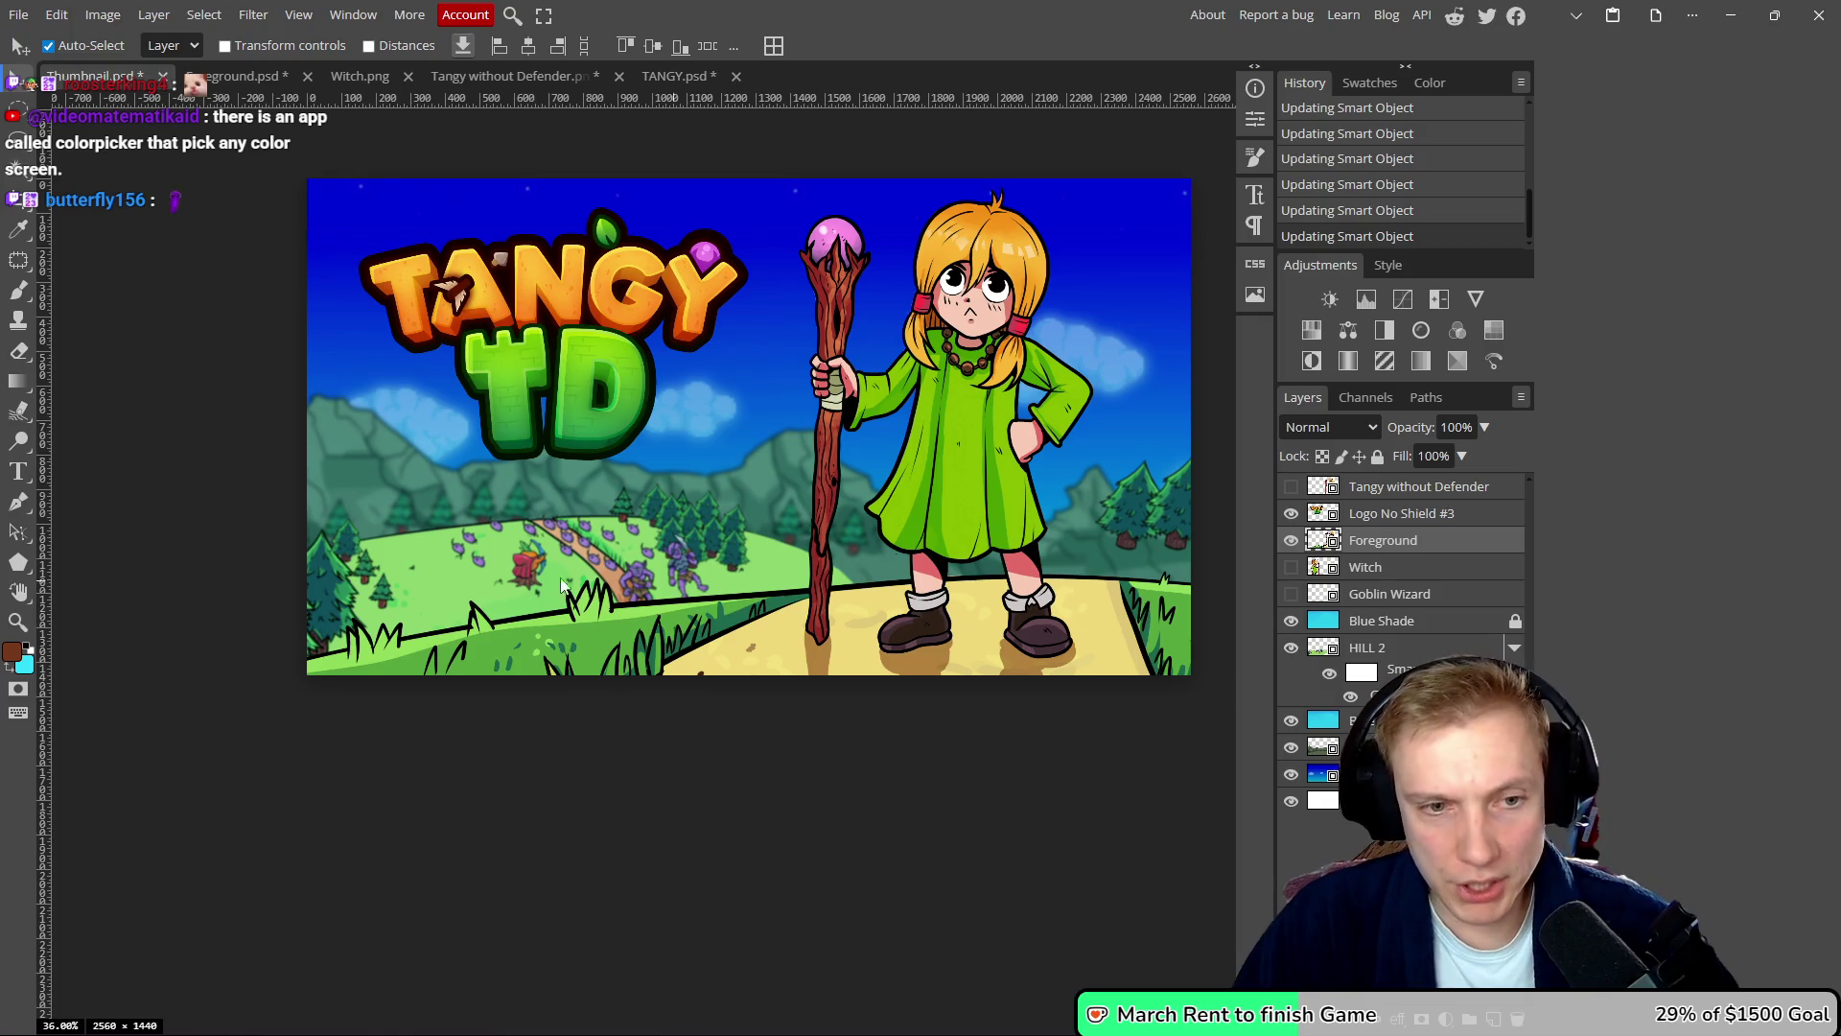
left_click_drag(784, 624, 777, 615)
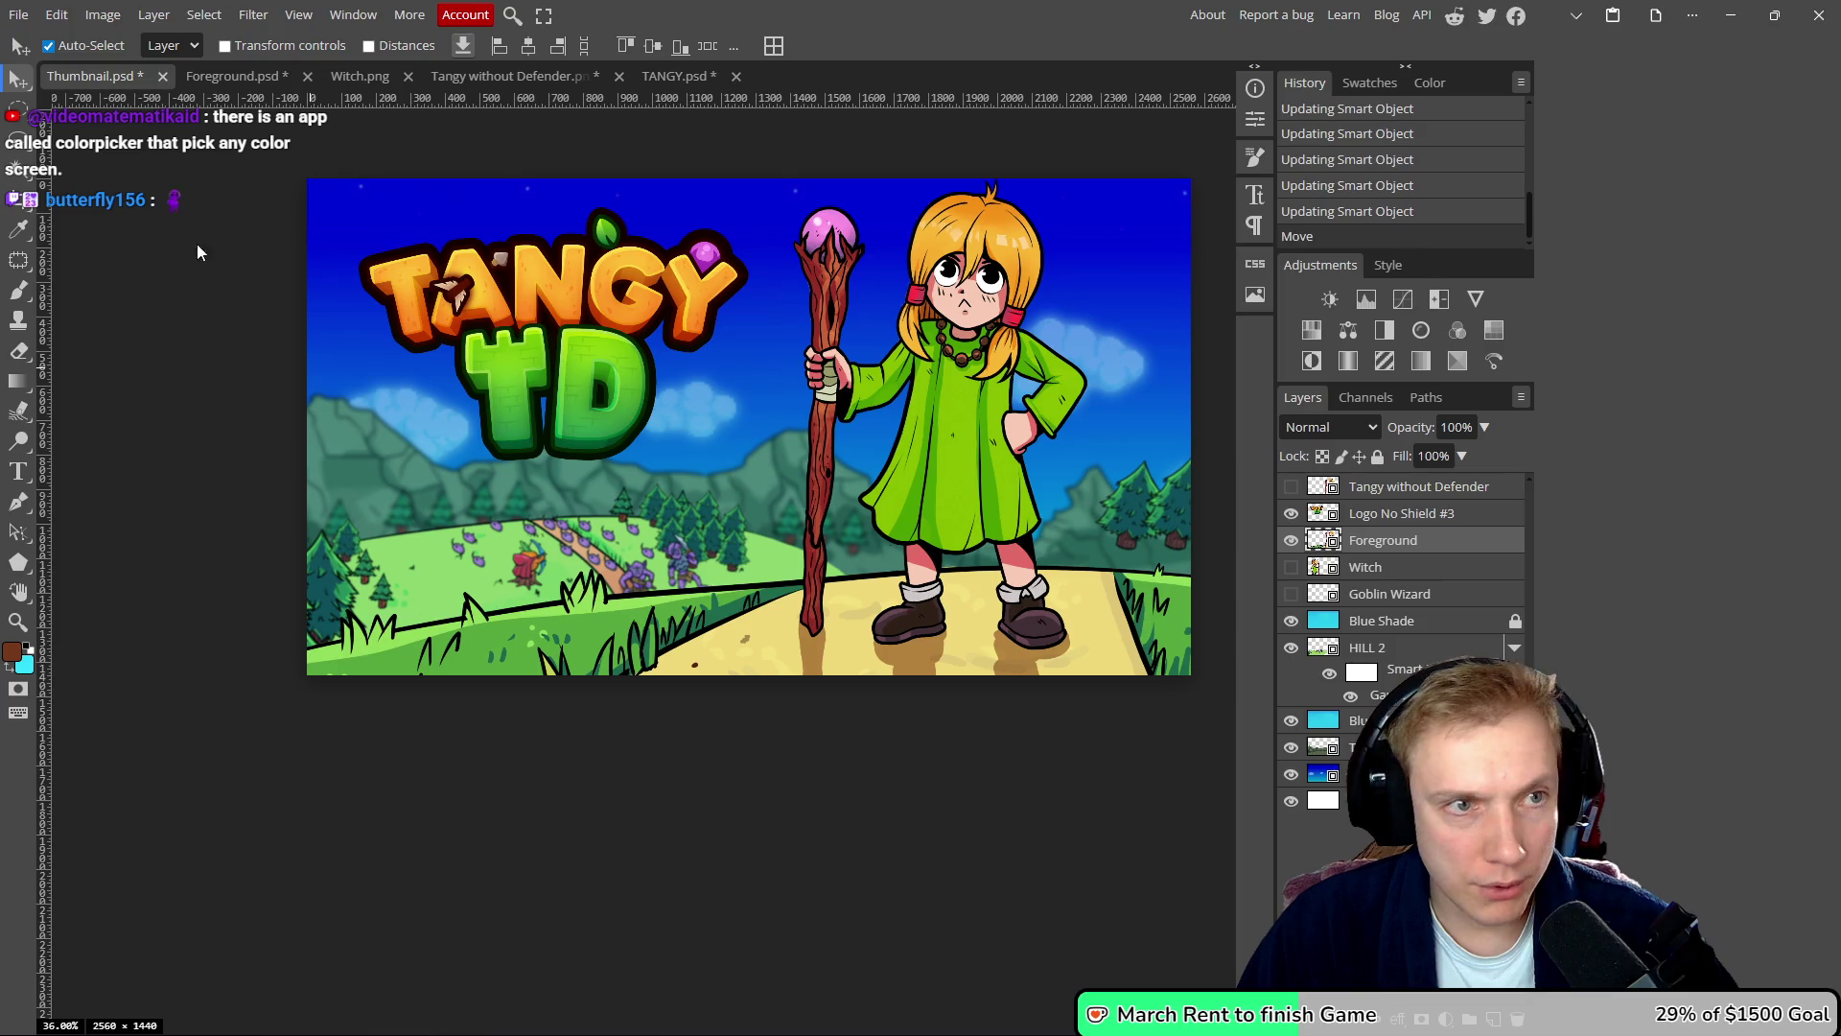
- Move the witch and her staff slightly down, save Foreground, and open HILL 2
left_click(232, 76)
left_click_drag(507, 441, 509, 454)
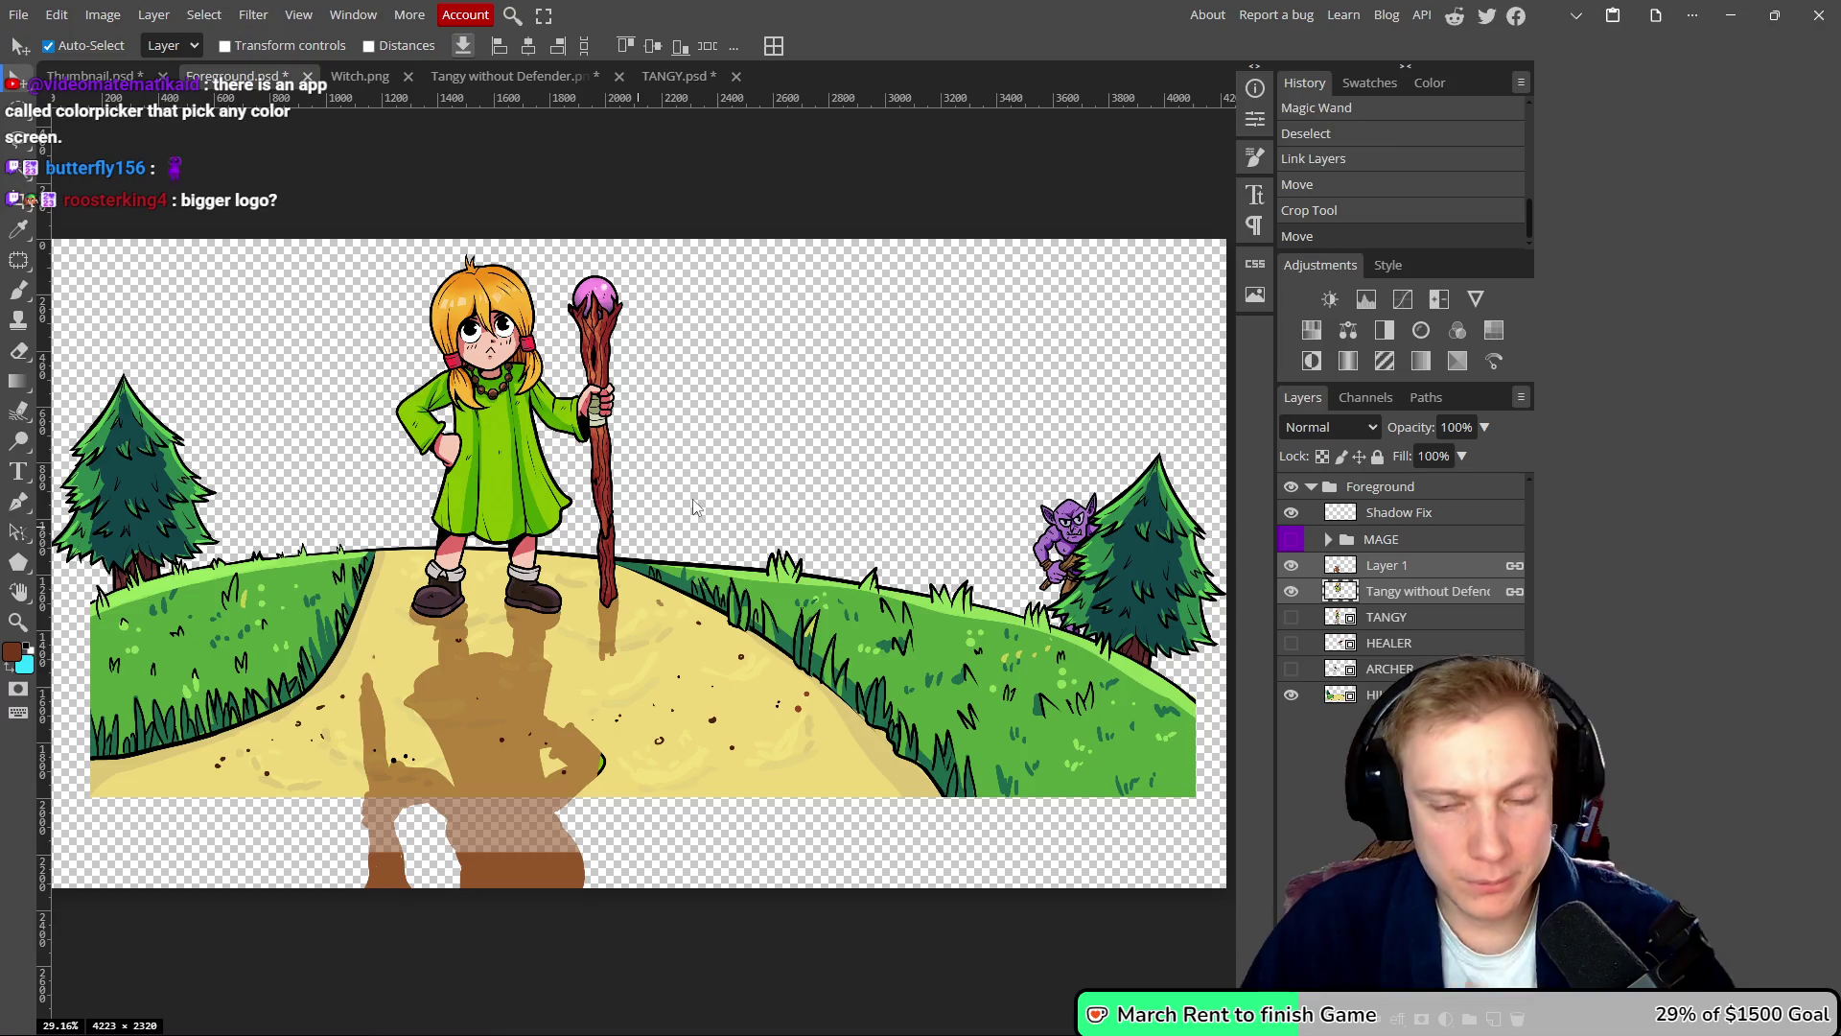
key("ctrl+s")
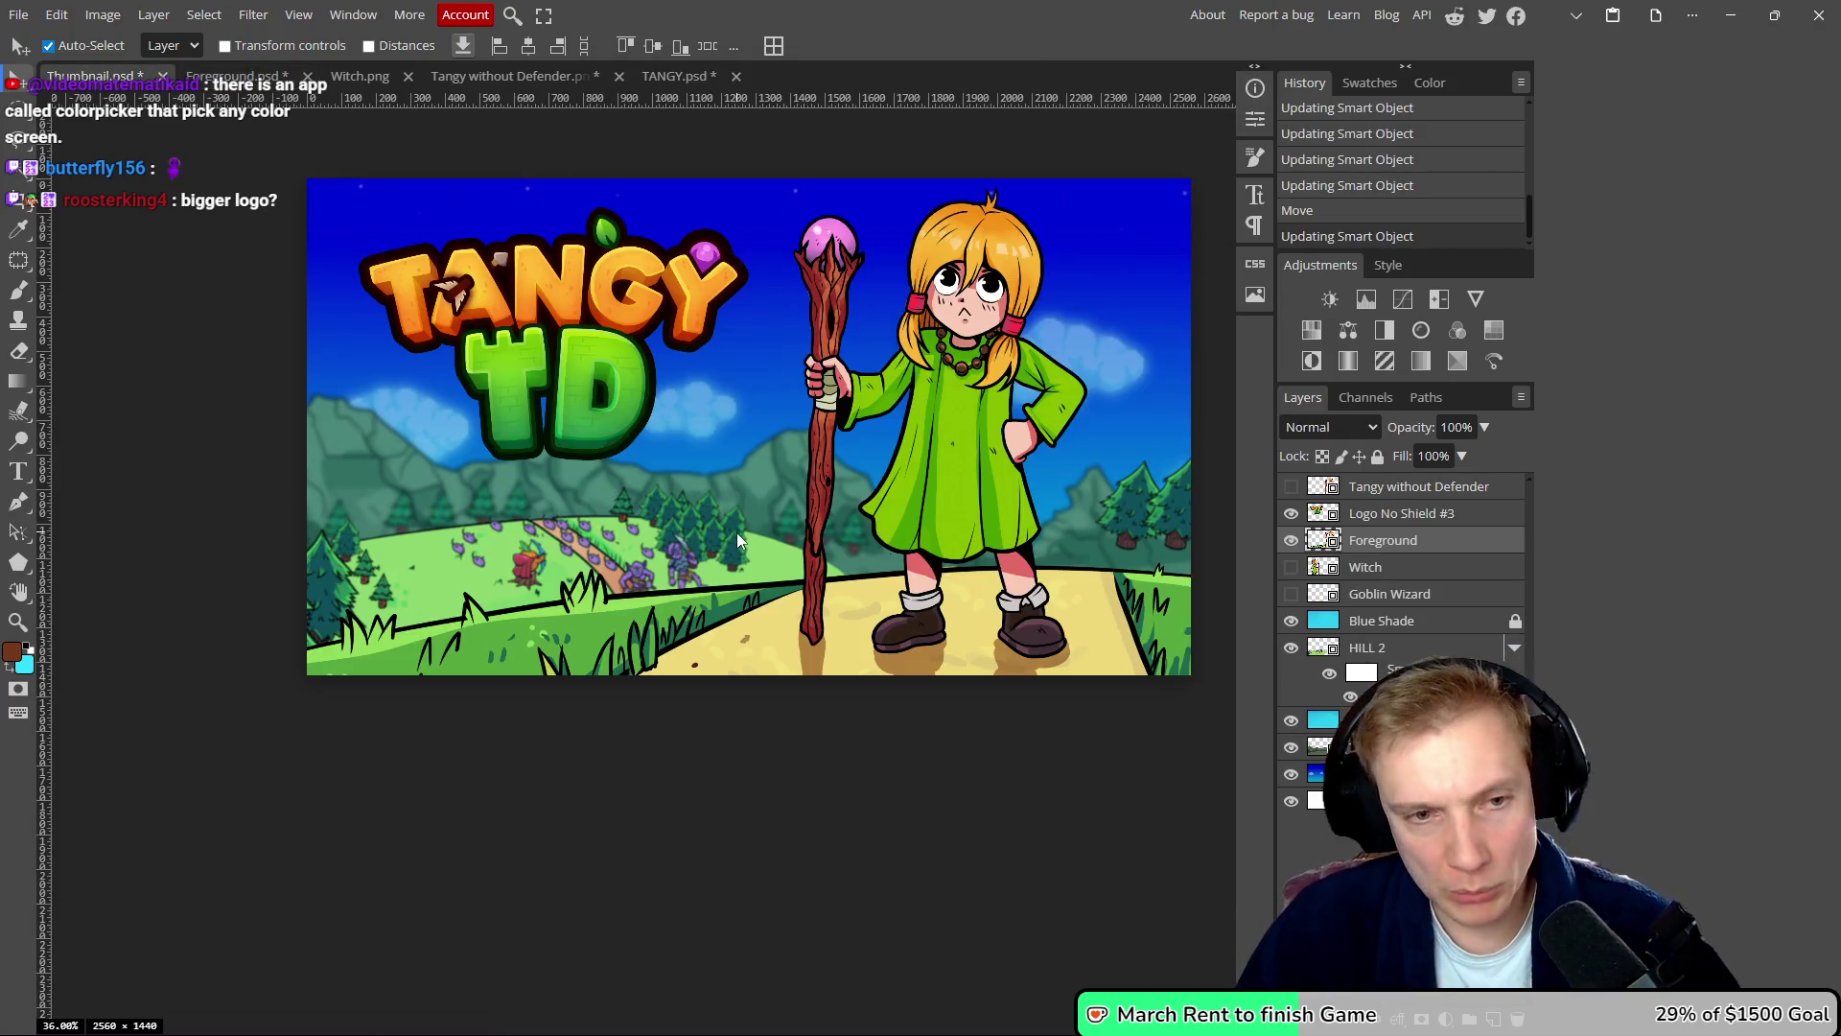
left_click(780, 619)
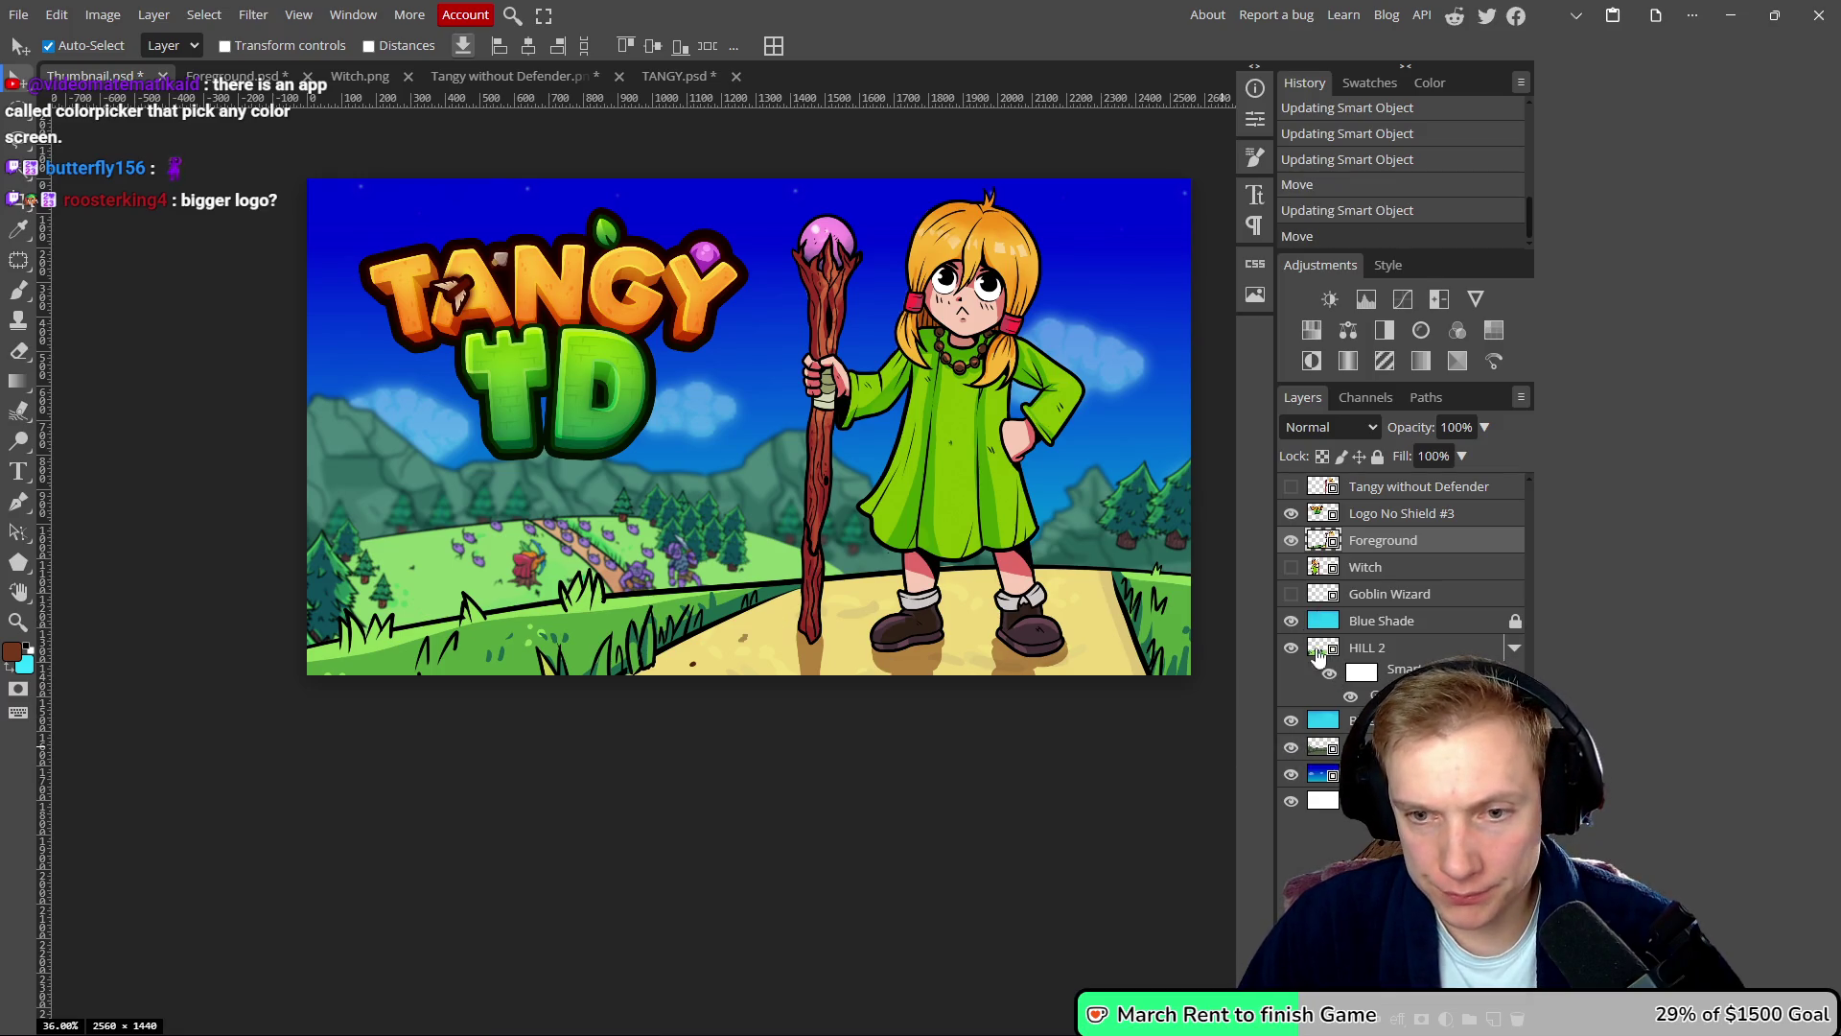
double_click(1321, 652)
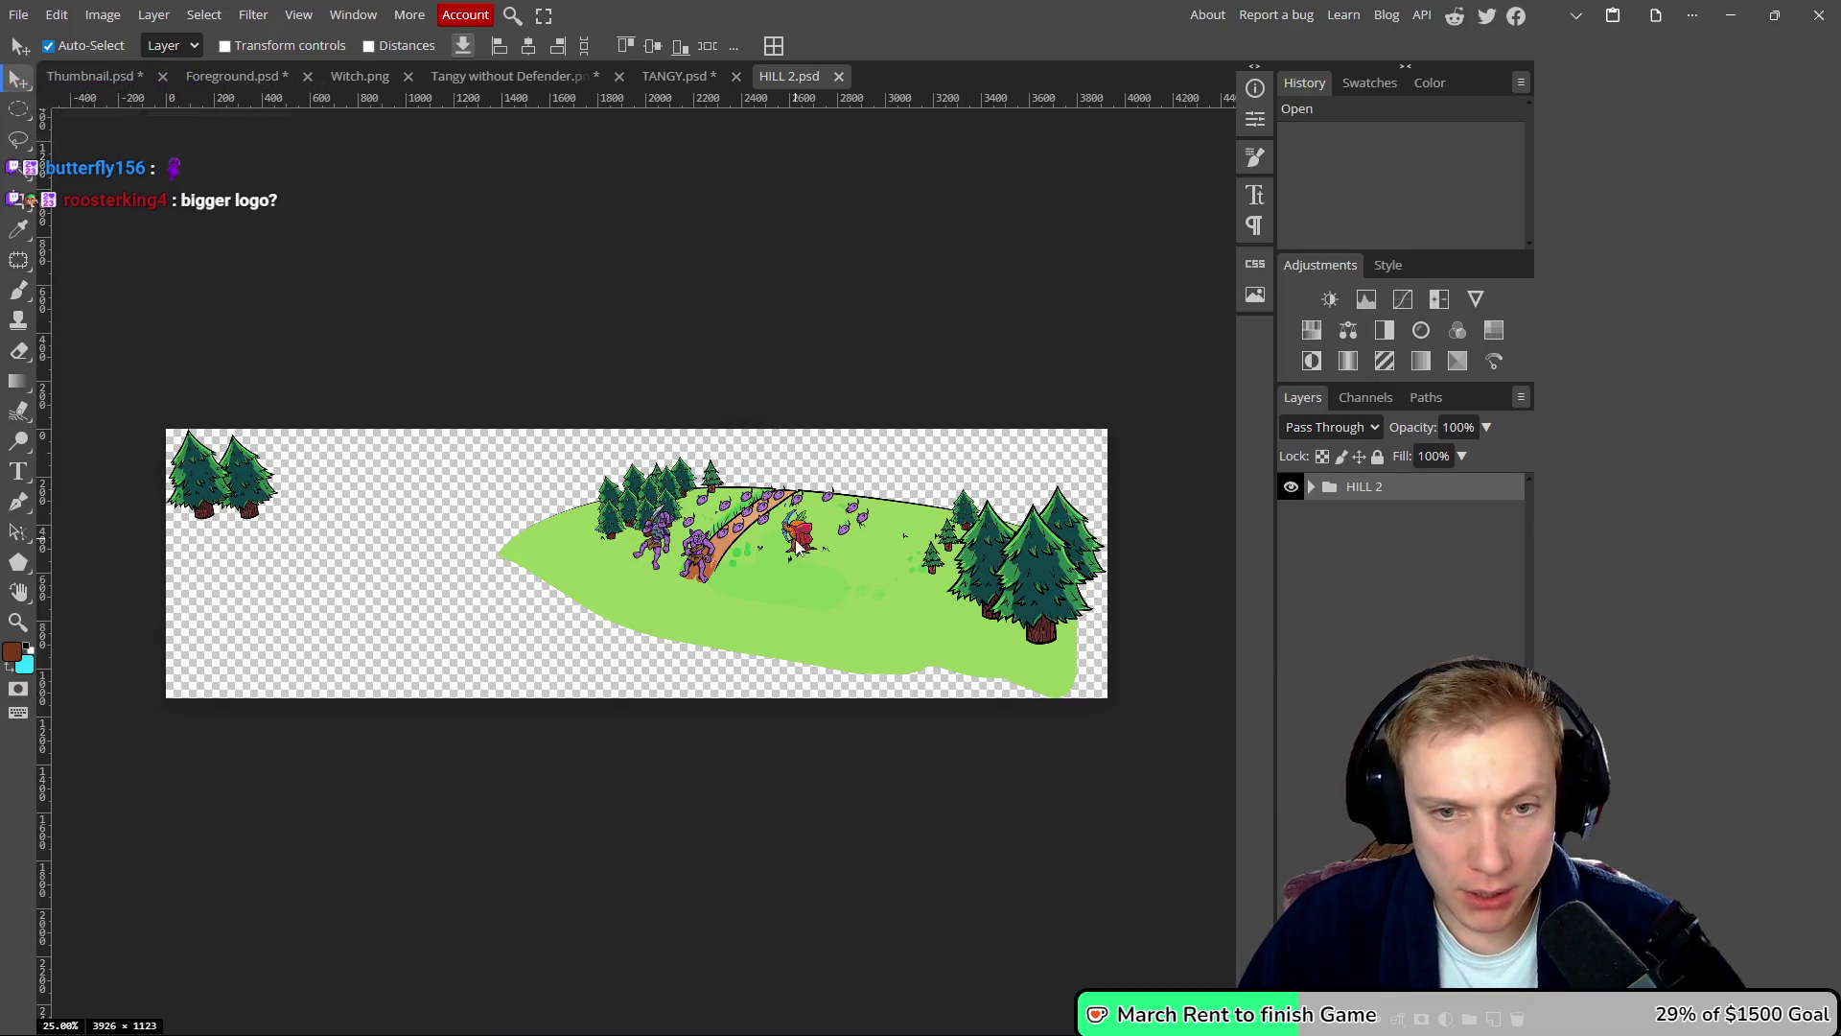
- In HILL 2, remove the red enemy, shift the purple sword enemy left, and save
left_click(797, 544)
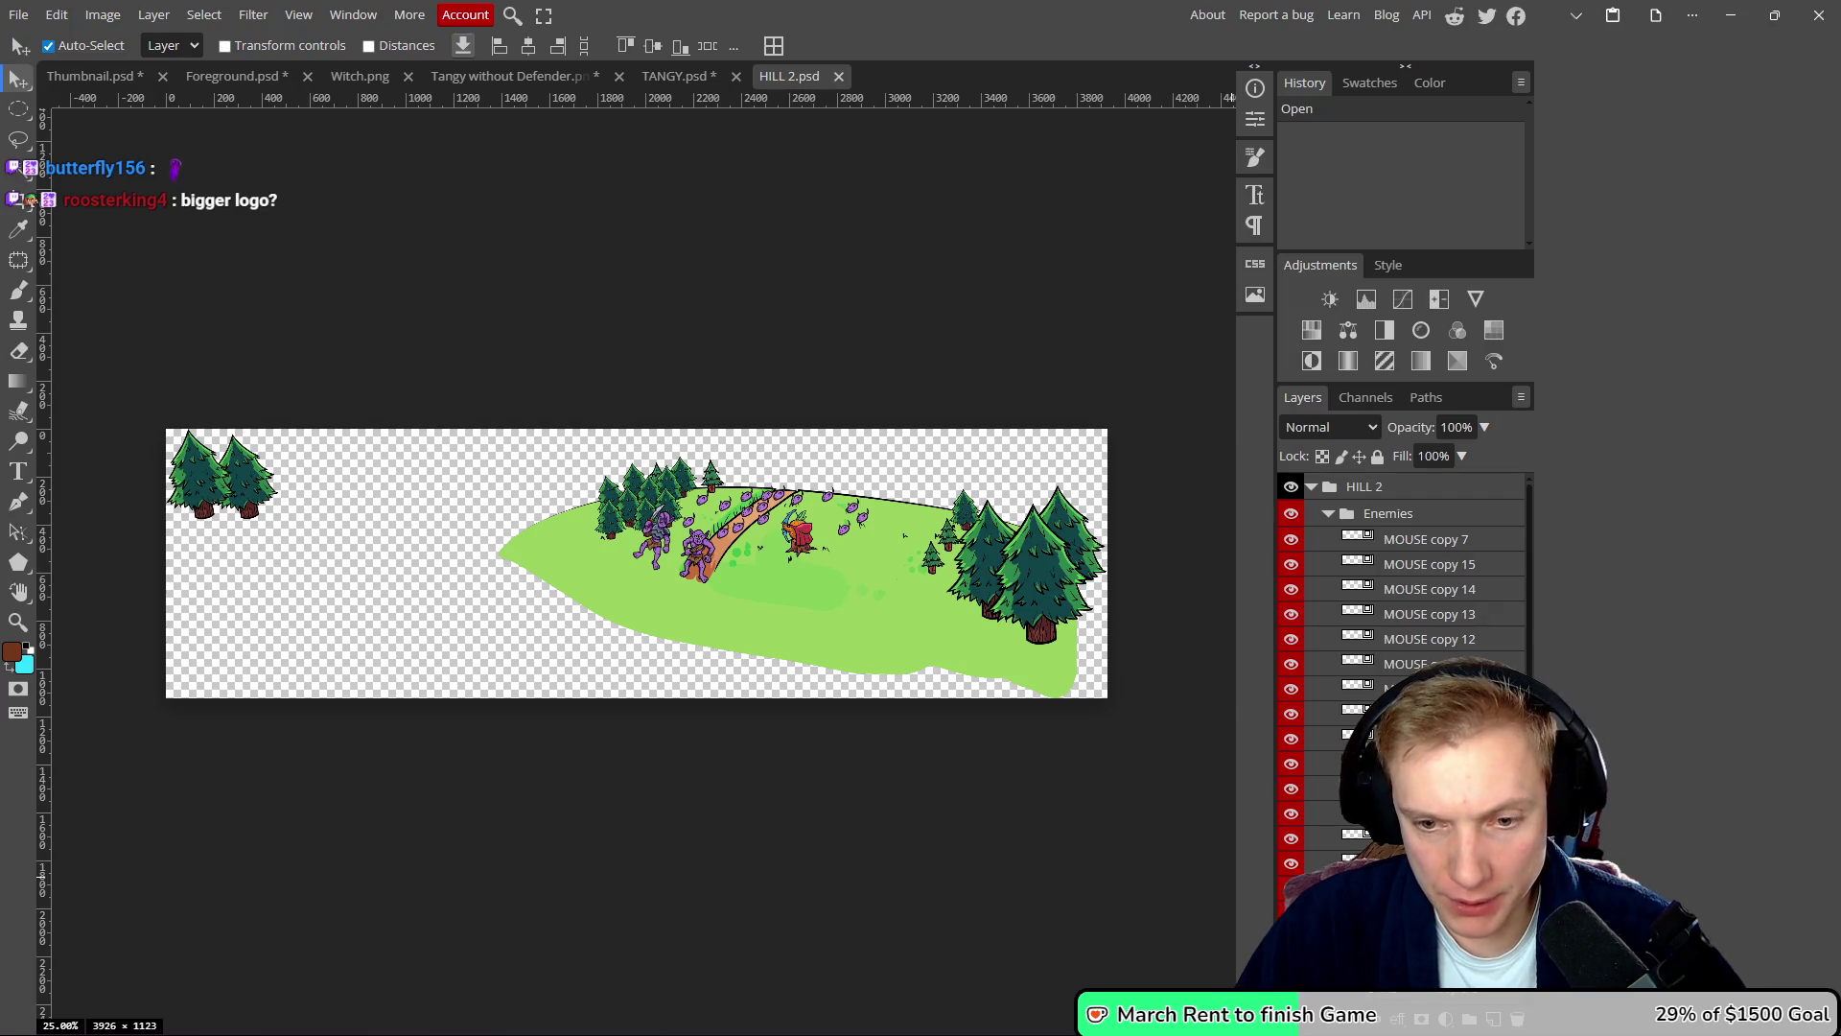
left_click_drag(798, 537, 1018, 726)
left_click_drag(652, 541, 640, 555)
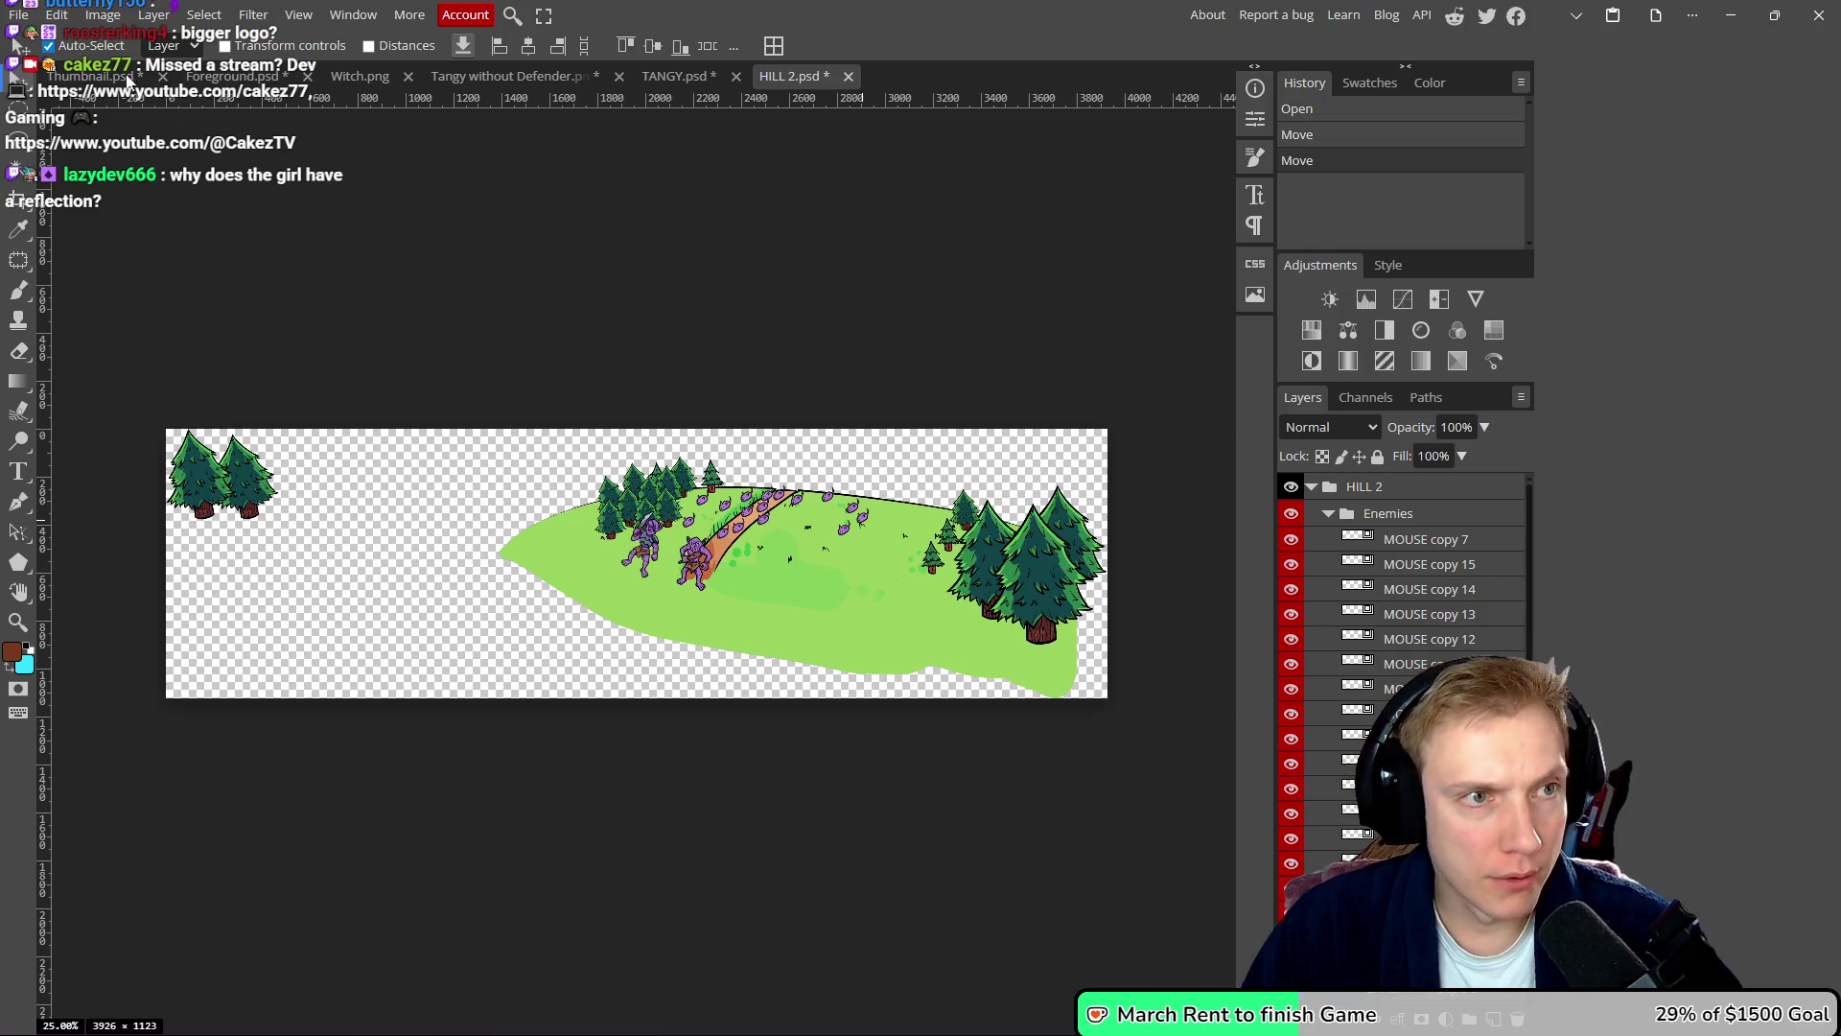
key("ctrl+s")
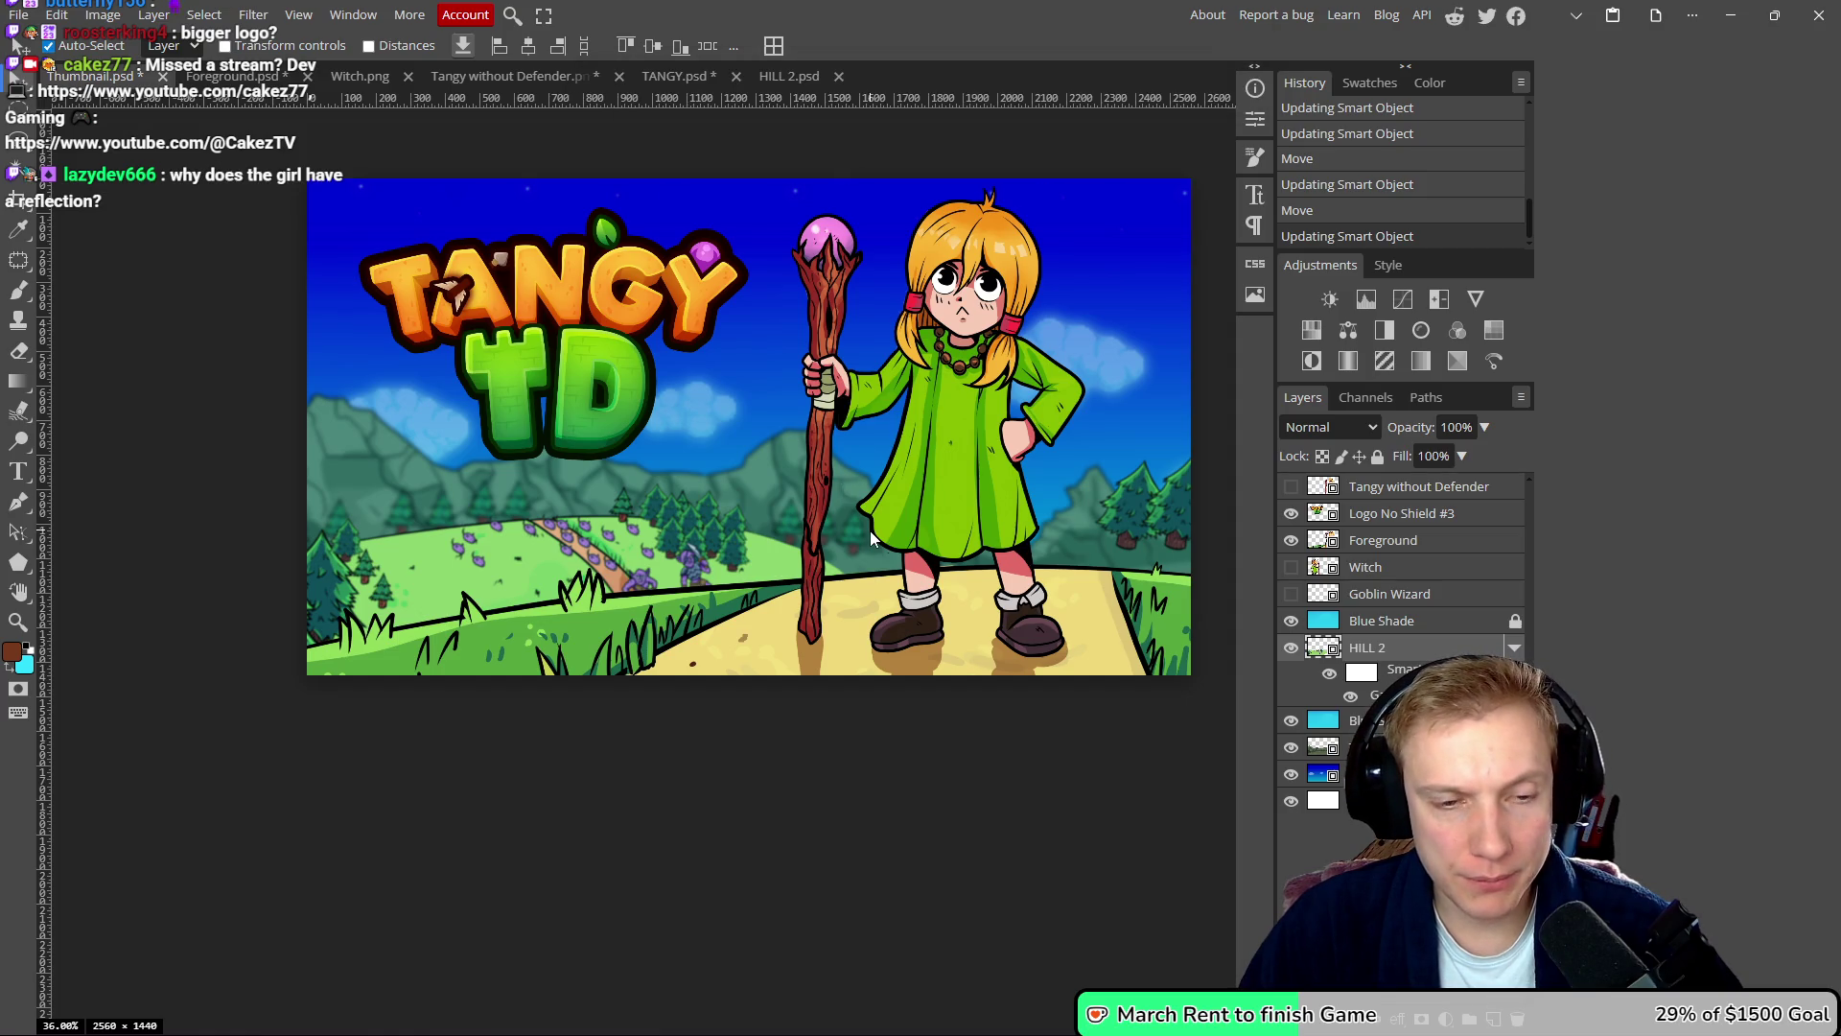
key("ctrl+minus")
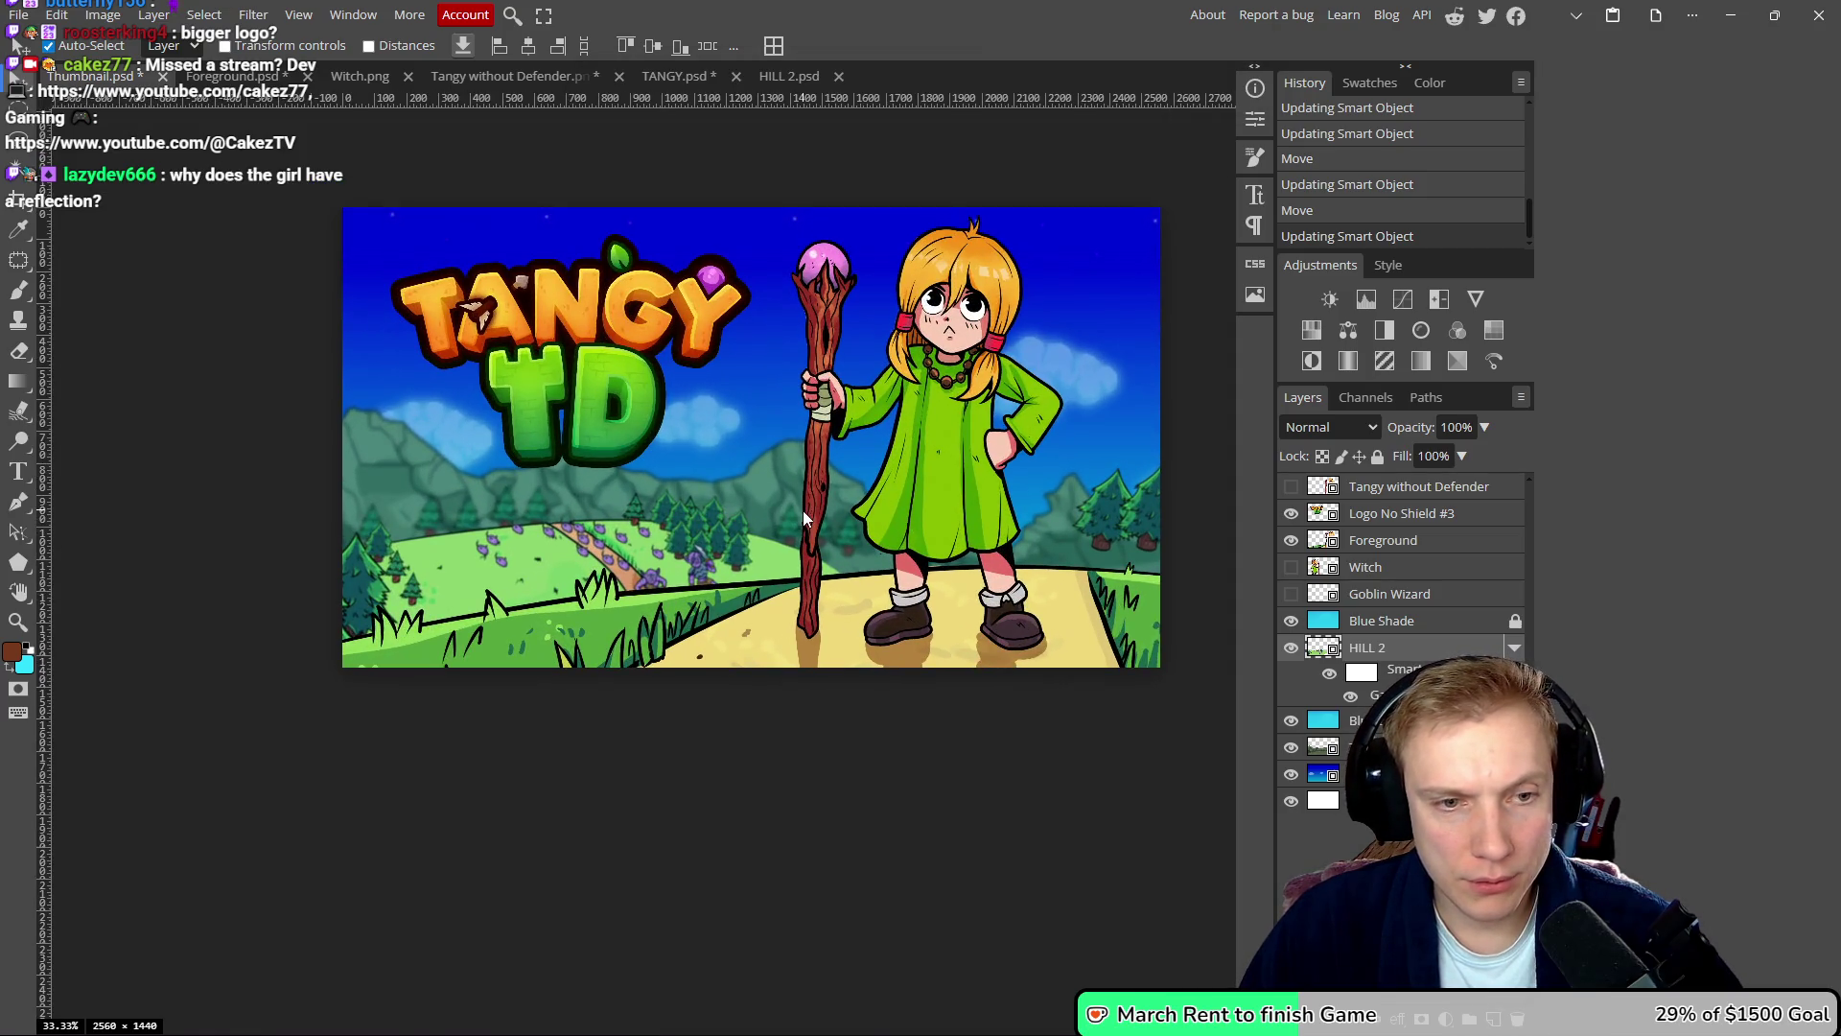
scroll(802, 510, "up", 1)
scroll(803, 510, "down", 1)
scroll(805, 509, "up", 1)
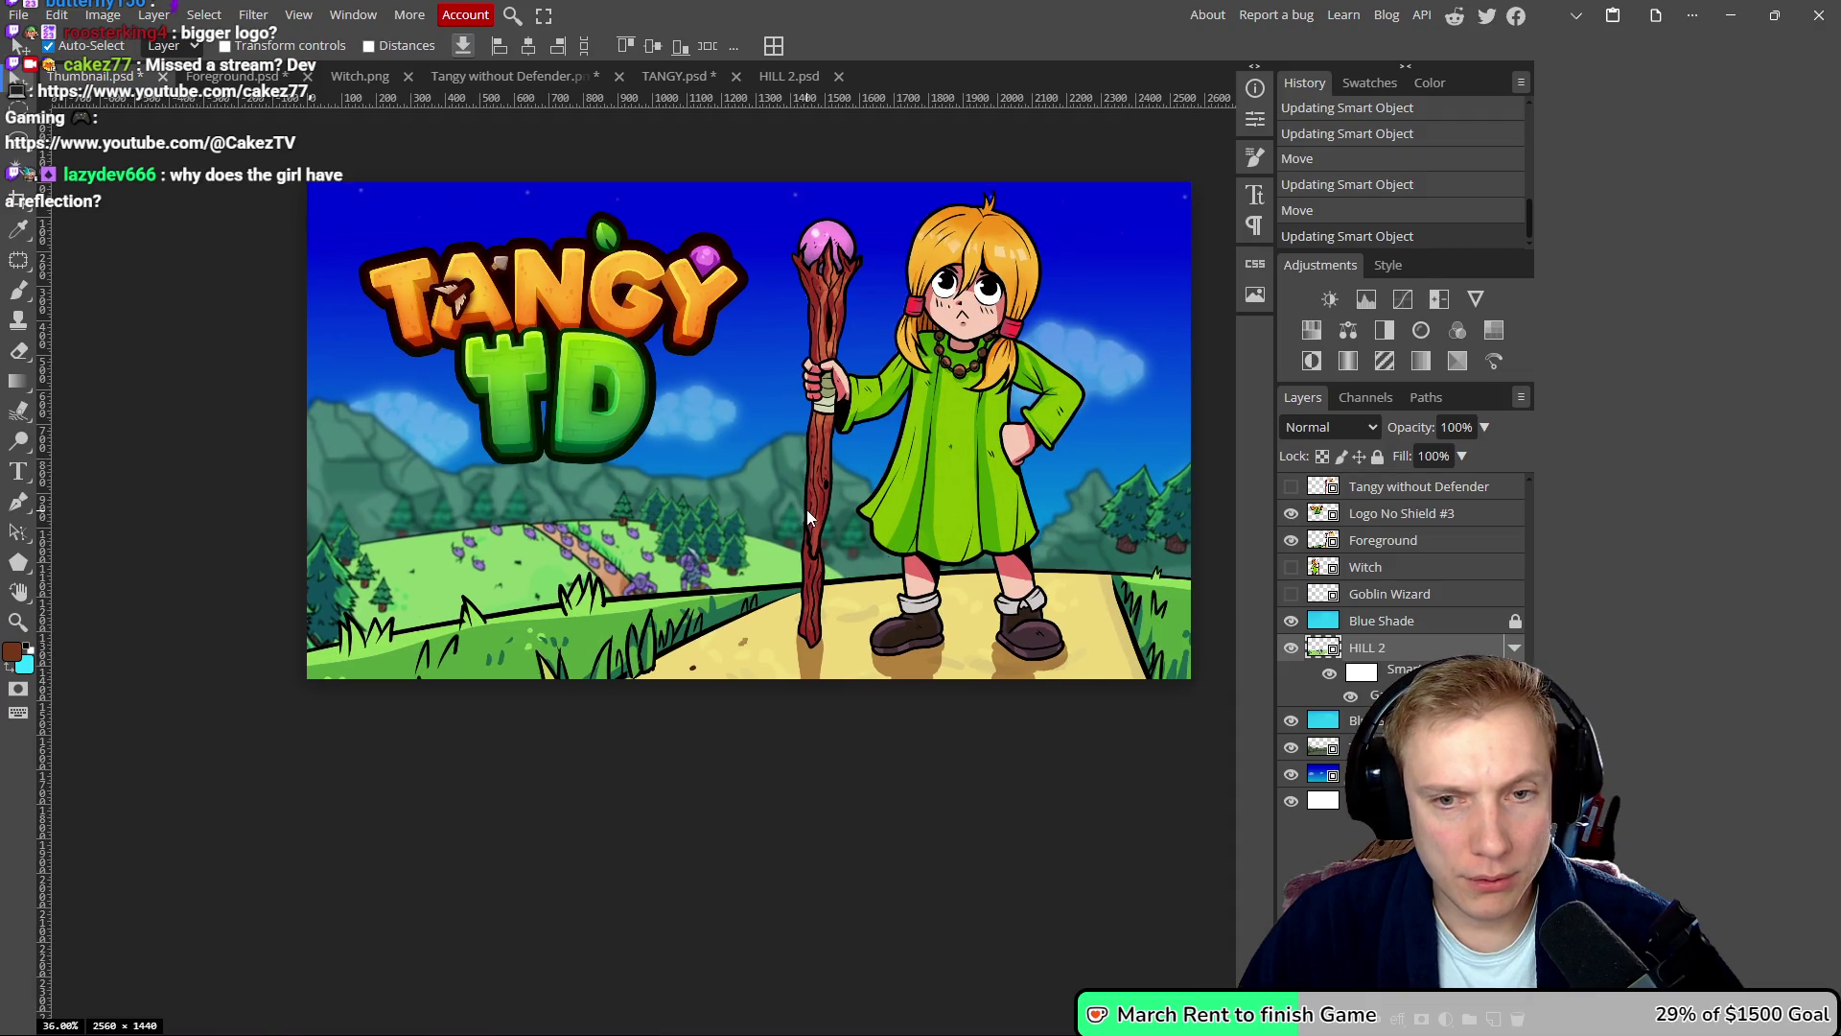
scroll(1139, 522, "right", 1)
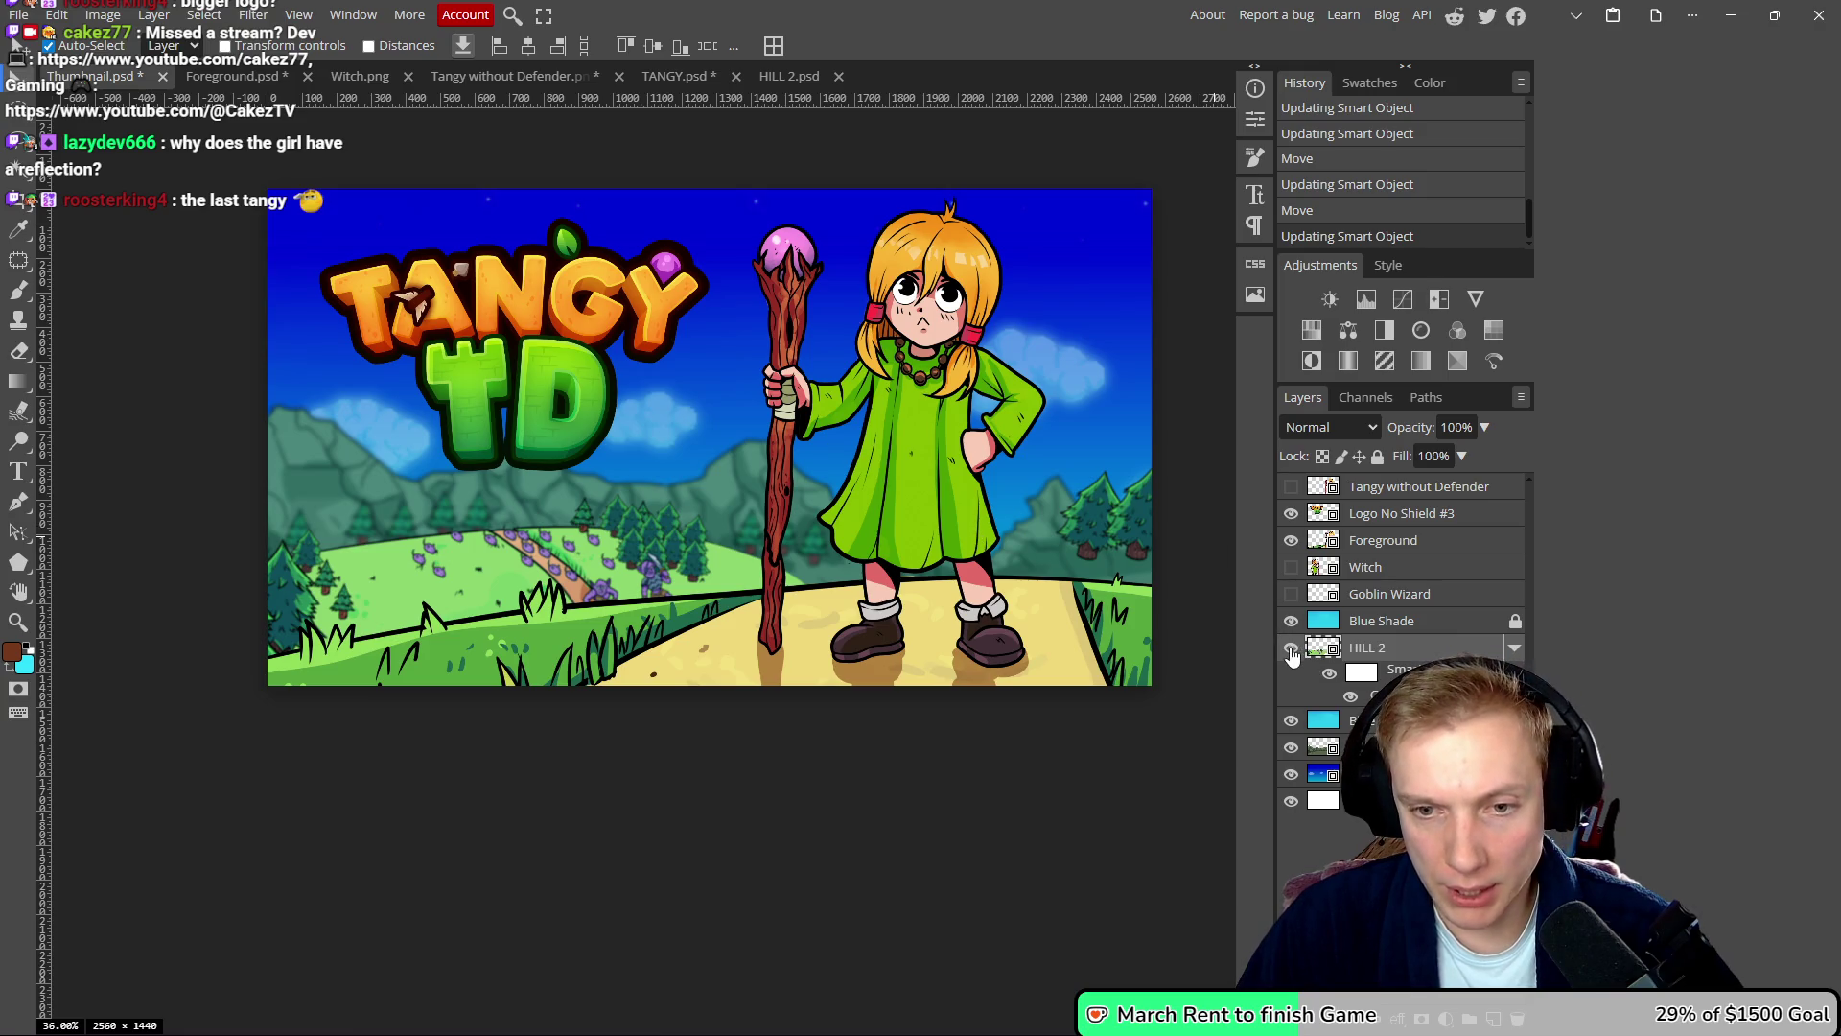
- Reposition the left pair of trees in HILL 2 and stretch them taller with Free Transform
double_click(1330, 652)
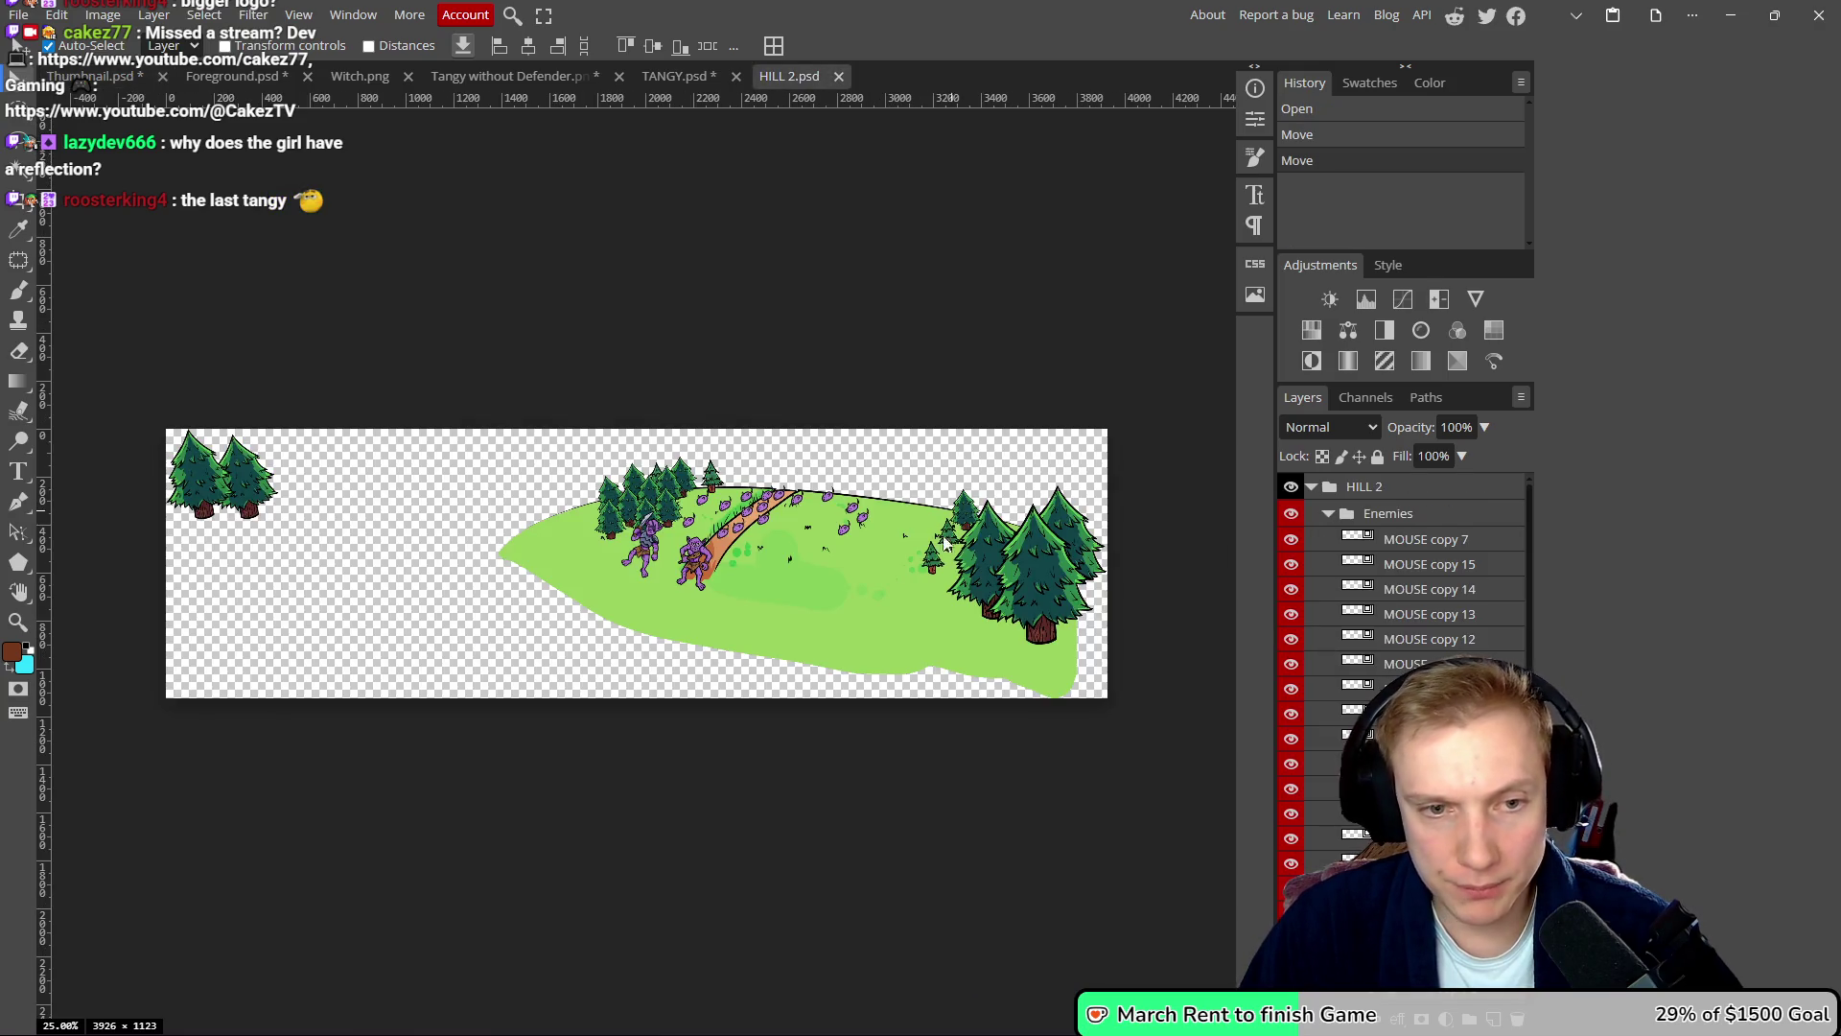
left_click_drag(252, 517, 202, 514)
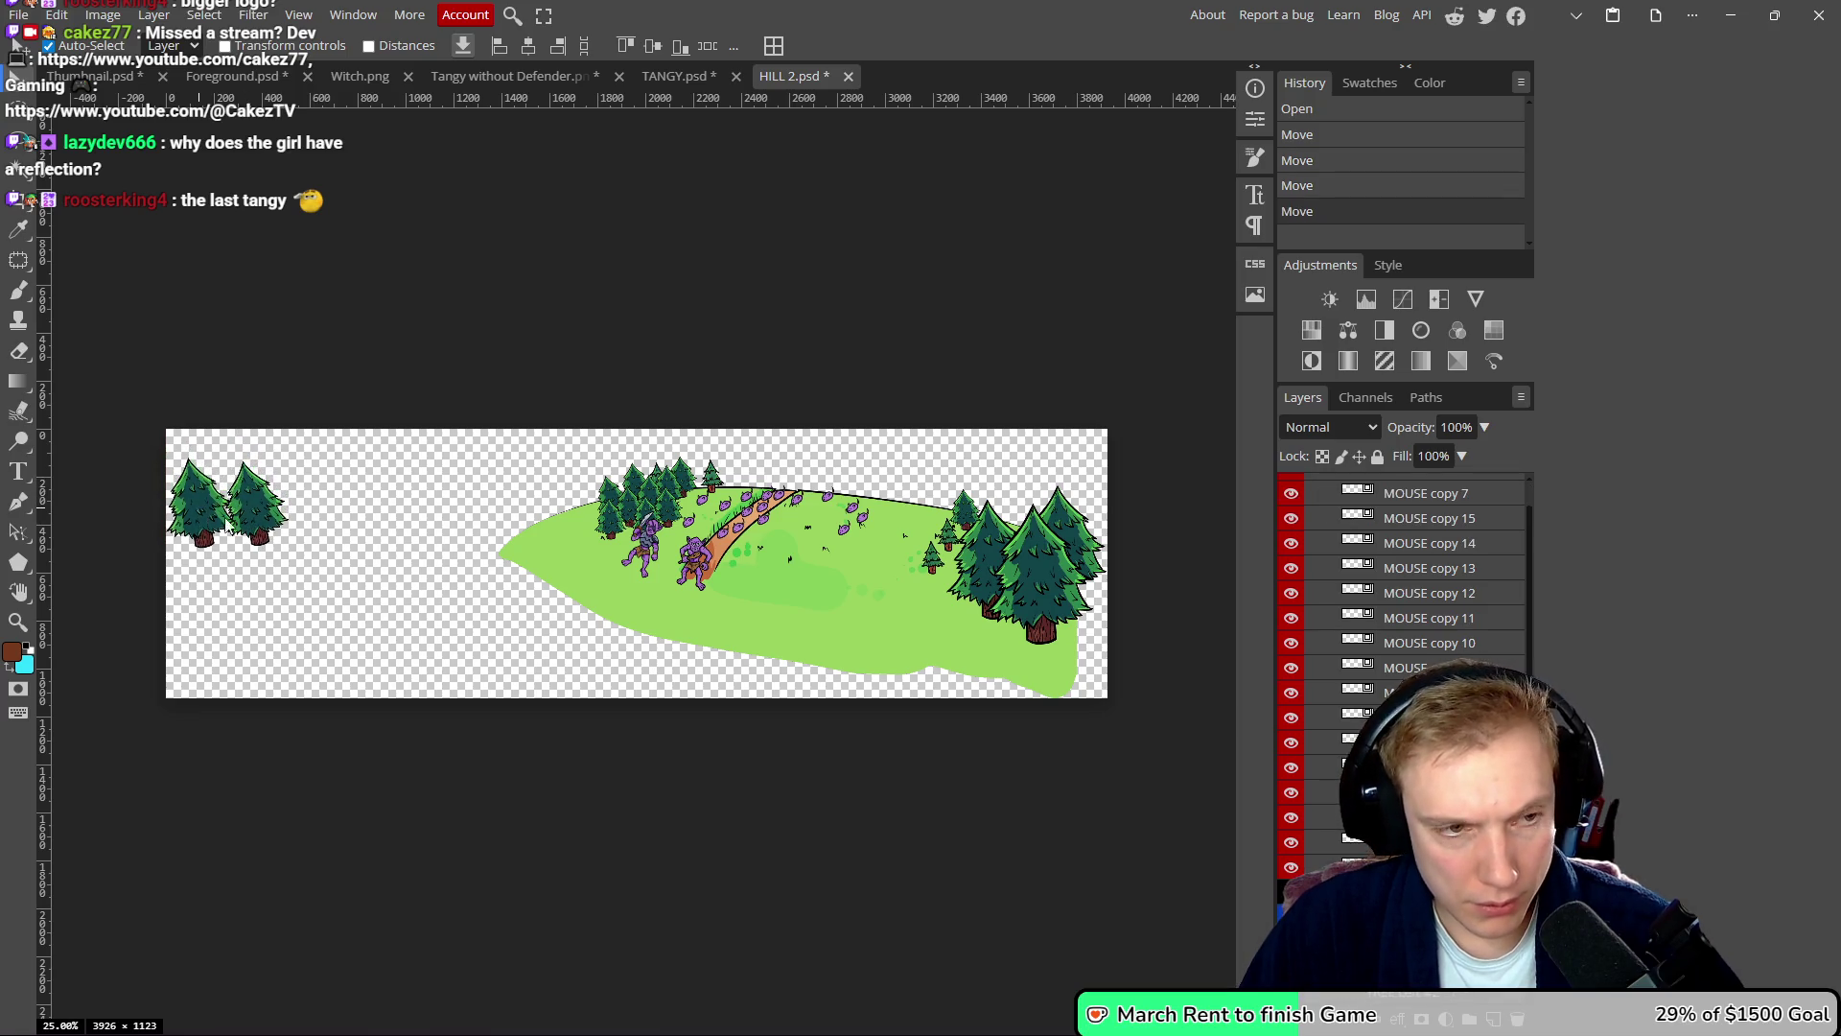
key("ctrl+t")
left_click_drag(199, 457, 200, 449)
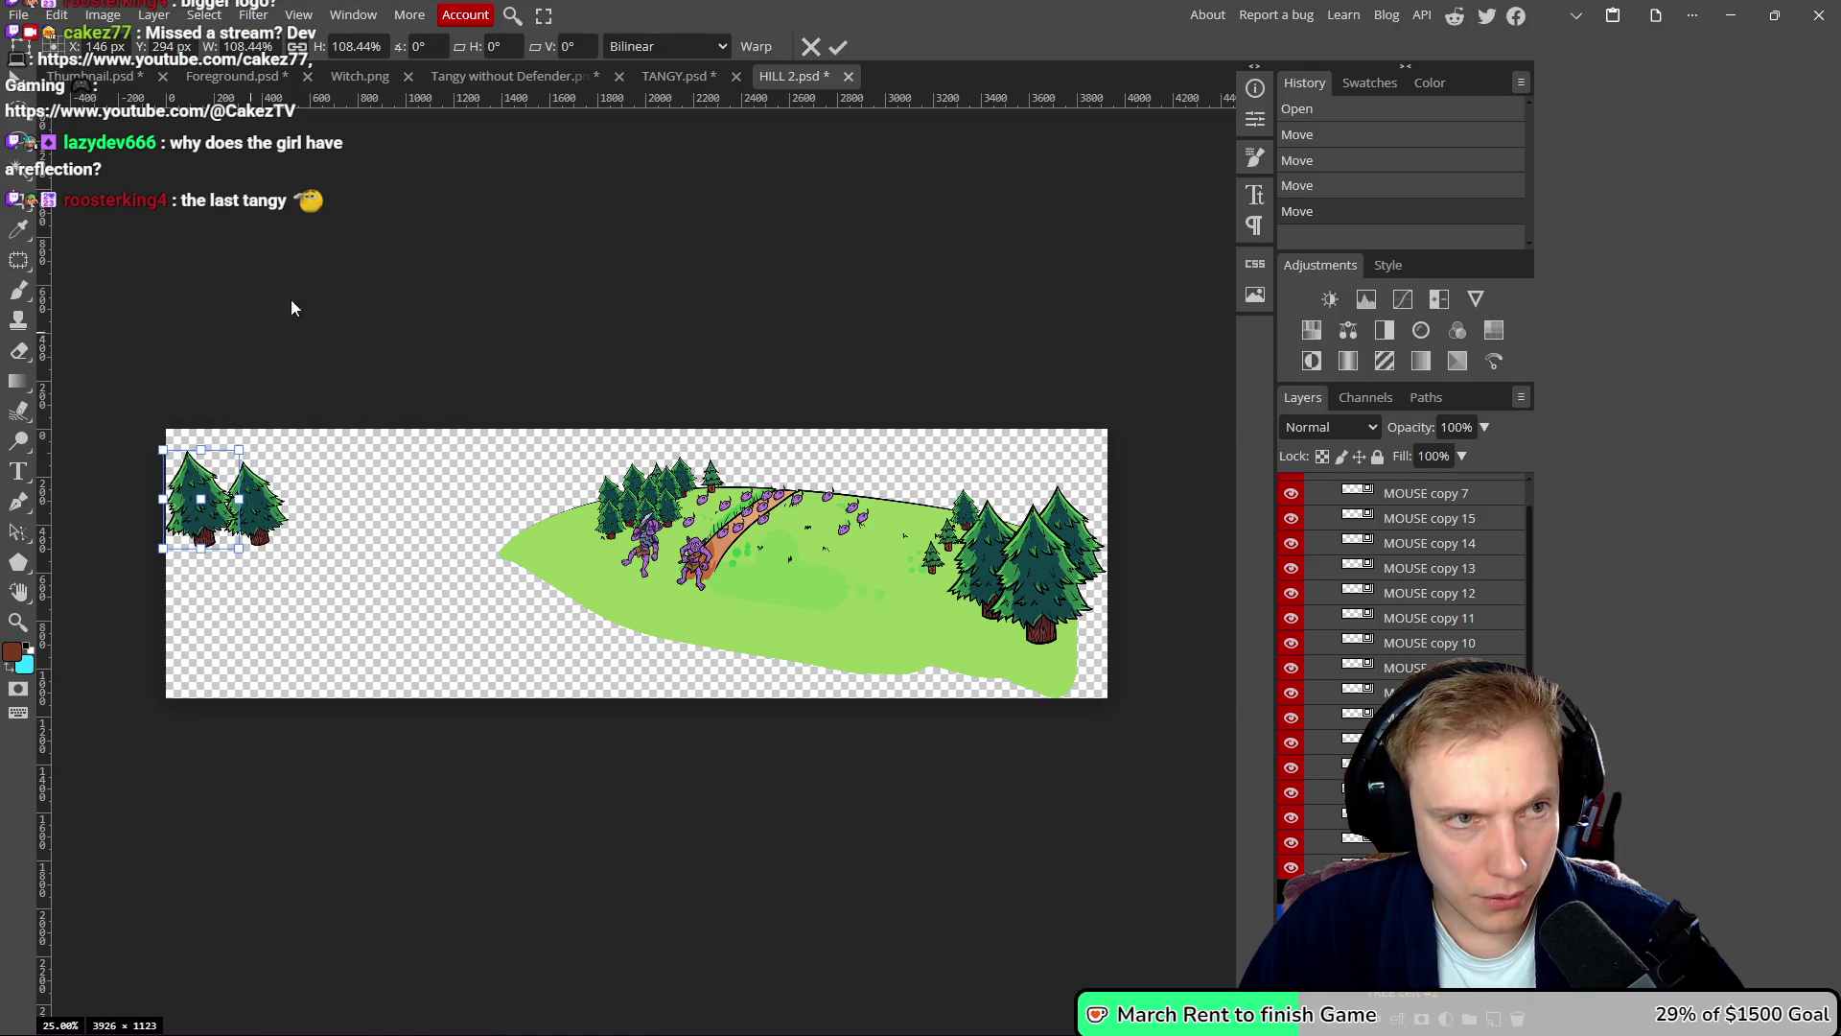
left_click(836, 47)
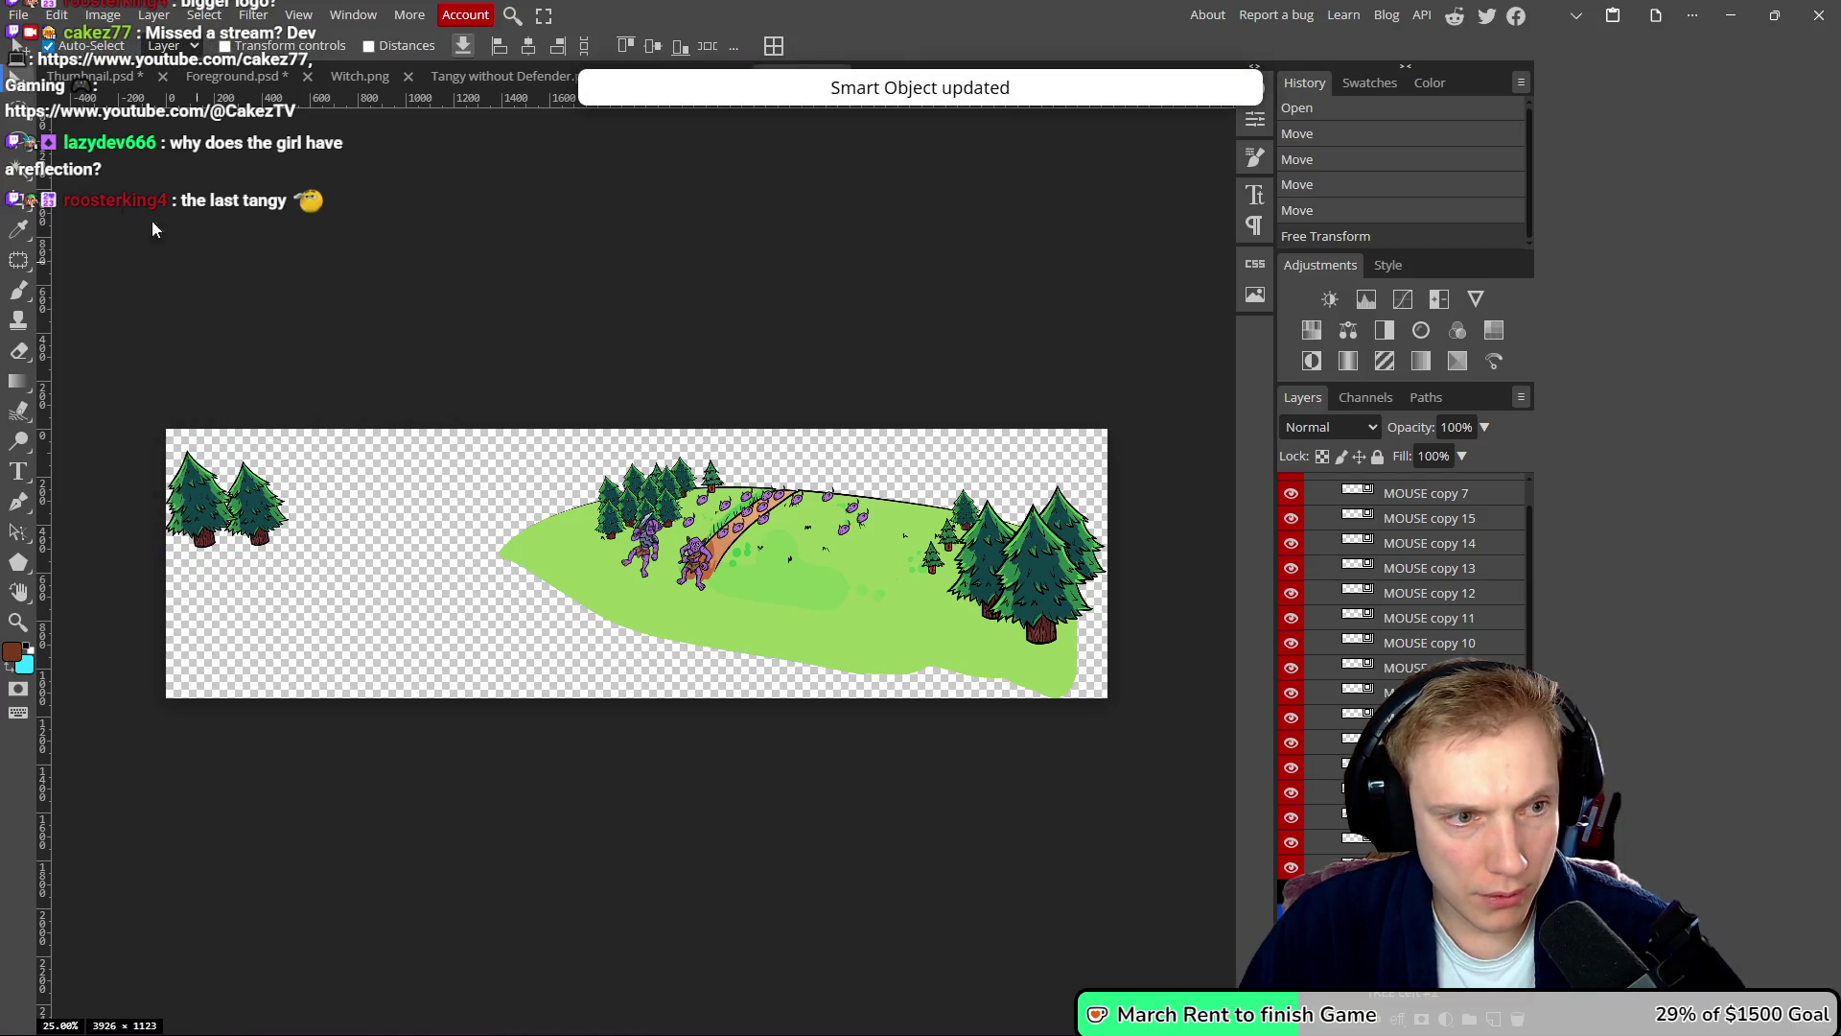
left_click(94, 73)
mouse_move(850, 534)
left_mouse_down()
mouse_move(842, 551)
mouse_move(830, 534)
left_mouse_up()
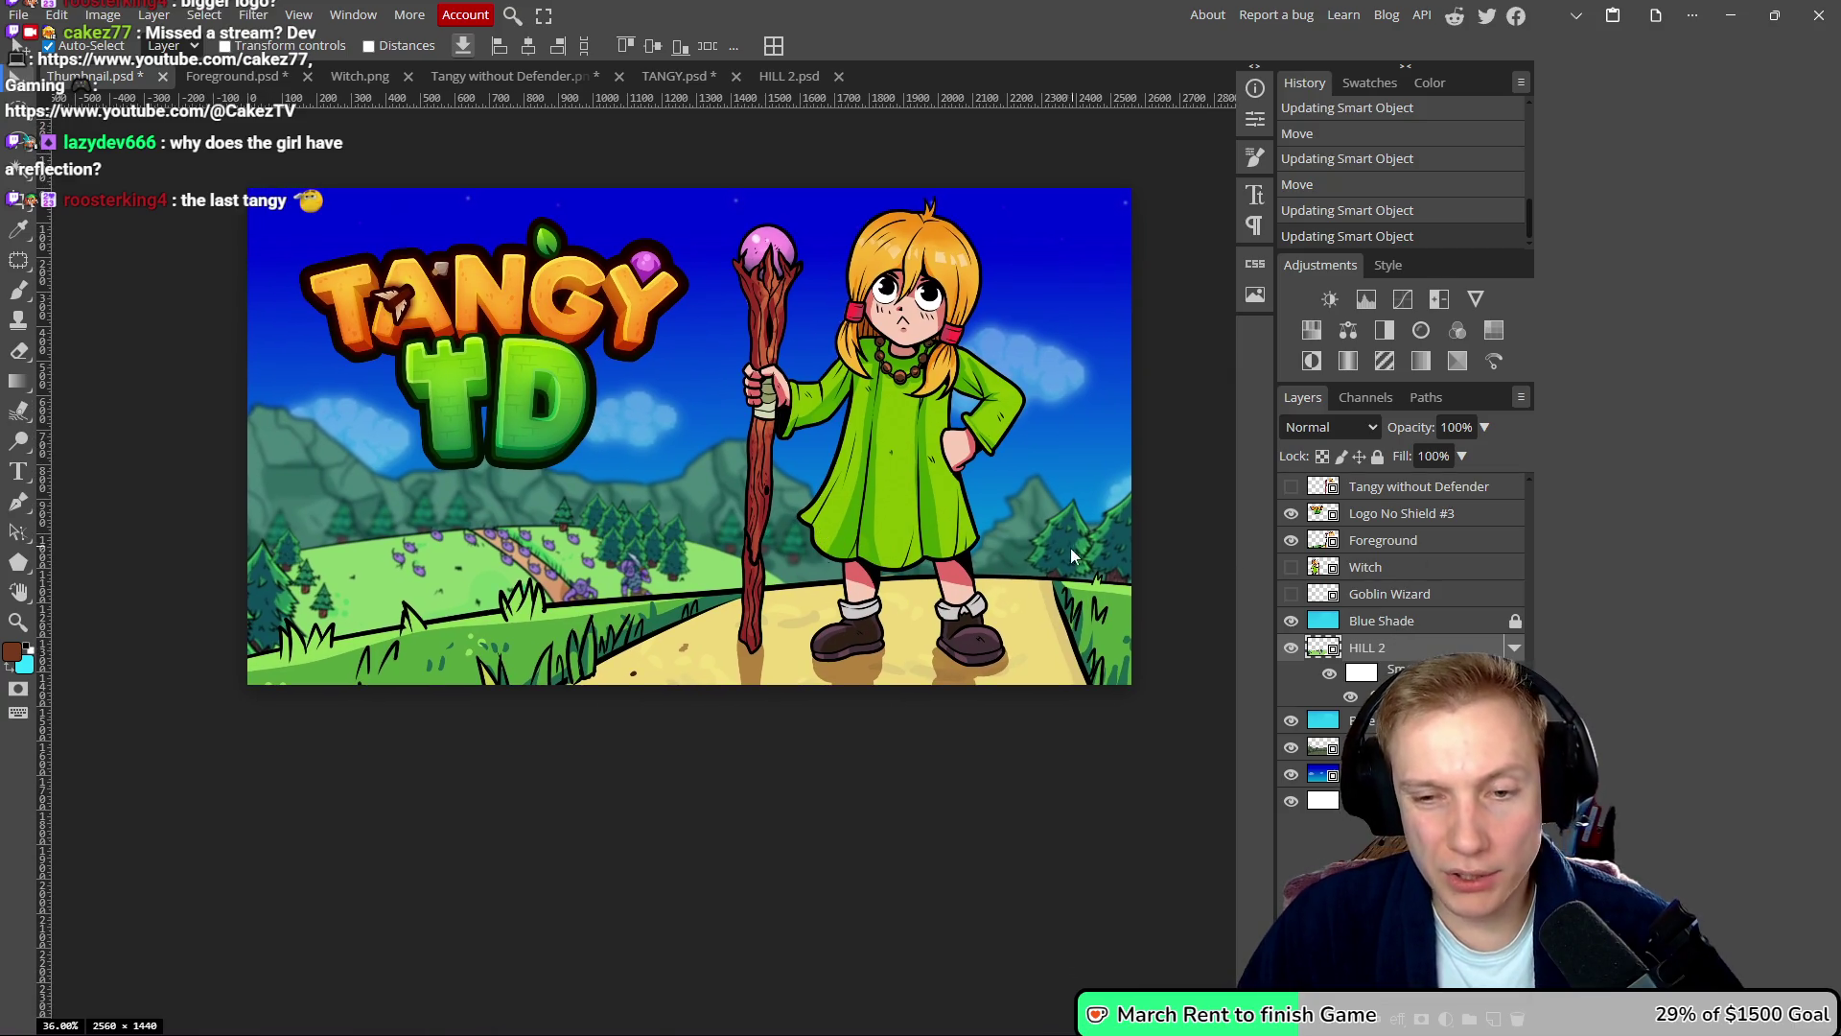
key("alt+Tab")
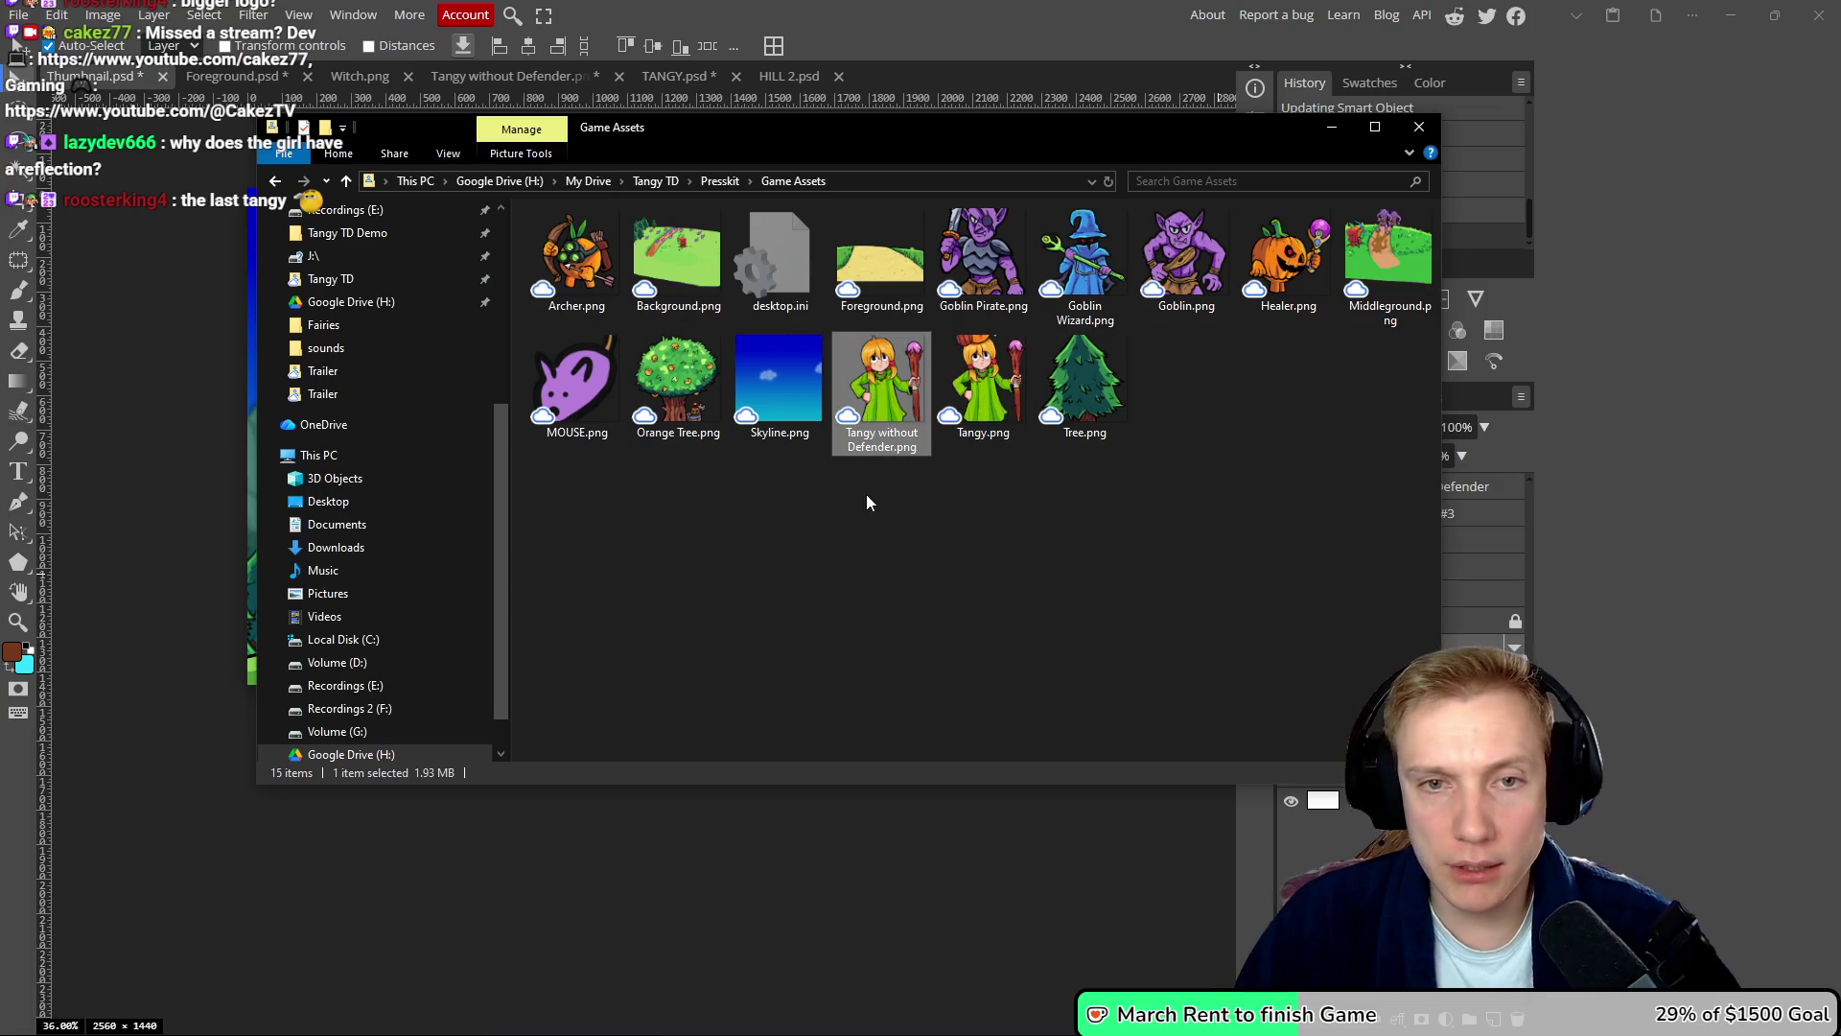
- Drop Goblin Wizard.png onto the thumbnail and fit it lower left at about 65% size
left_click_drag(1113, 254, 205, 433)
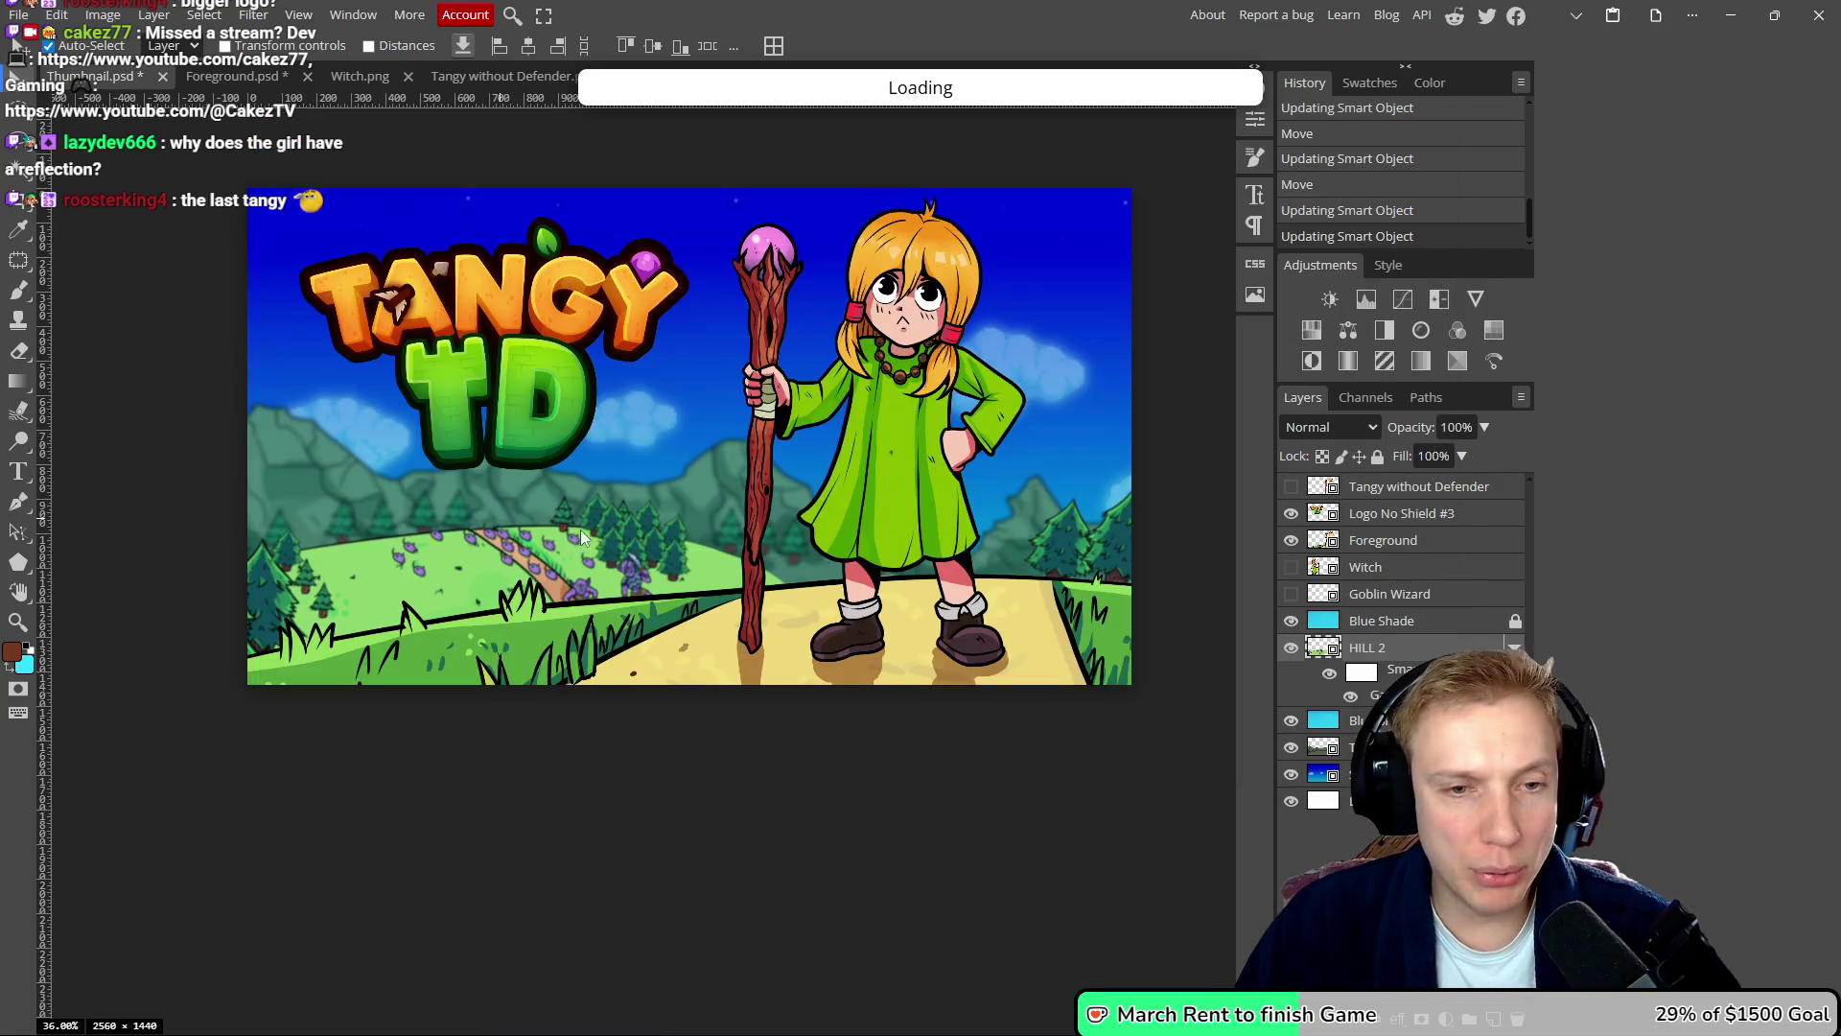
mouse_move(716, 451)
left_mouse_down()
mouse_move(402, 518)
mouse_move(356, 566)
left_mouse_up()
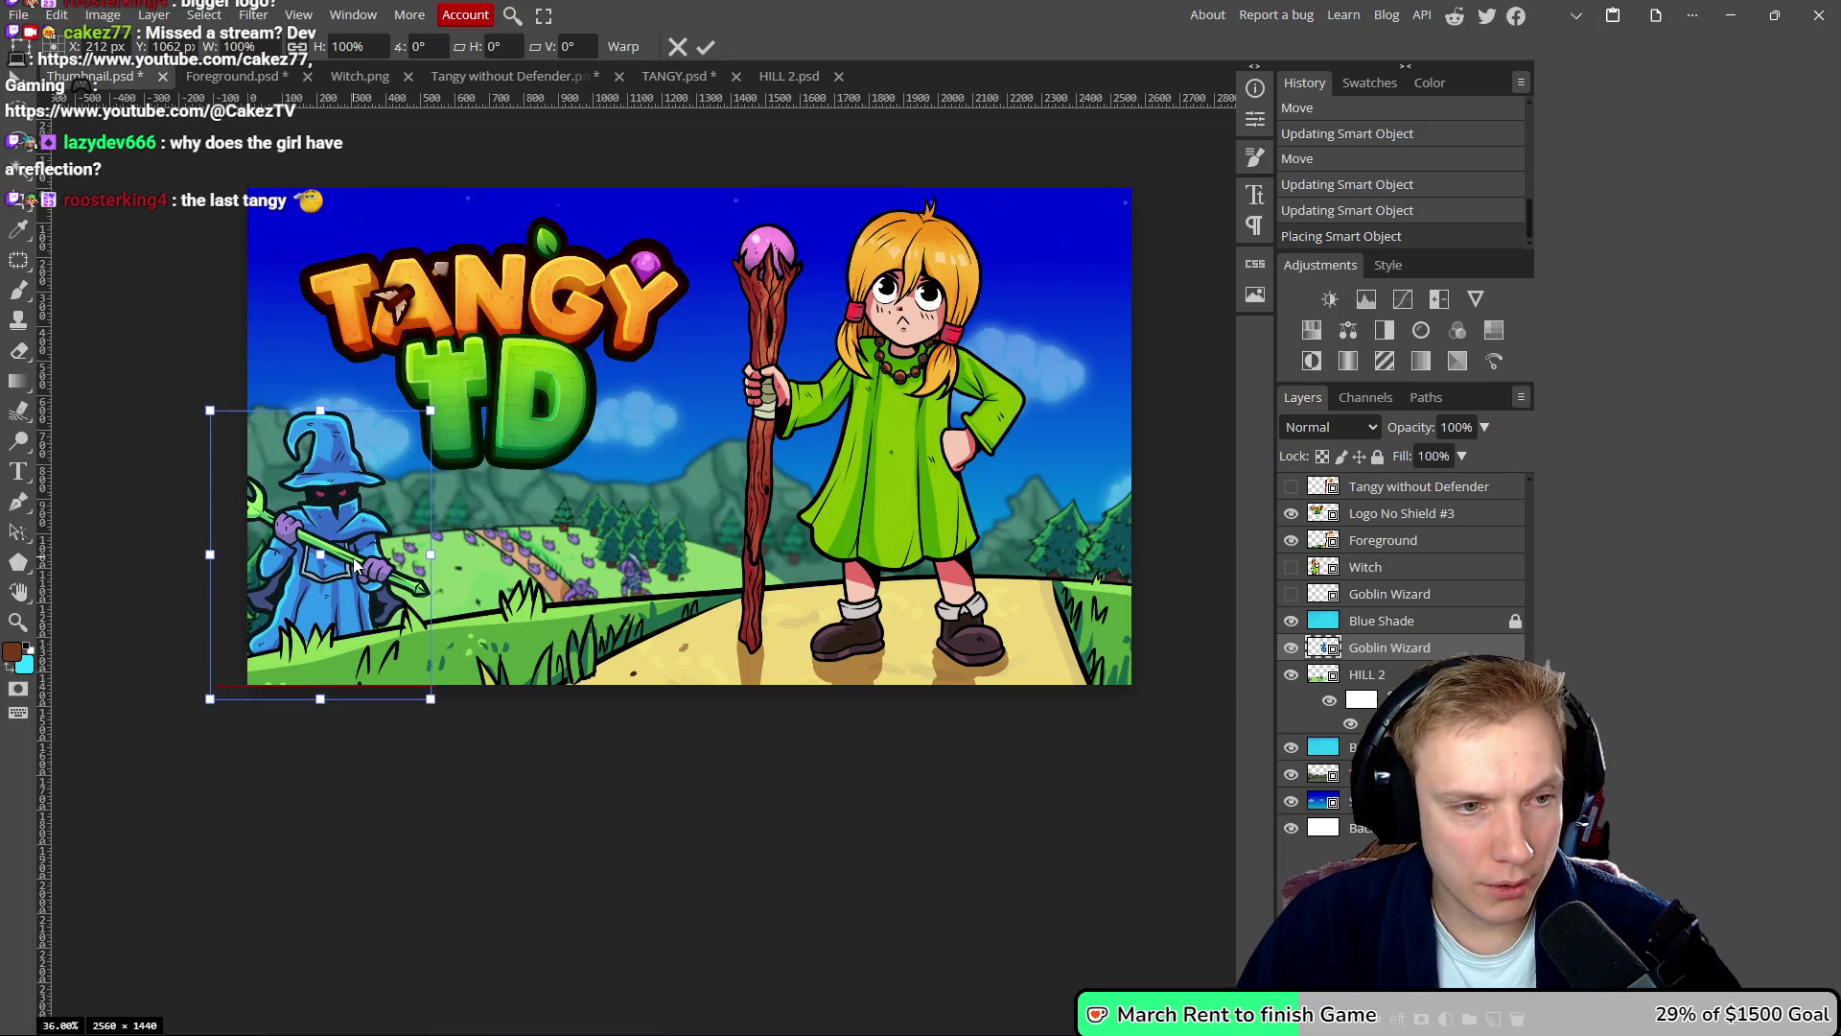
left_click_drag(433, 411, 399, 461)
mouse_move(210, 472)
left_mouse_down()
mouse_move(226, 464)
mouse_move(205, 477)
left_mouse_up()
left_click_drag(337, 547, 339, 540)
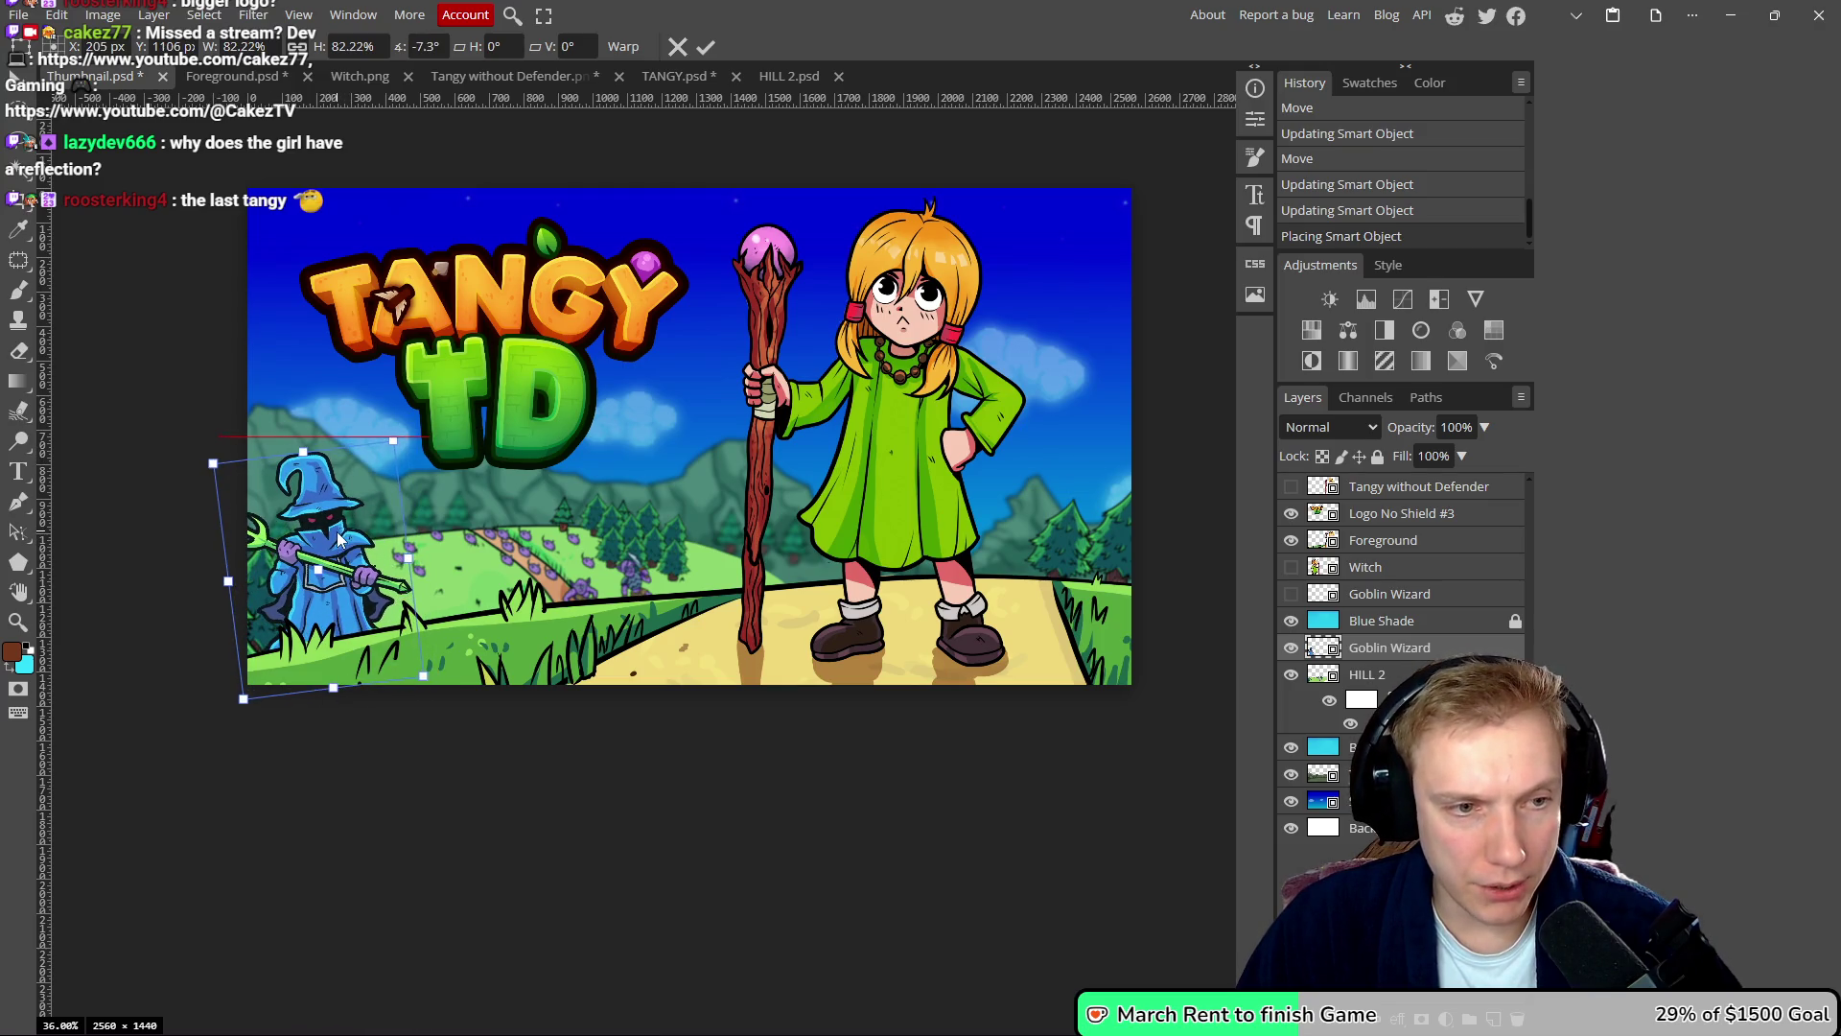
mouse_move(393, 441)
left_mouse_down()
mouse_move(387, 459)
mouse_move(399, 445)
left_mouse_up()
left_click_drag(353, 543, 386, 532)
left_click_drag(423, 450, 408, 476)
left_click_drag(372, 539, 365, 548)
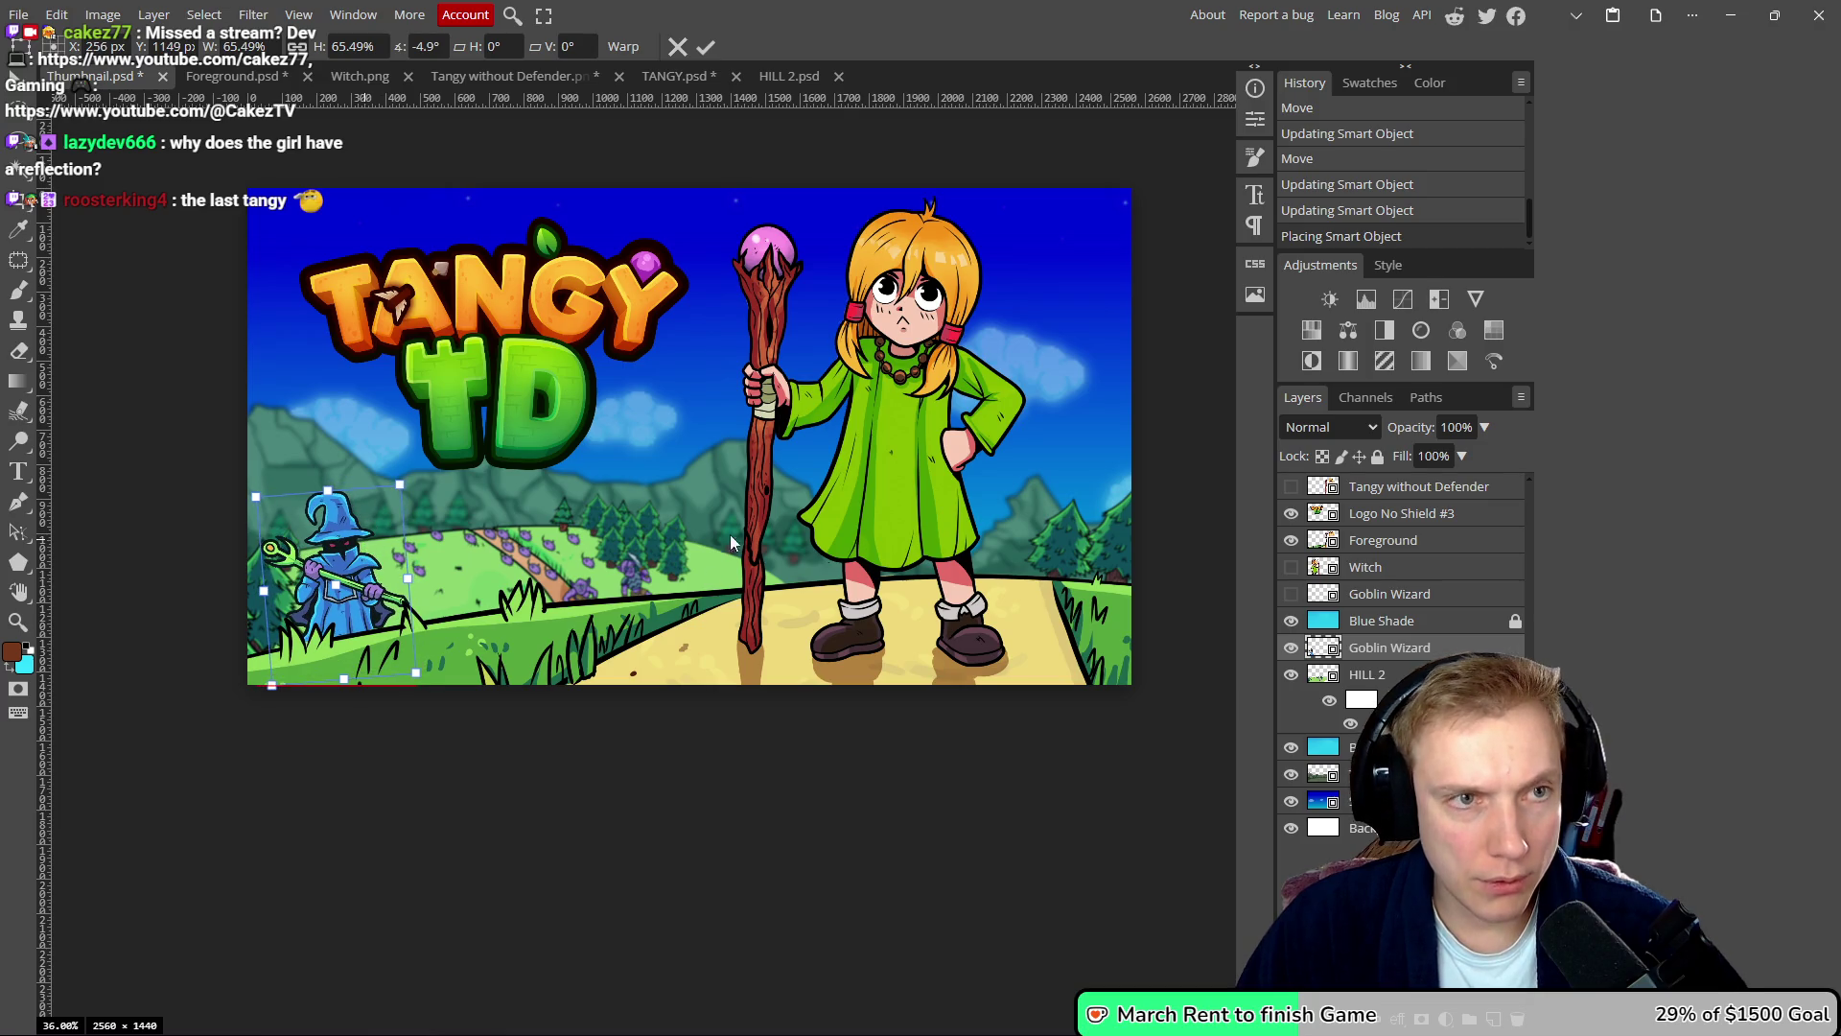
key("Return")
- Save the thumbnail with the new Goblin Wizard layer
scroll(708, 416, "down", 4)
scroll(830, 448, "up", 2)
key("ctrl+s")
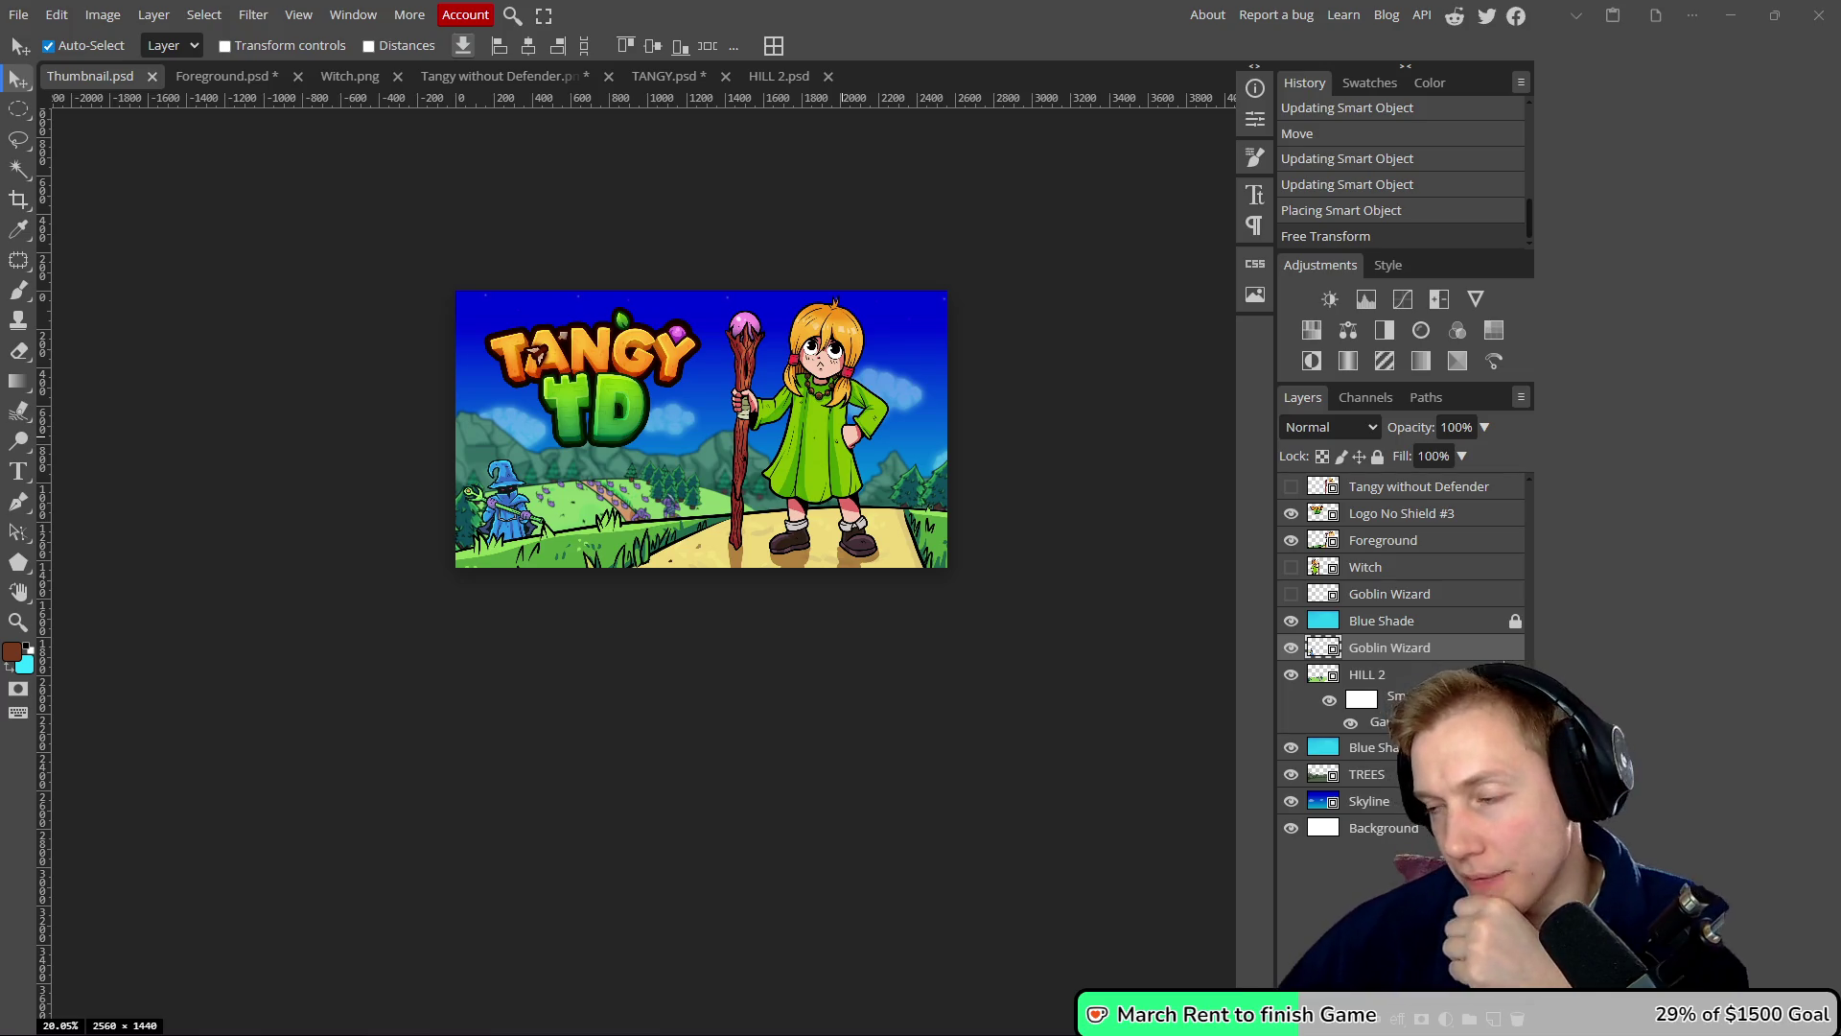
key("alt+Tab")
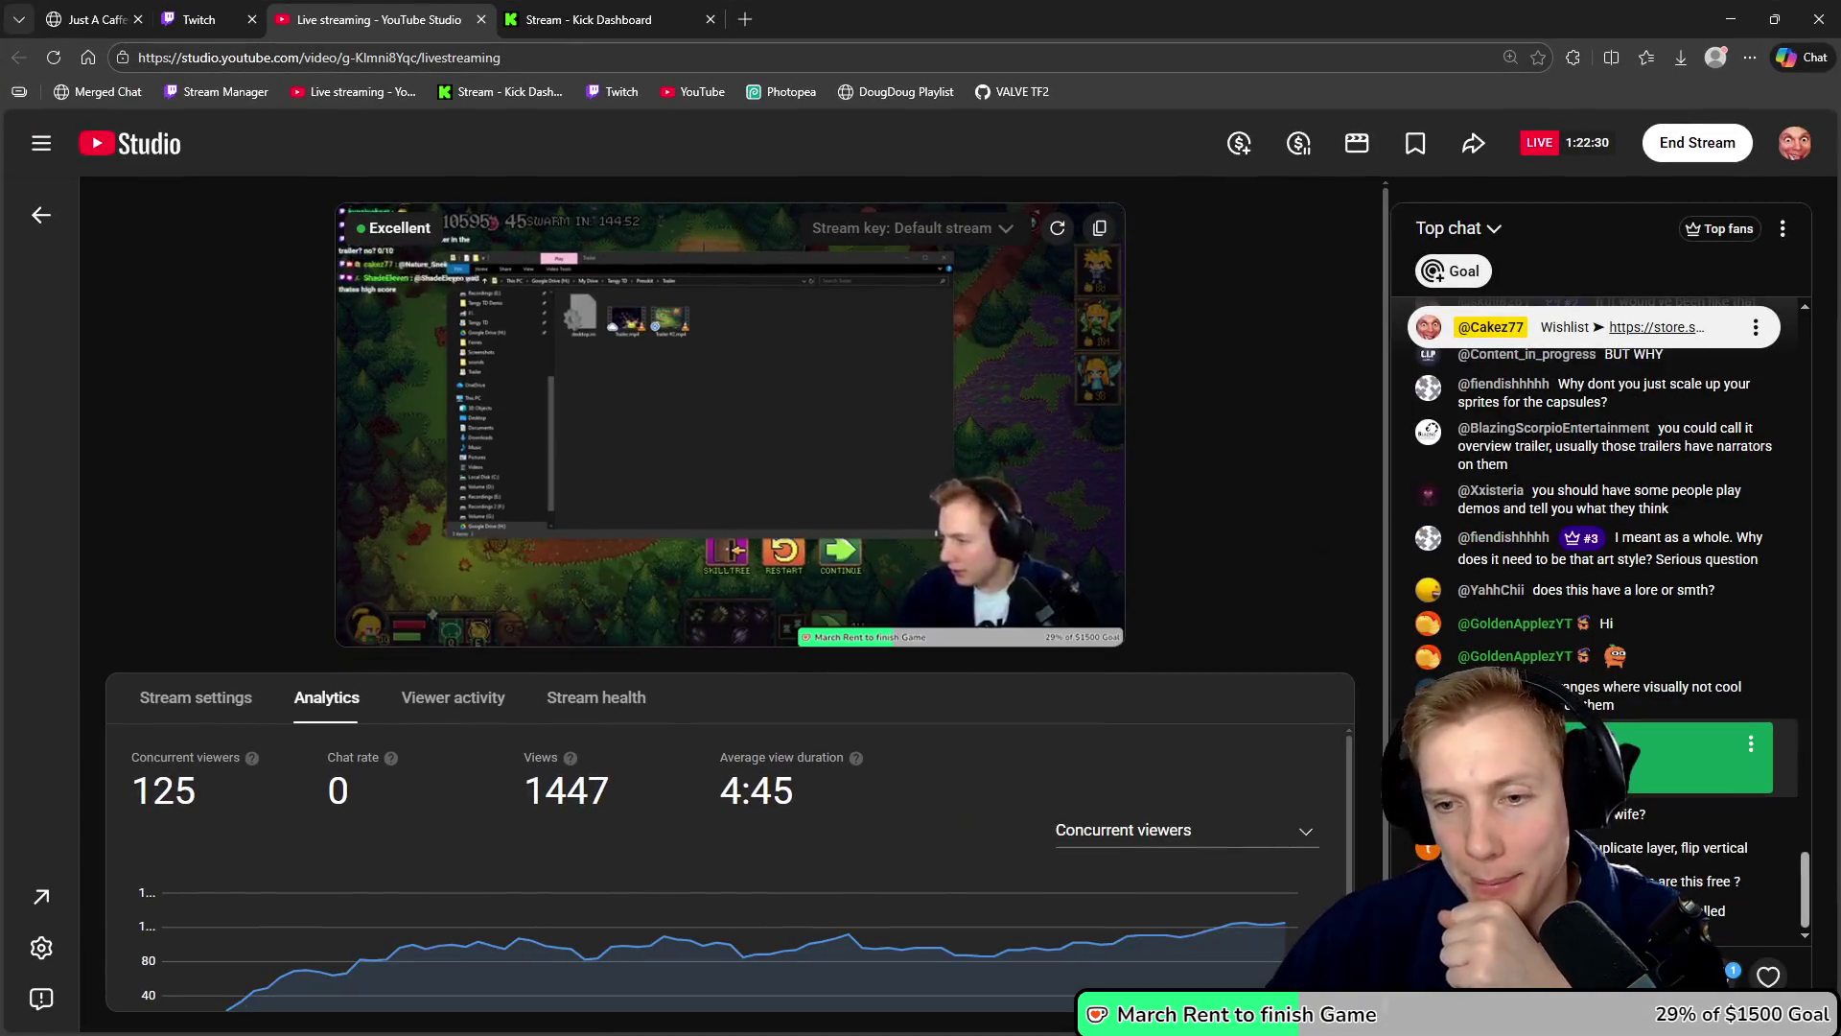
double_click(907, 20)
key("alt+Tab")
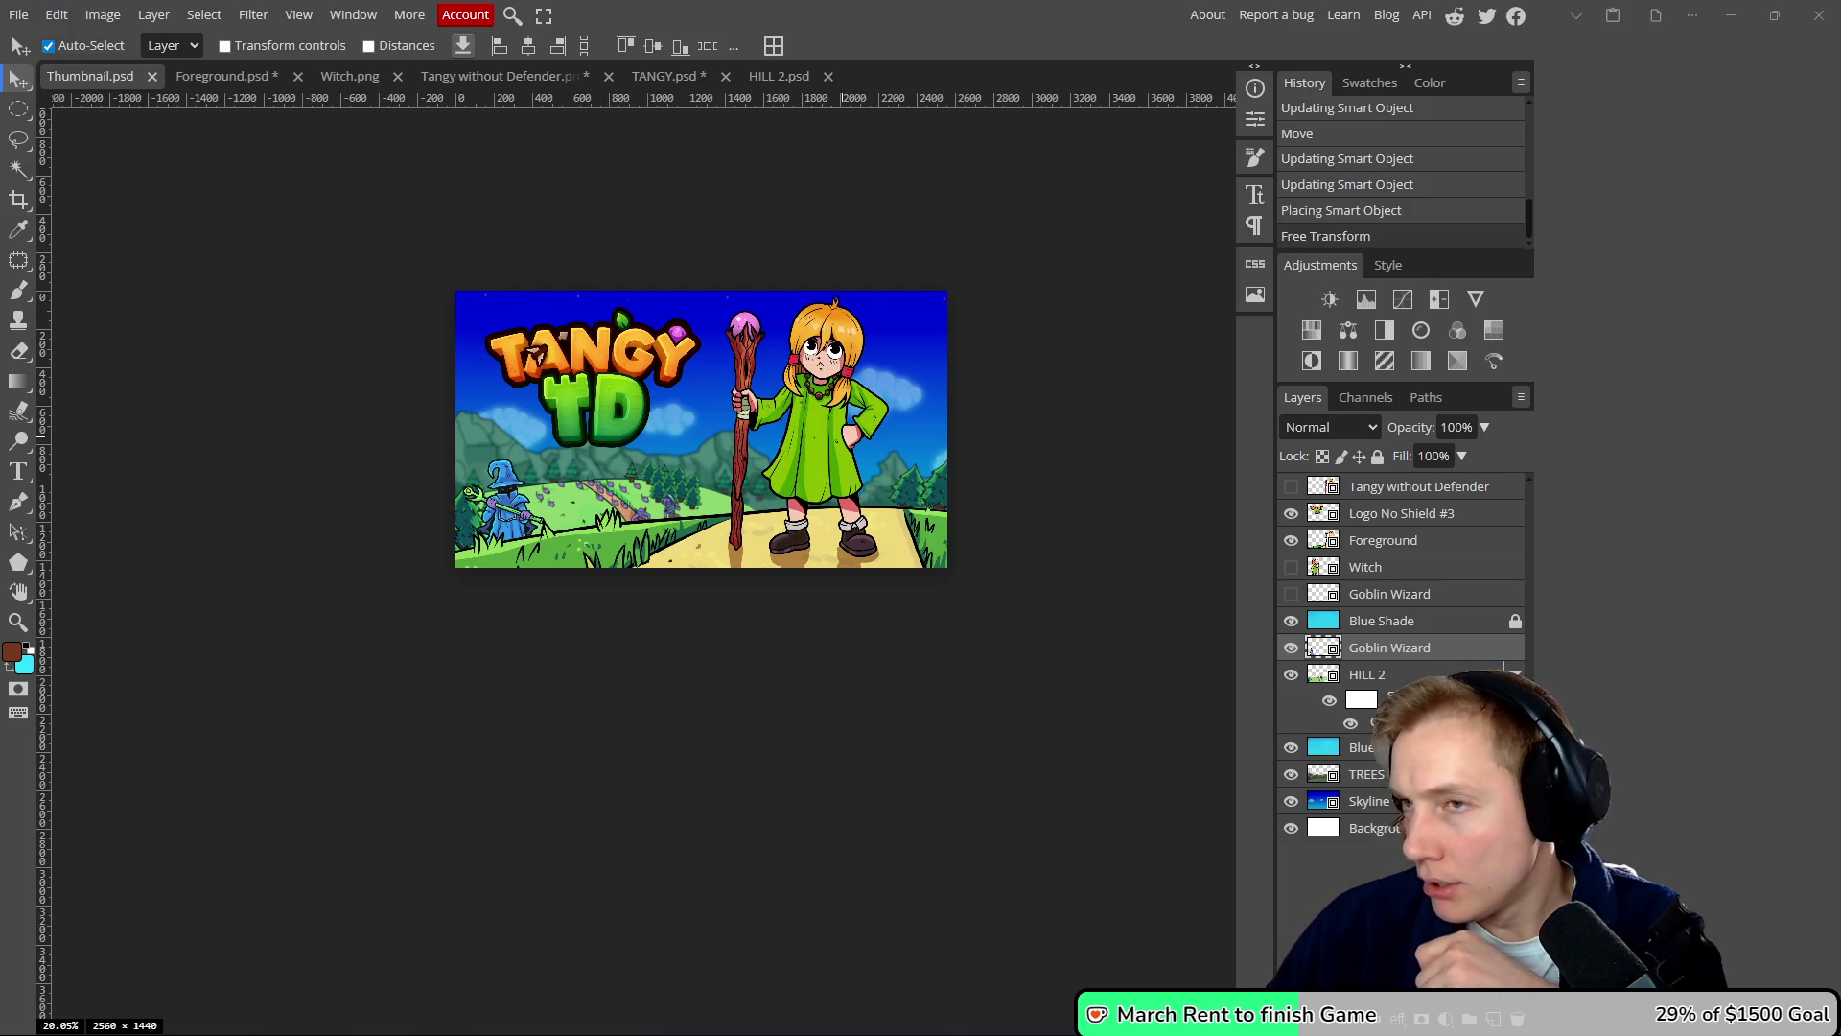
scroll(866, 488, "right", 2)
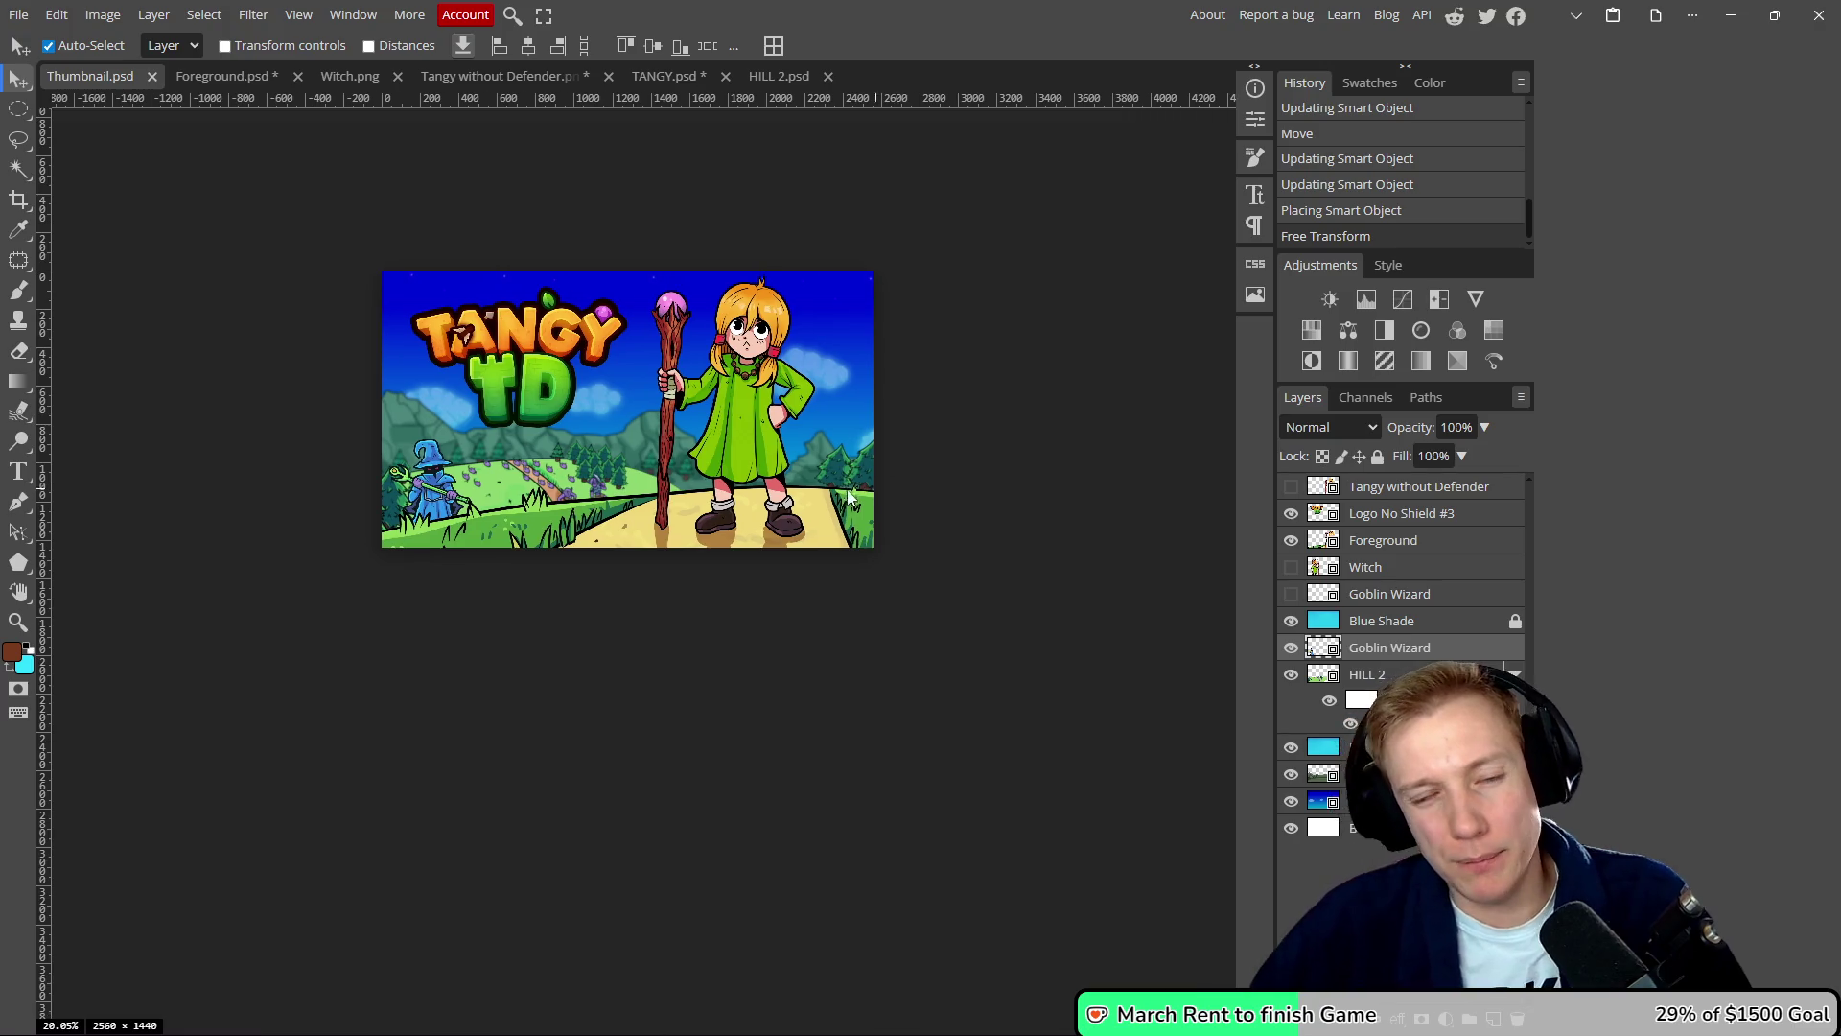
scroll(830, 447, "right", 1)
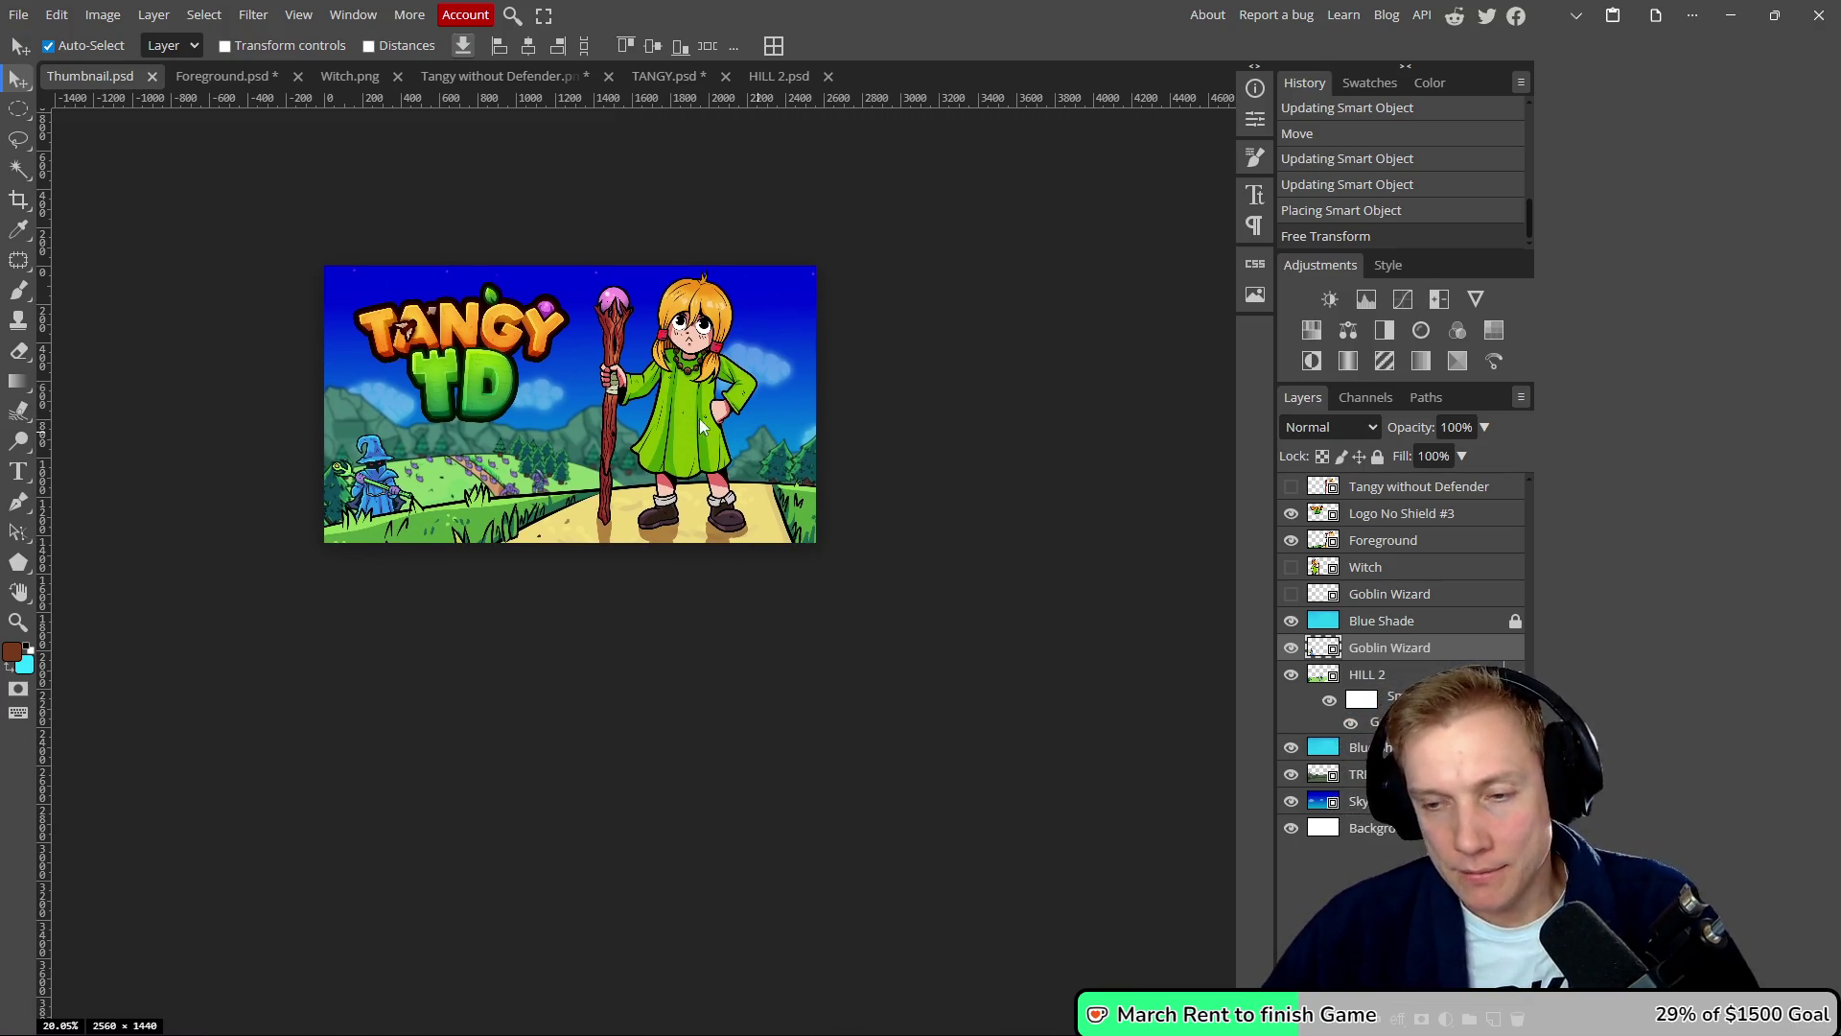
scroll(699, 418, "up", 3)
key("ctrl+s")
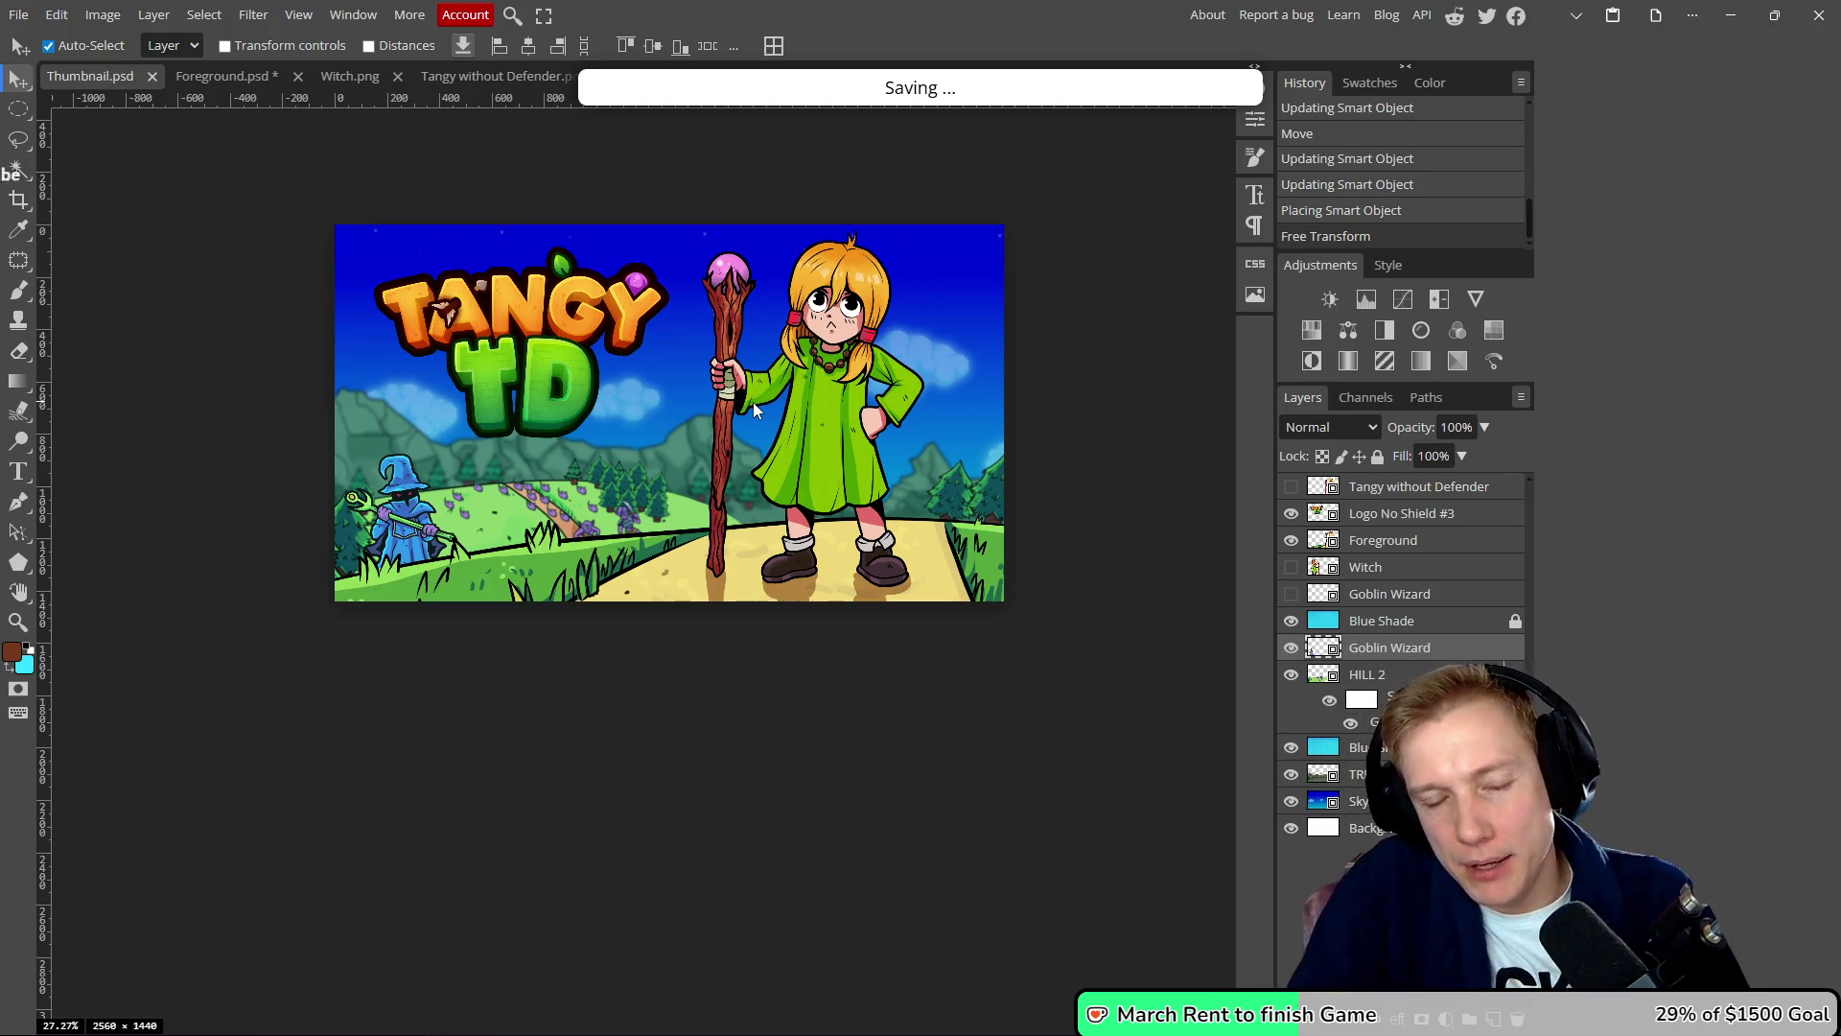
- Export the thumbnail via Save for web as a 1280×720 PNG named Thumbnail
key("ctrl+alt+shift+s")
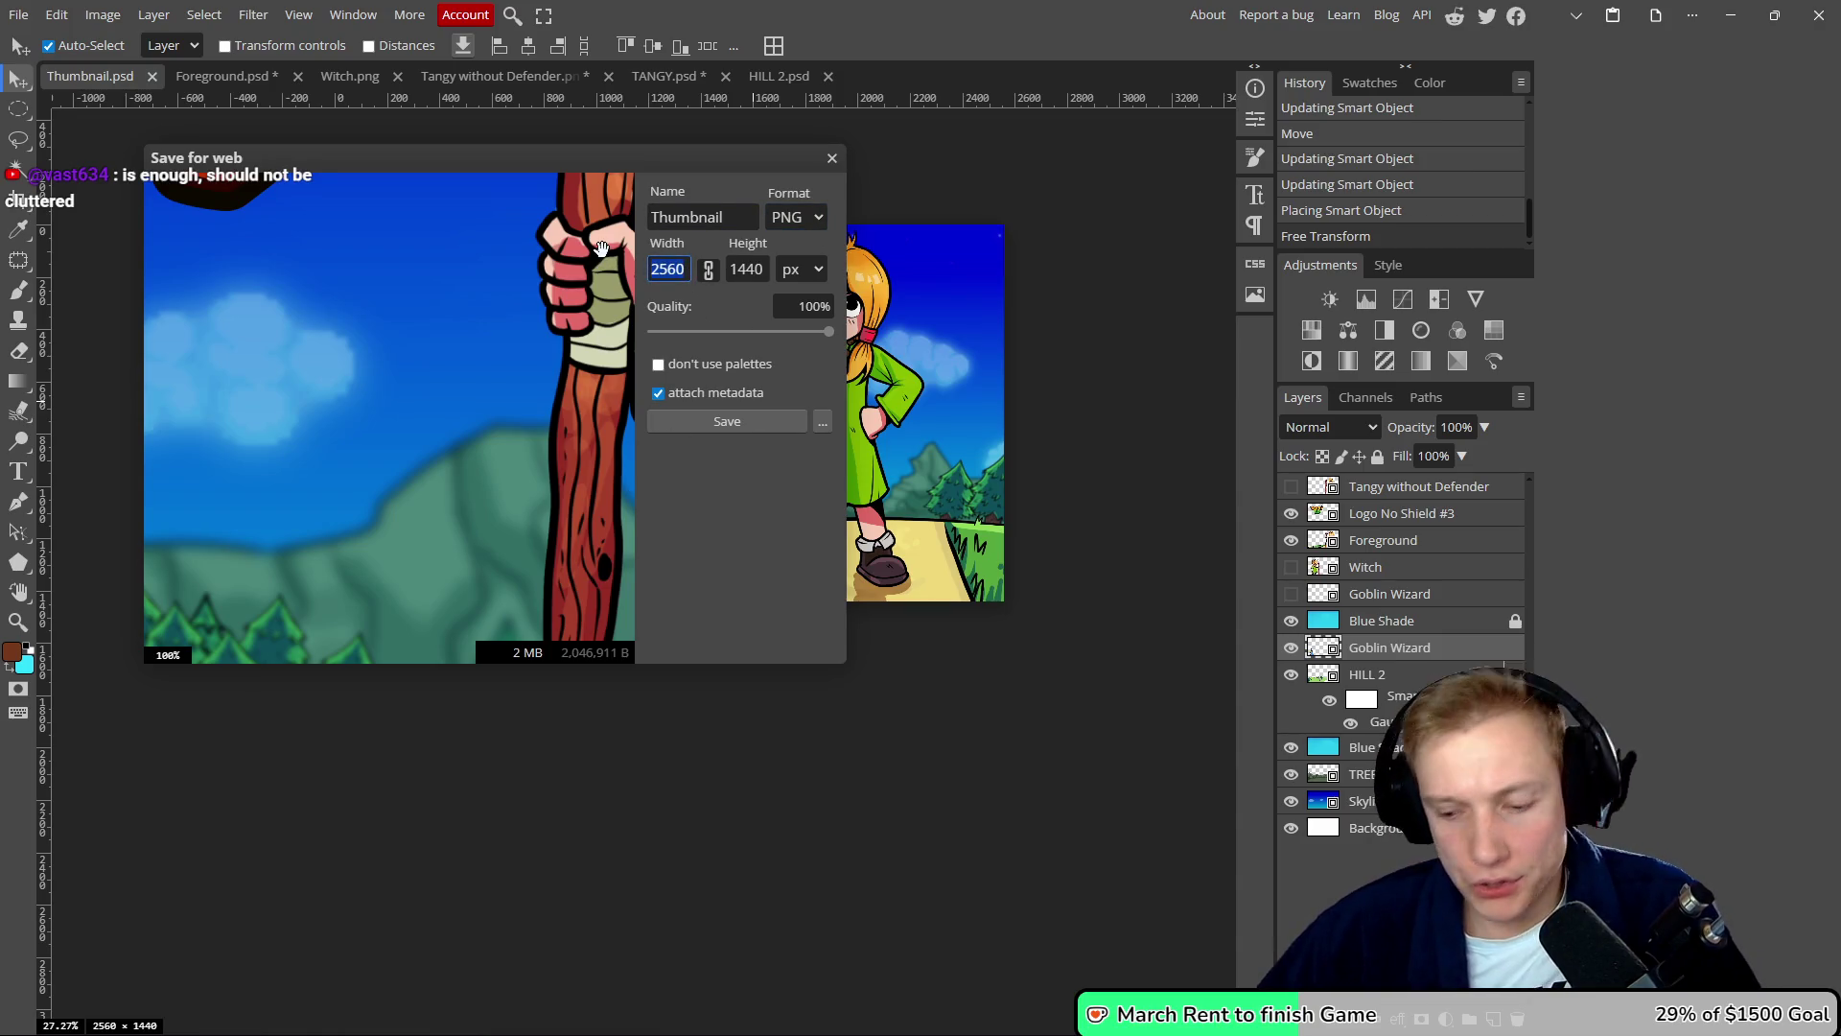
type("19")
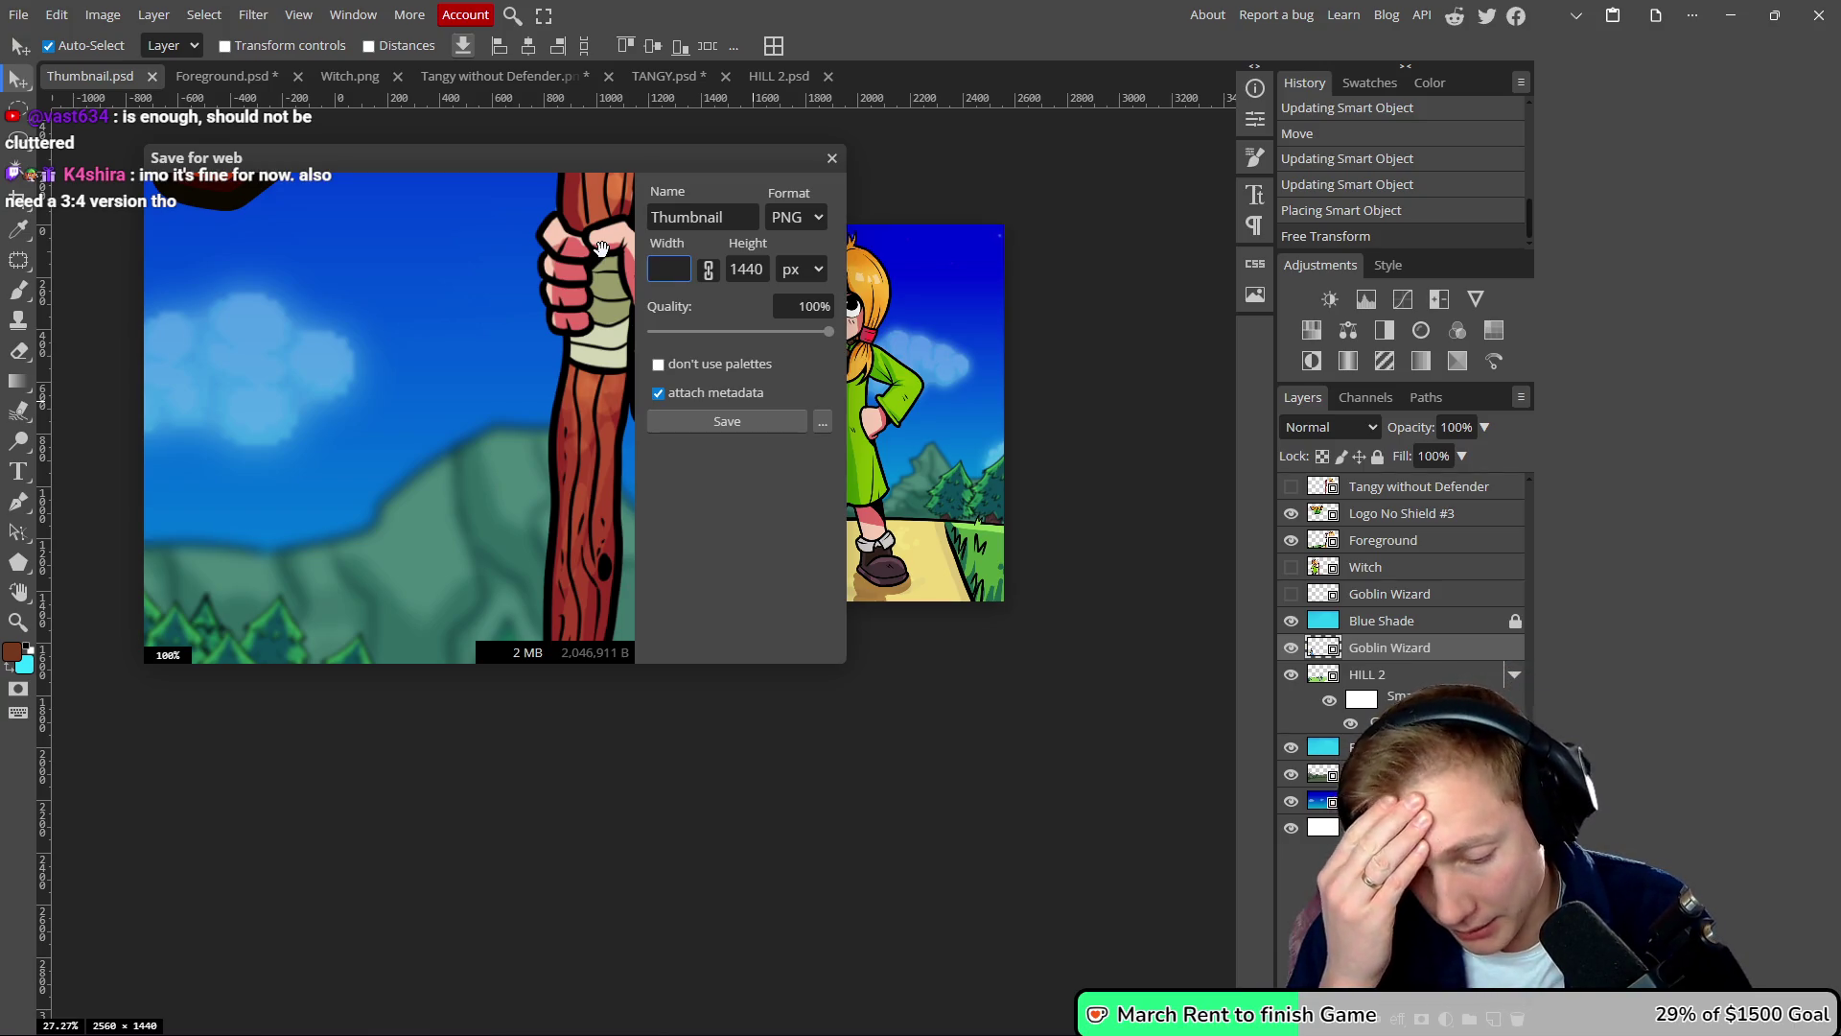
key("shift+Tab")
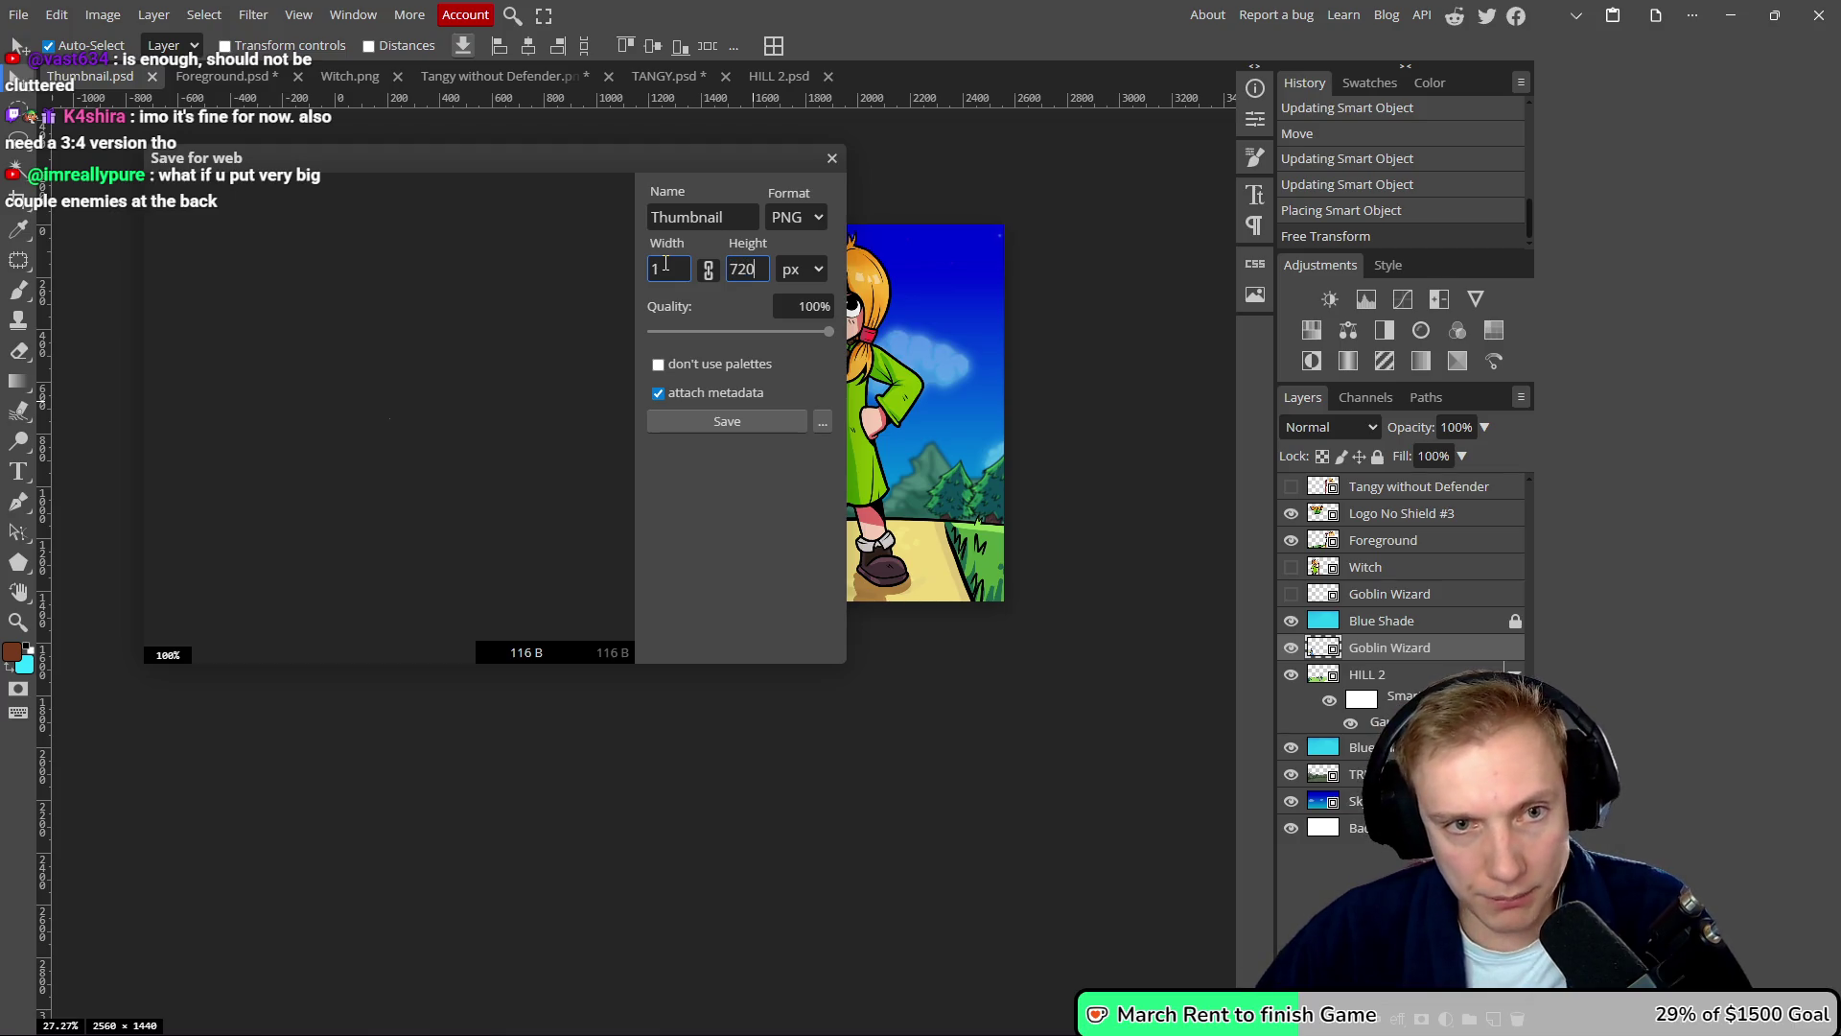
key("shift+Tab")
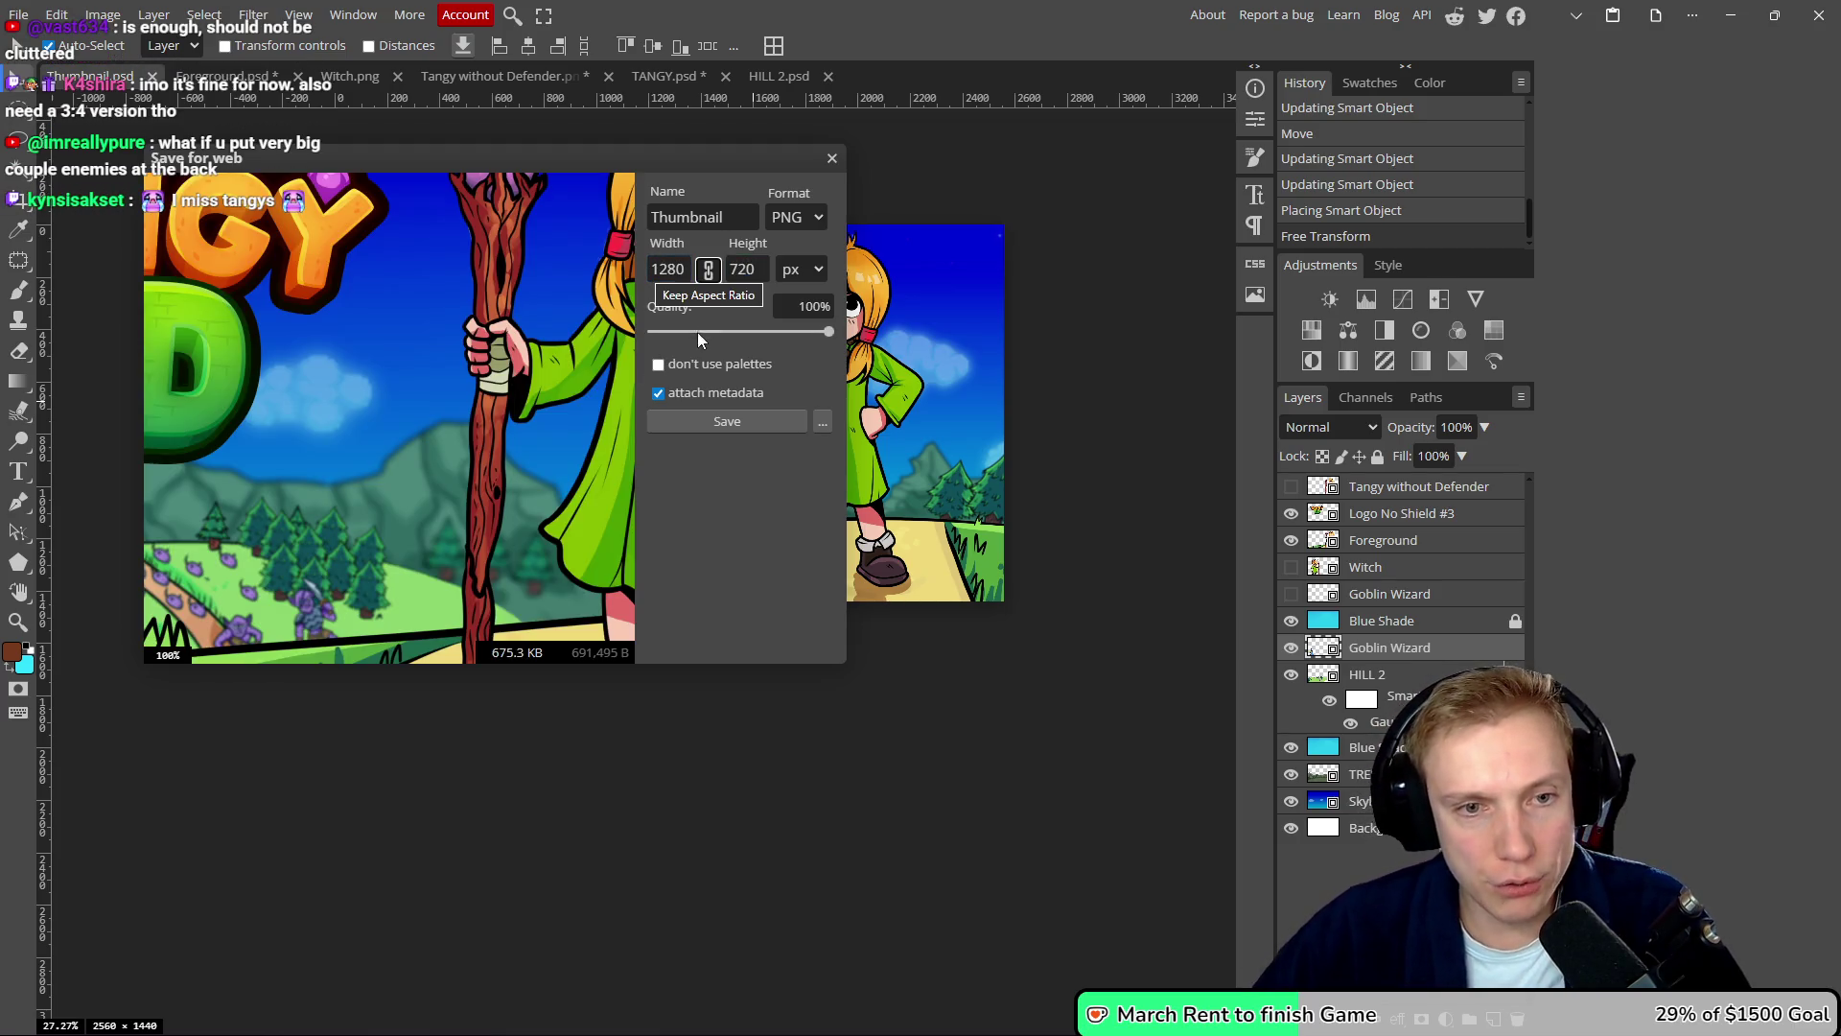
left_click(747, 420)
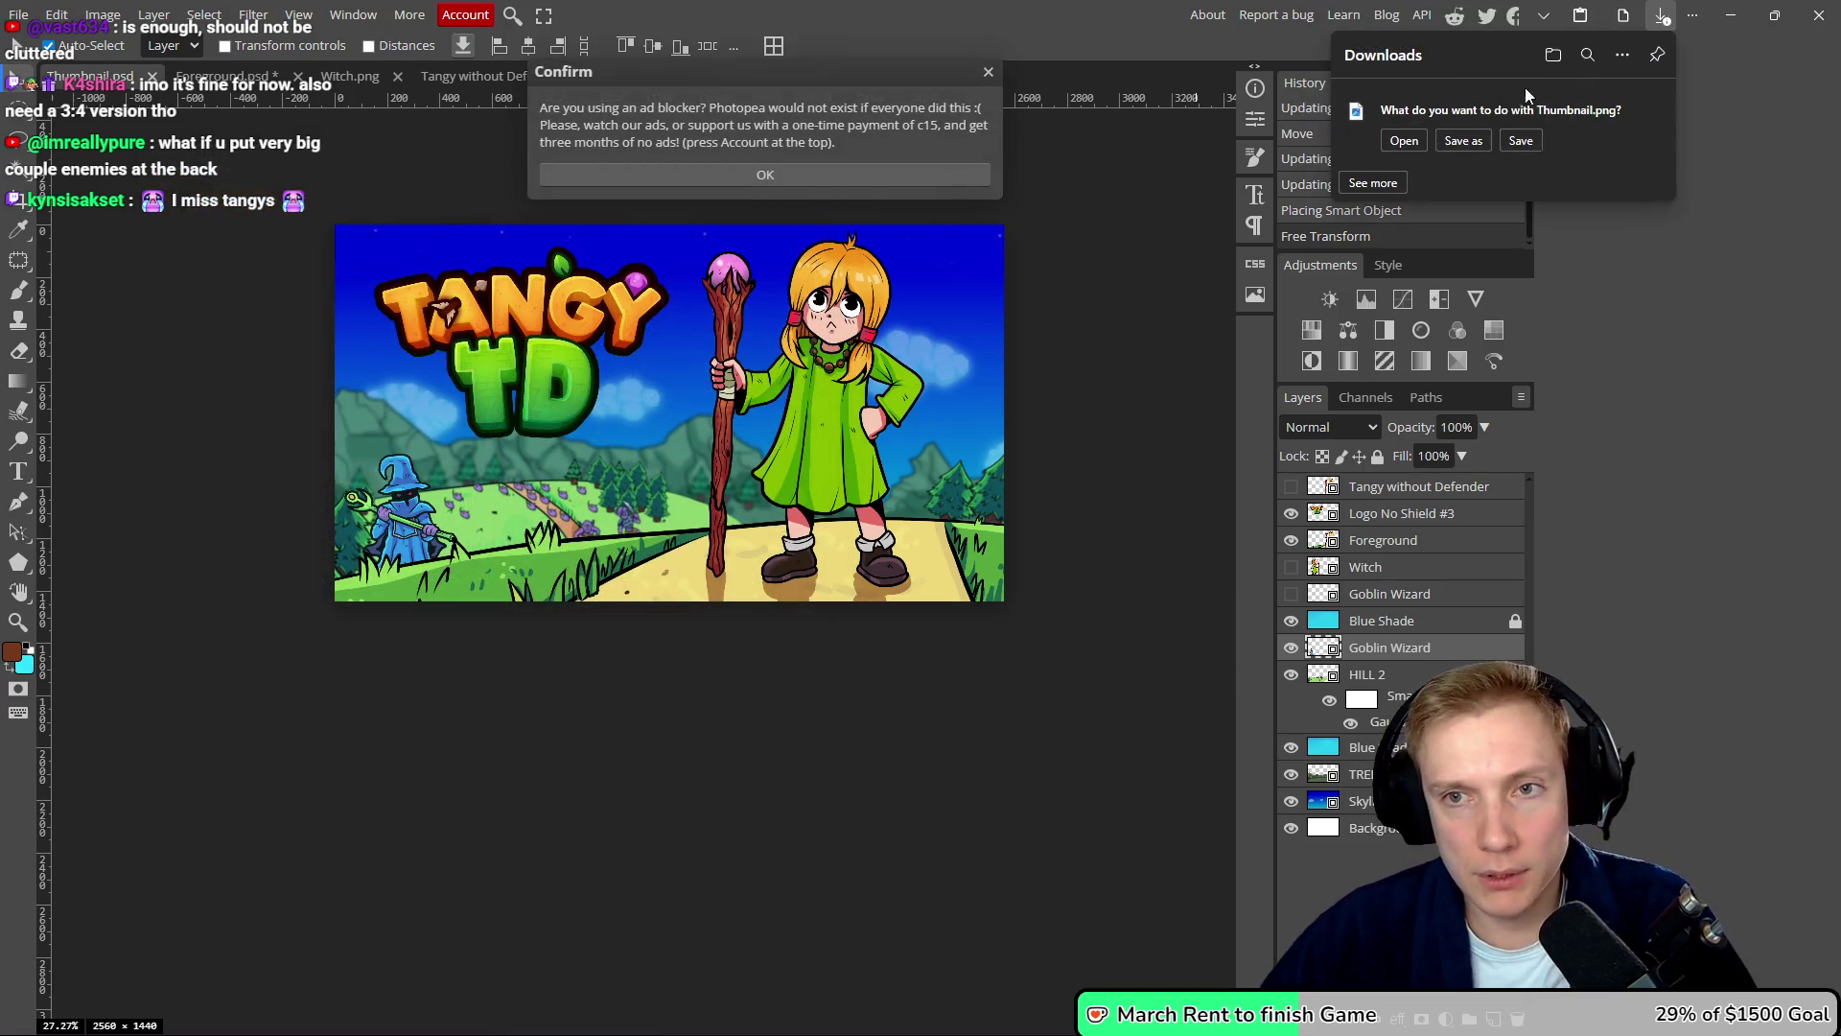
- Save the downloaded Thumbnail.png into Google Drive > Tangy TD > Presskit > Trailer
left_click(1462, 140)
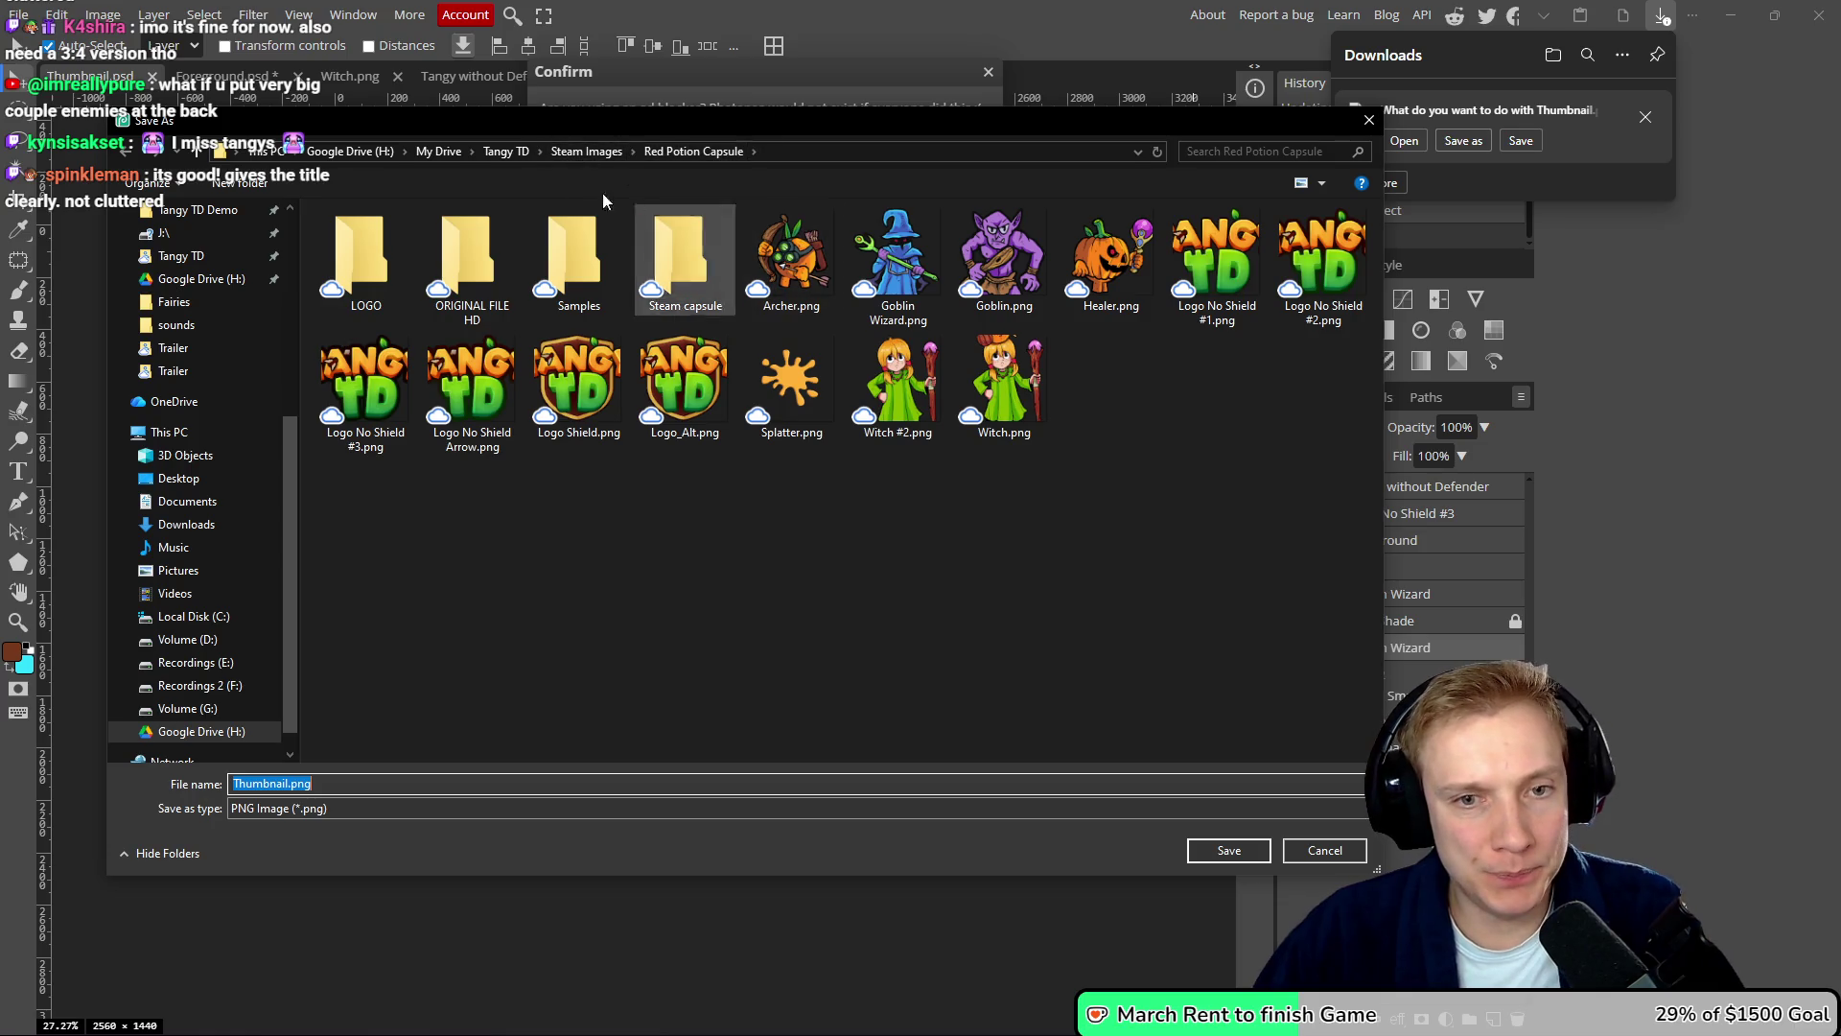
left_click(496, 153)
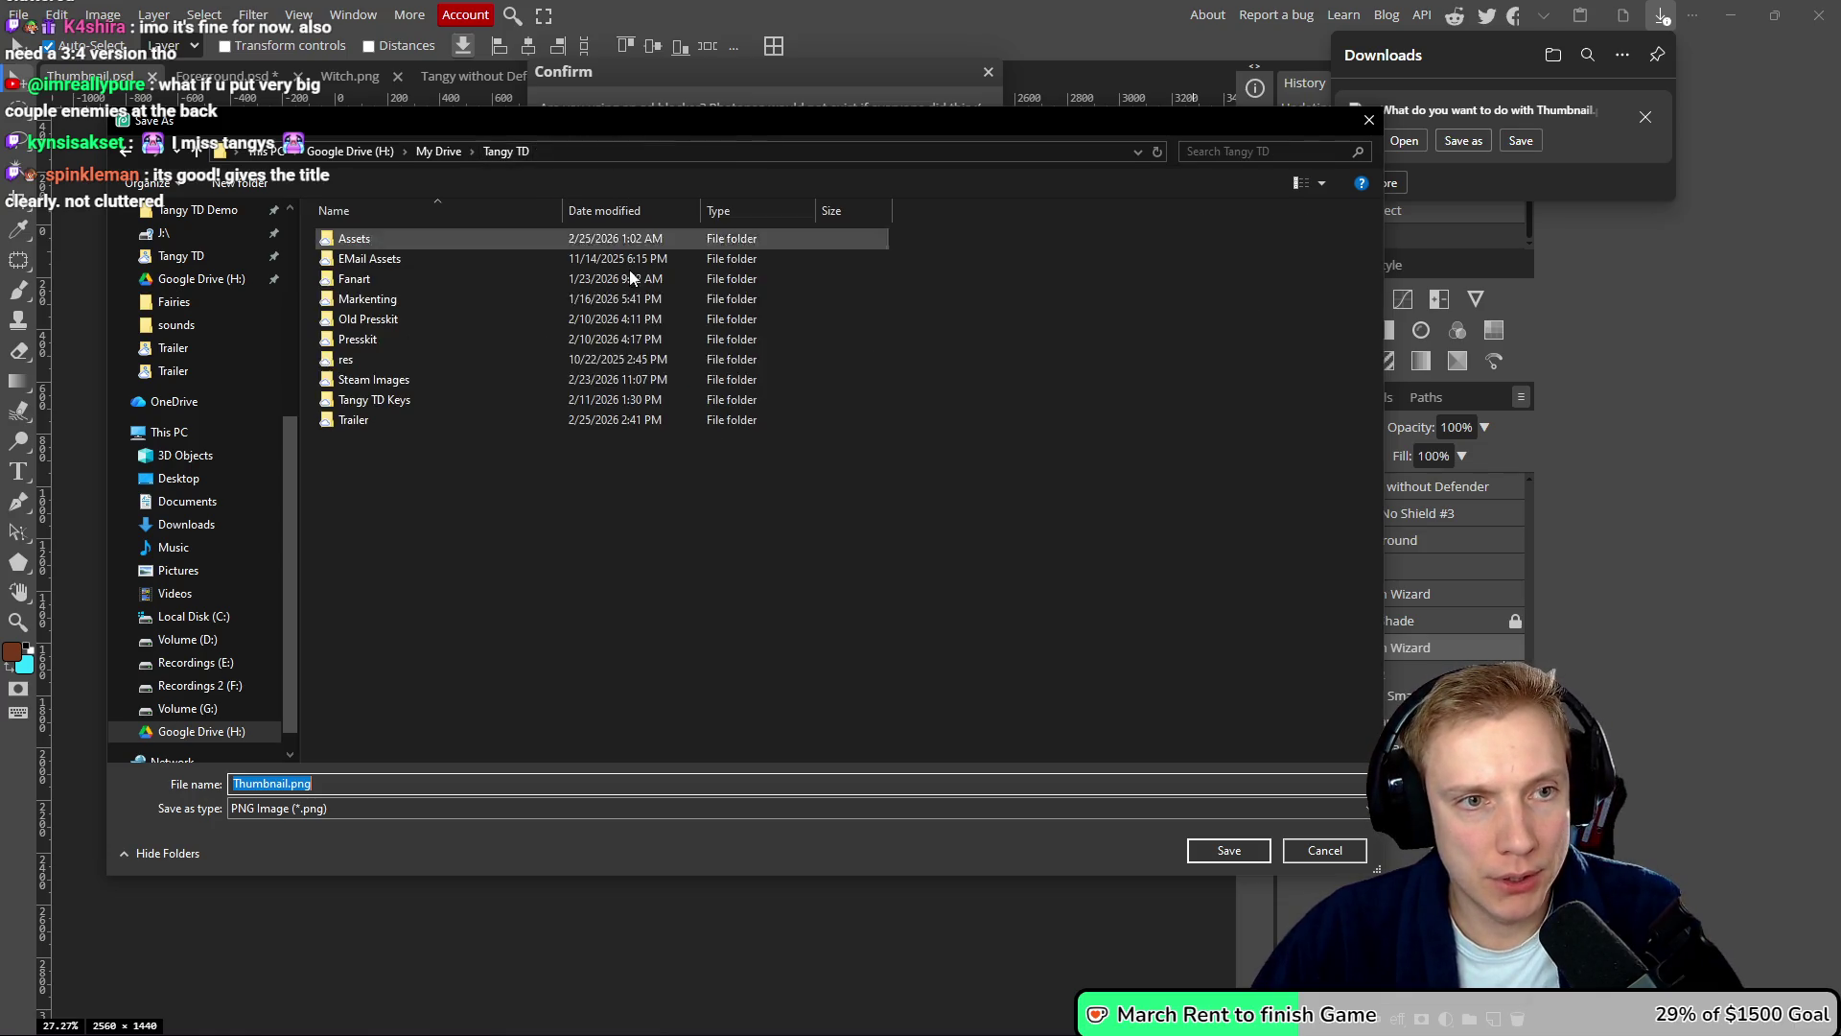
double_click(495, 368)
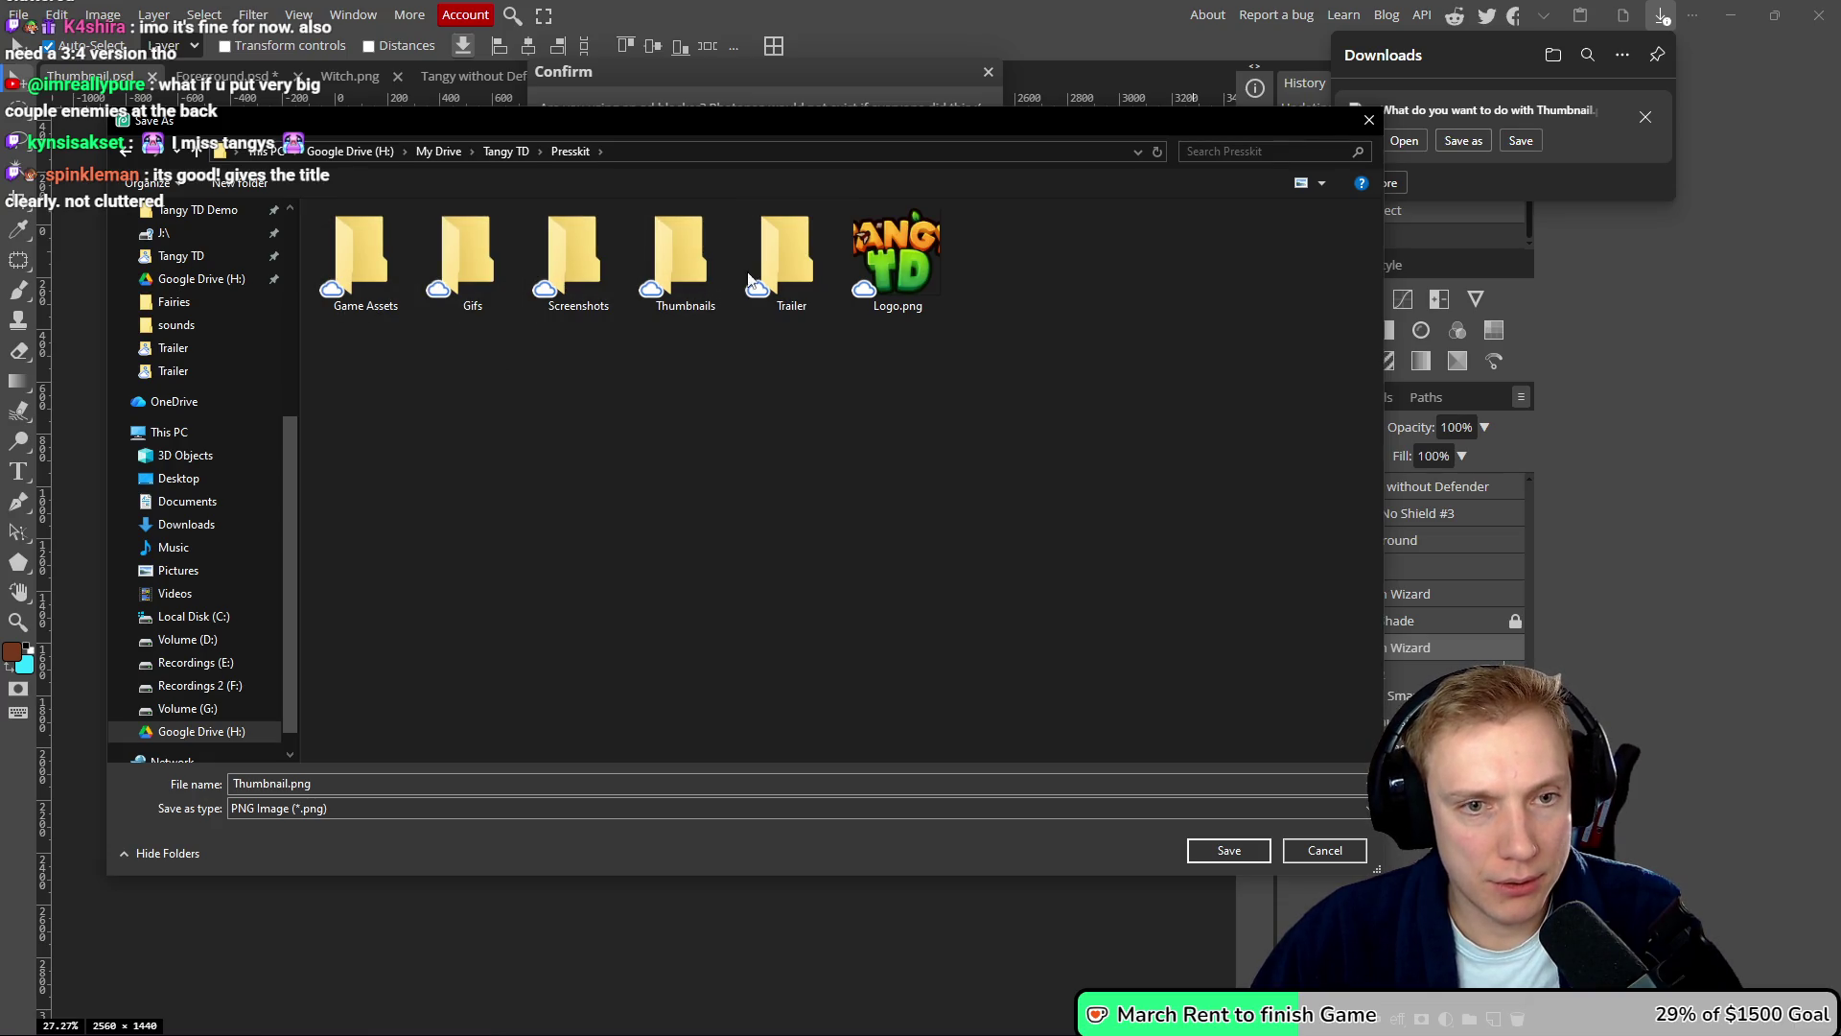
double_click(781, 263)
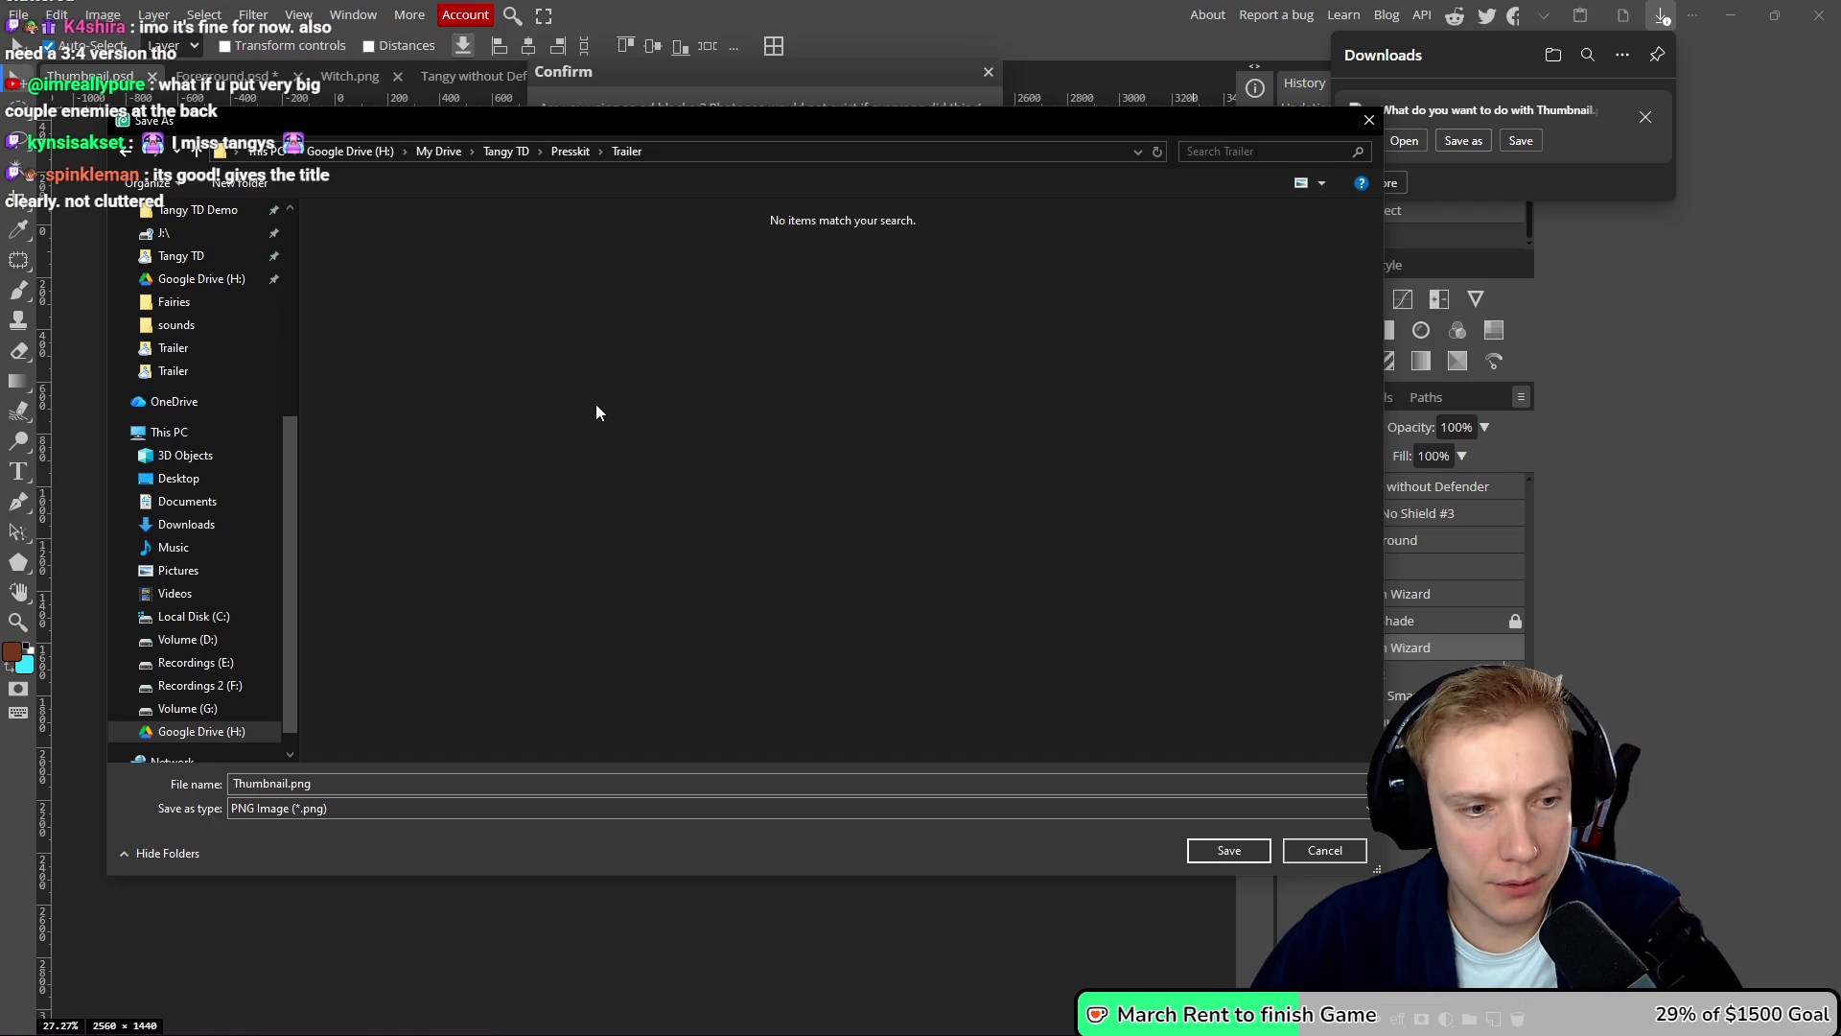
left_click(1232, 852)
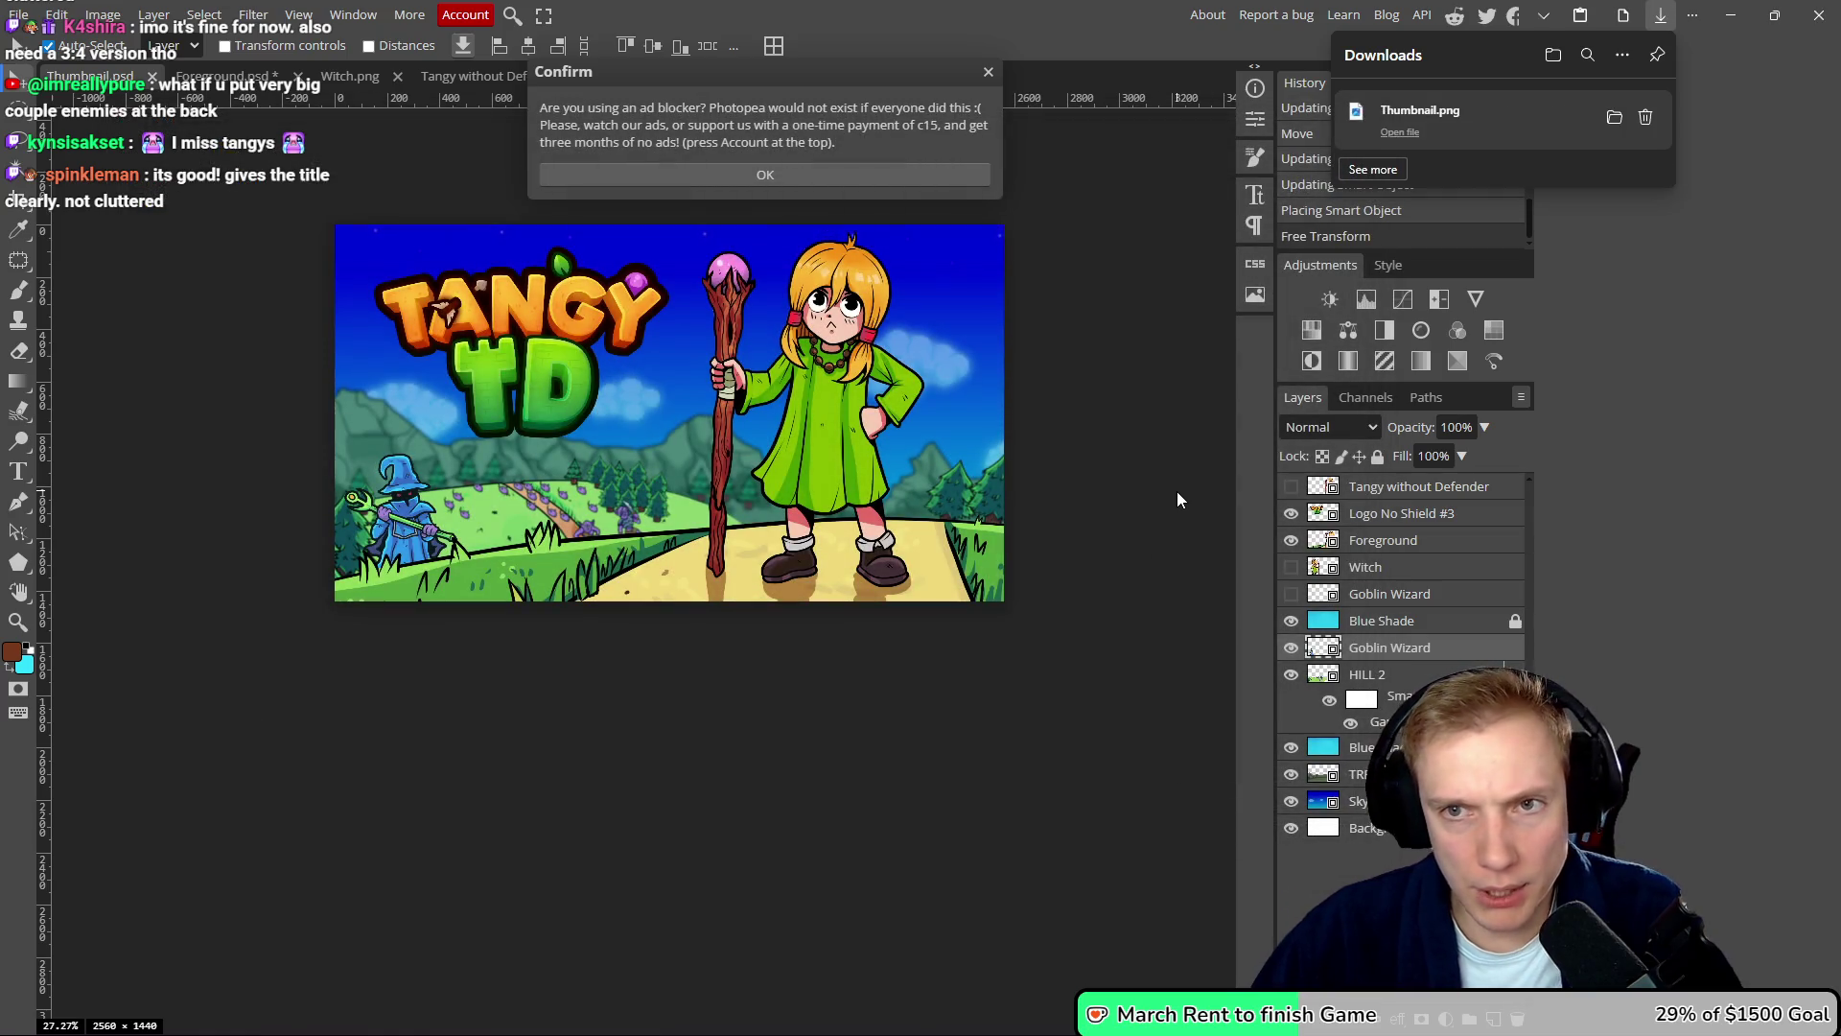
key("alt+Tab")
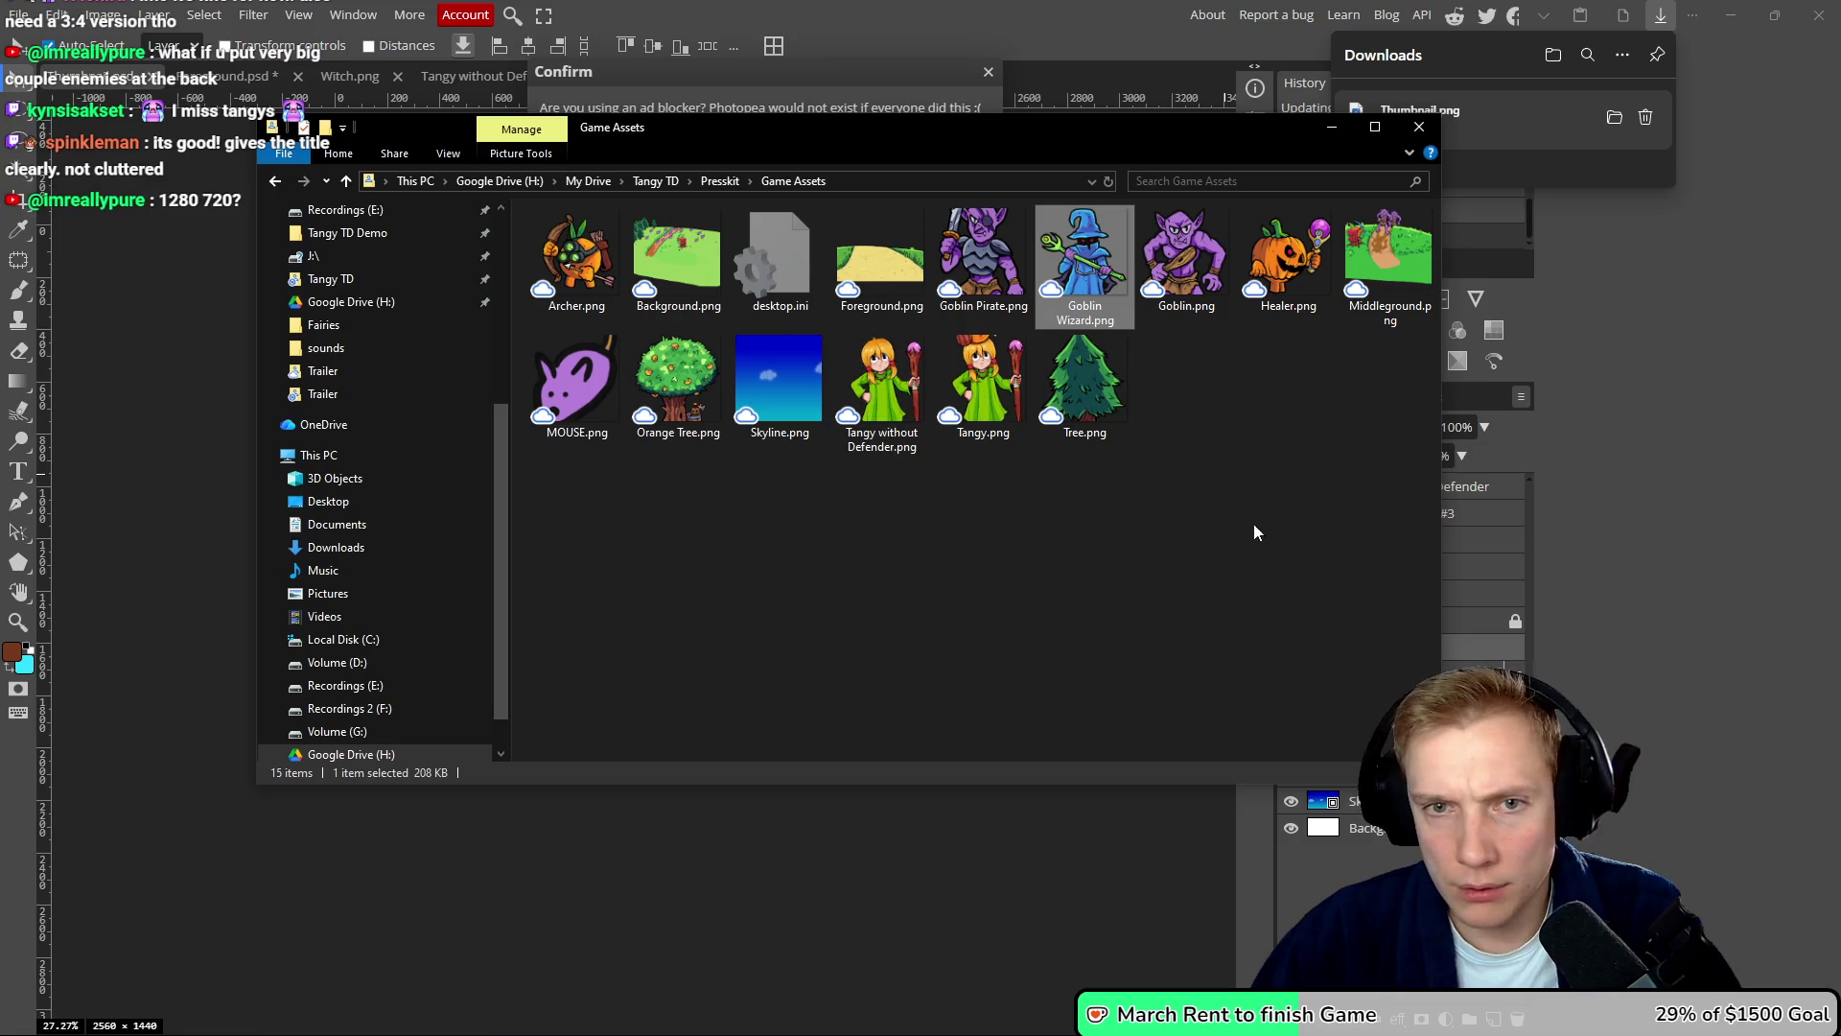
- Preview YouTube Trailer #2.png in Presskit's Thumbnails folder and delete both old trailer images
left_click(1614, 119)
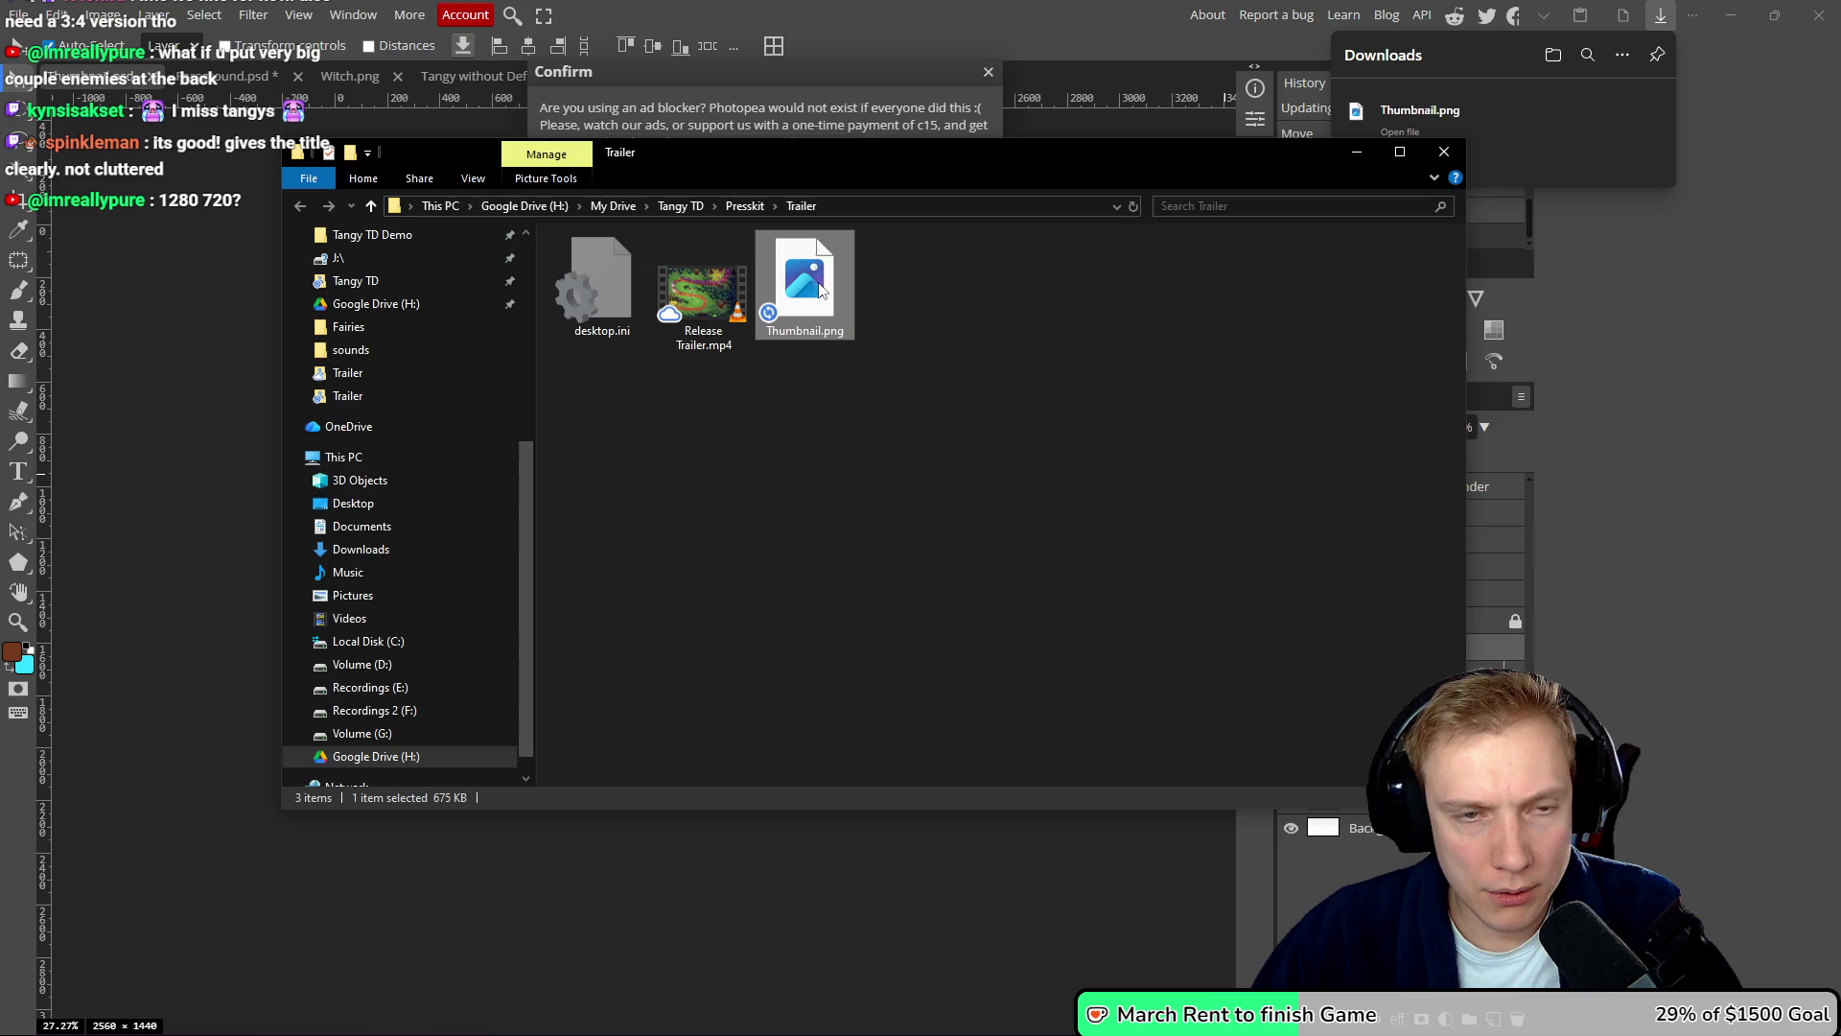
left_click(745, 205)
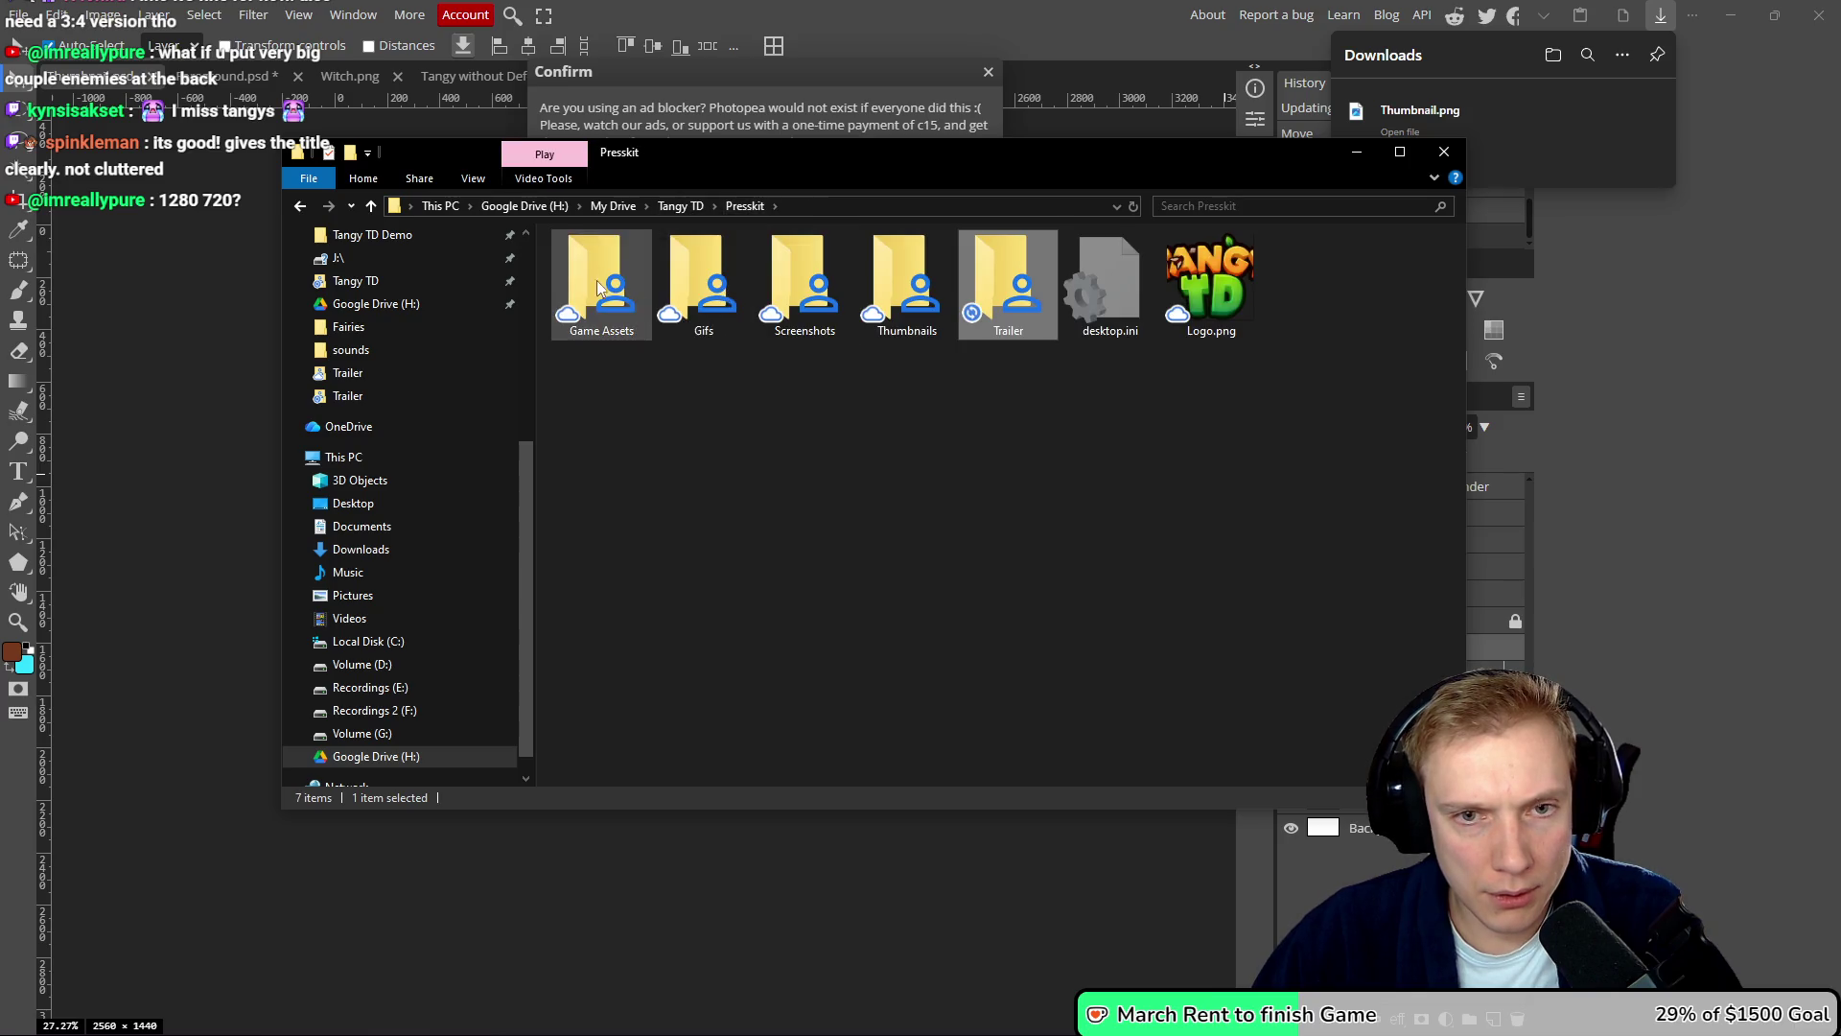
double_click(892, 288)
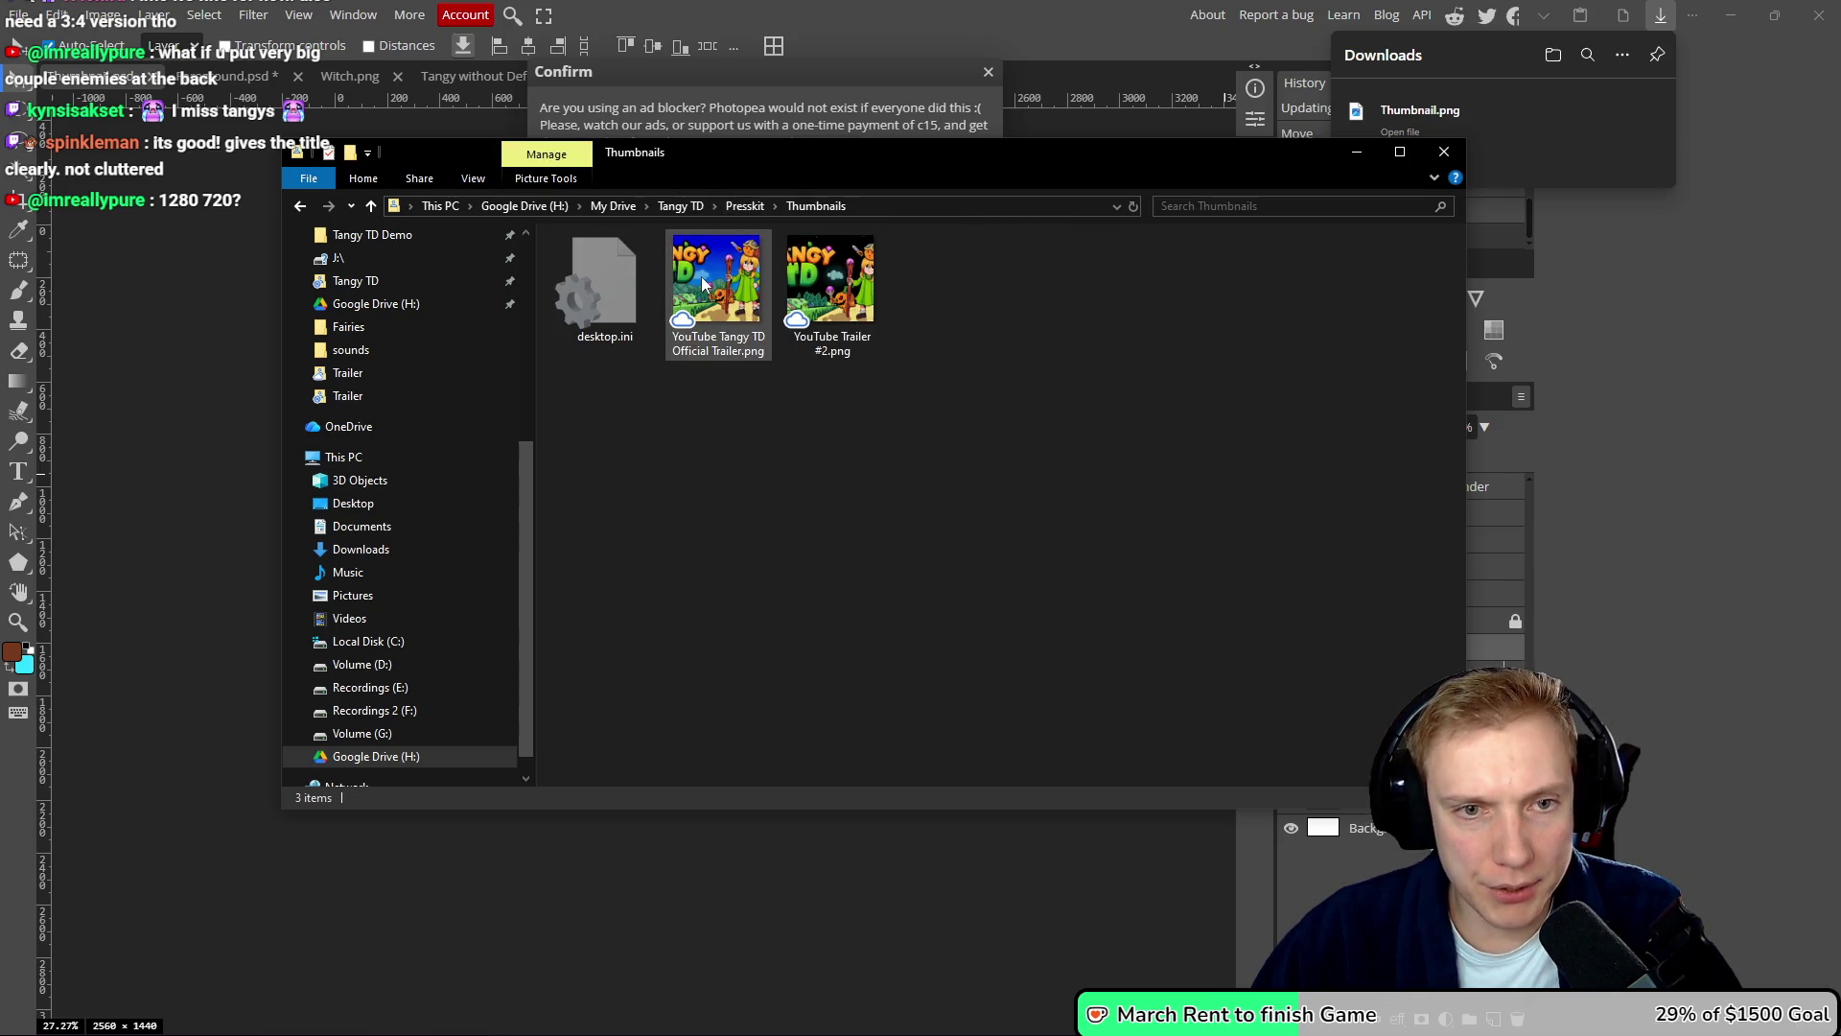
left_click(856, 280)
double_click(882, 295)
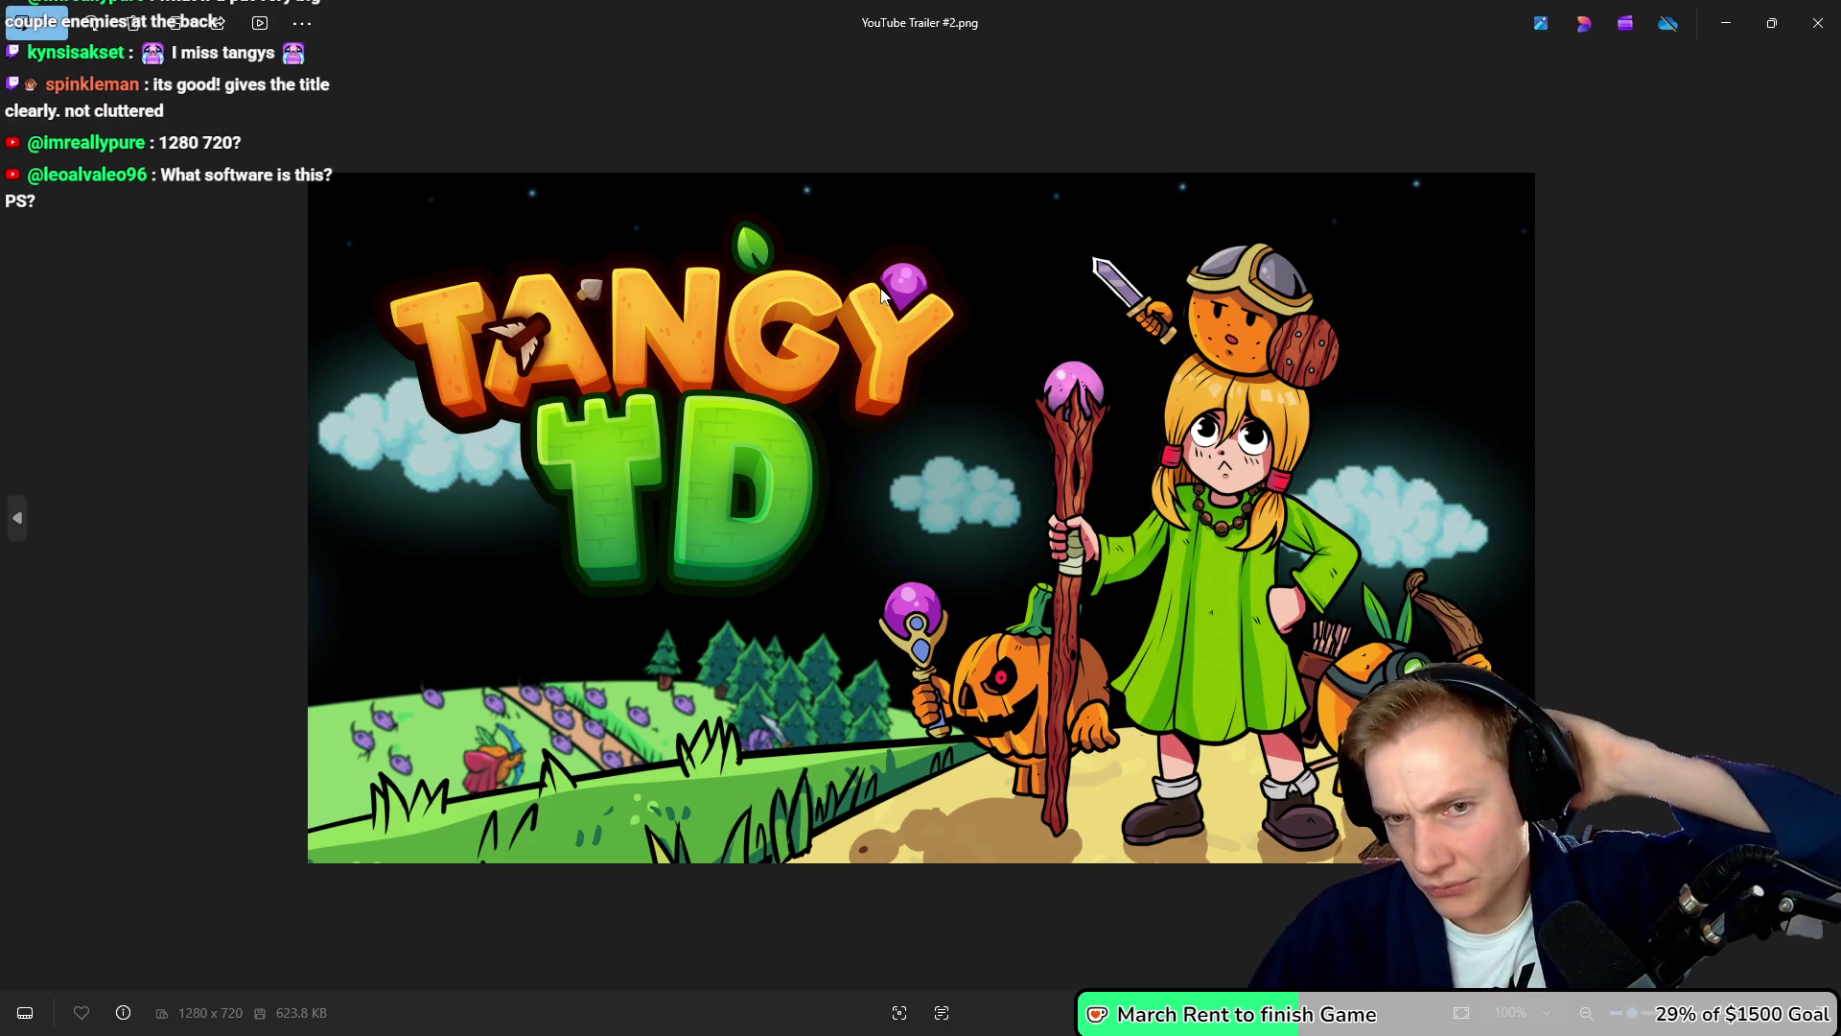
left_click(1818, 23)
mouse_move(1049, 403)
left_mouse_down()
mouse_move(1019, 343)
mouse_move(664, 230)
mouse_move(790, 348)
left_mouse_up()
key("Delete")
- Recheck the Thumbnails folder, then return to Photopea and dismiss the ad-blocker notice
key("BackSpace")
key("BackSpace")
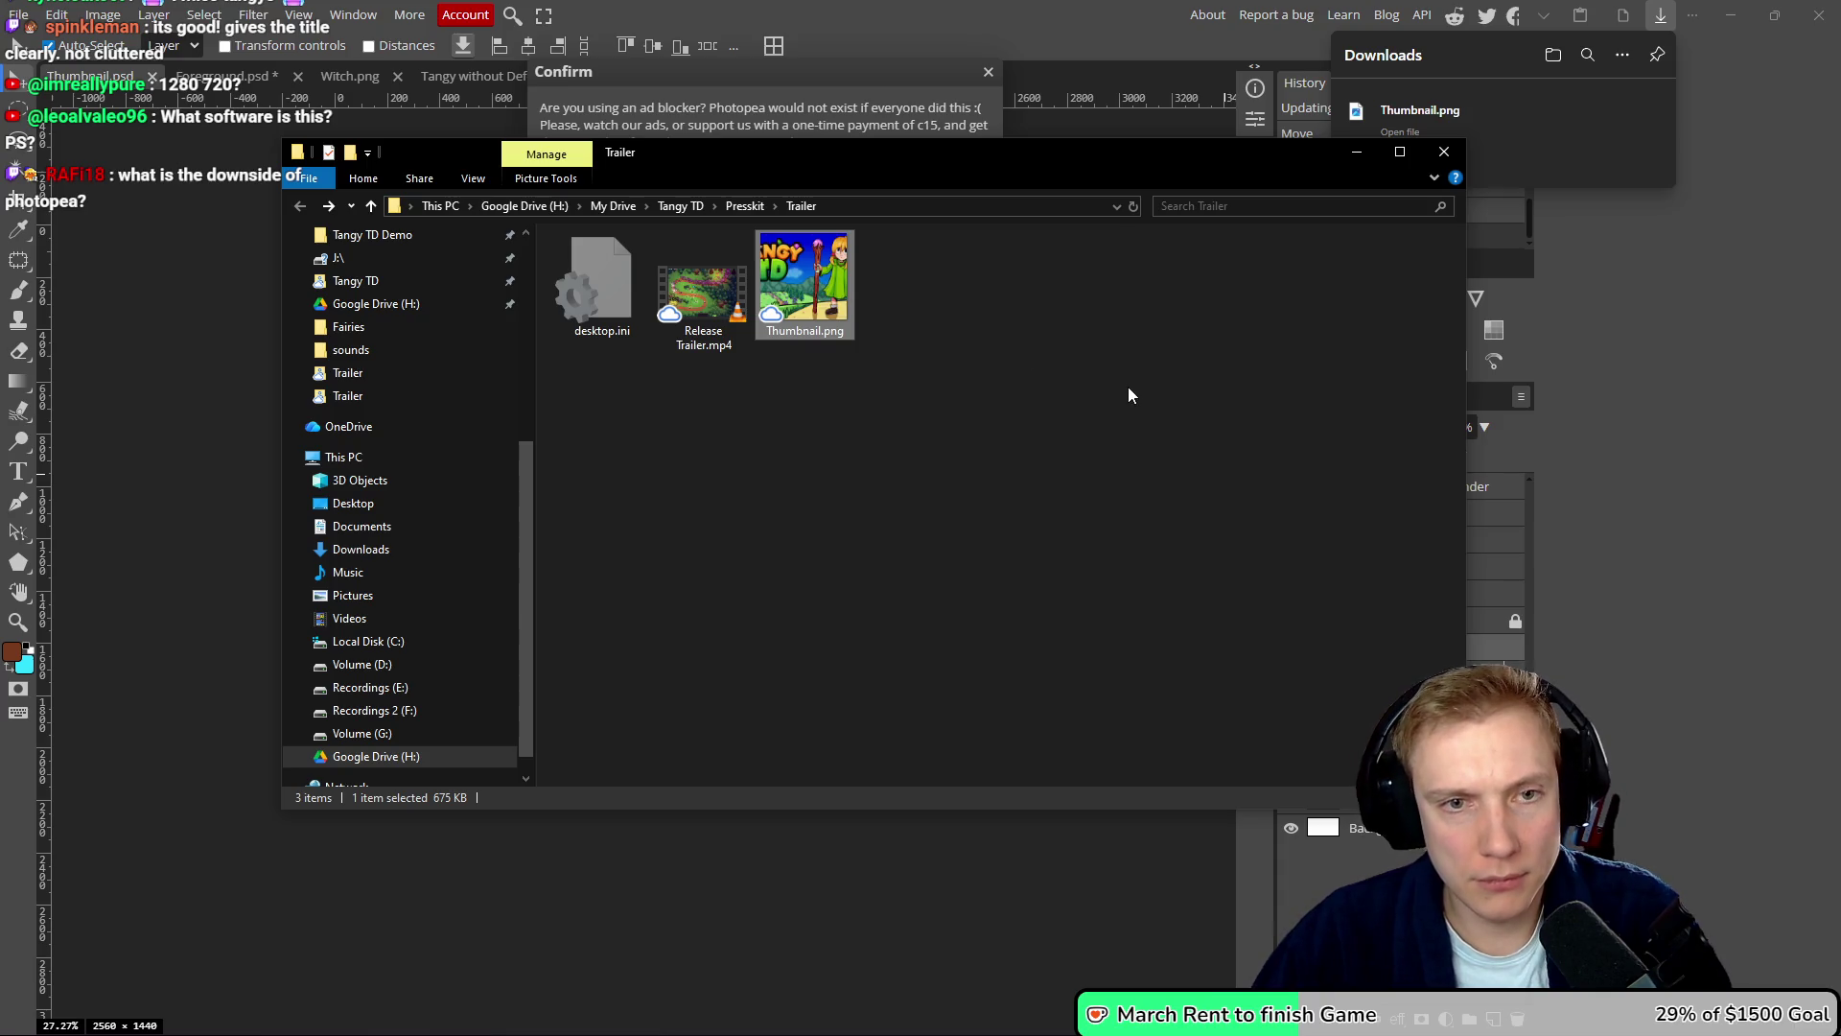
left_click(747, 207)
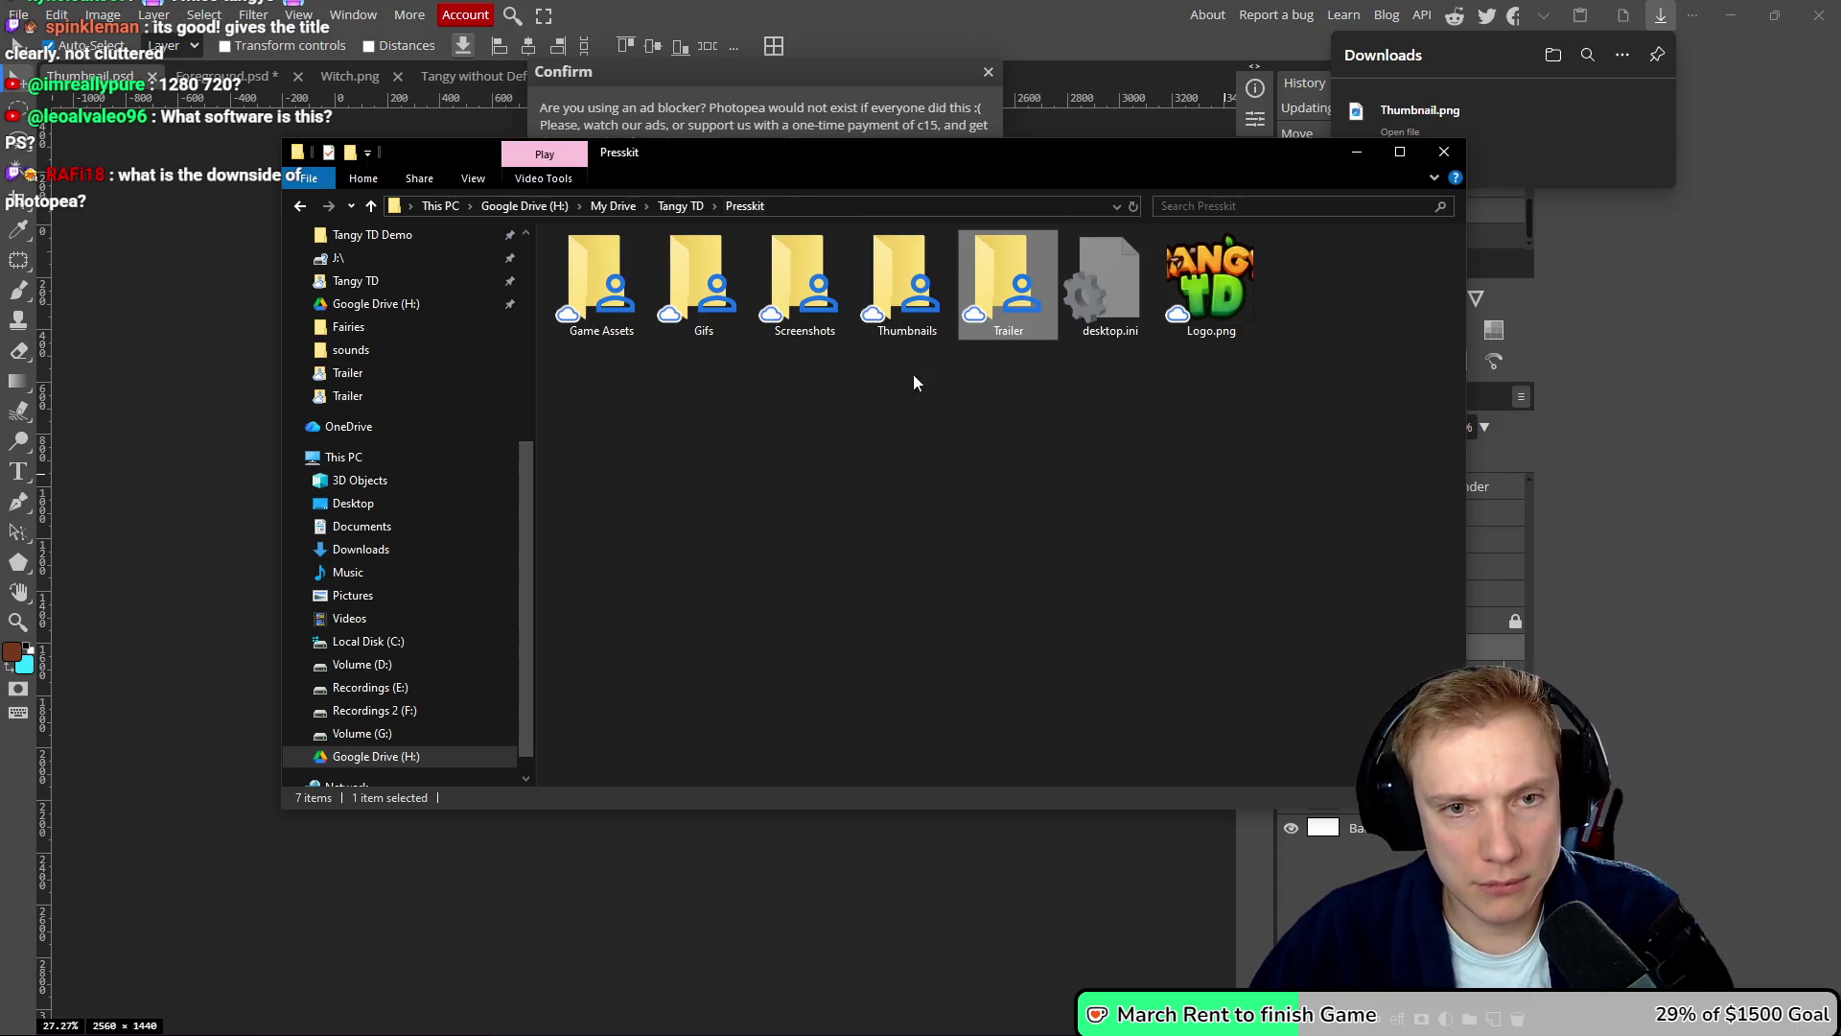
double_click(882, 277)
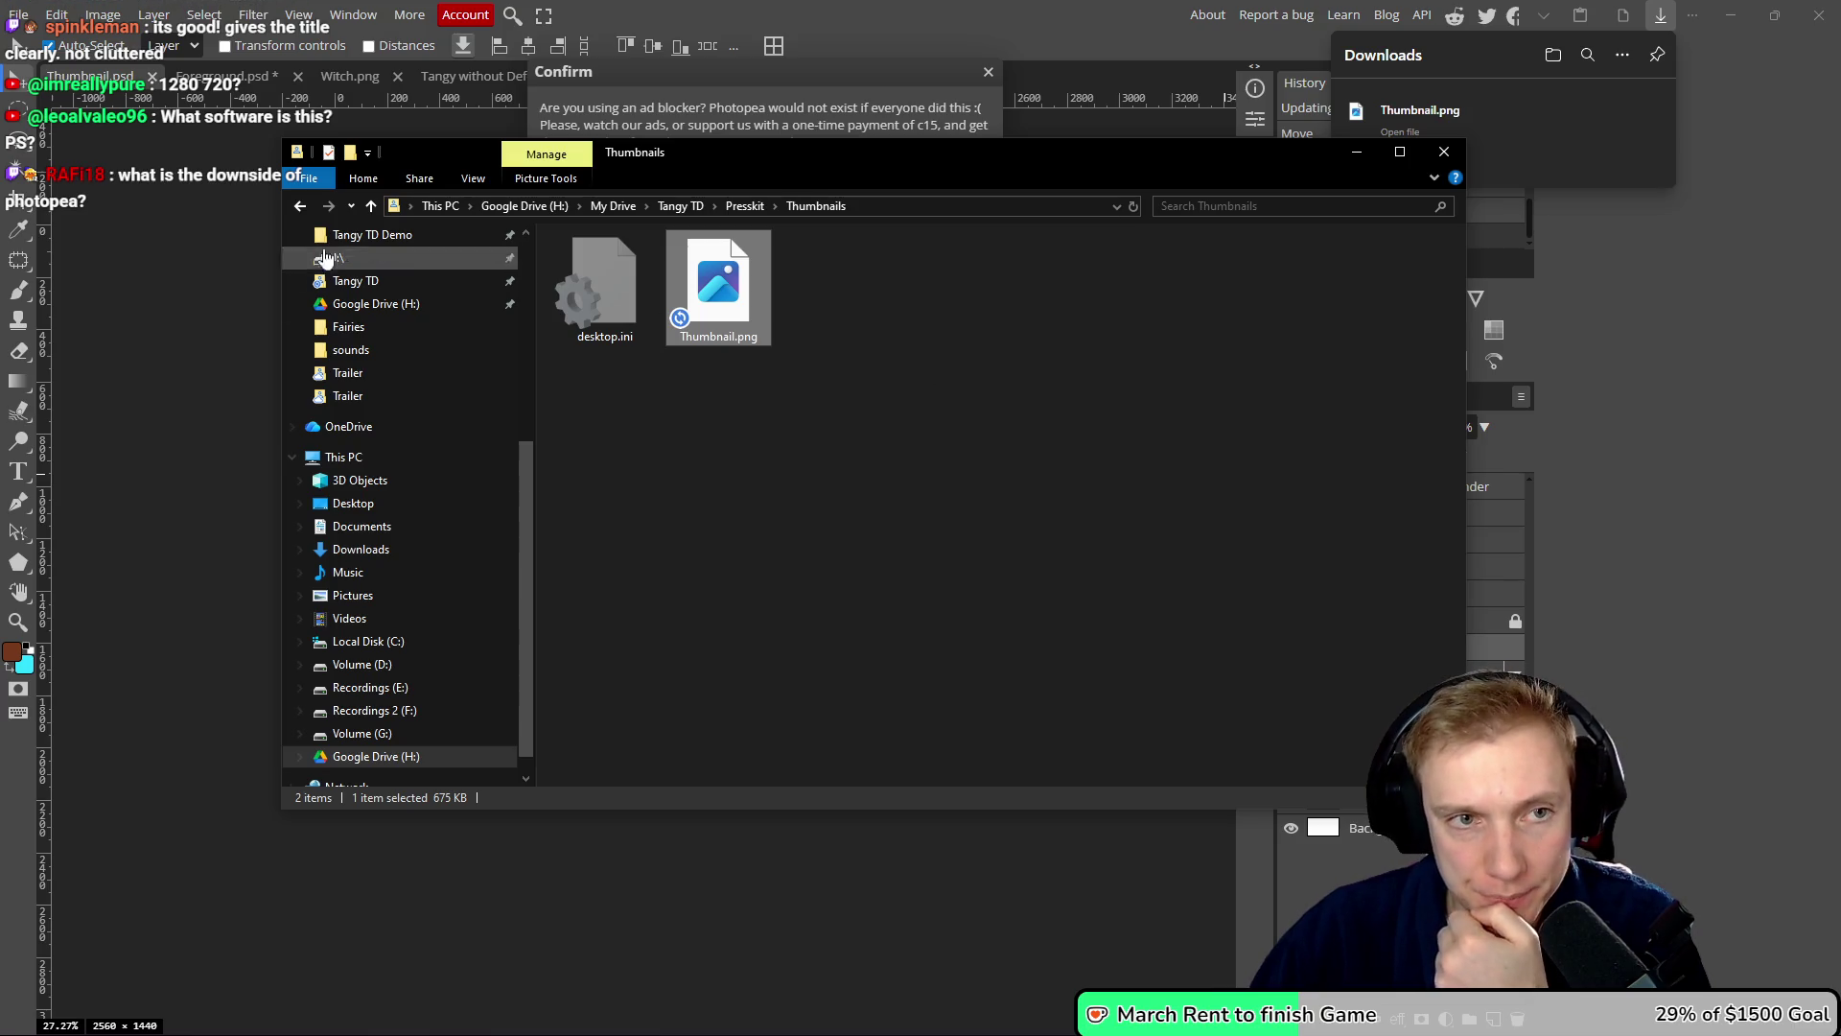
left_click(984, 82)
left_click(987, 76)
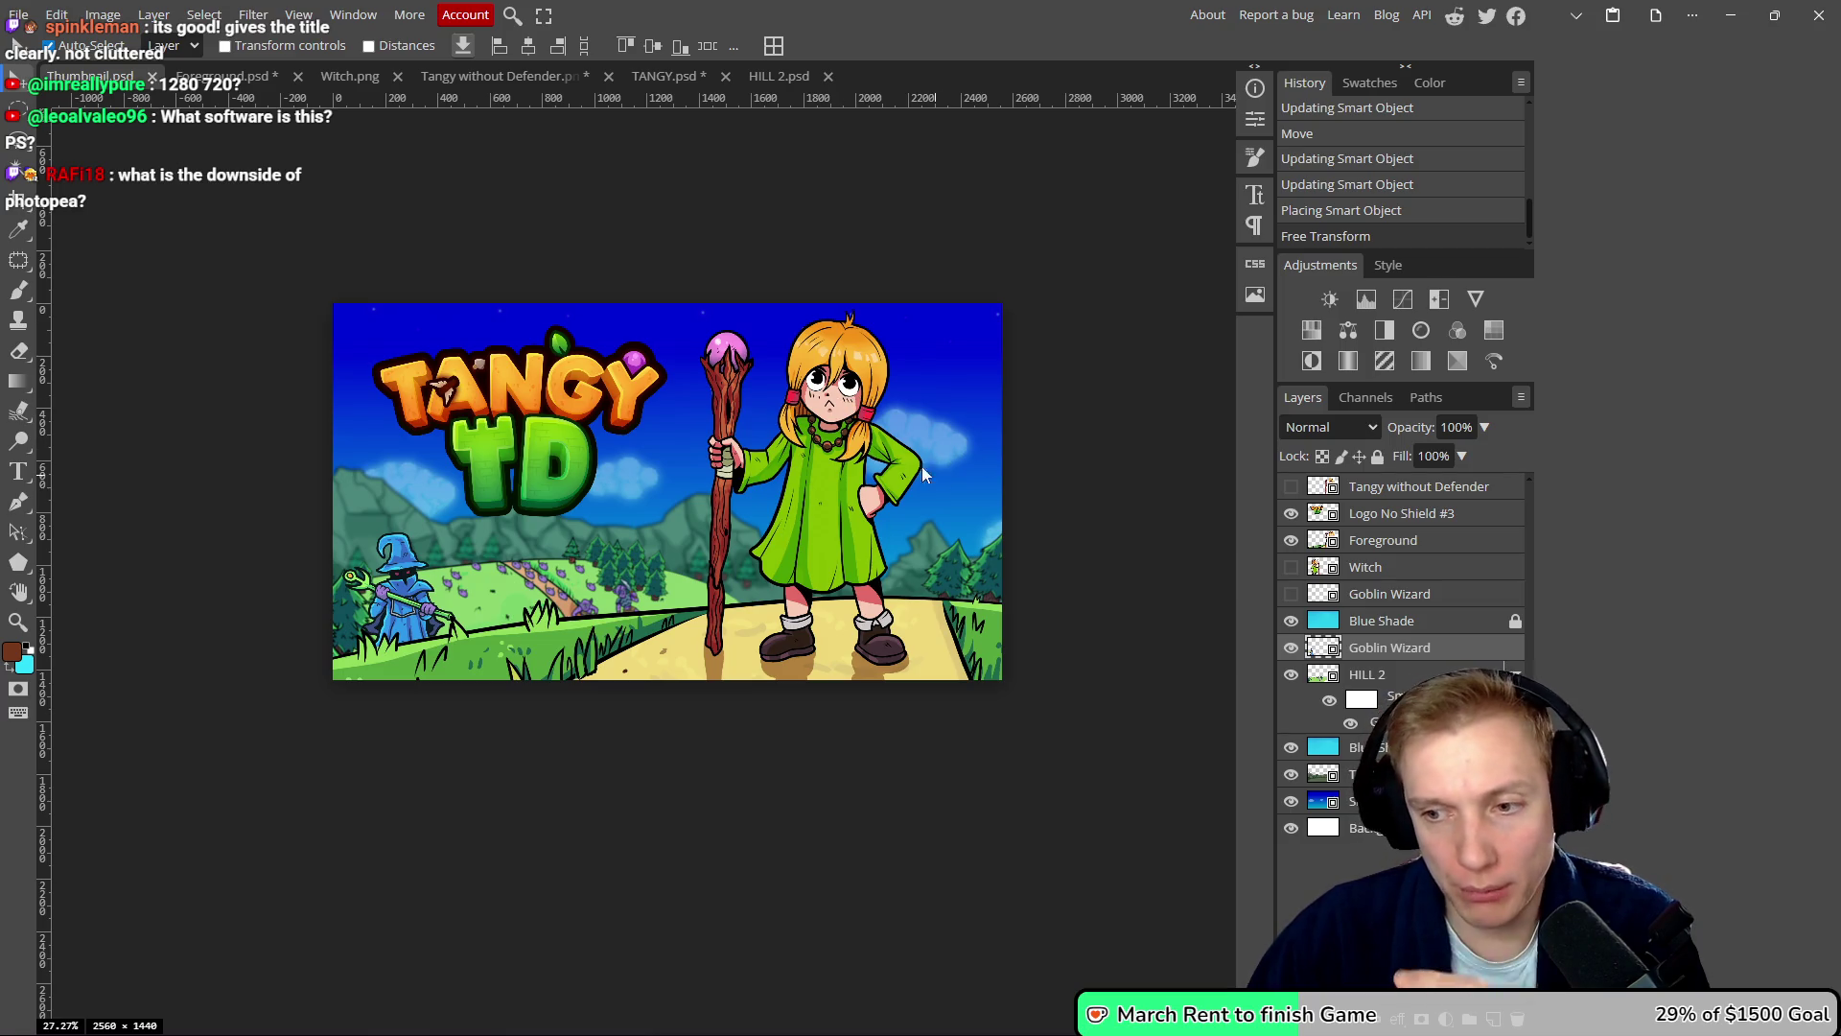
mouse_move(794, 433)
left_mouse_down()
mouse_move(872, 460)
mouse_move(598, 868)
mouse_move(681, 613)
mouse_move(652, 576)
mouse_move(740, 589)
mouse_move(676, 240)
mouse_move(295, 100)
mouse_move(252, 492)
mouse_move(501, 858)
left_mouse_up()
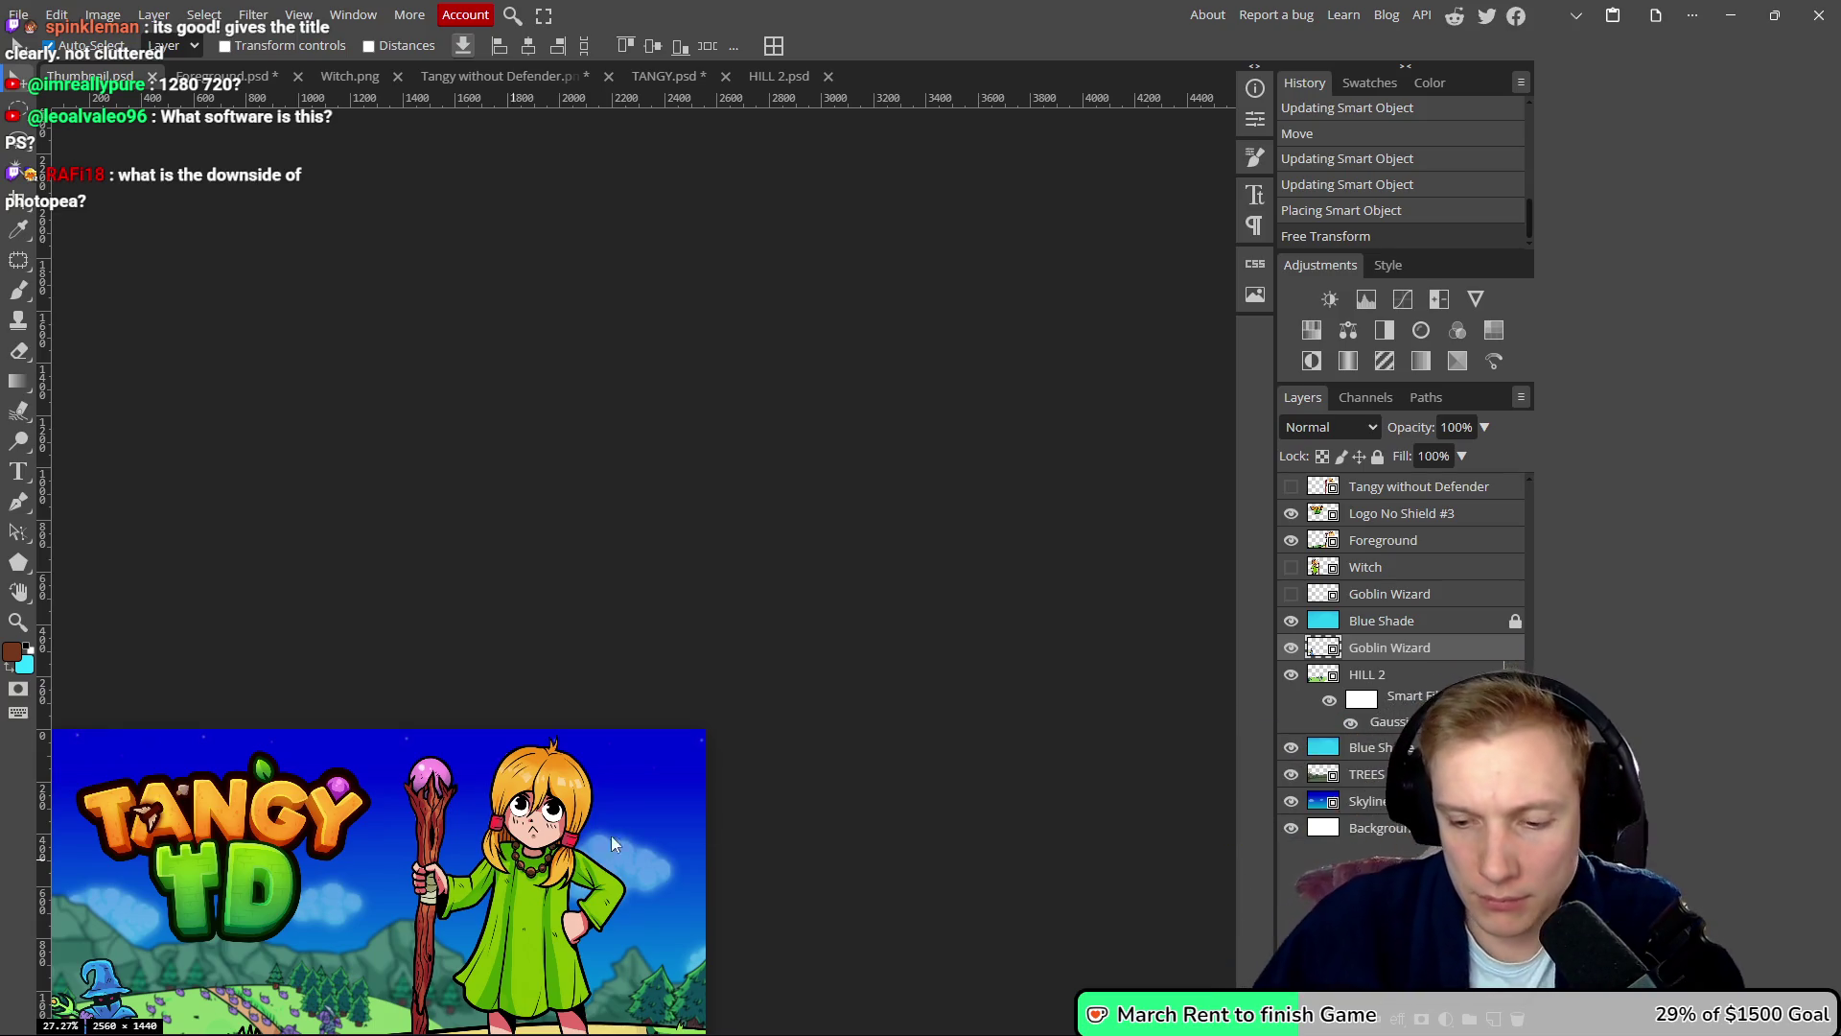
left_click_drag(690, 603, 778, 380)
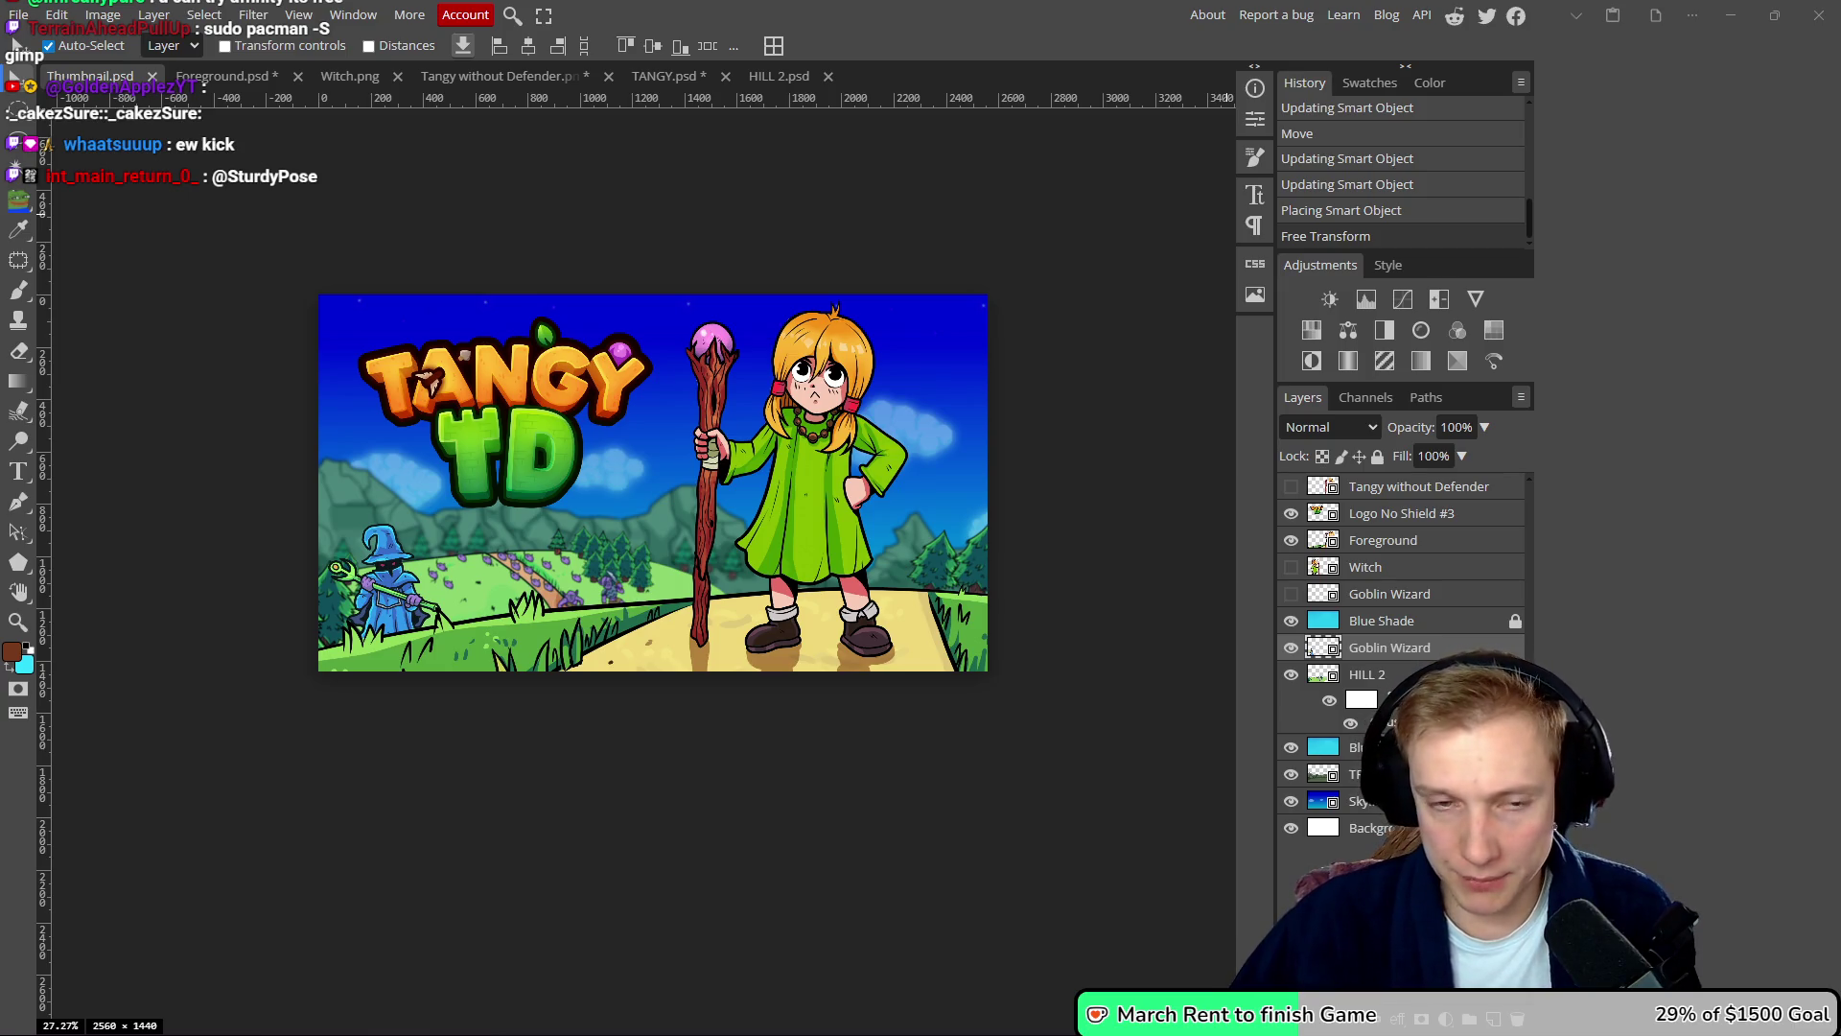
mouse_move(1102, 487)
left_mouse_down()
mouse_move(1092, 548)
mouse_move(1113, 469)
mouse_move(1069, 414)
left_mouse_up()
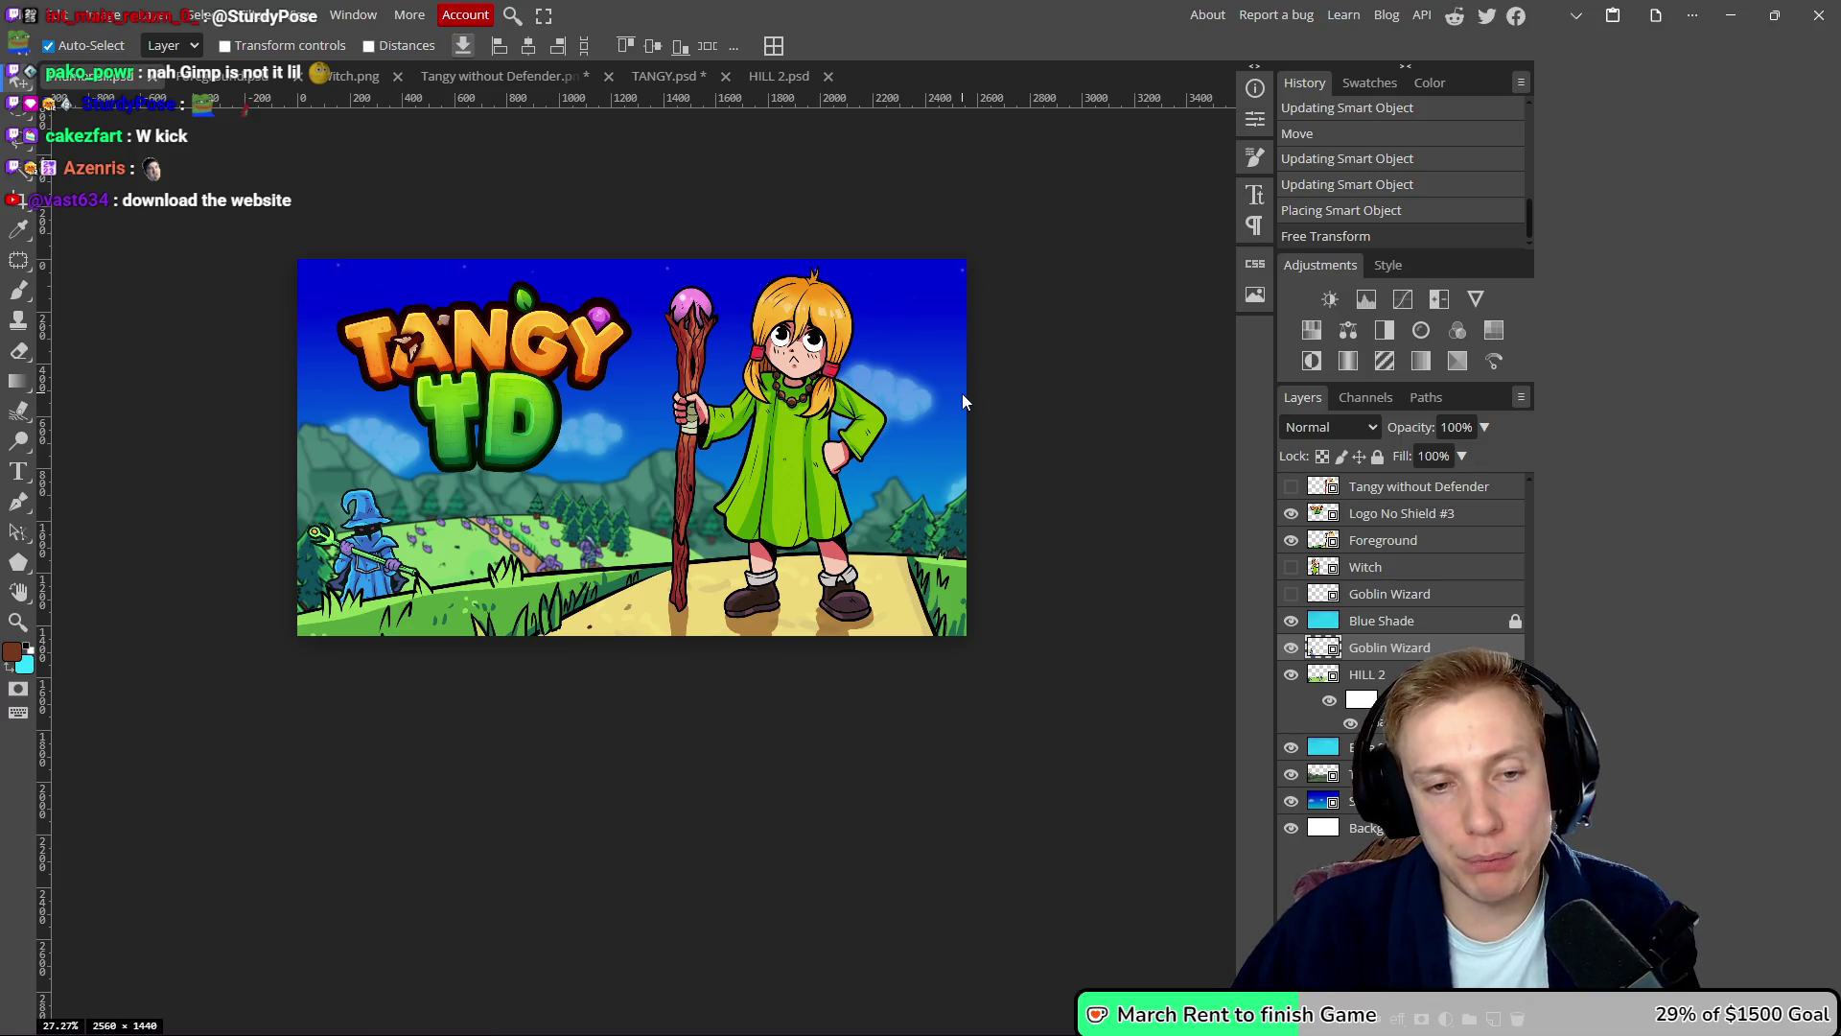
- Pan the thumbnail and zoom in to about 40% on the lower-left hillside beside the blue wizard
left_click_drag(704, 398, 746, 391)
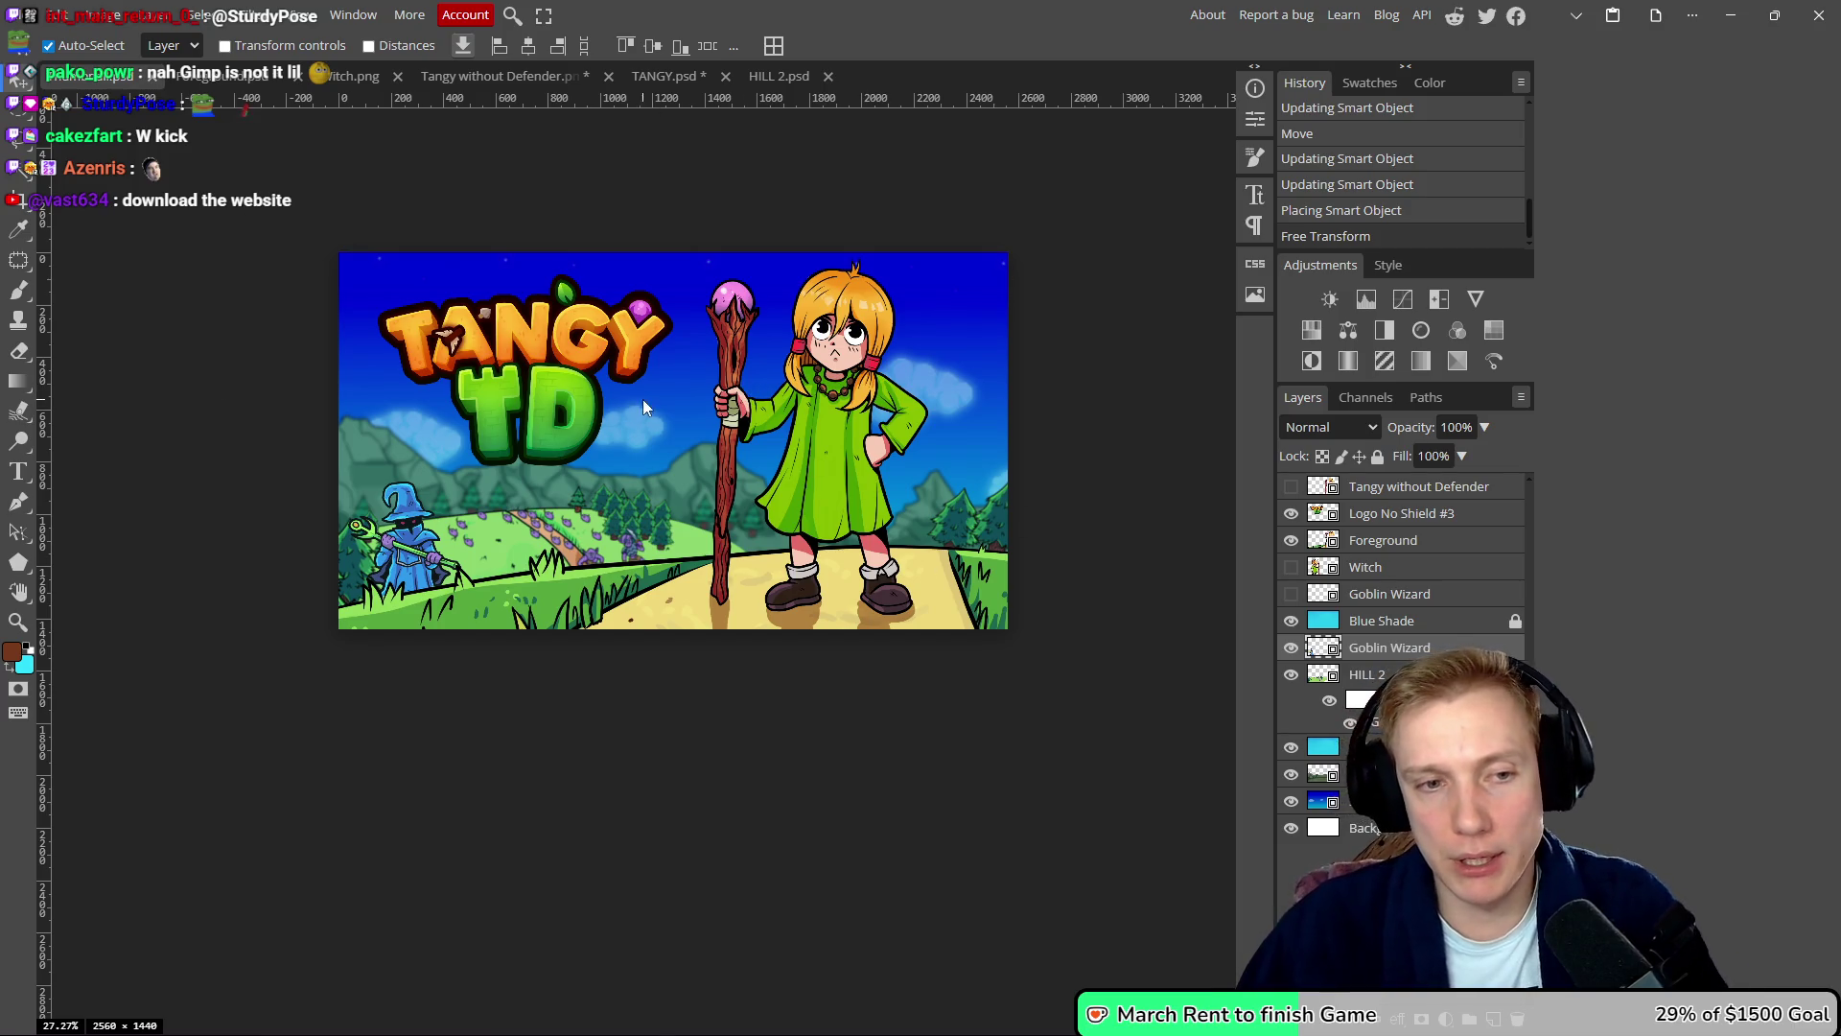
scroll(644, 413, "down", 1)
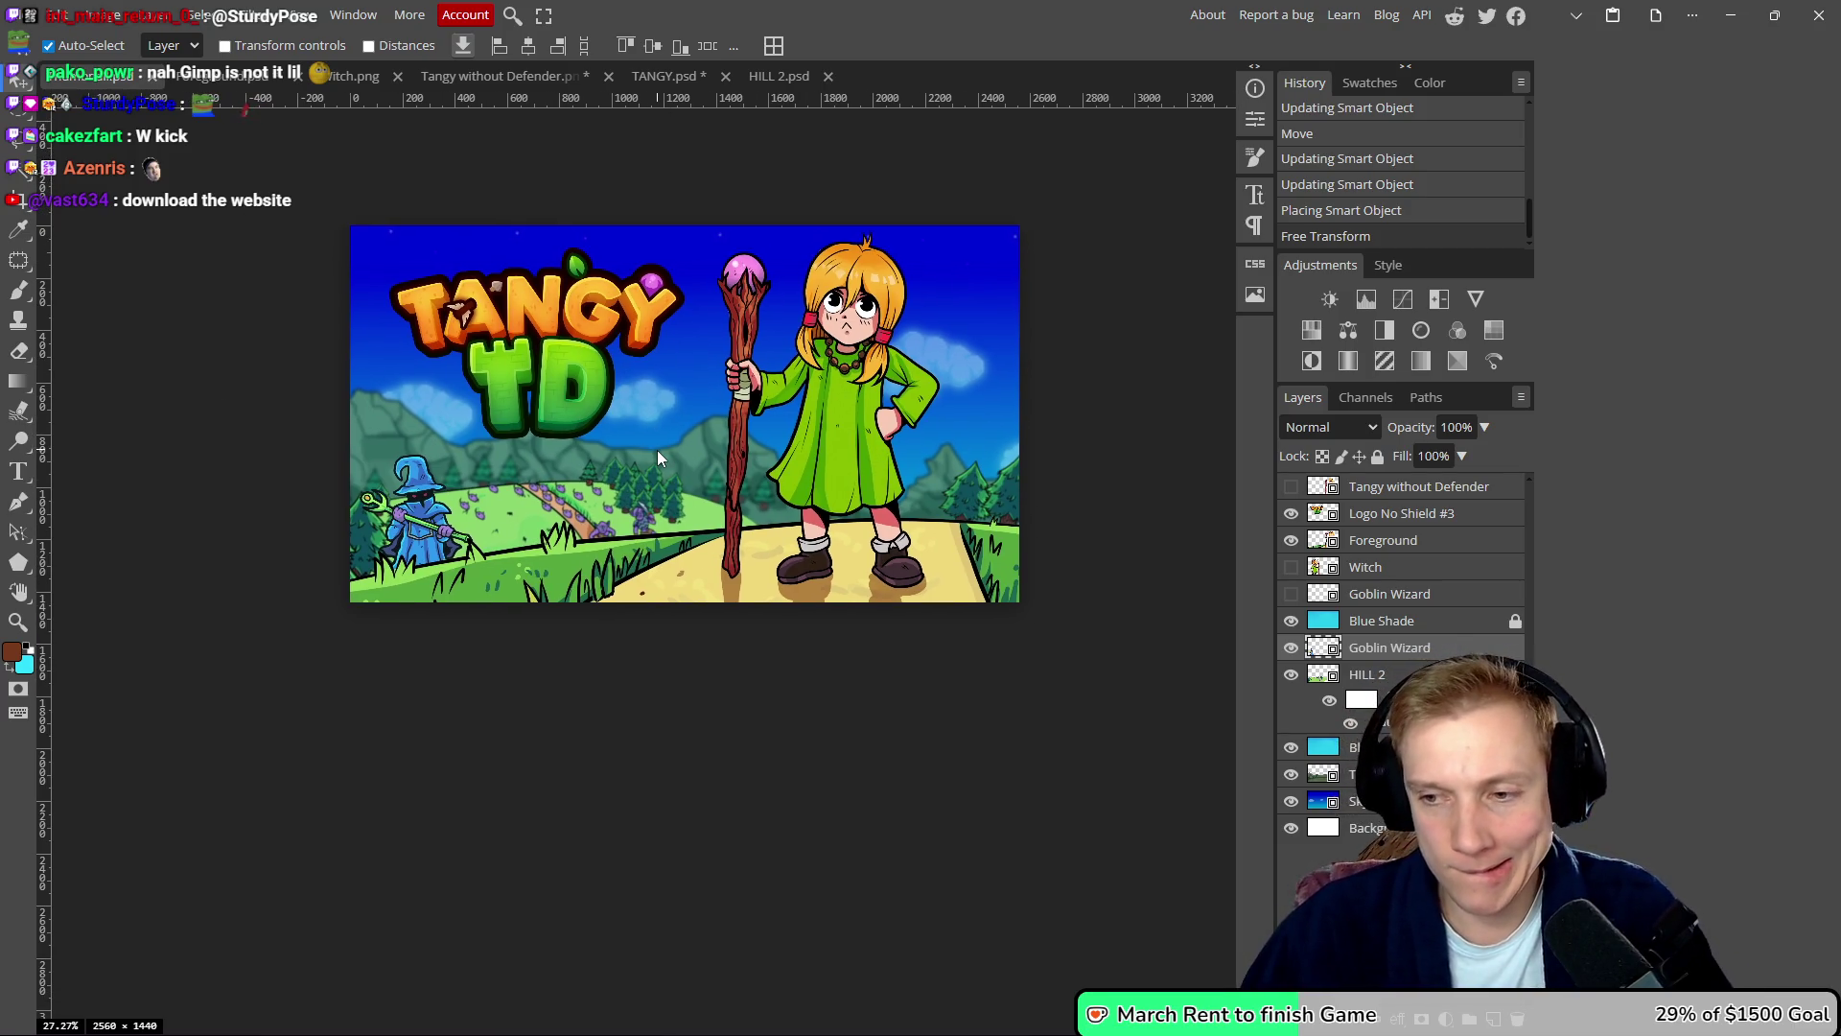
scroll(671, 453, "down", 1)
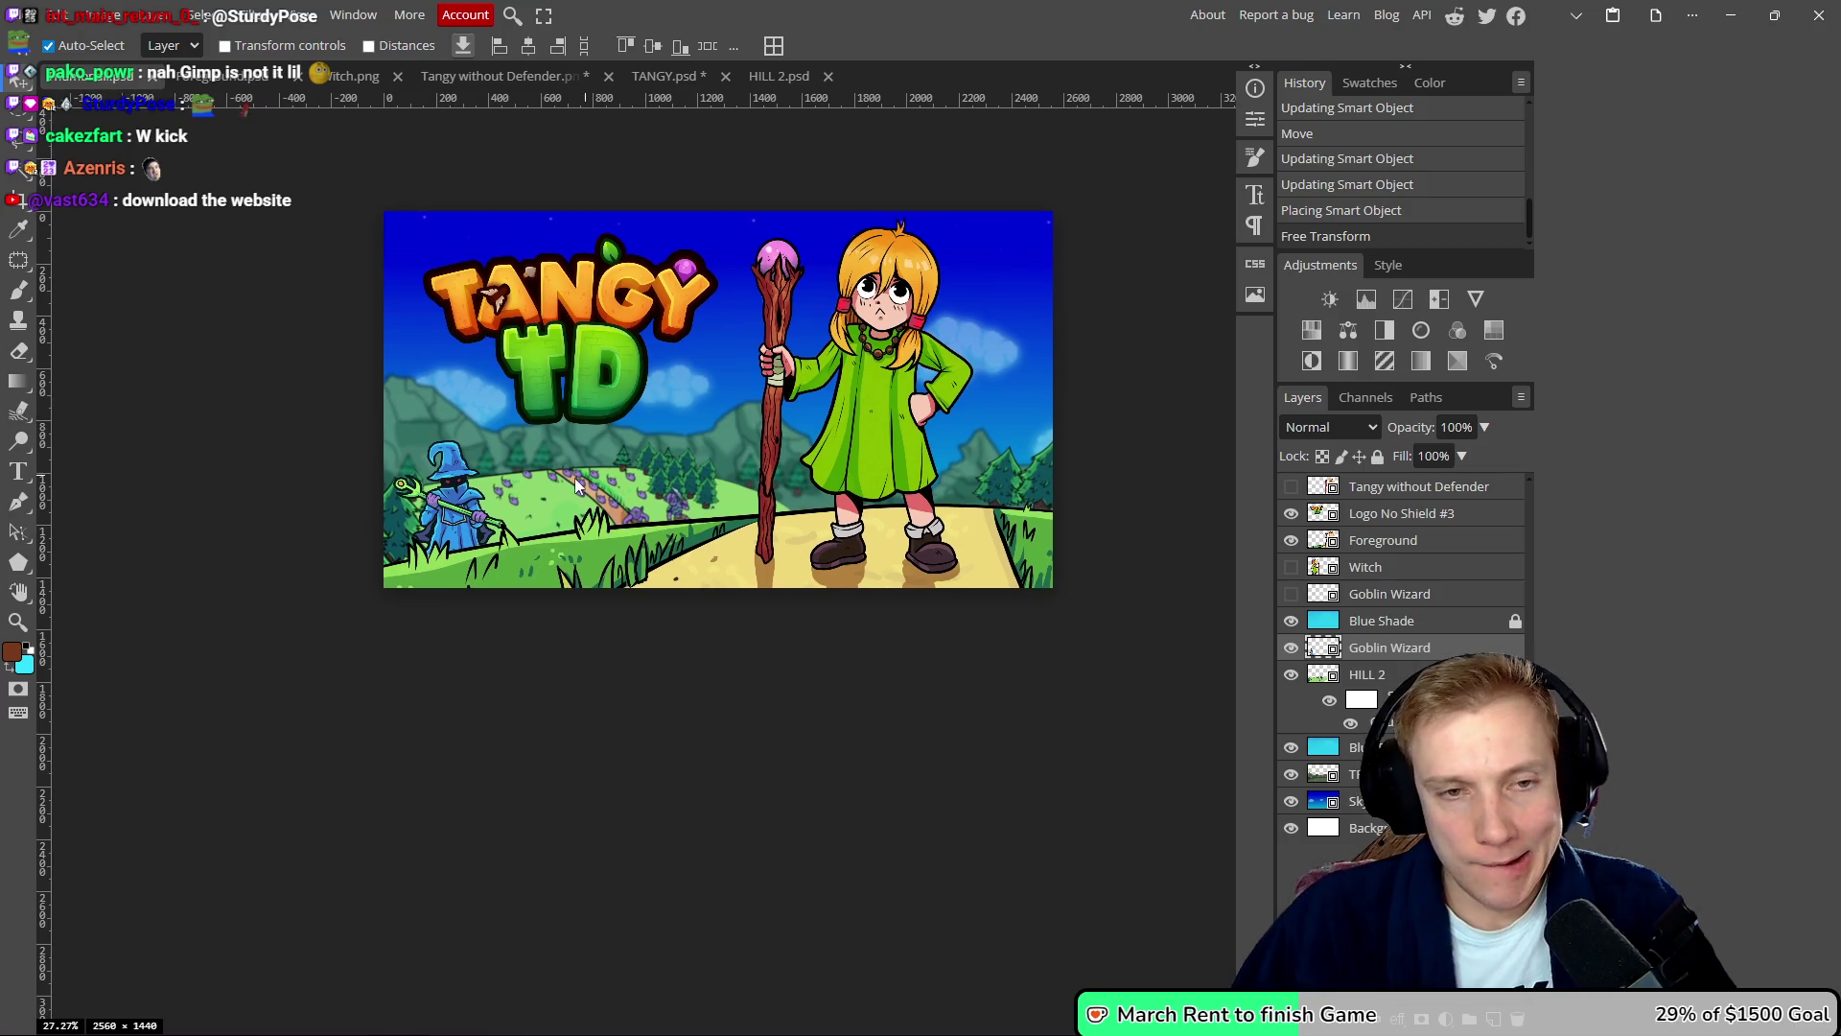
scroll(573, 471, "up", 2)
scroll(585, 480, "right", 2)
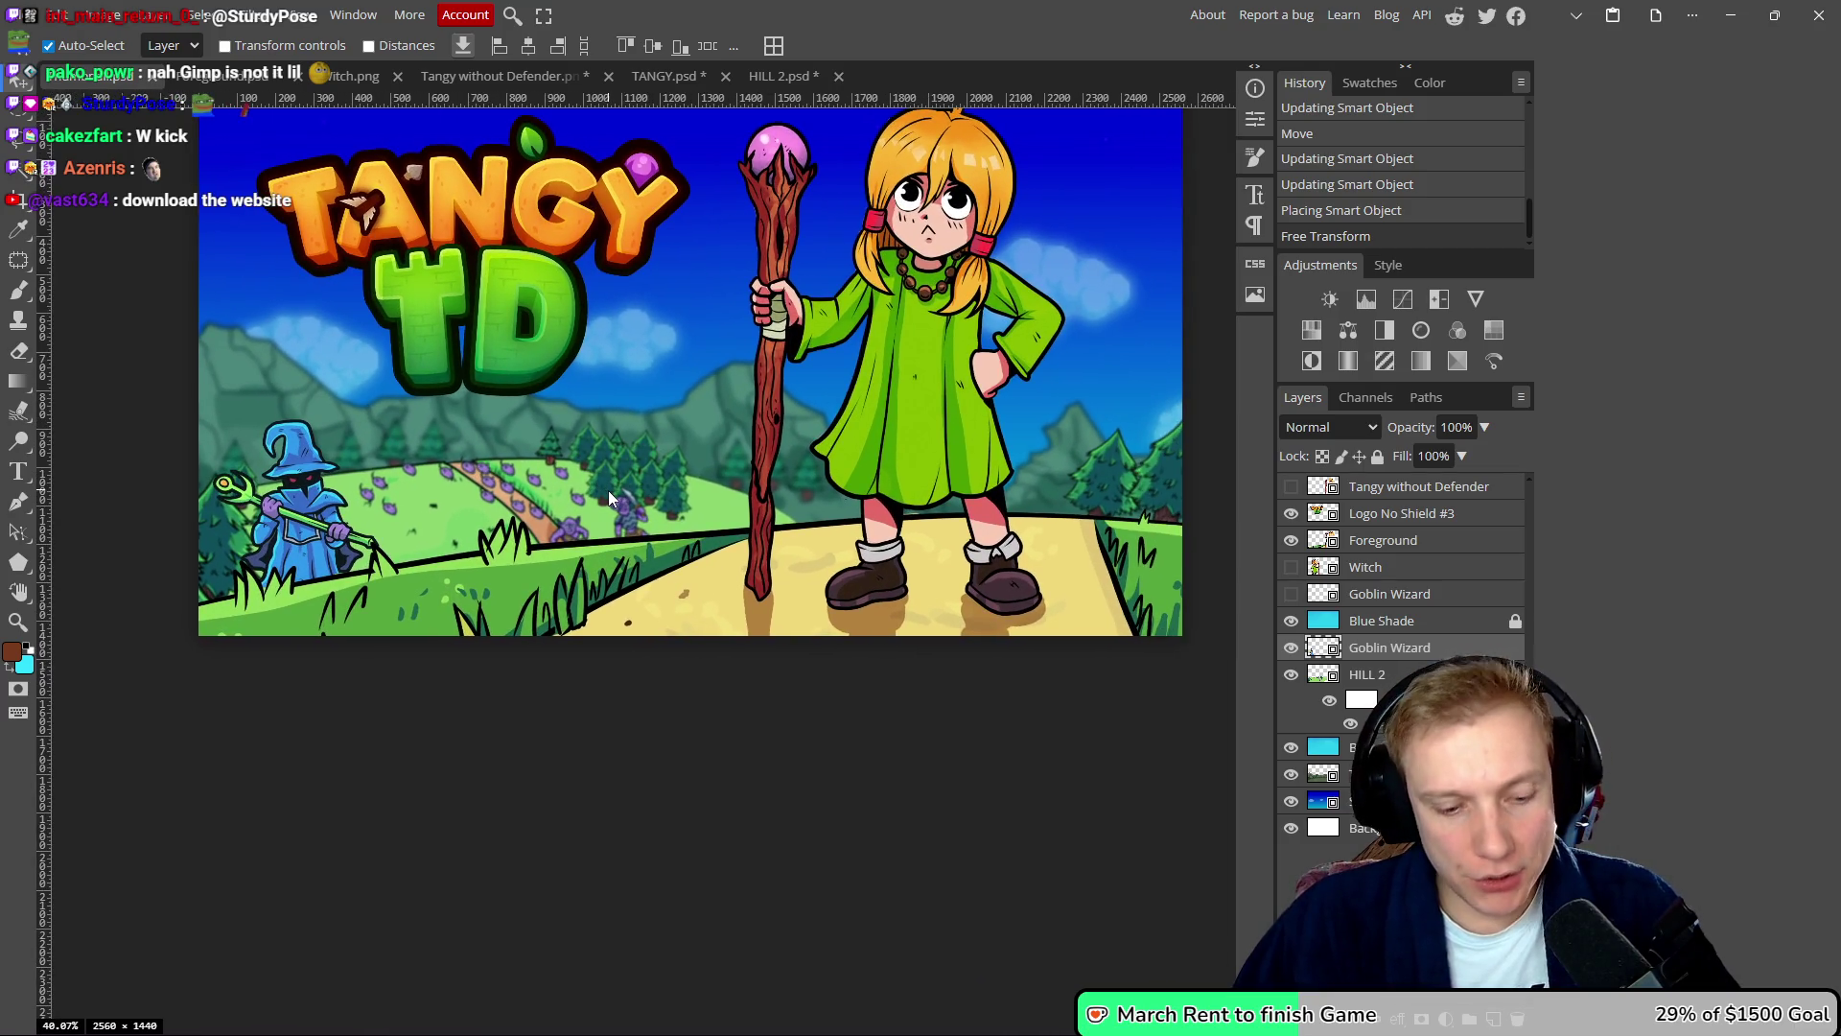
- Add an 'Official Trailer' text layer on the hillside just right of the blue wizard
key("t")
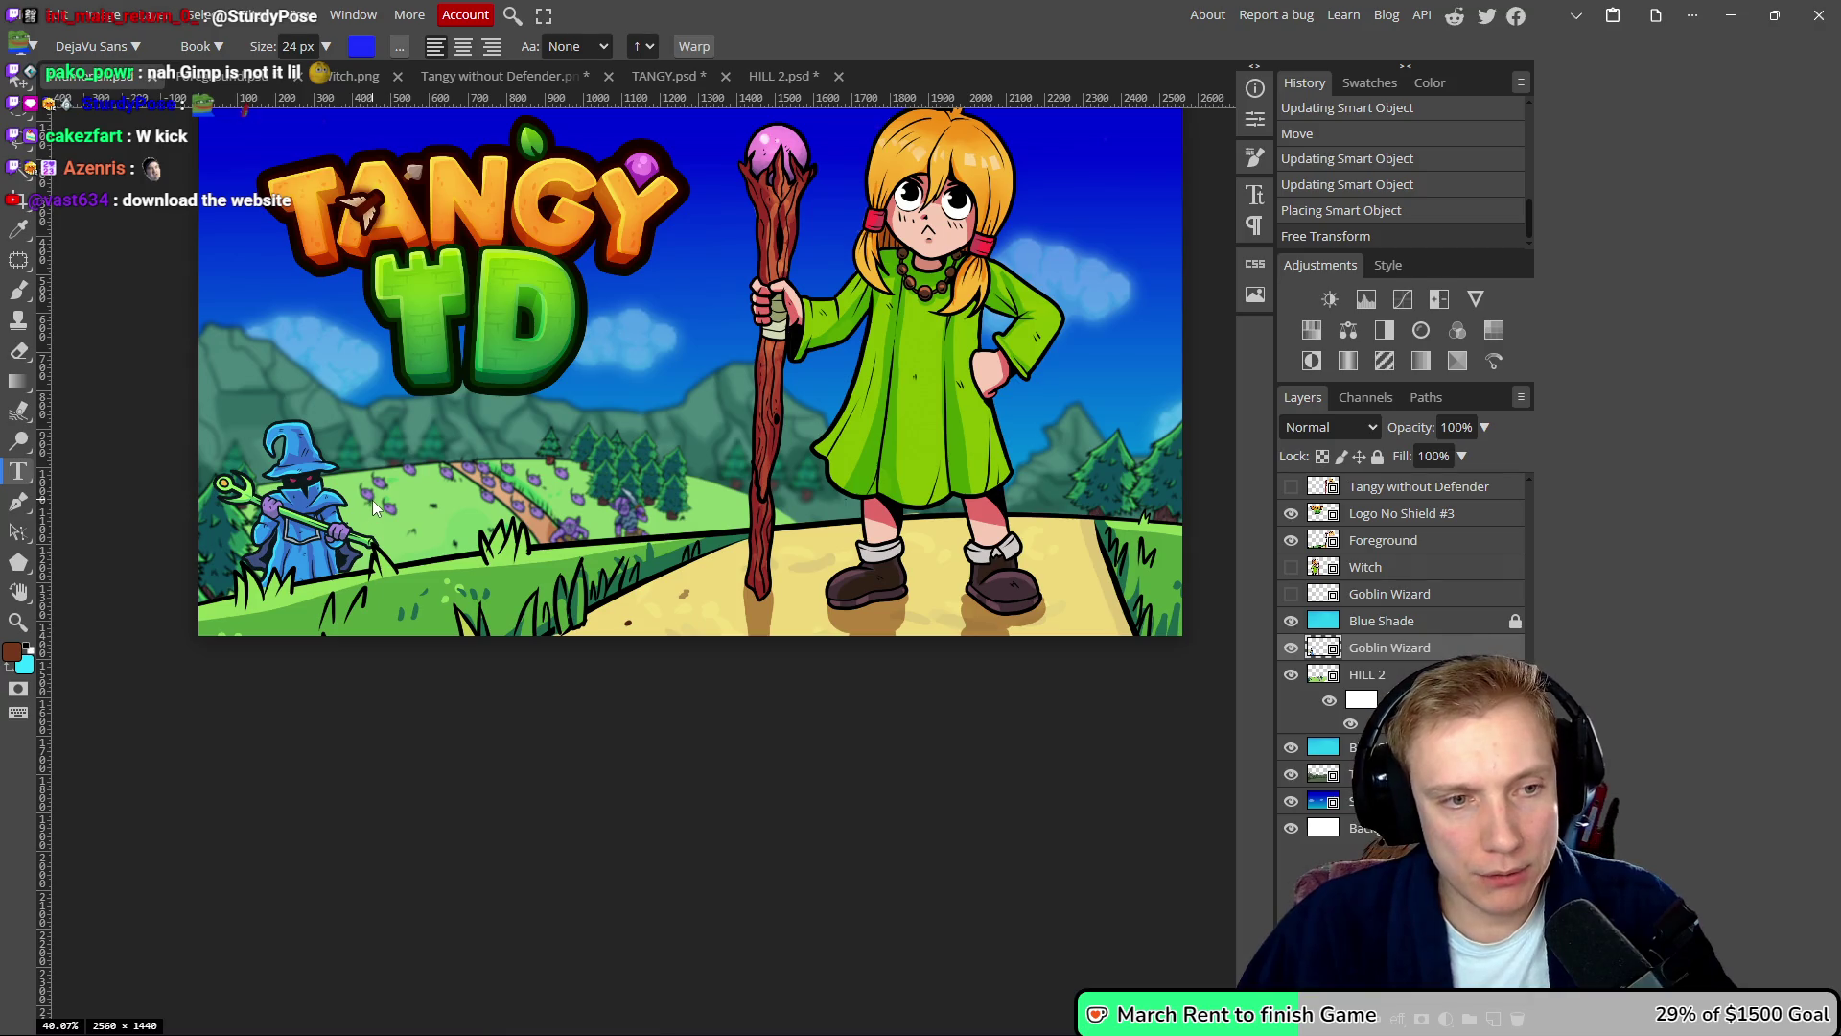
left_click(374, 508)
type("icial Trailer")
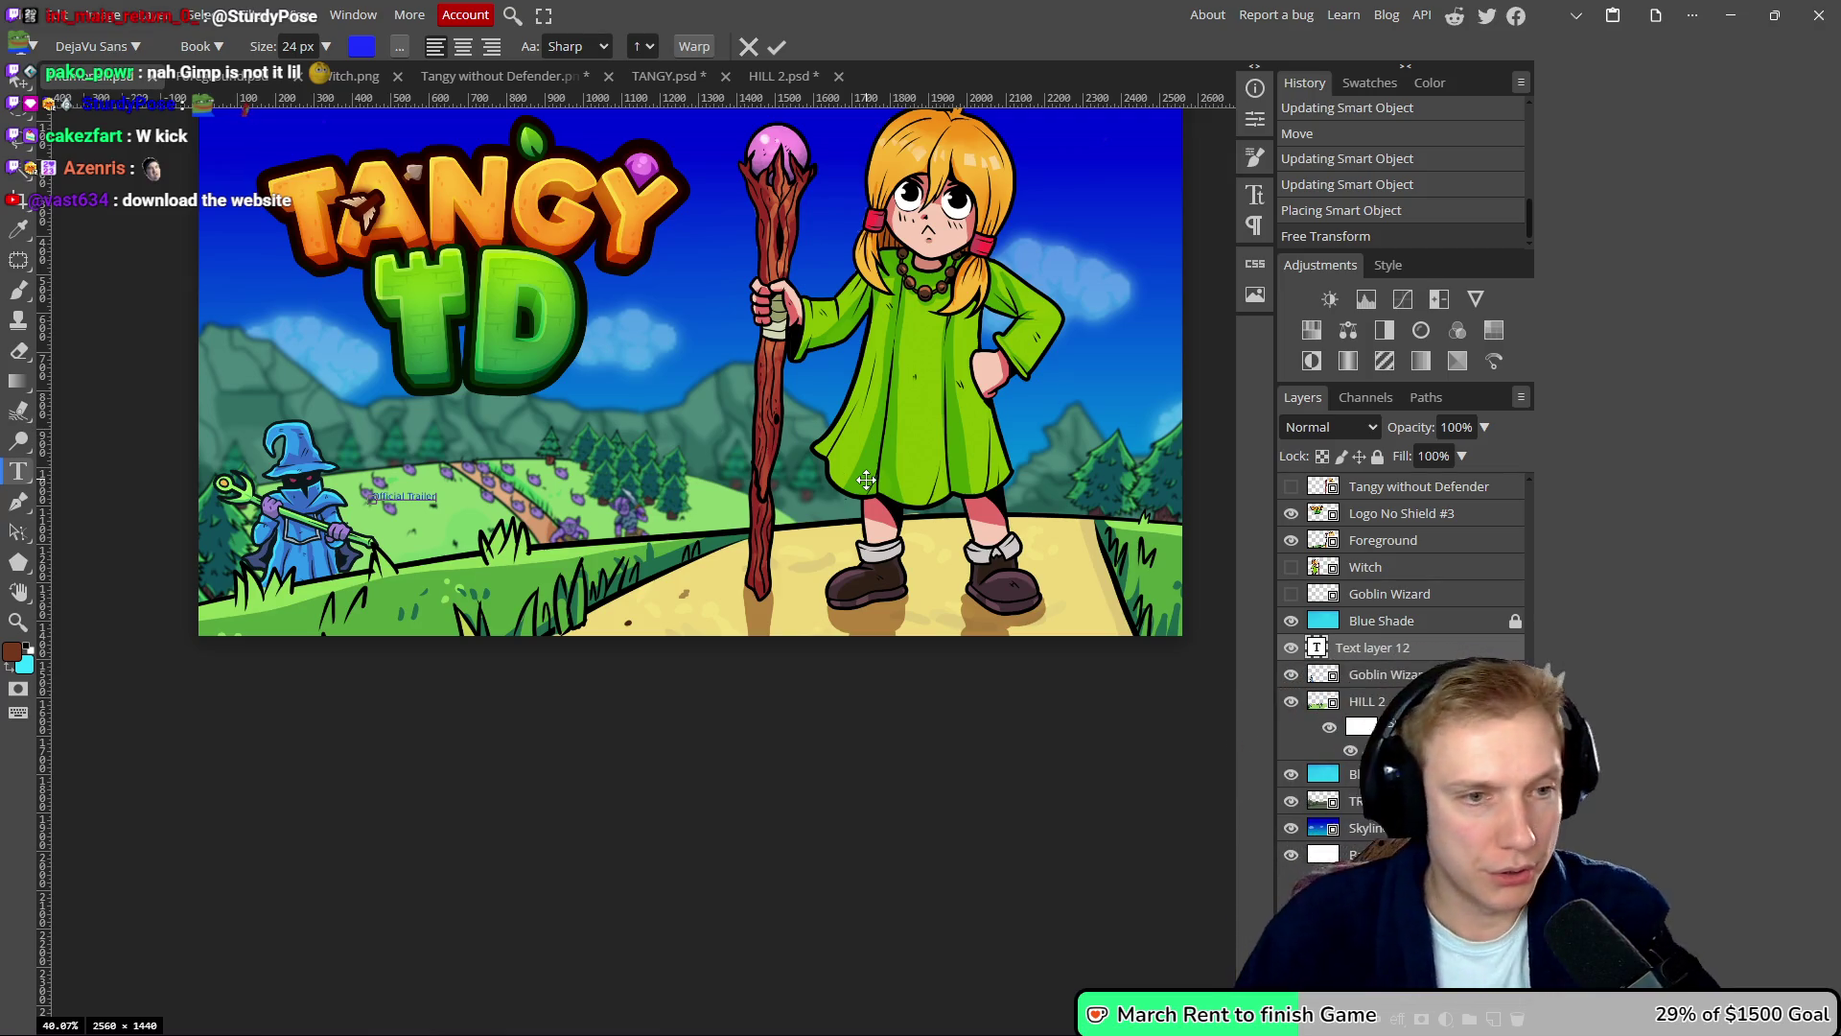
left_click(775, 46)
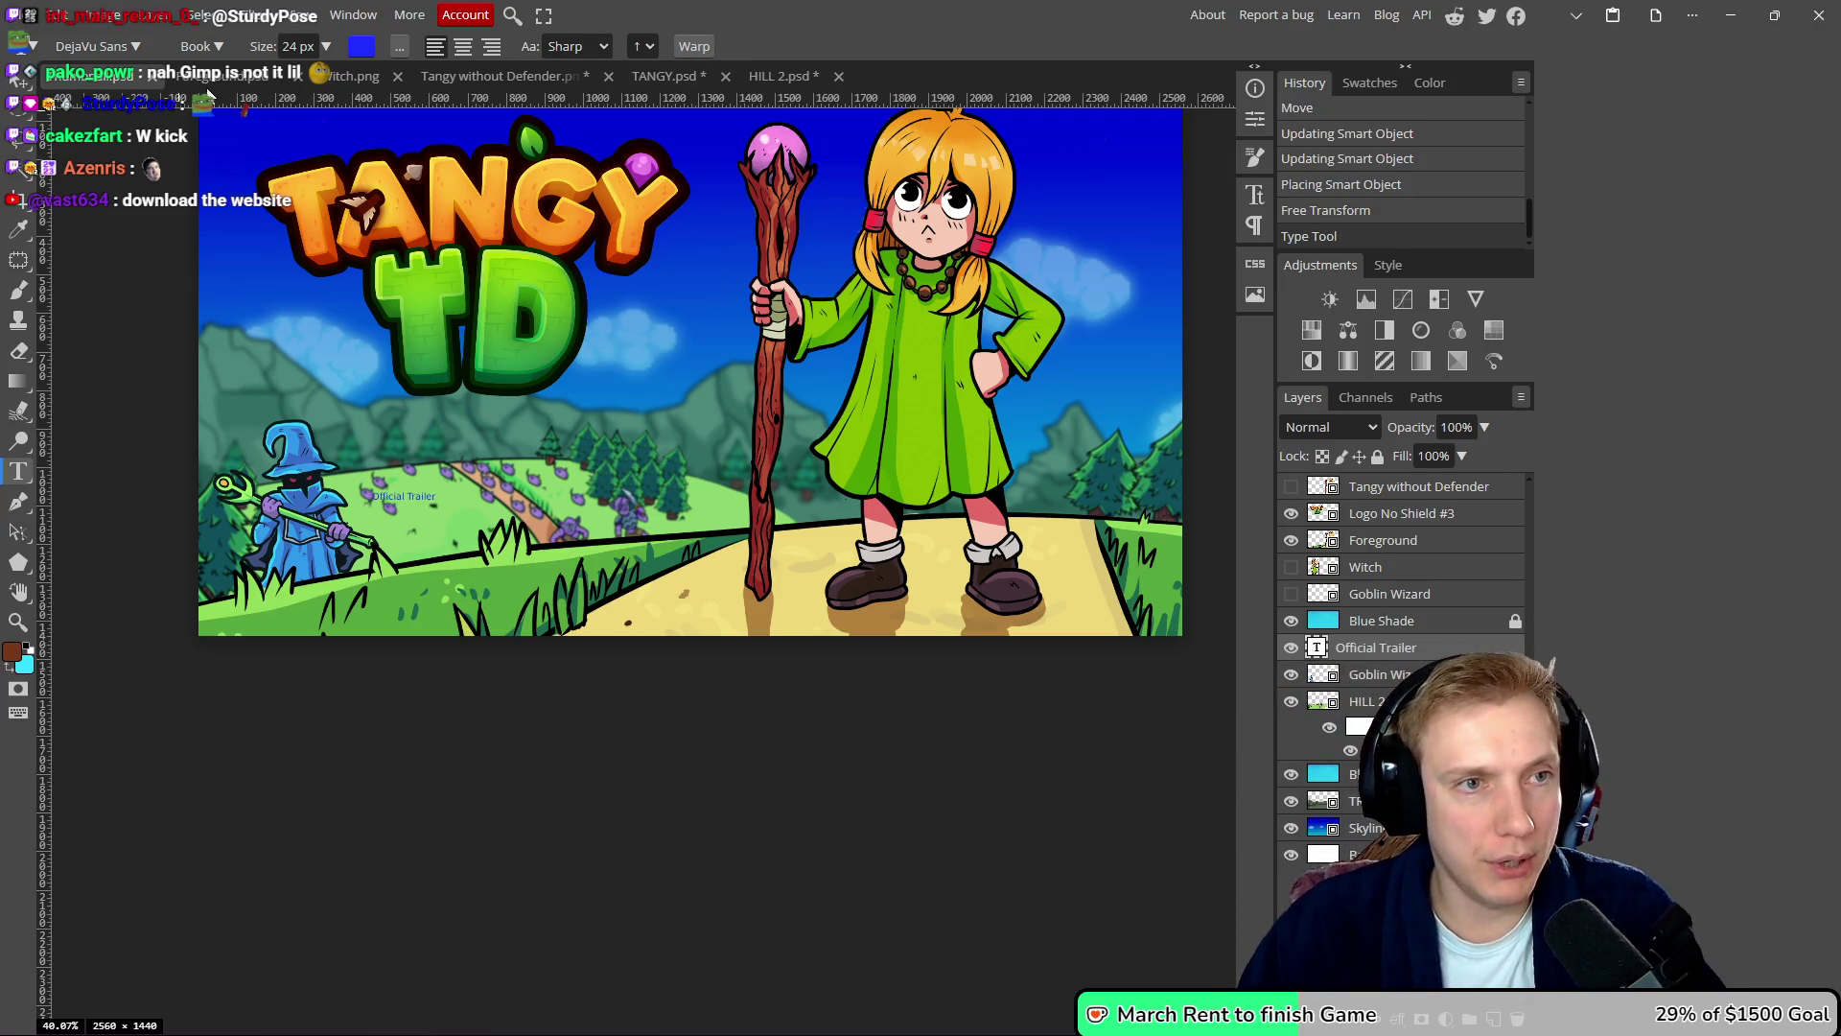
- Enlarge the Official Trailer caption's font size to about 105 px
scroll(290, 46, "up", 20)
scroll(290, 46, "up", 20)
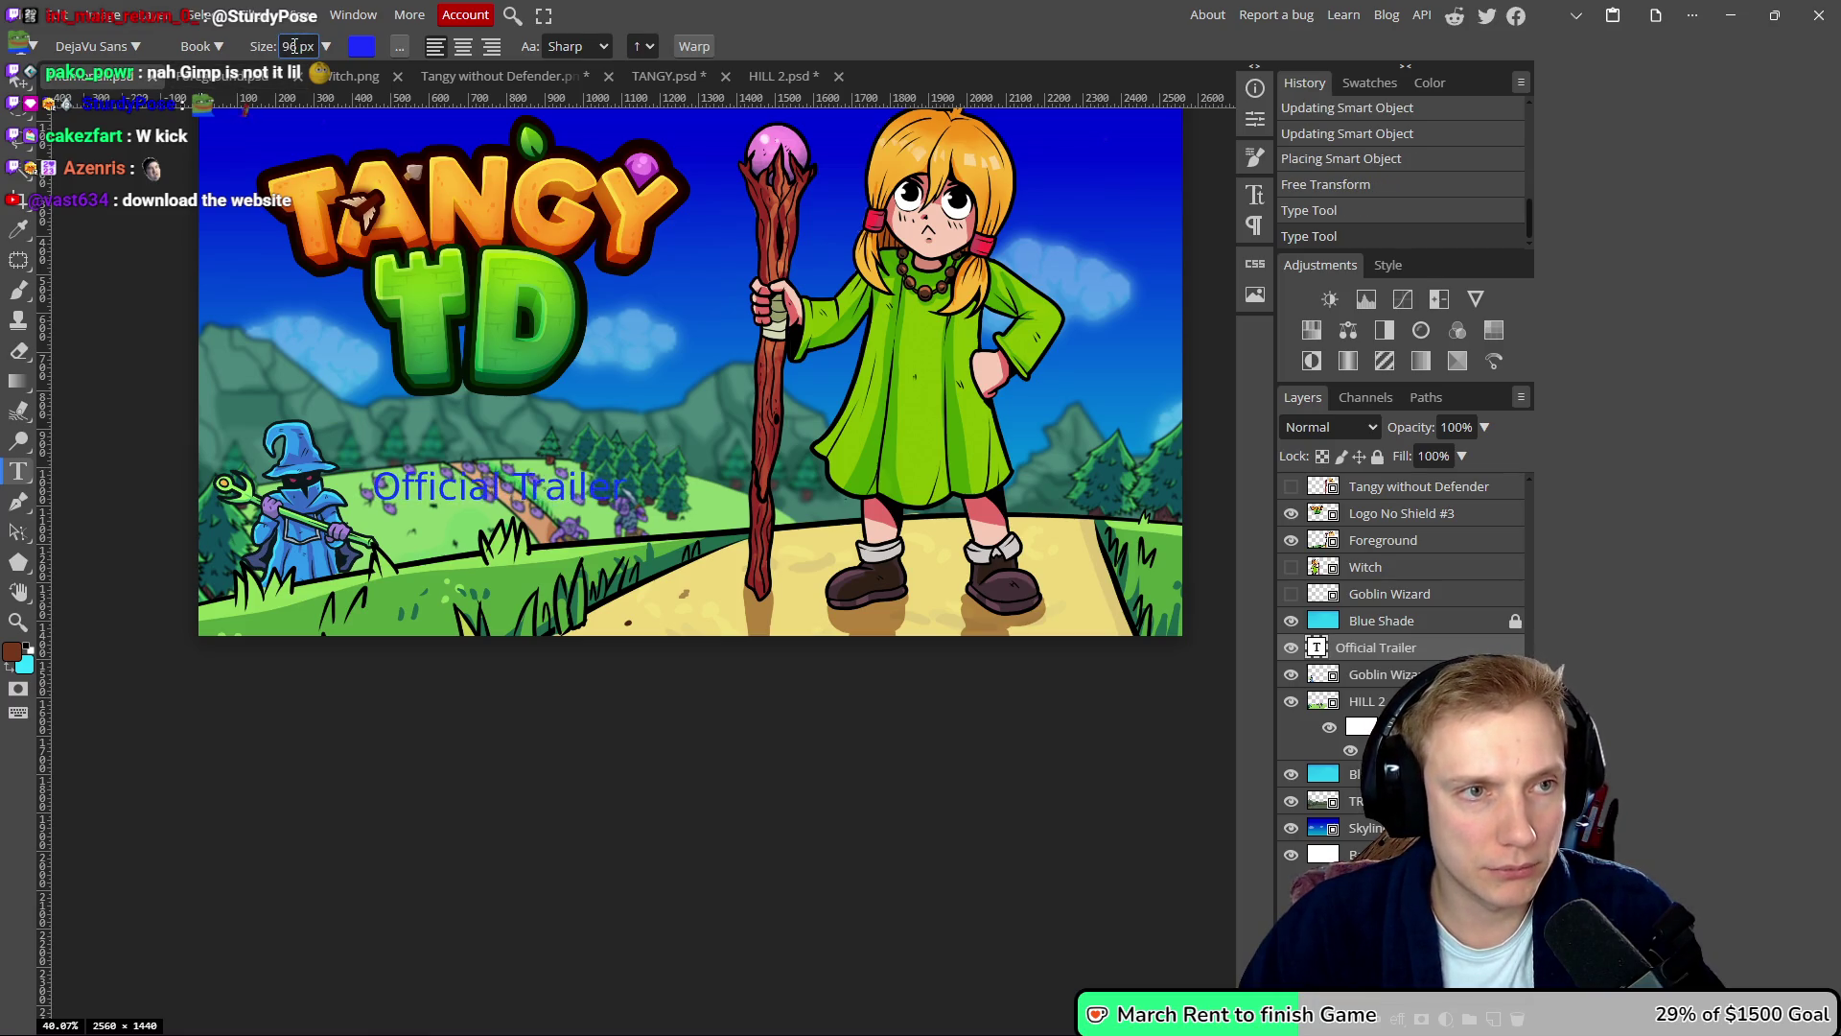
scroll(295, 46, "up", 9)
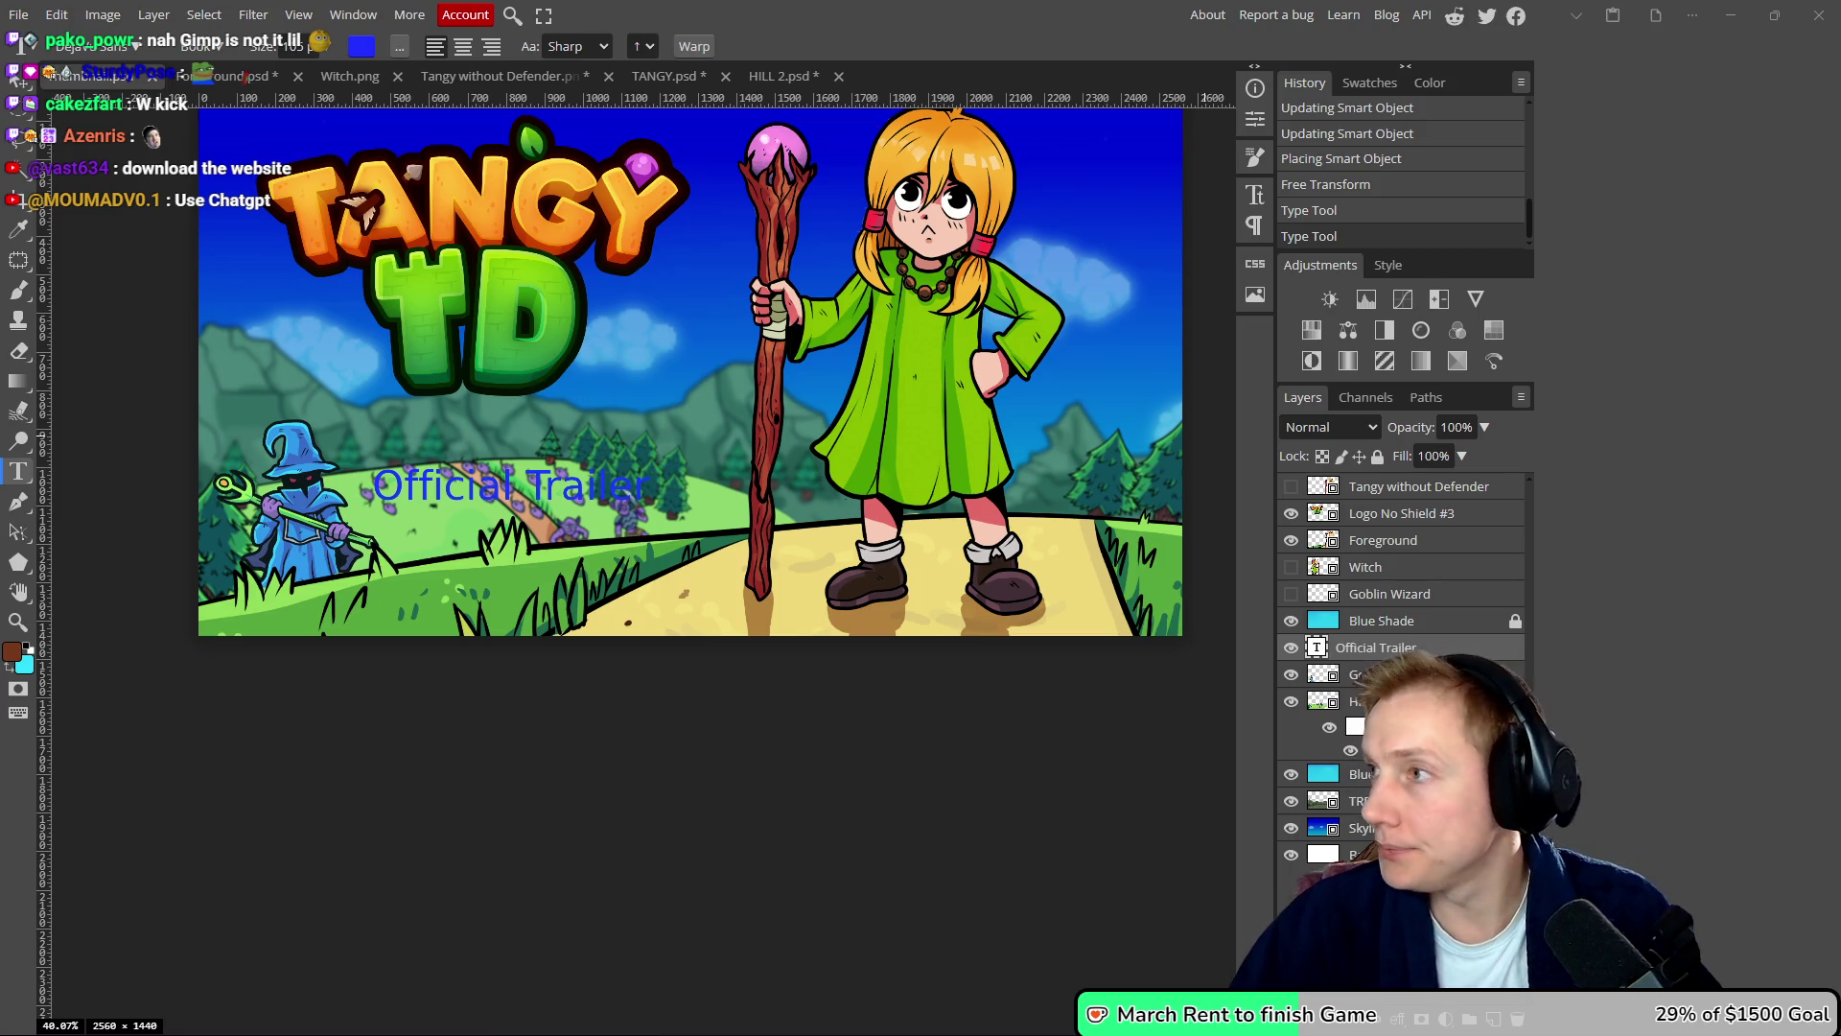
key("alt+Tab")
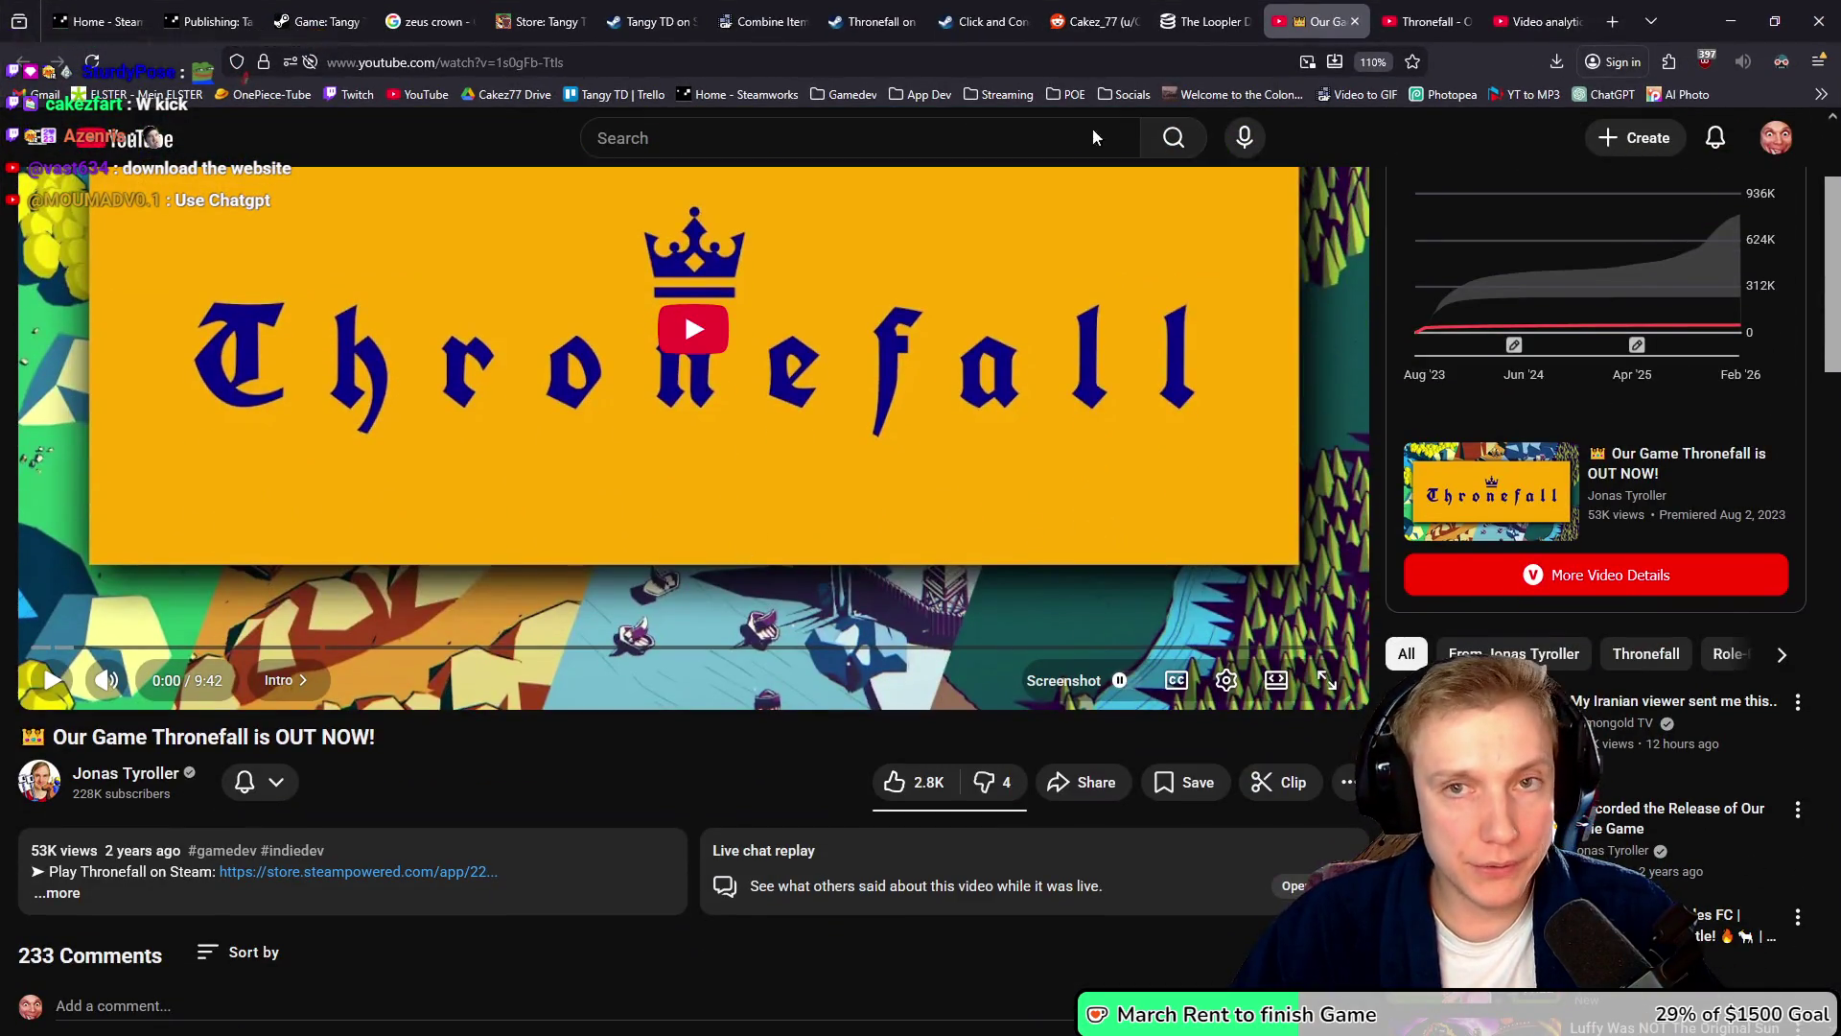
- Search YouTube for 'thronefall trailer' to see the Official Trailer and Full Release thumbnails
key("ctrl+Tab")
scroll(777, 458, "down", 2)
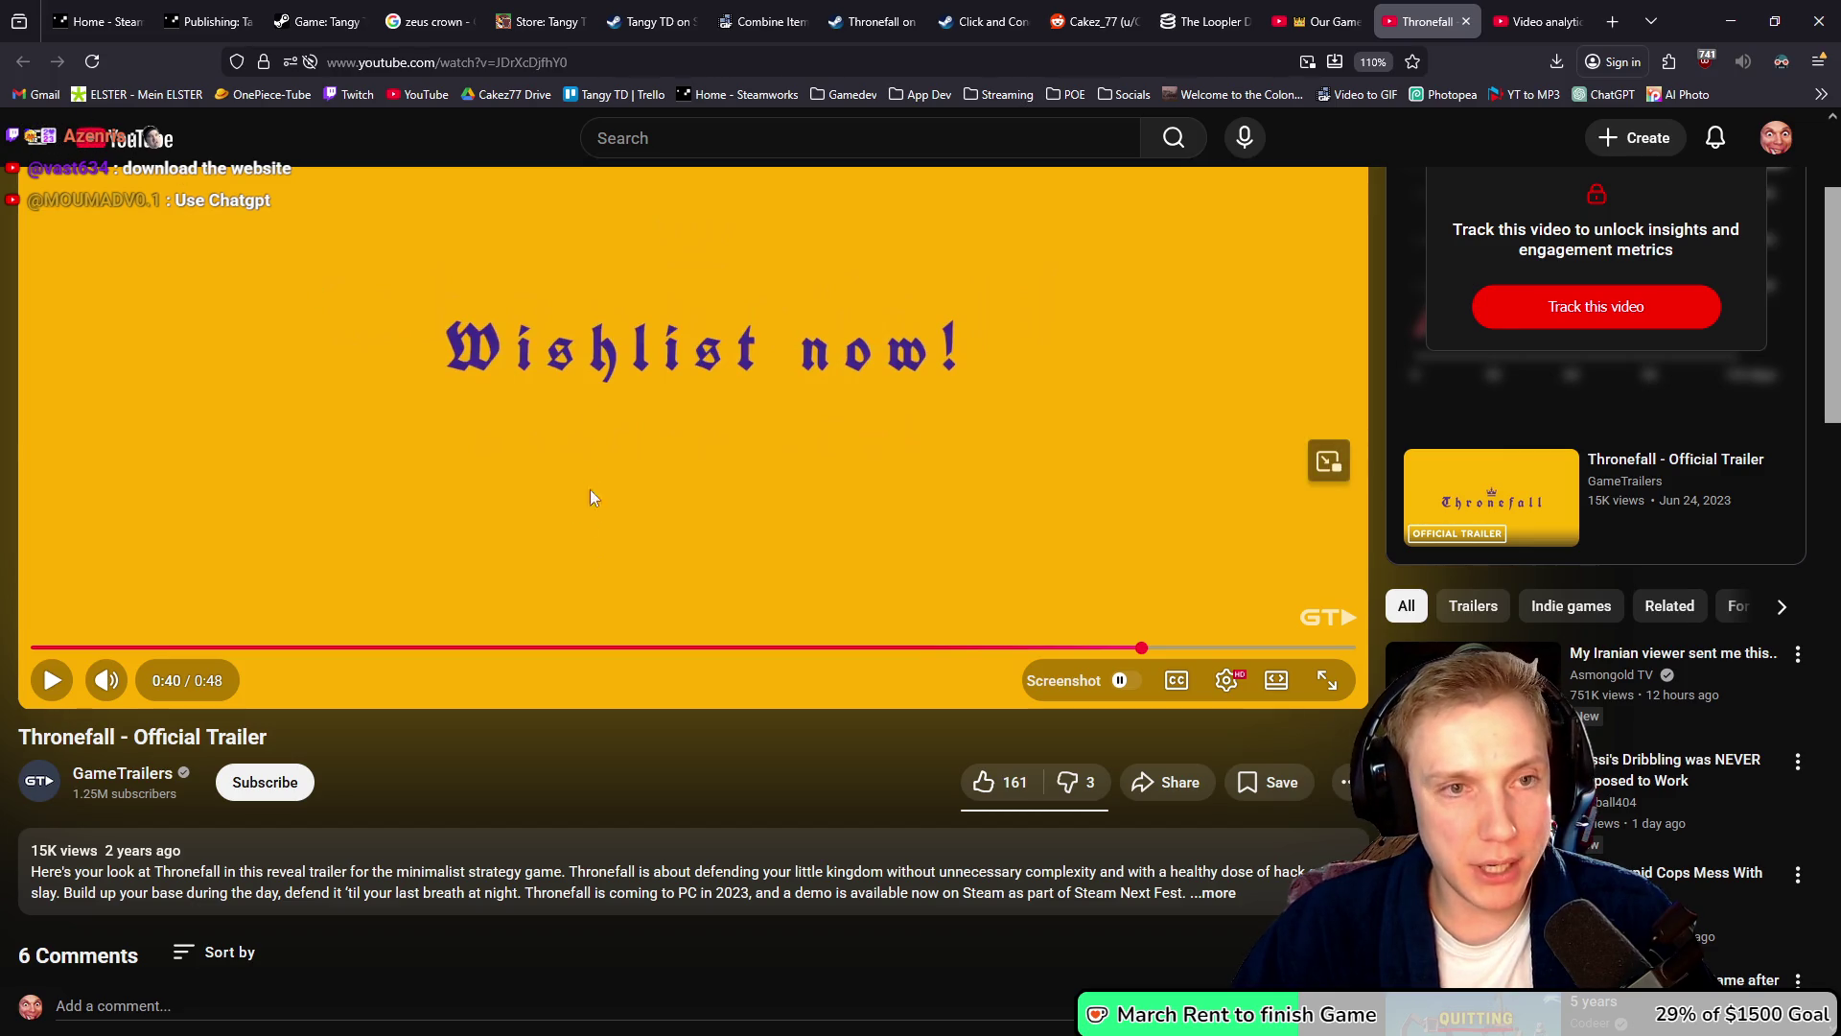
scroll(624, 326, "up", 2)
left_click(672, 137)
type("throne")
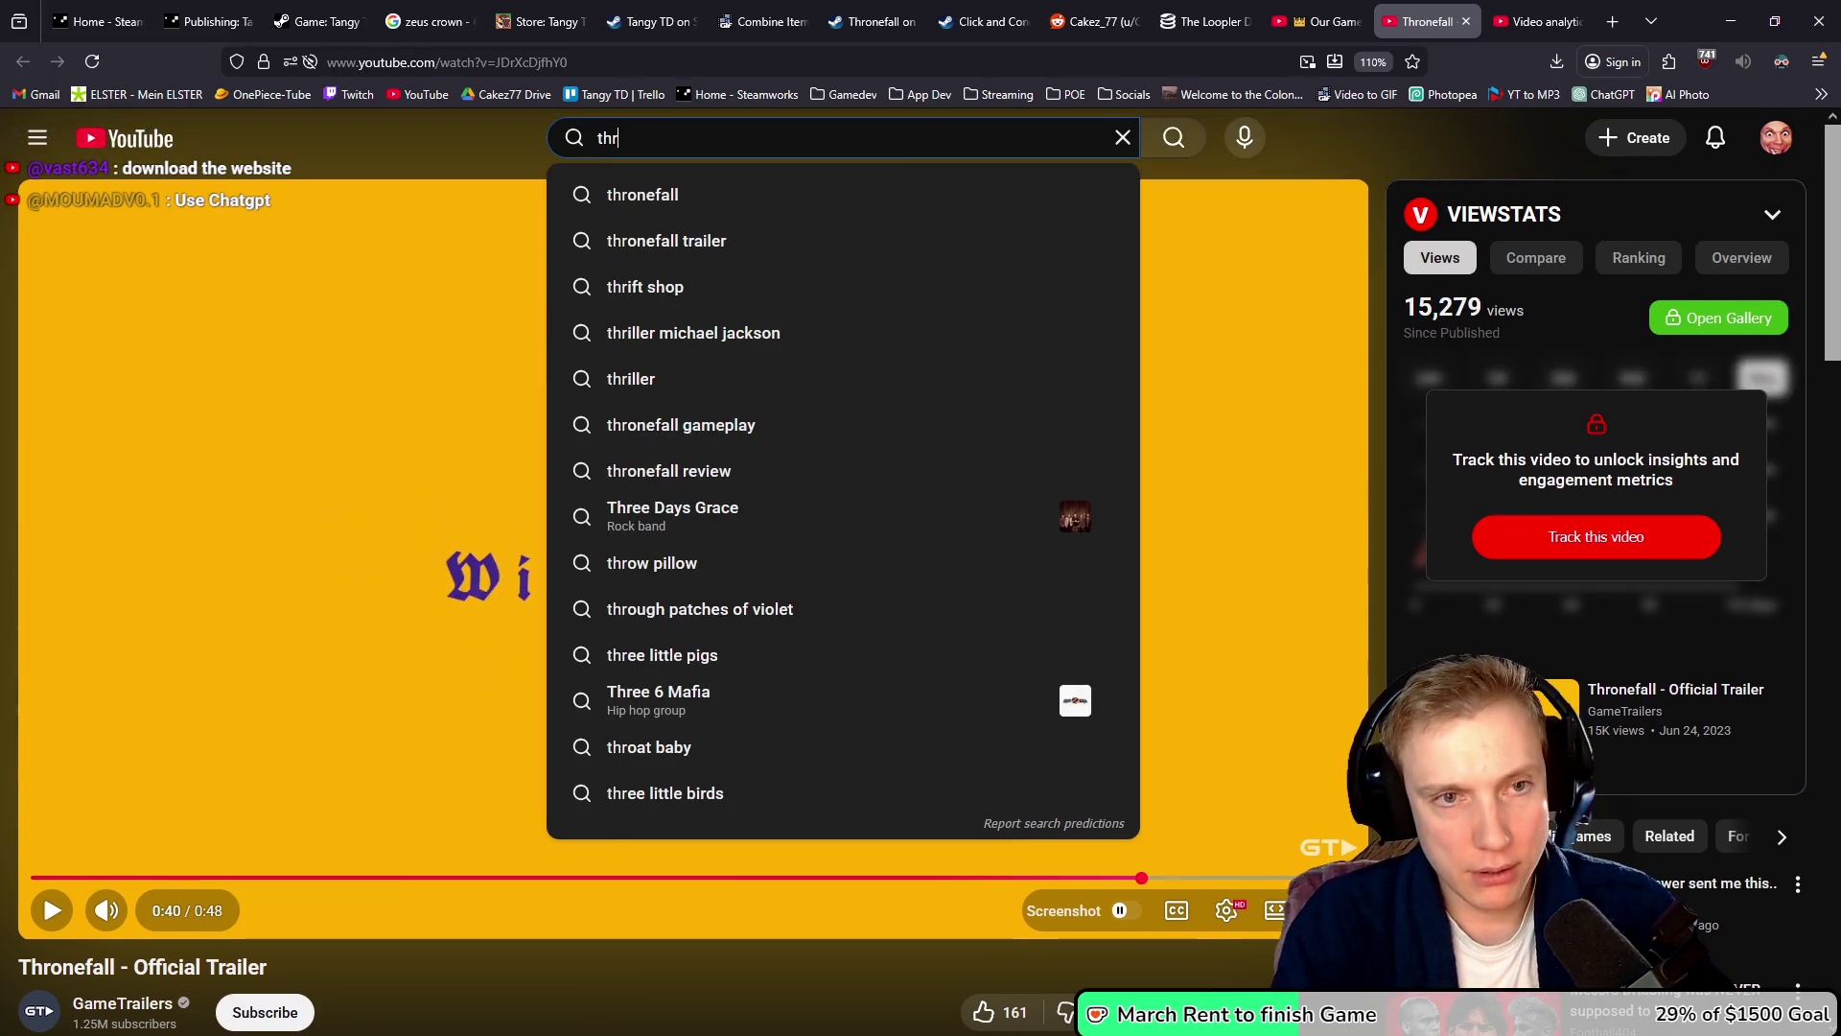
key("Down")
key("Down")
key("Return")
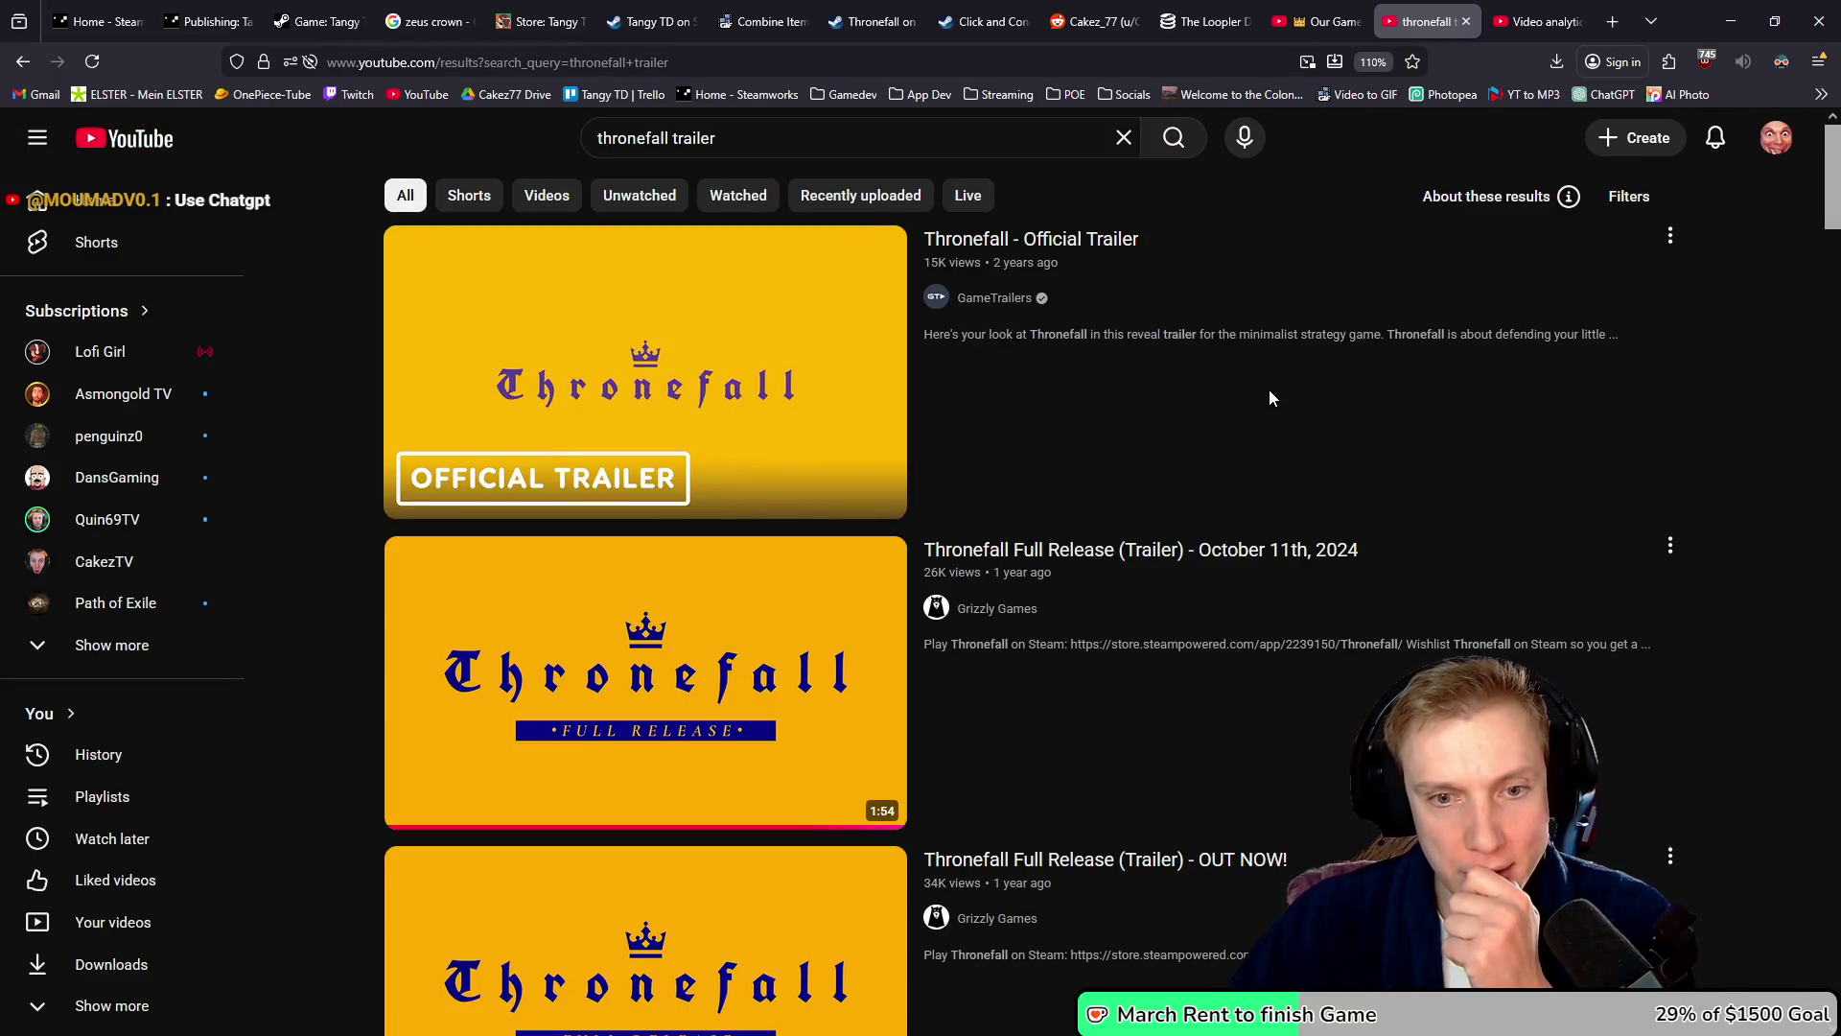
scroll(1268, 388, "down", 1)
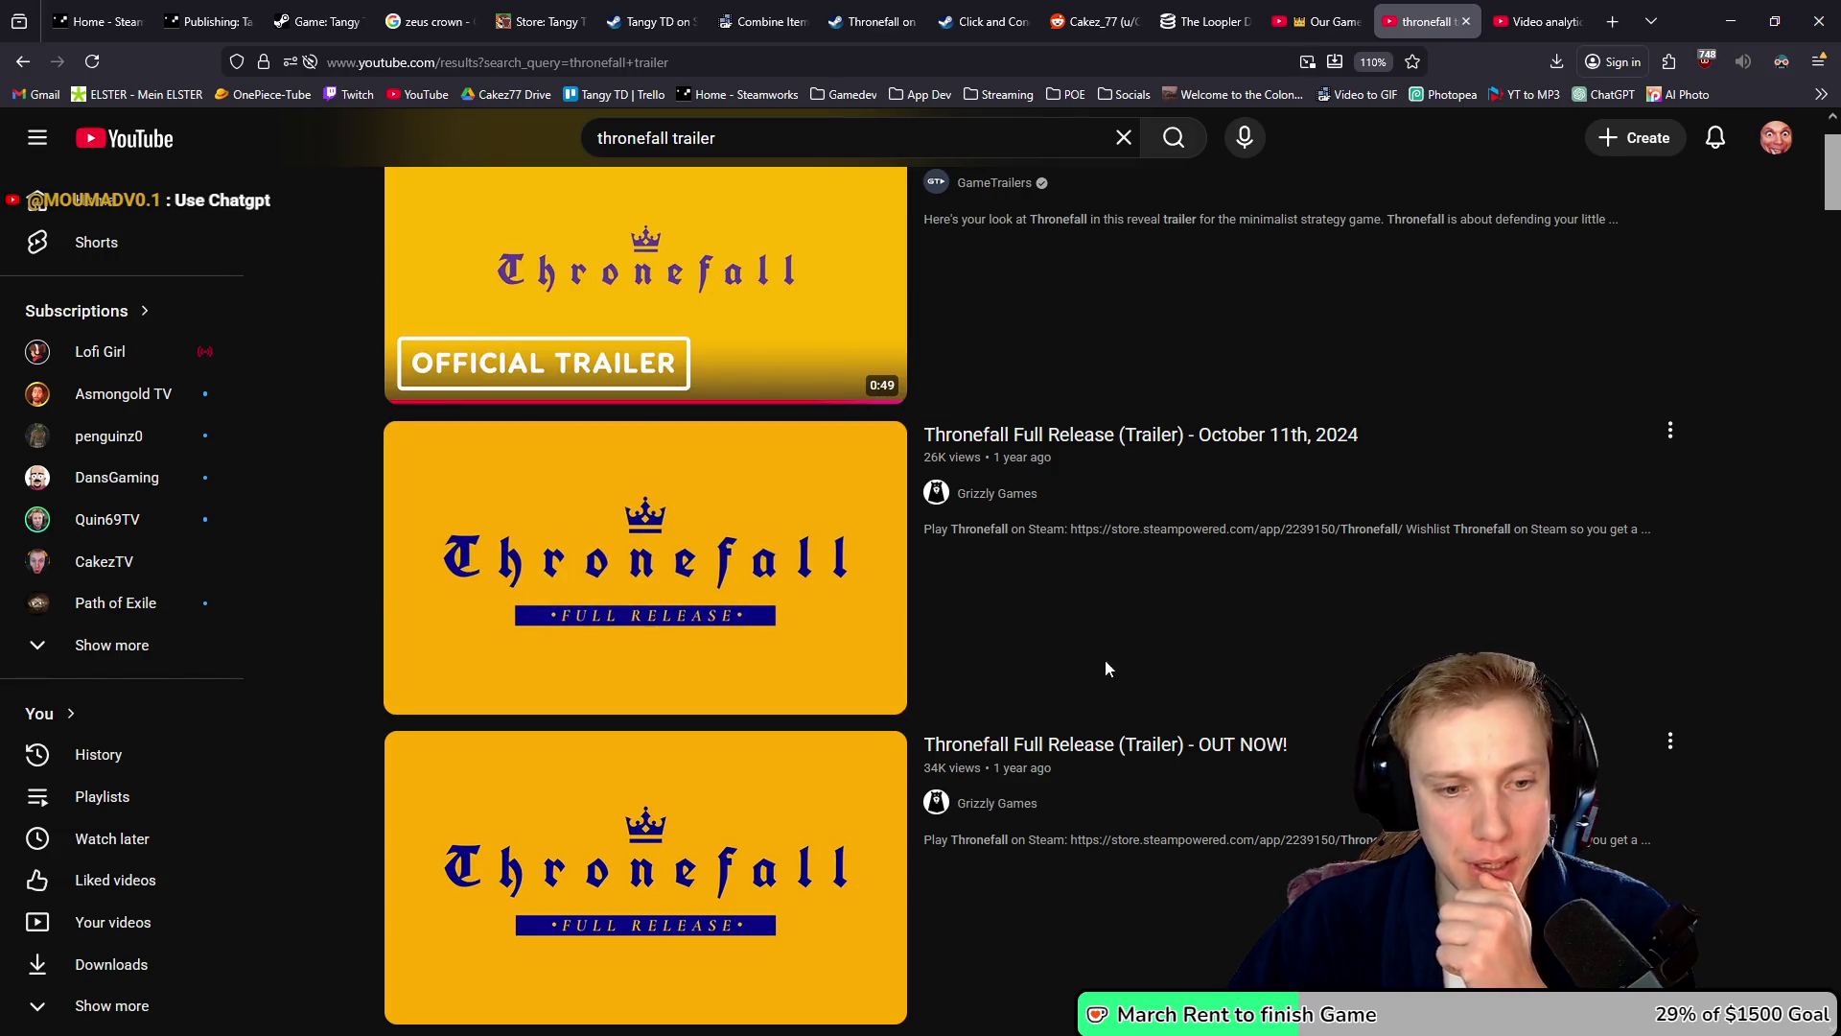
mouse_move(1490, 596)
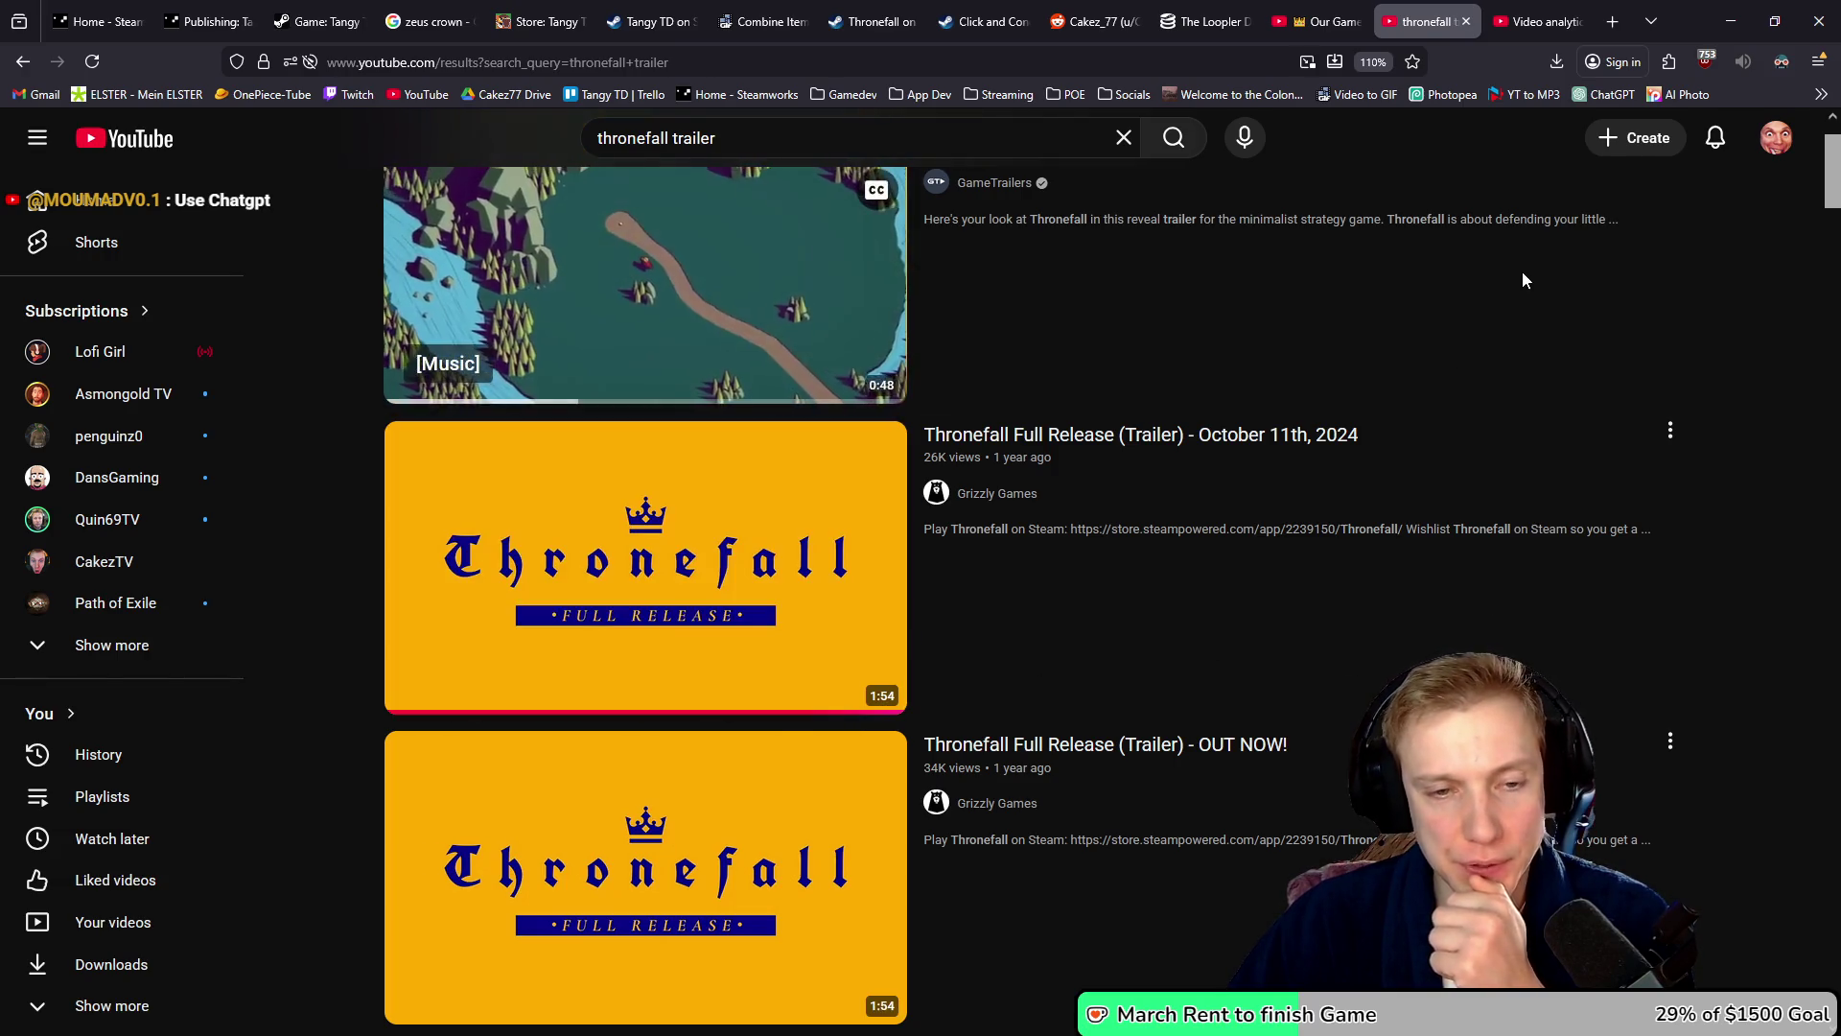
key("alt+Tab")
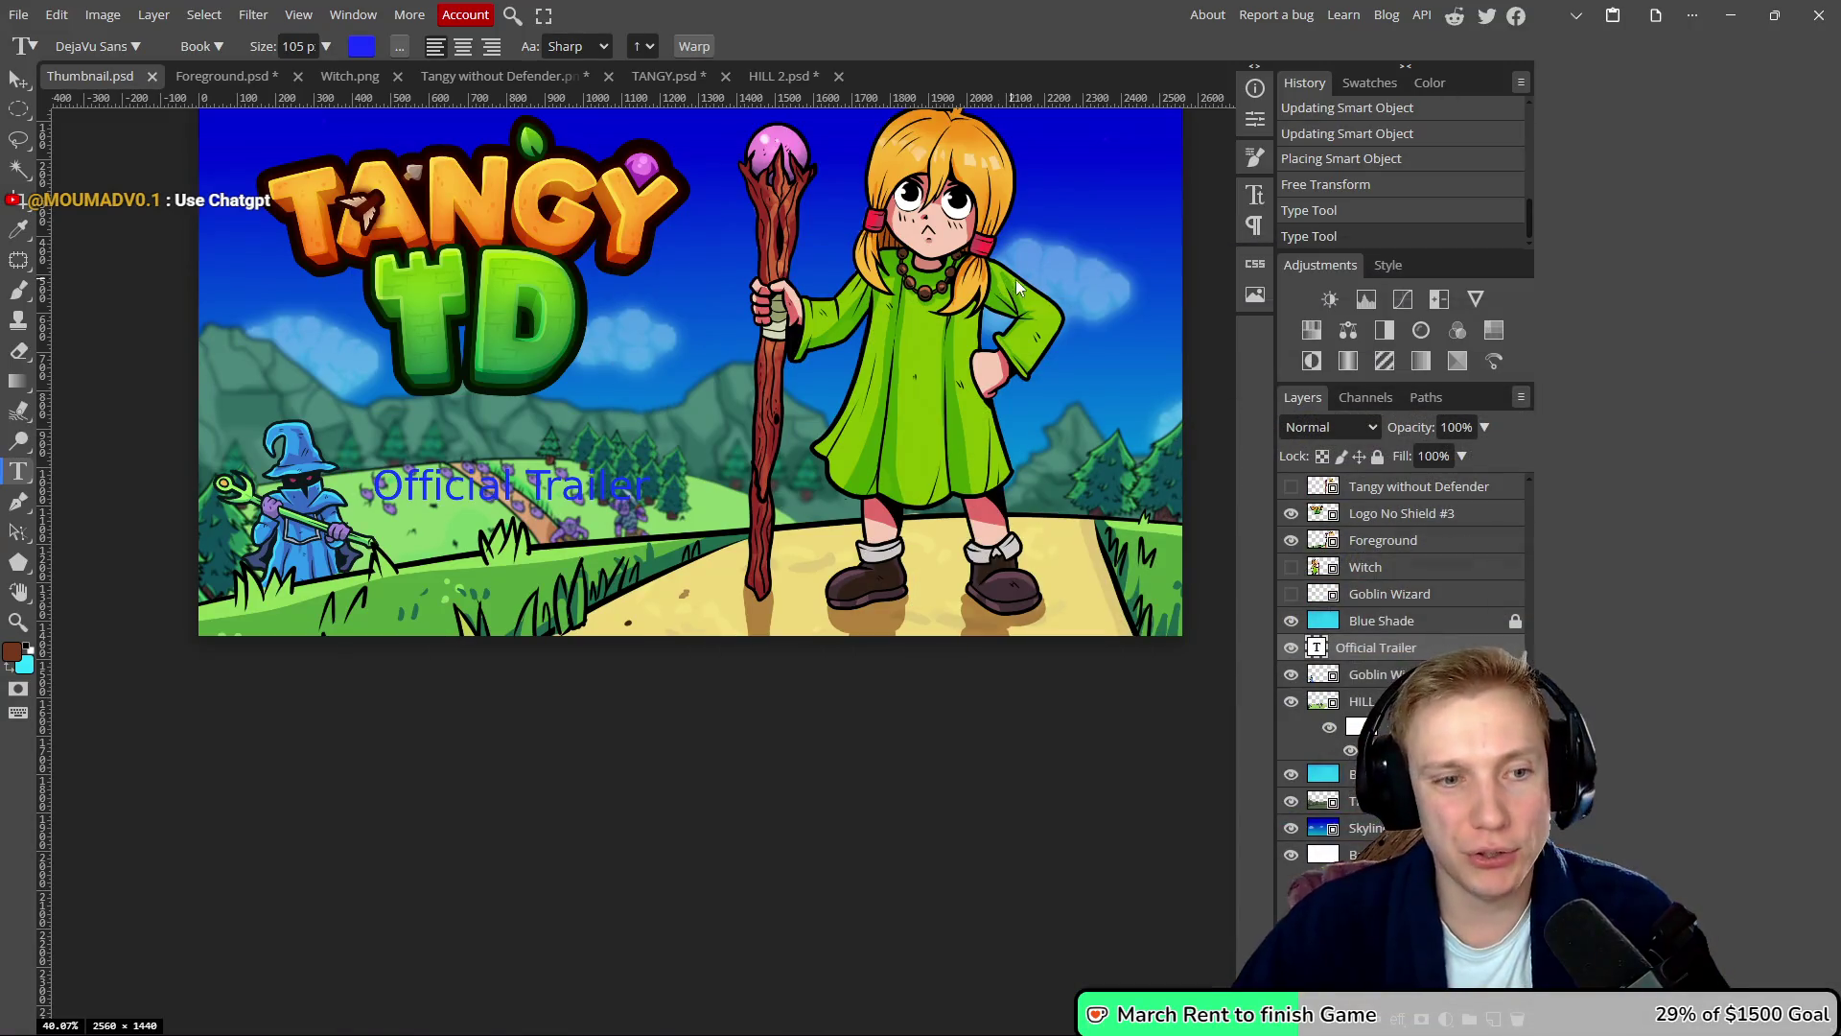
- Select the 'Official Trailer' caption text and retype it as 'Full Release'
left_click(655, 490)
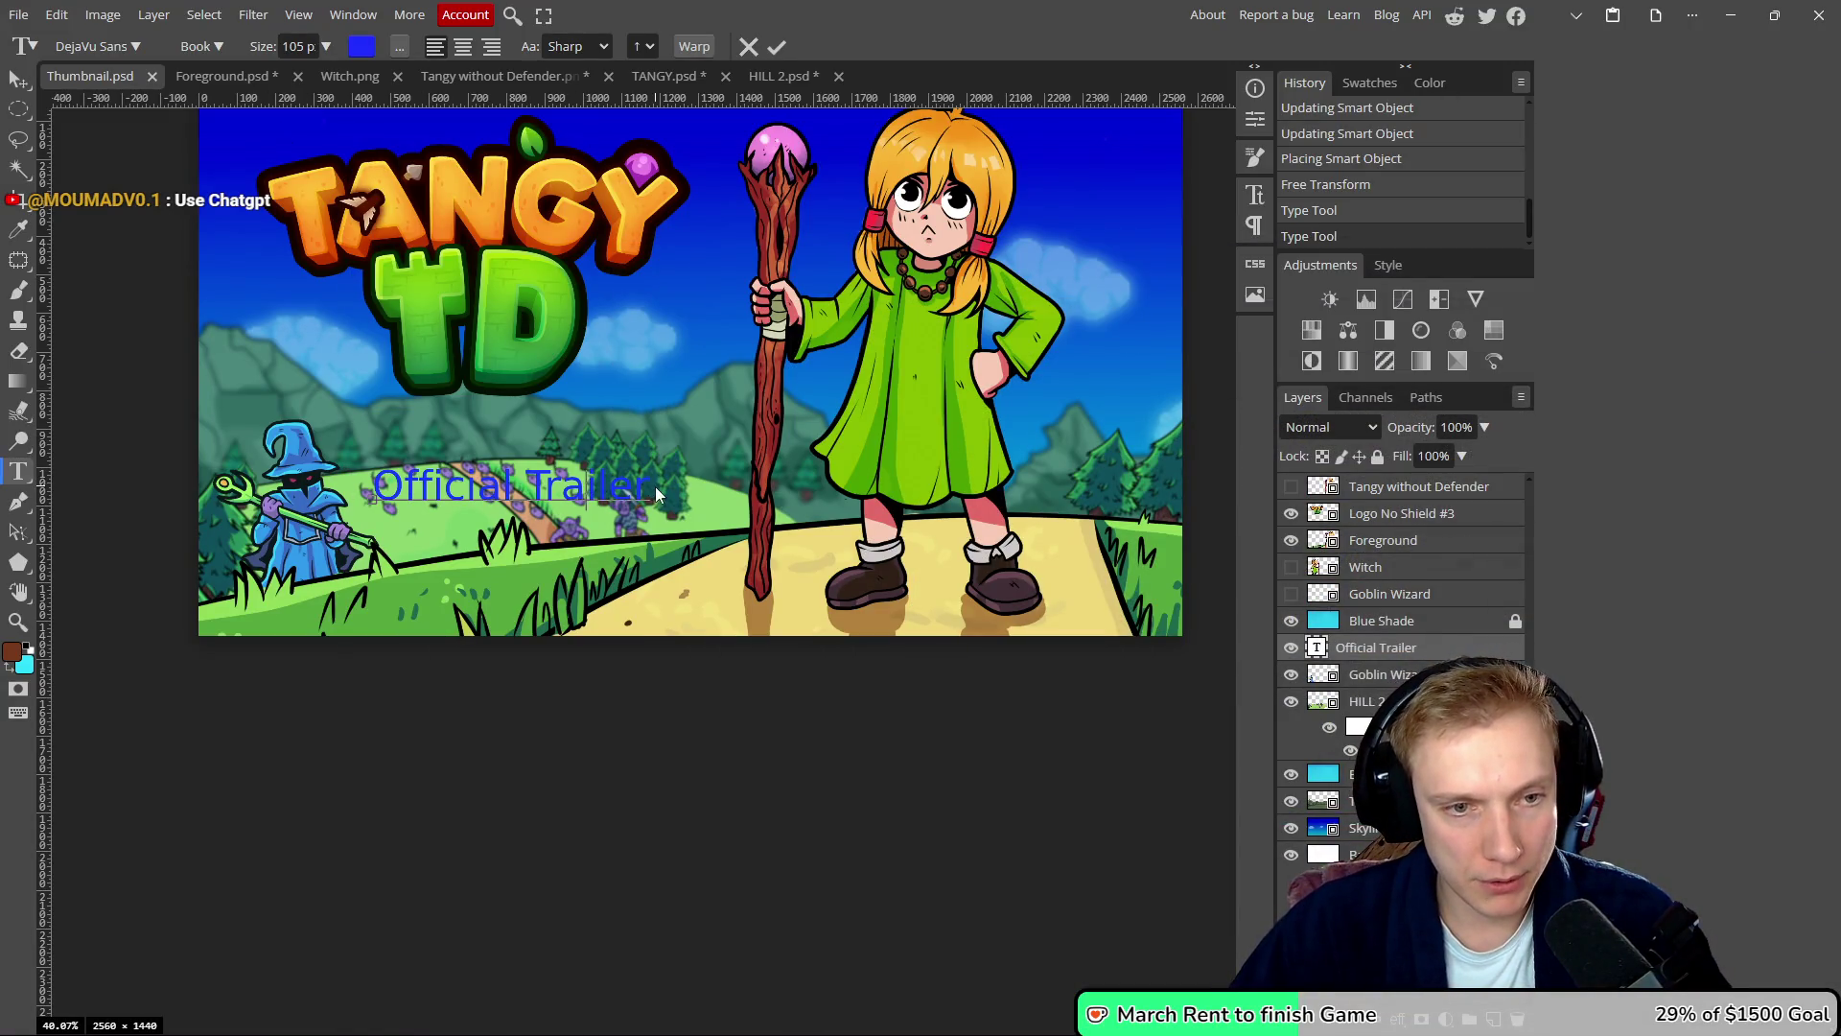
left_click_drag(655, 491, 374, 489)
type("Fu")
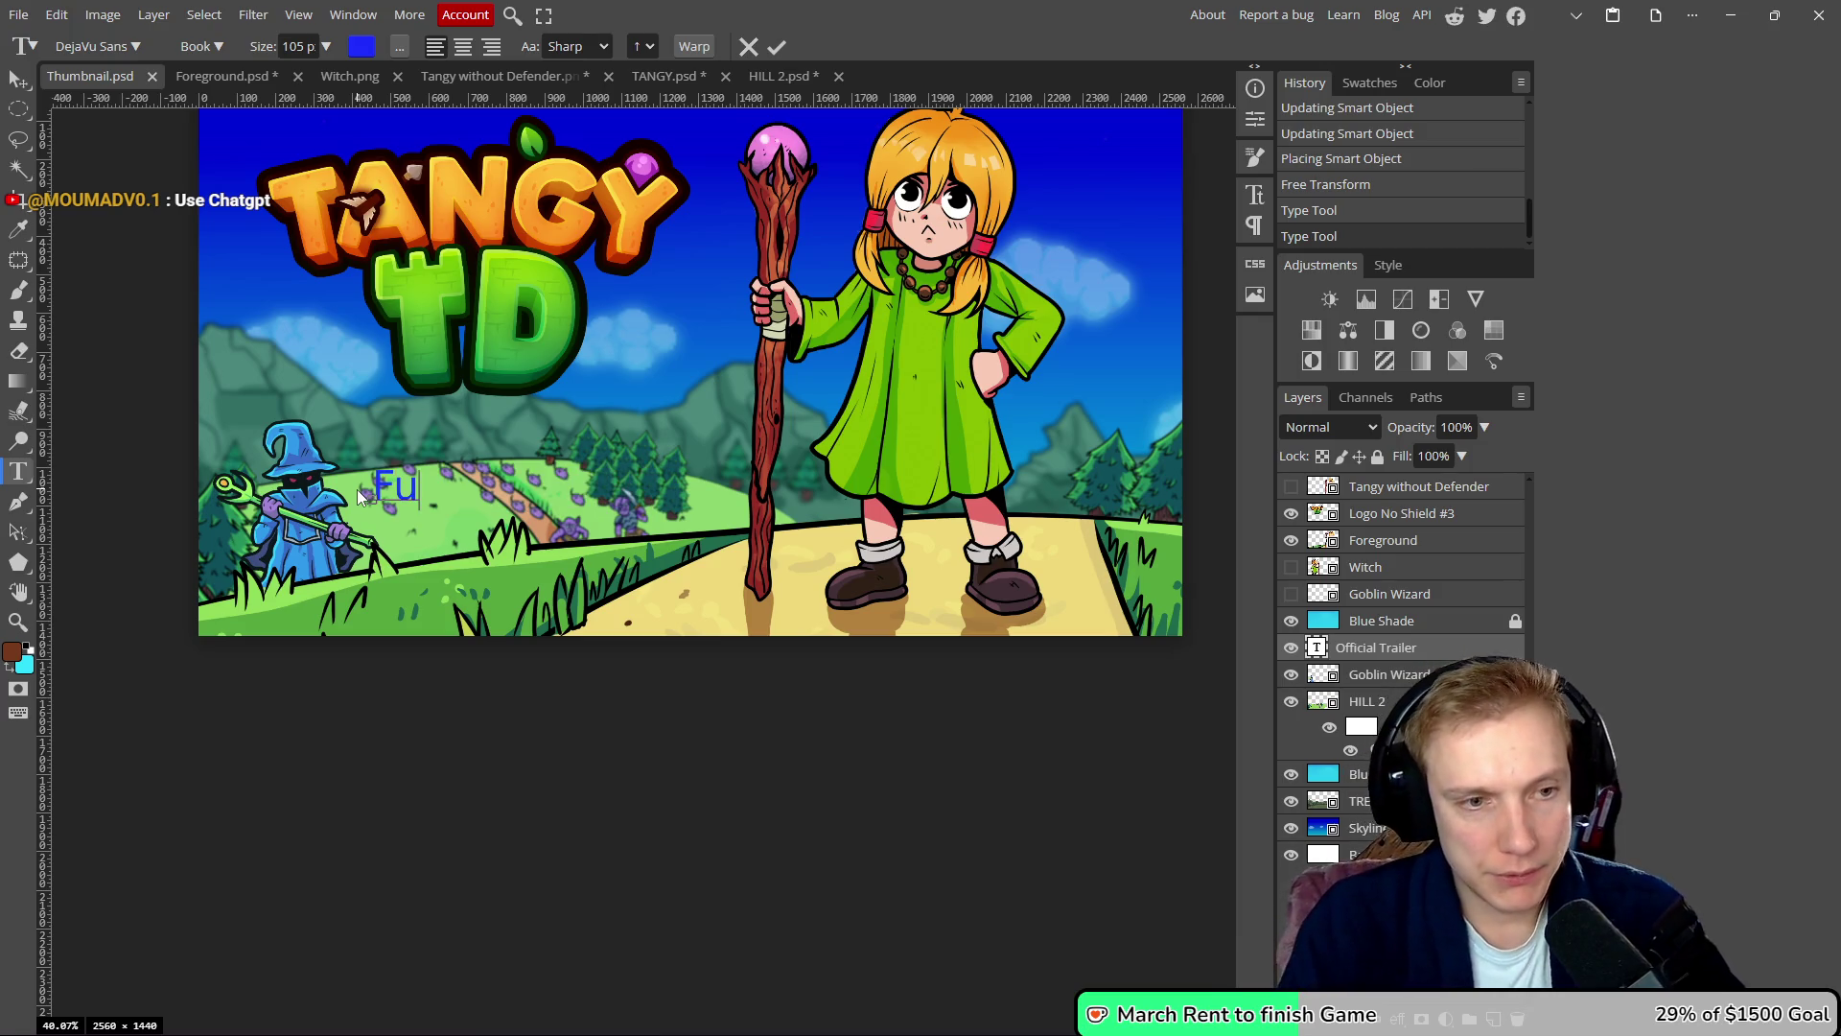
type("ll Release")
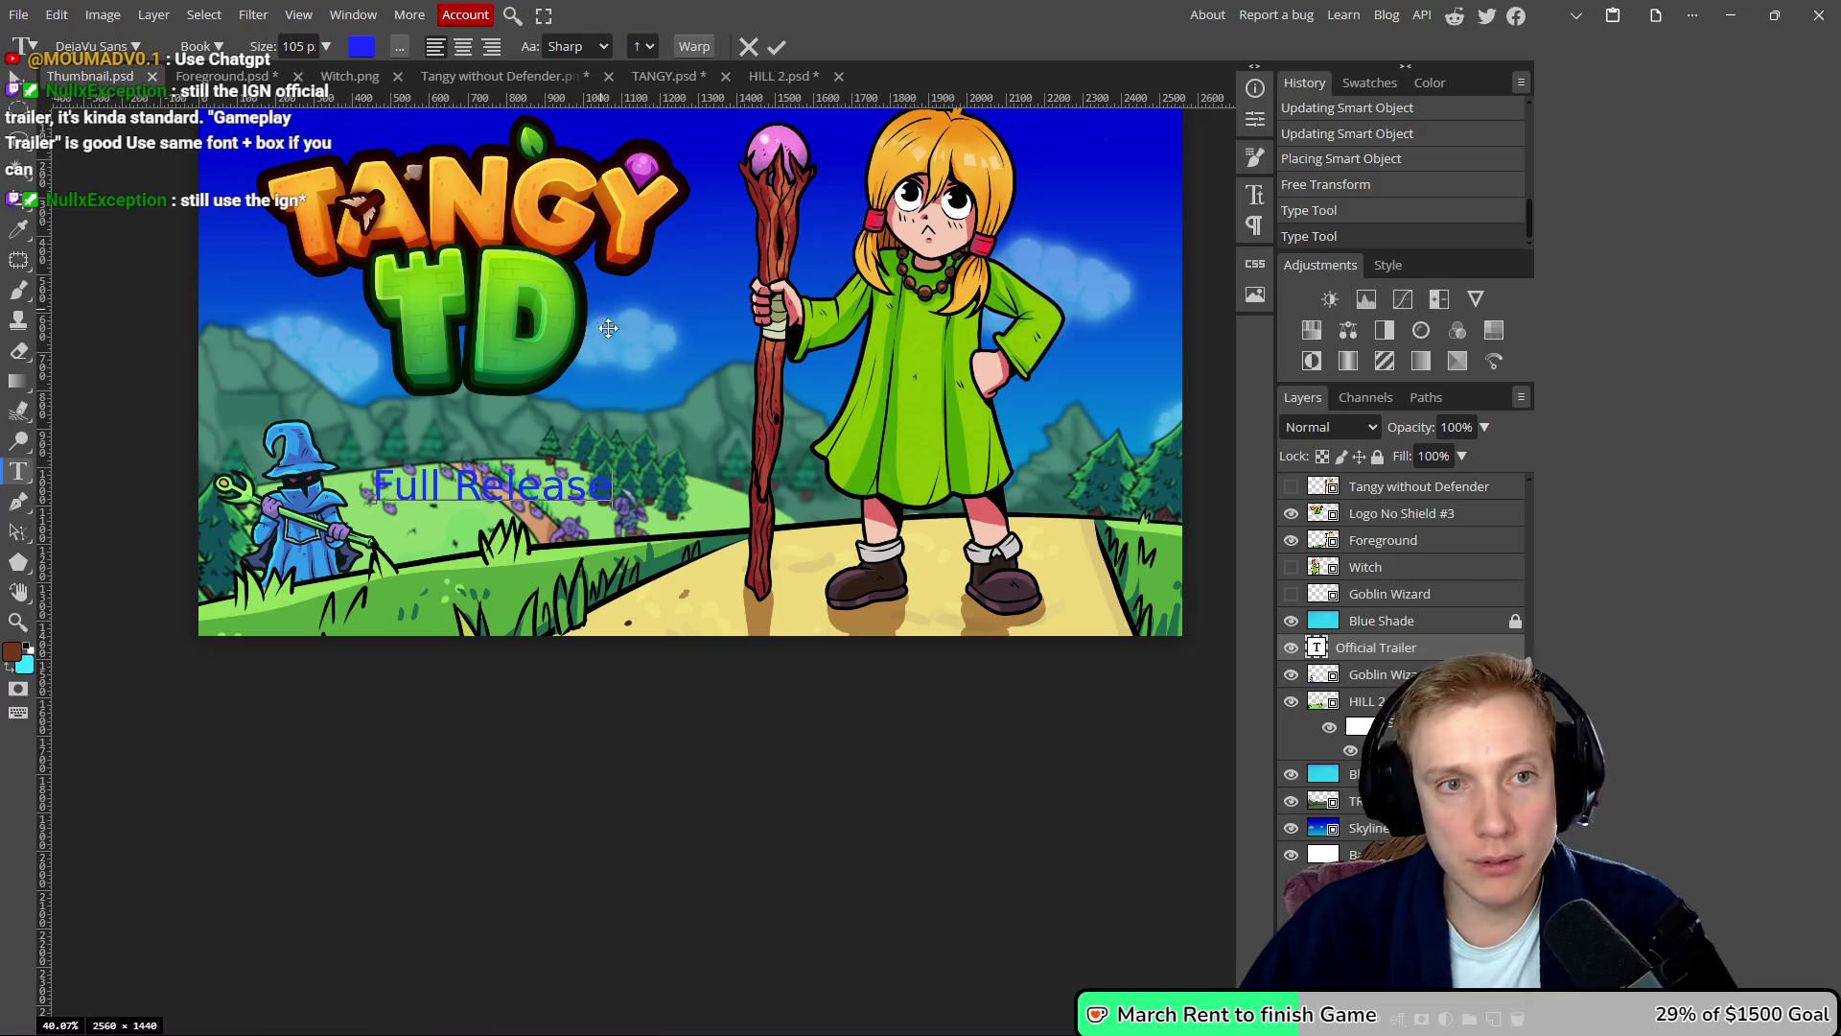
- Compare the Thronefall trailer results with the thumbnail, then begin a search about IGN's trailer font
key("alt+Tab")
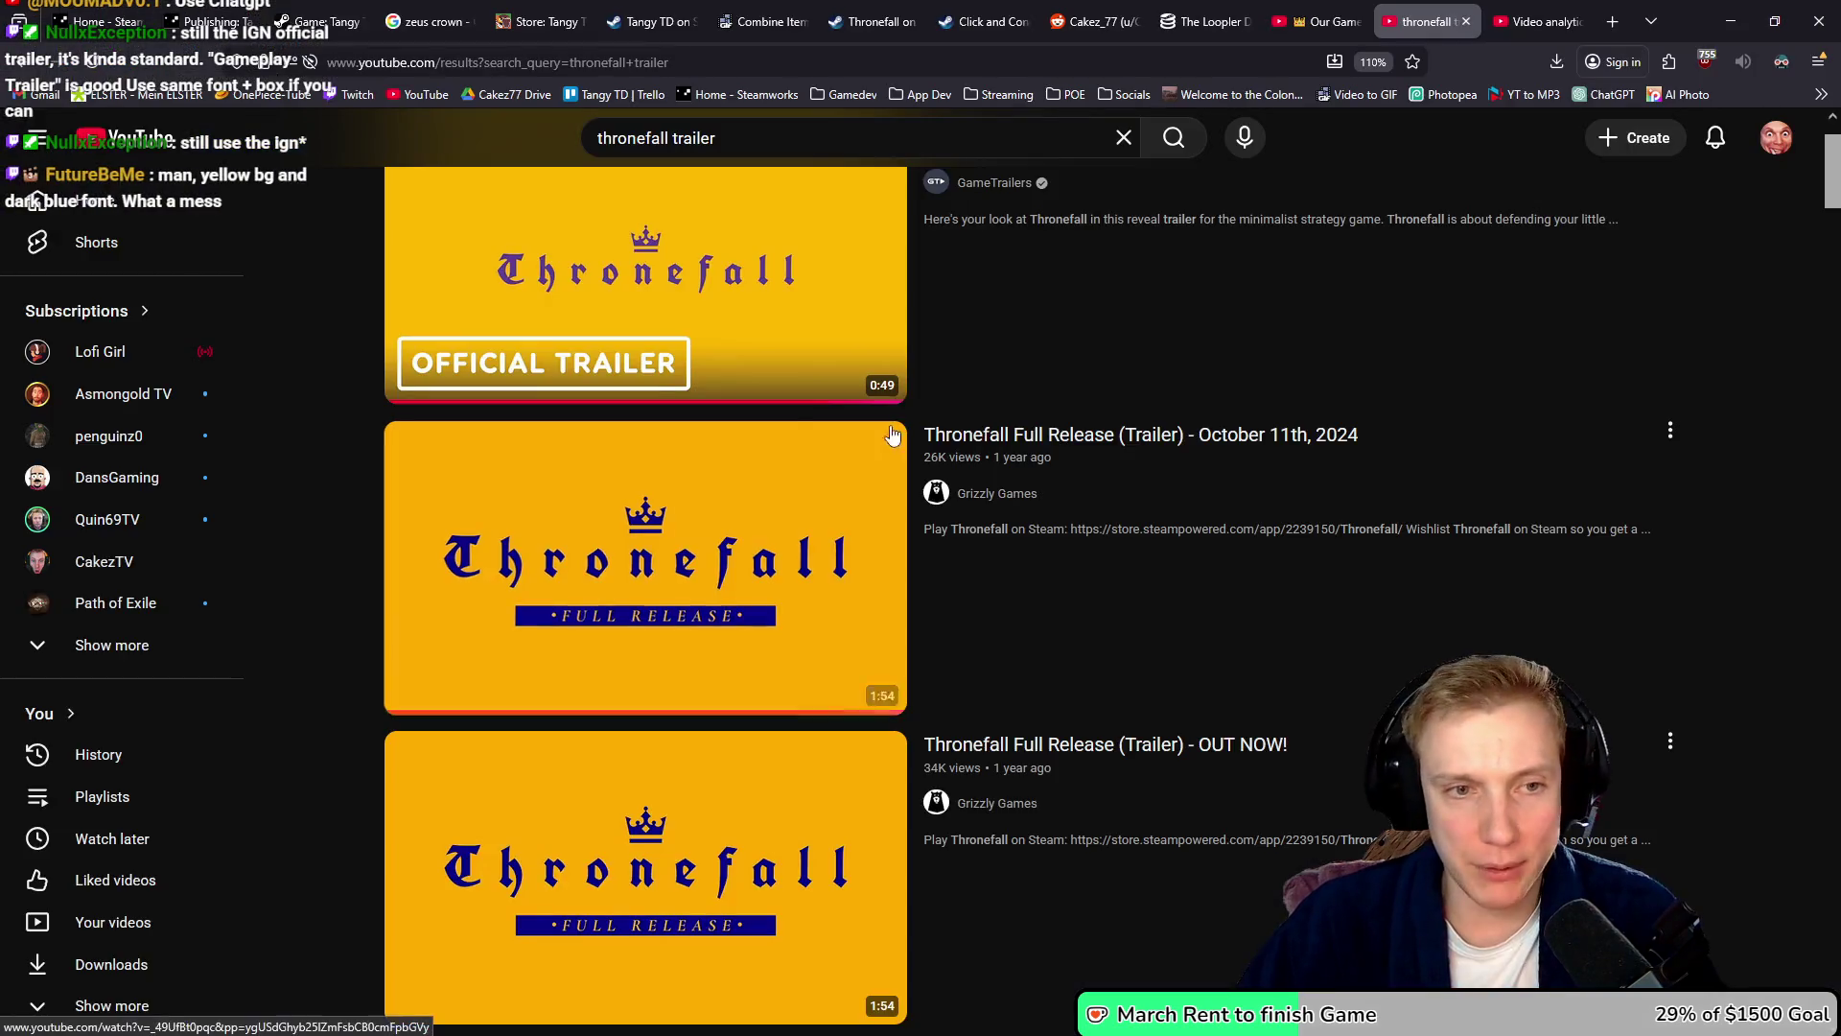
mouse_move(724, 374)
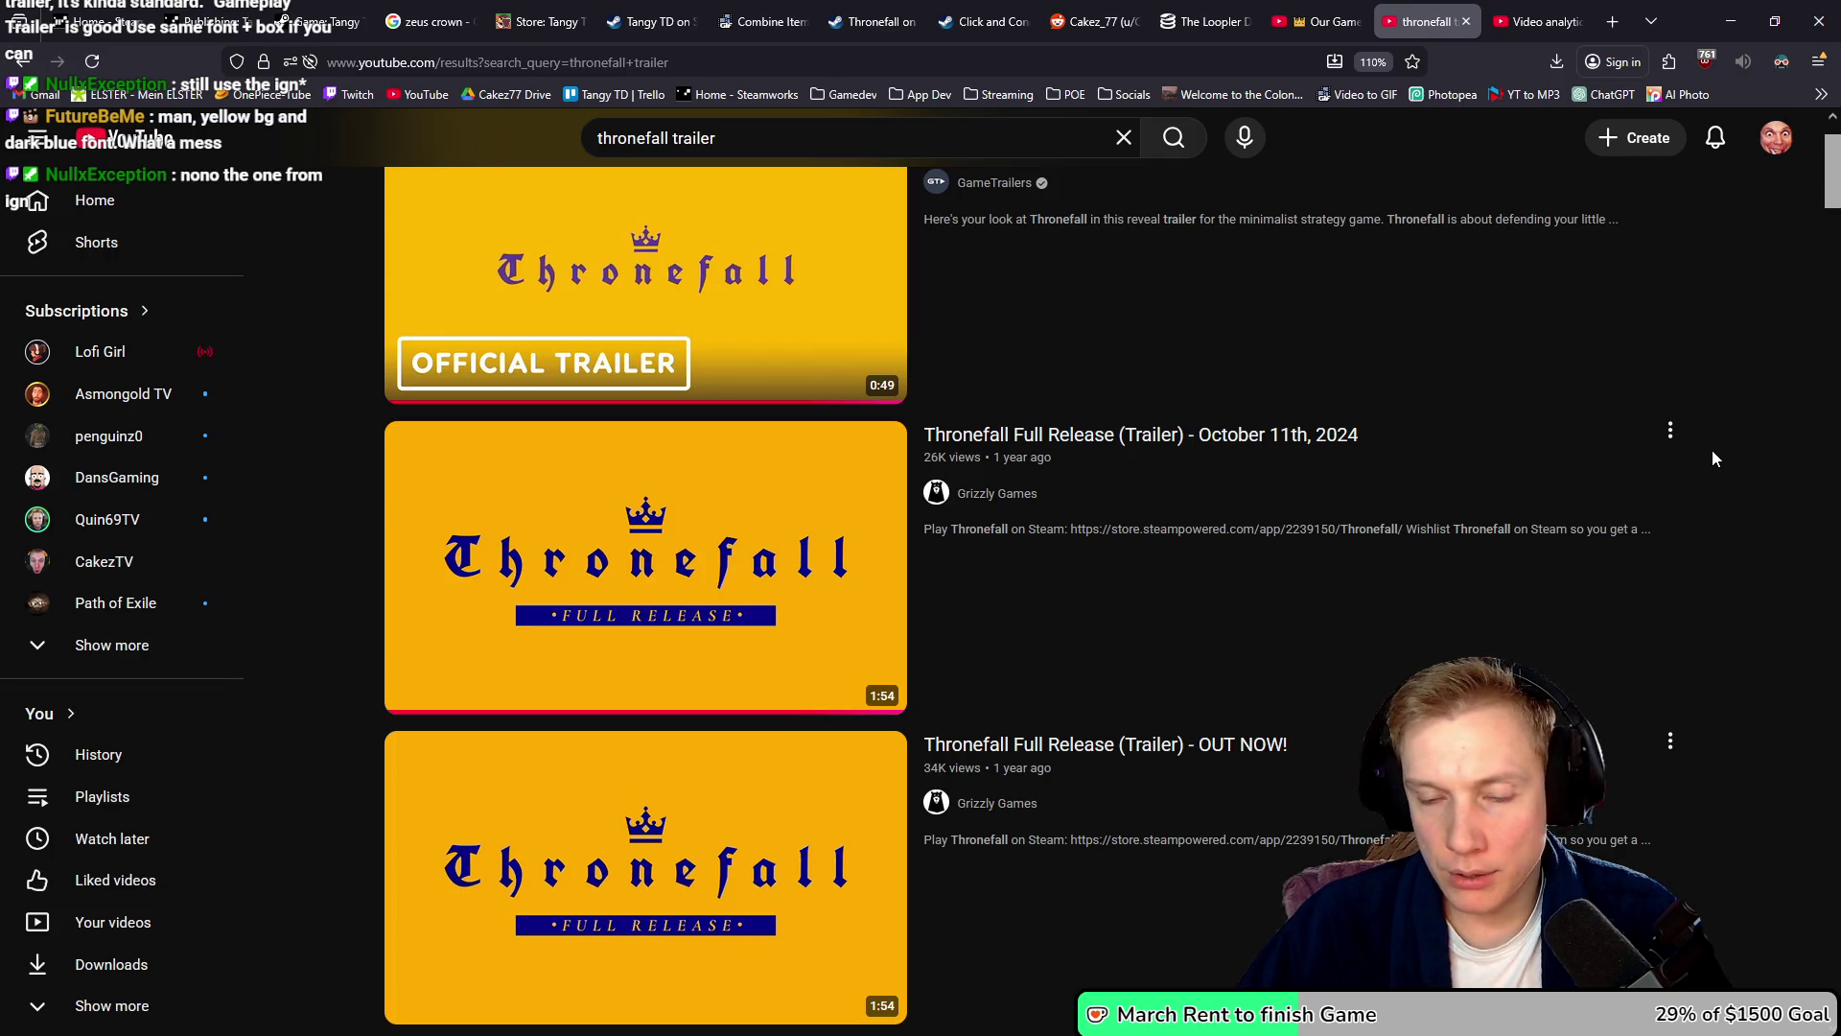
scroll(1714, 458, "up", 1)
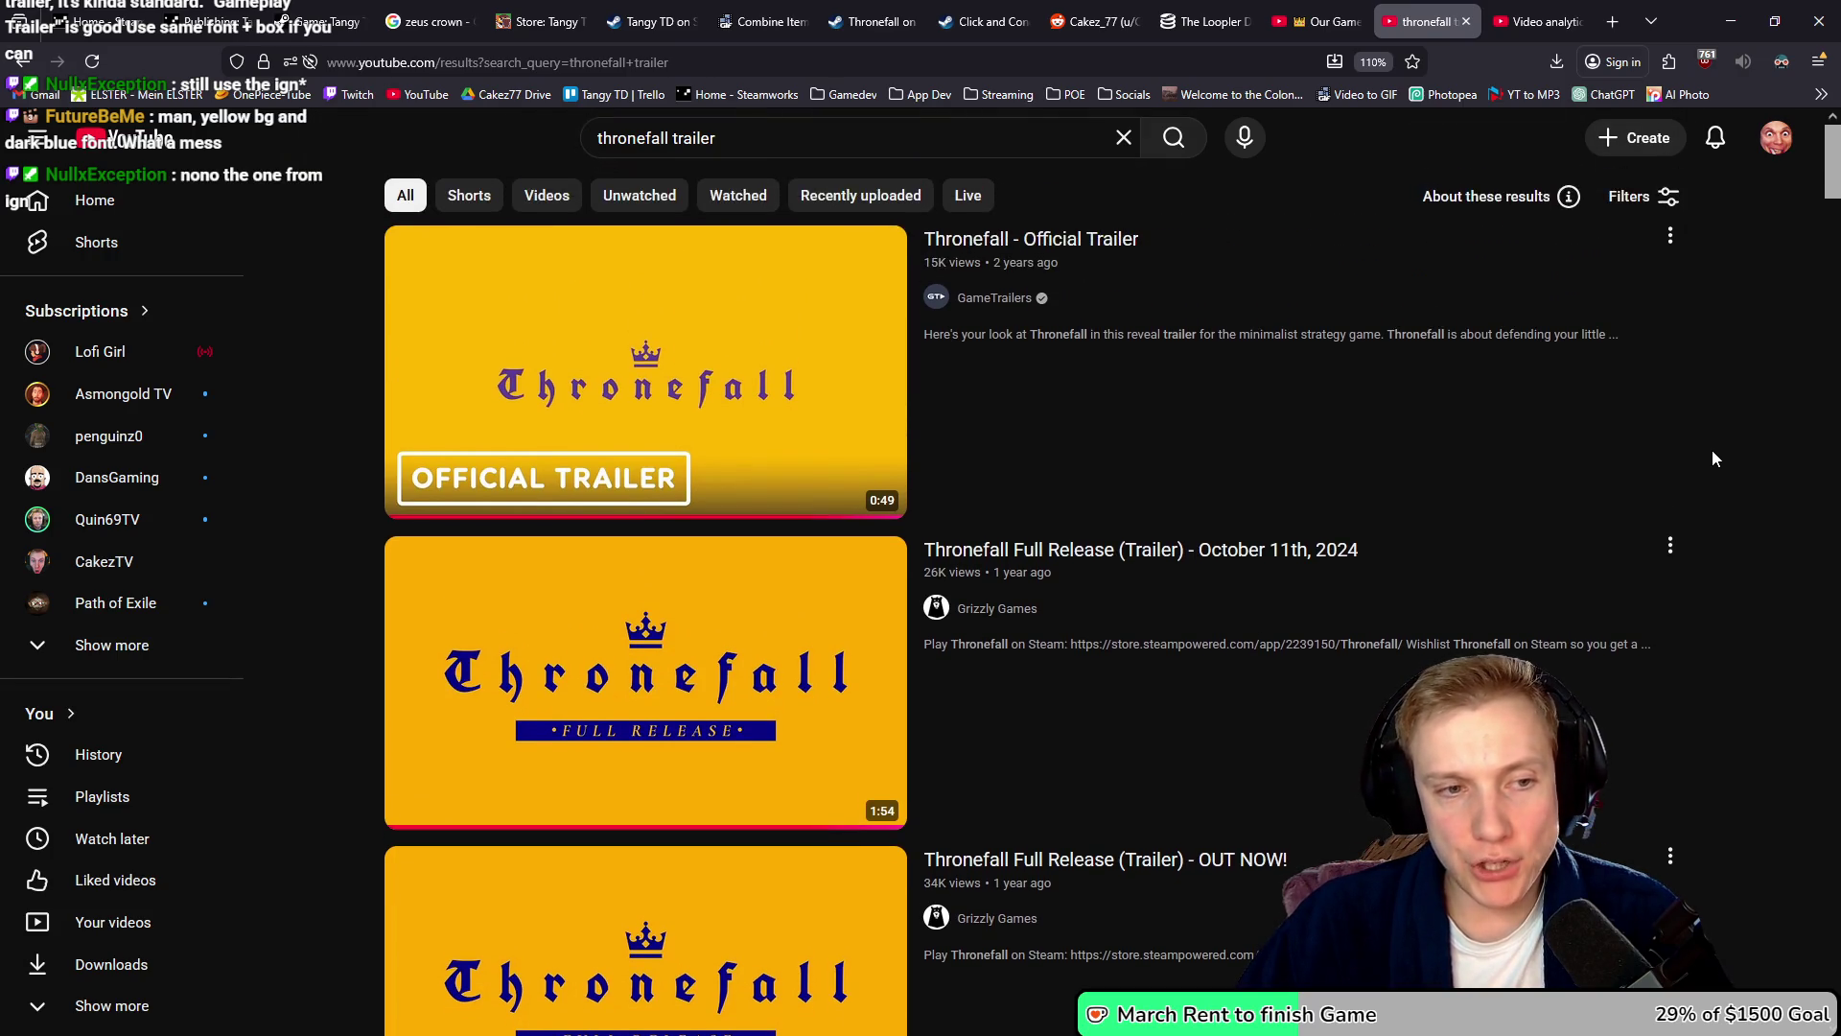
mouse_move(1577, 492)
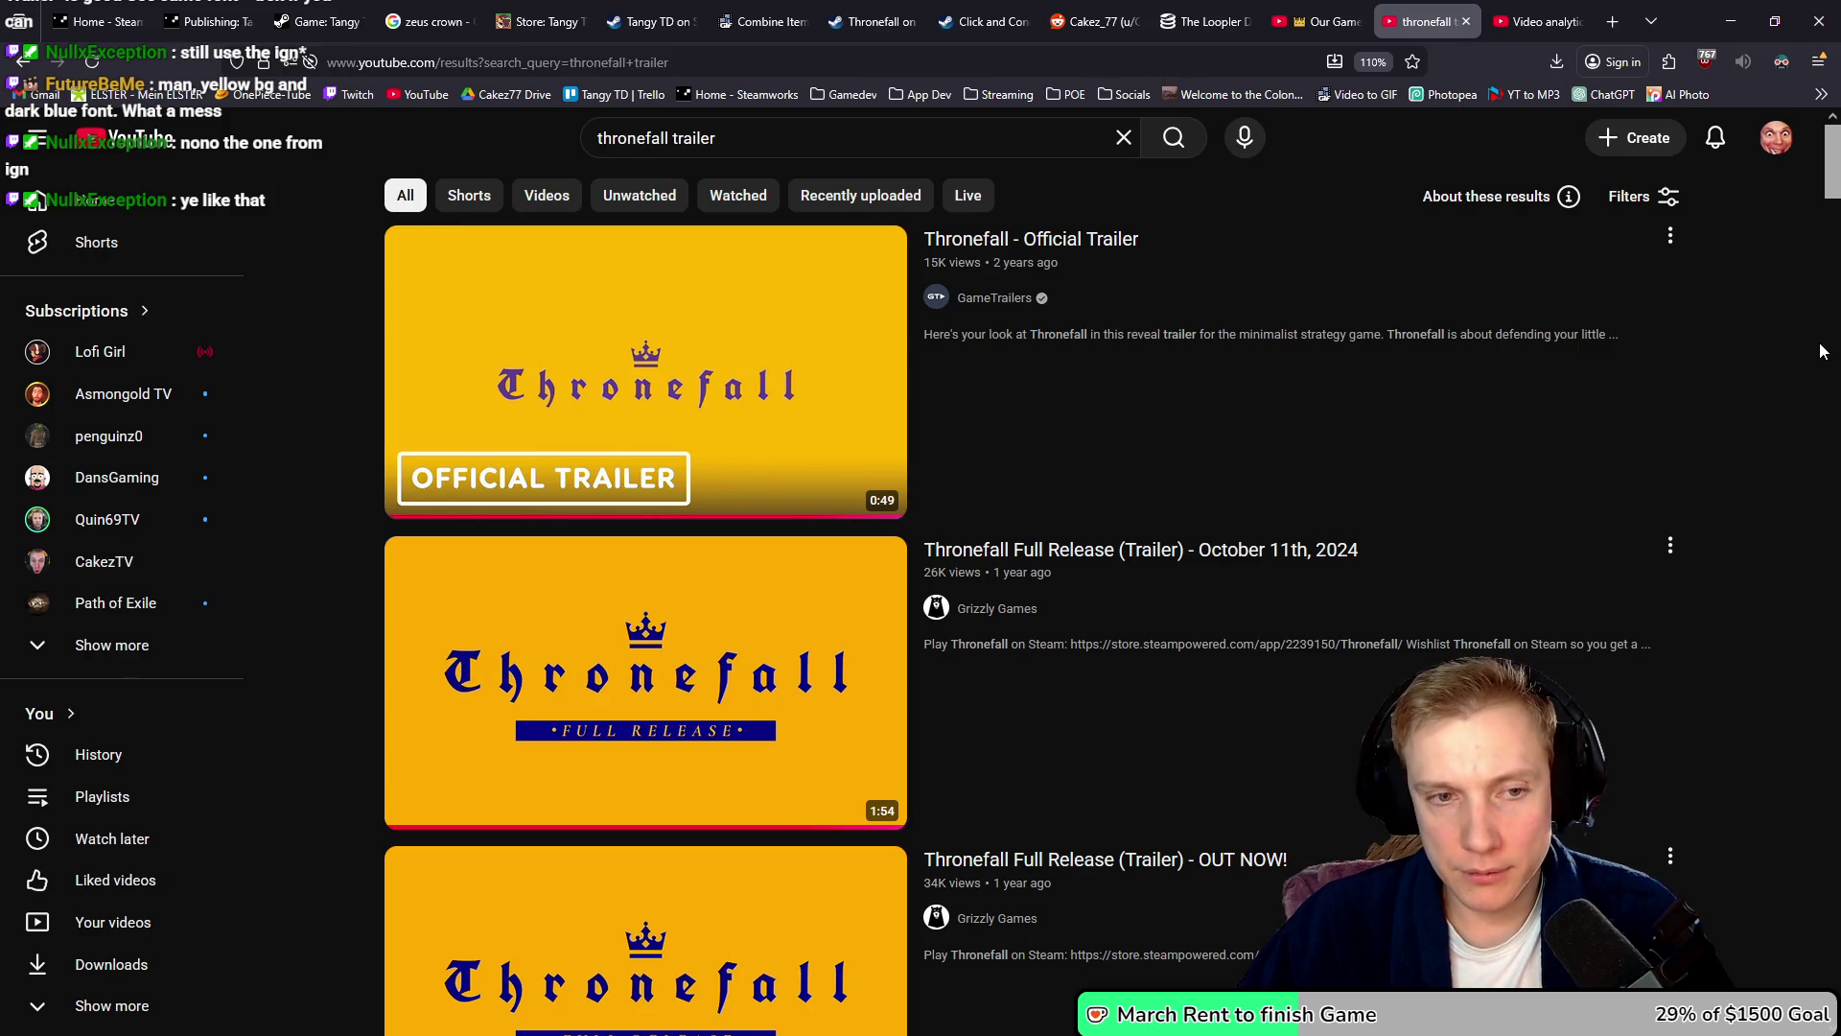
key("alt+Tab")
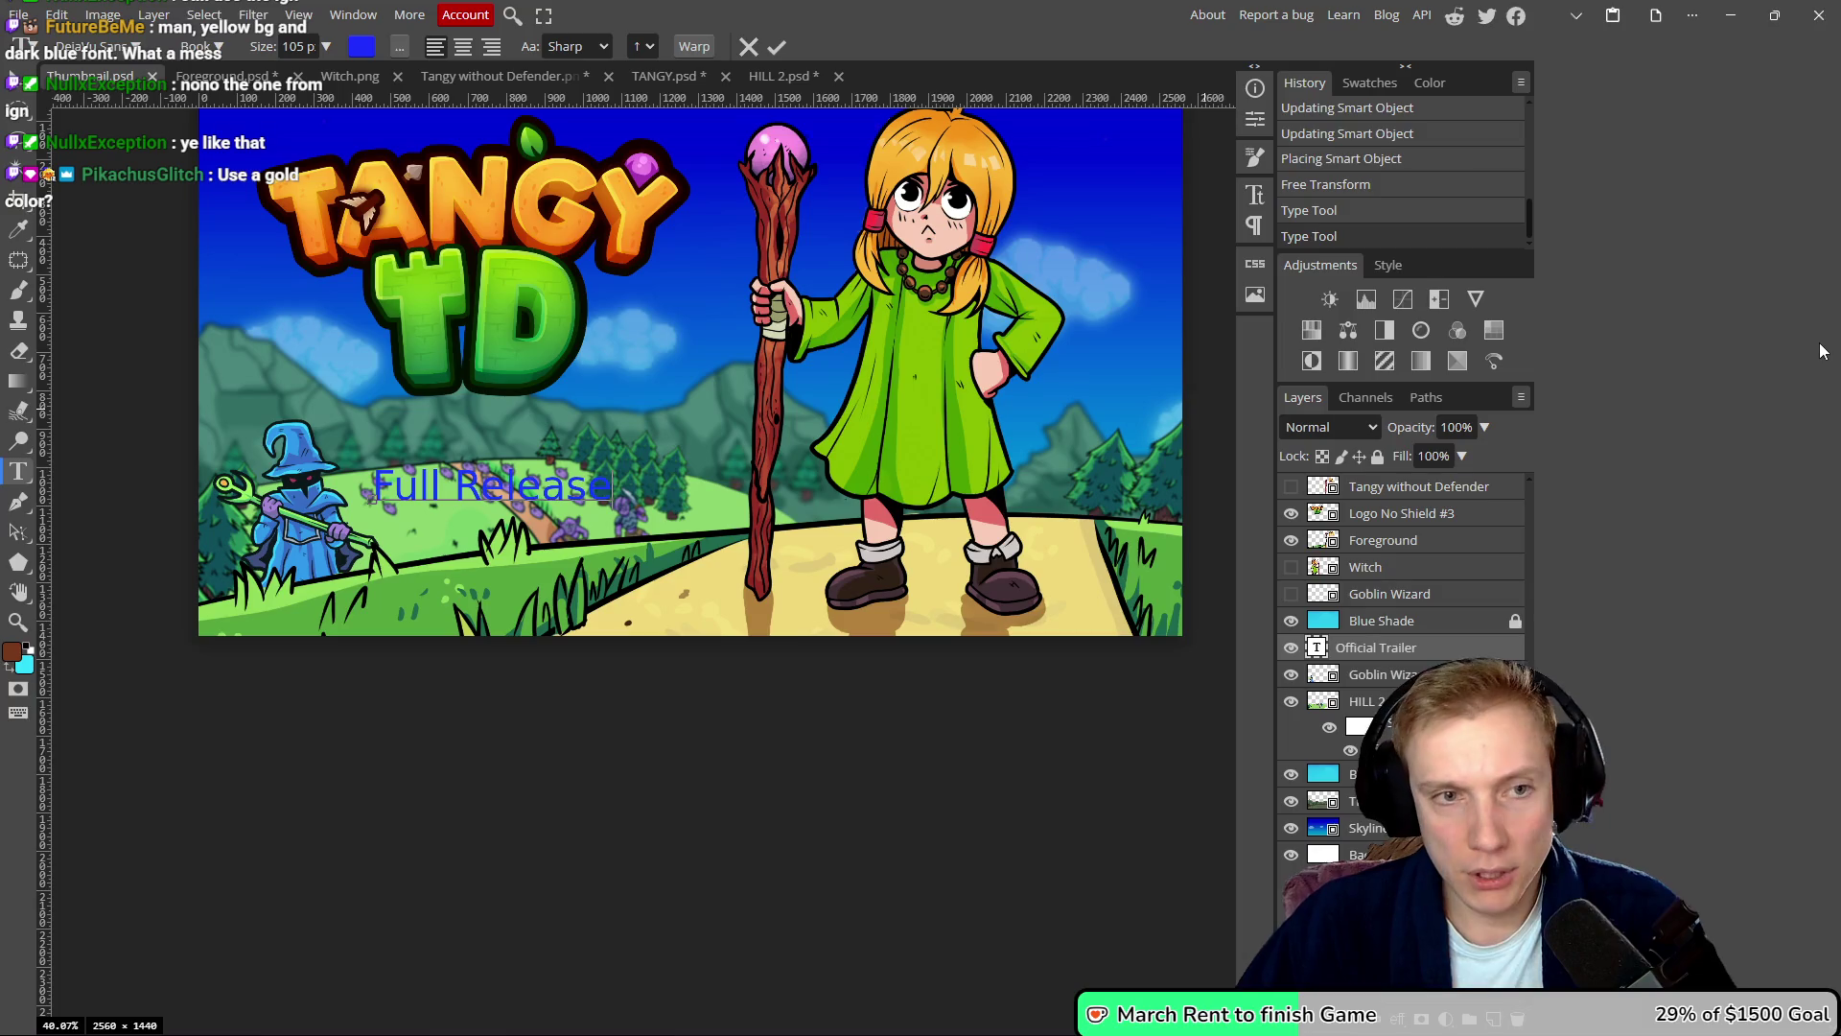
key("alt+Tab")
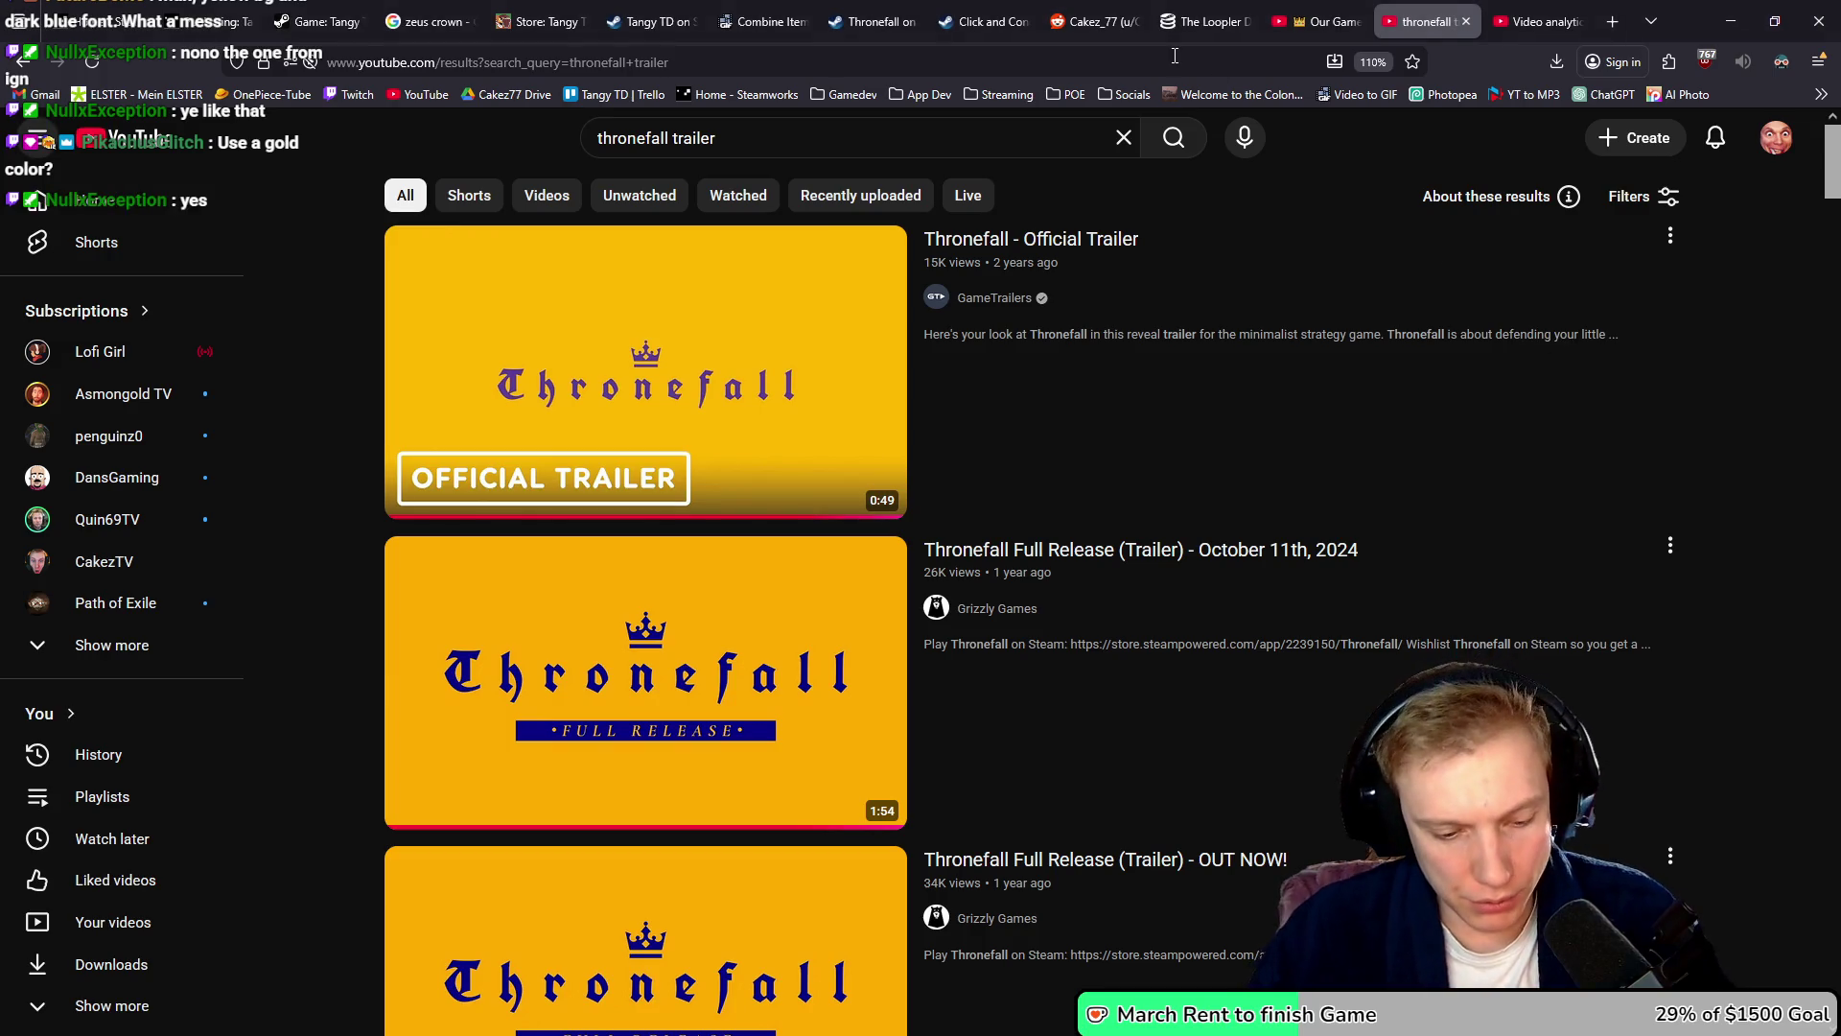
key("ctrl+t")
type("what font does ig")
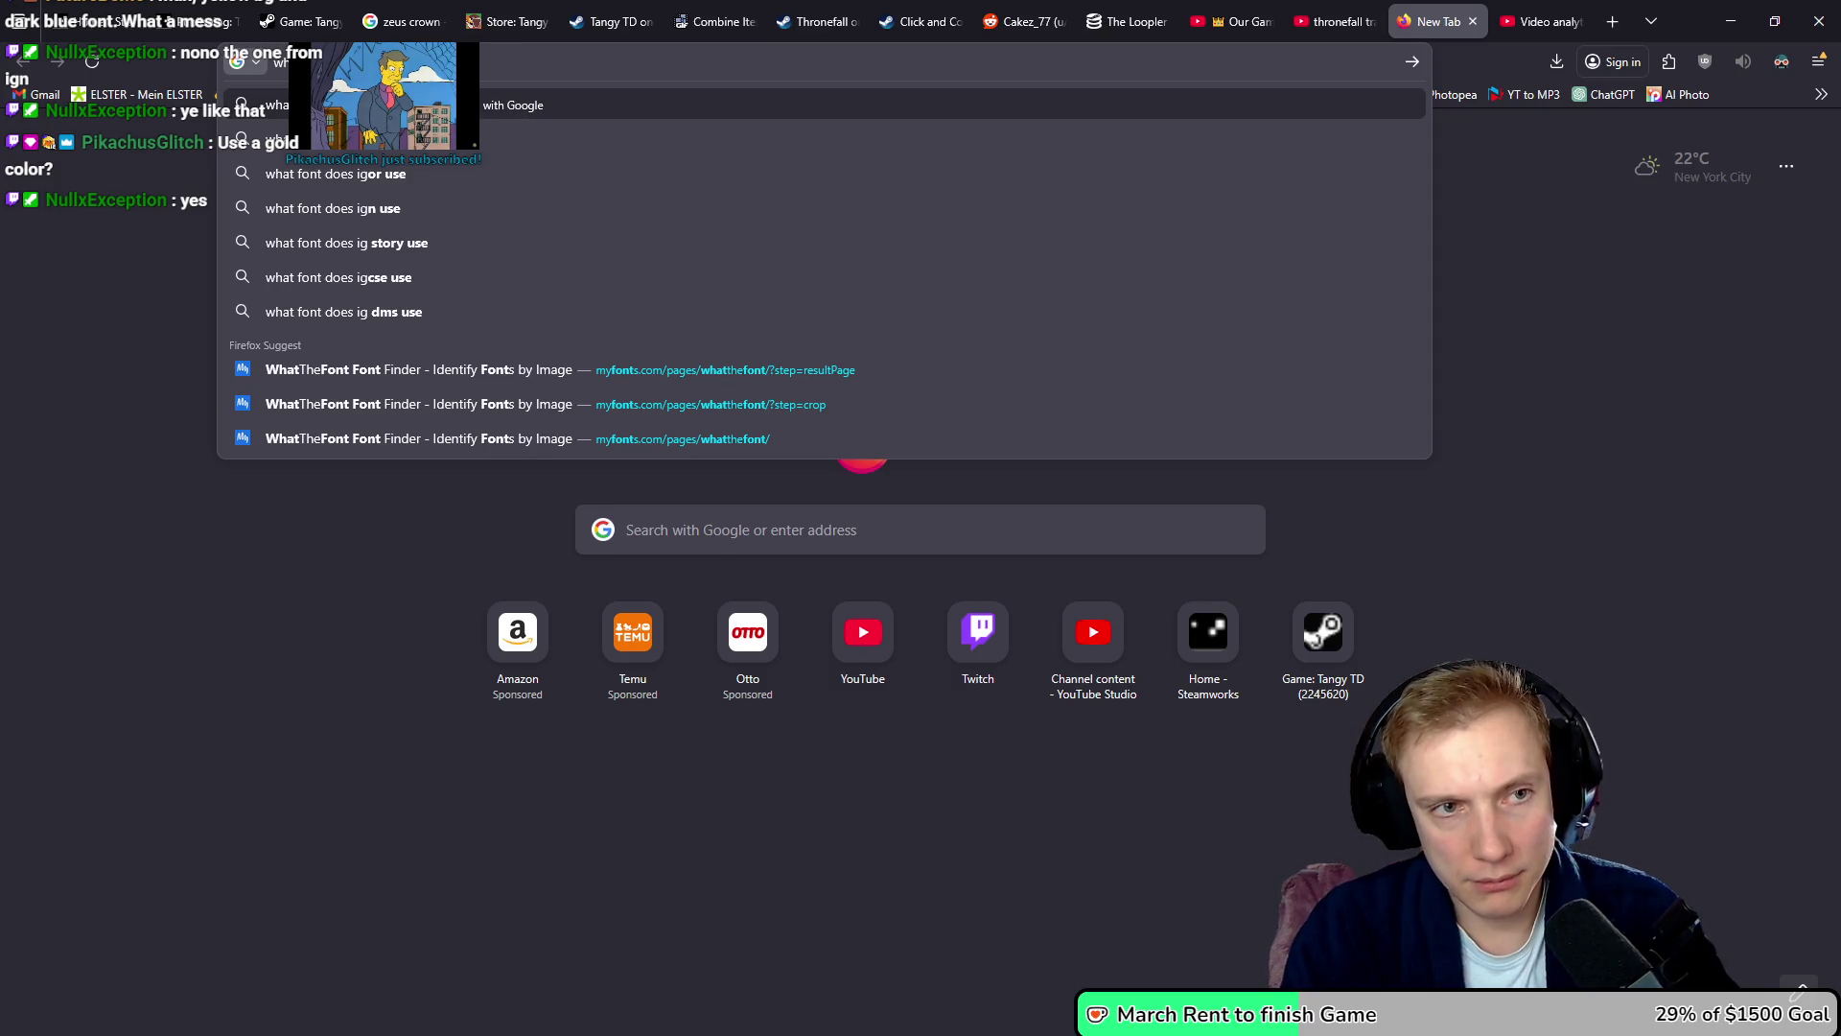
type("n use for t")
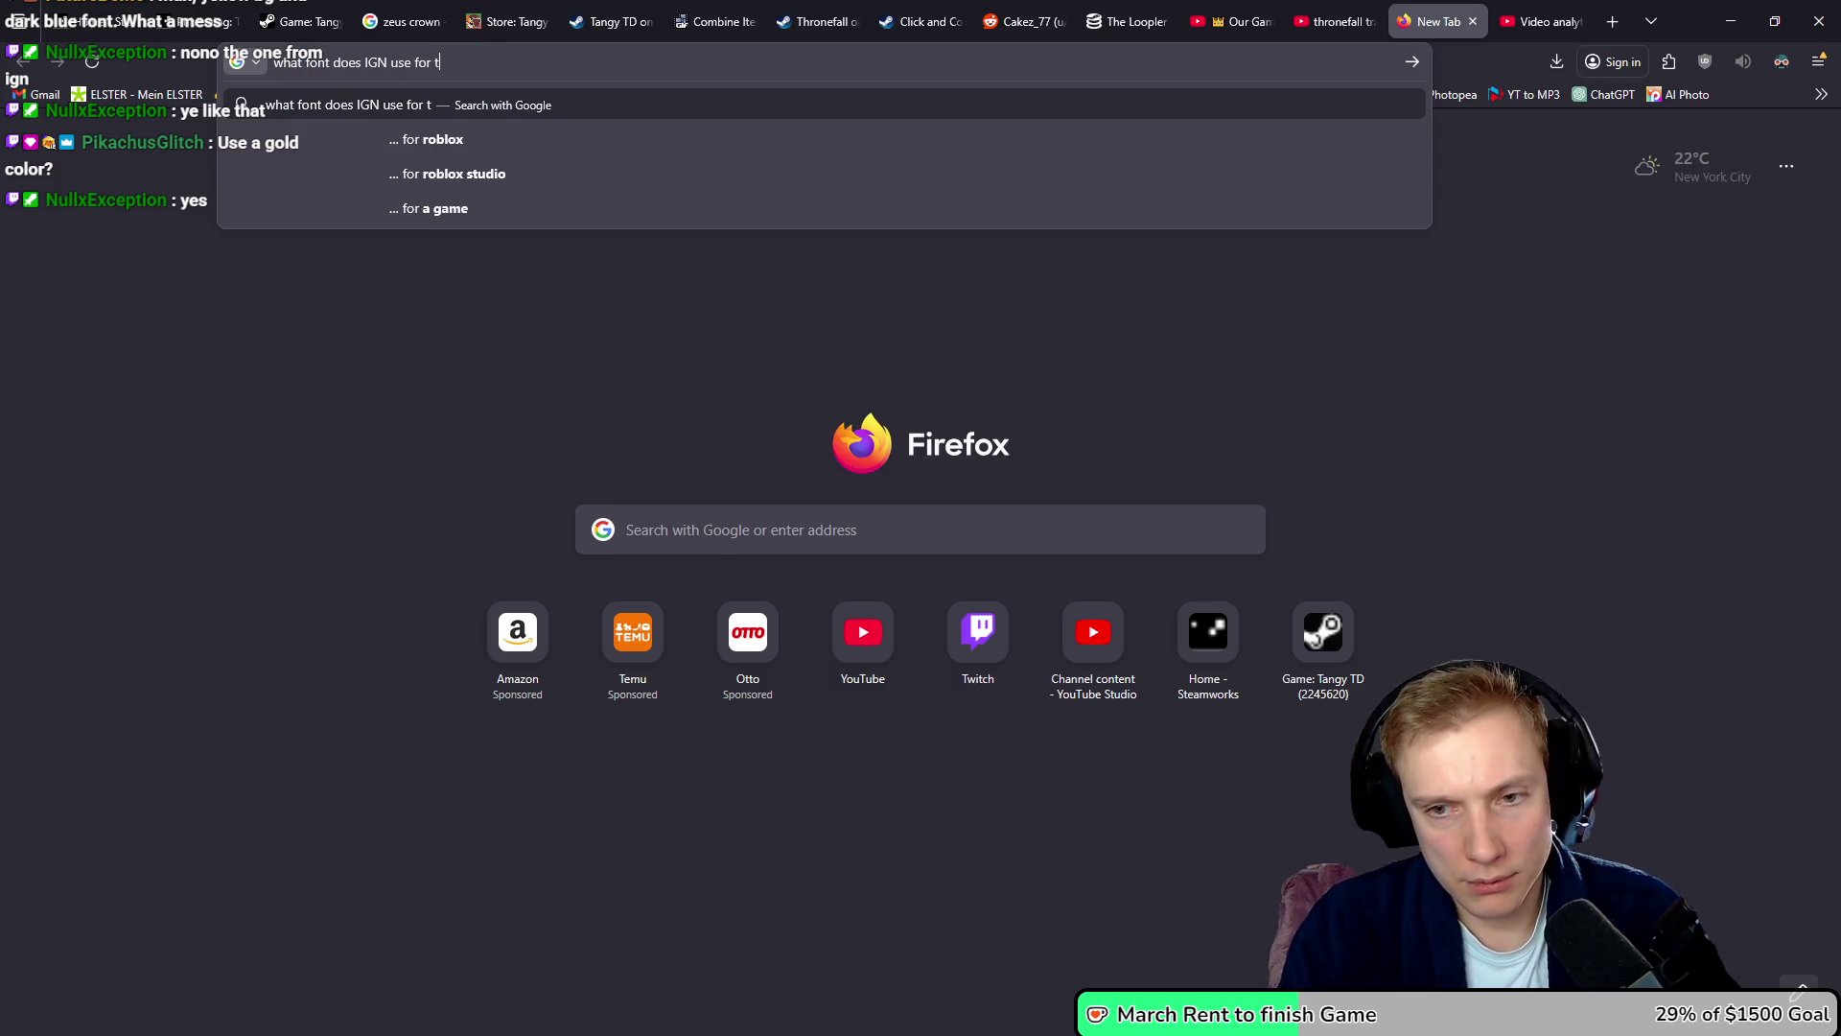
type("s")
- Search which font IGN uses for trailers and look up FF DIN Round on MyFonts
key("Return")
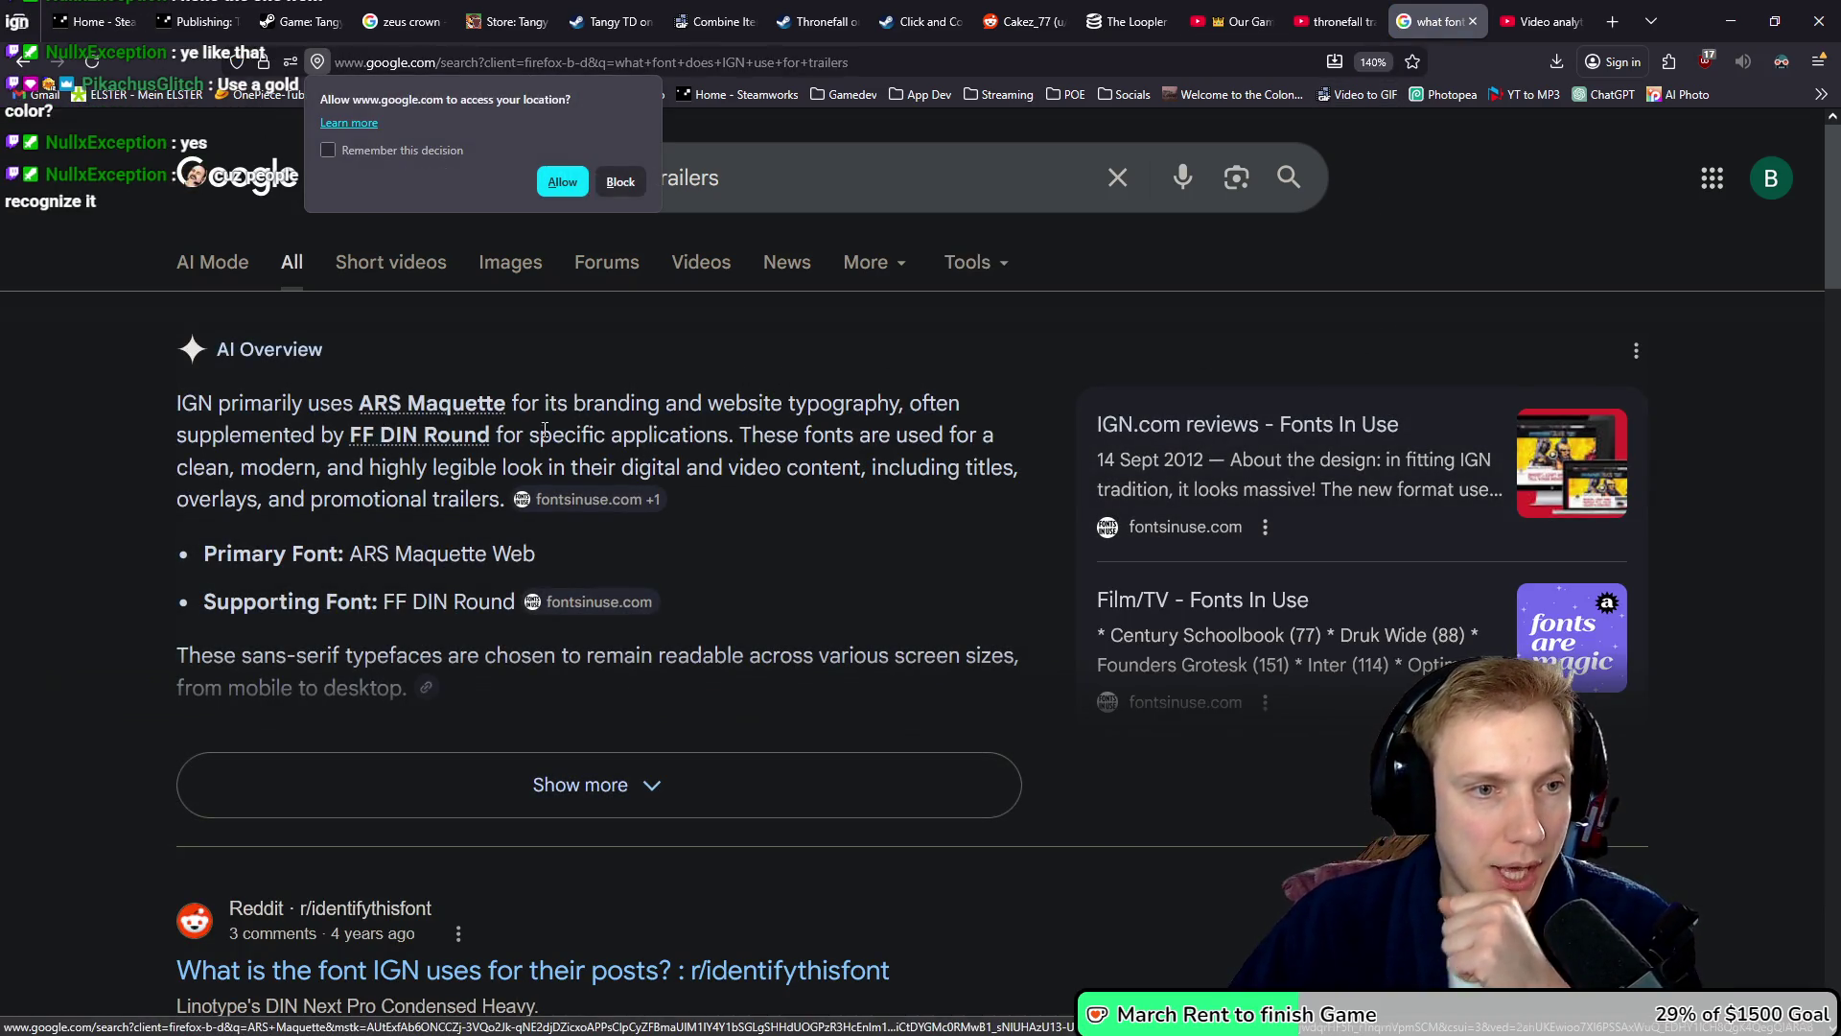
left_click(619, 181)
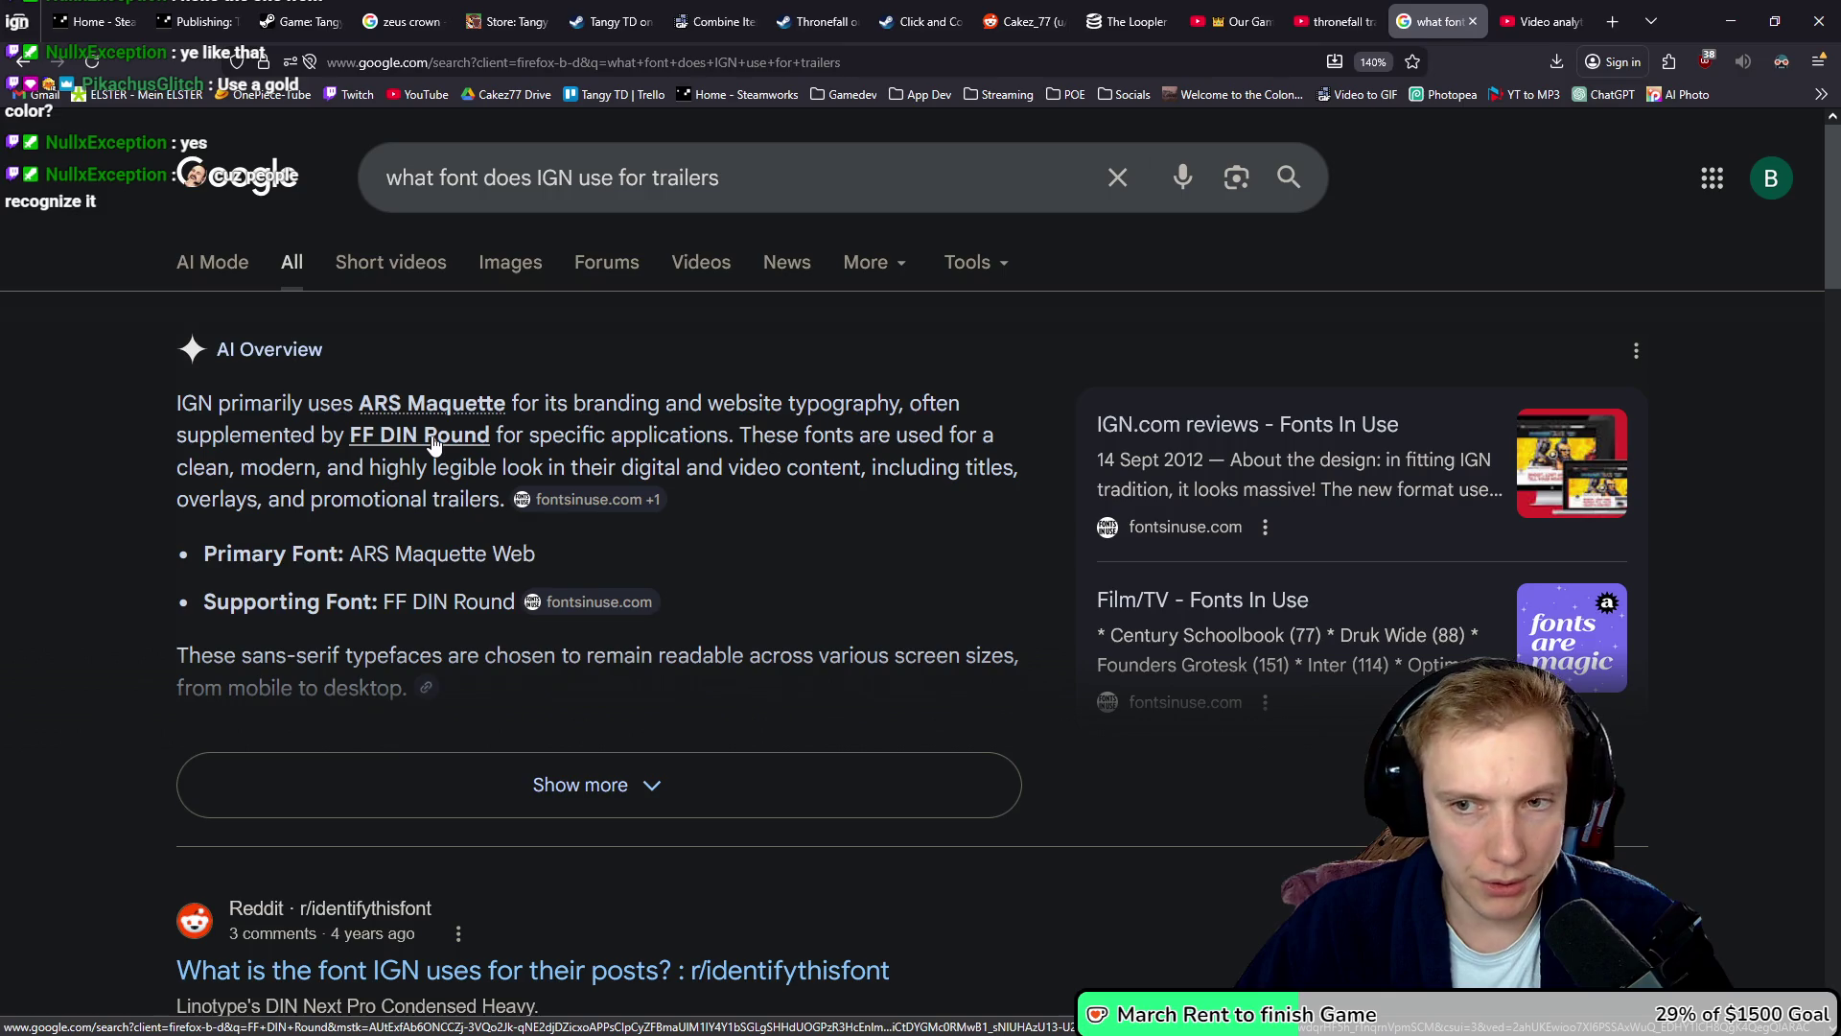
middle_click(433, 443)
left_click(1440, 16)
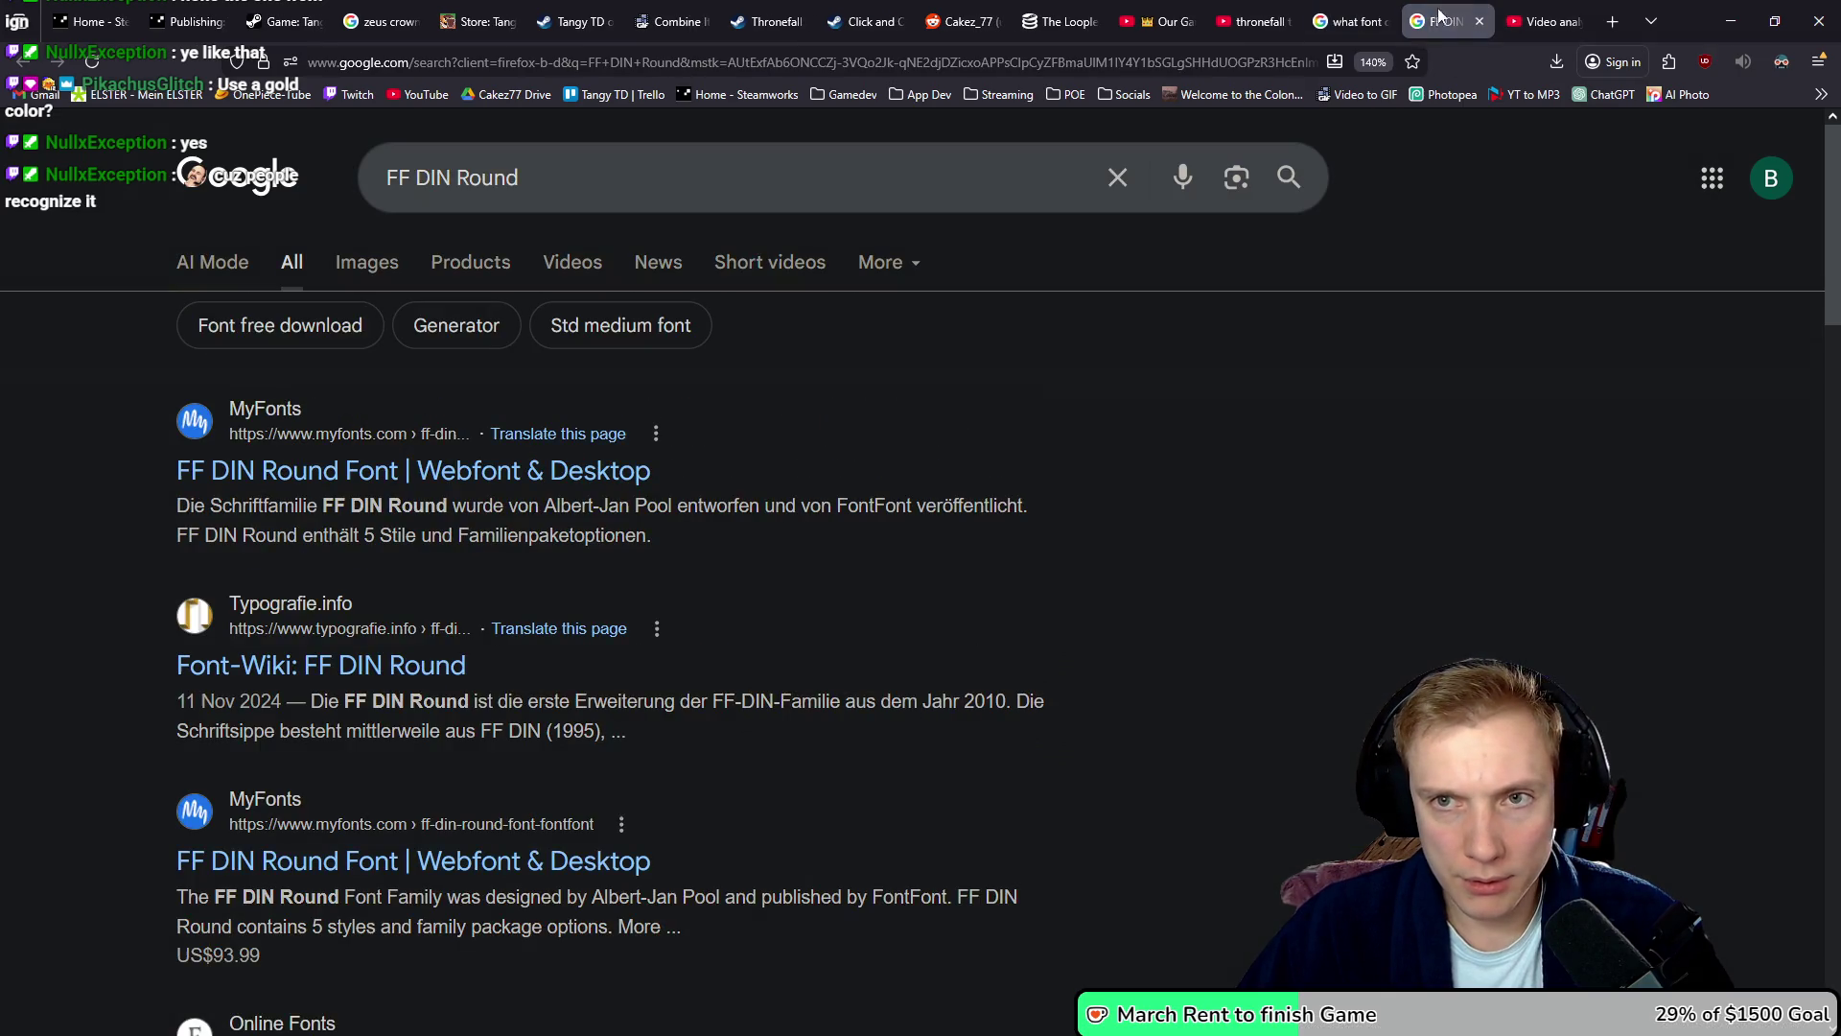
left_click(379, 469)
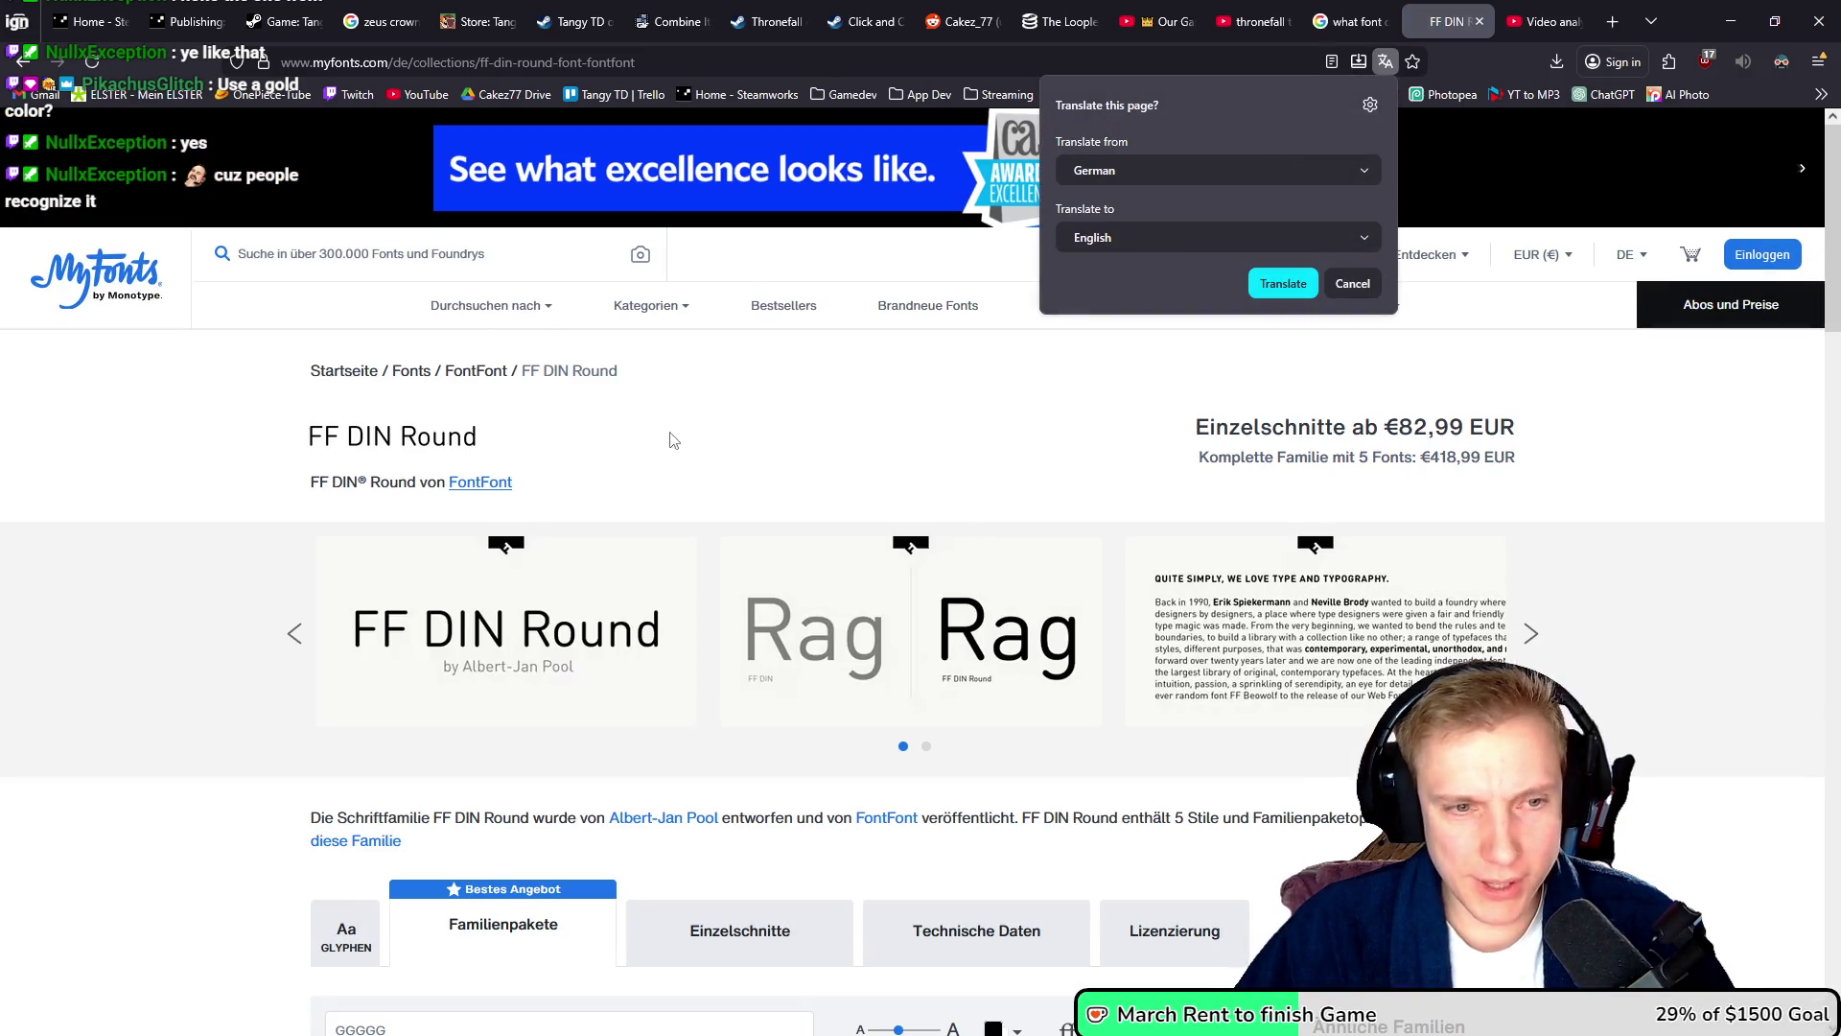
key("Escape")
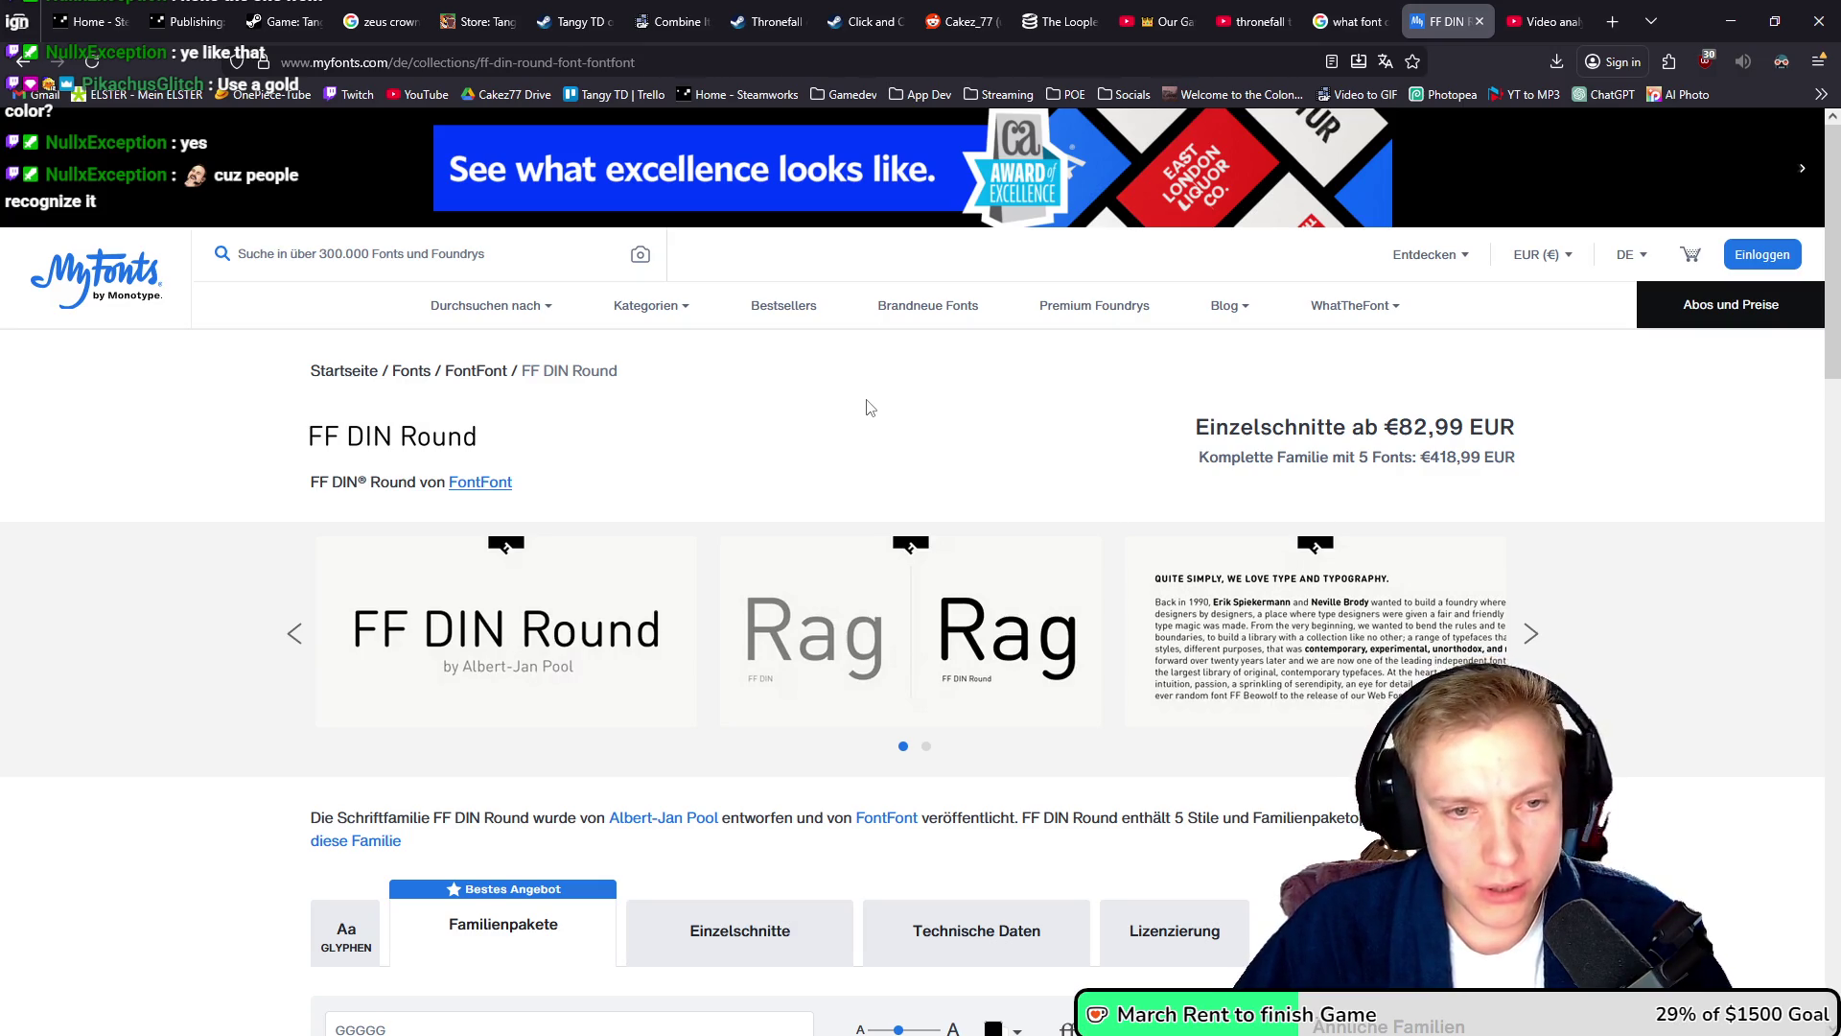
key("alt+Left")
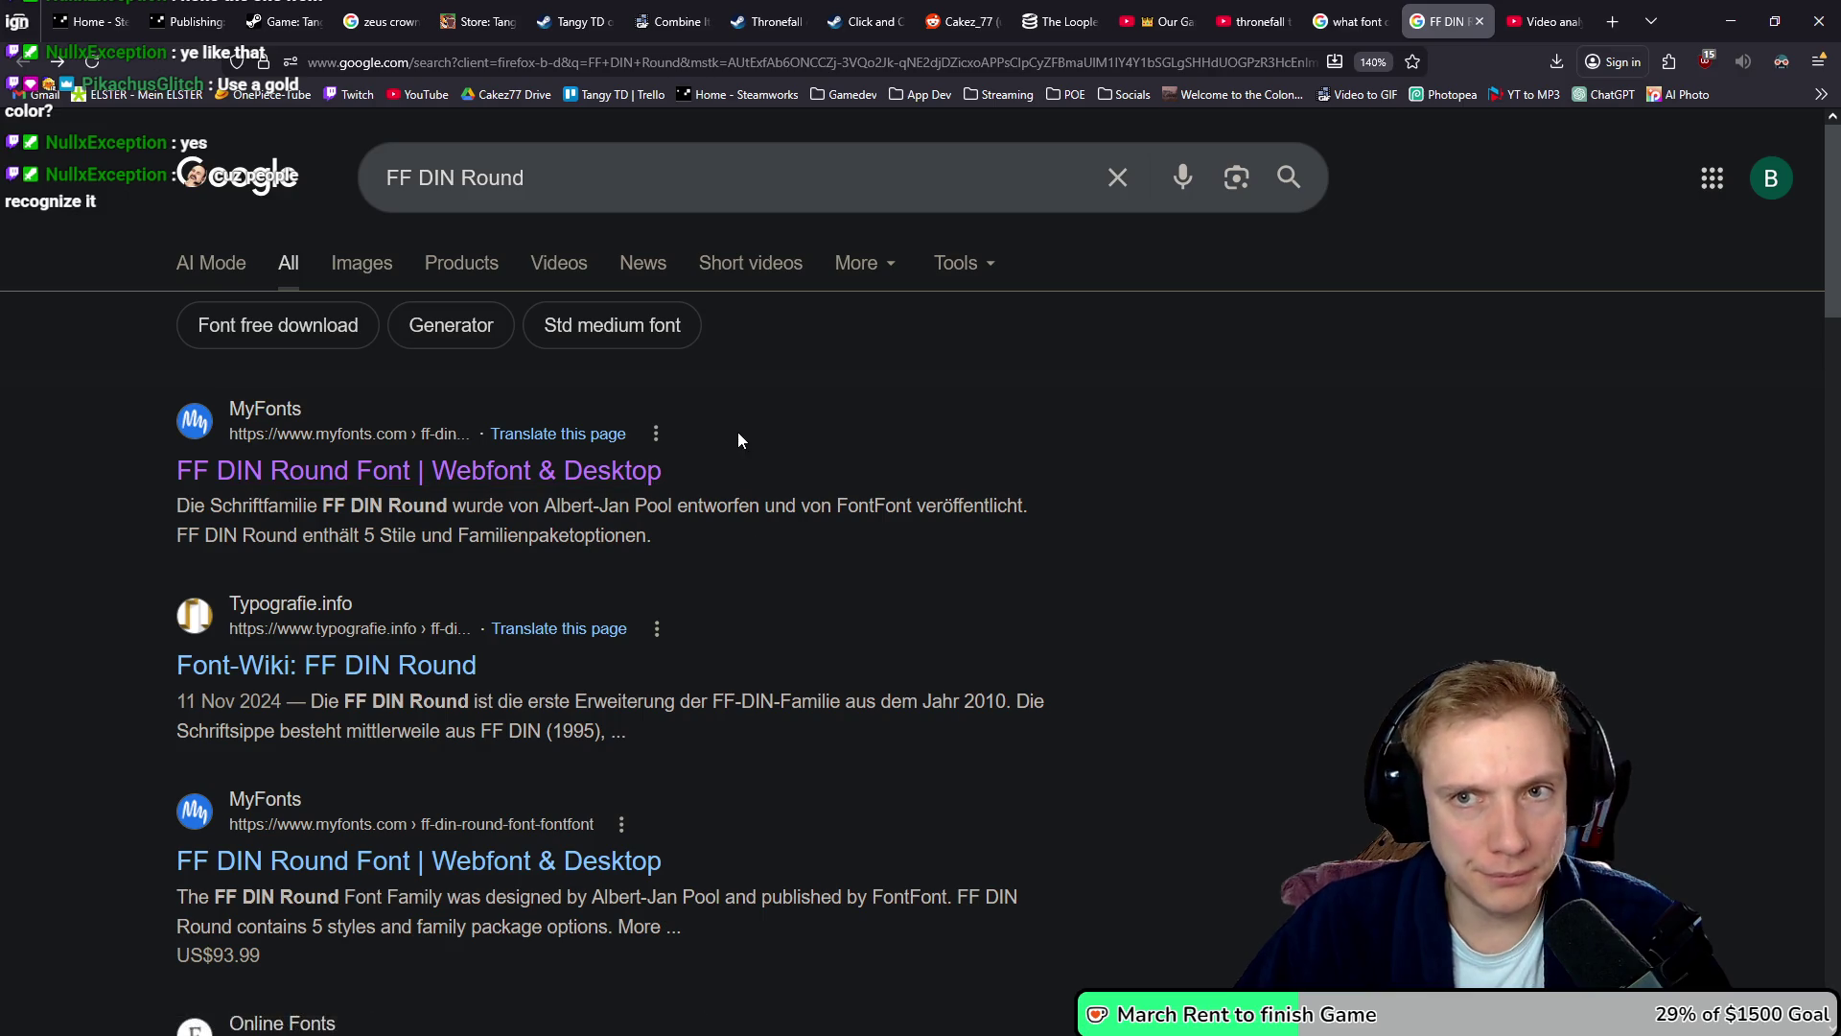
- Look up ARS Maquette and open its free Web One download page to view the sample text
key("ctrl+shift+Tab")
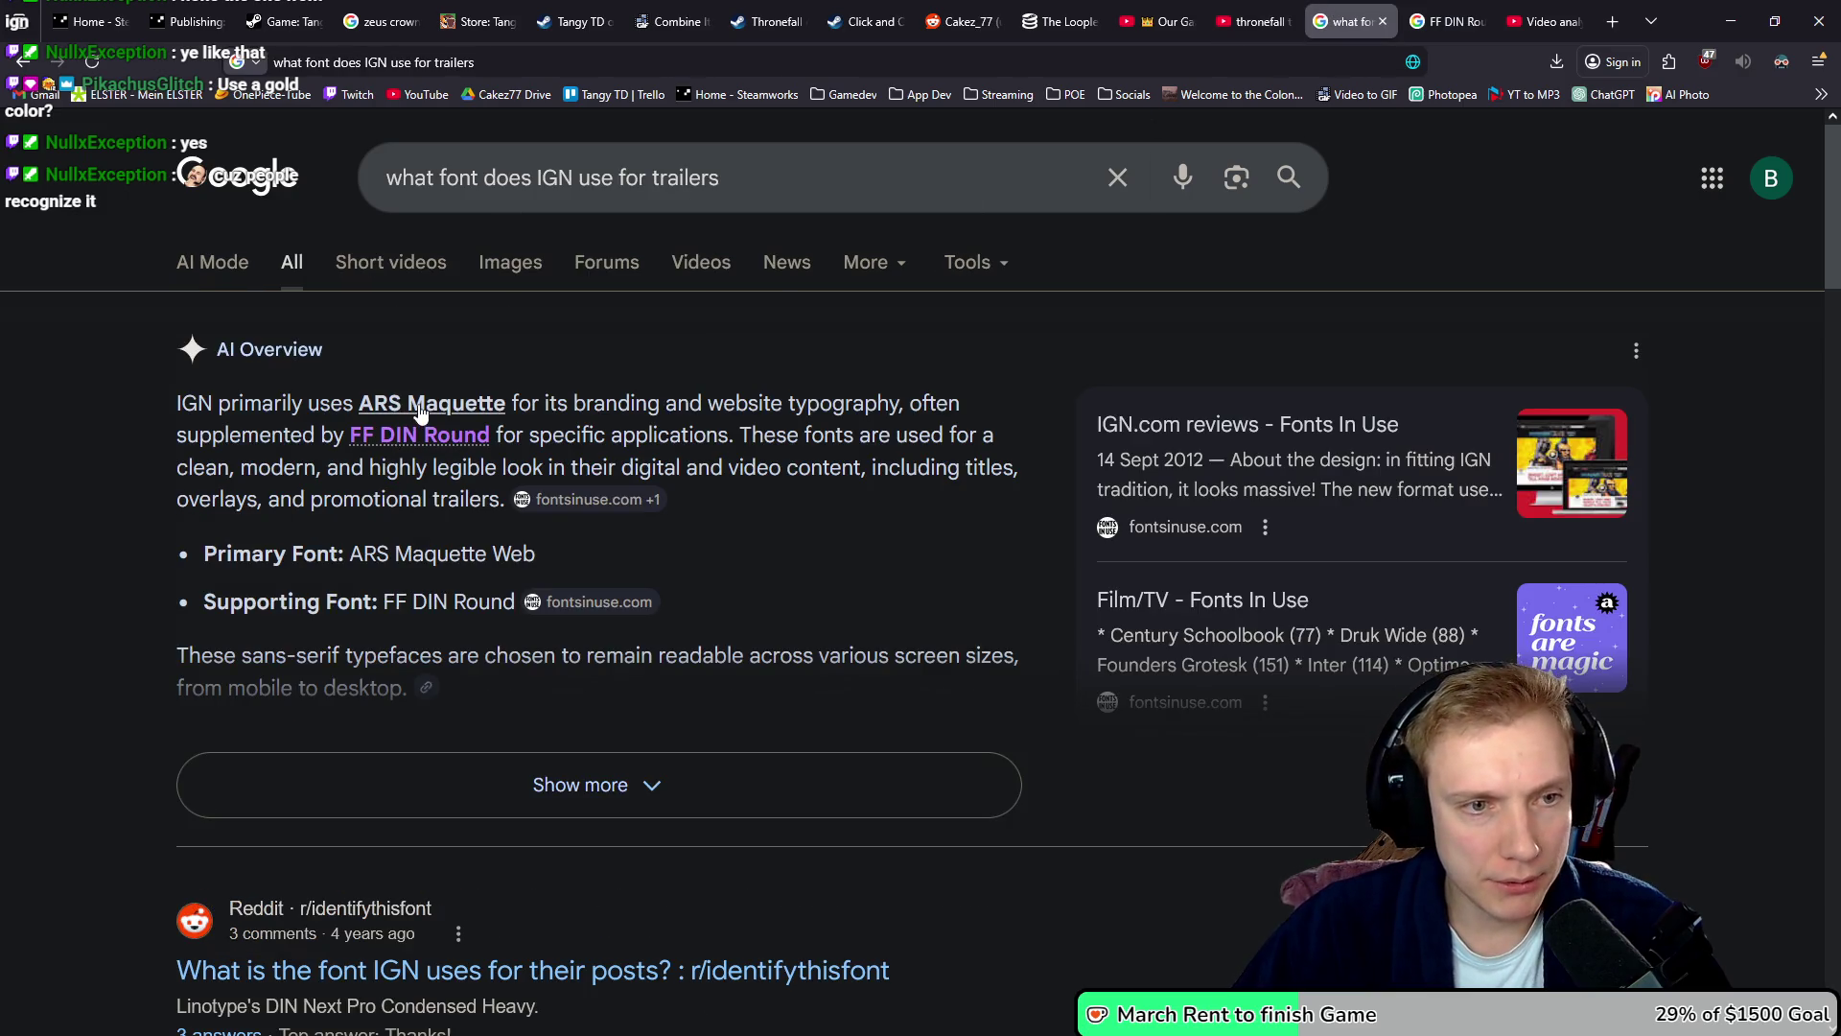
left_click(420, 411)
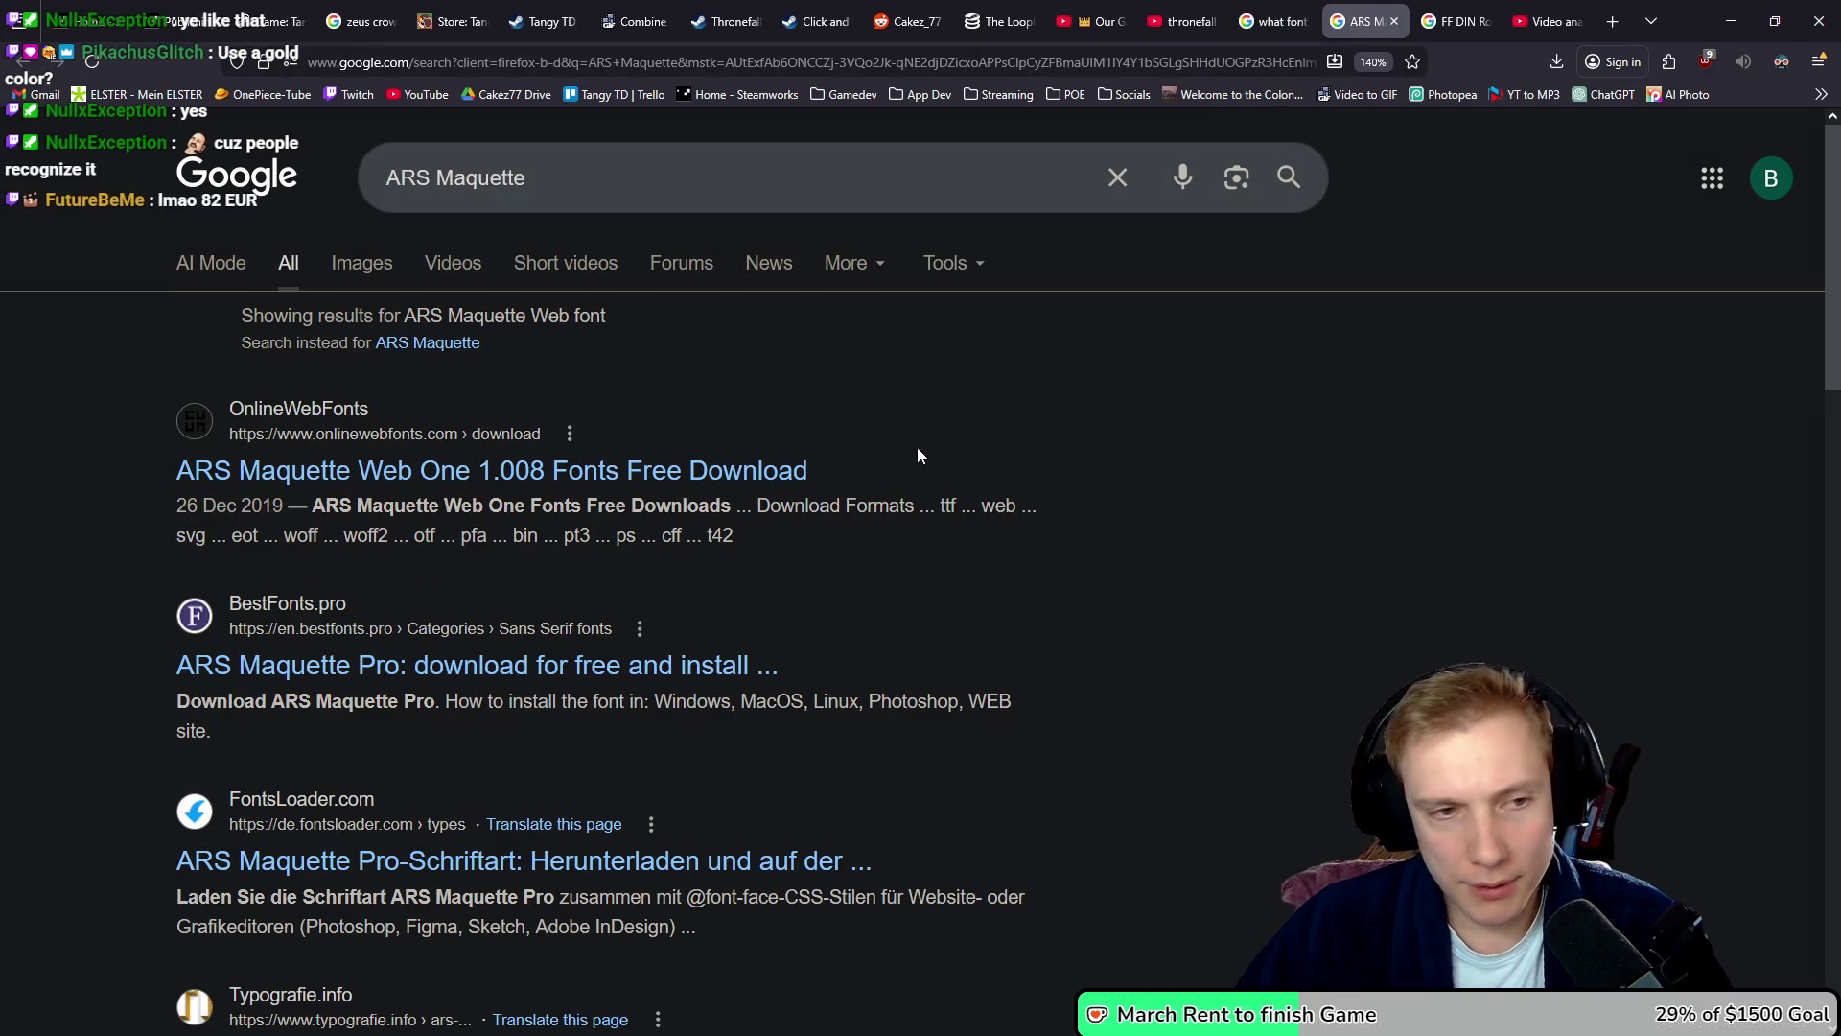
left_click(374, 479)
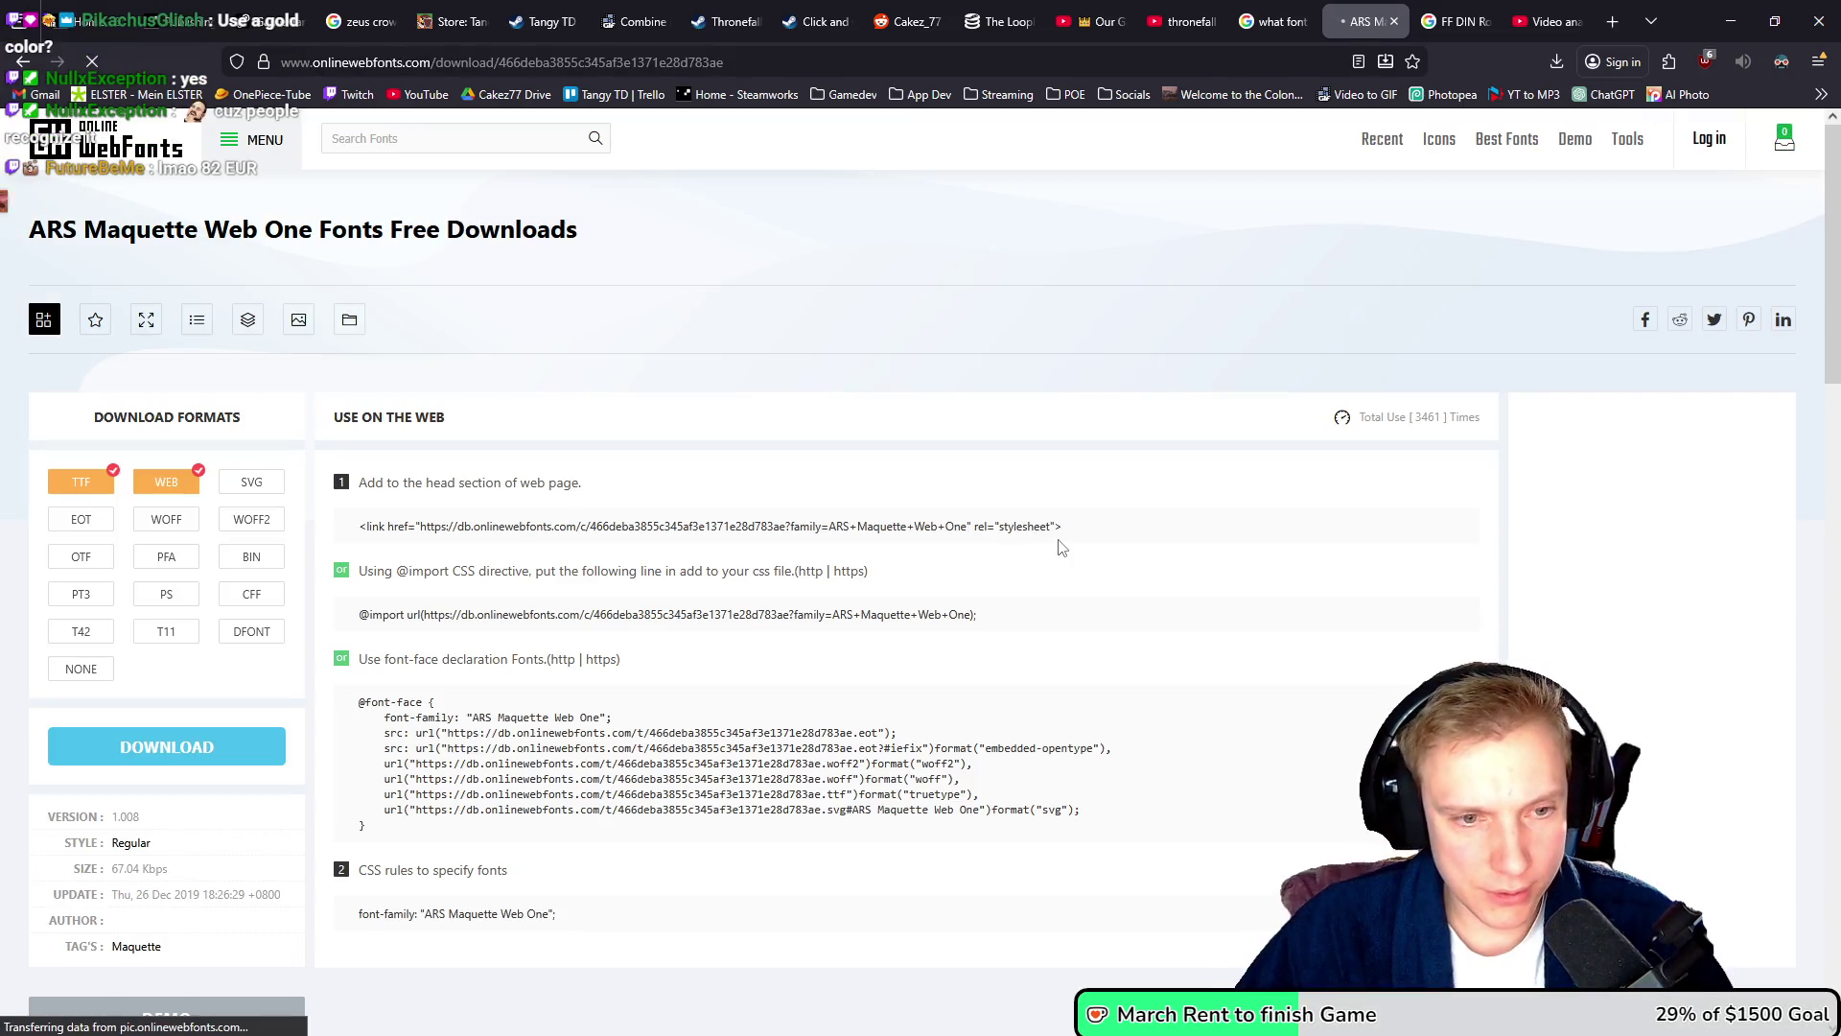
scroll(758, 350, "down", 10)
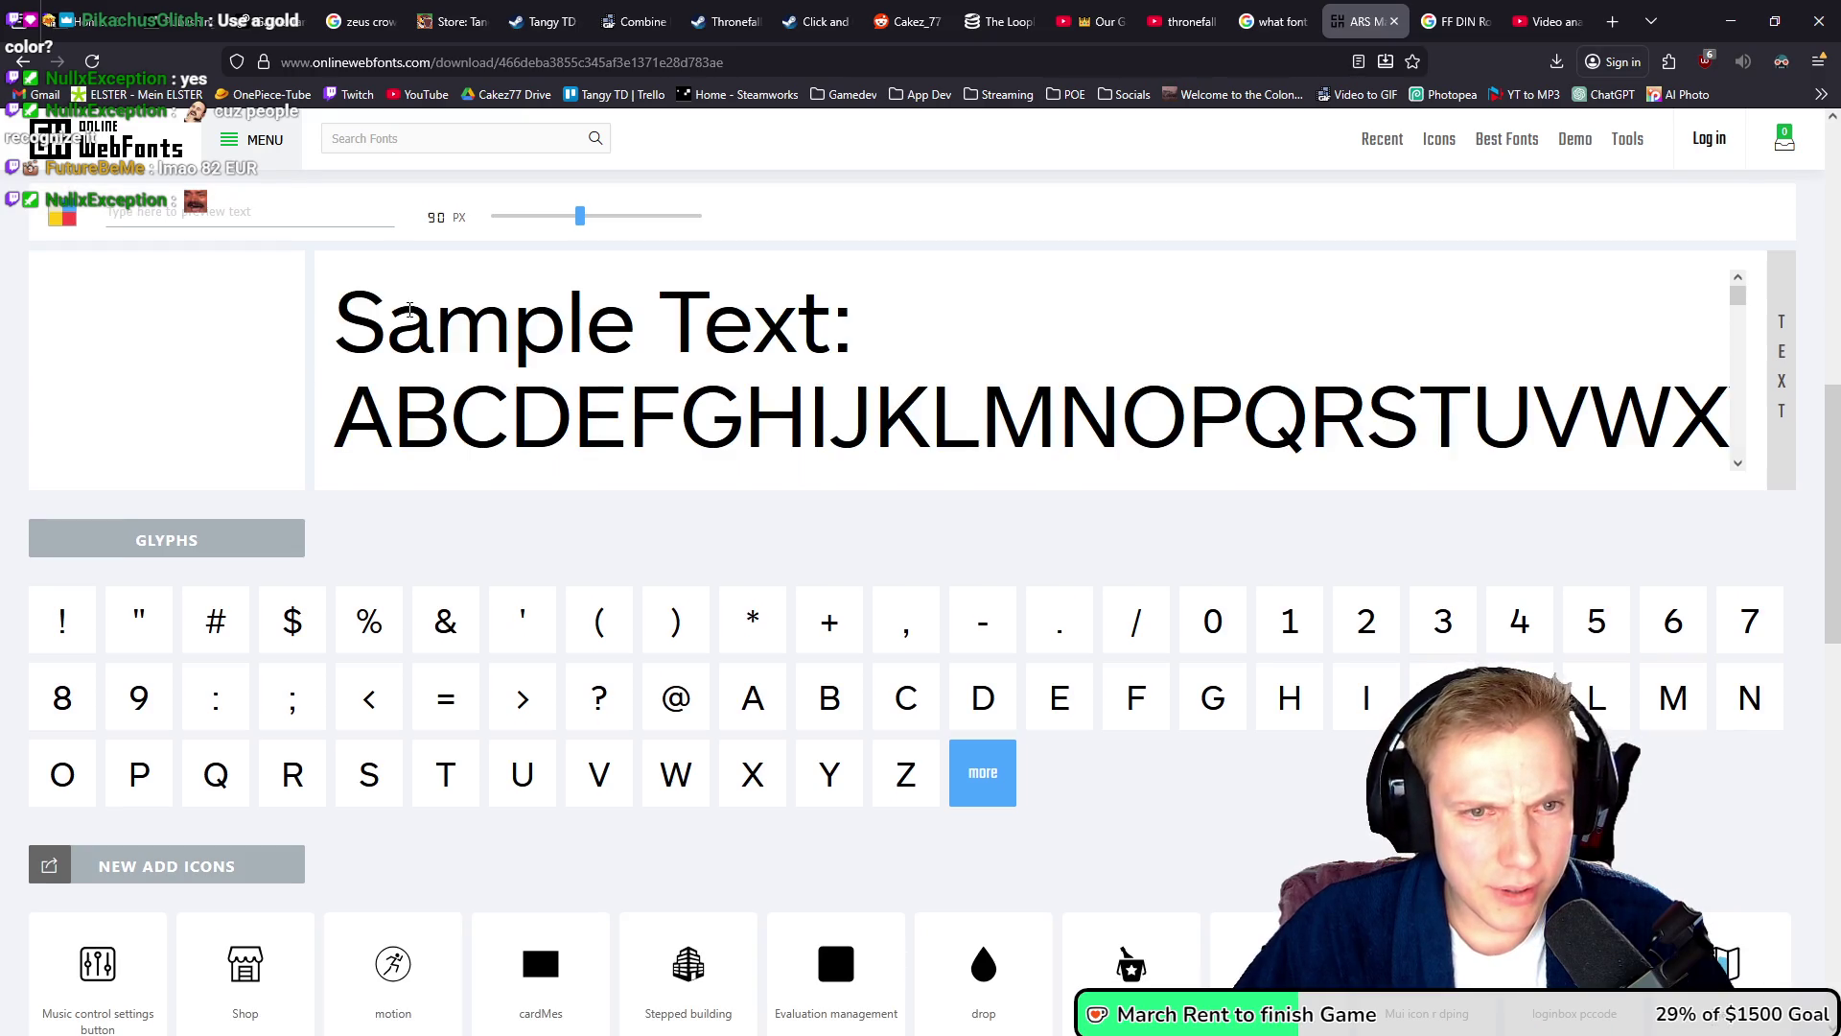
left_click_drag(402, 332, 1362, 422)
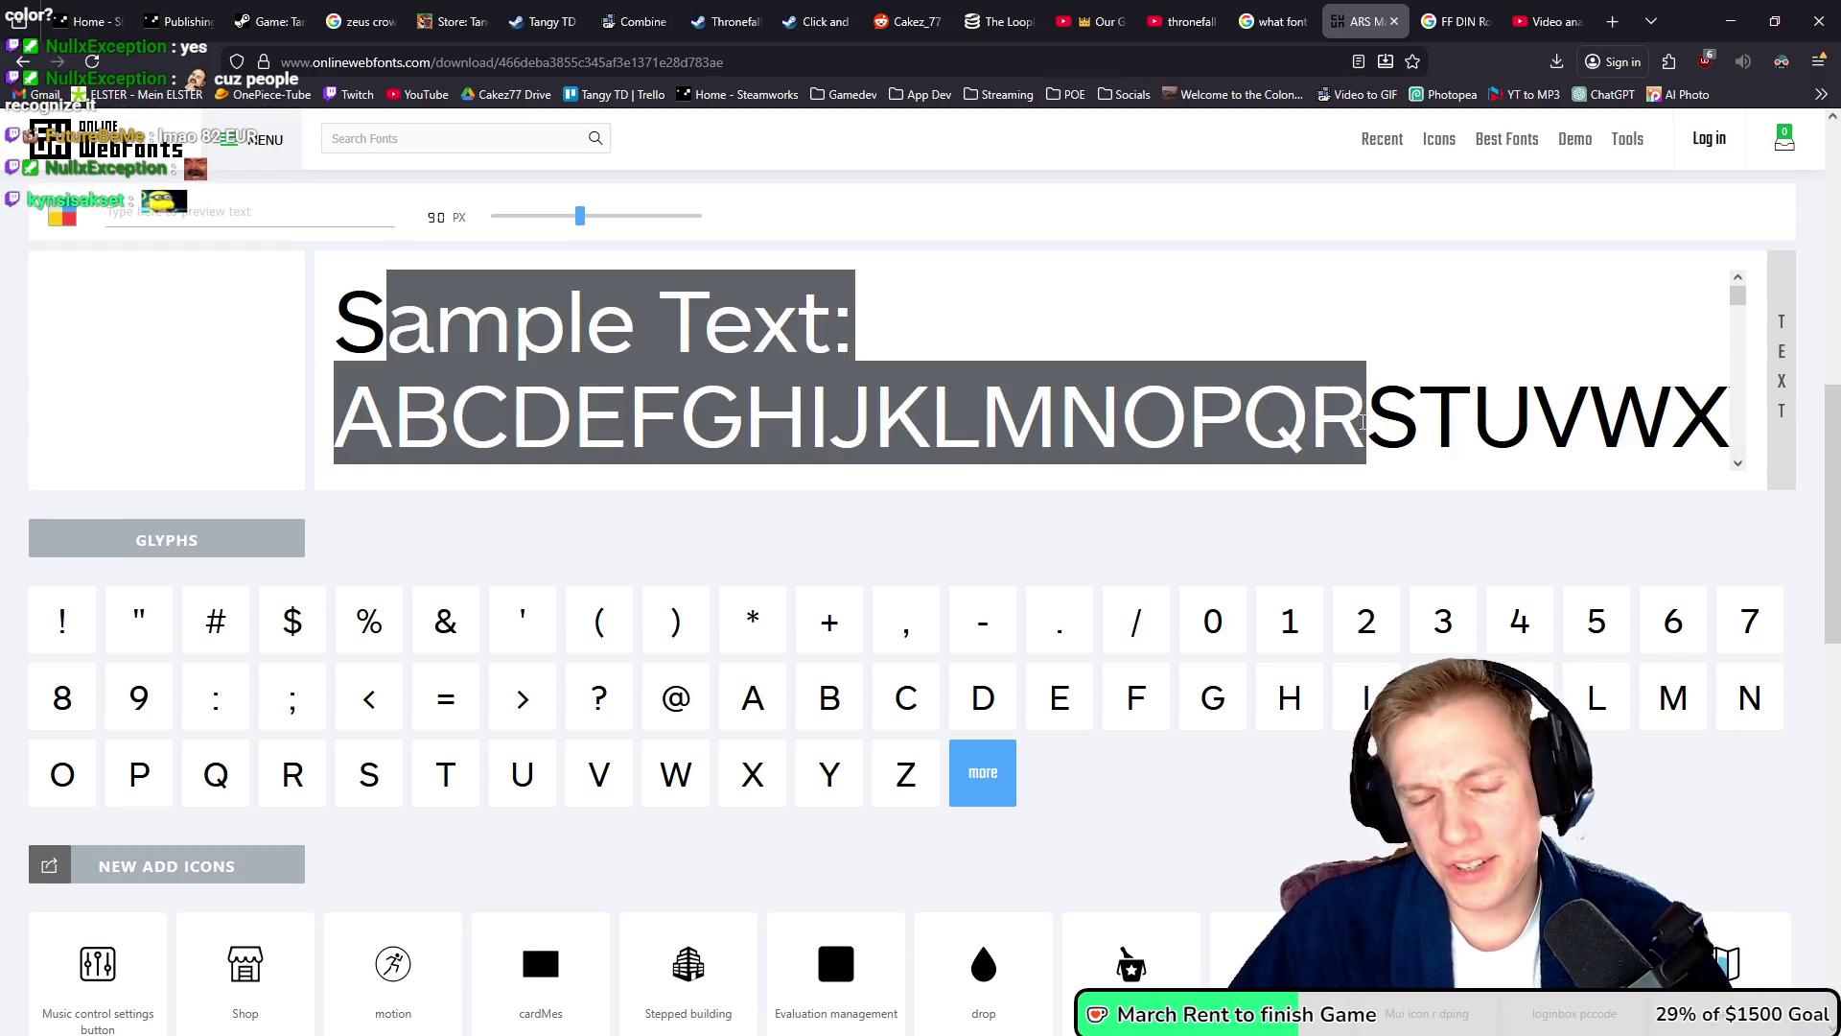
scroll(805, 537, "up", 10)
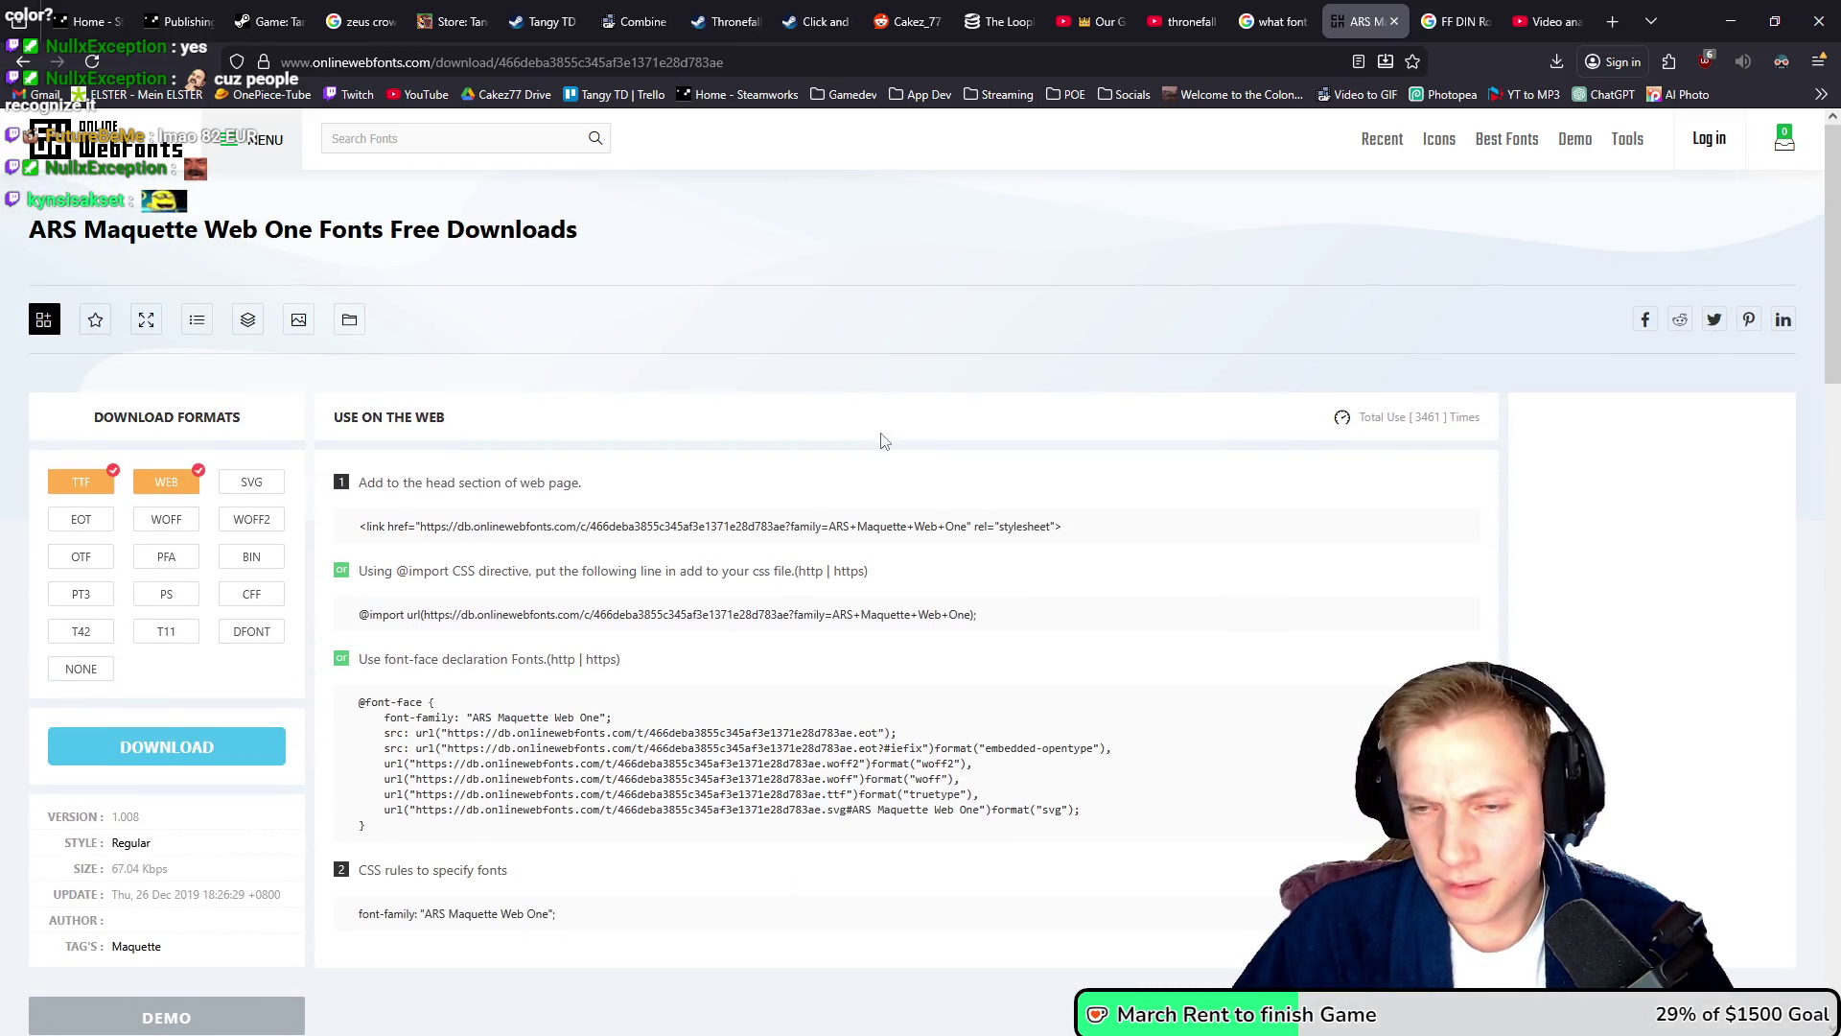
left_click(1276, 21)
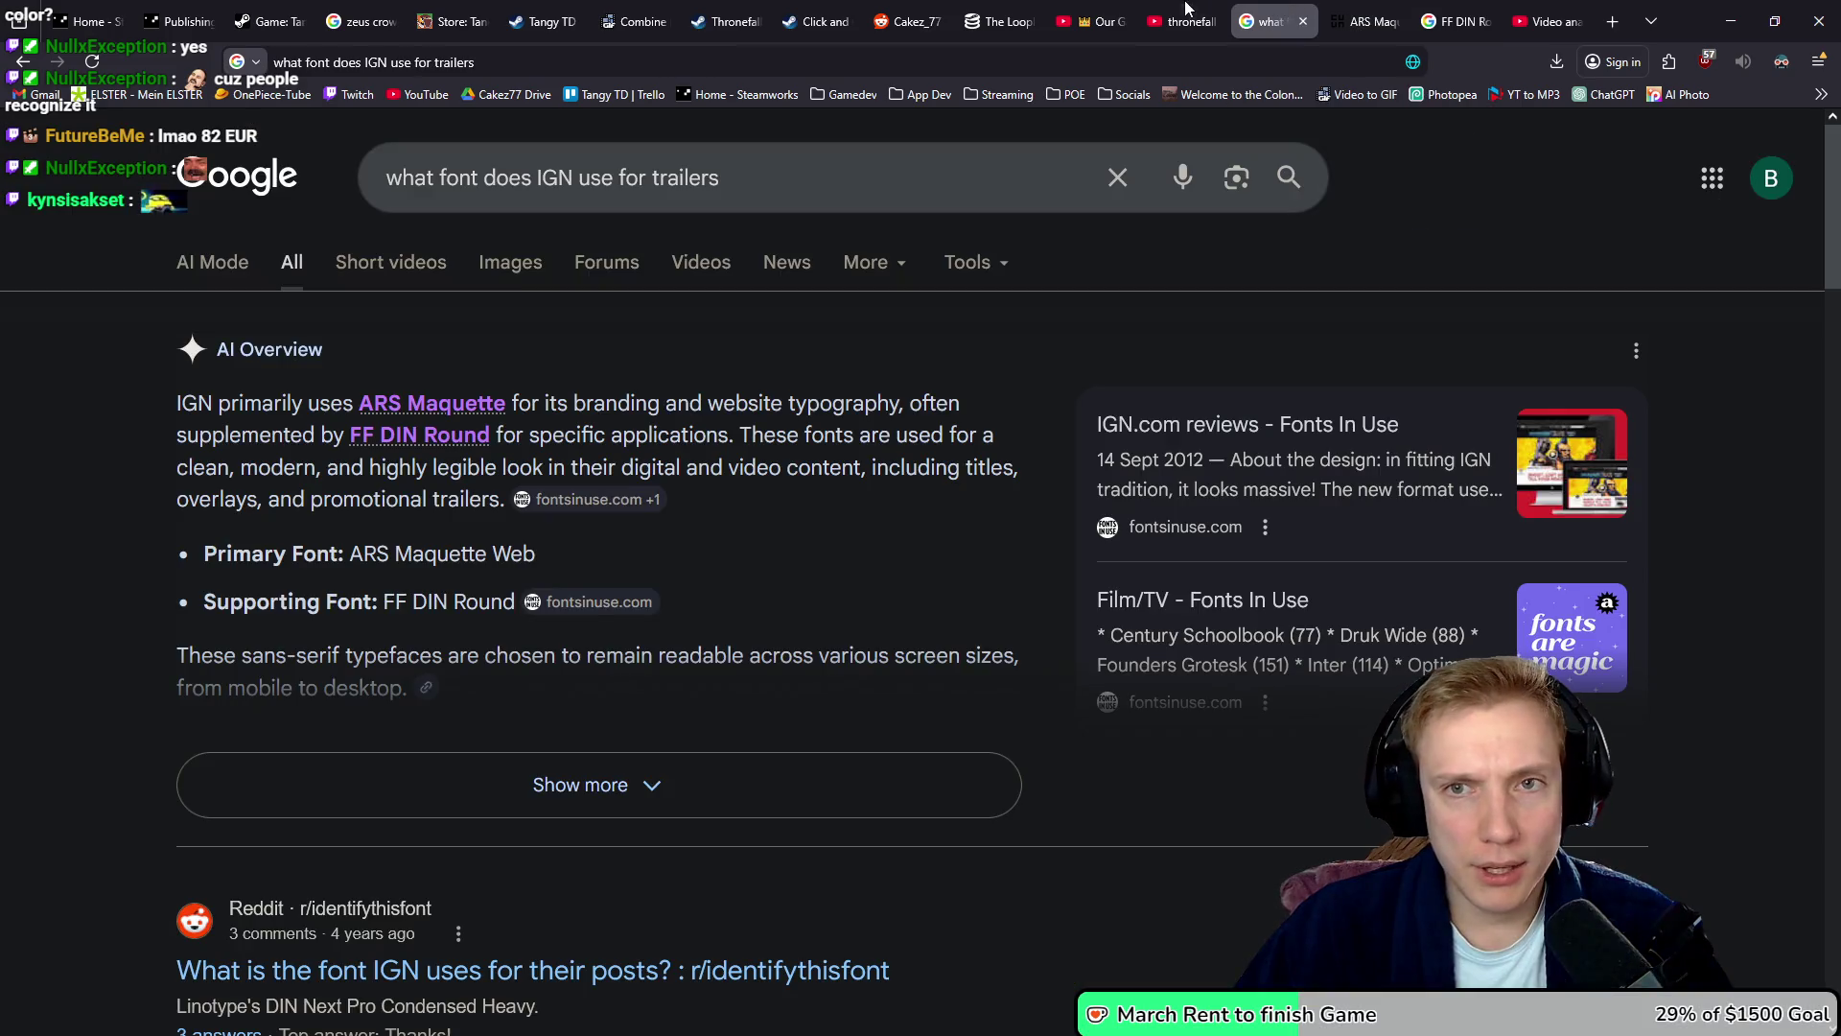
- Screenshot the OFFICIAL TRAILER caption from a Thronefall trailer thumbnail
left_click(1168, 25)
key("super+shift+s")
mouse_move(364, 435)
left_mouse_down()
mouse_move(754, 515)
mouse_move(732, 515)
left_mouse_up()
key("ctrl+Tab")
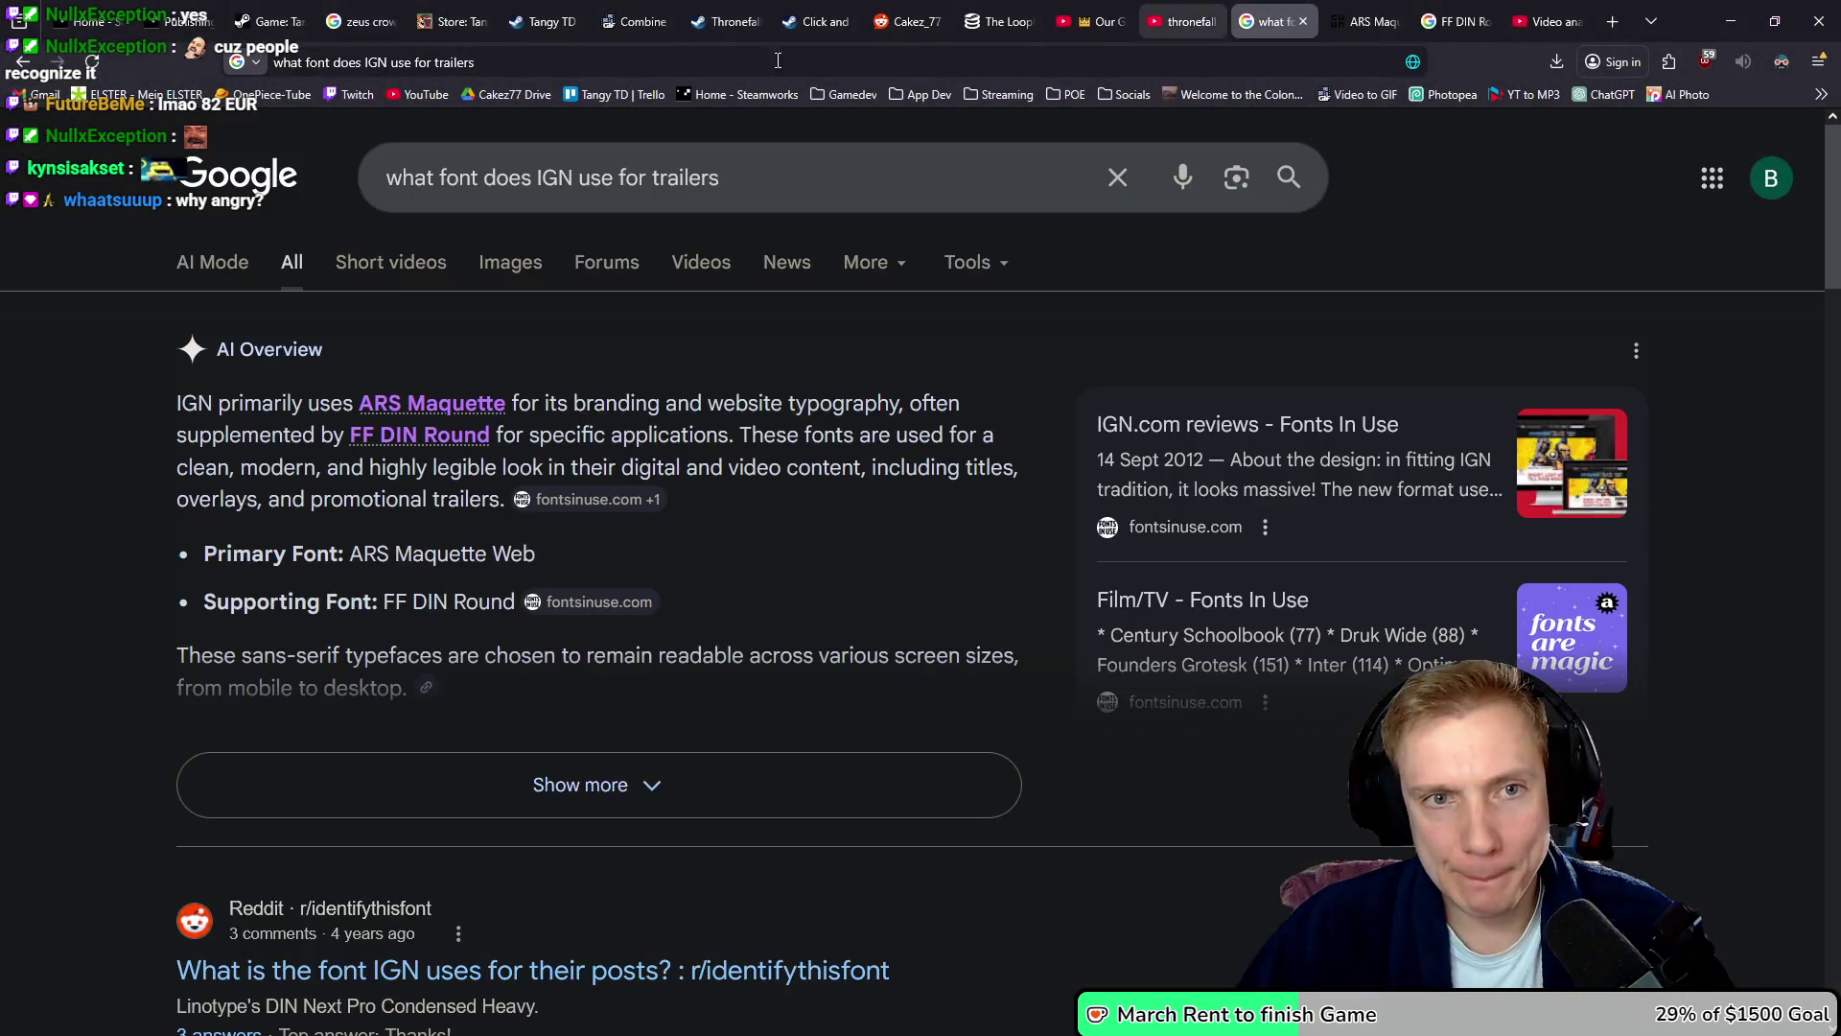
- Search Google for 'detect font from image' and open the WhatTheFont font finder
key("ctrl+a")
type("detect font")
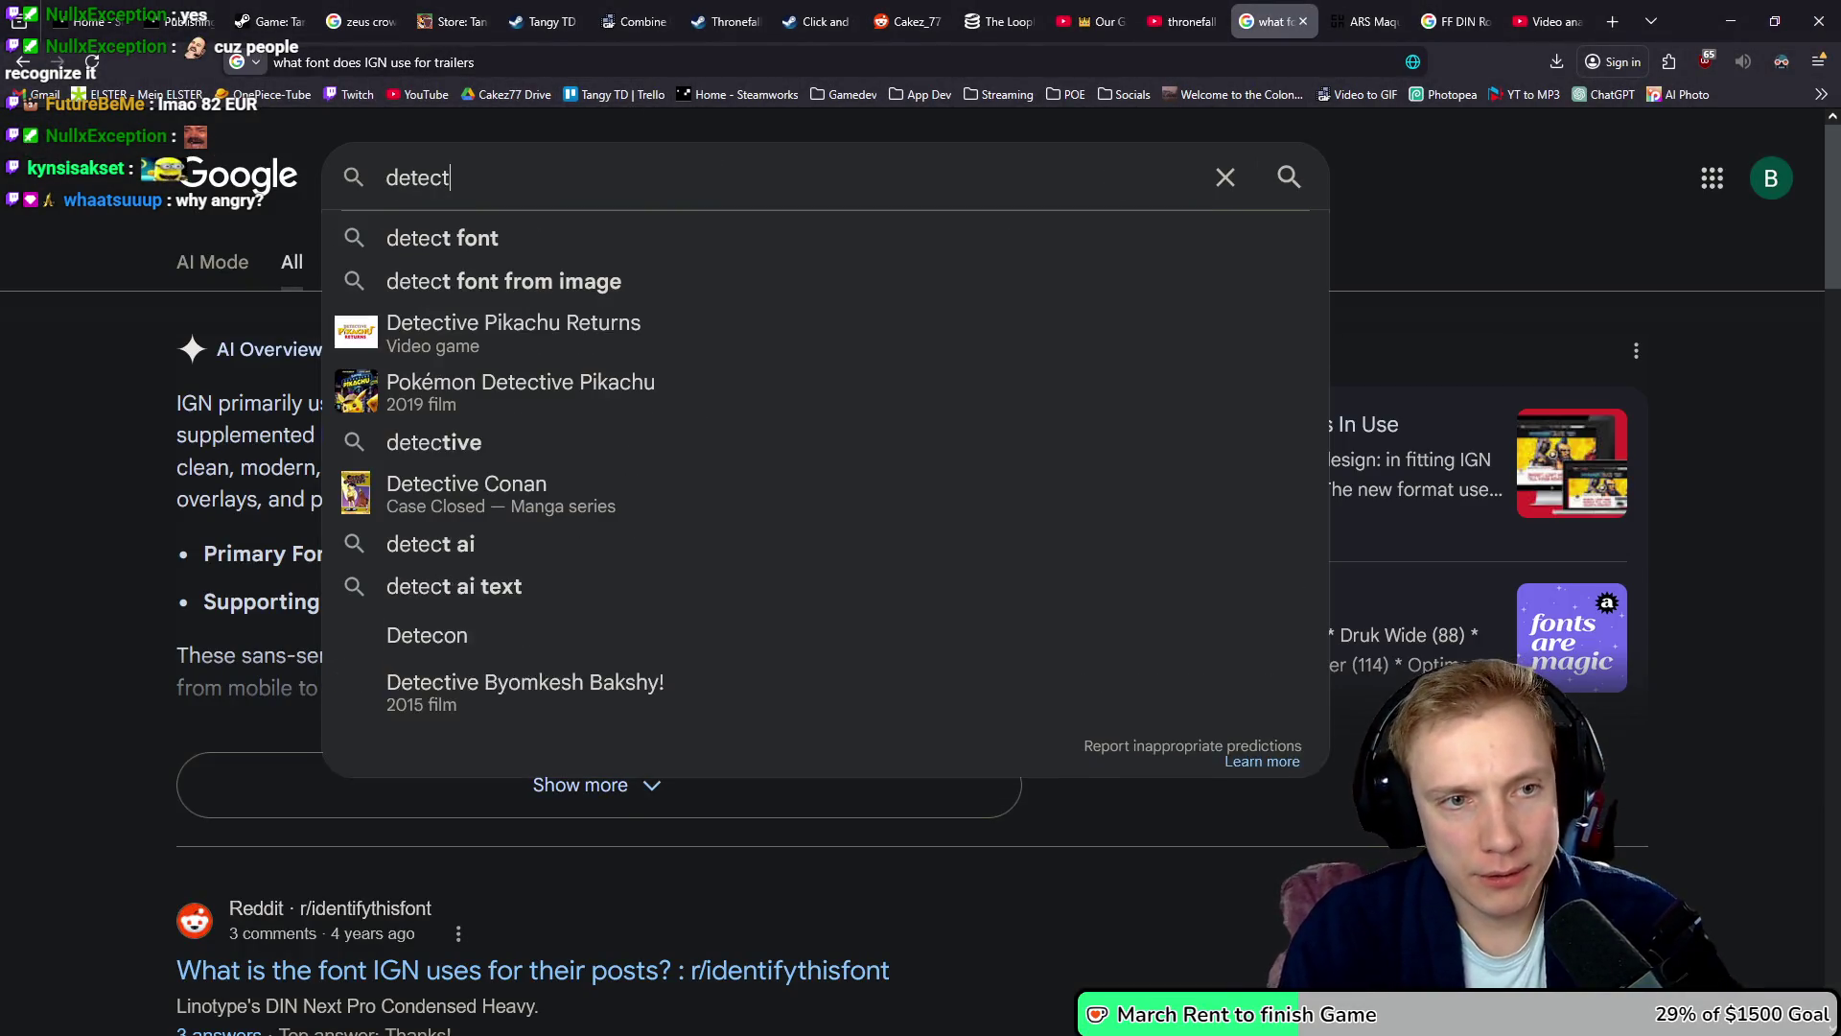
key("Down")
key("Up")
key("Down")
key("Return")
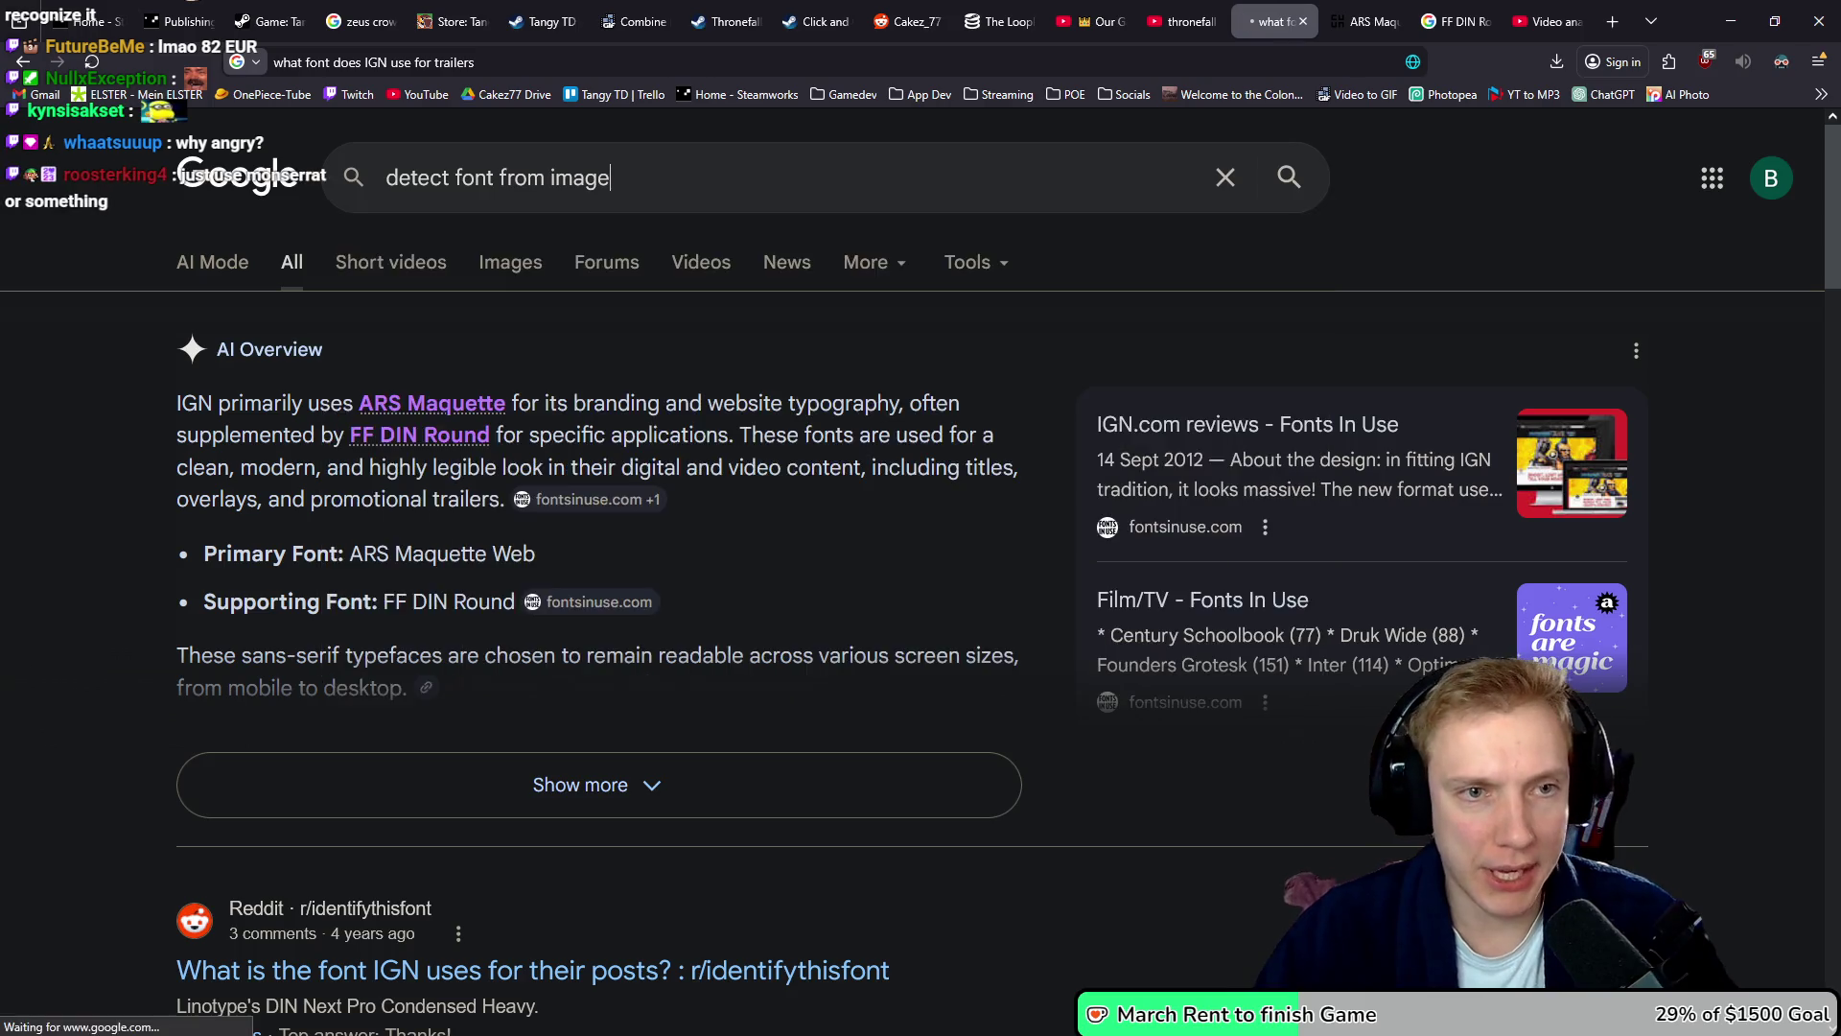
left_click(470, 408)
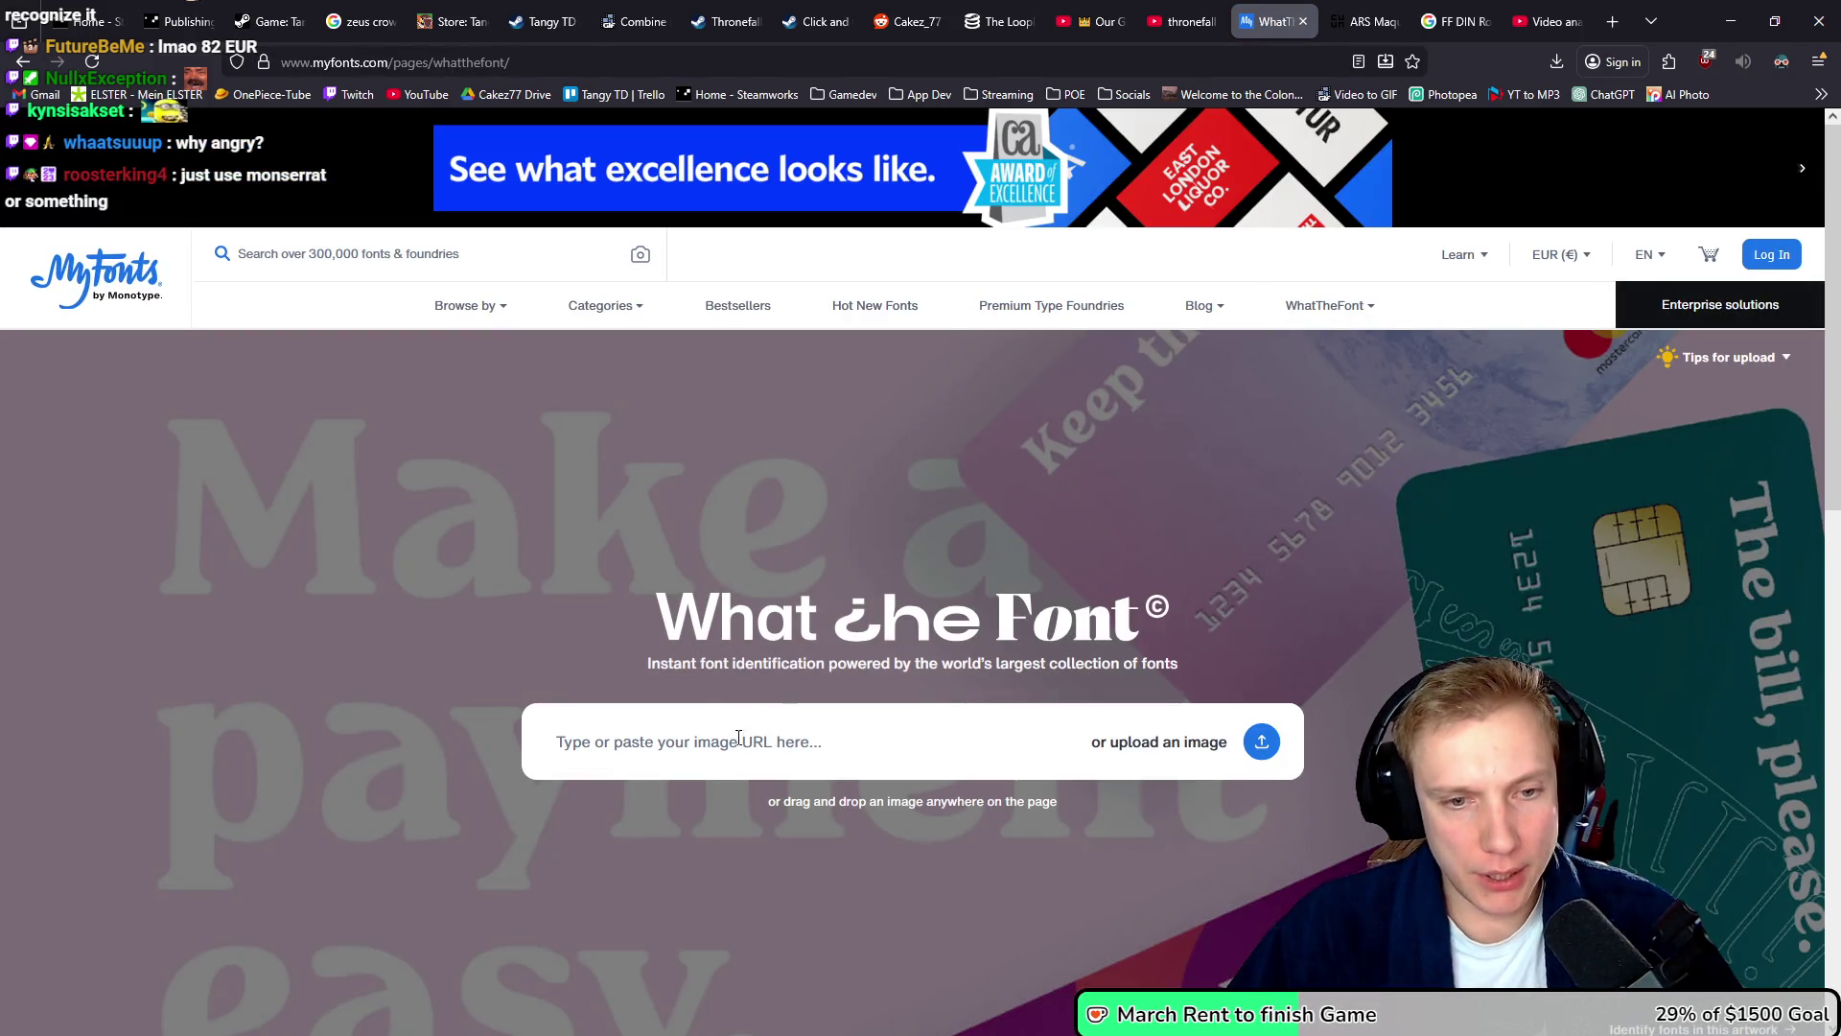
- Paste the caption image into WhatTheFont and identify the font of the cropped OFFICIAL word
left_click(739, 738)
key("ctrl+v")
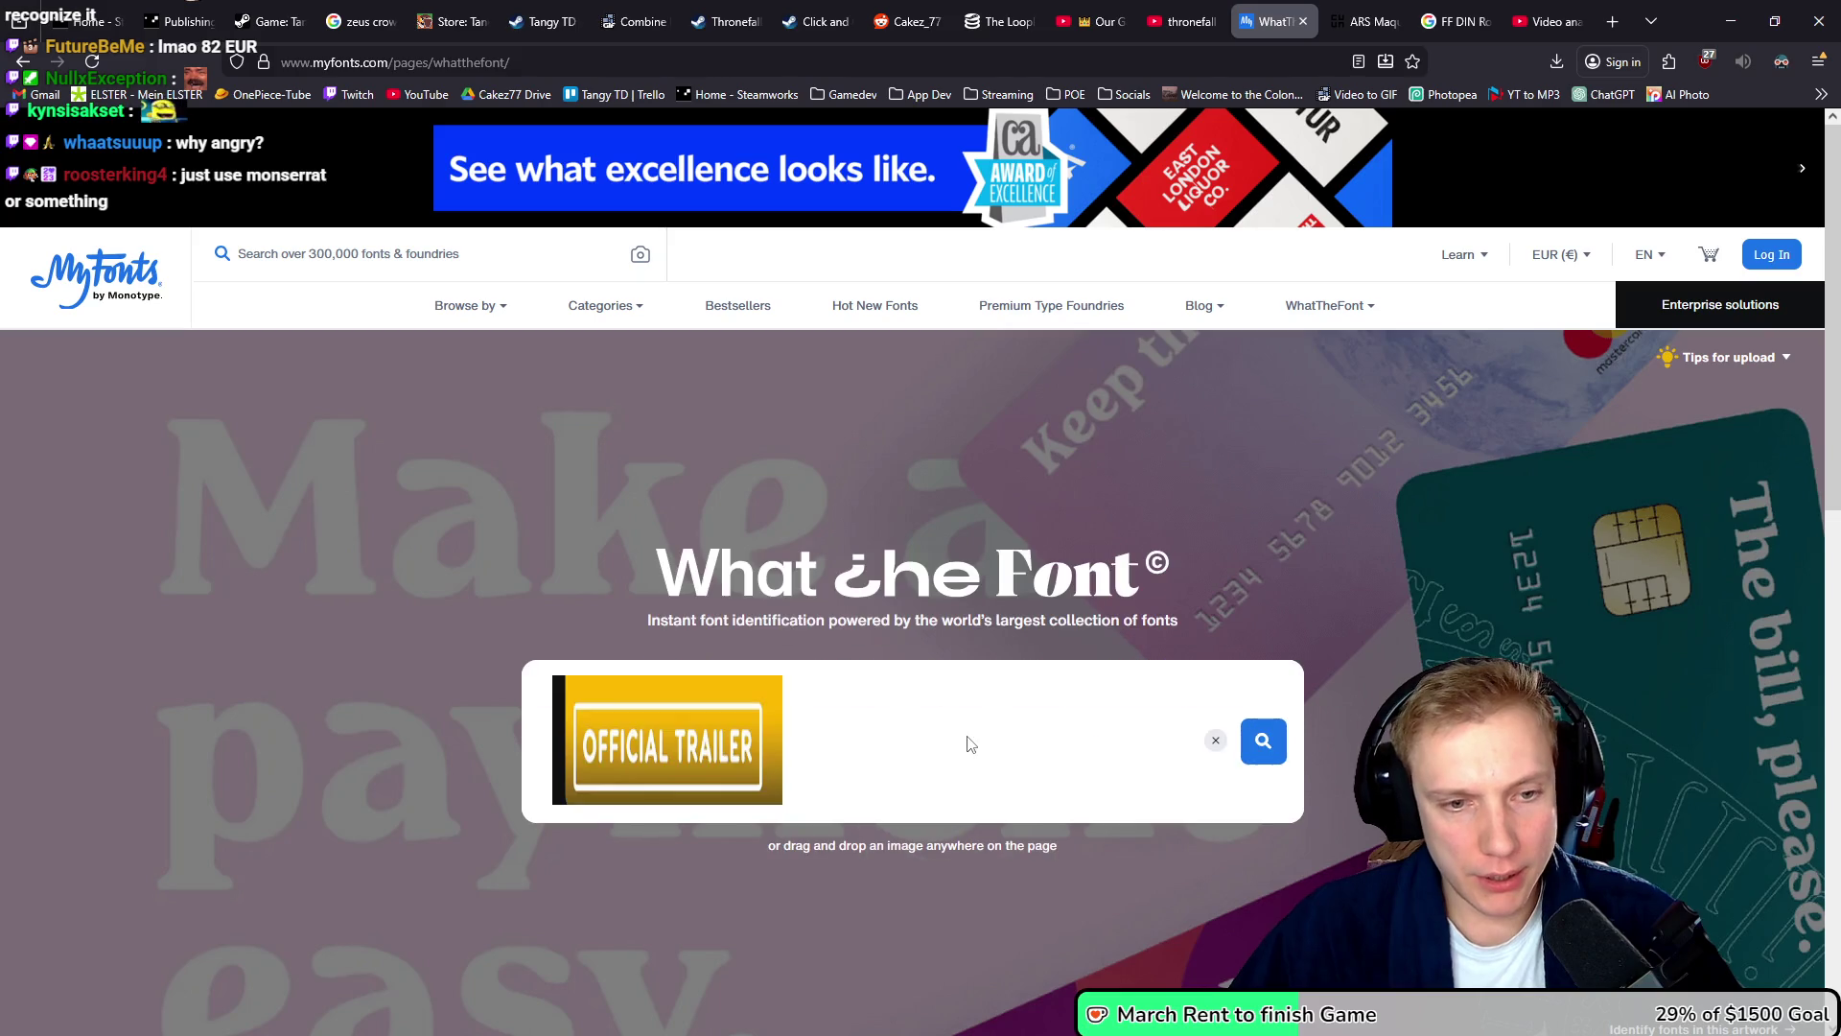
left_click(1247, 753)
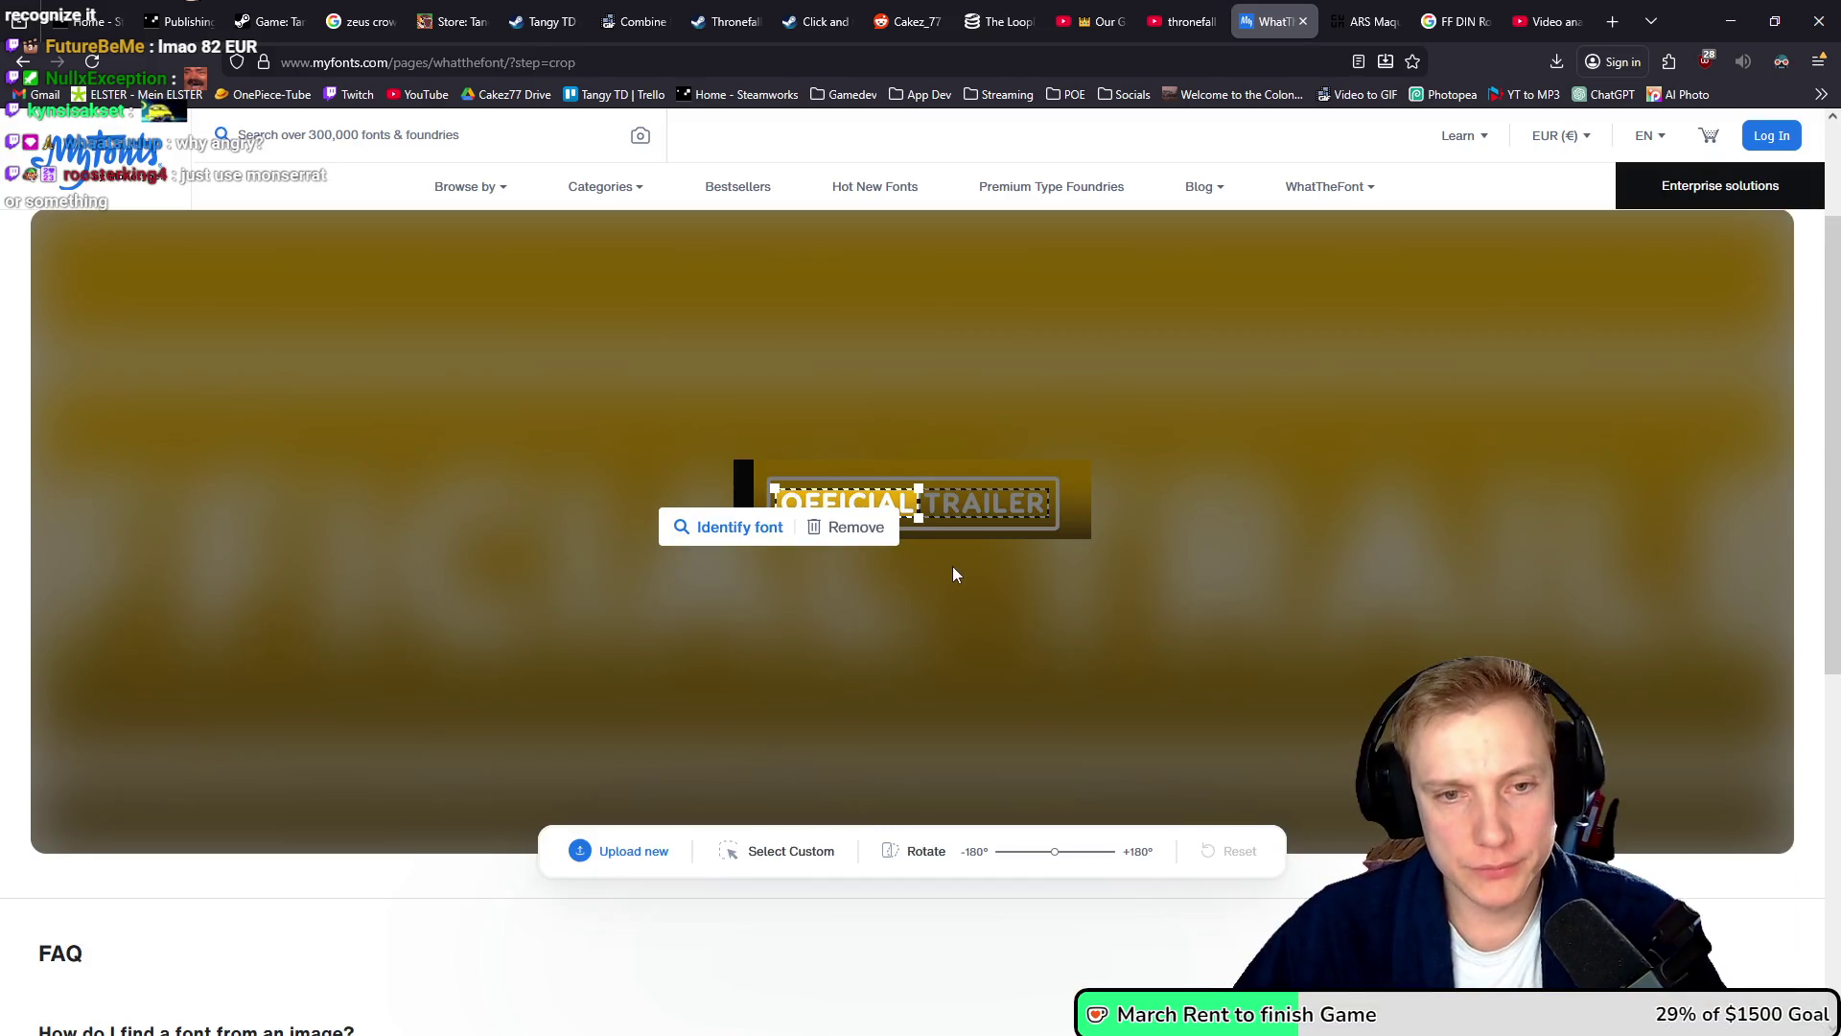
left_click(725, 526)
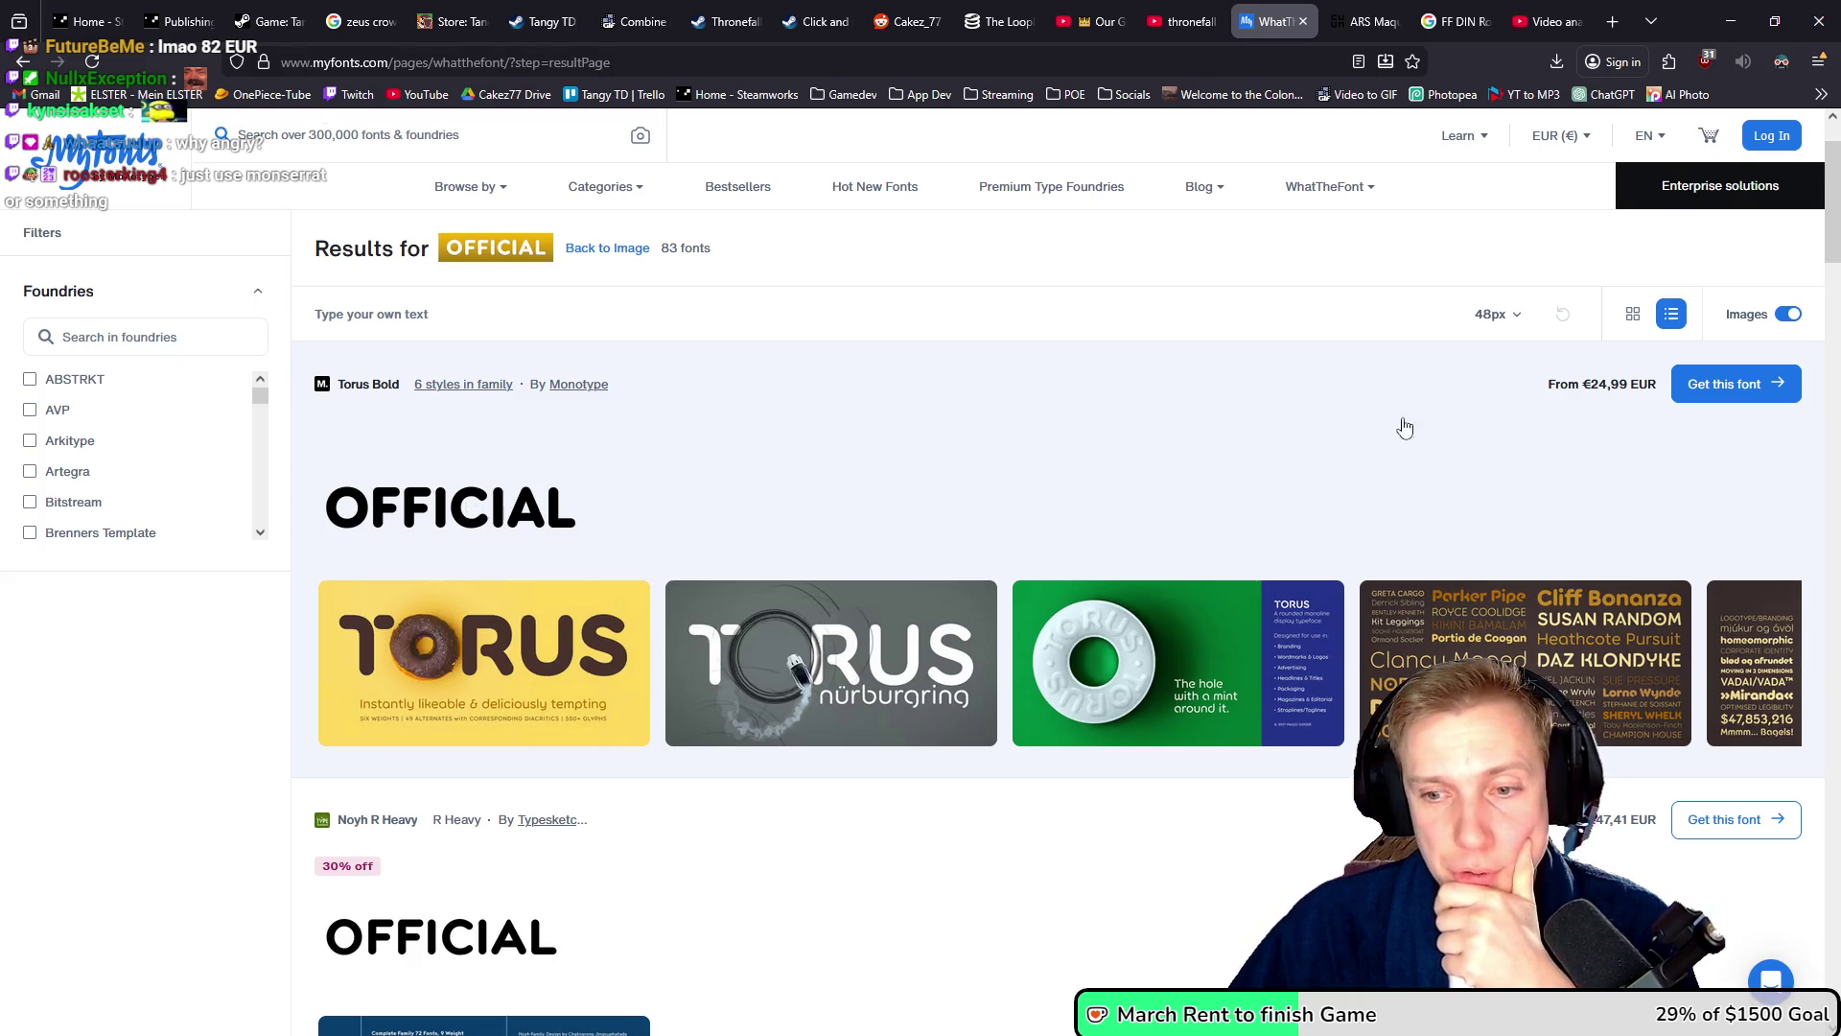
- Scroll through the 83 WhatTheFont matches, then begin a new-tab search for another font identifier
scroll(937, 398, "down", 5)
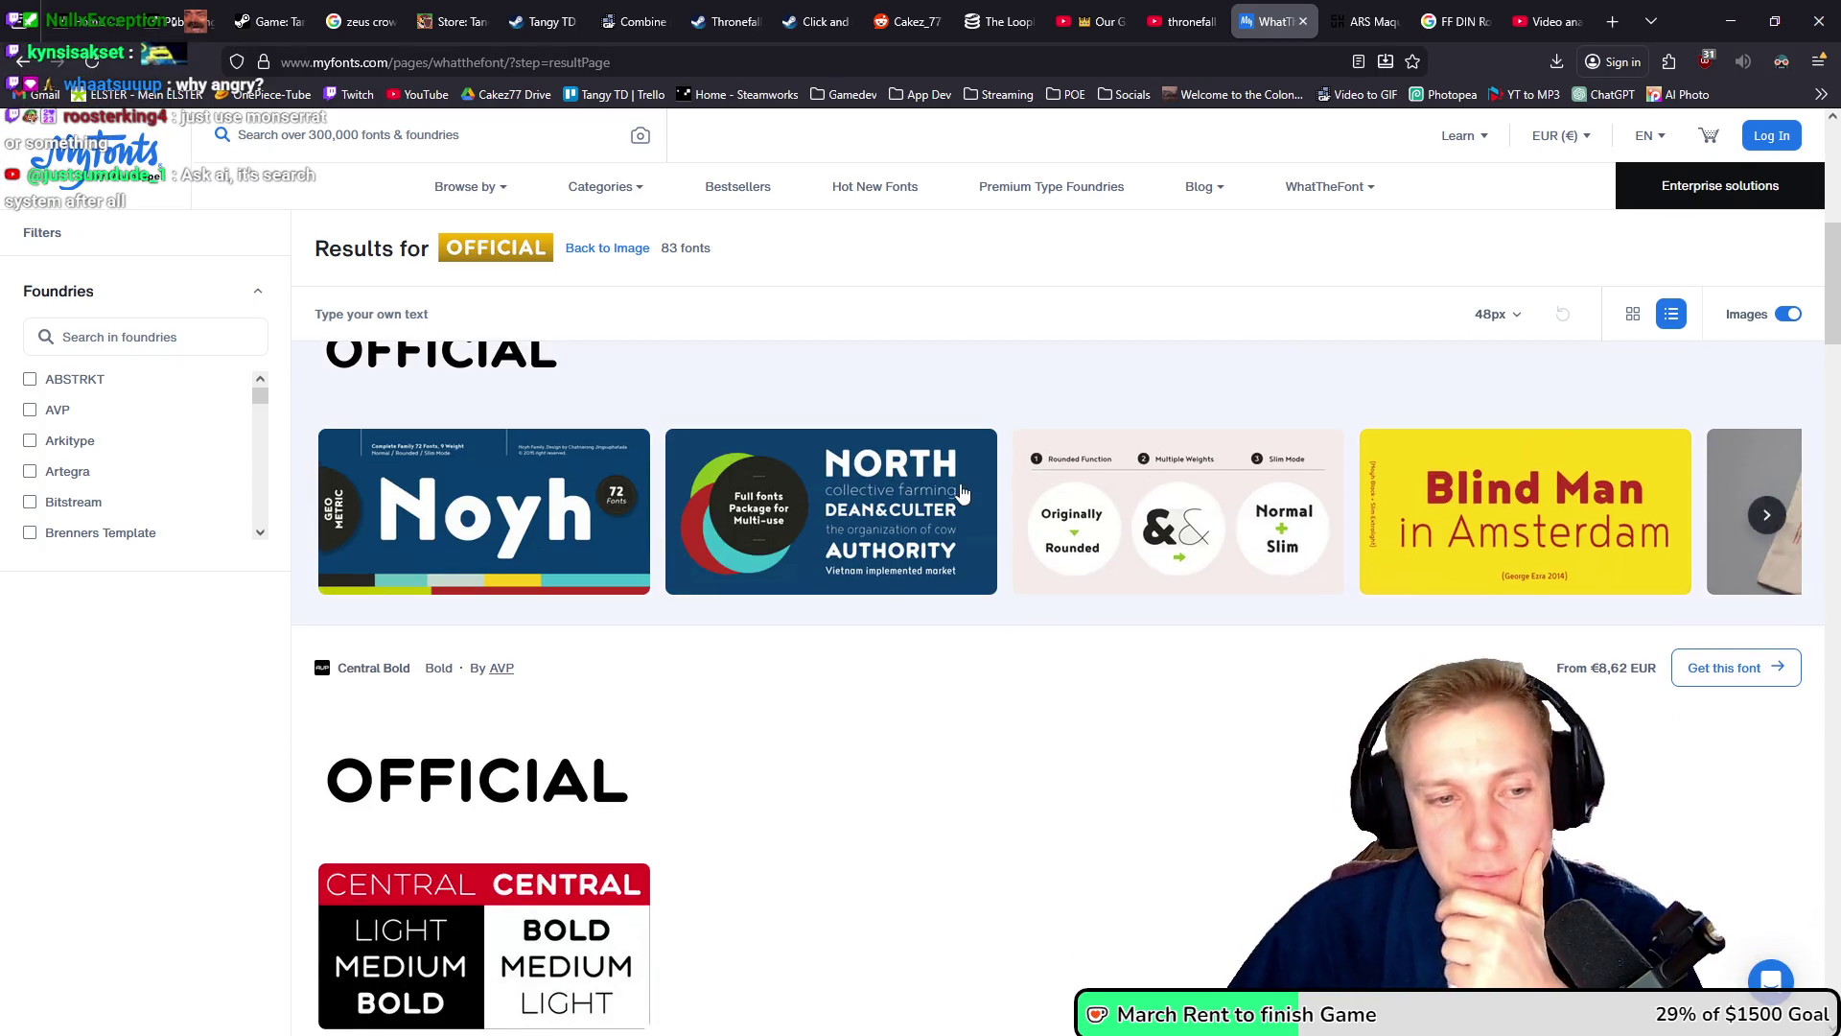
scroll(949, 496, "down", 5)
scroll(935, 496, "down", 4)
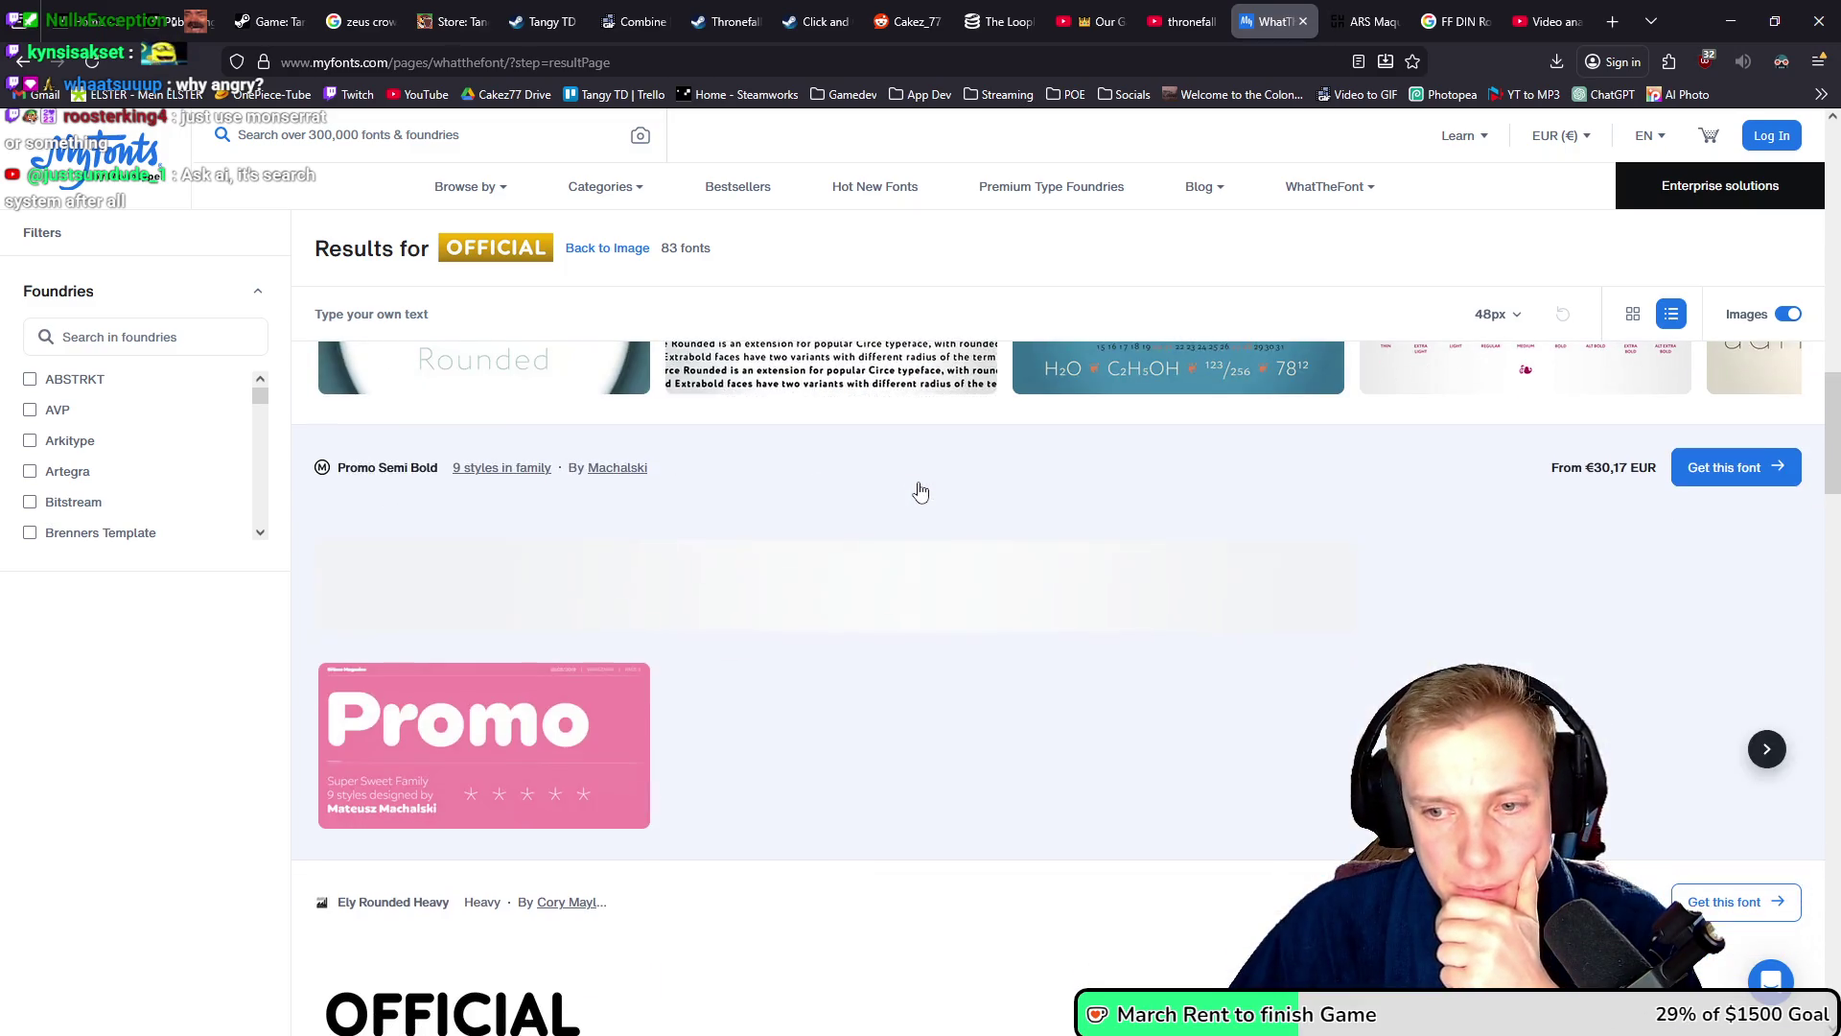
scroll(887, 446, "down", 4)
scroll(929, 499, "down", 5)
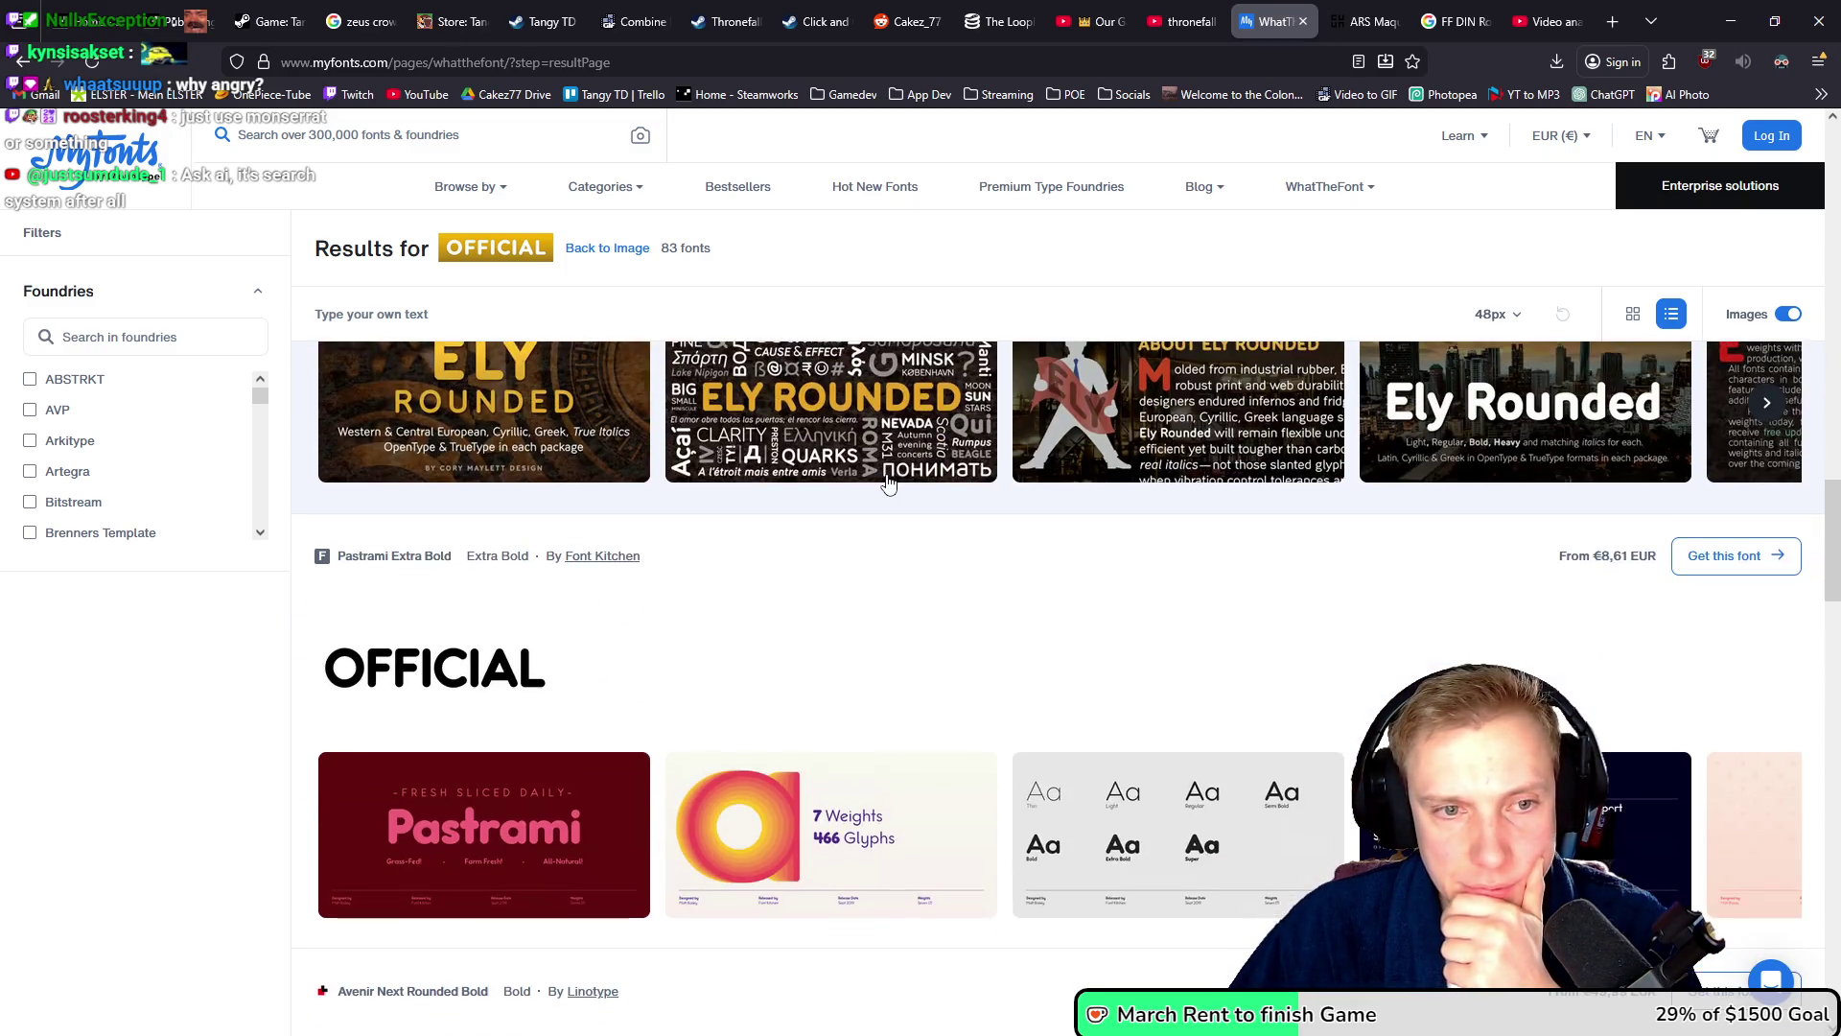
scroll(886, 482, "down", 15)
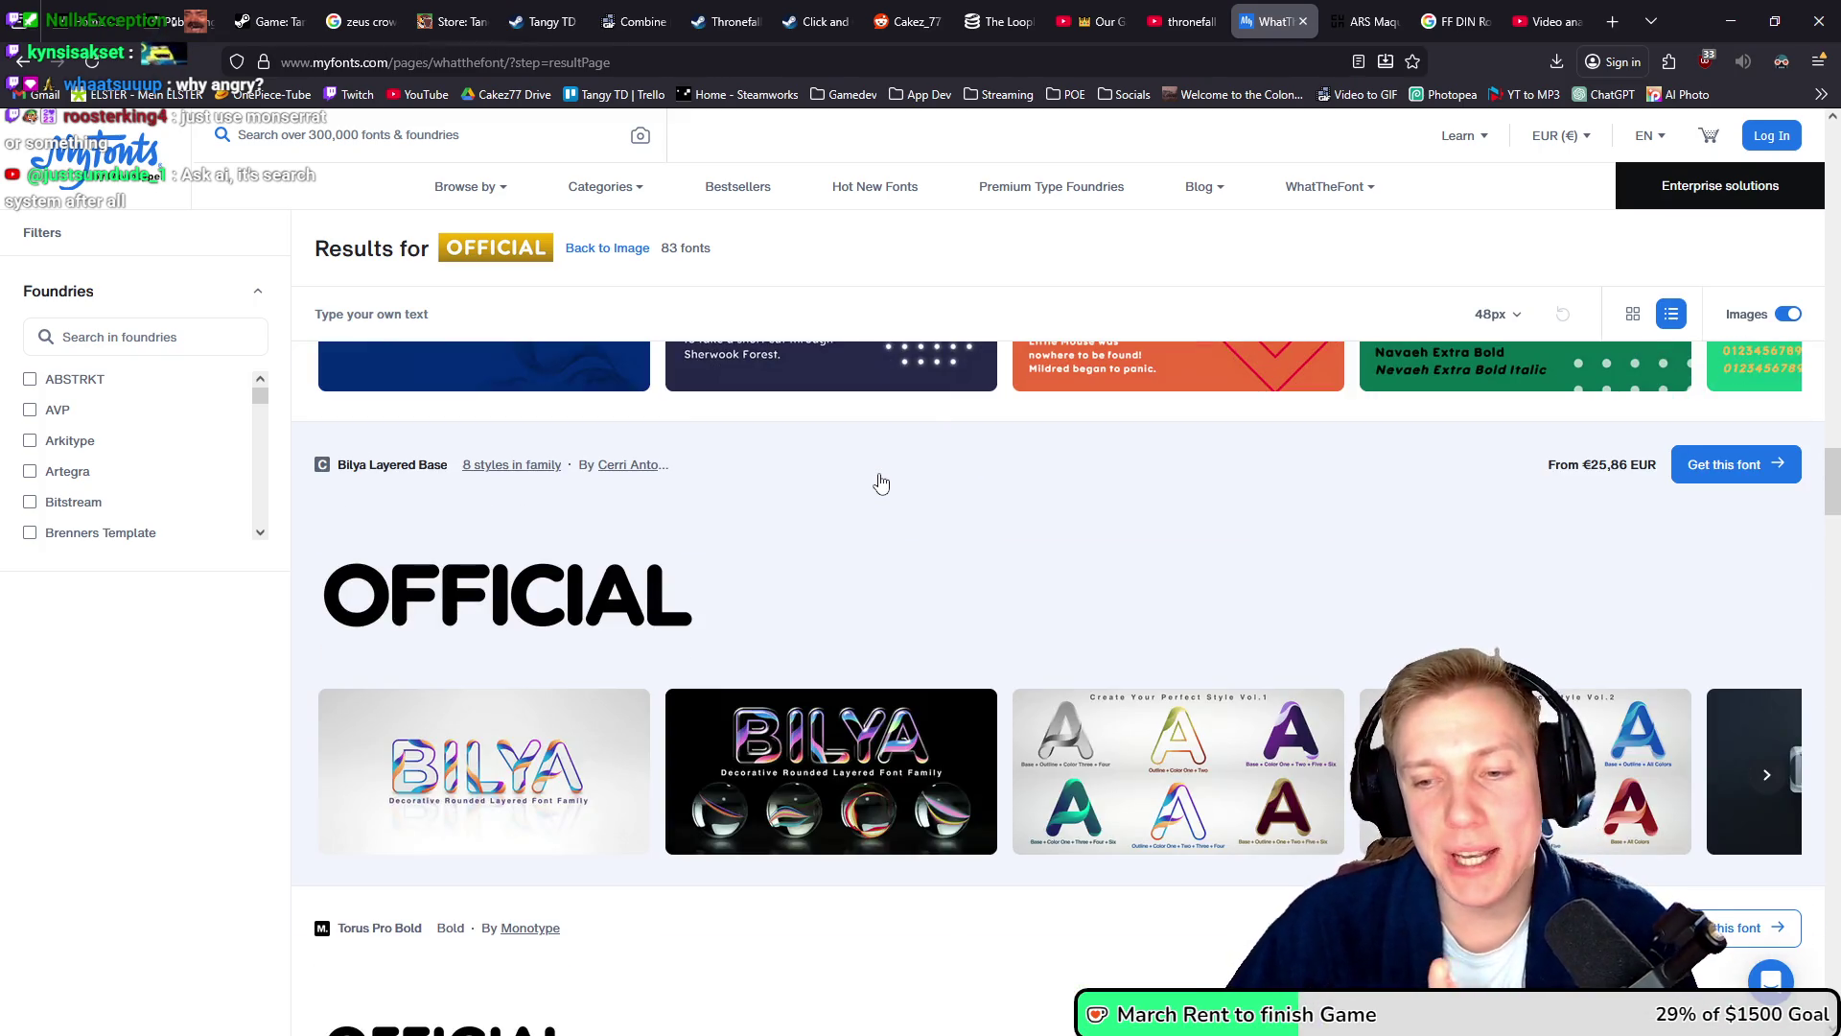
scroll(923, 456, "down", 7)
scroll(943, 465, "up", 10)
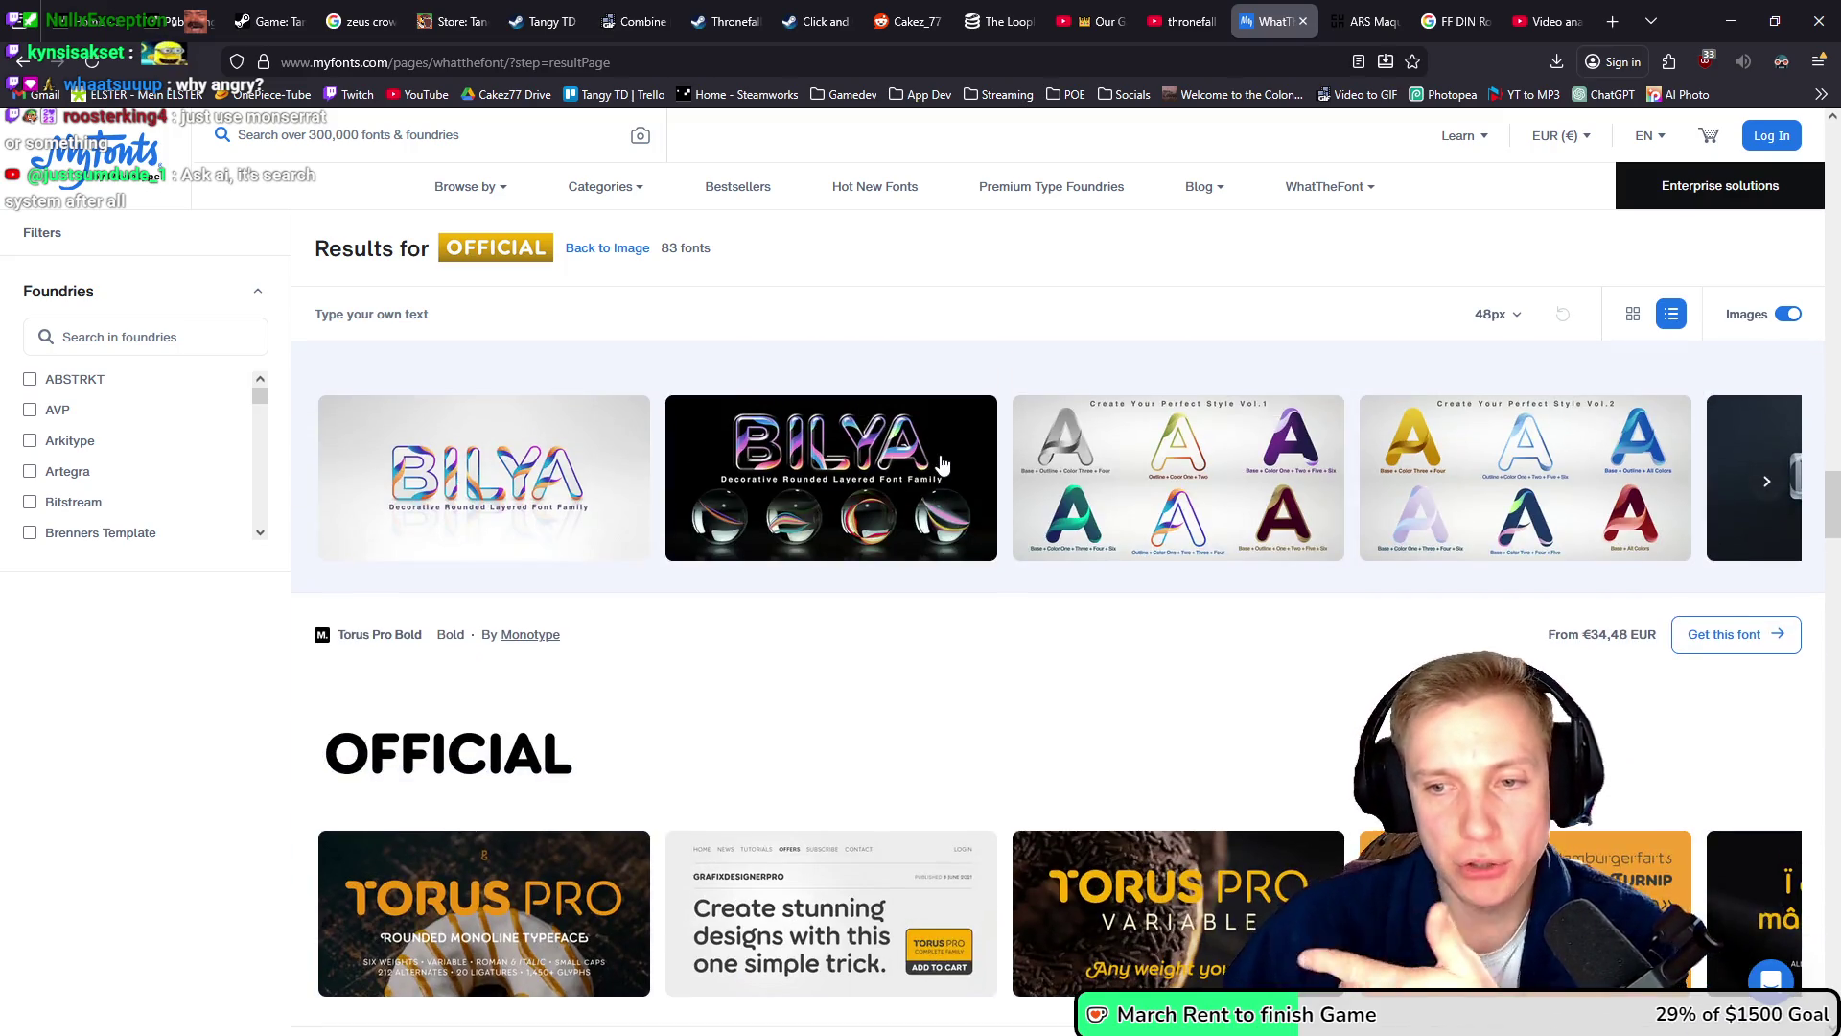
scroll(911, 464, "up", 15)
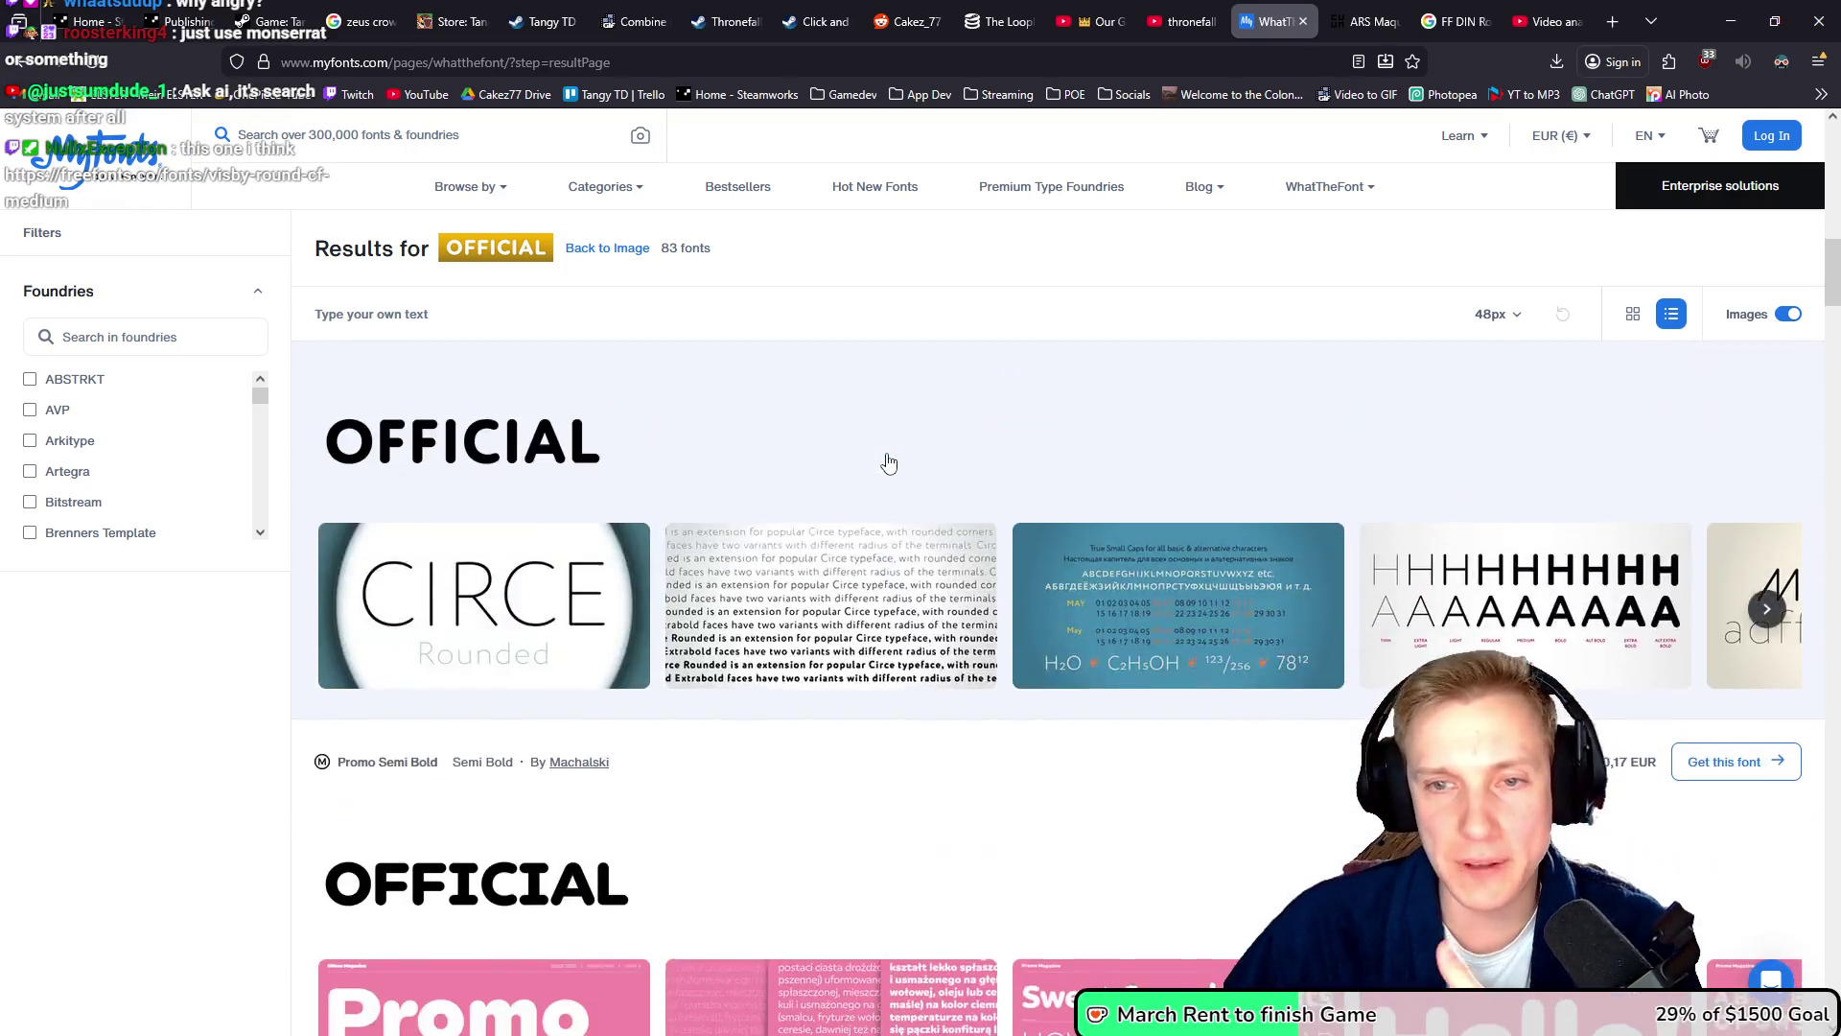
scroll(874, 464, "up", 6)
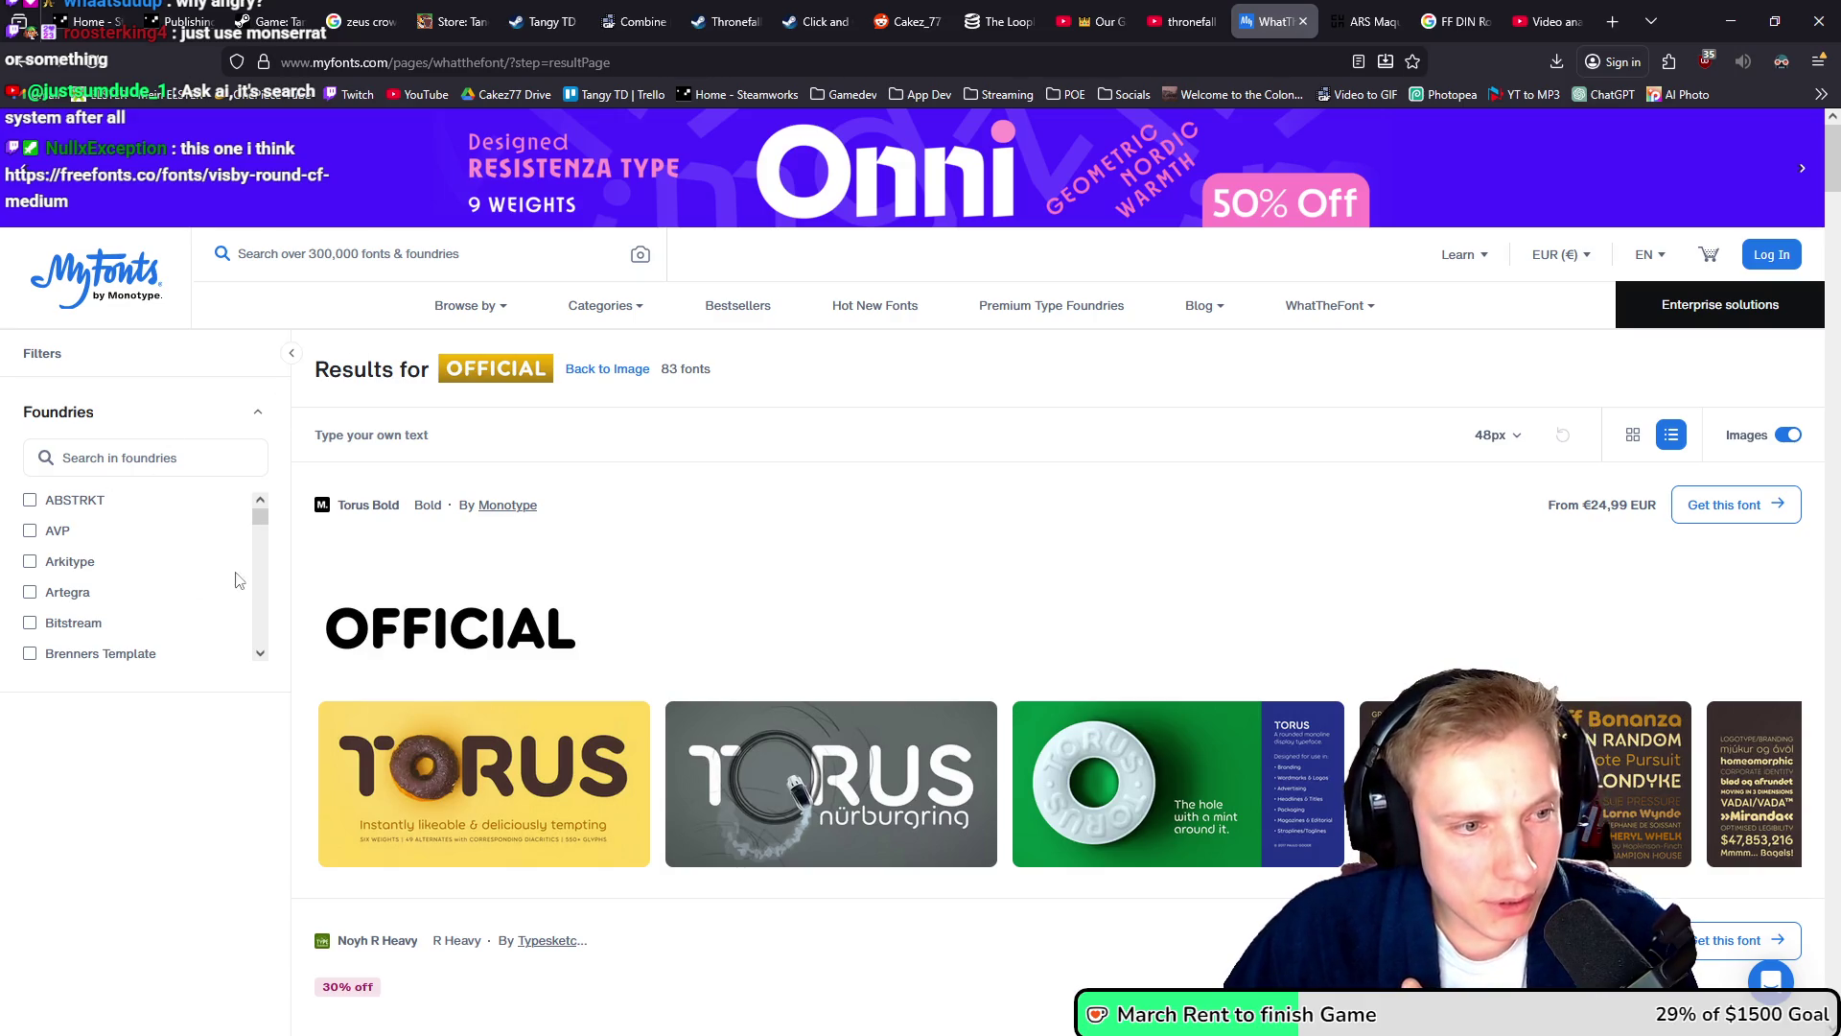
scroll(257, 514, "down", 10)
scroll(257, 515, "up", 15)
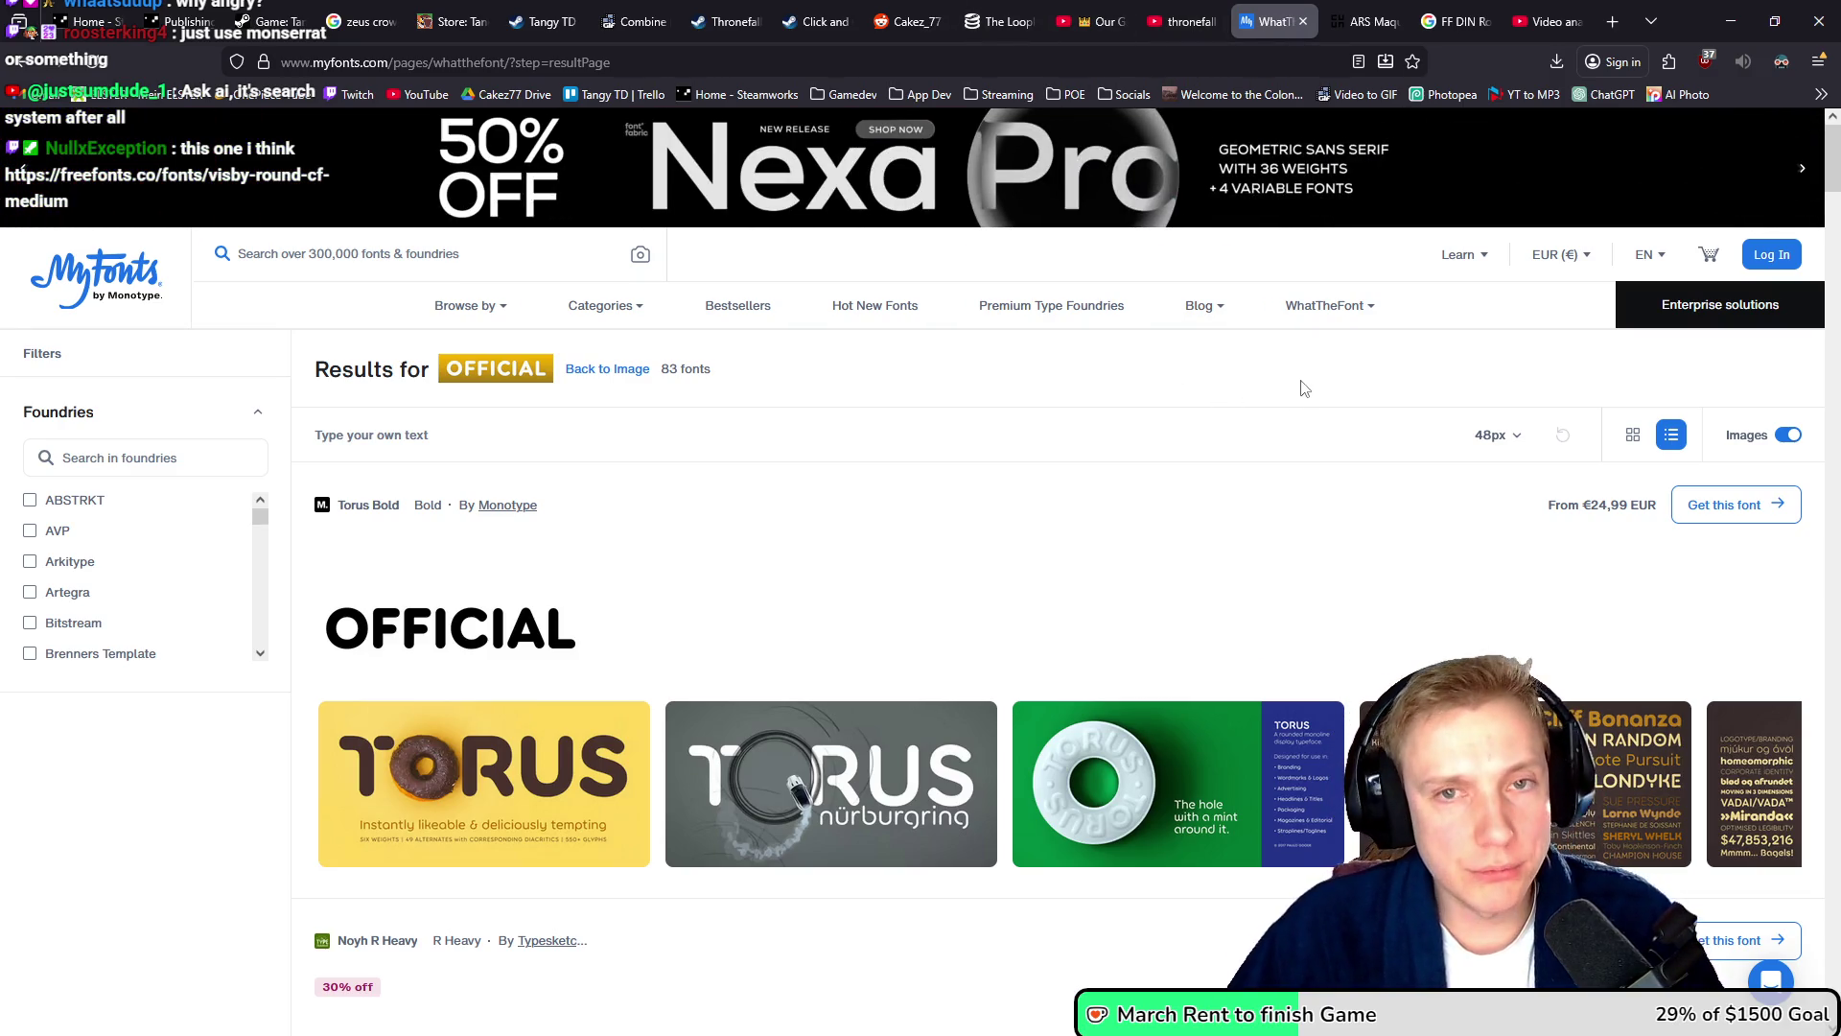
key("ctrl+t")
type("id.twitch.tv/")
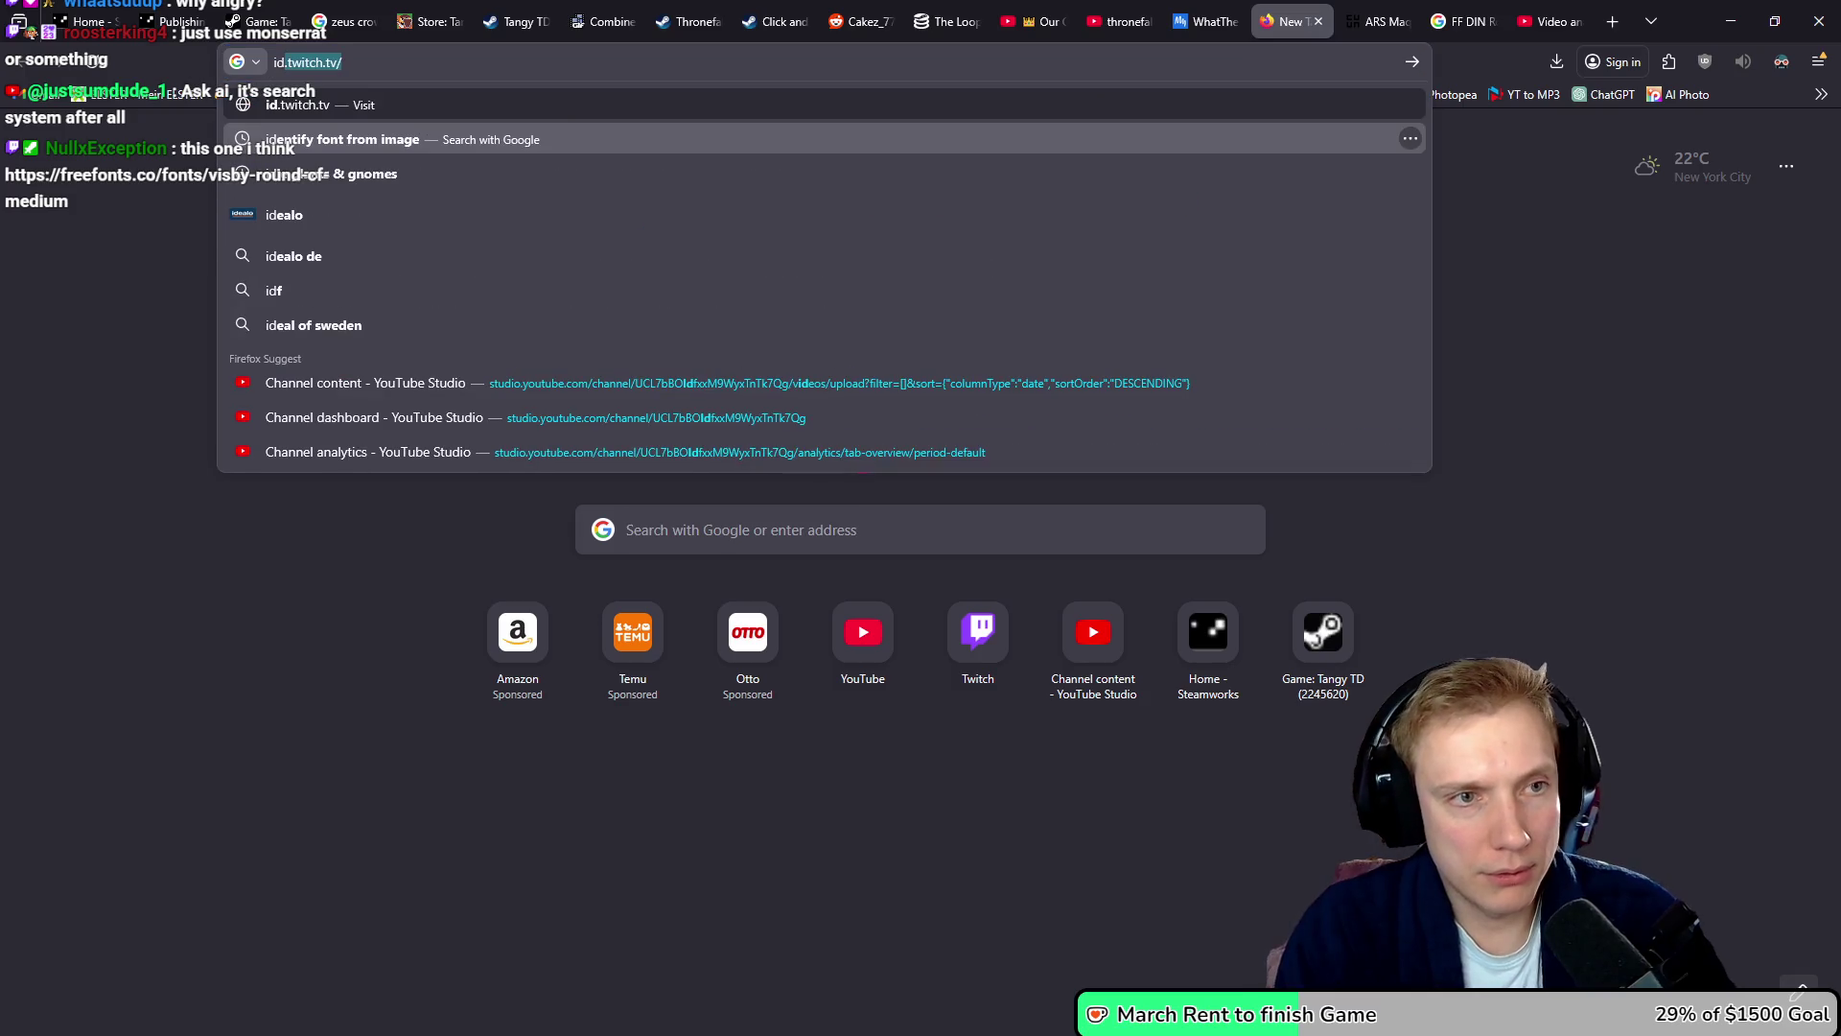
- Search 'identify font from image', open Font Squirrel Matcherator, and bring up its Upload Image picker
left_click(515, 127)
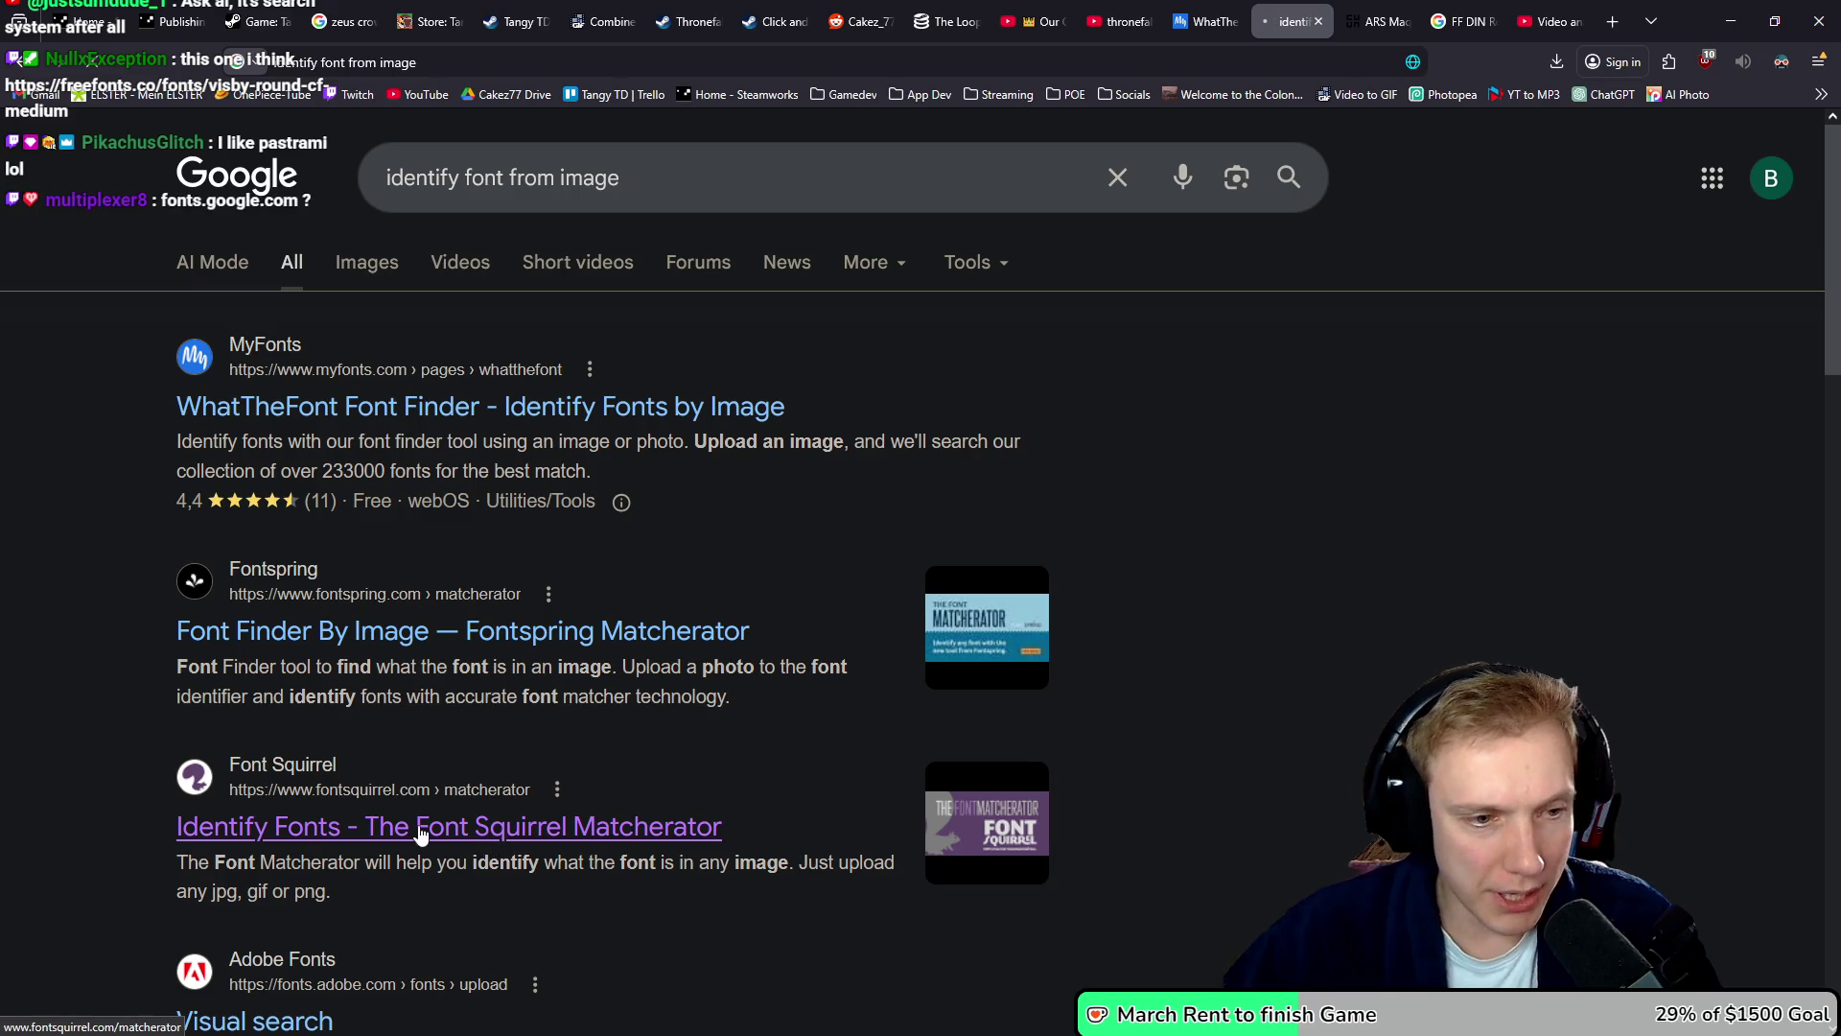
left_click(422, 826)
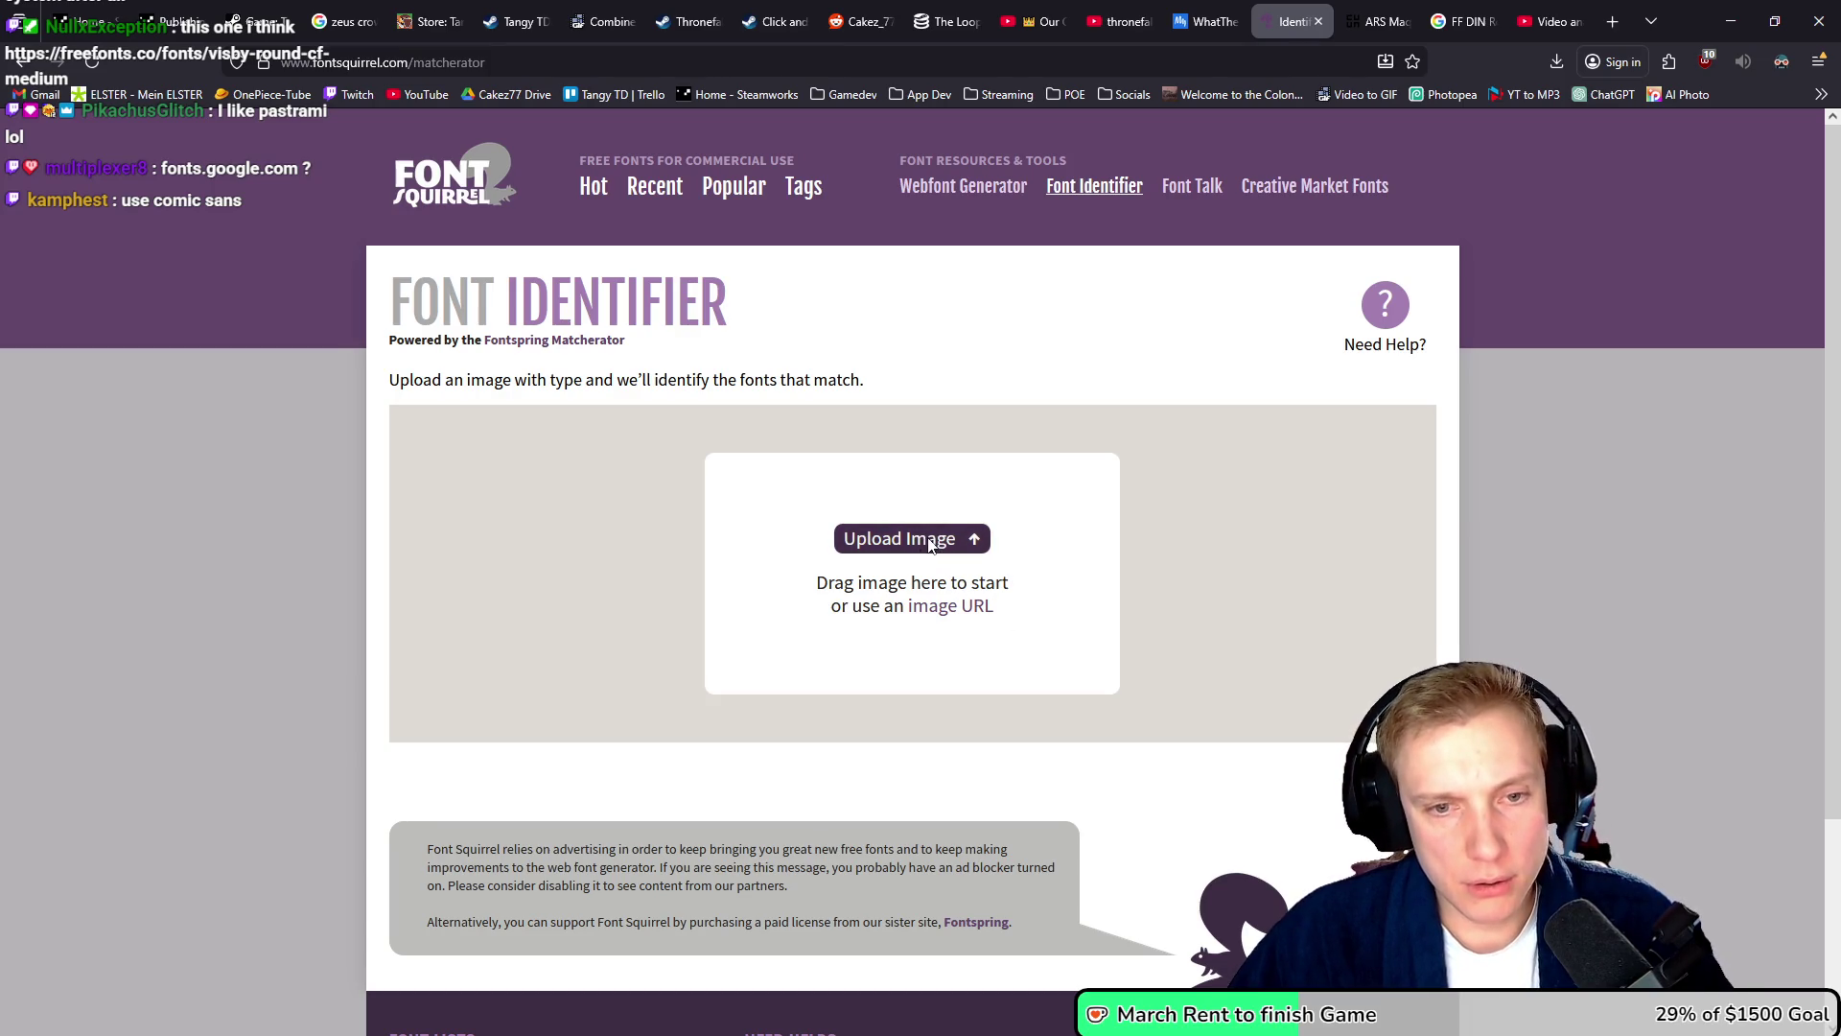
left_click(926, 538)
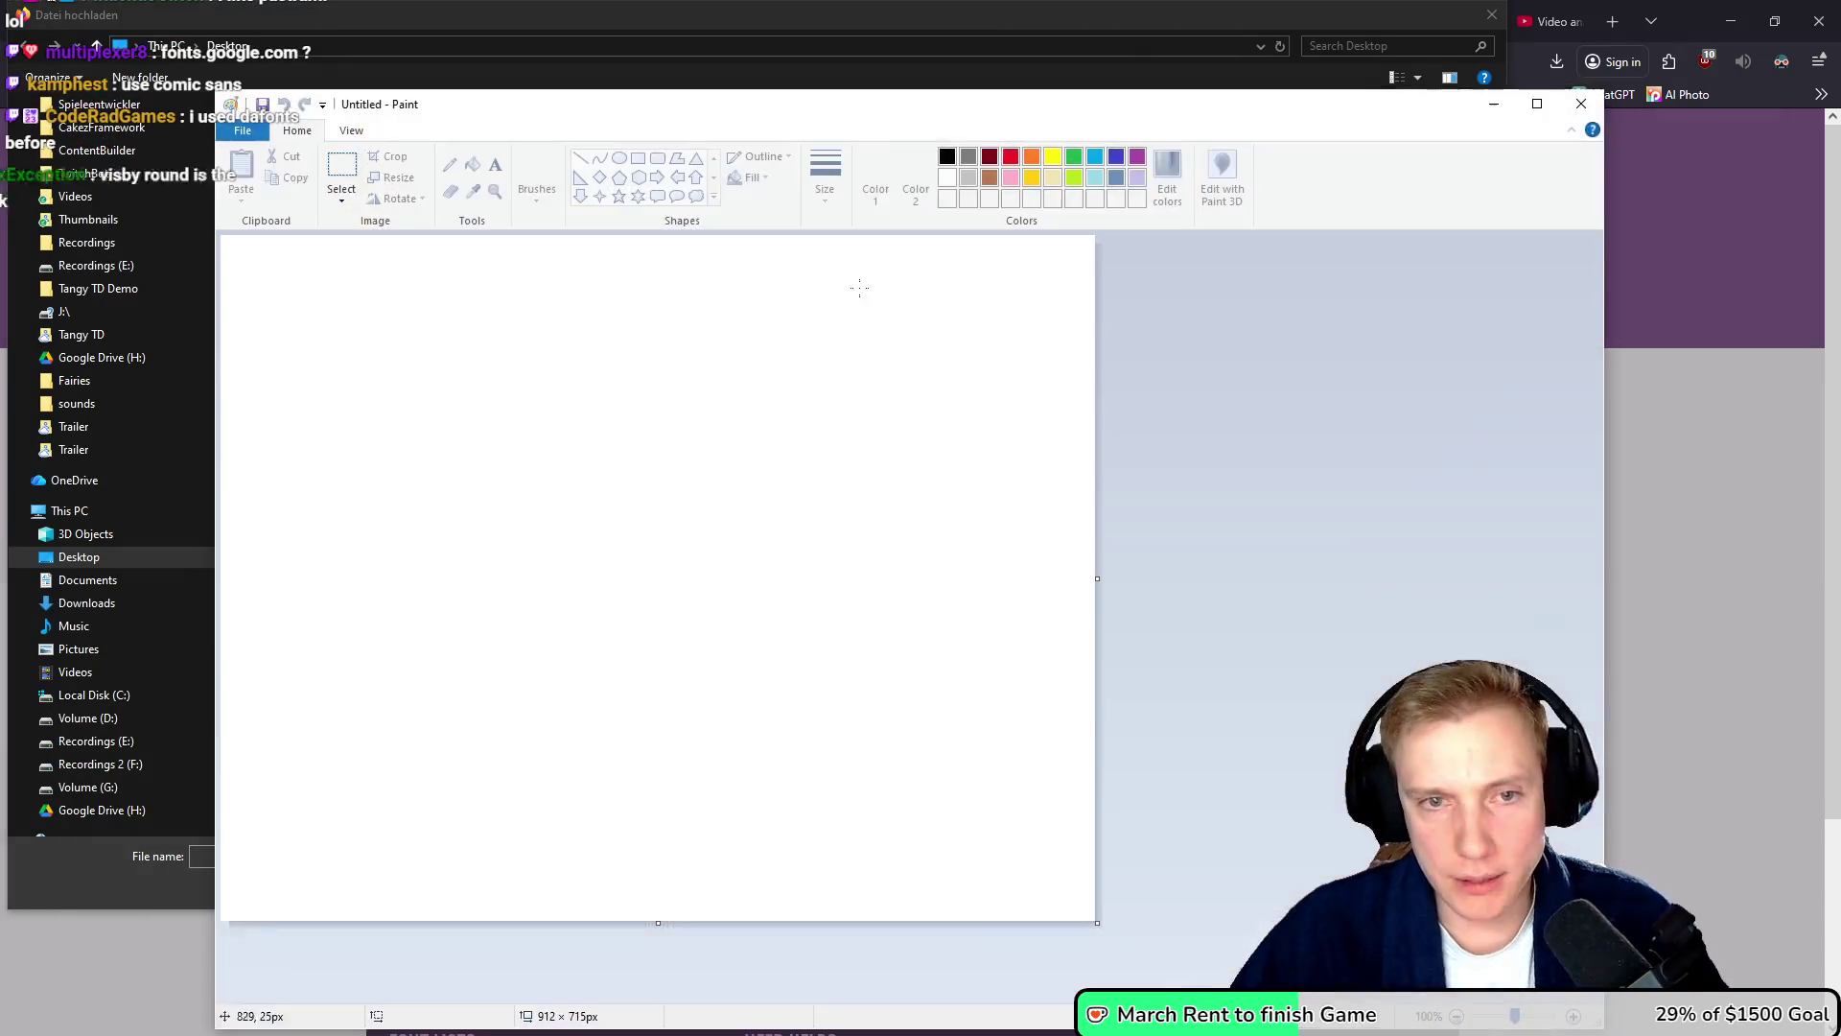
- Paste the OFFICIAL TRAILER caption into Paint, trim the canvas to 376 × 84 px, and save as PNG
key("ctrl+v")
mouse_move(1096, 922)
left_mouse_down()
mouse_move(493, 361)
mouse_move(583, 318)
left_mouse_up()
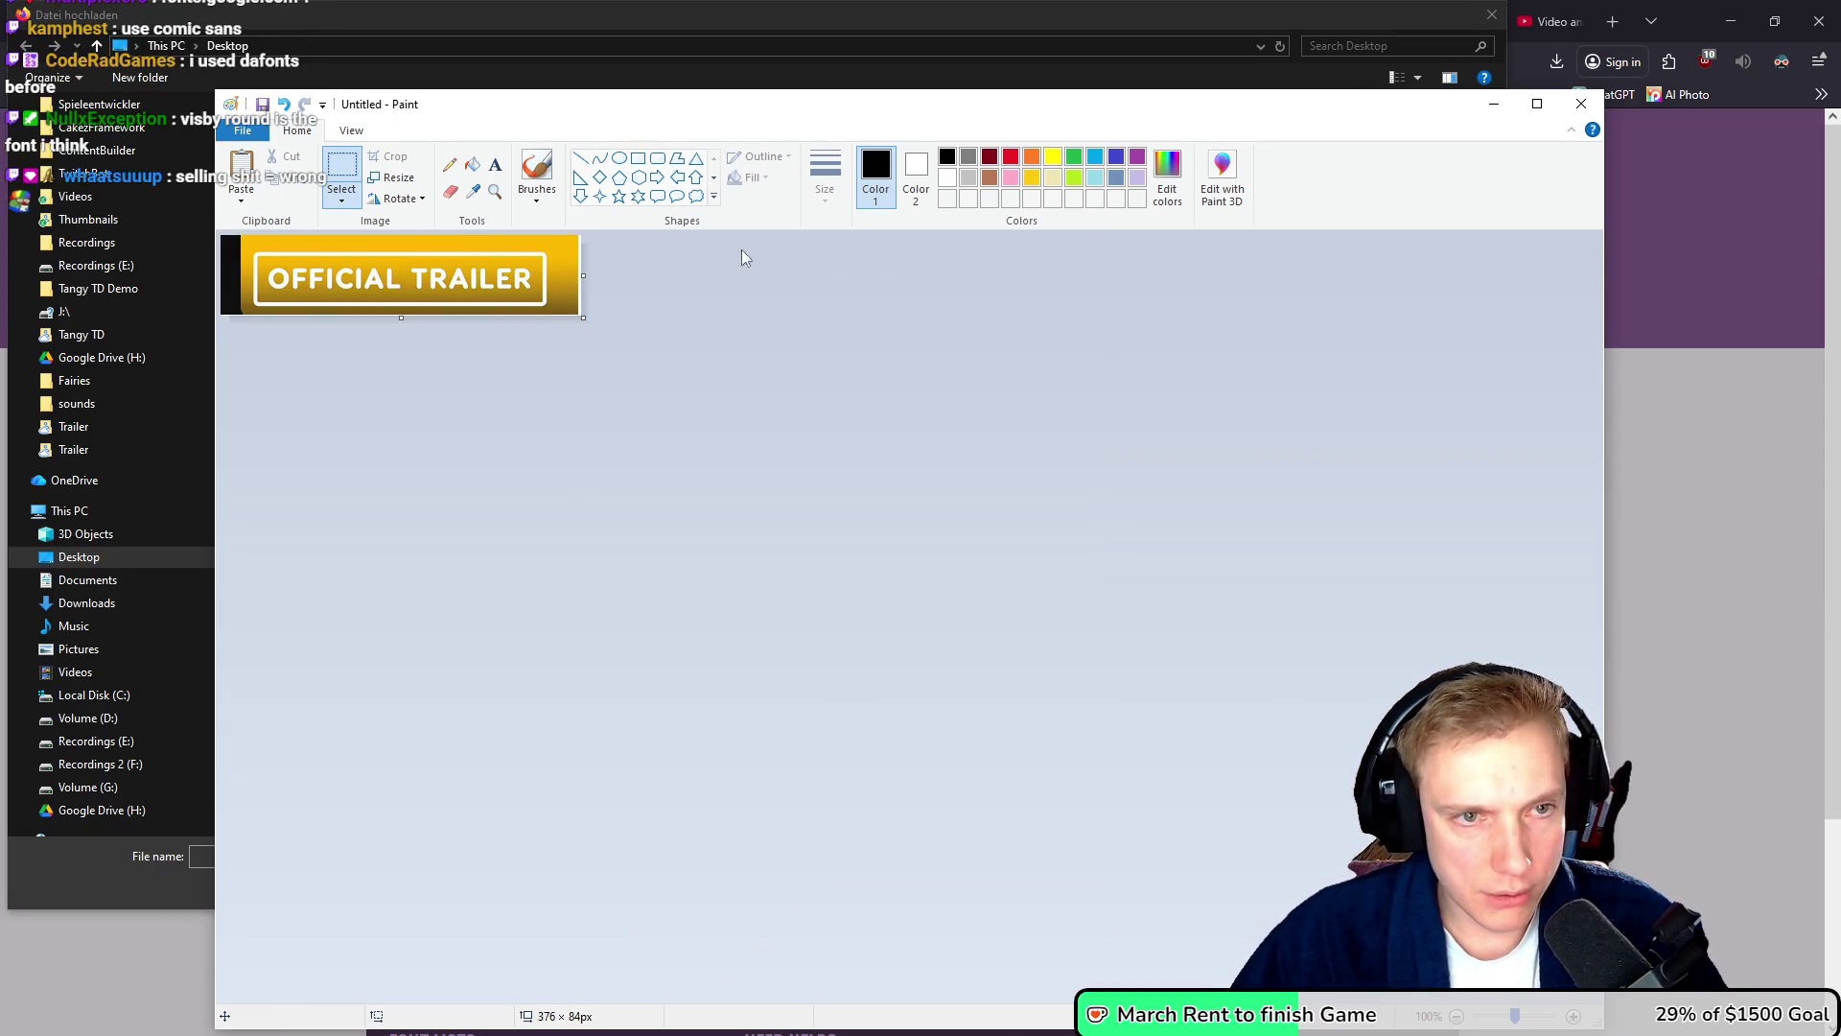
left_click(240, 132)
mouse_move(341, 287)
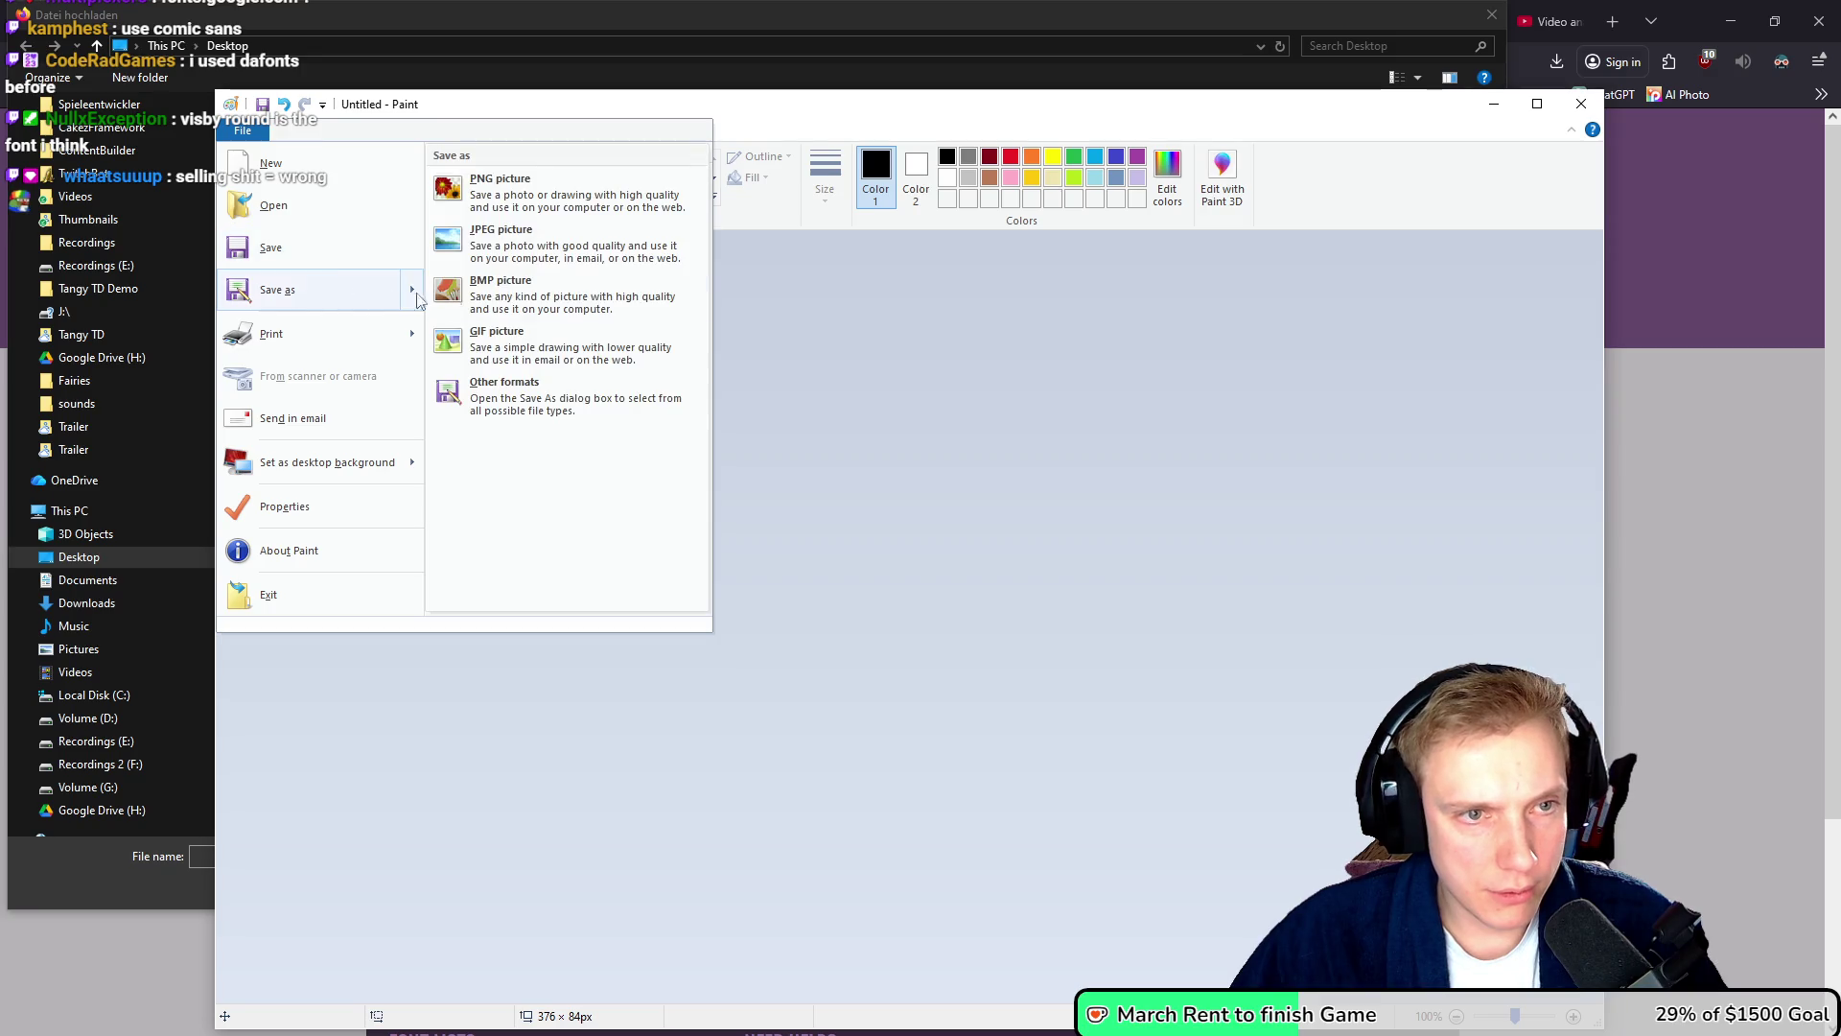
left_click(531, 202)
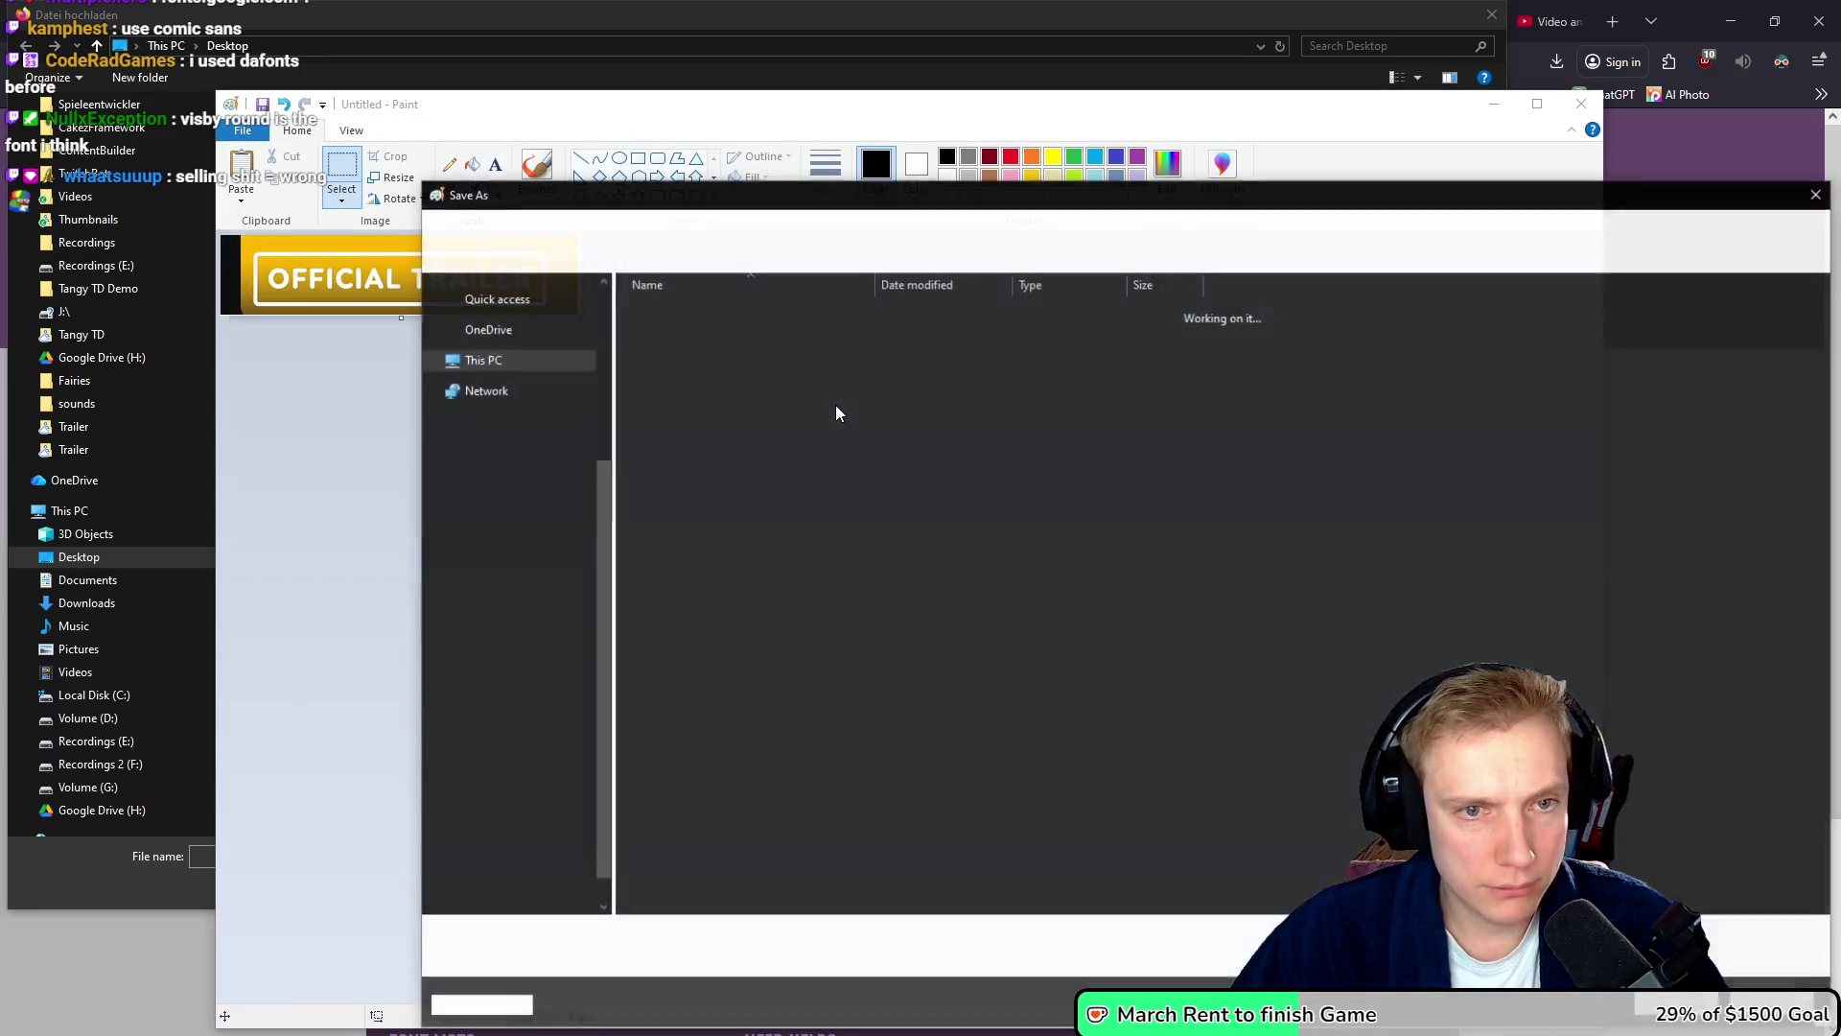
- Choose the Downloads folder and start replacing the default file name
scroll(527, 412, "up", 4)
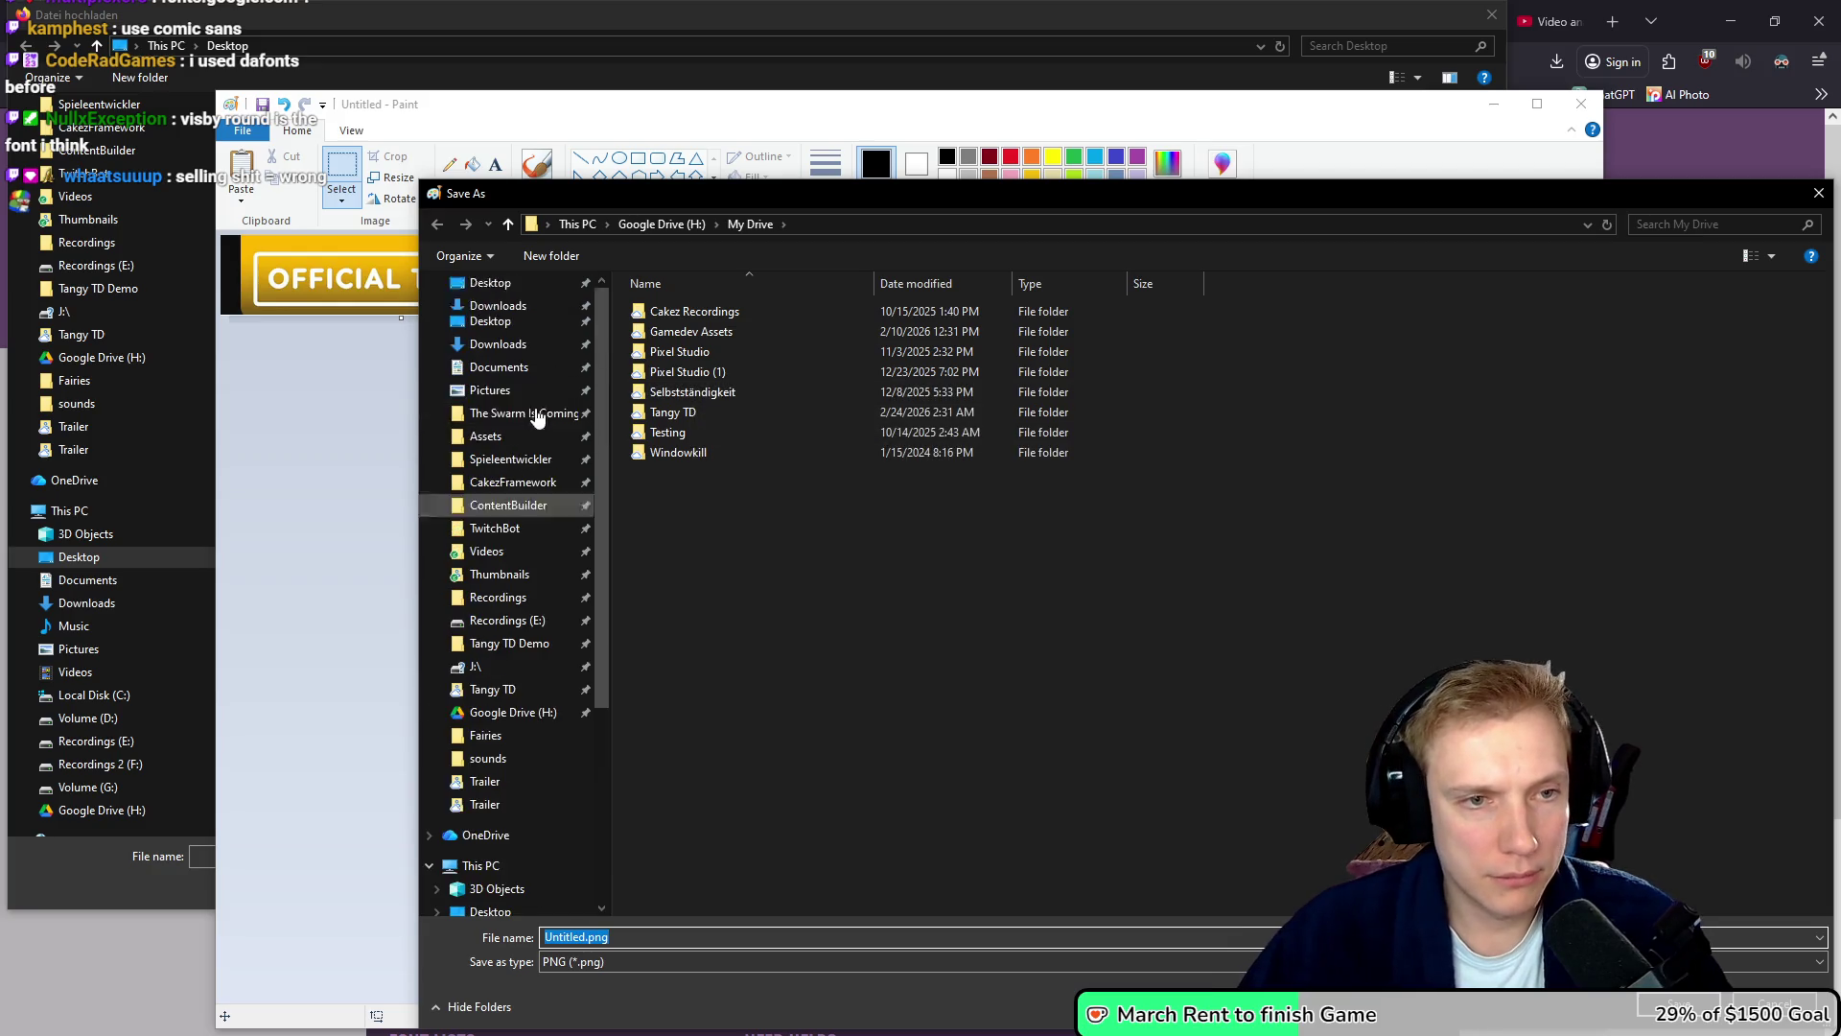
left_click(509, 345)
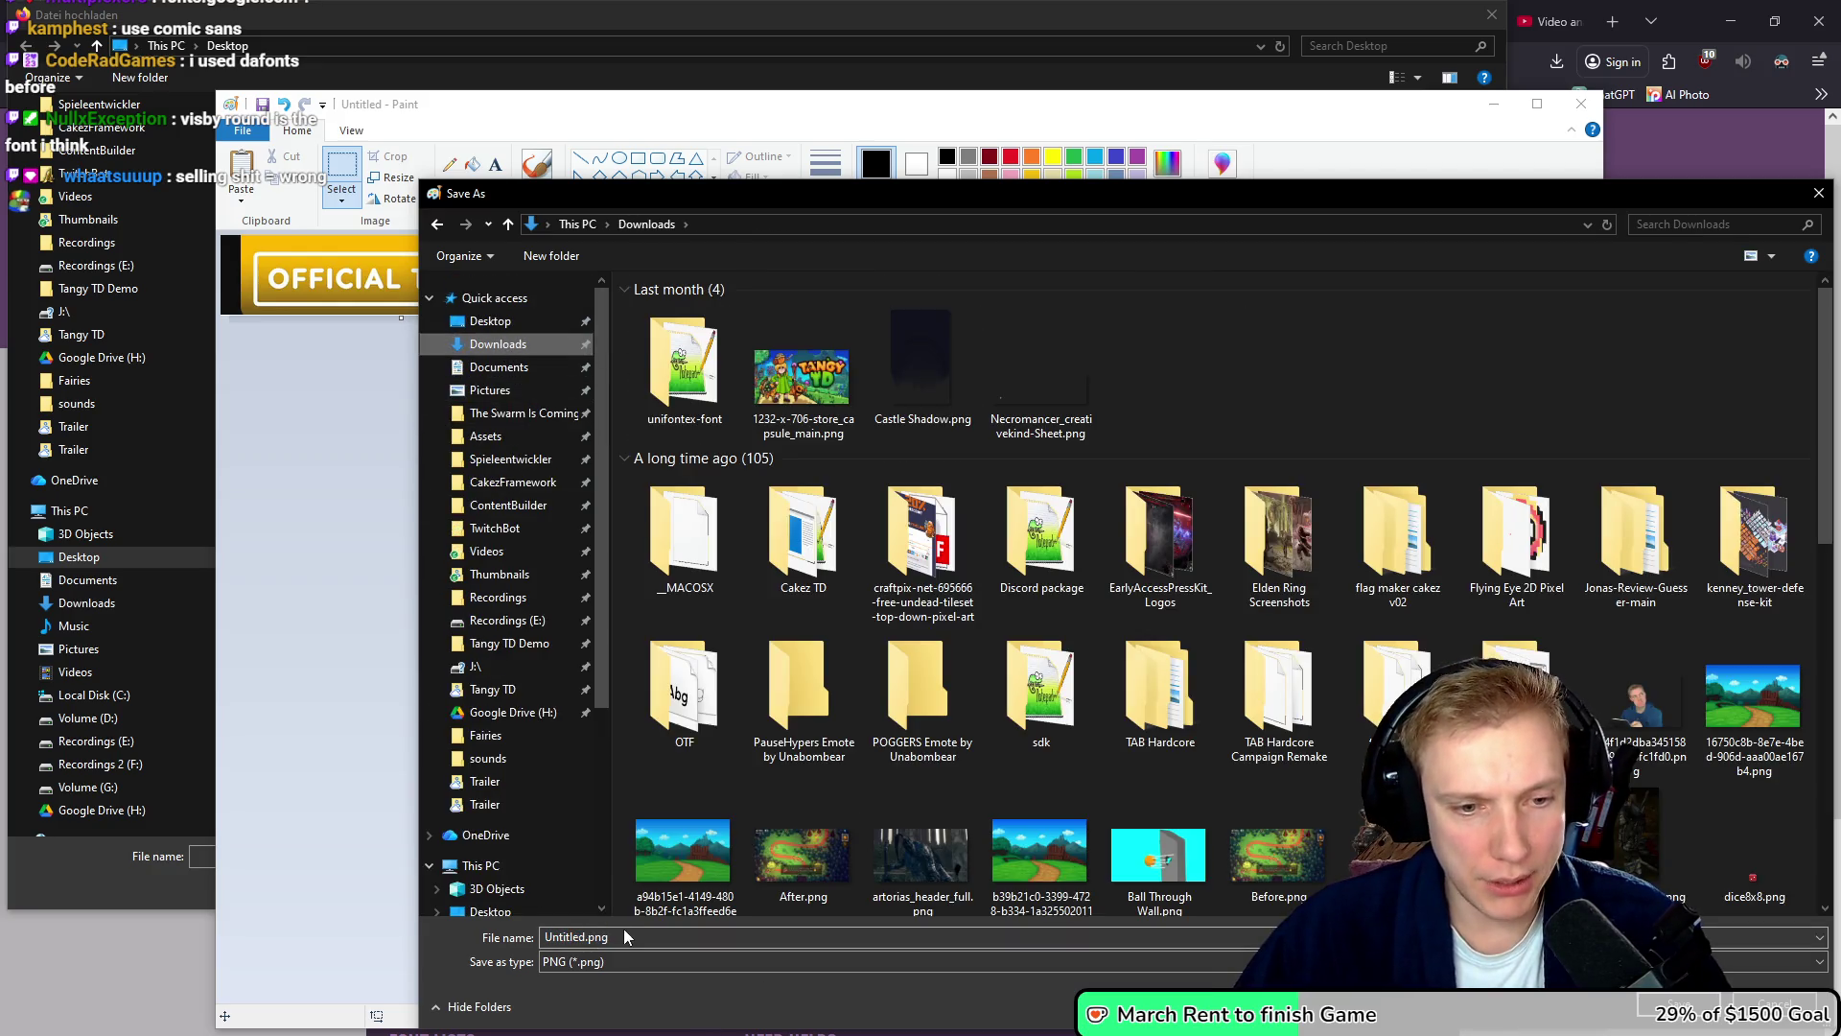
double_click(626, 937)
type("dumbo")
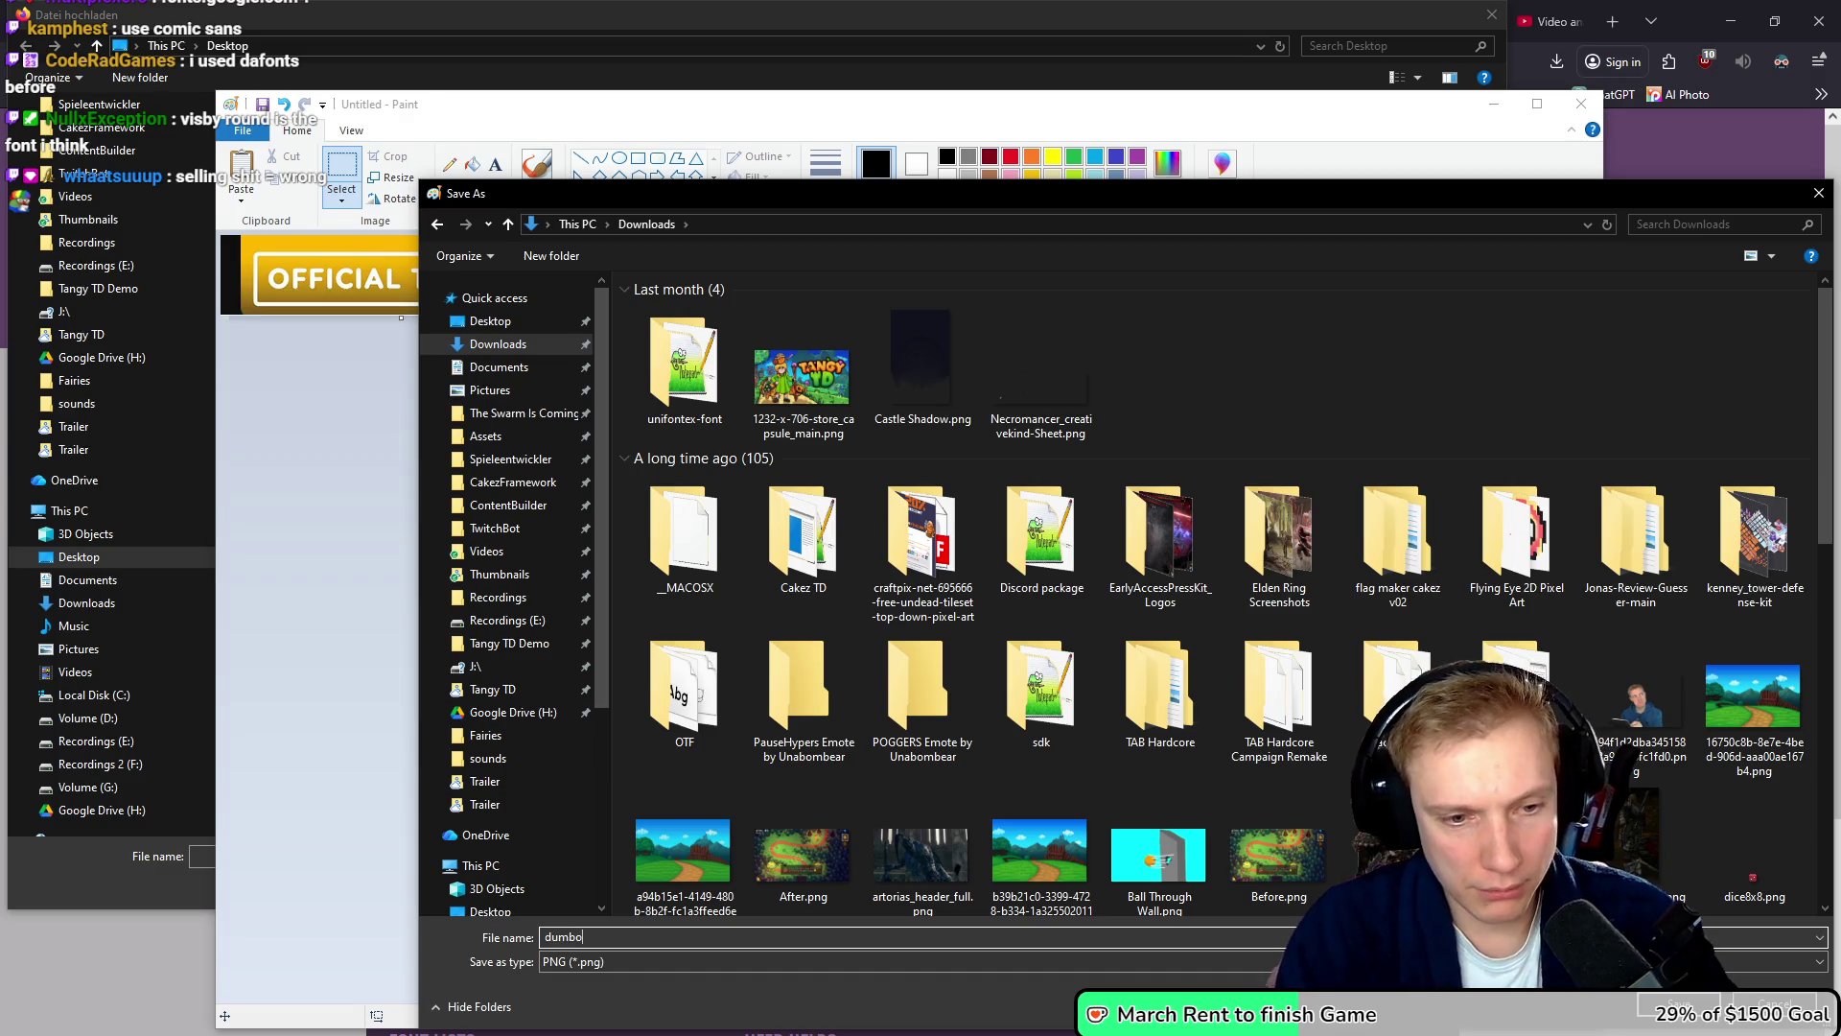